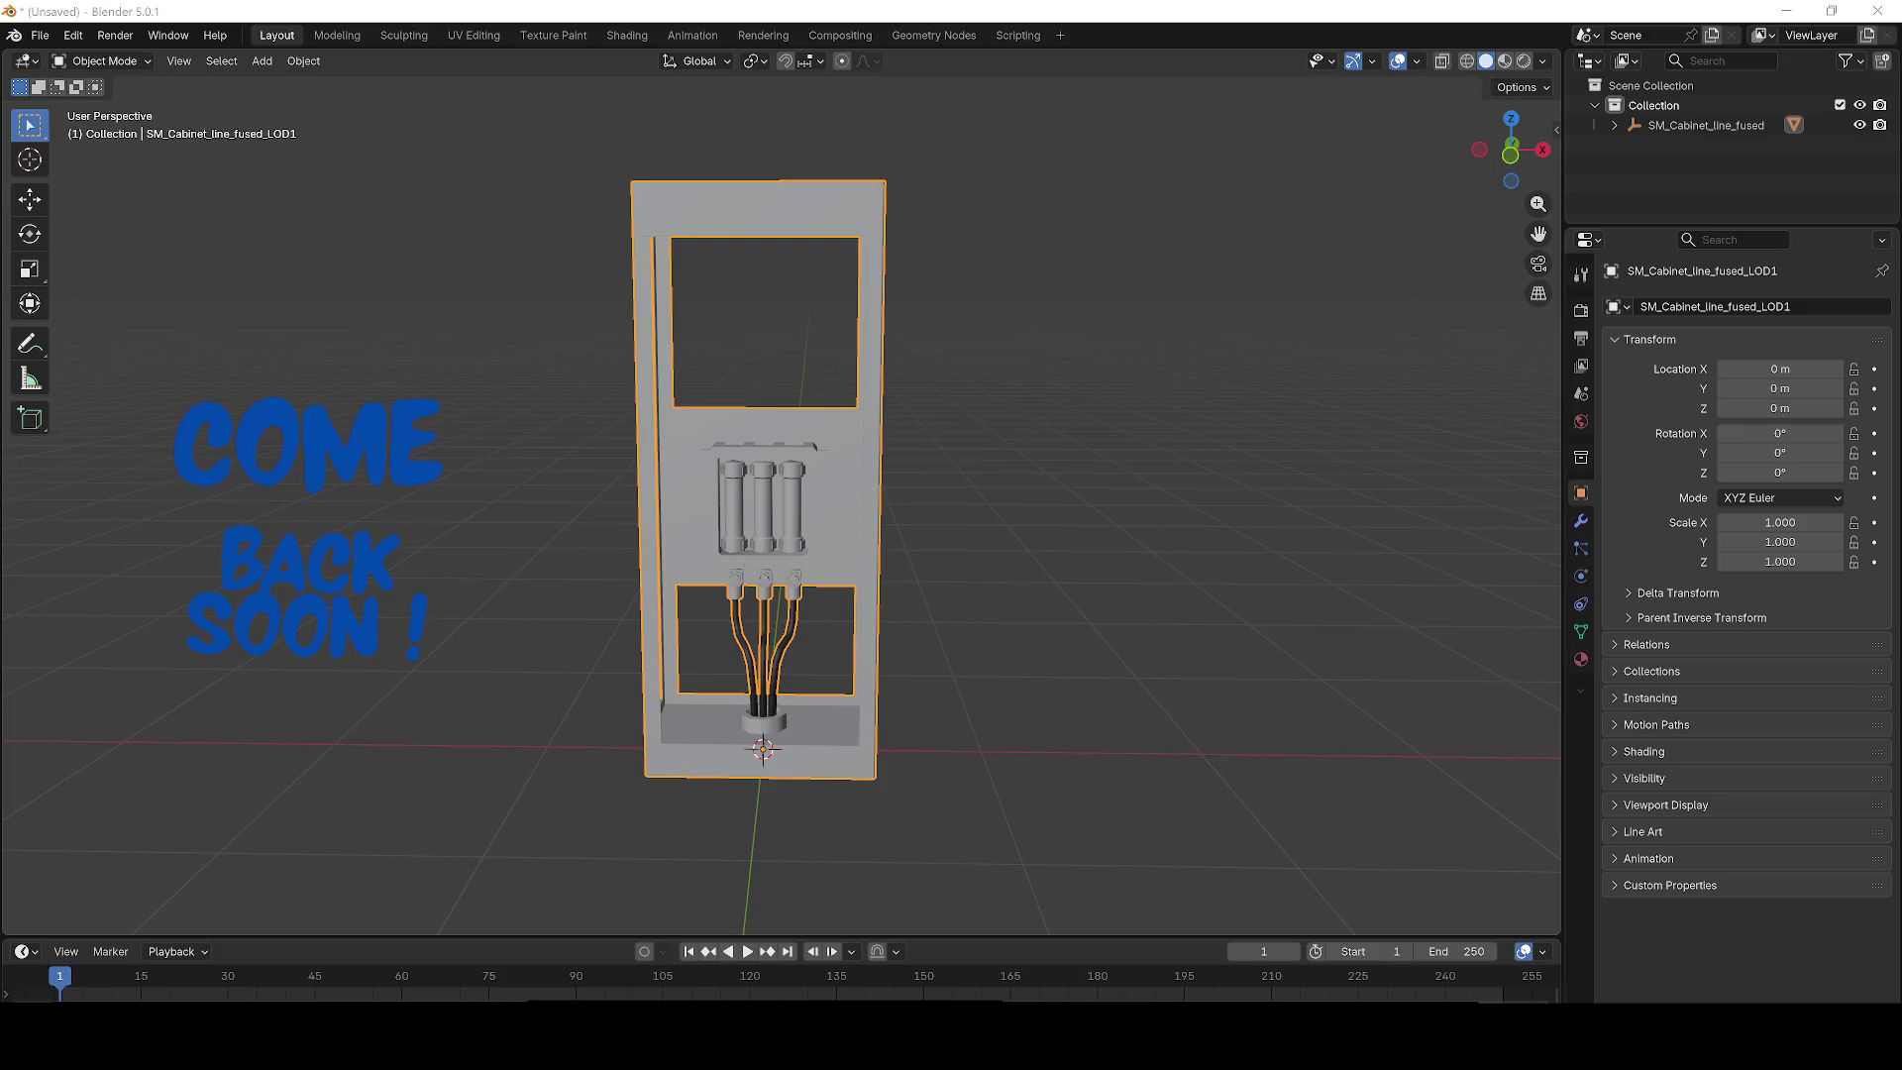
Switch the cabinet mesh into Edit Mode and zoom in on the fuse box.
scroll(436, 493, down, 4)
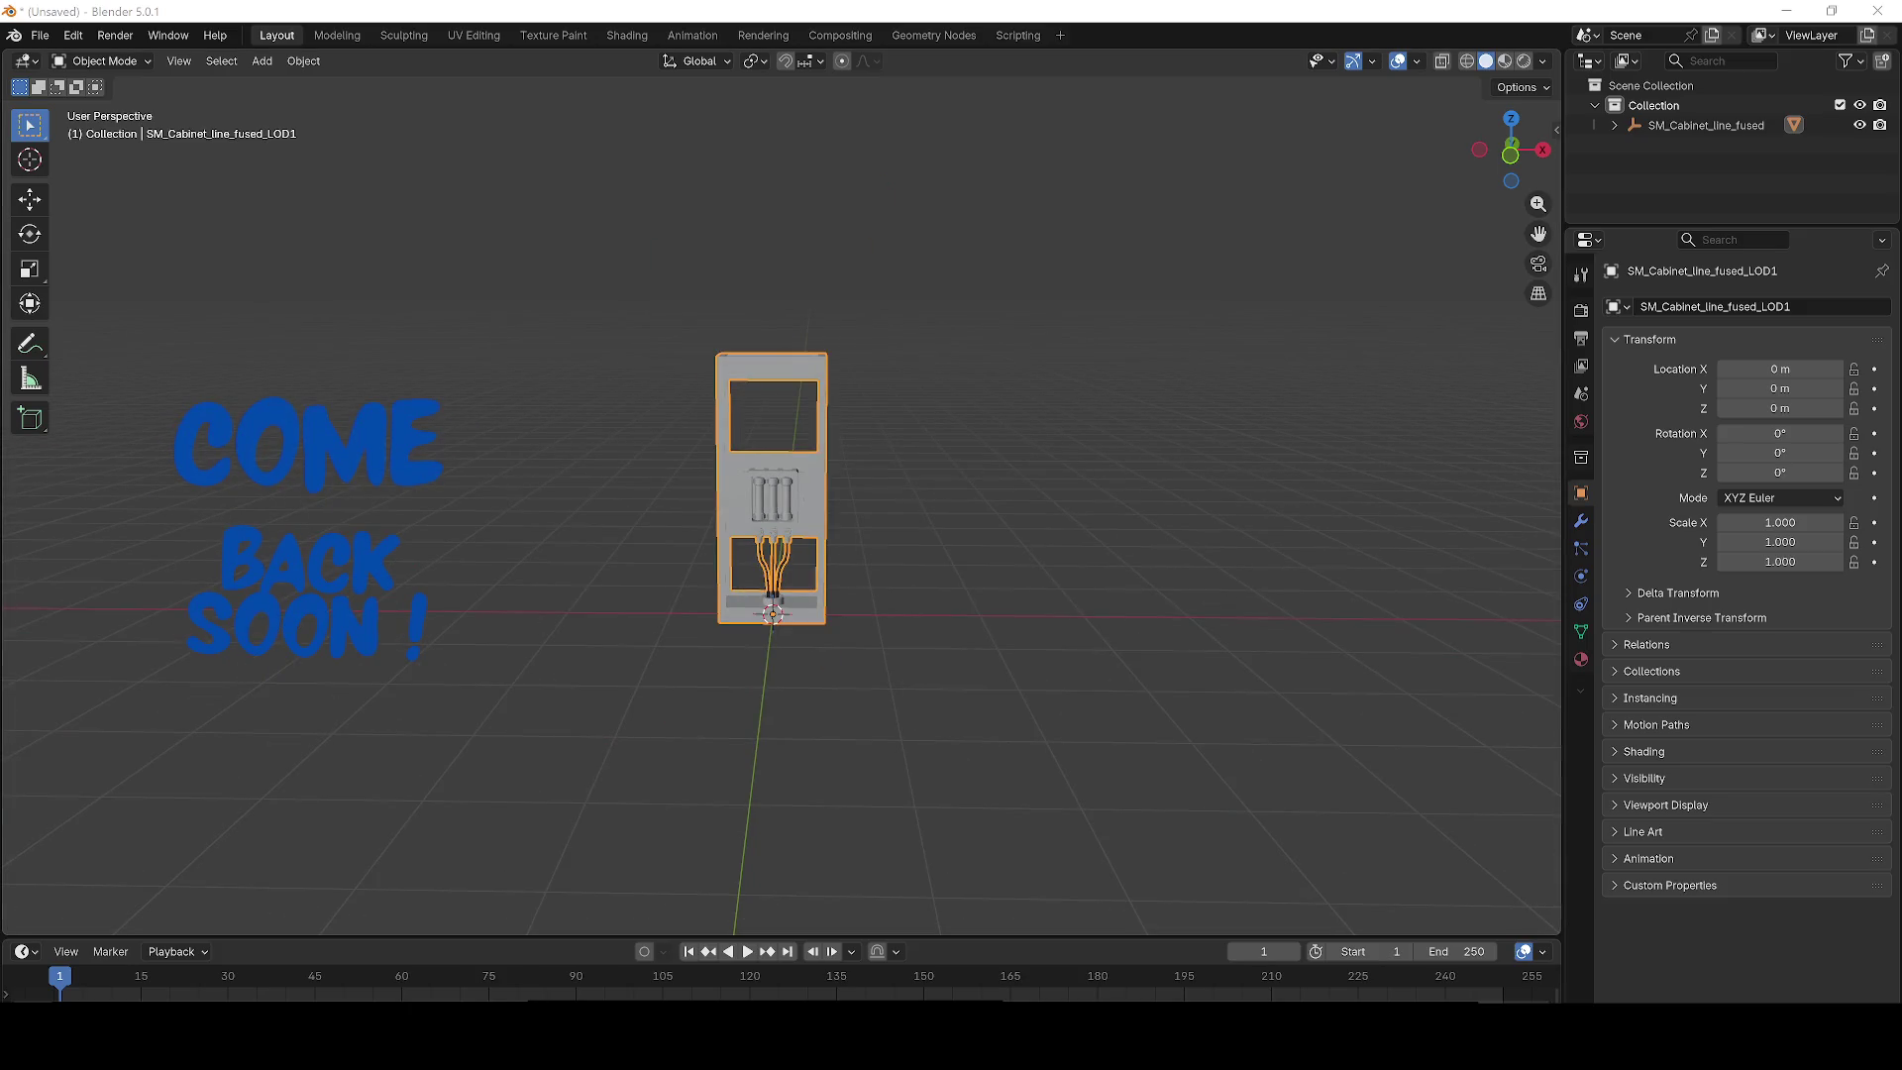
key(XF86AudioLowerVolume)
key(XF86AudioLowerVolume)
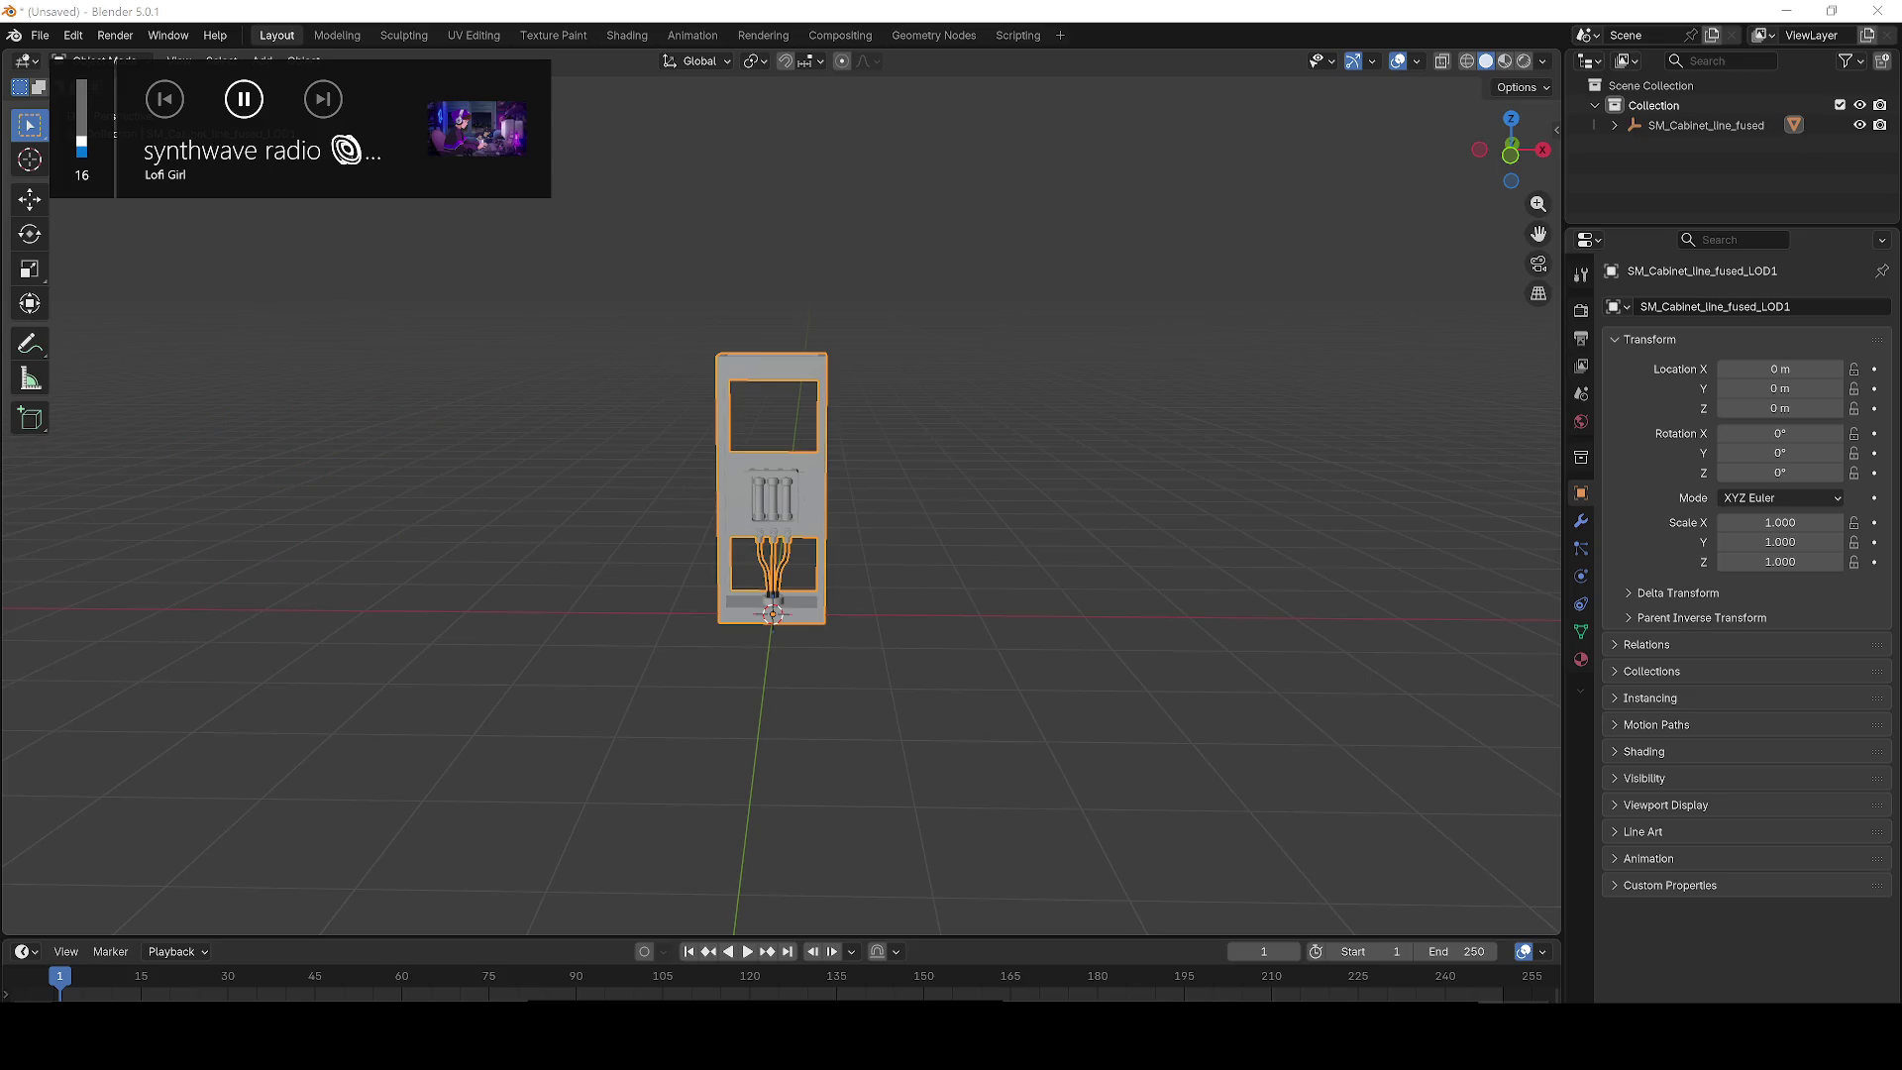
scroll(380, 431, up, 5)
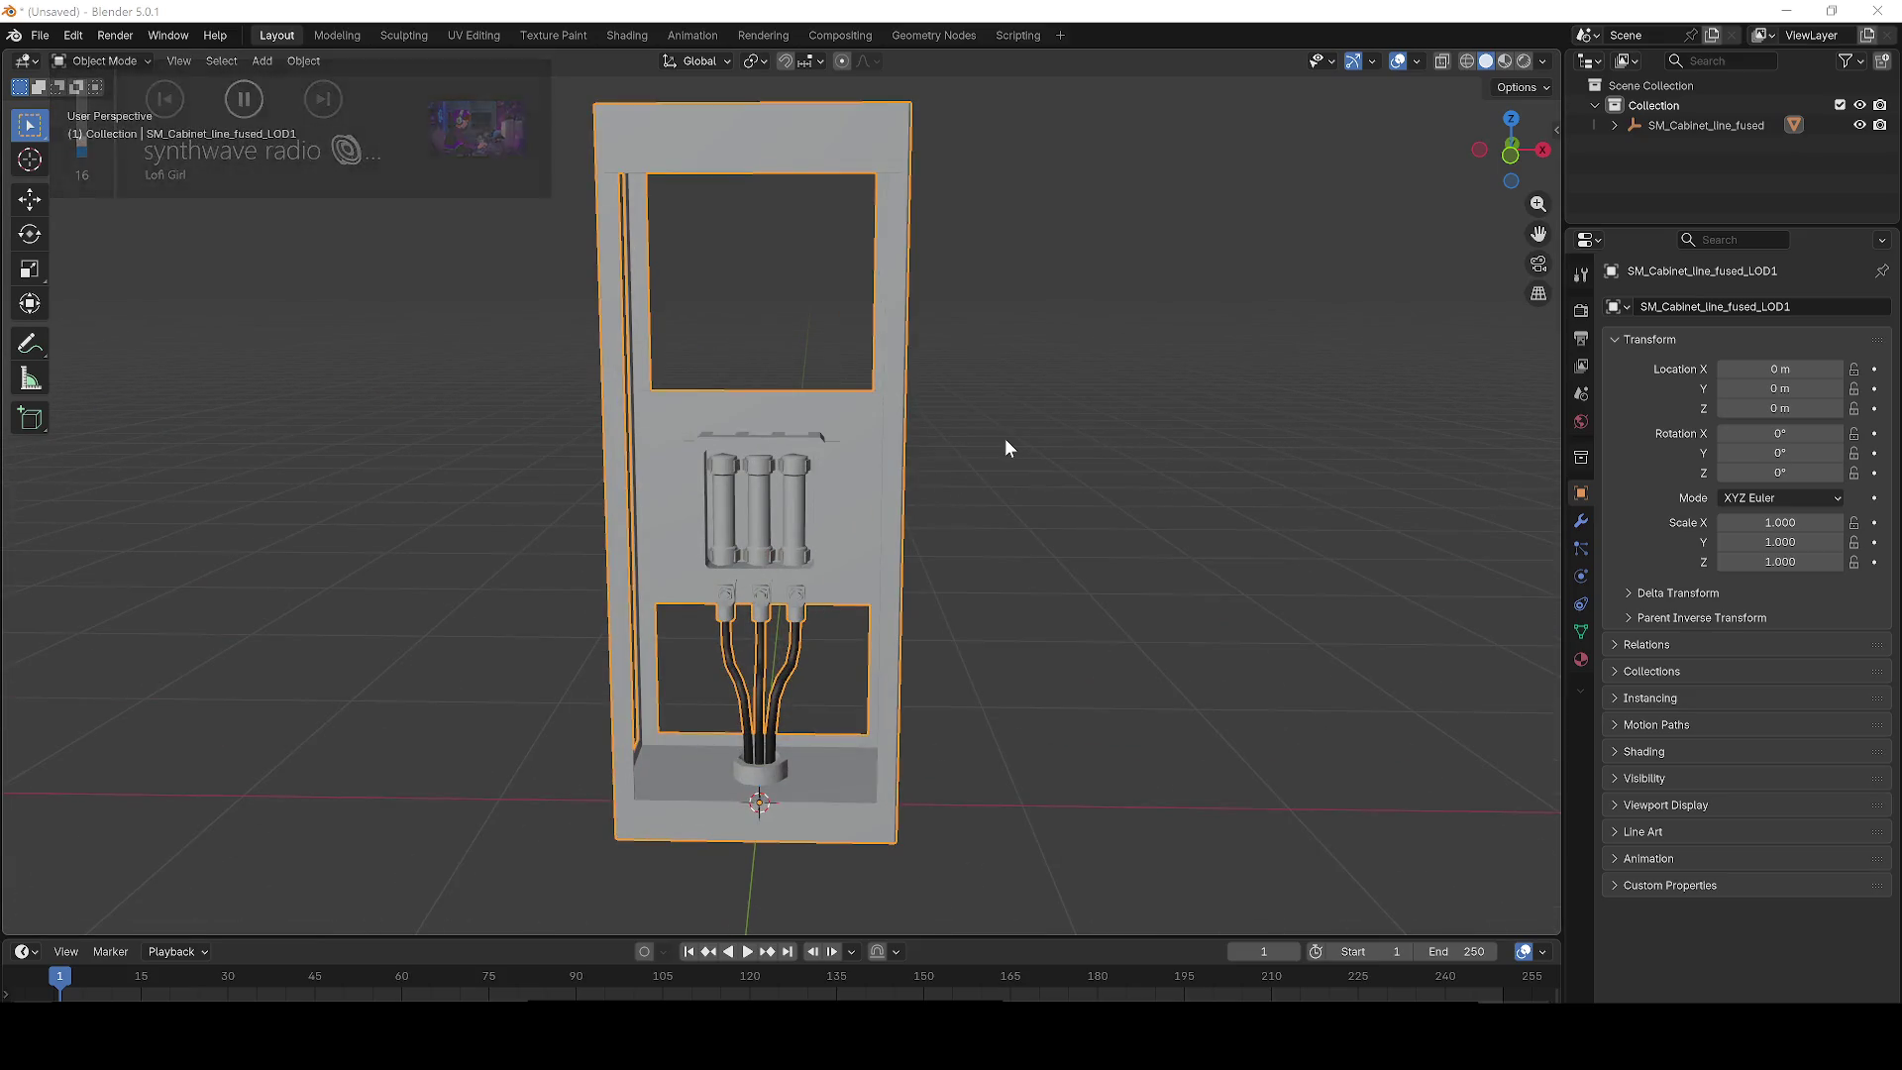
scroll(1037, 455, down, 5)
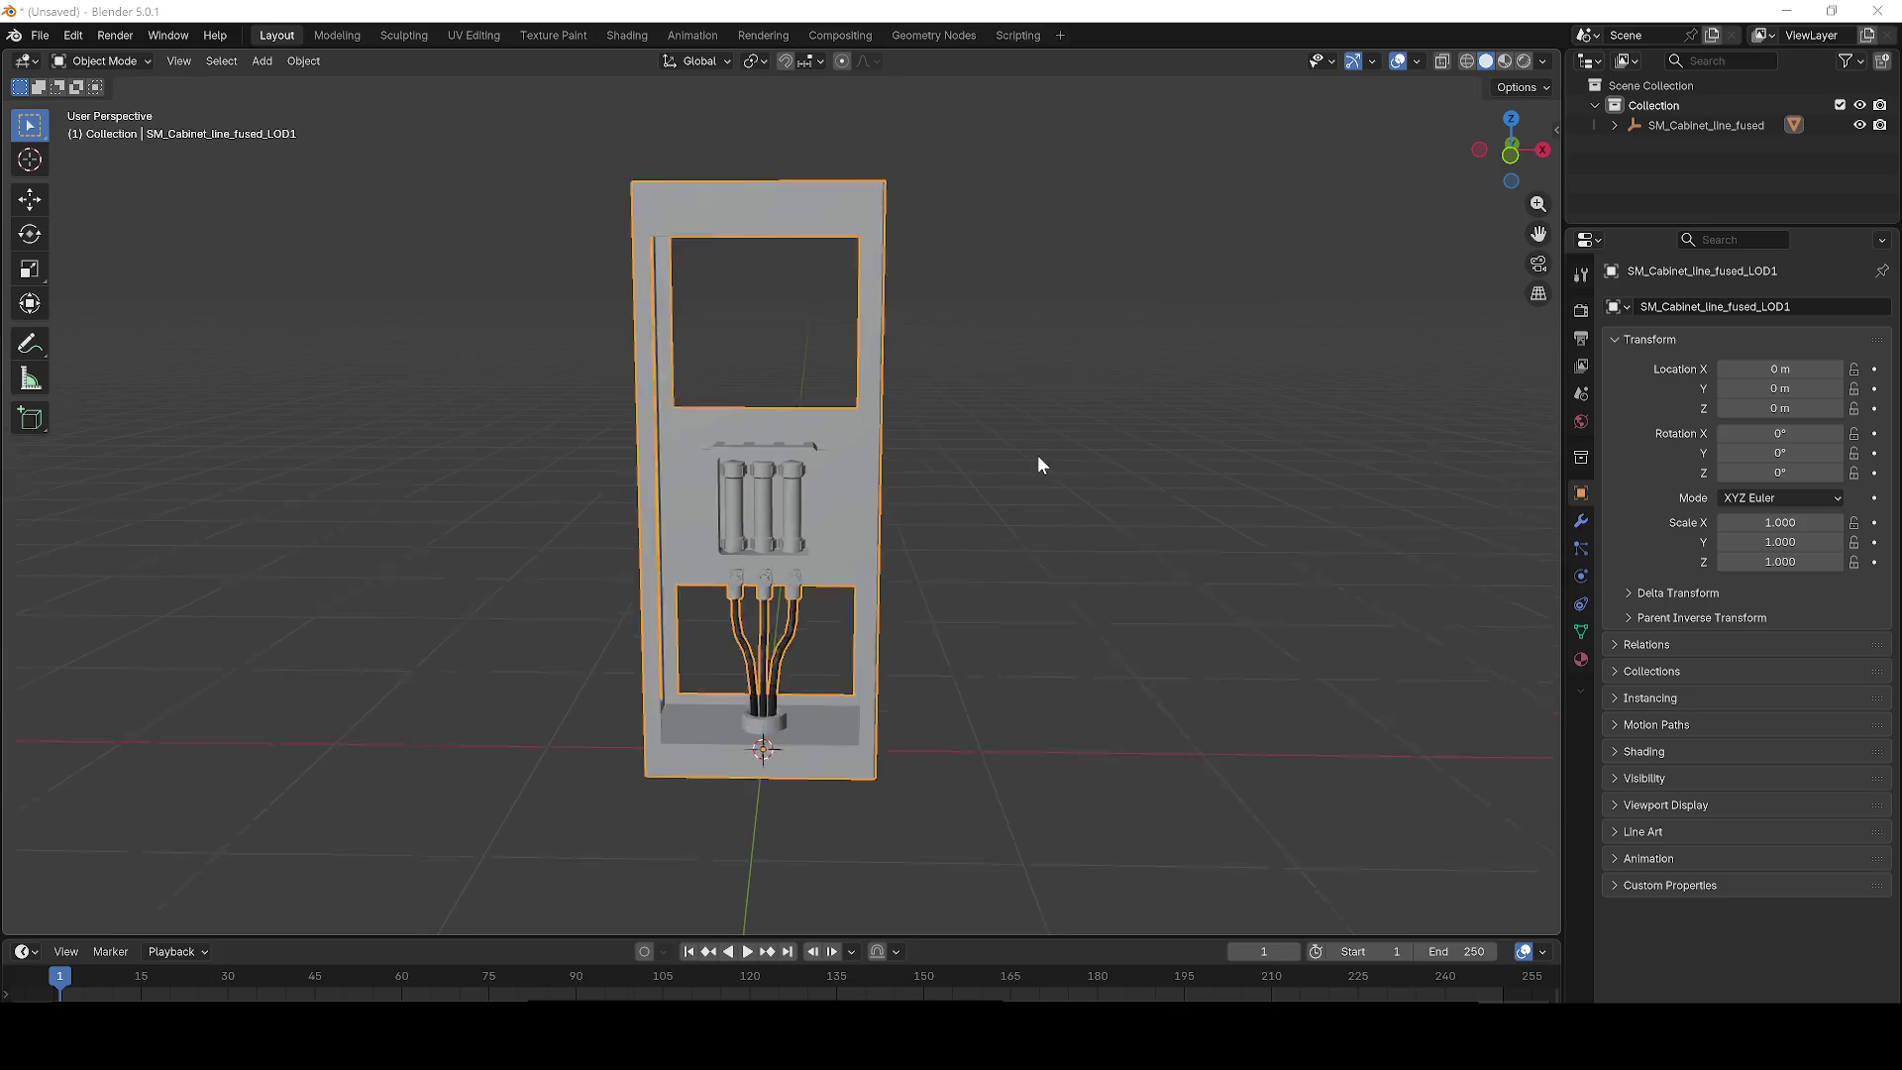
key(Tab)
scroll(924, 454, up, 5)
scroll(924, 454, up, 5)
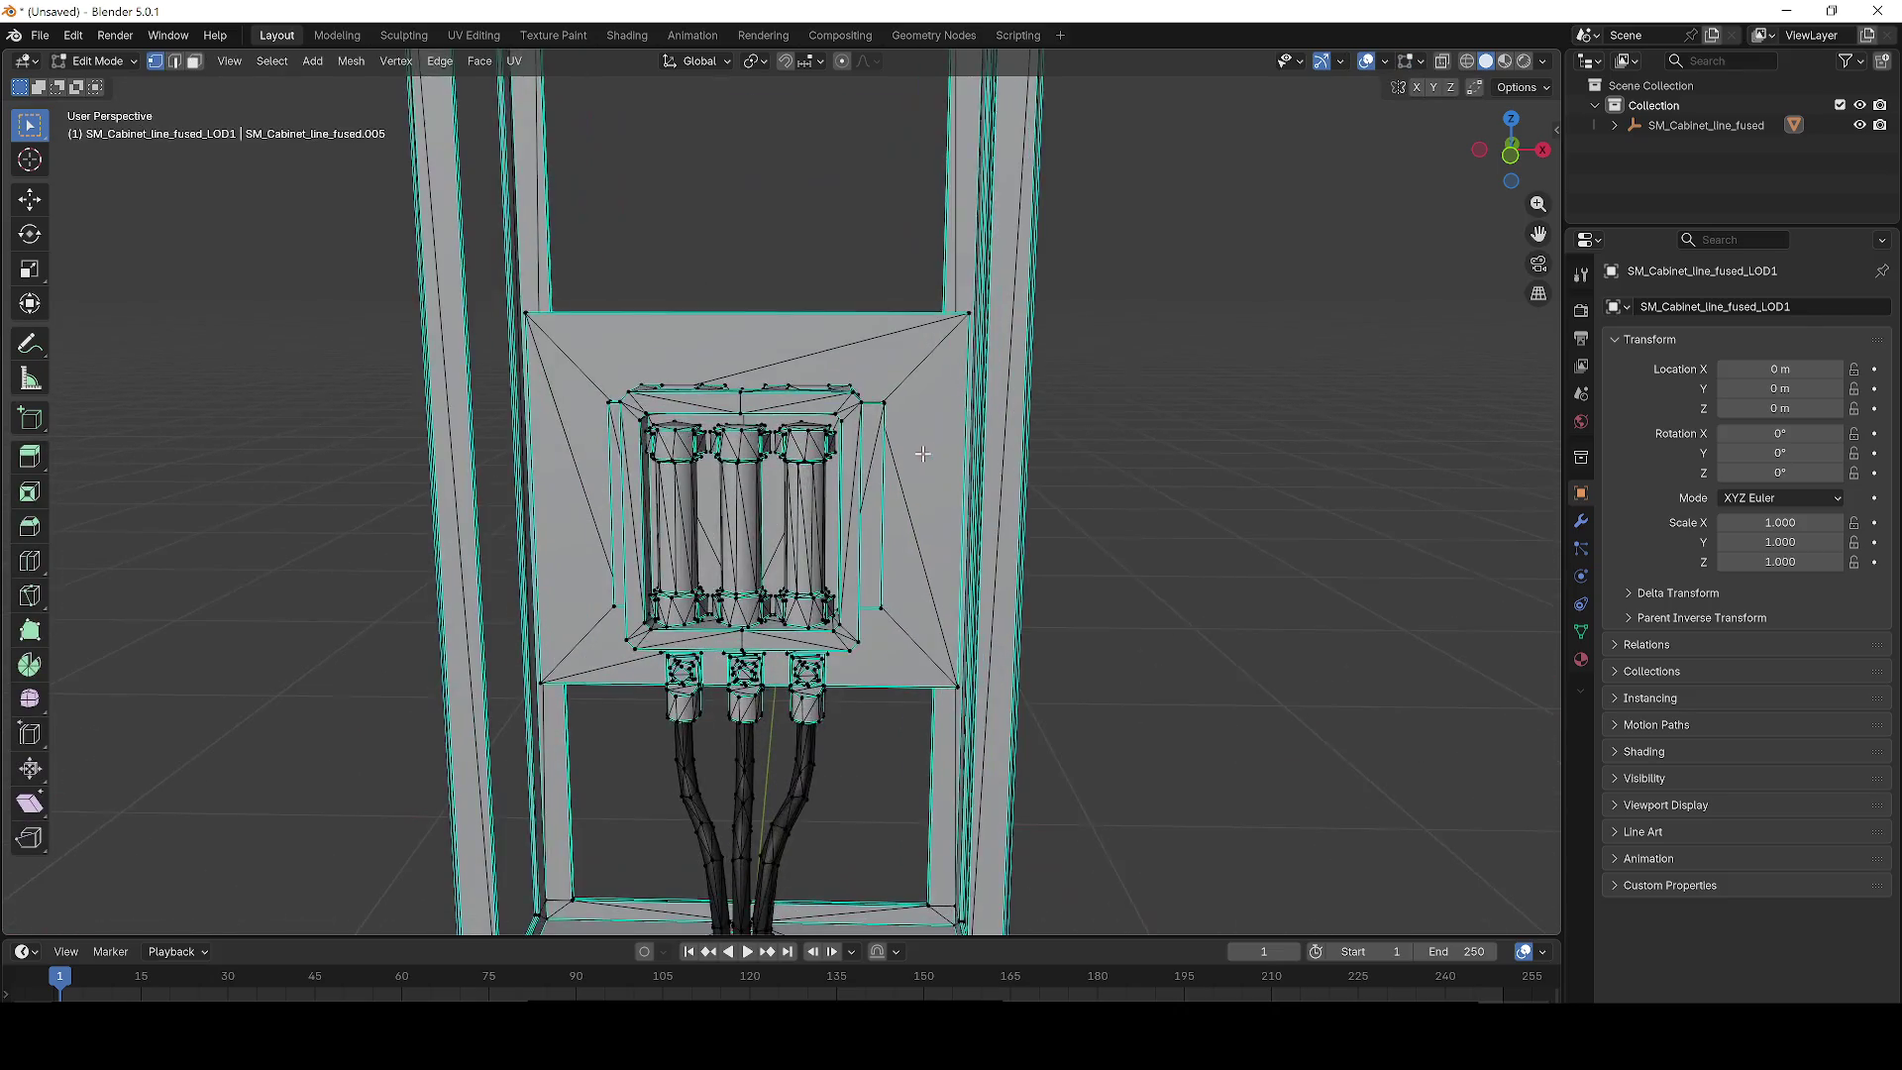
scroll(780, 406, up, 4)
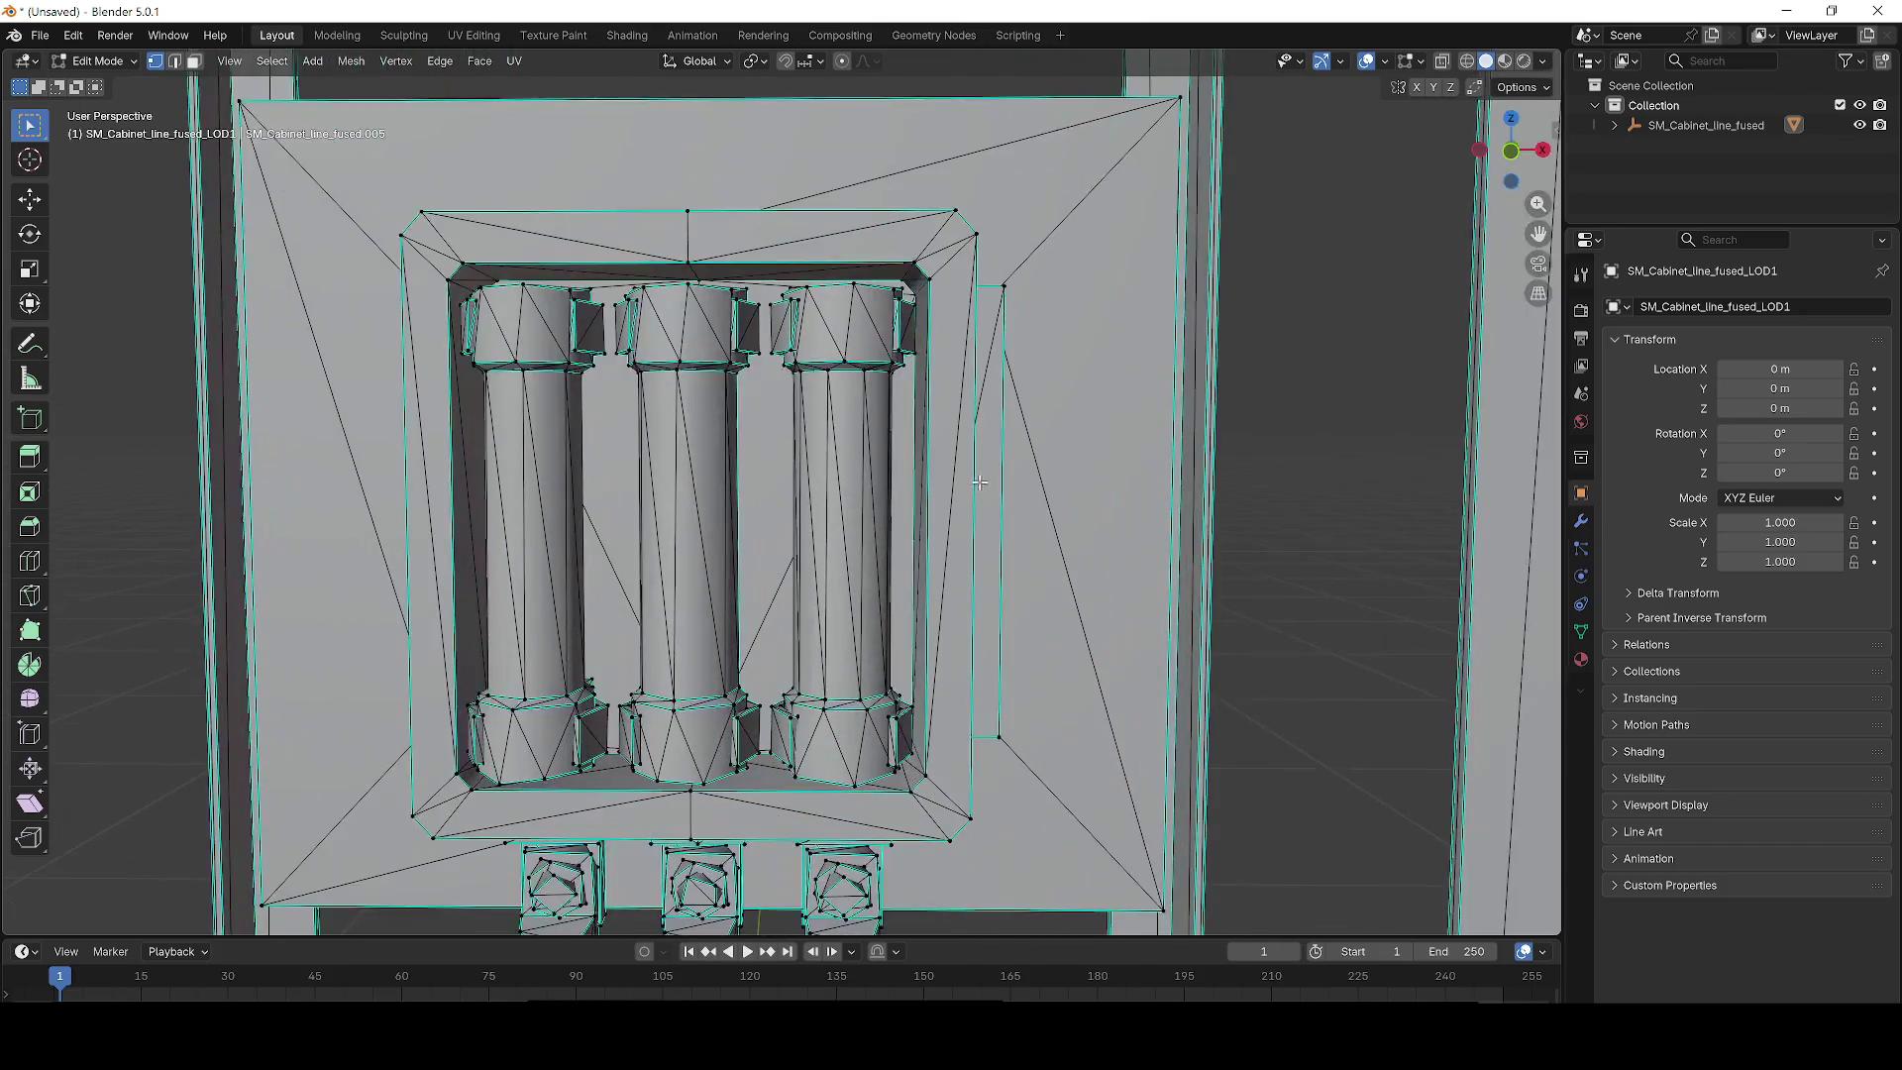
Select the right fuse, try Extrude Vertices, cancel it, then deselect the fuse.
key(l)
right_click(968, 433)
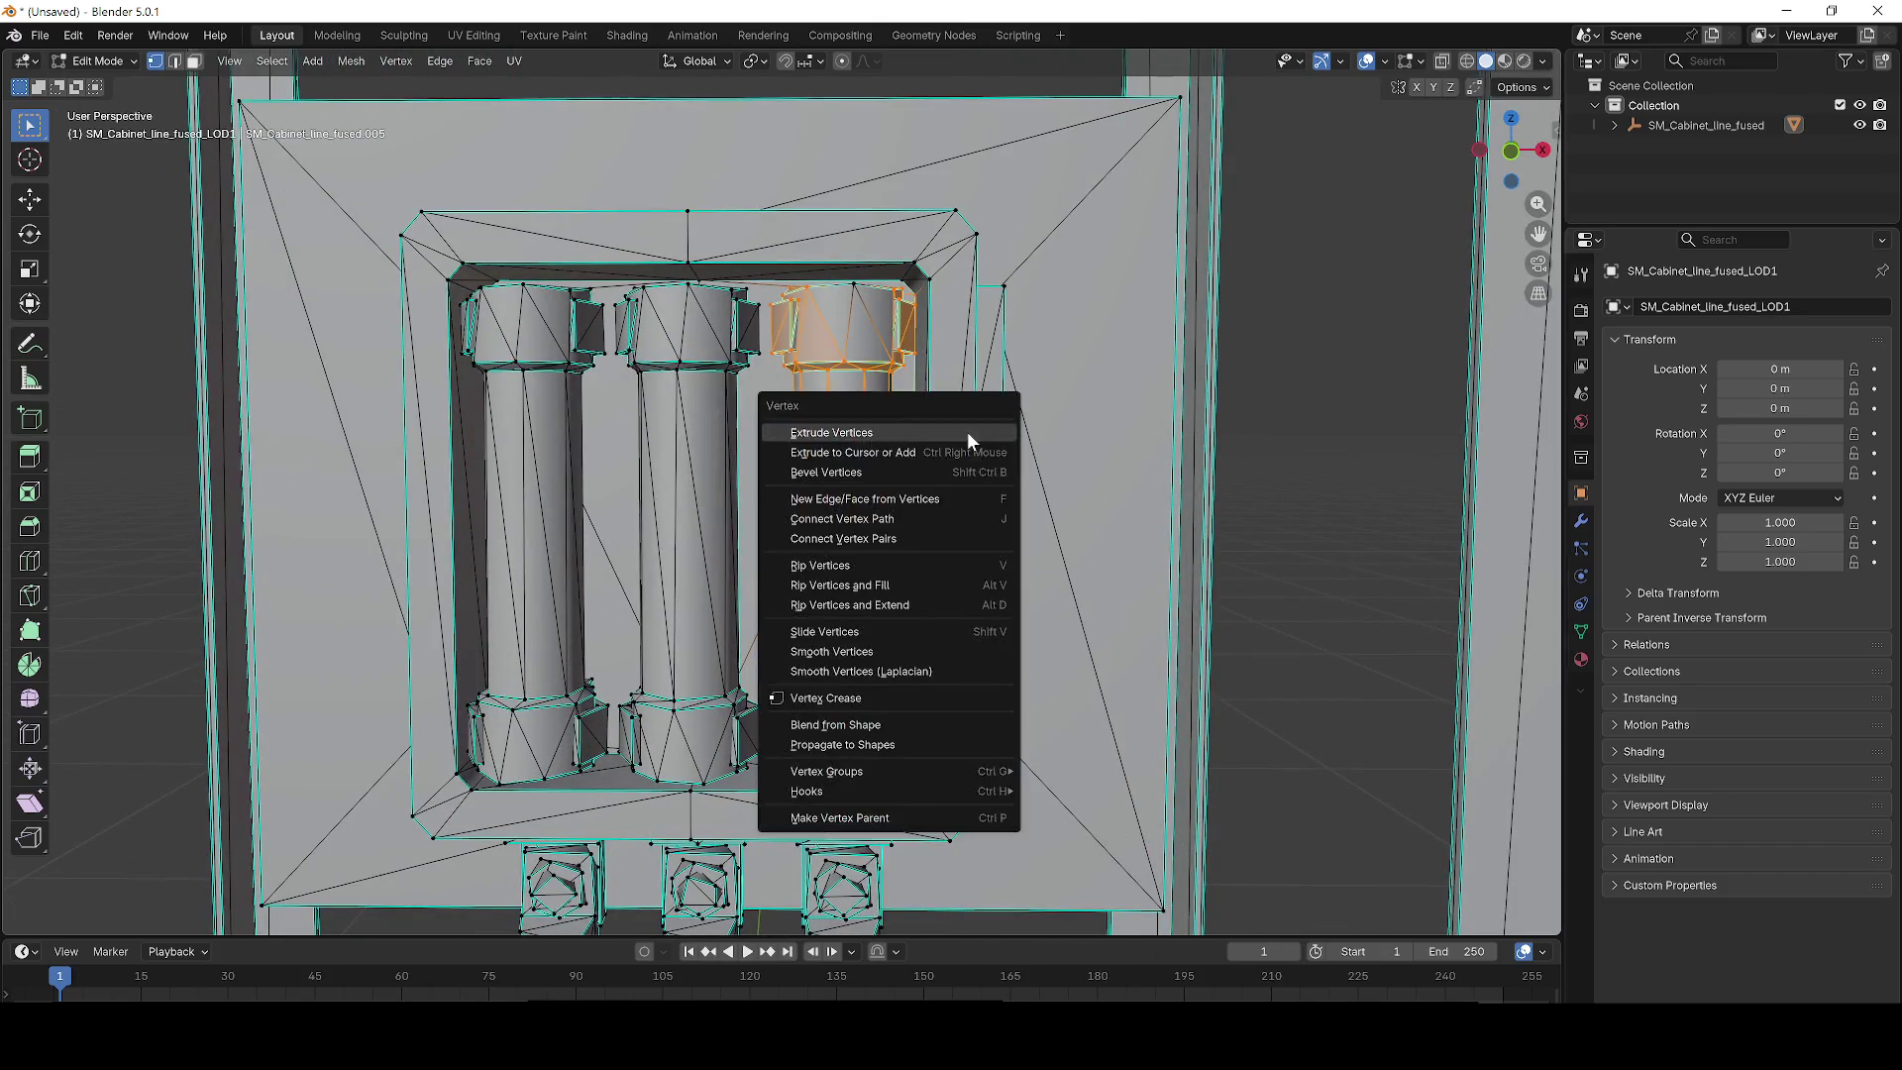
click(923, 434)
key(Escape)
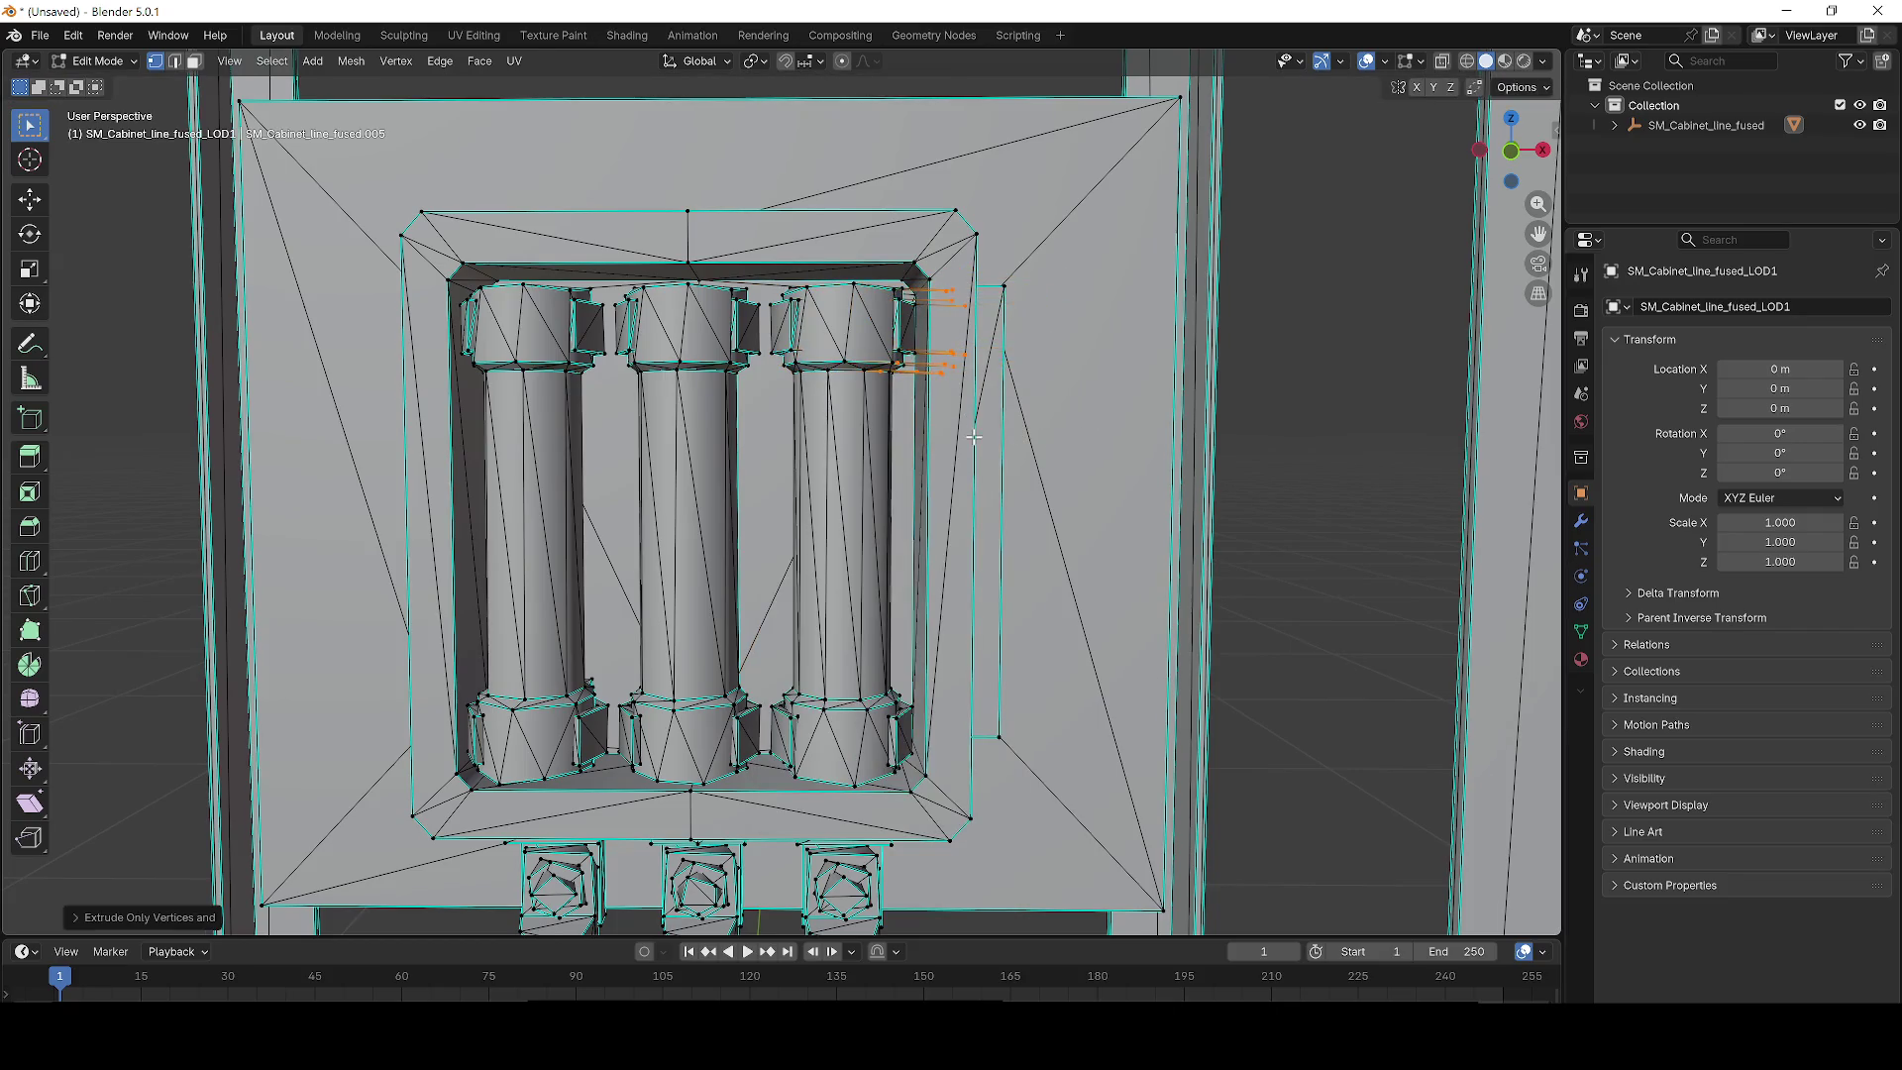
scroll(1075, 458, up, 3)
scroll(999, 454, down, 4)
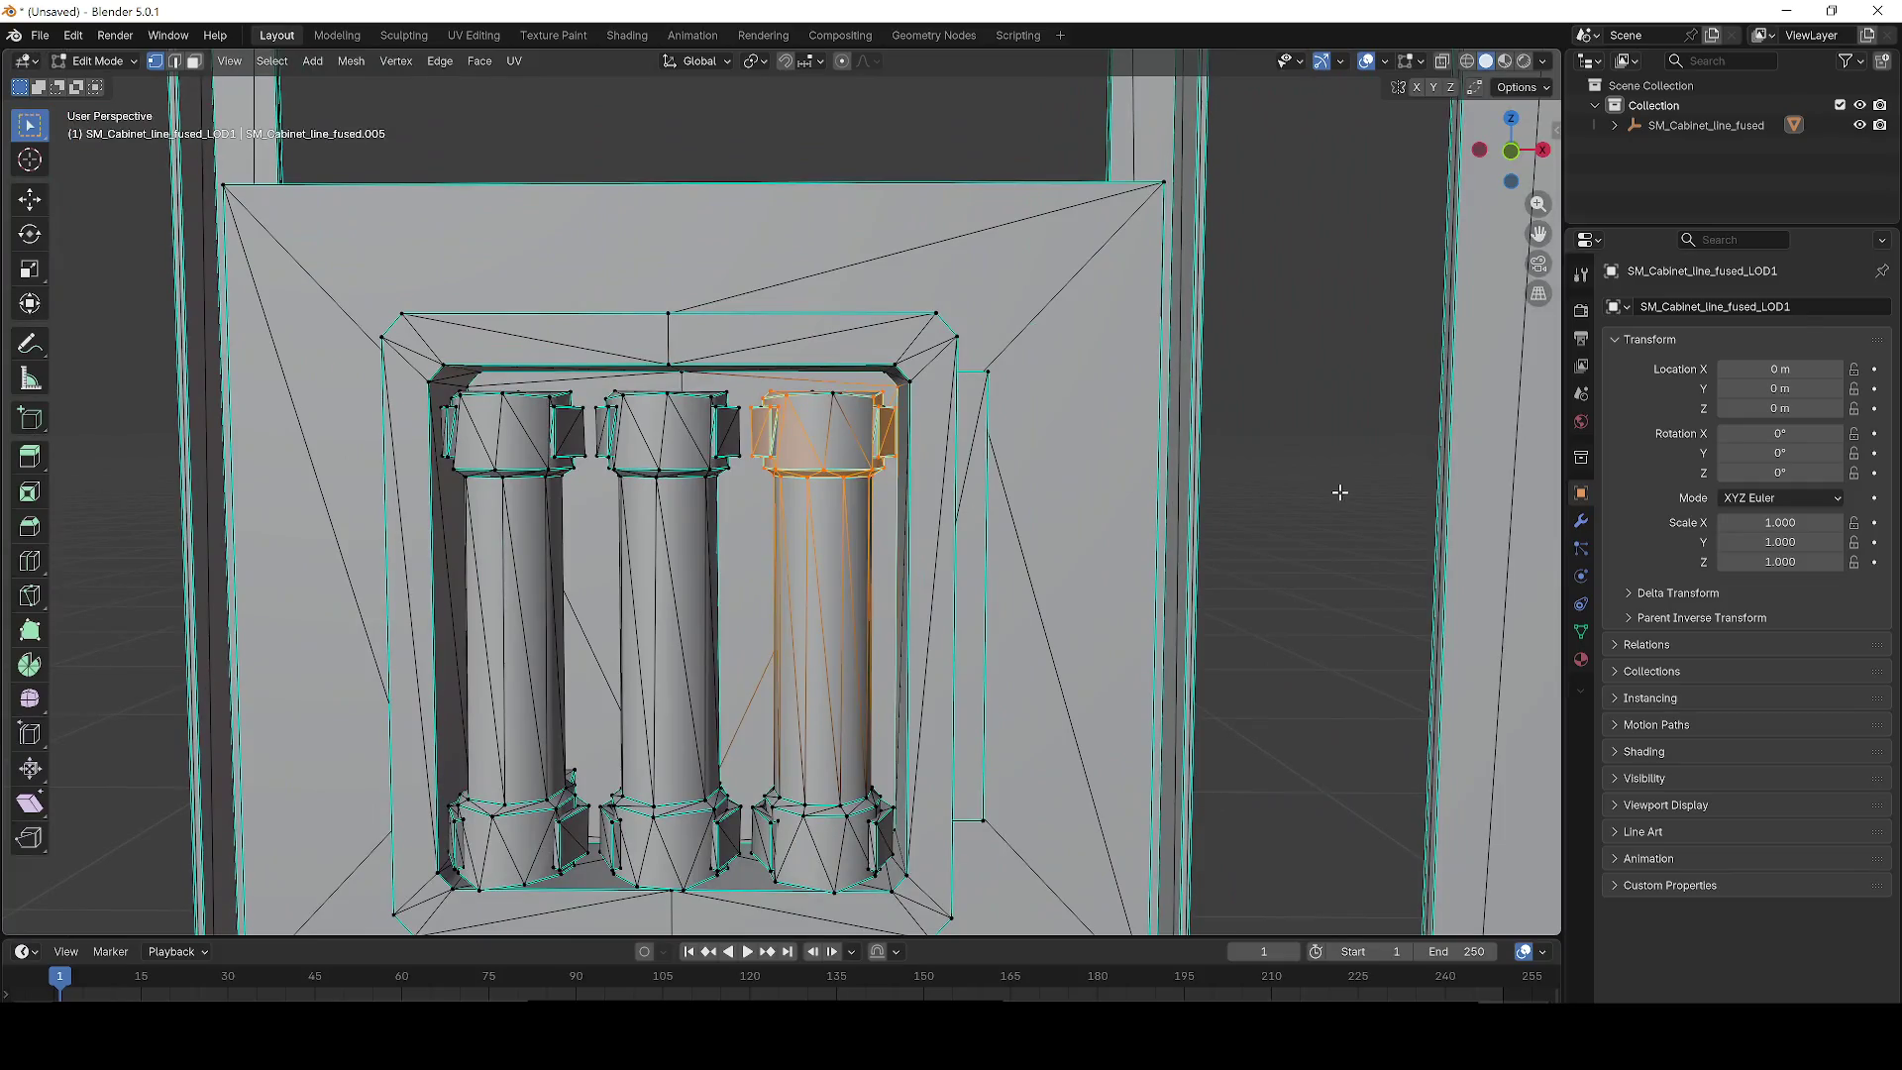
click(1163, 483)
Bring up the save file window and close it without saving.
scroll(1162, 483, down, 3)
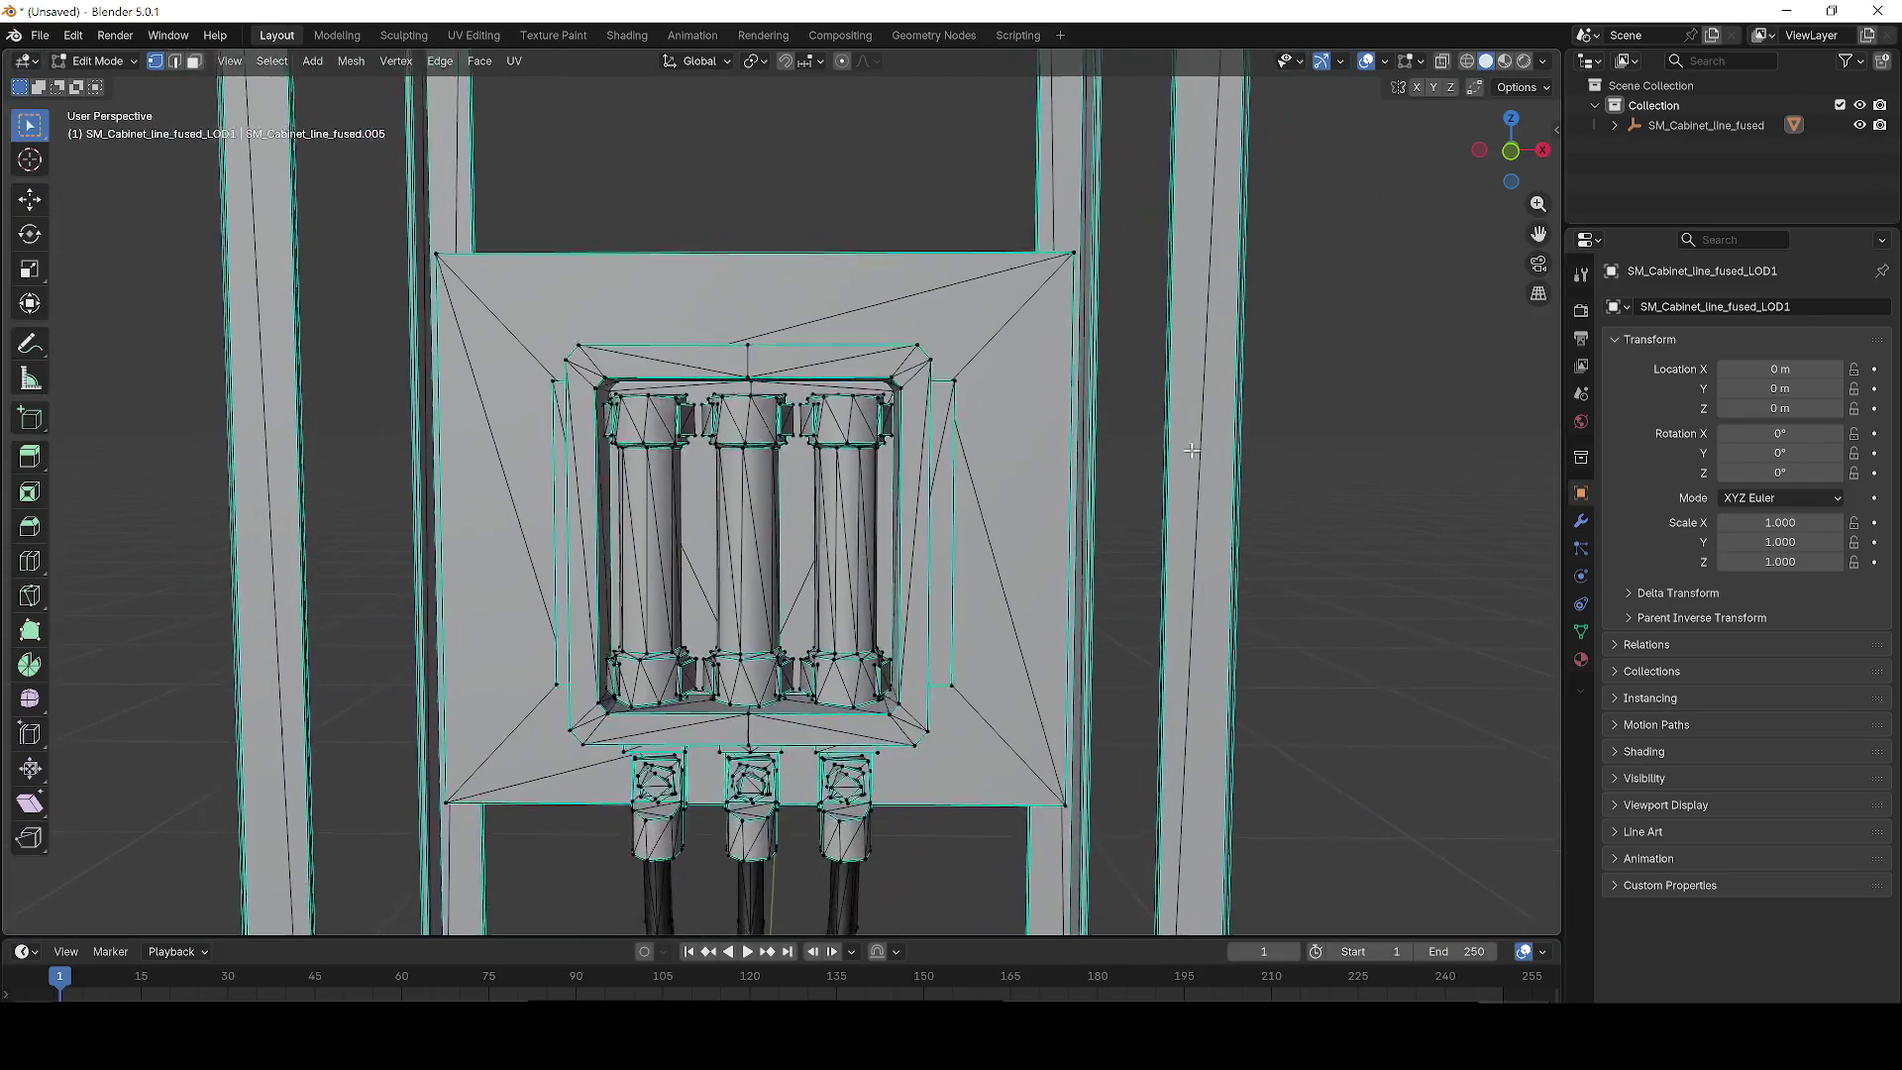
key(ctrl+s)
key(Escape)
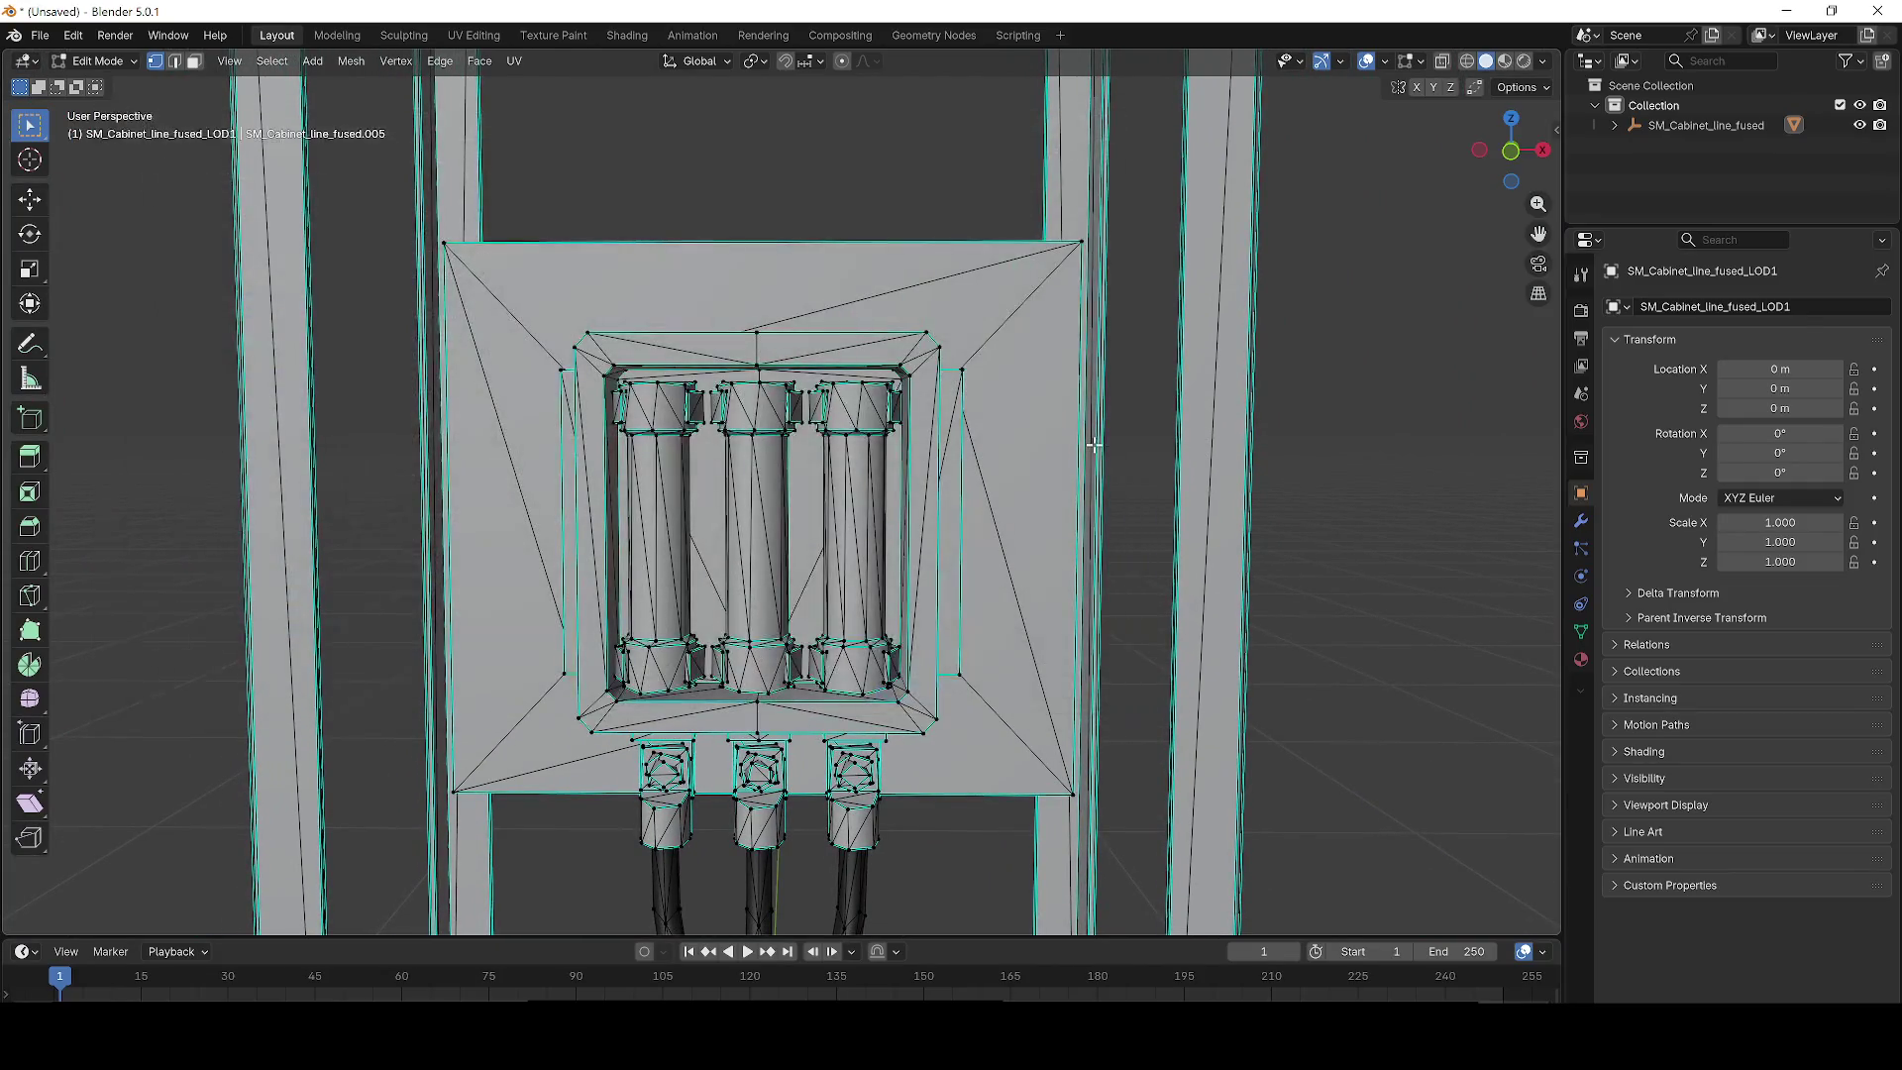
Select the middle fuse mesh to inspect it, then deselect it.
scroll(673, 390, up, 2)
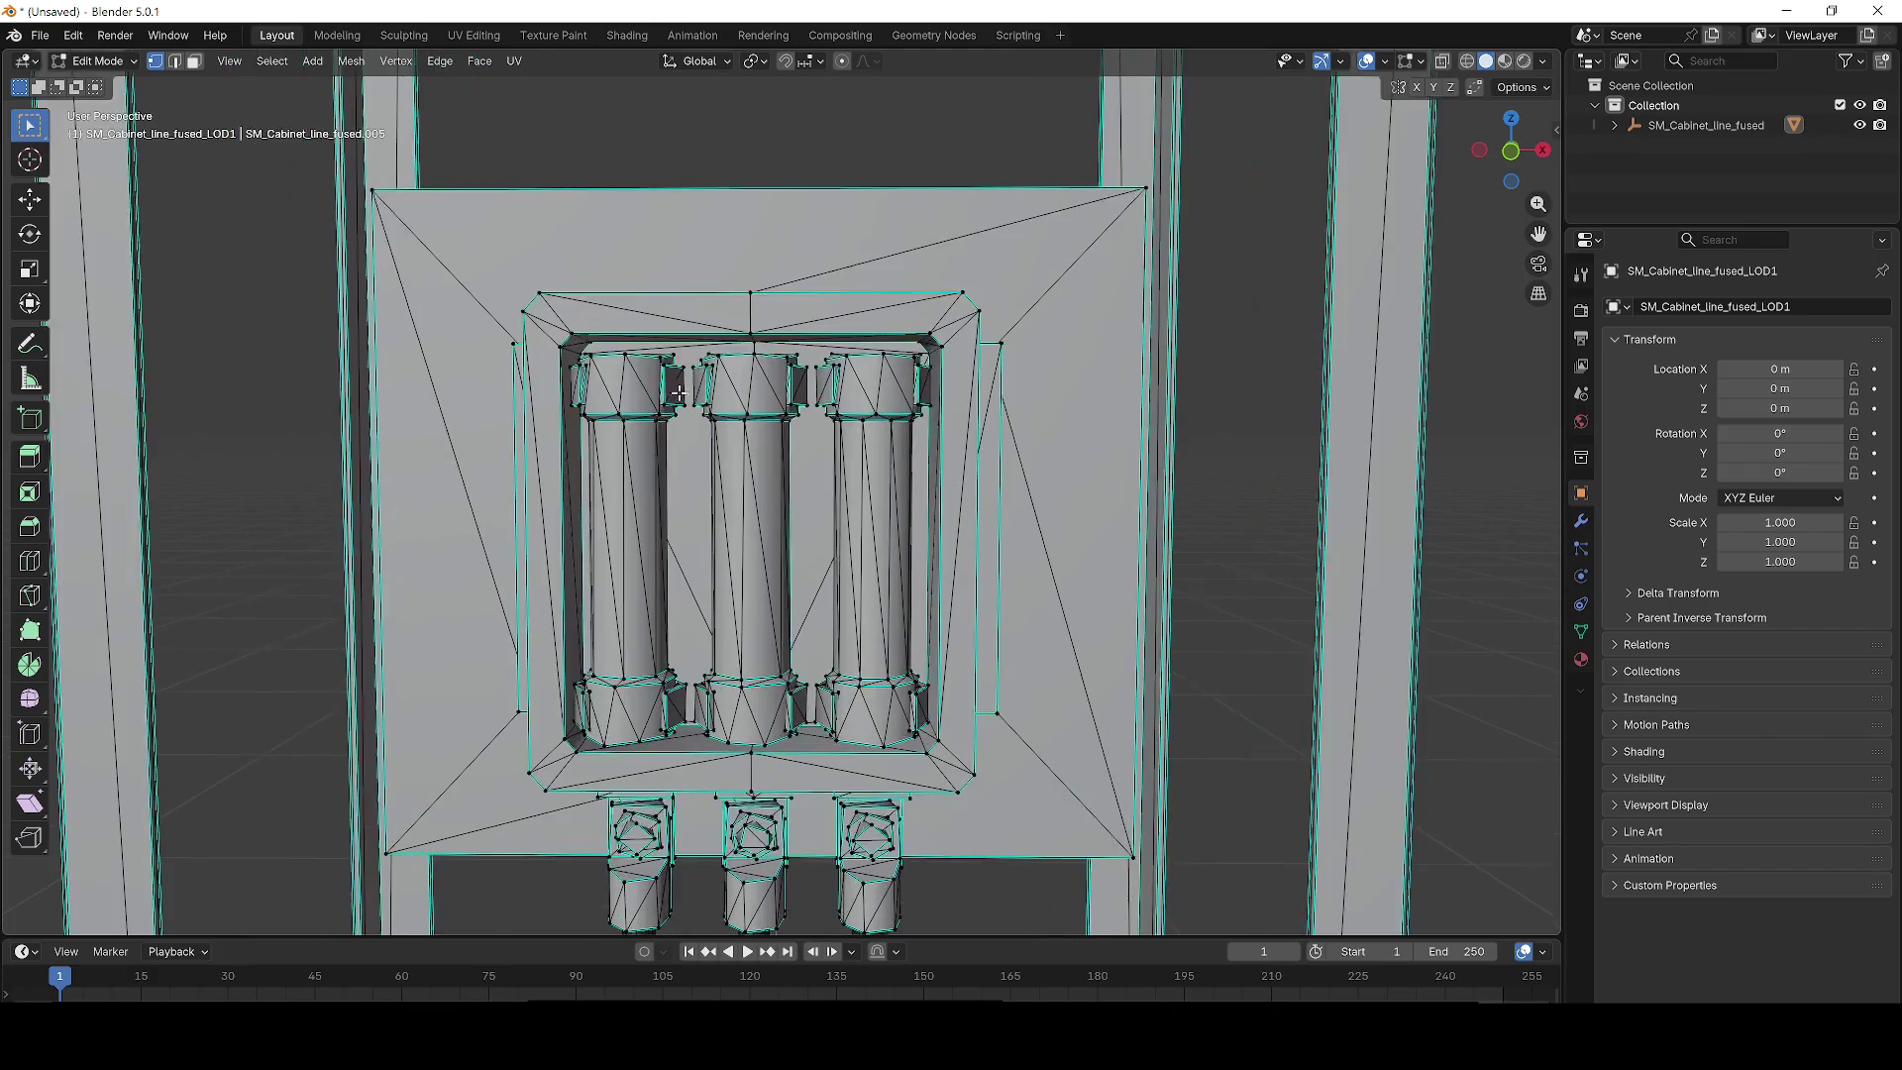
key(l)
click(1423, 562)
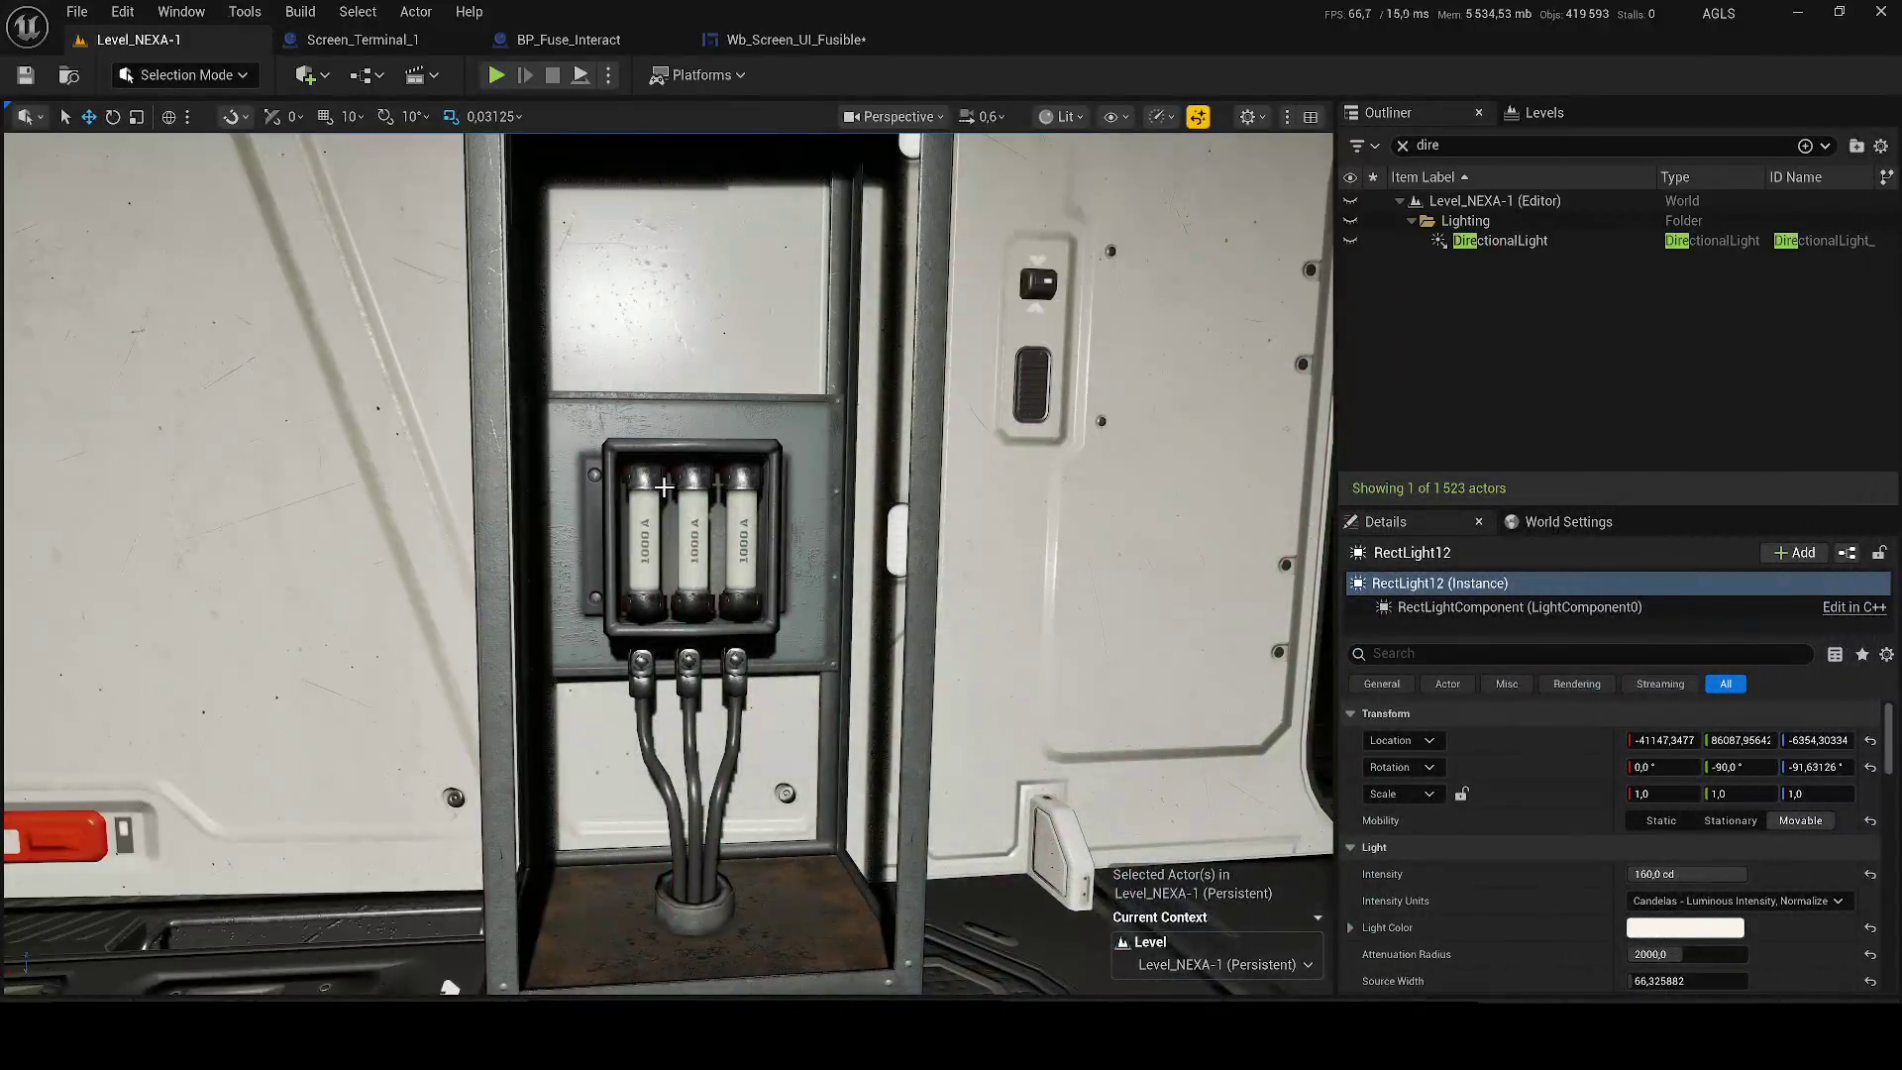
Select and frame the BP_Fuse_Interact actor, then browse to its asset folder.
click(664, 488)
key(f)
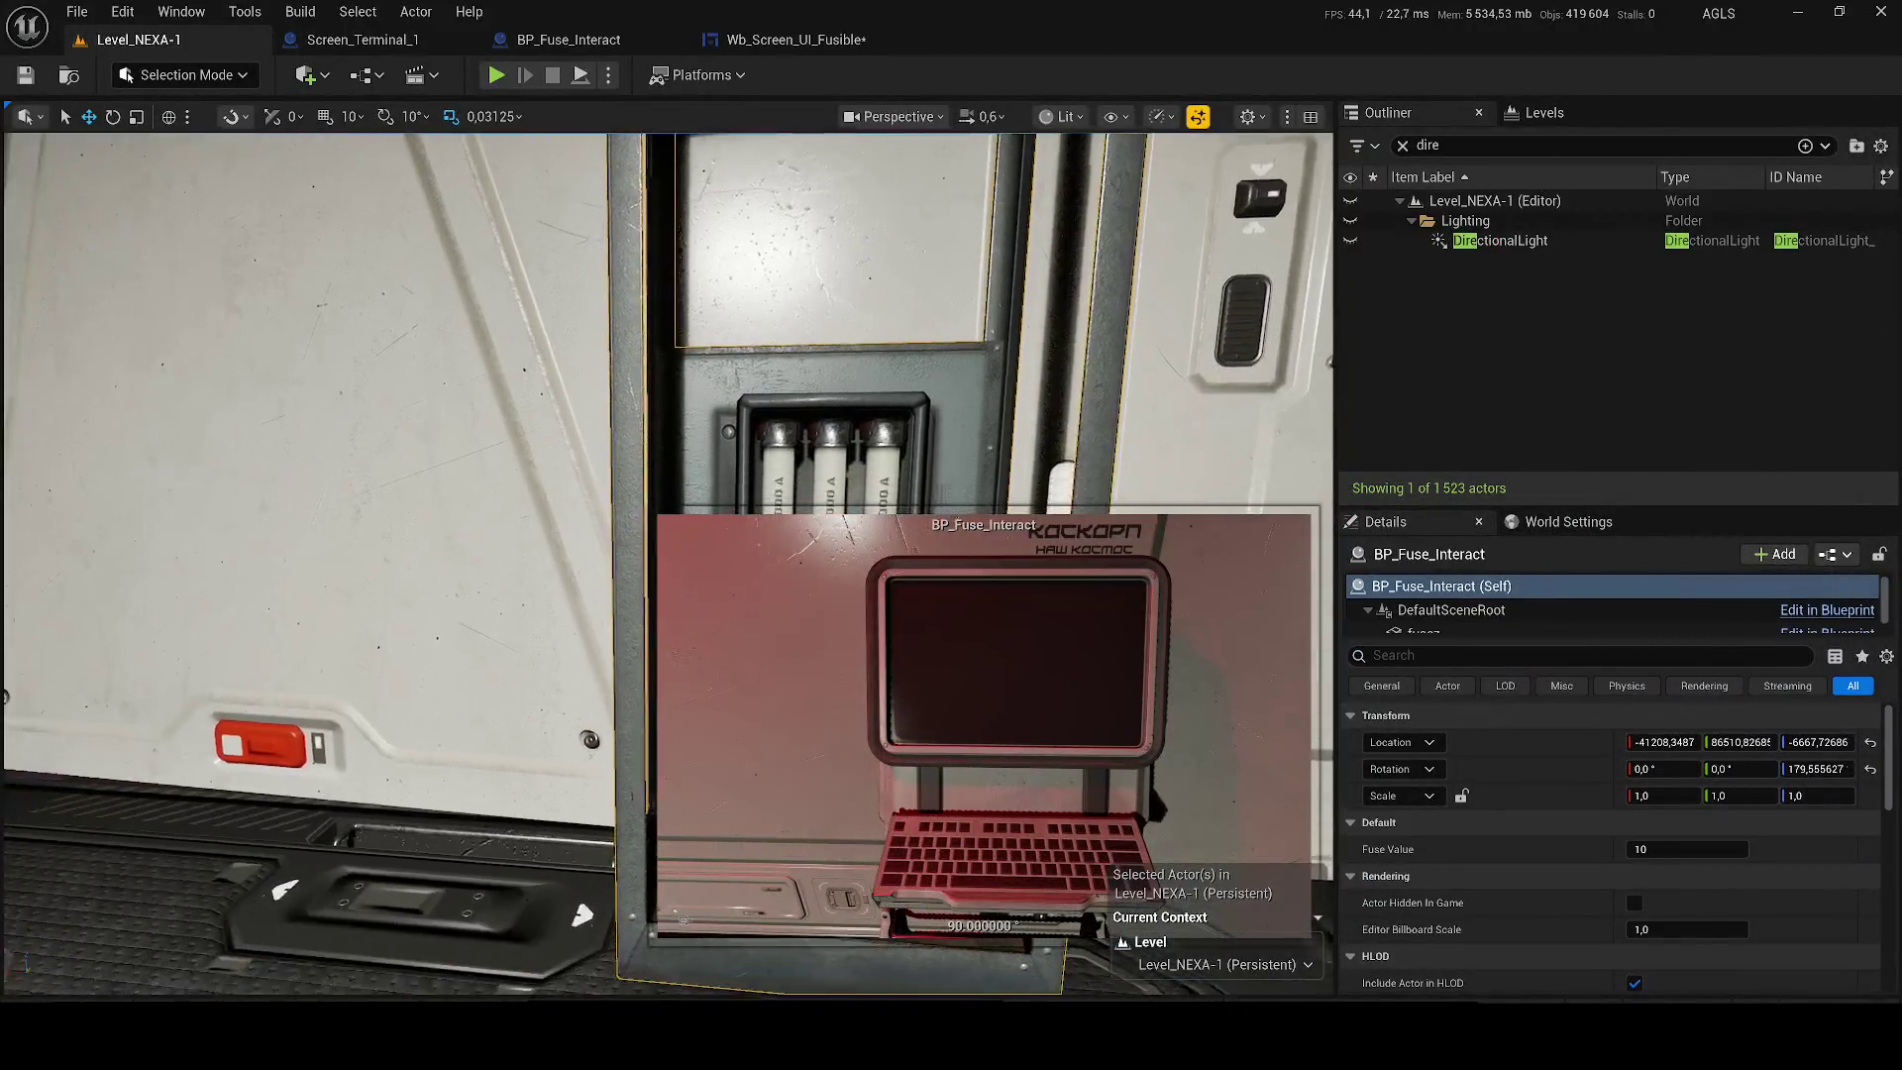
click(1403, 145)
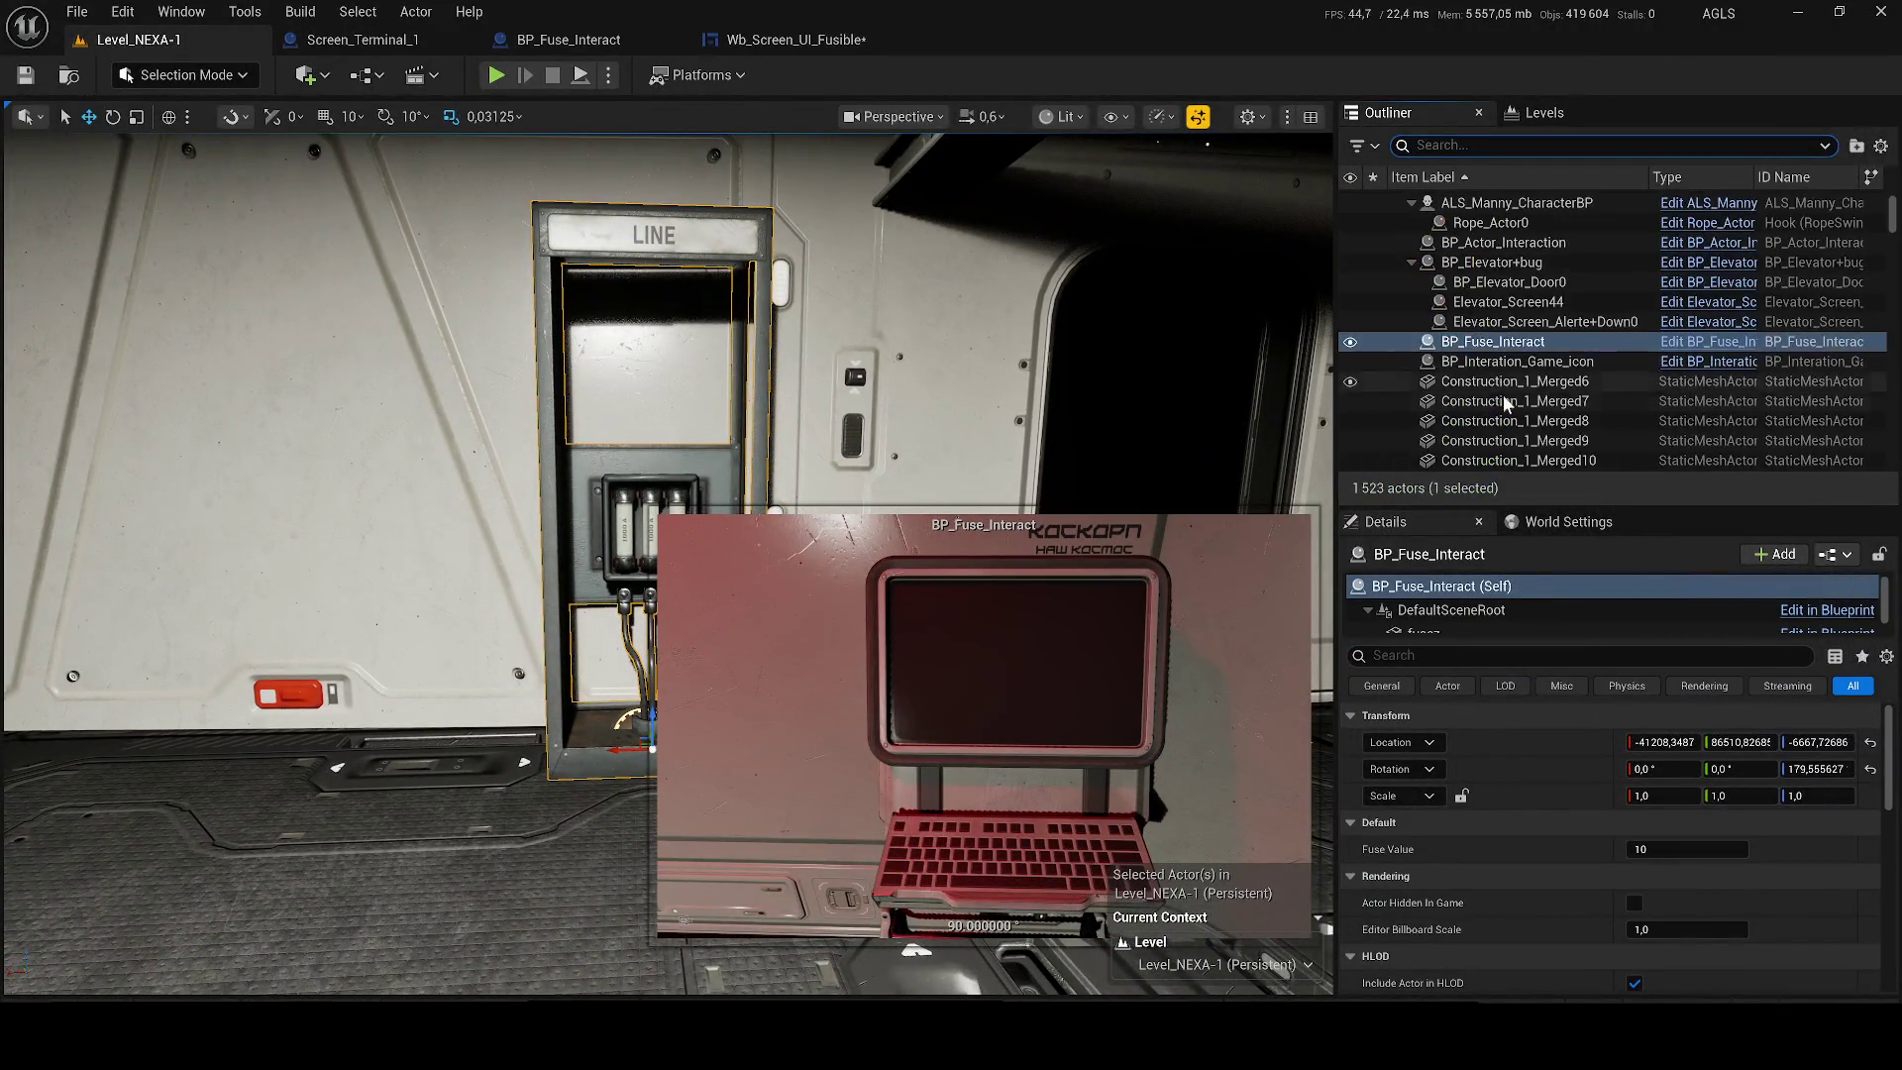
right_click(1481, 348)
click(1536, 328)
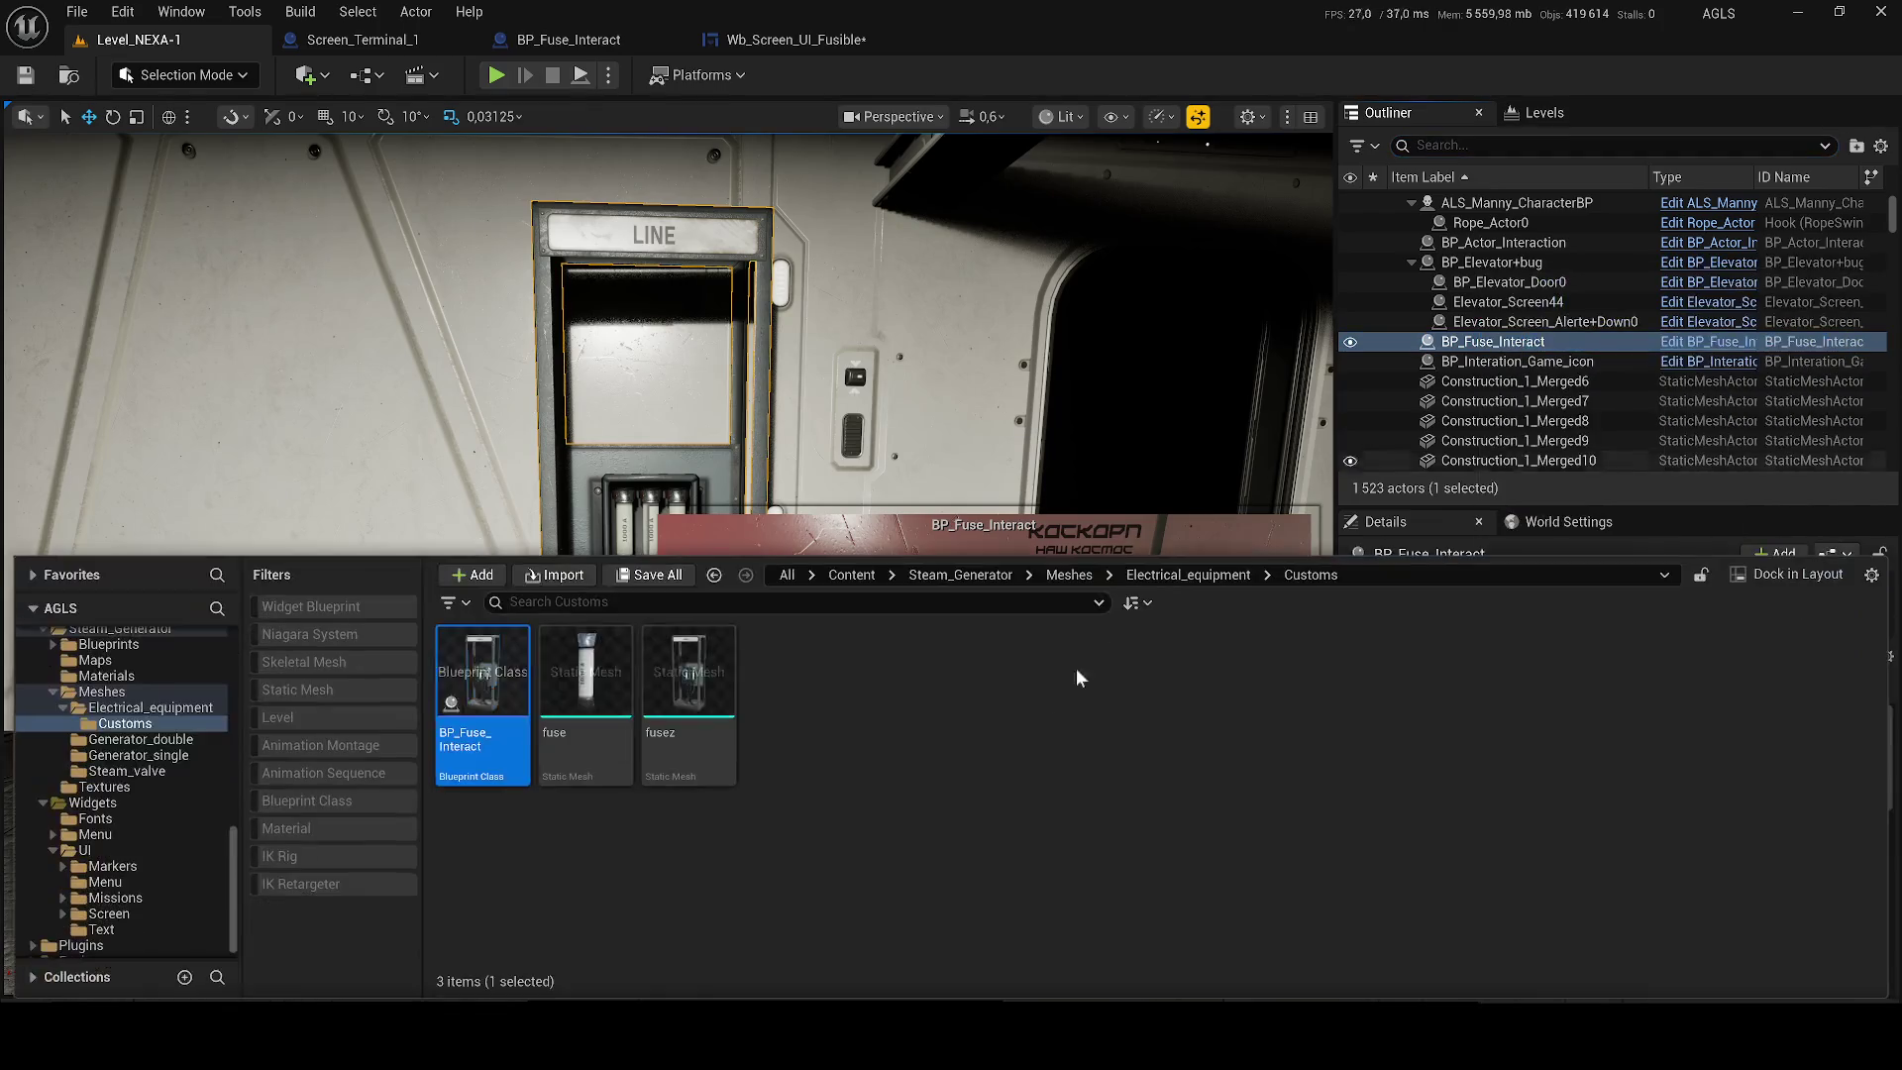
Return to Unreal and bring up the options for the fusez mesh in Customs.
click(1780, 12)
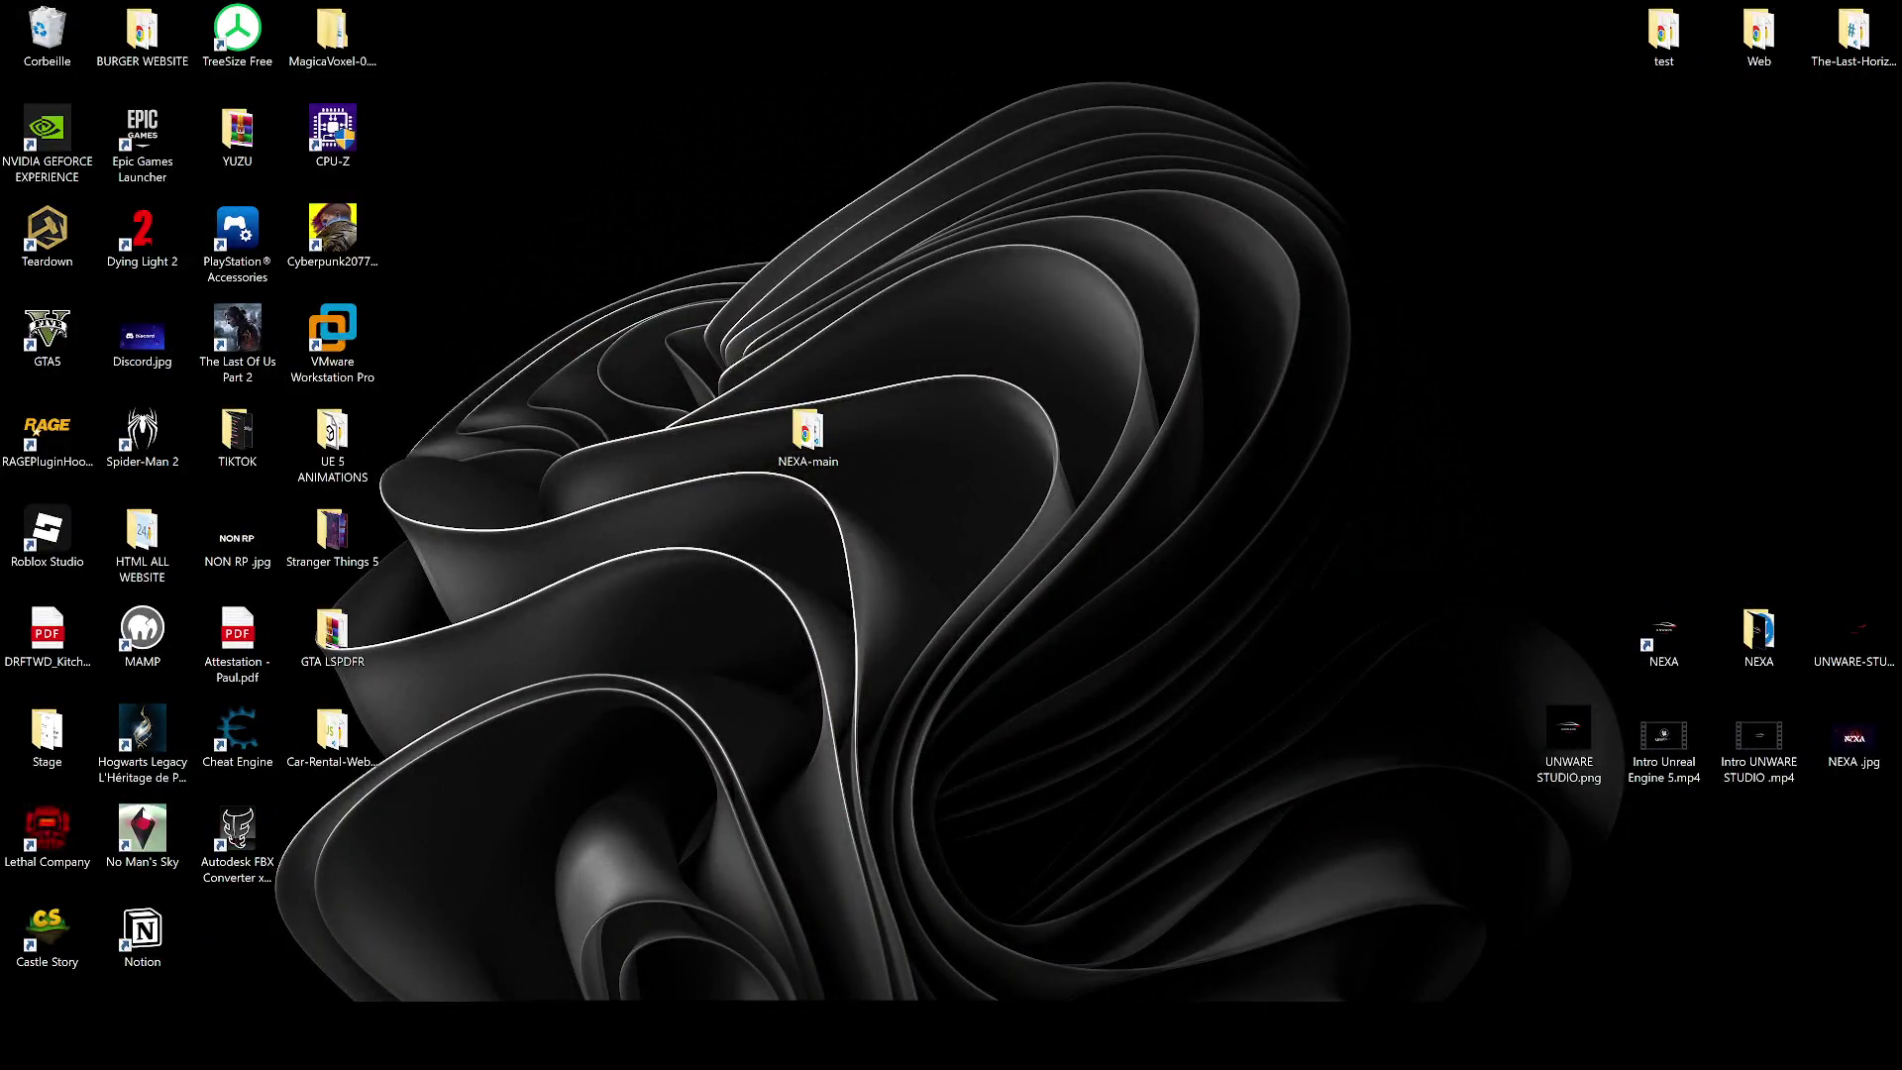
click(1411, 1035)
click(1412, 1035)
click(1411, 1035)
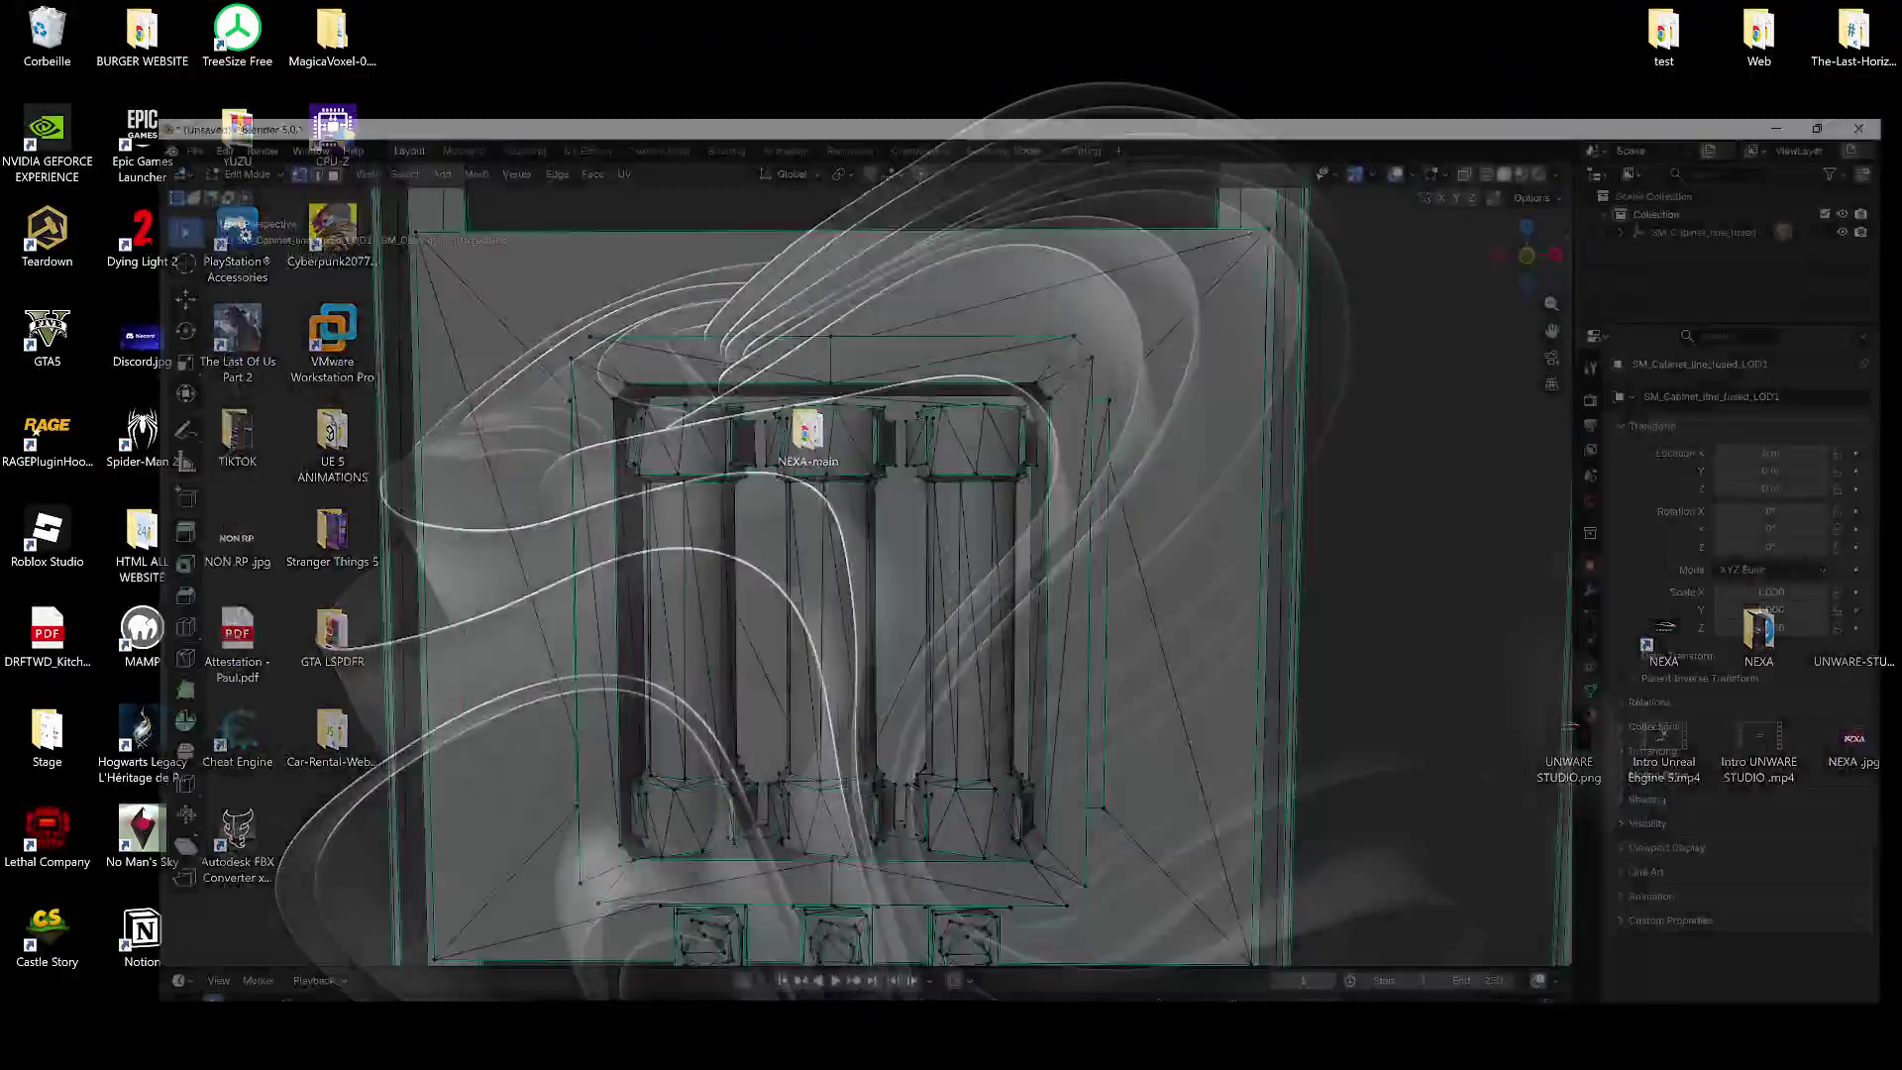
key(alt+Tab)
key(ctrl+space)
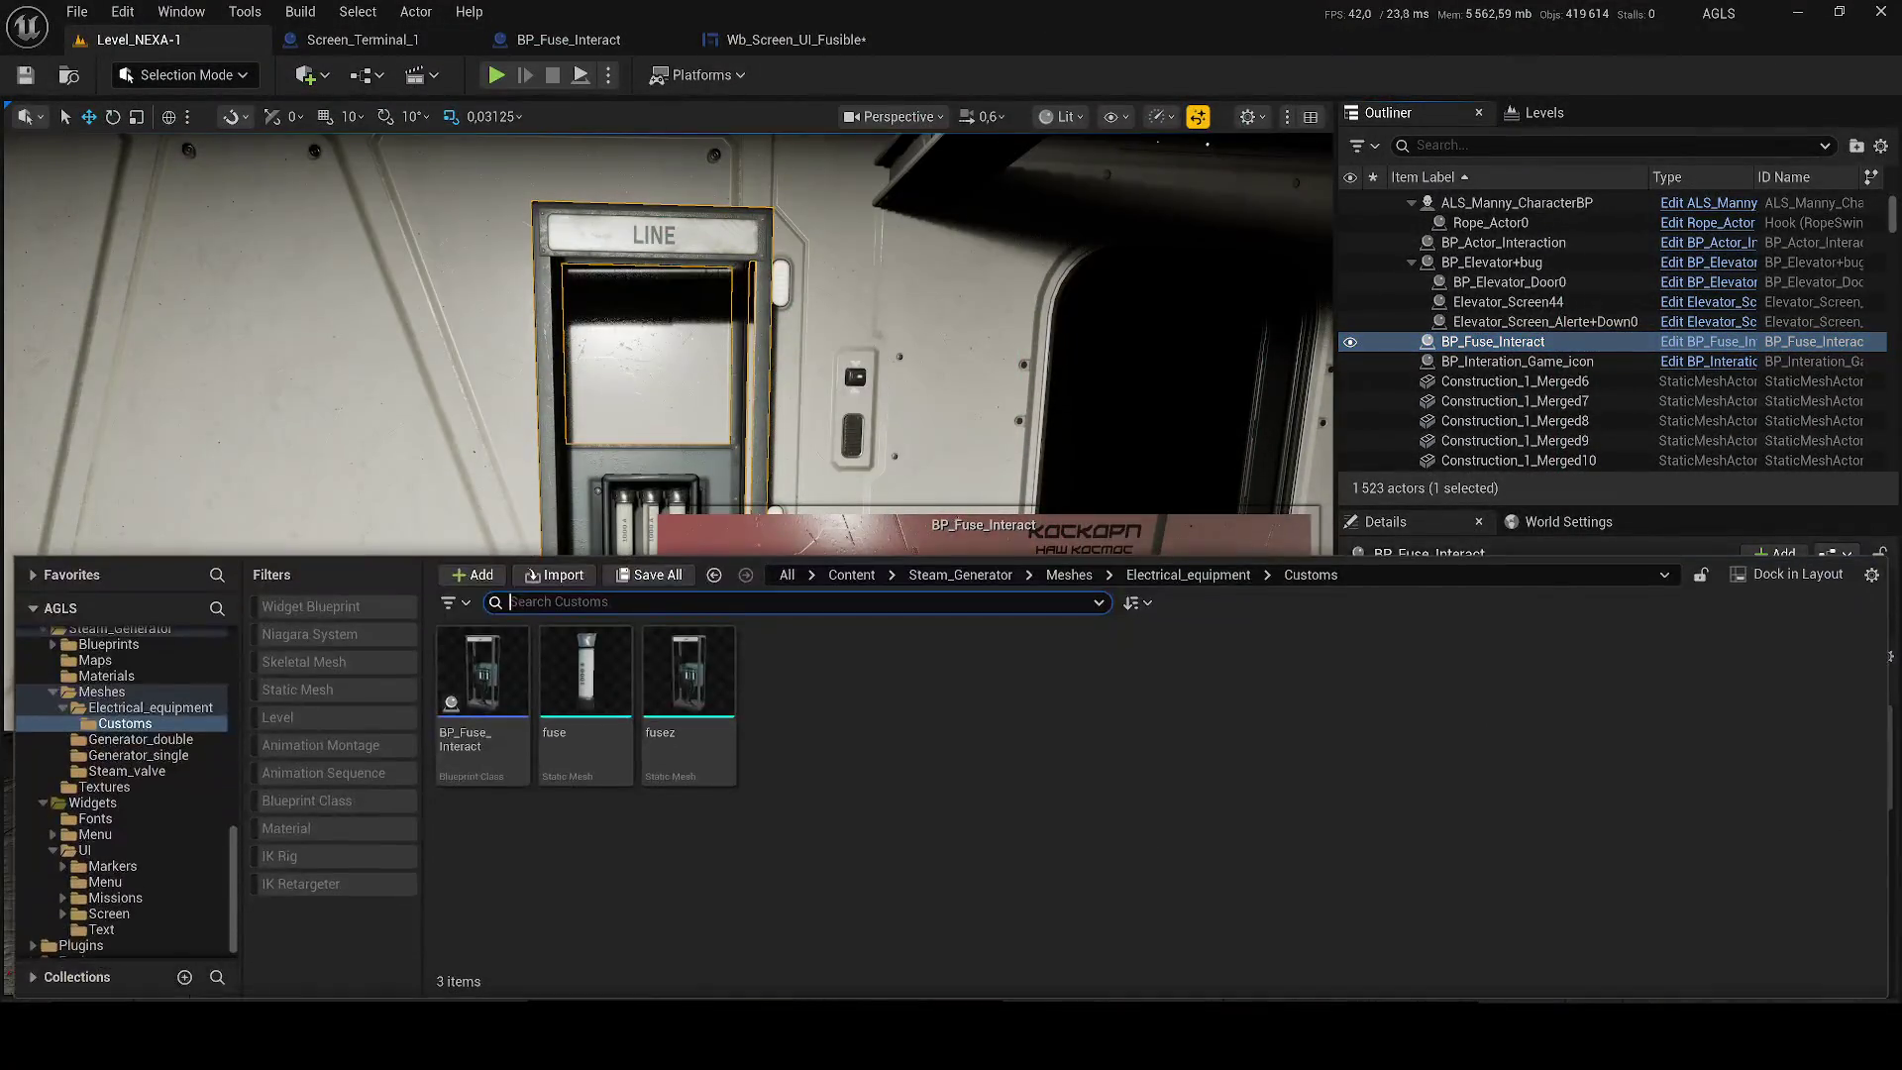
click(688, 684)
right_click(679, 708)
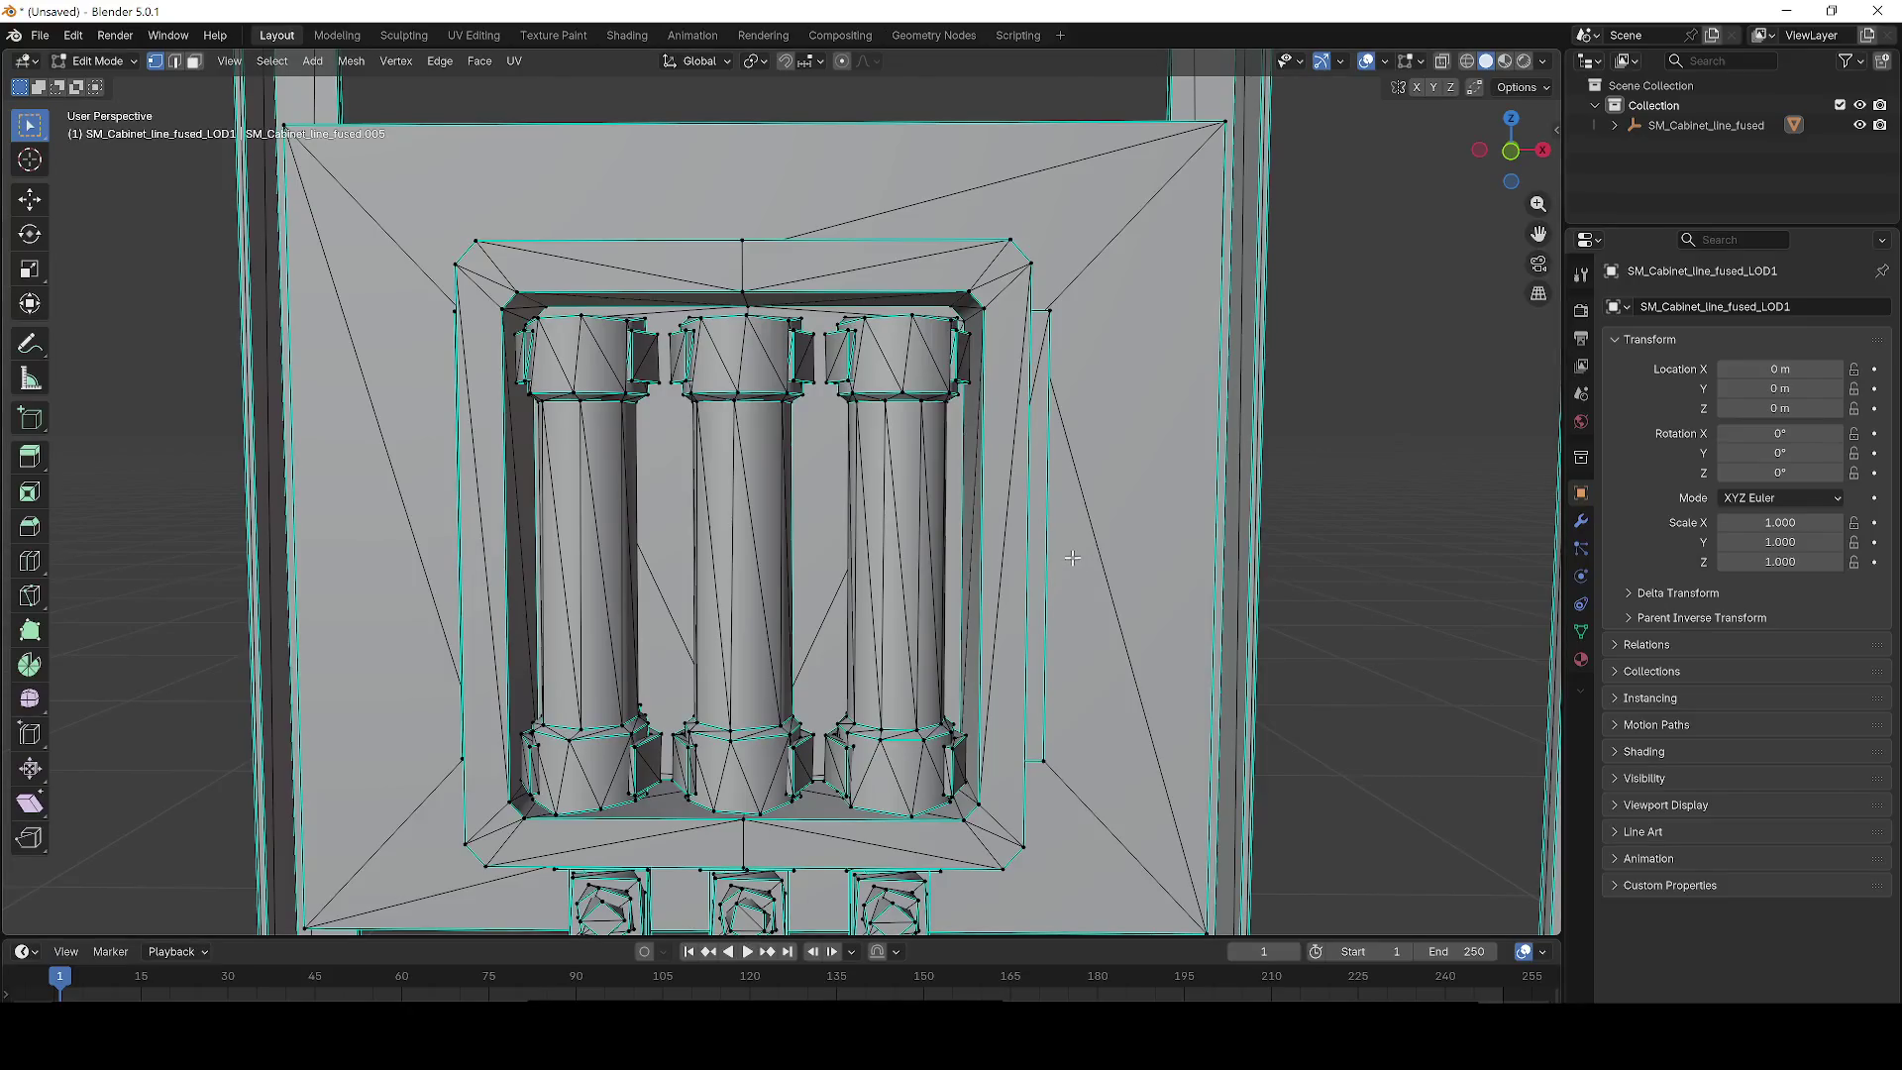
scroll(1072, 558, down, 6)
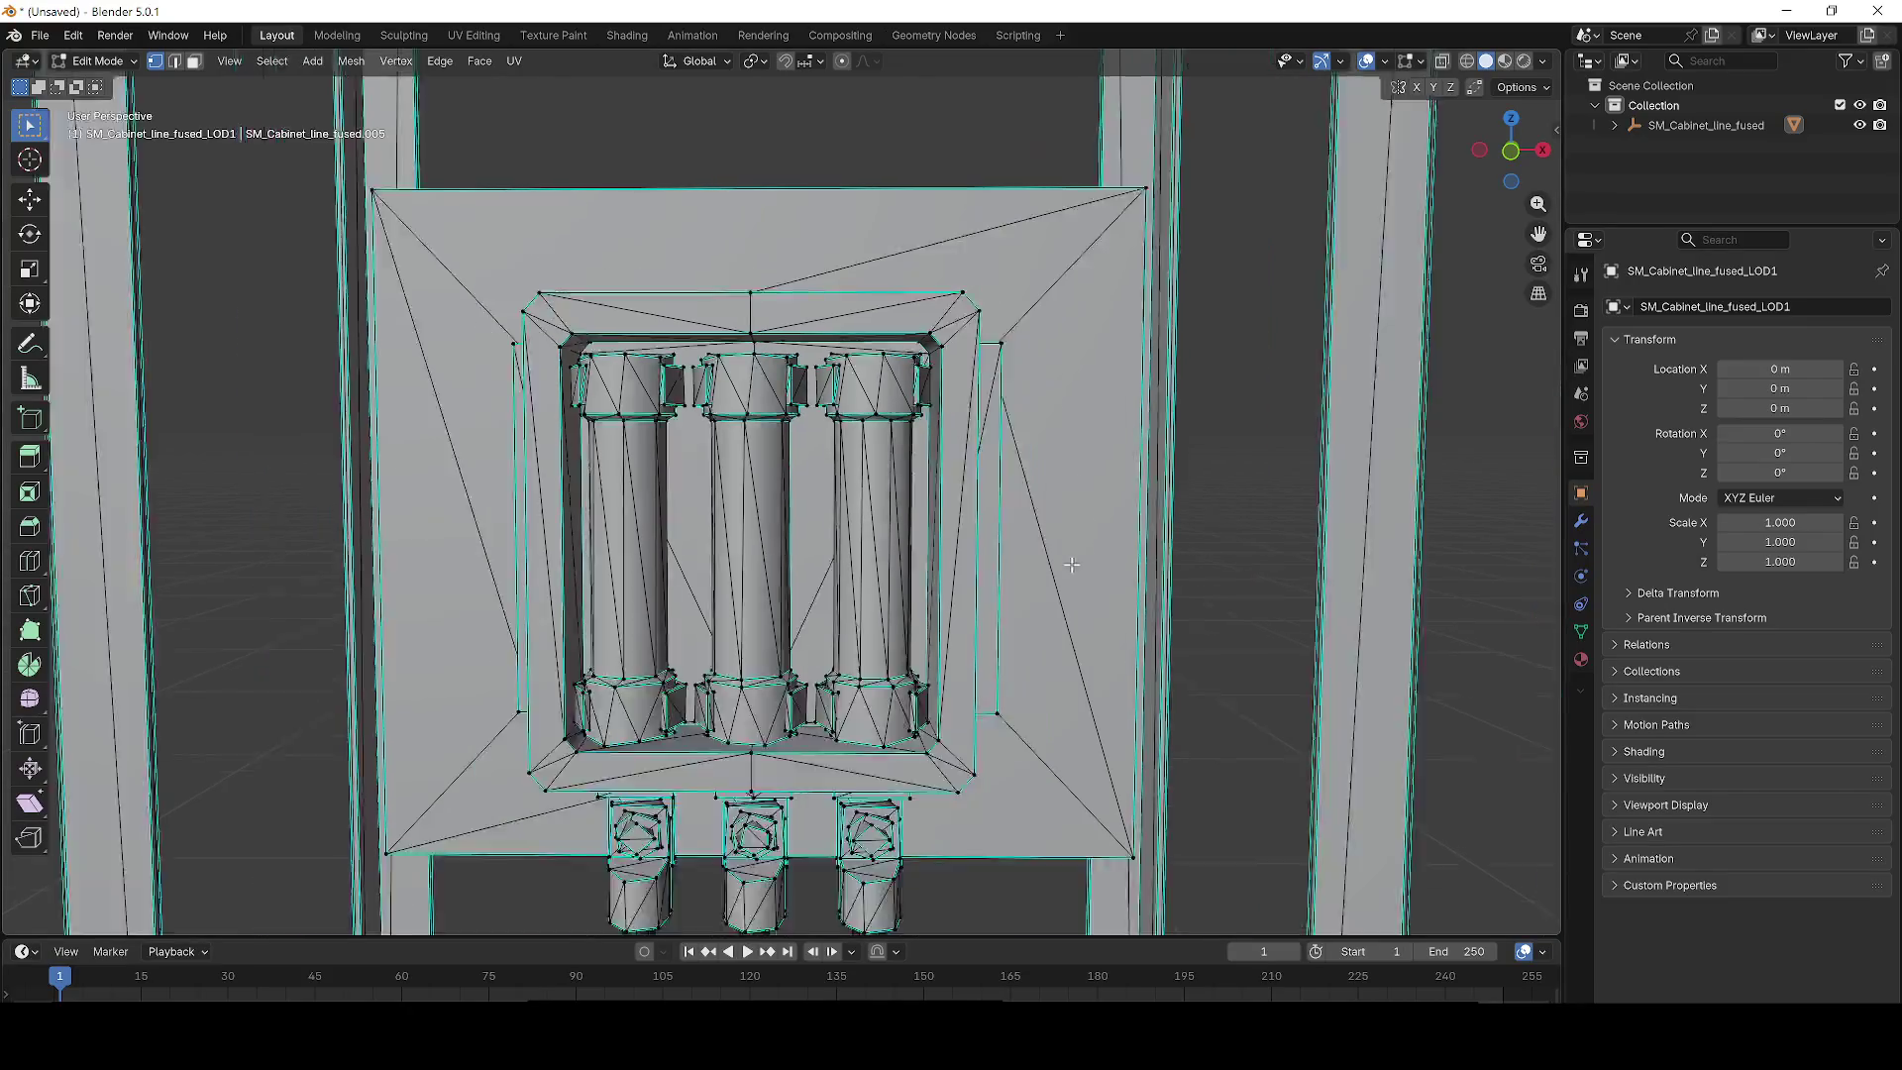
Delete all of the current mesh's vertices and return to Object Mode.
key(a)
key(x)
click(726, 708)
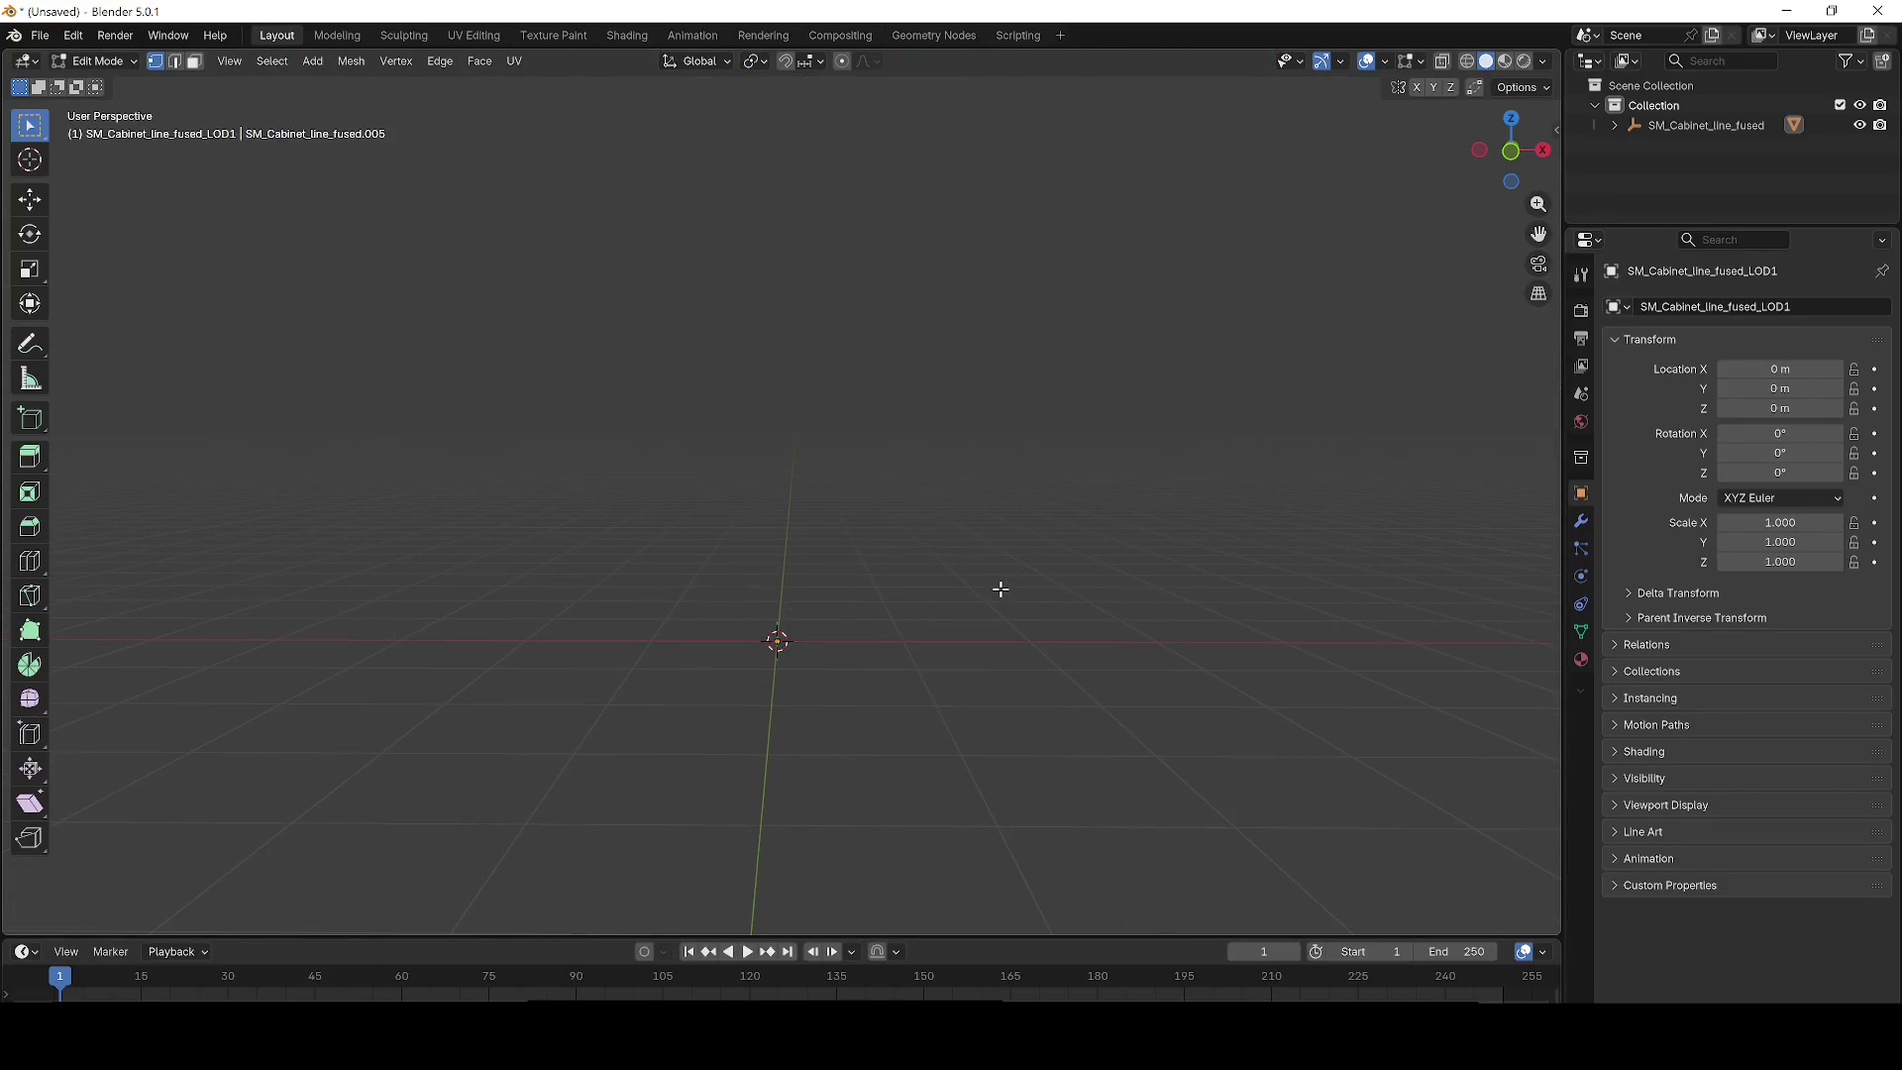
key(Tab)
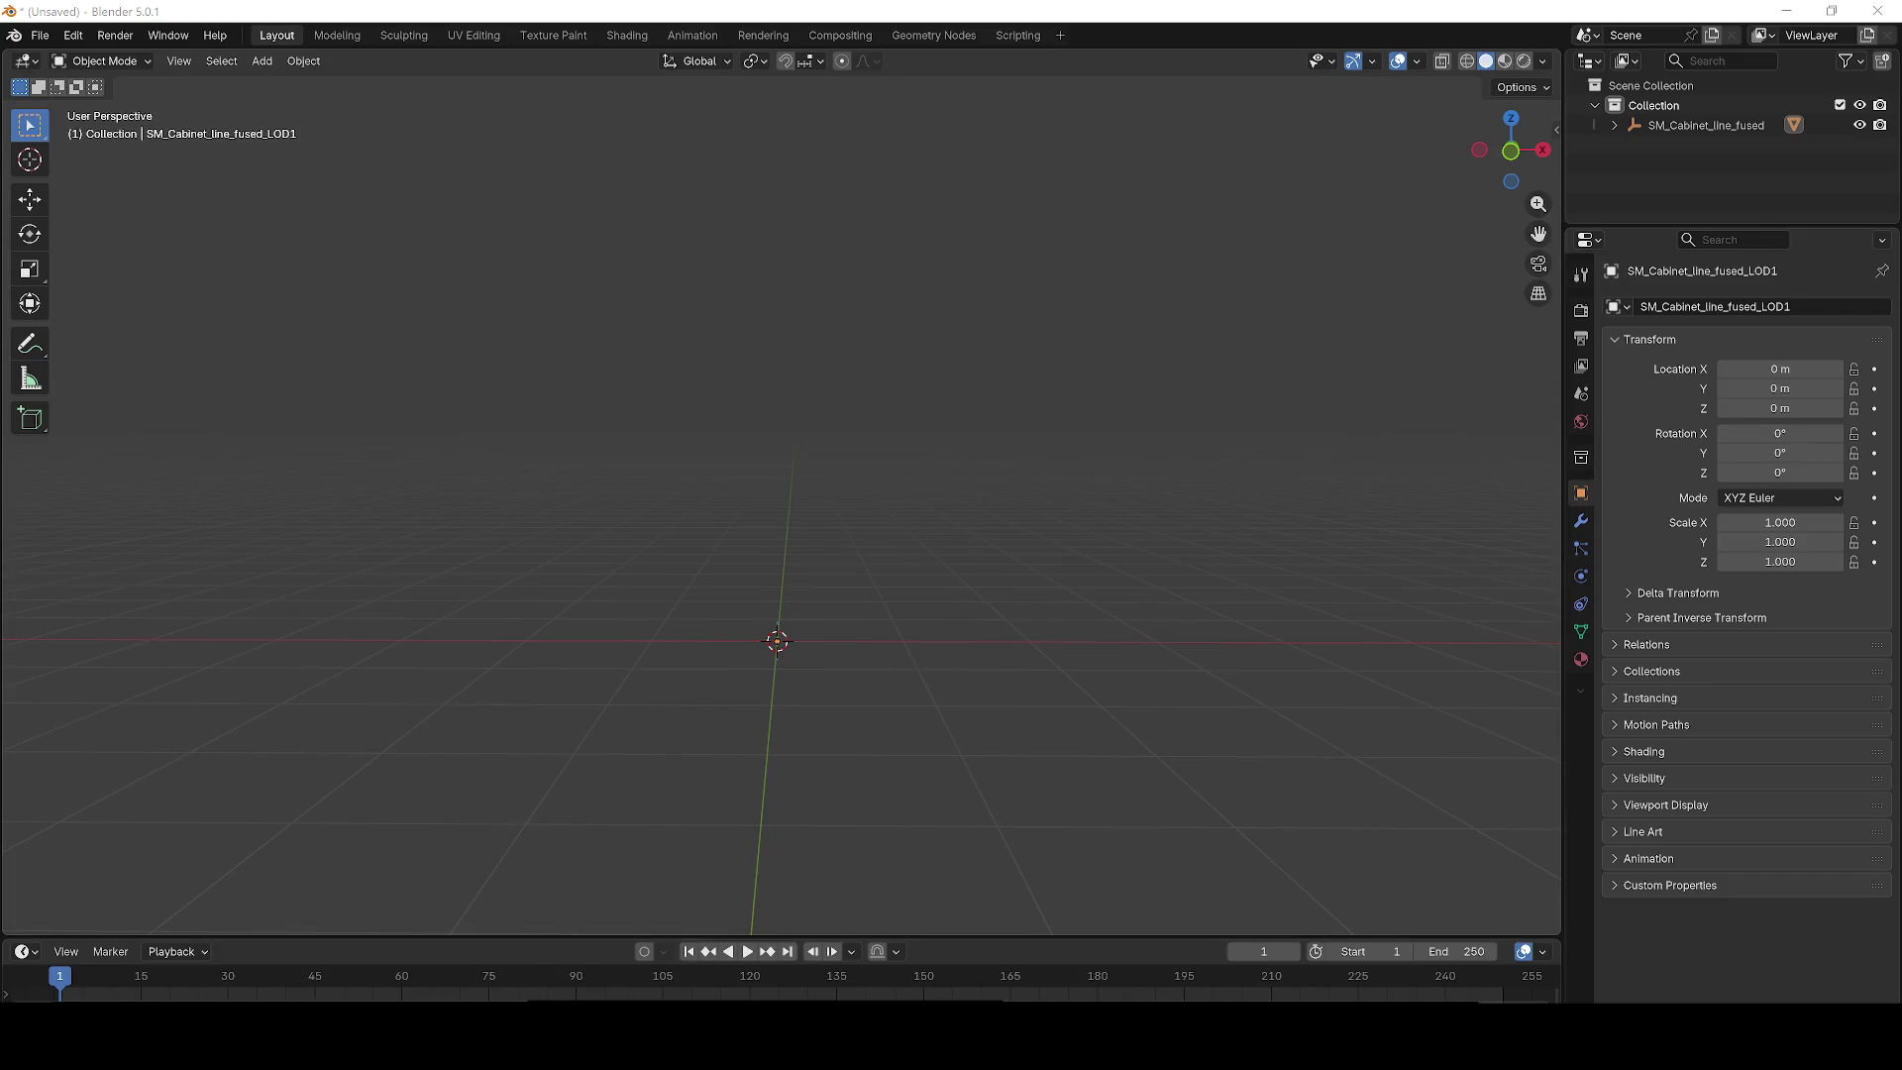
Import the SM_Cabinet_line_fused FBX, delete its collision object, and select both cabinet objects.
drag(9, 495, 618, 525)
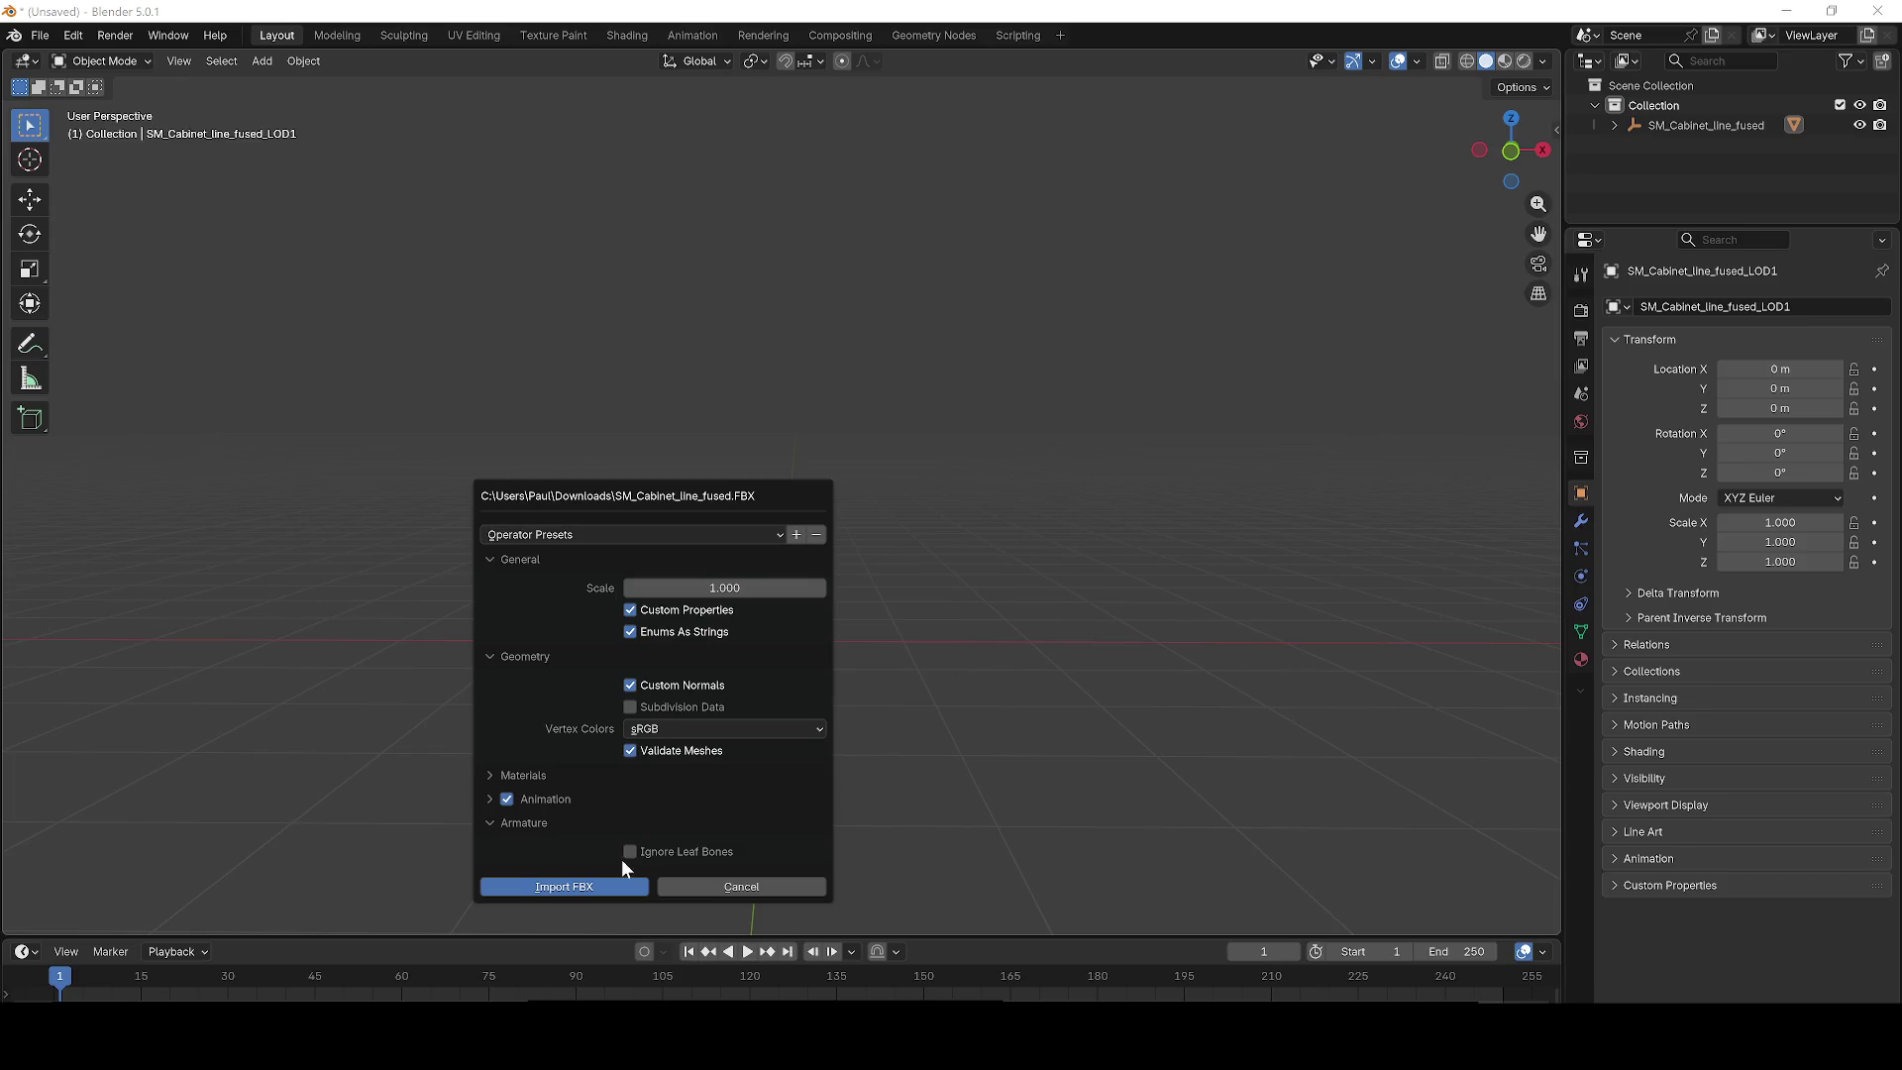
click(603, 880)
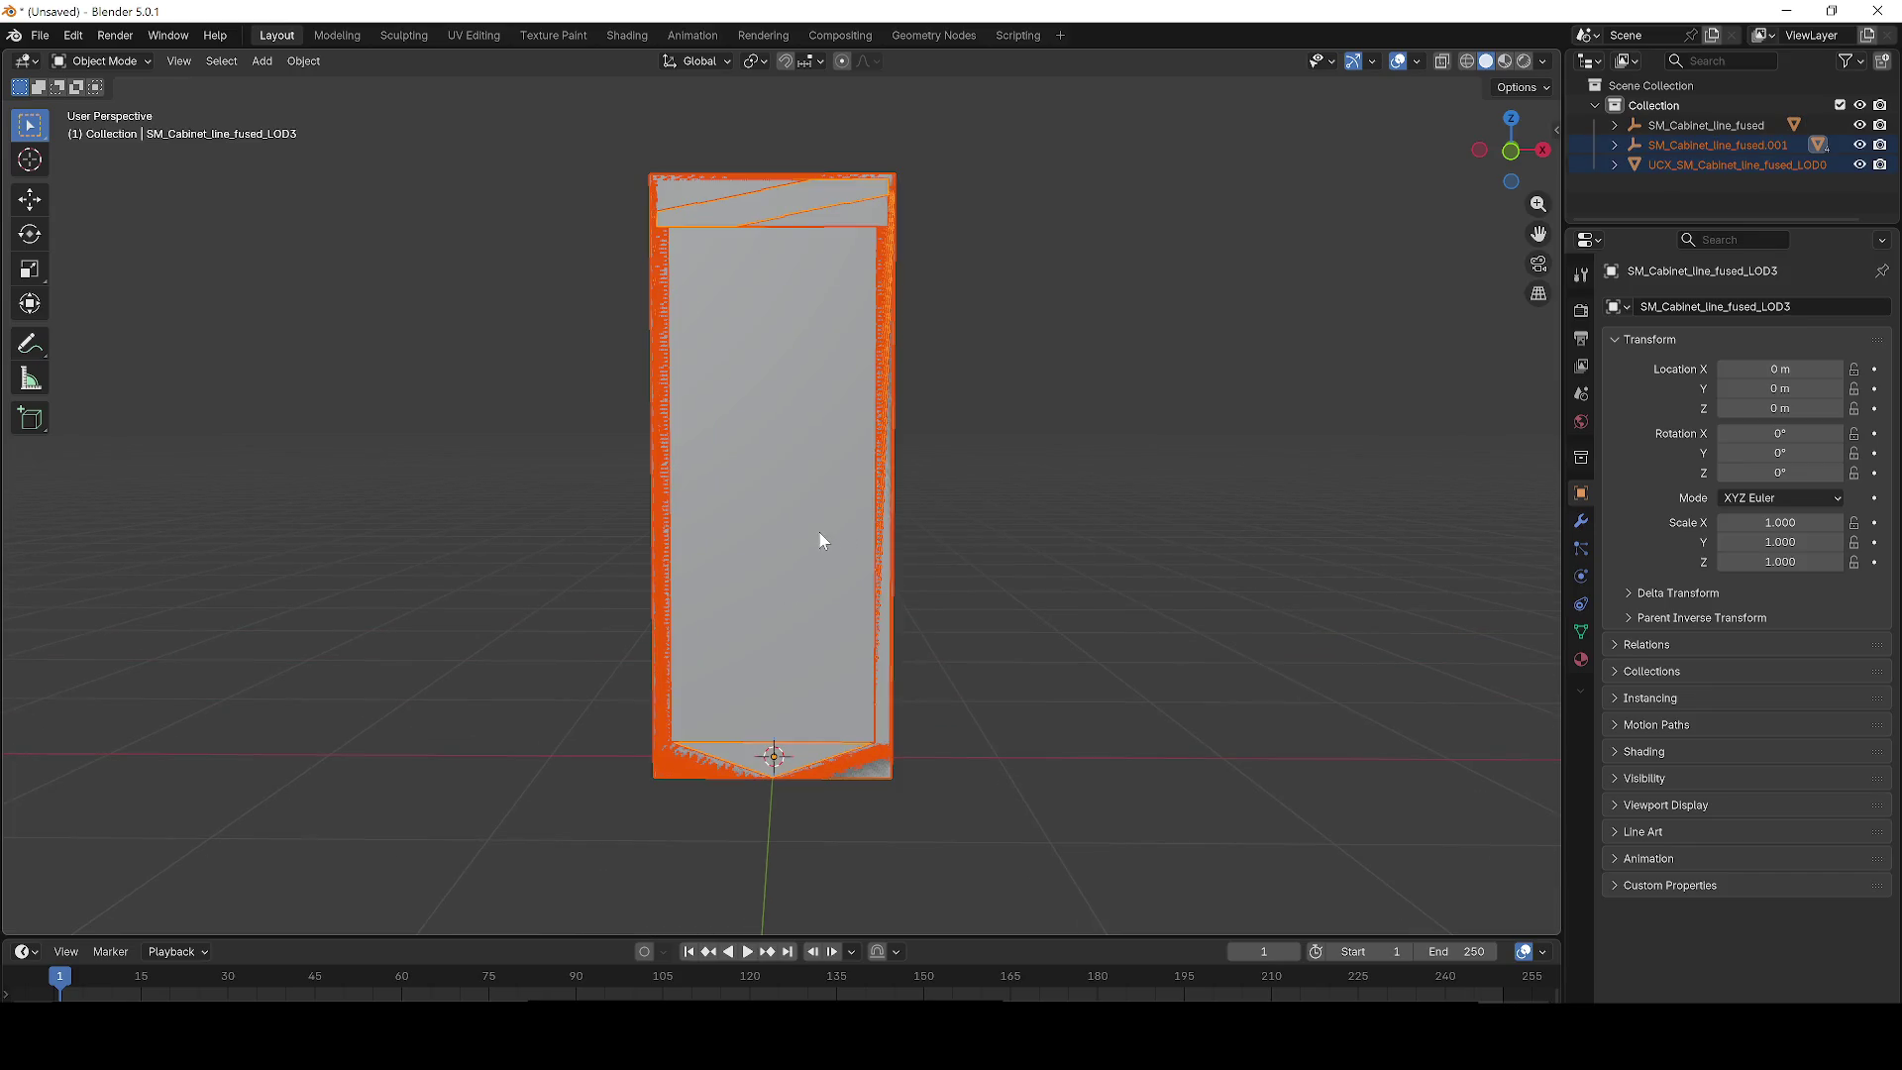
key(Delete)
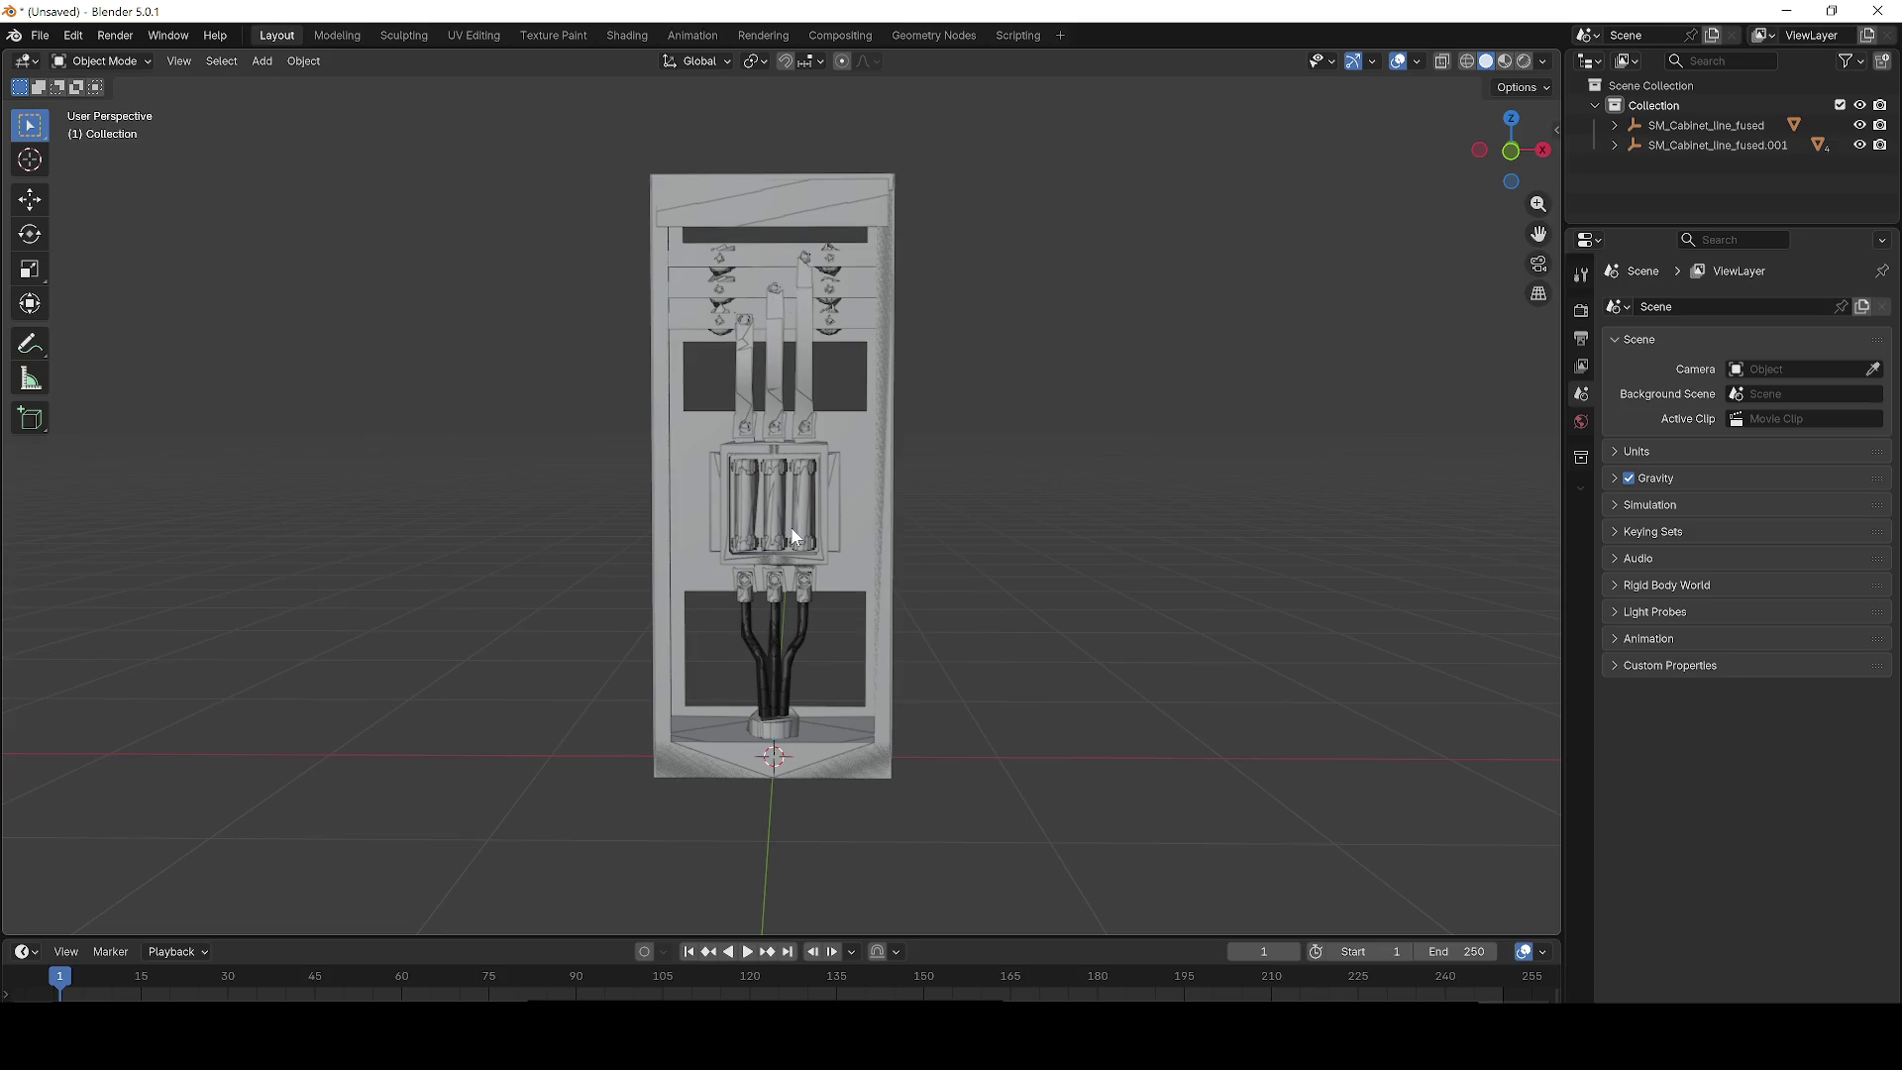
key(a)
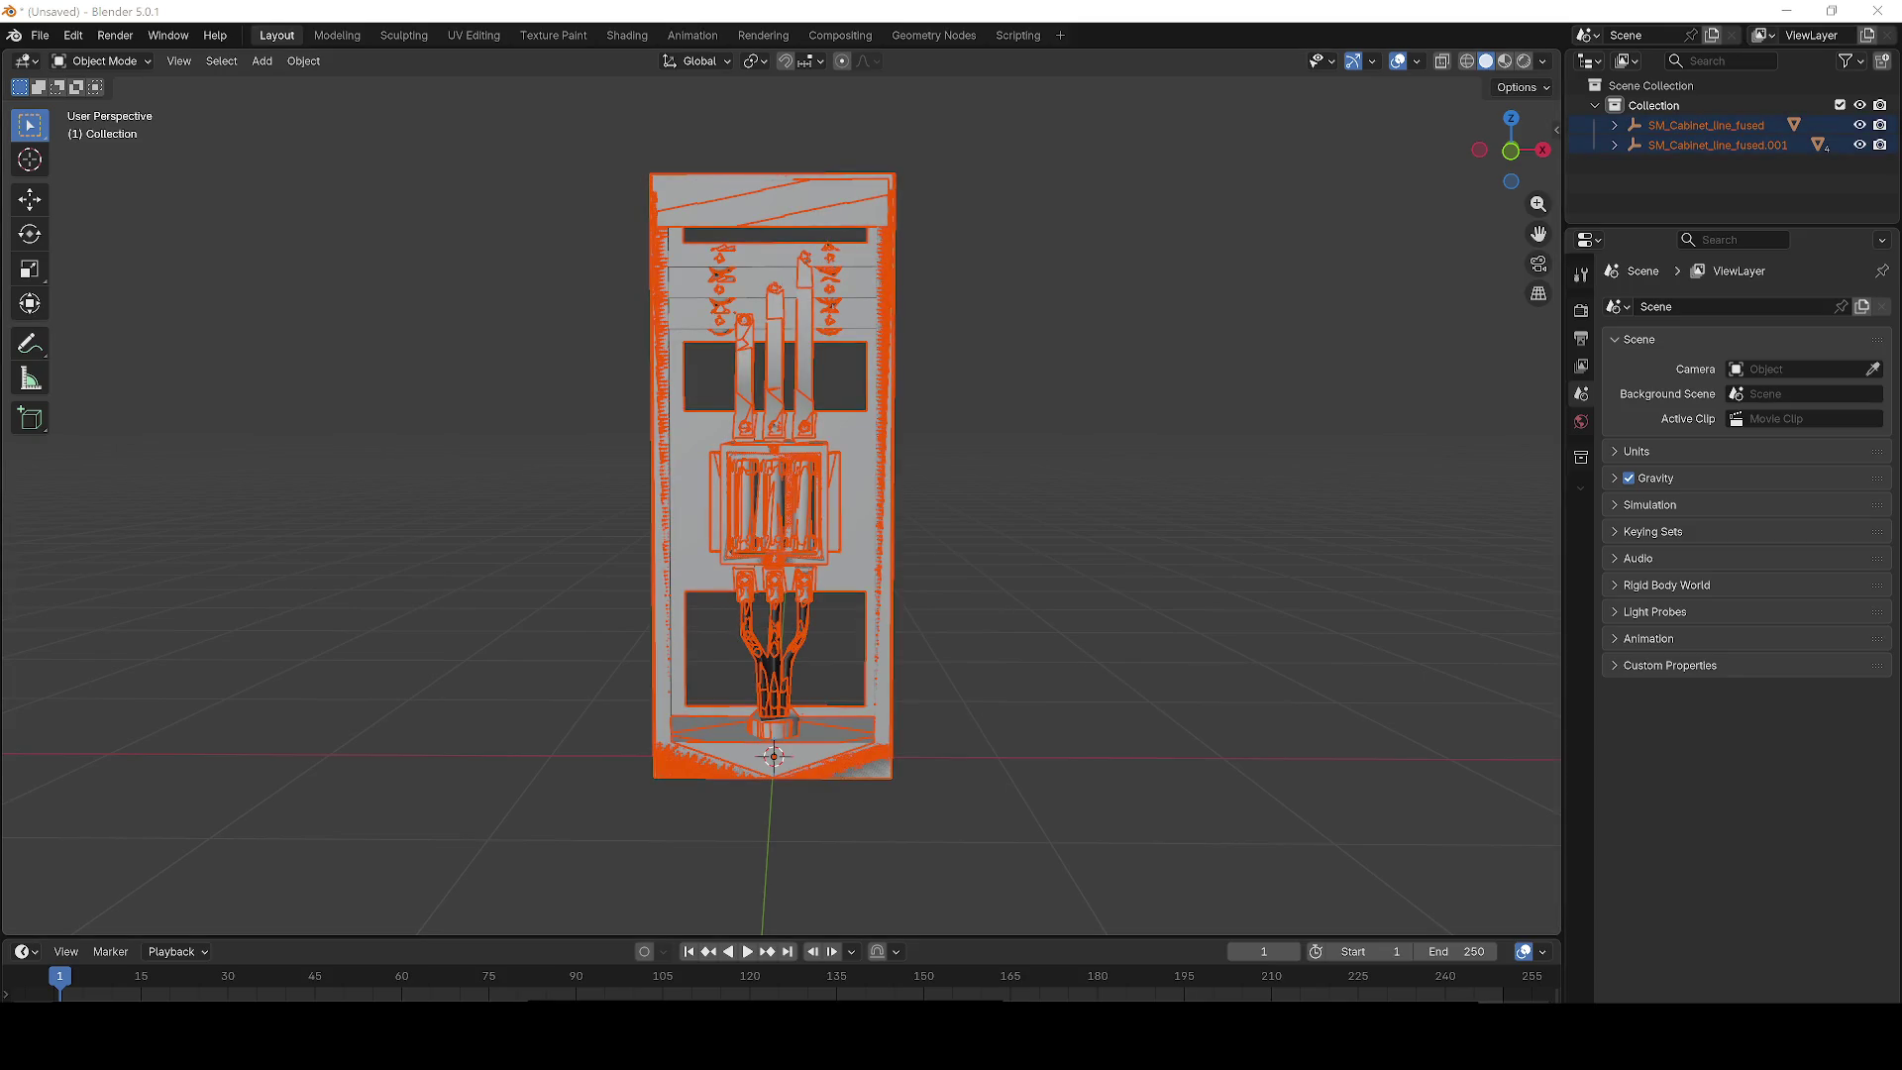
Import the fusez FBX, delete all three cabinet objects, and re-import fusez into the empty scene.
drag(338, 540, 338, 540)
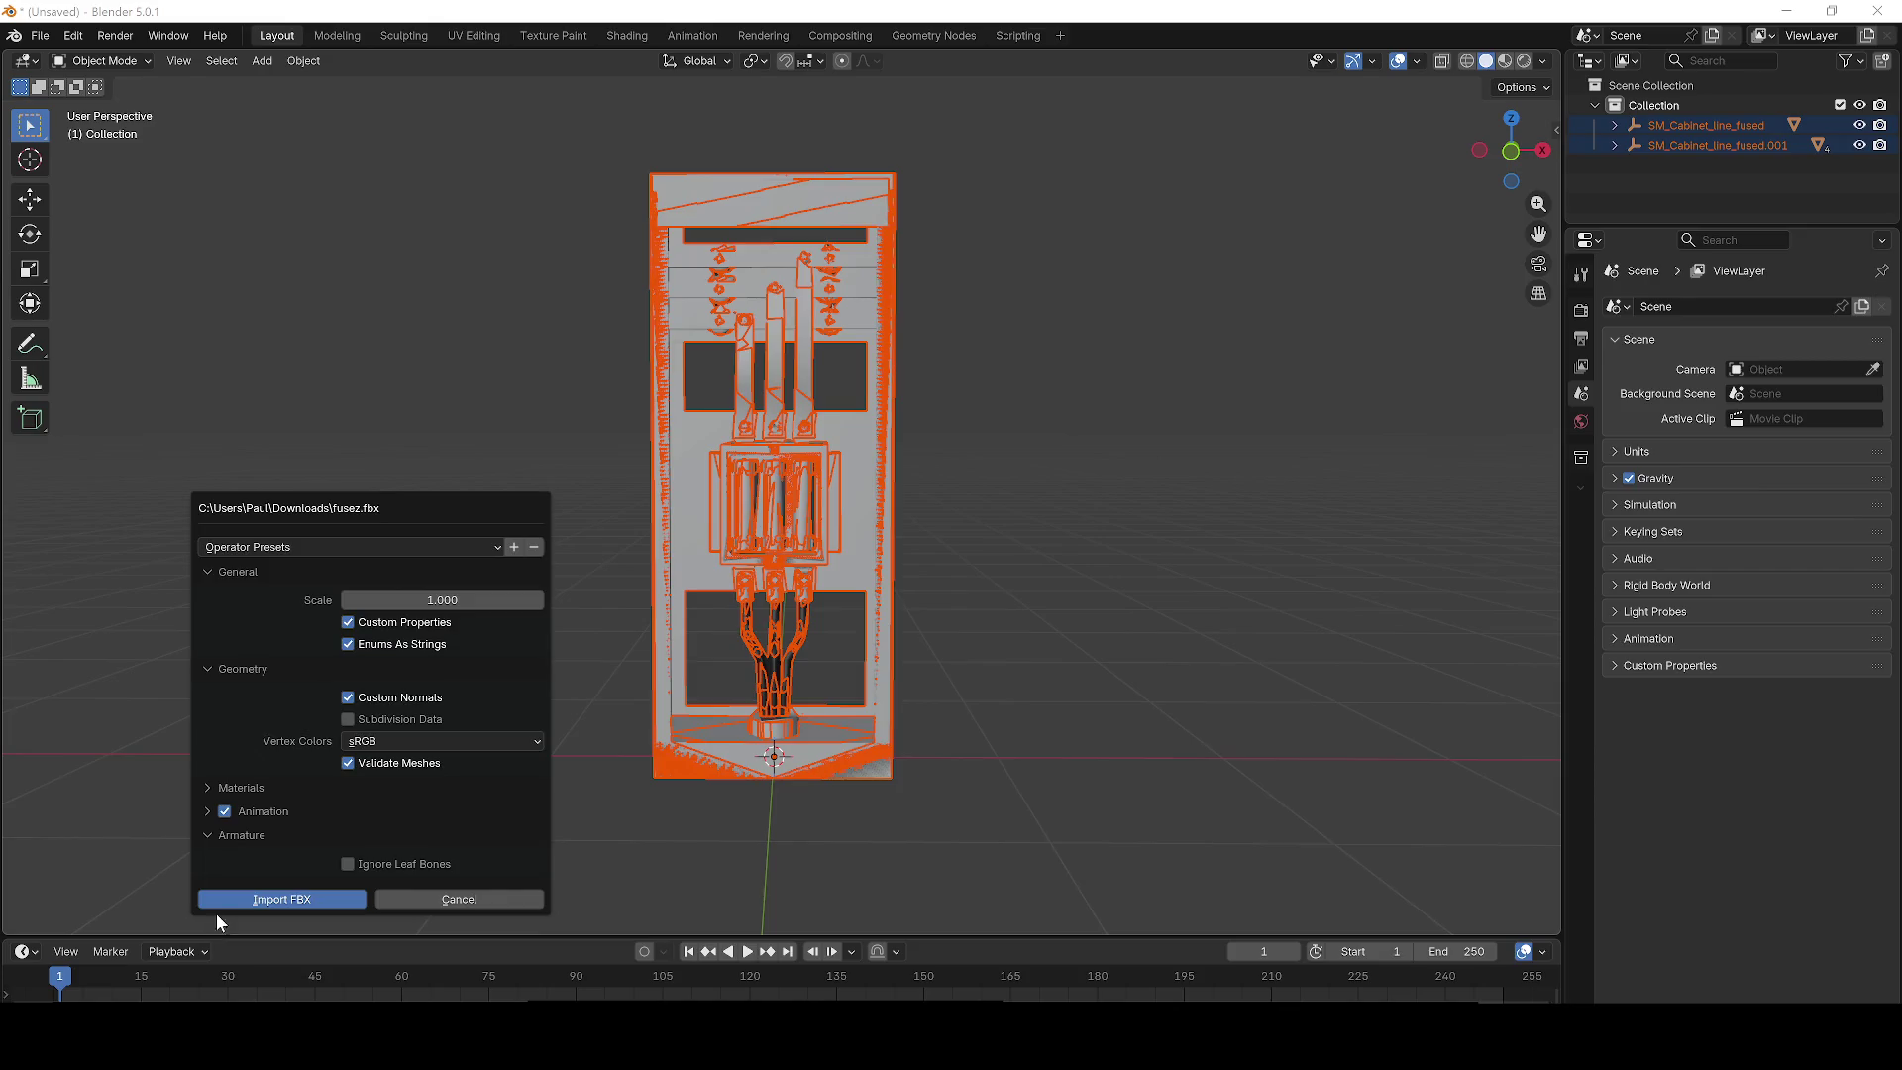
click(217, 898)
scroll(930, 643, down, 2)
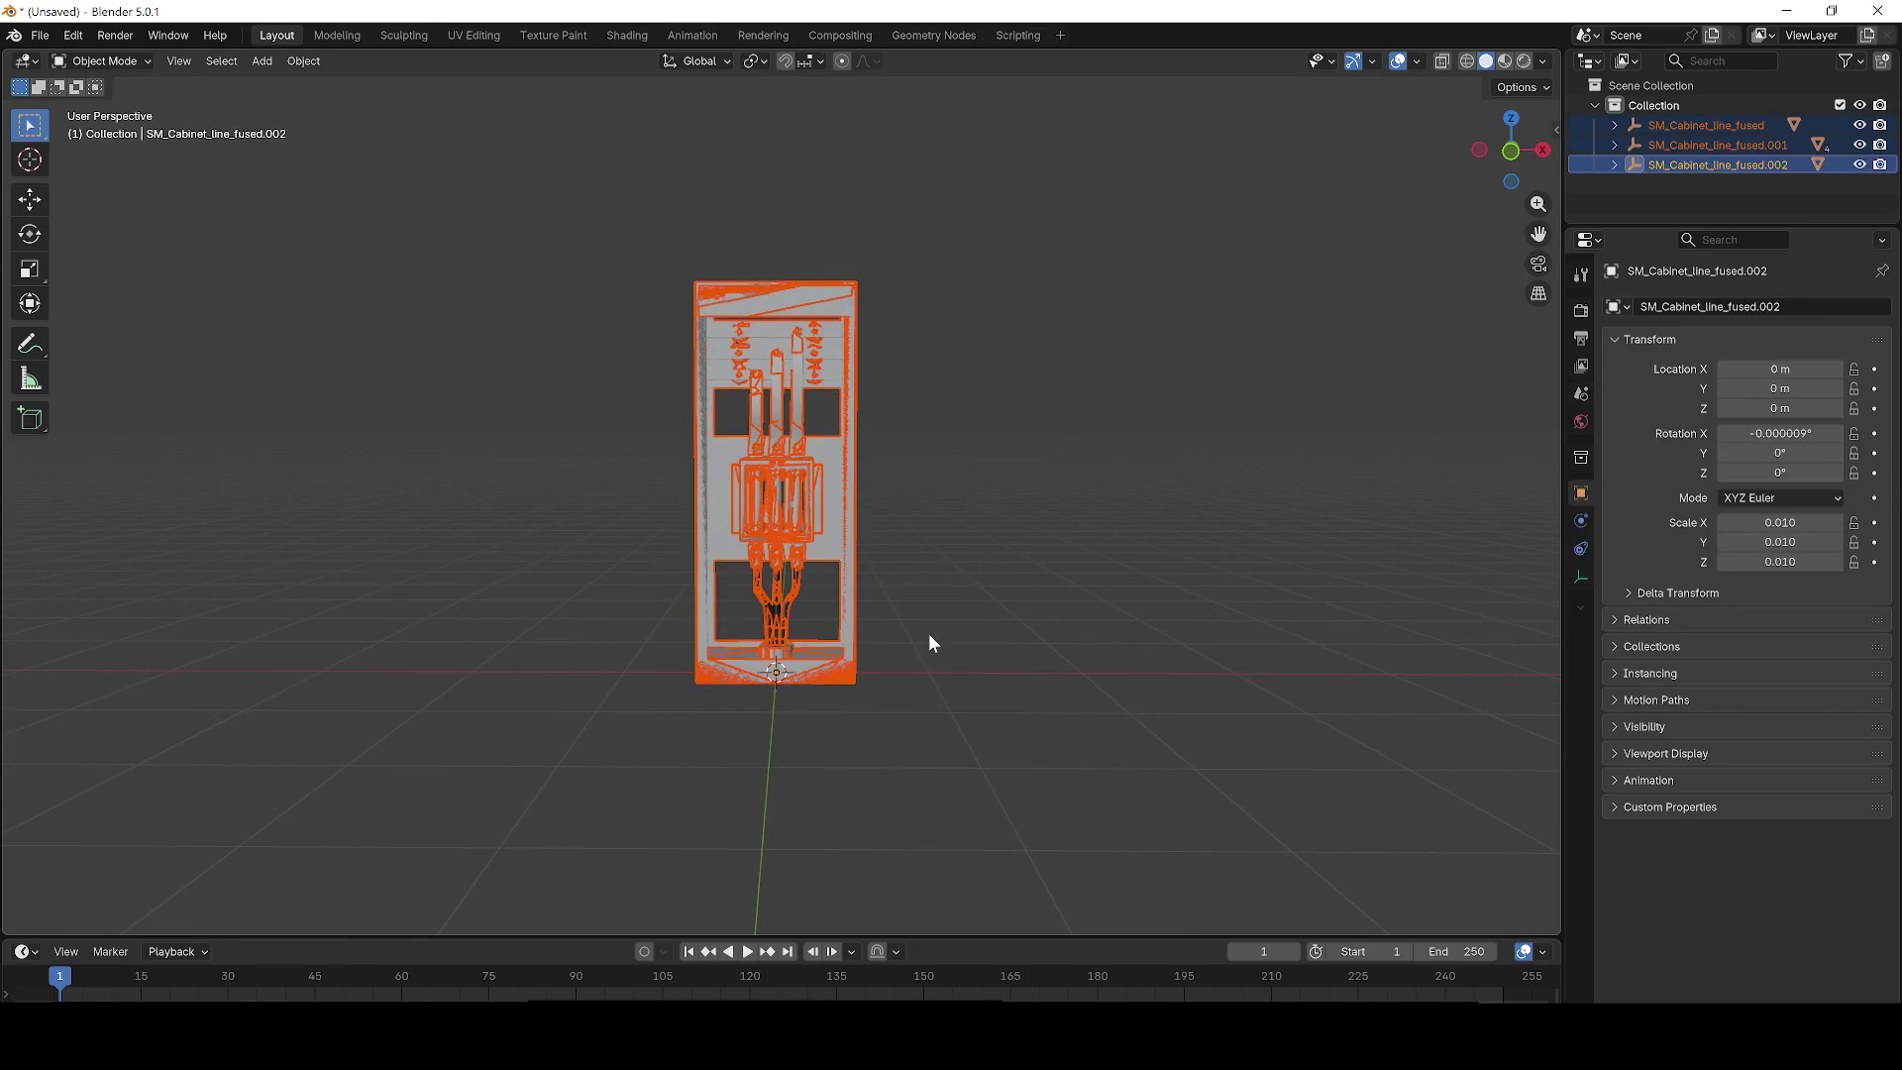
key(Delete)
drag(783, 501, 783, 501)
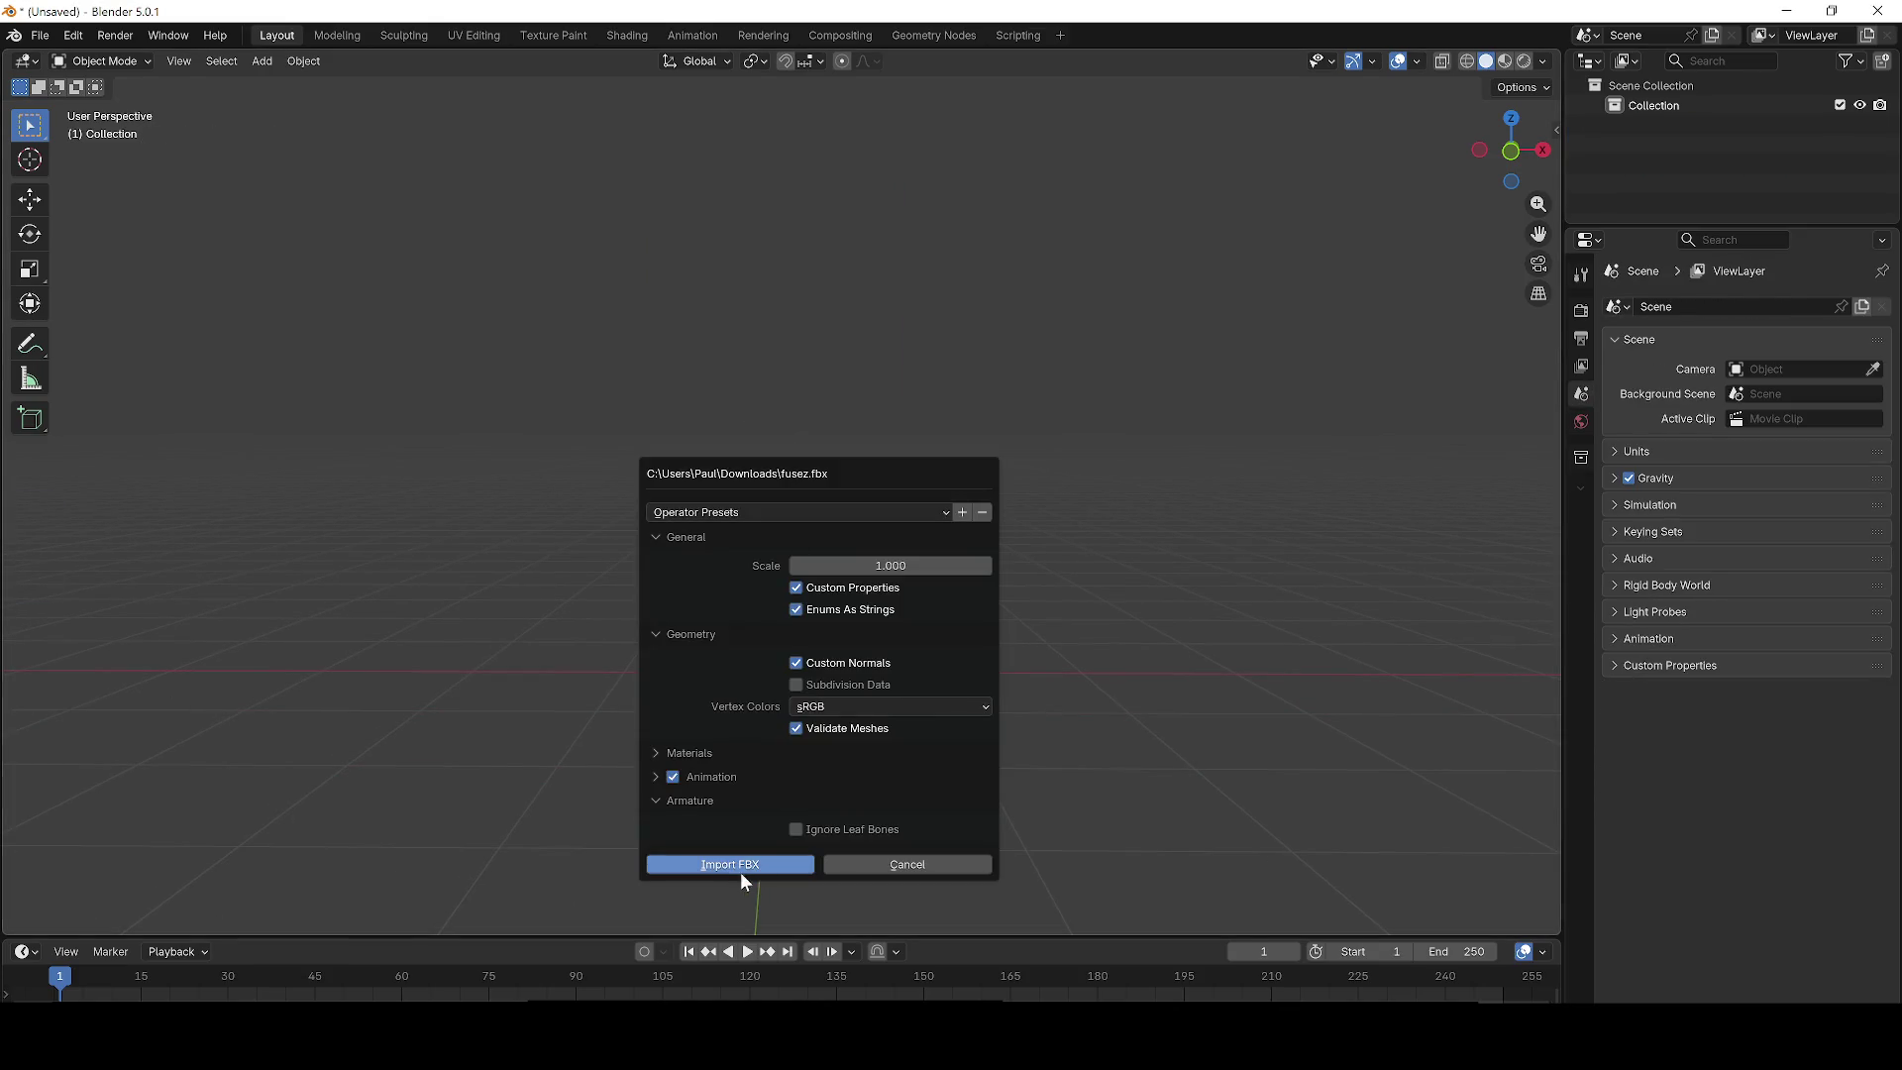
click(740, 868)
View the cabinet's right side and put SM_Cabinet_line_fused_LOD1 into Edit Mode.
scroll(875, 506, up, 4)
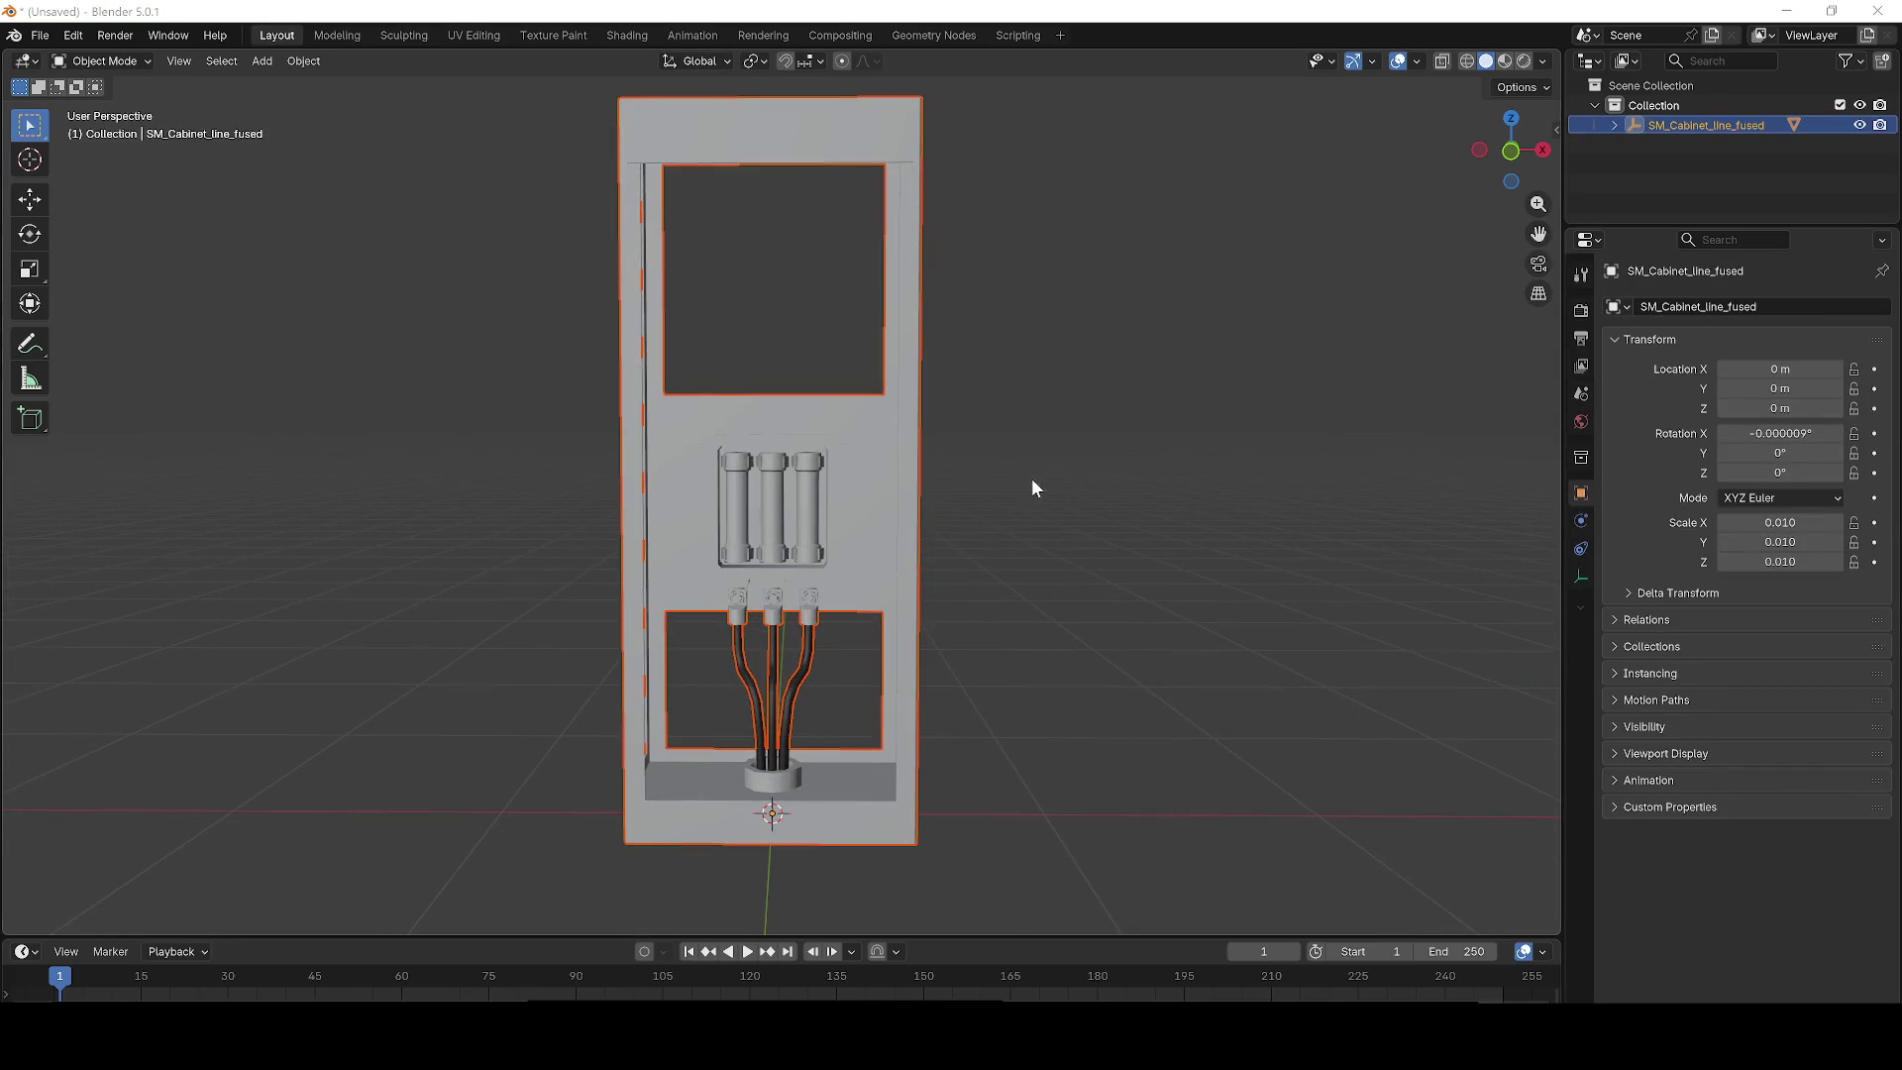
mouse_move(1065, 508)
mouse_down()
mouse_move(1129, 518)
mouse_move(1085, 522)
mouse_up()
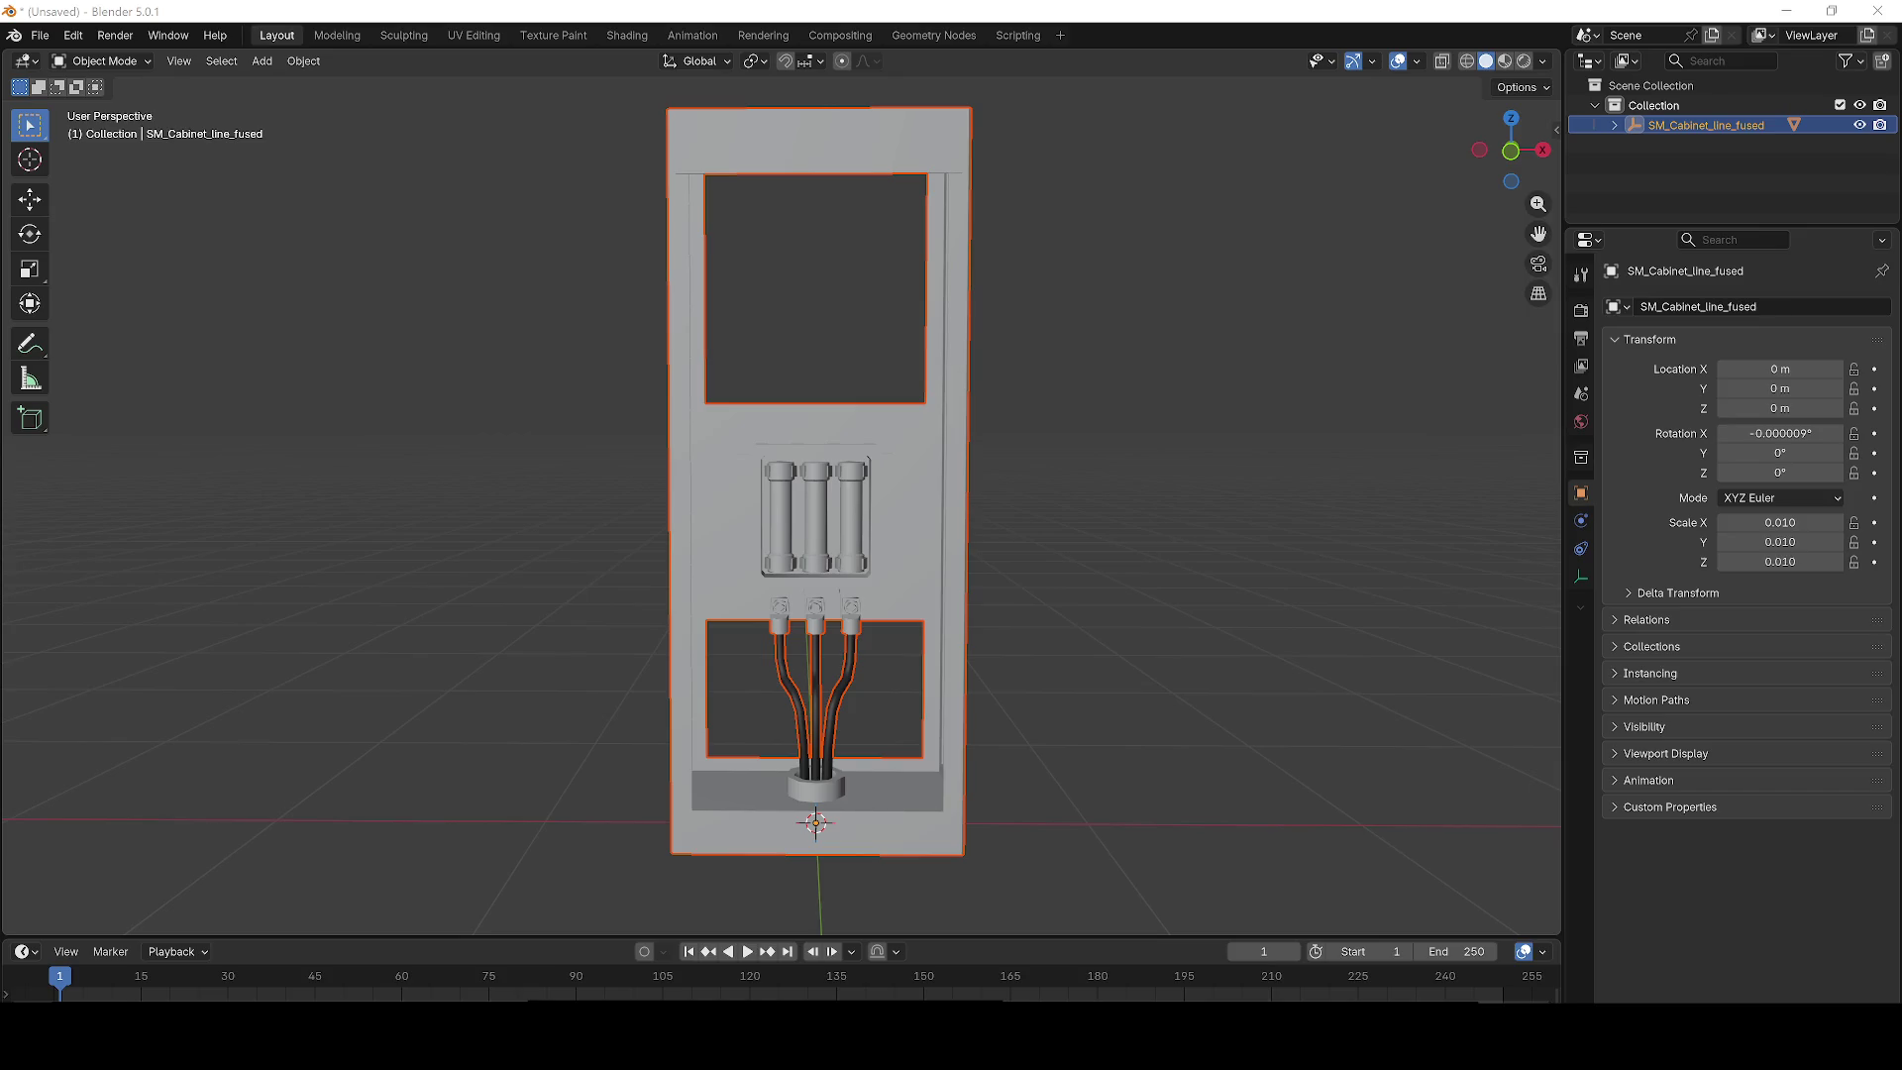
scroll(982, 505, up, 4)
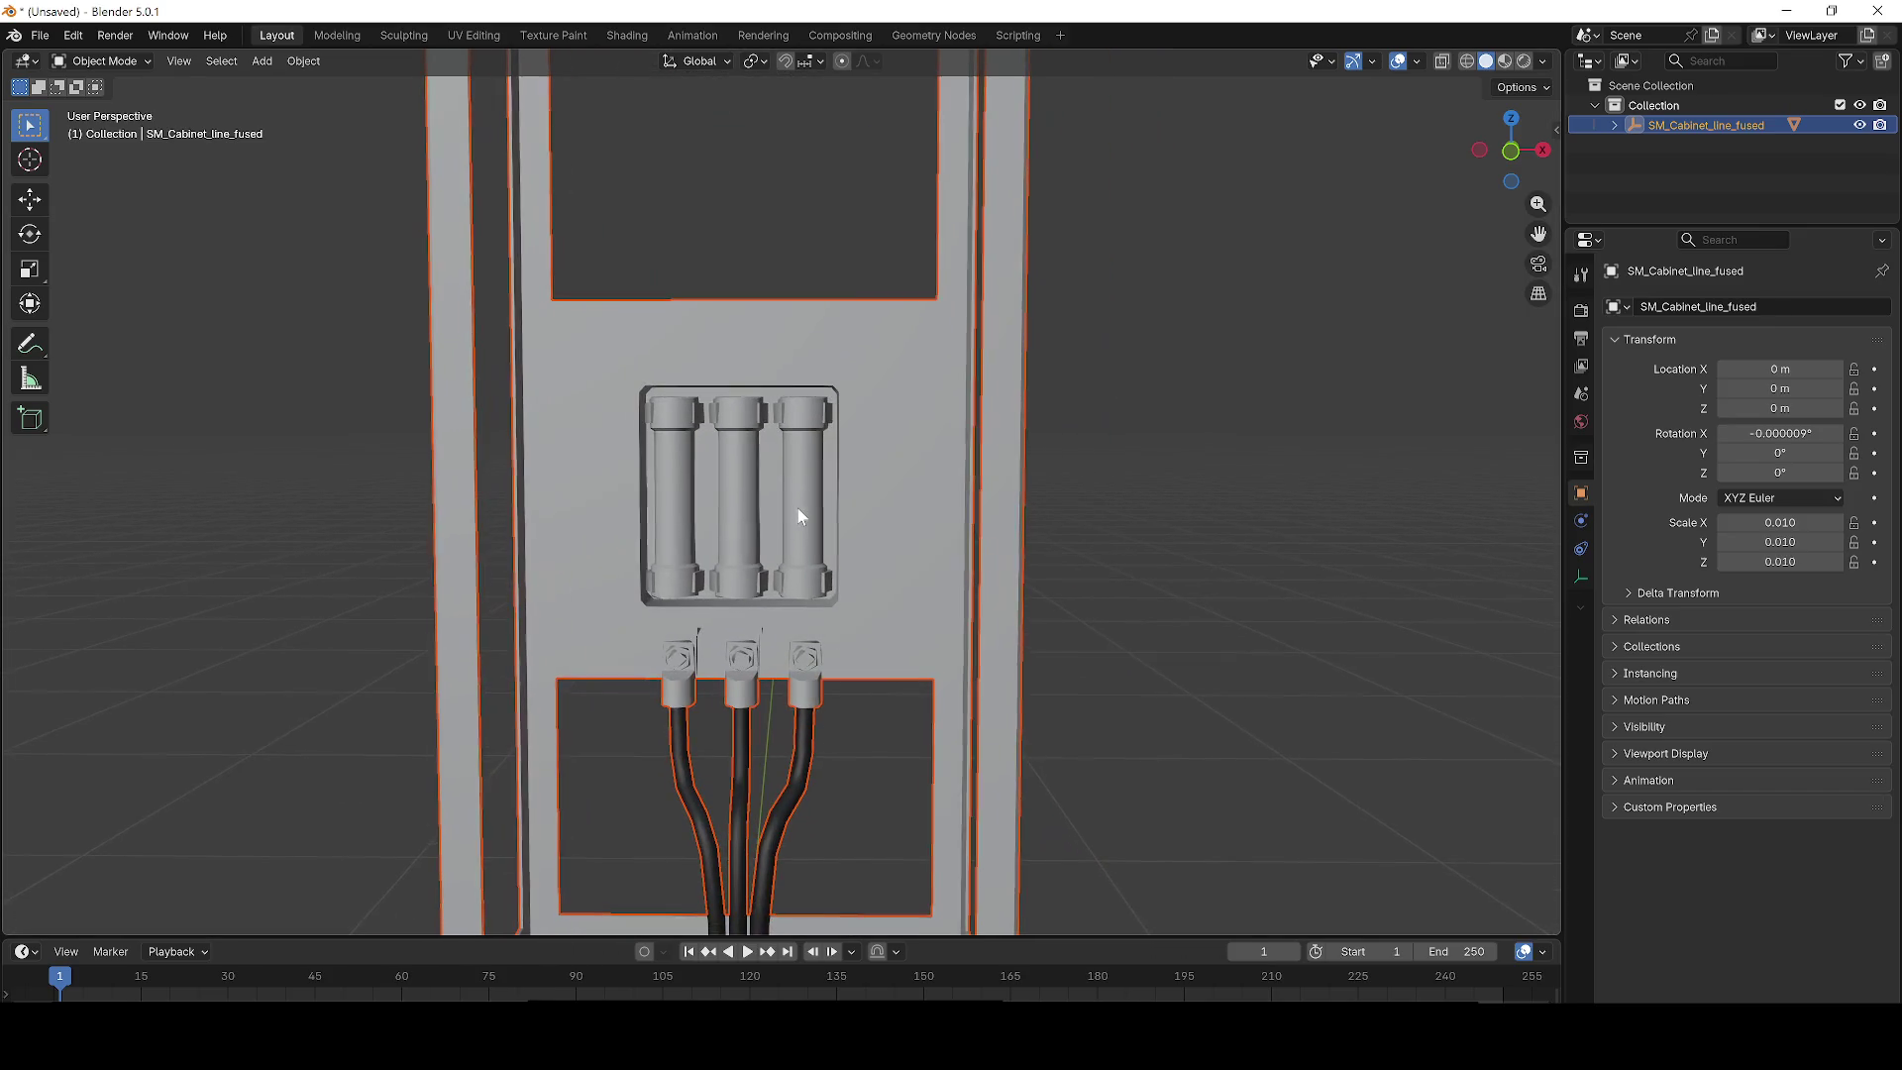
scroll(680, 446, up, 3)
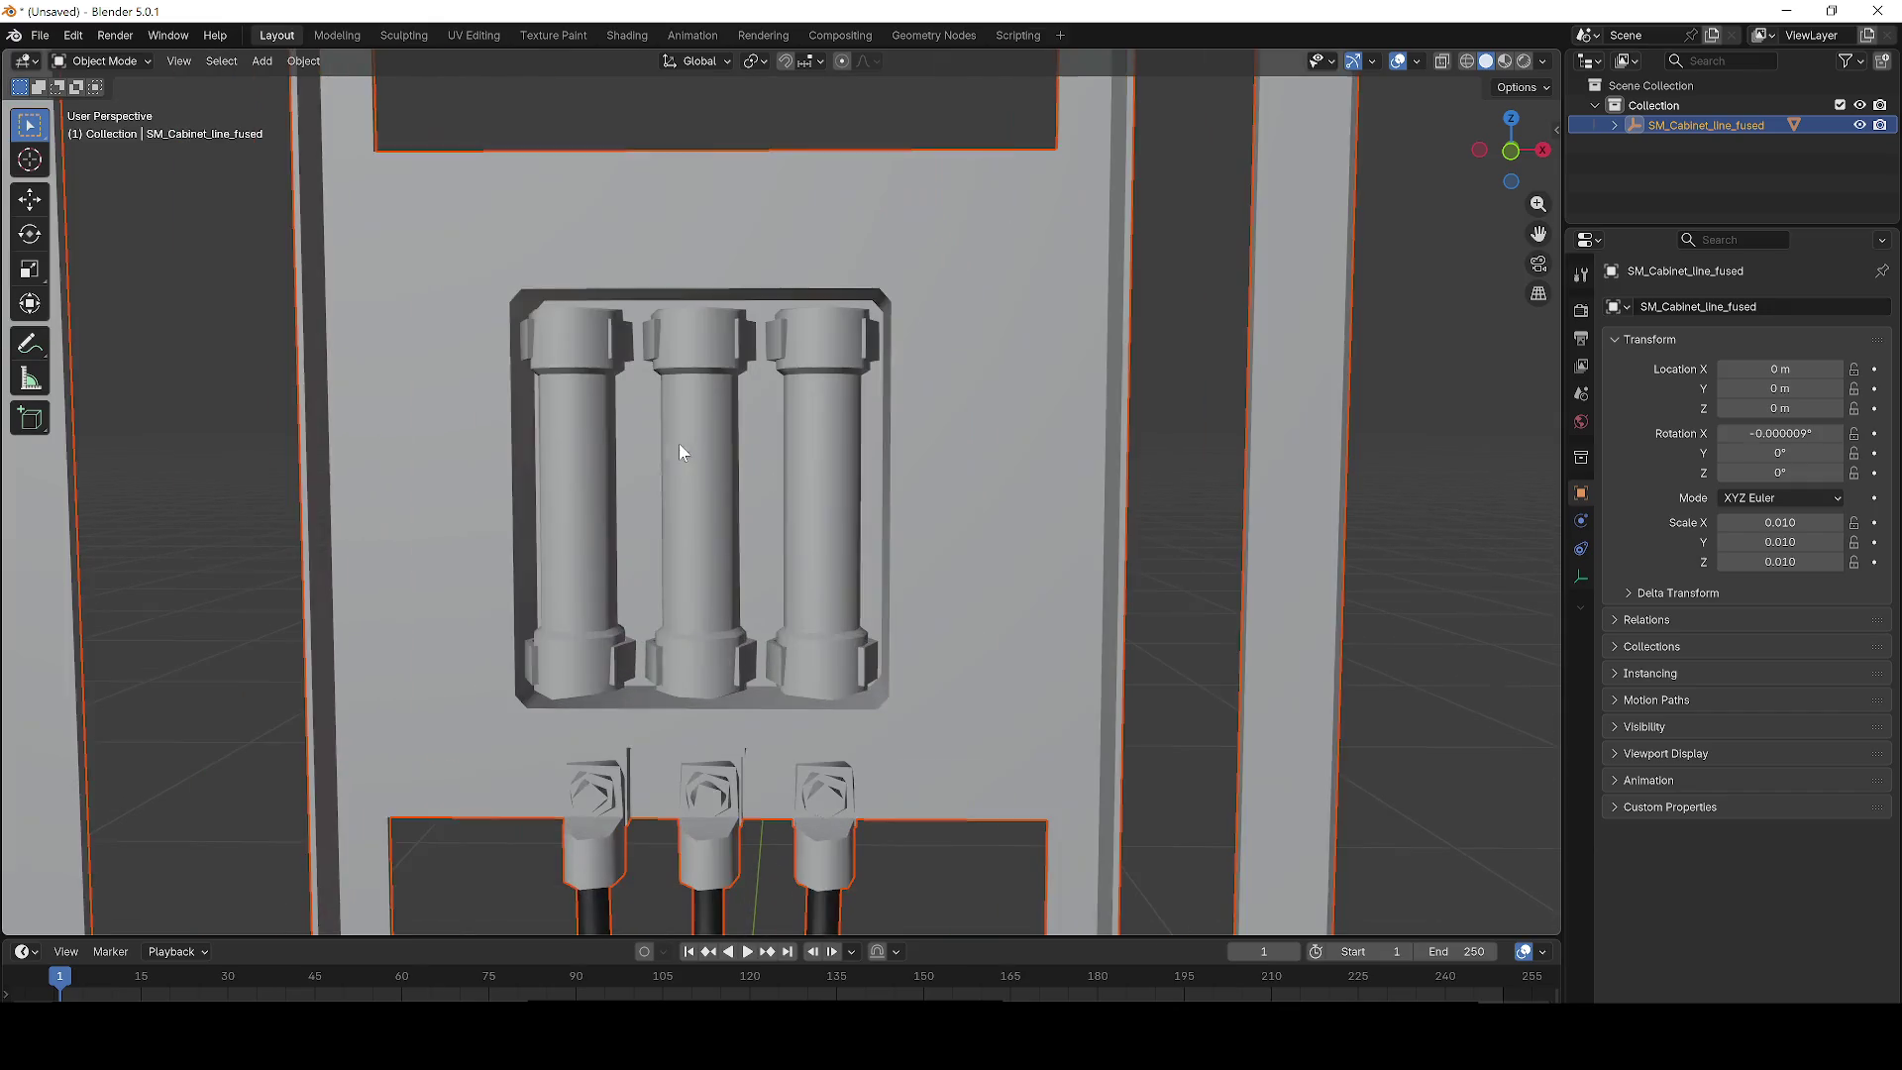
scroll(614, 421, up, 3)
scroll(555, 420, down, 5)
click(531, 416)
key(Tab)
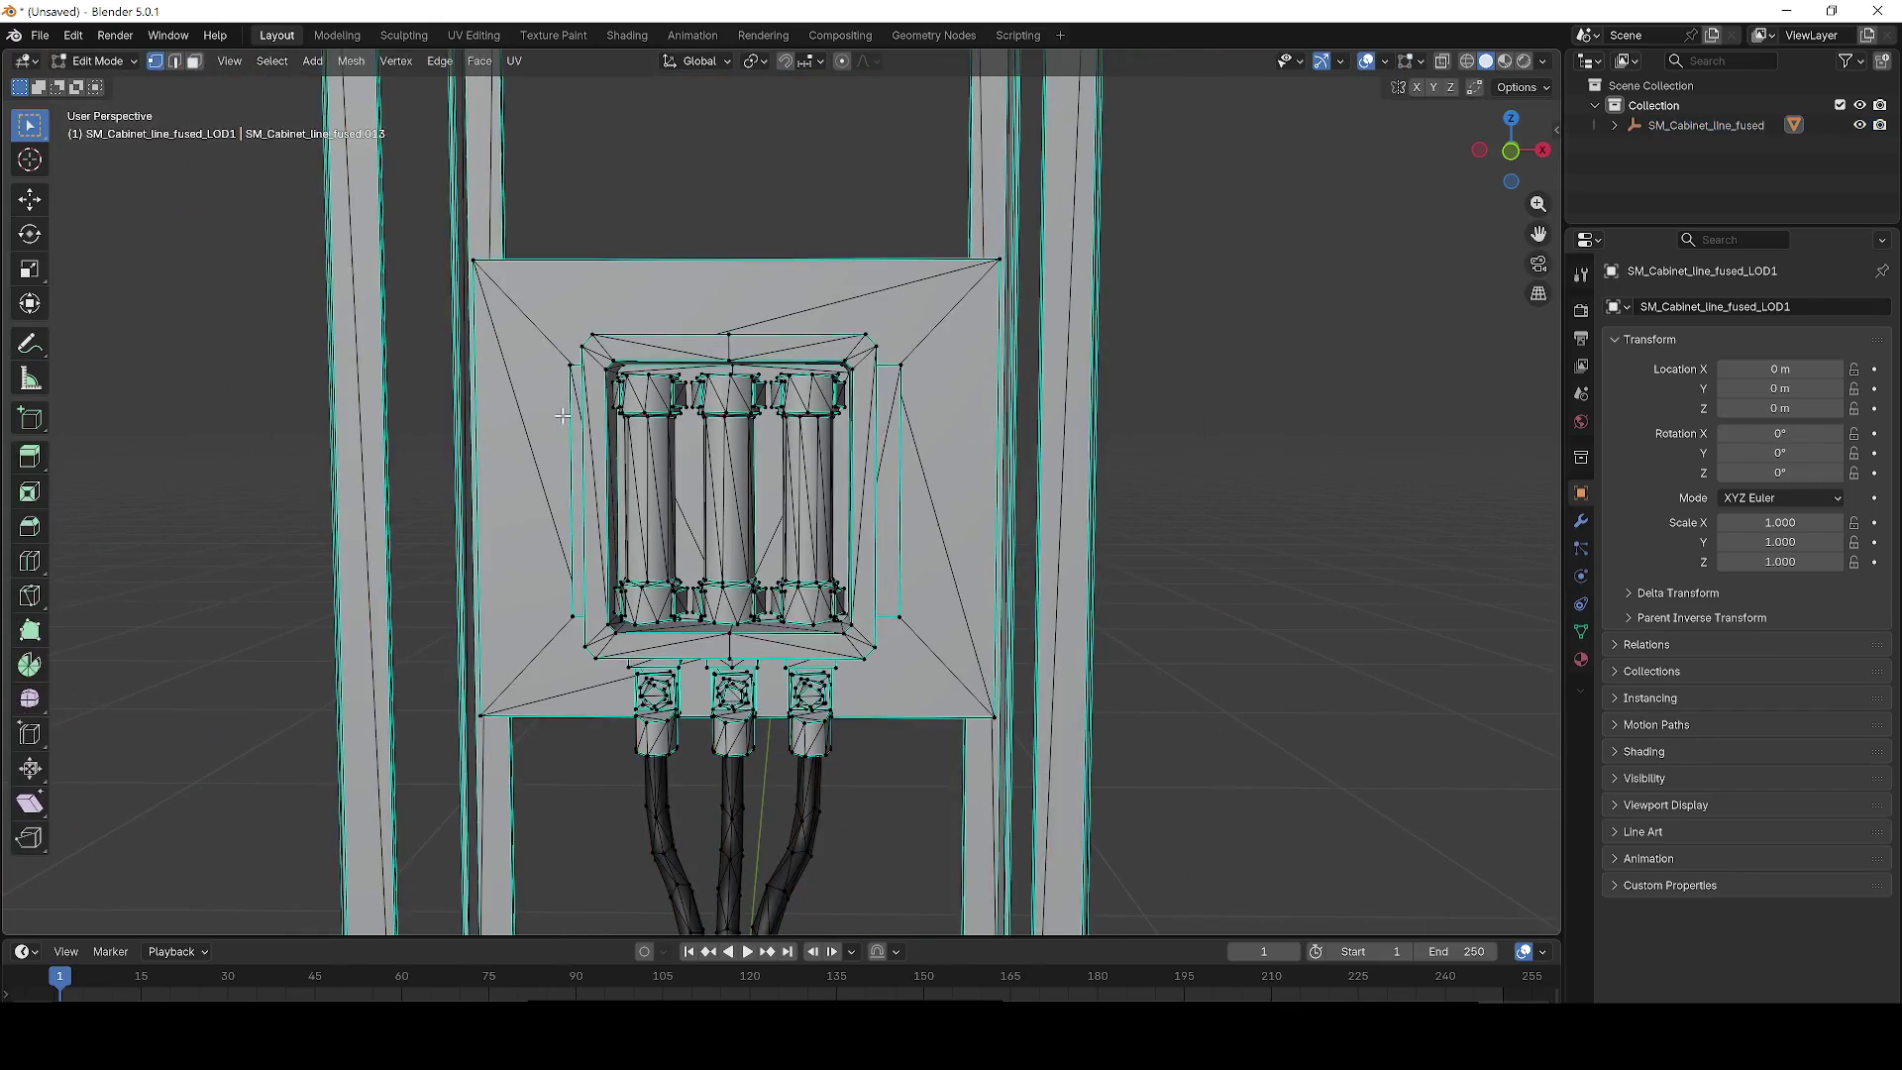
Delete the left fuse's top cap and fuse column vertices.
scroll(753, 520, up, 5)
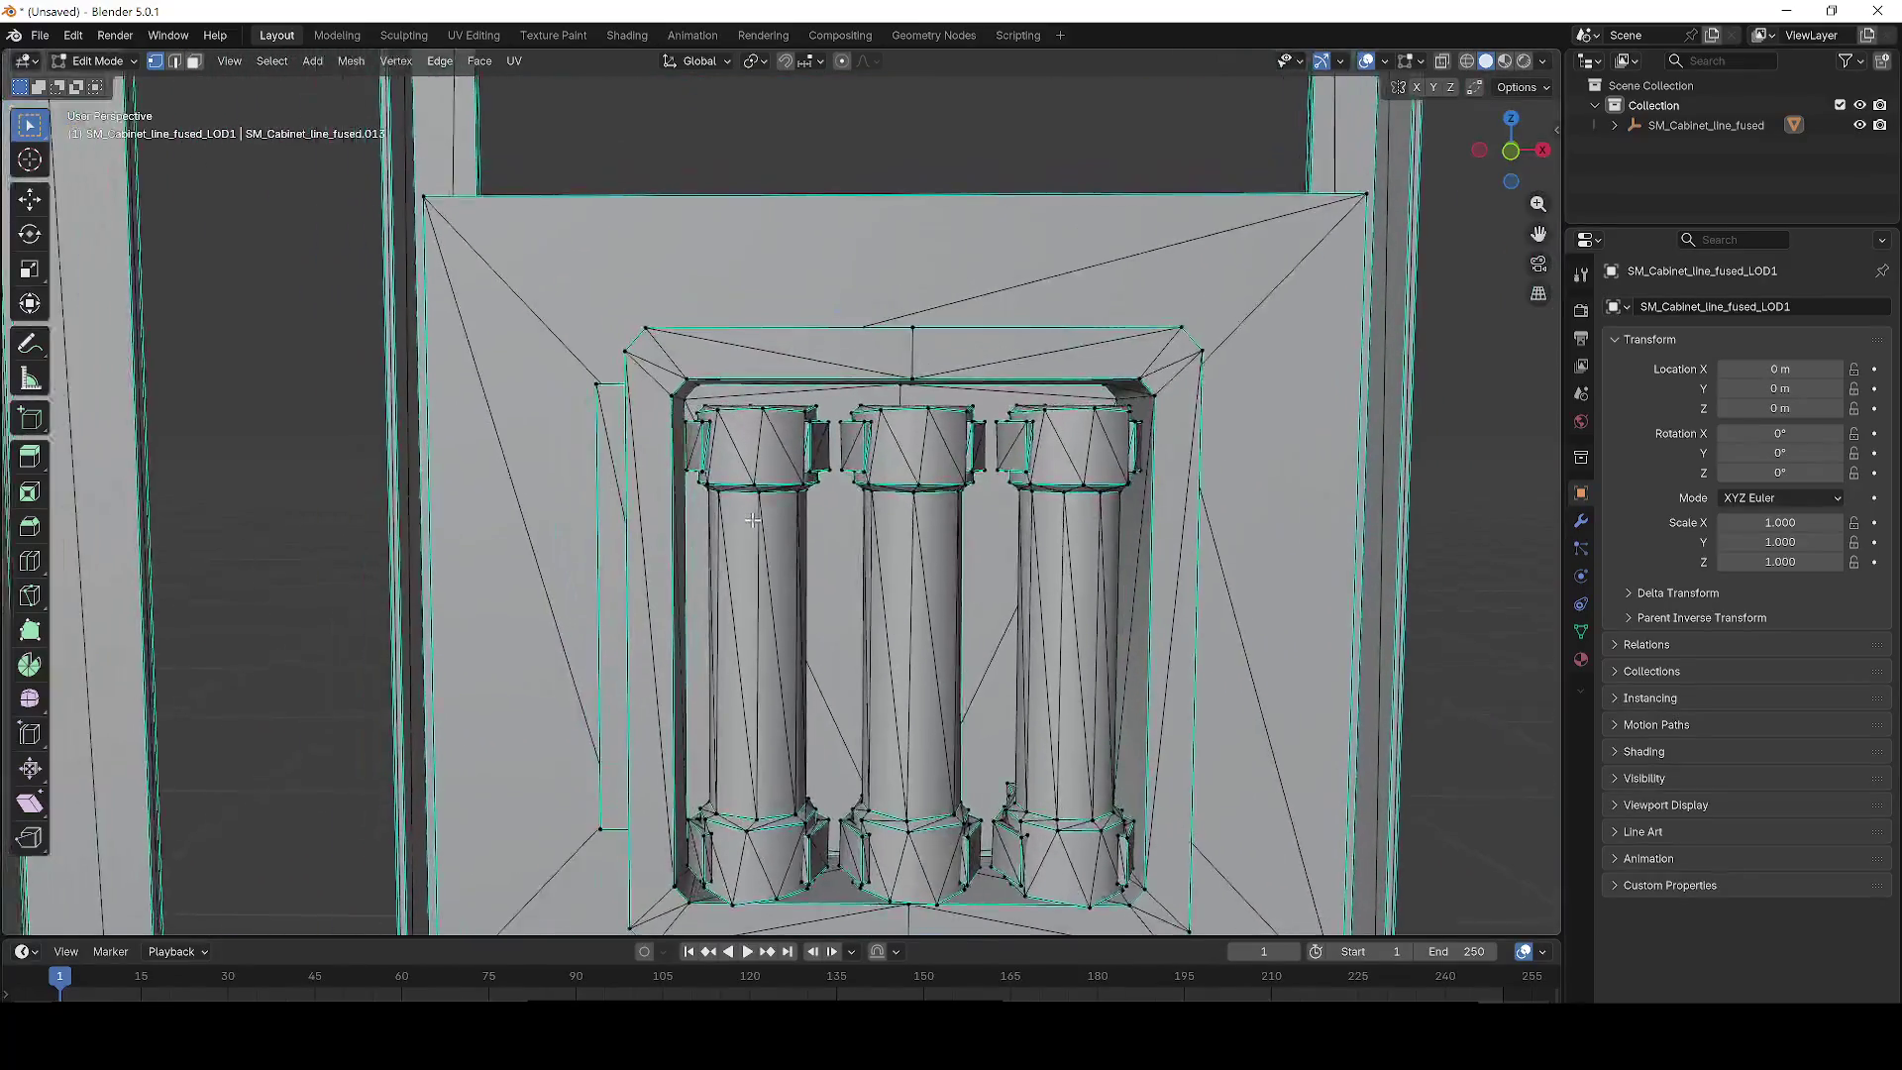
scroll(753, 520, up, 2)
drag(847, 510, 727, 400)
key(x)
drag(645, 341, 860, 535)
click(642, 337)
key(x)
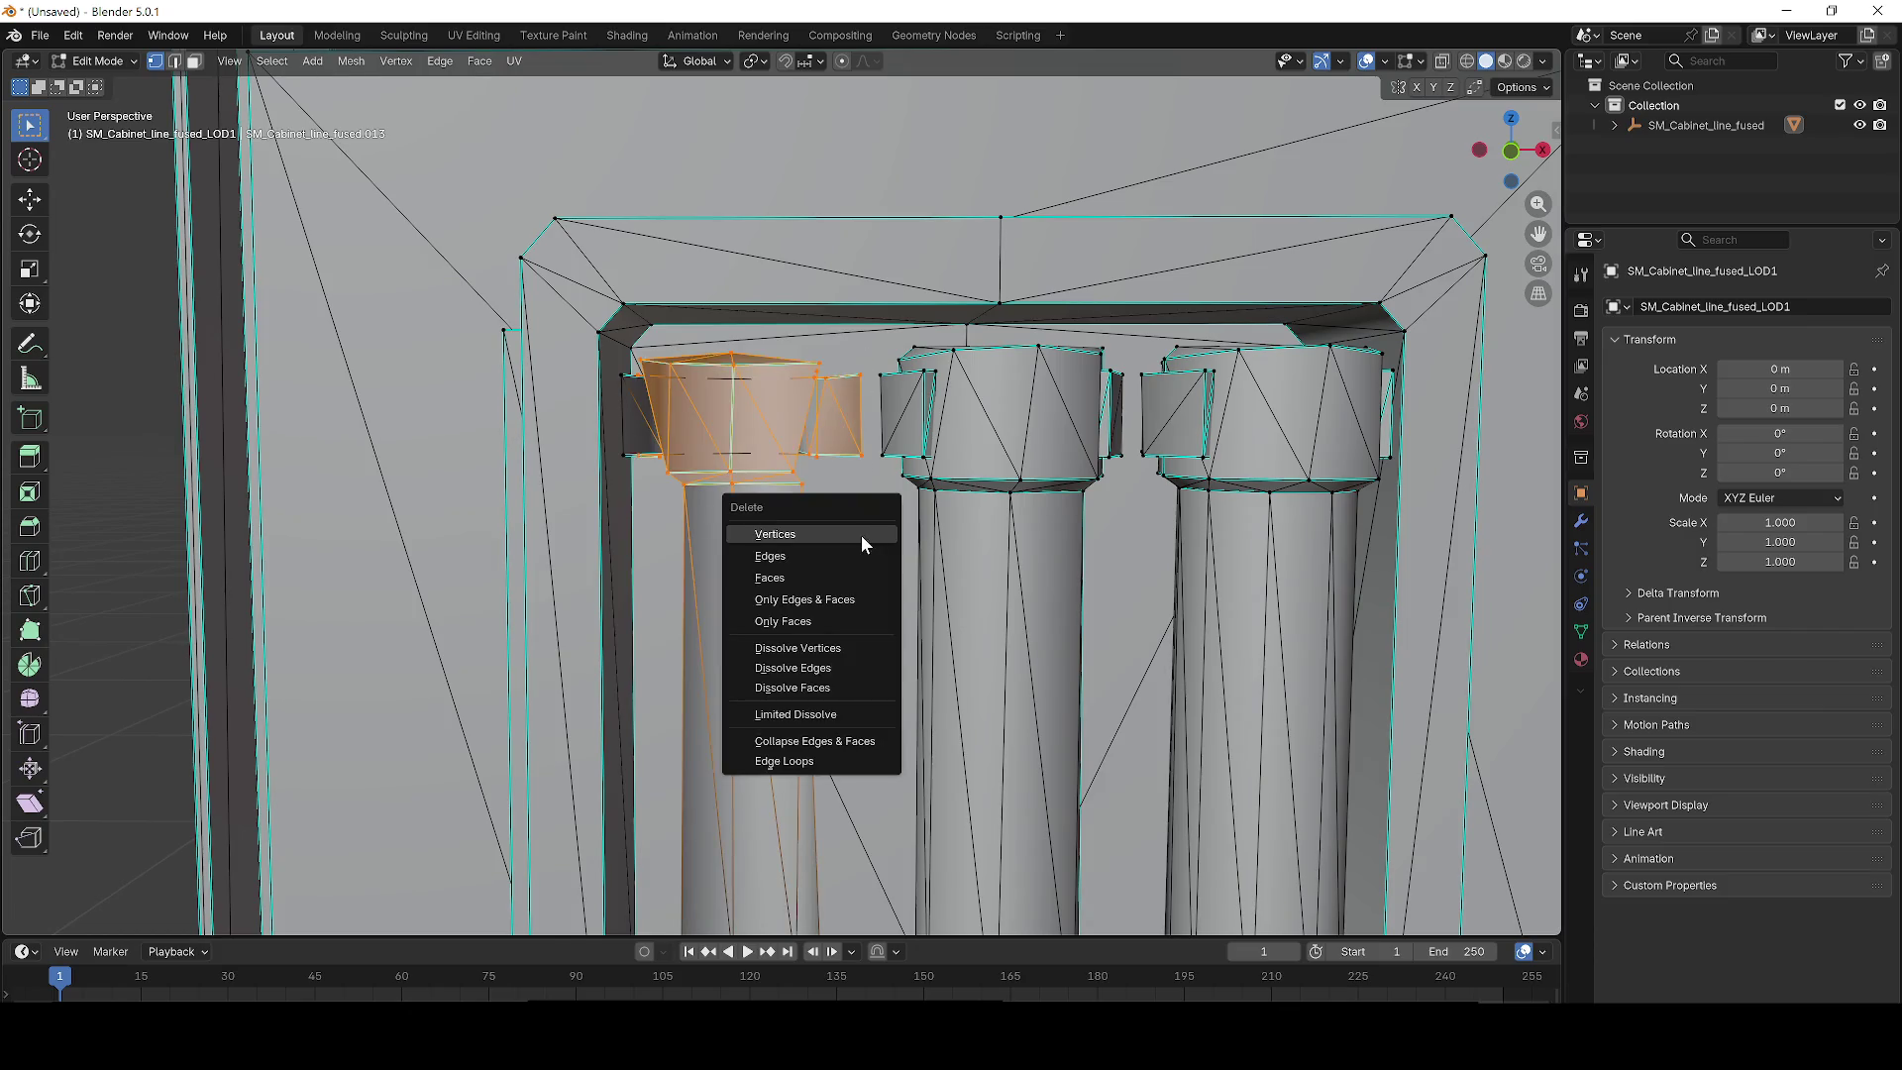
click(859, 535)
Delete the leftover block above the left fuse.
drag(822, 607, 644, 446)
key(x)
click(645, 446)
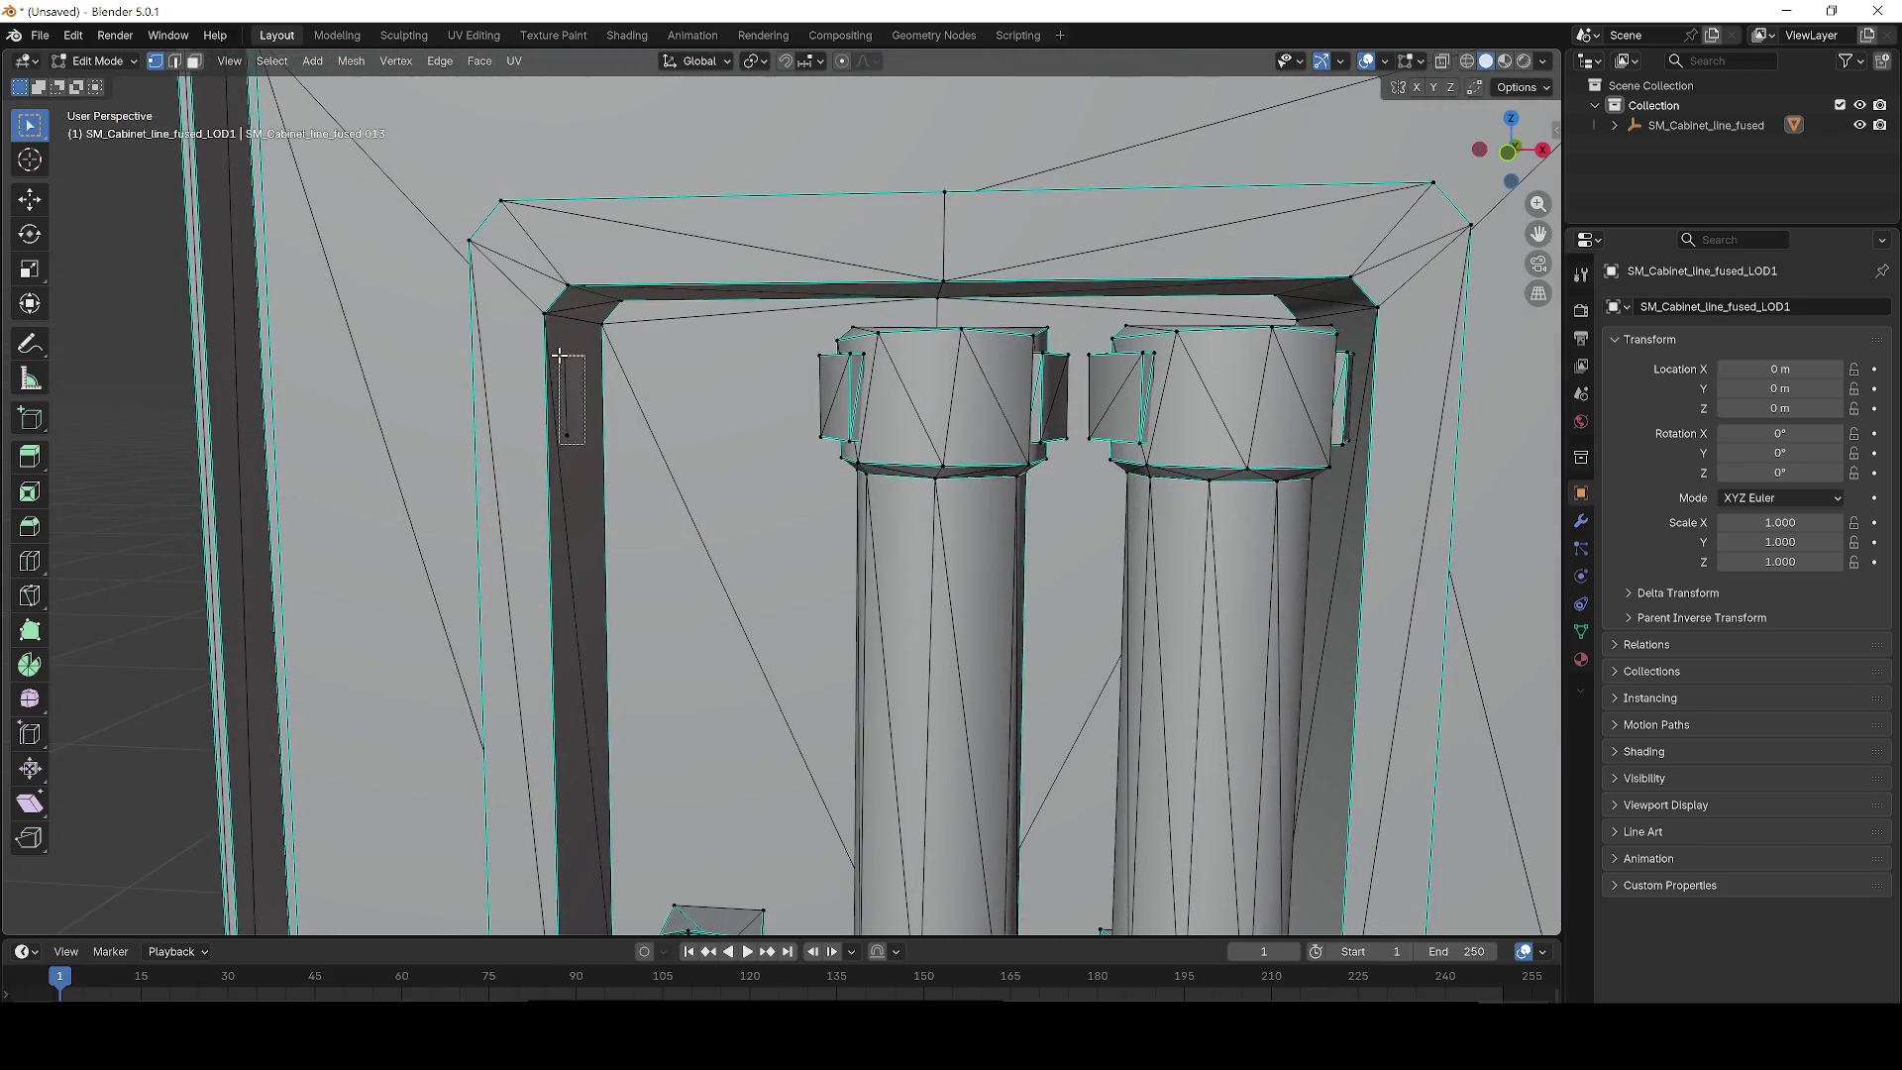
shift+scroll(785, 349, down, 5)
scroll(784, 348, up, 5)
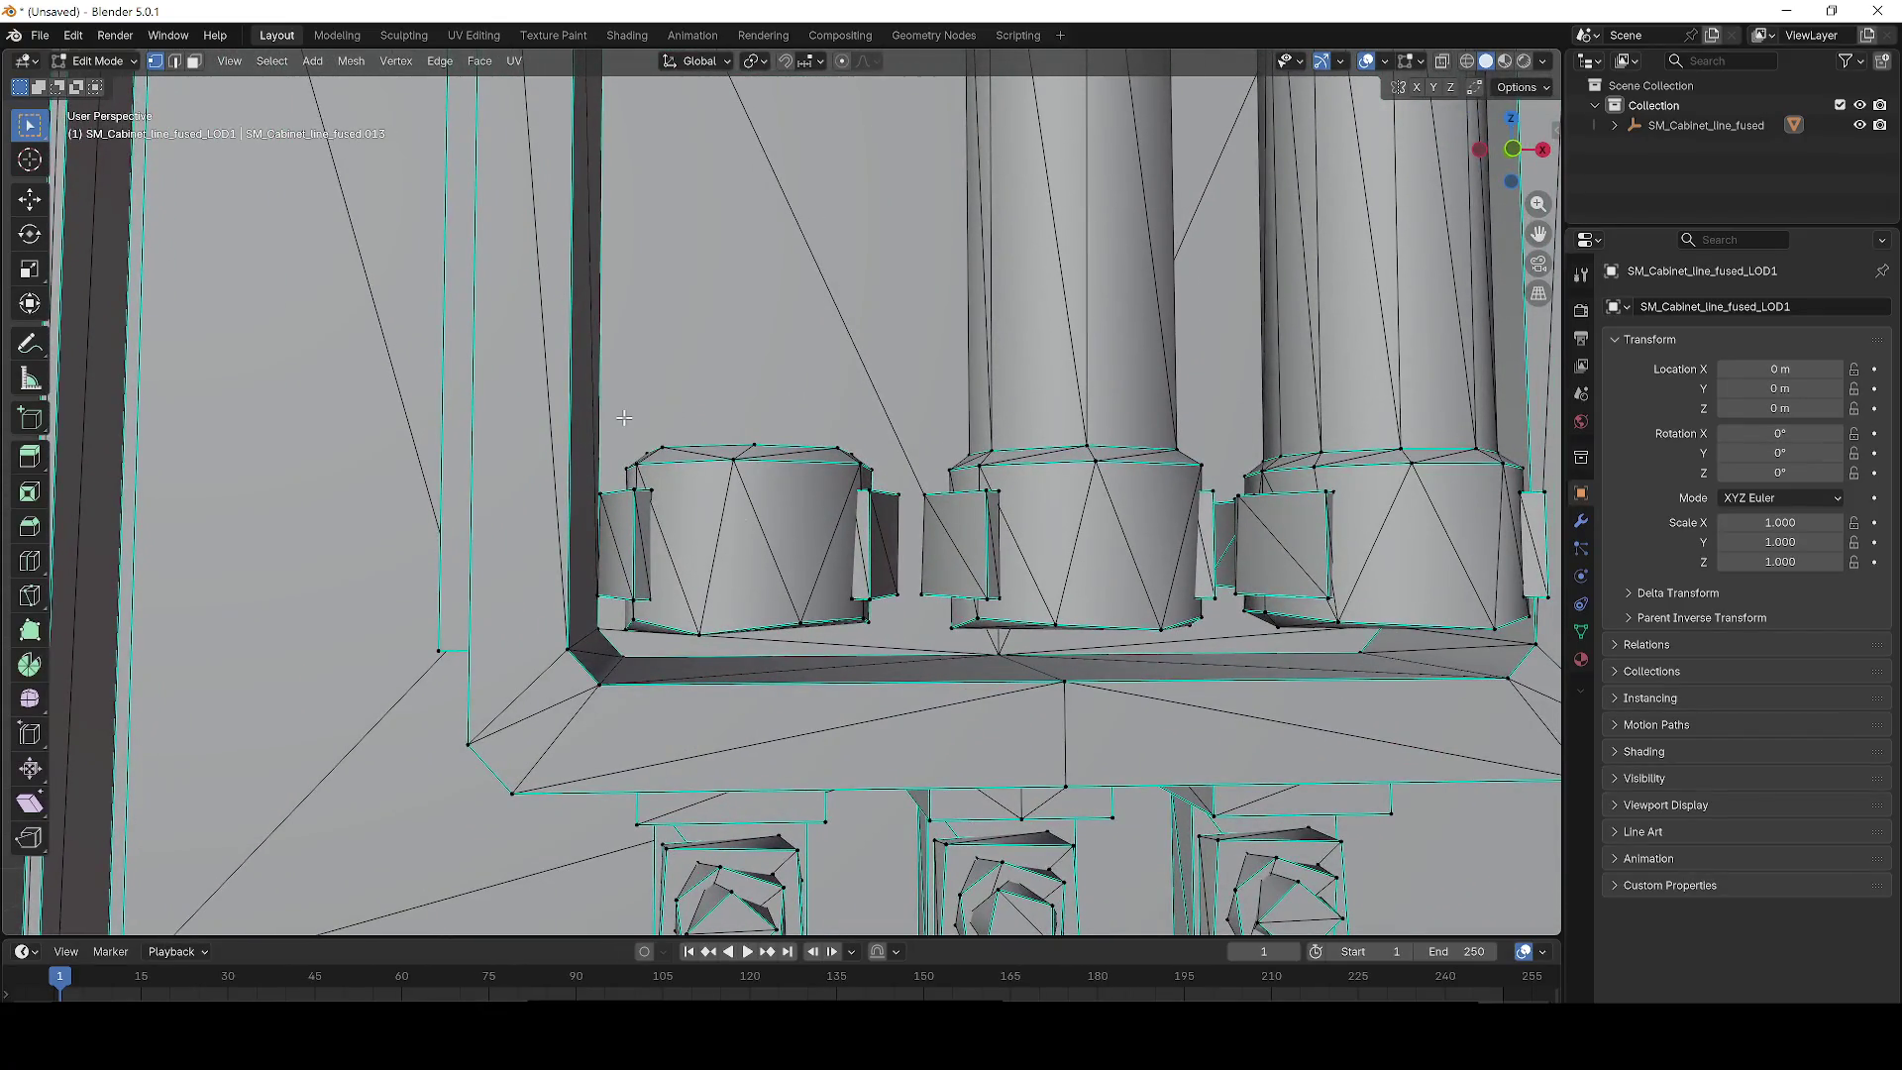
Delete the left fuse's bottom knob and its remaining knob geometry.
drag(721, 551, 721, 551)
key(ctrl+l)
key(x)
click(893, 628)
drag(676, 464, 905, 635)
key(x)
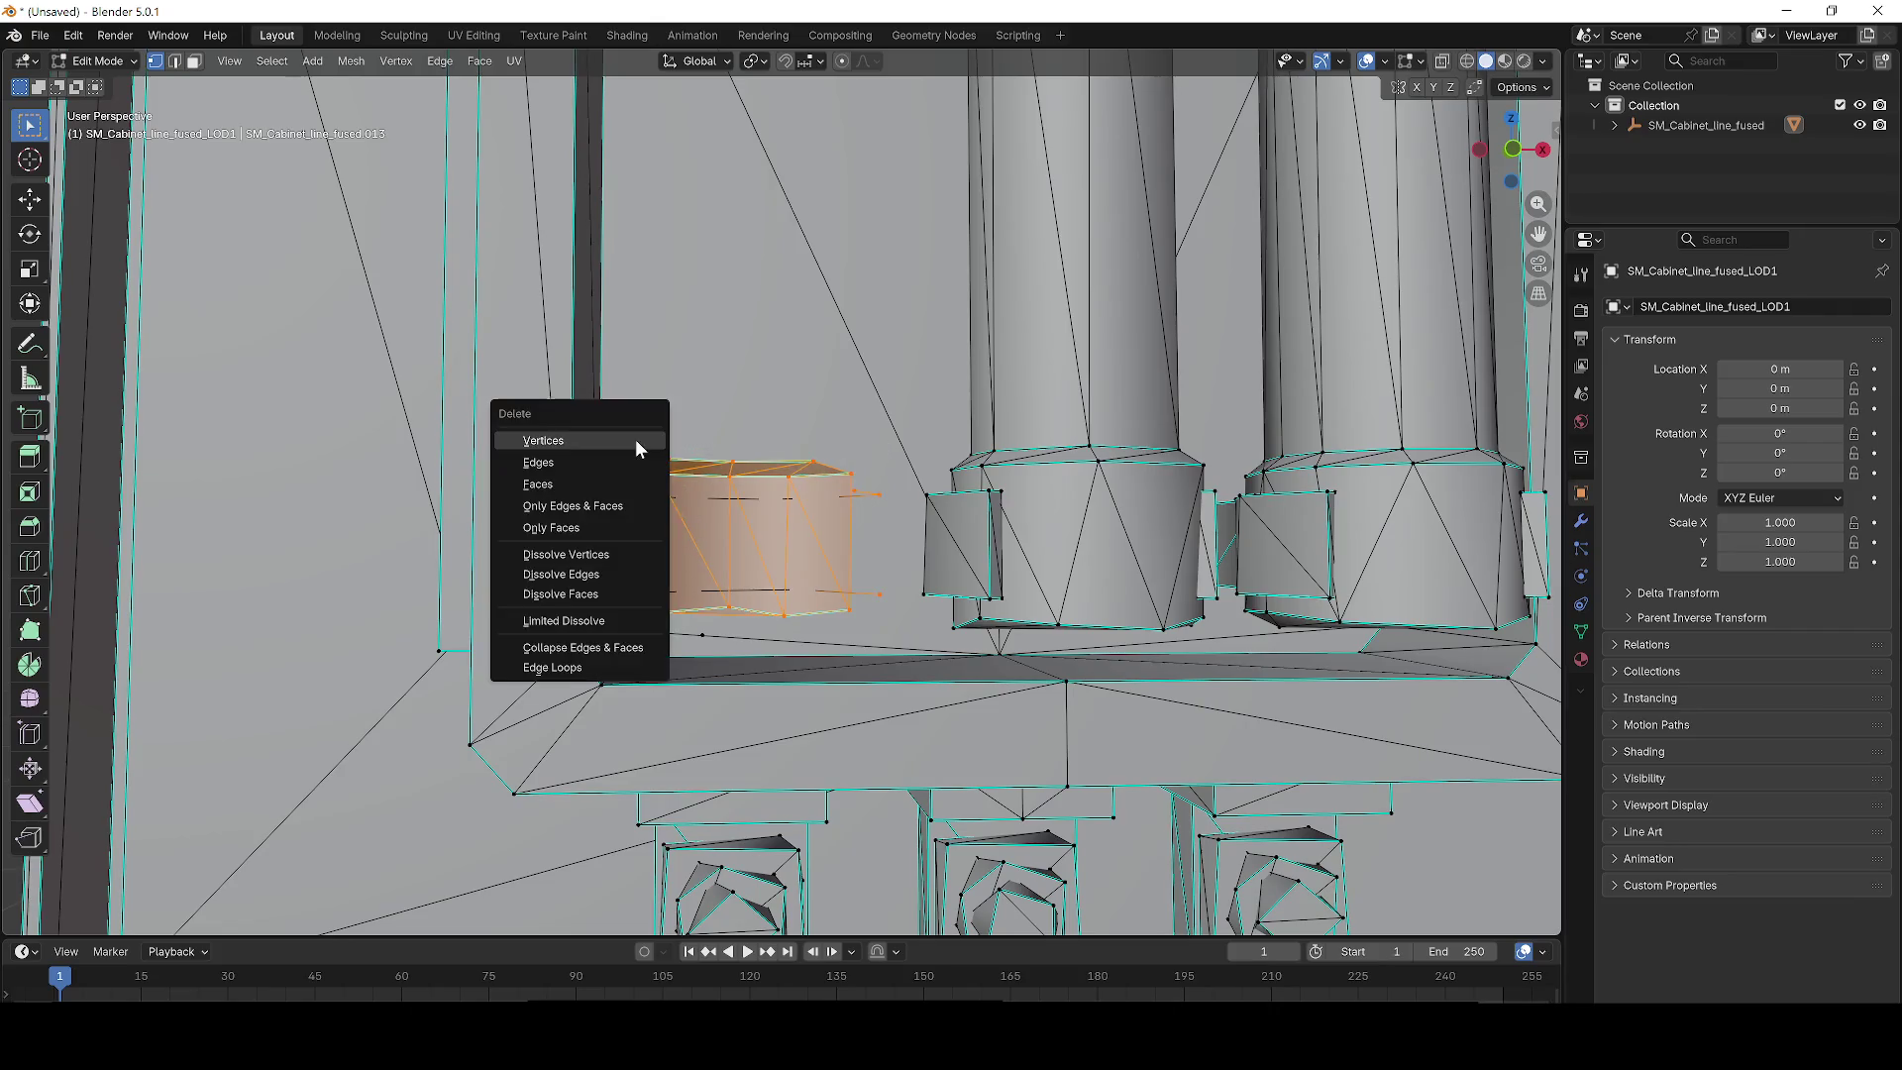
click(633, 438)
Delete the square knob and the leftover slot geometry of the left fuse.
scroll(676, 543, up, 2)
key(x)
mouse_move(804, 634)
mouse_down()
mouse_move(592, 478)
mouse_move(530, 644)
mouse_up()
click(592, 477)
key(x)
click(530, 646)
key(x)
click(624, 687)
key(x)
key(Escape)
key(x)
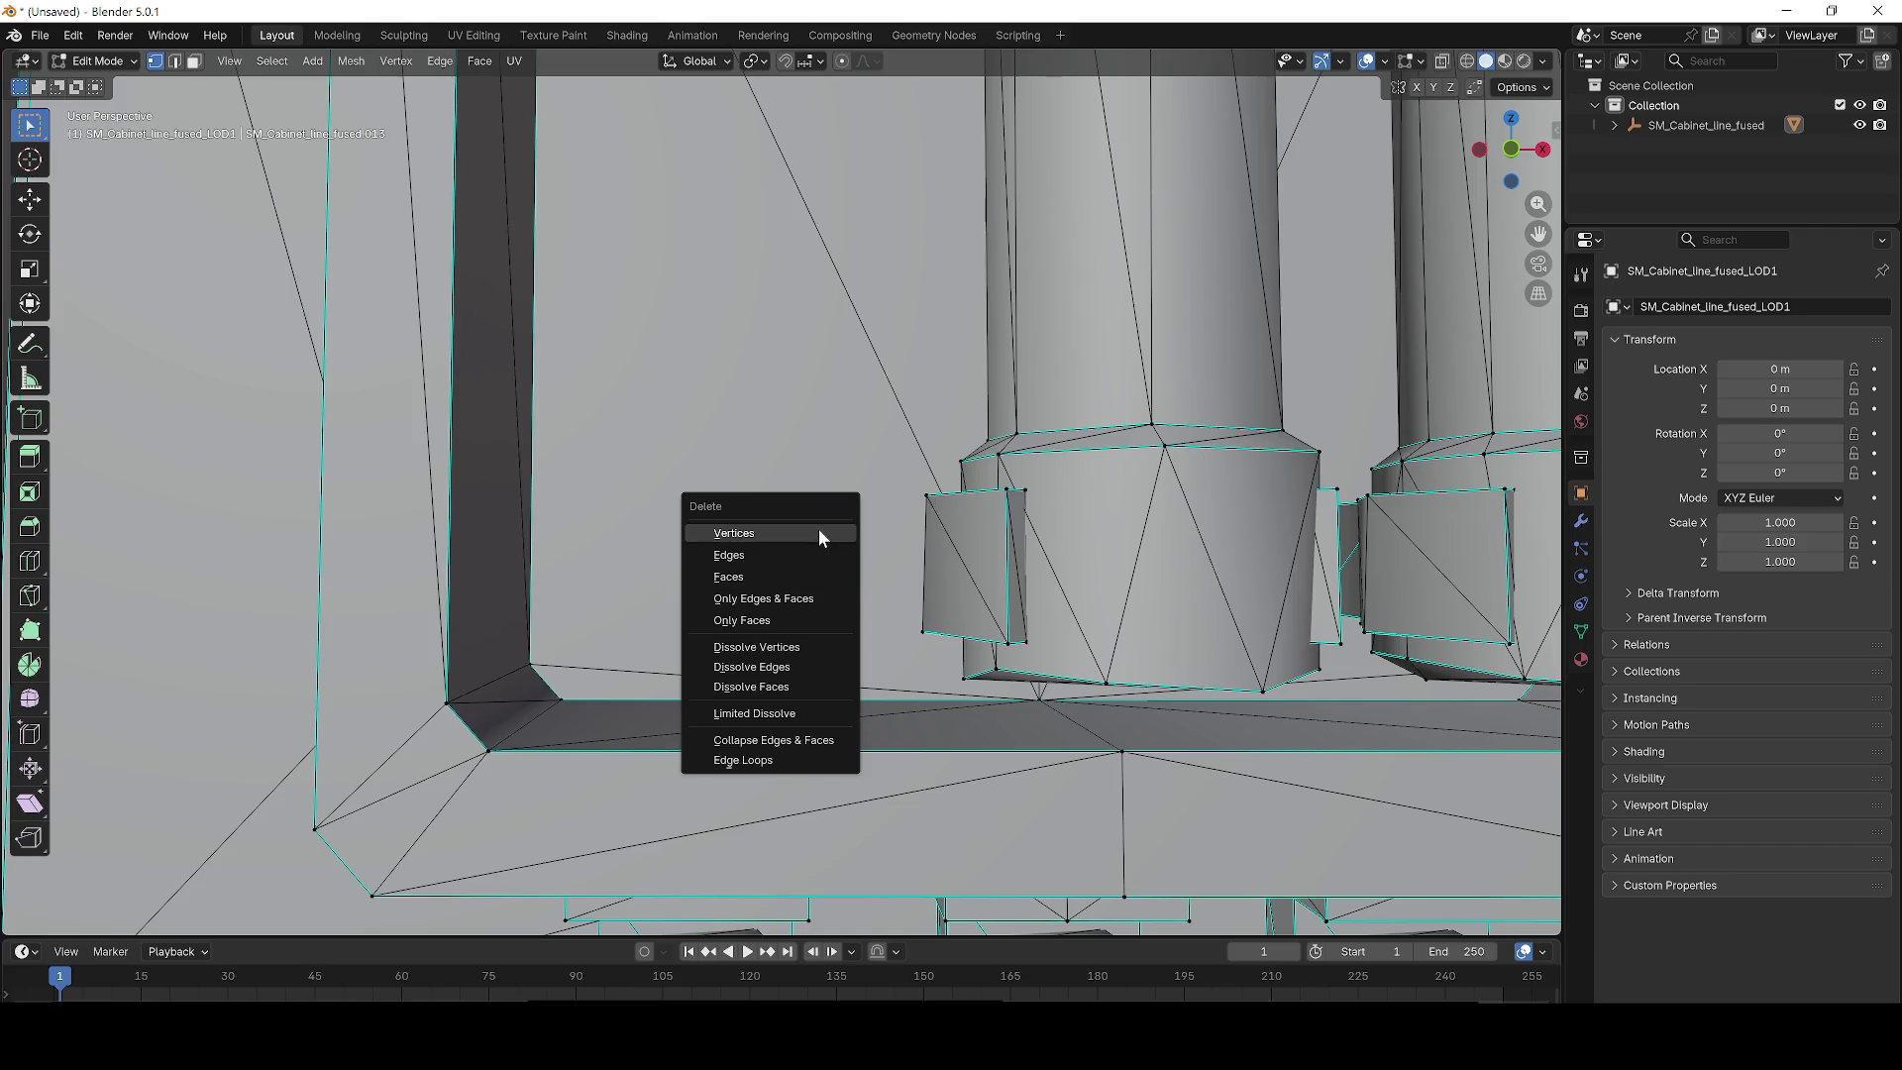
key(Escape)
scroll(872, 565, down, 10)
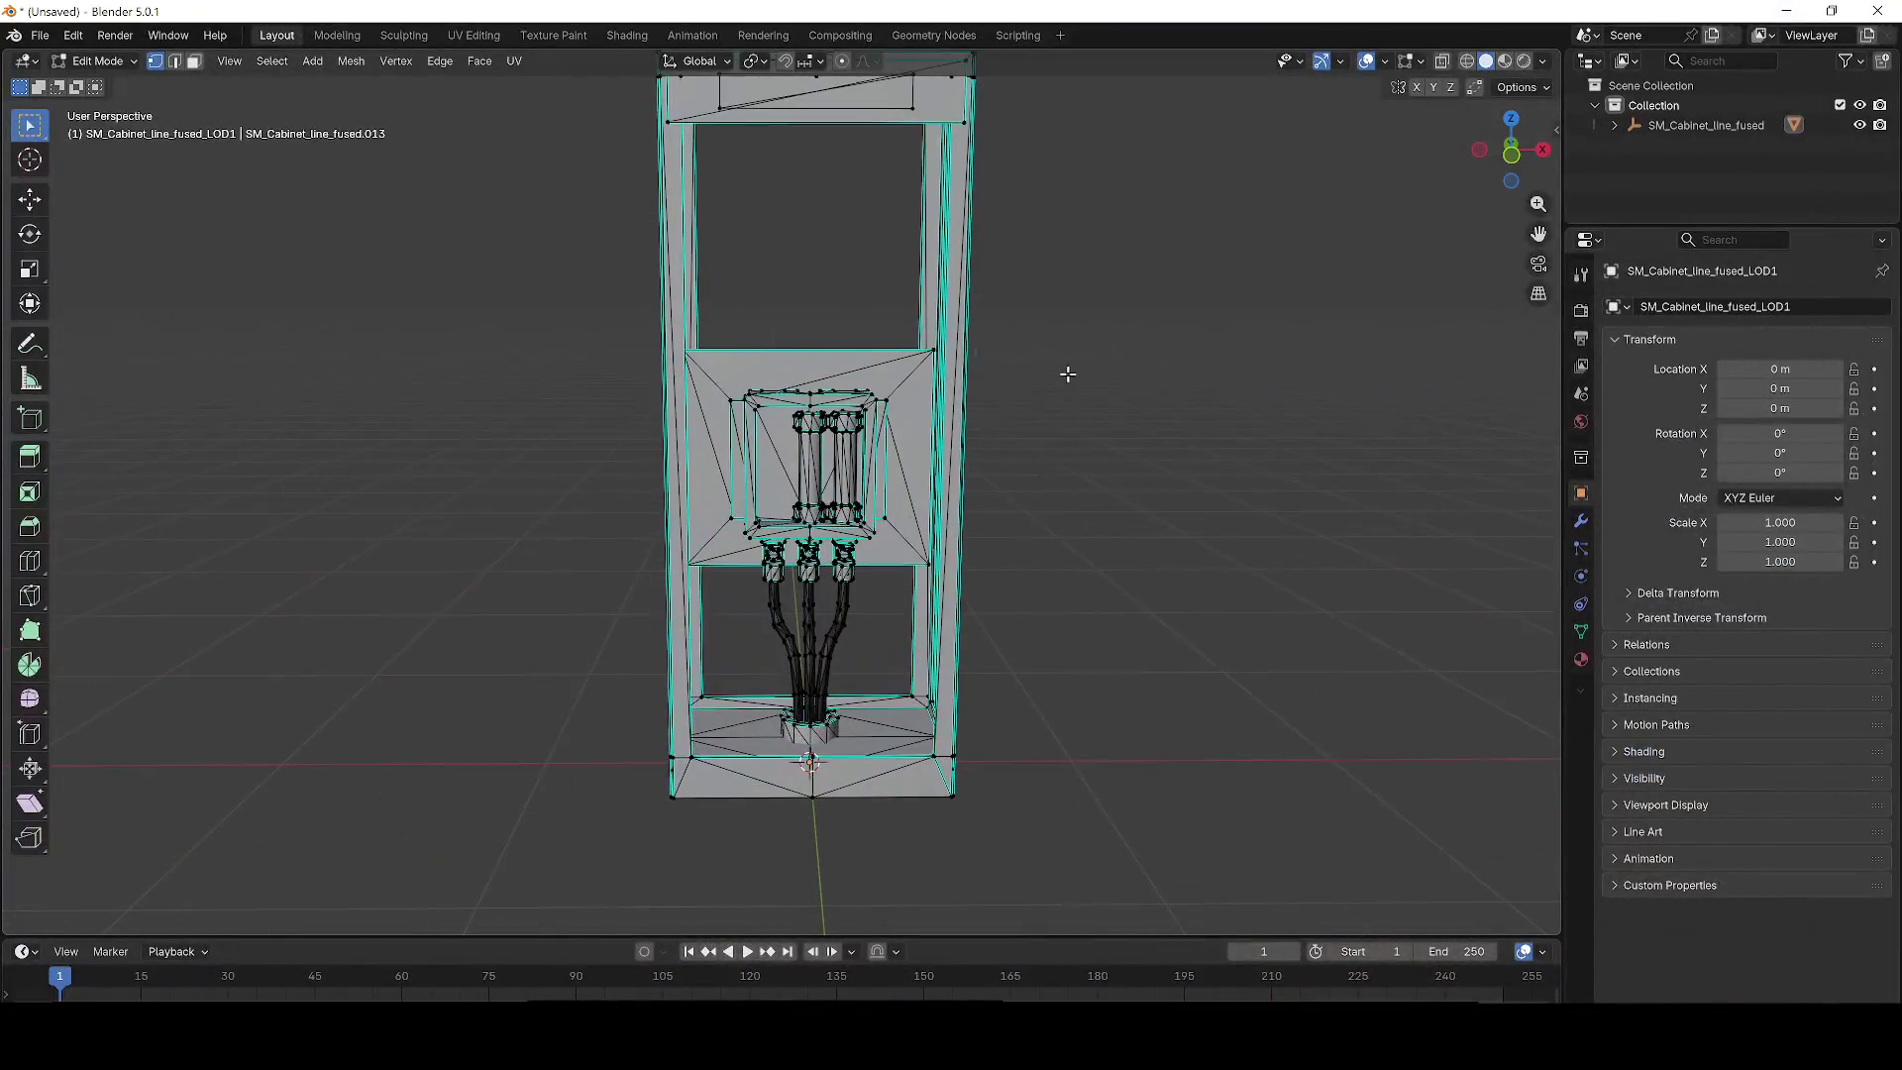
Frame the edited cabinet and export it through File > Export > FBX as fuse_ok.fbx.
key(KP_Decimal)
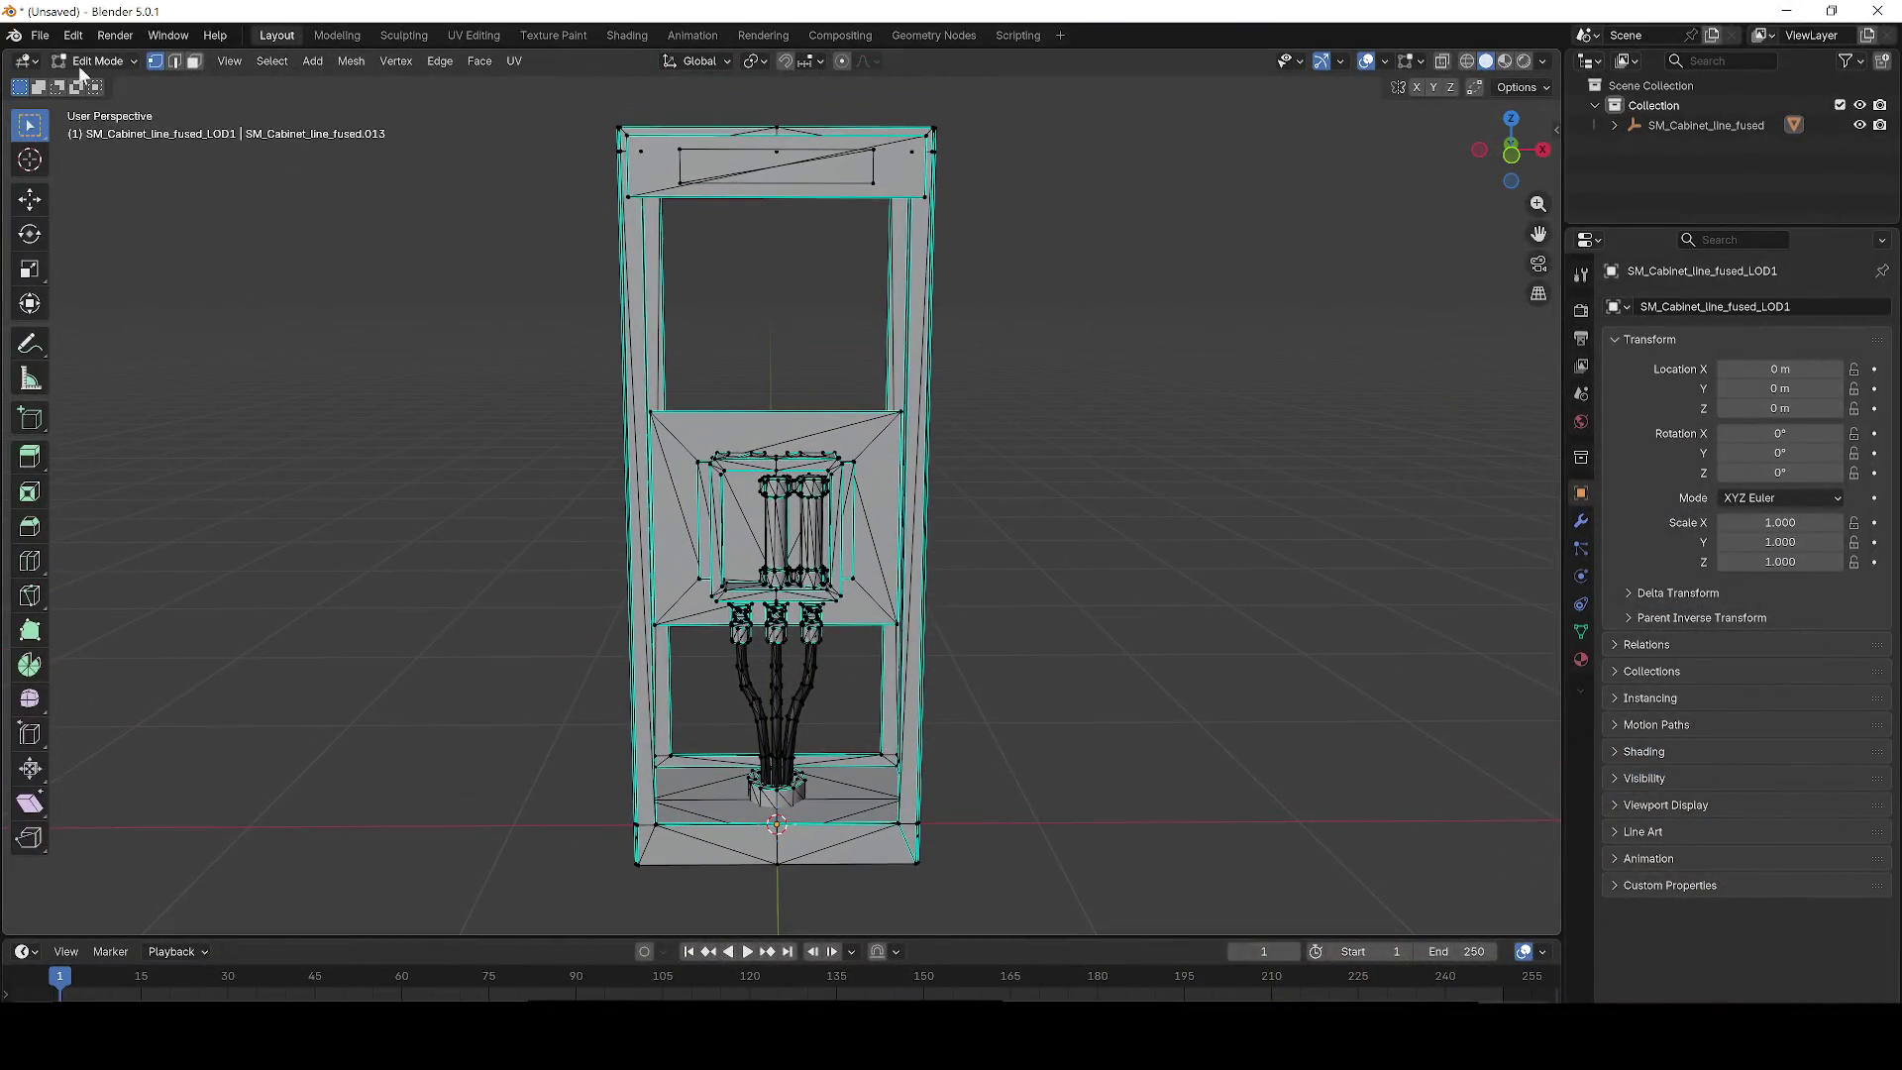
click(40, 35)
mouse_move(64, 337)
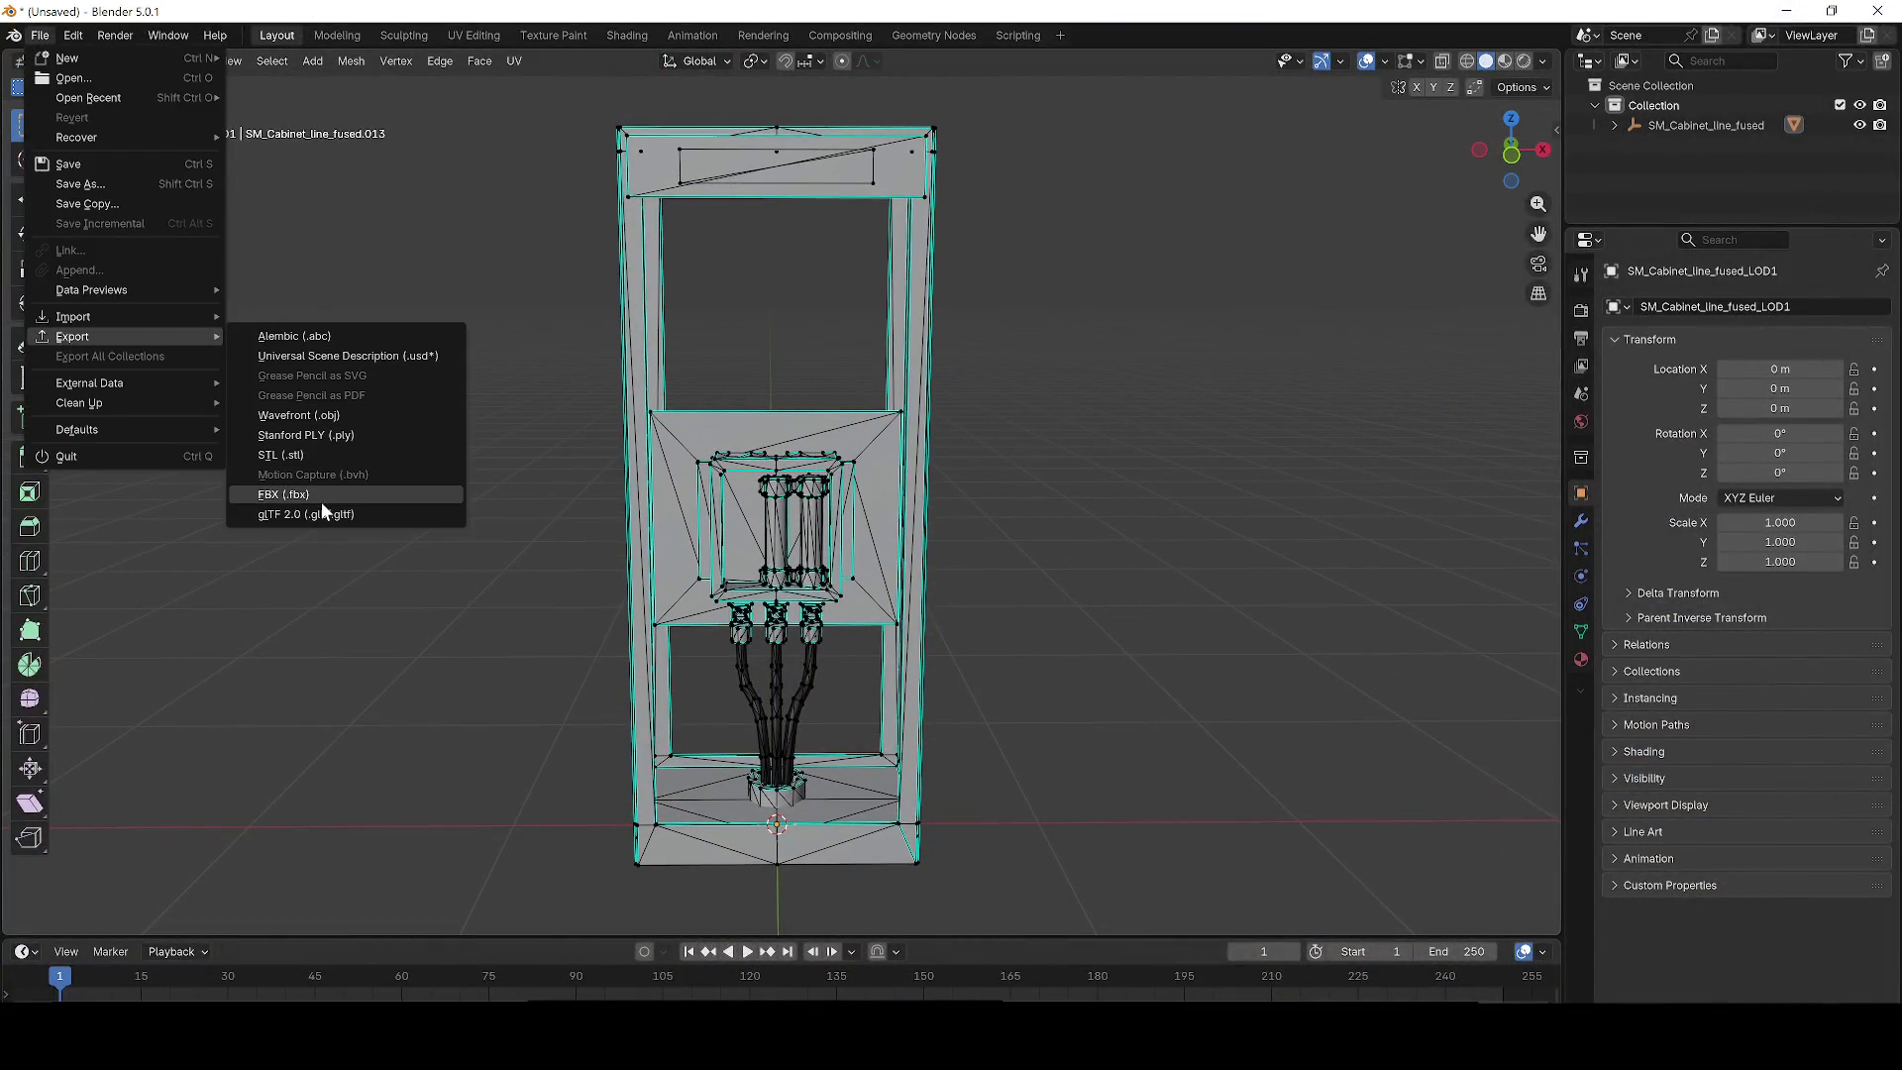
click(321, 501)
mouse_move(712, 122)
mouse_down()
mouse_move(734, 921)
mouse_move(830, 196)
mouse_move(812, 181)
mouse_up()
click(511, 766)
key(BackSpace)
key(BackSpace)
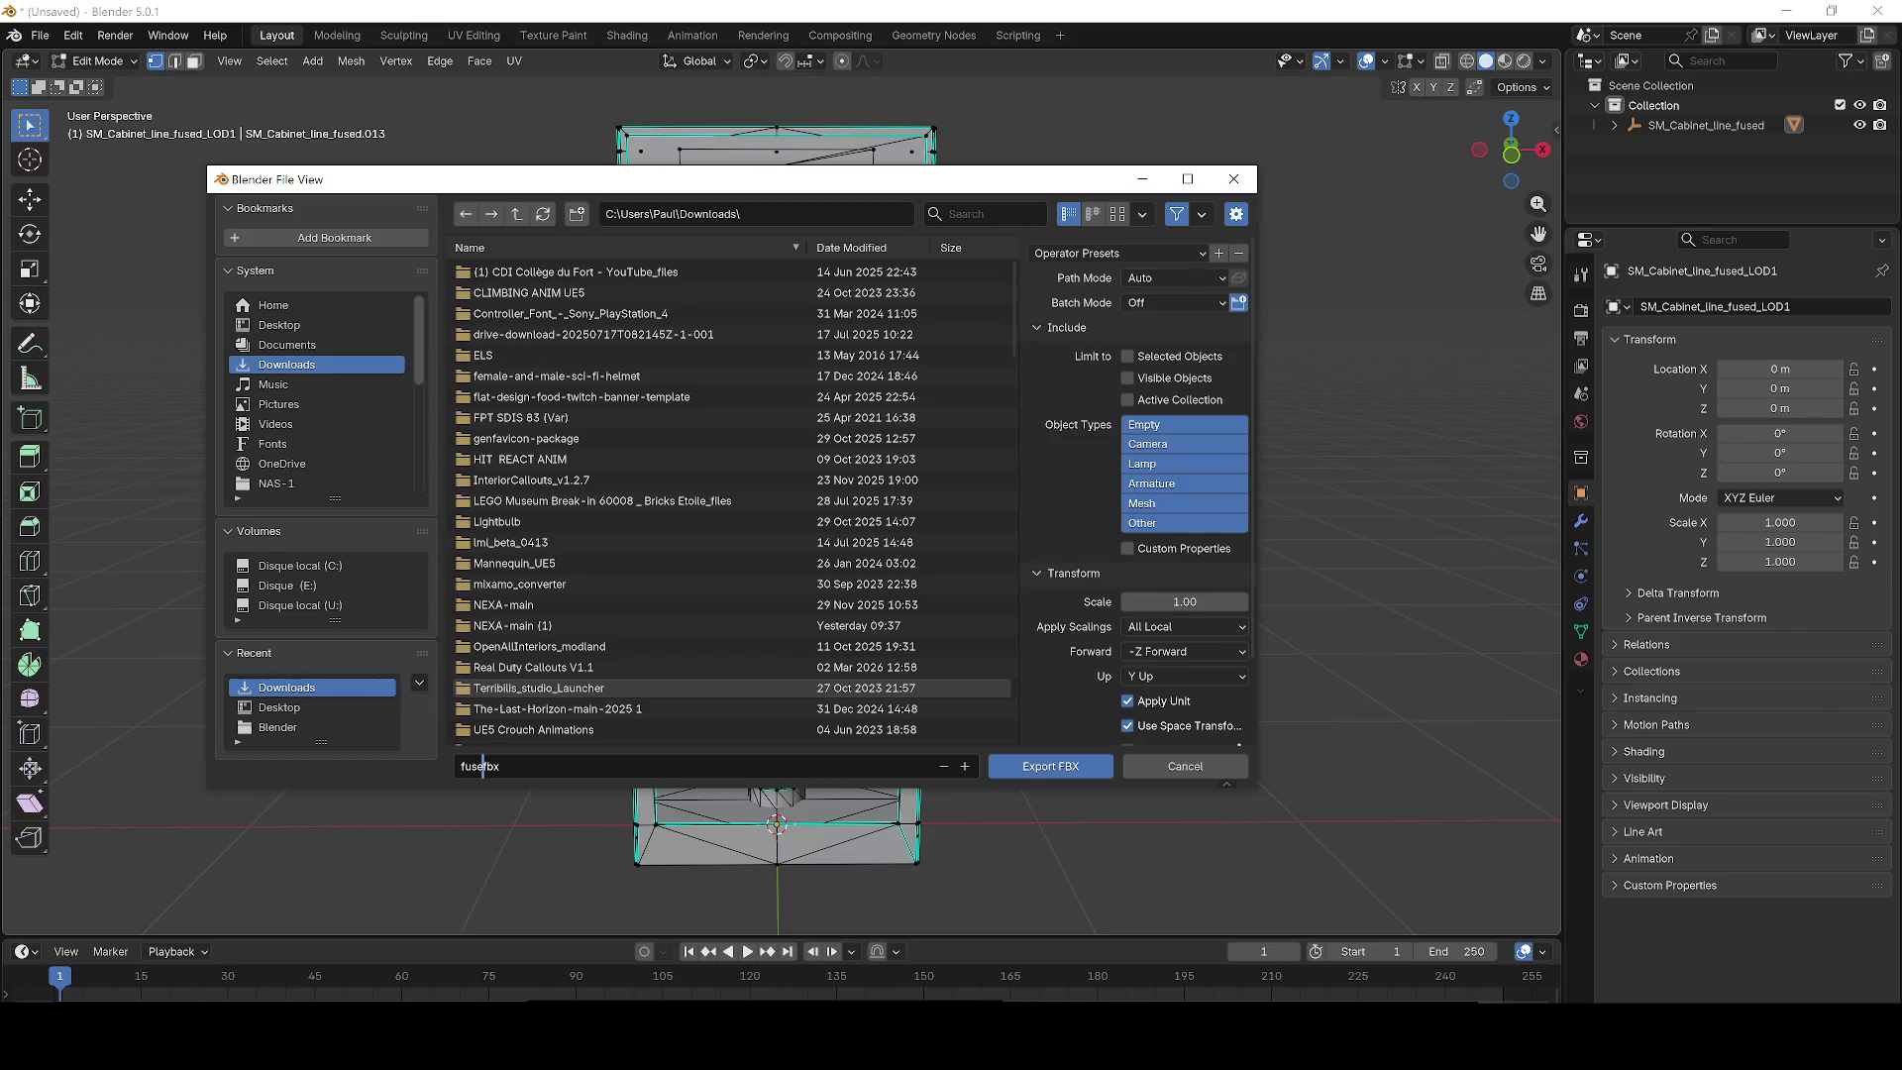
text(ok)
key(Return)
key(Left)
key(Left)
key(Left)
key(BackSpace)
click(1082, 772)
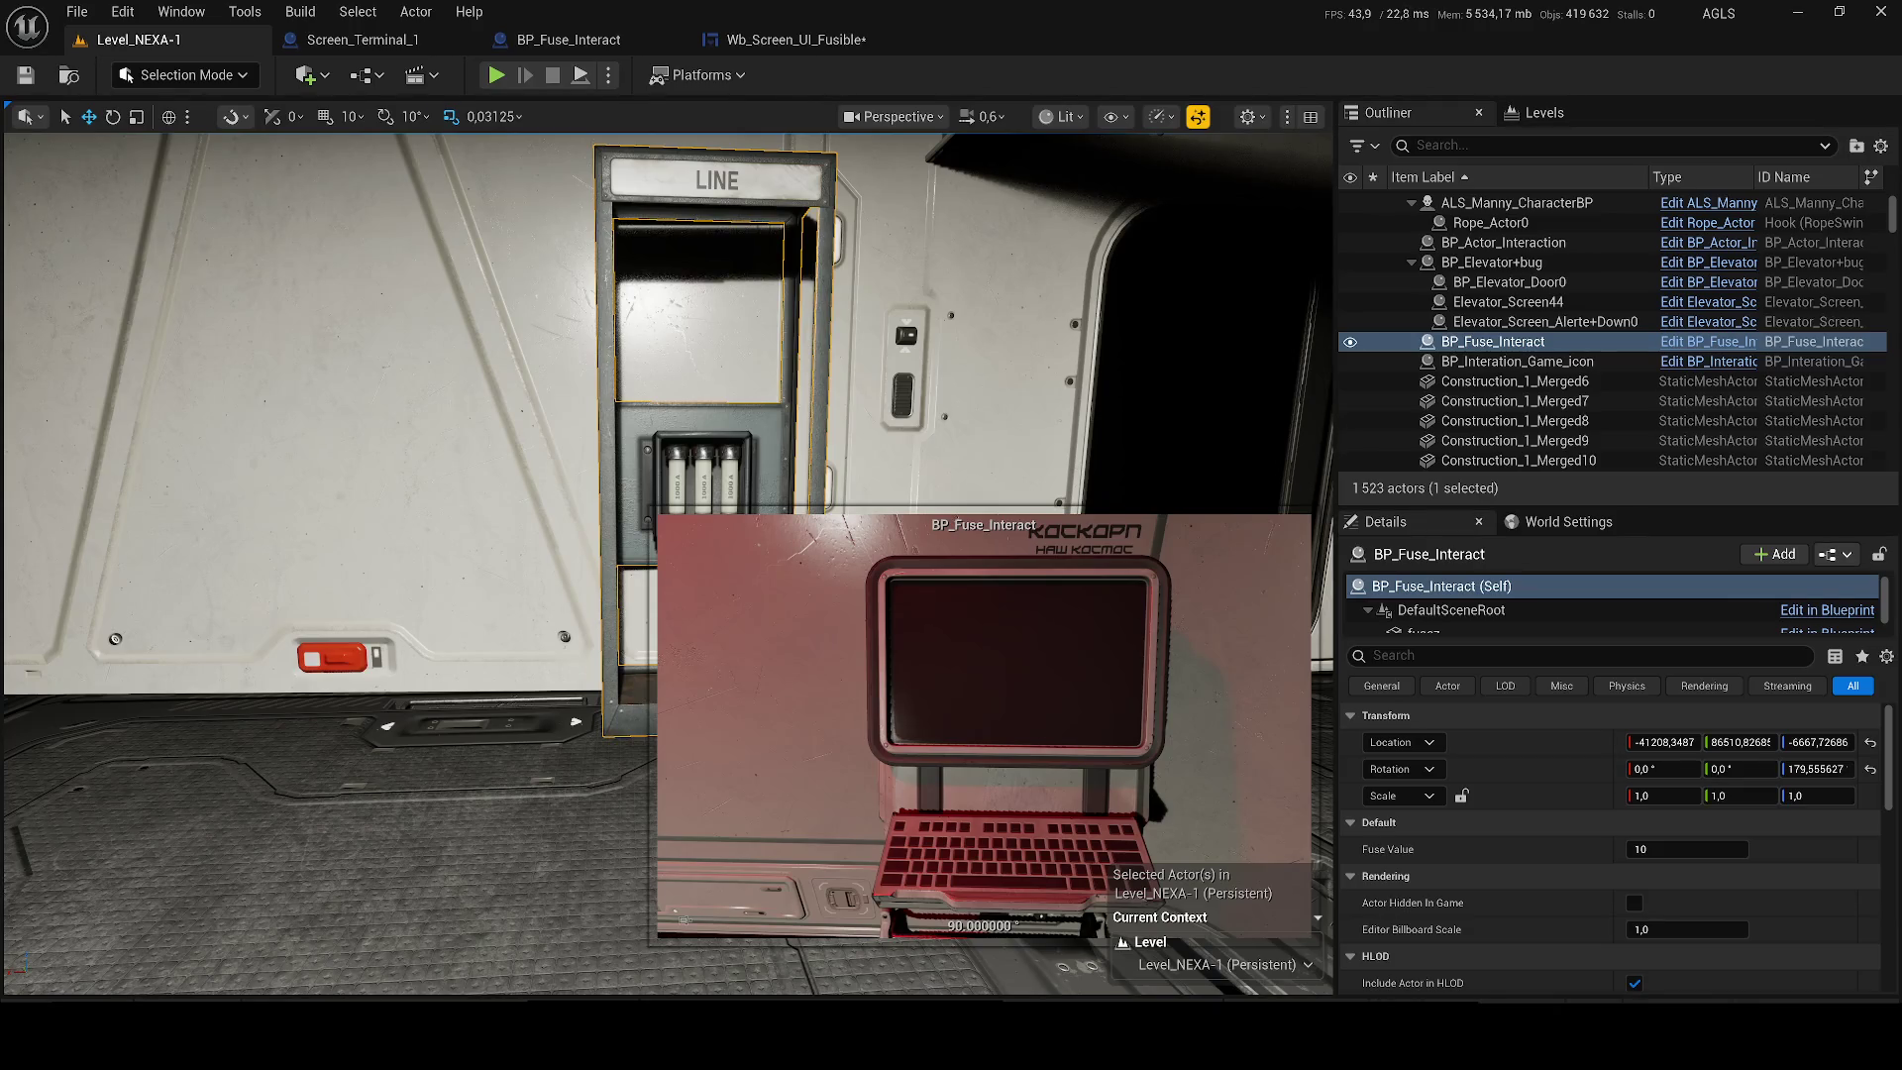
Import fuse_ok.fbx into the Customs folder with default settings.
click(604, 589)
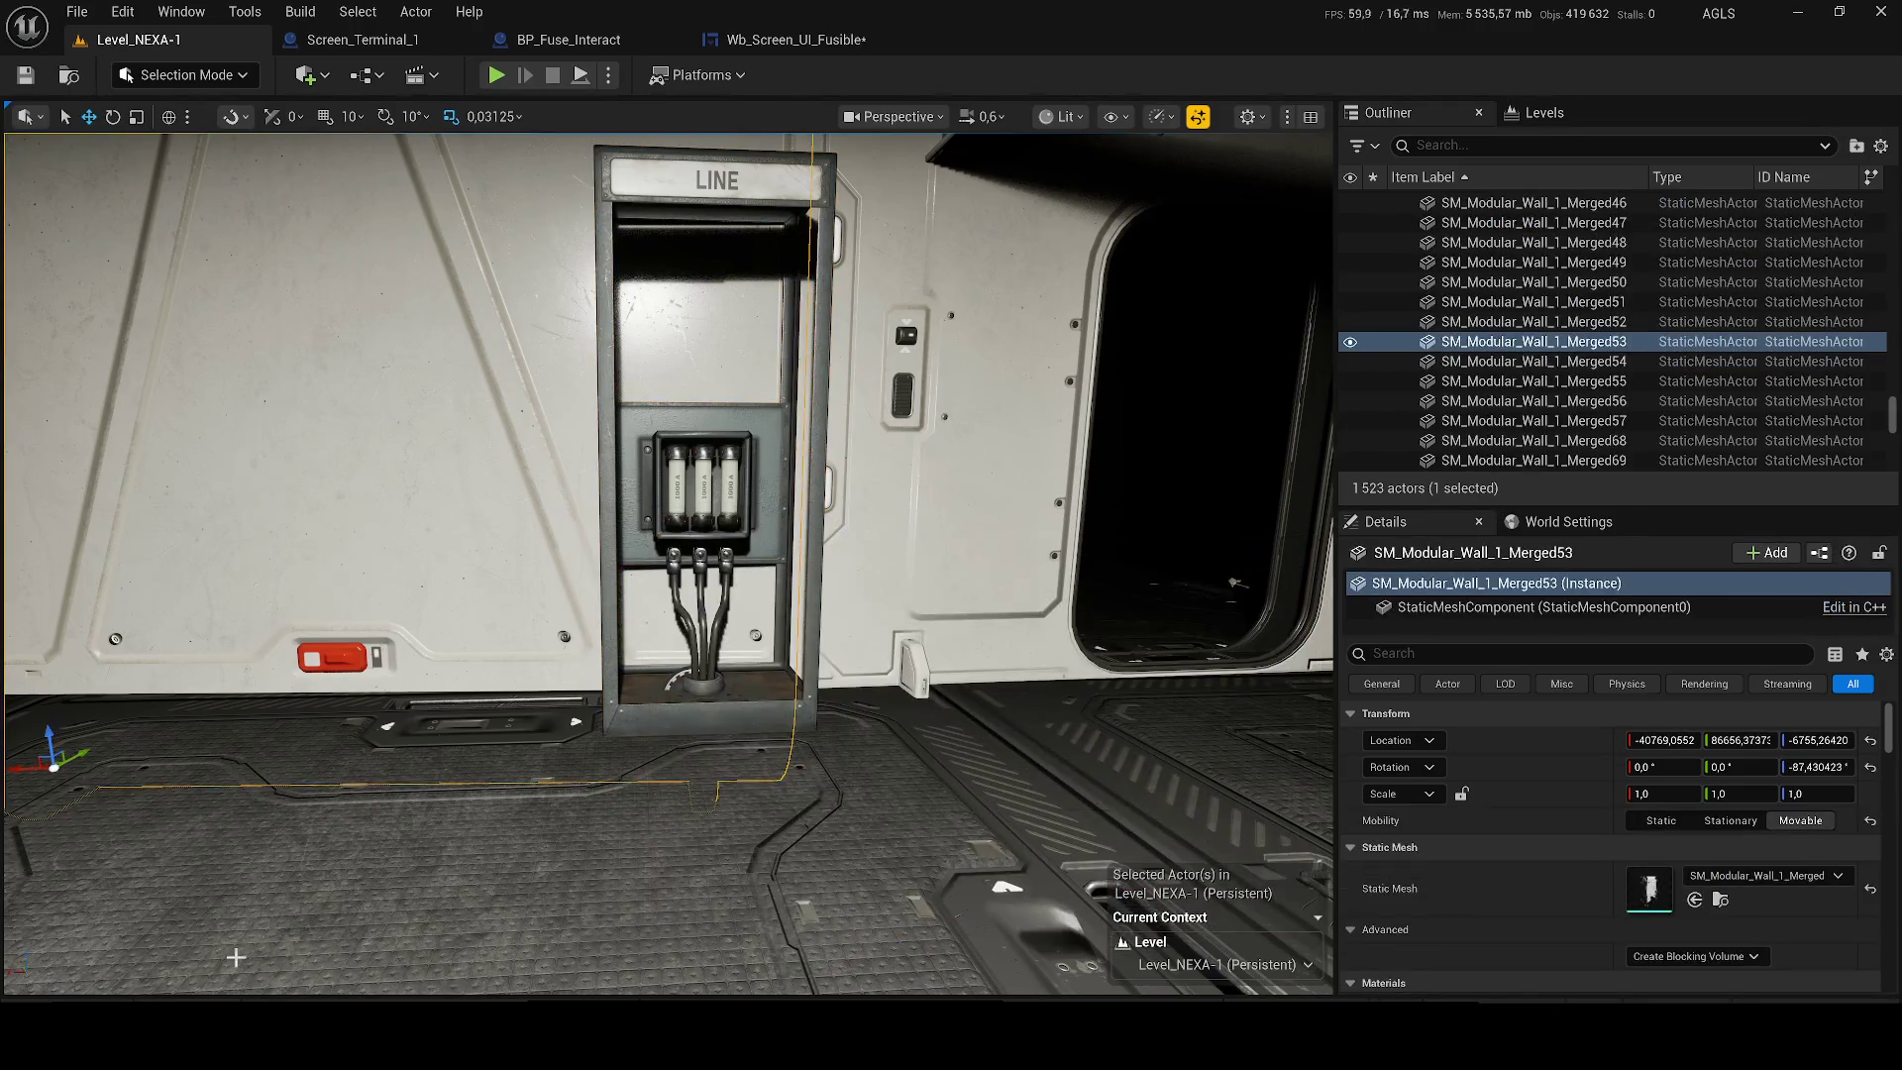
key(ctrl+space)
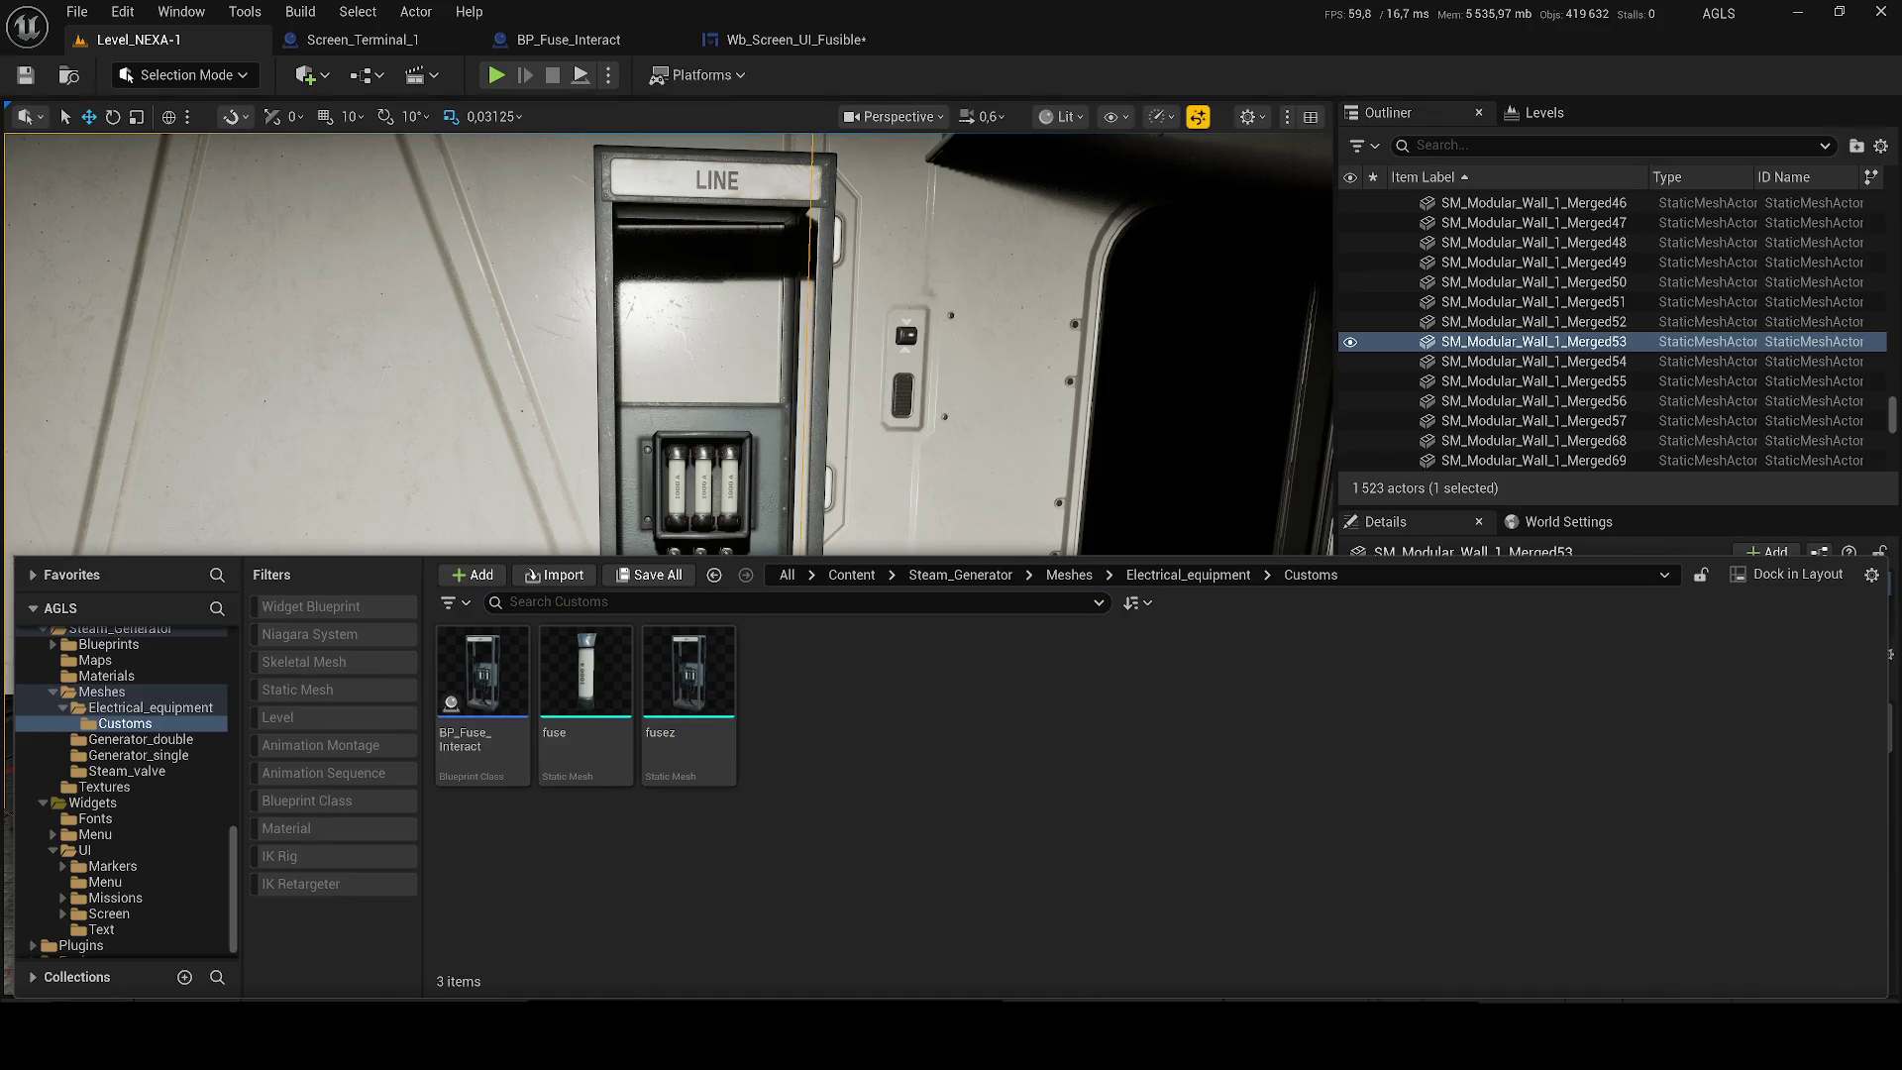
drag(792, 715, 792, 713)
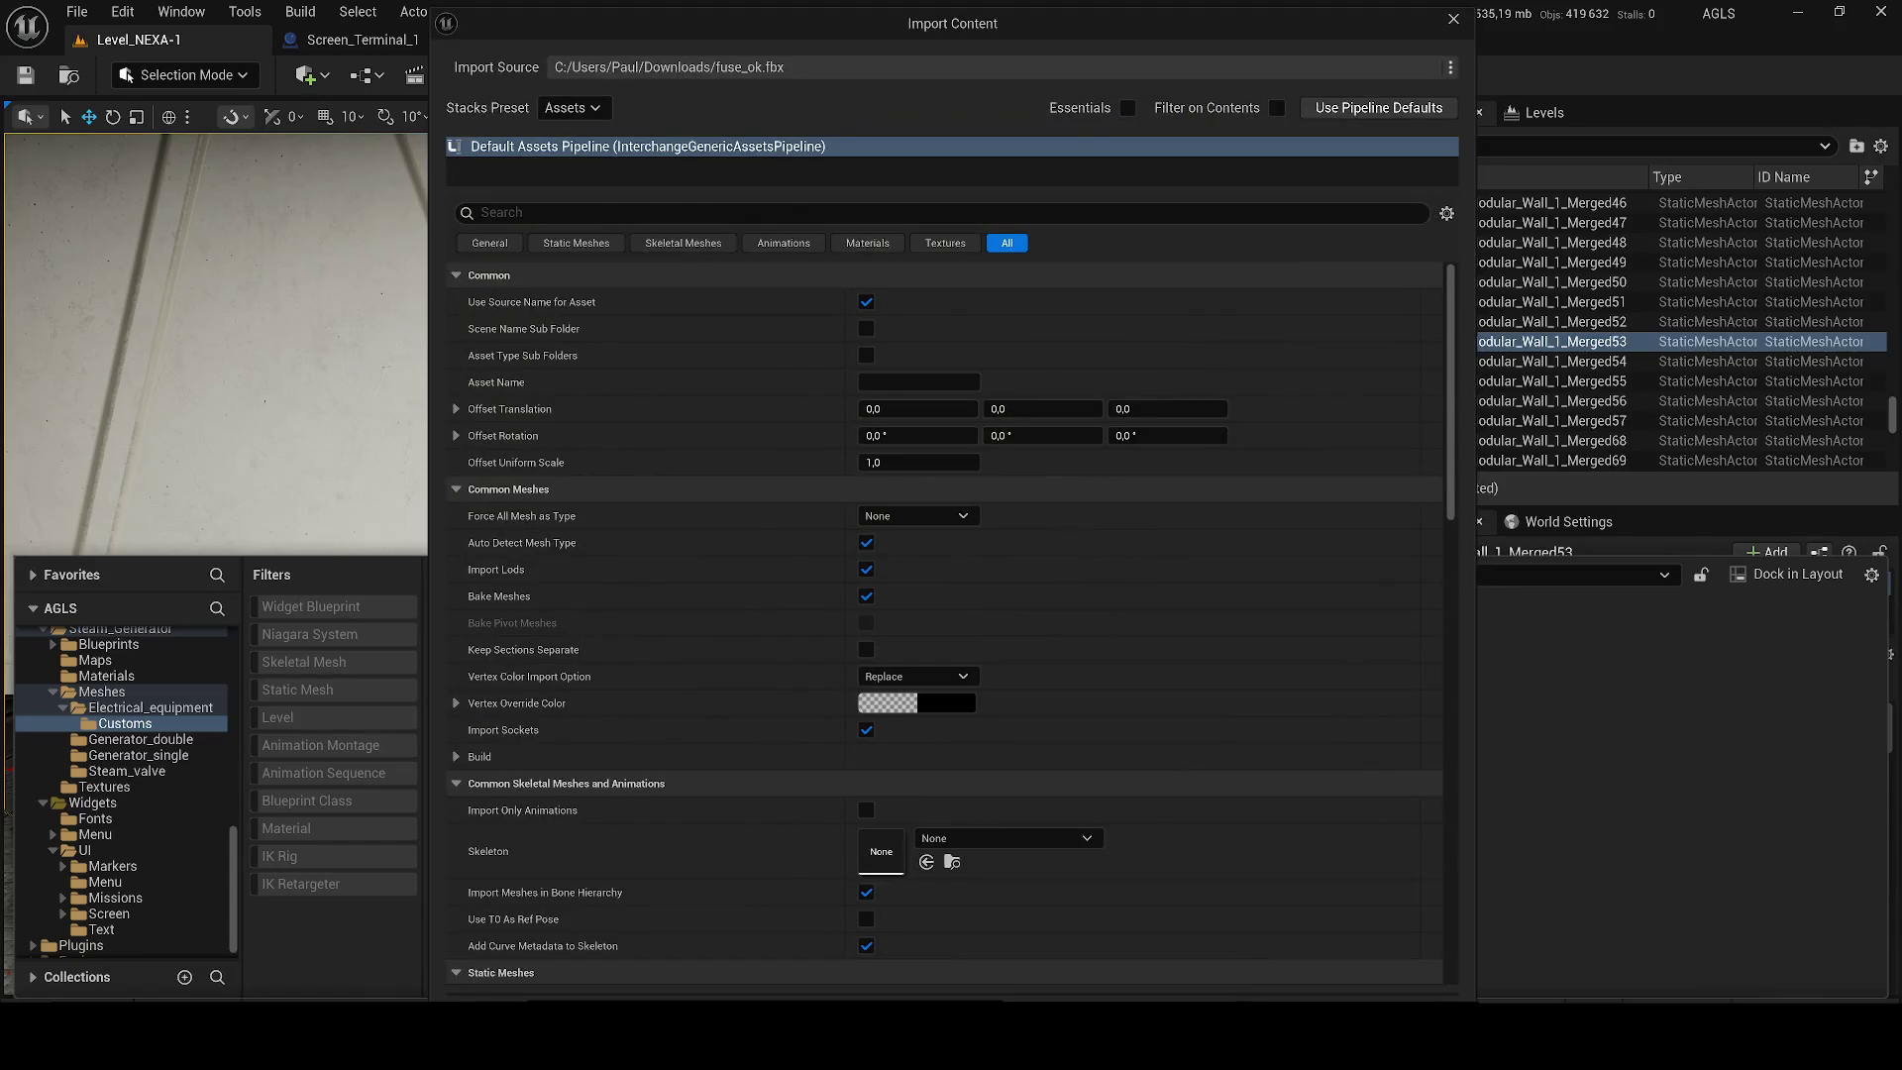
key(Return)
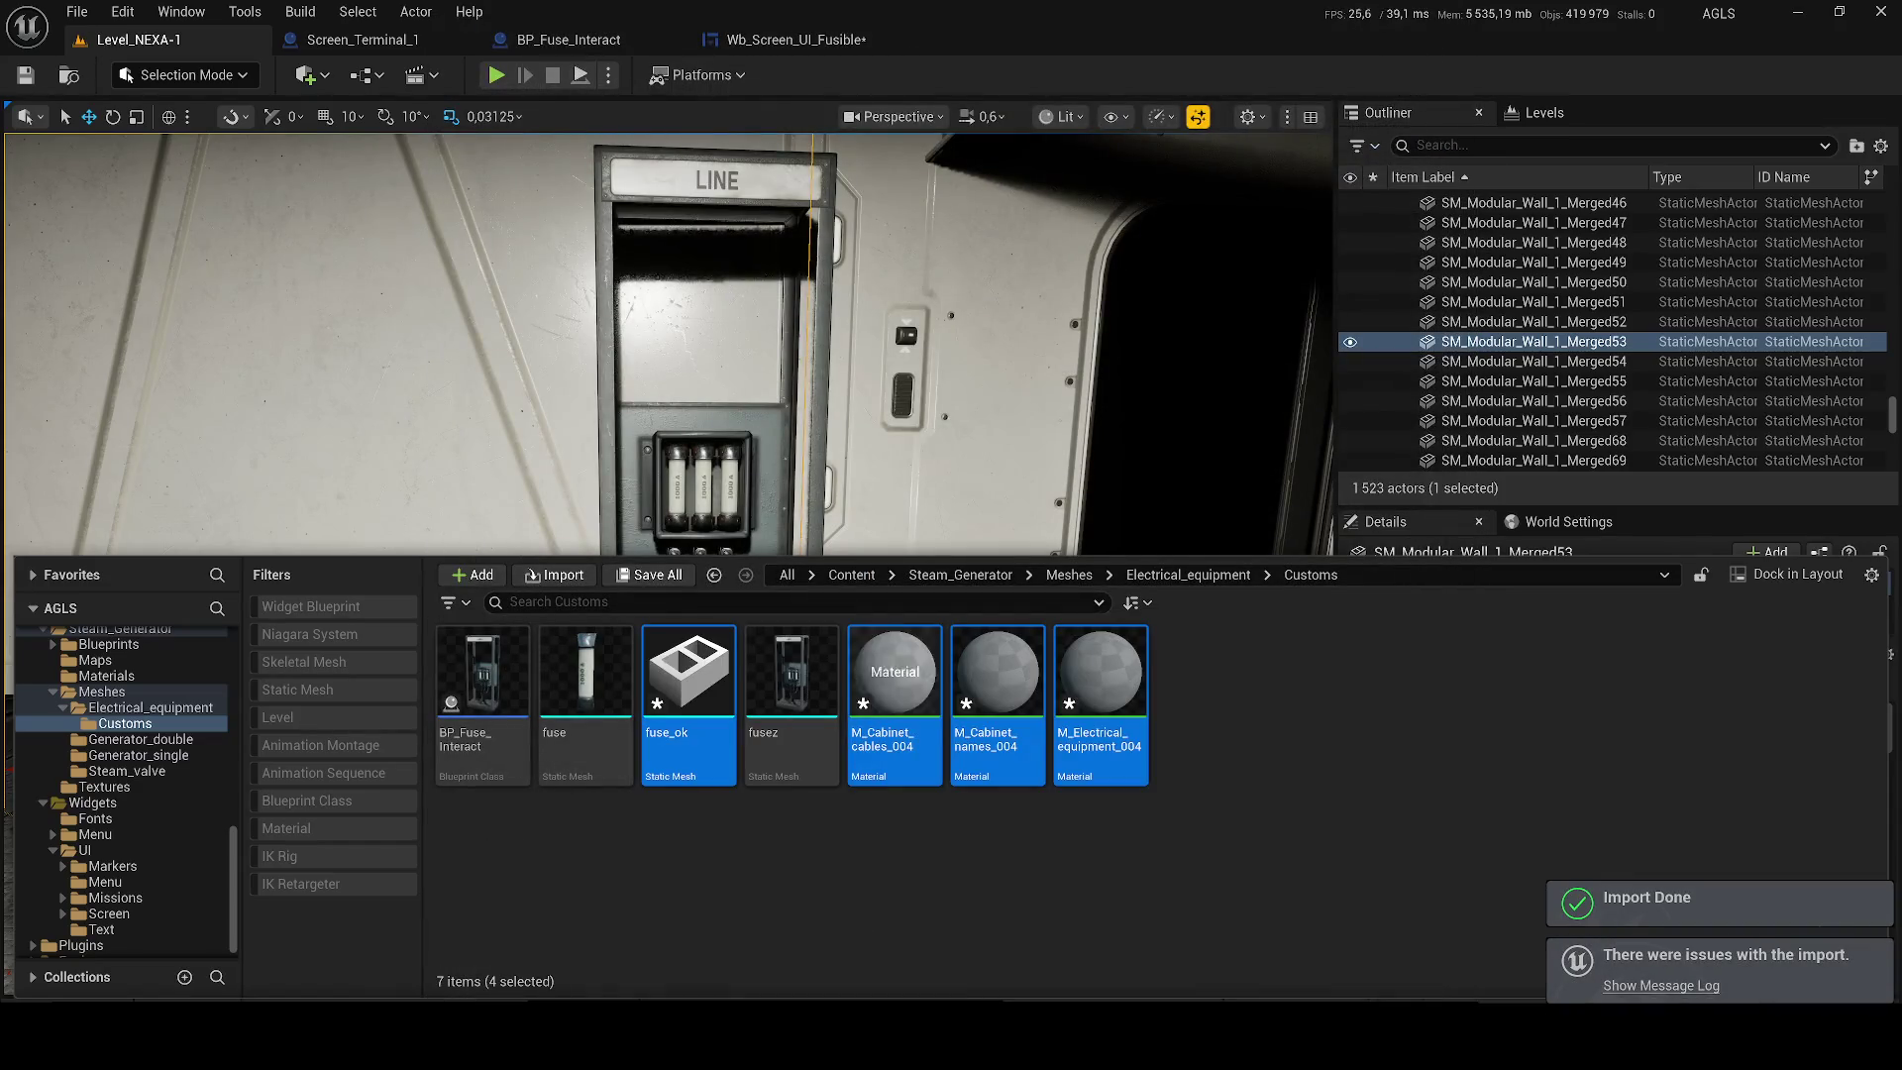
Place the fuse_ok cabinet in the level, rotating and sliding it beside the LINE cabinet, then minimise.
click(688, 679)
mouse_move(688, 678)
mouse_down()
mouse_move(425, 644)
mouse_move(424, 678)
mouse_move(500, 684)
mouse_move(530, 735)
mouse_move(465, 733)
mouse_move(495, 728)
mouse_up()
key(e)
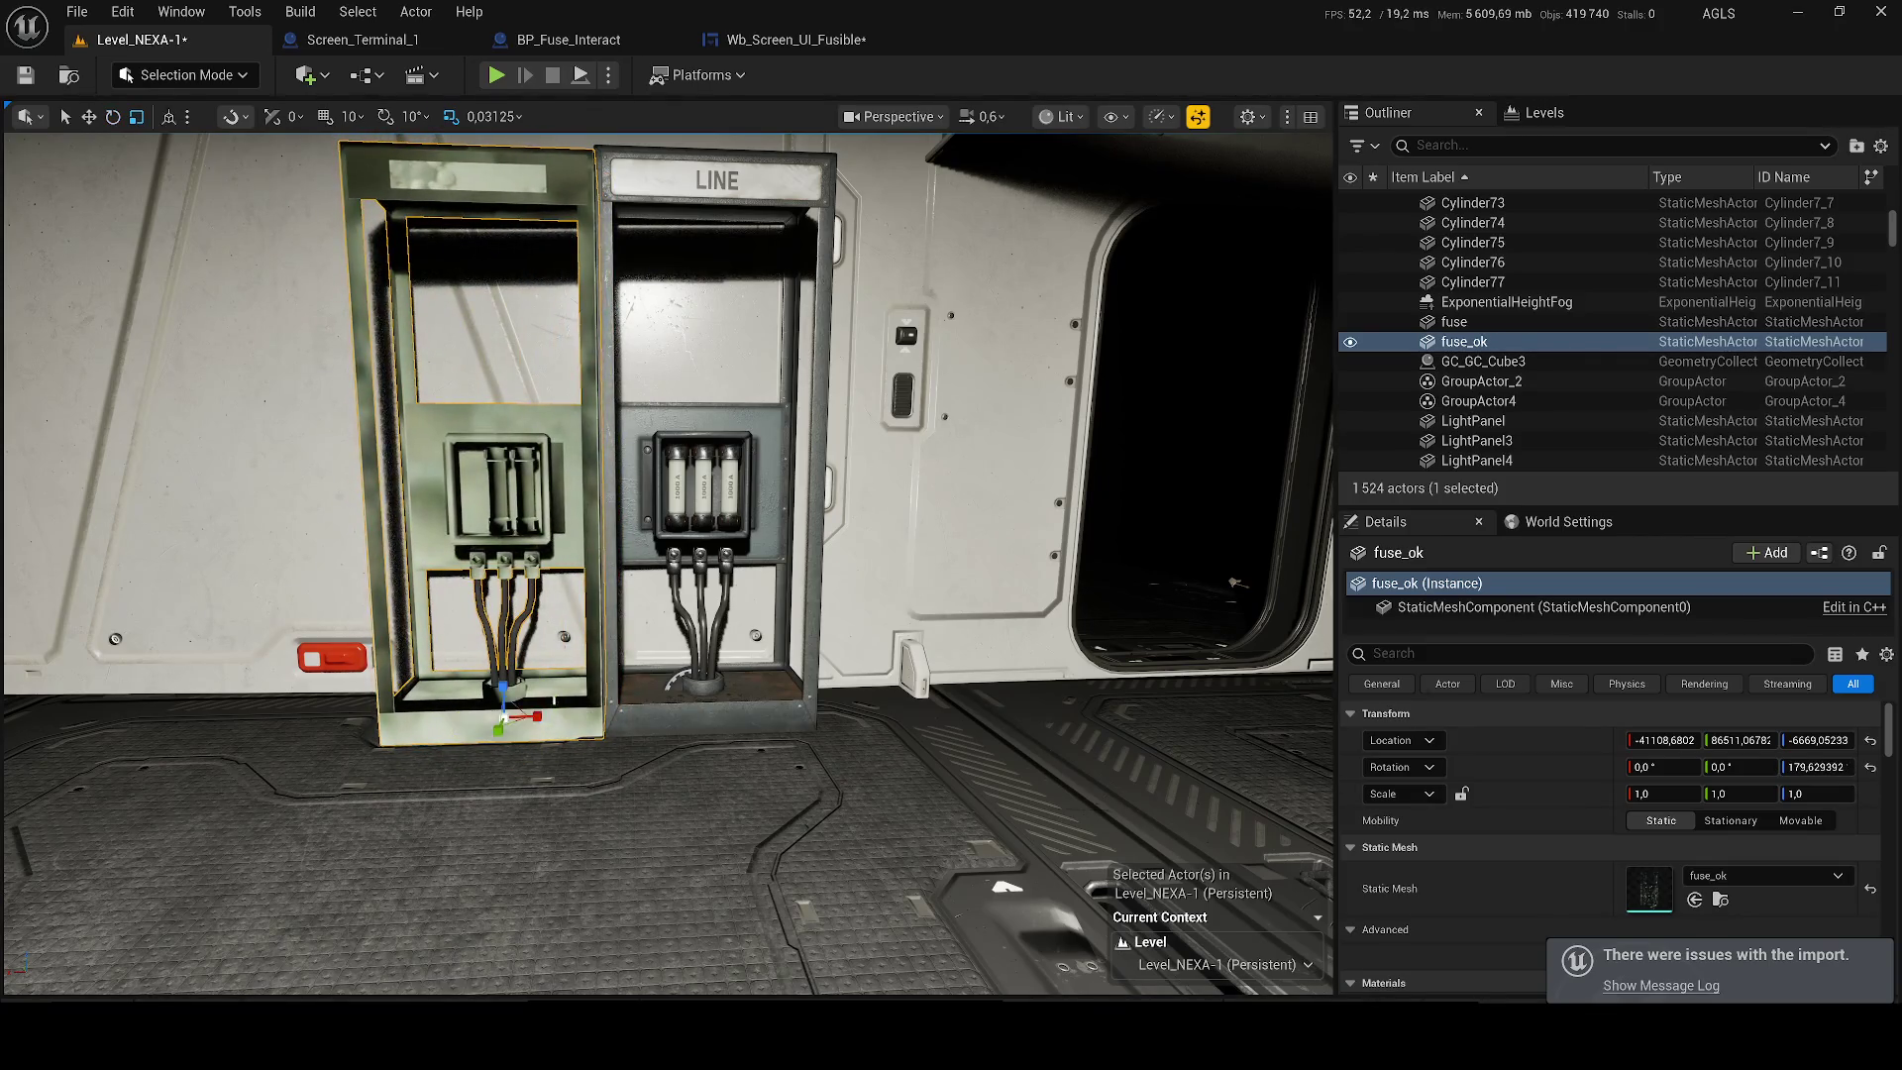
key(w)
scroll(588, 489, up, 3)
drag(589, 490, 540, 489)
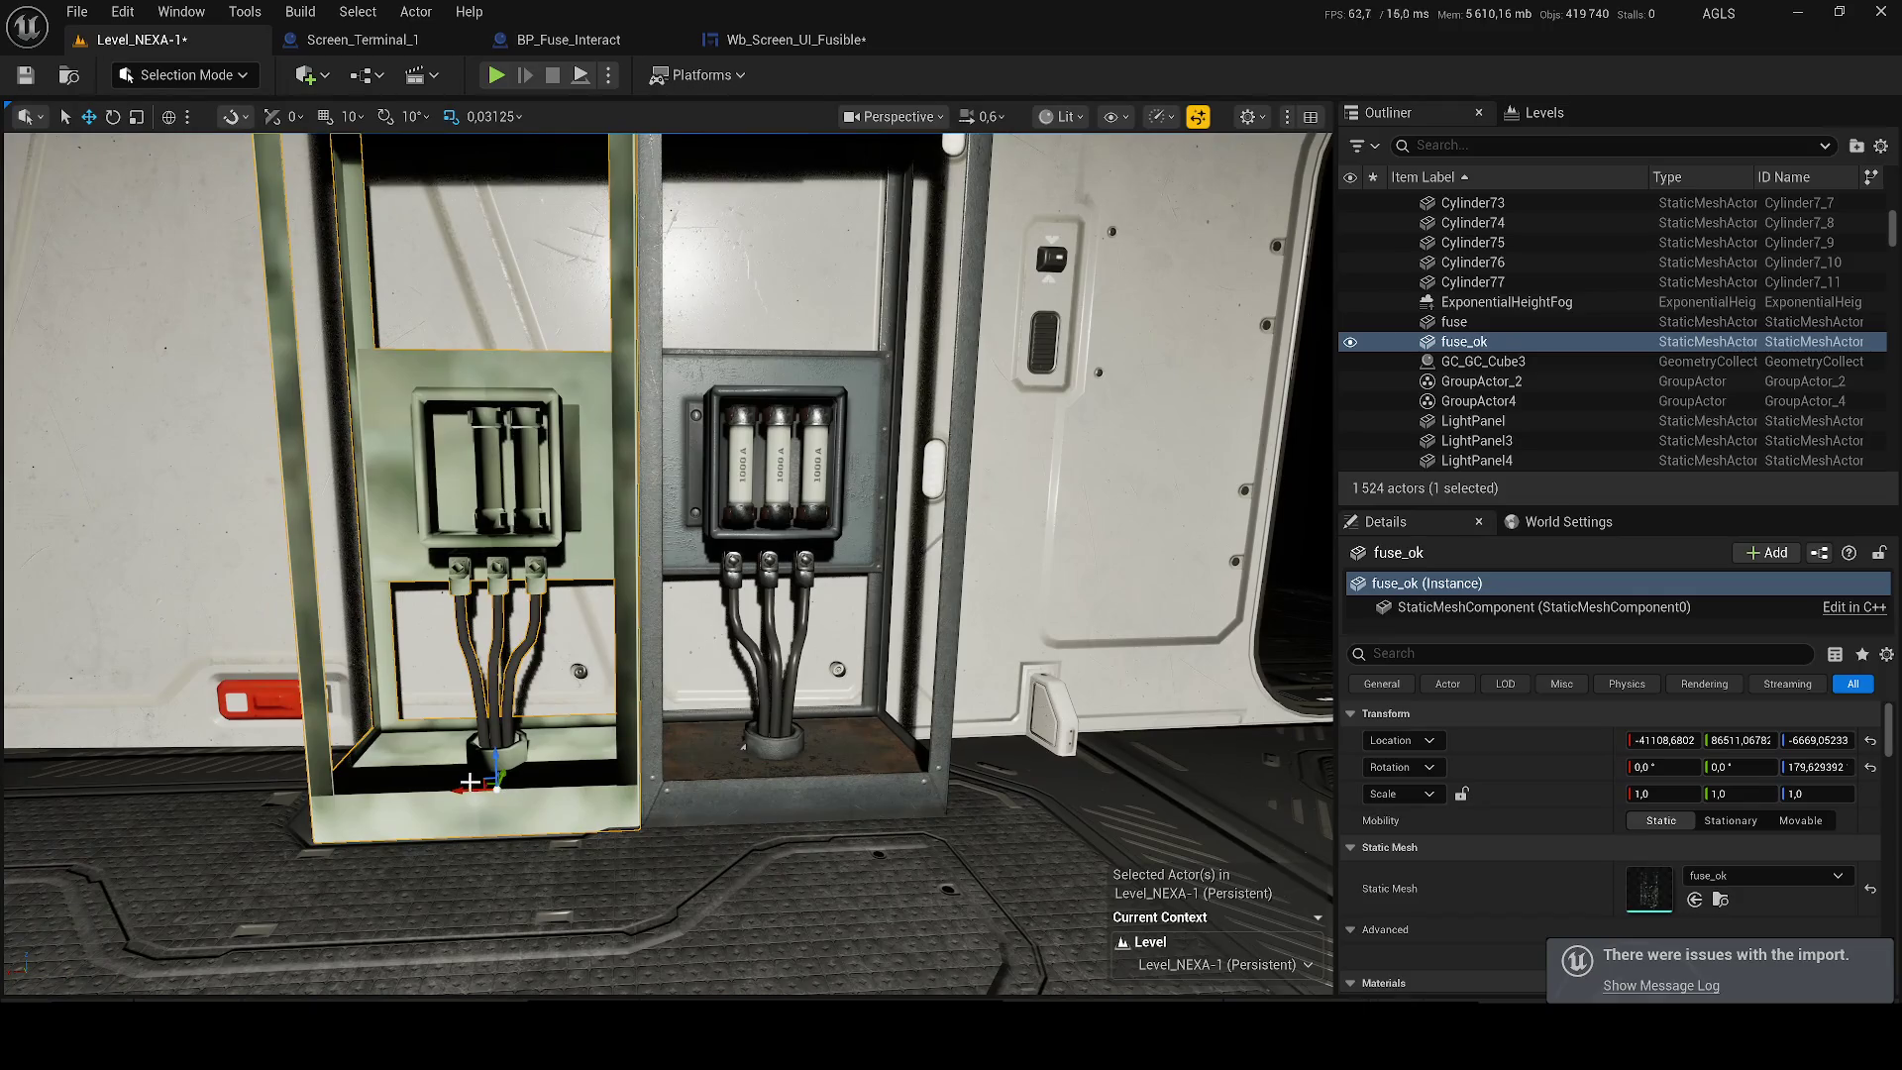
drag(892, 405, 839, 400)
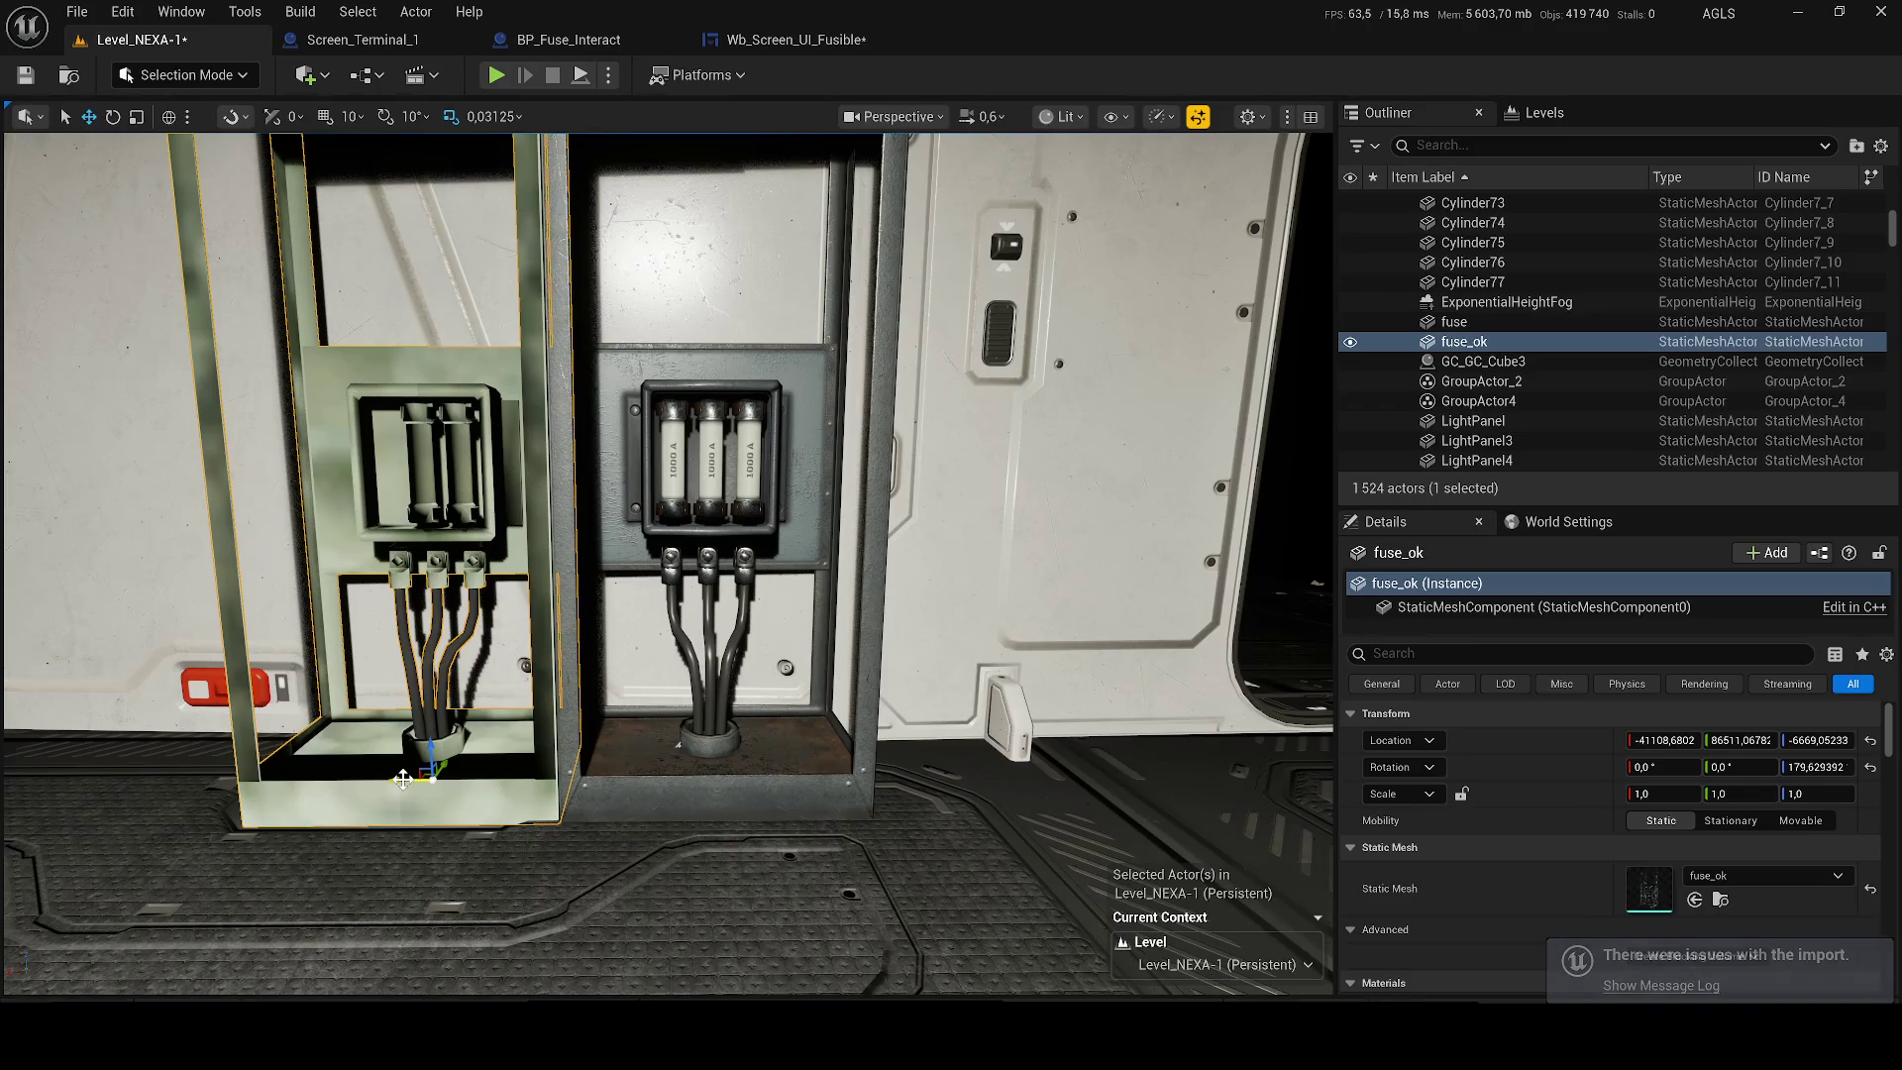
drag(406, 779, 989, 765)
key(f)
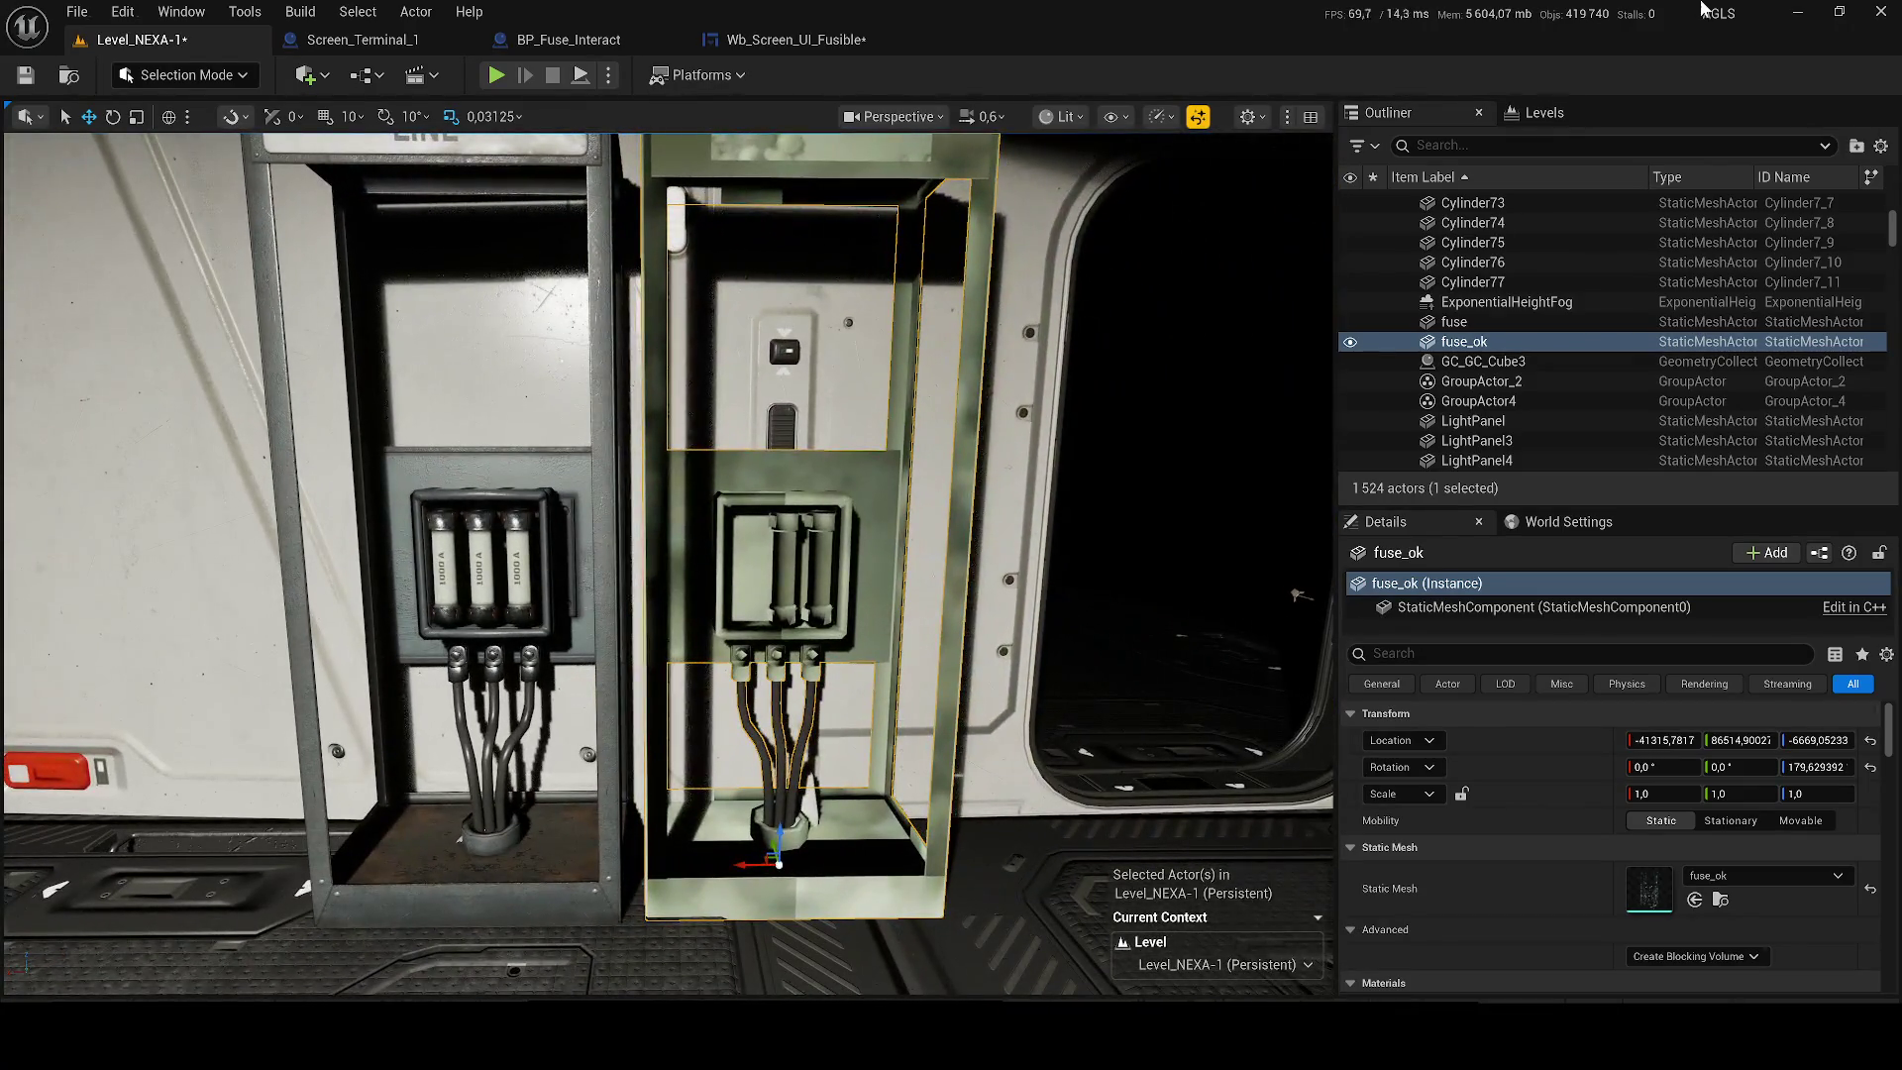
click(1796, 12)
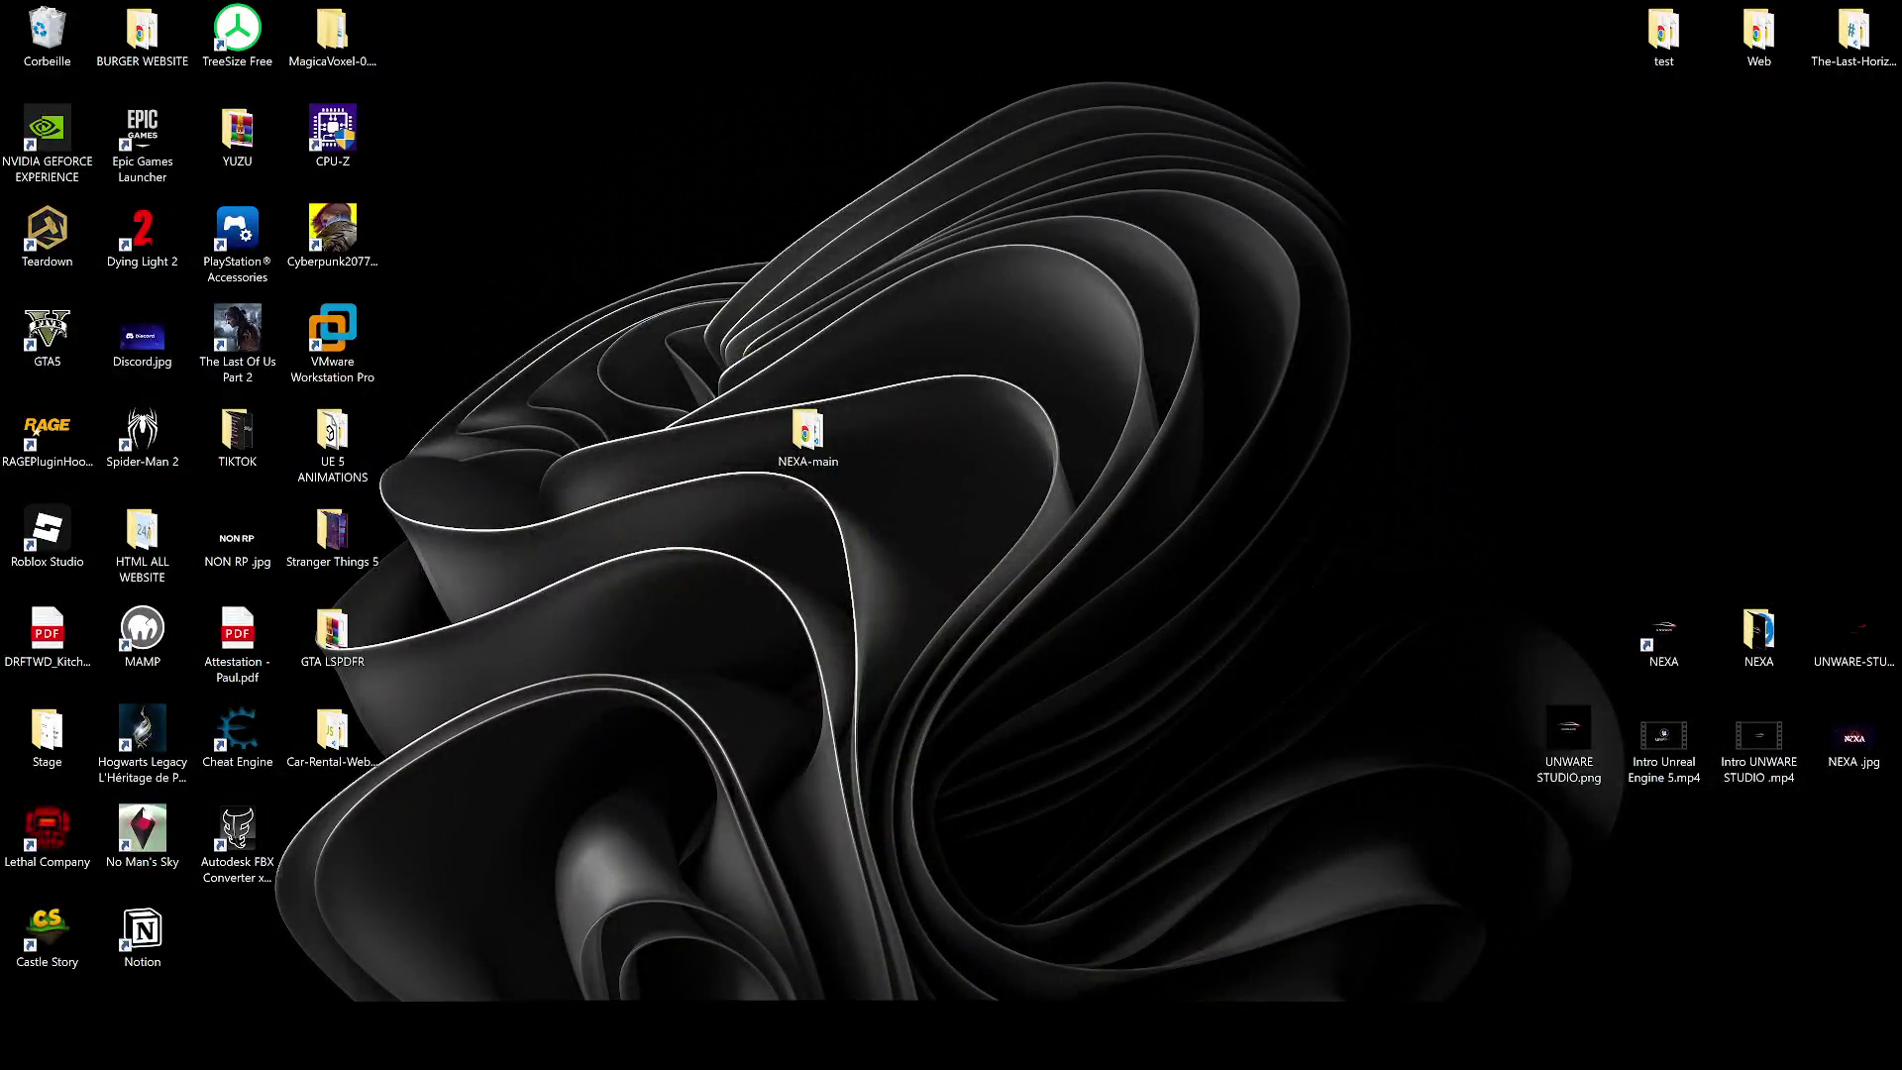
Back in Blender, delete the remaining fuse blocks from the cabinet mesh.
key(alt+Tab)
scroll(900, 625, up, 6)
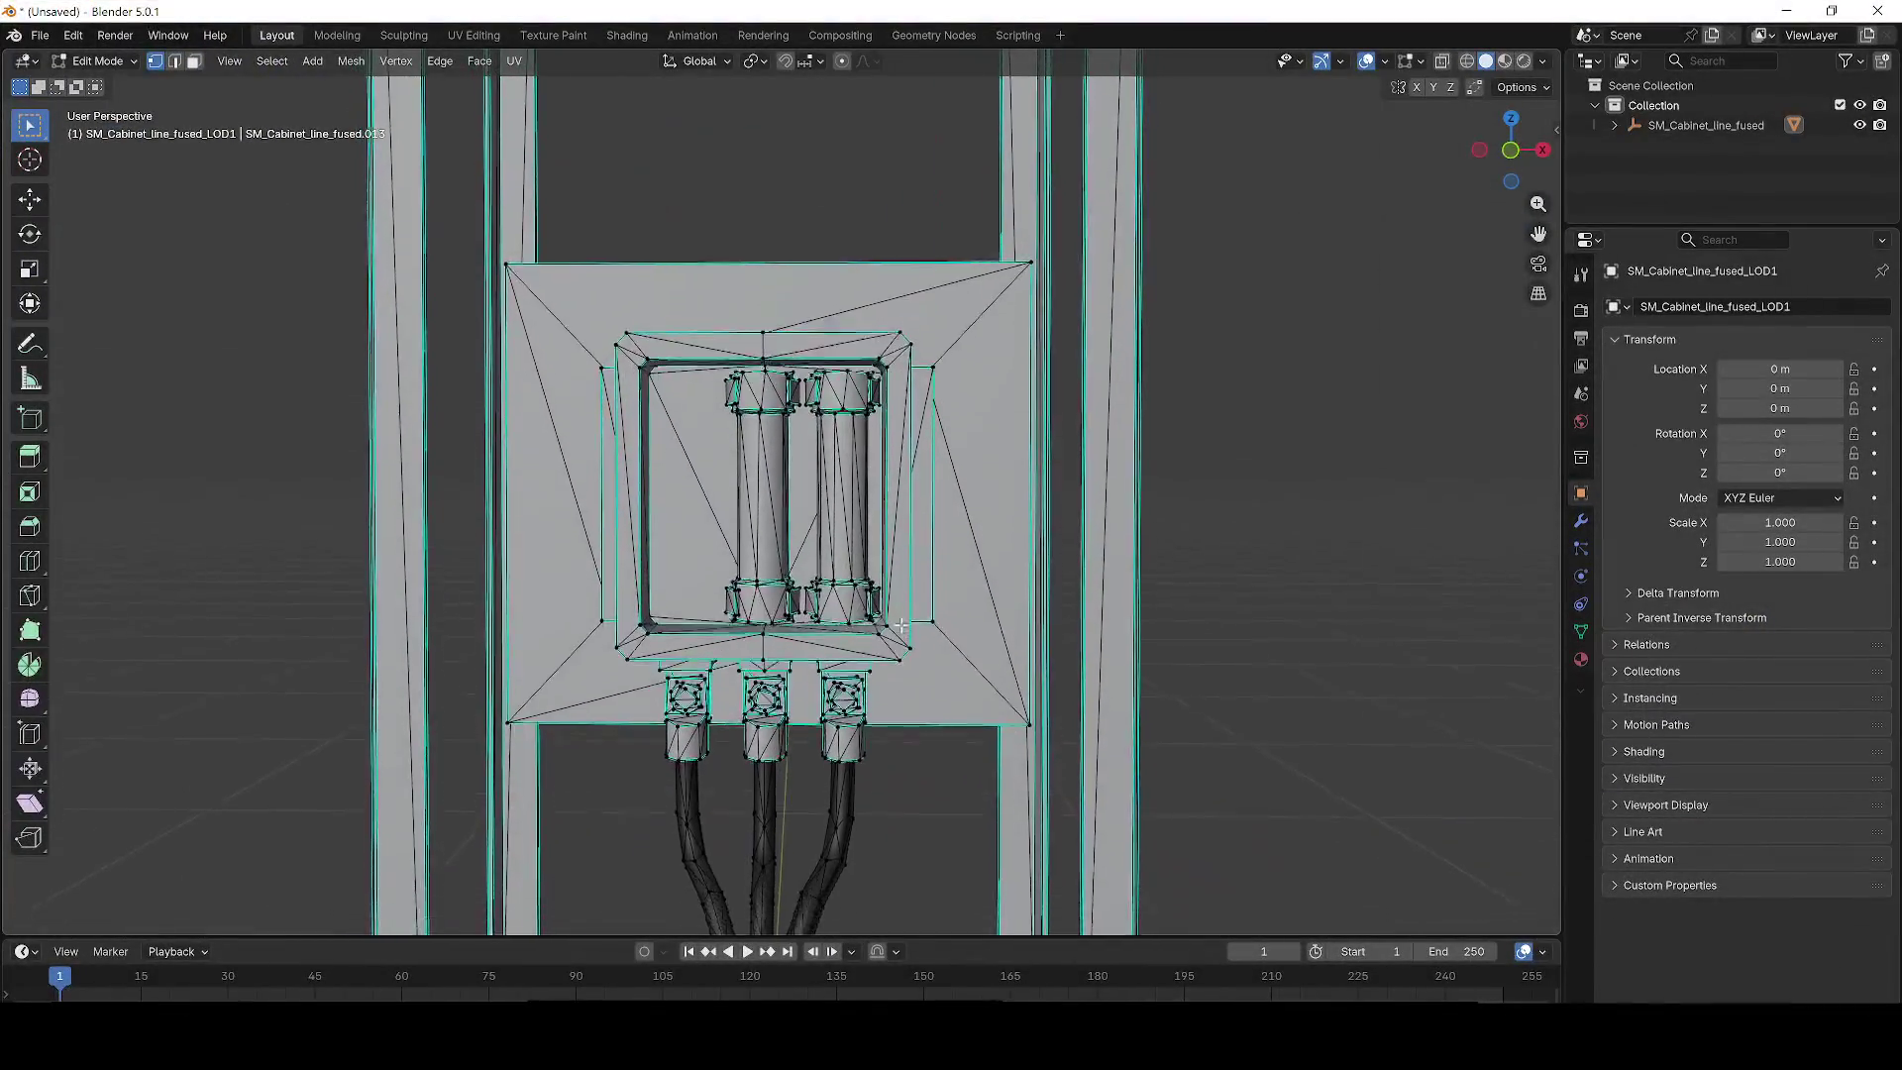
scroll(901, 625, up, 3)
mouse_move(545, 462)
mouse_down()
mouse_move(1040, 666)
mouse_move(1046, 704)
mouse_up()
key(x)
click(1046, 704)
scroll(1046, 704, down, 4)
Delete the fuse outline, the wire tip vertices and the remaining cables.
drag(1030, 467, 513, 206)
key(x)
click(513, 206)
mouse_move(532, 320)
mouse_down()
mouse_move(808, 645)
mouse_move(946, 770)
mouse_move(943, 717)
mouse_up()
key(x)
click(943, 717)
mouse_move(583, 413)
mouse_down()
mouse_move(693, 542)
mouse_move(900, 721)
mouse_up()
key(x)
click(896, 711)
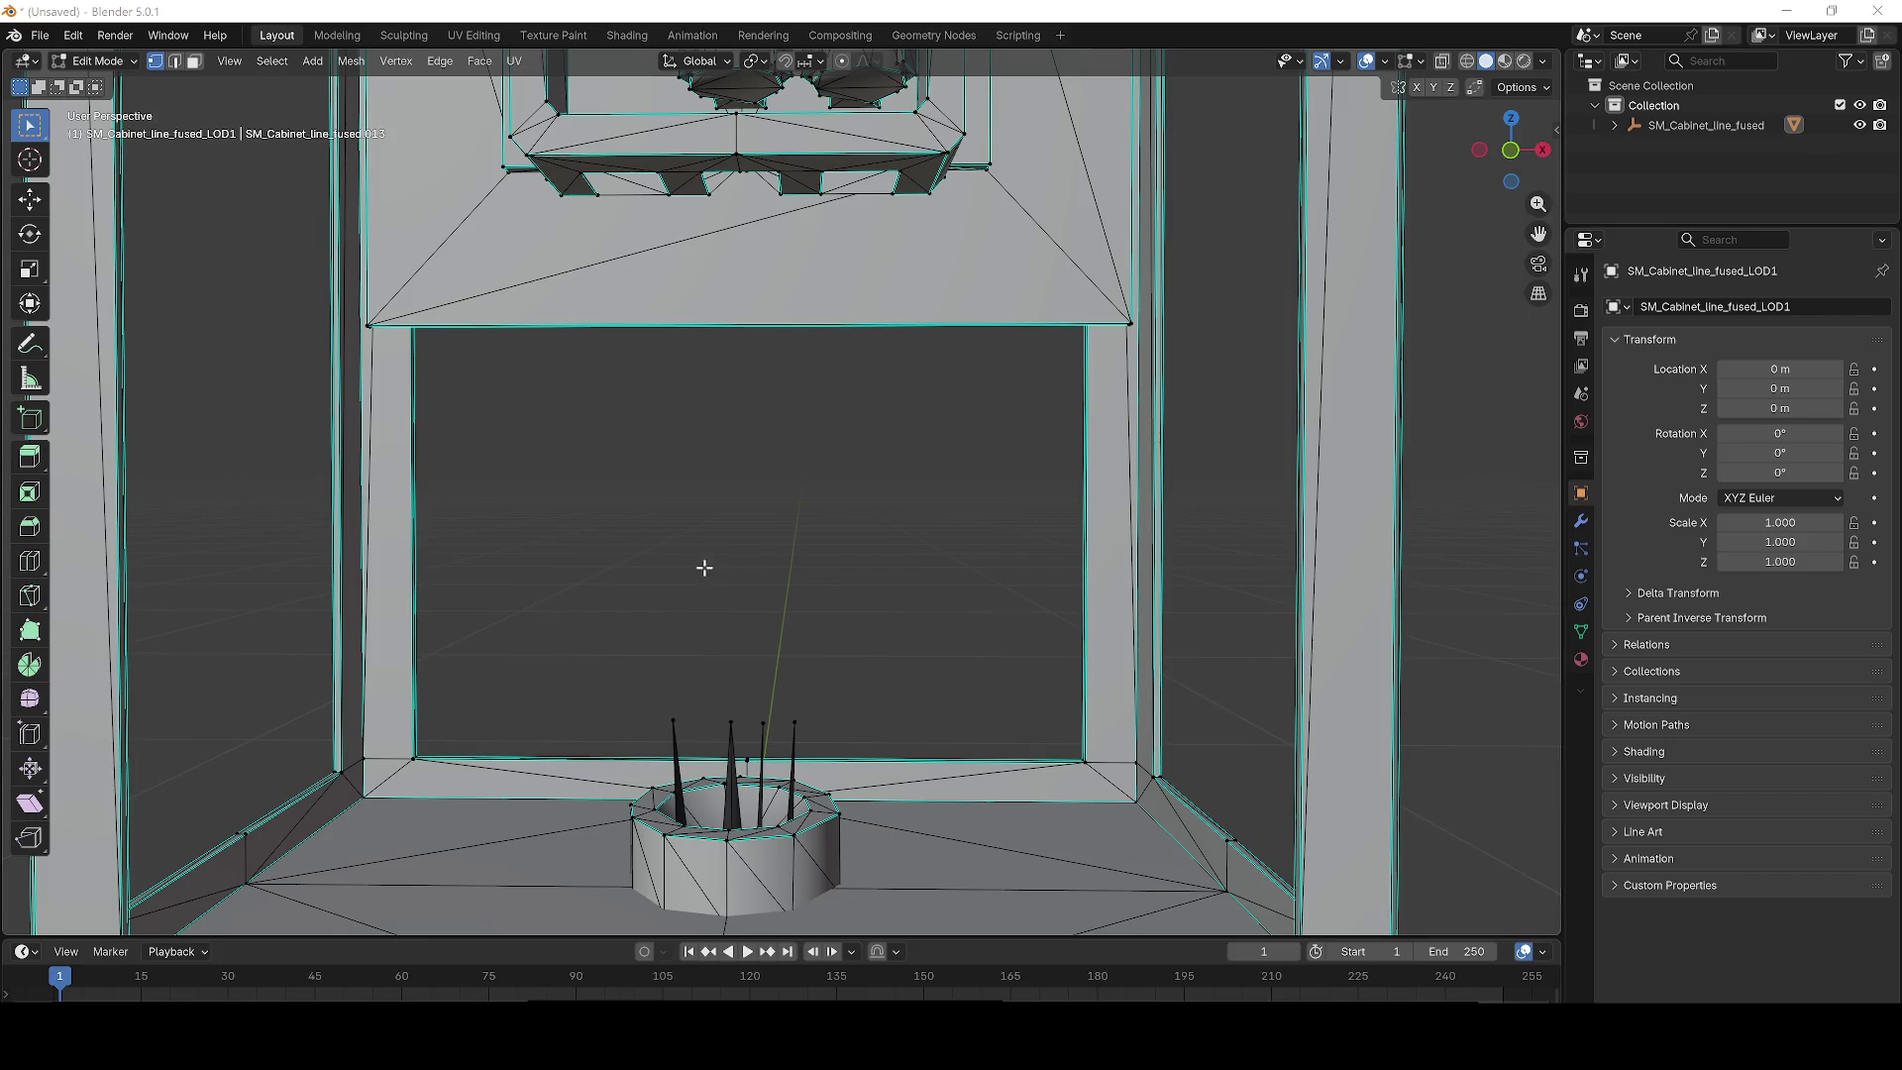
Delete the spikes on the cable ring and the cable ring cylinder.
scroll(772, 568, up, 5)
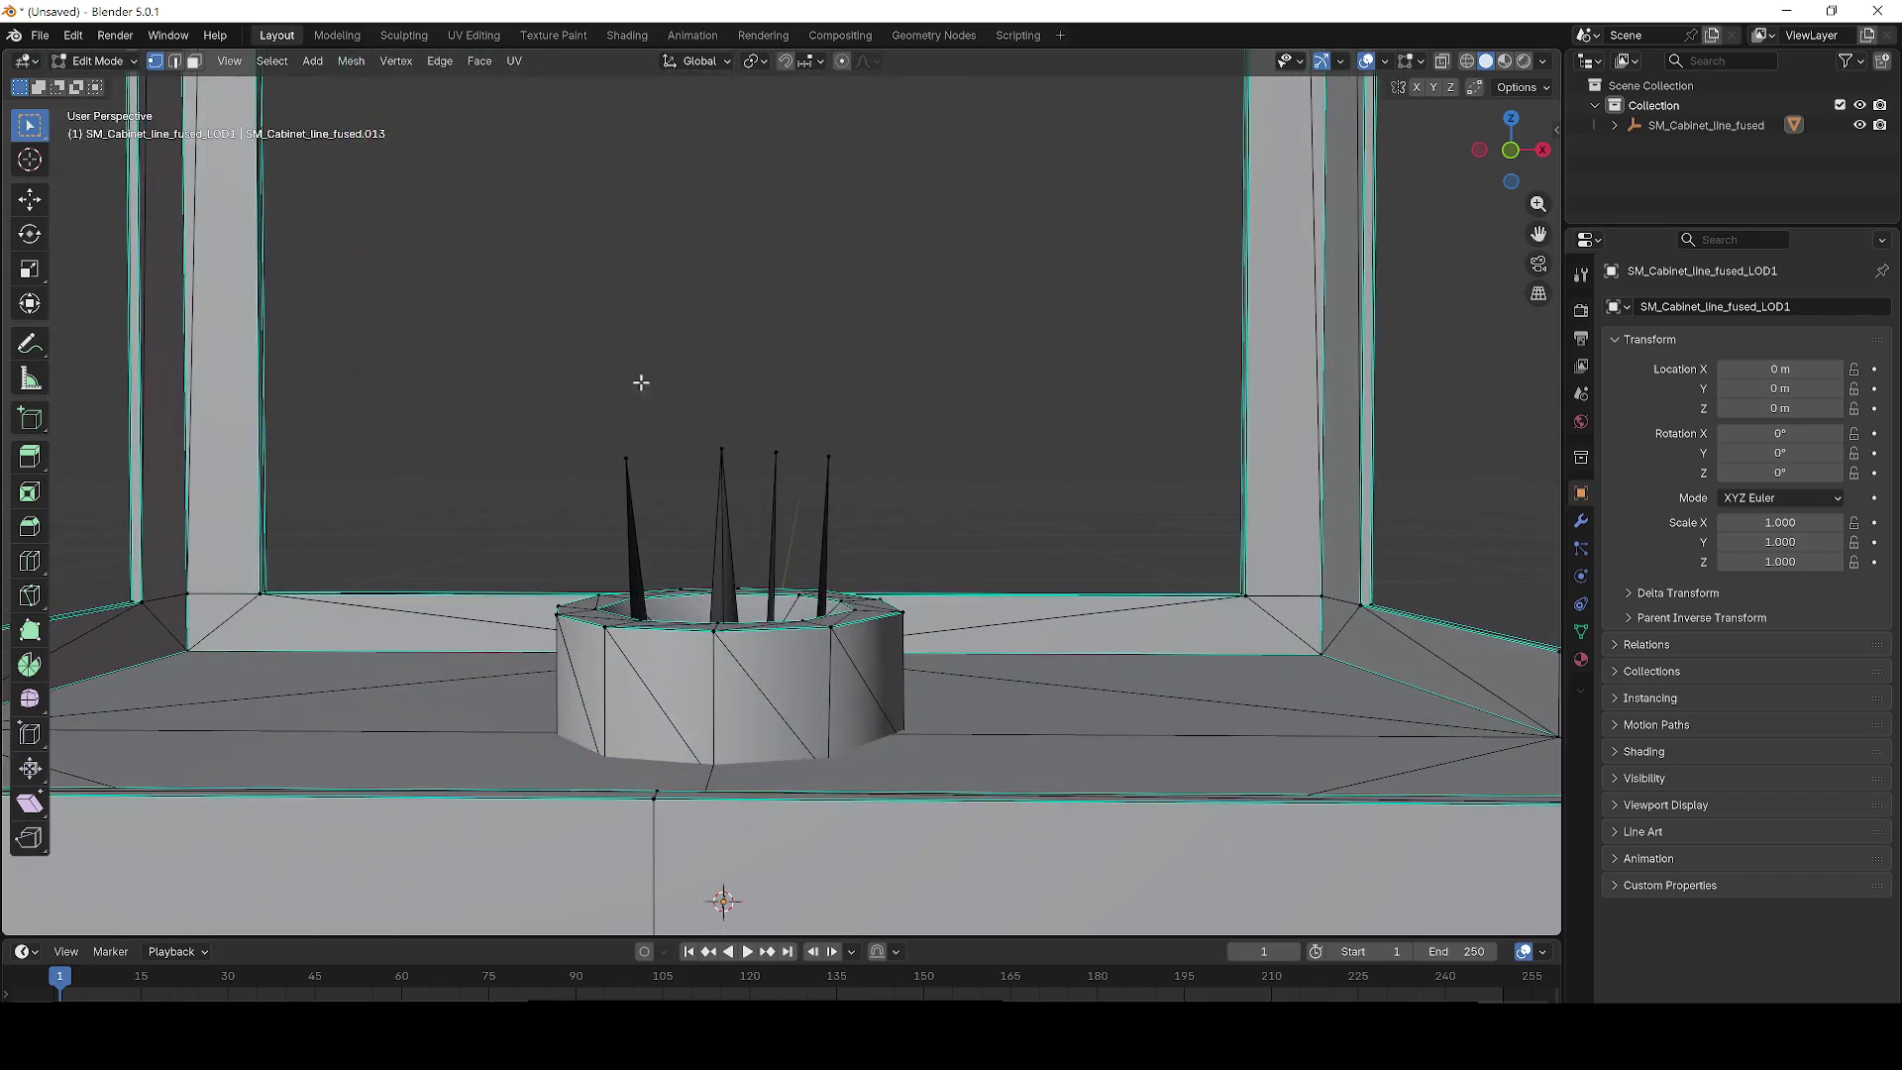
mouse_move(587, 361)
mouse_down()
mouse_move(869, 581)
mouse_move(885, 552)
mouse_up()
key(x)
click(887, 544)
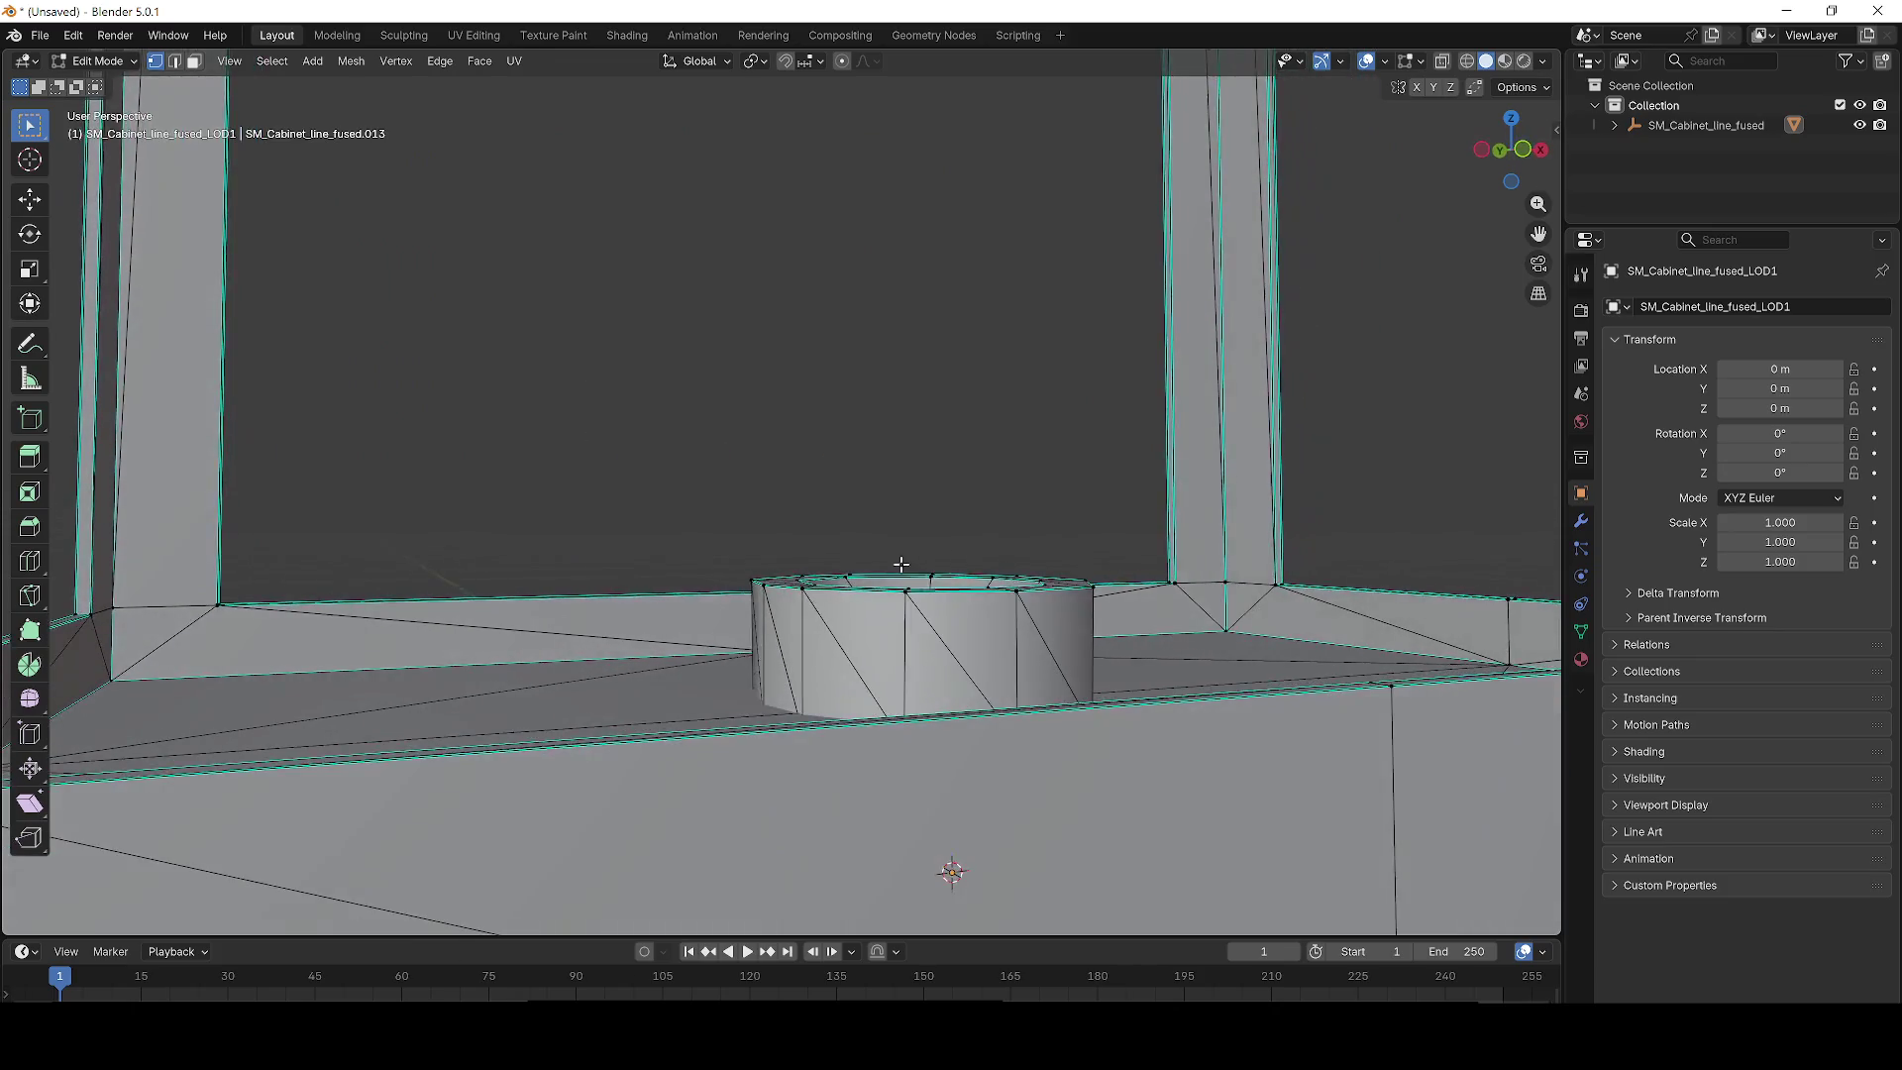
scroll(901, 563, up, 5)
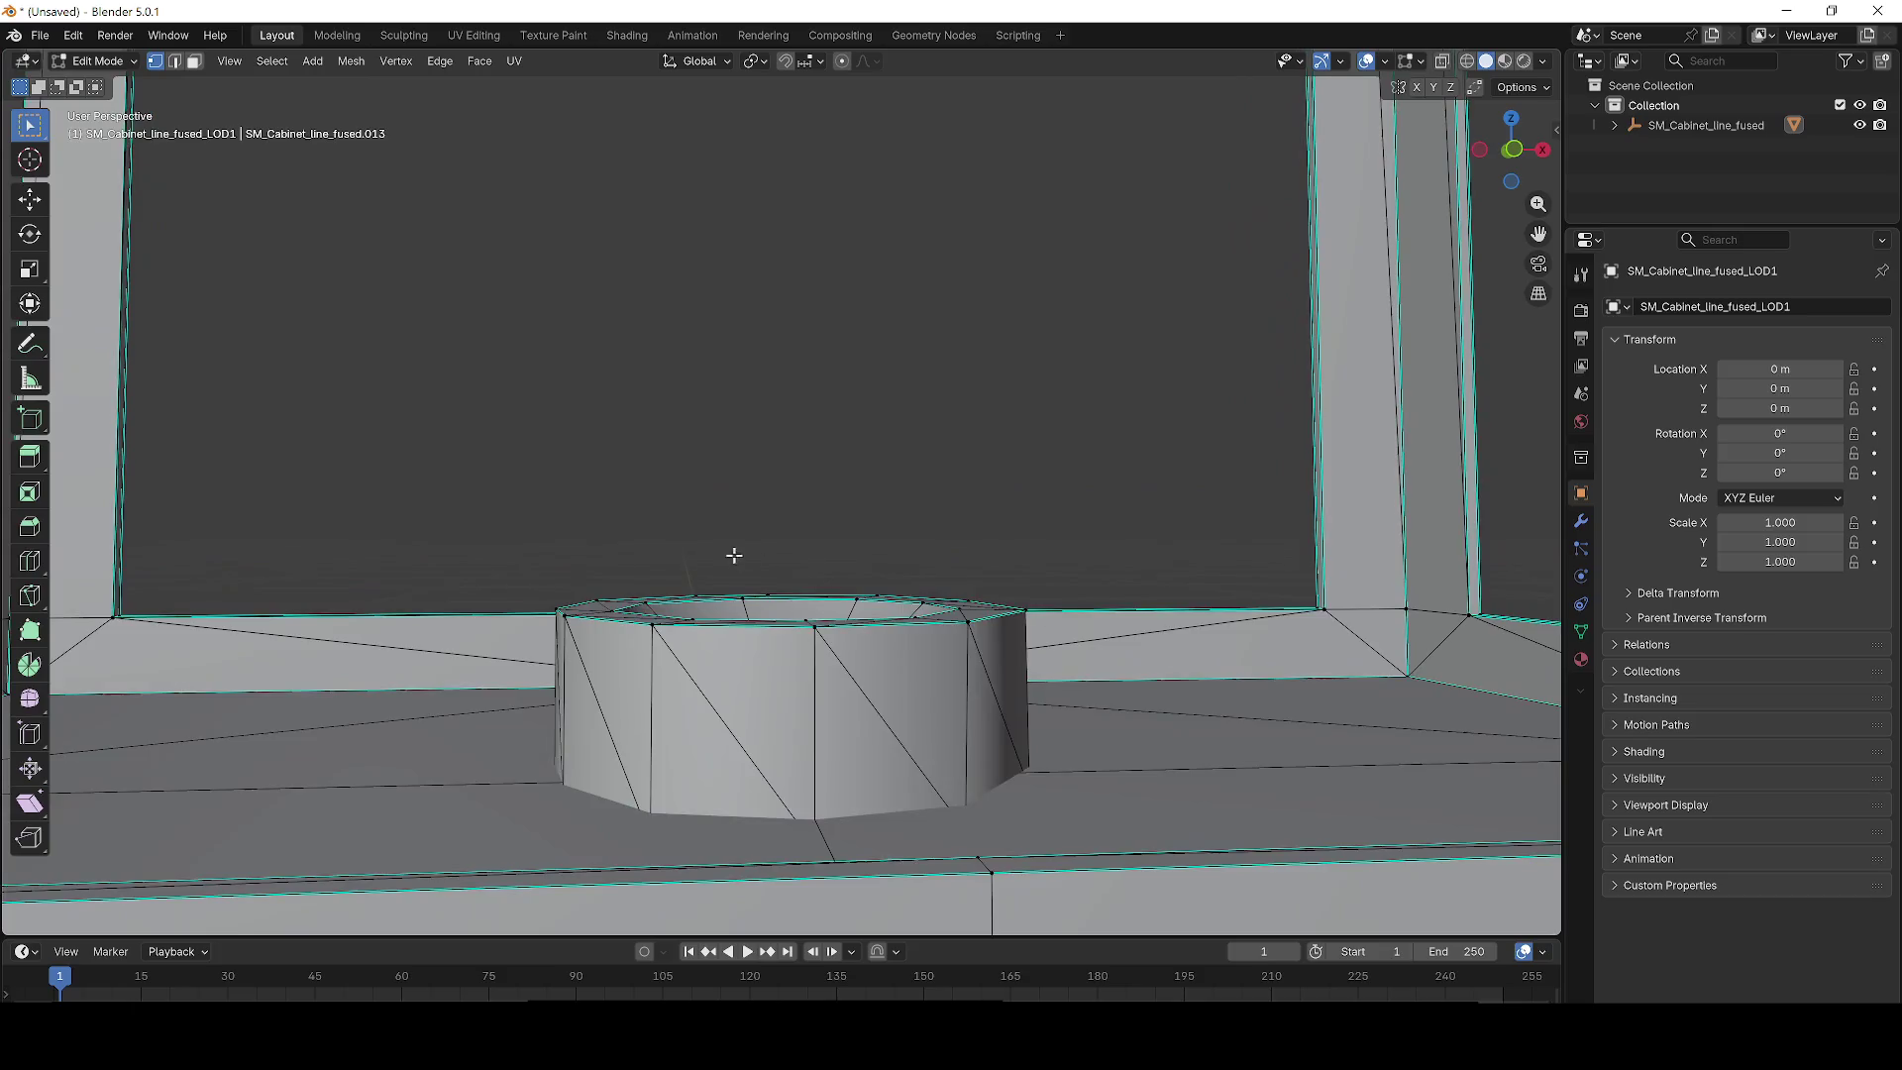
scroll(737, 600, up, 3)
scroll(976, 721, up, 5)
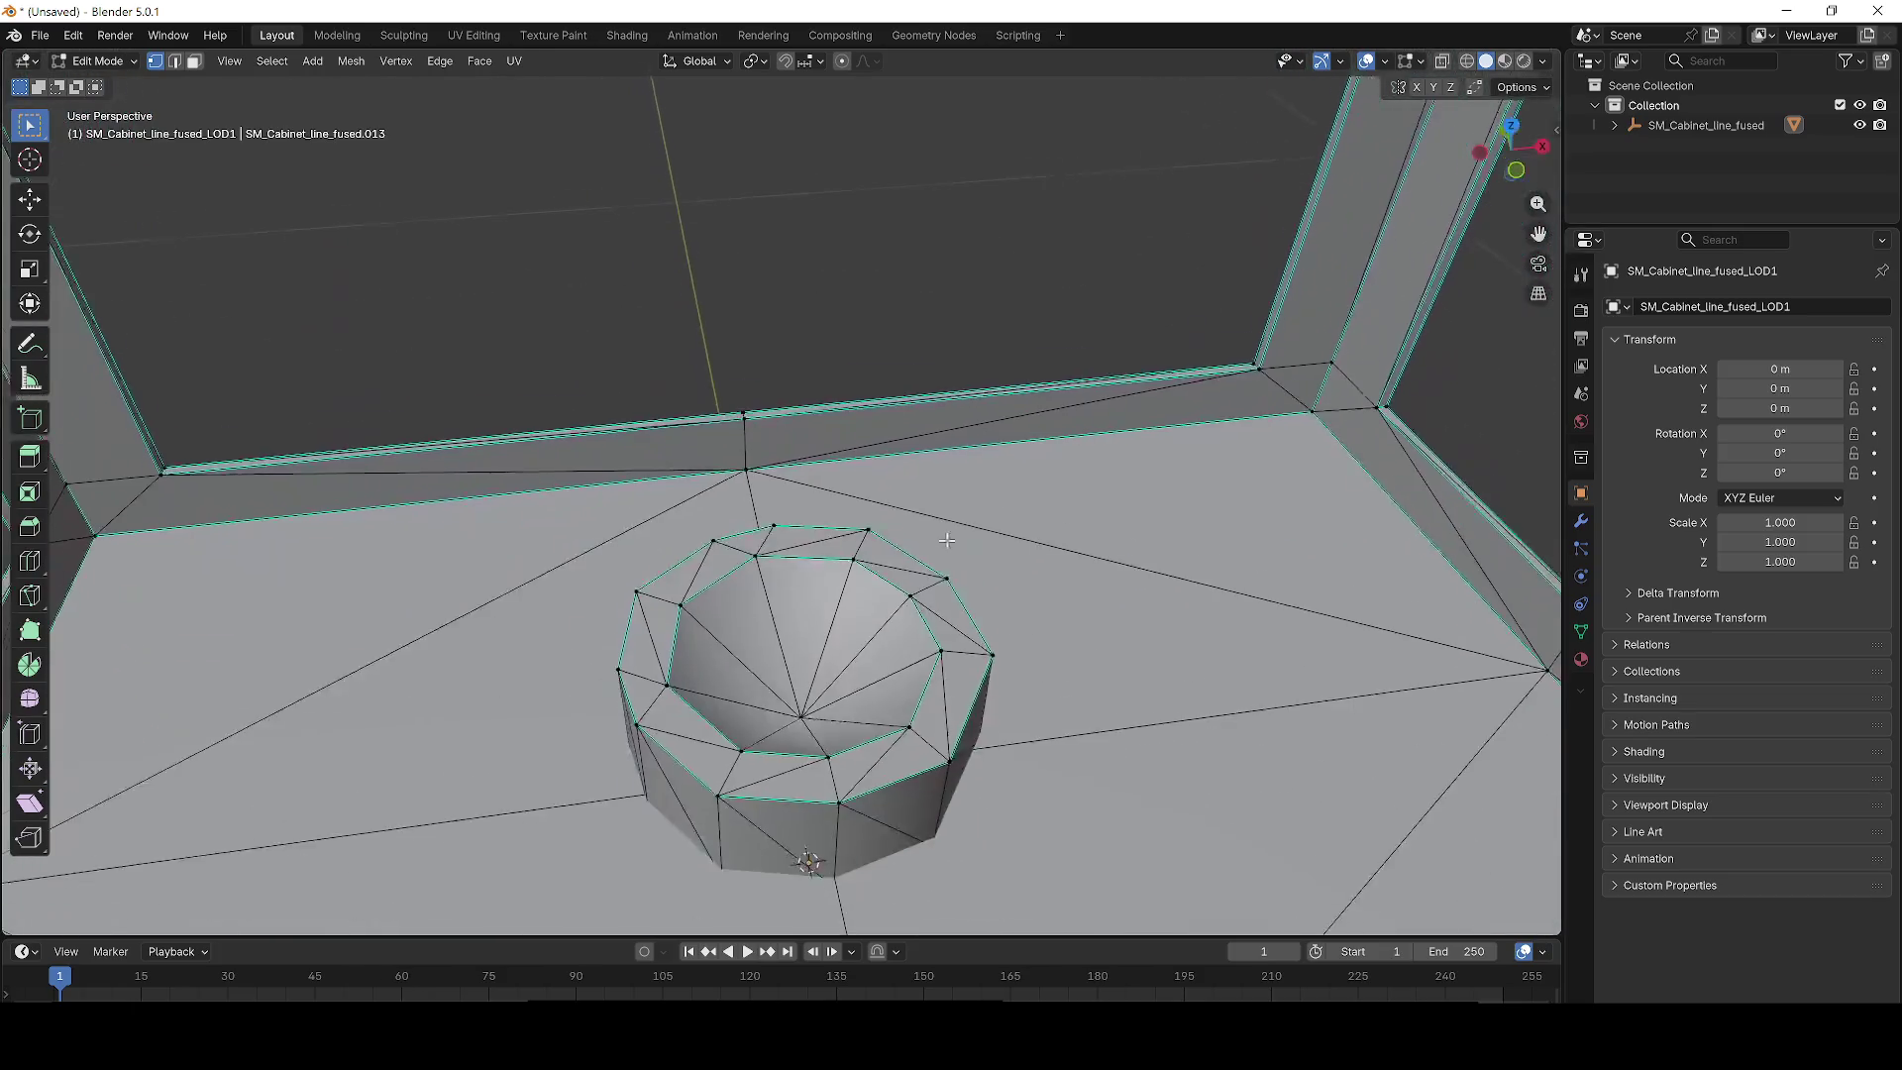
drag(1031, 850, 571, 465)
key(x)
click(521, 456)
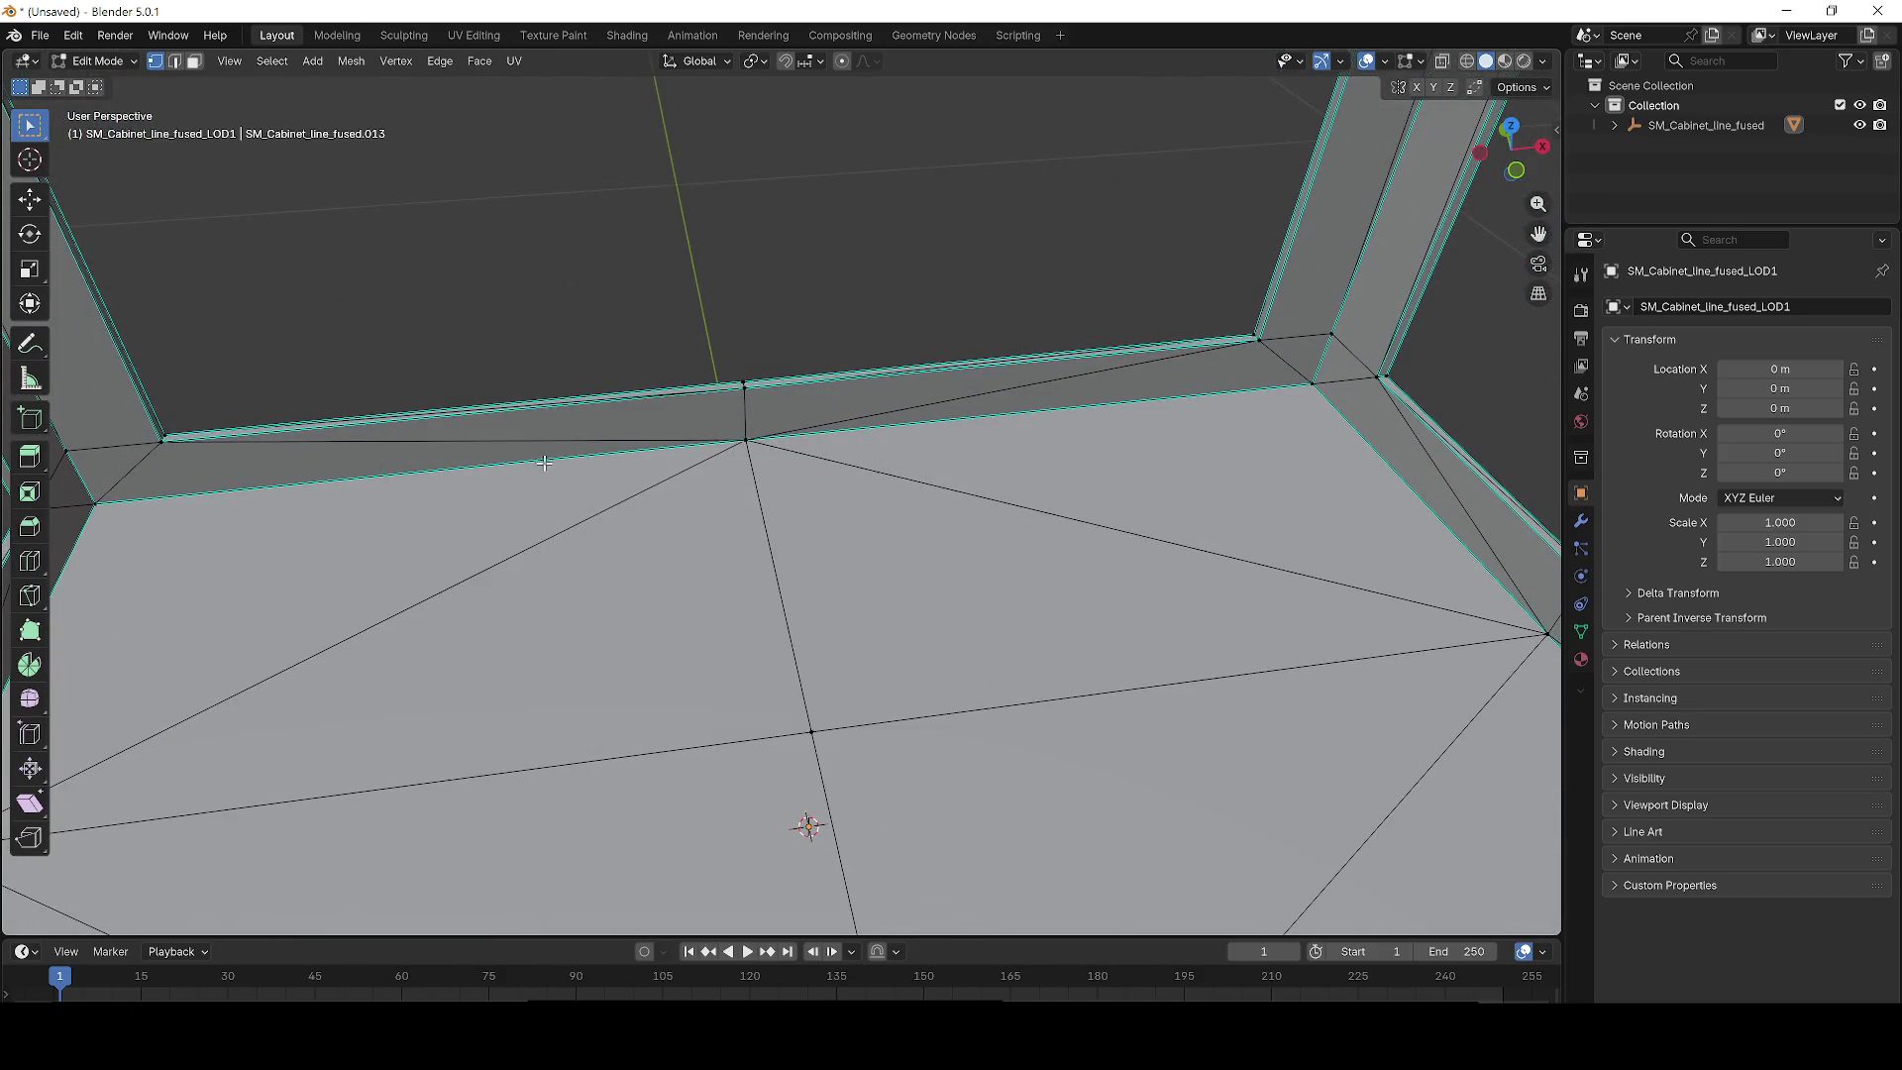
Try deleting the central floor faces, then undo that deletion.
scroll(645, 577, down, 3)
key(x)
click(829, 627)
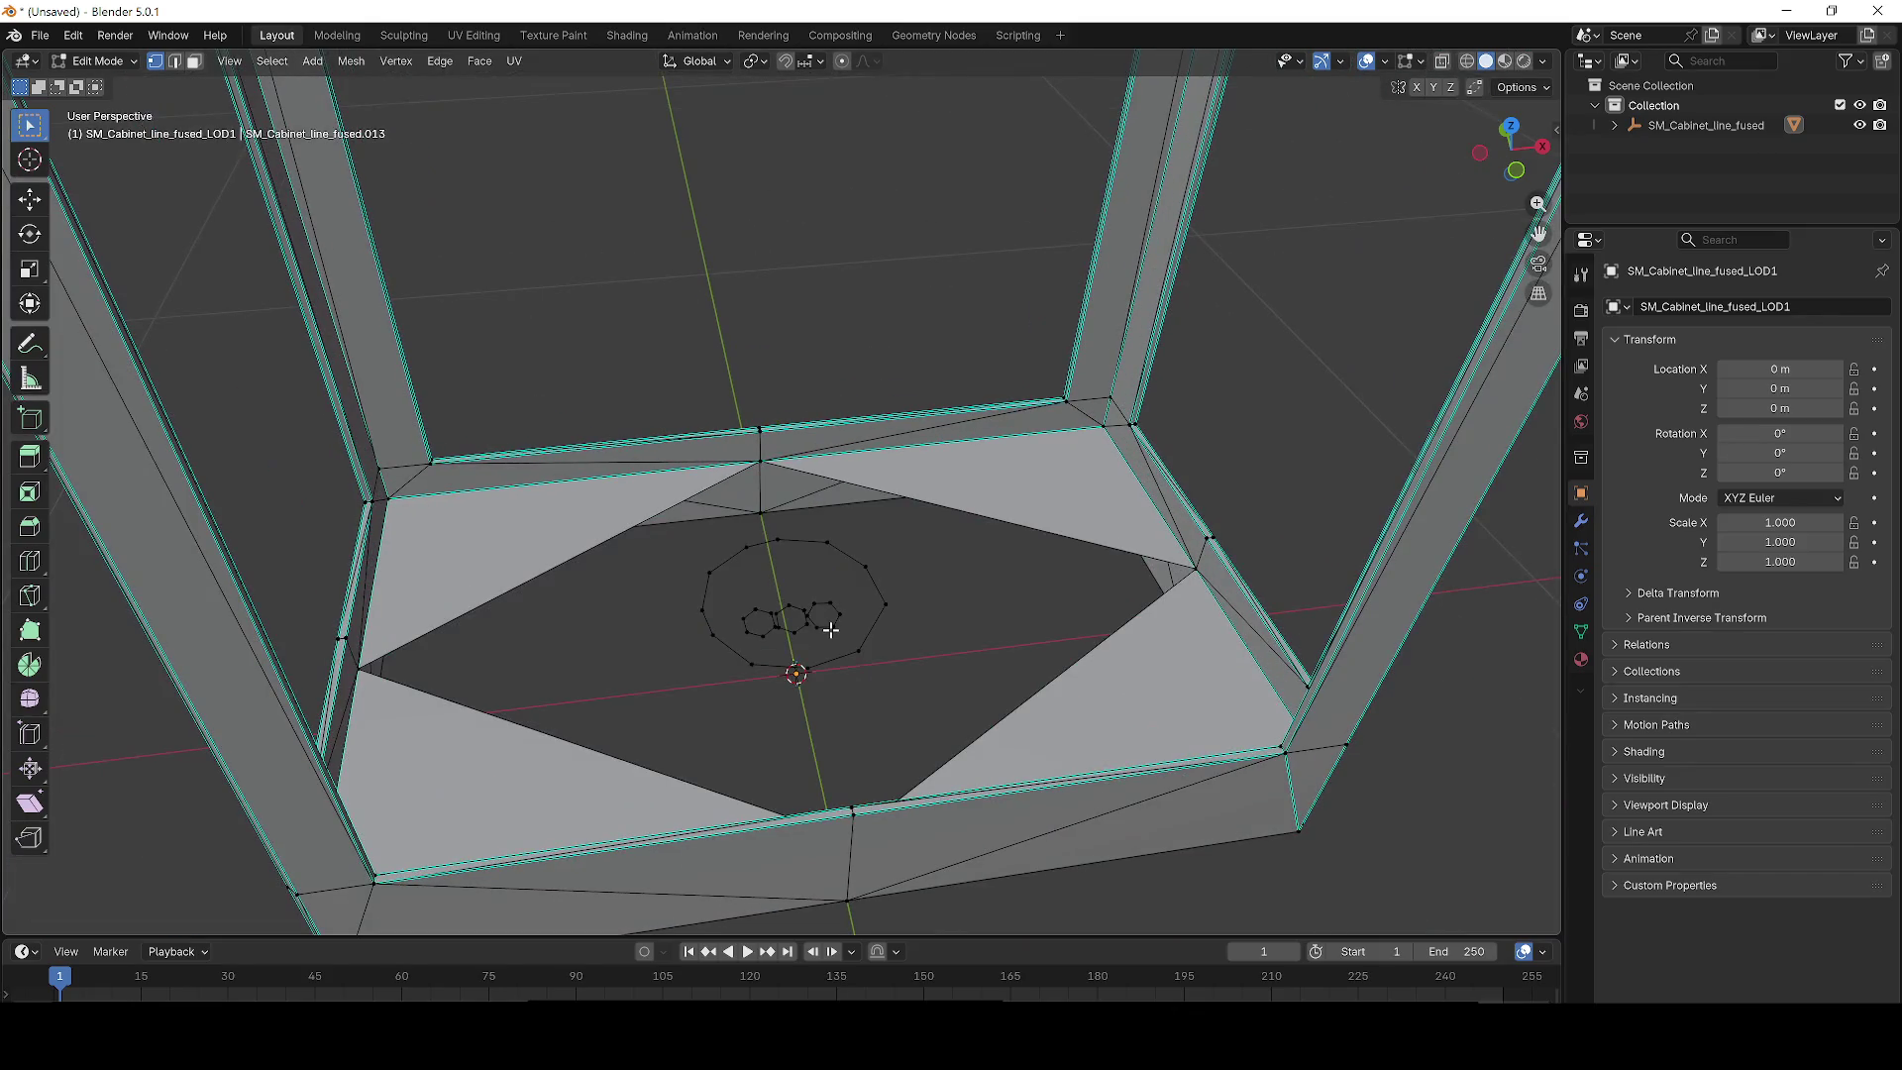
key(ctrl+z)
scroll(794, 636, down, 3)
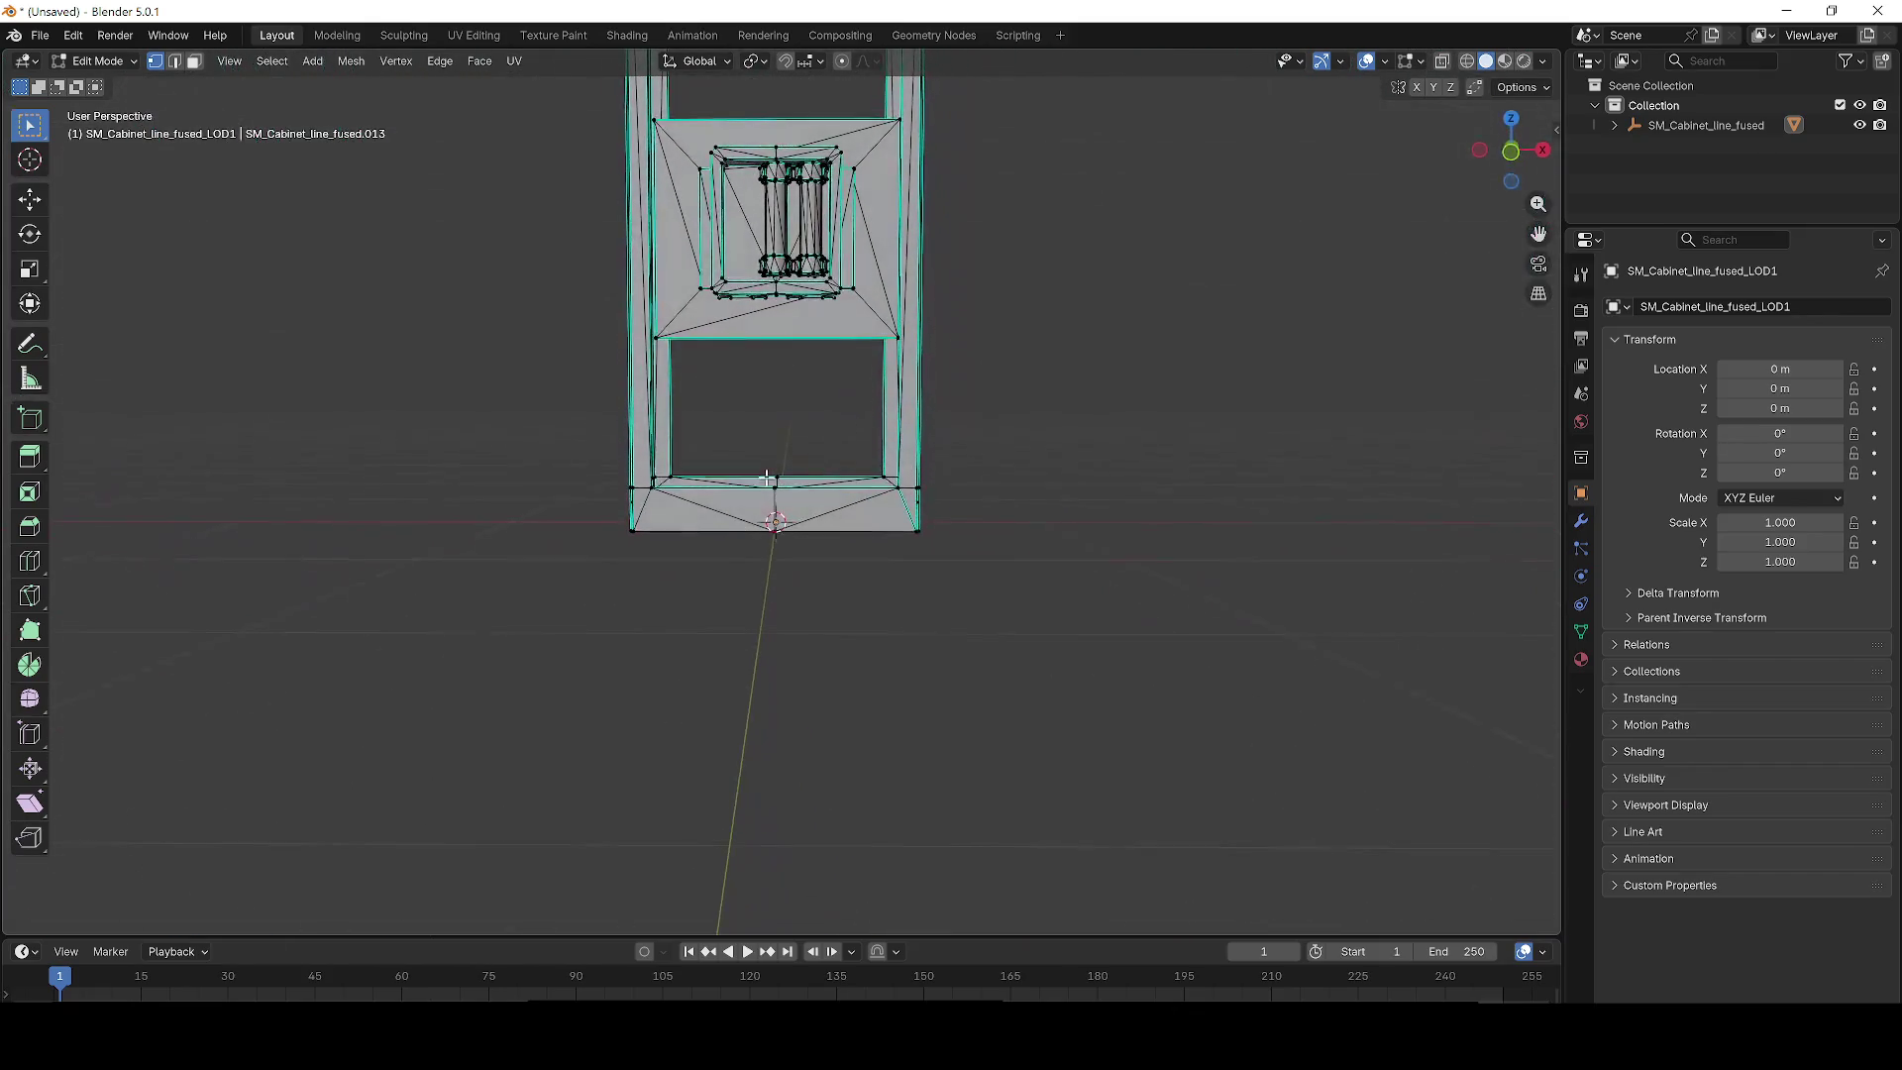
Frame the whole cabinet, export it as FBX to fuse_ok.fbx, and switch to Unreal.
drag(780, 409, 783, 411)
mouse_move(804, 224)
mouse_down()
mouse_move(790, 273)
mouse_move(833, 463)
mouse_move(795, 560)
mouse_up()
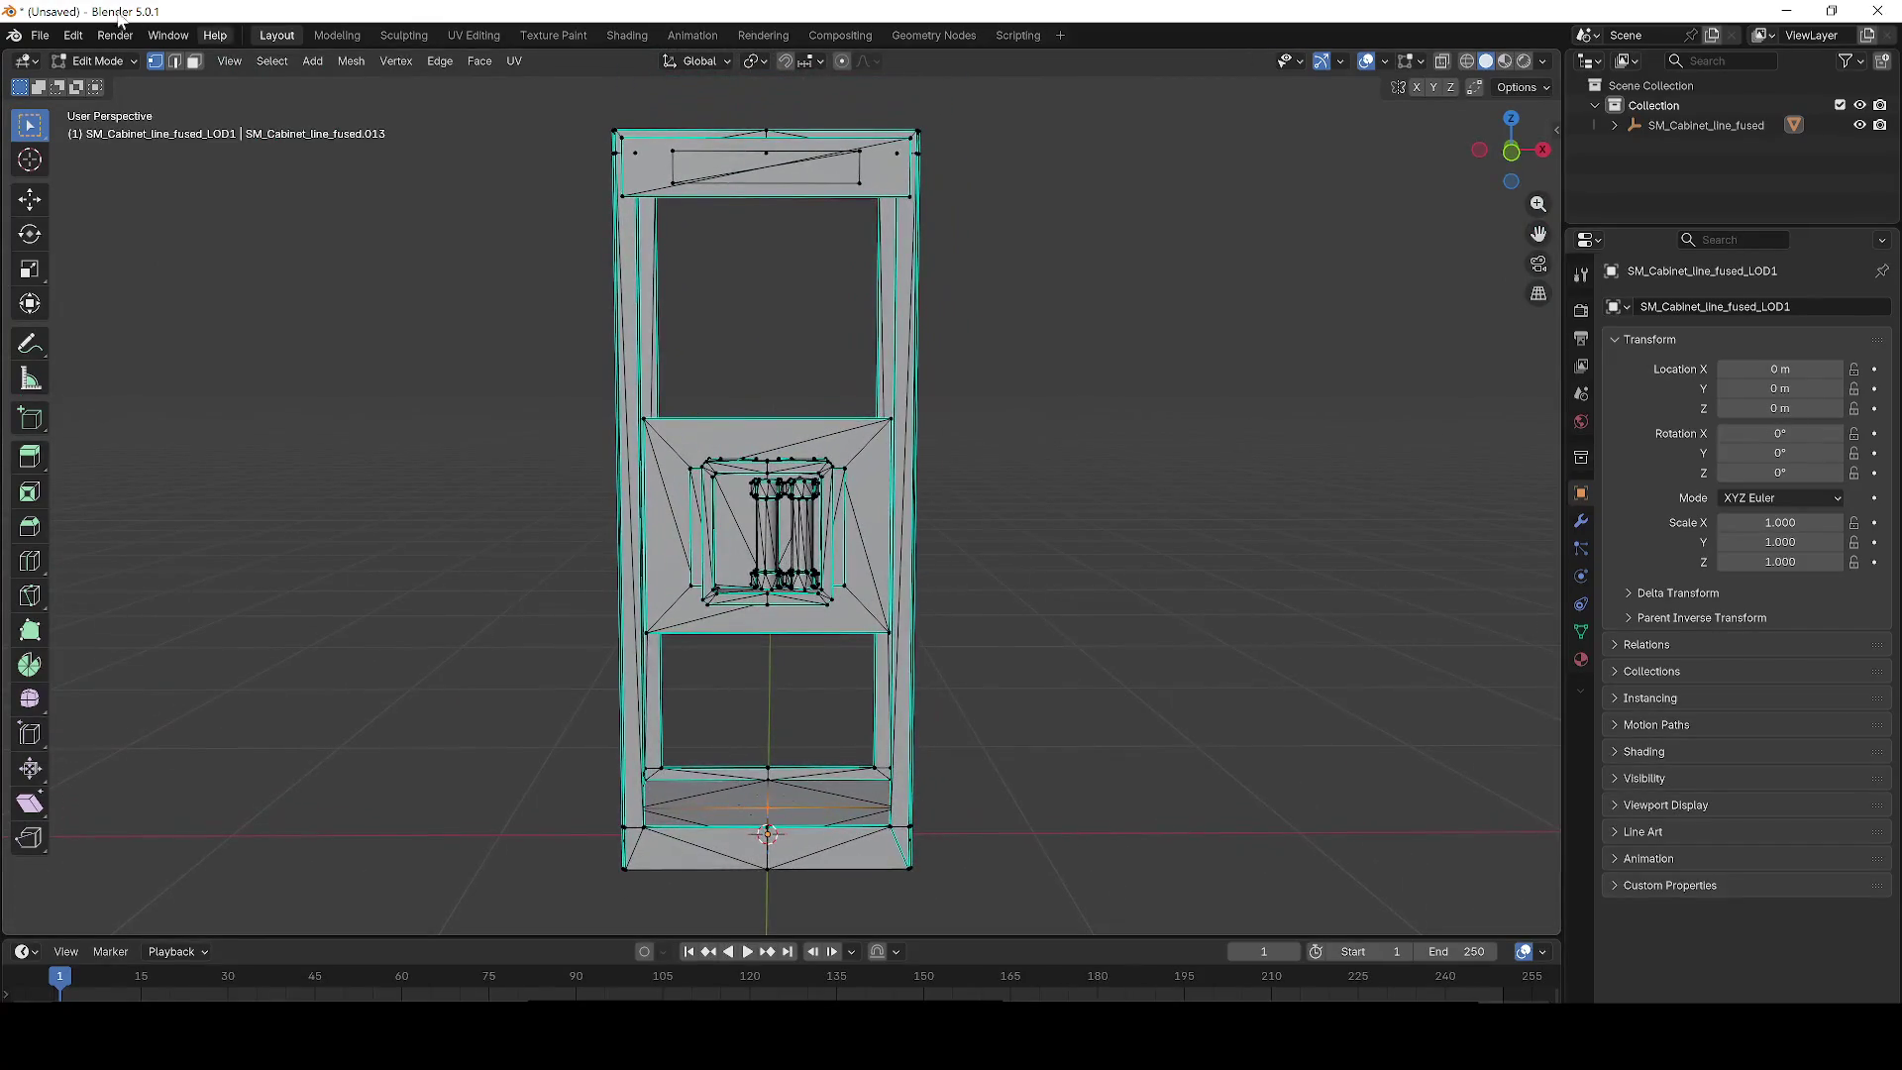
click(40, 35)
mouse_move(72, 336)
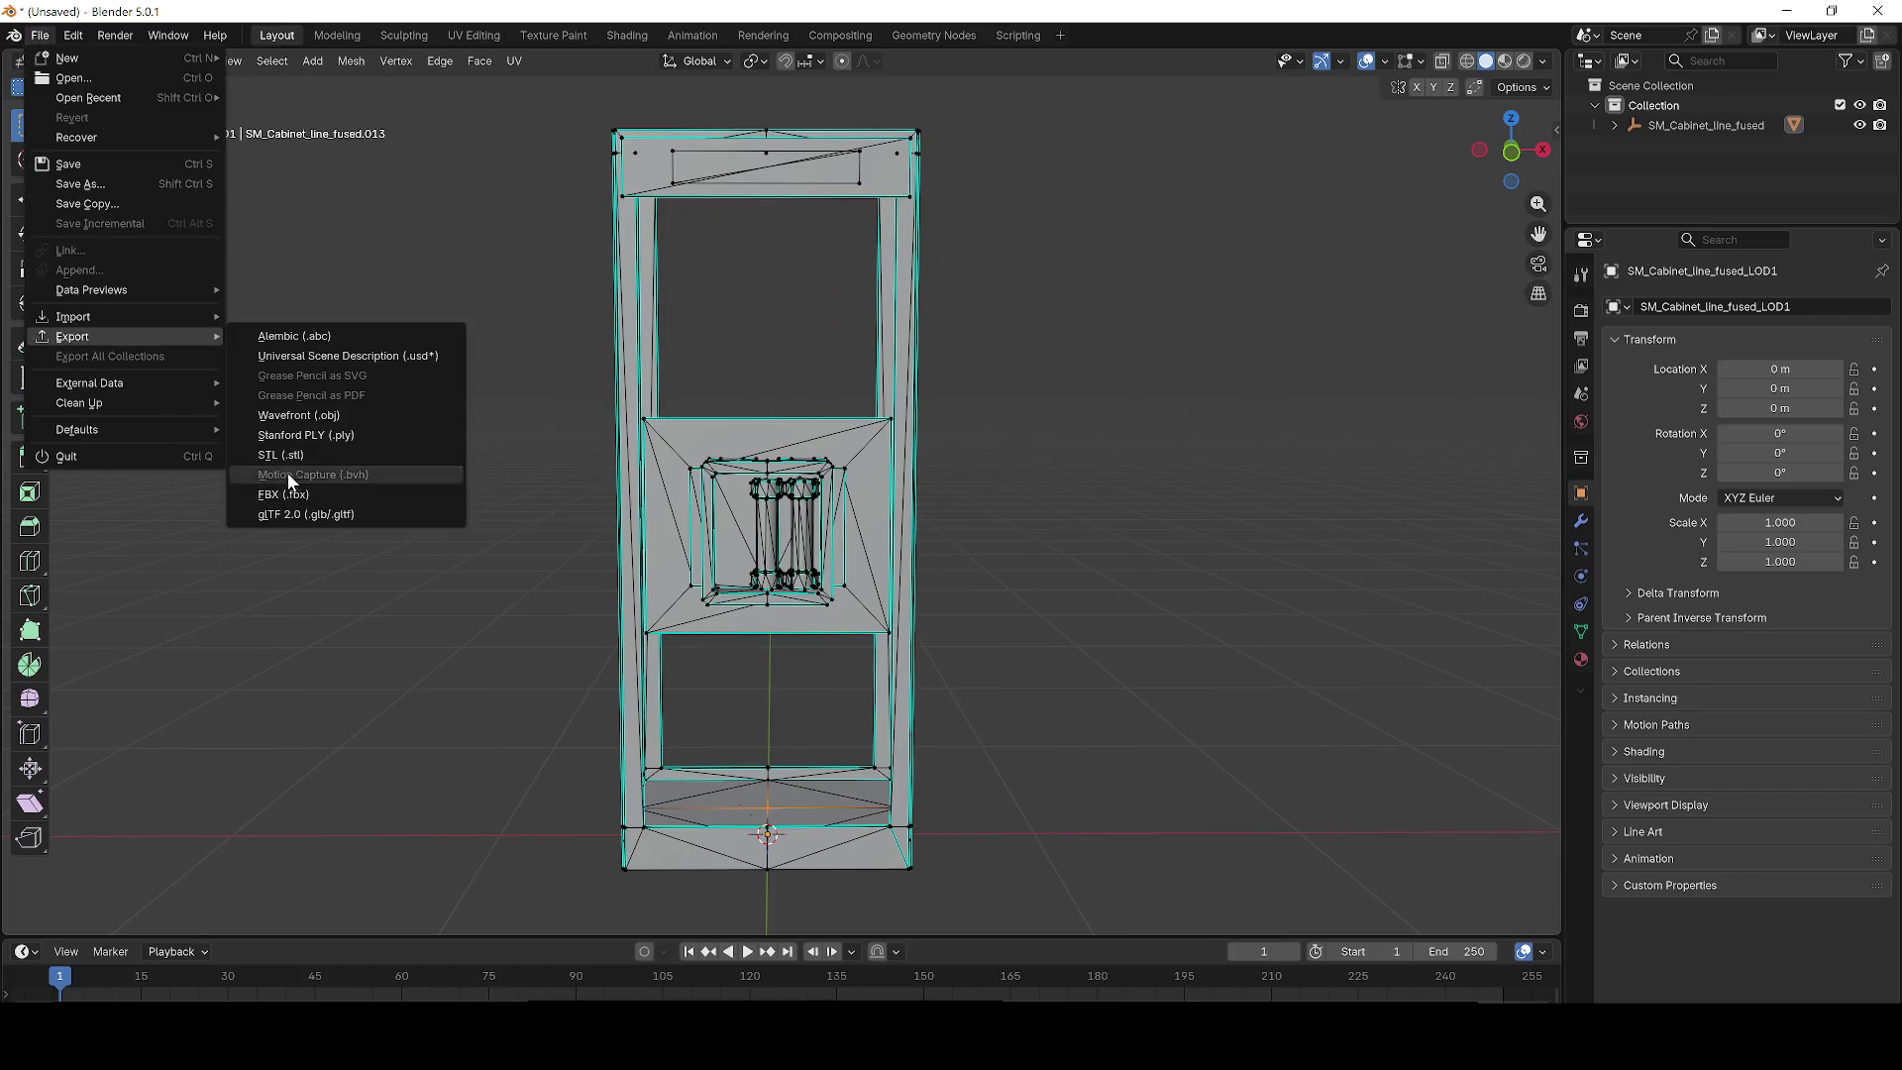
click(327, 475)
click(1050, 765)
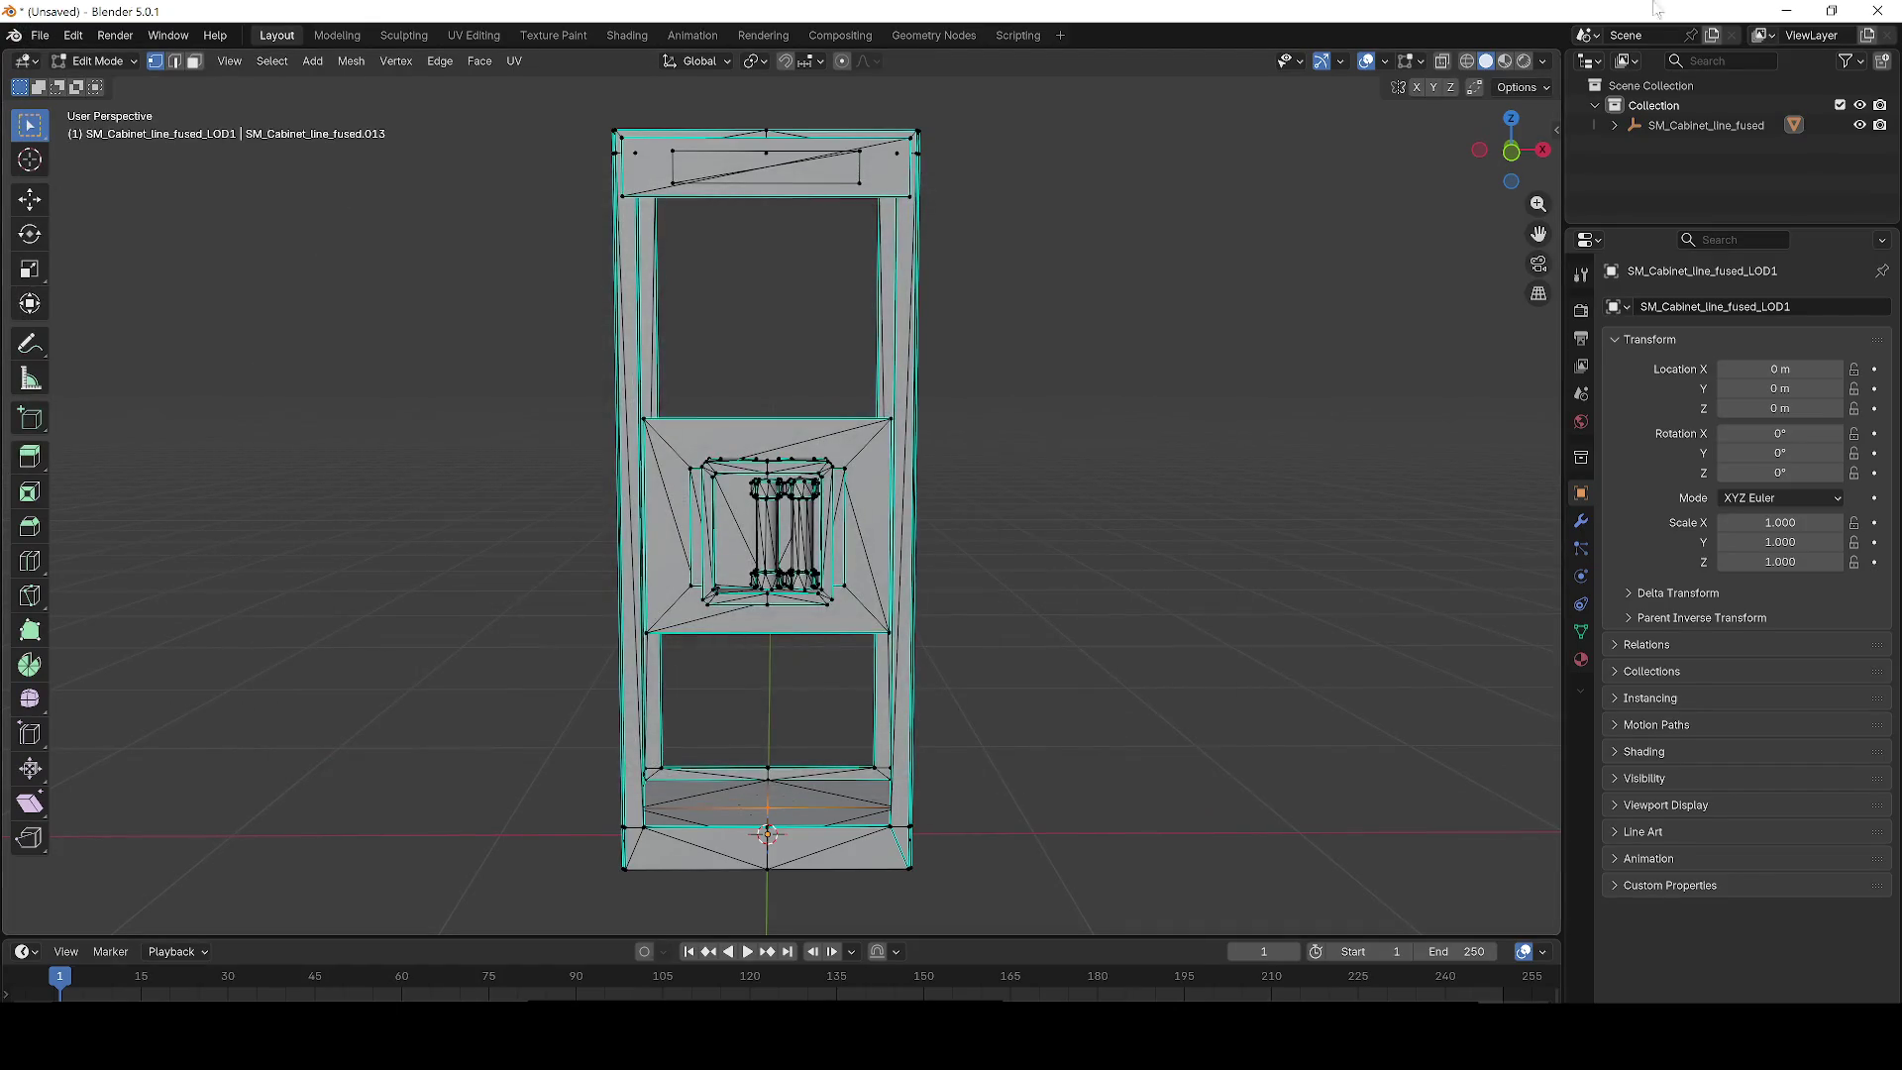
click(1786, 10)
key(alt+Tab)
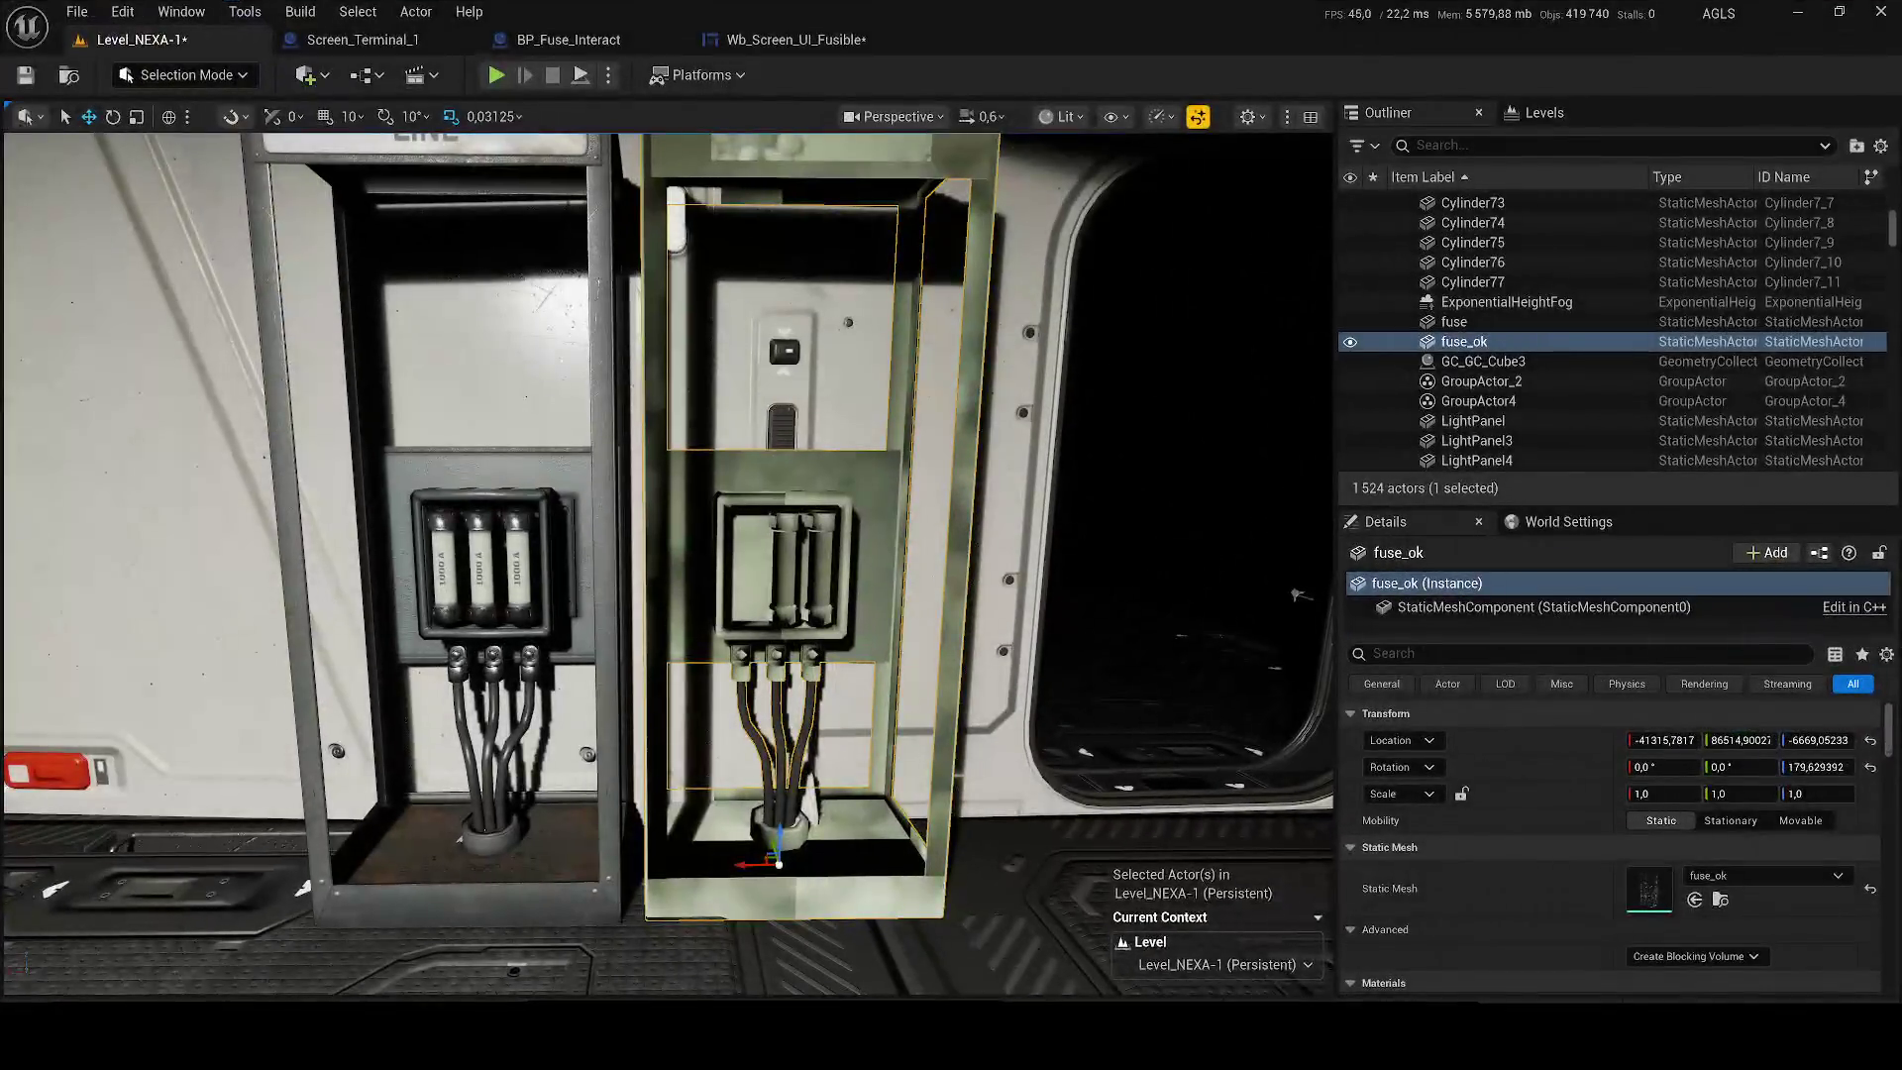
Reimport fuse_ok from the new FBX and select it together with BP_Fuse_Interact.
key(ctrl+space)
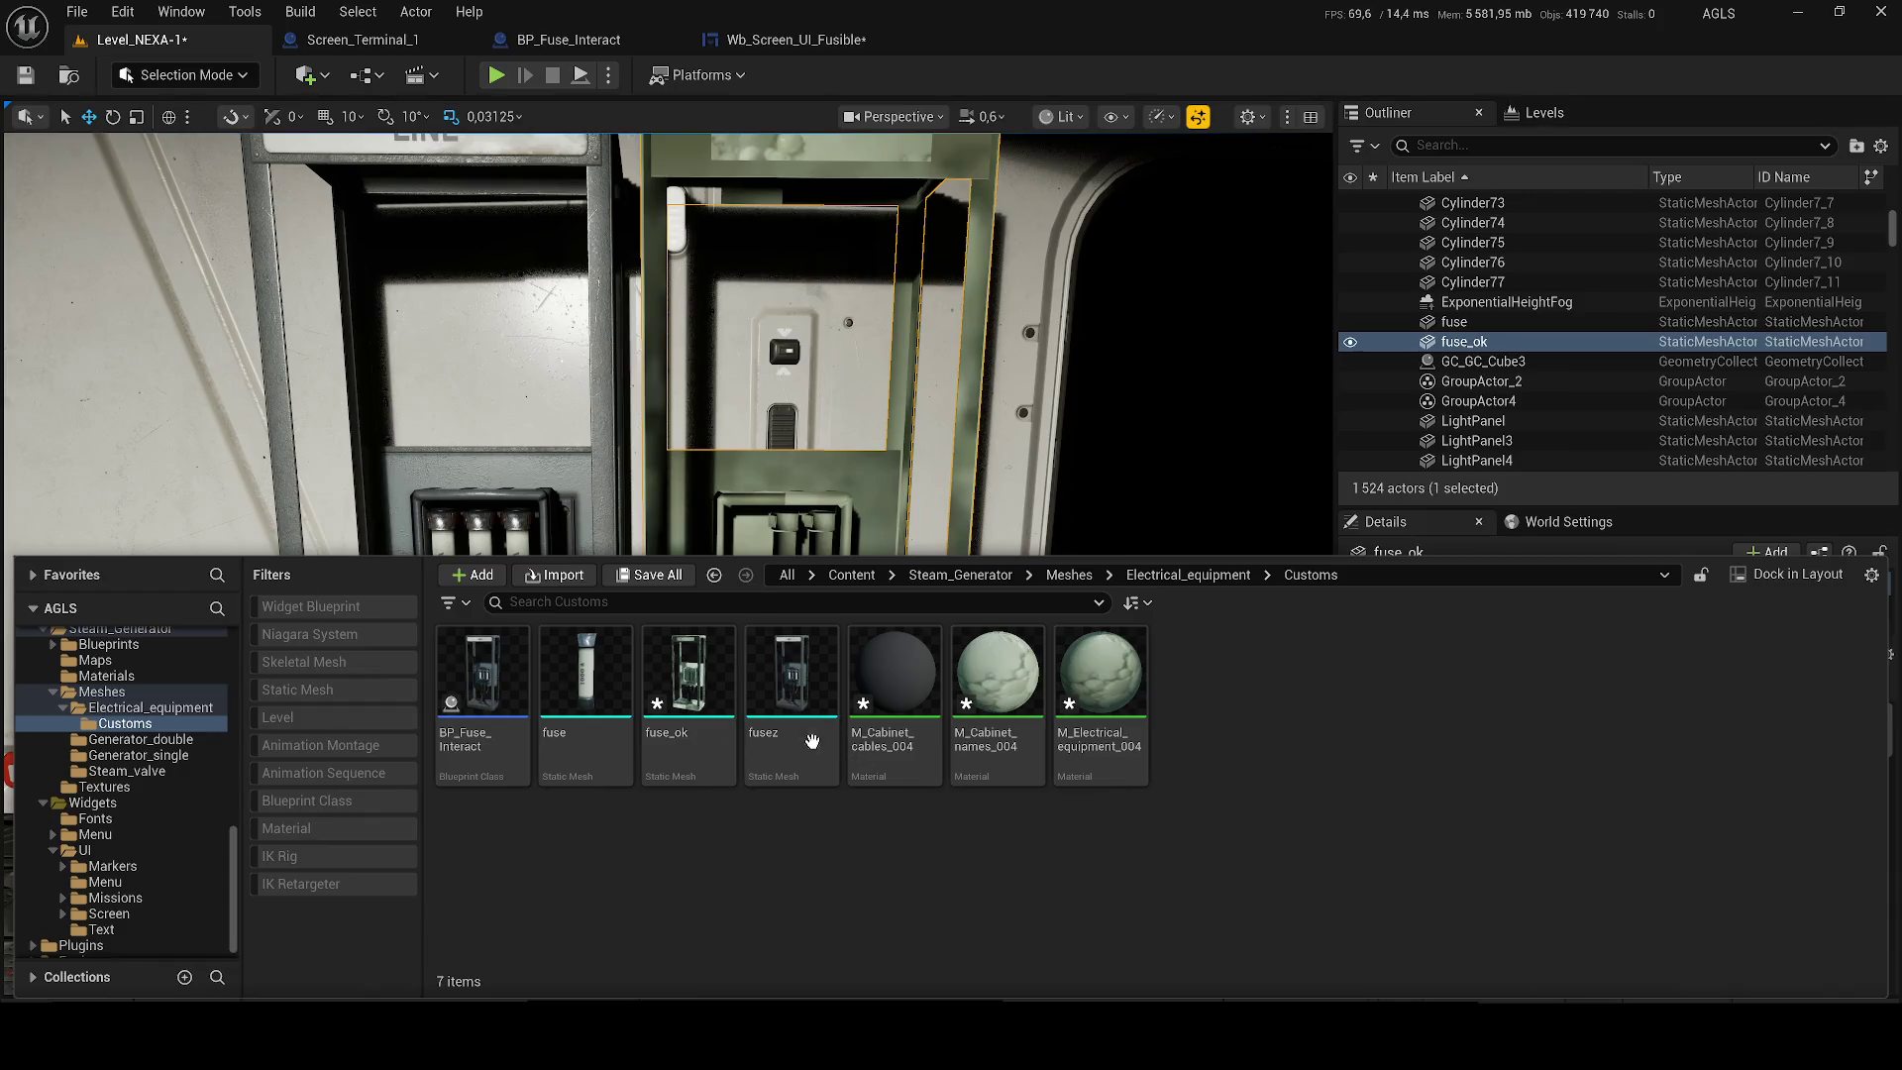
click(909, 409)
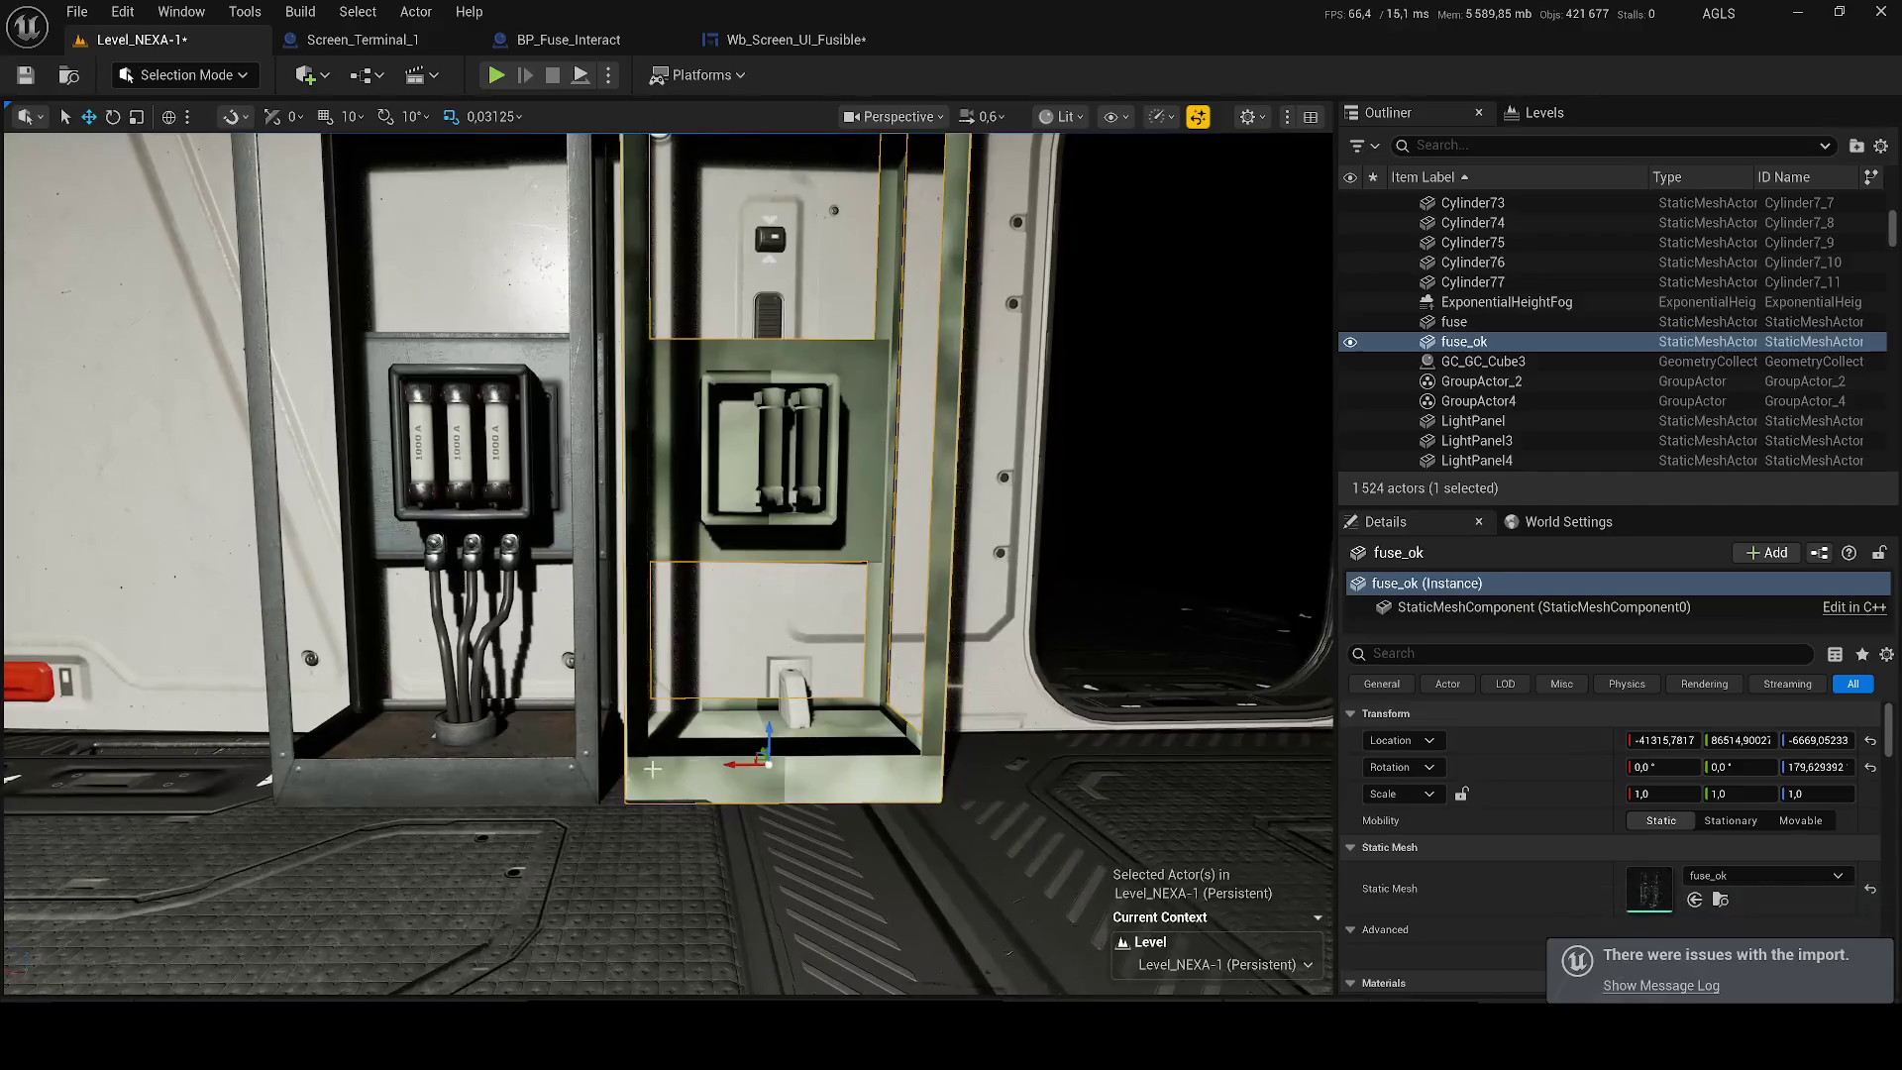
click(496, 781)
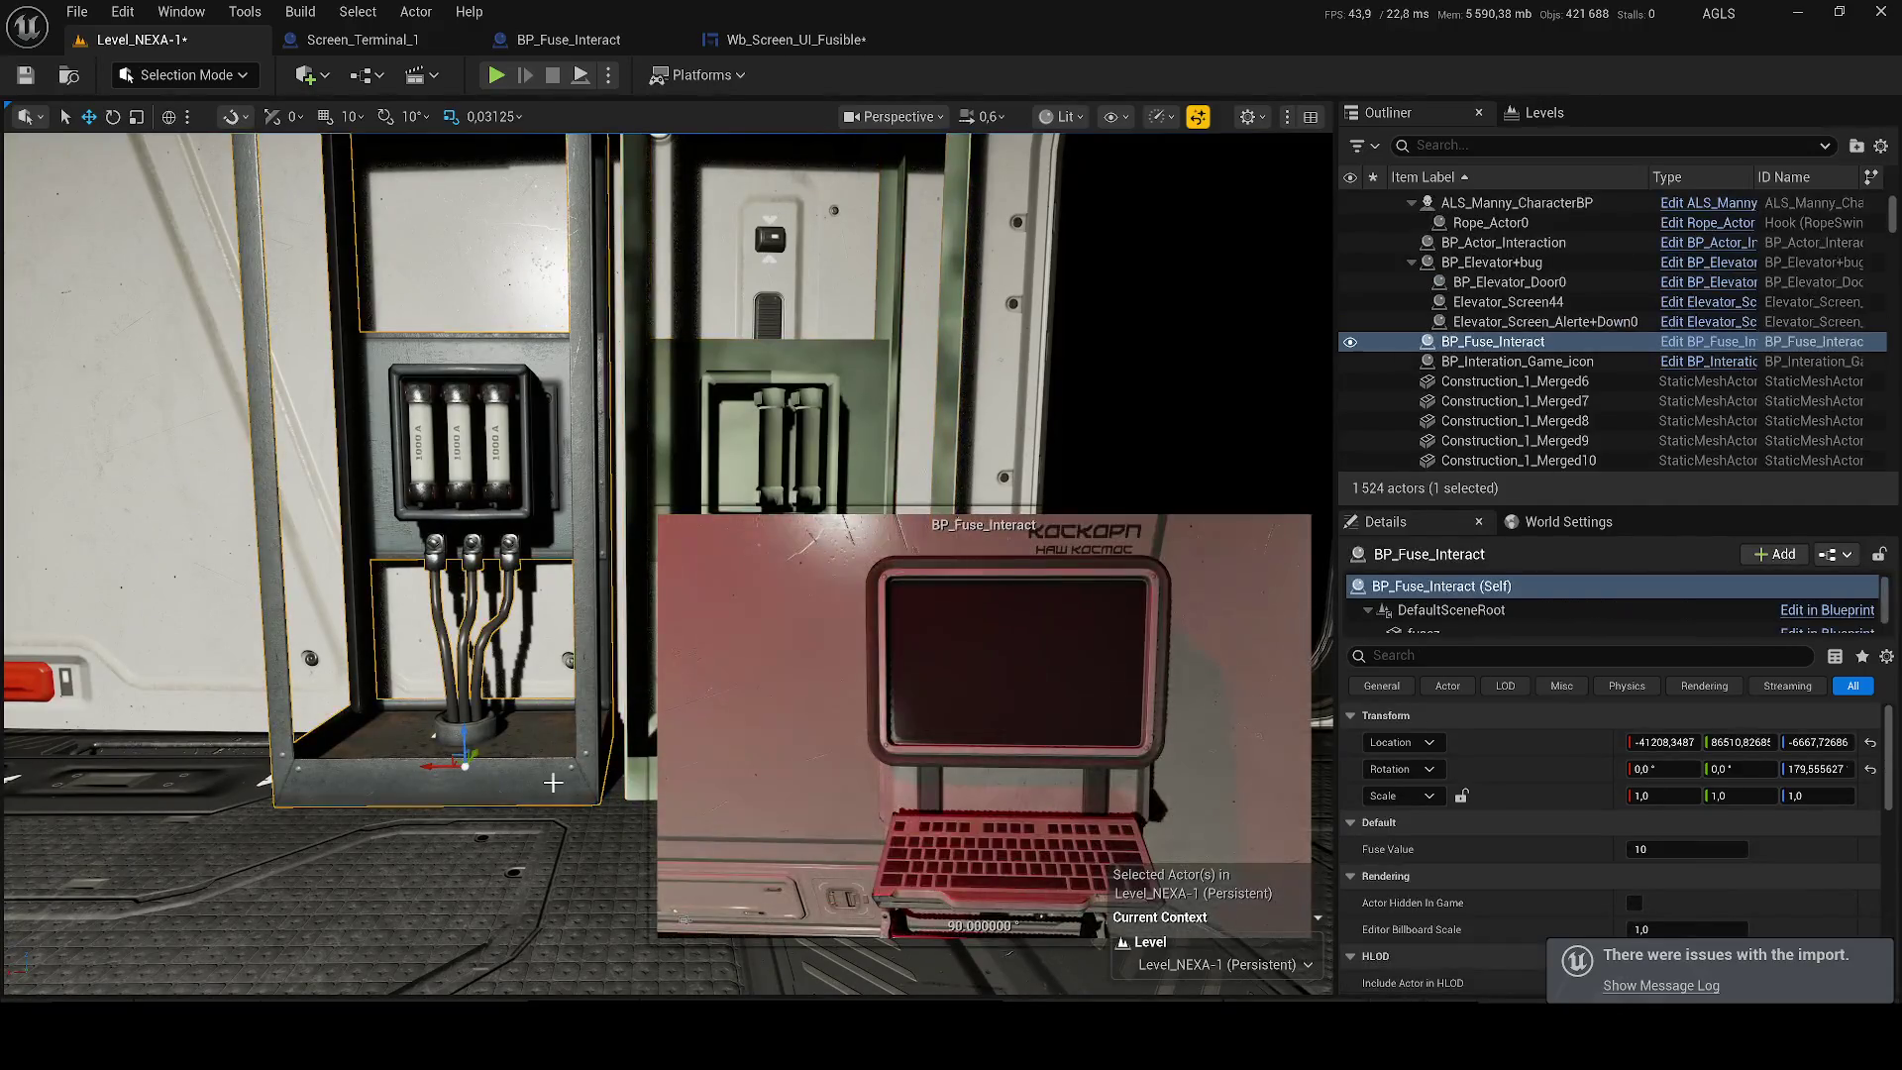
ctrl+click(680, 376)
Close in on BP_Fuse_Interact to inspect the fuse holder and select the pillar geometry.
drag(572, 620, 624, 646)
click(485, 421)
drag(485, 421, 466, 411)
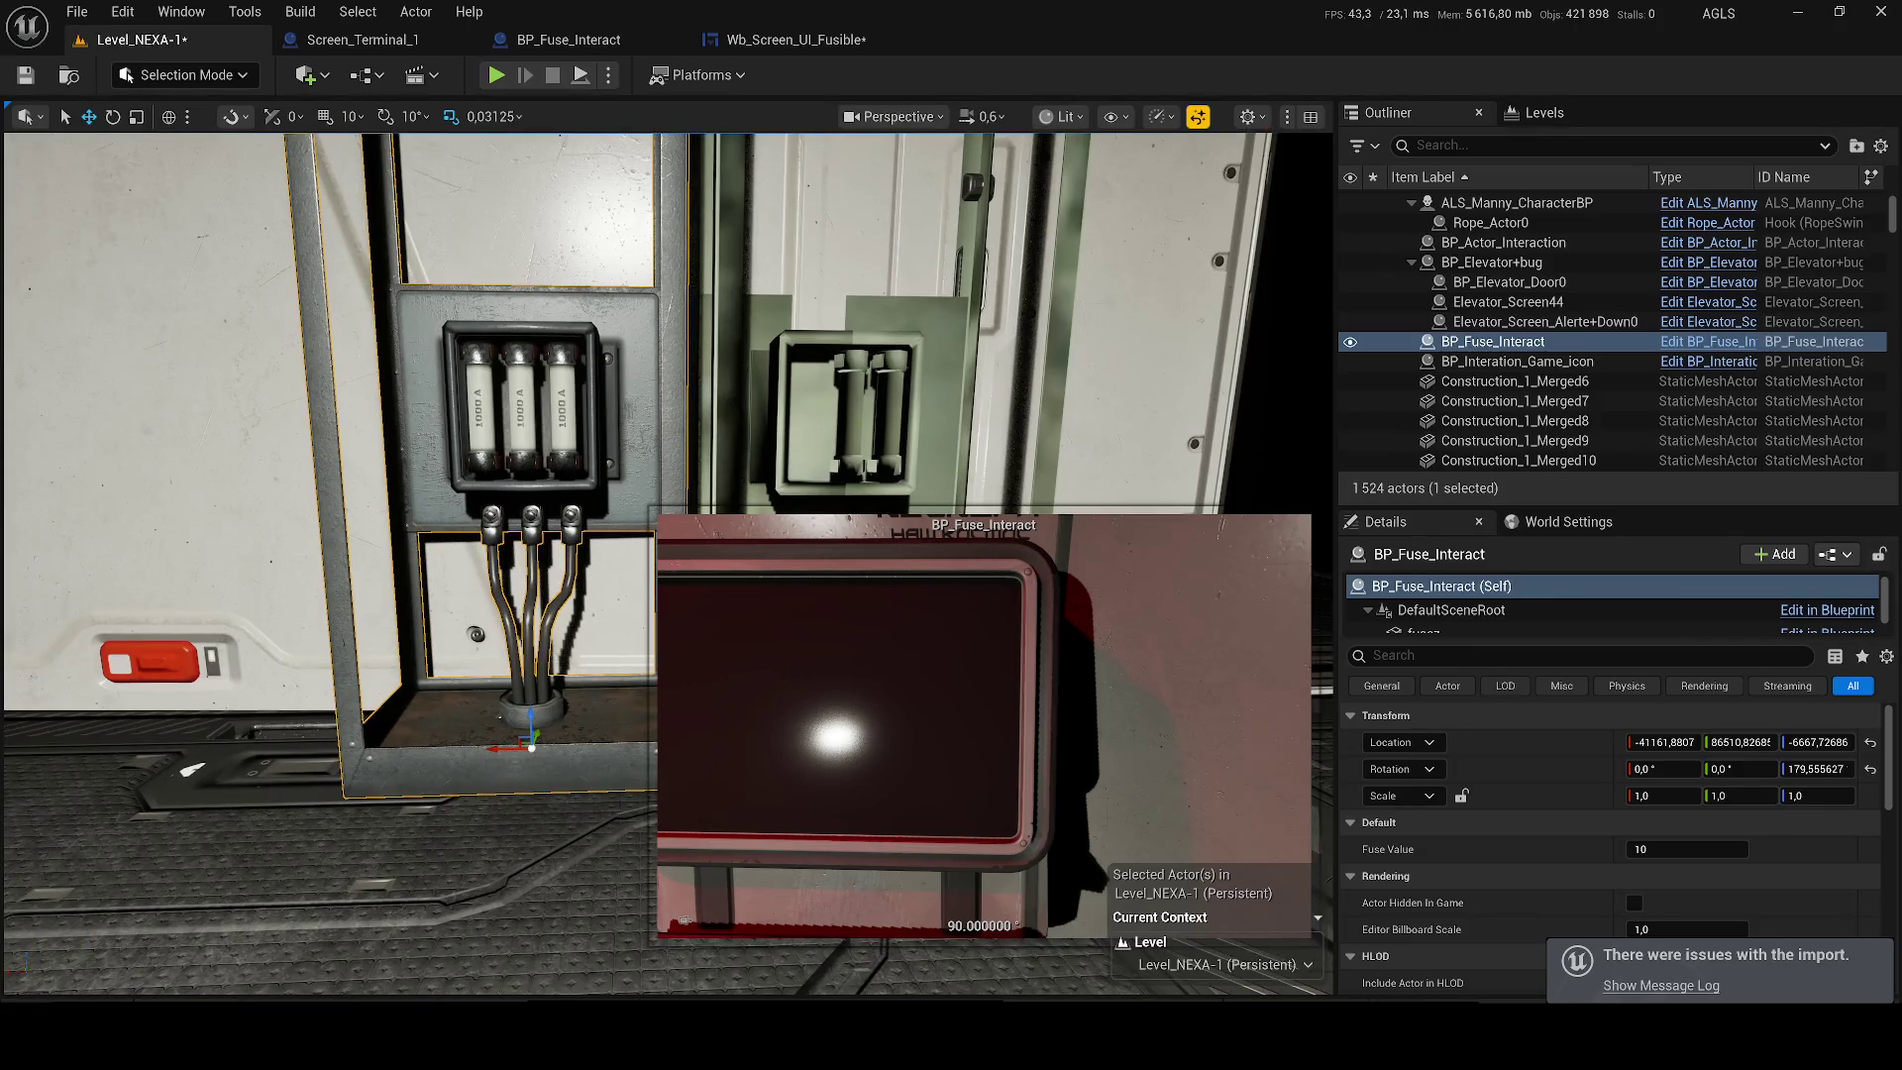
click(1516, 421)
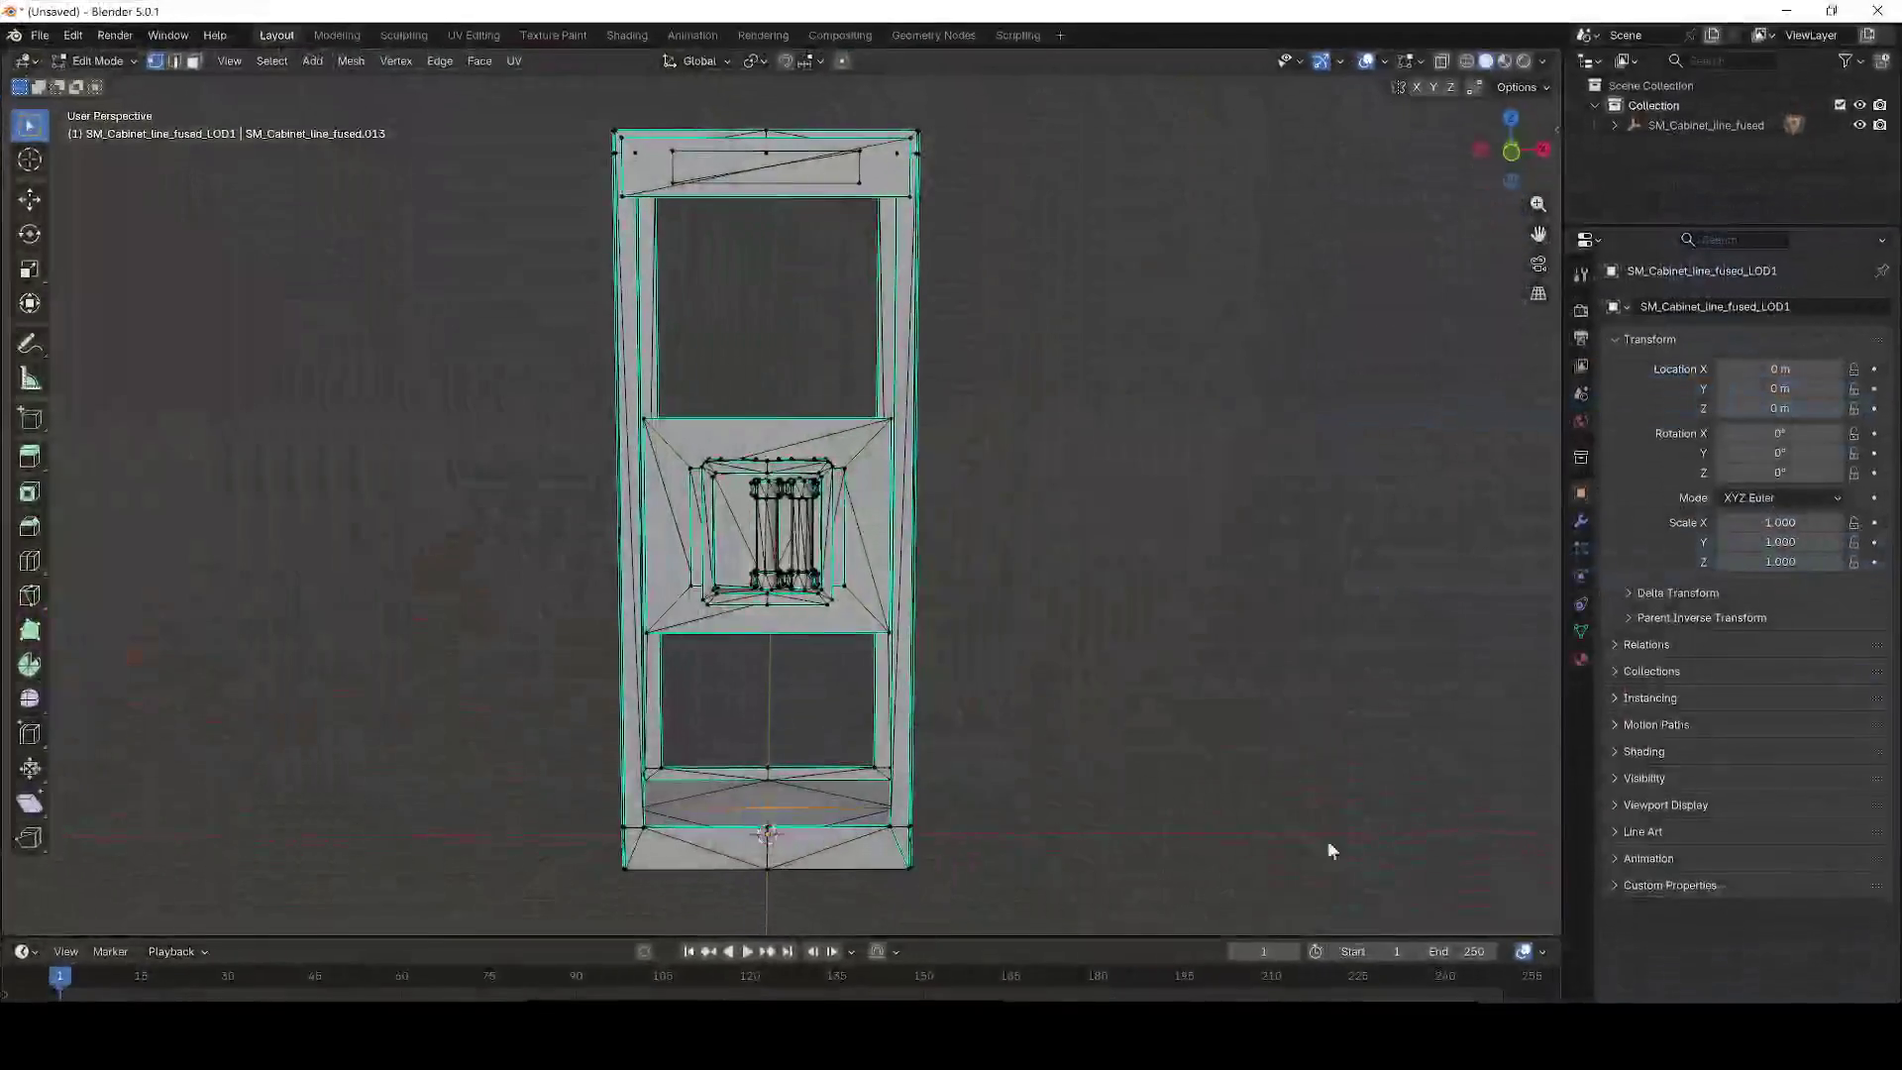
scroll(747, 472, up, 6)
drag(748, 473, 754, 482)
mouse_move(754, 551)
mouse_down()
mouse_move(863, 676)
mouse_move(909, 790)
mouse_up()
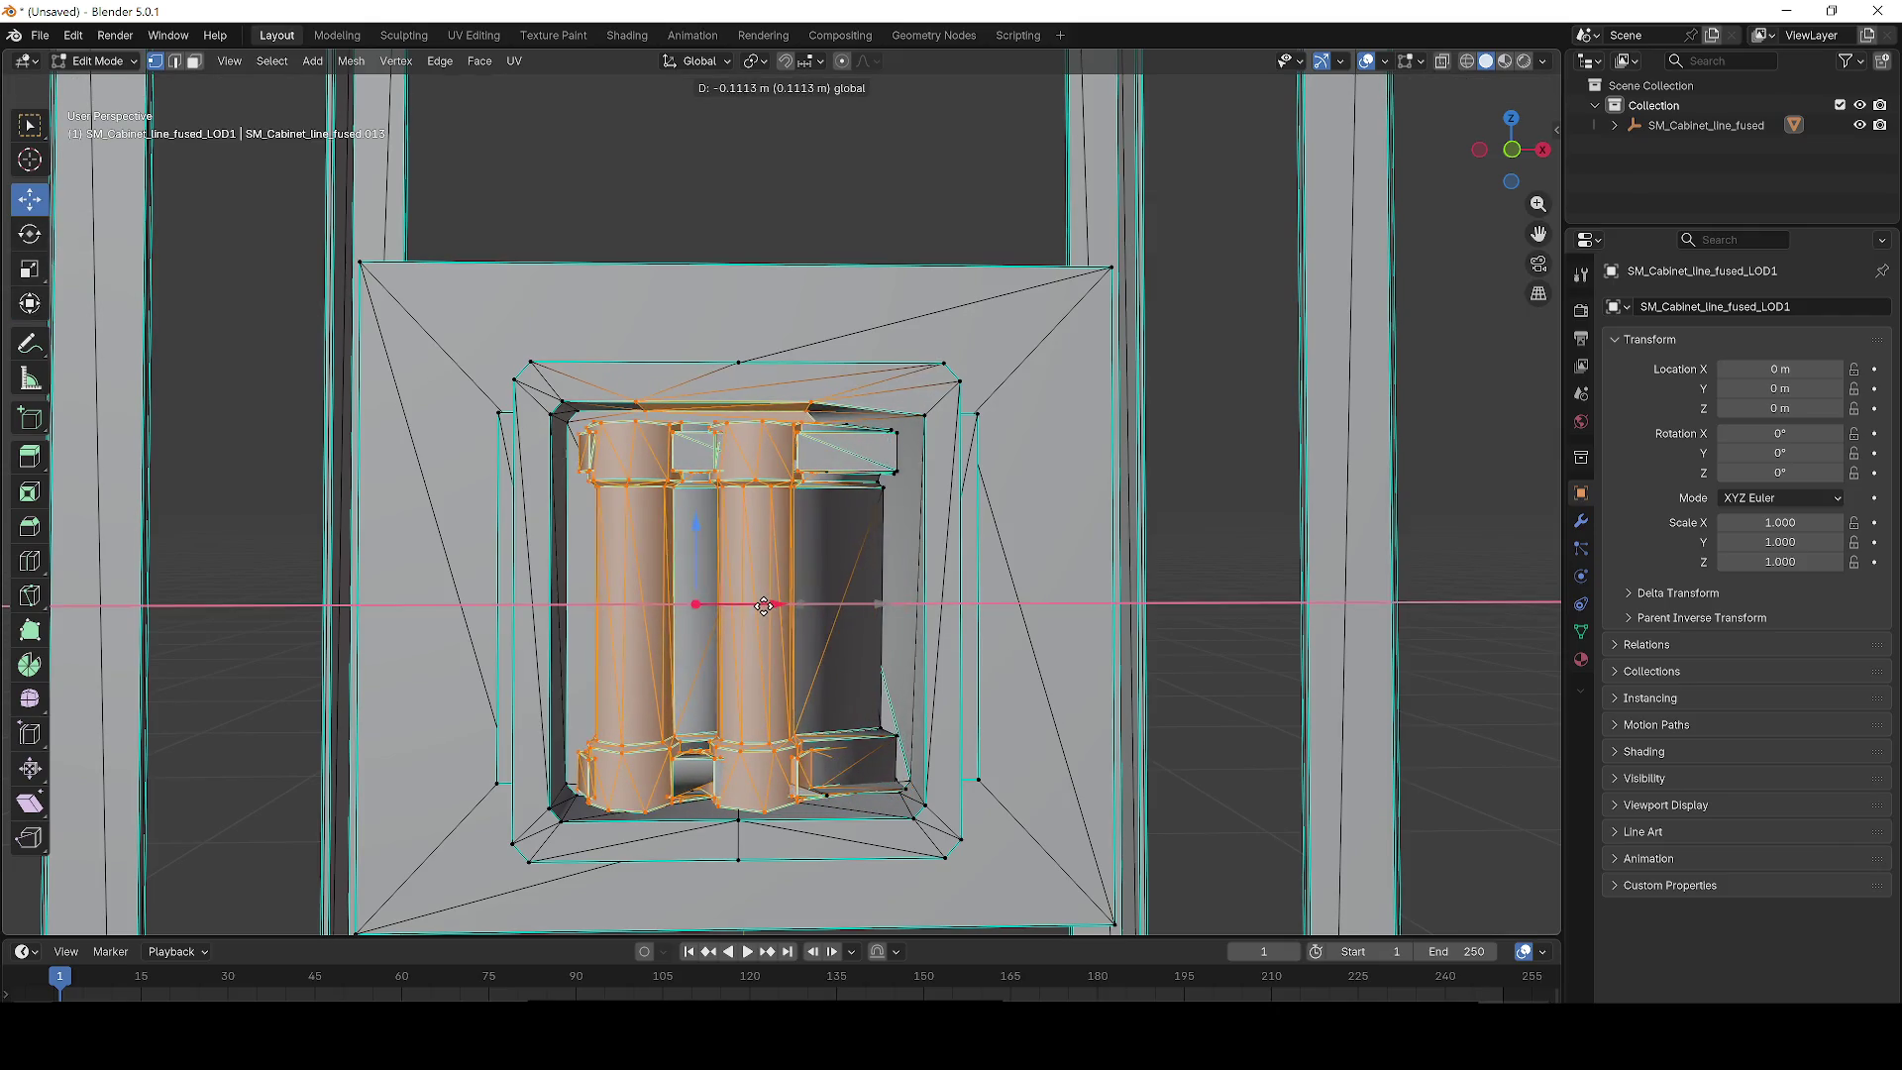
Confirm shifting the selected fuse pillars to the left and orbit around them.
click(718, 605)
scroll(821, 619, up, 2)
scroll(827, 654, down, 3)
mouse_move(833, 688)
mouse_down()
mouse_move(955, 709)
mouse_move(1091, 654)
mouse_move(808, 556)
mouse_move(871, 584)
mouse_move(856, 550)
mouse_up()
scroll(856, 550, up, 5)
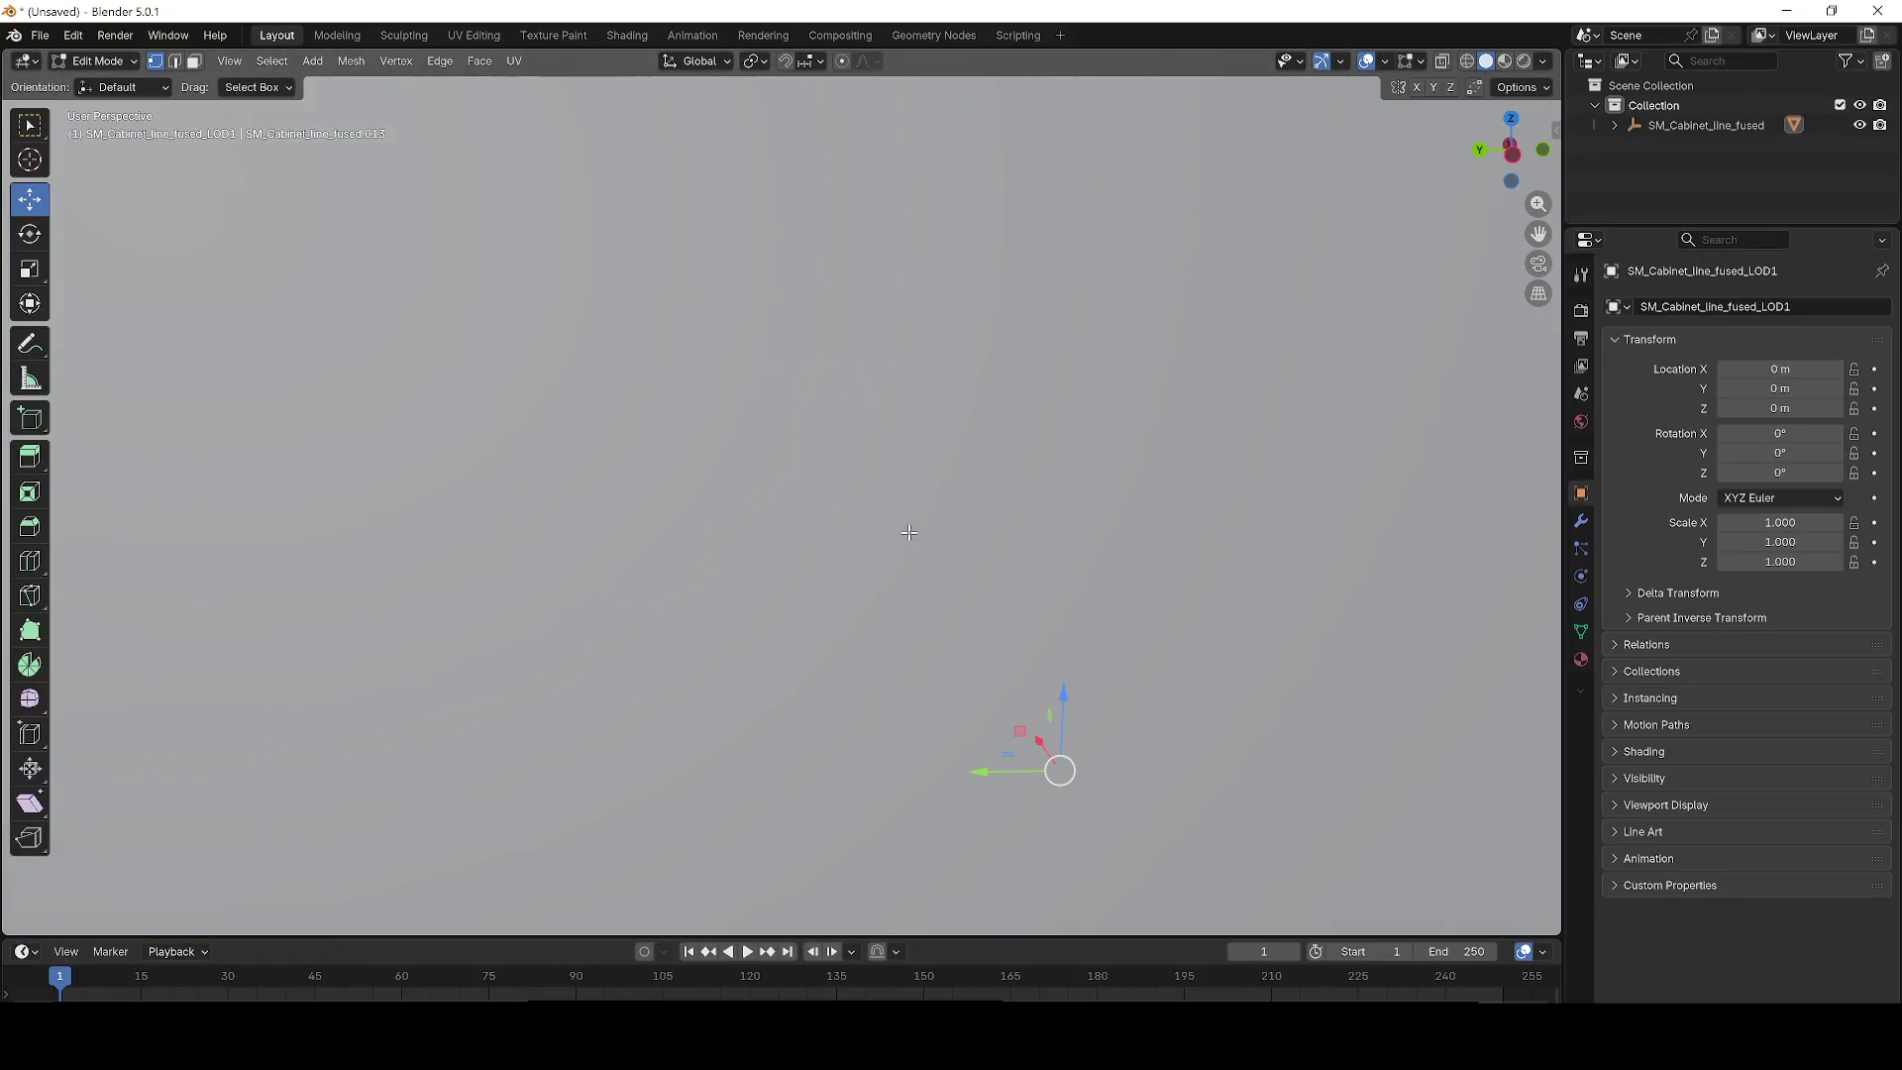
scroll(905, 531, down, 3)
scroll(891, 543, up, 5)
scroll(890, 543, down, 6)
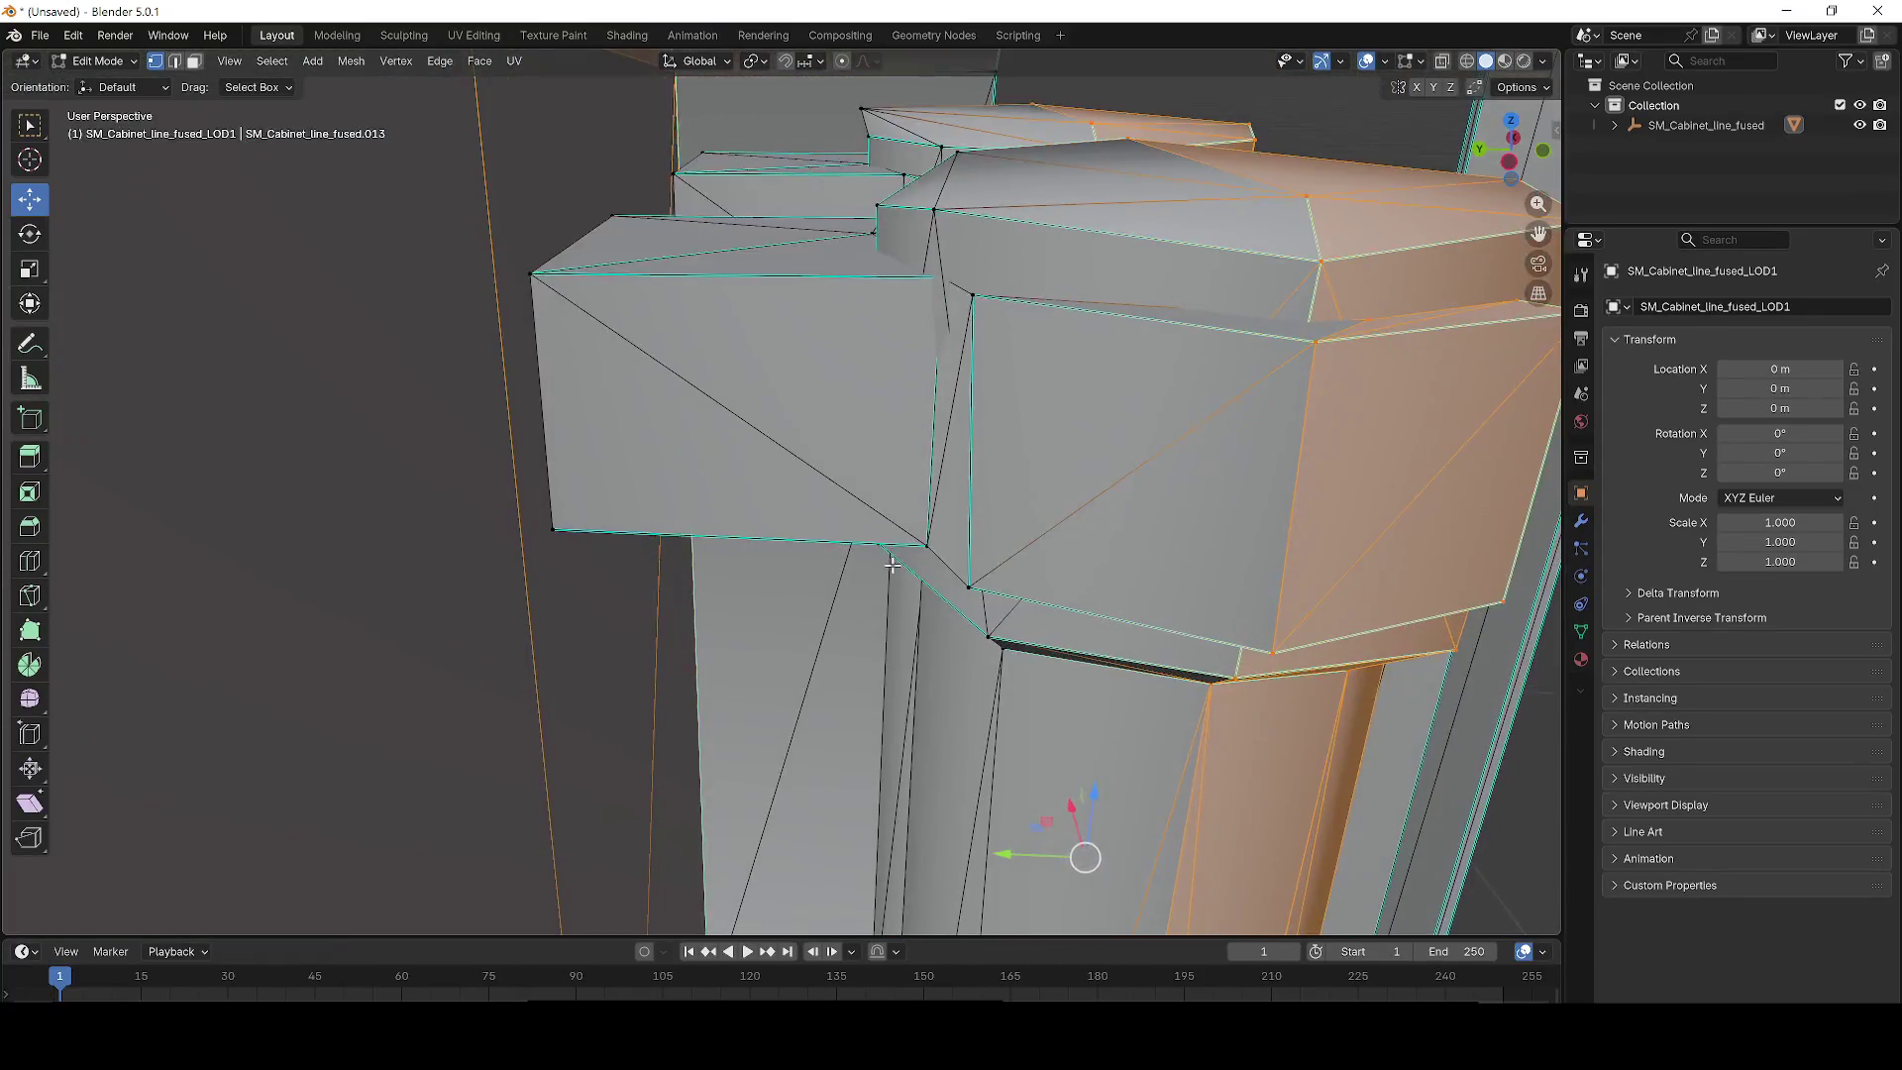
Delete the small box on the left pillar top and the leftover triangle vertices.
drag(644, 561, 644, 561)
scroll(650, 526, up, 4)
scroll(664, 451, down, 4)
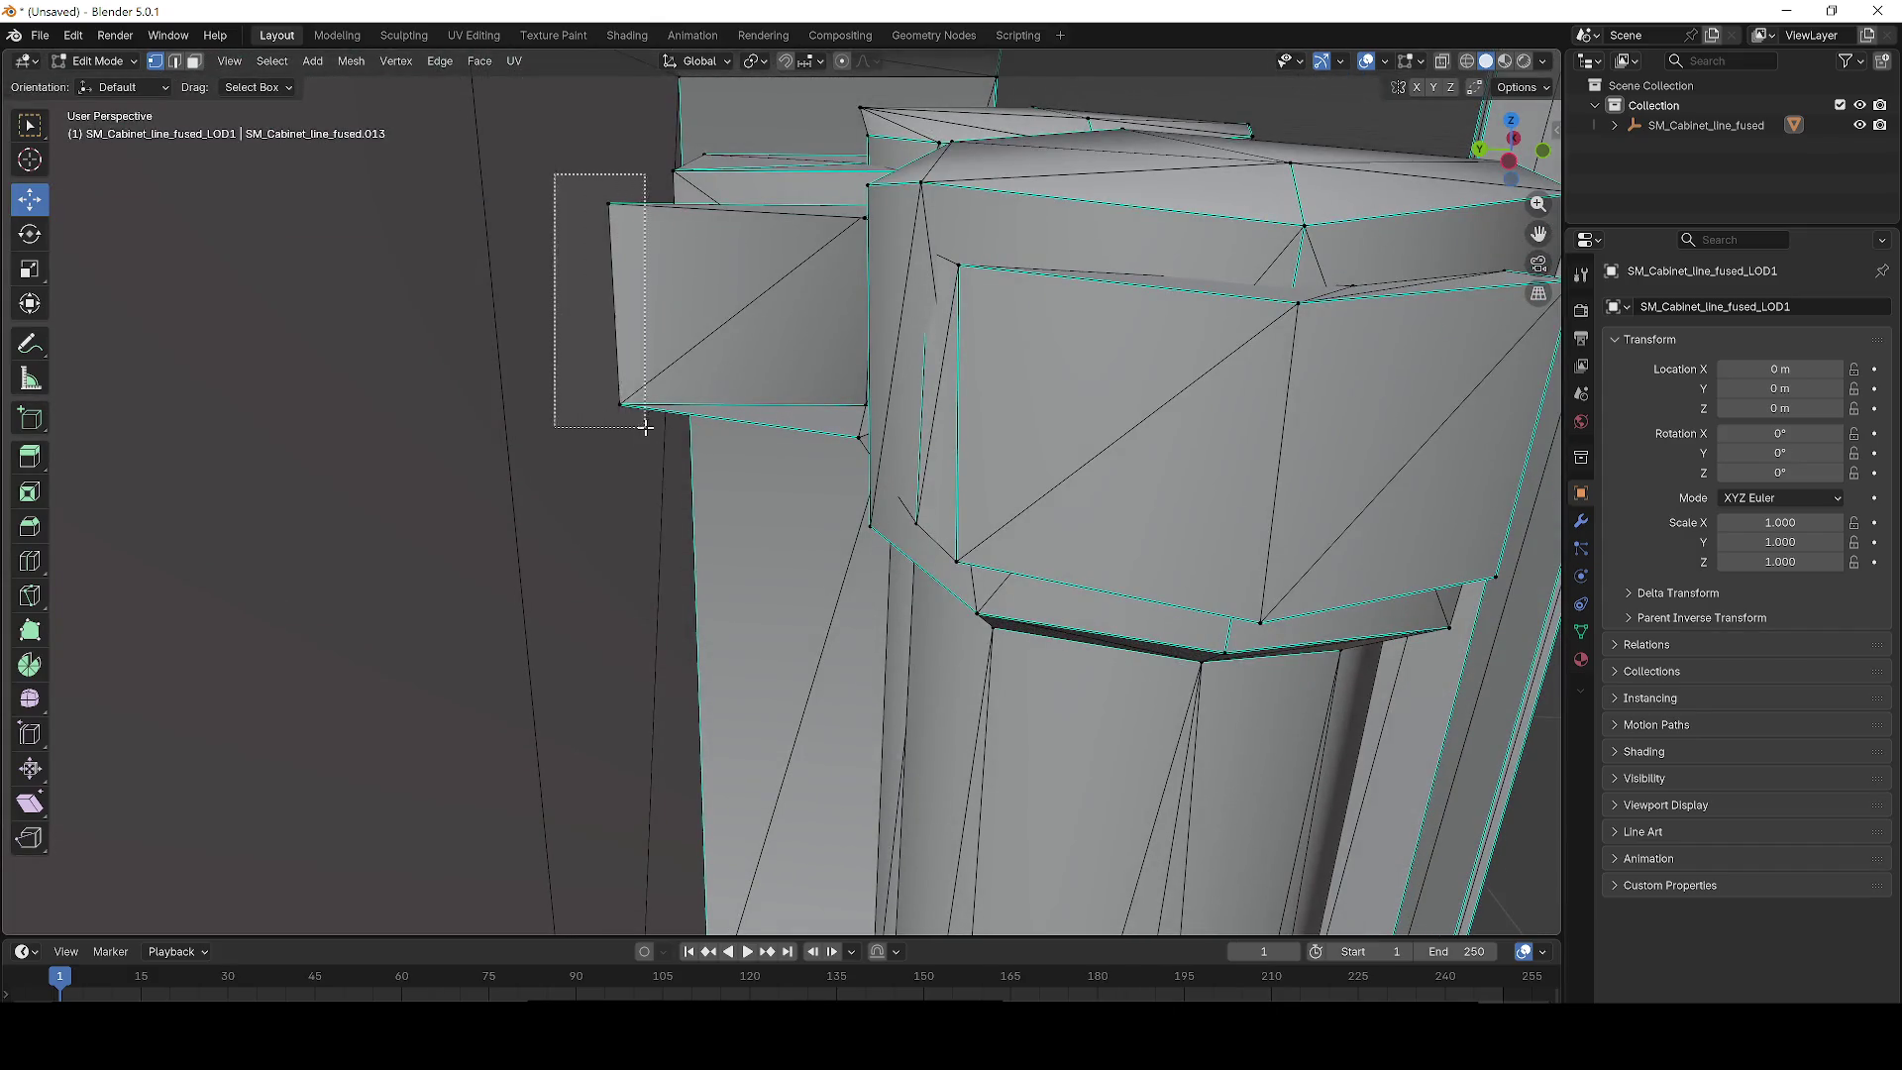
drag(645, 427, 645, 421)
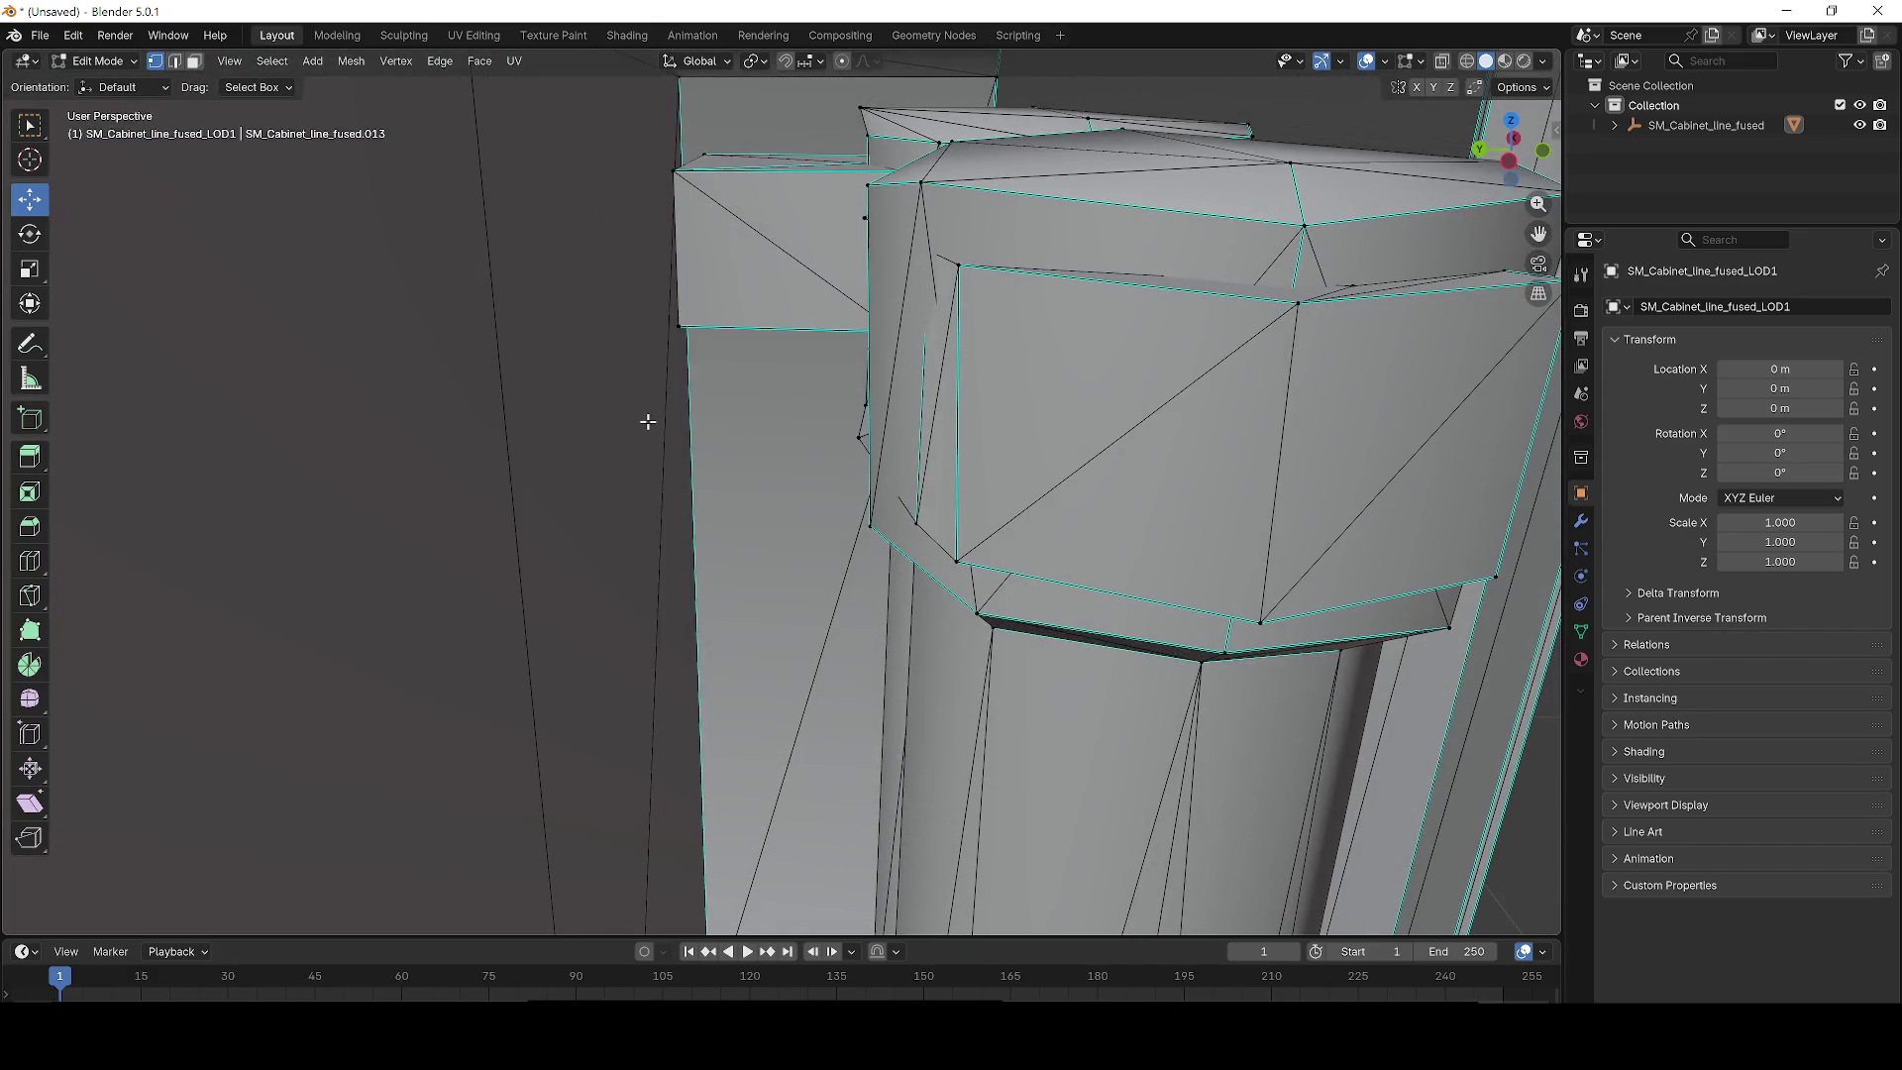
click(715, 358)
drag(734, 373, 668, 145)
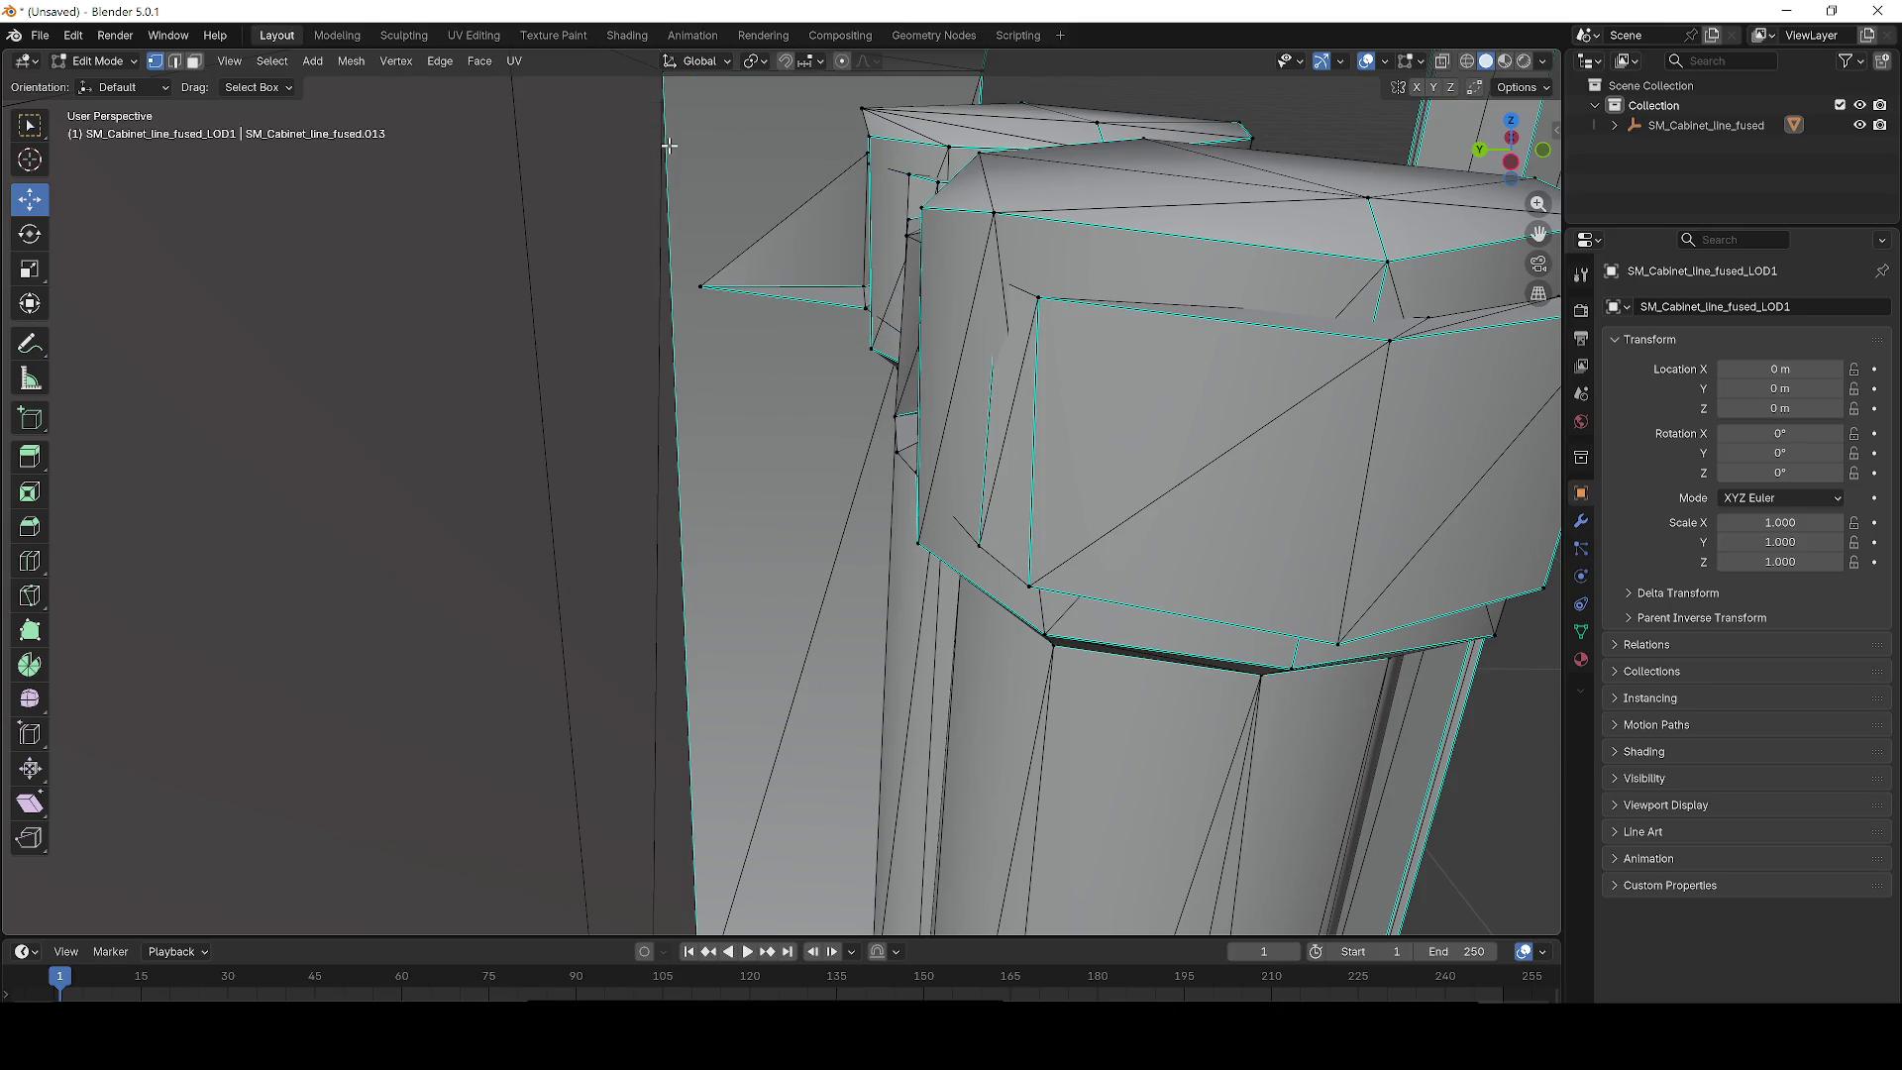
key(x)
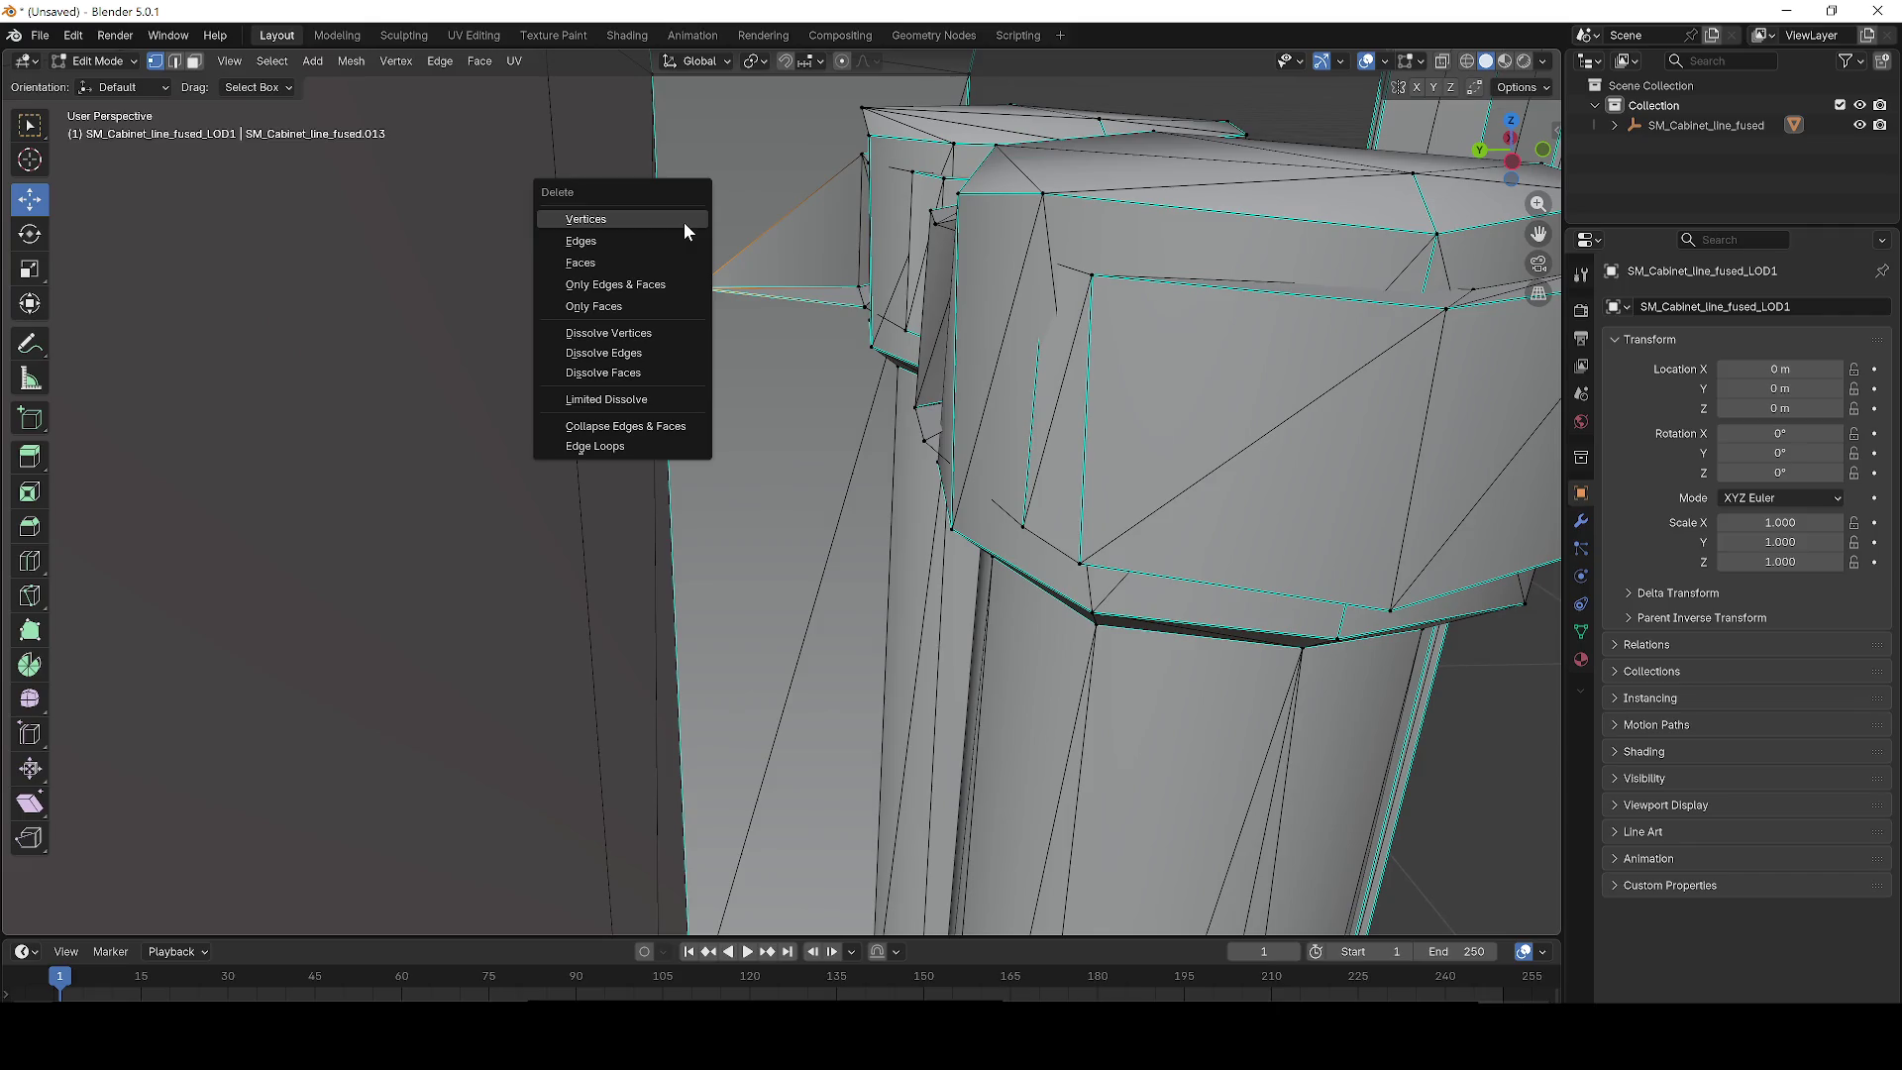
click(684, 222)
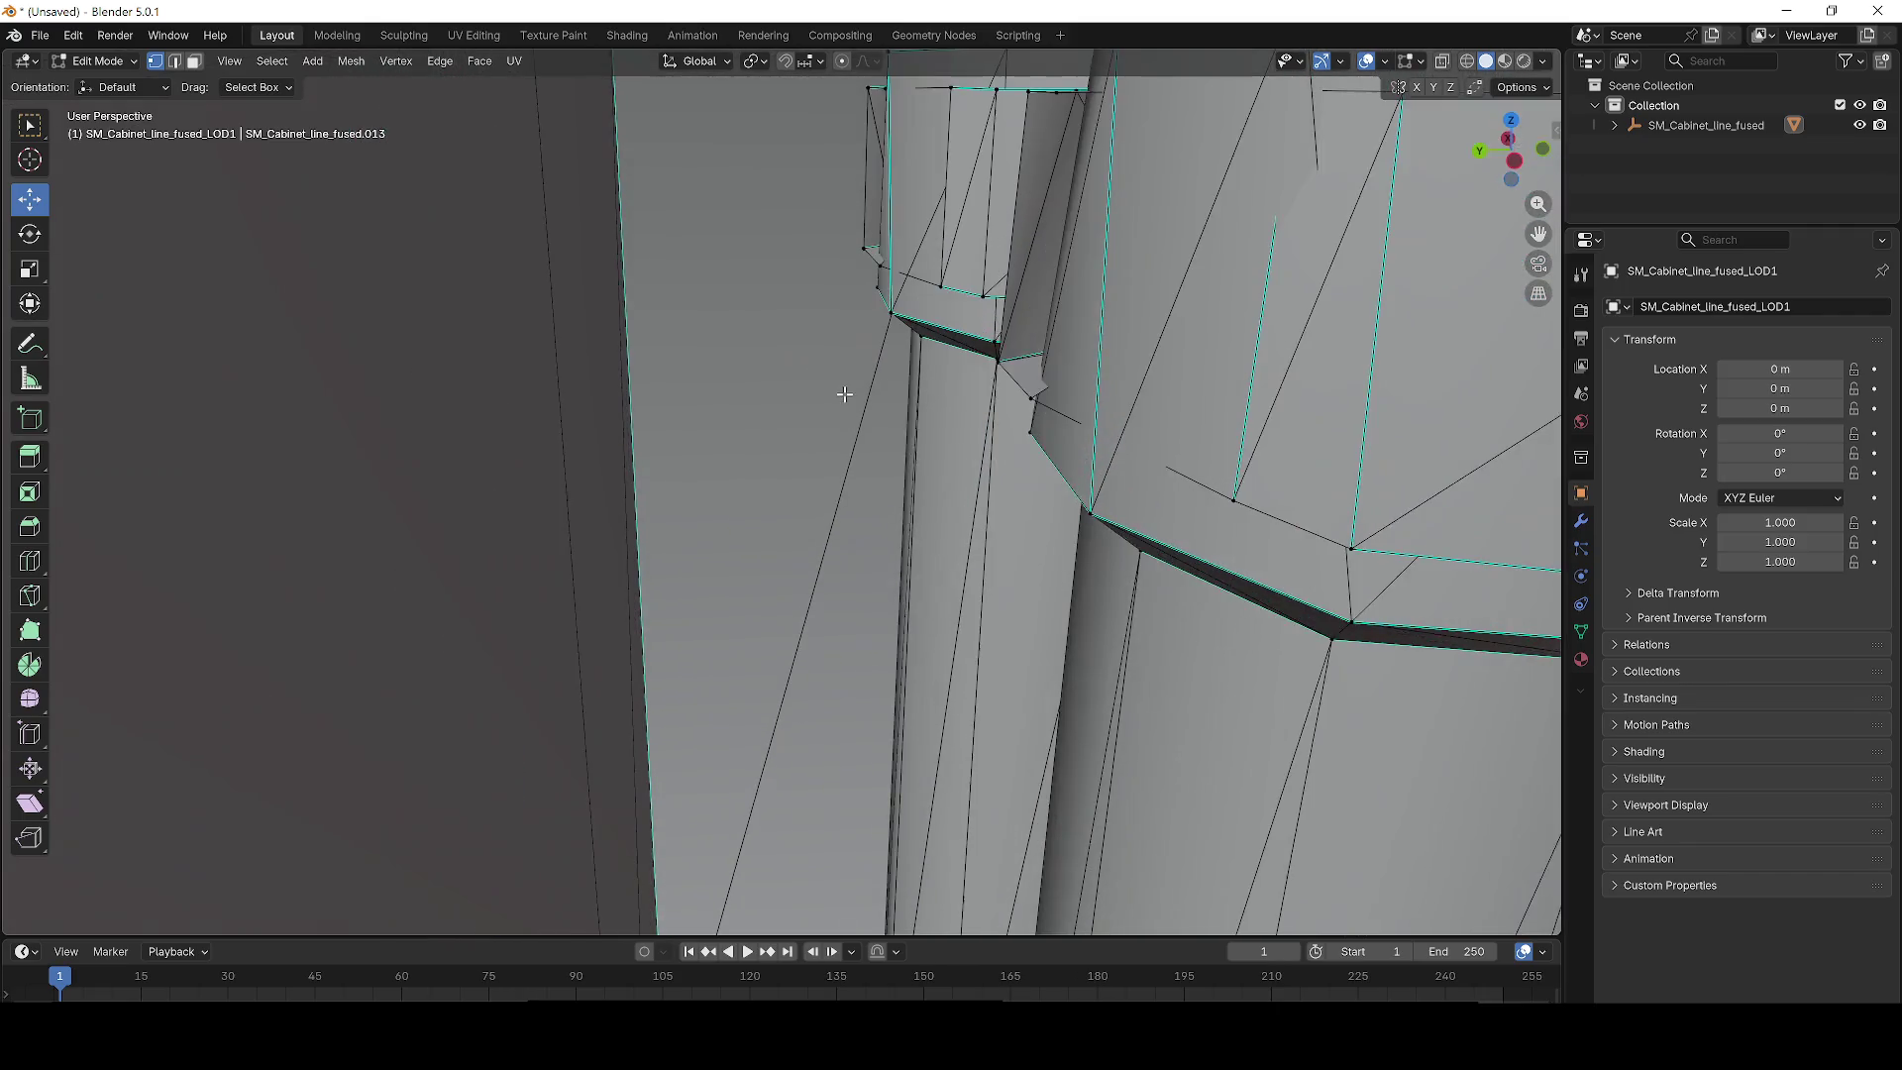
Orbit around the mesh to face the cabinet window and look down at the pillar bases.
scroll(844, 394, up, 5)
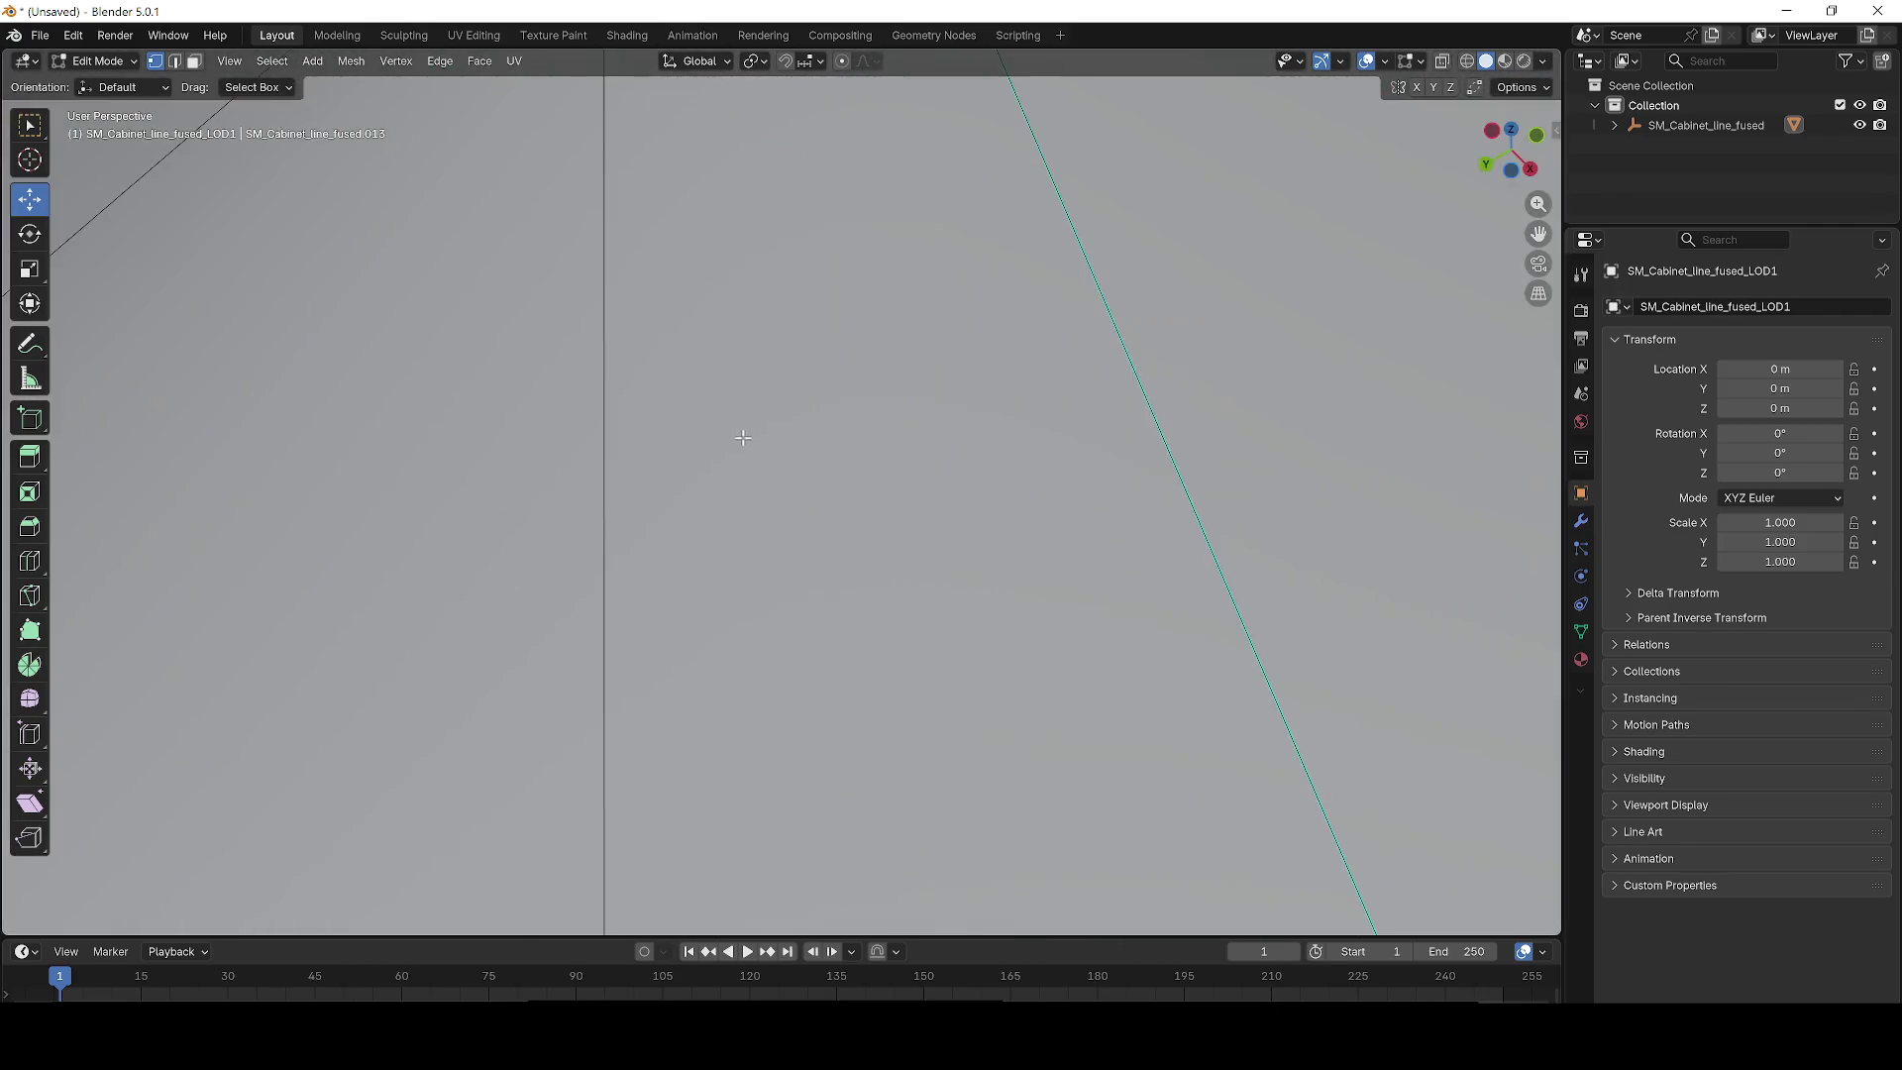
scroll(755, 404, down, 5)
mouse_move(768, 362)
mouse_down()
mouse_move(679, 242)
mouse_move(751, 255)
mouse_move(314, 242)
mouse_move(637, 318)
mouse_move(862, 488)
mouse_move(841, 413)
mouse_move(702, 251)
mouse_move(826, 180)
mouse_move(968, 318)
mouse_move(1010, 390)
mouse_move(1380, 352)
mouse_move(10, 275)
mouse_up()
scroll(480, 364, down, 5)
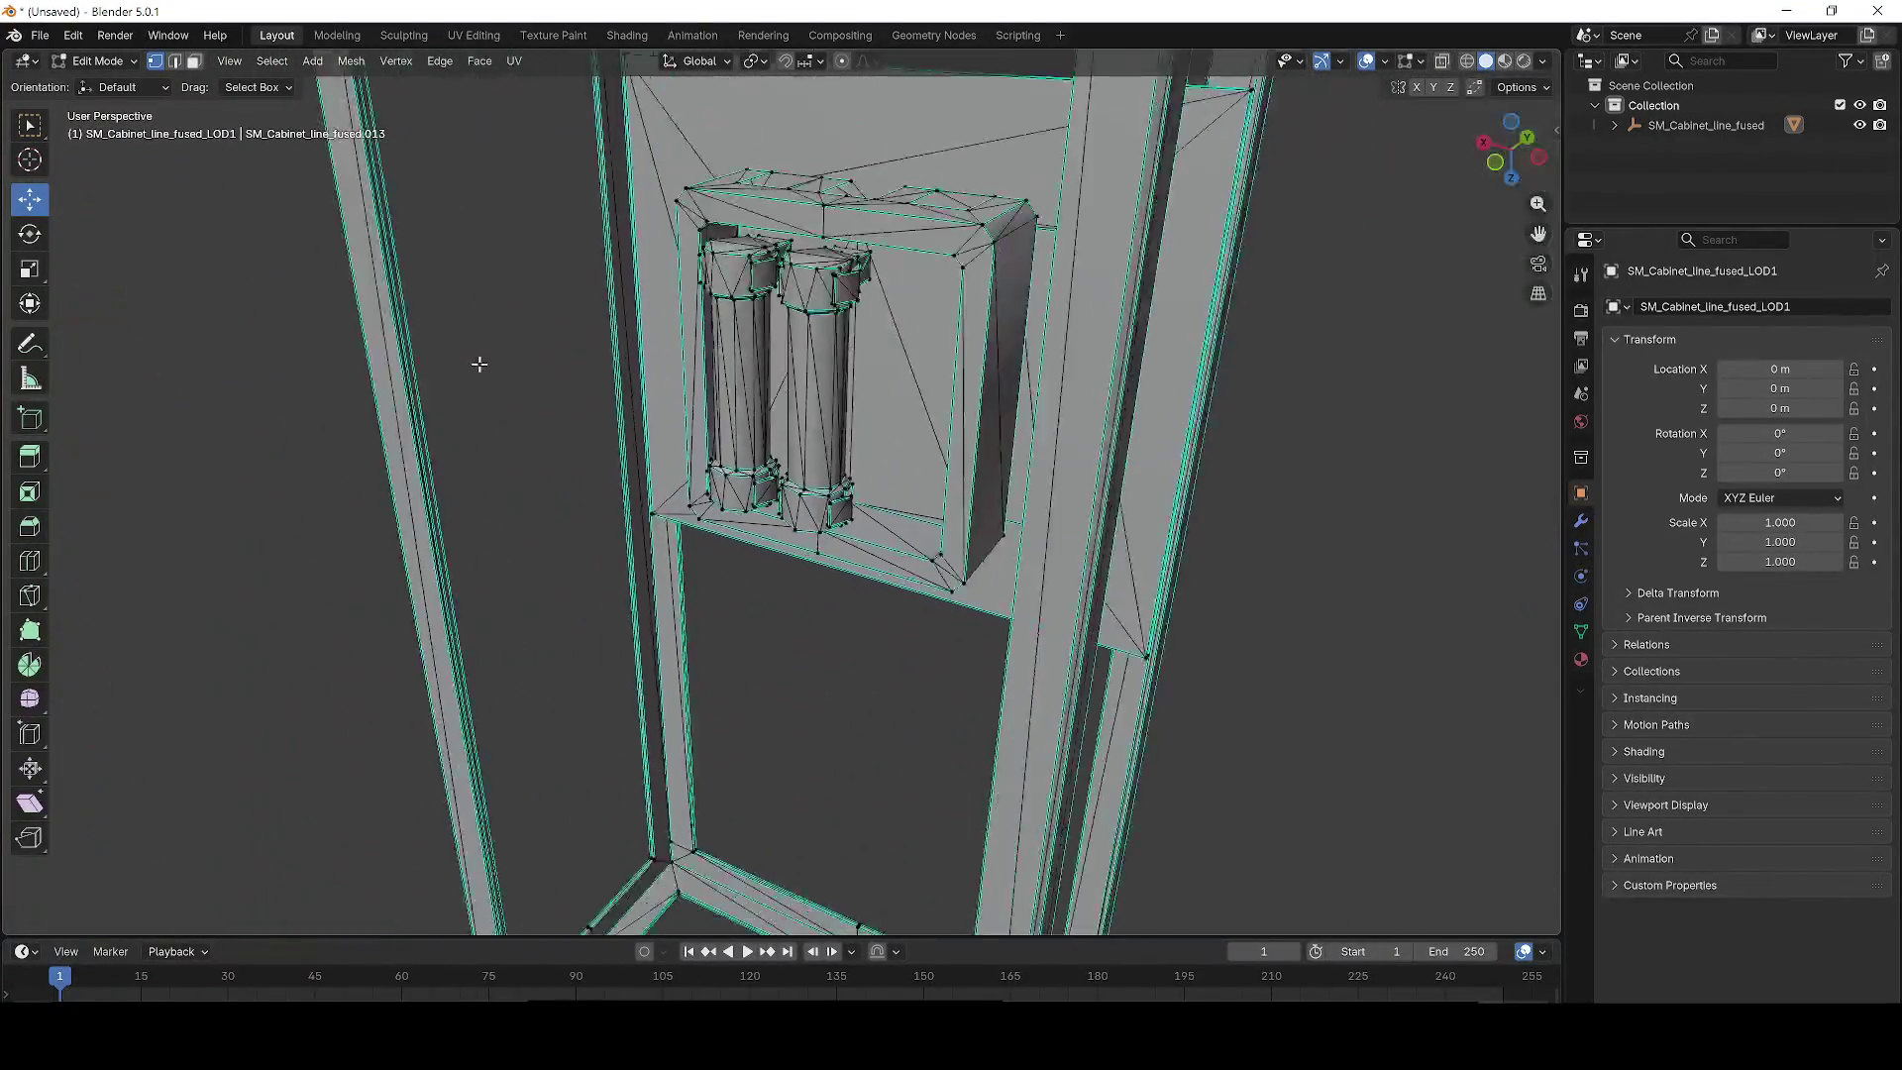
scroll(688, 264, up, 4)
drag(711, 310, 870, 674)
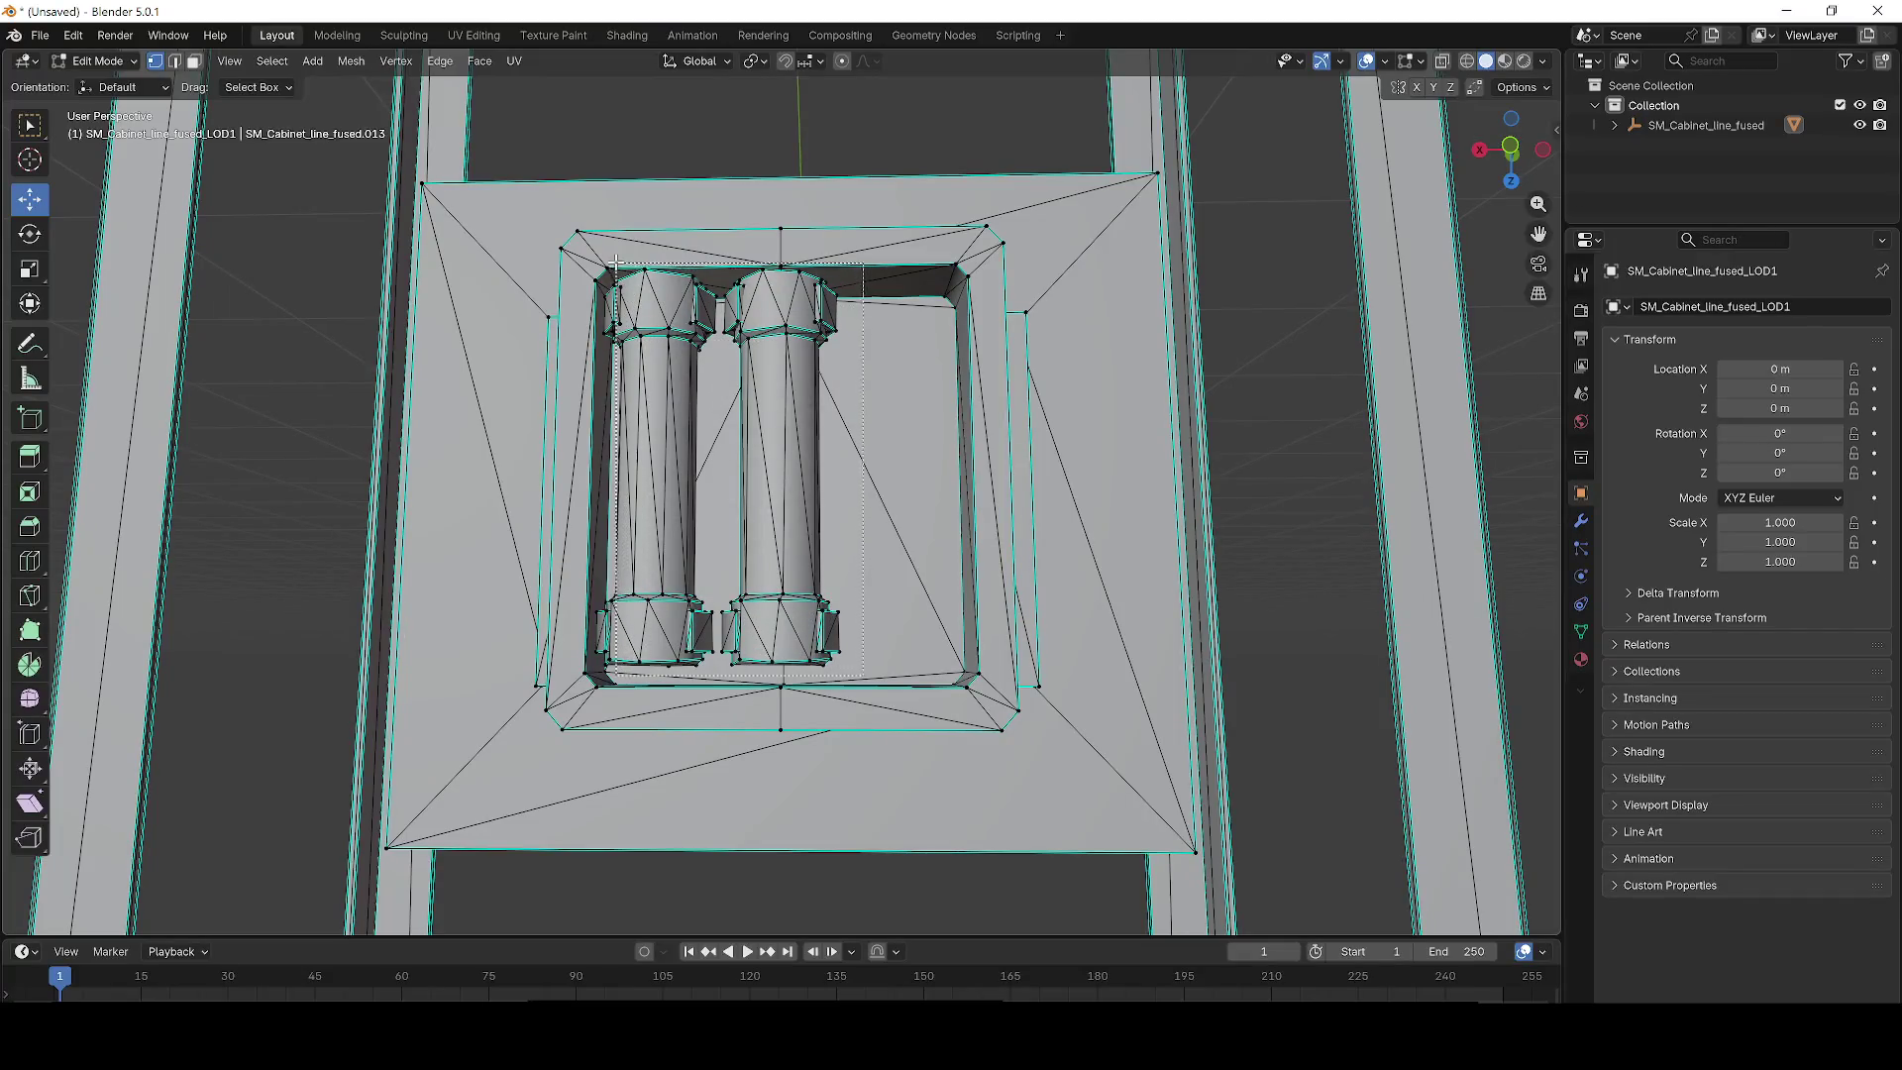
drag(607, 269, 650, 358)
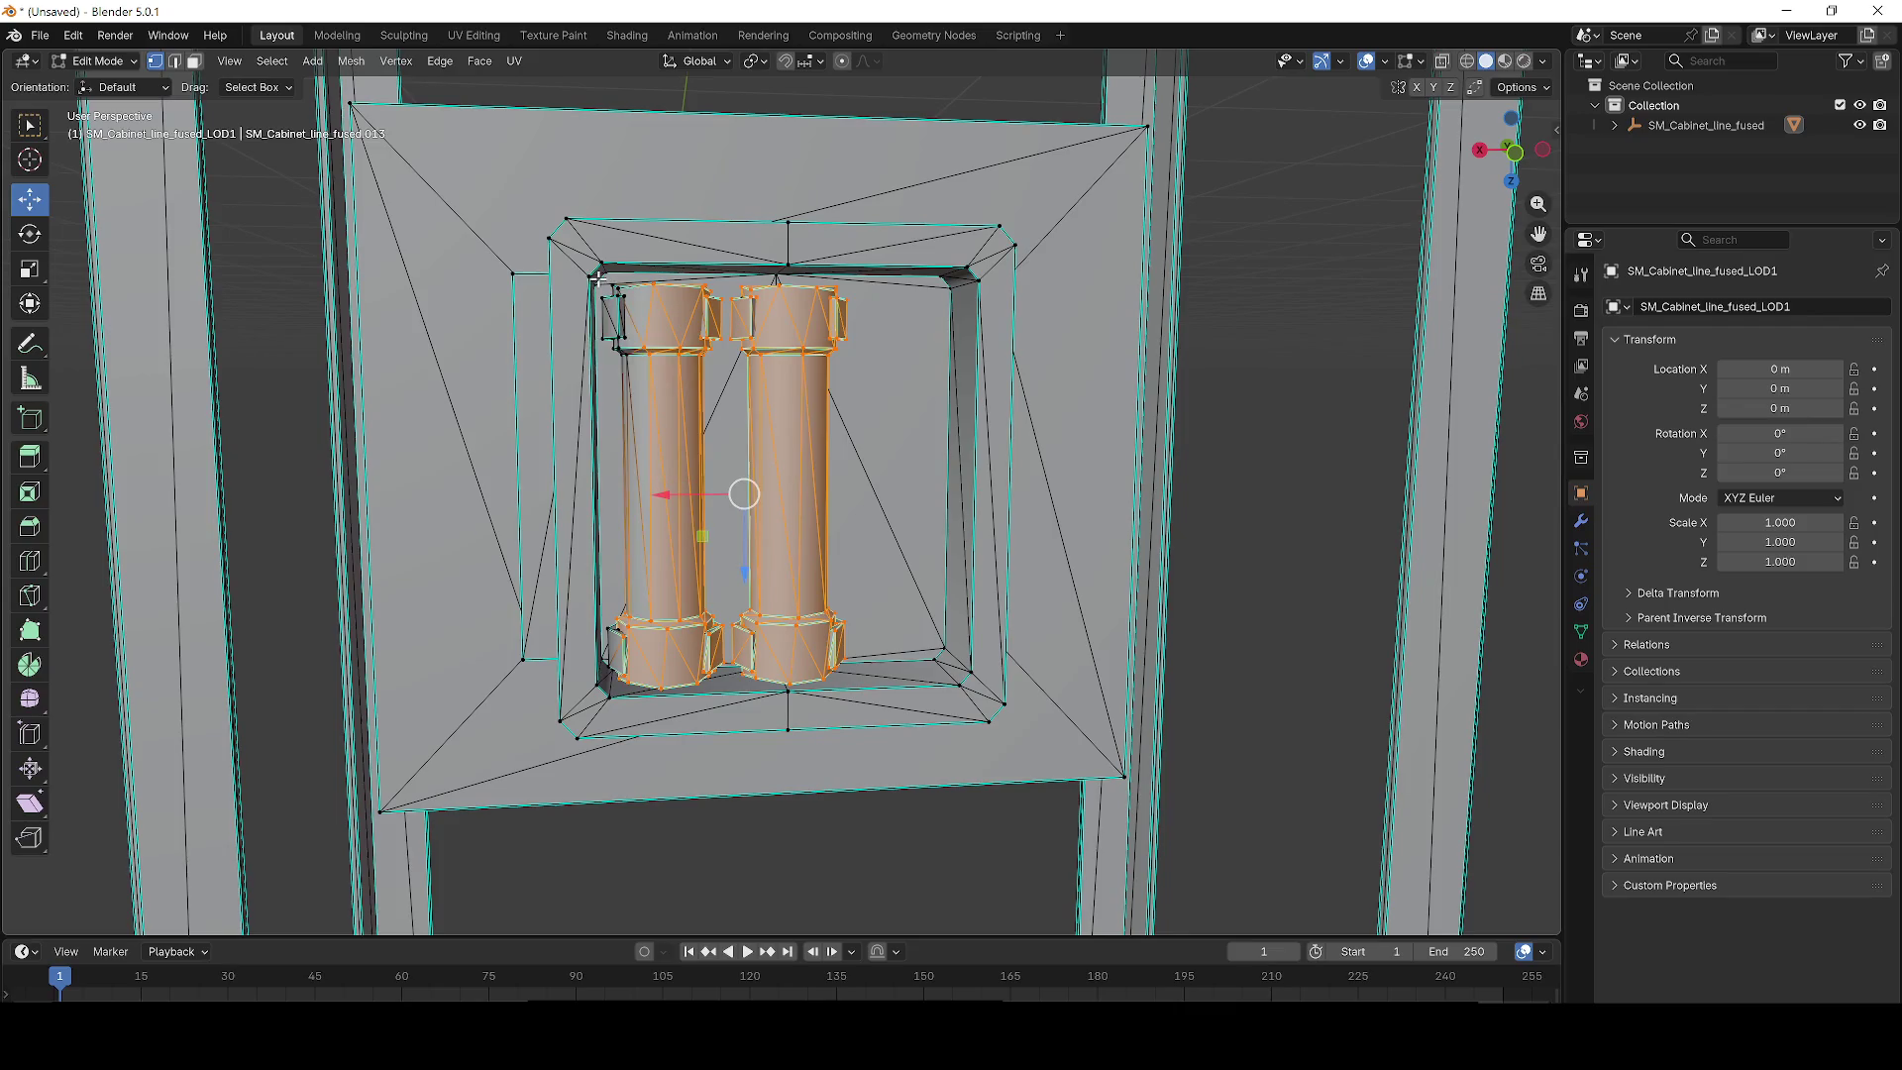
mouse_move(652, 646)
mouse_down()
mouse_move(614, 650)
mouse_move(691, 645)
mouse_up()
drag(666, 754, 565, 581)
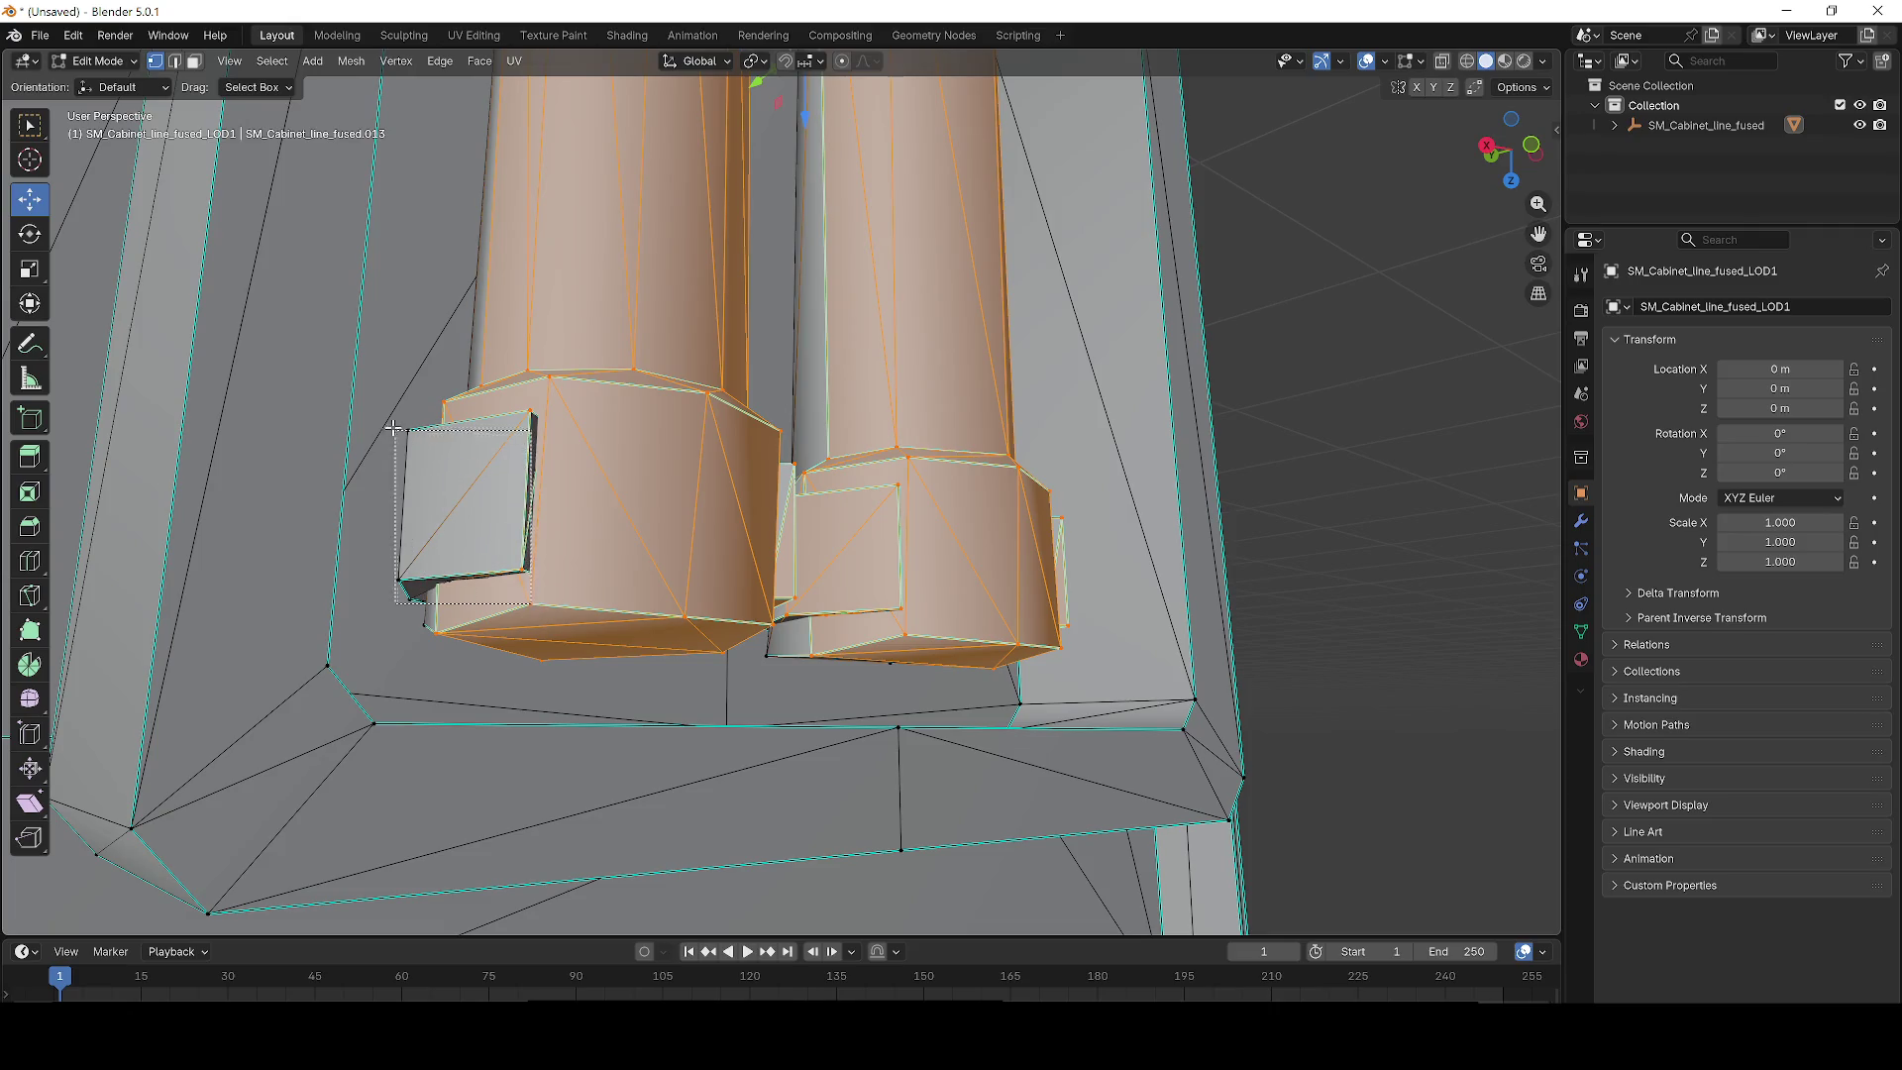
Close in on the right pillar's base and select its lower geometry.
mouse_move(568, 494)
mouse_down()
mouse_move(428, 518)
mouse_move(466, 550)
mouse_move(542, 556)
mouse_up()
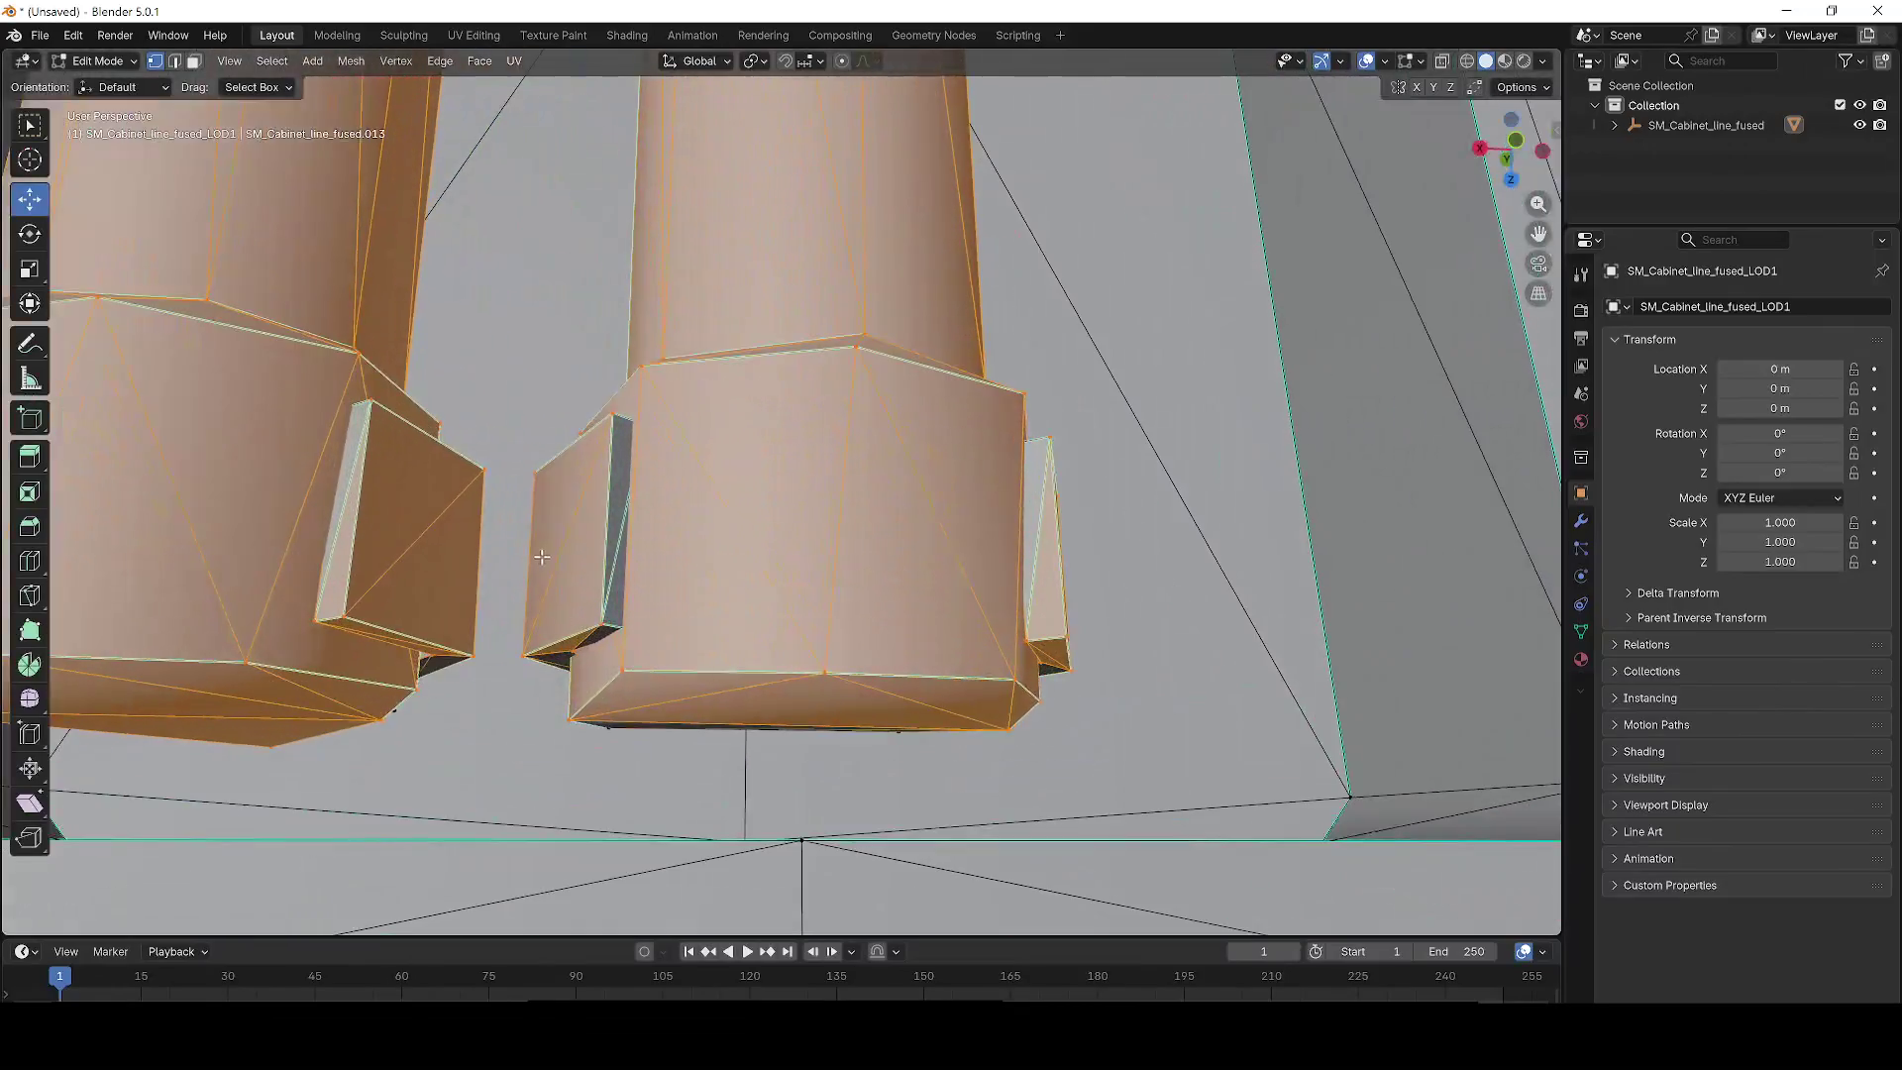
mouse_move(543, 379)
mouse_down()
mouse_move(447, 503)
mouse_move(501, 446)
mouse_move(407, 345)
mouse_up()
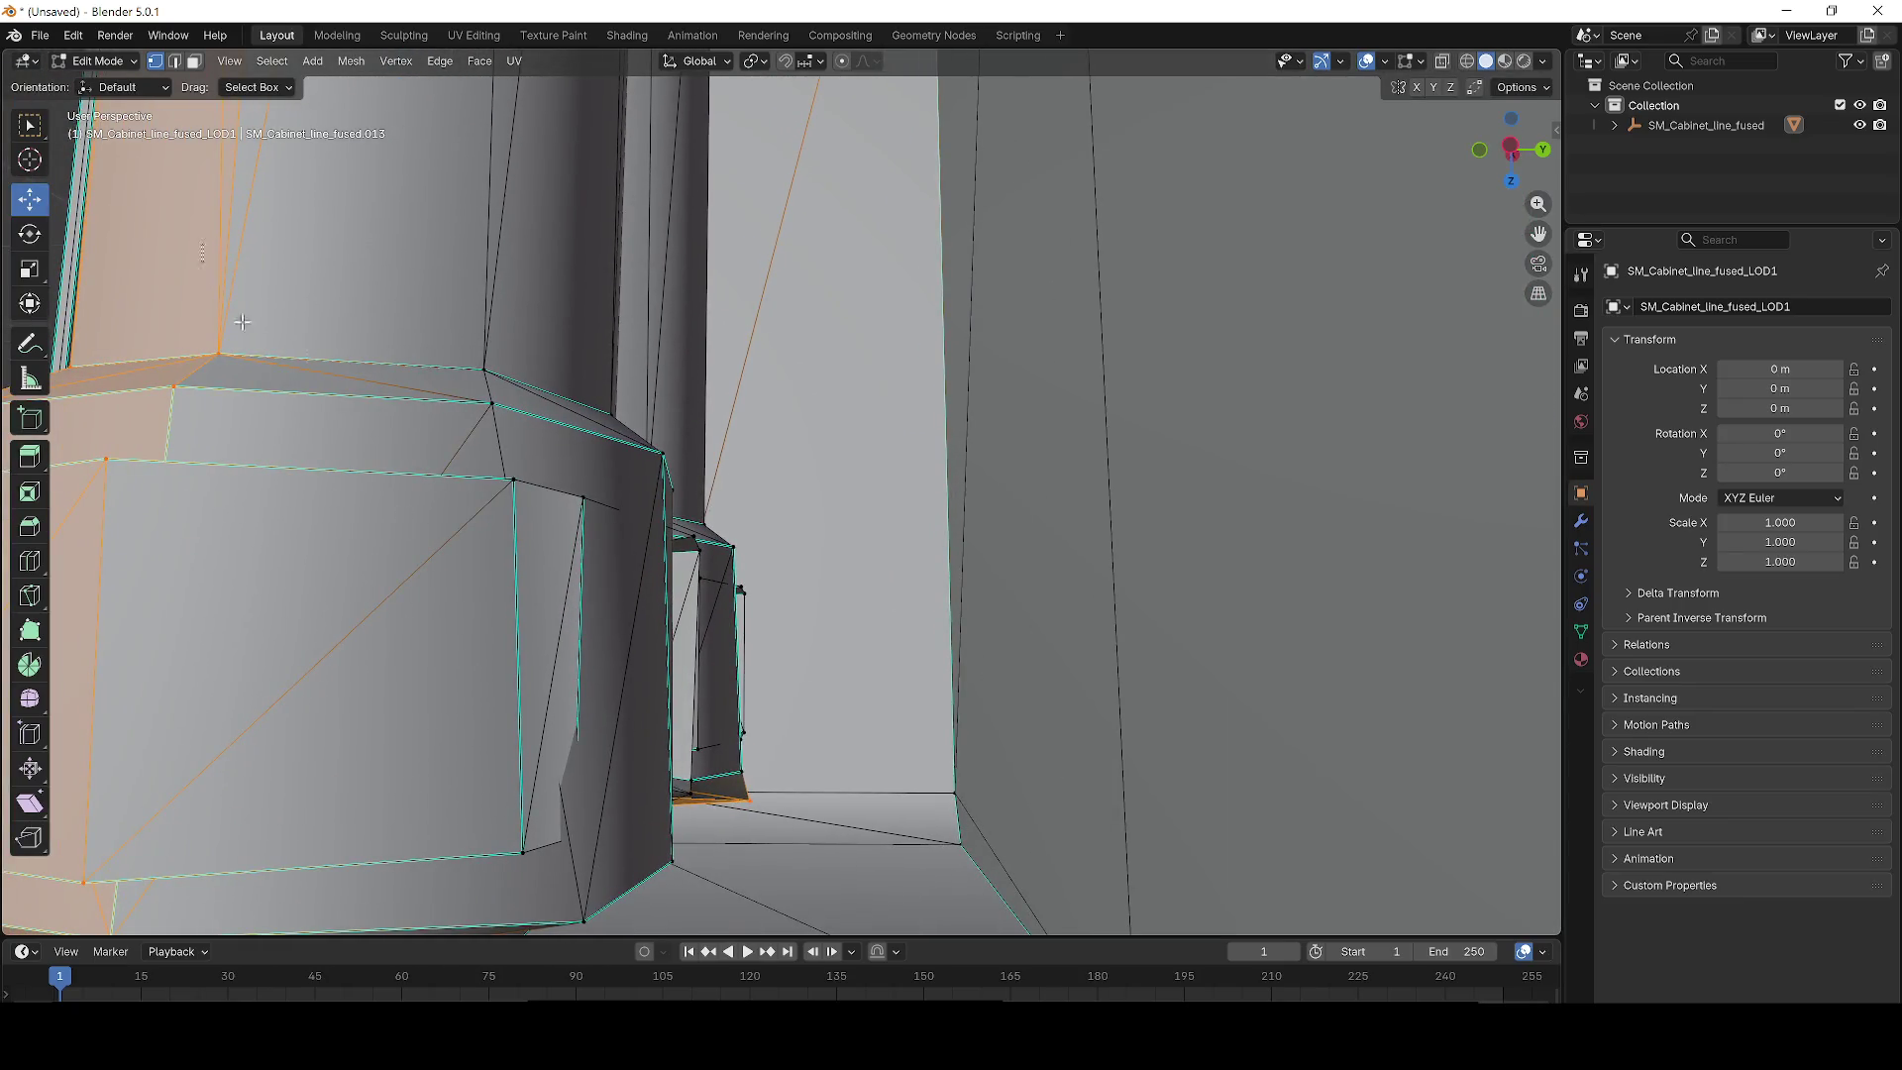
drag(771, 789, 771, 789)
scroll(581, 644, up, 6)
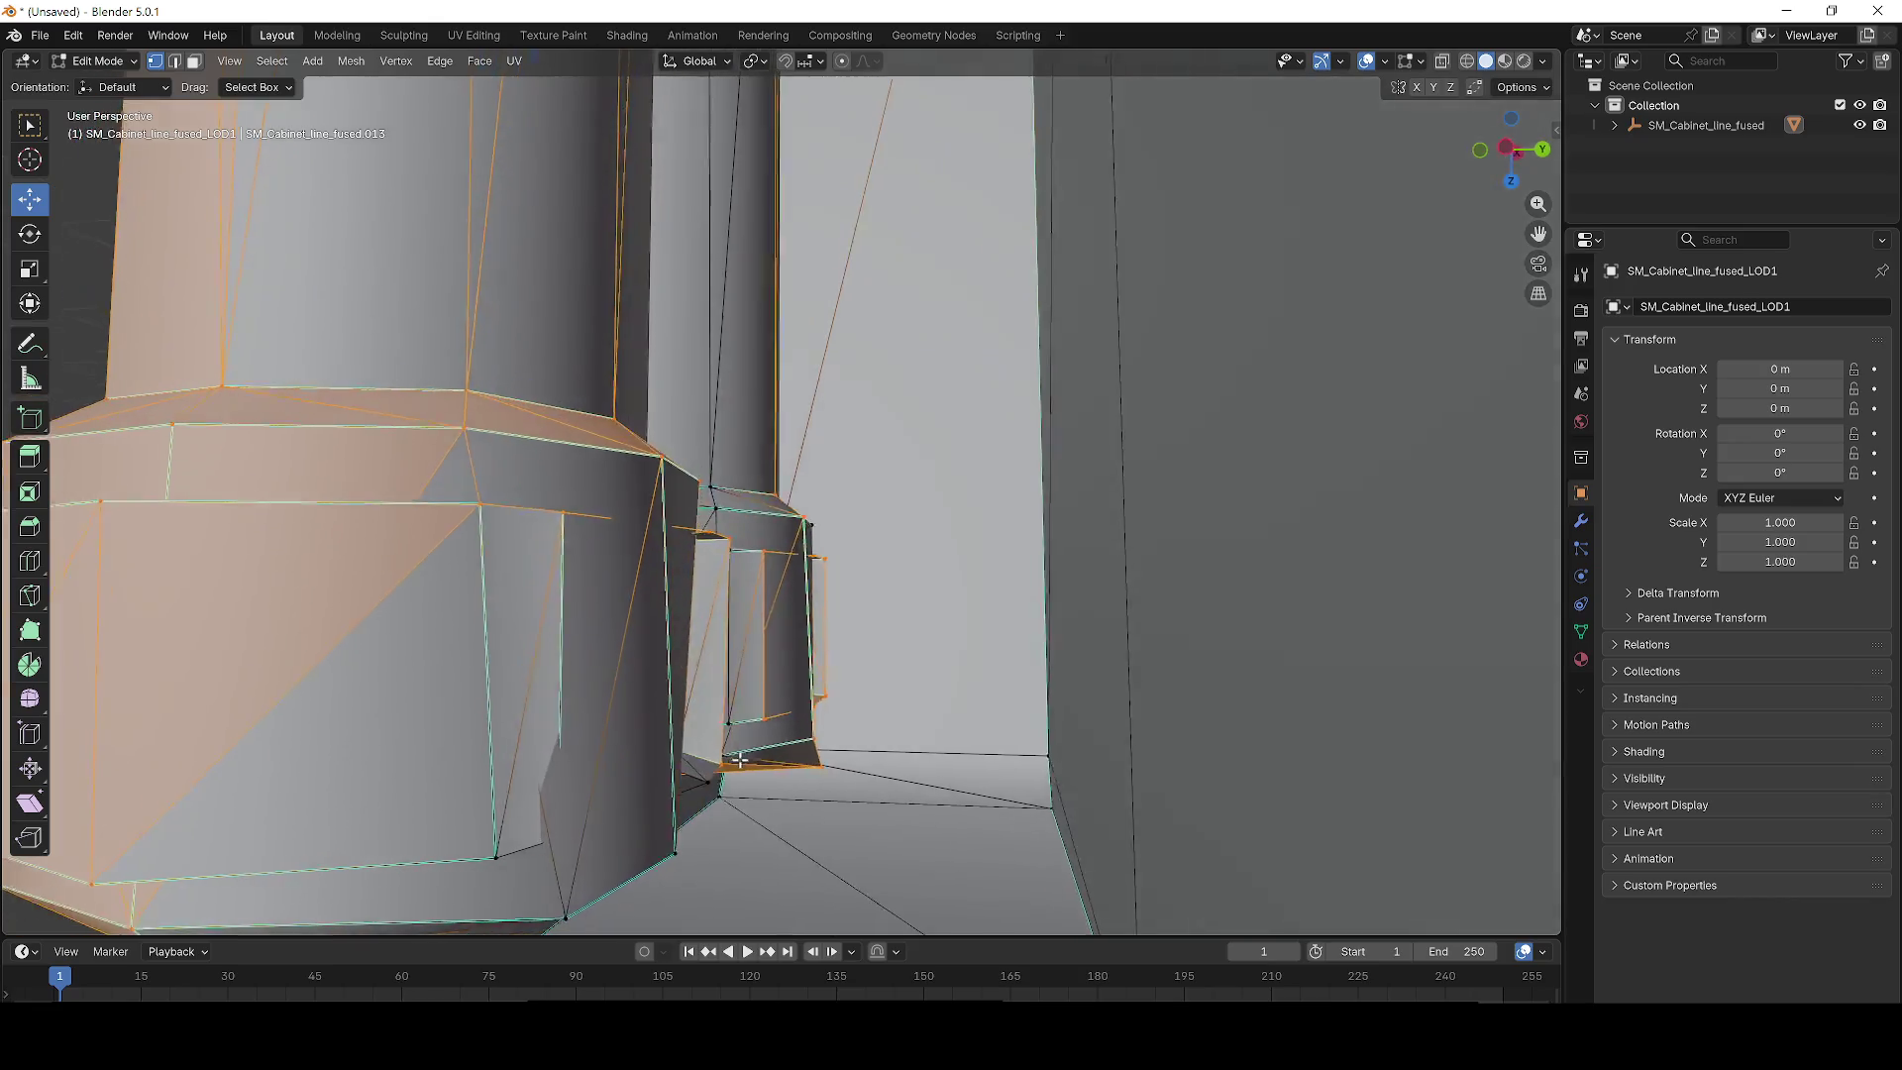
scroll(703, 759, down, 3)
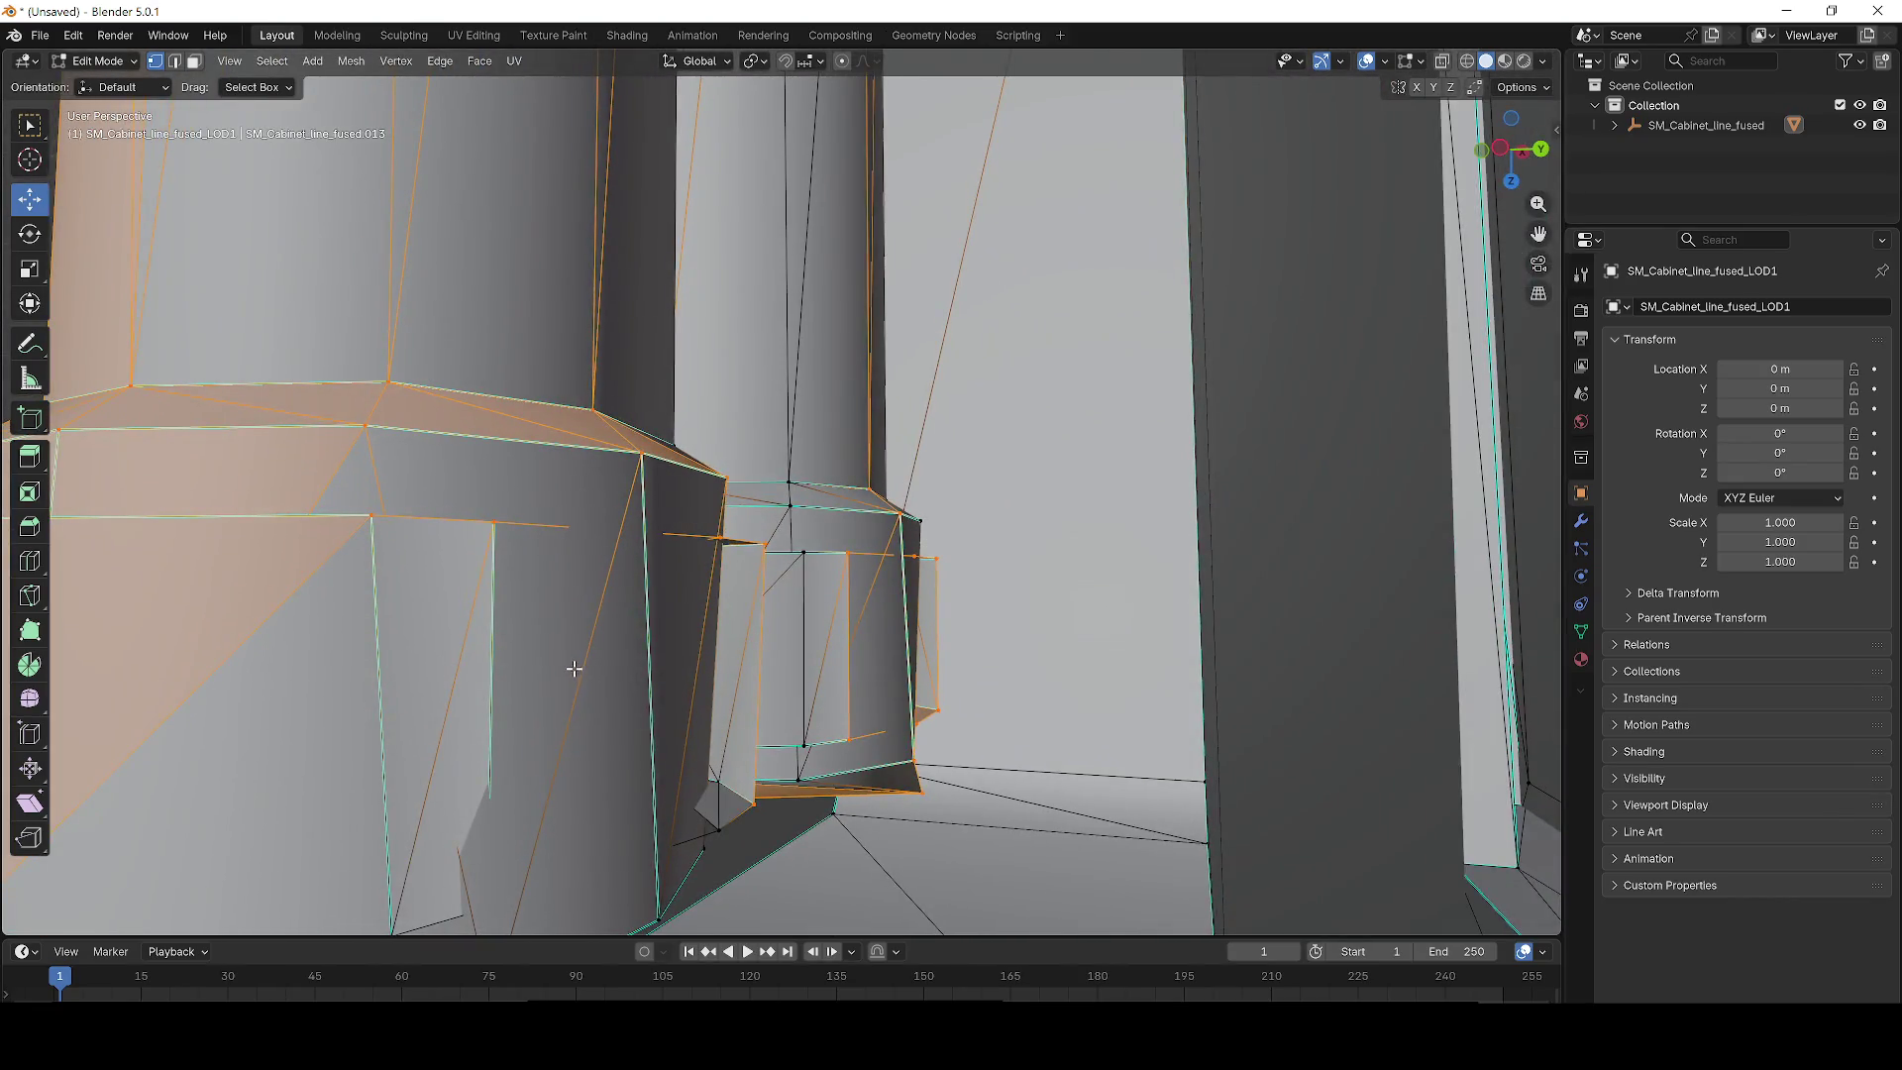
scroll(574, 669, up, 3)
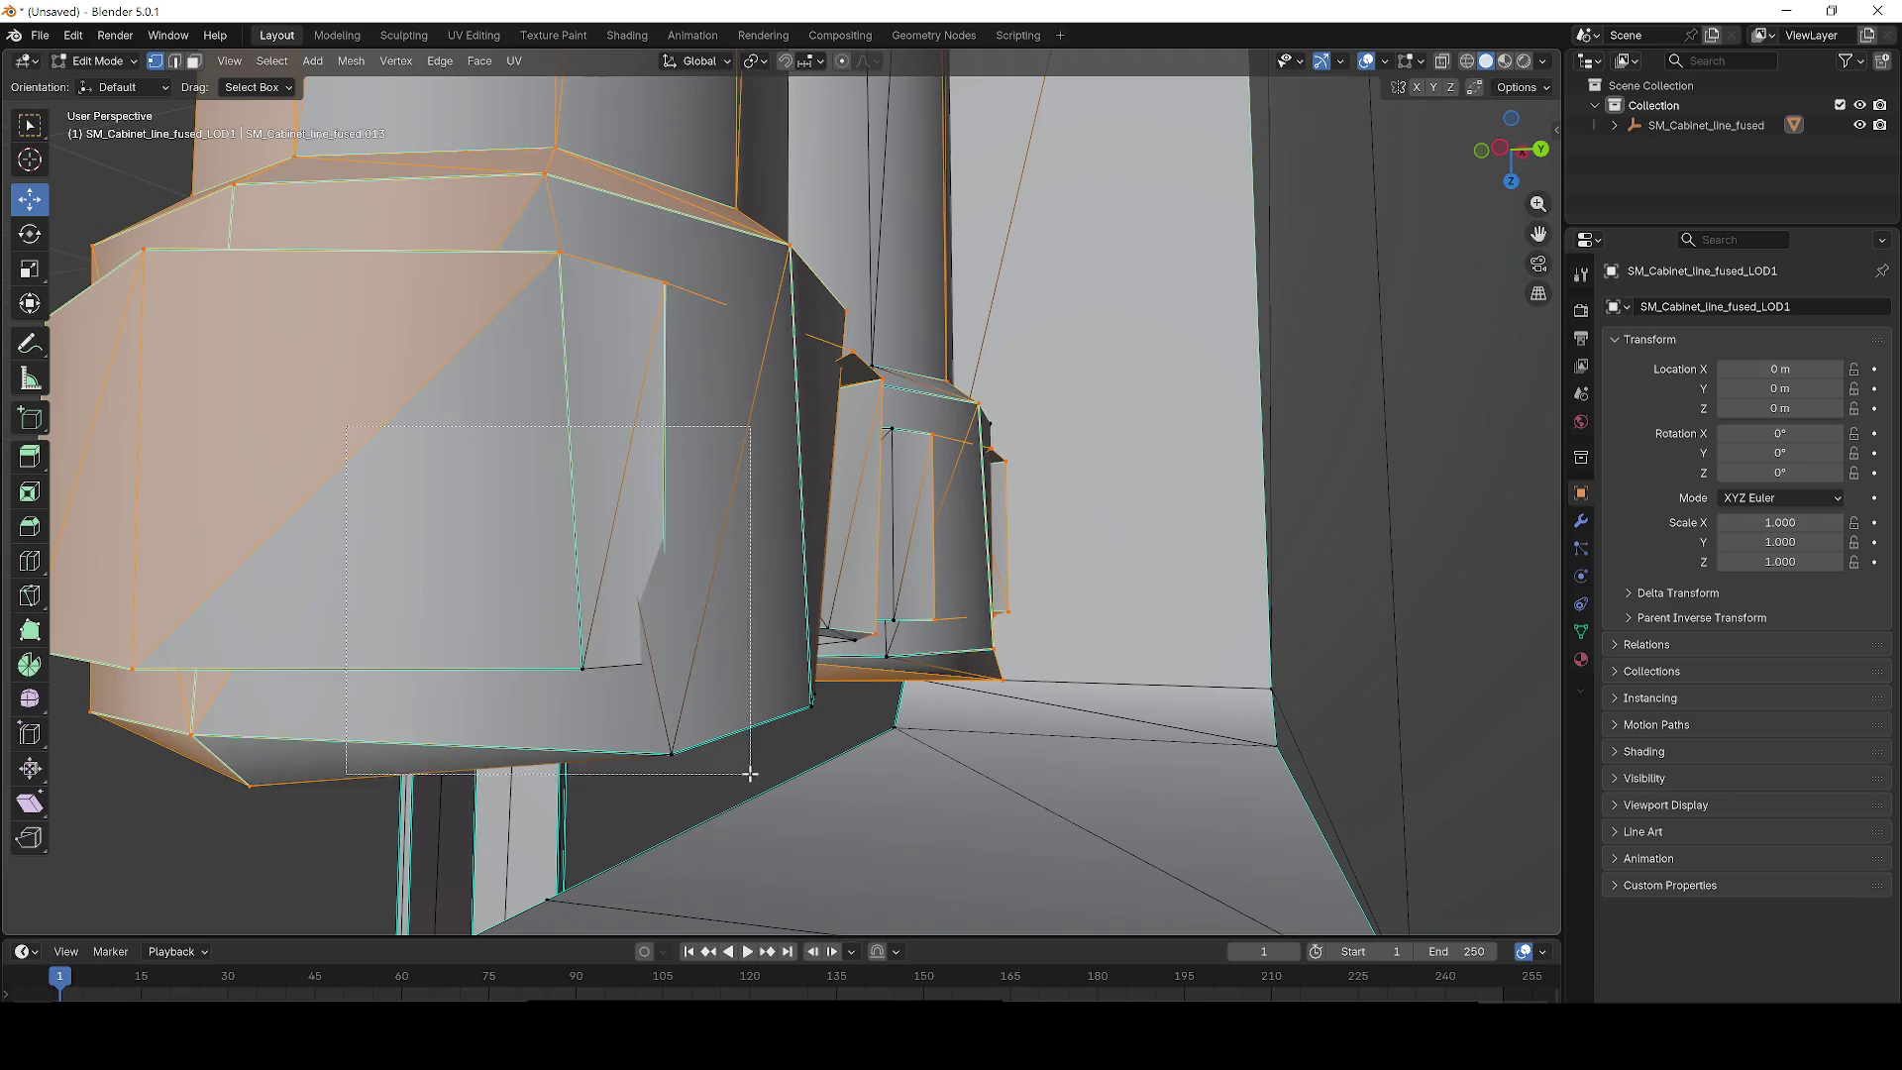
drag(749, 774, 750, 774)
scroll(731, 743, up, 6)
scroll(765, 734, down, 3)
scroll(768, 730, up, 5)
scroll(870, 731, down, 4)
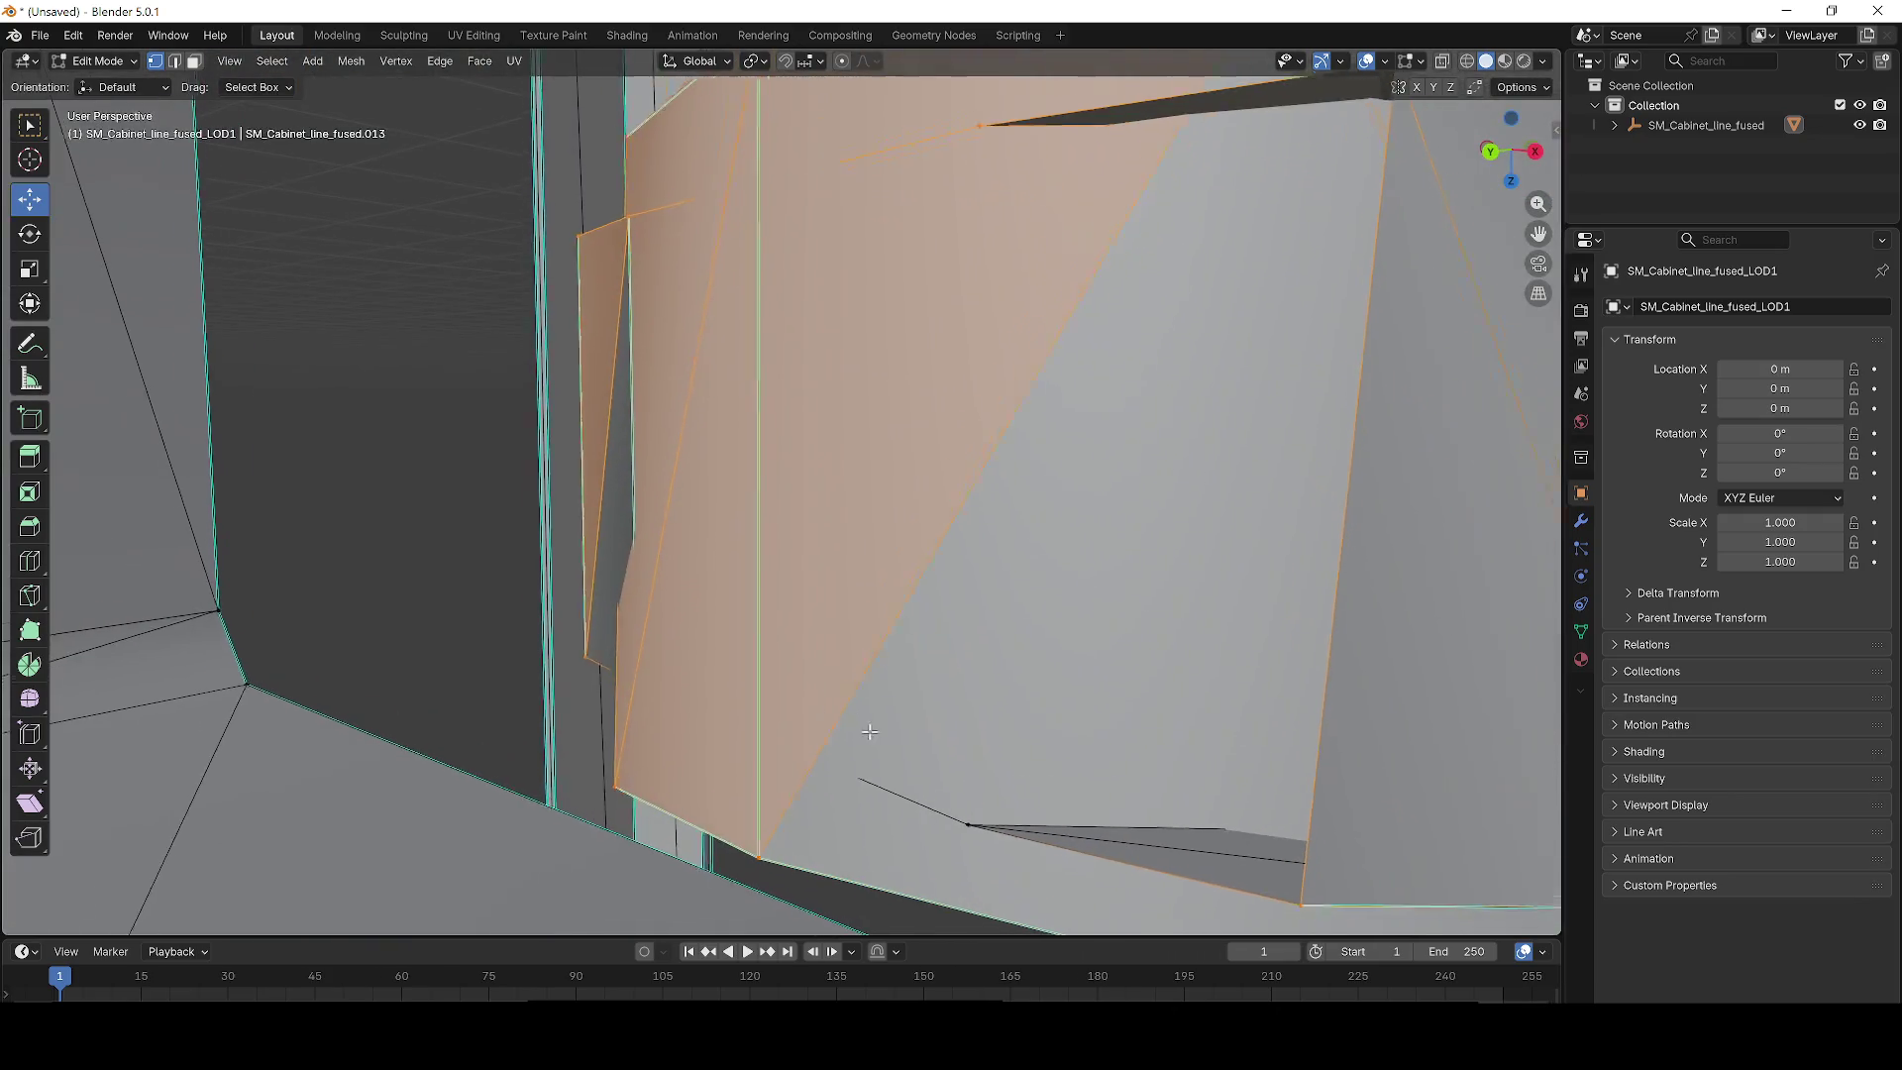
Box-select the large panel of faces and grow it with linked selection (L).
drag(869, 731, 584, 546)
mouse_move(1160, 689)
mouse_down()
mouse_move(645, 670)
mouse_move(425, 551)
mouse_up()
key(l)
drag(628, 754, 669, 737)
scroll(668, 737, down, 3)
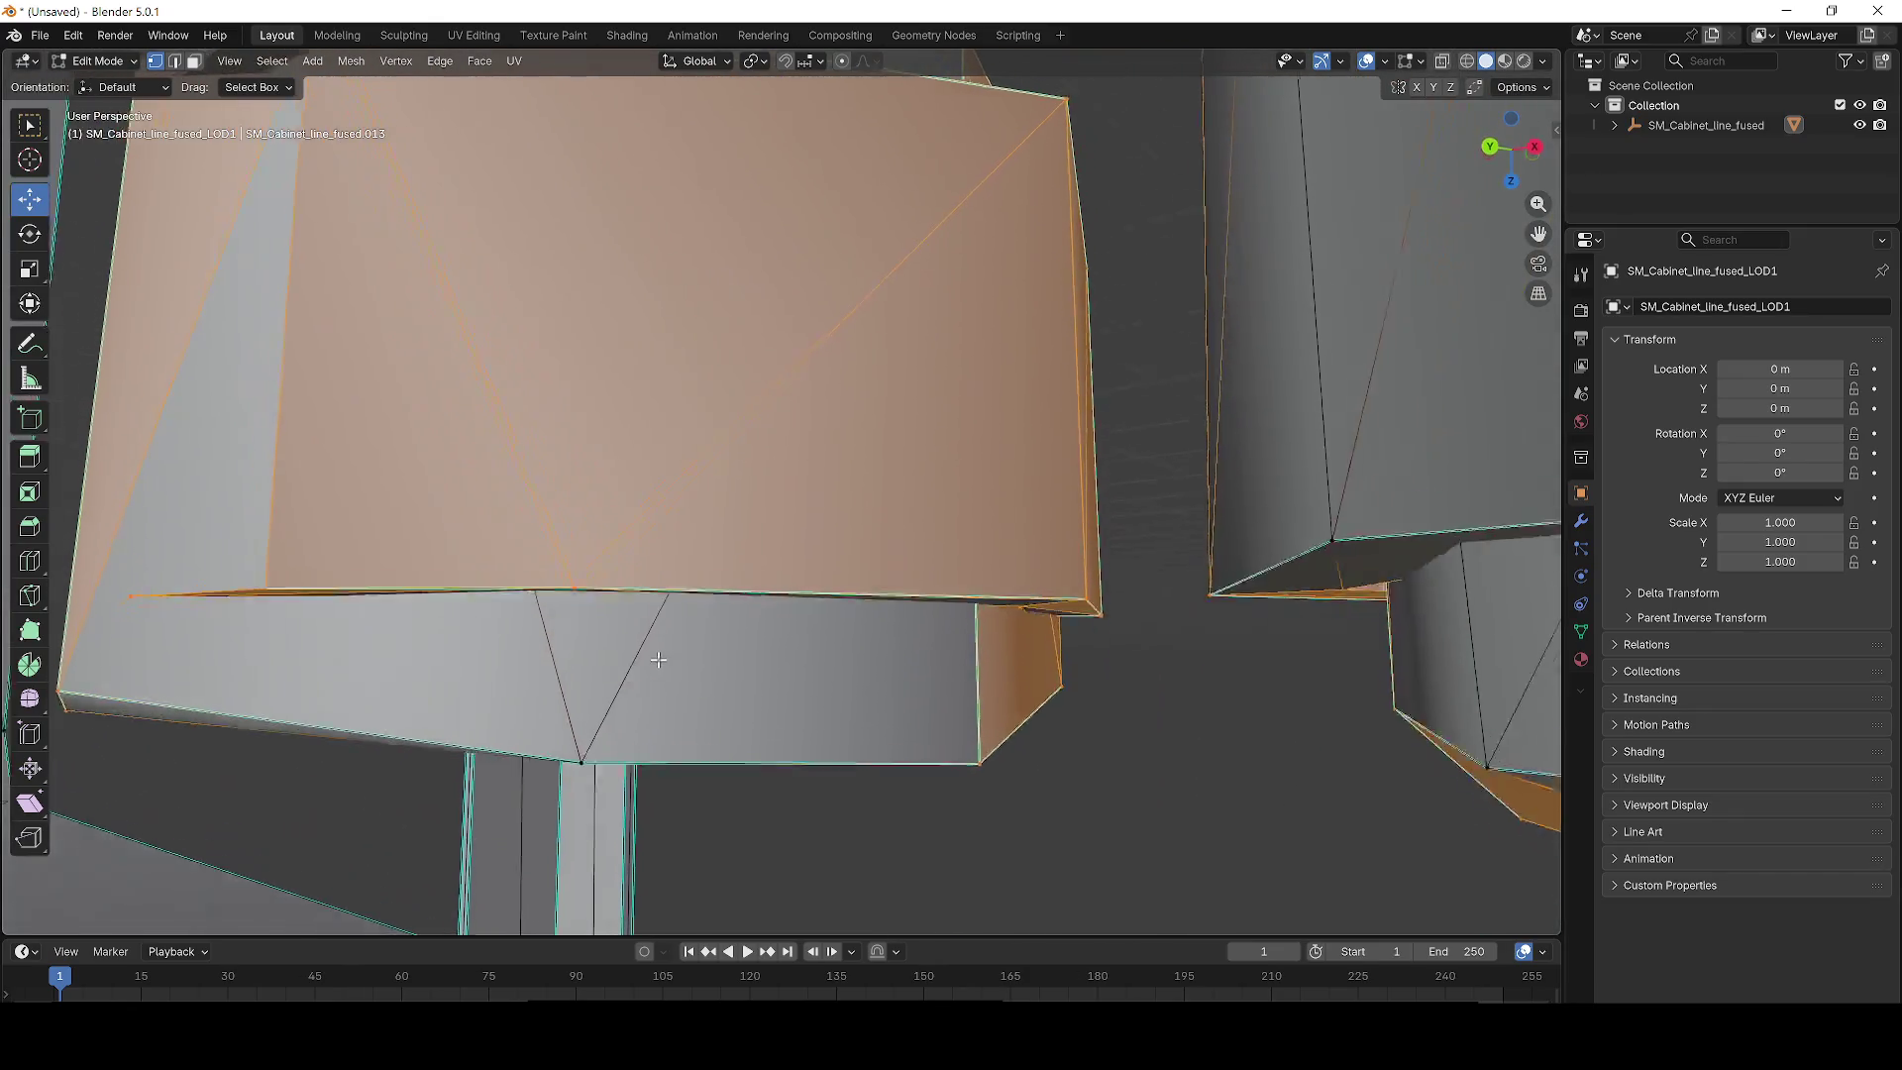
key(l)
mouse_move(554, 728)
mouse_down()
mouse_move(434, 721)
mouse_move(574, 714)
mouse_move(607, 755)
mouse_move(1032, 795)
mouse_move(1176, 752)
mouse_move(1133, 777)
mouse_move(1142, 752)
mouse_move(732, 482)
mouse_up()
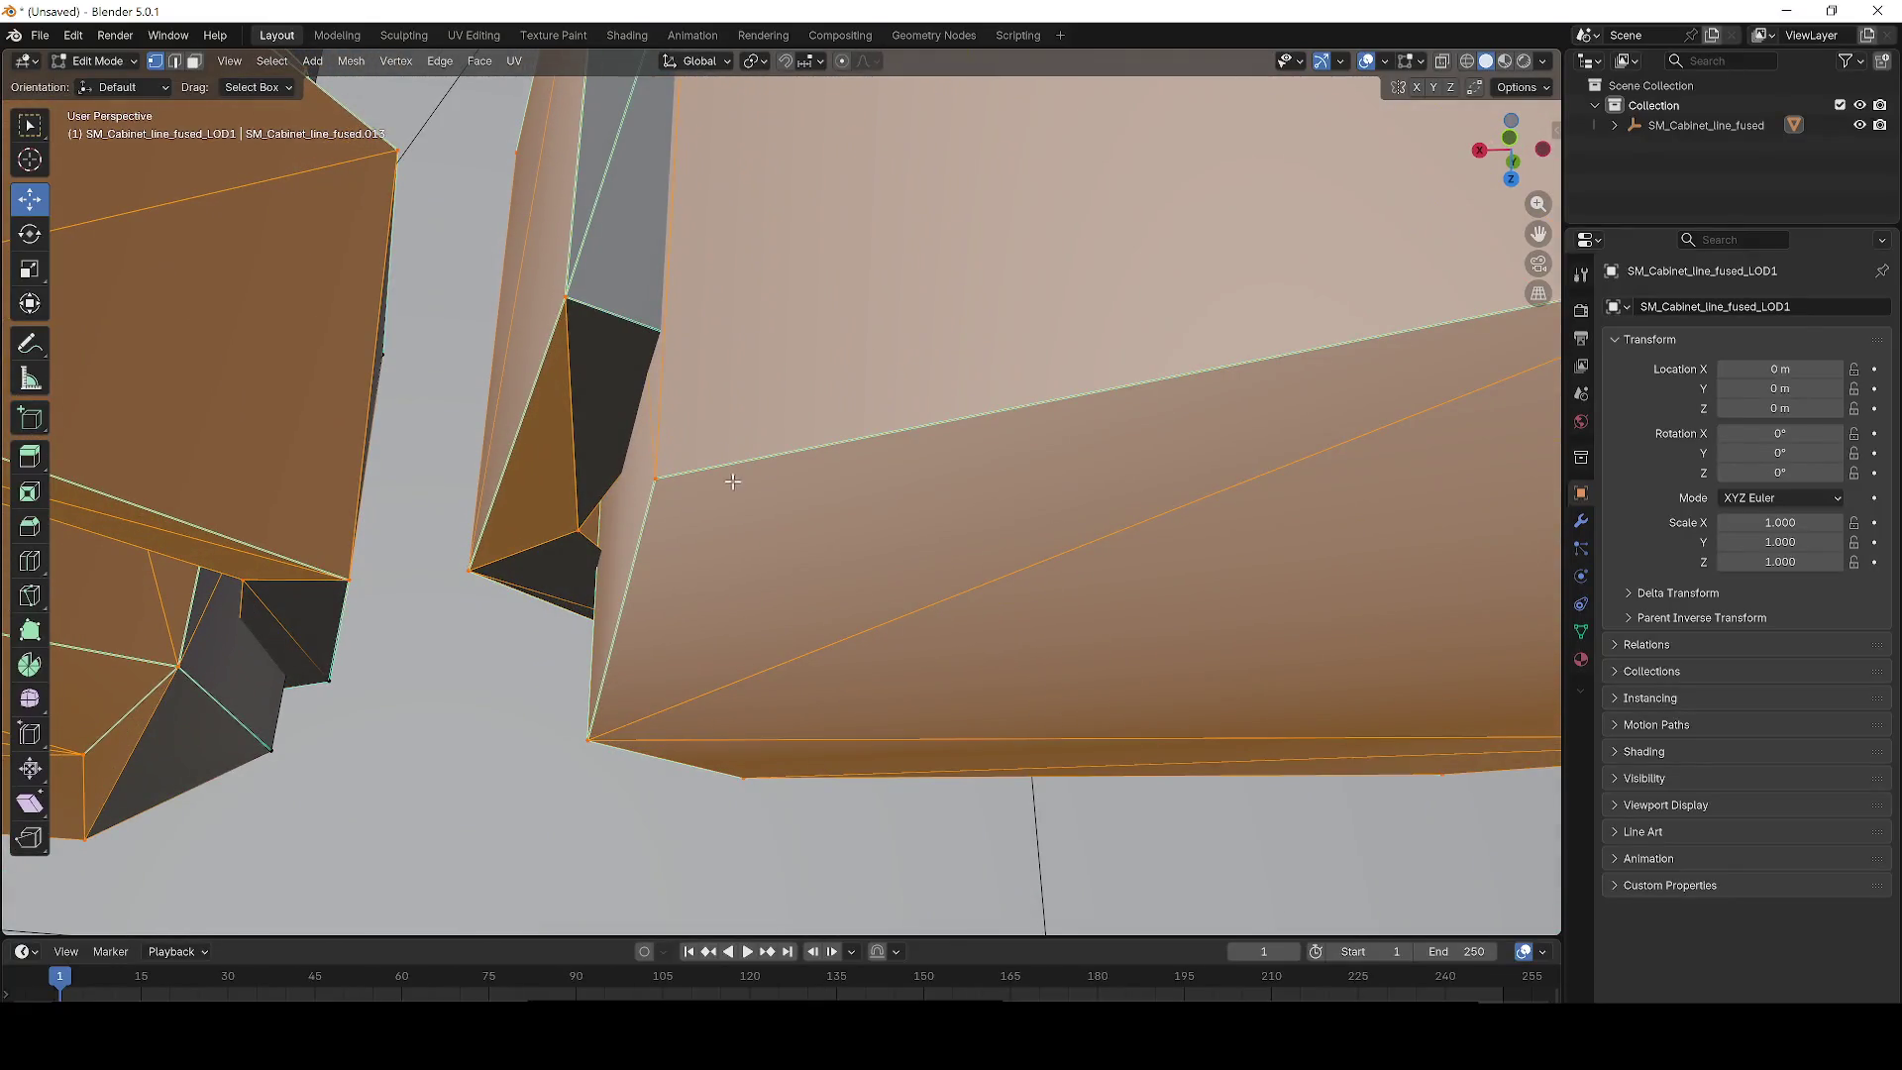
mouse_move(476, 457)
mouse_down()
mouse_move(502, 522)
mouse_move(370, 598)
mouse_move(448, 569)
mouse_up()
Select the boxed faces in that area and orbit to look up along the column.
drag(809, 845, 808, 846)
scroll(887, 730, up, 5)
mouse_move(887, 730)
mouse_down()
mouse_move(968, 692)
mouse_move(810, 799)
mouse_up()
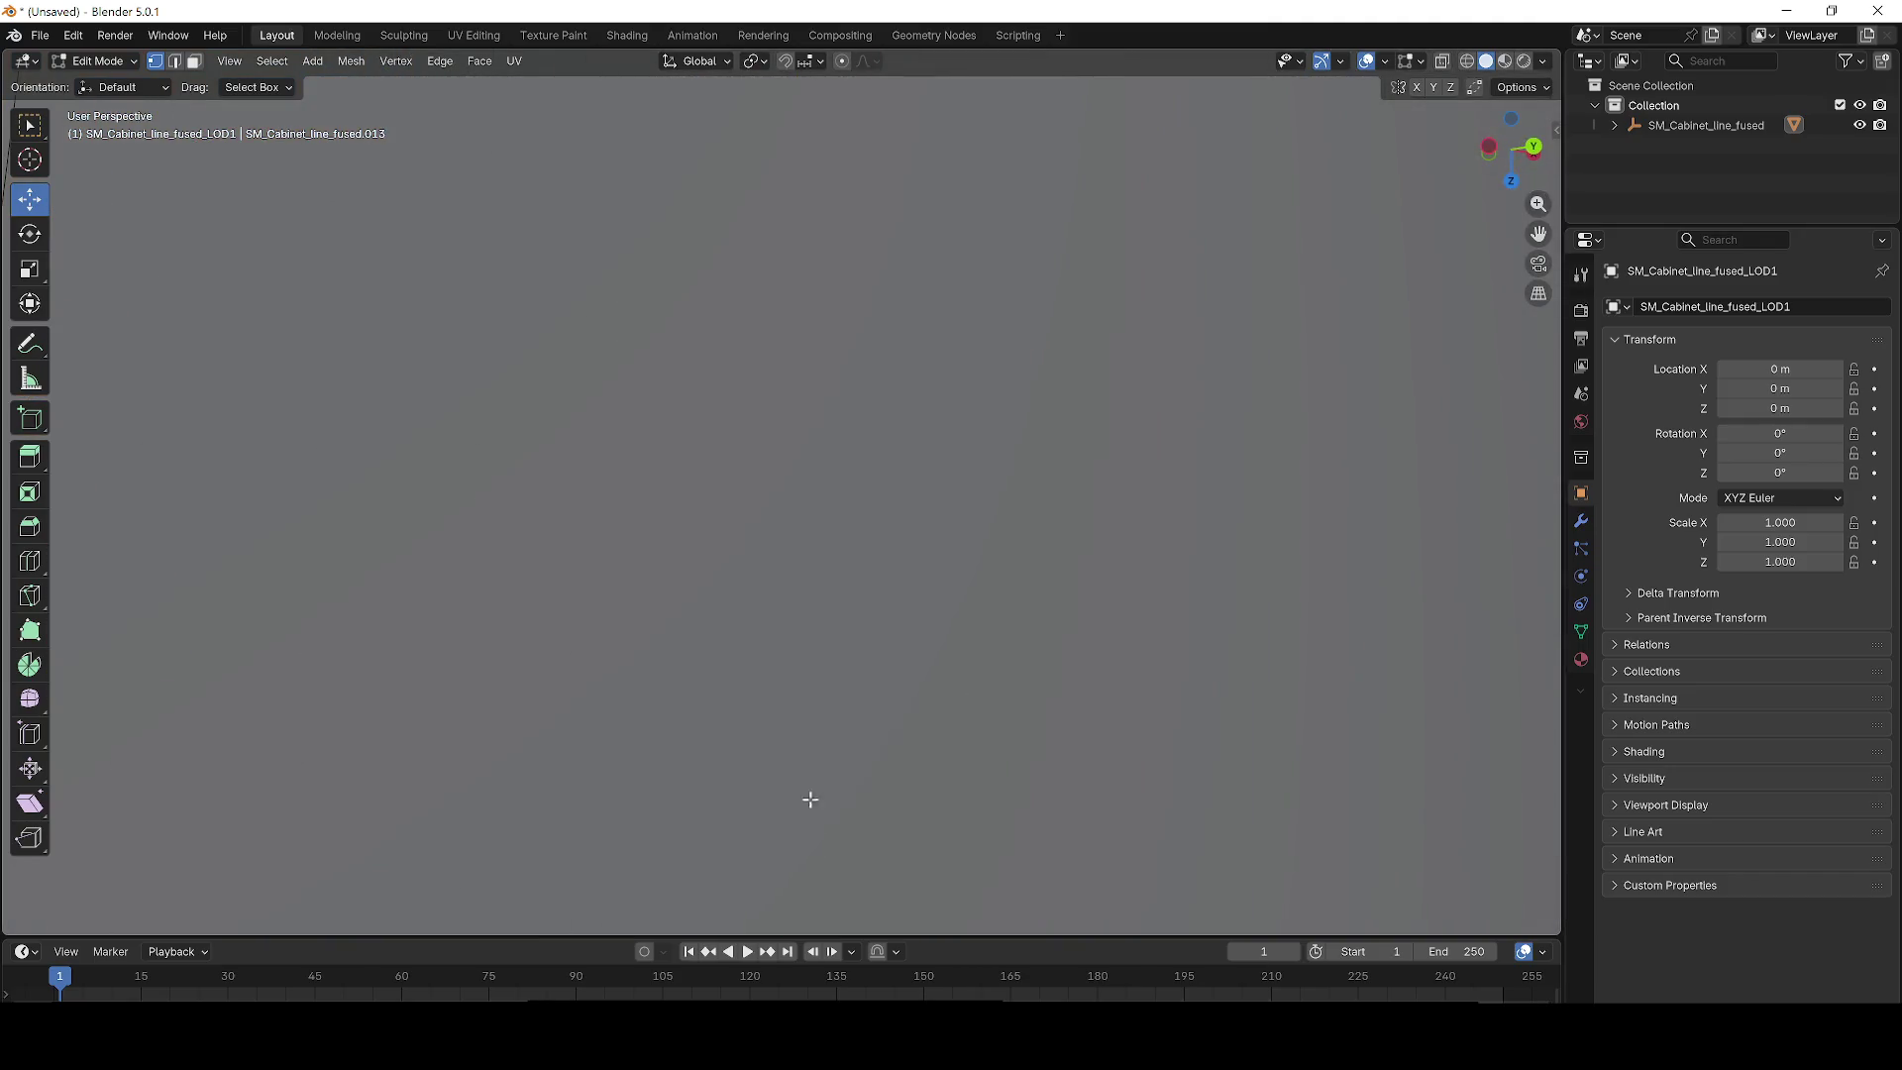
scroll(803, 778, down, 4)
scroll(907, 655, up, 5)
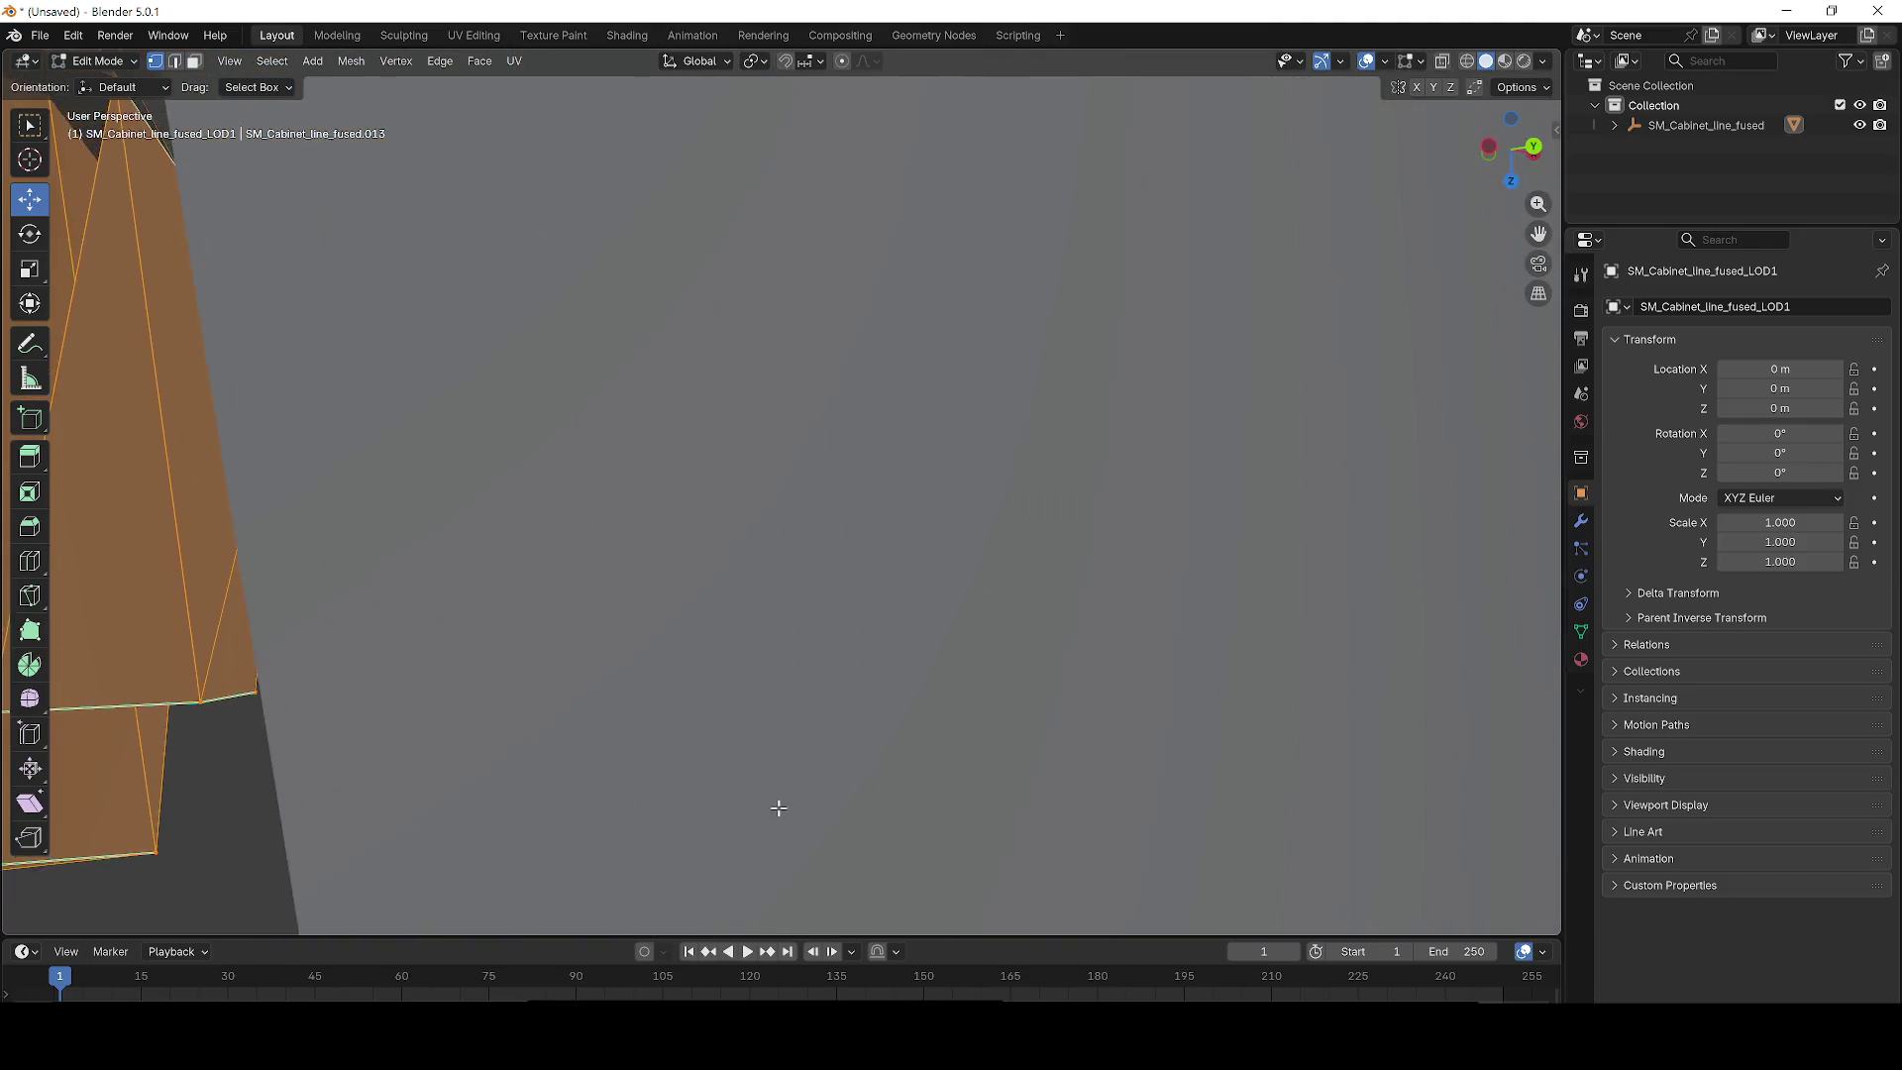
scroll(776, 807, down, 4)
drag(777, 806, 814, 86)
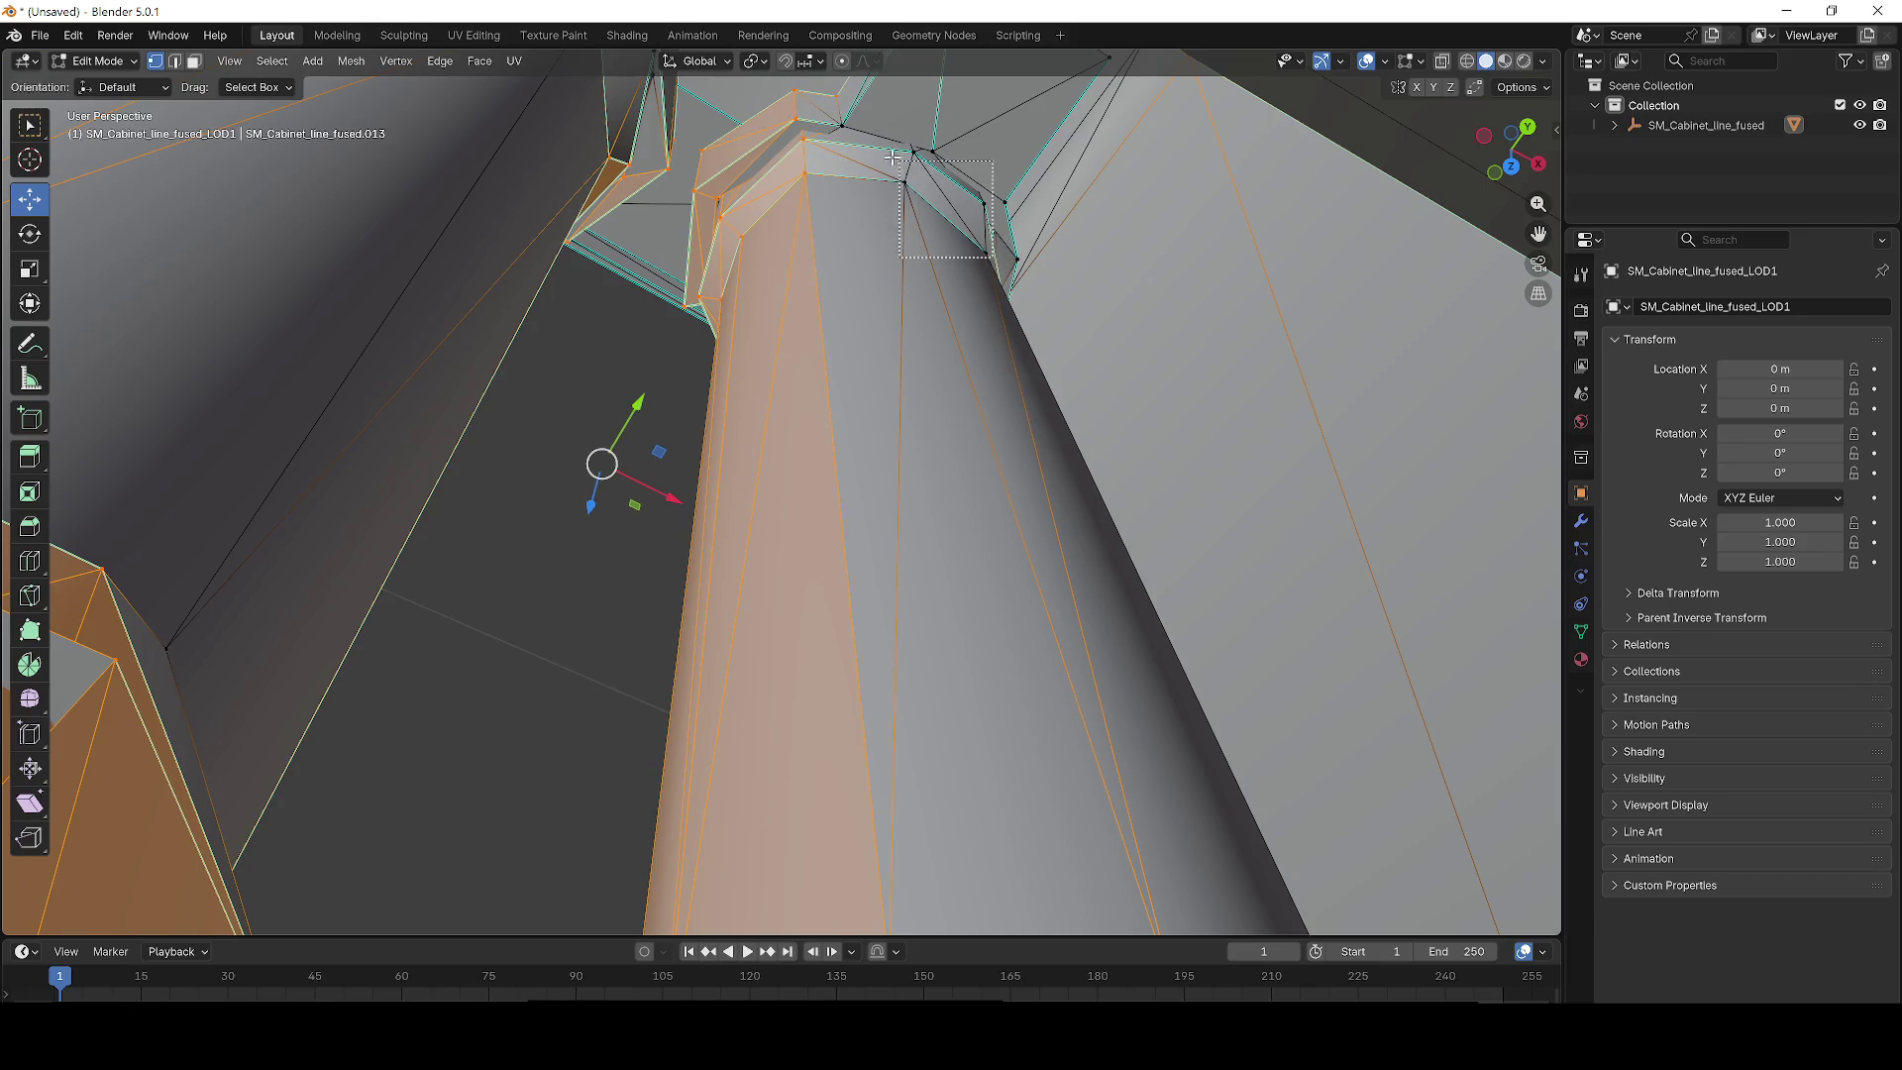
Add the adjacent column faces and more column geometry to the selection.
drag(894, 156, 882, 174)
drag(1002, 378, 562, 516)
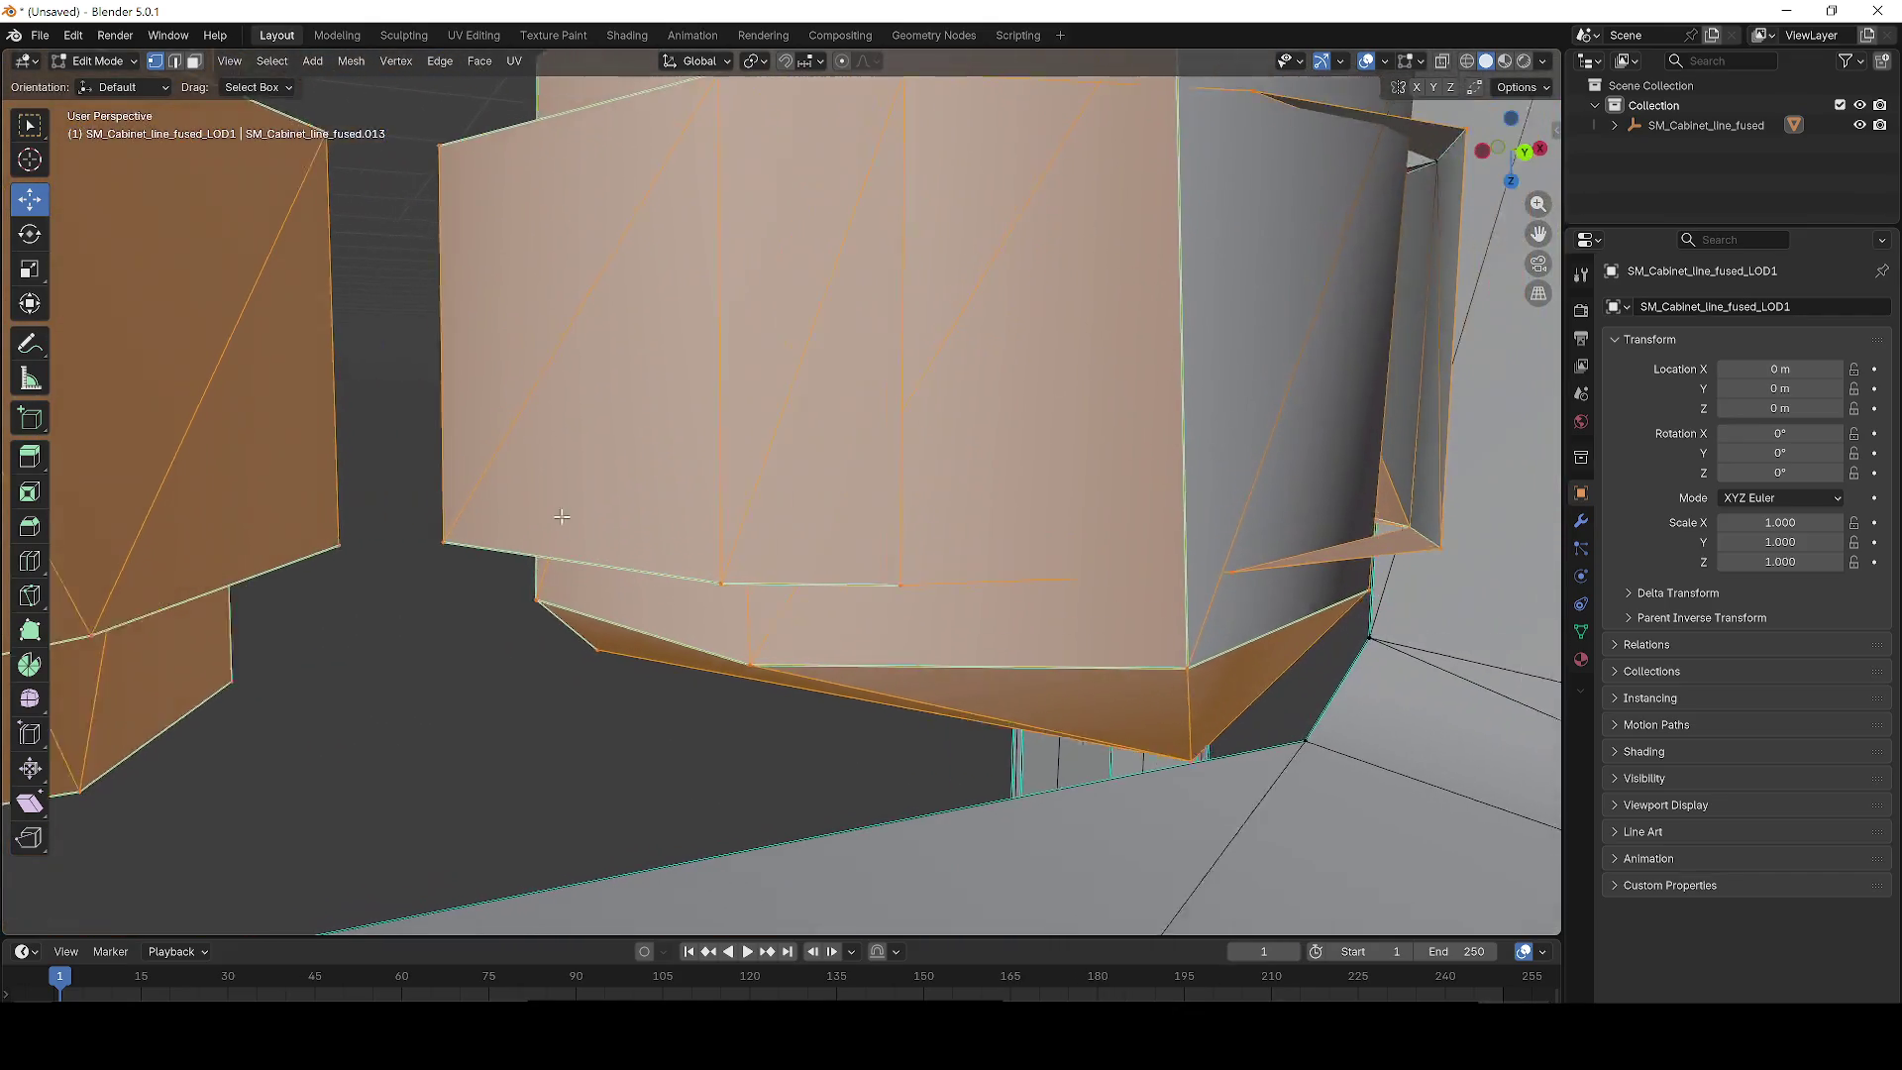
scroll(555, 476, up, 5)
drag(872, 429, 522, 458)
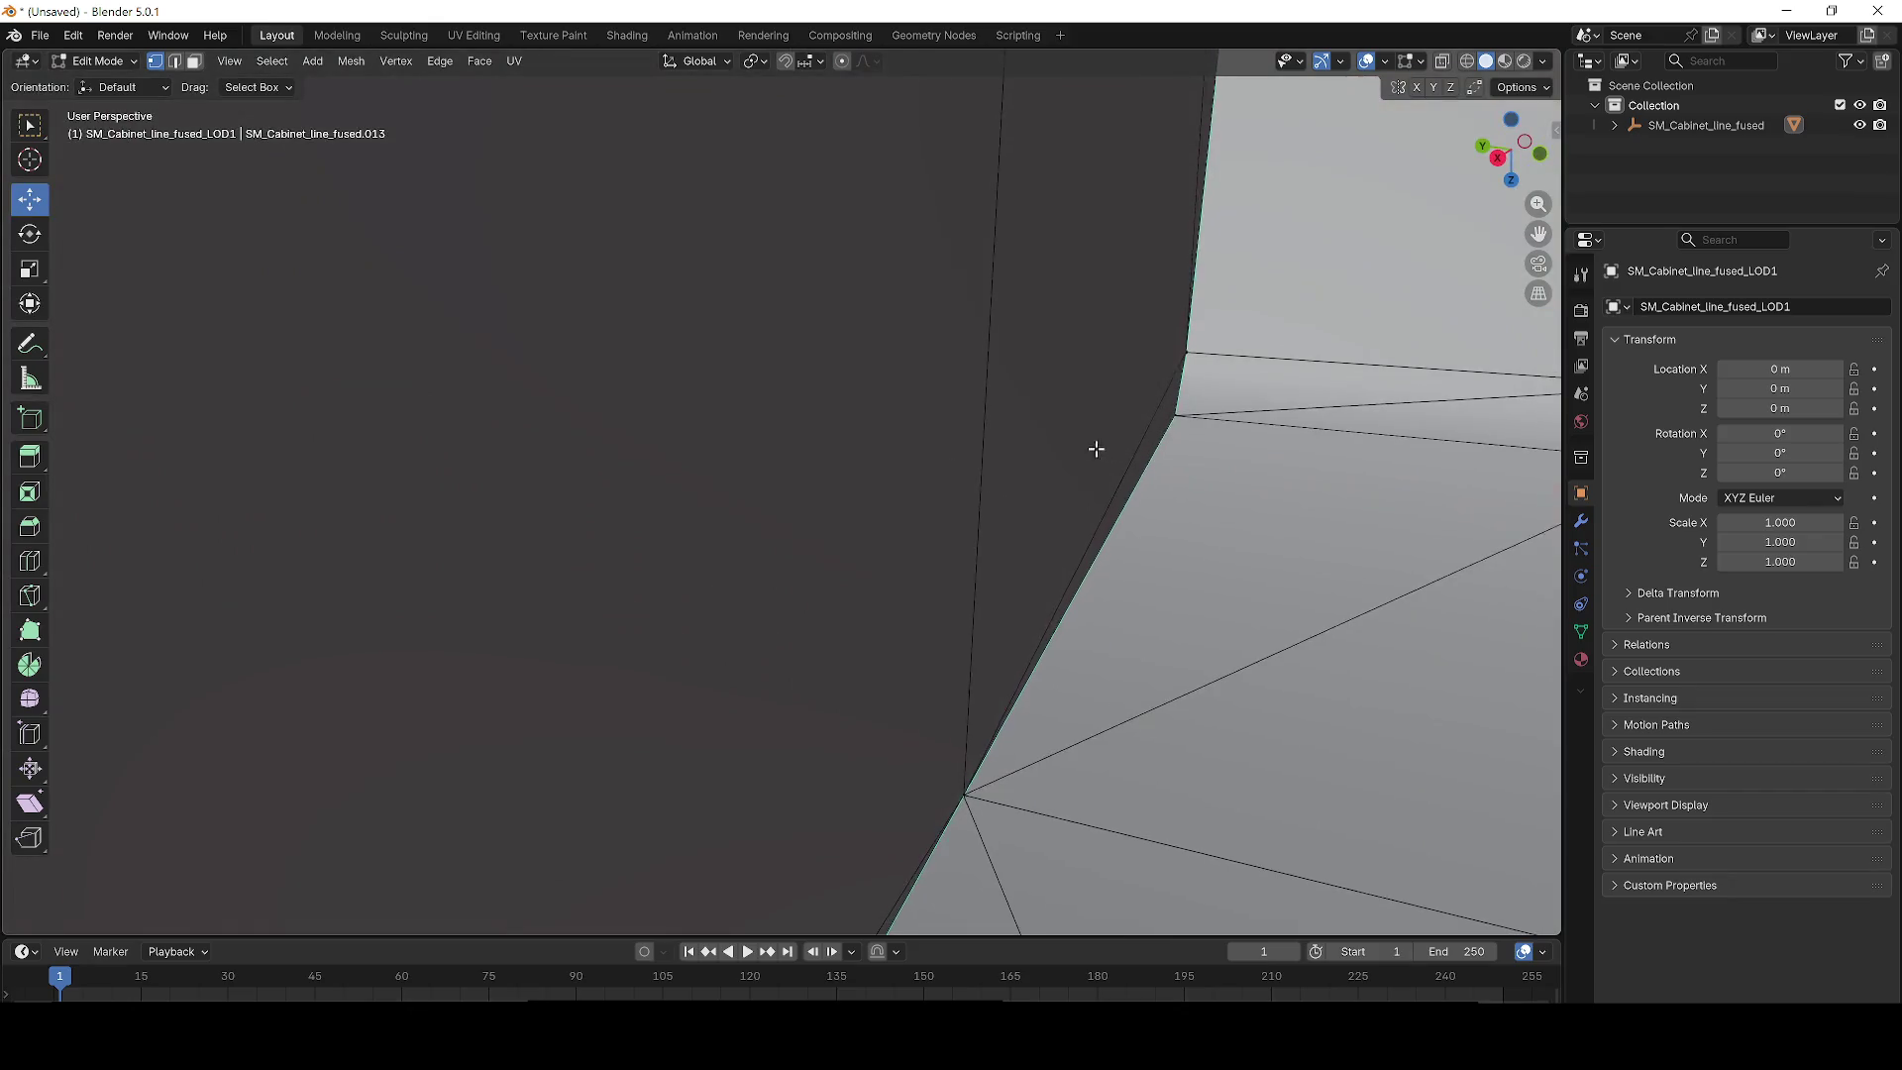
scroll(1095, 449, down, 6)
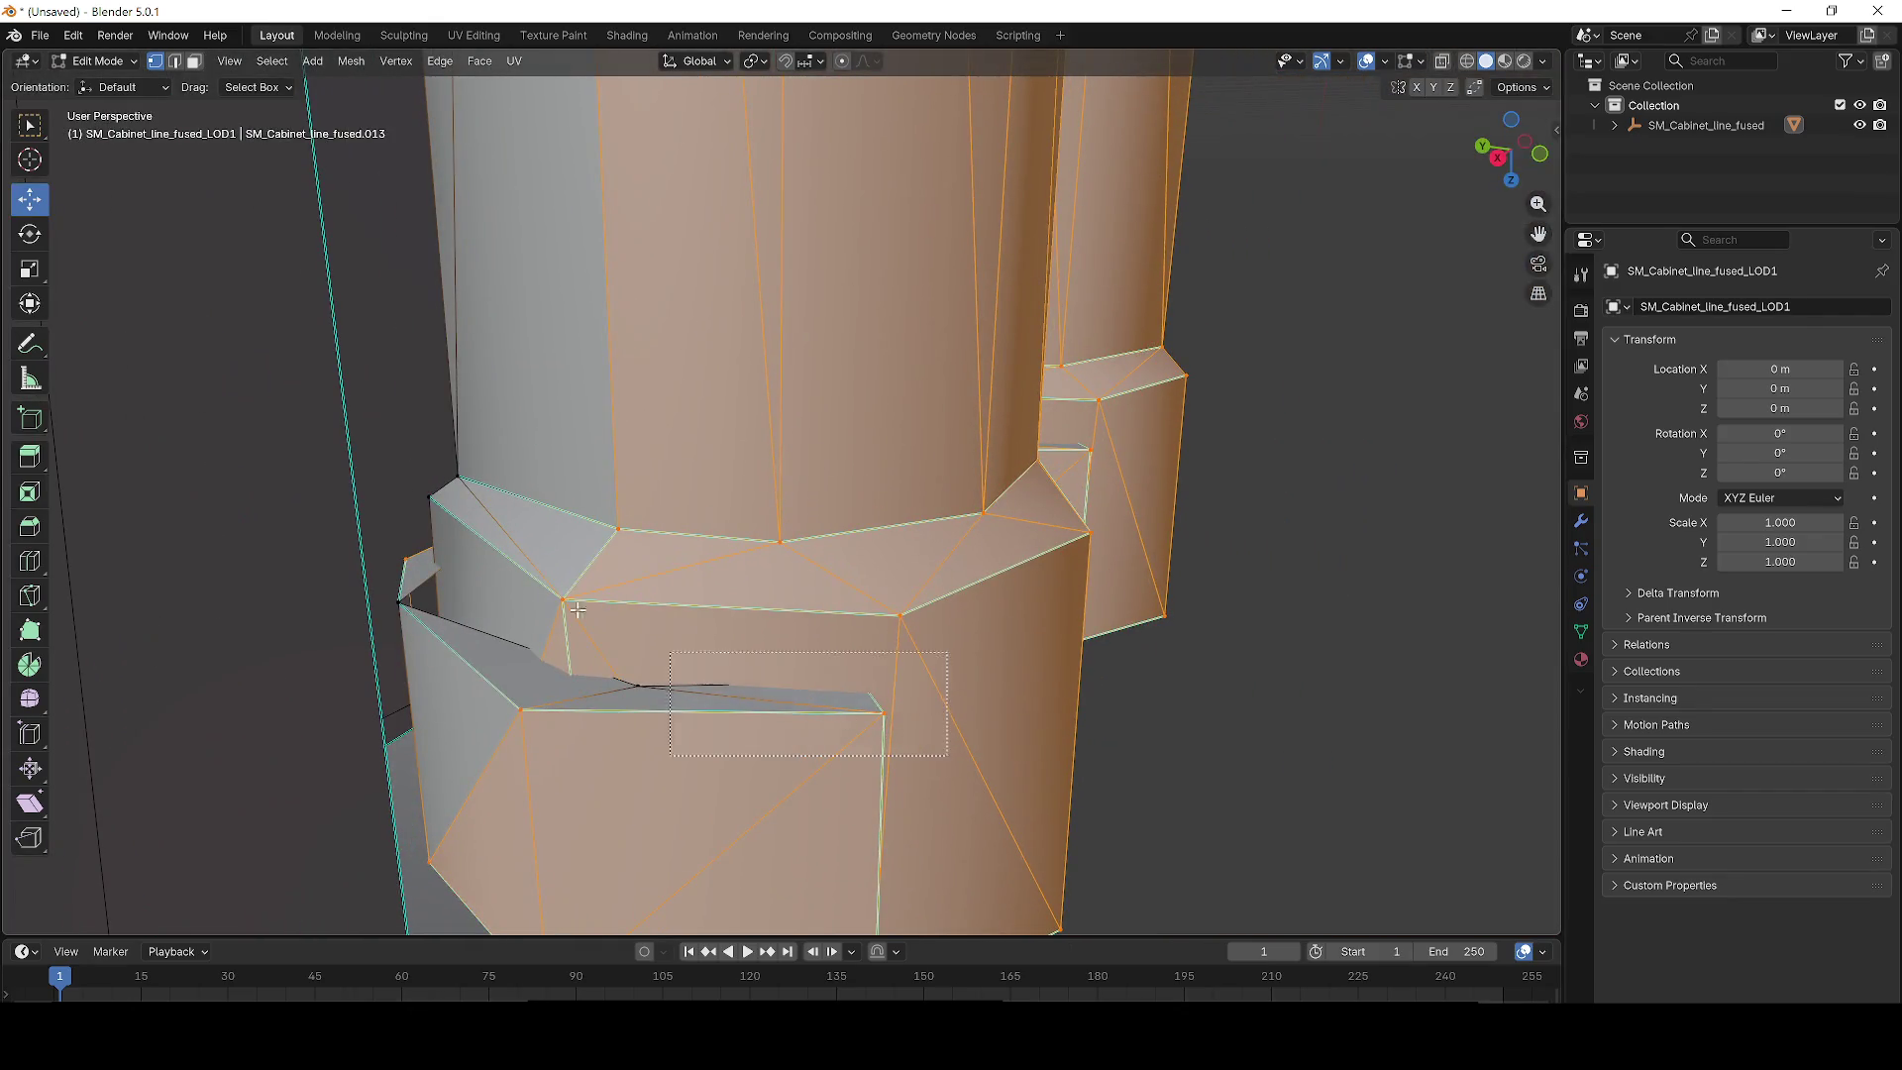
scroll(634, 337, up, 7)
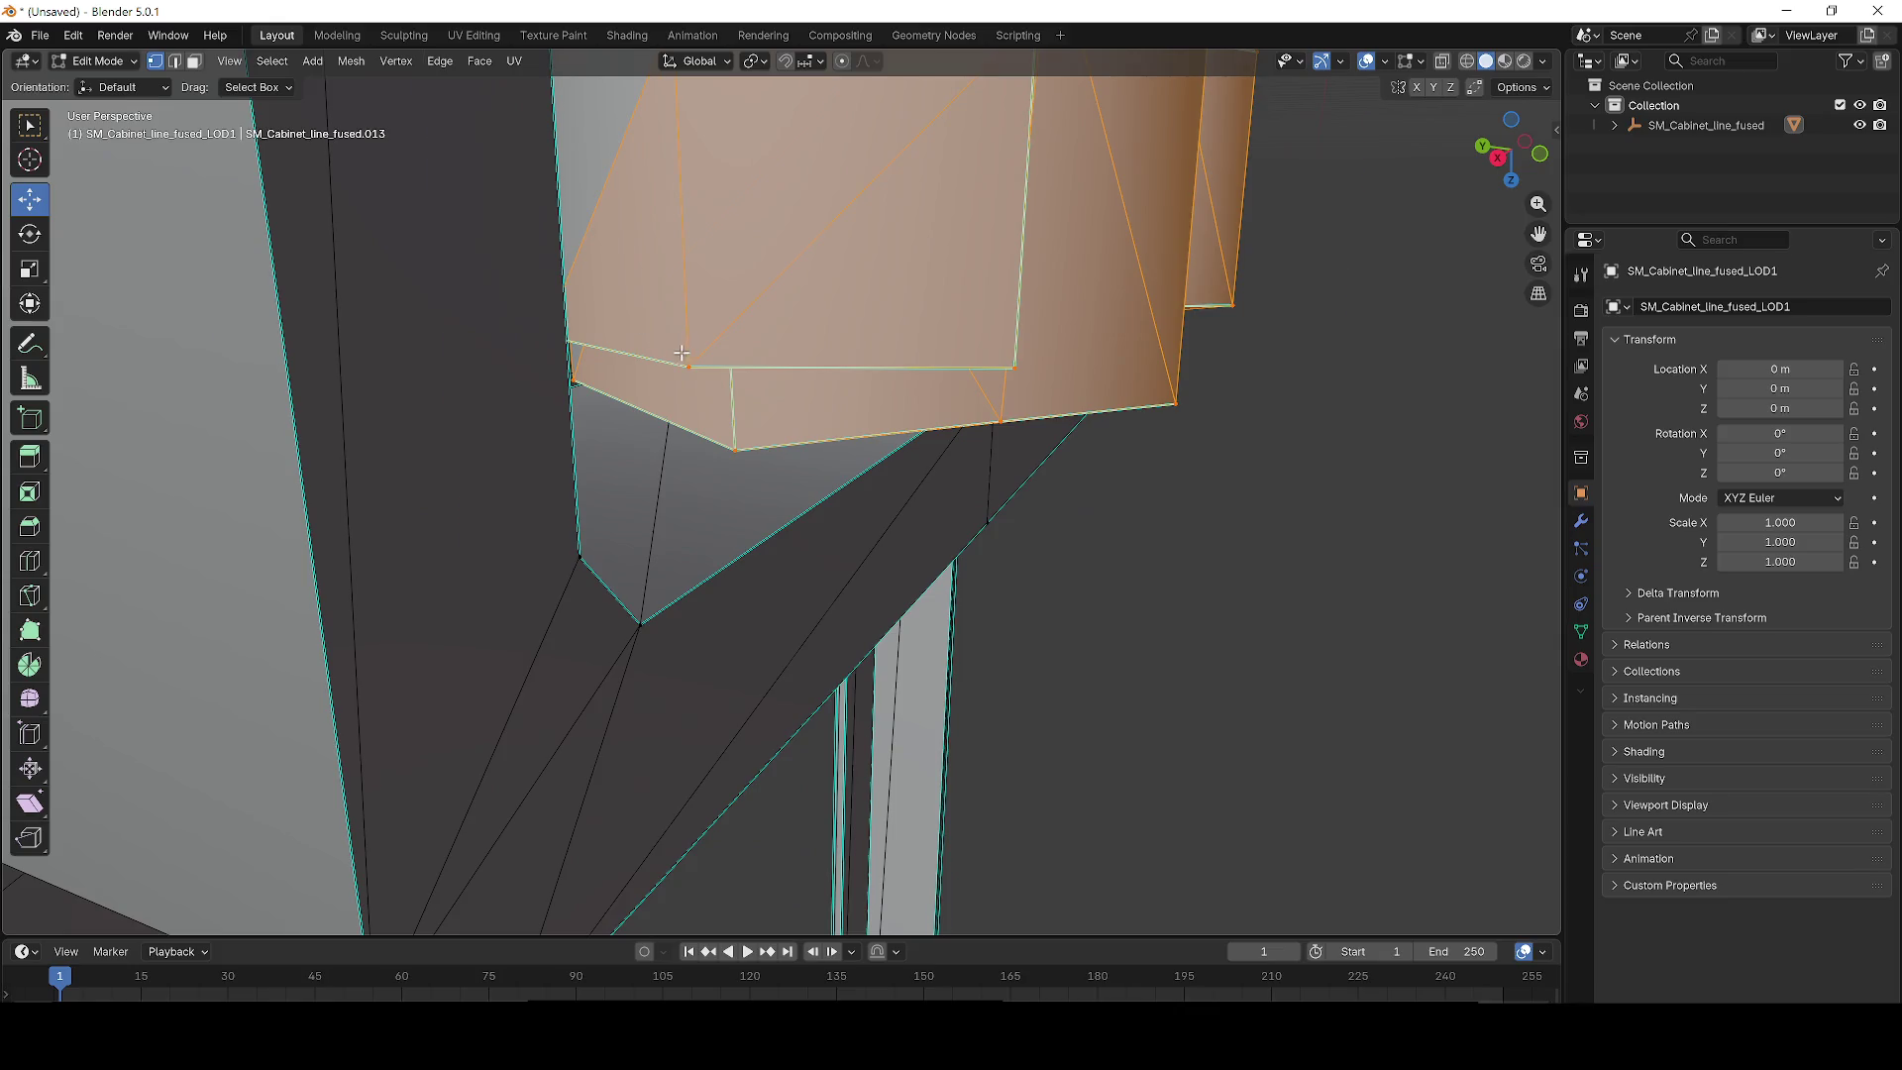
scroll(849, 330, up, 8)
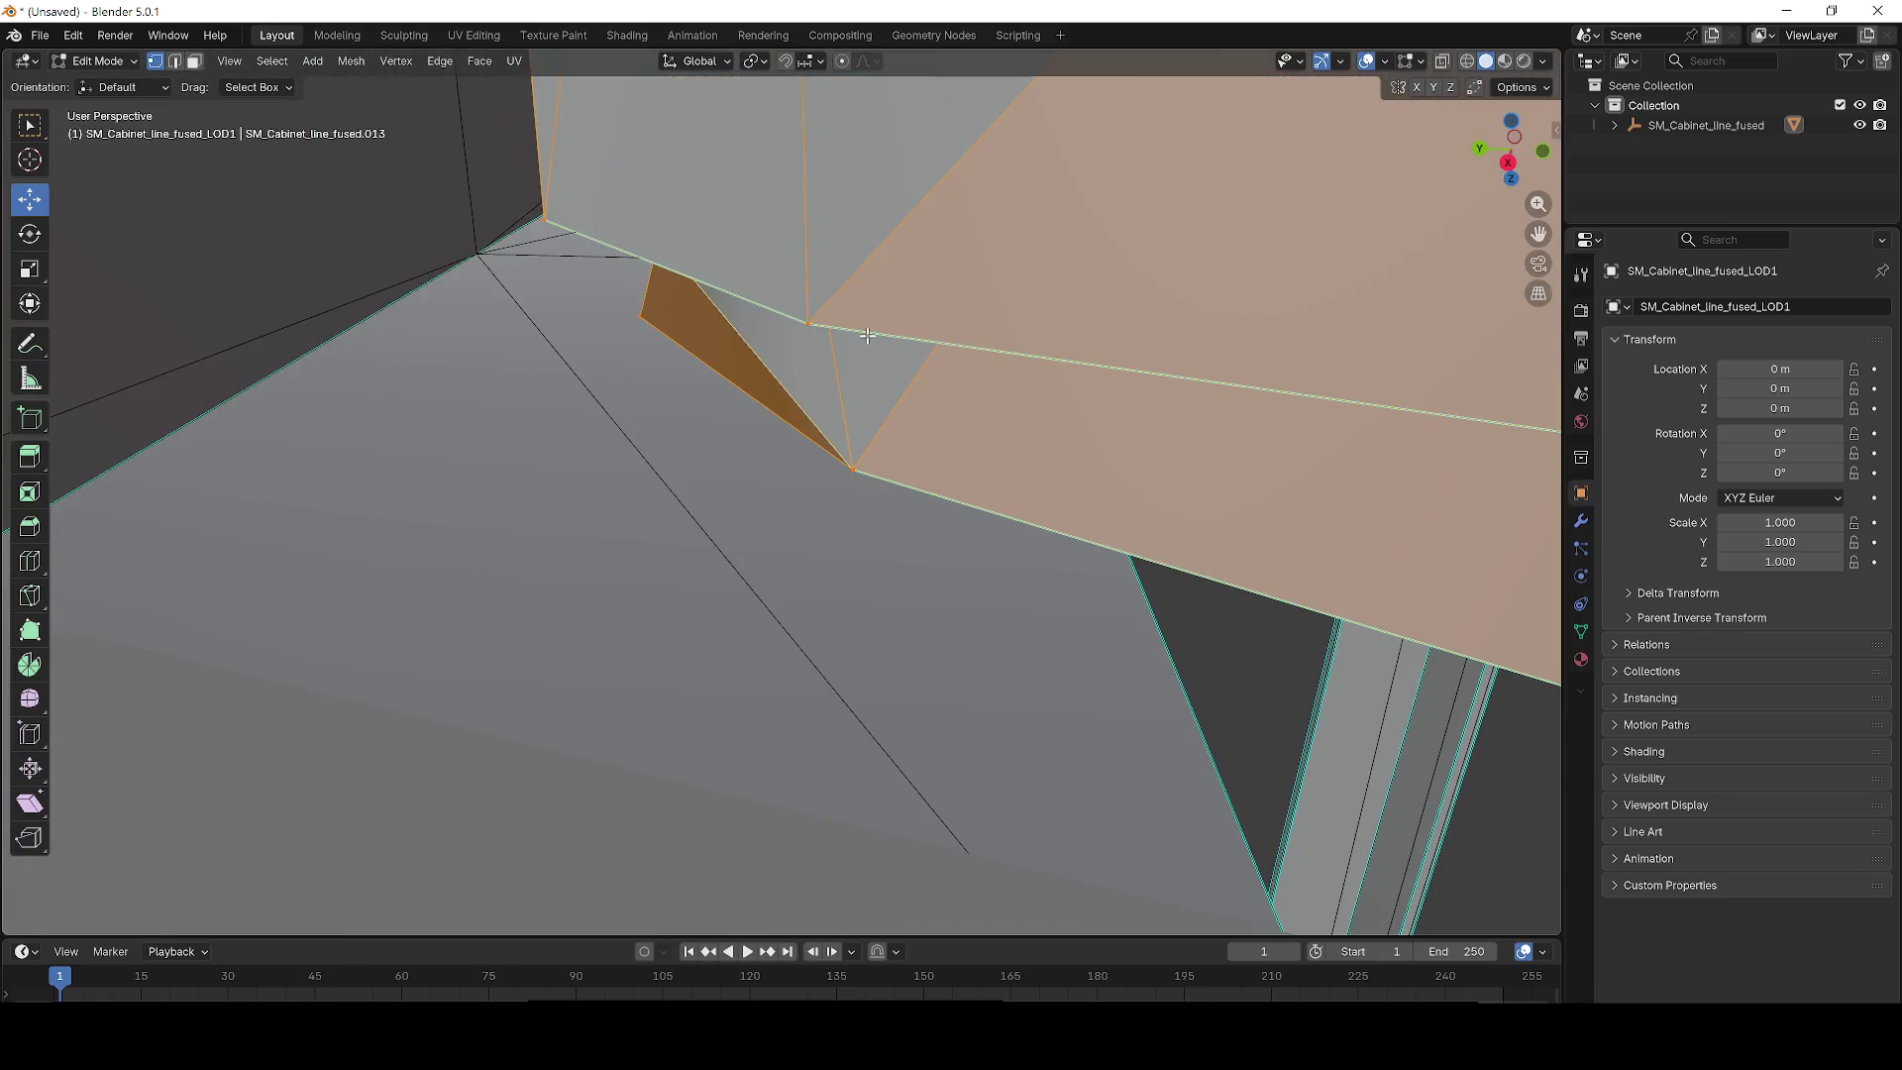
scroll(843, 501, up, 4)
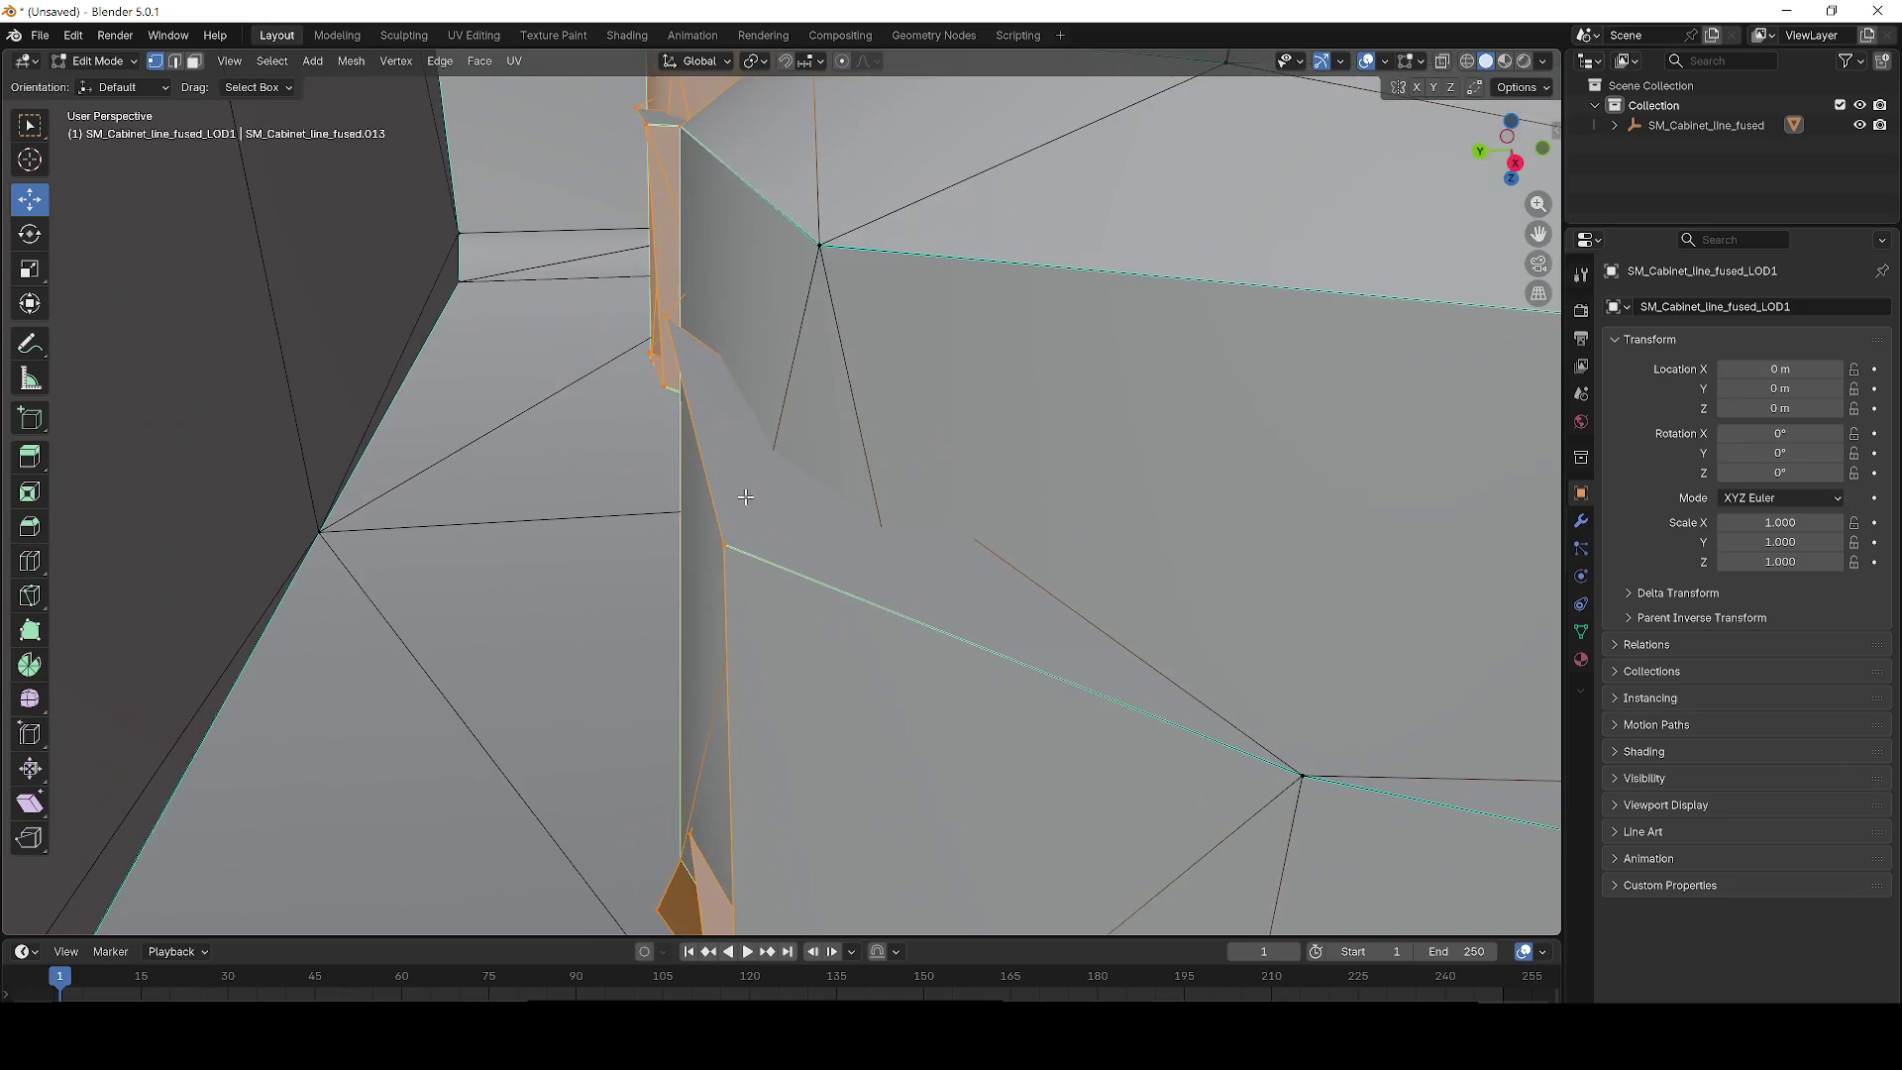
drag(771, 255, 771, 256)
Add the ledge corner vertex to complete the column selection.
scroll(733, 317, up, 6)
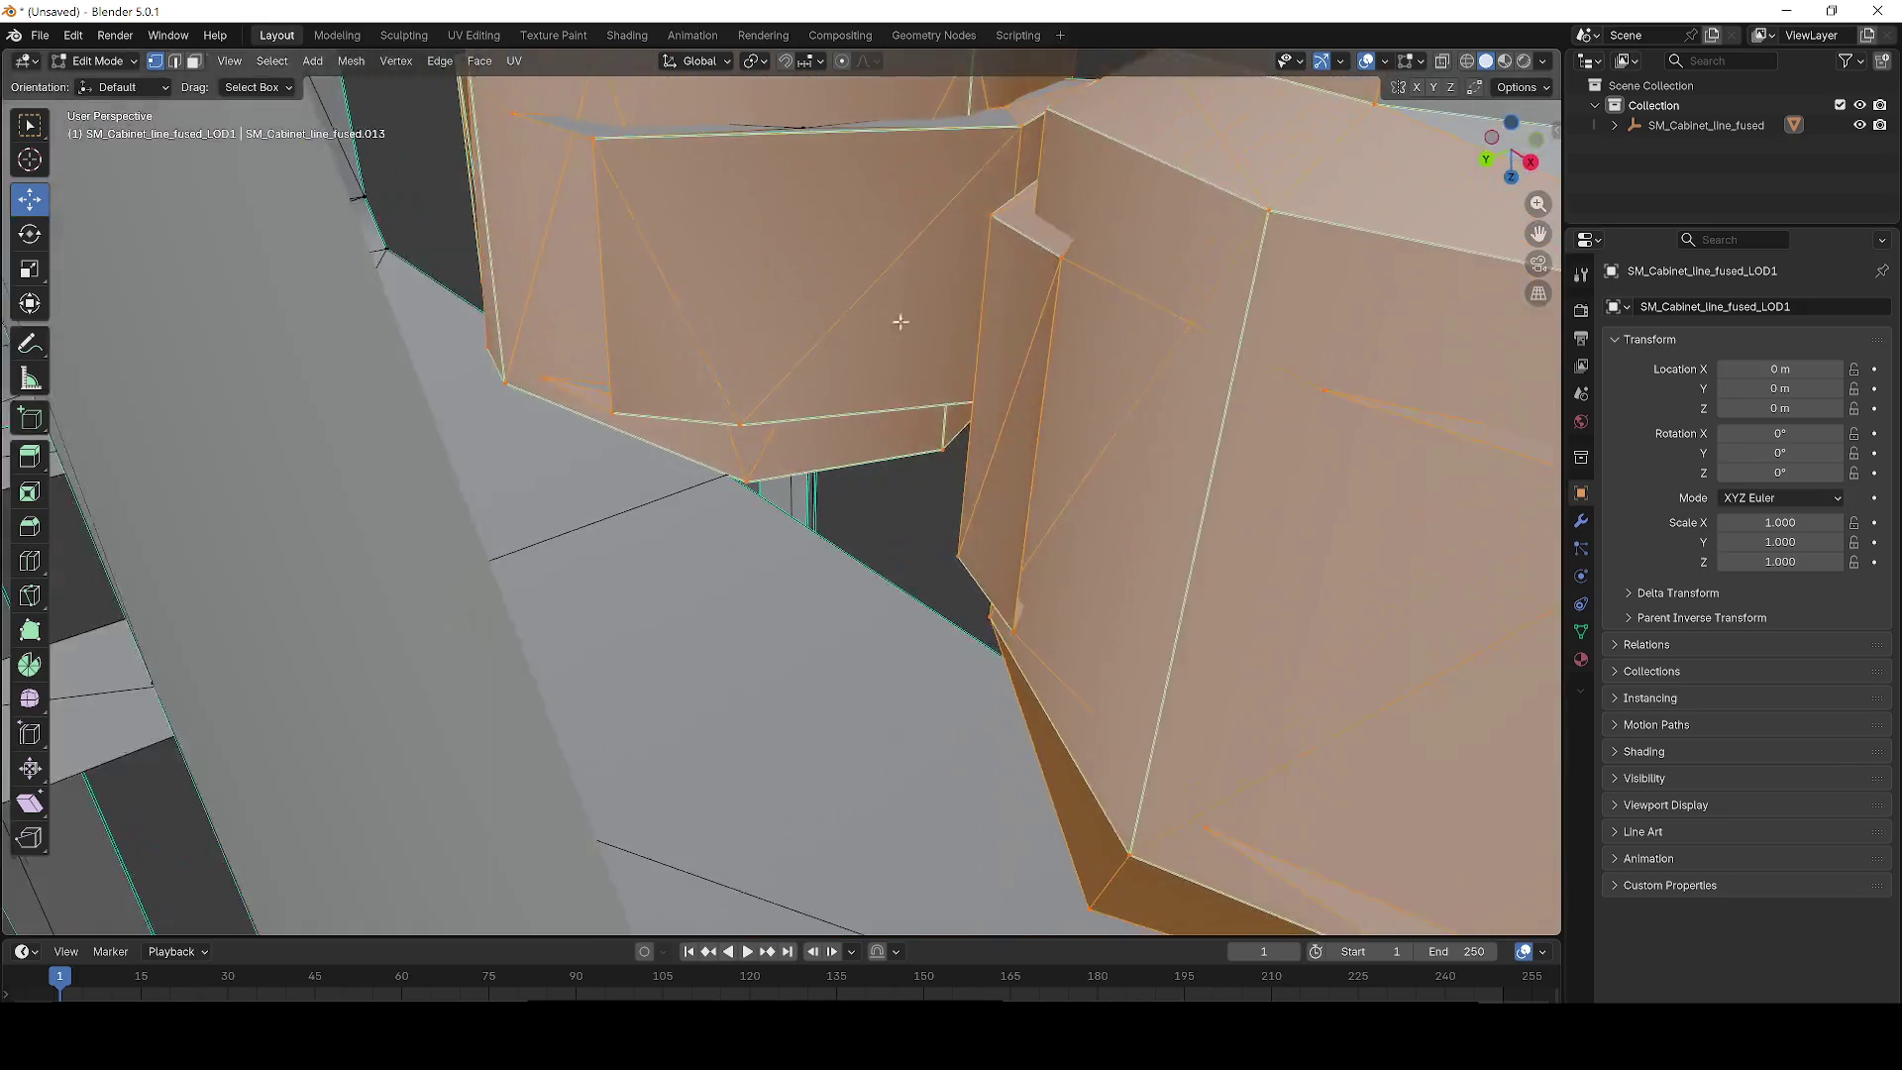
drag(733, 340, 887, 325)
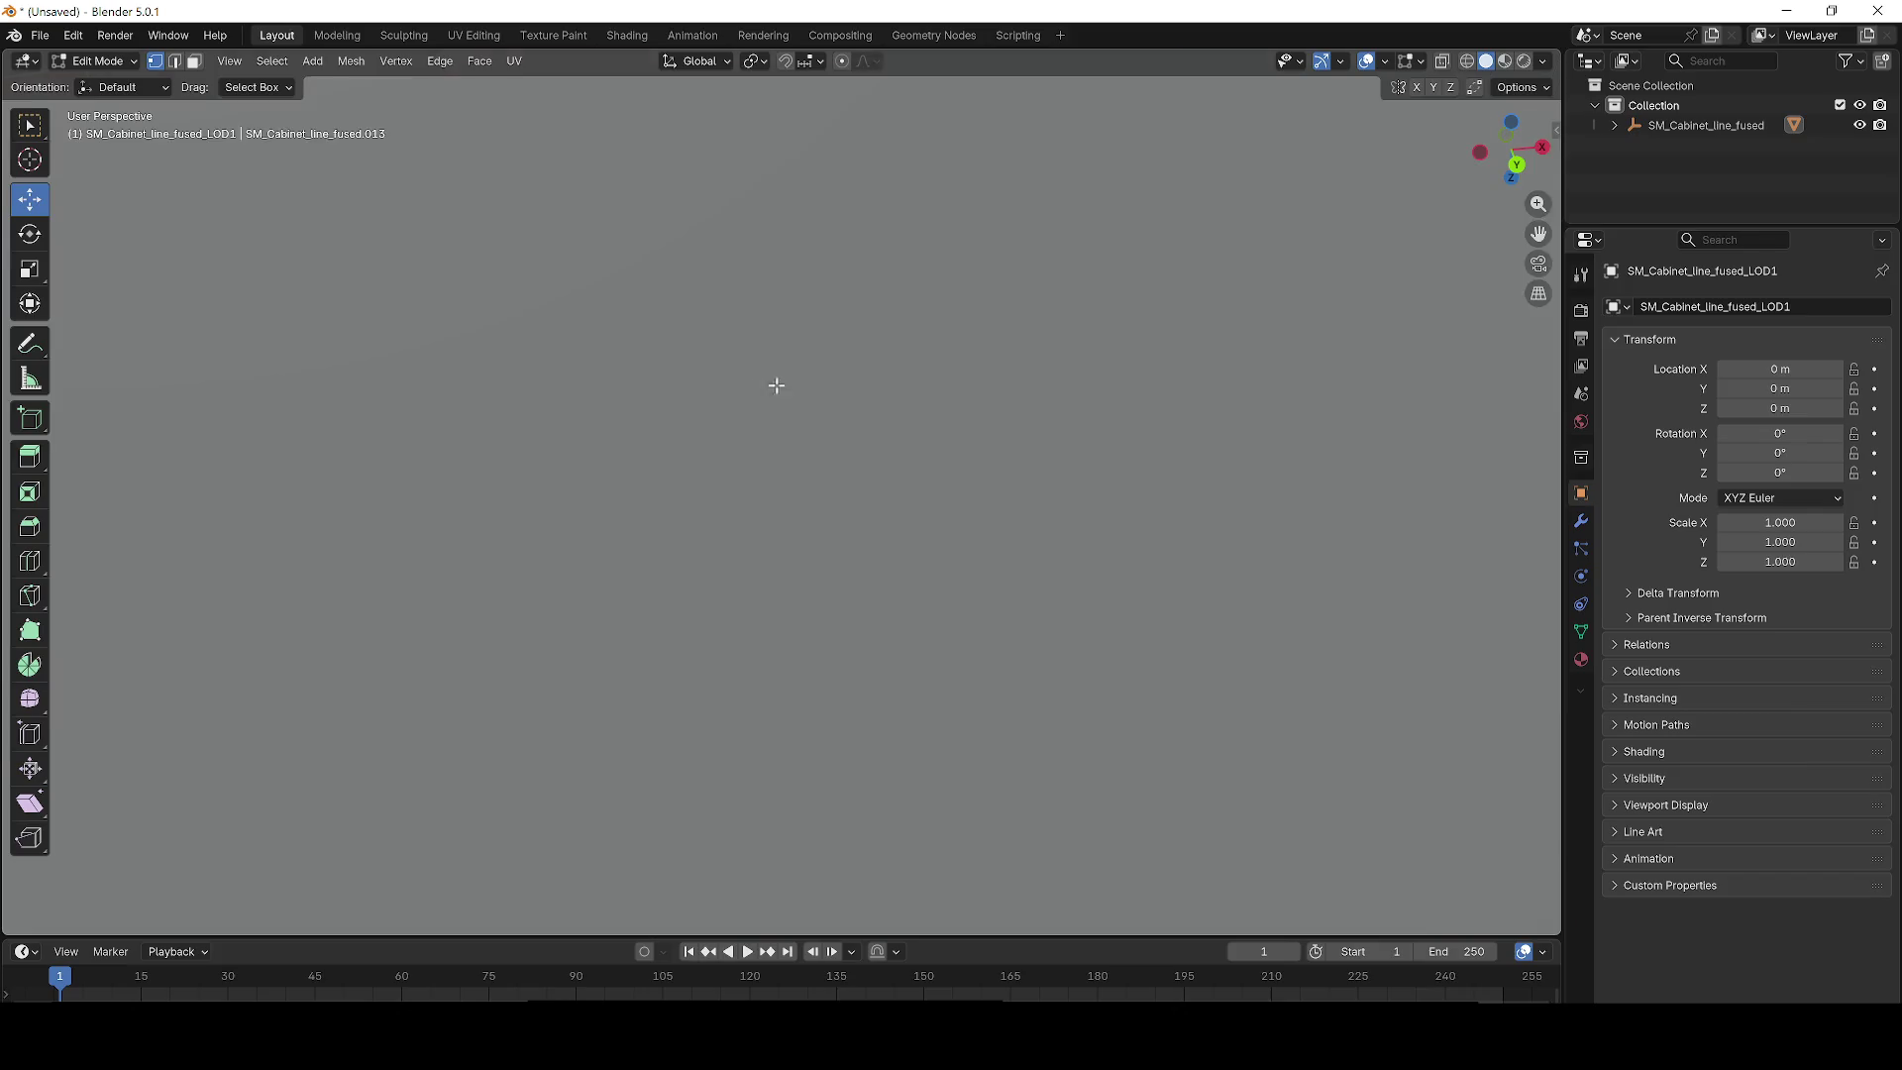
scroll(777, 385, down, 5)
scroll(782, 401, up, 4)
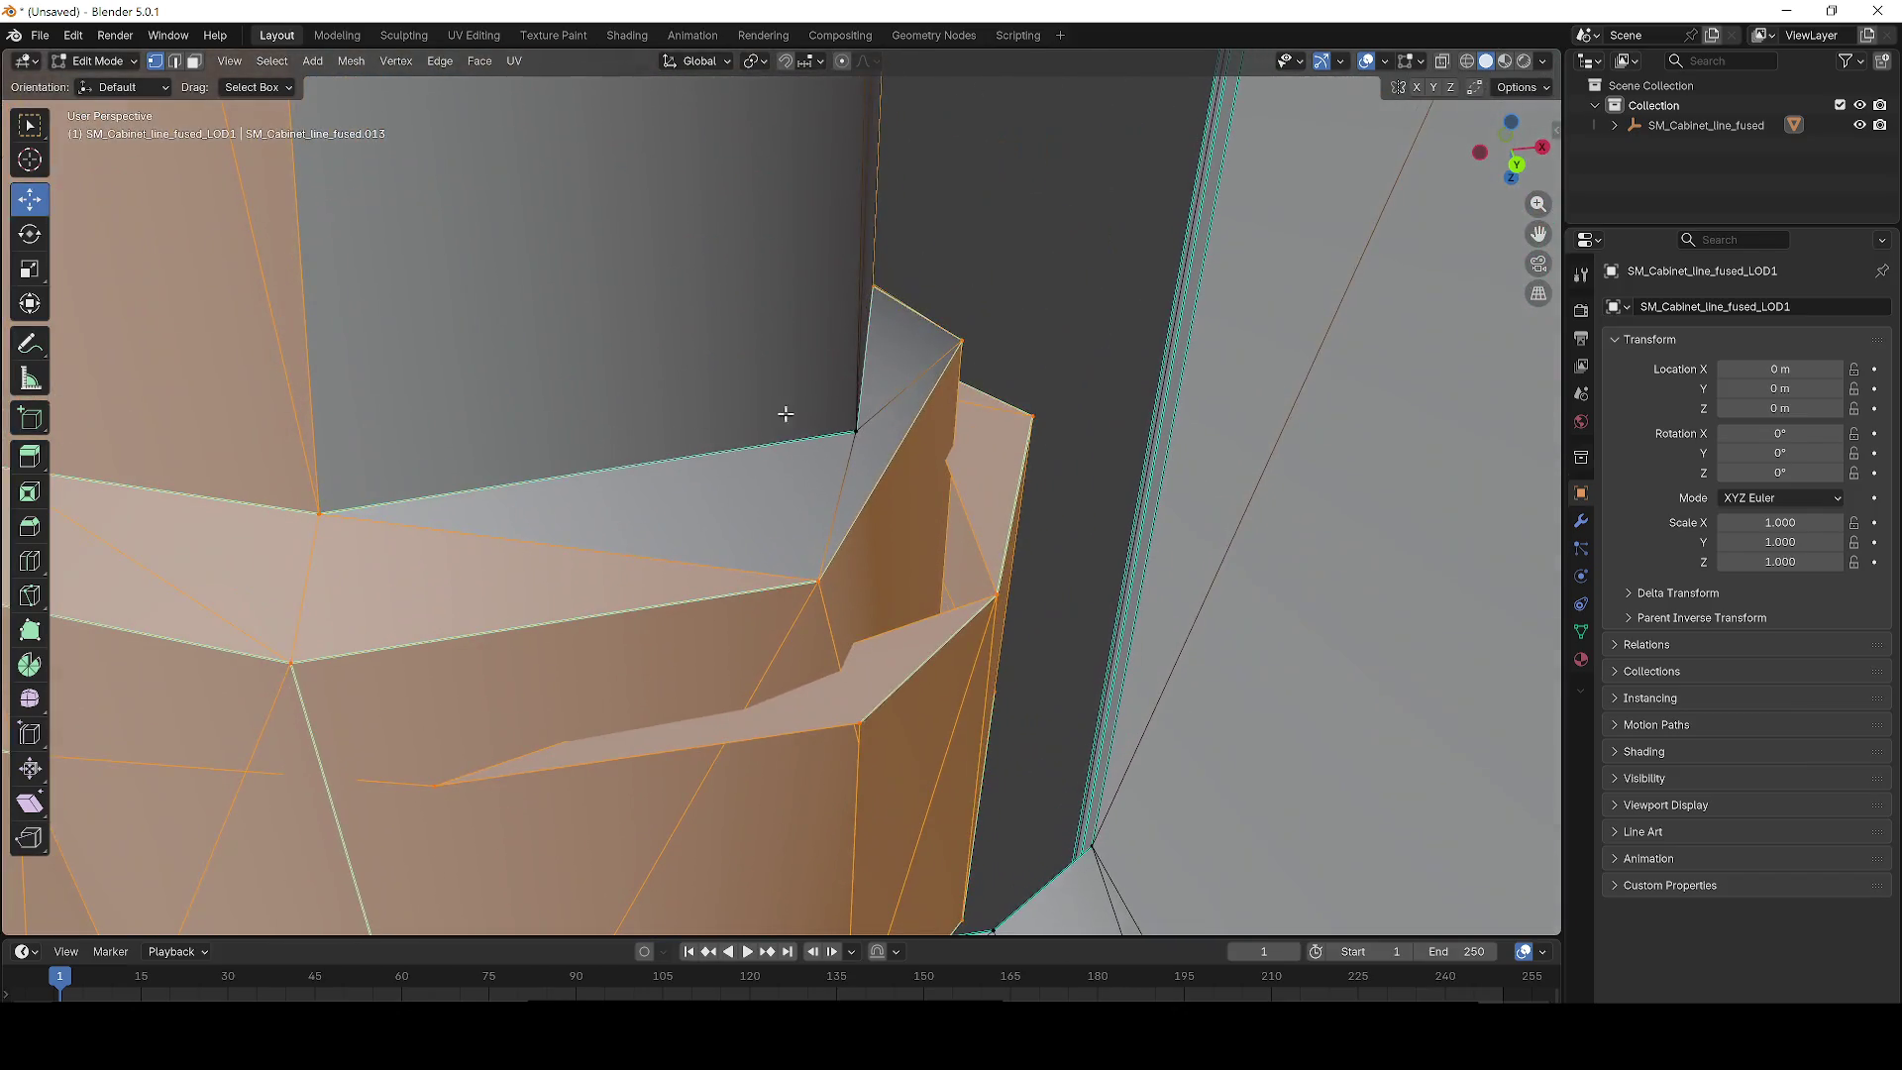
shift+click(810, 395)
scroll(810, 374, down, 3)
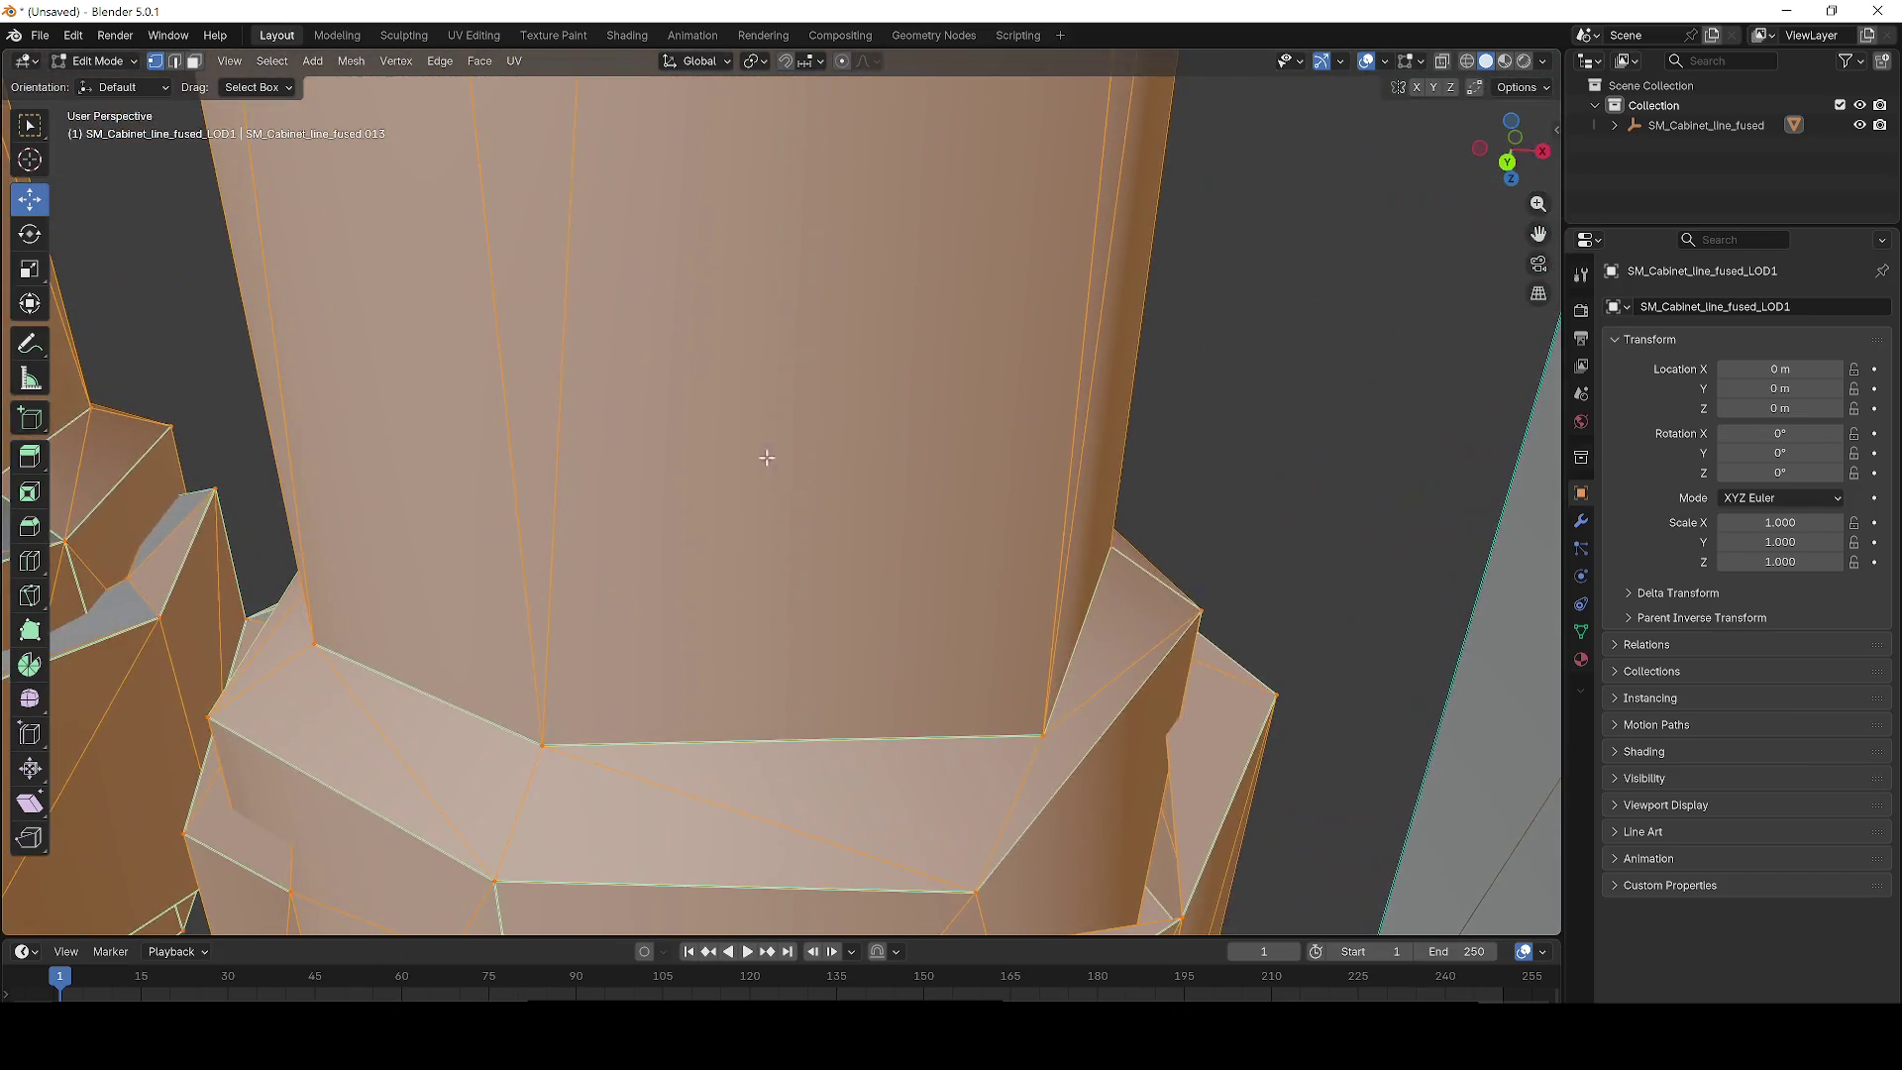
scroll(765, 455, up, 5)
scroll(818, 420, down, 4)
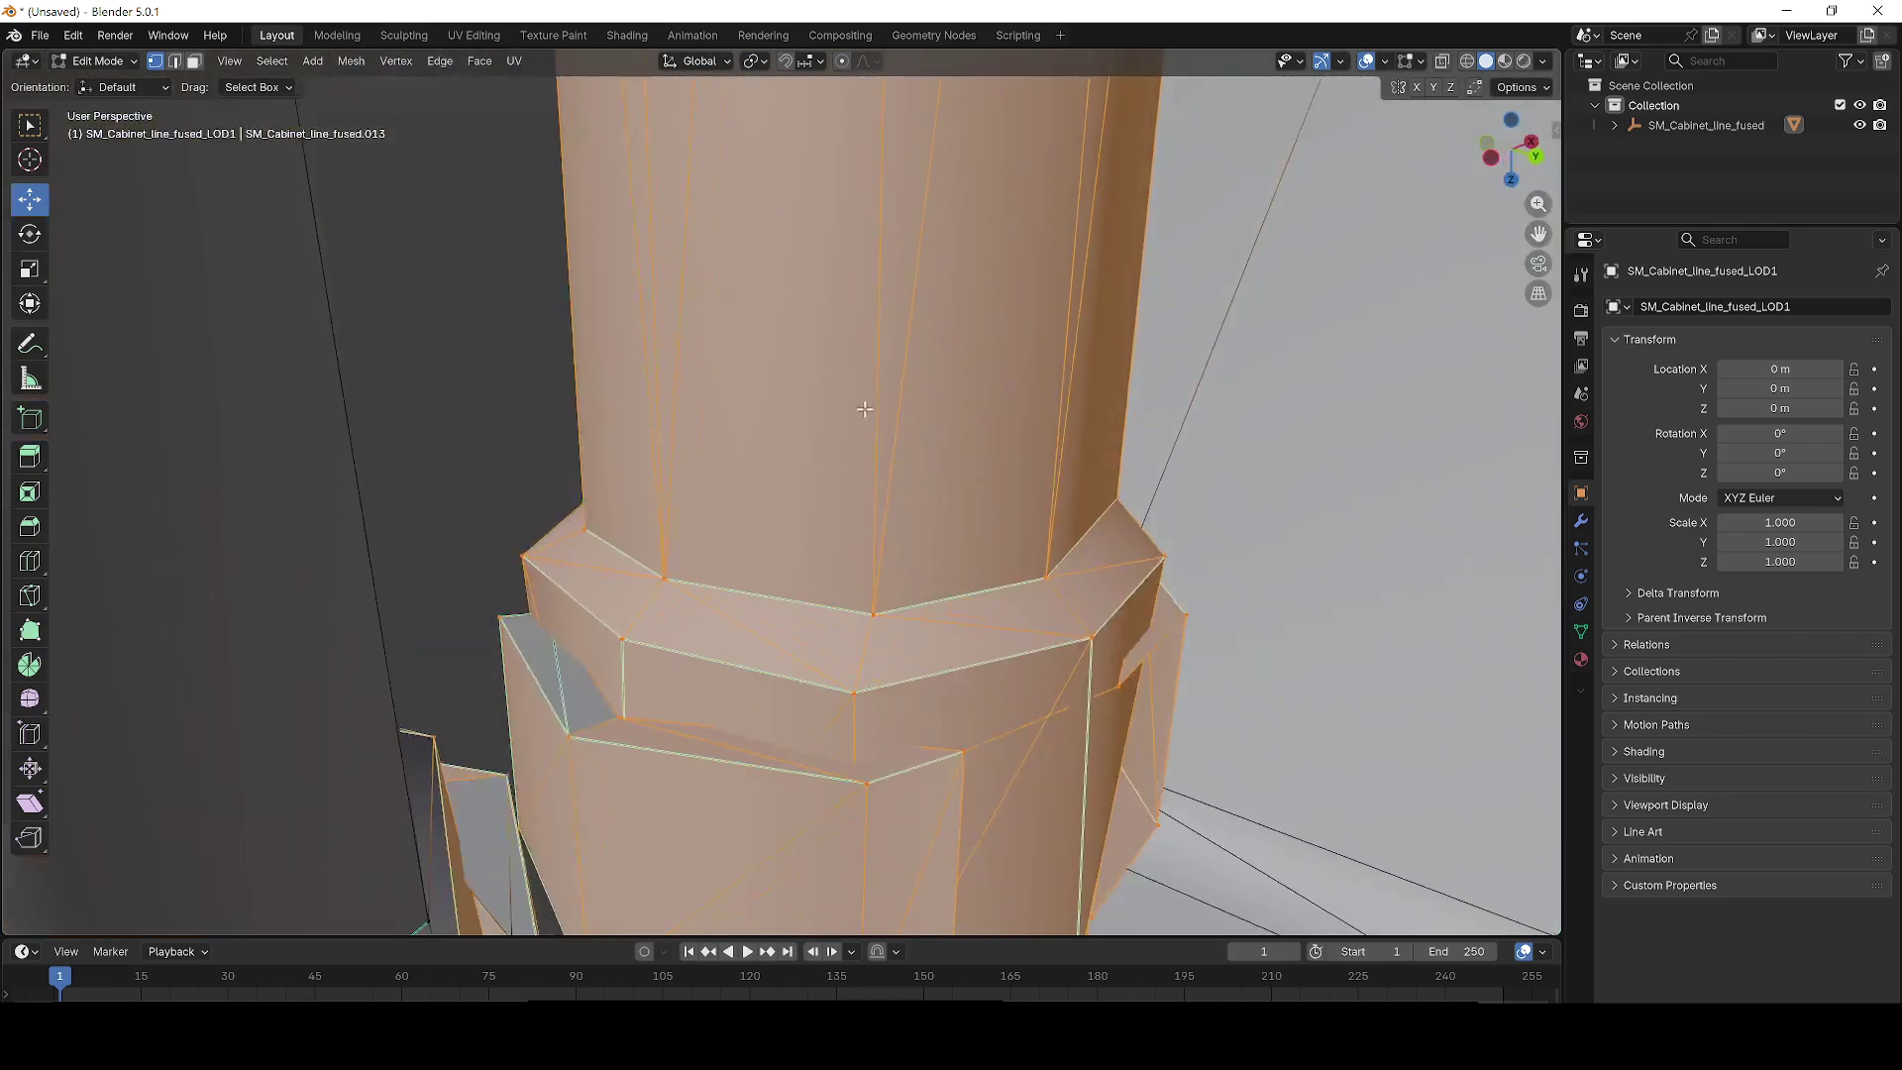
scroll(779, 487, down, 5)
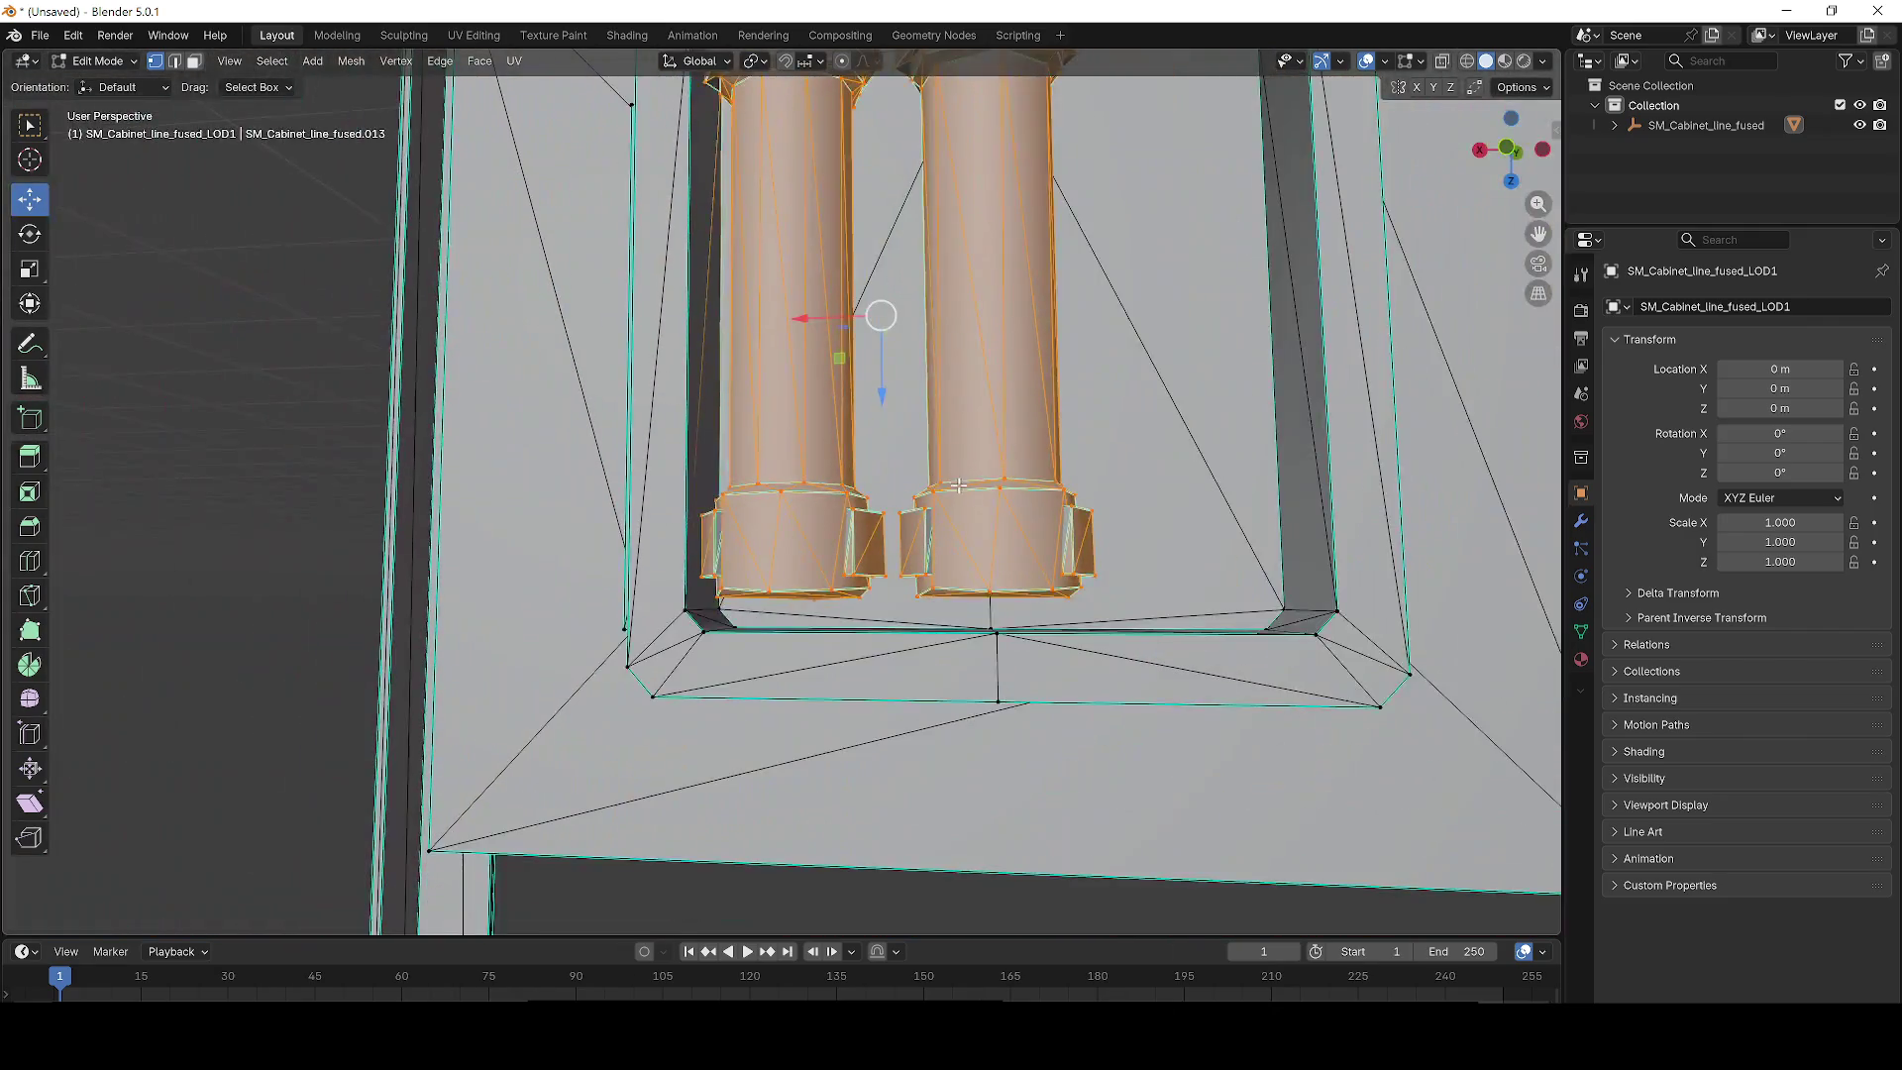
scroll(940, 554, down, 3)
Slide both selected columns along the X axis, then select the protruding block beside one.
drag(940, 553, 823, 389)
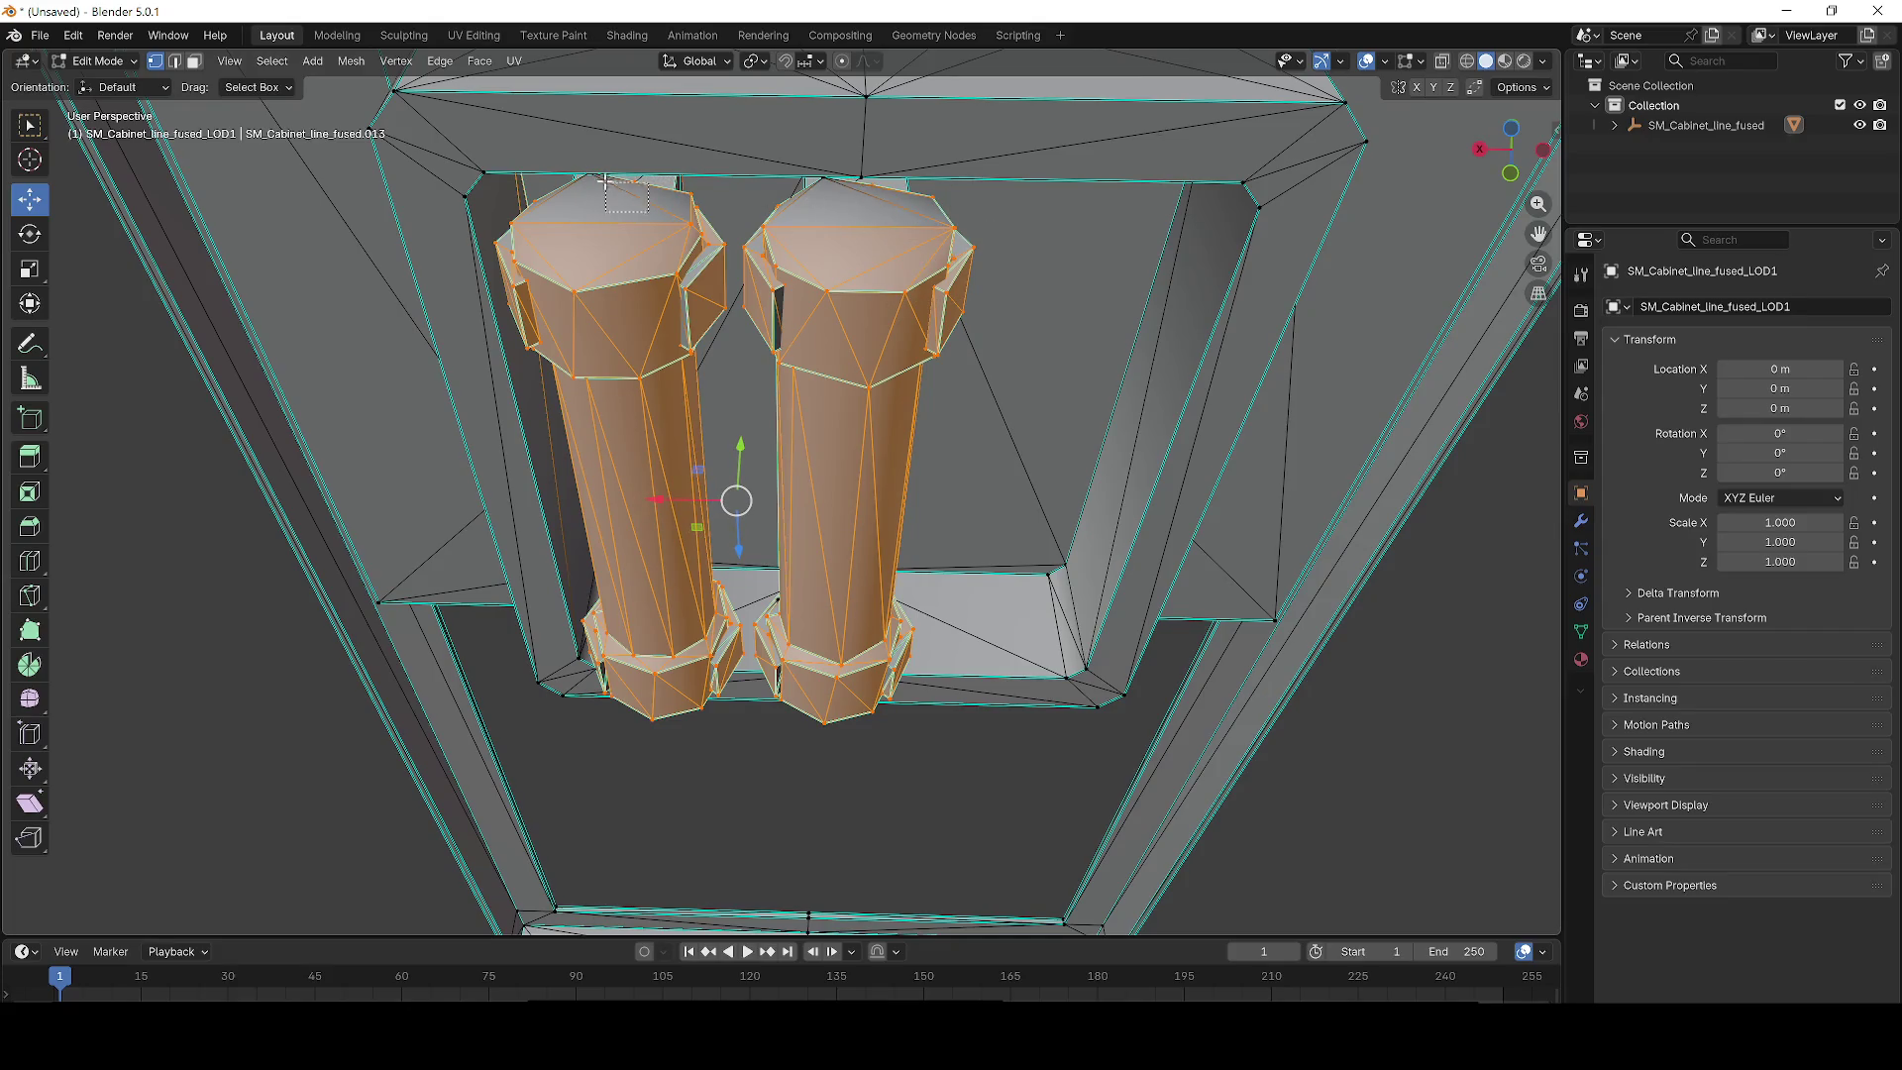
mouse_move(672, 505)
mouse_down()
mouse_move(1103, 495)
mouse_move(765, 474)
mouse_move(855, 561)
mouse_move(789, 457)
mouse_move(757, 550)
mouse_up()
scroll(789, 458, up, 5)
scroll(772, 495, up, 4)
drag(1020, 531, 871, 360)
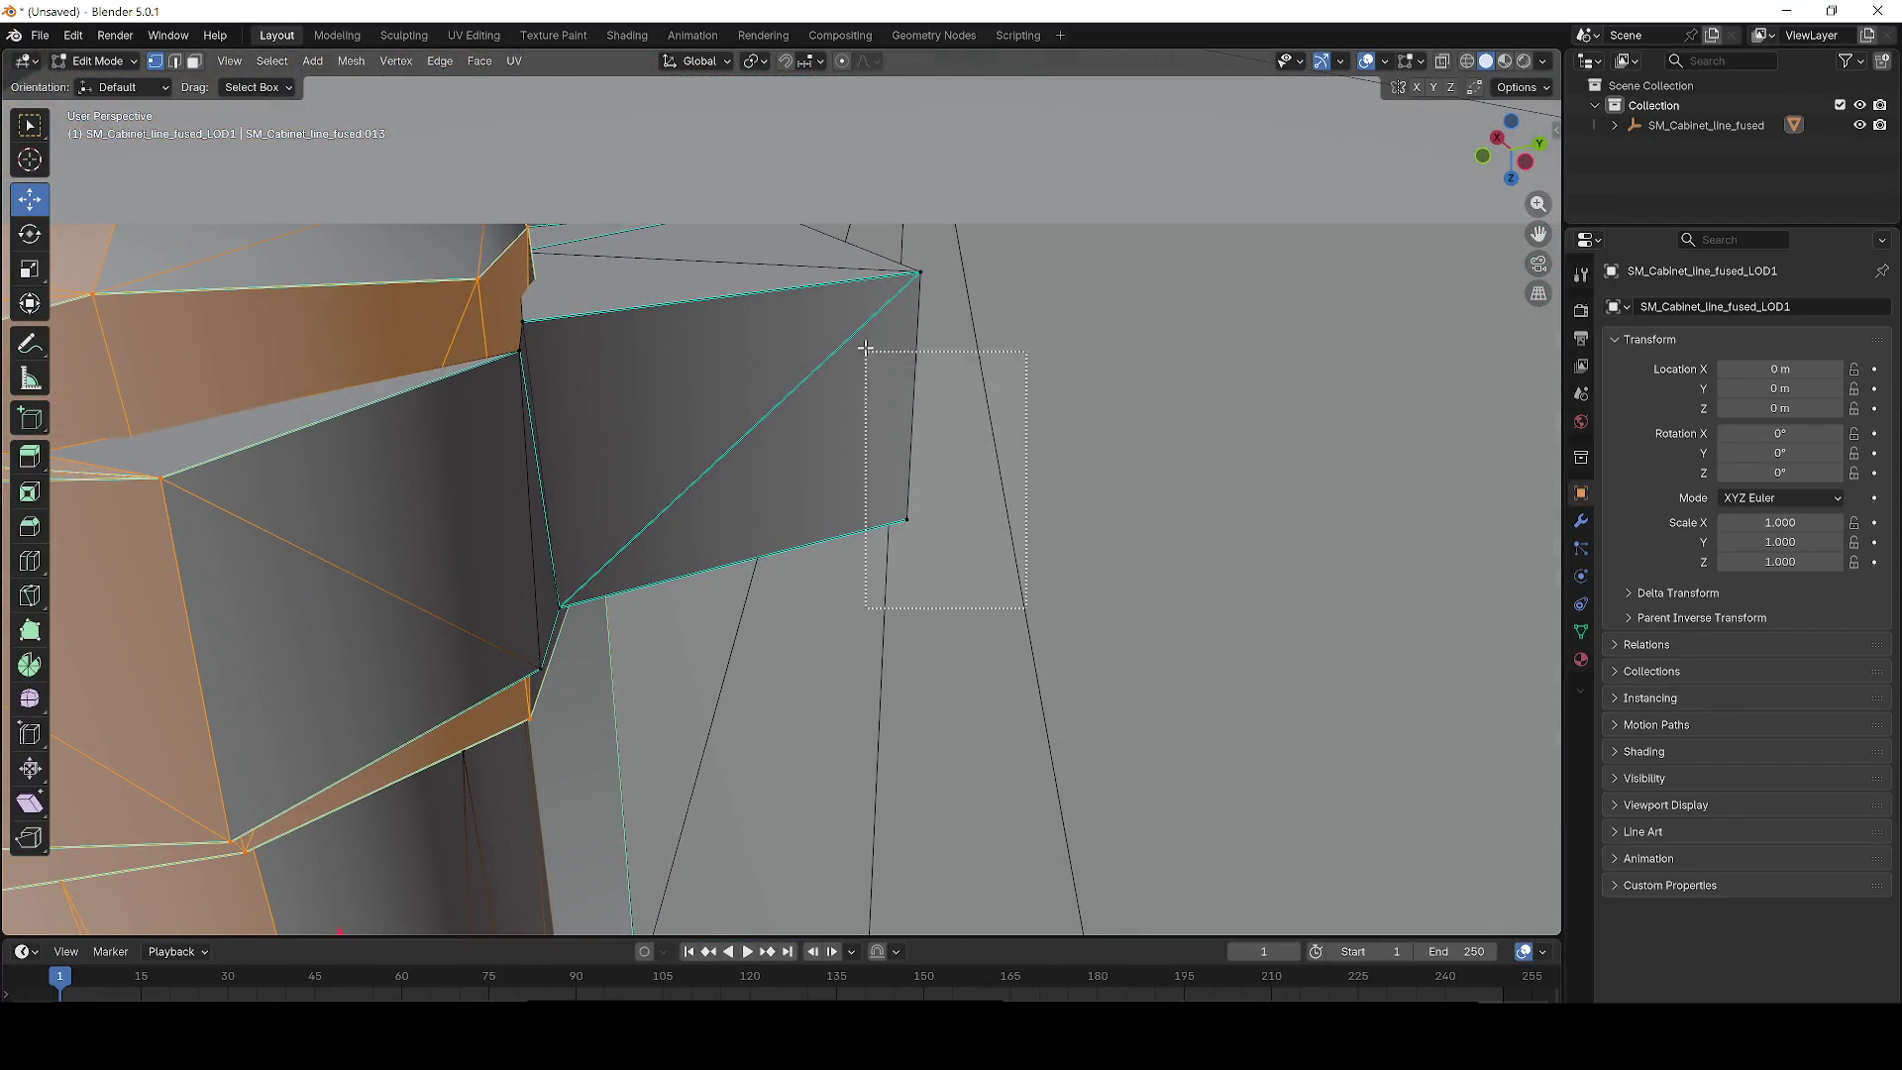
Delete the vertices of the protruding block beside the right column's cap.
scroll(810, 242, down, 3)
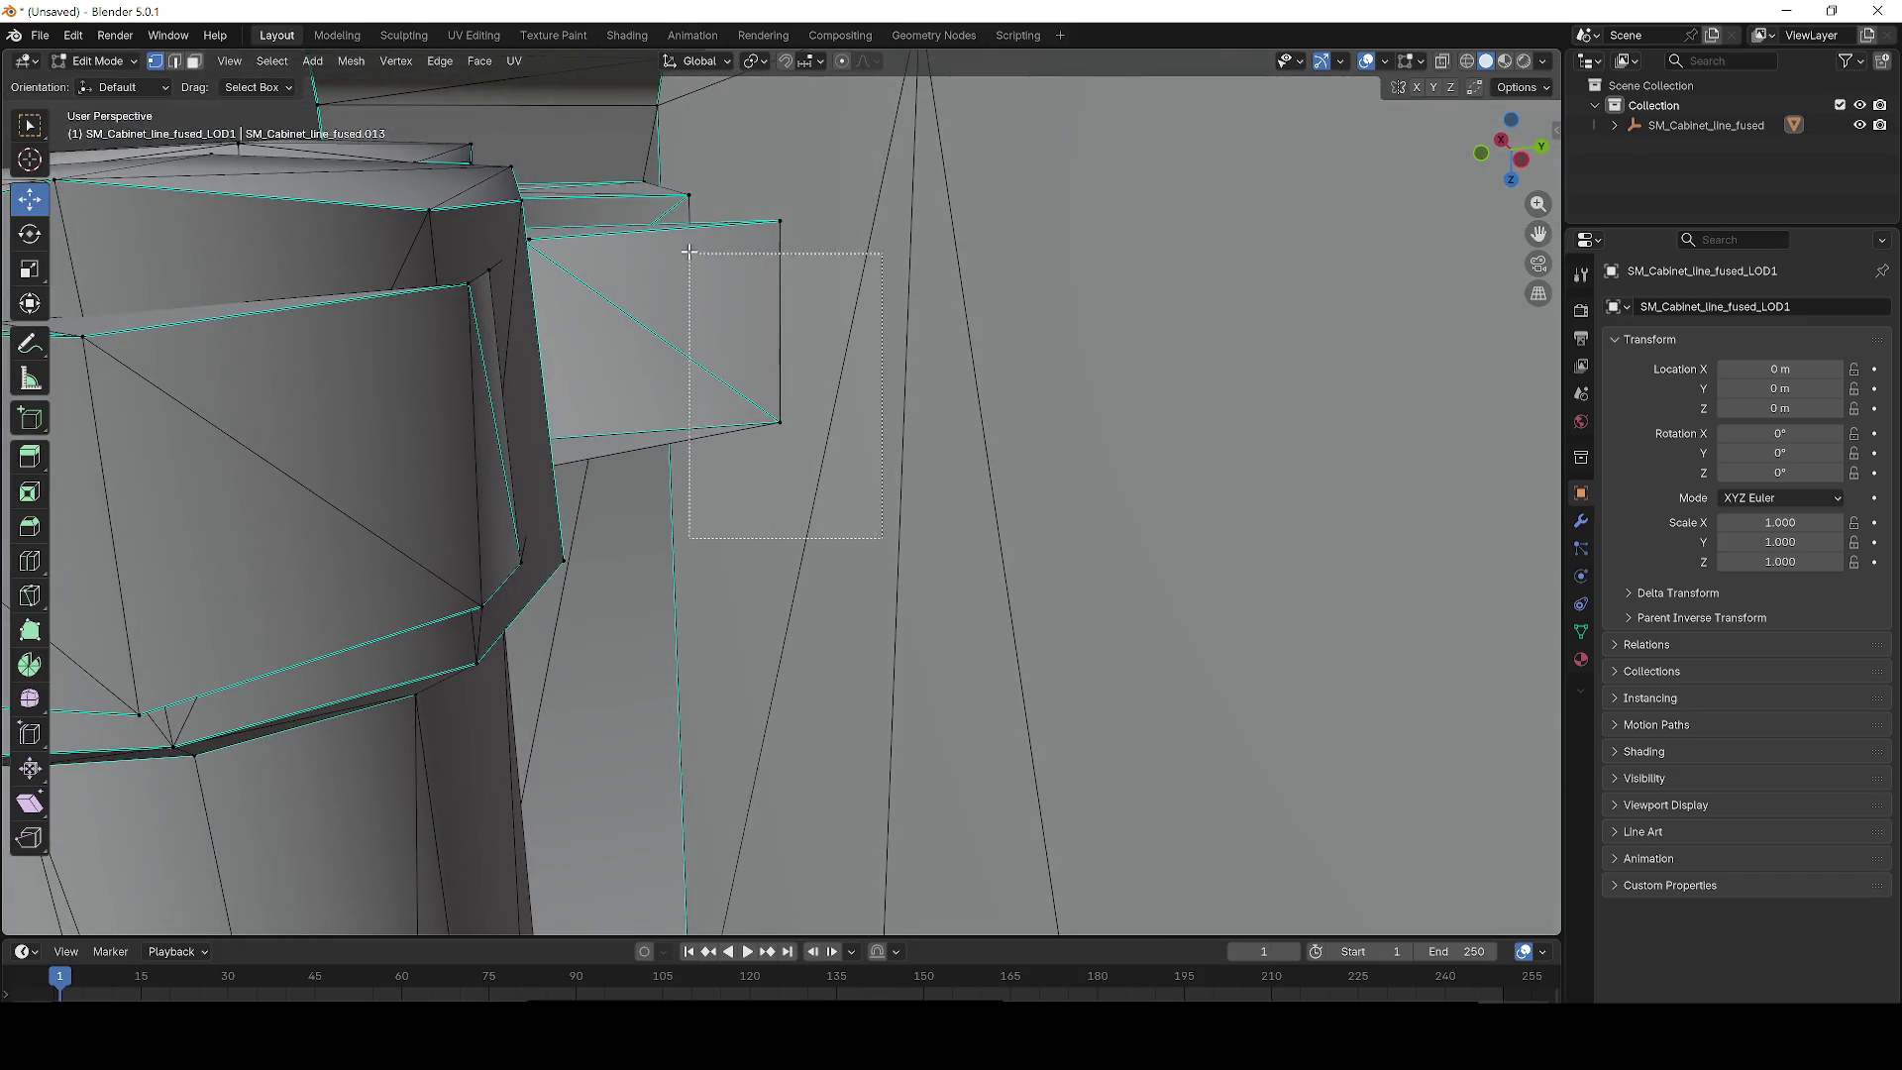
drag(881, 537, 612, 151)
key(x)
click(612, 154)
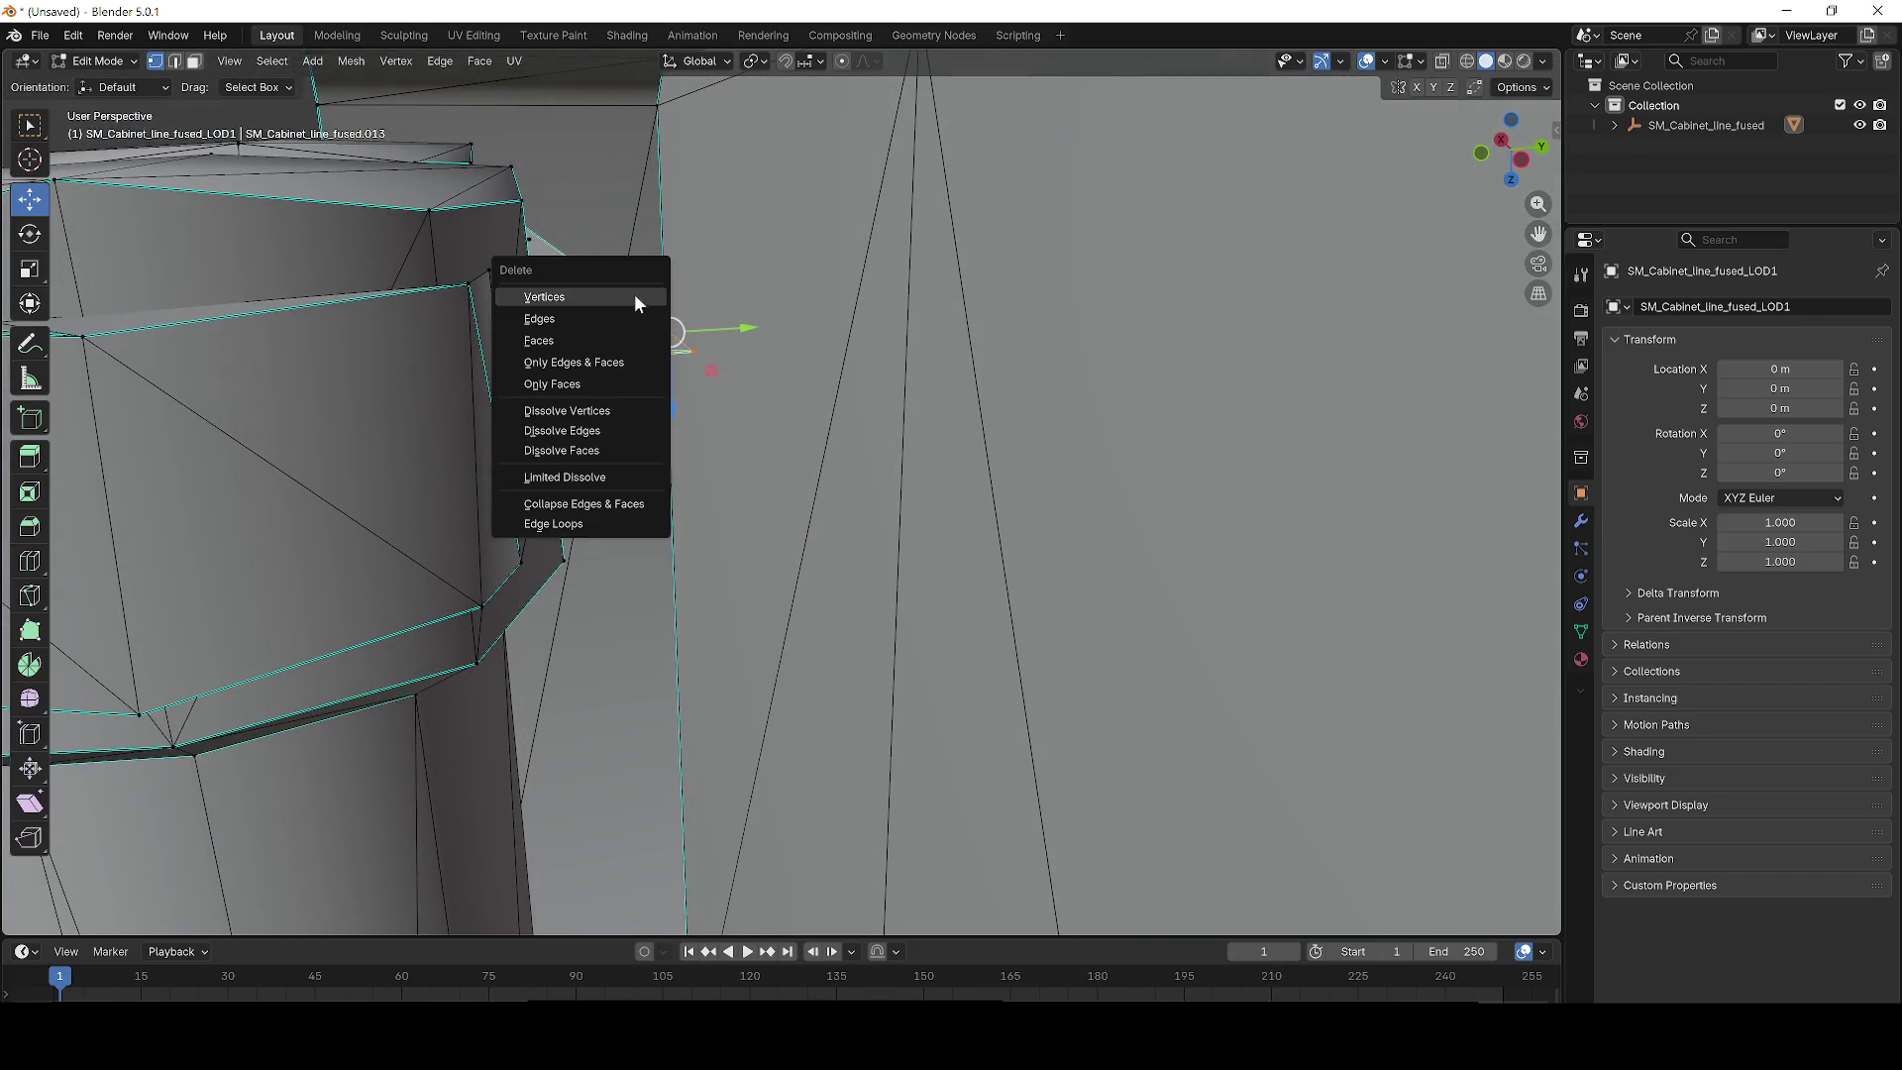
click(634, 296)
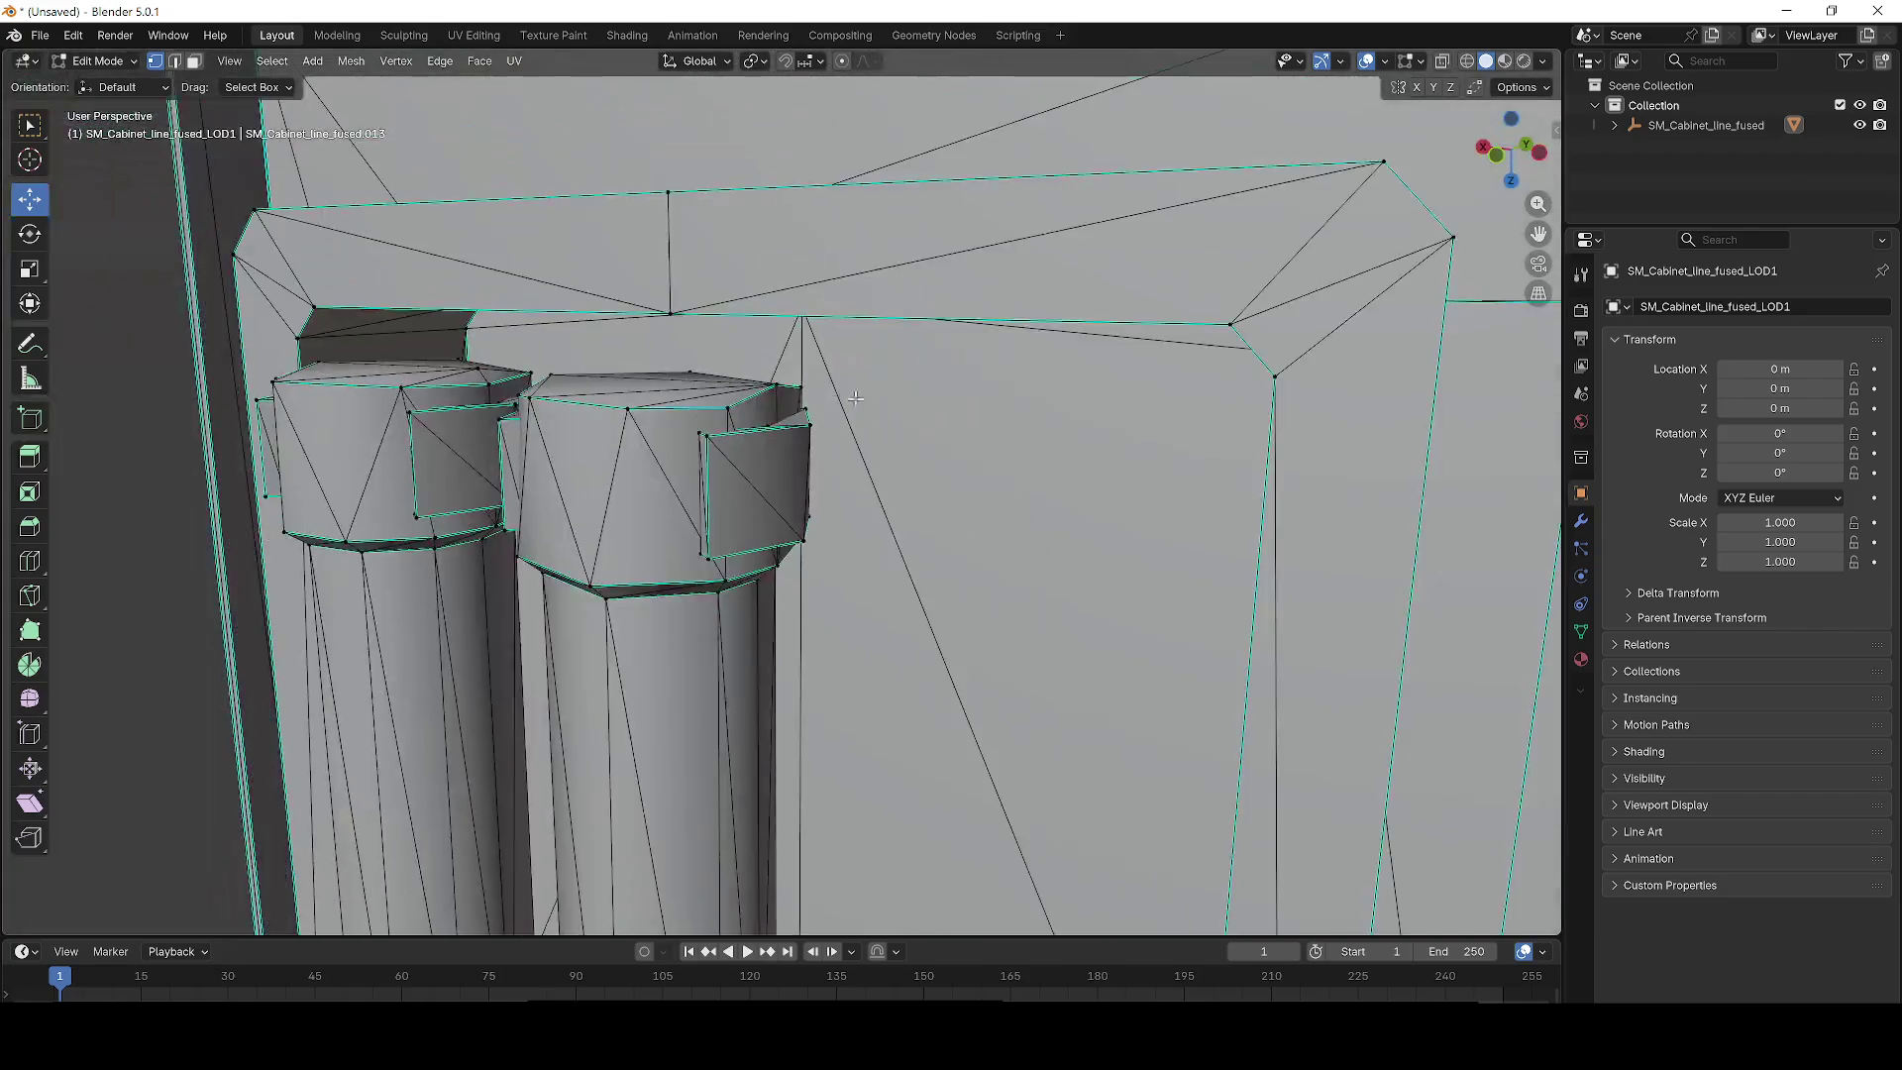
Bring the column bases and lower frame into view and select both columns entirely.
scroll(855, 399, down, 5)
scroll(983, 568, up, 3)
mouse_move(983, 568)
mouse_down()
mouse_move(828, 255)
mouse_move(804, 580)
mouse_move(855, 417)
mouse_up()
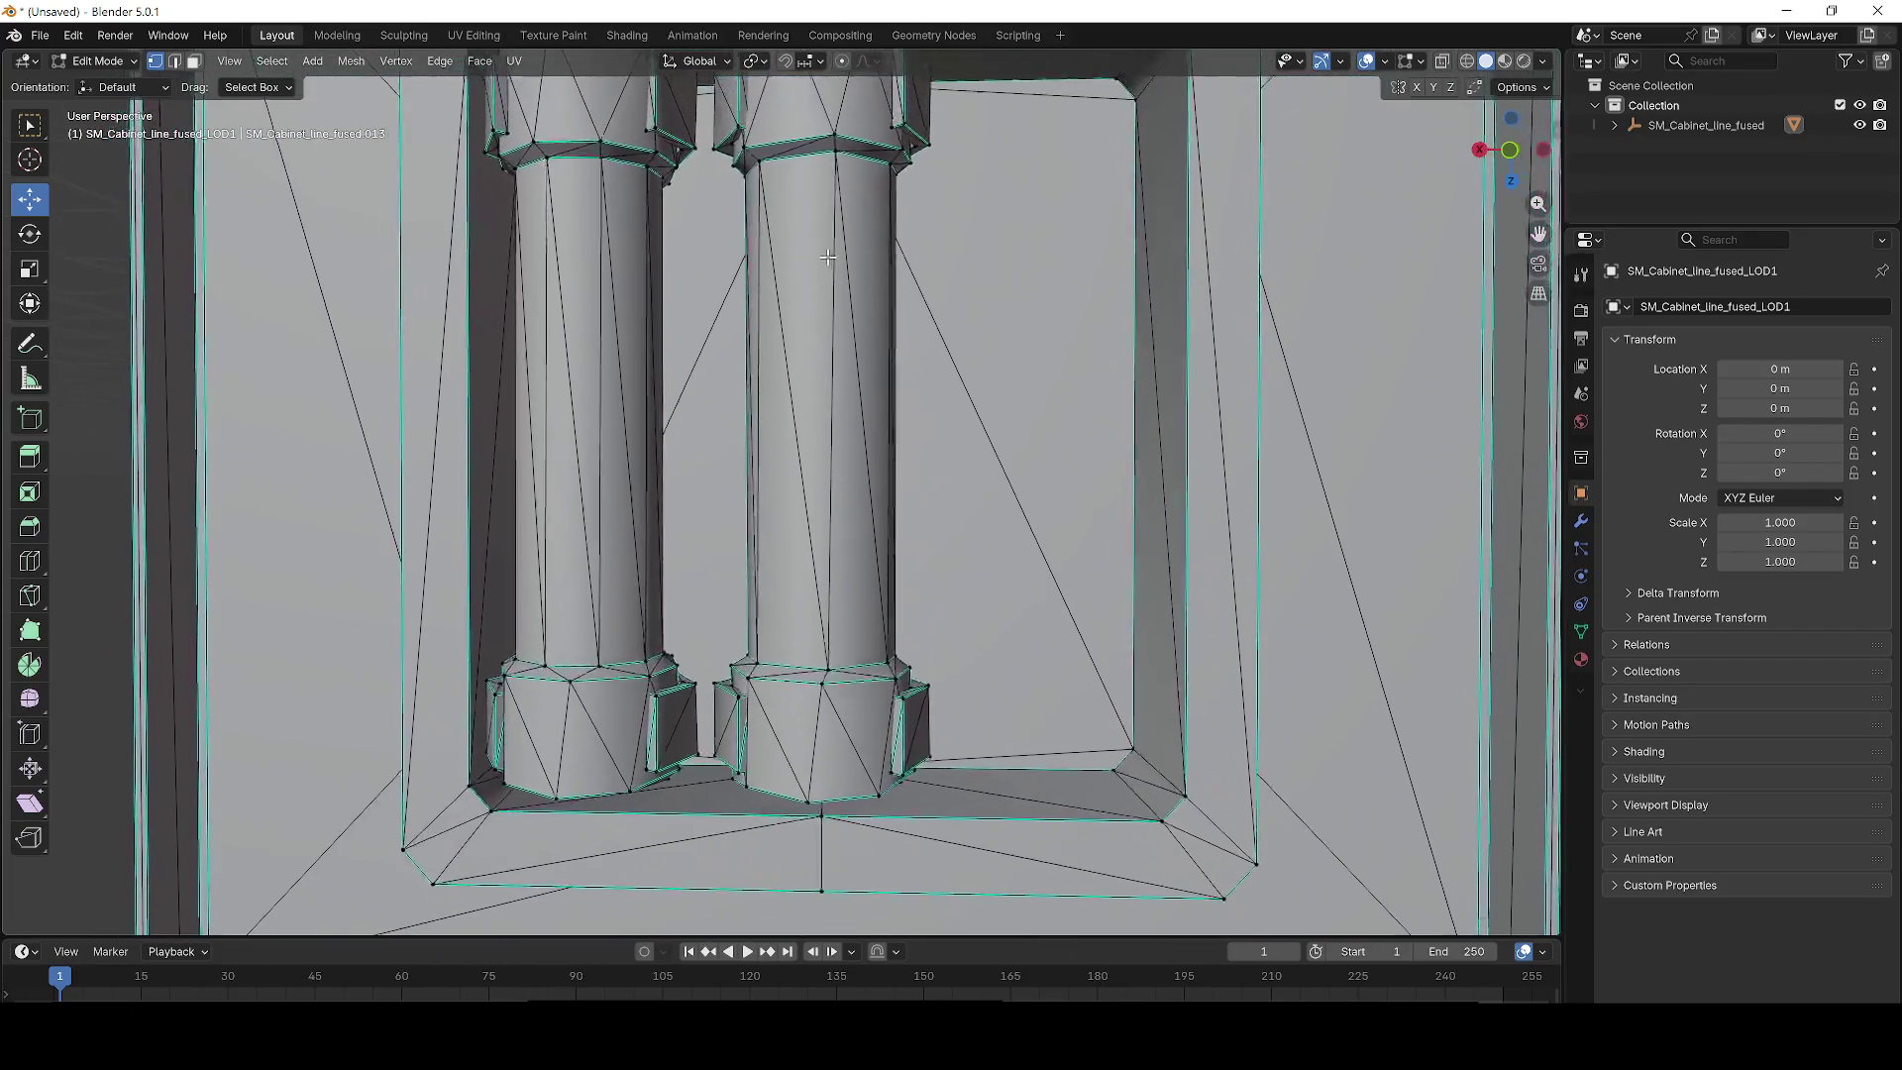
scroll(856, 417, down, 2)
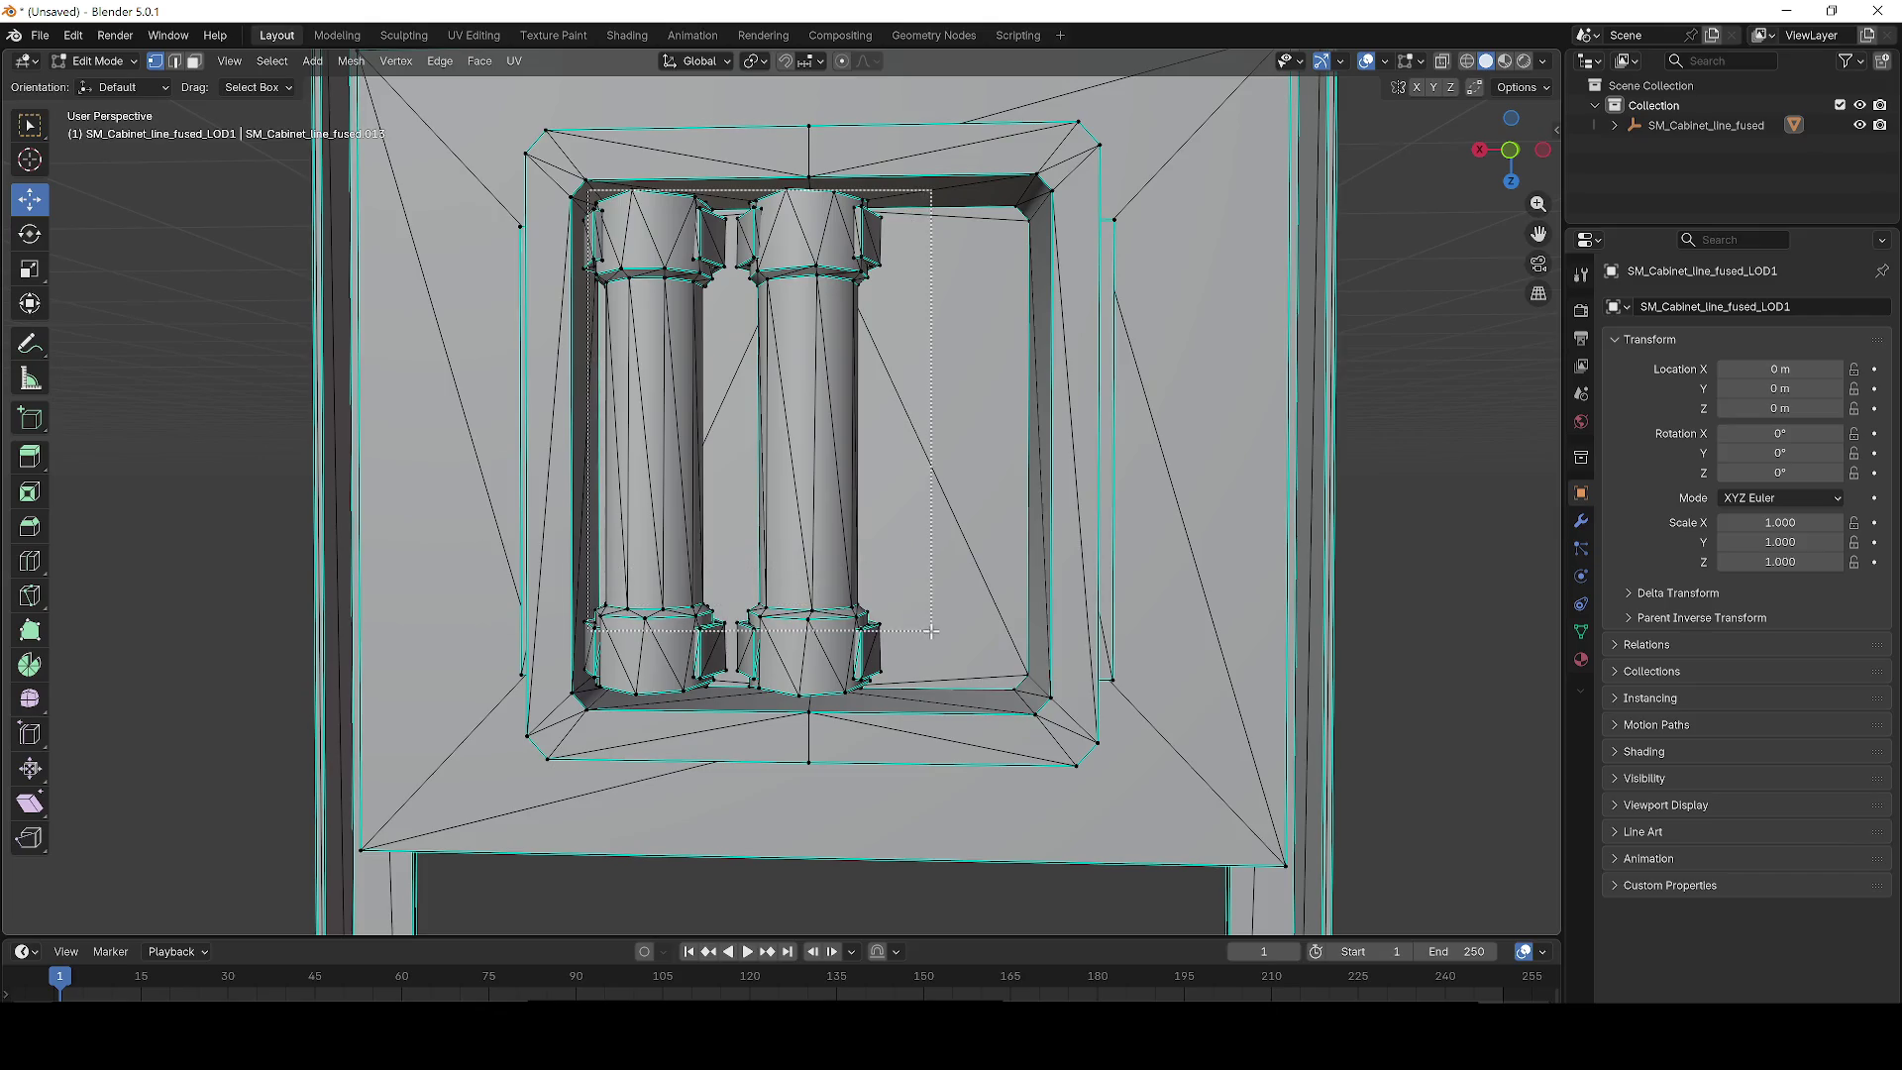
drag(942, 696, 942, 697)
Try sliding the columns along X, then cancel so they return to place.
drag(664, 443, 951, 443)
key(Escape)
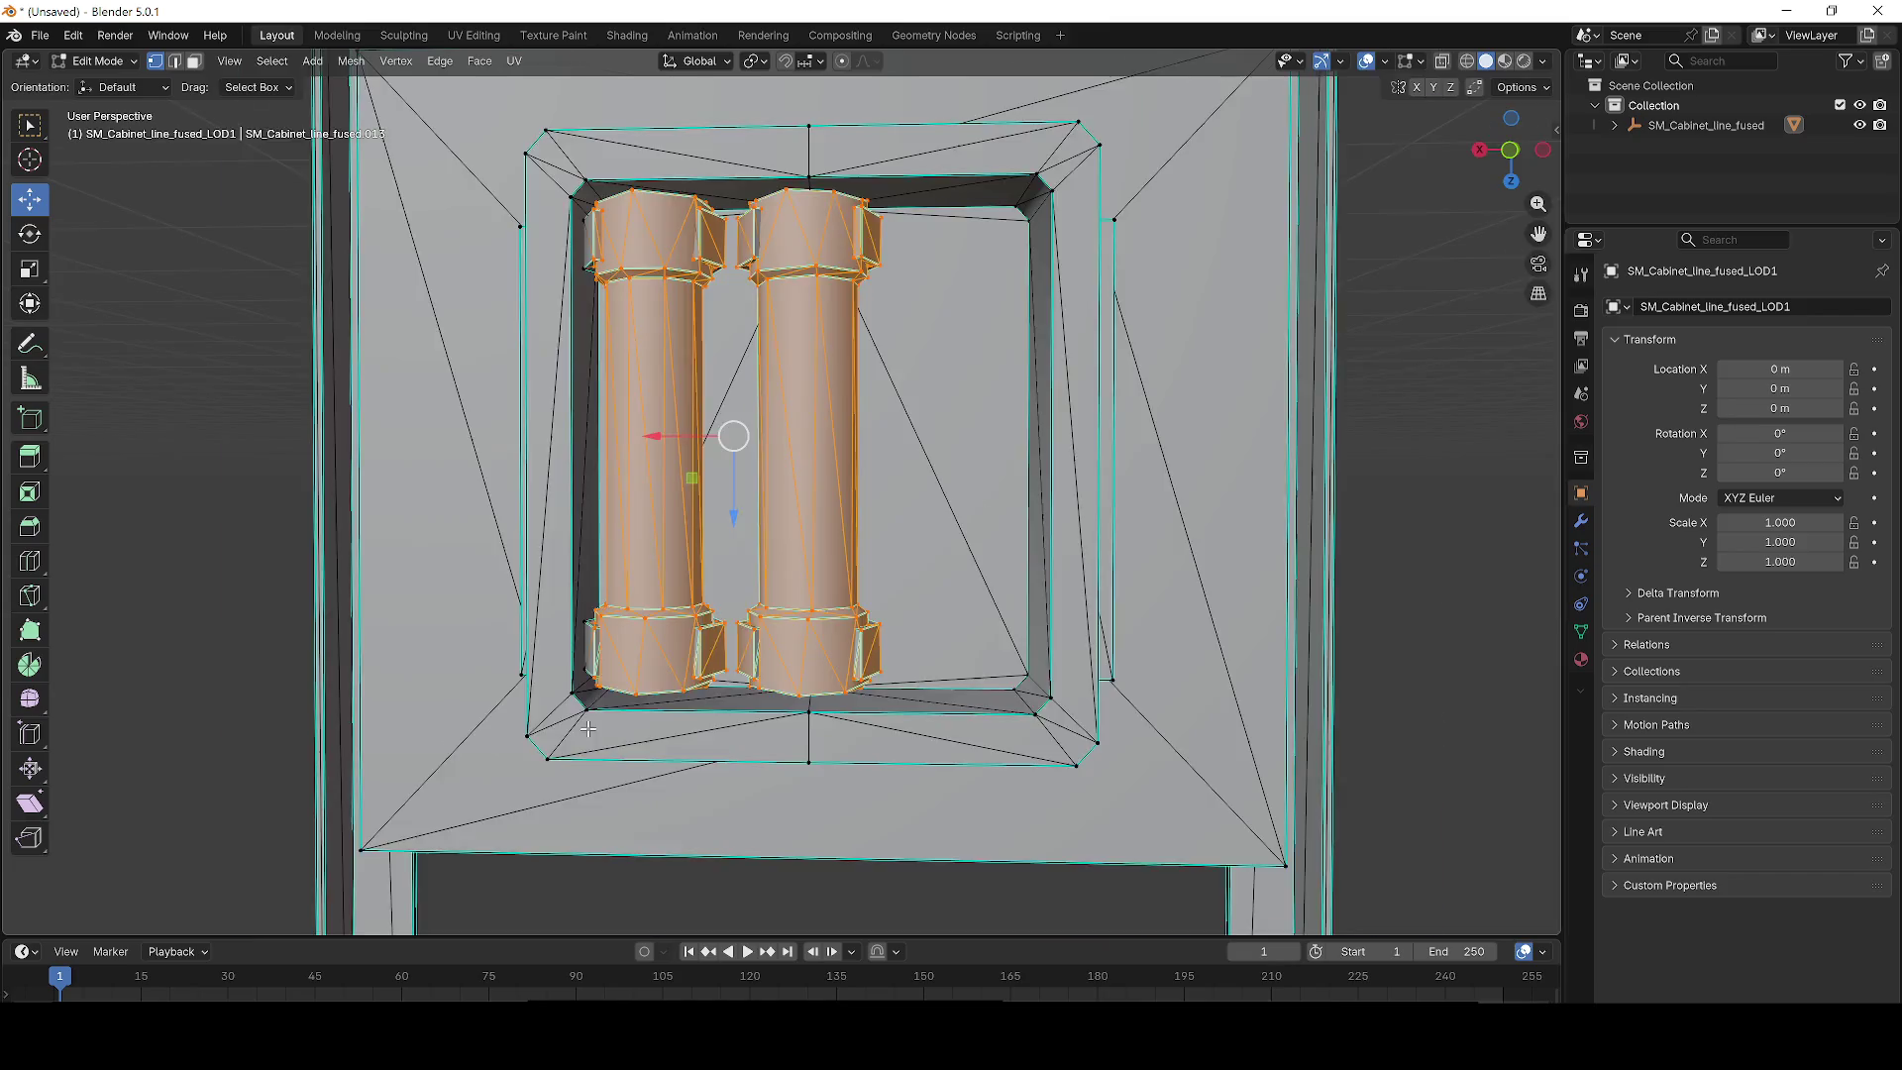
scroll(679, 382, up, 4)
scroll(705, 403, down, 1)
scroll(706, 594, up, 5)
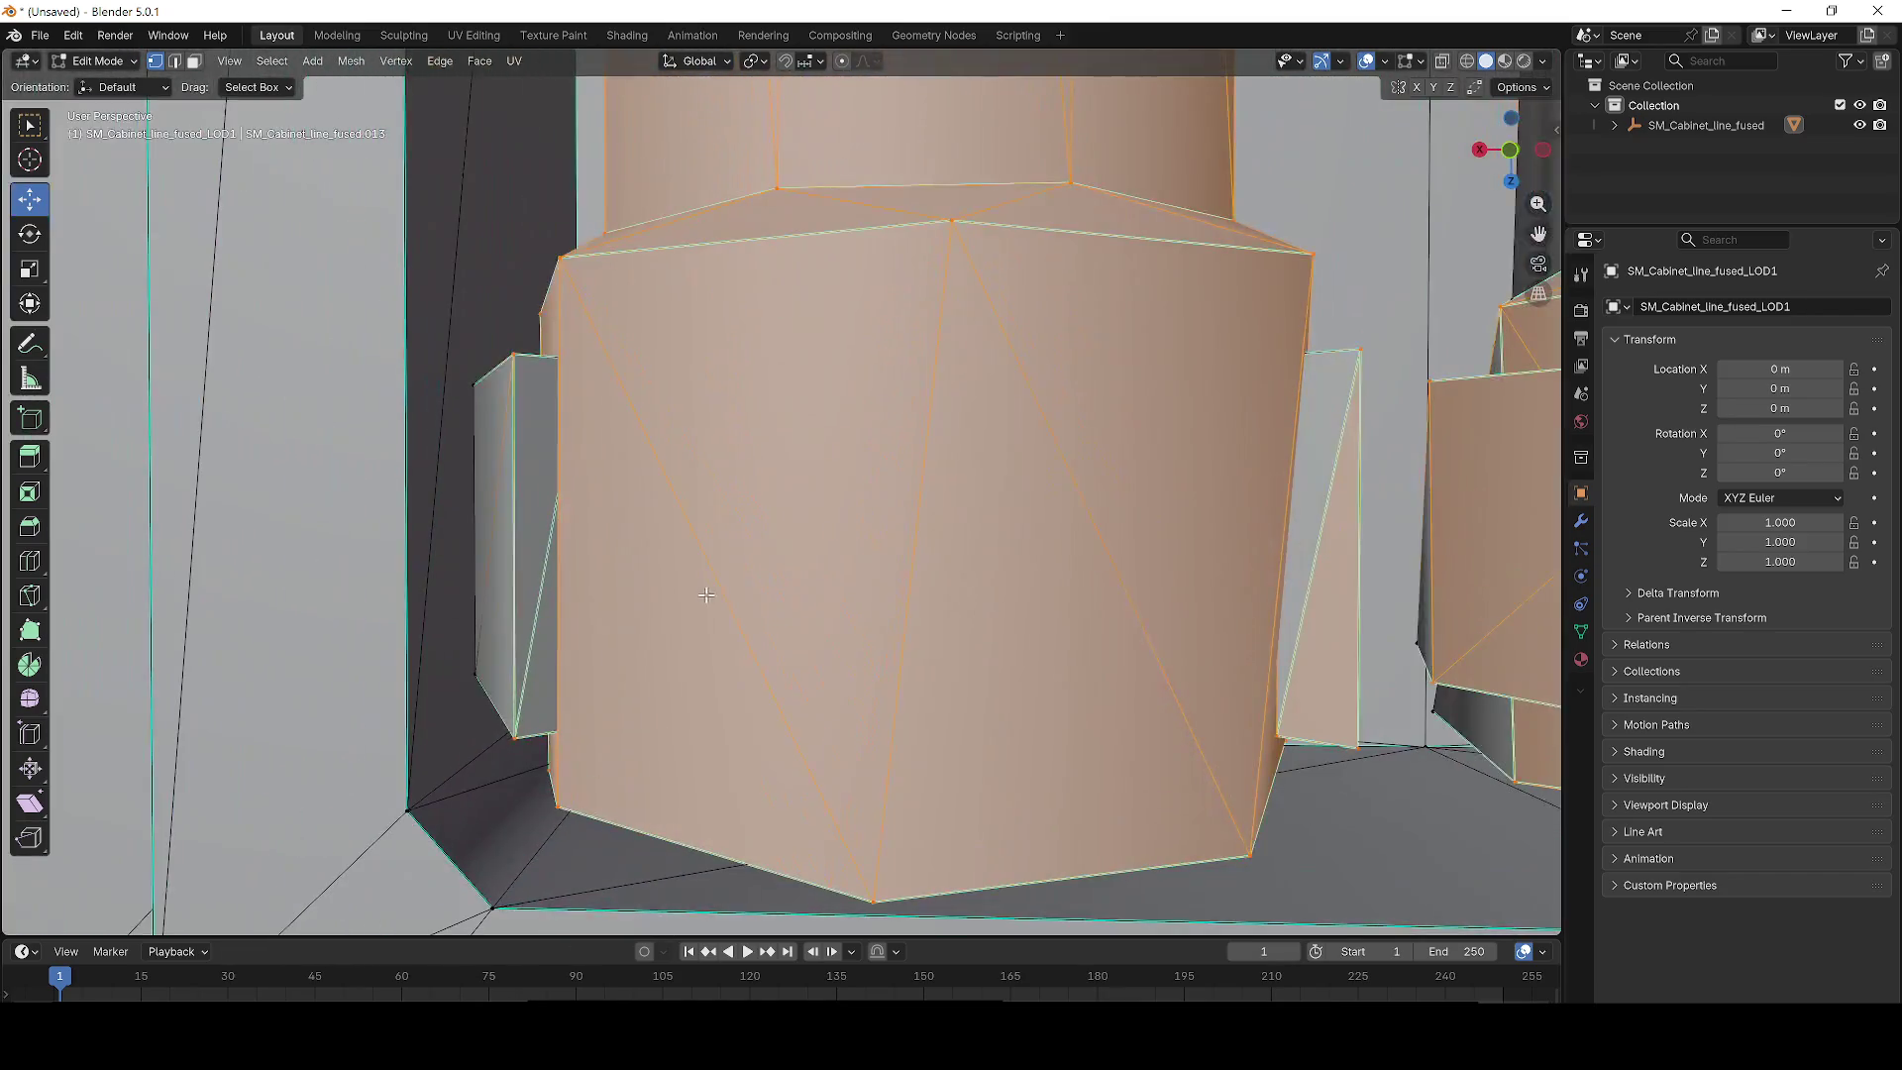
drag(706, 594, 740, 575)
Delete the stray pulled vertex and the left block beside the column base.
drag(541, 361, 558, 522)
drag(497, 419, 559, 753)
key(x)
click(496, 424)
key(x)
click(565, 752)
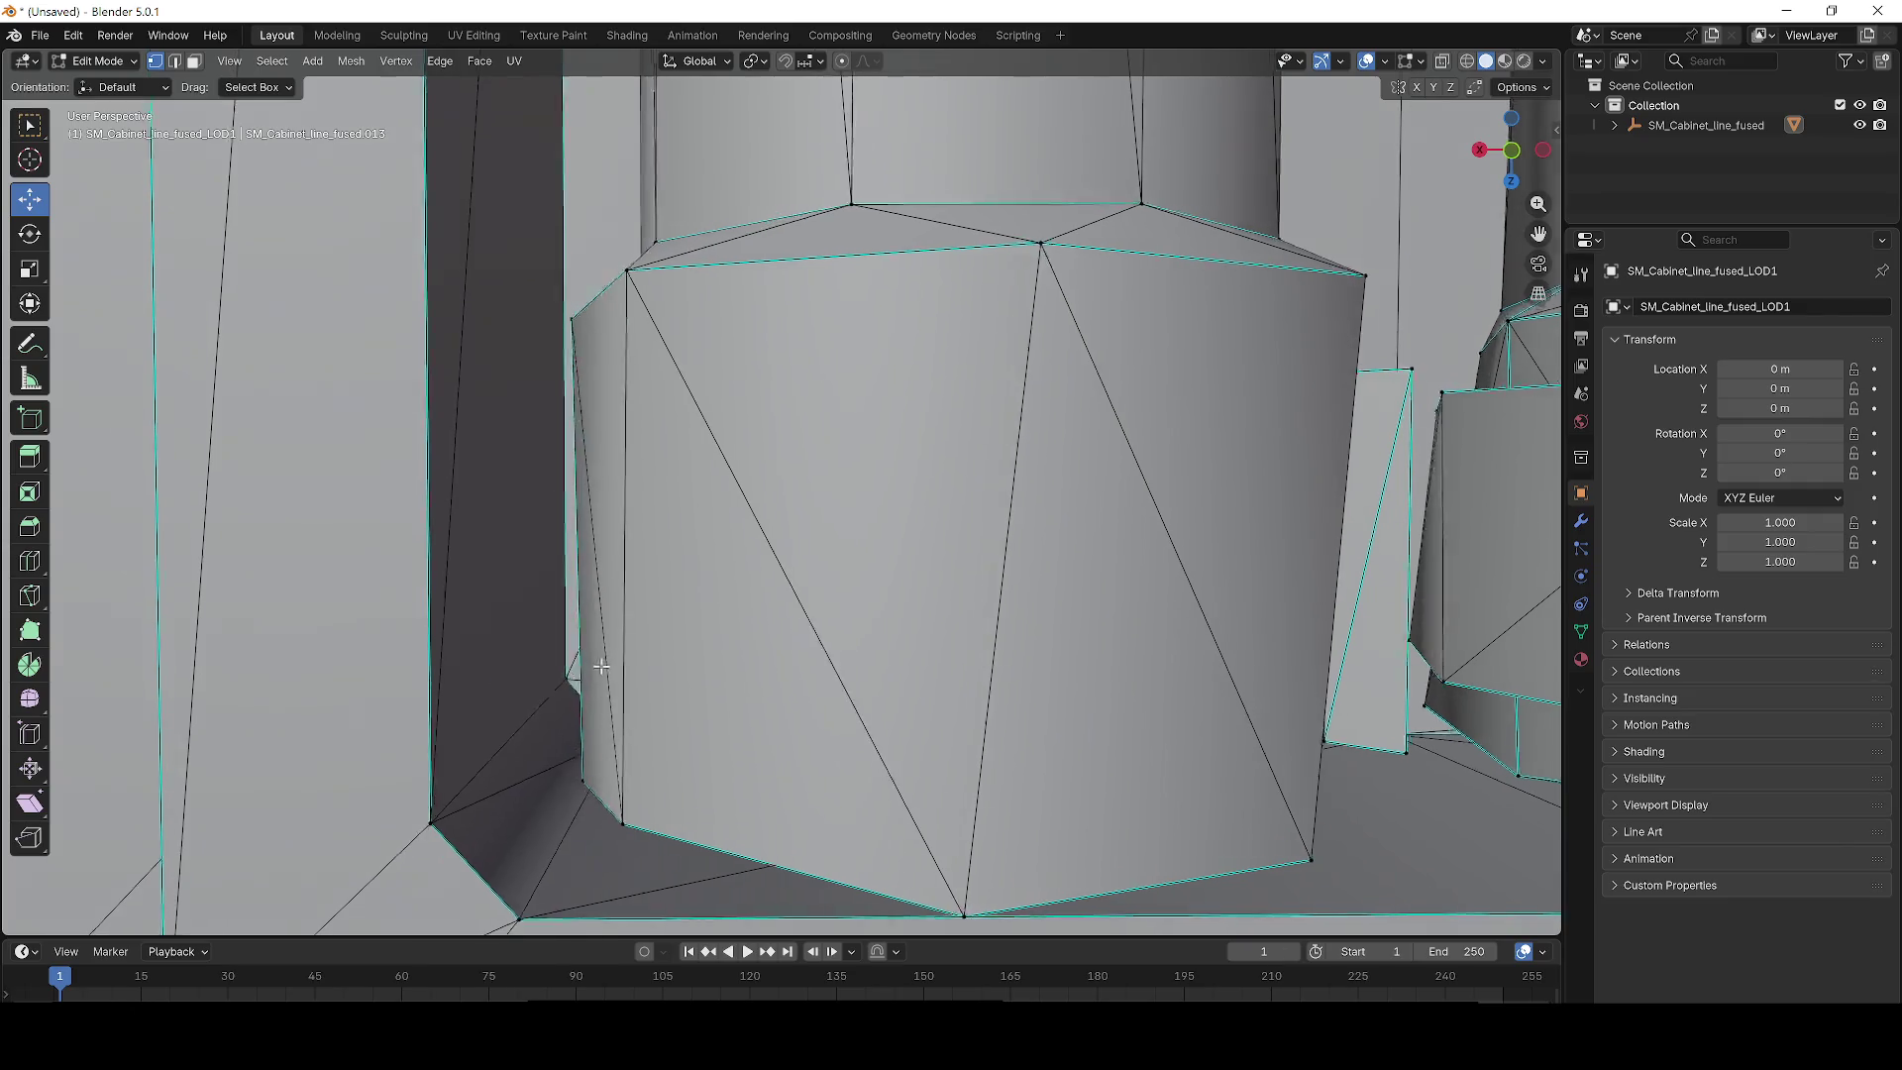
View the cabinet from below and undo an accidental move that distorted the pillars.
scroll(602, 666, down, 6)
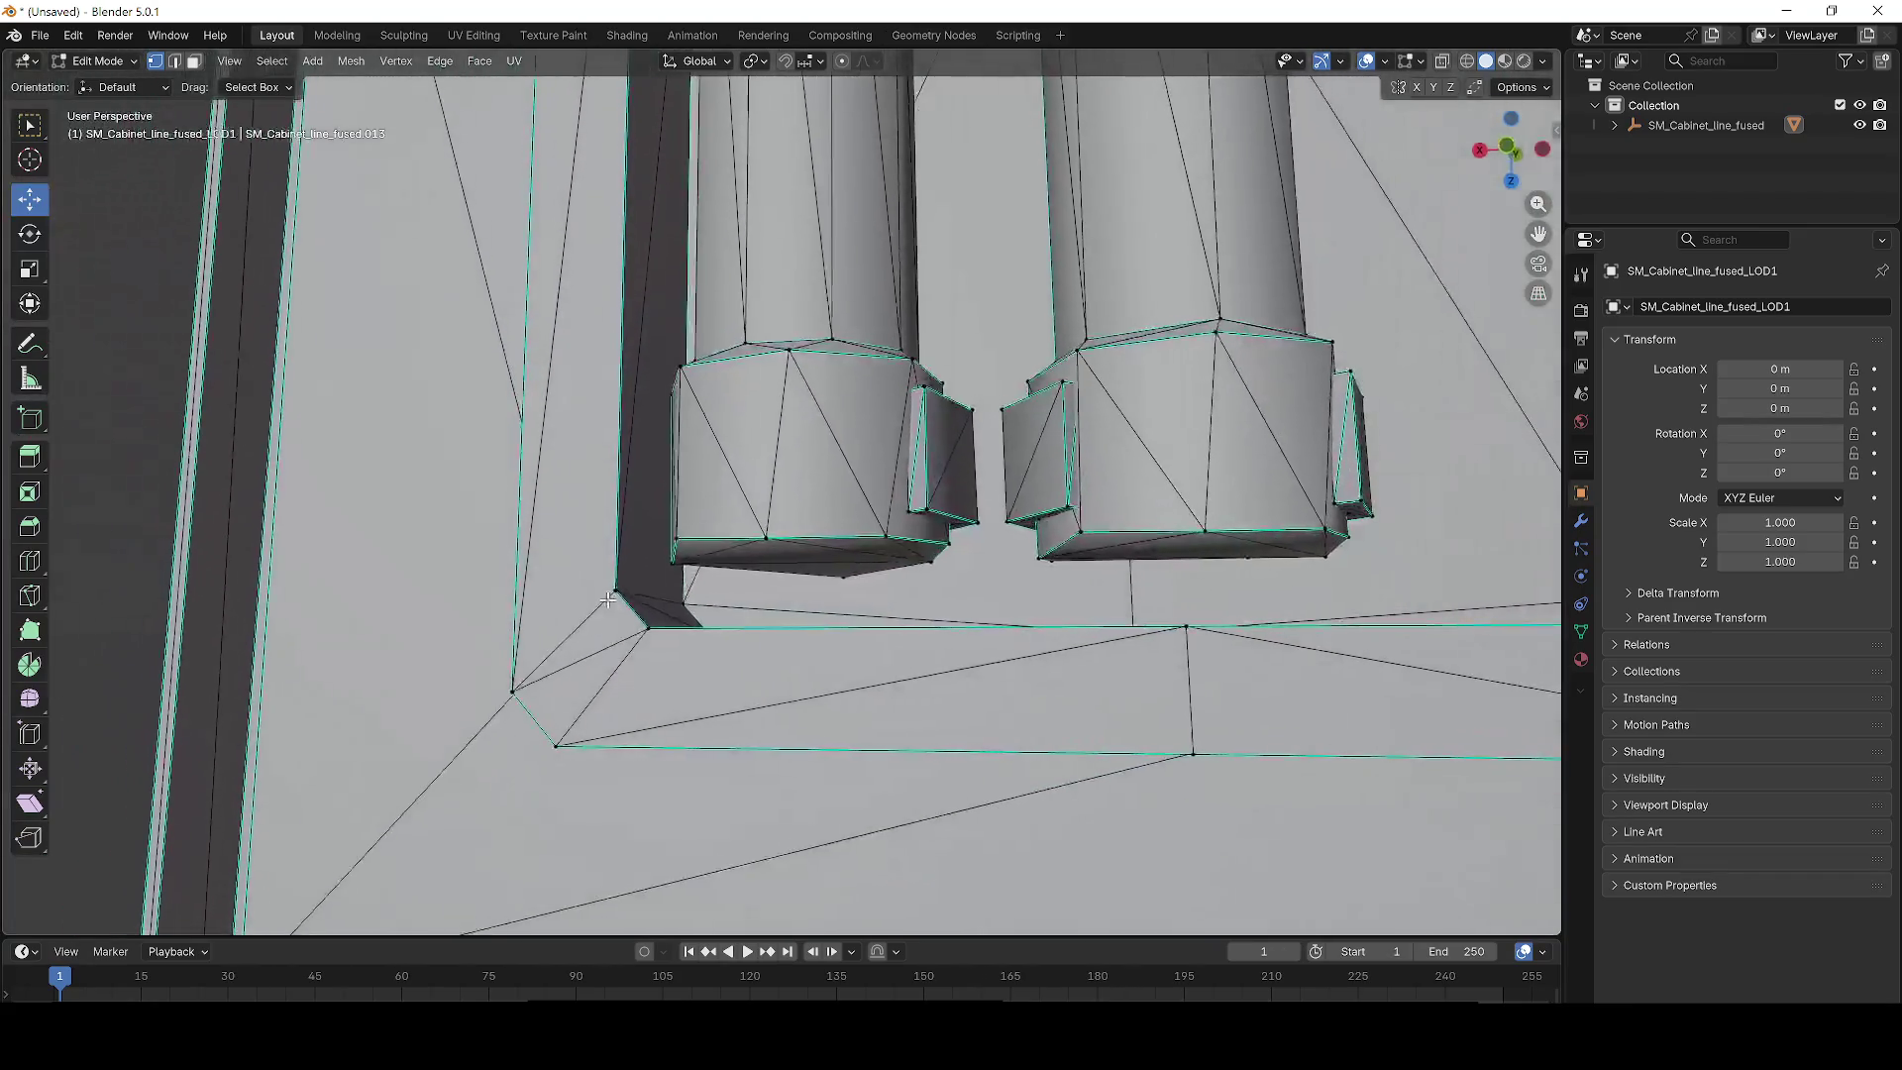
scroll(607, 599, down, 8)
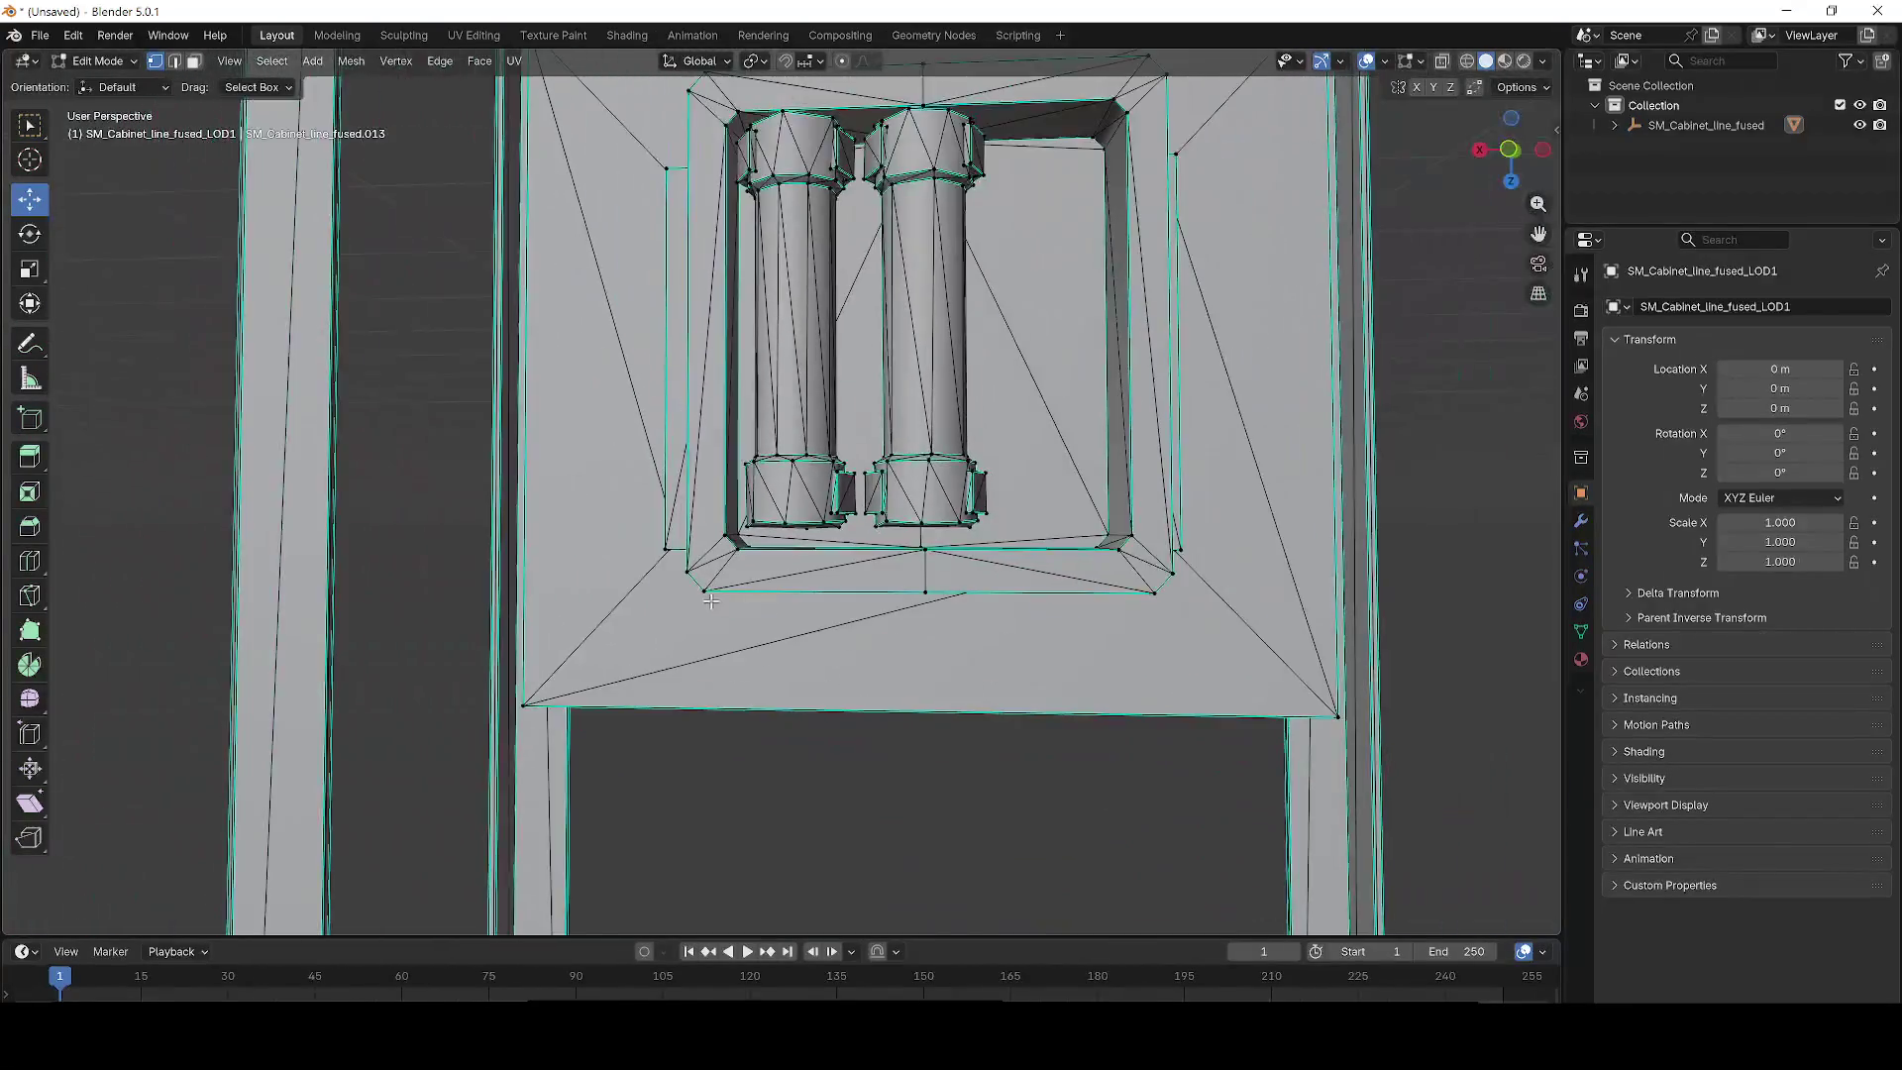
mouse_move(710, 600)
mouse_down()
mouse_move(785, 704)
mouse_move(722, 679)
mouse_move(805, 515)
mouse_up()
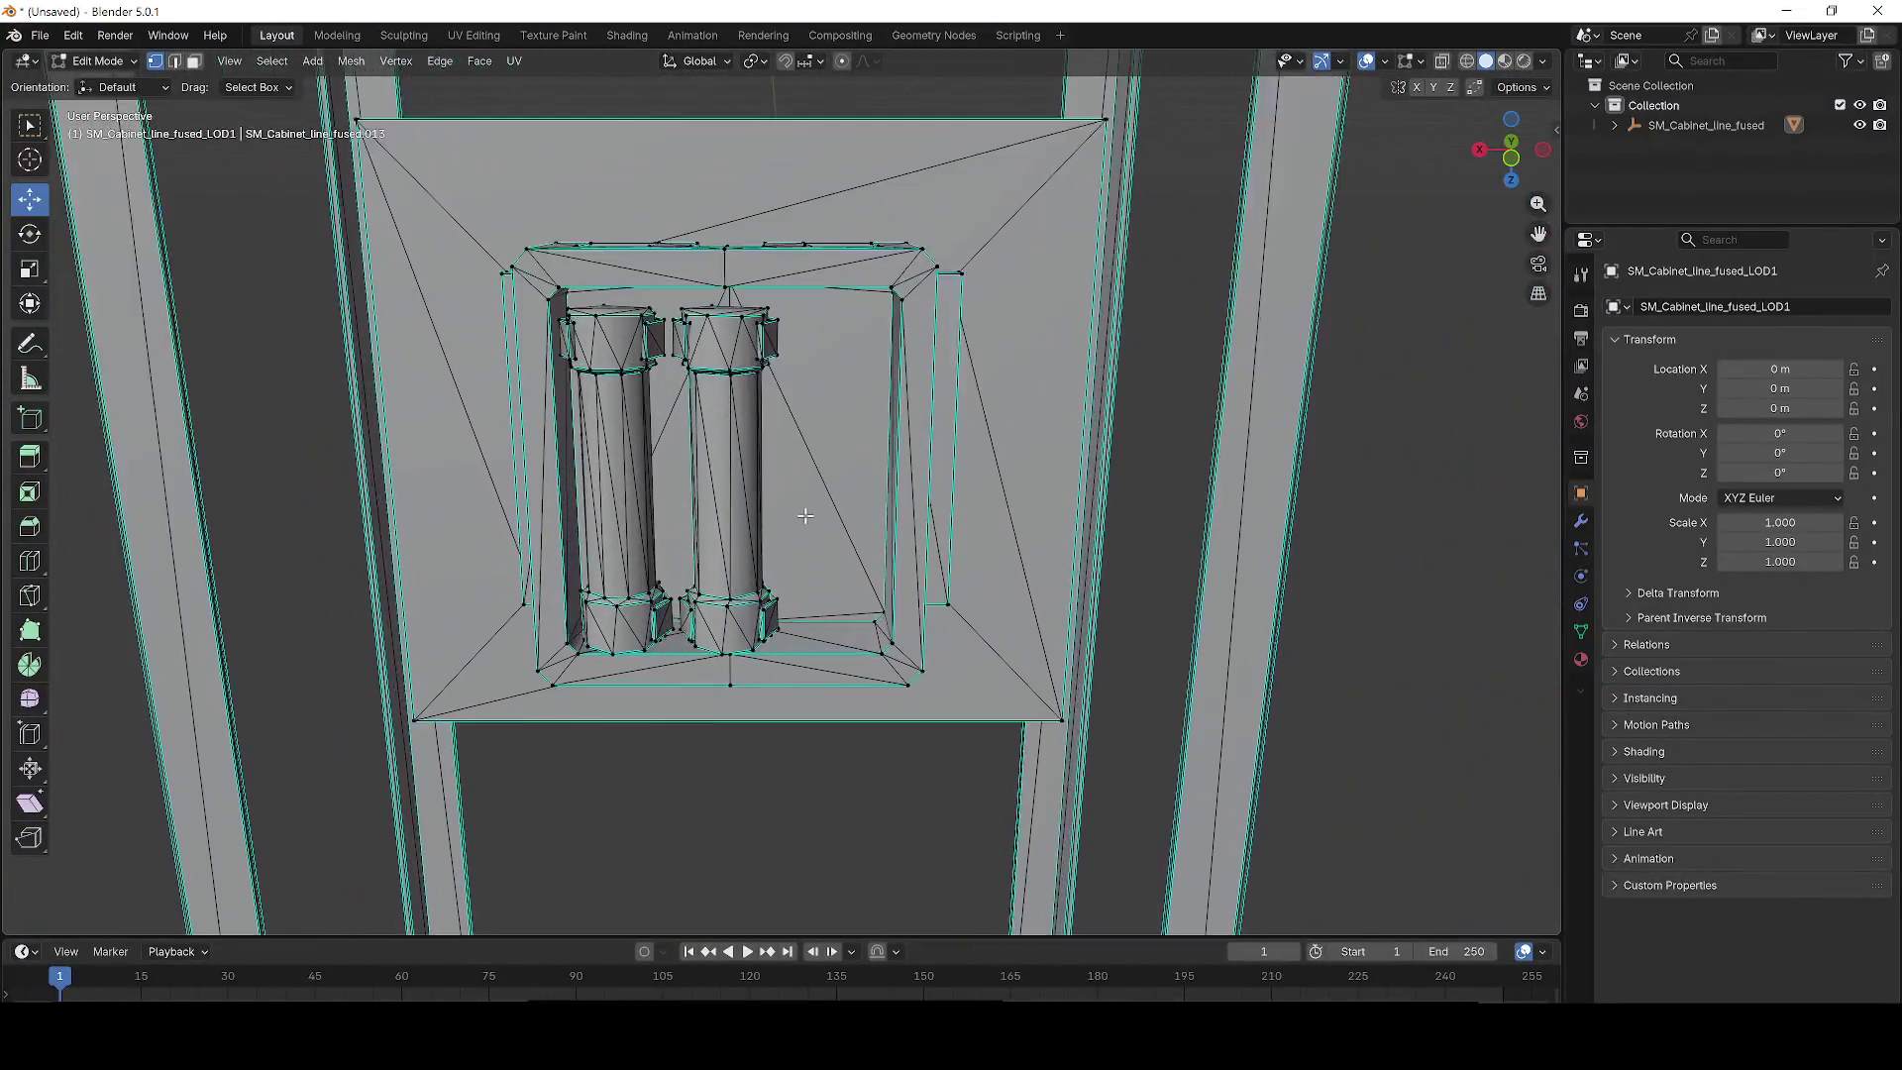
drag(795, 591, 818, 567)
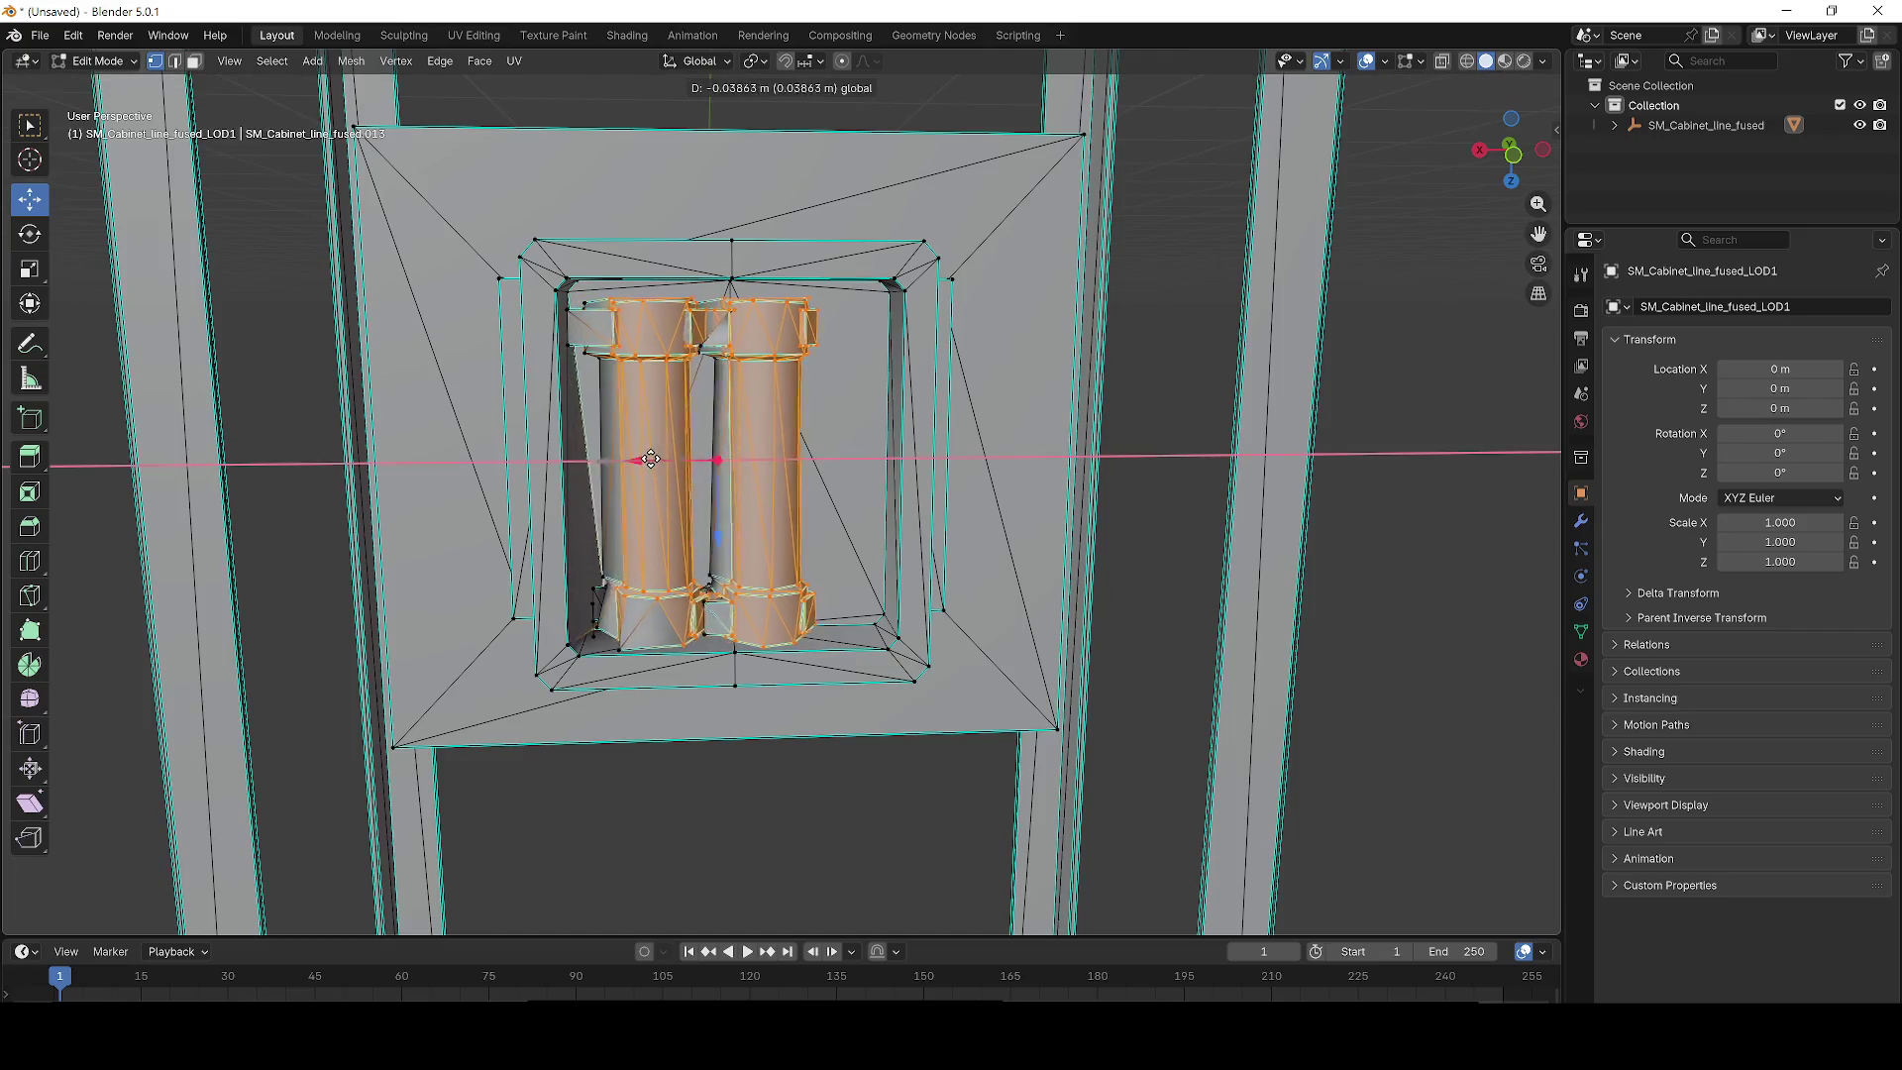
scroll(788, 459, up, 2)
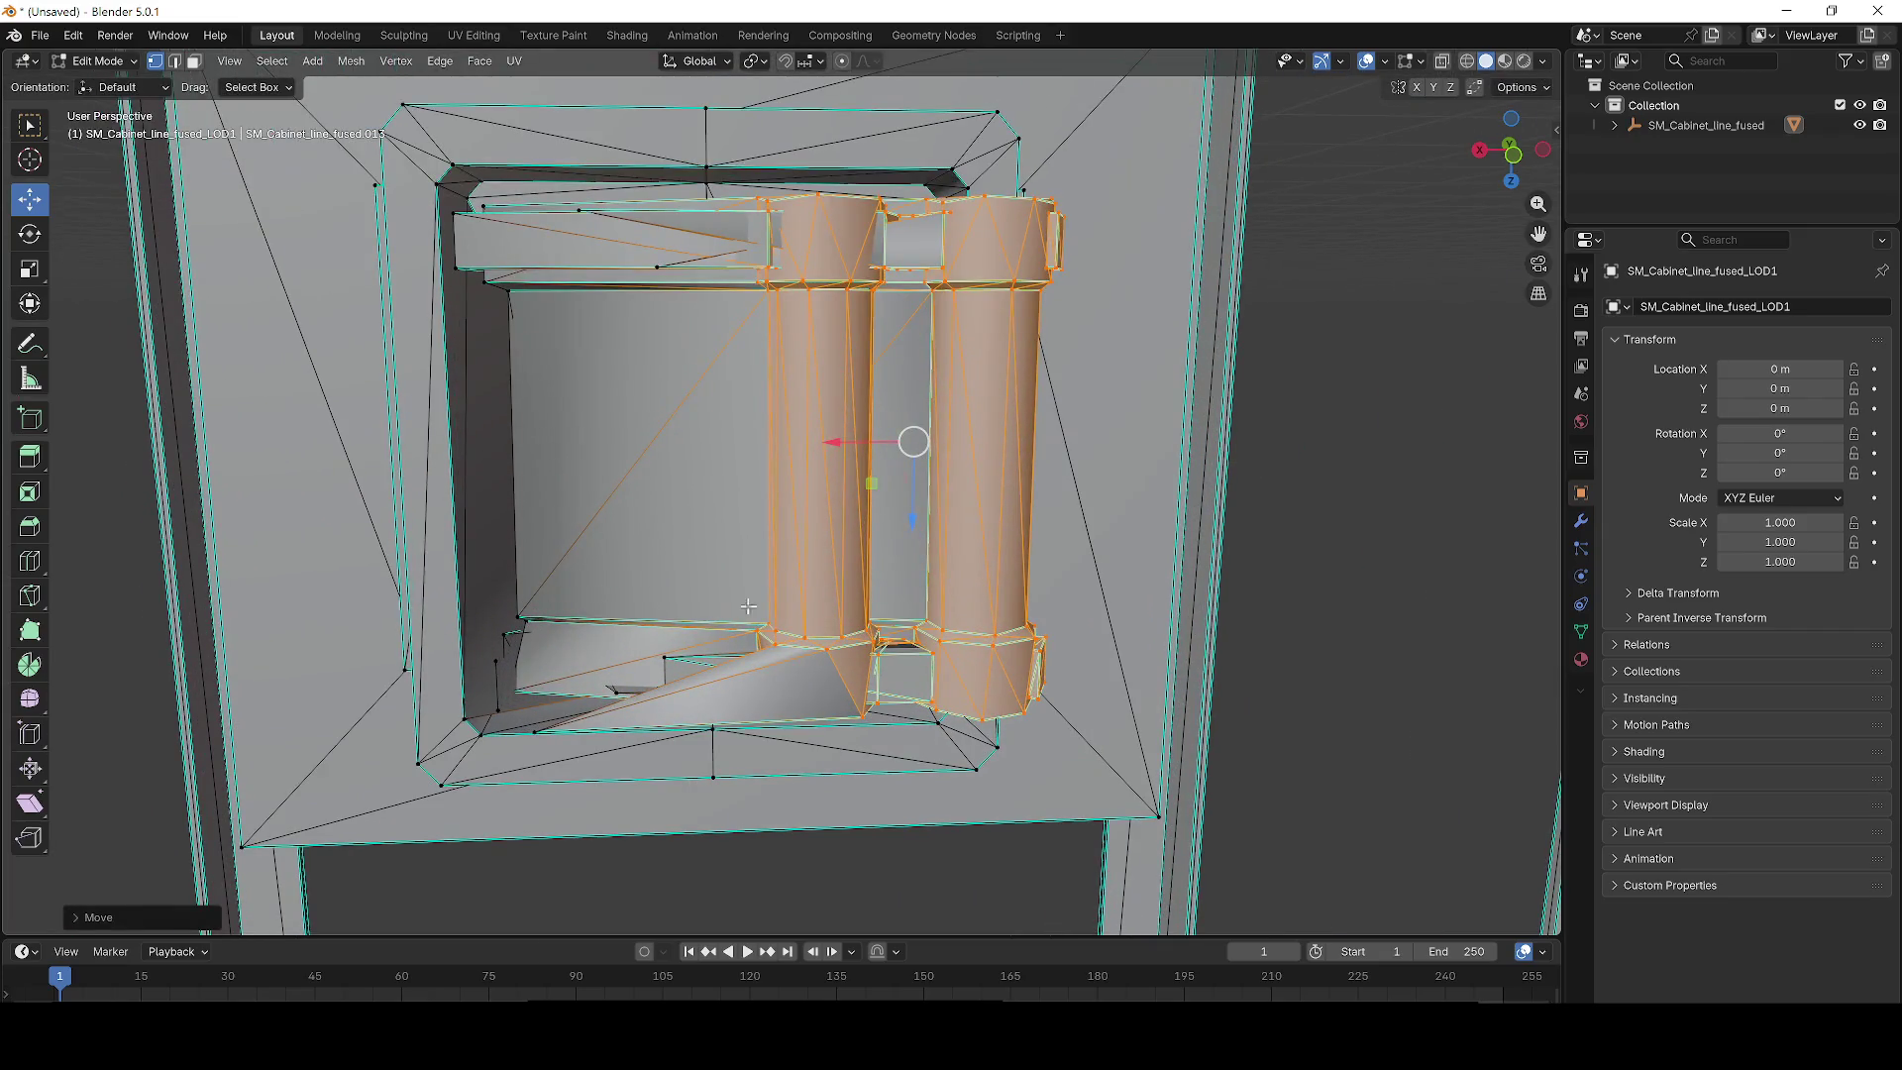
drag(628, 684, 646, 519)
key(ctrl+z)
scroll(382, 621, up, 2)
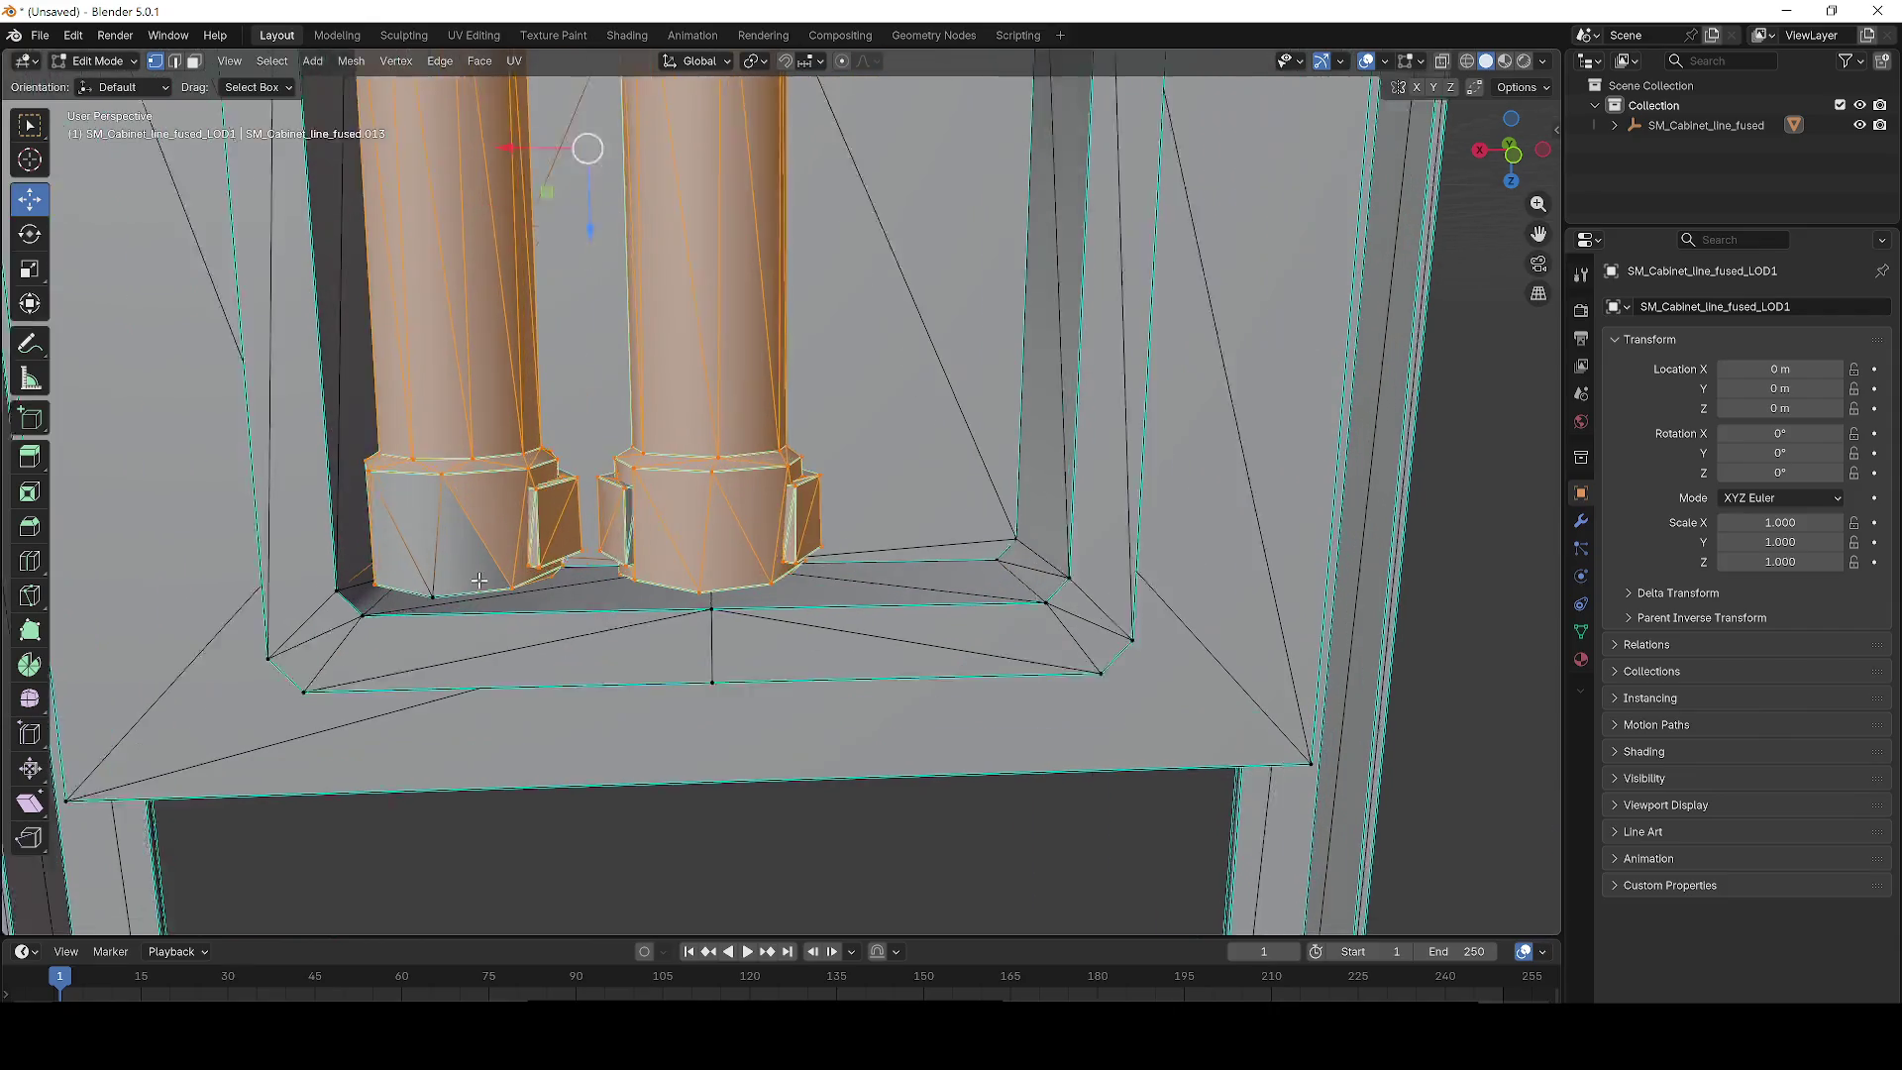
drag(508, 575, 548, 510)
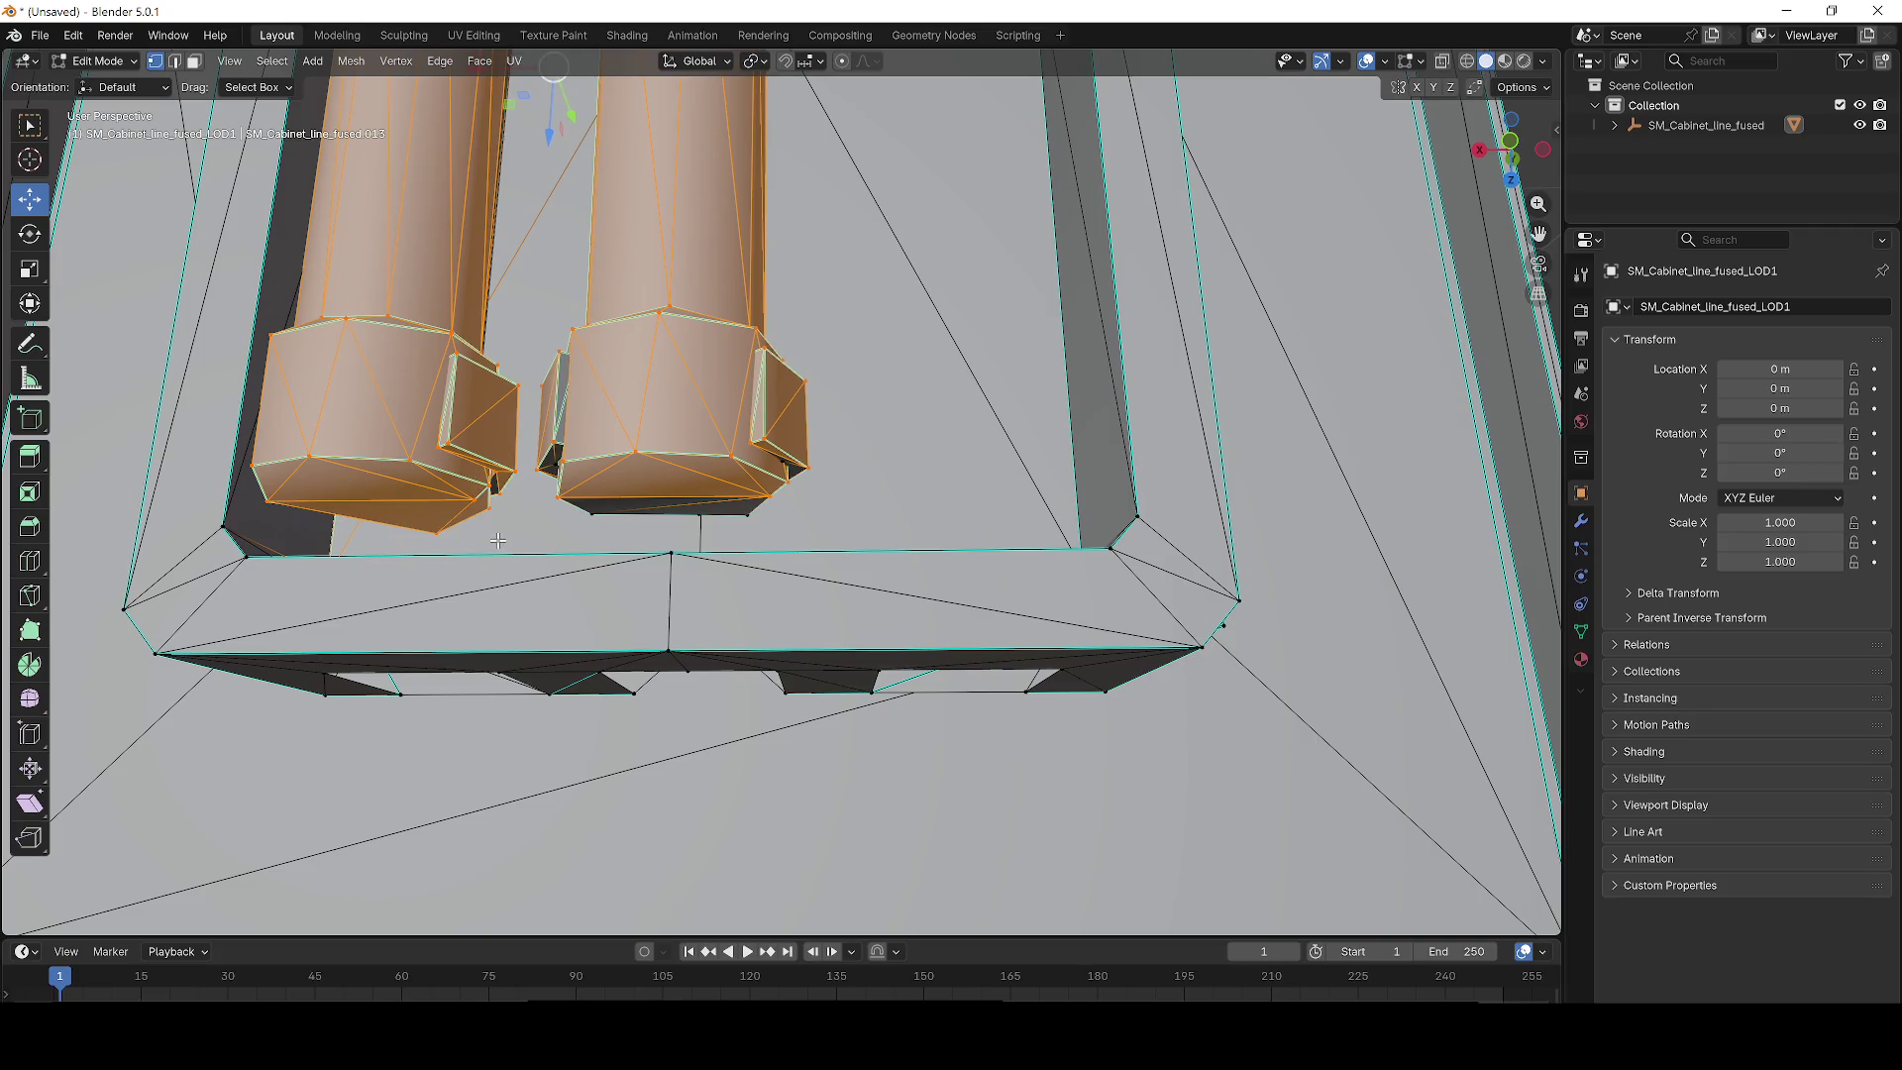
Box-select the geometry around the first pillar's base.
mouse_move(557, 401)
mouse_down()
mouse_move(585, 317)
mouse_move(636, 420)
mouse_up()
drag(724, 531, 946, 591)
drag(649, 438, 589, 659)
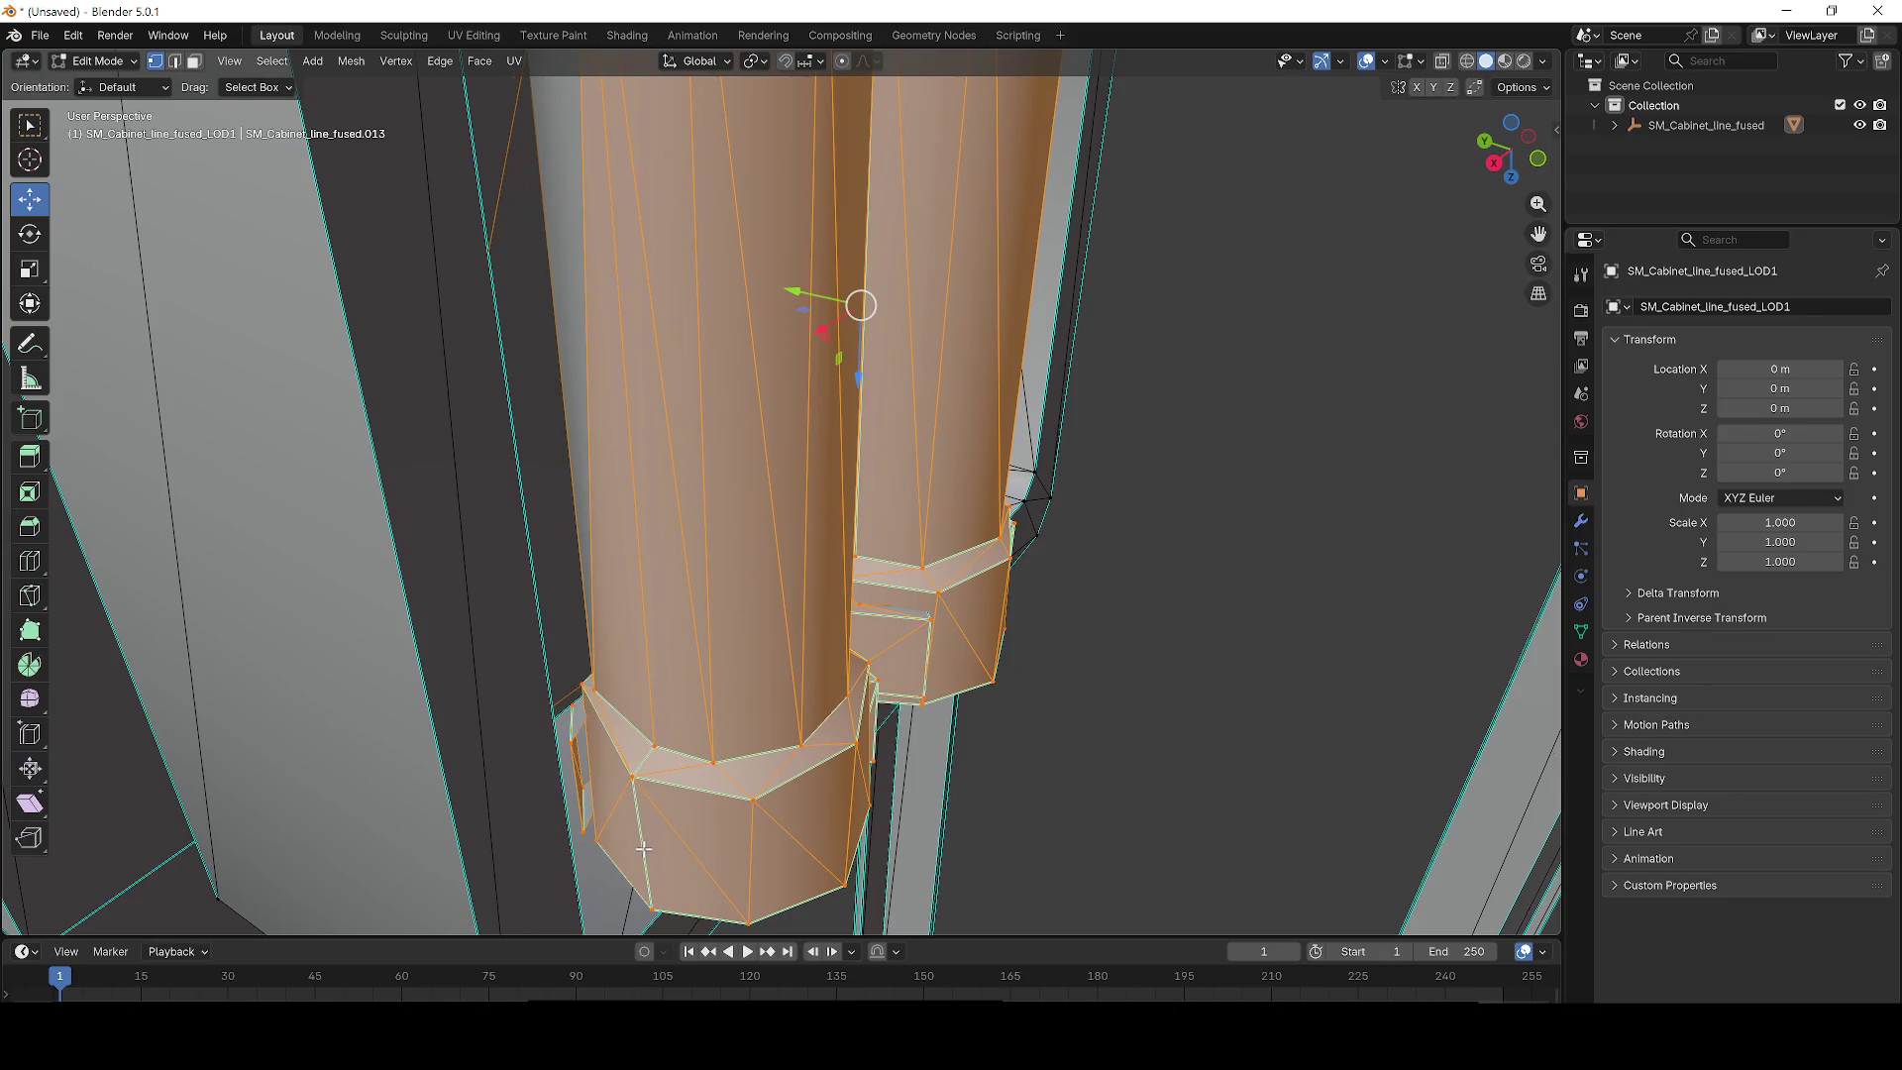
mouse_move(755, 729)
mouse_down()
mouse_move(921, 730)
mouse_move(819, 768)
mouse_move(853, 730)
mouse_move(790, 691)
mouse_up()
mouse_move(884, 796)
mouse_down()
mouse_move(862, 783)
mouse_move(902, 793)
mouse_move(835, 776)
mouse_move(887, 750)
mouse_move(625, 514)
mouse_up()
drag(625, 514, 677, 581)
mouse_move(960, 743)
mouse_down()
mouse_move(1116, 565)
mouse_move(873, 690)
mouse_up()
Shift box-select the right pillar's base to add it to the selection.
drag(735, 378, 1229, 594)
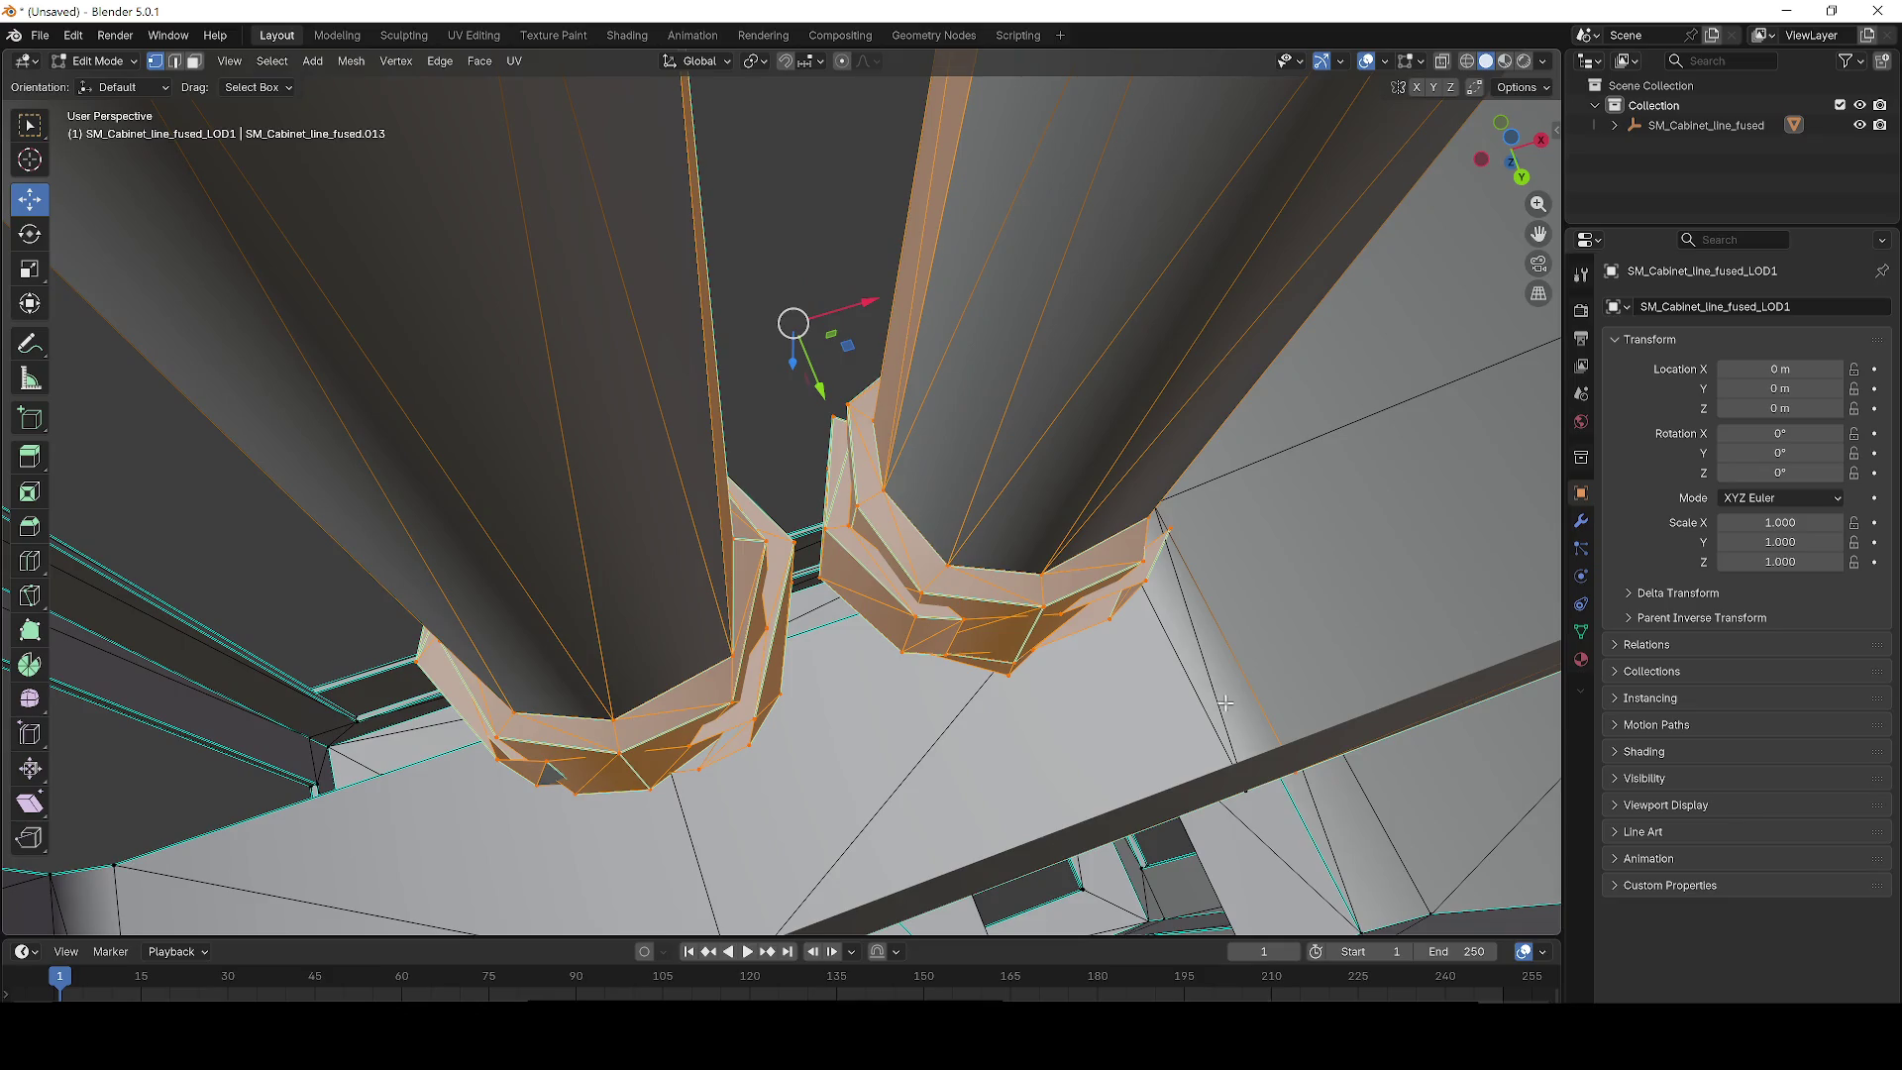
scroll(793, 788, up, 3)
scroll(793, 787, up, 1)
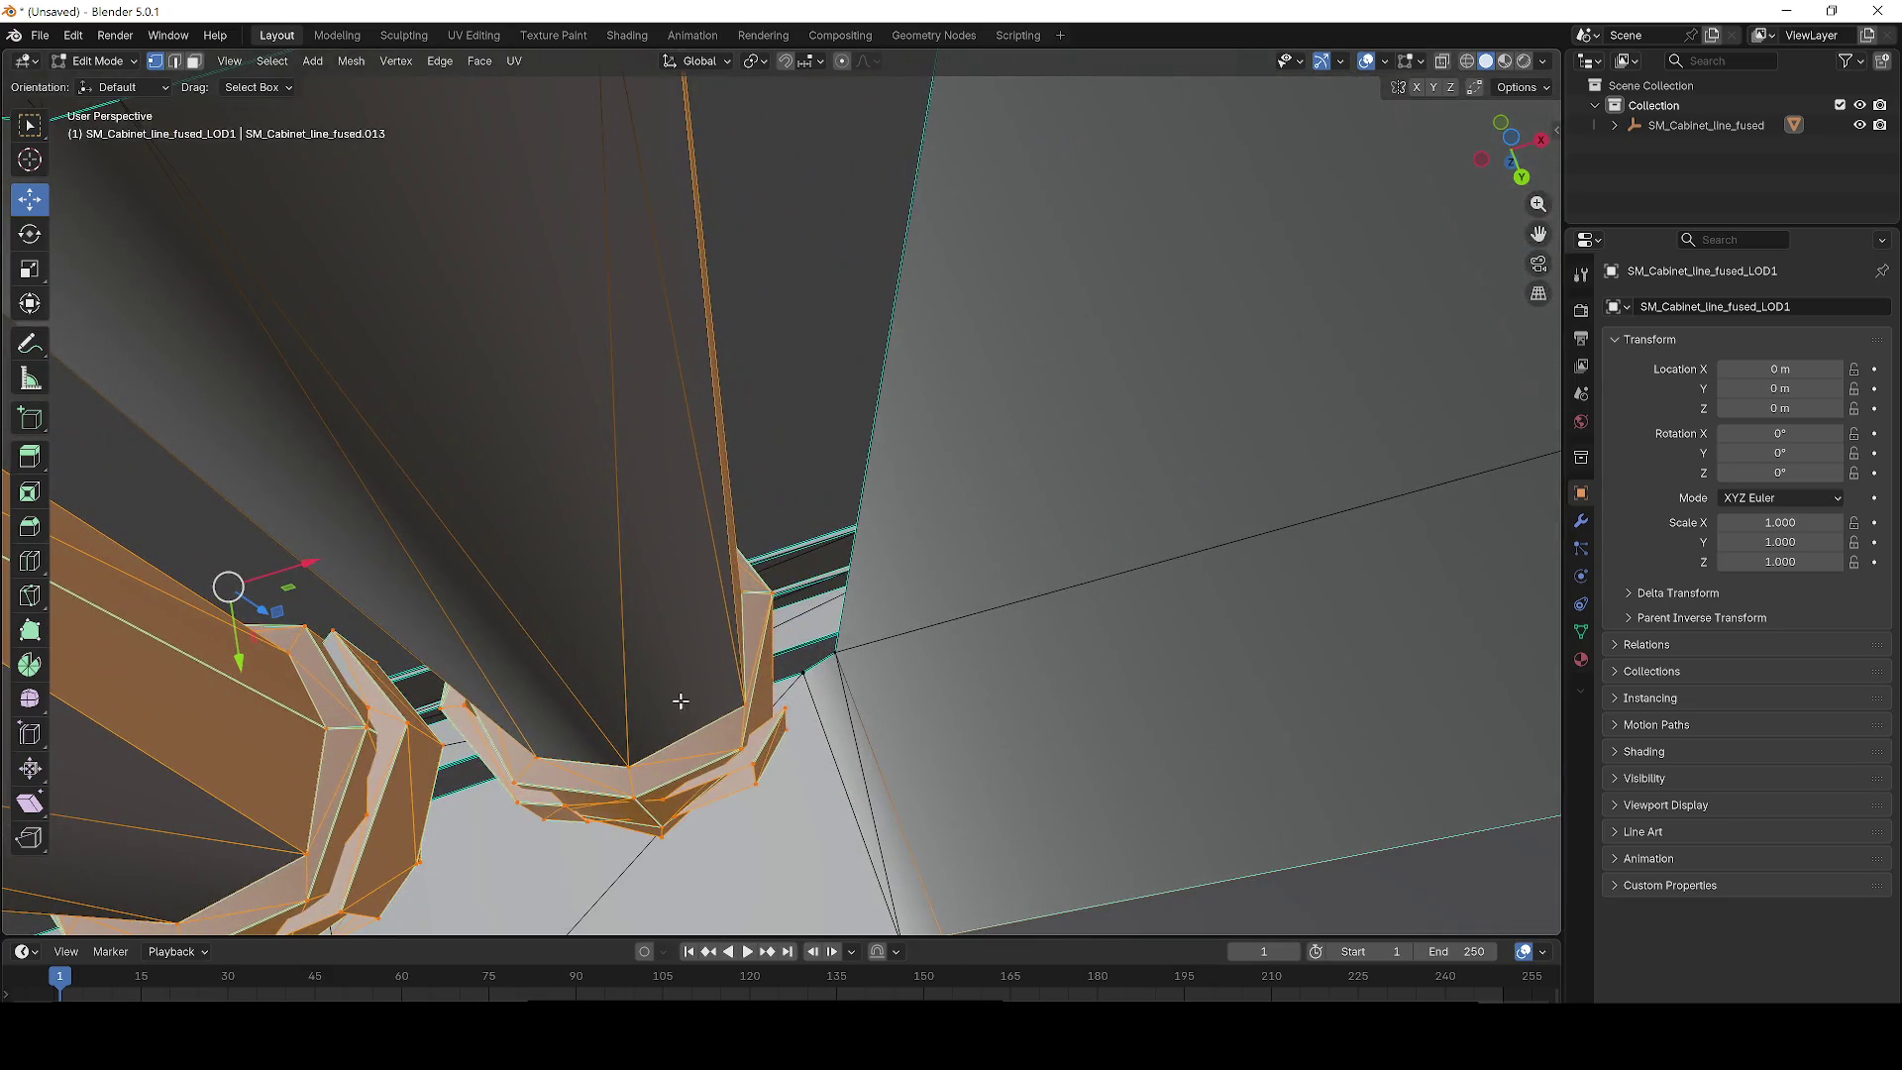
drag(846, 725, 501, 676)
scroll(670, 459, down, 3)
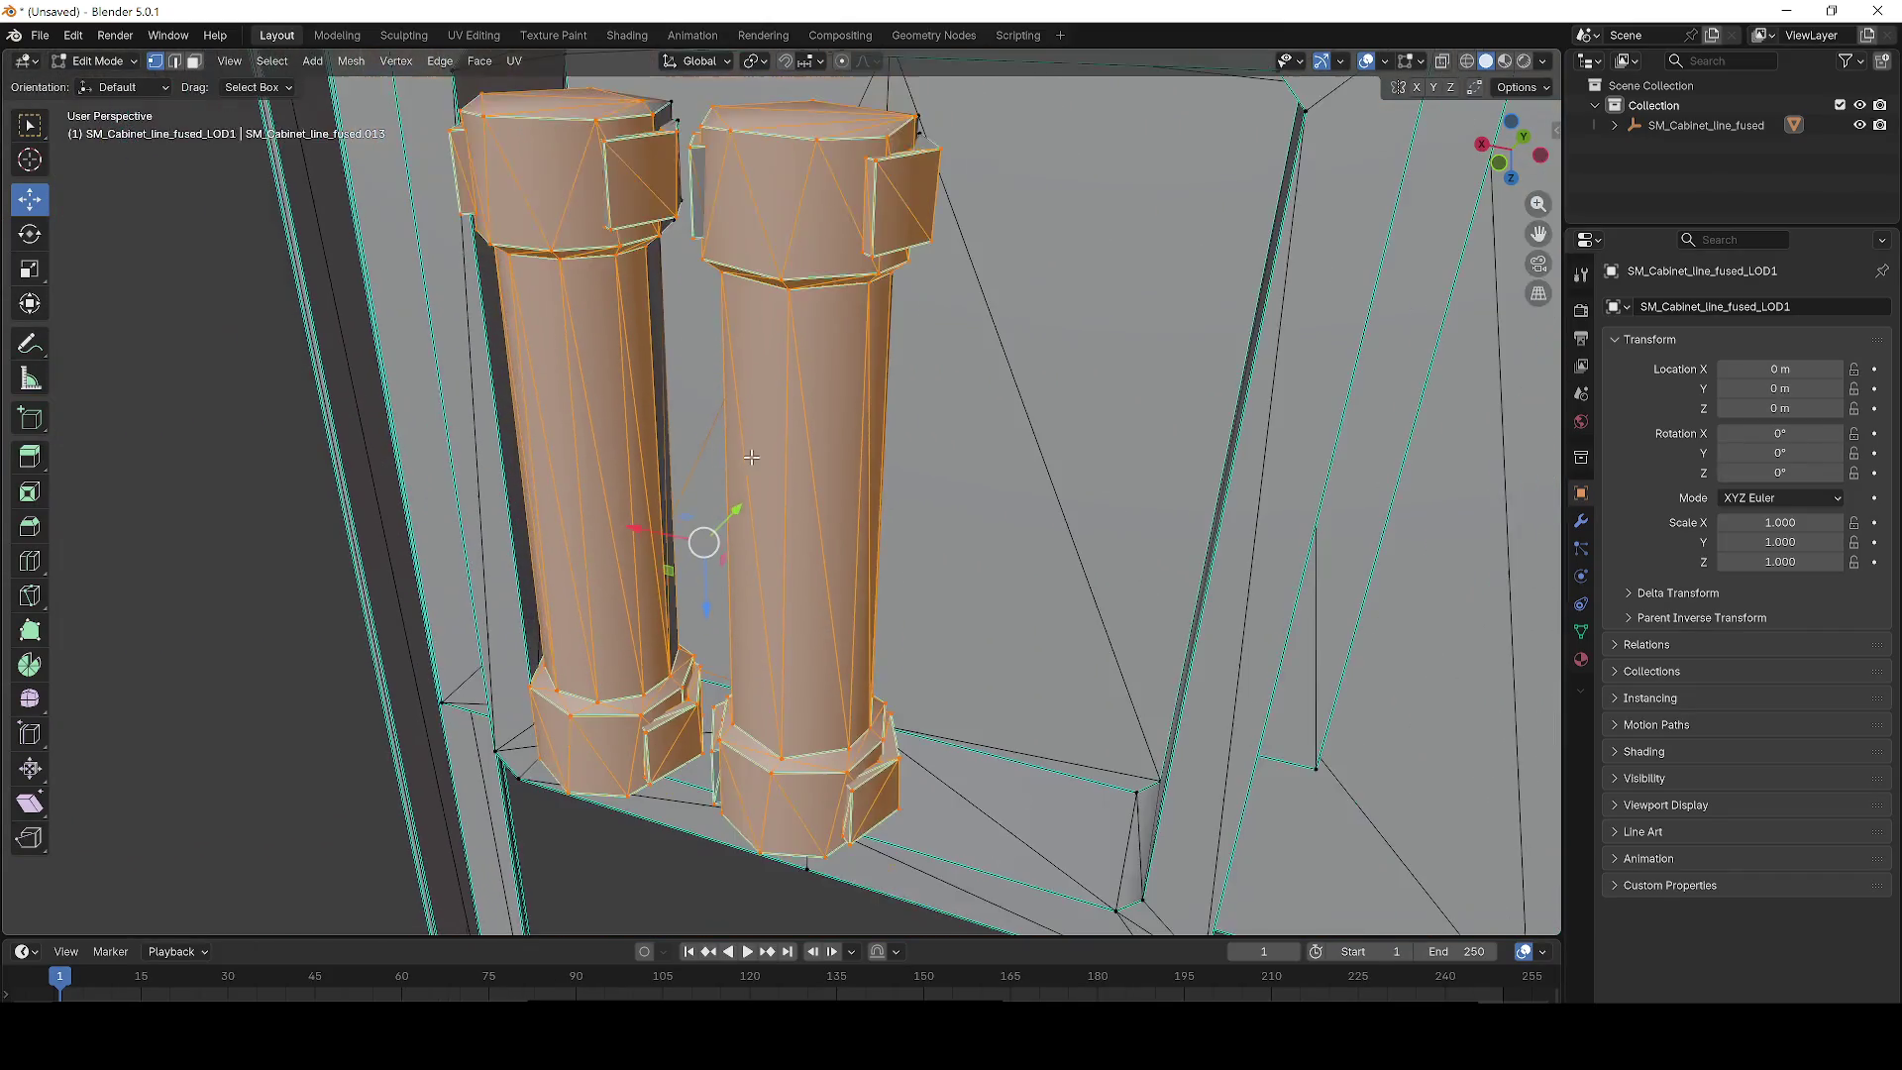
Shrink the selection to drop the extra cabinet frame faces, leaving the columns.
drag(612, 198, 864, 512)
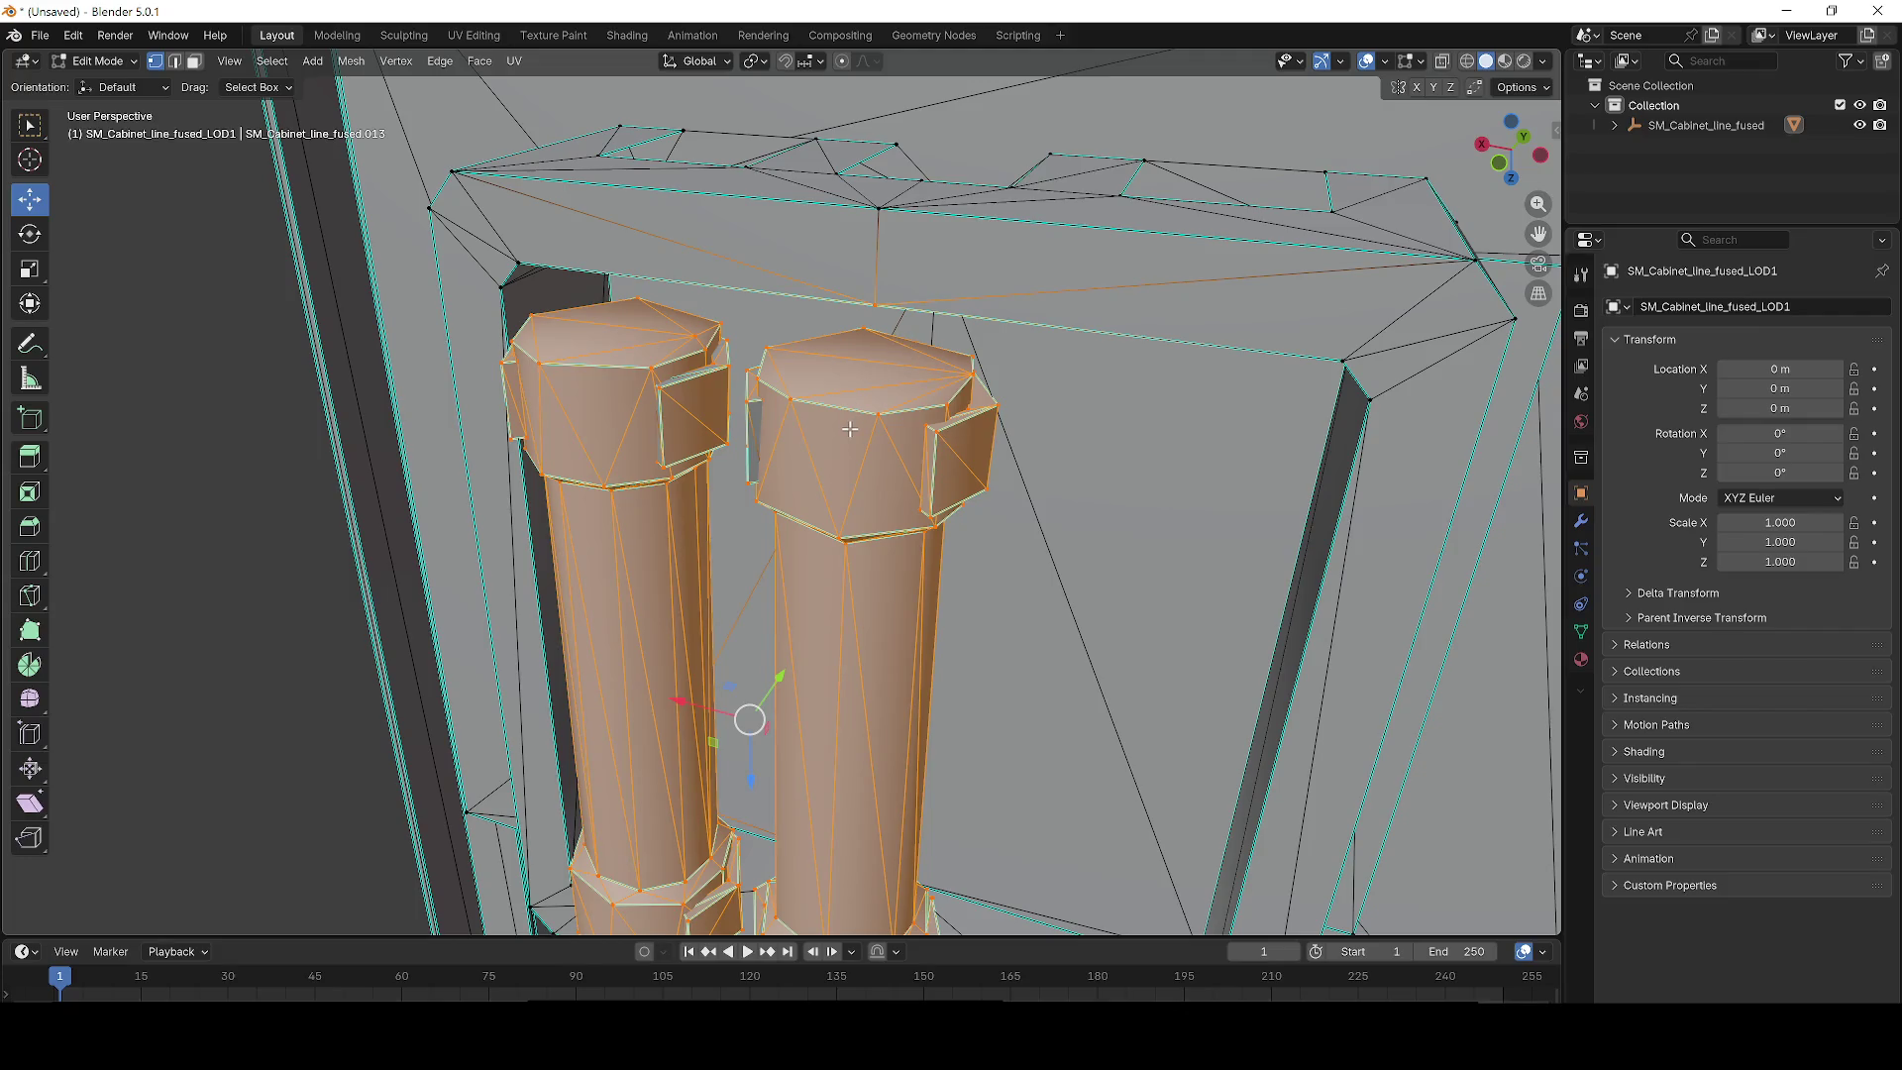
drag(887, 483, 736, 457)
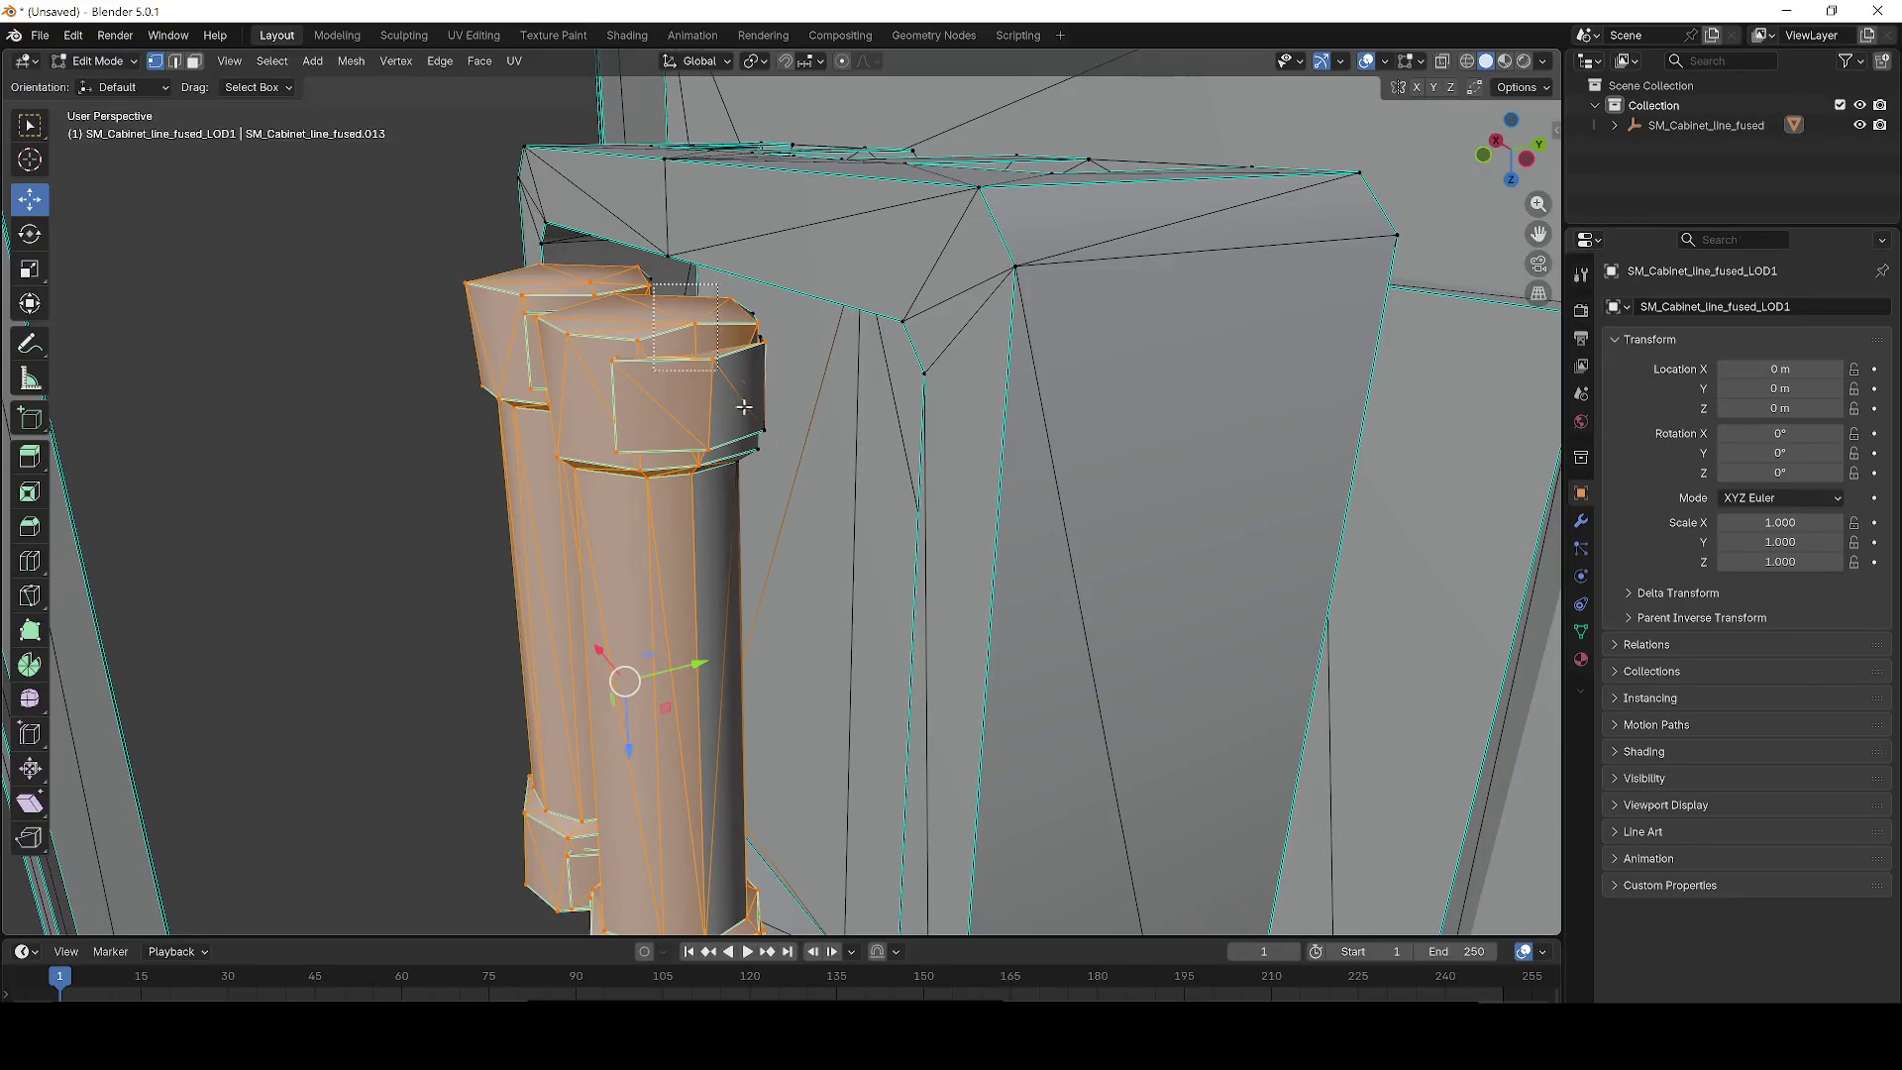
scroll(794, 468, up, 8)
mouse_move(793, 458)
mouse_down()
mouse_move(591, 436)
mouse_move(666, 552)
mouse_move(294, 77)
mouse_move(357, 155)
mouse_up()
mouse_move(508, 264)
mouse_down()
mouse_move(615, 458)
mouse_move(679, 509)
mouse_move(594, 360)
mouse_up()
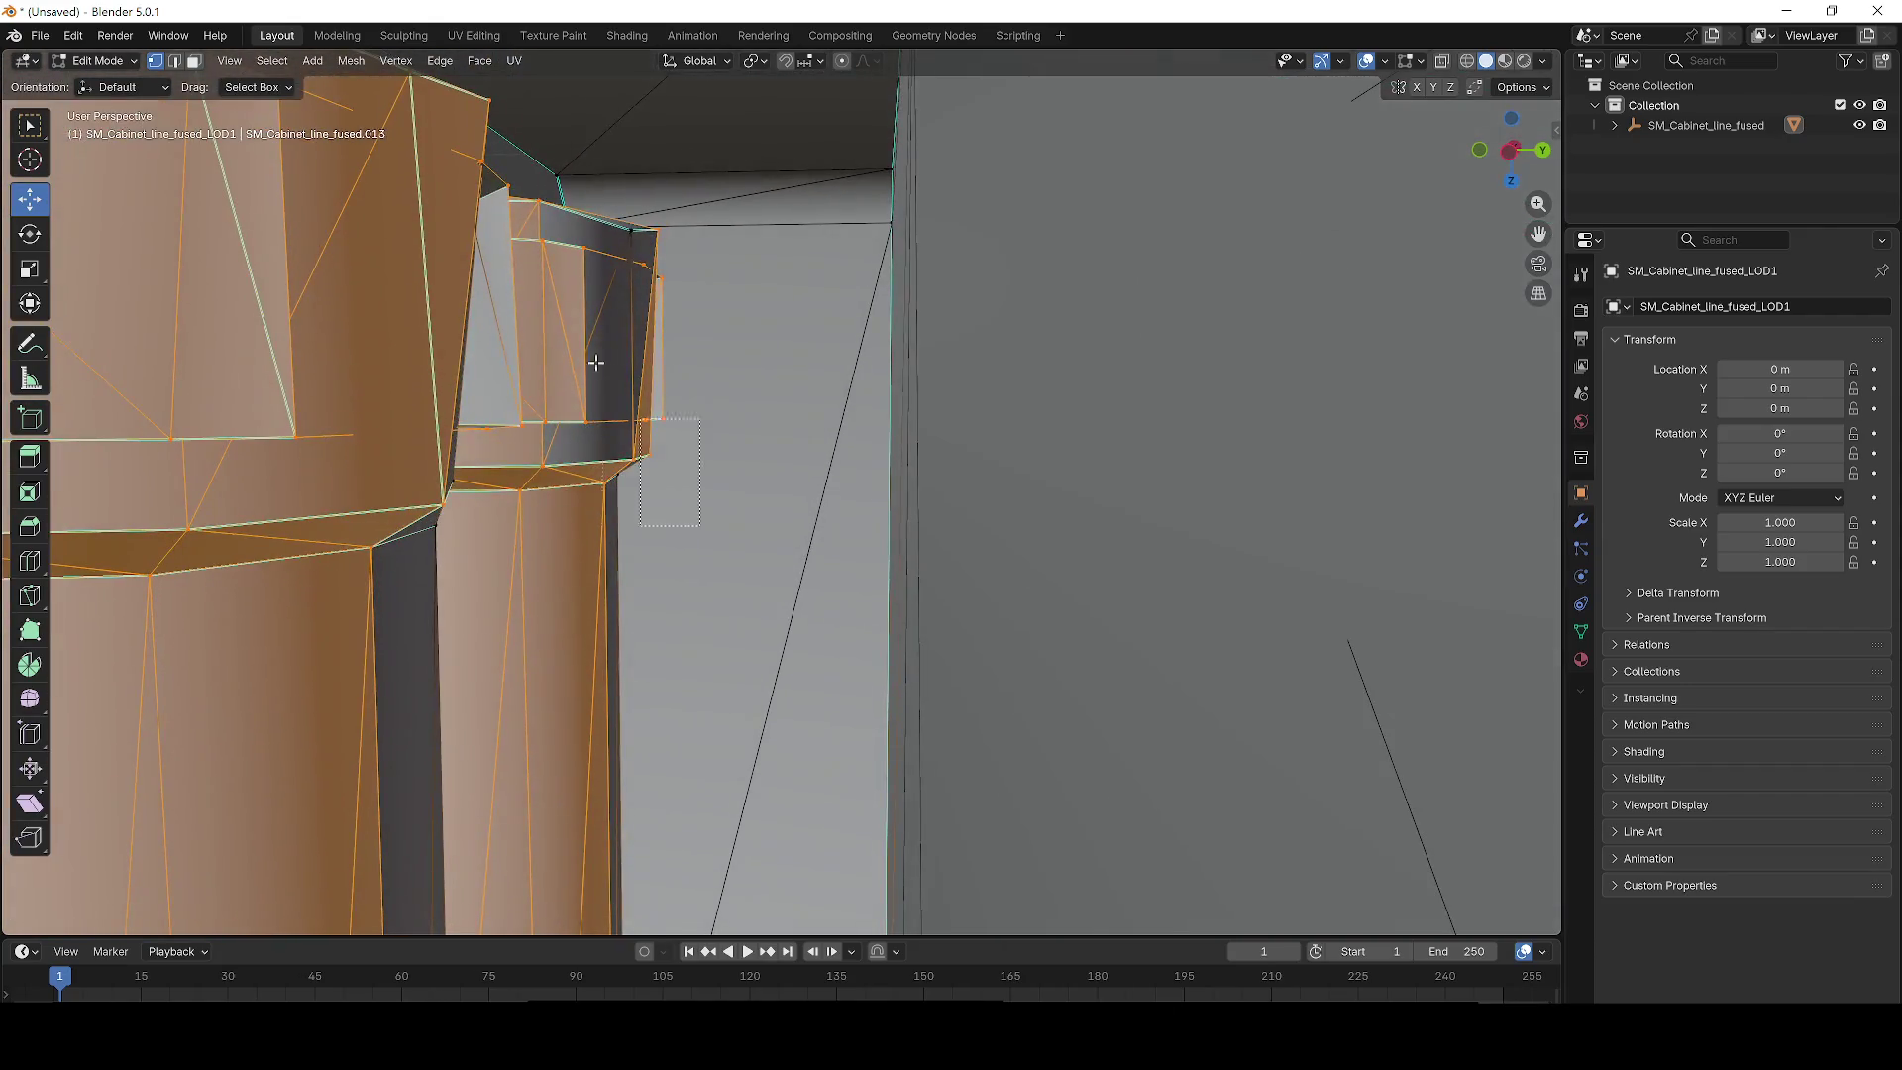
key(ctrl+KP_Subtract)
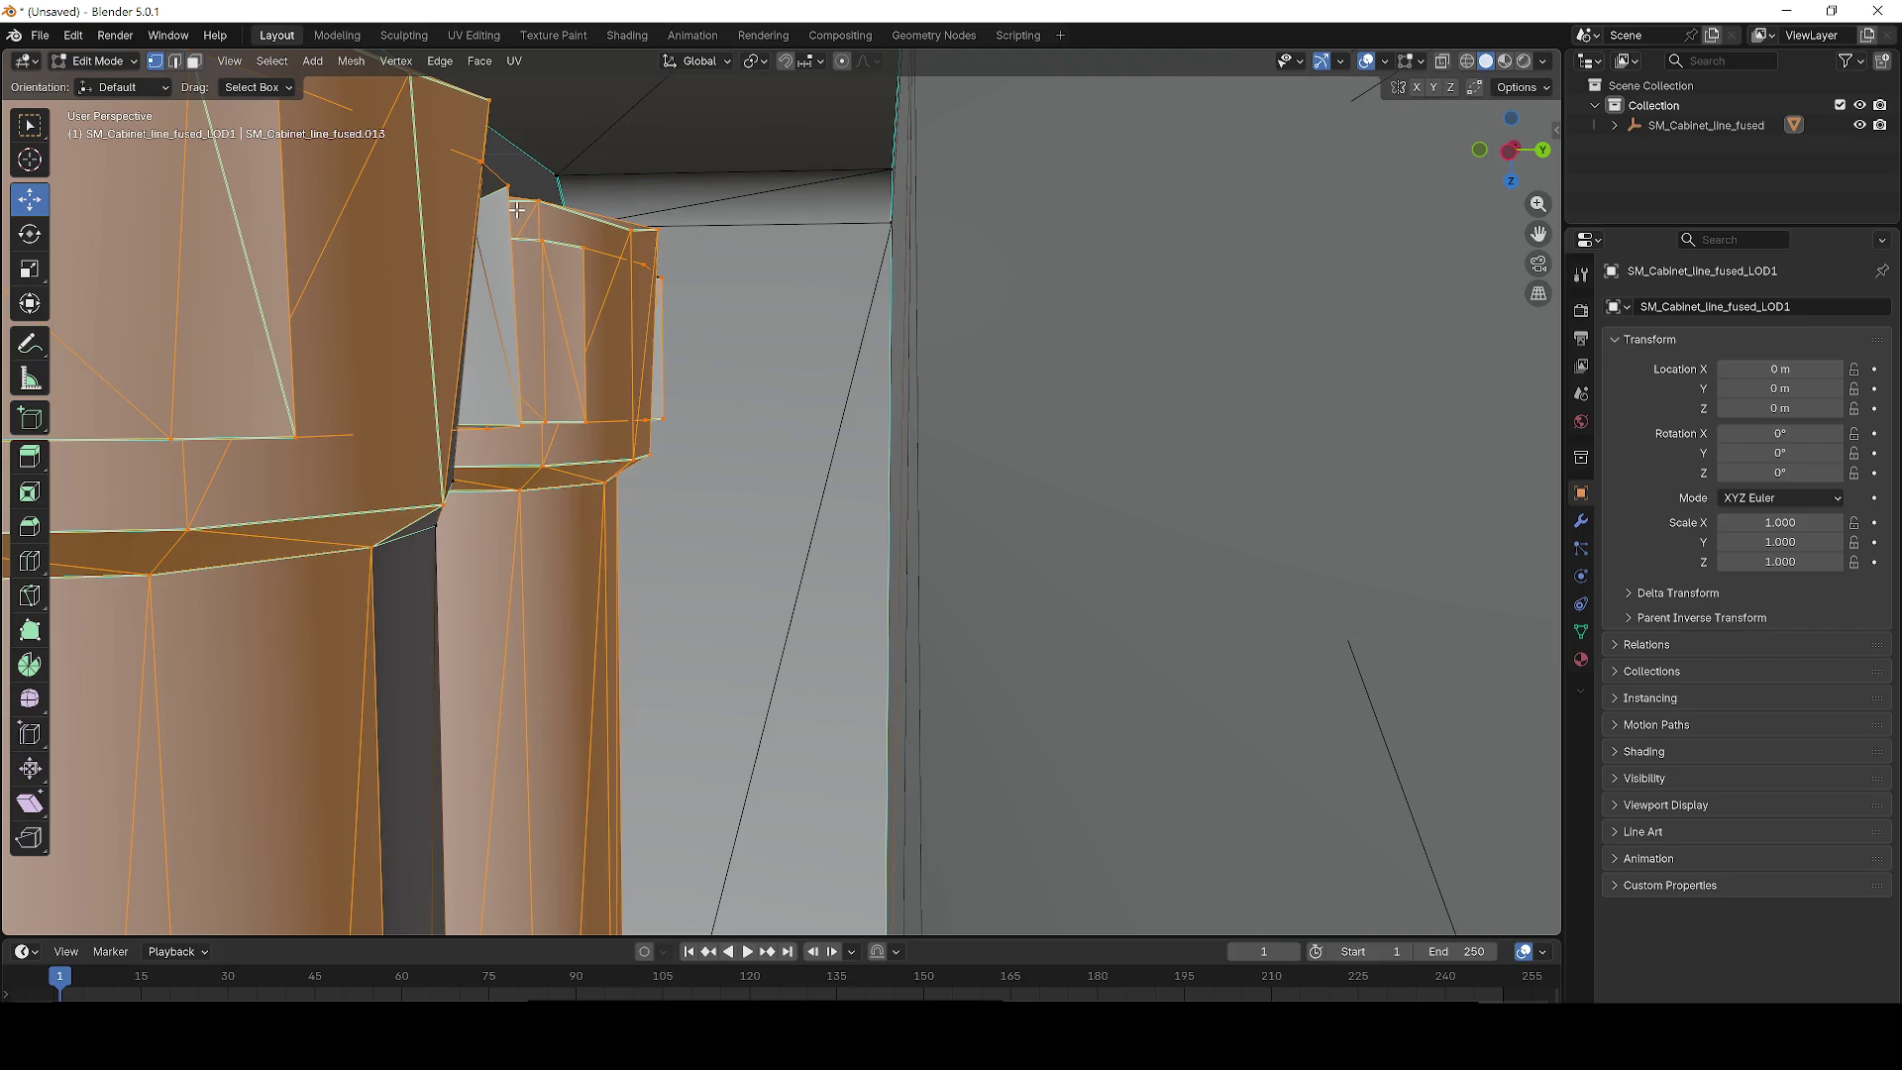
mouse_move(578, 416)
mouse_down()
mouse_move(471, 437)
mouse_move(961, 457)
mouse_up()
scroll(961, 457, down, 5)
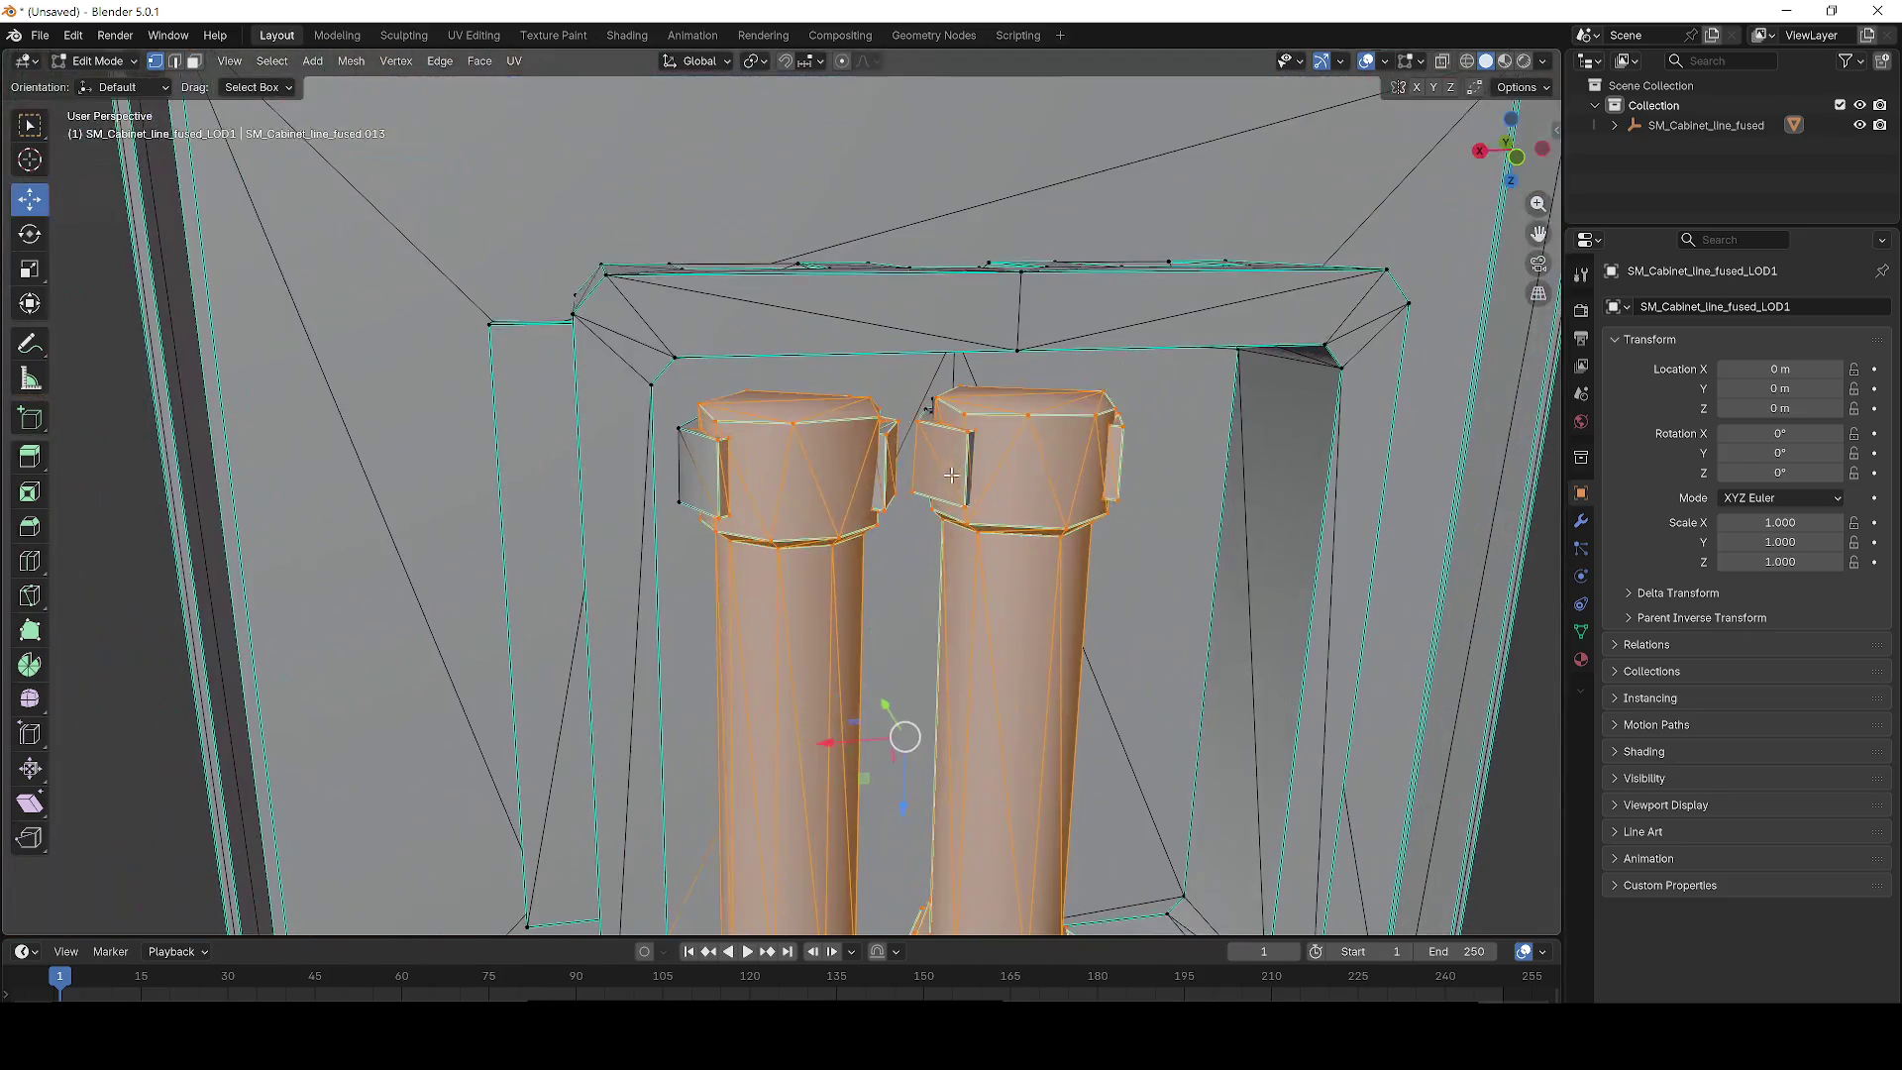
scroll(971, 469, up, 4)
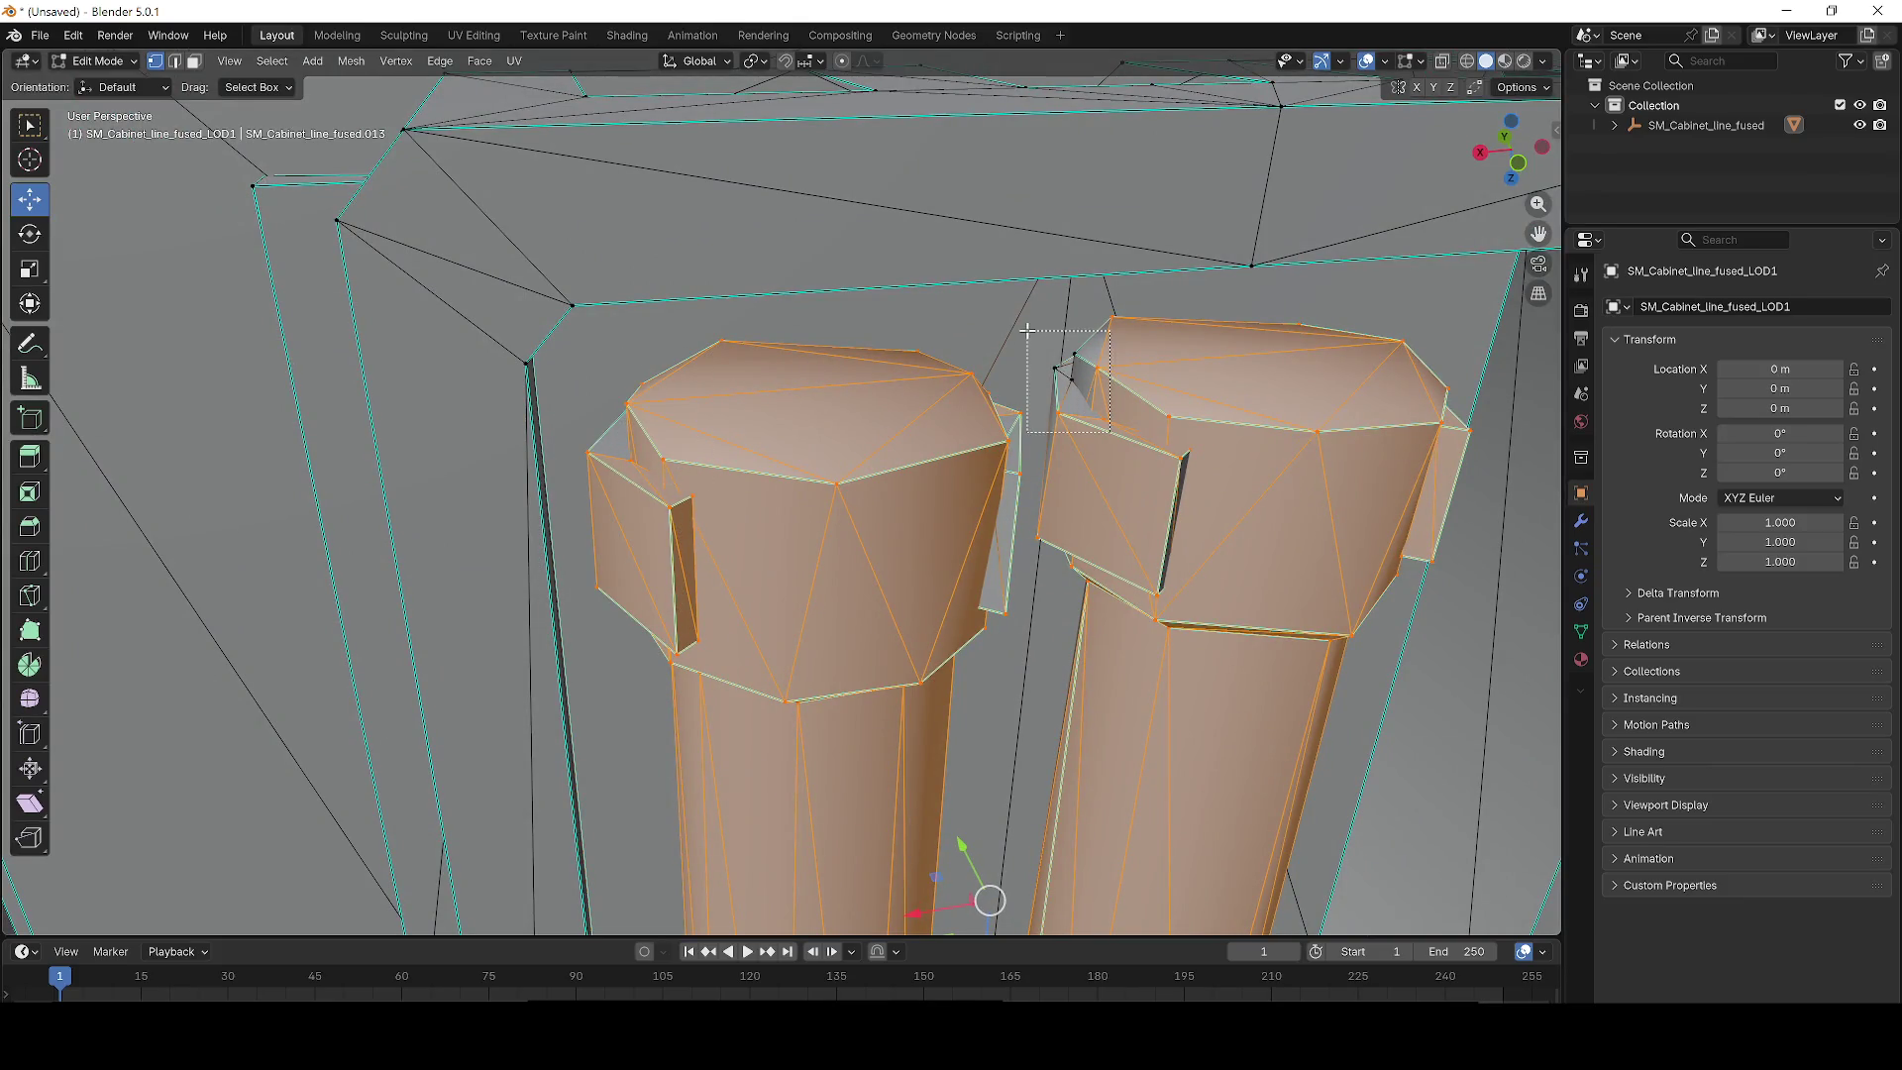
Frame the two selected columns and slide them about 0.21 m along X.
drag(1027, 329, 1027, 330)
scroll(1073, 450, down, 5)
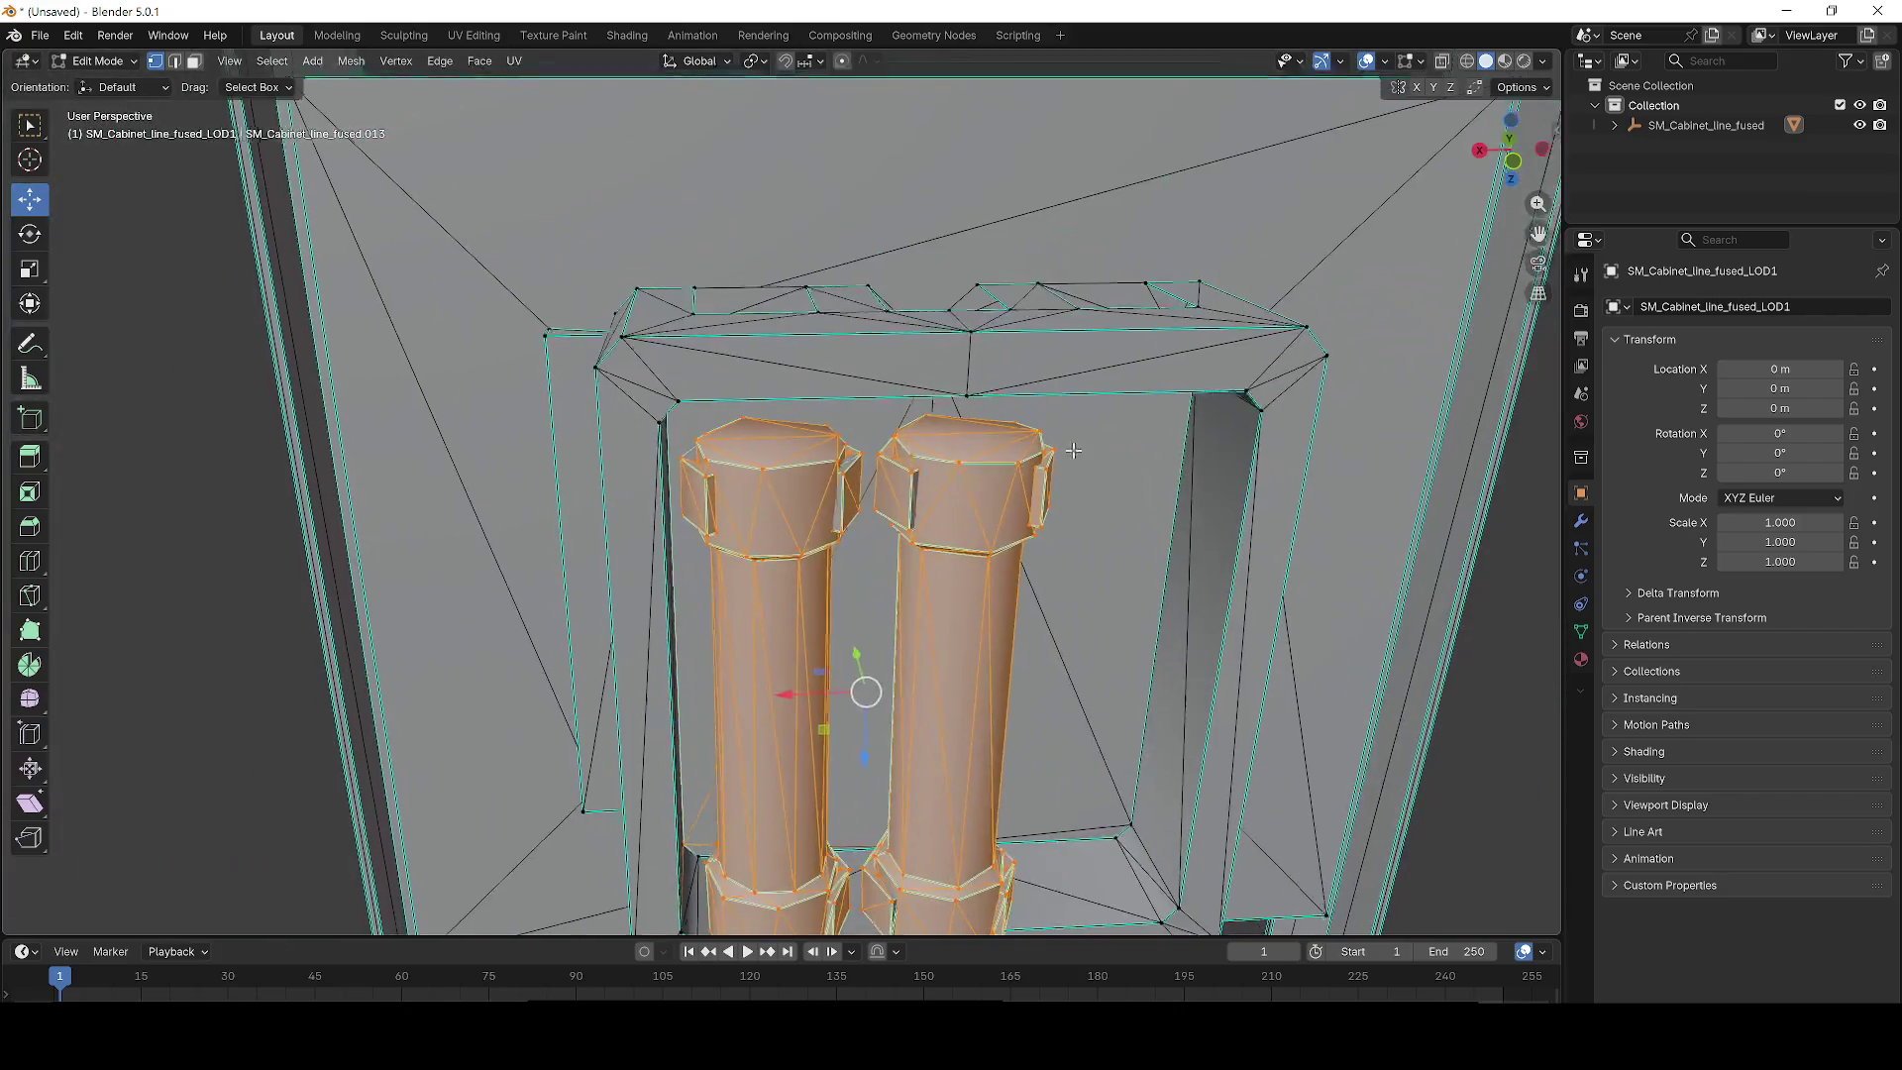
key(KP_Decimal)
mouse_move(649, 475)
mouse_down()
mouse_move(917, 502)
mouse_move(586, 500)
mouse_move(924, 506)
mouse_up()
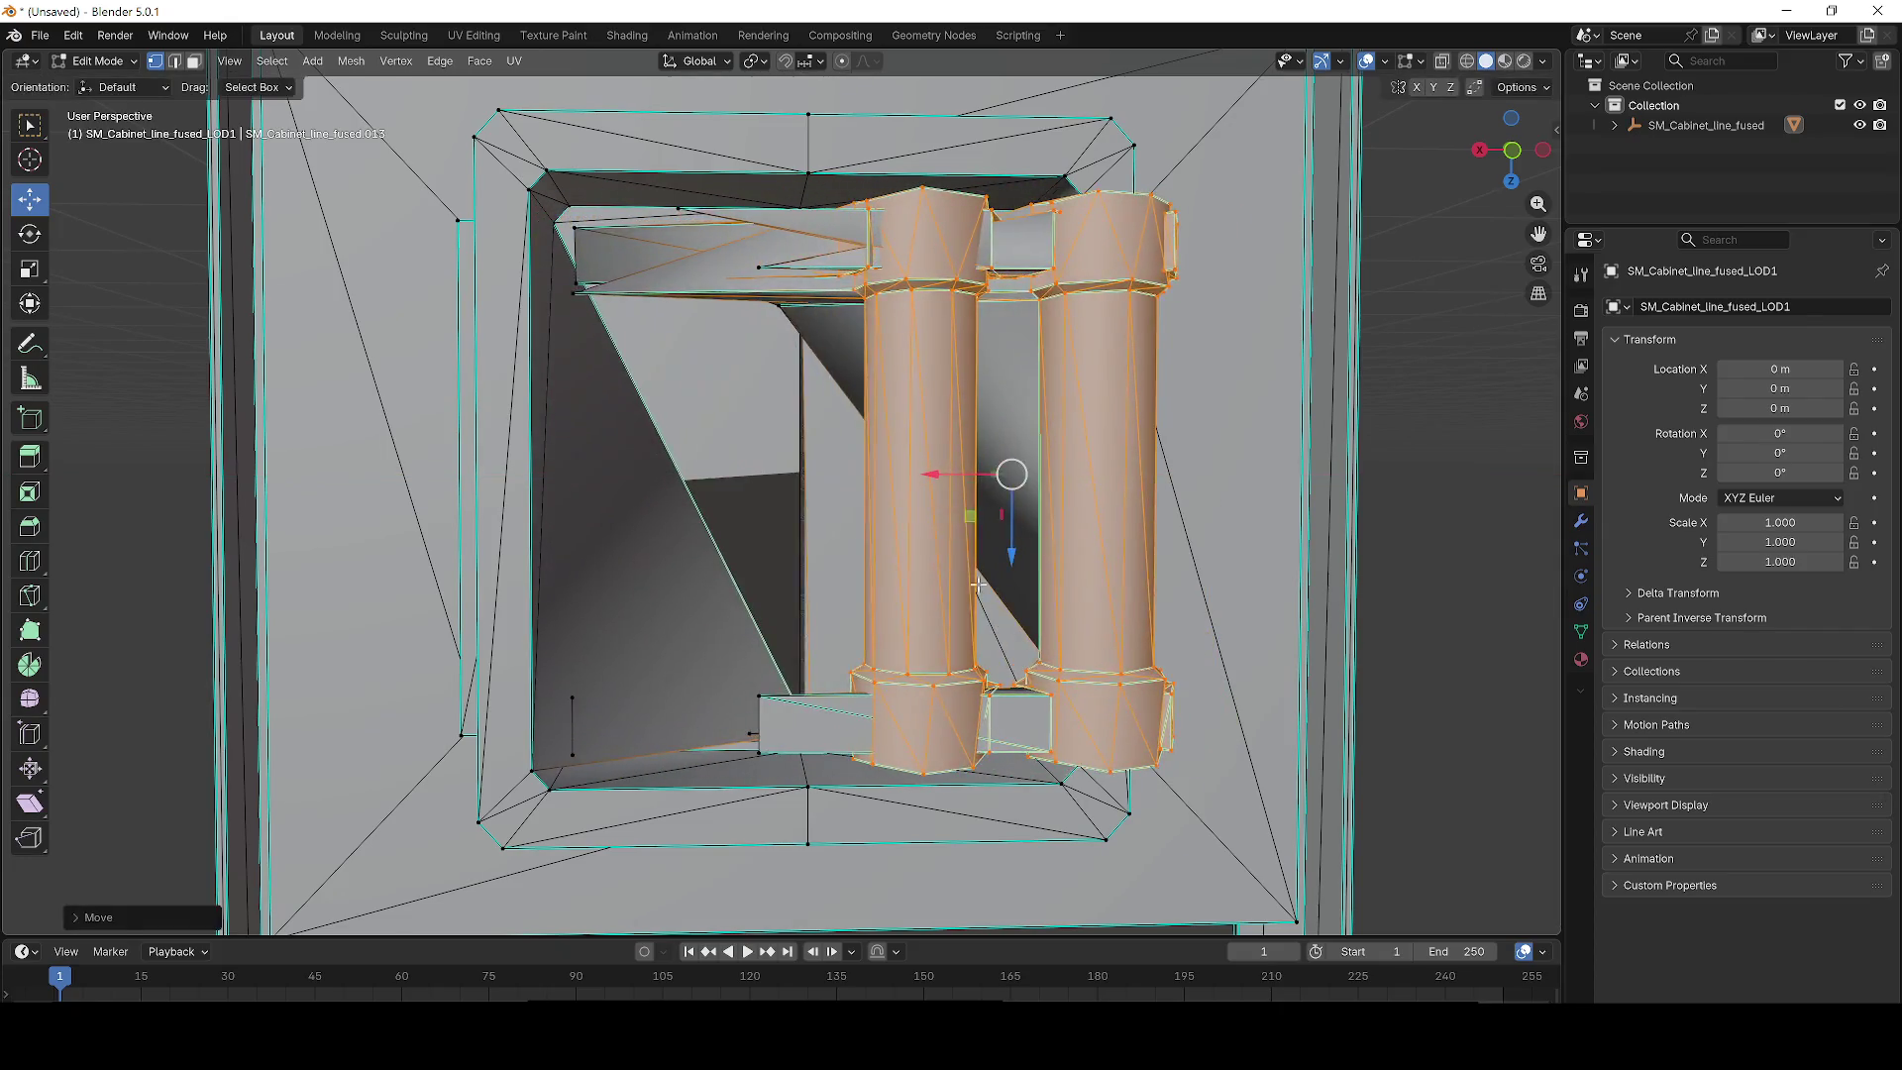
Shift the two selected columns further along X.
scroll(977, 585, up, 6)
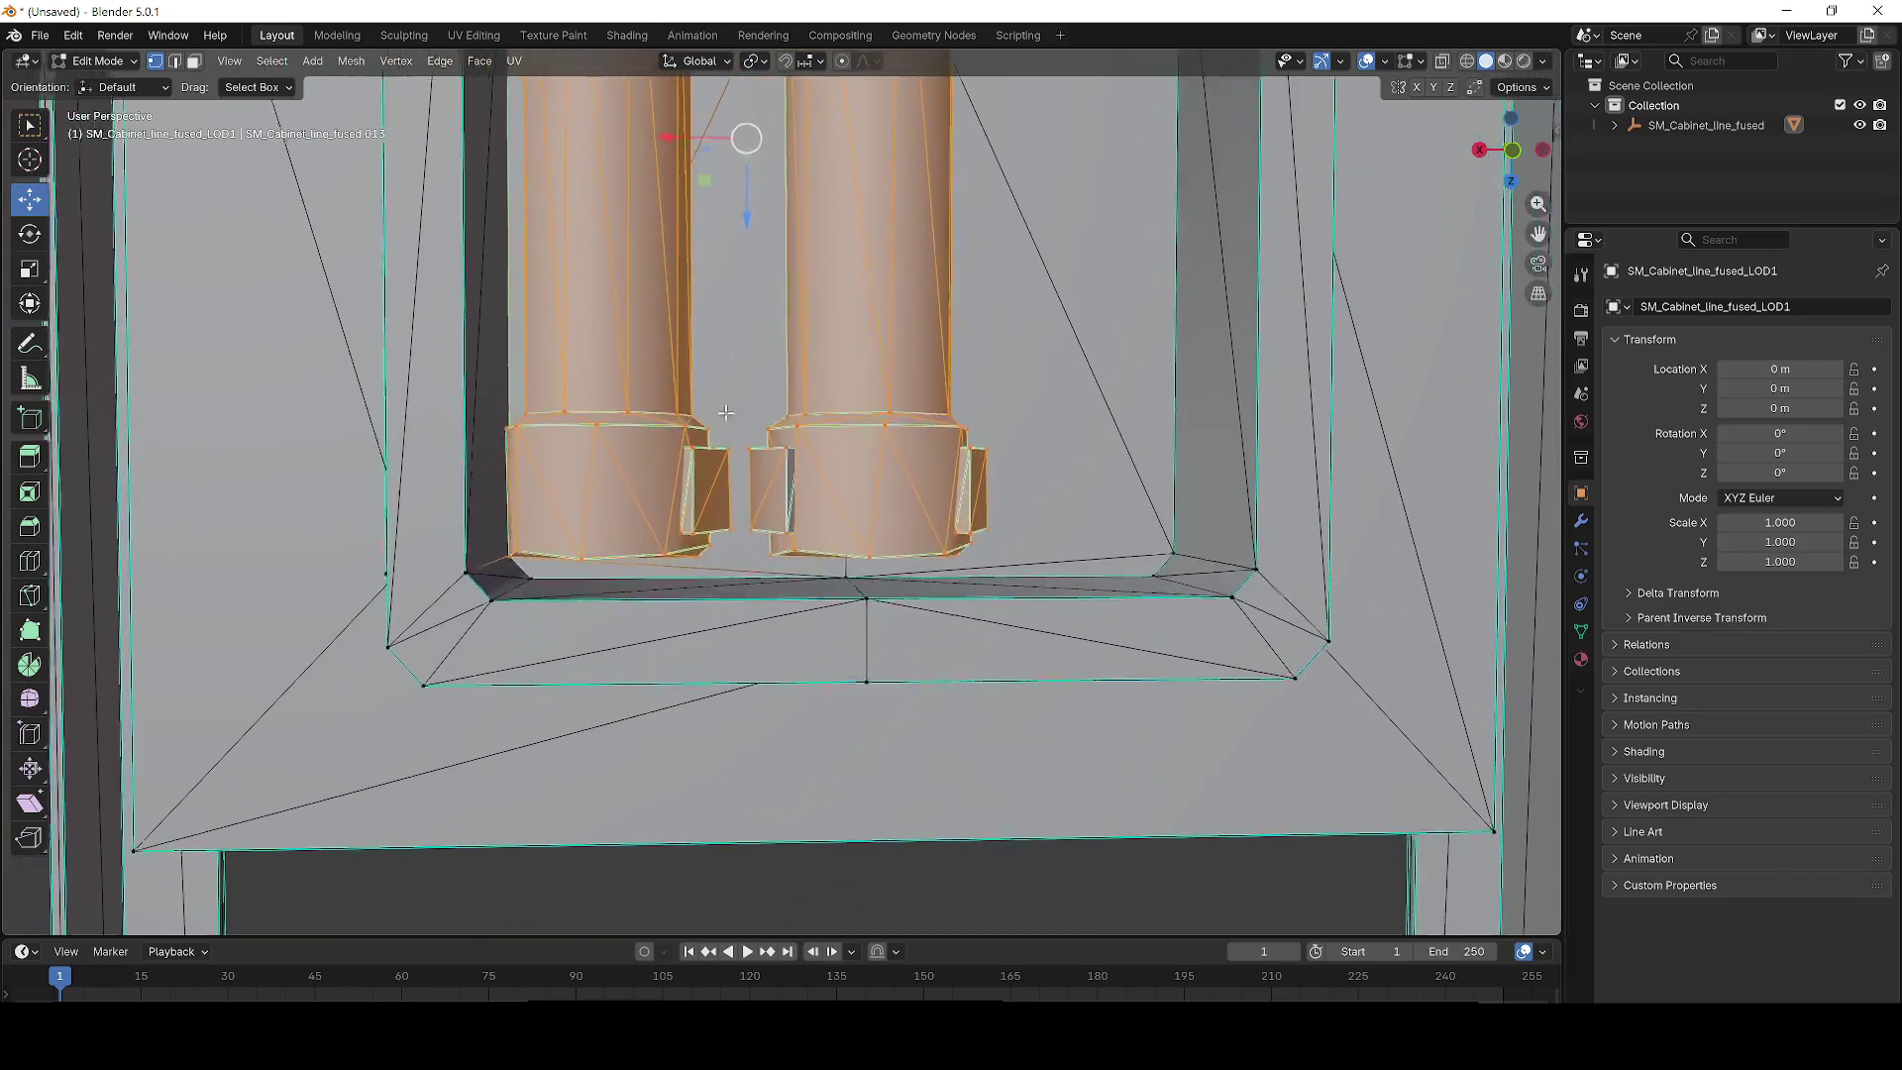
scroll(726, 413, up, 3)
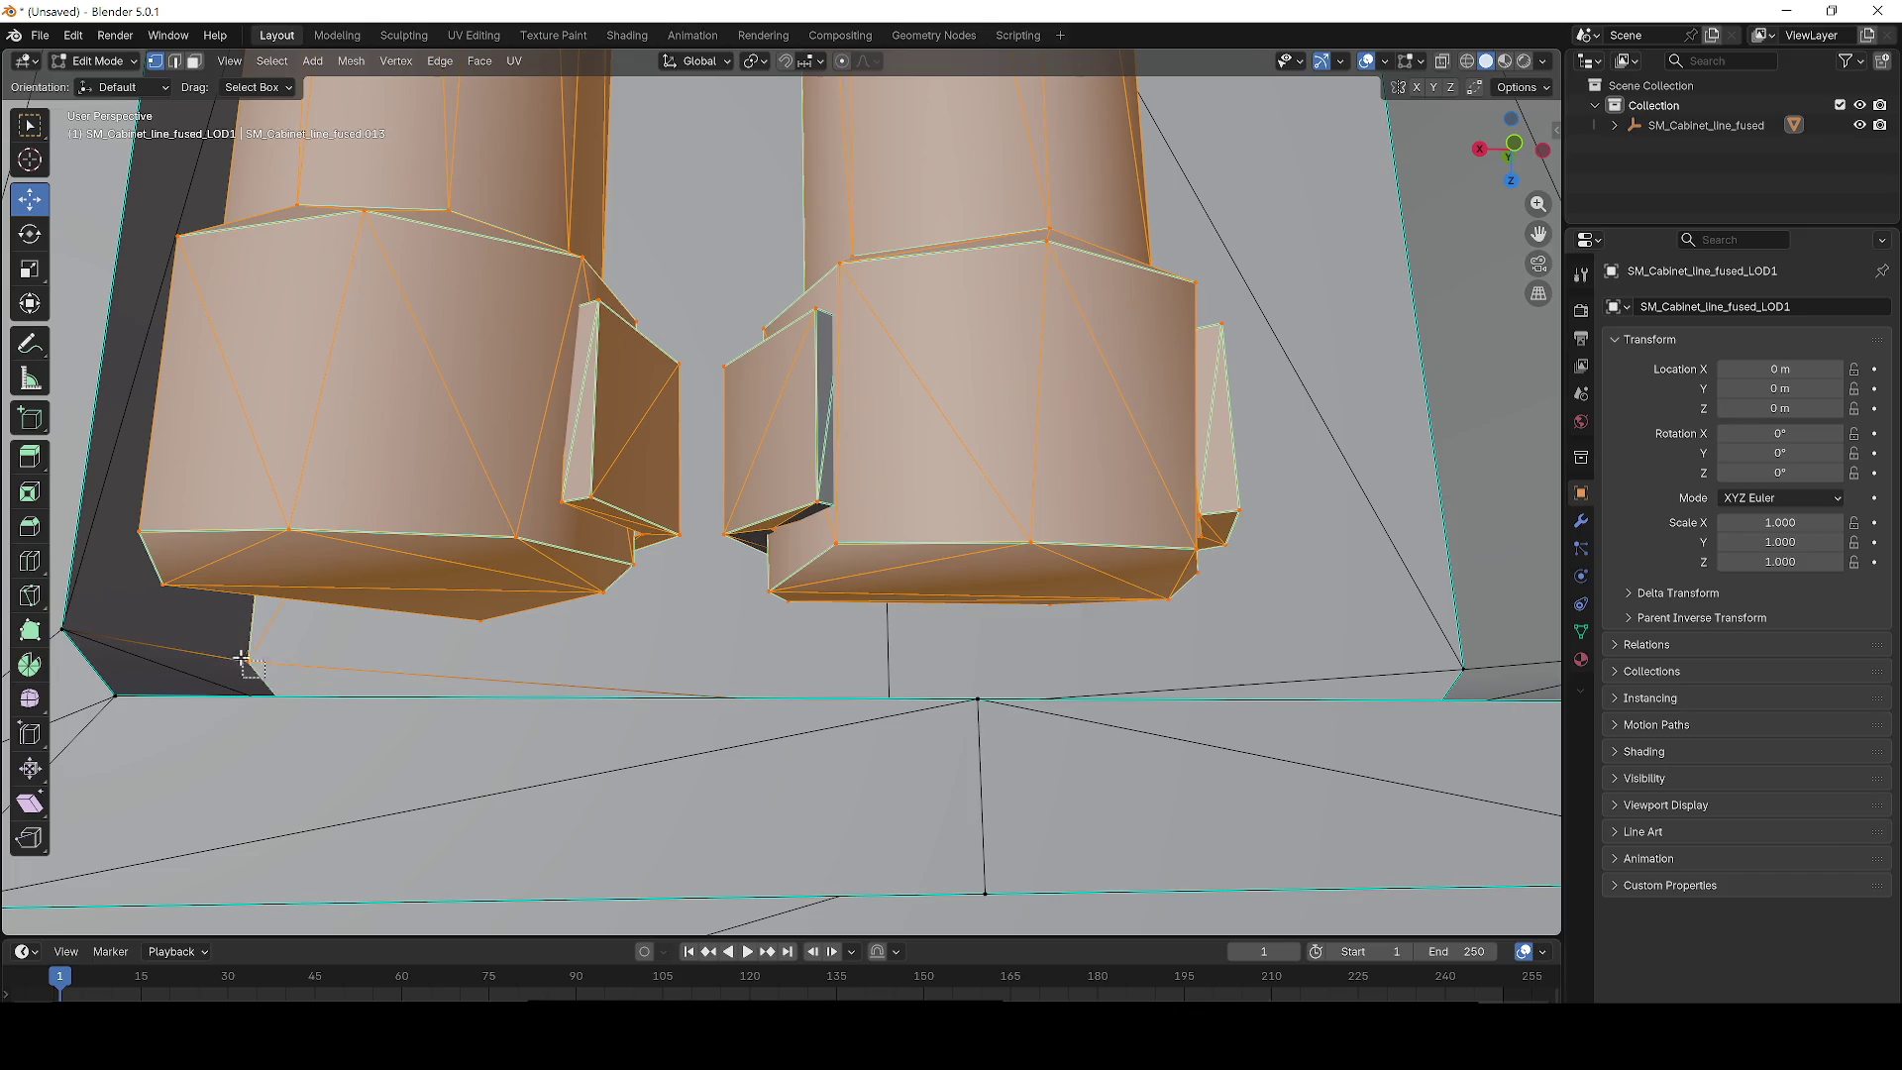
scroll(322, 677, down, 8)
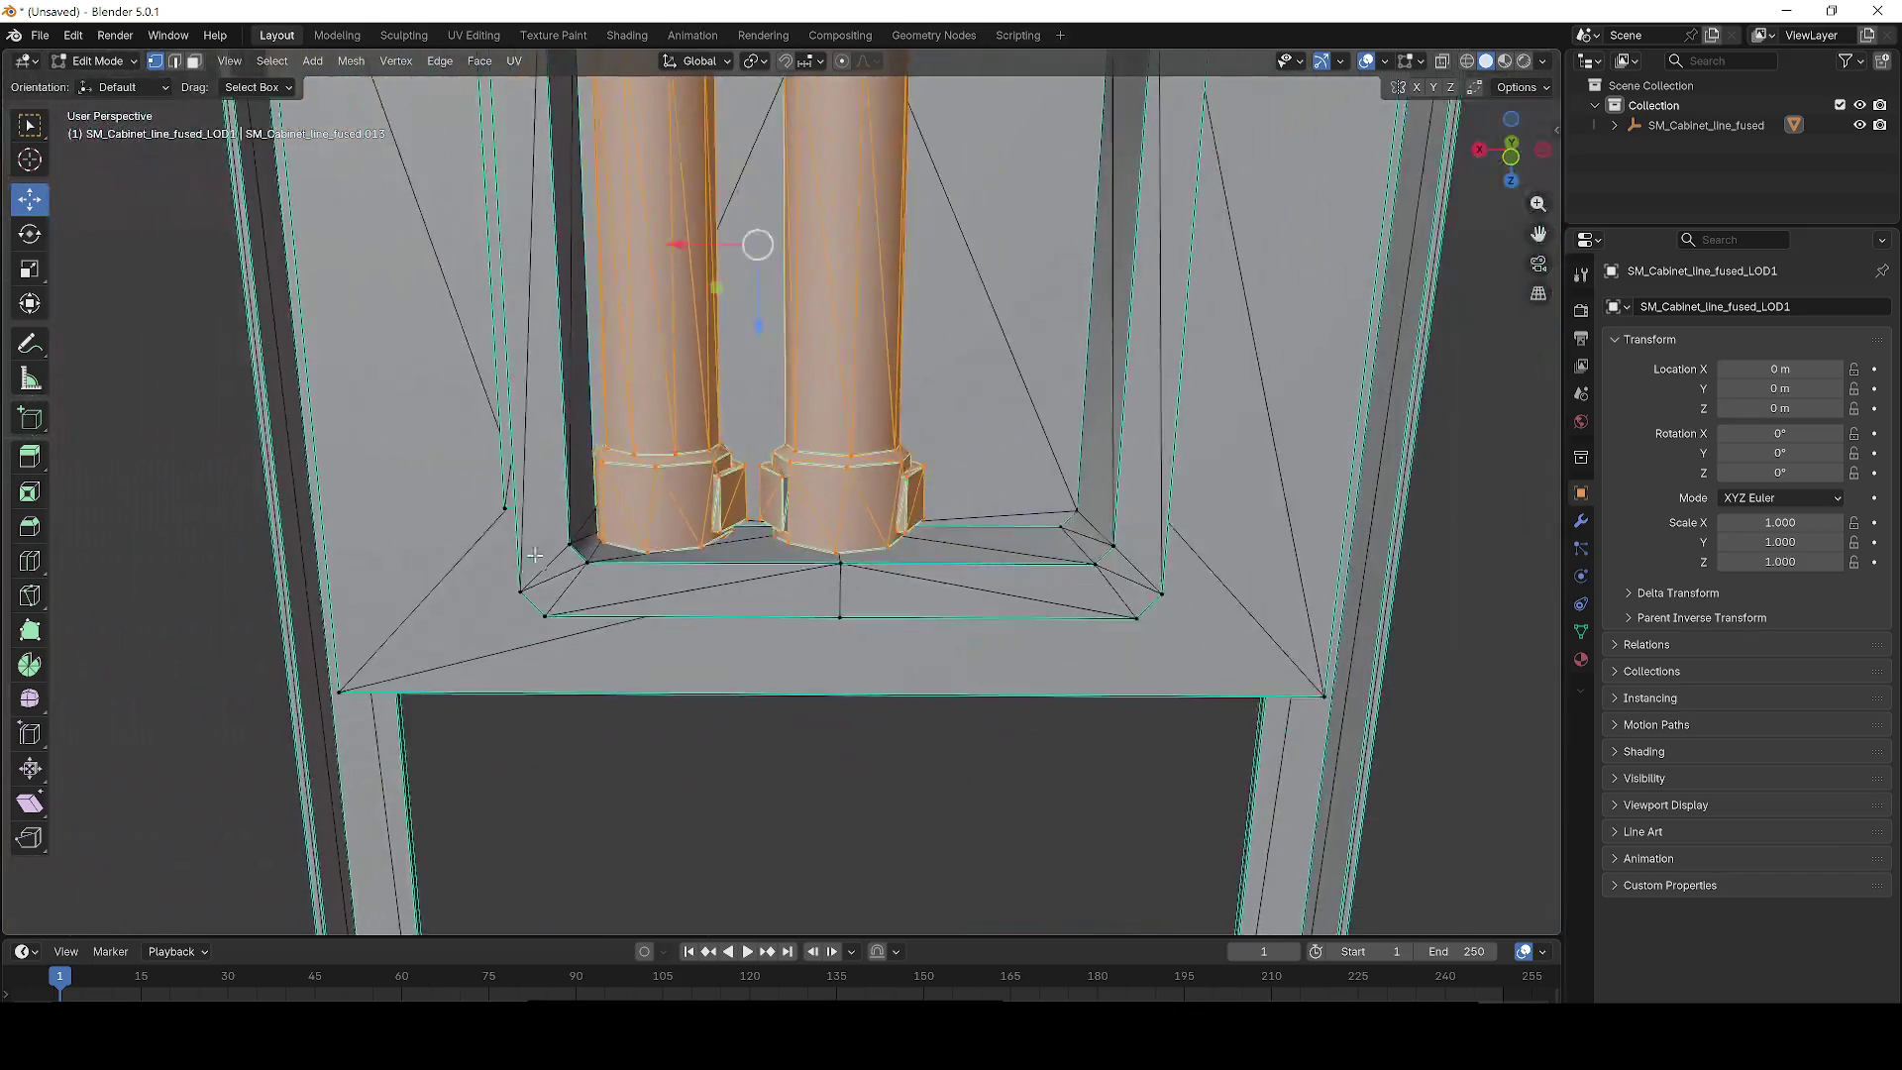
drag(678, 396, 820, 396)
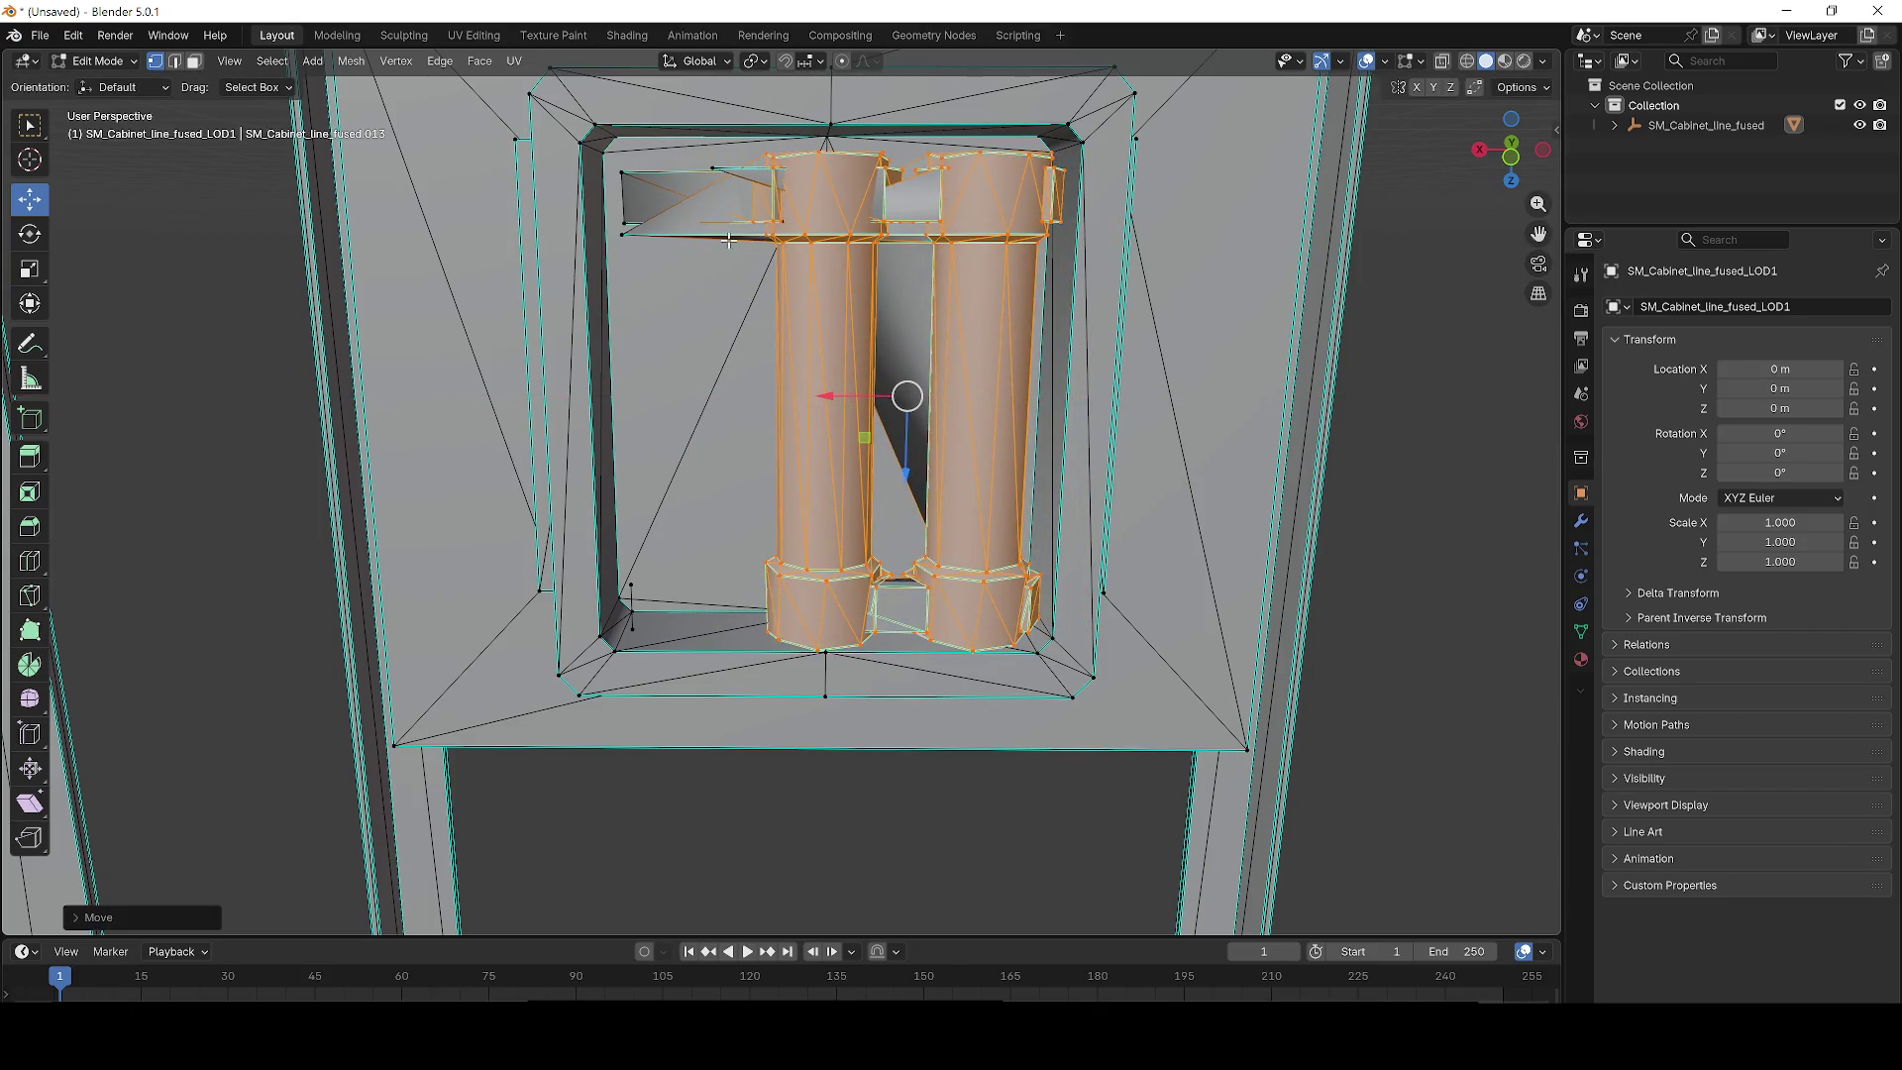
Zoom and orbit beneath the cabinet to check that the column caps and bases fit.
scroll(700, 511, up, 8)
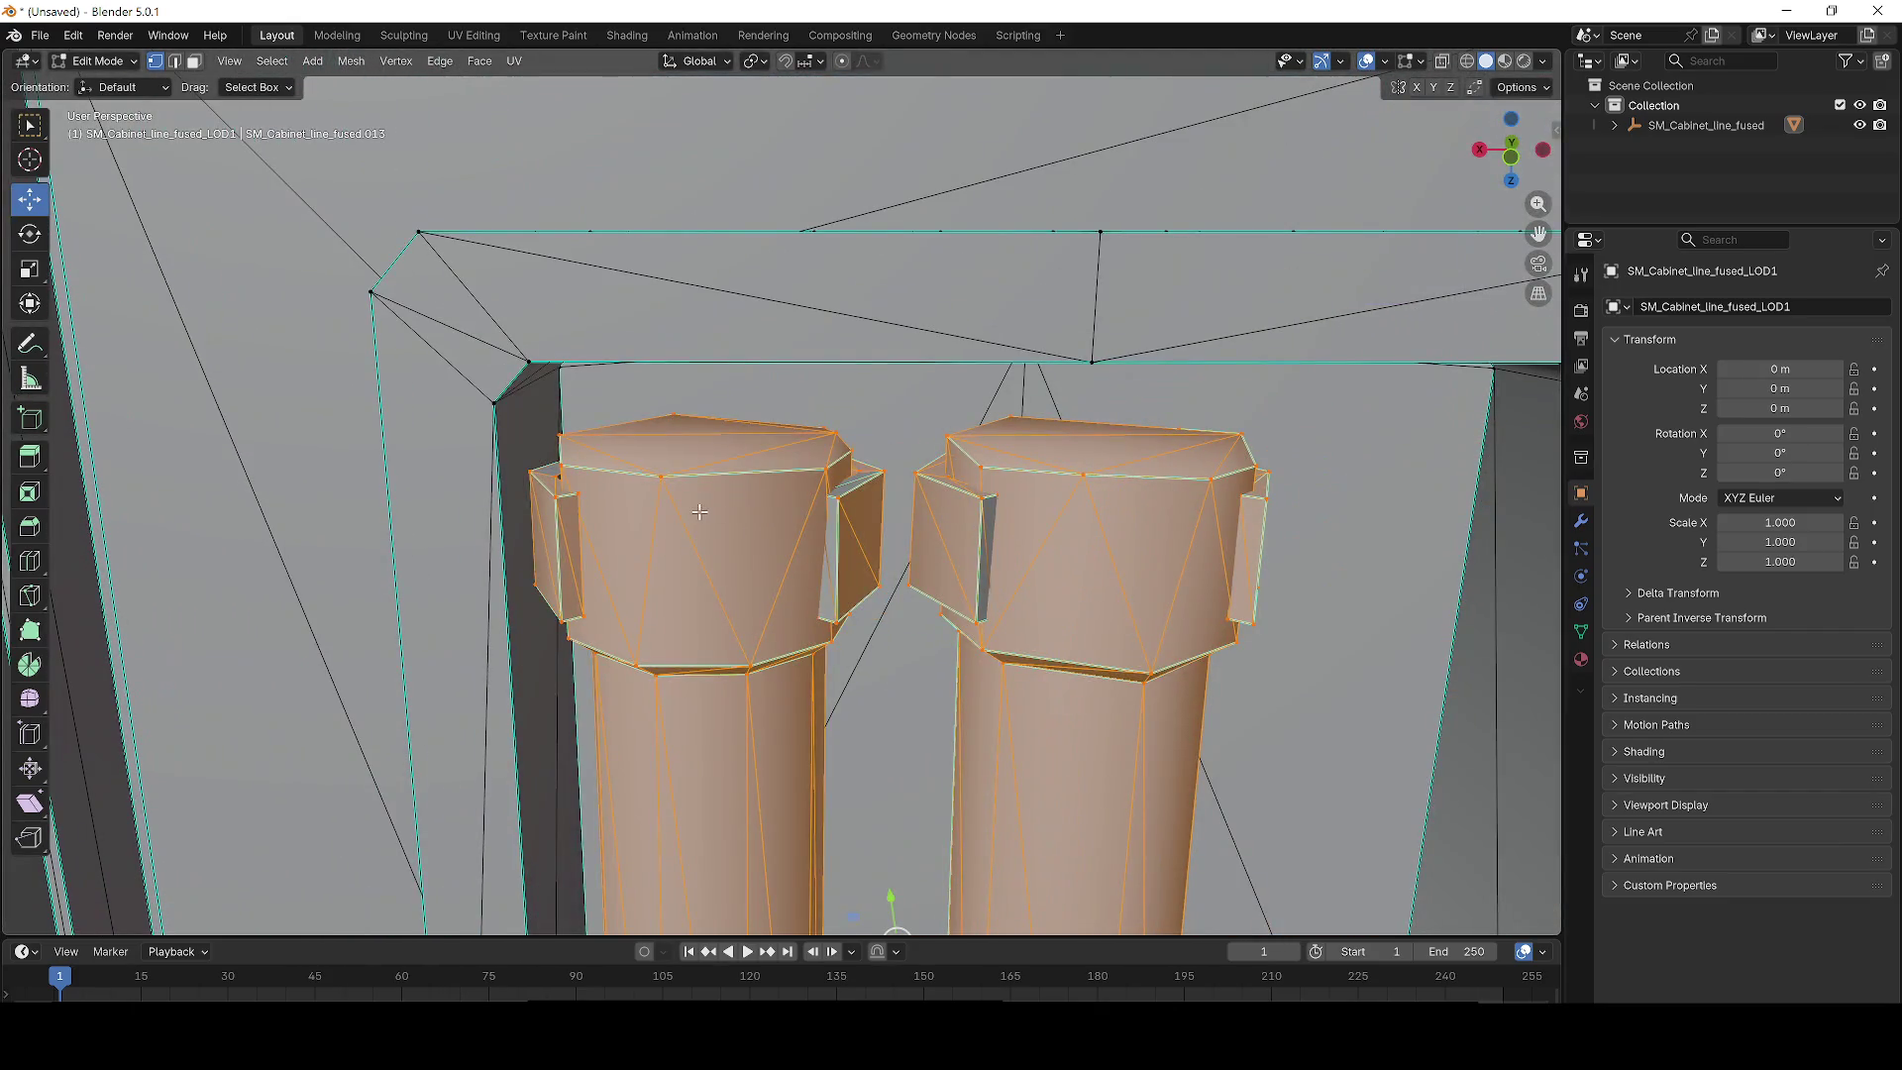
scroll(699, 512, up, 6)
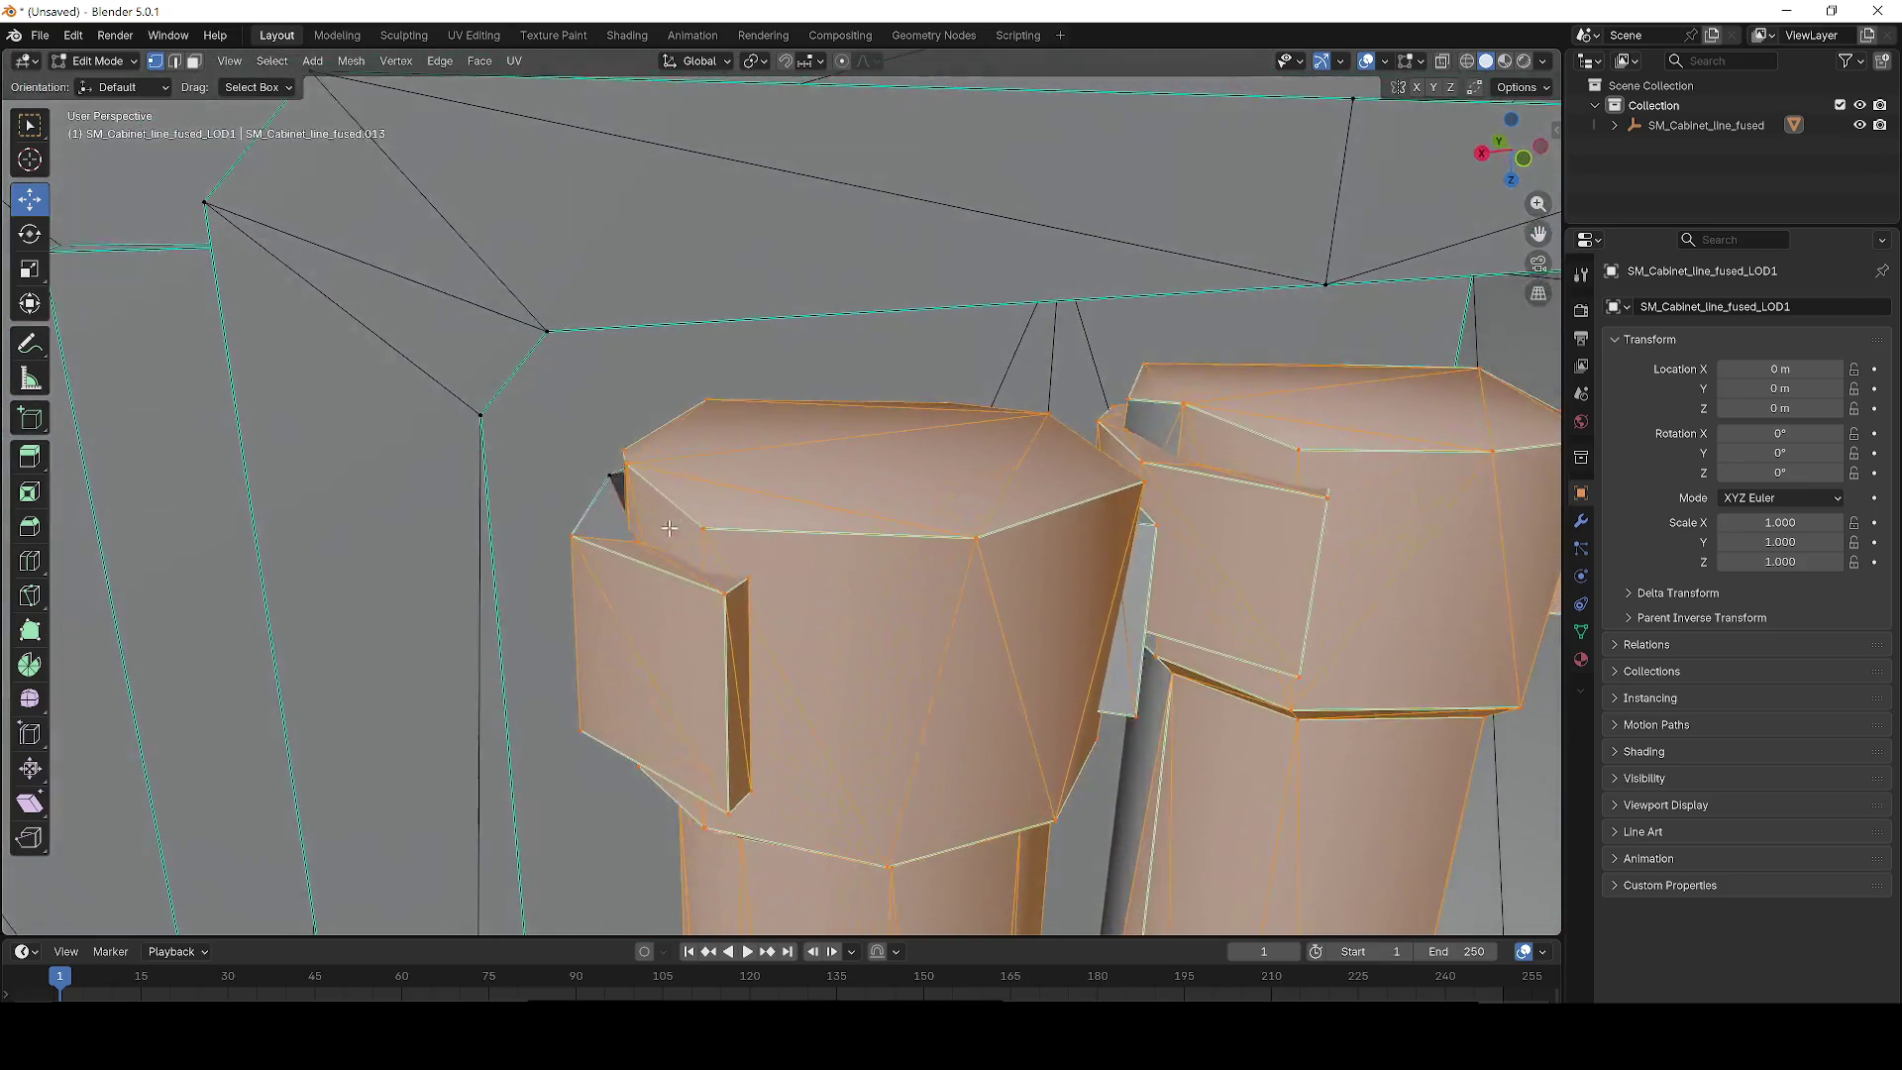
scroll(669, 528, up, 2)
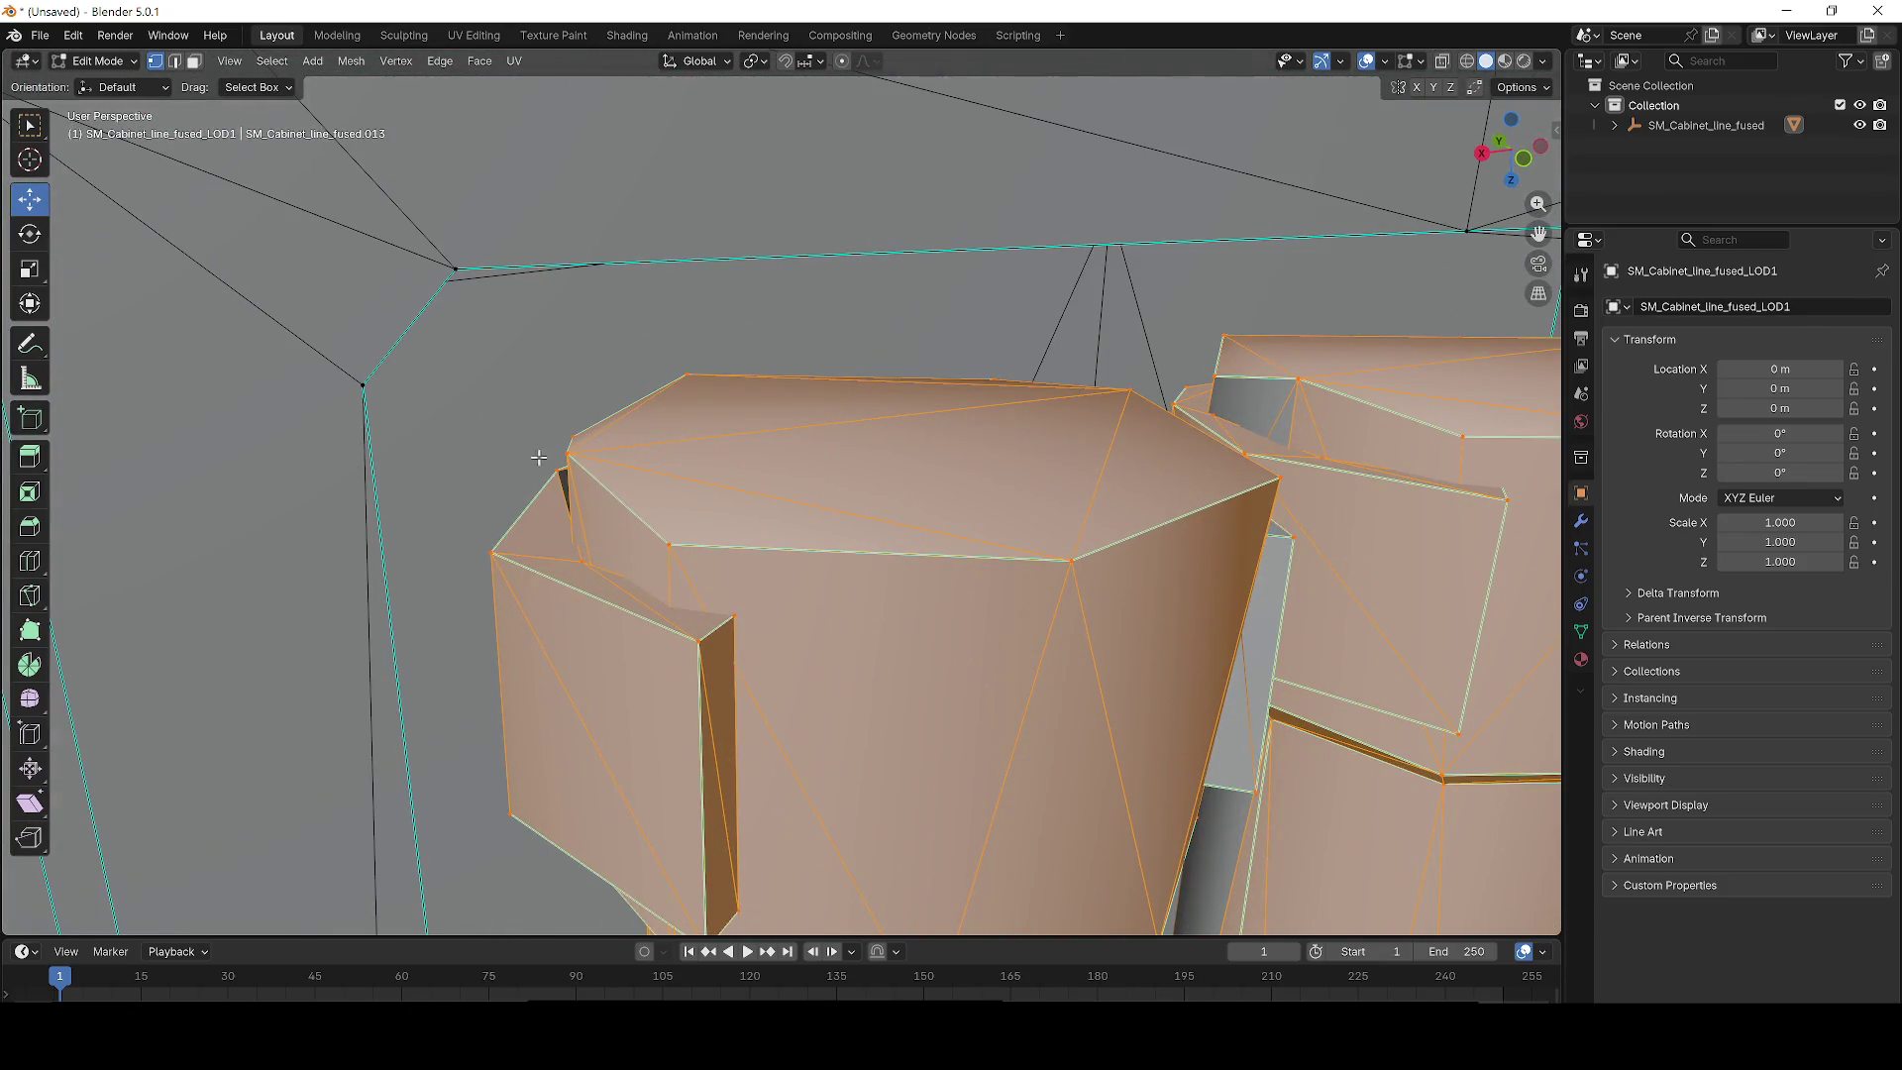
scroll(833, 506, down, 5)
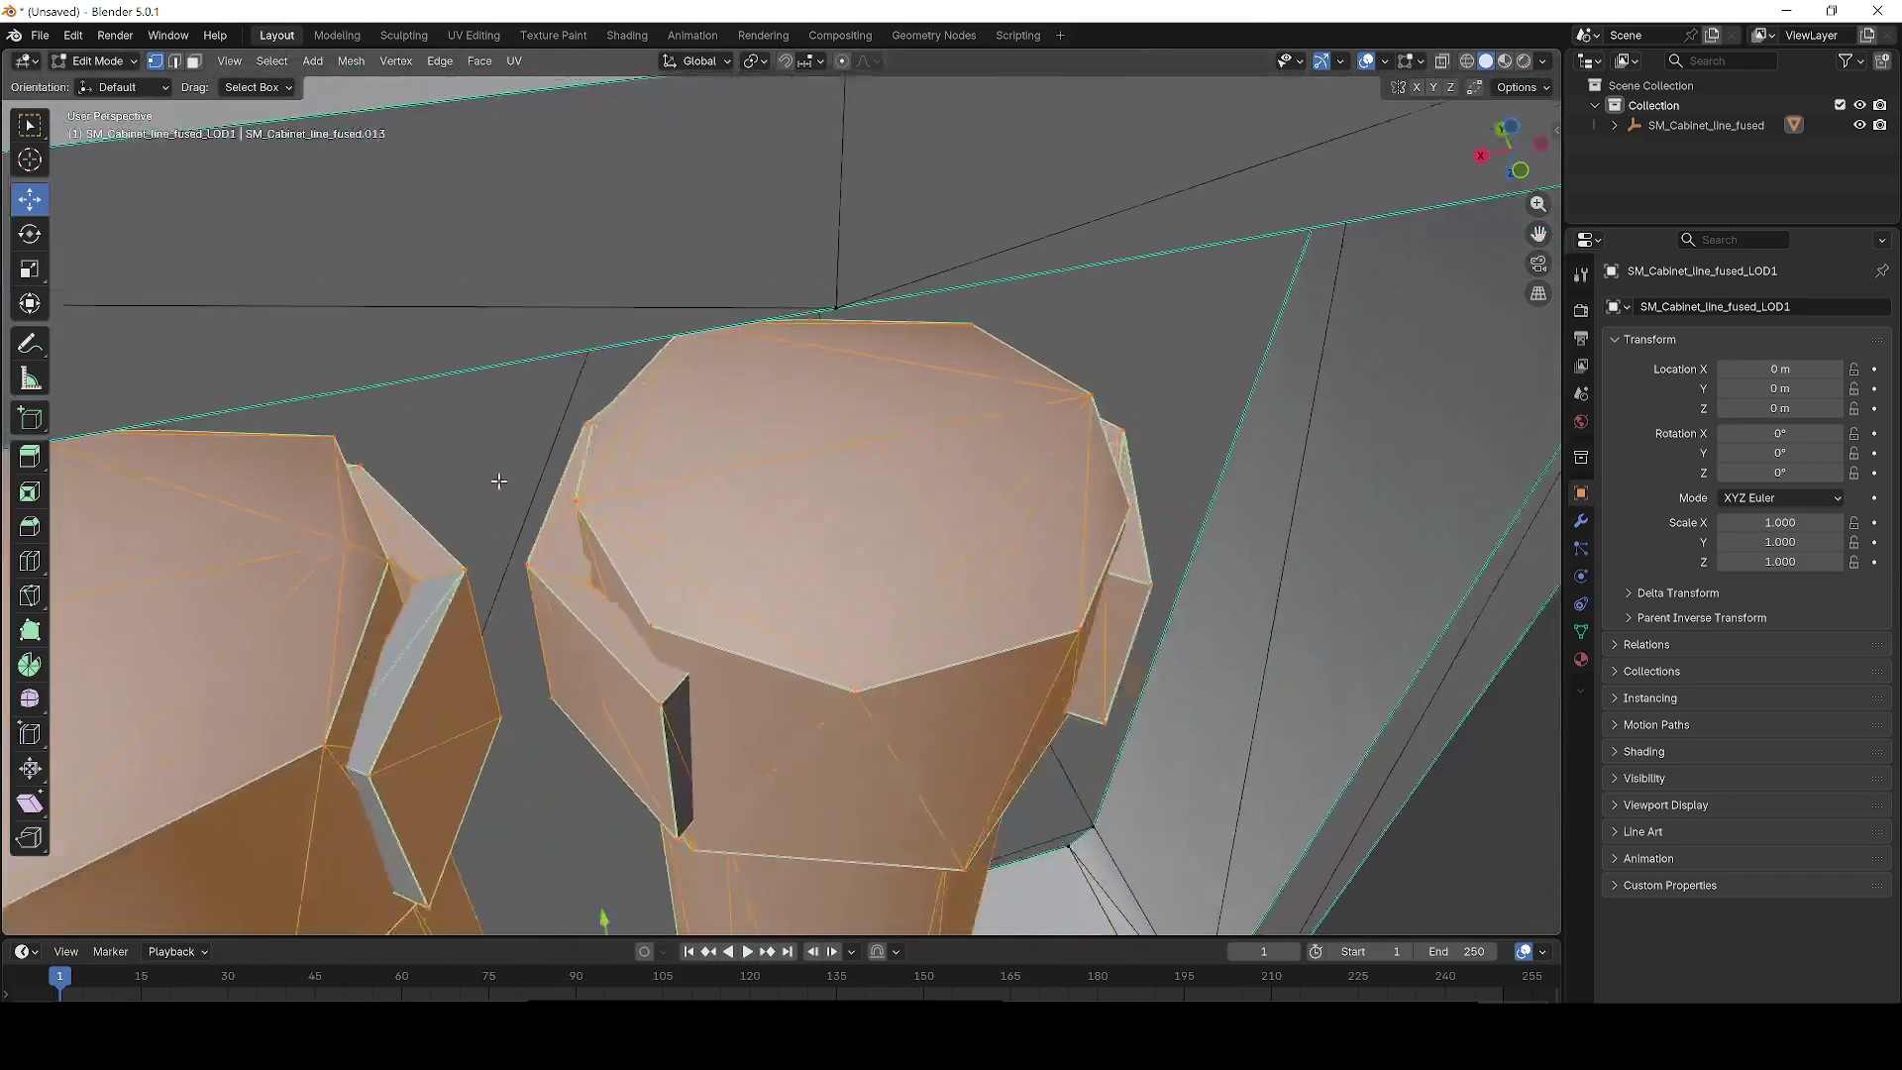
scroll(478, 478, down, 6)
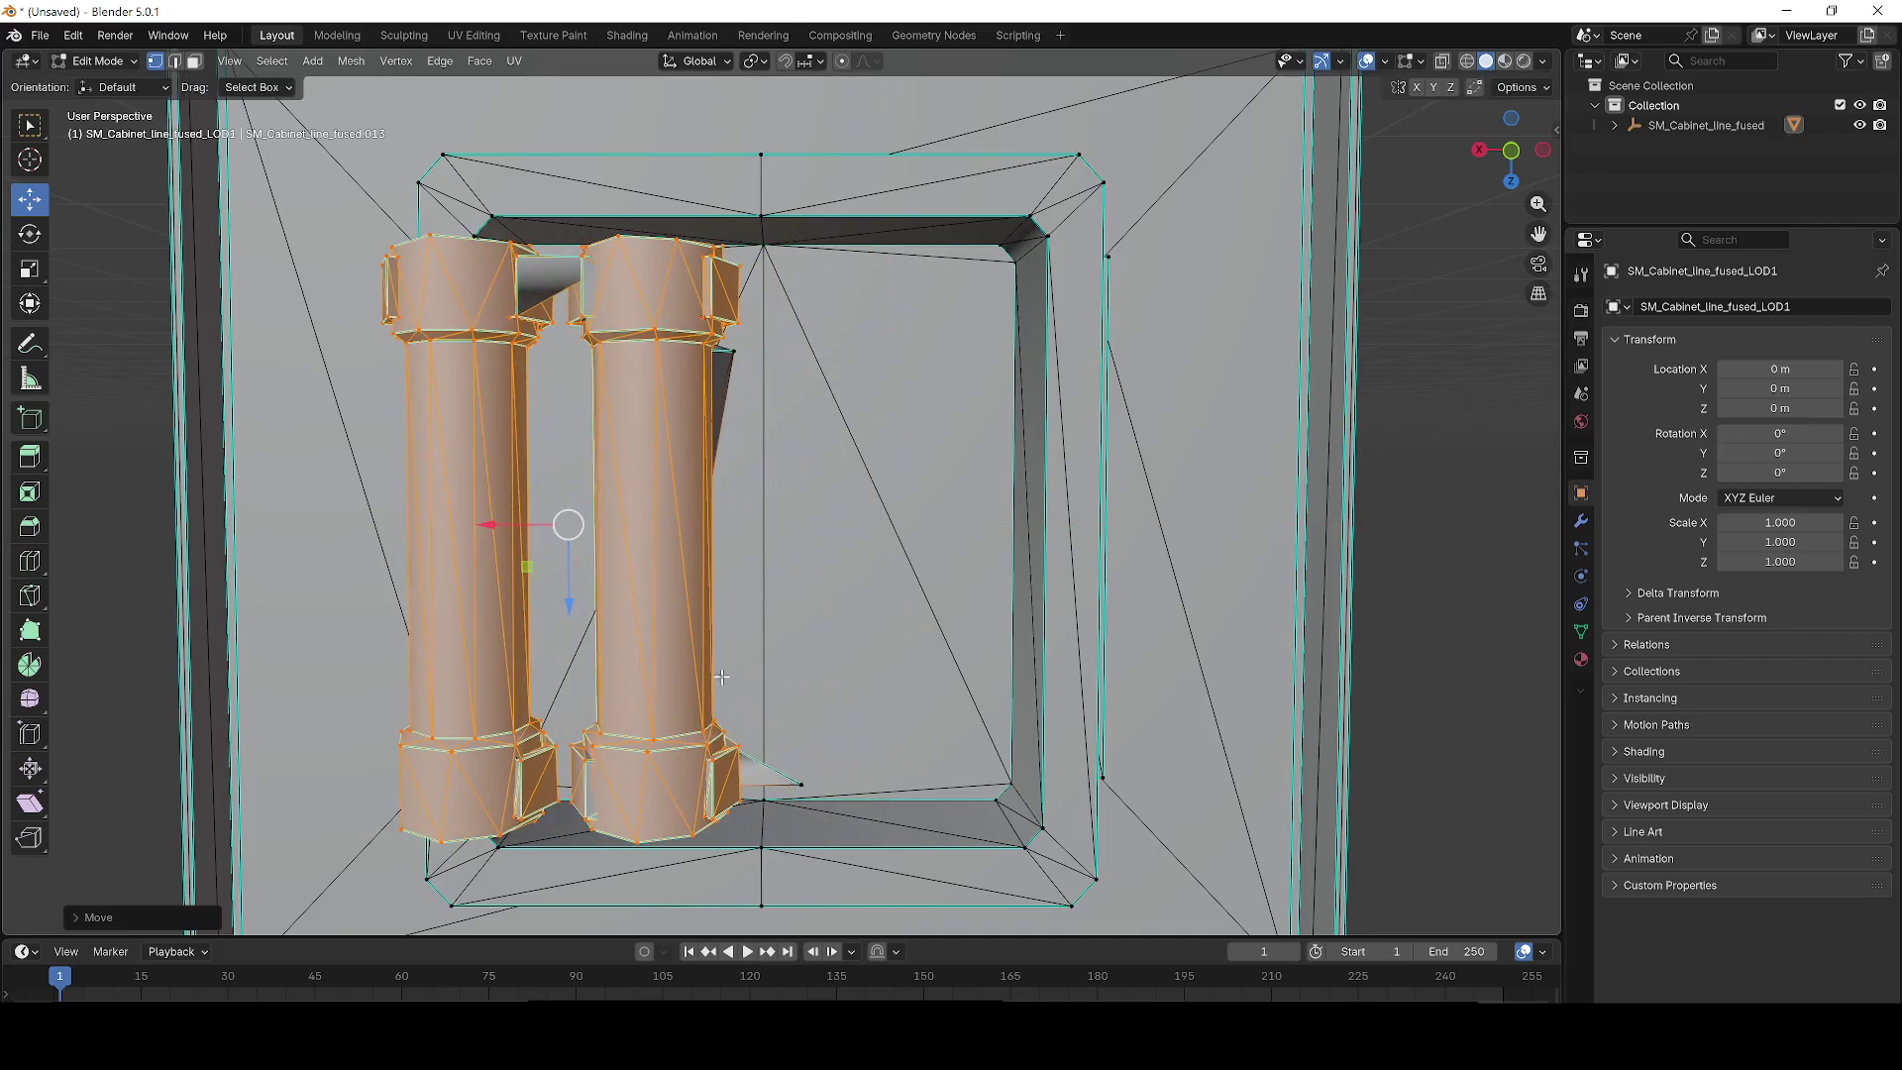
scroll(738, 432, up, 8)
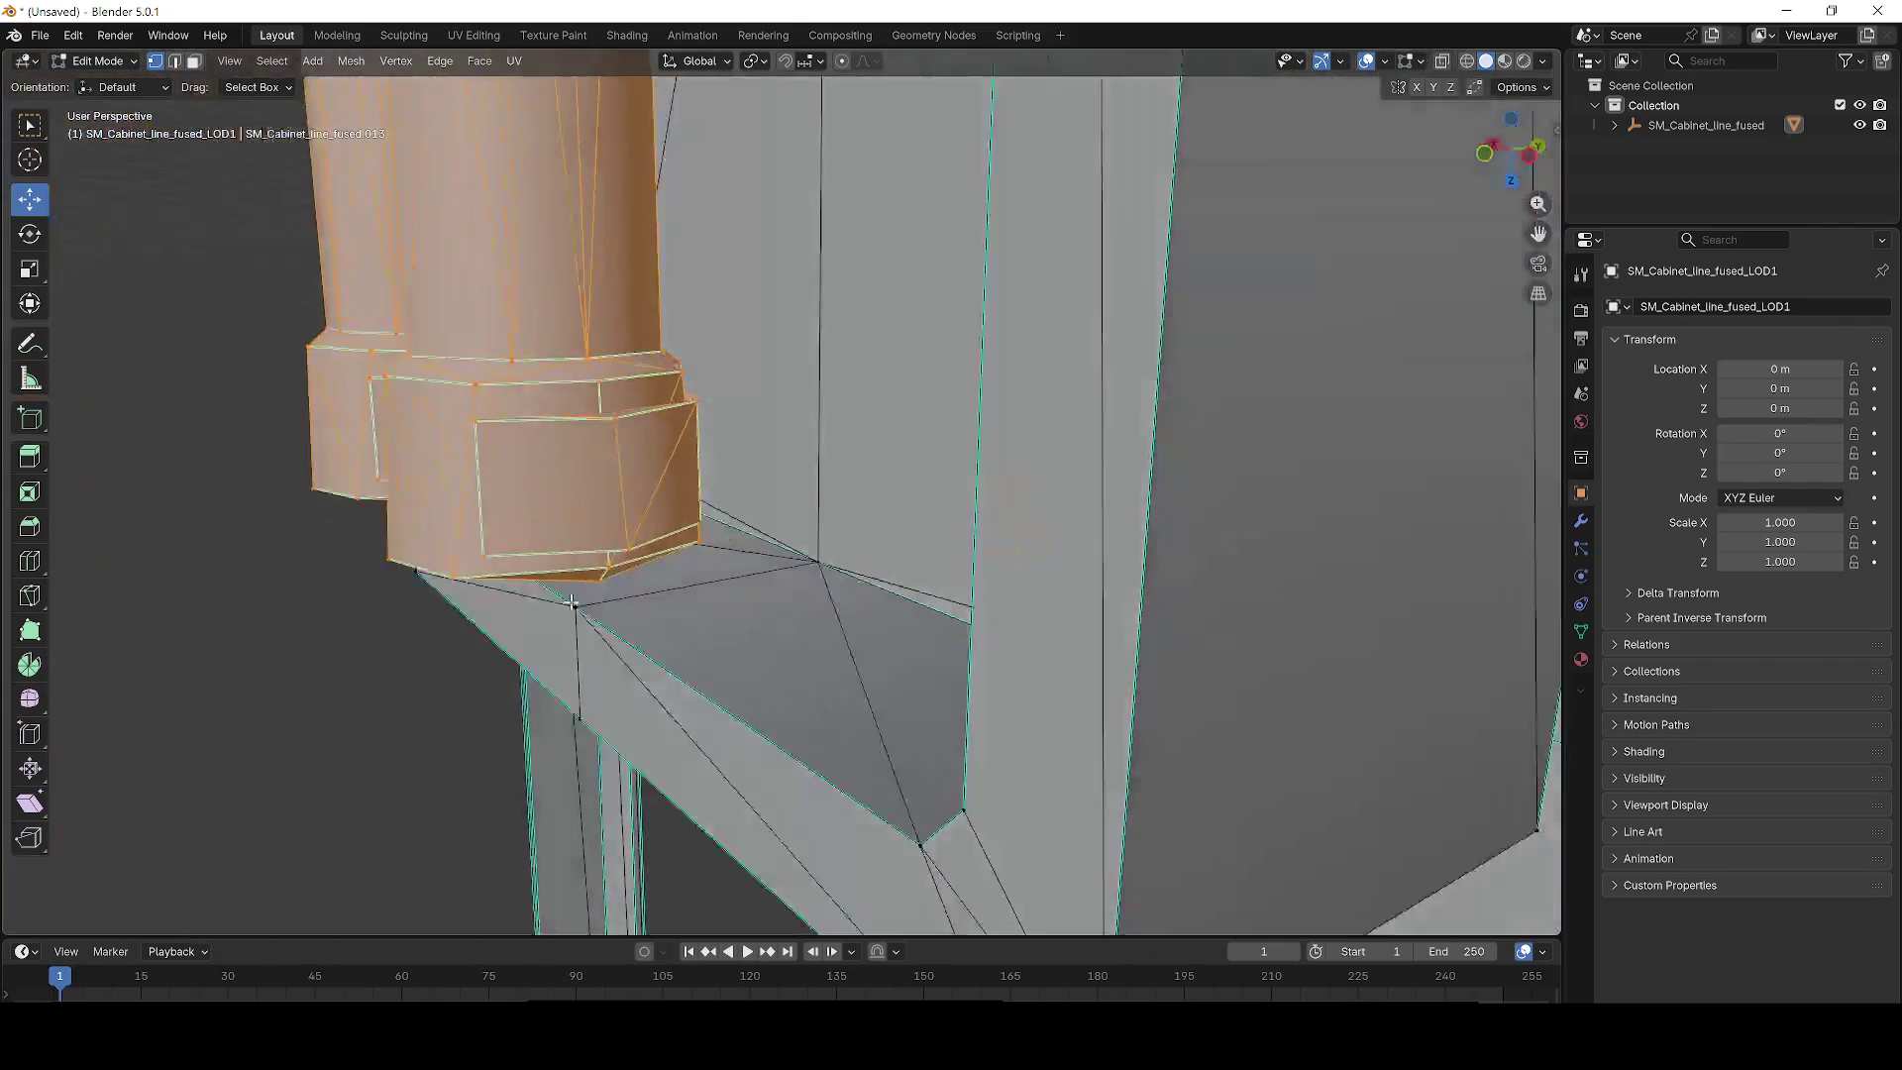
scroll(738, 432, down, 5)
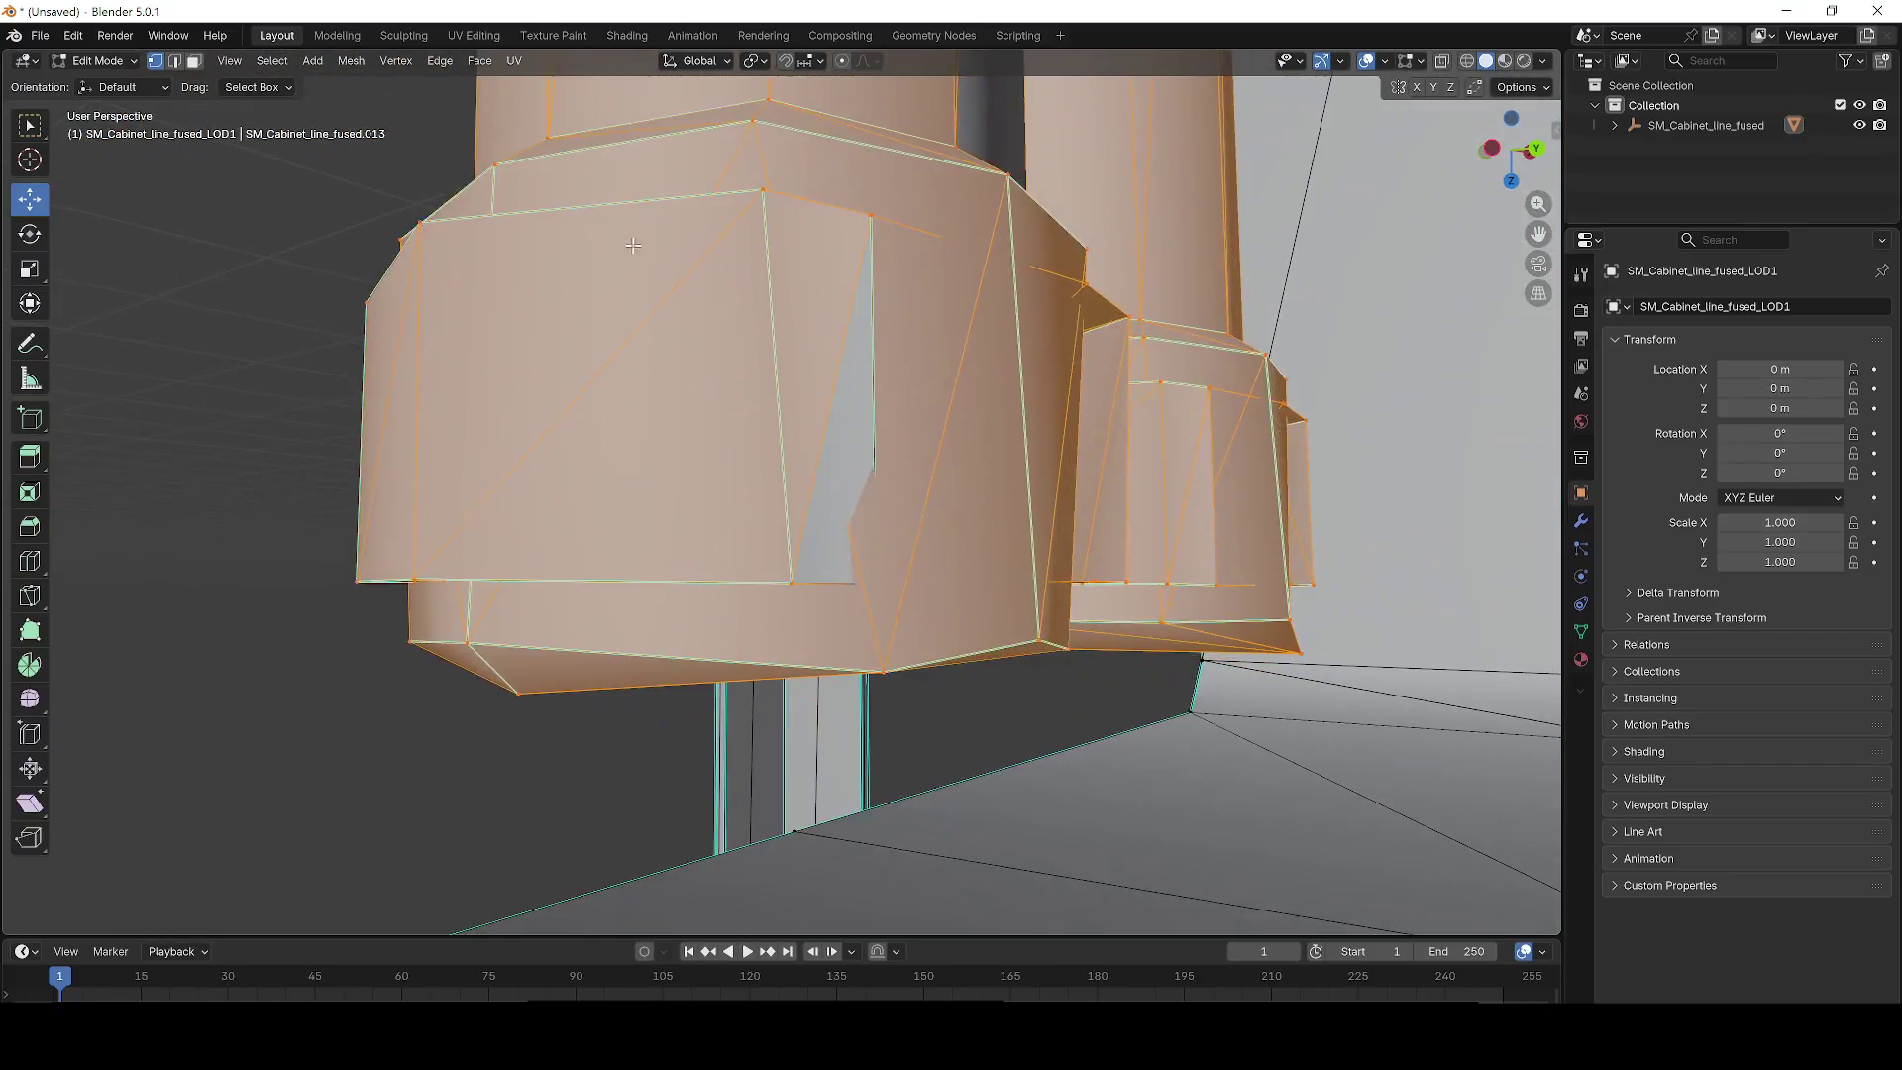
scroll(758, 349, up, 5)
scroll(758, 349, down, 5)
scroll(694, 317, up, 5)
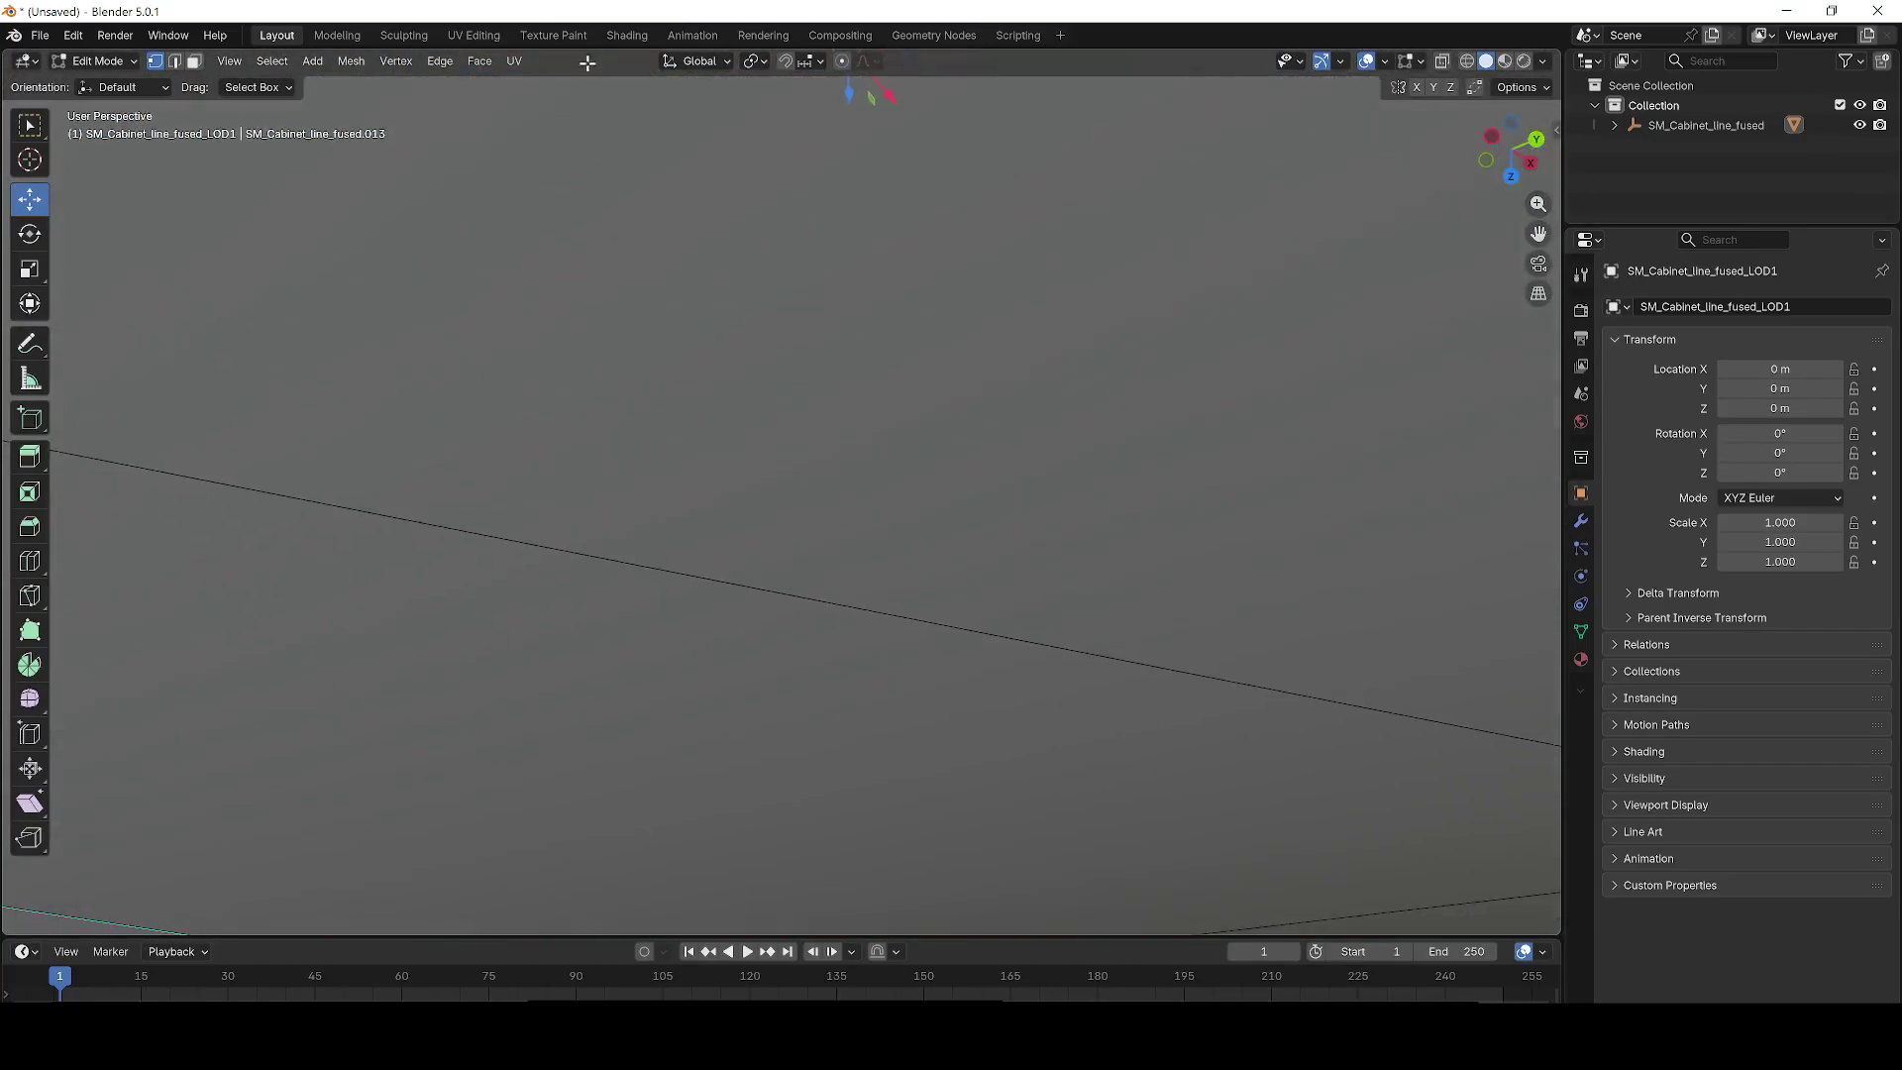
scroll(680, 310, down, 5)
scroll(679, 310, down, 4)
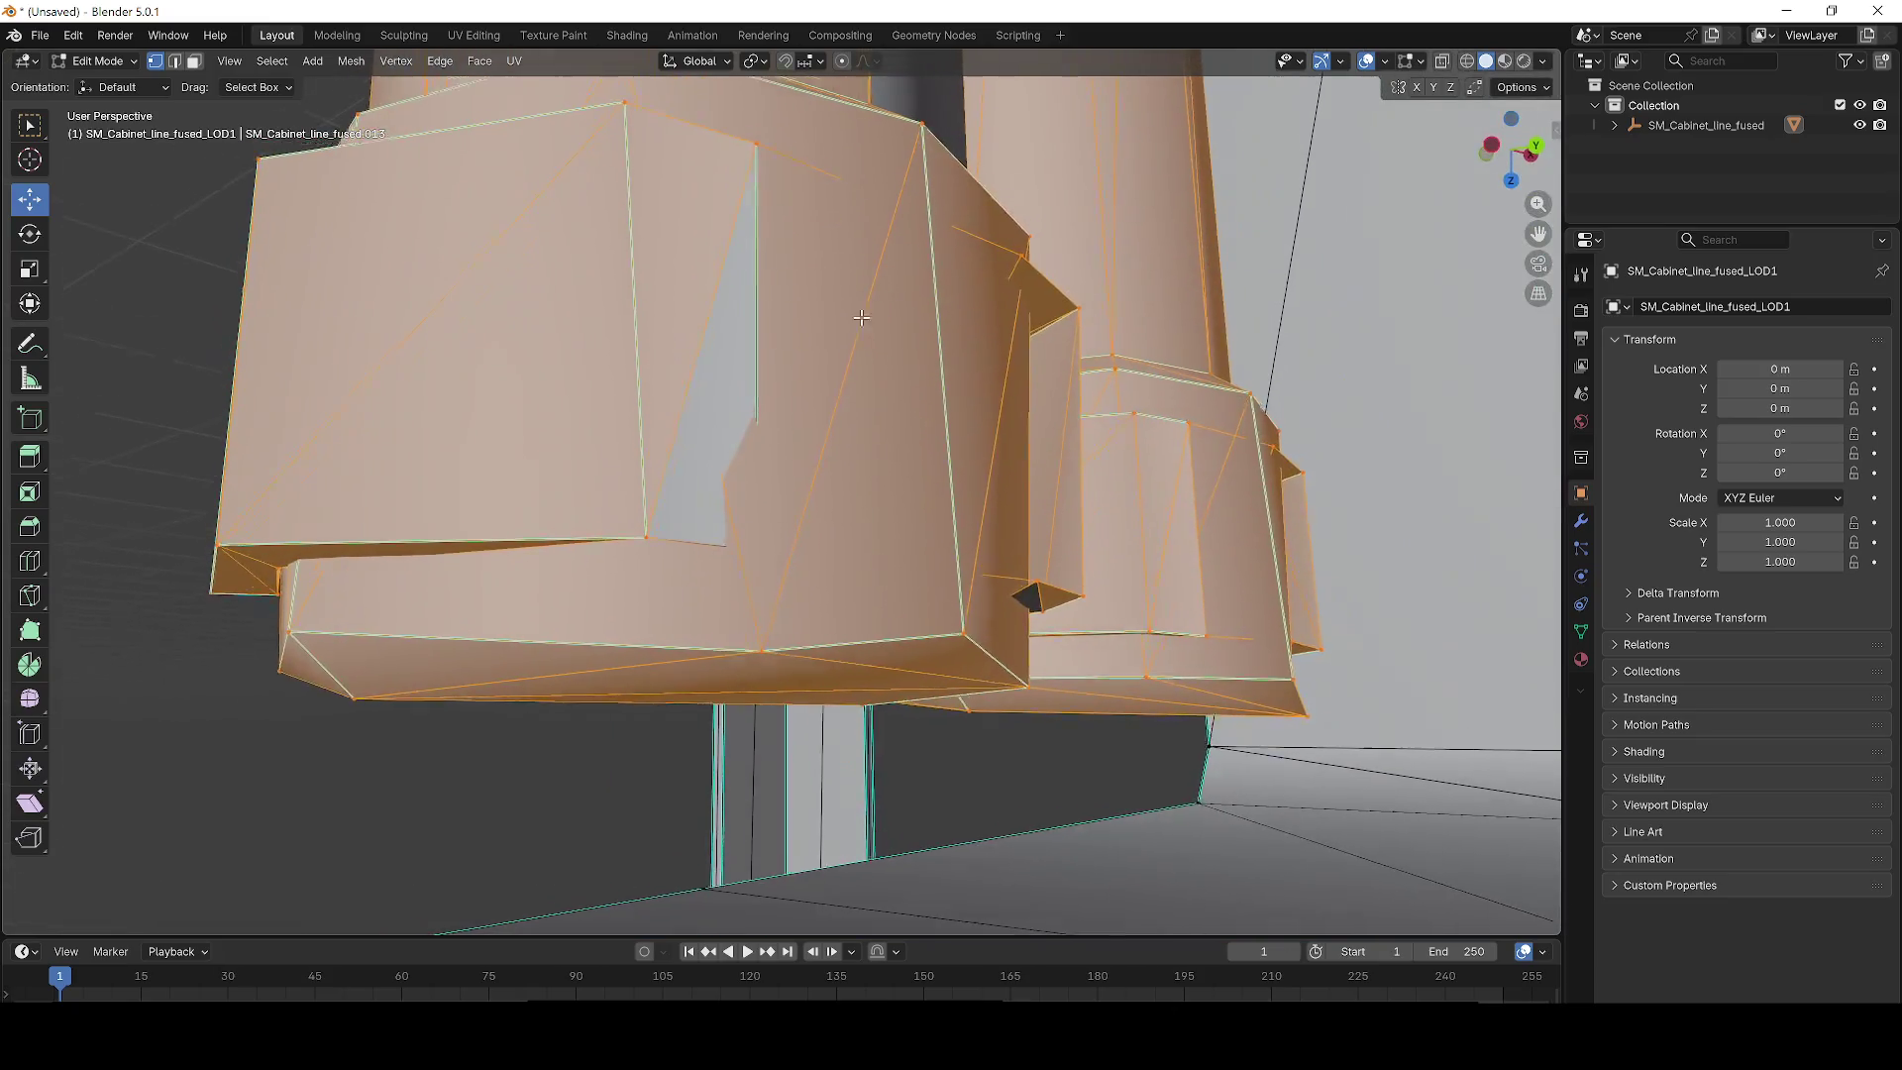
scroll(922, 187, up, 3)
drag(960, 126, 981, 574)
scroll(981, 574, up, 5)
mouse_move(764, 607)
mouse_down()
mouse_move(1011, 526)
mouse_move(1041, 459)
mouse_up()
mouse_move(869, 602)
mouse_down()
mouse_move(870, 586)
mouse_move(835, 708)
mouse_up()
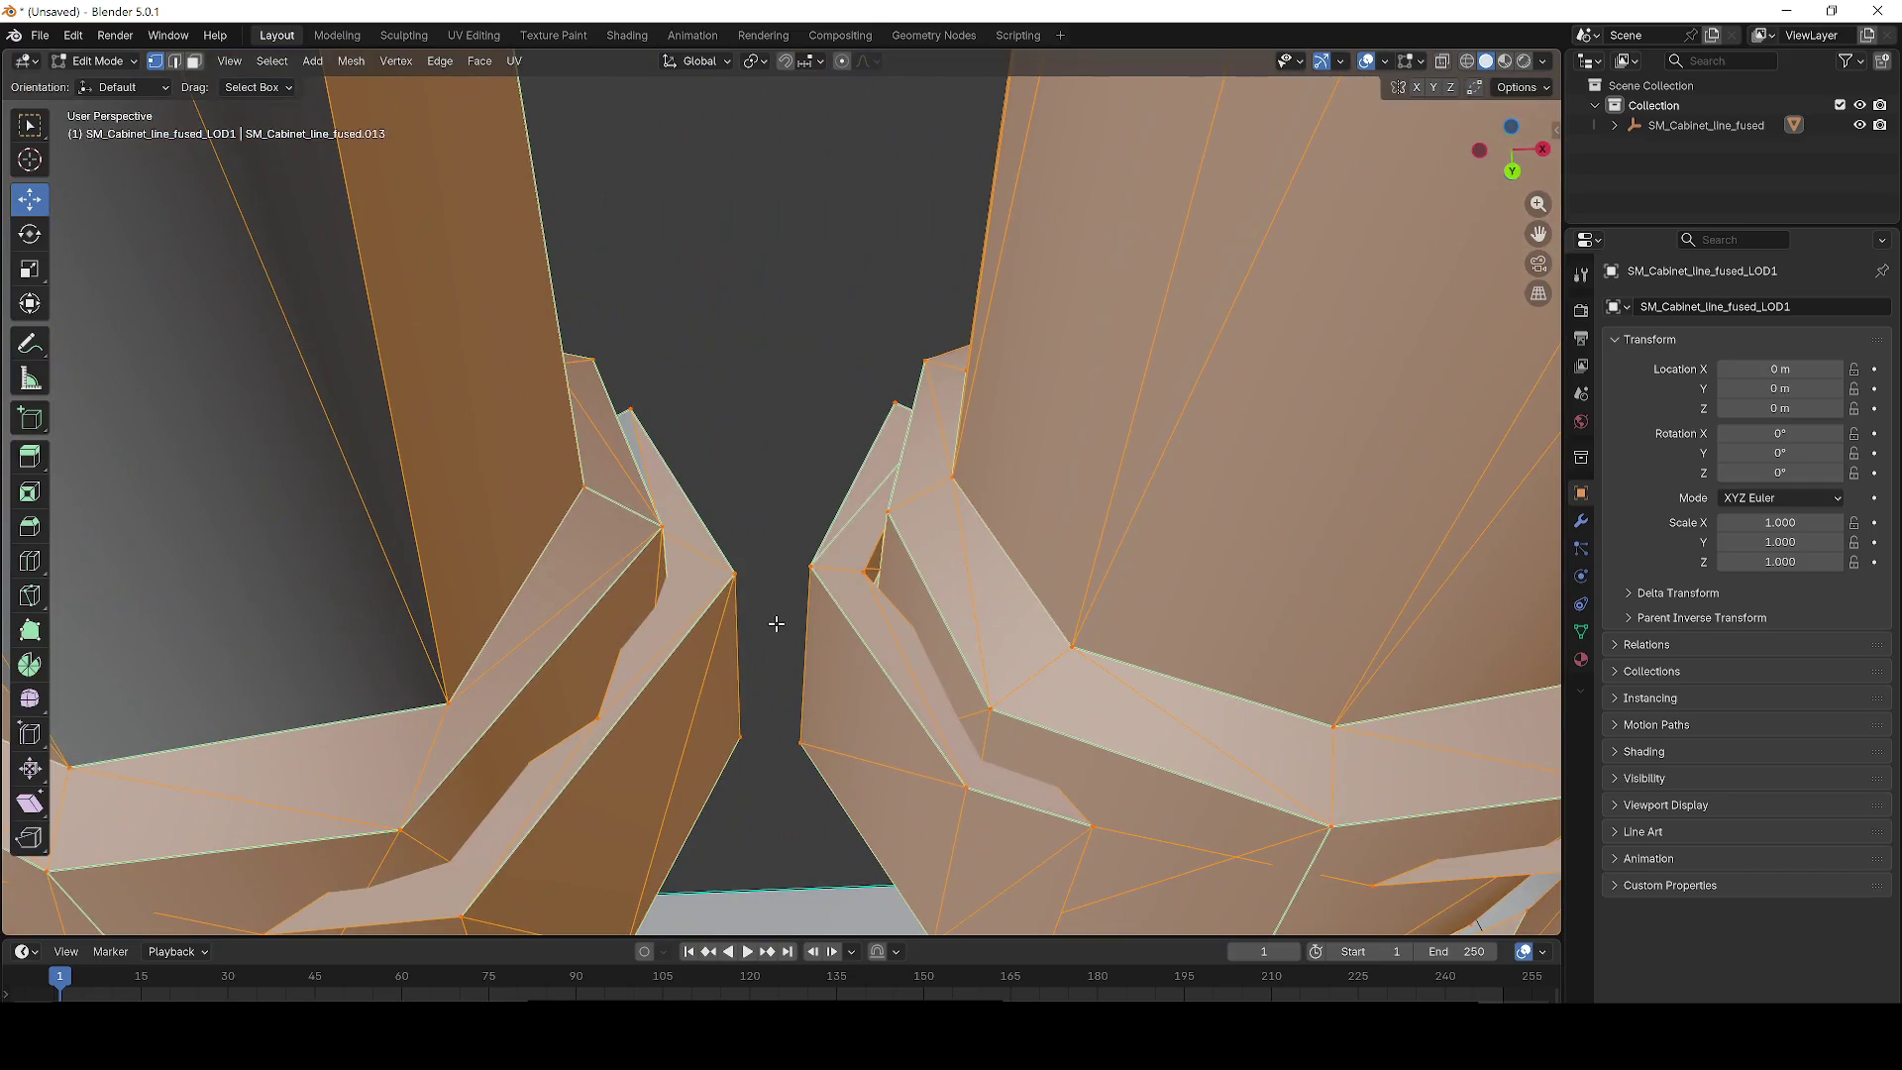
key(XF86AudioLowerVolume)
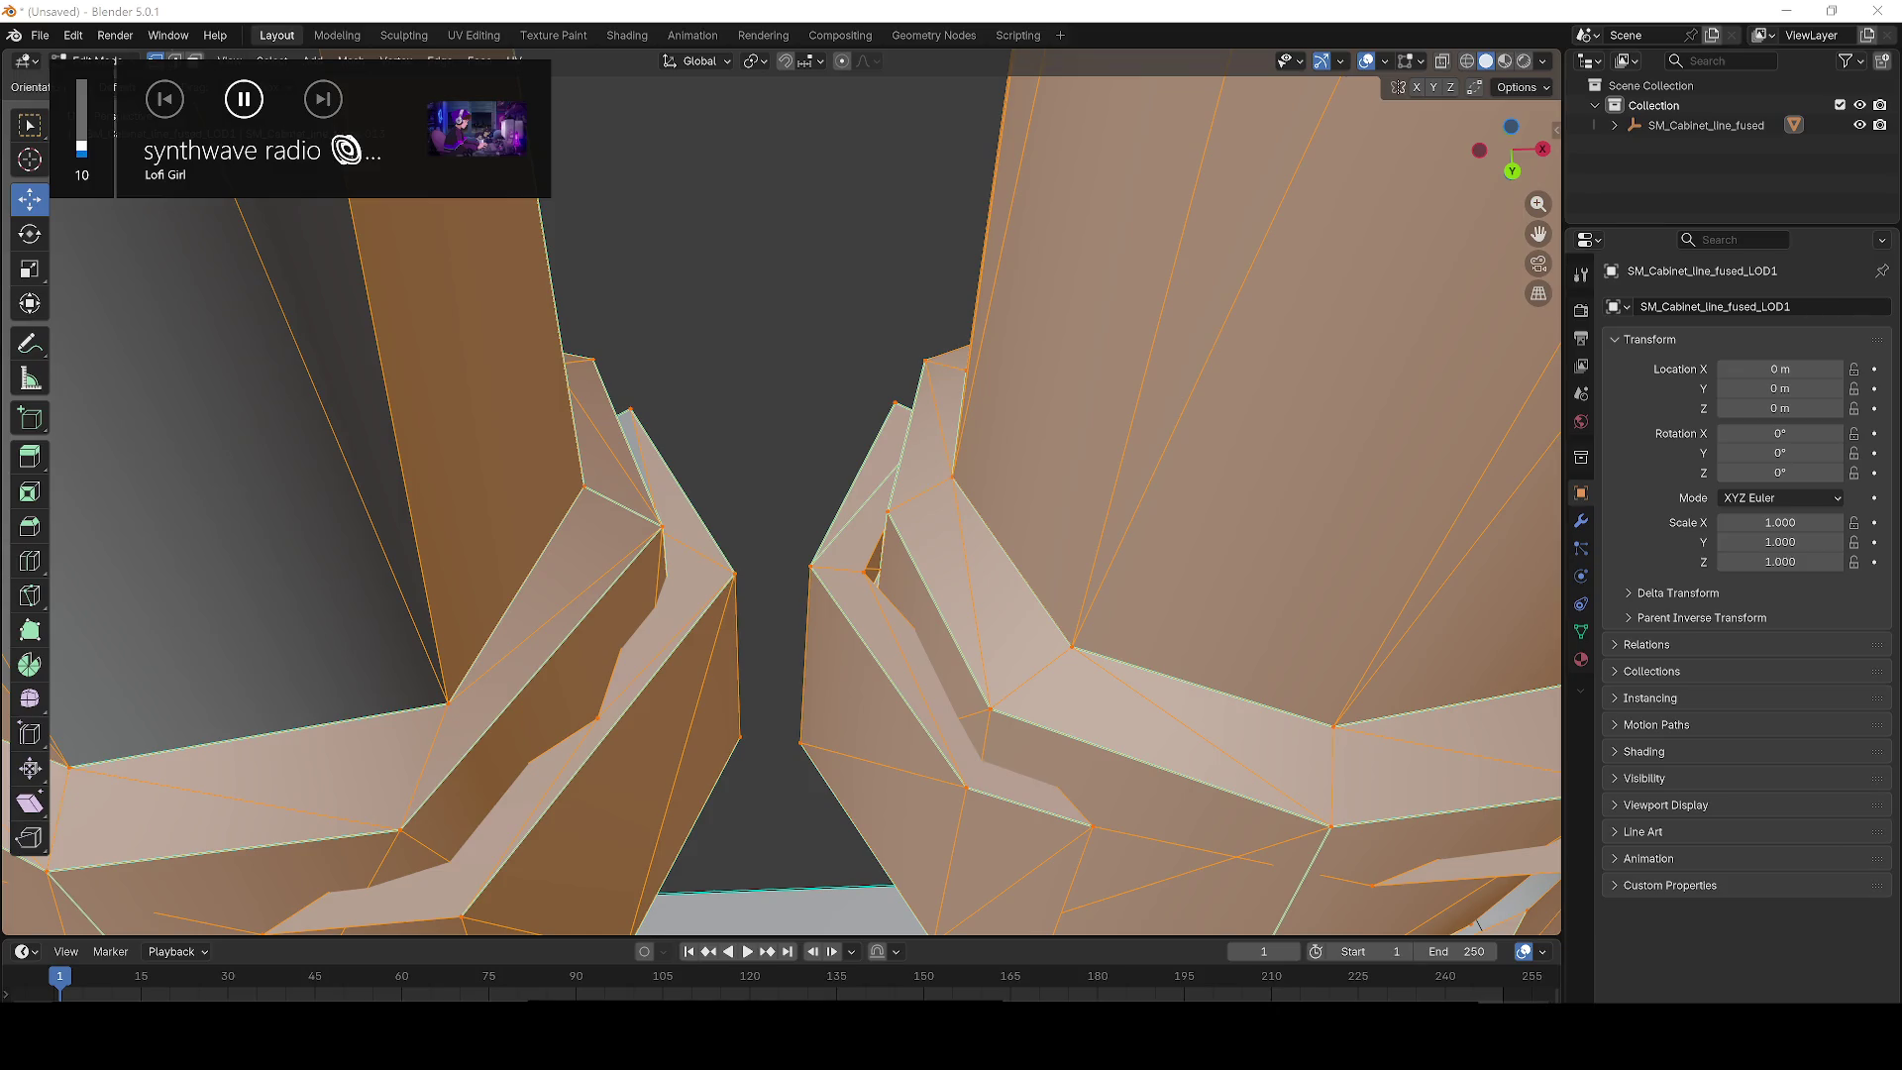
drag(399, 519, 852, 594)
right_click(851, 595)
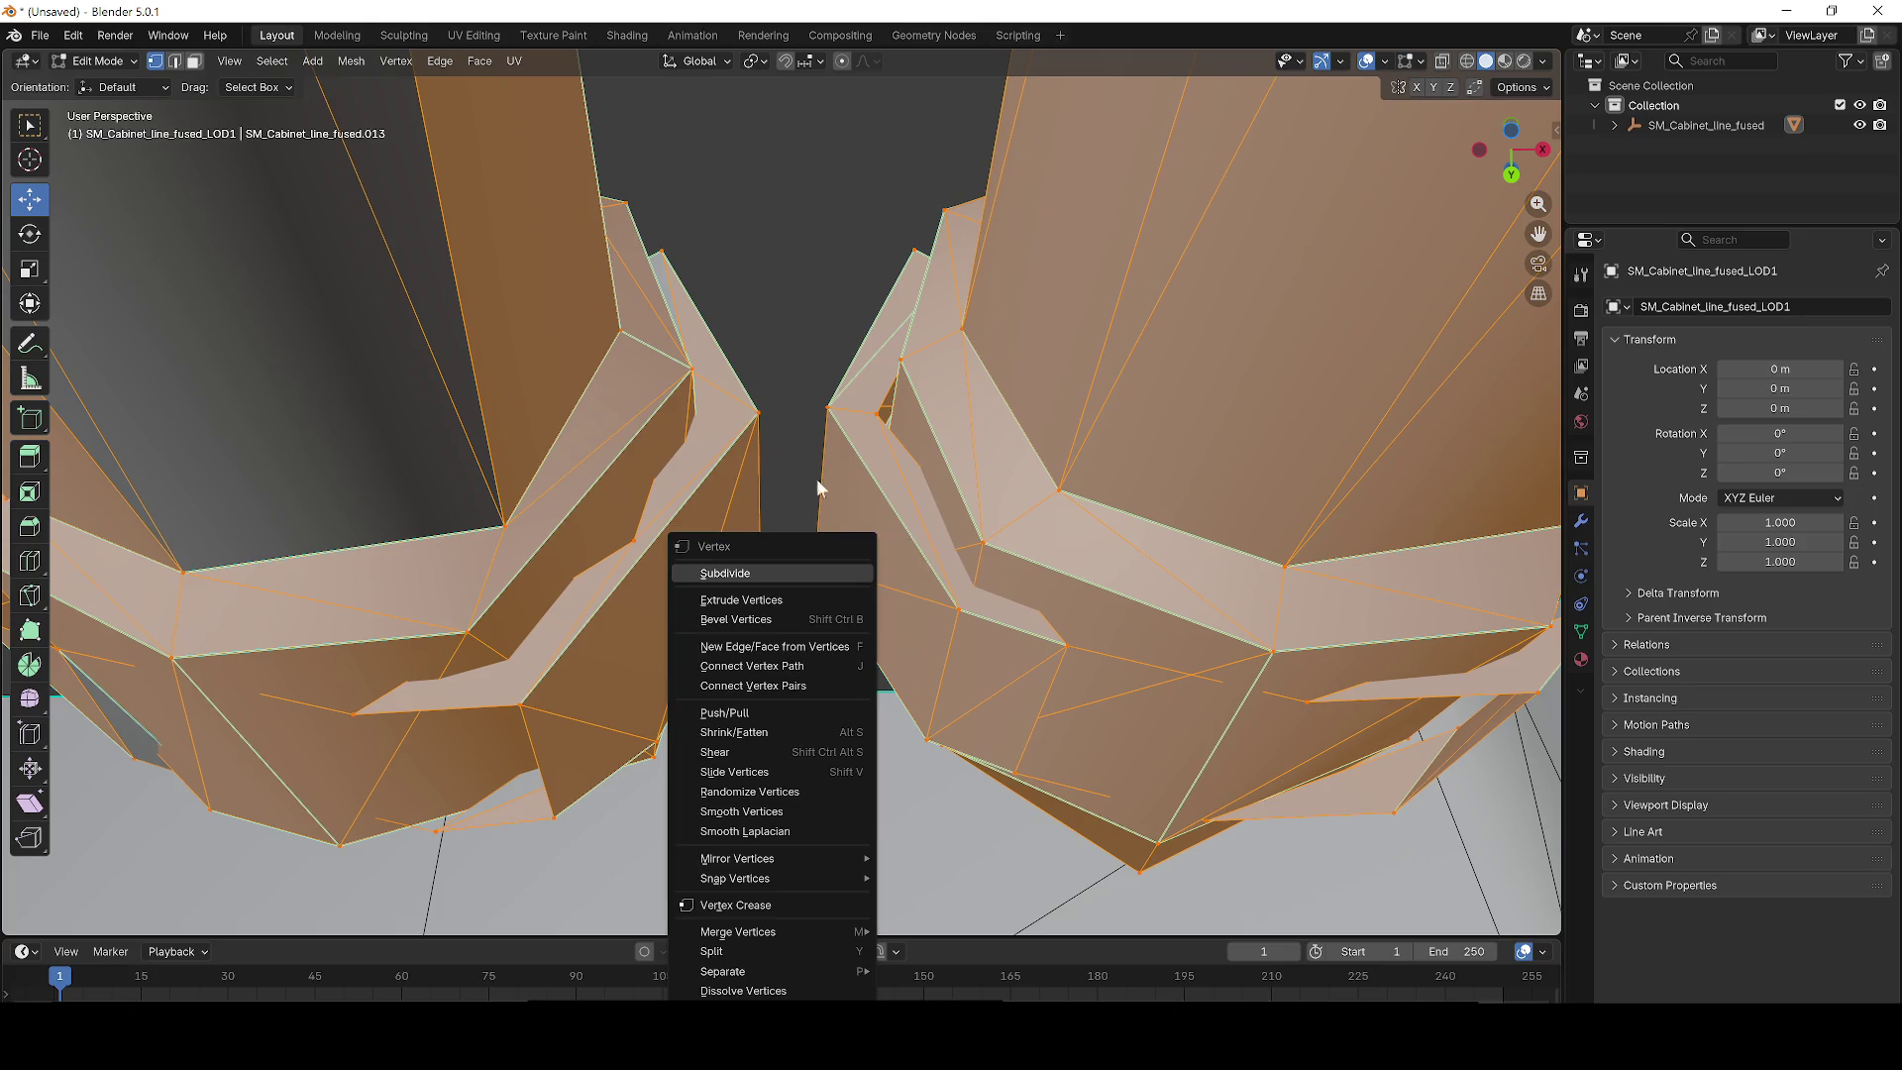
key(Escape)
mouse_move(872, 448)
mouse_down()
mouse_move(910, 531)
mouse_move(951, 515)
mouse_move(1067, 318)
mouse_move(1084, 499)
mouse_move(998, 628)
mouse_up()
key(KP_Decimal)
scroll(951, 515, up, 3)
scroll(1083, 500, down, 6)
scroll(999, 628, up, 4)
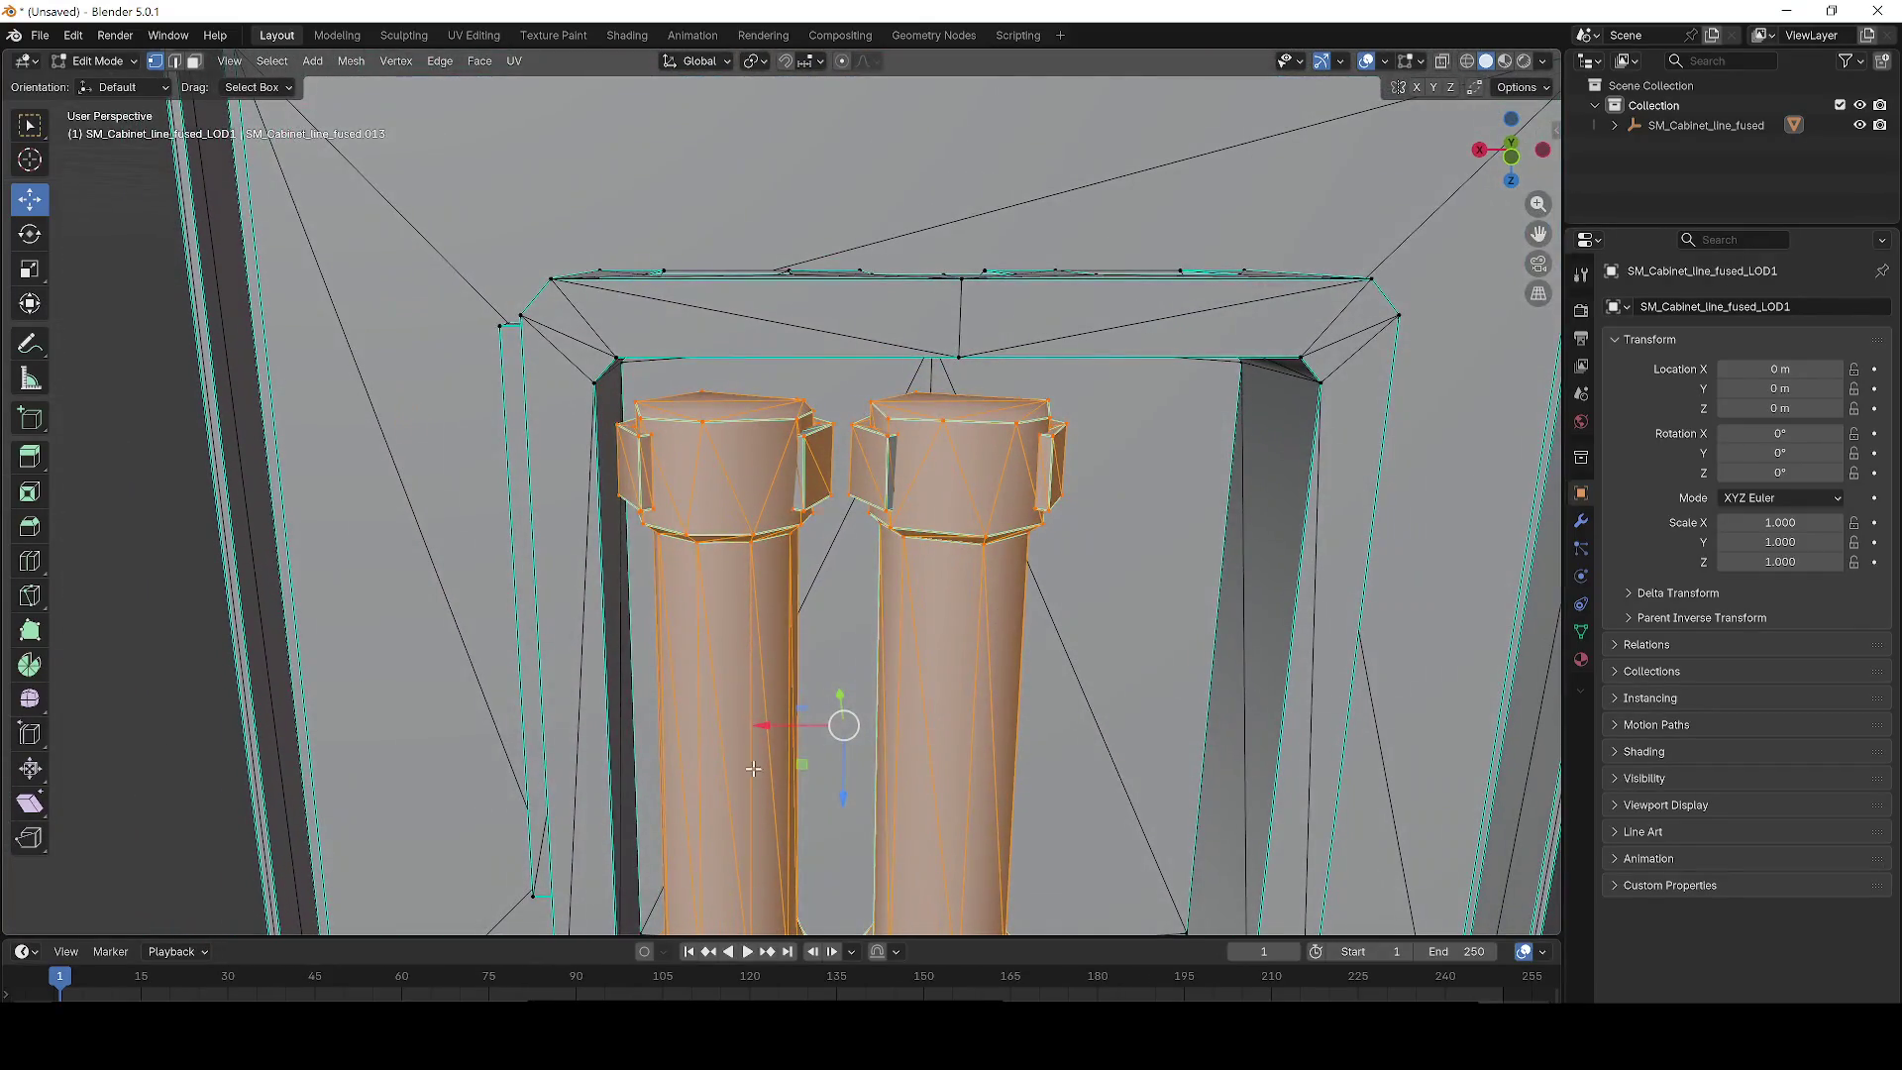
drag(761, 723, 811, 722)
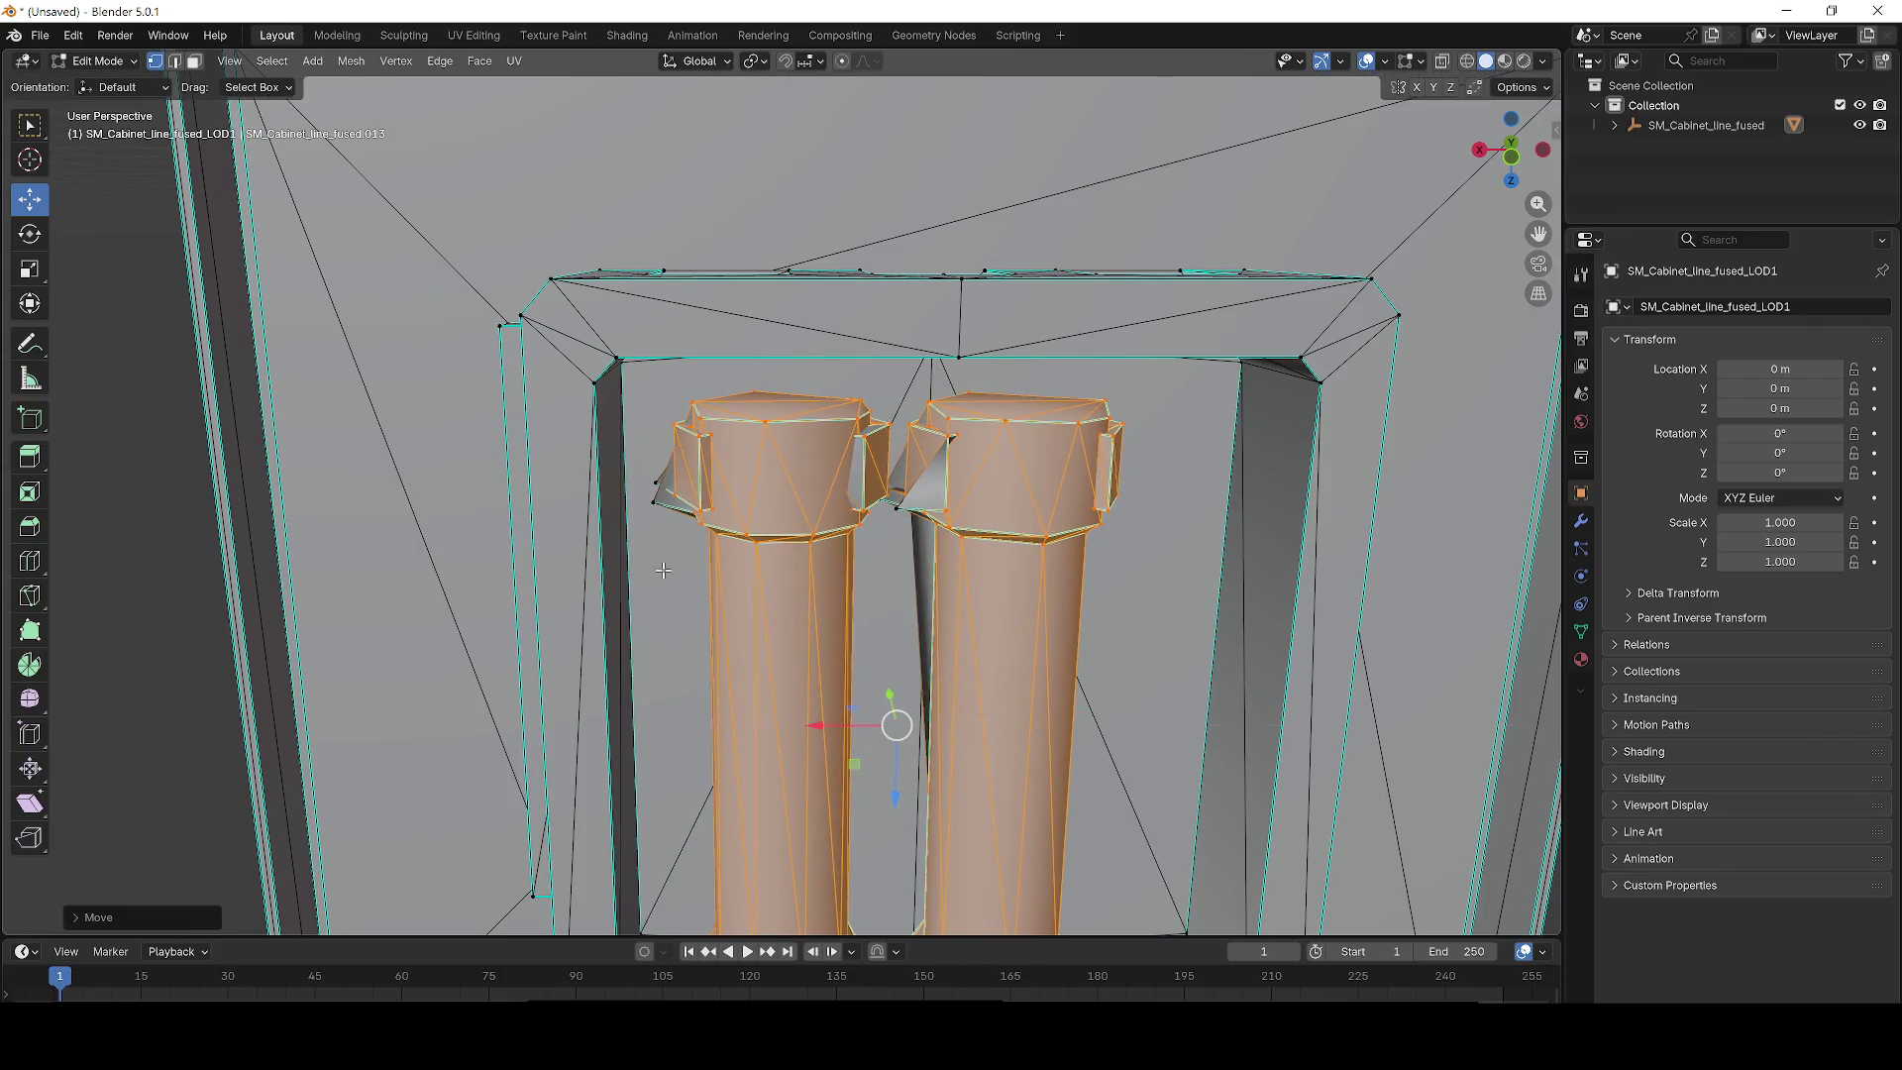
scroll(663, 570, up, 6)
scroll(612, 543, down, 3)
scroll(694, 505, up, 8)
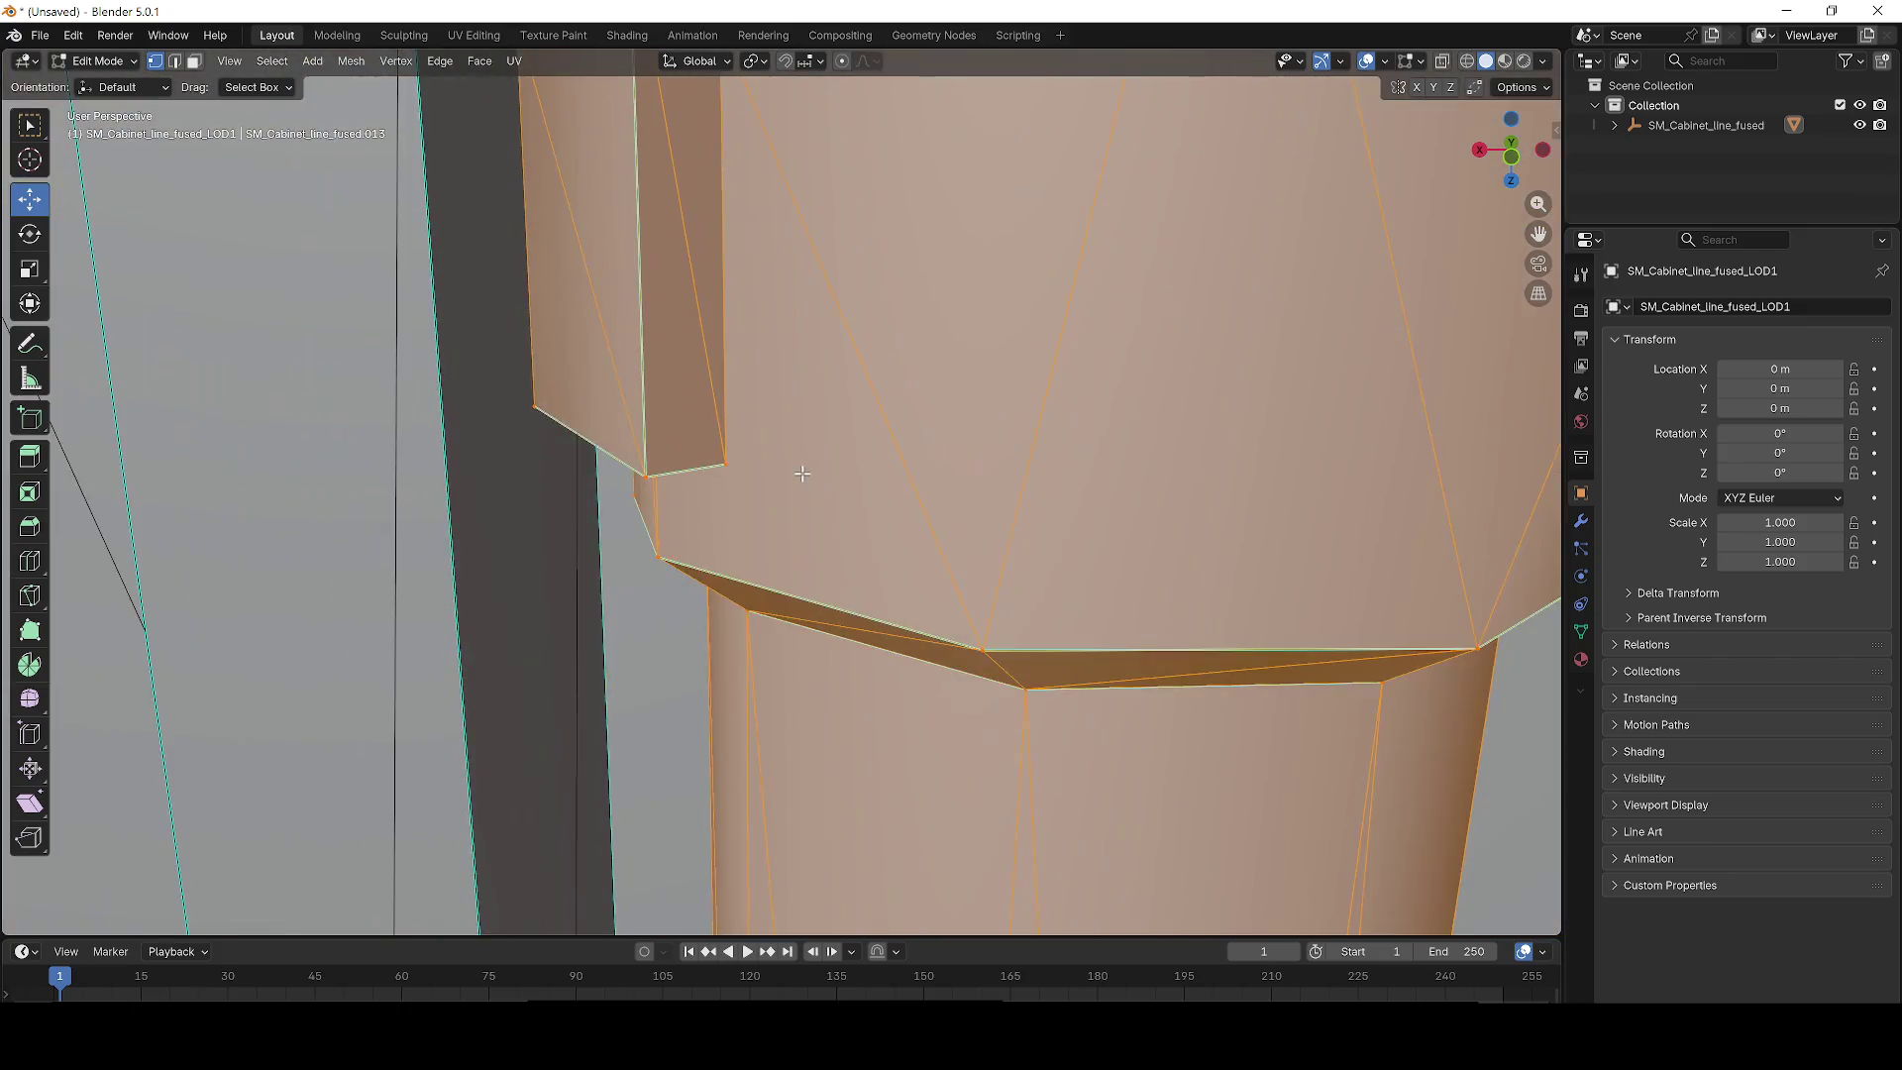
mouse_move(802, 474)
mouse_down()
mouse_move(634, 465)
mouse_move(519, 527)
mouse_up()
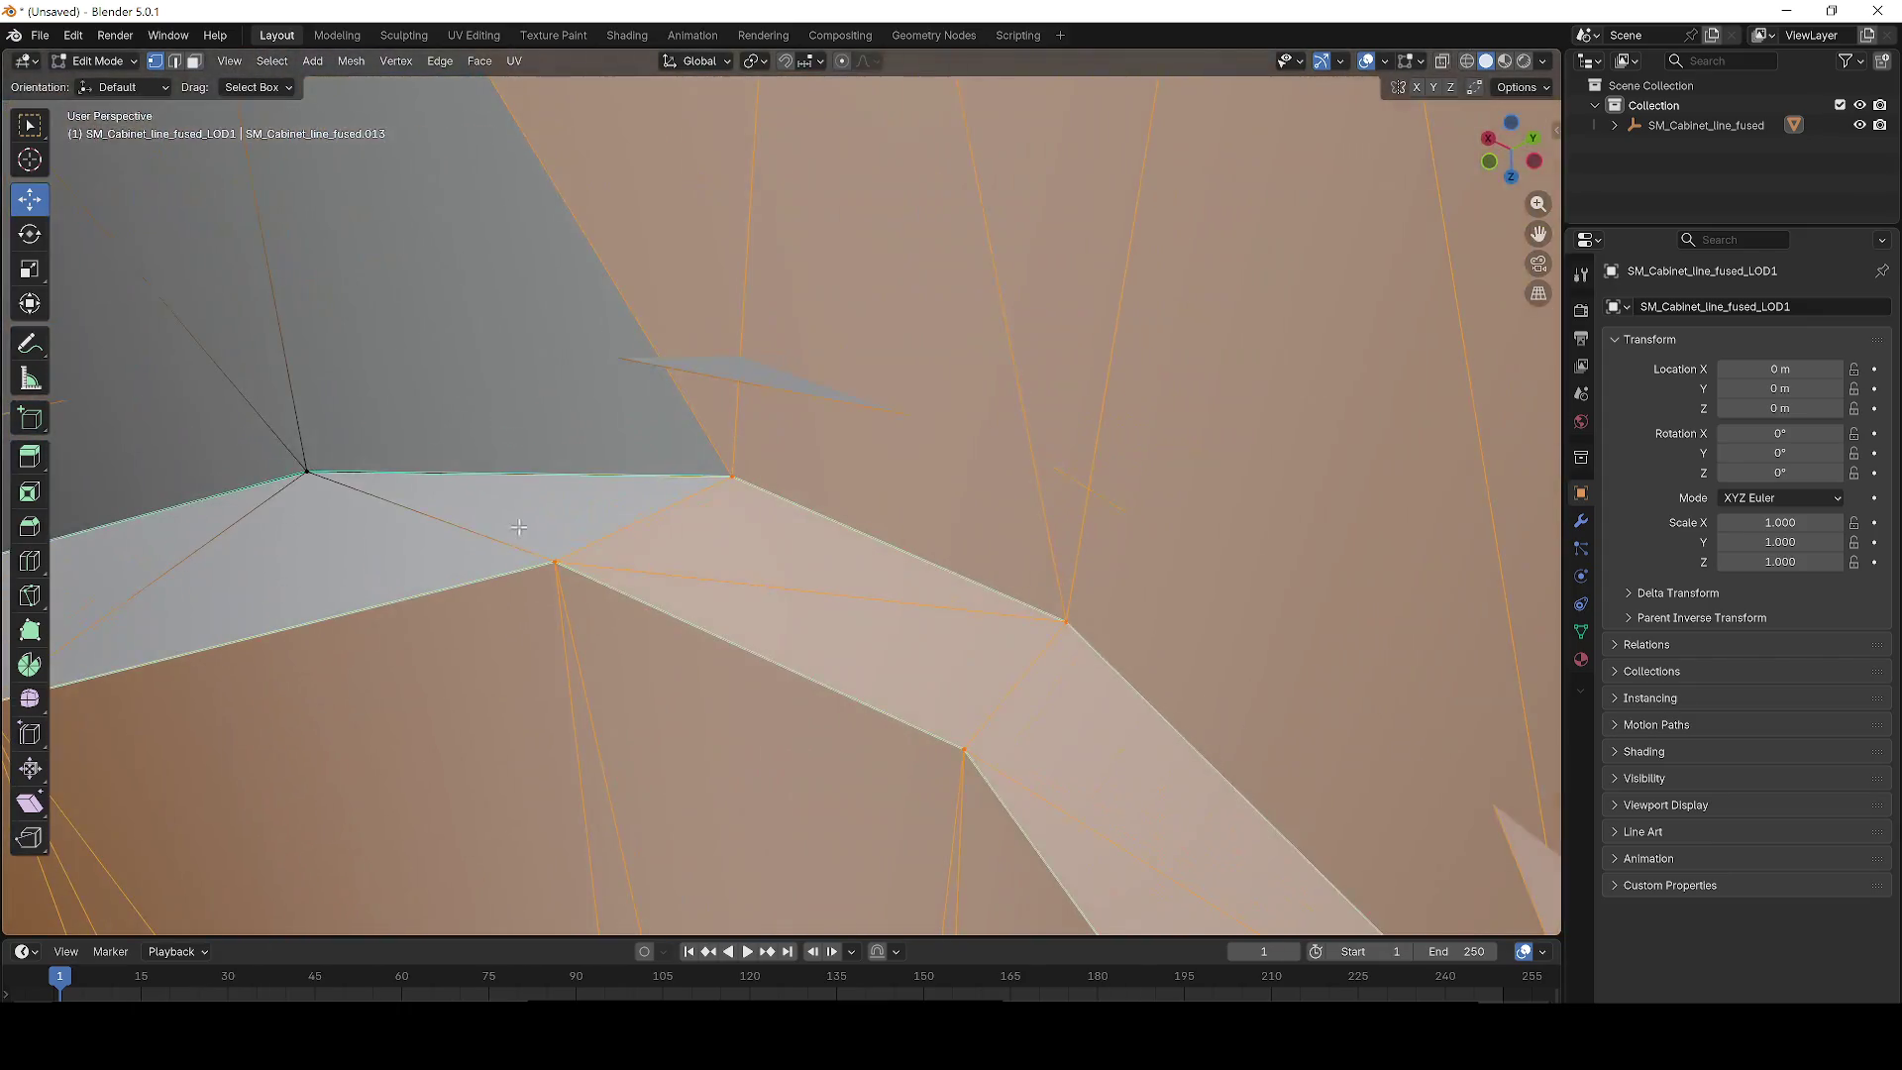
drag(261, 401, 816, 489)
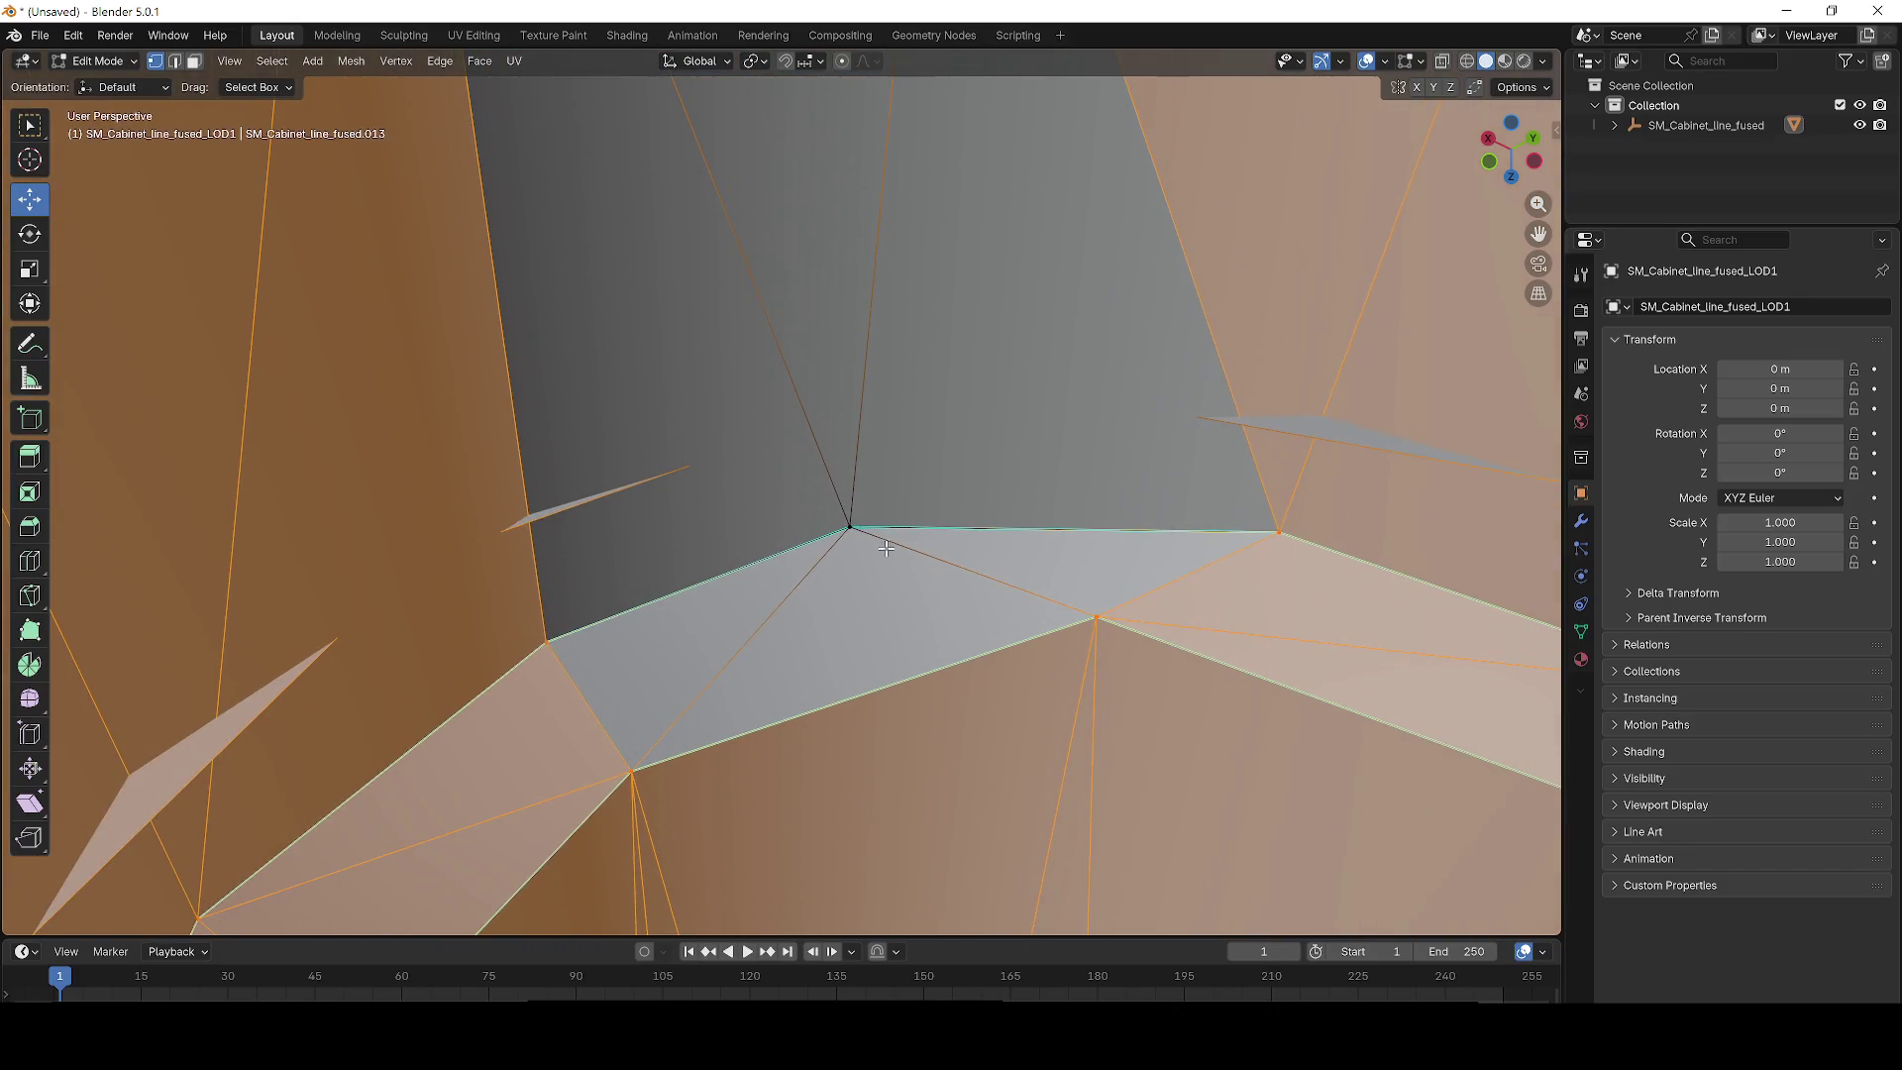
mouse_move(1057, 441)
mouse_down()
mouse_move(799, 464)
mouse_move(1235, 522)
mouse_move(951, 434)
mouse_up()
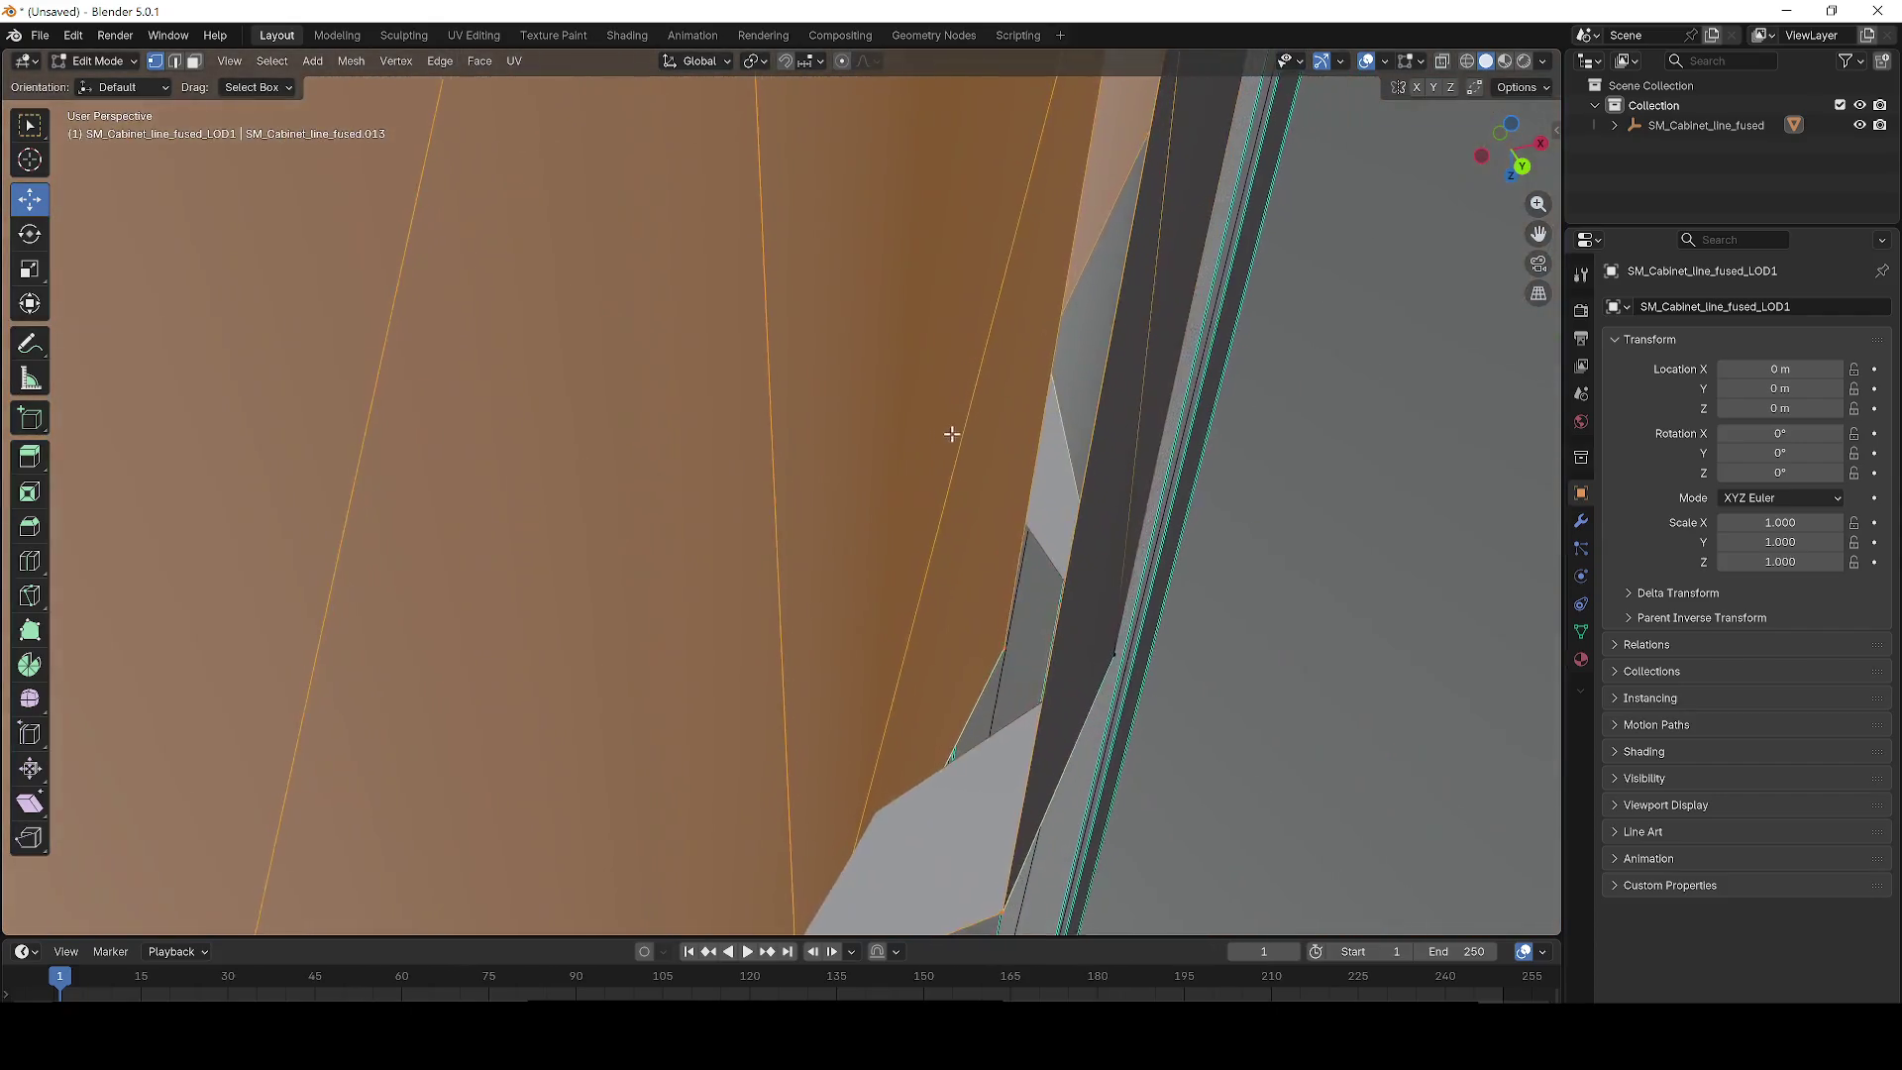
mouse_move(717, 546)
mouse_down()
mouse_move(687, 442)
mouse_move(871, 466)
mouse_move(1116, 455)
mouse_move(499, 615)
mouse_move(931, 596)
mouse_move(1140, 439)
mouse_up()
mouse_move(1277, 377)
mouse_down()
mouse_move(1023, 340)
mouse_move(849, 391)
mouse_move(1137, 576)
mouse_move(1020, 560)
mouse_move(752, 585)
mouse_move(675, 602)
mouse_move(628, 679)
mouse_move(733, 693)
mouse_move(915, 632)
mouse_up()
scroll(639, 432, up, 6)
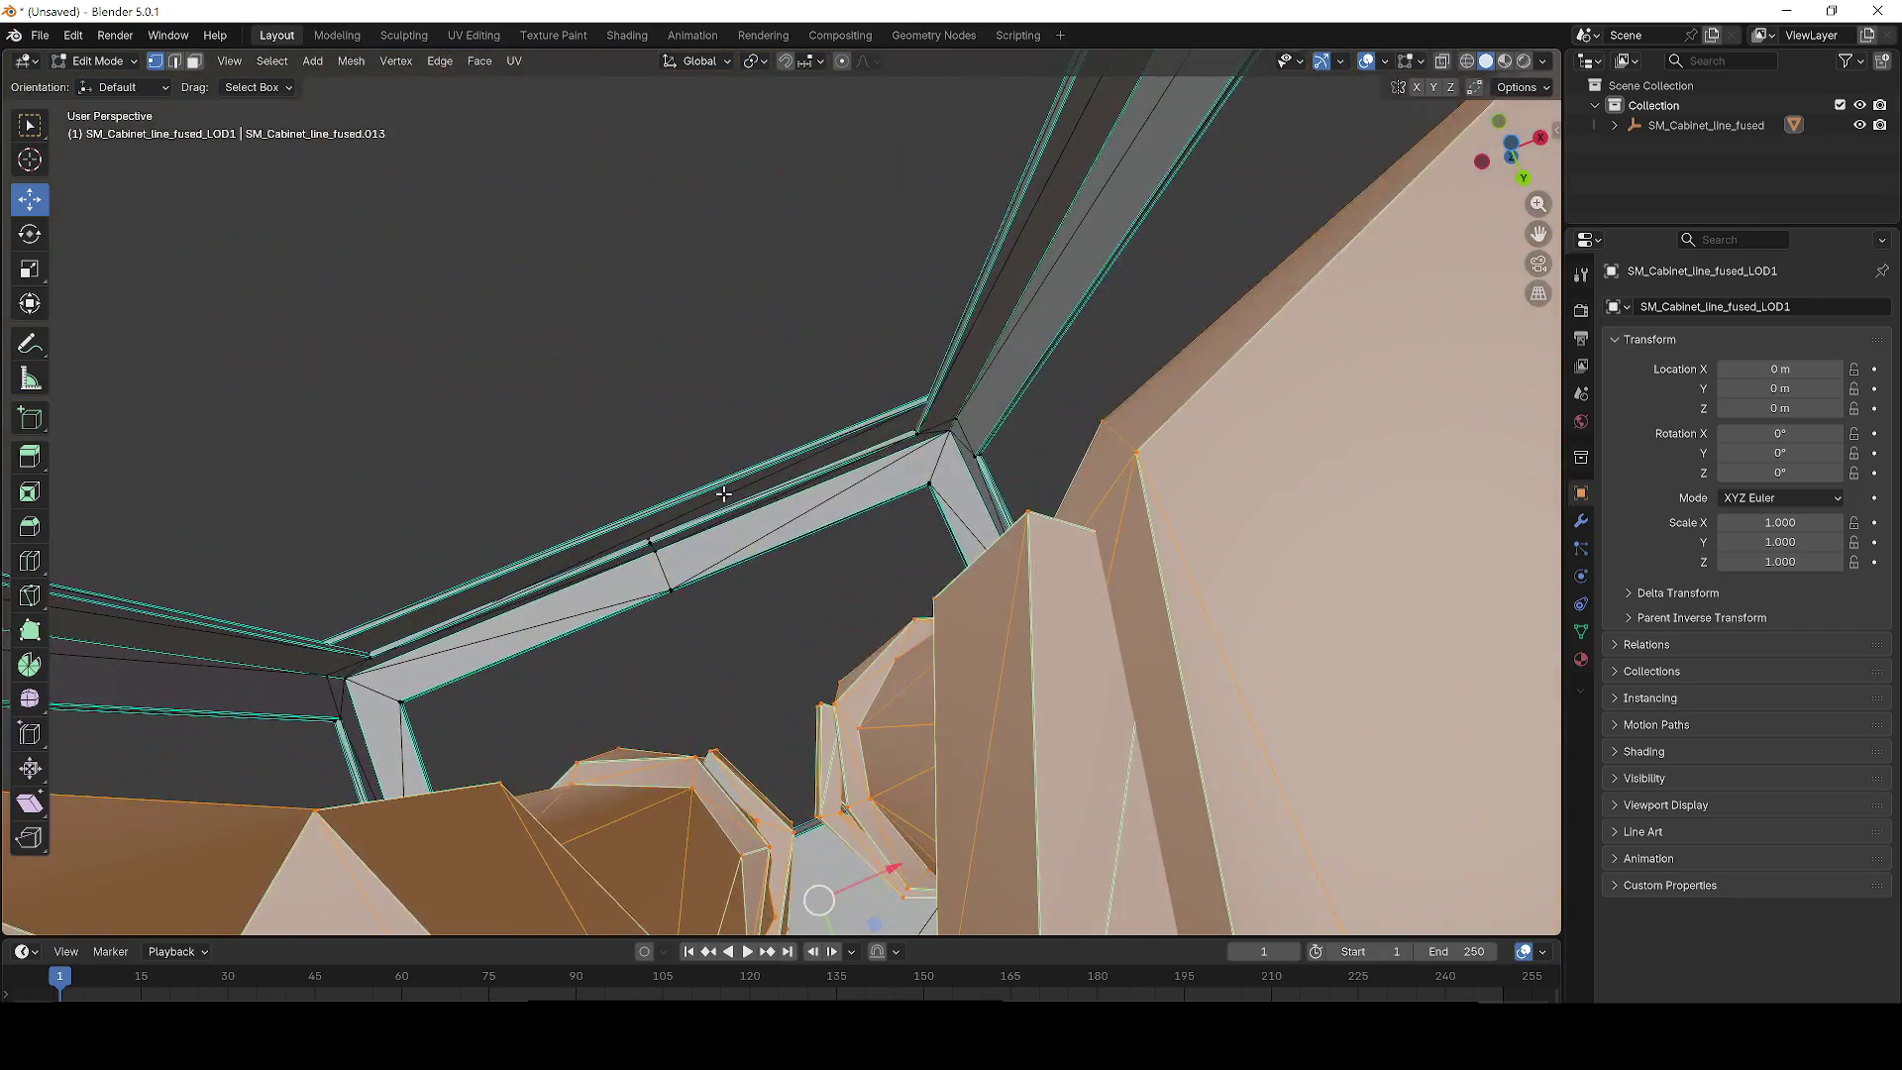
scroll(723, 493, up, 6)
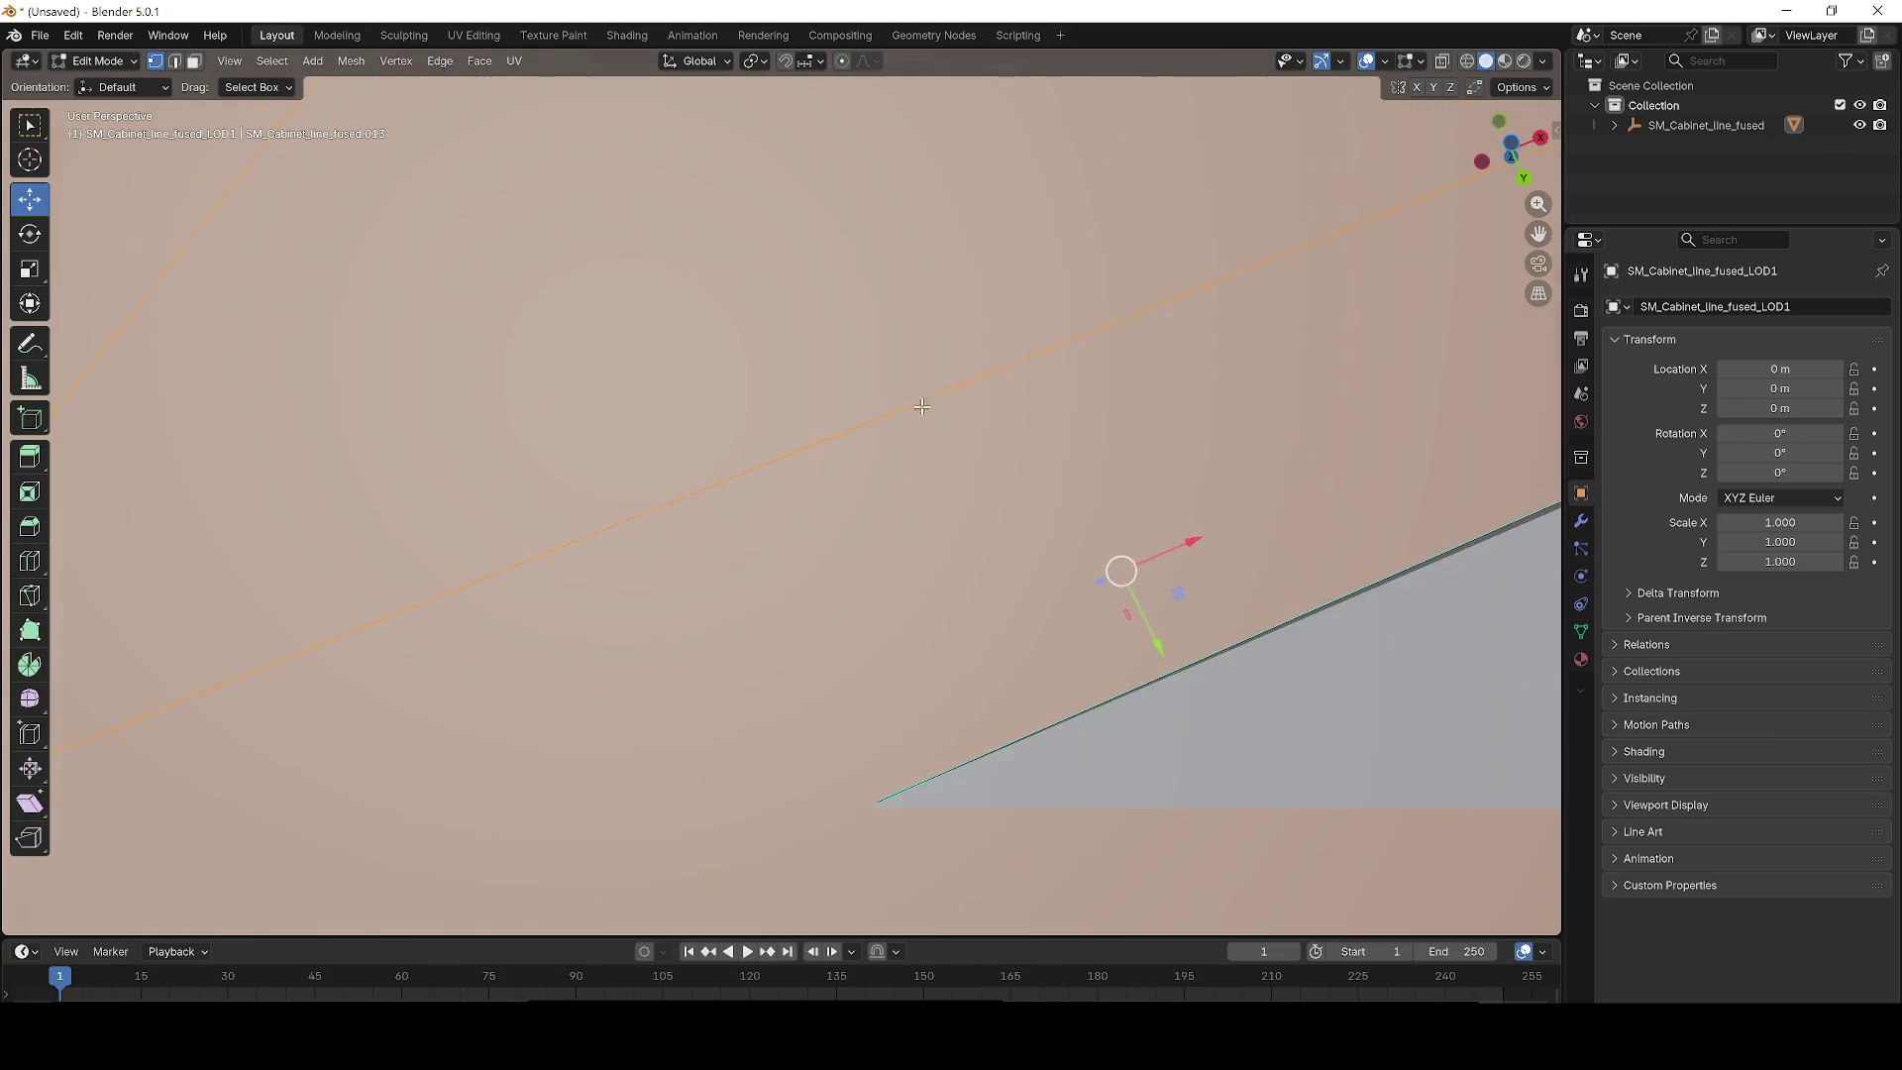
scroll(921, 407, down, 4)
drag(912, 657, 912, 657)
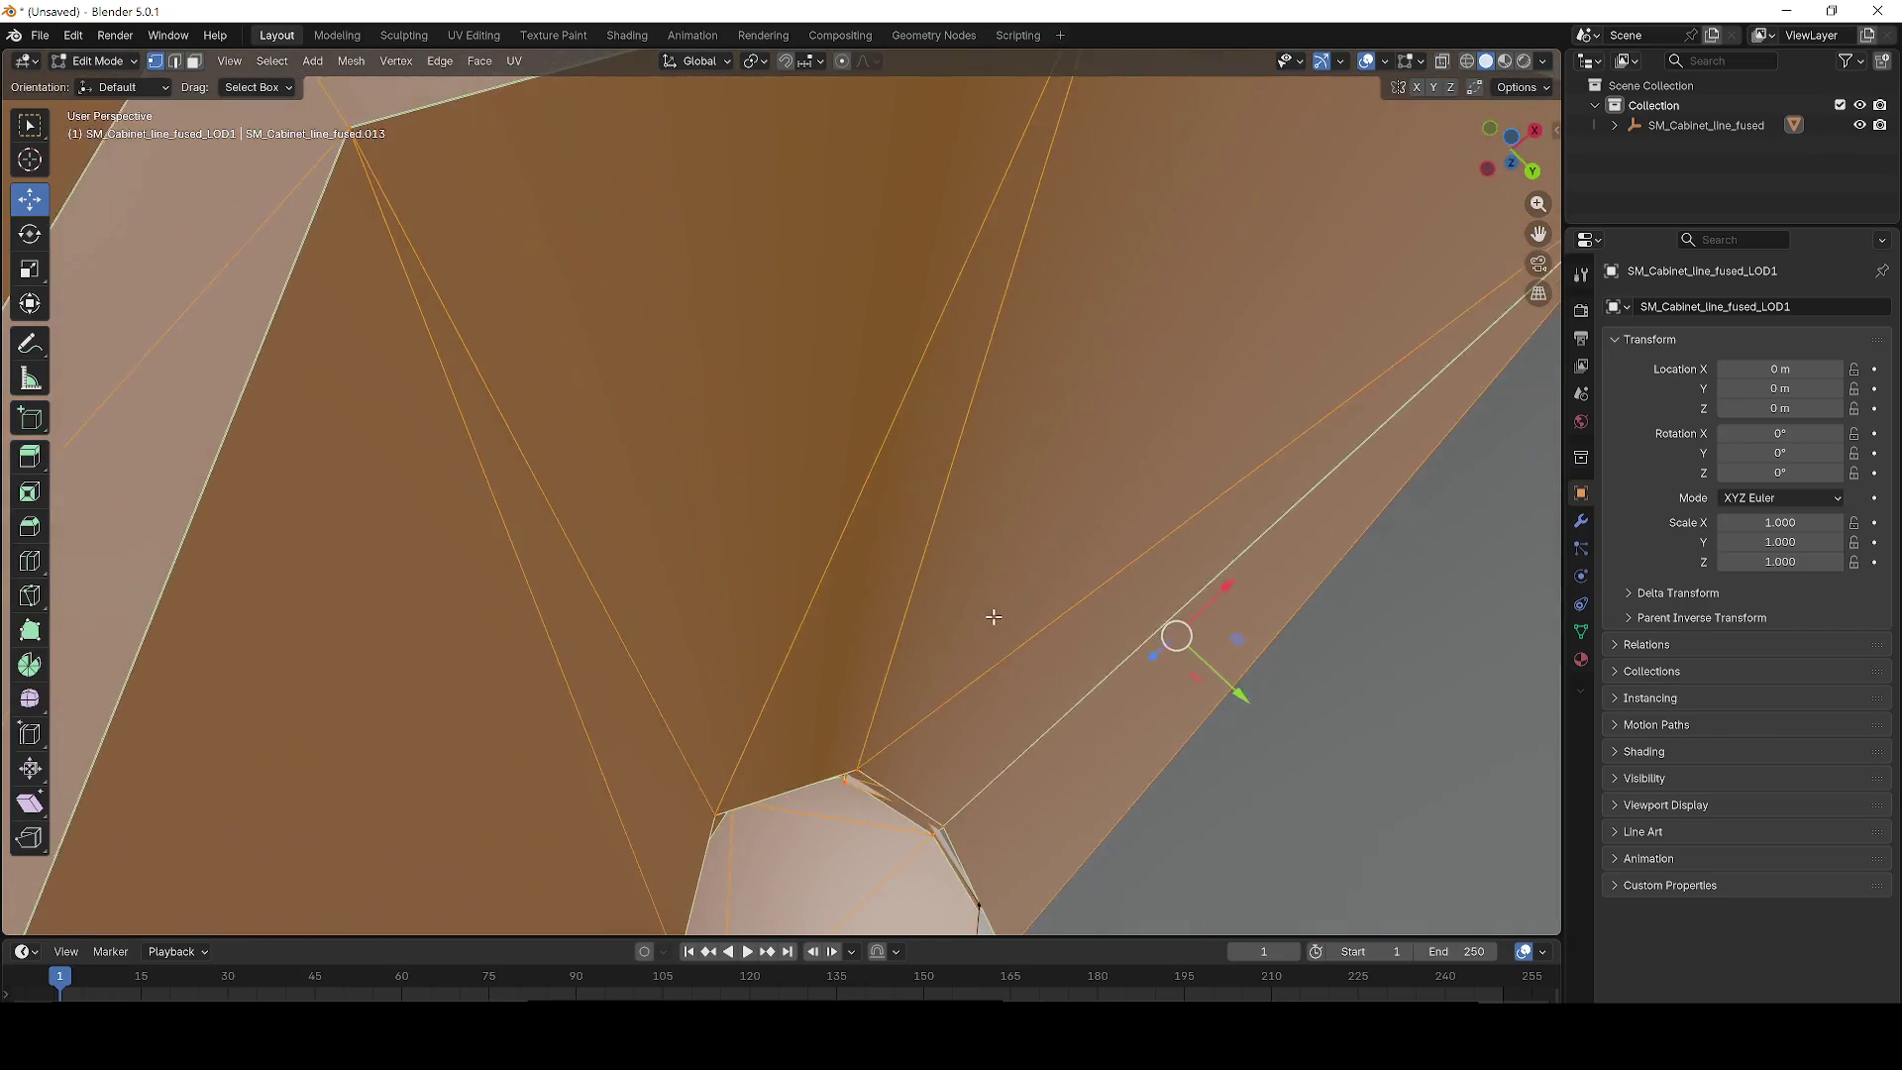
scroll(814, 425, up, 5)
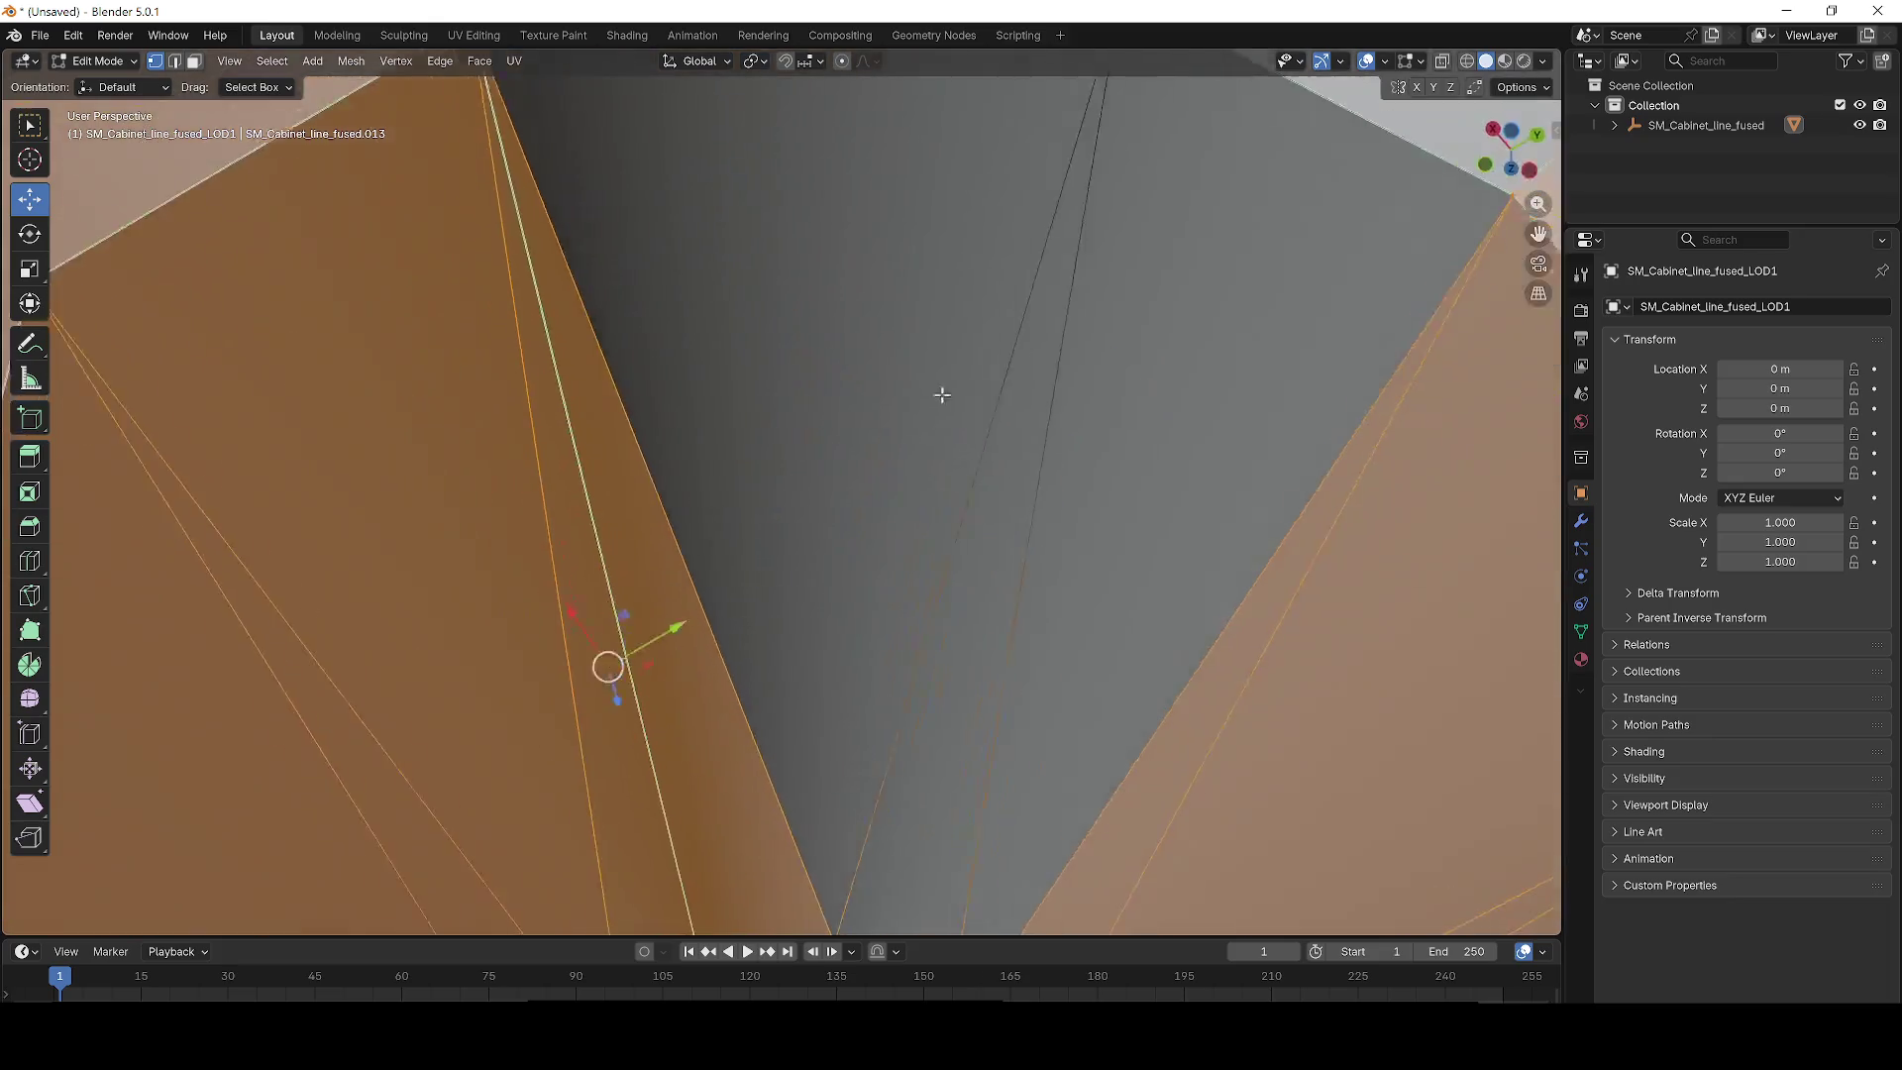
drag(1030, 539, 1077, 633)
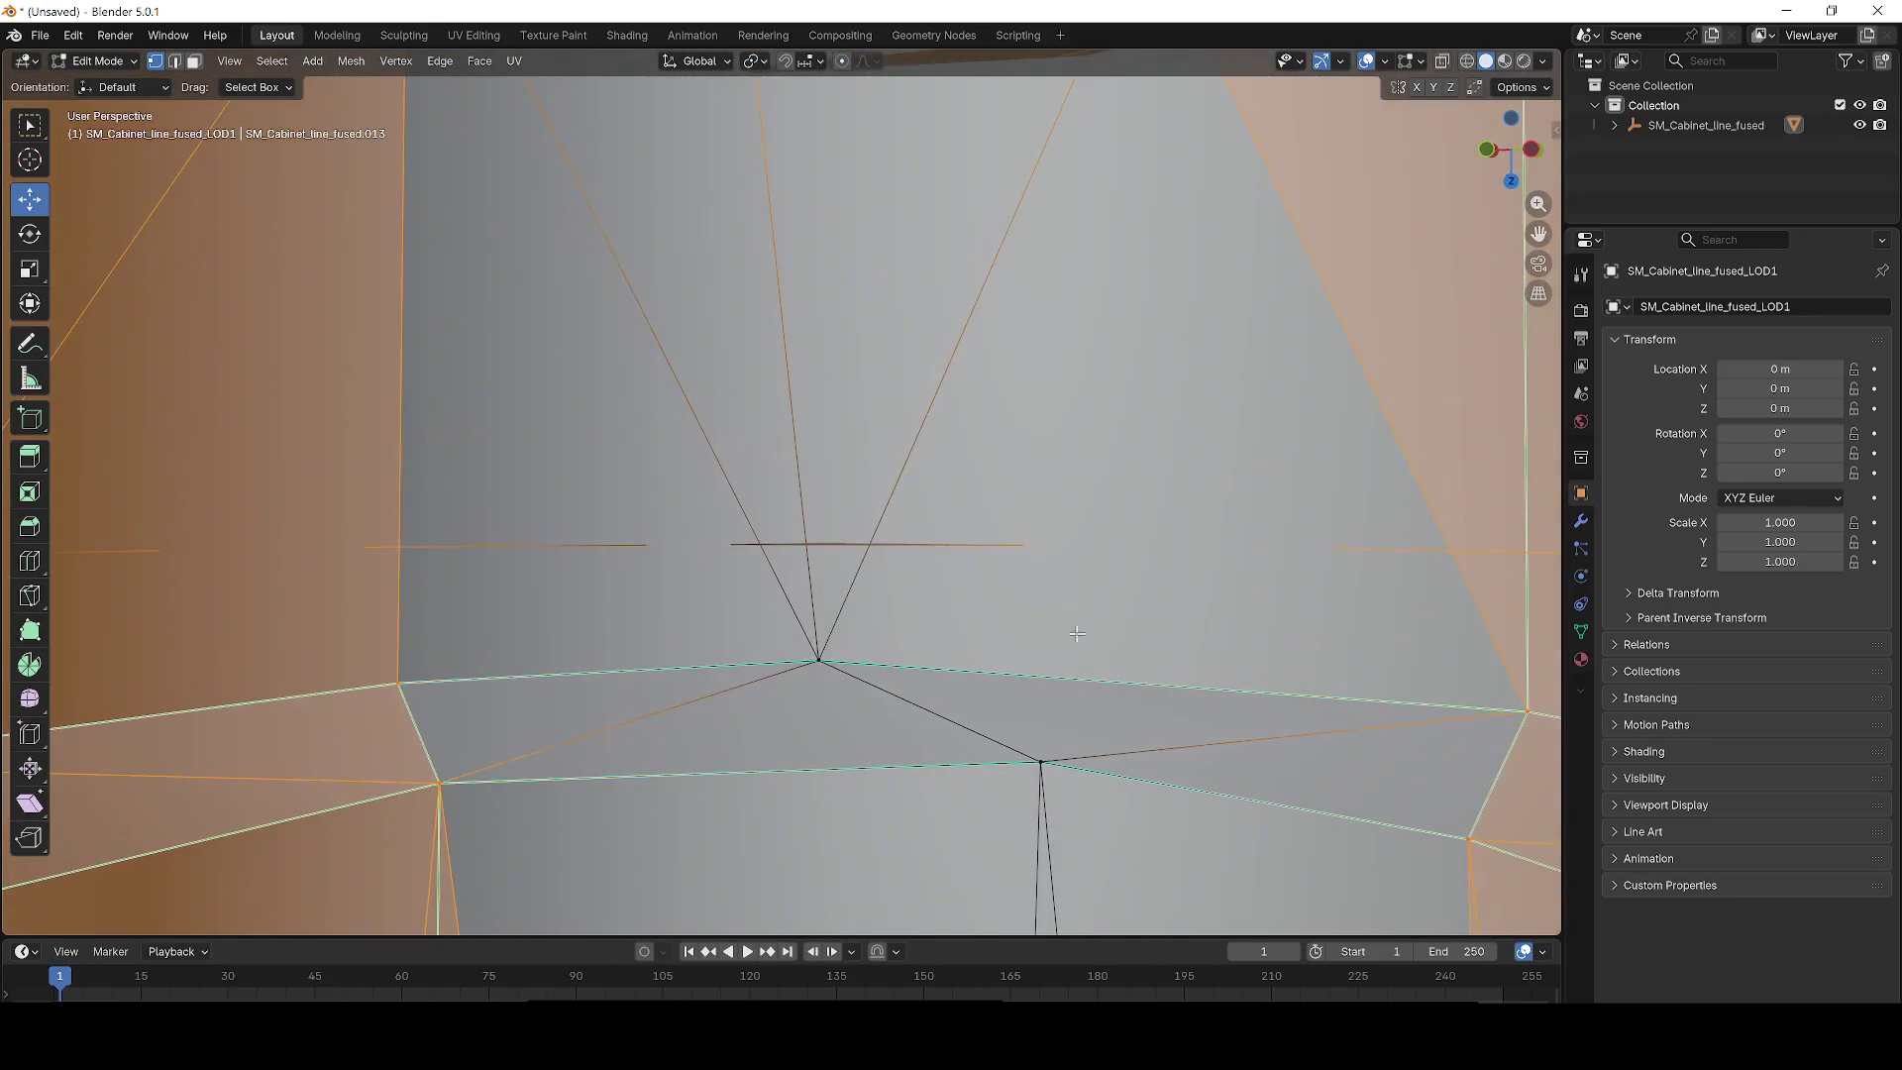
mouse_move(766, 455)
mouse_down()
mouse_move(1205, 324)
mouse_move(711, 525)
mouse_up()
mouse_move(67, 425)
mouse_down()
mouse_move(370, 480)
mouse_move(327, 598)
mouse_move(59, 565)
mouse_move(552, 550)
mouse_up()
mouse_move(480, 452)
mouse_down()
mouse_move(657, 412)
mouse_move(1150, 523)
mouse_move(1237, 506)
mouse_up()
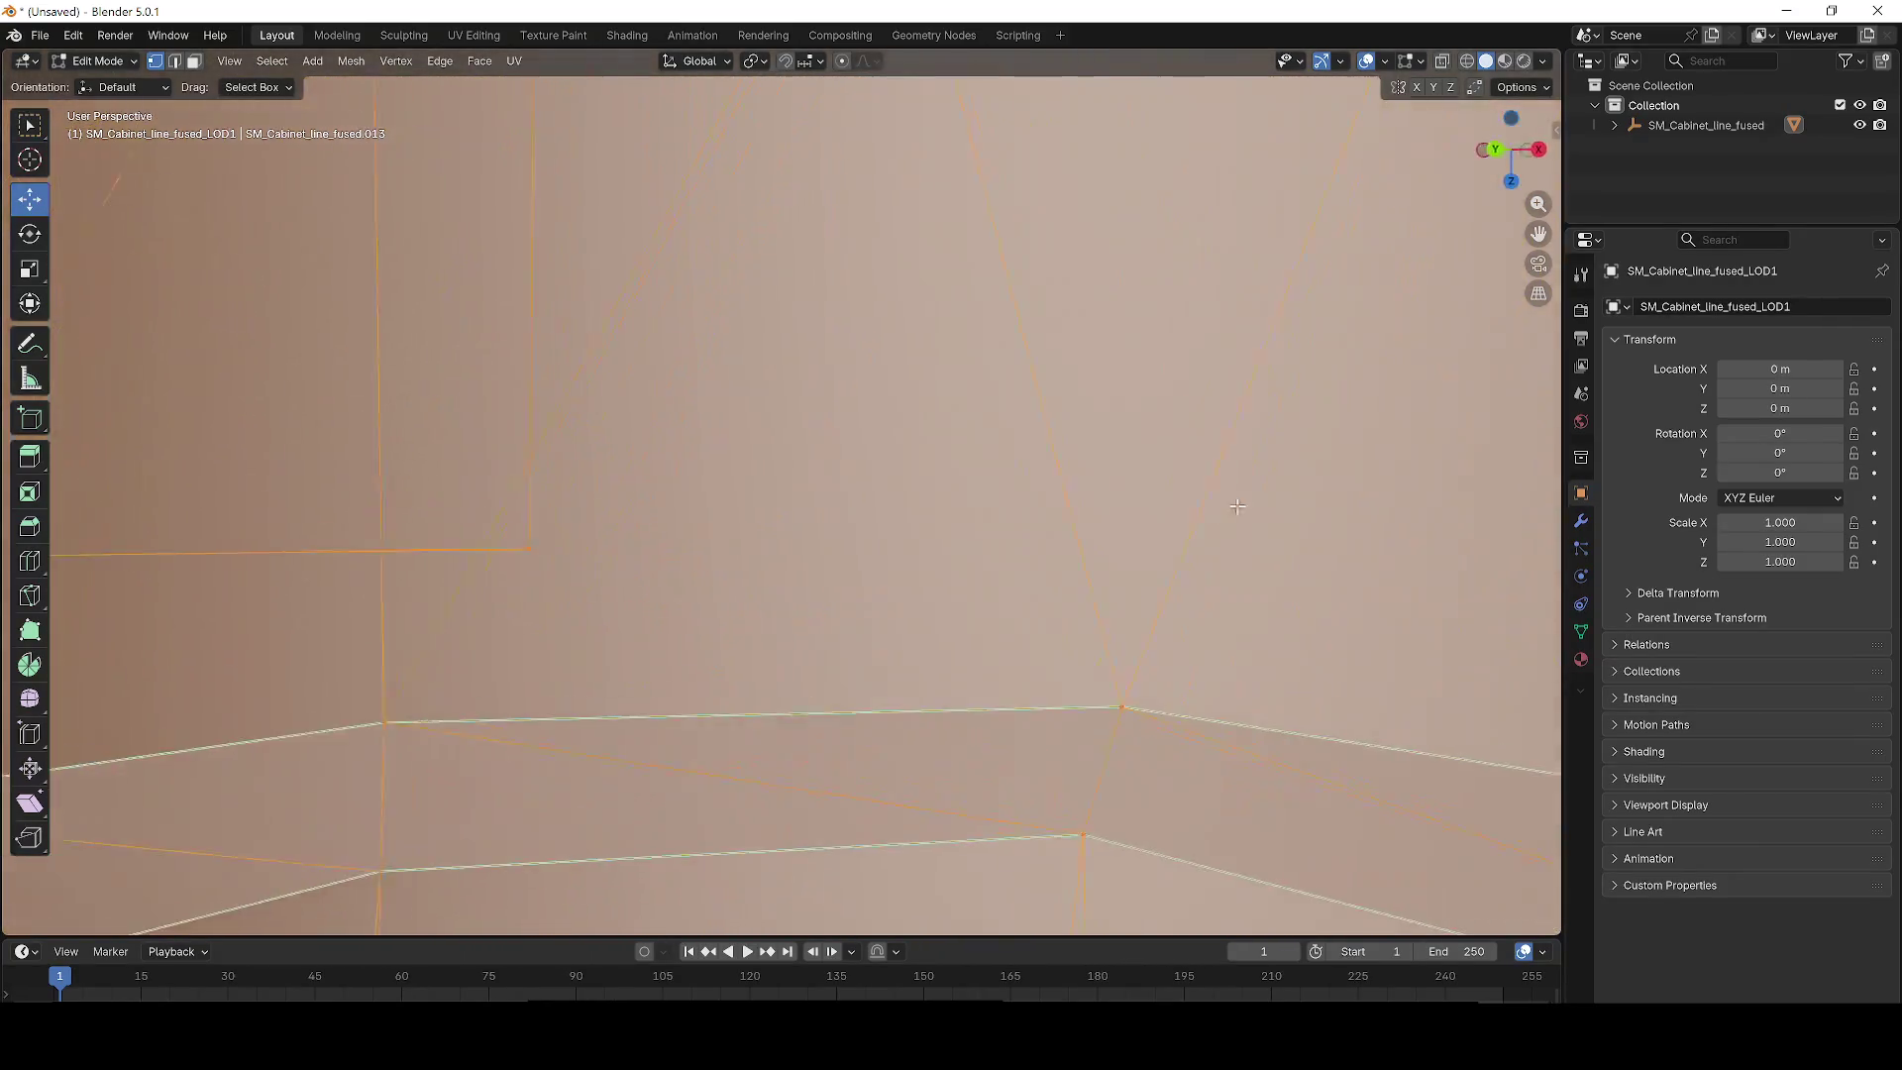
key(KP_Decimal)
drag(708, 450, 971, 451)
scroll(845, 707, up, 5)
scroll(846, 709, up, 6)
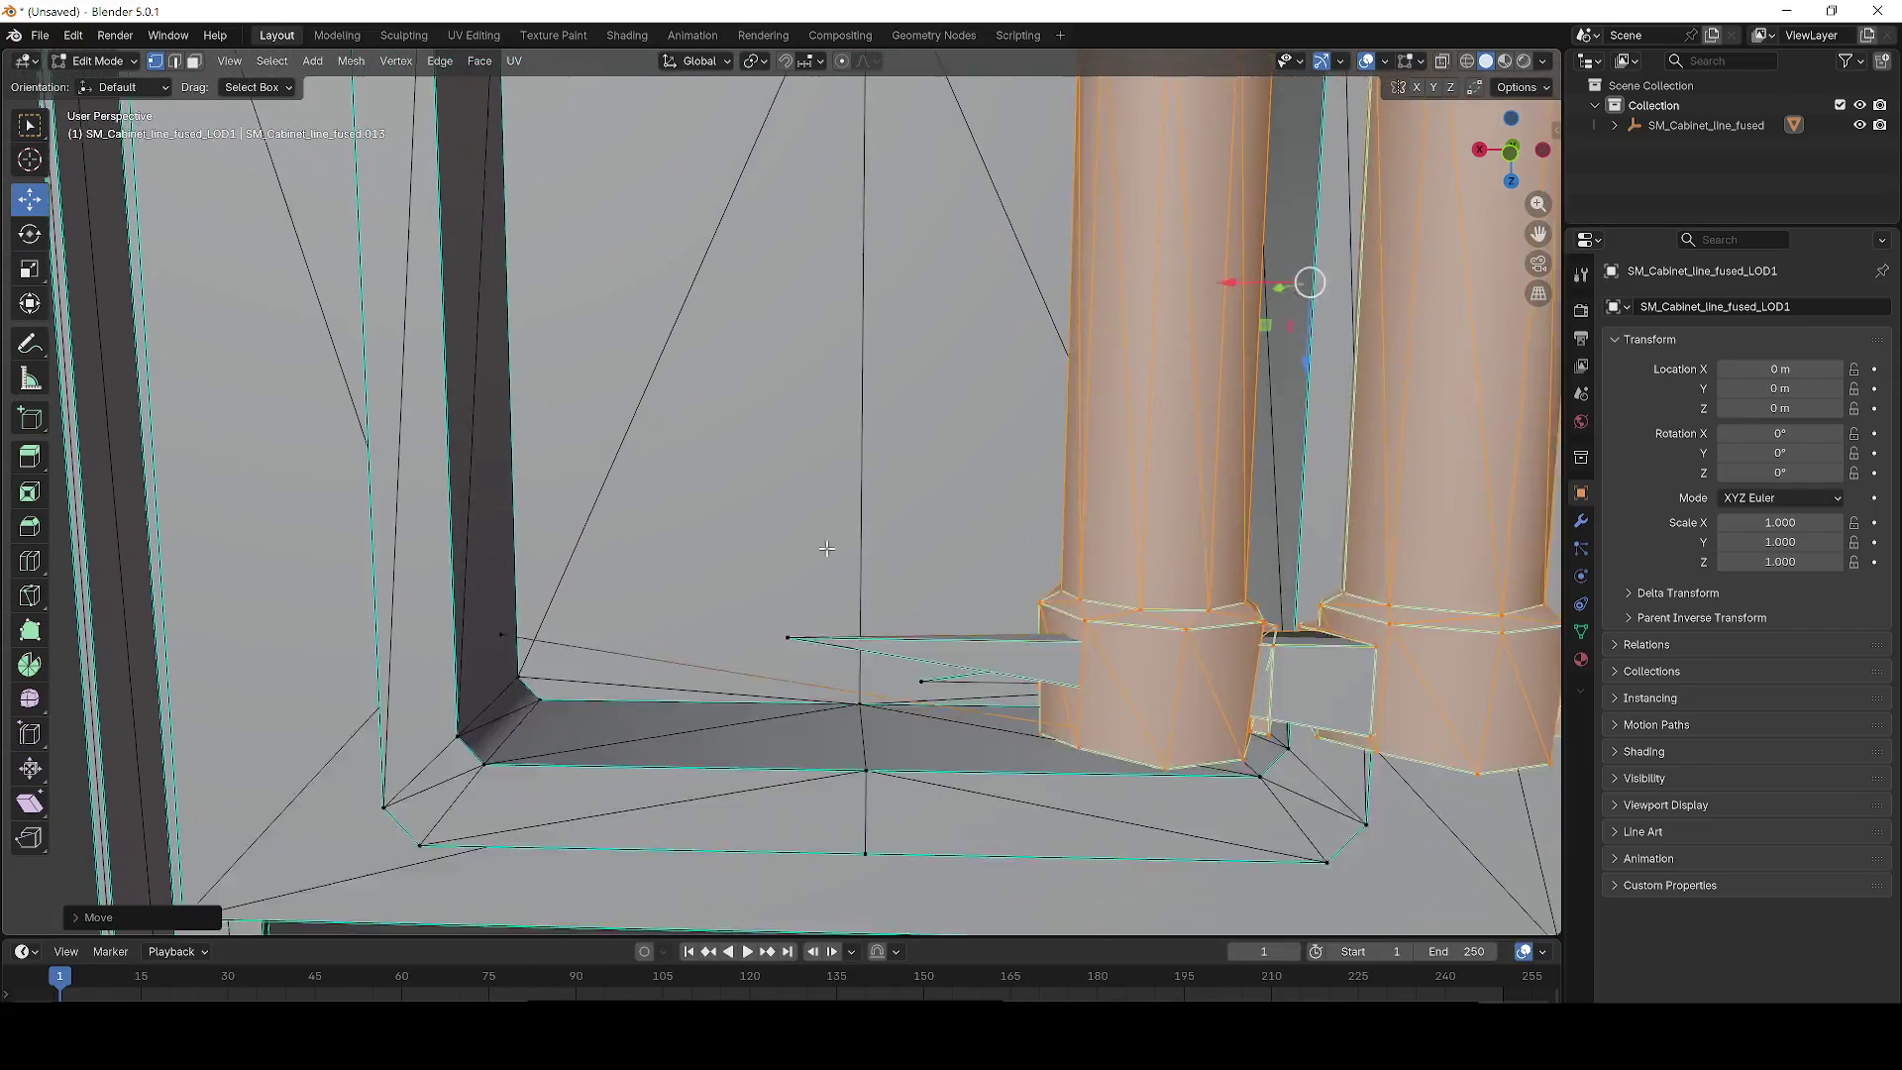
scroll(798, 506, up, 1)
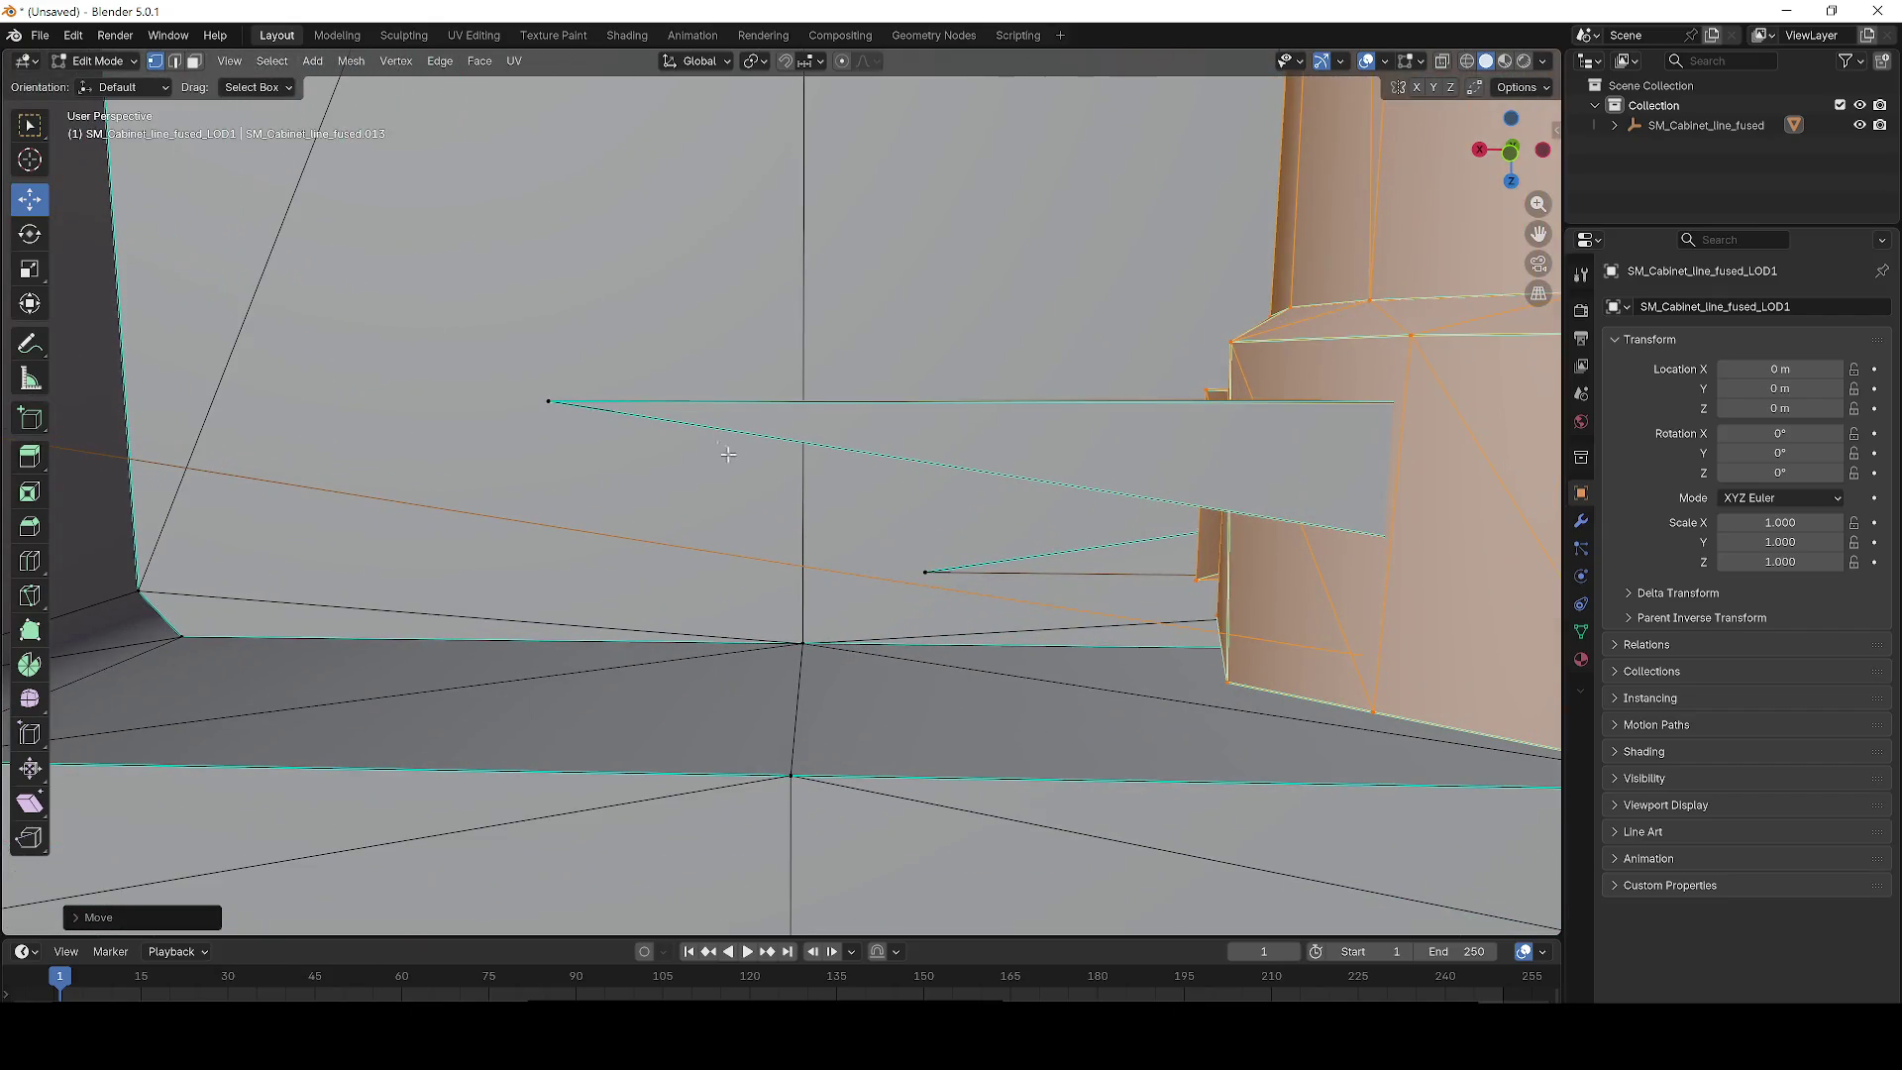
scroll(750, 405, down, 2)
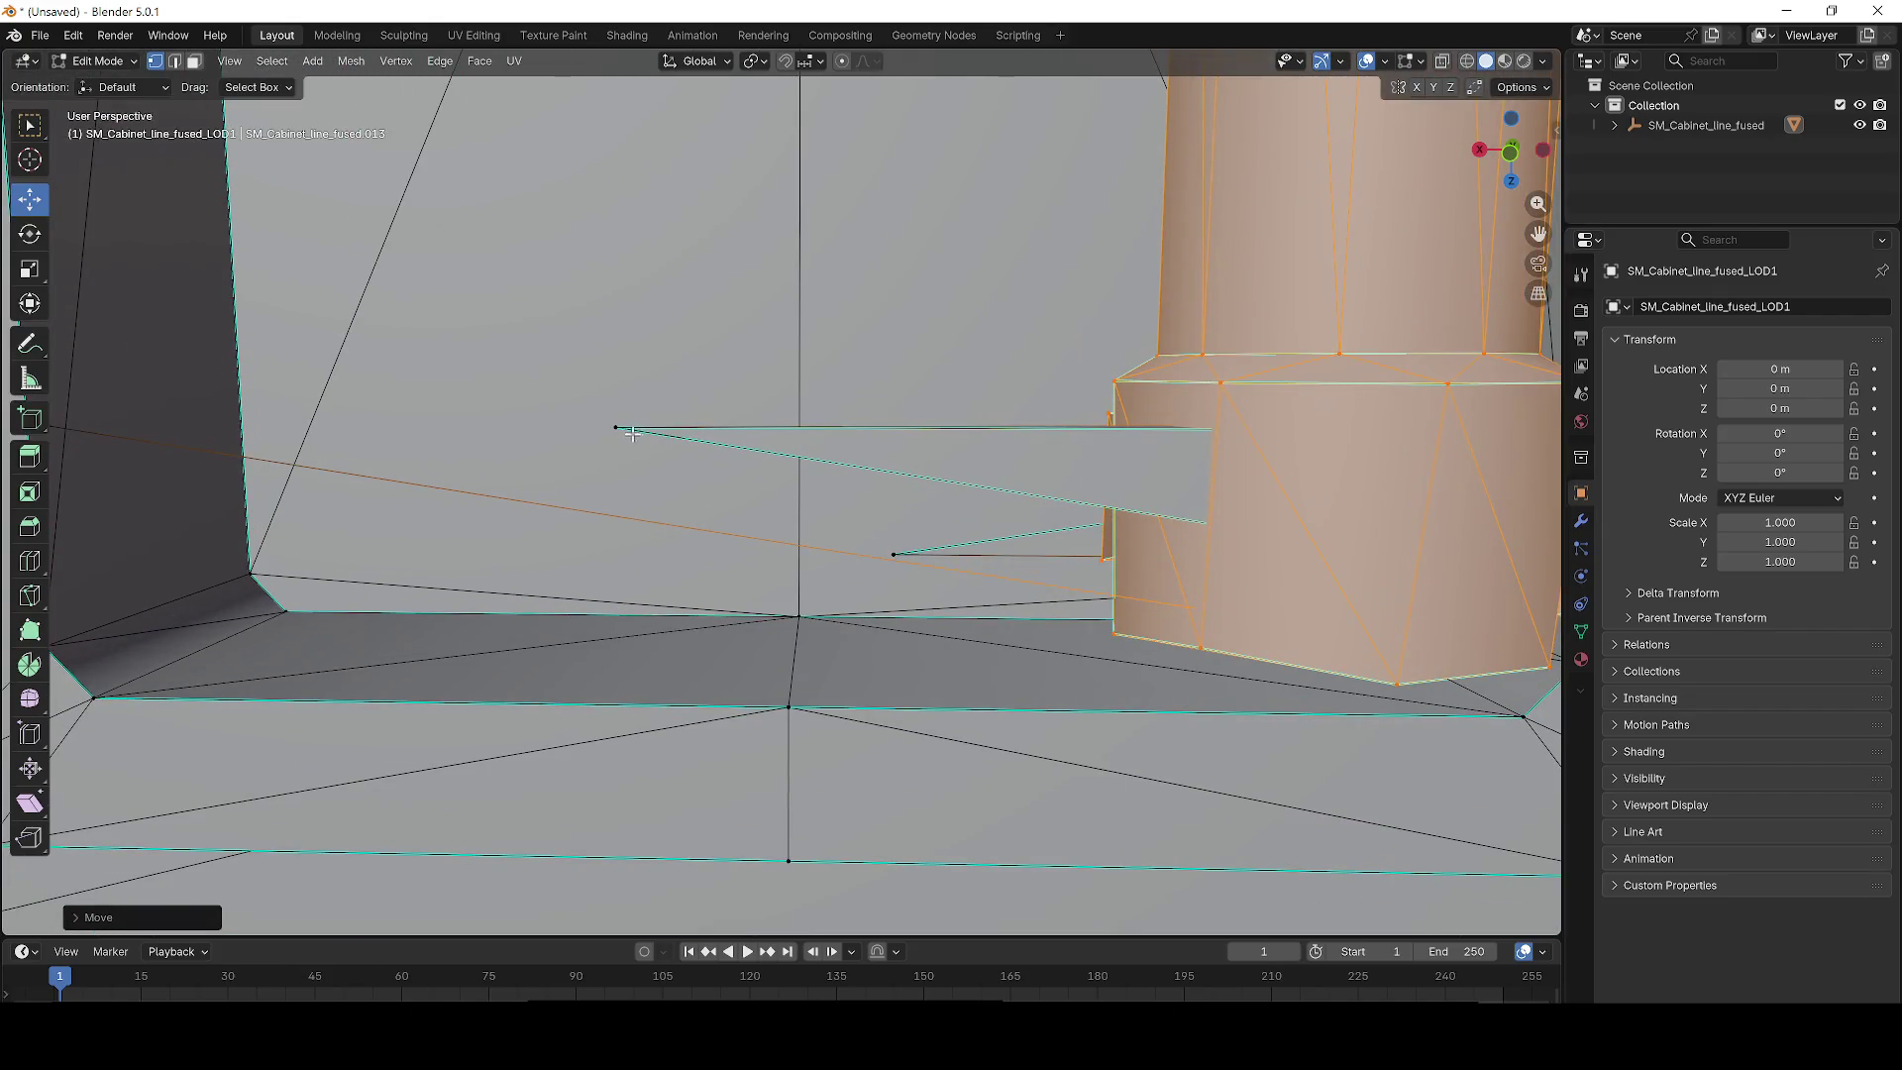
key(ctrl+z)
scroll(579, 426, up, 6)
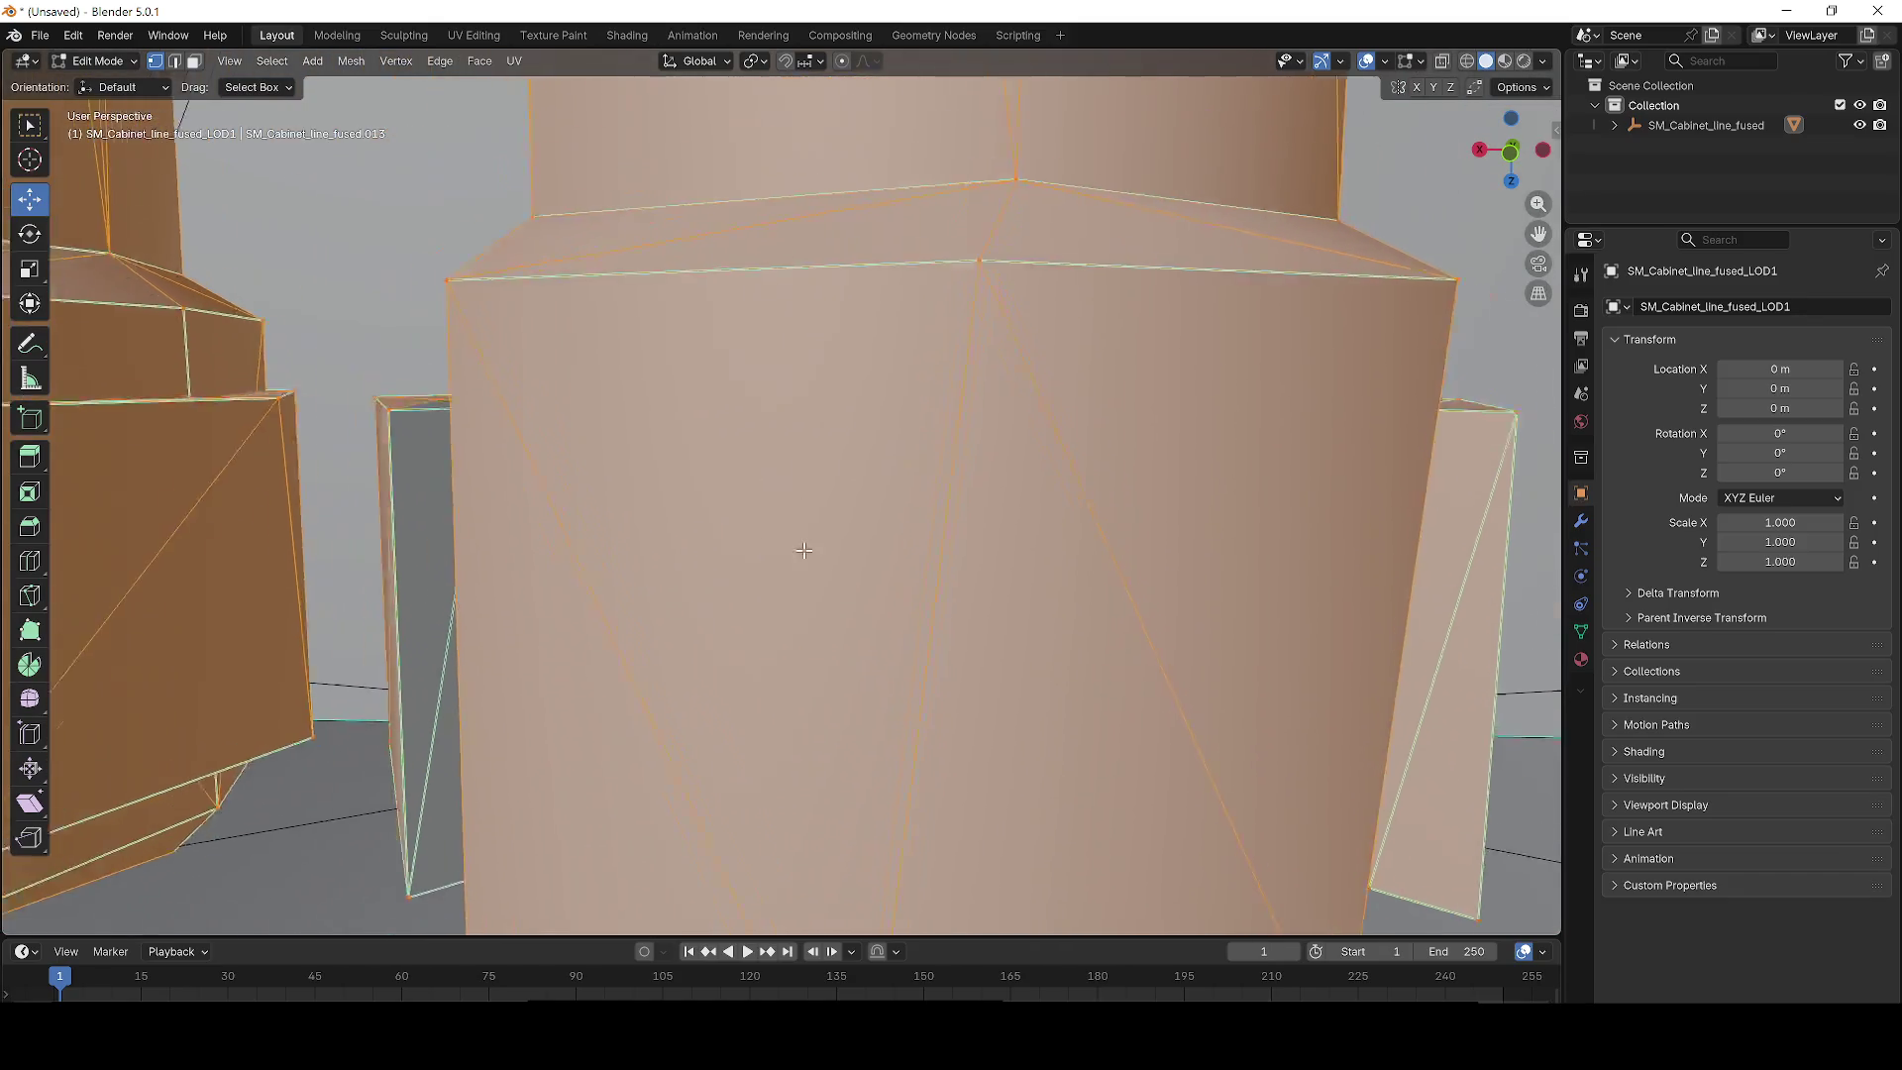
drag(255, 344, 896, 490)
mouse_move(538, 439)
mouse_down()
mouse_move(692, 518)
mouse_move(880, 515)
mouse_up()
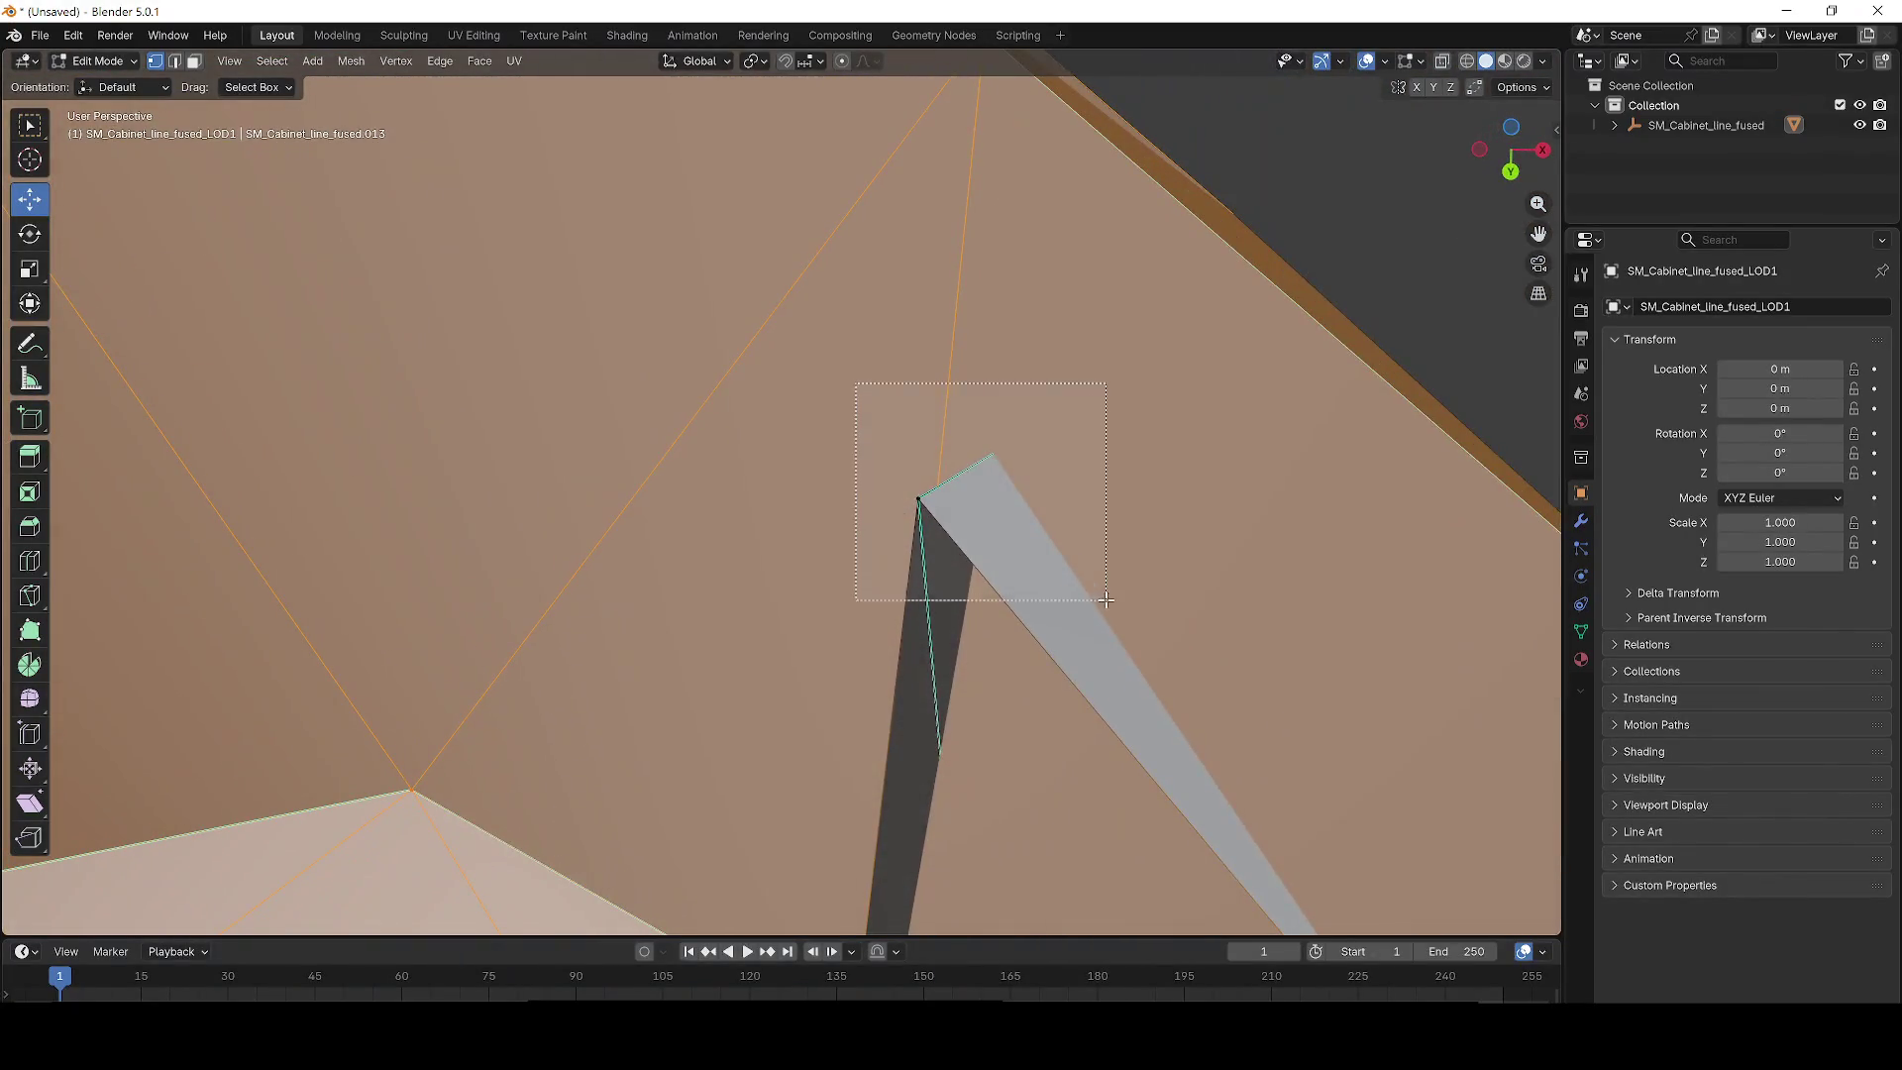
scroll(1065, 560, down, 10)
drag(1030, 535, 971, 486)
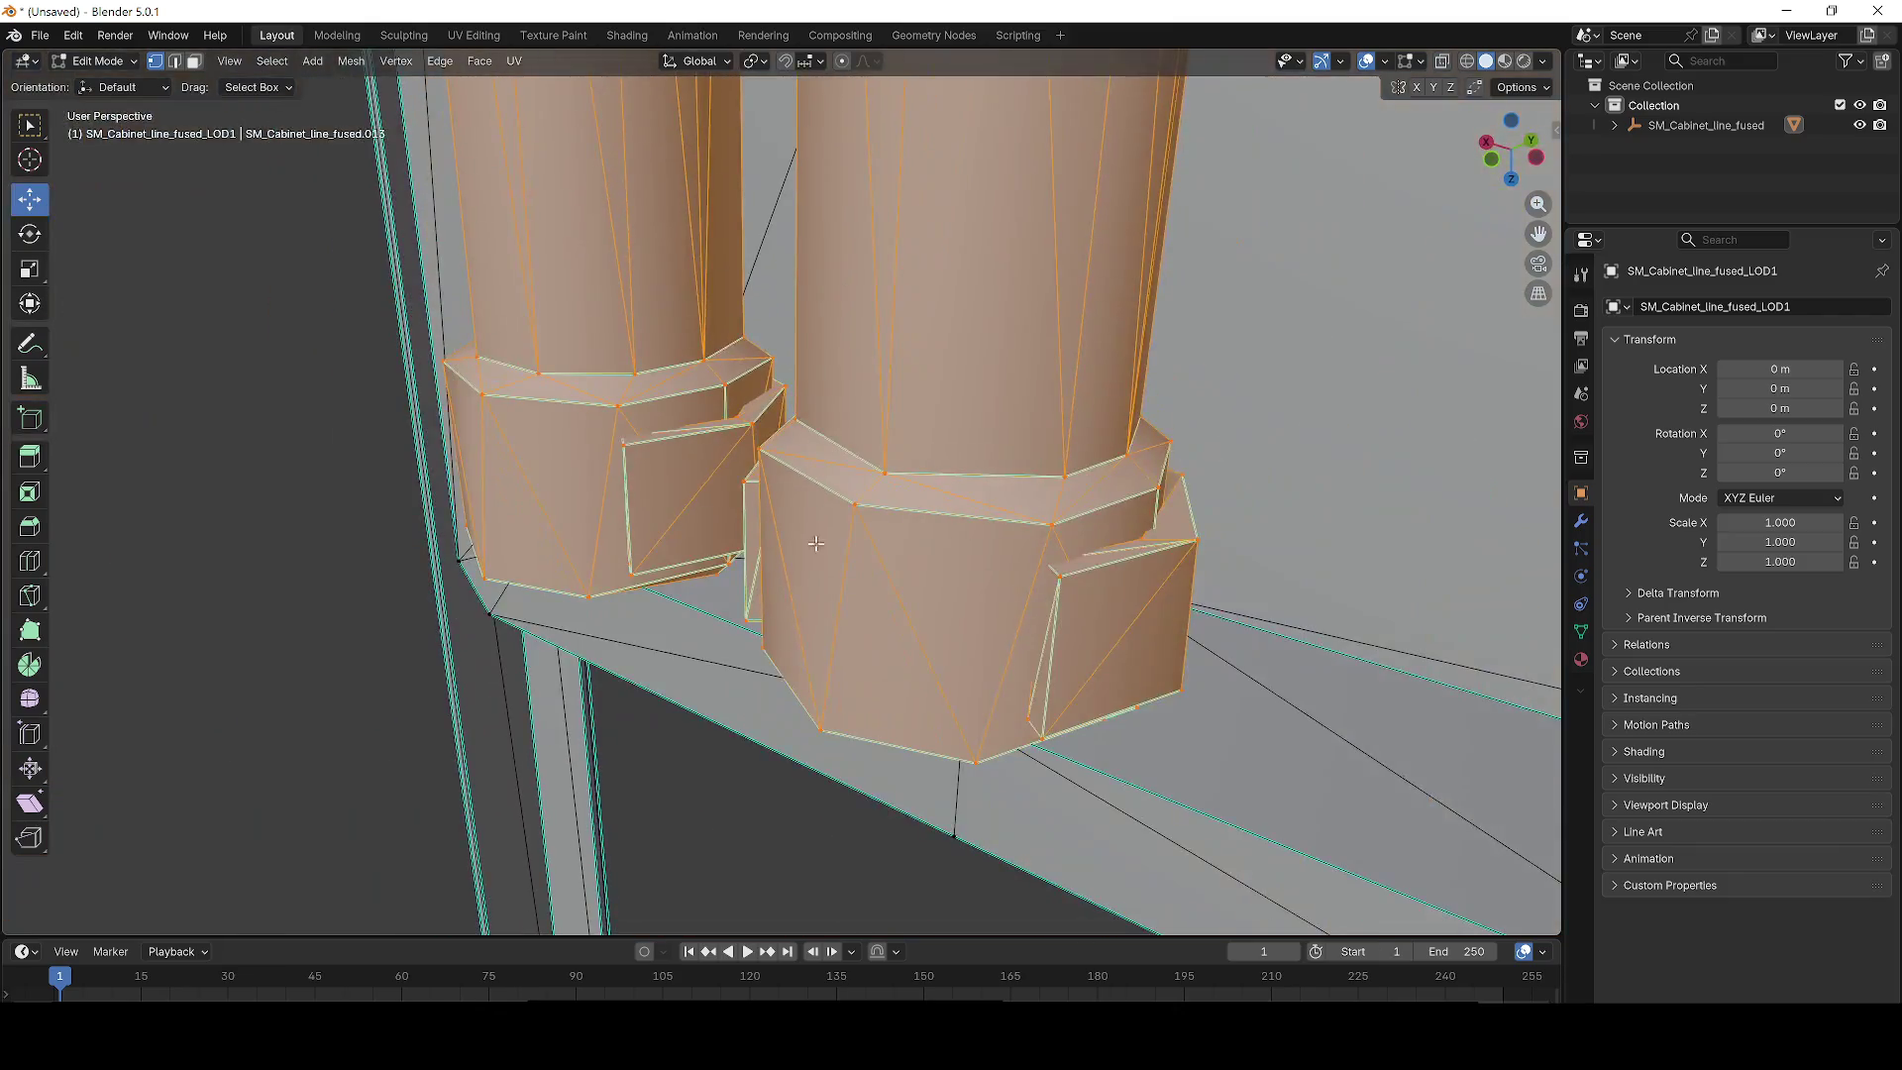
scroll(910, 422, down, 5)
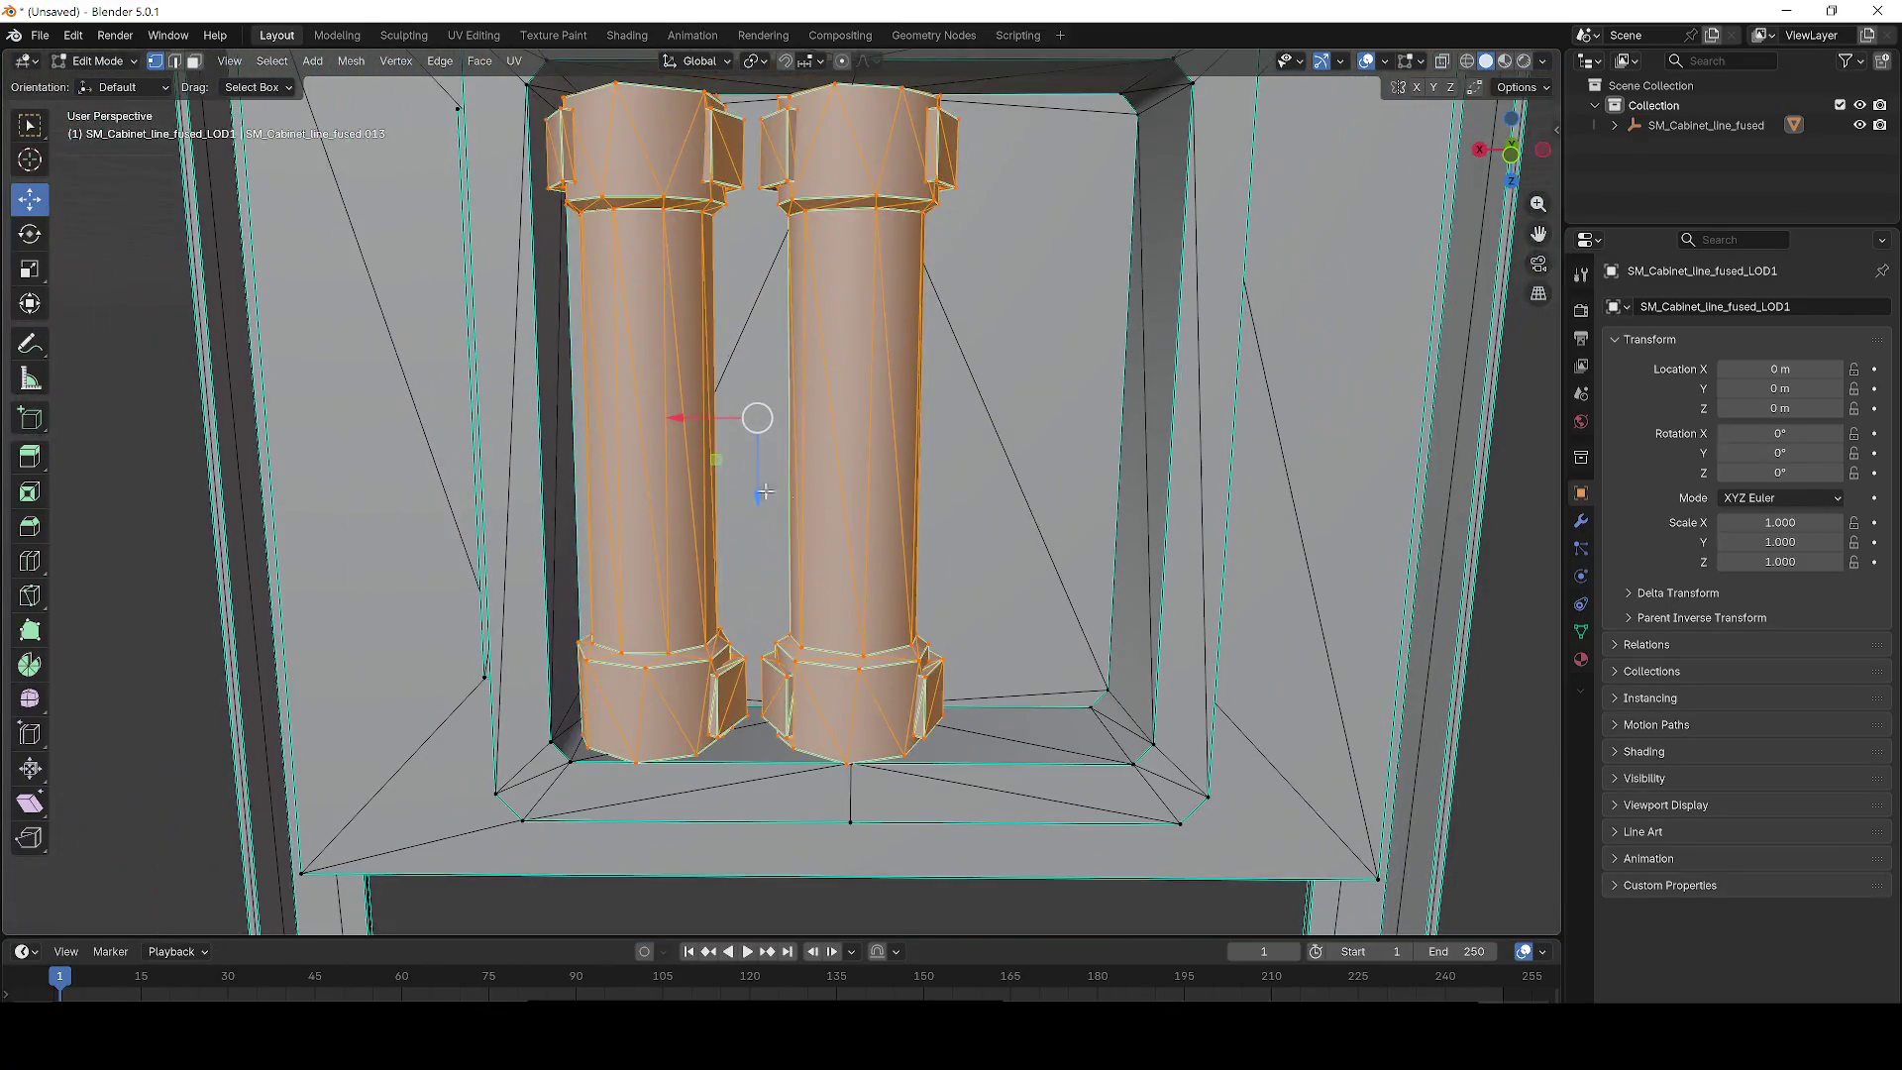
Nudge the two columns about 0.05 m along X to centre them in the fuse panel.
drag(686, 417, 800, 417)
mouse_move(942, 419)
mouse_down()
mouse_move(1130, 419)
mouse_move(946, 419)
mouse_up()
scroll(760, 609, up, 2)
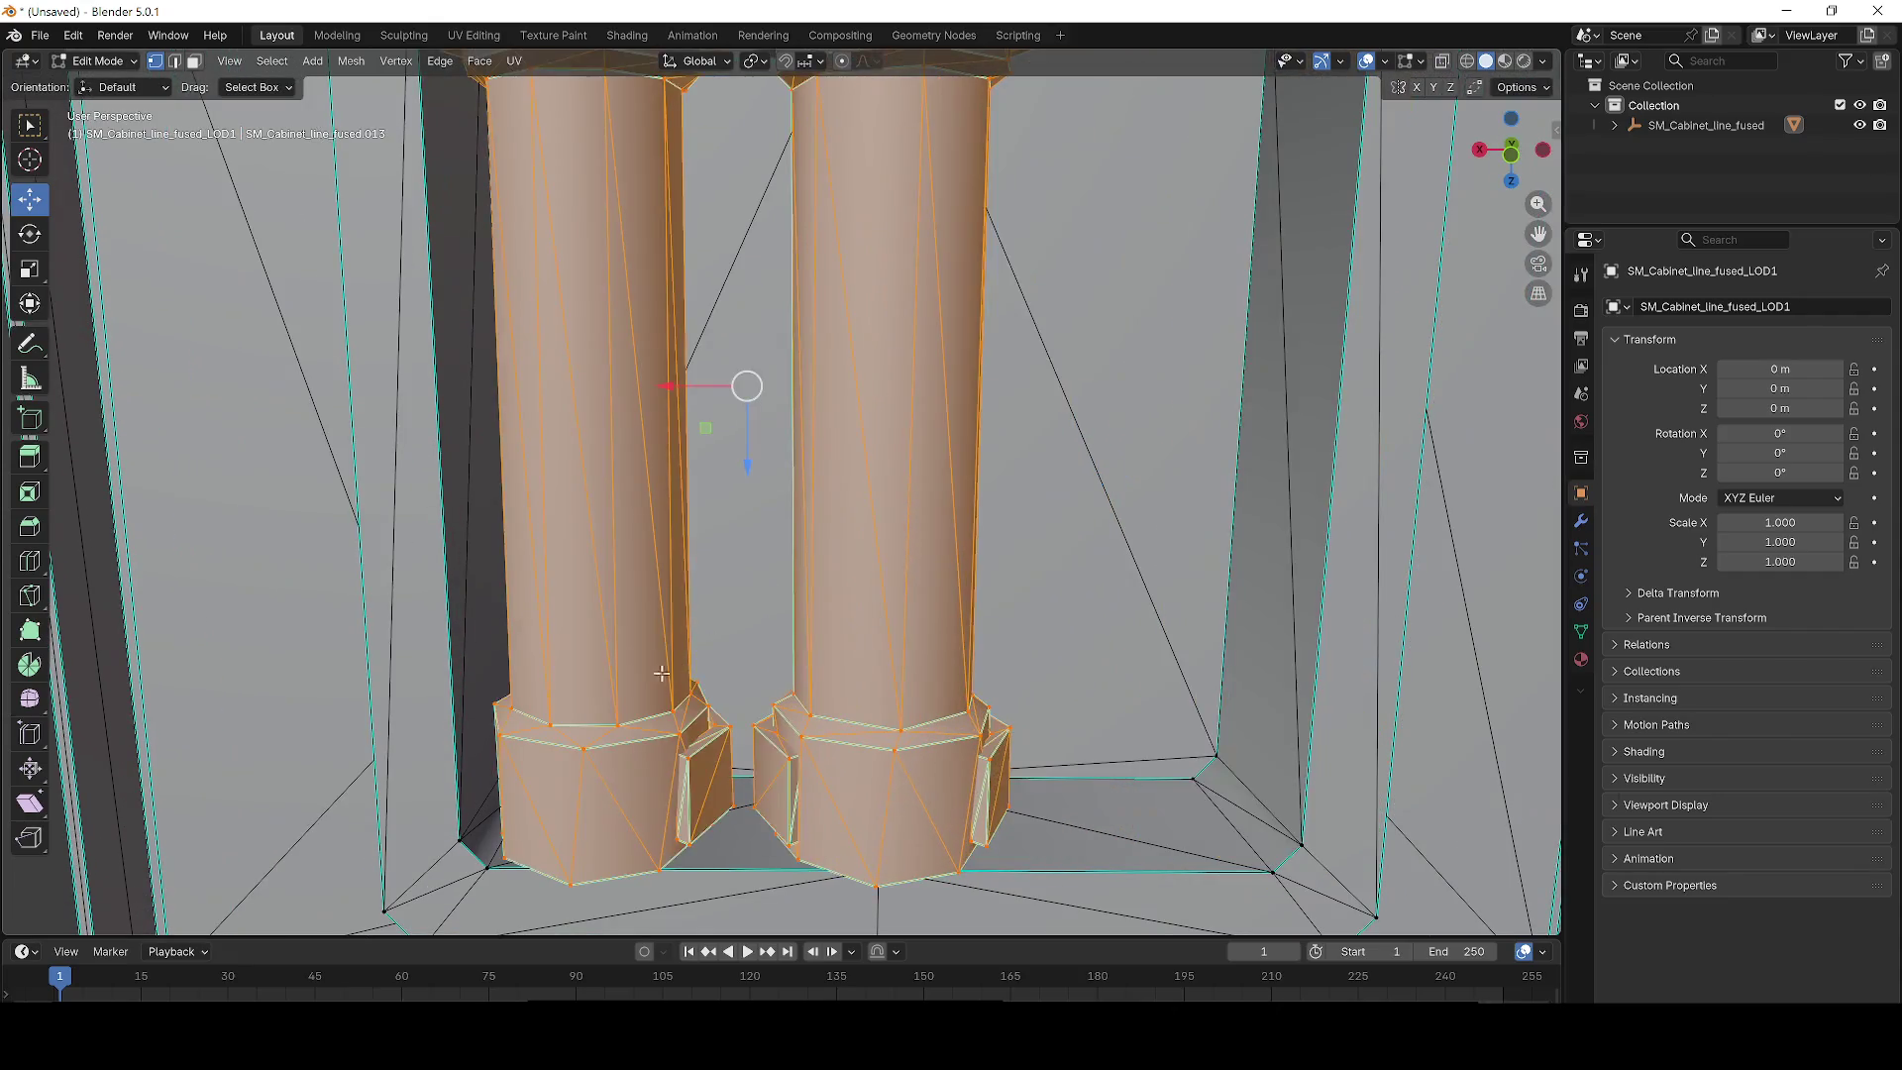
scroll(773, 554, up, 5)
scroll(979, 332, down, 8)
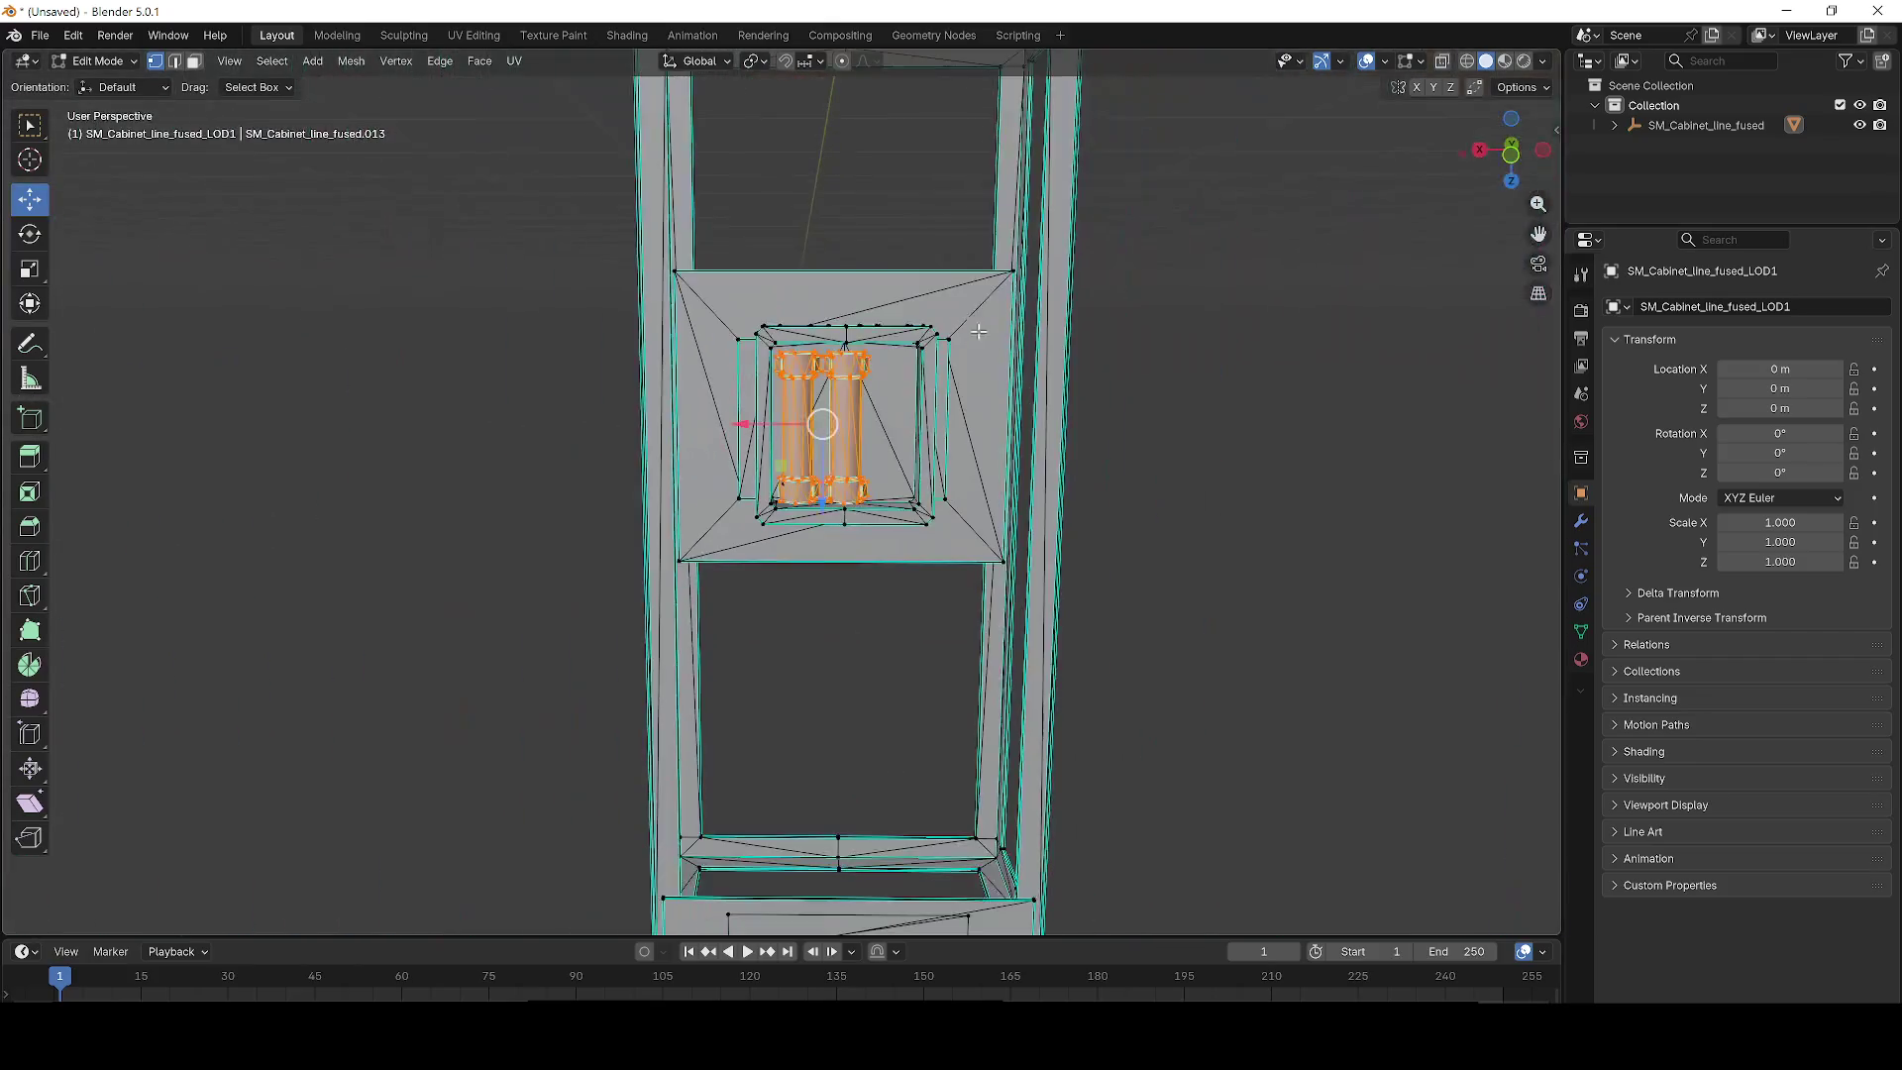
drag(743, 421, 951, 421)
scroll(834, 433, up, 6)
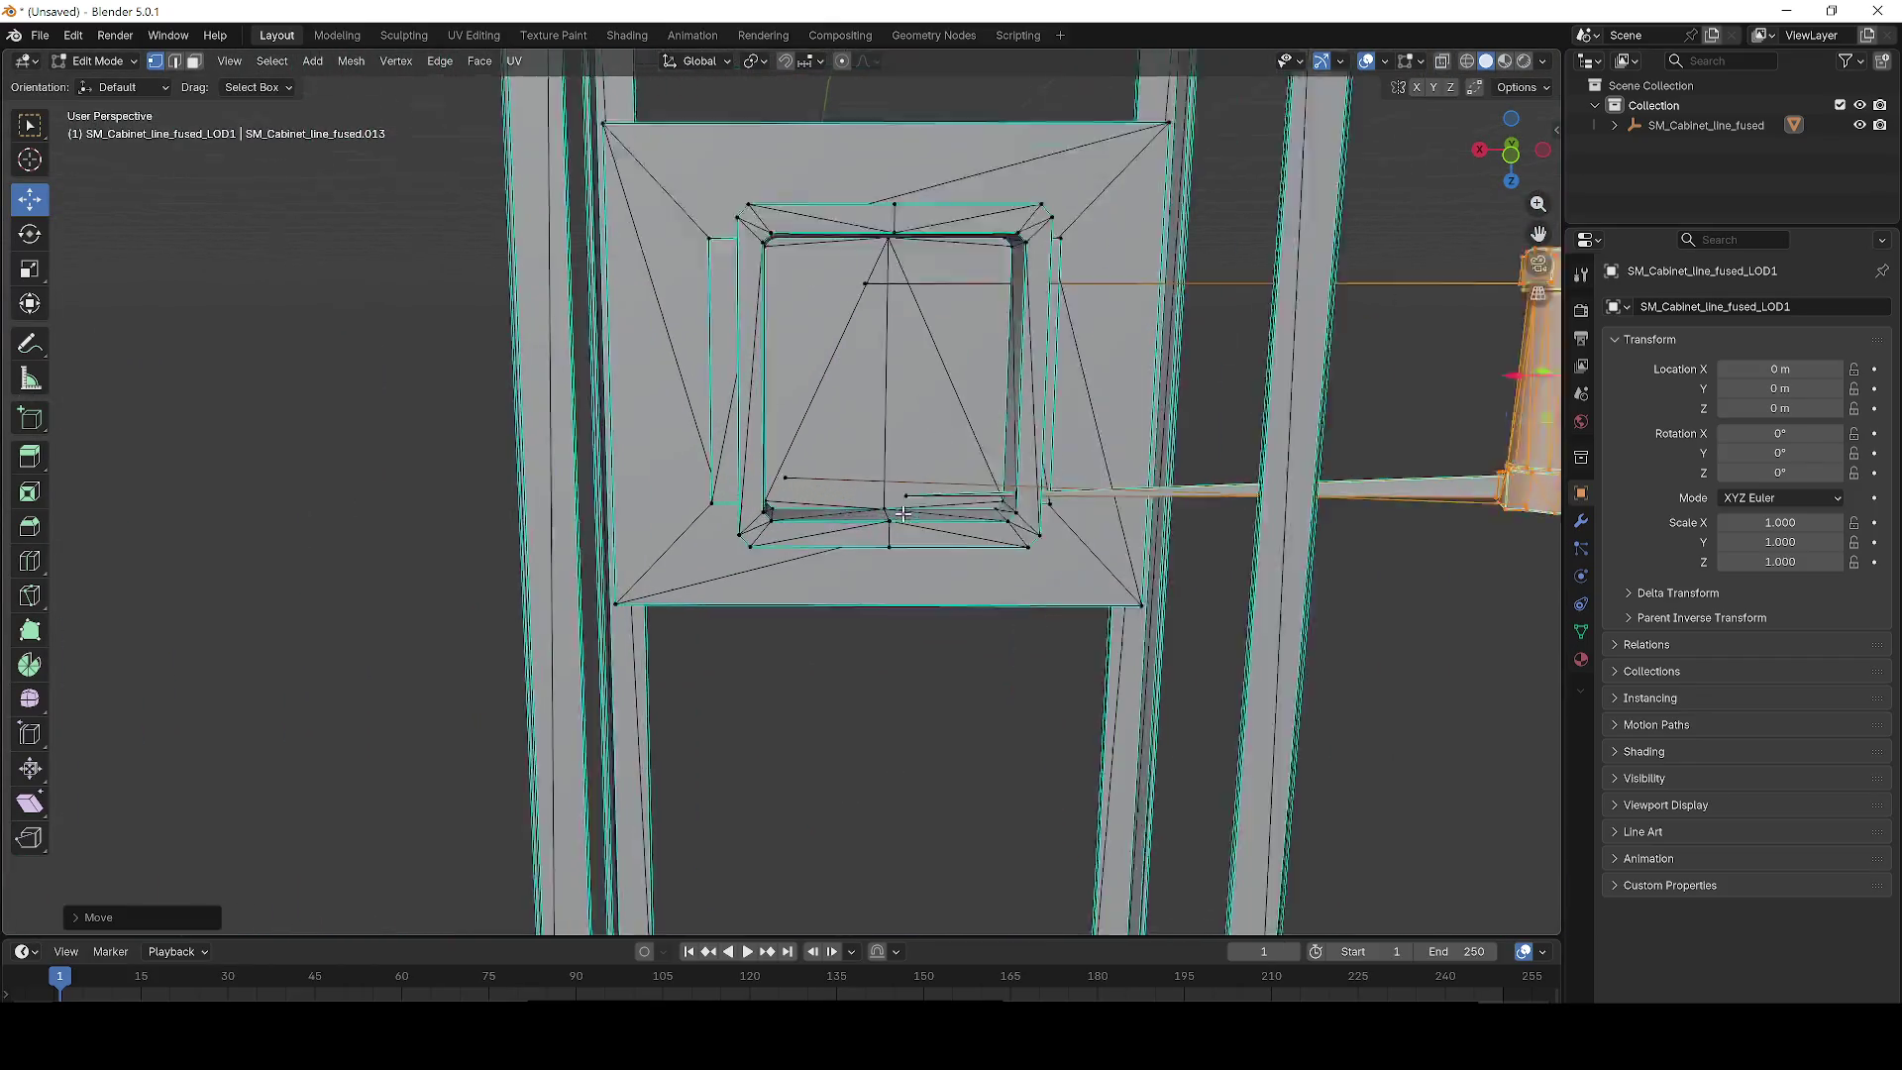
scroll(834, 433, up, 6)
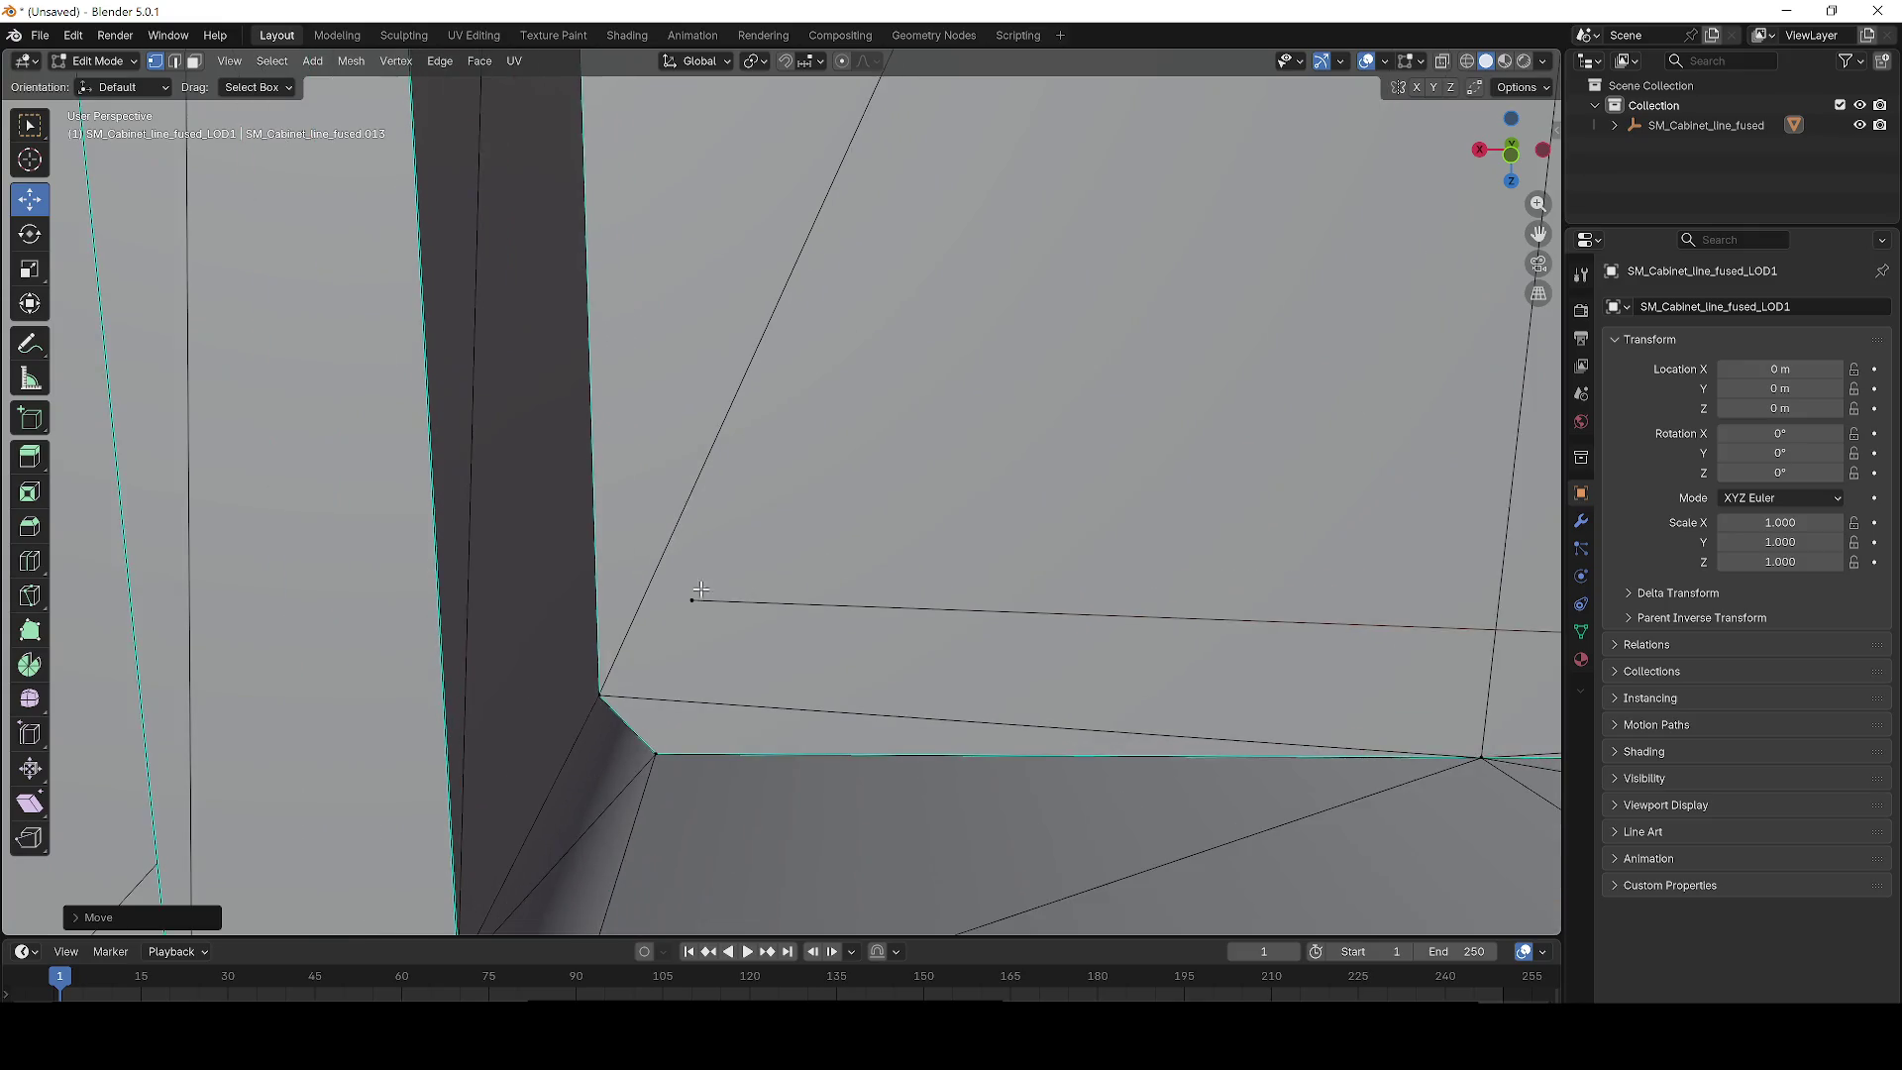
mouse_move(698, 579)
mouse_down()
mouse_move(673, 610)
mouse_move(752, 628)
mouse_move(624, 624)
mouse_move(565, 512)
mouse_move(442, 637)
mouse_move(628, 565)
mouse_move(633, 603)
mouse_move(973, 716)
mouse_move(1078, 539)
mouse_move(968, 538)
mouse_move(871, 465)
mouse_move(634, 428)
mouse_move(995, 435)
mouse_move(485, 436)
mouse_move(727, 420)
mouse_move(715, 430)
mouse_move(773, 464)
mouse_move(729, 497)
mouse_up()
scroll(974, 715, down, 5)
scroll(753, 455, down, 4)
scroll(713, 475, down, 4)
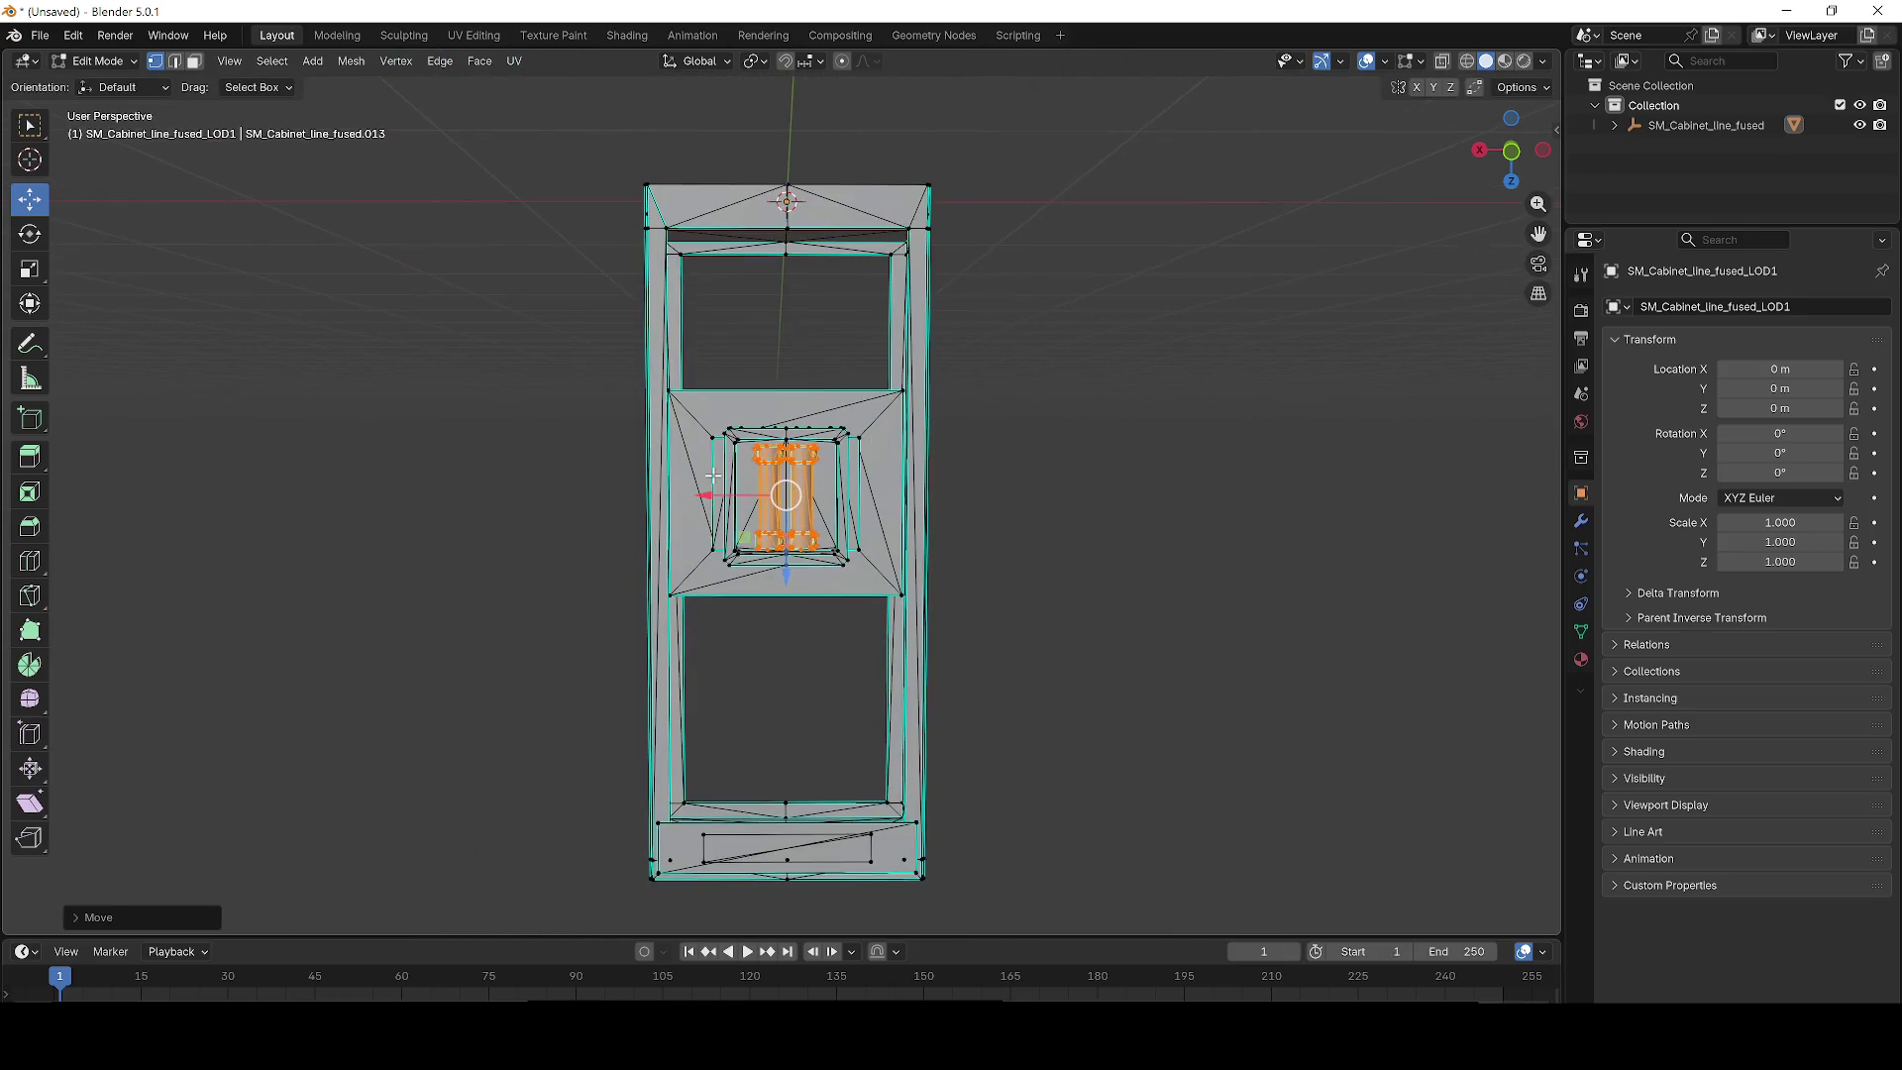
Export the cabinet mesh as fuse_2.fbx using the FBX exporter.
click(44, 37)
mouse_move(93, 335)
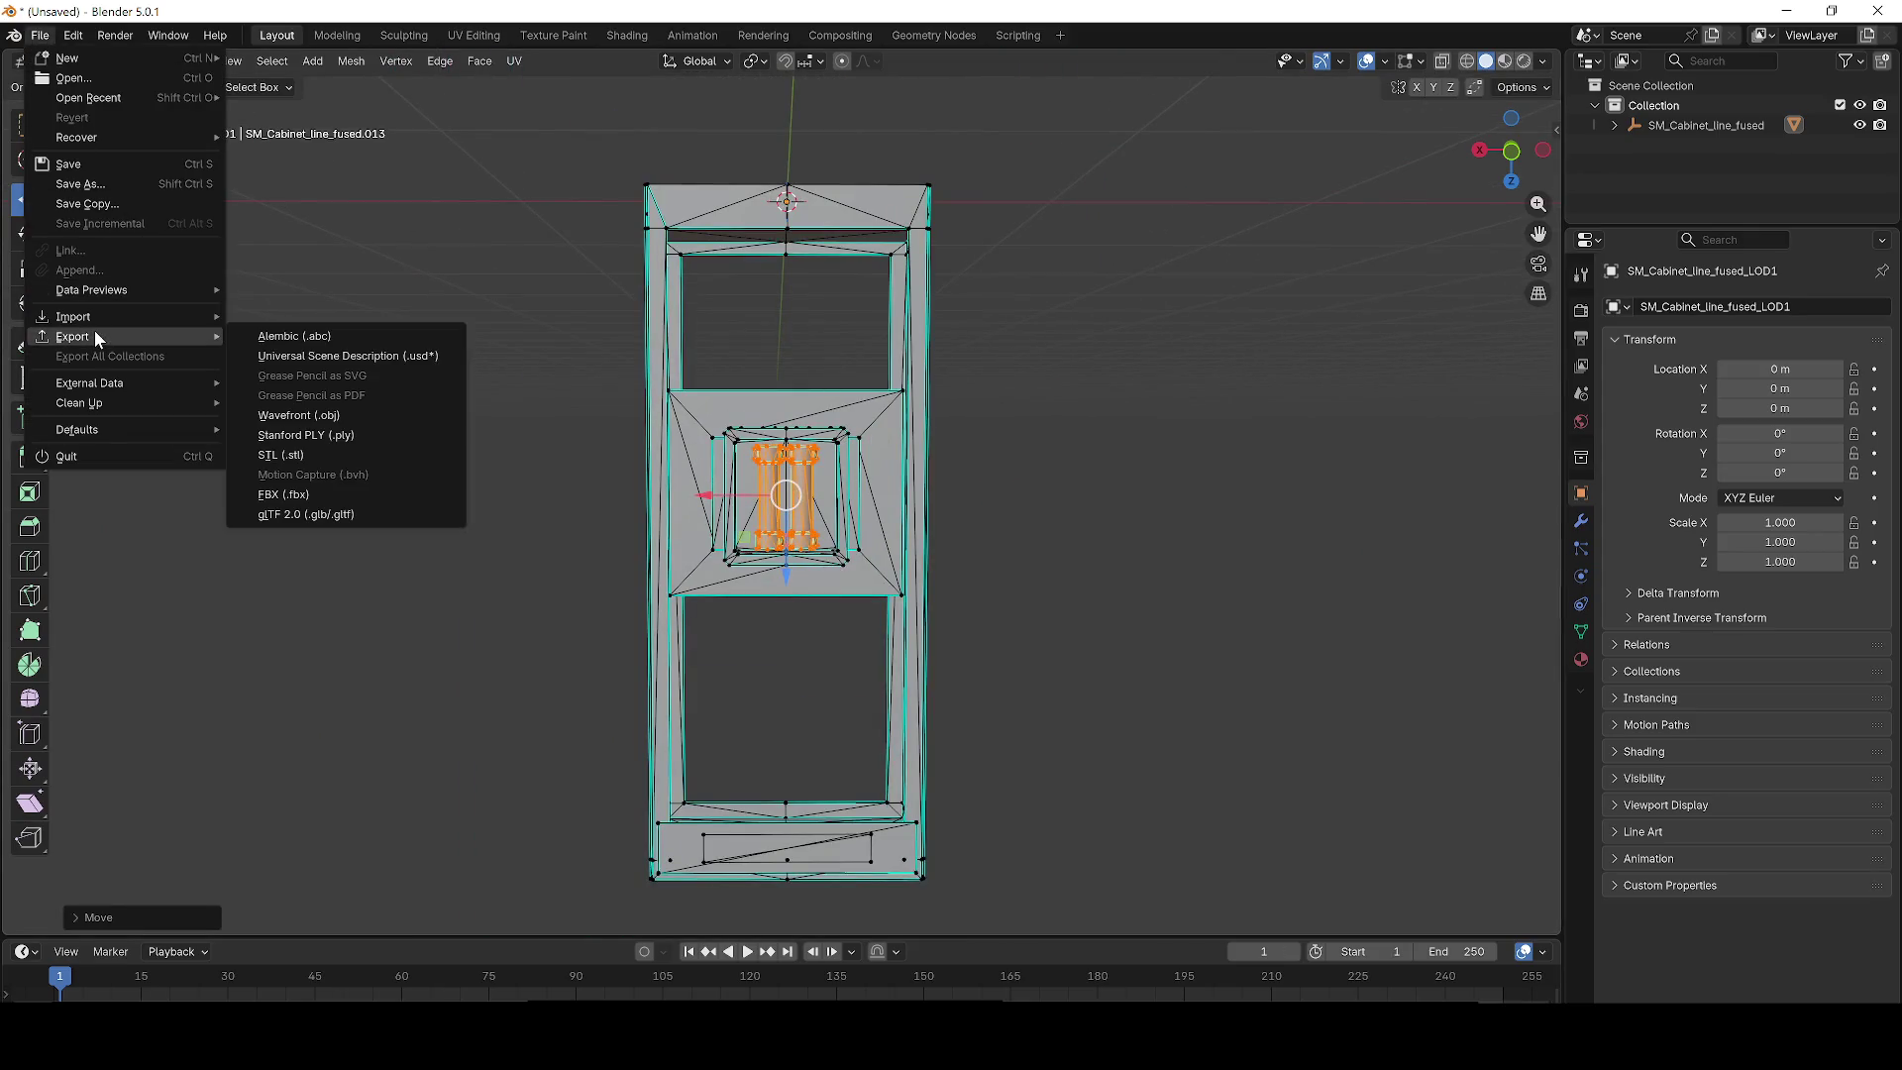
click(307, 495)
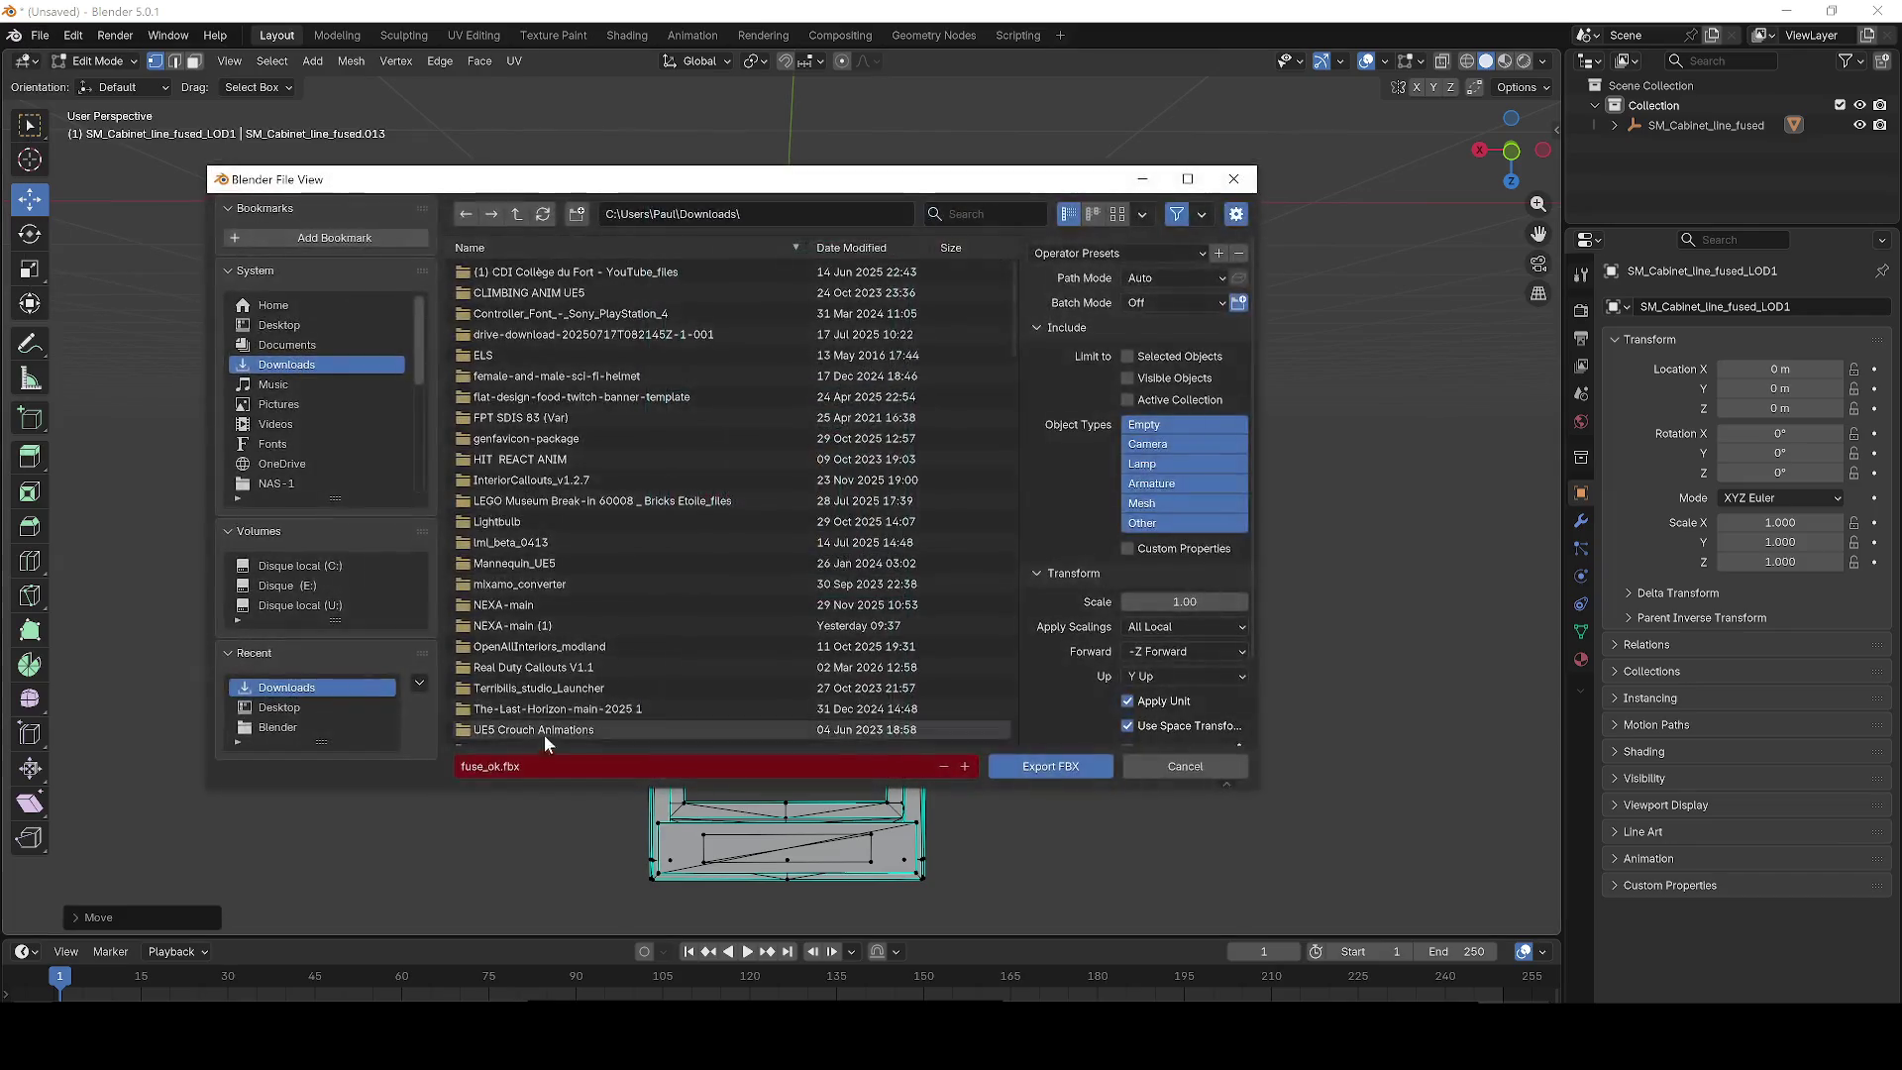
key(BackSpace)
text(2)
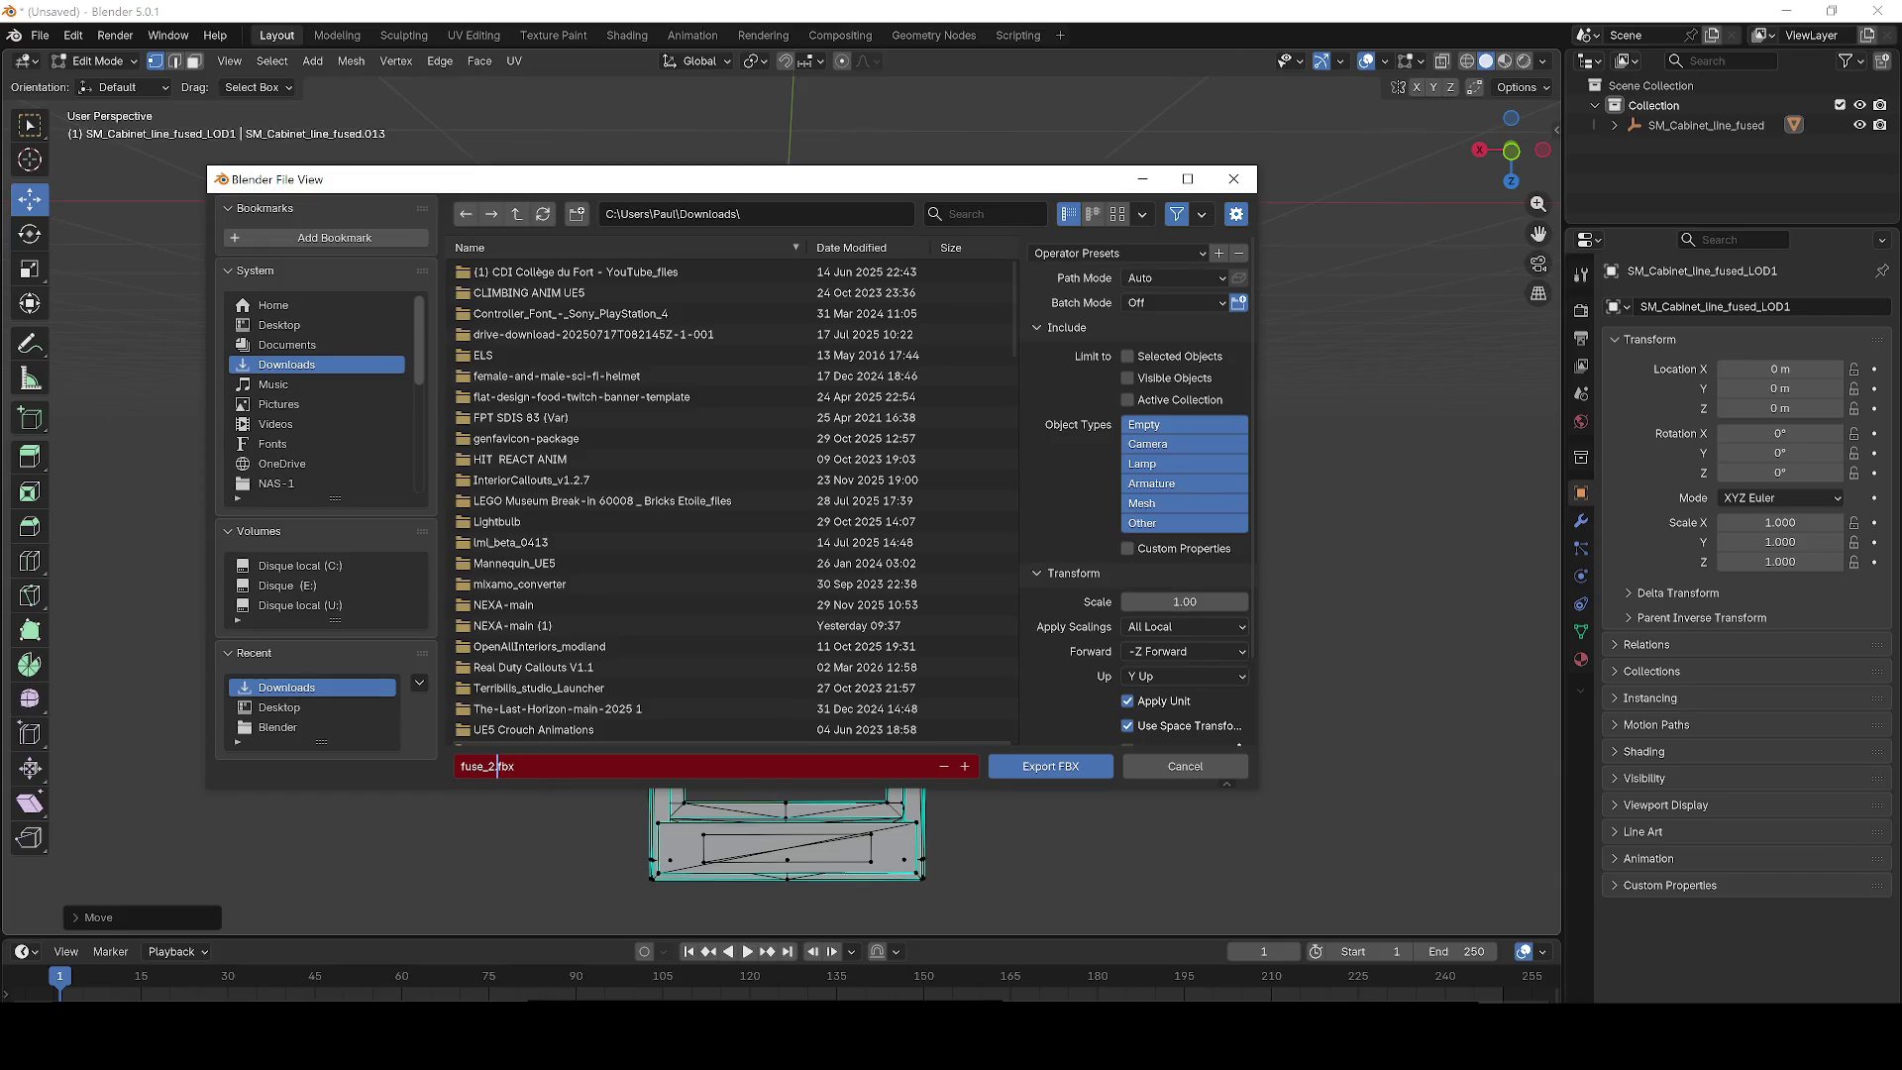
key(Return)
click(1048, 765)
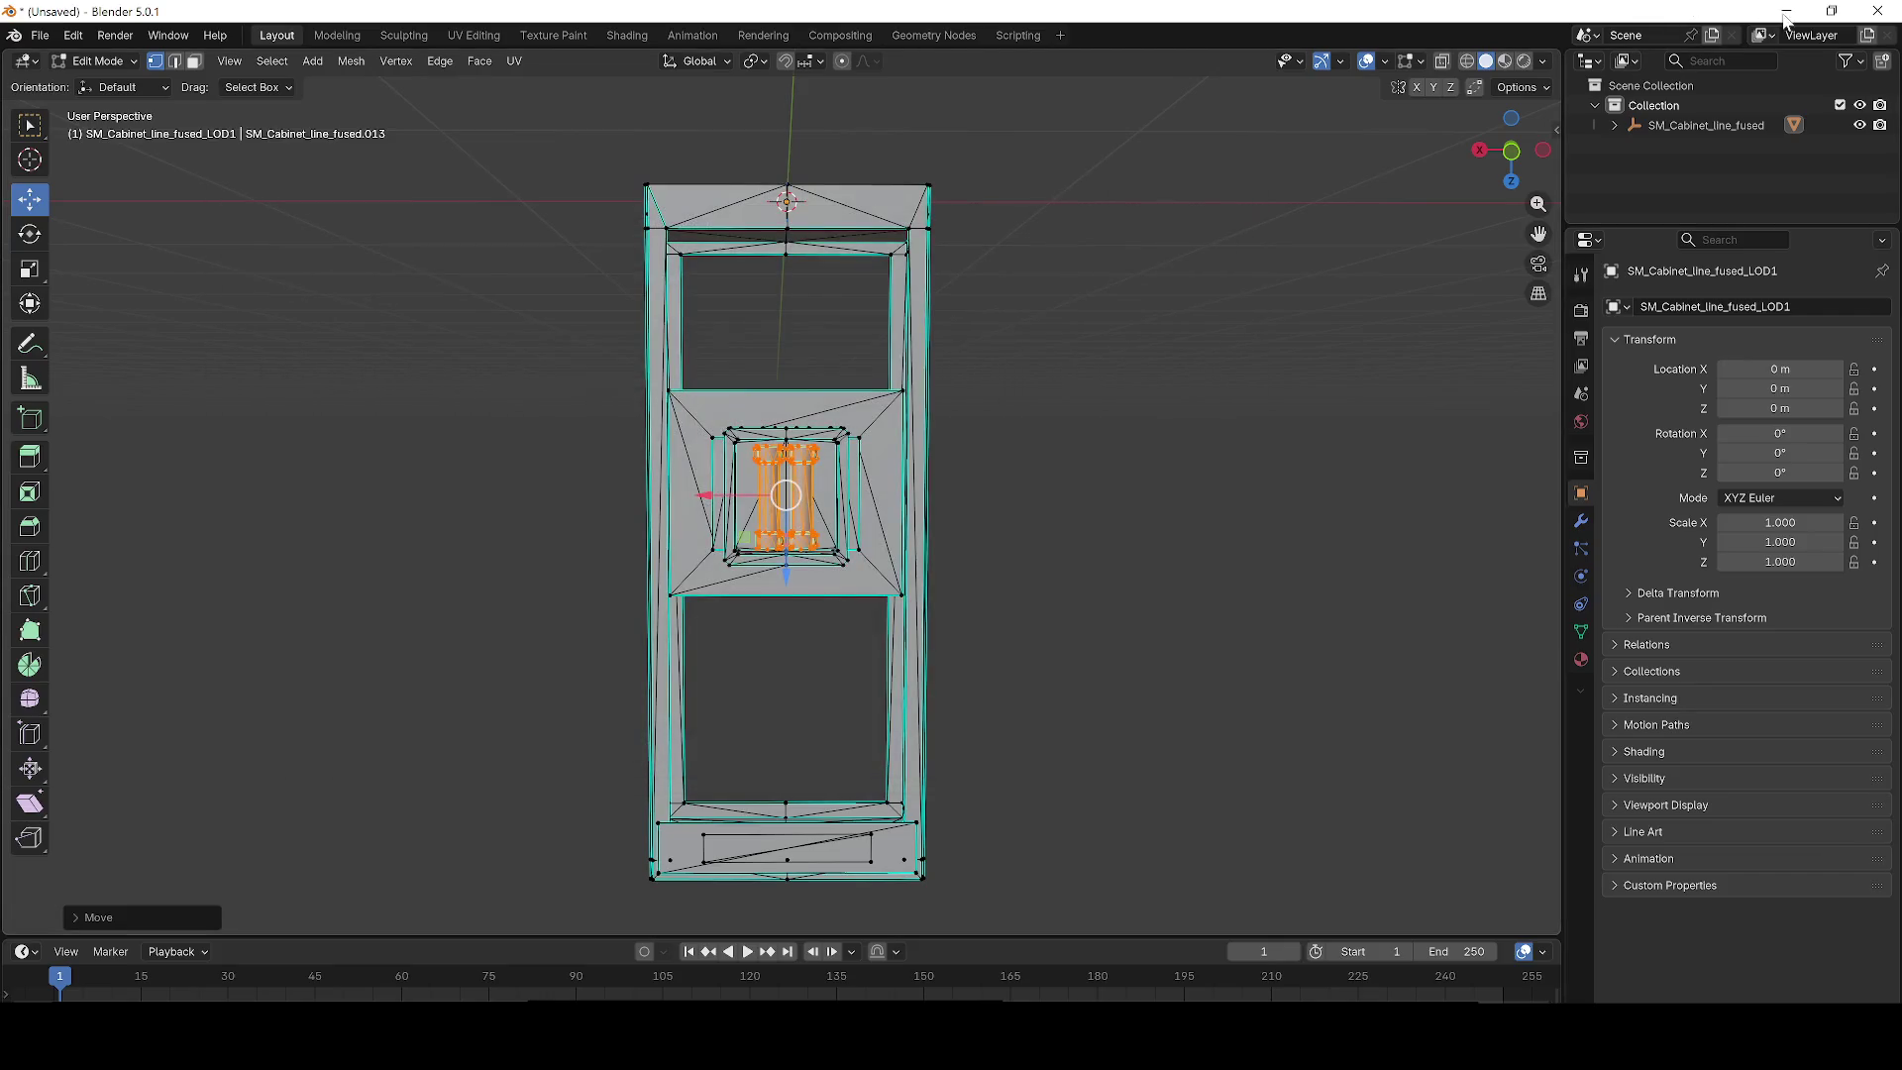
key(ctrl+space)
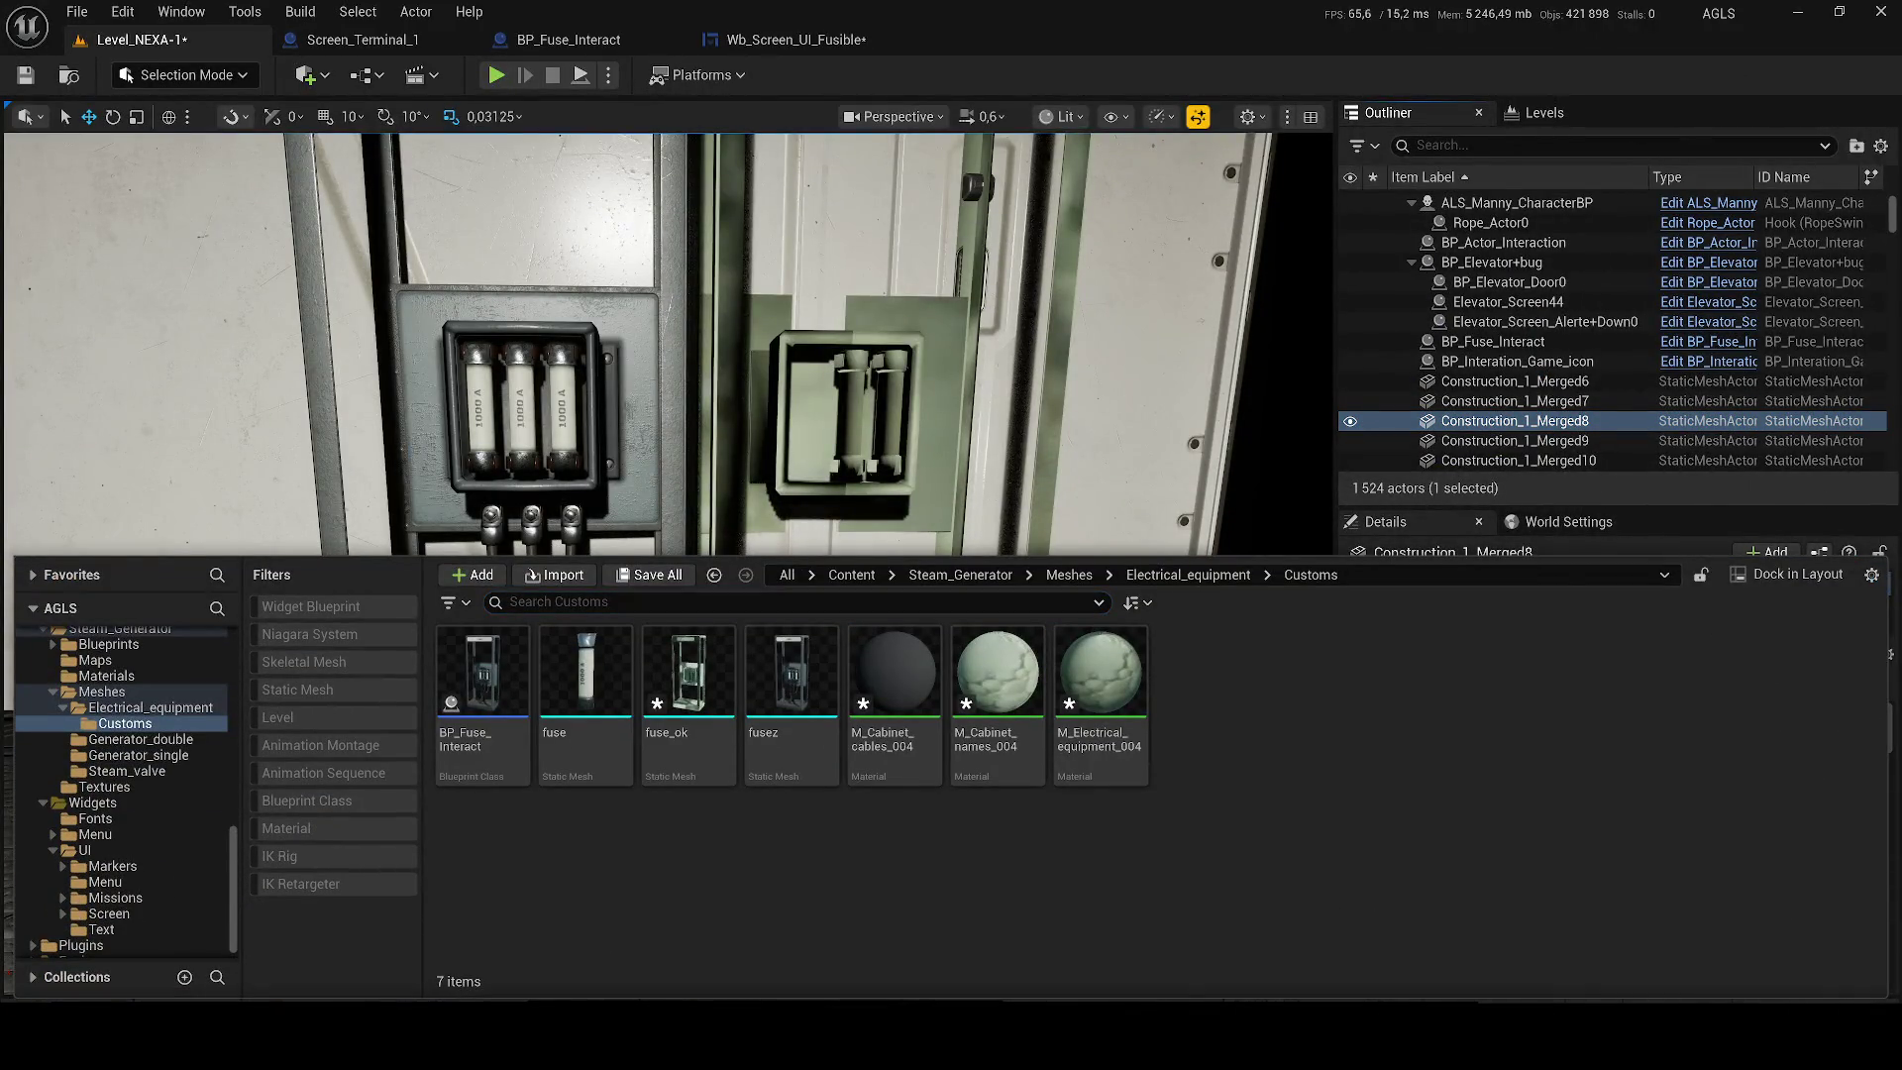
Import fuse_2.fbx with default settings, place it in the level, and turn it half a turn.
drag(938, 852, 938, 851)
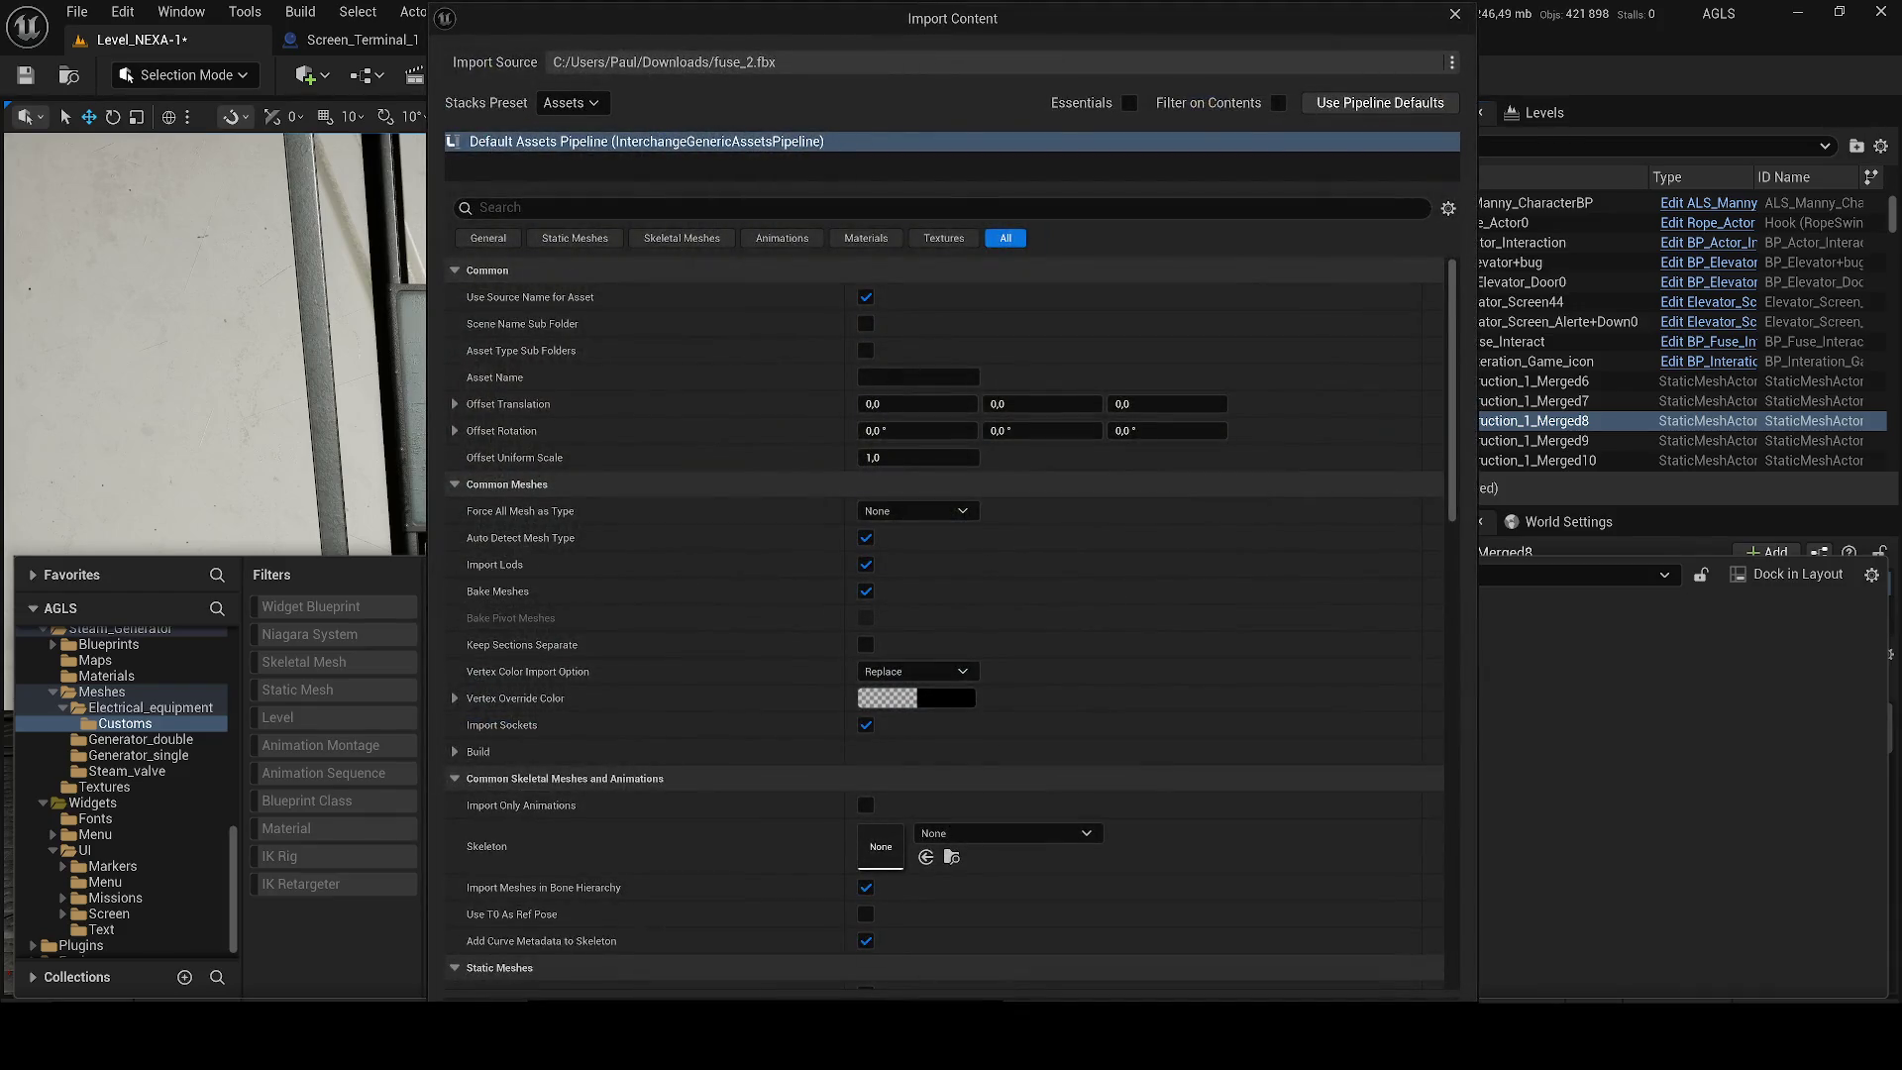
key(Return)
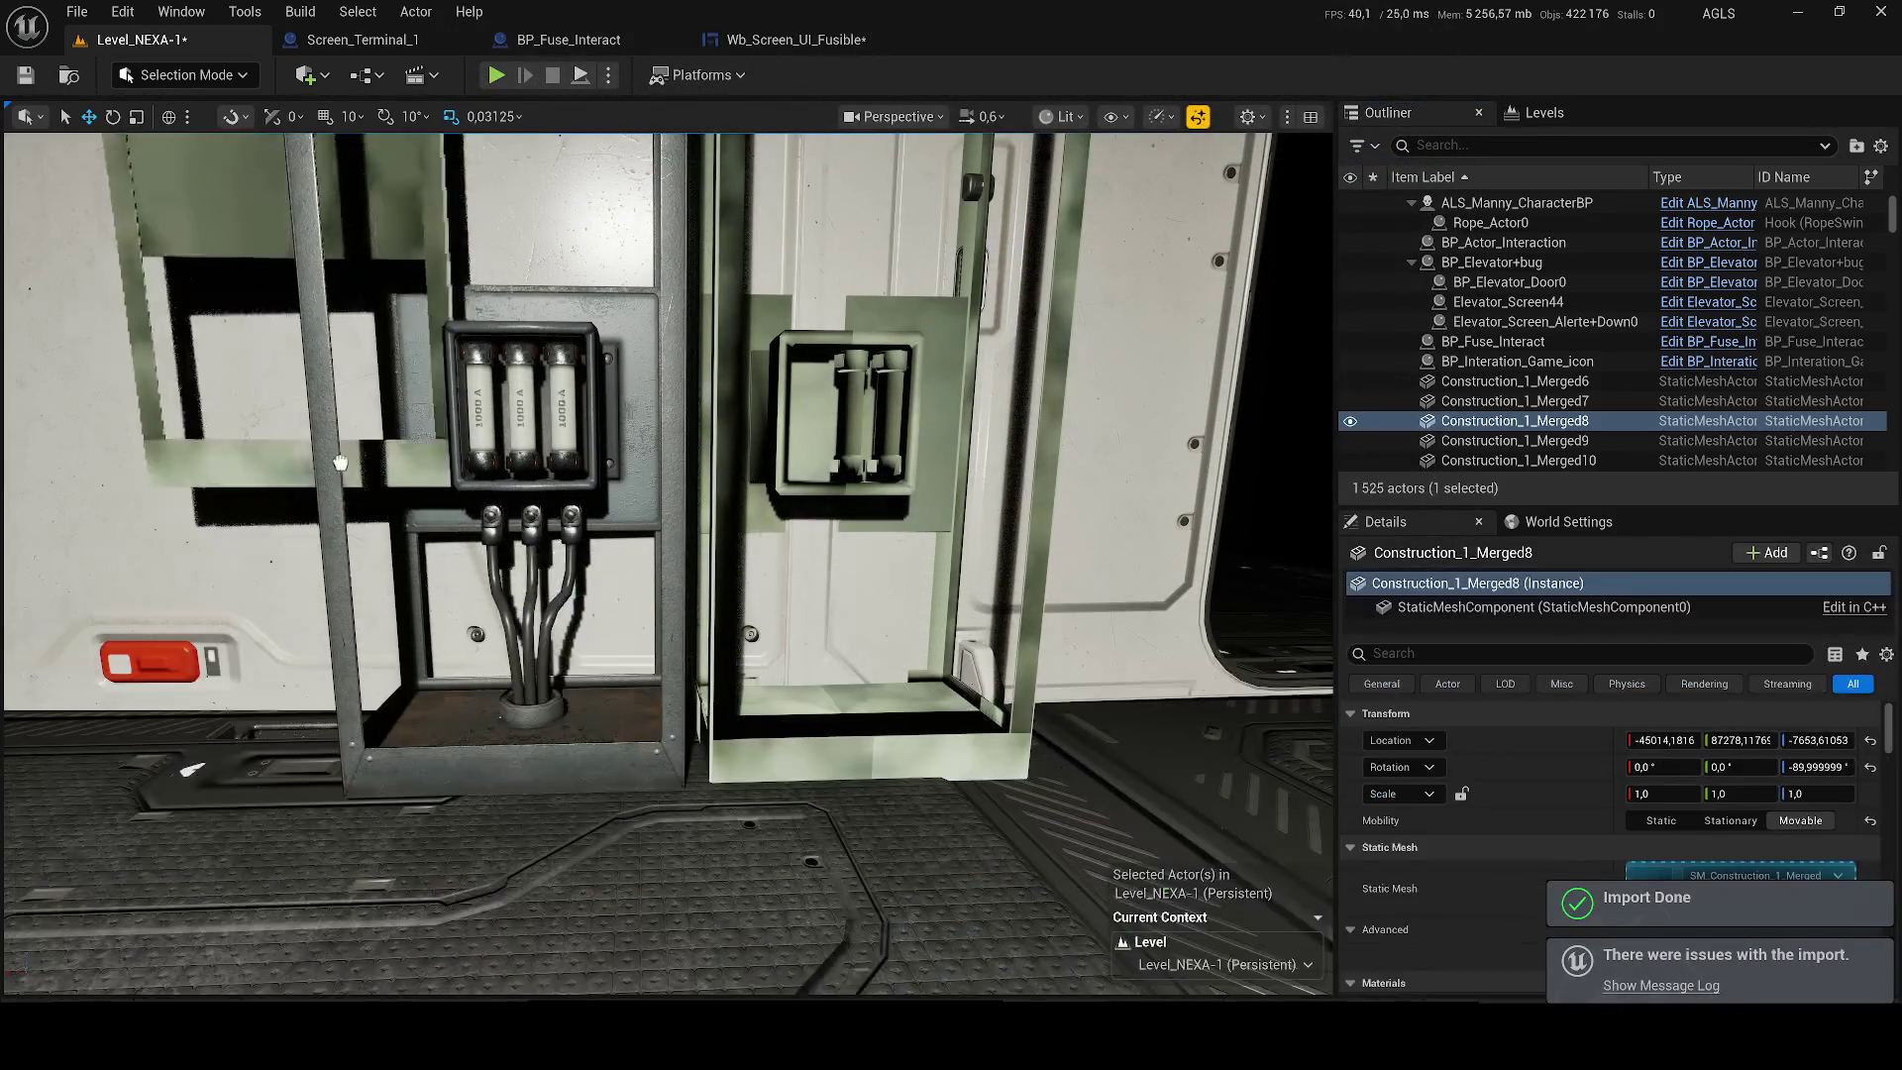
drag(339, 463, 228, 744)
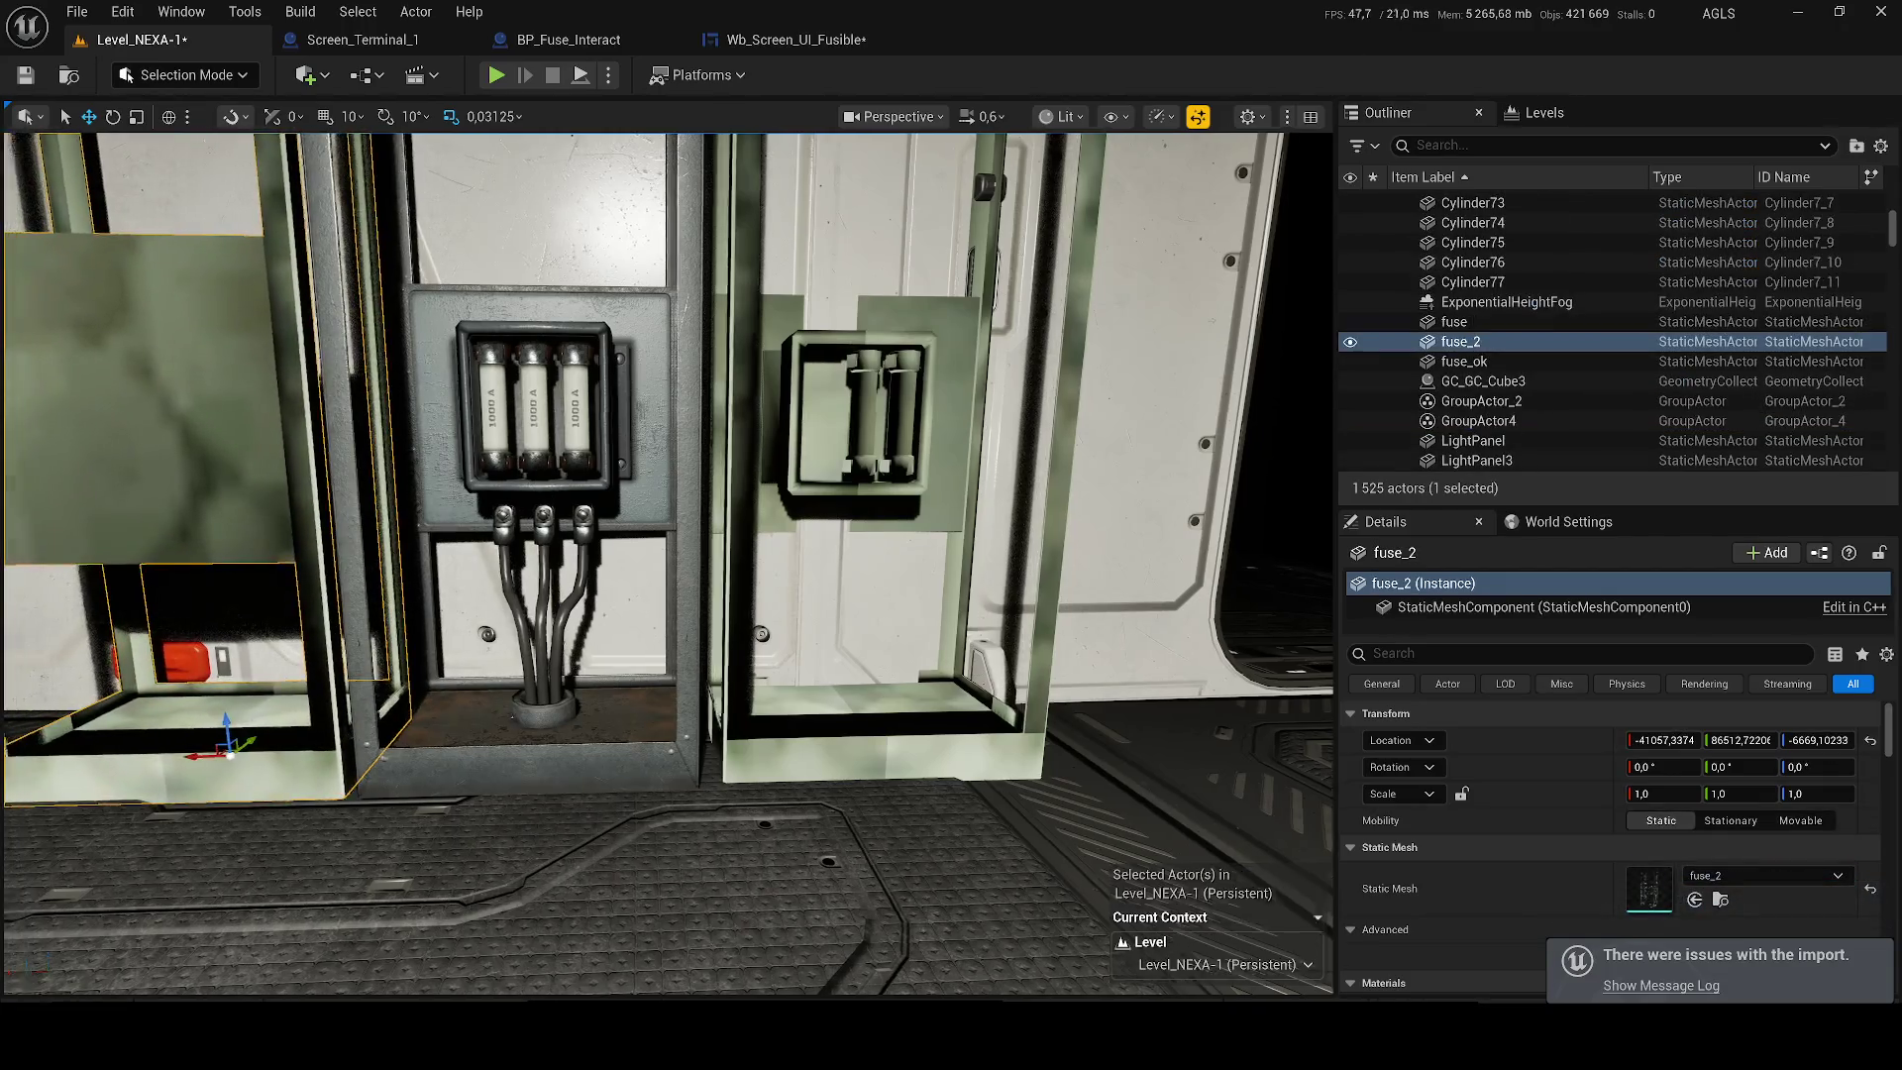
scroll(228, 745, up, 3)
key(e)
mouse_move(426, 758)
mouse_down()
mouse_move(377, 792)
mouse_move(428, 763)
mouse_up()
Delete the old fuse_ok housing and move fuse_2 to the right of the fuse box.
click(1020, 506)
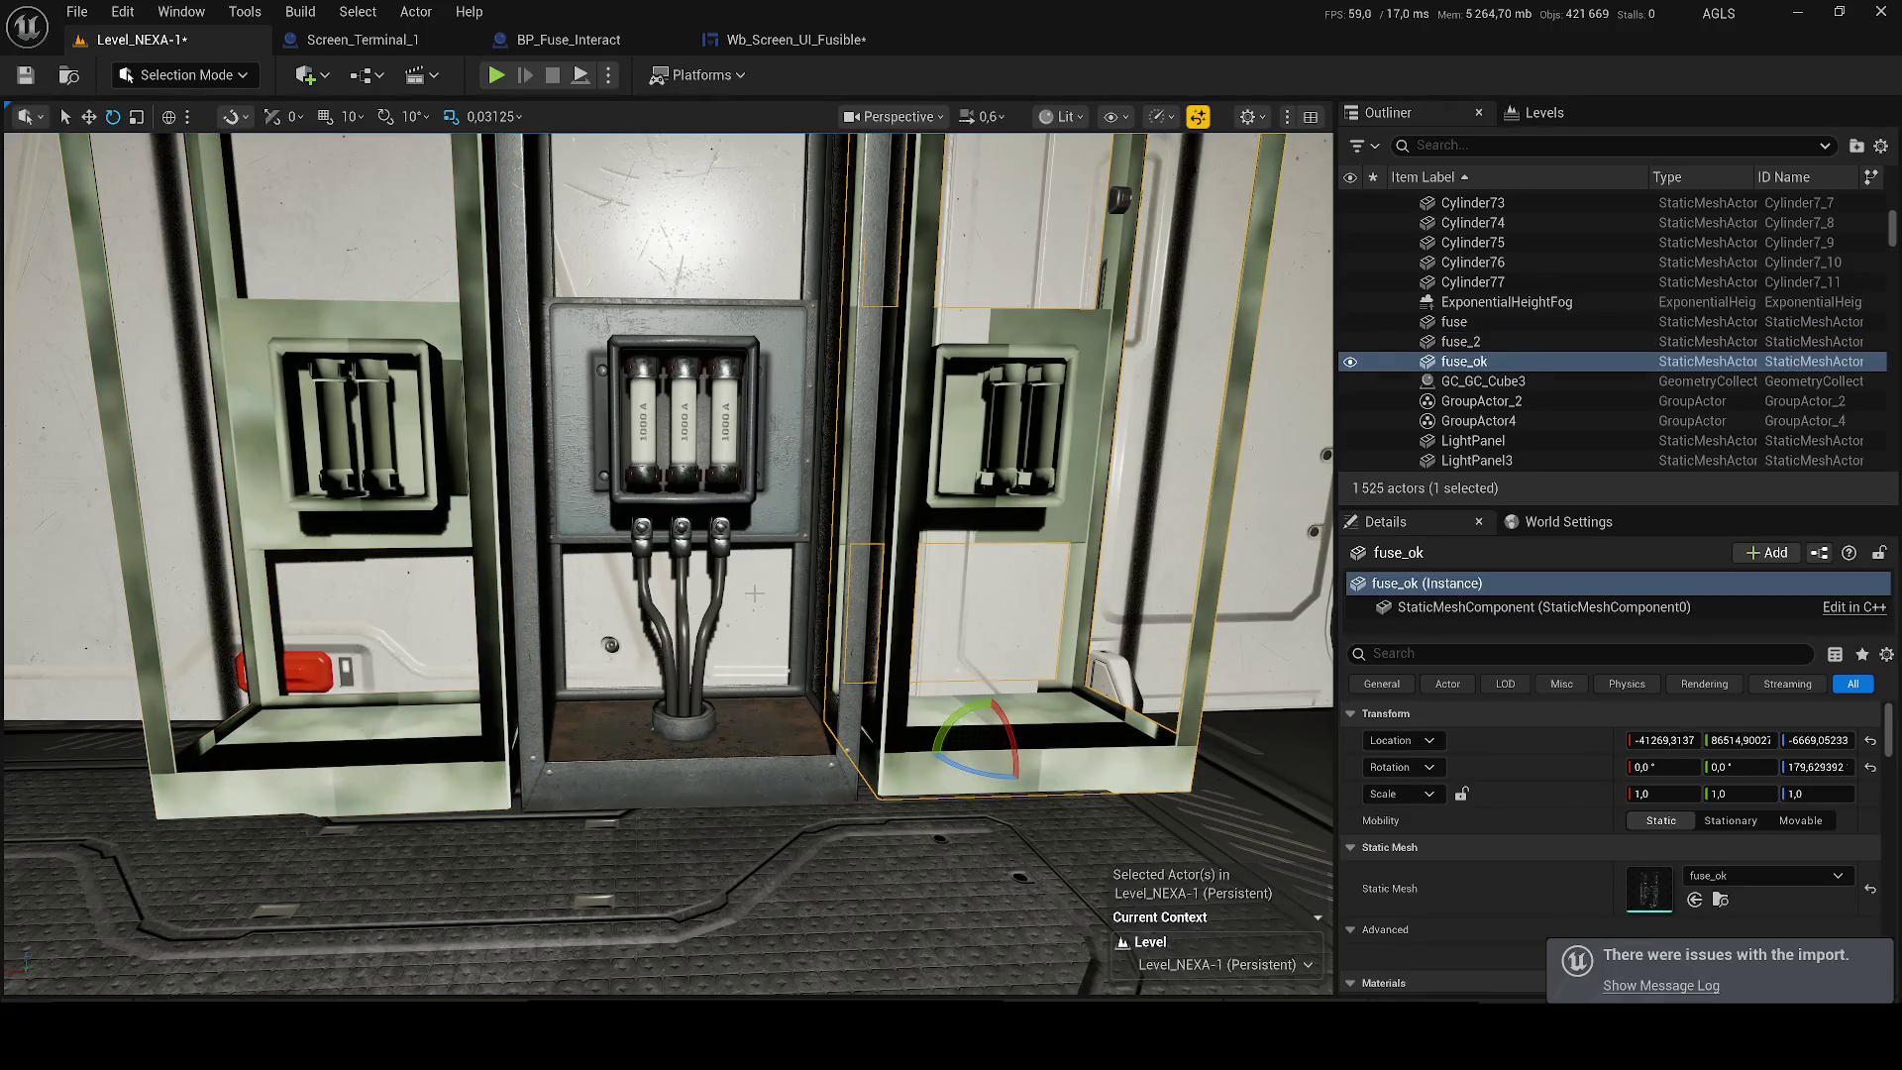
key(Delete)
click(399, 511)
key(w)
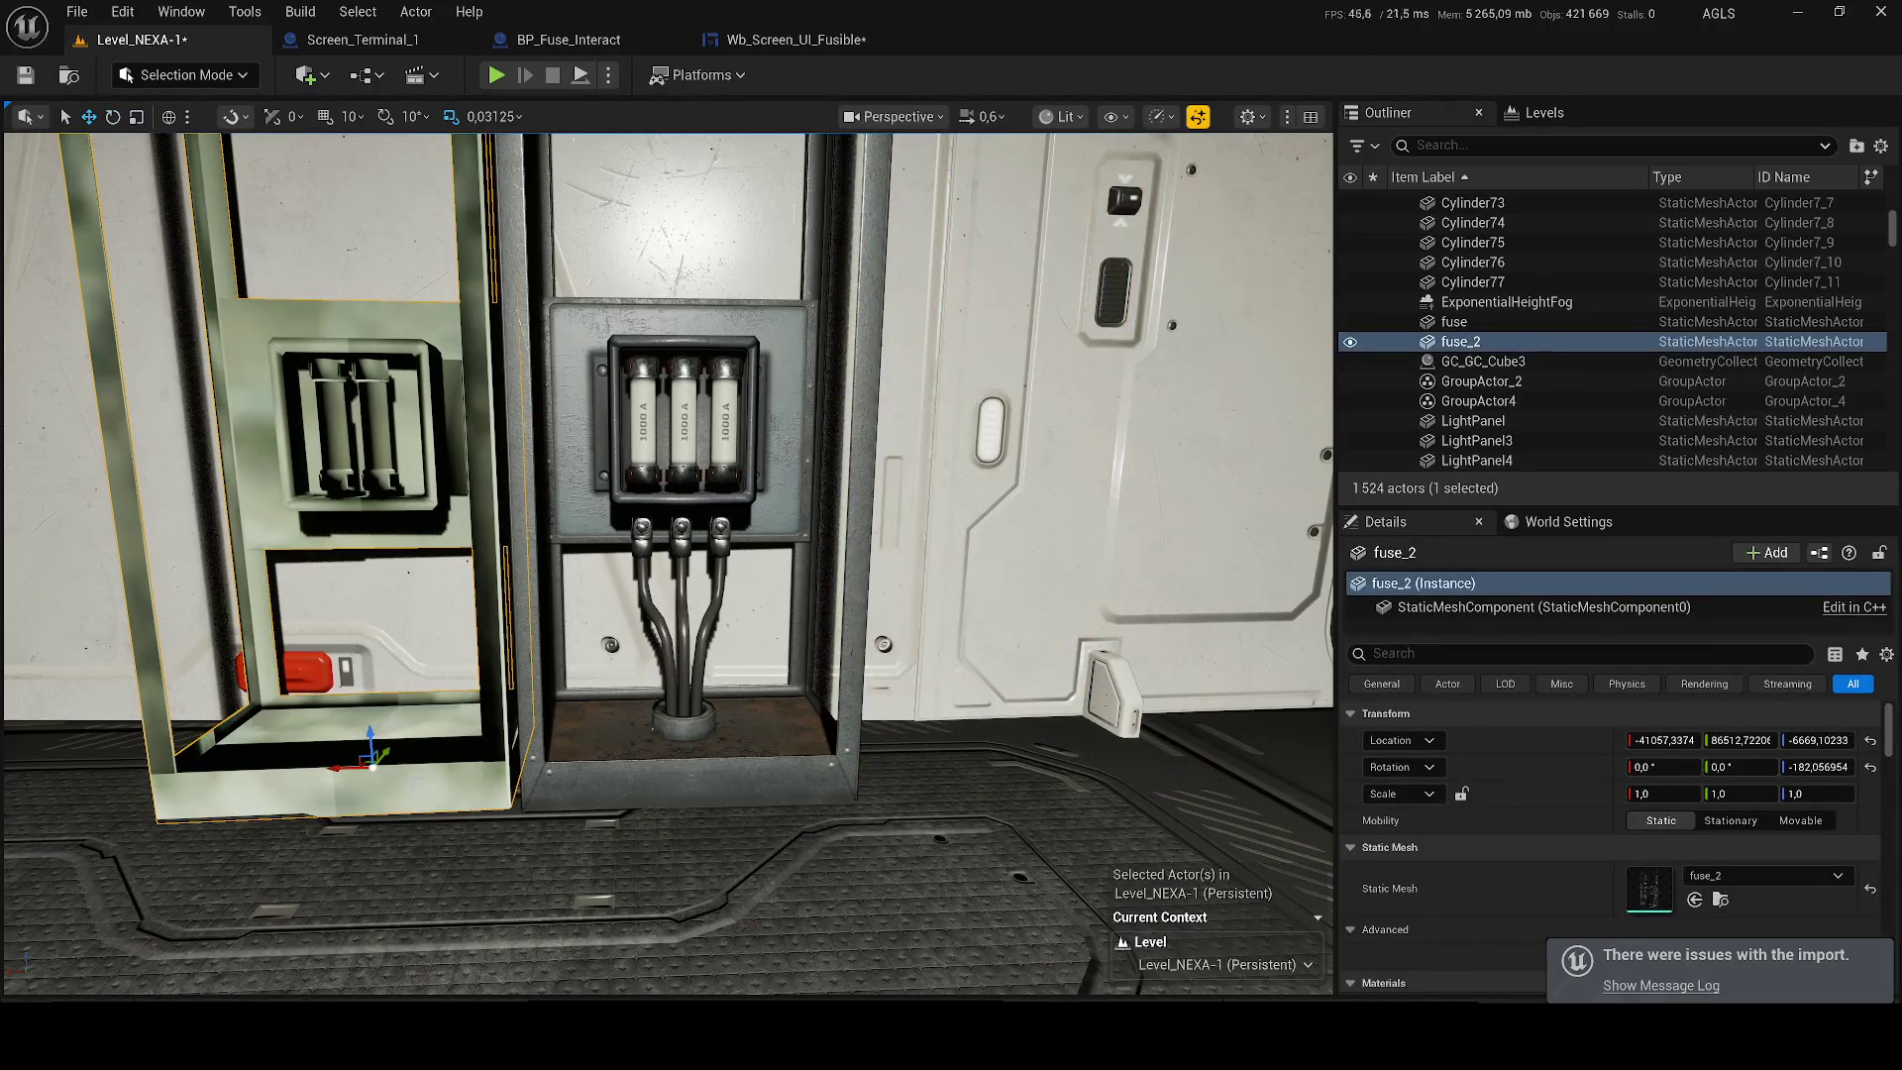
drag(361, 769, 972, 750)
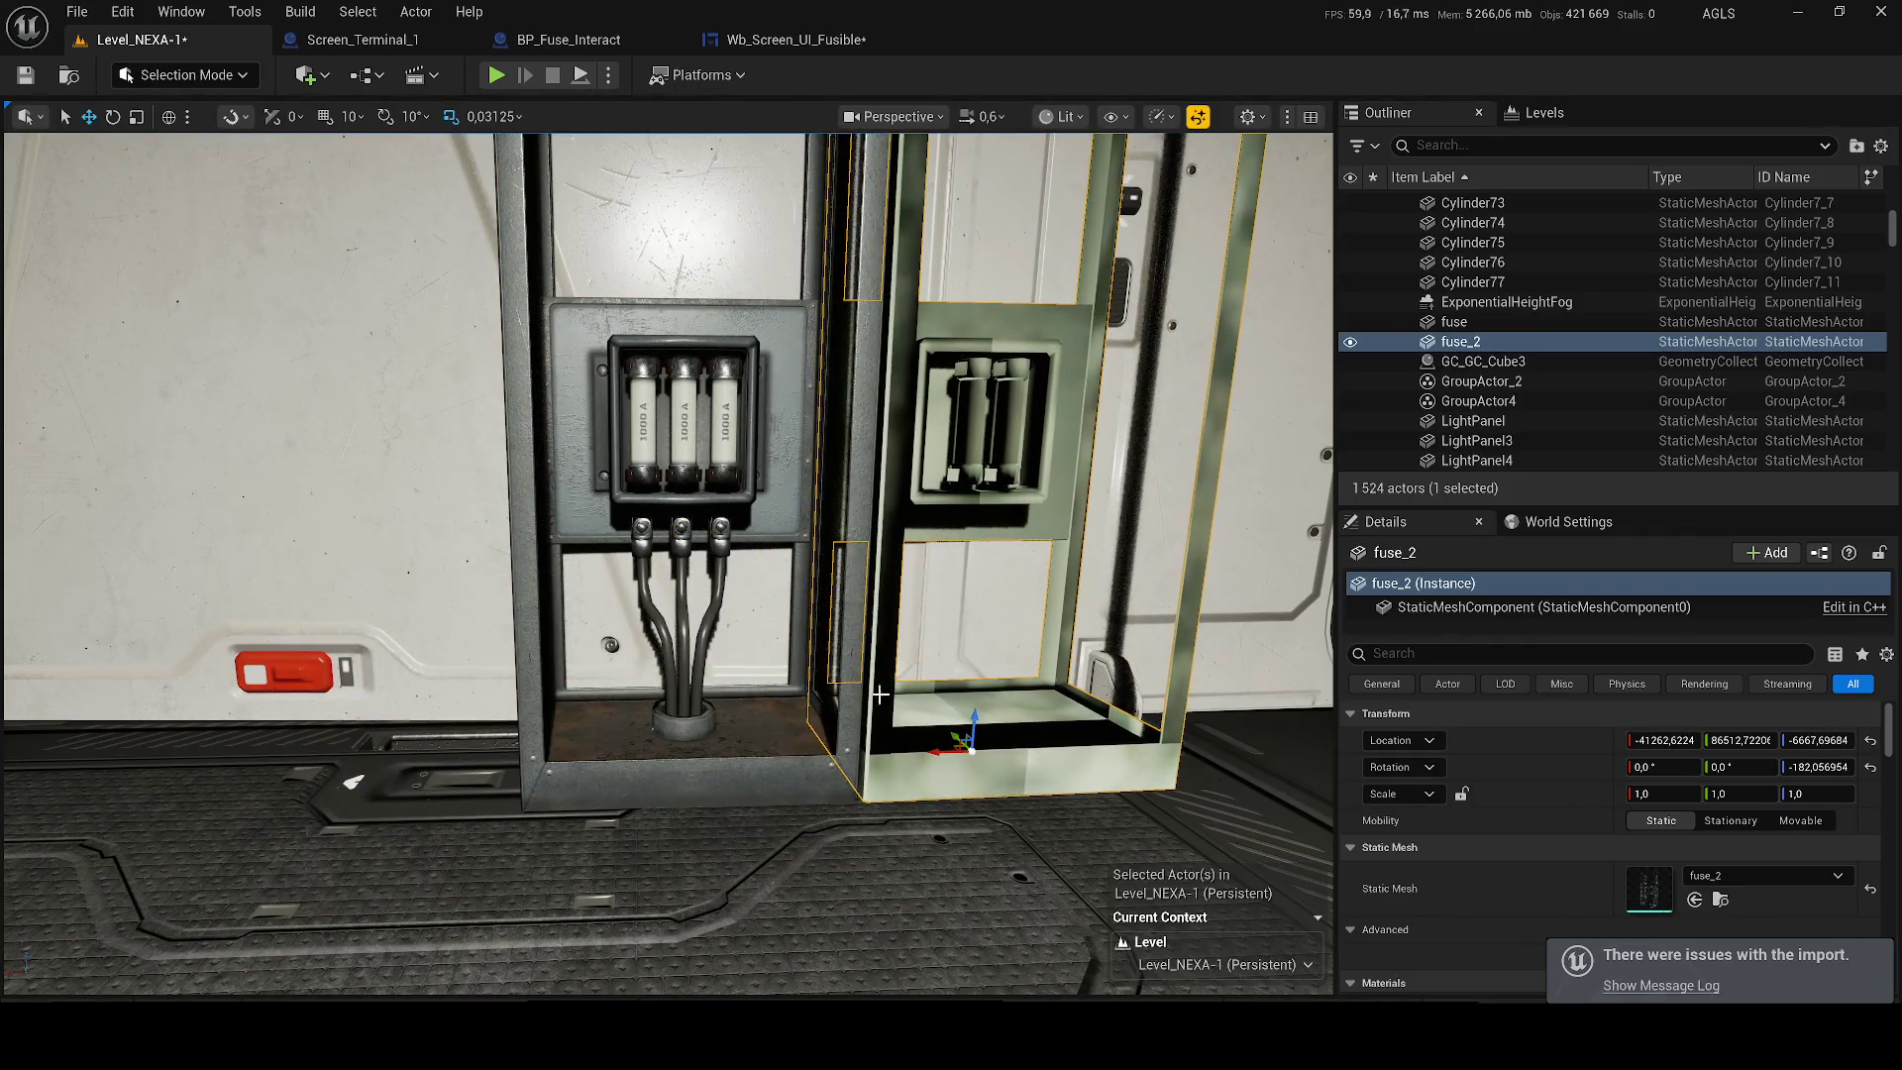
drag(847, 648, 896, 604)
click(1794, 14)
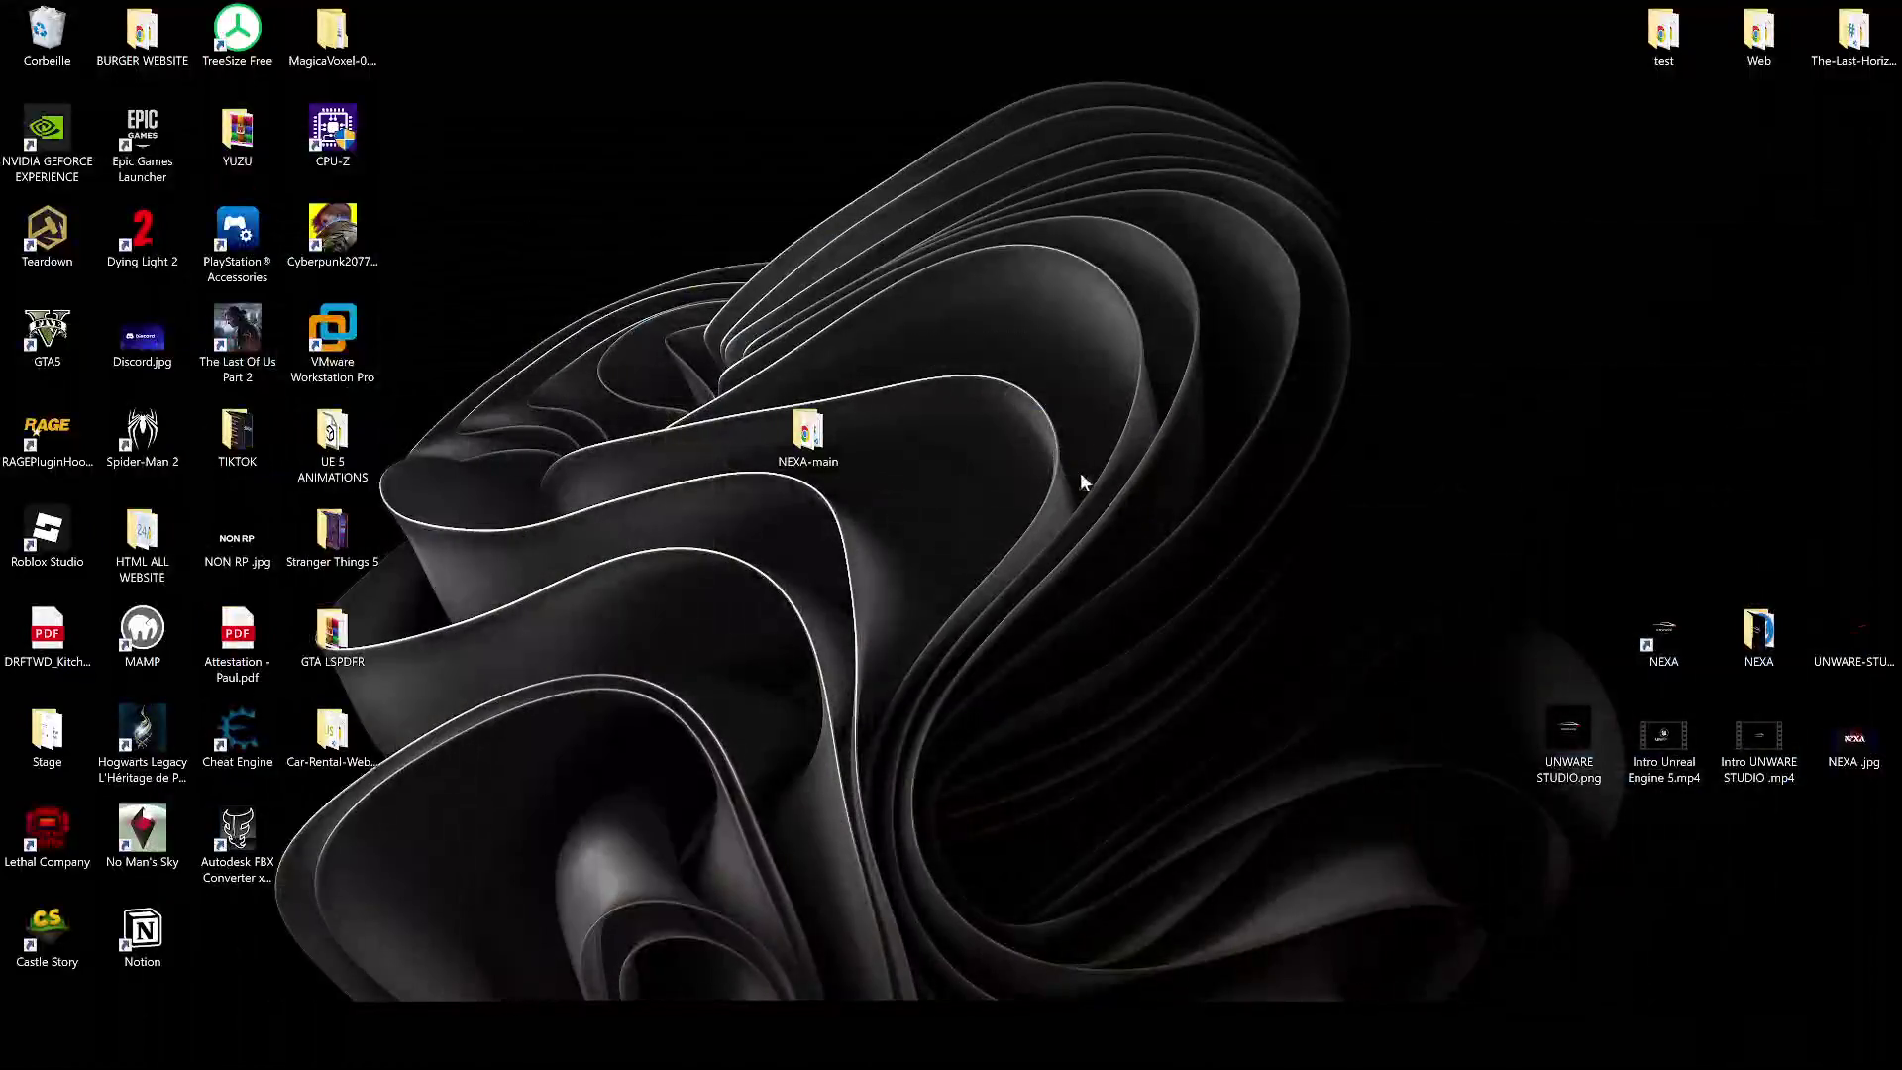
Move the selected fuse cylinders about 0.085 m along X.
scroll(716, 506, up, 3)
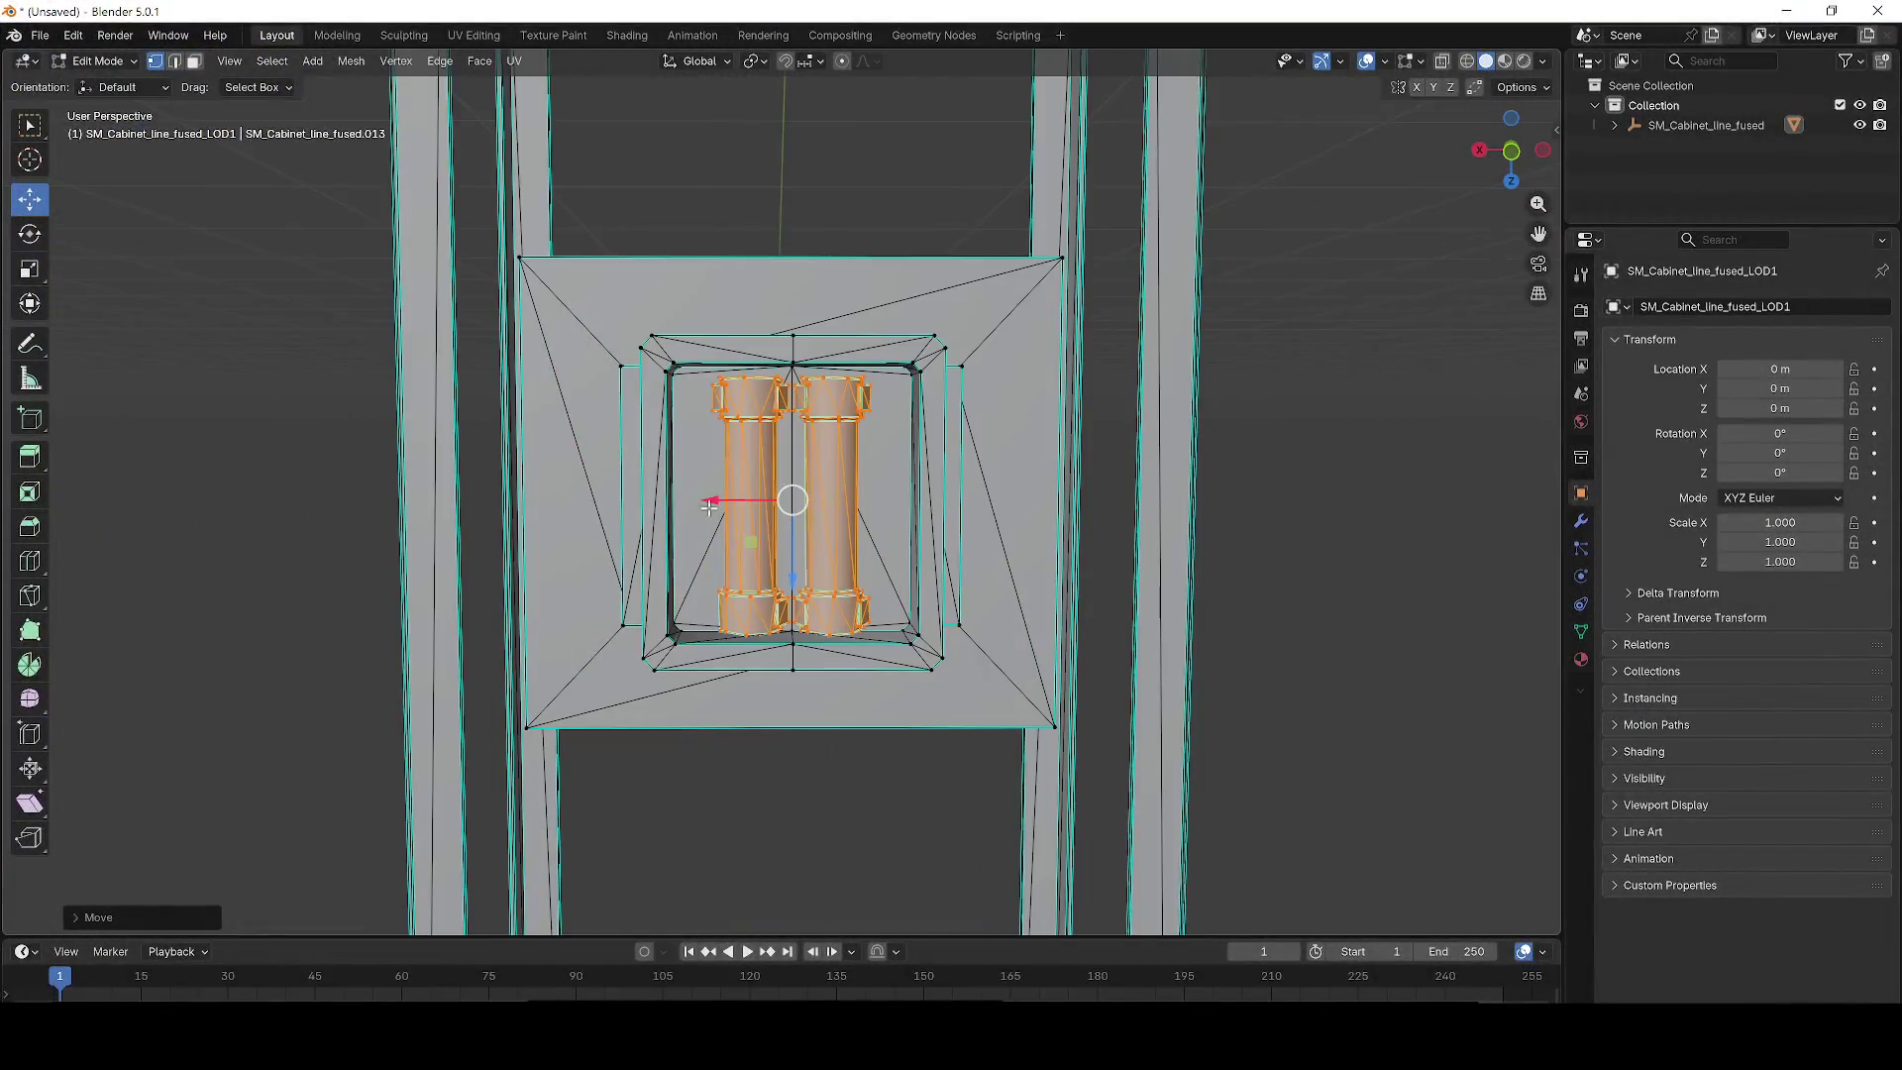
mouse_move(715, 505)
mouse_down()
mouse_move(679, 505)
mouse_move(804, 506)
mouse_move(789, 507)
mouse_up()
scroll(787, 507, up, 2)
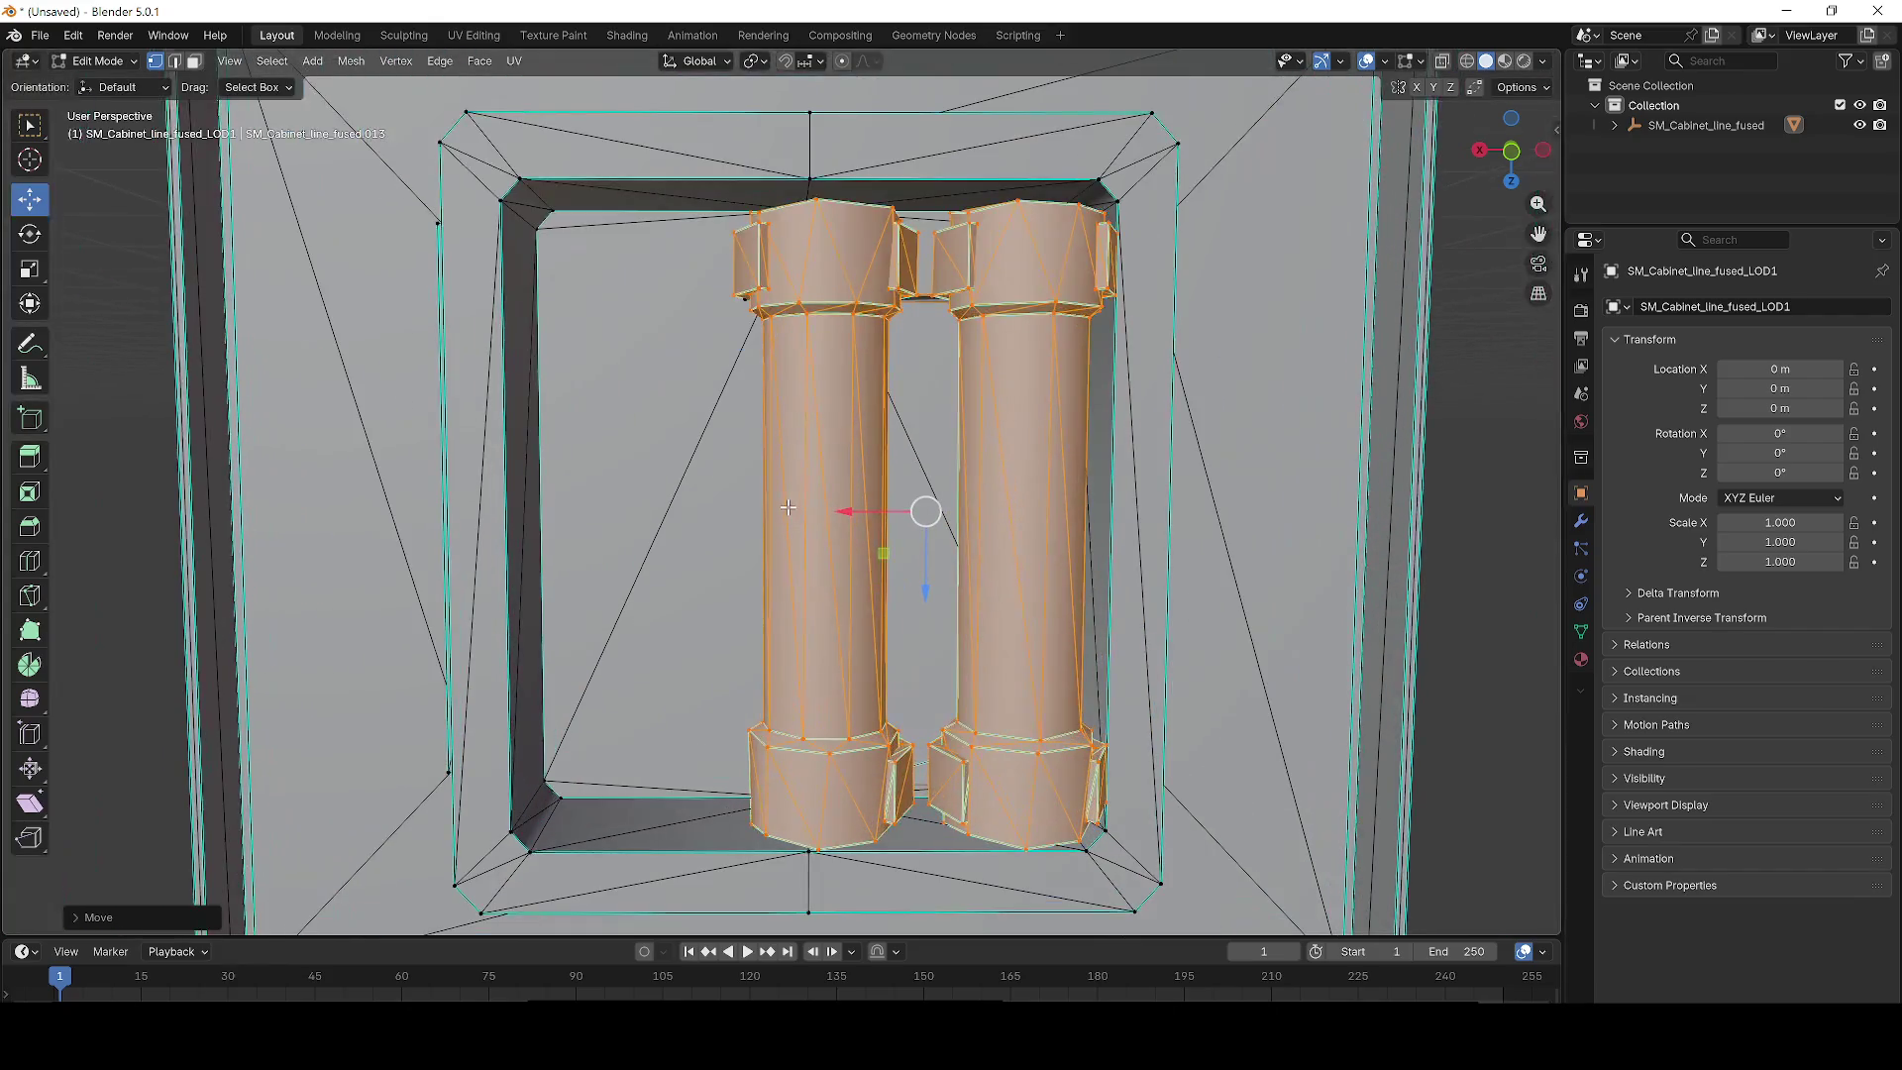
scroll(1110, 366, down, 5)
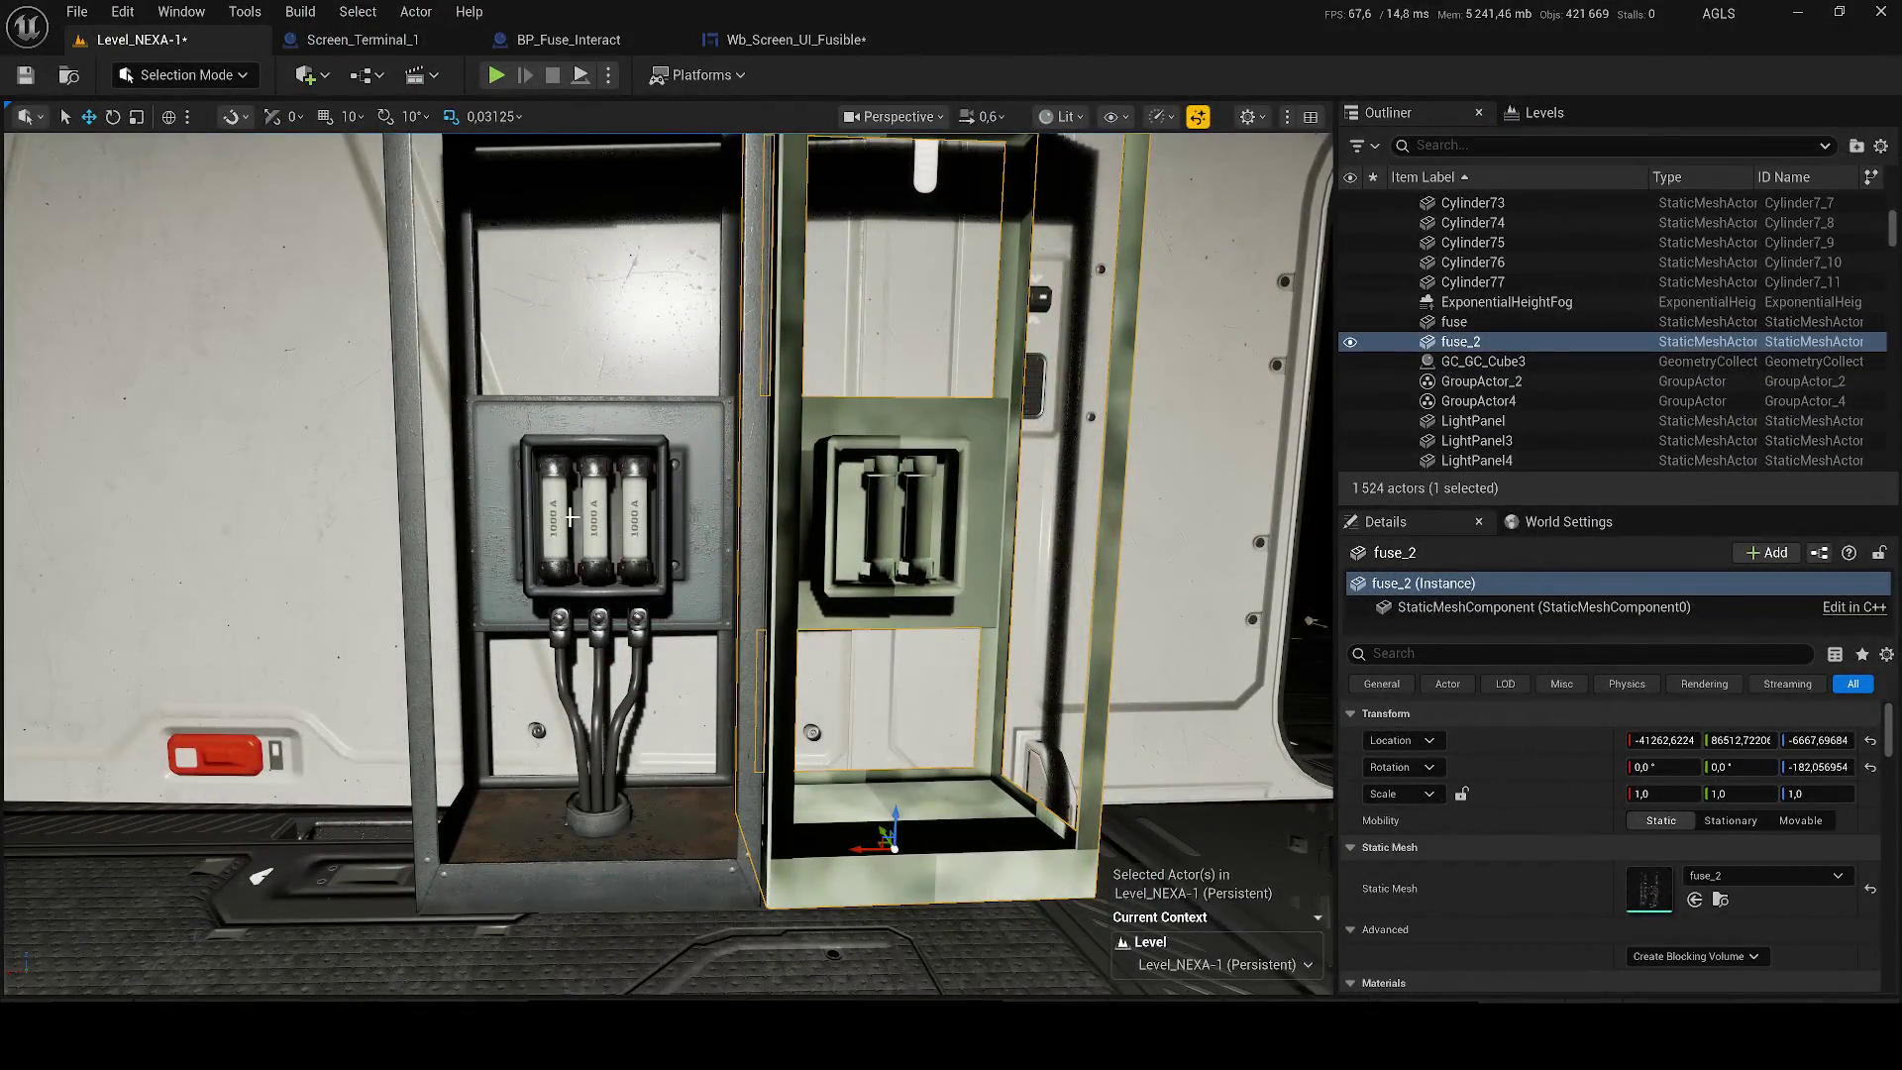
In Blender, shift the fuse columns left inside the frame and deselect them.
scroll(535, 511, up, 3)
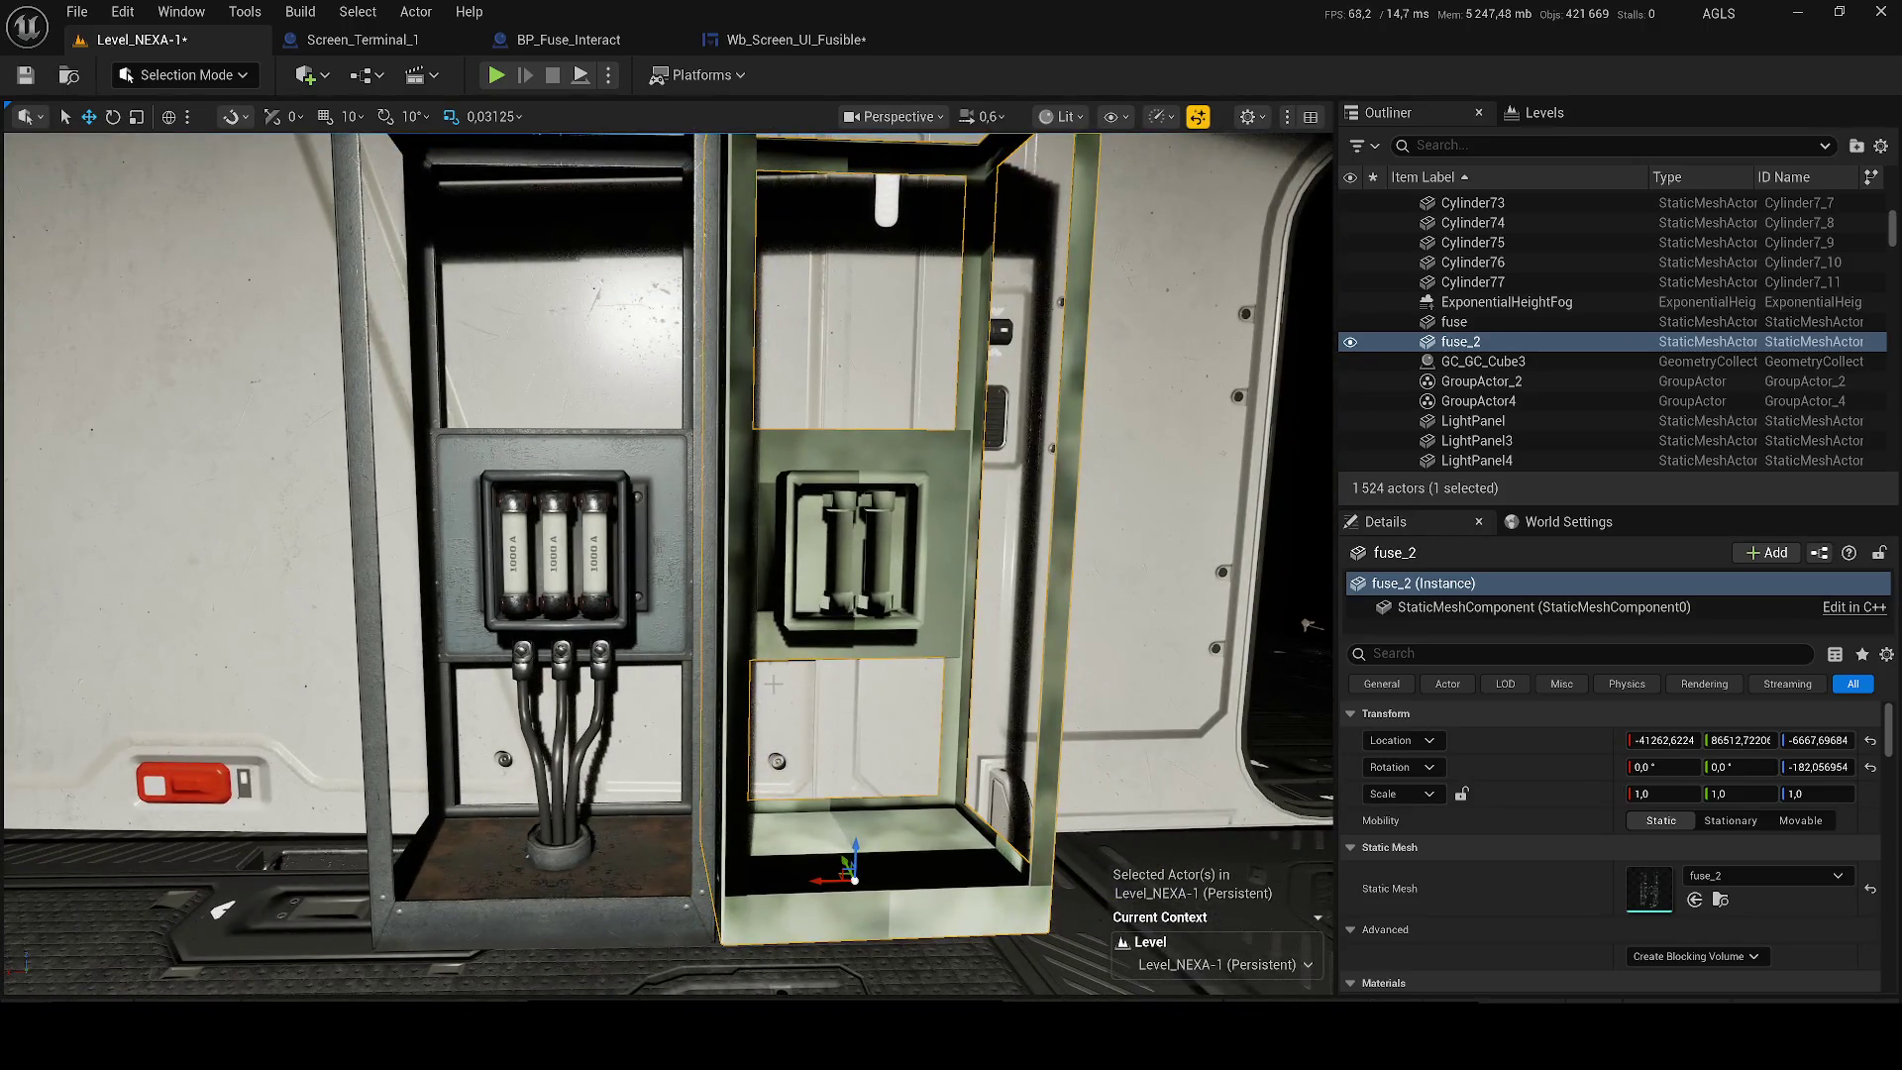
scroll(591, 557, up, 2)
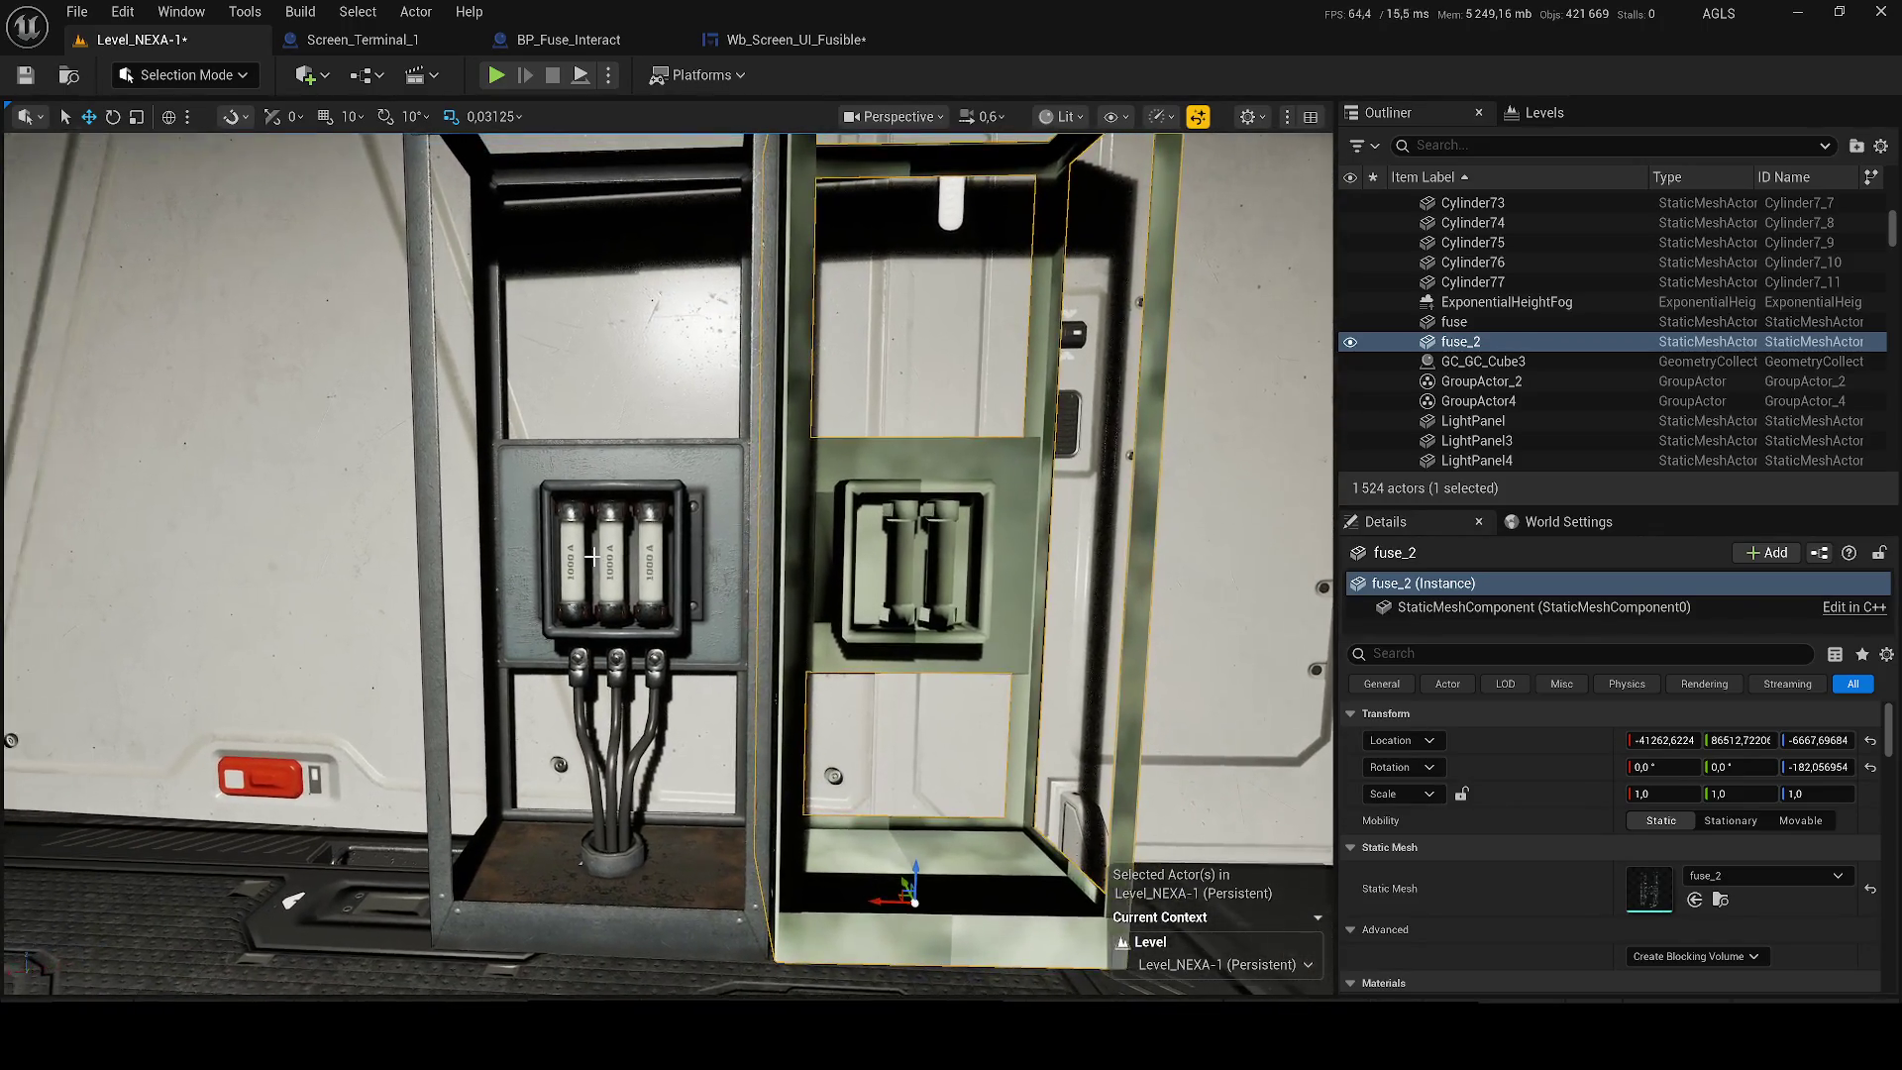
click(1793, 11)
drag(763, 500, 670, 501)
scroll(716, 503, up, 2)
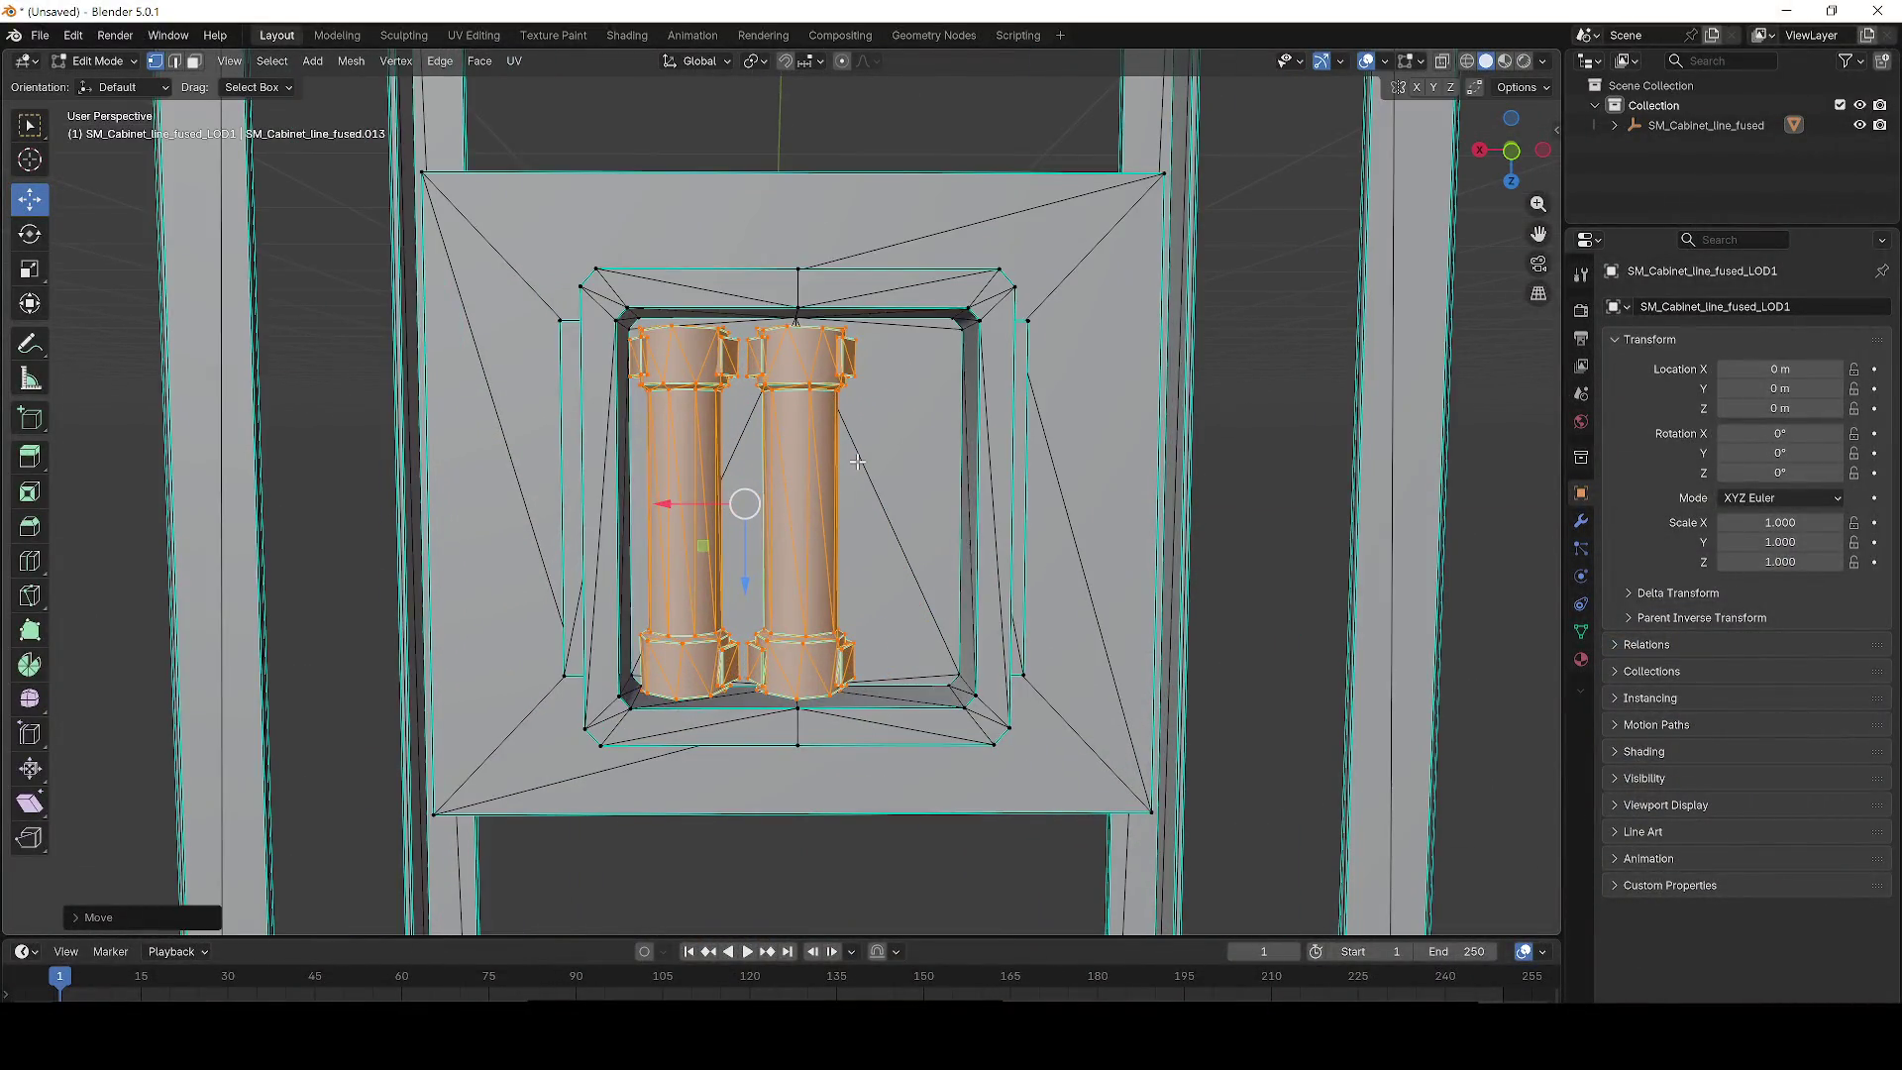
scroll(857, 462, up, 1)
scroll(891, 584, up, 2)
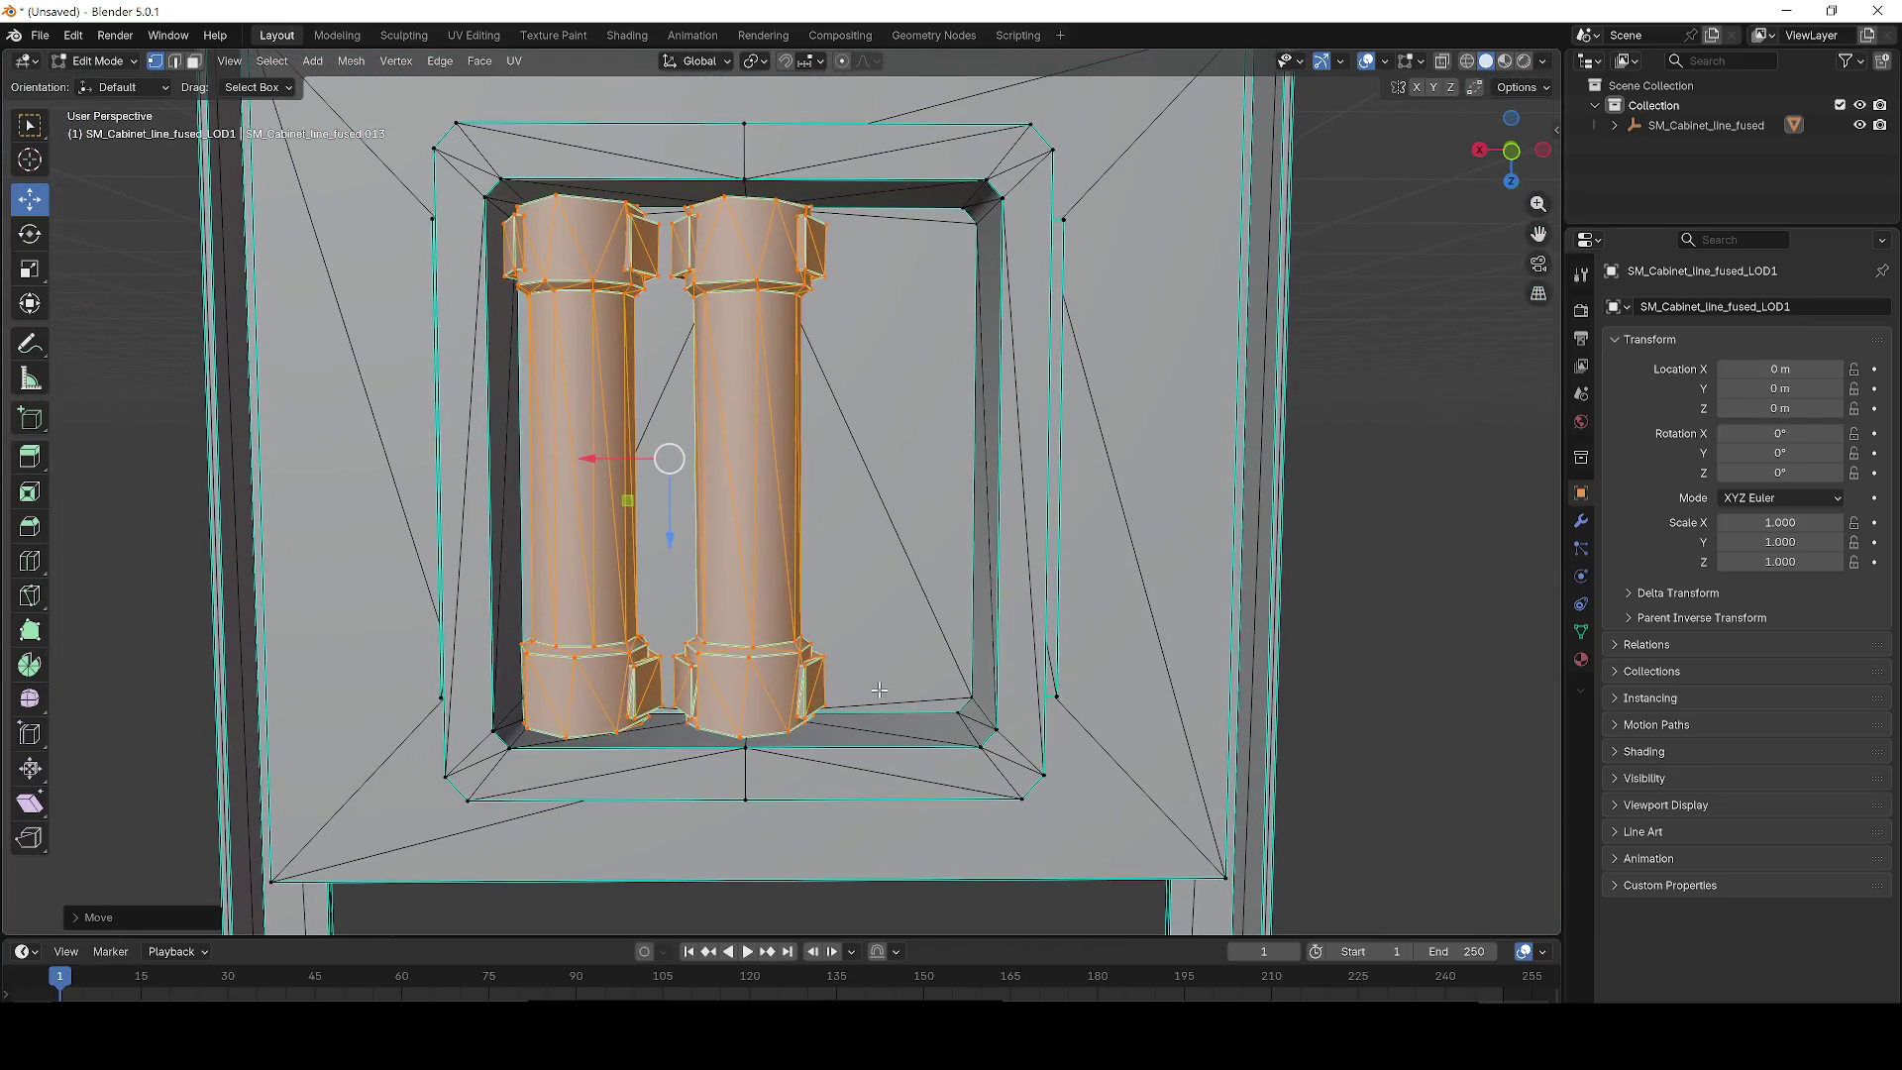
click(844, 728)
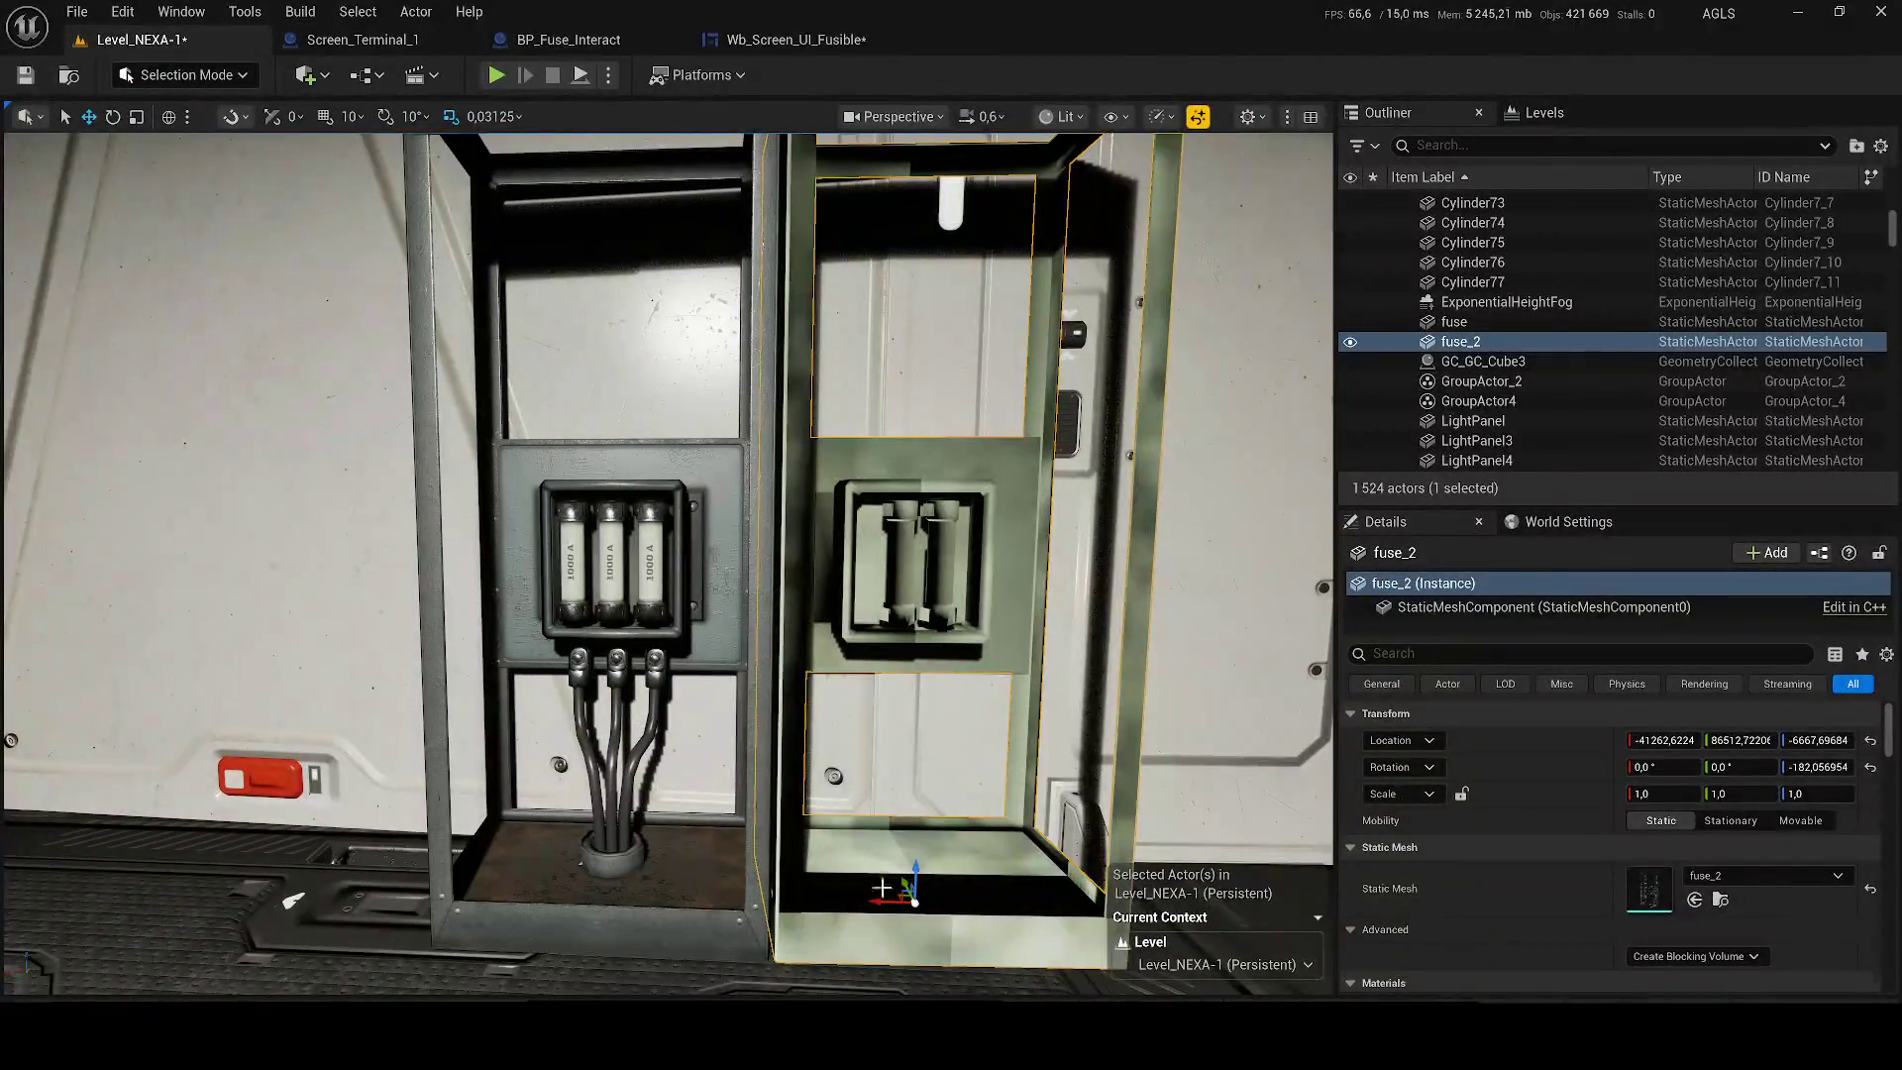
Slide fuse_2 along X and Y until it sits flush against the LINE cabinet.
drag(881, 887, 291, 879)
click(583, 850)
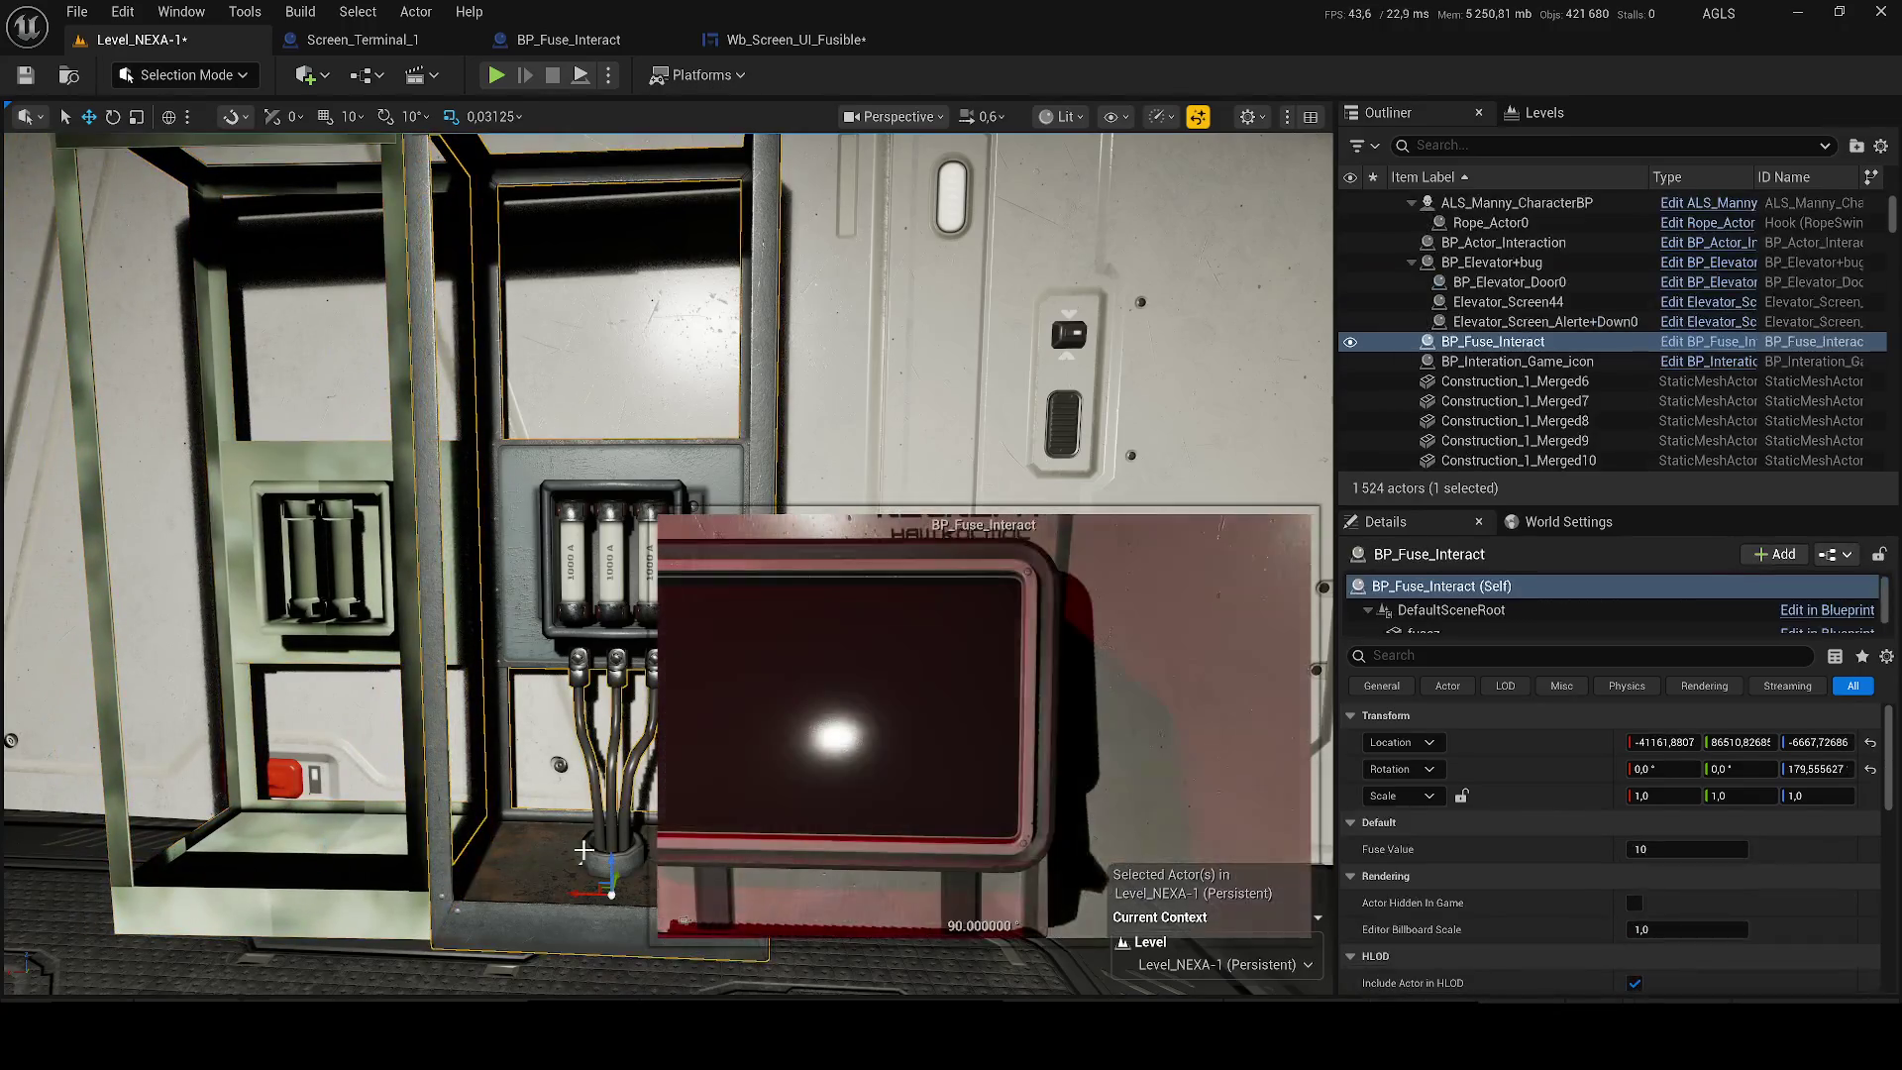
drag(696, 594, 1171, 410)
drag(446, 689, 560, 619)
drag(527, 454, 614, 406)
click(327, 416)
drag(292, 540, 403, 533)
drag(426, 614, 465, 585)
scroll(667, 562, up, 5)
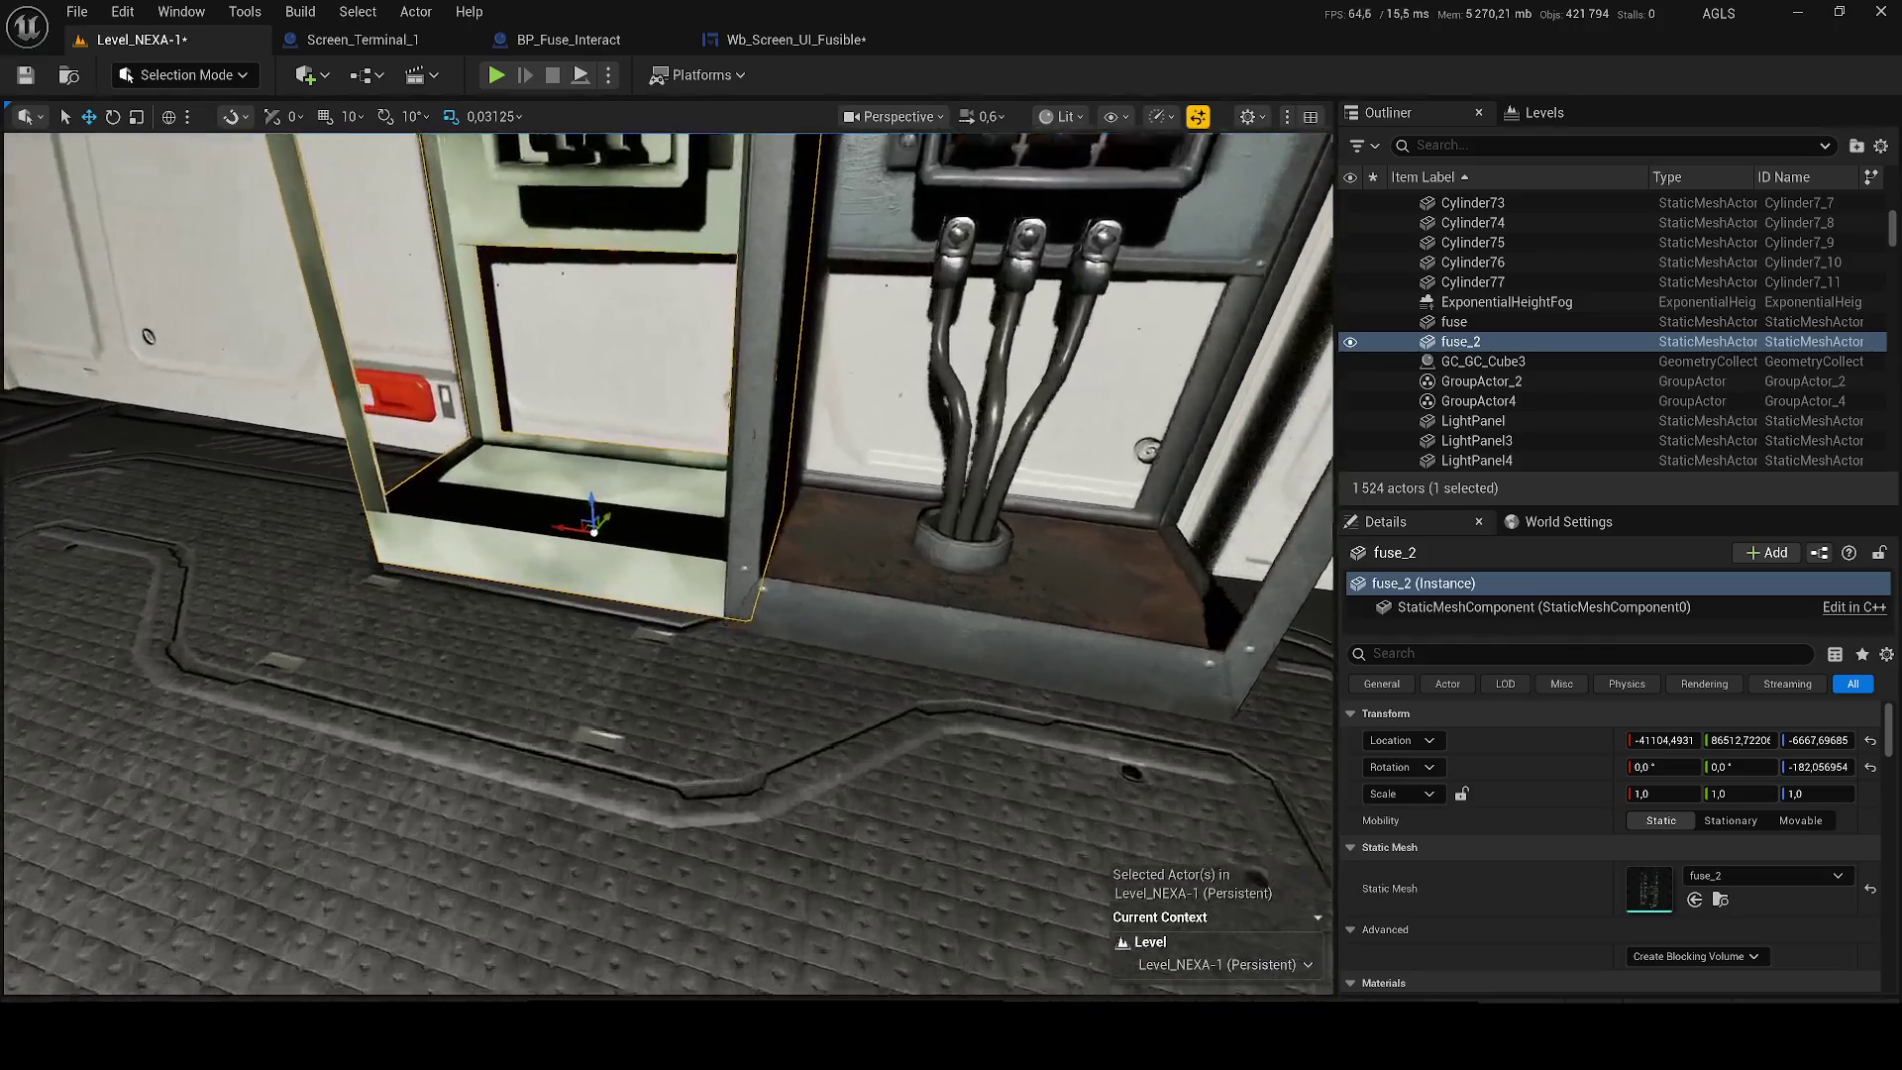
mouse_move(536, 523)
mouse_down()
mouse_move(451, 542)
mouse_move(516, 532)
mouse_up()
scroll(618, 585, down, 5)
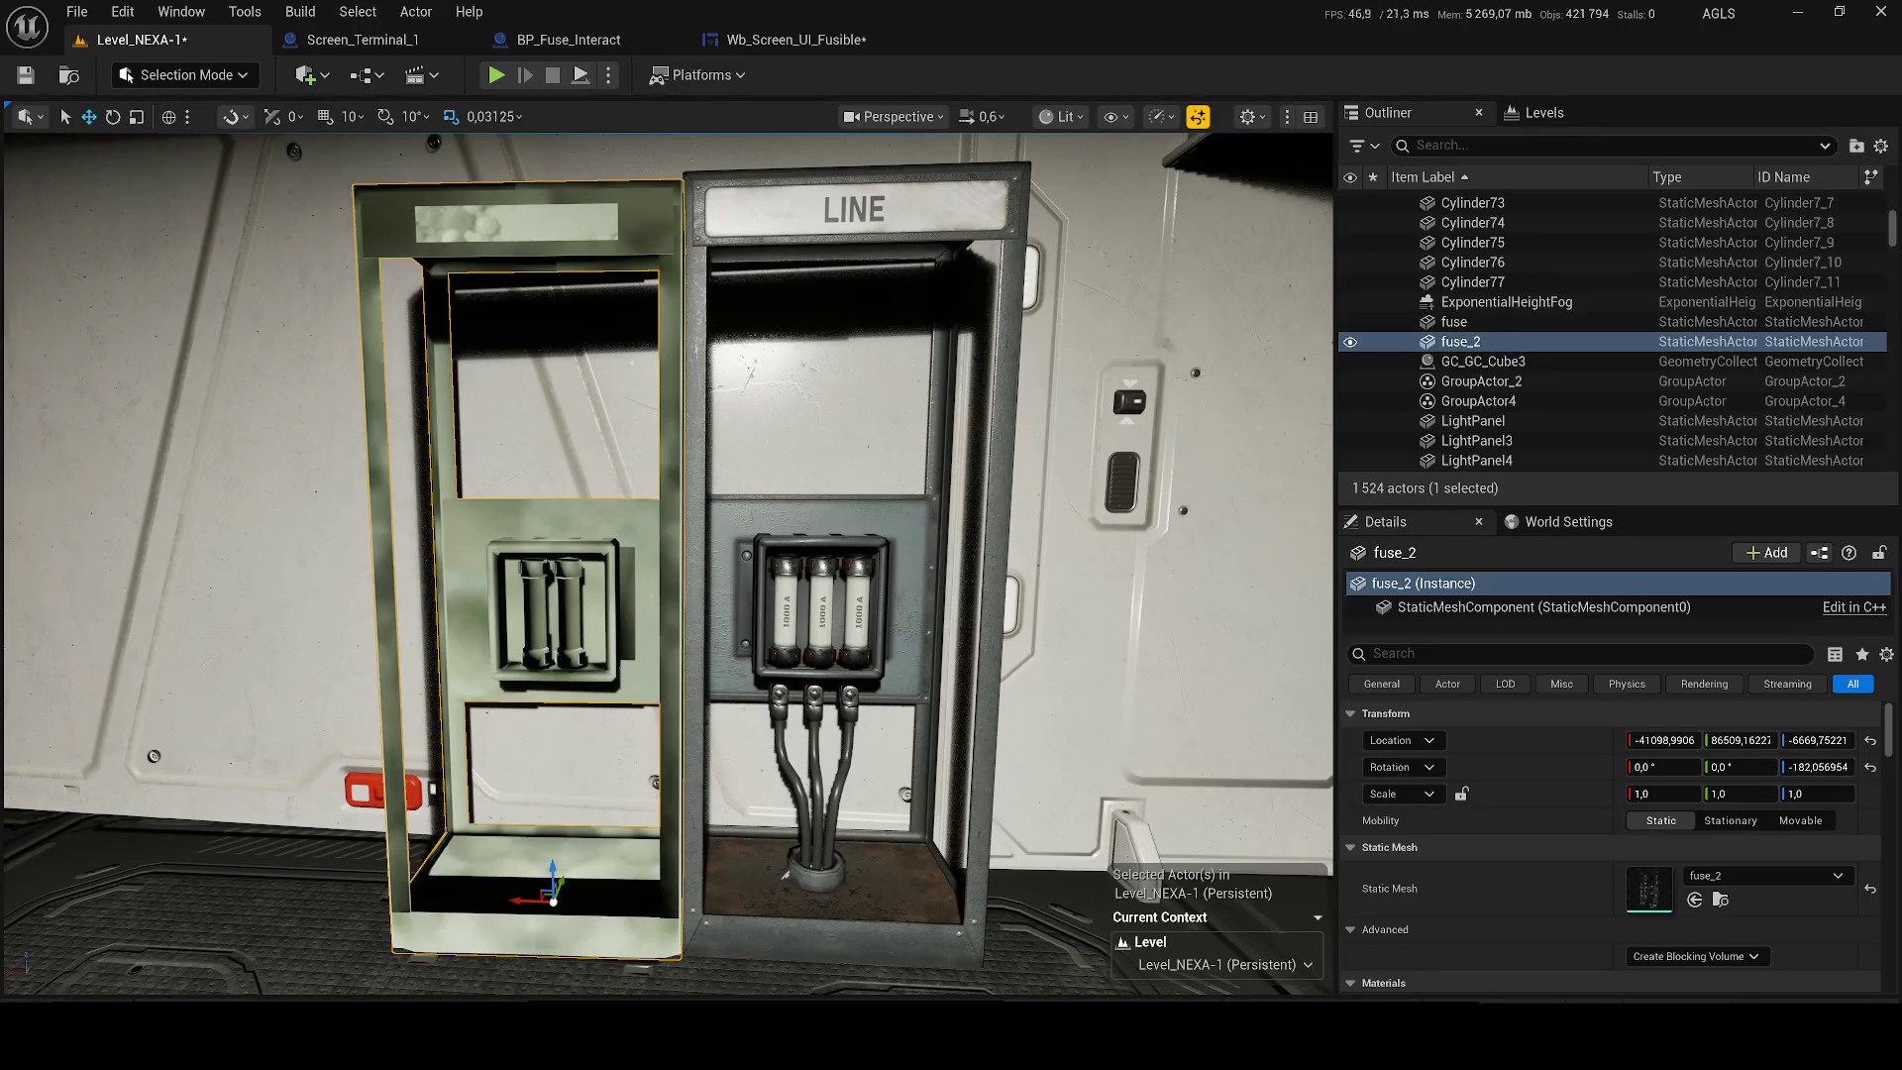
Close the access-denied fuse status web page and return to Blender.
mouse_move(555, 1040)
click(650, 968)
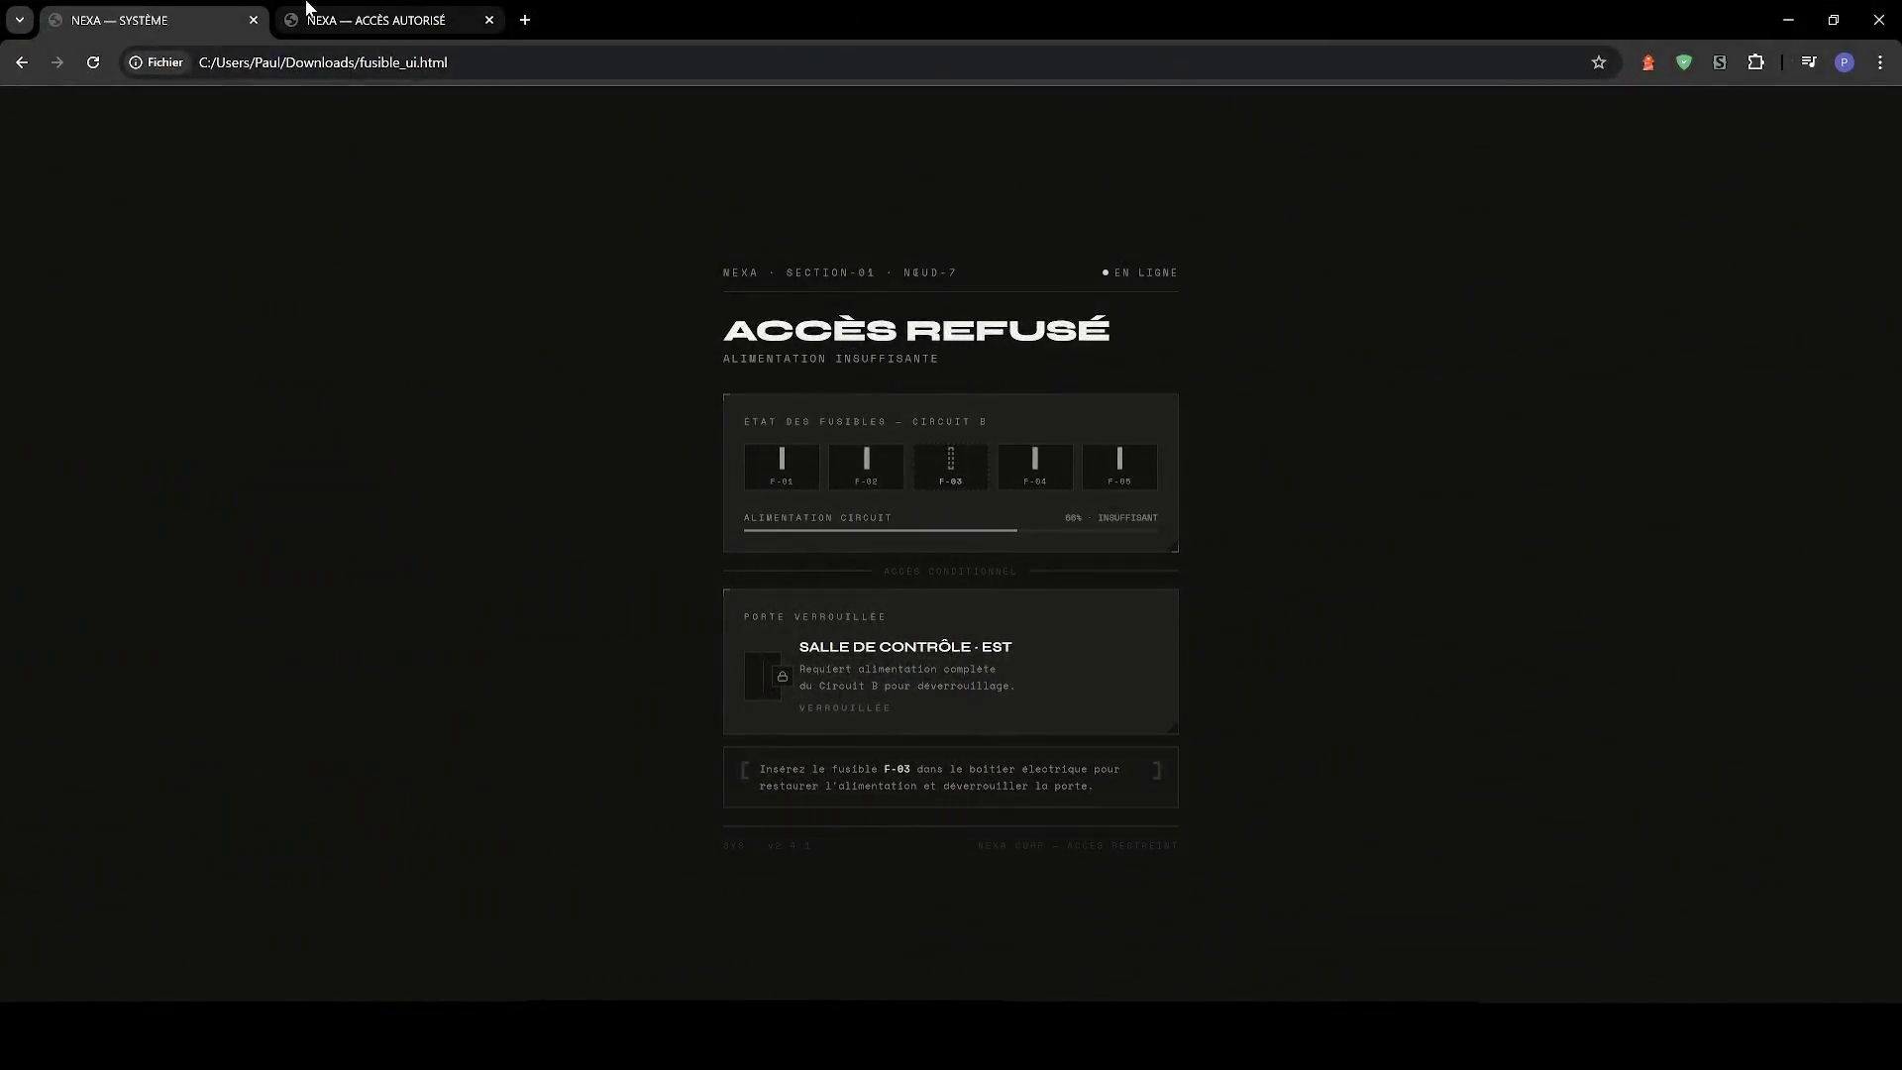
click(250, 20)
key(alt+Tab)
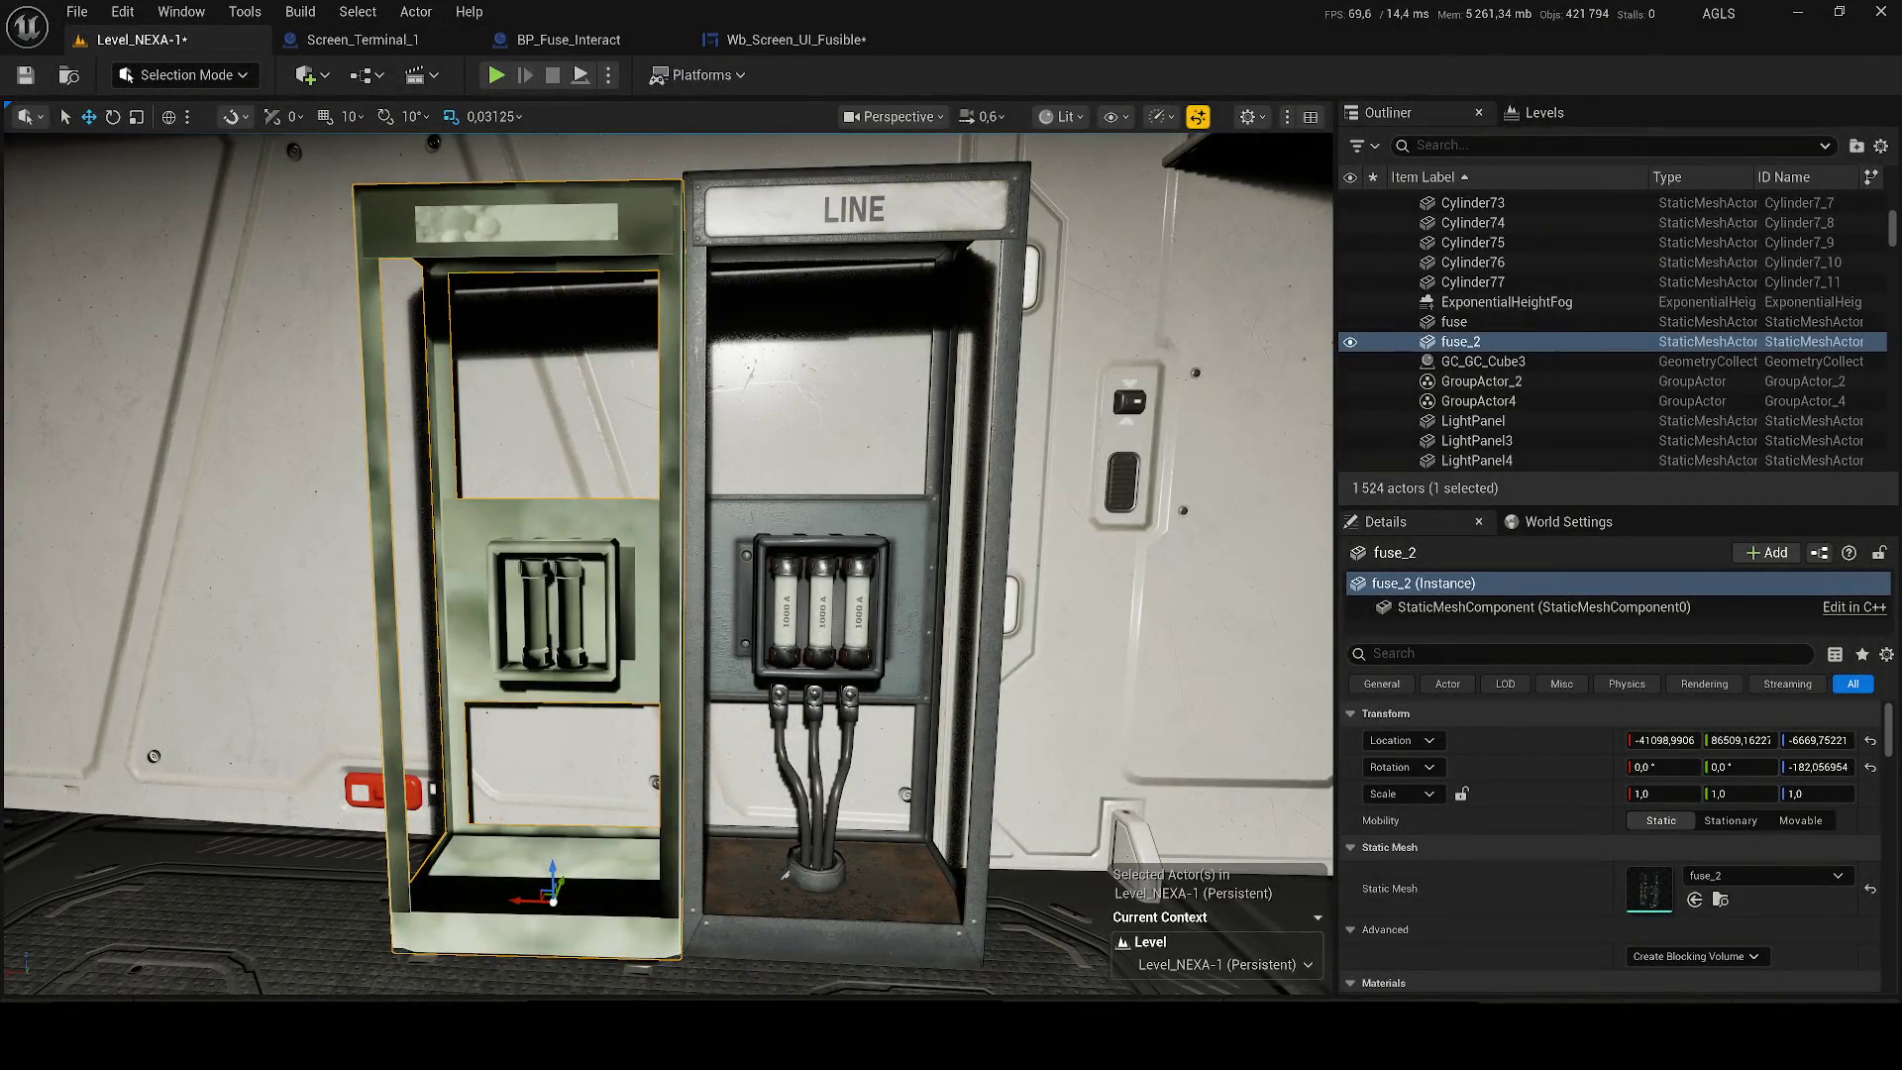
key(alt+Tab)
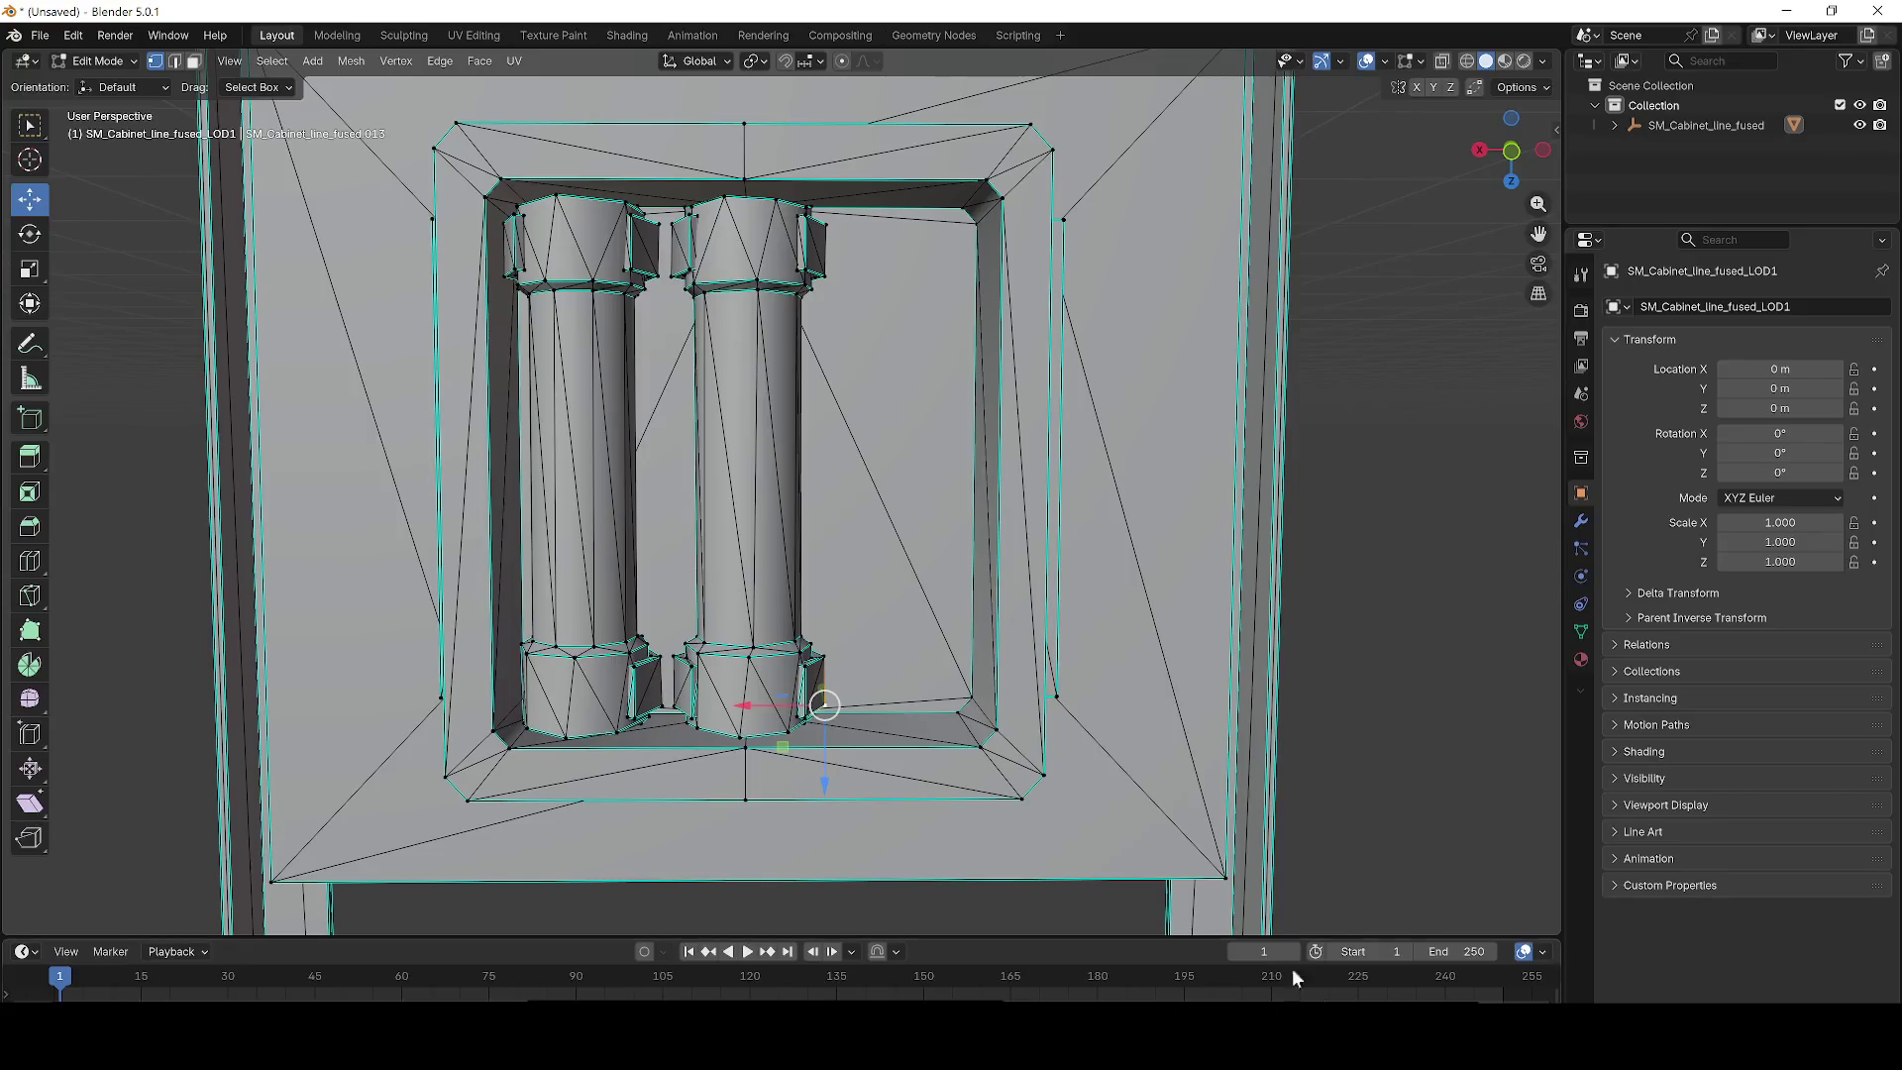
Re-export the cabinet mesh as FBX, overwriting fuse_2.
right_click(777, 683)
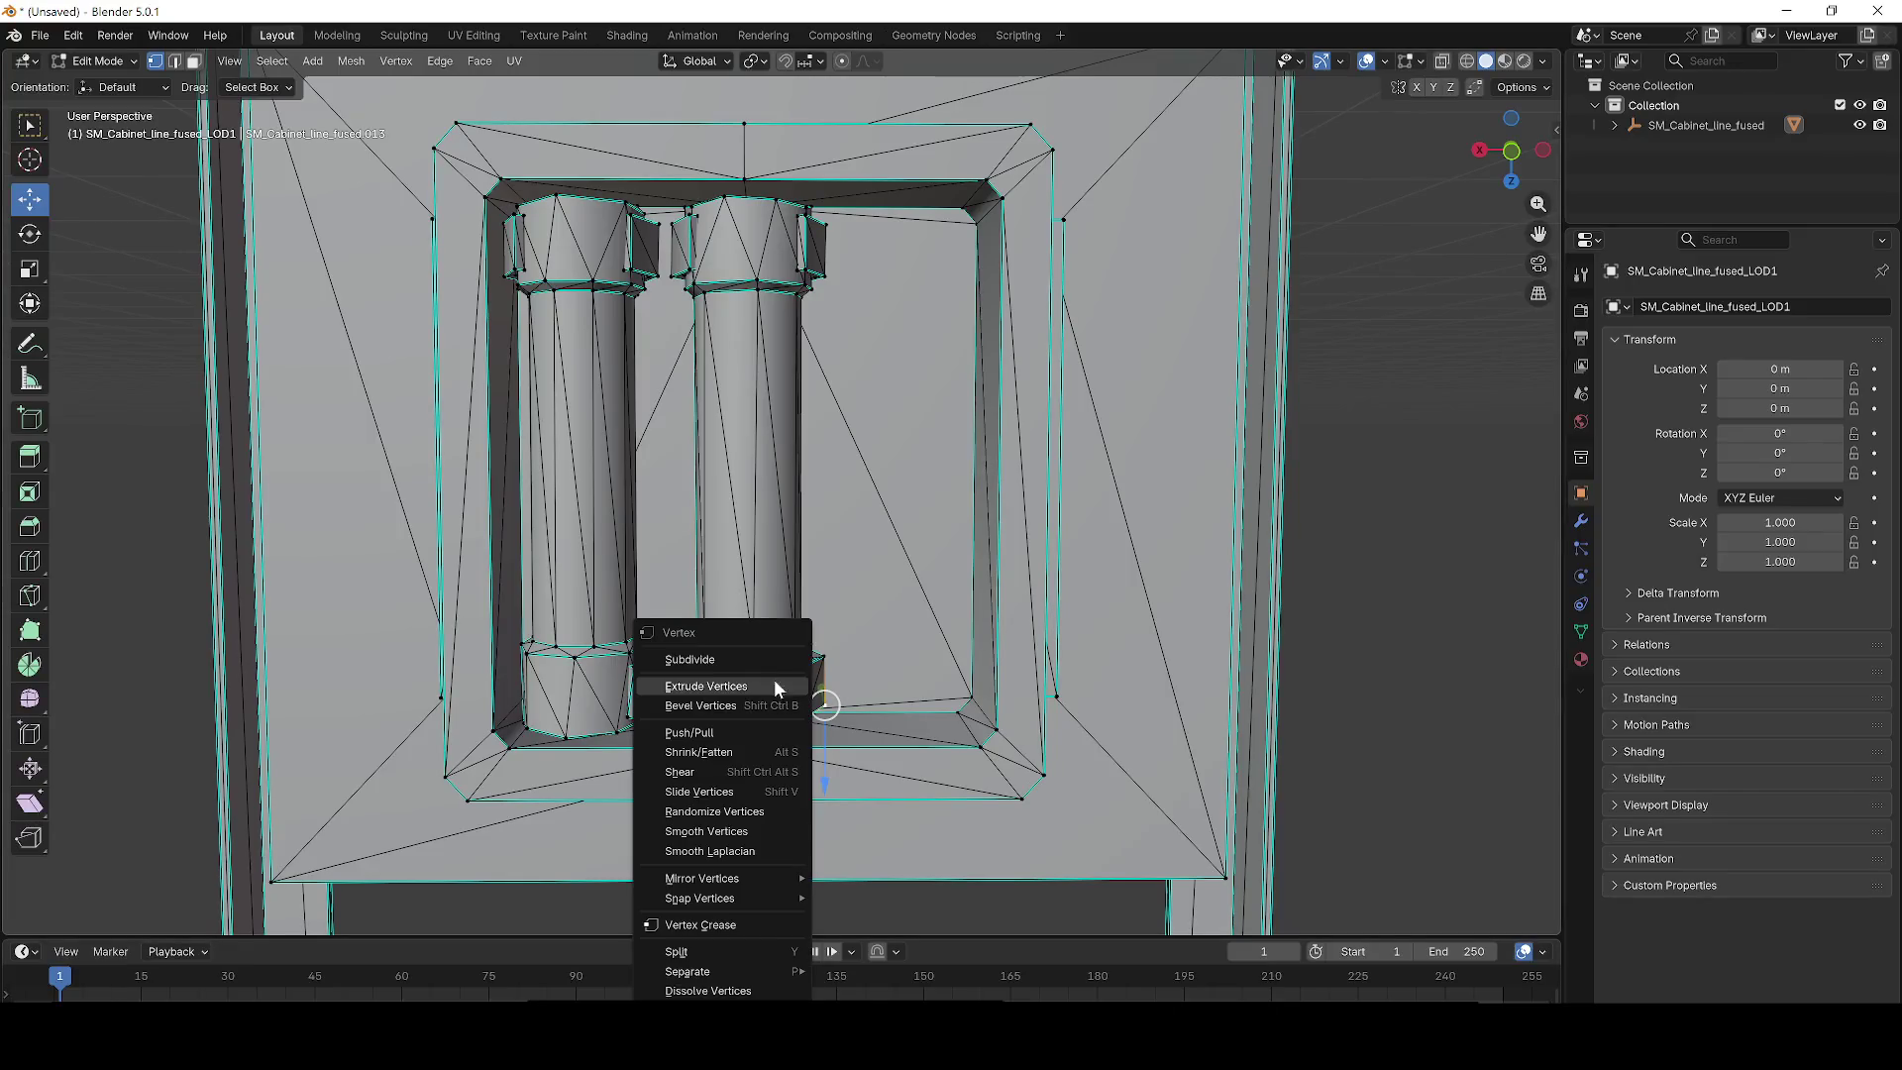
click(39, 35)
mouse_move(93, 331)
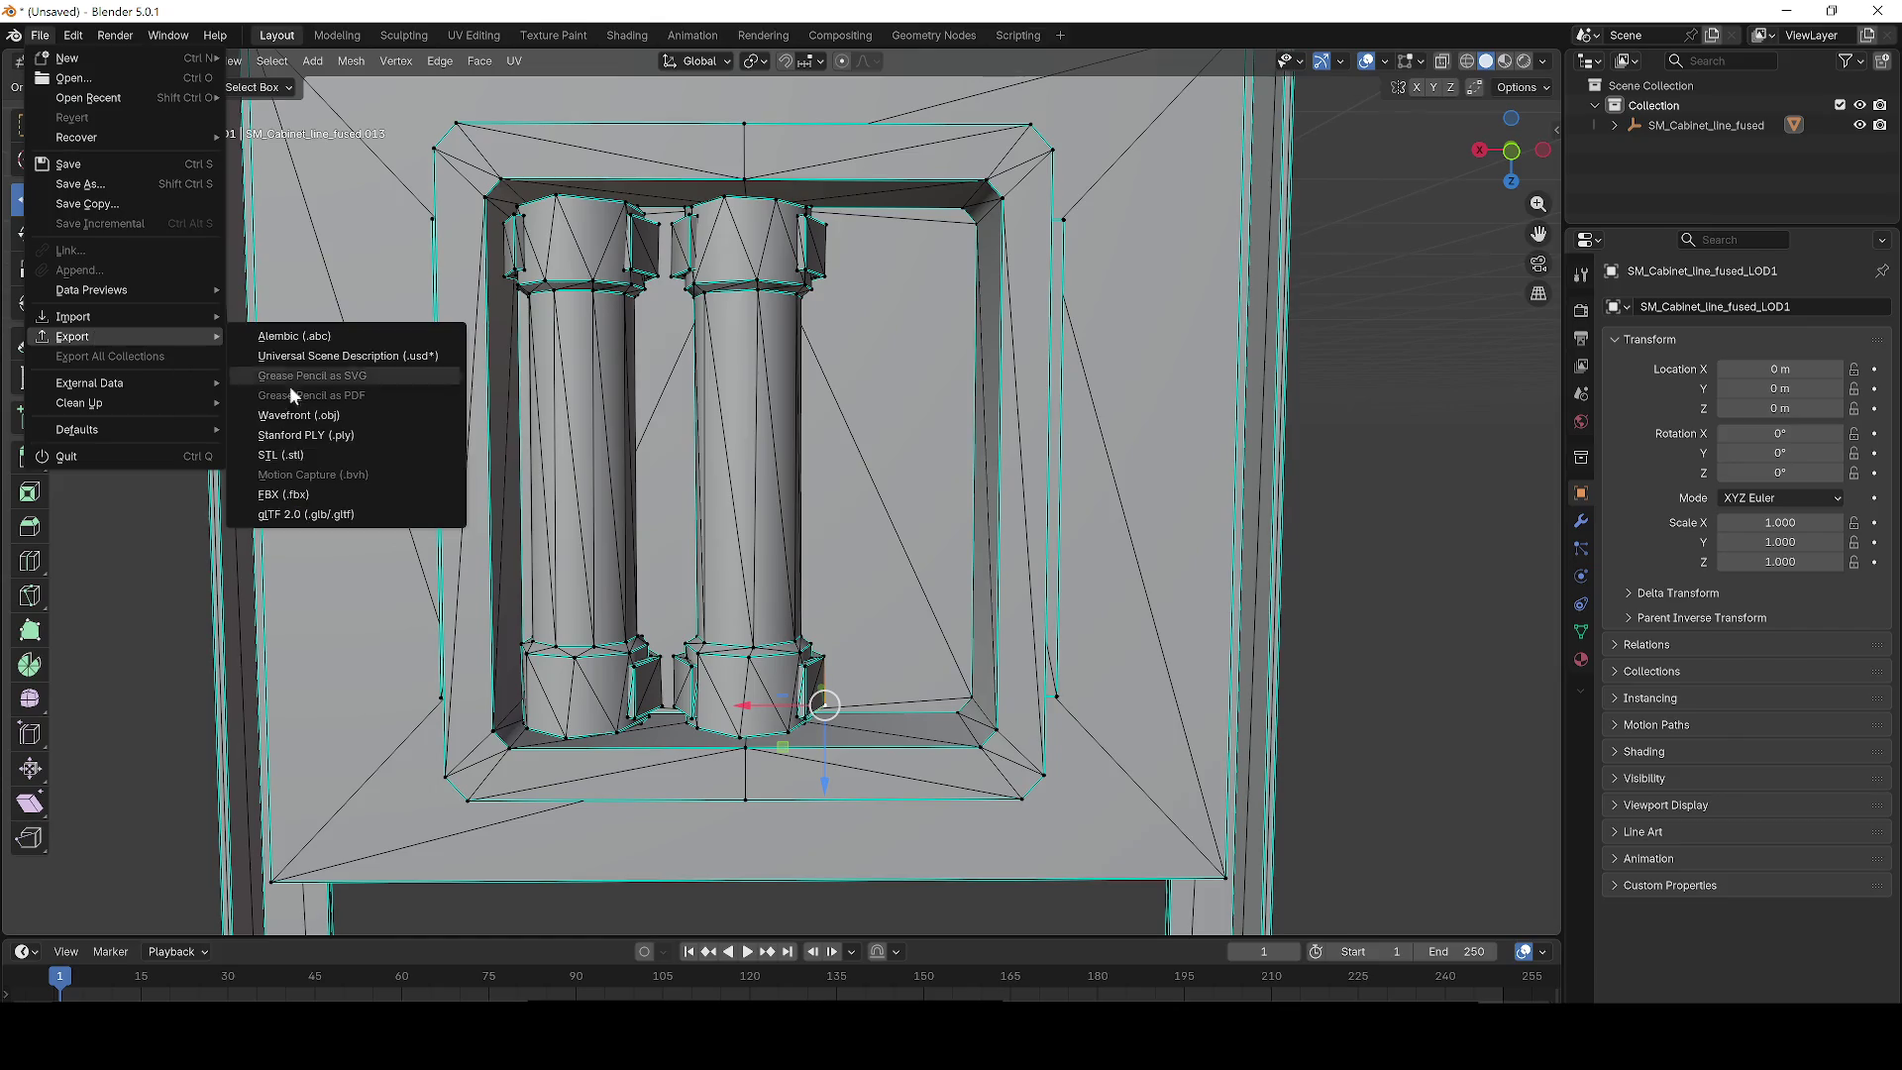
click(336, 495)
click(1043, 774)
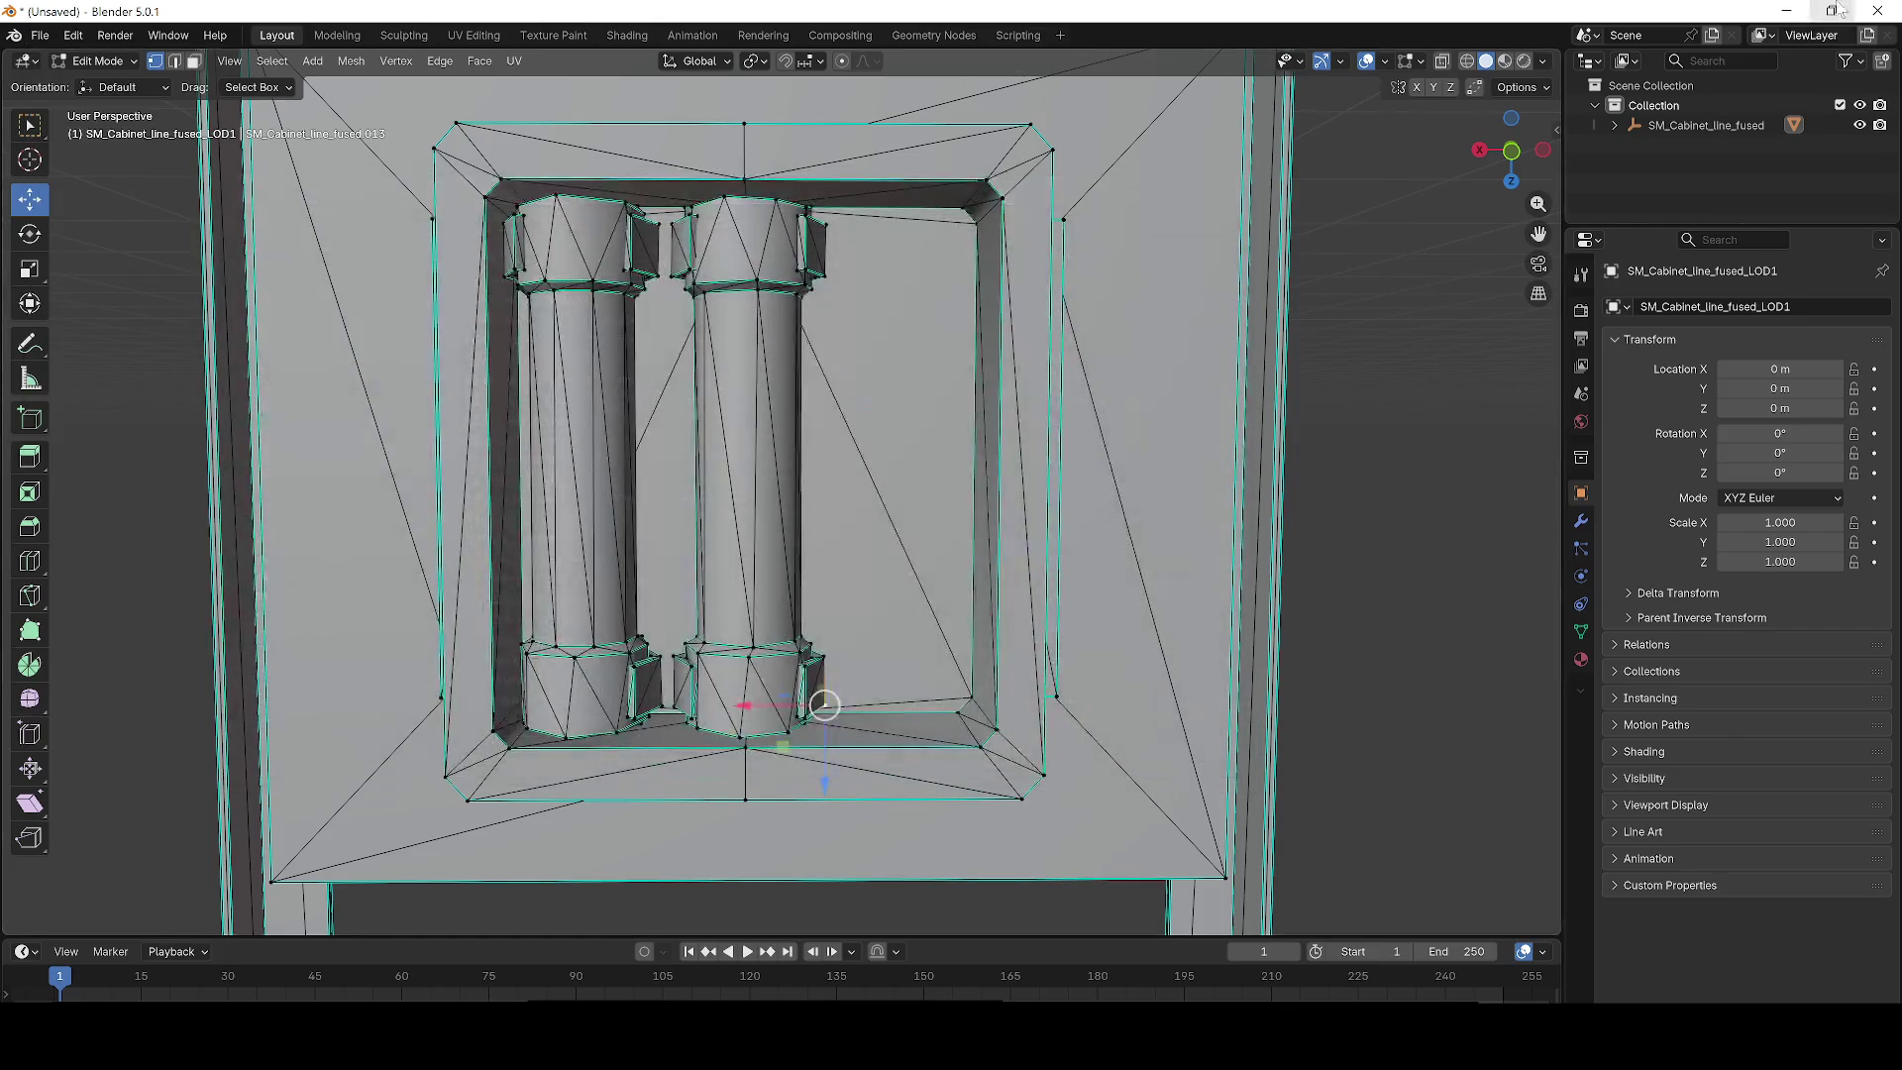
key(alt+Tab)
key(ctrl+space)
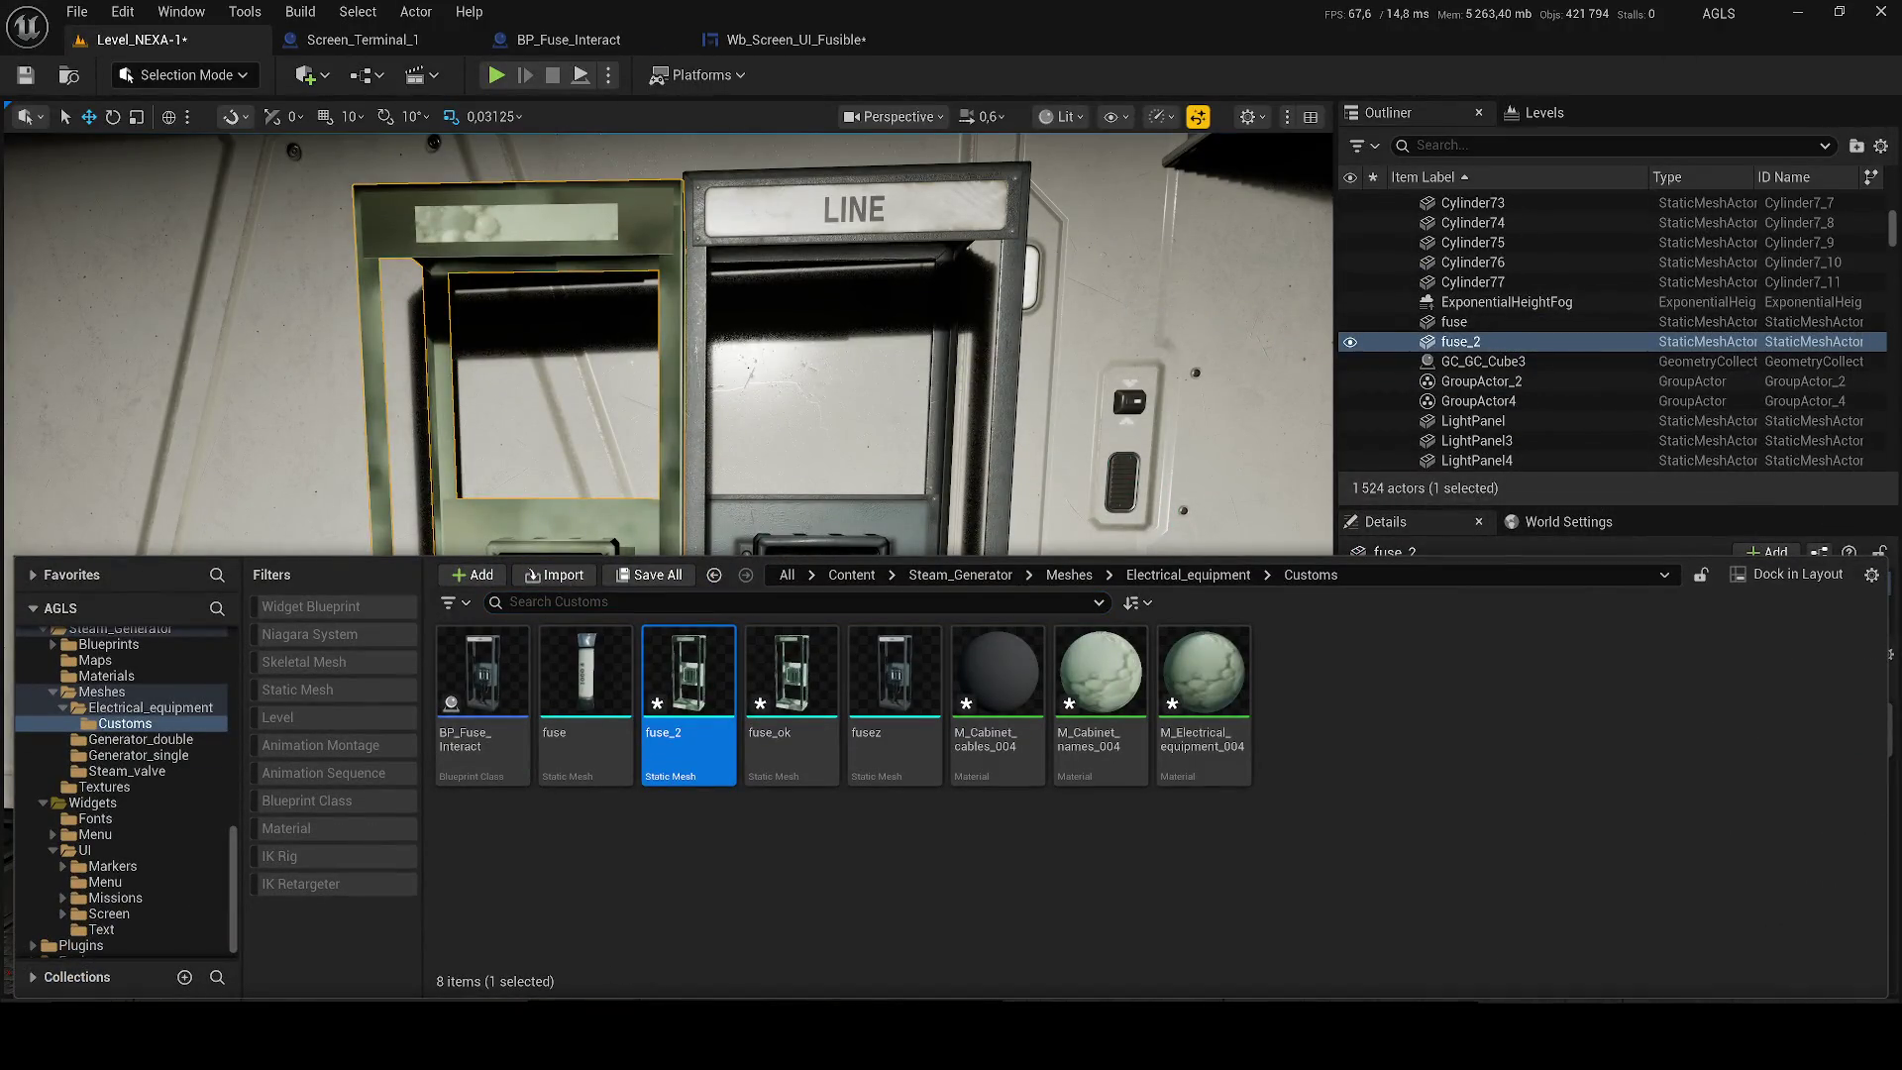
Inspect the updated fuse_2 cabinet beside the LINE cabinet in the level viewport, then go to BP_Fuse_Interact.
drag(658, 832, 658, 886)
scroll(658, 495, down, 3)
right_click(665, 287)
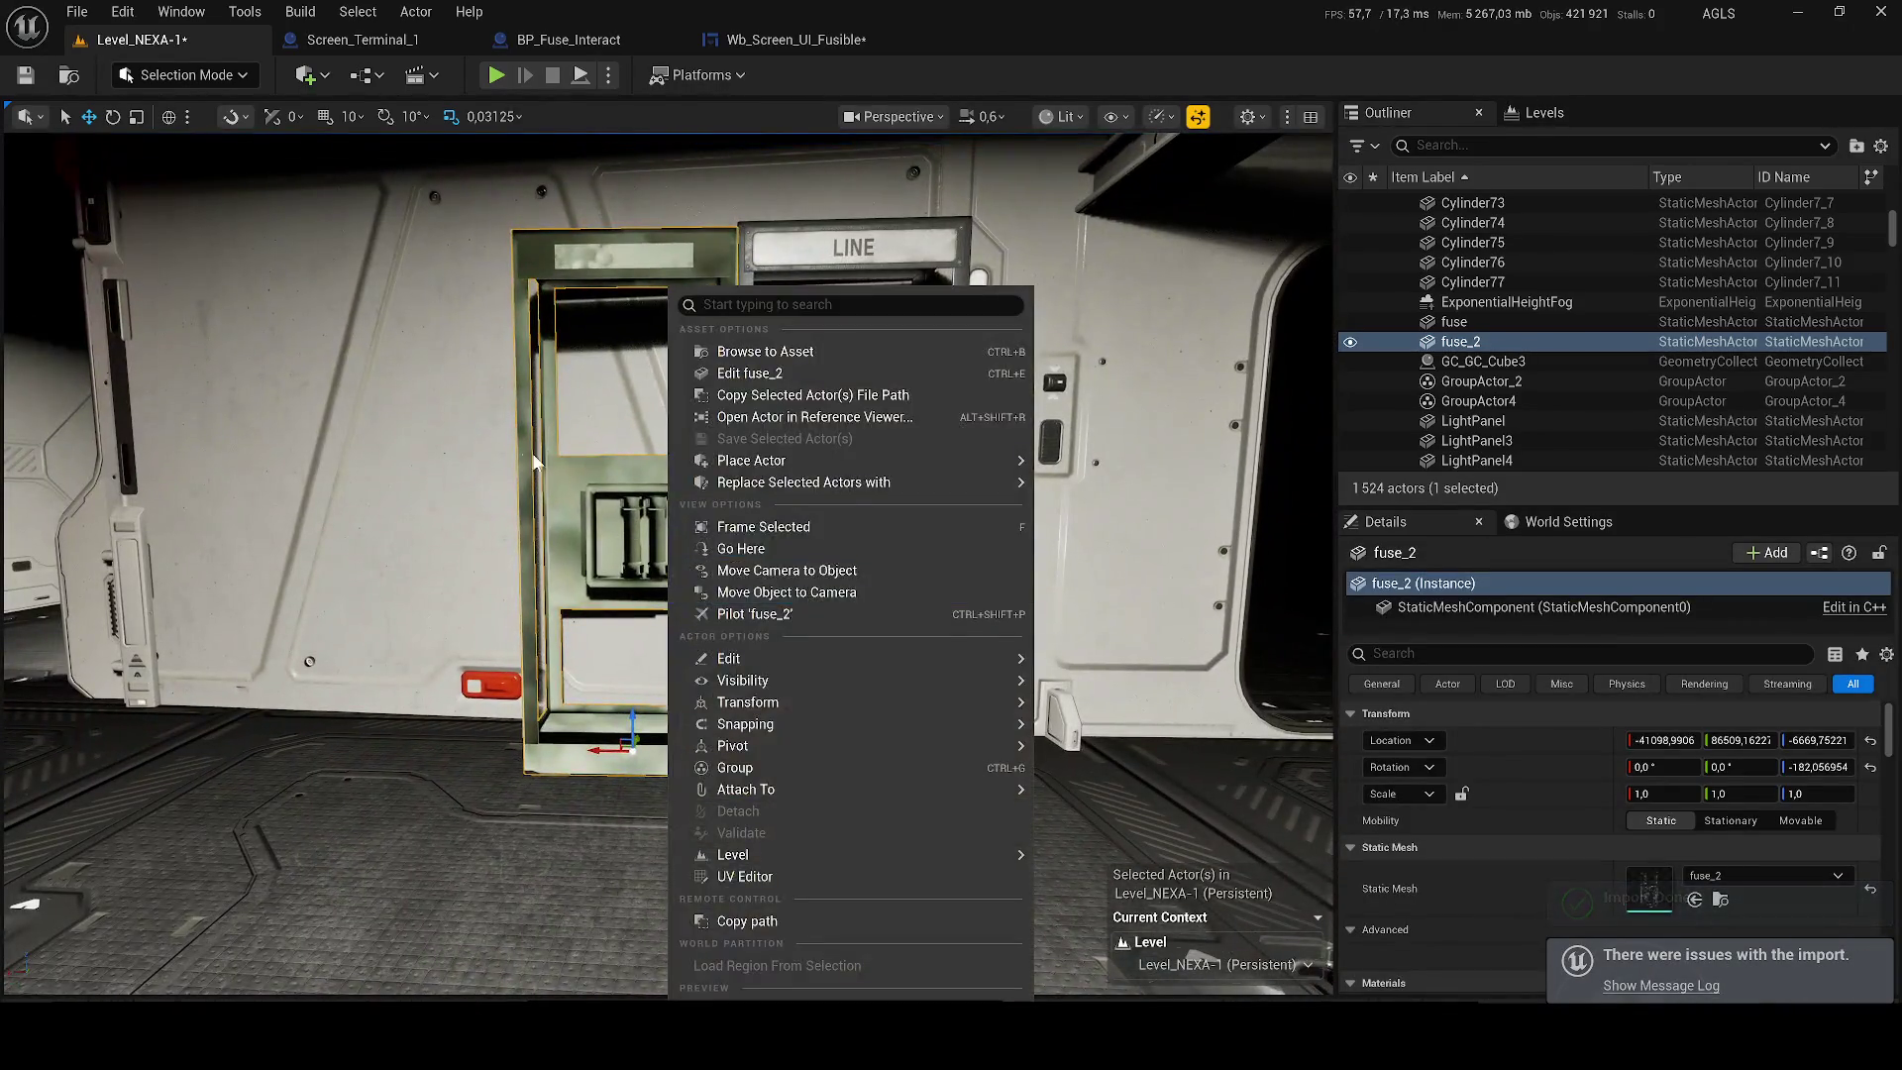
click(867, 590)
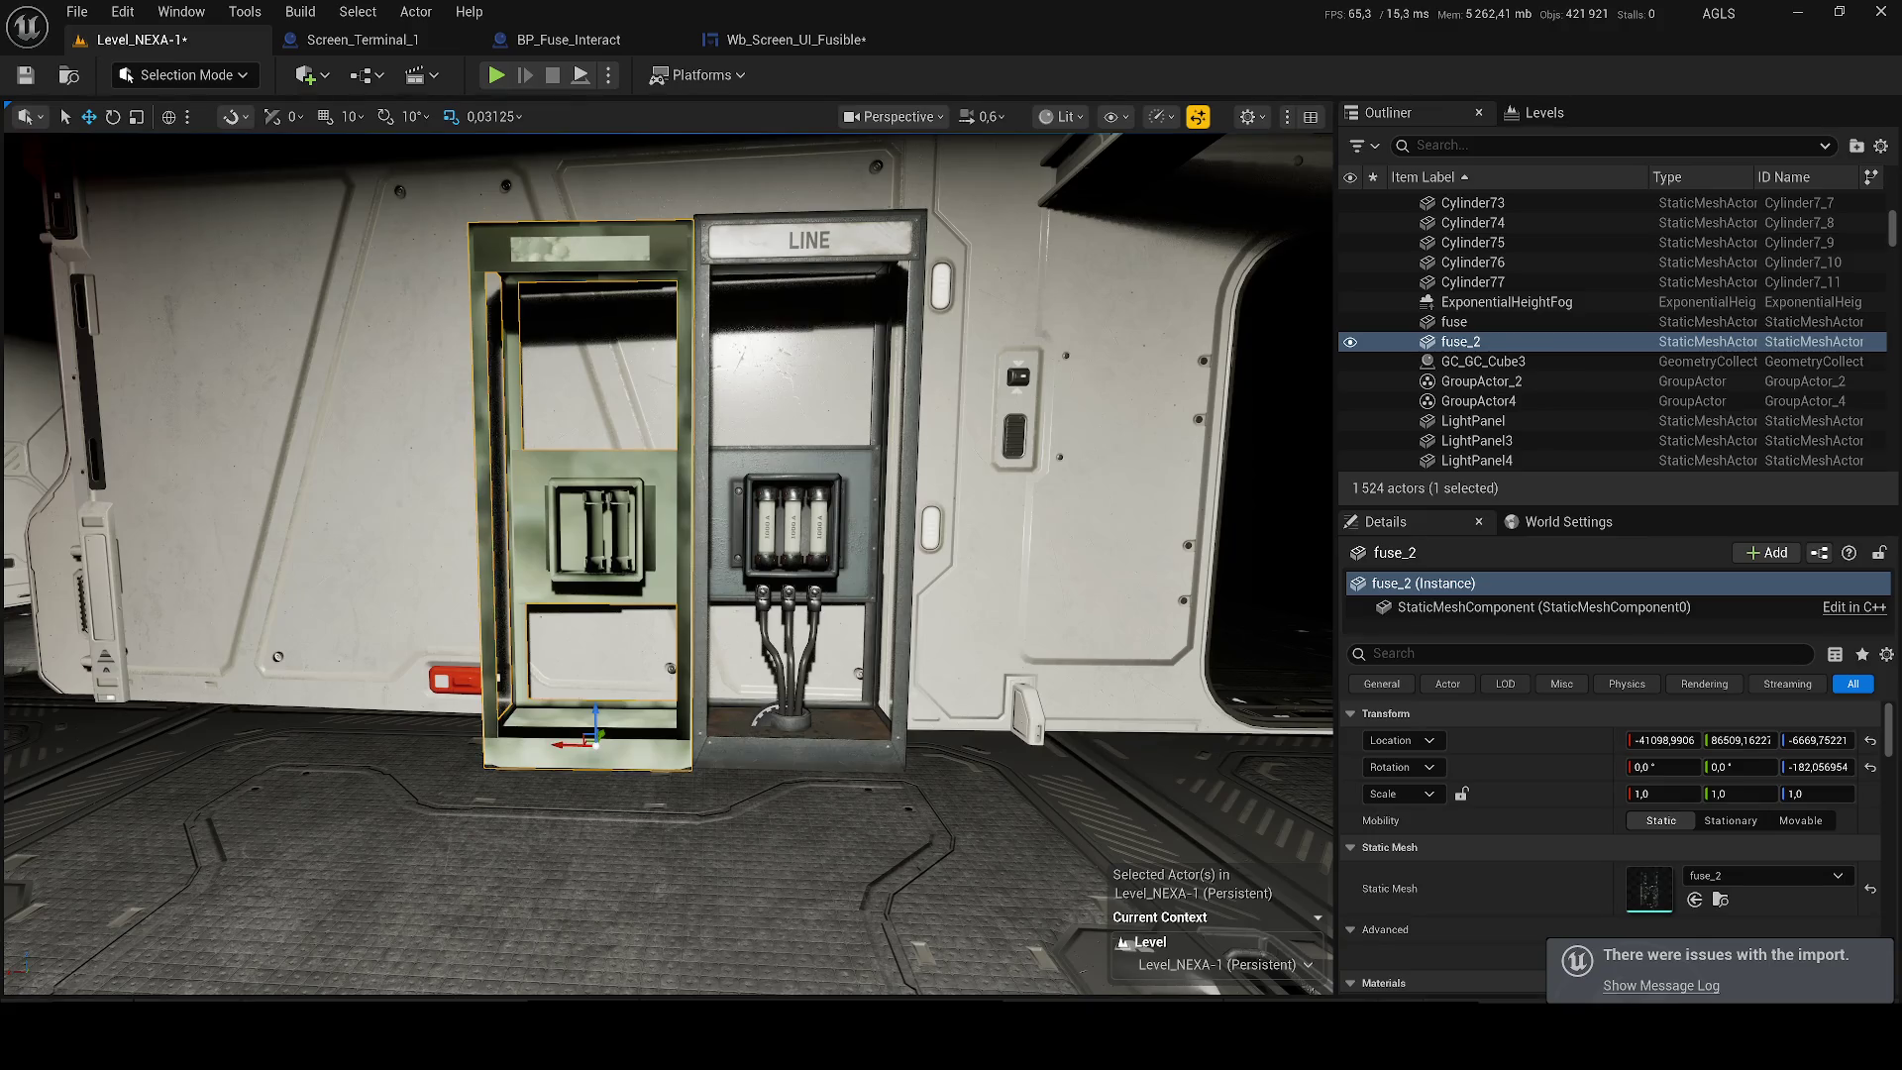
drag(677, 518, 705, 544)
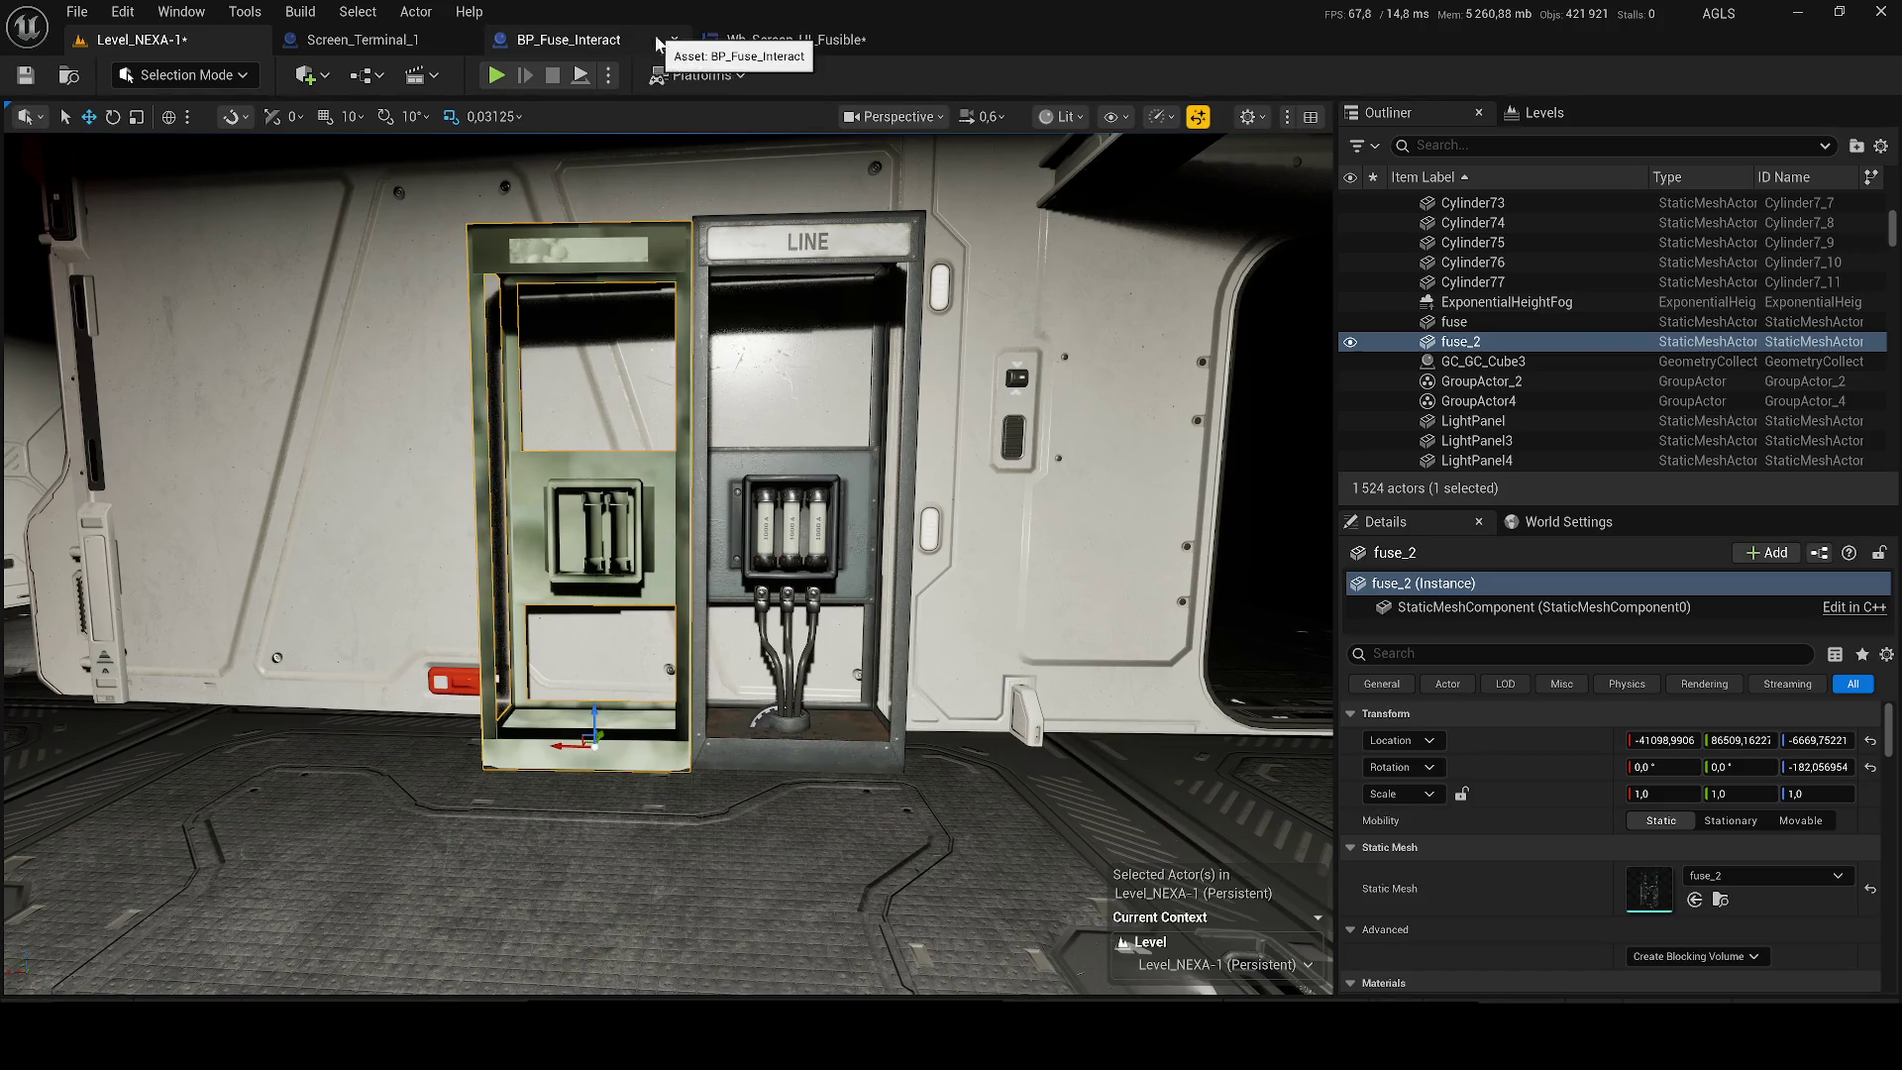
click(568, 40)
Select the fusez component in the blueprint preview and set its Static Mesh to fuse_2.
click(420, 111)
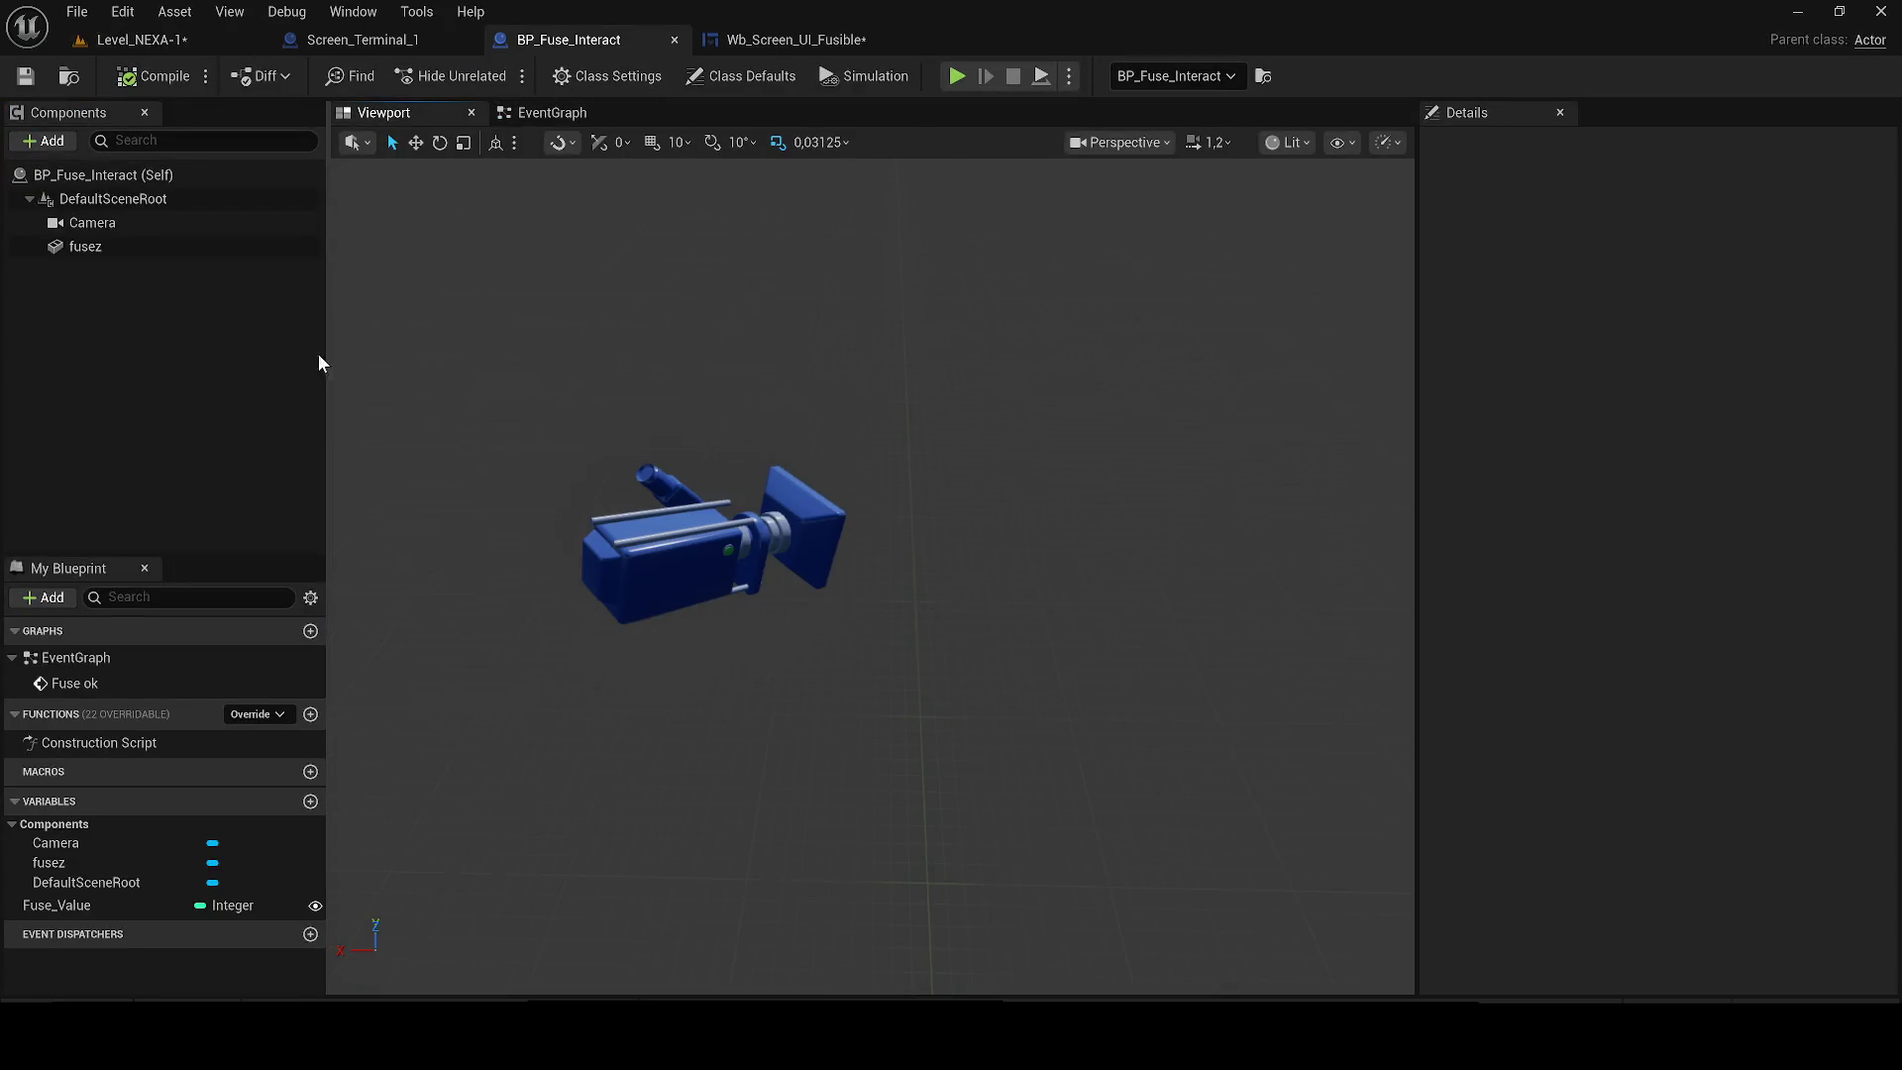
click(139, 247)
scroll(804, 565, up, 10)
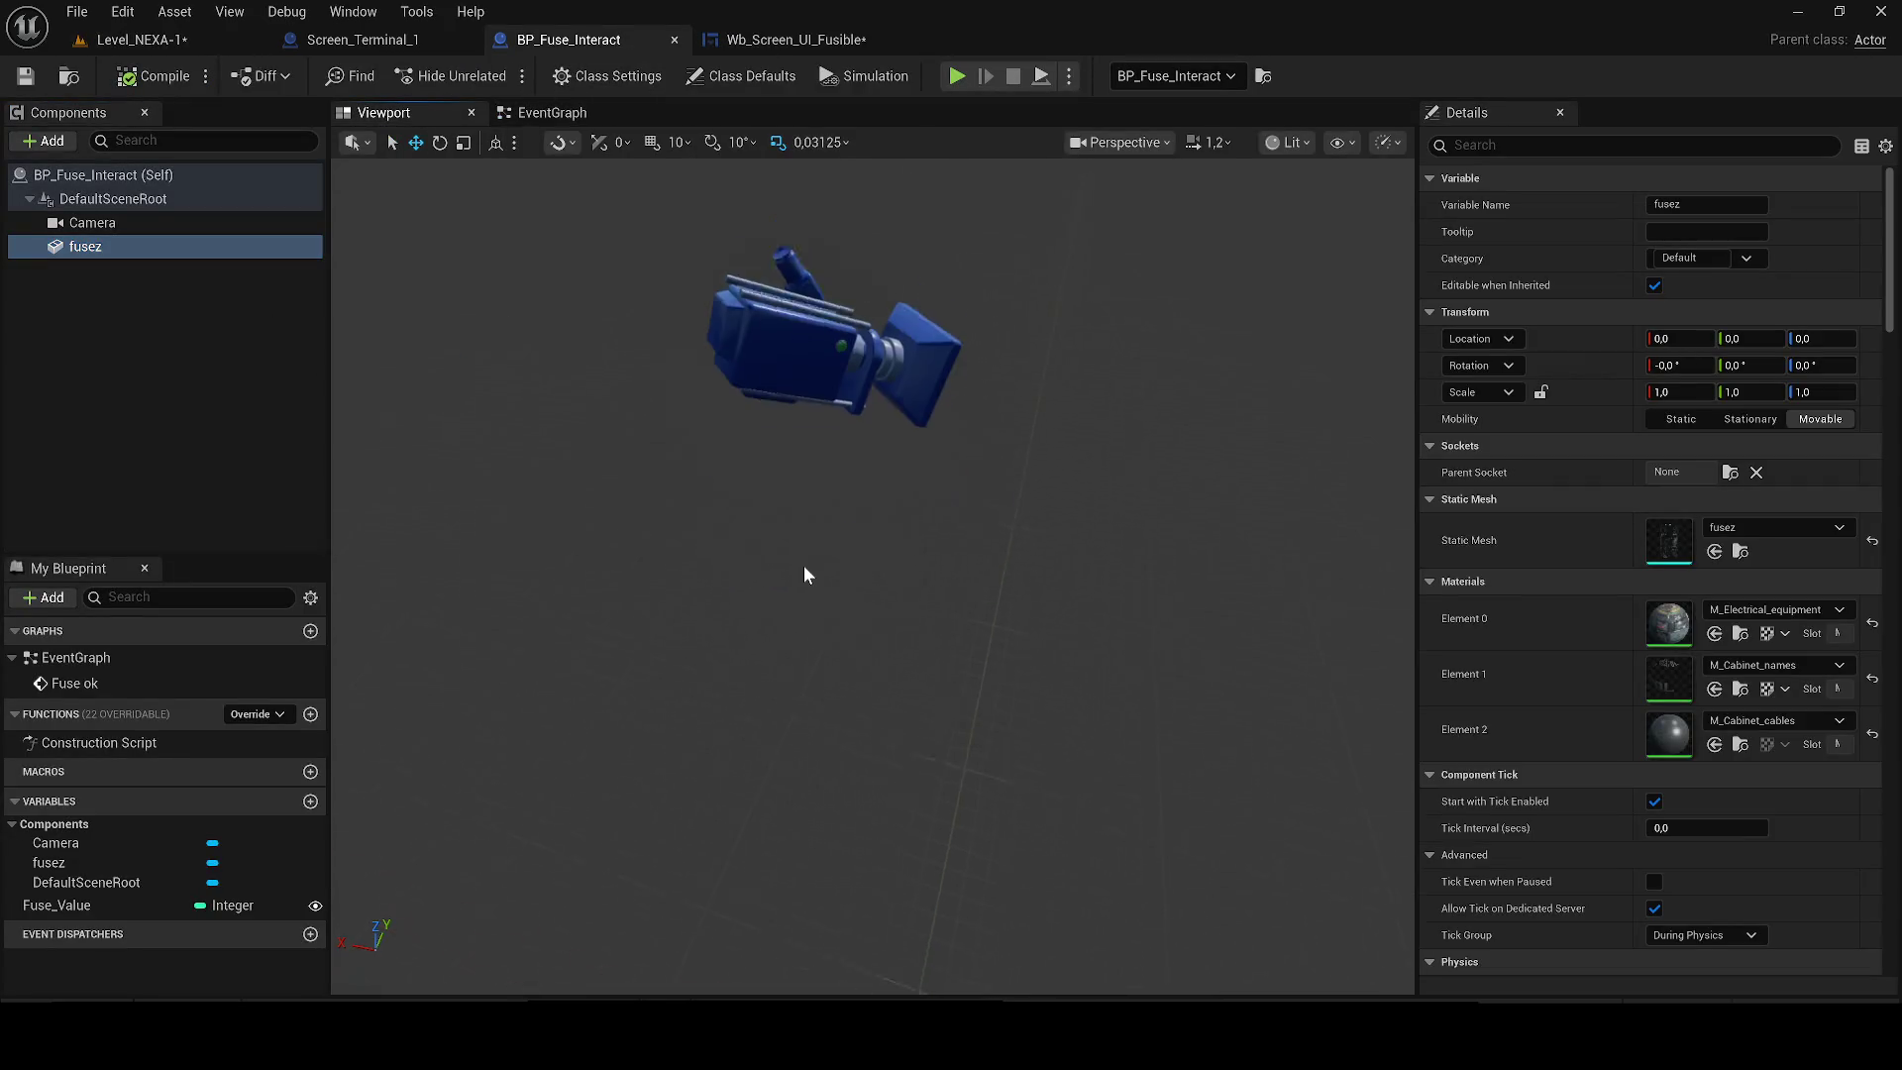
key(f)
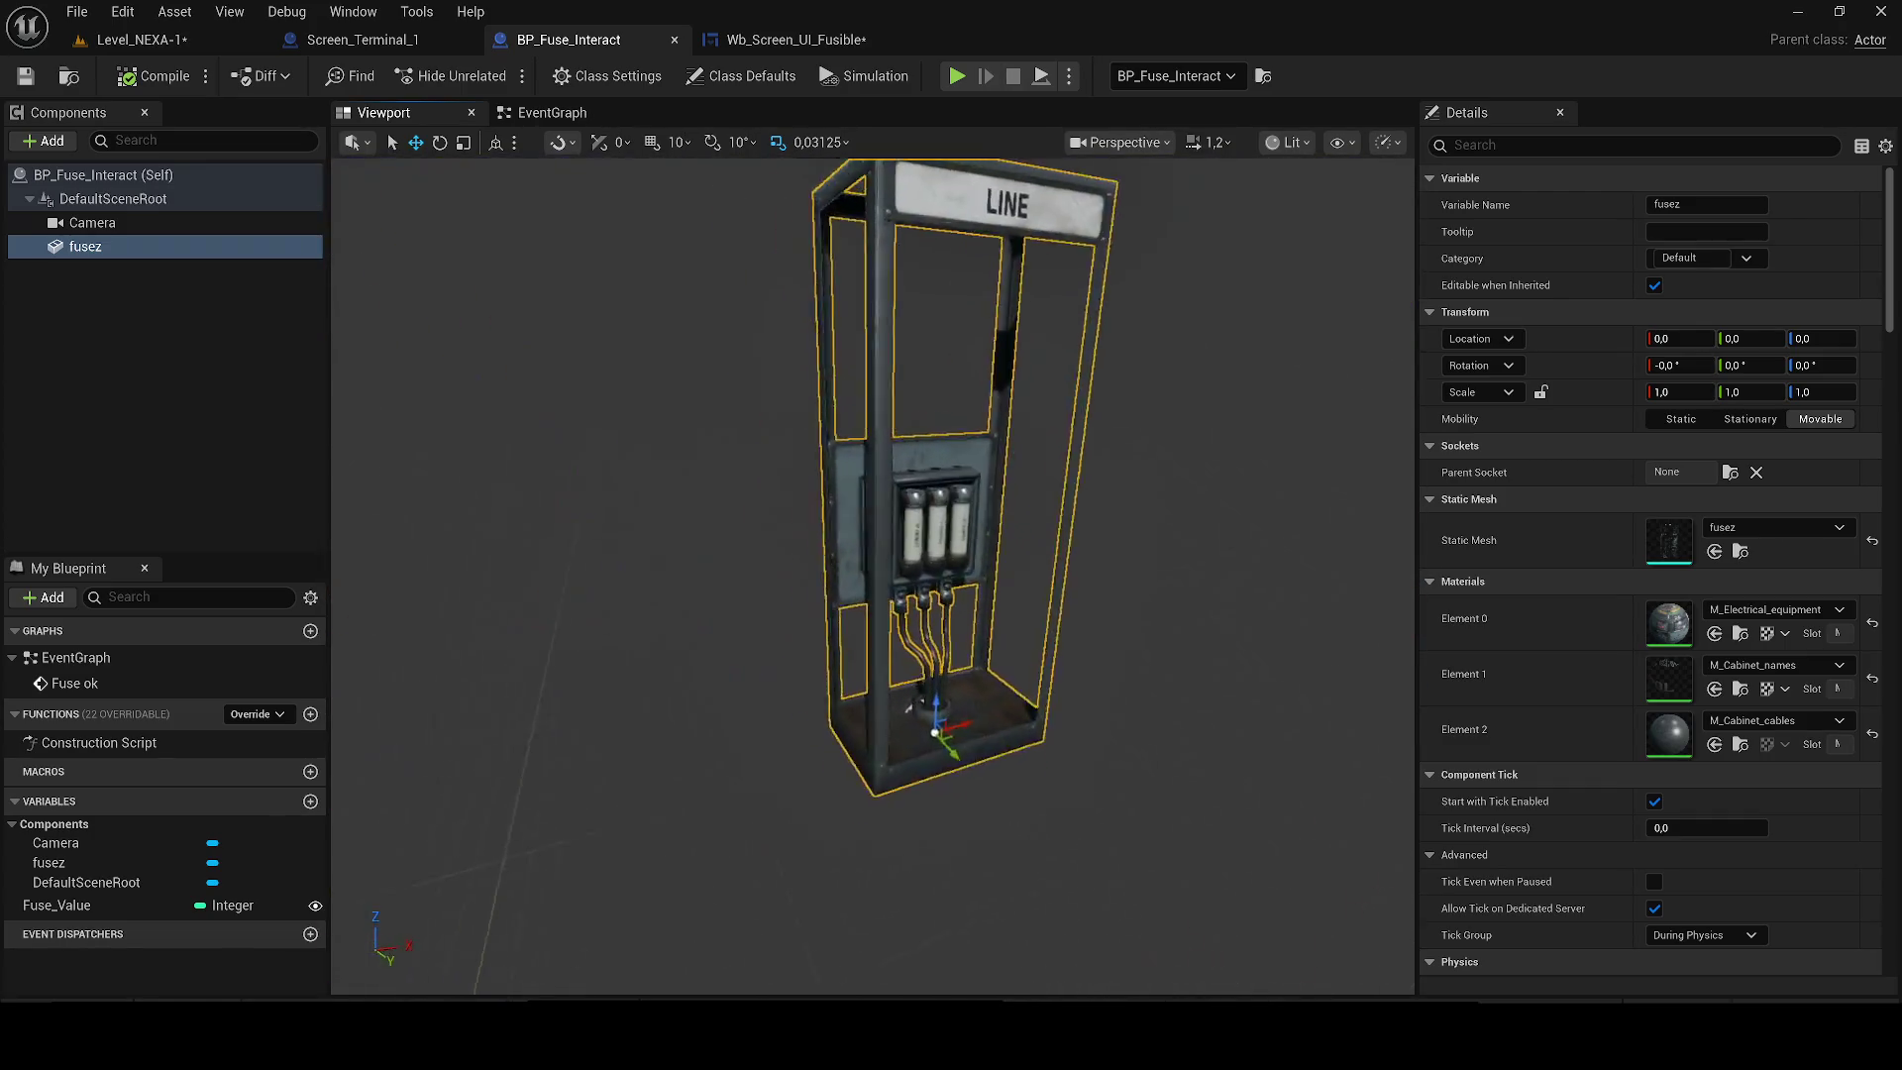
key(ctrl+space)
mouse_move(687, 701)
mouse_down()
mouse_move(510, 705)
mouse_move(138, 259)
mouse_move(906, 501)
mouse_move(1667, 532)
mouse_up()
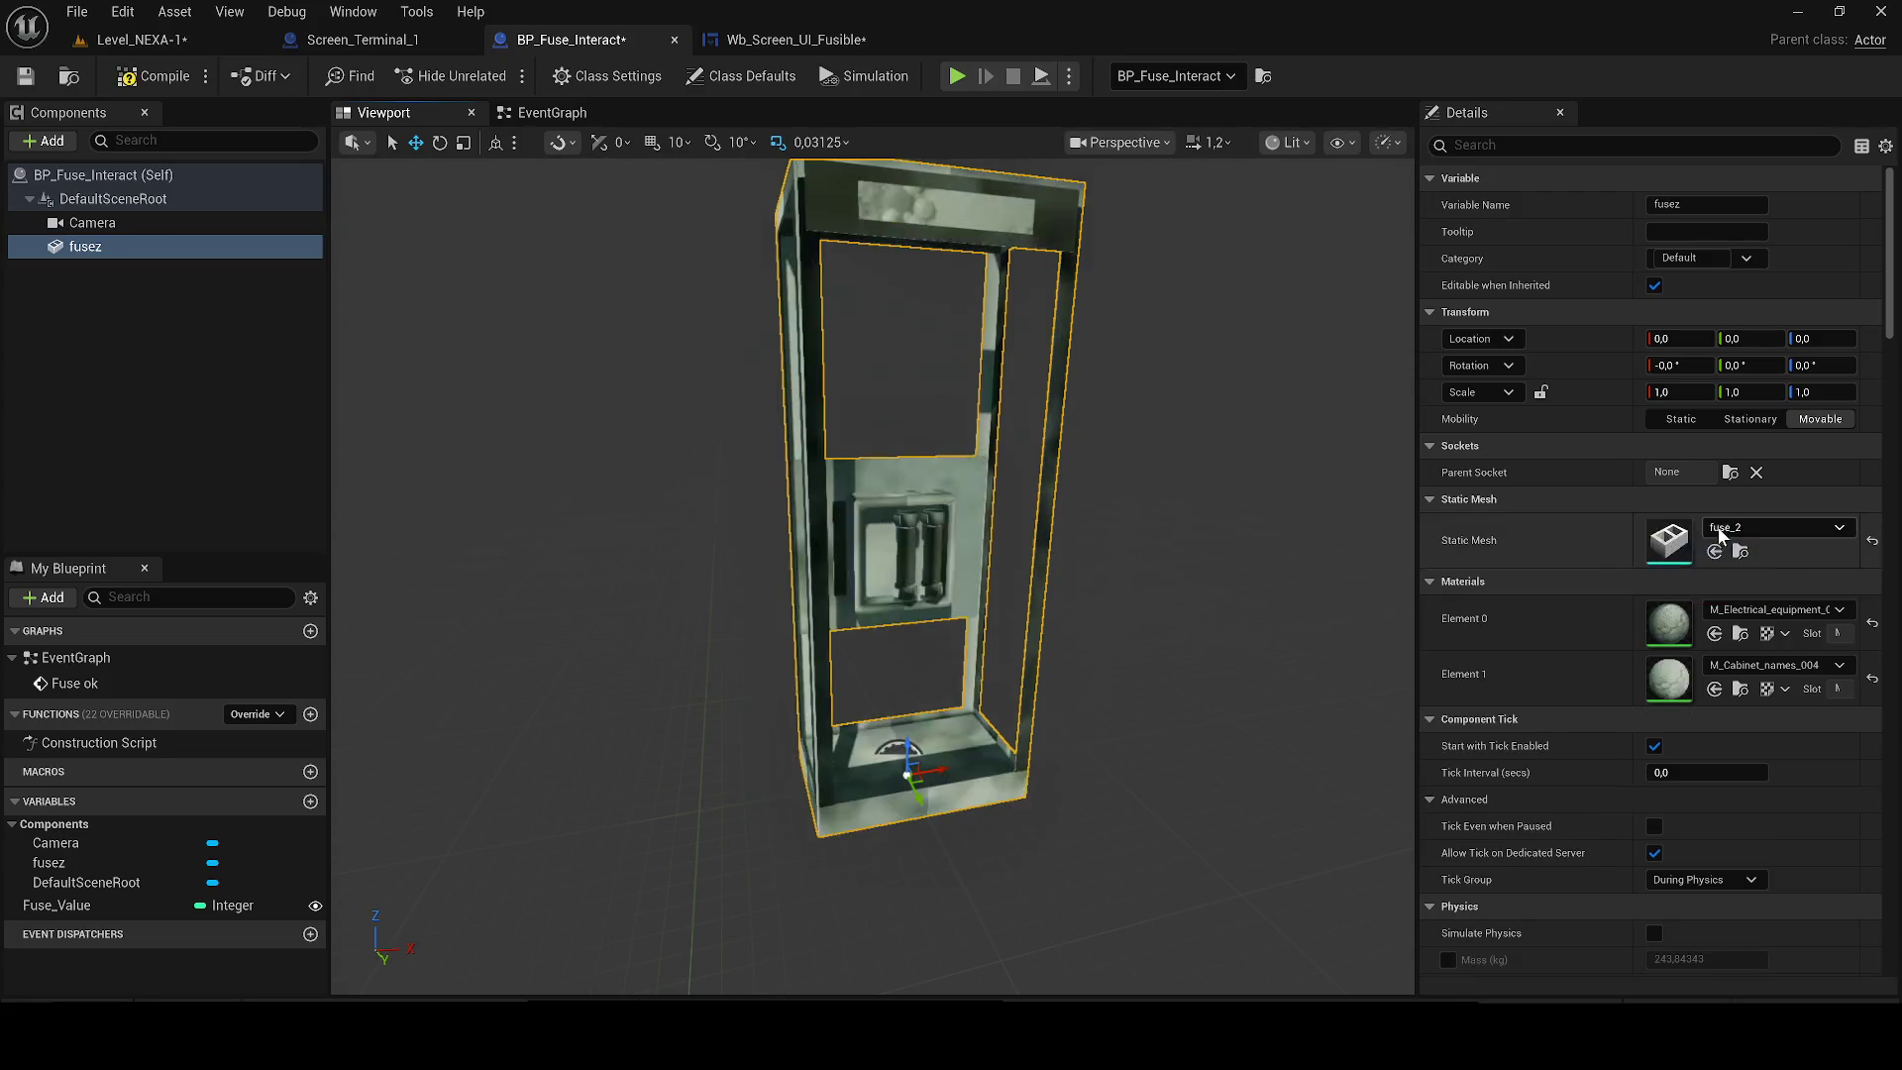
scroll(872, 574, up, 5)
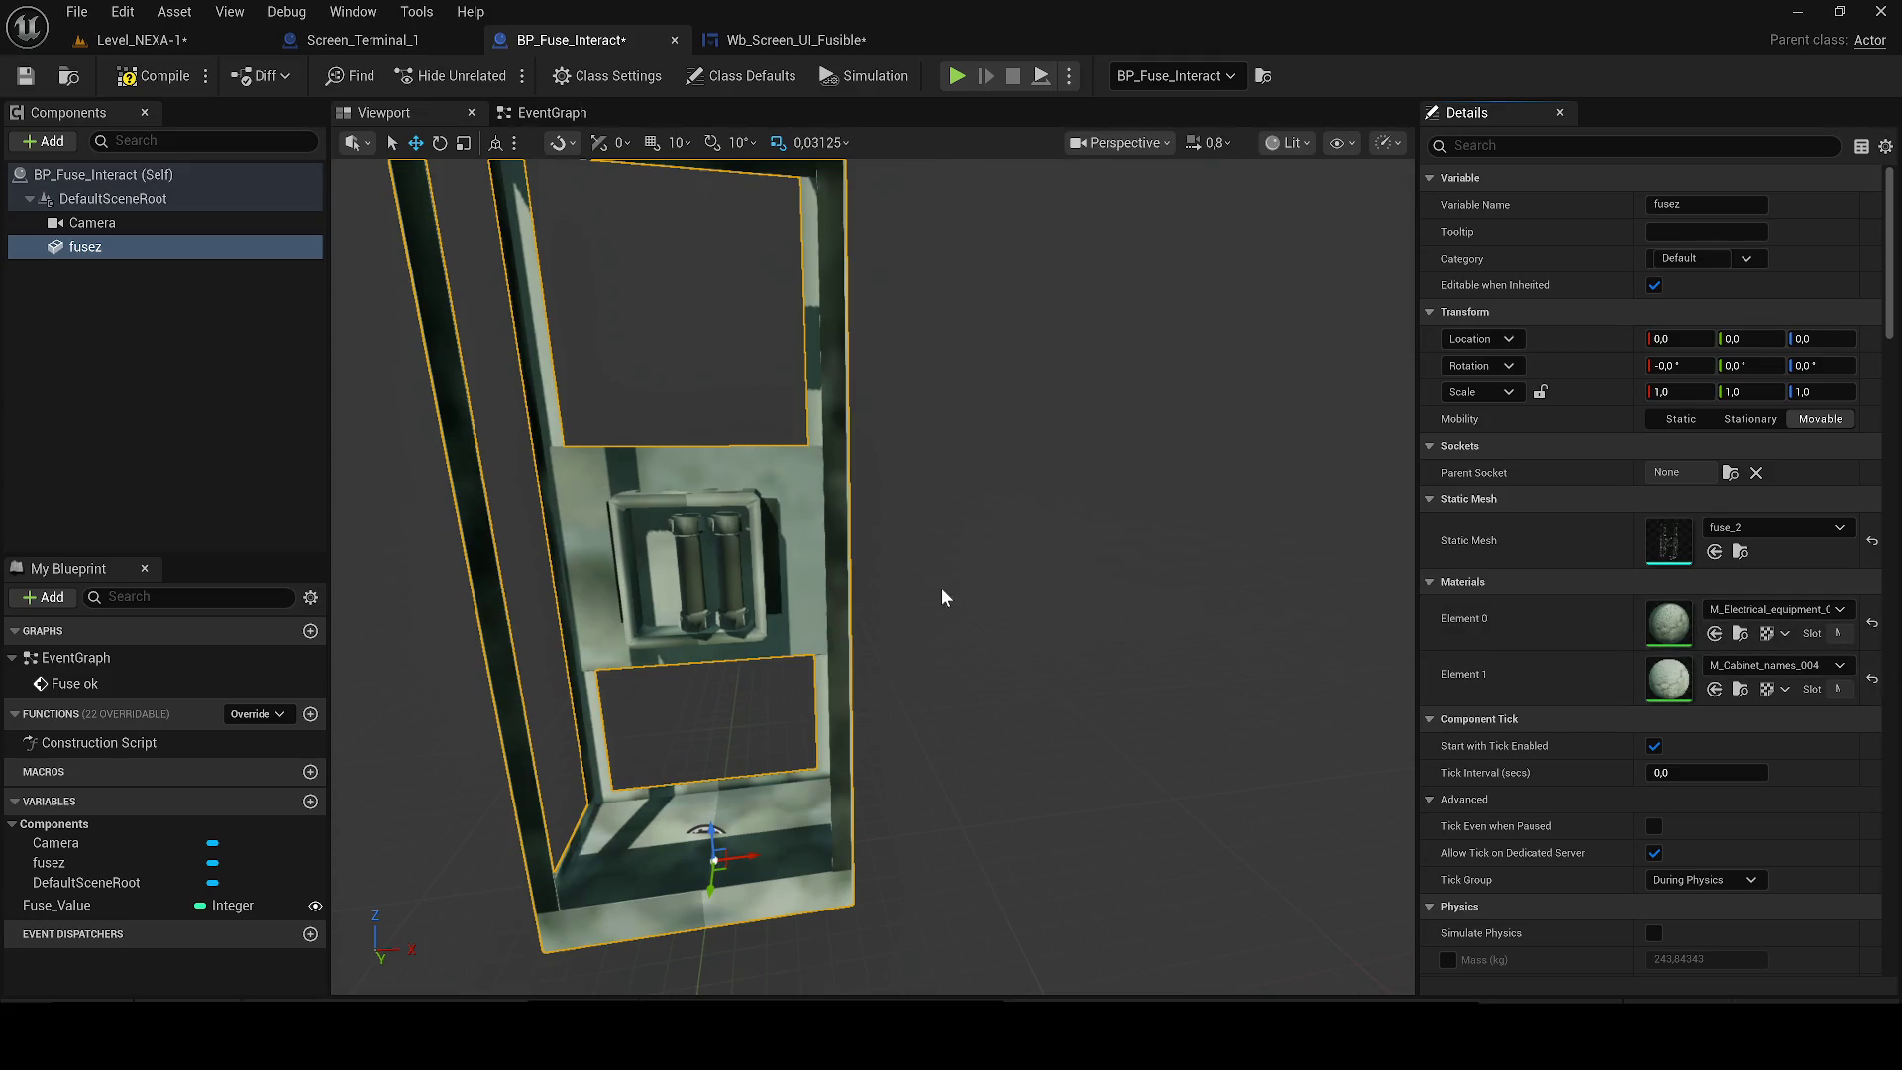
Open SM_Cabinet_line_fused from the Electrical_equipment folder in the mesh editor.
key(ctrl+space)
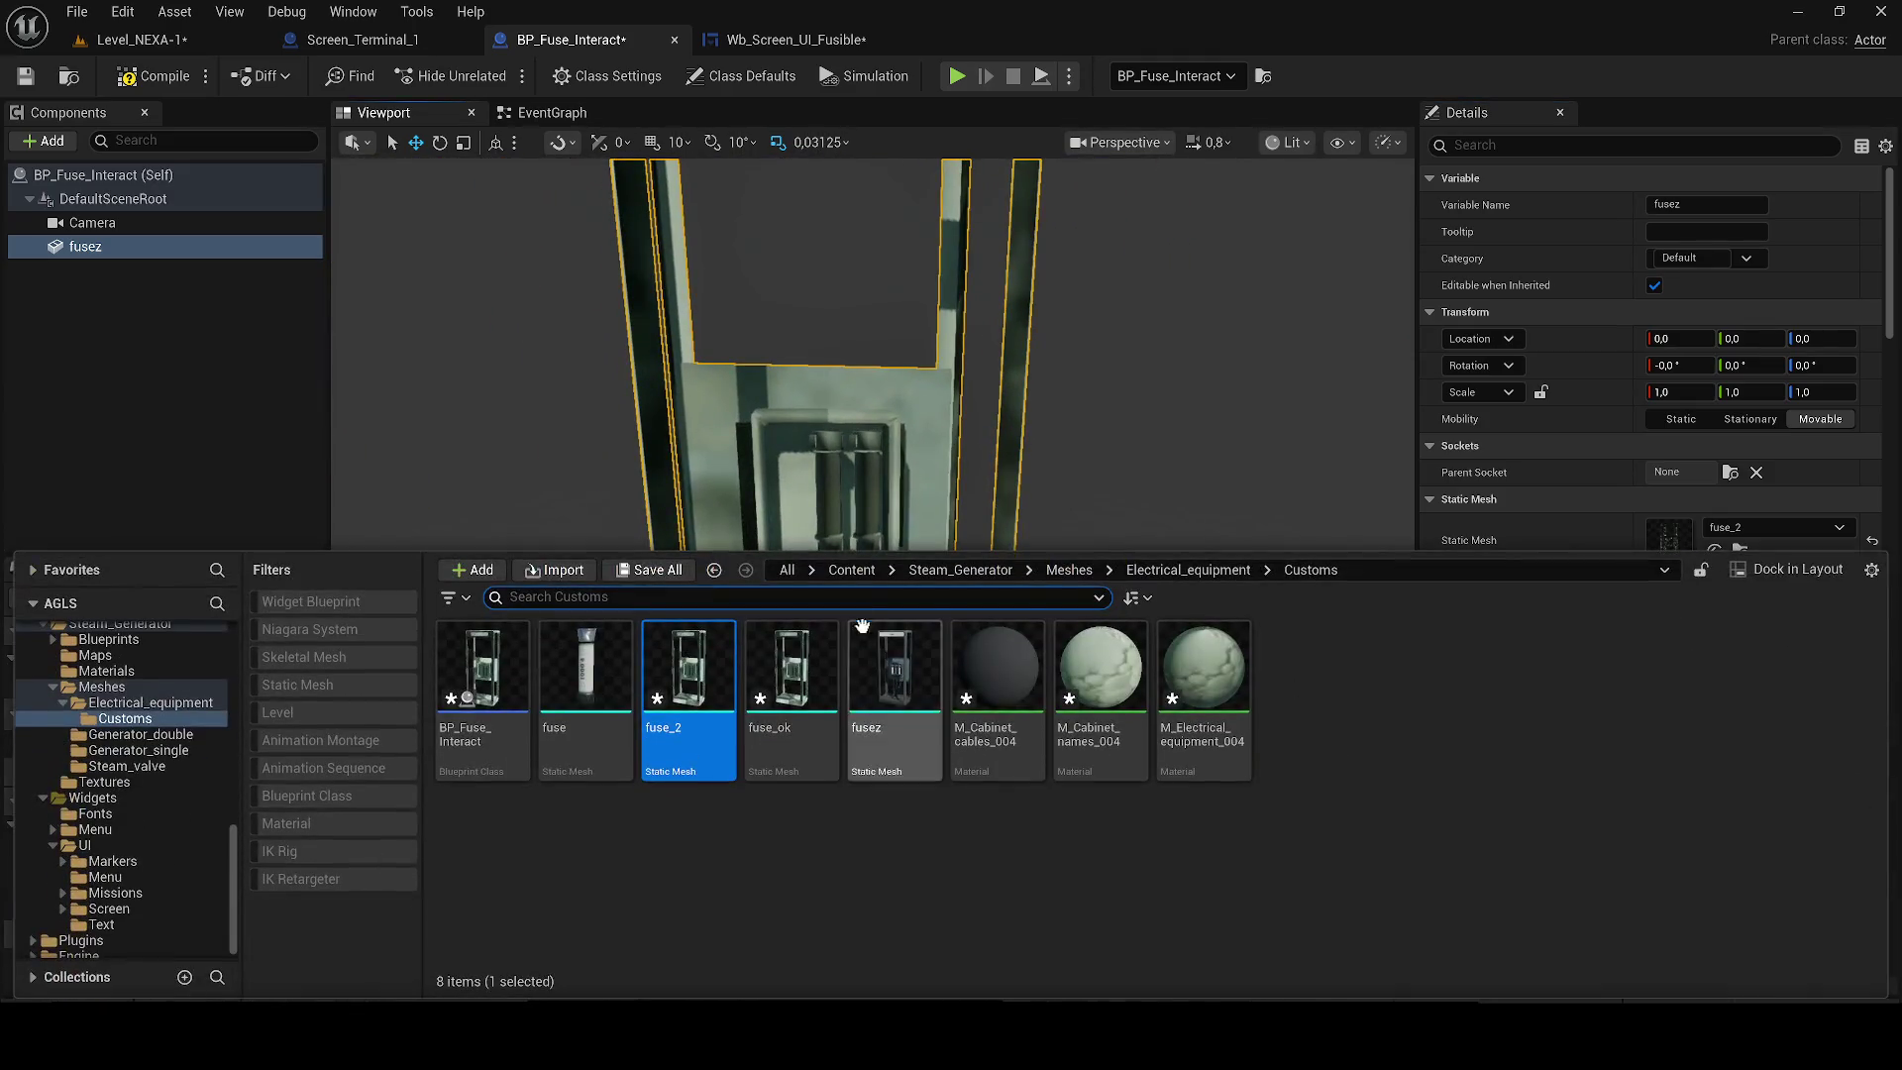
drag(768, 555, 769, 651)
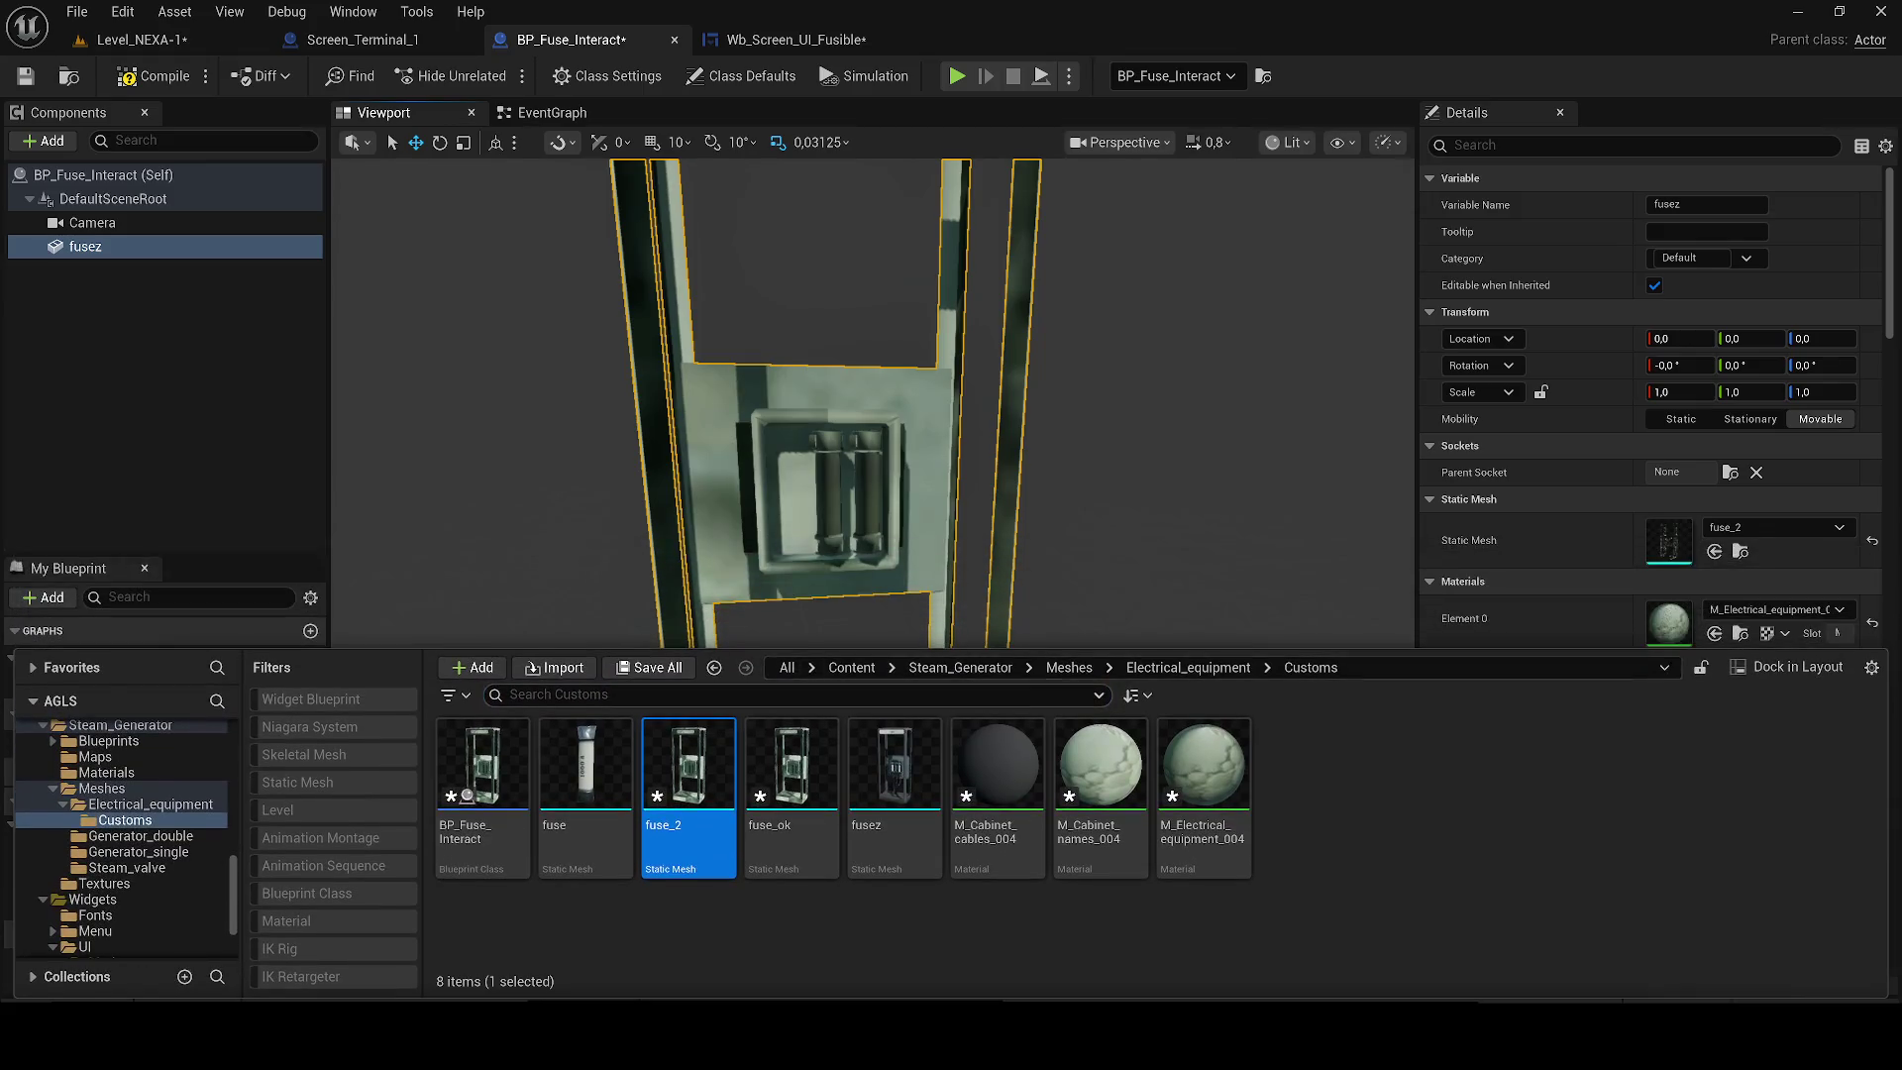
click(1187, 666)
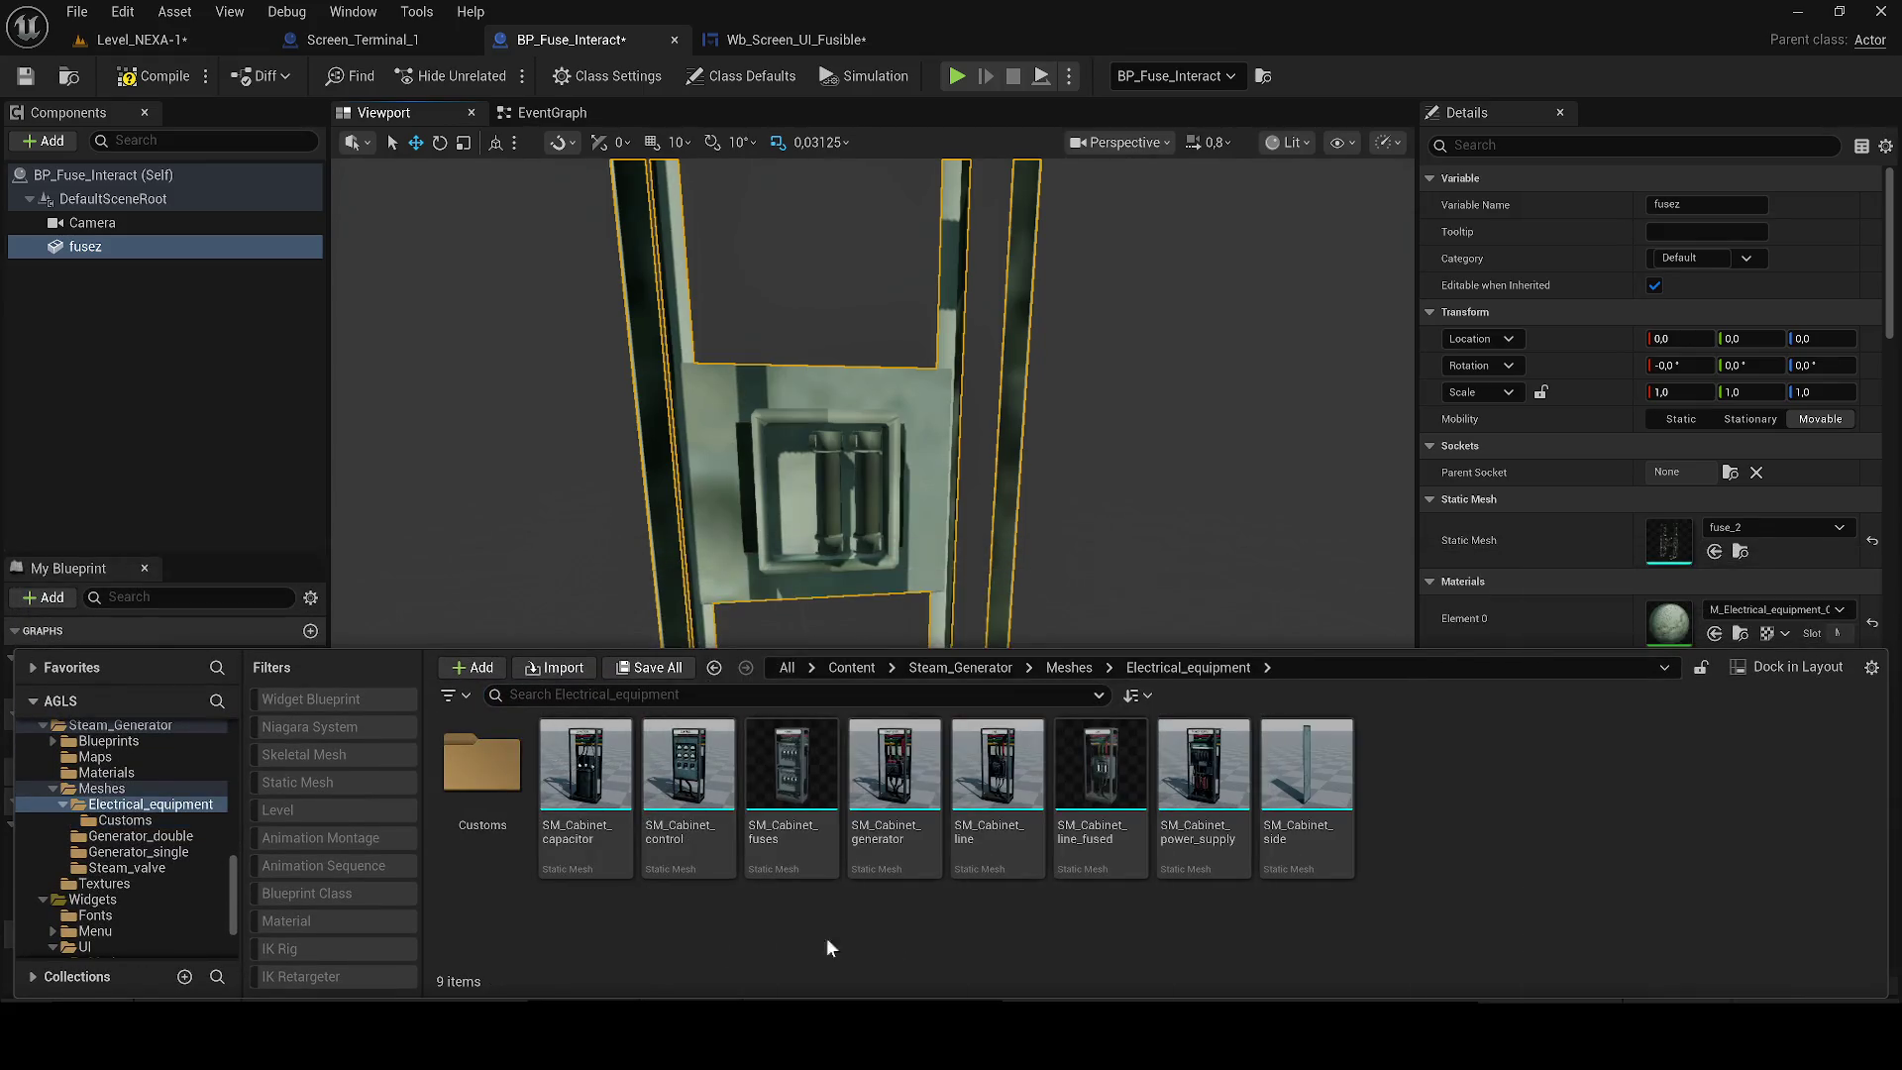
click(1099, 811)
drag(1100, 810, 1101, 805)
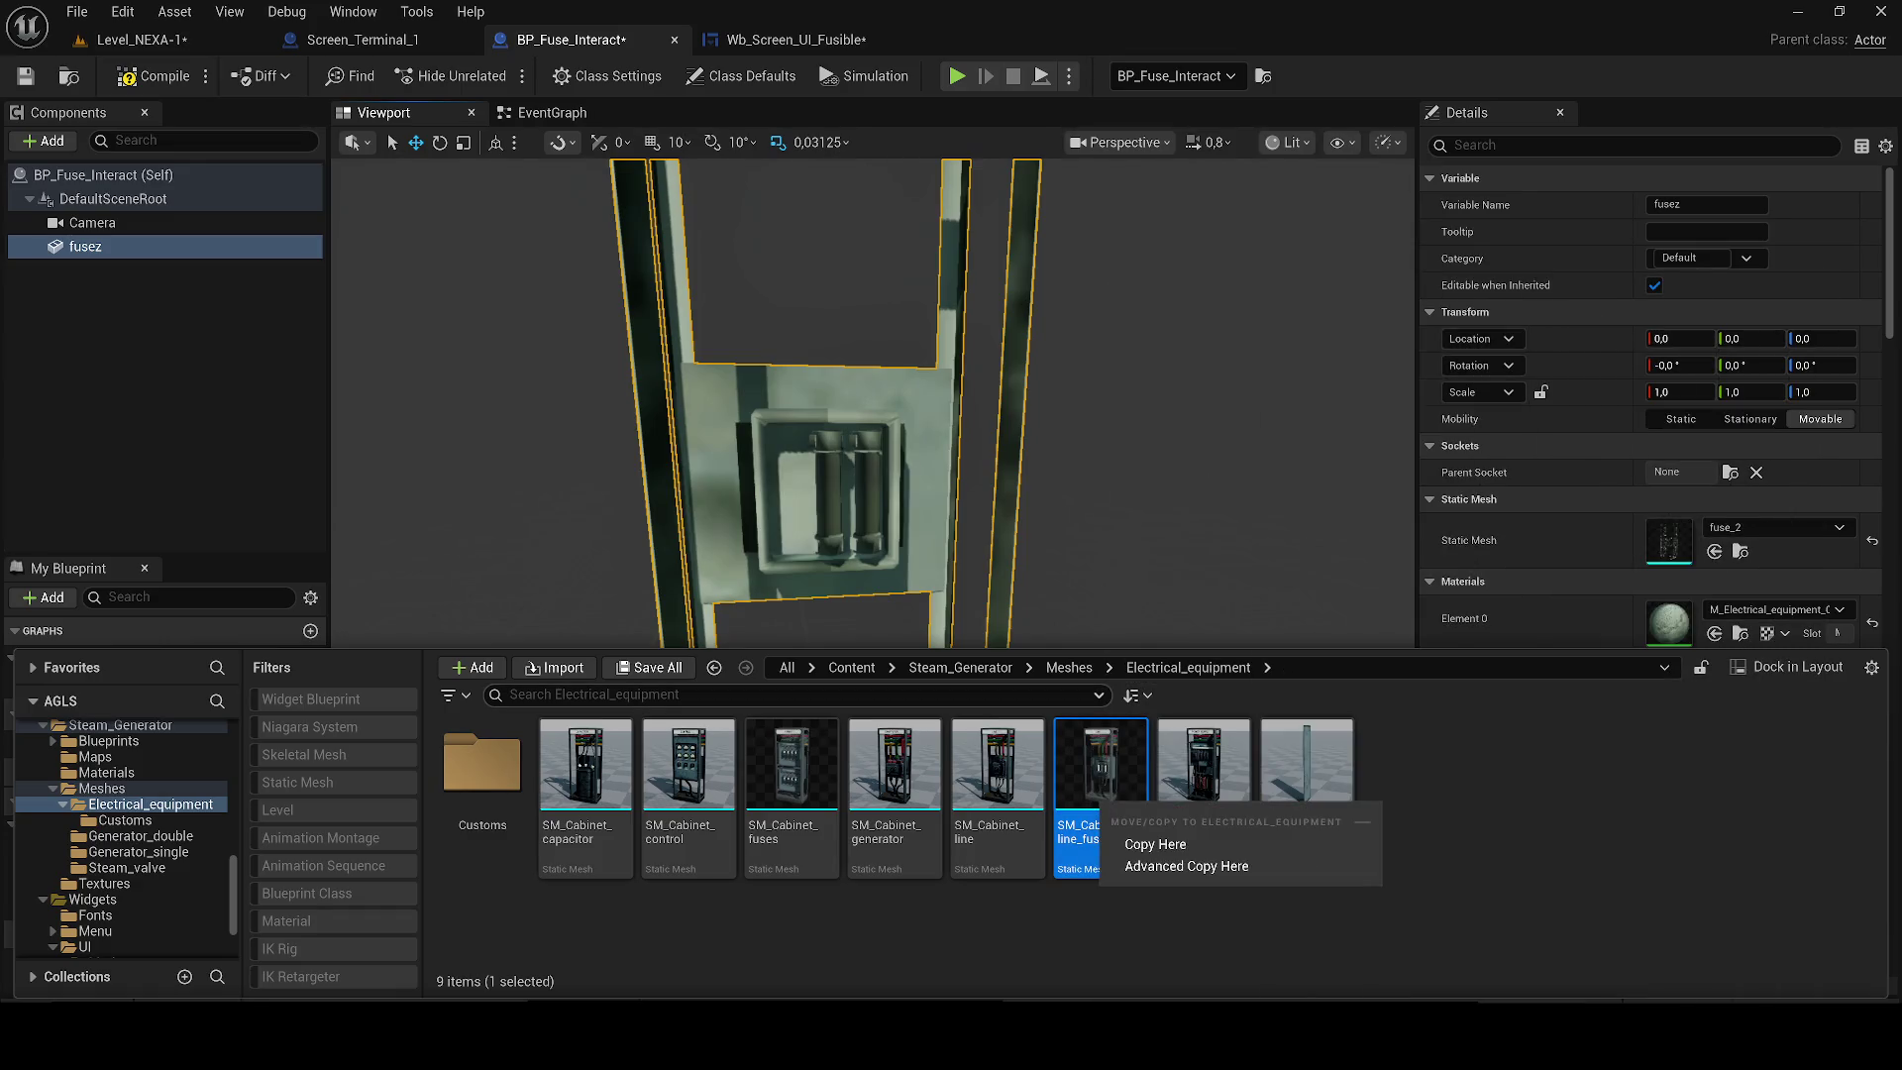
click(1117, 761)
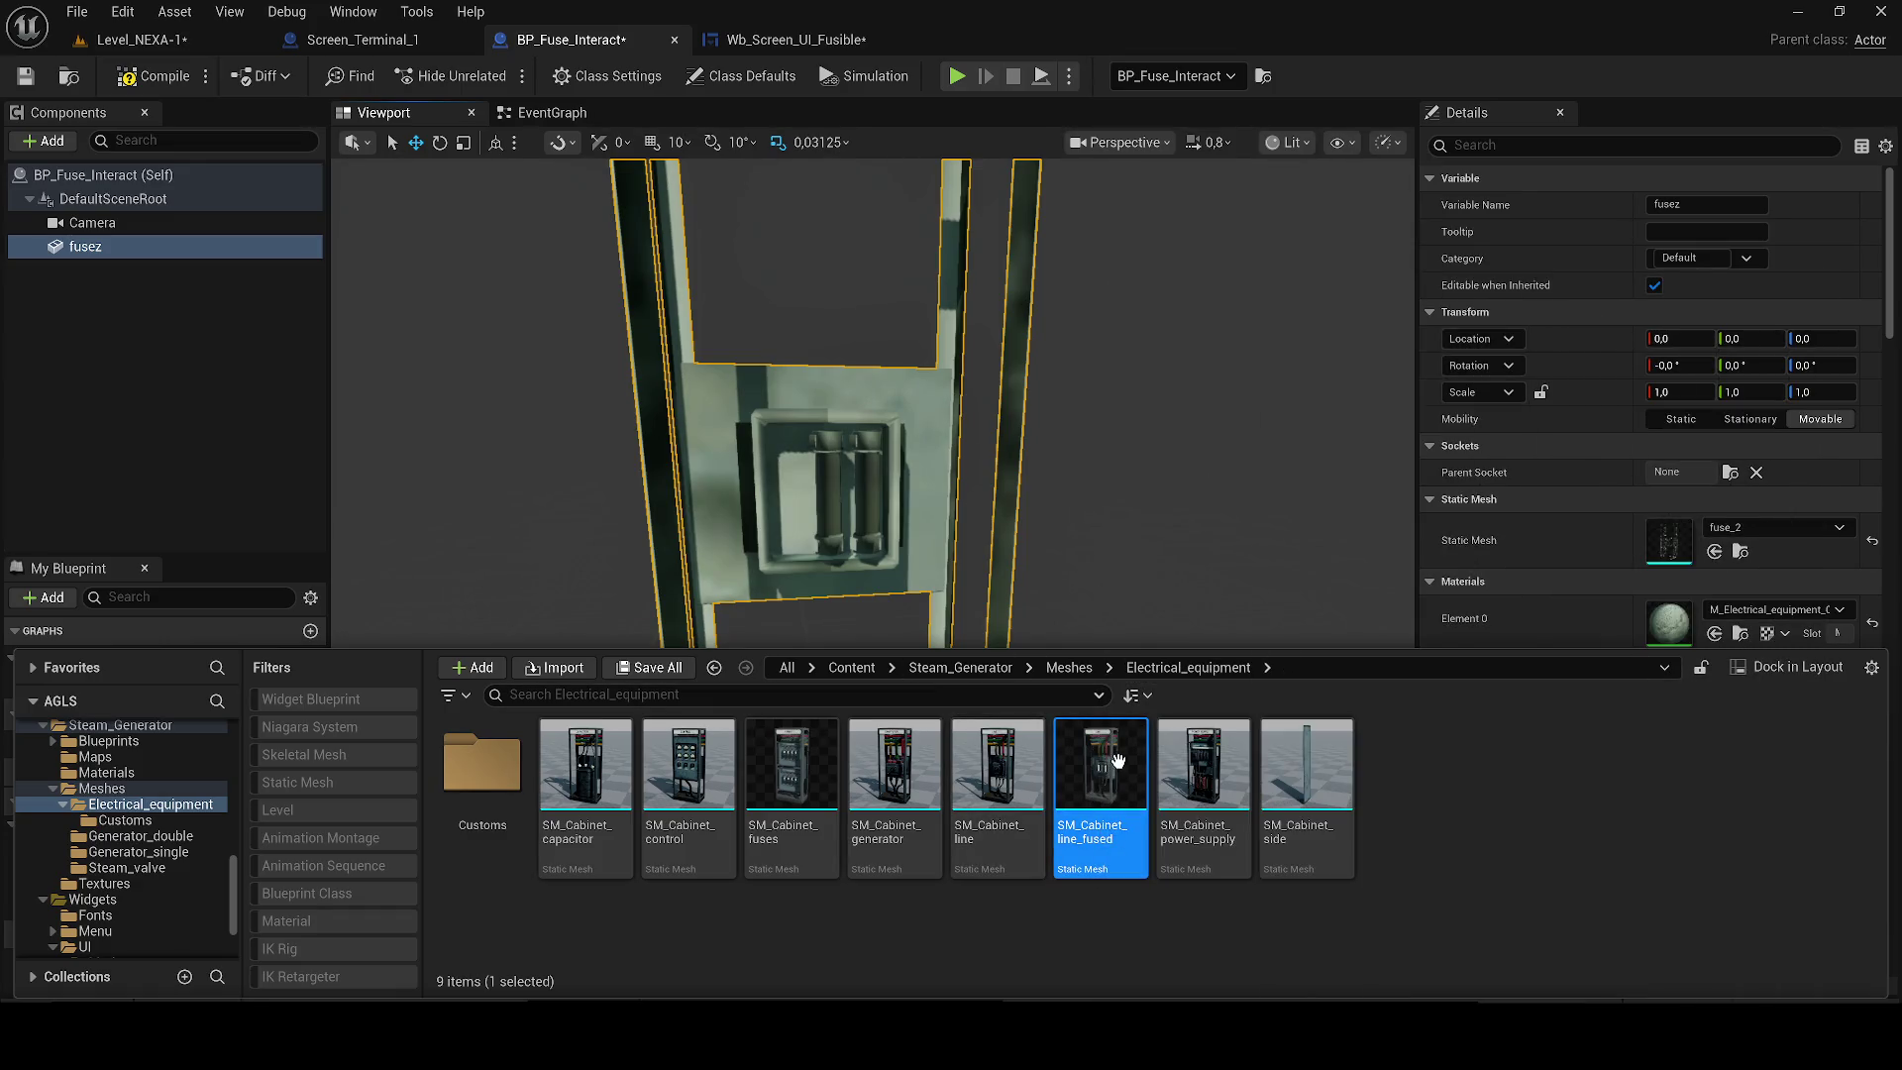
double_click(1120, 761)
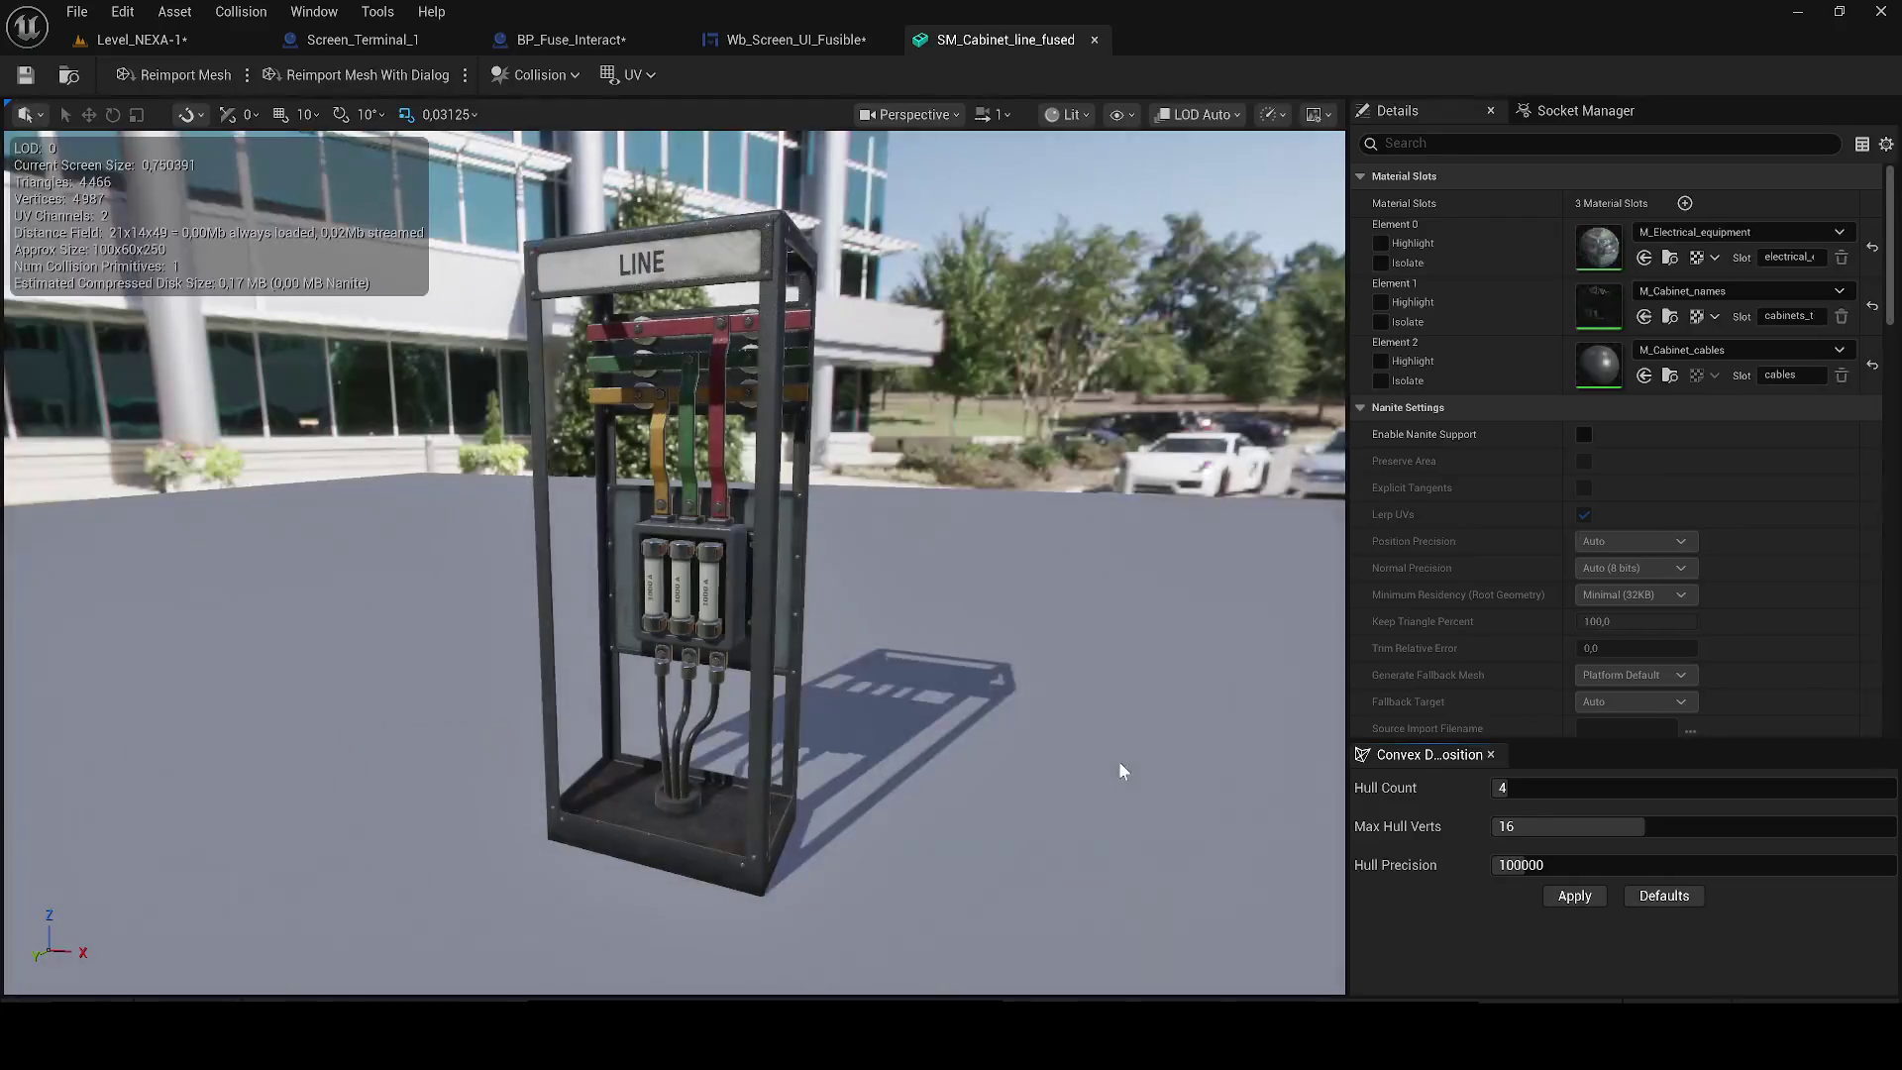
Back in BP_Fuse_Interact, drop M_Cabinet_names onto the fusez component's first material slot.
click(1670, 316)
click(858, 45)
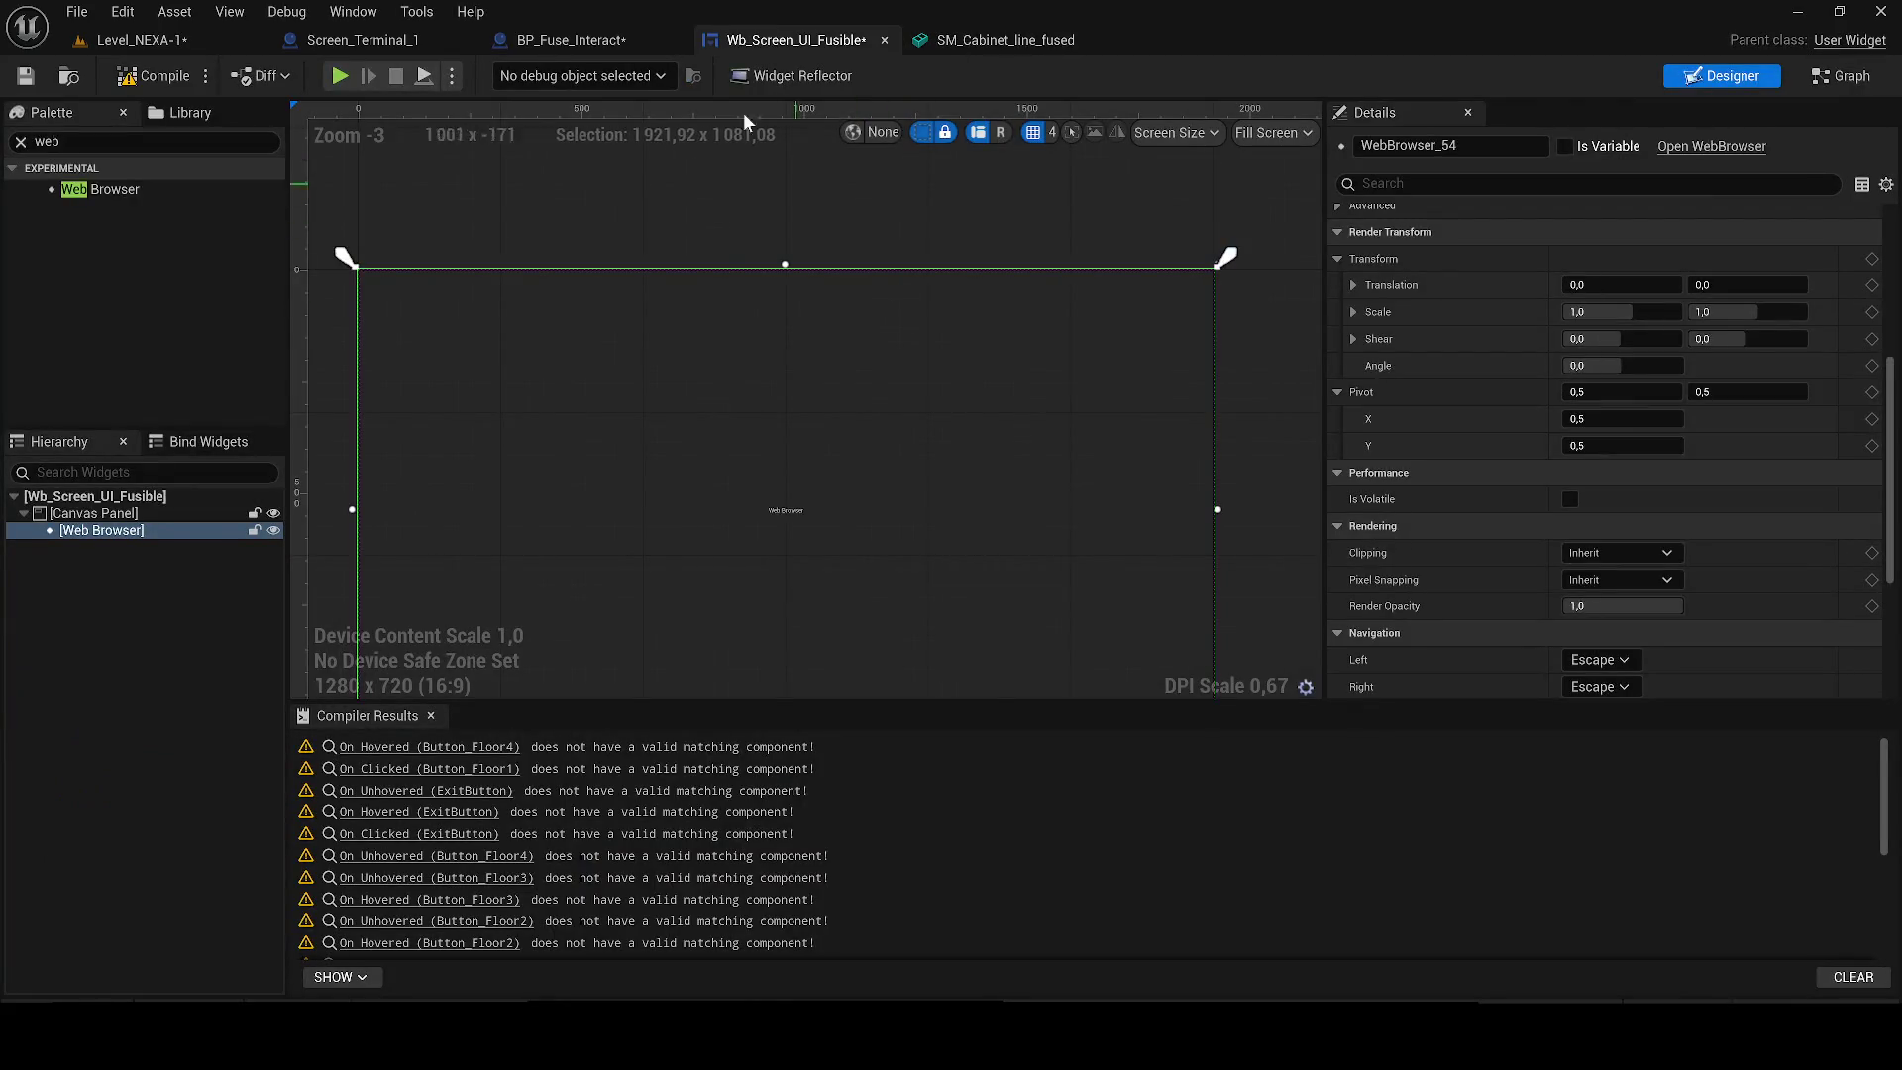
drag(556, 40, 773, 40)
key(ctrl+space)
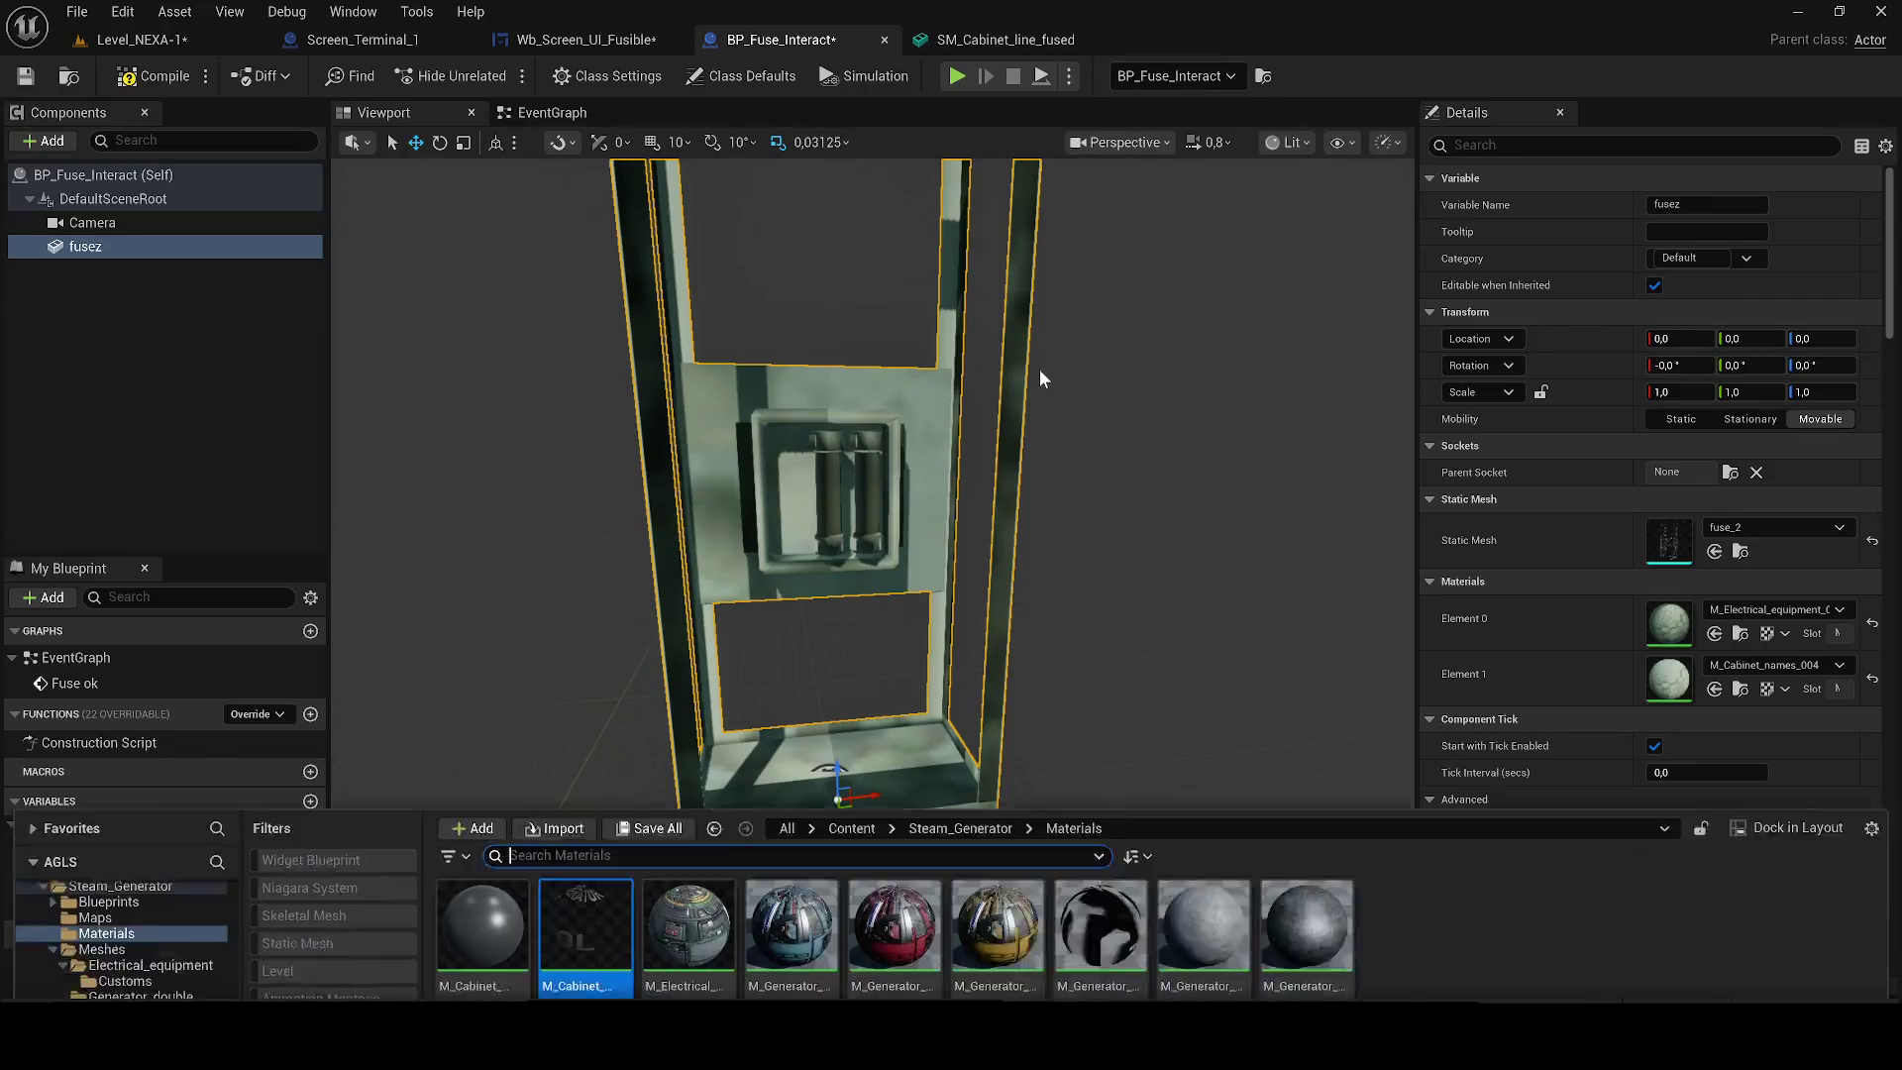
drag(586, 789, 1161, 688)
drag(1698, 619, 1697, 621)
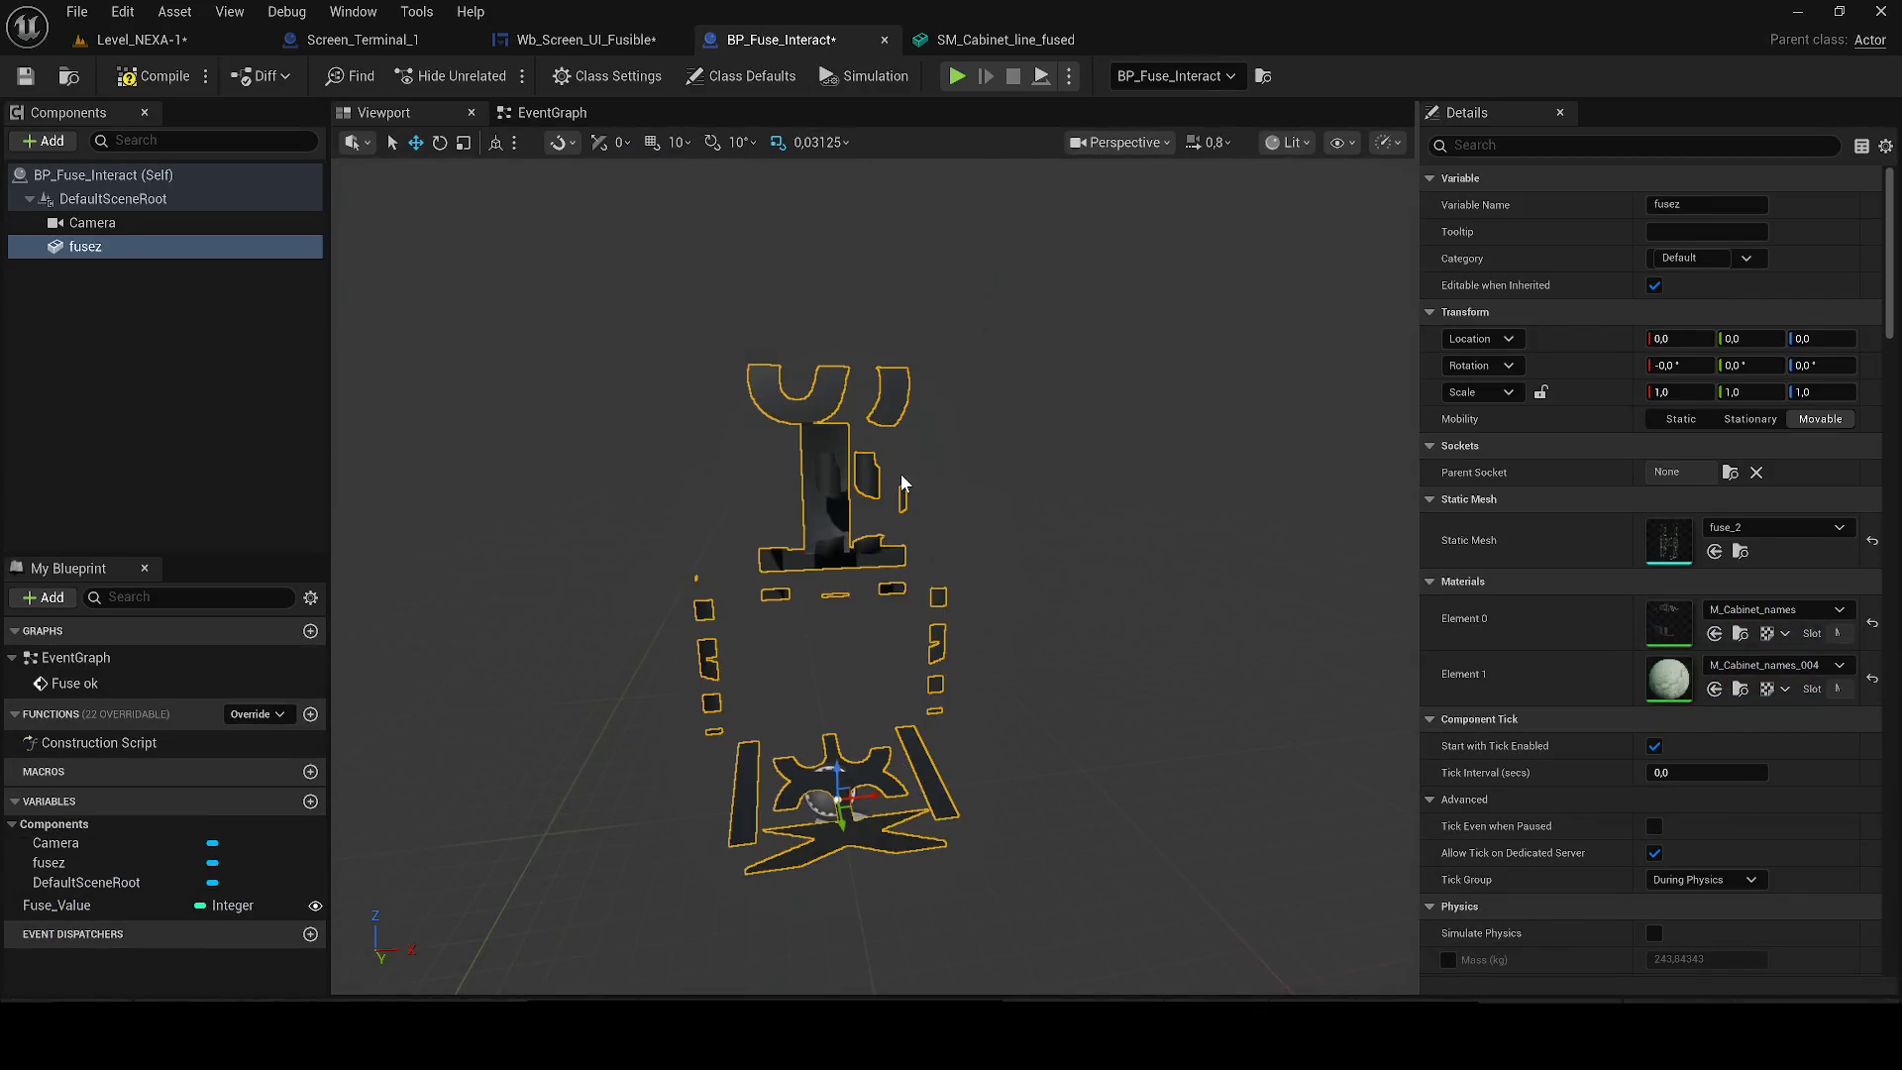
Check the original cabinet's Element 0 material and assign M_Electrical_equipment to Element 0.
click(1005, 39)
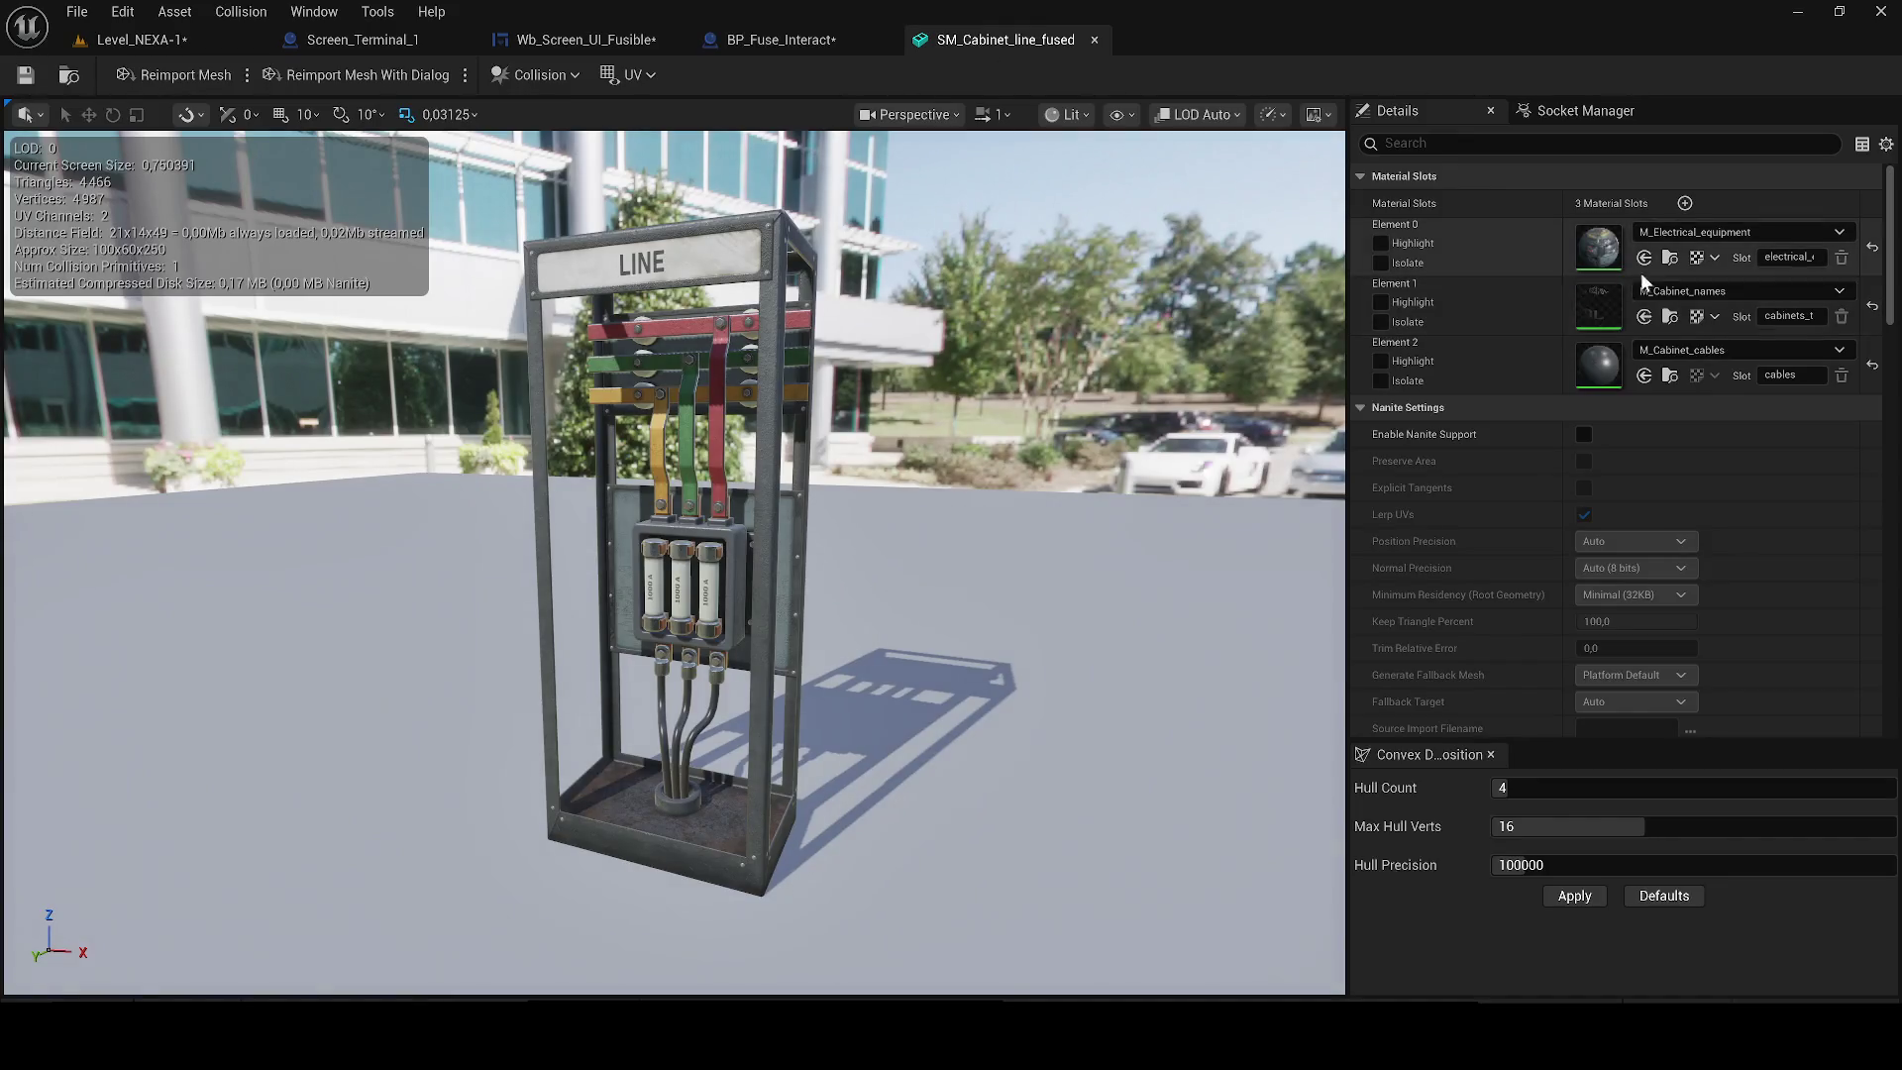
click(1672, 259)
click(782, 40)
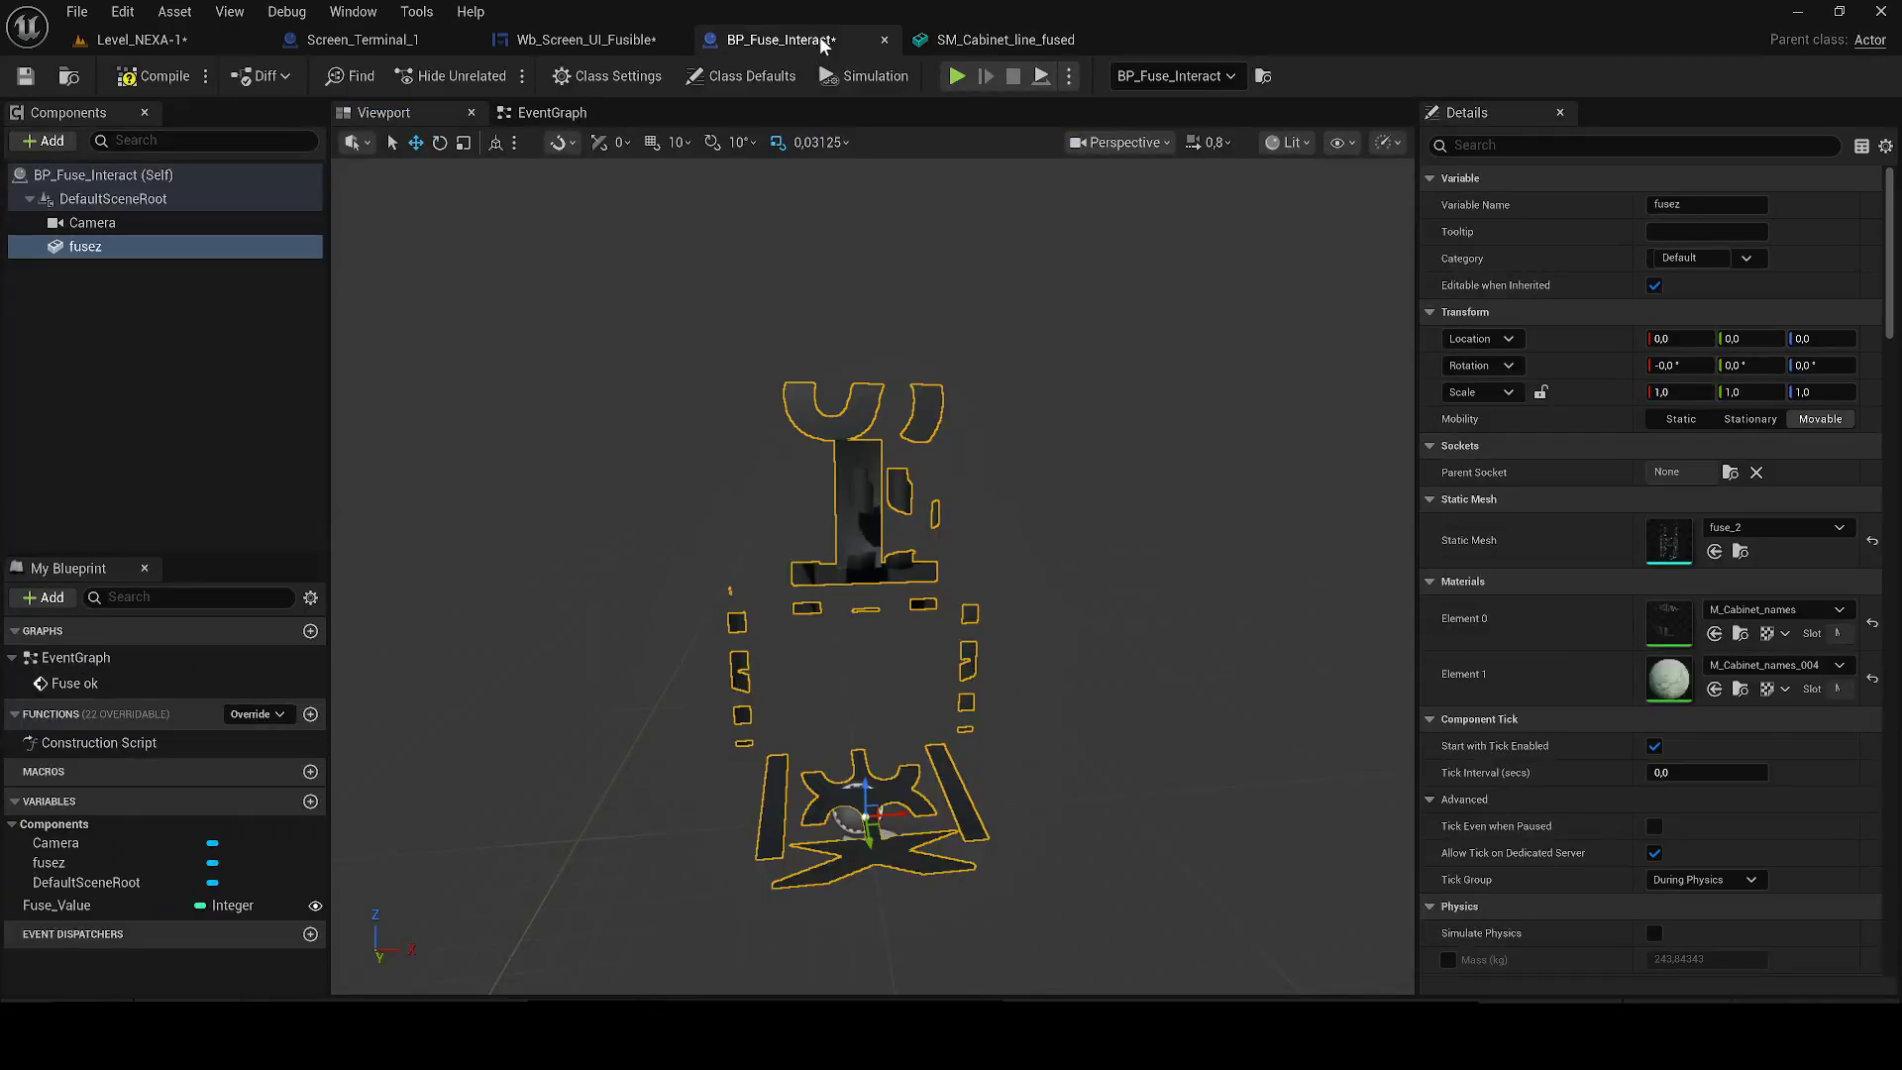
key(ctrl+space)
mouse_move(689, 738)
mouse_down()
mouse_move(1444, 694)
mouse_move(1663, 620)
mouse_up()
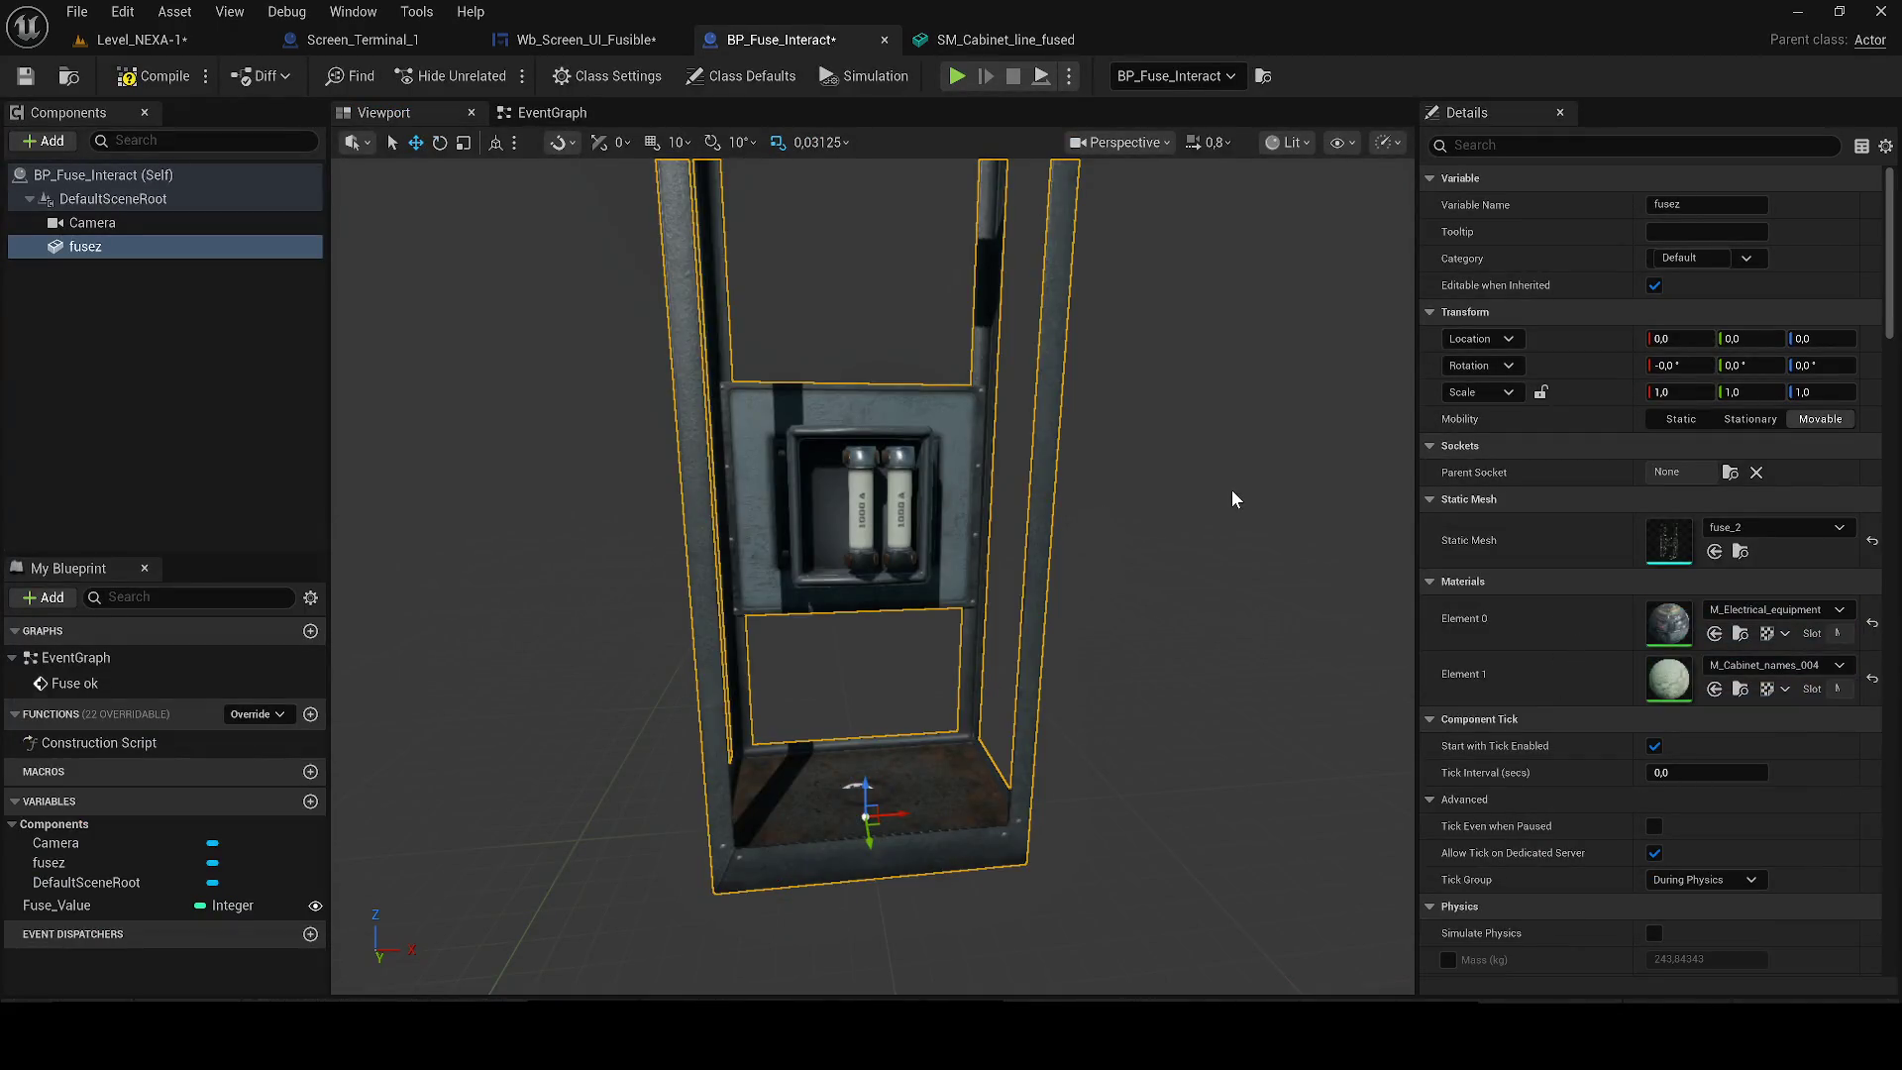
Assign M_Cabinet_names to Element 1 and compile the BP_Fuse_Interact blueprint.
key(ctrl+space)
mouse_move(585, 783)
mouse_down()
mouse_move(614, 812)
mouse_move(1821, 687)
mouse_up()
click(21, 78)
drag(768, 442, 891, 442)
scroll(662, 475, down, 5)
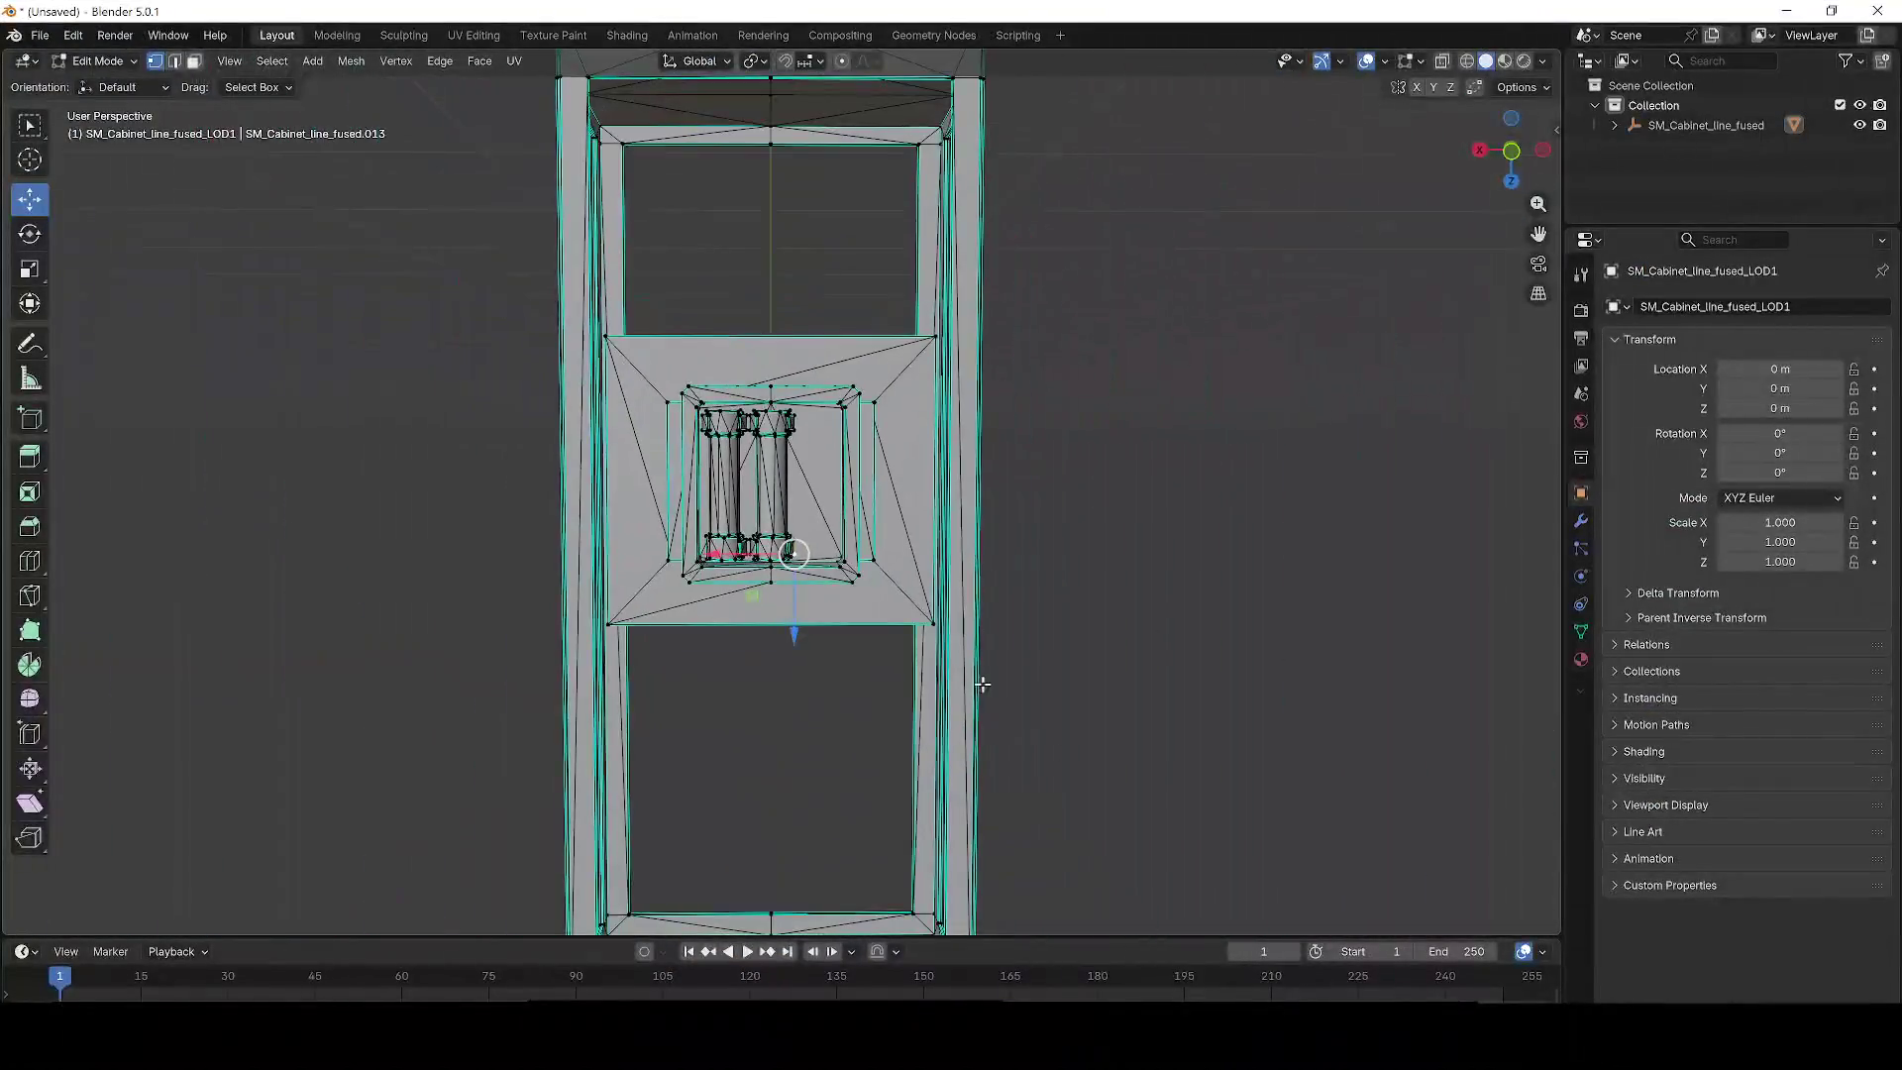
scroll(729, 453, up, 1)
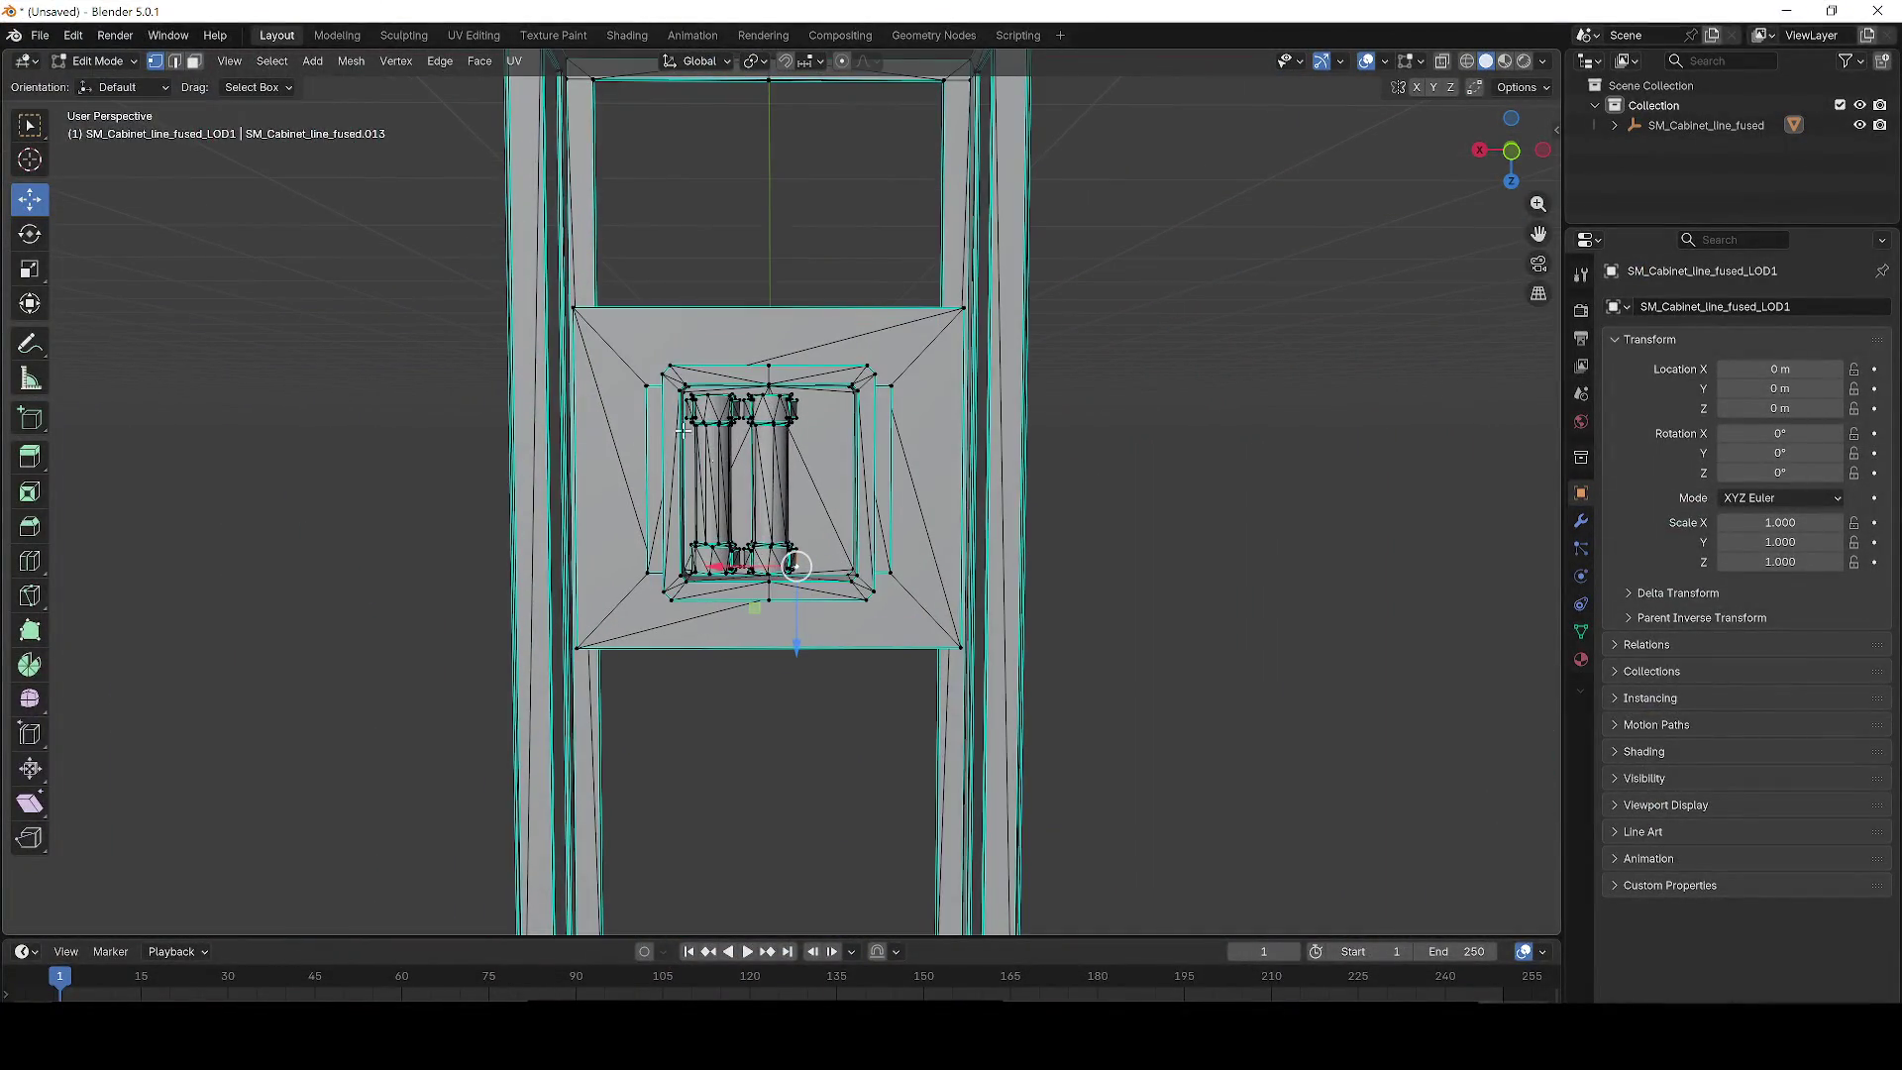
scroll(626, 317, down, 3)
right_click(626, 317)
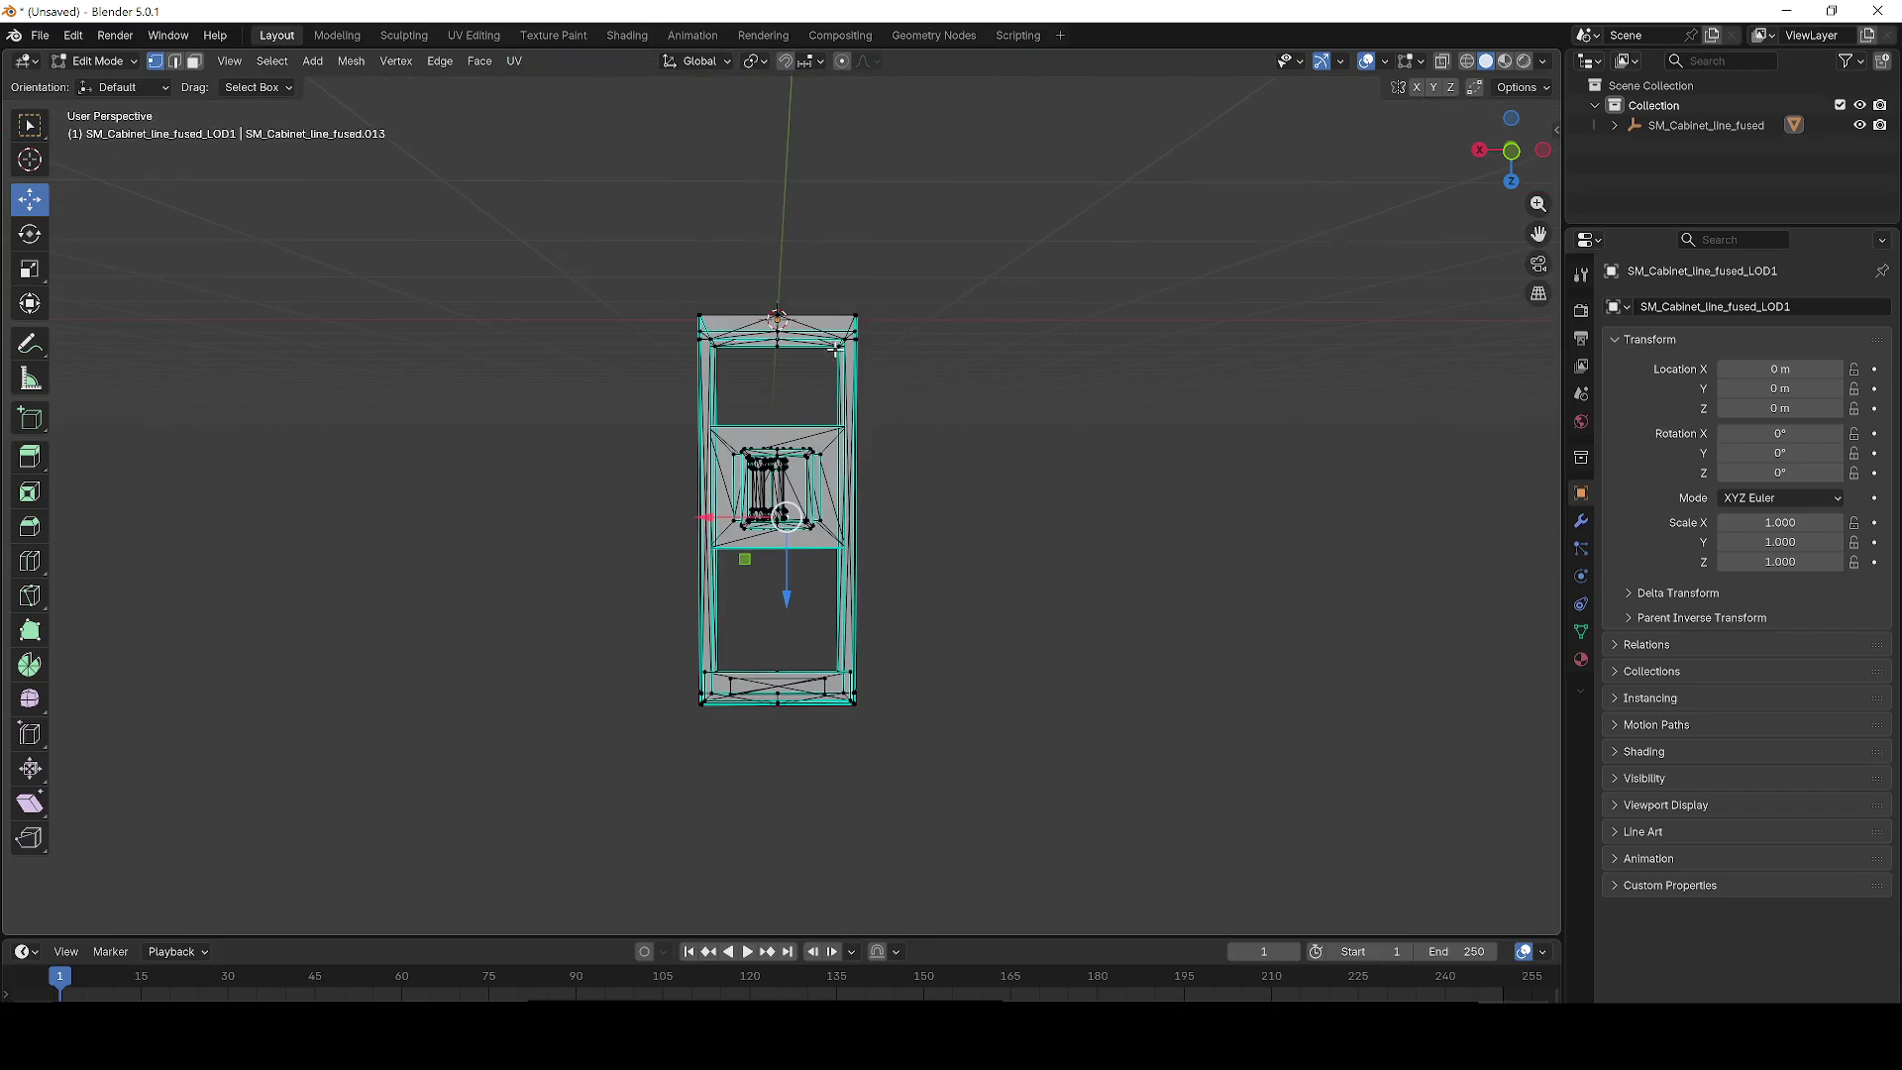
scroll(817, 354, up, 3)
mouse_move(842, 404)
mouse_down()
mouse_move(1028, 416)
mouse_move(680, 412)
mouse_move(782, 420)
mouse_up()
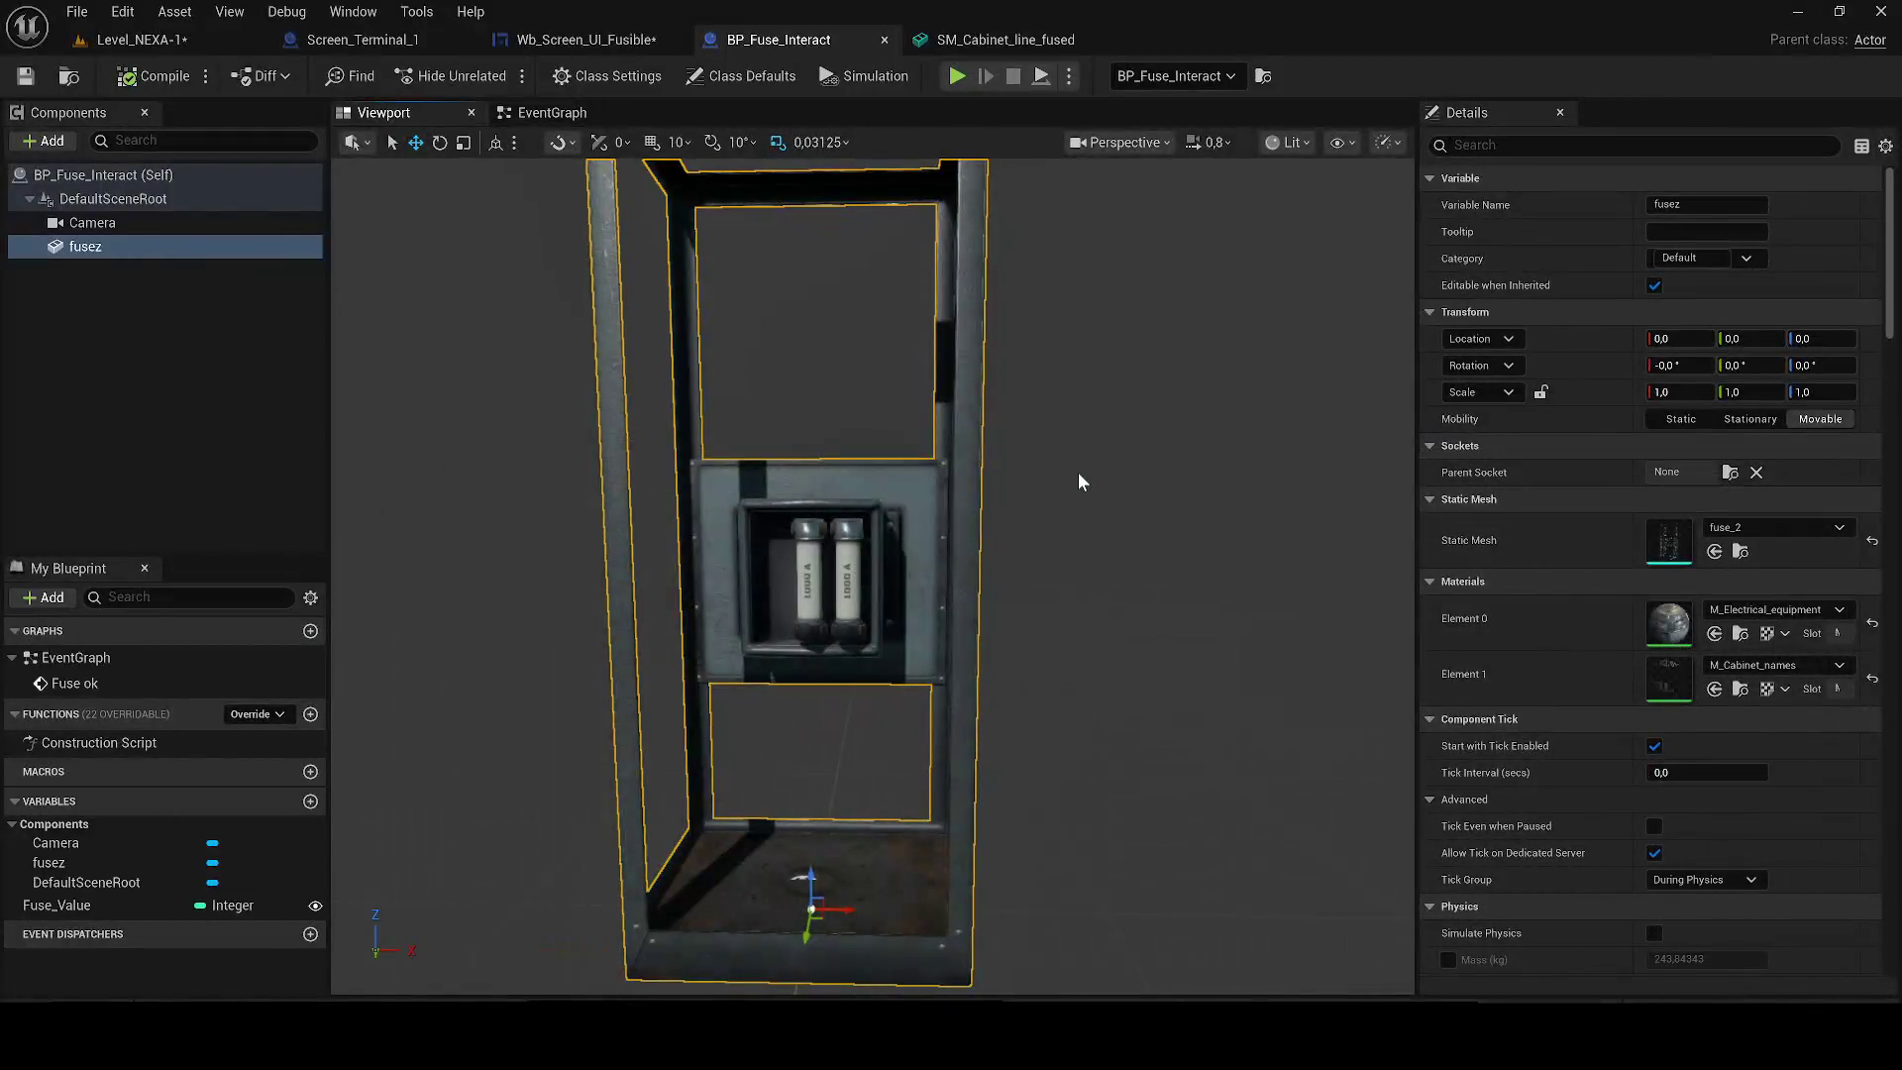
Search the Content Drawer for 'fuse' and show fuse_2 in its Customs folder.
key(f)
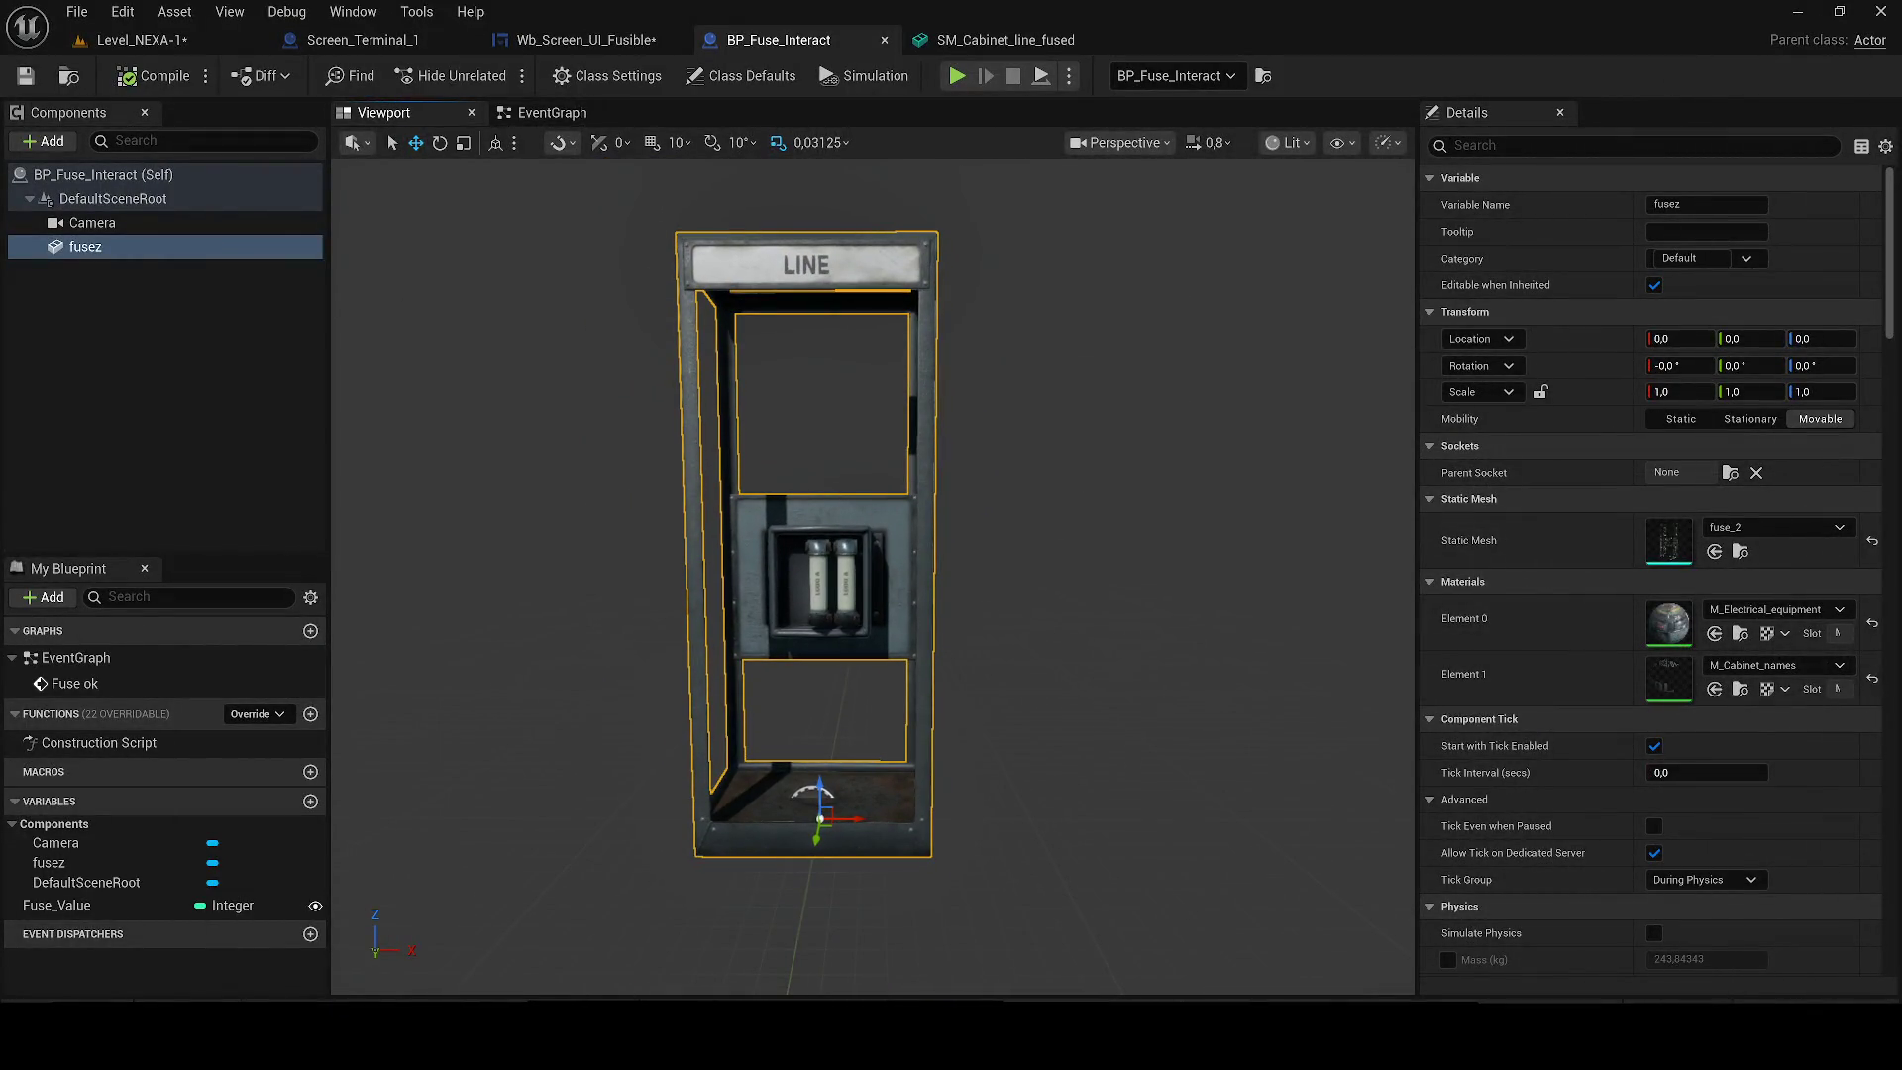
click(102, 1001)
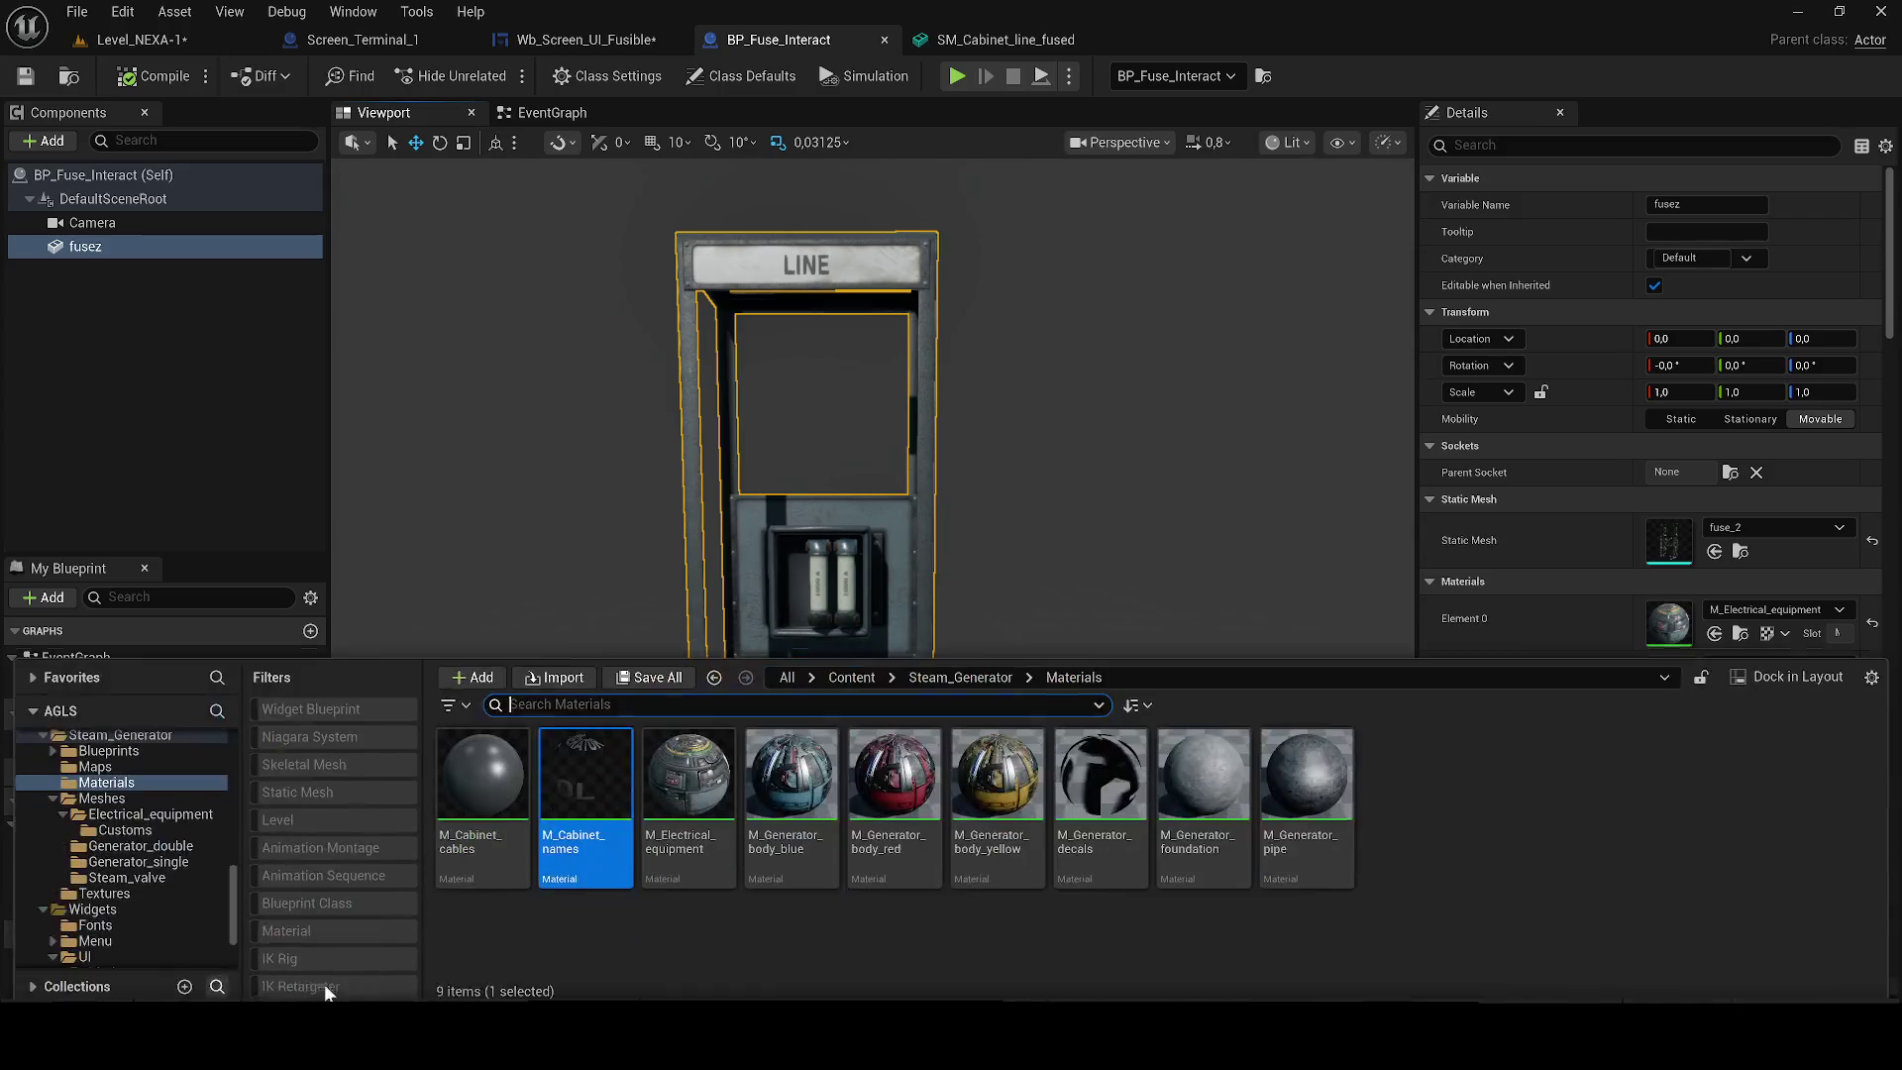
click(952, 667)
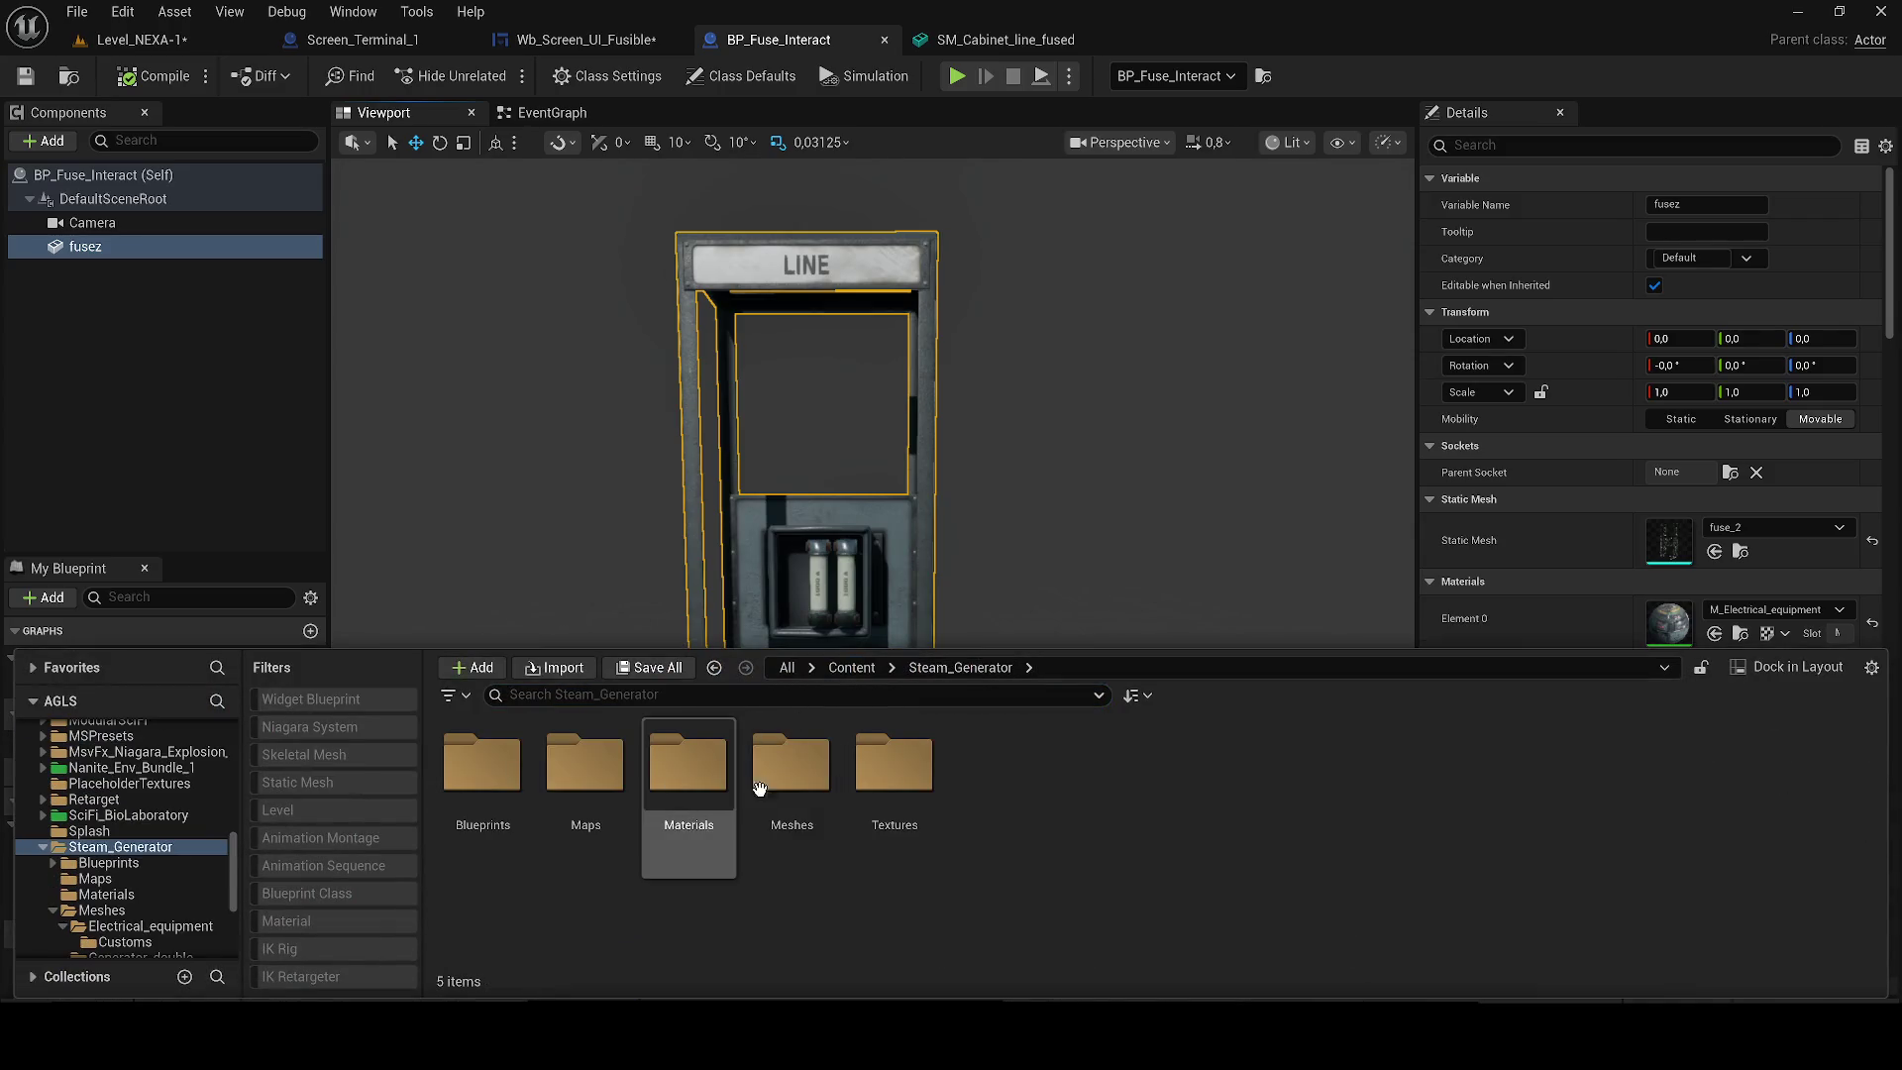
click(662, 703)
text(fuse)
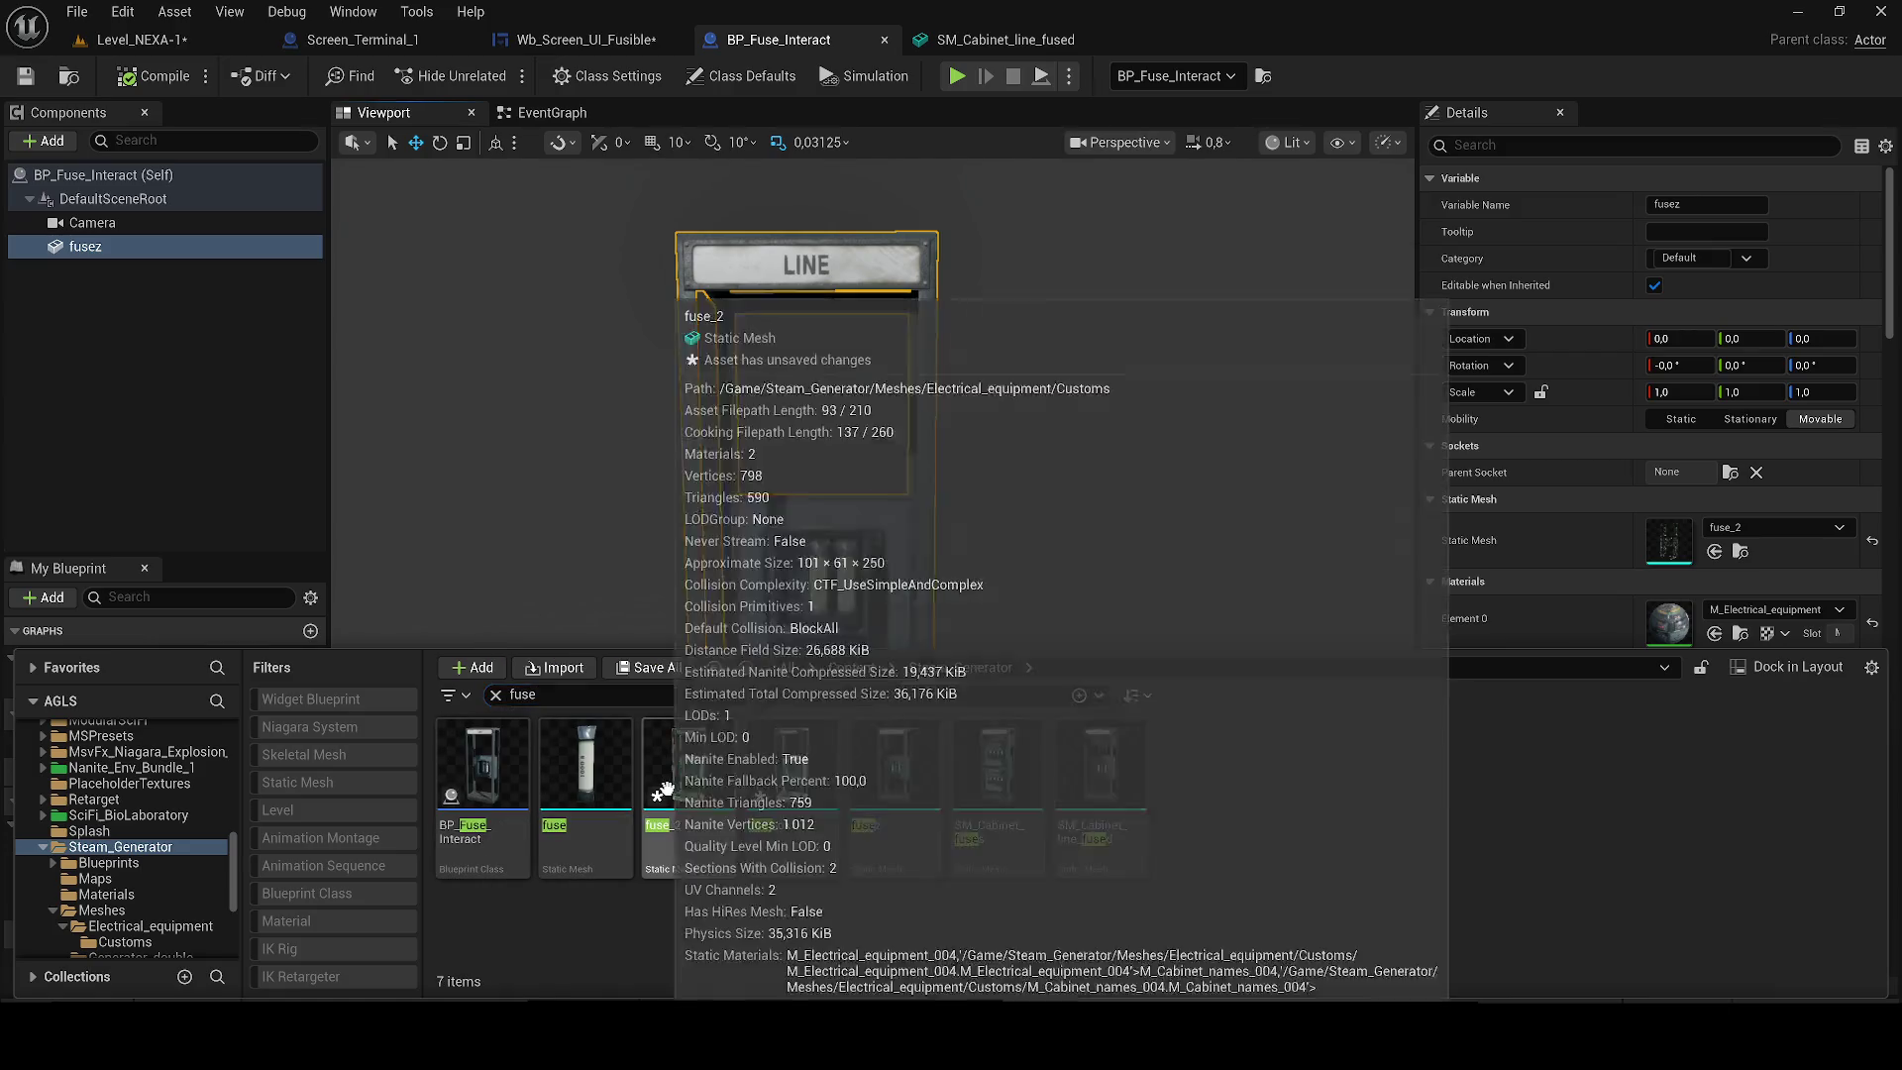
right_click(684, 773)
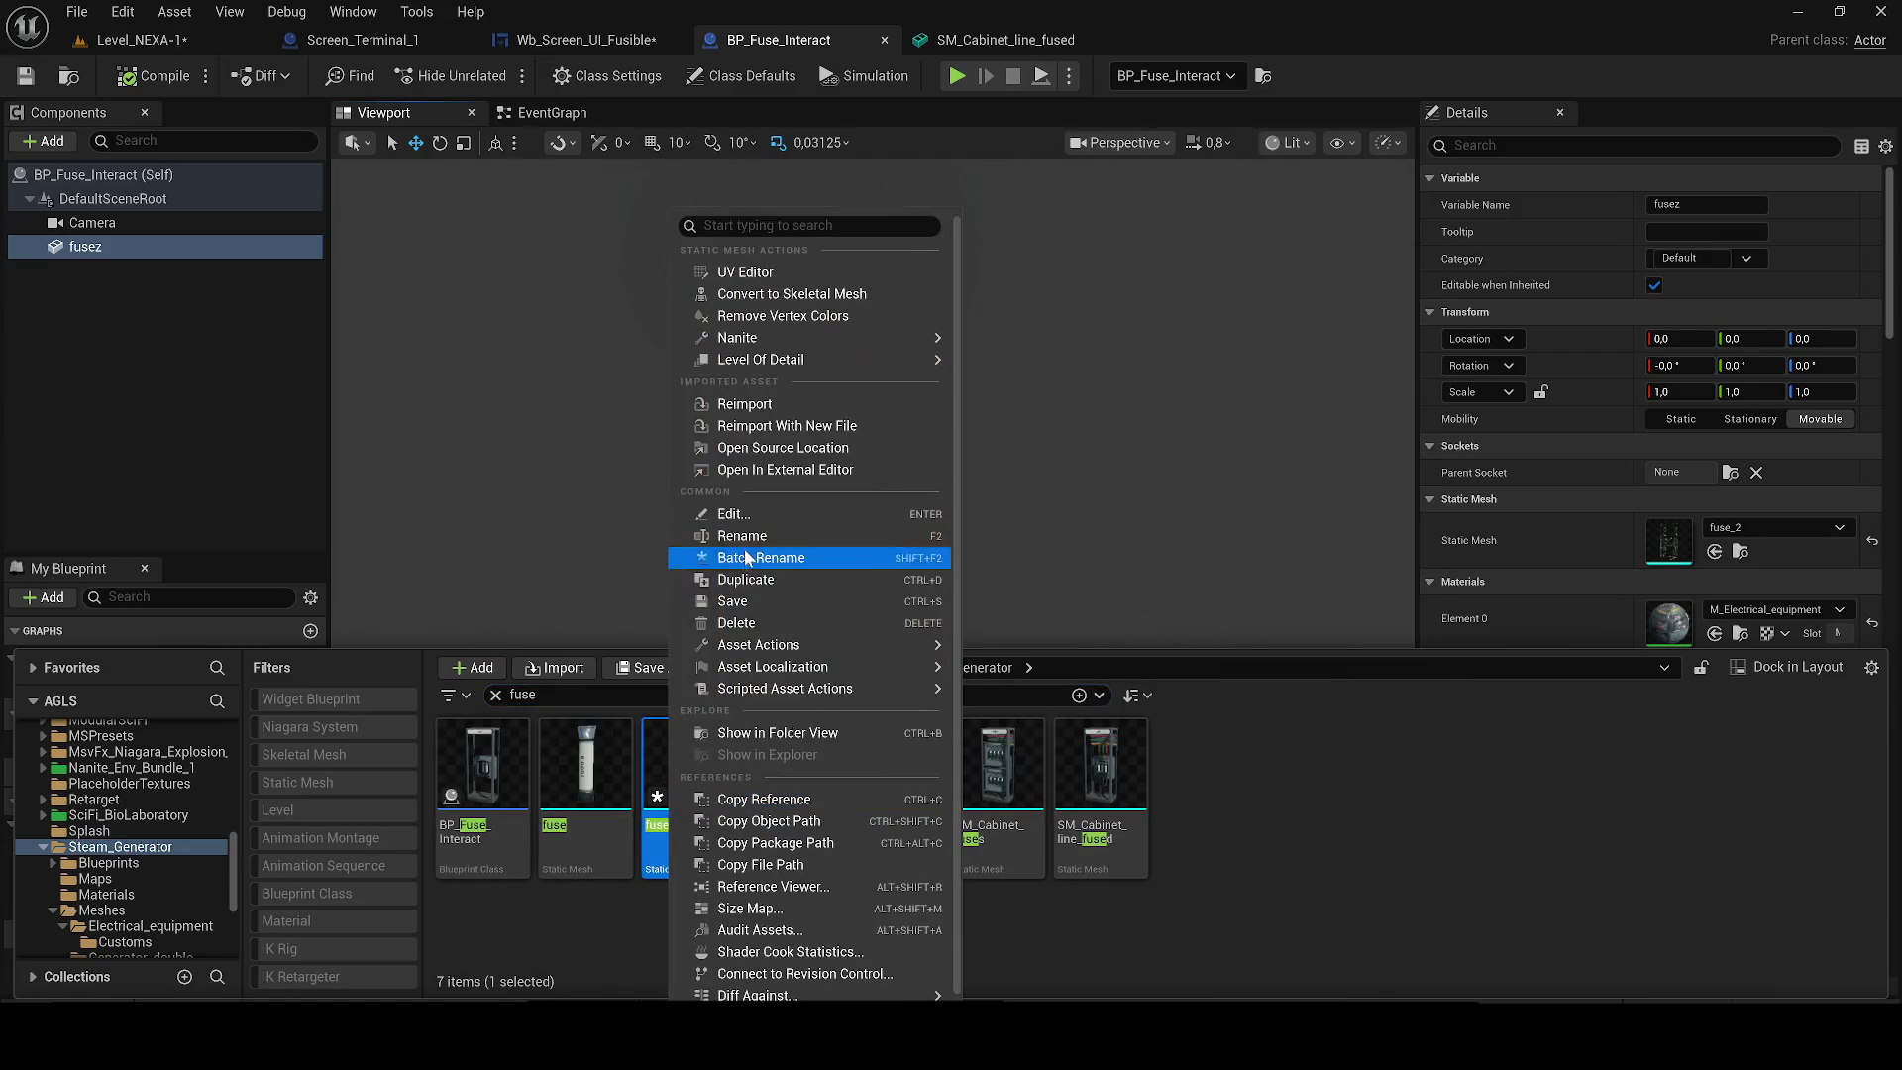
click(741, 734)
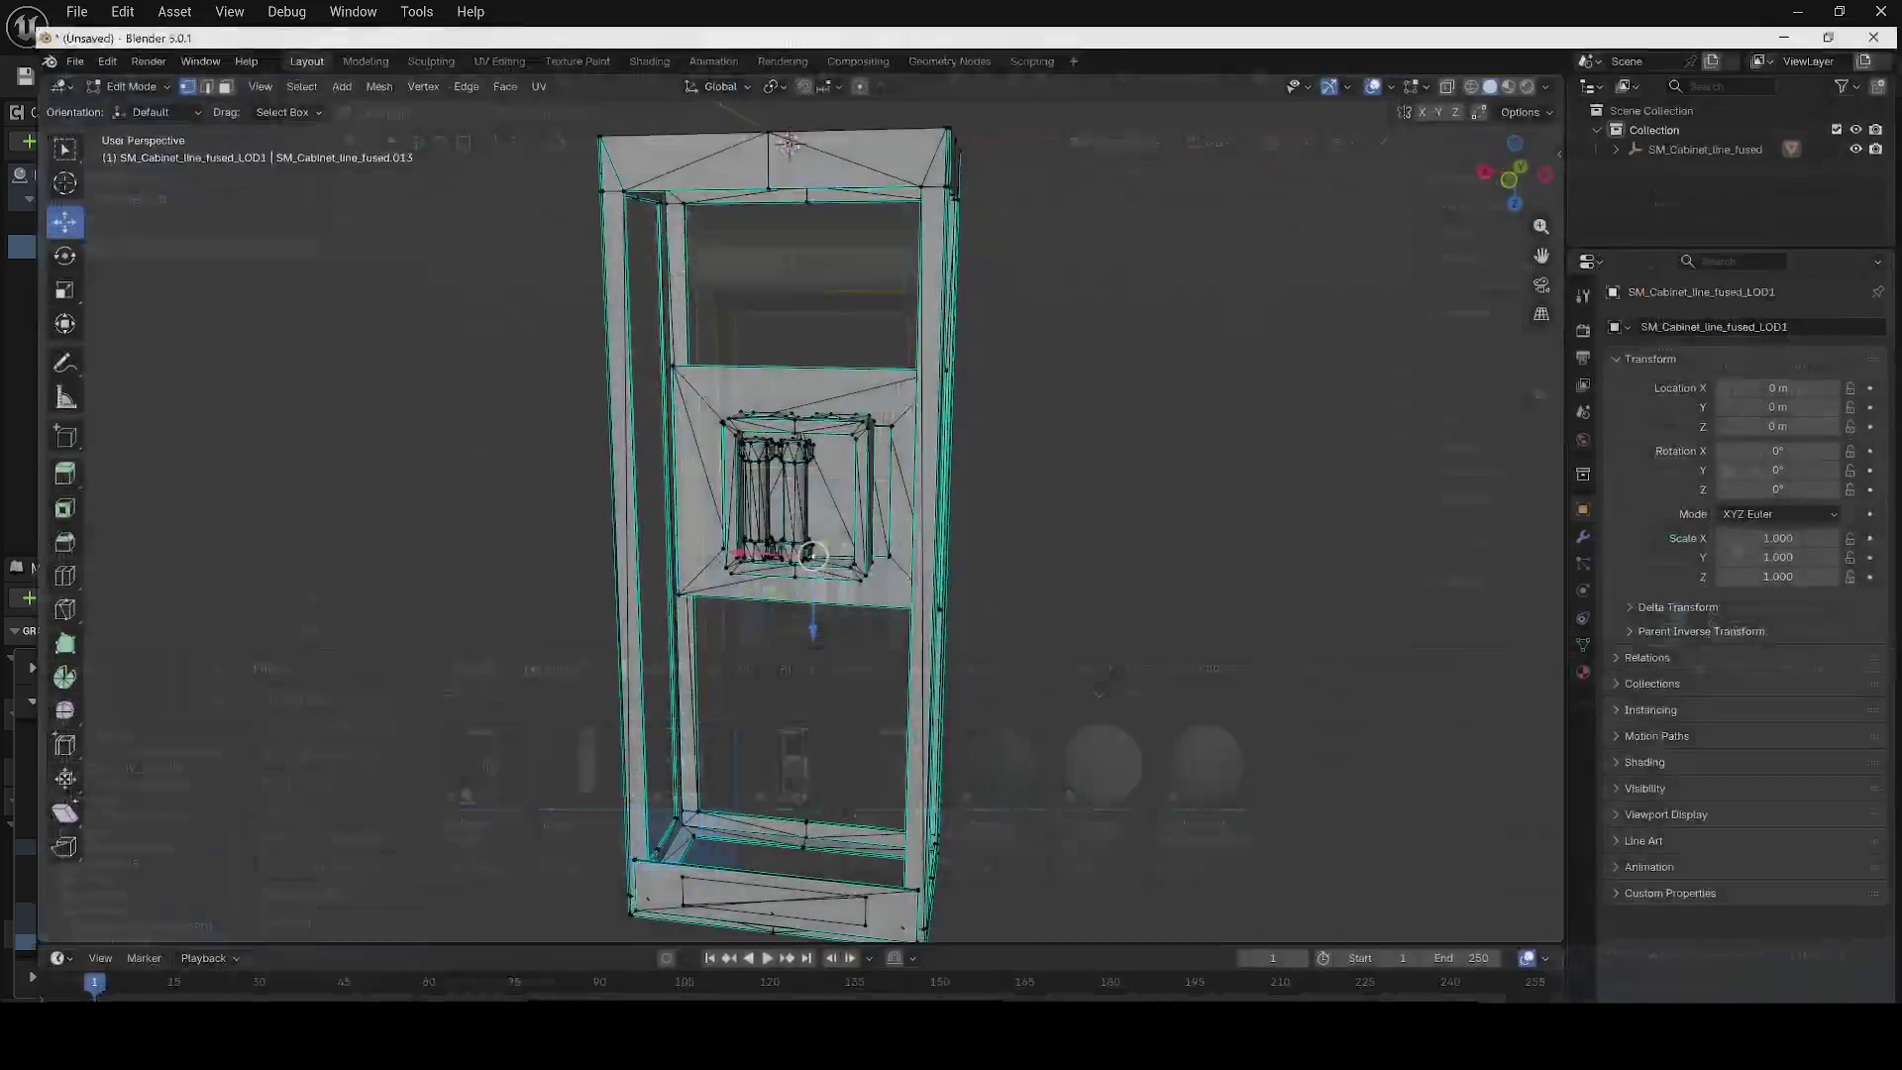
Select the two fuse cylinders and move them slightly left along X.
right_click(1031, 607)
mouse_move(1015, 469)
mouse_down()
mouse_move(972, 501)
mouse_move(1019, 526)
mouse_move(1133, 428)
mouse_up()
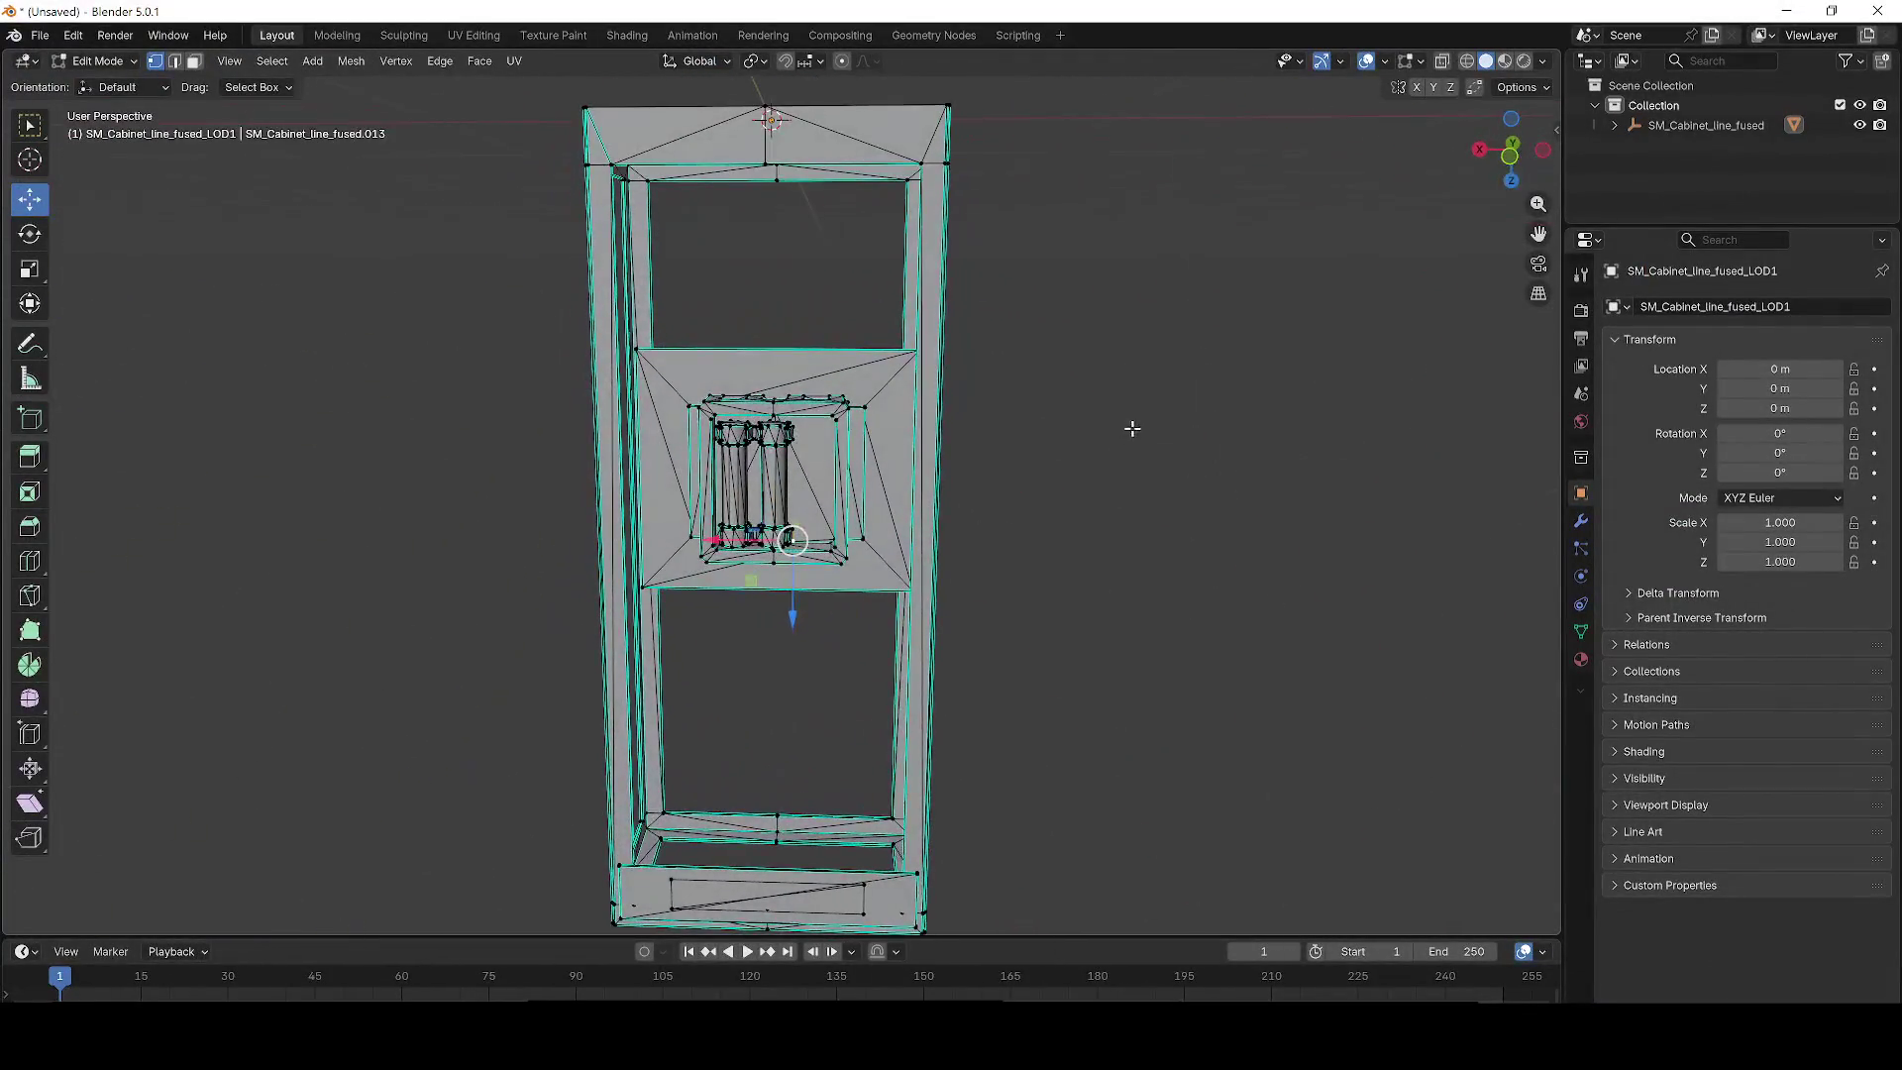
mouse_move(1001, 464)
mouse_down()
mouse_move(940, 421)
mouse_move(1070, 590)
mouse_move(1236, 702)
mouse_move(1413, 688)
mouse_move(984, 556)
mouse_move(1040, 509)
mouse_move(1085, 688)
mouse_move(1011, 518)
mouse_move(925, 511)
mouse_up()
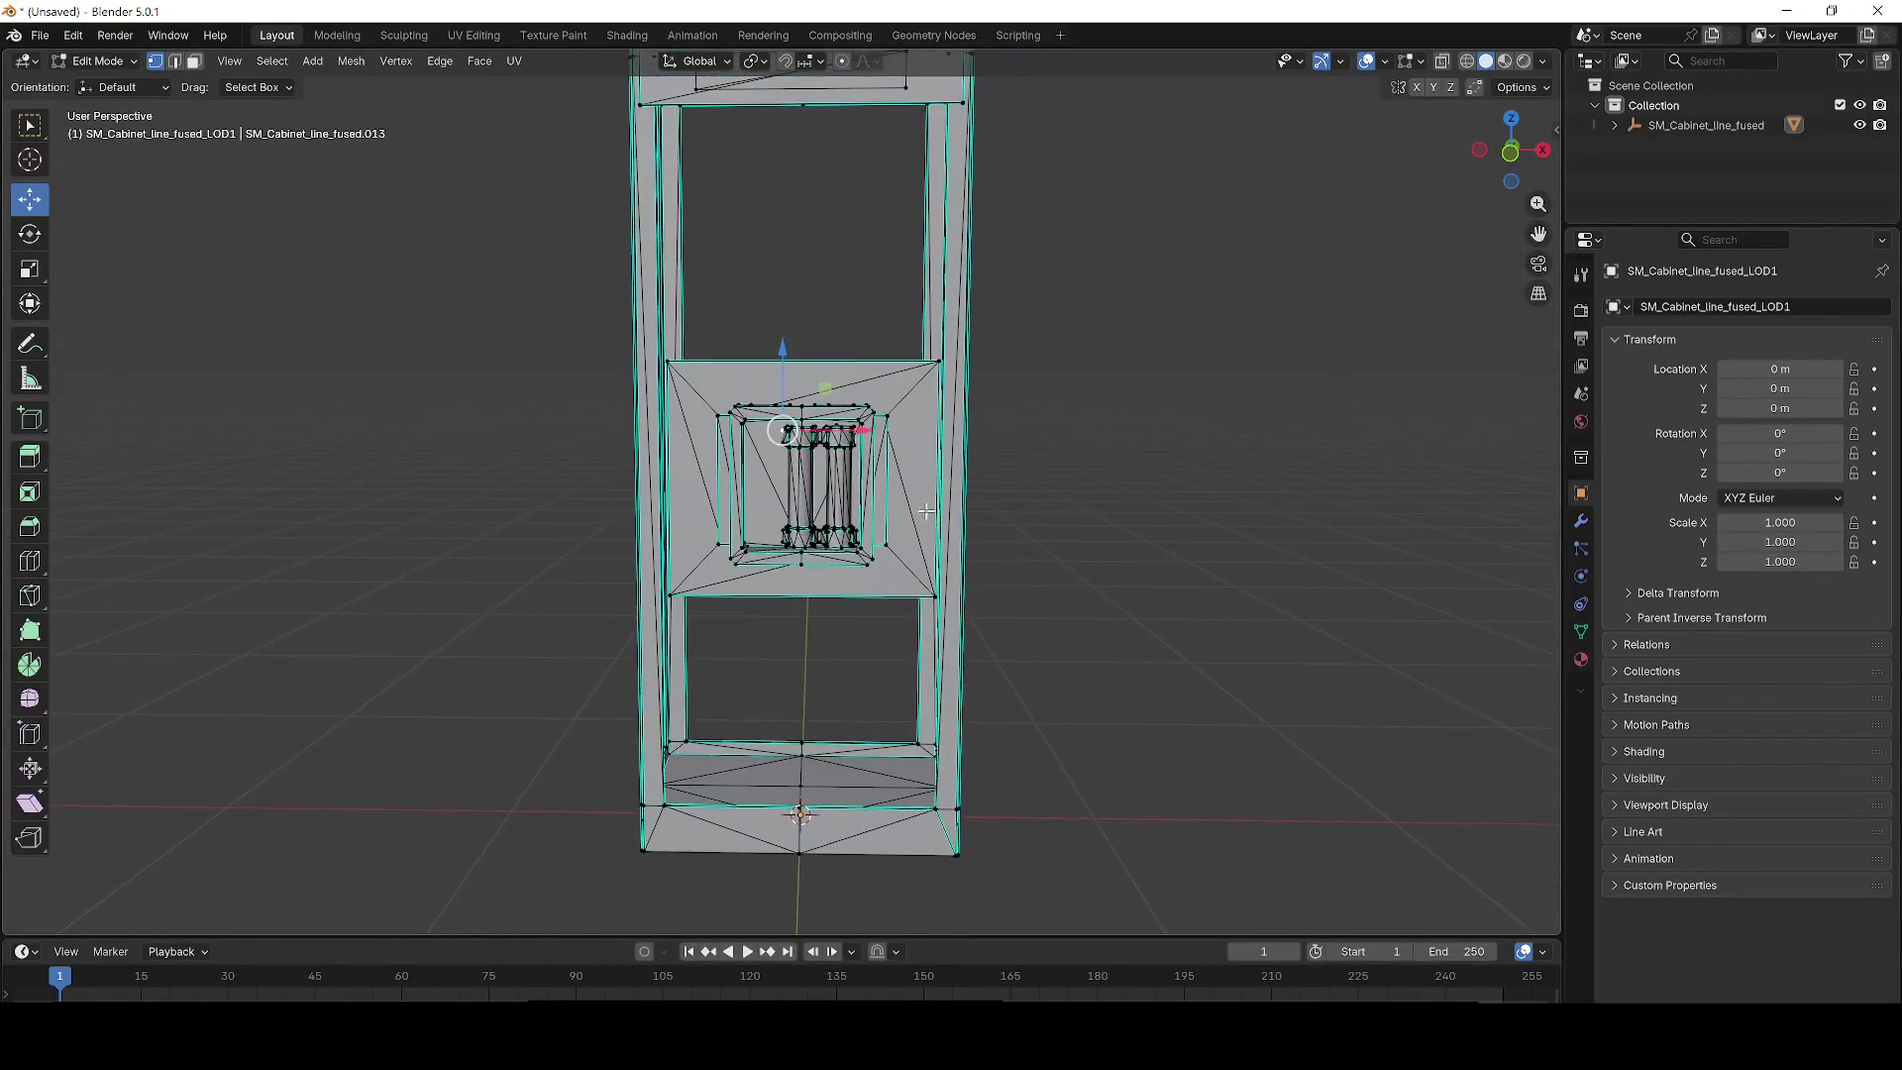
scroll(902, 503, up, 2)
key(l)
scroll(893, 480, up, 2)
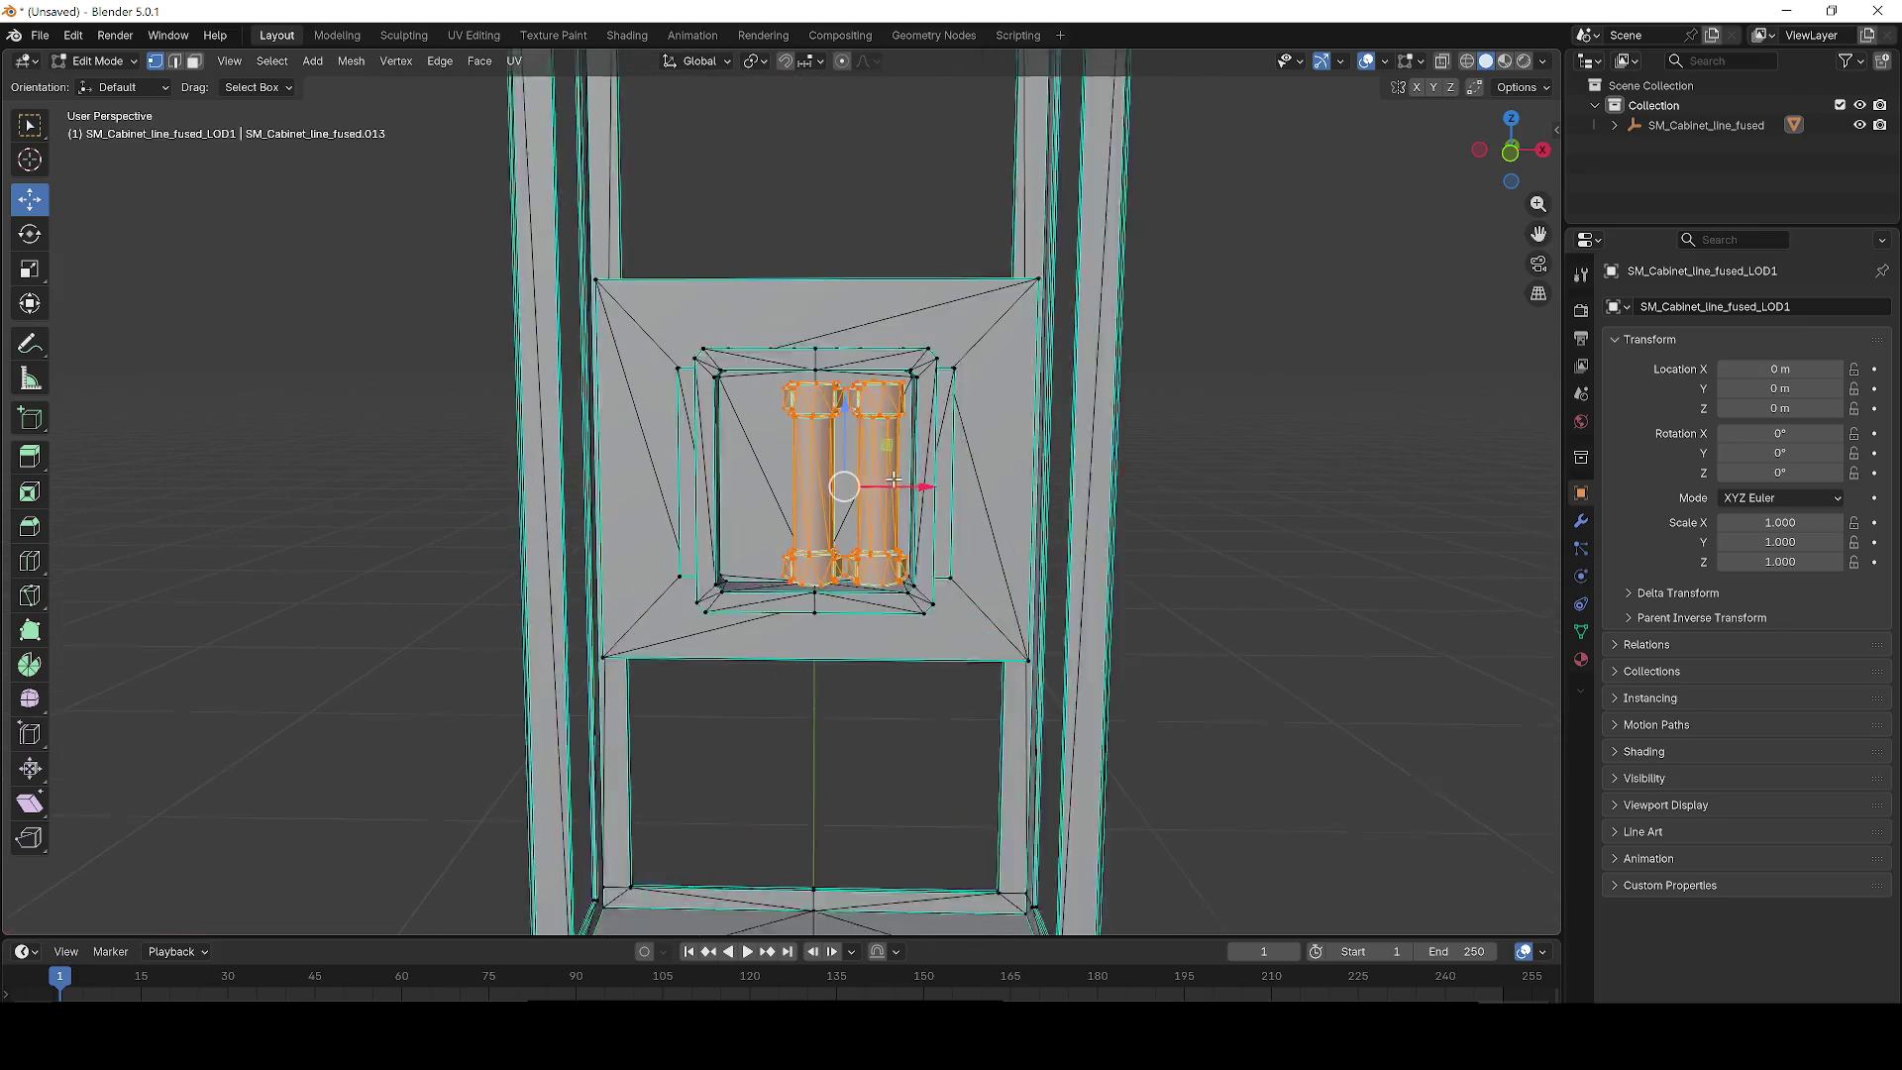
scroll(893, 479, up, 1)
drag(893, 479, 841, 484)
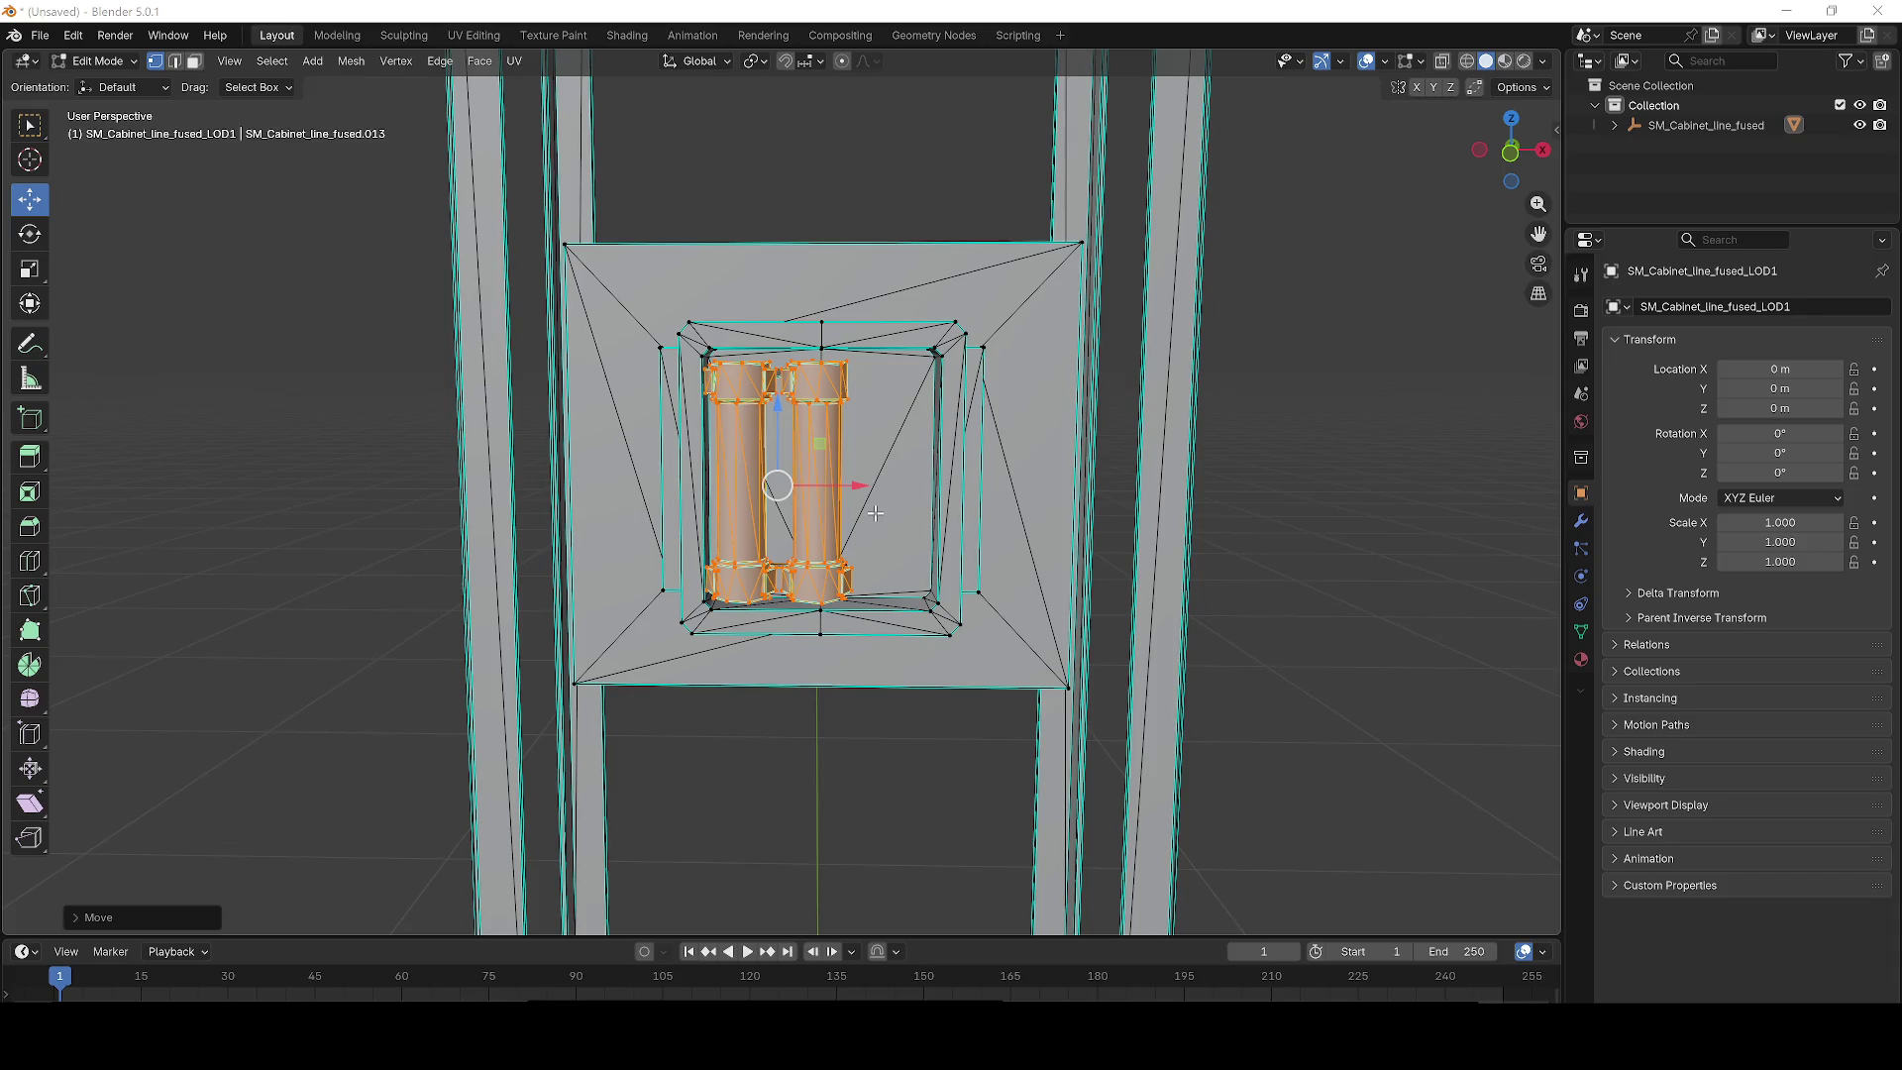
Export the cabinet mesh as fuse_2.fbx and minimize Blender.
click(40, 34)
mouse_move(111, 335)
click(278, 495)
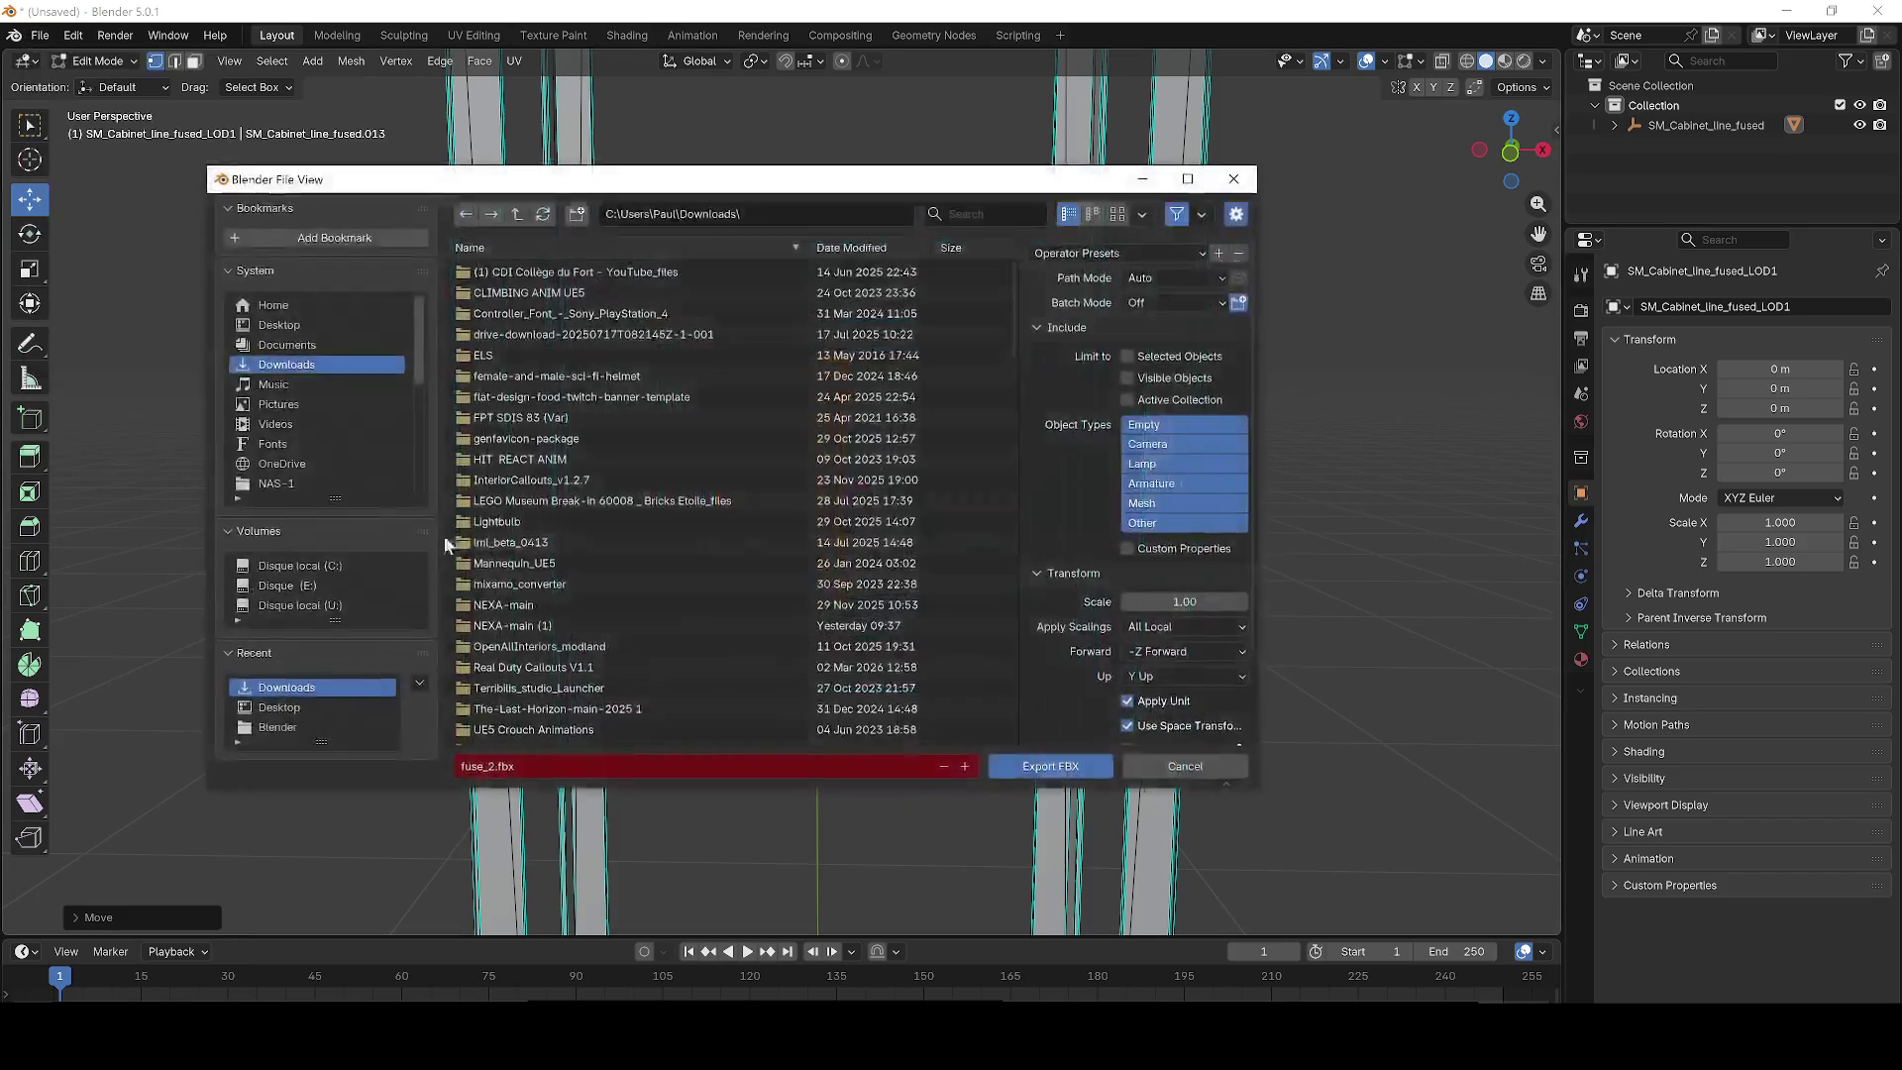
key(Escape)
click(1786, 10)
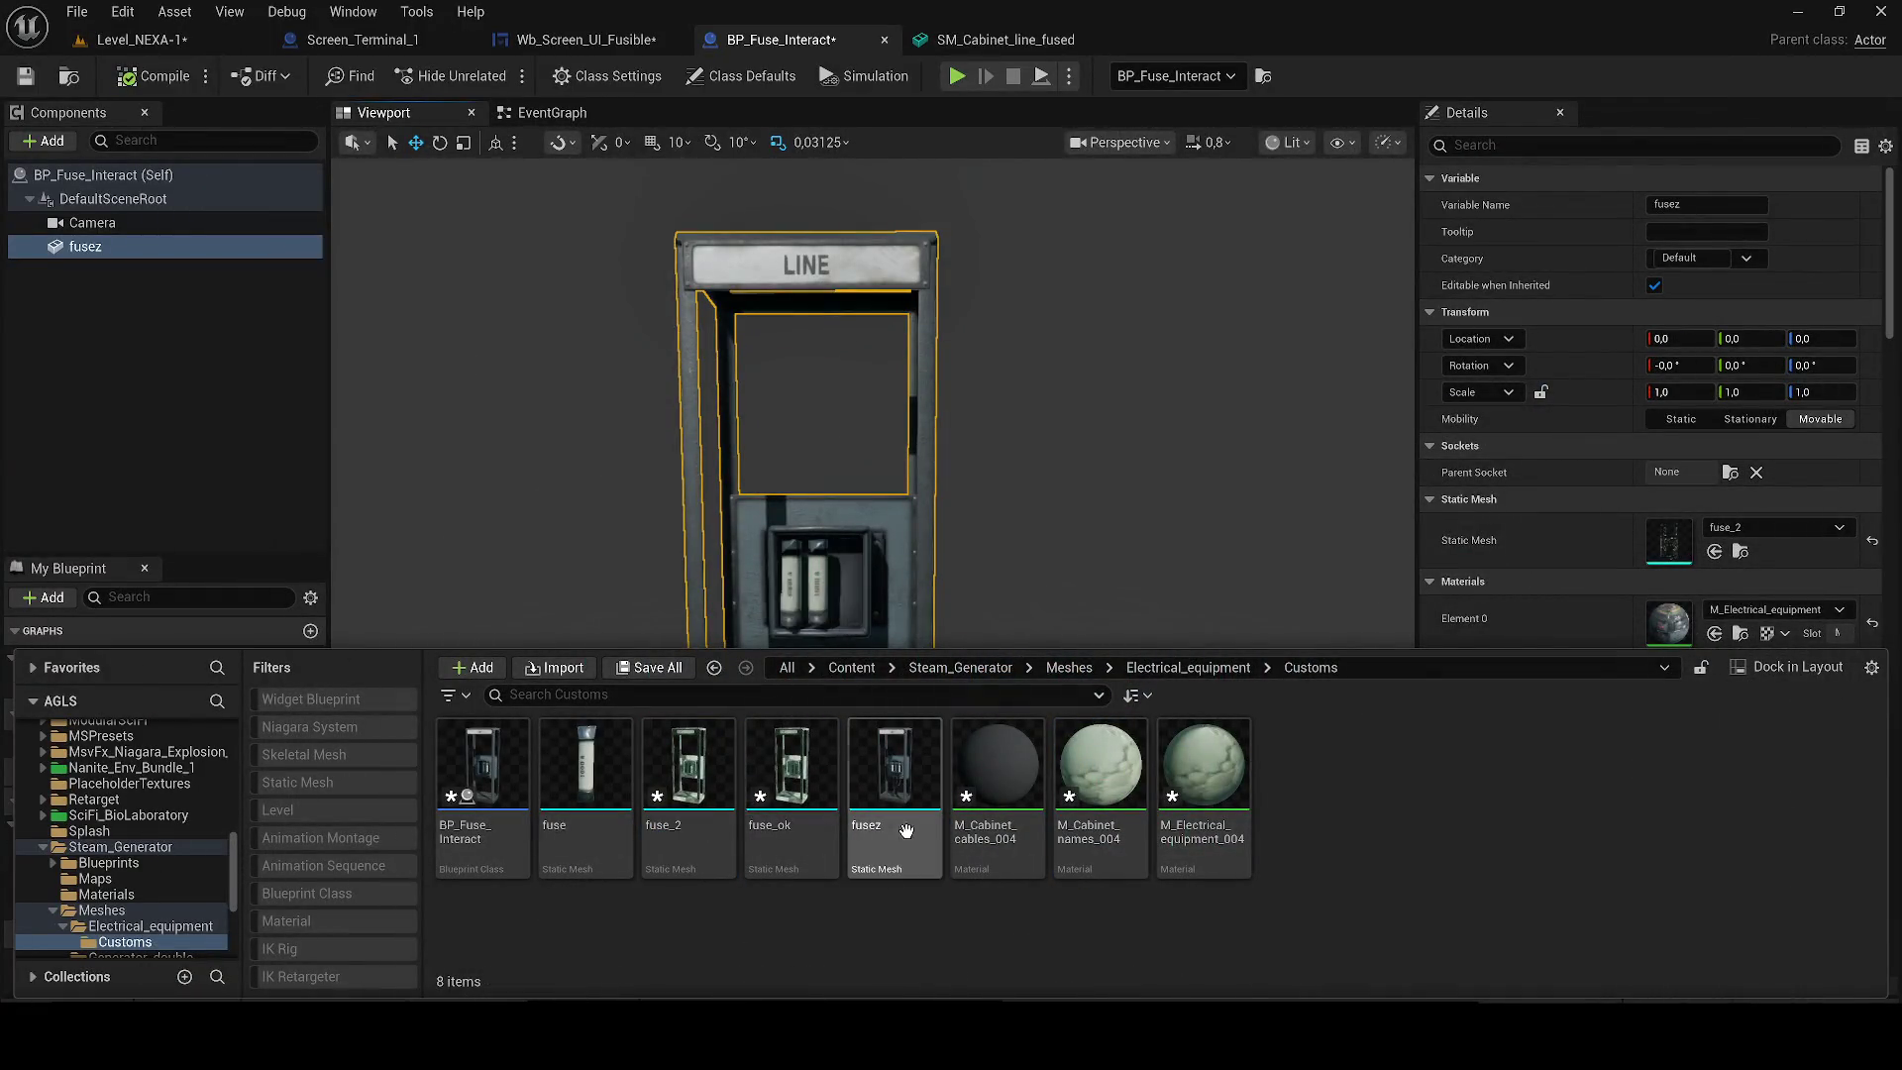
Close the Content Drawer and zoom the BP_Fuse_Interact preview onto the repositioned fuse panel.
click(837, 477)
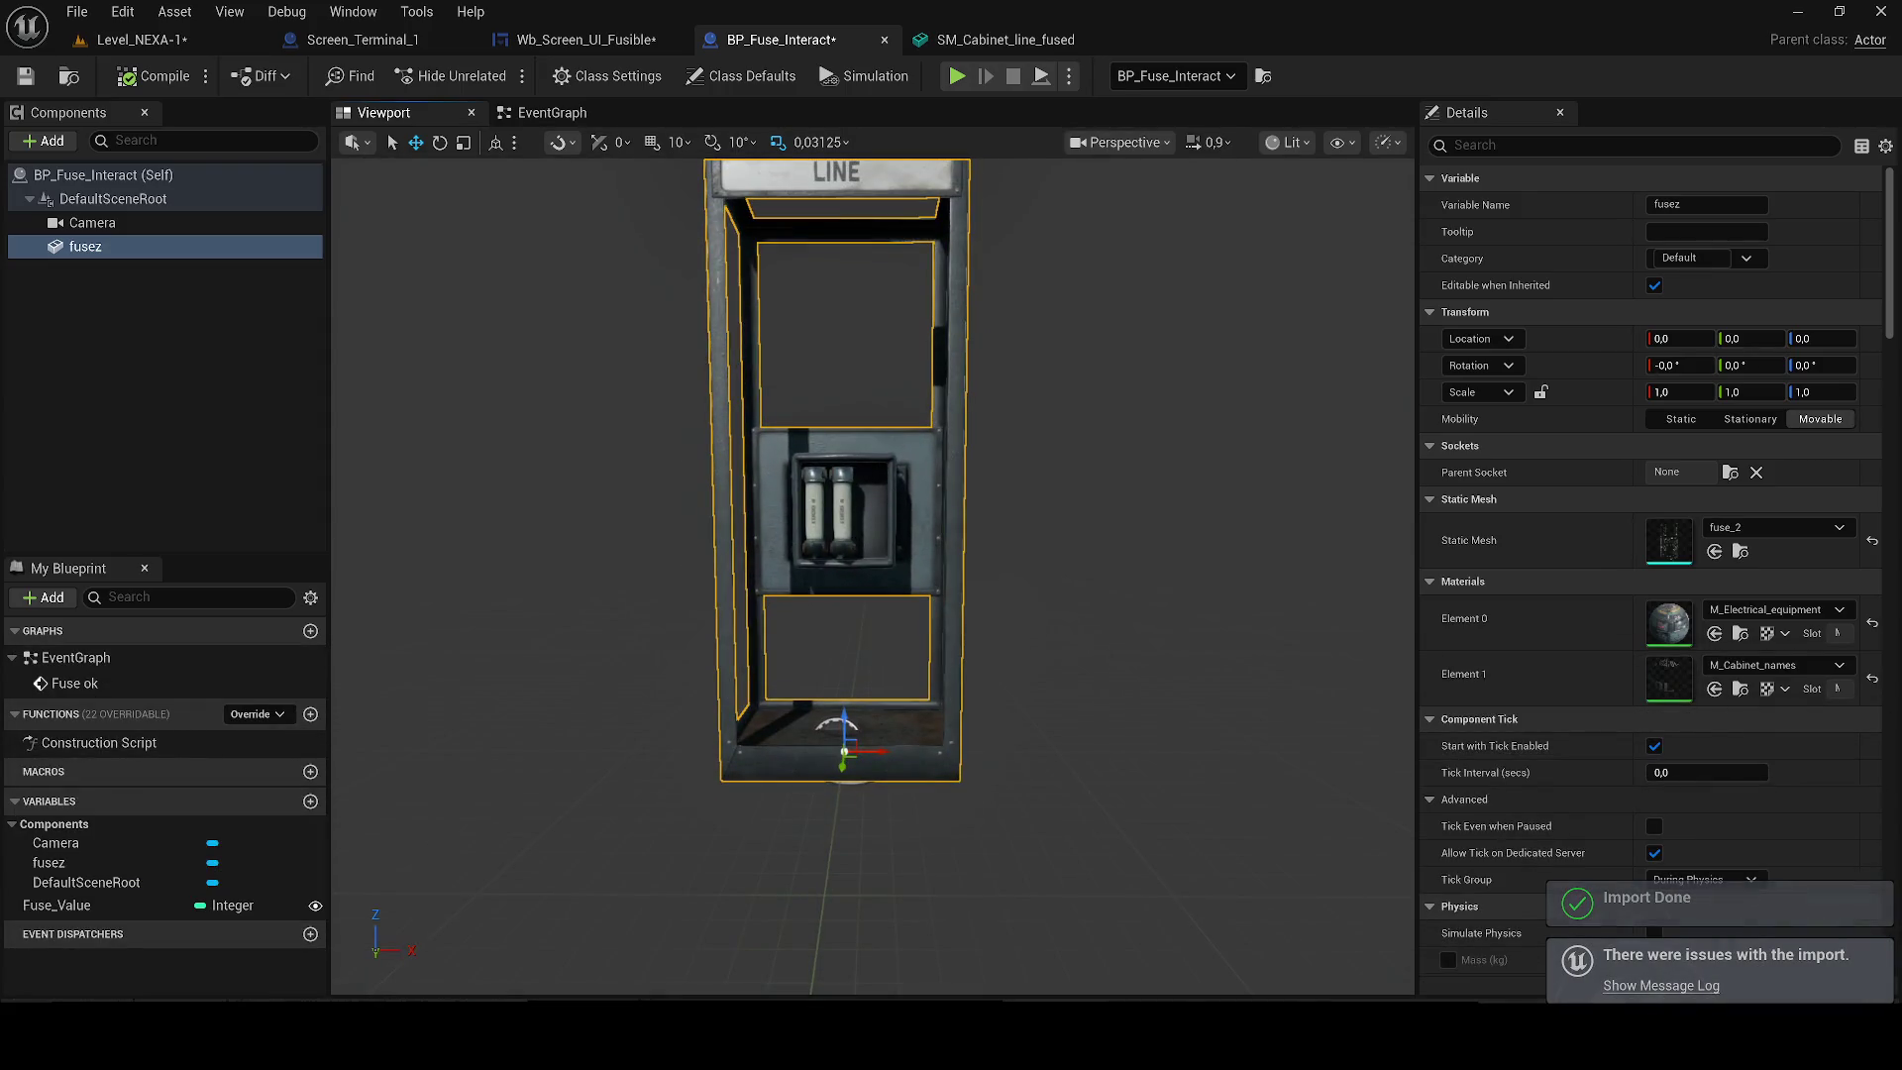
scroll(883, 471, up, 5)
scroll(883, 471, up, 3)
scroll(882, 465, down, 8)
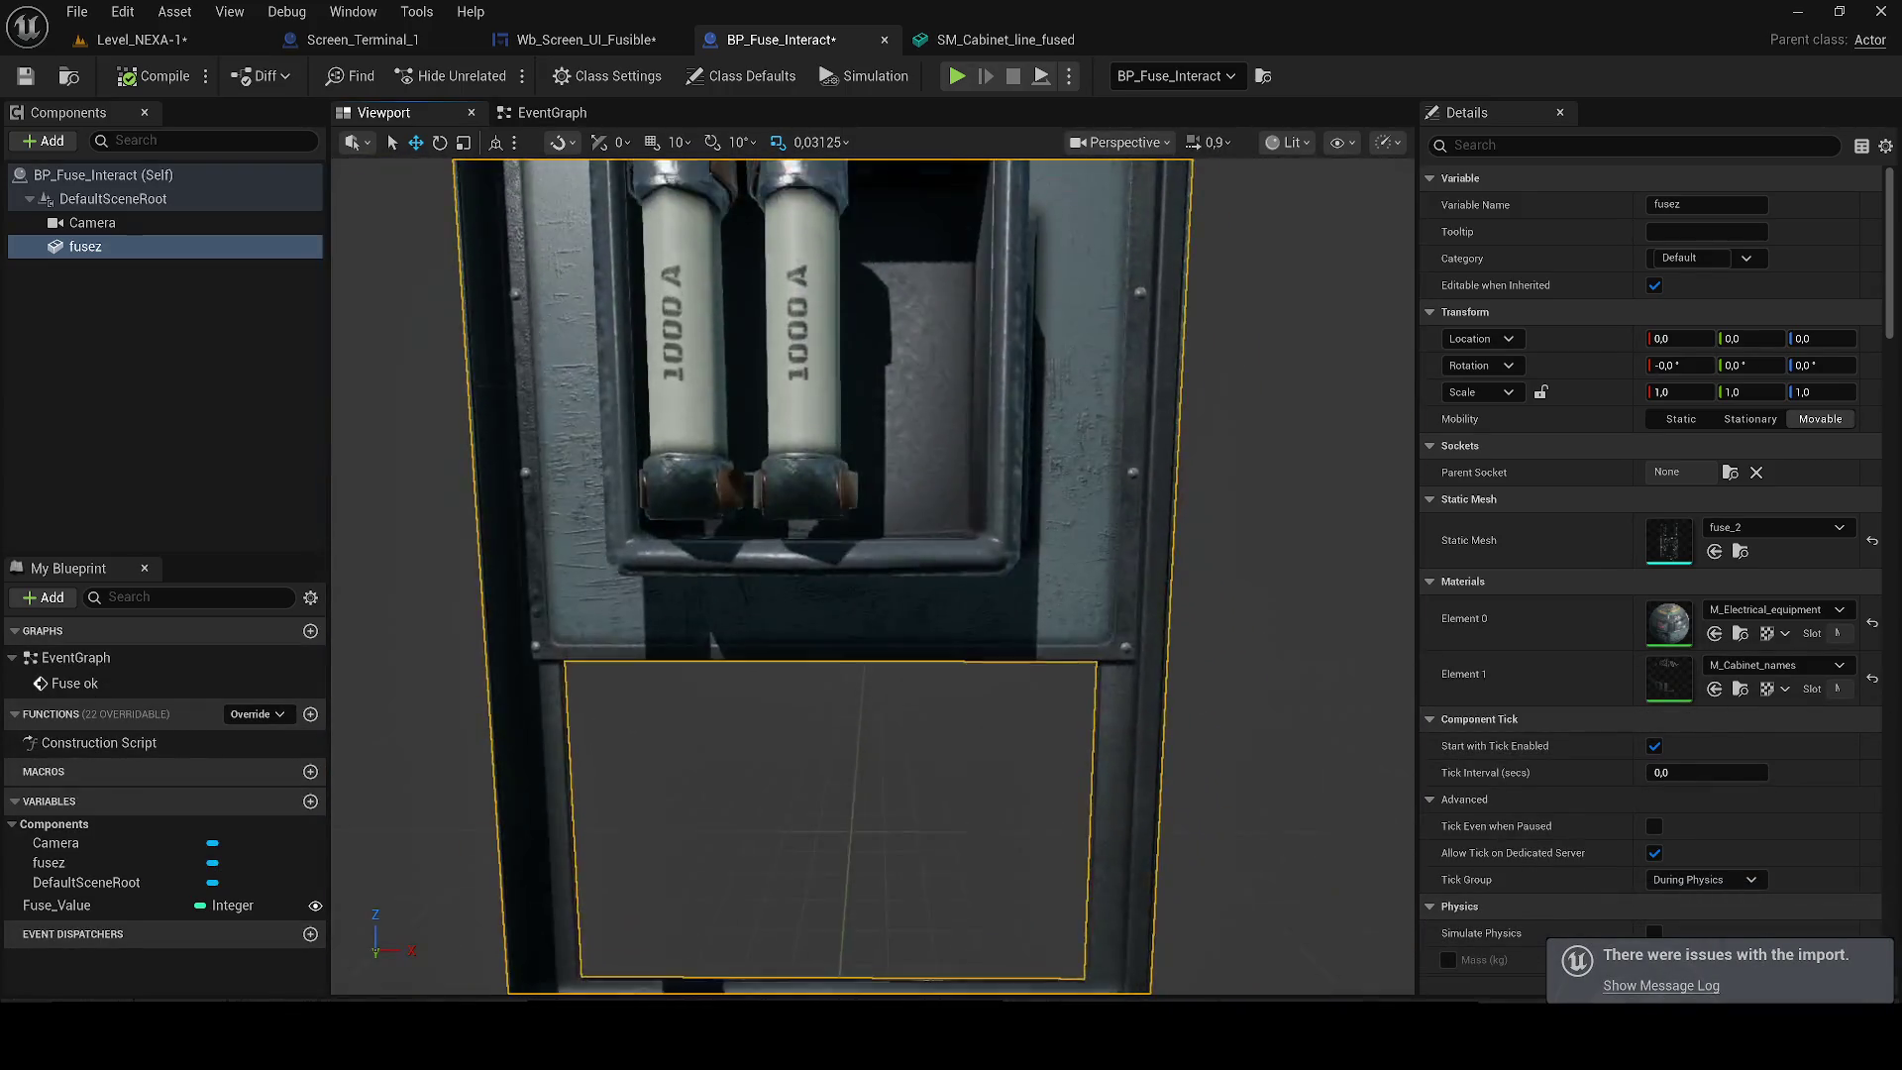
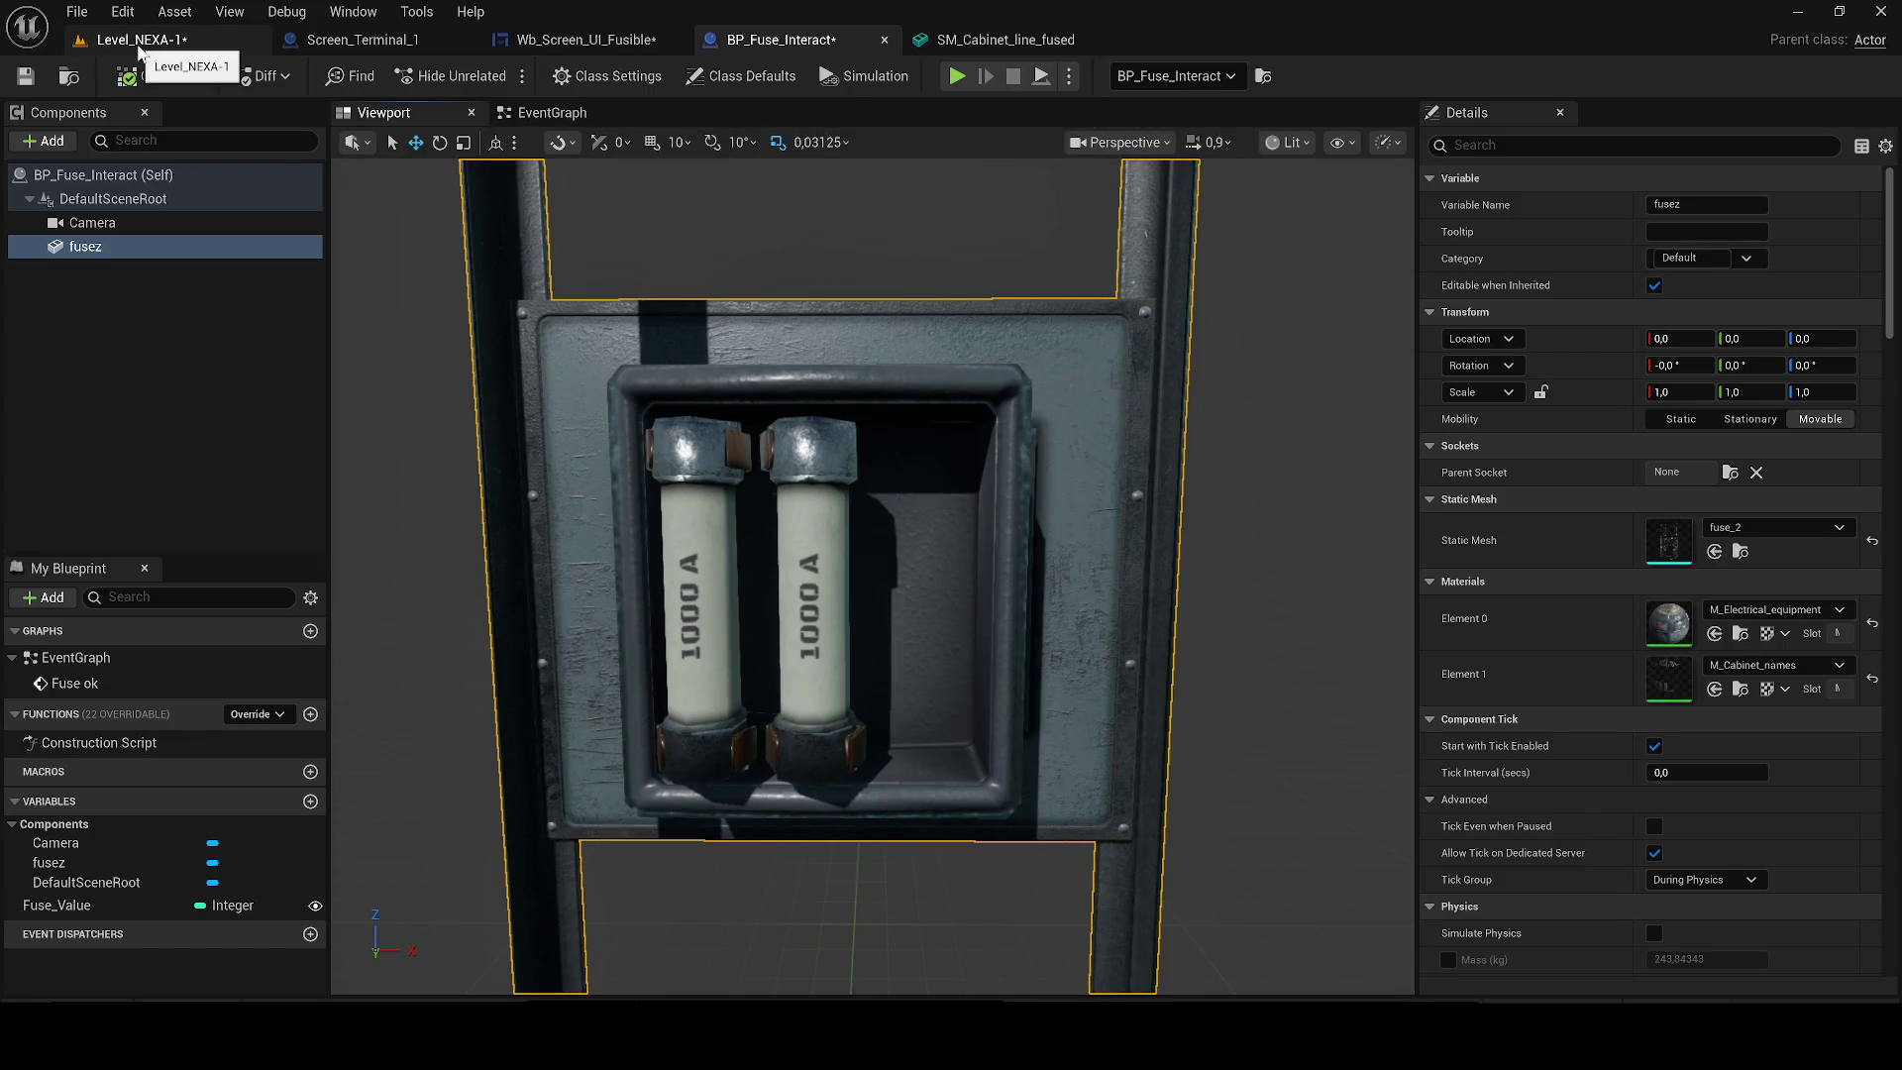
In Level_NEXA-1, drag the fuse_2 cabinet left along X, away from the LINE cabinet.
click(92, 45)
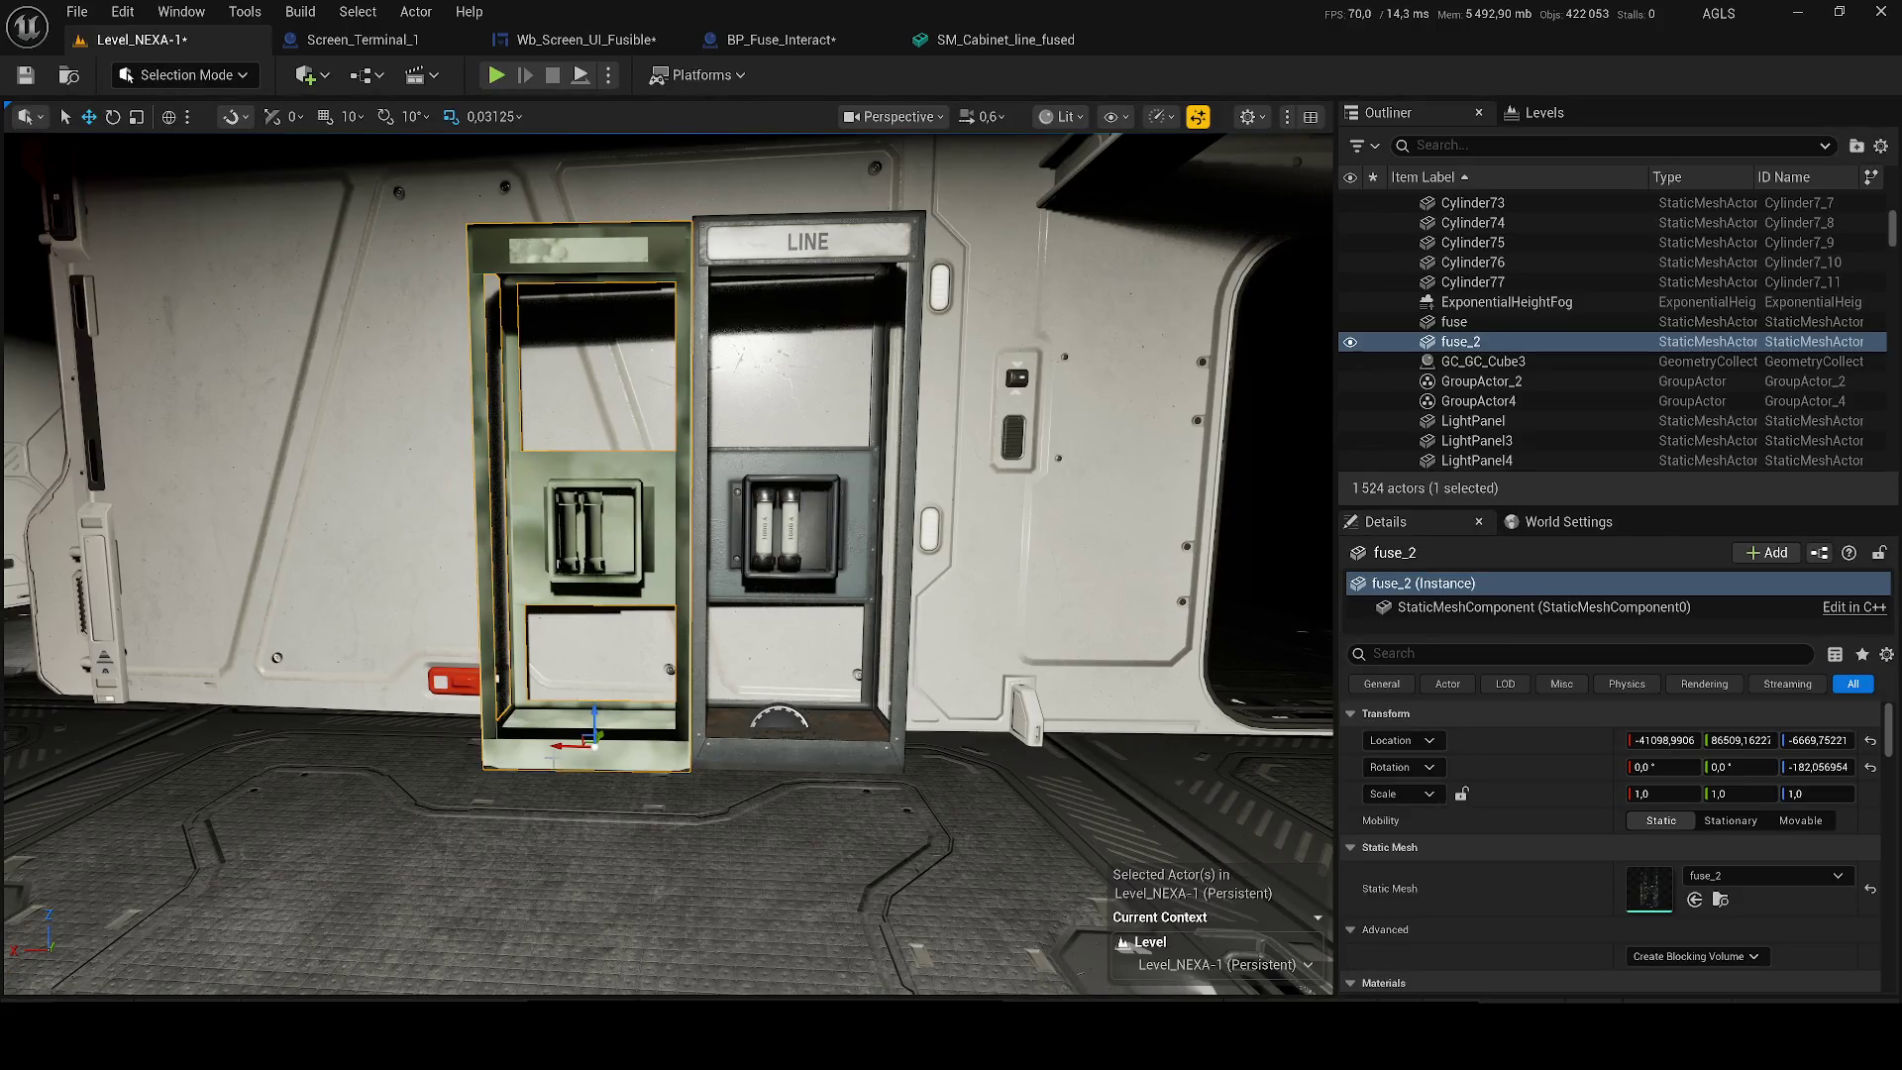
drag(566, 745, 449, 752)
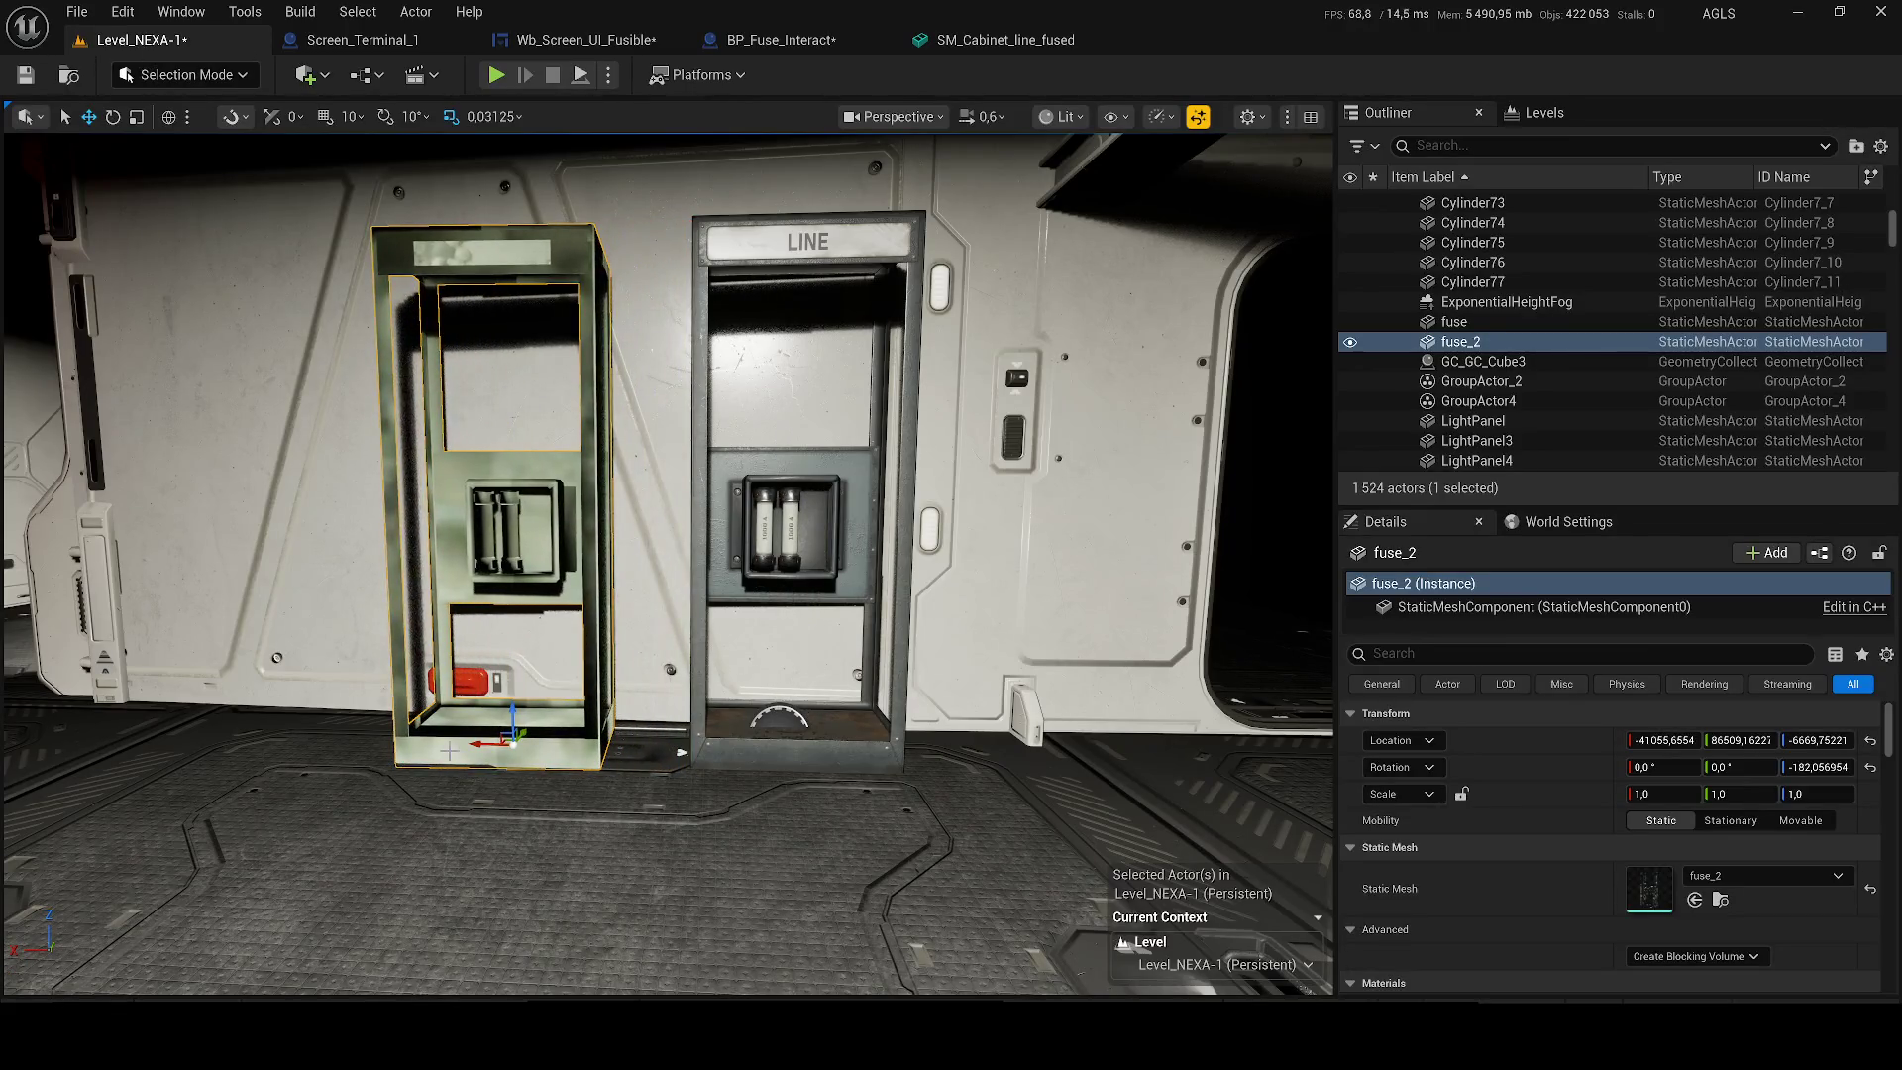
scroll(818, 485, up, 1)
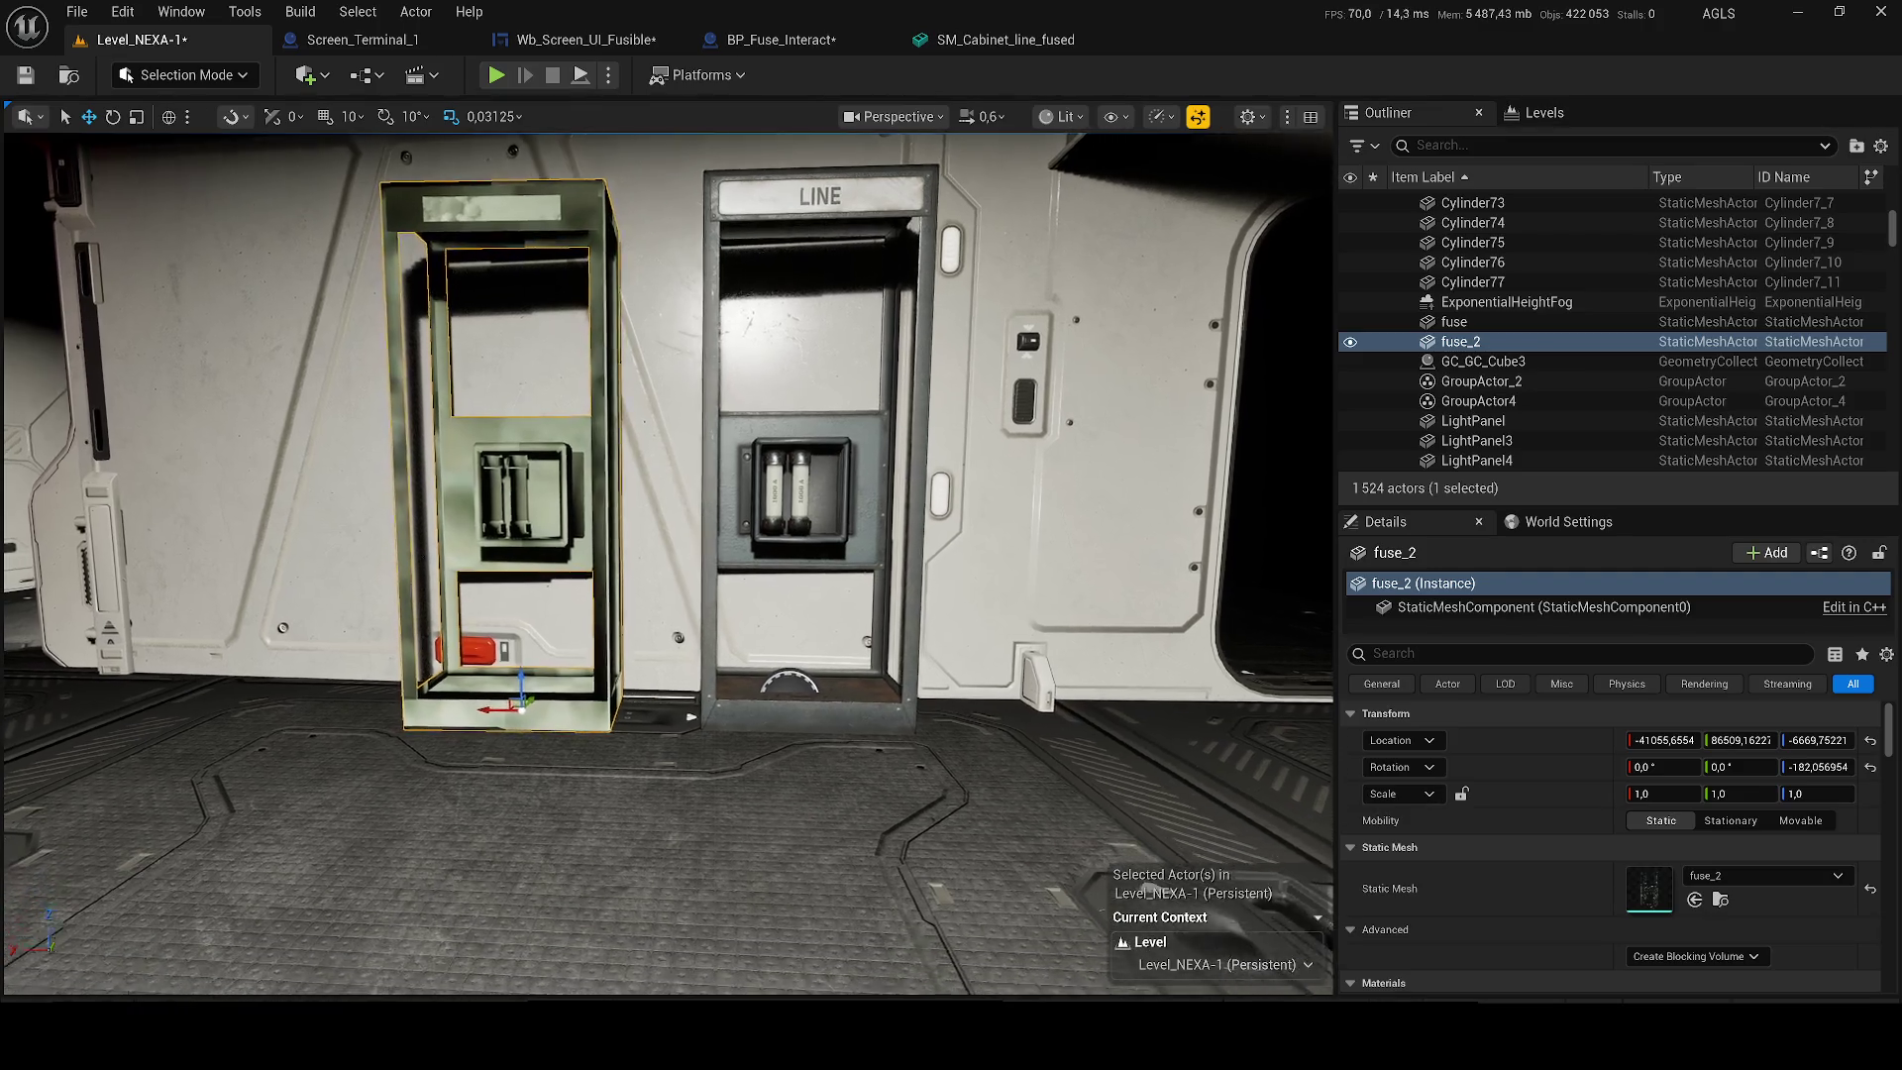
scroll(822, 482, up, 6)
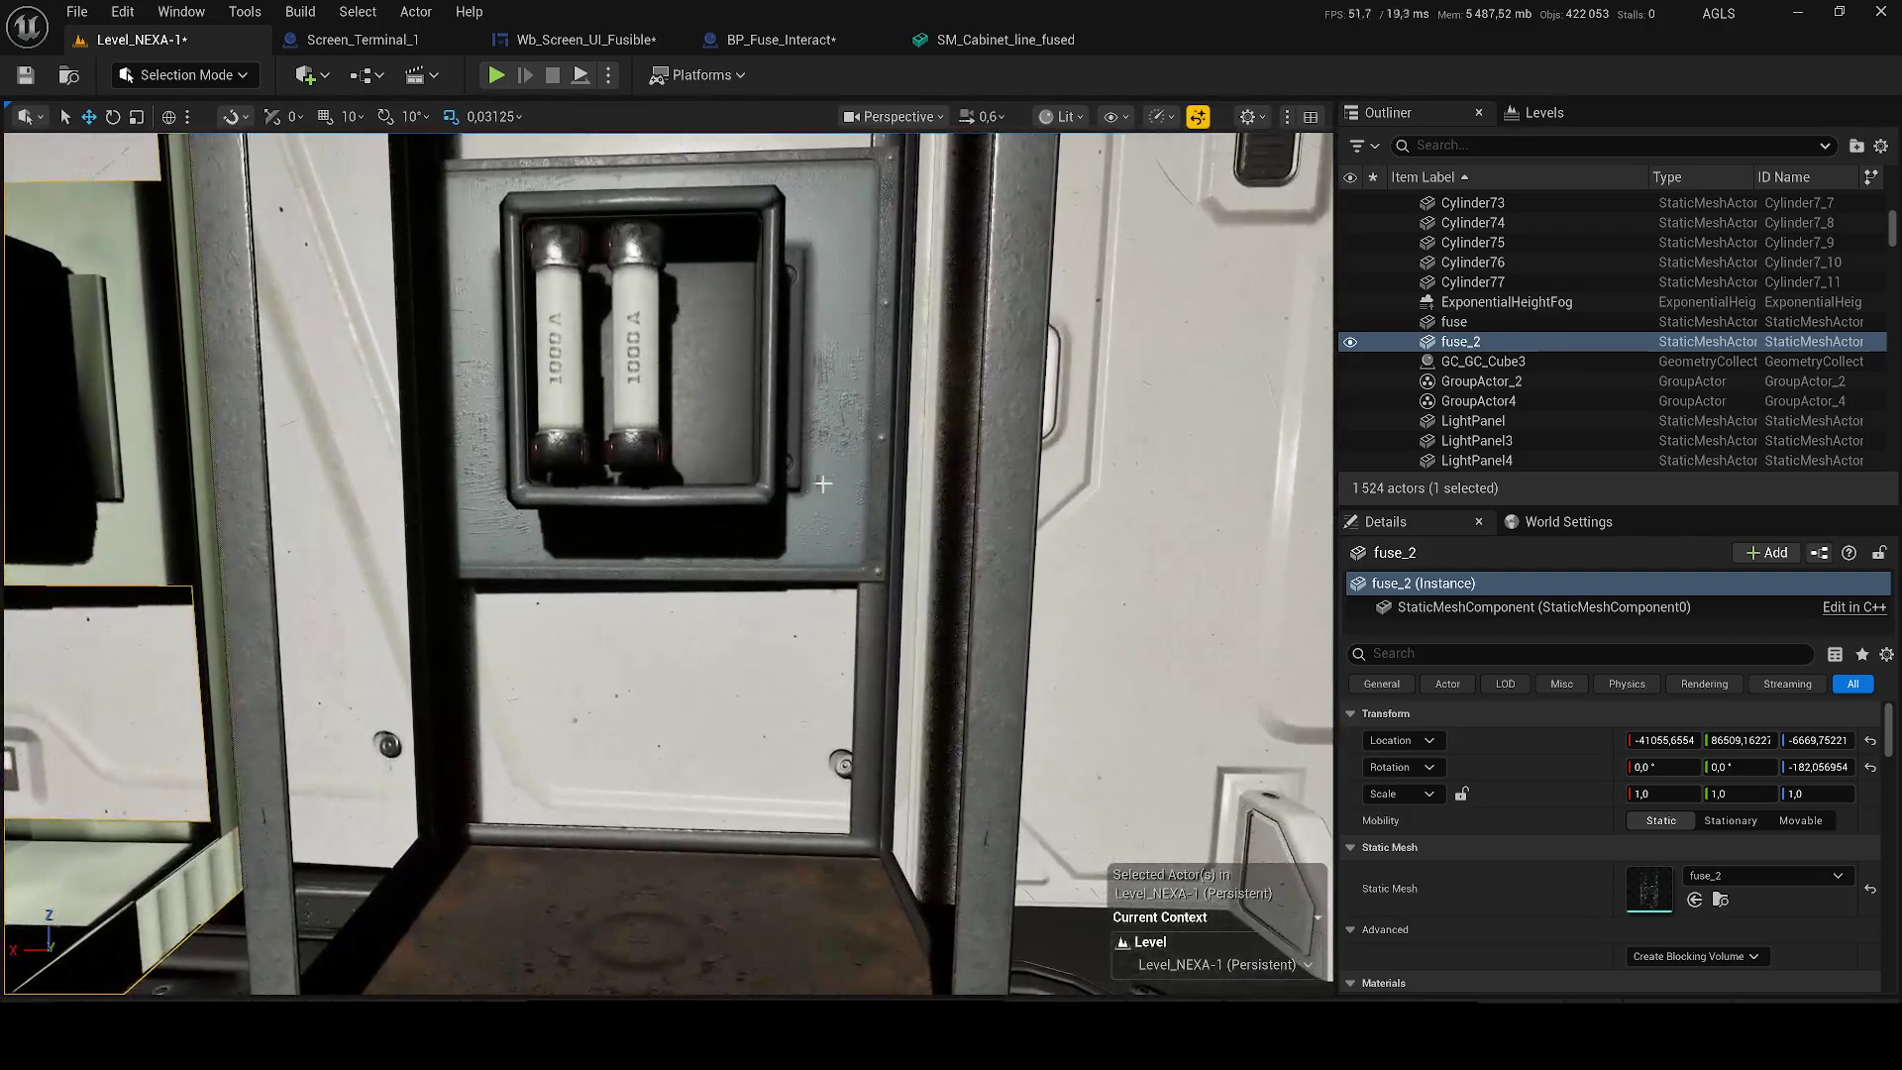
scroll(822, 483, down, 7)
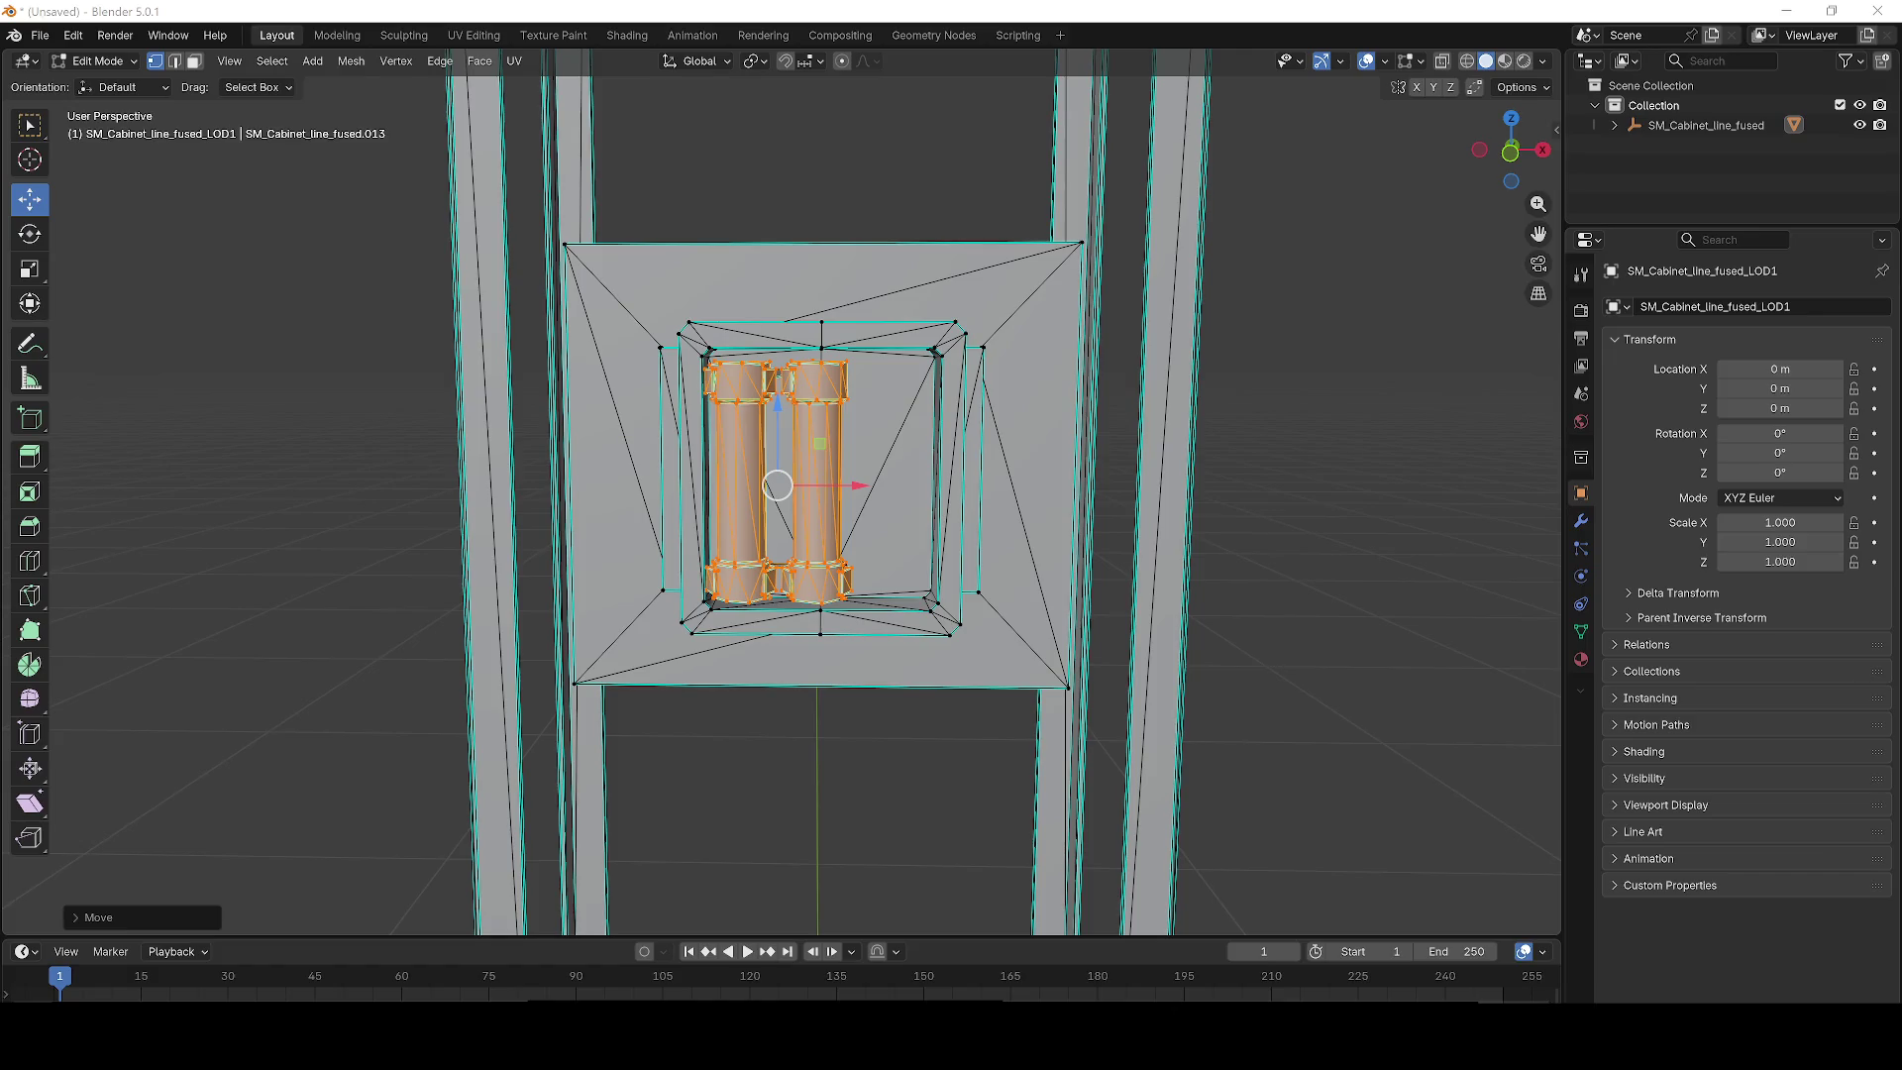
Try moving the right-side frame vertices along X, then undo back to the cylinder selection.
mouse_move(666, 366)
mouse_down()
mouse_move(754, 362)
mouse_move(793, 446)
mouse_move(929, 588)
mouse_move(842, 200)
mouse_up()
key(g)
key(x)
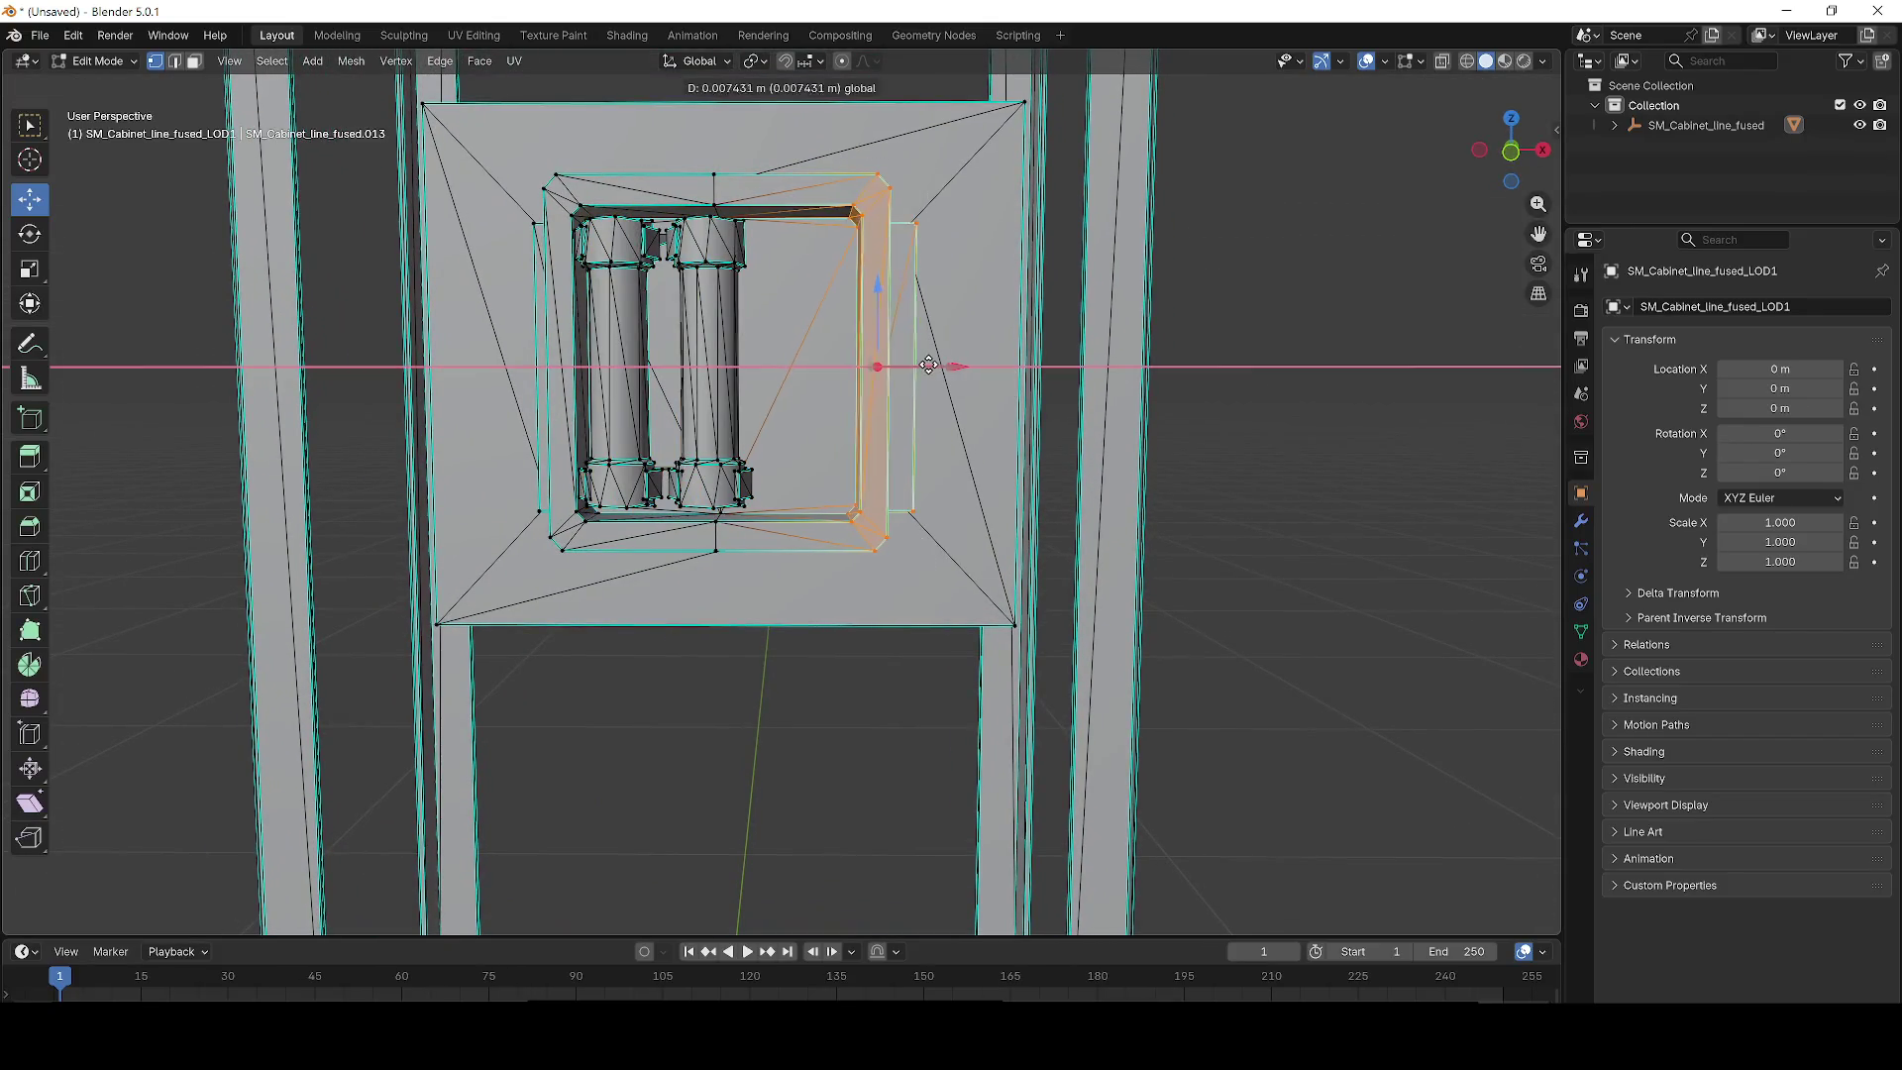
click(1010, 363)
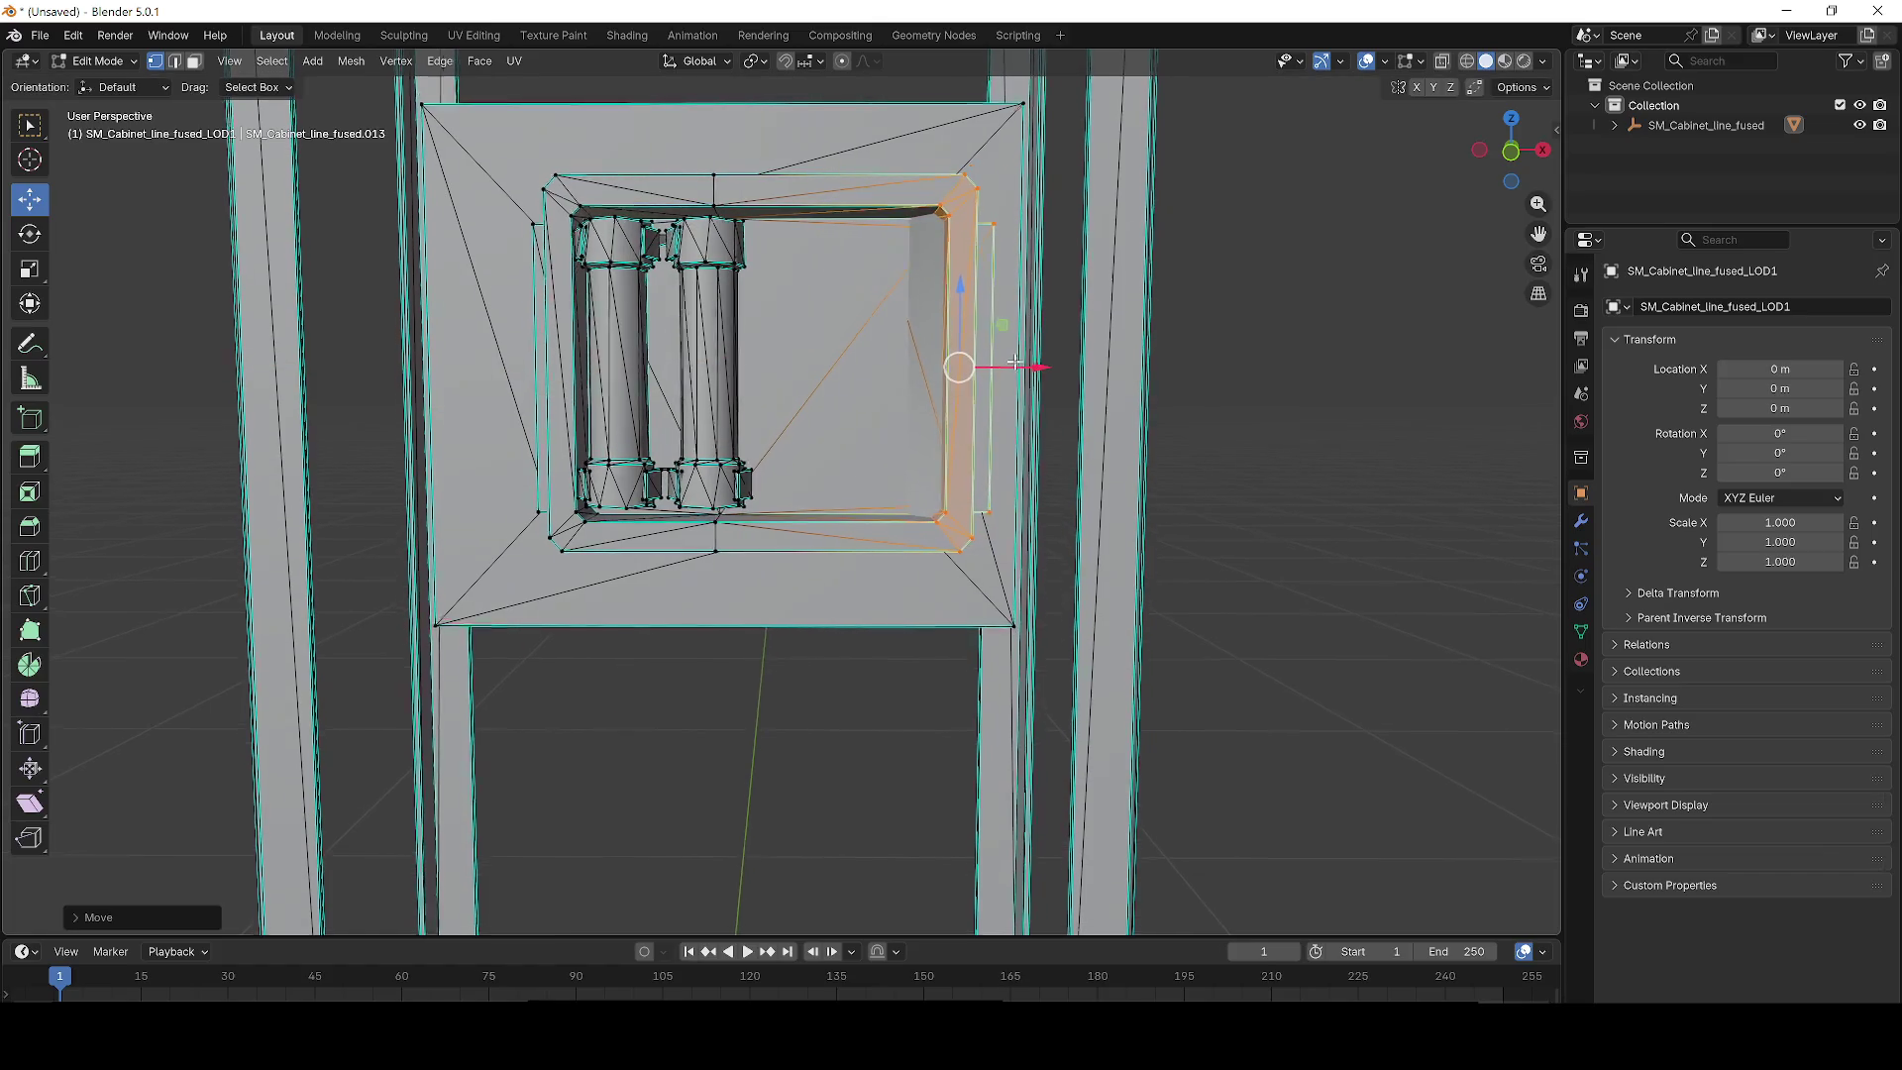
scroll(1010, 362, up, 3)
scroll(1011, 362, down, 5)
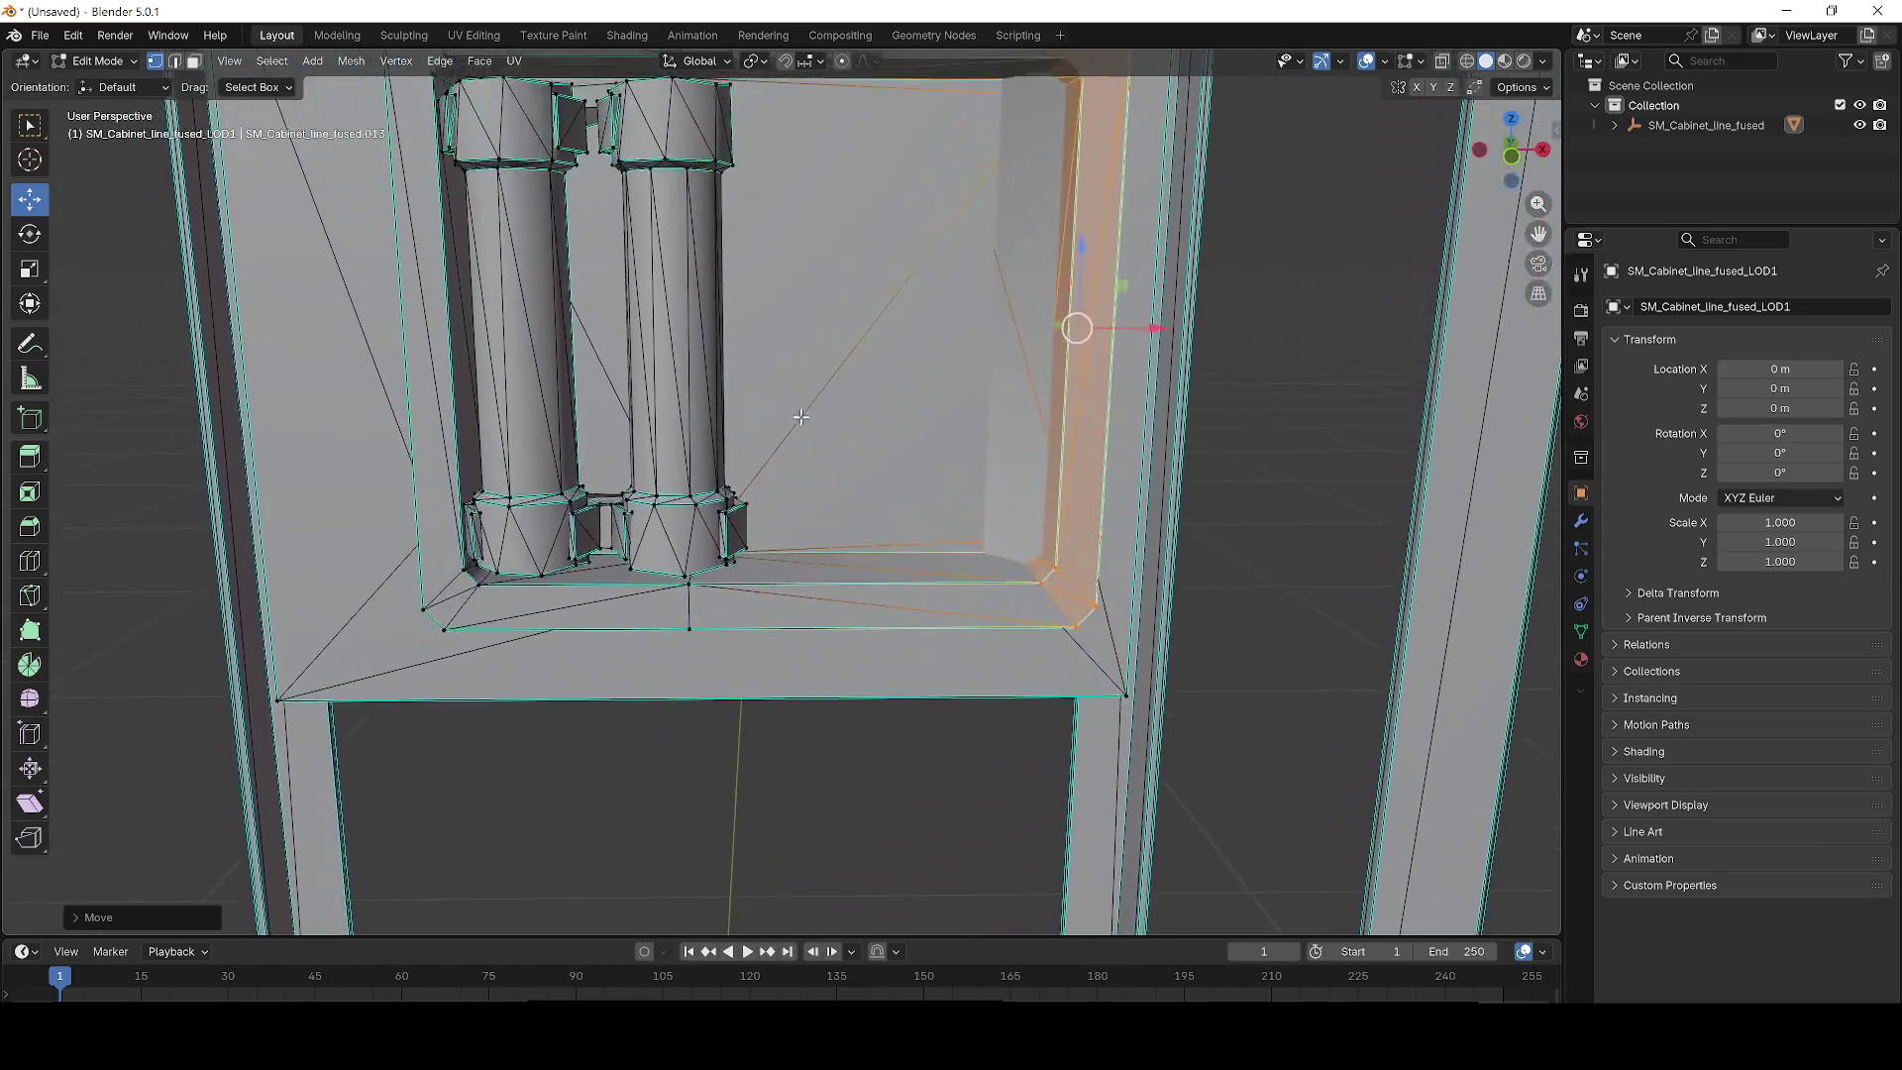
scroll(809, 379, down, 1)
key(ctrl+z)
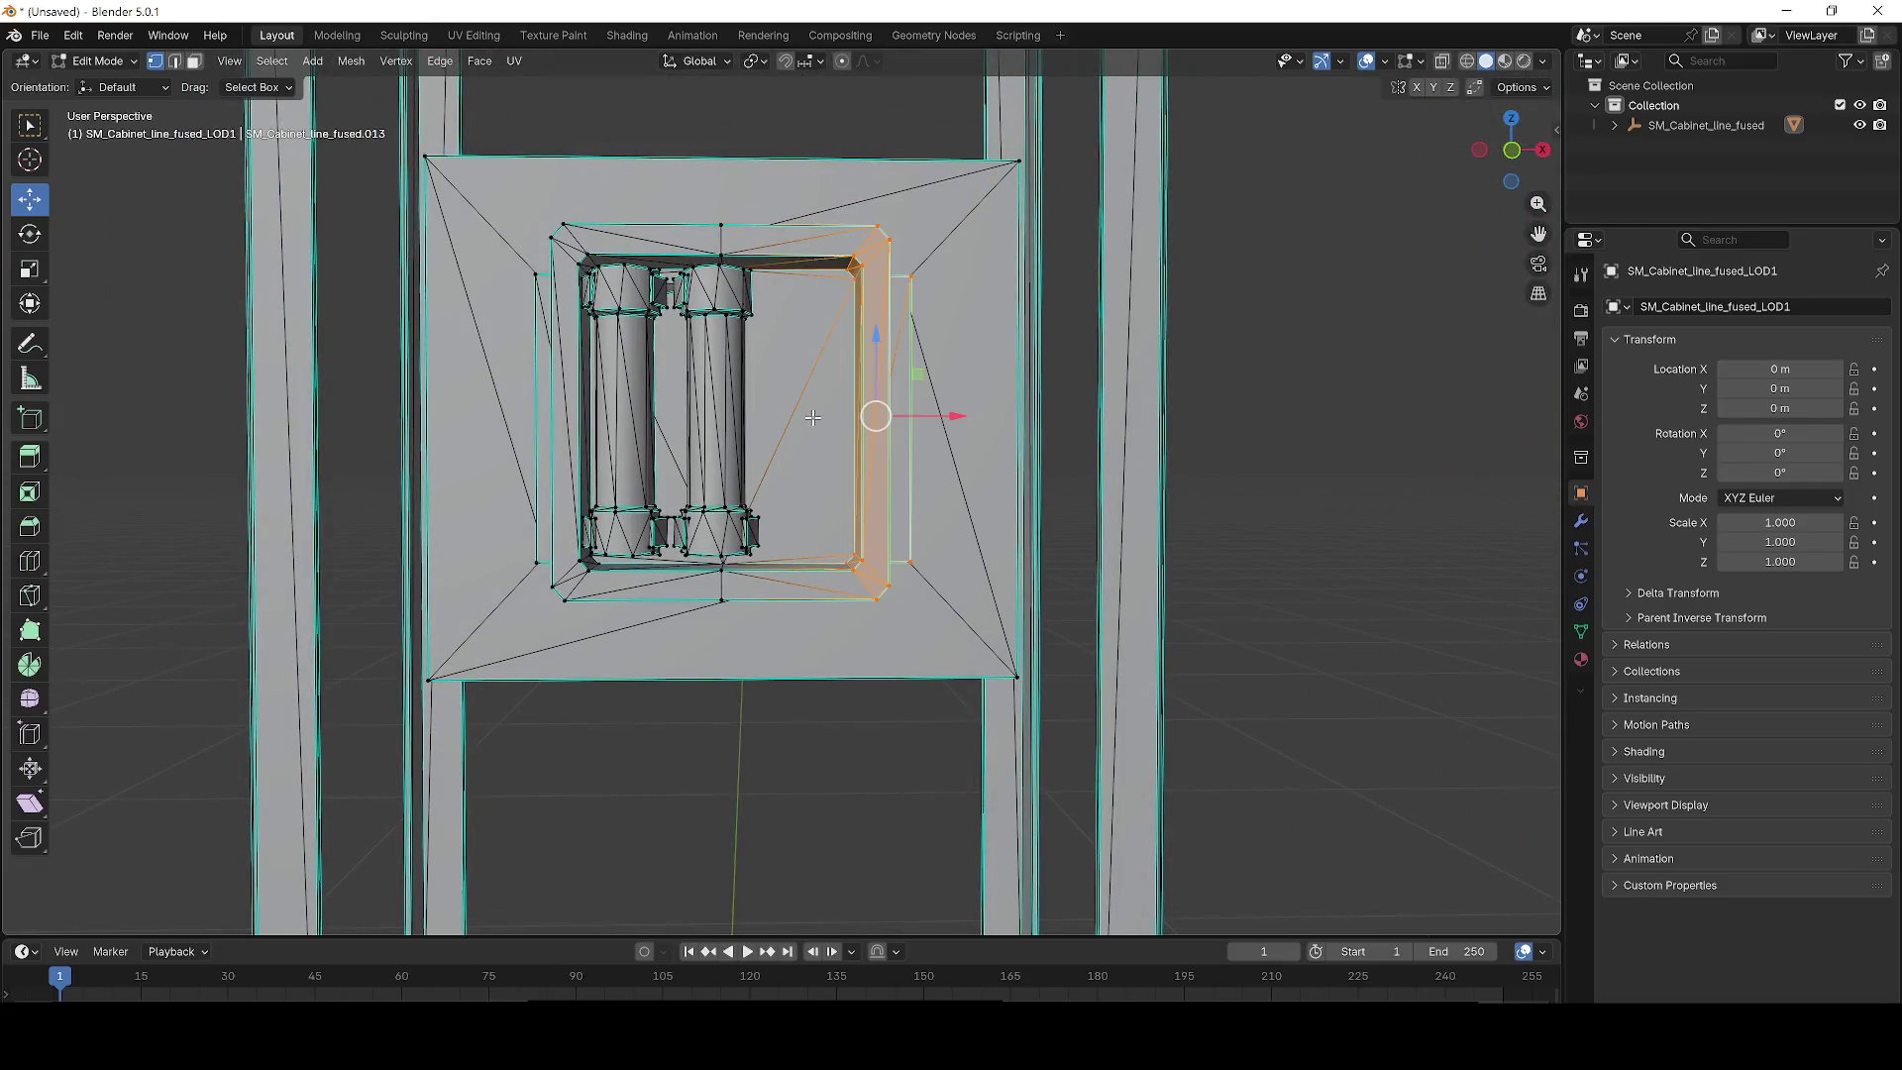
key(ctrl+z)
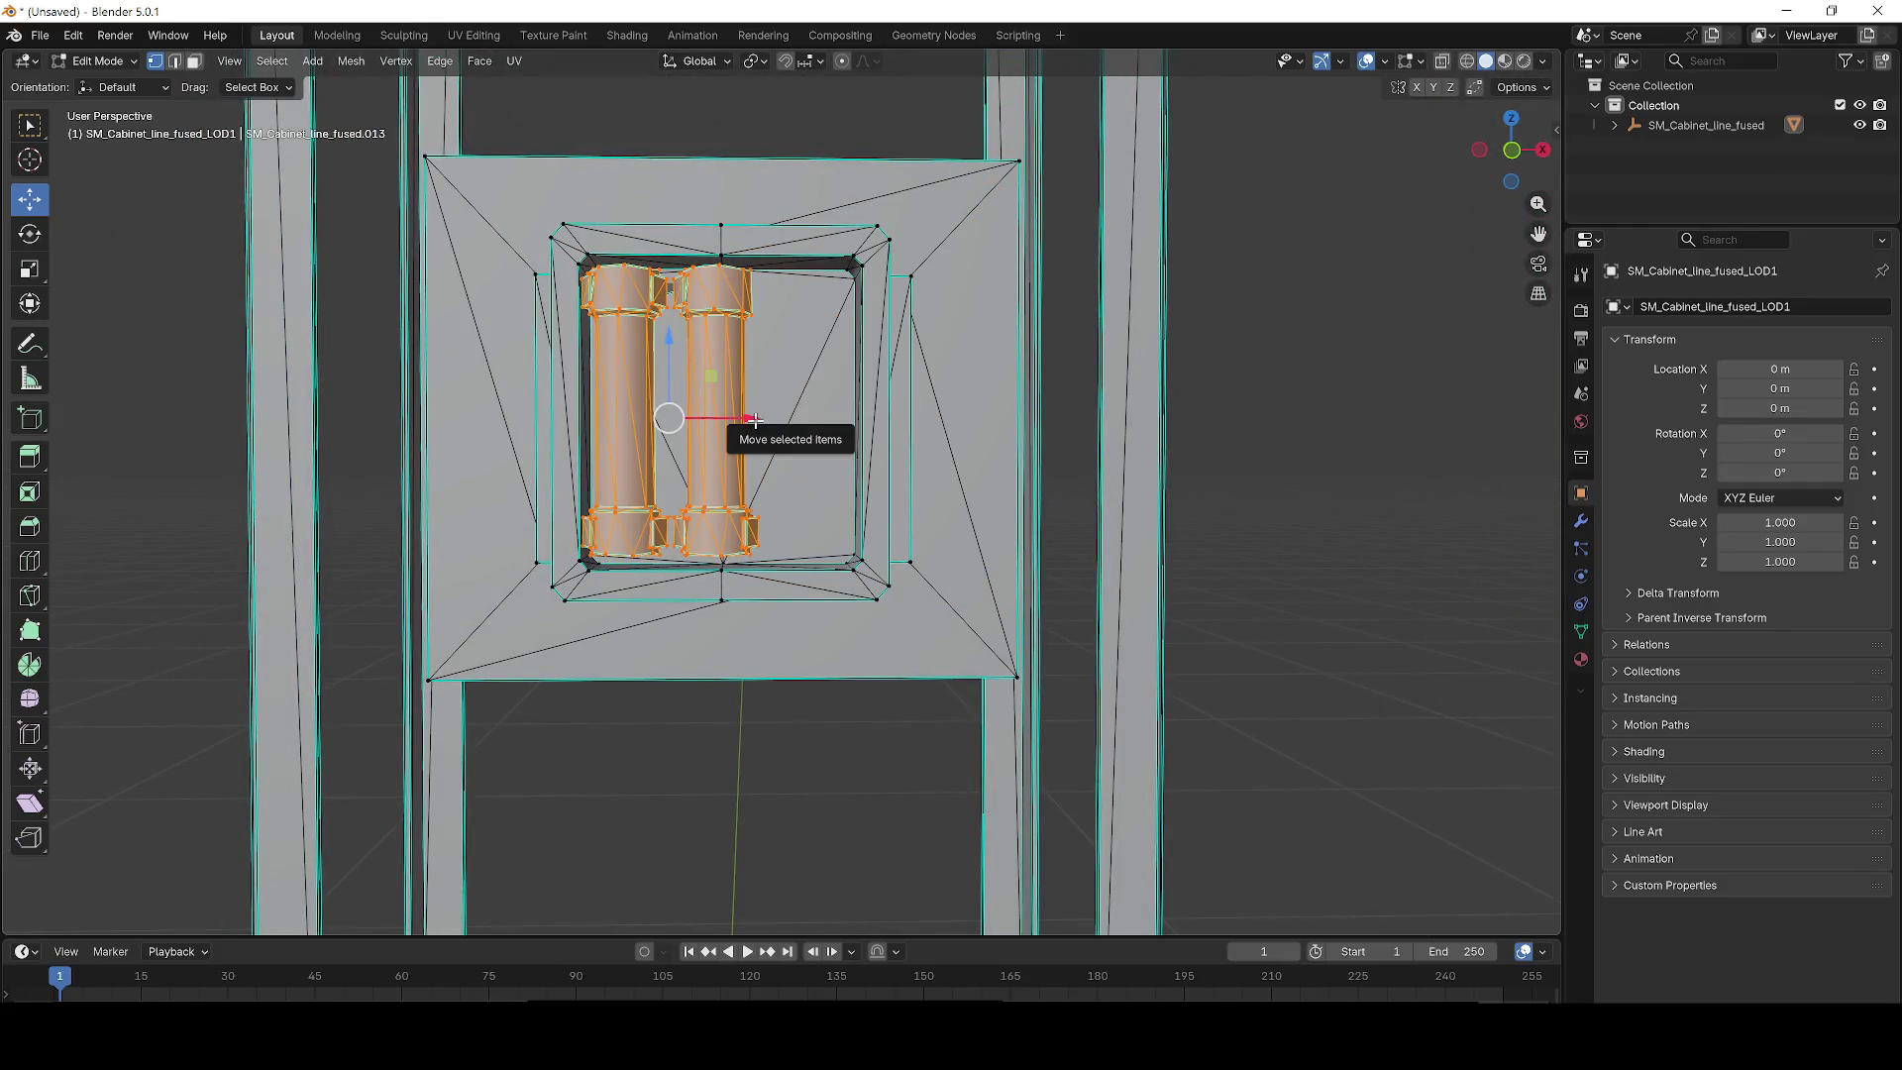
Cancel a trial extrude and slide the two fuse cylinders slightly along X.
right_click(739, 420)
click(735, 420)
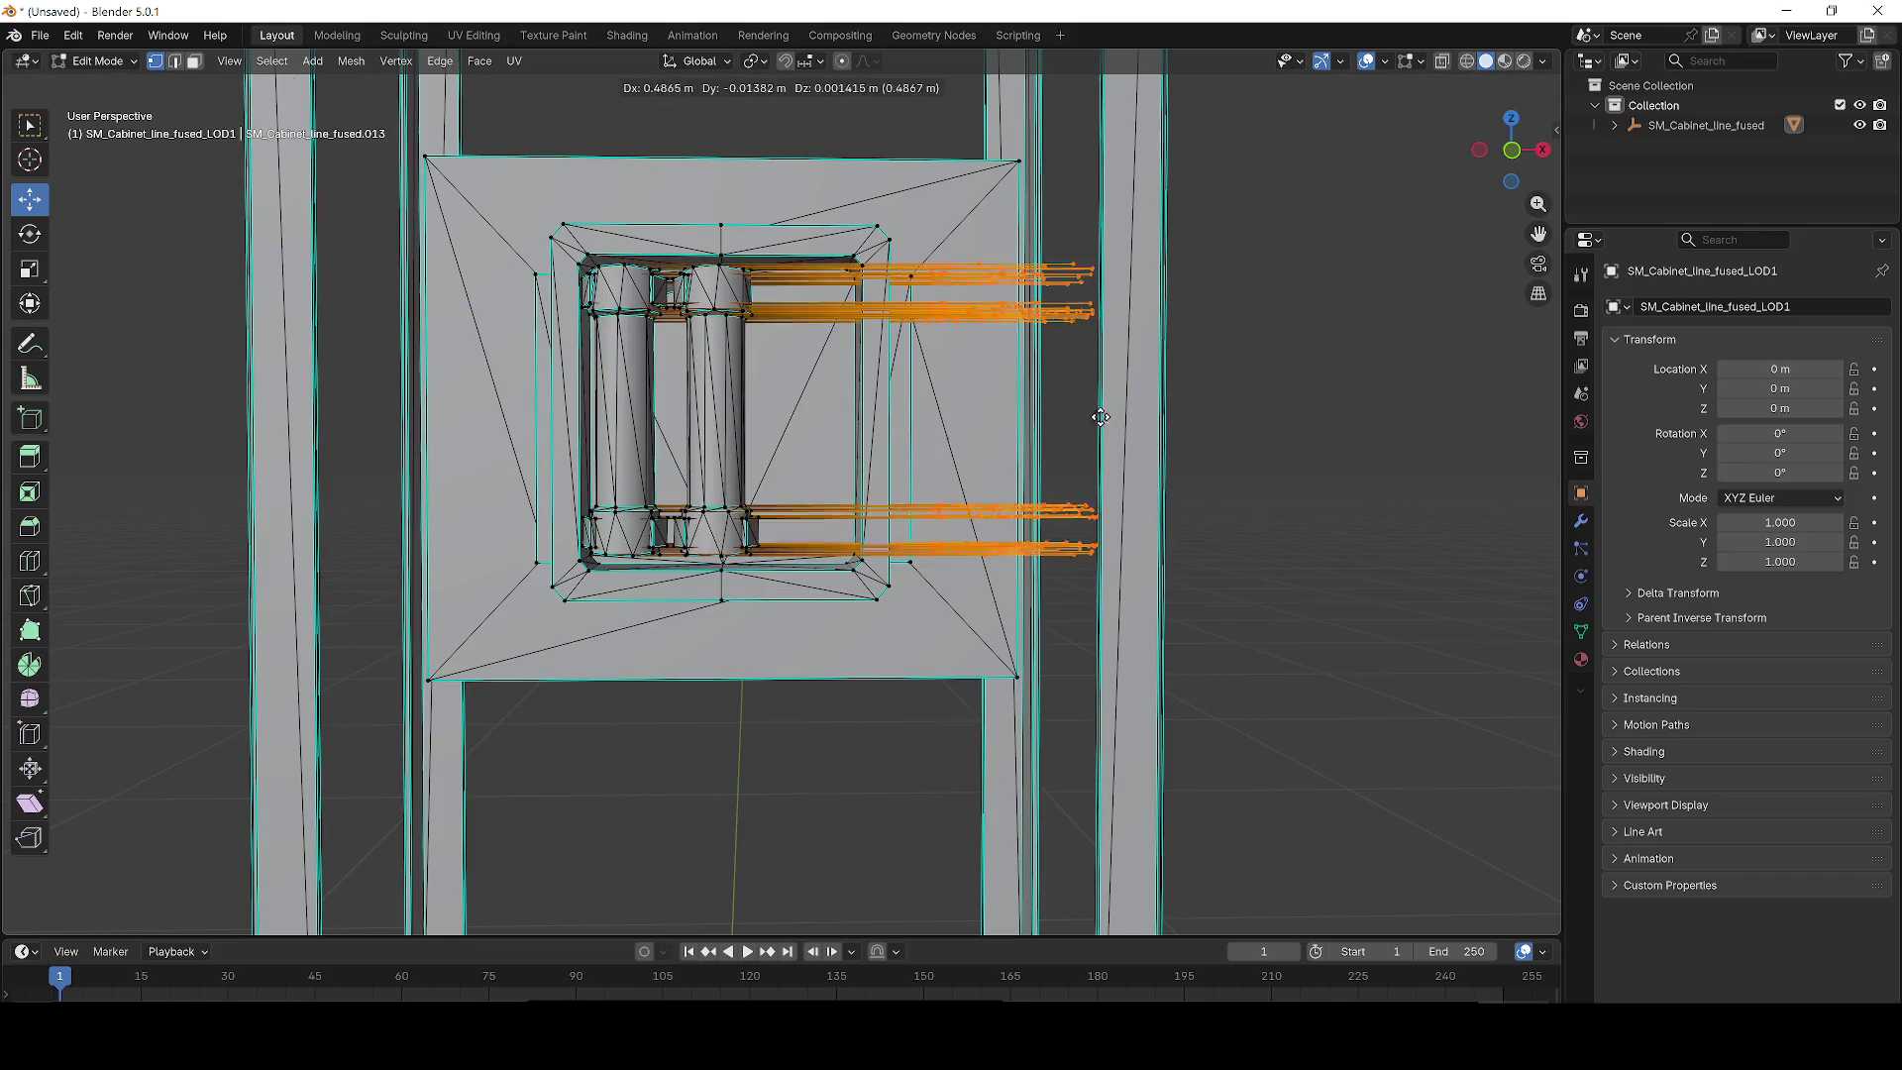
right_click(1177, 417)
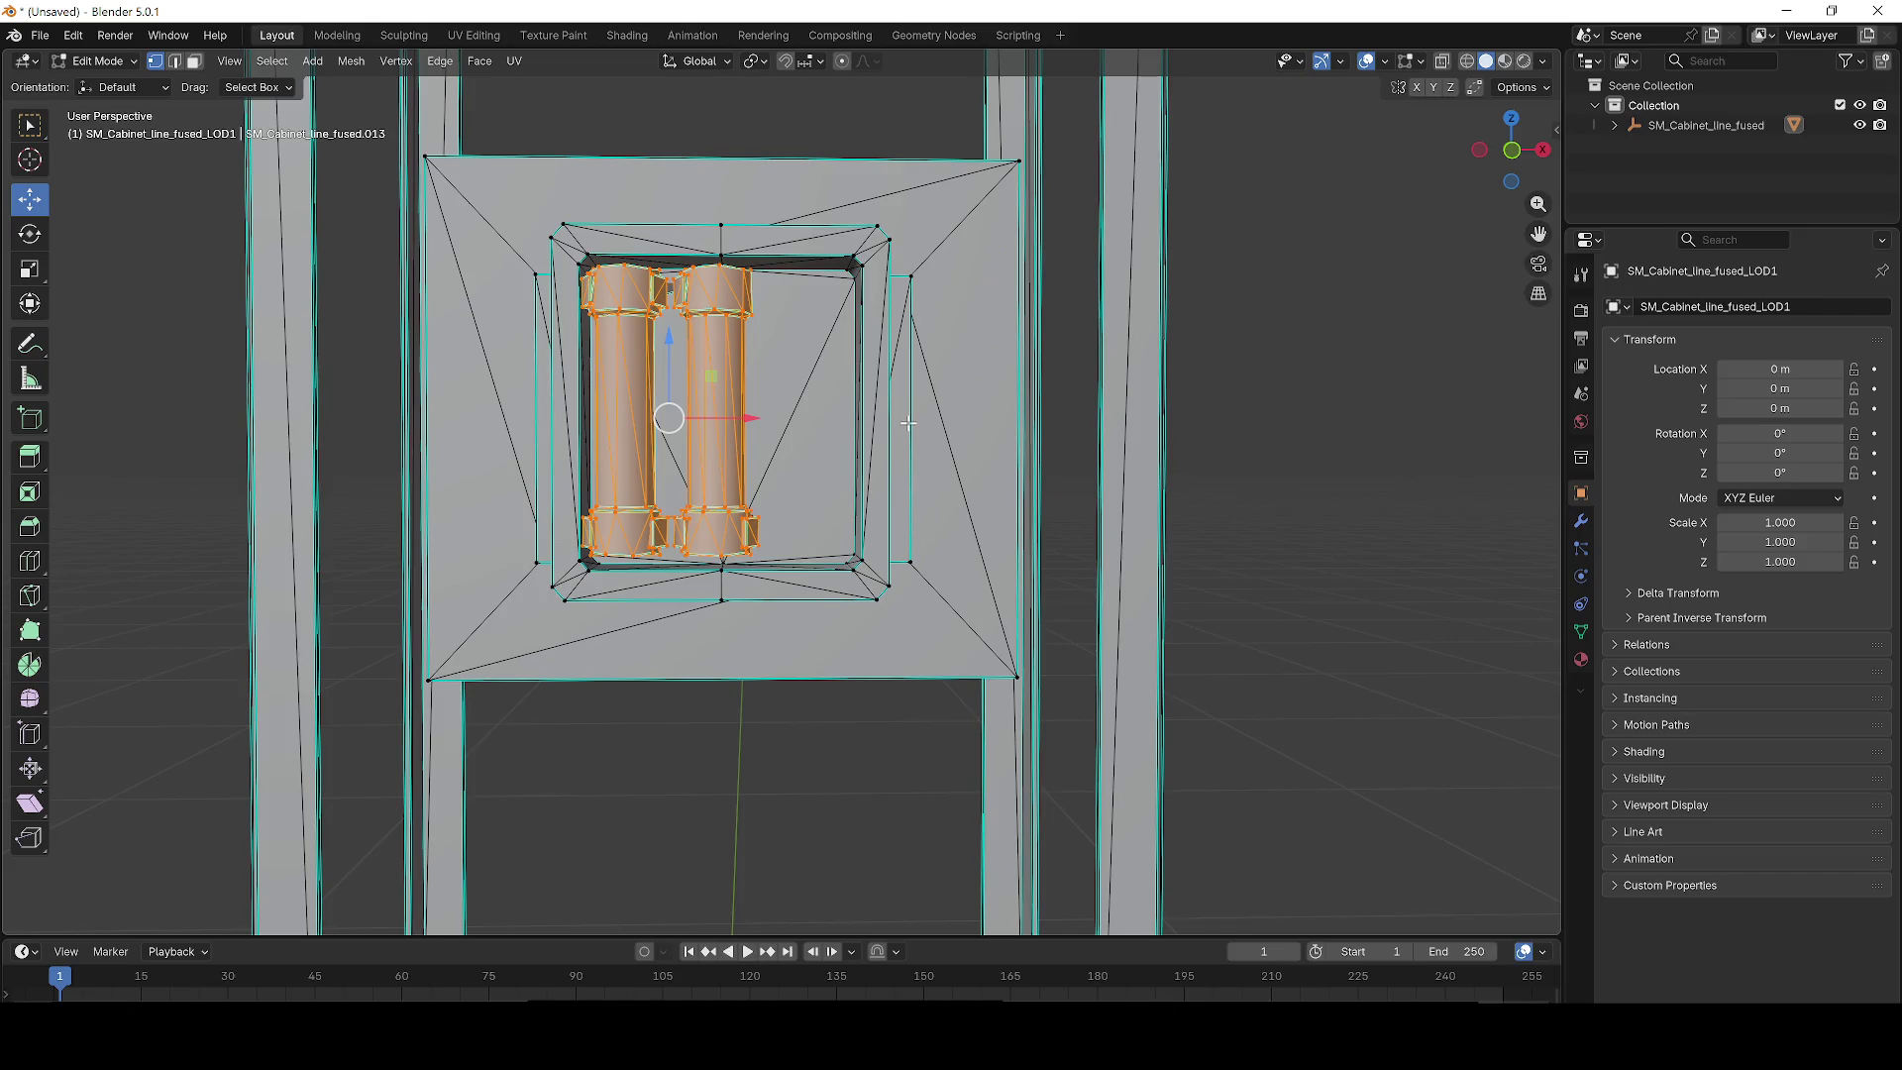
drag(753, 418, 758, 417)
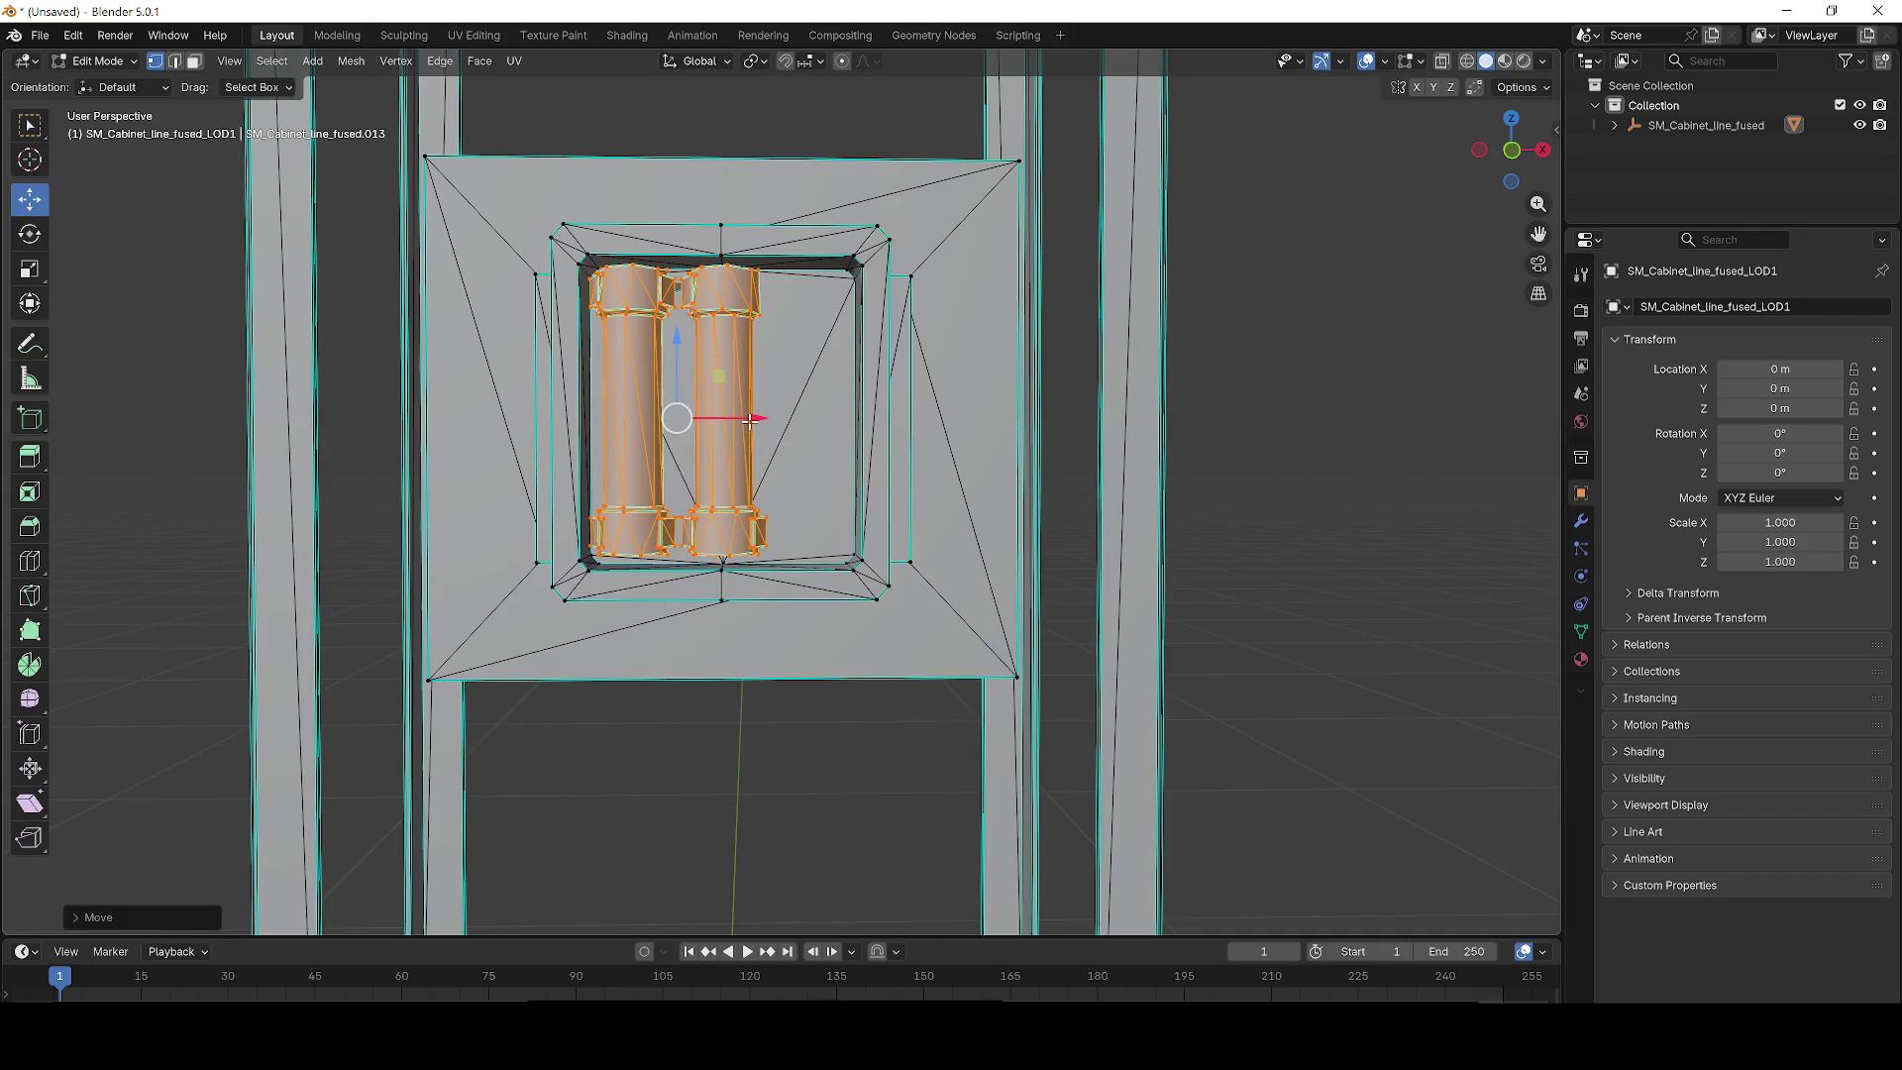
key(ctrl+v)
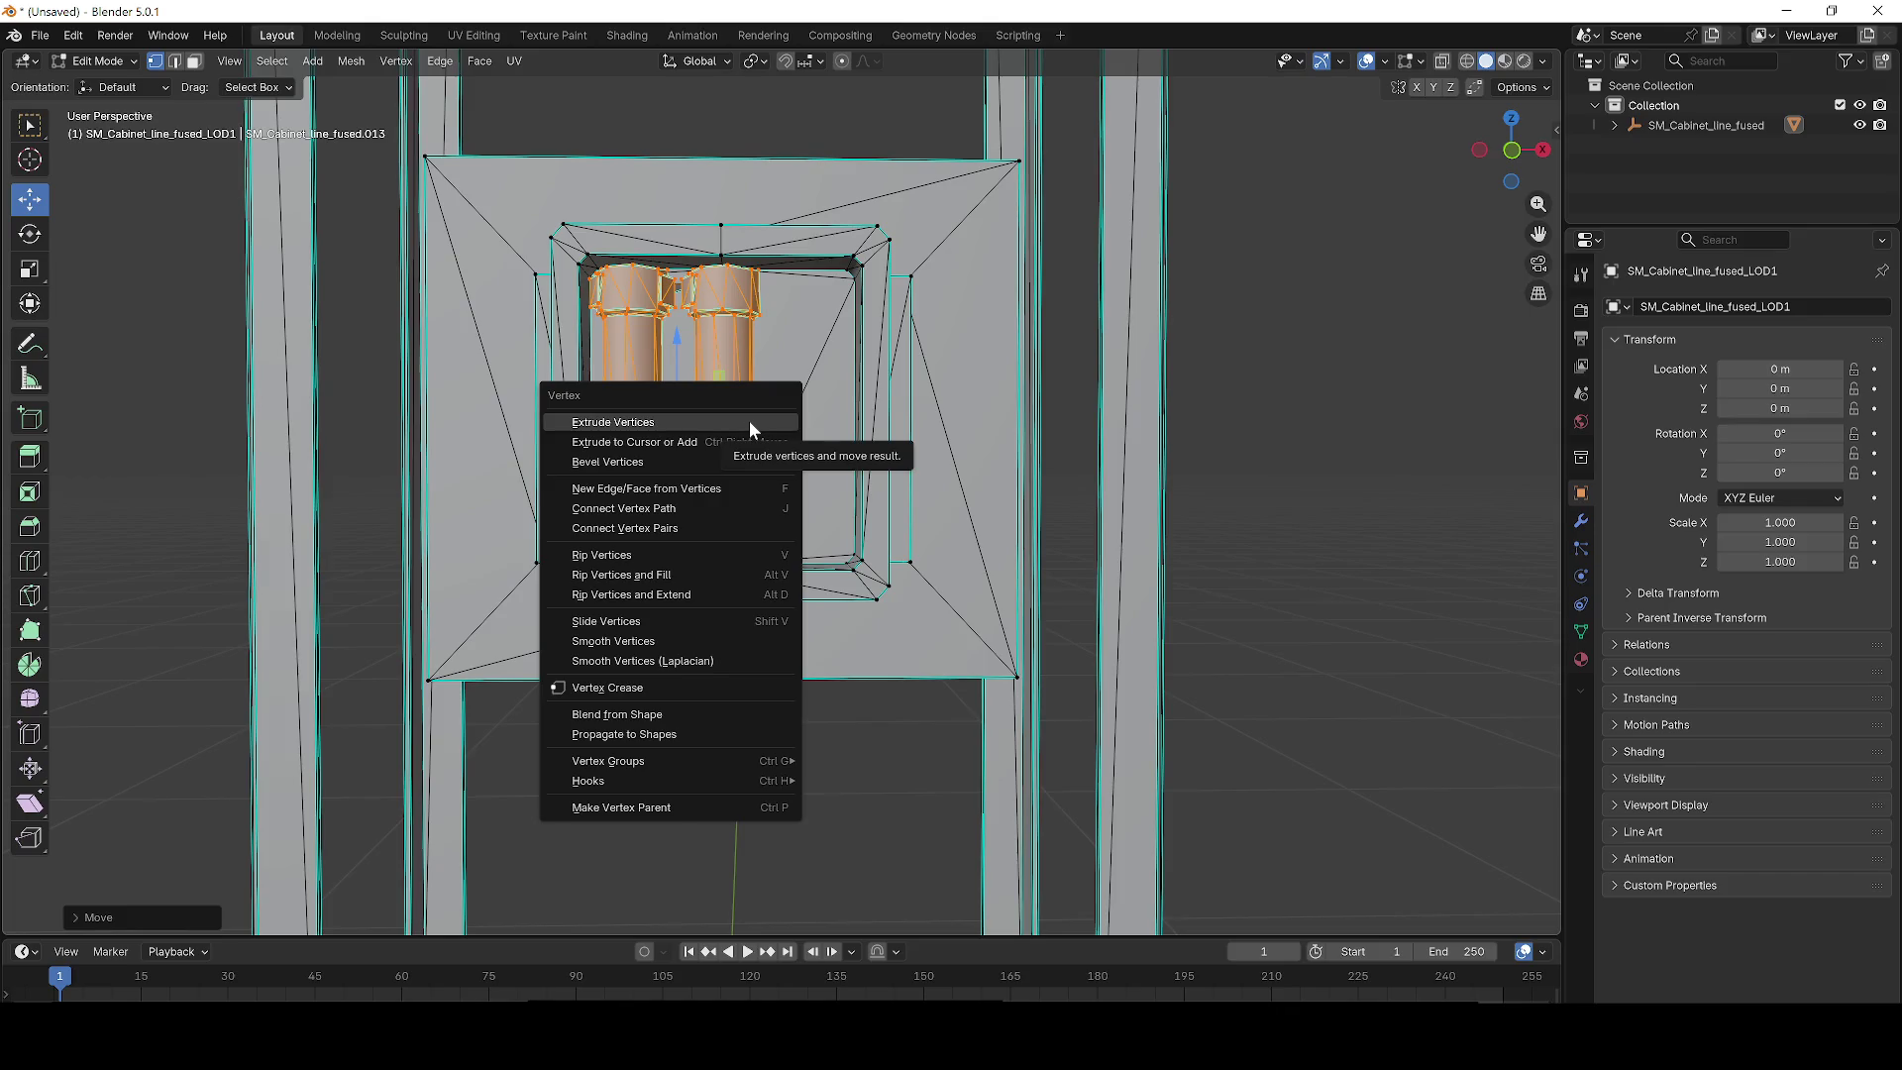
click(715, 488)
mouse_move(746, 420)
mouse_down()
mouse_move(832, 422)
mouse_move(745, 424)
mouse_up()
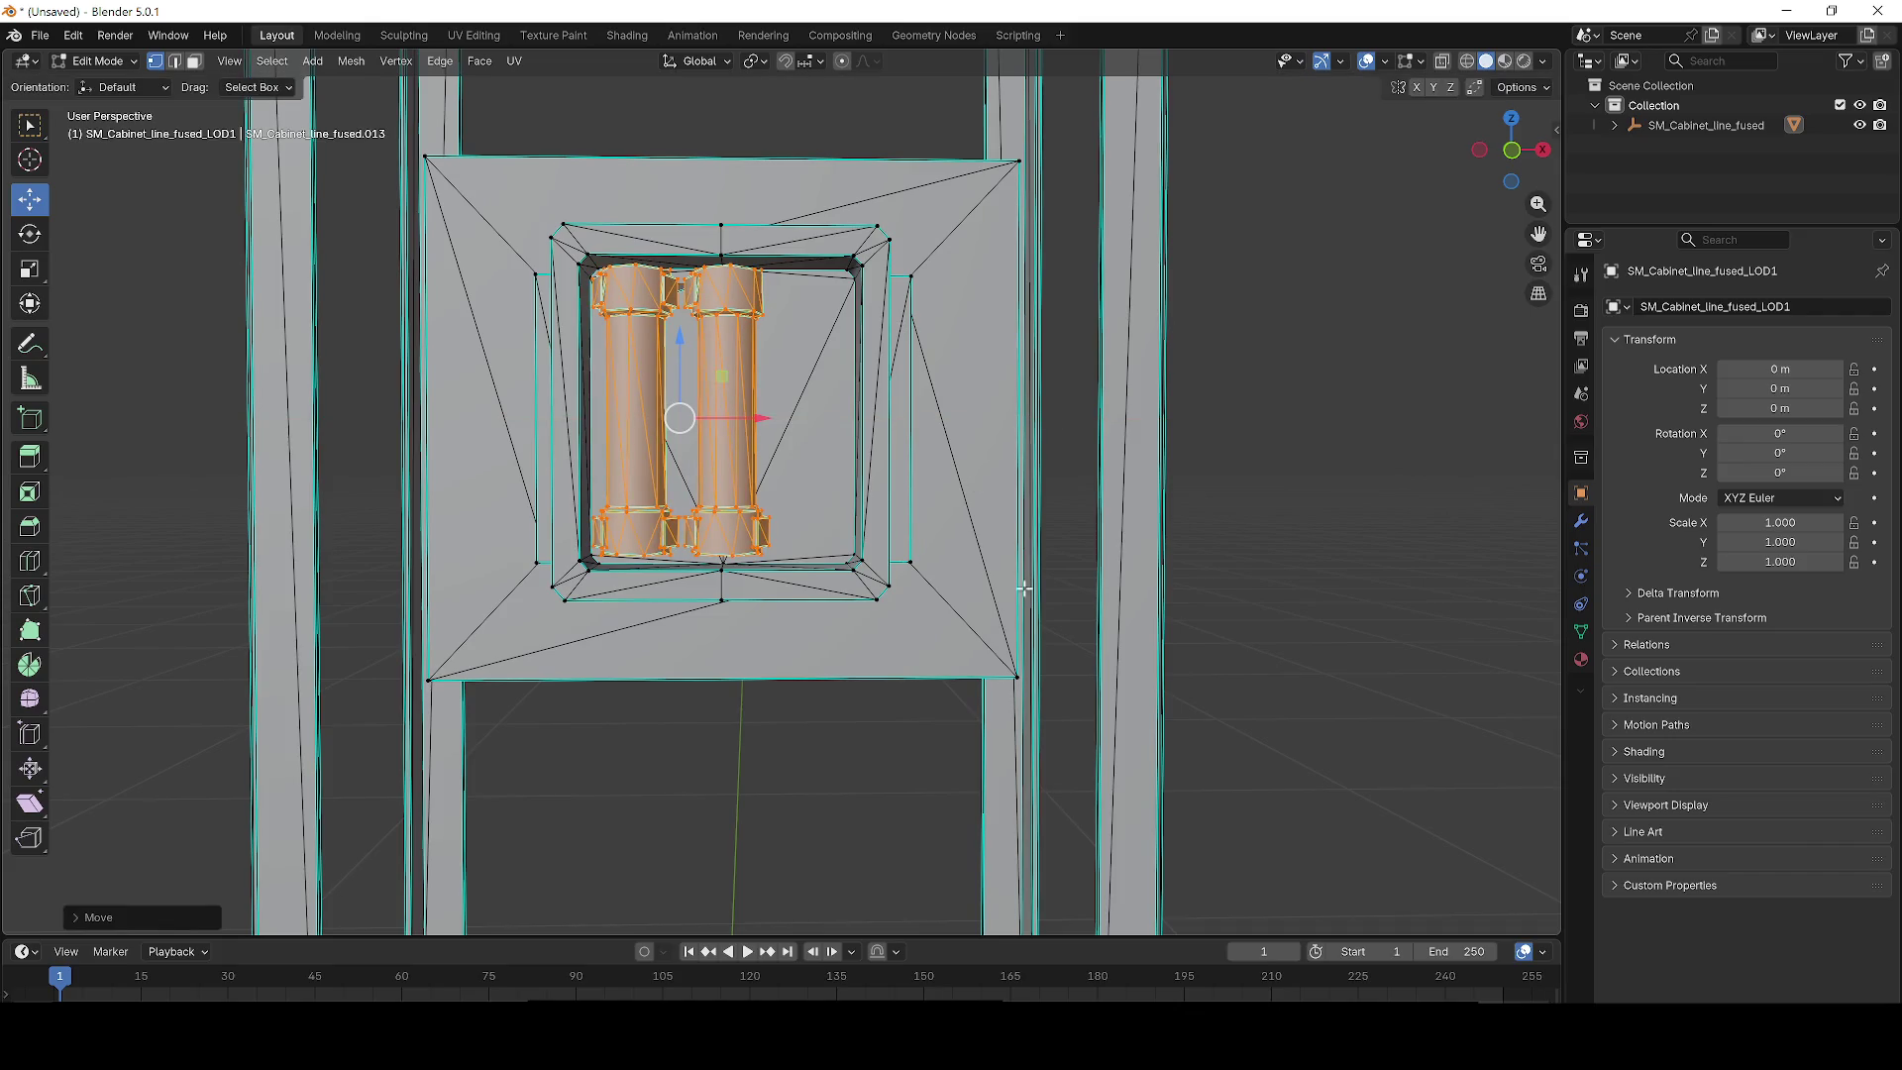
Select the opening's right frame strip and push it outward along +X.
drag(859, 311, 824, 202)
mouse_move(936, 431)
mouse_down()
mouse_move(1058, 432)
mouse_move(1040, 424)
mouse_up()
scroll(1090, 387, up, 4)
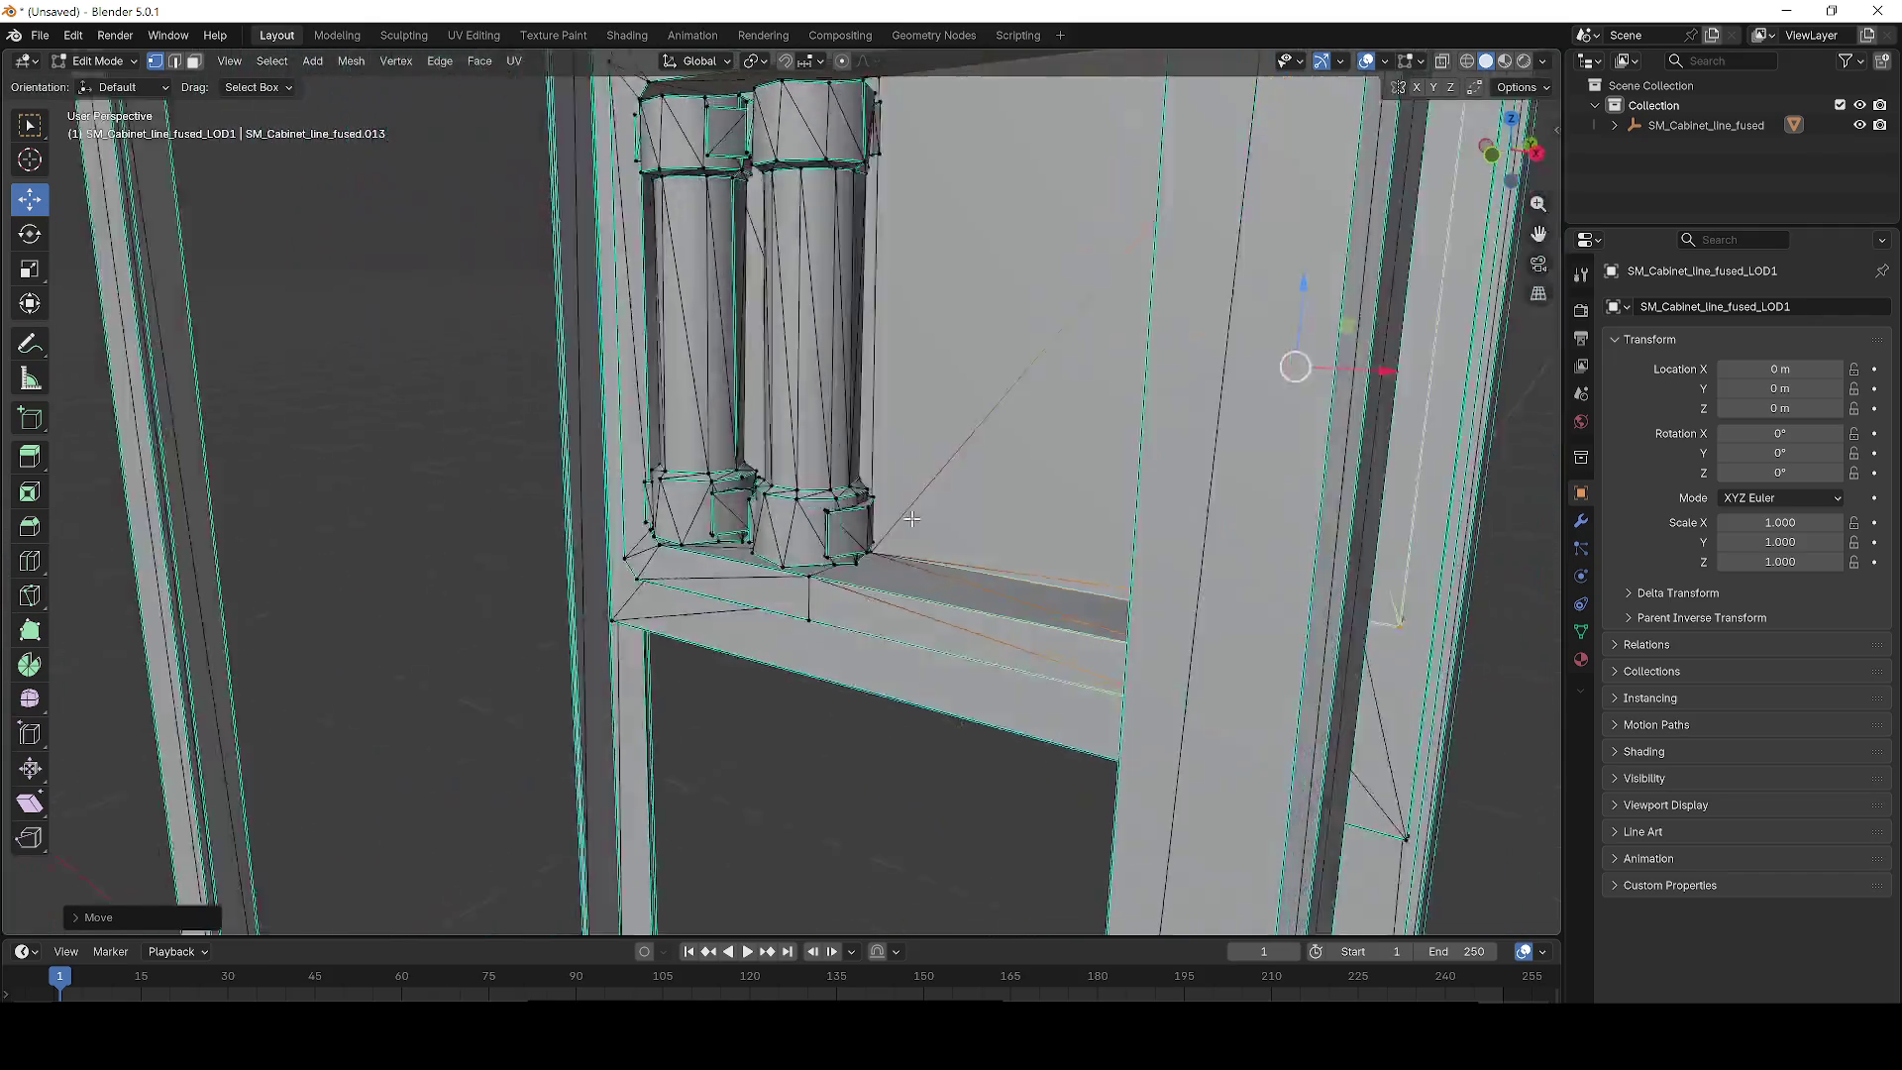
mouse_move(911, 519)
mouse_down()
mouse_move(769, 514)
mouse_move(905, 491)
mouse_move(1151, 496)
mouse_move(1011, 439)
mouse_move(1043, 496)
mouse_move(1018, 498)
mouse_move(1107, 434)
mouse_move(1035, 504)
mouse_move(1126, 498)
mouse_move(1058, 497)
mouse_move(1104, 522)
mouse_move(991, 416)
mouse_move(582, 196)
mouse_up()
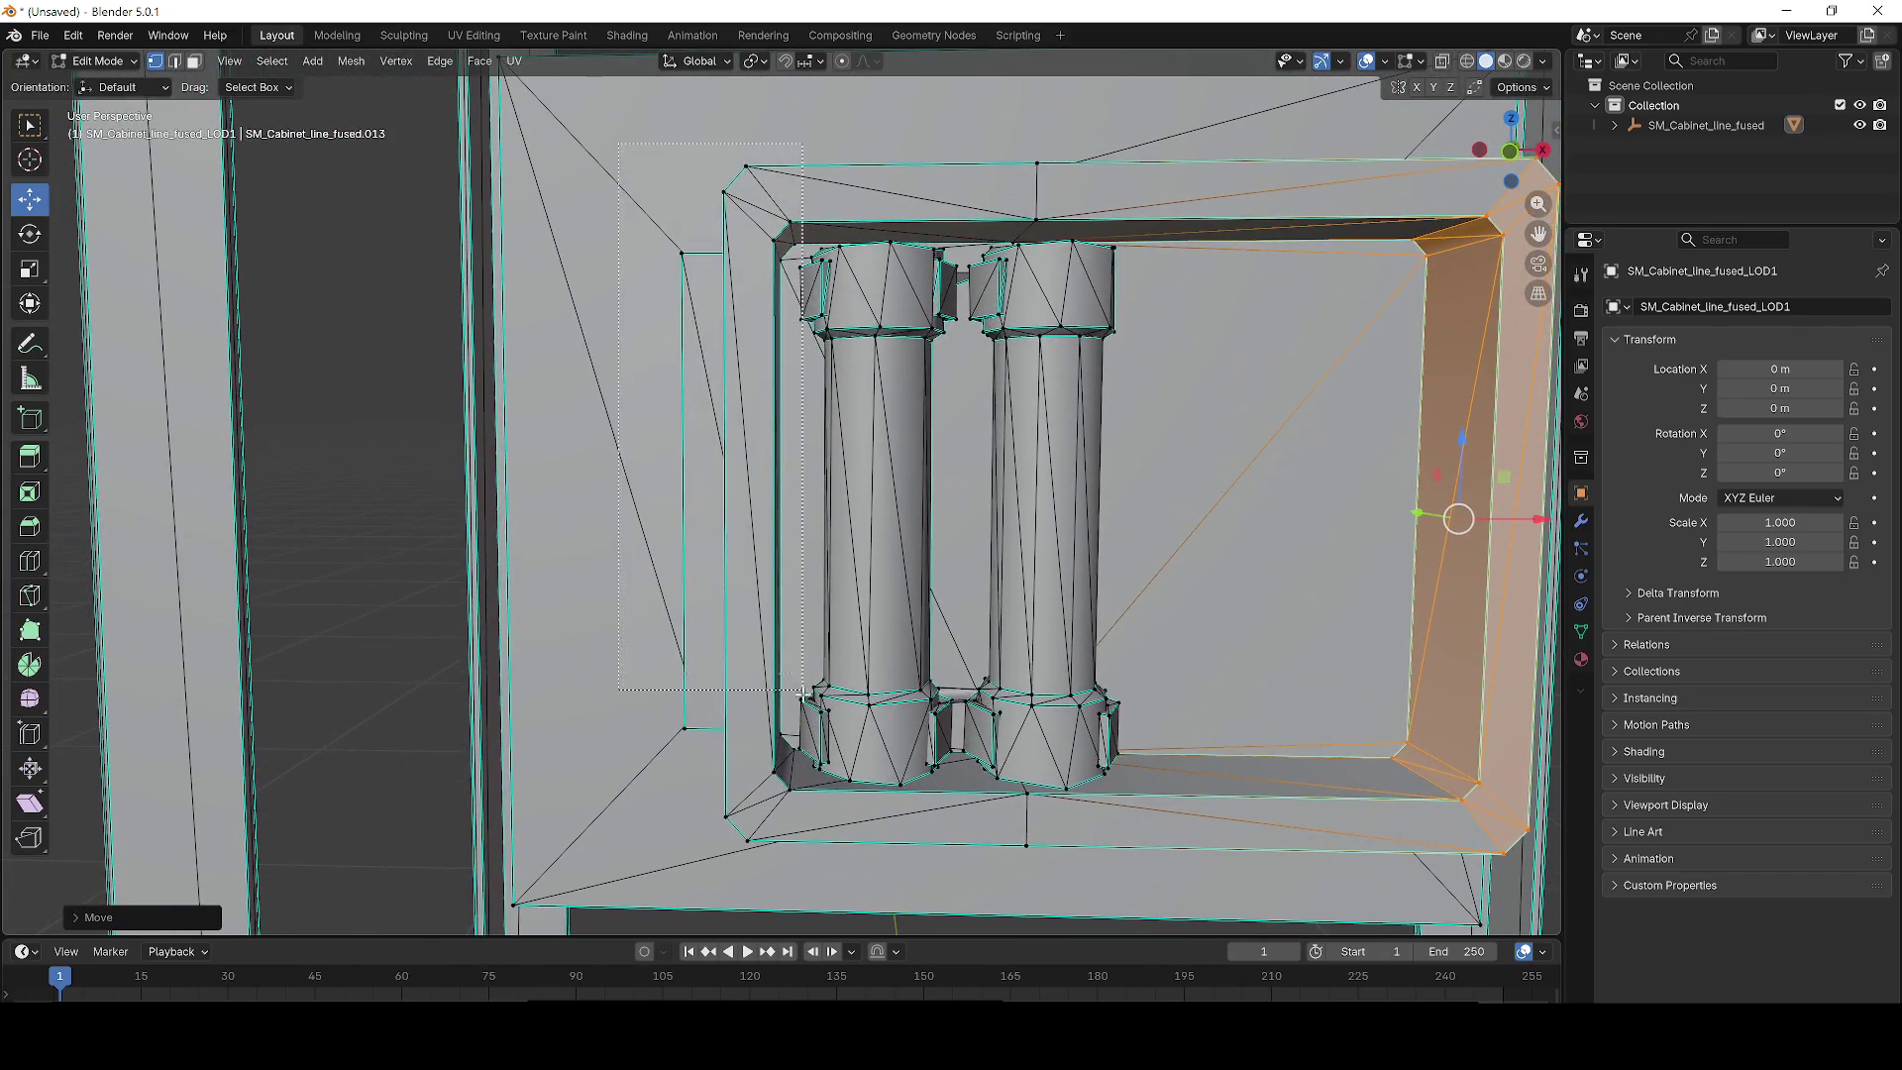
Select the left frame strip with its corner and inner faces, and move it outward along -X.
drag(776, 849, 773, 850)
drag(734, 509, 704, 518)
shift+click(578, 750)
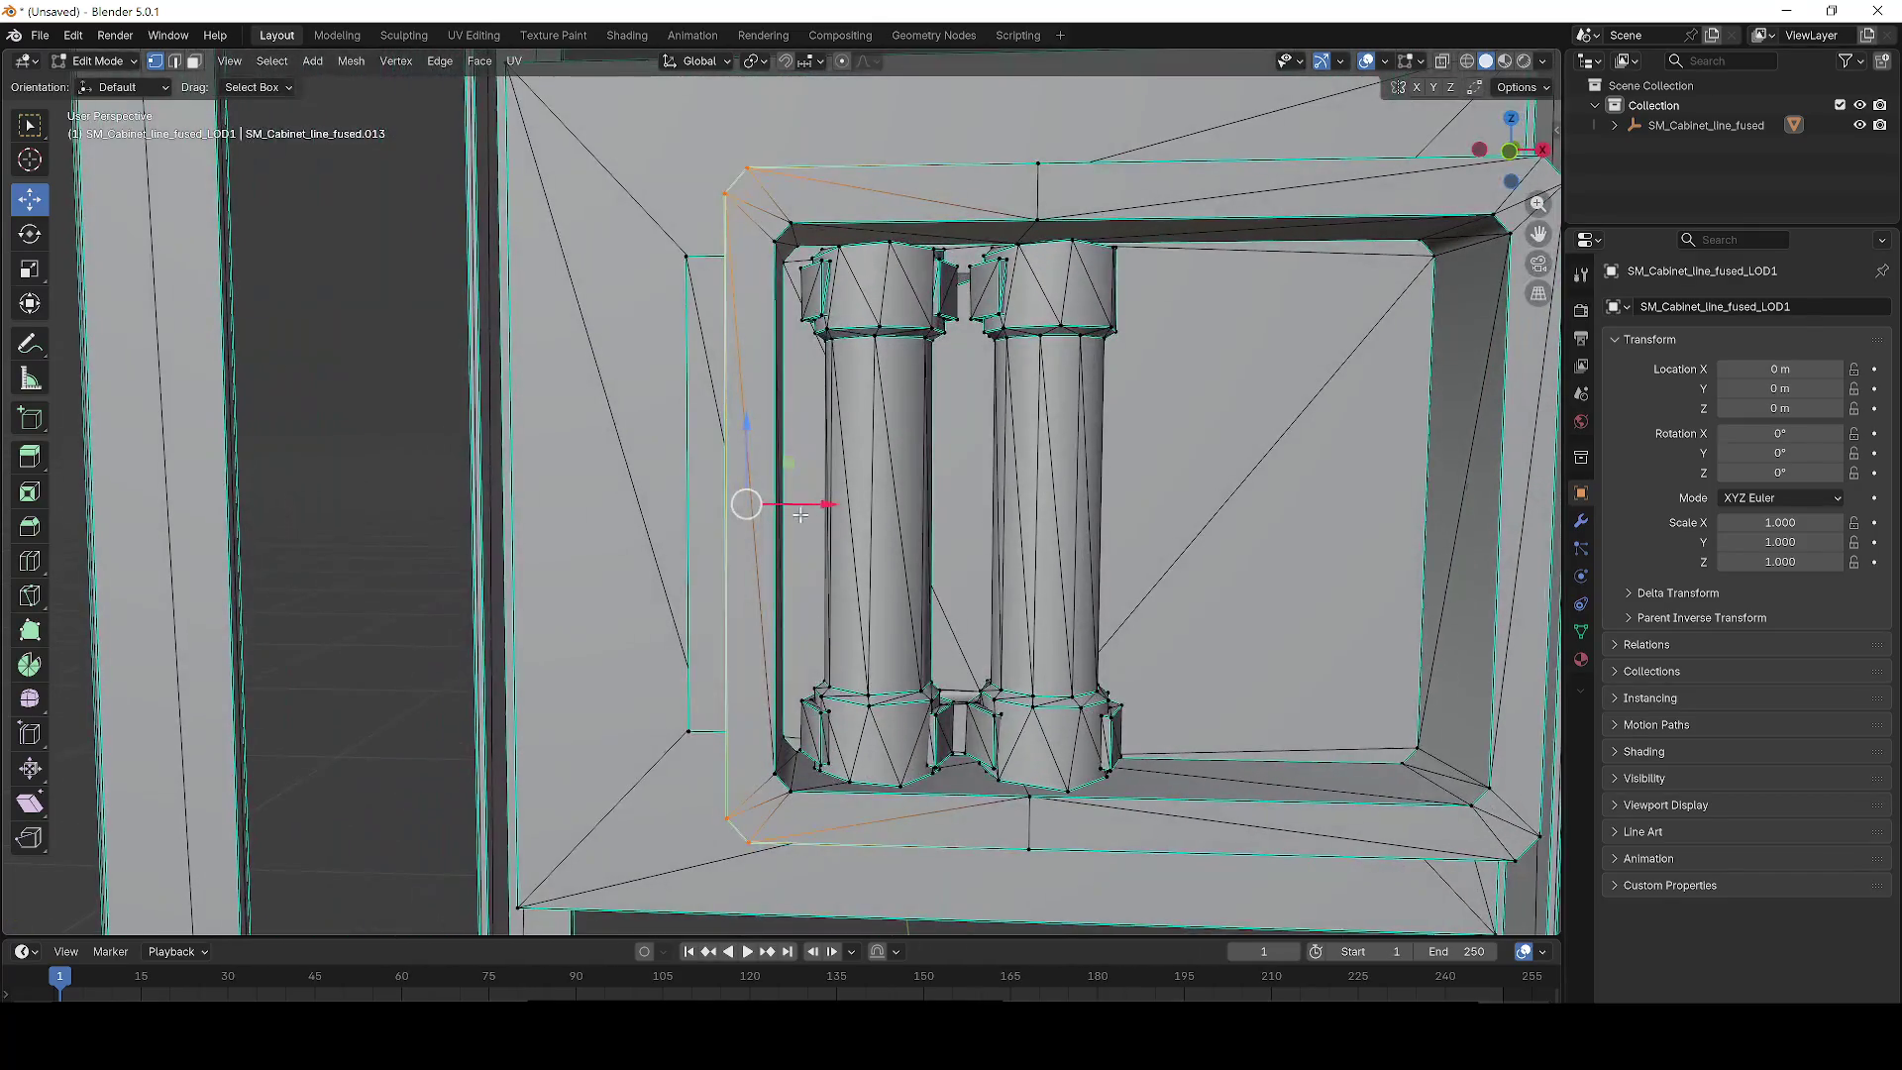
mouse_move(804, 507)
mouse_down()
mouse_move(738, 508)
mouse_move(775, 504)
mouse_up()
drag(790, 263, 800, 257)
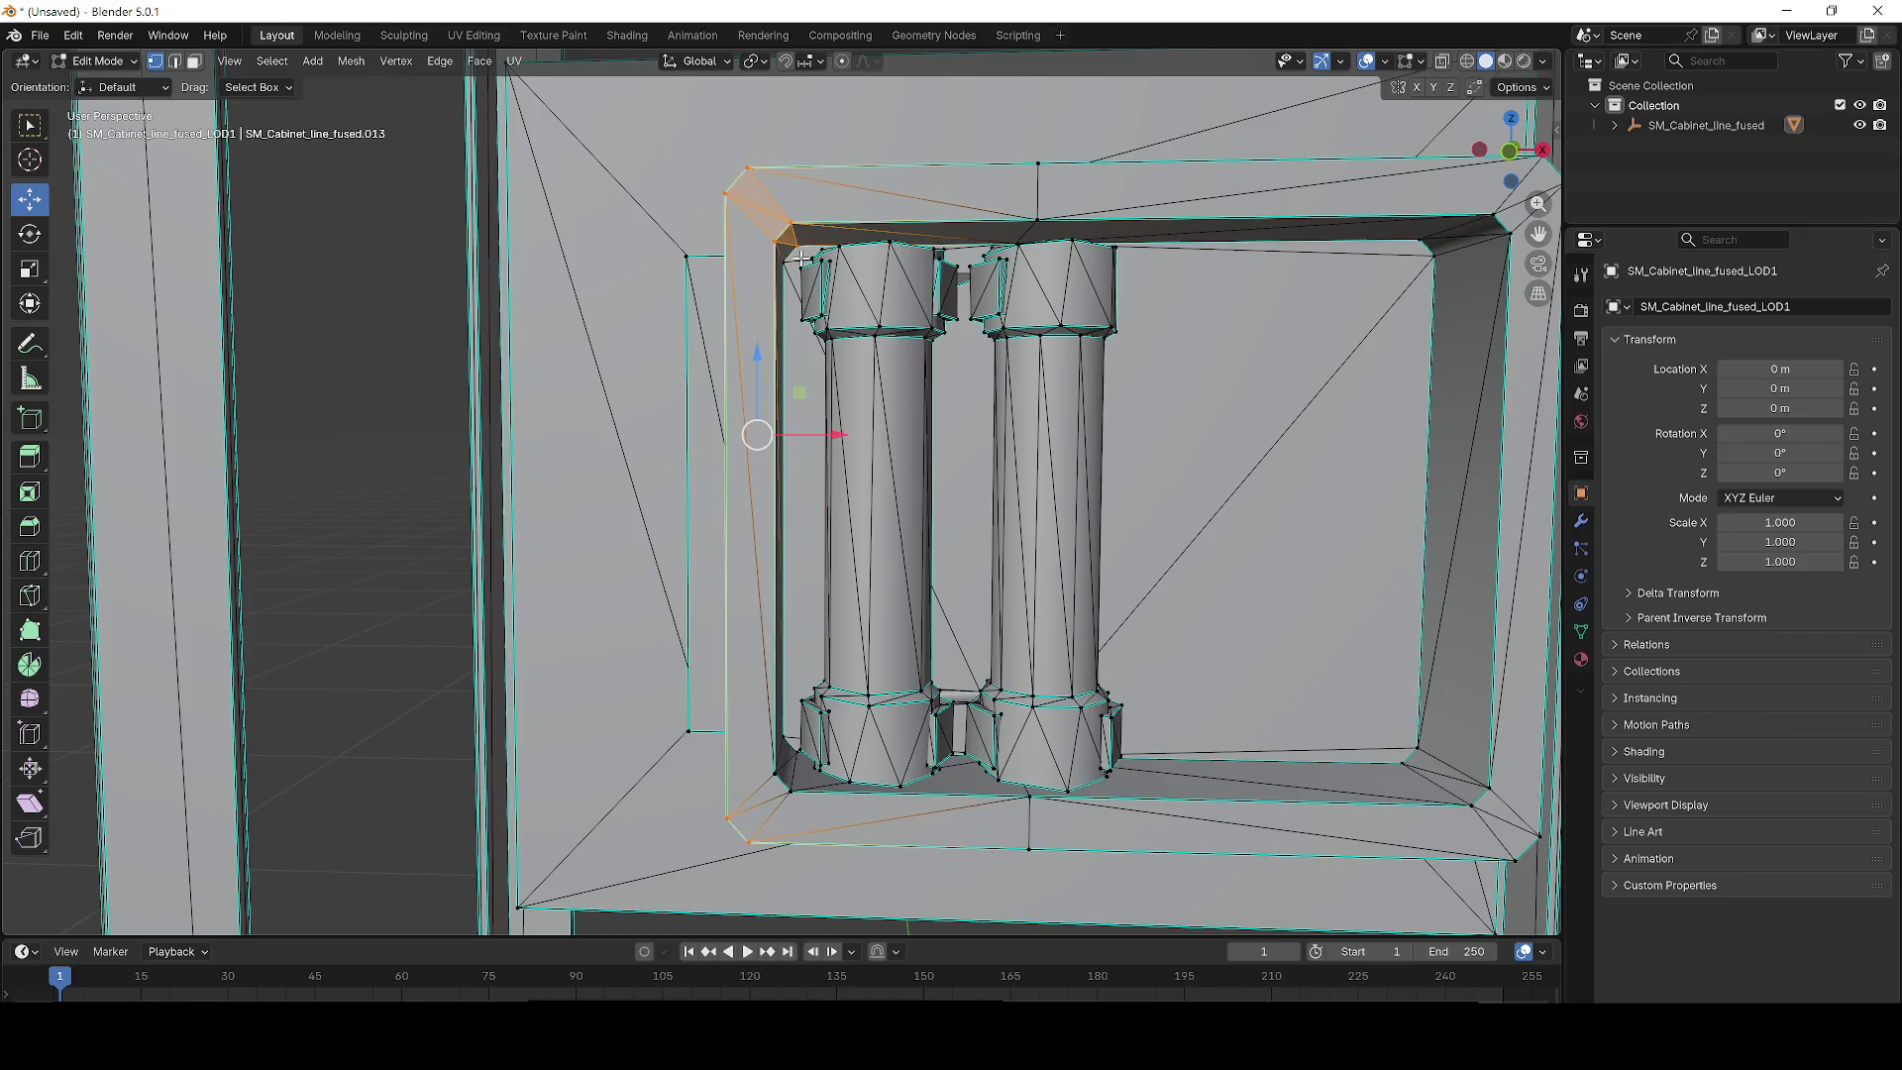
mouse_move(823, 513)
mouse_down()
mouse_move(734, 667)
mouse_move(704, 626)
mouse_up()
scroll(703, 626, up, 5)
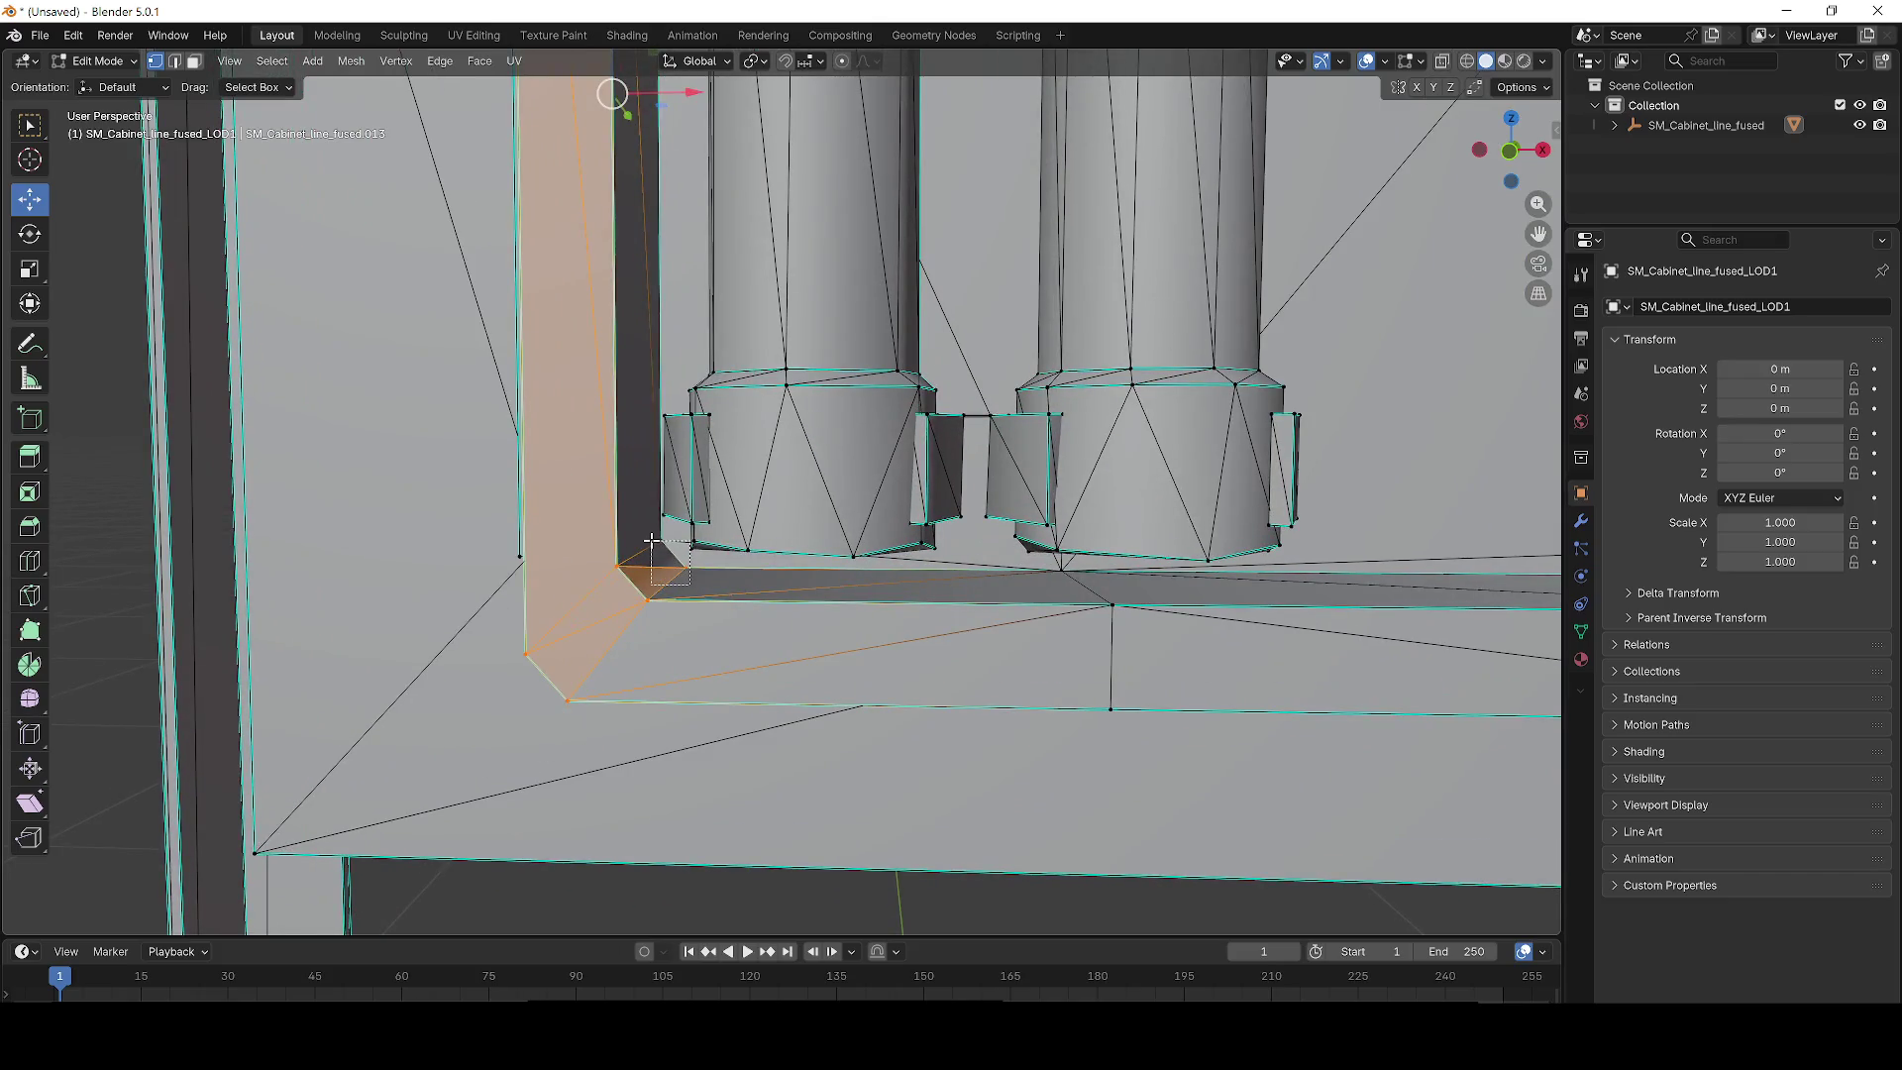
shift+click(657, 536)
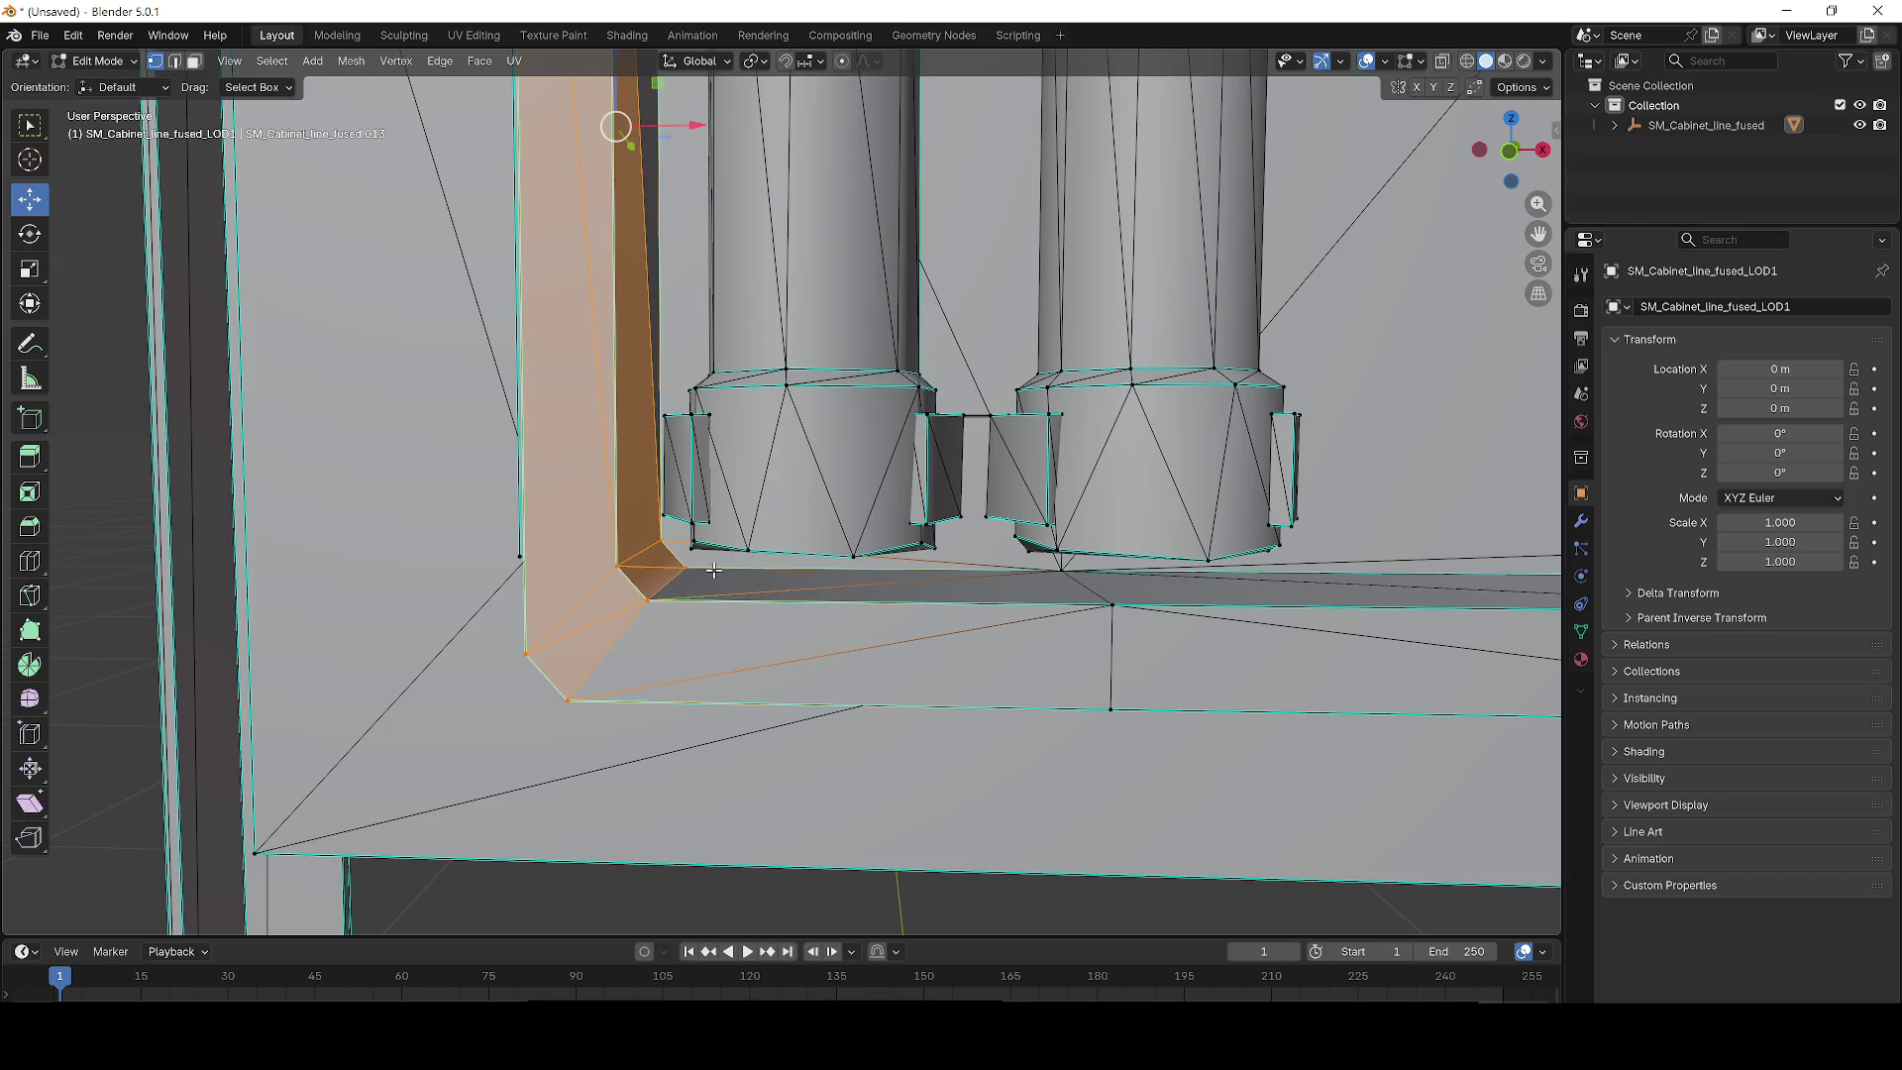
drag(710, 575, 783, 396)
scroll(791, 372, down, 4)
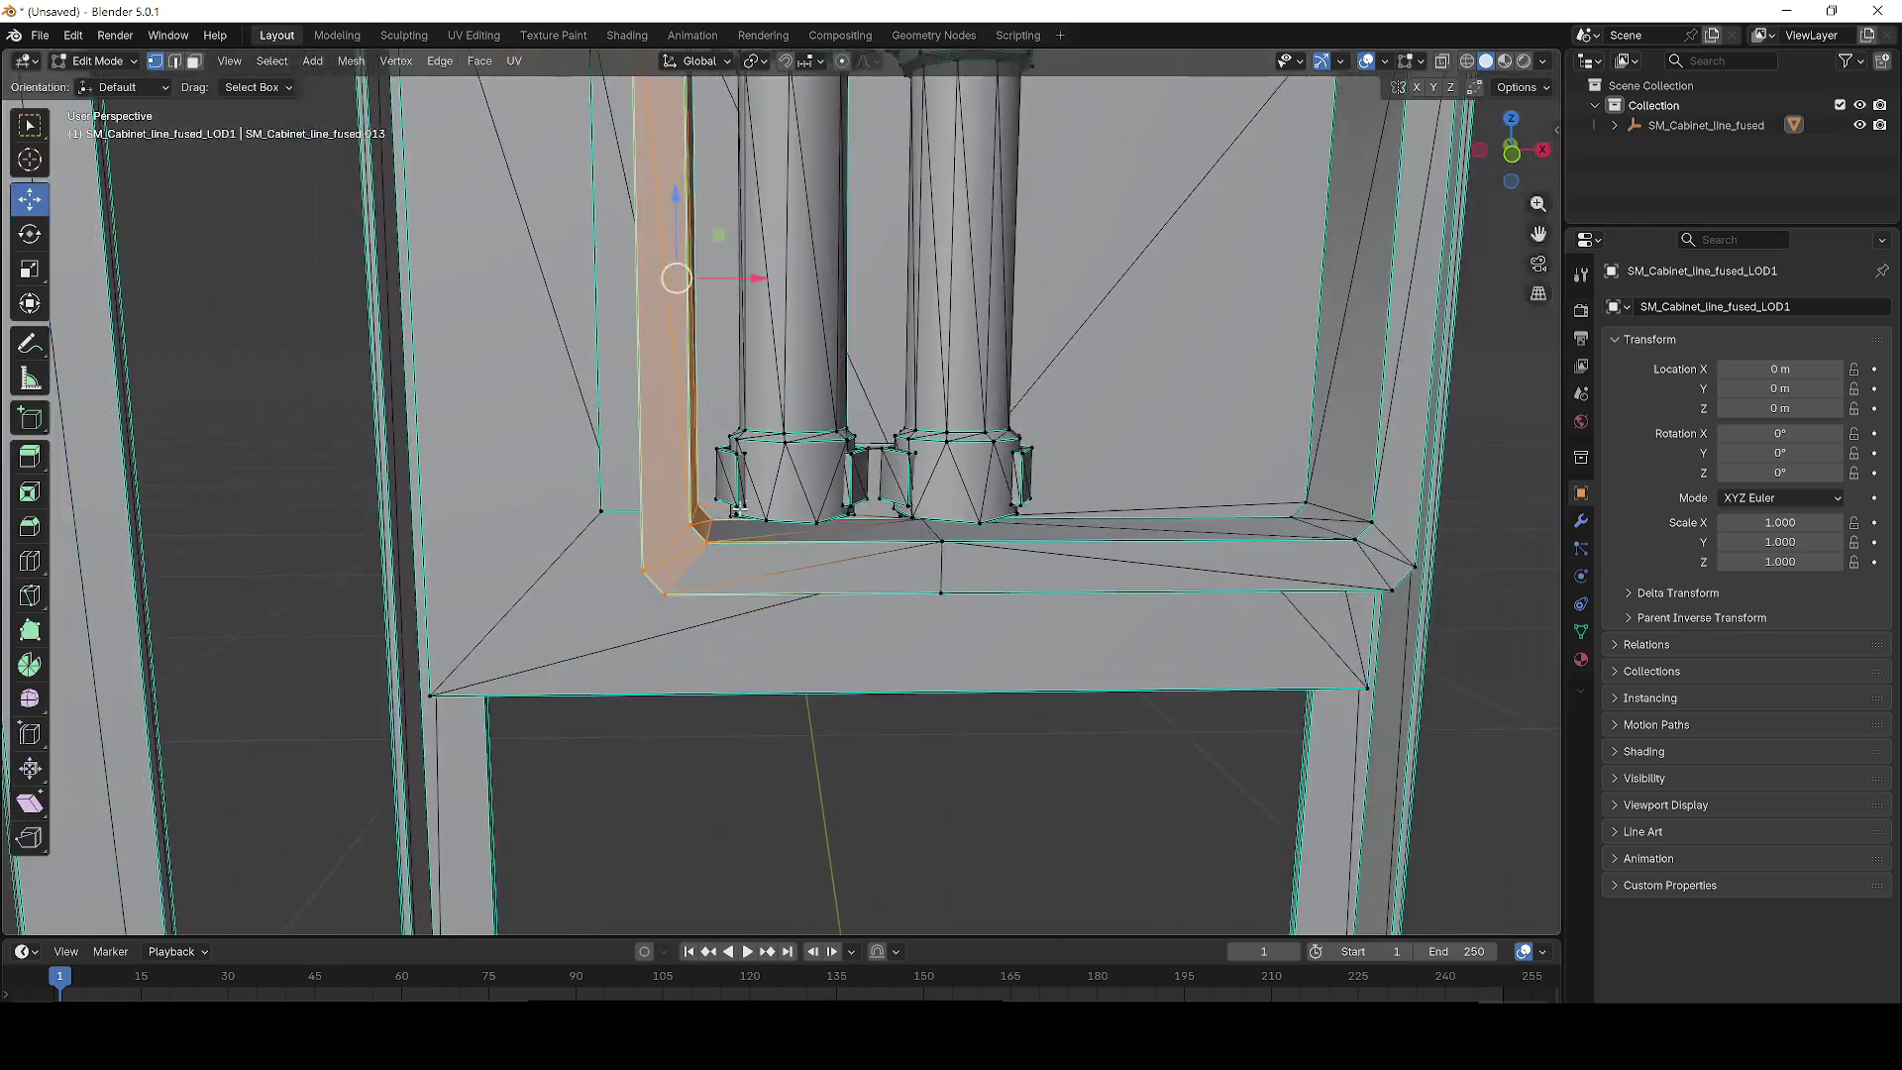
key(g)
key(x)
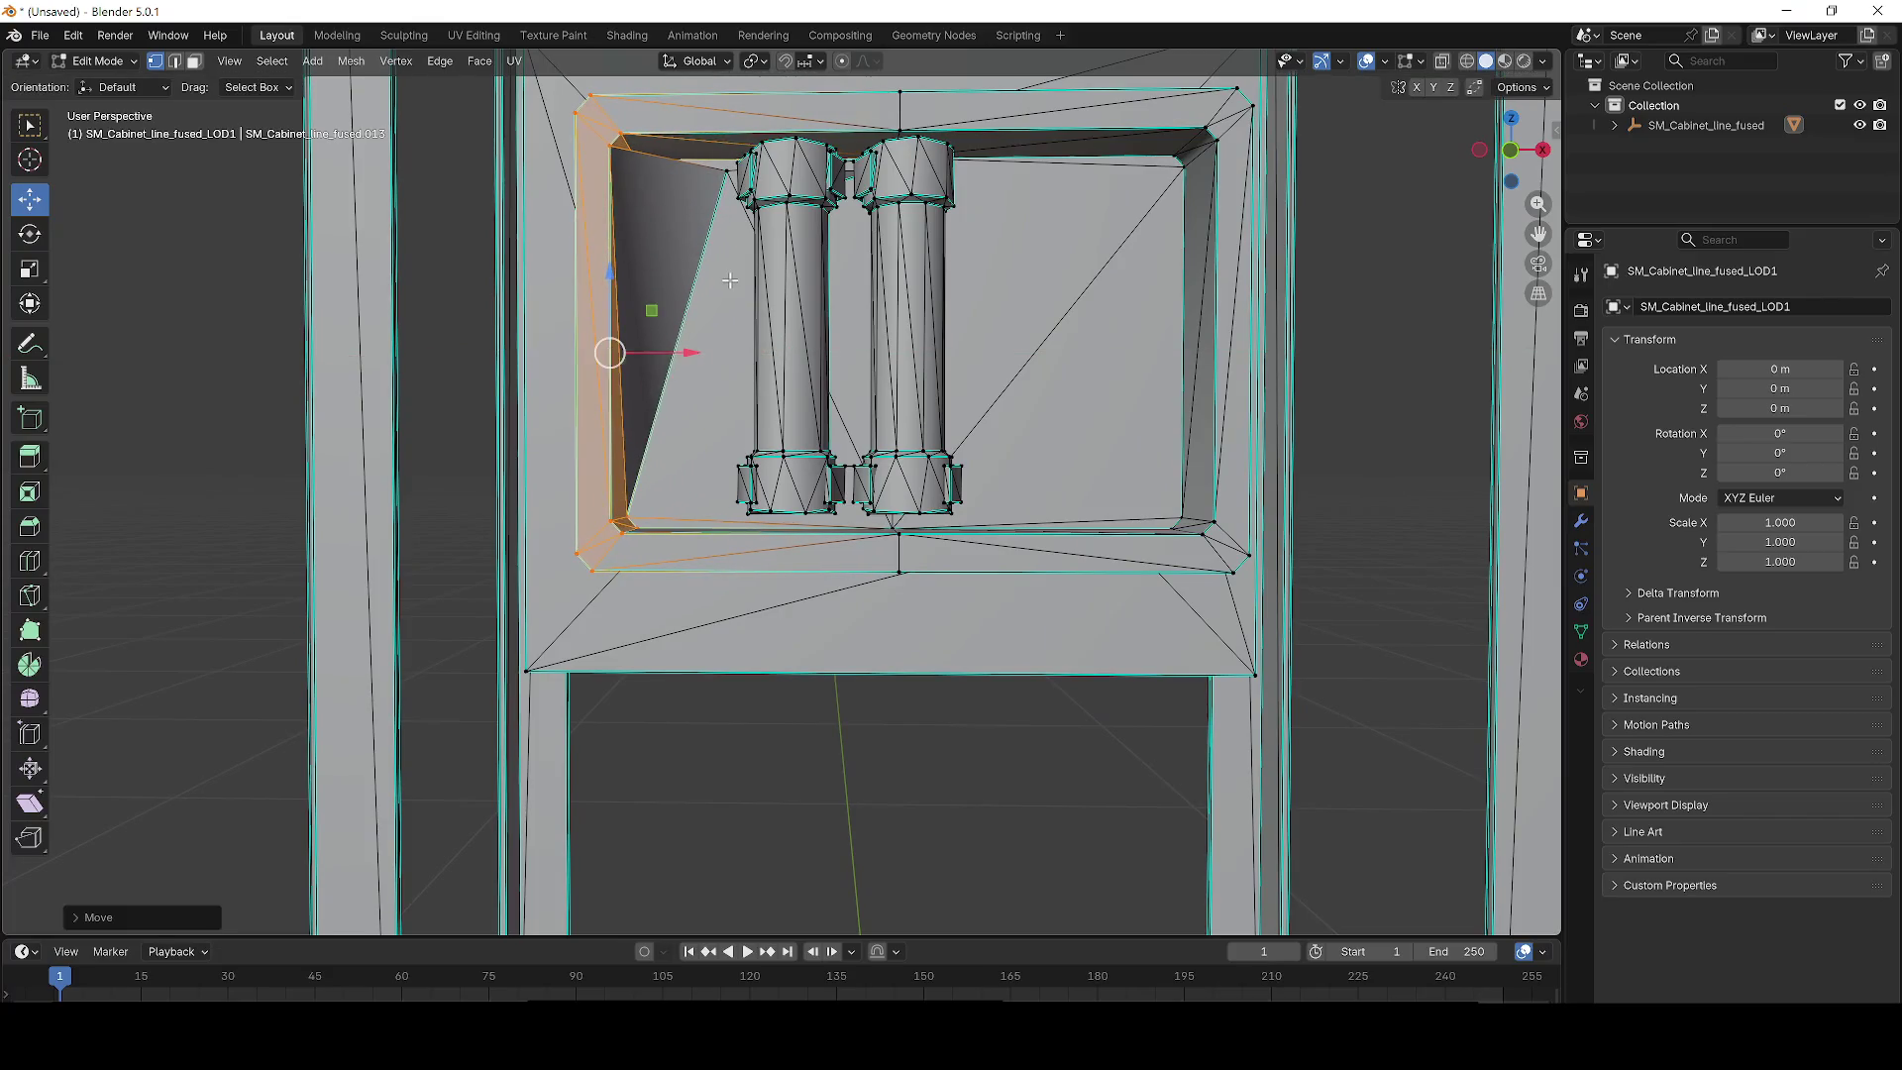
key(Escape)
scroll(716, 412, up, 3)
scroll(716, 412, up, 5)
mouse_move(716, 412)
mouse_down()
mouse_move(632, 351)
mouse_move(693, 383)
mouse_move(693, 515)
mouse_move(654, 558)
mouse_move(959, 686)
mouse_up()
scroll(685, 518, up, 2)
scroll(654, 682, up, 1)
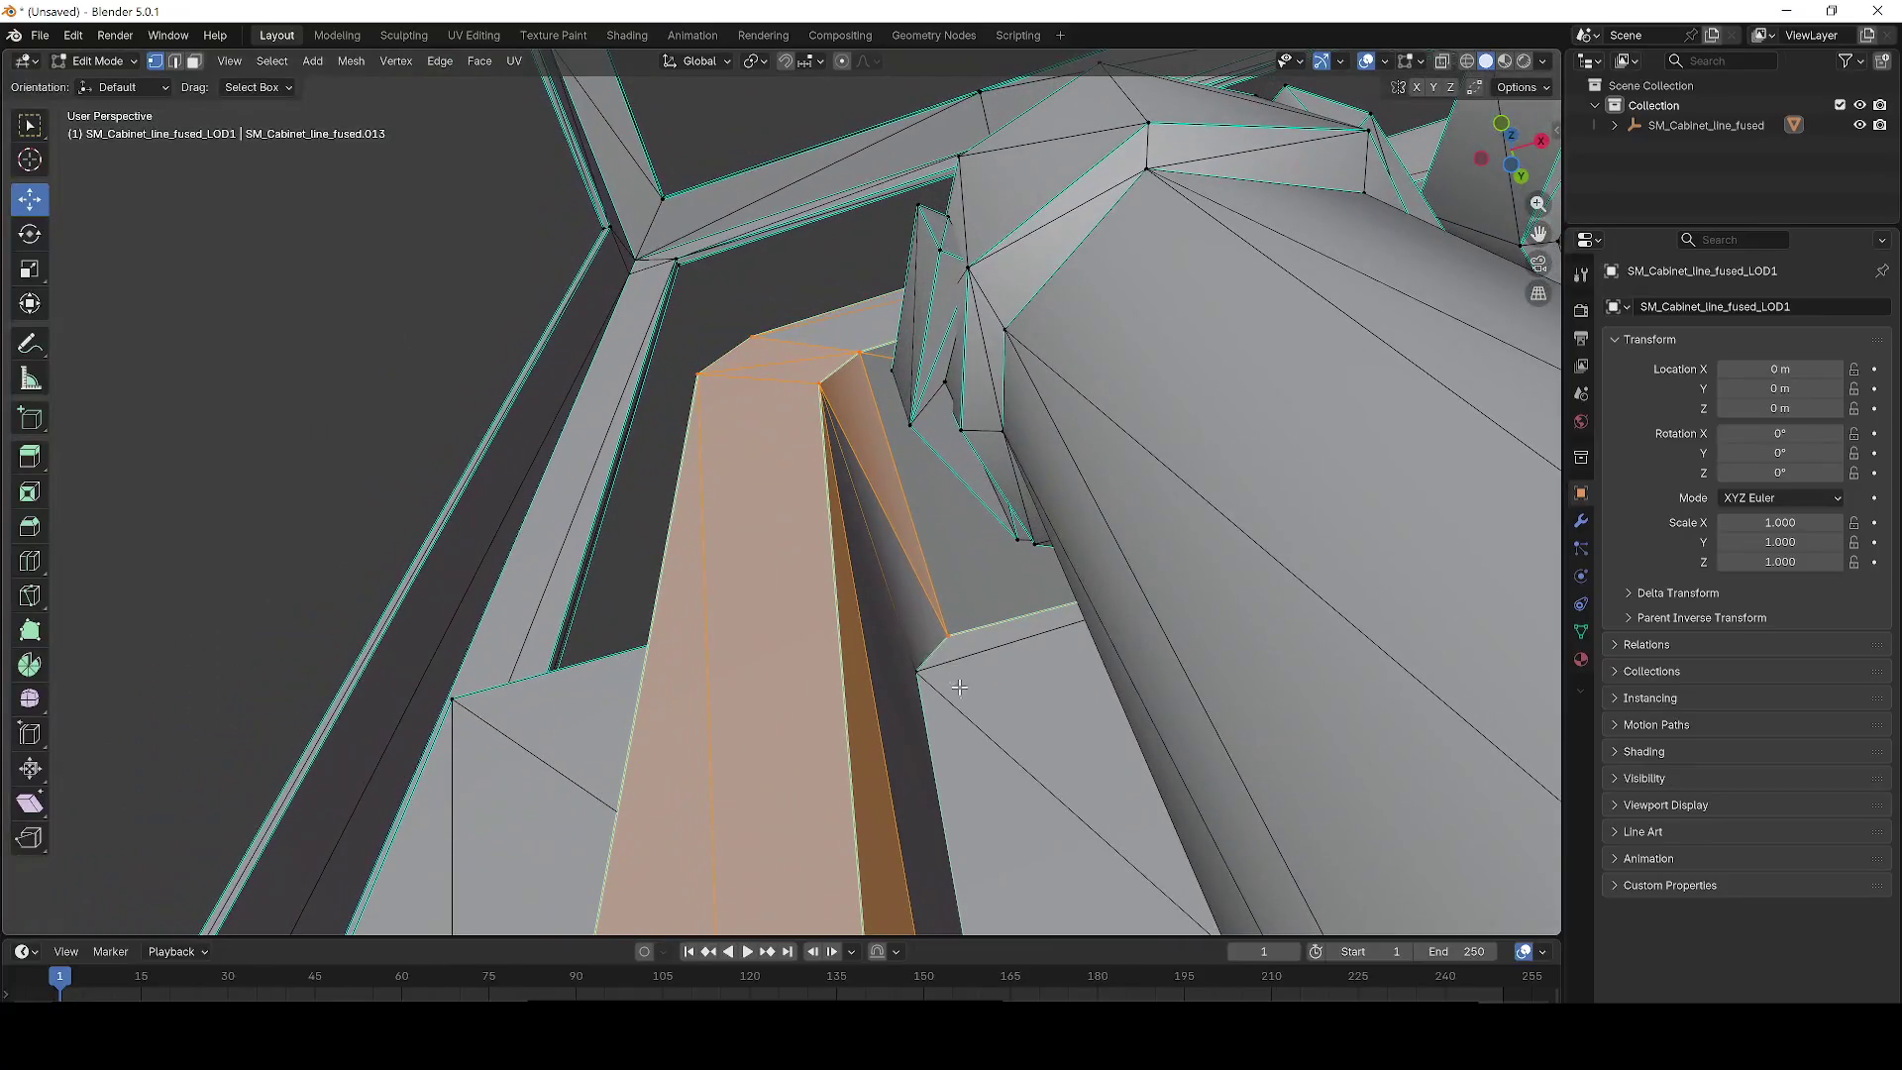
scroll(885, 619, down, 2)
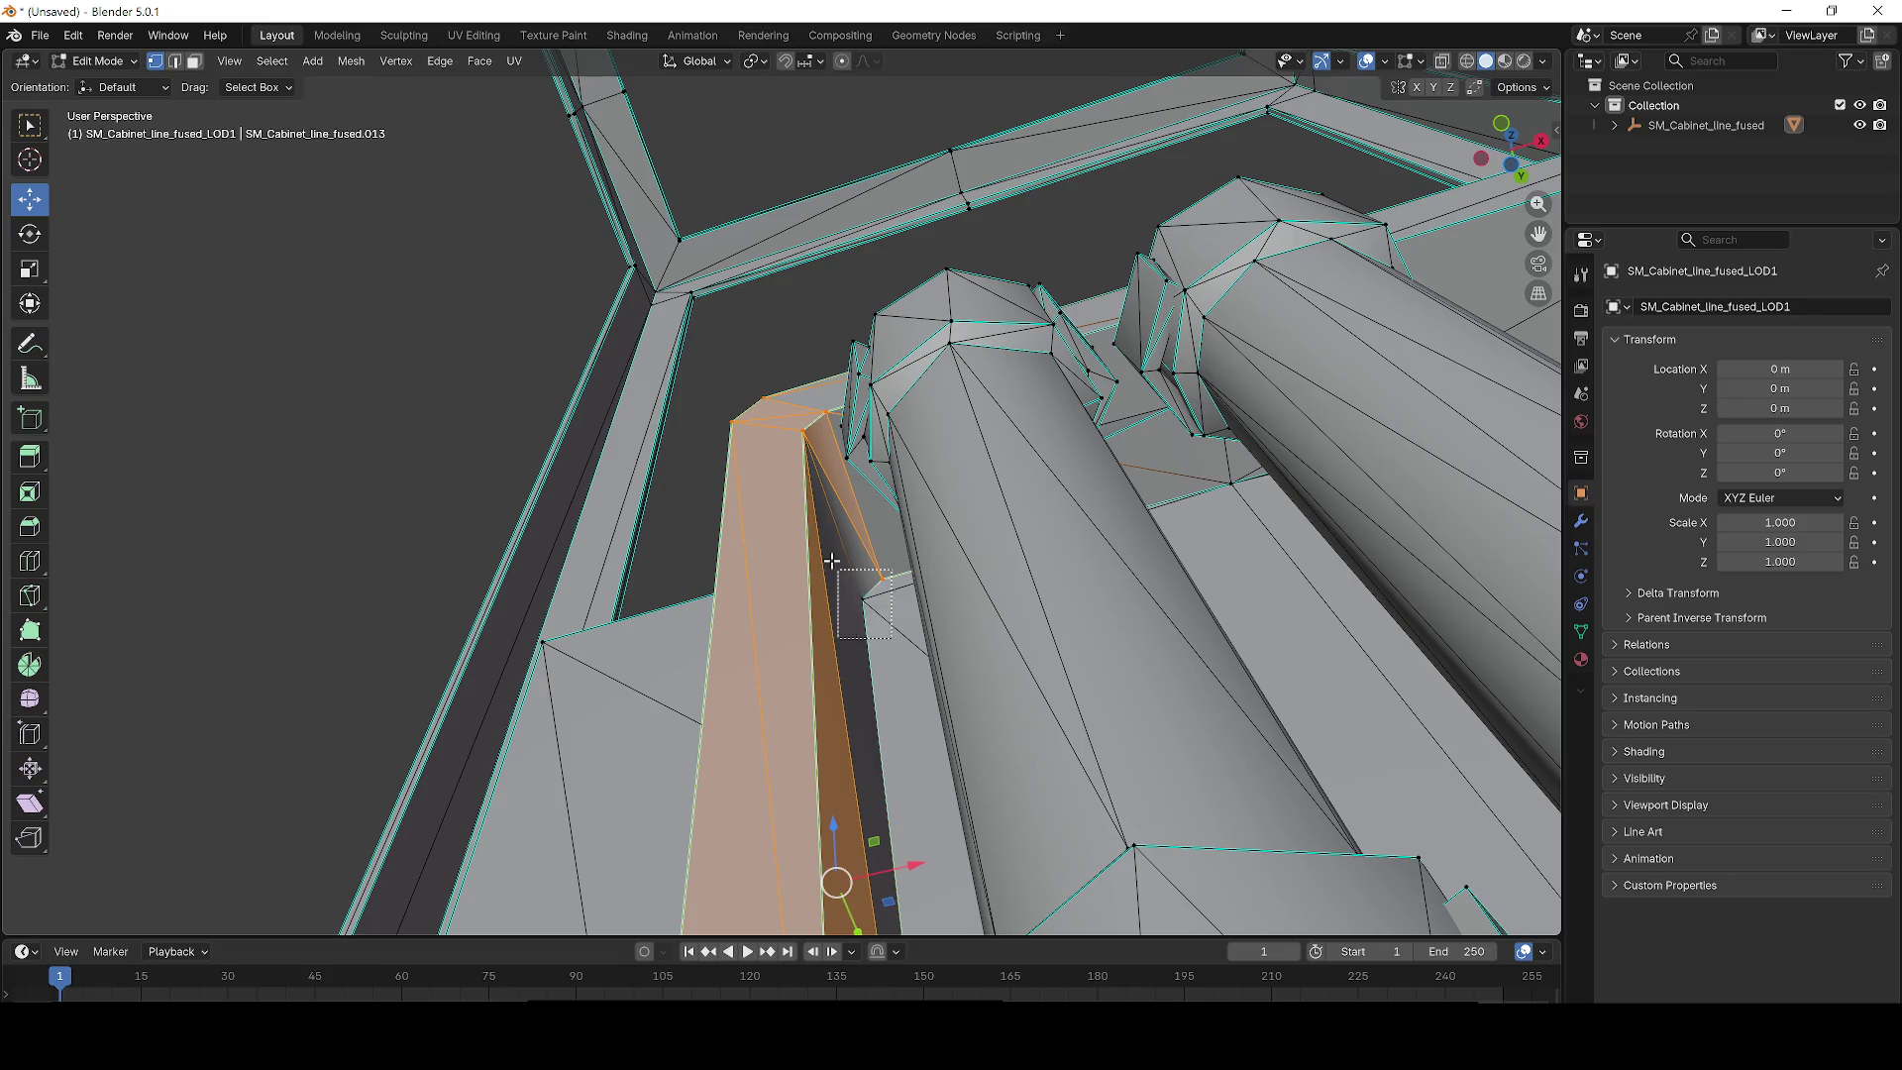
shift+click(876, 557)
mouse_move(875, 560)
mouse_down()
mouse_move(894, 695)
mouse_move(936, 741)
mouse_move(842, 545)
mouse_move(688, 477)
mouse_move(614, 490)
mouse_up()
scroll(895, 695, down, 5)
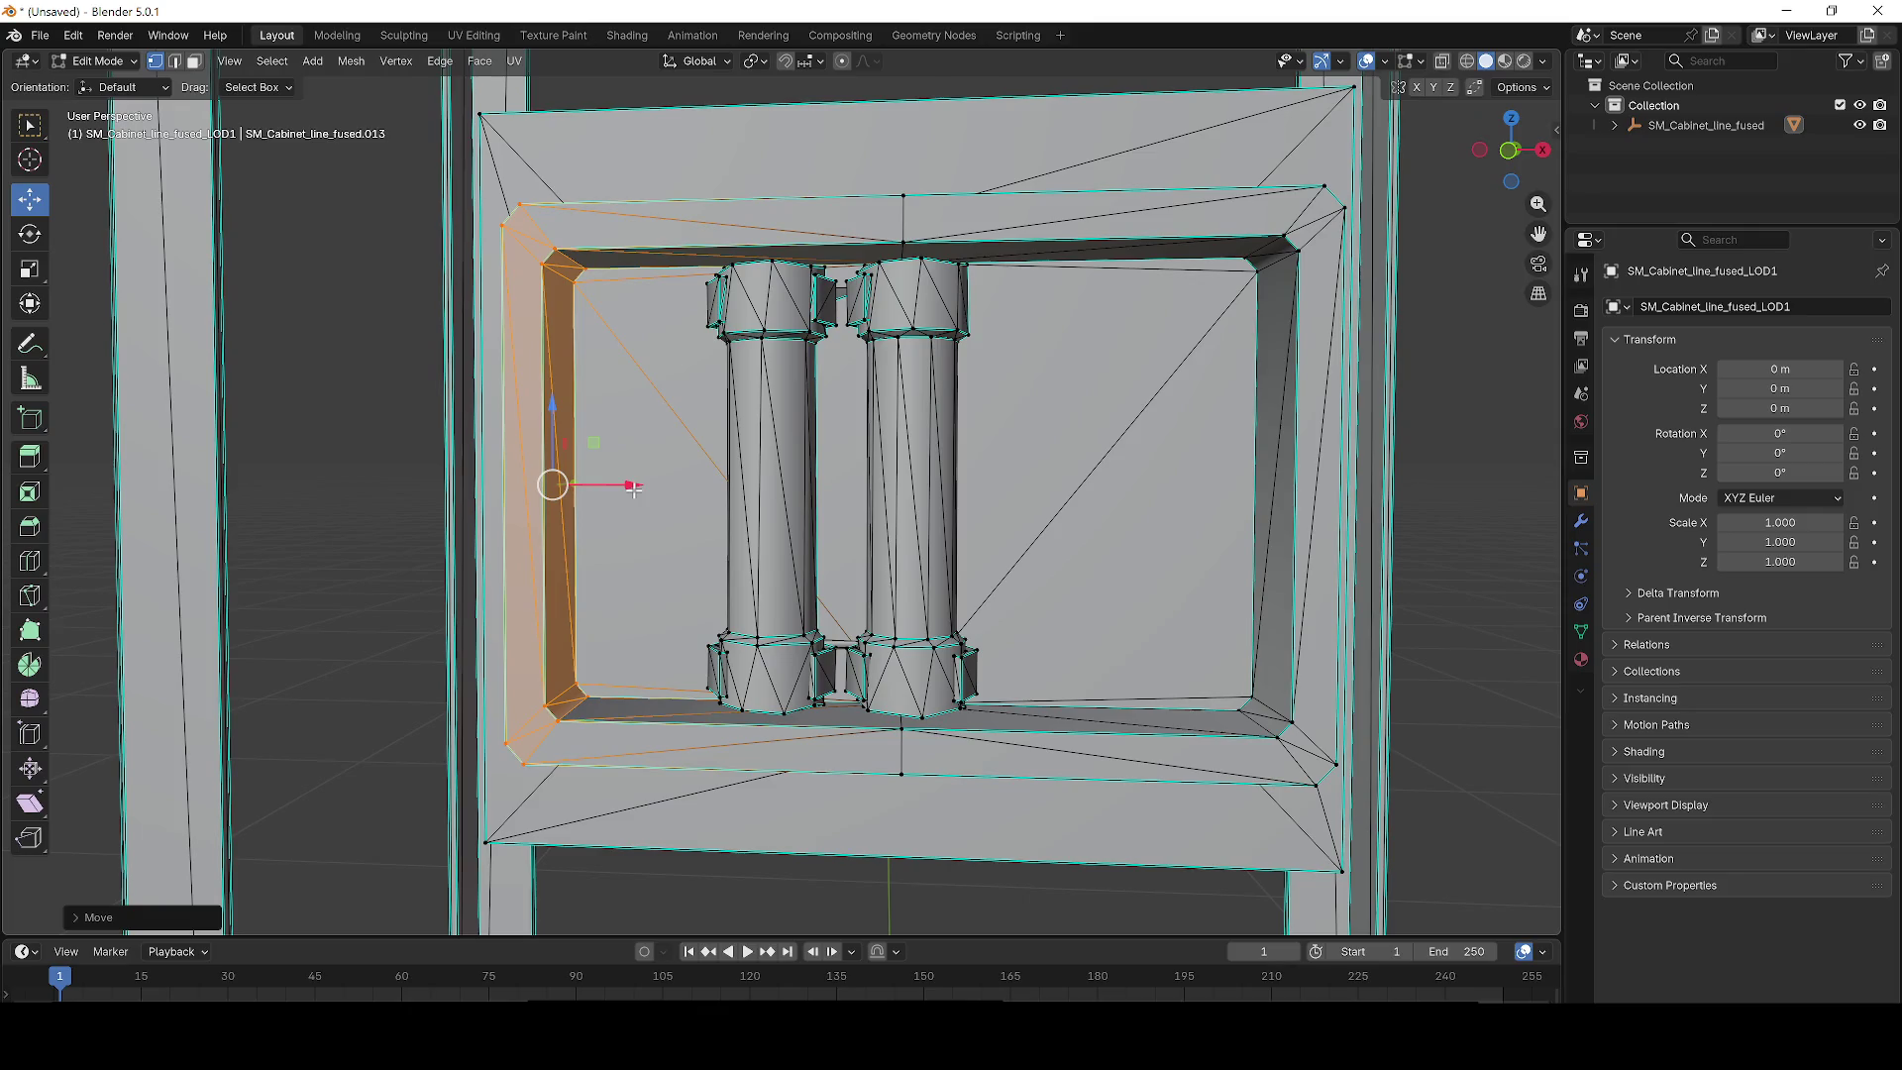
mouse_move(805, 475)
mouse_down()
mouse_move(510, 477)
mouse_move(840, 478)
mouse_up()
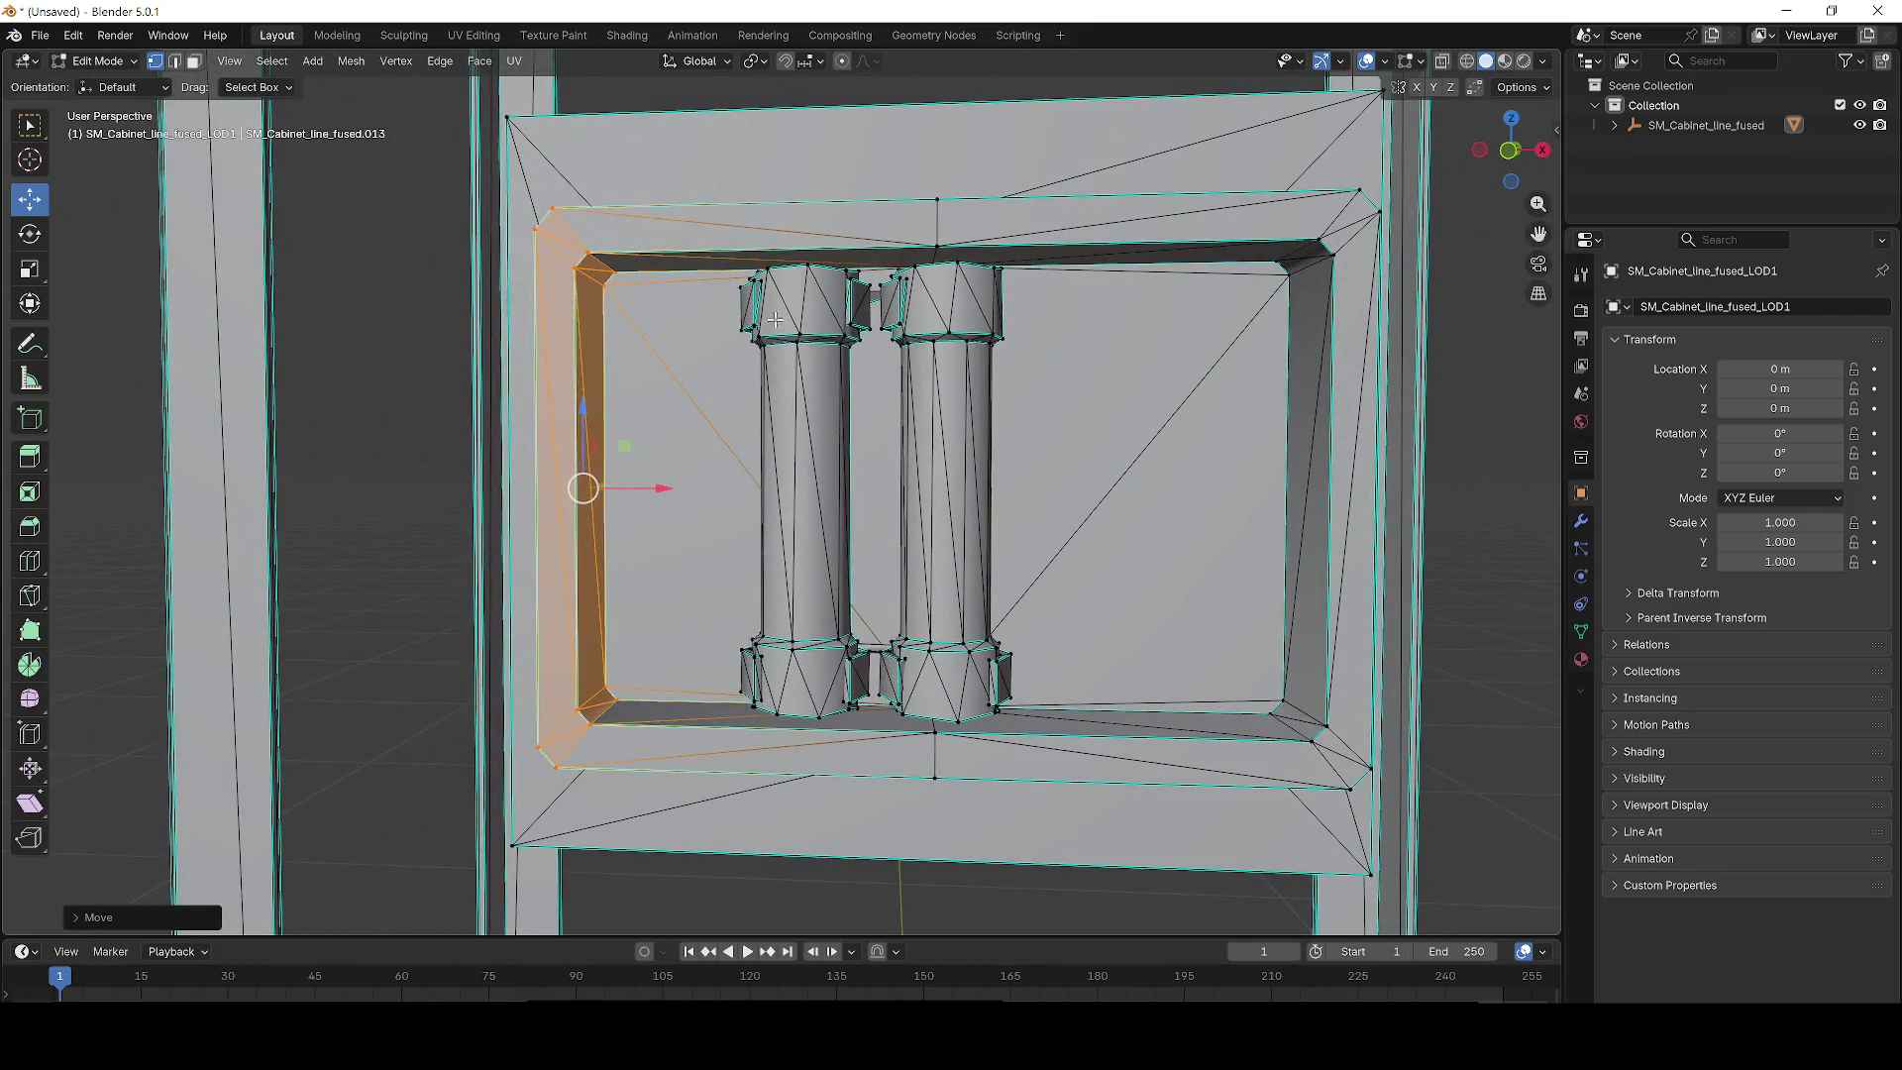
scroll(883, 356, up, 4)
drag(898, 683, 793, 492)
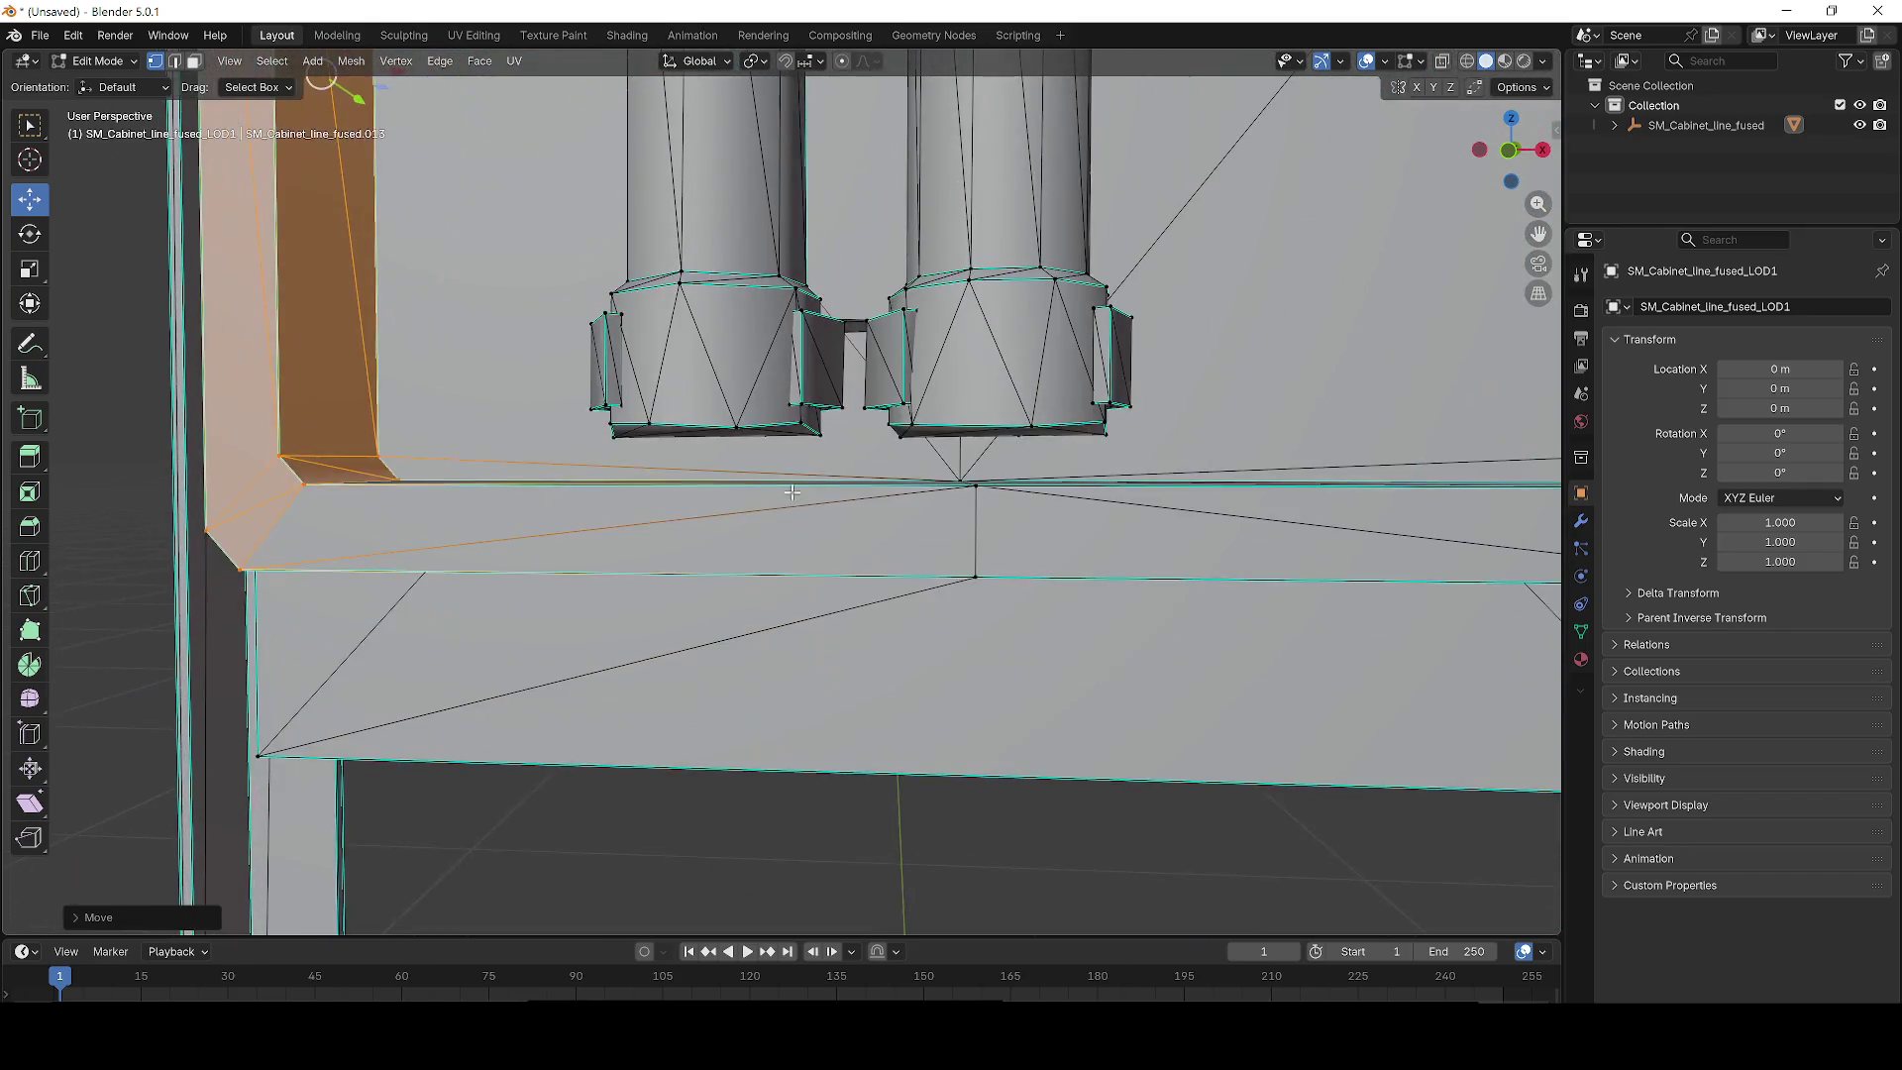
scroll(705, 349, down, 5)
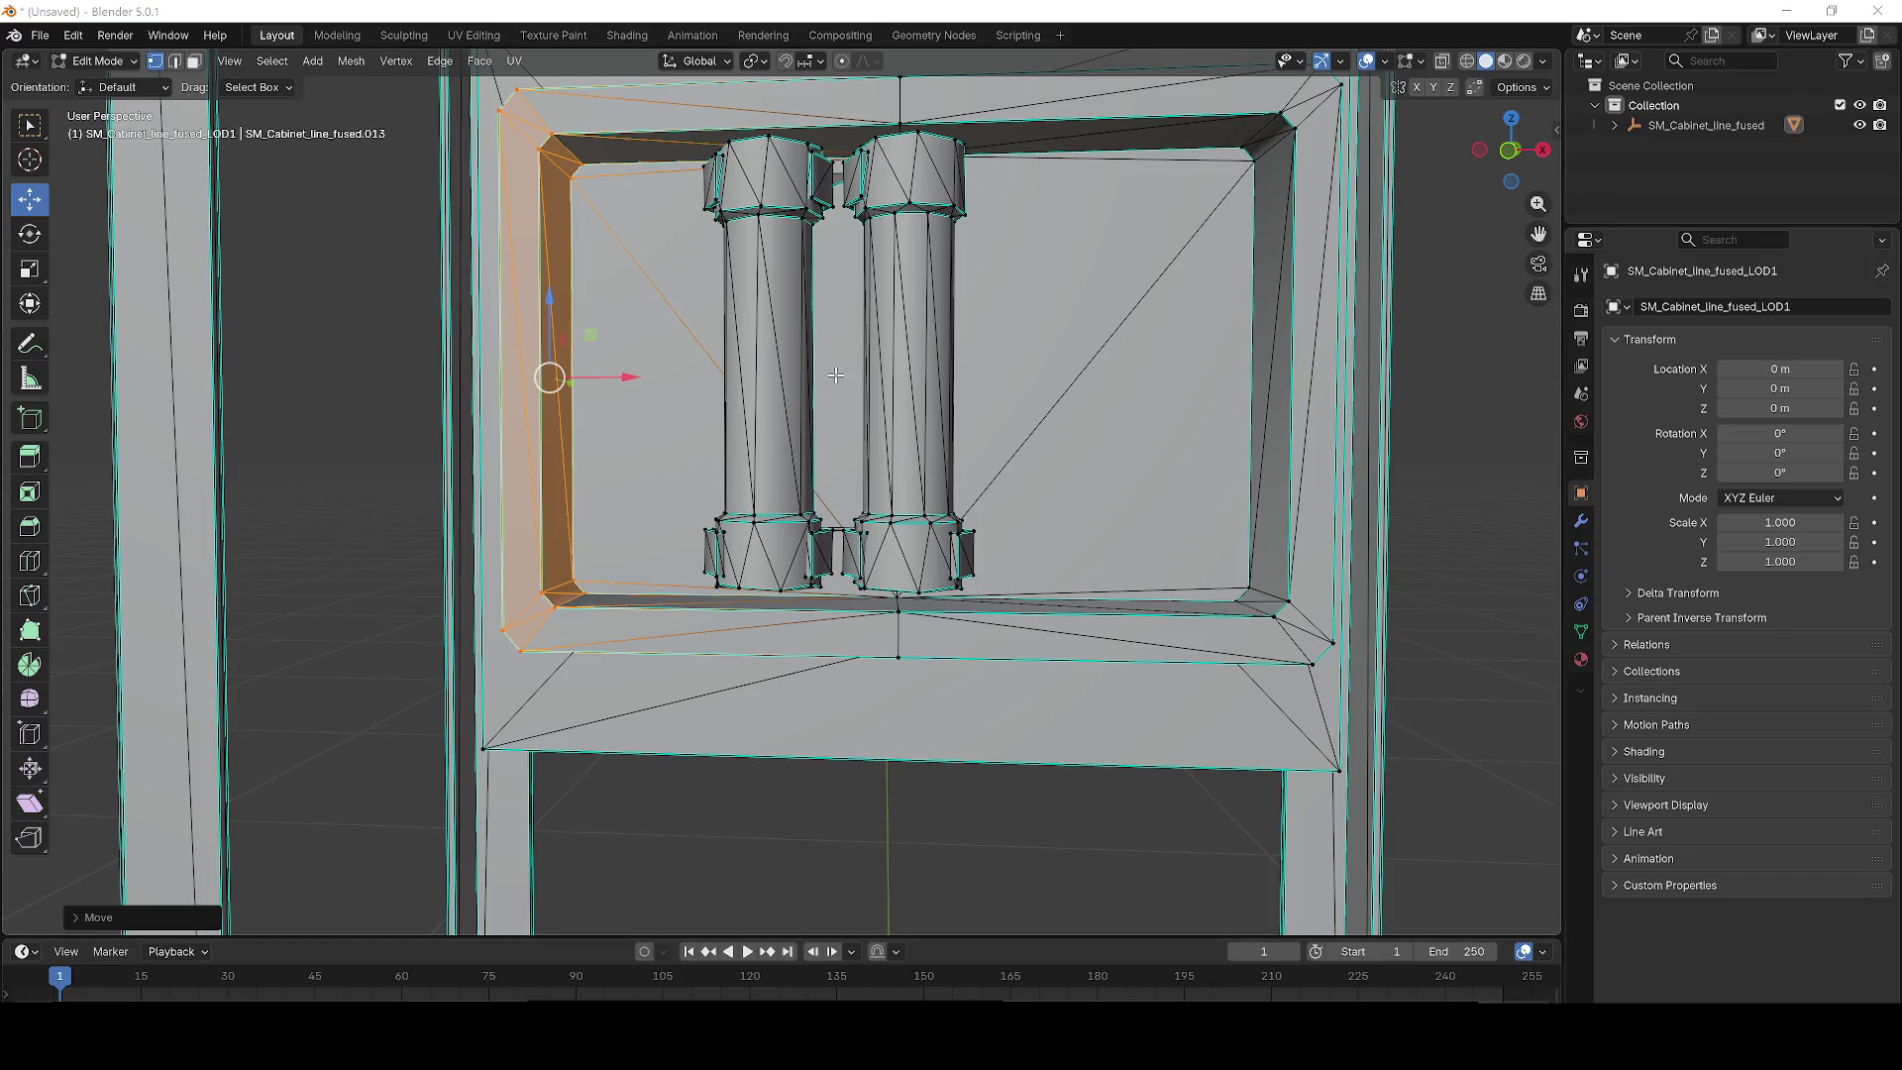
scroll(792, 298, up, 4)
drag(783, 277, 701, 323)
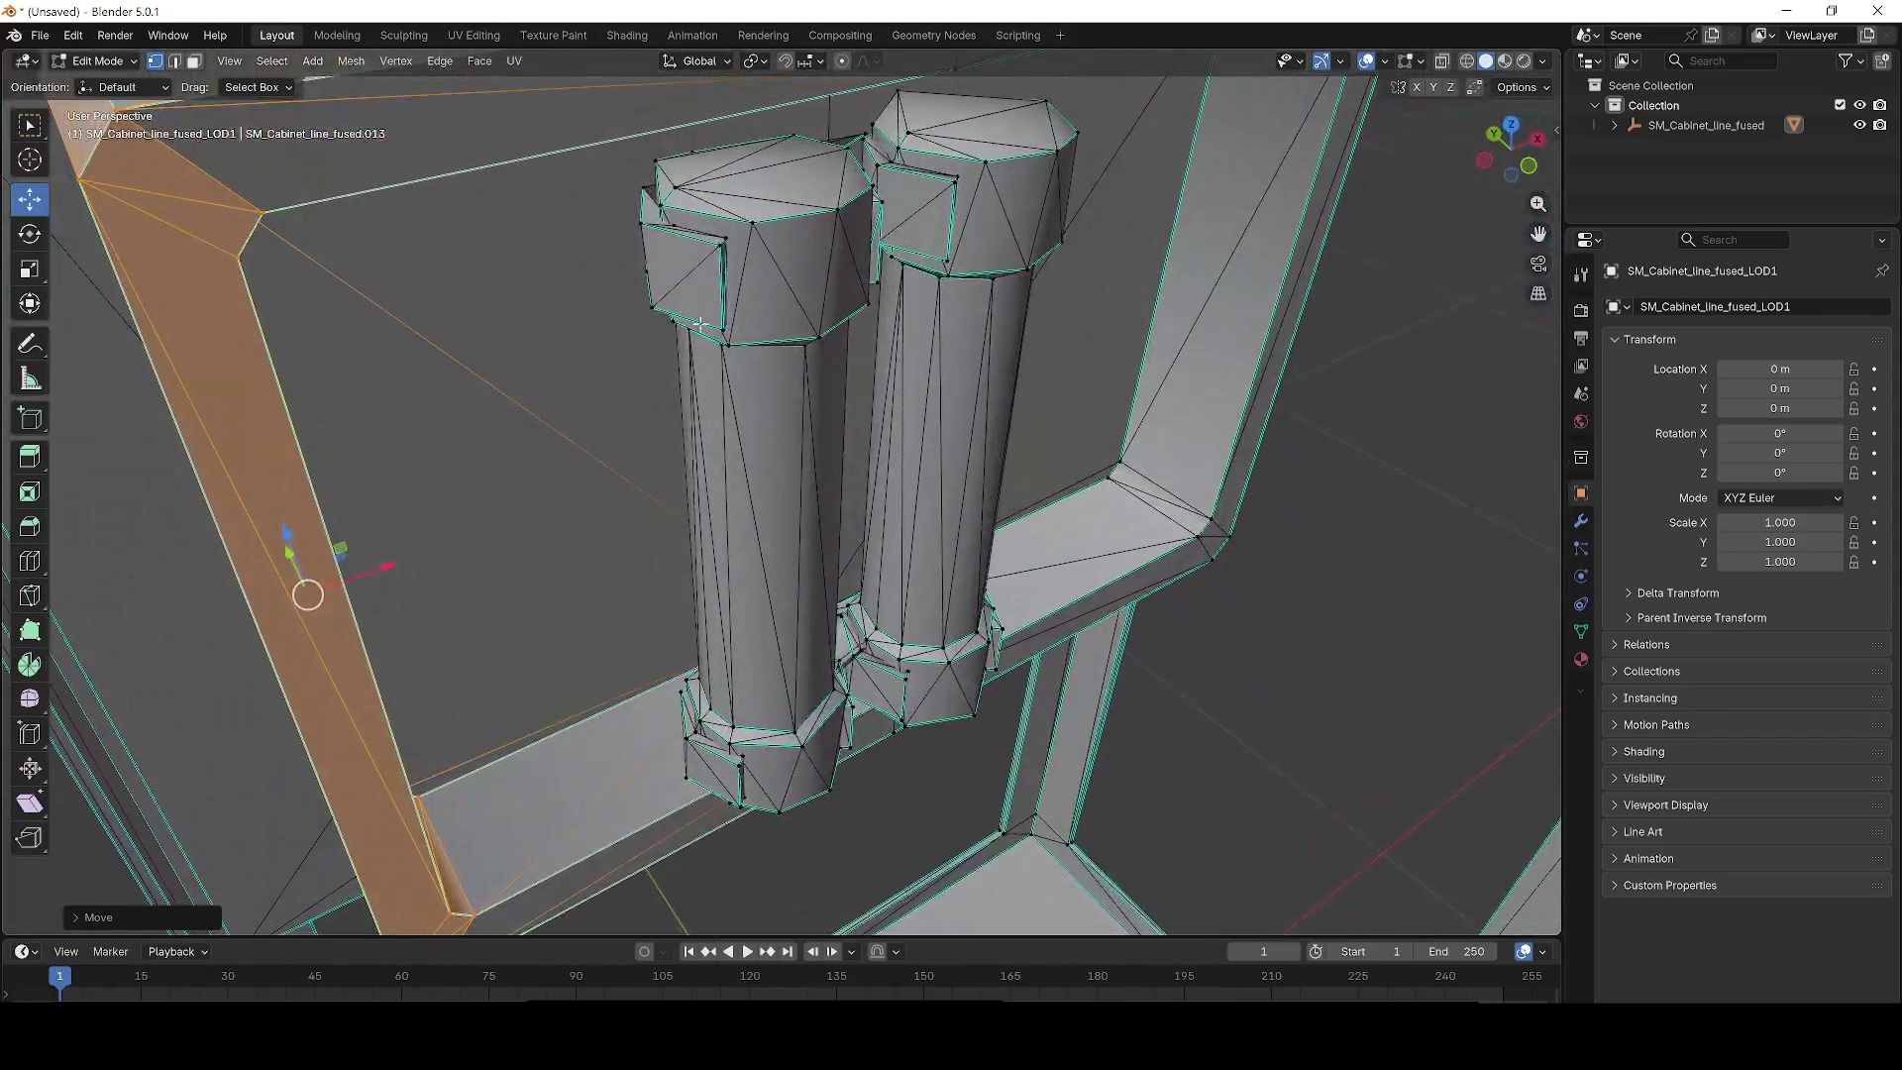
Select the left fuse column's top, base, shaft and side-nub faces.
drag(787, 396, 600, 159)
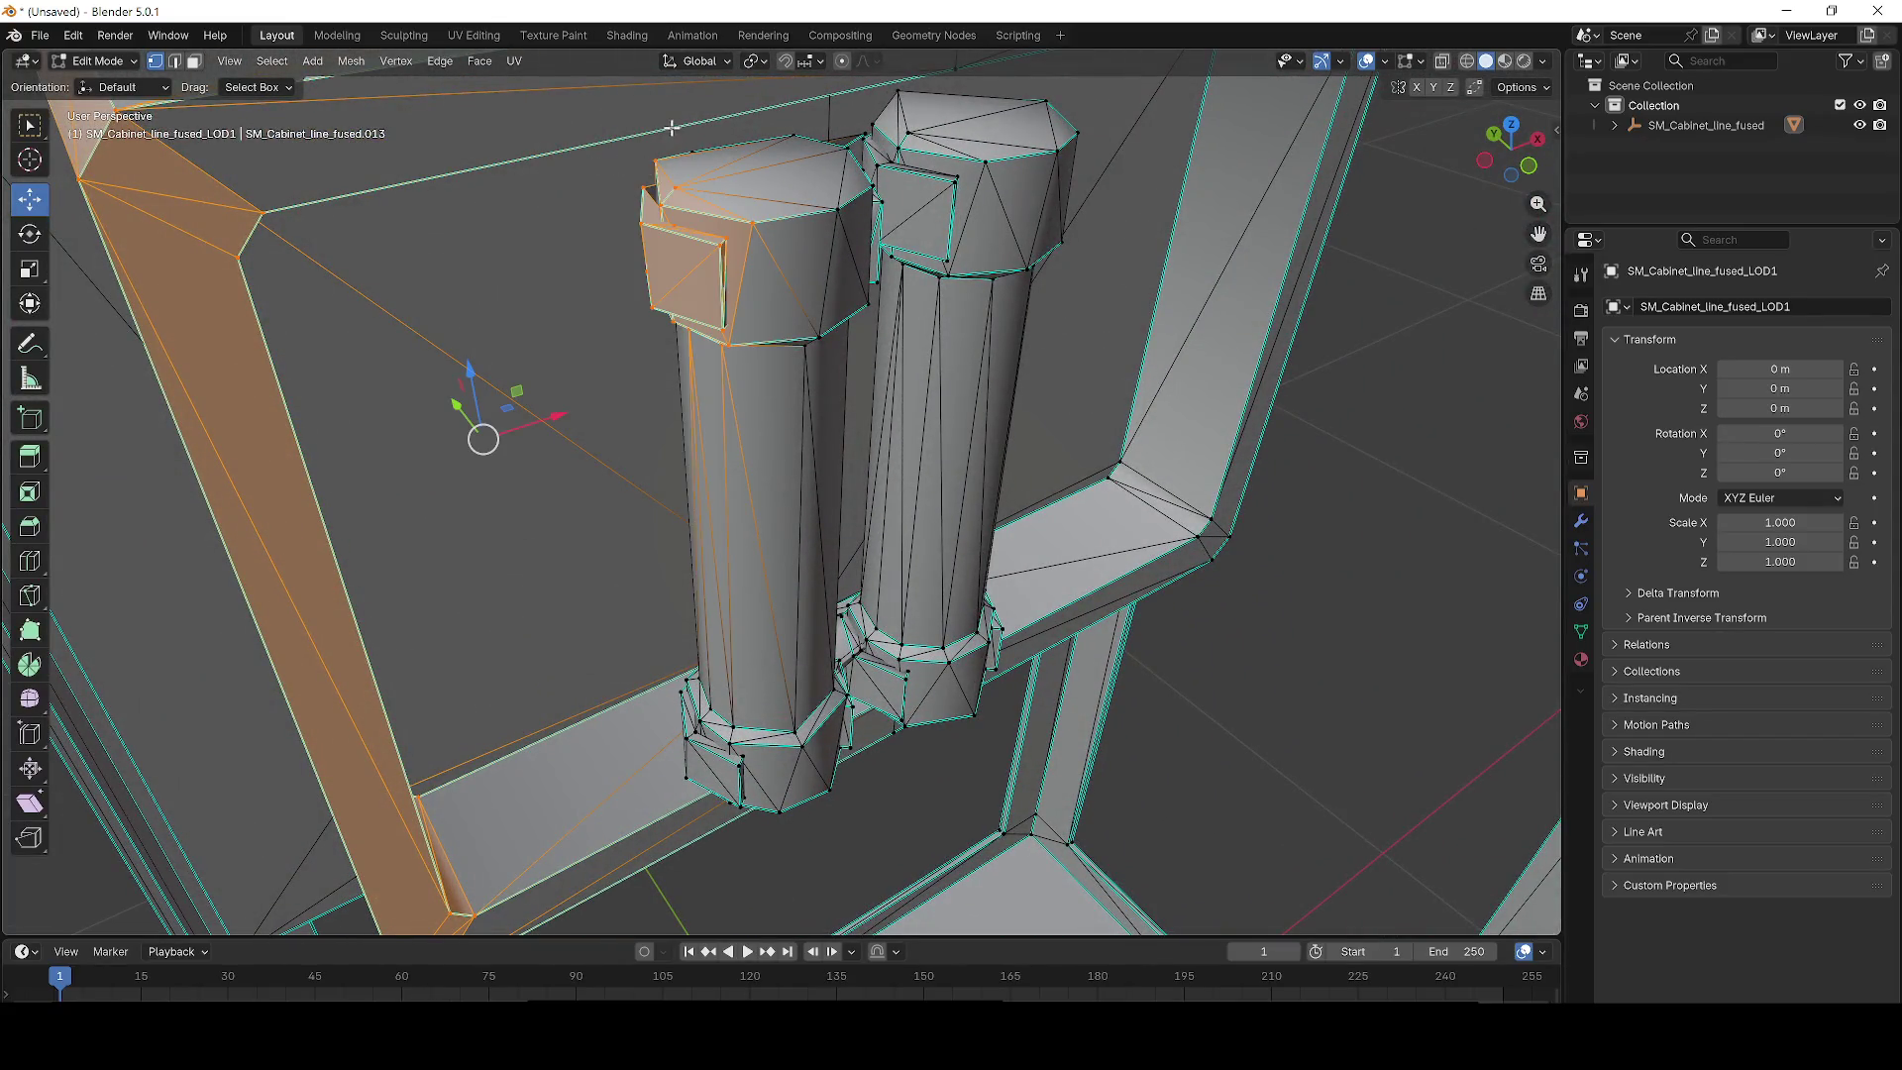
drag(827, 155, 832, 181)
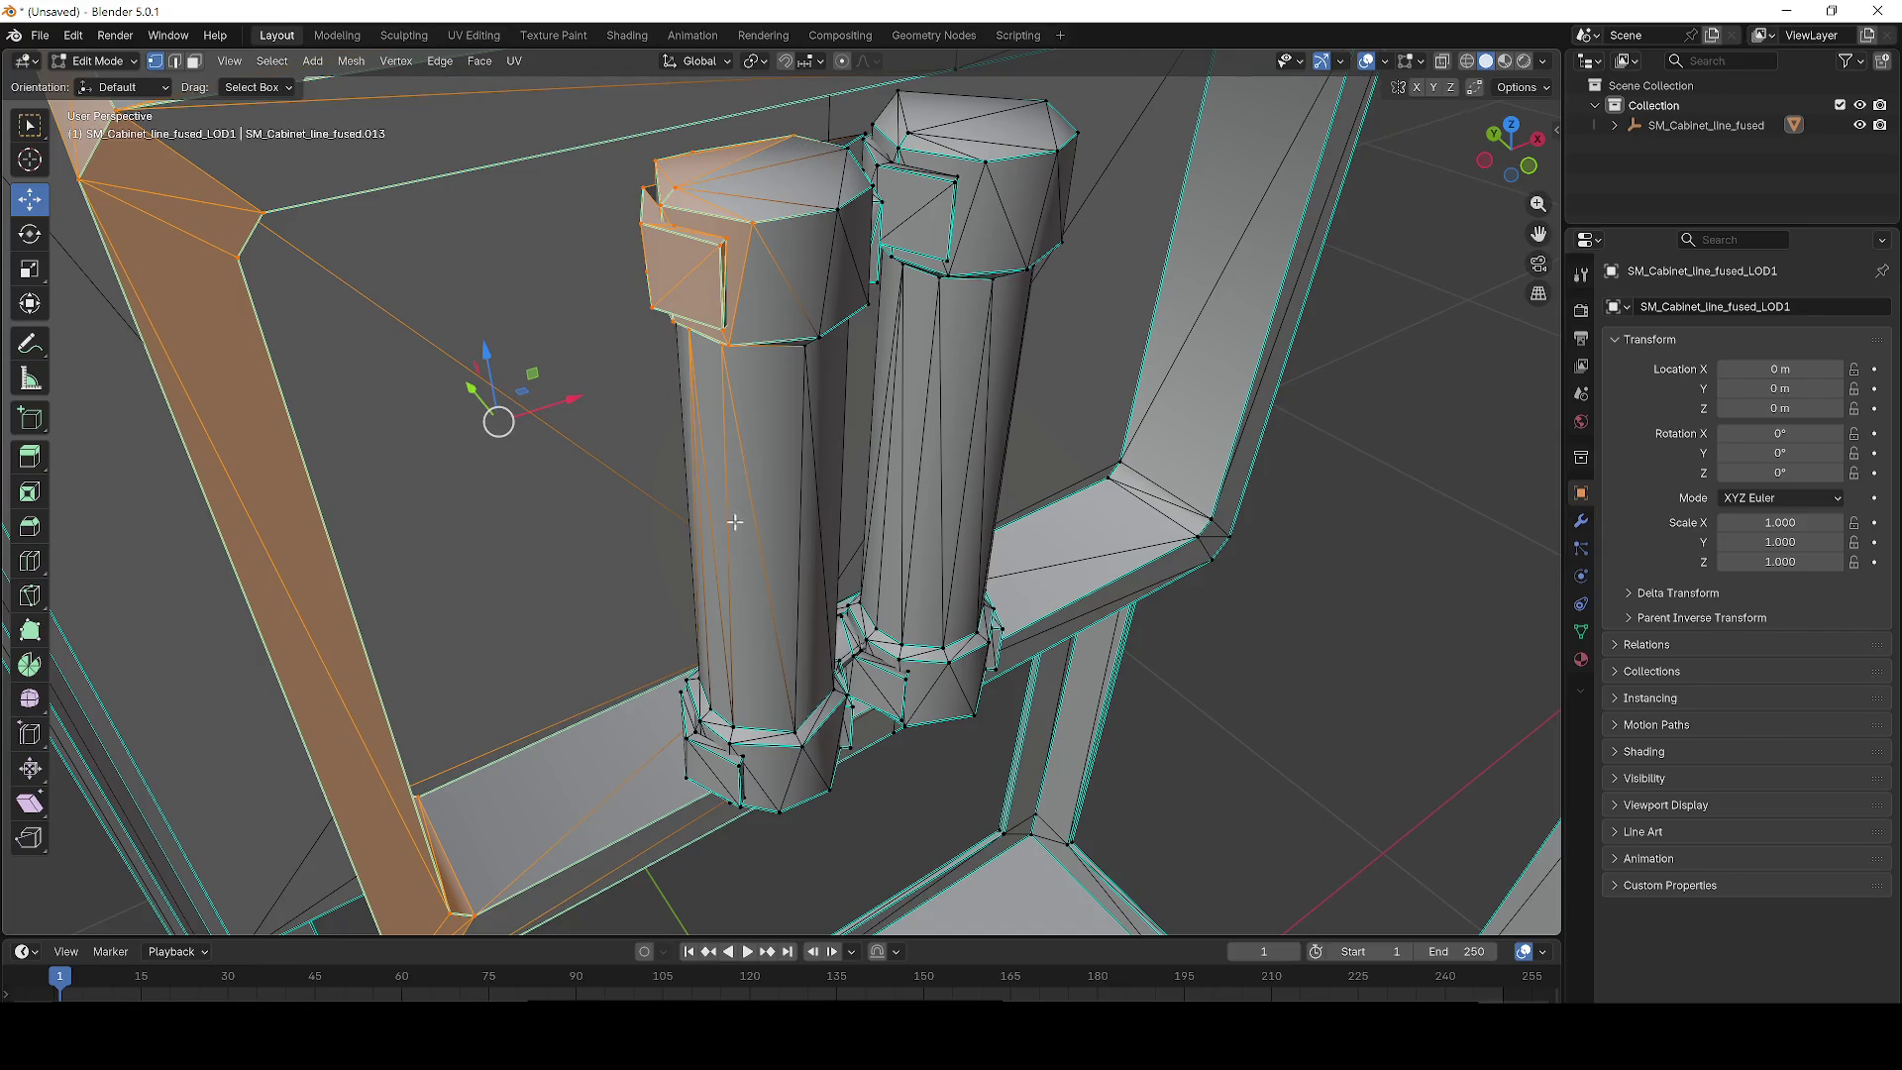
drag(725, 789, 726, 790)
scroll(759, 436, up, 5)
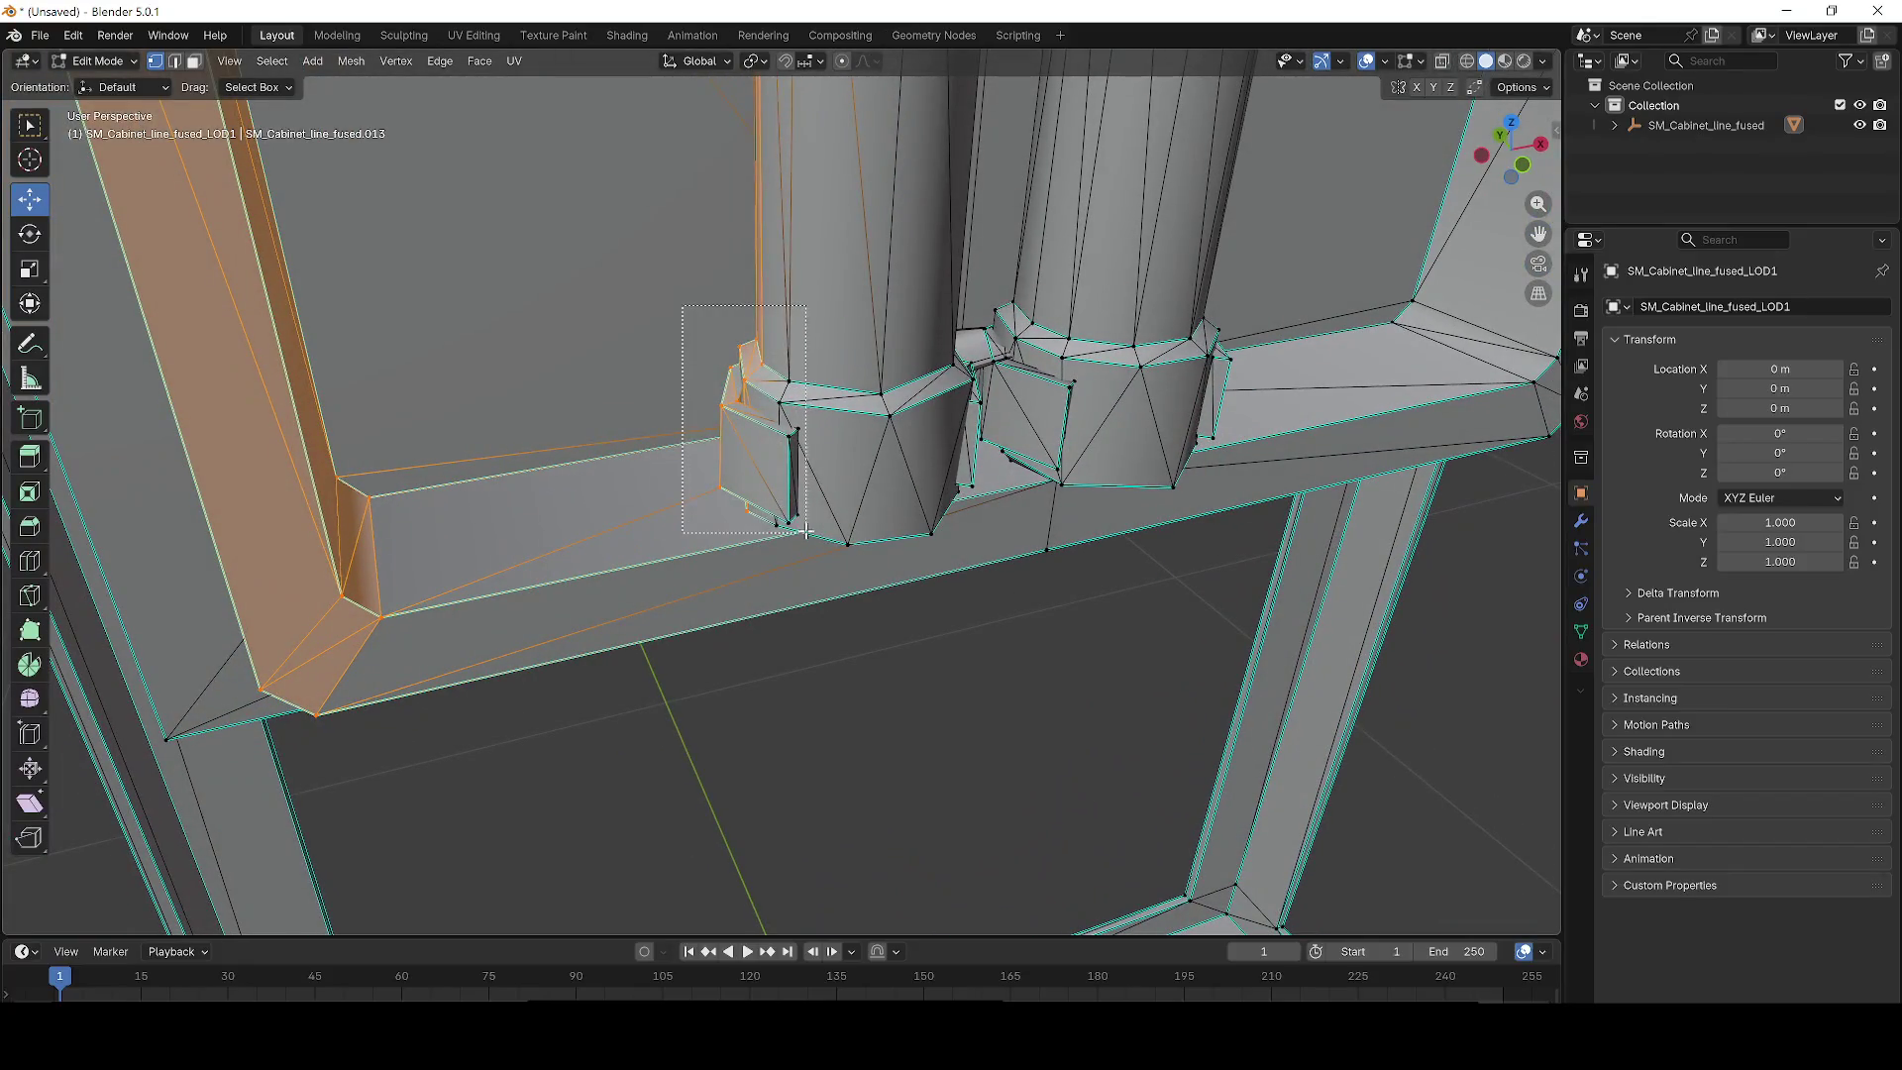
drag(805, 532, 805, 532)
drag(1013, 526, 1023, 516)
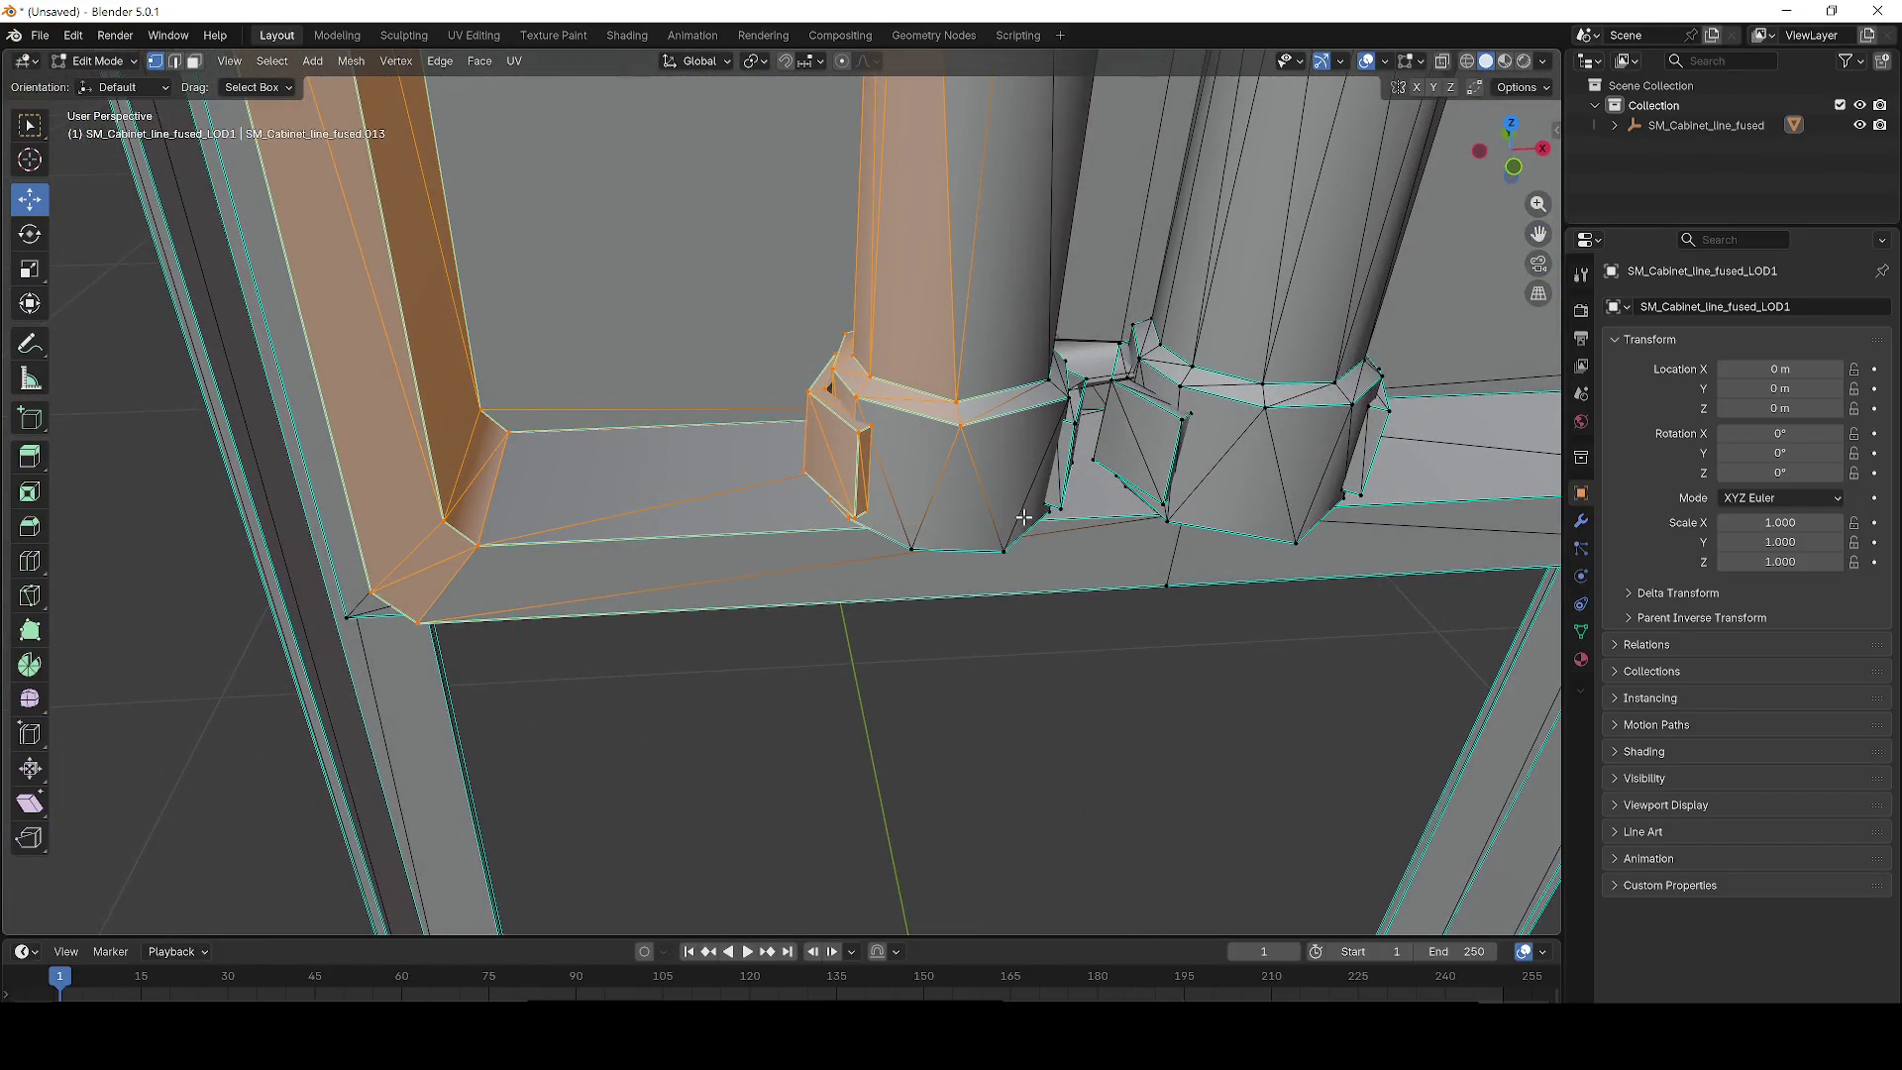
drag(878, 507, 879, 507)
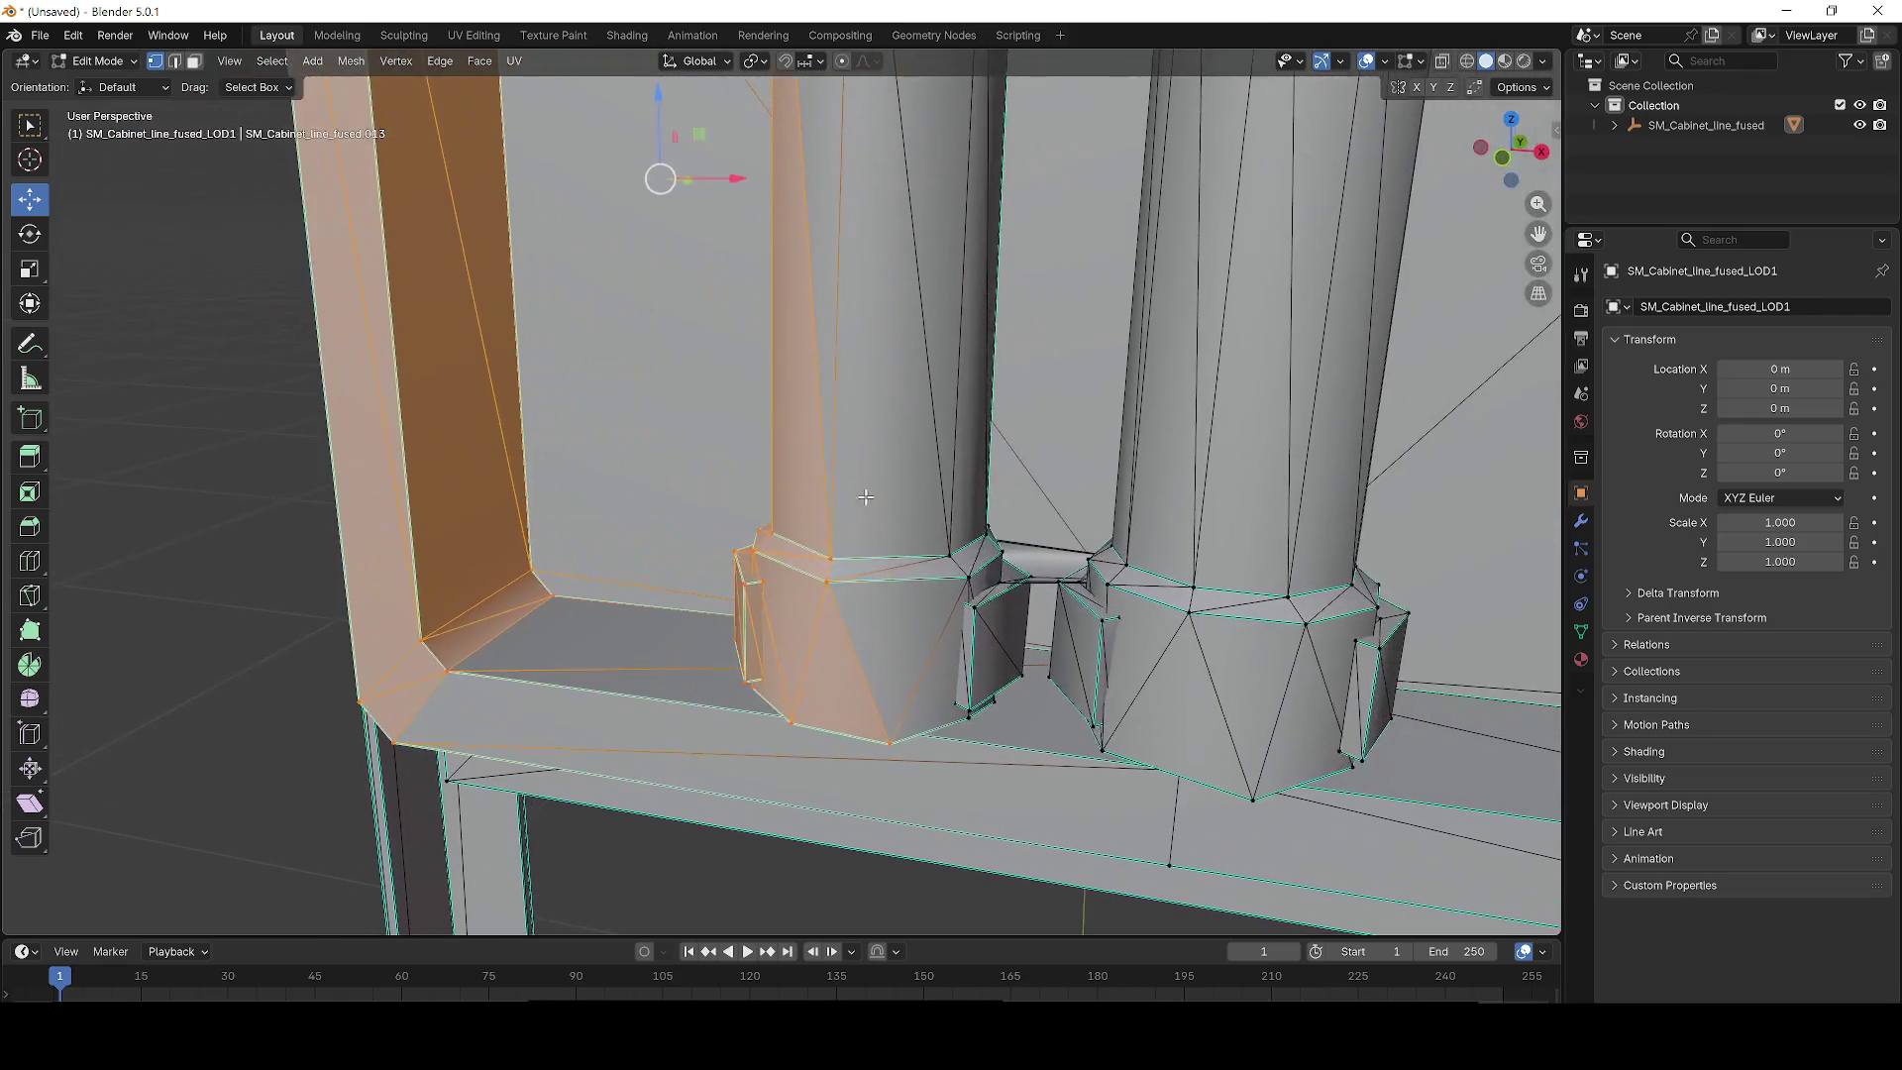
drag(1049, 616, 1031, 611)
drag(966, 706, 1025, 682)
drag(861, 455, 720, 144)
drag(735, 222, 735, 221)
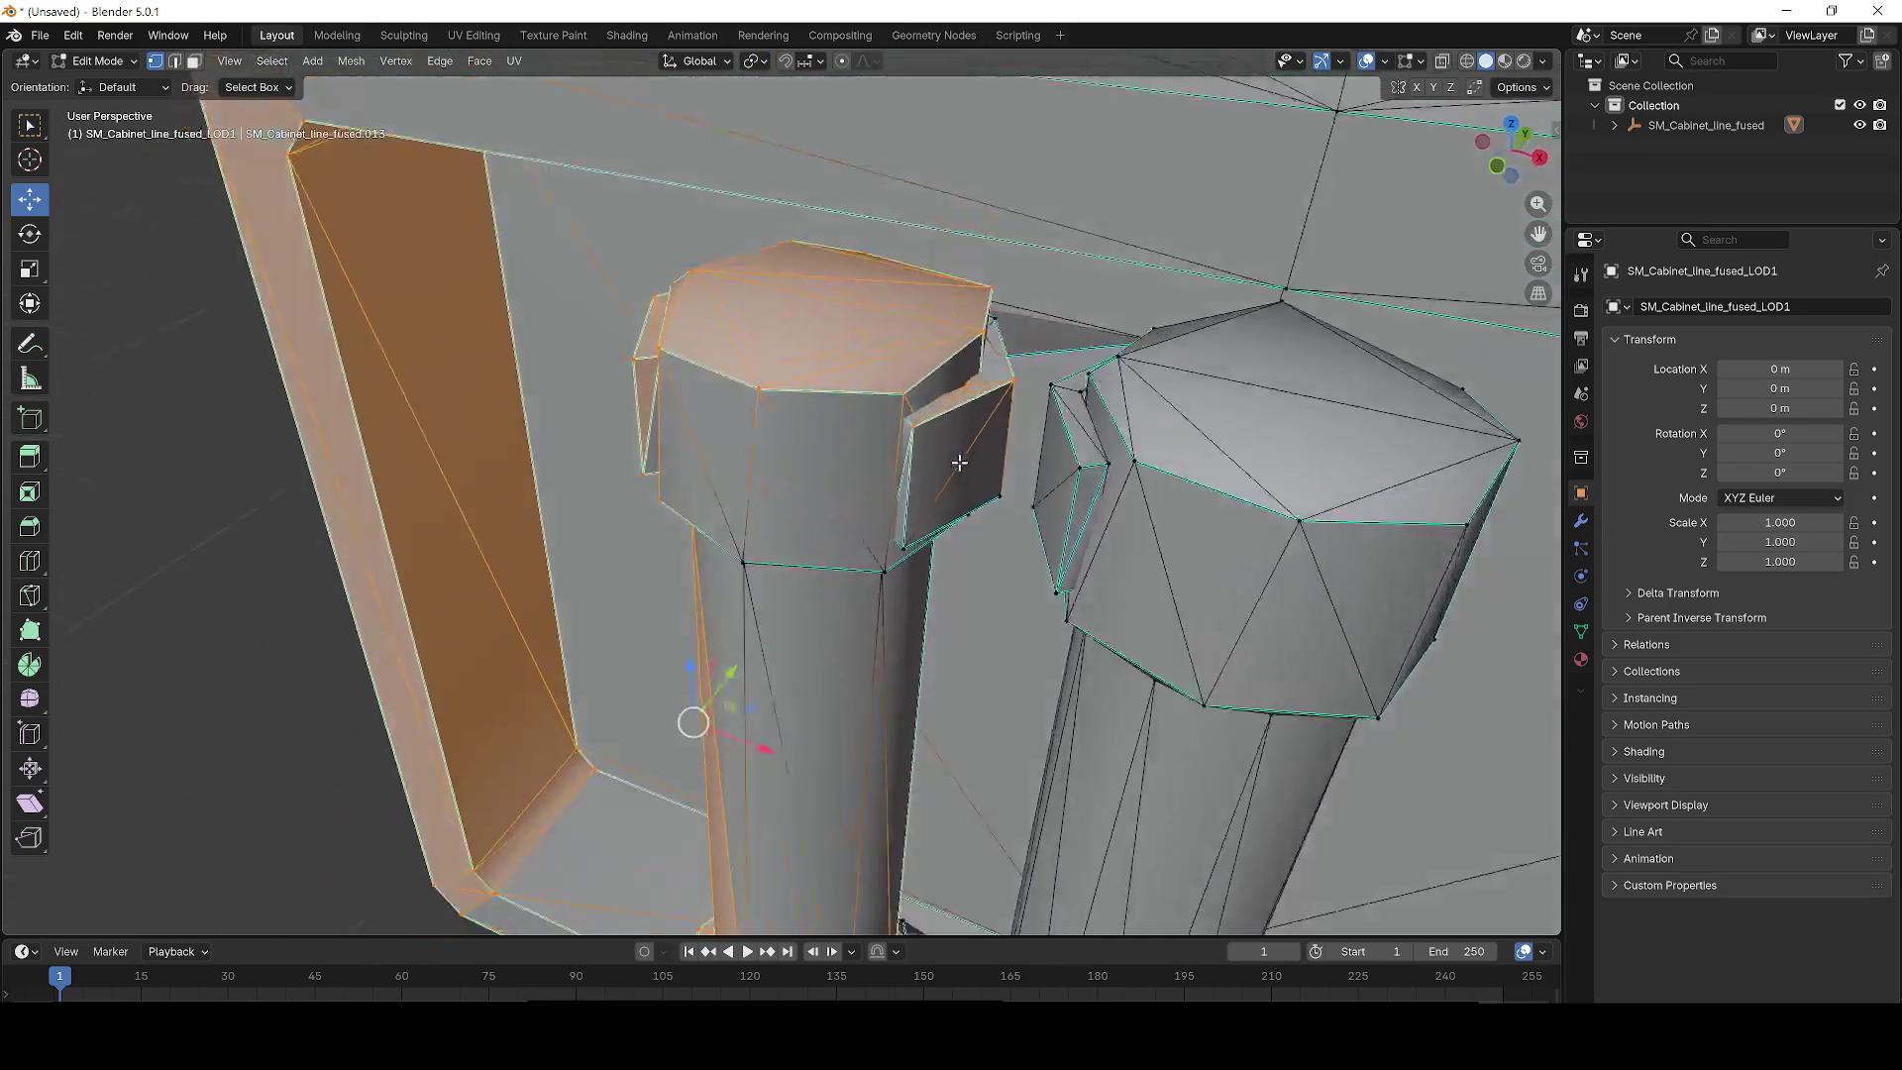
drag(959, 462, 1006, 452)
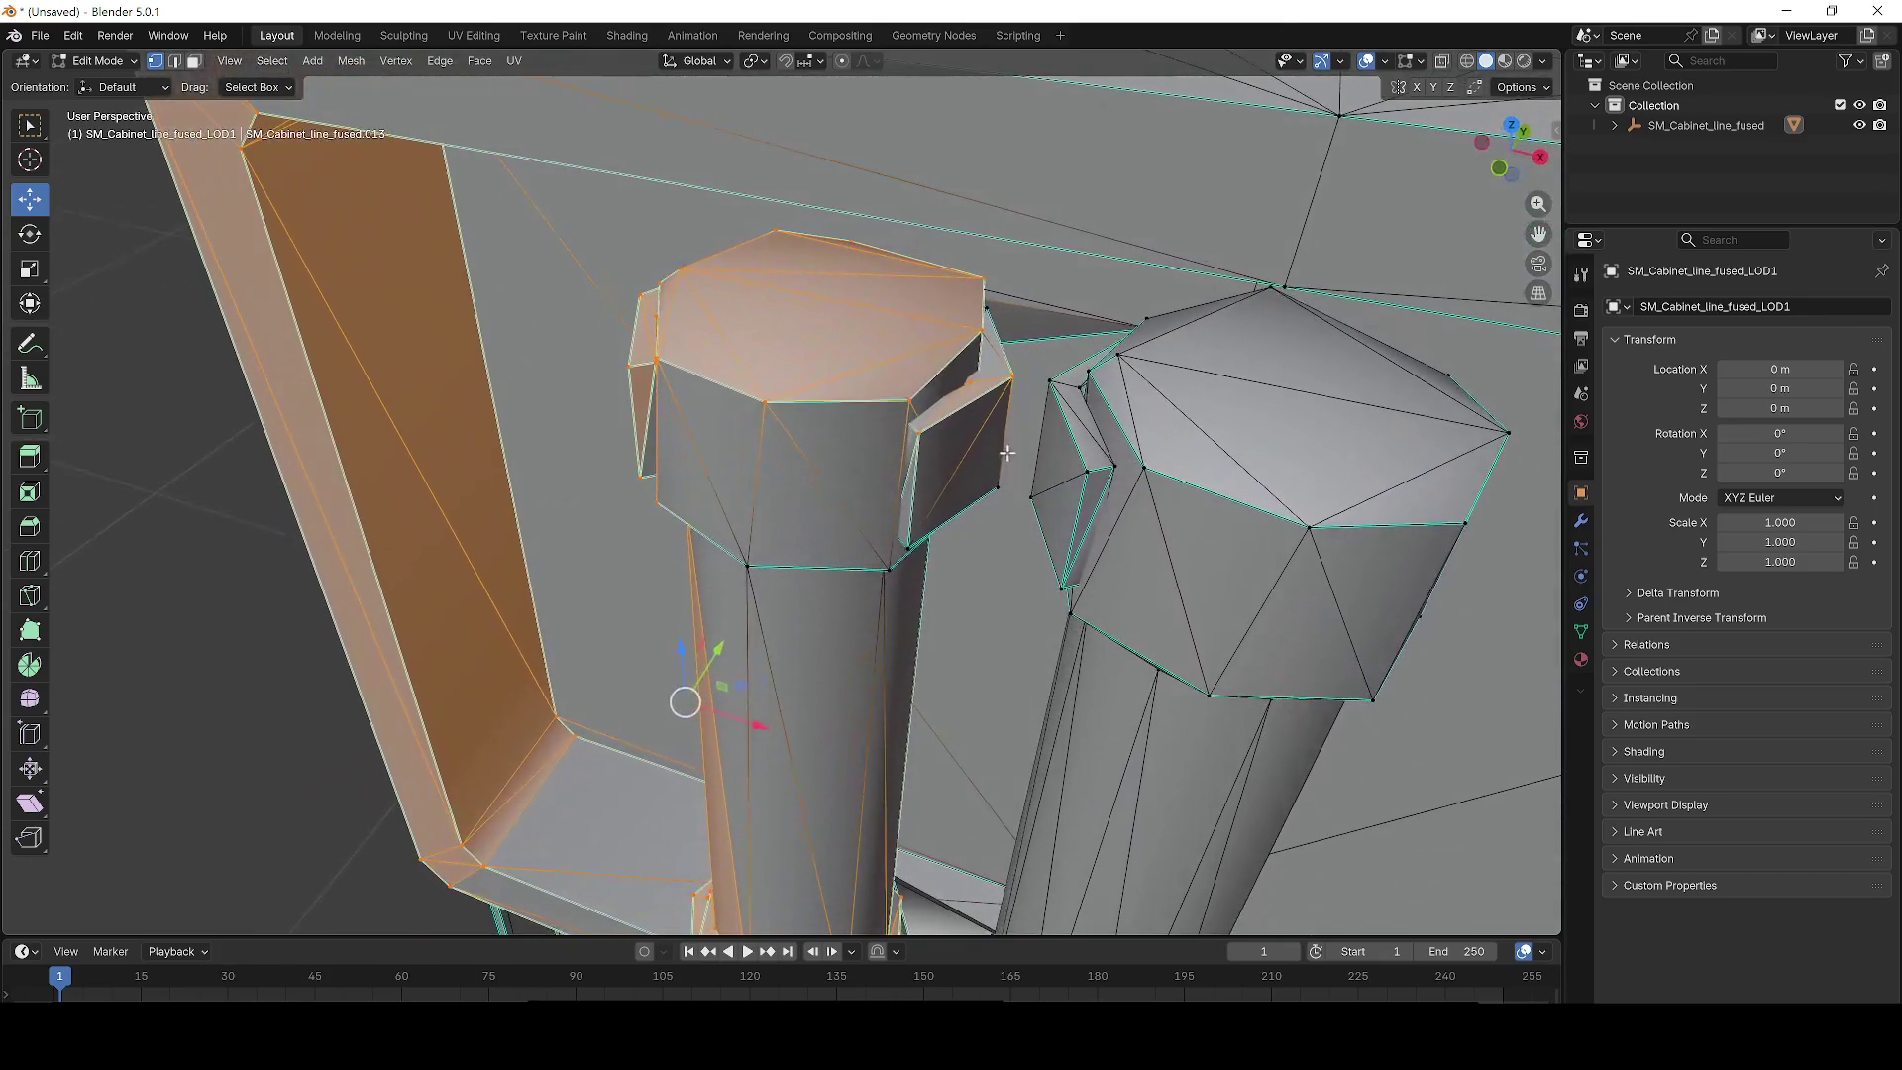
shift+click(835, 499)
shift+click(987, 517)
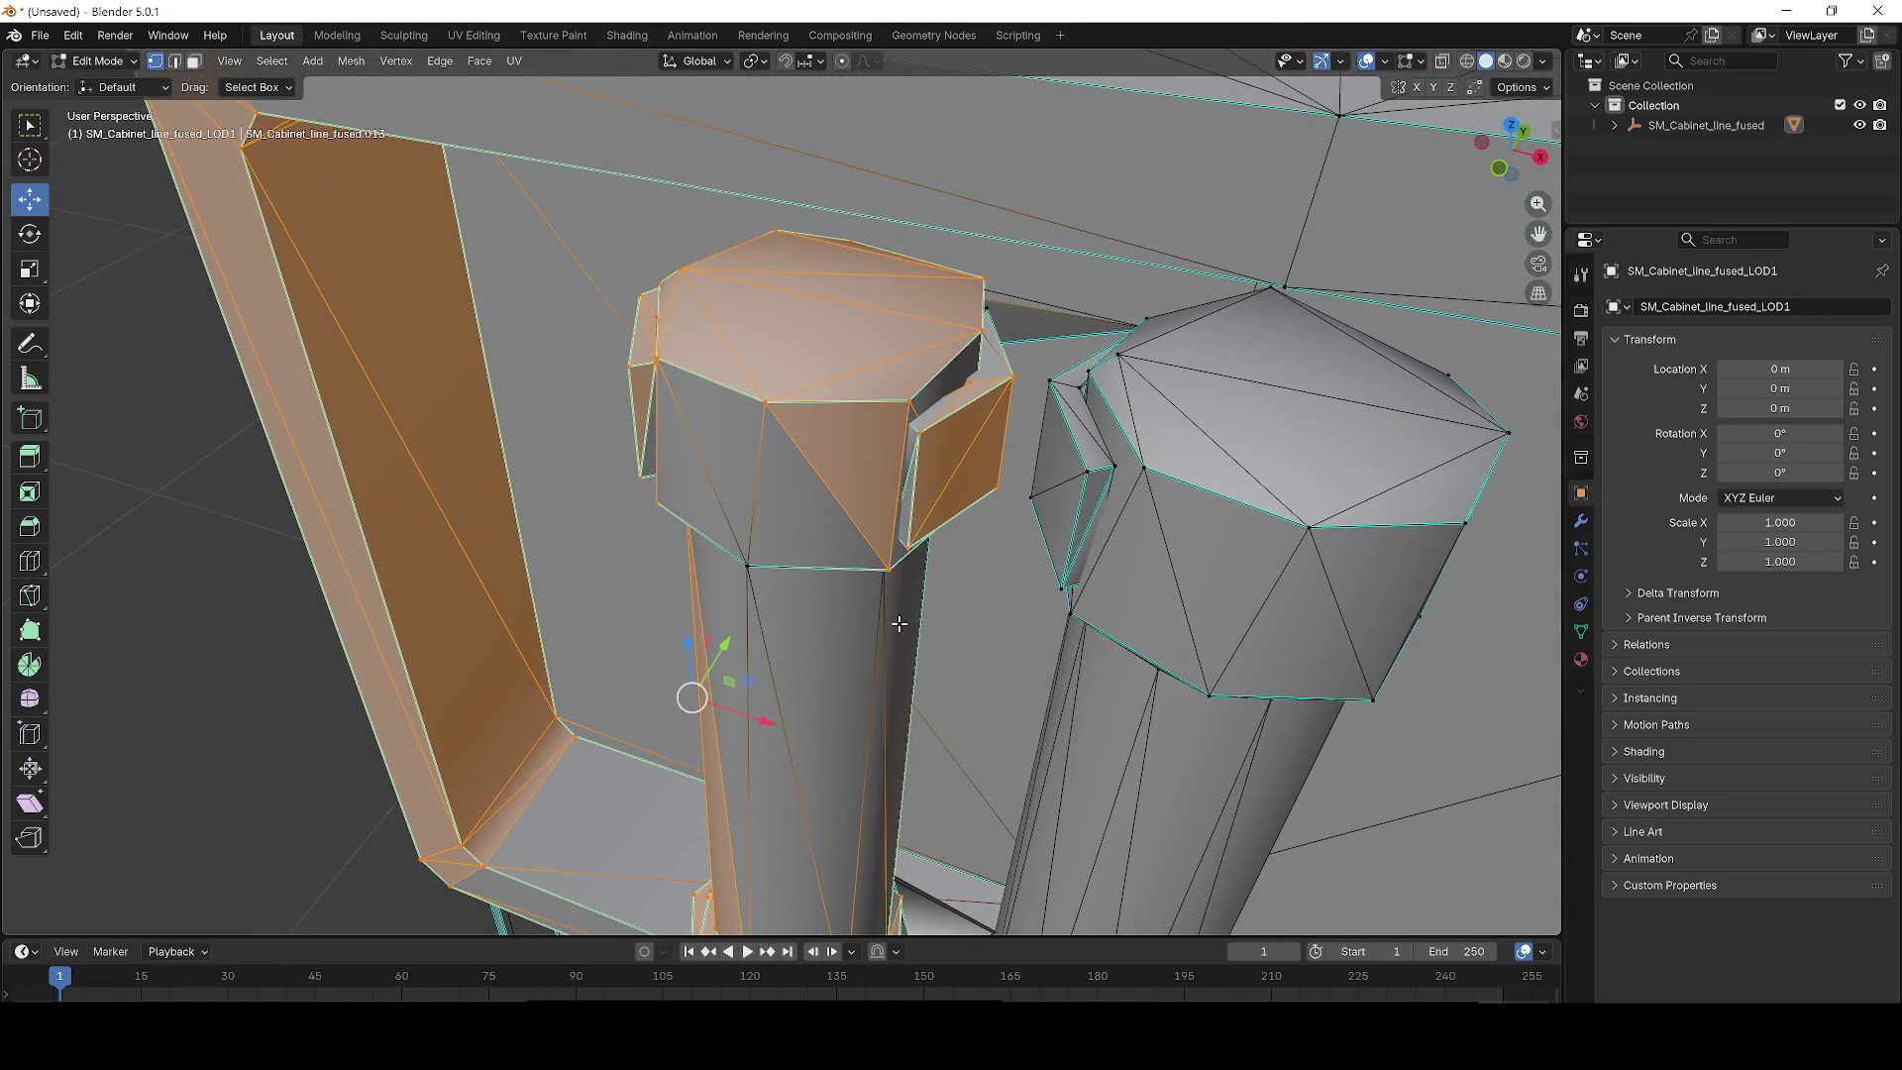
shift+click(679, 487)
Add the cap faces and grow the selection over cap band and lower column with Select More.
drag(935, 615, 951, 387)
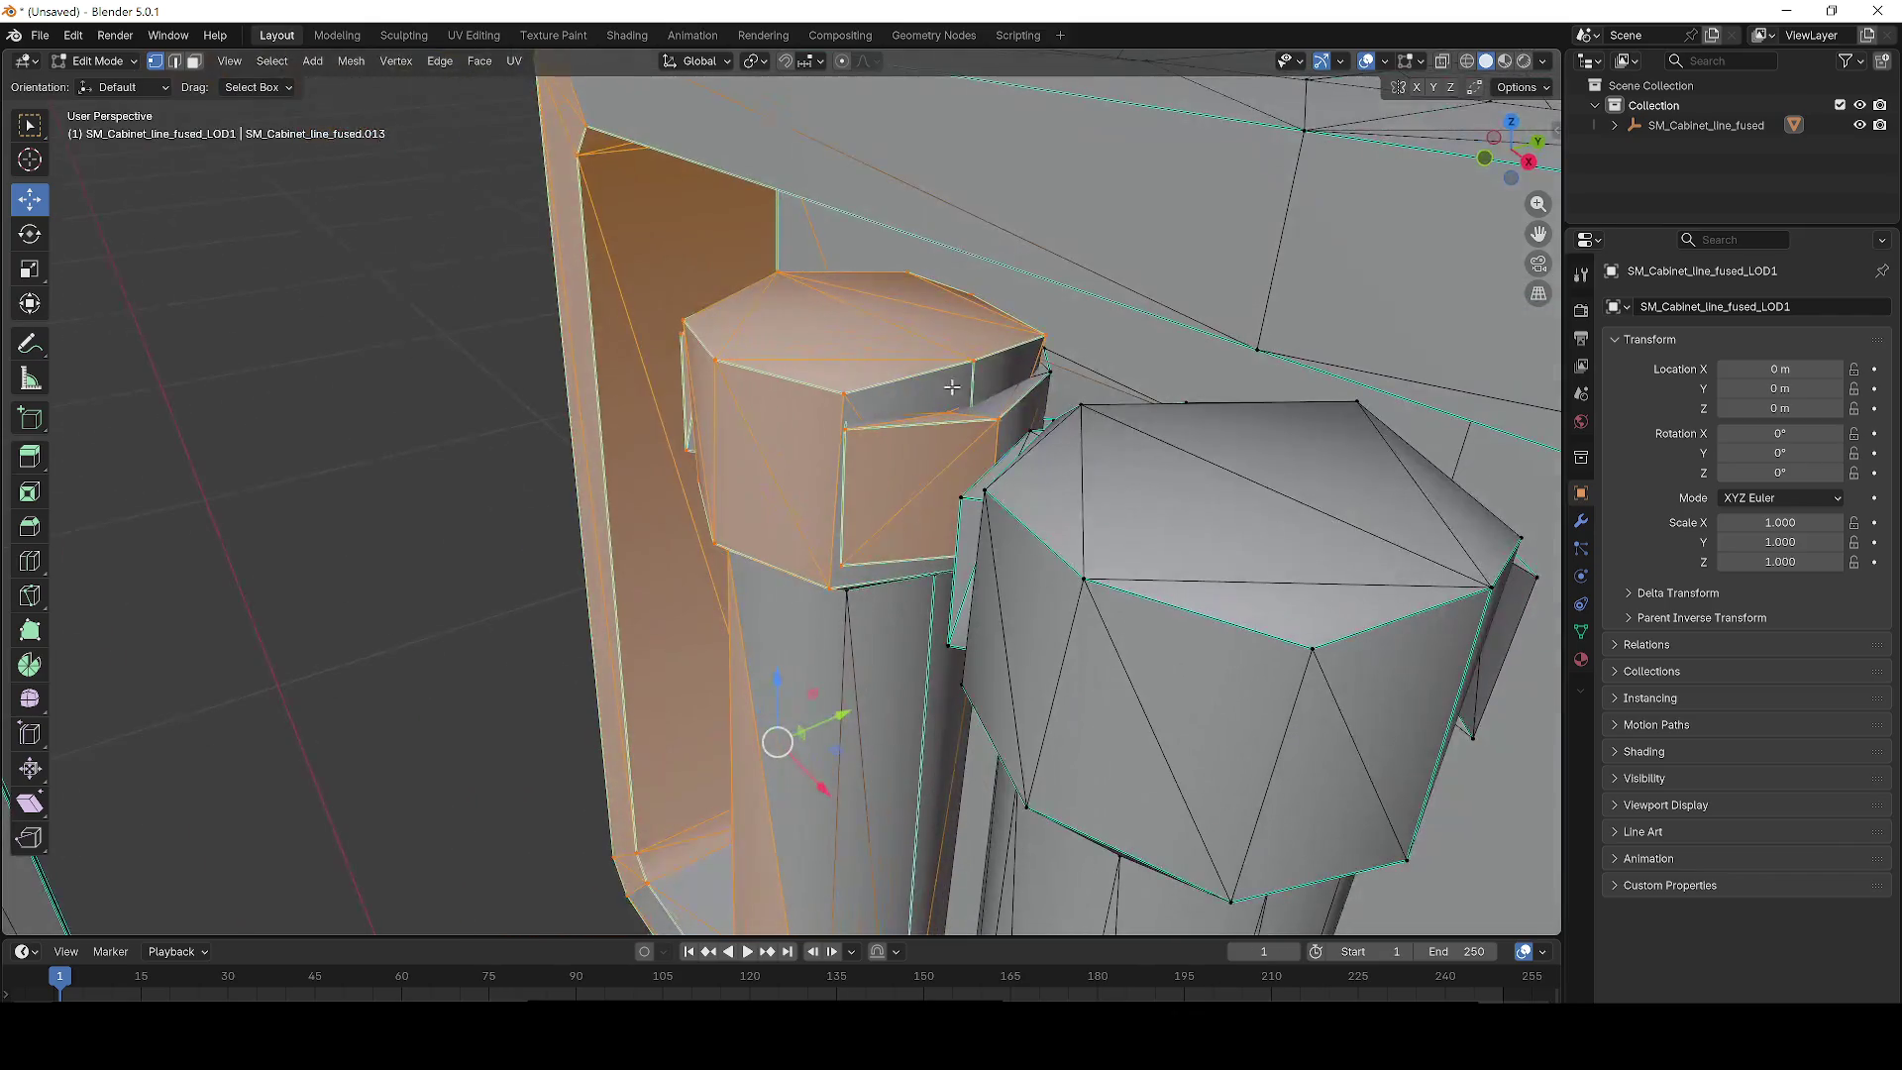
drag(1075, 368, 932, 363)
scroll(976, 369, up, 5)
scroll(1040, 376, down, 5)
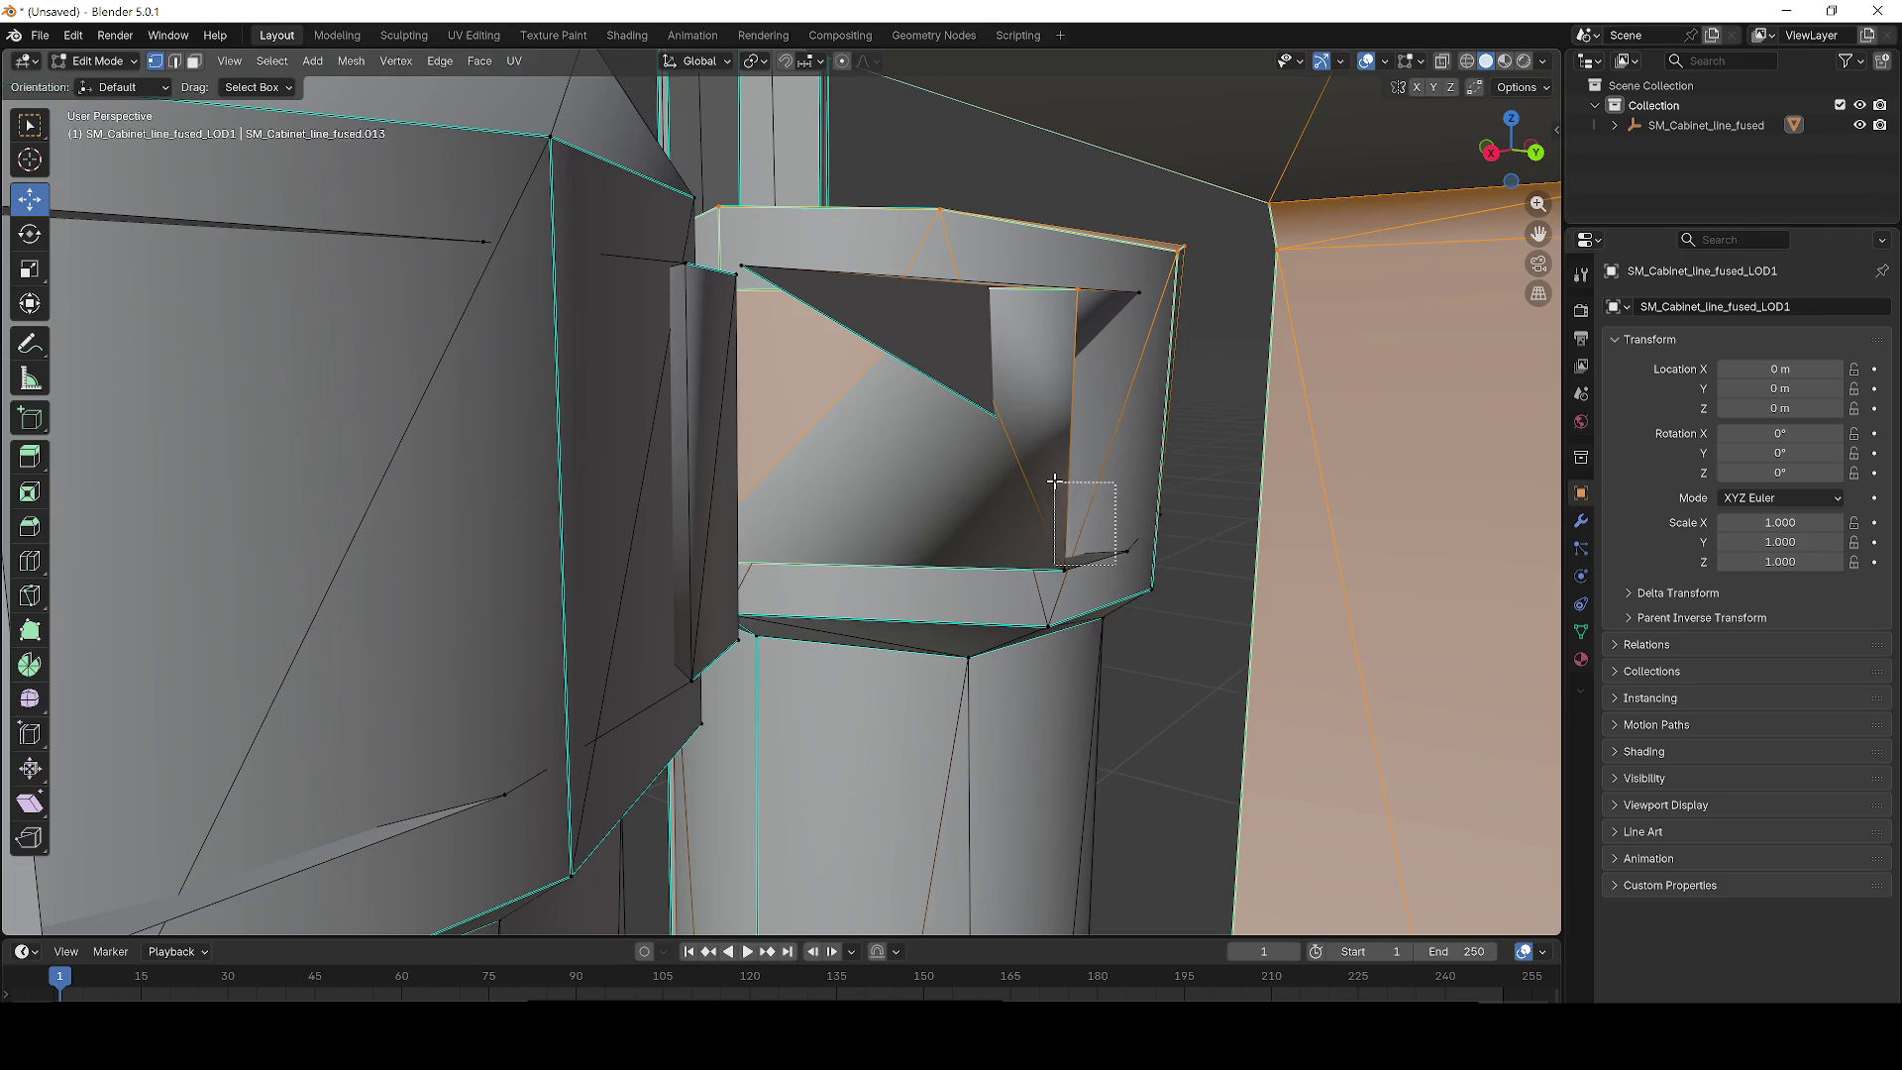
scroll(1047, 530, up, 5)
scroll(1015, 518, down, 6)
scroll(1023, 518, up, 3)
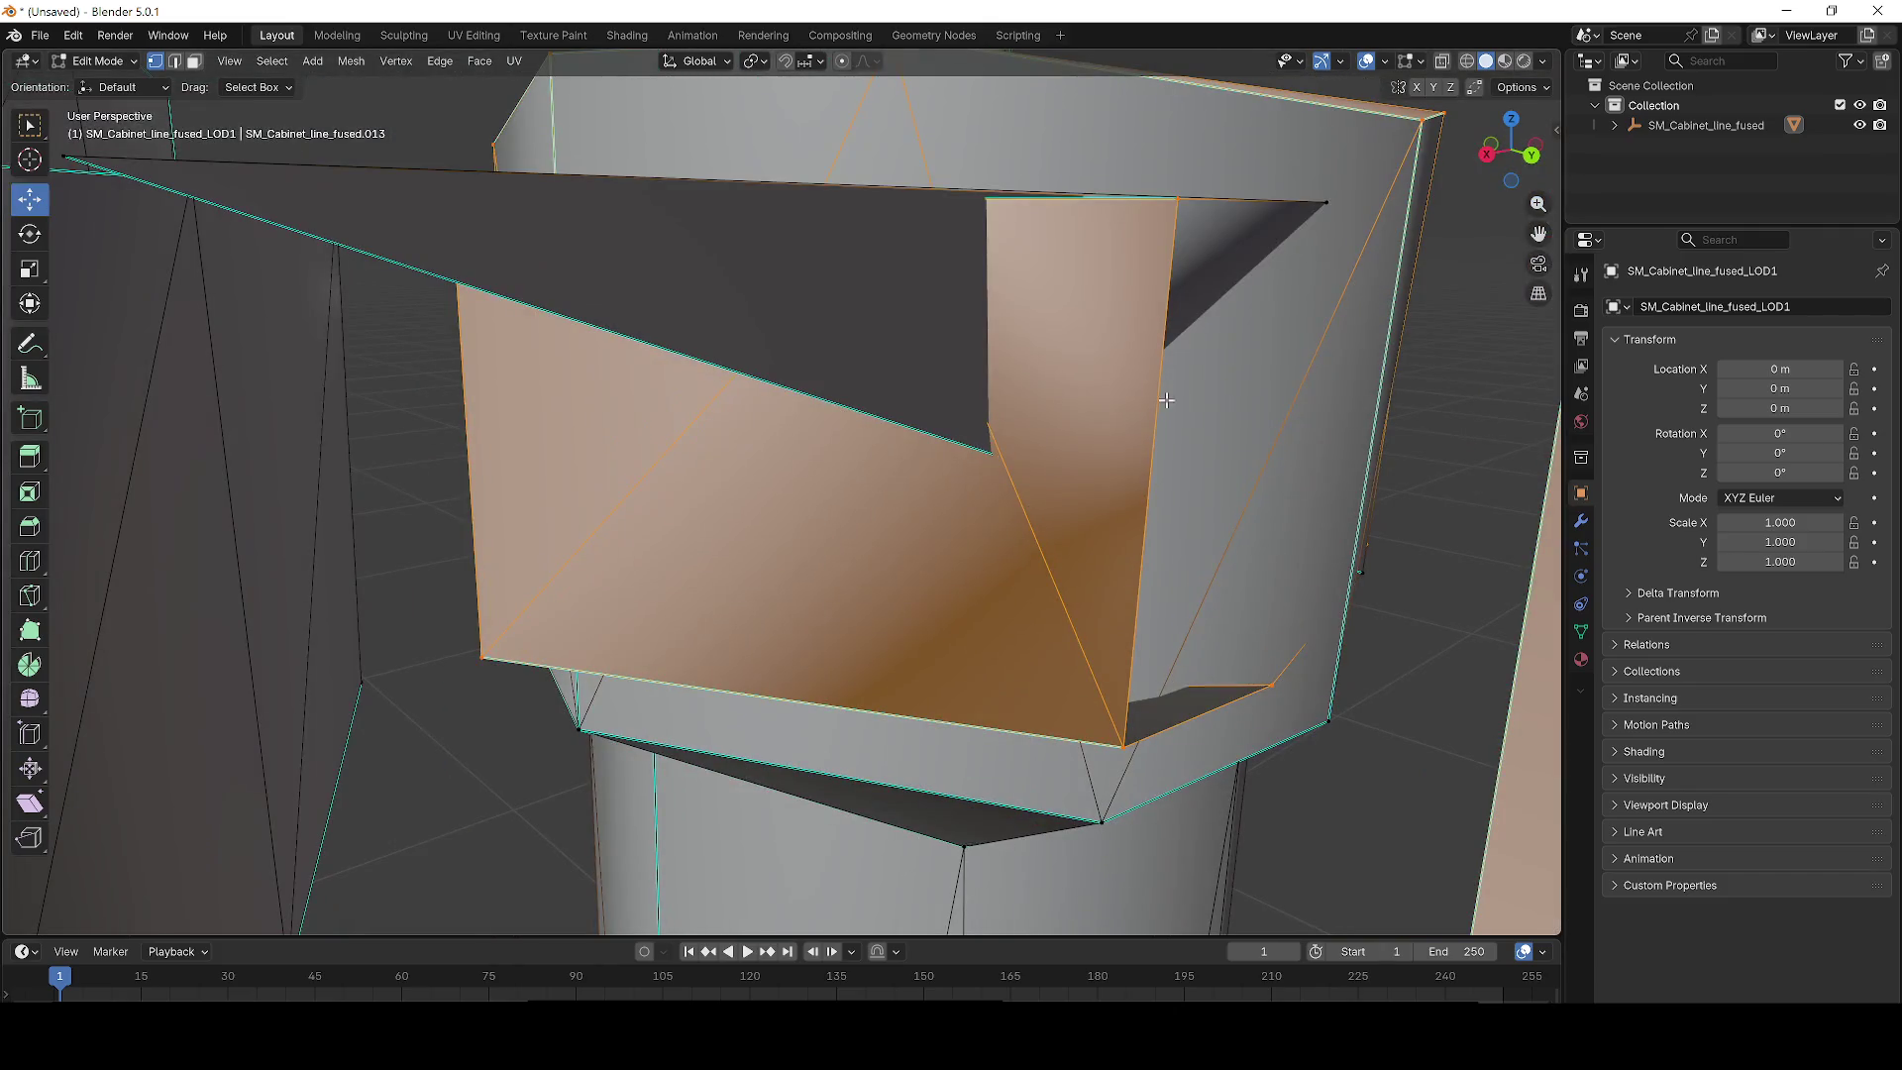
mouse_move(1181, 175)
mouse_down()
mouse_move(1182, 315)
mouse_move(713, 409)
mouse_up()
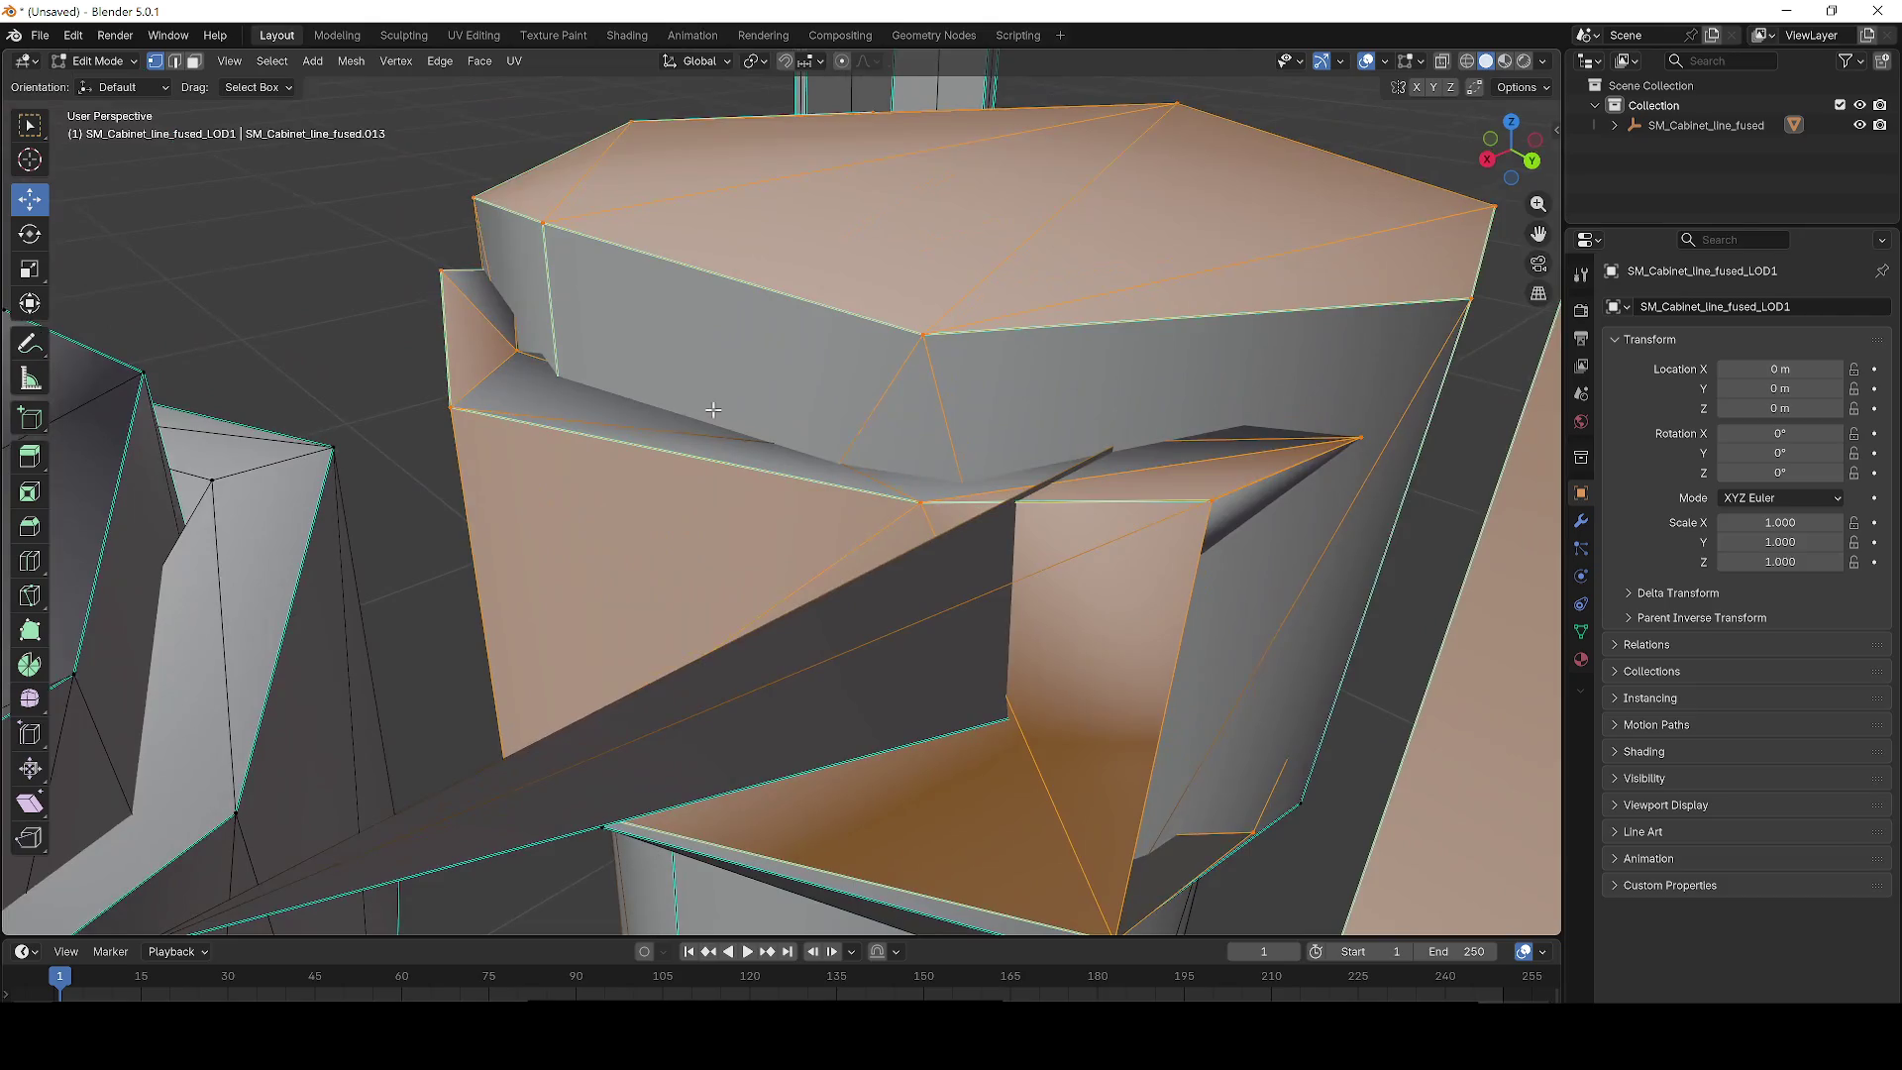
scroll(804, 466, down, 5)
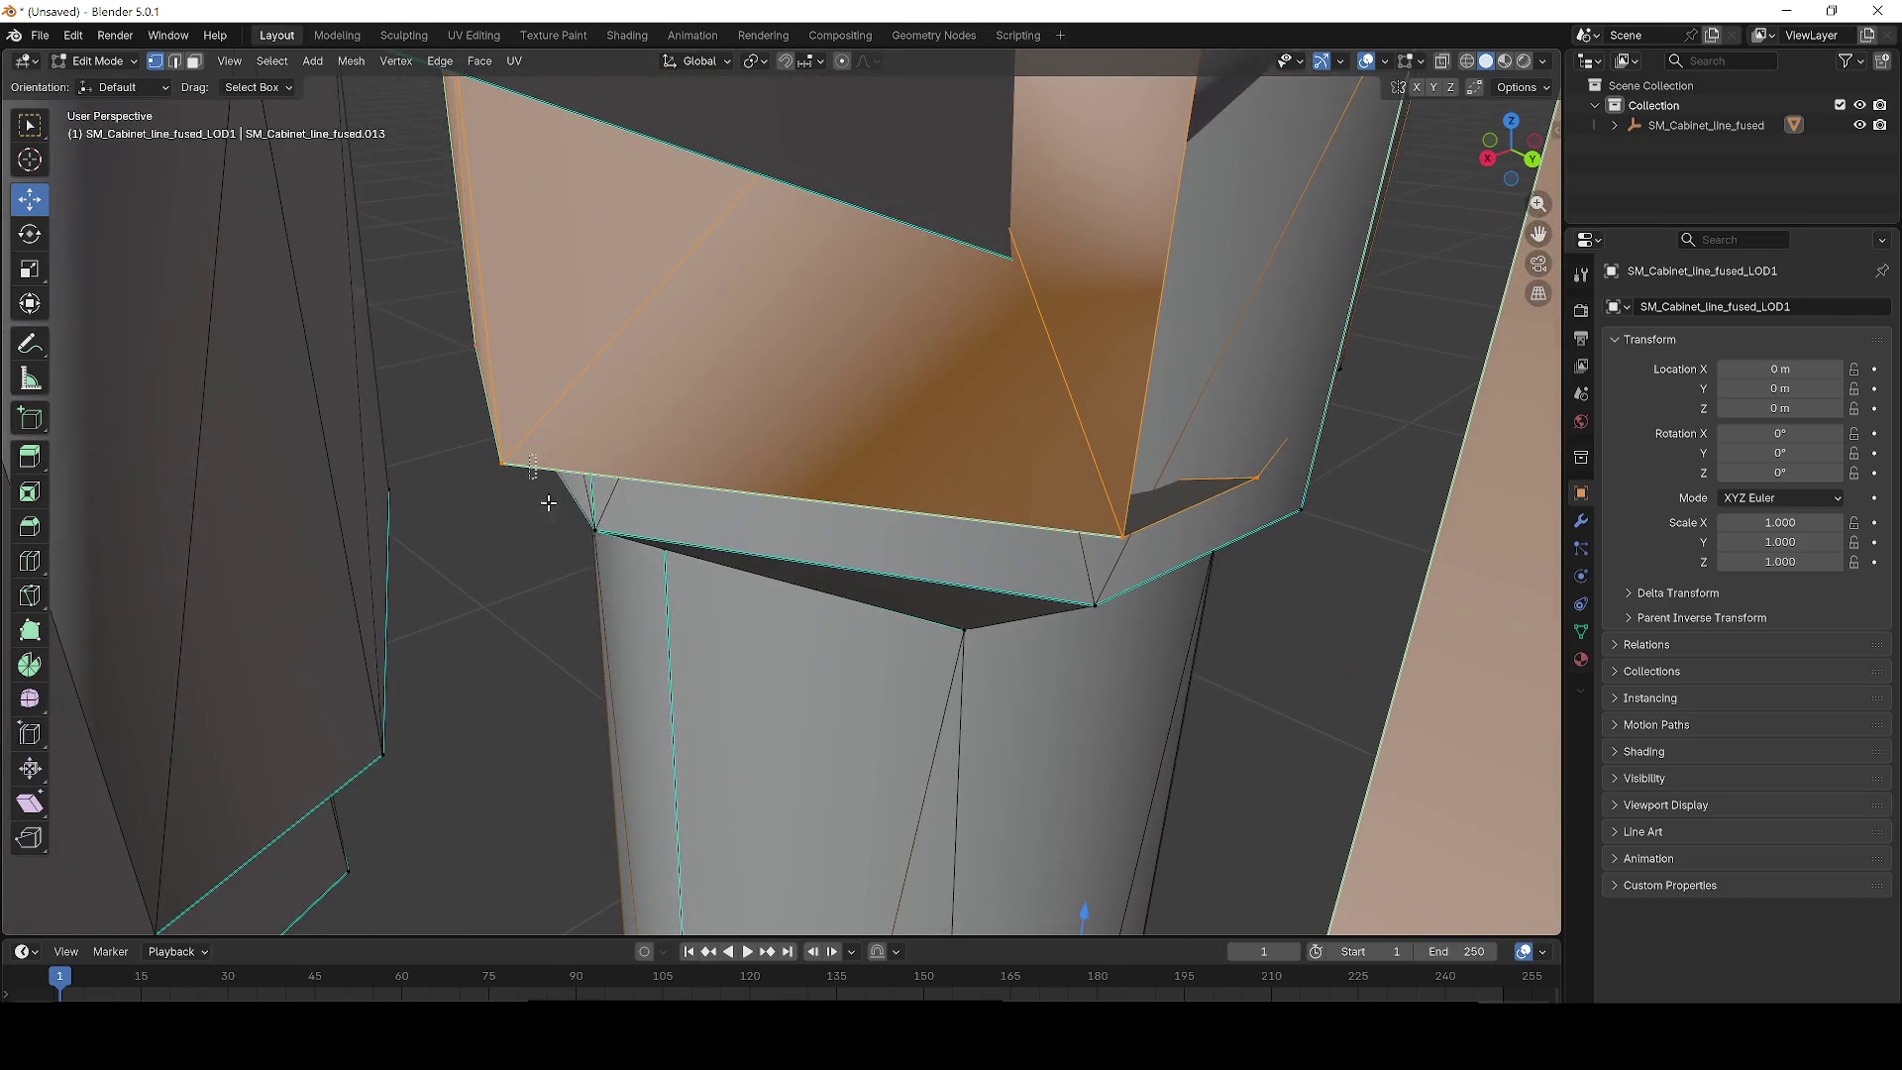
scroll(772, 656, down, 4)
key(ctrl+KP_Add)
key(ctrl+KP_Add)
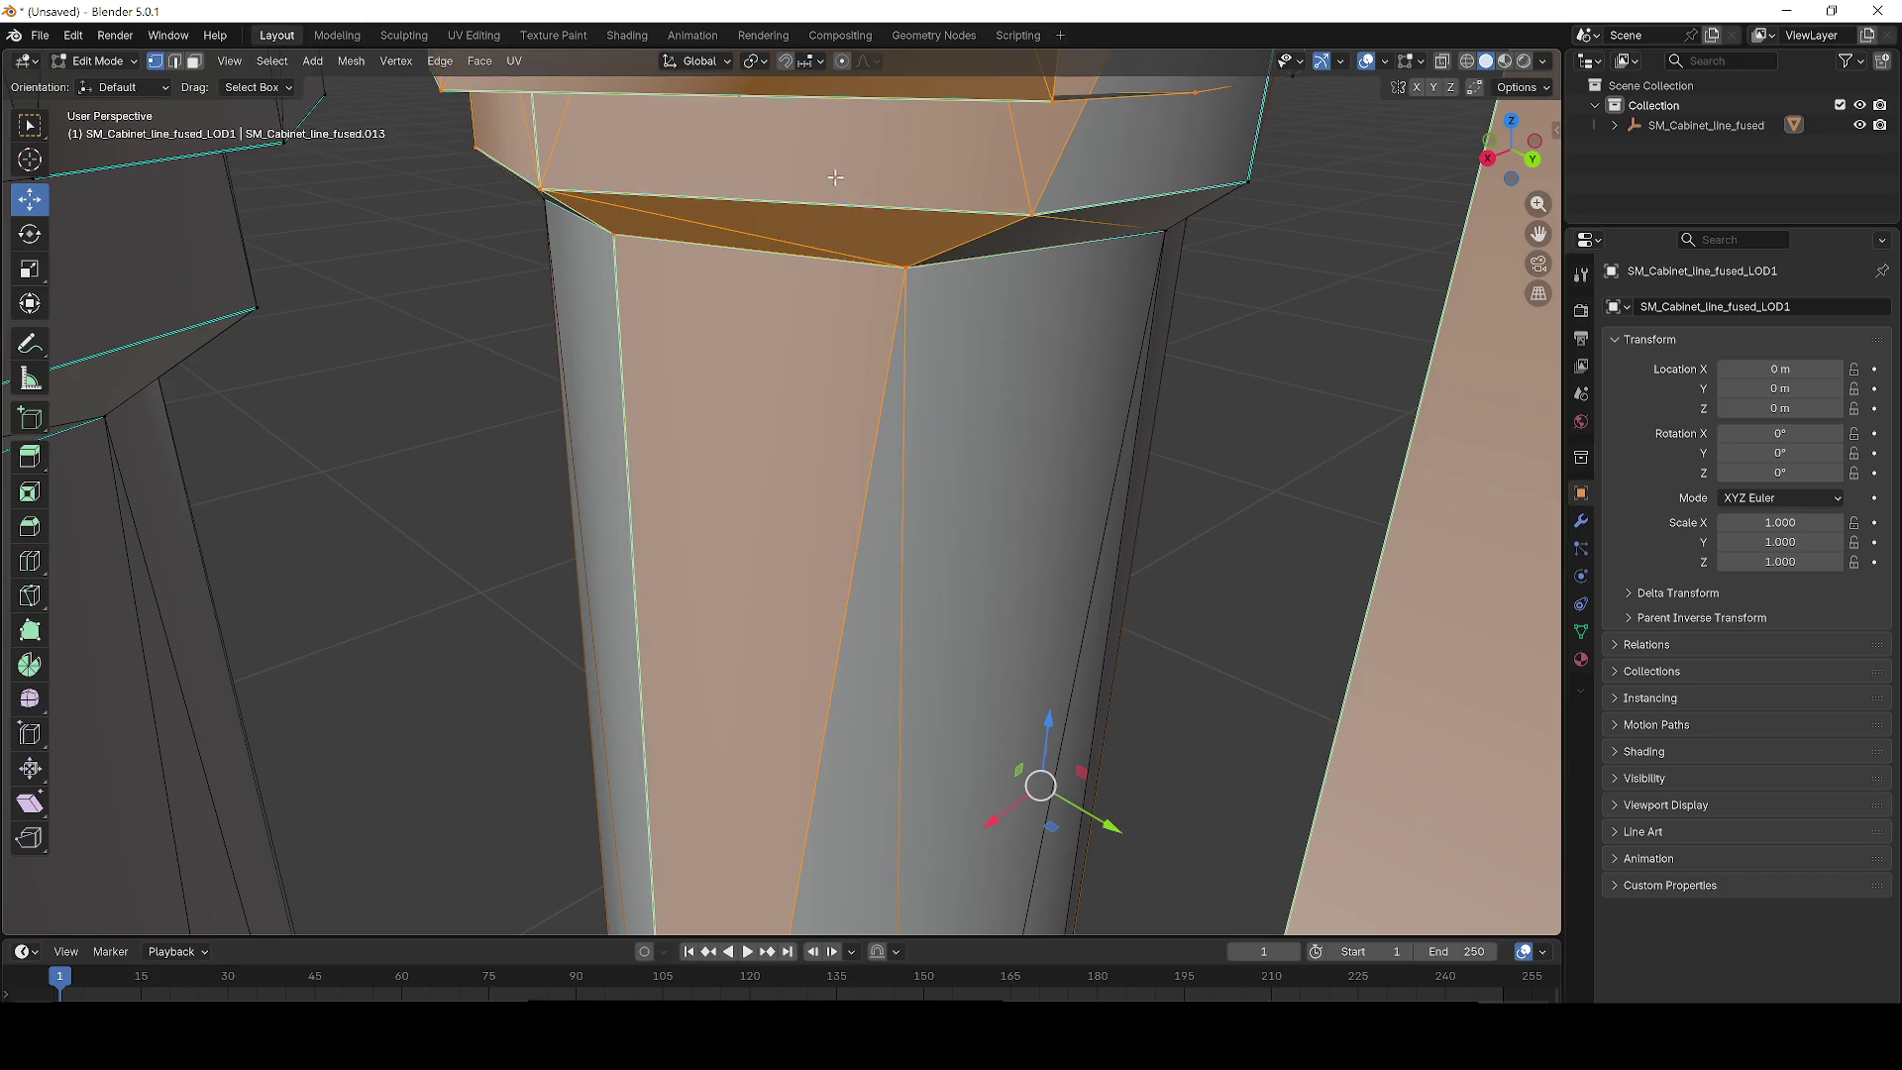
scroll(1088, 281, up, 5)
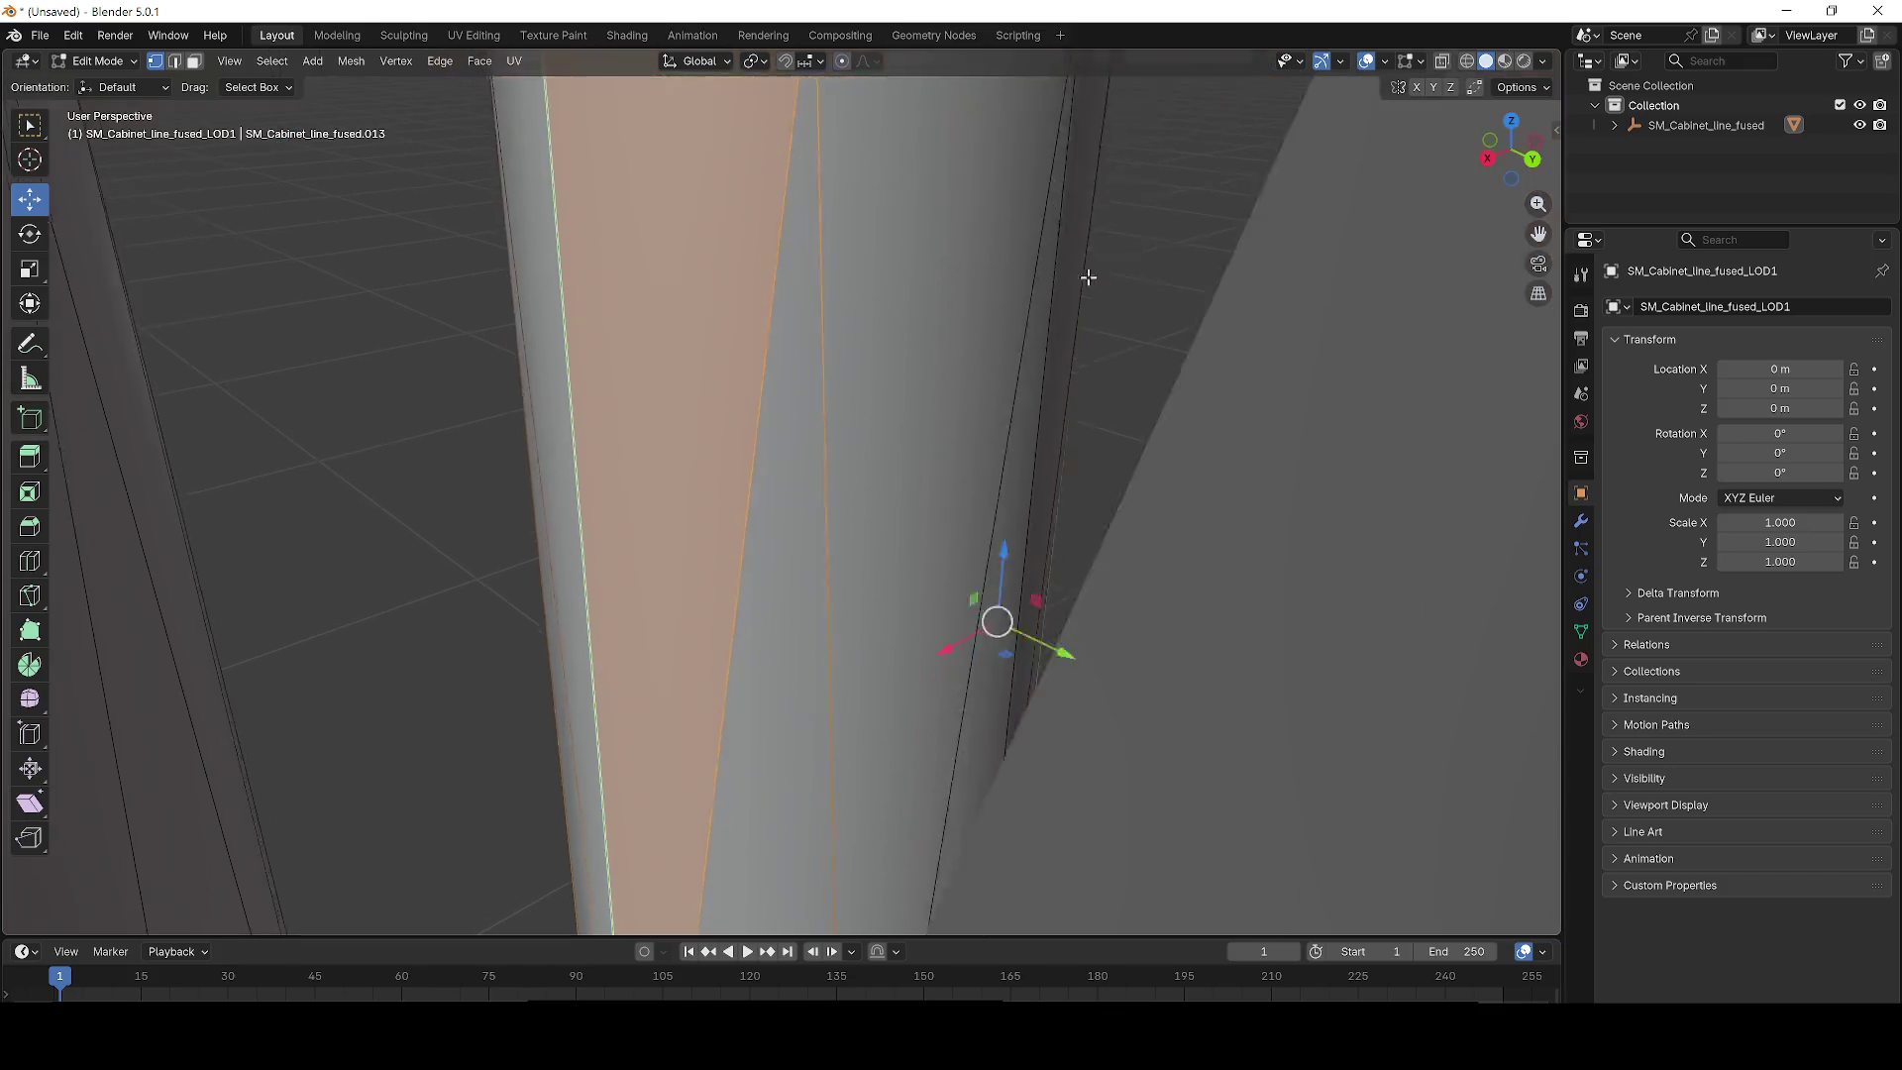
scroll(1058, 531, down, 2)
scroll(1058, 531, down, 7)
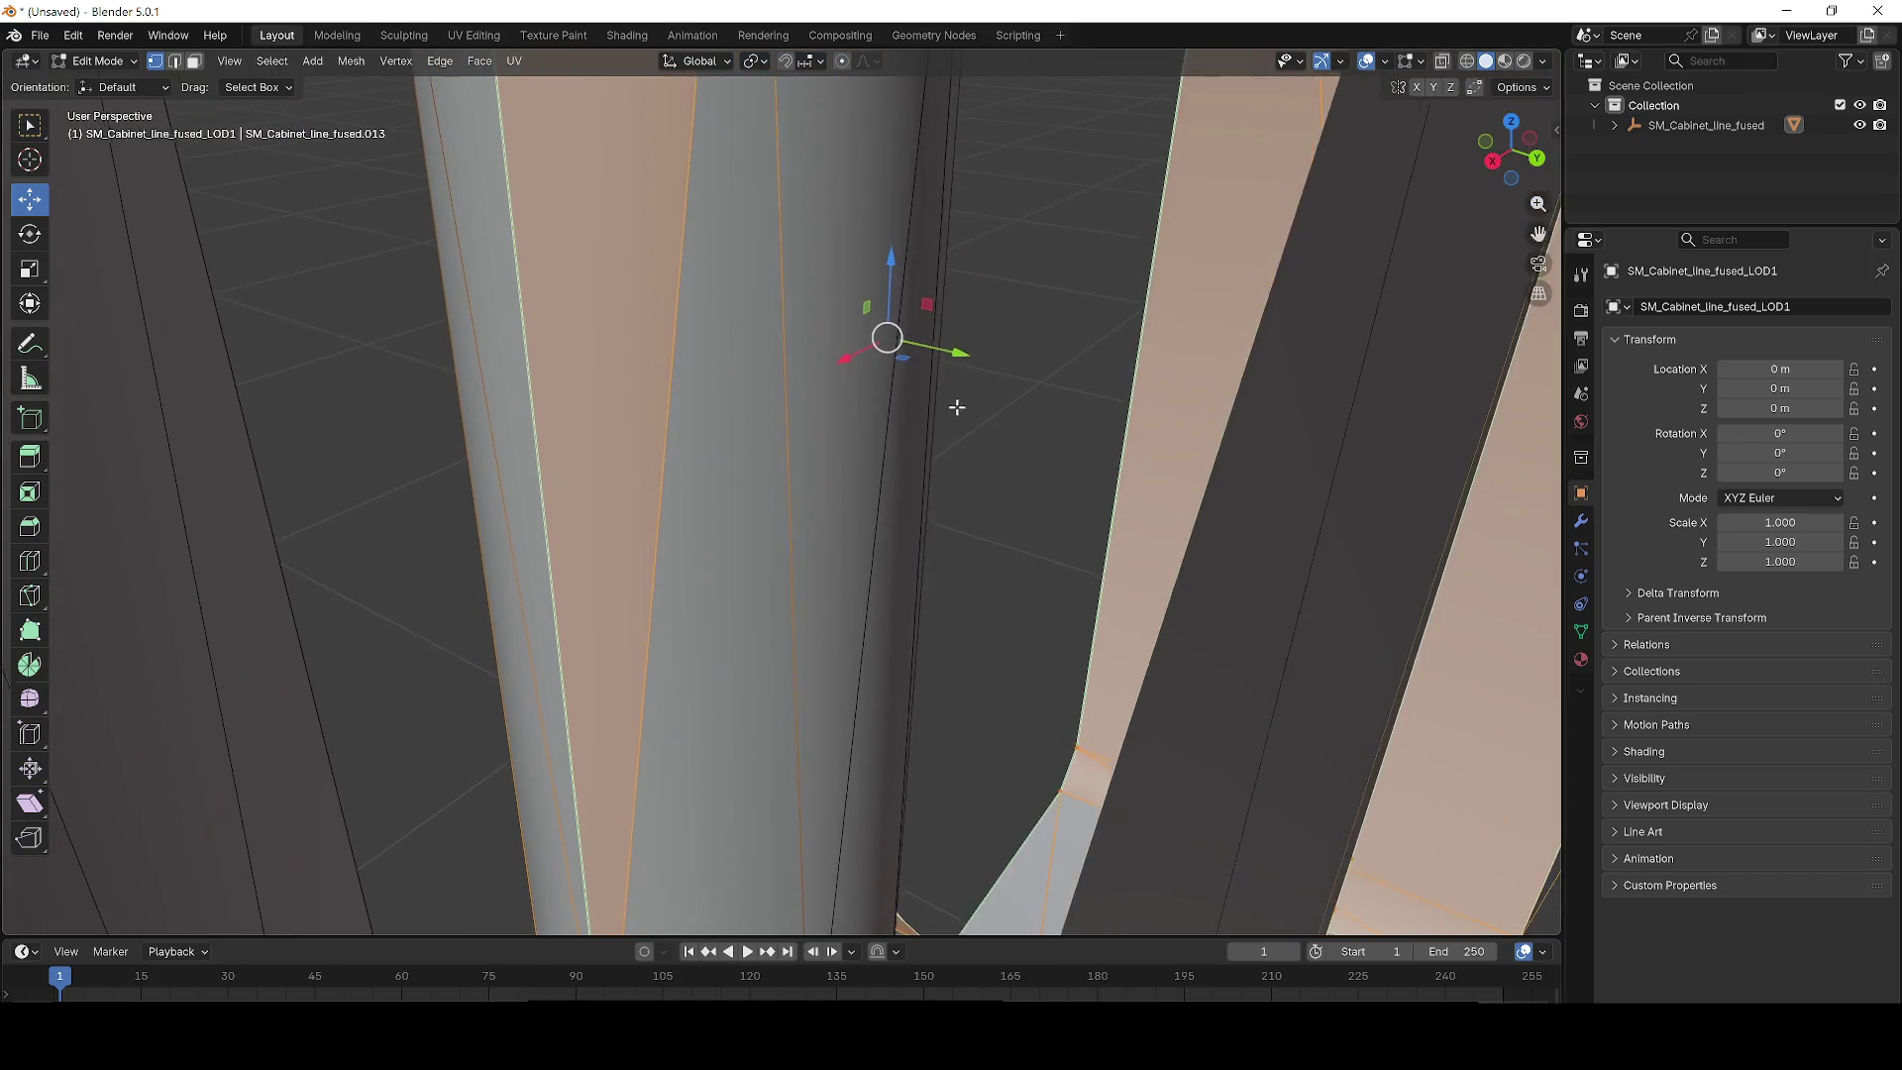
scroll(1008, 503, down, 3)
mouse_move(885, 576)
mouse_down()
mouse_move(1031, 701)
mouse_move(1031, 777)
mouse_up()
scroll(870, 373, up, 4)
scroll(871, 373, down, 2)
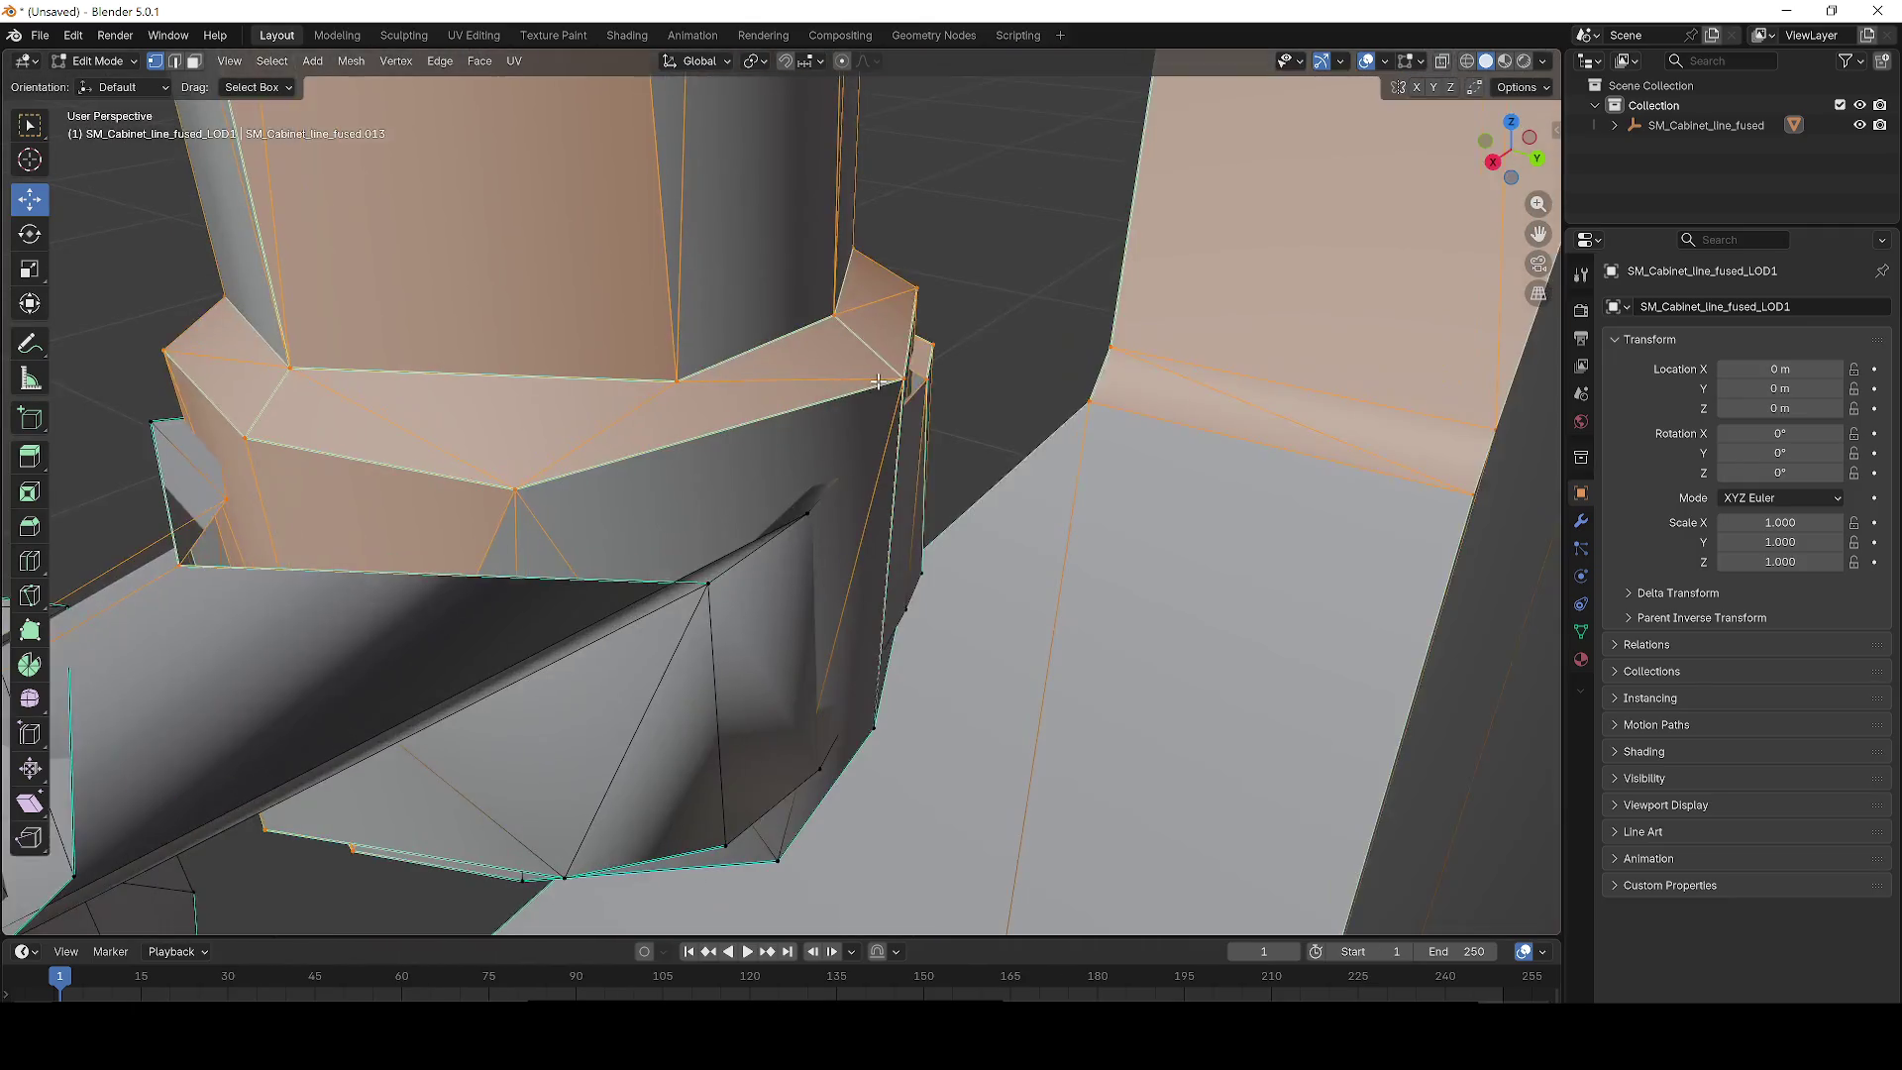
drag(678, 557, 833, 662)
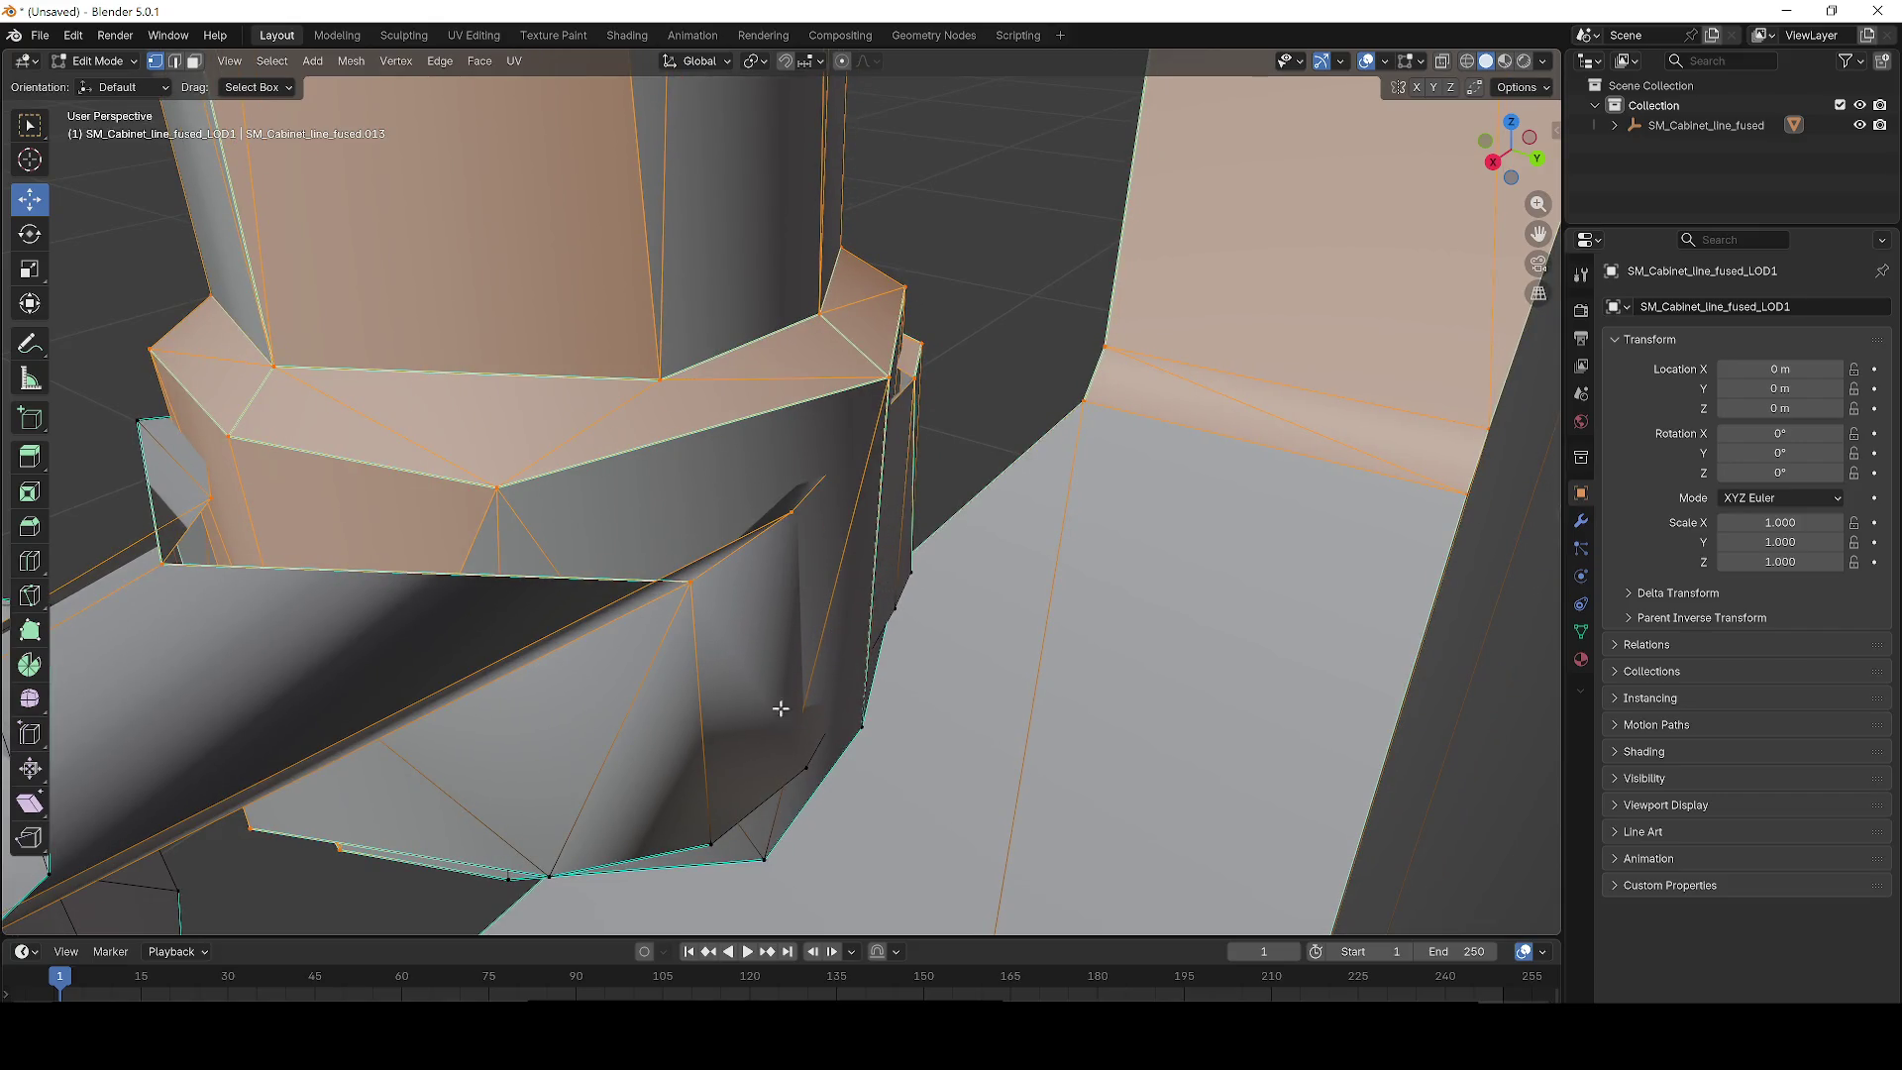
key(ctrl+KP_Add)
key(ctrl+KP_Add)
scroll(800, 414, down, 8)
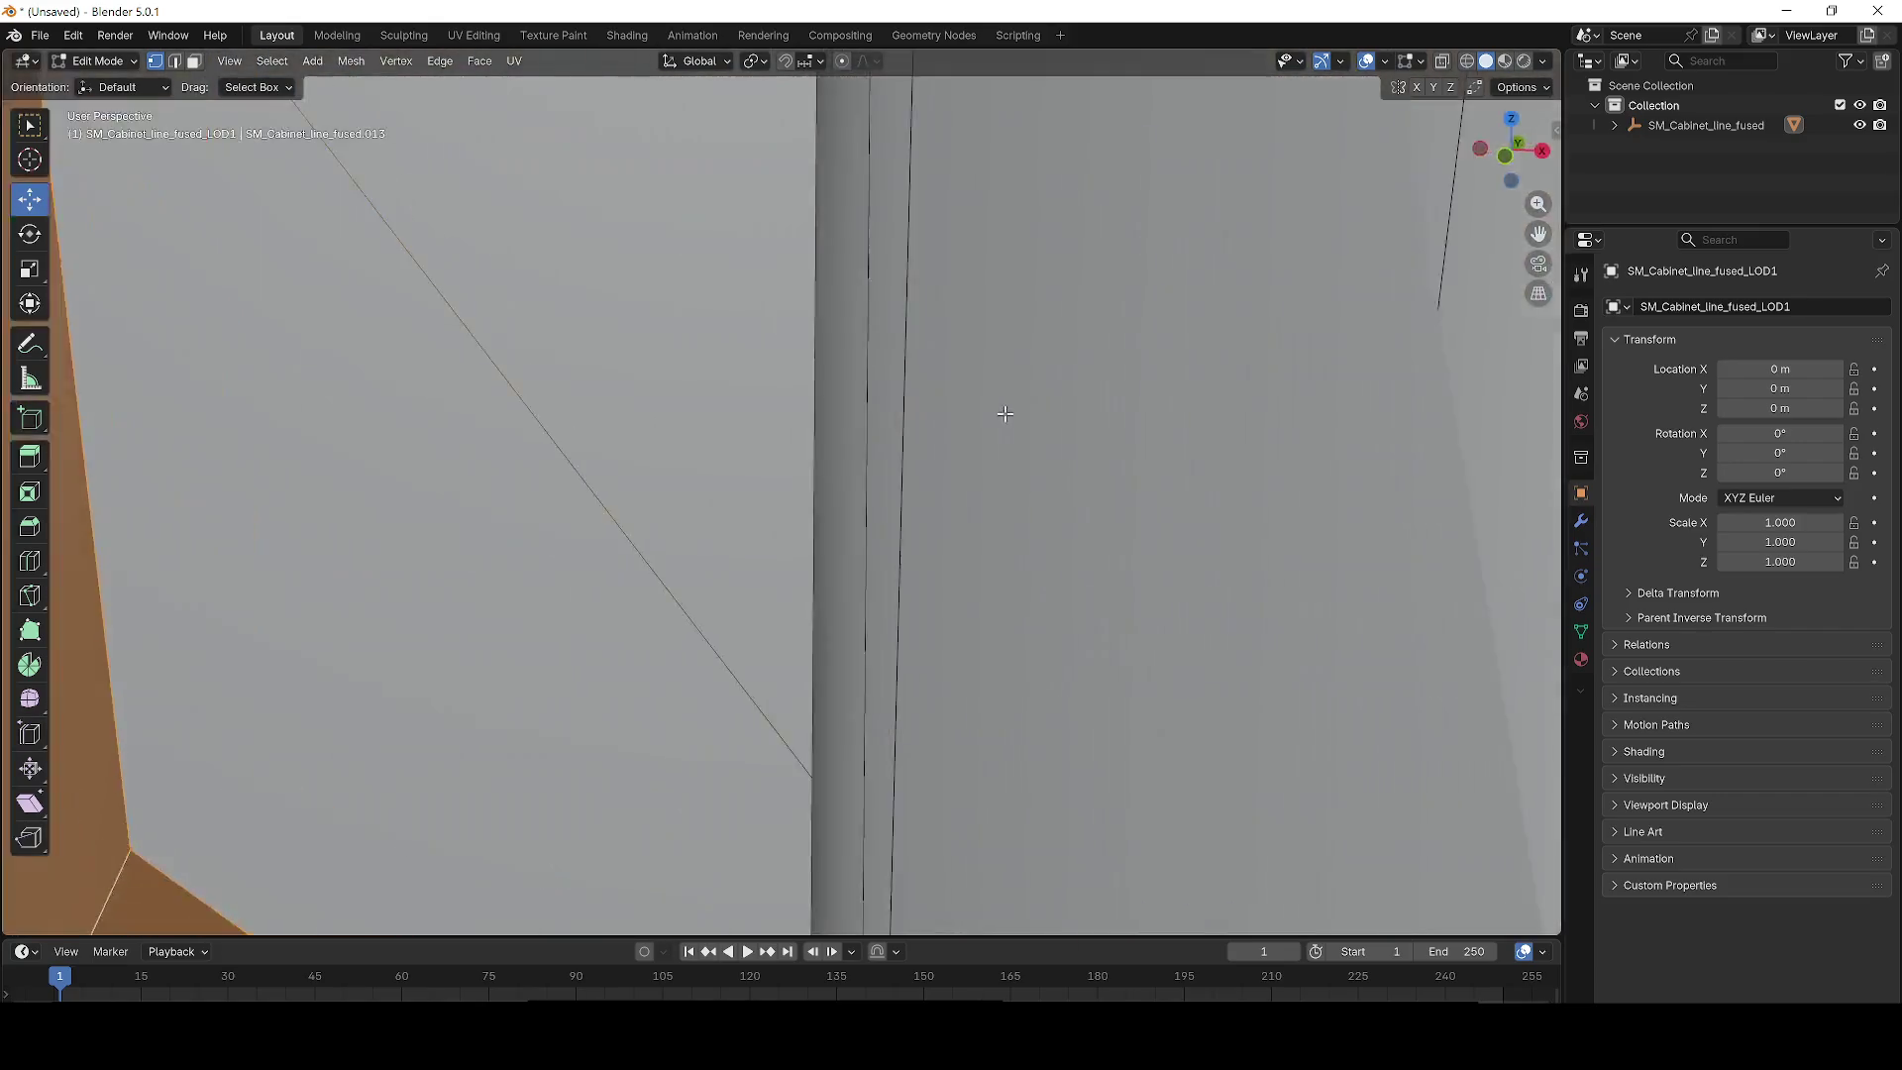
scroll(910, 418, down, 3)
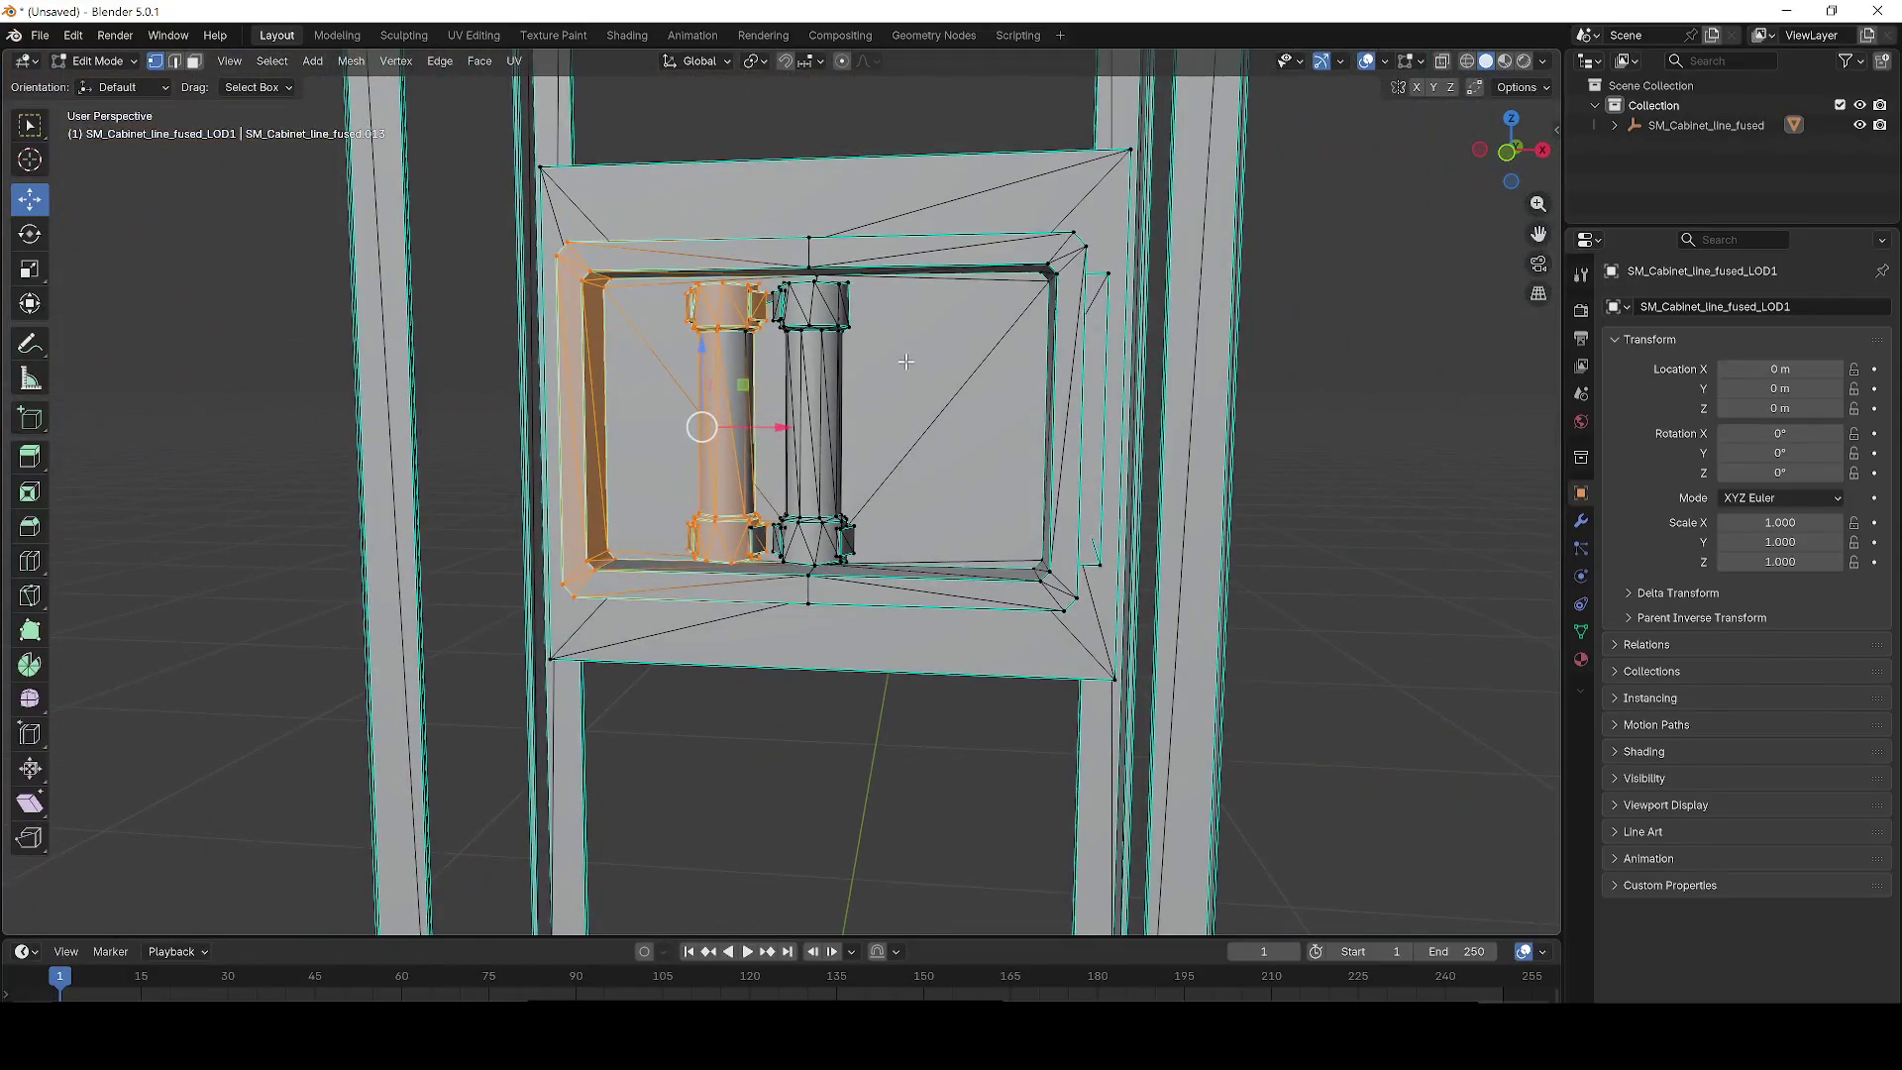
Box-select both fuse cylinders and delete their vertices.
scroll(1002, 482, up, 5)
key(x)
click(961, 500)
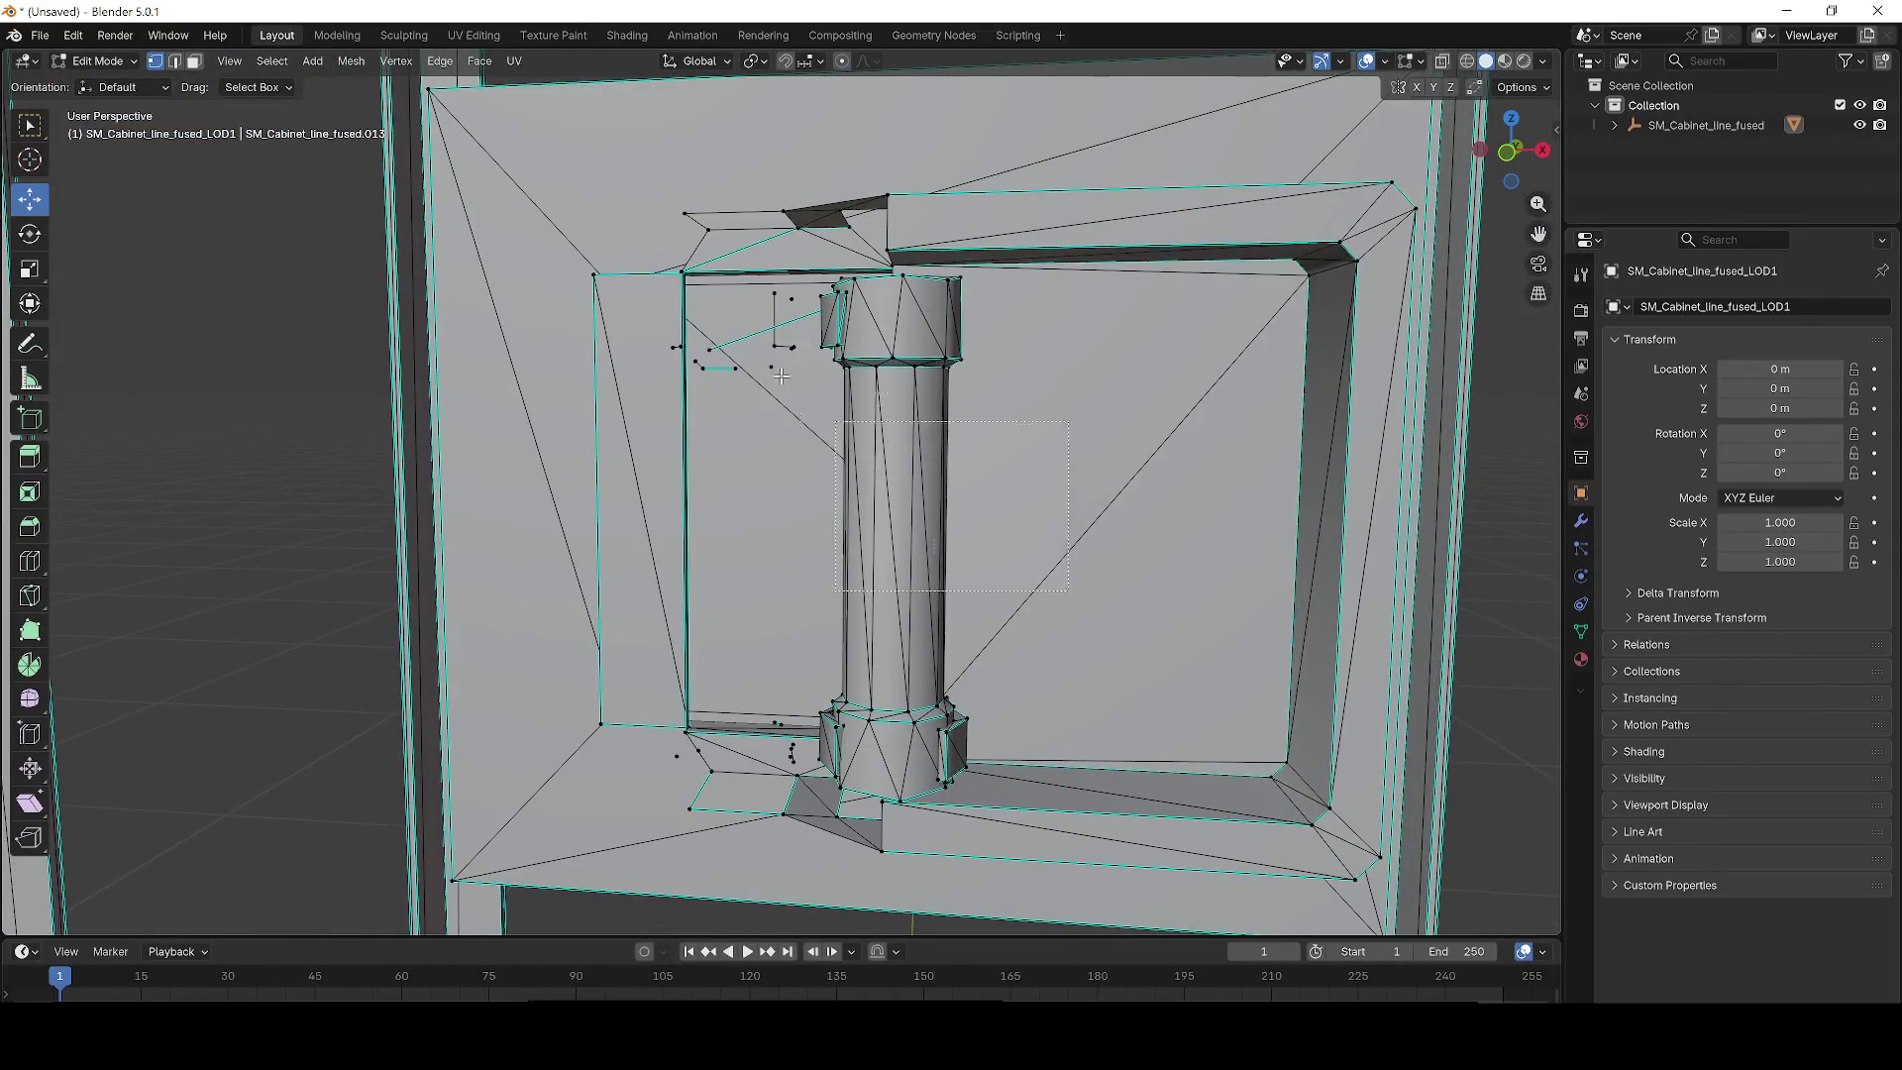
drag(704, 292, 705, 294)
key(ctrl+z)
key(ctrl+z)
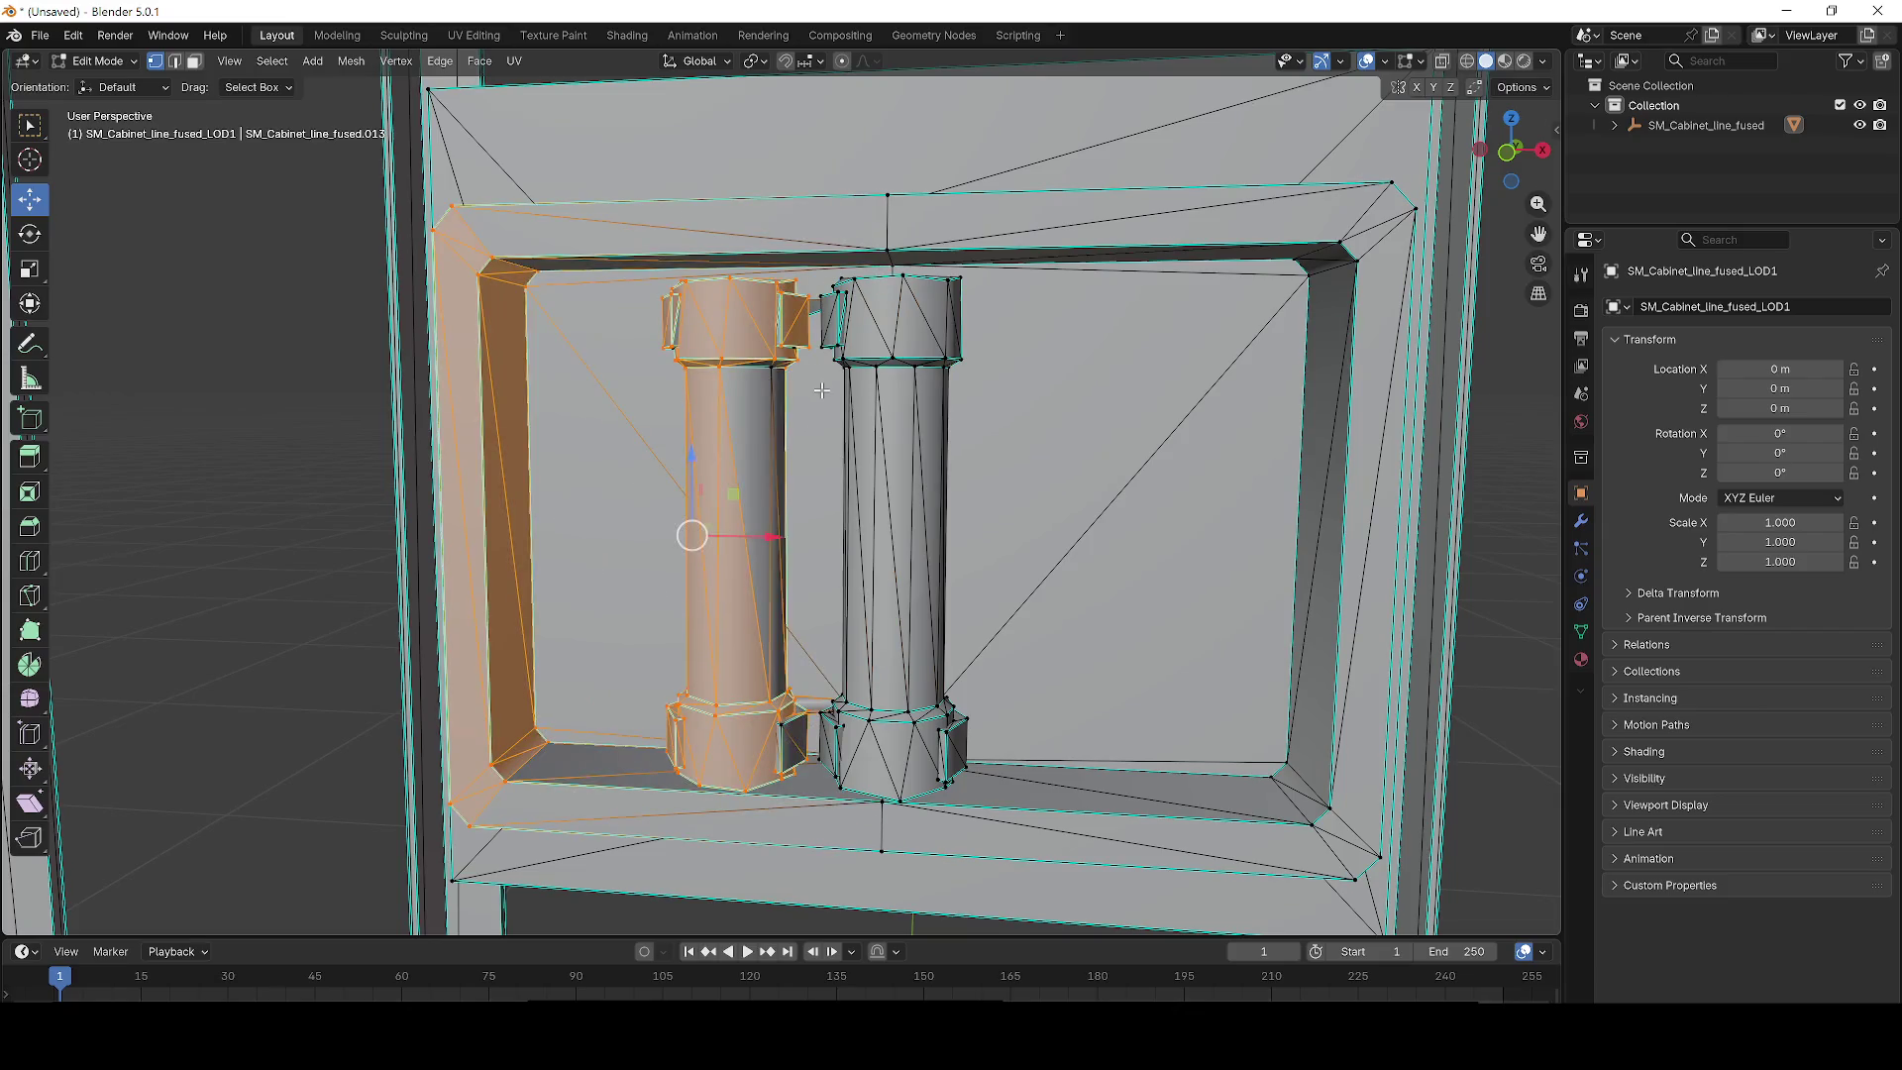
click(941, 384)
drag(1032, 462, 633, 277)
key(x)
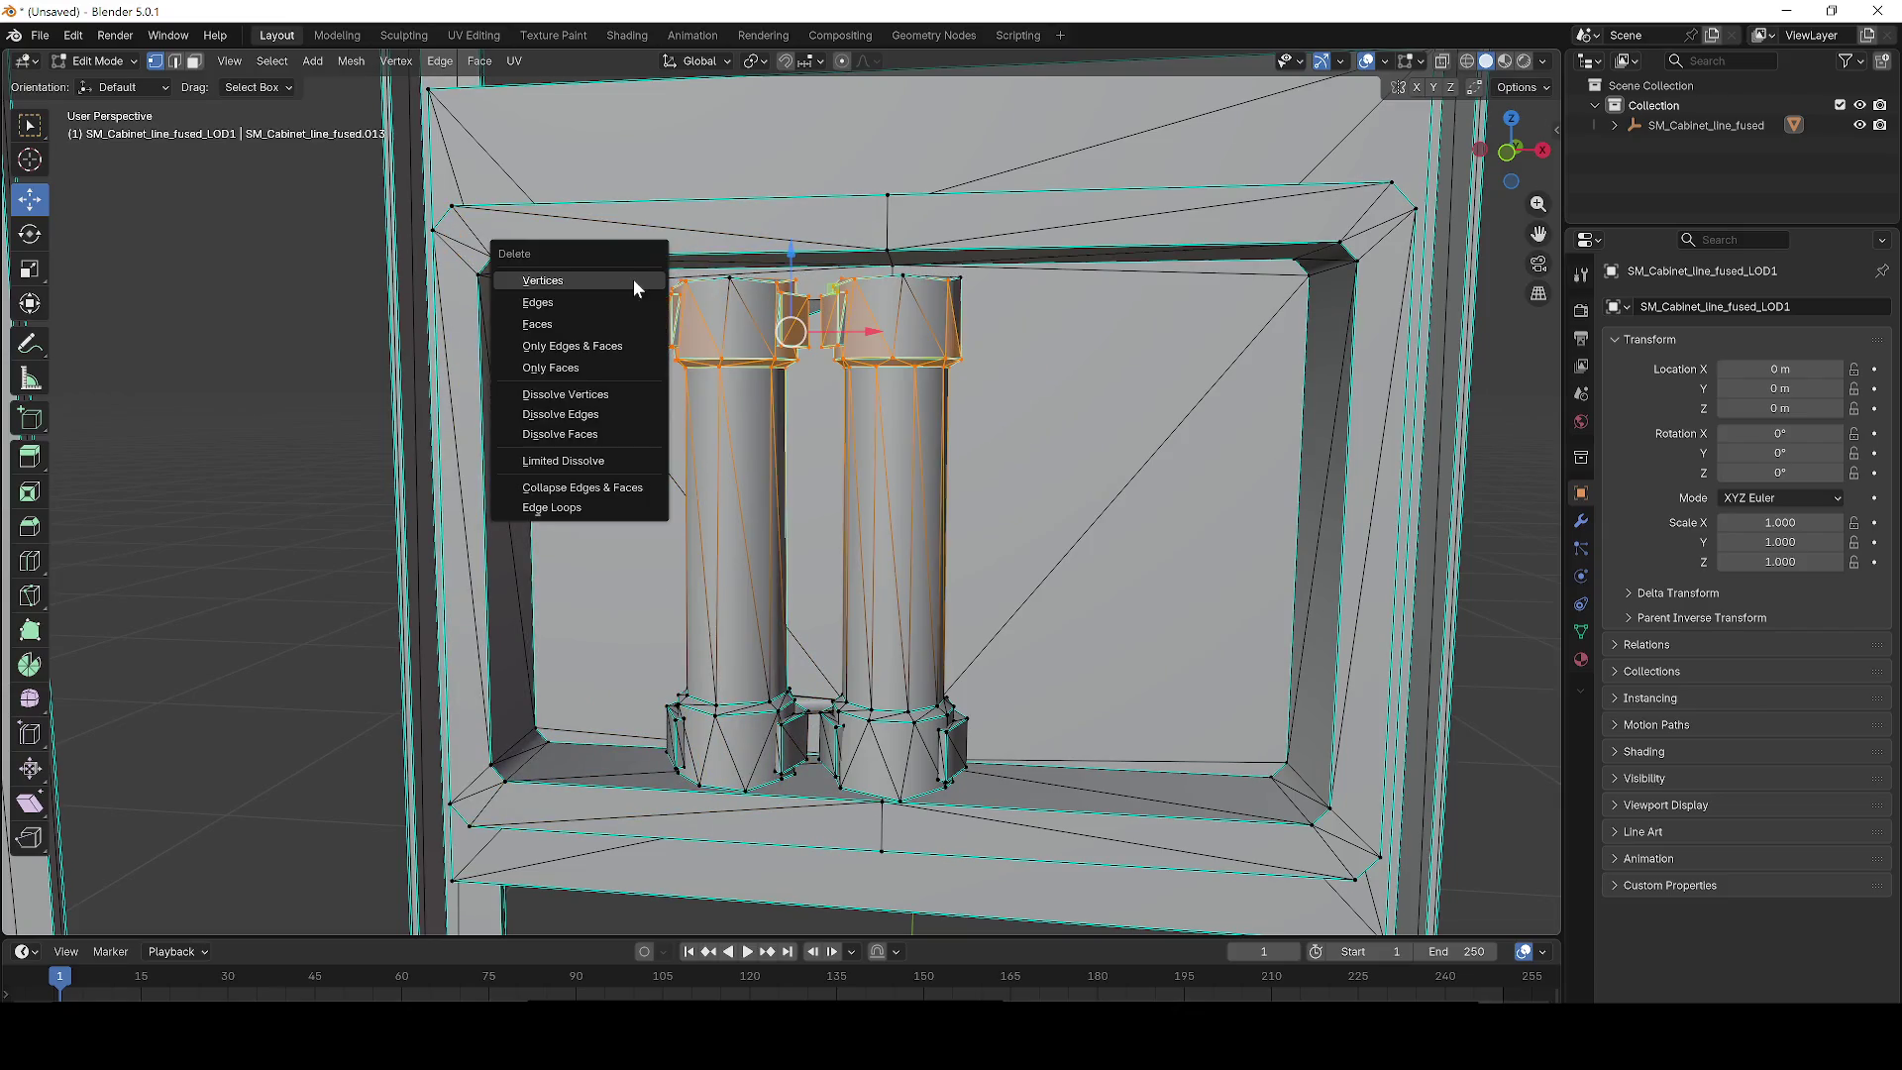
click(633, 277)
Delete the leftover top vertices and the vertices around the column bases.
mouse_move(1058, 540)
mouse_down()
mouse_move(761, 302)
mouse_move(662, 275)
mouse_move(1015, 437)
mouse_move(1030, 575)
mouse_up()
key(x)
click(662, 276)
key(x)
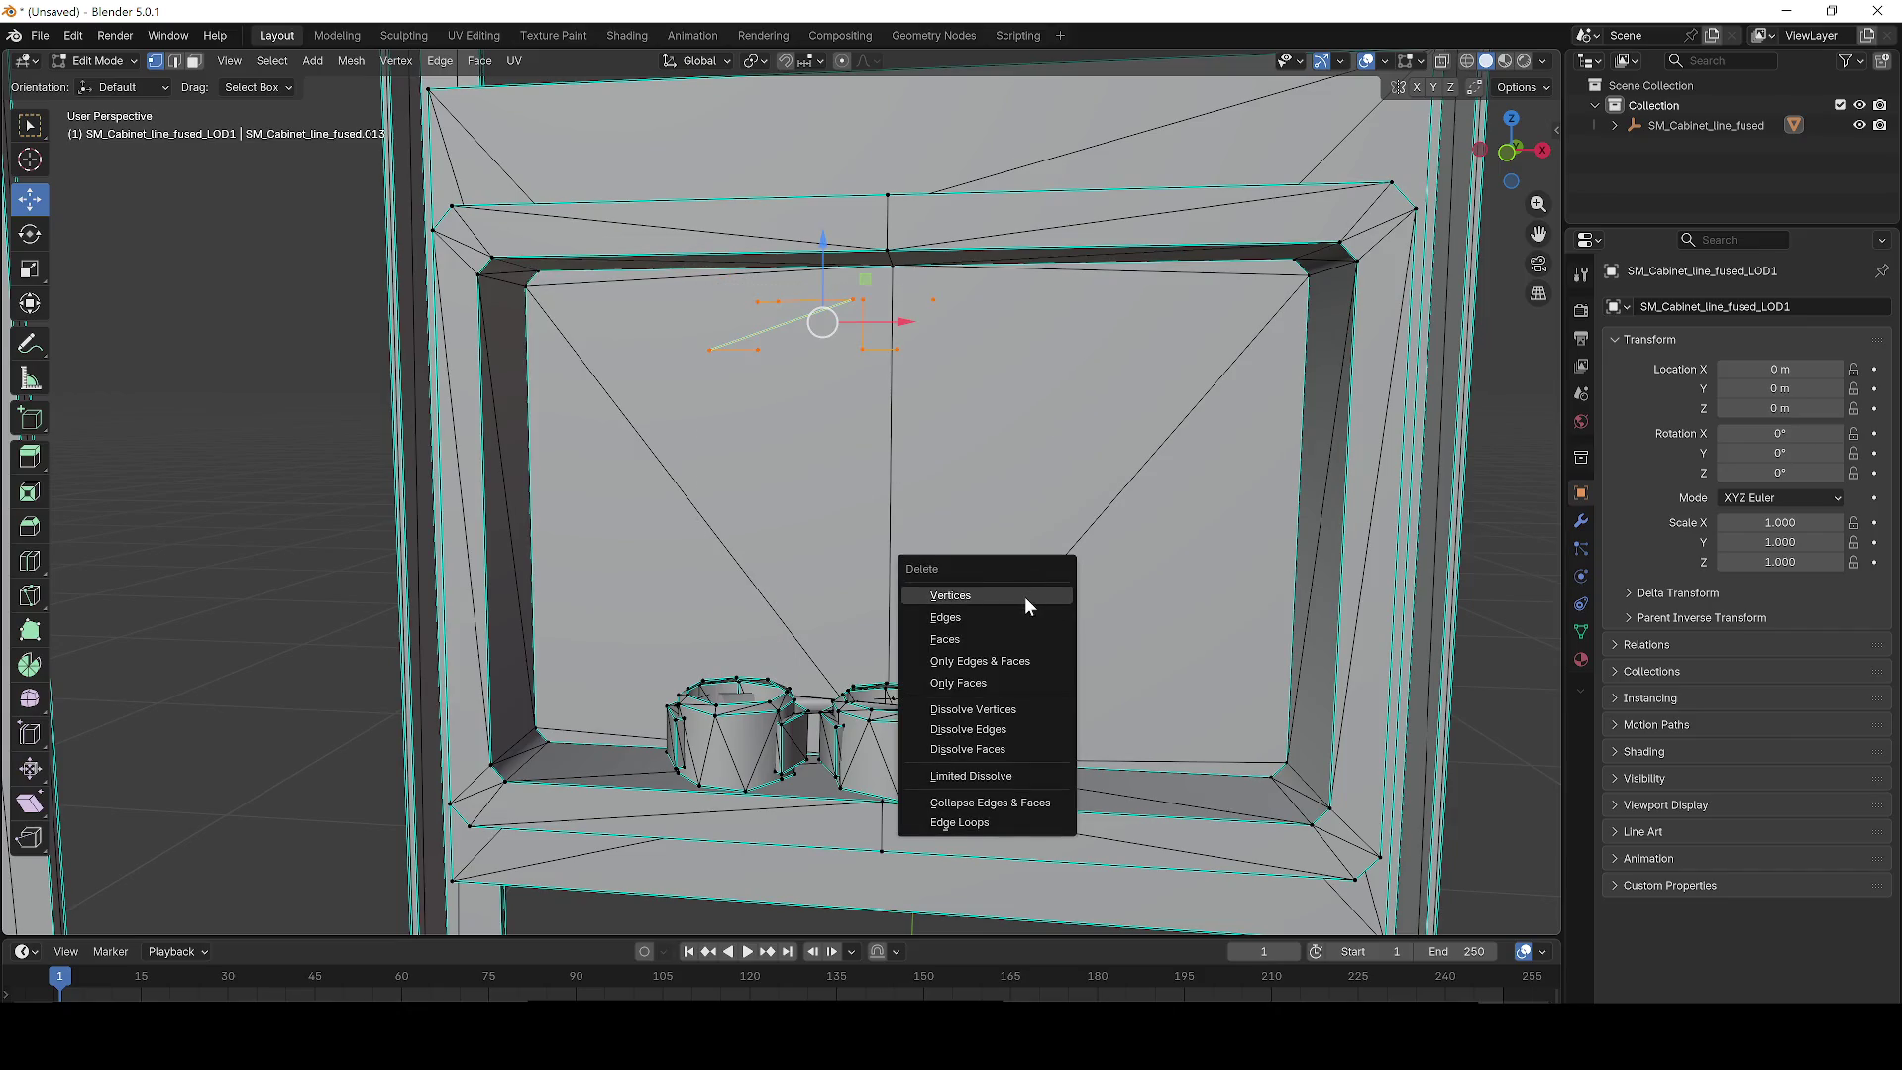
click(1024, 594)
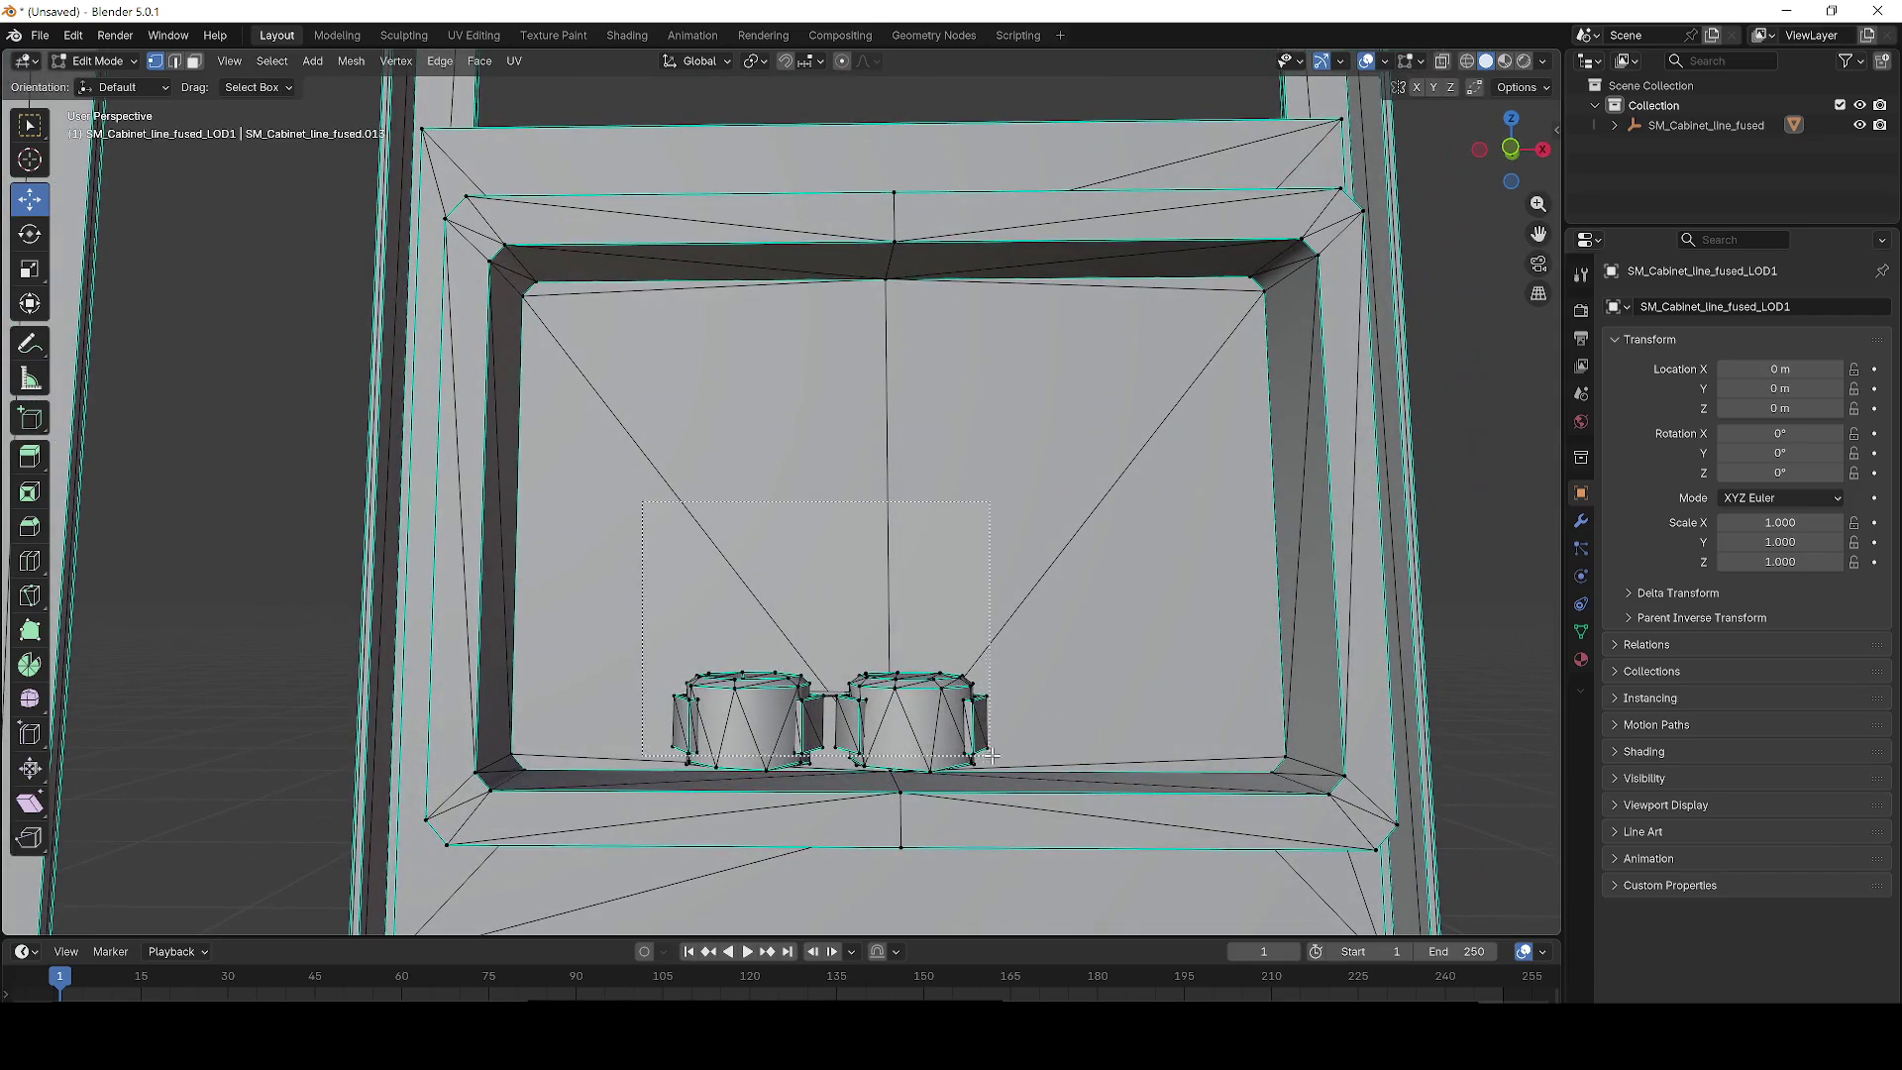
drag(1017, 773, 1017, 772)
key(x)
click(1017, 772)
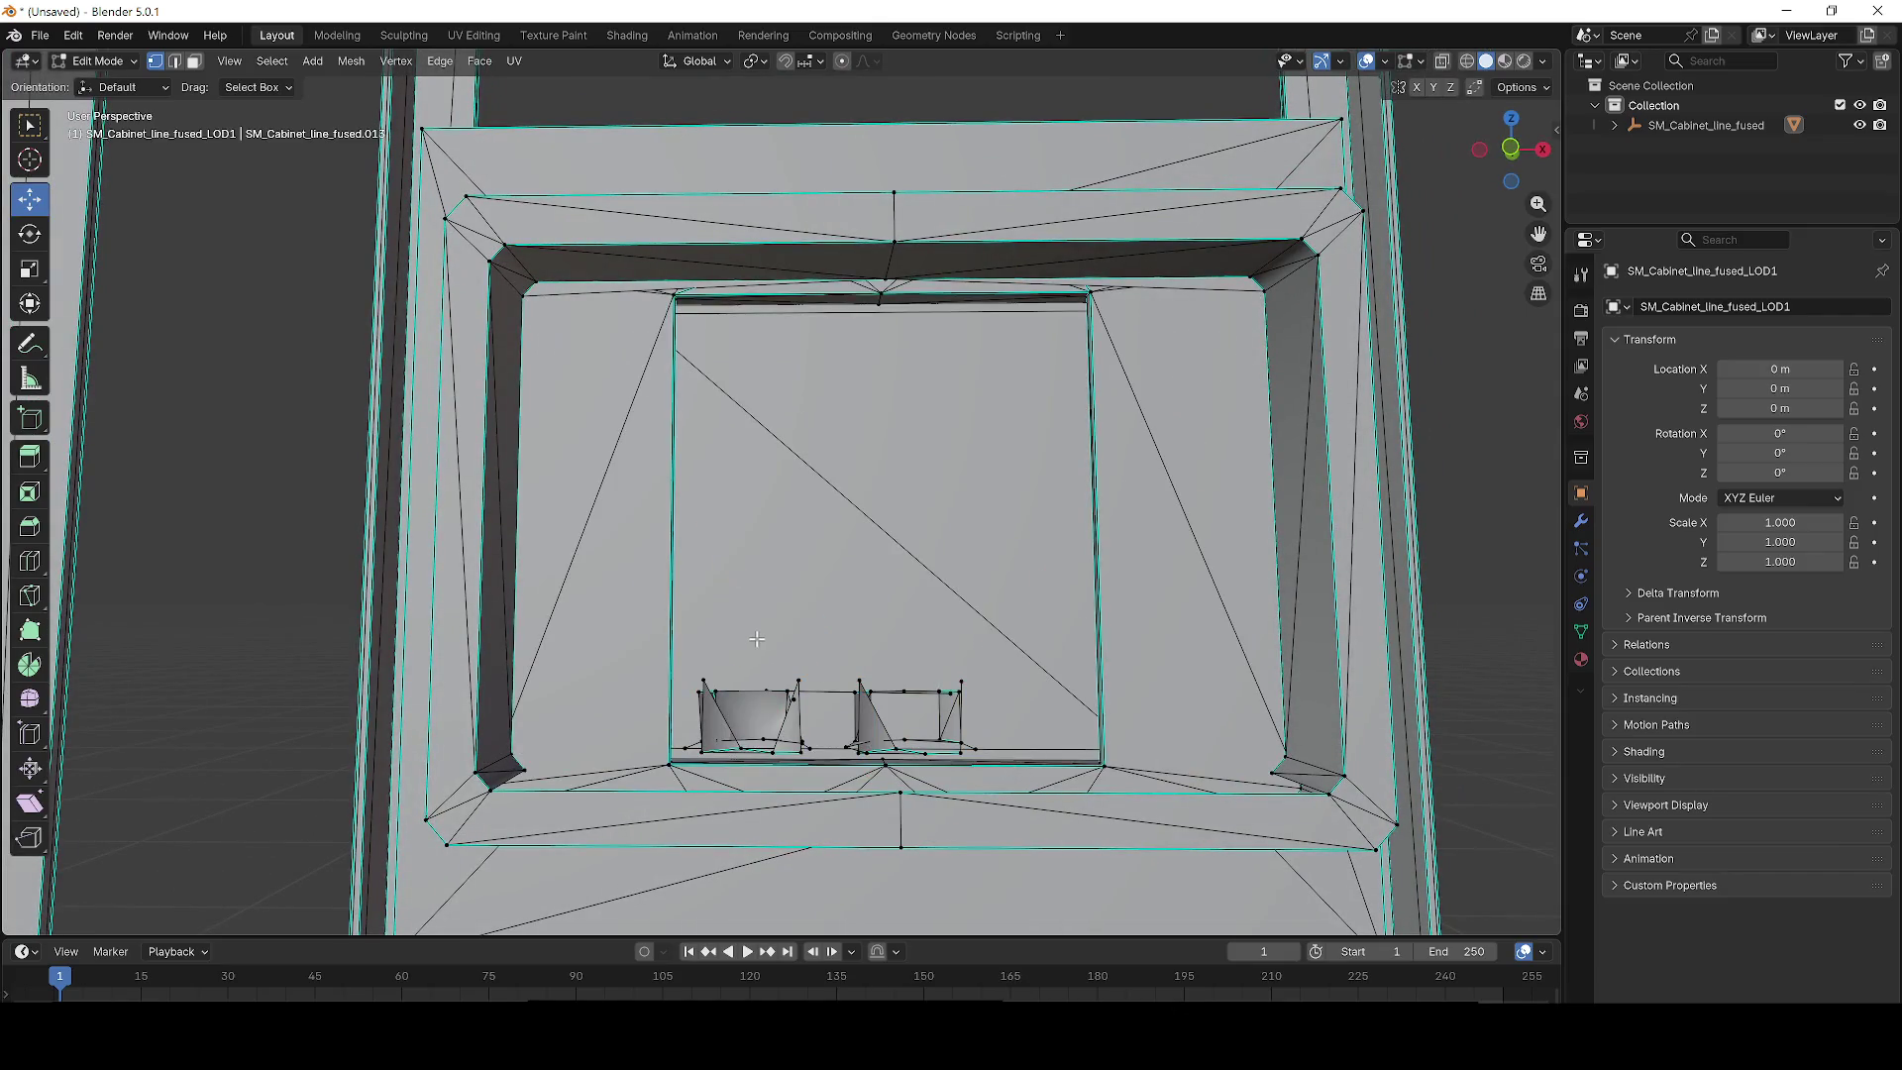
Delete the two remaining cylinder stubs and the stray edges, leaving the recess empty.
key(l)
key(KP_Decimal)
key(x)
mouse_move(948, 630)
mouse_down()
mouse_move(912, 635)
mouse_move(937, 627)
mouse_up()
click(941, 644)
key(x)
click(899, 624)
key(x)
click(976, 645)
scroll(977, 645, down, 5)
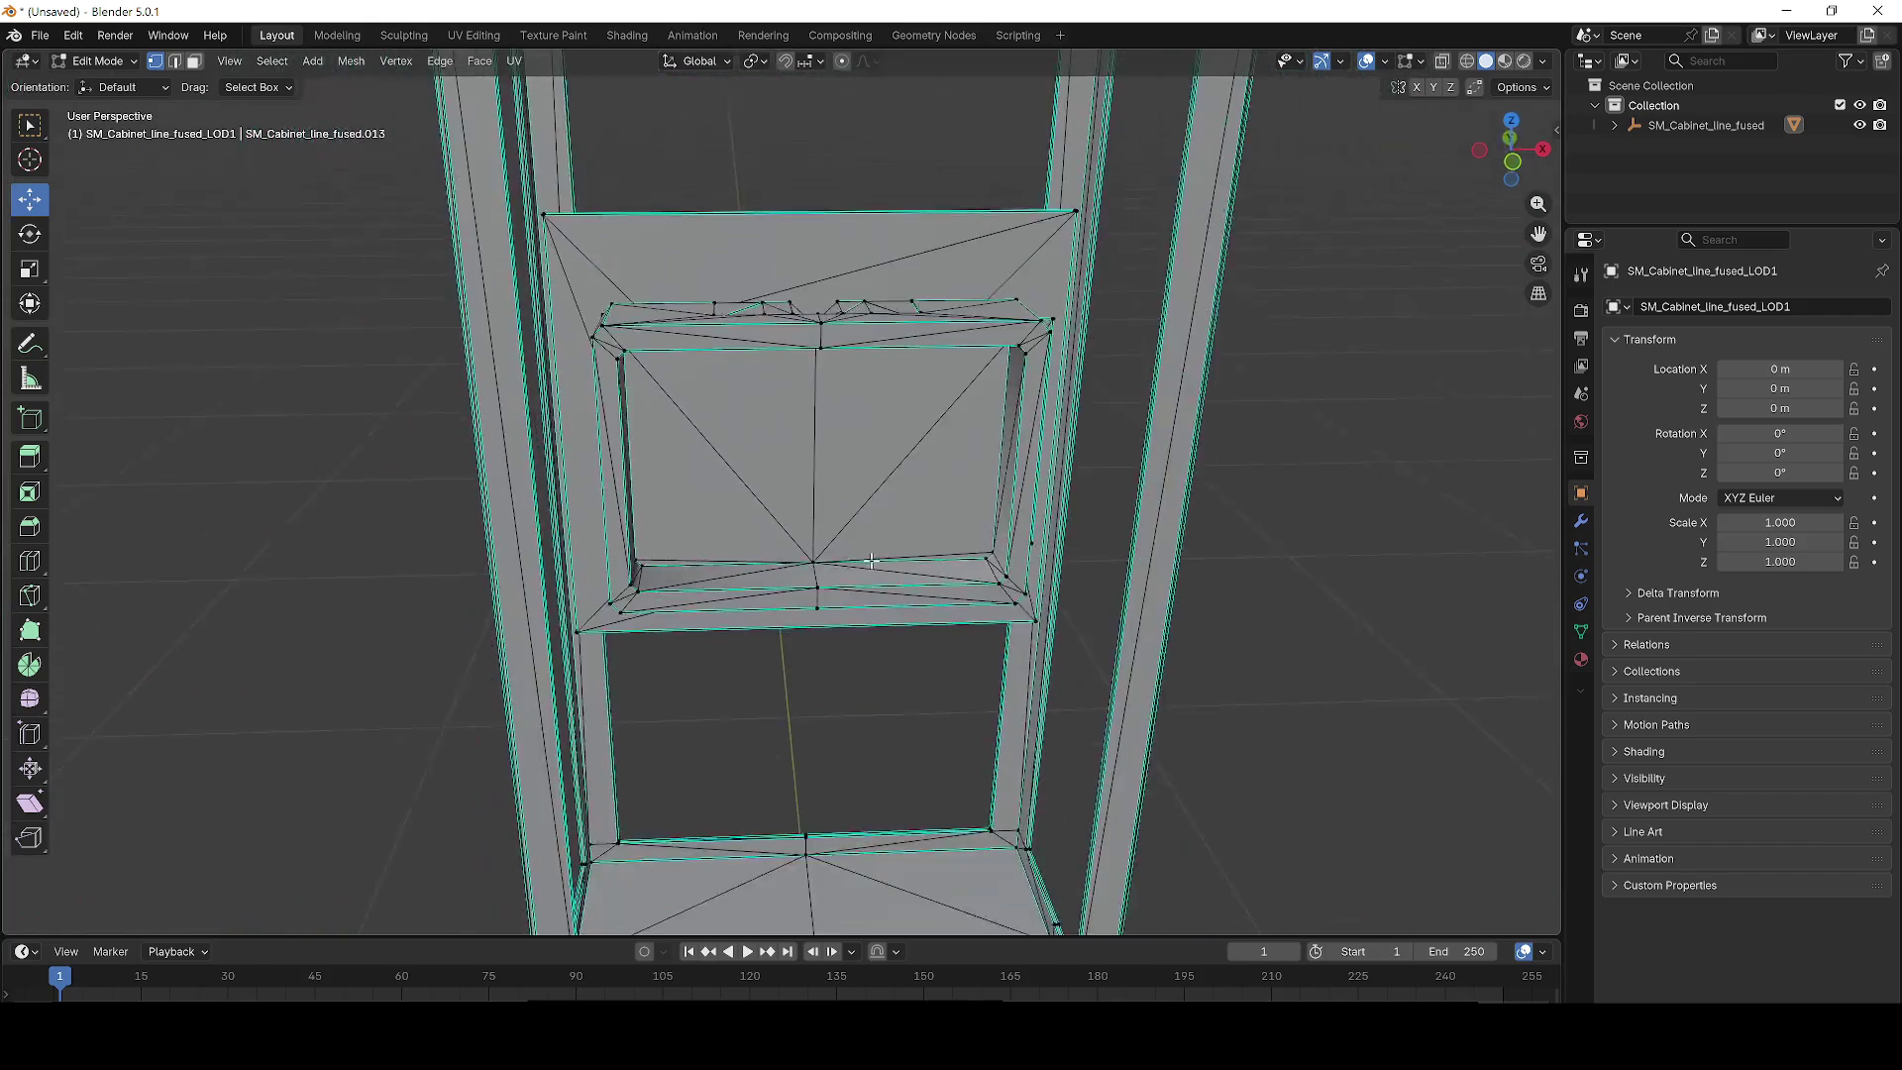
Export the cabinet mesh via File > Export > FBX as base_.fbx in Downloads.
click(49, 35)
mouse_move(168, 341)
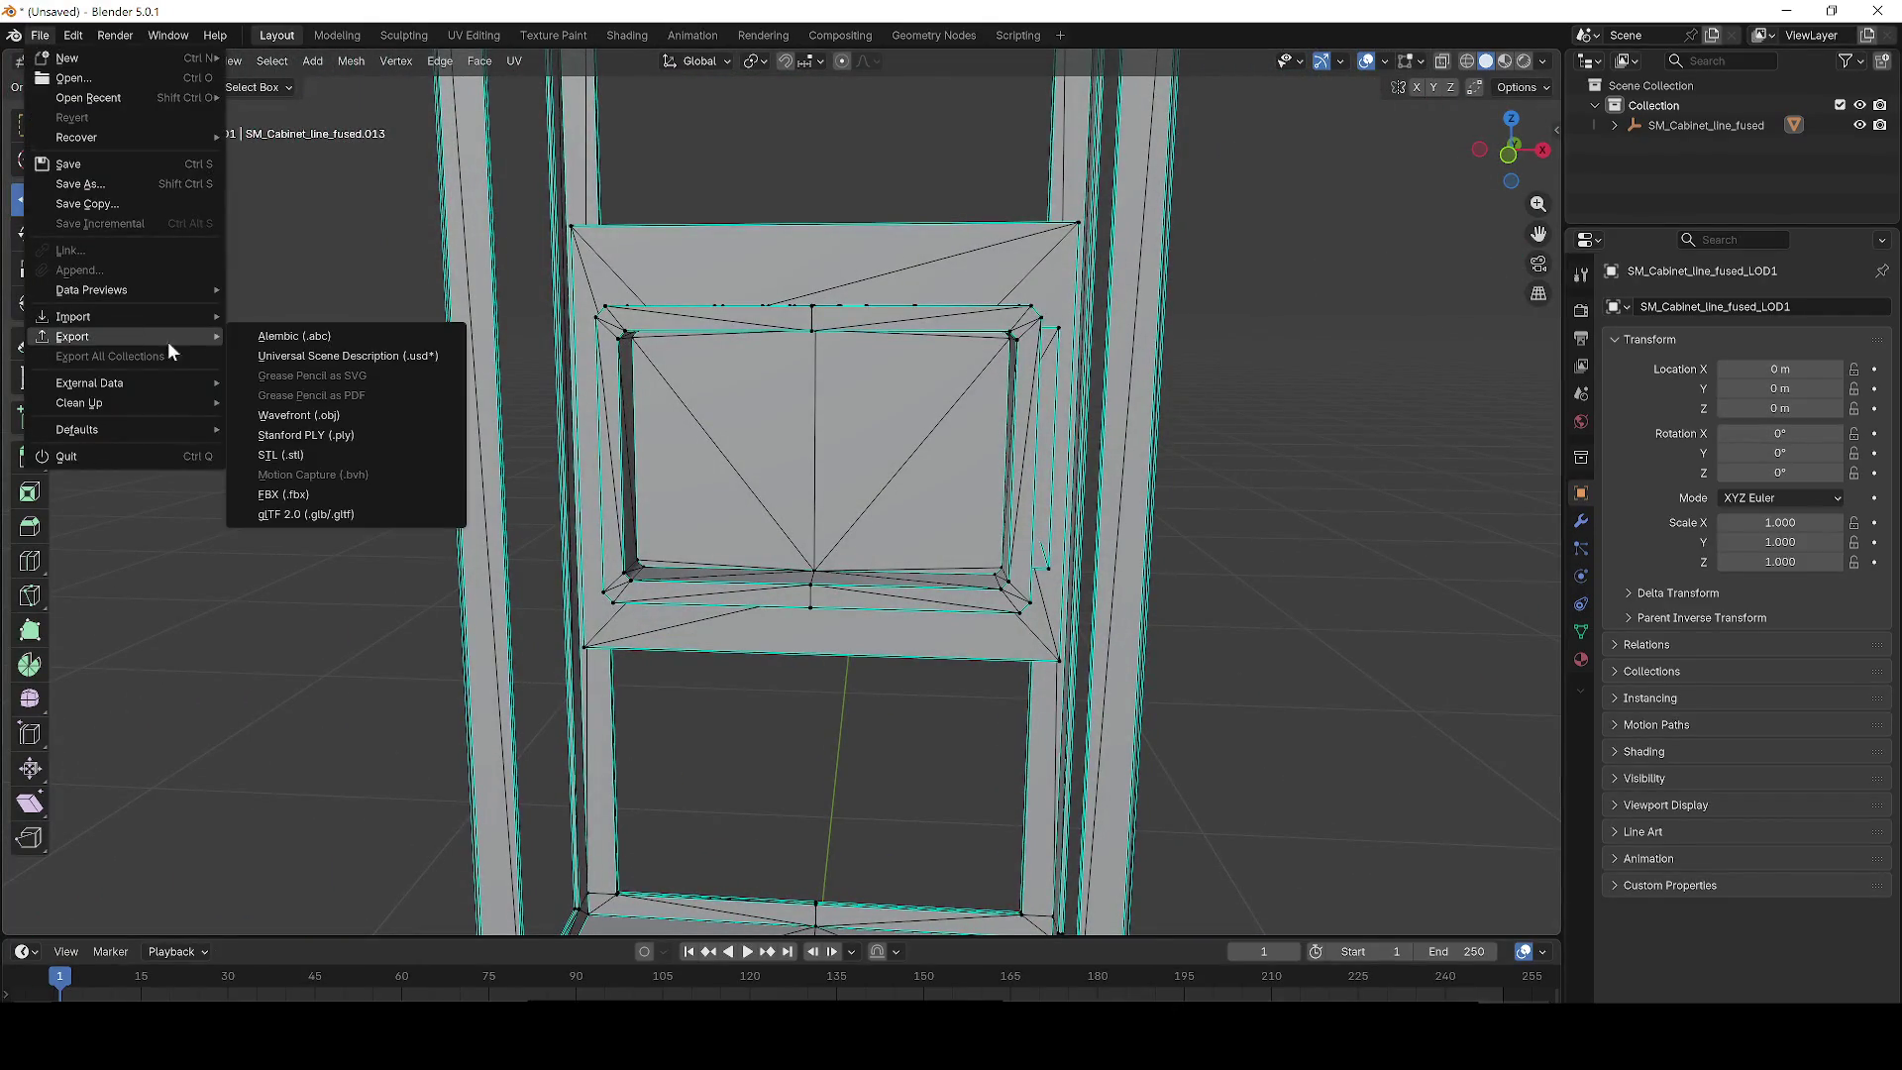
click(313, 495)
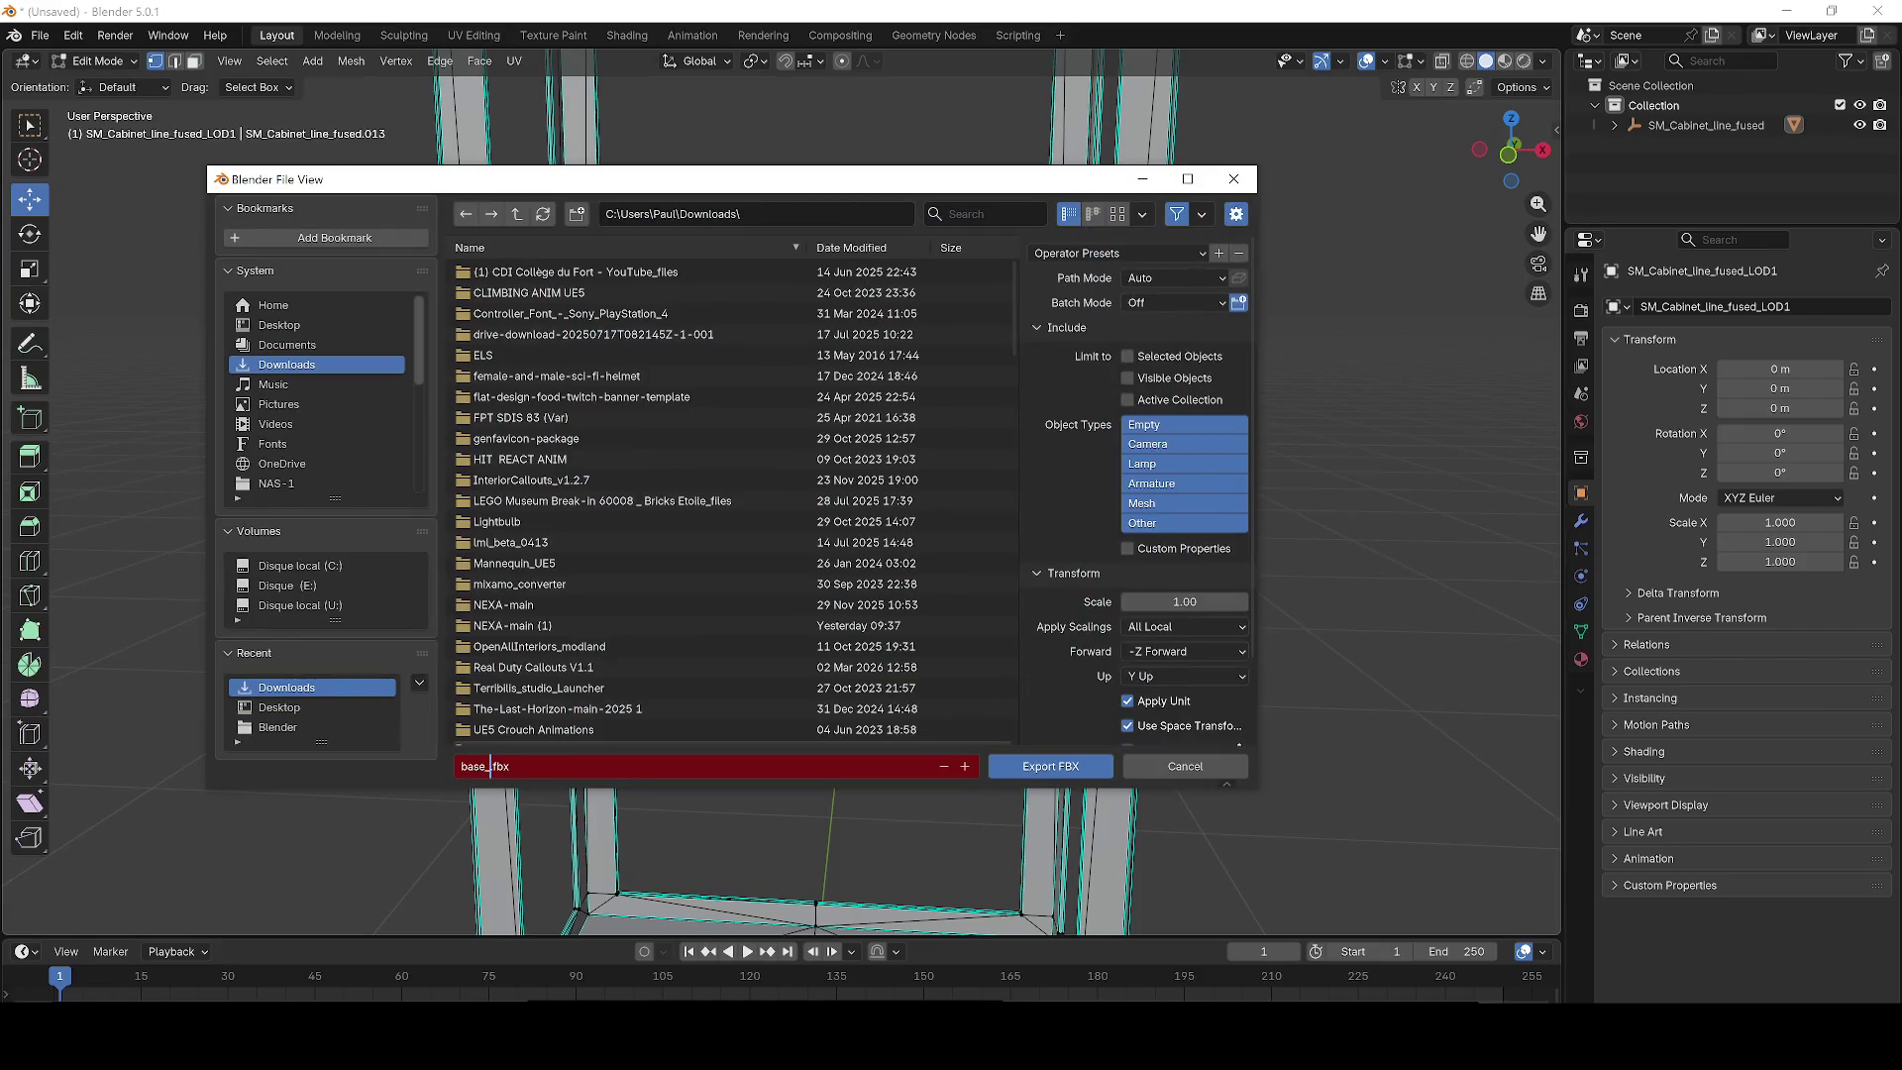
key(Return)
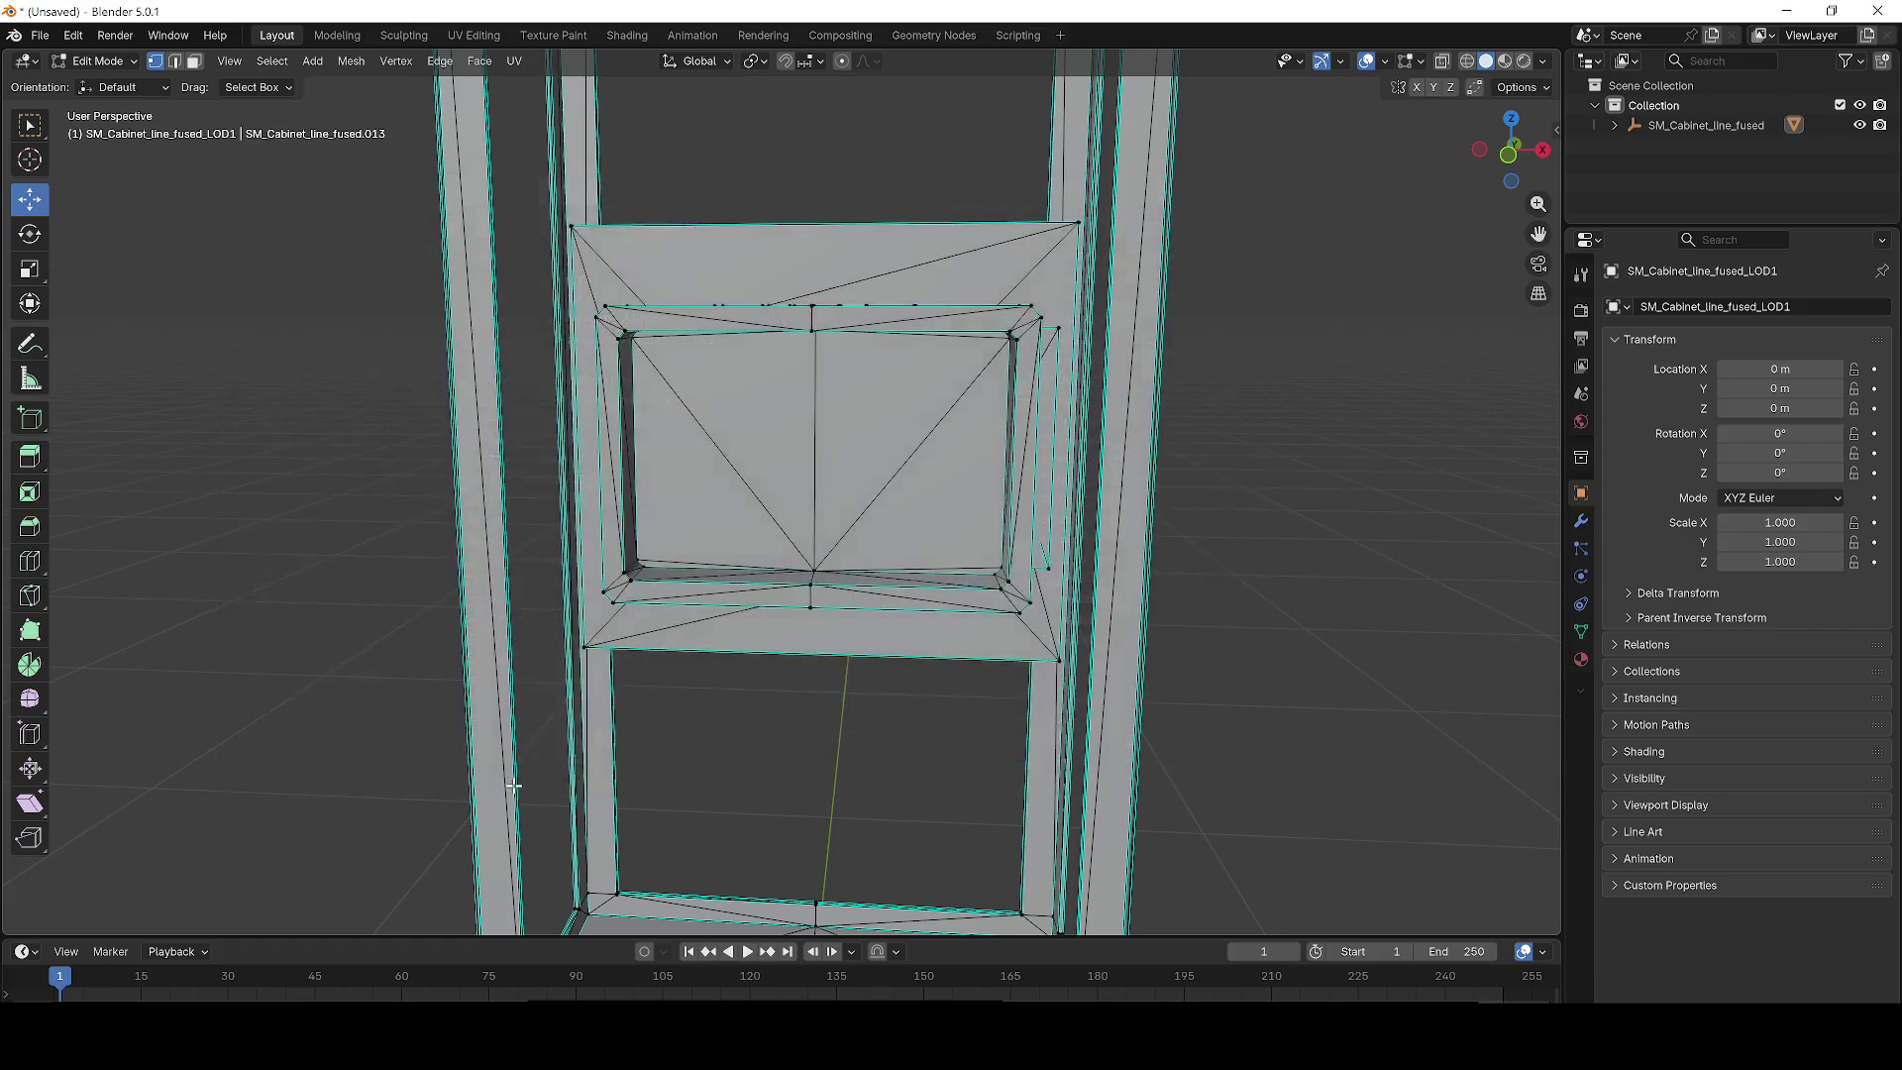
Import the FBX into the Customs folder, place the cabinet in the corridor and rotate it into line.
click(1789, 10)
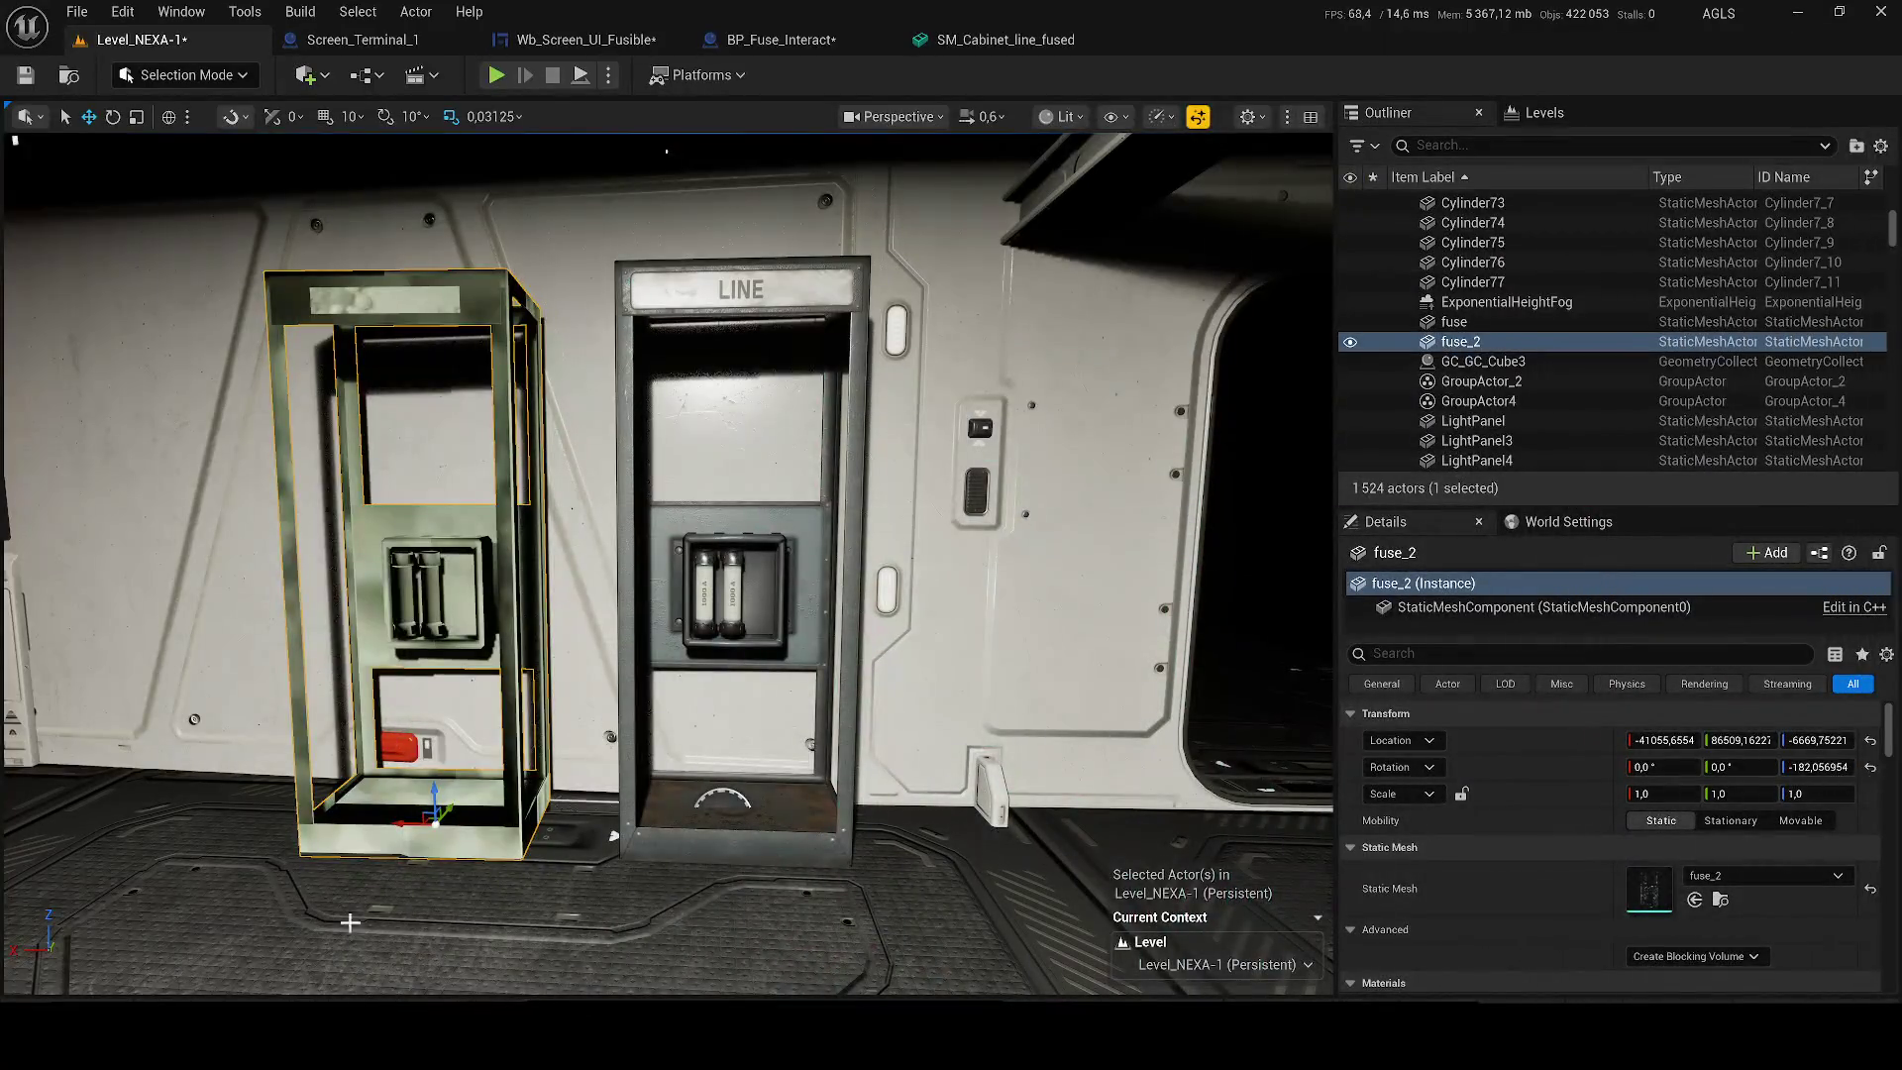
key(ctrl+space)
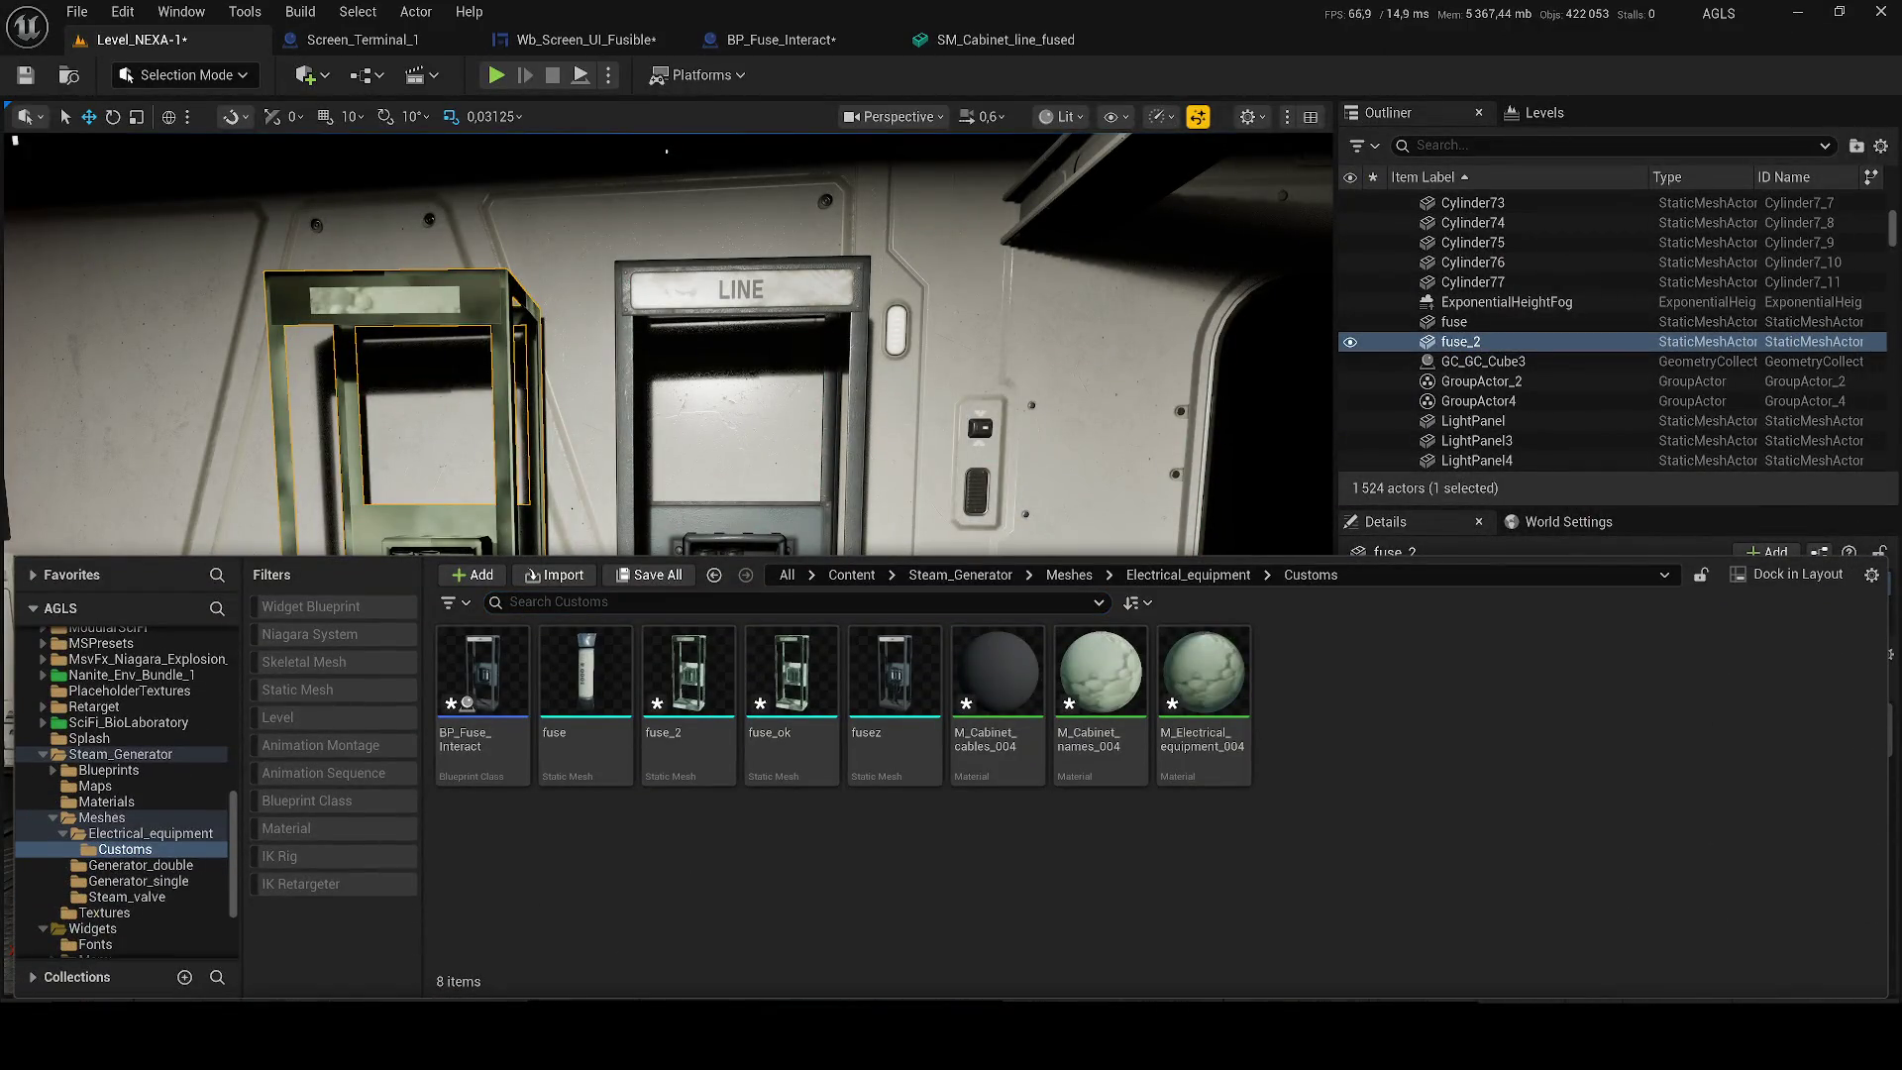
drag(901, 830, 870, 854)
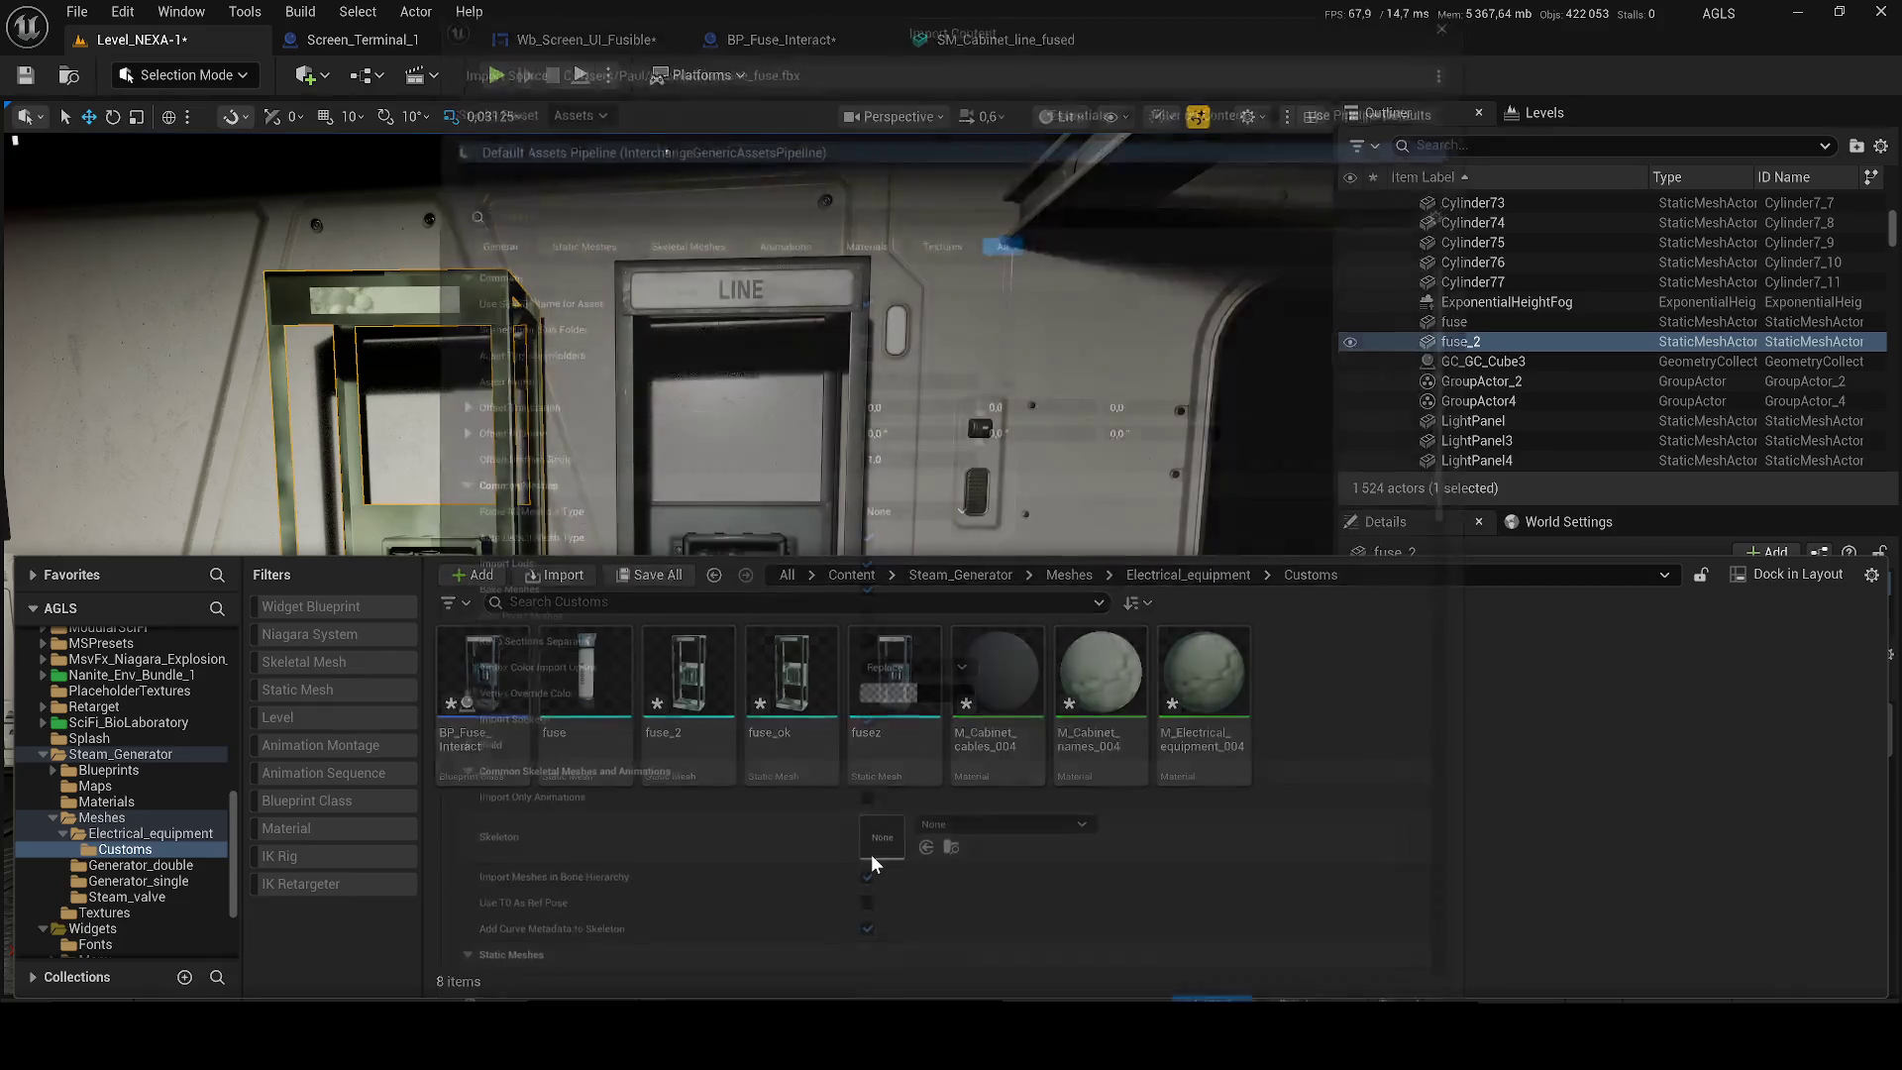
key(Return)
mouse_move(820, 728)
mouse_down()
mouse_move(793, 535)
mouse_move(634, 871)
mouse_move(1007, 876)
mouse_move(1000, 919)
mouse_move(1026, 909)
mouse_up()
key(e)
key(r)
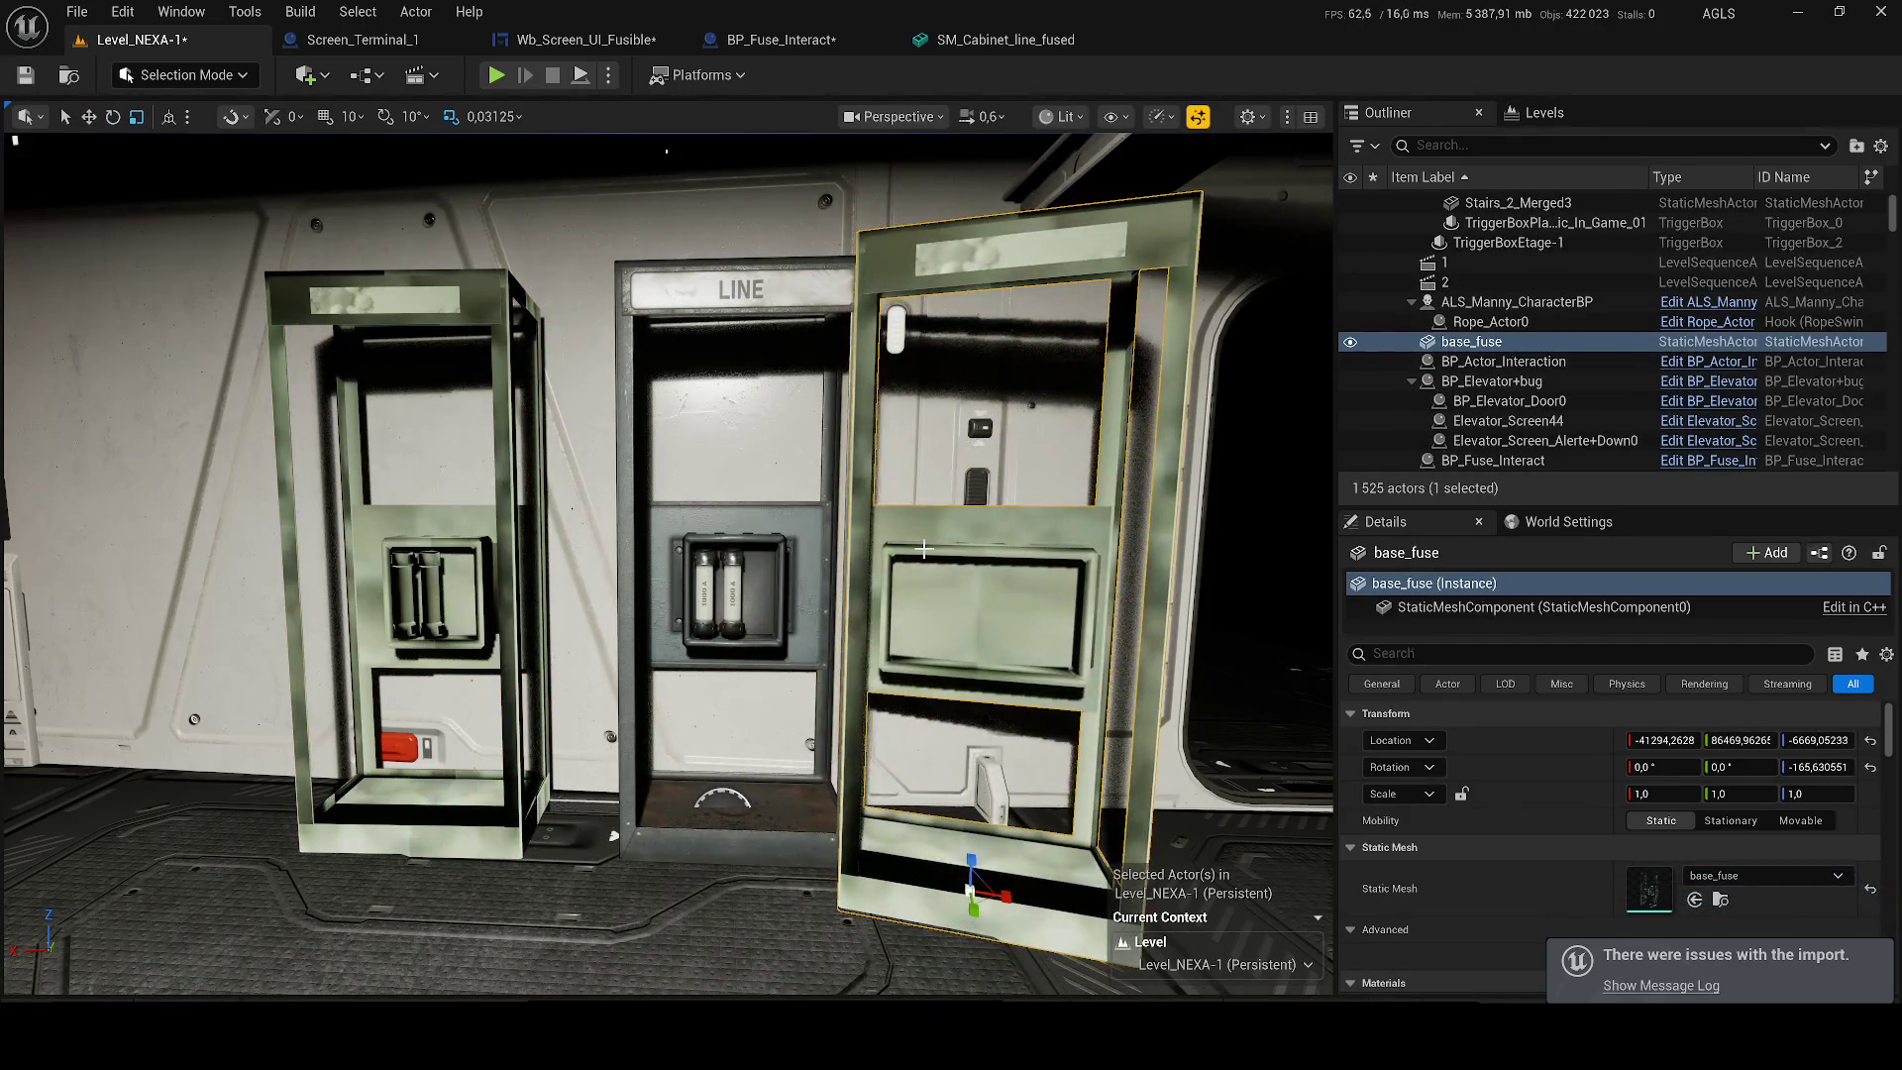
Set BP_Fuse_Interact's fusez Static Mesh to base_fuse.
click(362, 40)
click(781, 39)
key(ctrl+space)
mouse_move(507, 713)
mouse_down()
mouse_move(1744, 624)
mouse_move(1743, 540)
mouse_up()
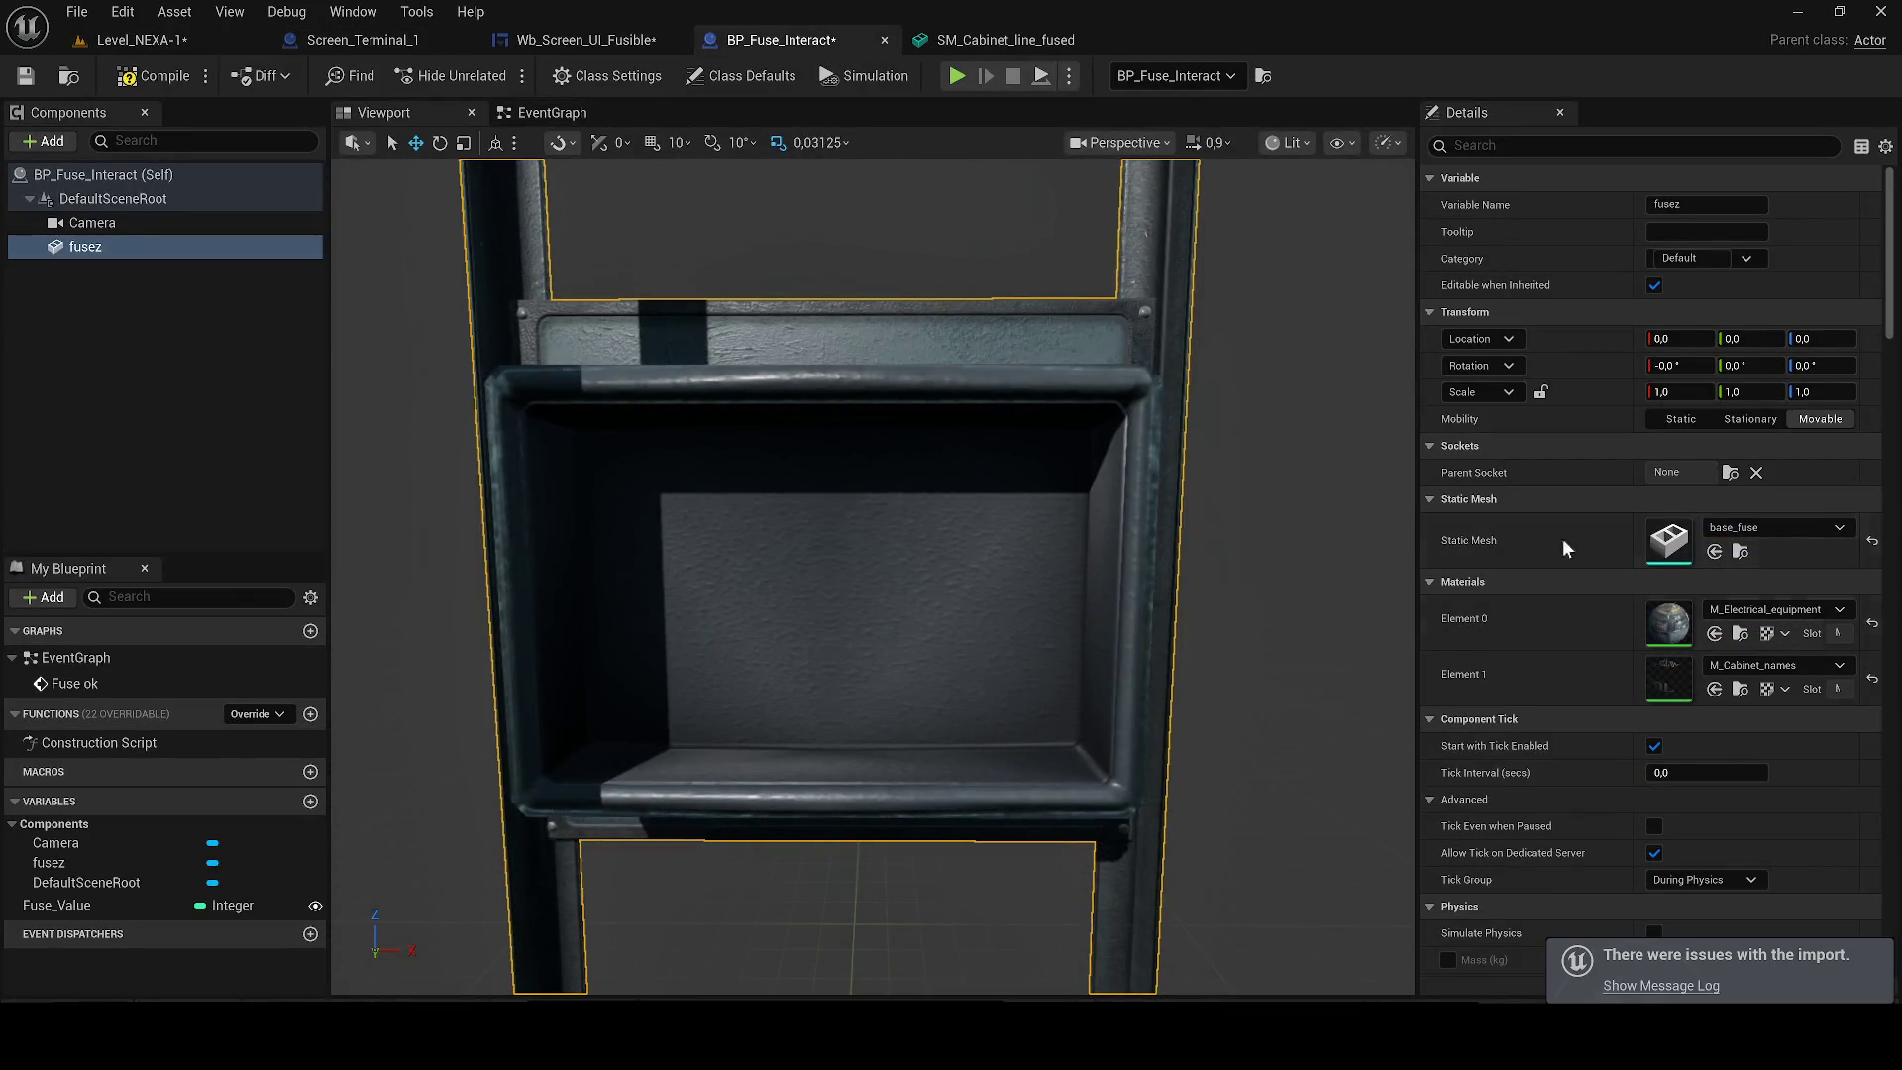
Delete both spare cabinets from Level_NEXA-1 and save the level.
scroll(412, 204, up, 3)
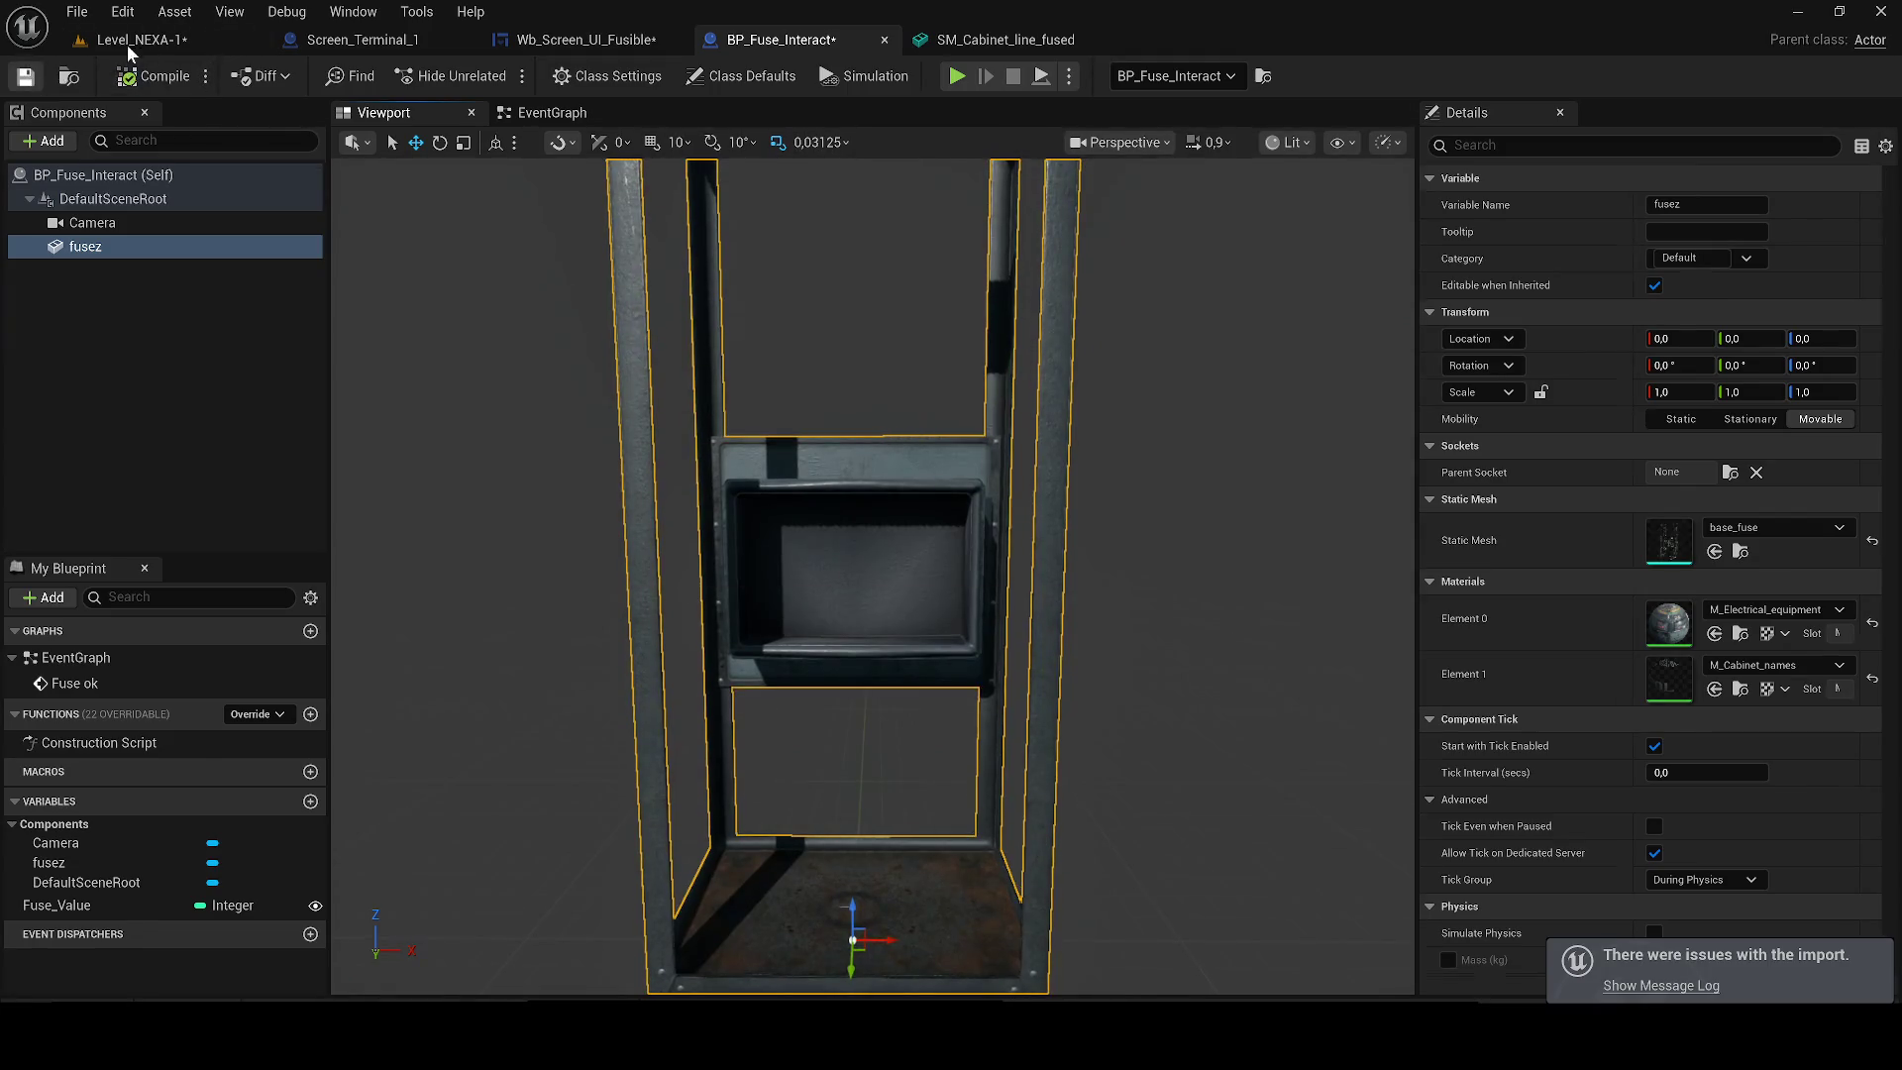
click(139, 40)
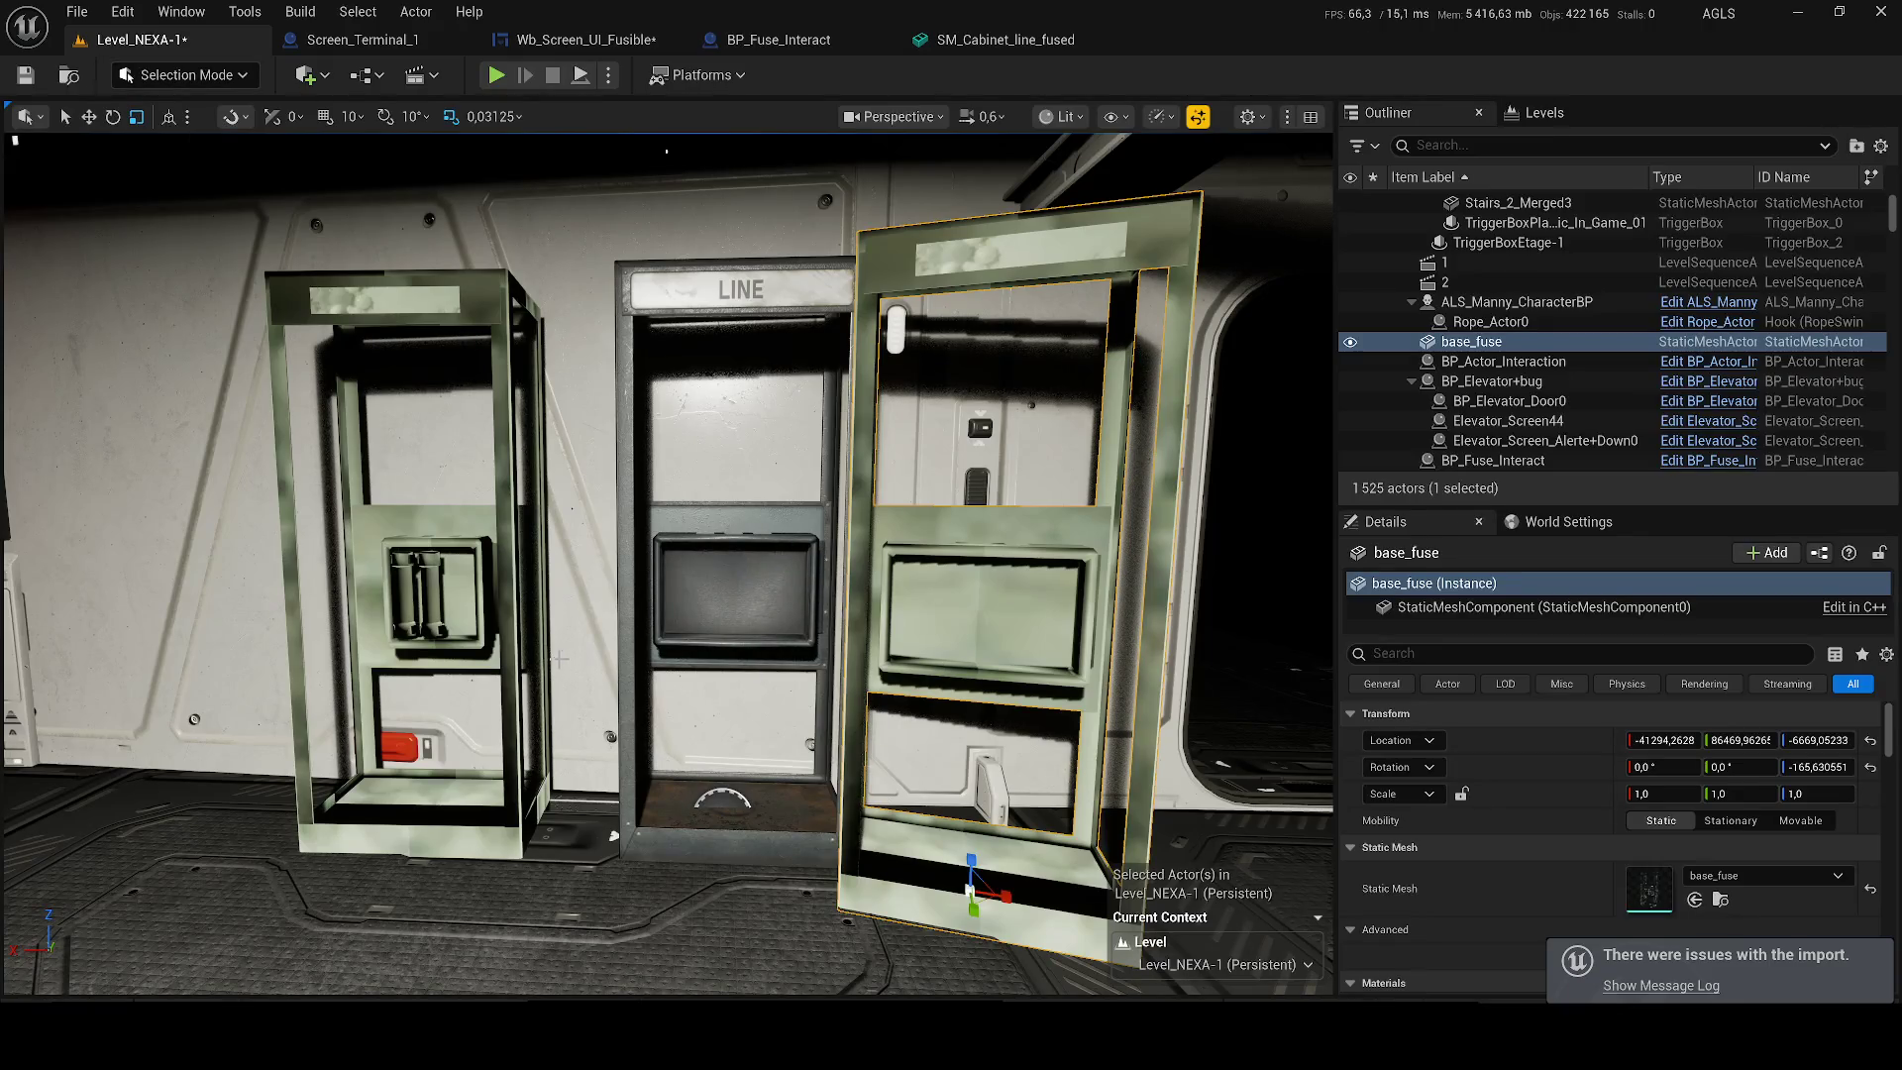
key(Delete)
click(540, 659)
key(Delete)
click(33, 75)
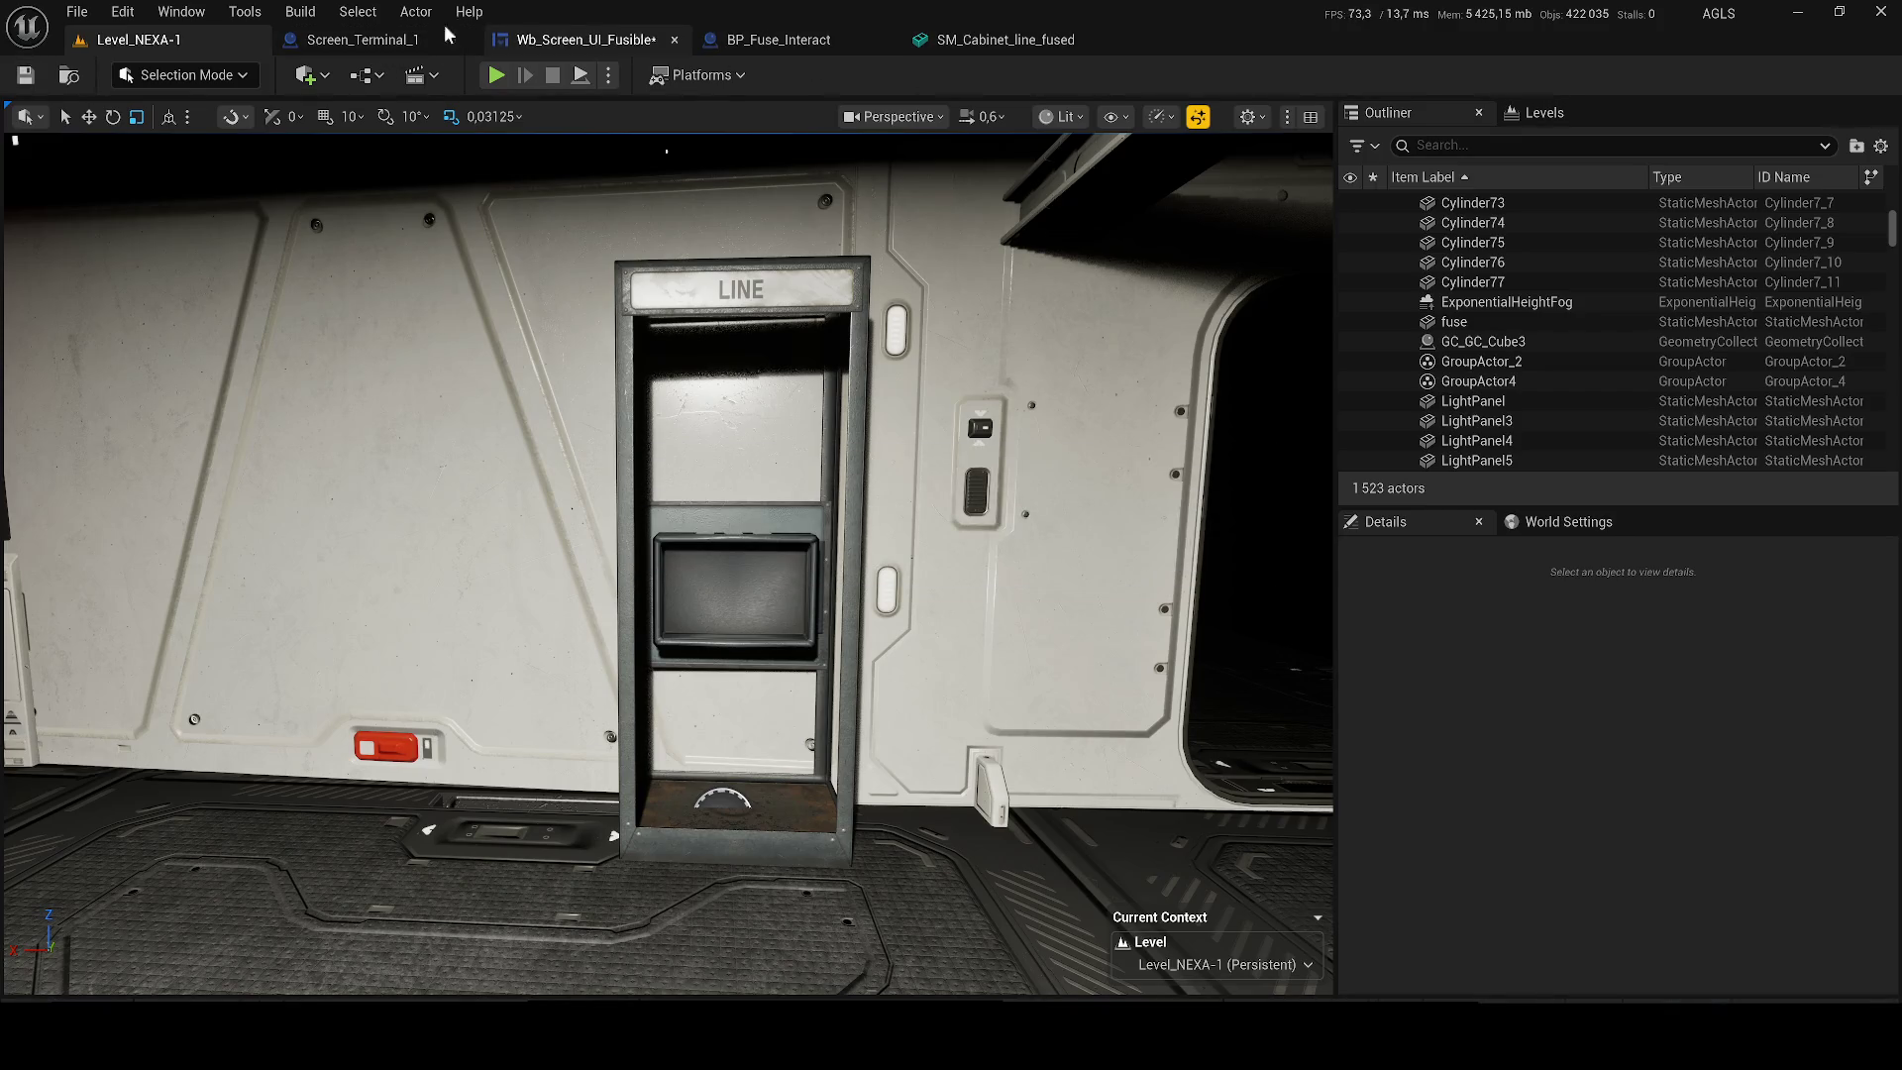
Move BP_Fuse_Interact's tab beside the level tab and rename its fusez component to baseu_fuse.
click(446, 37)
drag(585, 40, 396, 40)
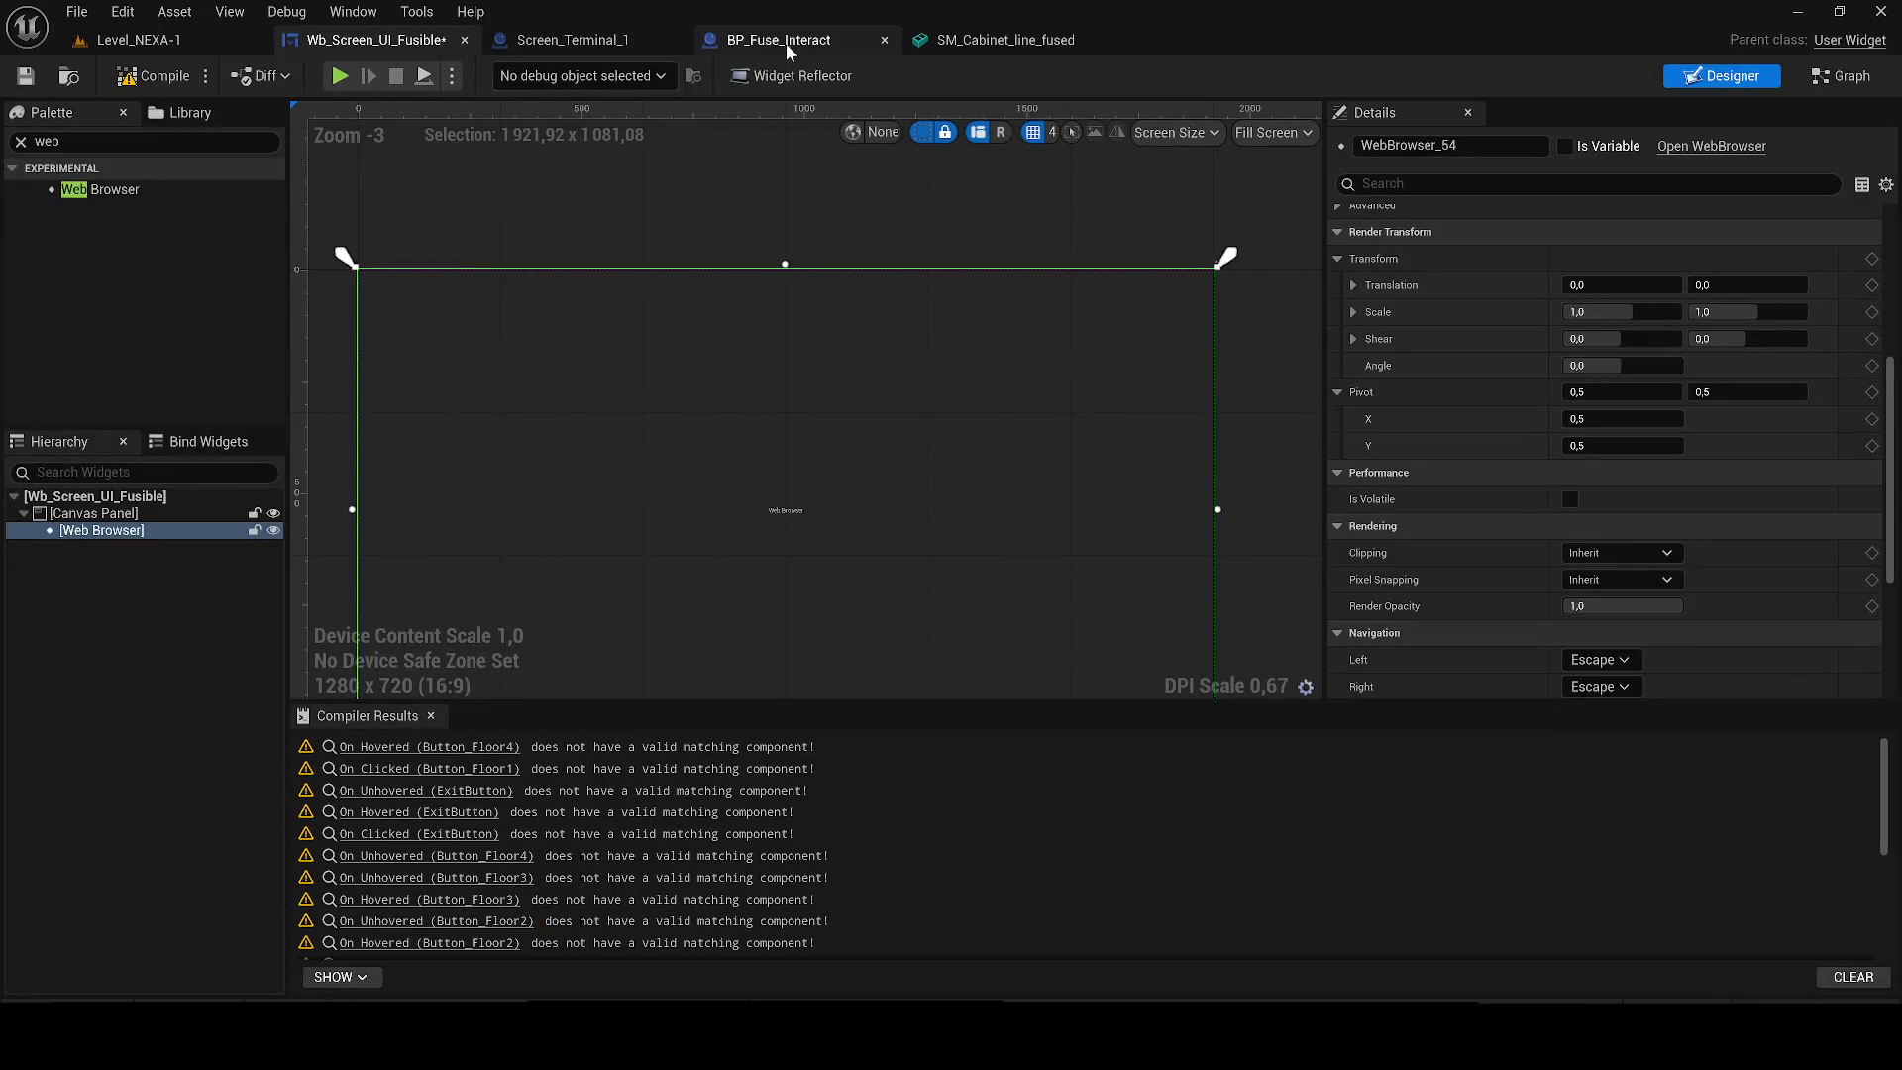
drag(787, 40, 406, 40)
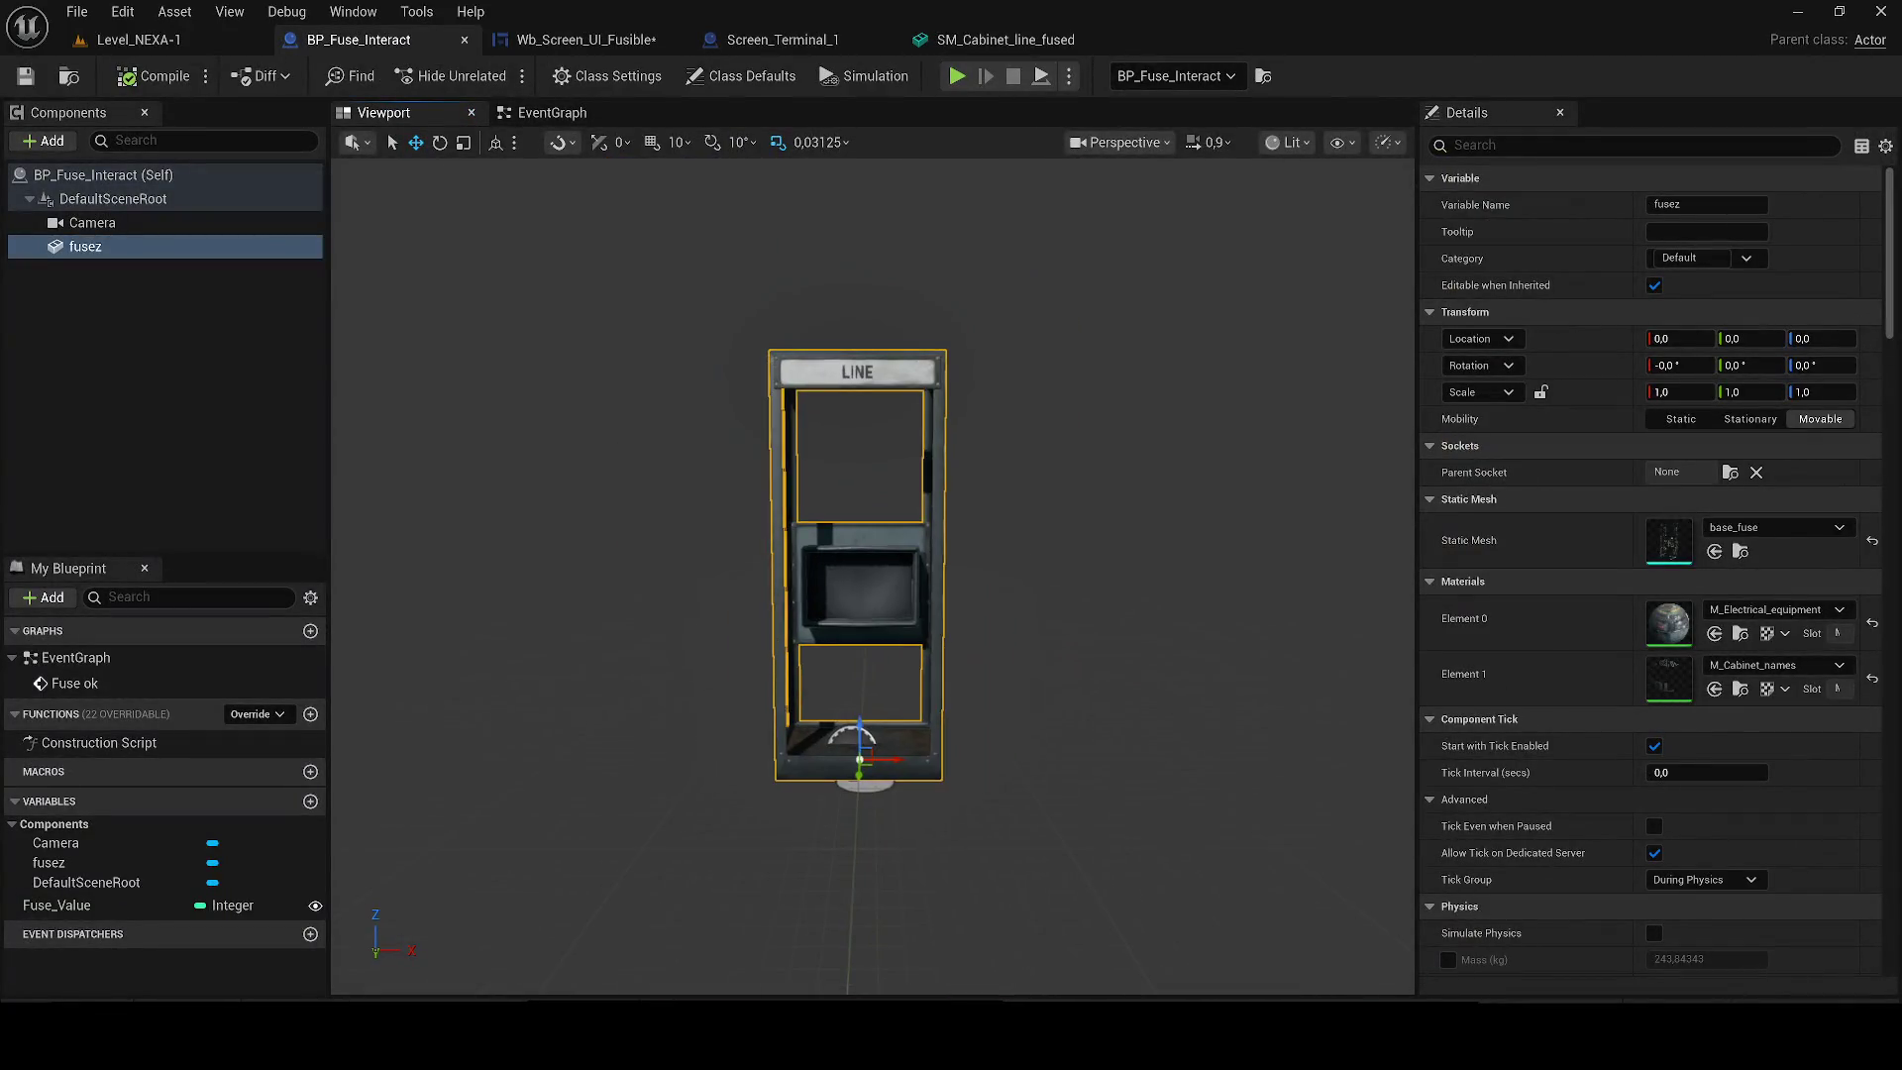
scroll(726, 383, up, 5)
key(ctrl+space)
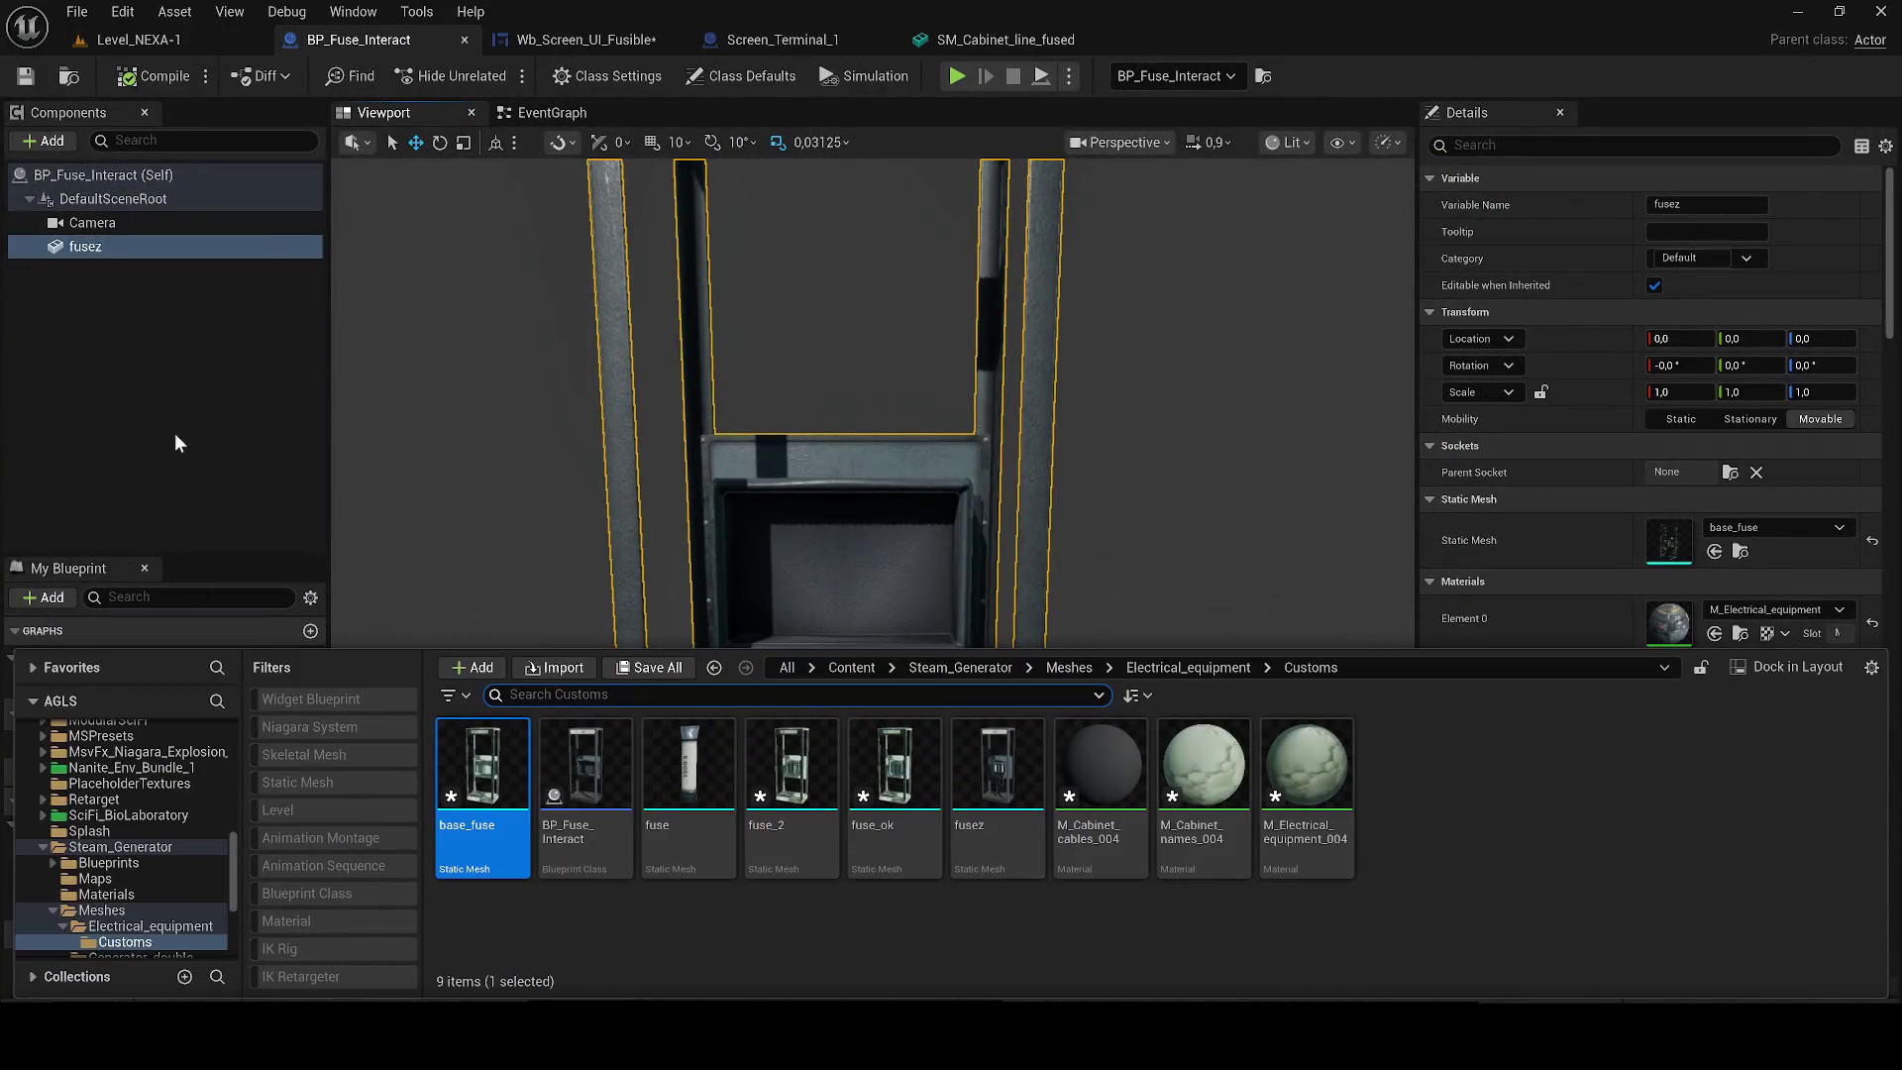
click(117, 246)
text(baseu)
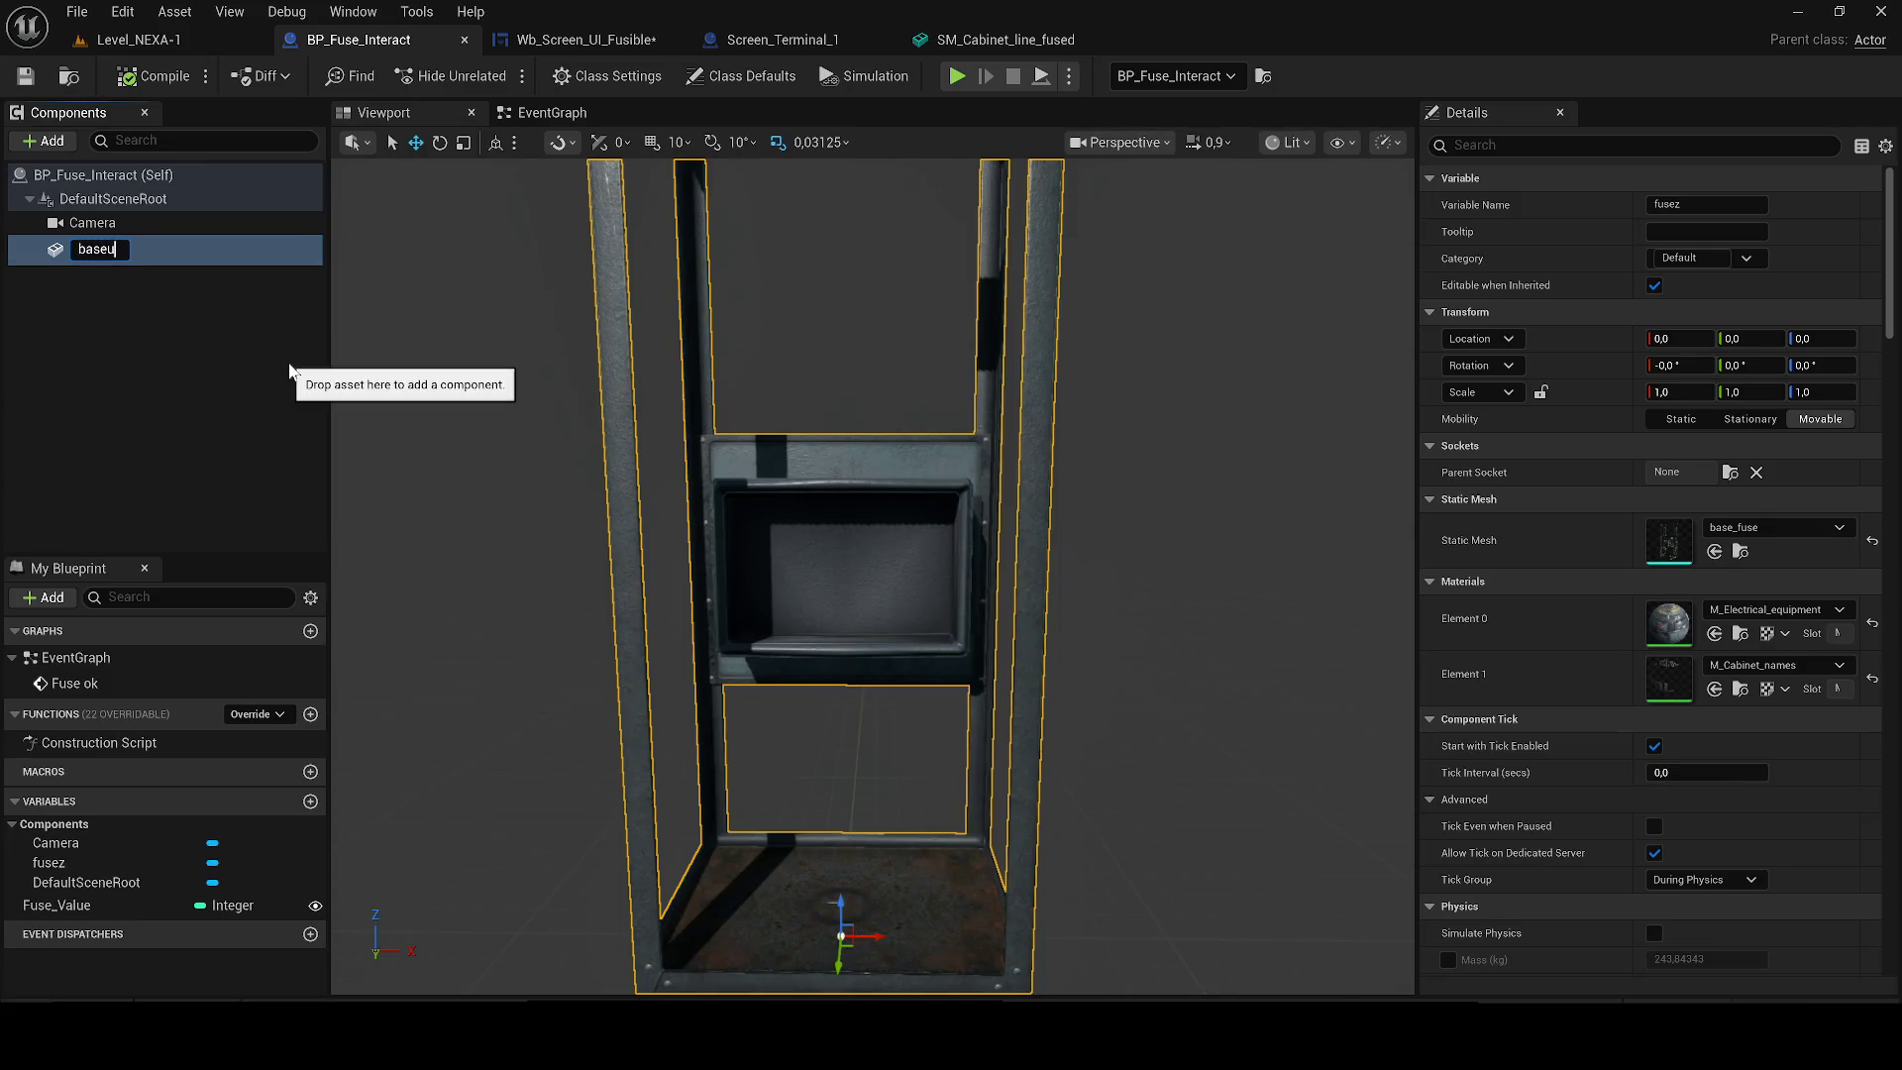
text(_fuse)
key(Return)
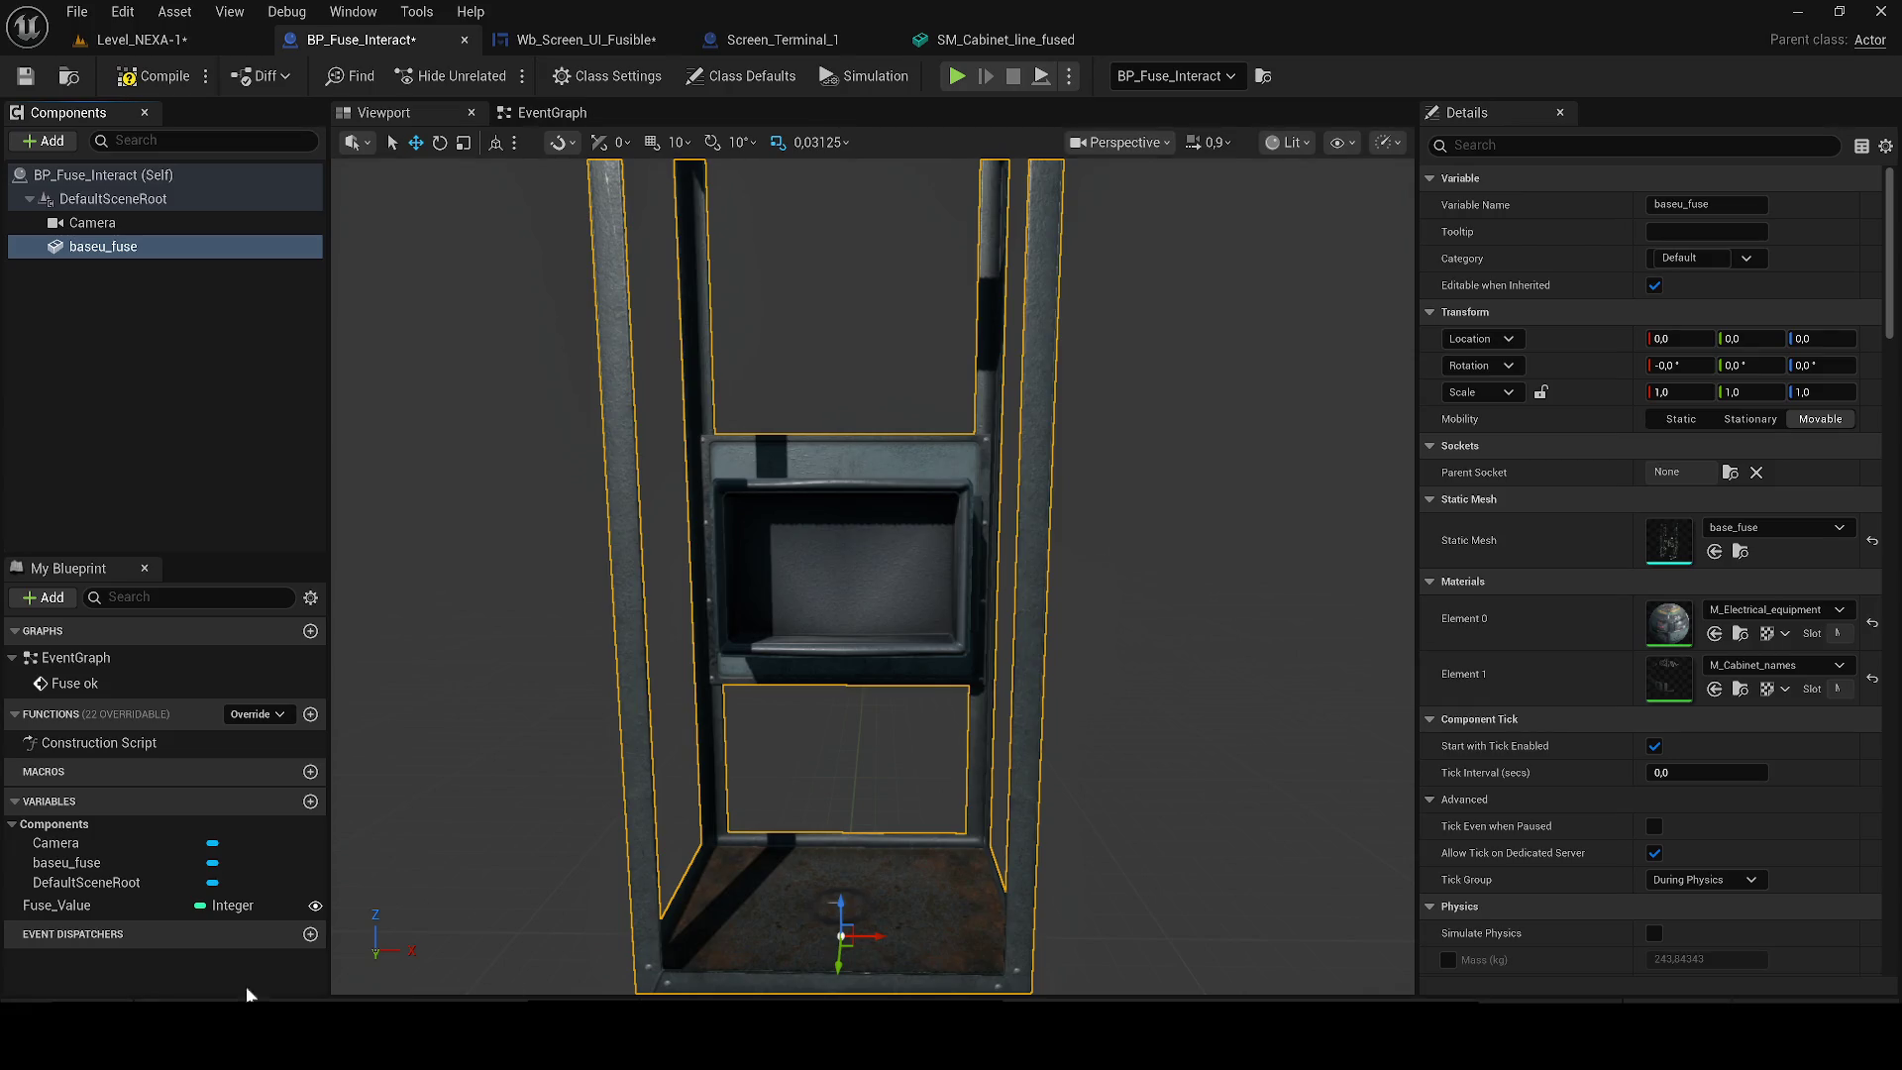
key(ctrl+space)
Add the fuse mesh under baseu_fuse, rename it fuse_1, and slide it into the leftmost slot.
mouse_move(712, 788)
mouse_down()
mouse_move(723, 753)
mouse_move(226, 412)
mouse_up()
click(121, 272)
click(134, 275)
text(fuse_1)
key(Return)
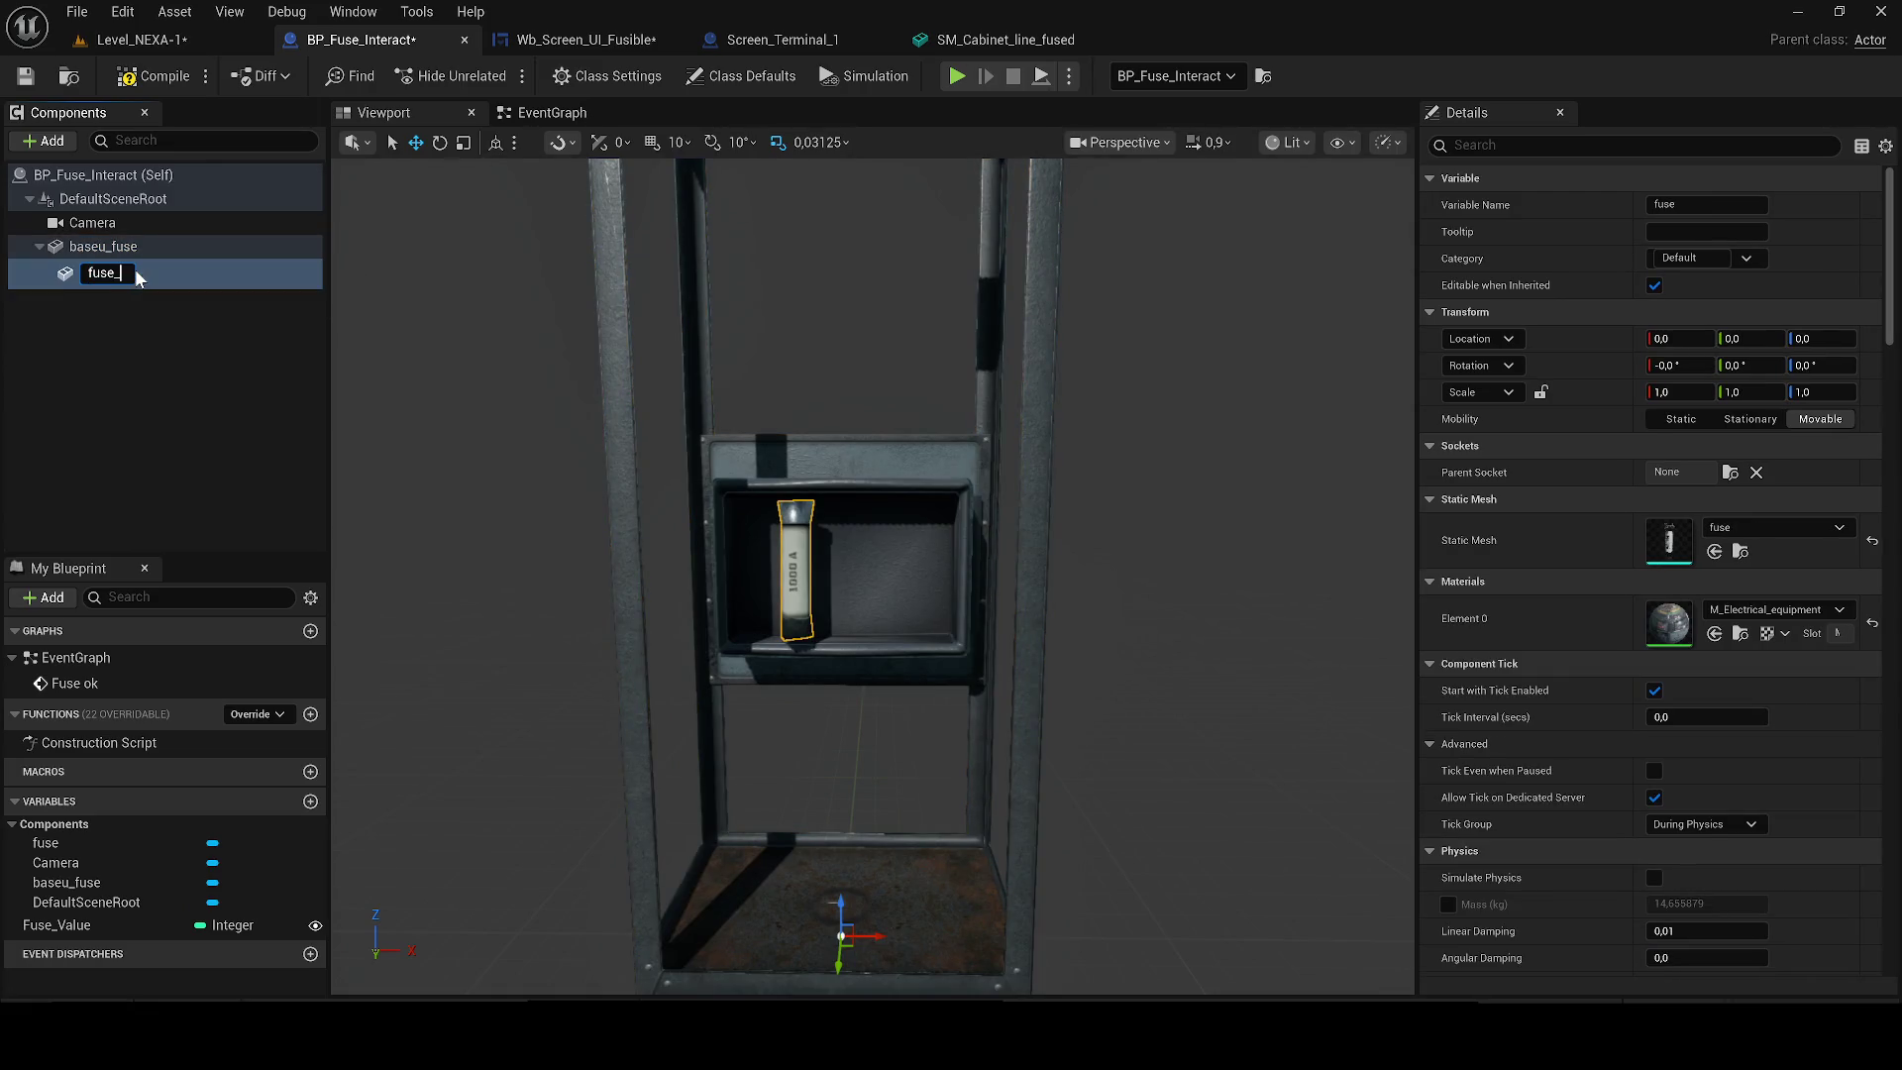
scroll(811, 598, up, 5)
scroll(812, 598, down, 6)
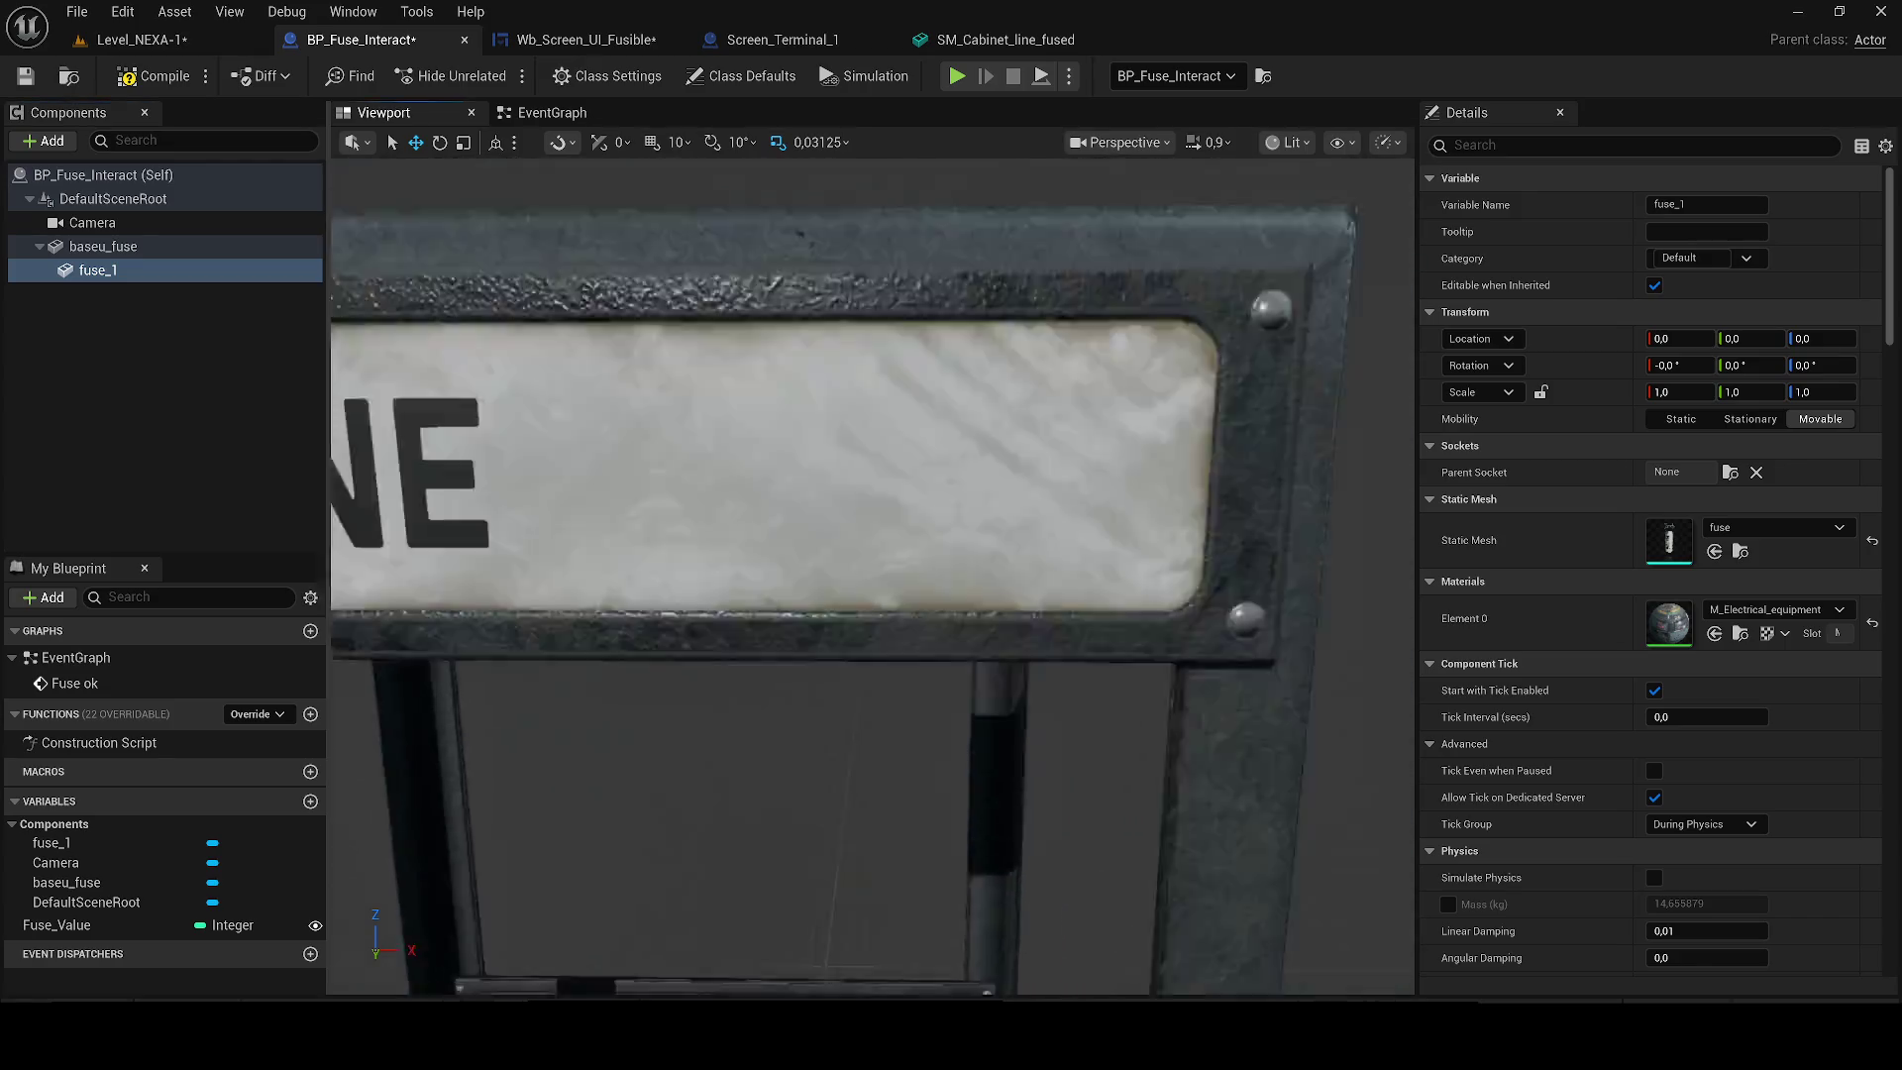
mouse_move(892, 700)
mouse_down()
mouse_move(891, 644)
mouse_move(891, 753)
mouse_move(892, 713)
mouse_up()
mouse_move(889, 790)
mouse_down()
mouse_move(812, 787)
mouse_move(836, 790)
mouse_up()
Duplicate fuse_1 three times, place each copy in the next slot, and save the Blueprint.
key(ctrl+d)
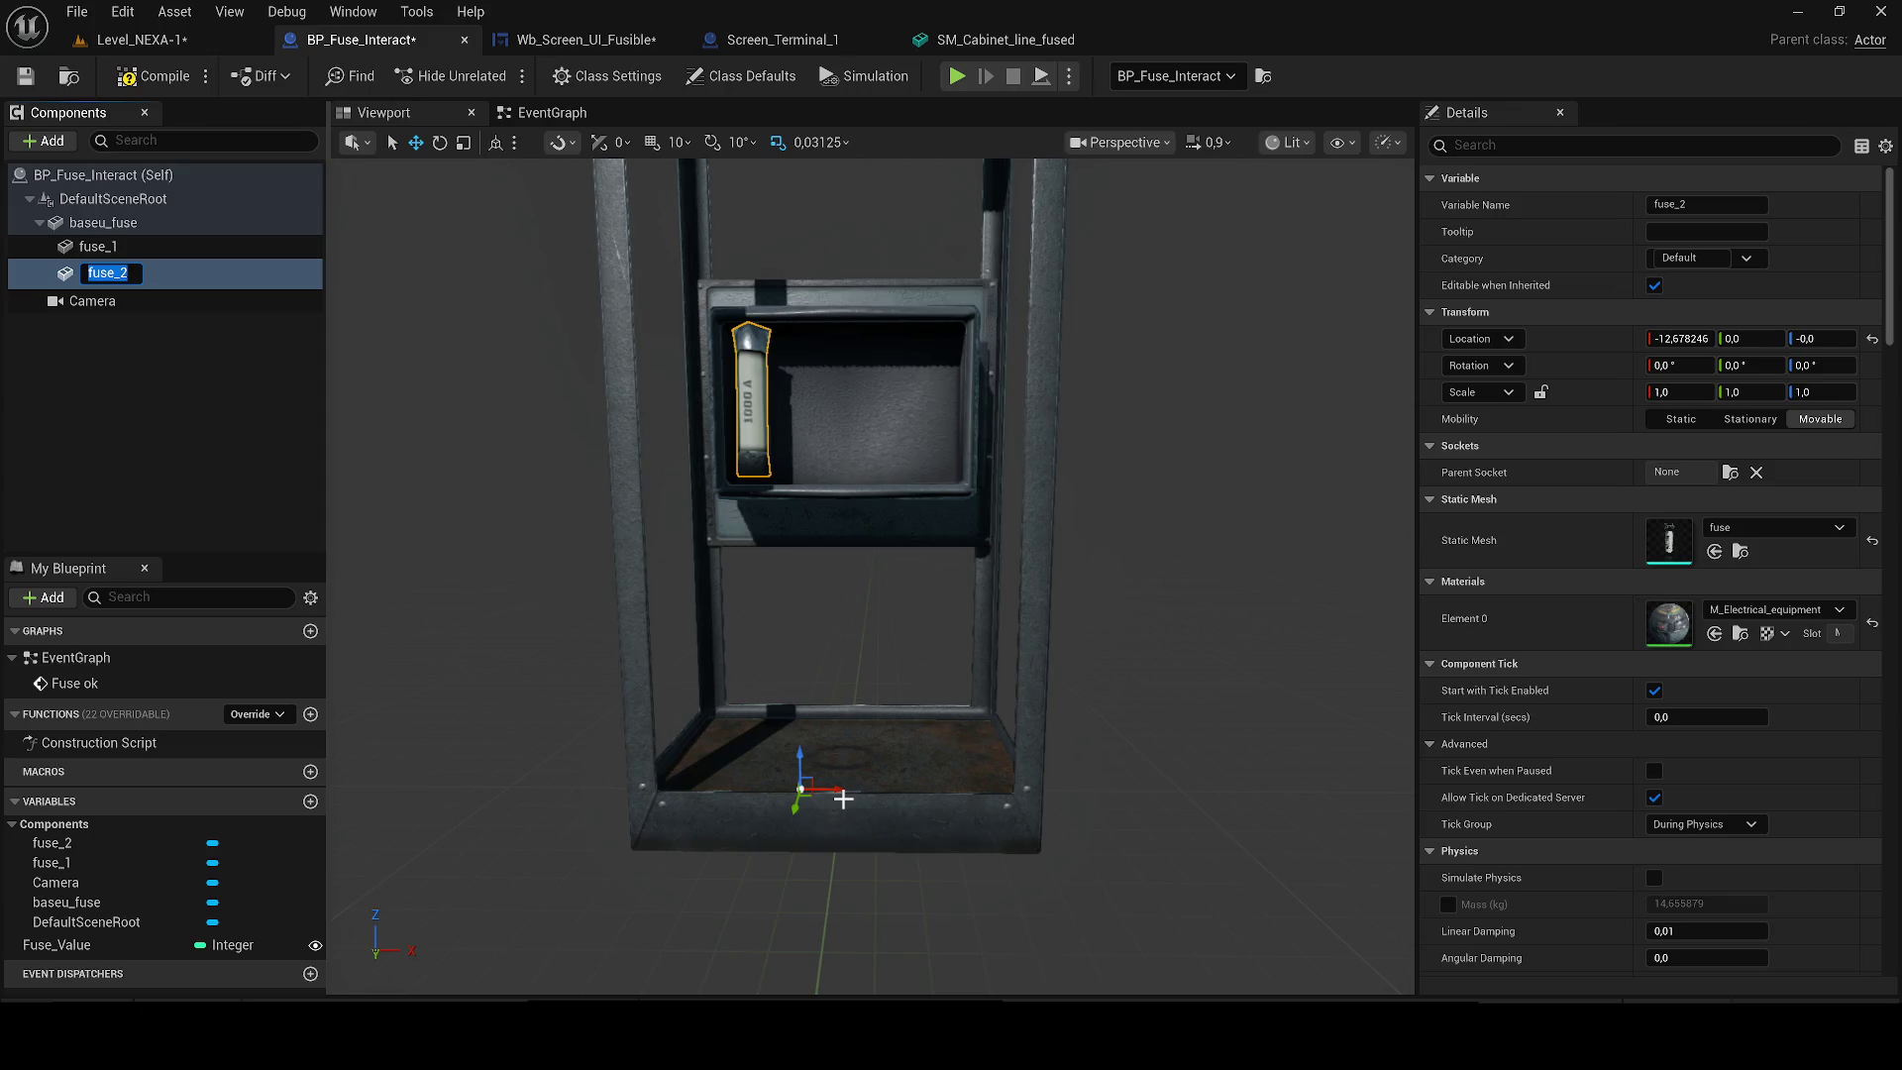
drag(842, 796, 884, 792)
drag(1059, 685, 1006, 671)
key(ctrl+d)
mouse_move(912, 819)
mouse_down()
mouse_move(1045, 816)
mouse_move(1001, 815)
mouse_up()
key(ctrl+d)
click(27, 79)
click(142, 39)
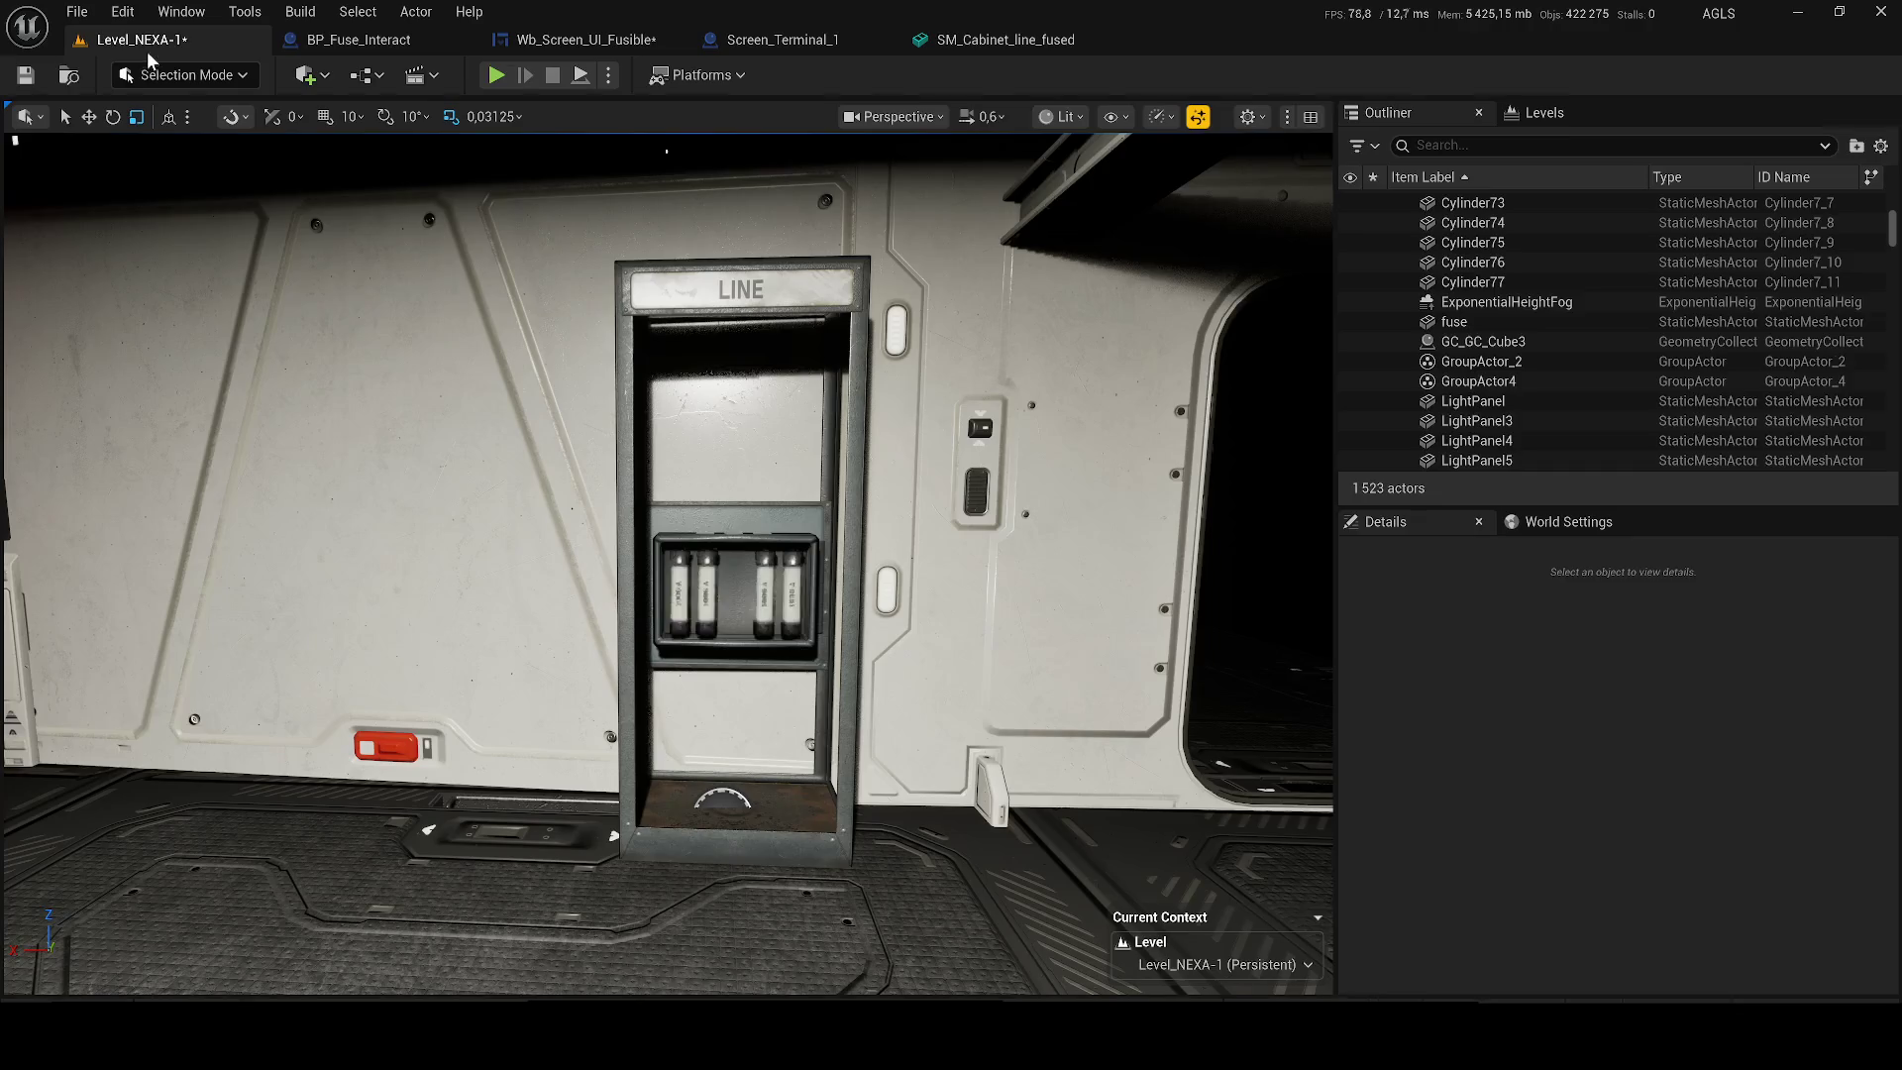
Check the four-fuse cabinet in Level_NEXA-1, save all, and return to BP_Fuse_Interact.
key(w)
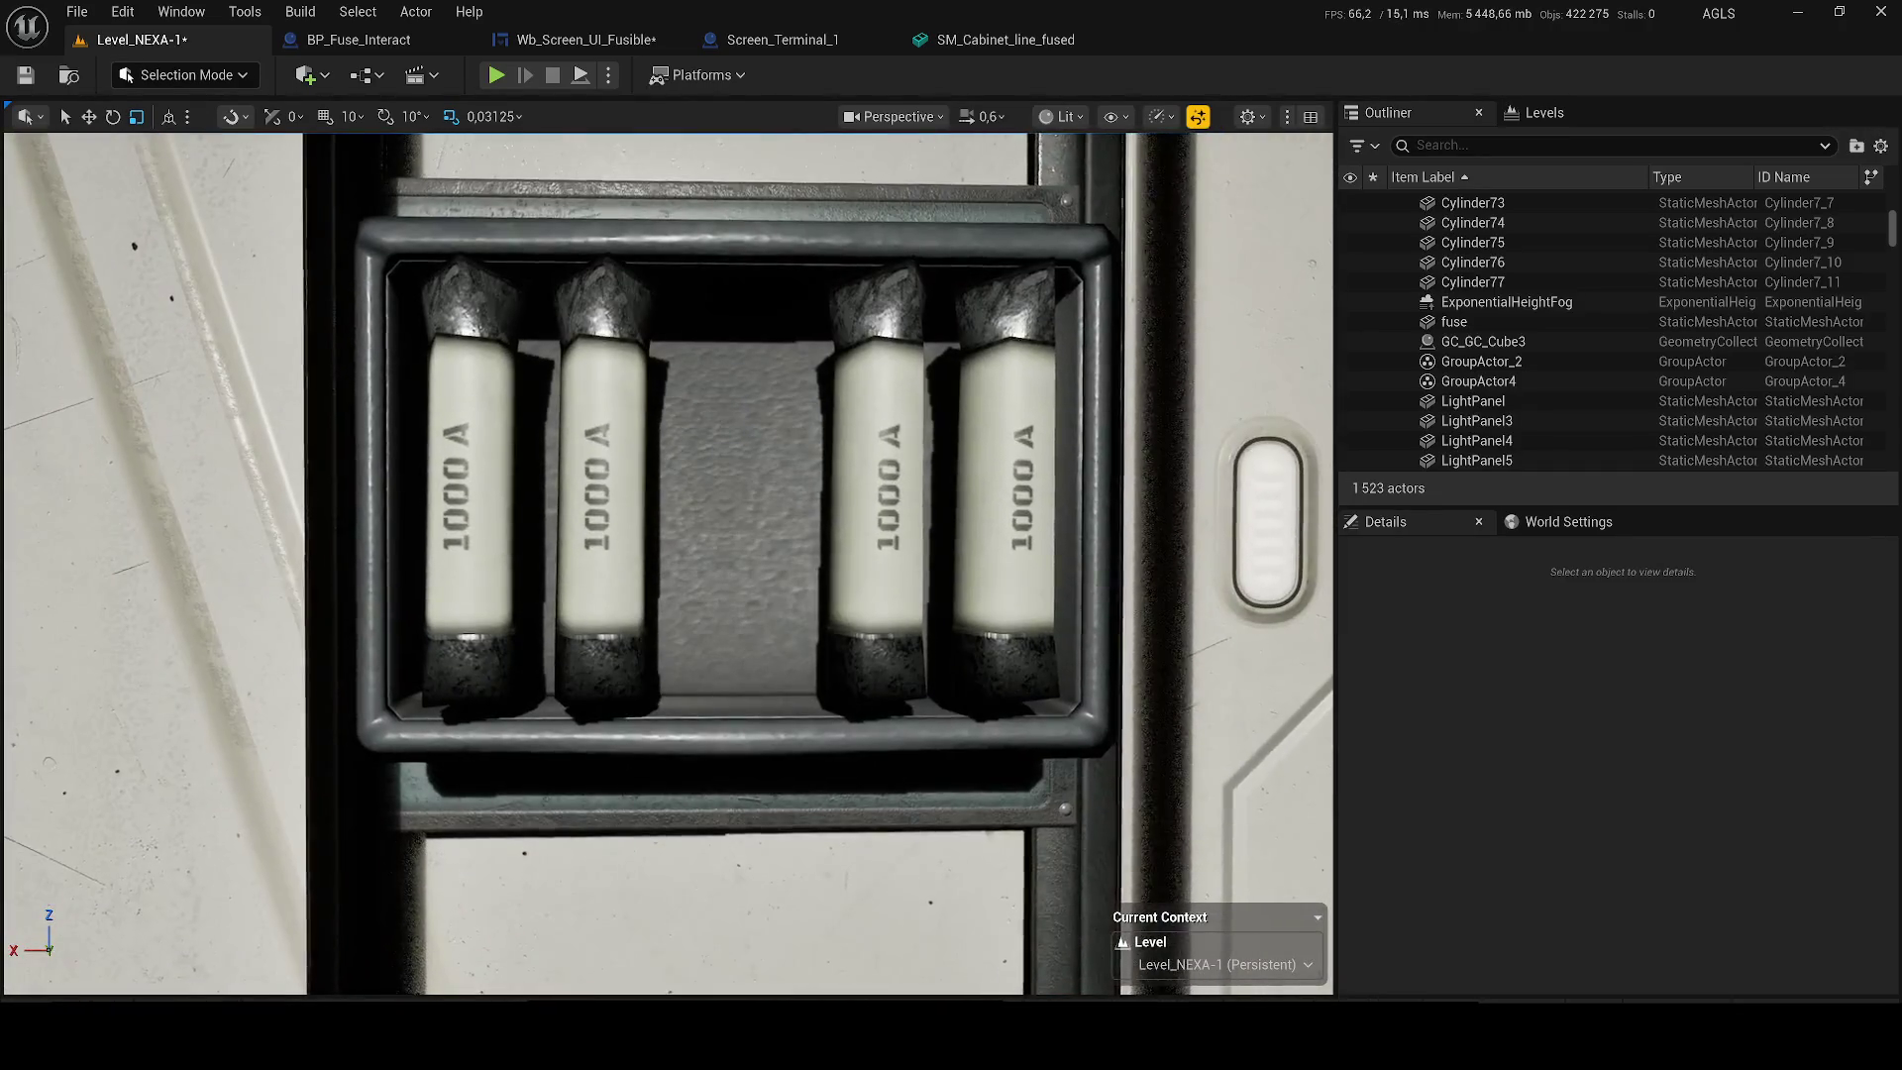
key(s)
key(ctrl+s)
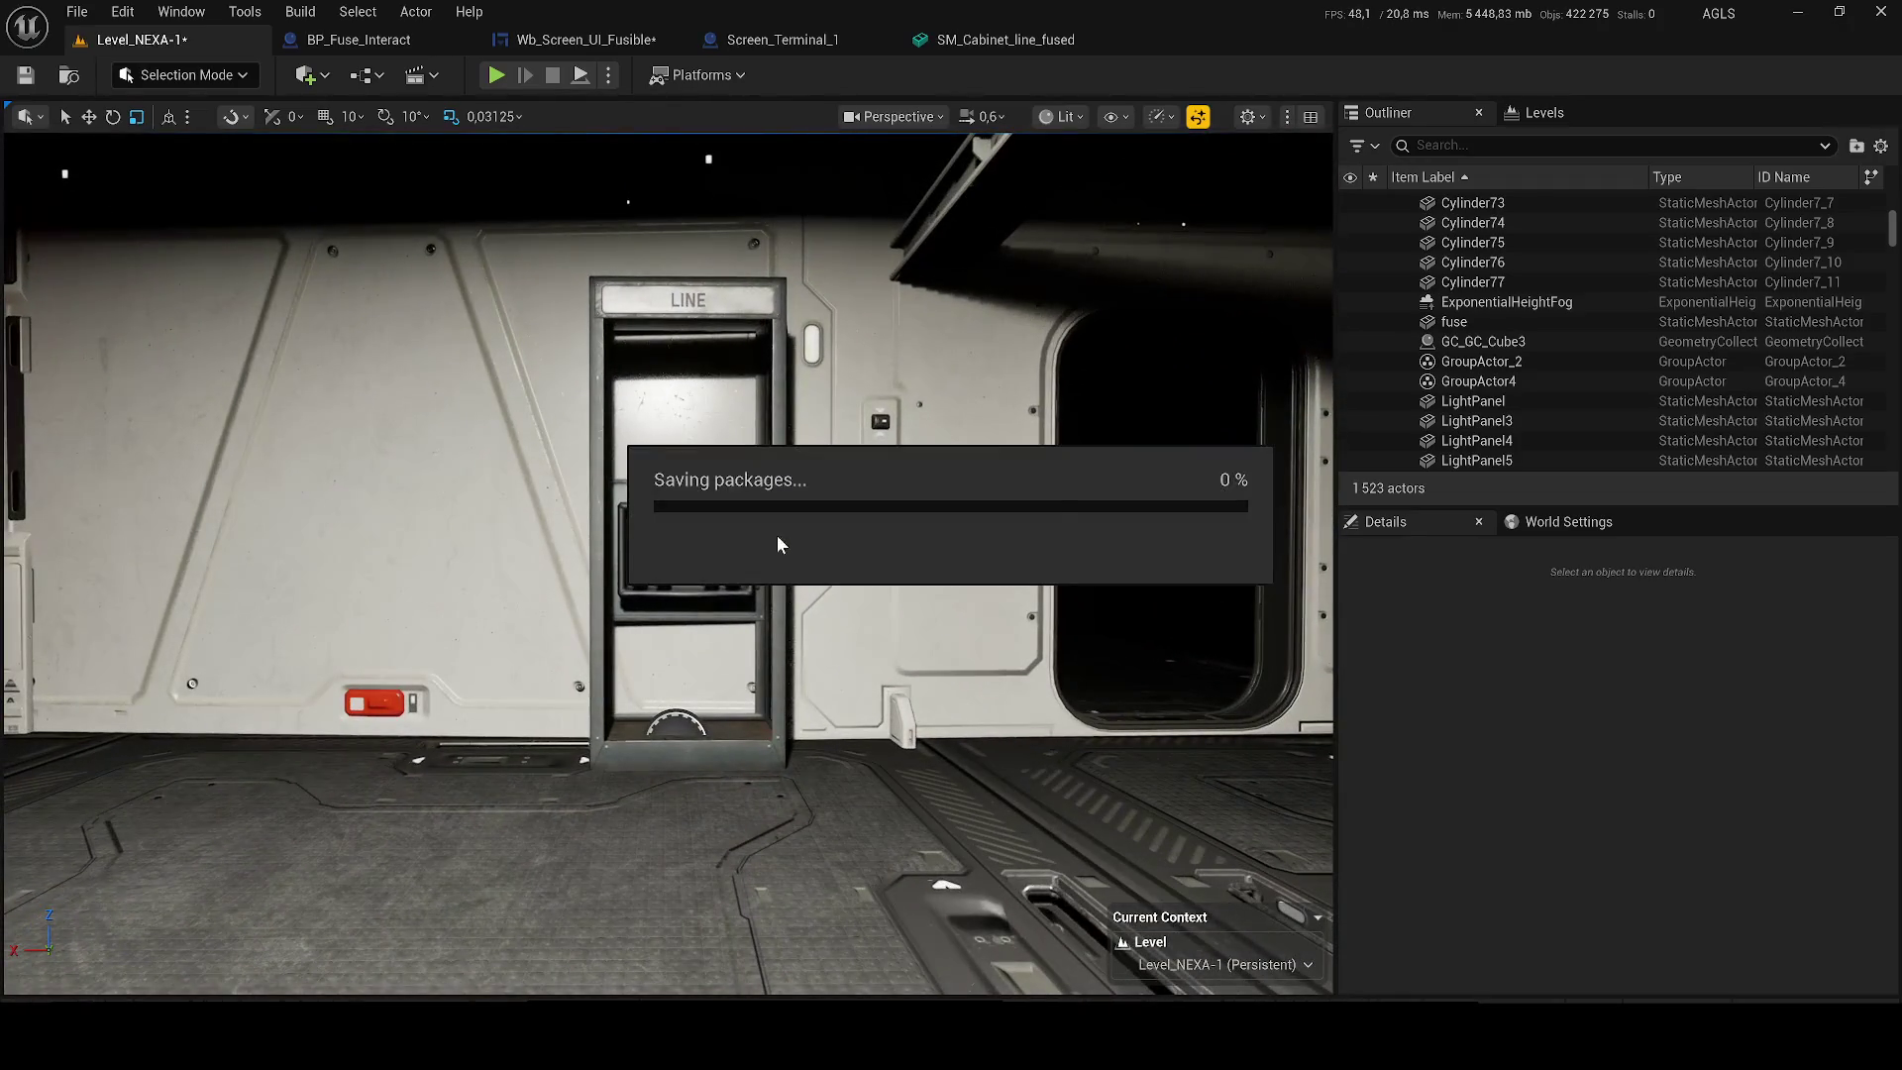
click(358, 11)
click(315, 43)
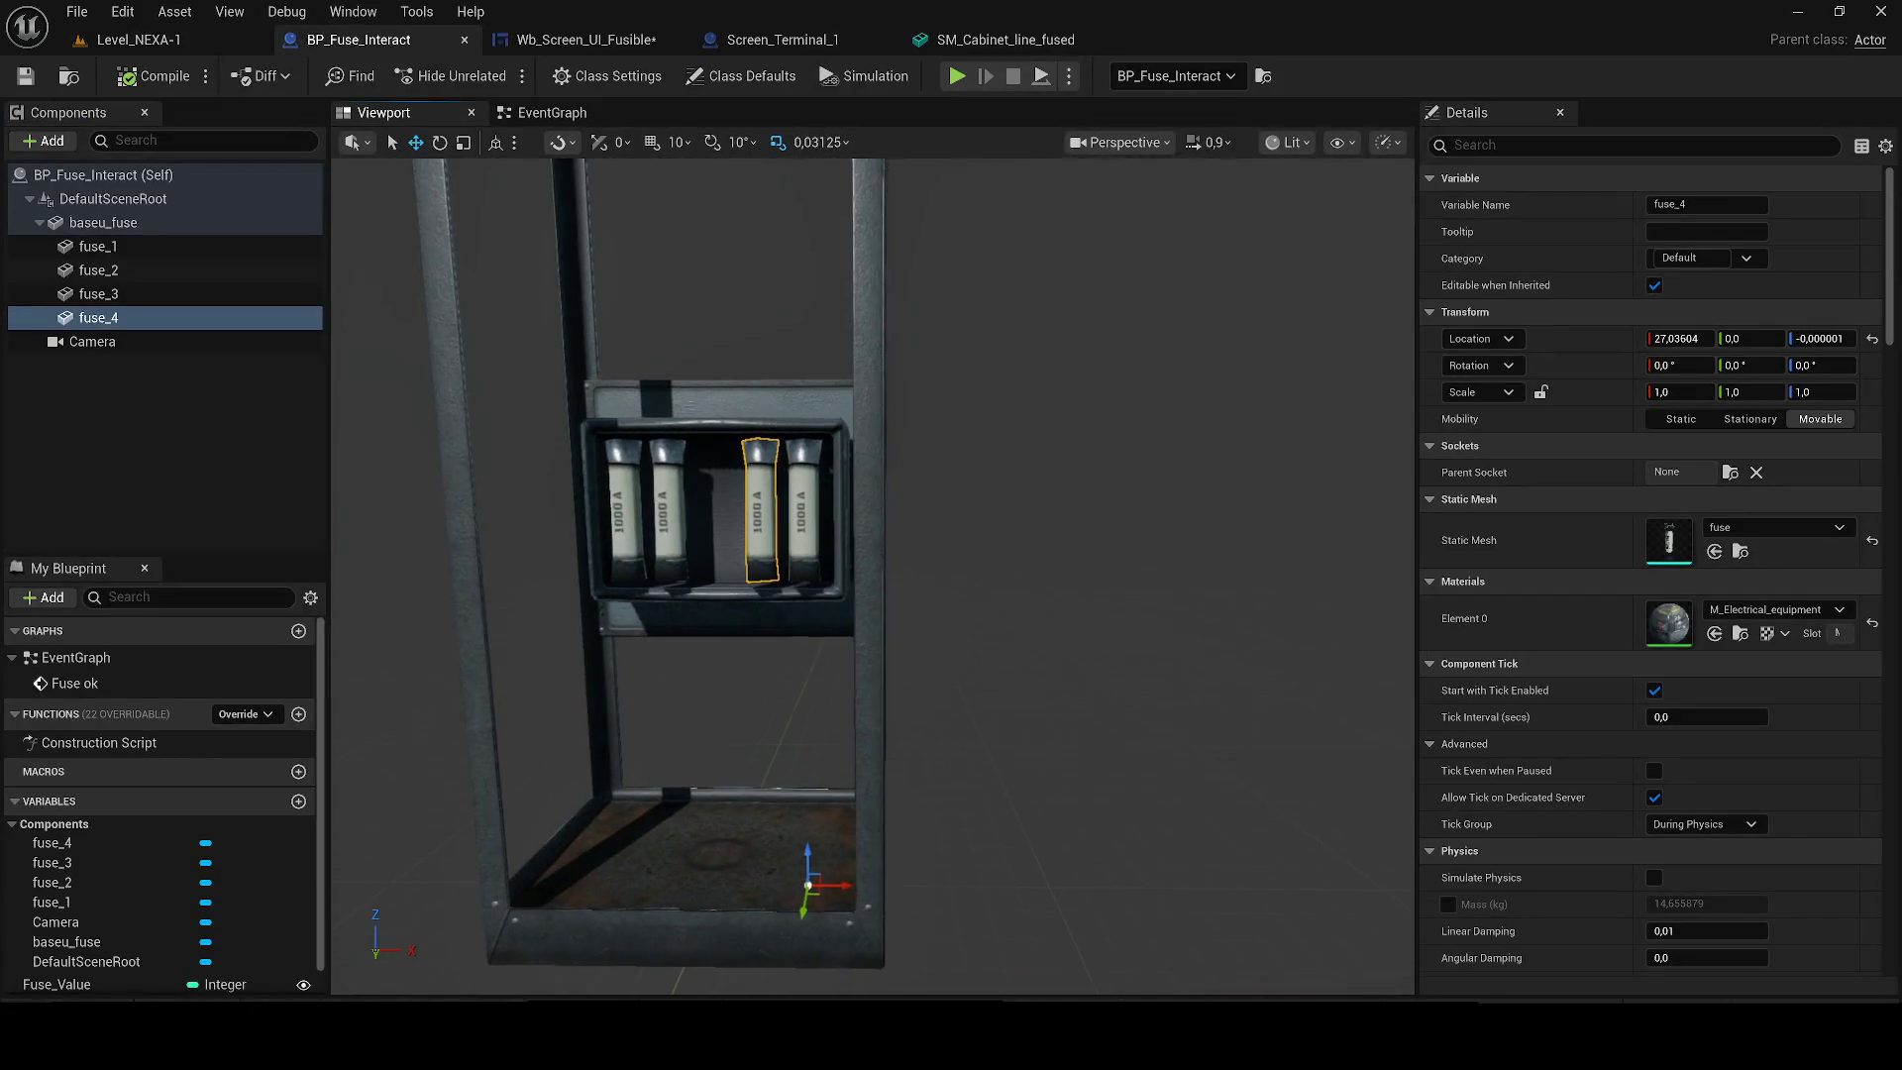
Add a Point Light component and raise it over the left fuse pair.
click(154, 382)
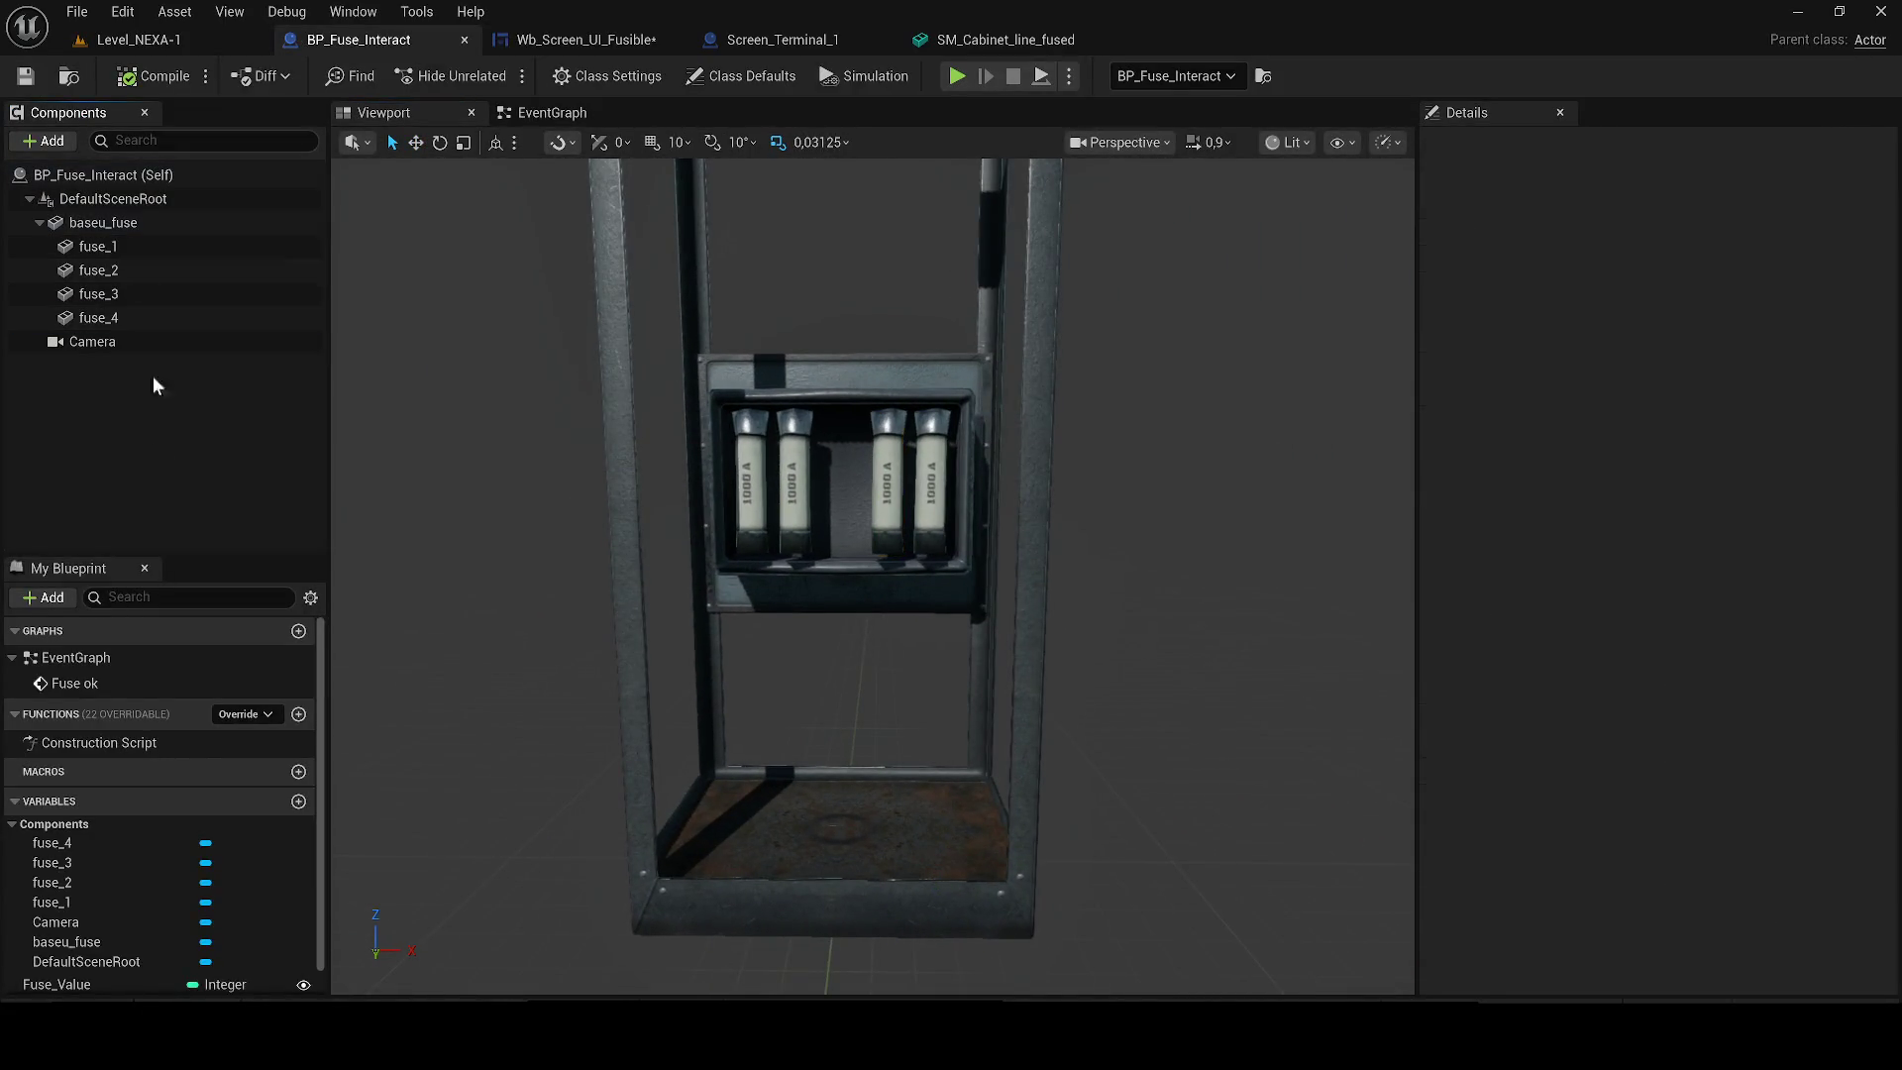
click(44, 148)
text(li)
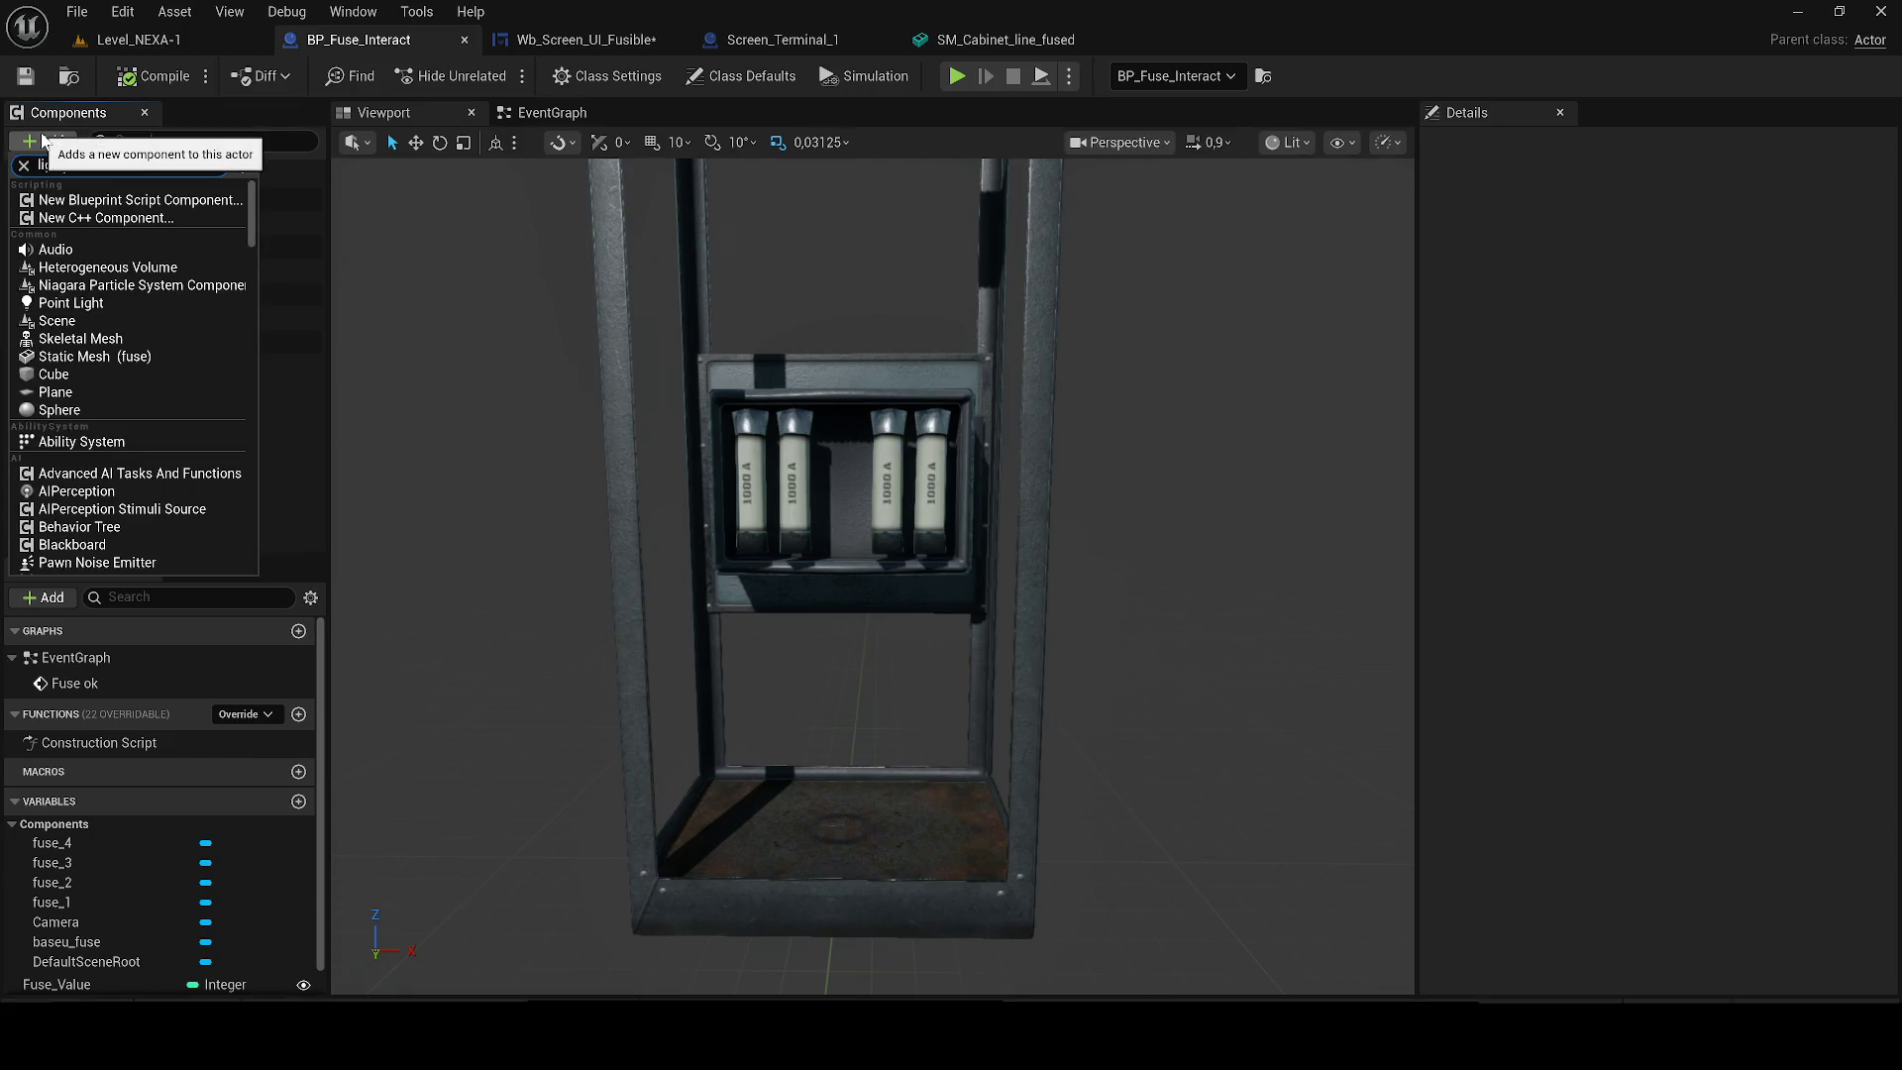
text(ght)
click(79, 217)
drag(840, 842, 818, 407)
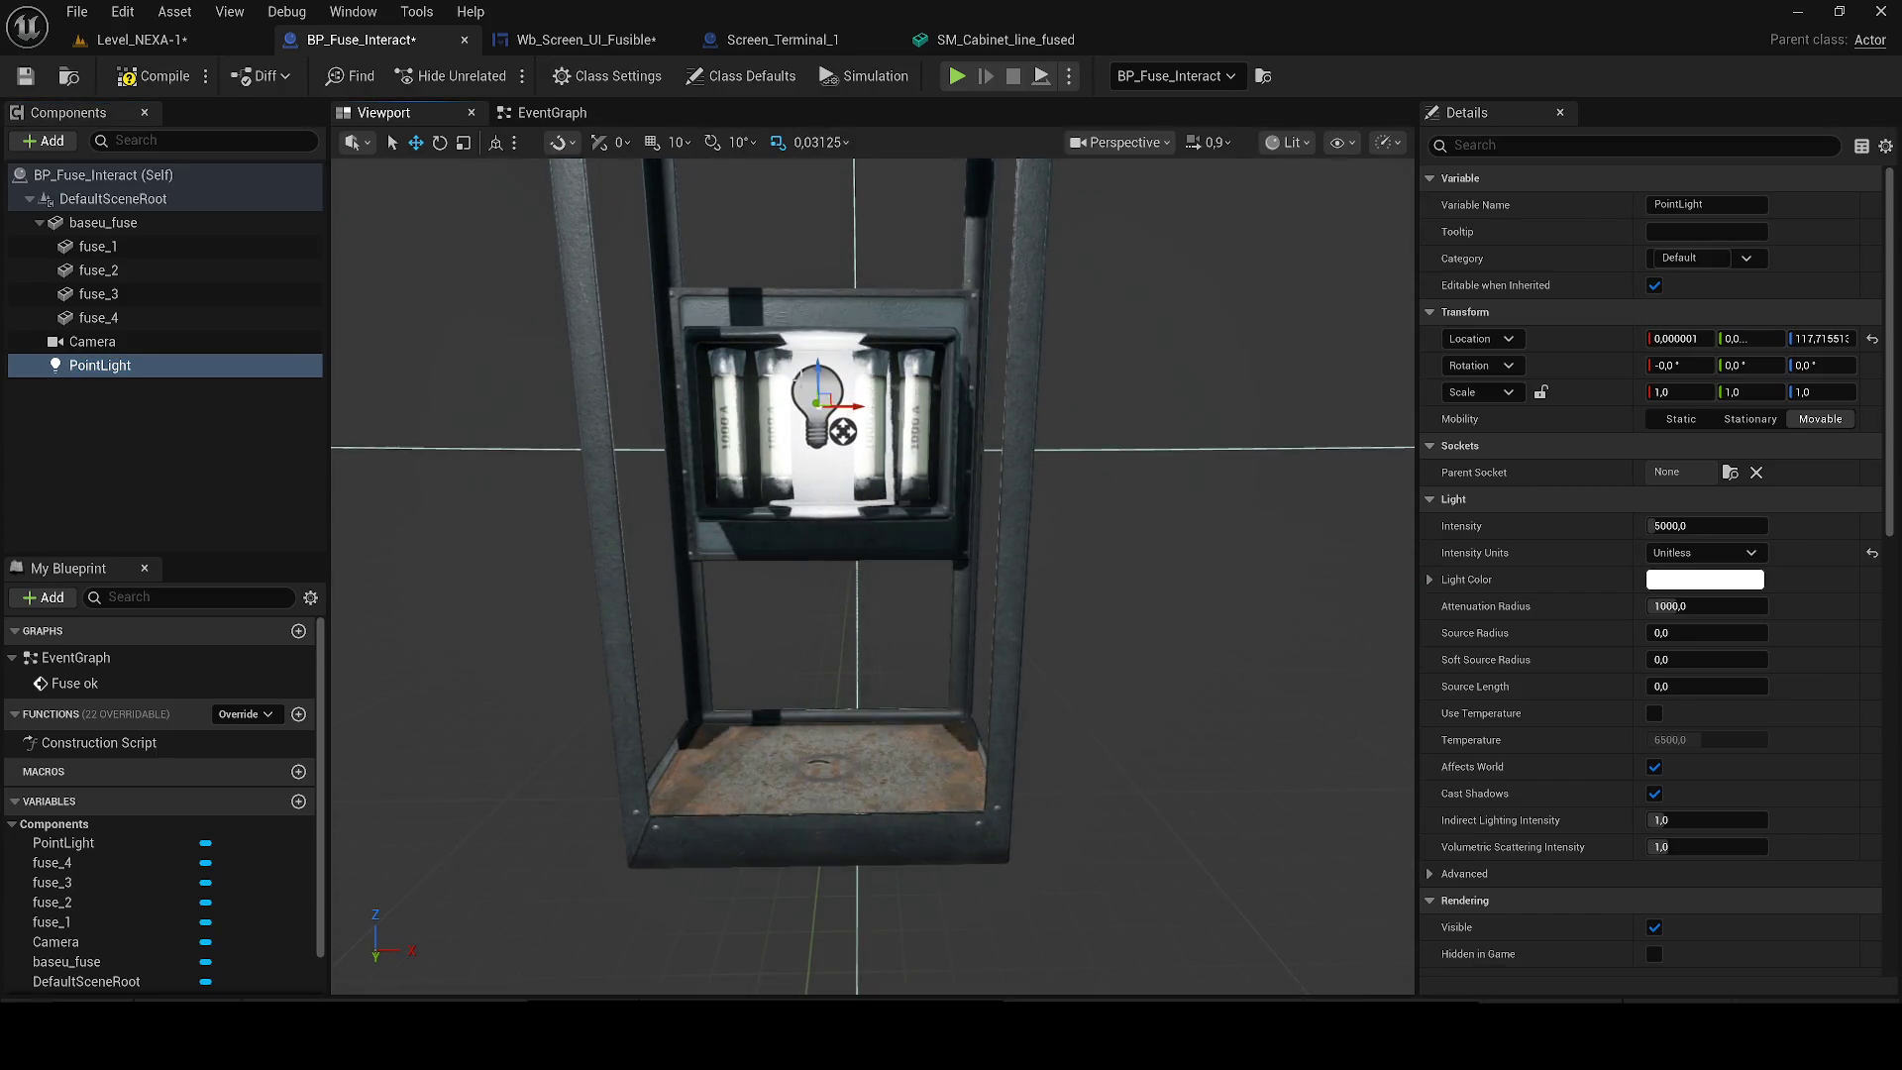
scroll(872, 574, up, 5)
drag(761, 297, 382, 298)
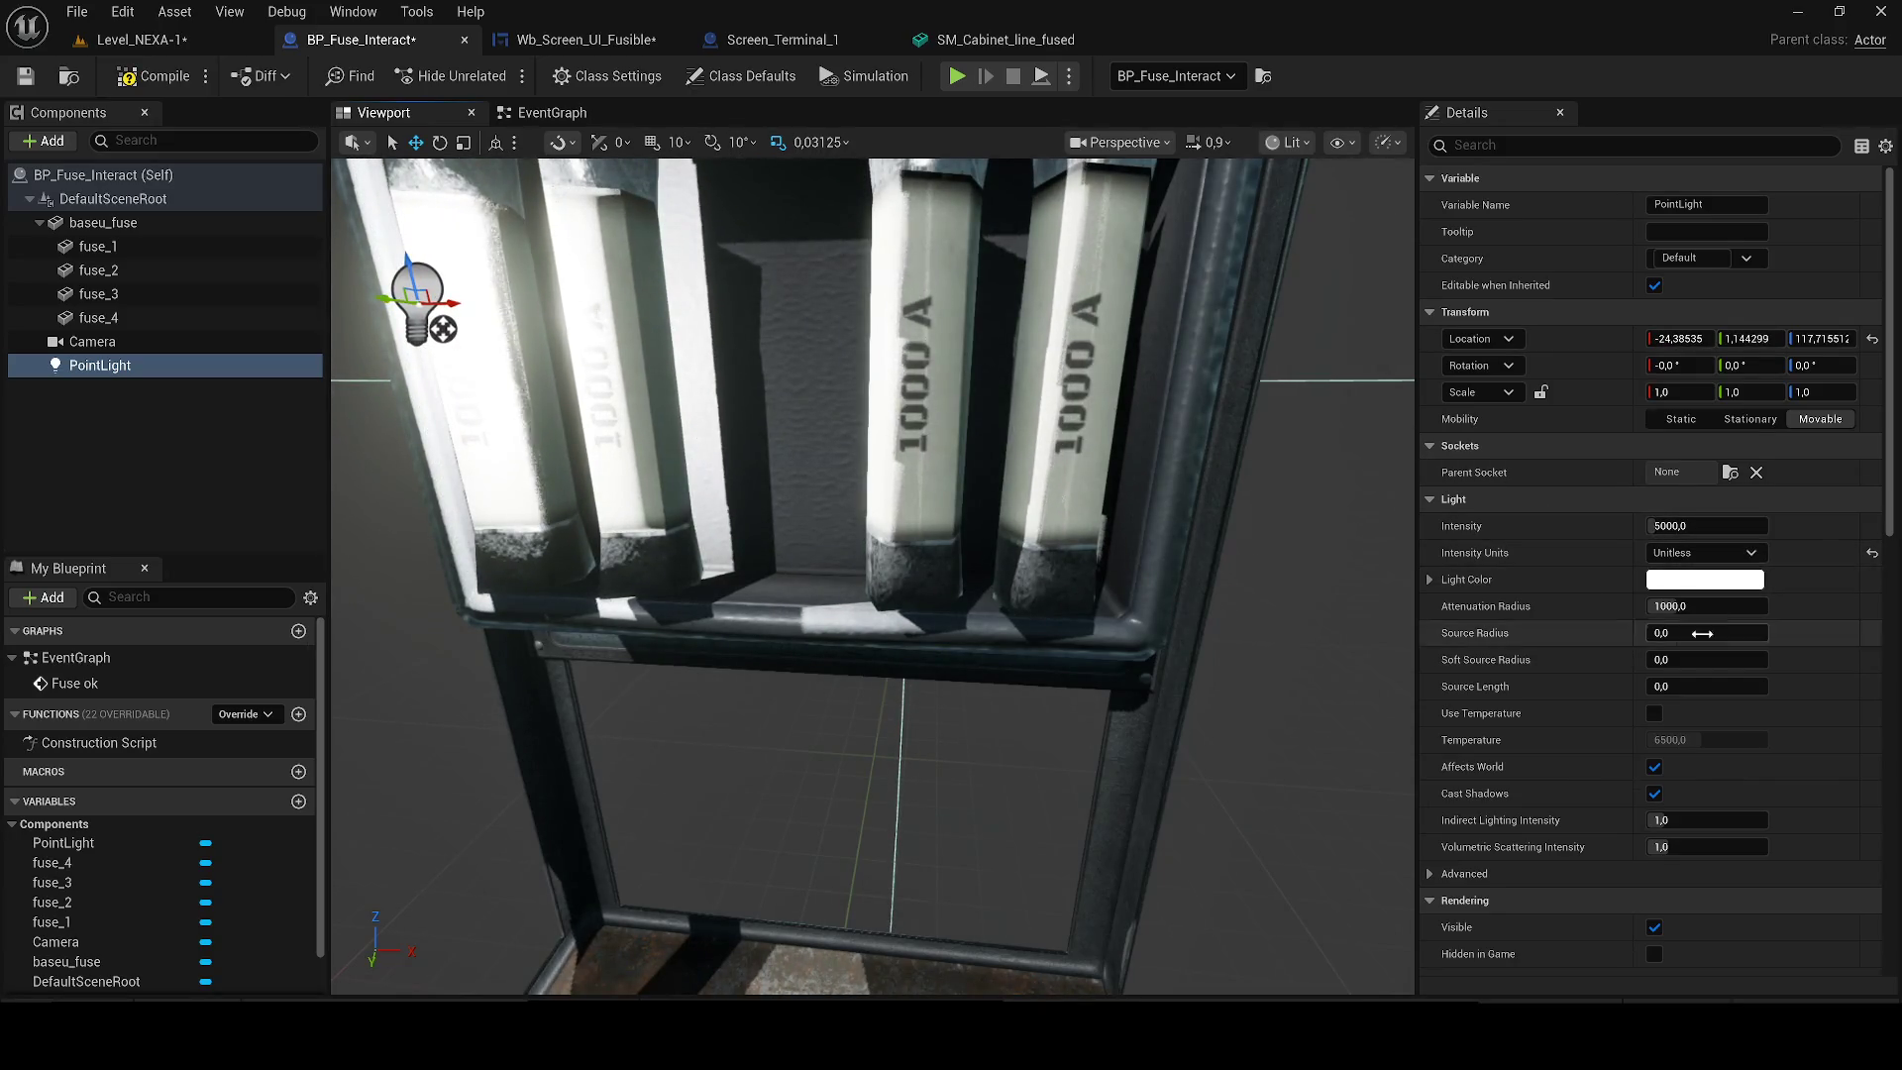
Settle the point light's attenuation radius at 30 and adjust its position.
click(1704, 606)
text(50)
key(Return)
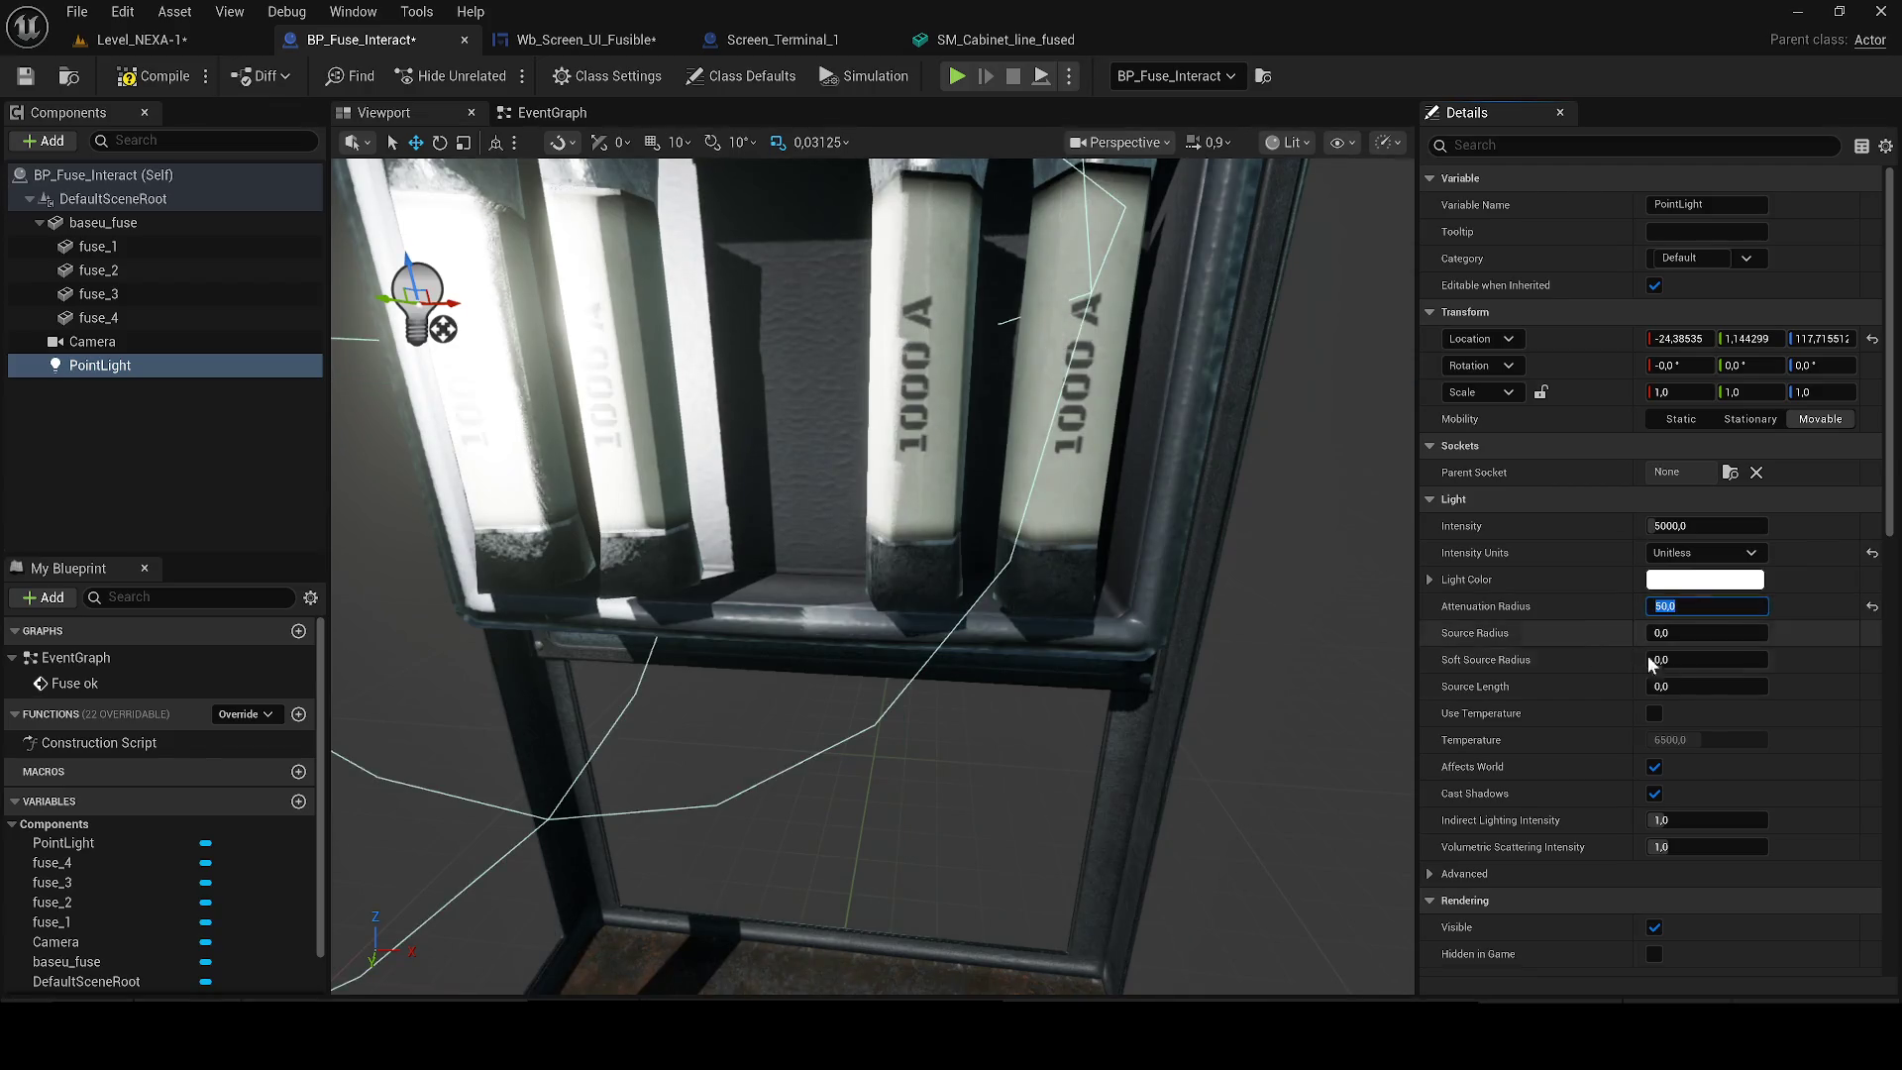
key(f)
mouse_move(773, 421)
mouse_down()
mouse_move(701, 421)
mouse_move(764, 416)
mouse_up()
mouse_move(1703, 526)
mouse_down()
mouse_move(1683, 525)
mouse_move(1723, 526)
mouse_up()
click(1704, 607)
text(30)
key(Return)
text(10)
key(Return)
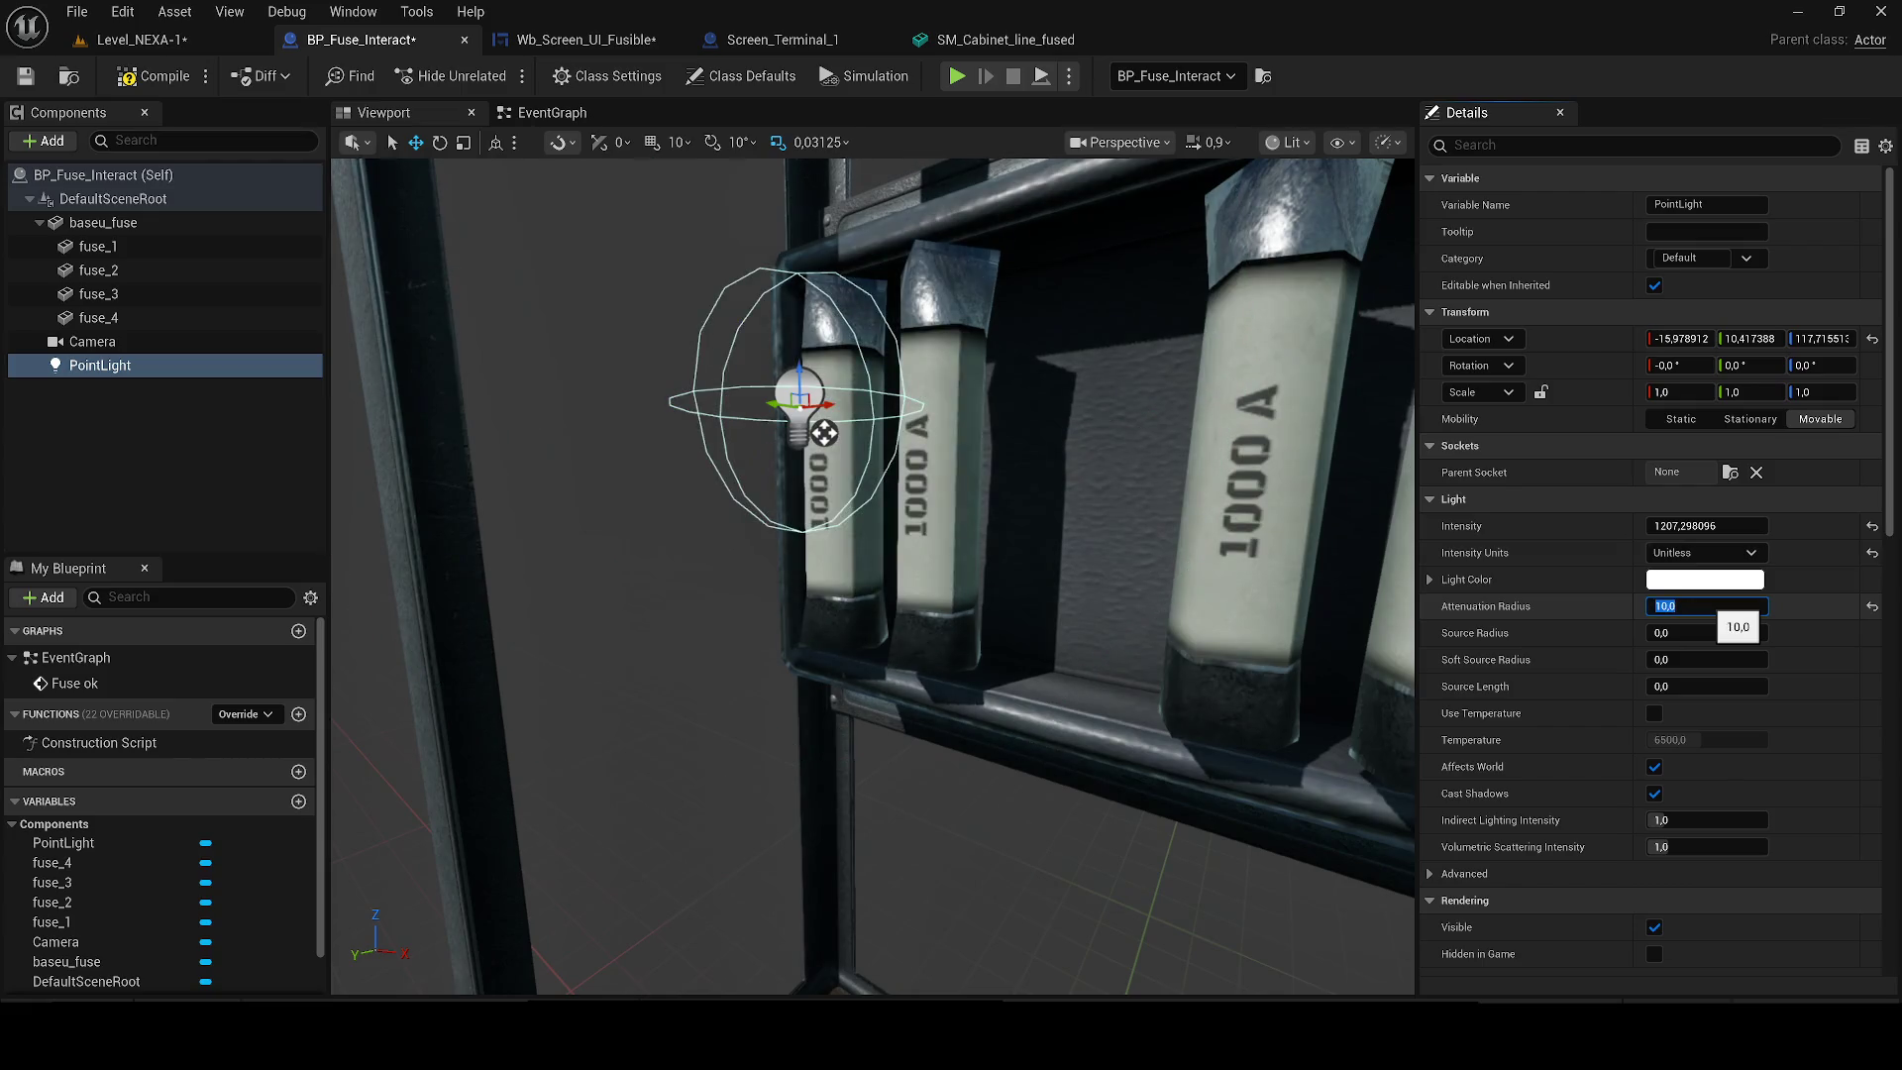
text(5)
text(20)
key(Return)
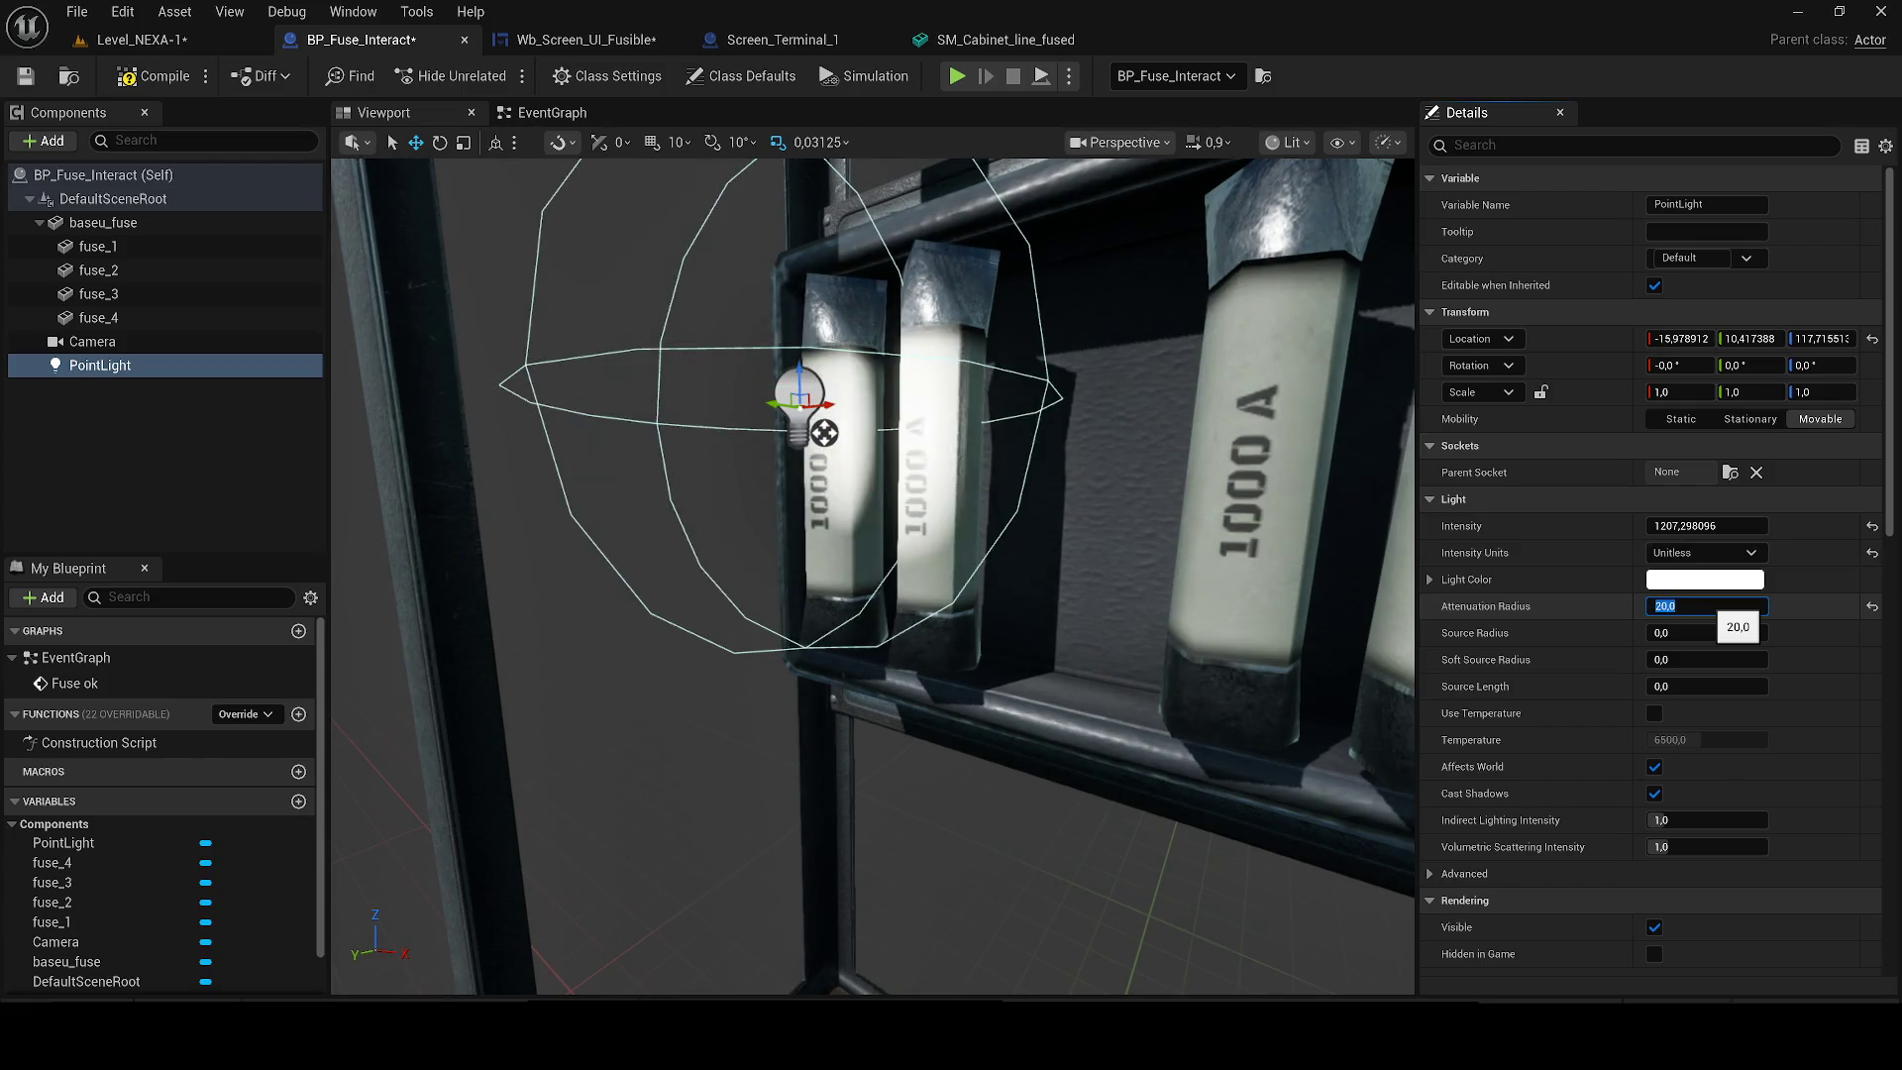
text(30)
key(Return)
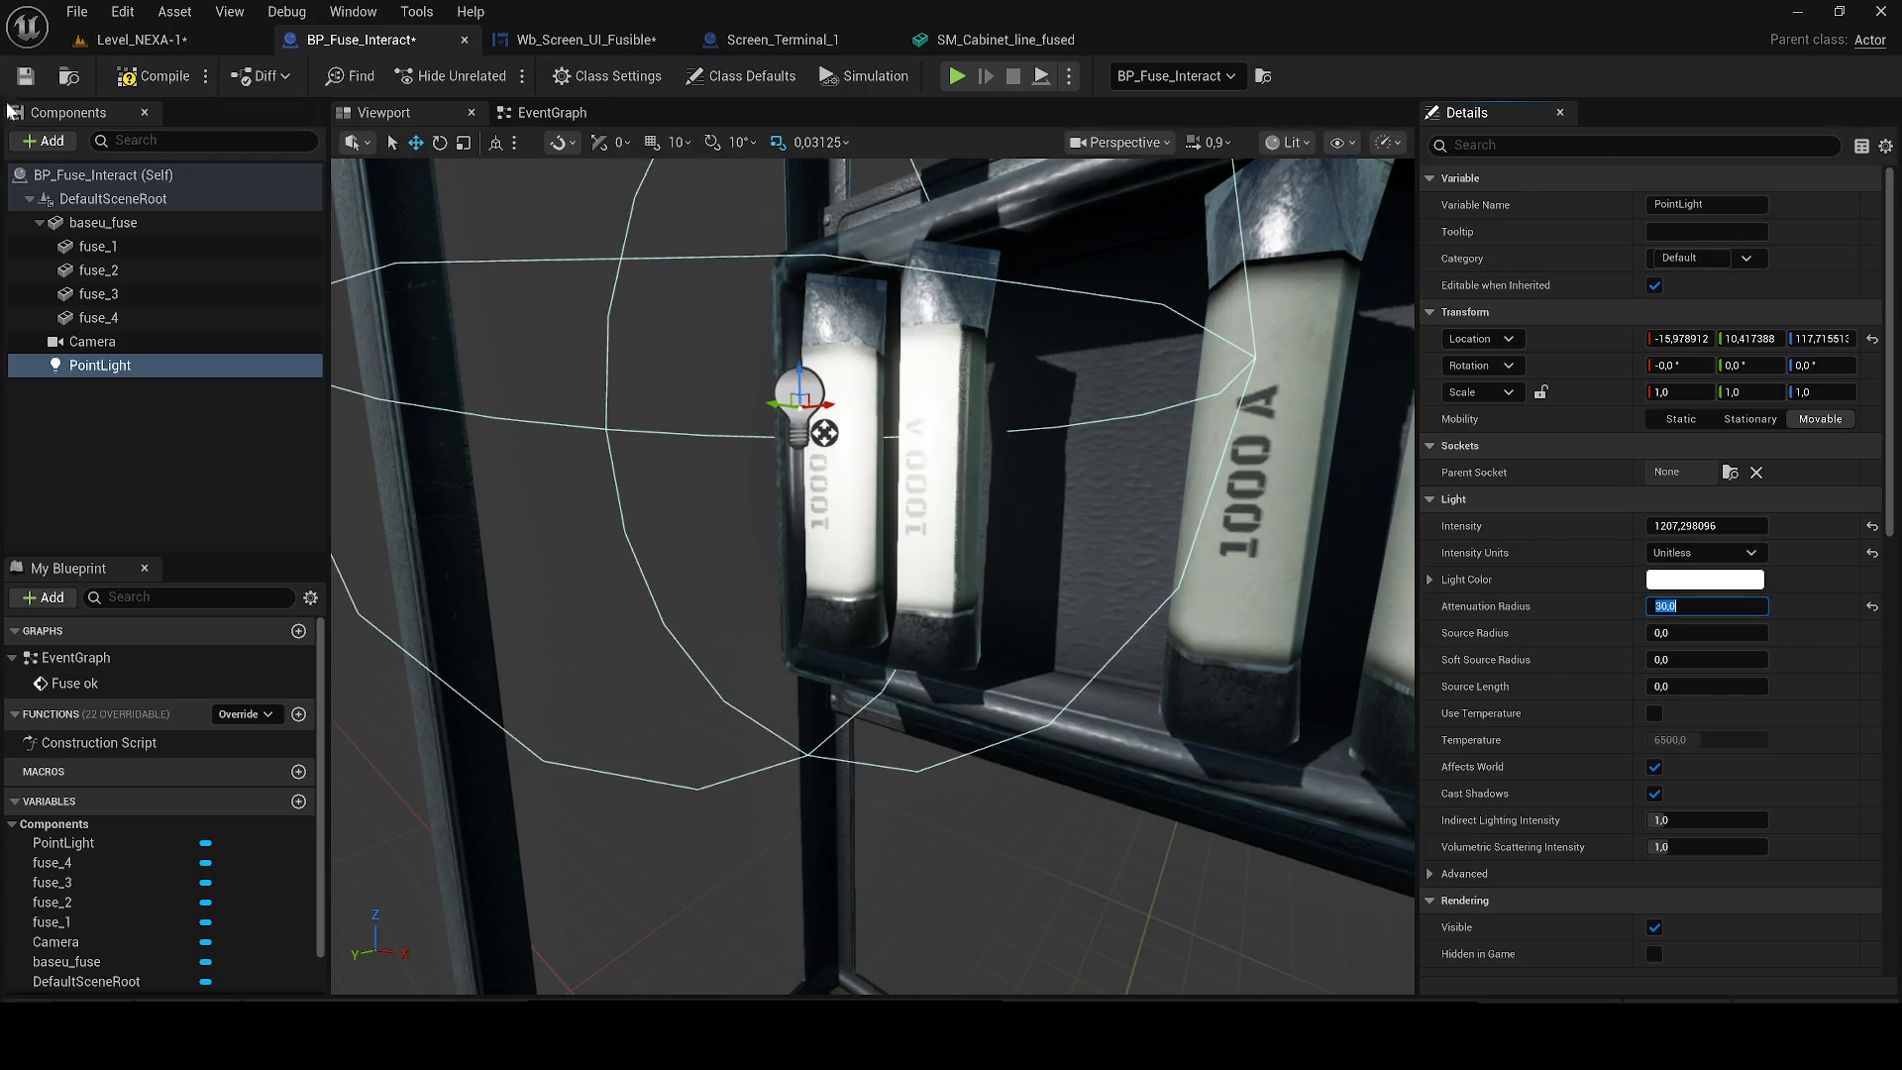
Preview the light in the level, then set its intensity to 2000.
click(139, 40)
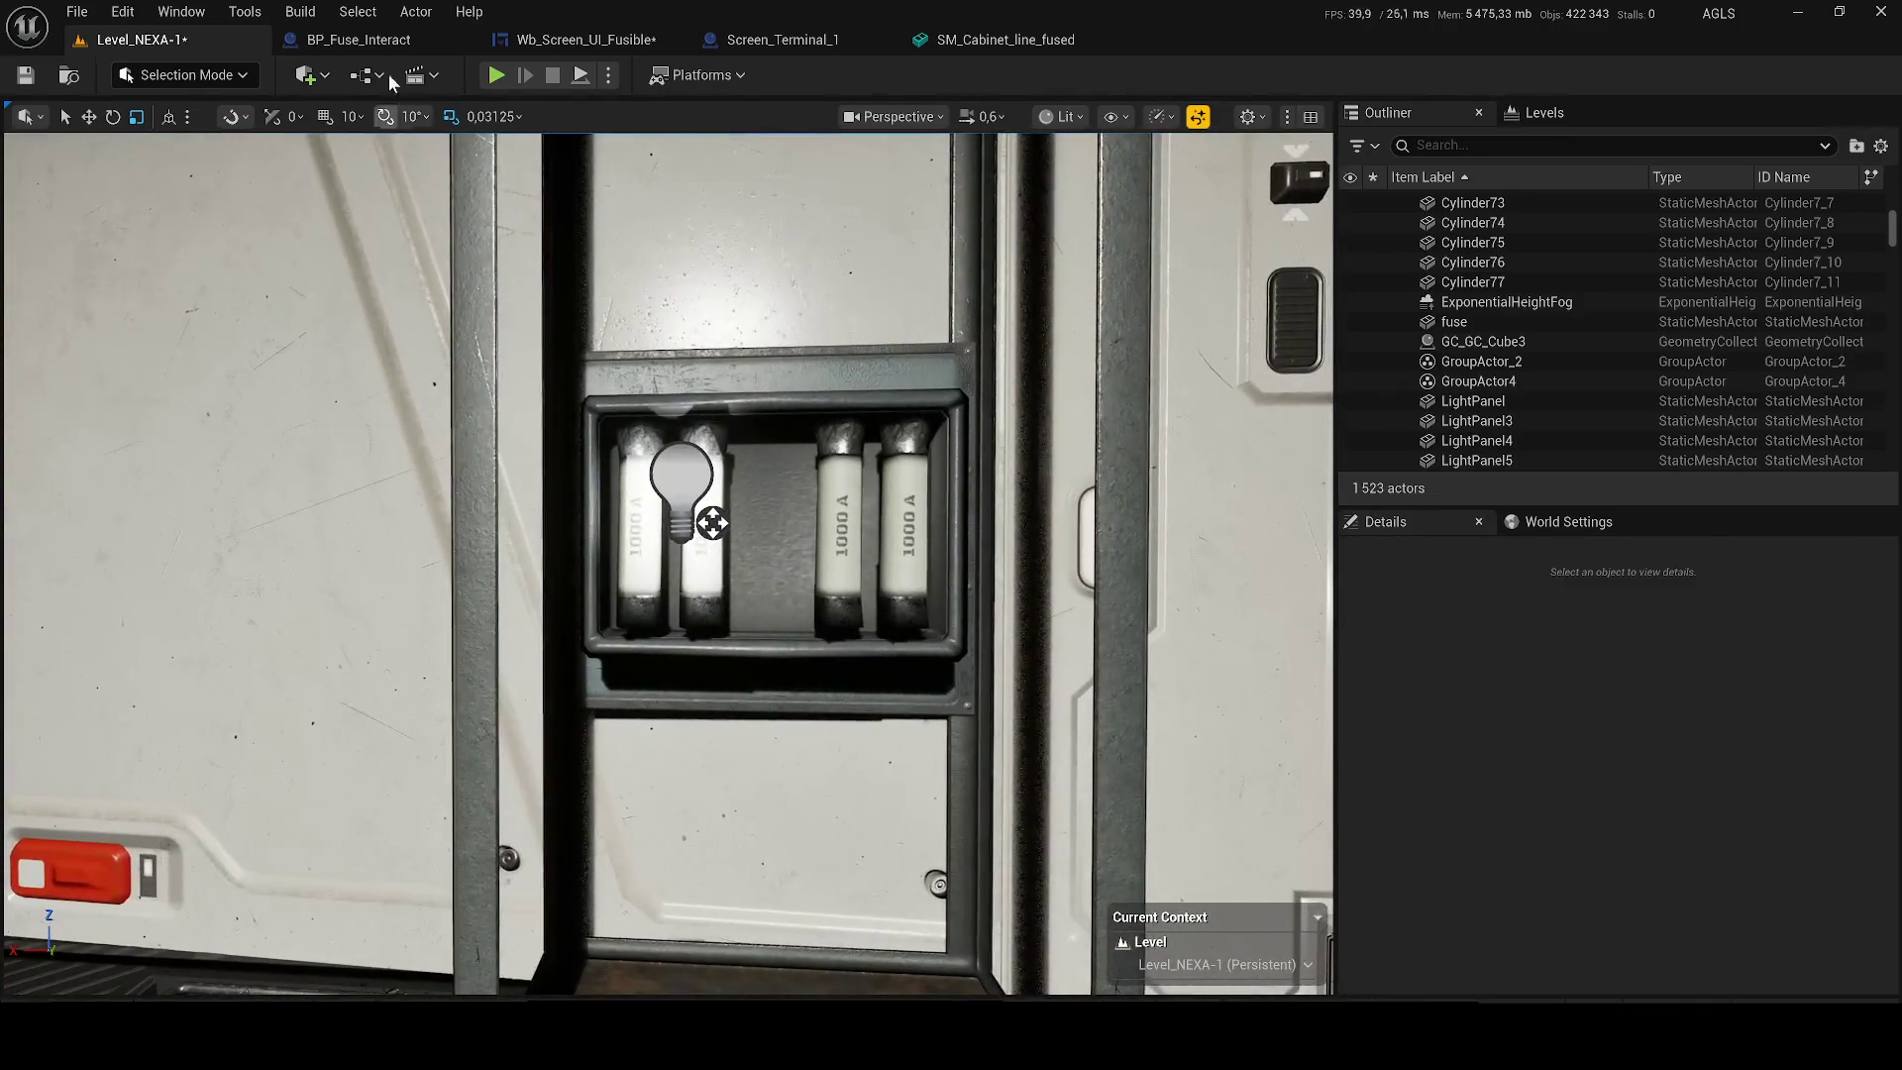
click(358, 40)
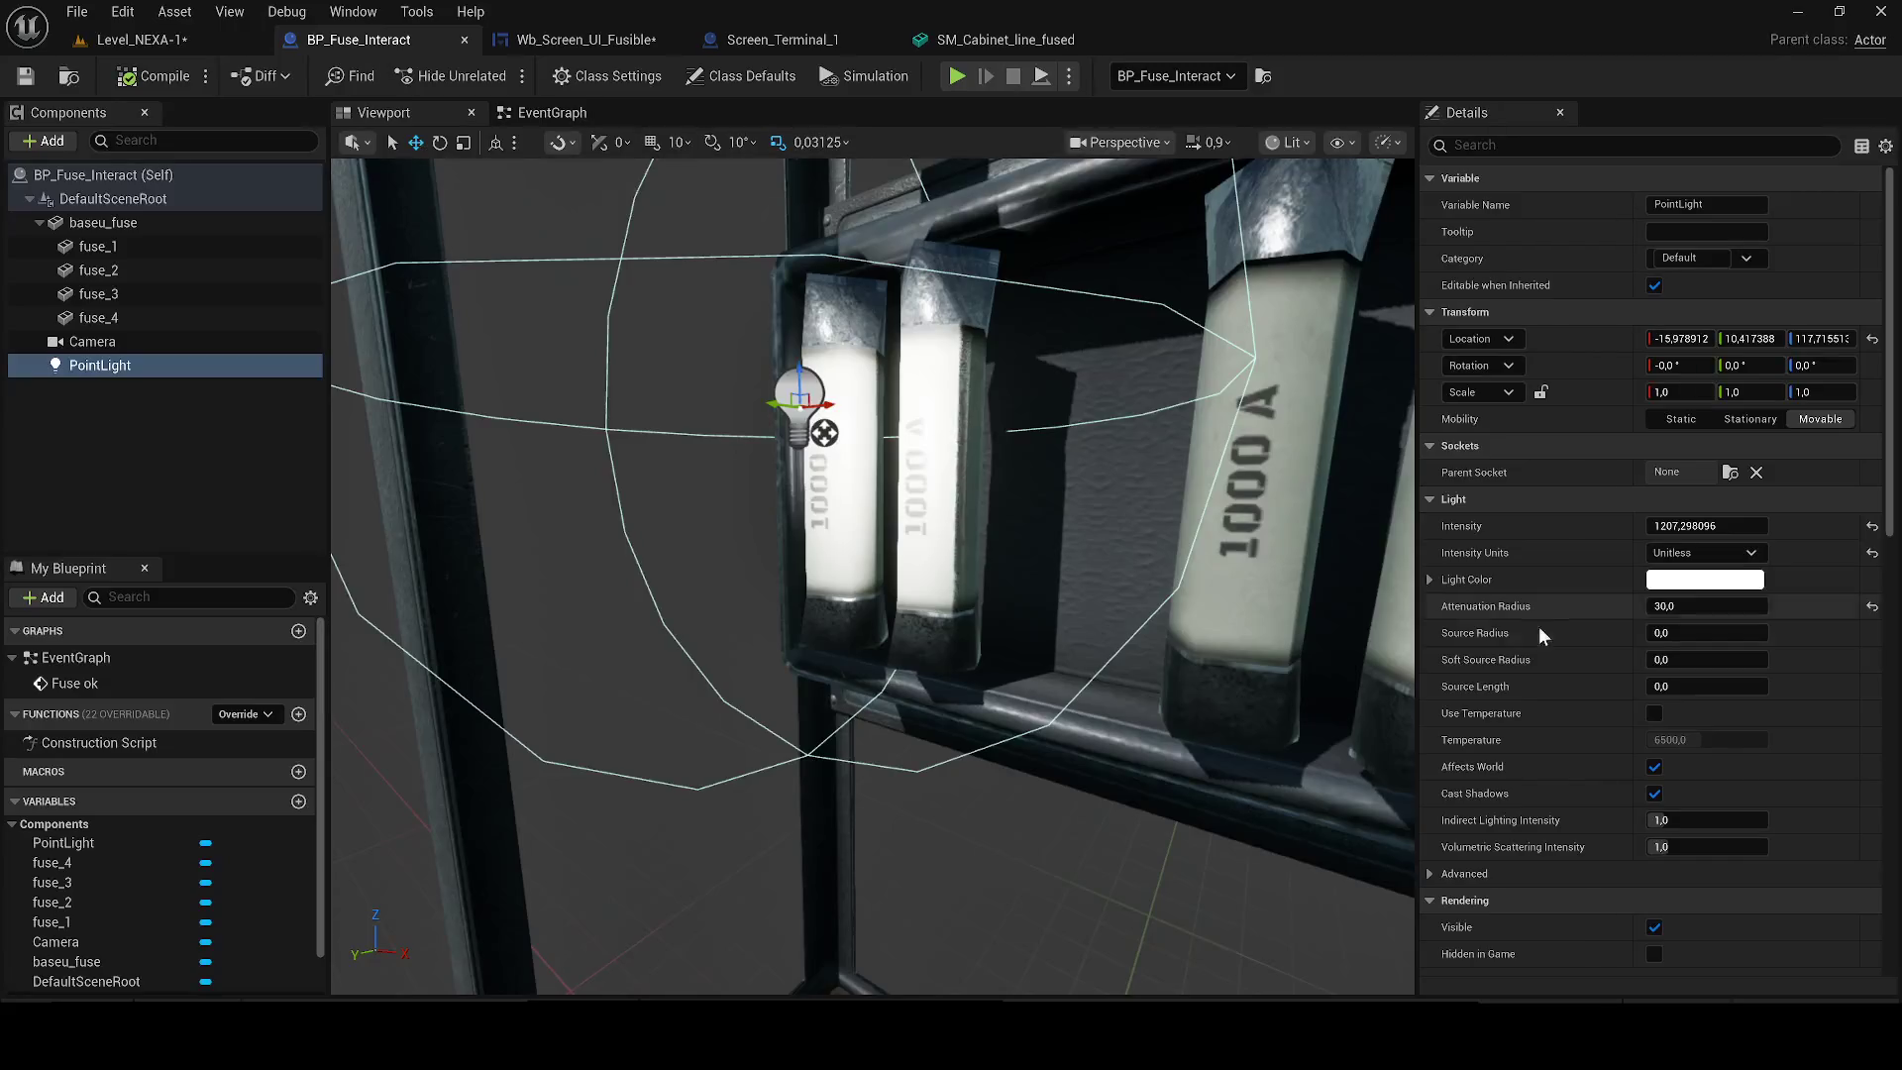
click(1699, 526)
key(BackSpace)
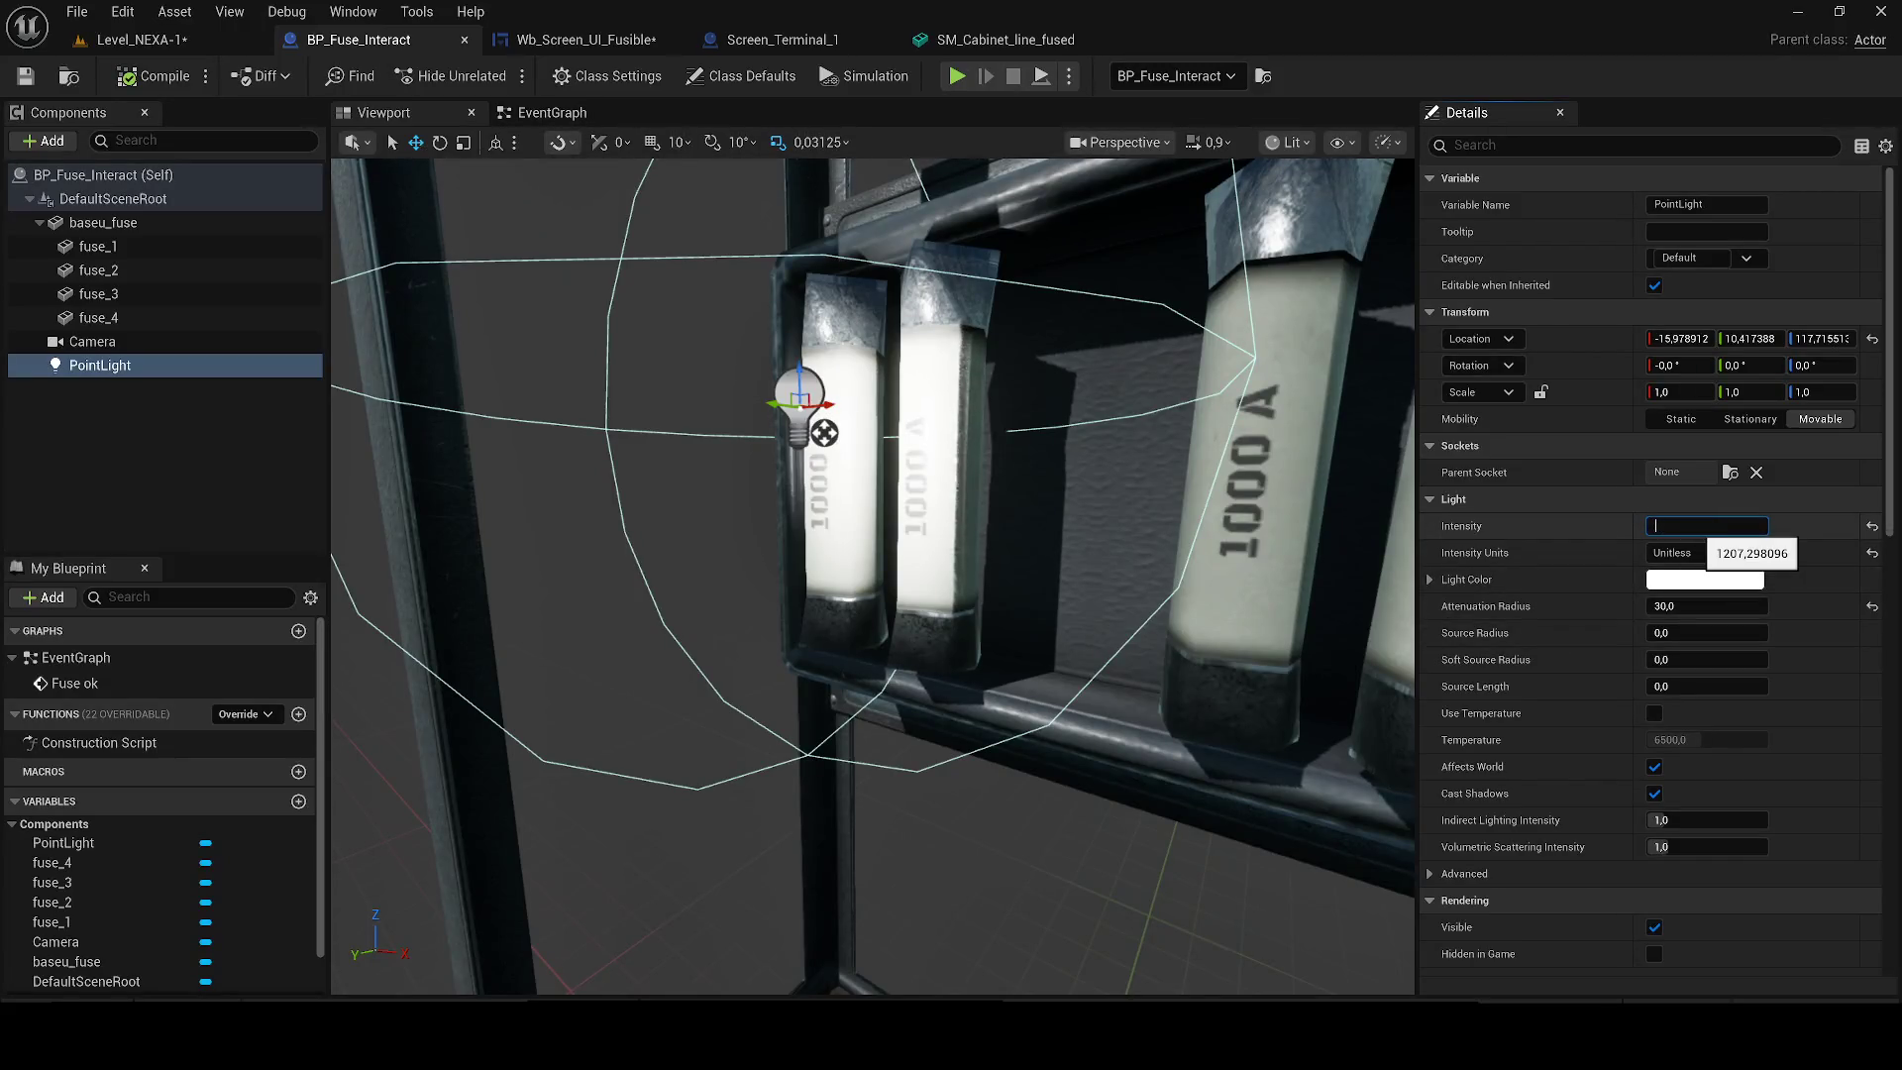
text(2000)
key(Return)
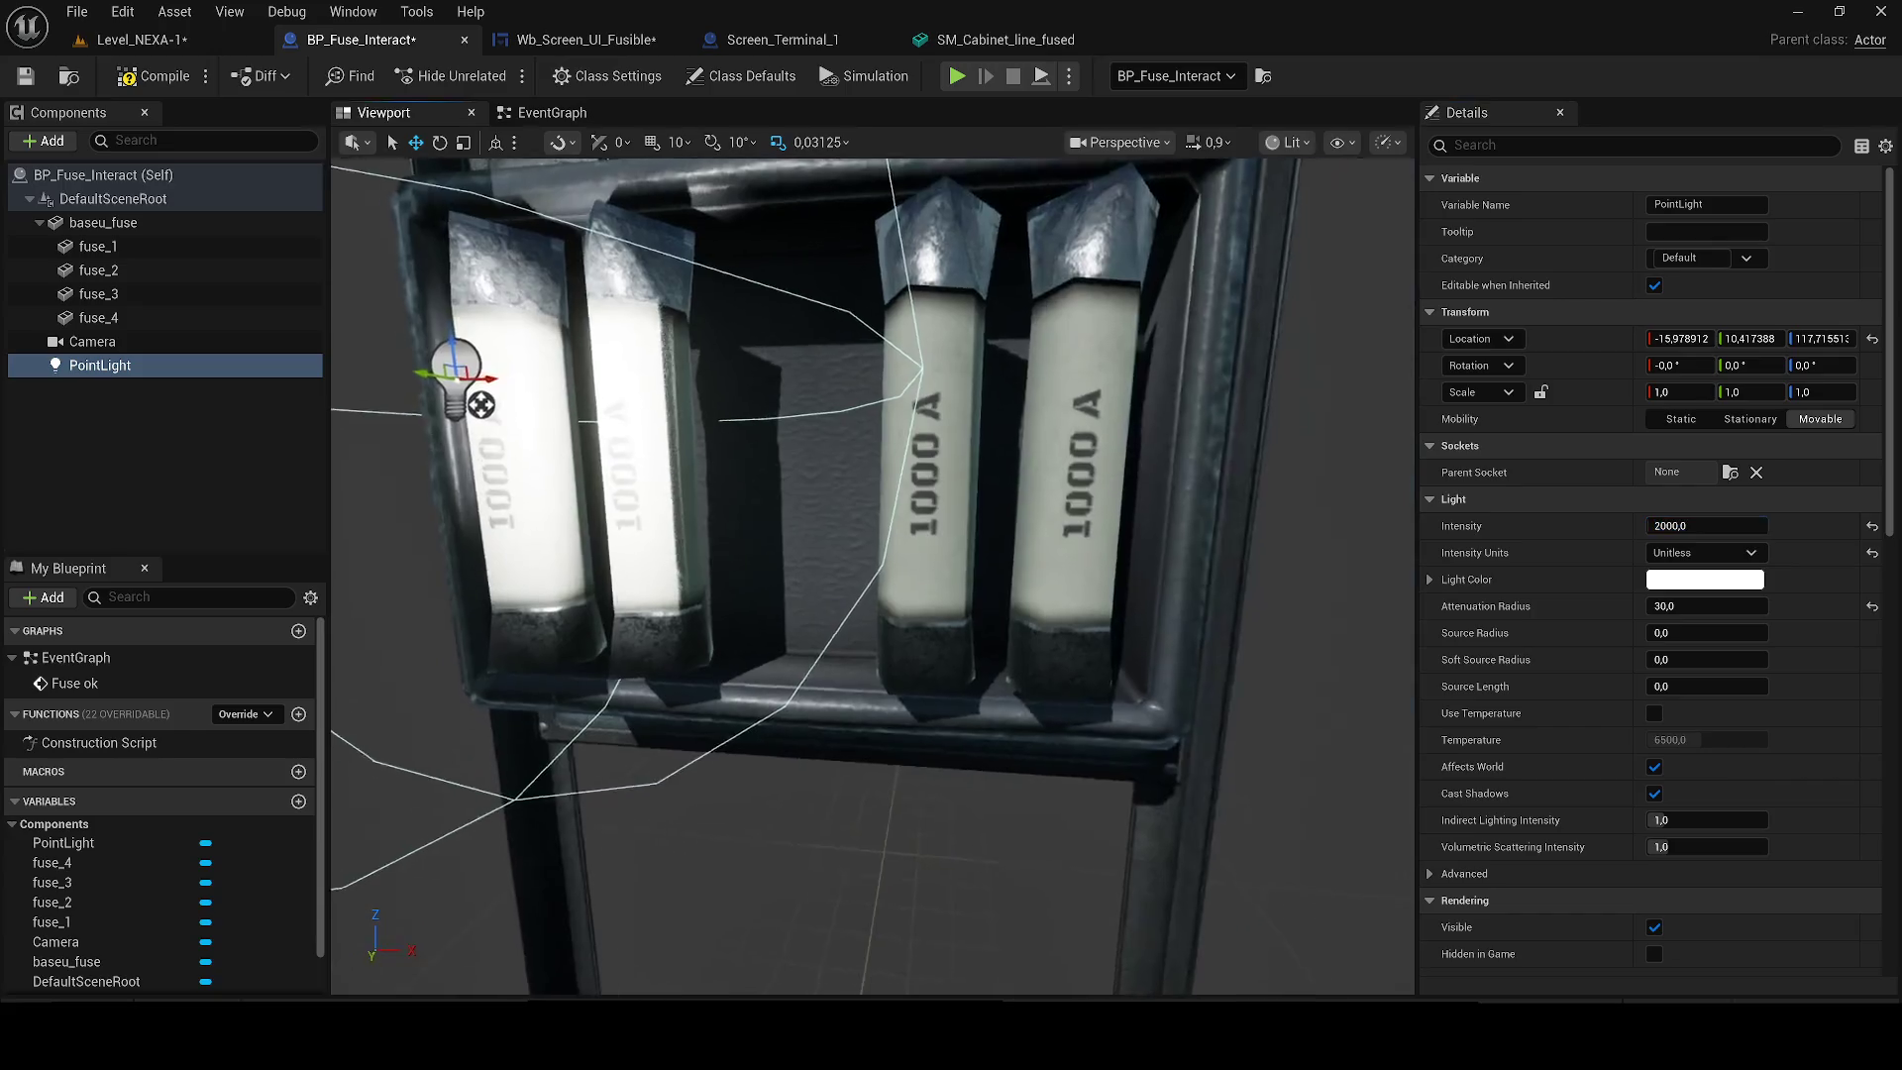
Duplicate the point light over the right fuse pair and save the Blueprint.
key(ctrl+d)
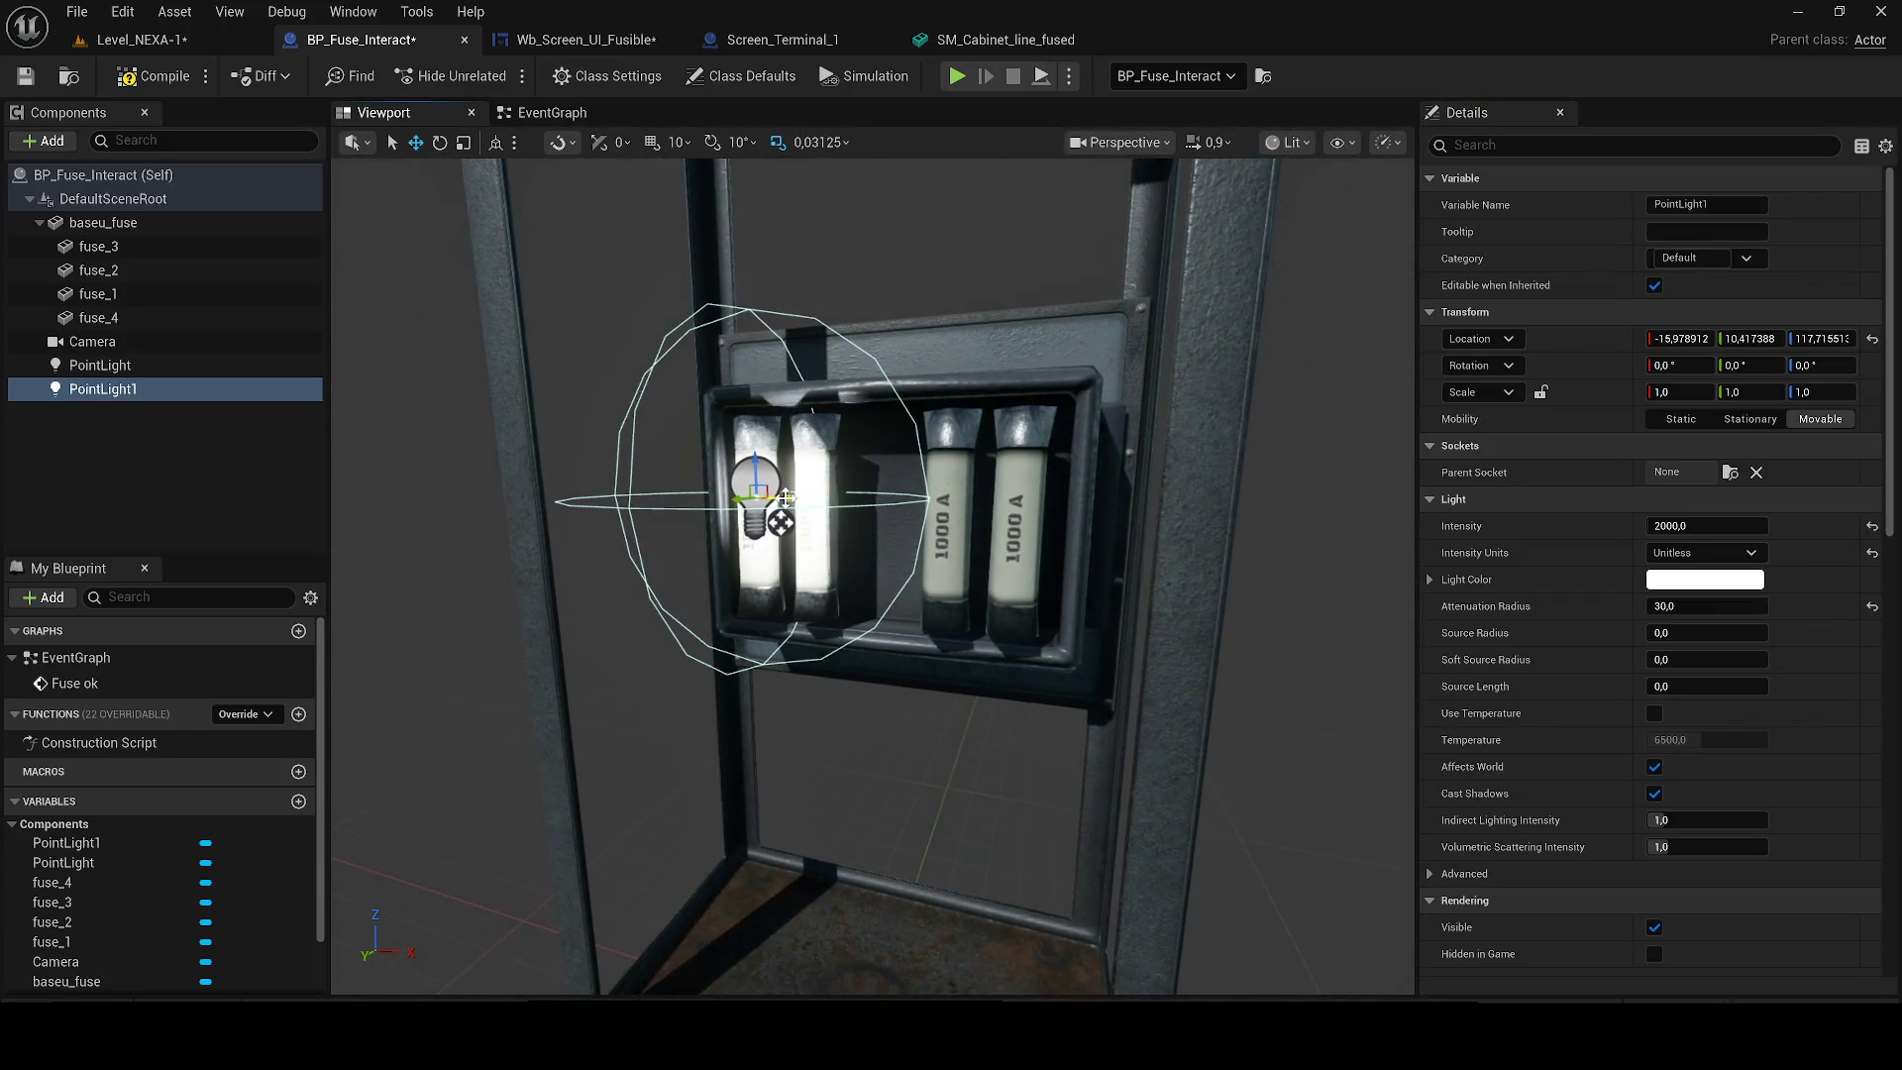
drag(781, 523, 1003, 523)
click(25, 76)
click(137, 40)
Save and play-test the level at the wall terminal, then open the Wb_Screen_UI_Fusible widget.
click(25, 75)
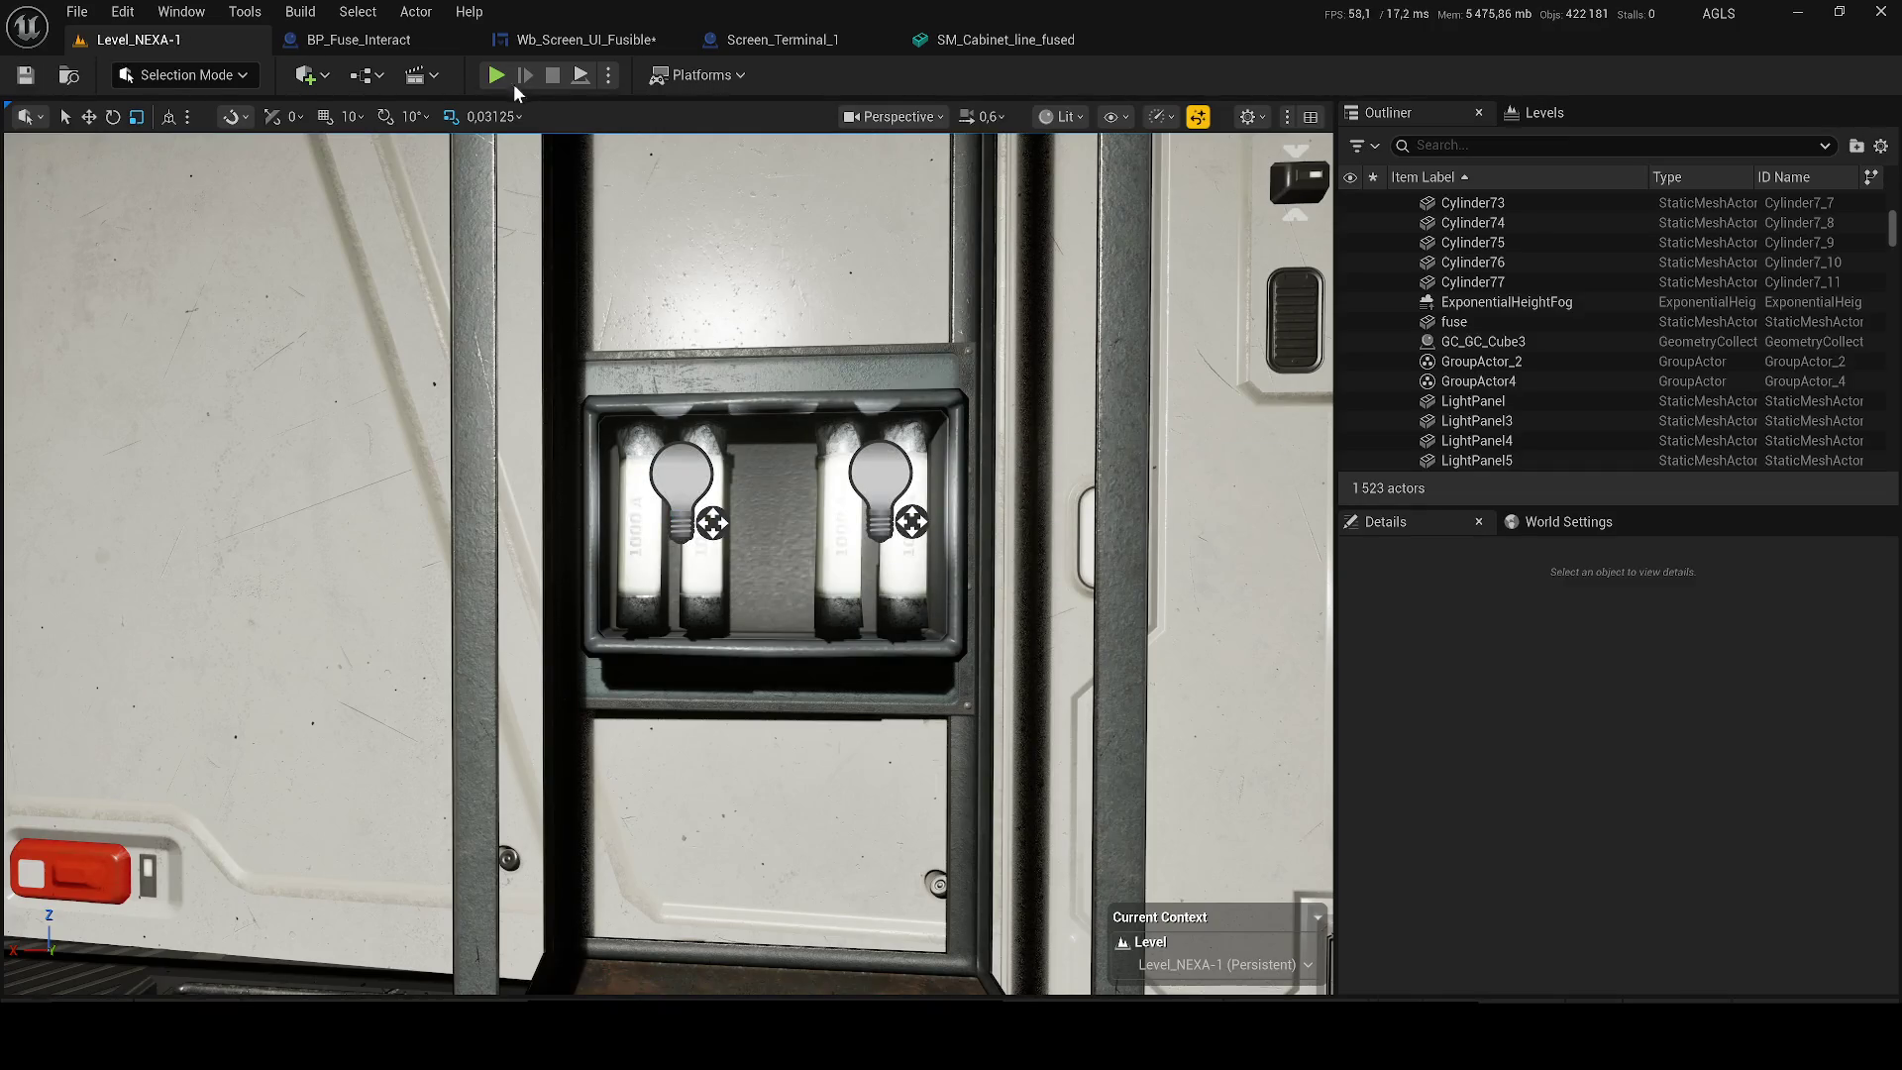
key(alt+p)
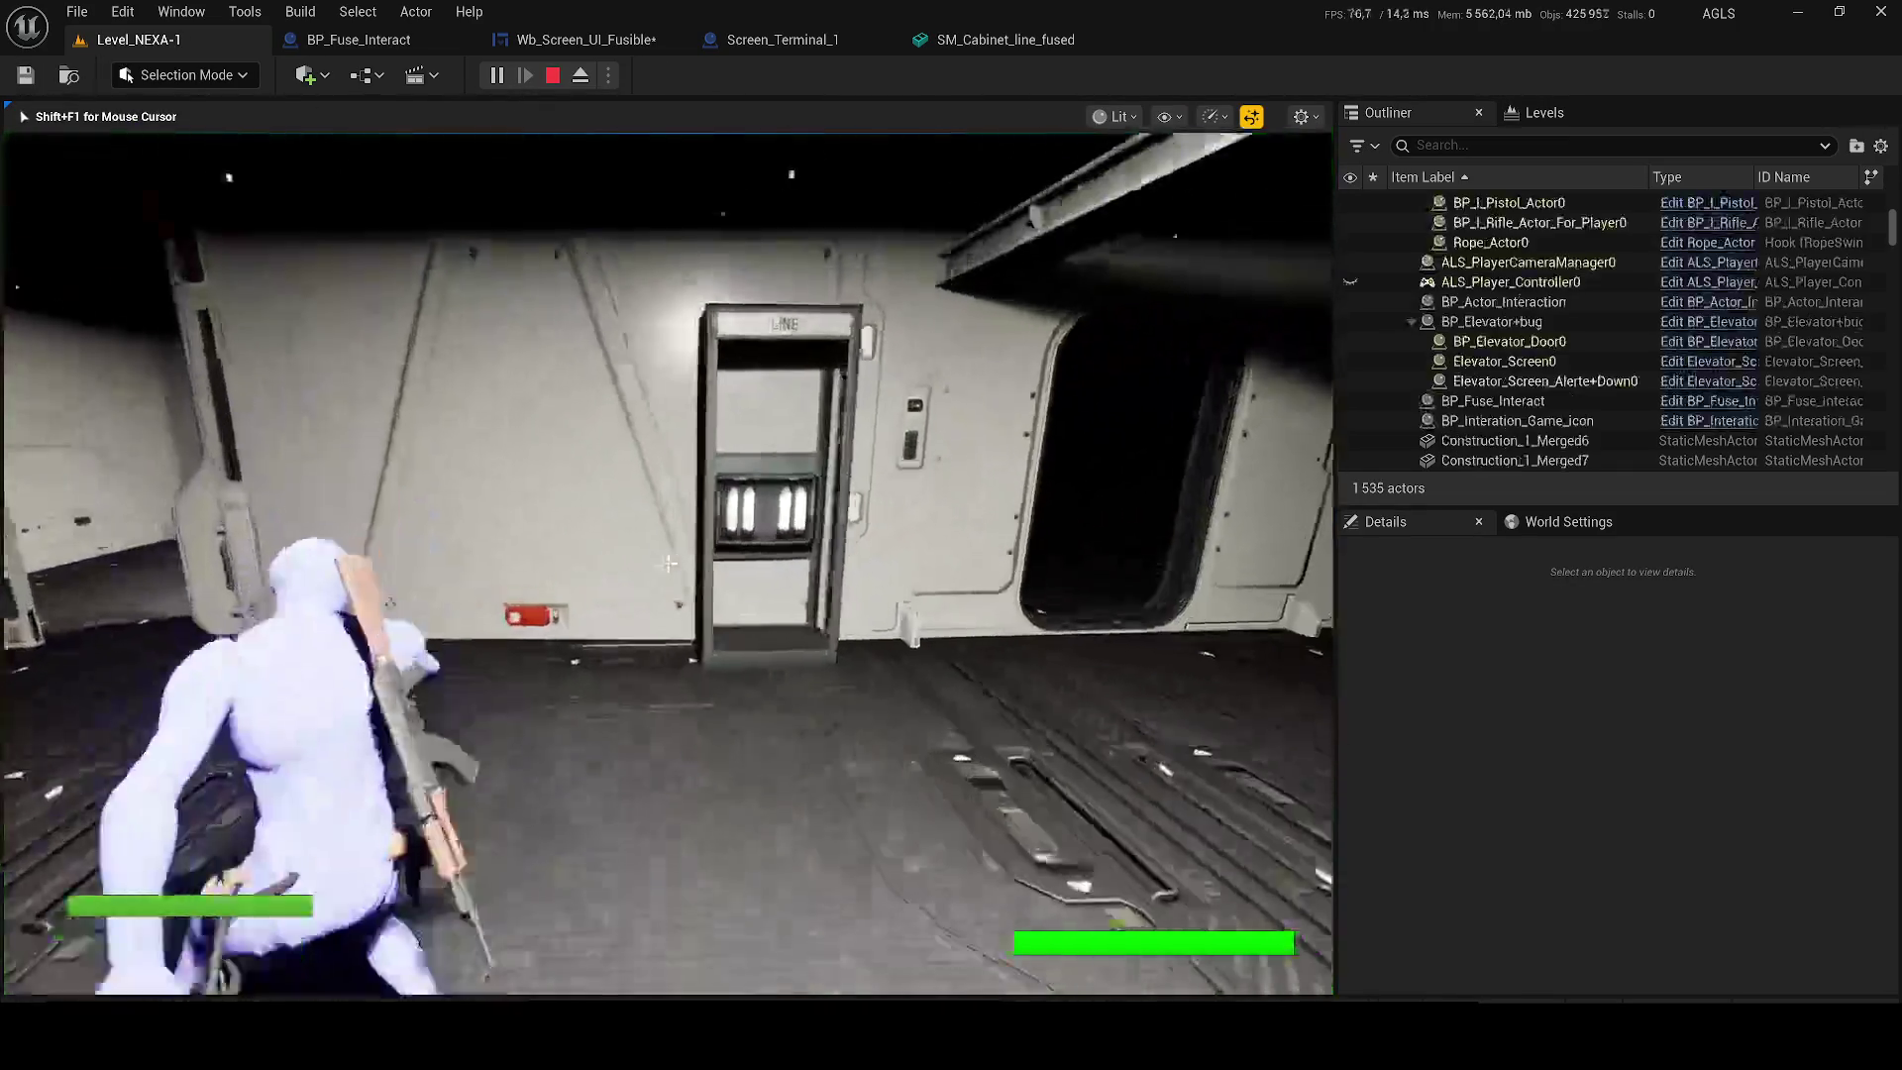
key(w)
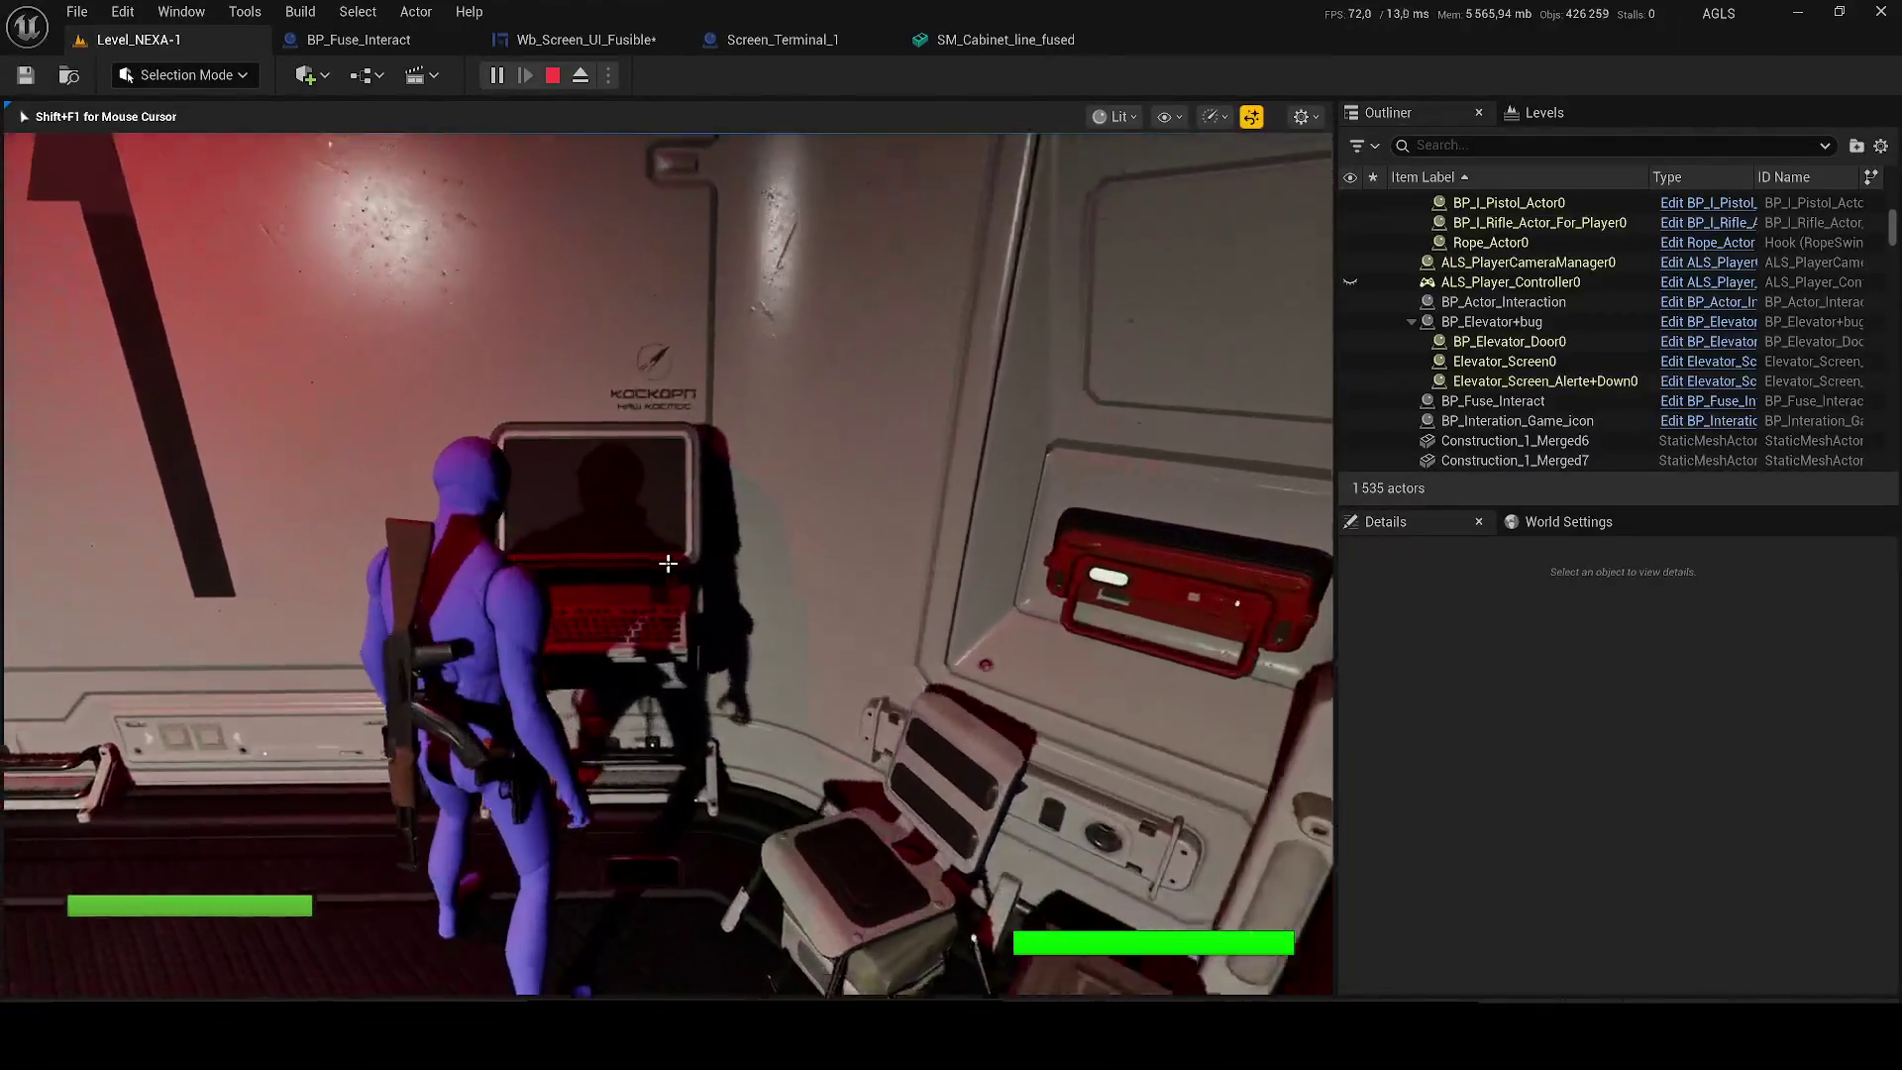
key(e)
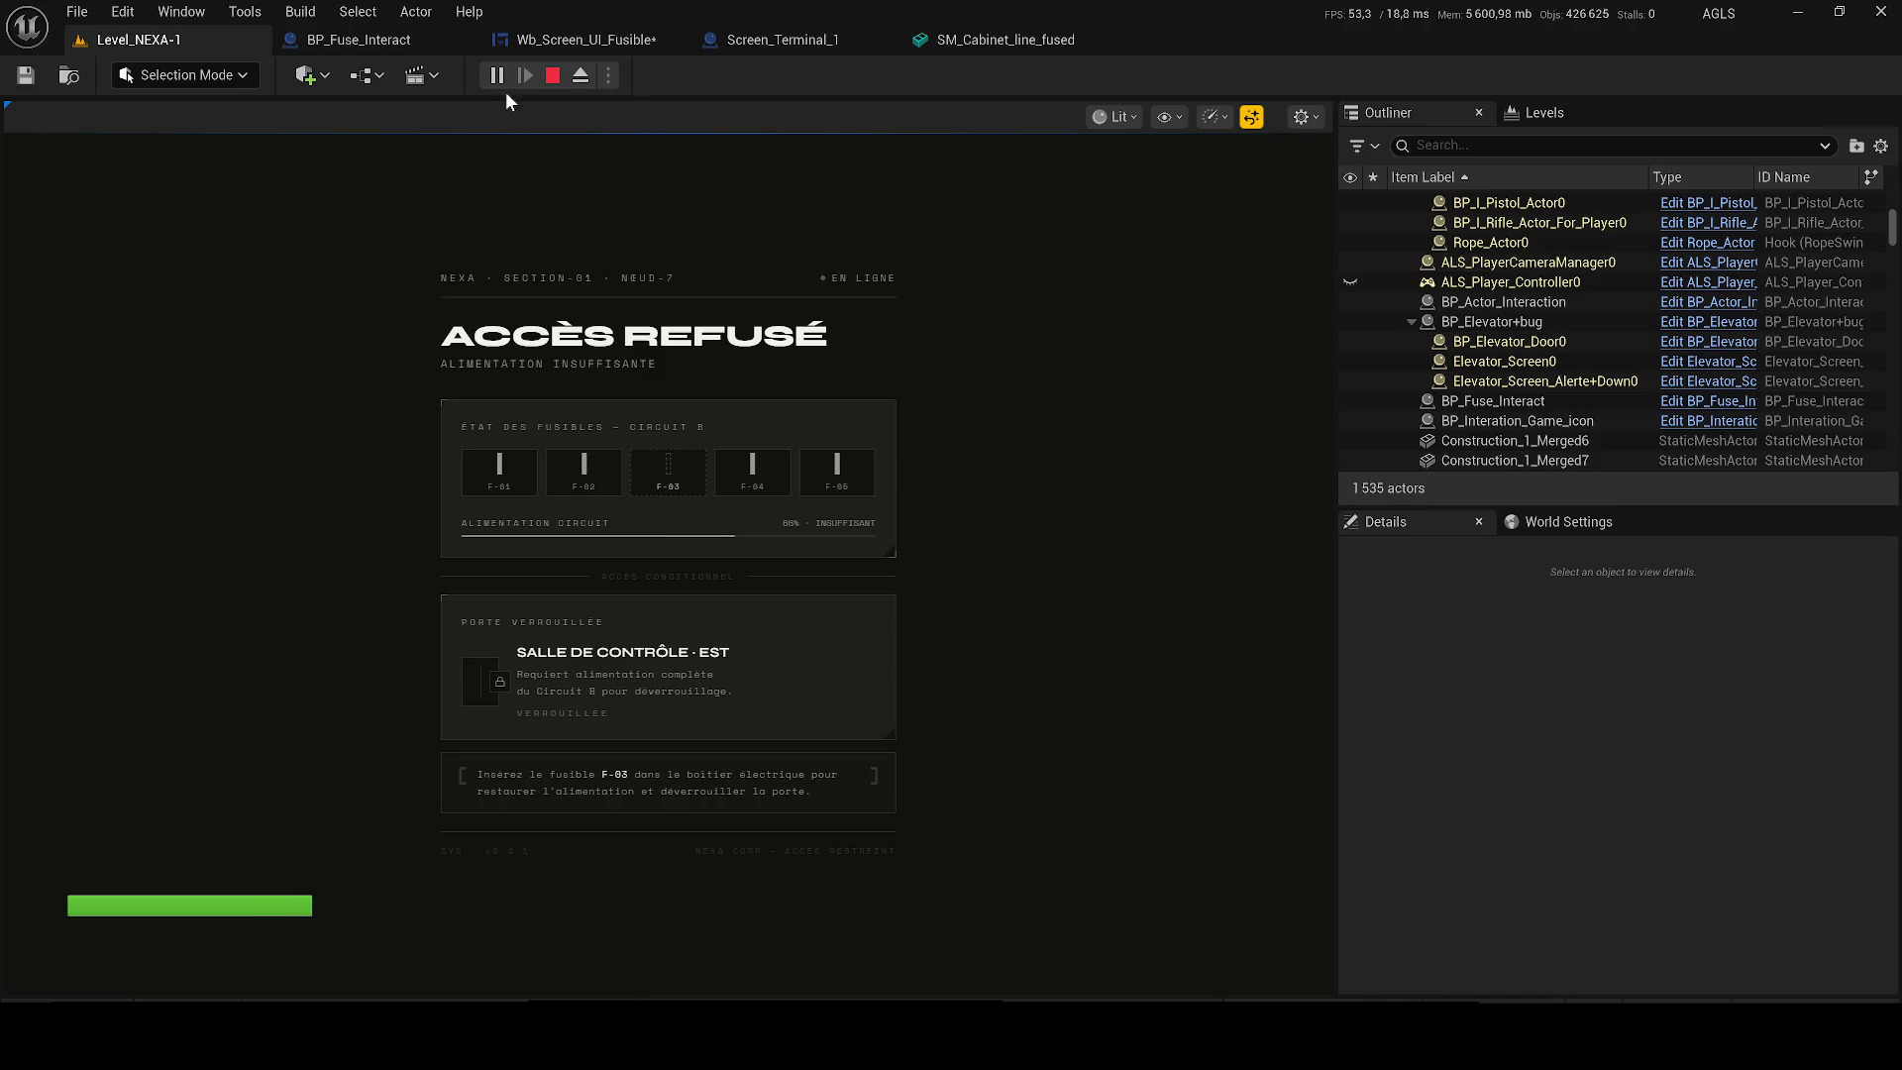
click(552, 75)
click(384, 44)
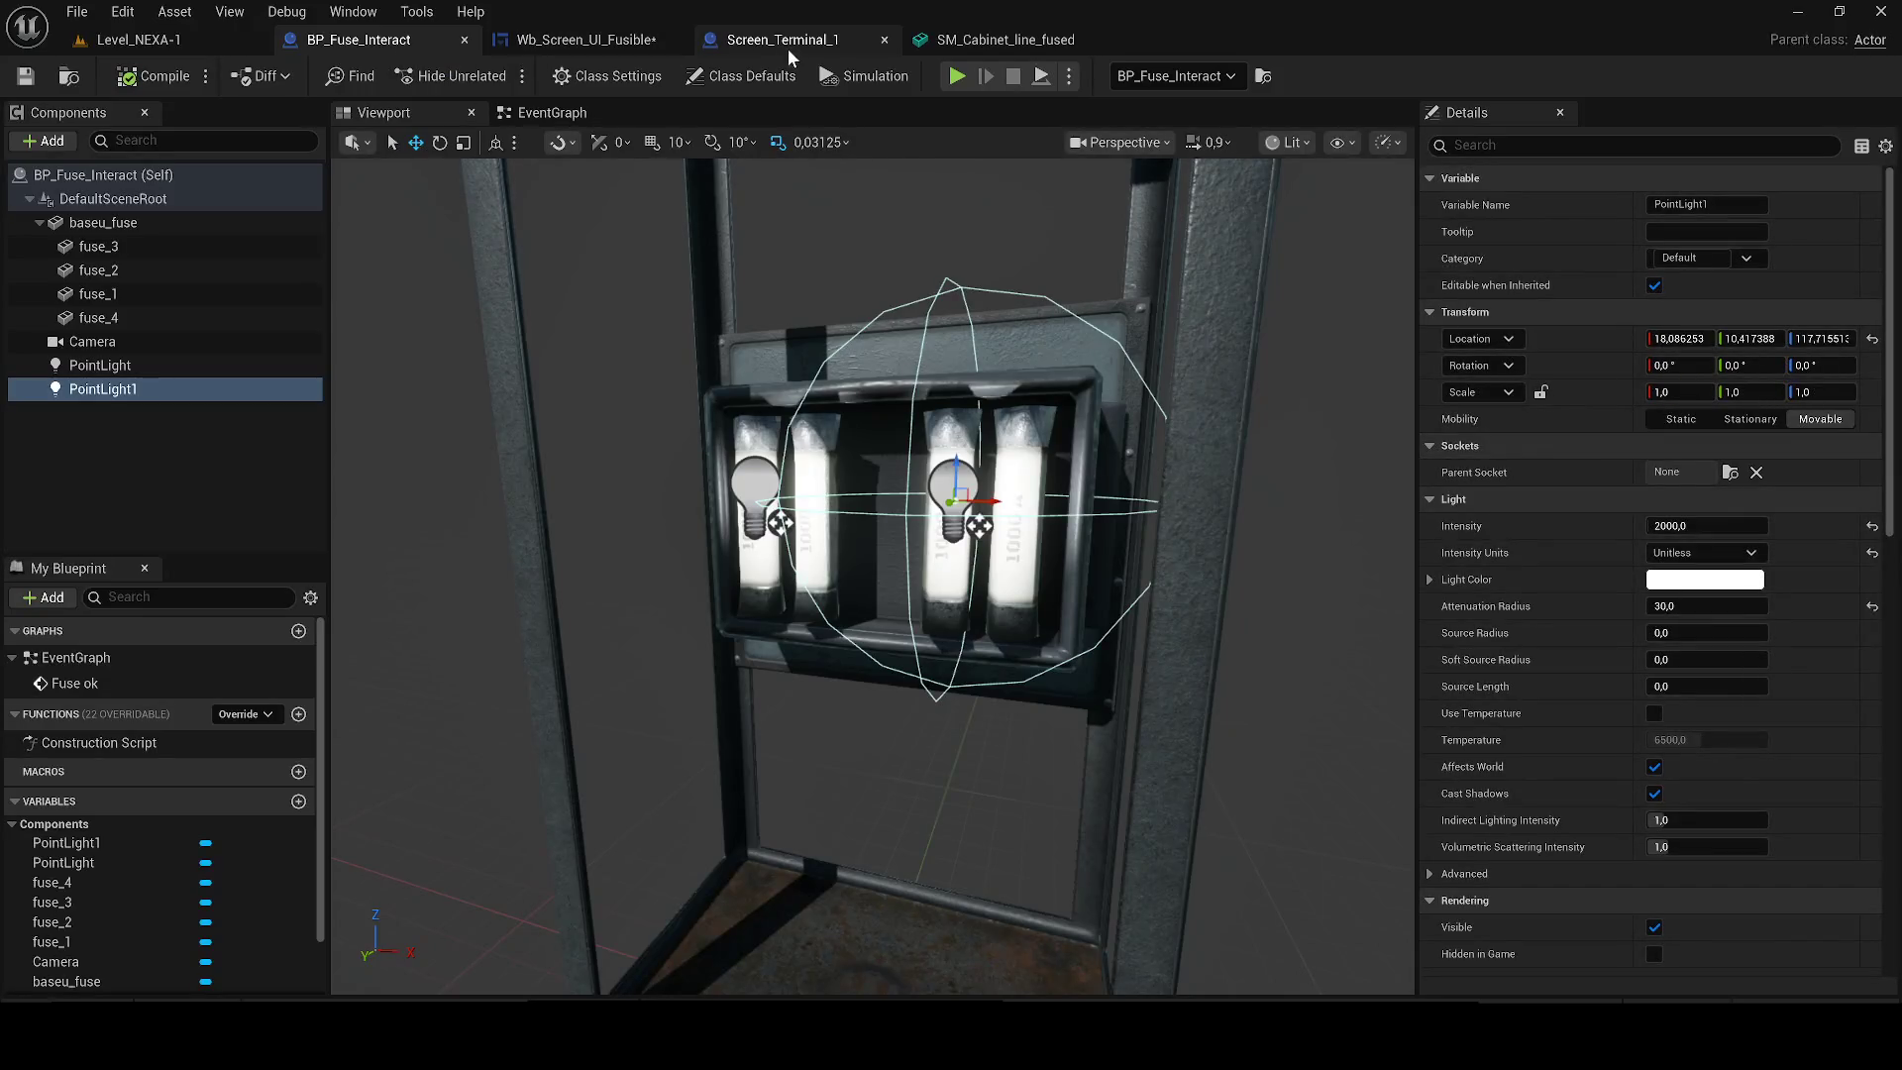
click(615, 43)
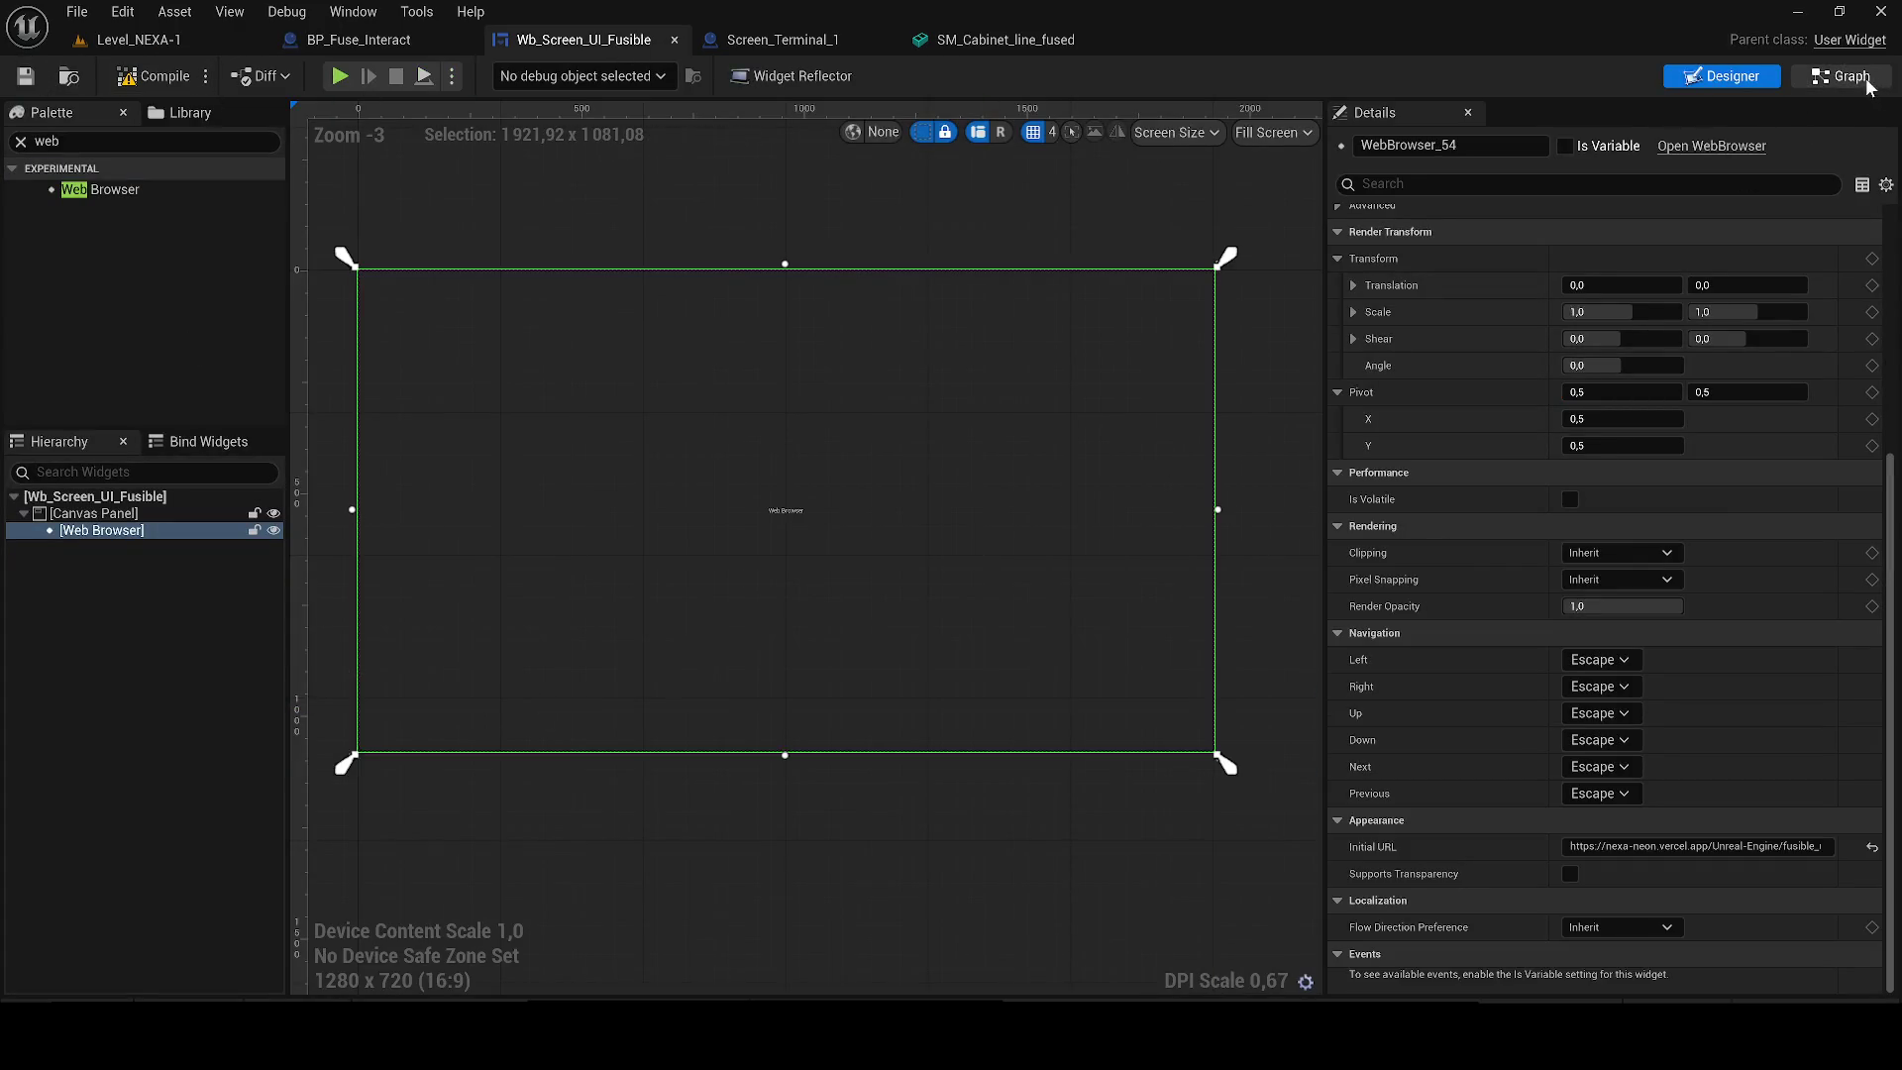
Delete the four old red comment groups from the Wb_Screen_UI_Fusible graph.
scroll(1223, 525, down, 2)
scroll(644, 521, up, 4)
scroll(644, 533, up, 4)
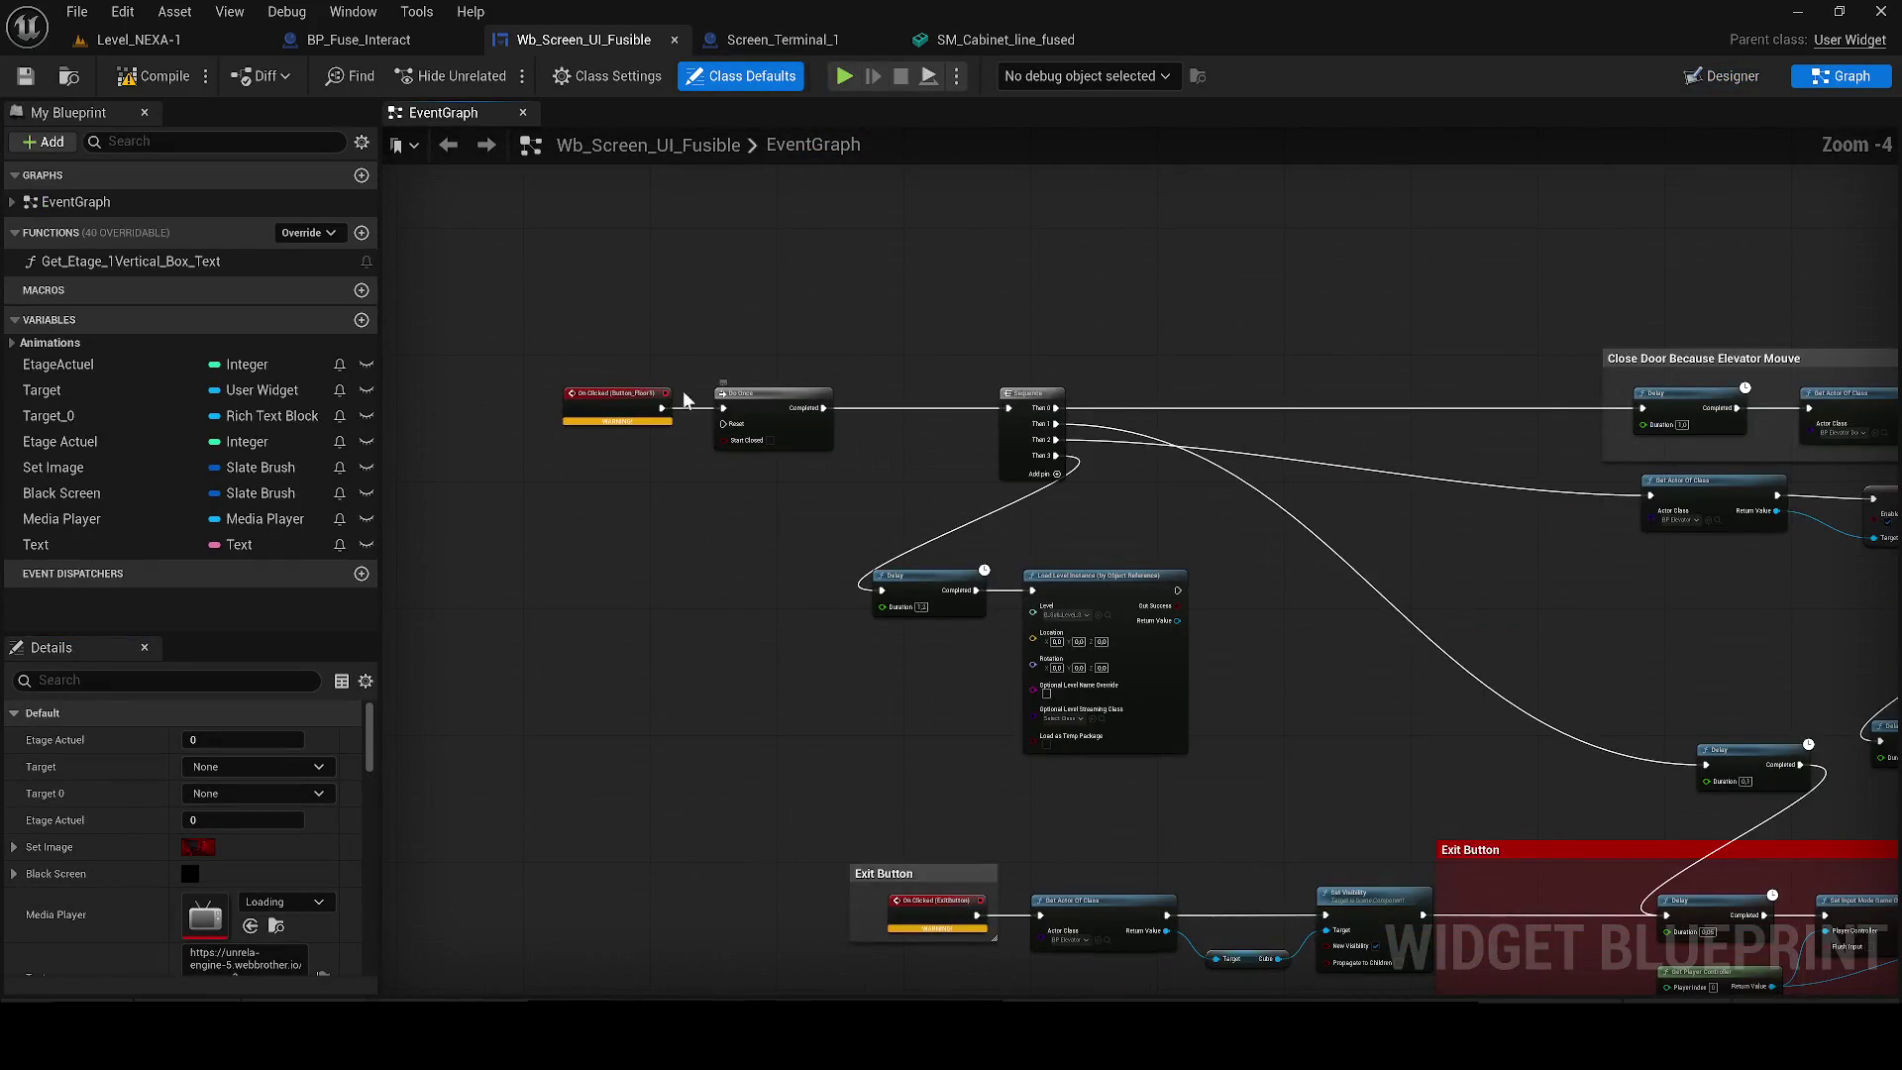
scroll(736, 373, down, 2)
mouse_move(896, 341)
mouse_down()
mouse_move(875, 445)
mouse_move(878, 871)
mouse_move(1116, 764)
mouse_move(928, 808)
mouse_up()
scroll(879, 870, down, 3)
scroll(928, 807, down, 2)
drag(1121, 837, 641, 264)
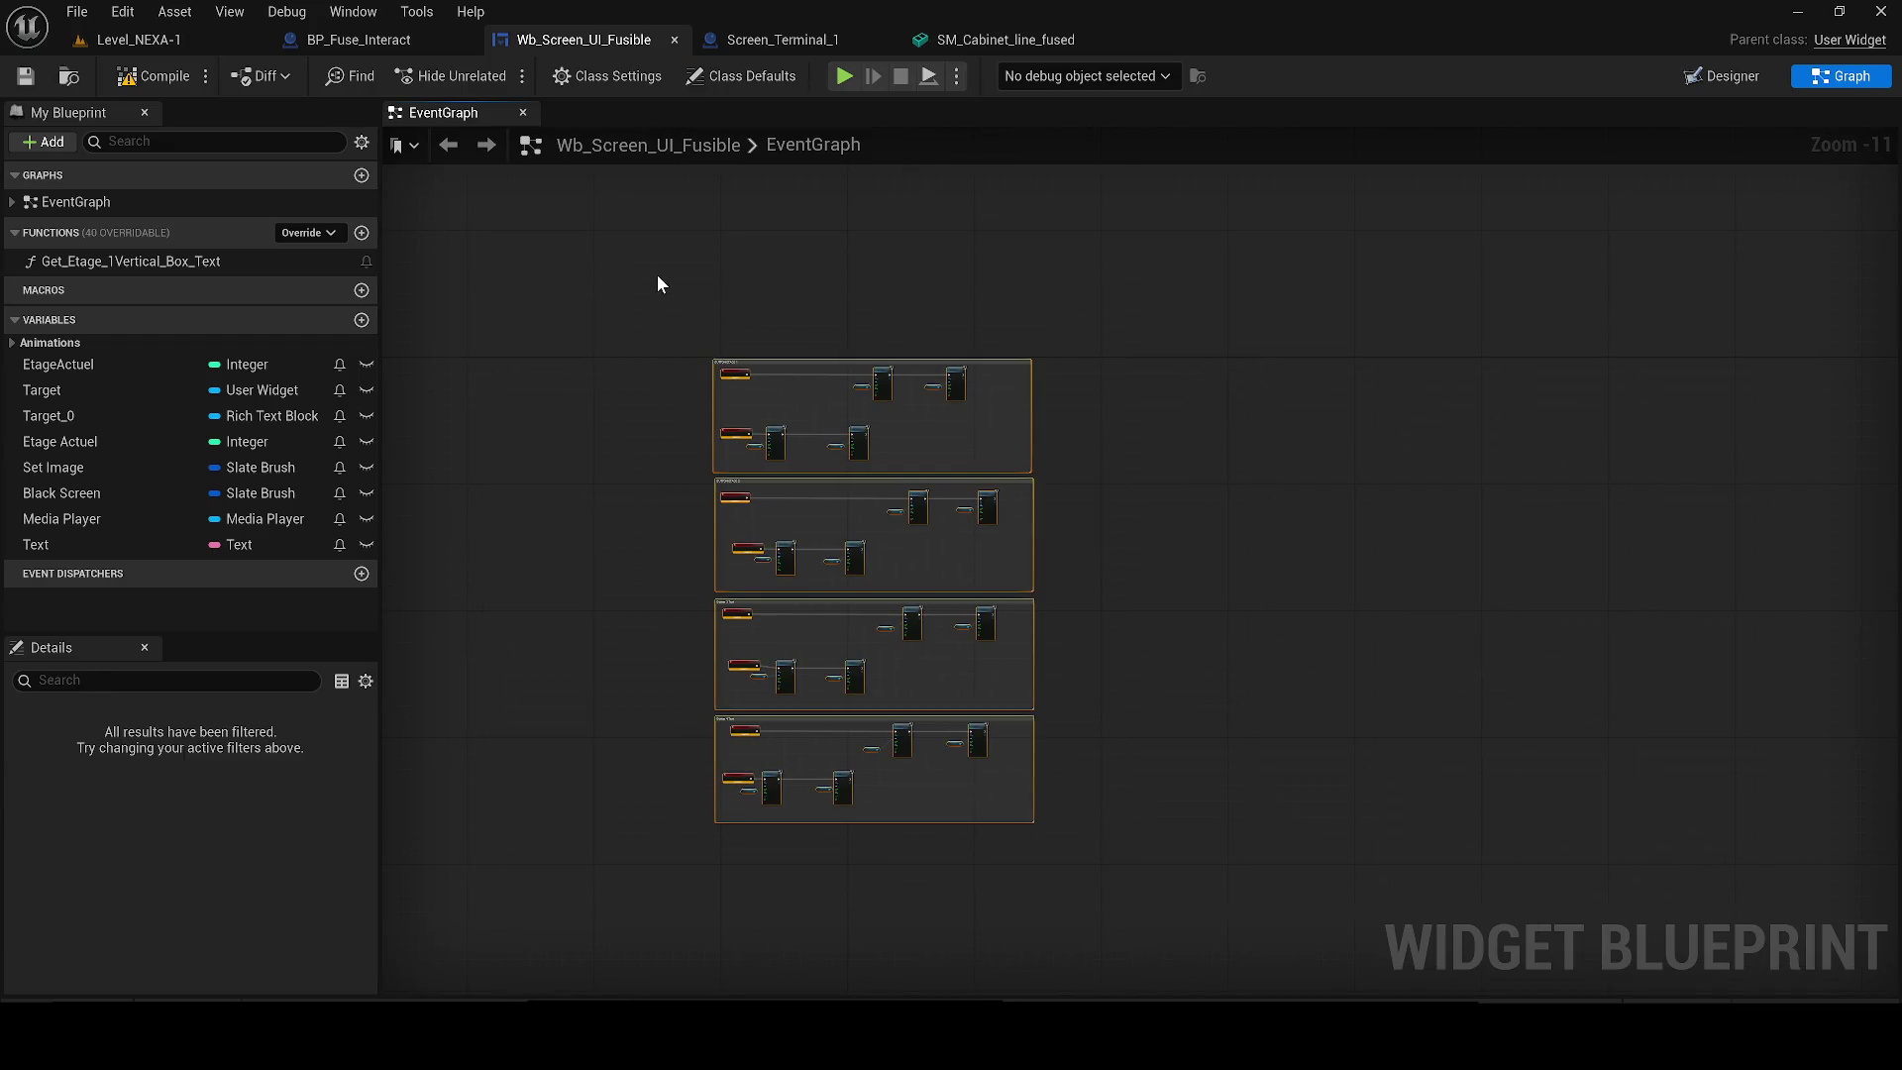
key(Delete)
Add an Event Construct node wired to Remove All Widgets and compile the widget.
right_click(662, 277)
text(begin)
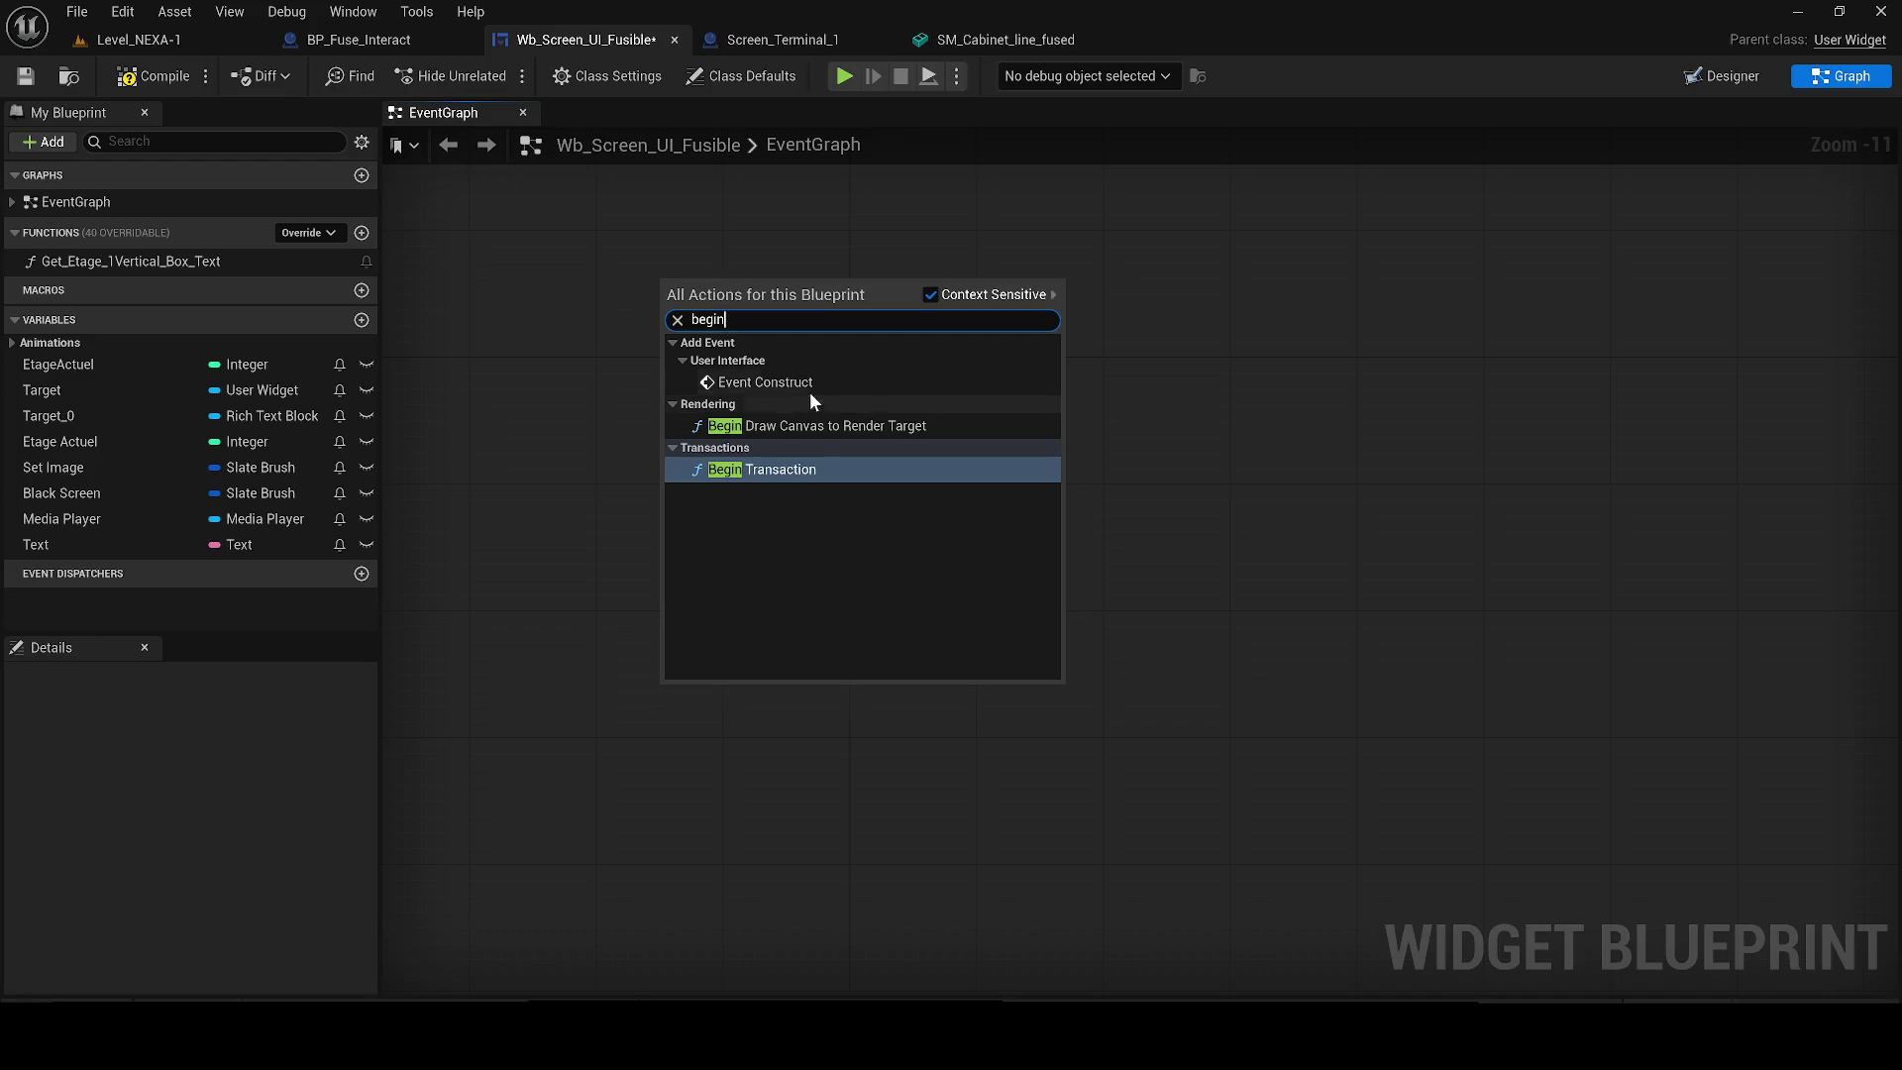
click(810, 391)
scroll(793, 381, down, 1)
mouse_move(681, 283)
mouse_down()
mouse_move(702, 935)
mouse_move(586, 541)
mouse_move(587, 463)
mouse_move(977, 488)
mouse_move(801, 694)
mouse_move(599, 560)
mouse_move(538, 445)
mouse_move(847, 476)
mouse_up()
scroll(586, 541, up, 12)
text(remove all)
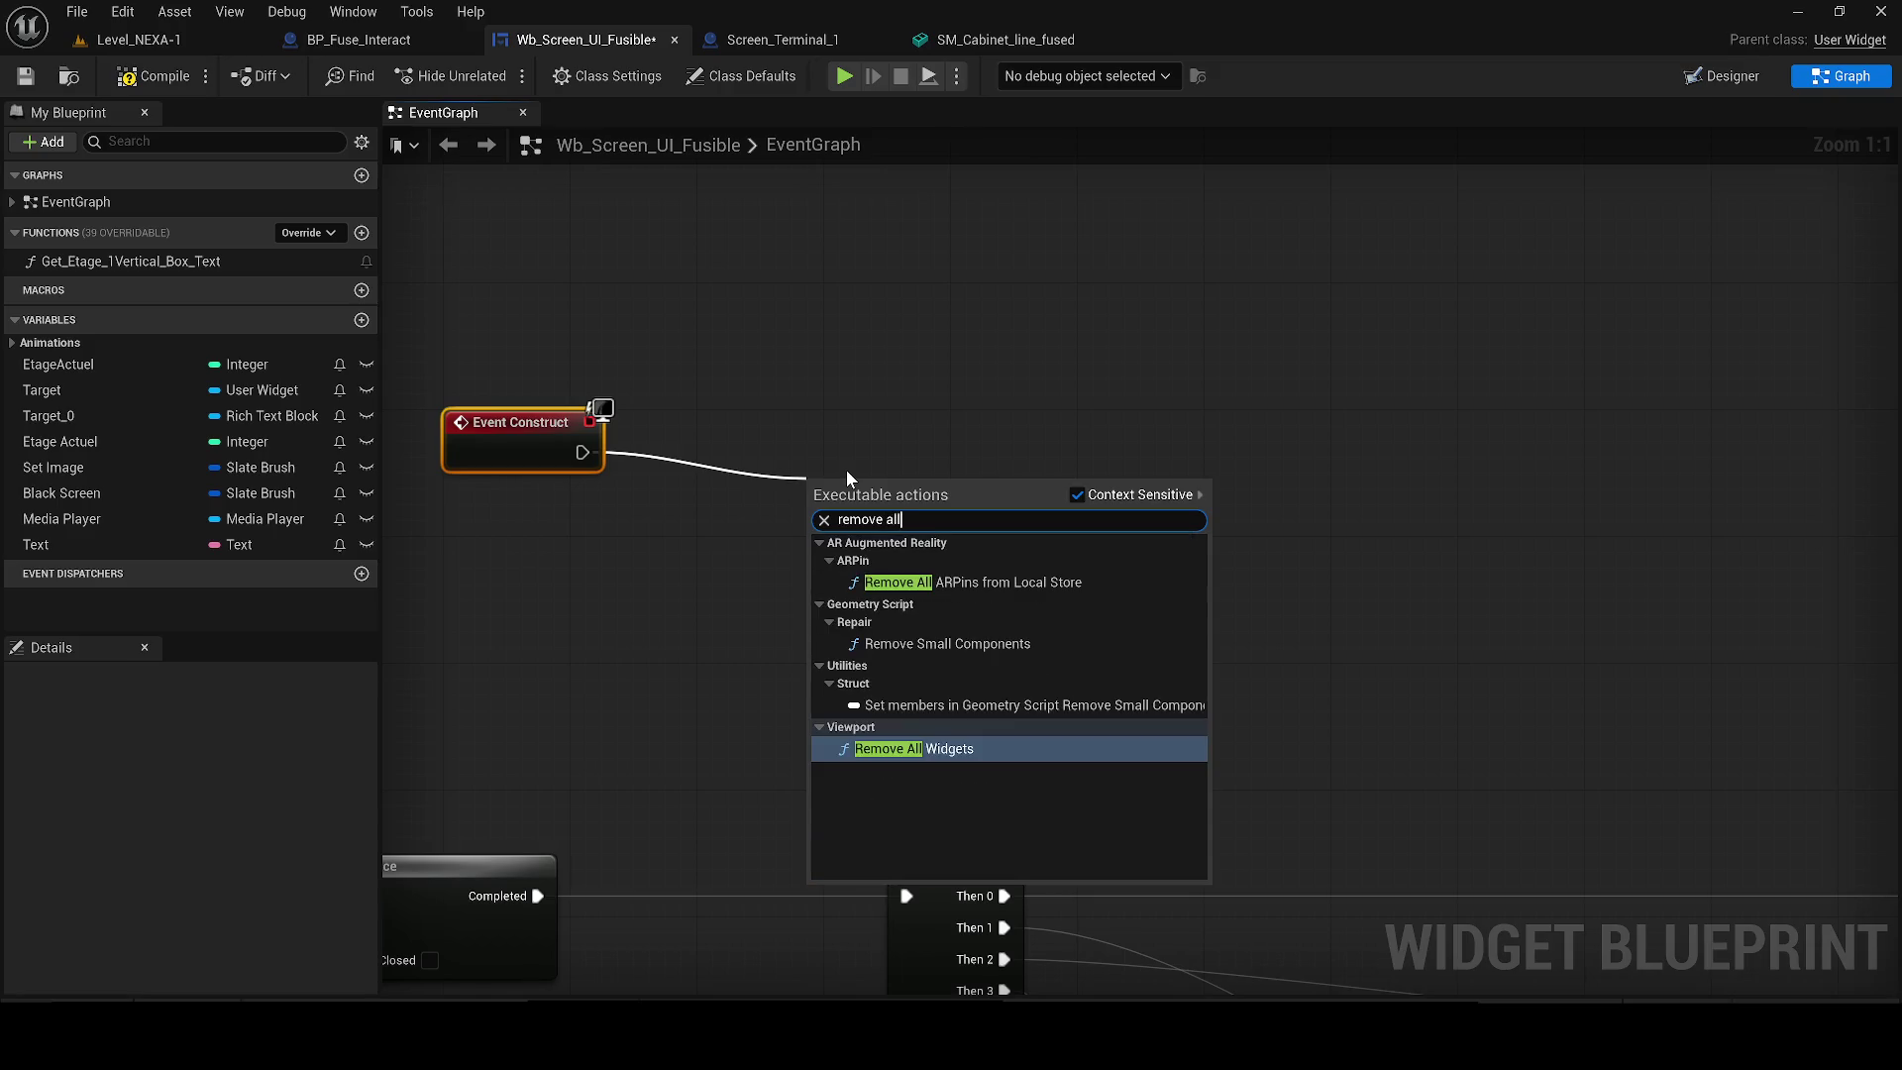
key(Return)
drag(858, 449, 797, 449)
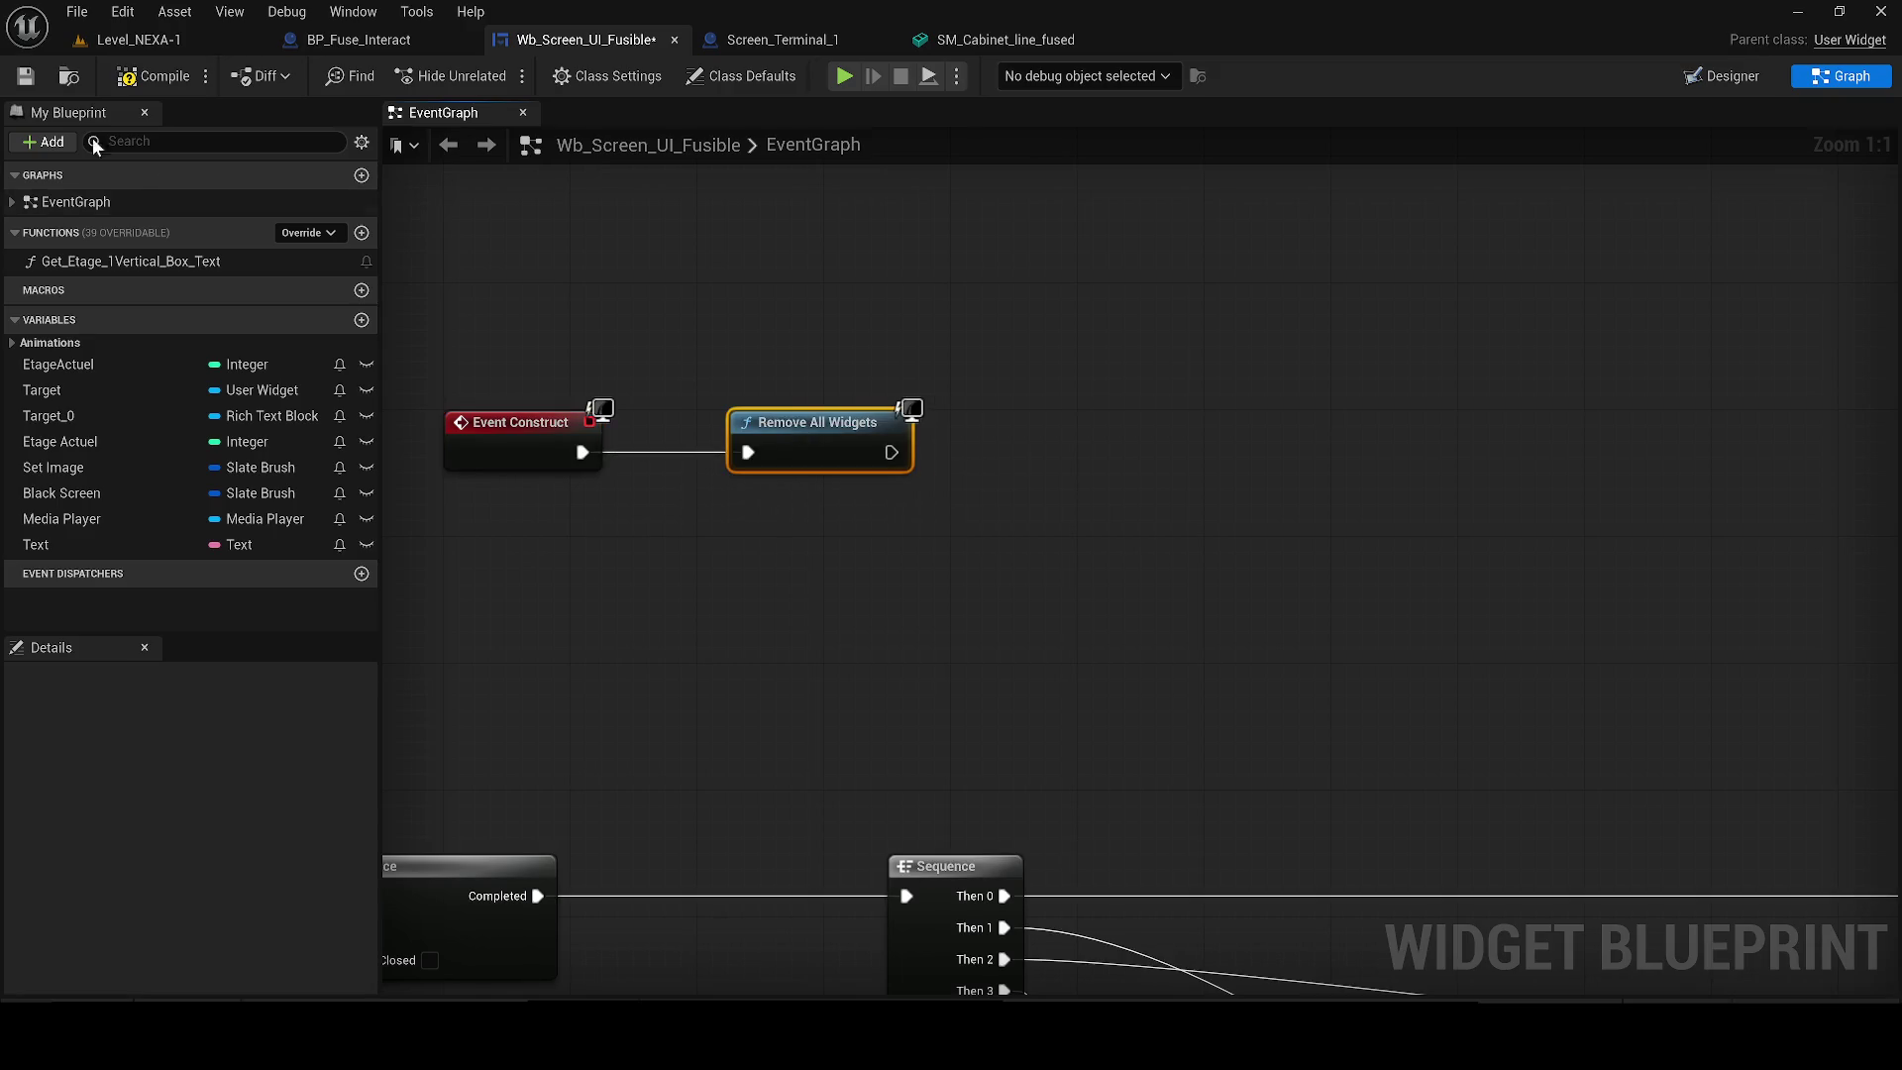
click(138, 76)
click(136, 42)
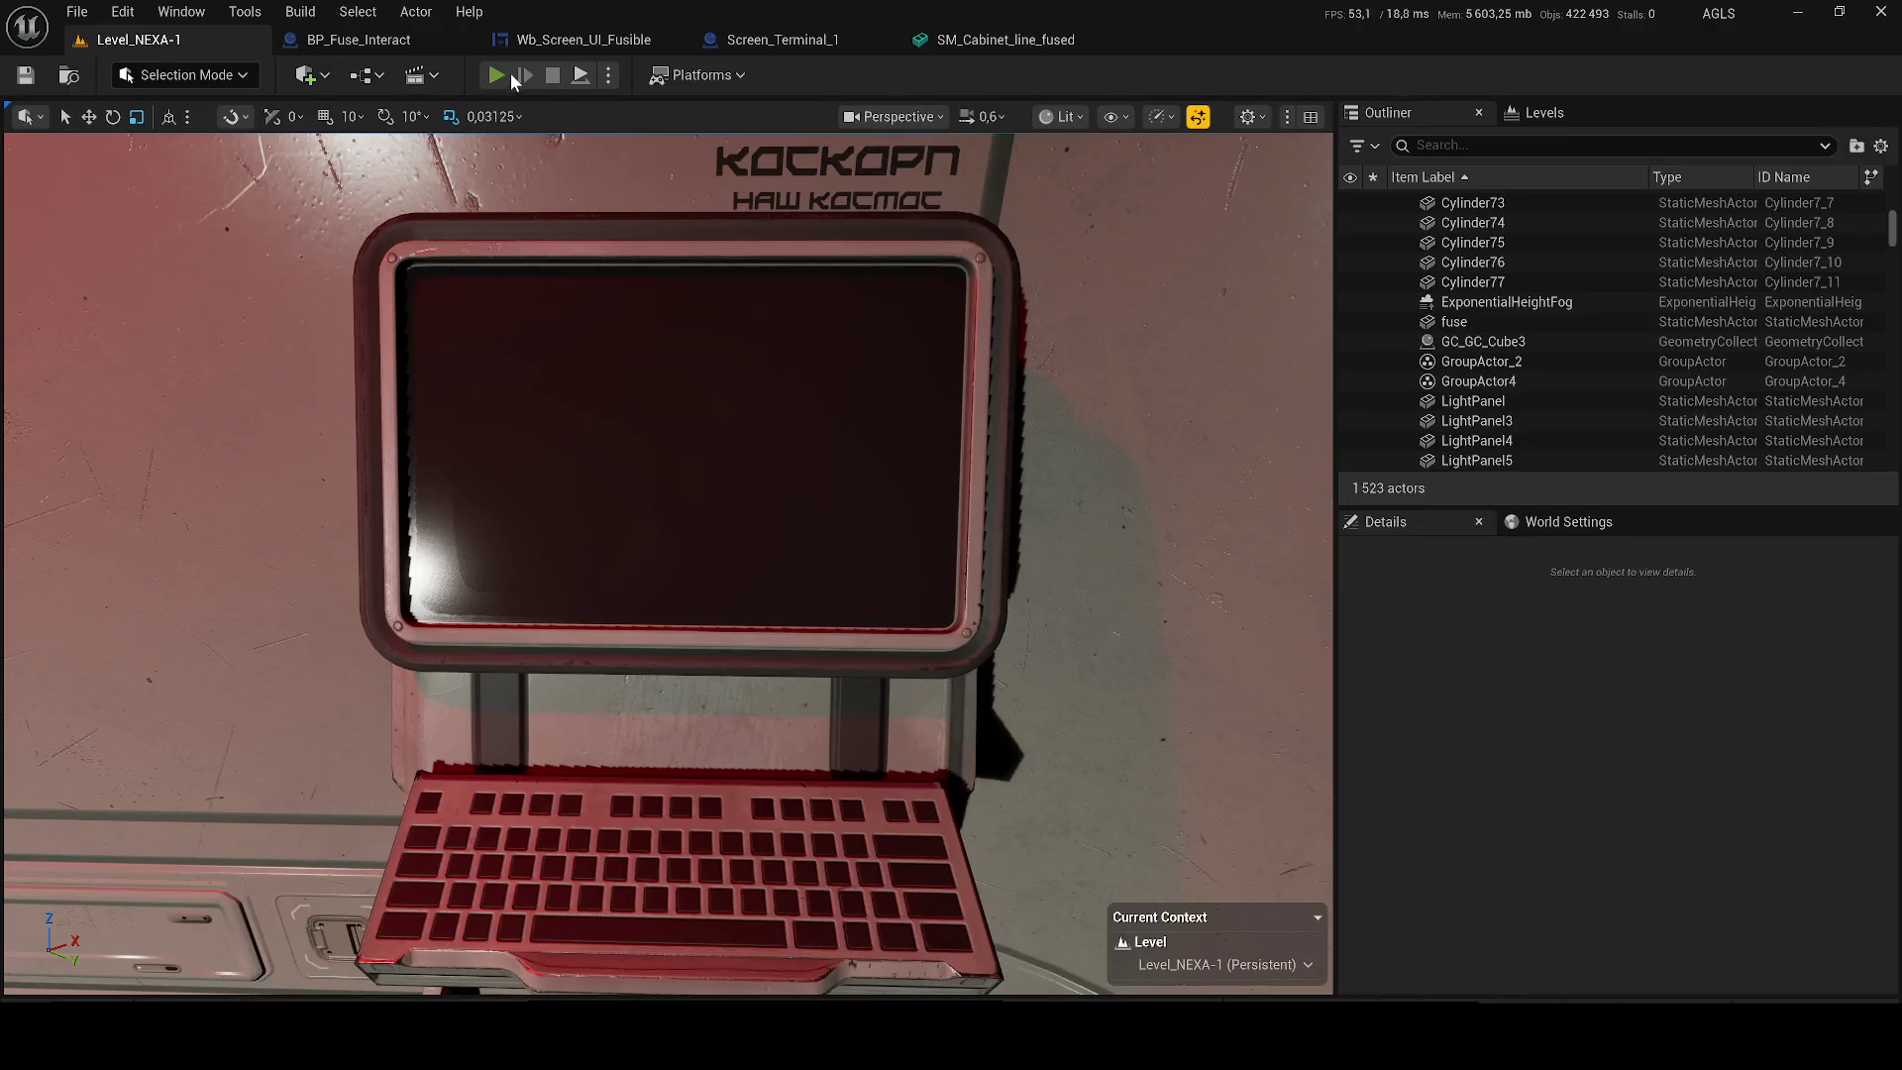
Play-test with Alt+P and use the wall terminal to show its ACCÈS REFUSÉ screen.
key(alt+p)
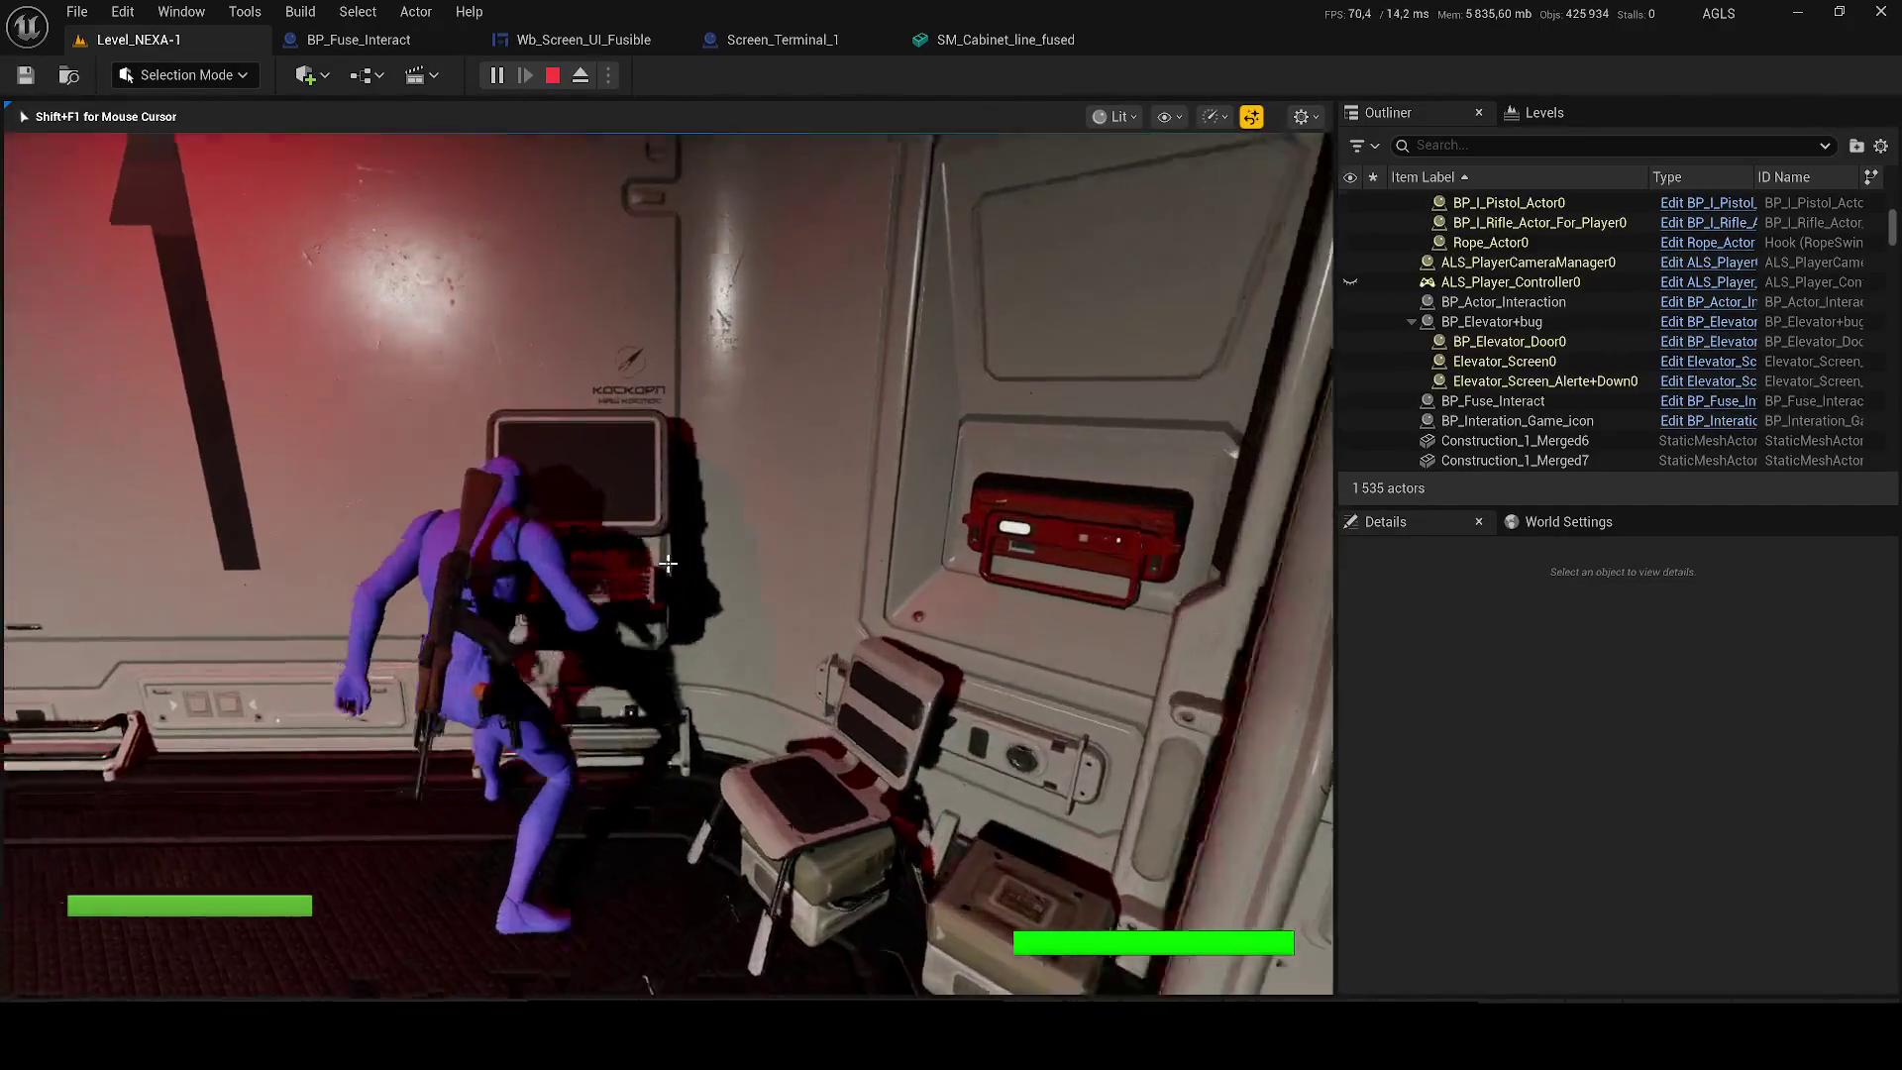
key(e)
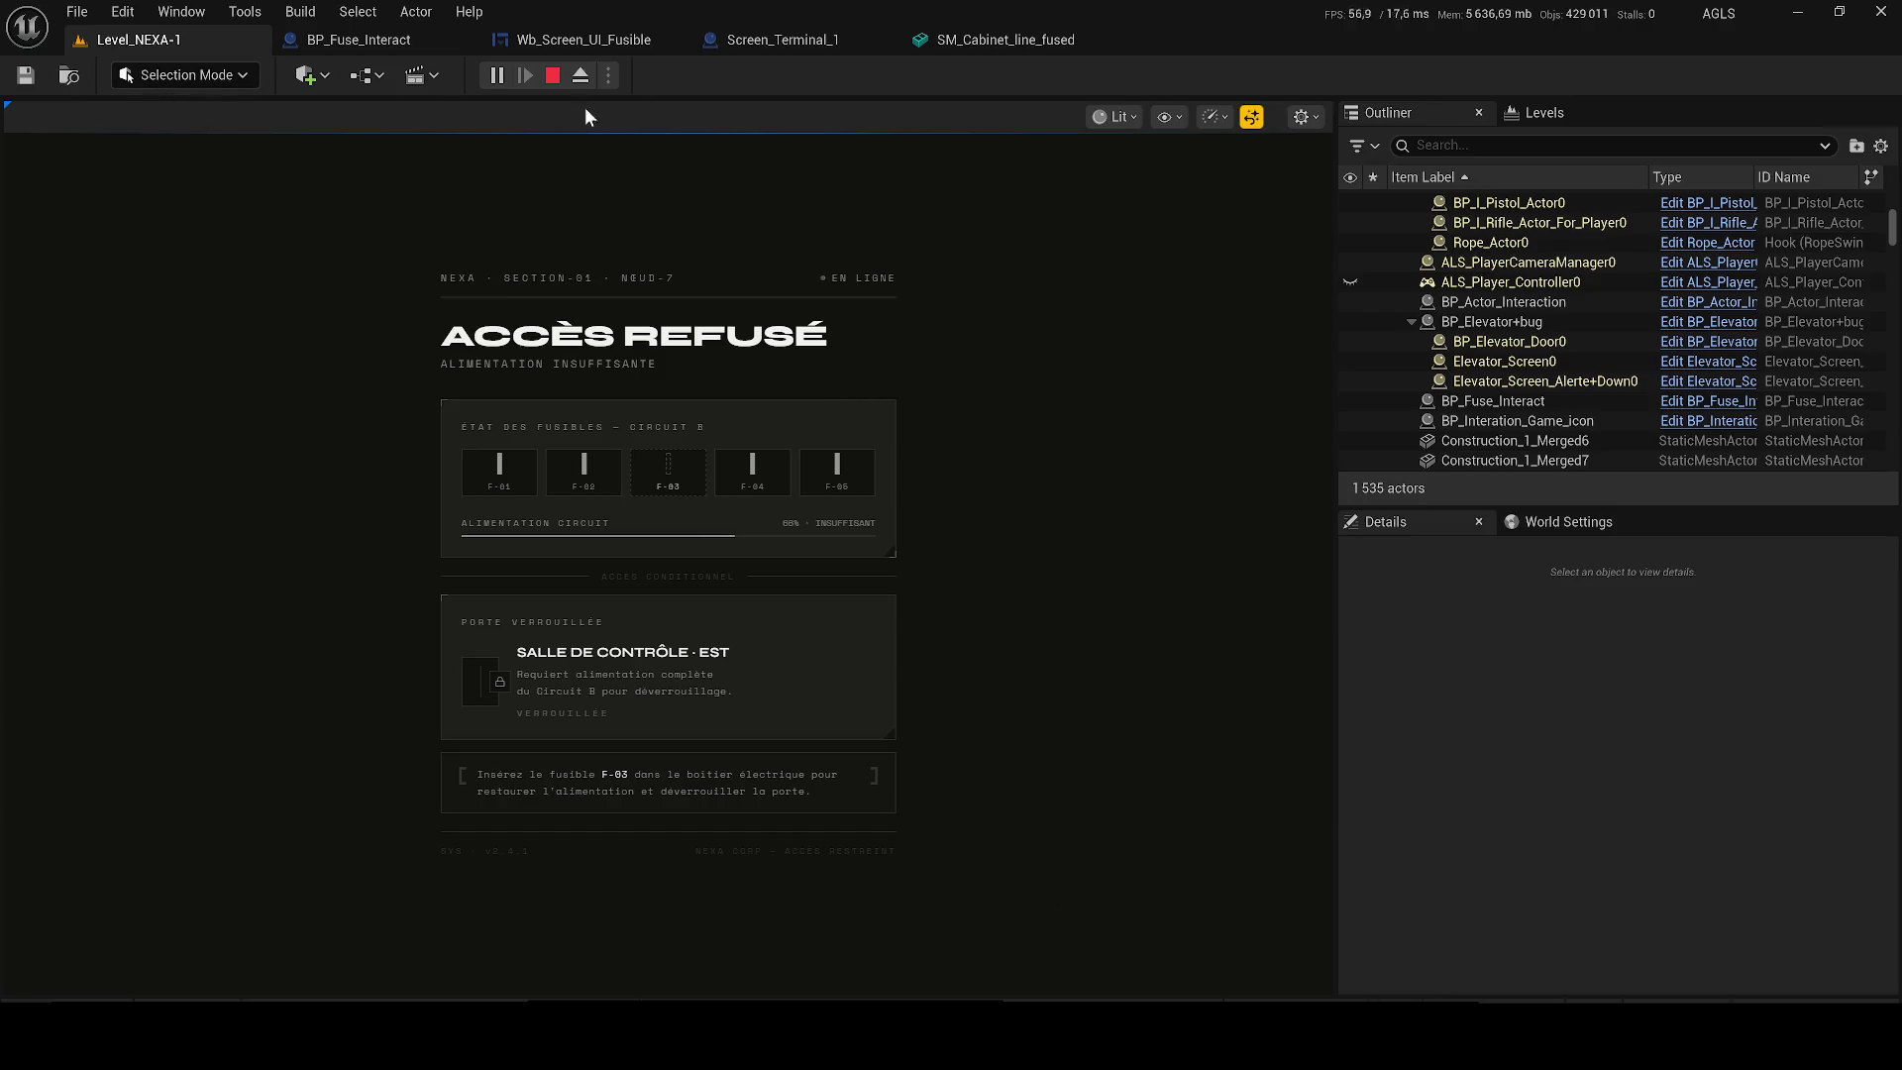
Stop the play test and open Wb_Screen_UI_Fusible in the Designer view.
click(551, 75)
click(772, 40)
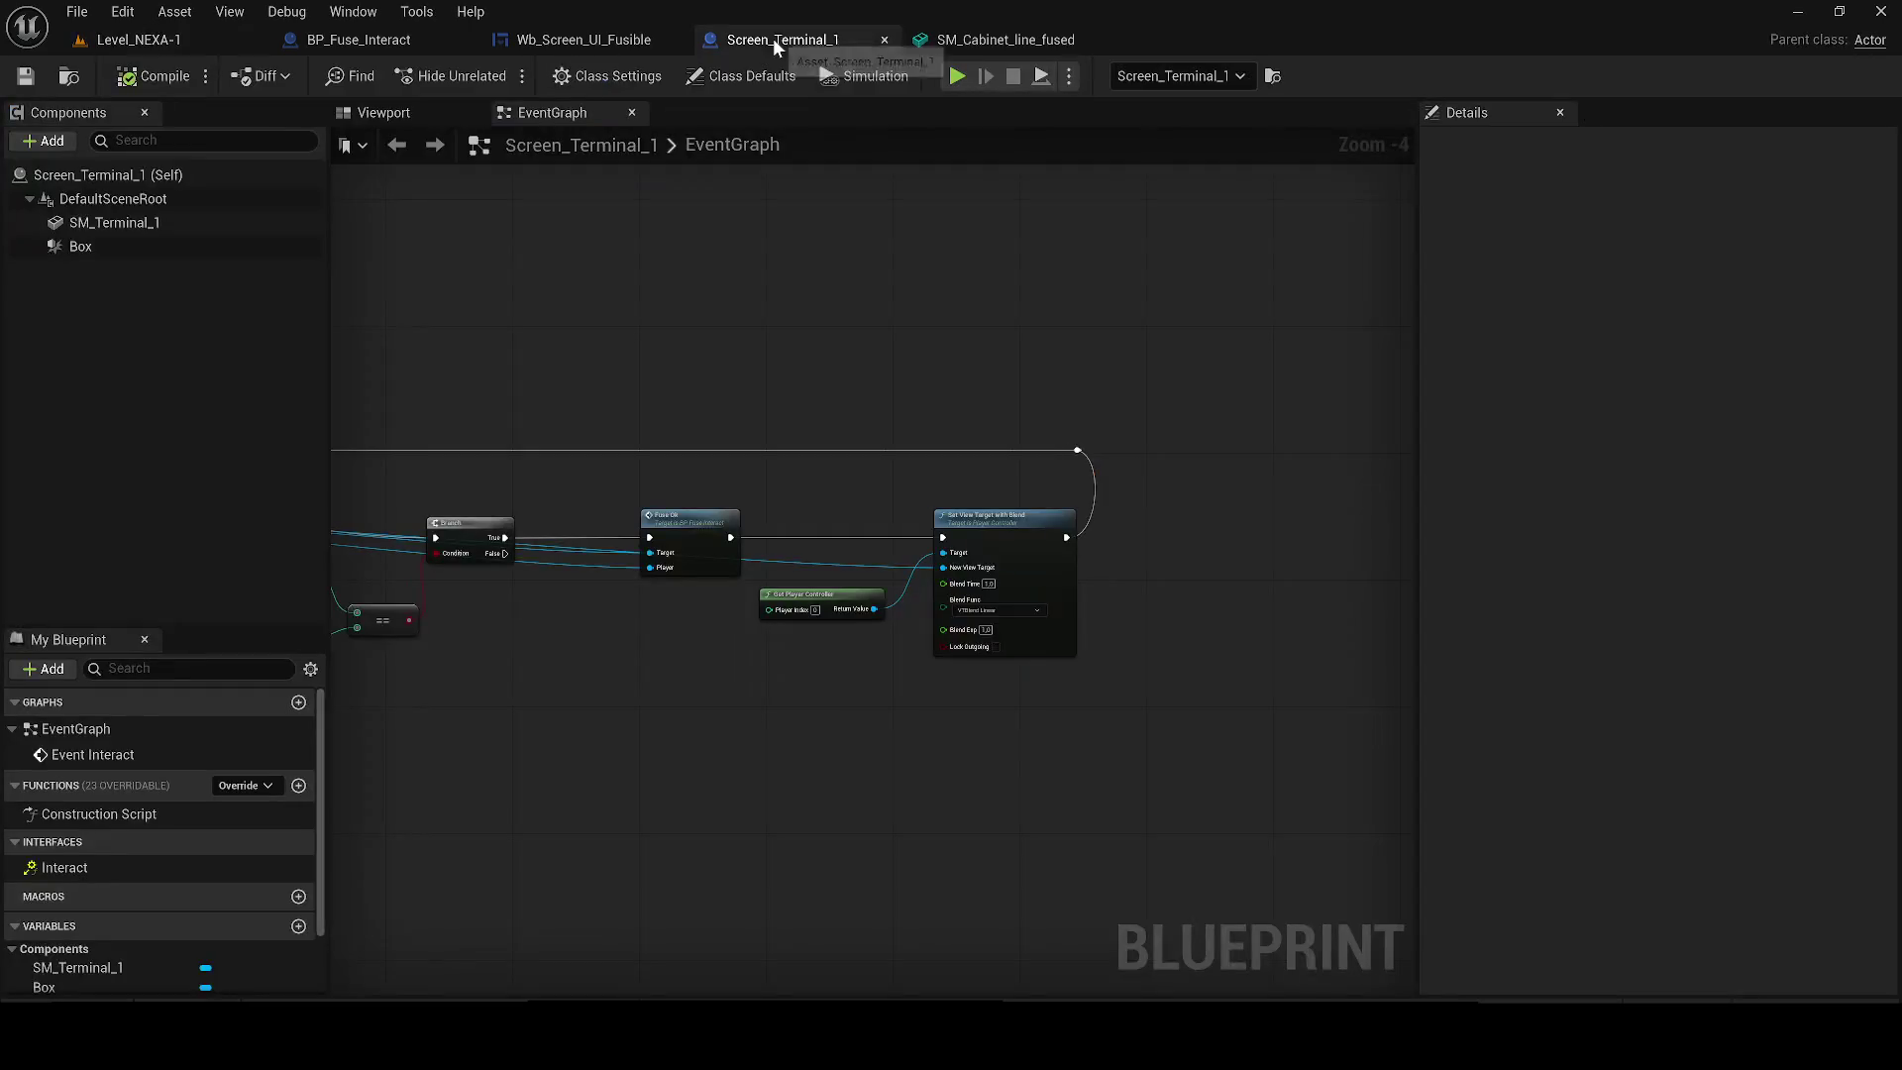
click(387, 113)
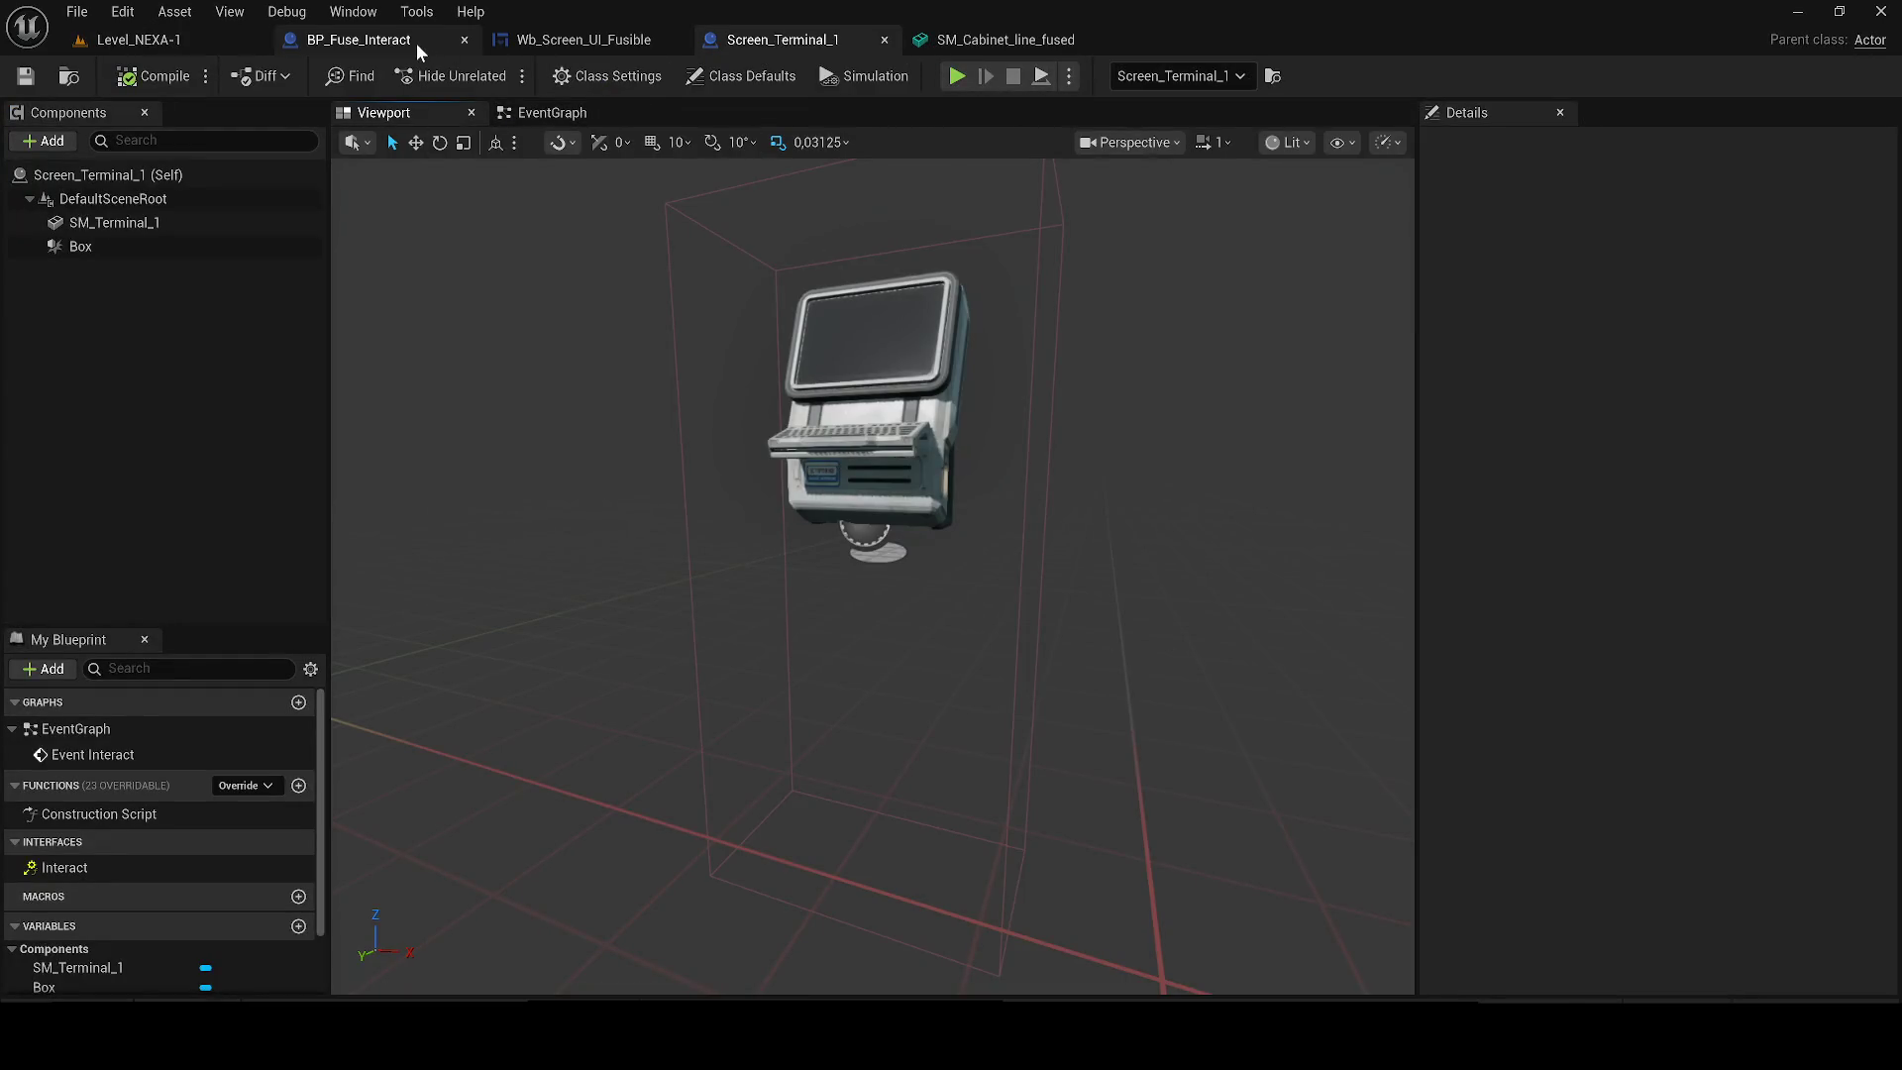
click(1095, 40)
click(611, 41)
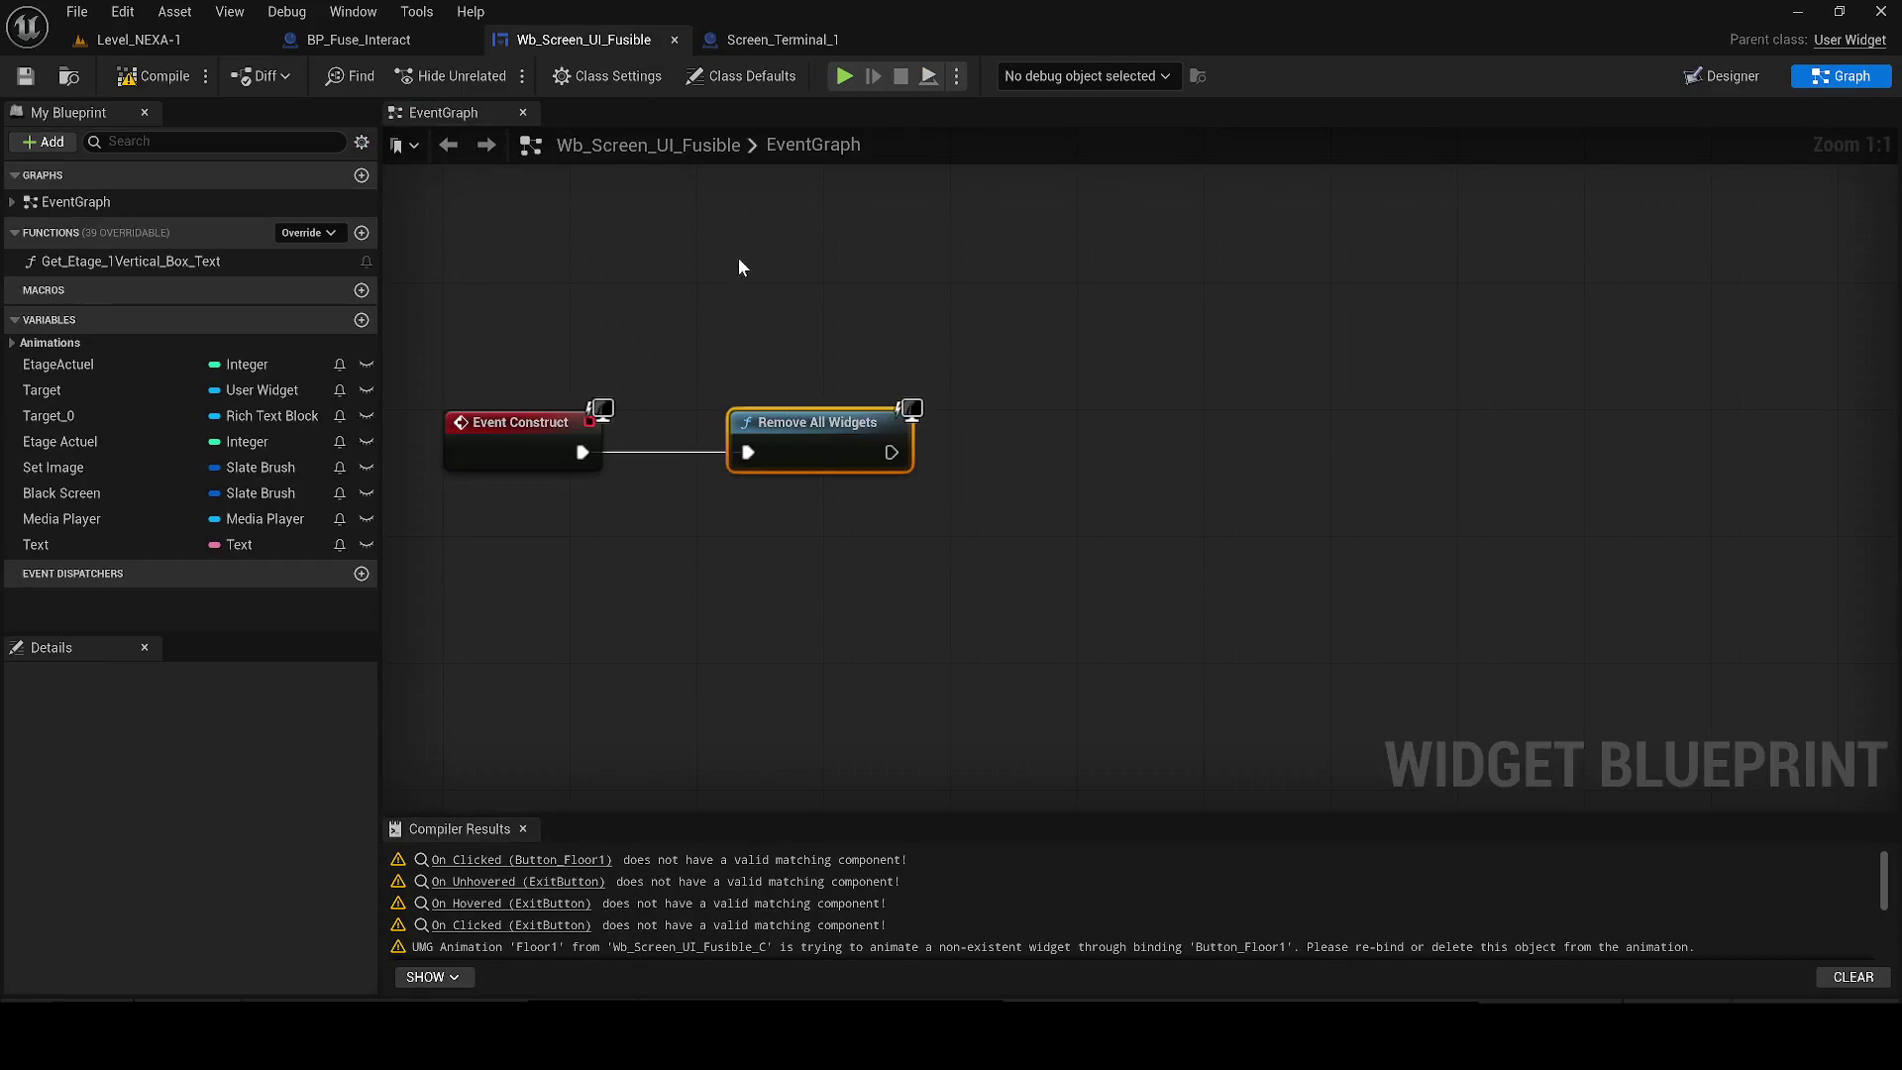
click(1706, 82)
Drag a Button from the Palette onto the canvas and shrink it to about 170 × 50.
scroll(1056, 622, up, 7)
click(84, 140)
text(butt)
mouse_move(79, 231)
mouse_down()
mouse_move(342, 347)
mouse_move(790, 595)
mouse_move(564, 518)
mouse_up()
drag(693, 574, 594, 520)
scroll(621, 448, down, 8)
scroll(621, 448, down, 2)
scroll(693, 575, up, 3)
drag(683, 576, 733, 592)
scroll(731, 593, up, 4)
scroll(723, 595, up, 2)
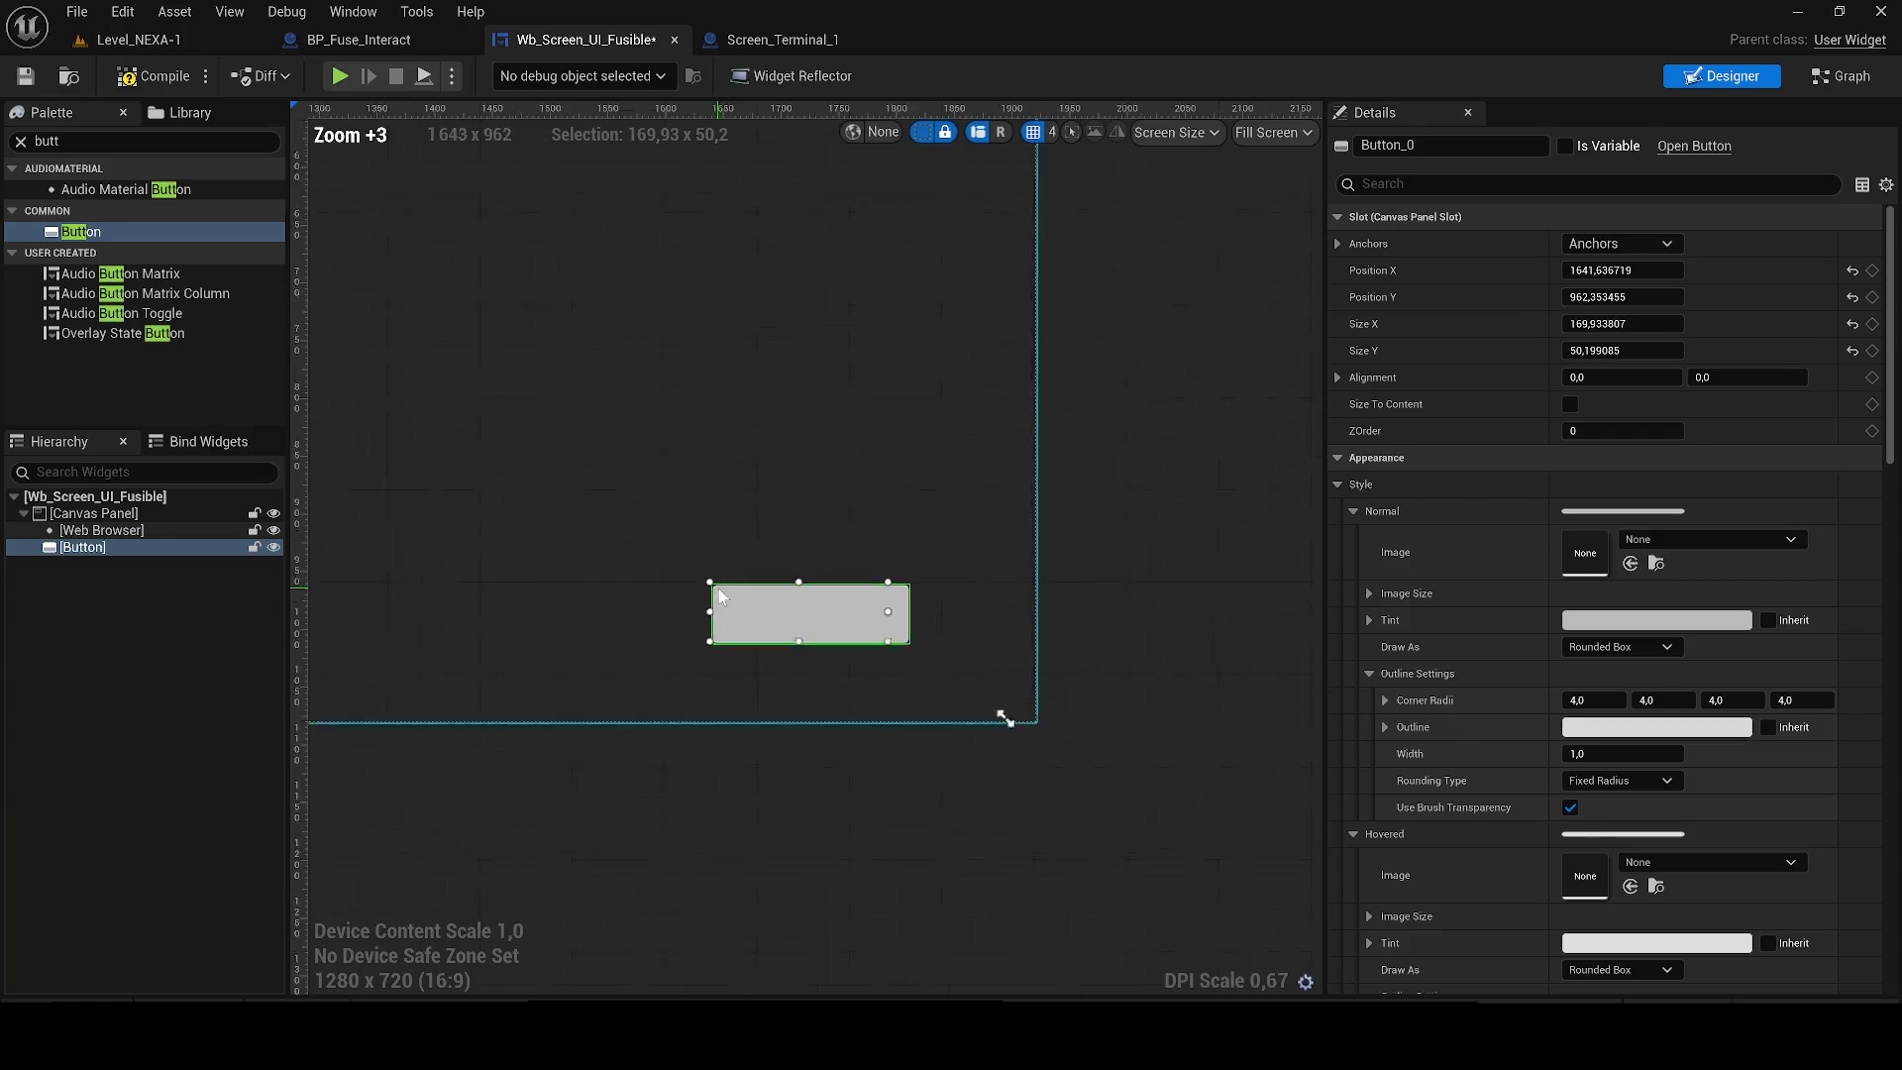
scroll(717, 588, up, 2)
Place a Text widget inside the button with the label RETOUR.
click(20, 141)
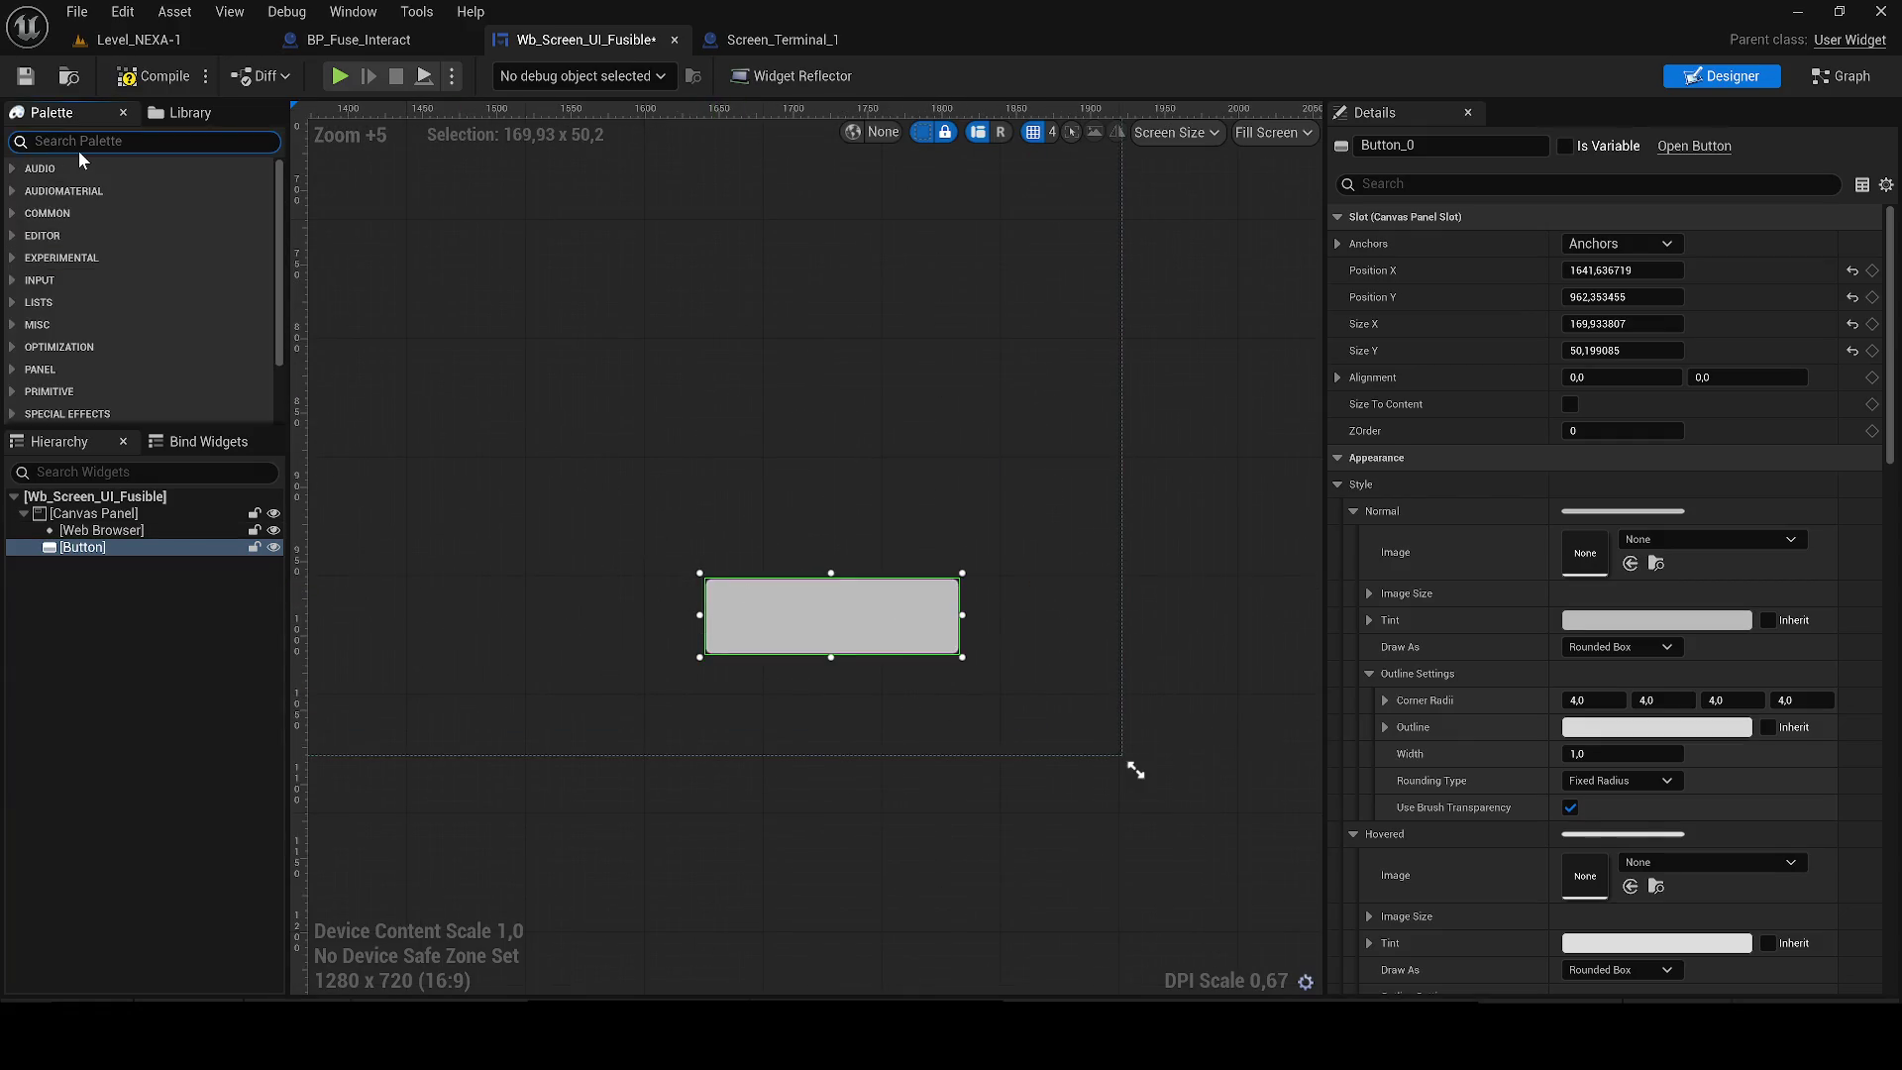
text(tex)
drag(72, 299, 852, 595)
scroll(781, 583, up, 1)
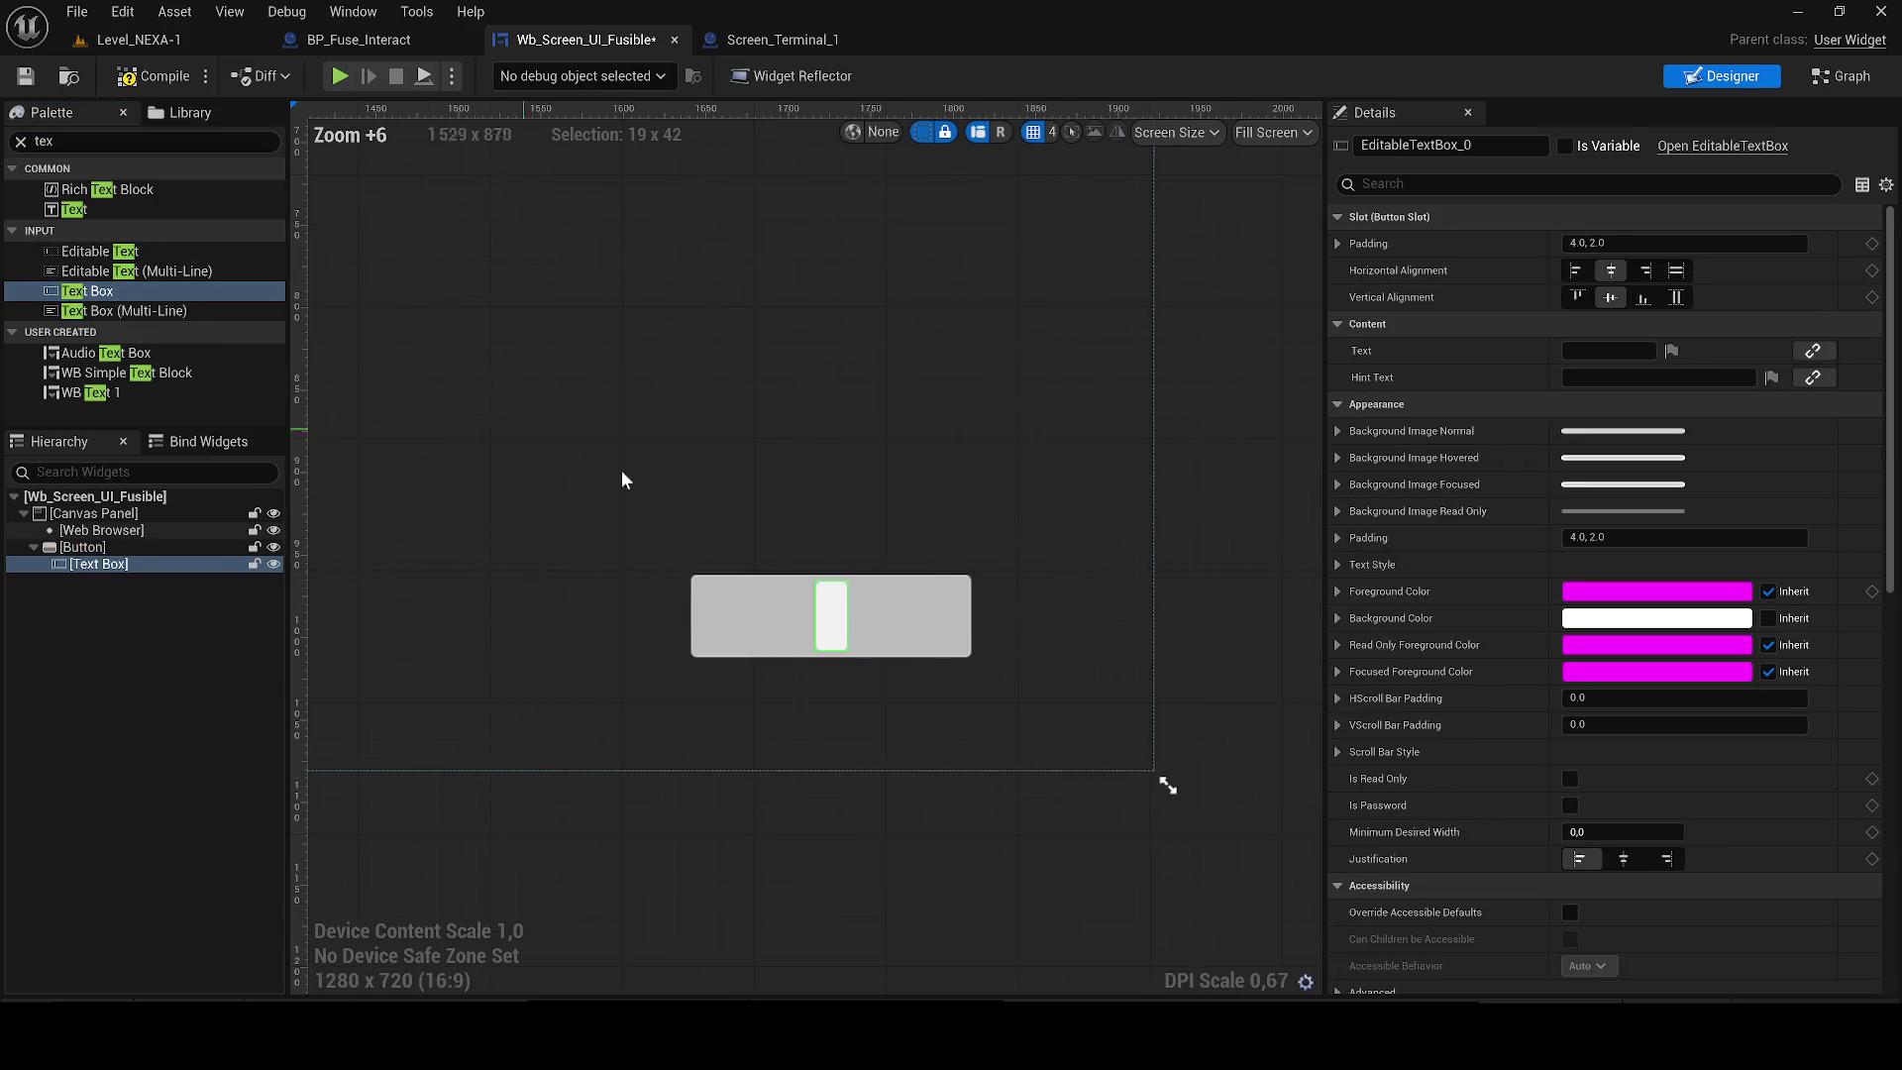
key(Delete)
mouse_move(71, 210)
mouse_down()
mouse_move(281, 288)
mouse_move(832, 616)
mouse_up()
text(RETOUR)
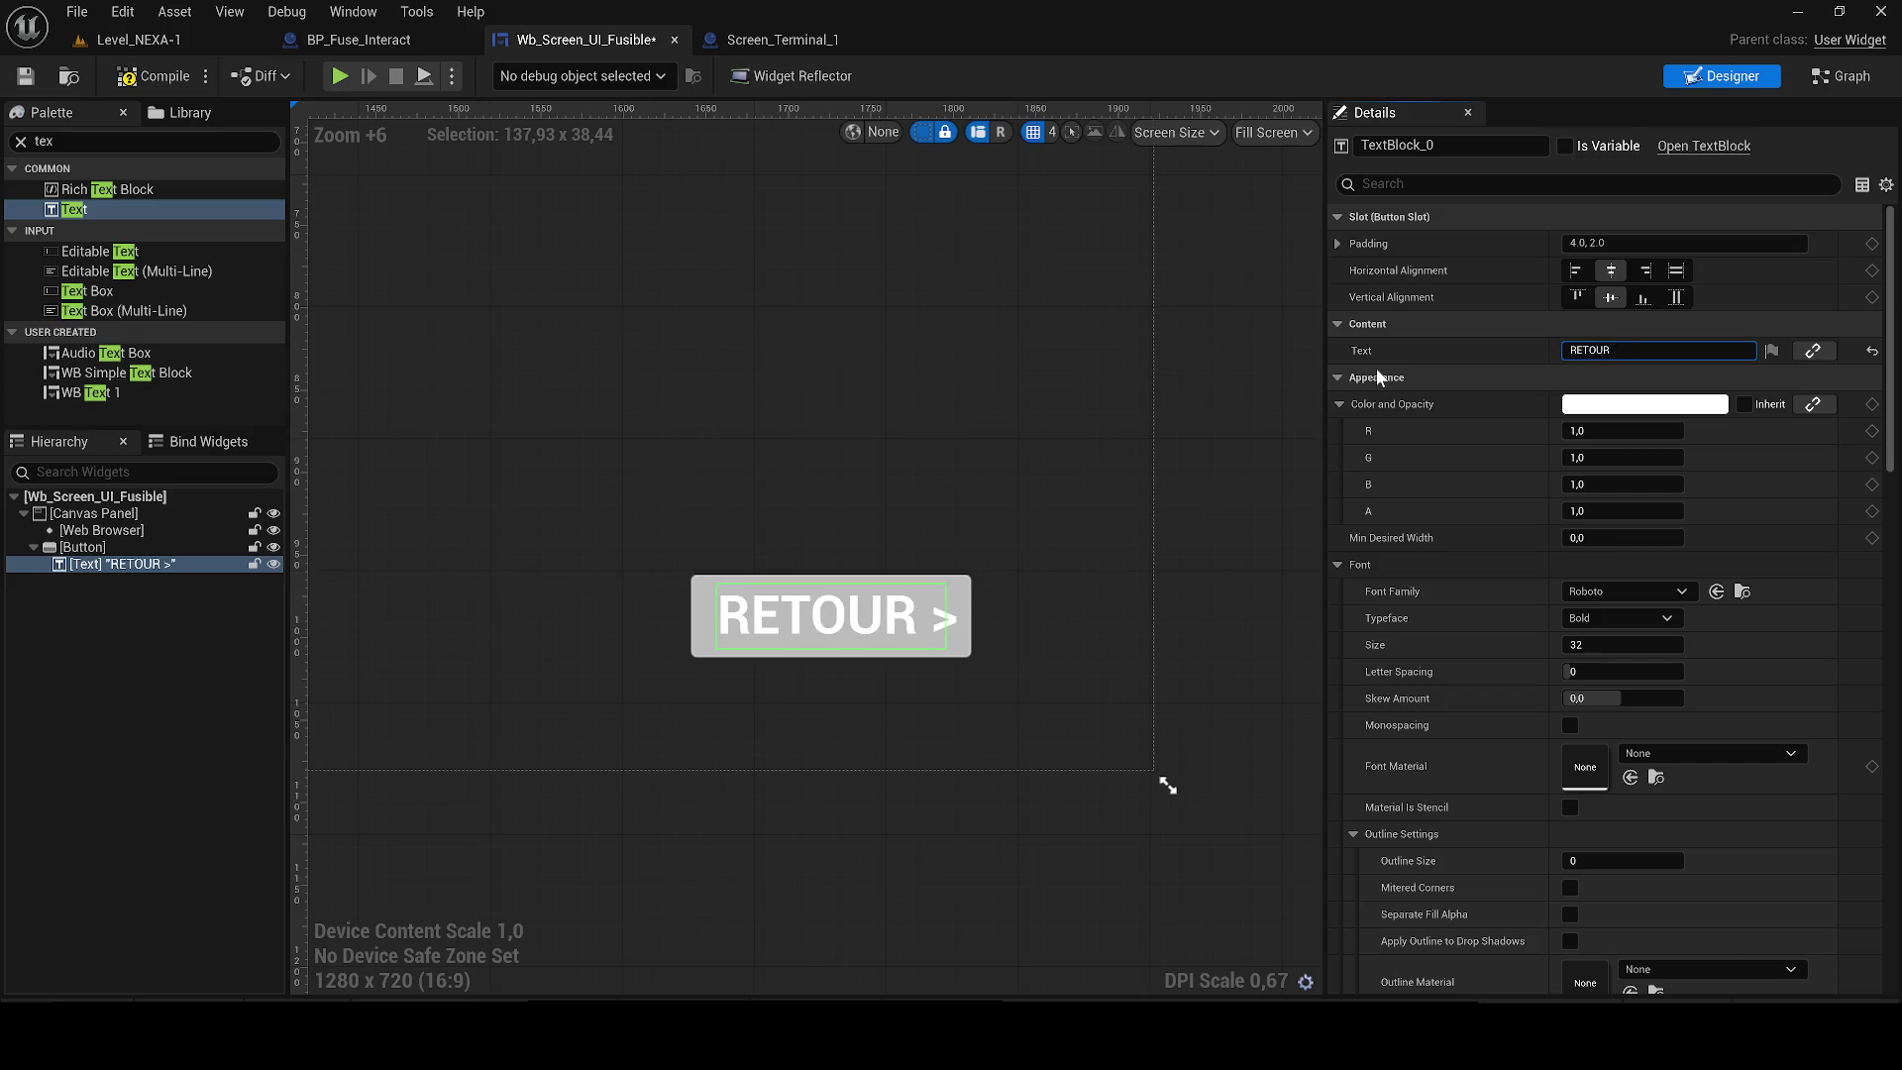
key(Home)
text(<)
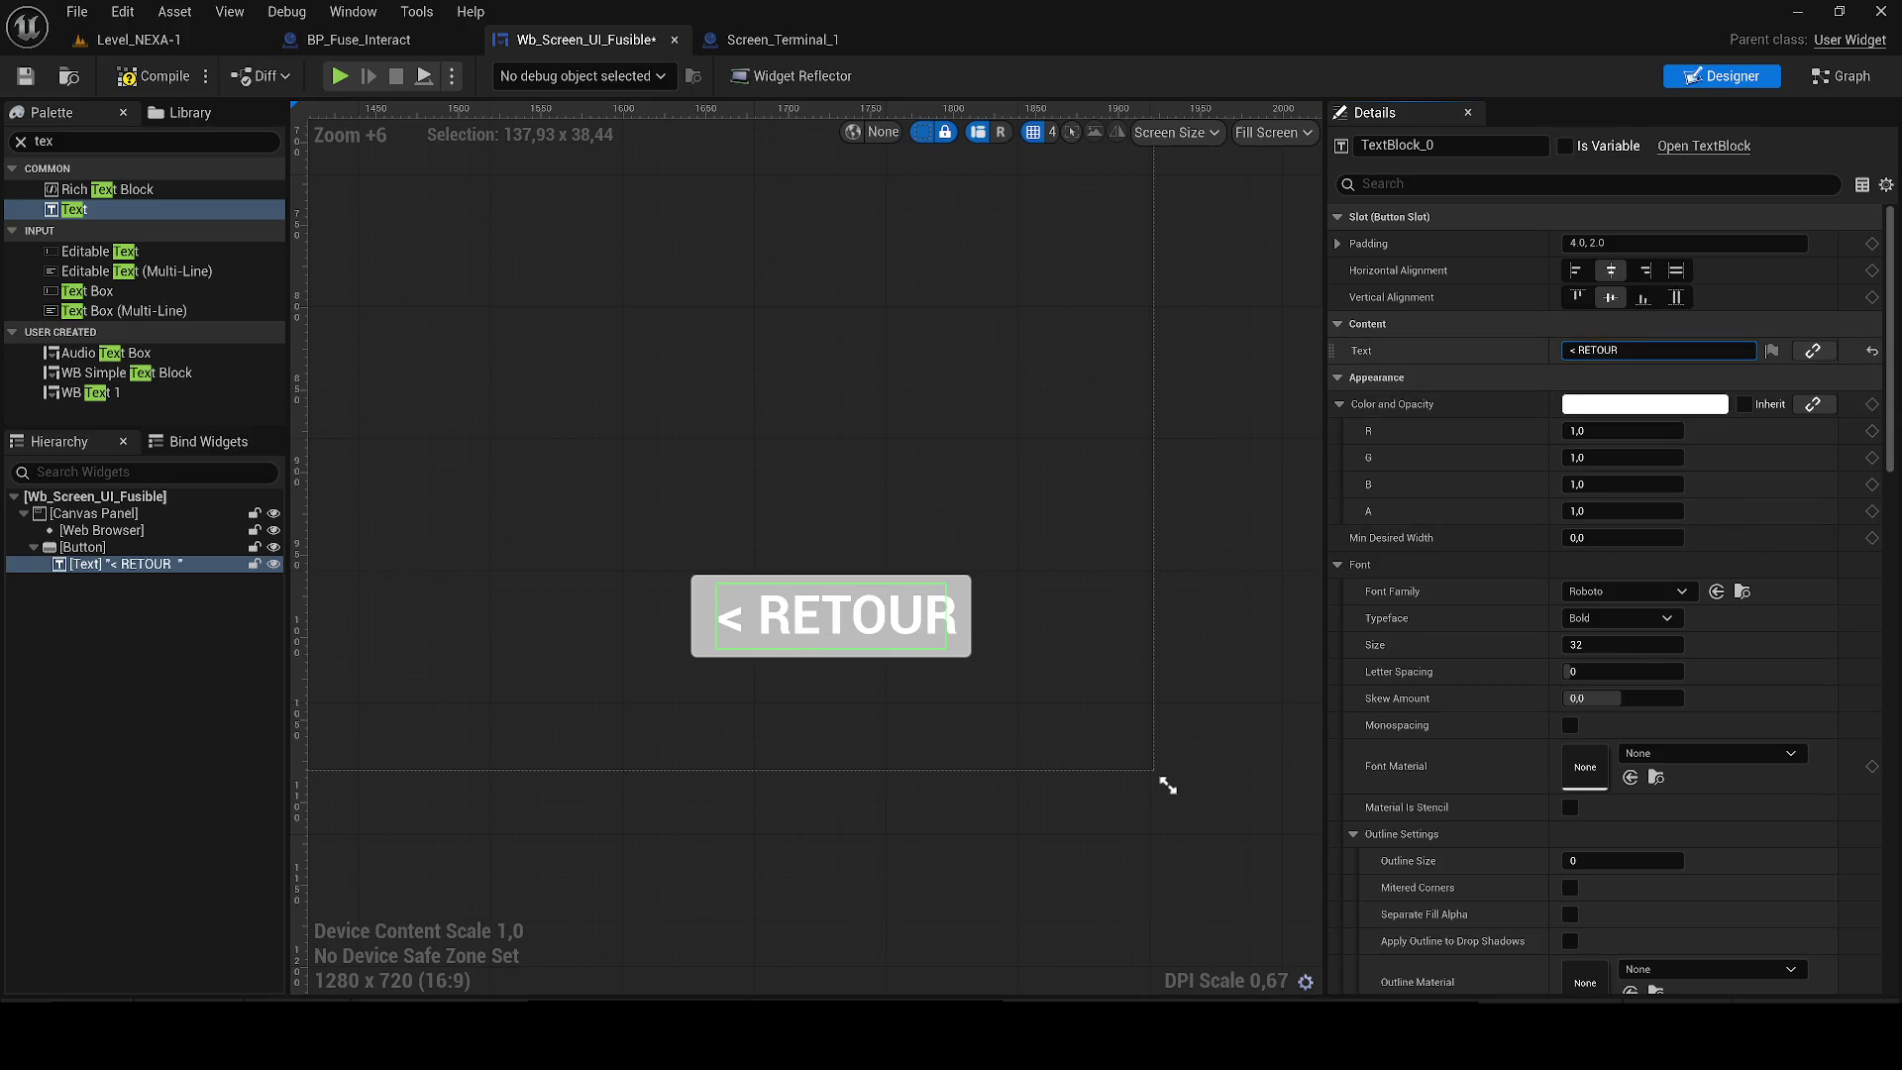
key(BackSpace)
key(BackSpace)
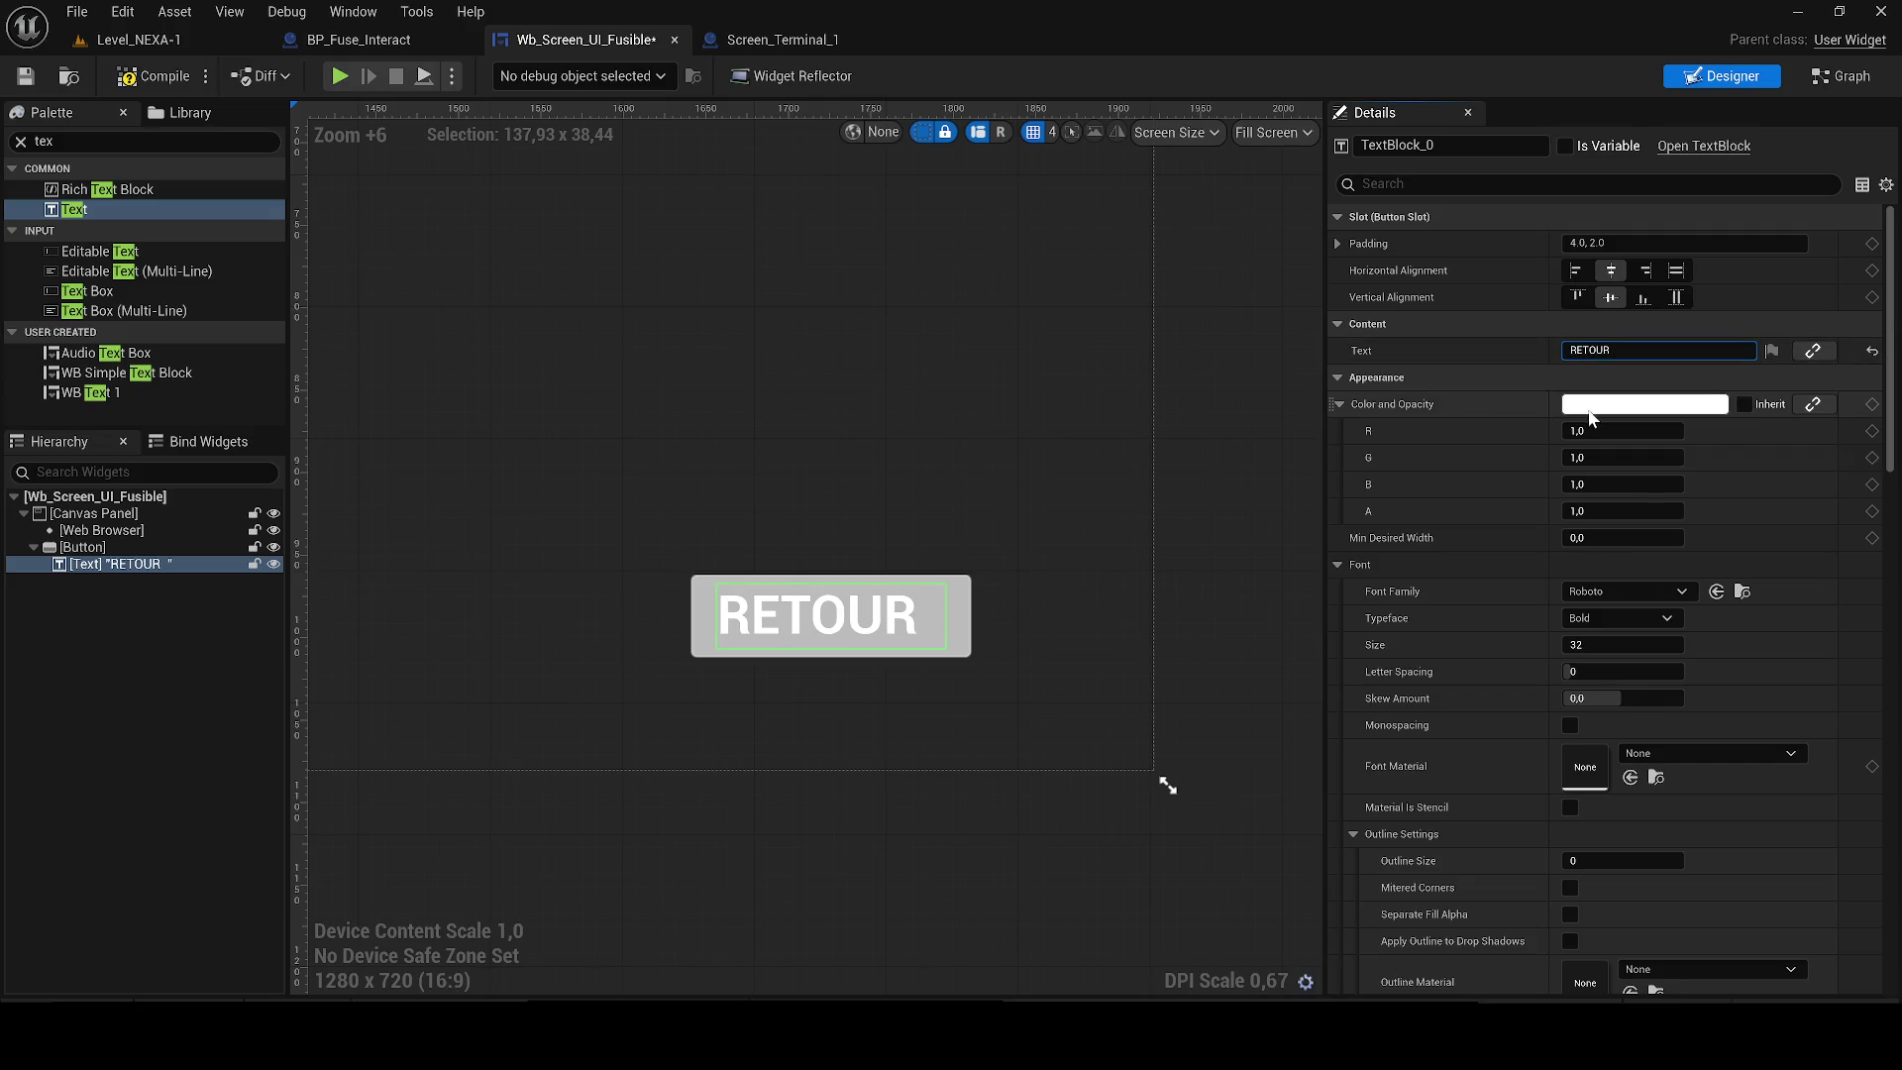
Try several fonts and settle on Barlow-SemiBold_Font for the RETOUR label.
click(1625, 591)
click(1703, 382)
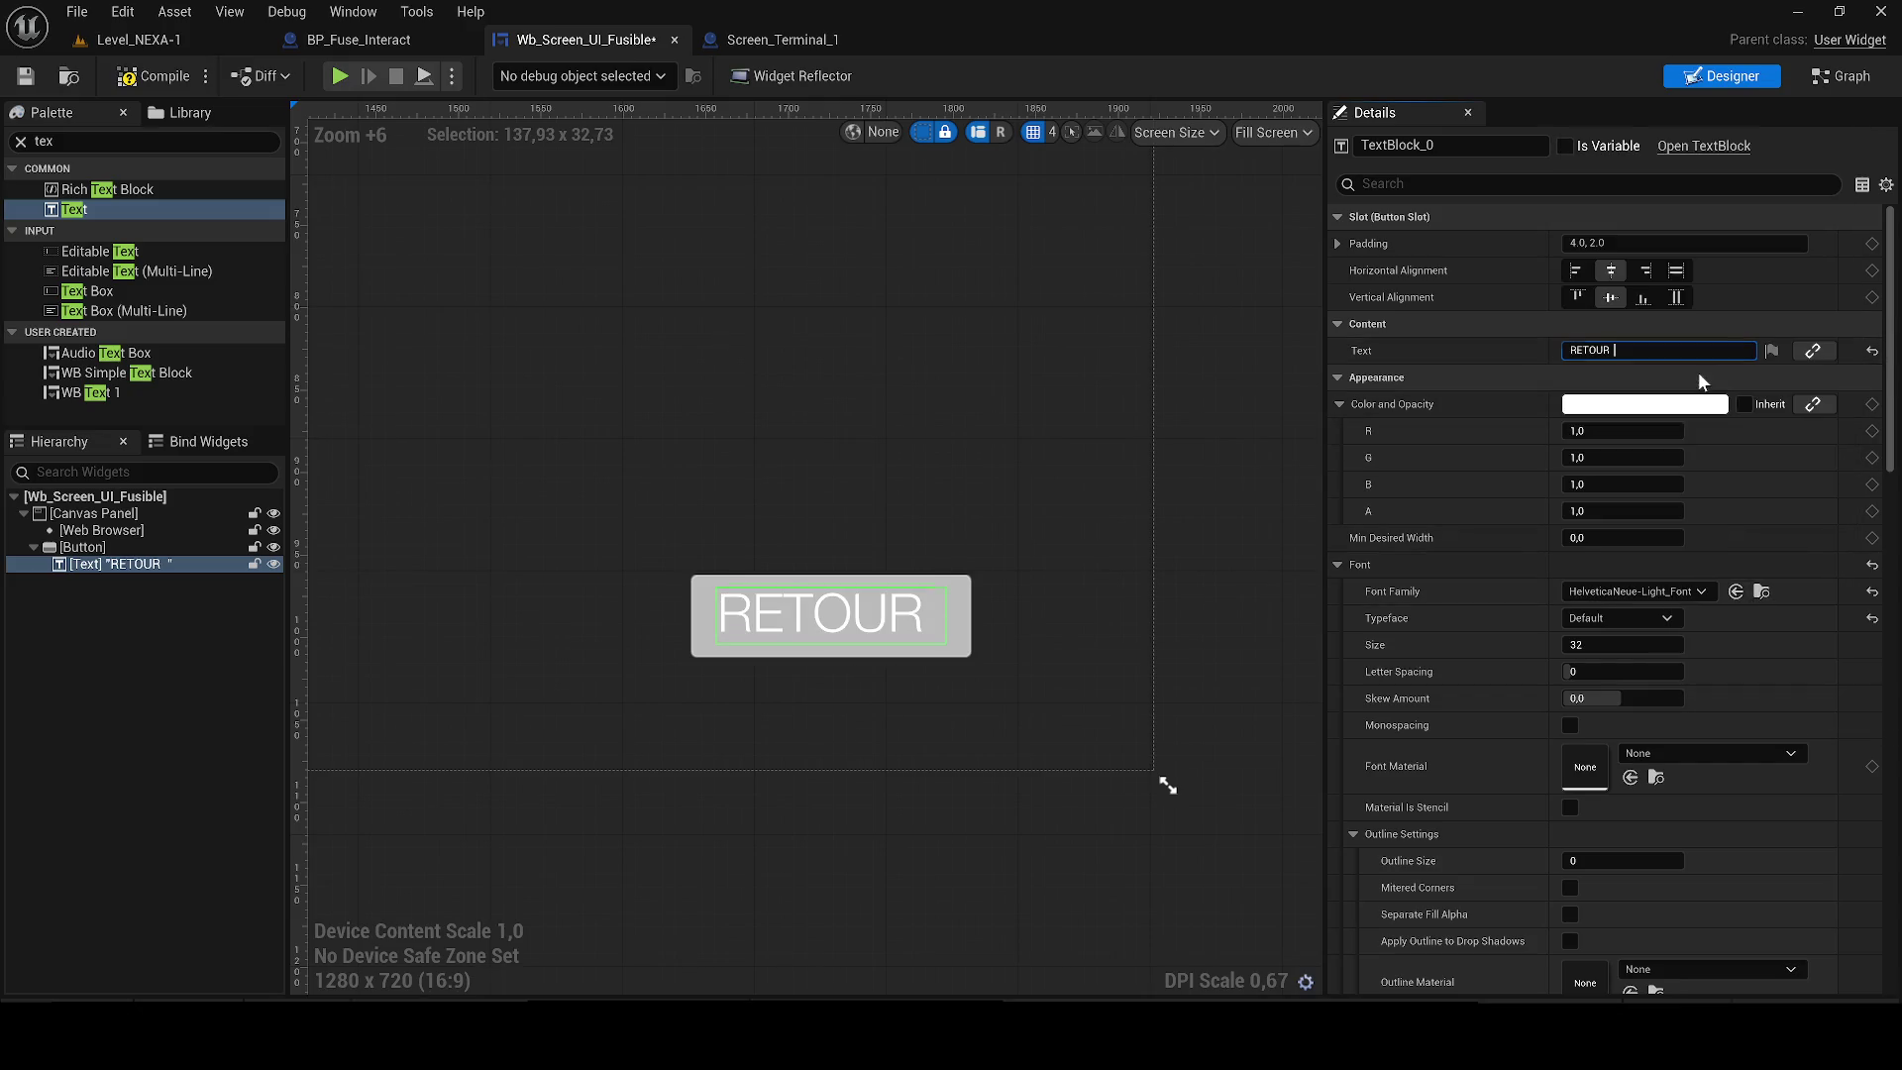
click(1607, 591)
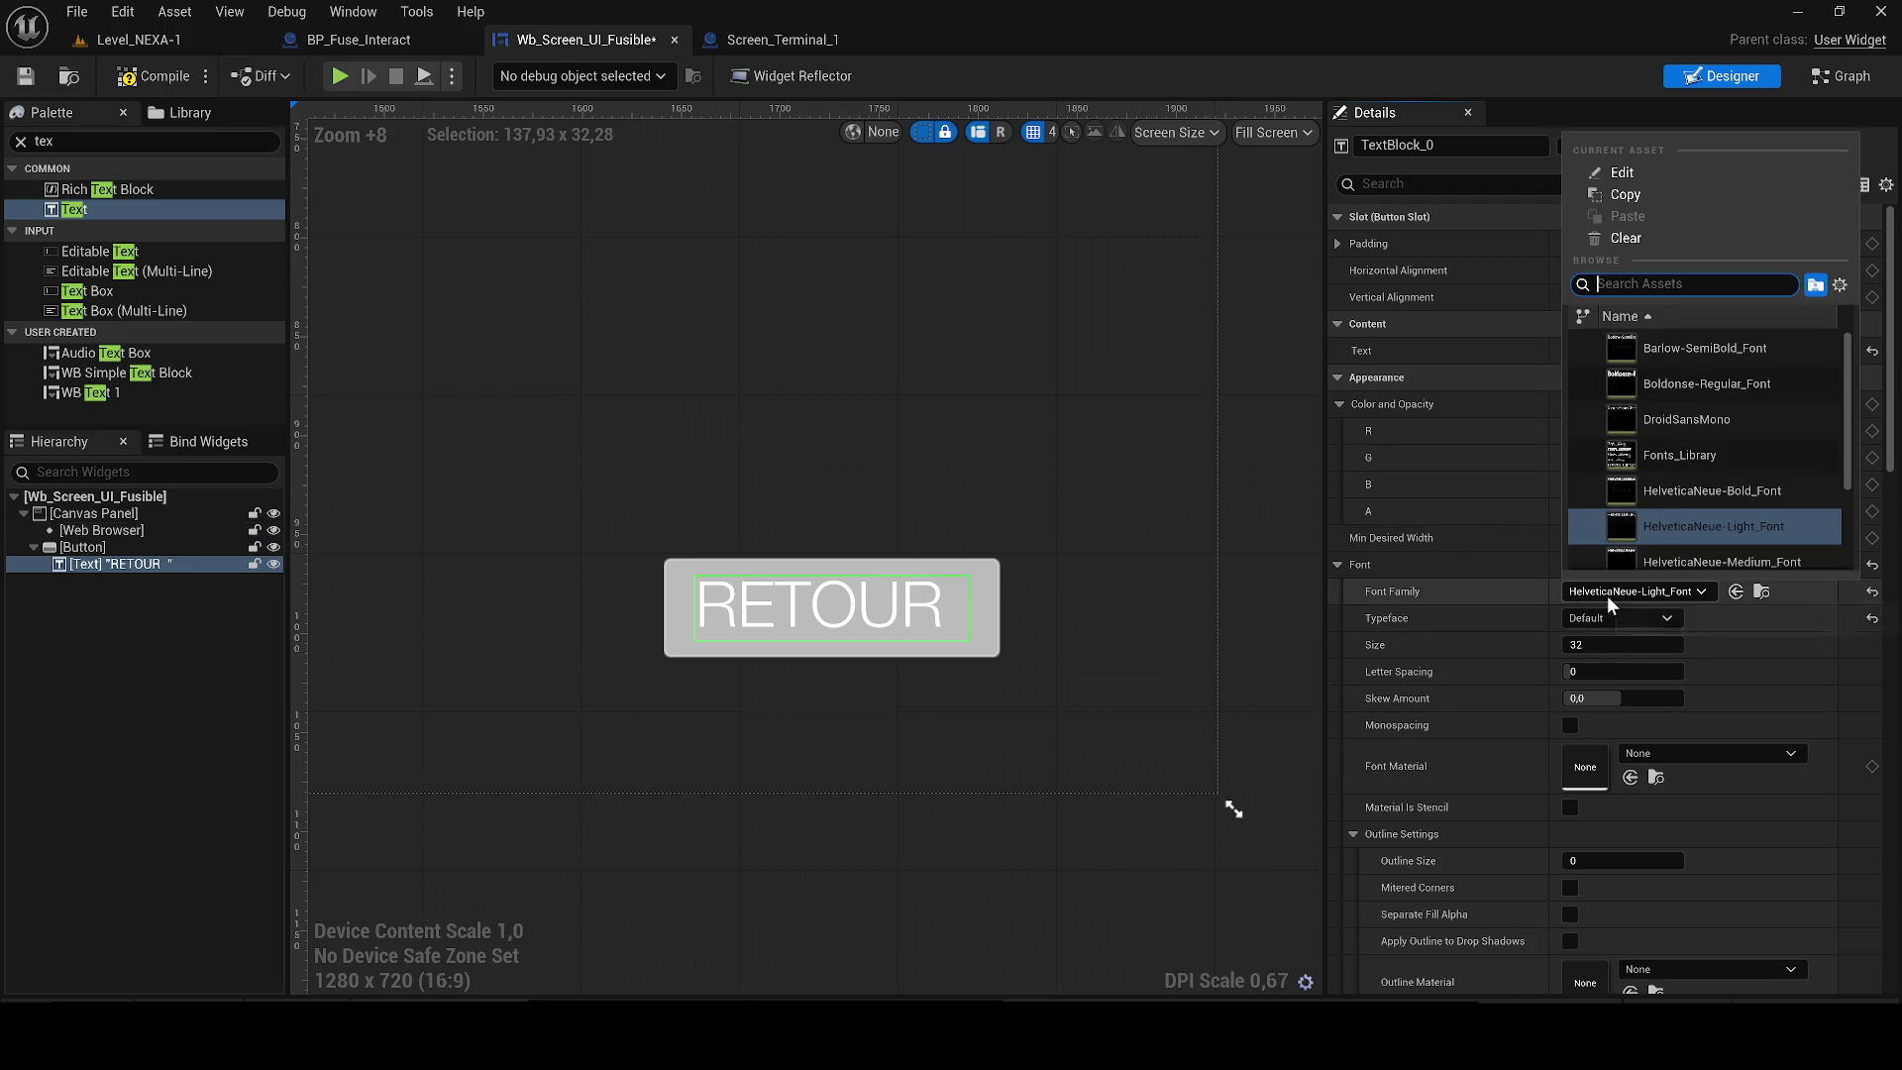
click(1687, 384)
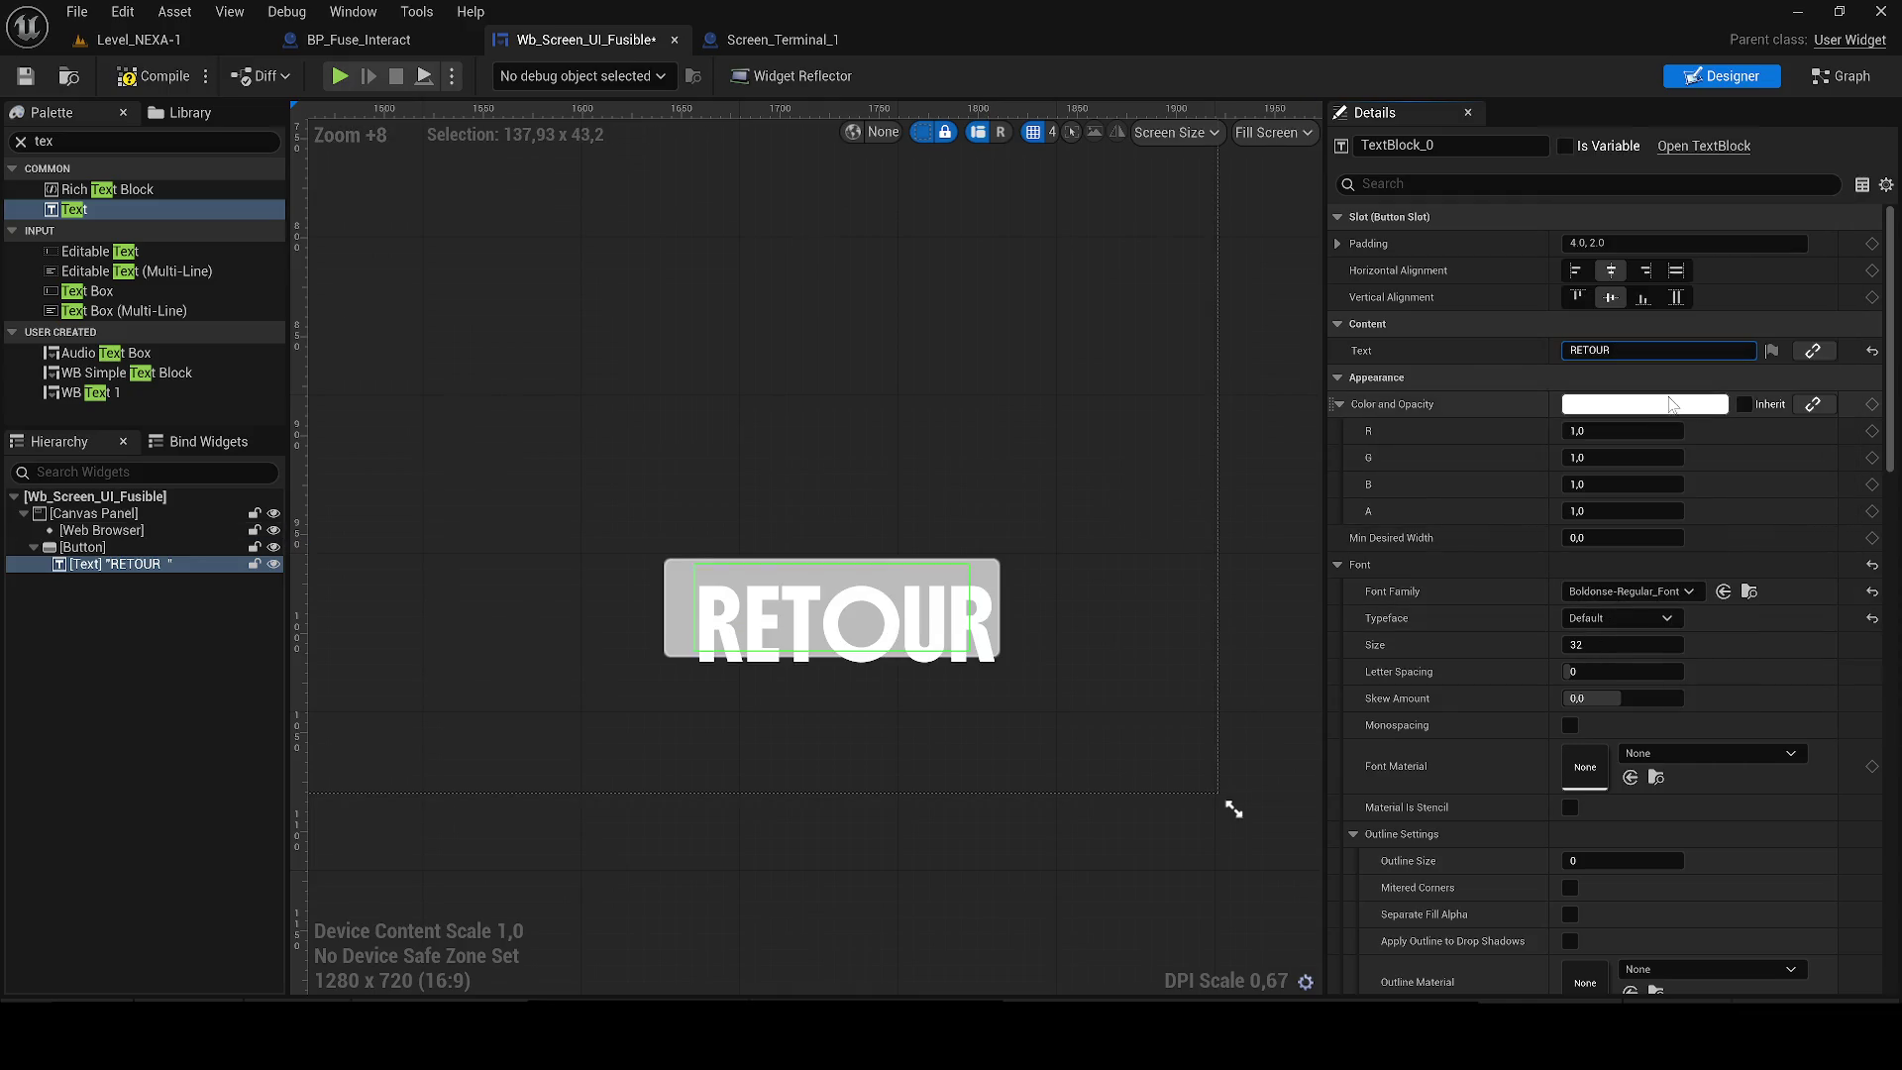
click(1624, 591)
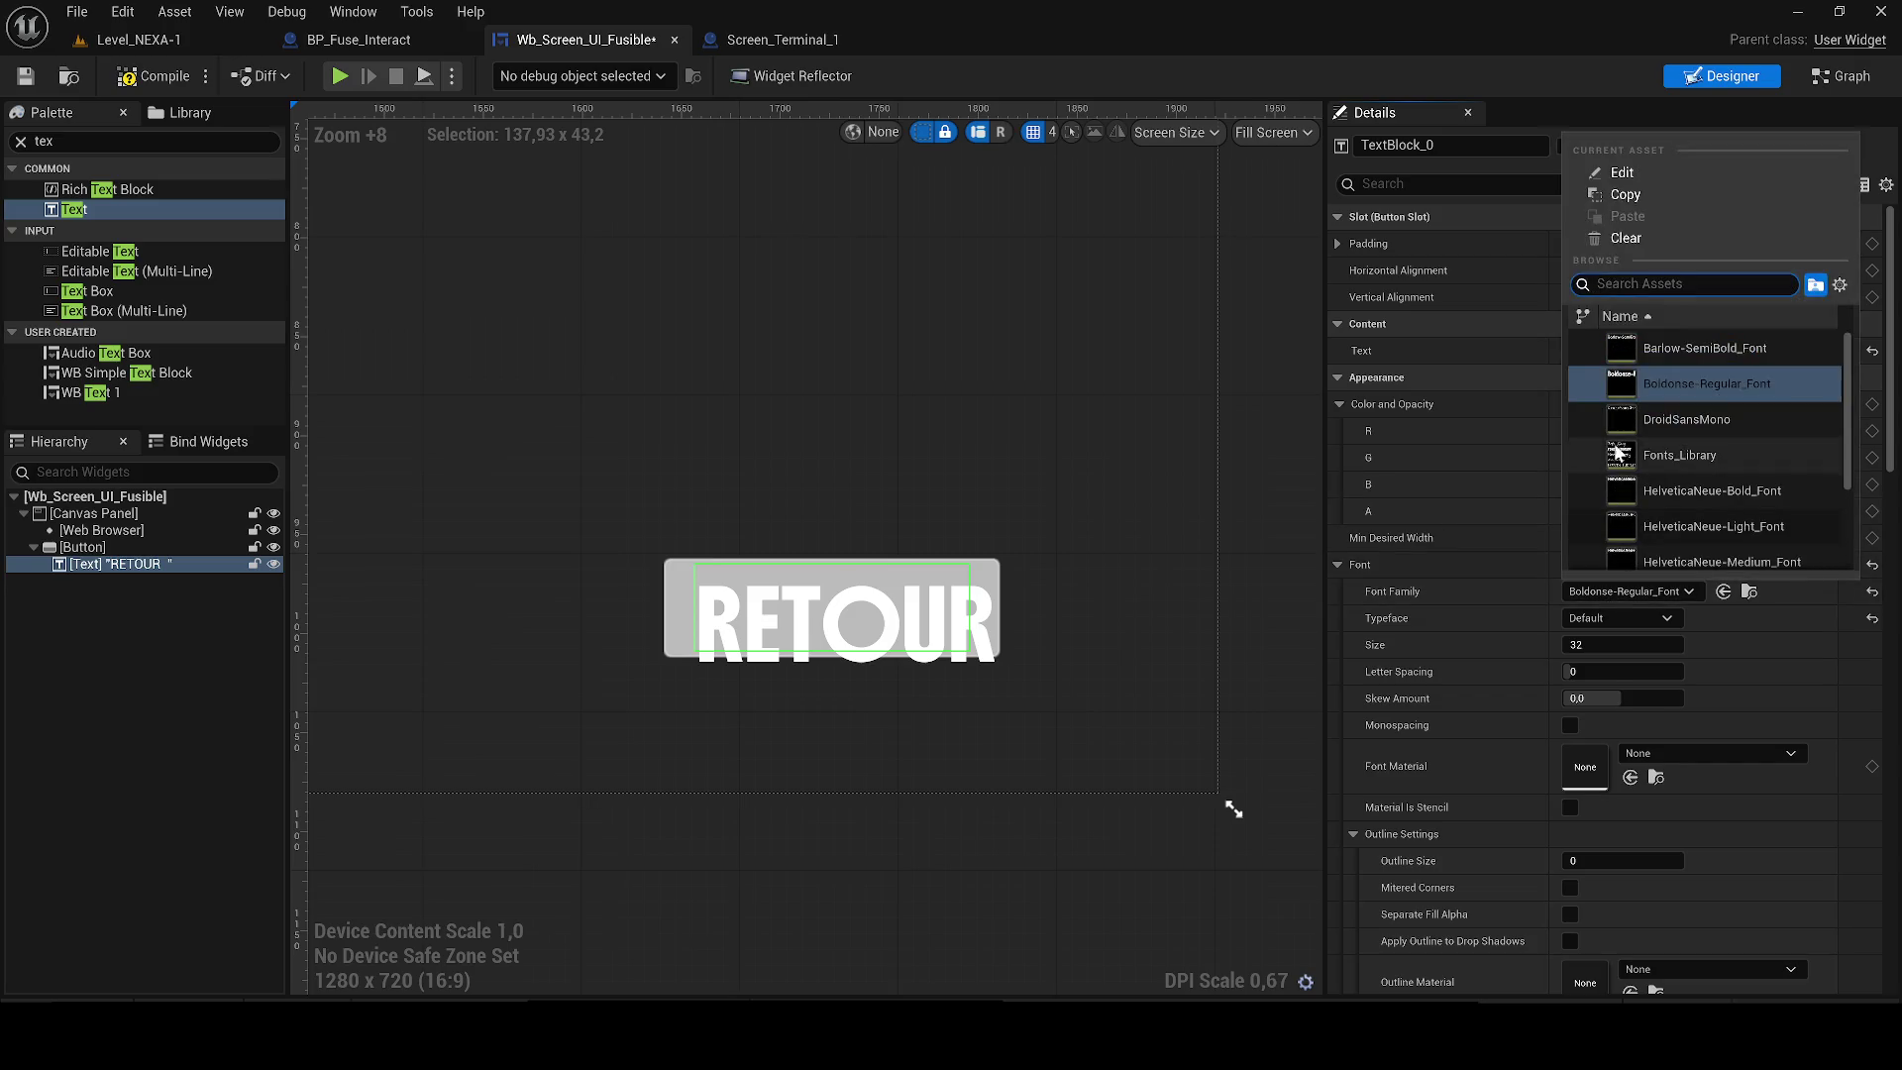
click(1684, 347)
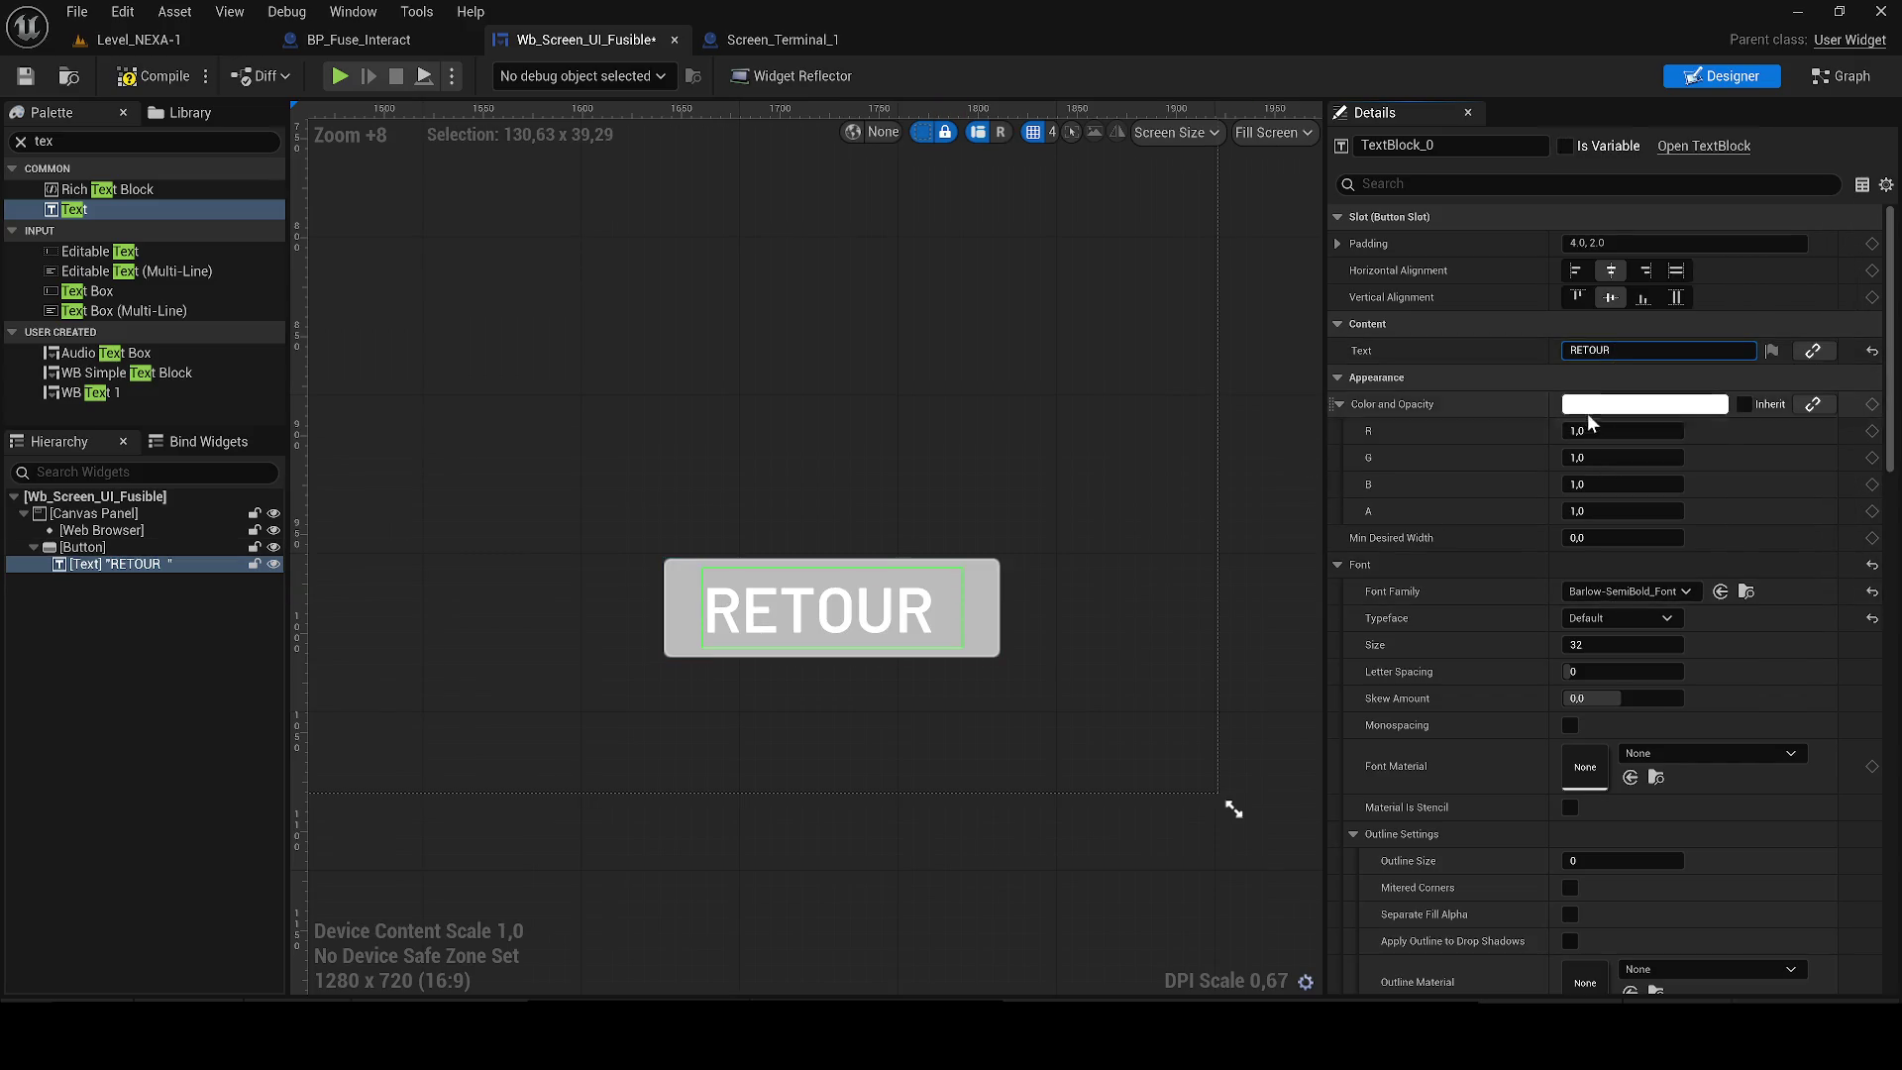
scroll(983, 588, up, 7)
scroll(1263, 618, down, 4)
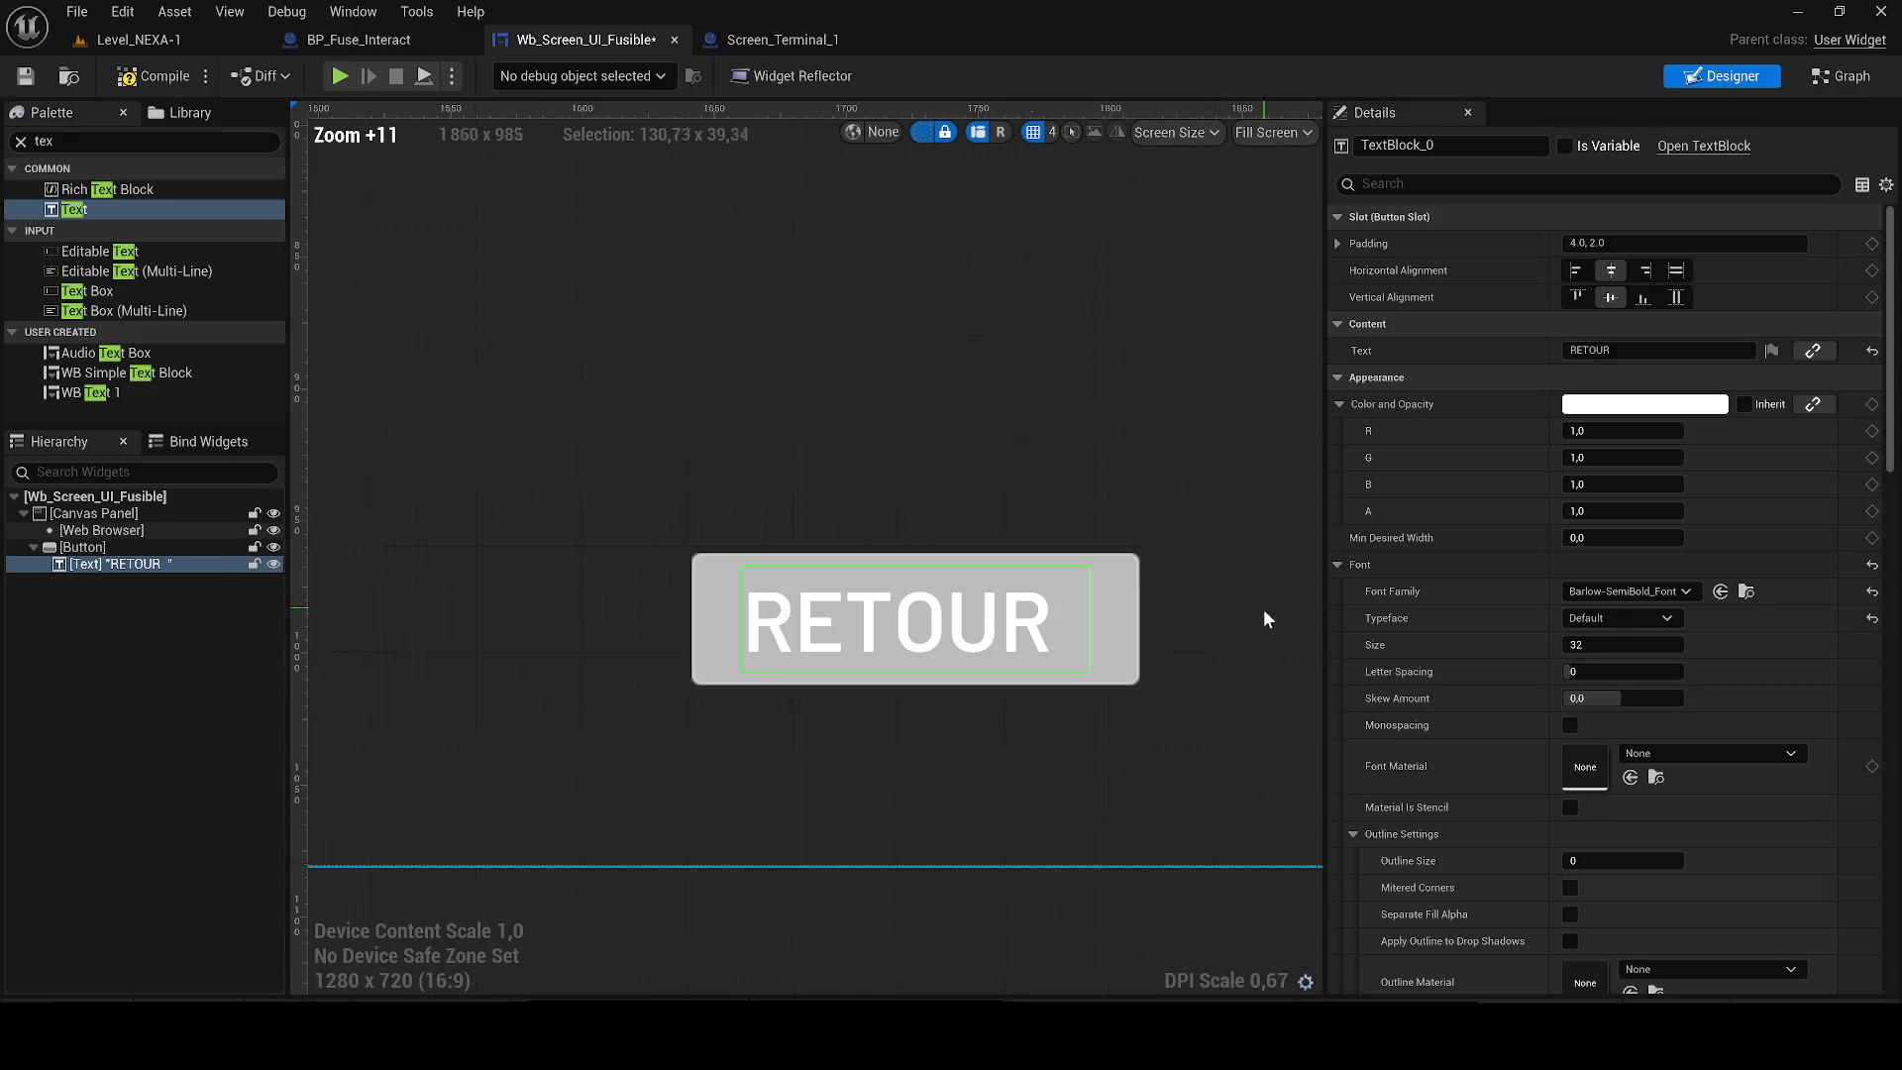
click(709, 561)
scroll(709, 561, up, 2)
scroll(710, 562, down, 2)
double_click(44, 140)
Add a Background Blur widget and place it over the RETOUR button at 1644, 964.
text(blur)
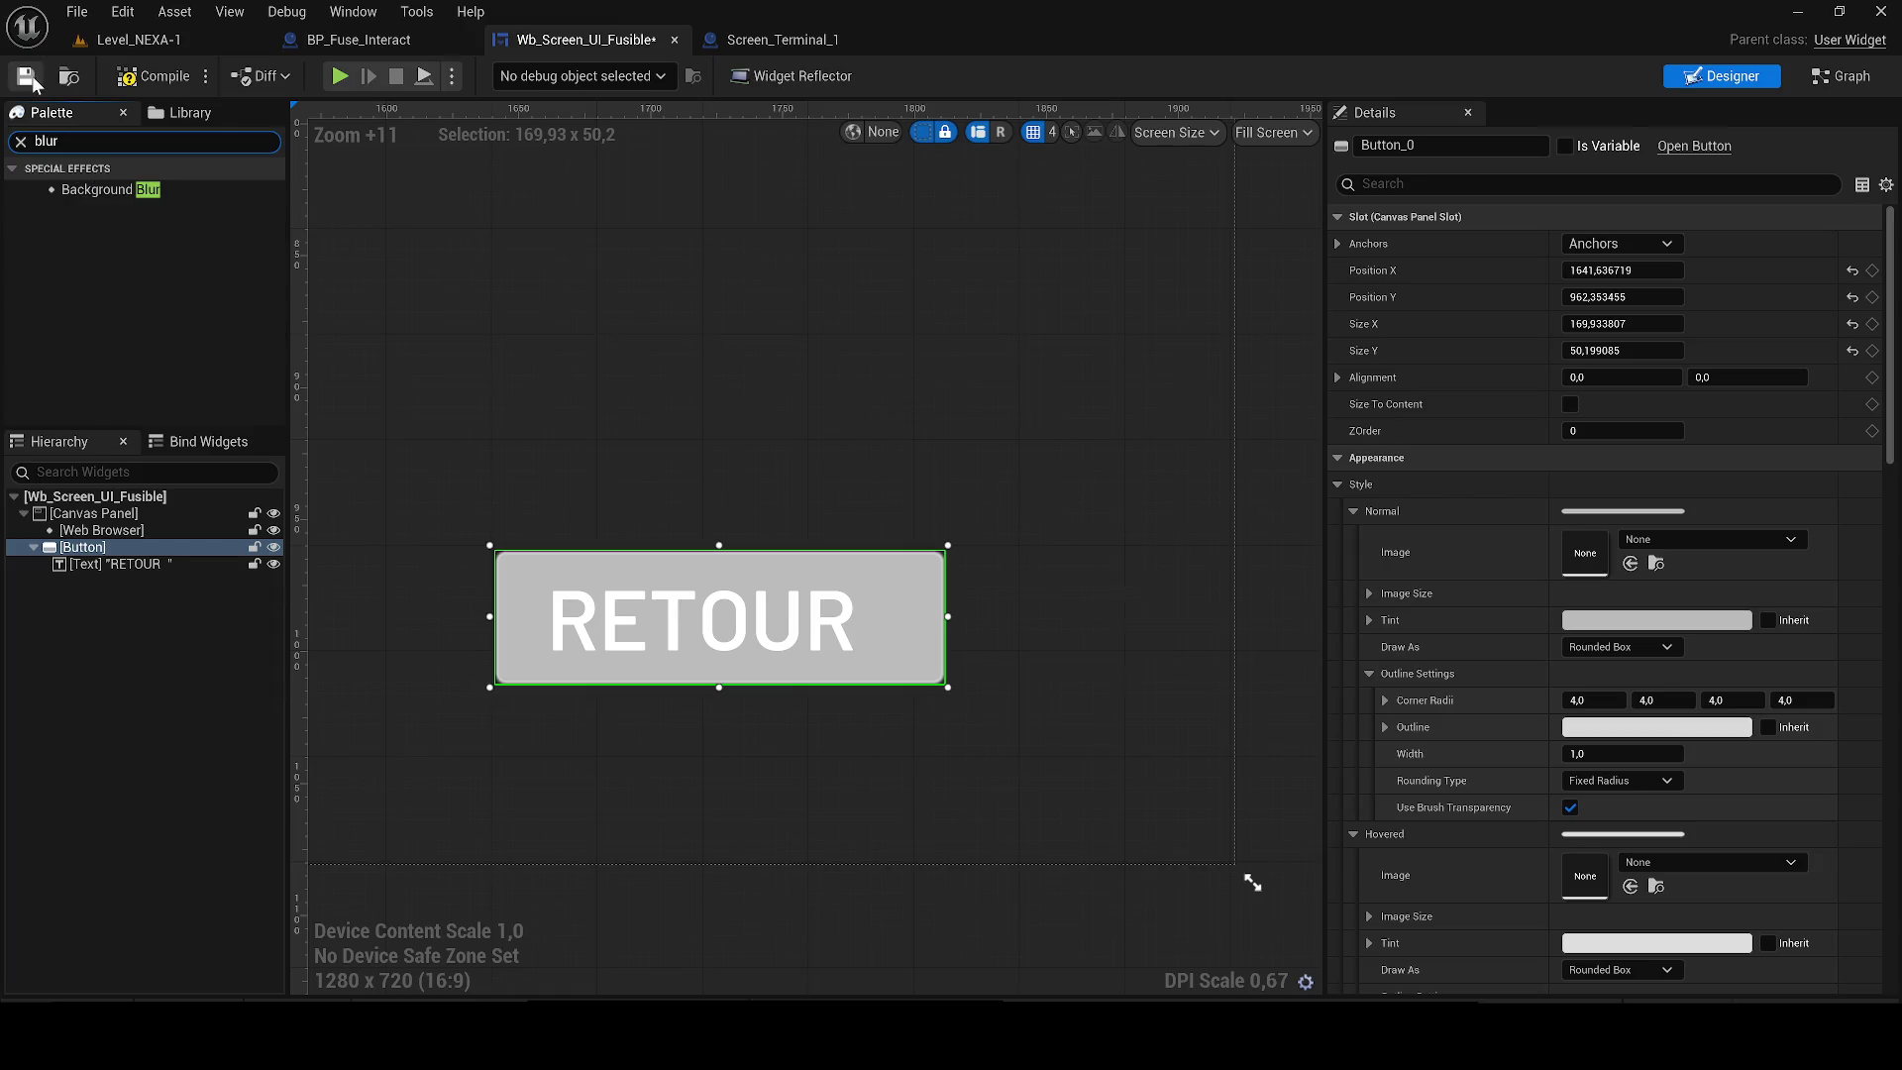
mouse_move(99, 189)
mouse_down()
mouse_move(713, 599)
mouse_move(104, 558)
mouse_up()
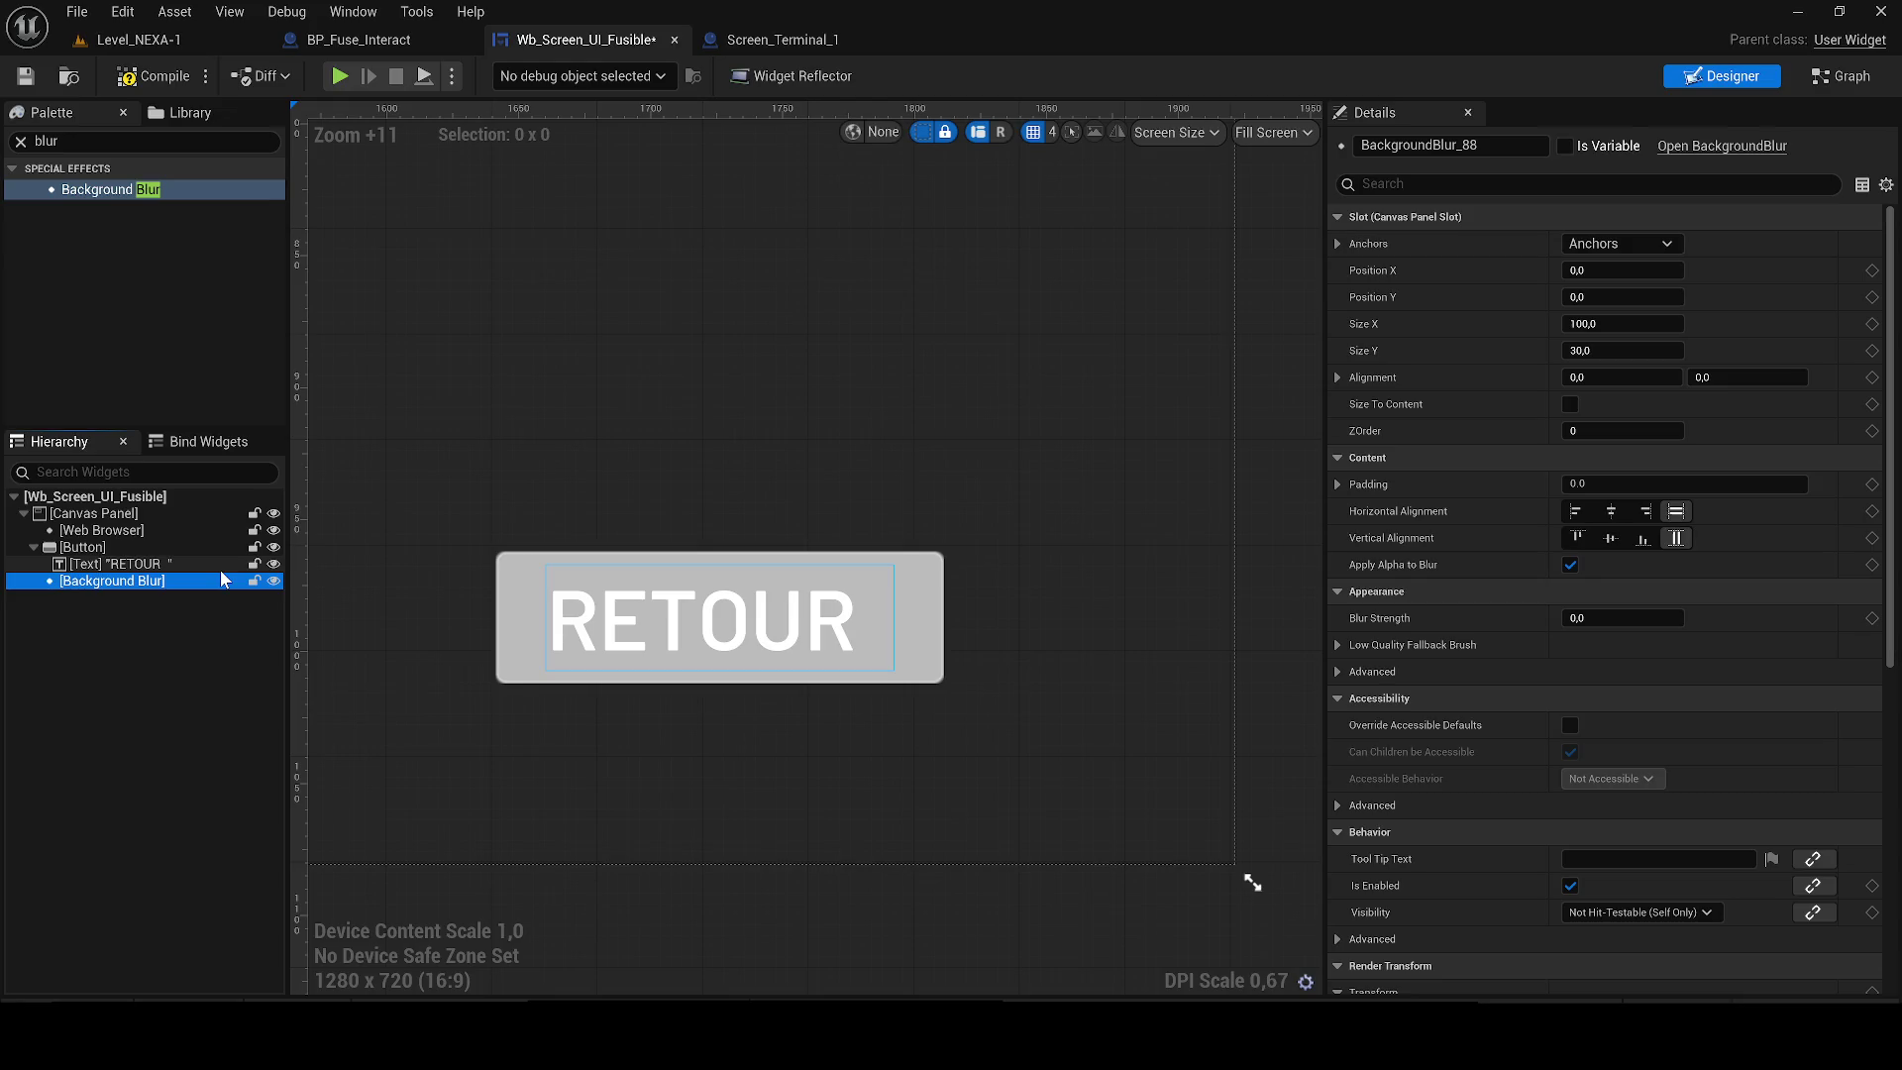
scroll(615, 263, down, 14)
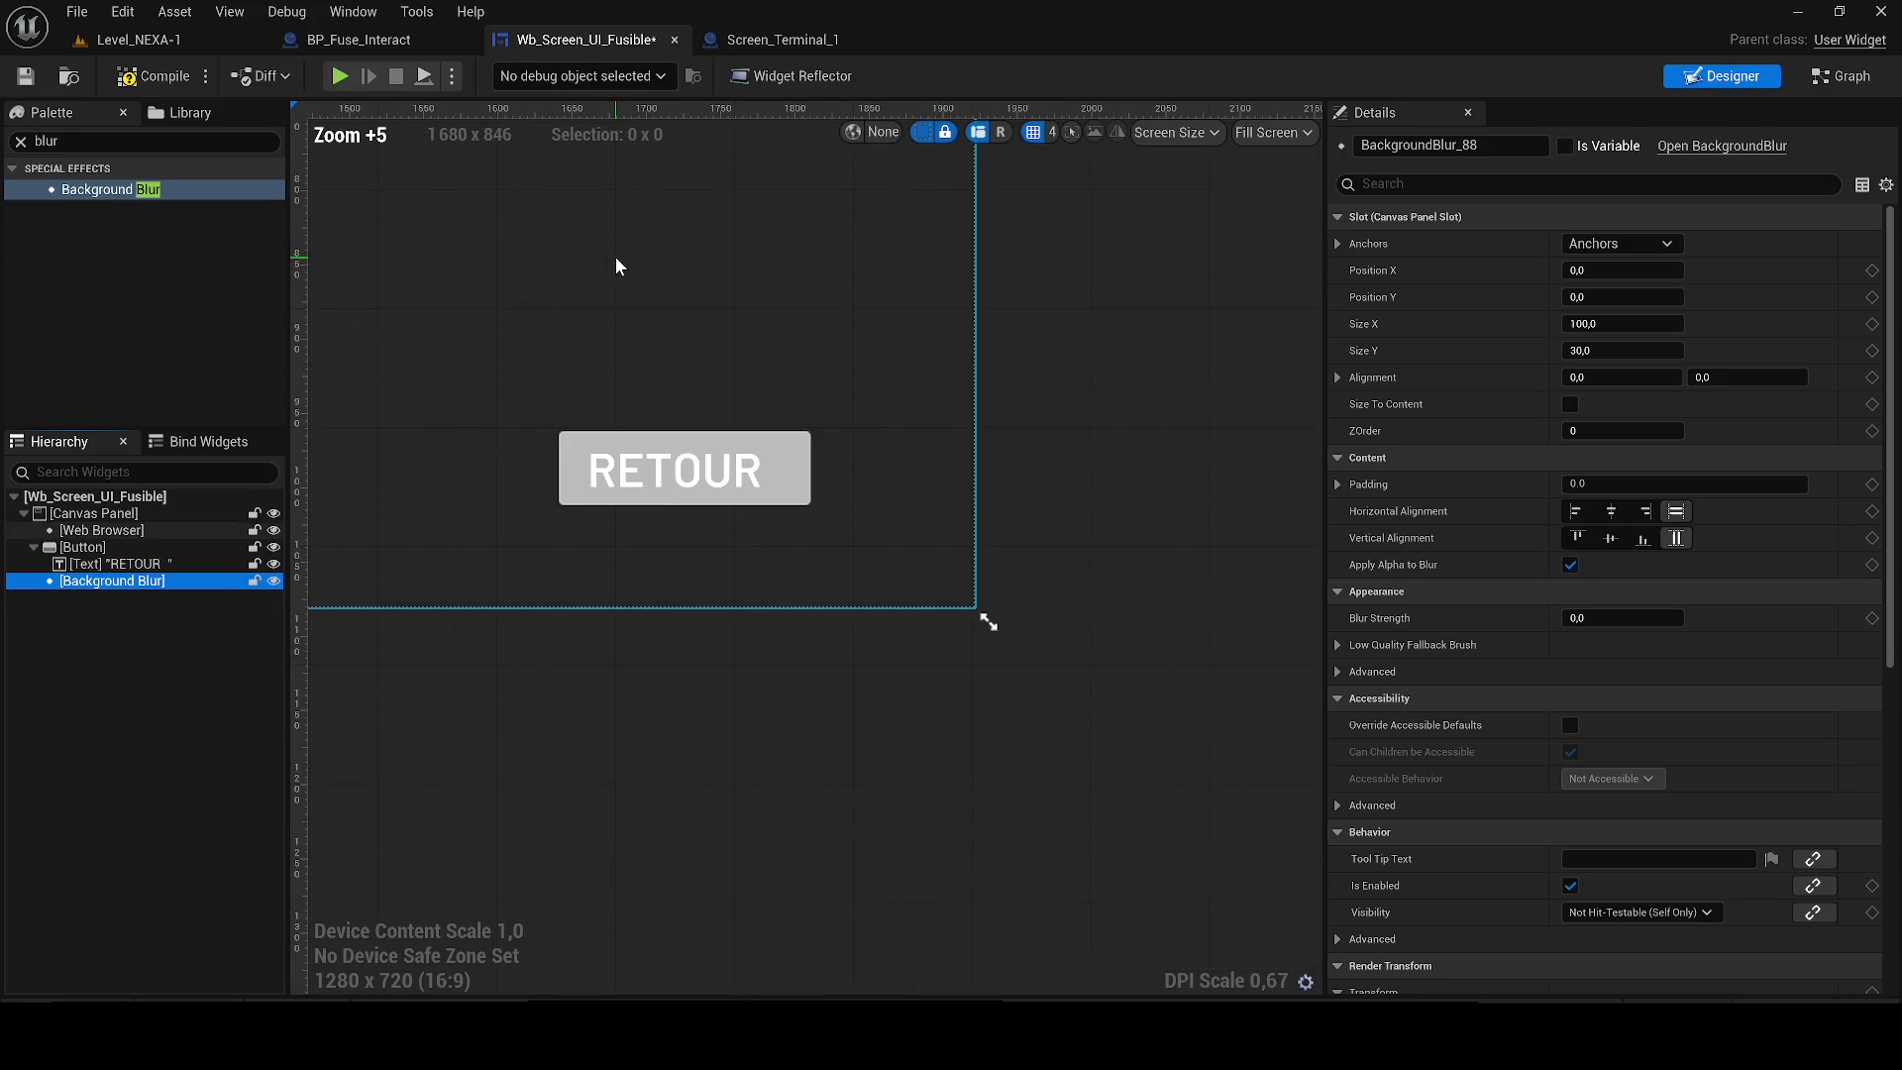
drag(748, 414, 972, 567)
click(358, 312)
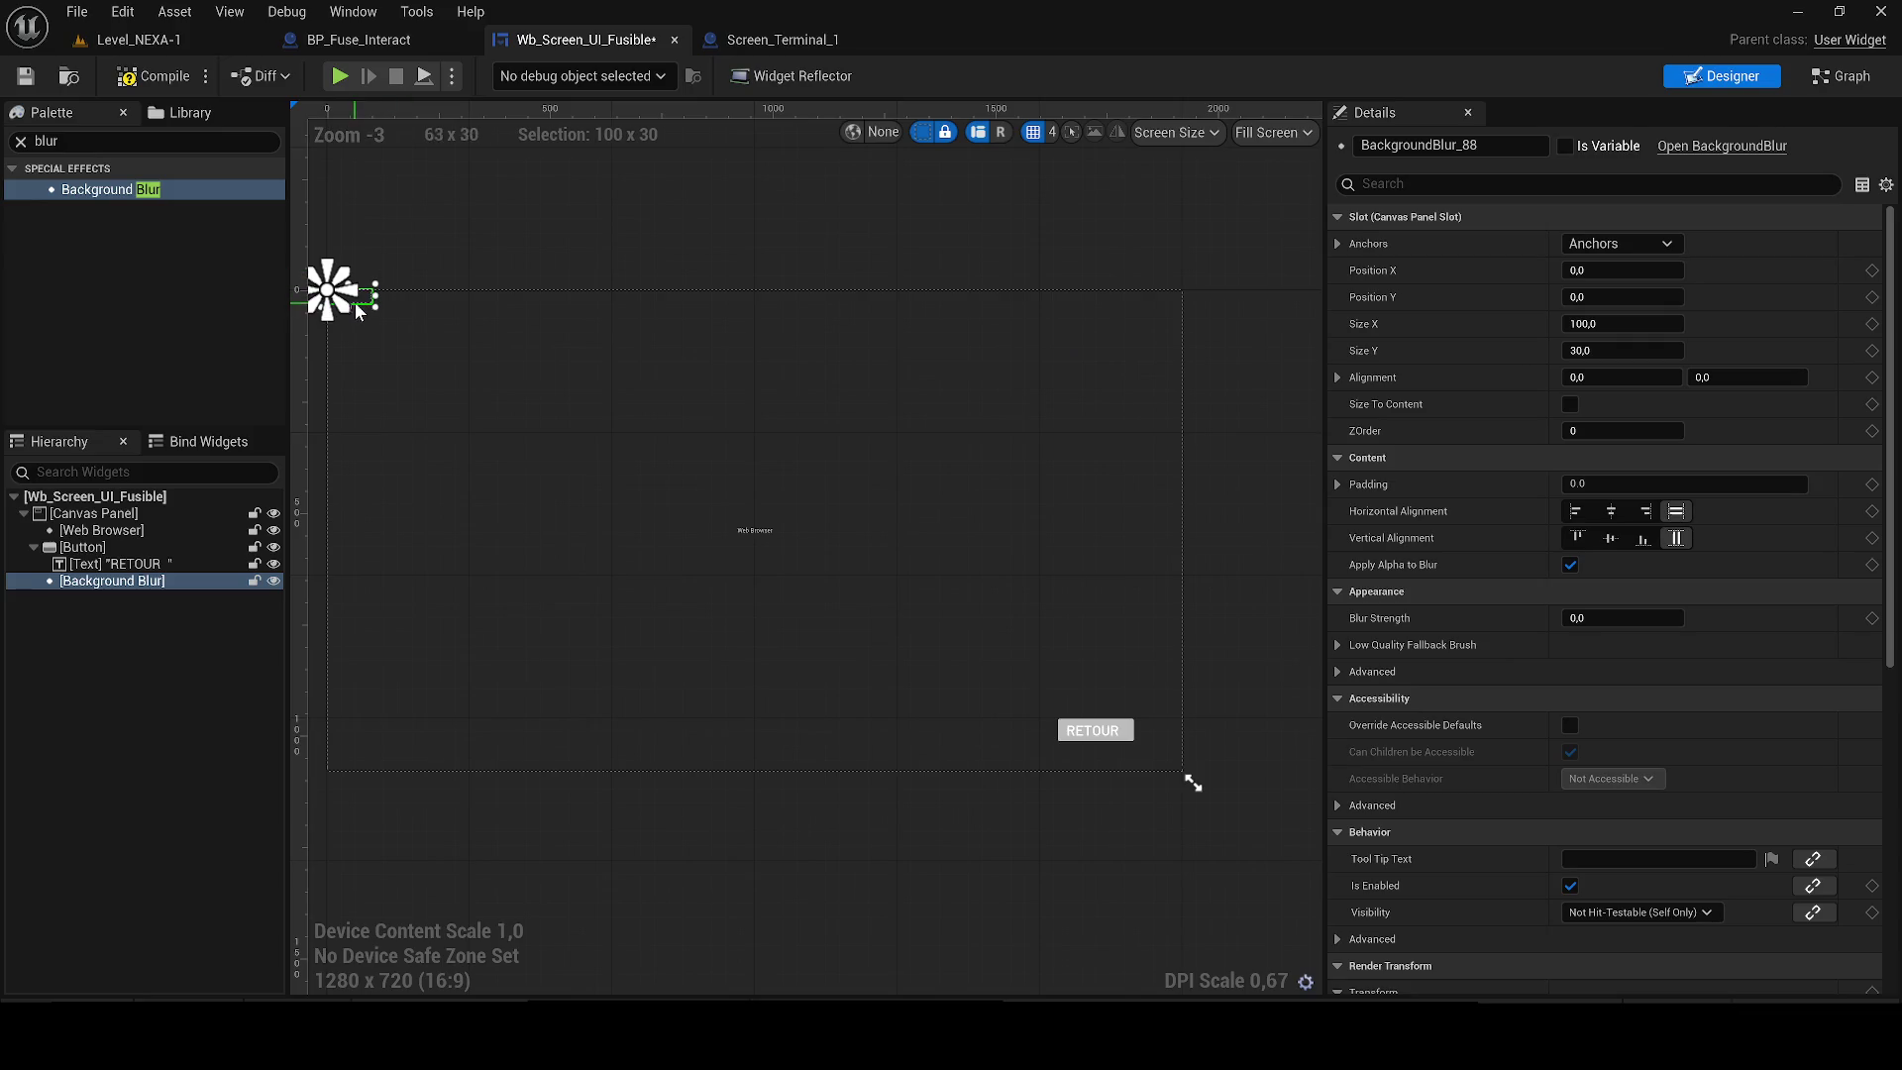
mouse_move(384, 311)
mouse_down()
mouse_move(866, 639)
mouse_move(920, 648)
mouse_up()
drag(111, 582, 107, 569)
scroll(819, 544, up, 6)
mouse_move(472, 555)
mouse_down()
mouse_move(1014, 787)
mouse_move(977, 815)
mouse_up()
scroll(978, 815, up, 9)
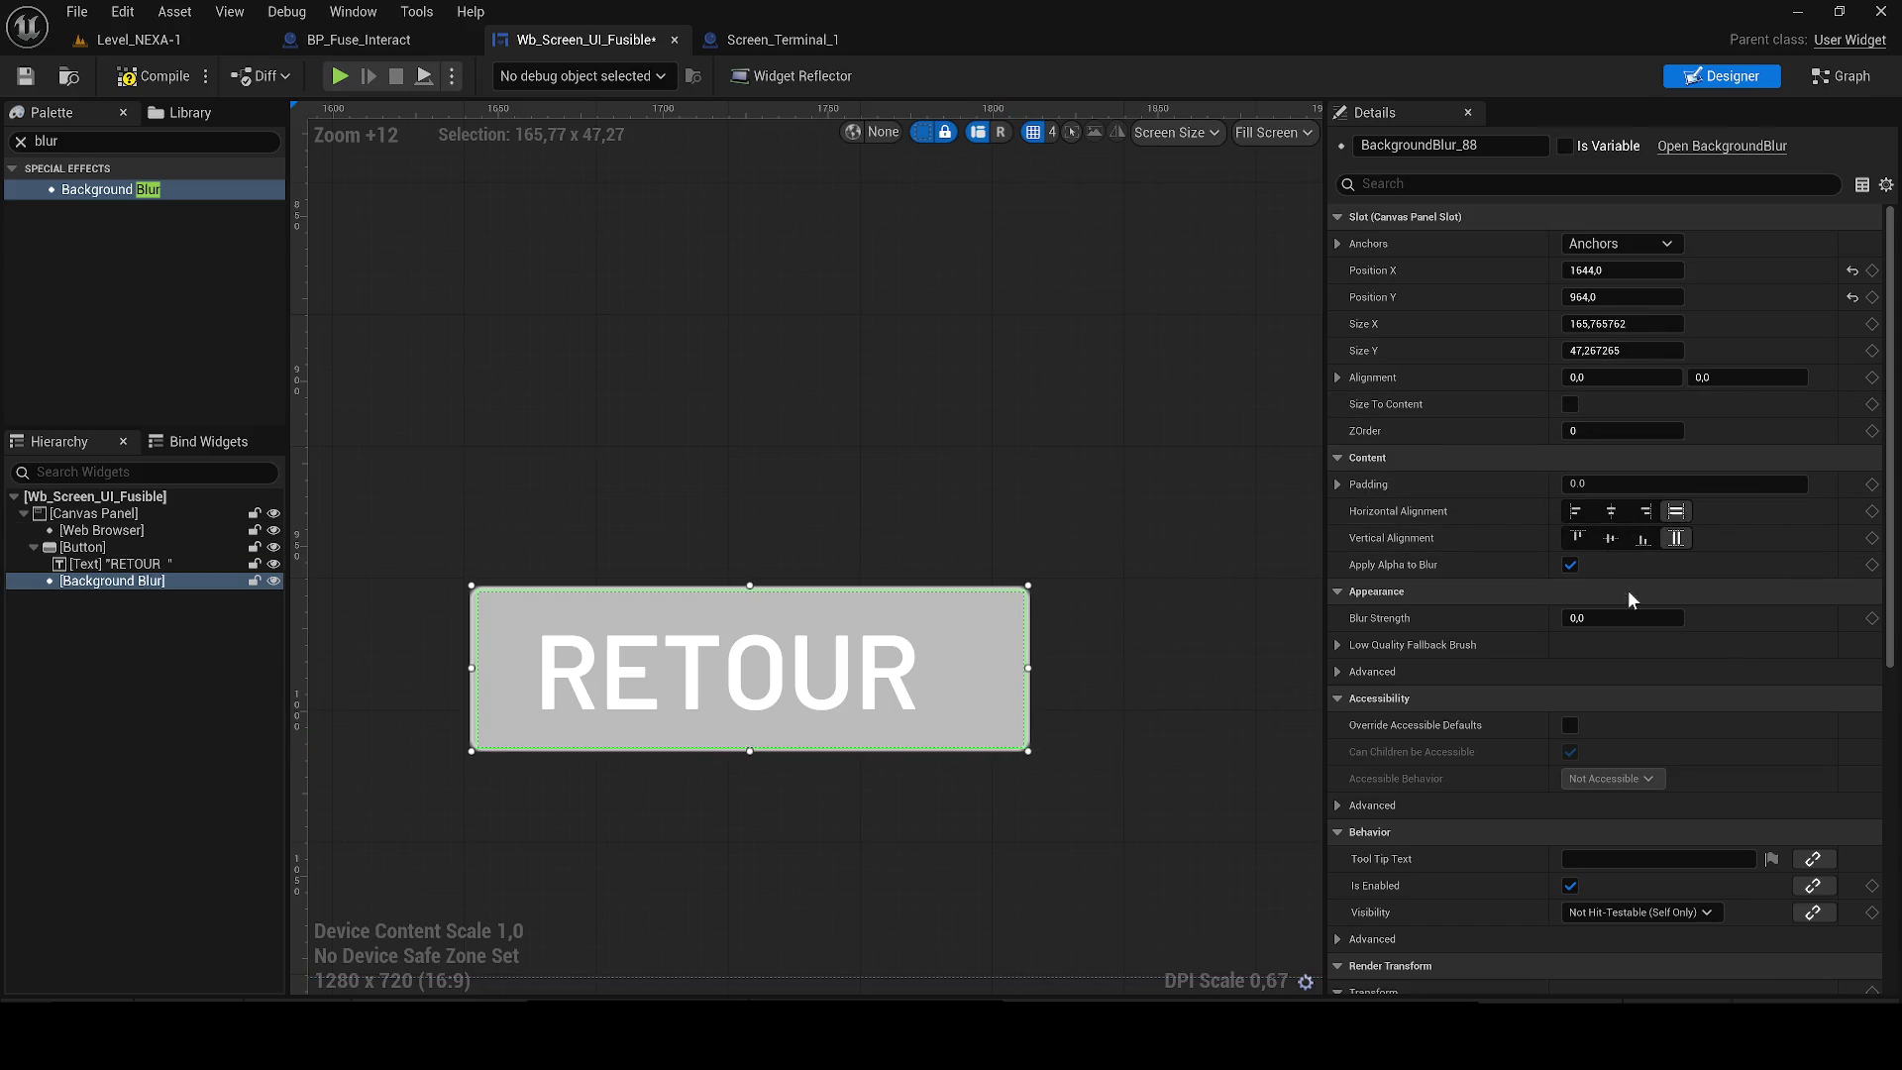
Set the Background Blur ZOrder to -1 and make the button's Normal Tint fully transparent.
mouse_move(1613, 613)
mouse_down()
mouse_move(1649, 617)
mouse_move(1625, 614)
mouse_up()
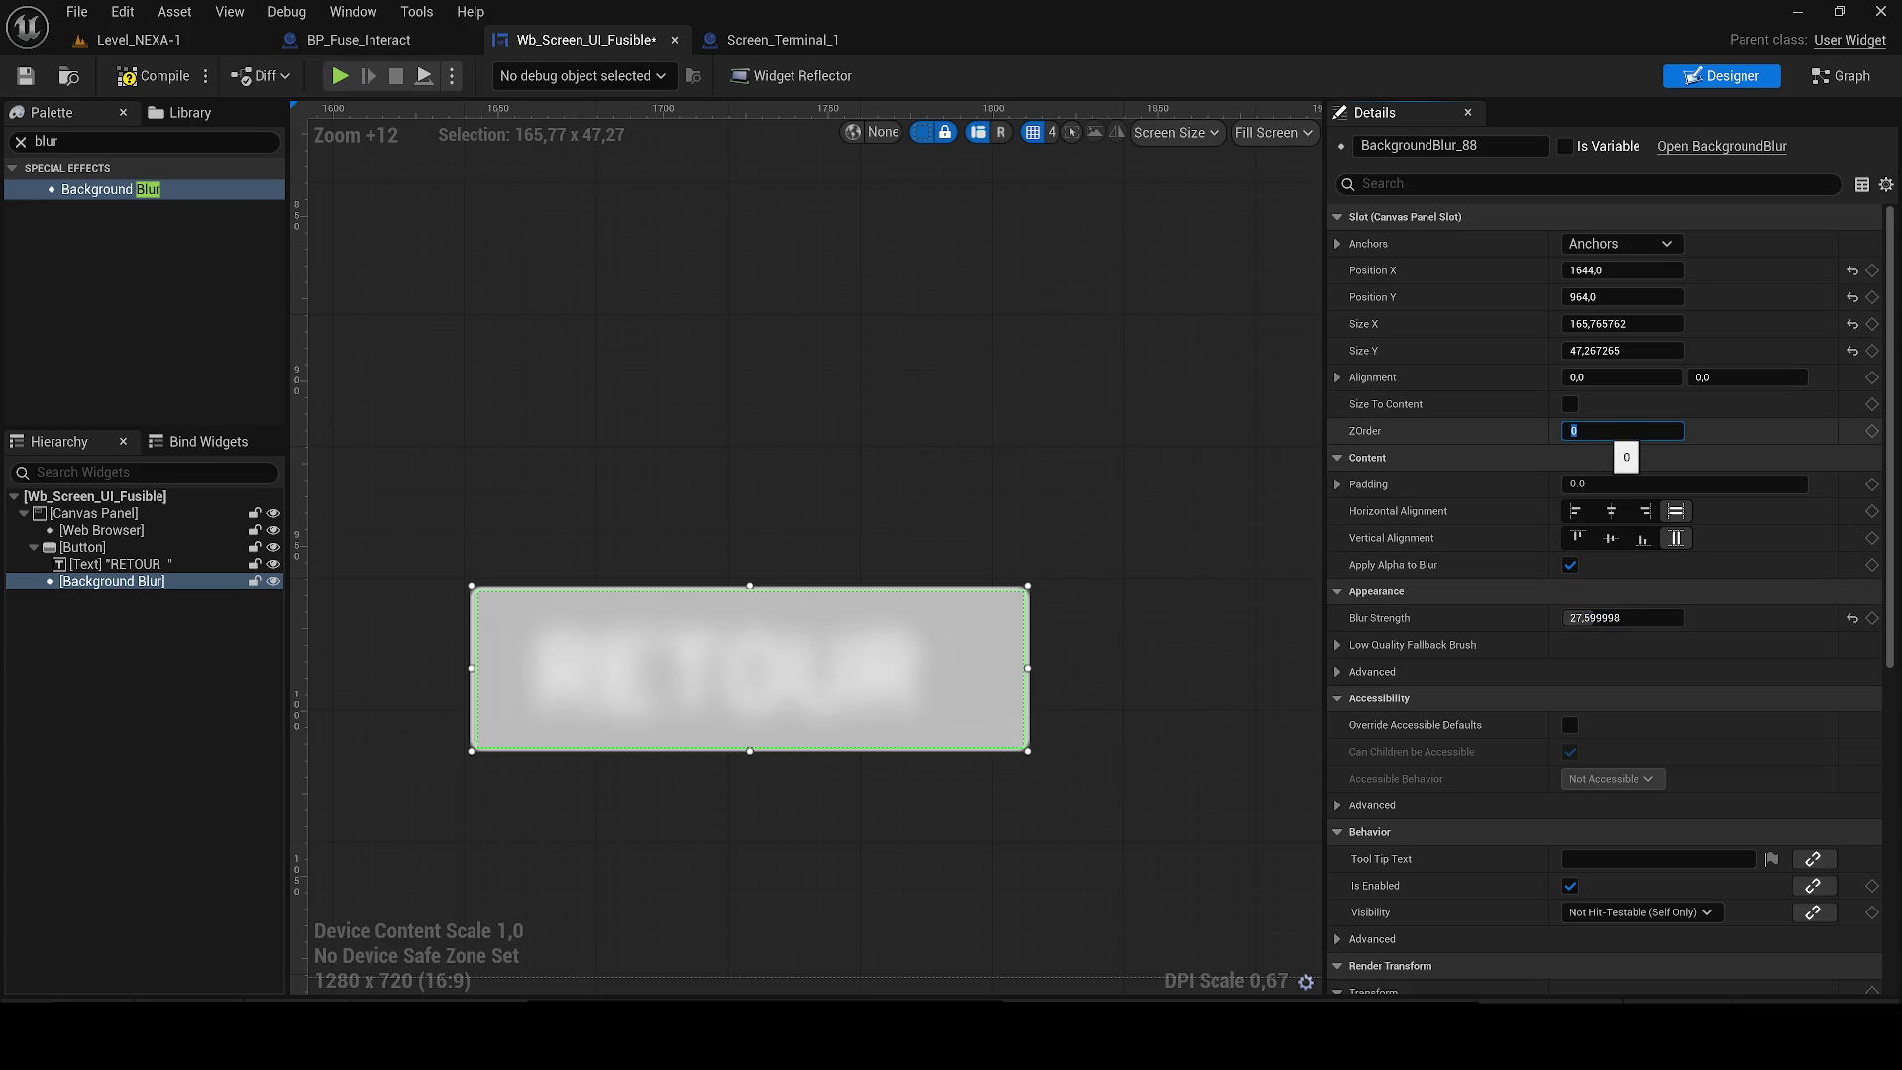
text(-1)
key(Return)
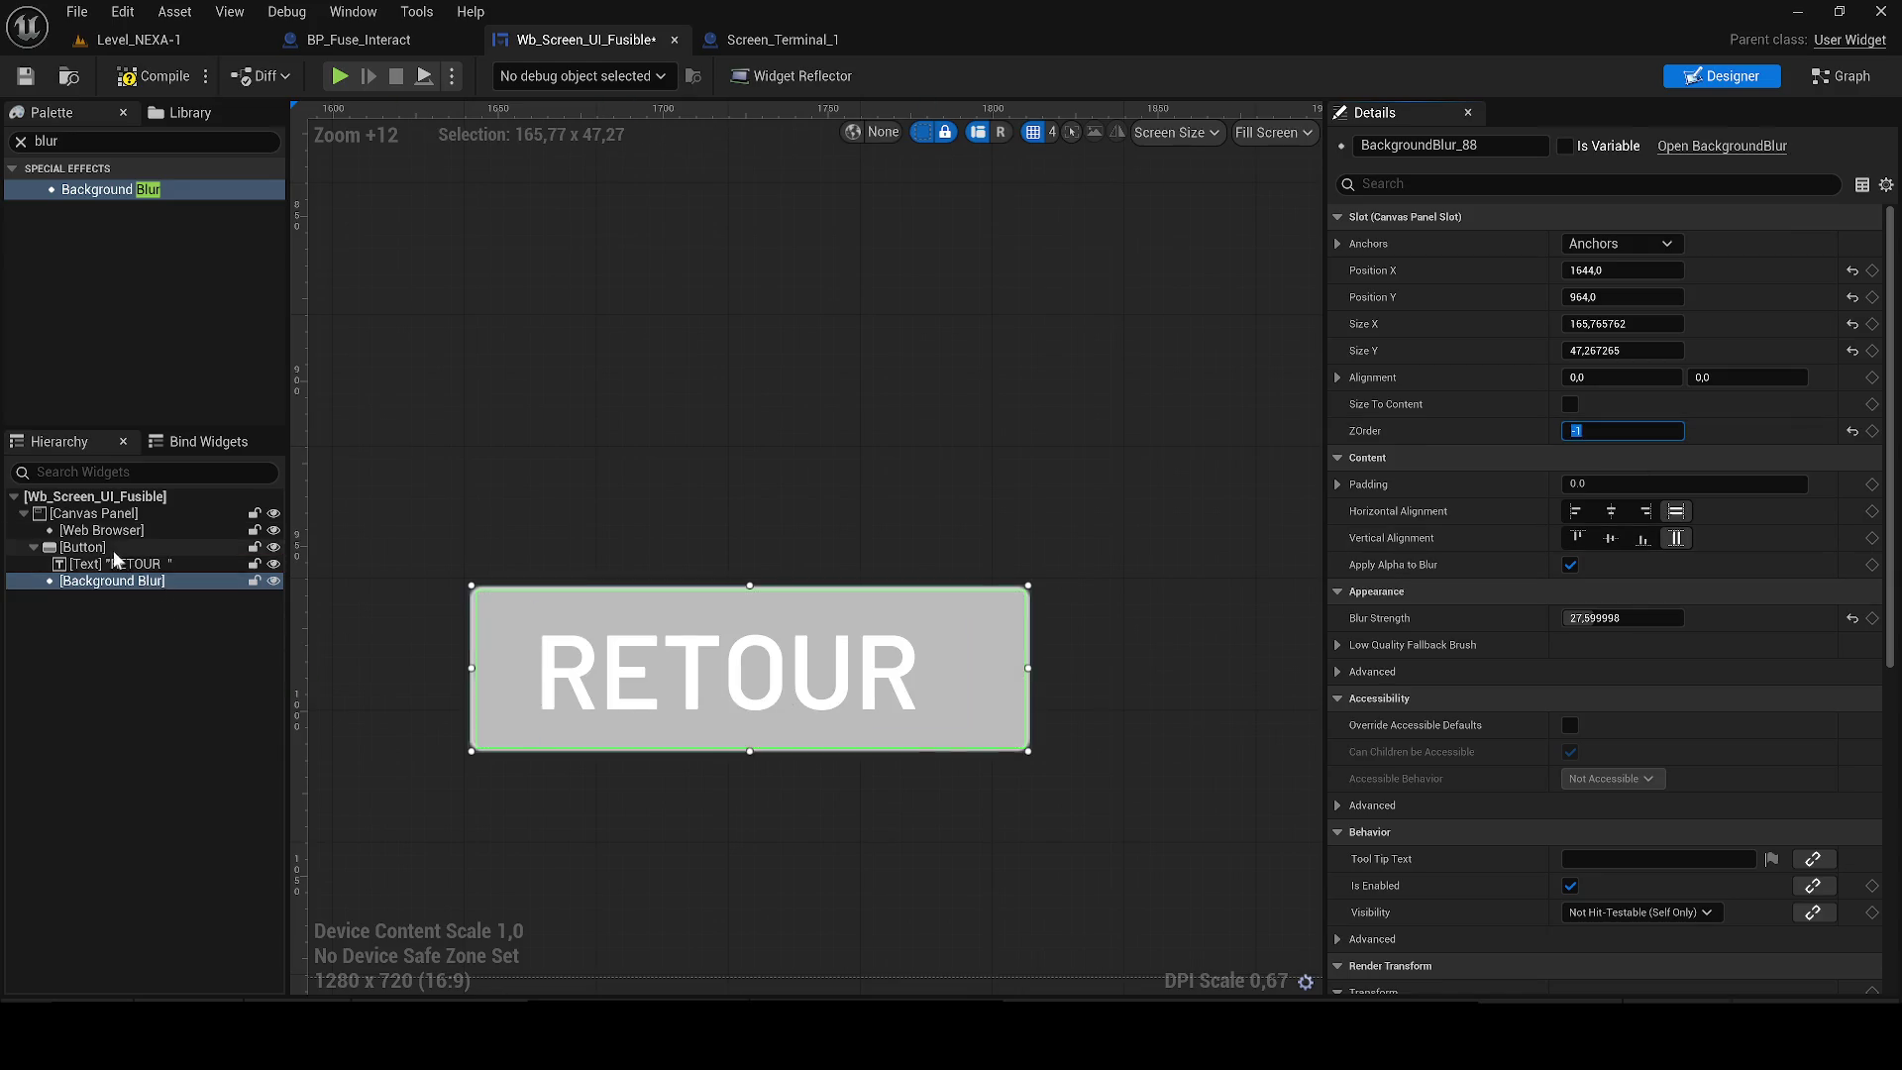
click(733, 684)
click(1625, 620)
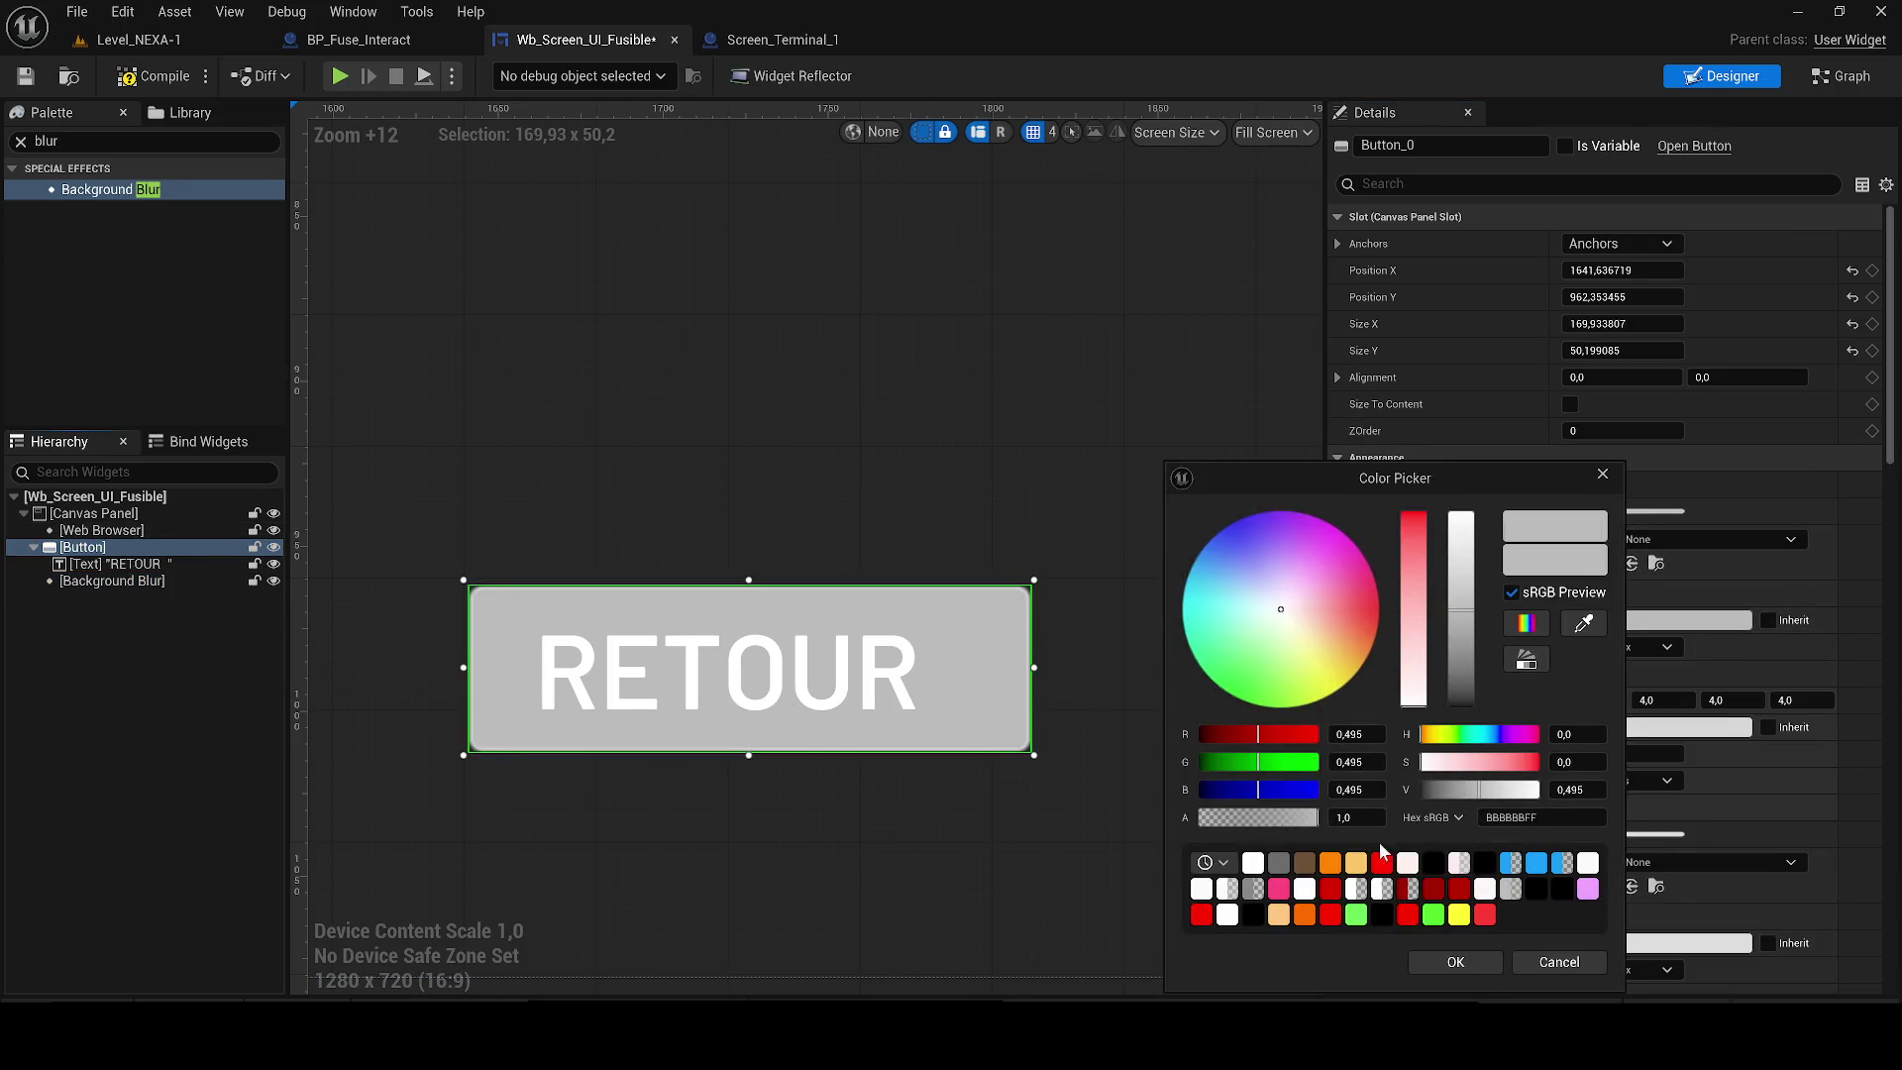
drag(1277, 820, 1185, 819)
click(1453, 962)
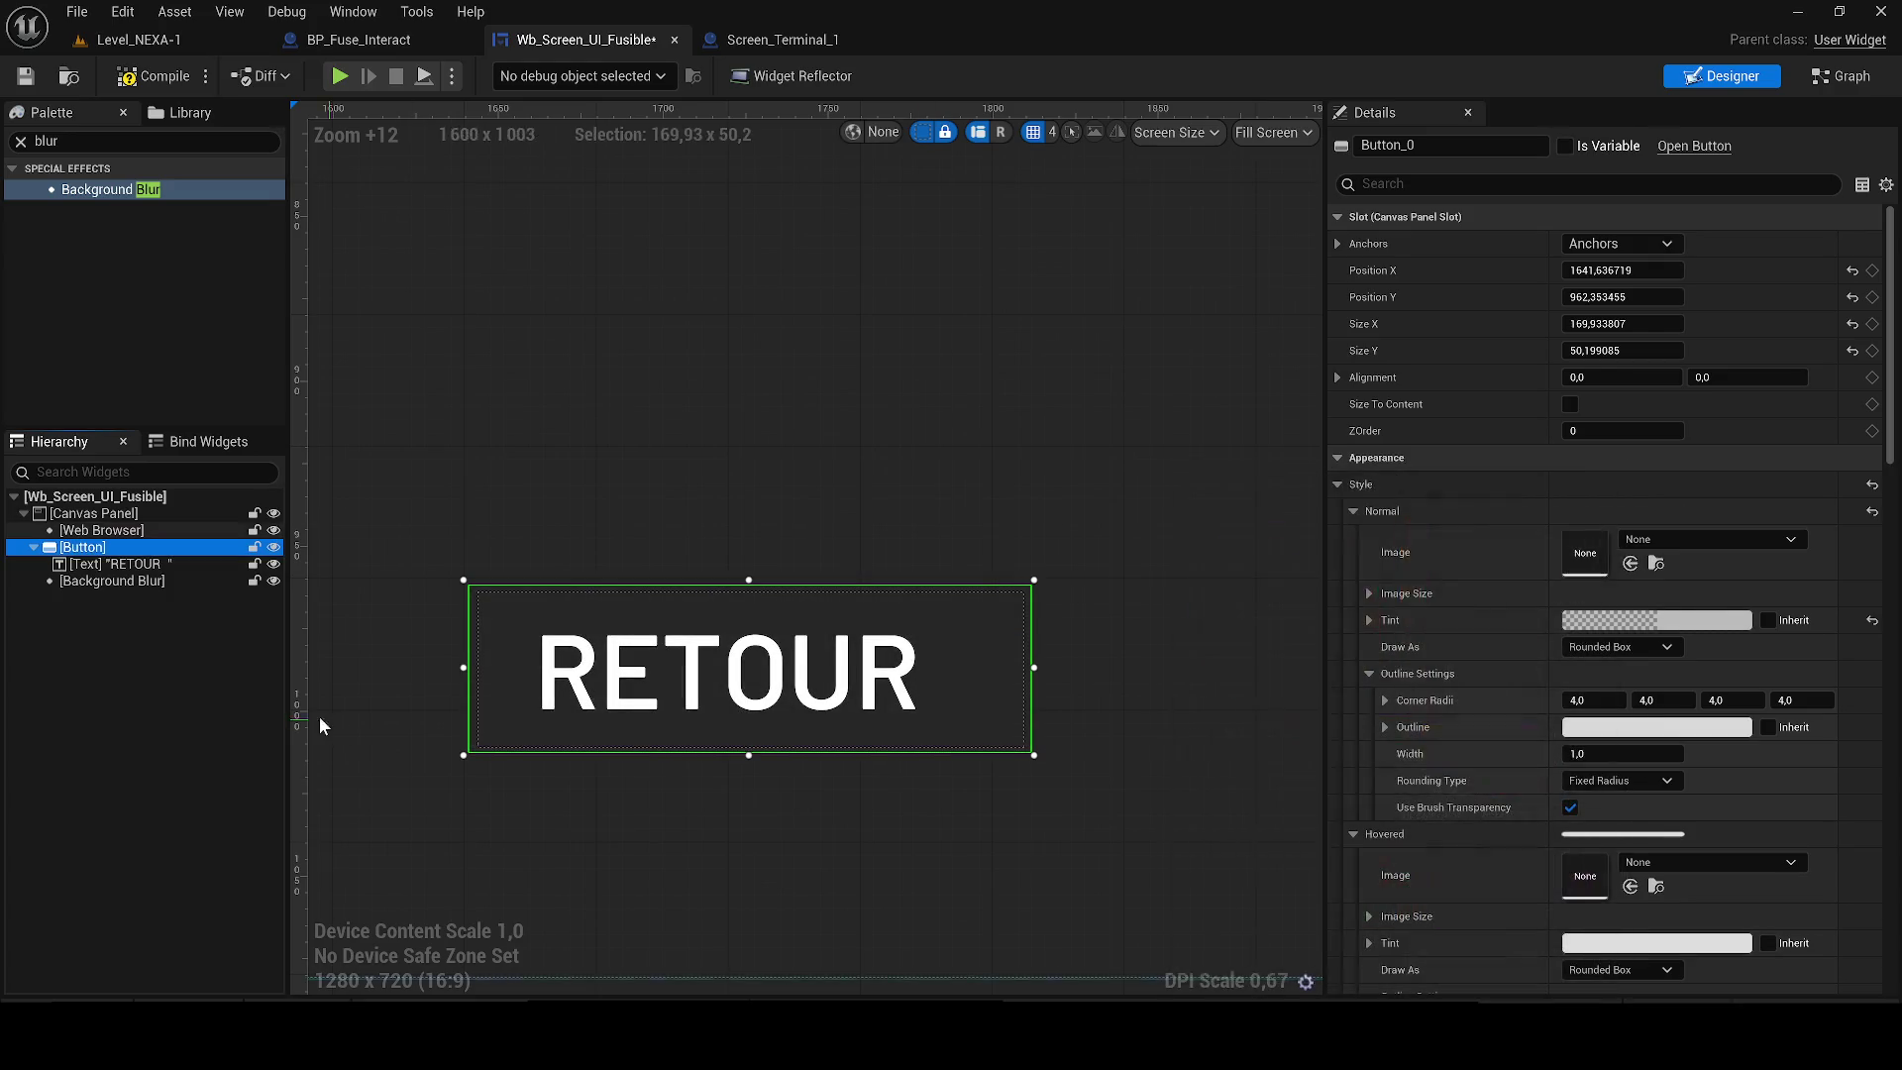
Nudge the RETOUR button slightly right and down.
click(110, 580)
scroll(511, 626, up, 1)
scroll(512, 626, up, 1)
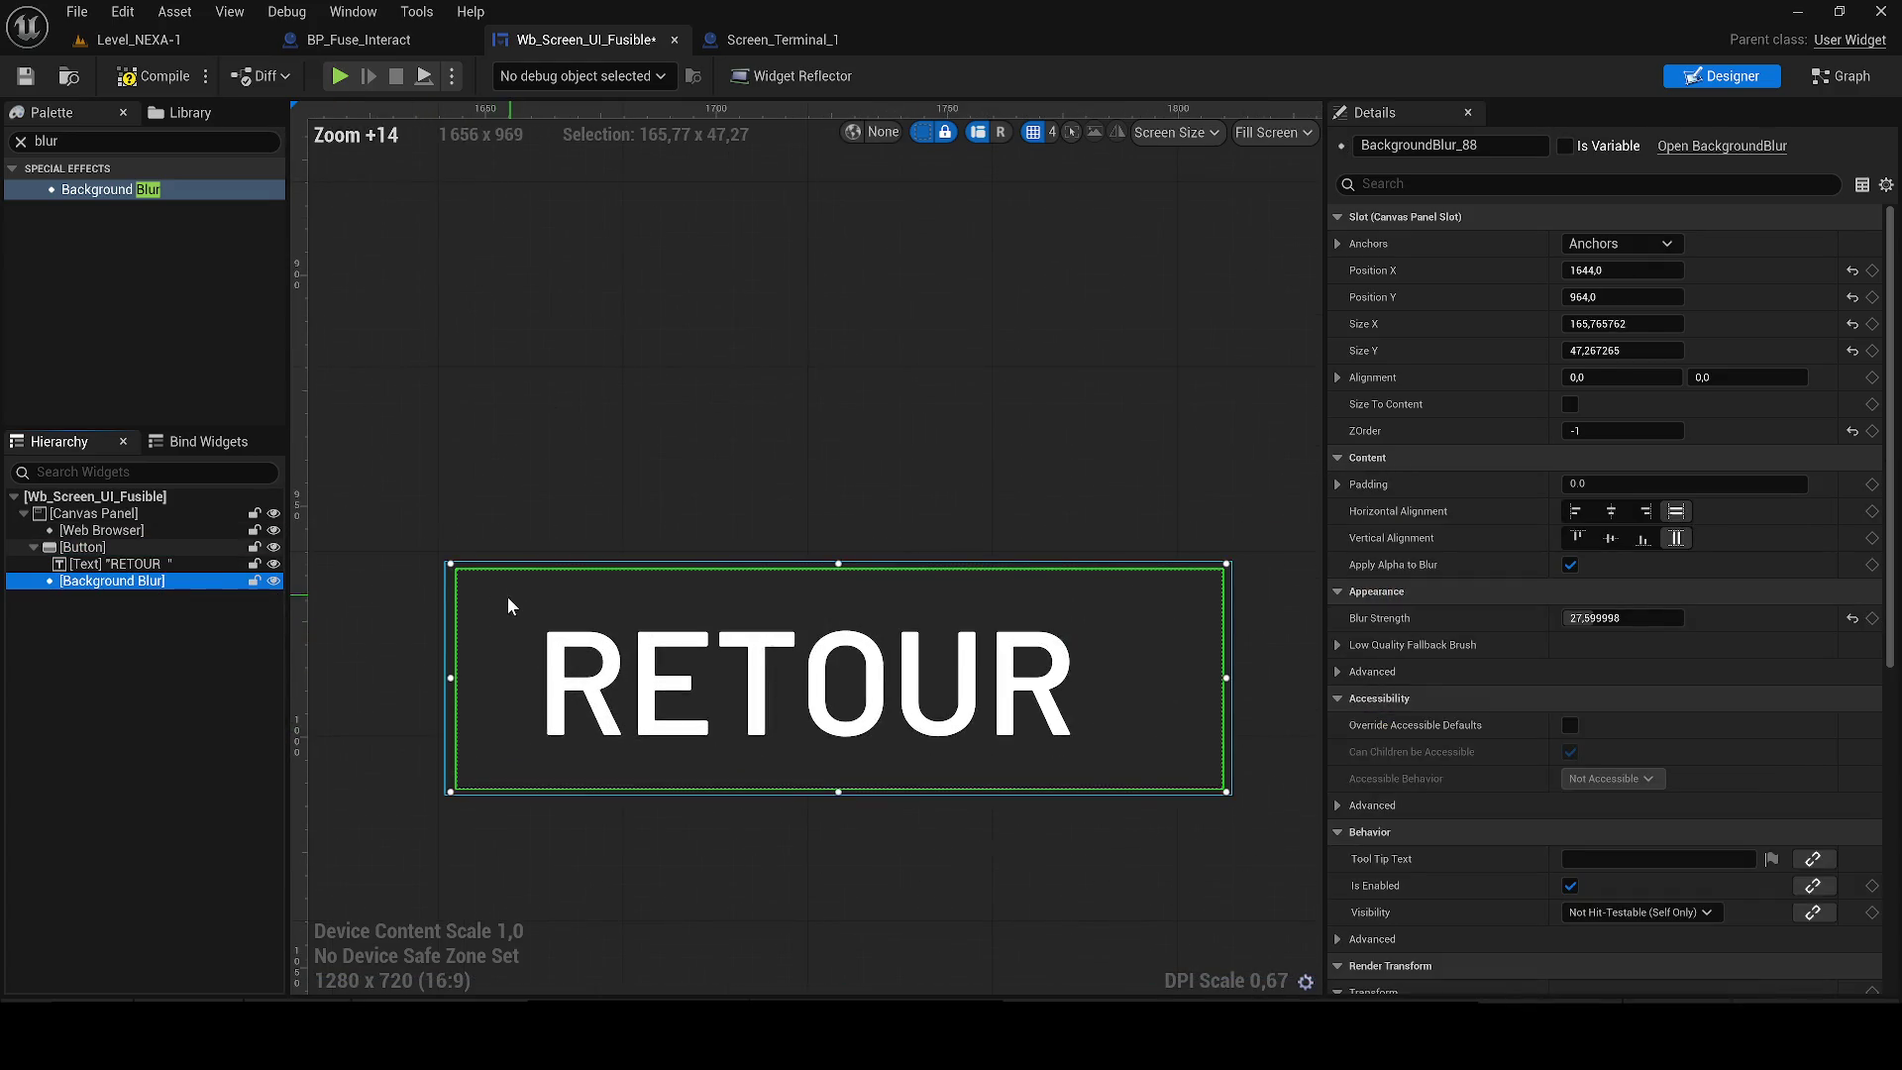
click(471, 597)
drag(471, 597, 503, 620)
click(397, 636)
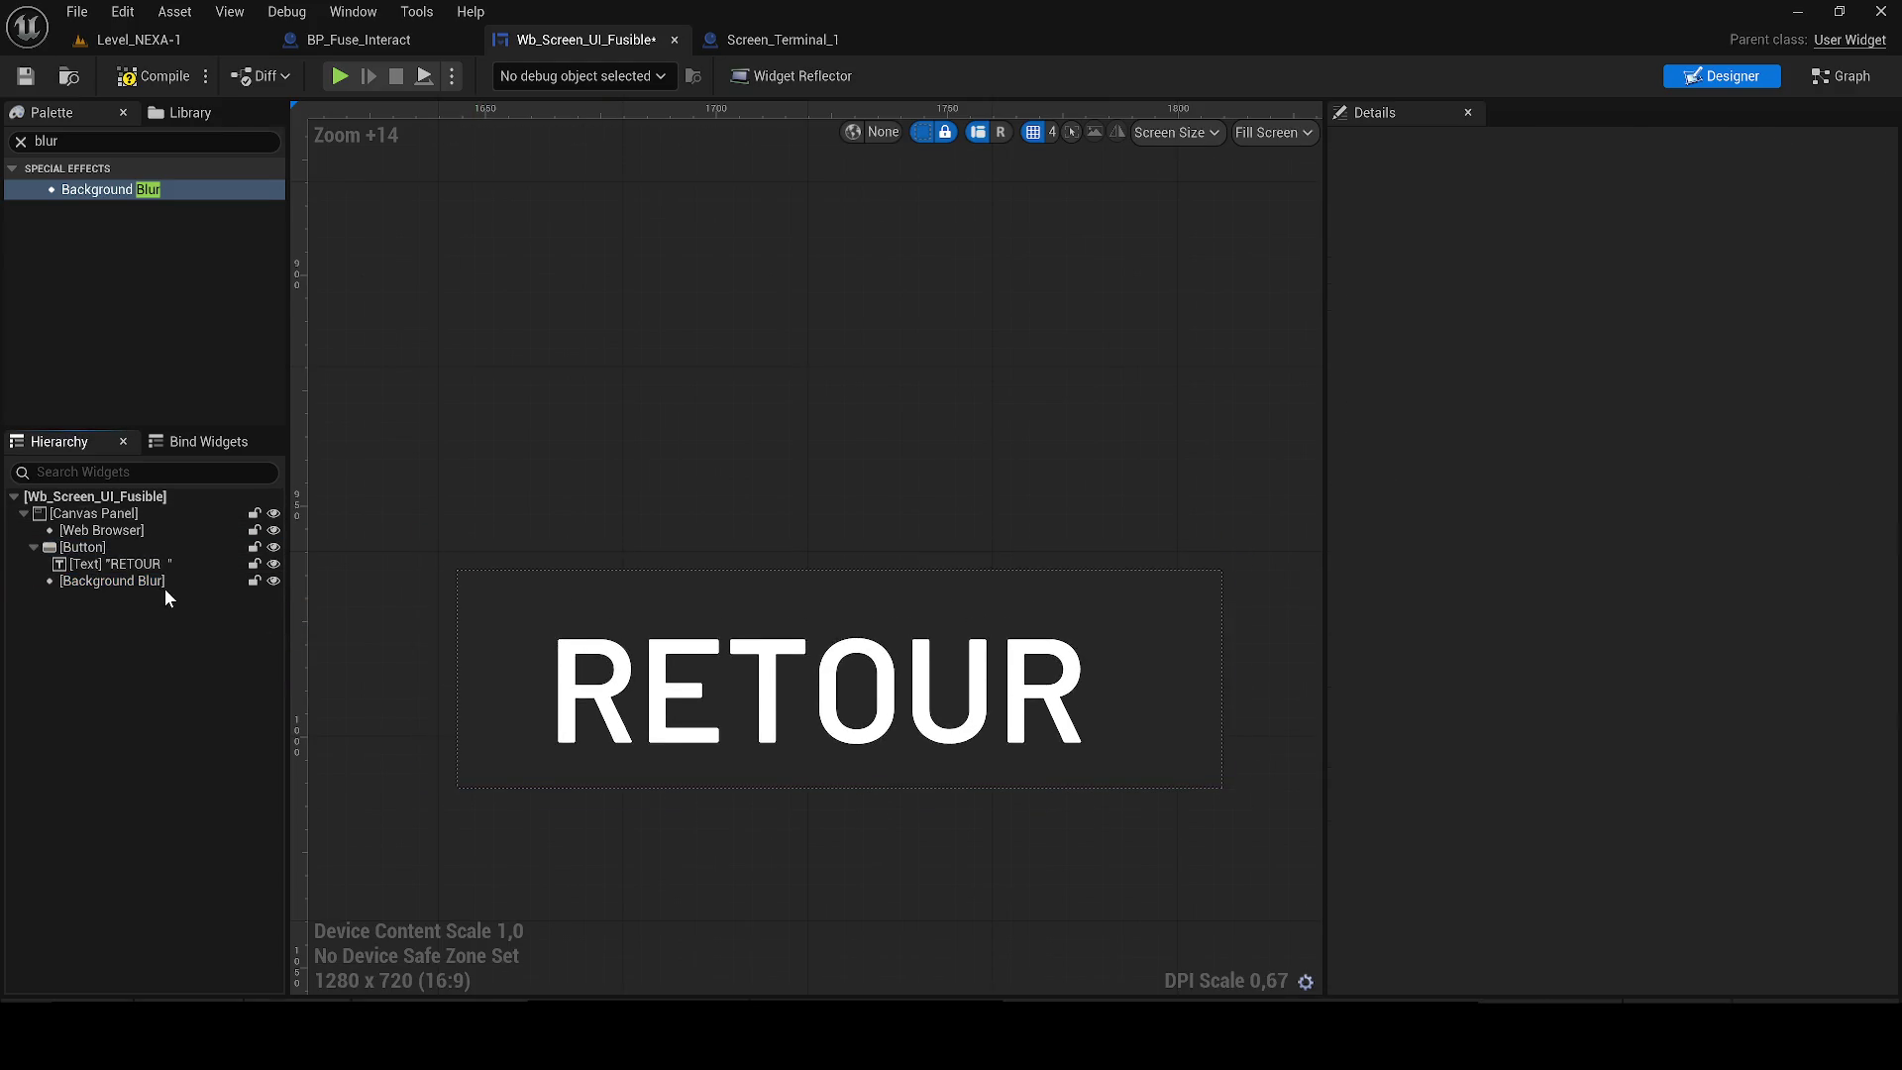
Resize the blur box to match the button and compile to preview the blur.
click(111, 580)
scroll(448, 594, up, 1)
scroll(445, 555, down, 2)
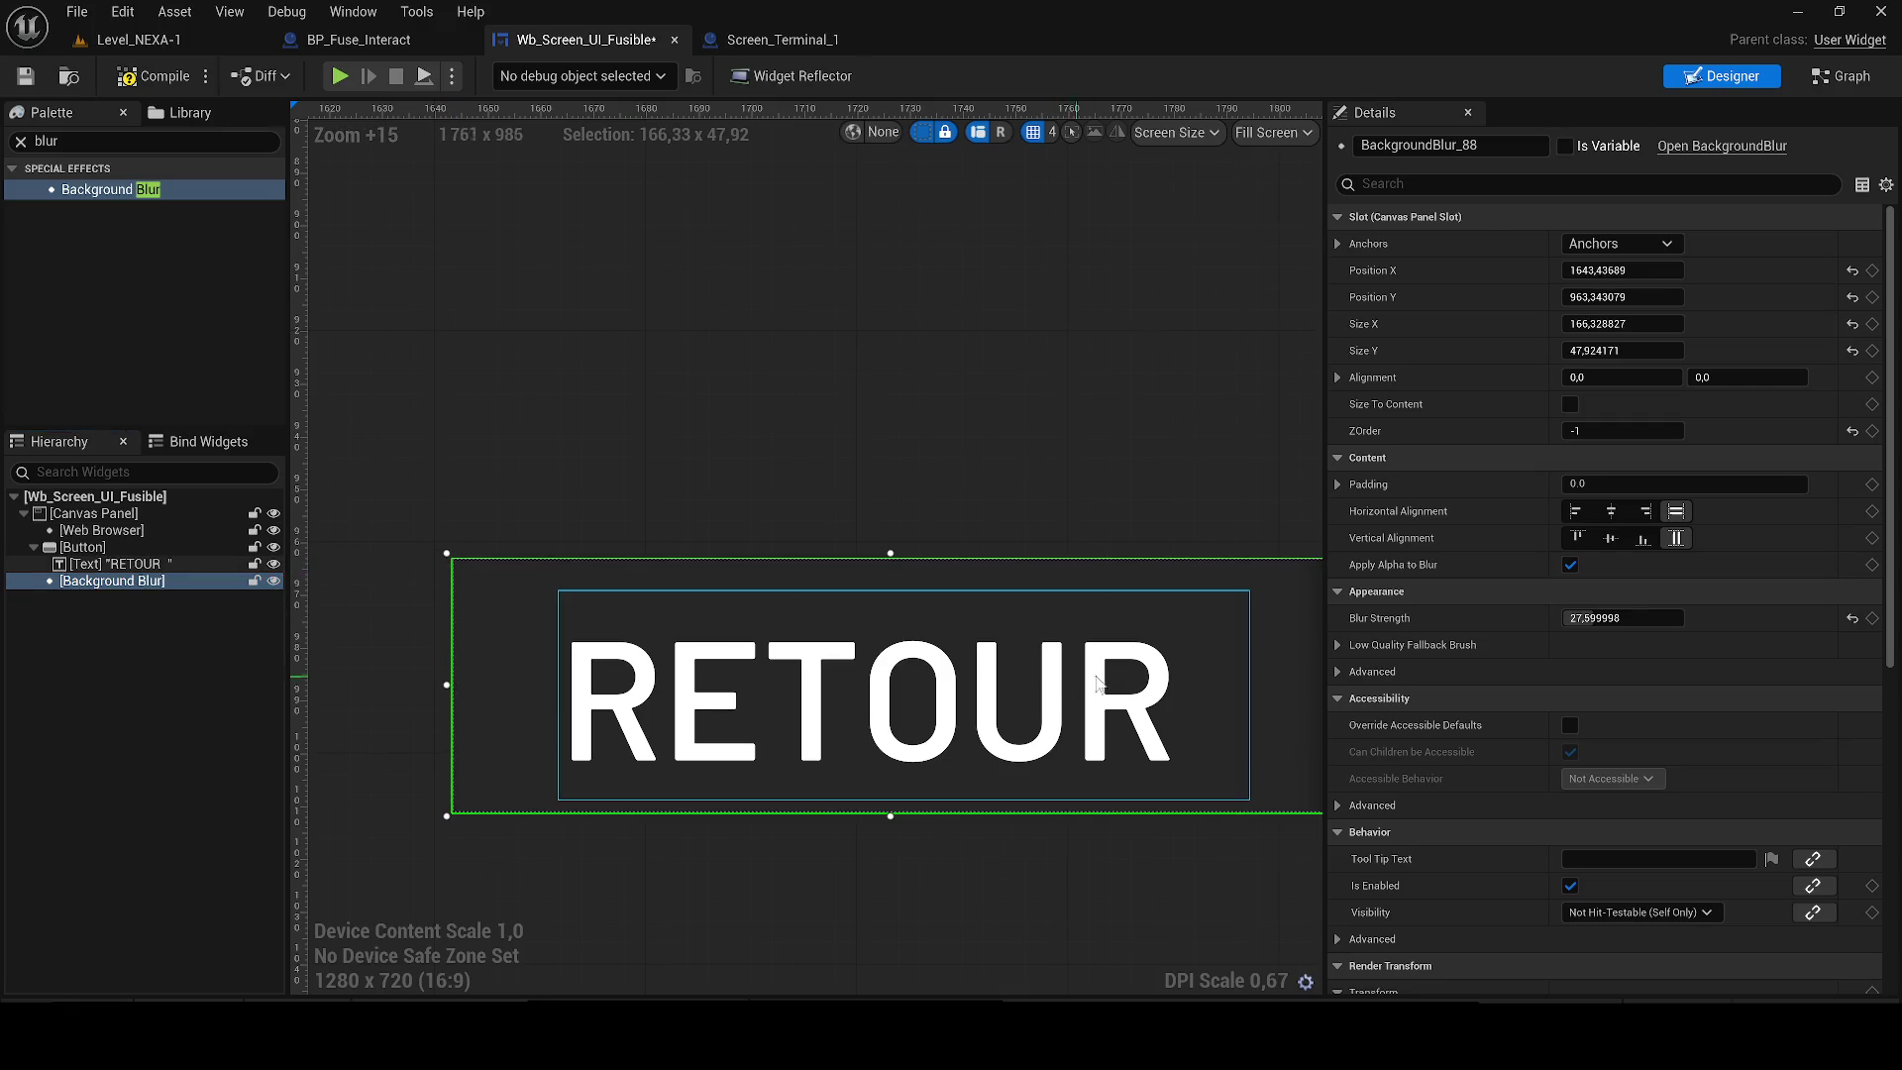
drag(1154, 785, 1170, 791)
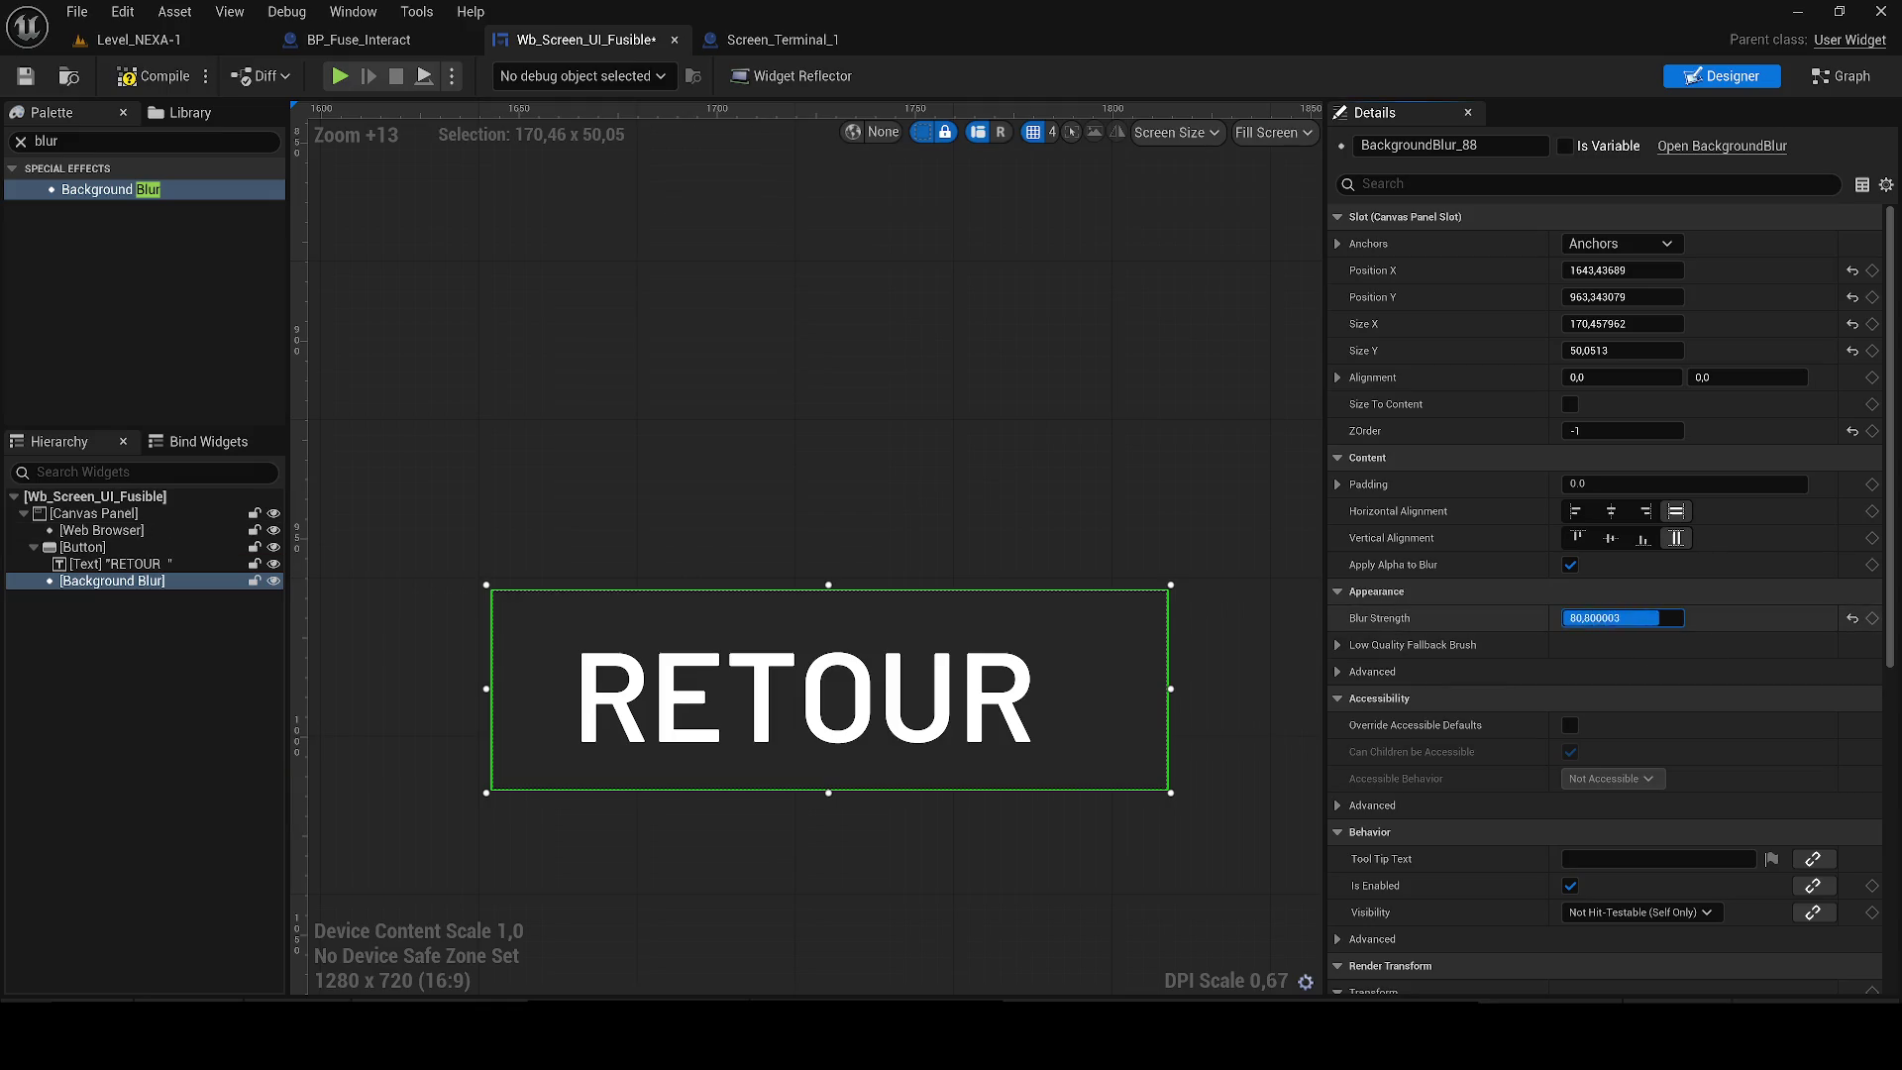
drag(1622, 617, 1683, 617)
click(29, 77)
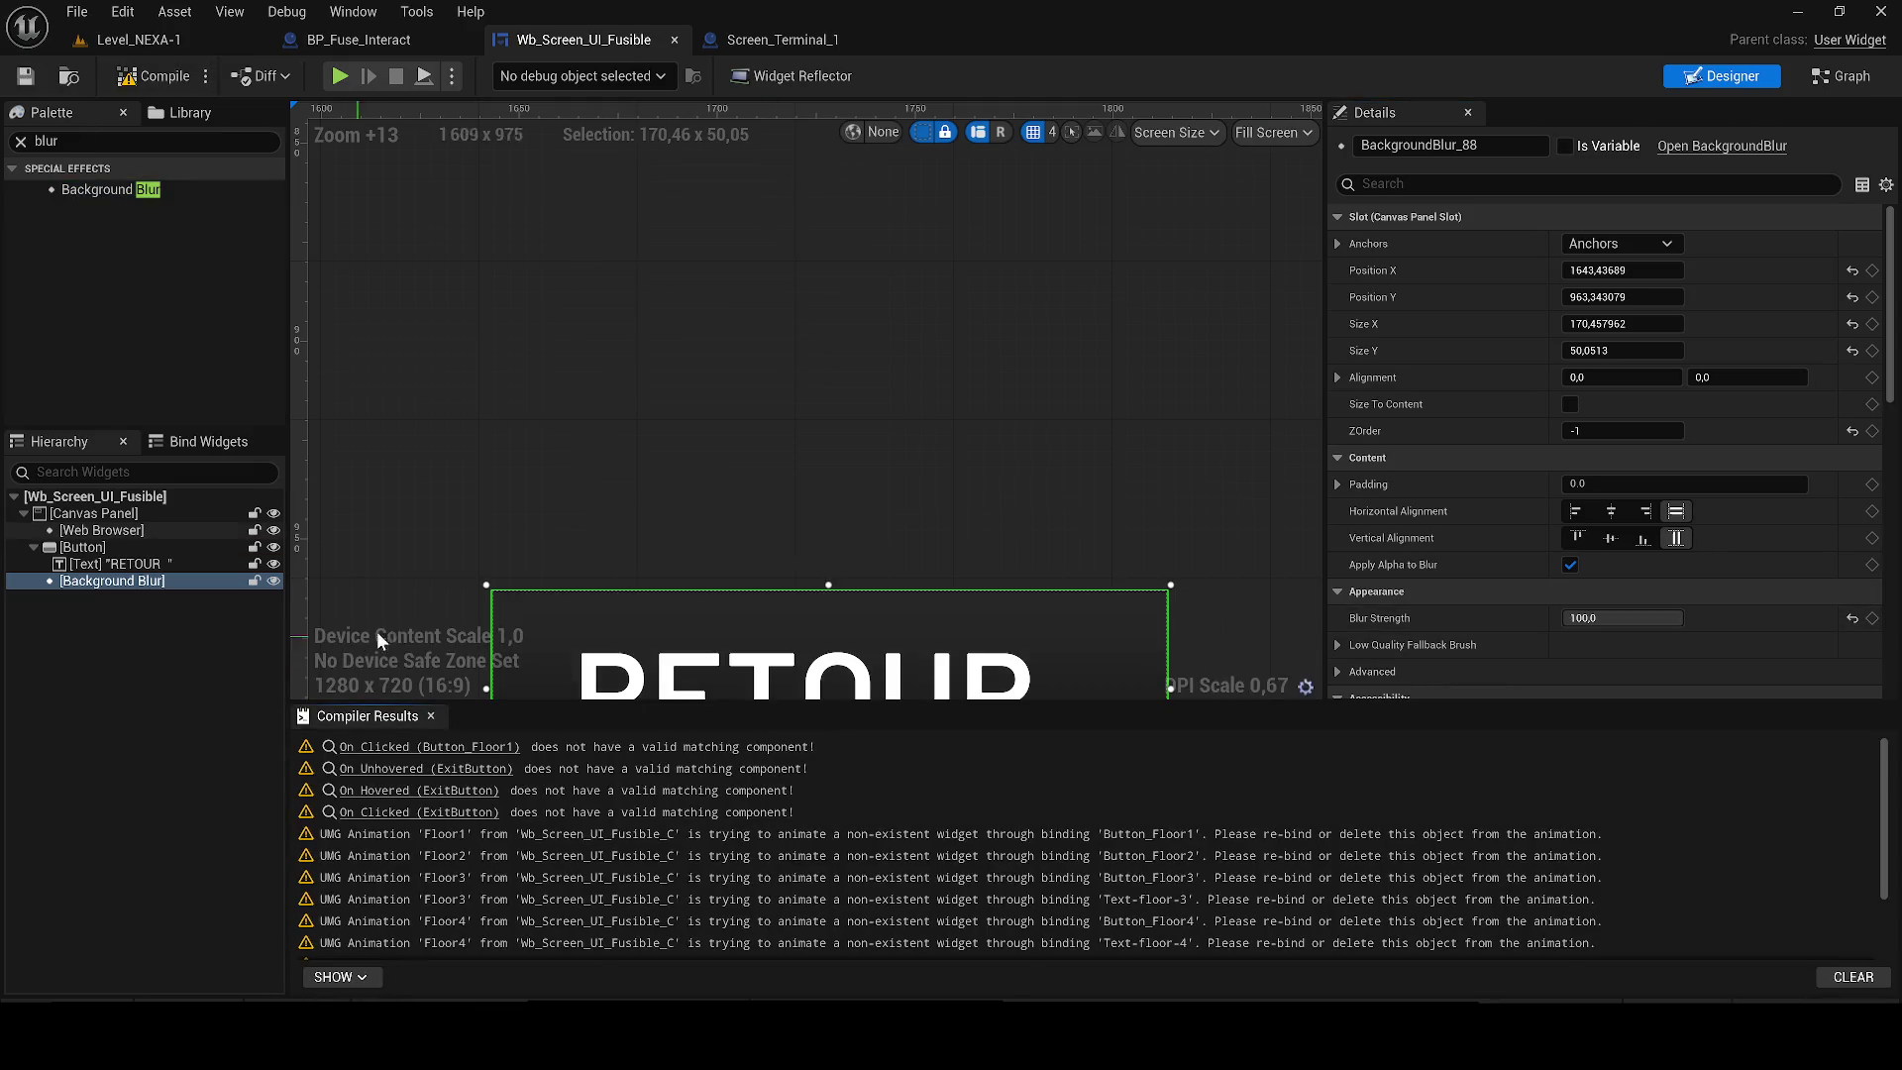
click(432, 715)
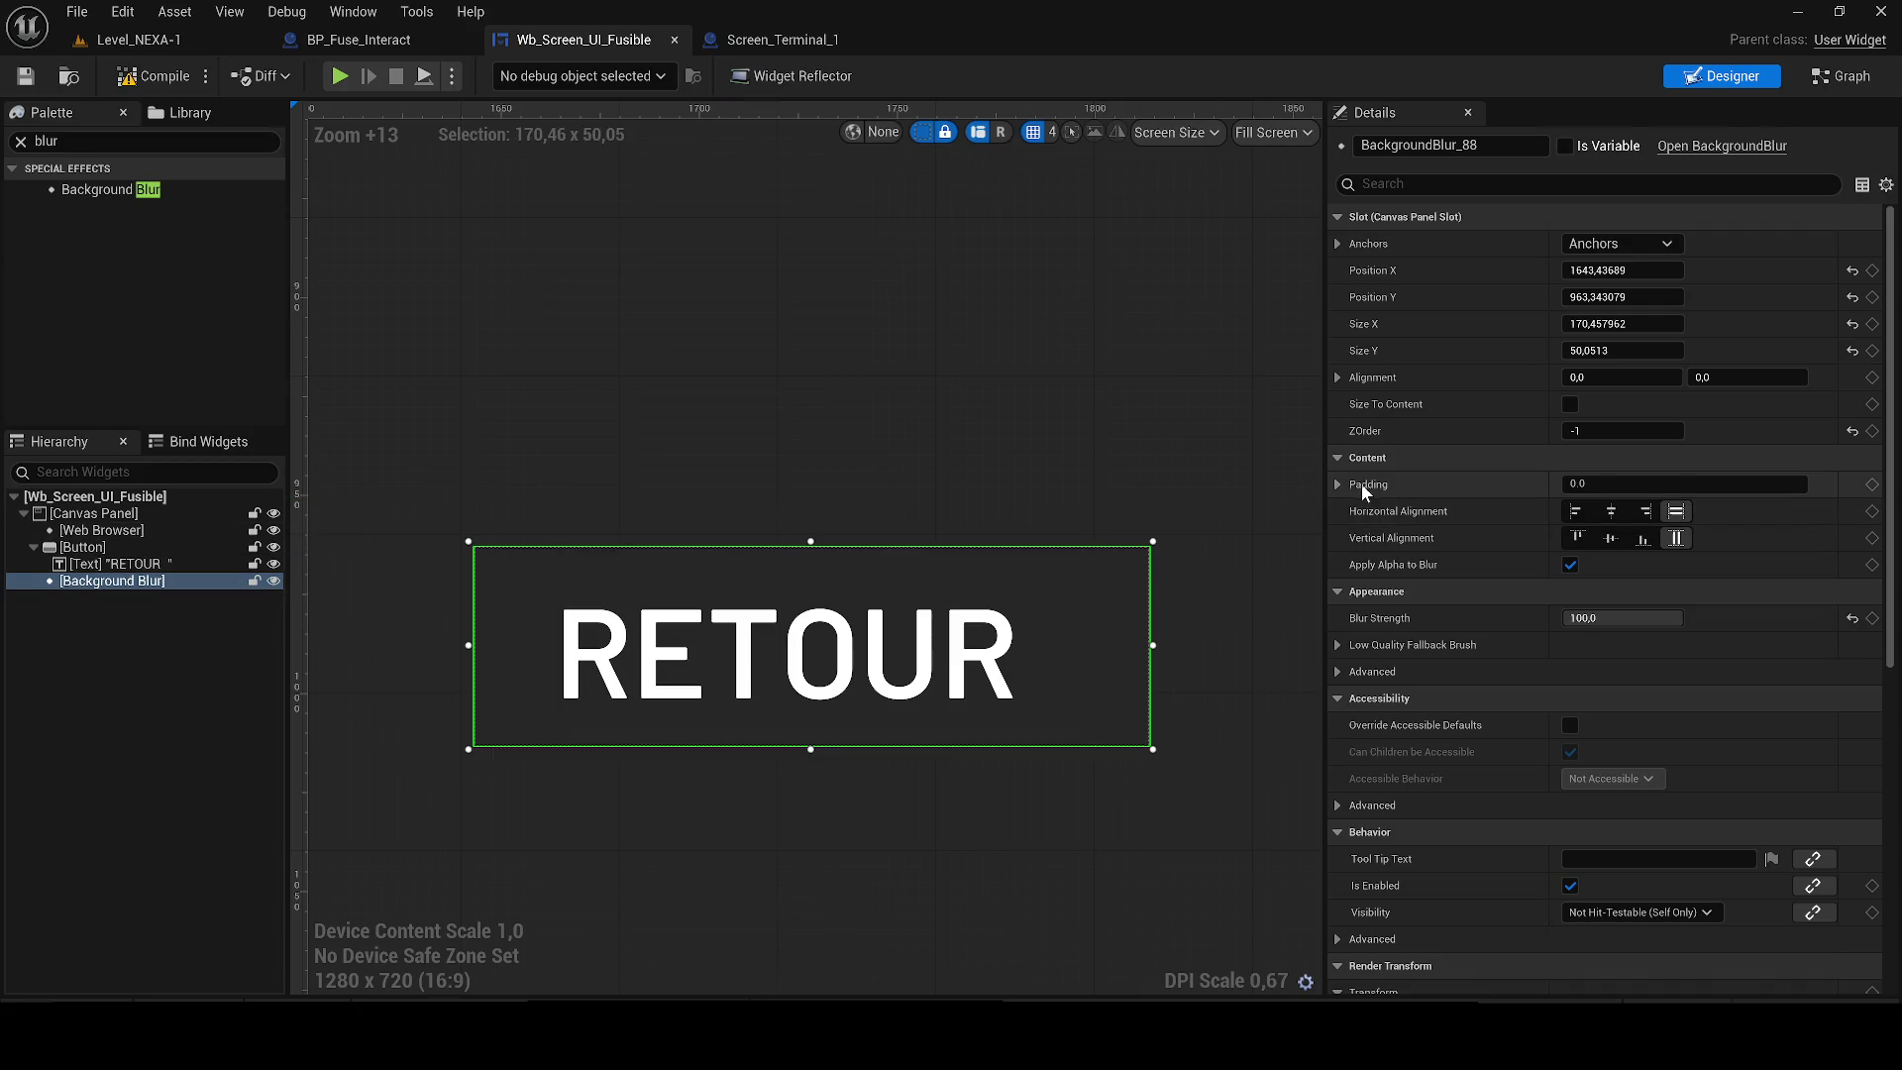
Set the blur strength to 37.6 and corner radius to 15, then compile.
click(1341, 482)
click(1339, 484)
click(1339, 671)
click(1622, 617)
text(37,6)
key(Return)
drag(1594, 724, 1684, 724)
text(30)
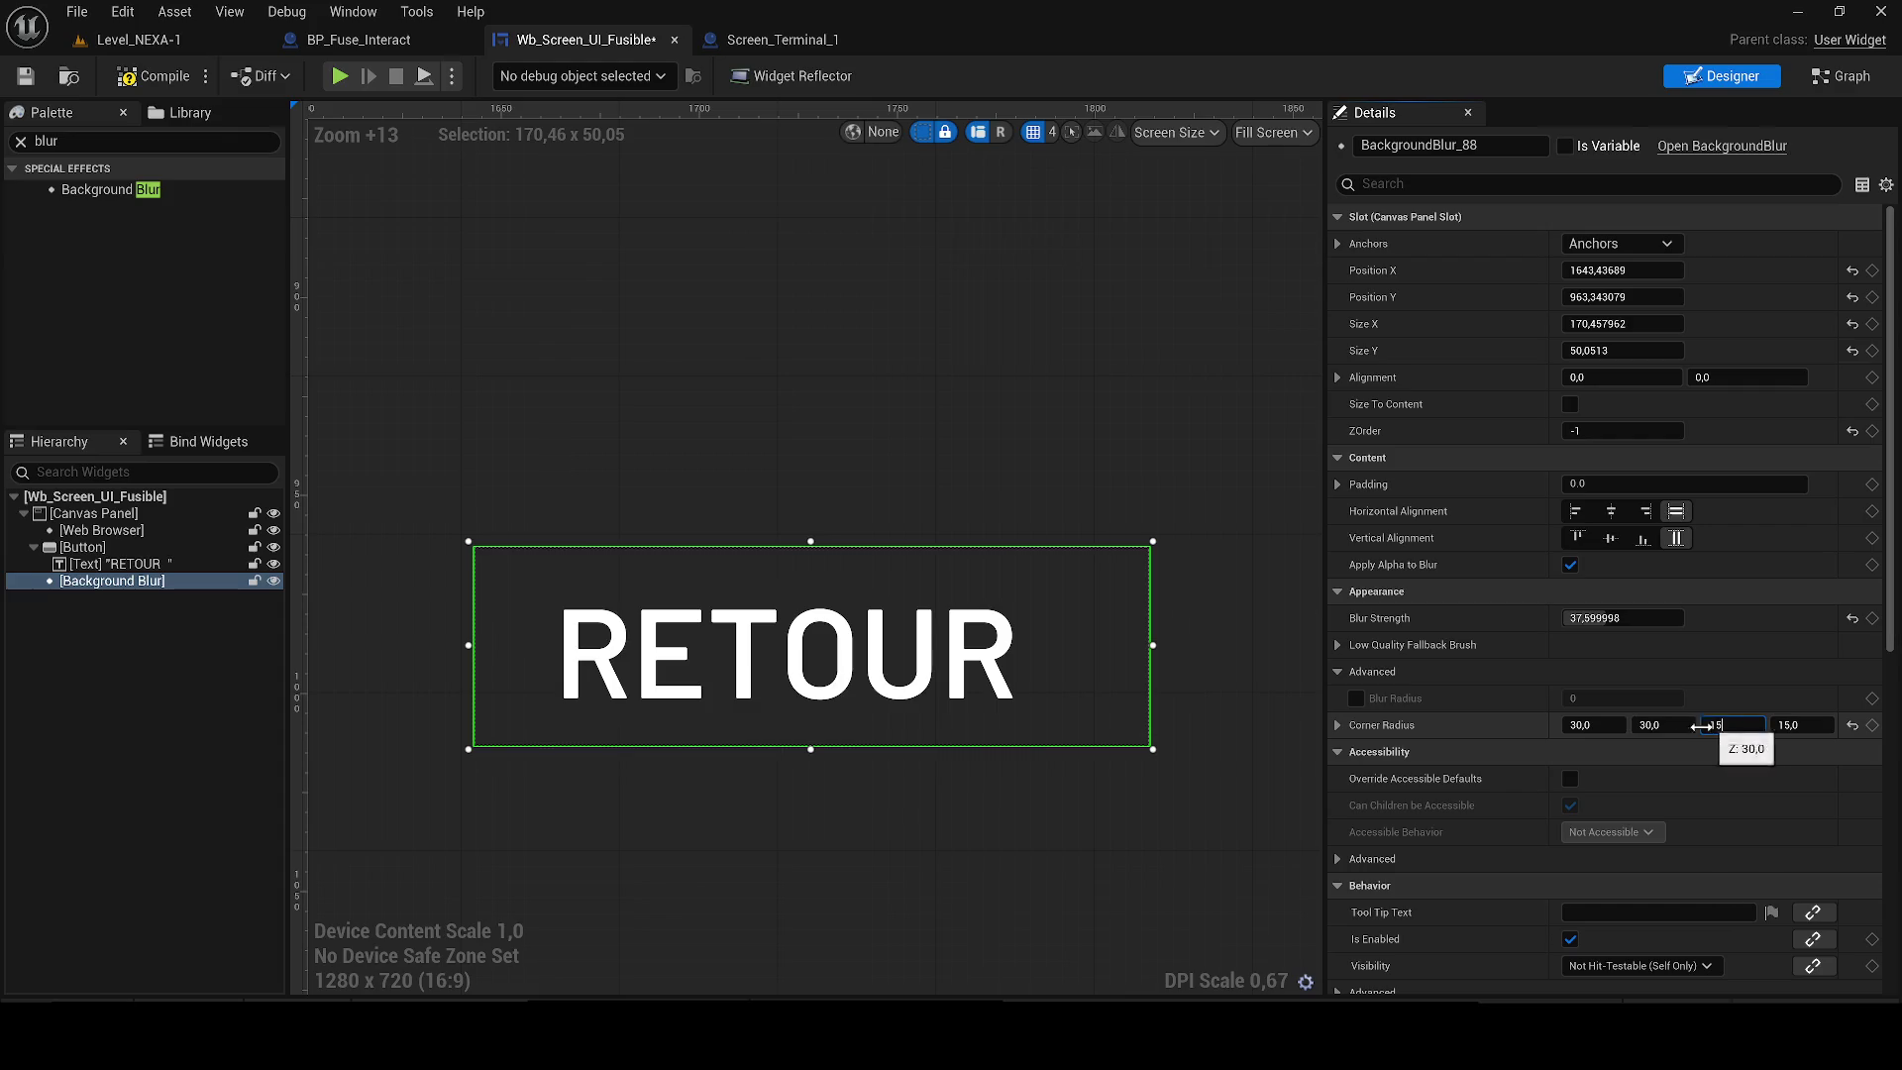
key(Return)
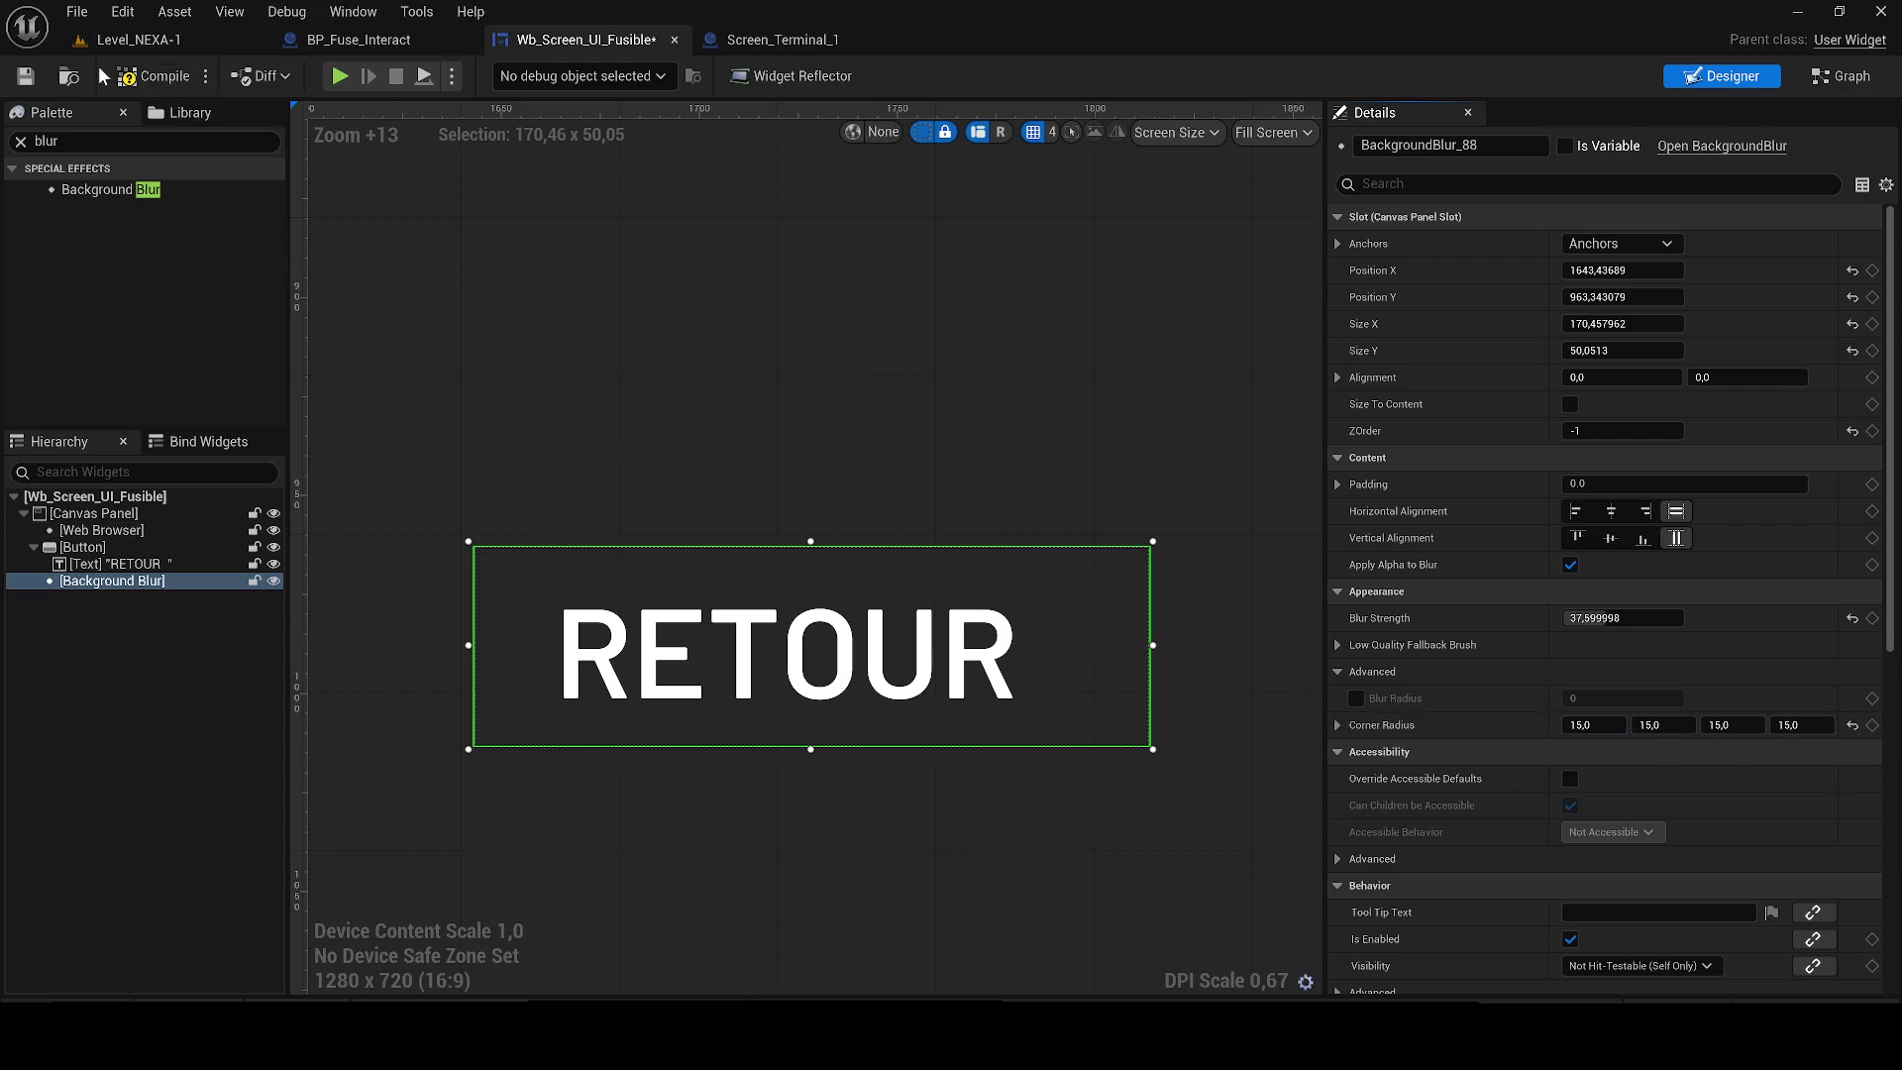
click(151, 76)
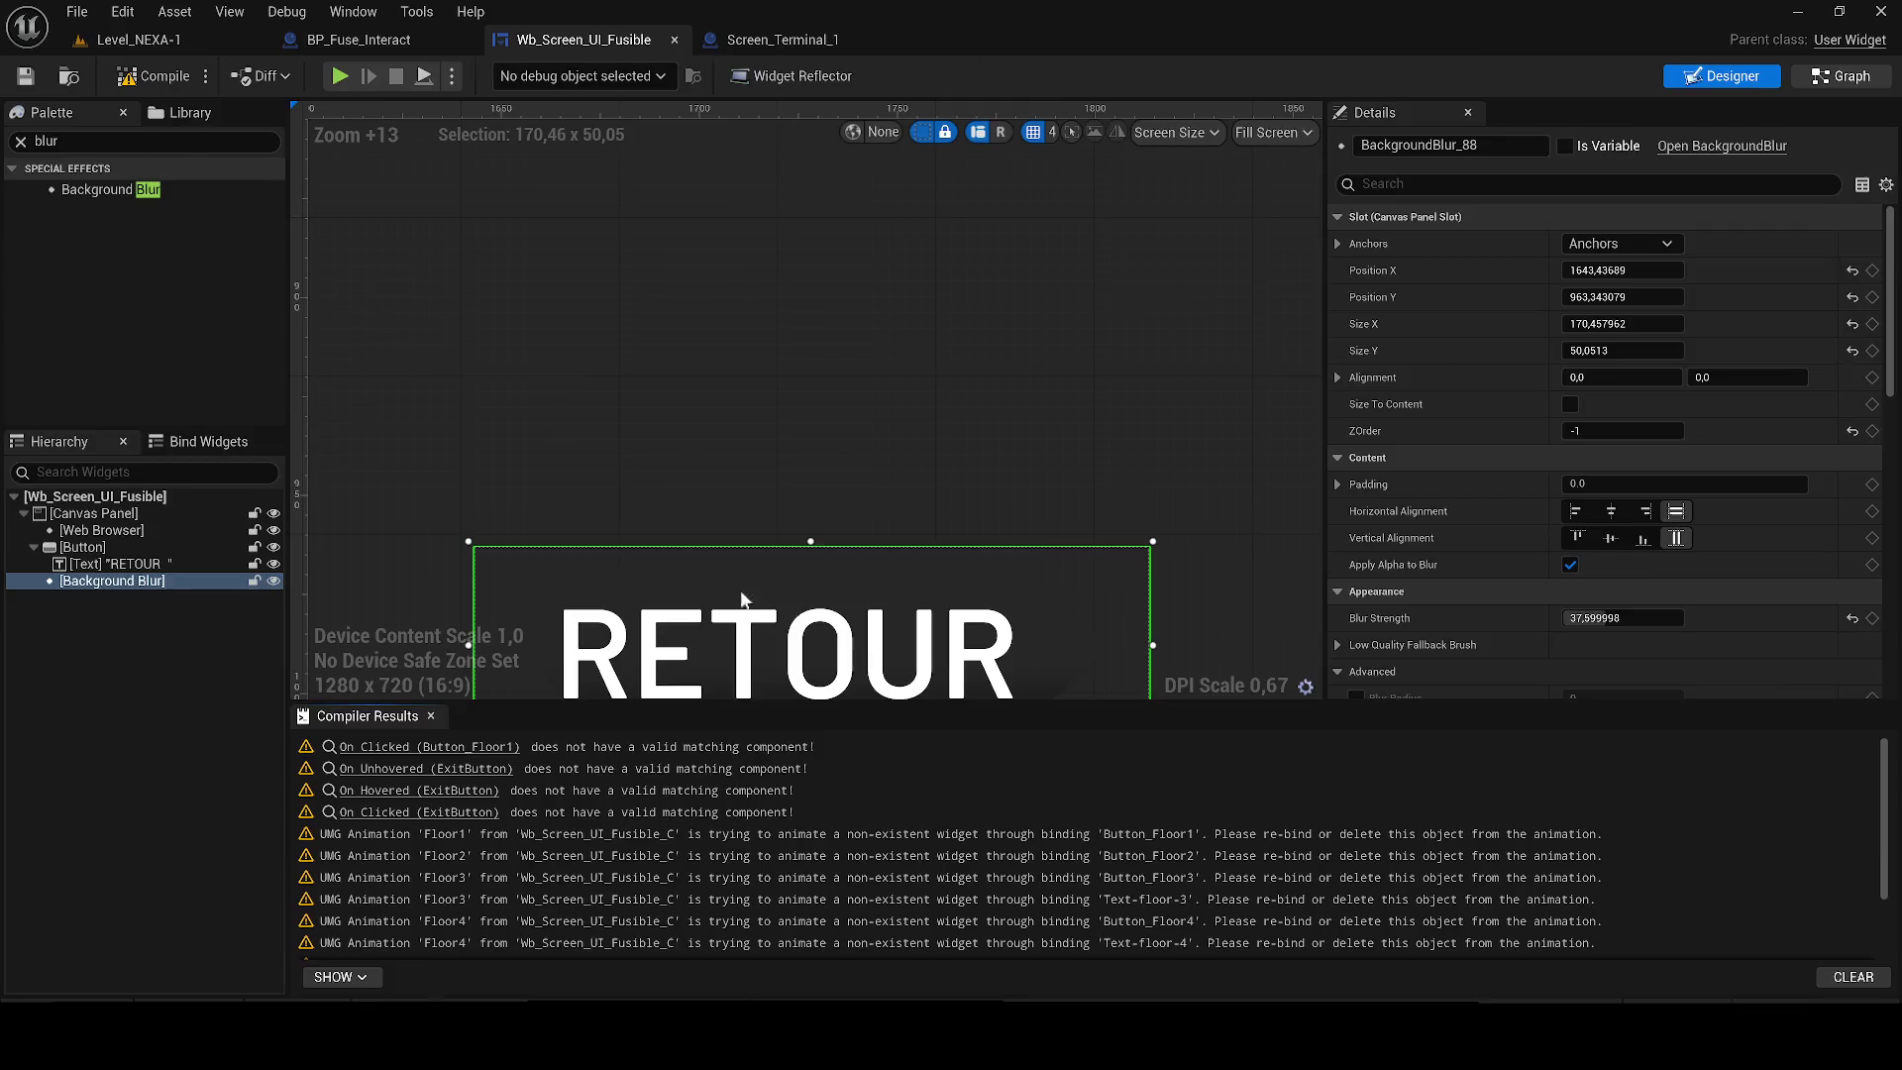
Rename the exit button Button_0 to Button_retour.
key(ctrl+shift+g)
scroll(668, 513, down, 5)
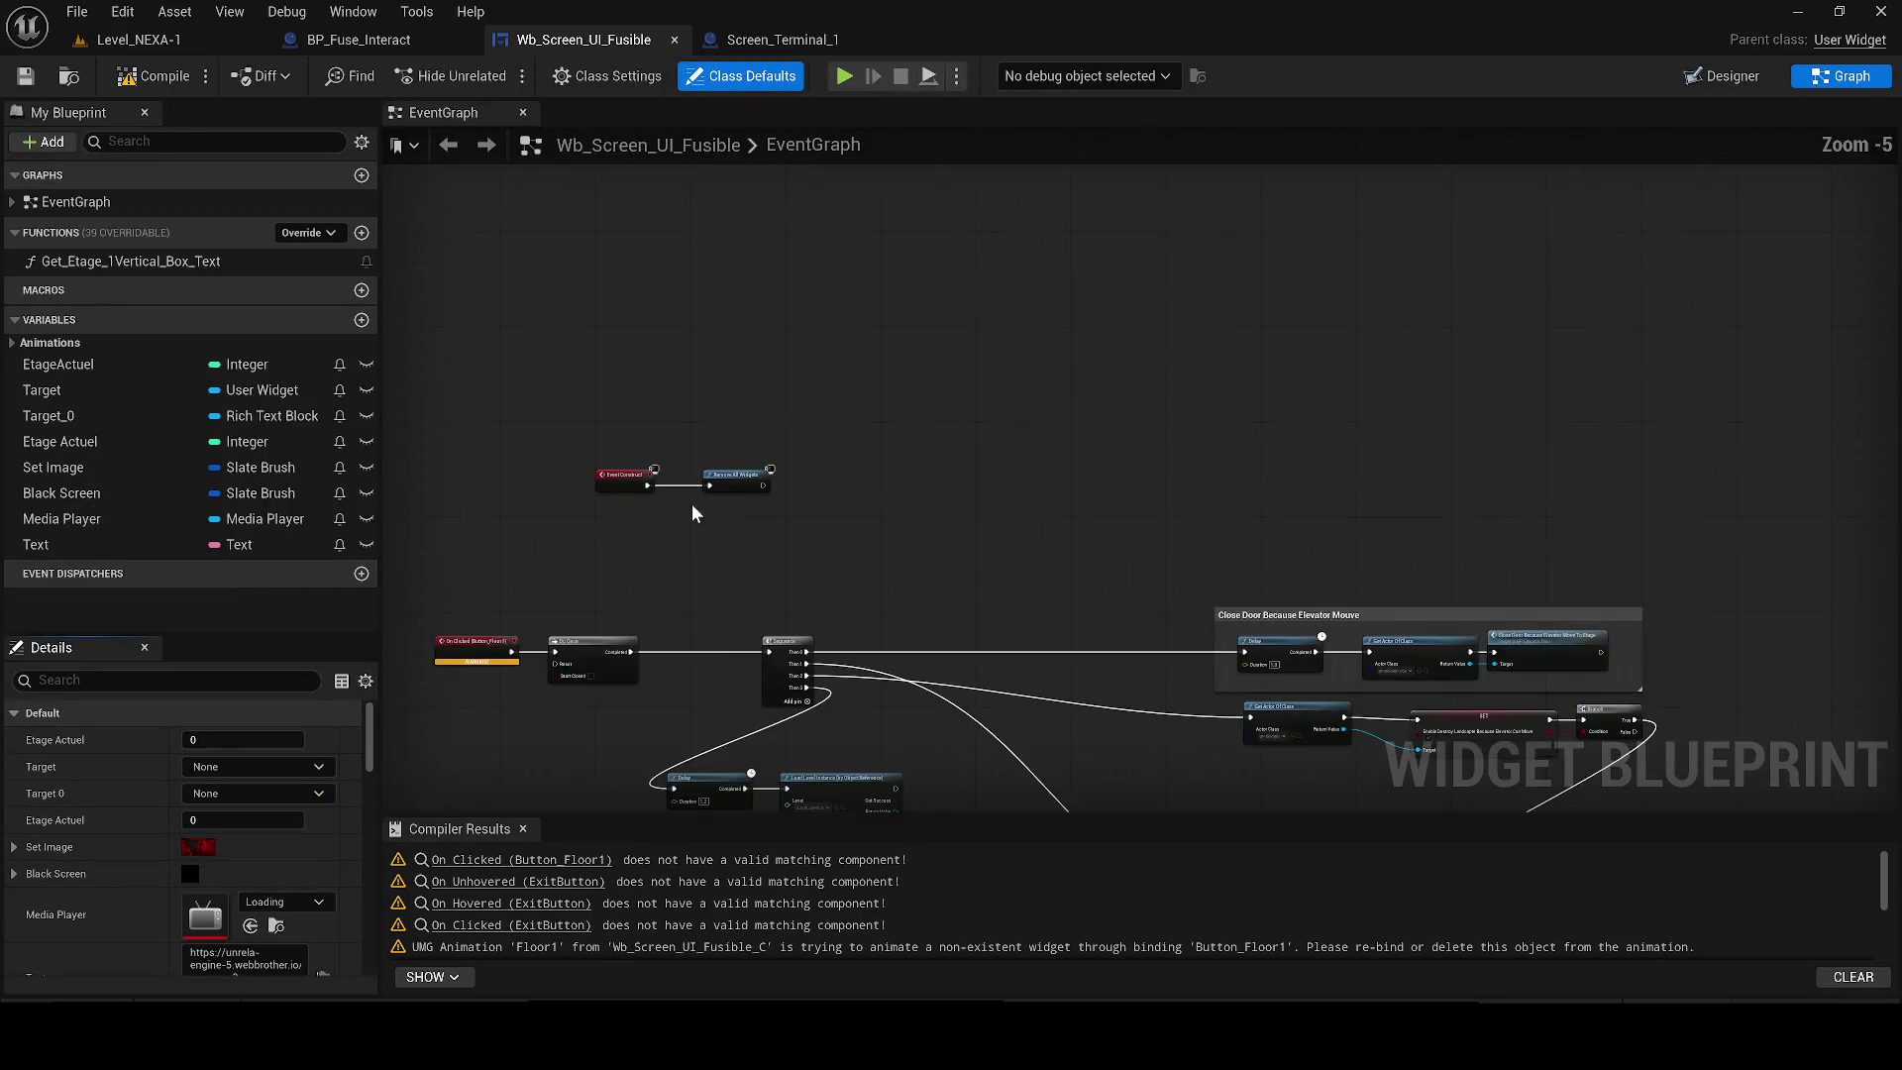
scroll(757, 547, up, 3)
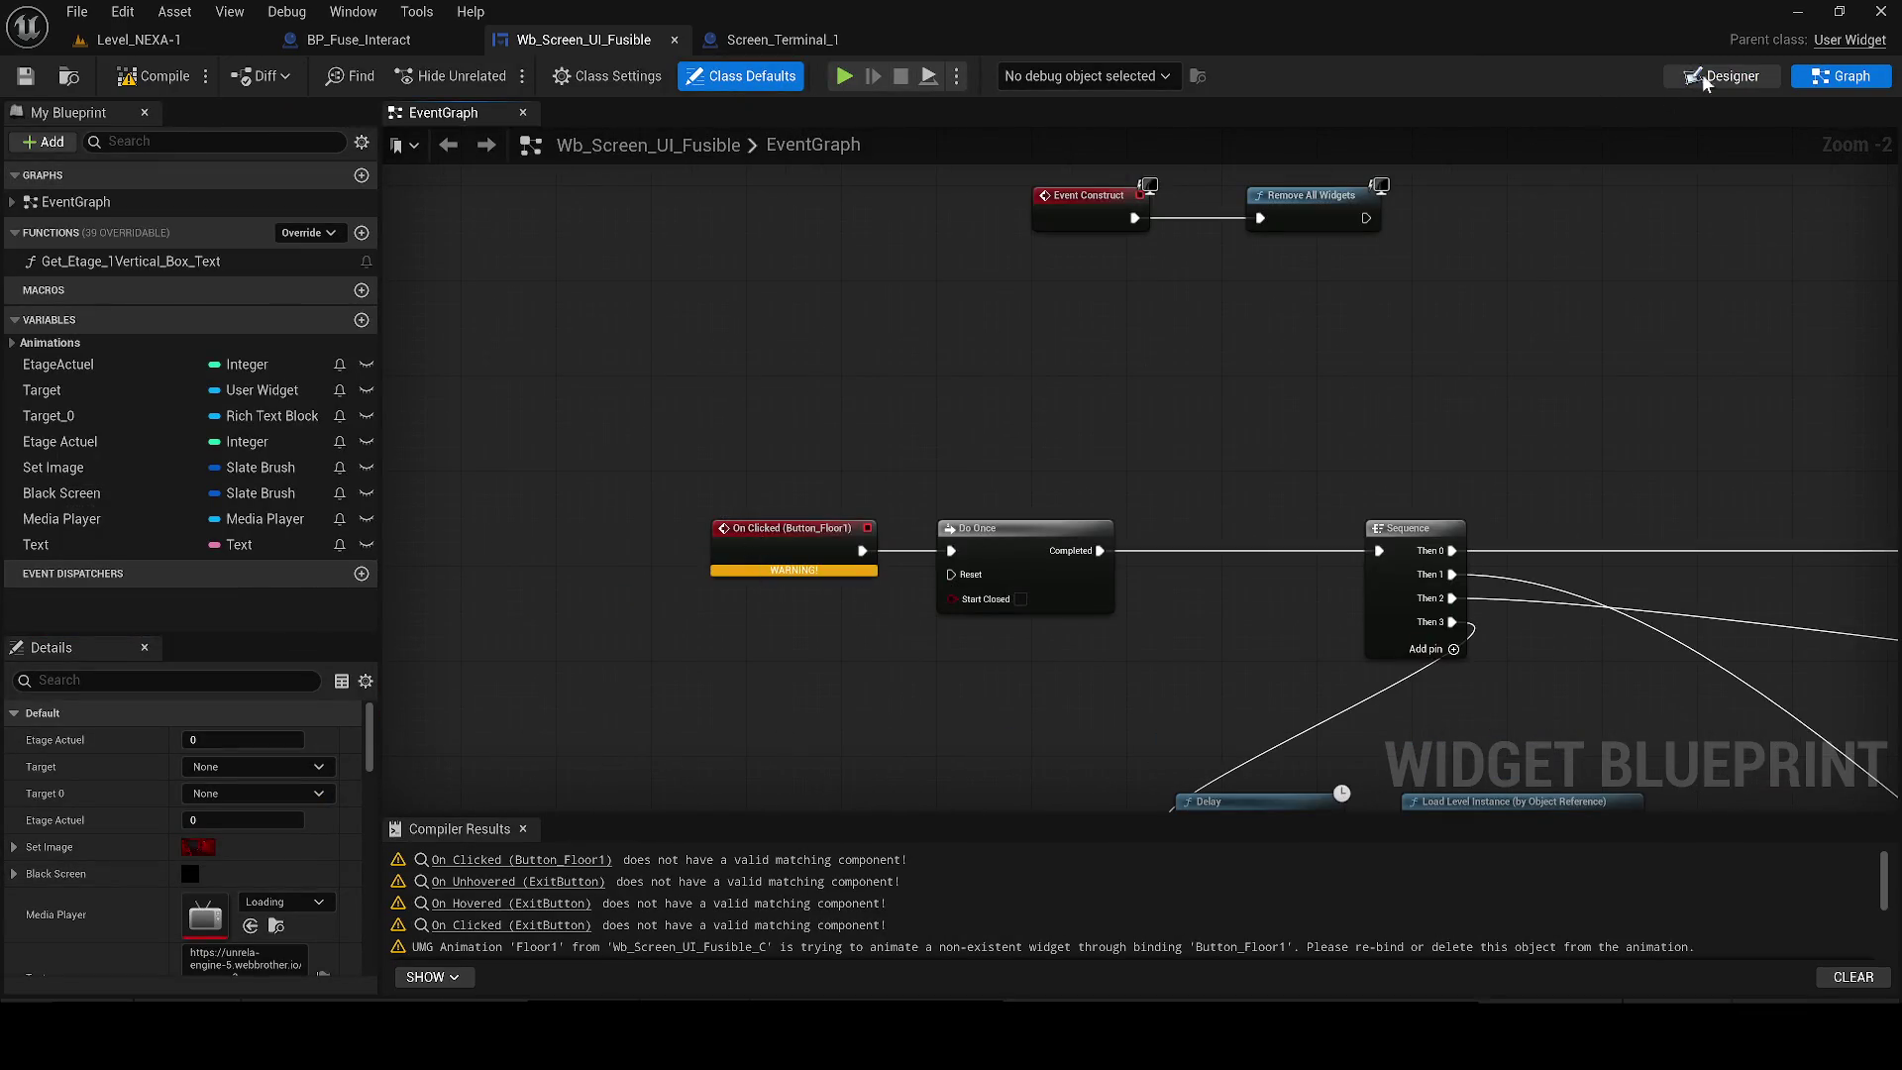
key(ctrl+shift+d)
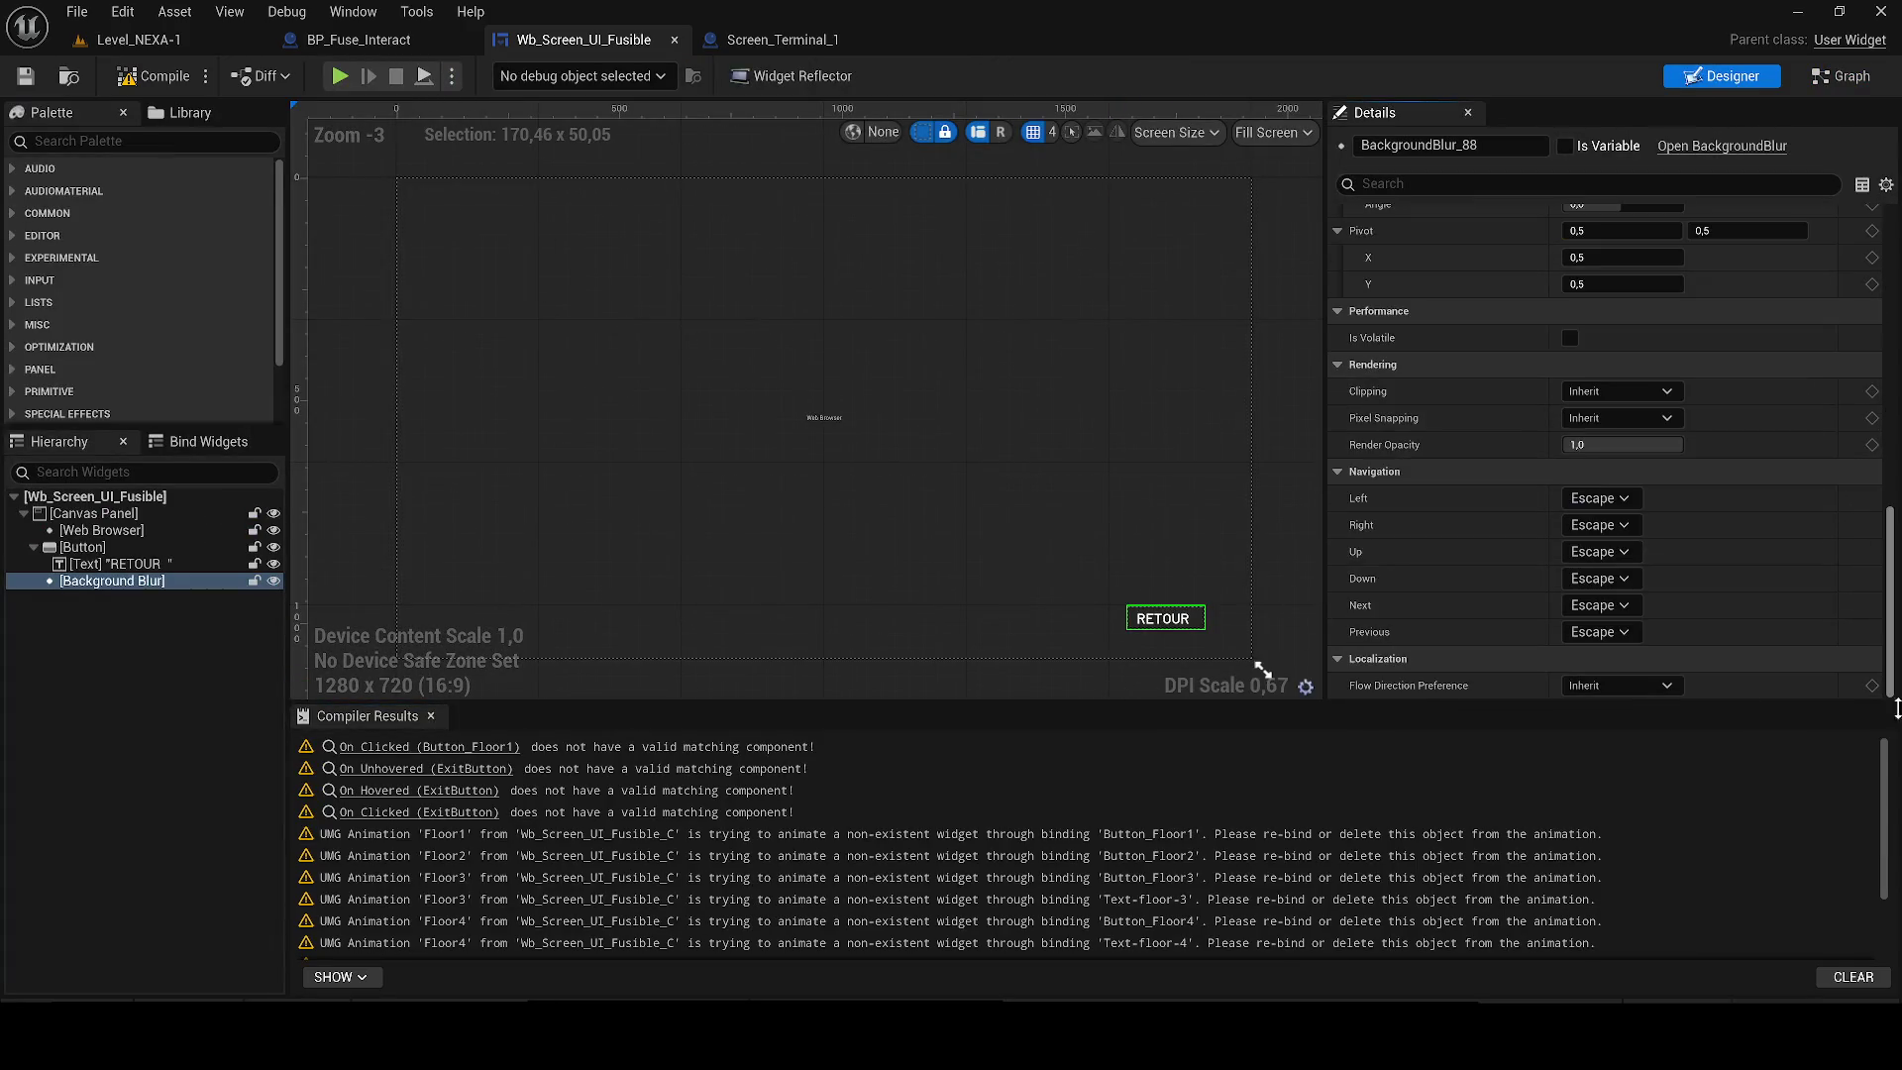
click(431, 715)
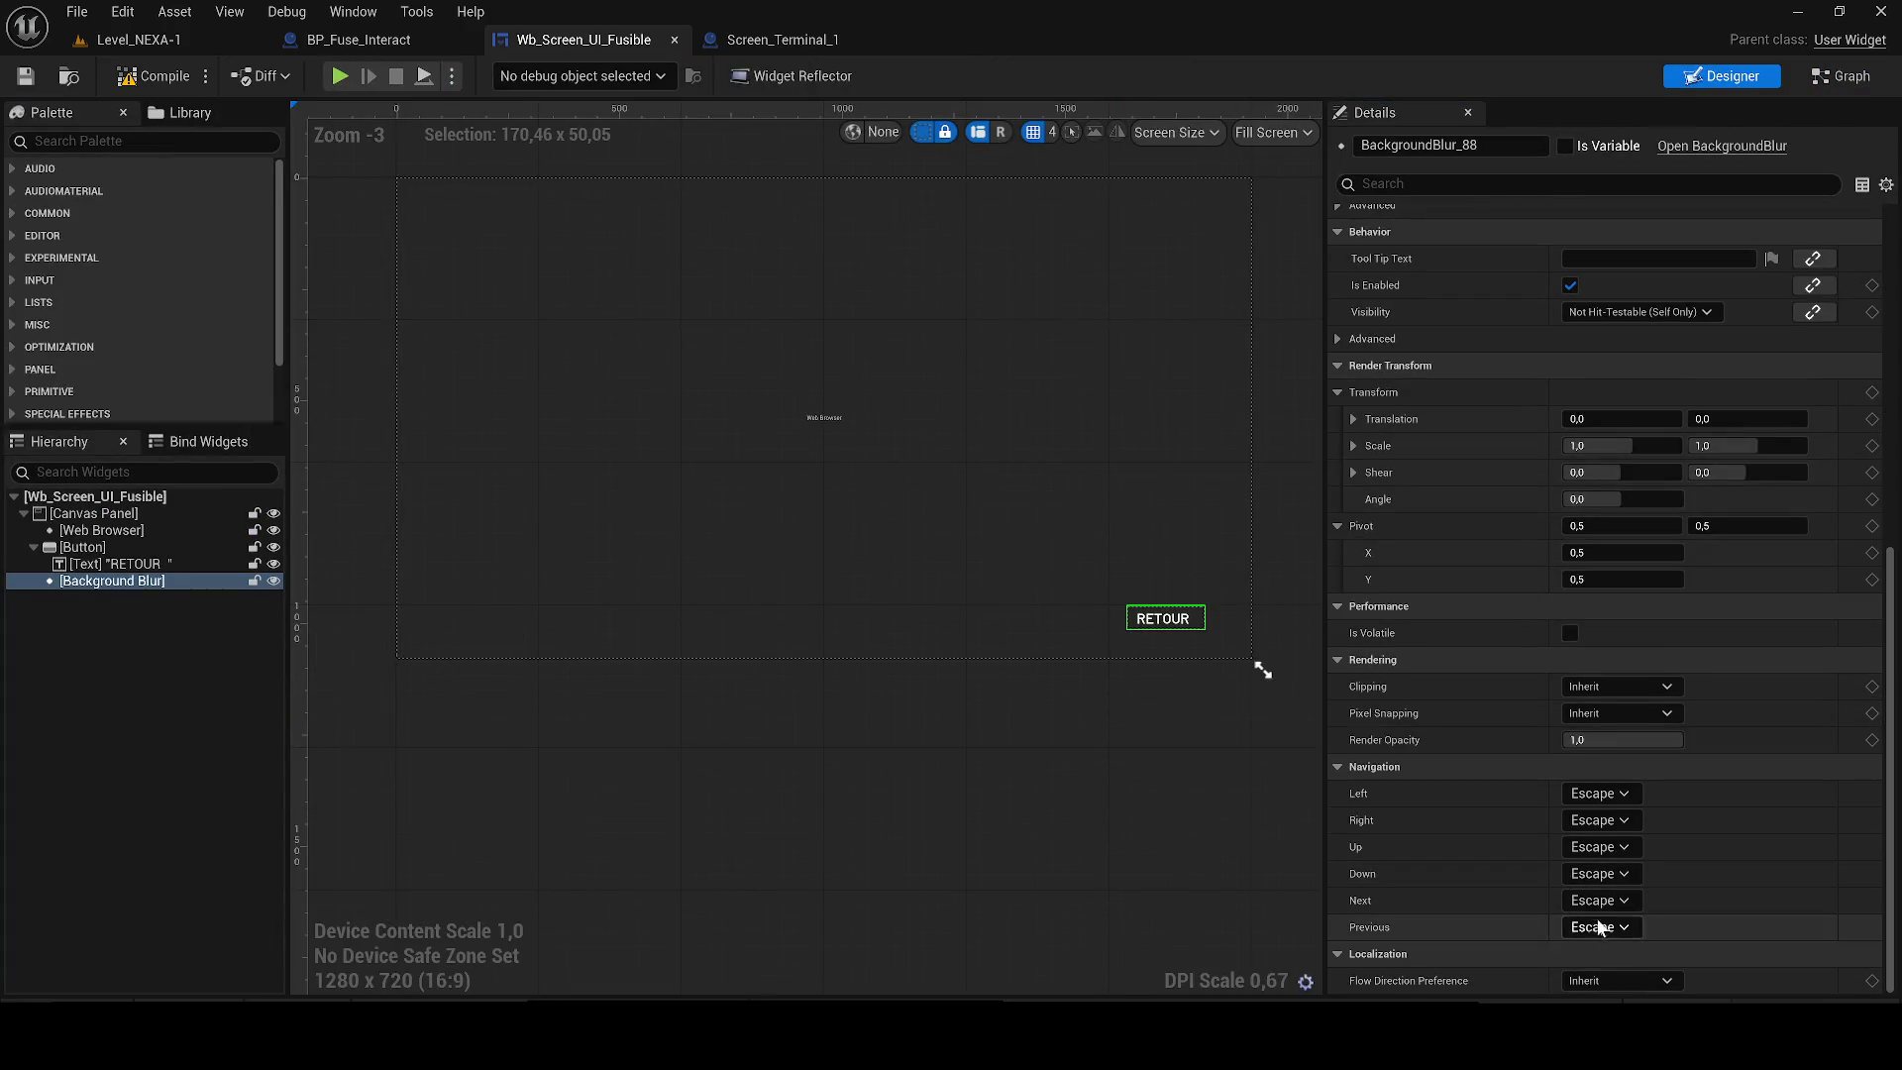
click(99, 530)
click(83, 547)
text(Button_retour)
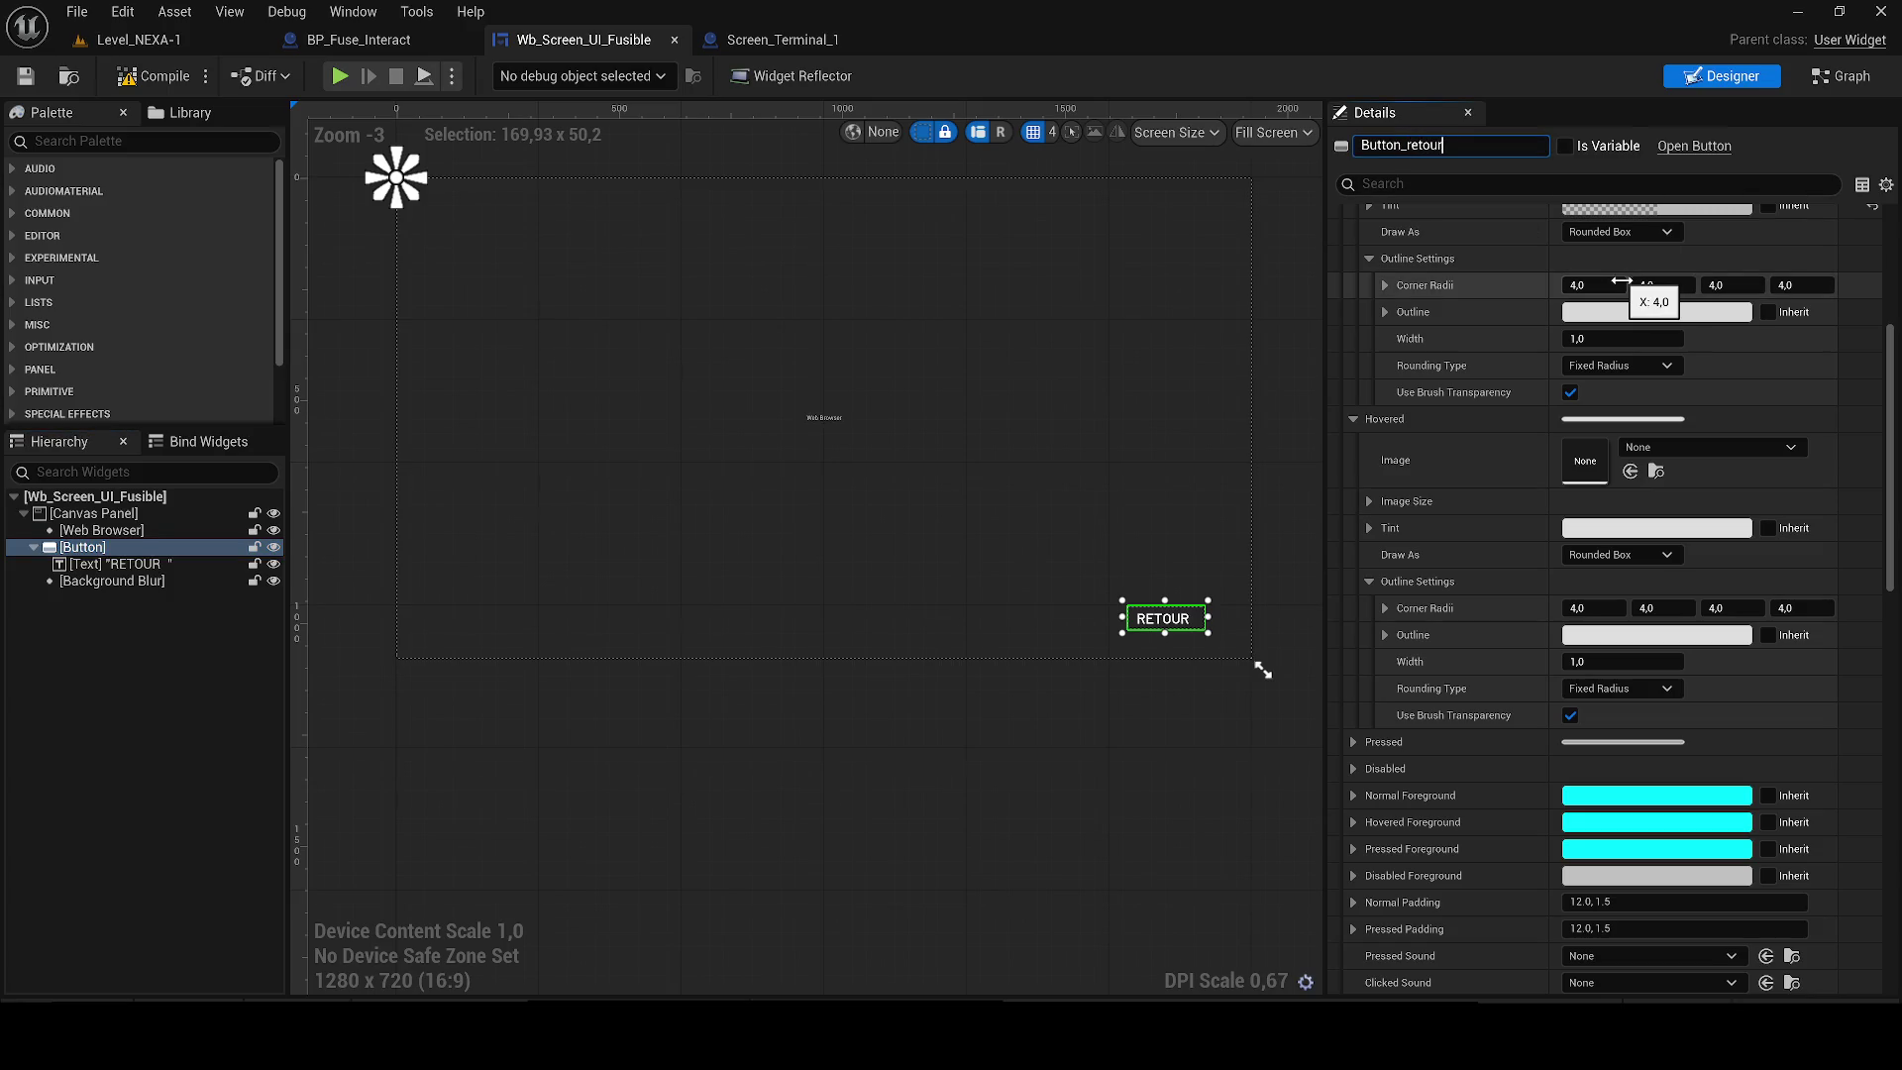
key(Return)
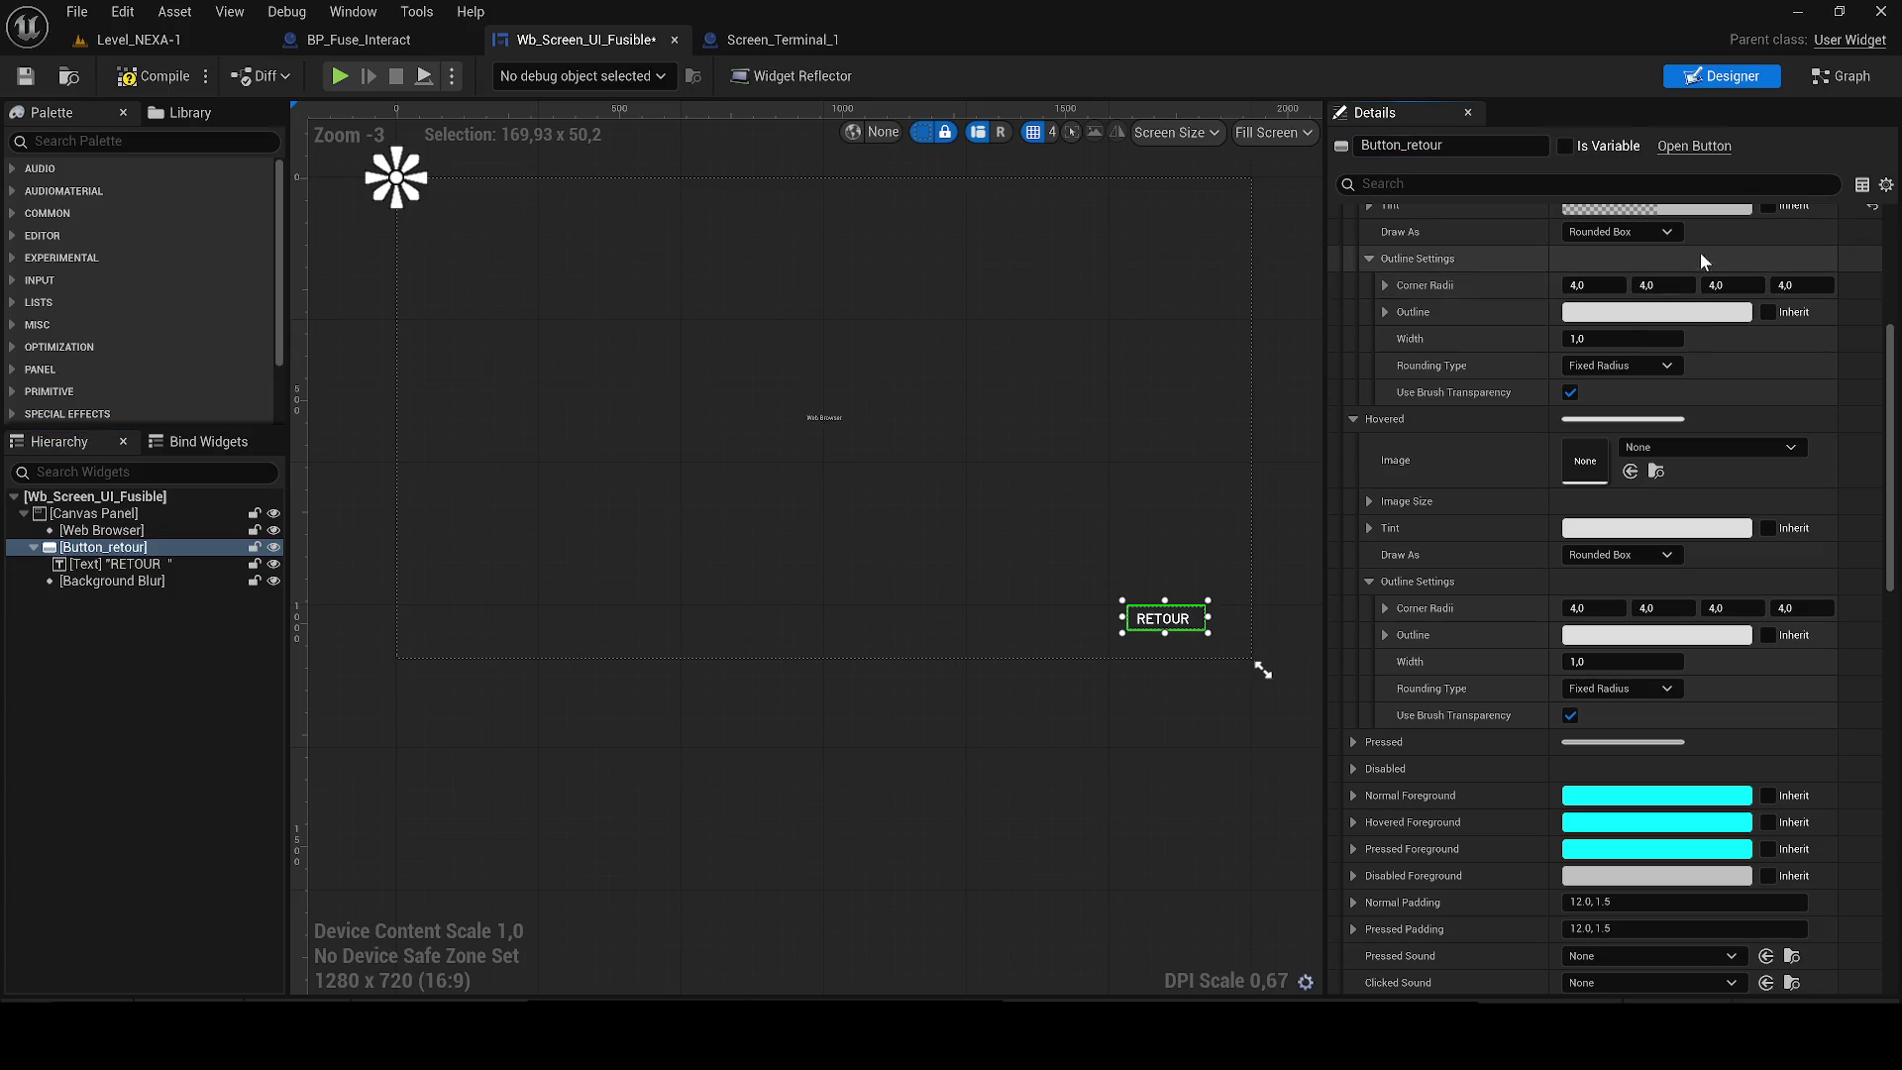
Compile the widget and save all modified assets.
drag(1892, 445, 1892, 840)
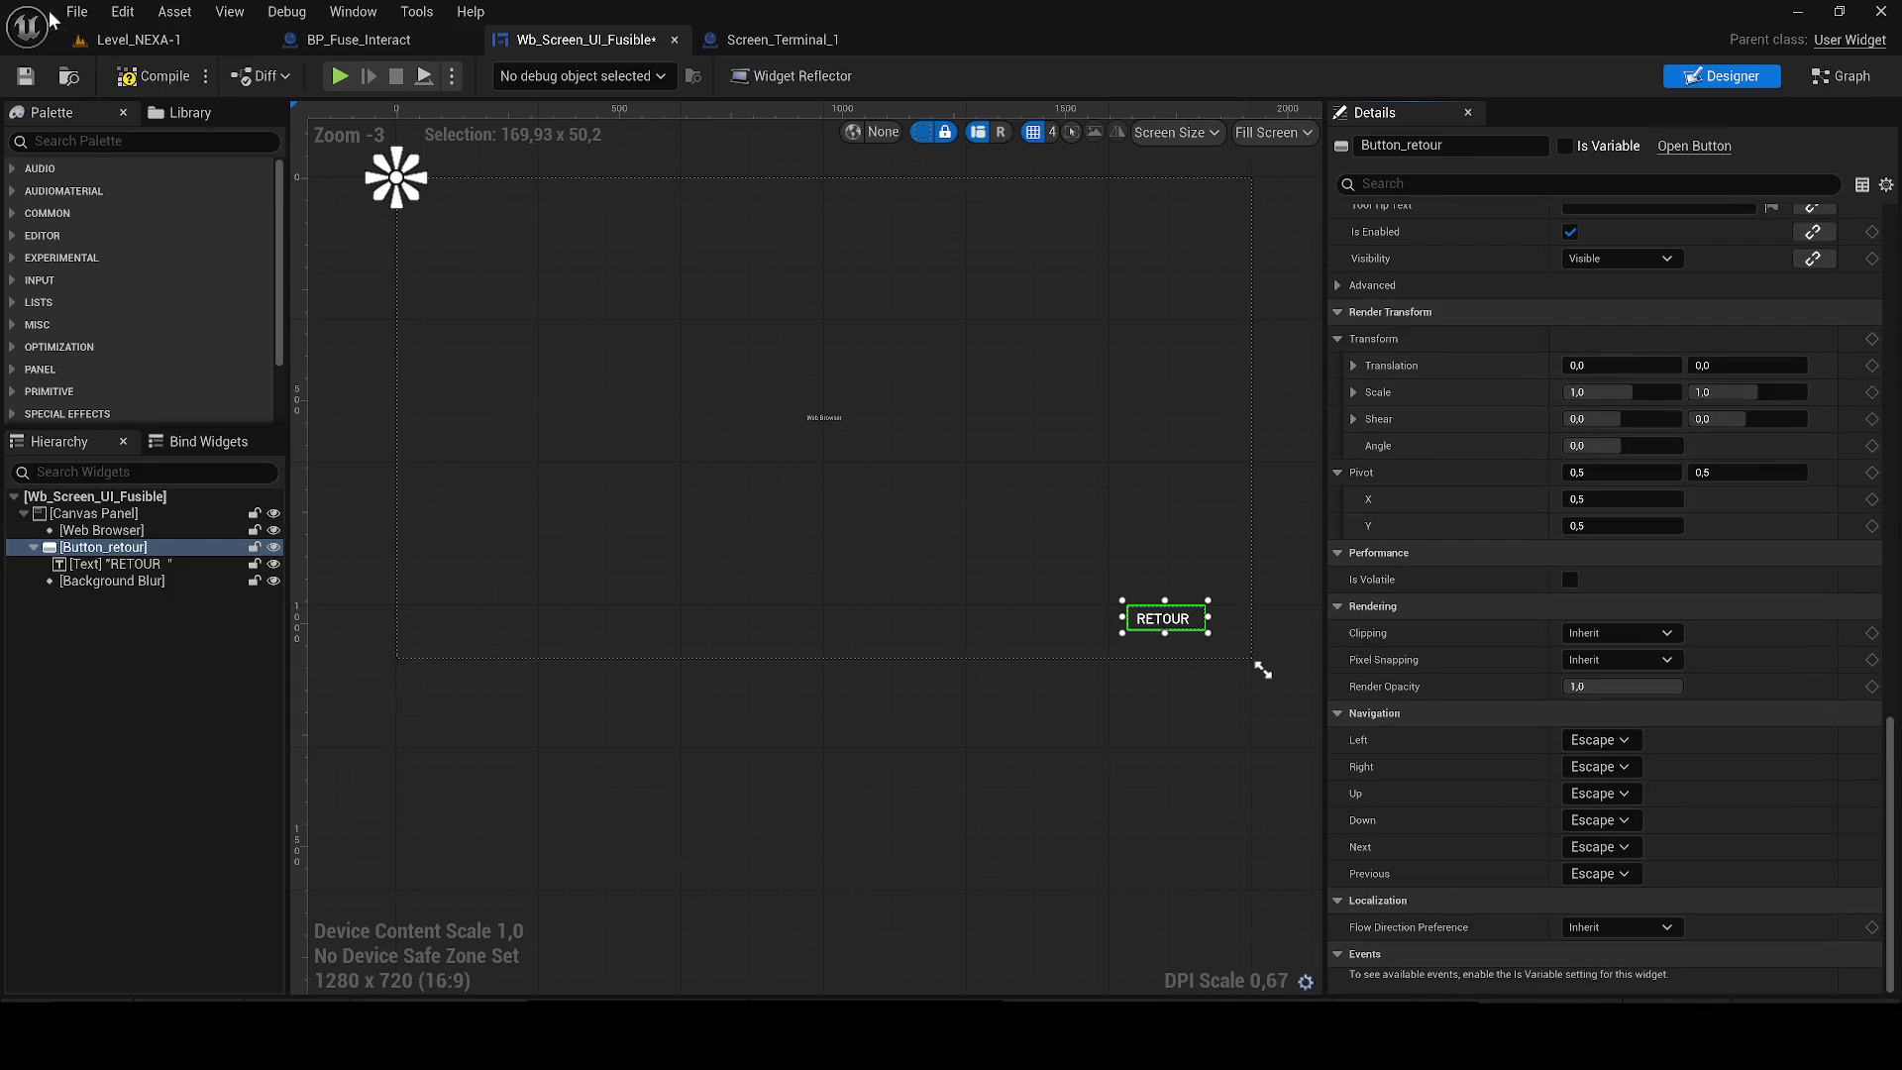
key(F7)
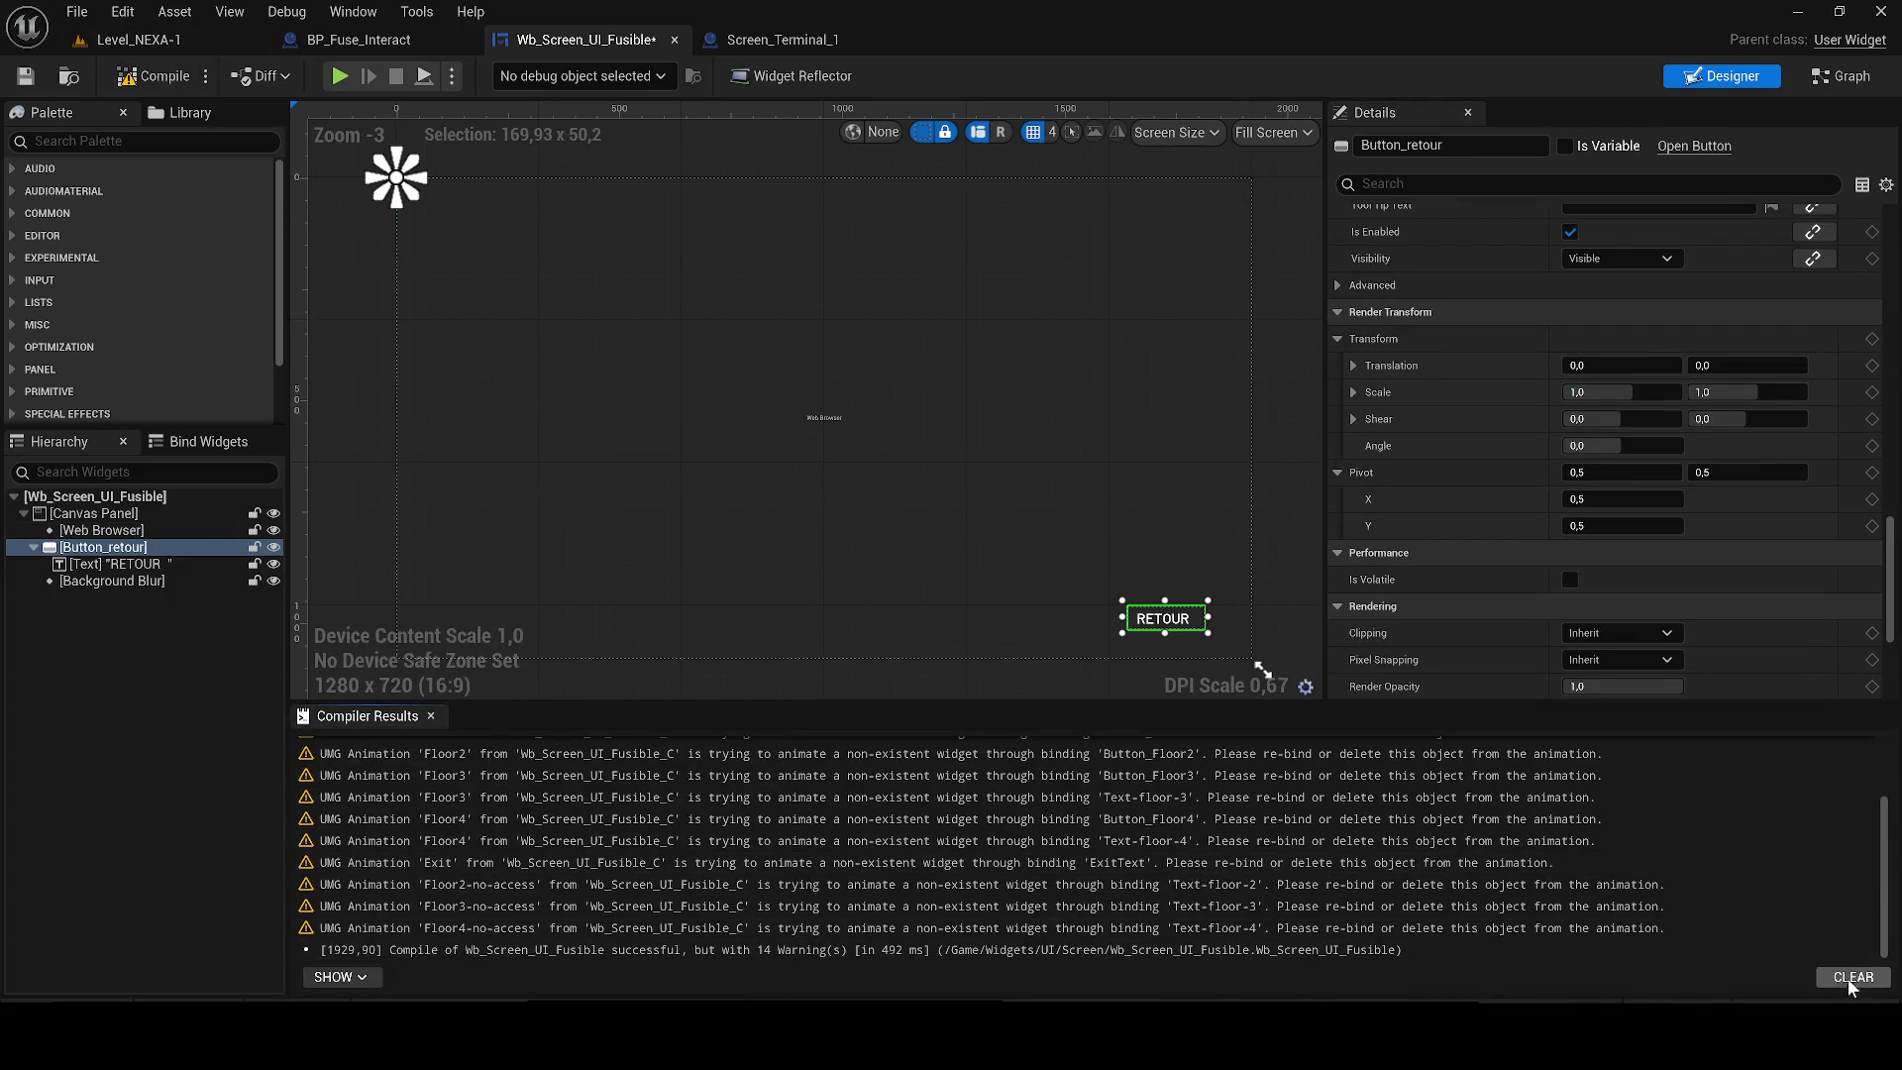
click(433, 717)
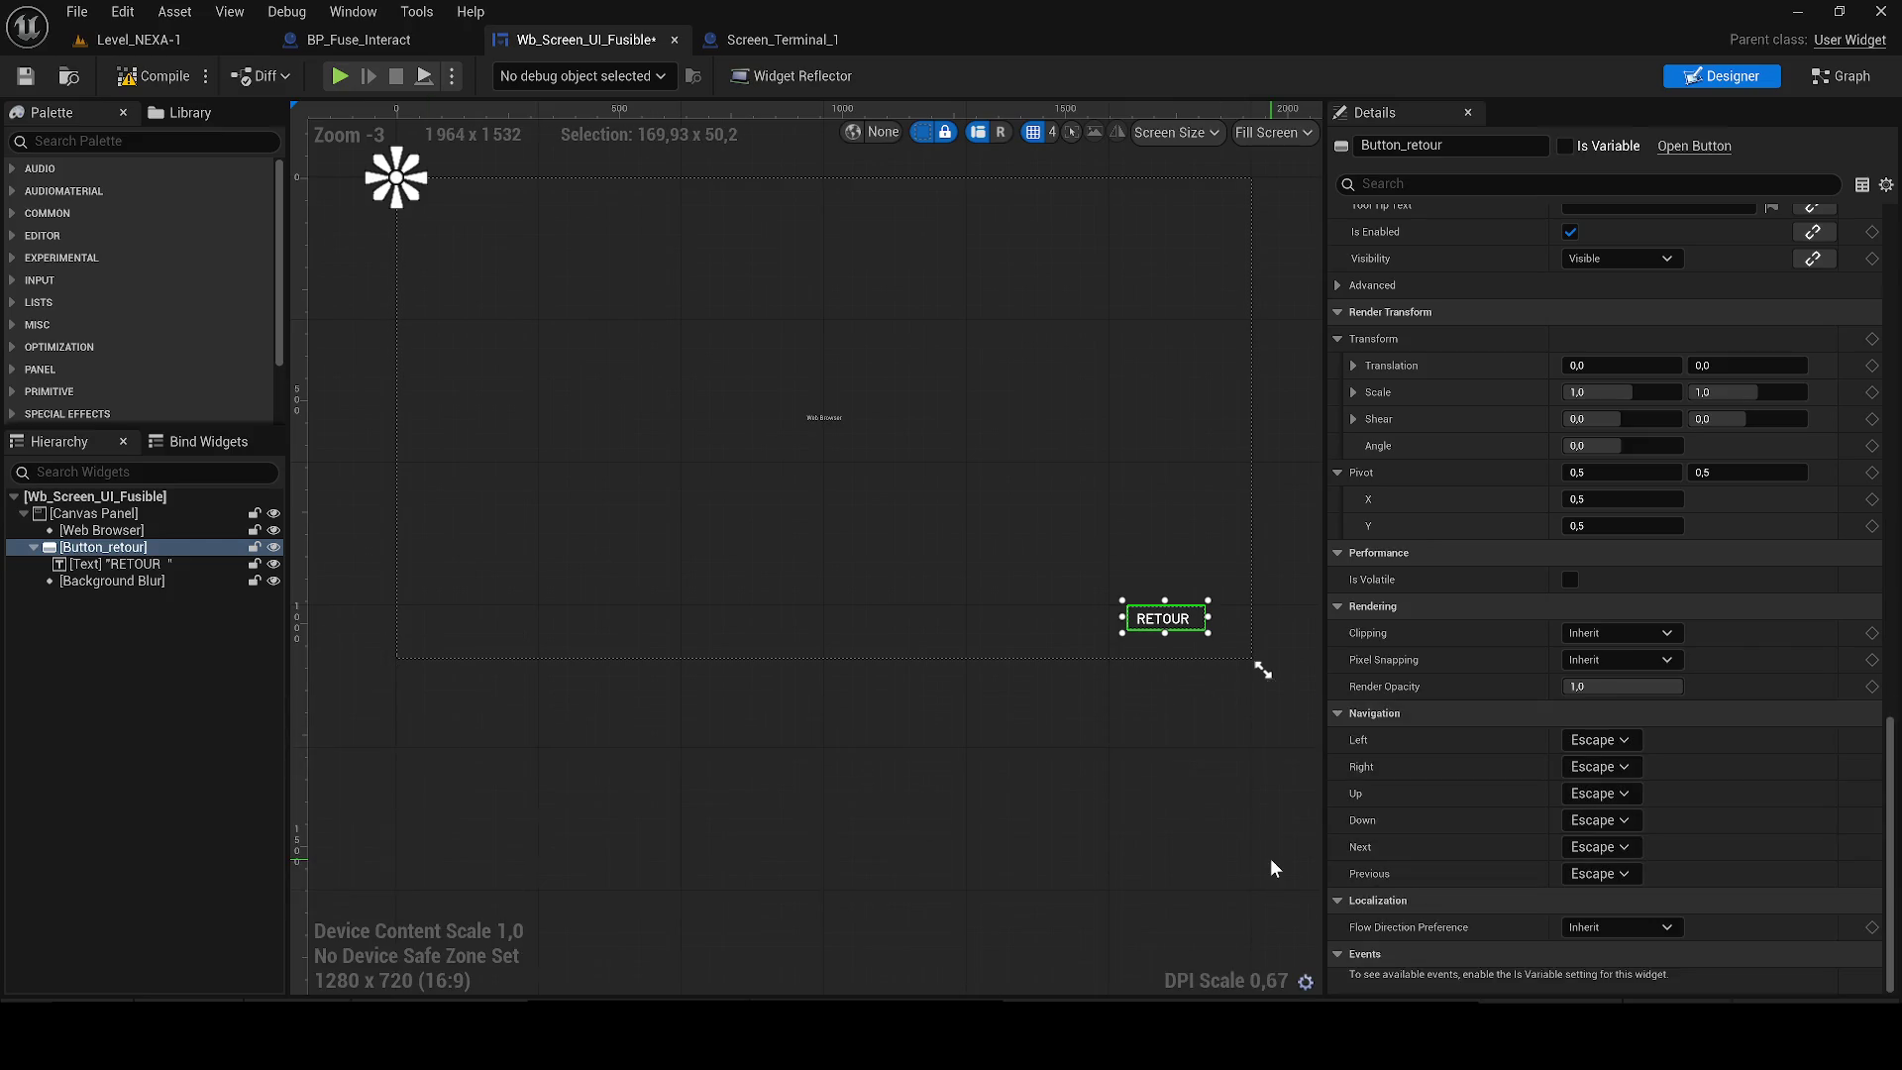
key(ctrl+shift+s)
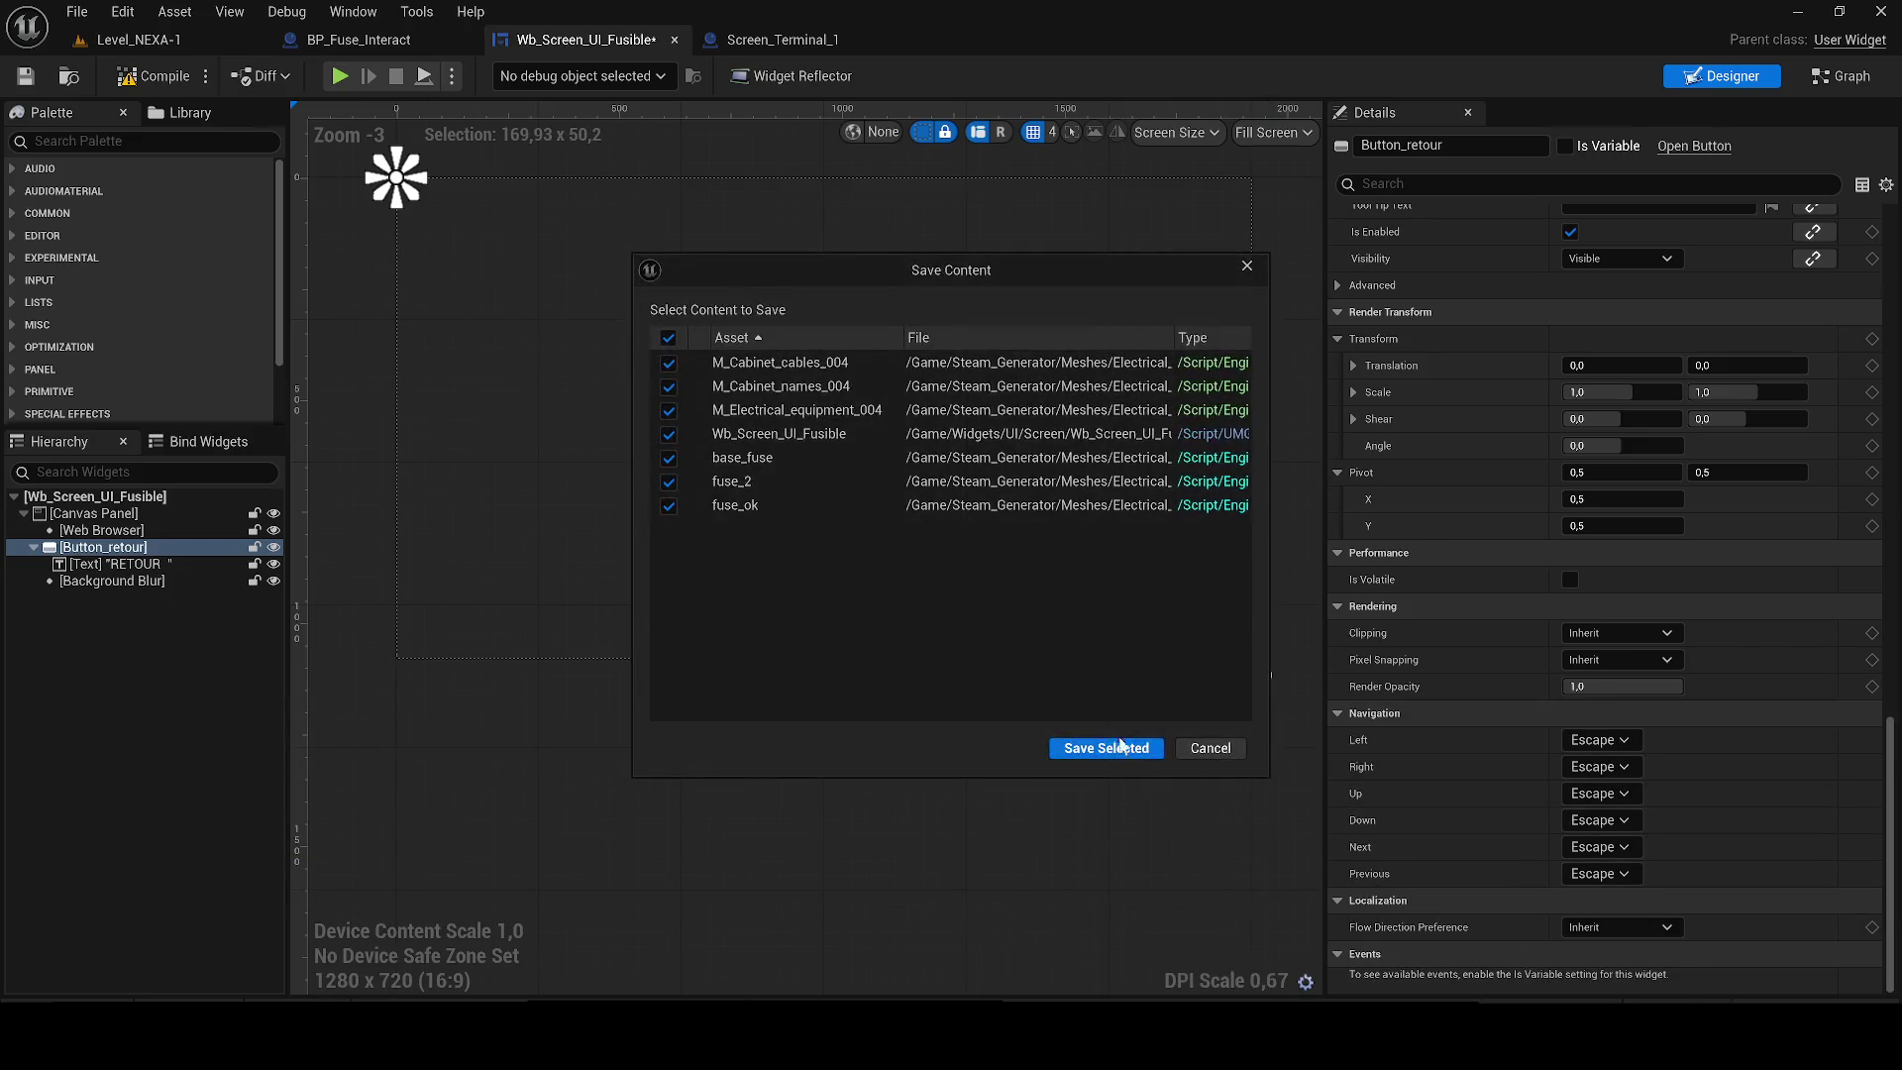
click(1100, 739)
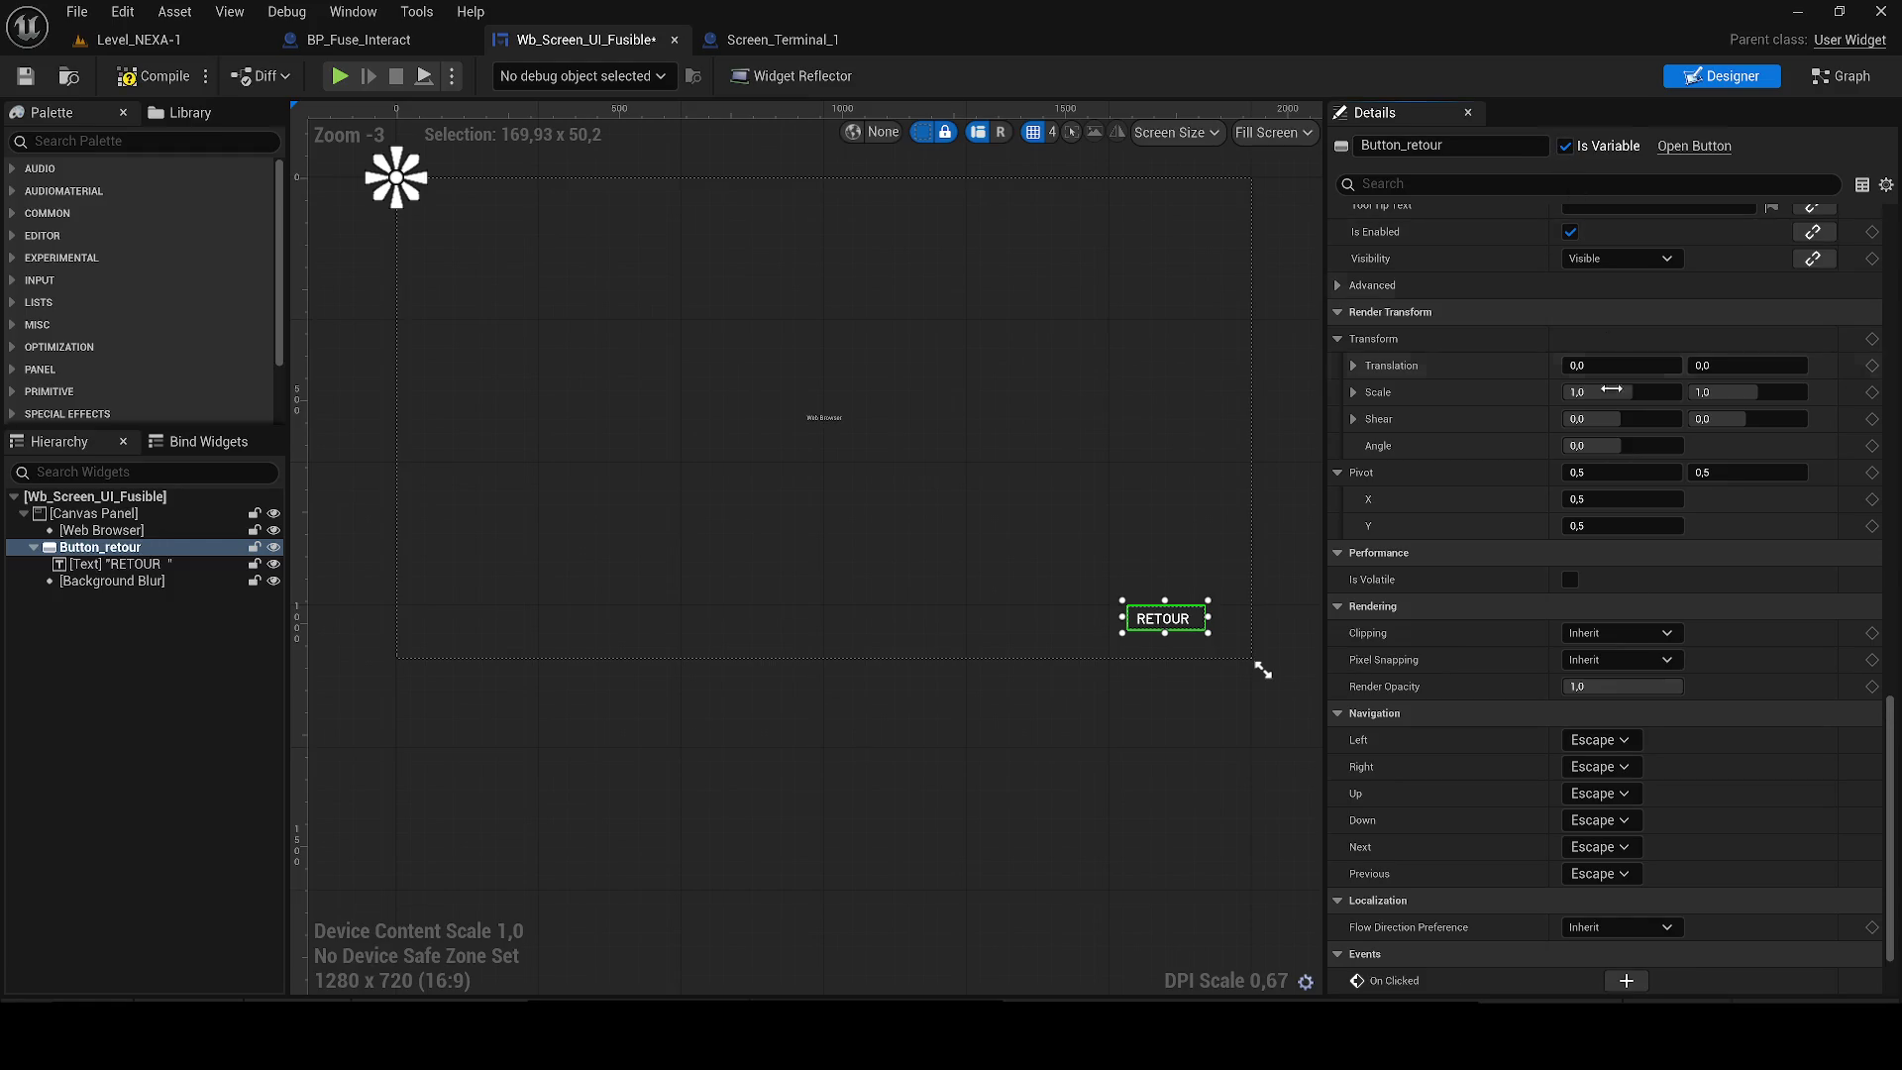
scroll(1665, 893, down, 2)
Add an On Clicked (Button_retour) event wired to Get Actor Of Class set to BP_Fuse_Interact.
click(1625, 875)
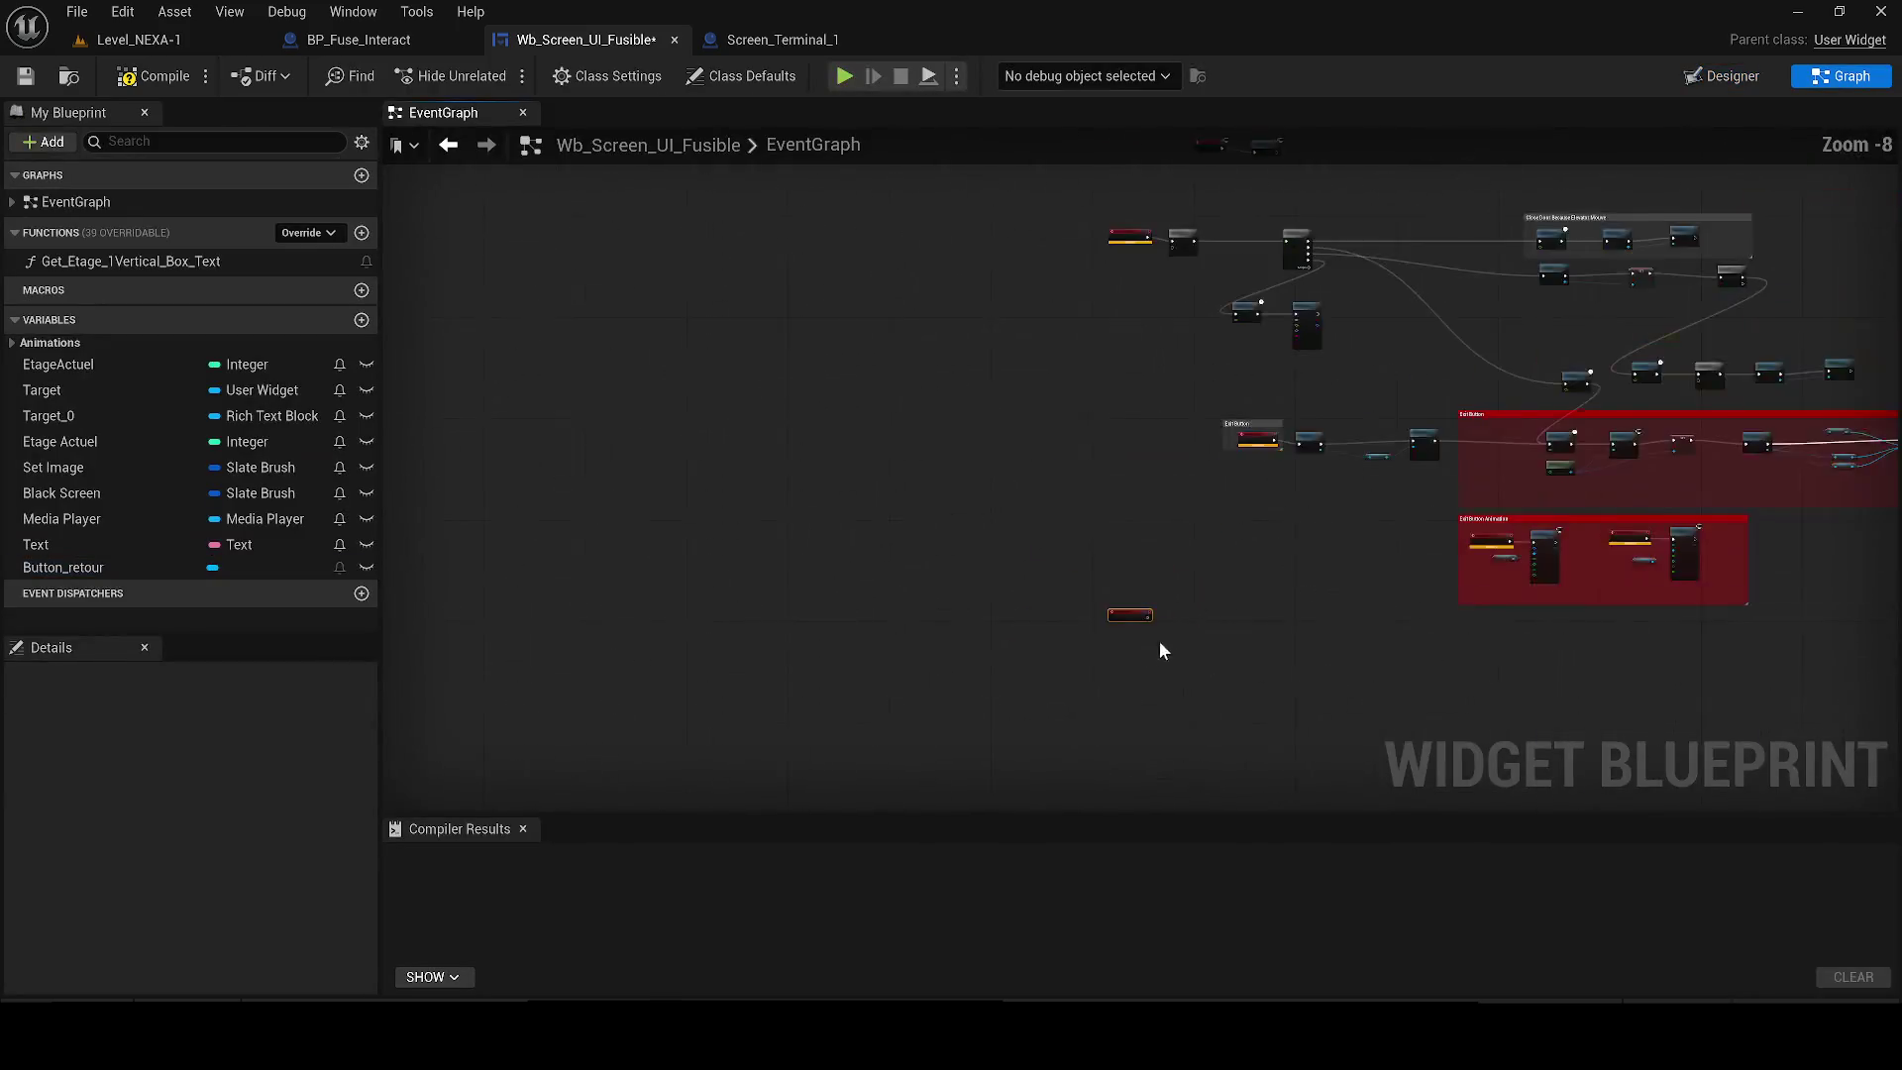
scroll(837, 475, up, 6)
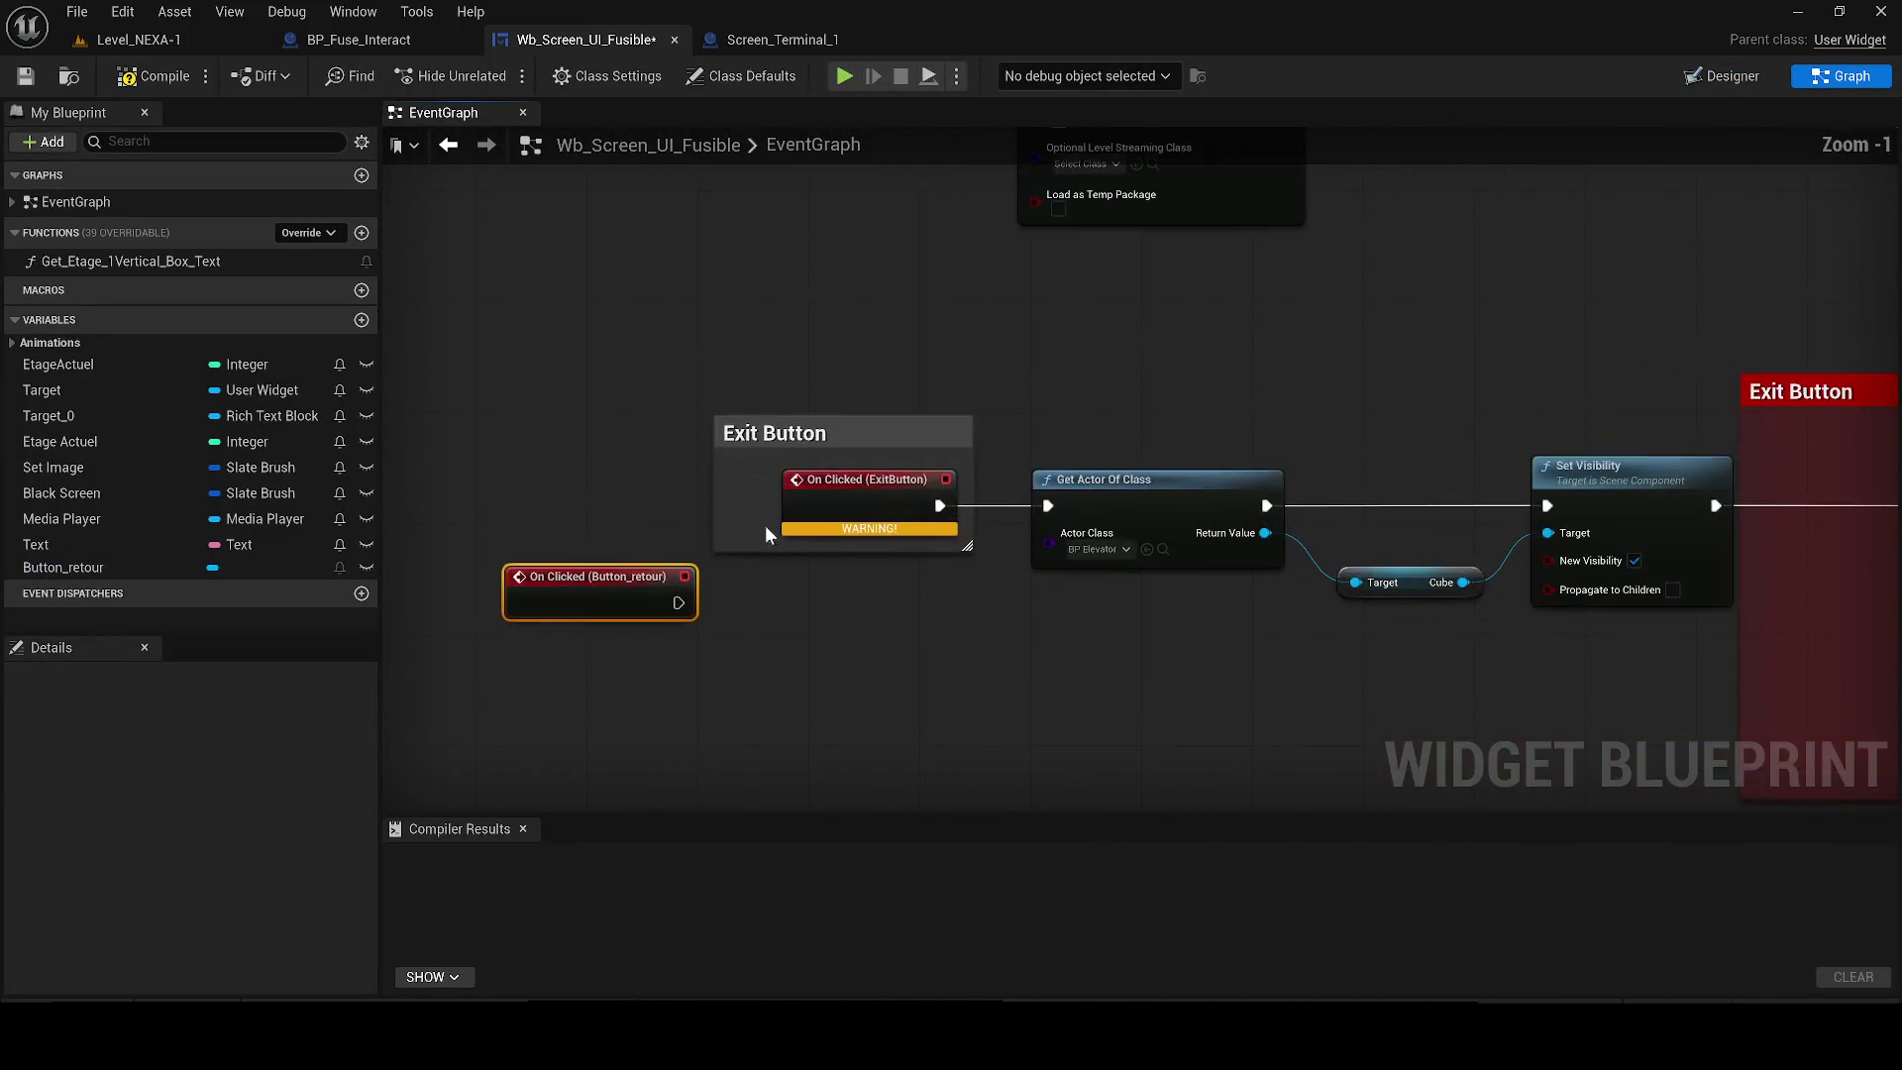
mouse_move(606, 586)
mouse_down()
mouse_move(841, 489)
mouse_move(1050, 506)
mouse_up()
drag(832, 519, 832, 505)
scroll(830, 438, up, 1)
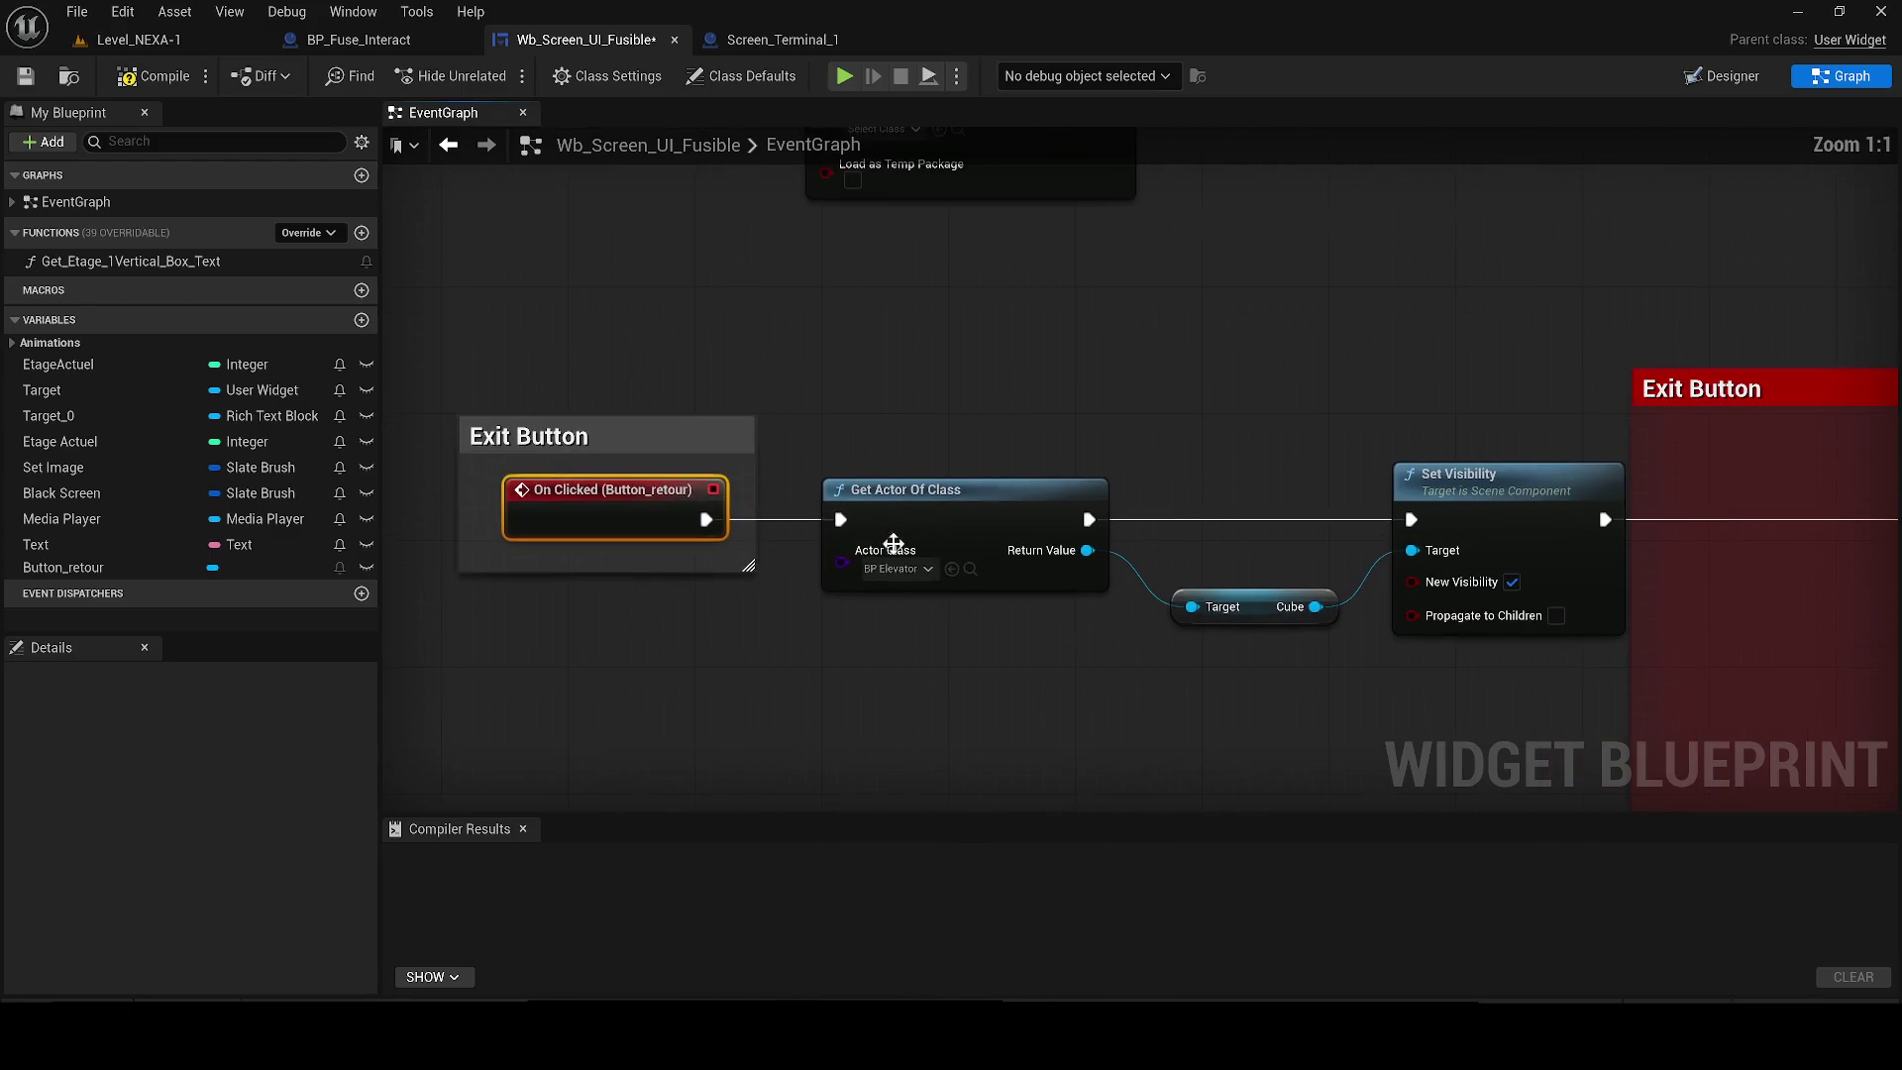
click(897, 568)
text(fuse)
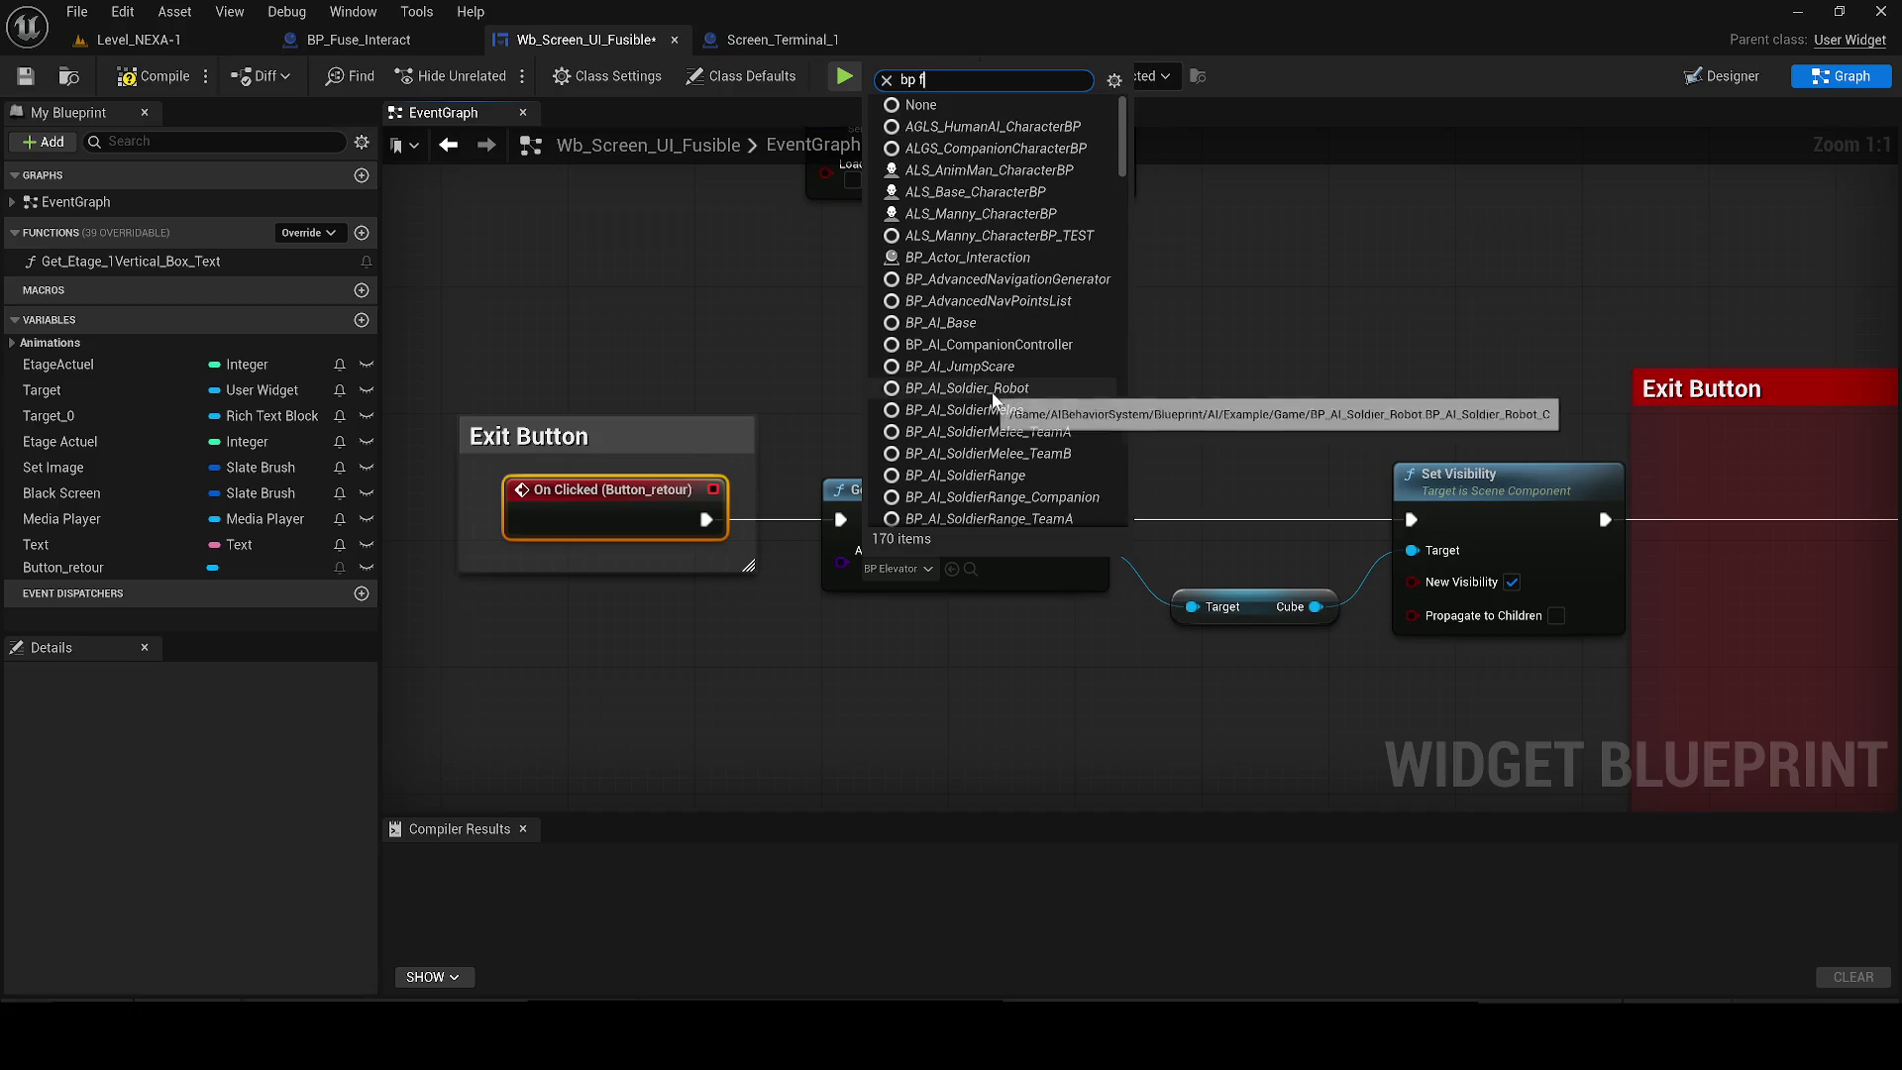
click(915, 645)
Delete the old Exit Button Animation group and its nodes.
drag(915, 644, 402, 621)
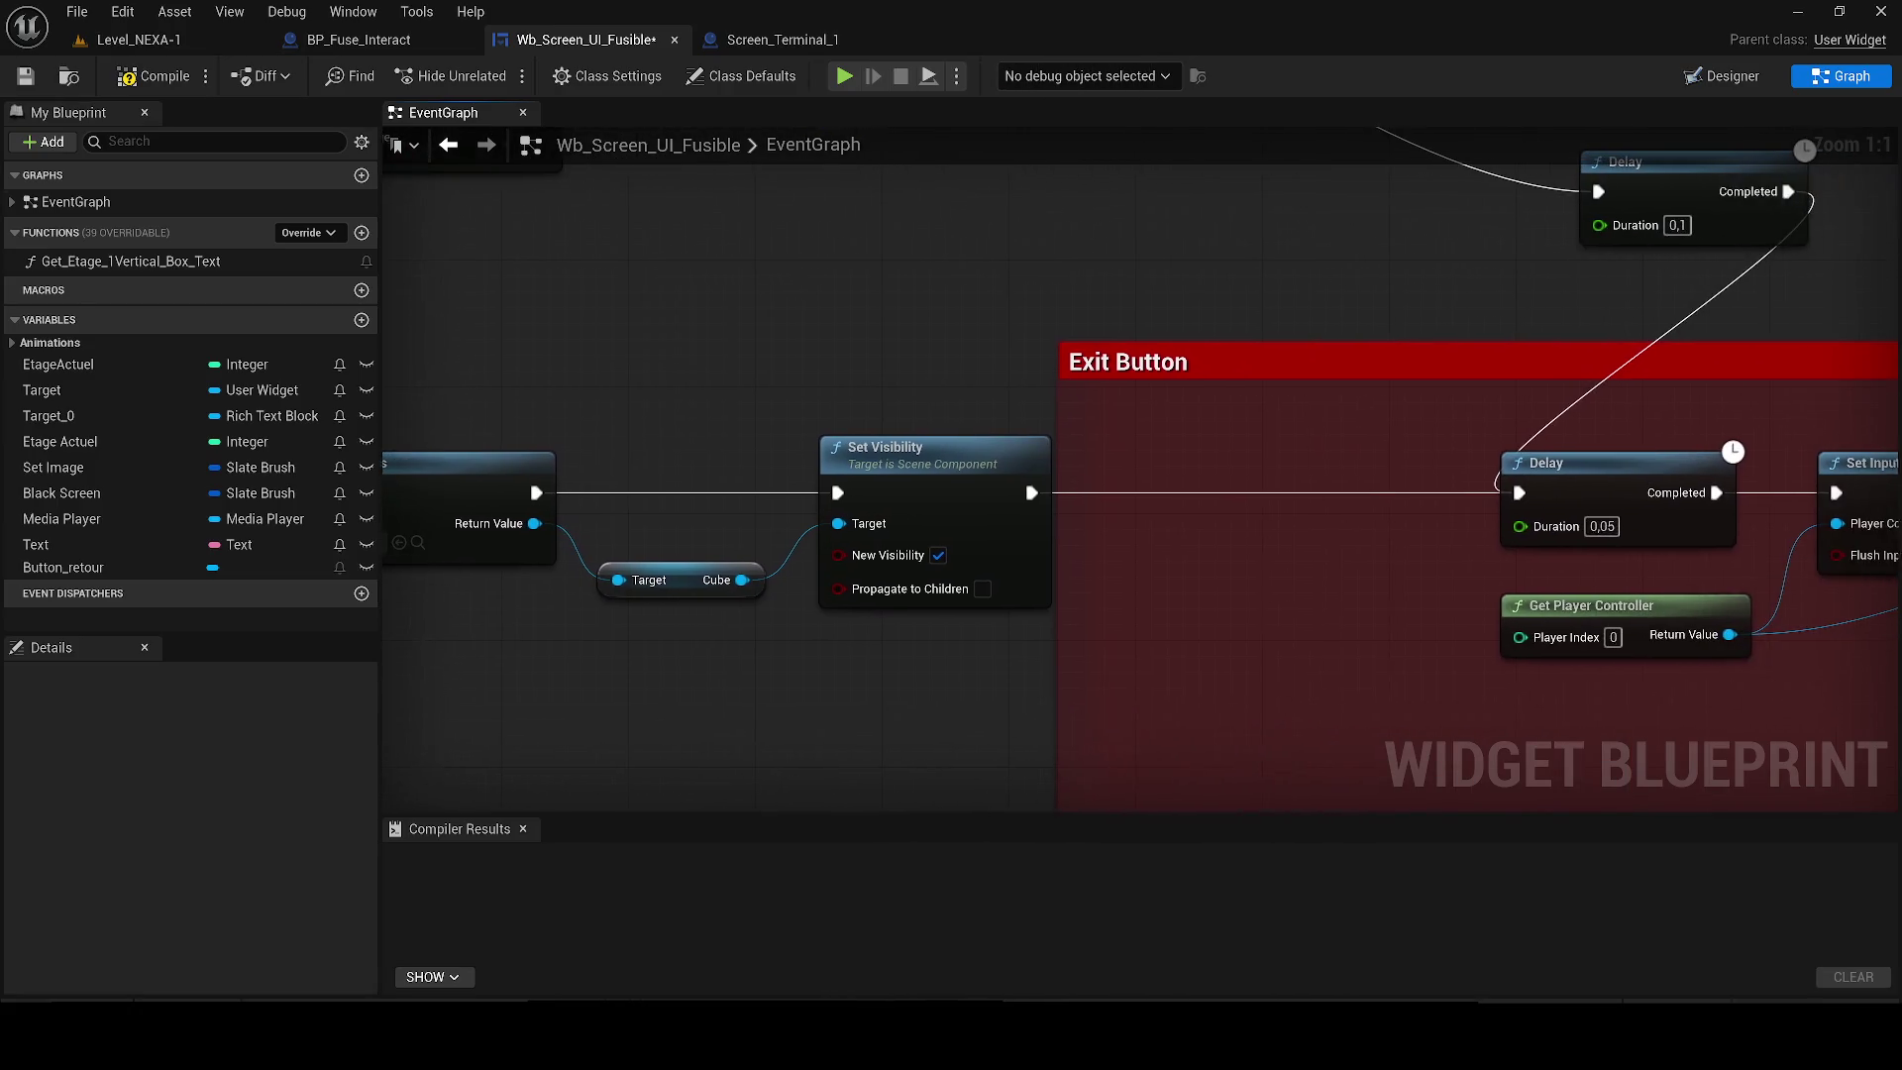
click(522, 829)
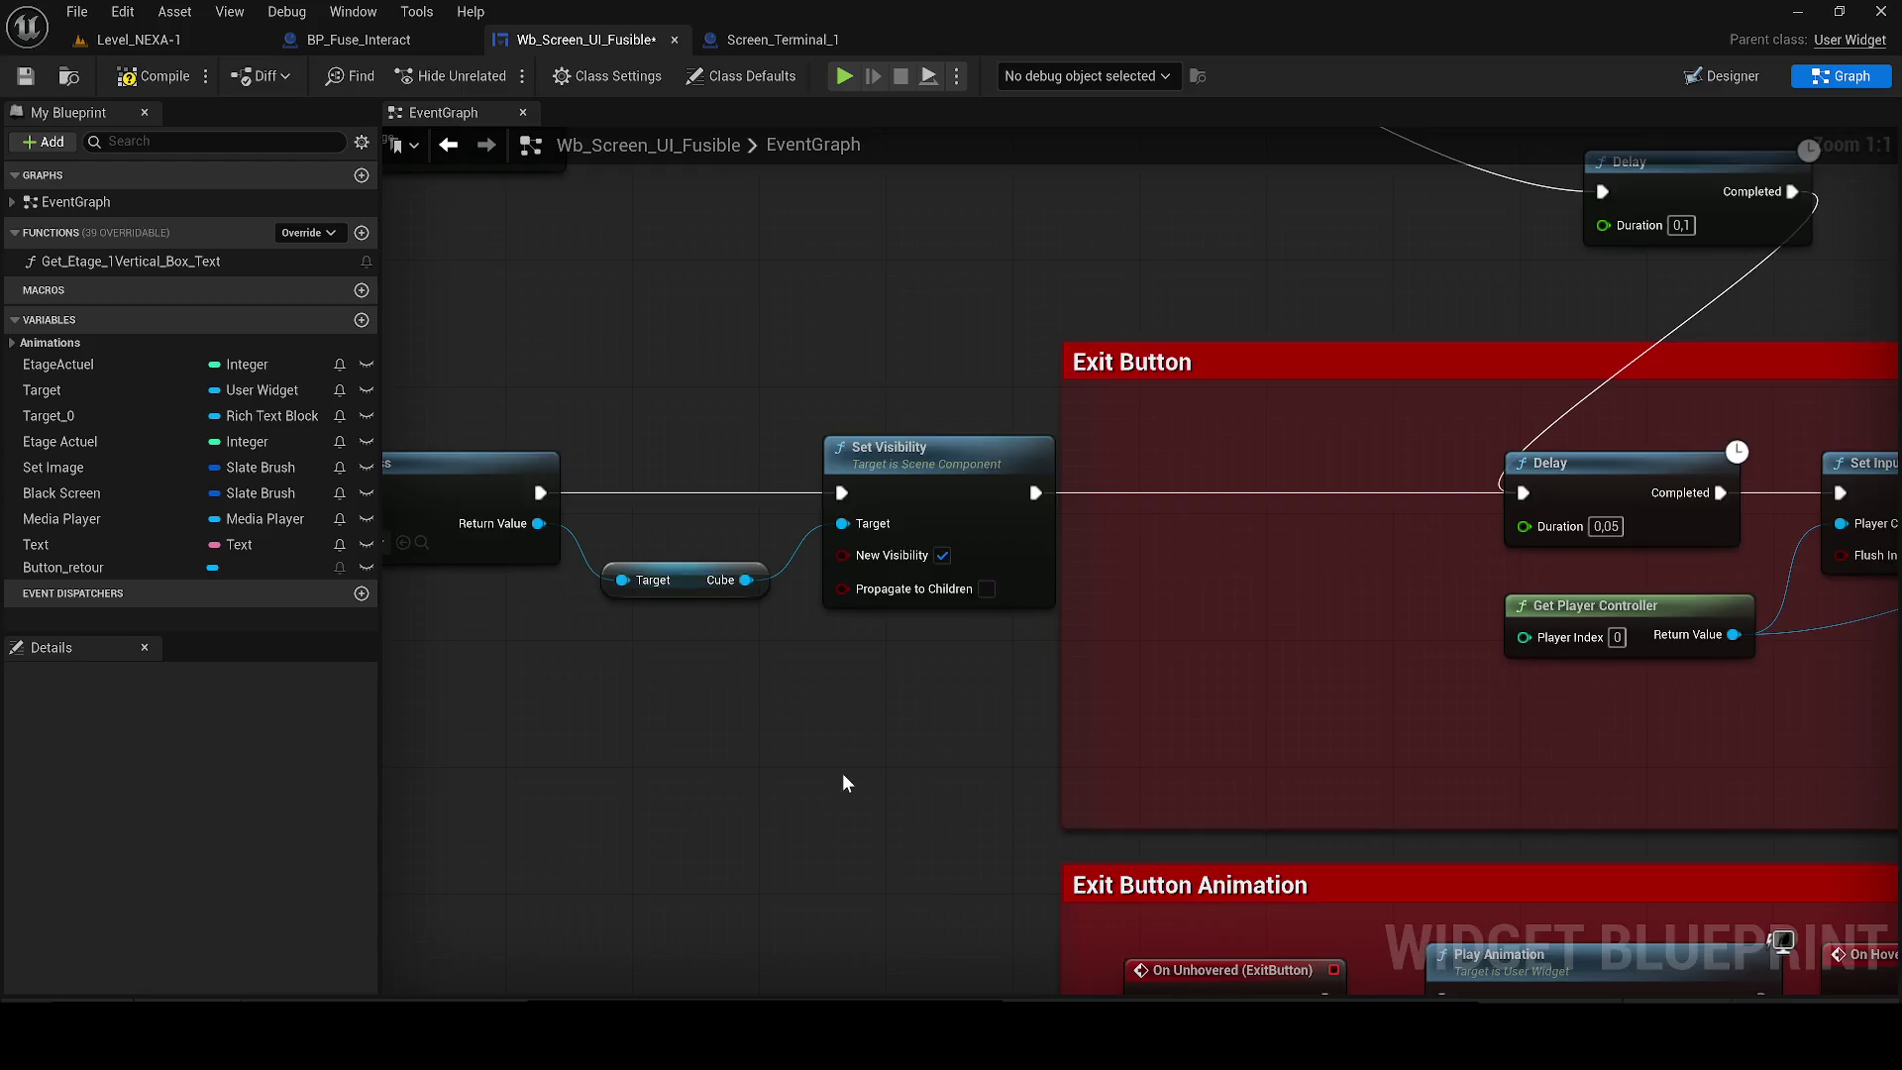
scroll(841, 770, down, 2)
scroll(842, 755, down, 3)
mouse_move(697, 714)
mouse_down()
mouse_move(811, 632)
mouse_move(482, 526)
mouse_up()
drag(1276, 860, 493, 650)
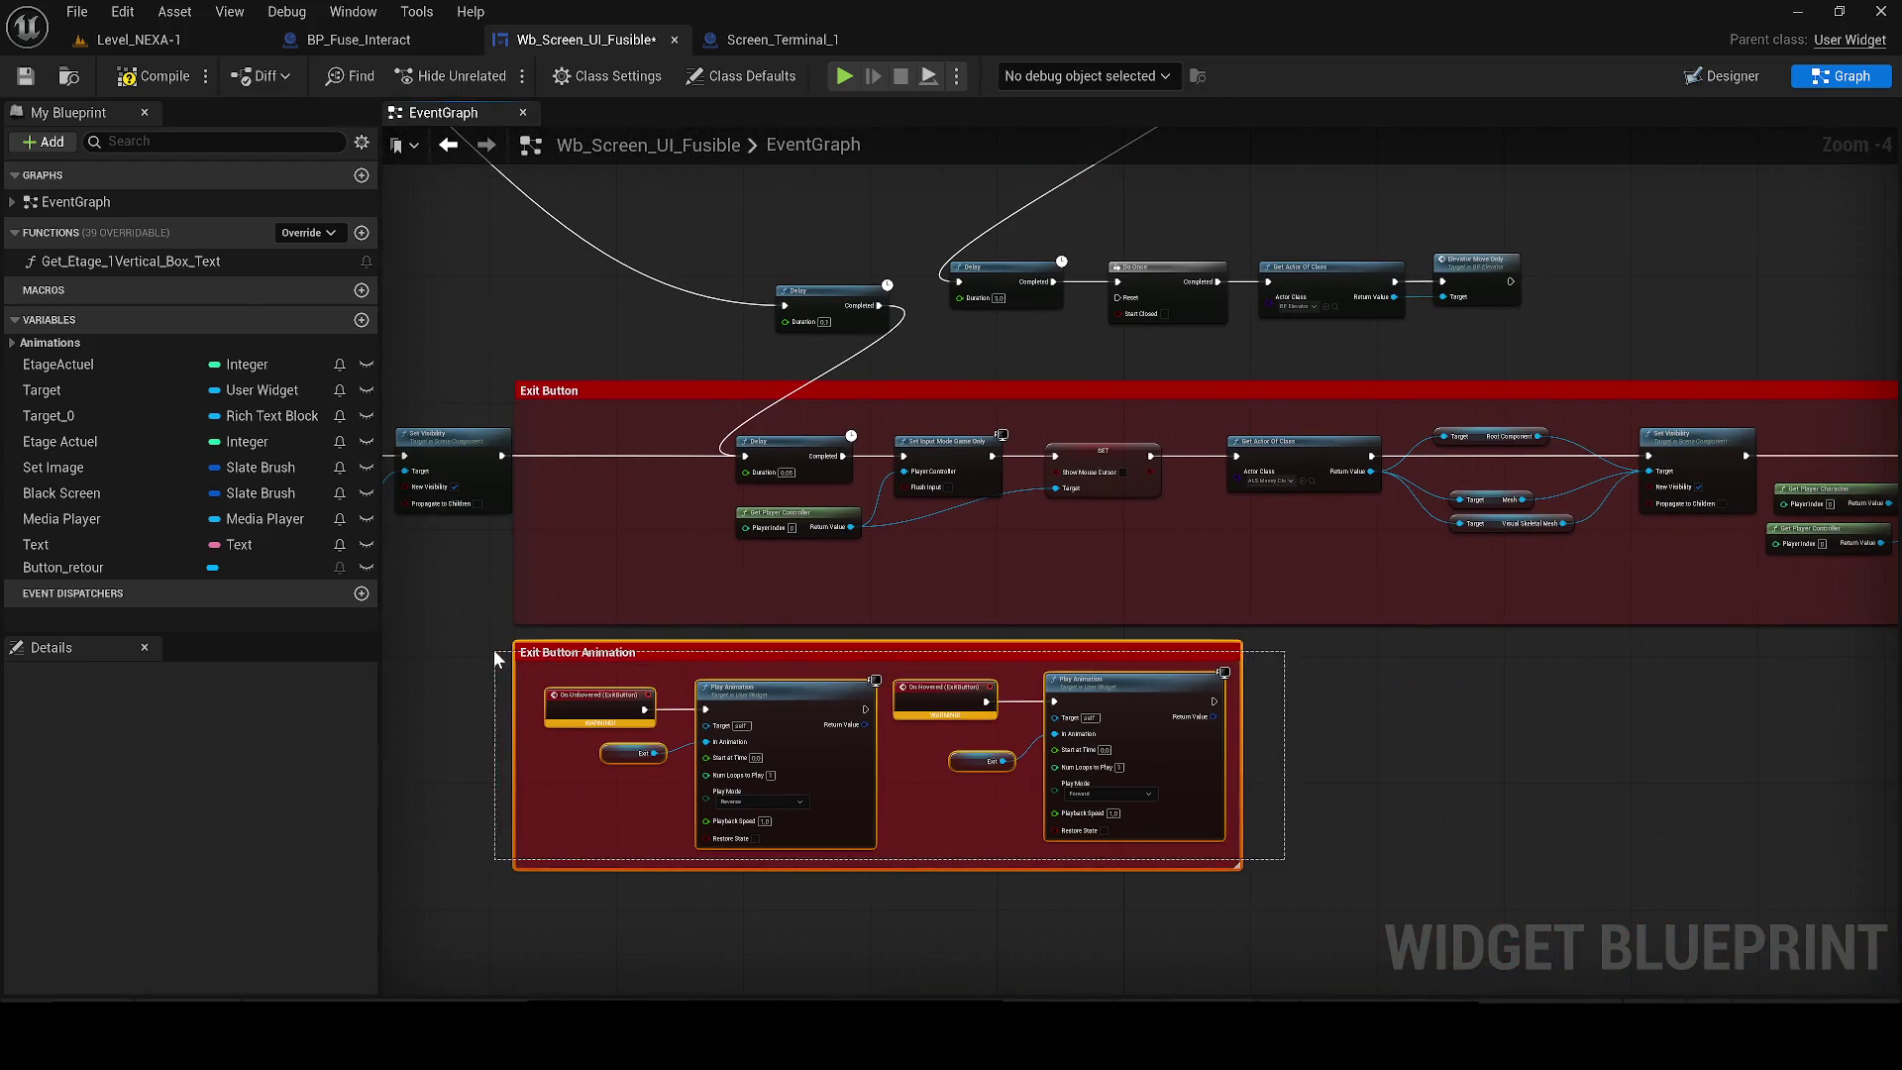
key(Delete)
Compile to locate the pin error and delete the broken Get Actor Of Class and Set Visibility nodes.
mouse_move(634, 537)
mouse_down()
mouse_move(811, 627)
mouse_move(388, 656)
mouse_up()
scroll(947, 612, up, 1)
drag(947, 614, 2, 583)
scroll(1208, 662, down, 4)
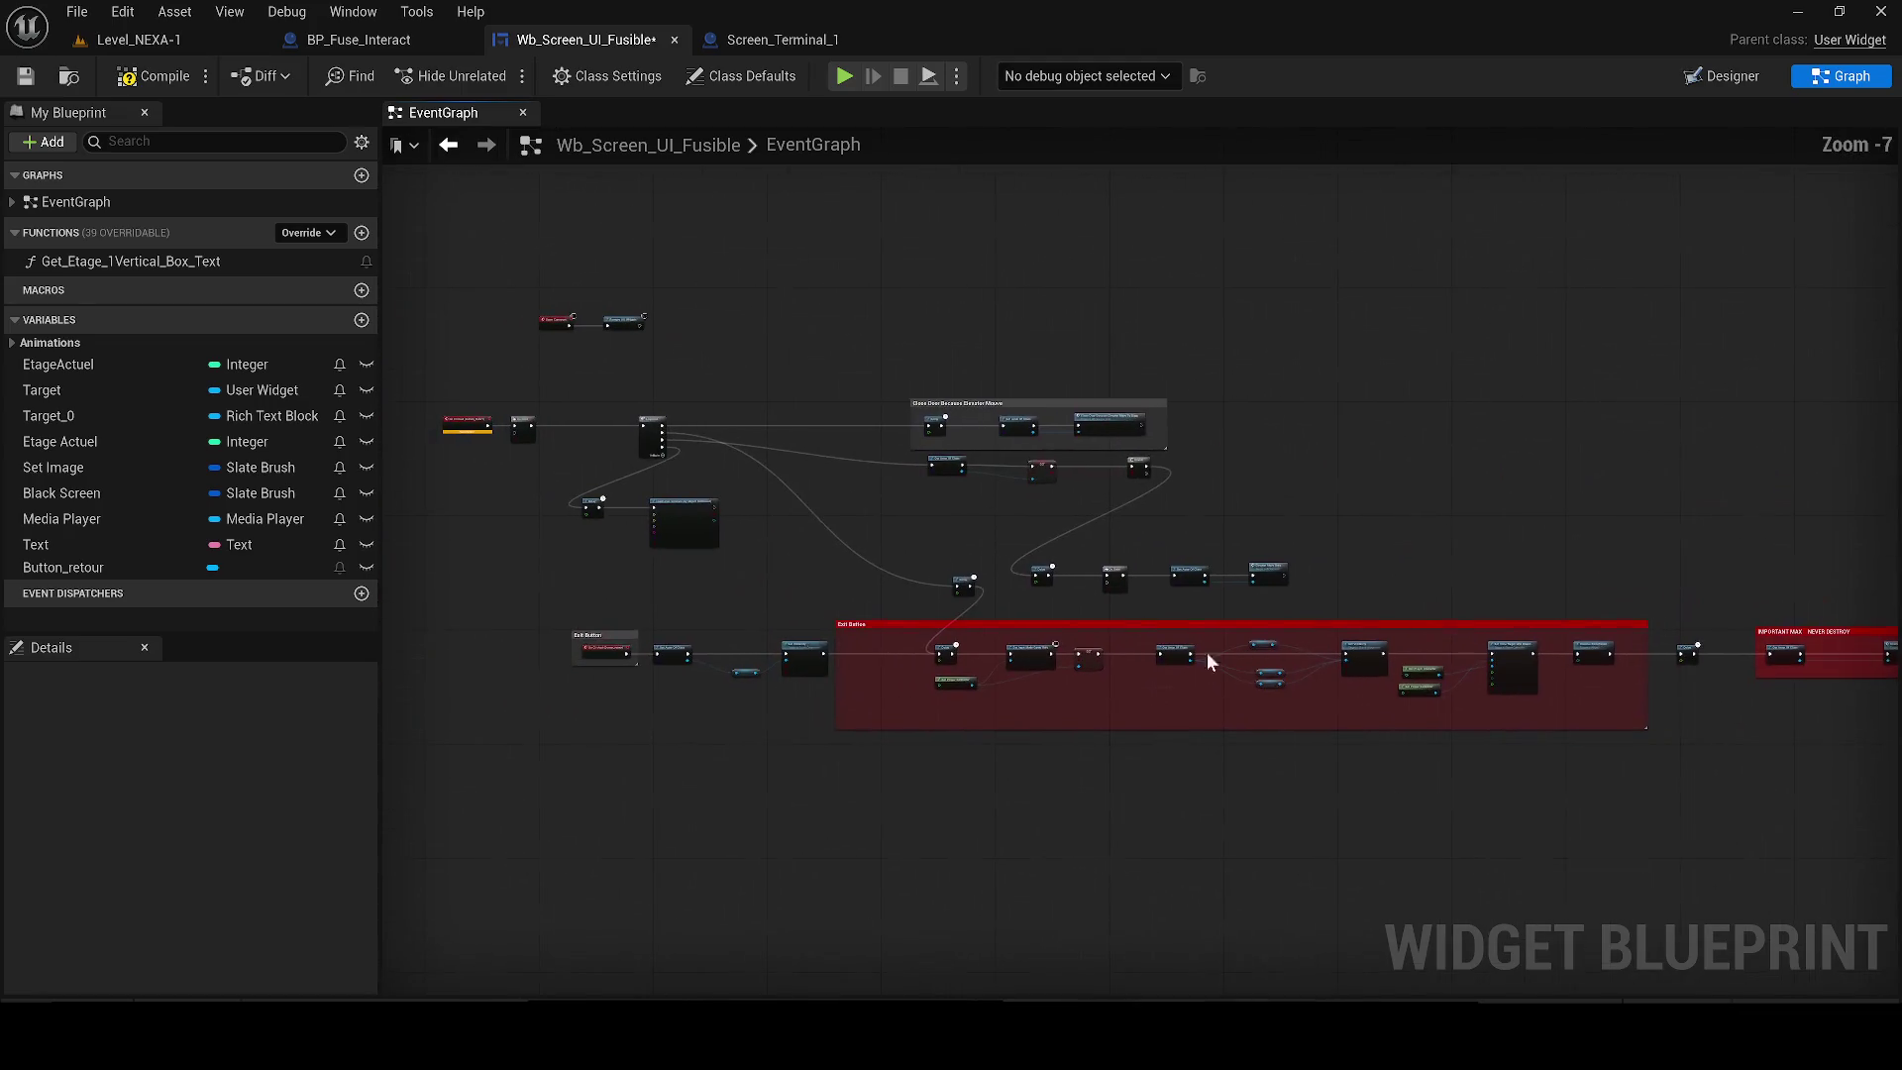
click(170, 81)
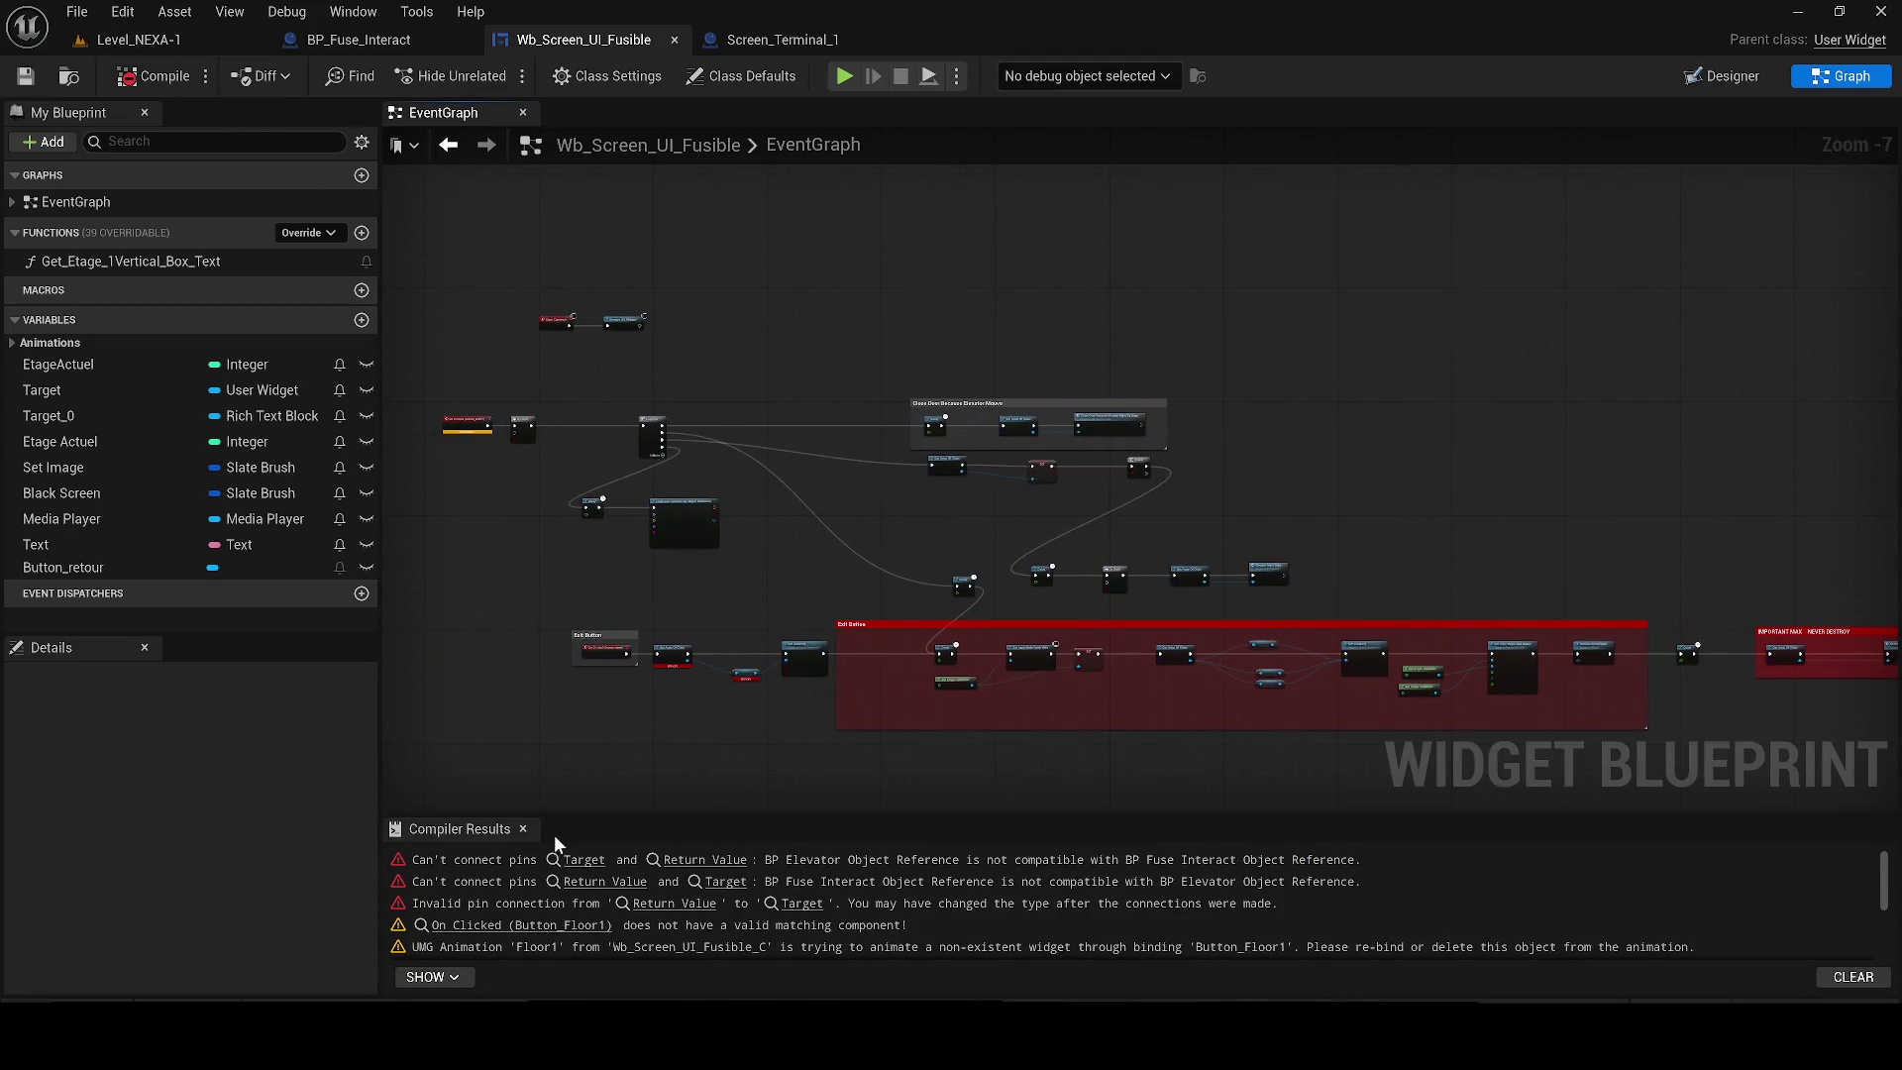
click(583, 859)
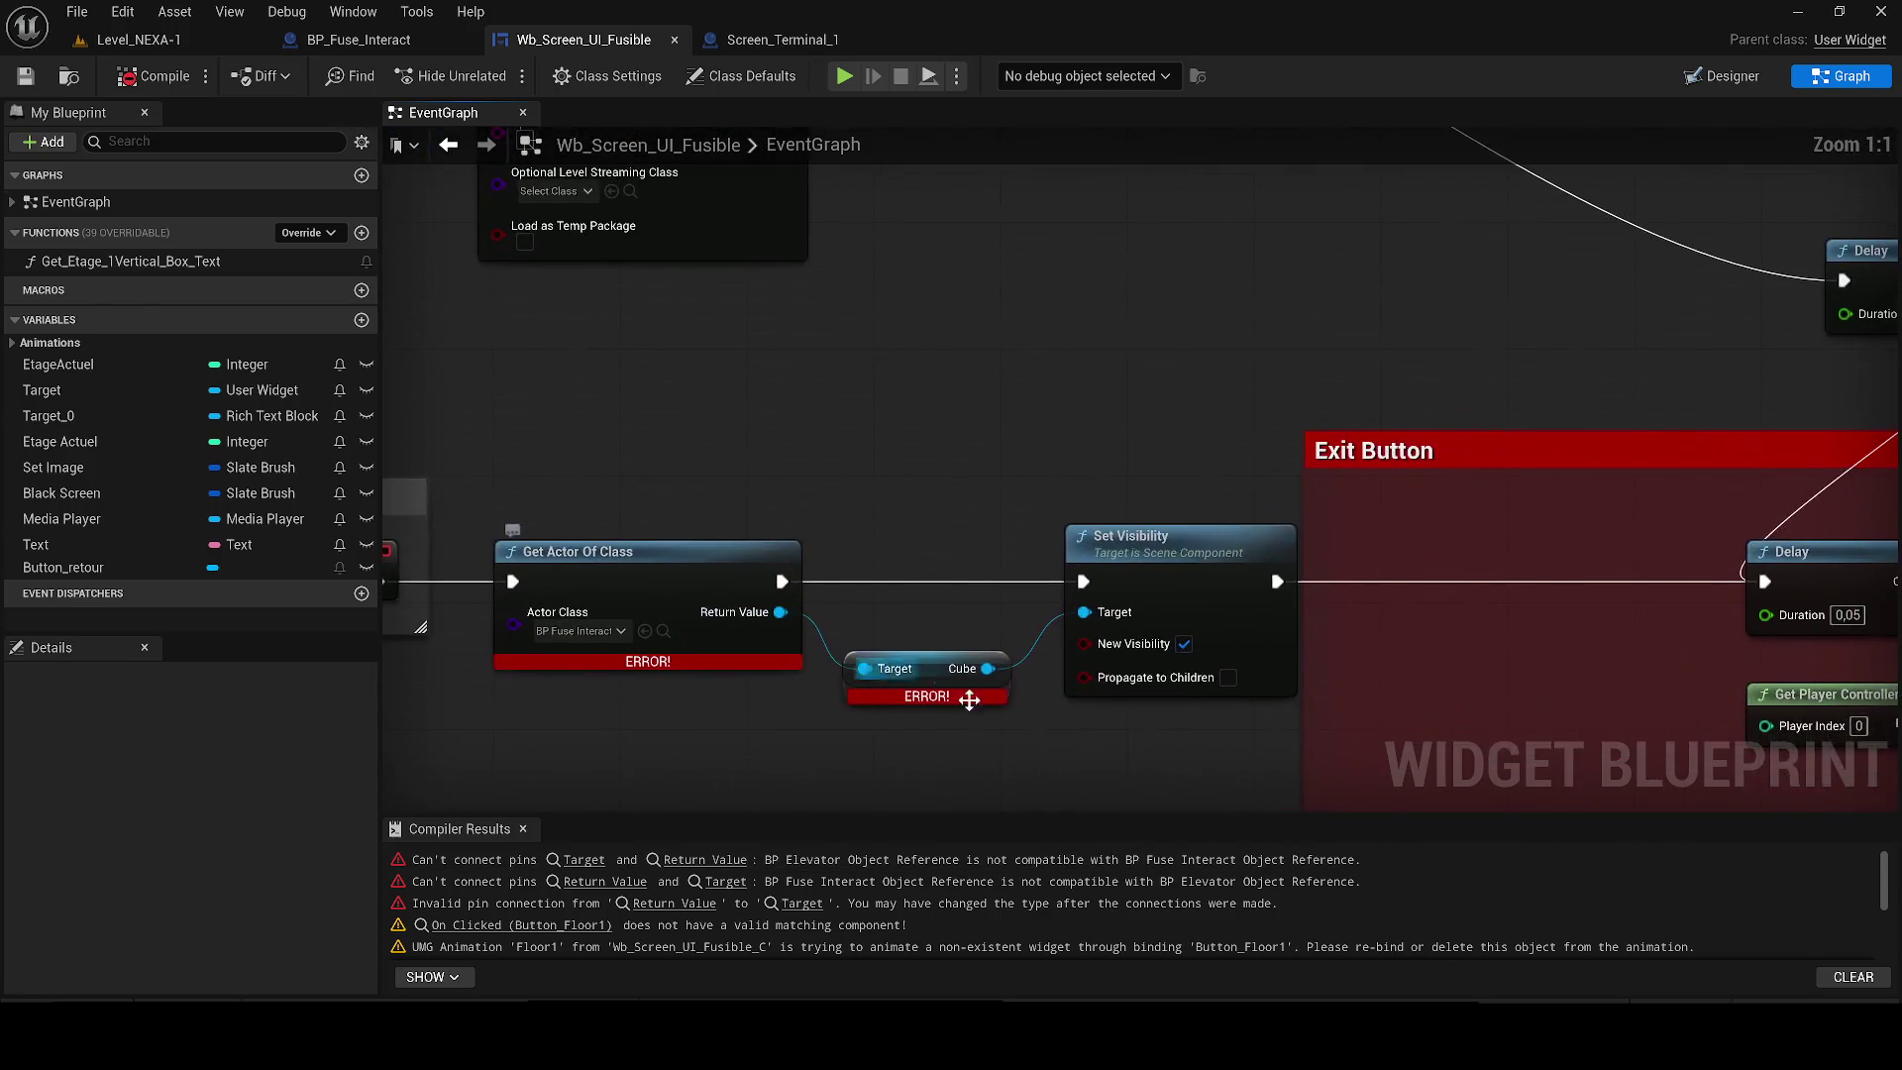
drag(939, 669, 460, 579)
key(Delete)
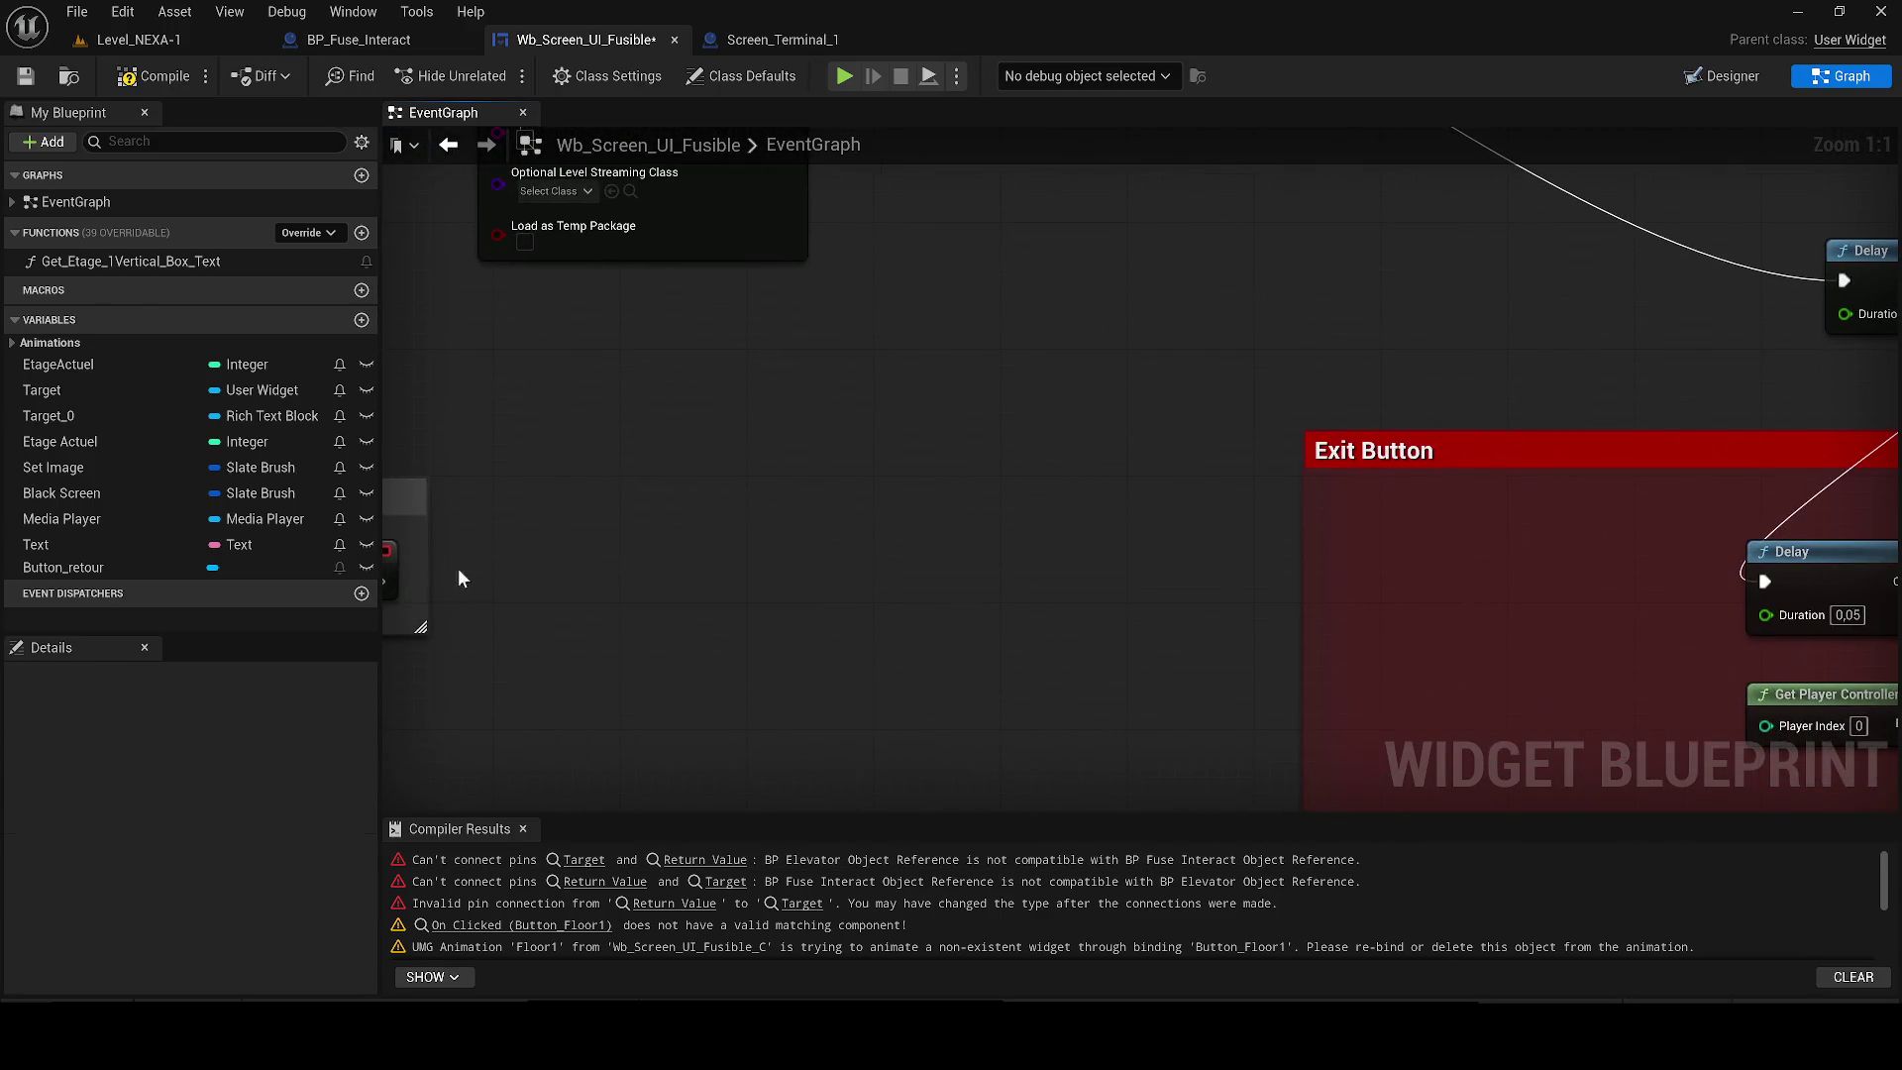
Pull a new execution wire rightward from the On Clicked node.
scroll(384, 587, down, 2)
drag(634, 586, 408, 594)
click(647, 578)
mouse_move(645, 581)
mouse_down()
mouse_move(1468, 606)
mouse_move(1732, 576)
mouse_up()
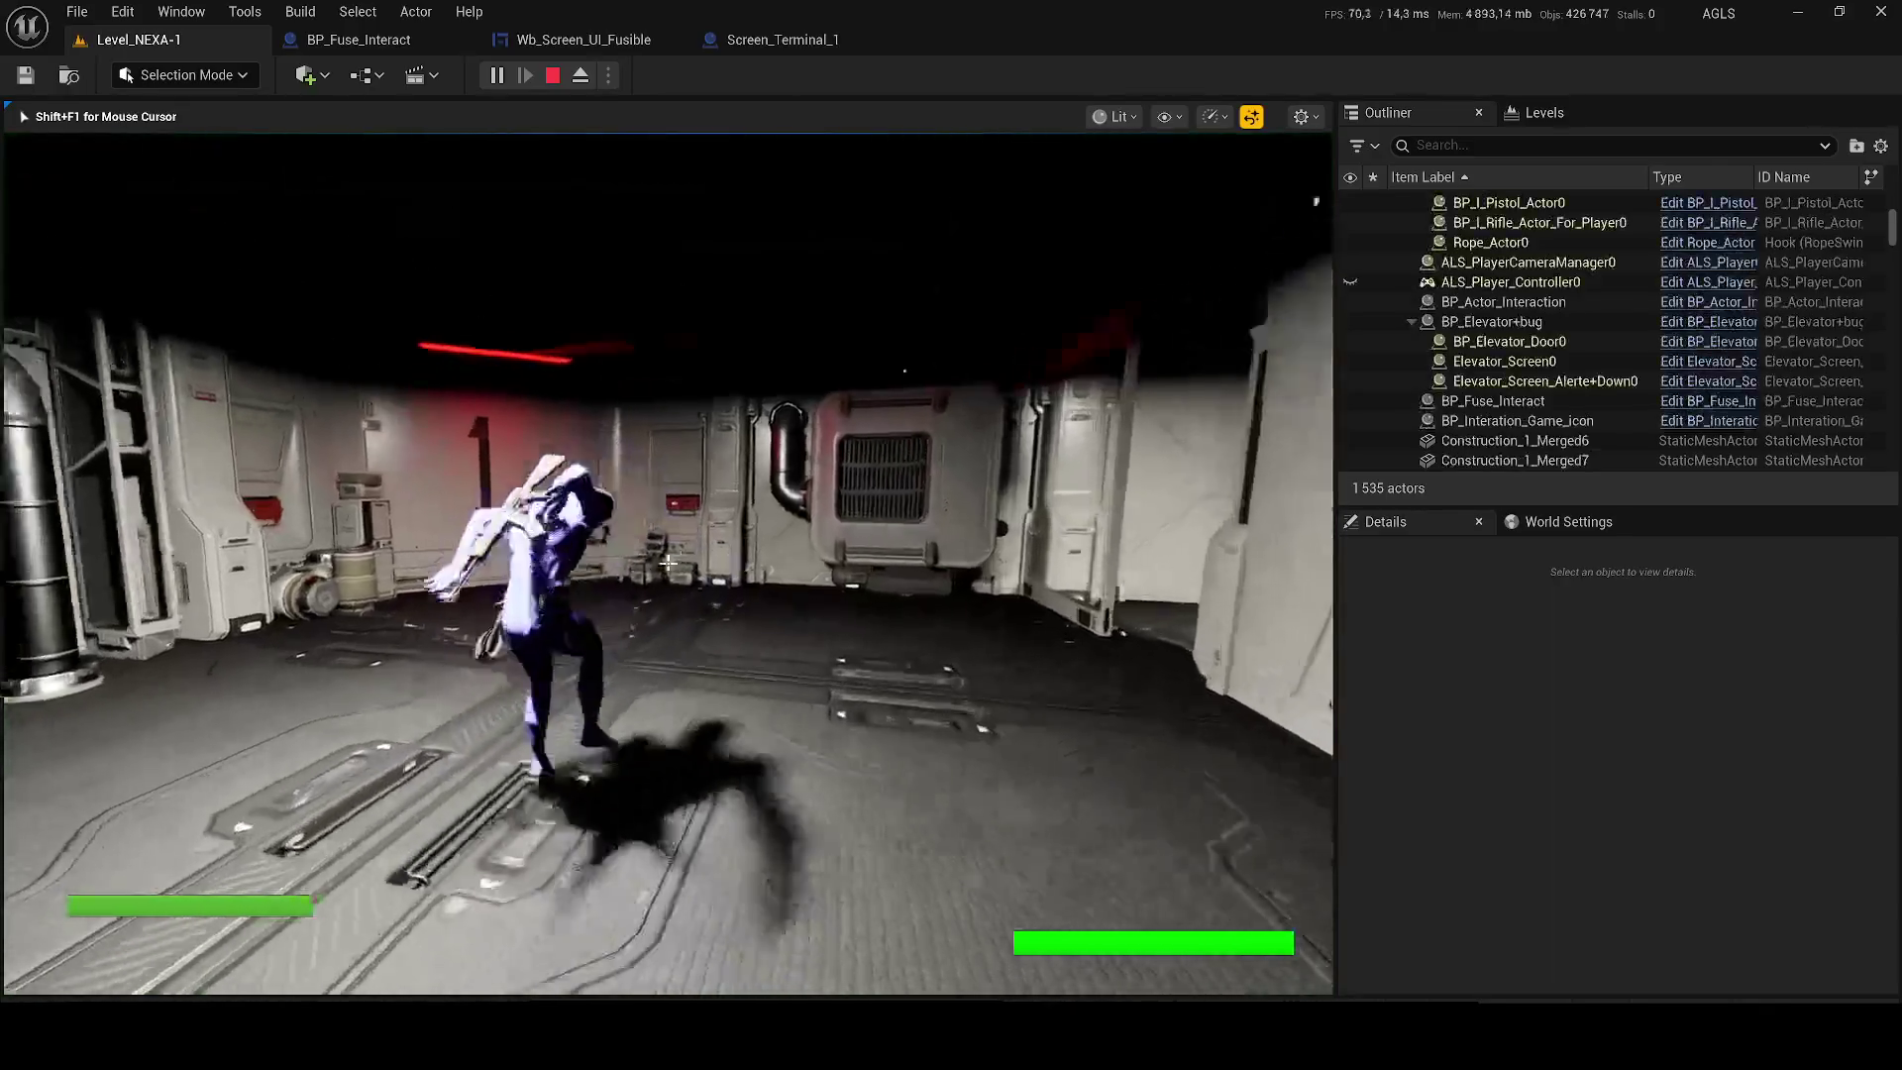
Walk up to the terminal, interact to open its screen, then end the play test.
key(w)
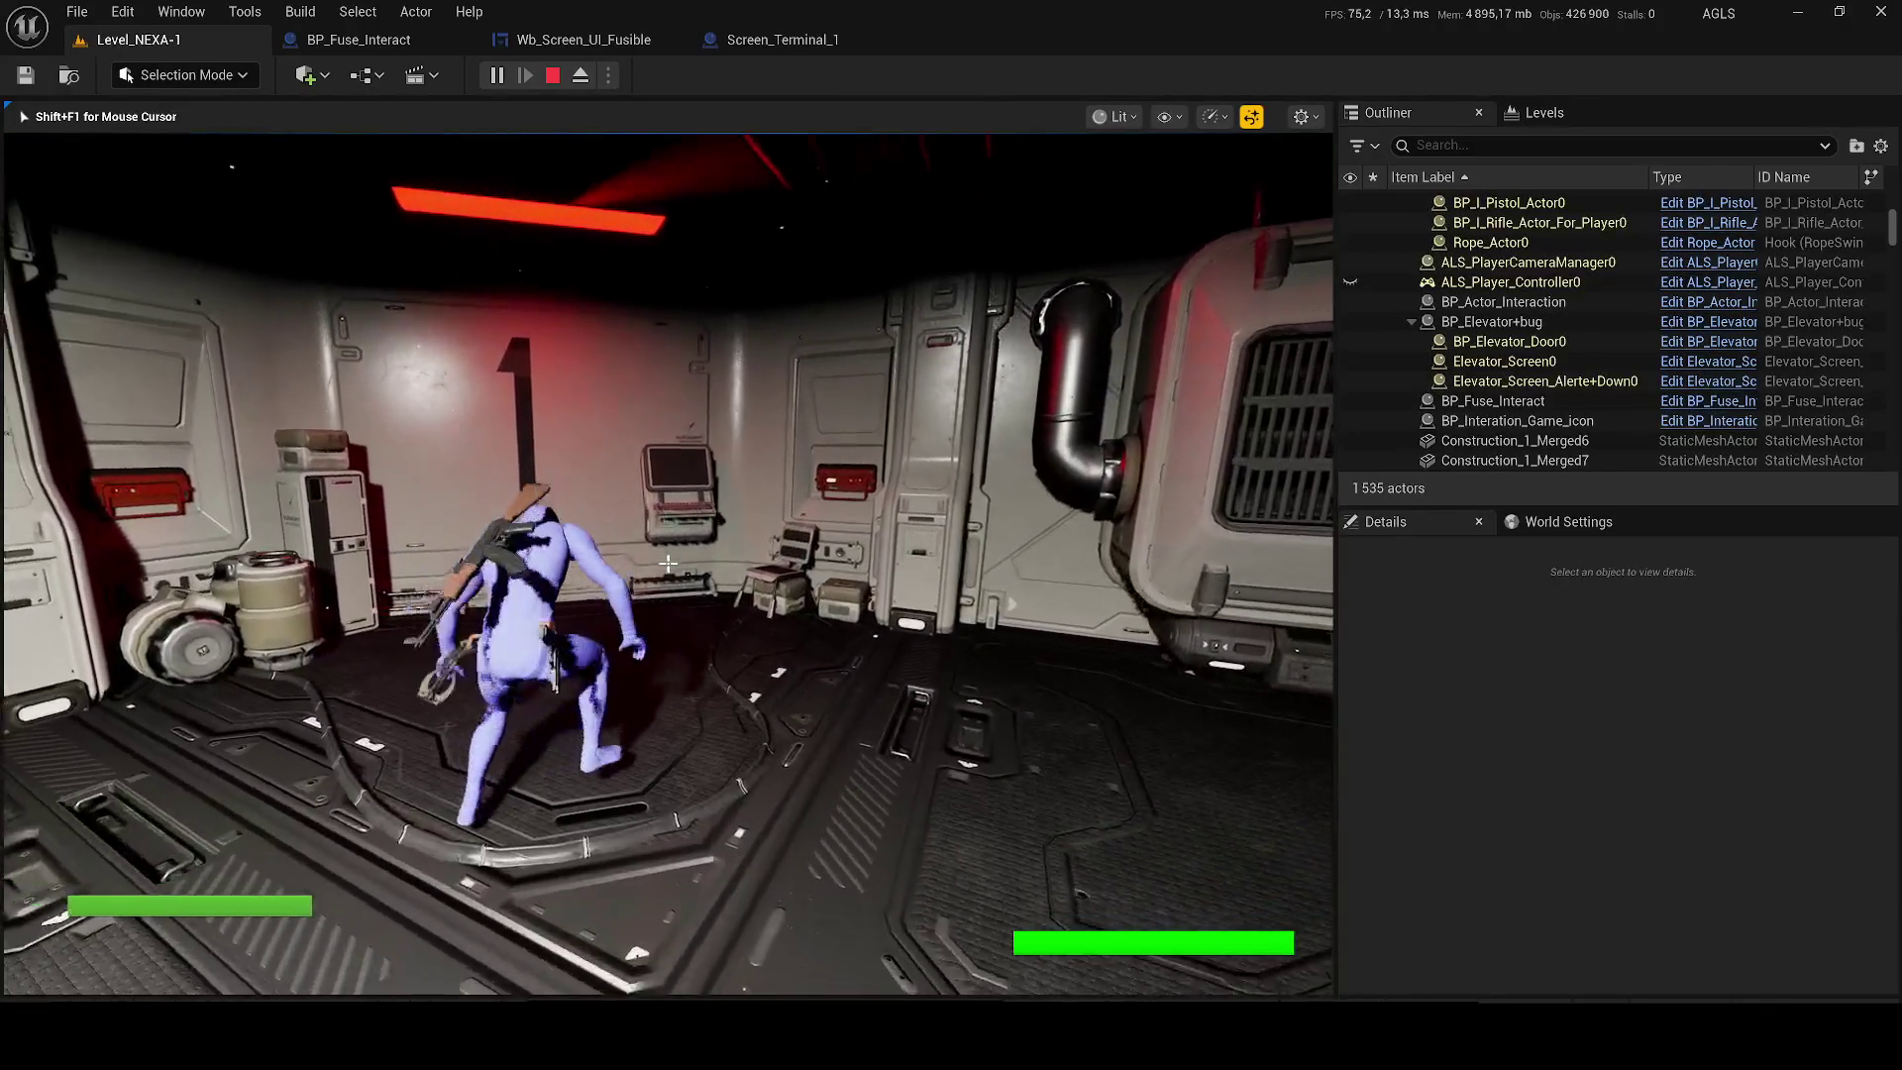
key(w)
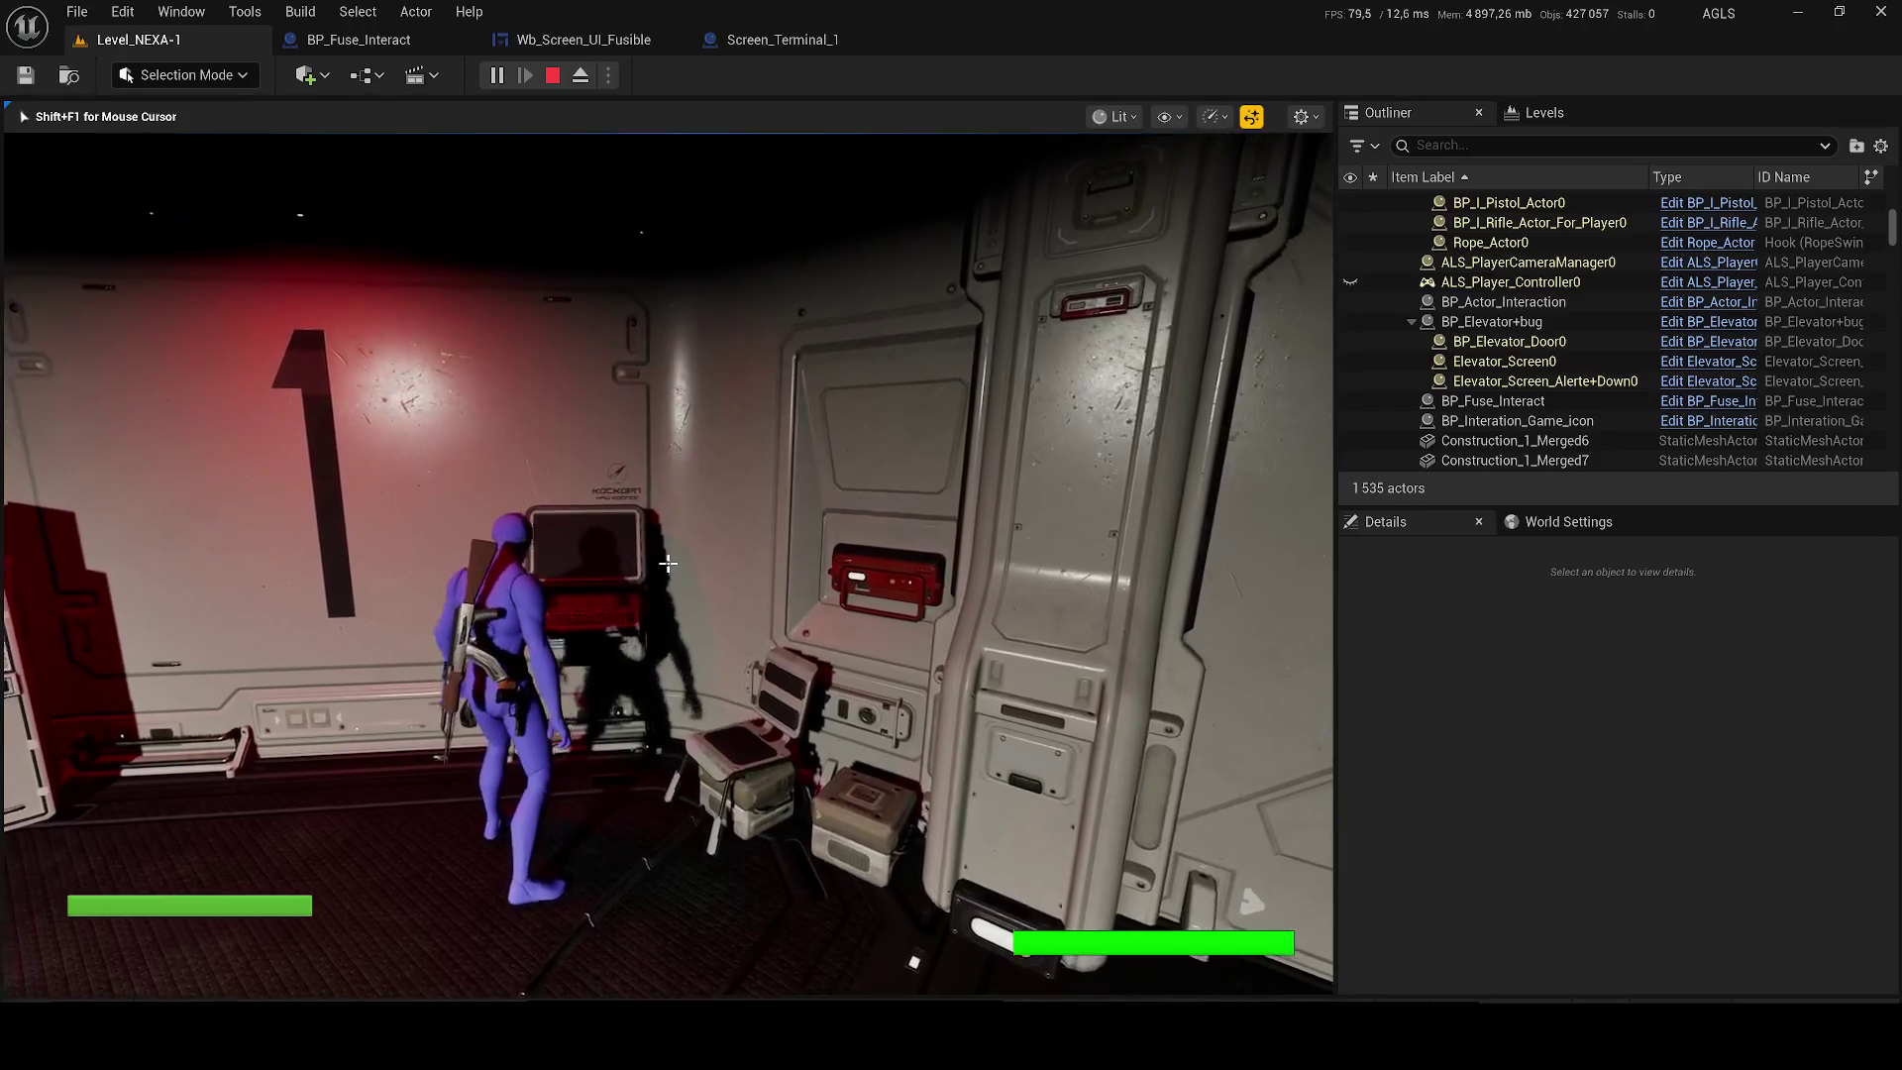
key(e)
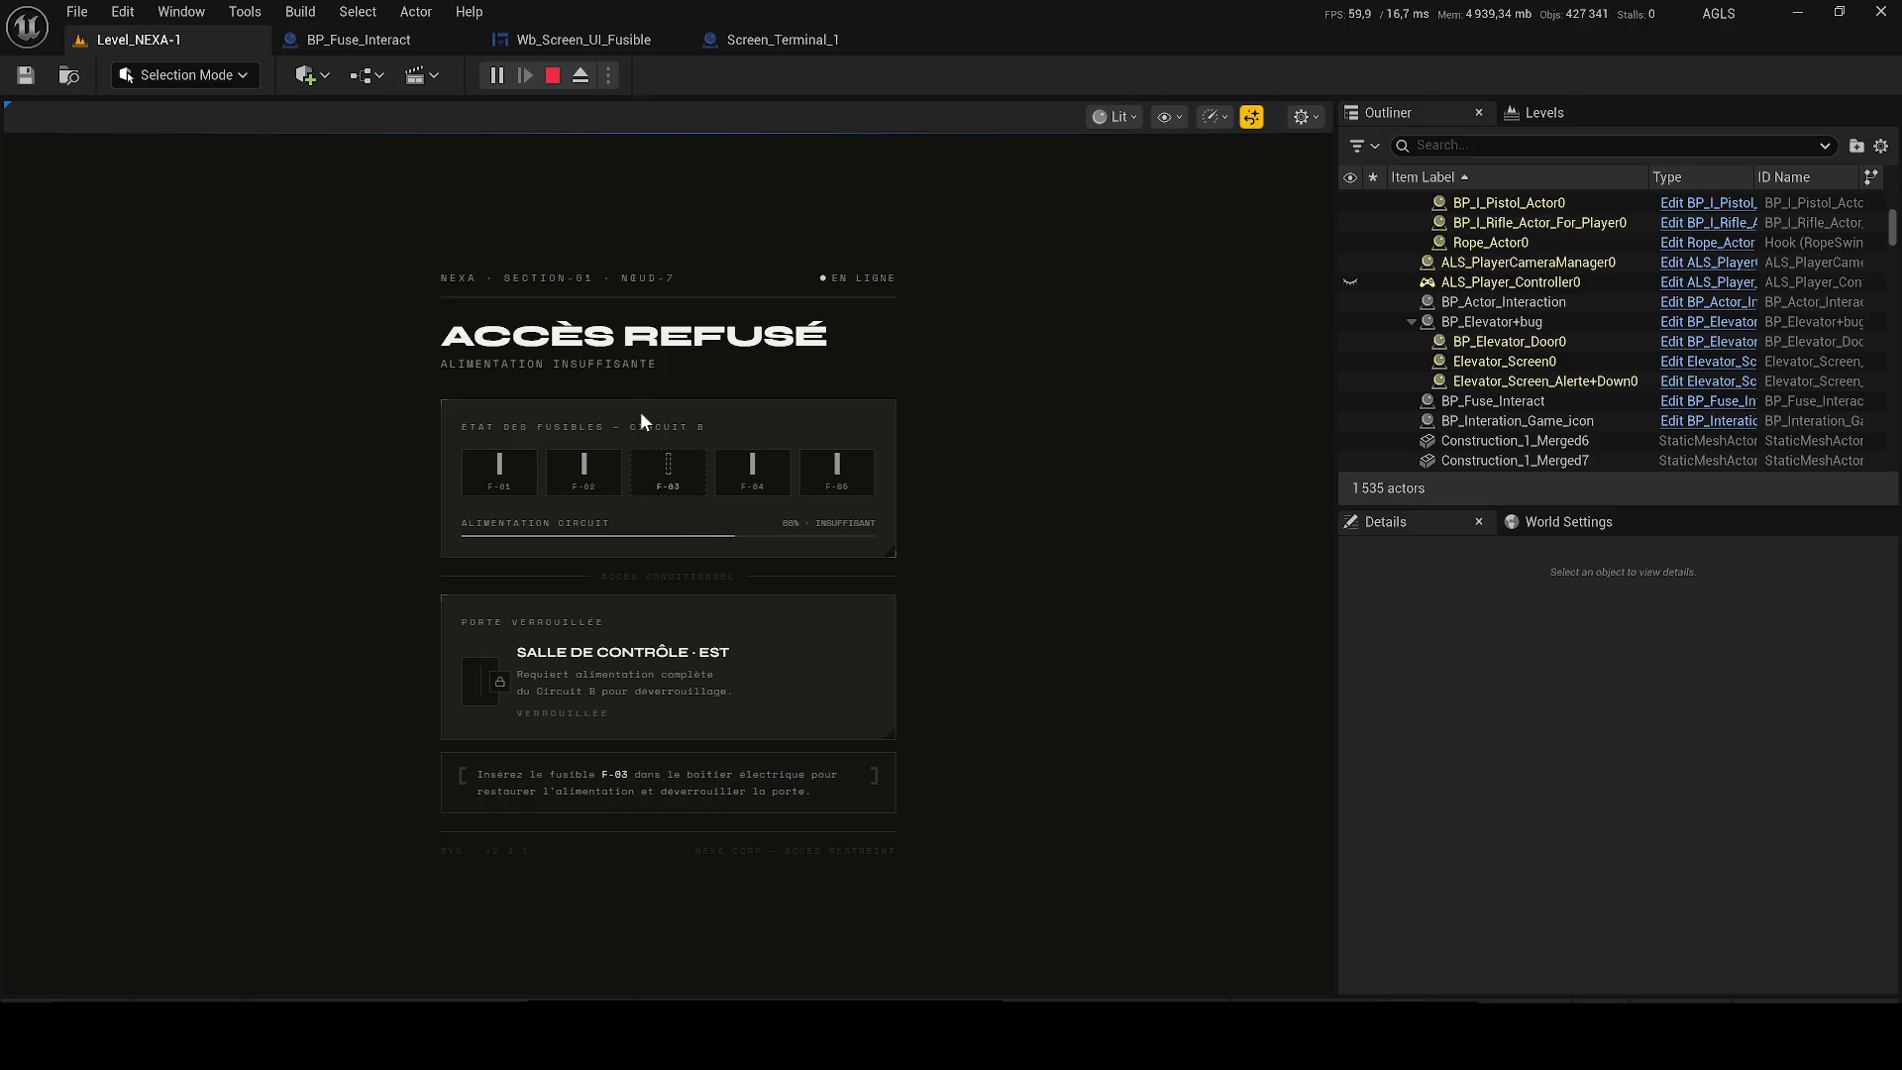
key(Escape)
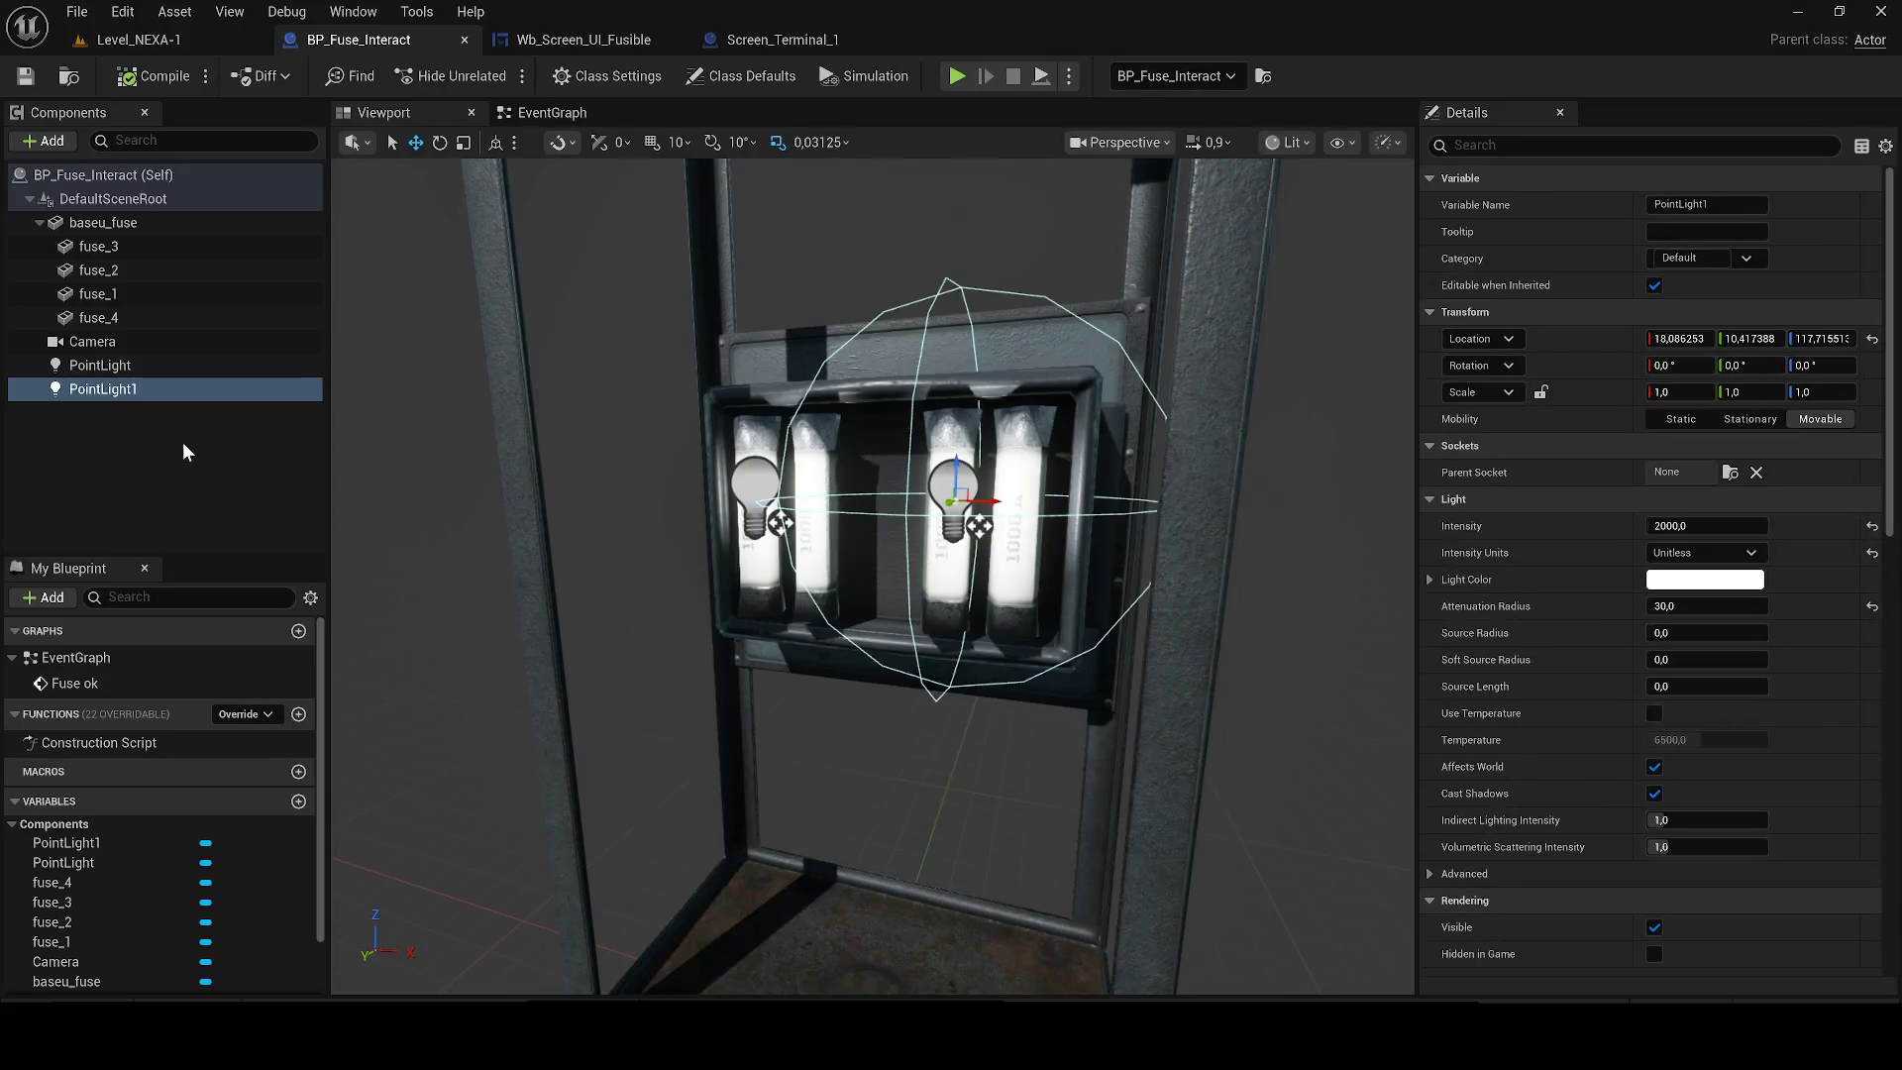
Cycle through the Screen_Terminal_1 and Wb_Screen_UI_Fusible tabs back to BP_Fuse_Interact.
click(728, 33)
click(621, 39)
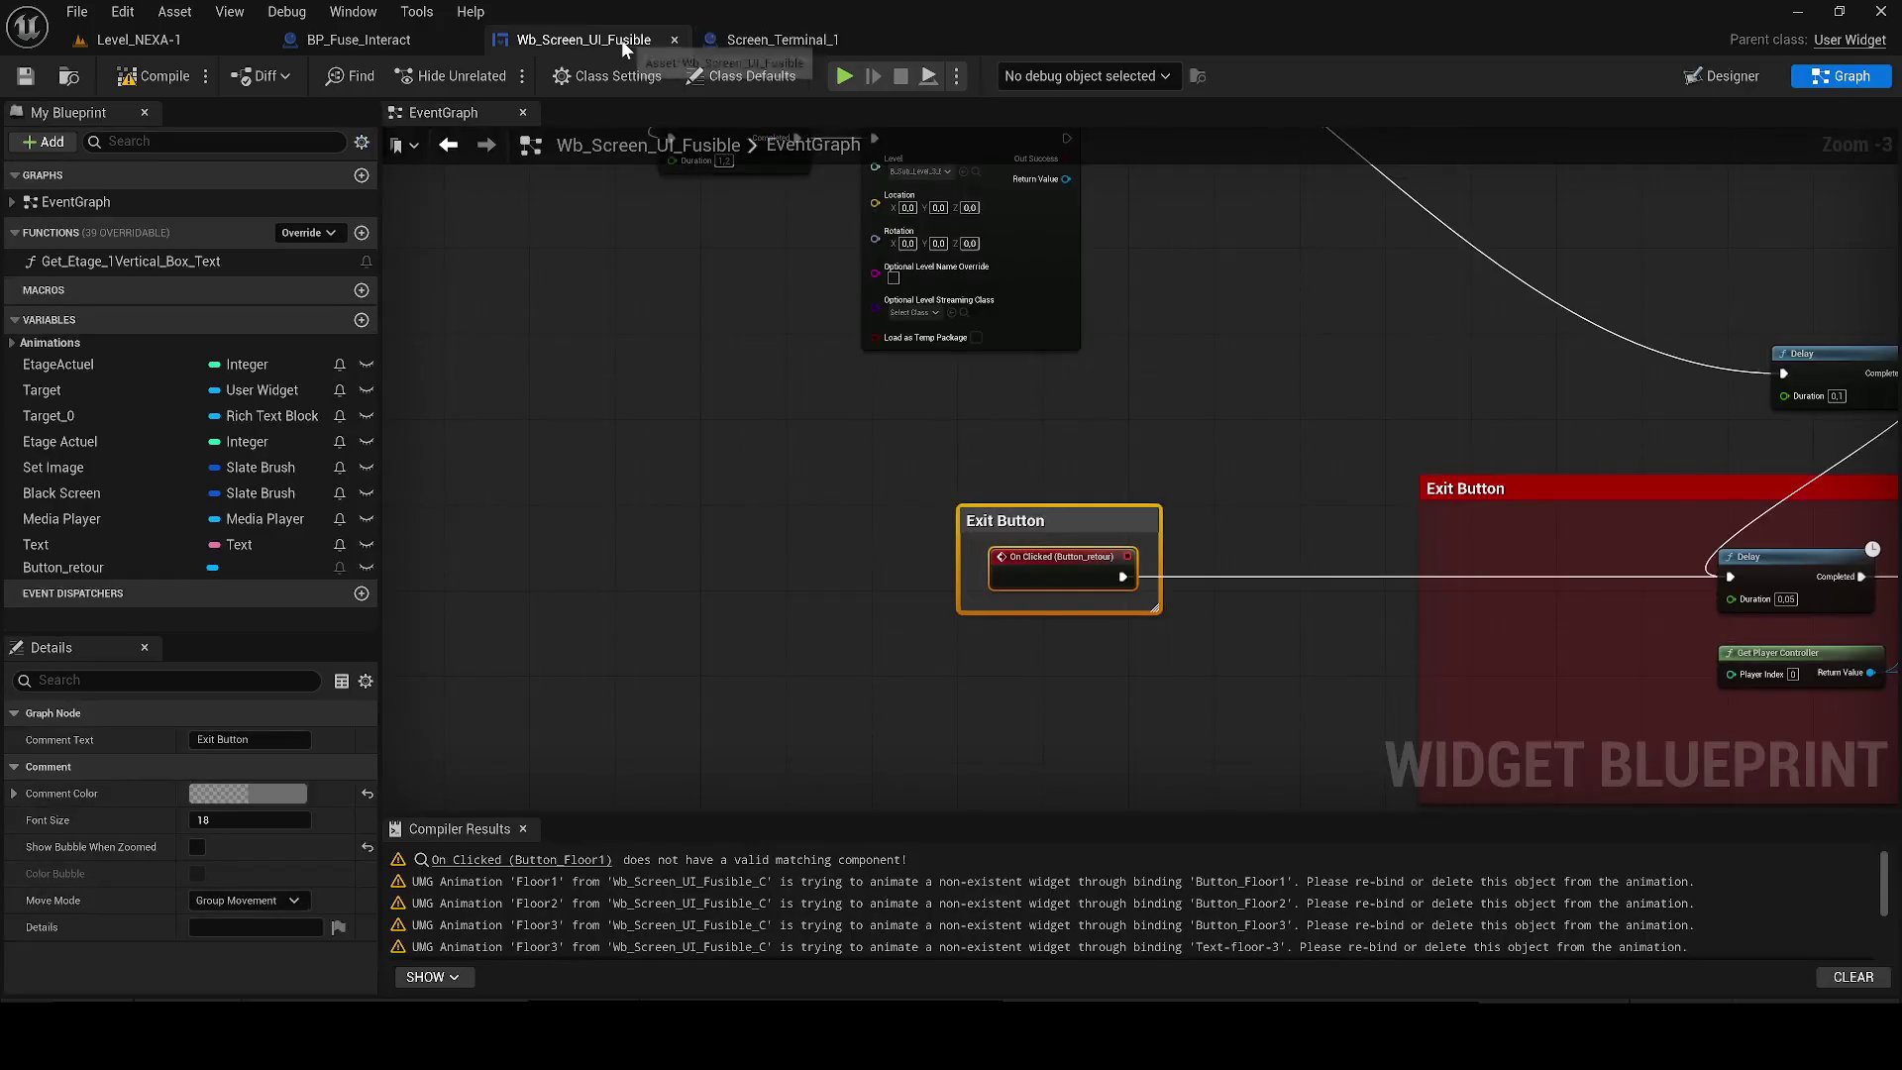
click(361, 37)
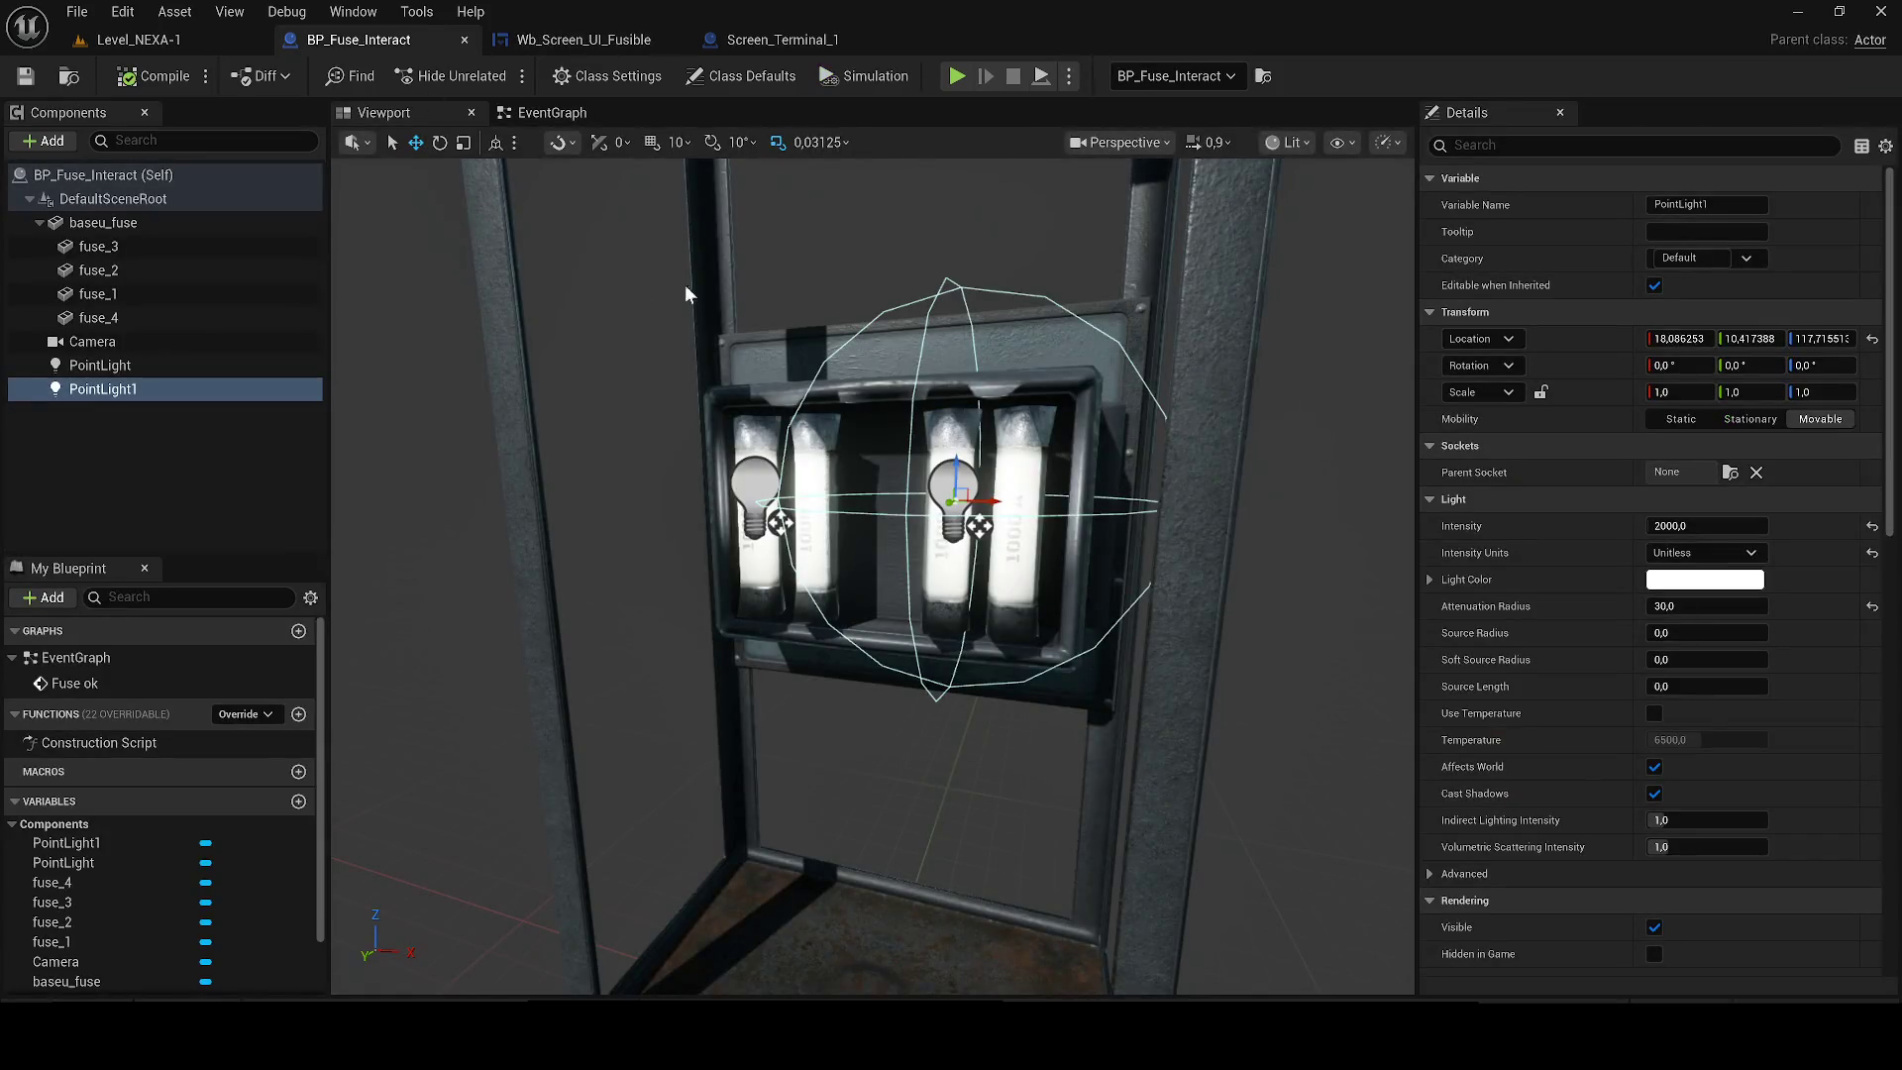
Move the Wb_Screen_UI_Fusible editor to the first tab and open its Designer.
click(759, 40)
click(377, 40)
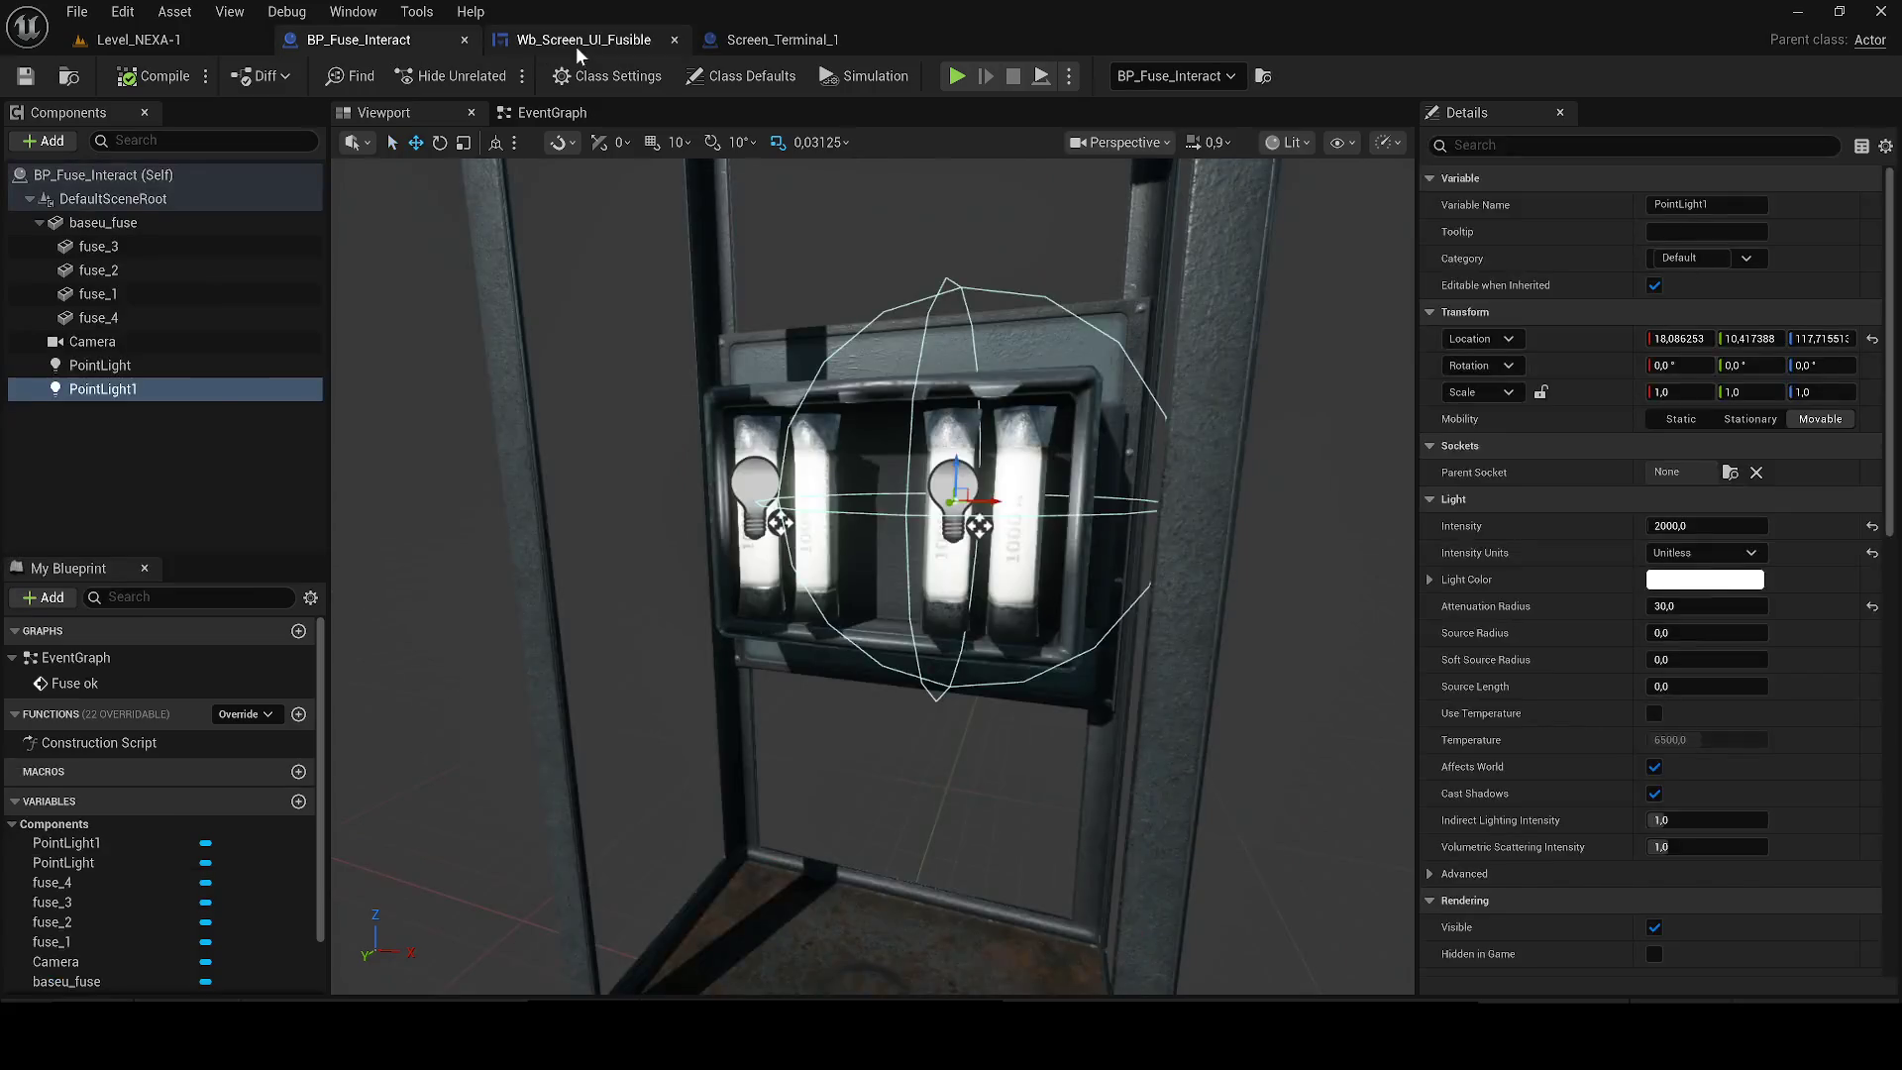
click(565, 42)
drag(564, 45, 367, 41)
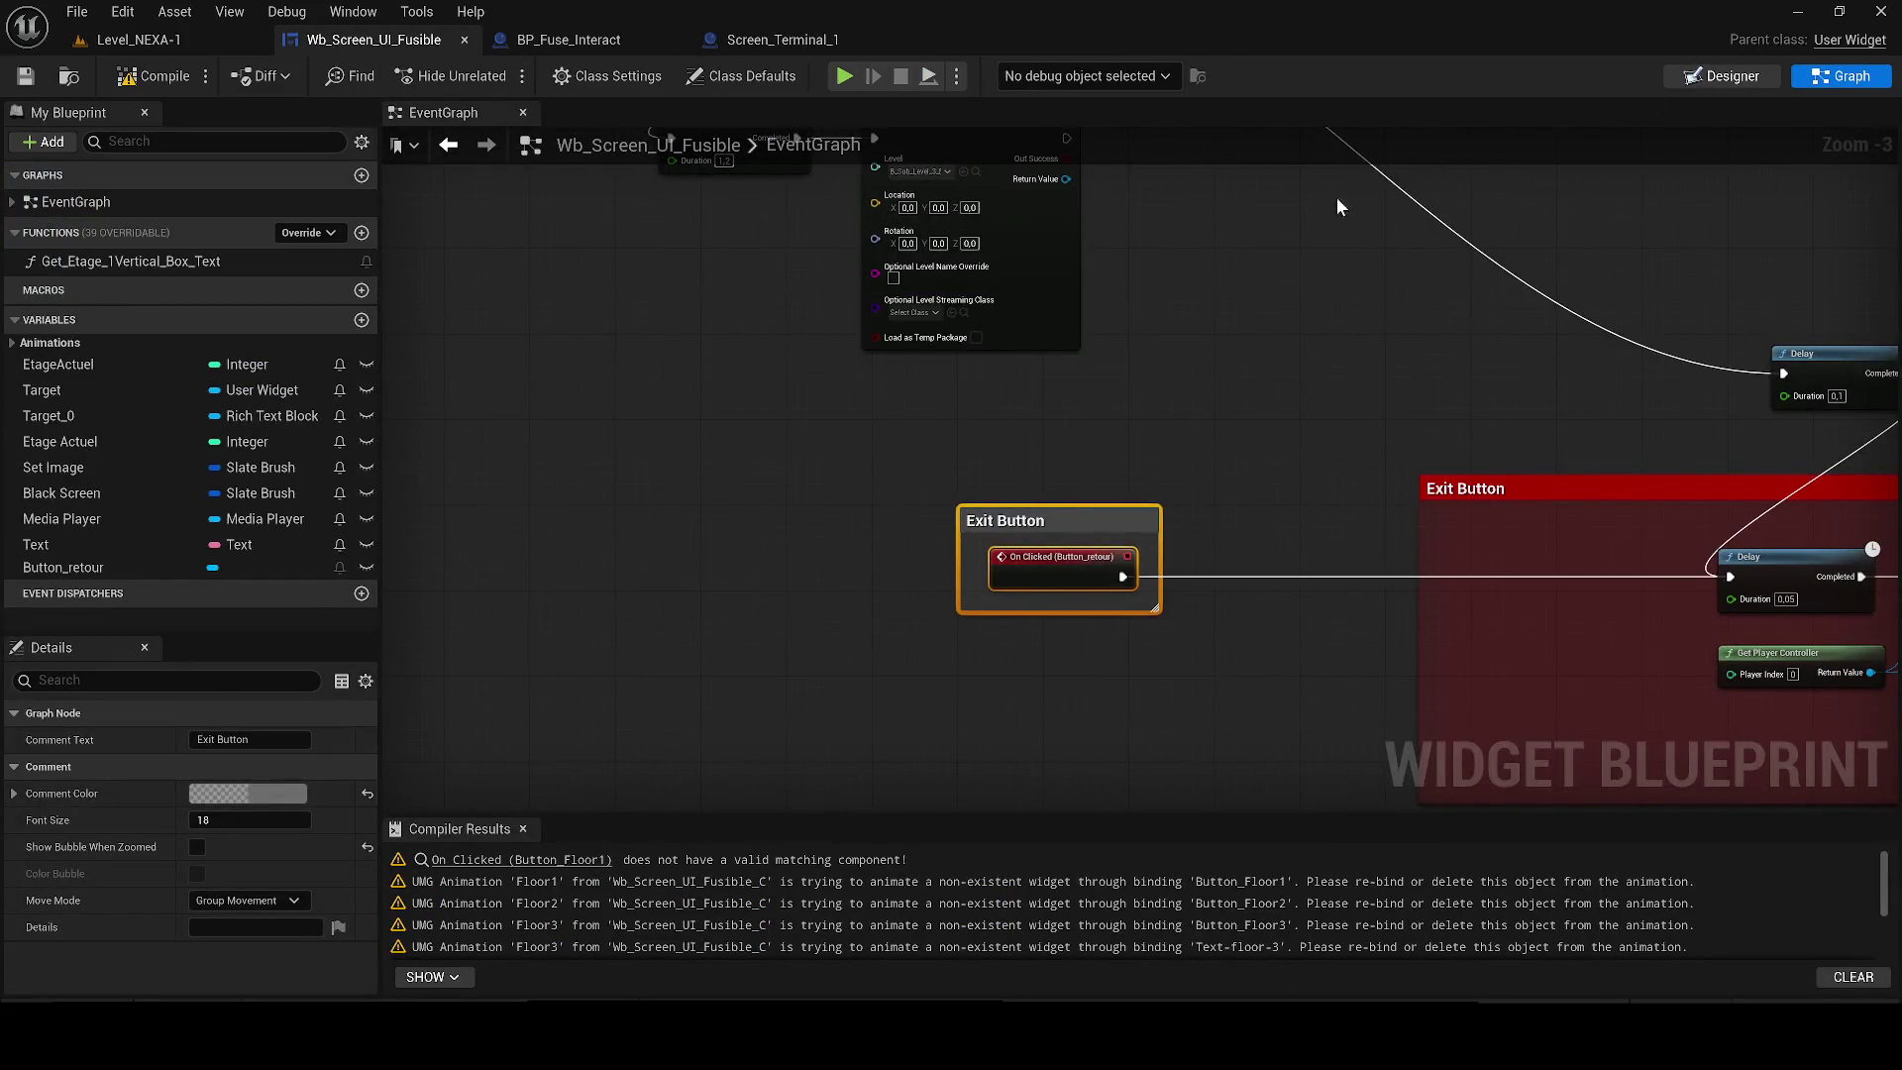
click(1720, 76)
Give Button_retour a ZOrder of 3, compile, and play Level_NEXA-1.
click(780, 434)
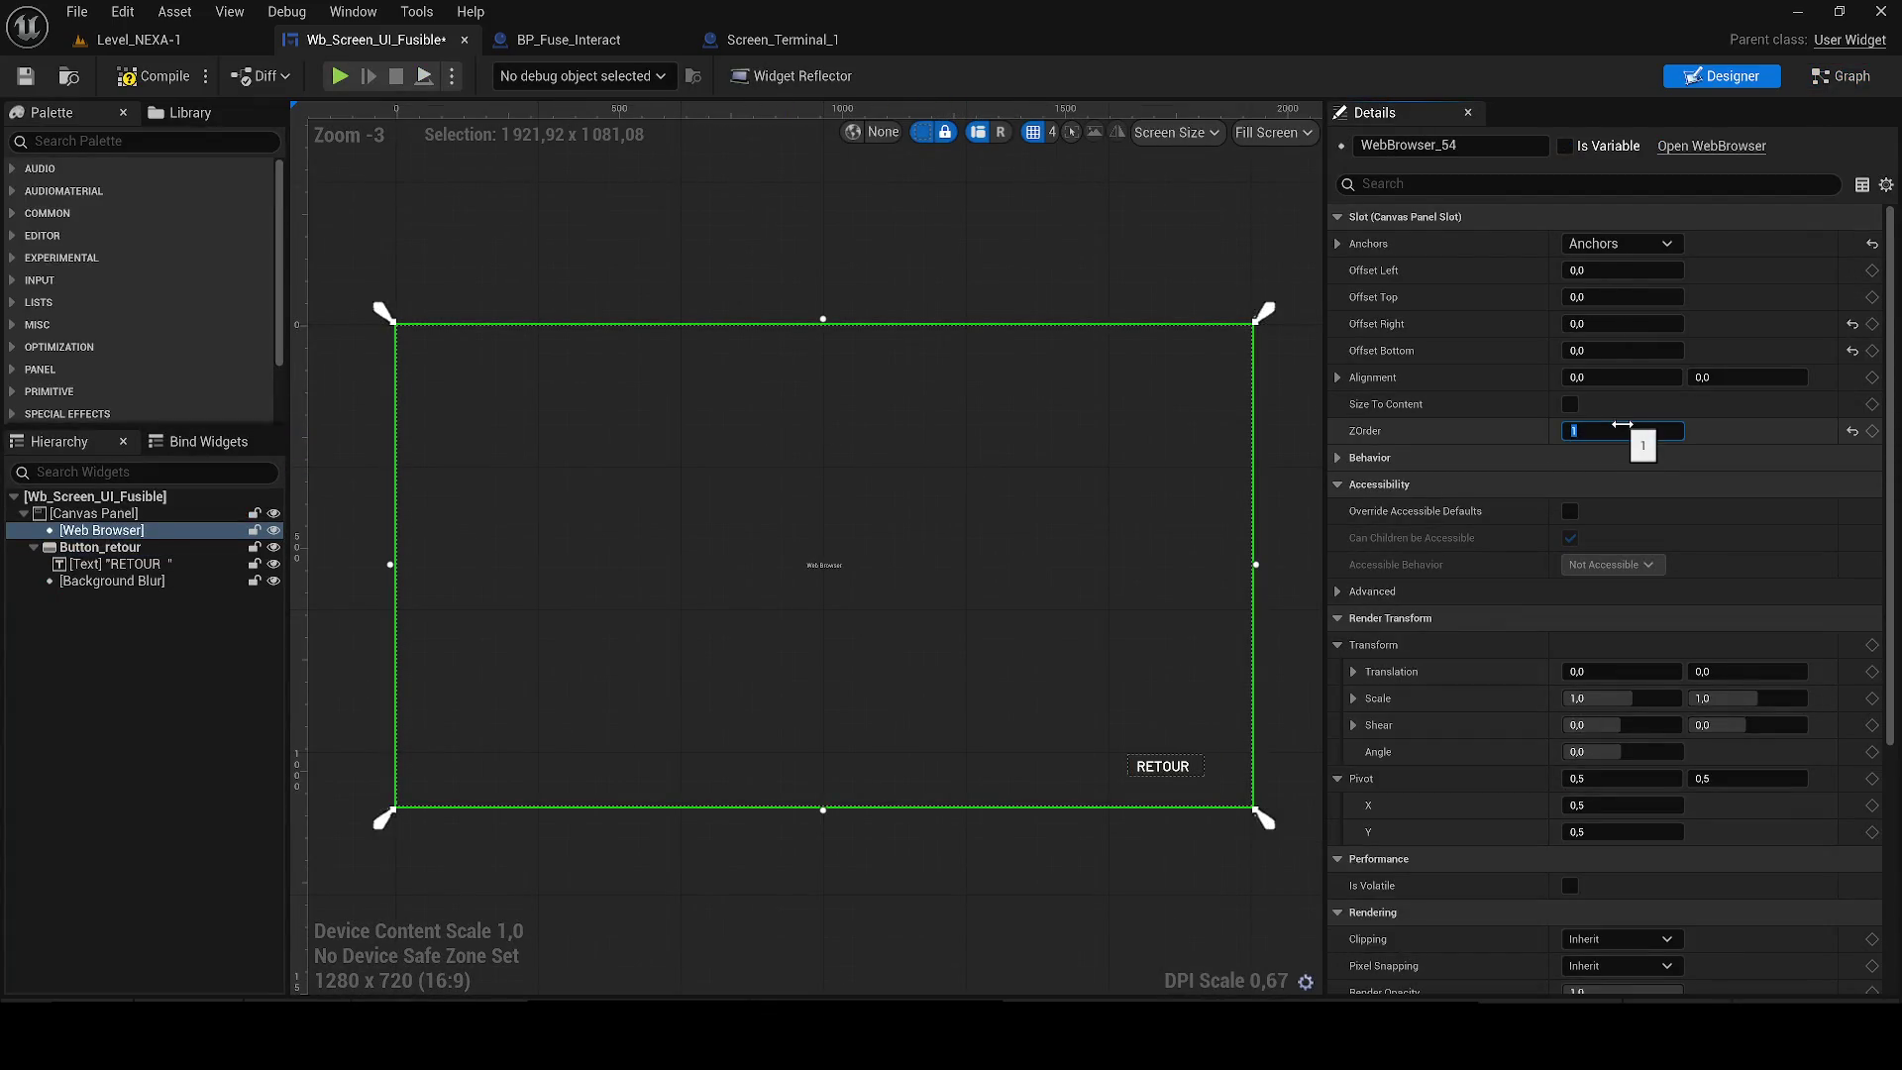
scroll(836, 688, up, 4)
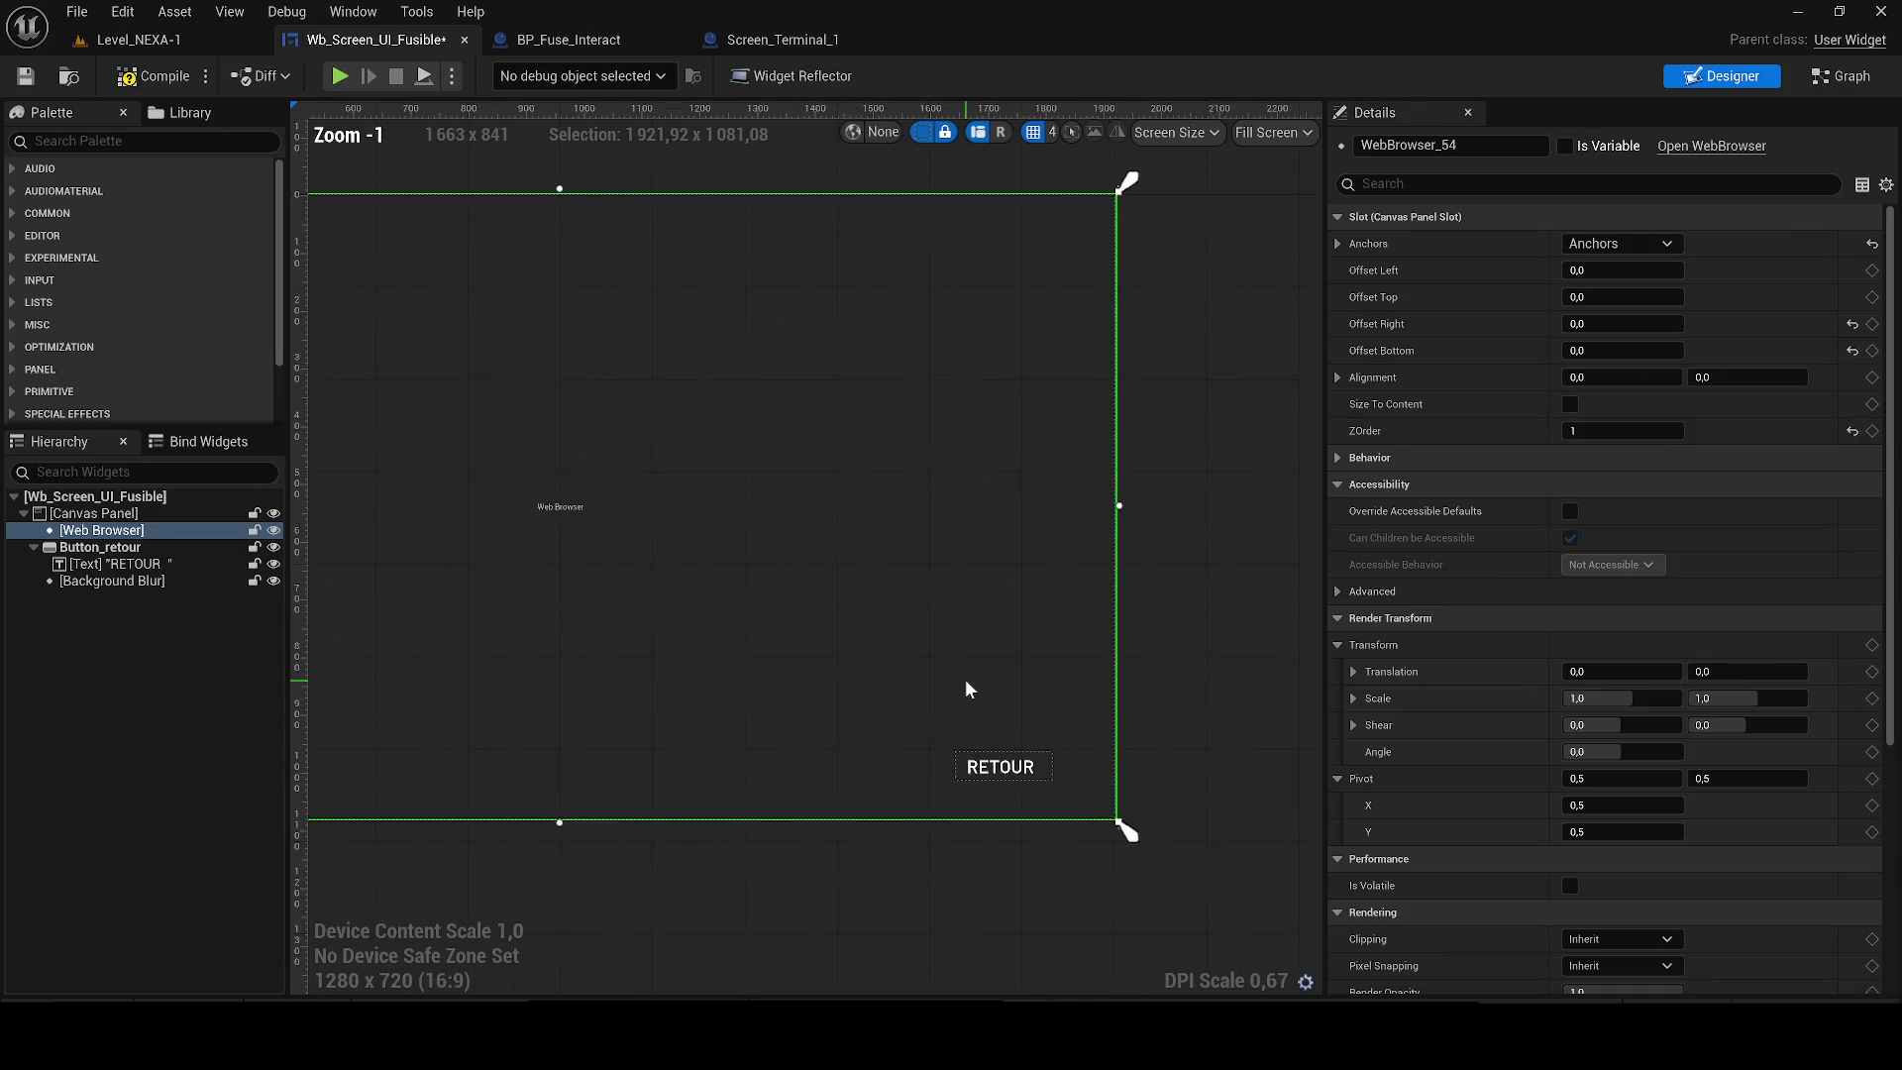
click(104, 547)
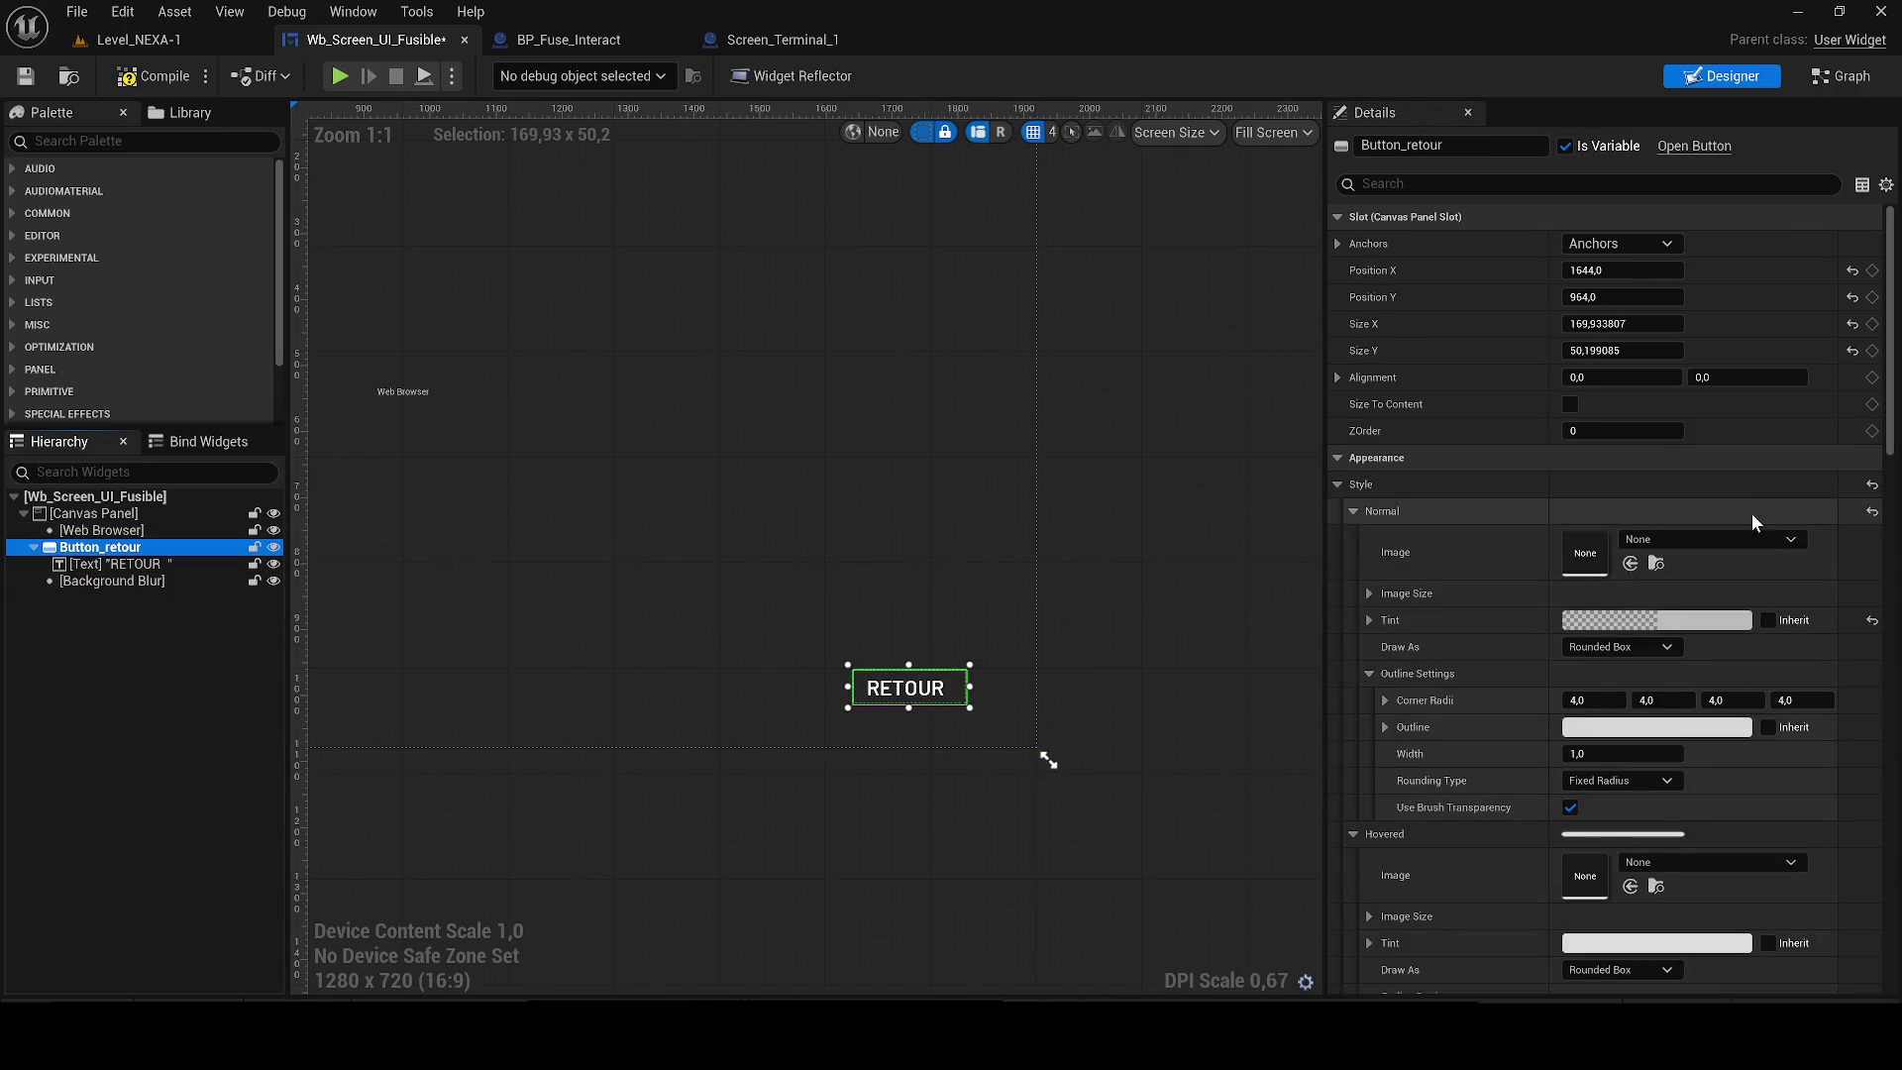
click(1600, 427)
text(3)
click(153, 76)
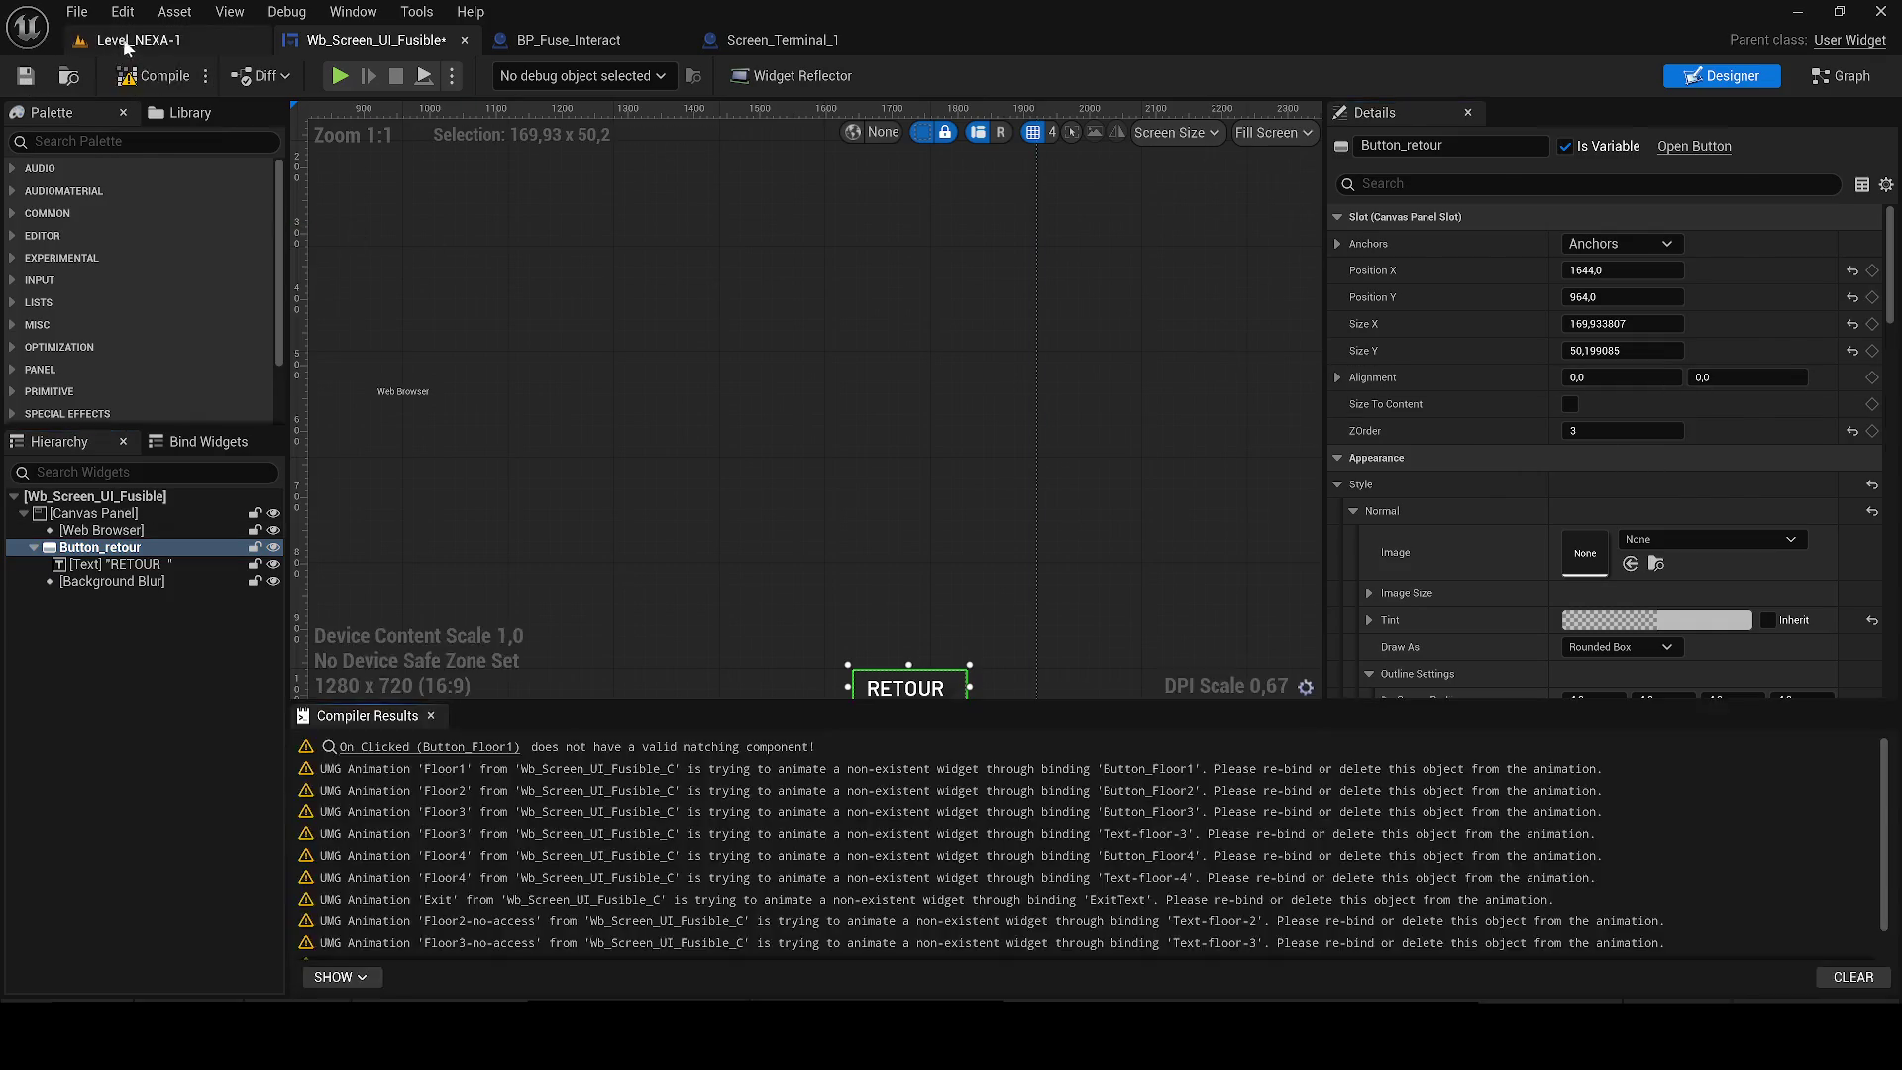
click(126, 44)
key(alt+p)
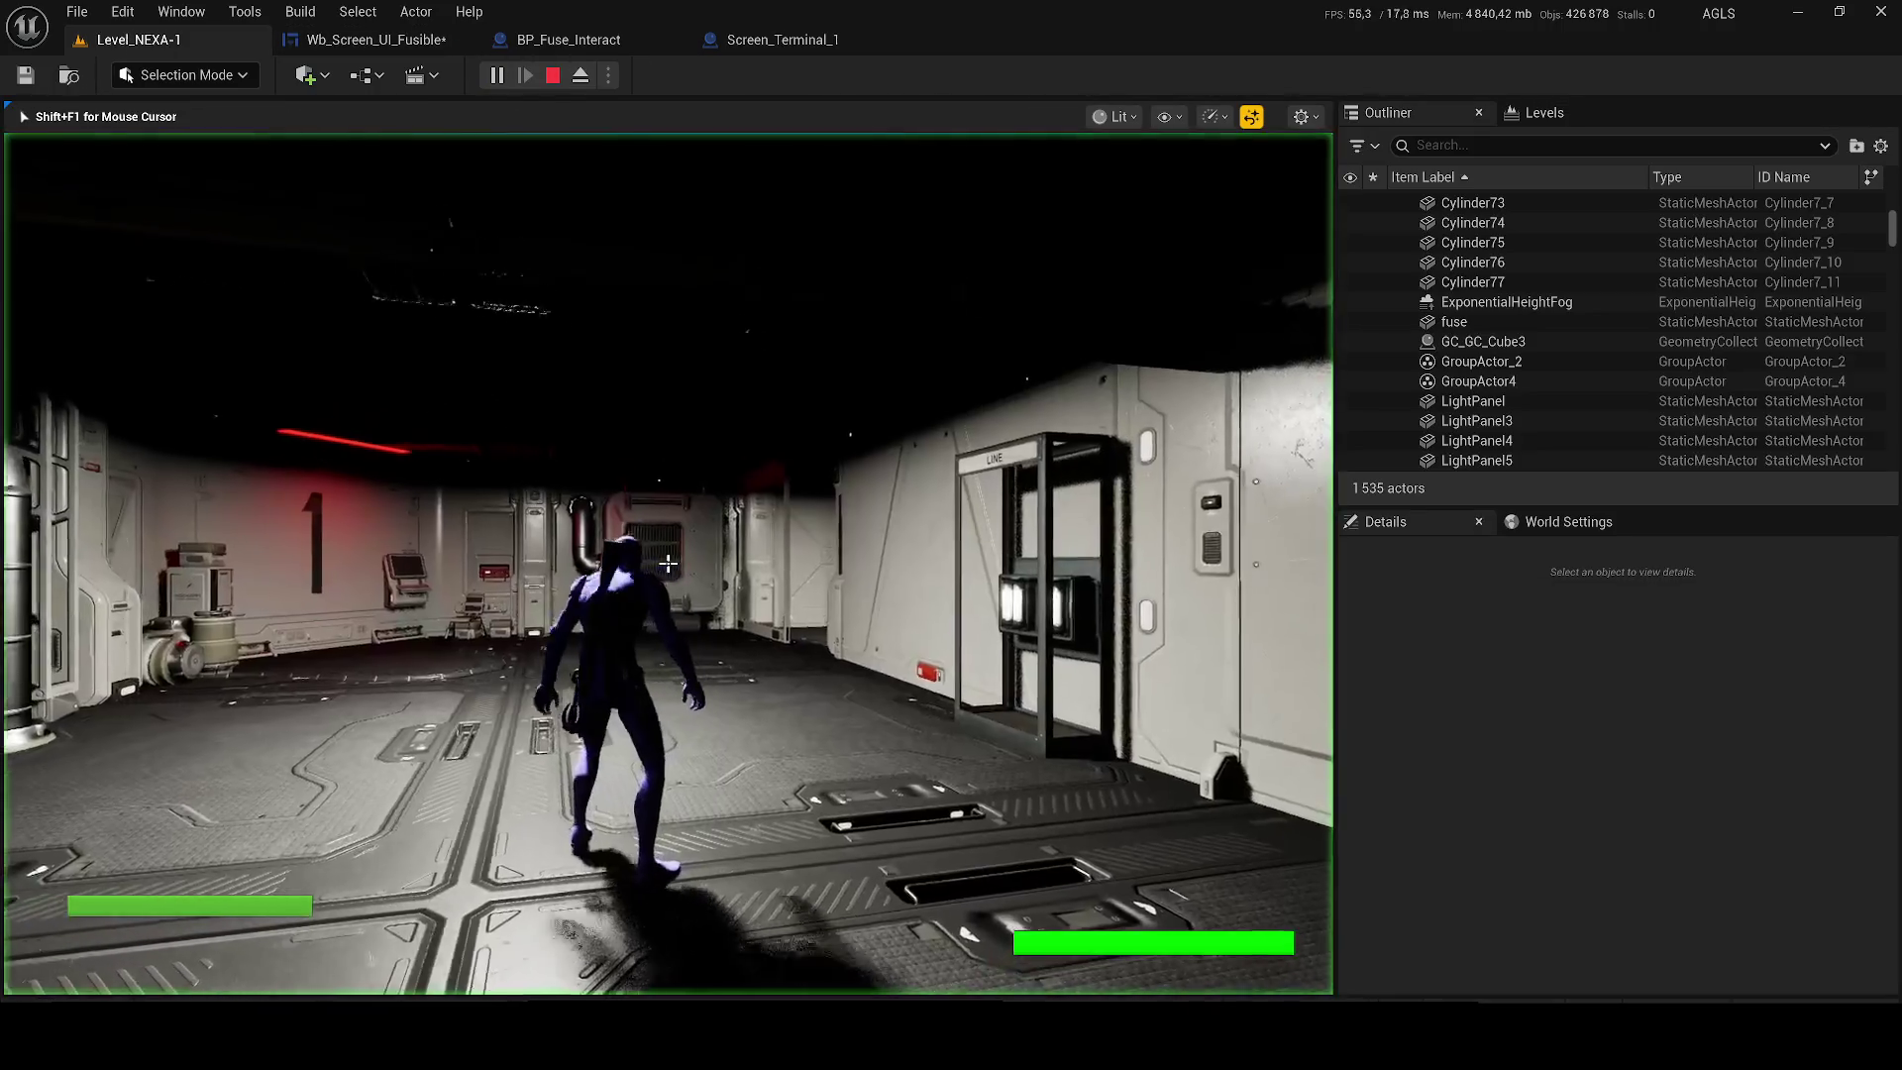
Open the terminal screen in play and close it with the RETOUR button.
key(w)
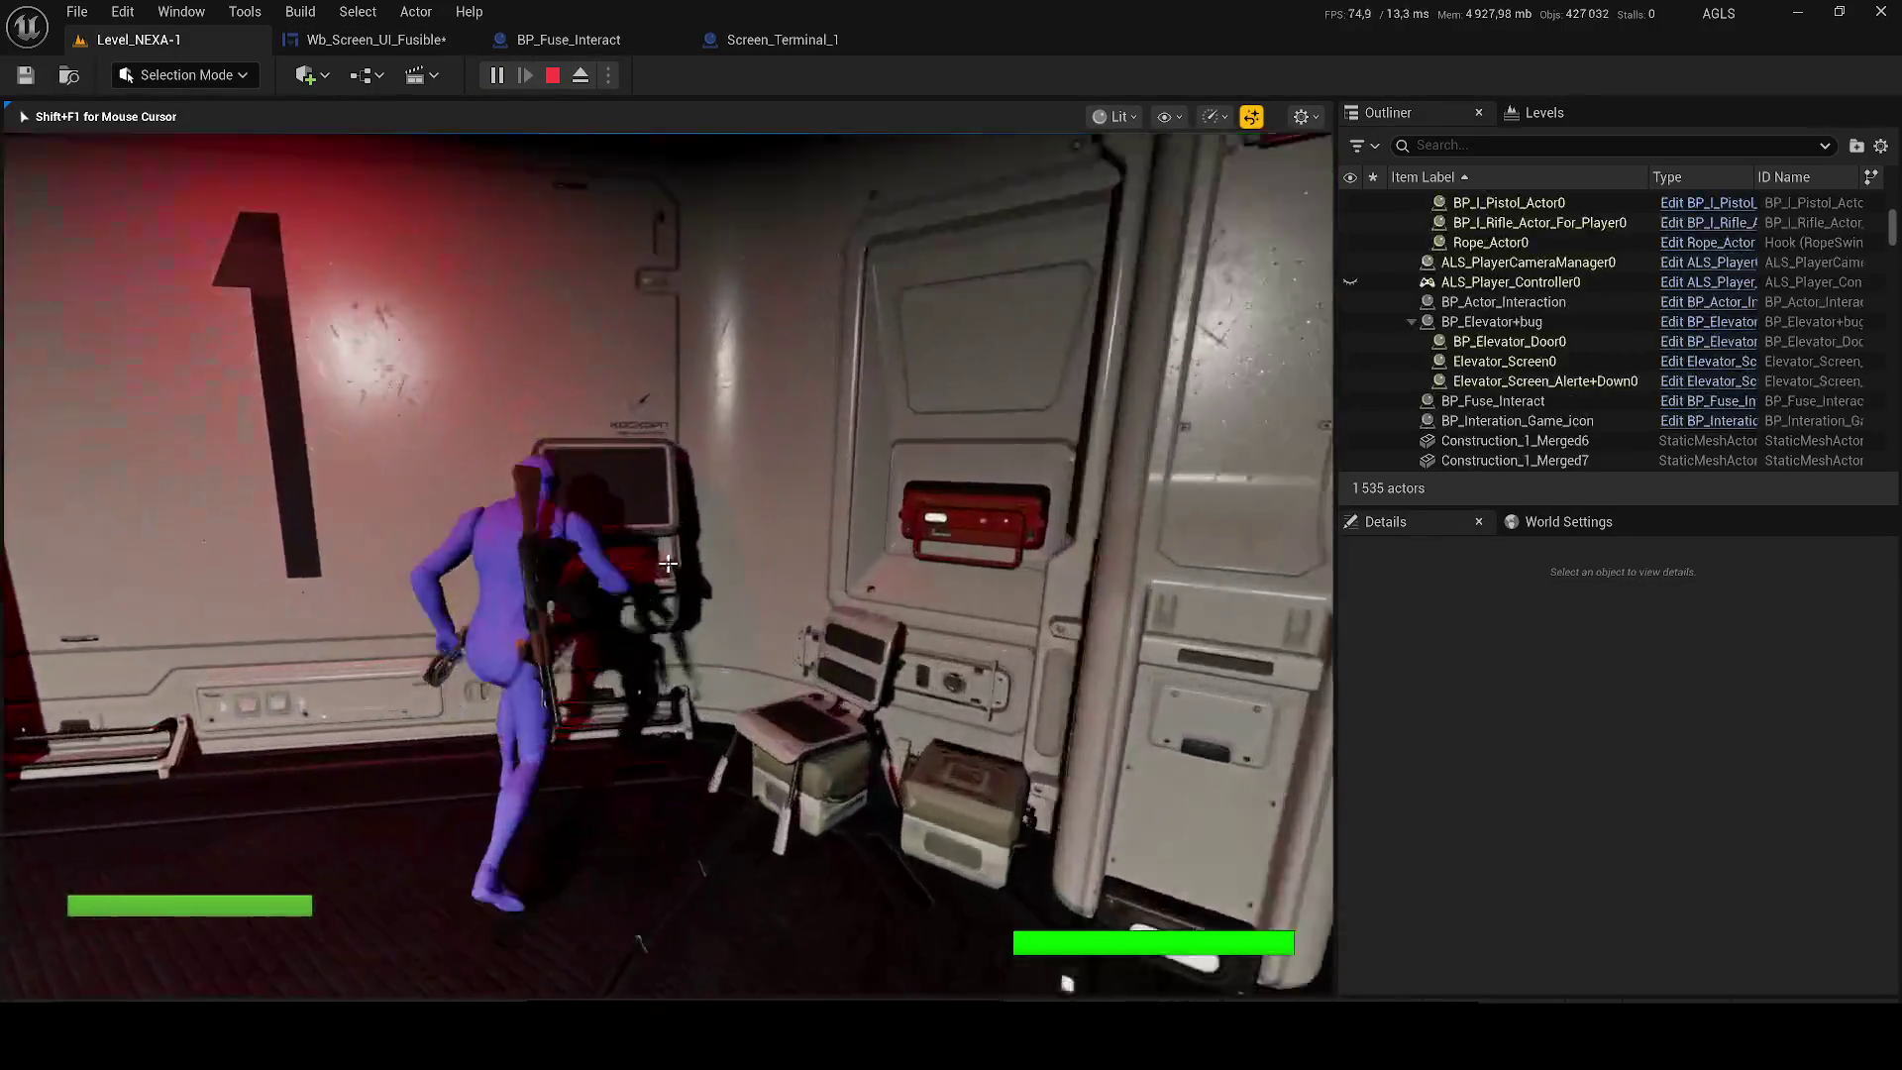
key(e)
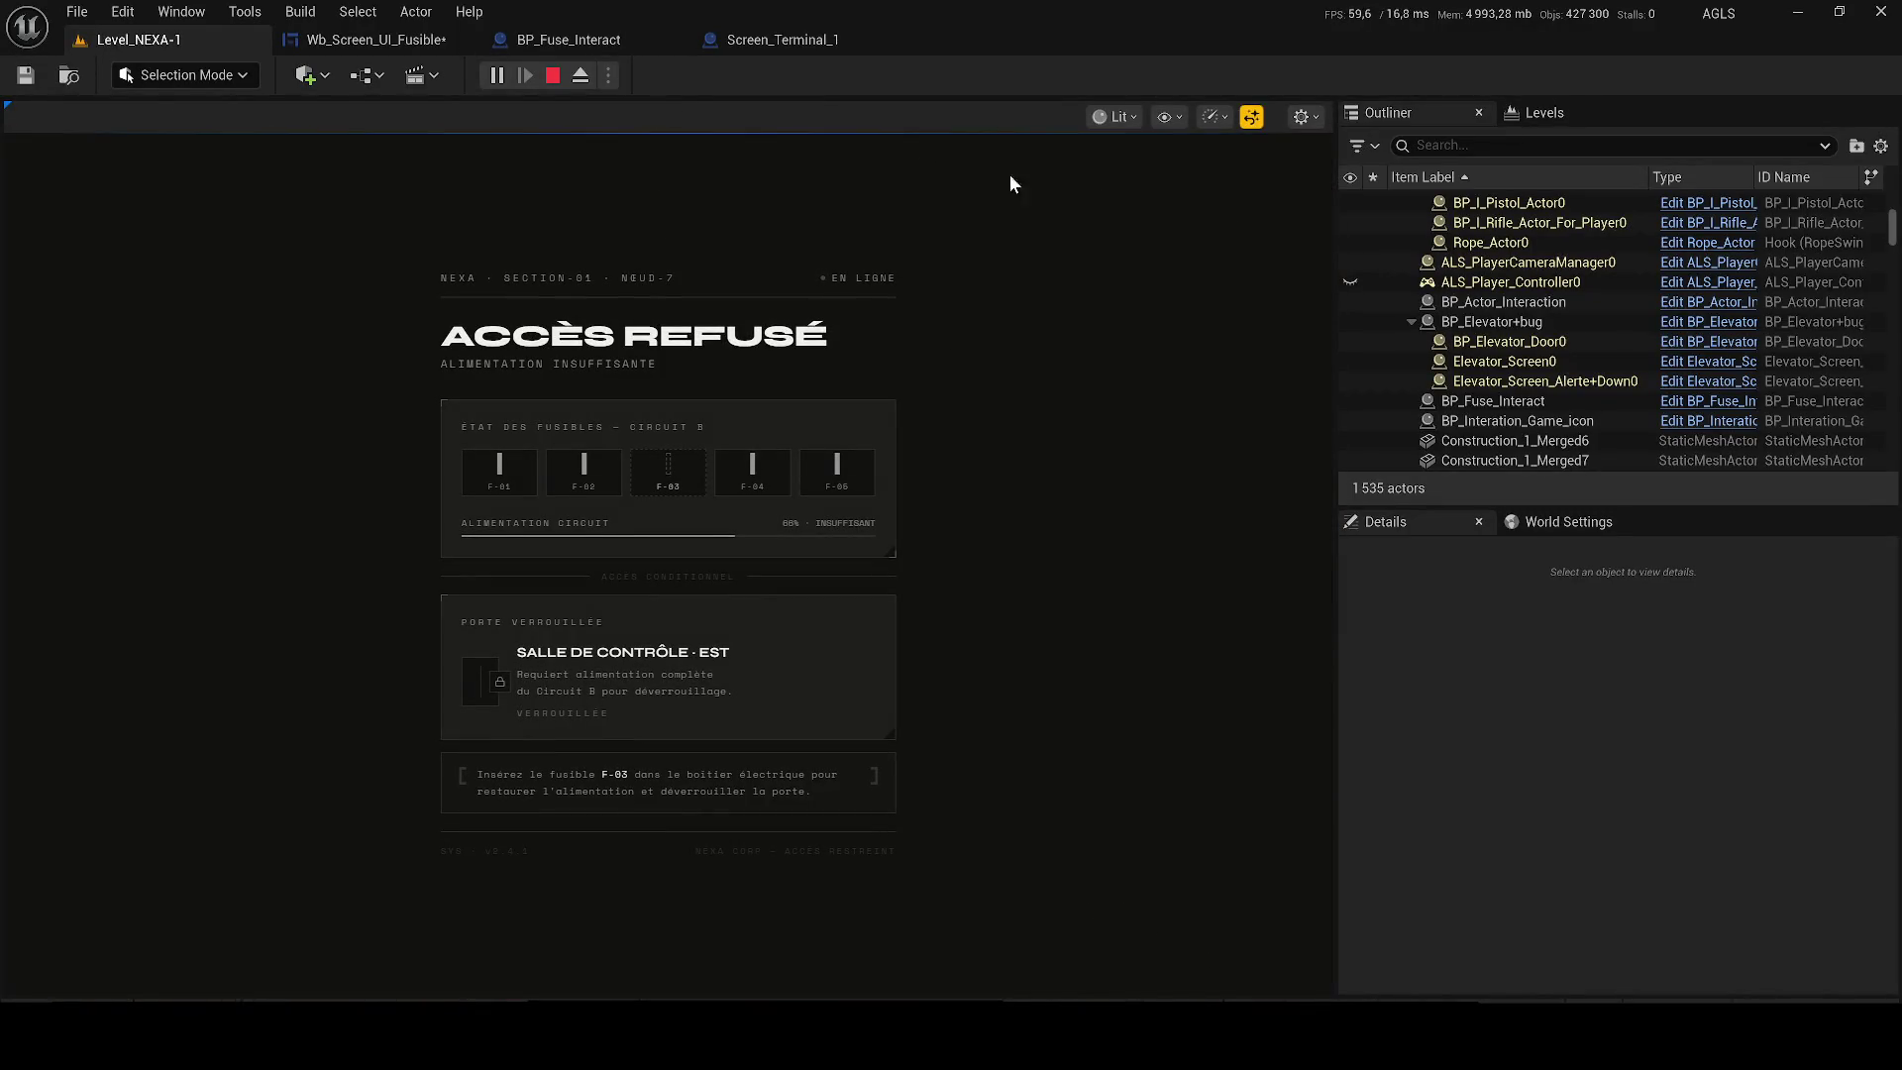
mouse_move(1335, 200)
mouse_down()
mouse_move(1604, 204)
mouse_move(1491, 222)
mouse_up()
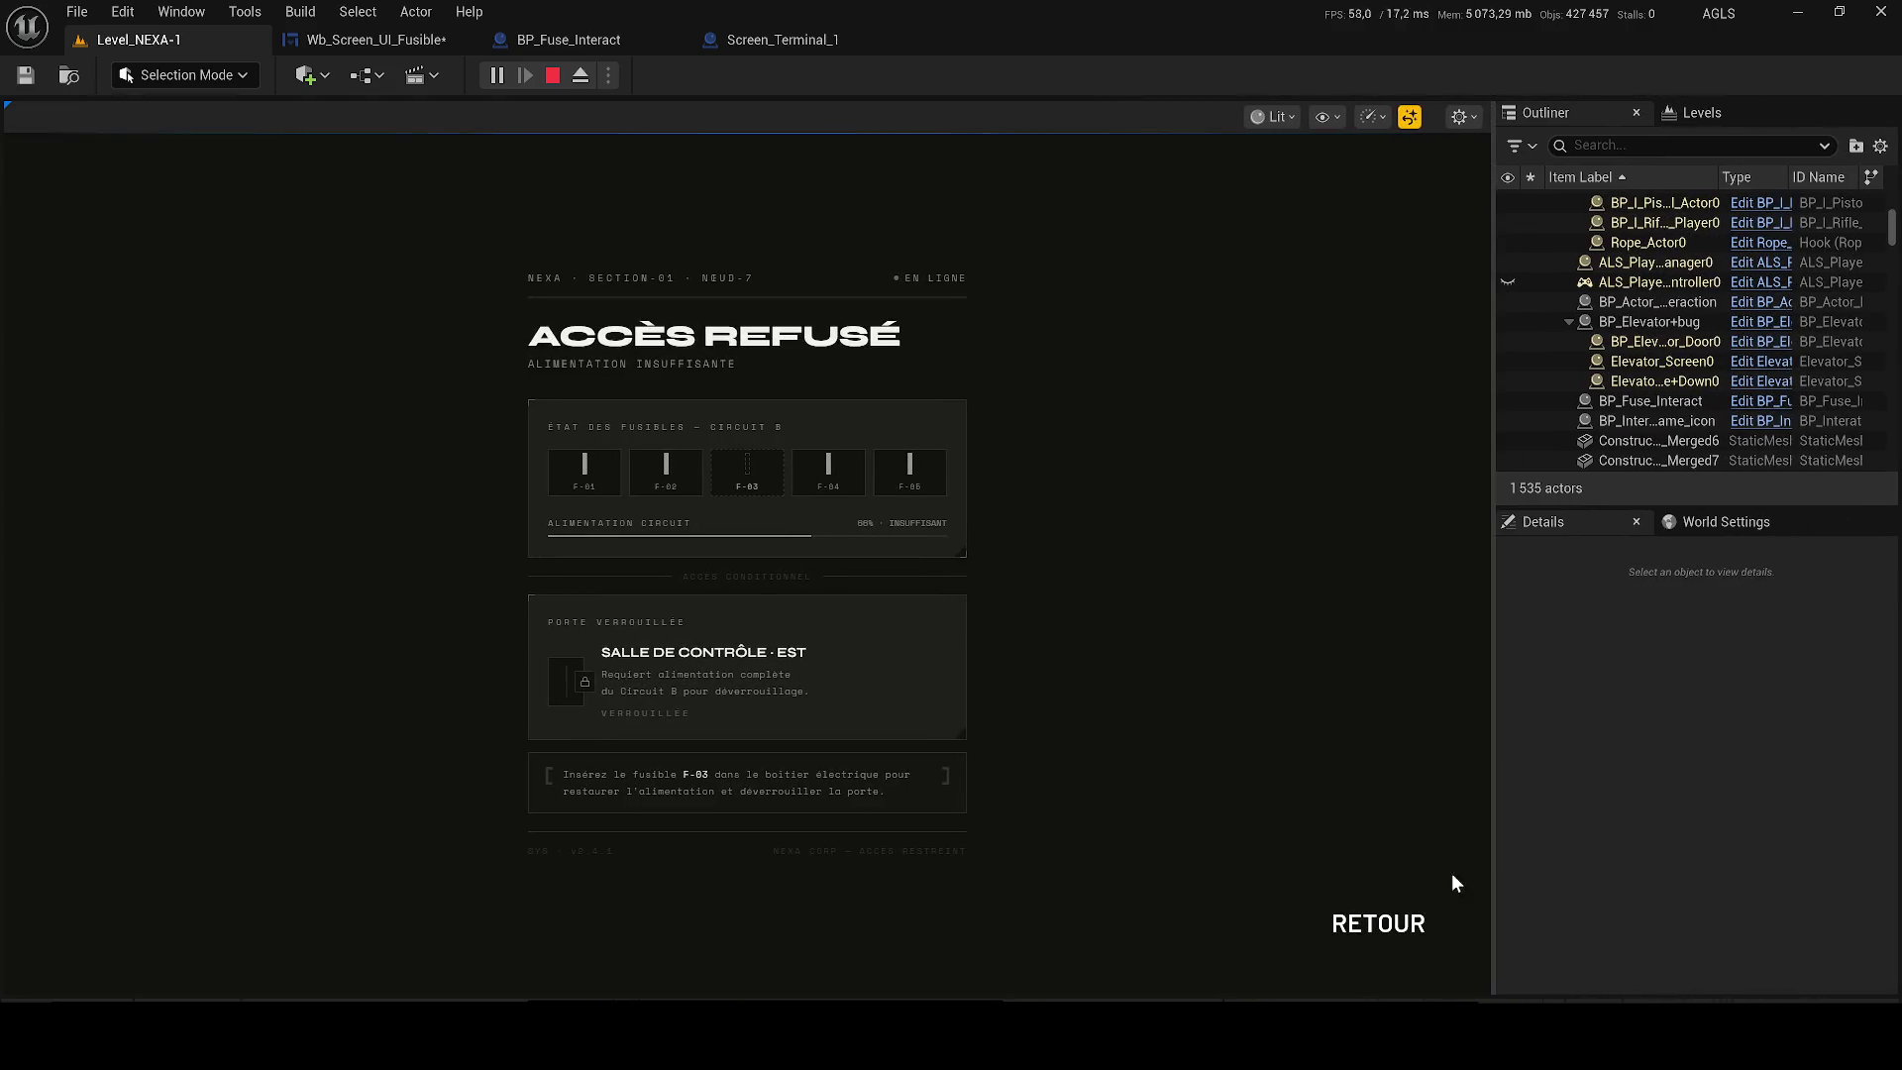
click(1369, 926)
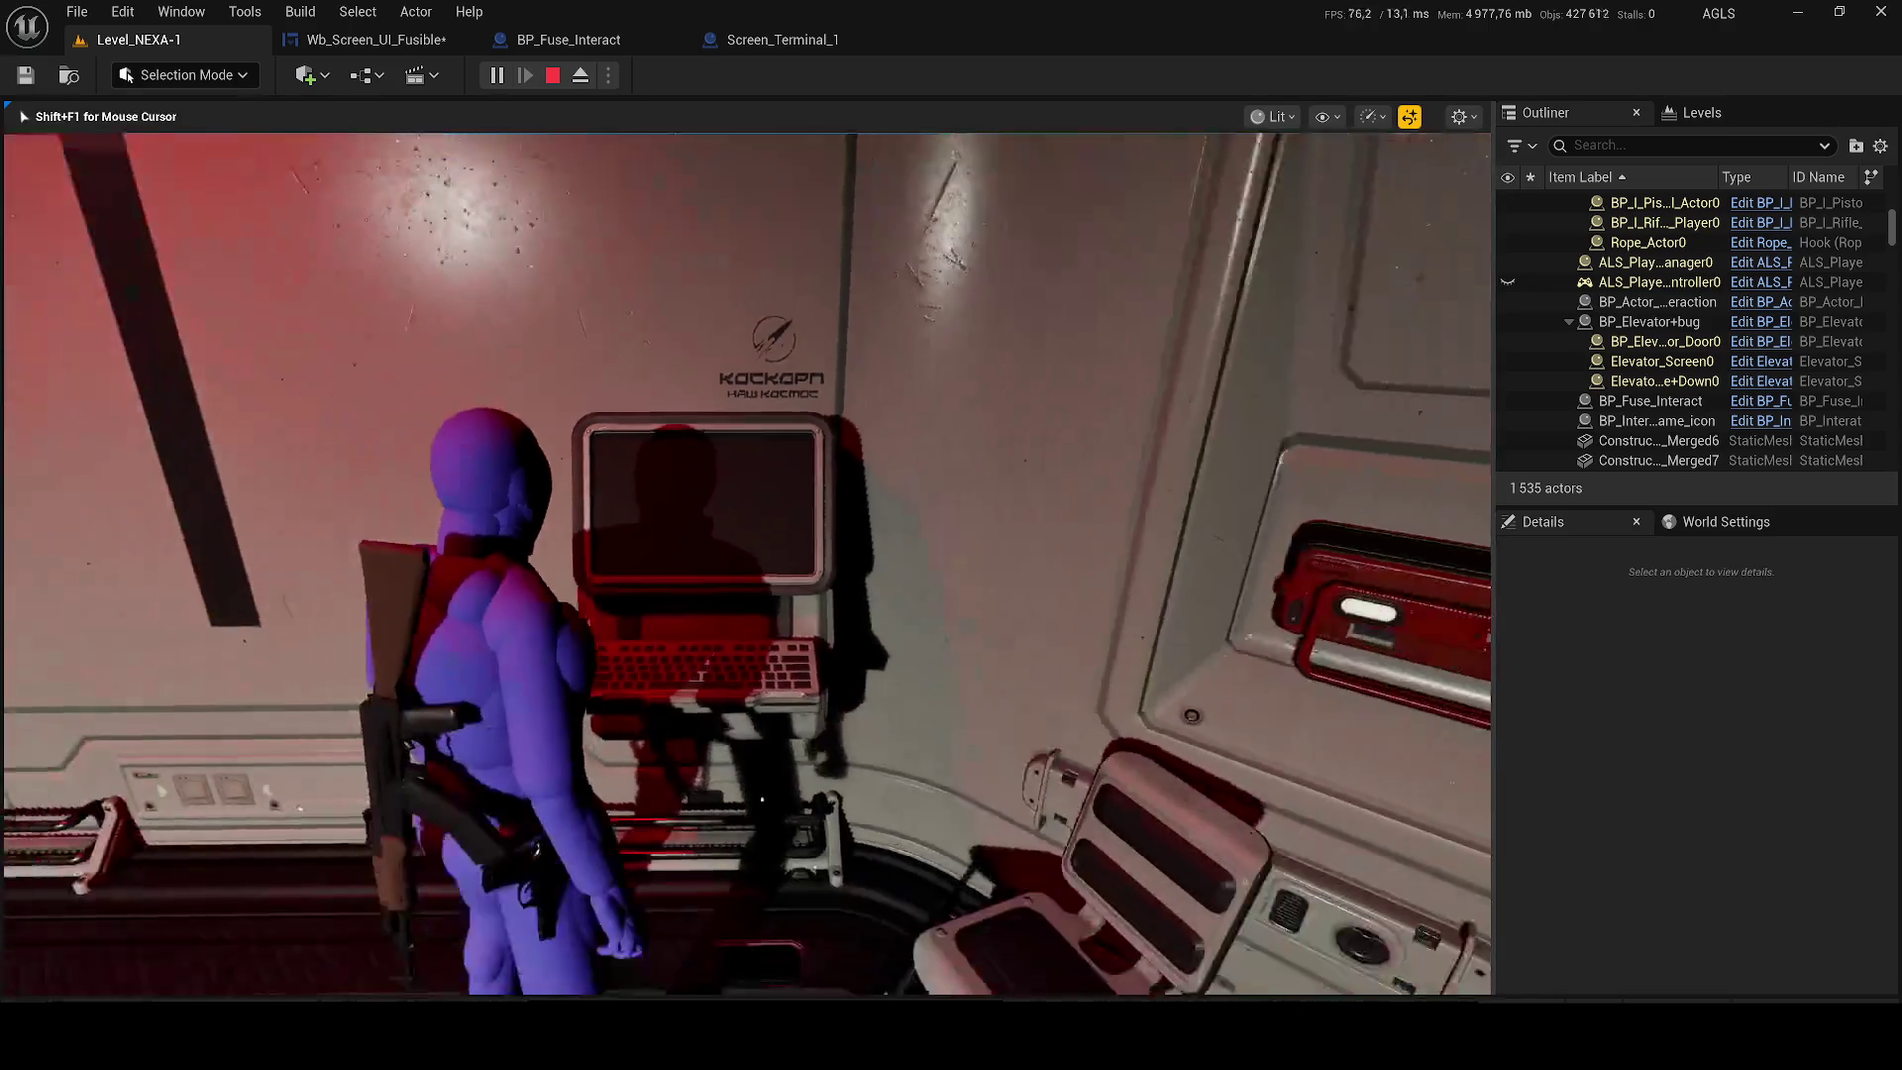
Walk to the LINE fuse box, shoot it with the AK-47, switch to the M9, then stop playing.
key(s)
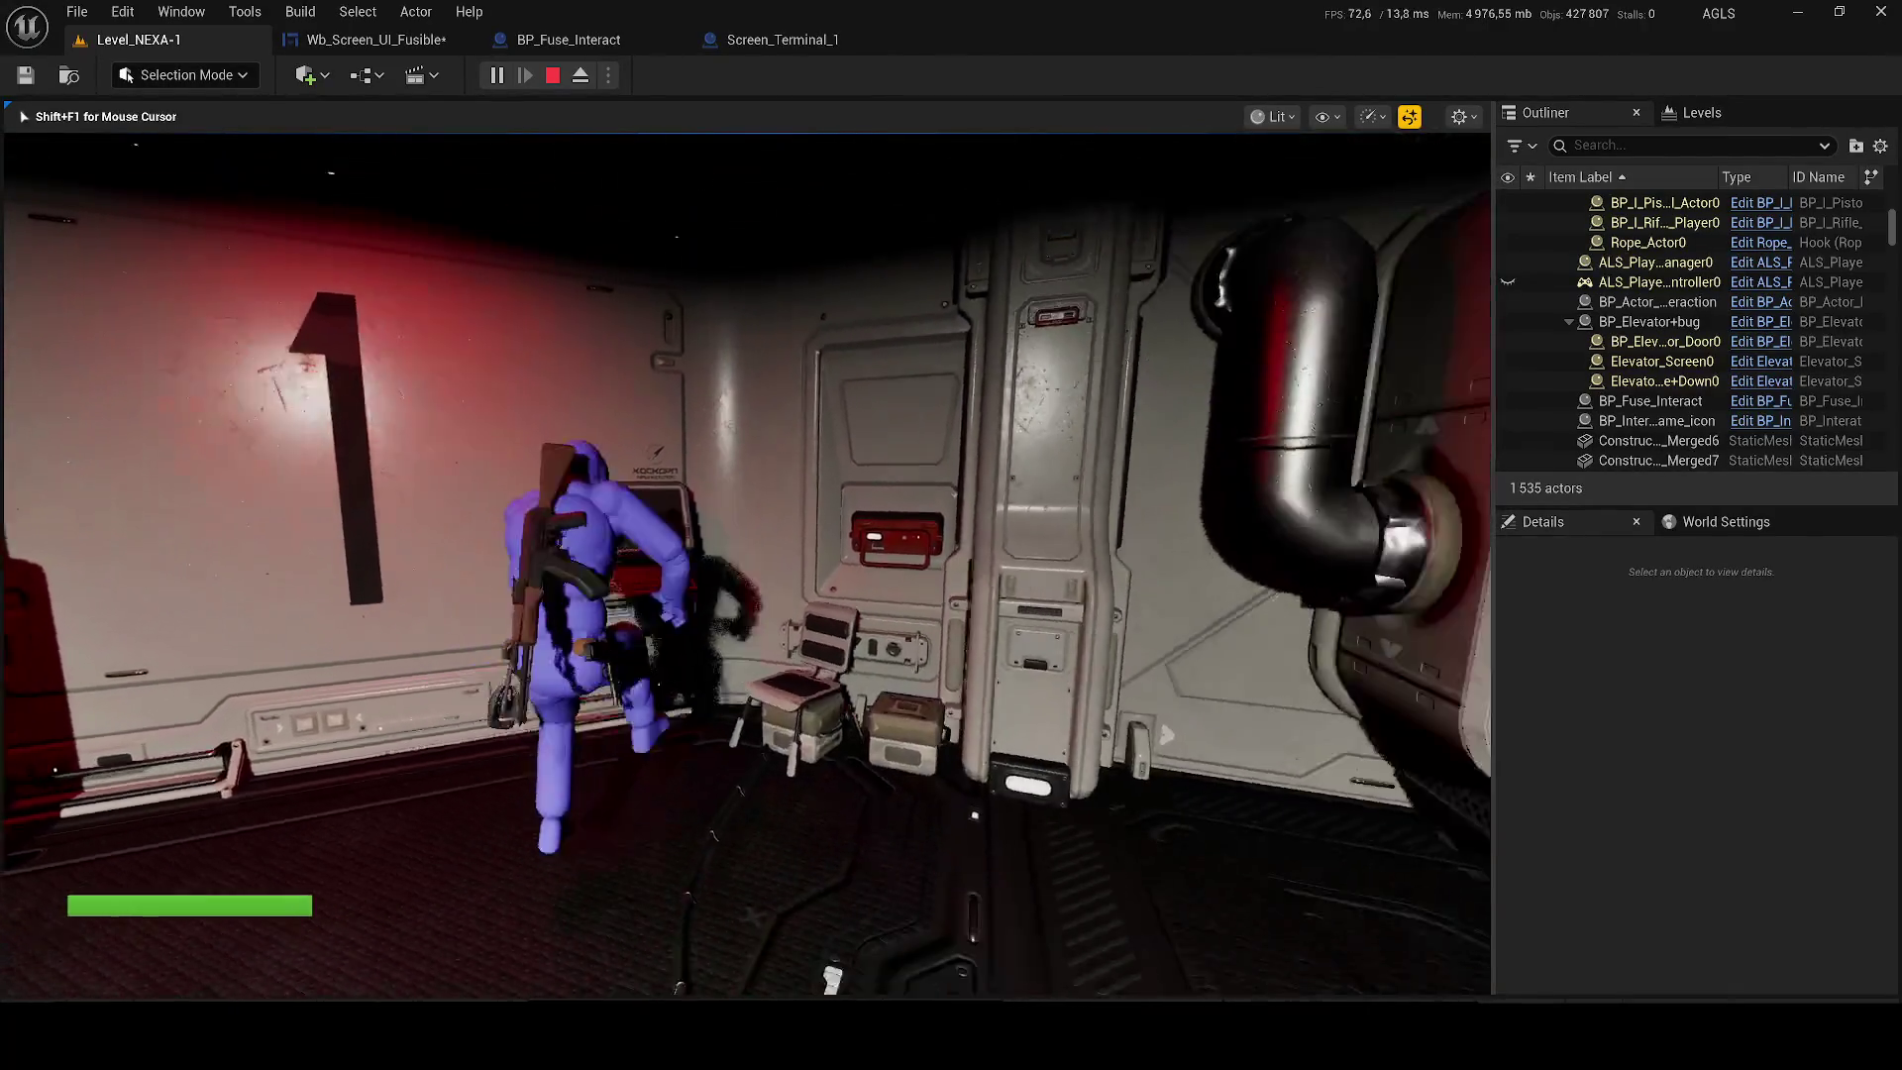
key(w)
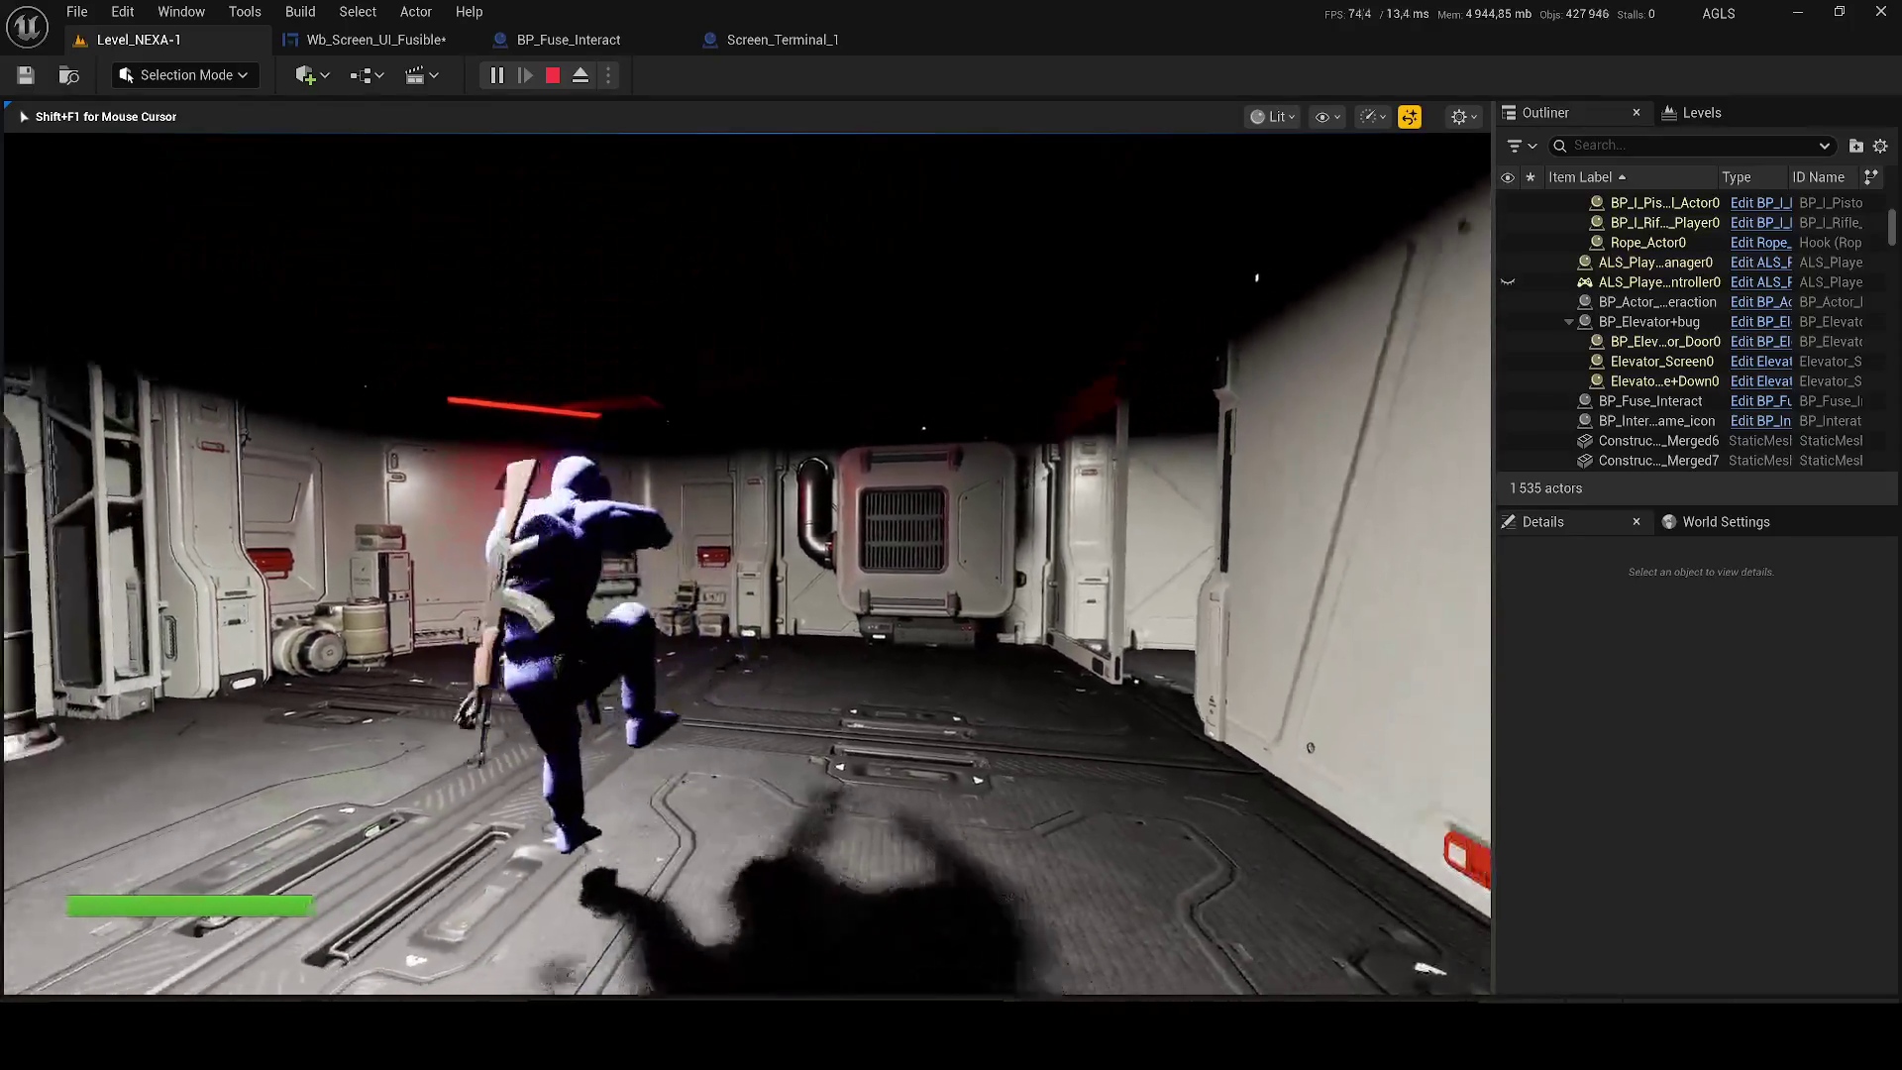
key(w)
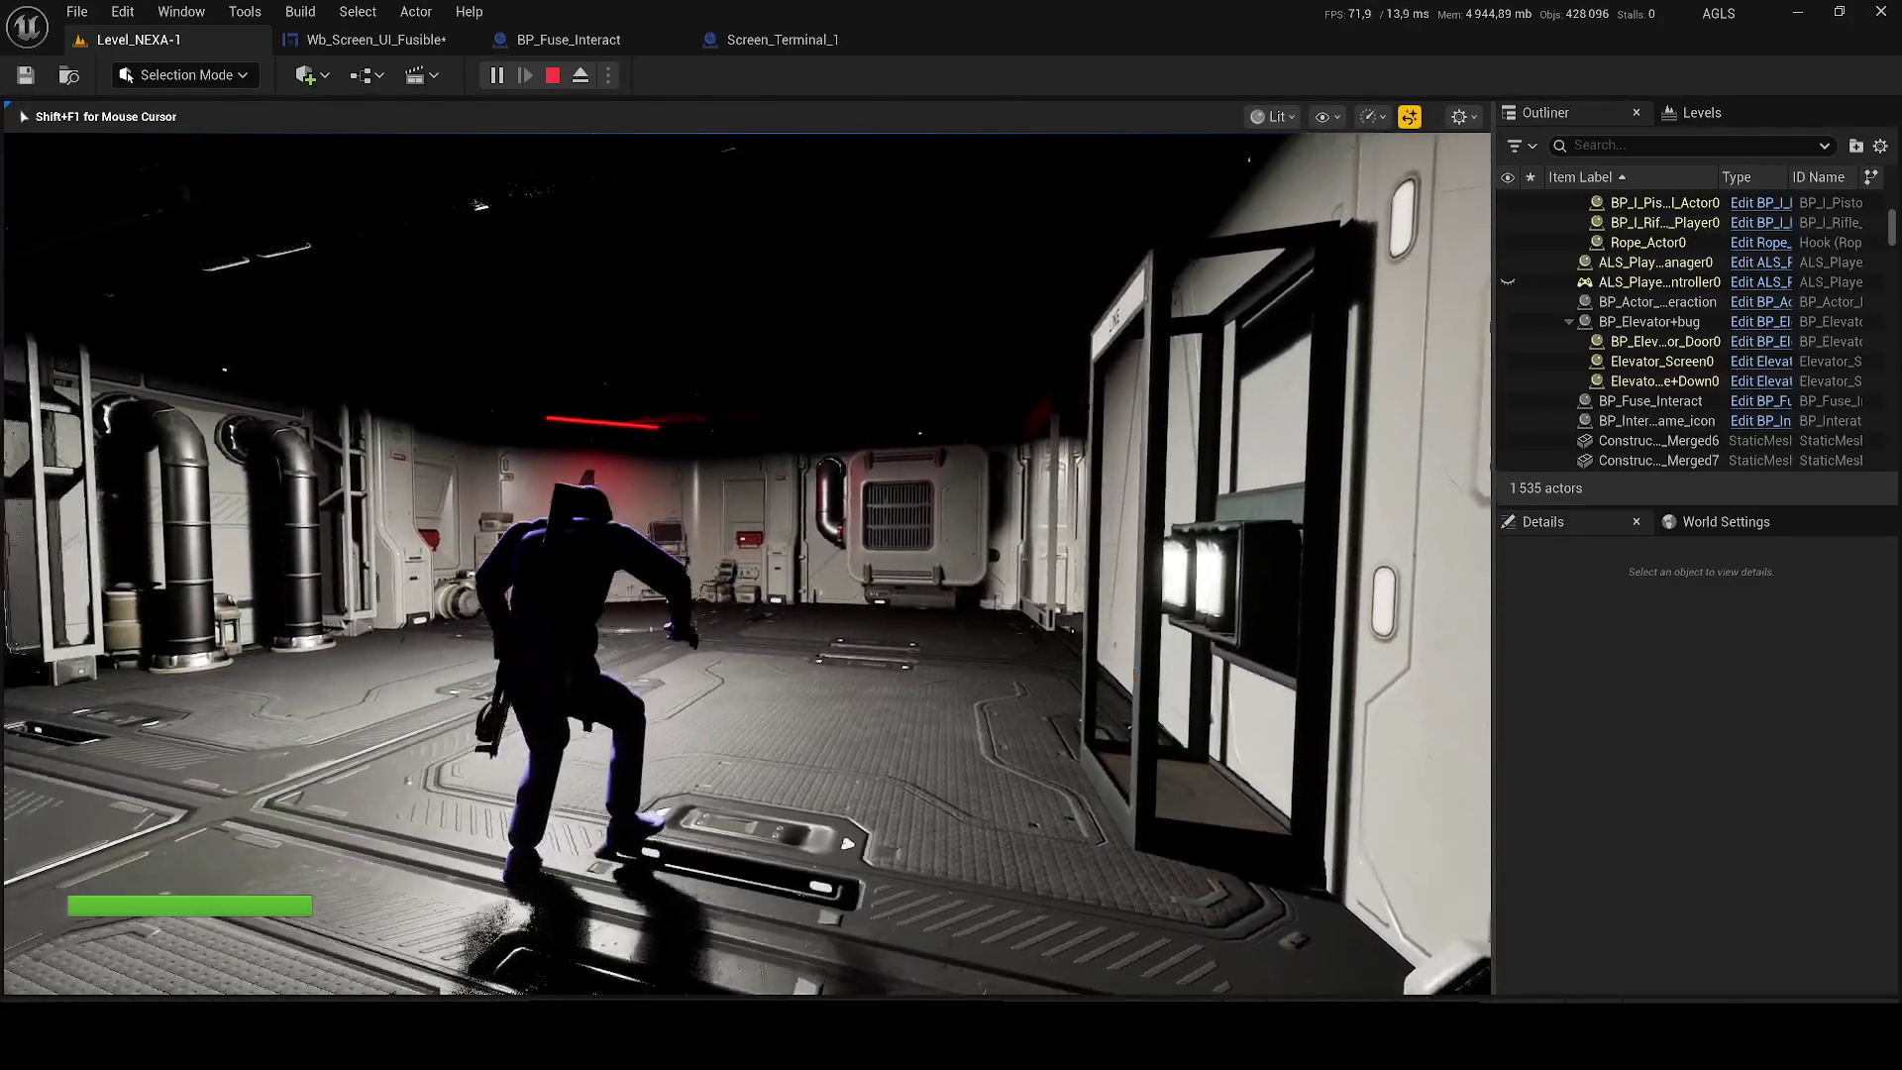
key(w)
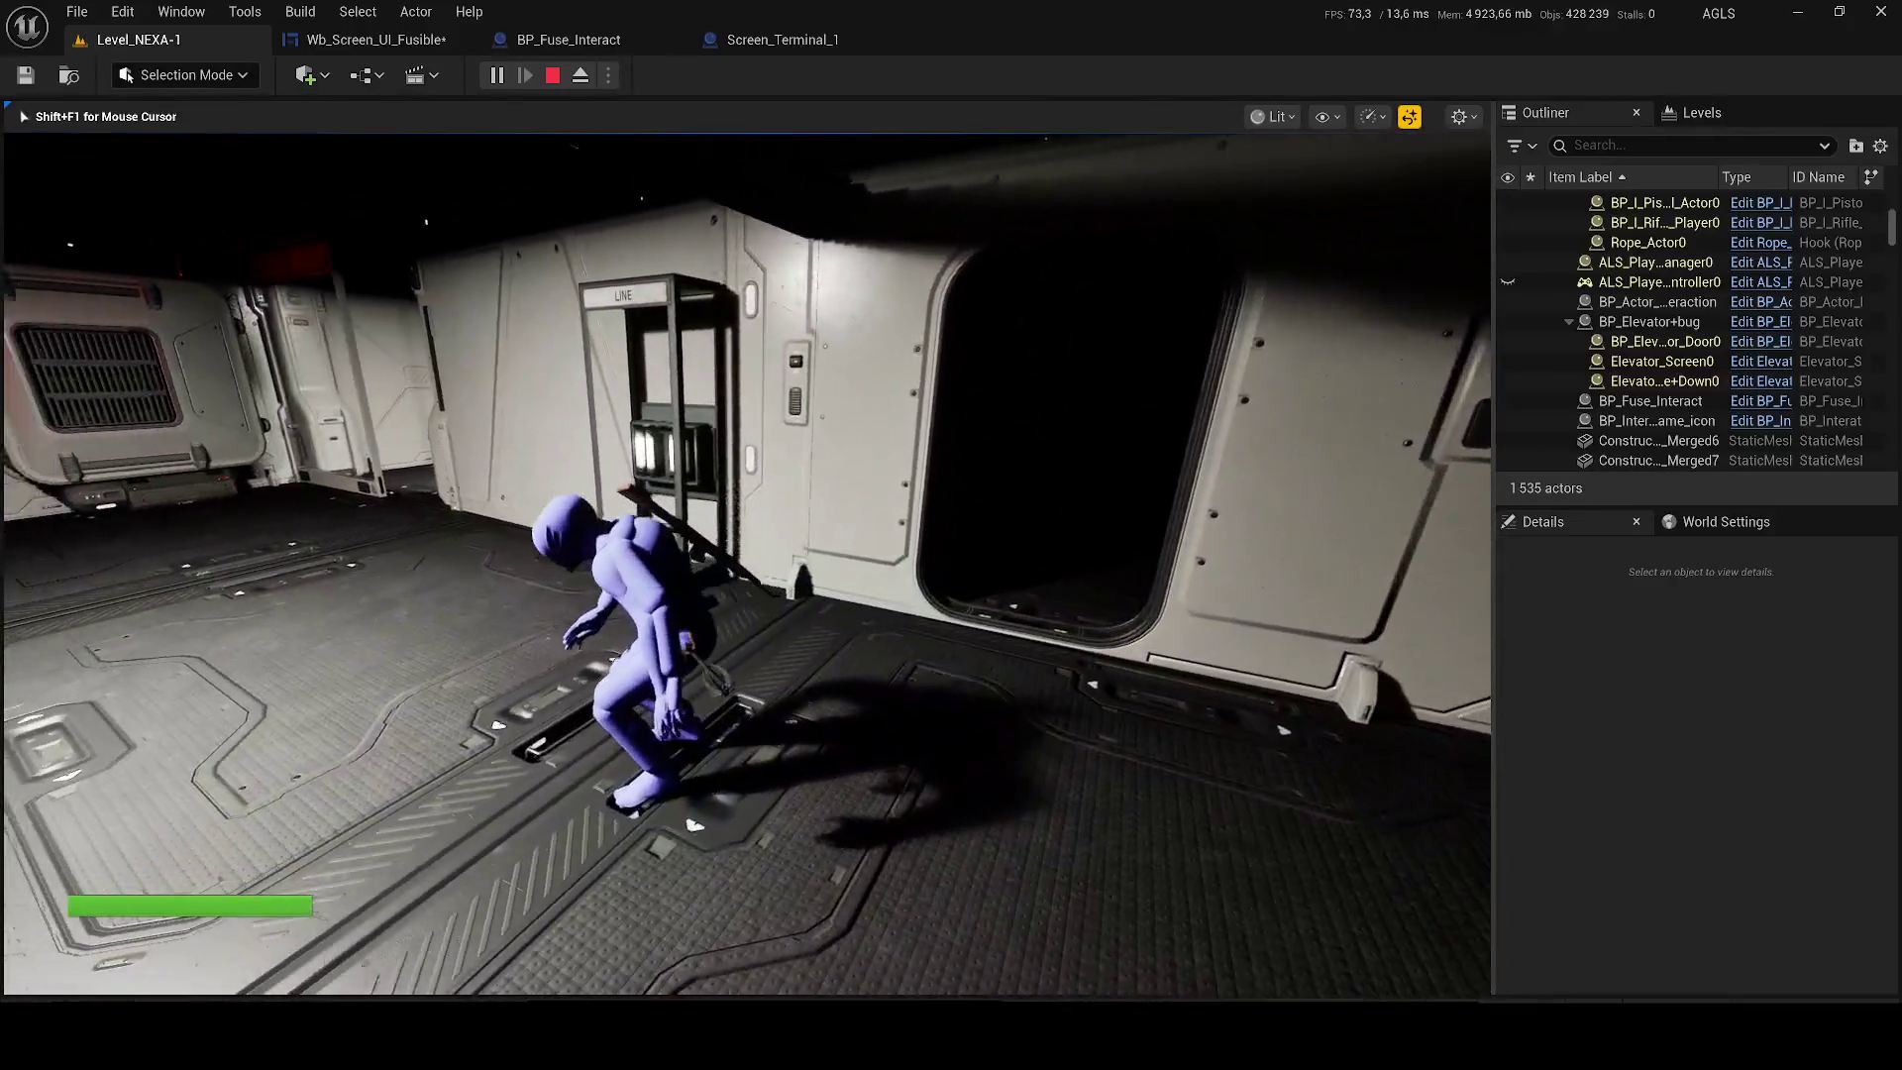
key(w)
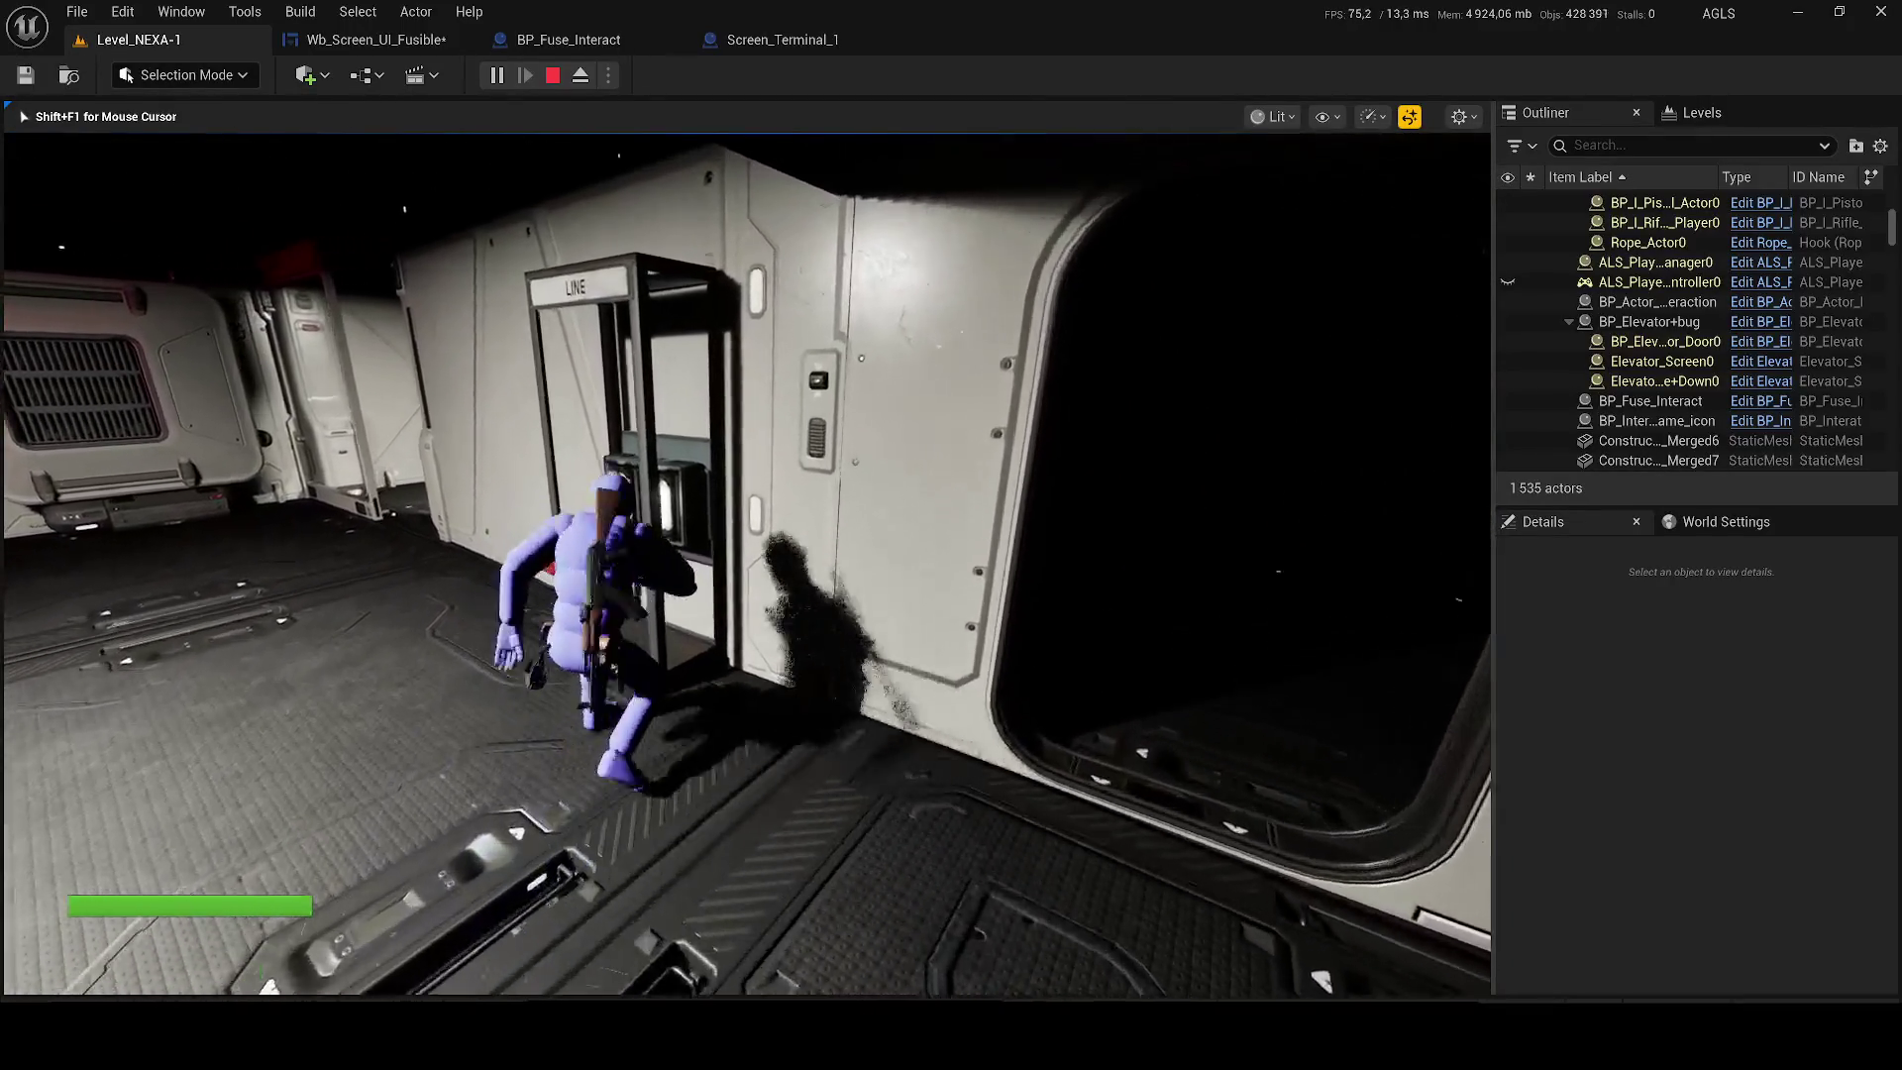
key(w)
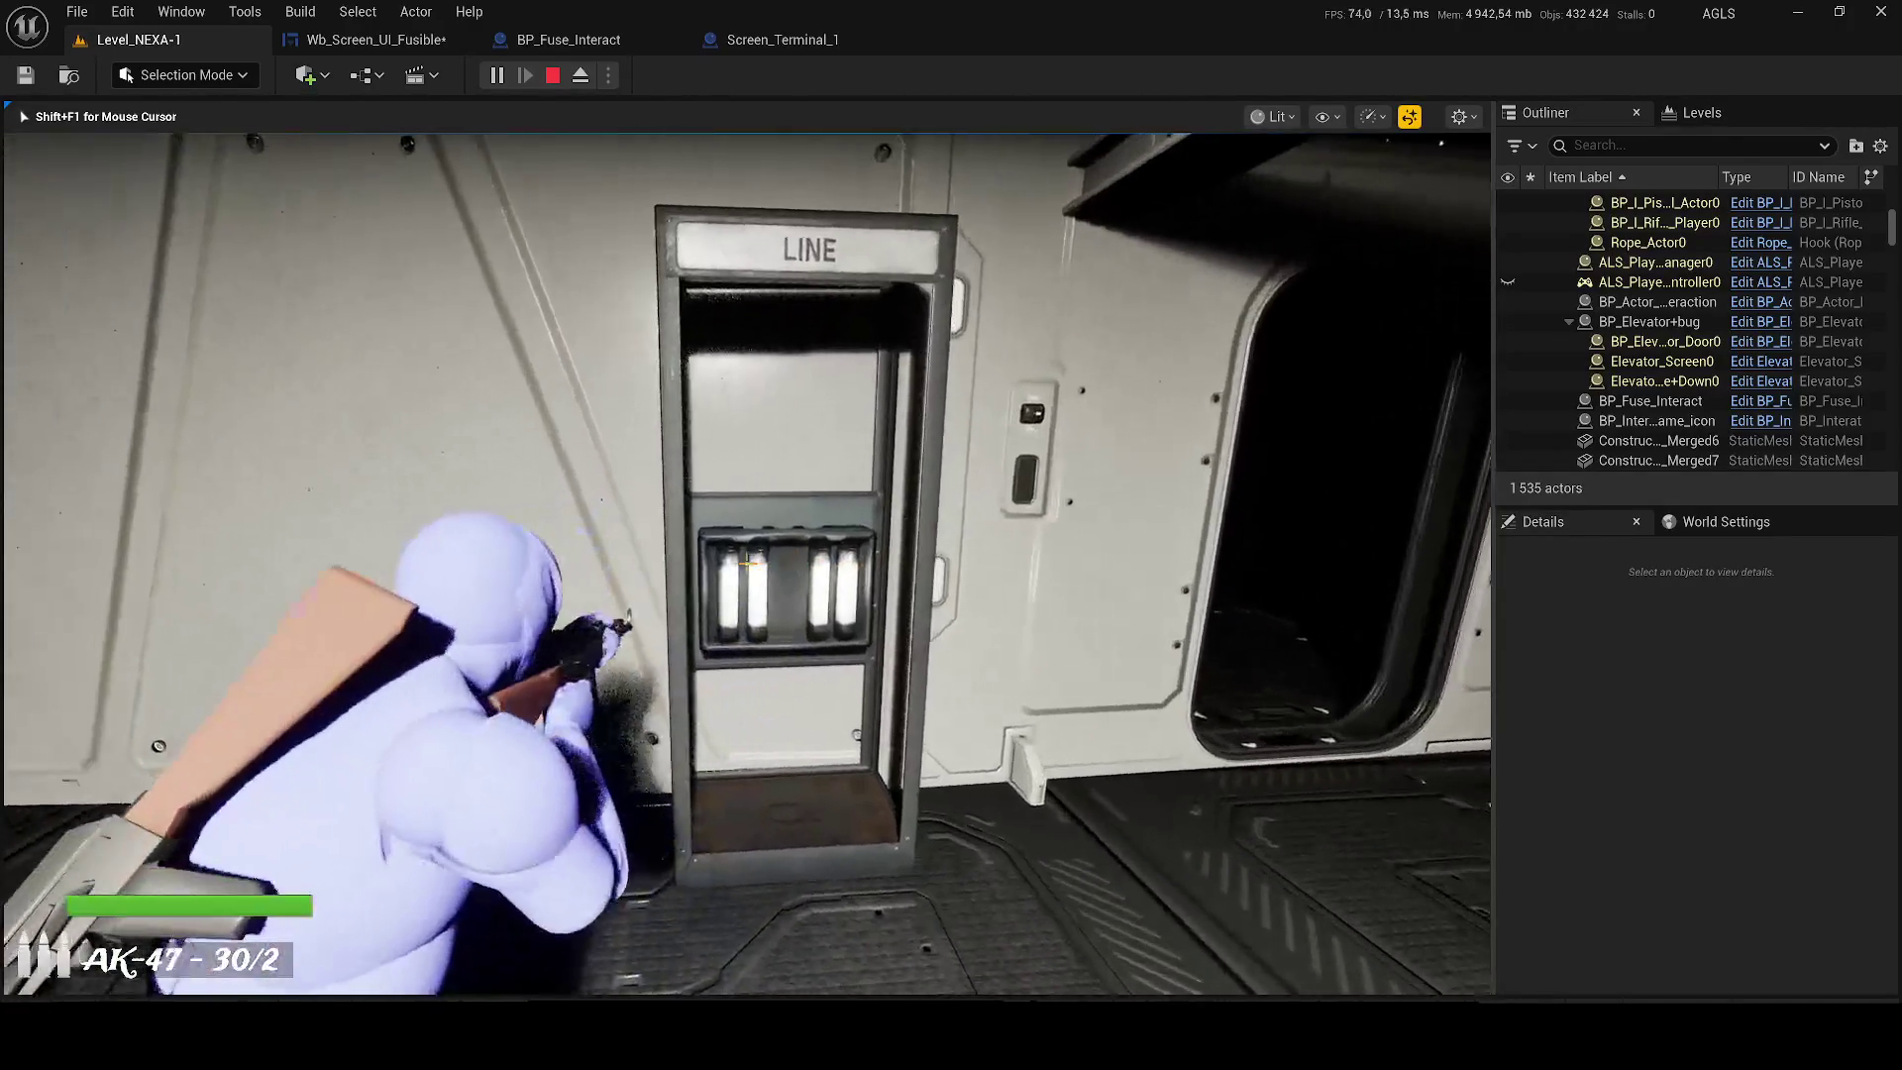
key(s)
click(745, 563)
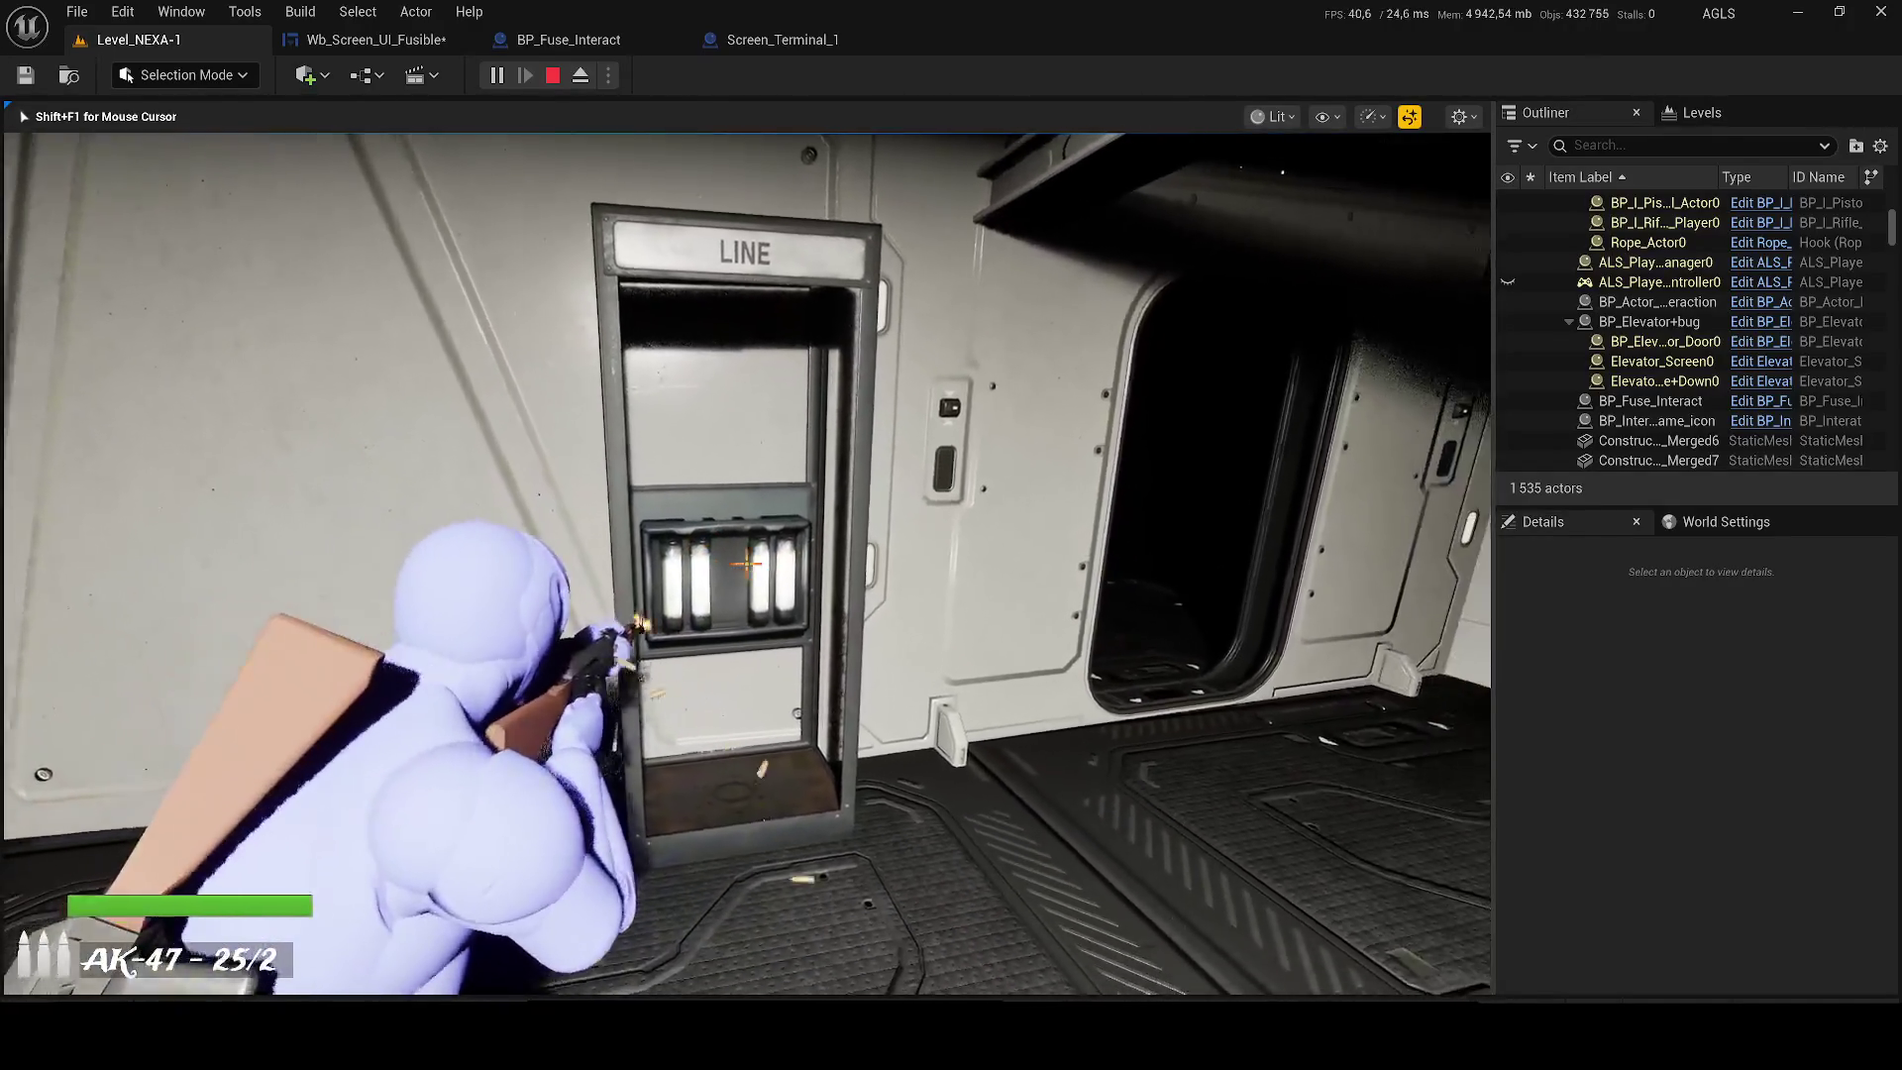
key(2)
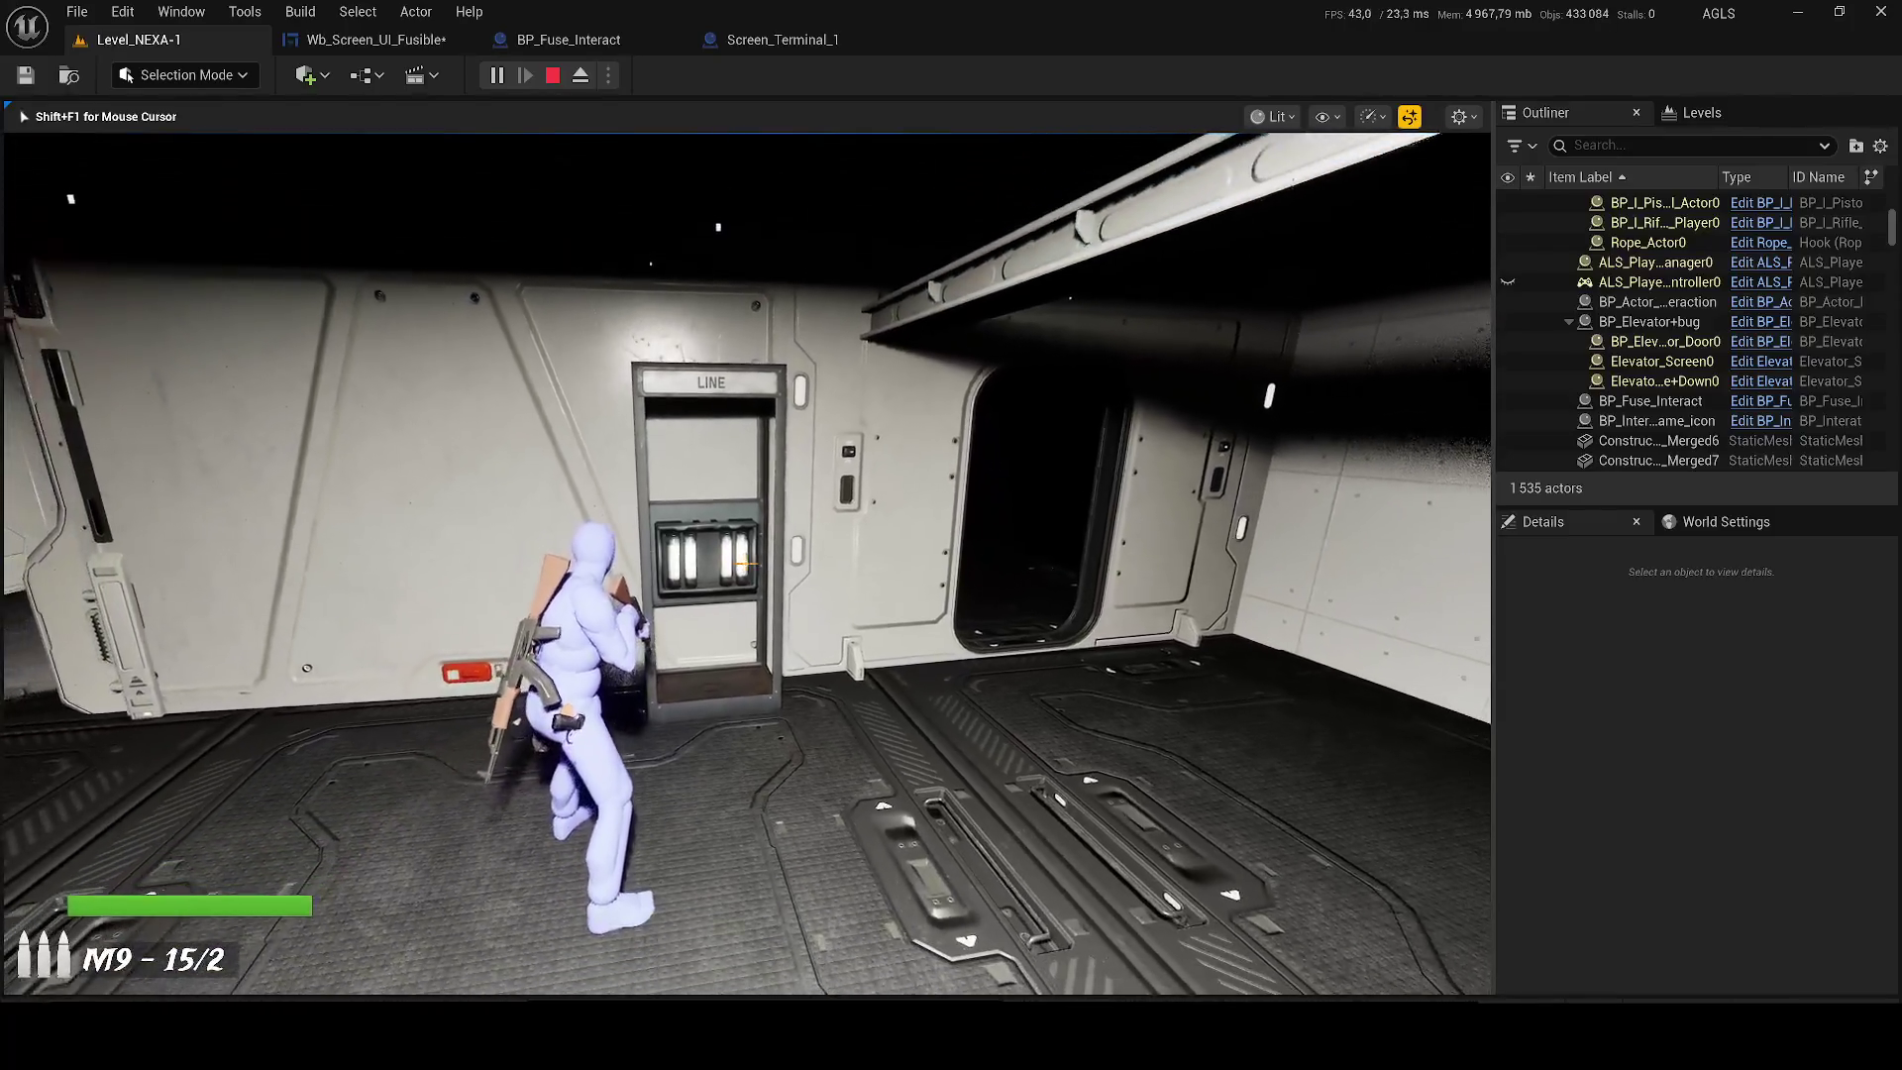
key(x)
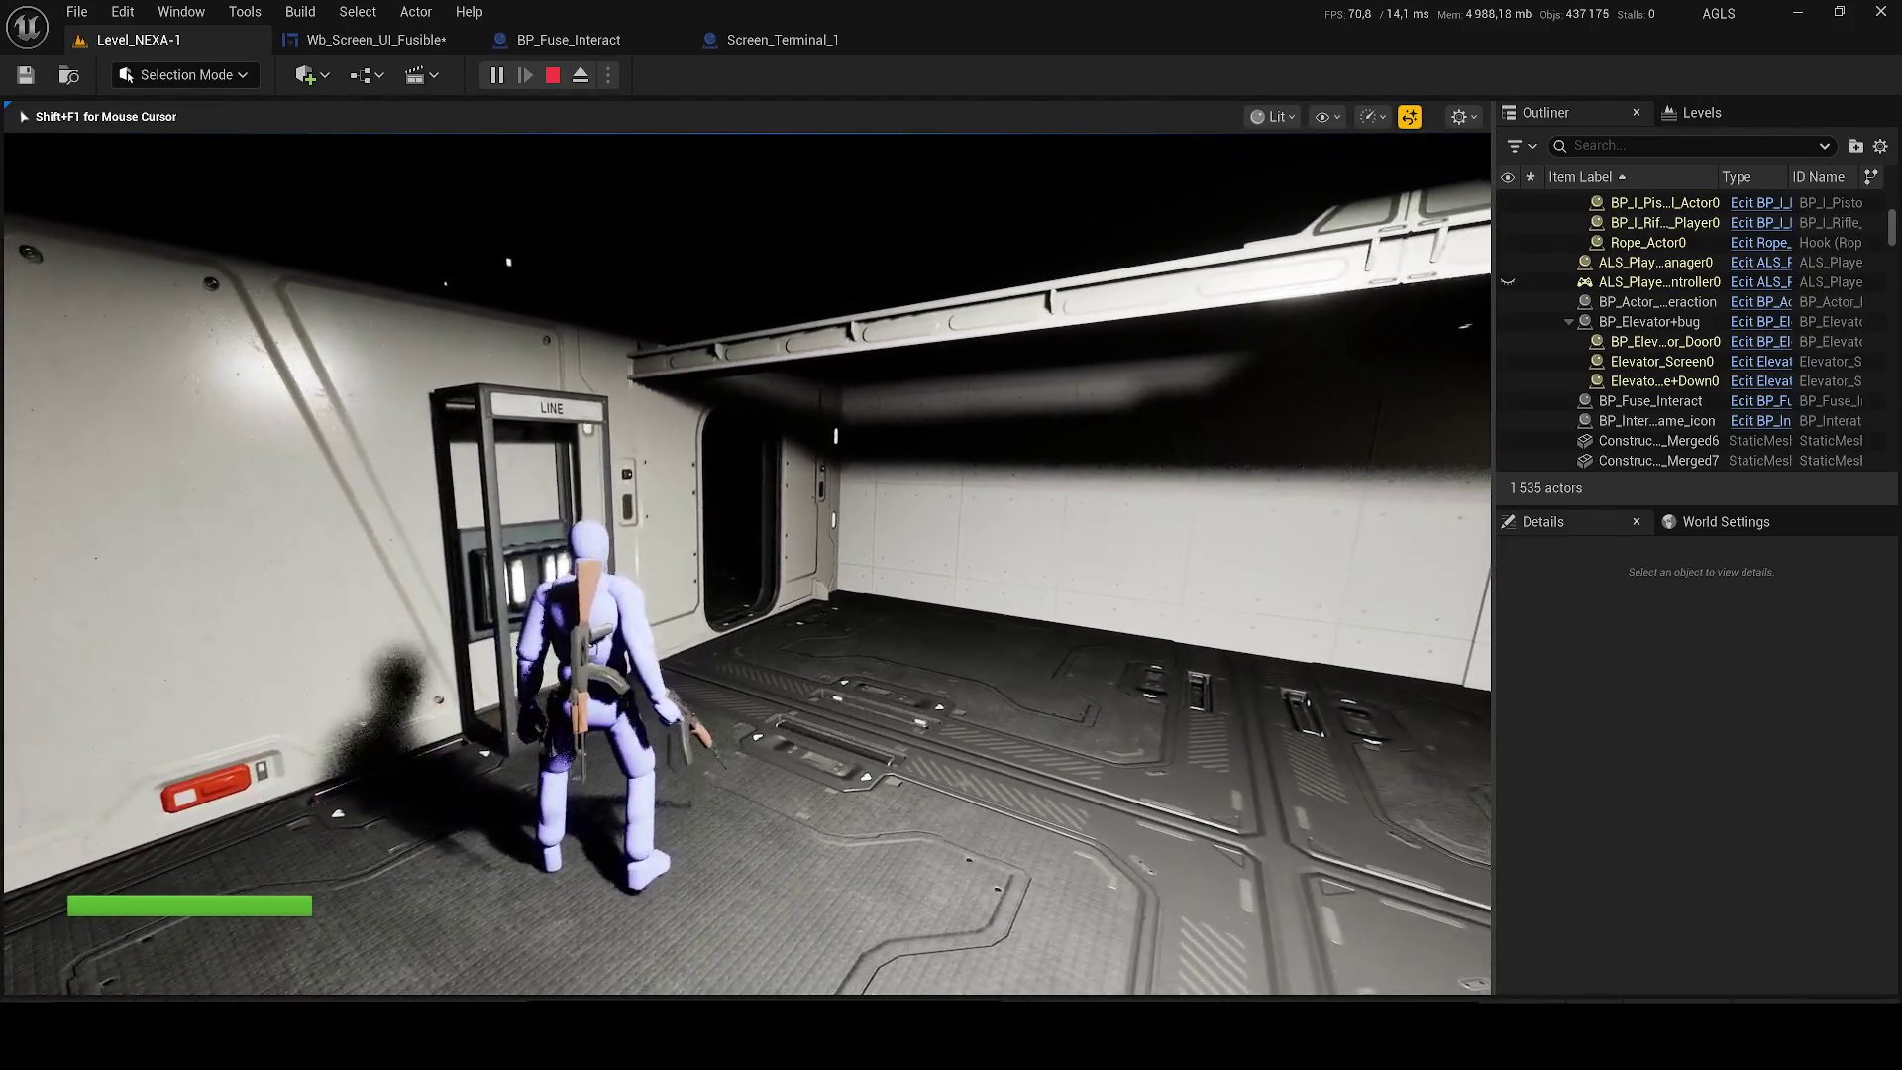
key(Escape)
Replay the level, switch between the M9 and AK-47, fire at the fuse box, and stop.
click(498, 75)
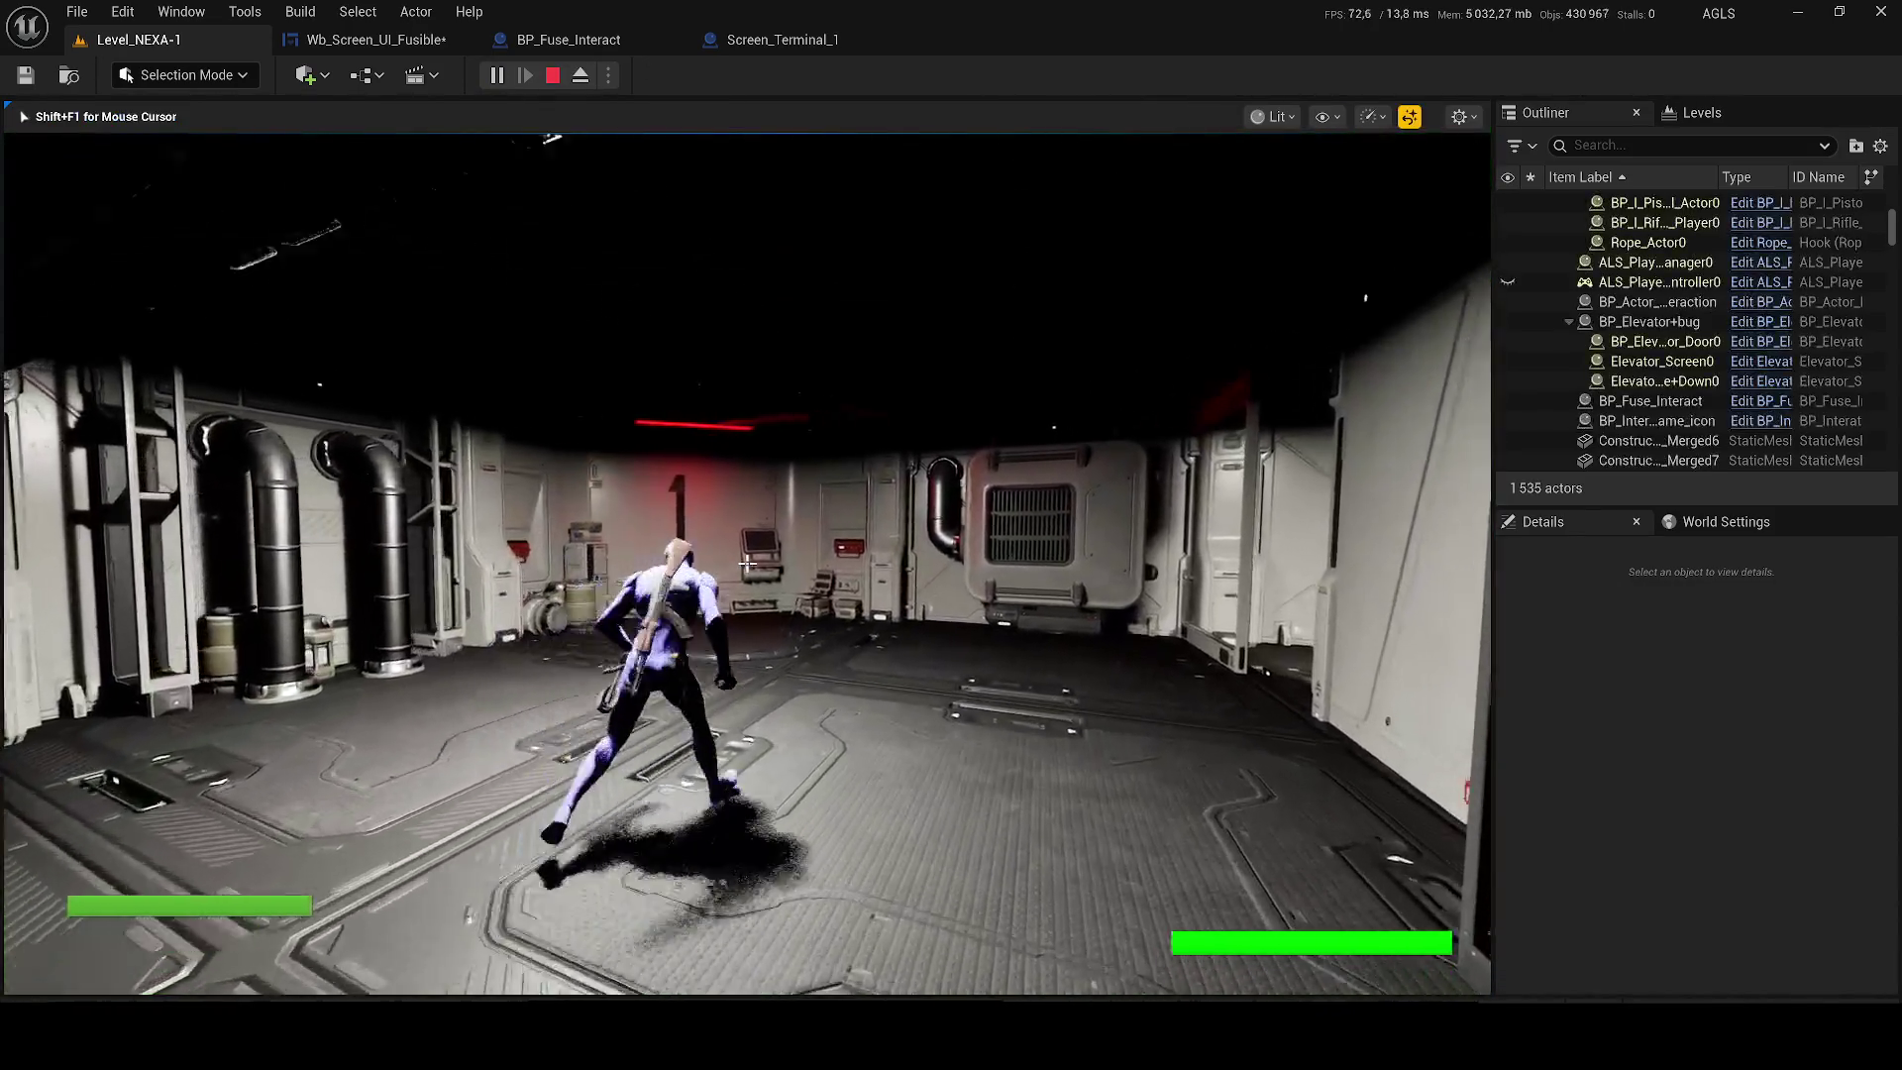
key(2)
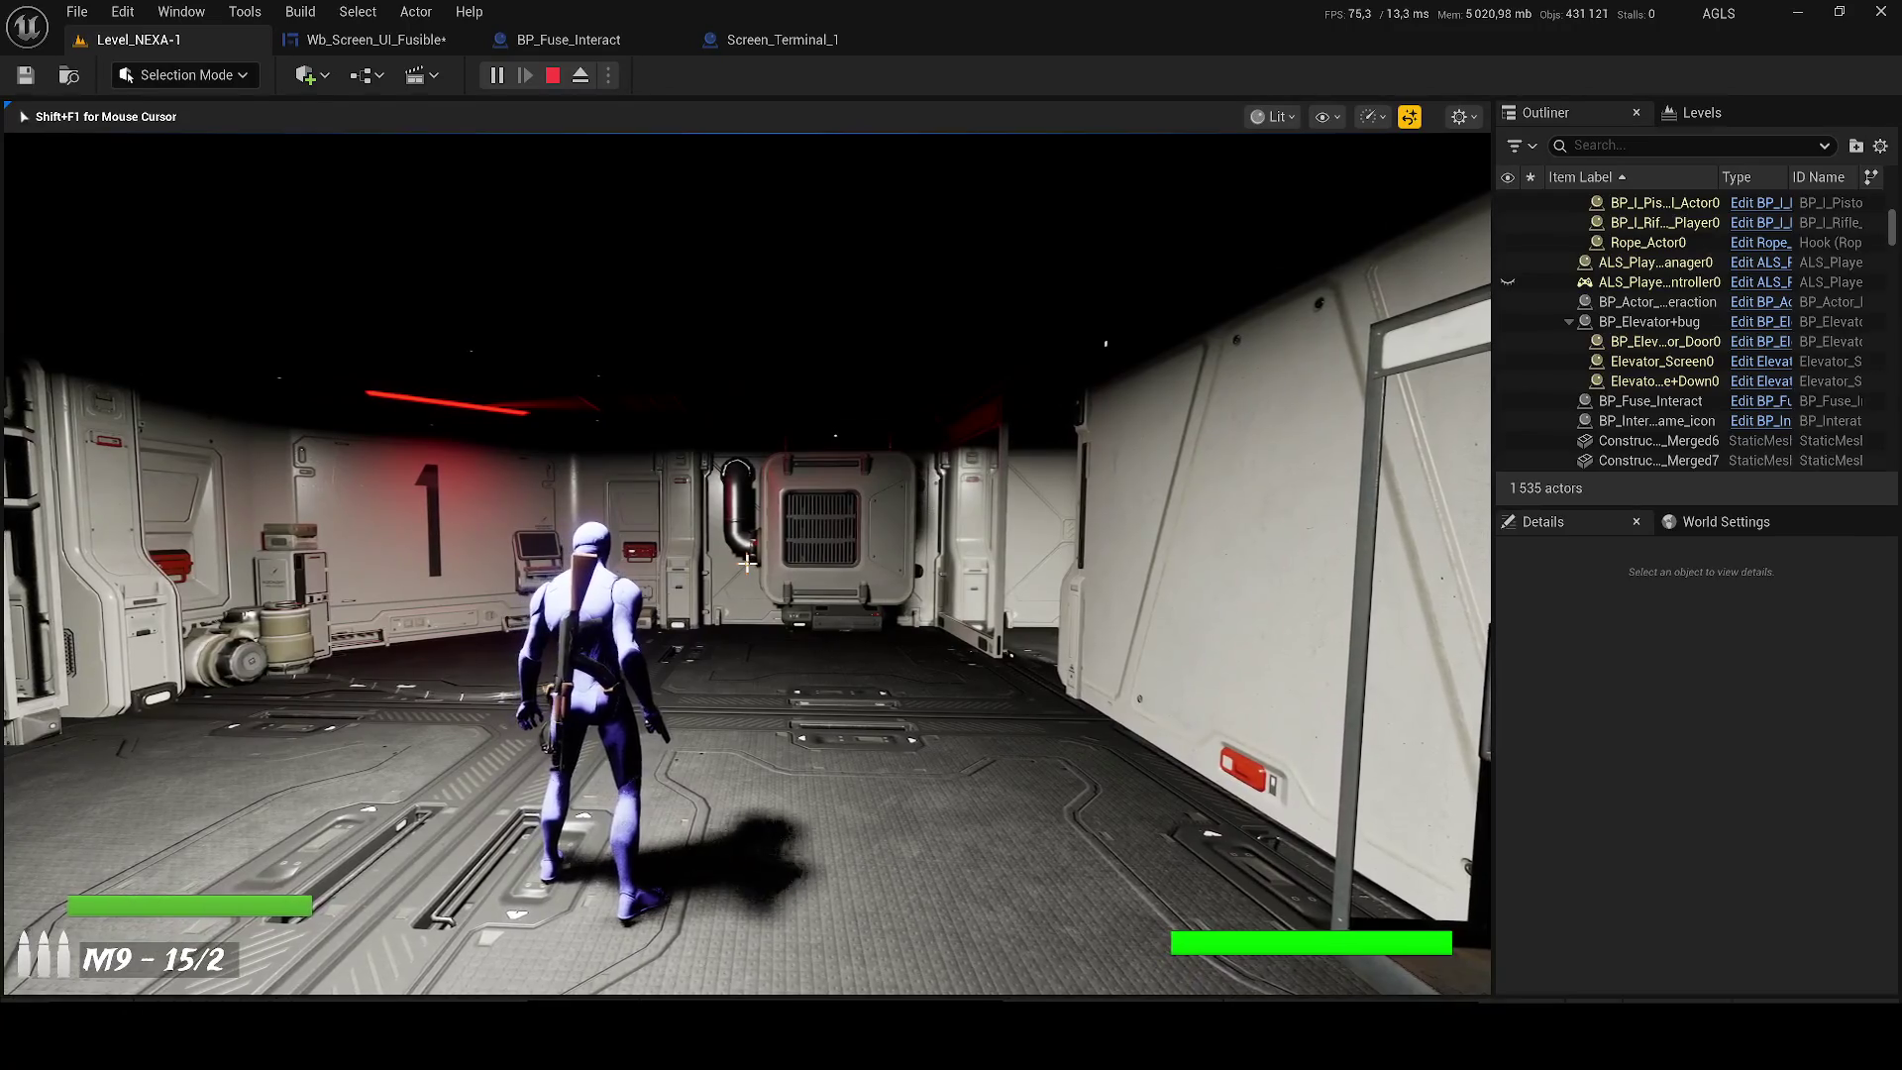
key(1)
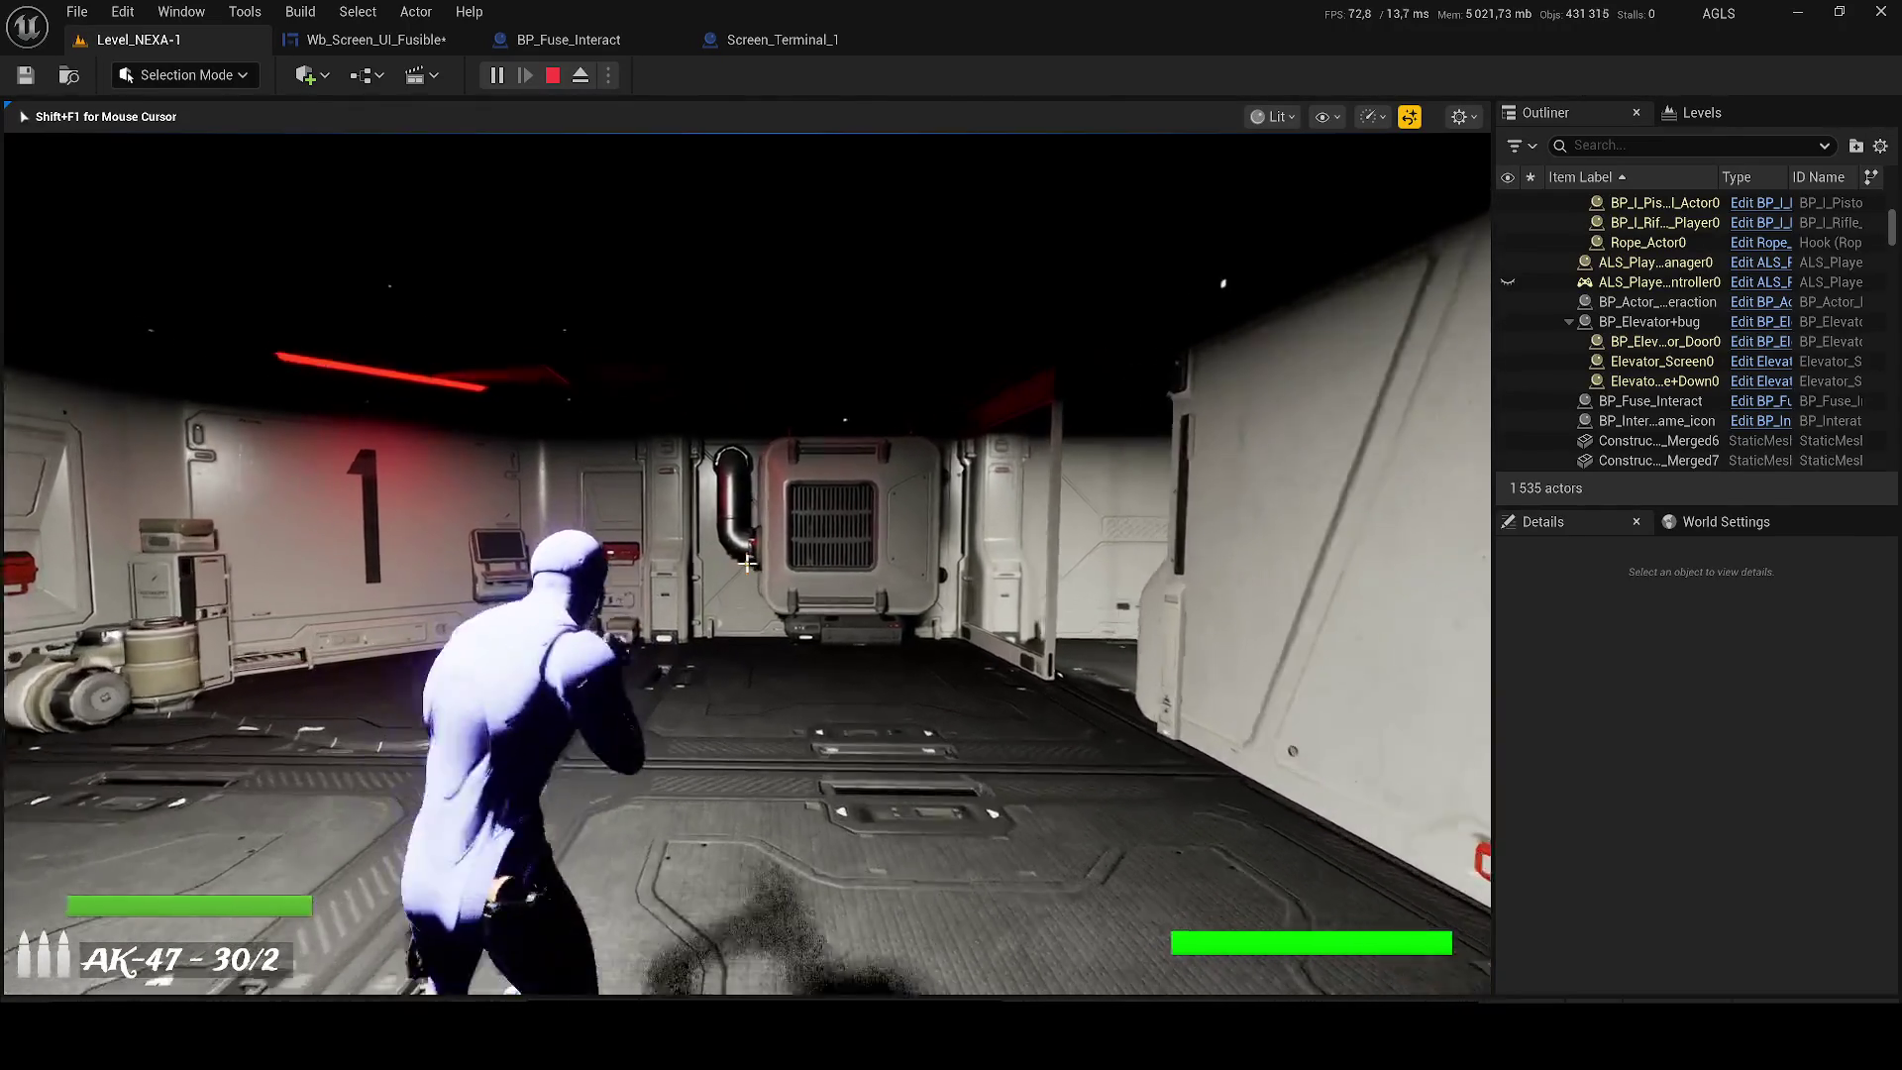
drag(747, 563, 747, 562)
key(F1)
Set RectLight12 to a saturated orange-red (F84900FF), save the level, and start a play test.
key(Escape)
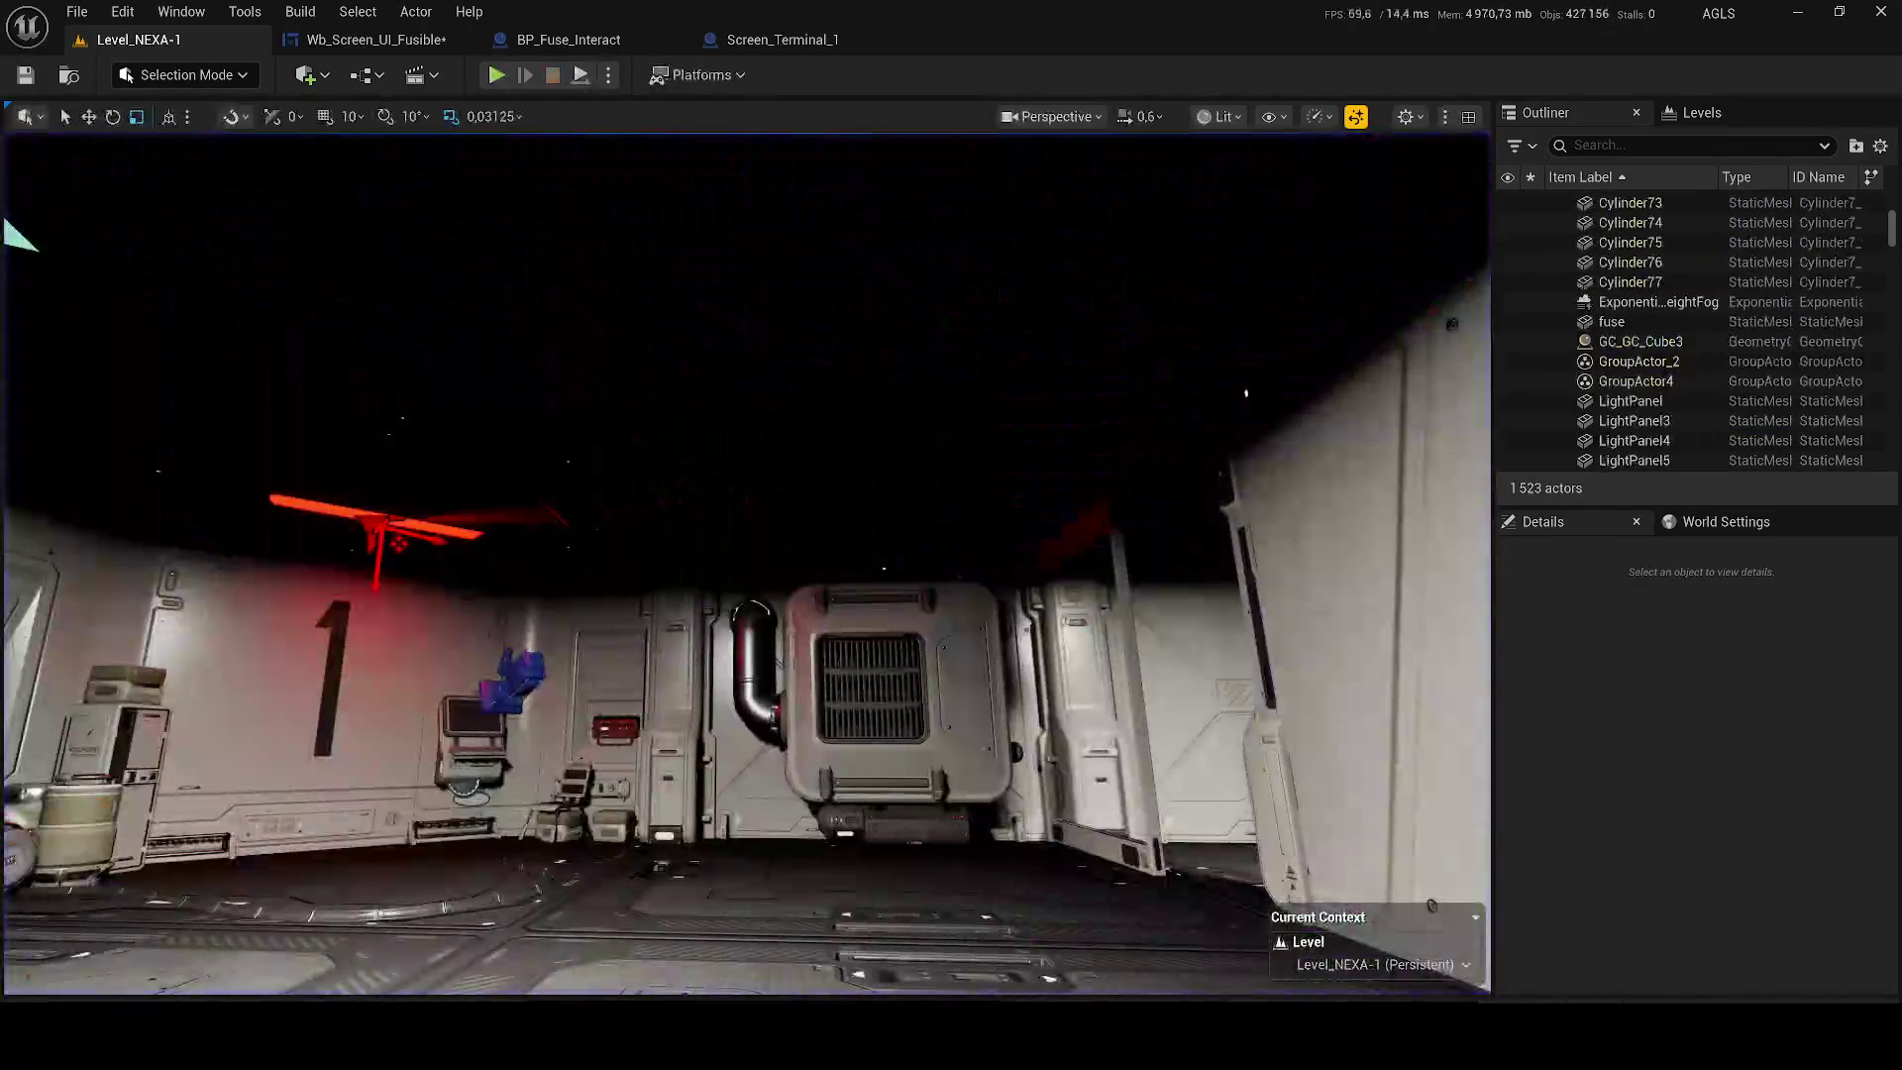
scroll(459, 586, up, 1)
drag(459, 586, 640, 379)
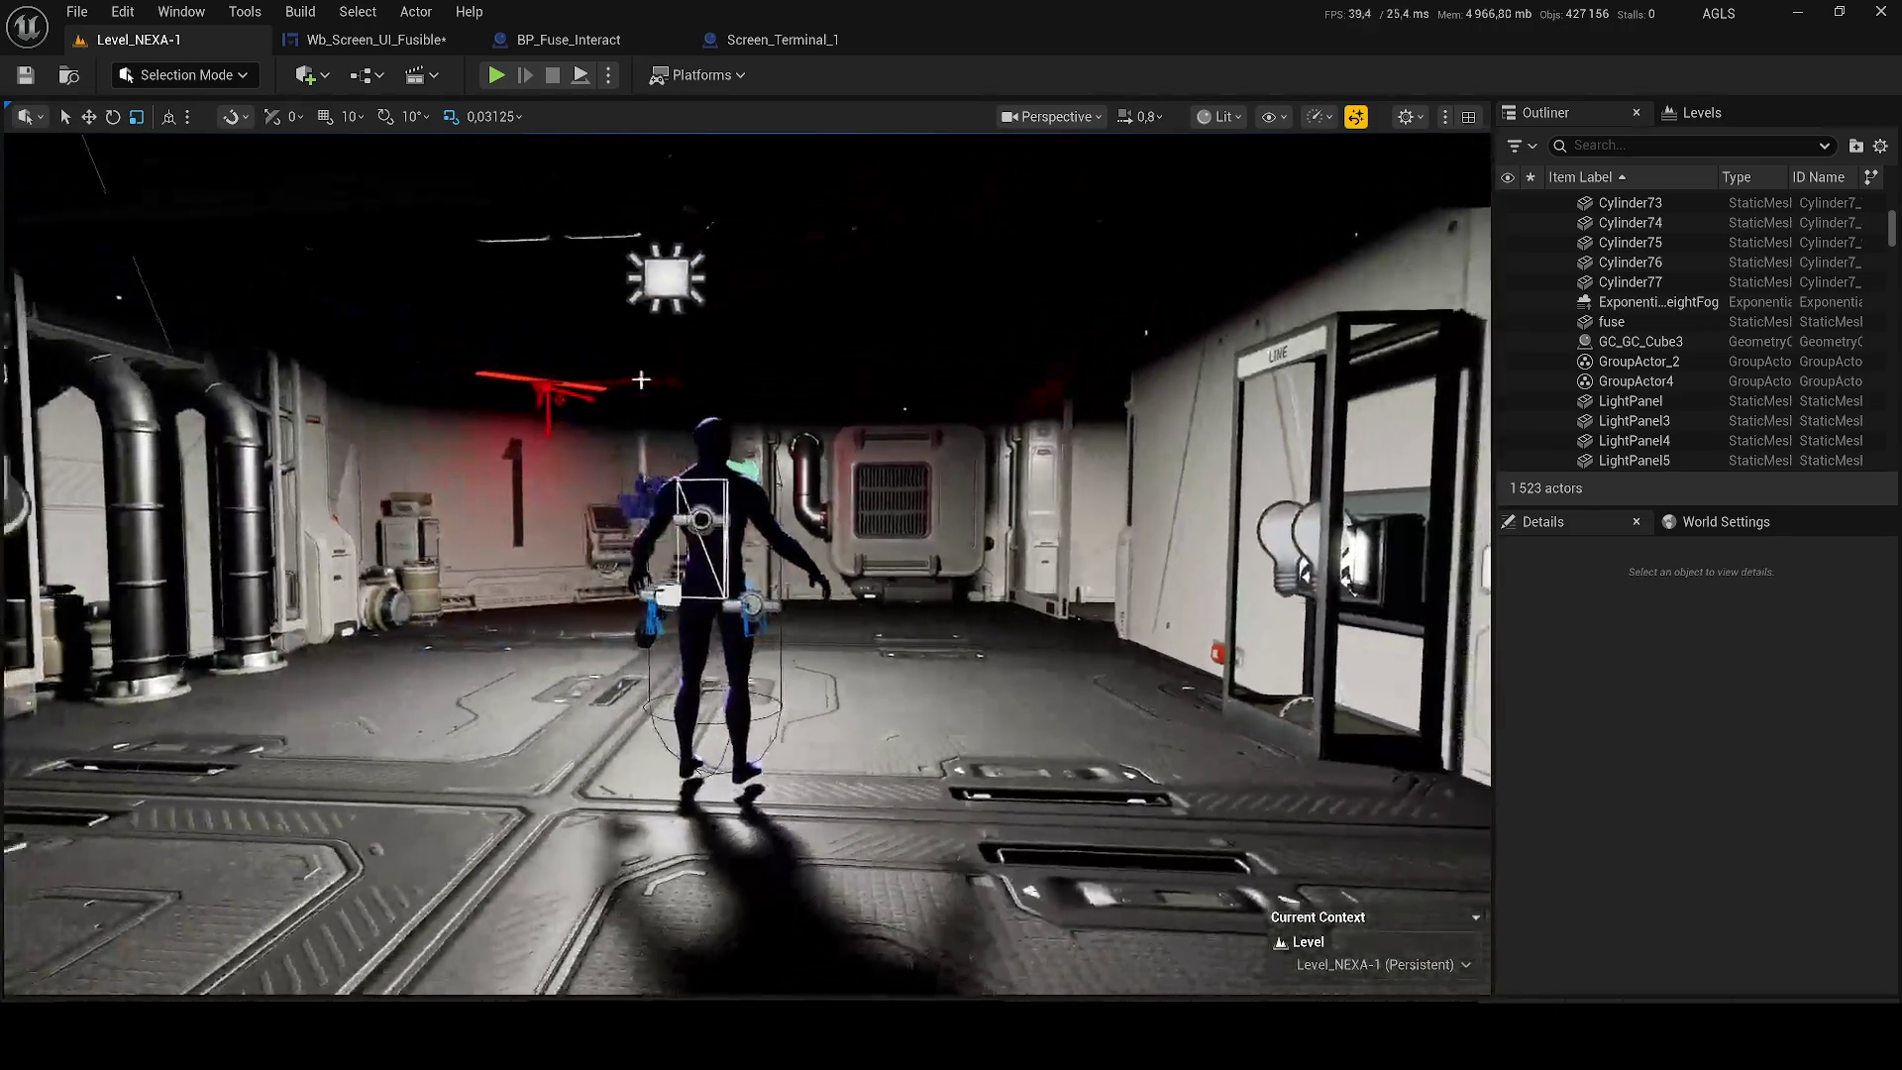
click(665, 278)
click(1735, 948)
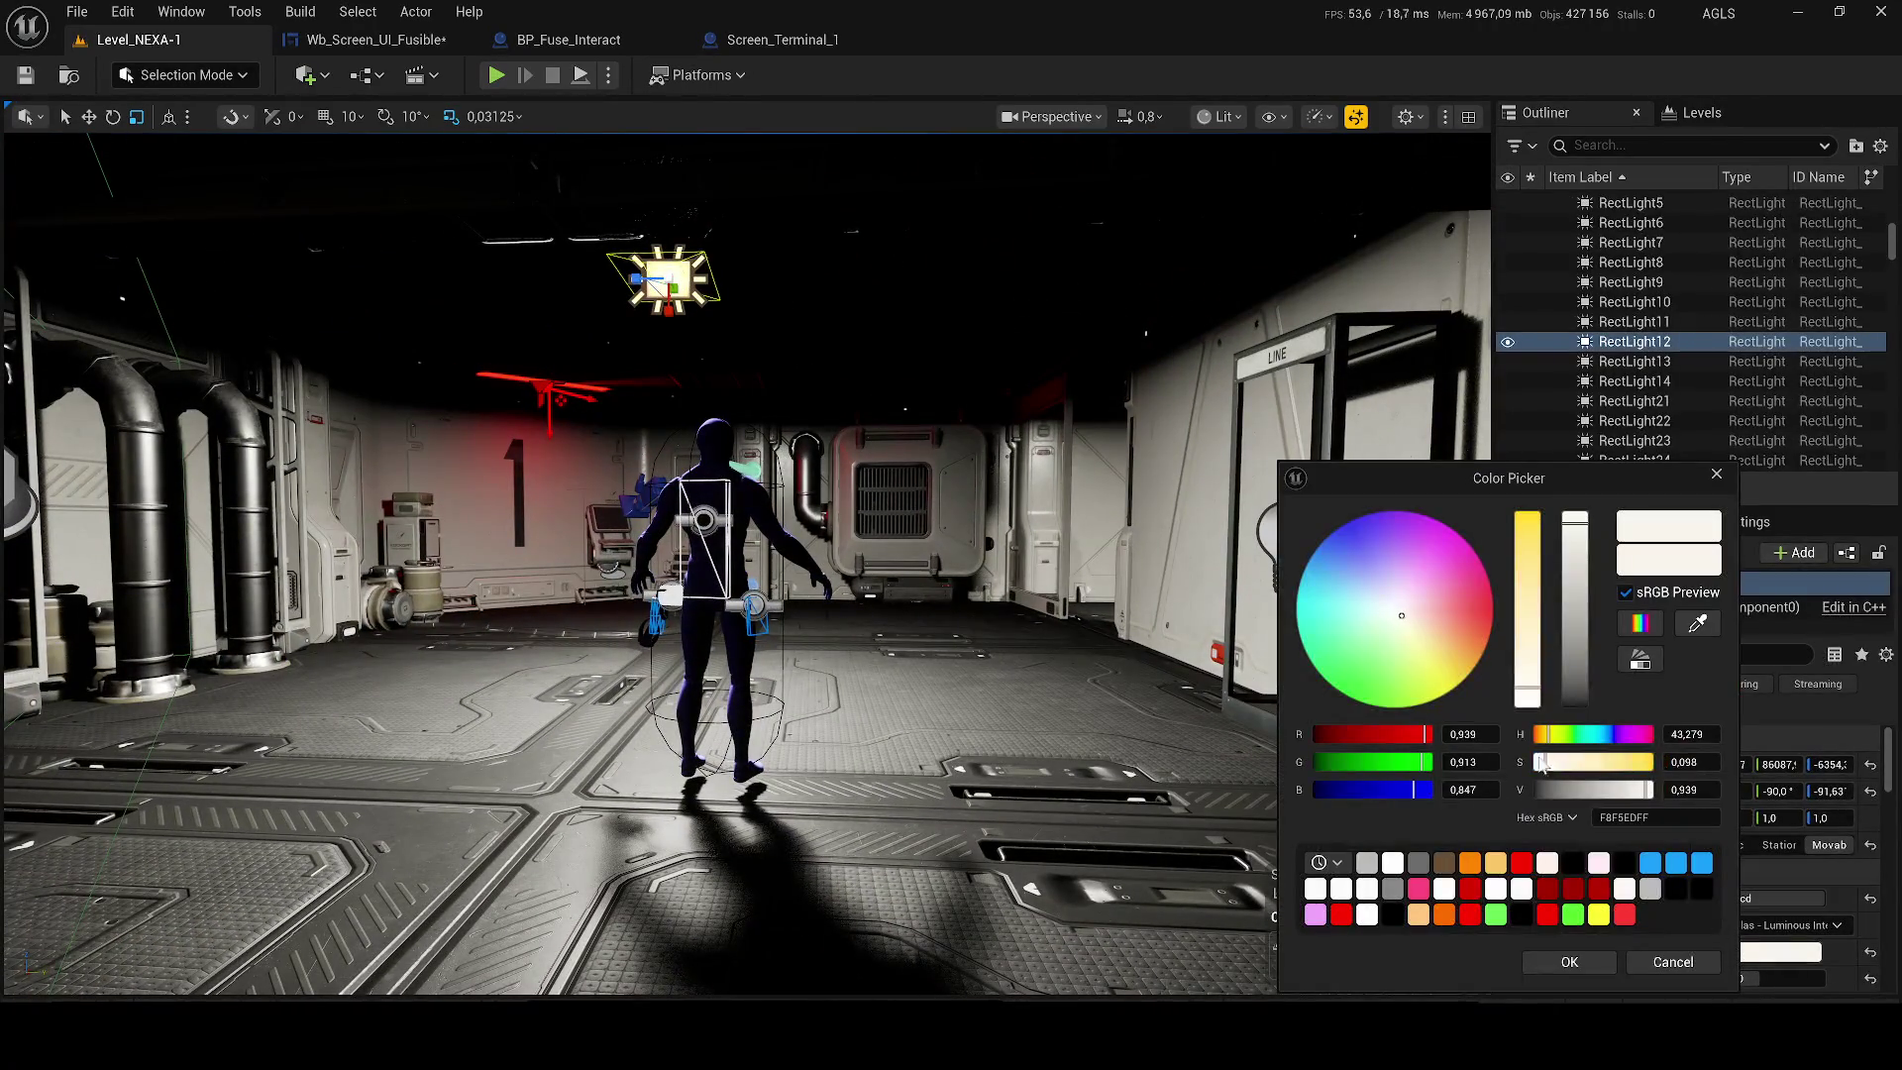
drag(1536, 581, 1536, 497)
drag(1475, 762, 1503, 749)
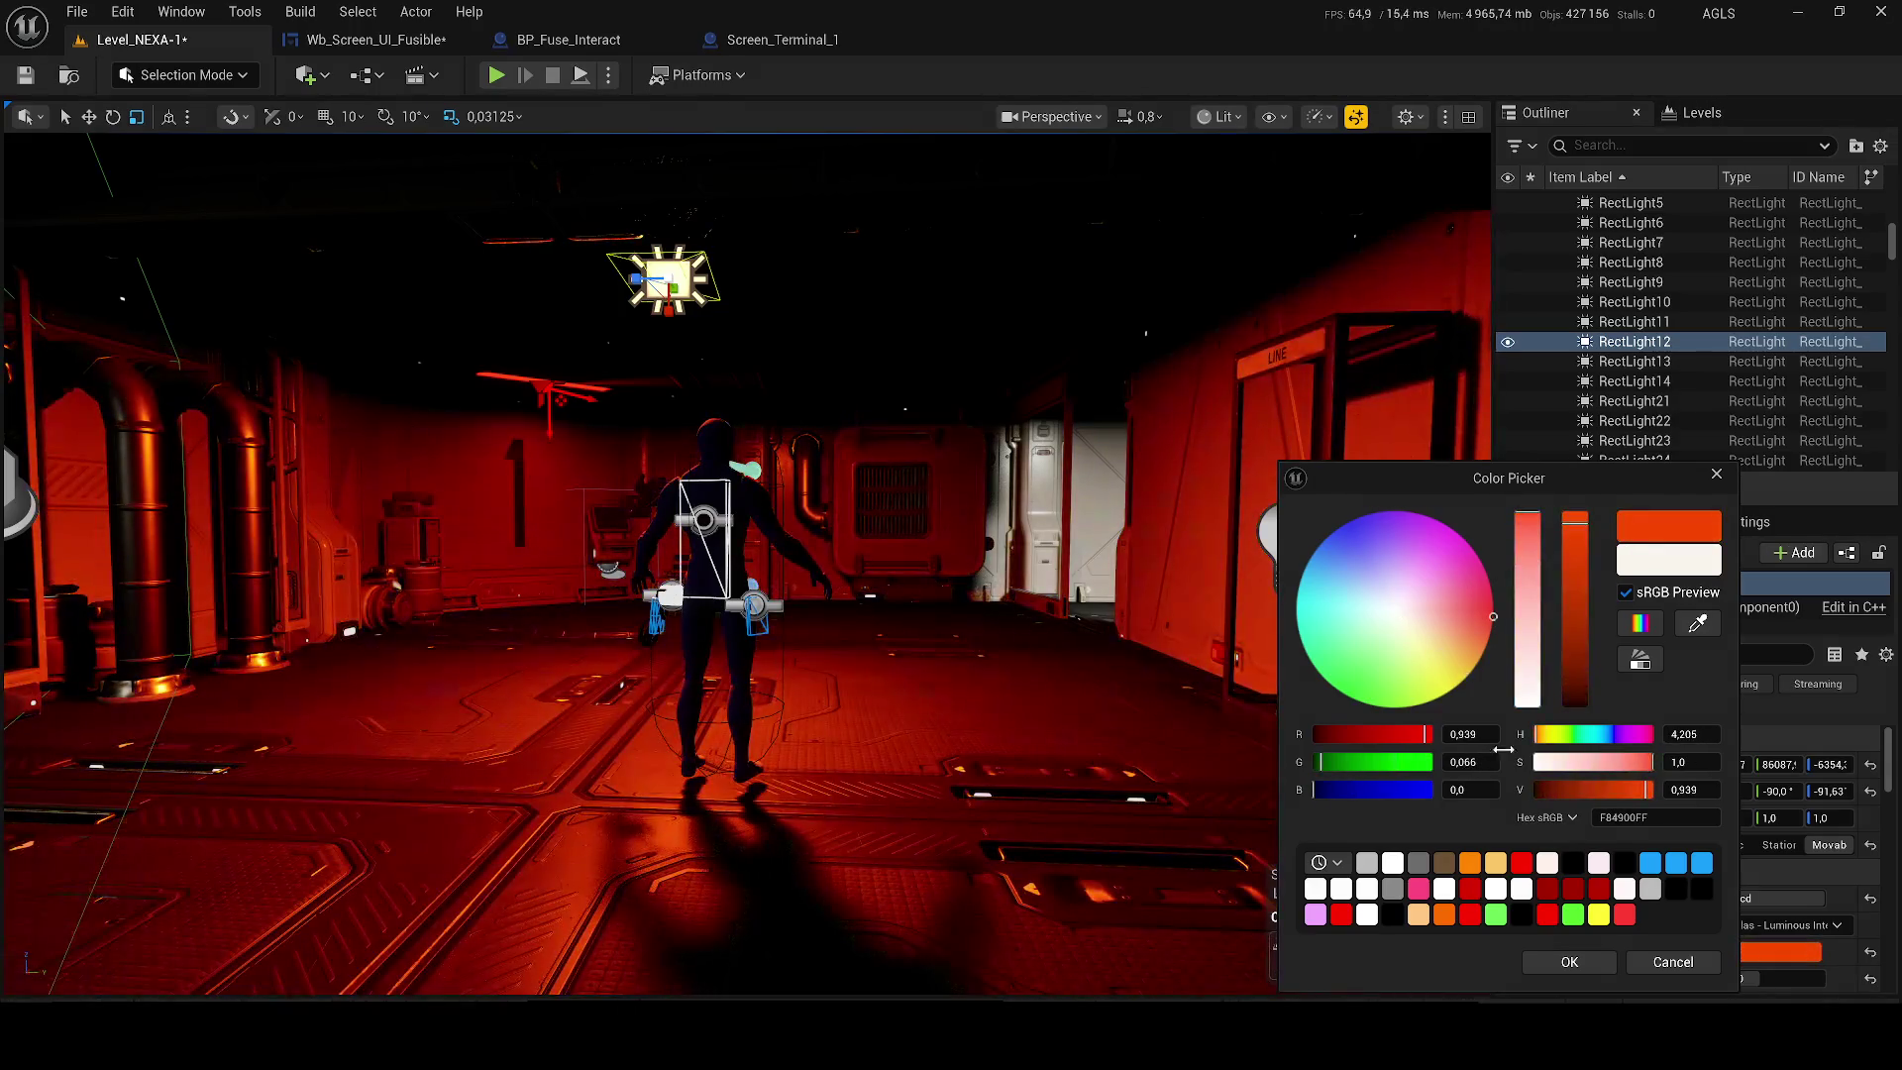
click(1567, 962)
key(ctrl+s)
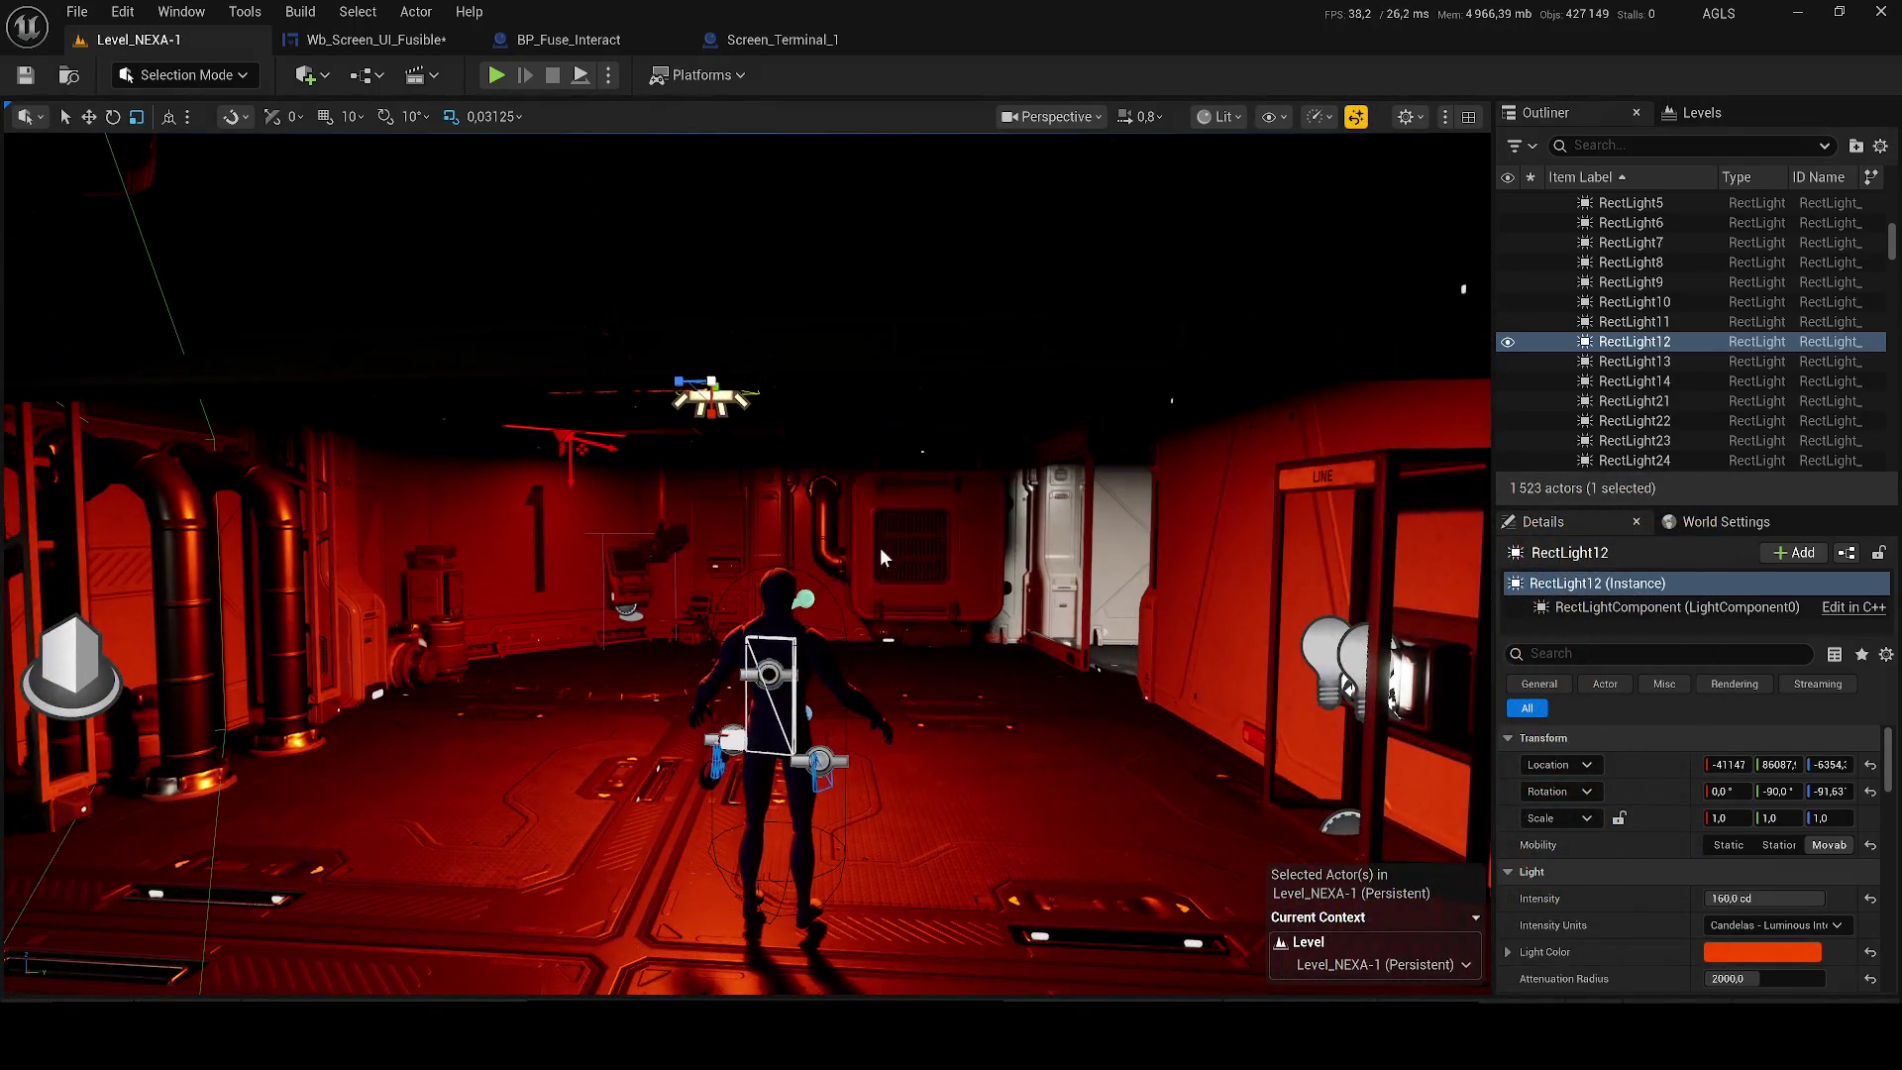
key(alt+p)
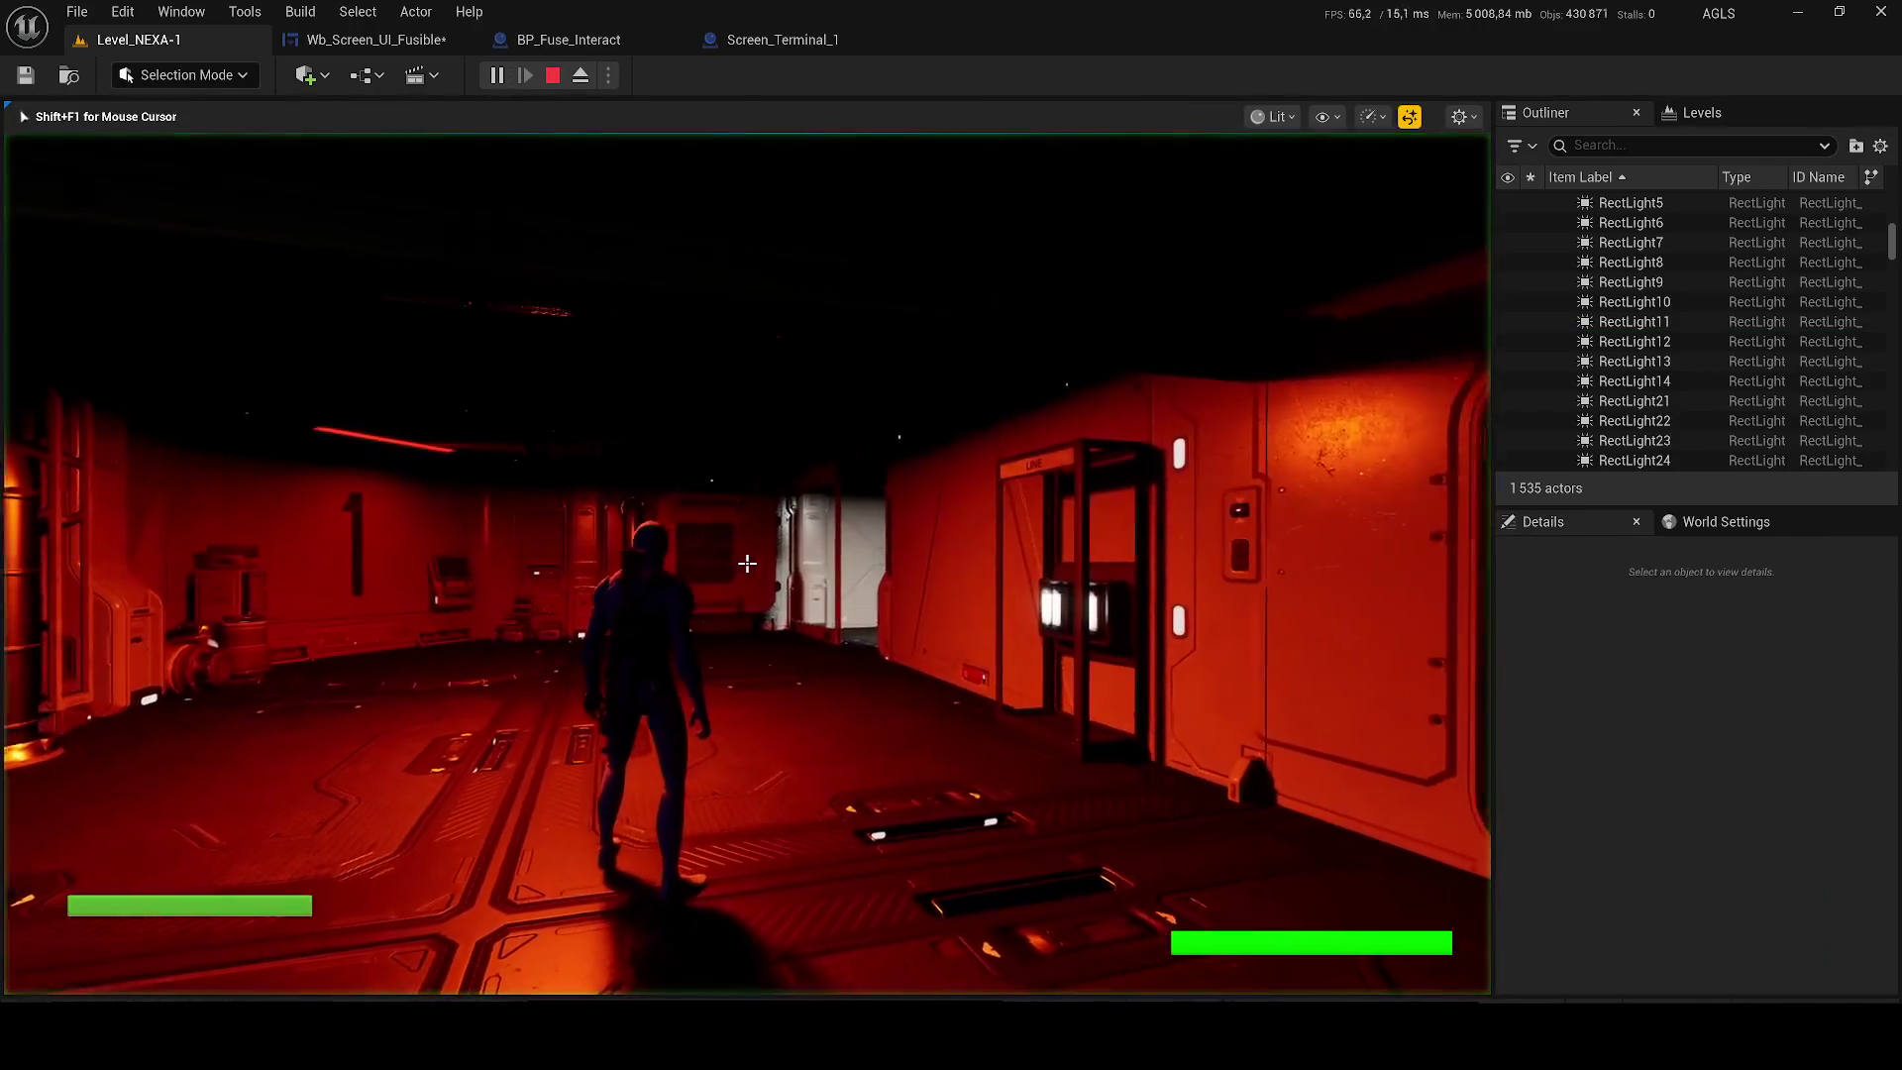
Run between the red-lit room and the white room, then stop the play test.
key(w)
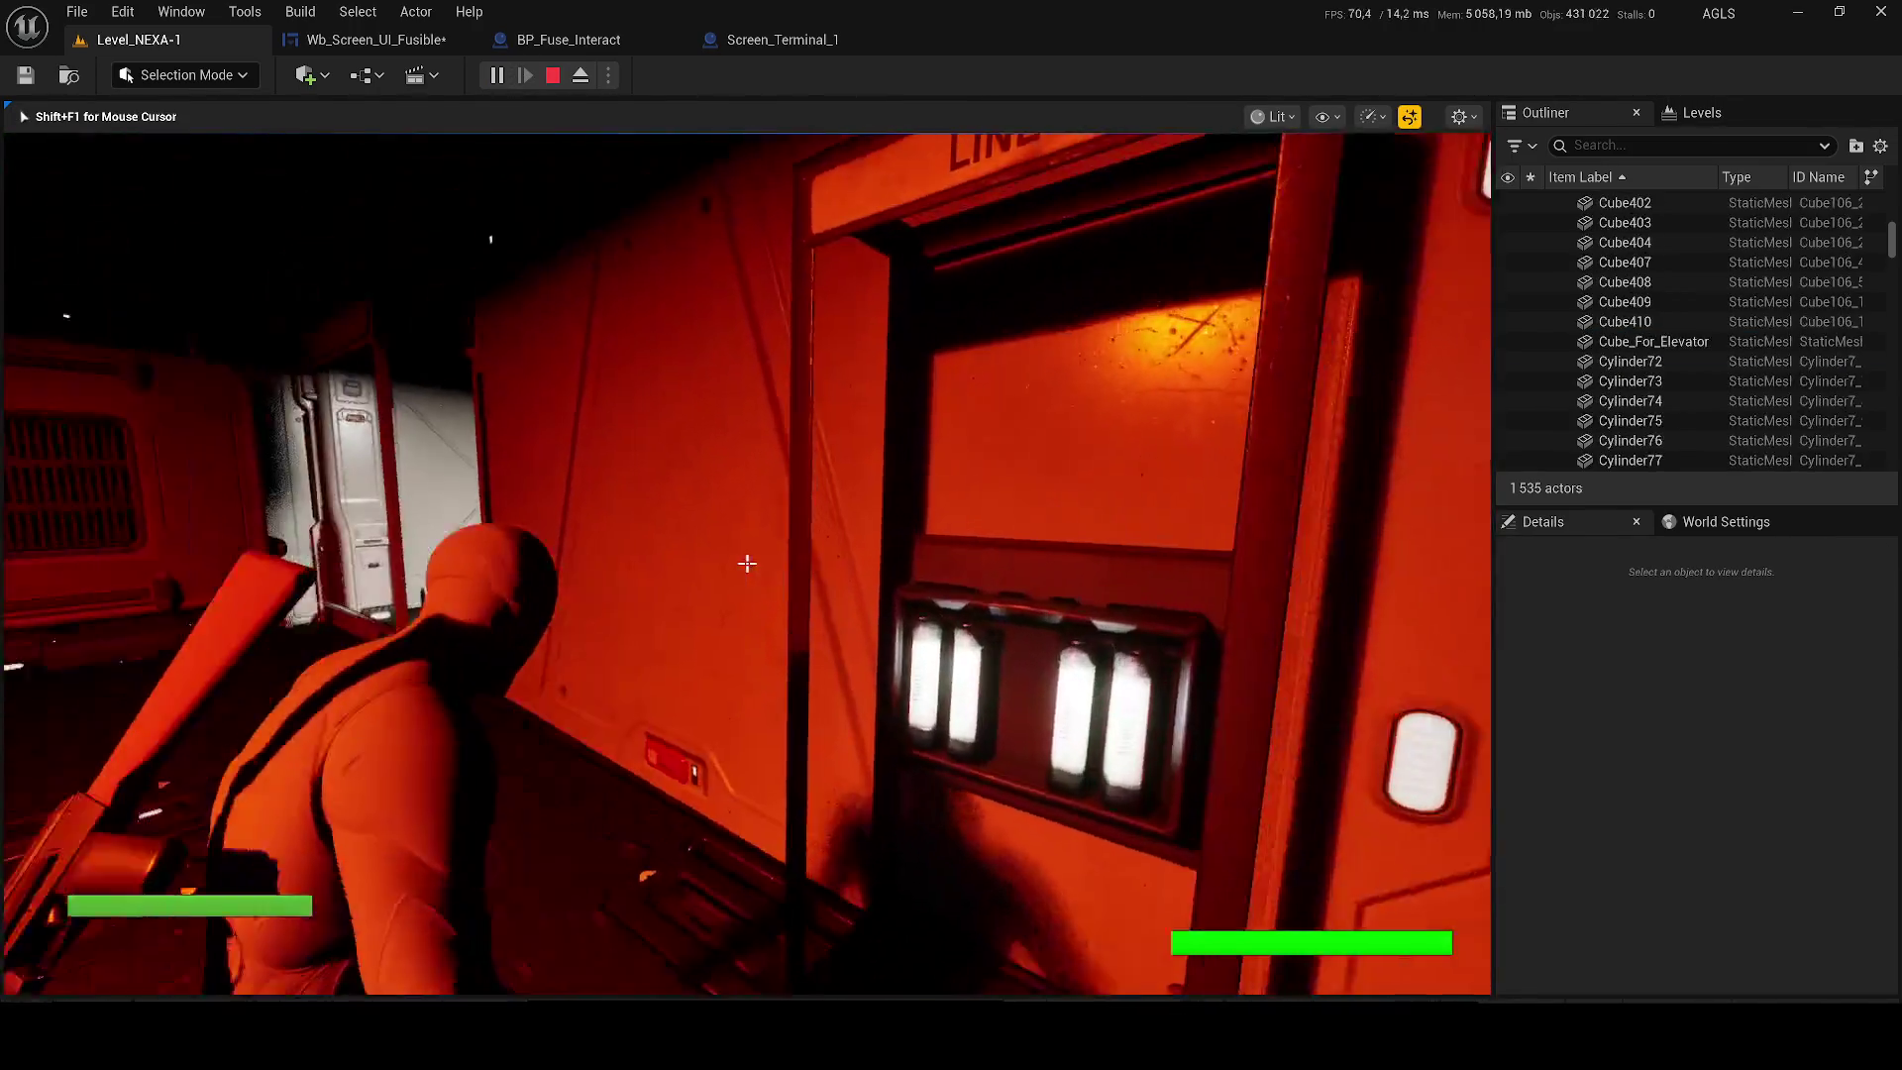
key(w)
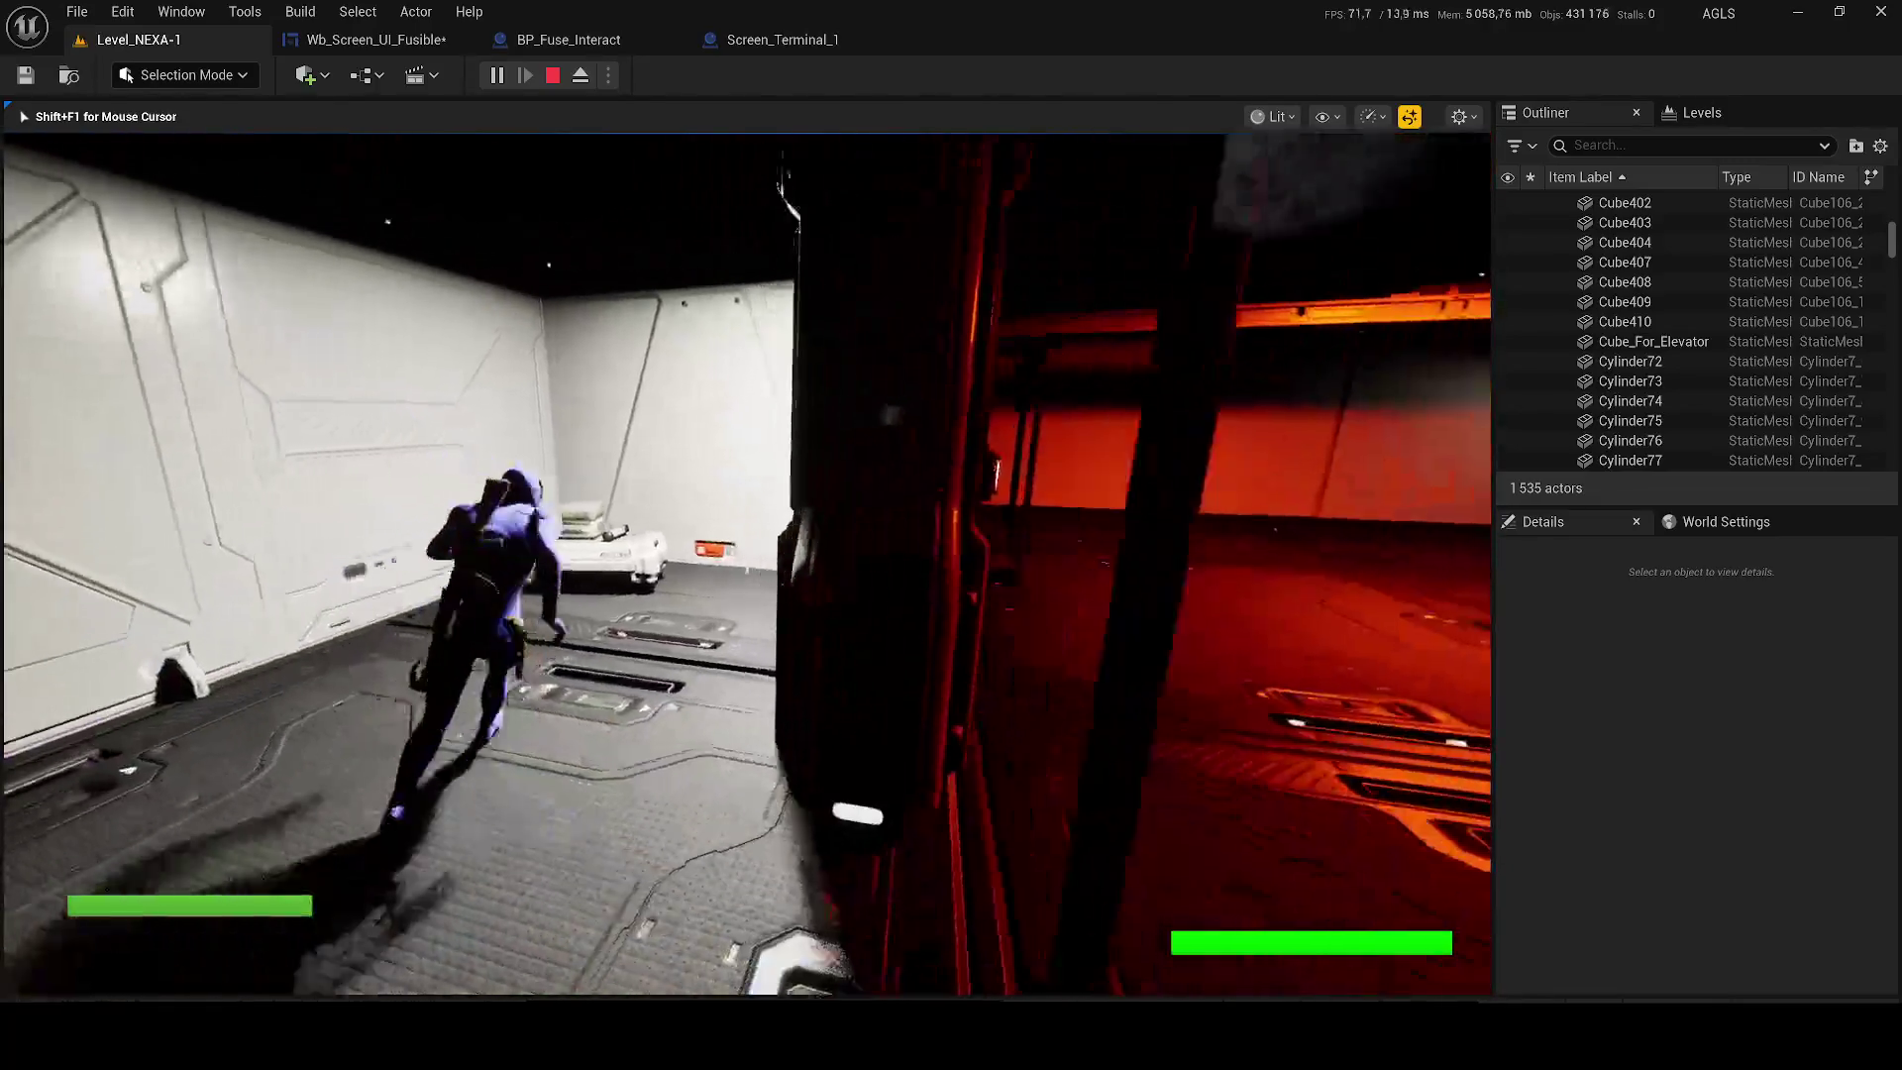
key(w)
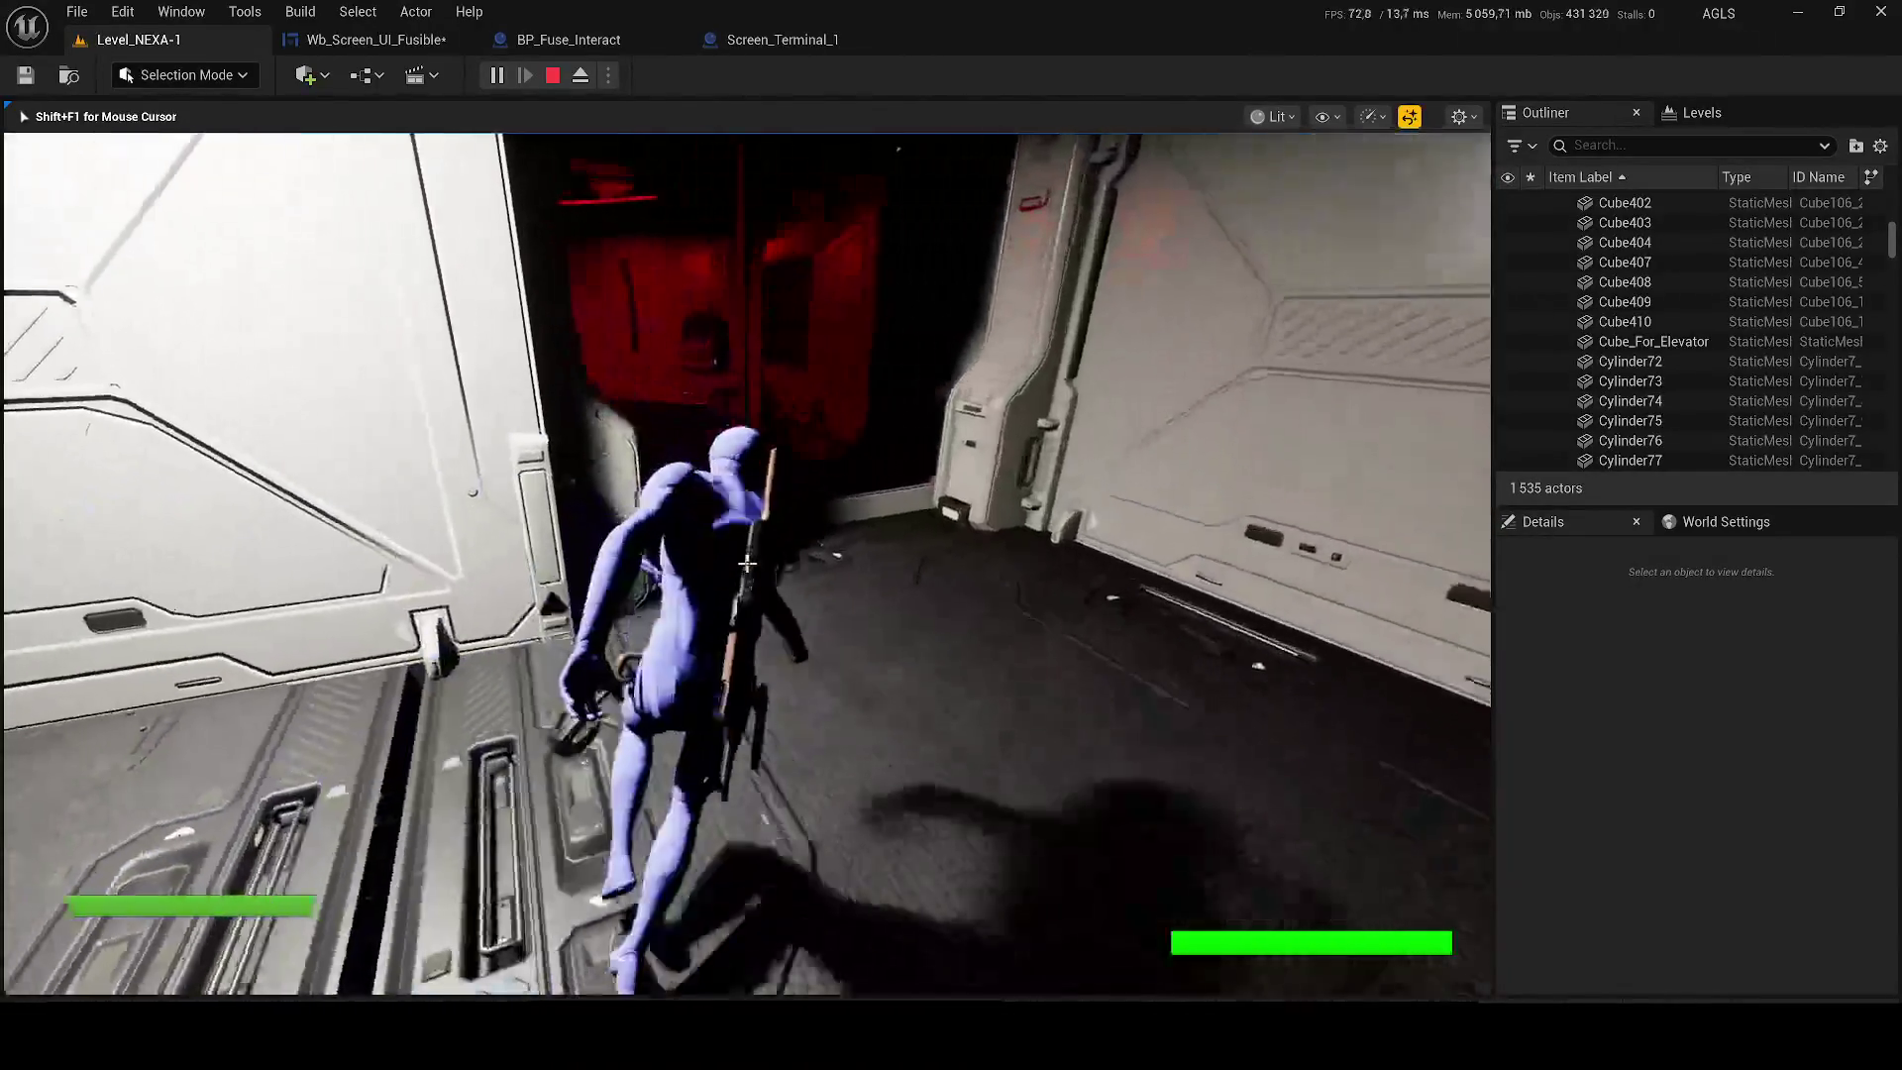
key(w)
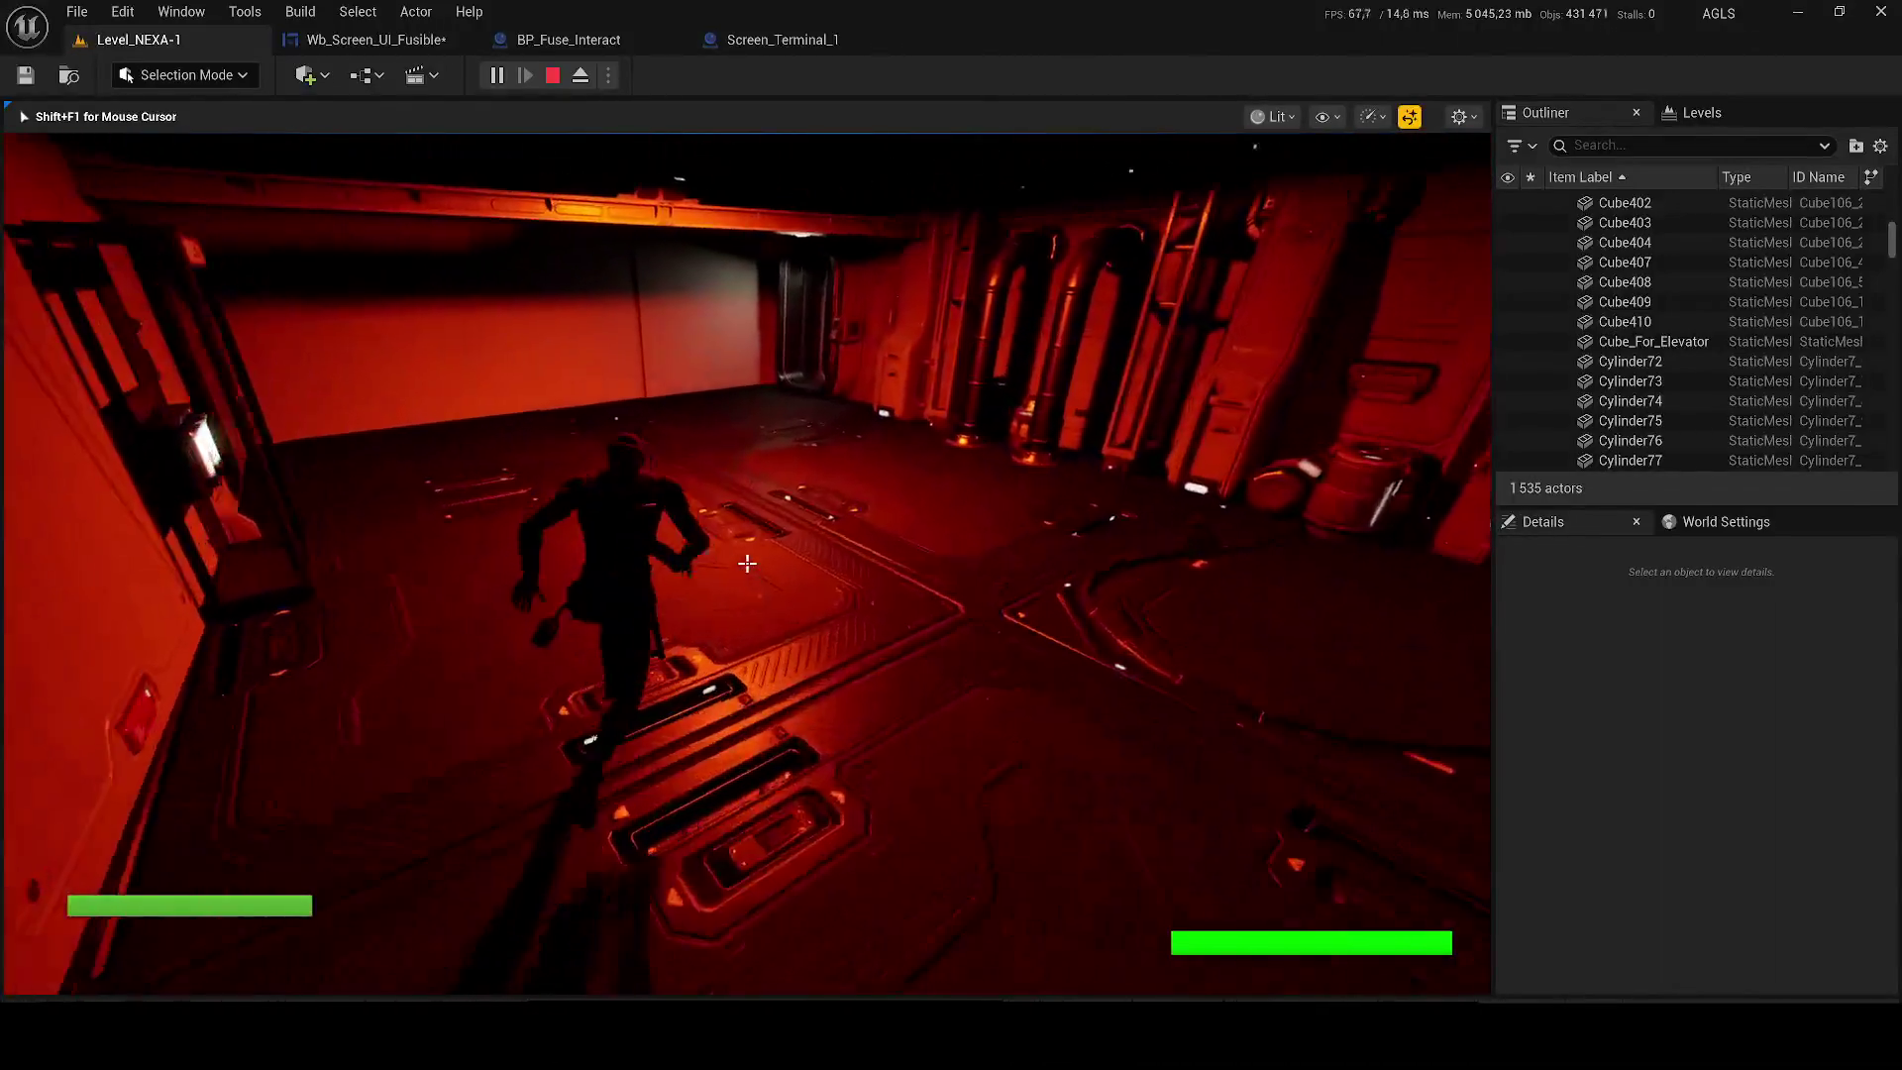
key(w)
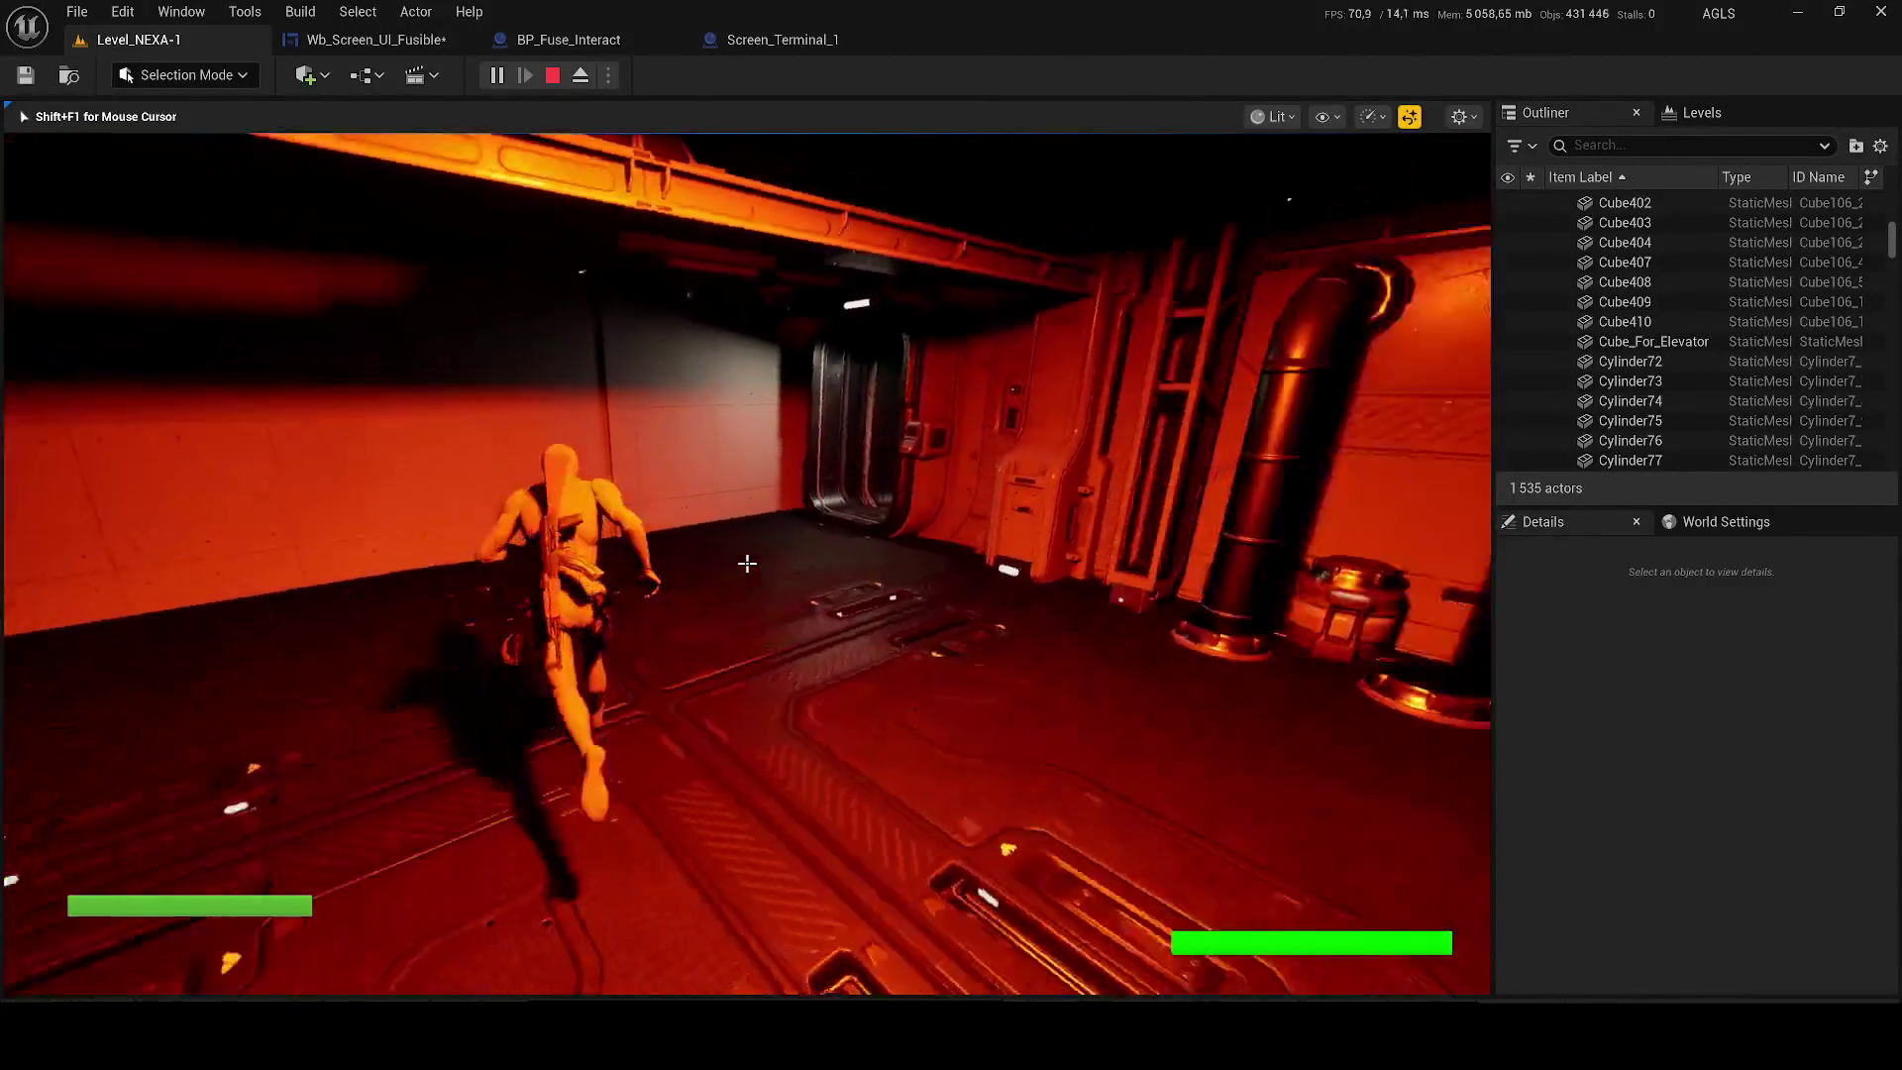
key(w)
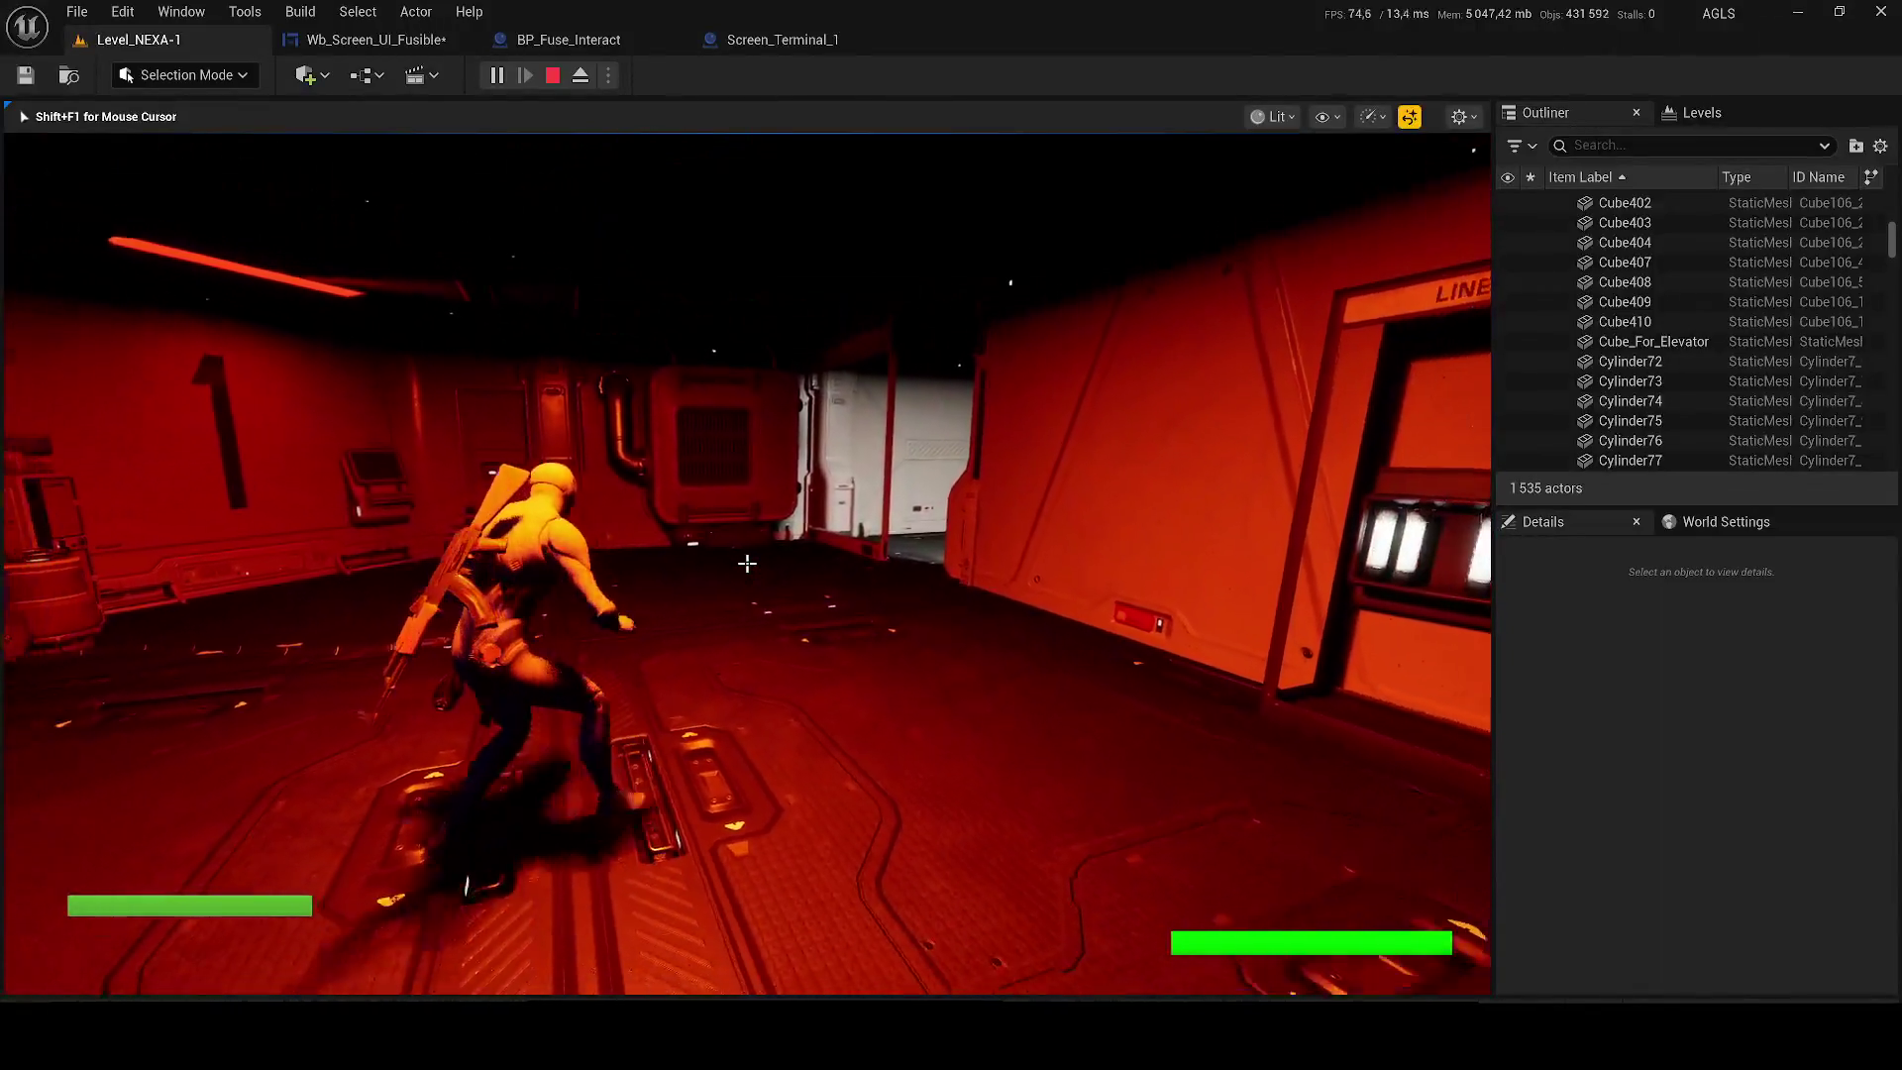
key(w)
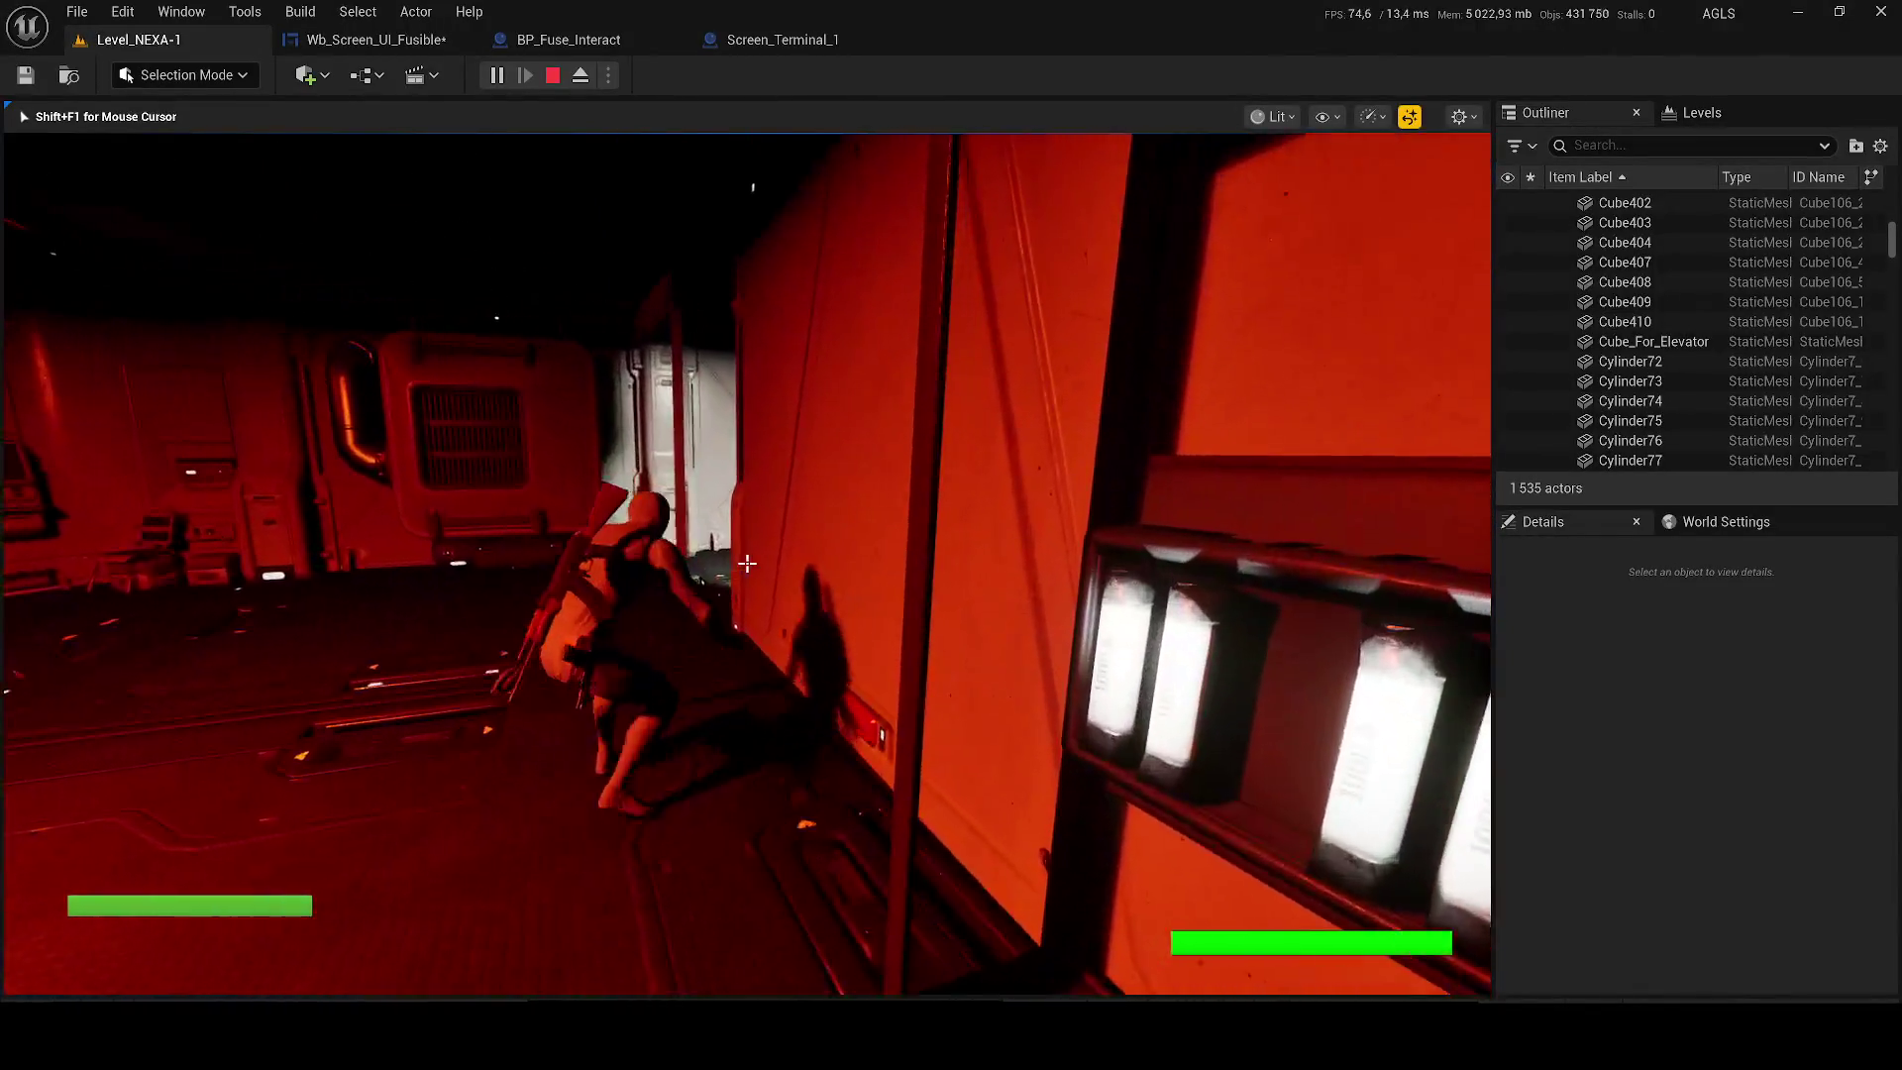
key(Escape)
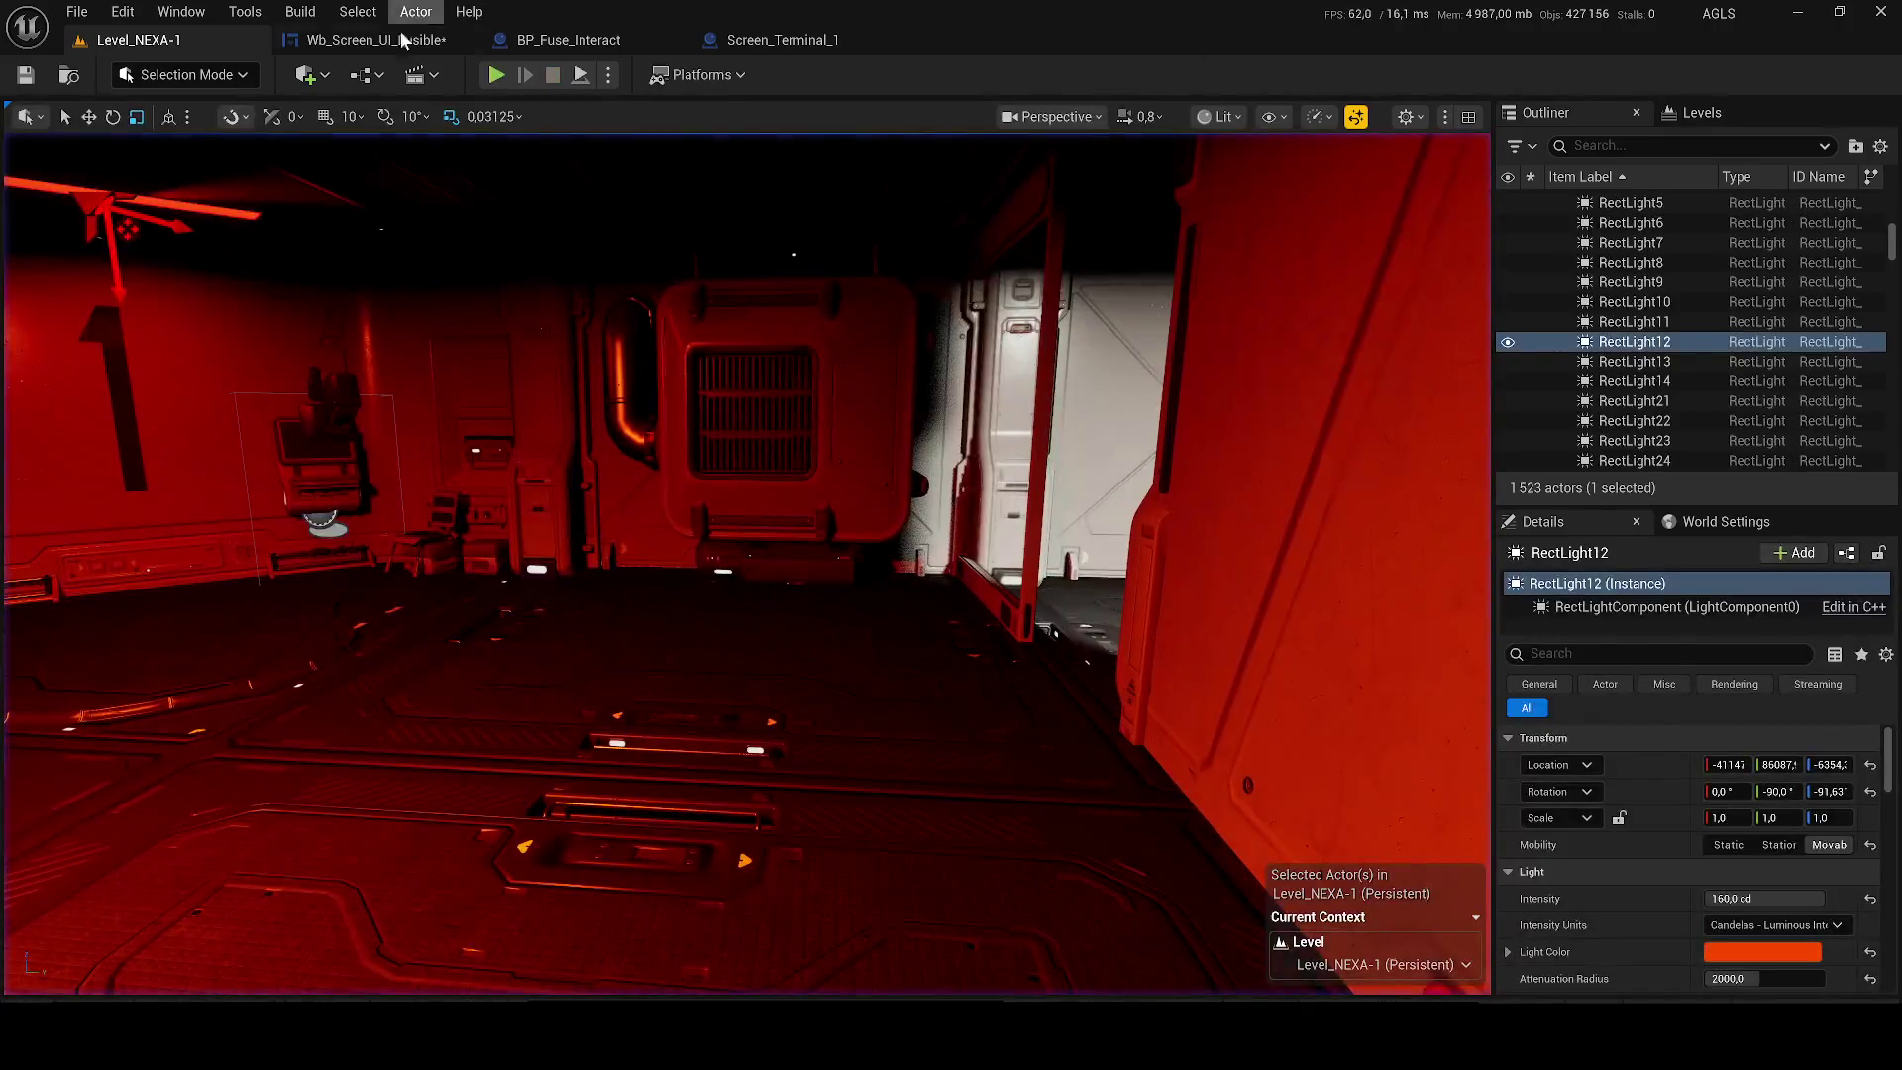
Open the Wb_Screen_UI_Fusible event graph and pan to the level-loading nodes.
click(400, 36)
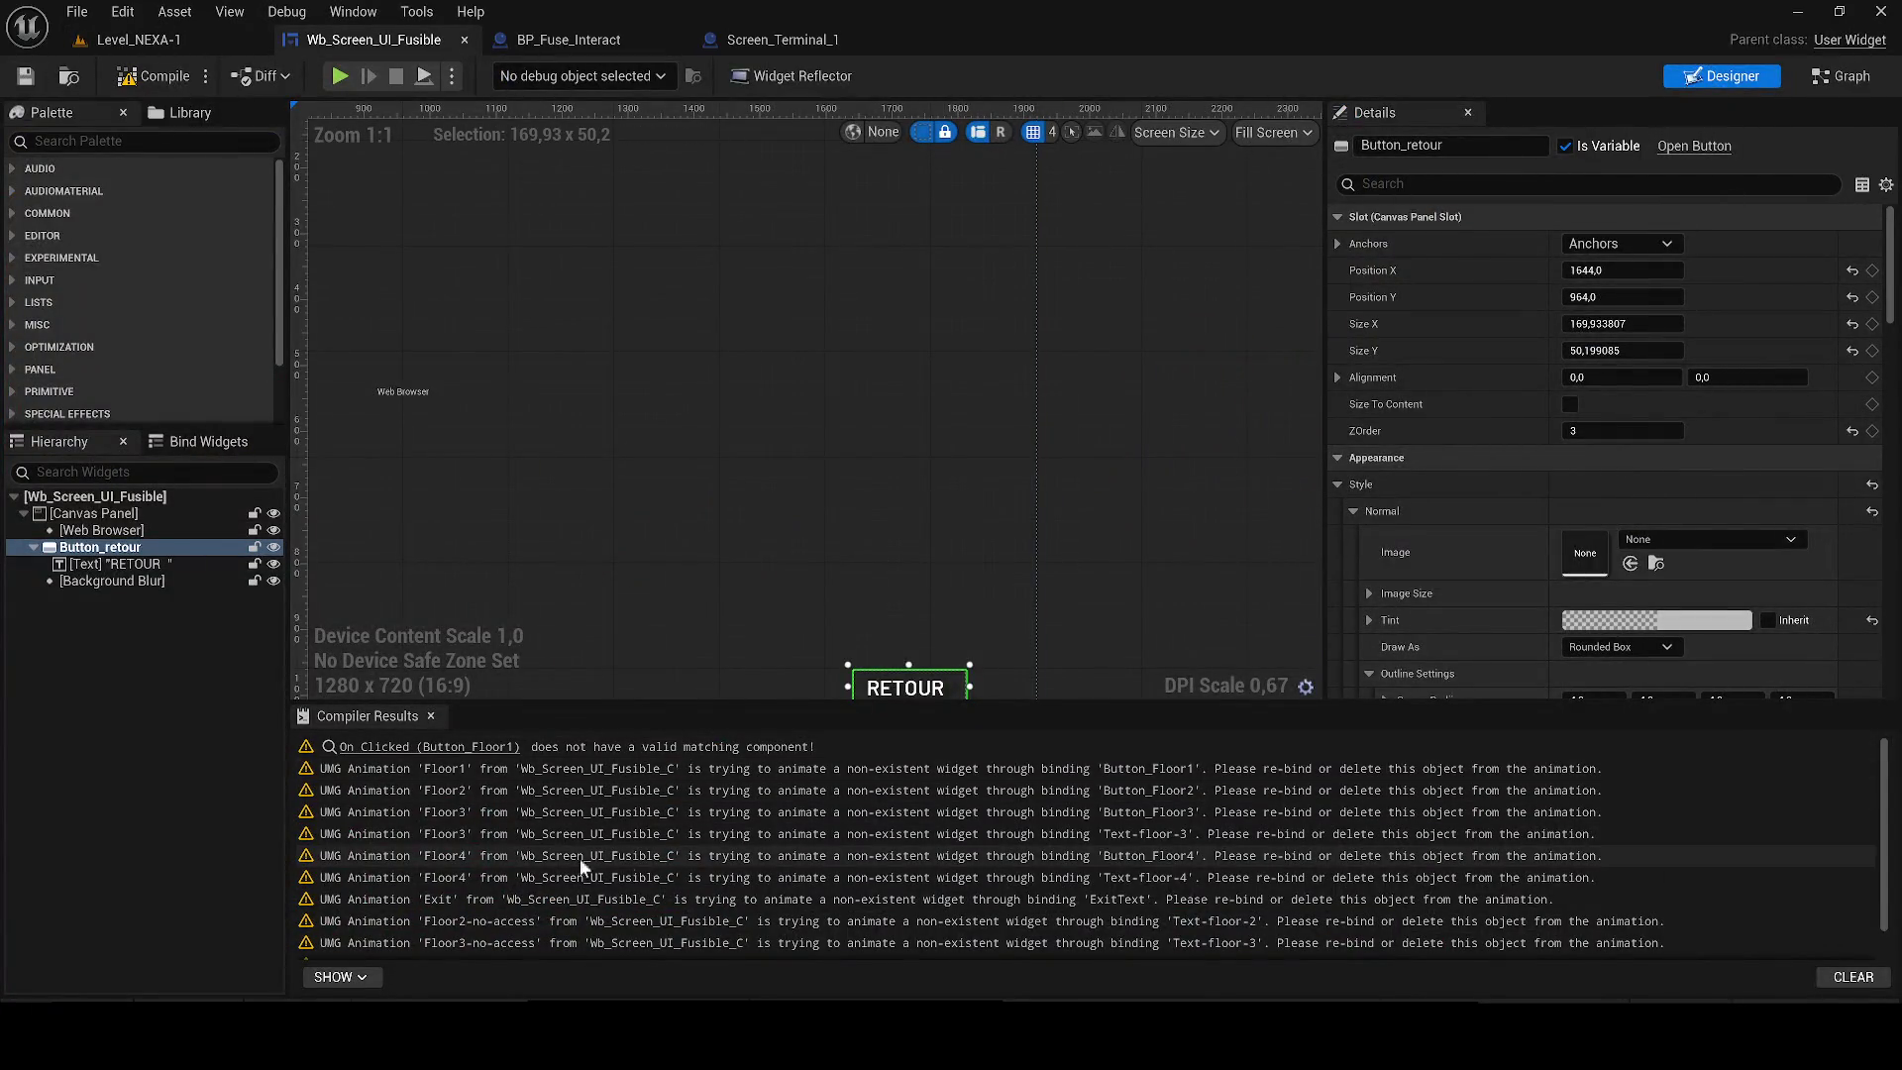
click(389, 748)
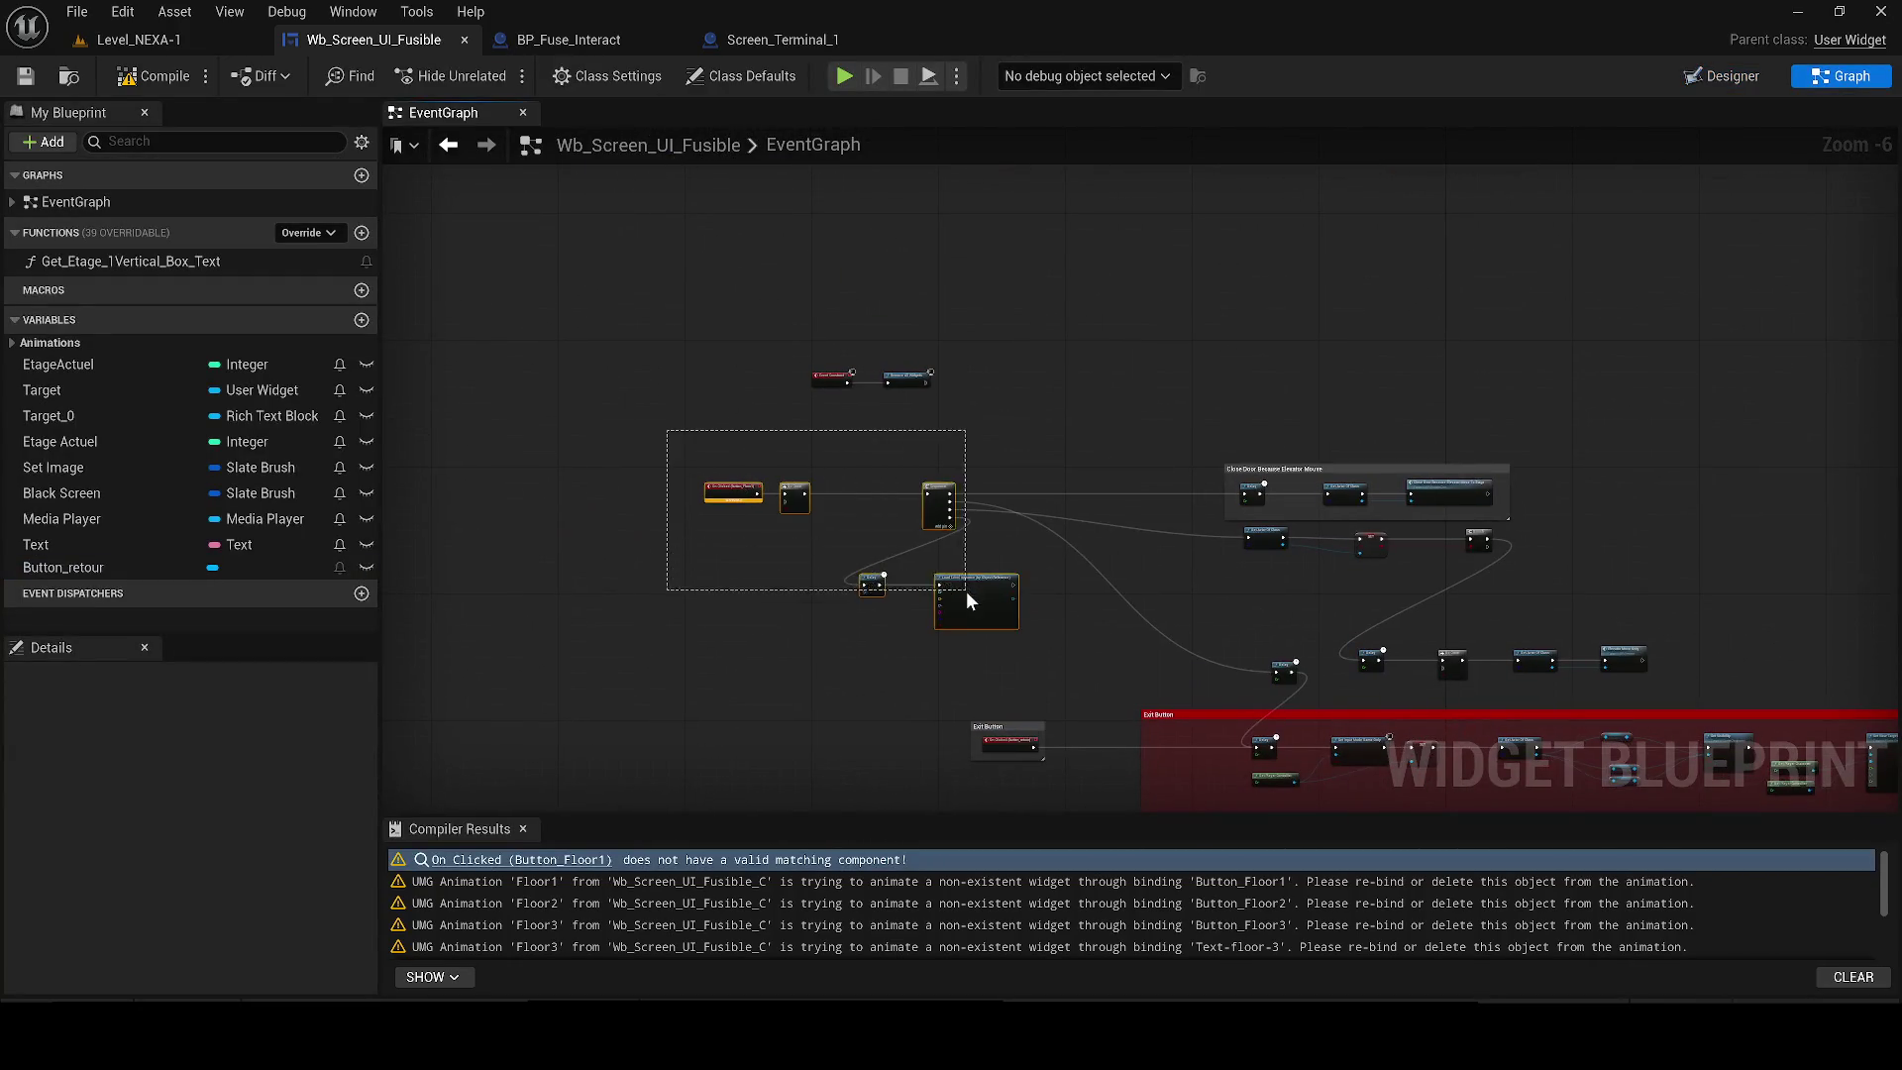
scroll(966, 591, up, 3)
scroll(1222, 589, down, 2)
drag(1222, 590, 568, 548)
Delete the Load Level Instance node, the elevator nodes and the leftover row of nodes.
key(Delete)
mouse_move(773, 279)
mouse_down()
mouse_move(1440, 586)
mouse_move(1415, 548)
mouse_move(1507, 628)
mouse_move(1488, 609)
mouse_up()
key(Delete)
mouse_move(1486, 693)
mouse_down()
mouse_move(917, 597)
mouse_move(846, 603)
mouse_move(864, 456)
mouse_up()
key(Delete)
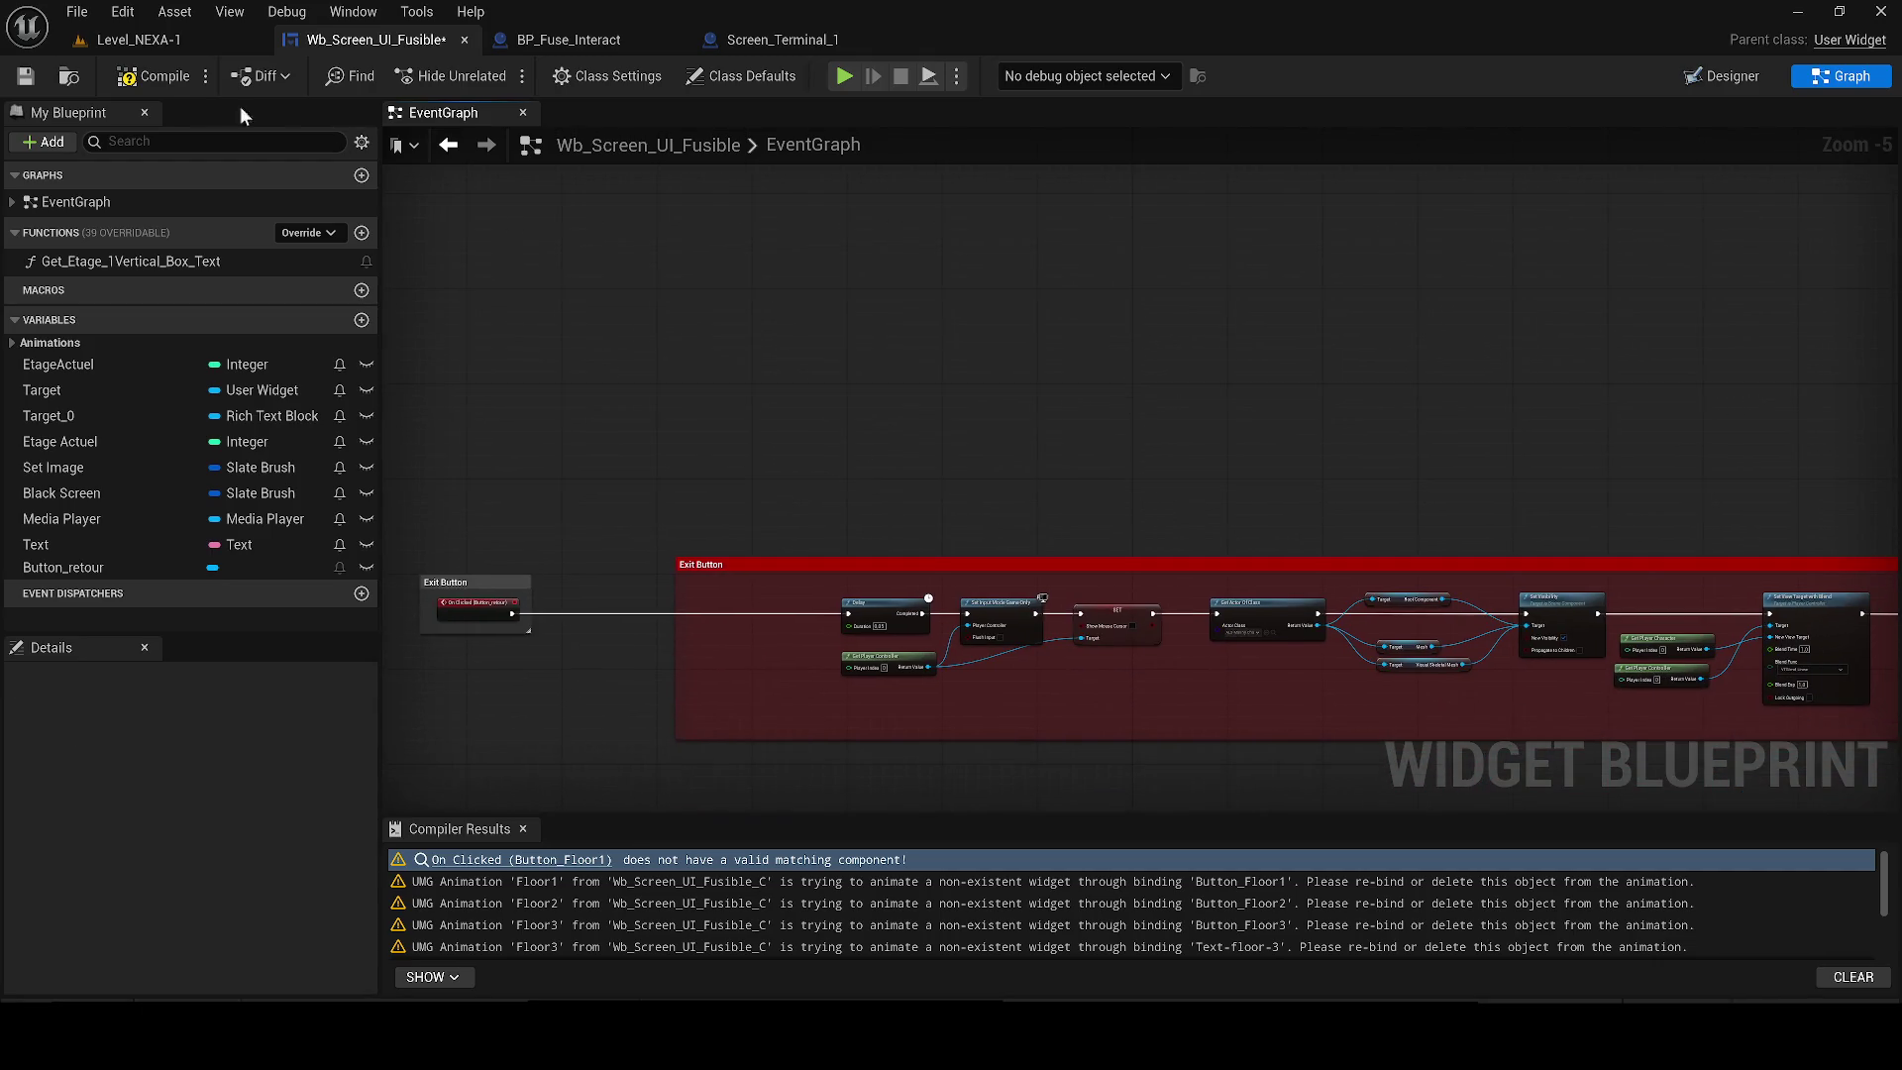
scroll(889, 688, down, 5)
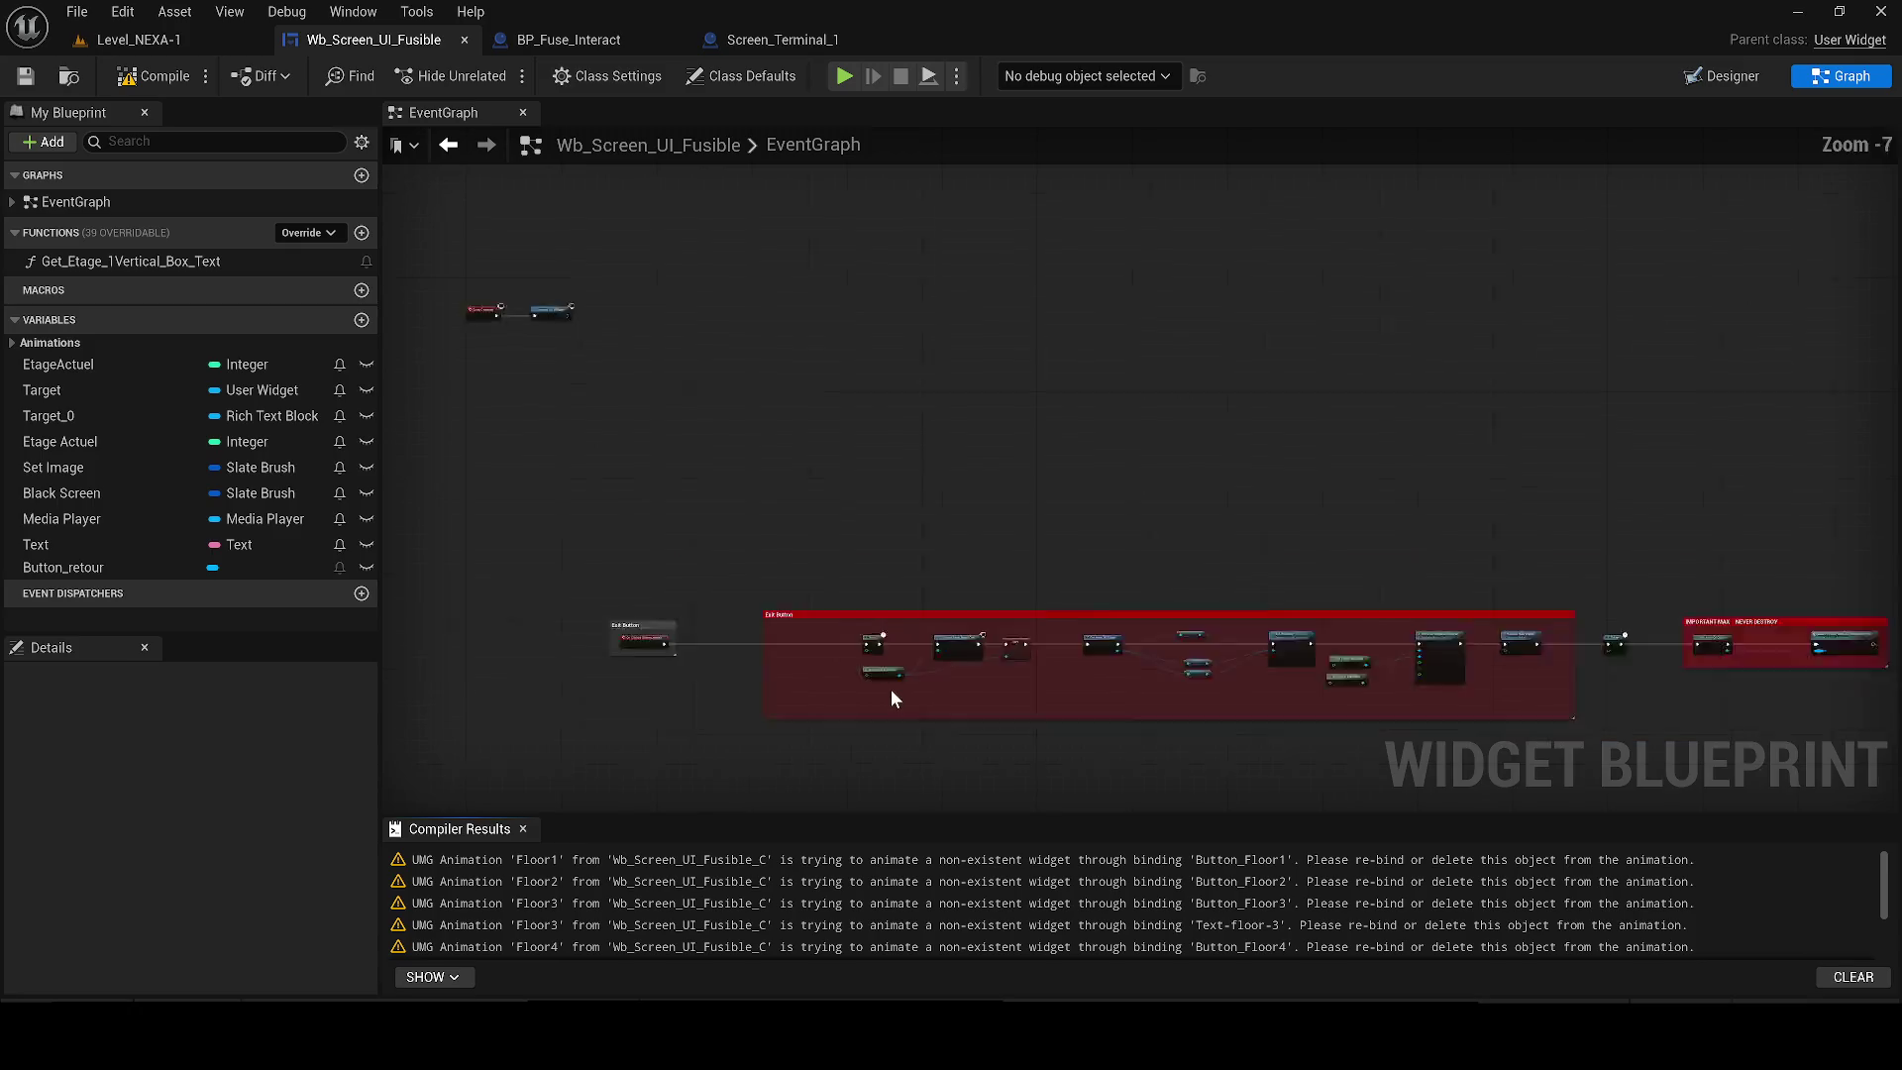
click(1722, 76)
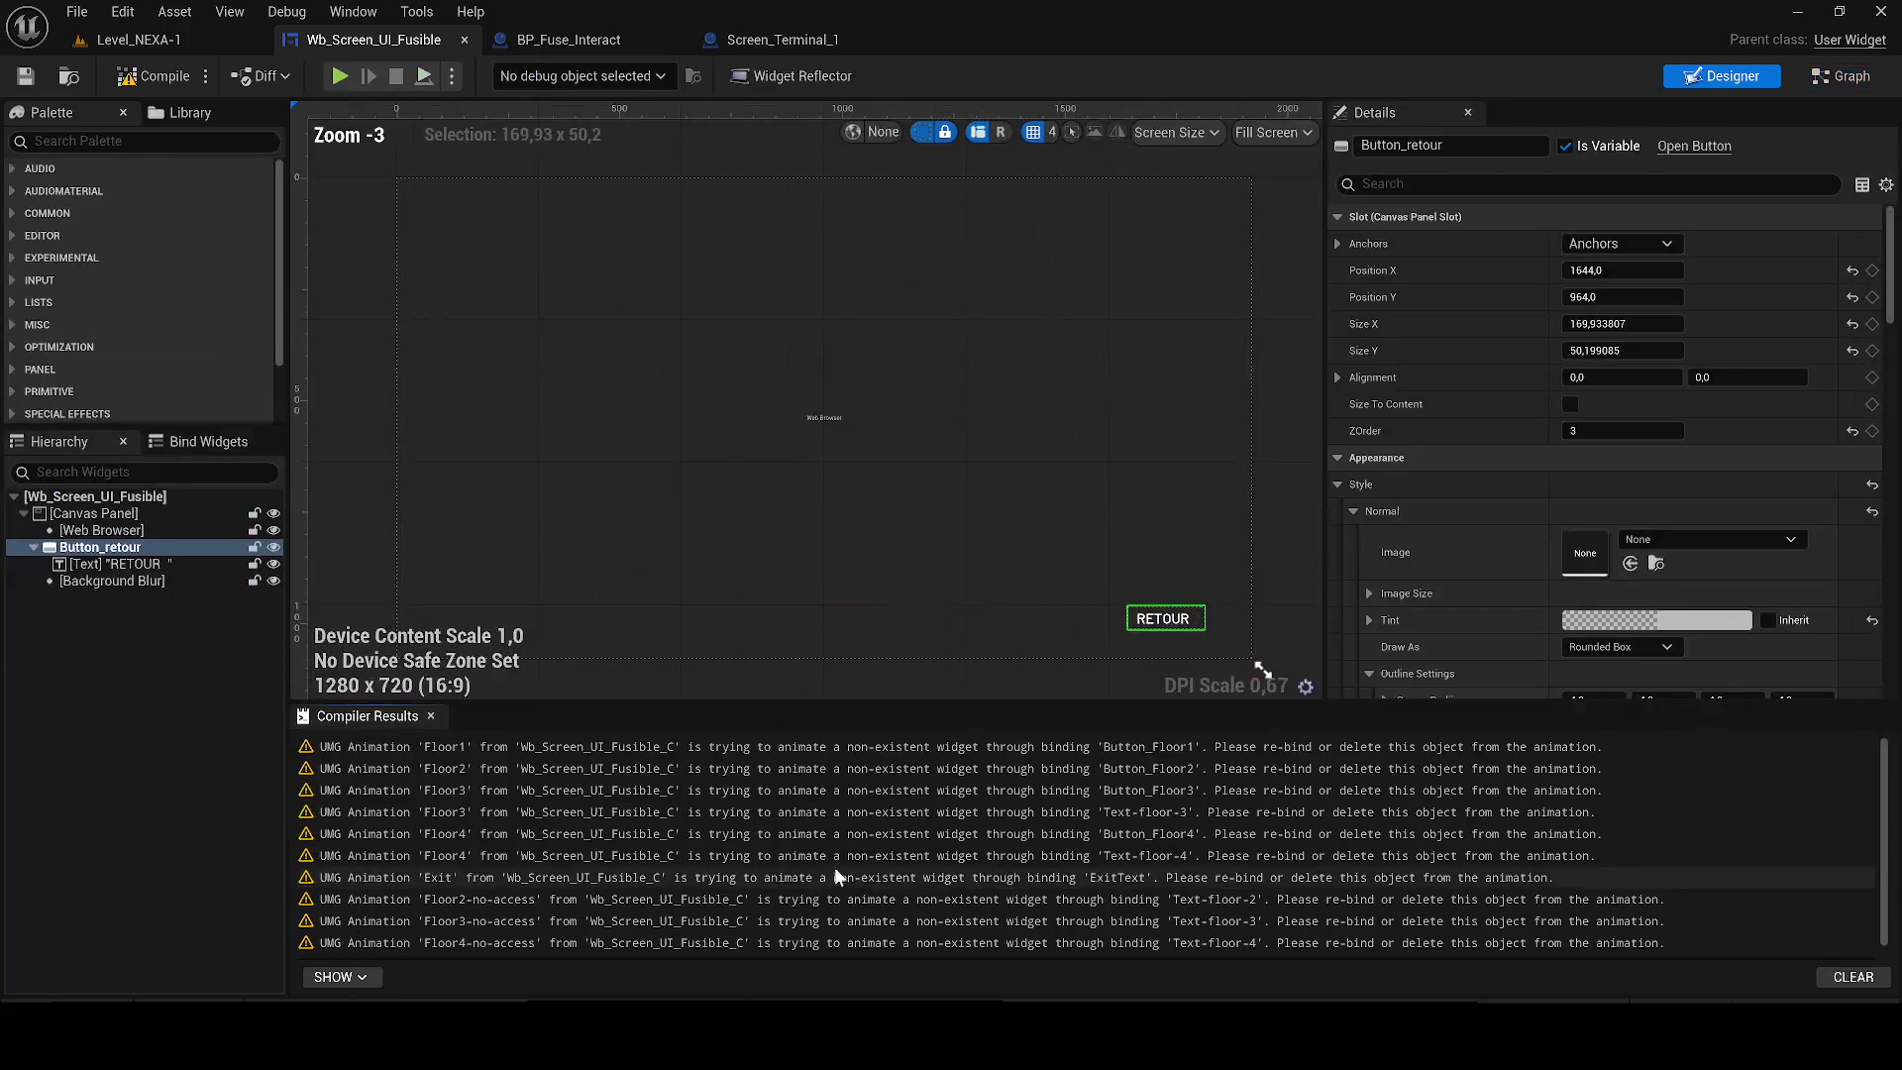
Lower the alpha of Button_retour's Hovered Tint so the hover colour is semi-transparent.
click(834, 876)
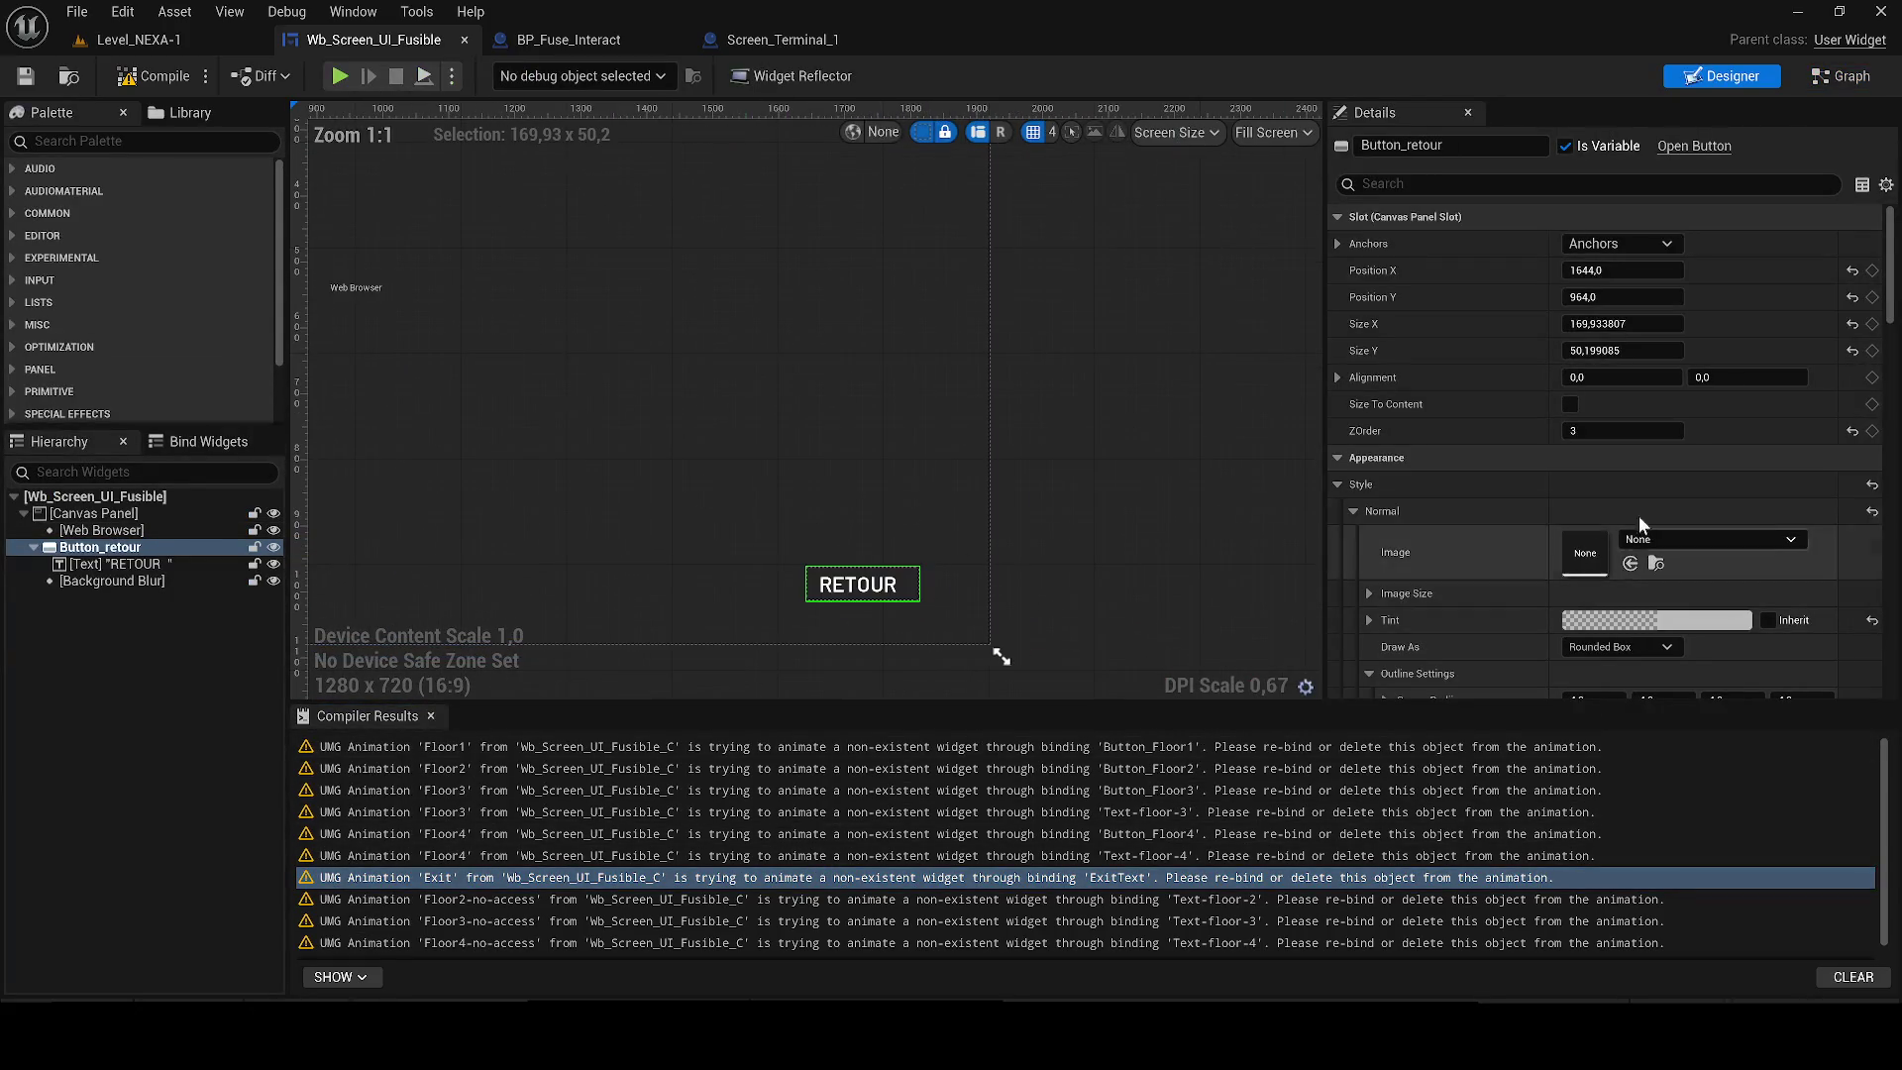
drag(1888, 254, 1888, 404)
scroll(1417, 501, up, 4)
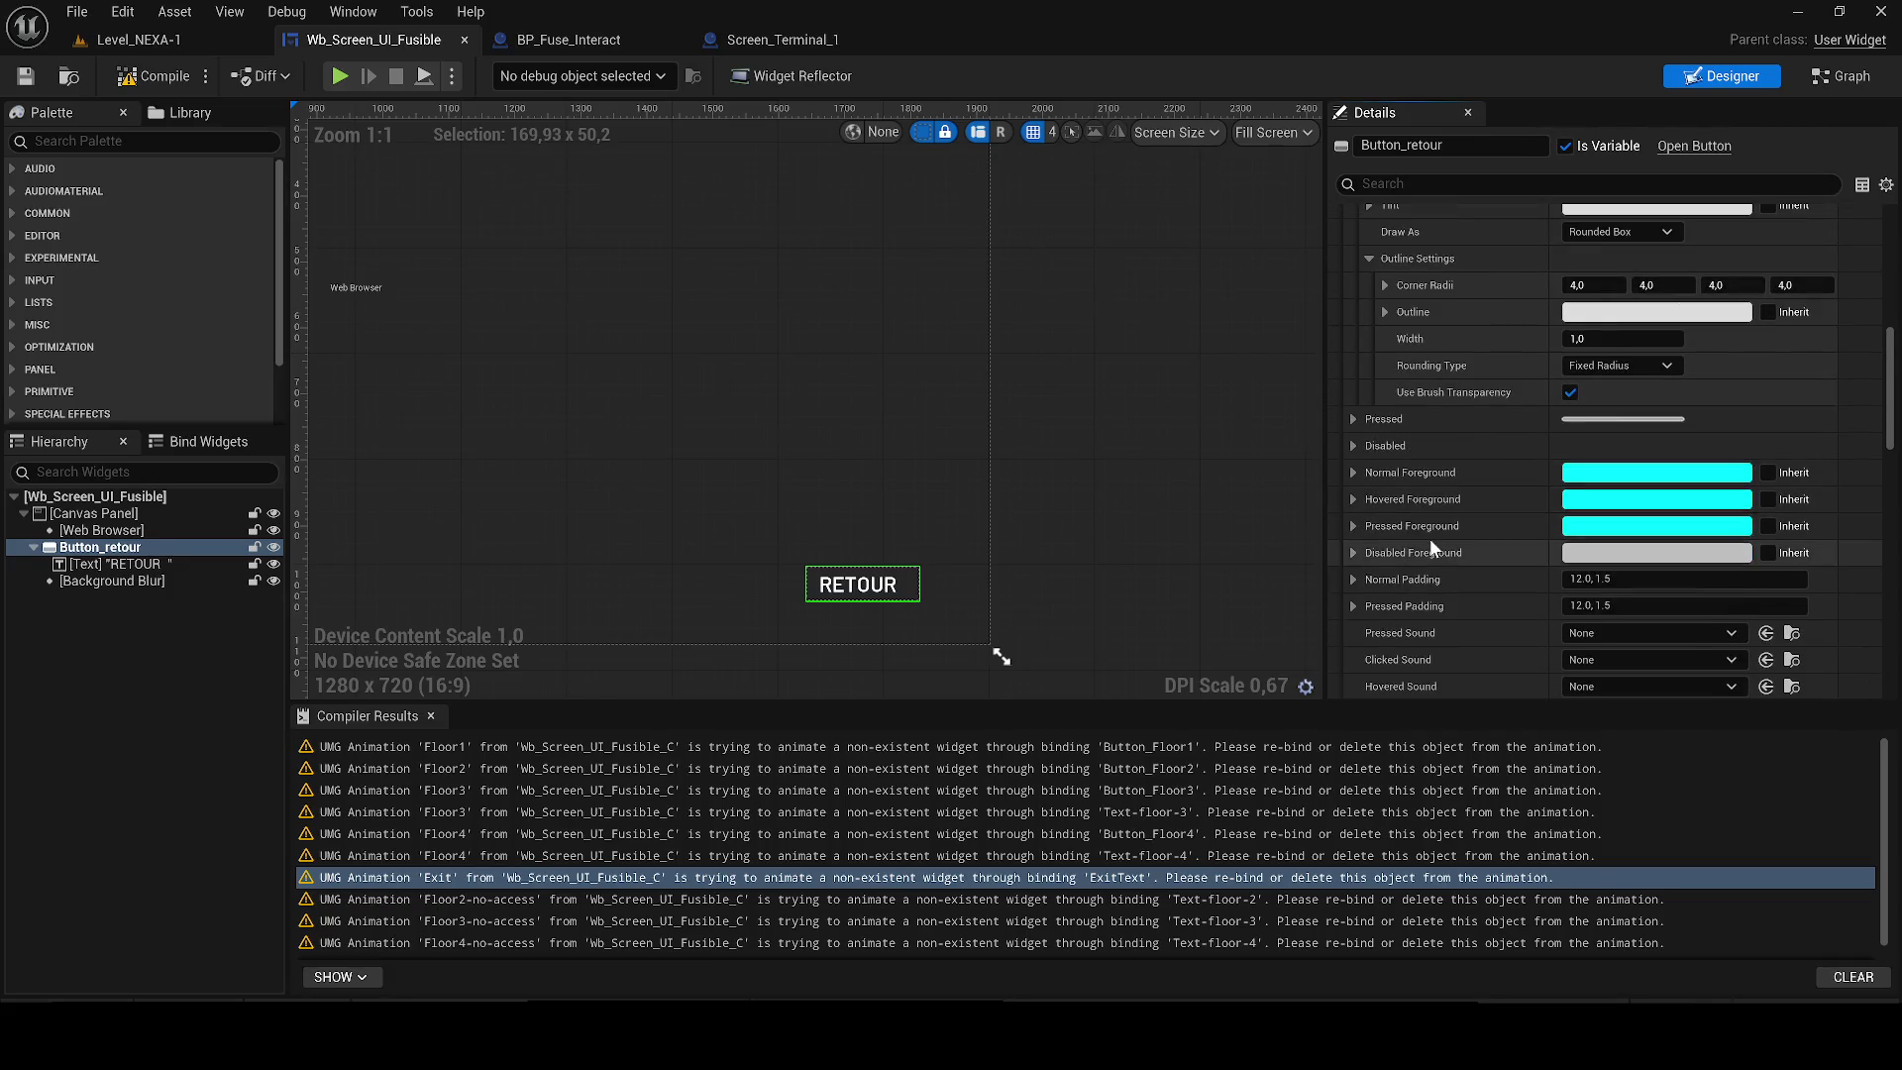
scroll(1353, 537, up, 4)
scroll(1352, 390, up, 2)
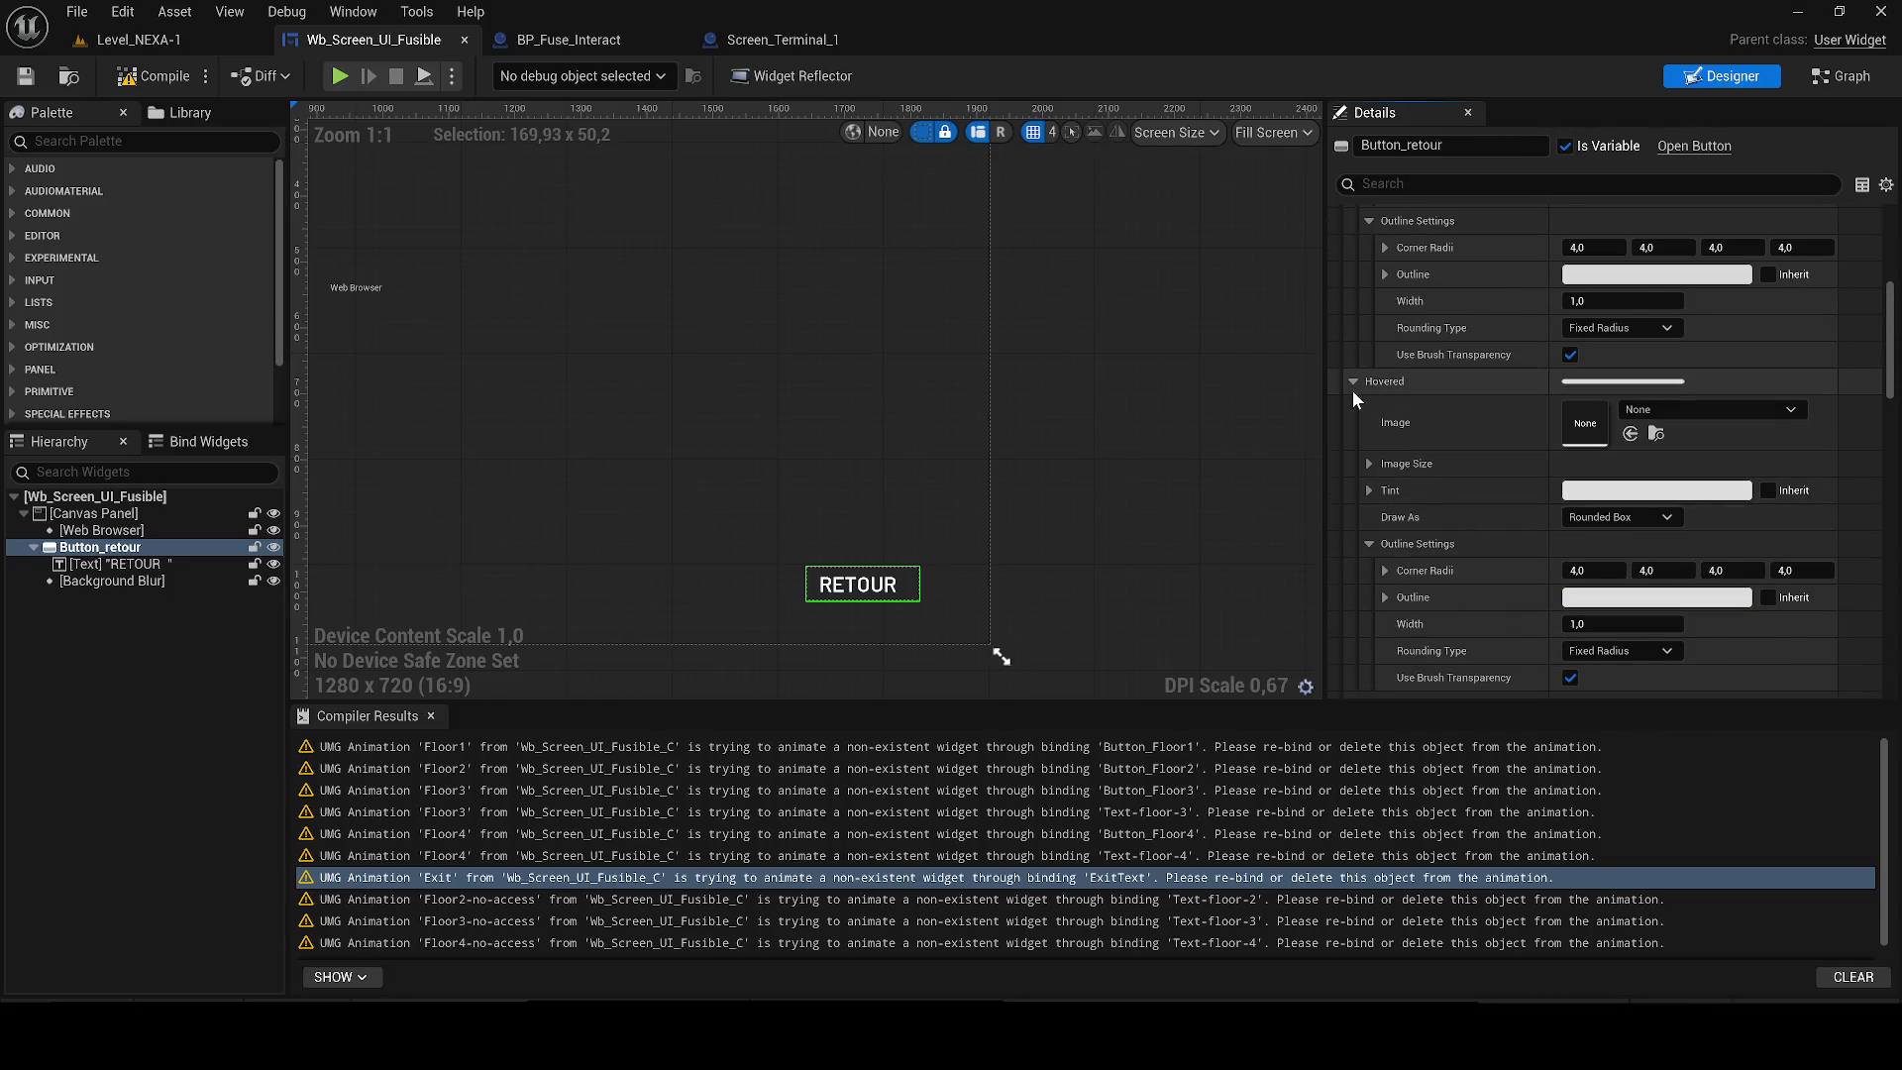
click(1608, 489)
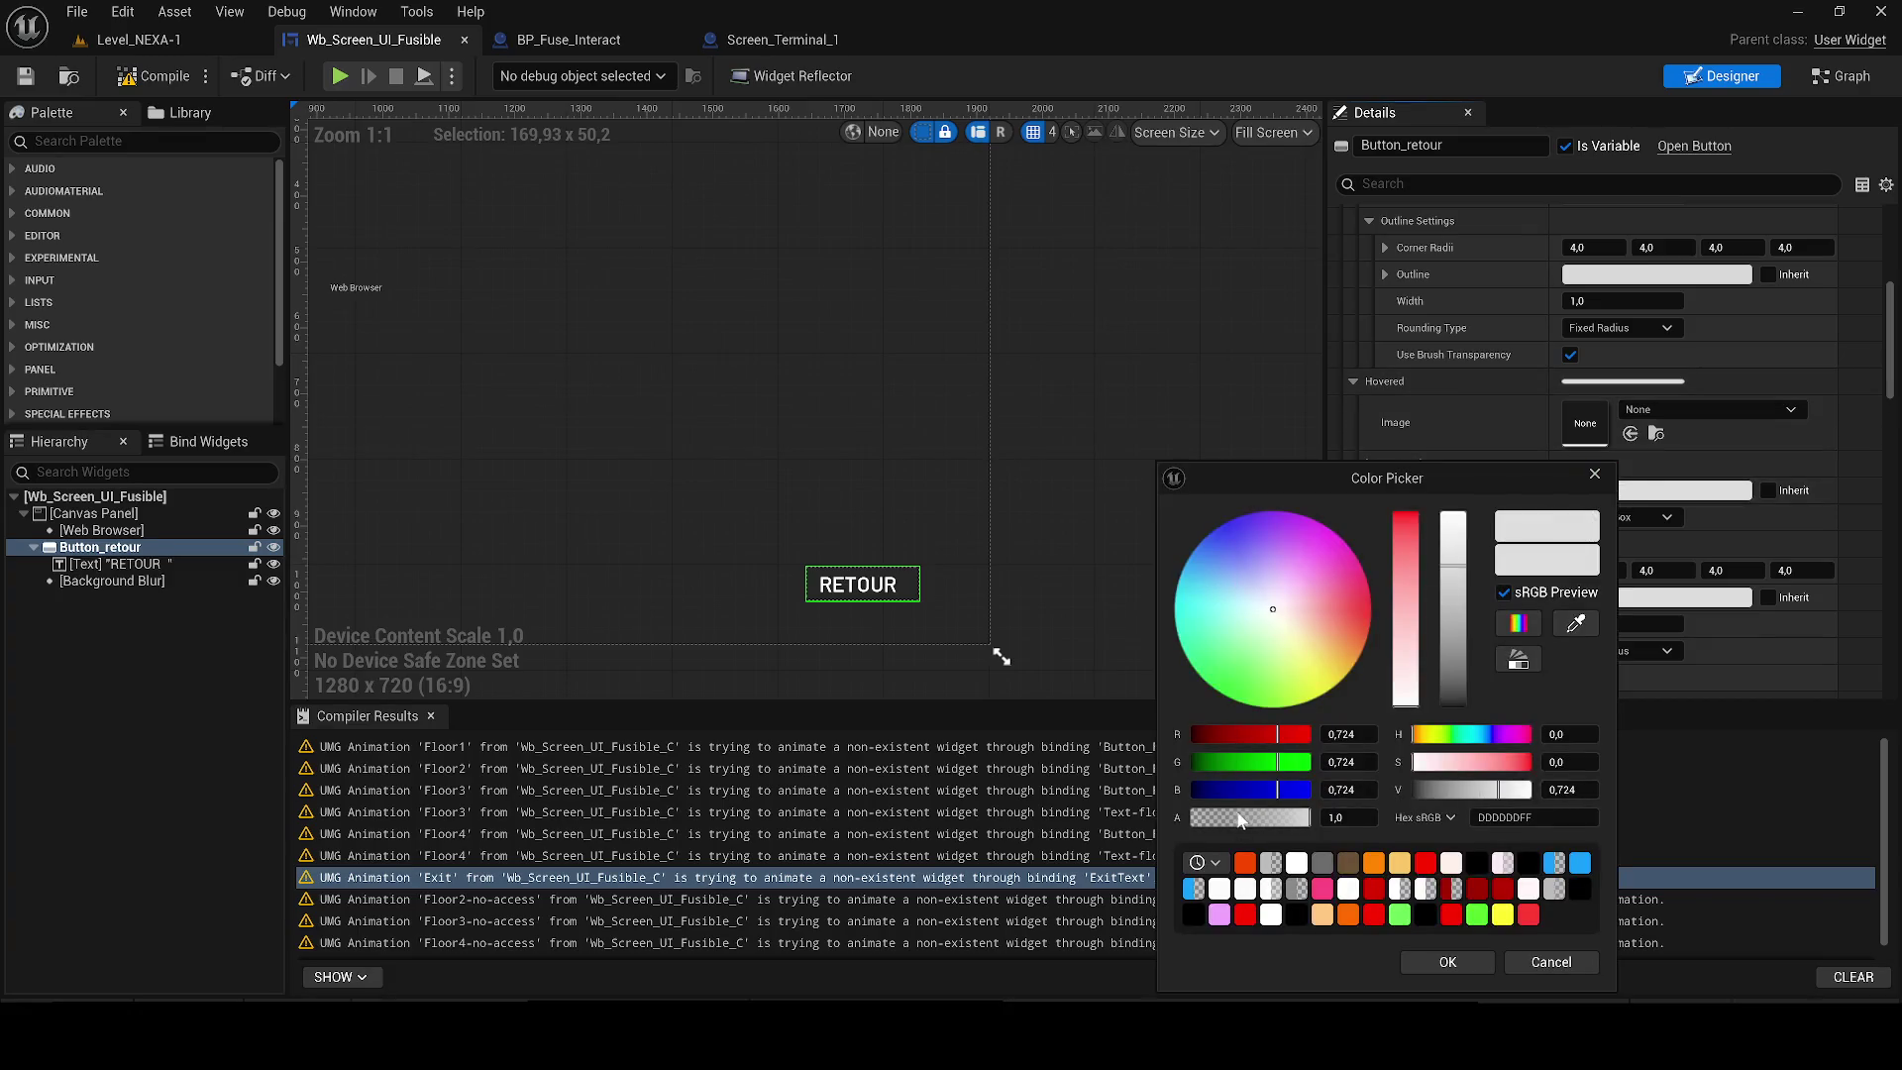
click(1444, 959)
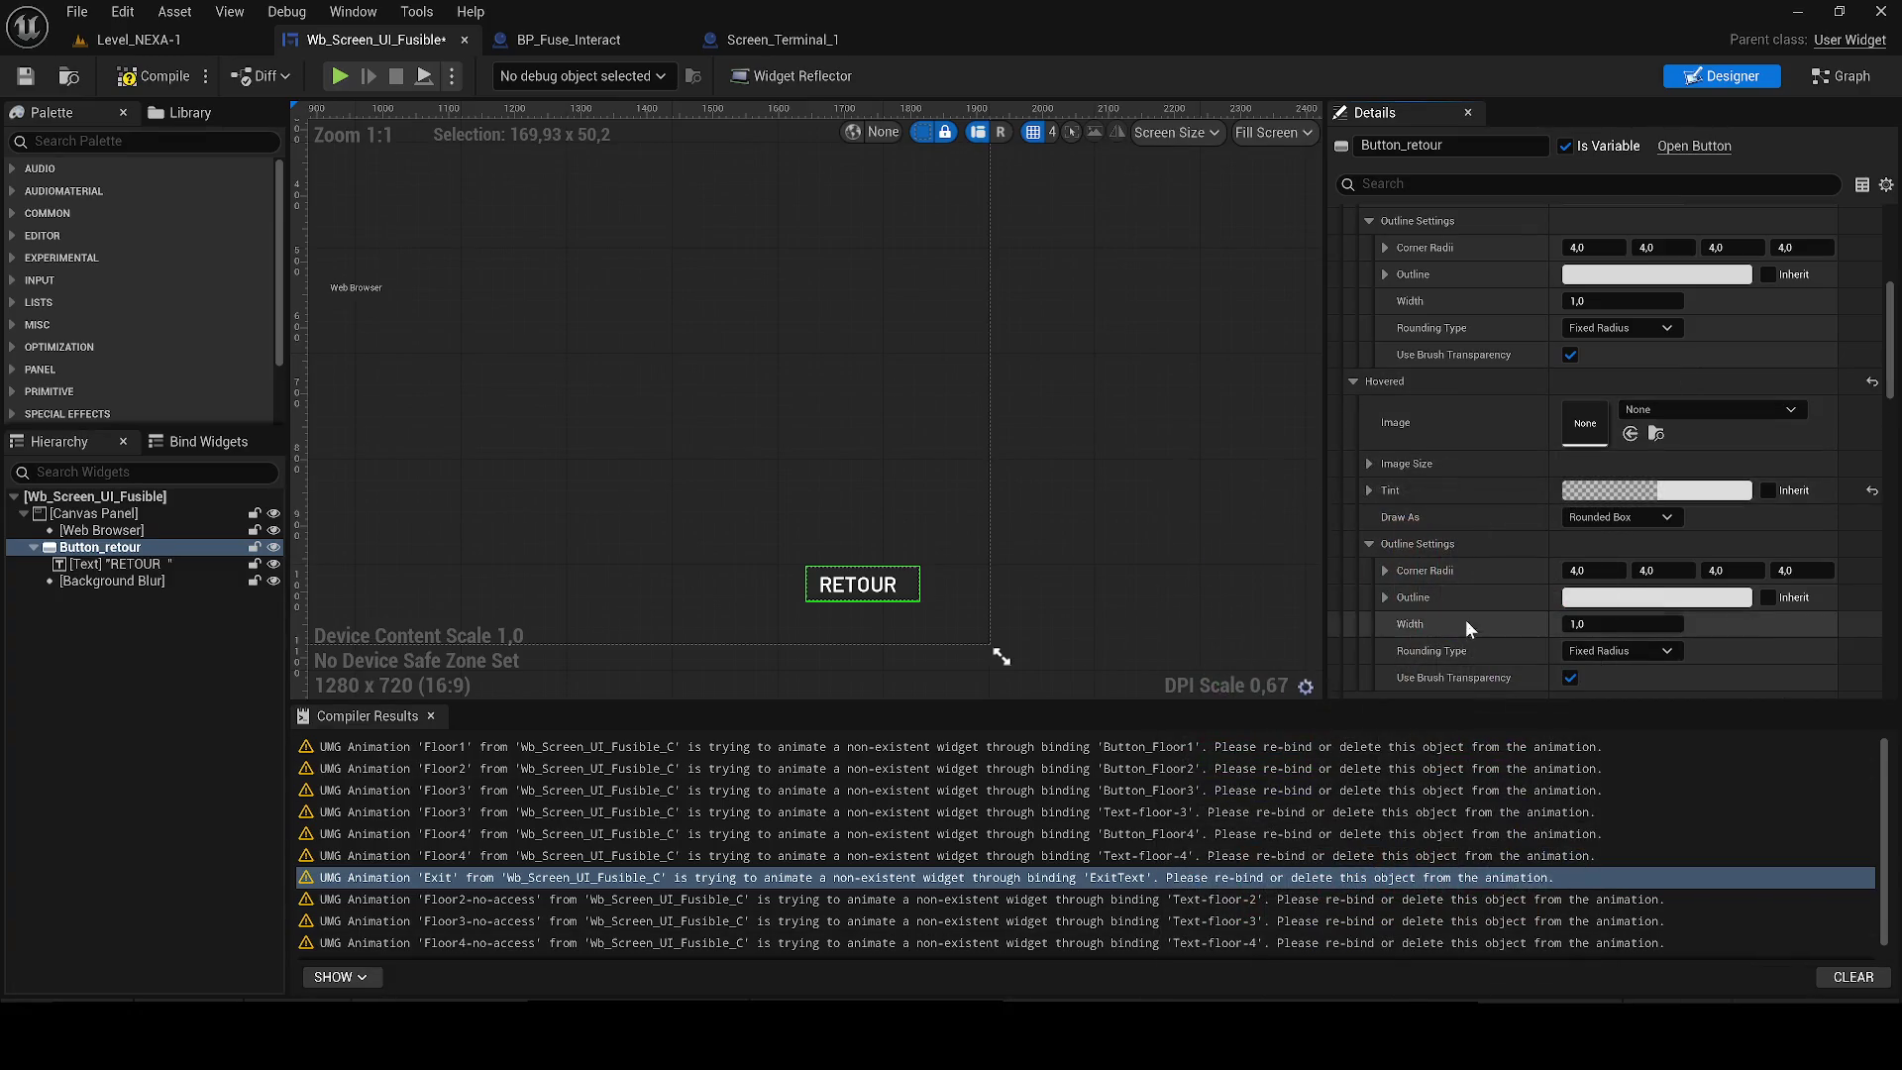
click(1350, 381)
Nudge the Web Browser widget sideways so its offsets become 4 and -4.
scroll(1369, 495, down, 4)
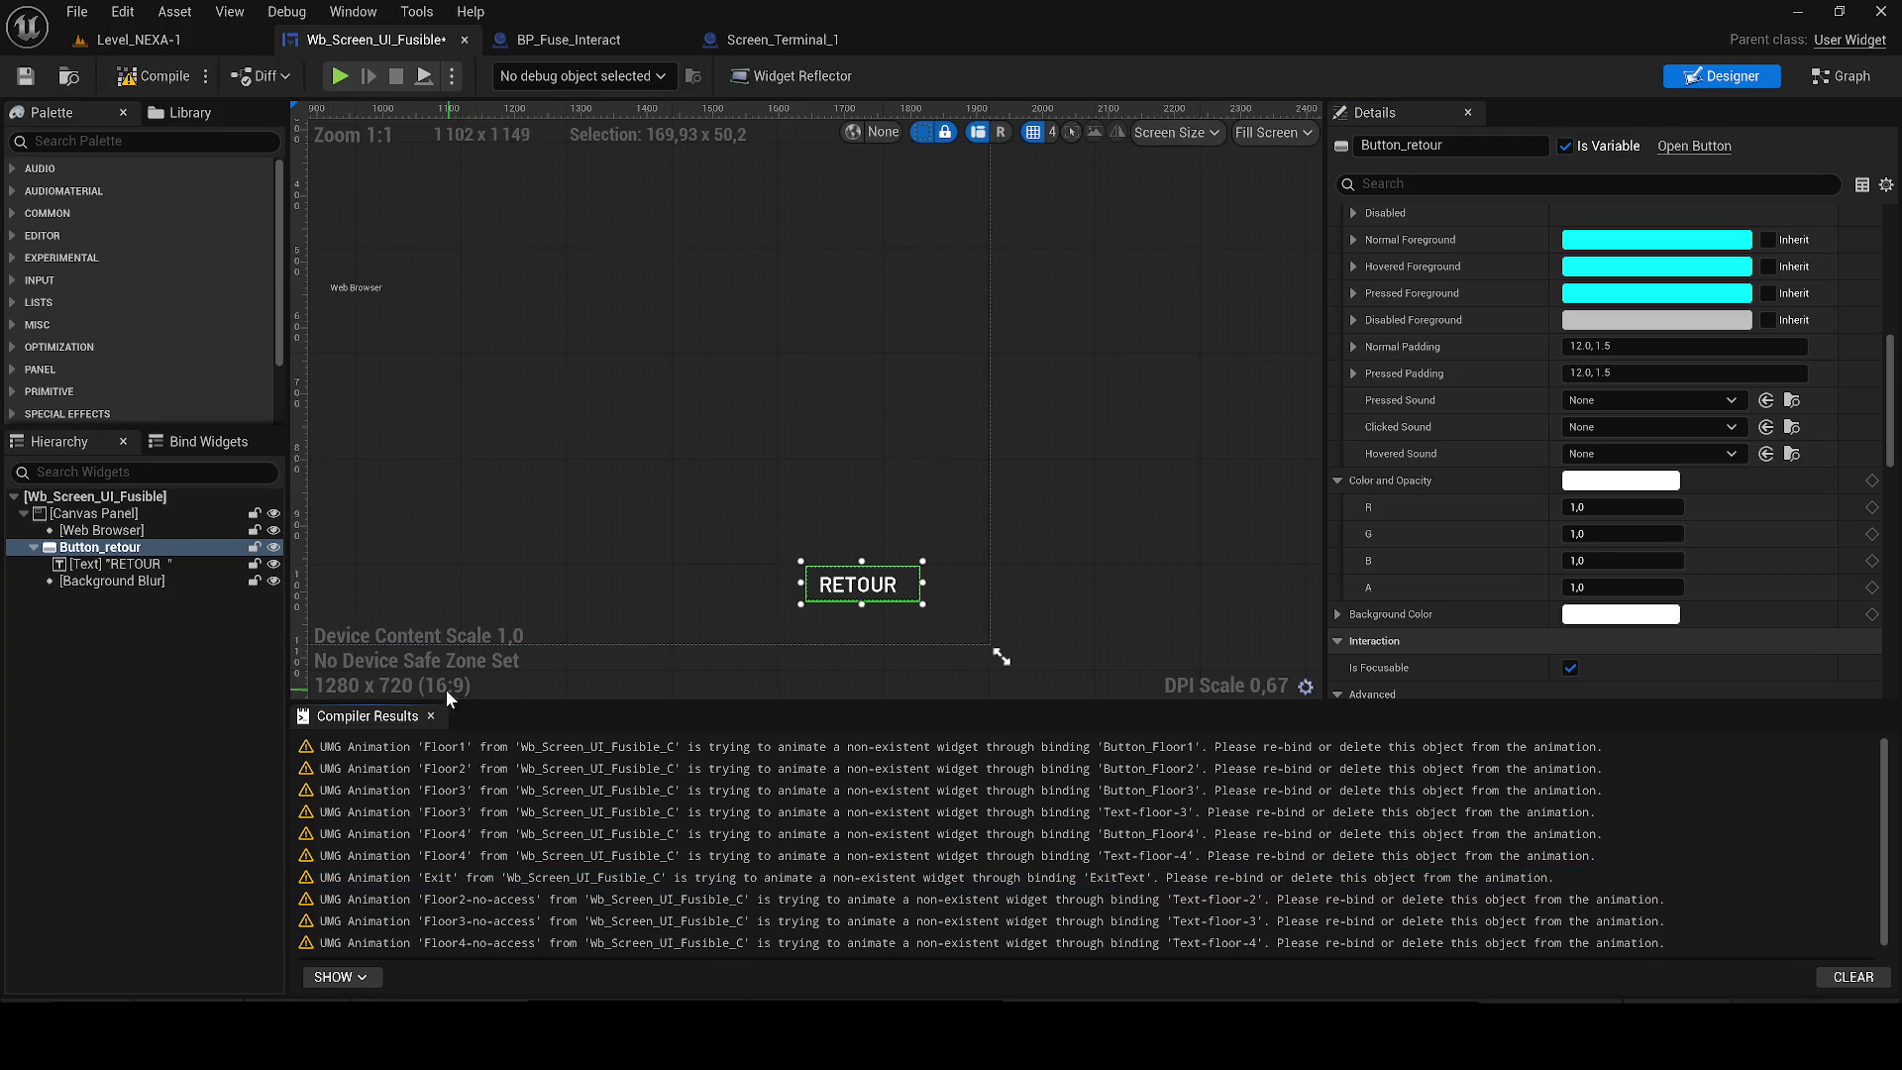
click(482, 649)
scroll(1096, 568, down, 5)
scroll(1094, 568, up, 2)
drag(1035, 659, 939, 585)
Shift the RETOUR button slightly on the canvas and compile the widget blueprint.
click(114, 545)
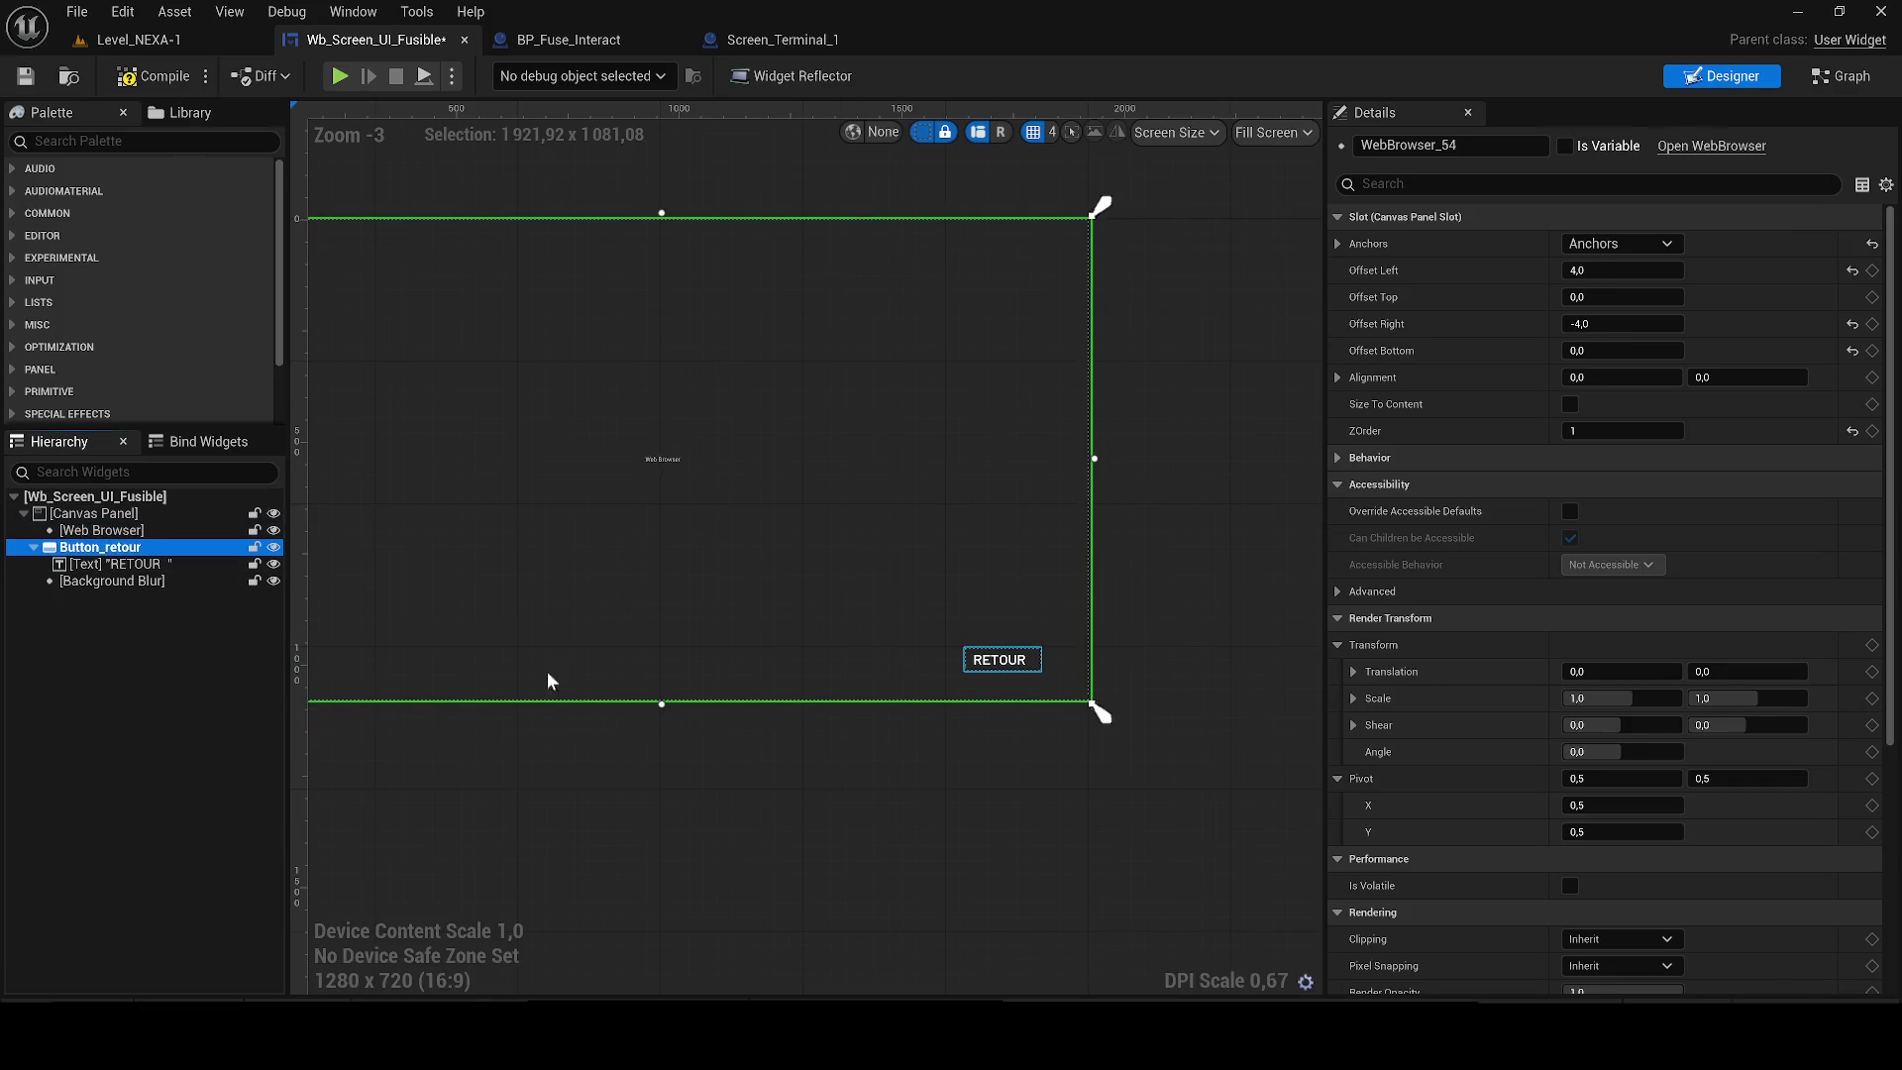
scroll(852, 694, up, 2)
mouse_move(1015, 634)
mouse_down()
mouse_move(971, 626)
mouse_move(1011, 635)
mouse_up()
click(139, 74)
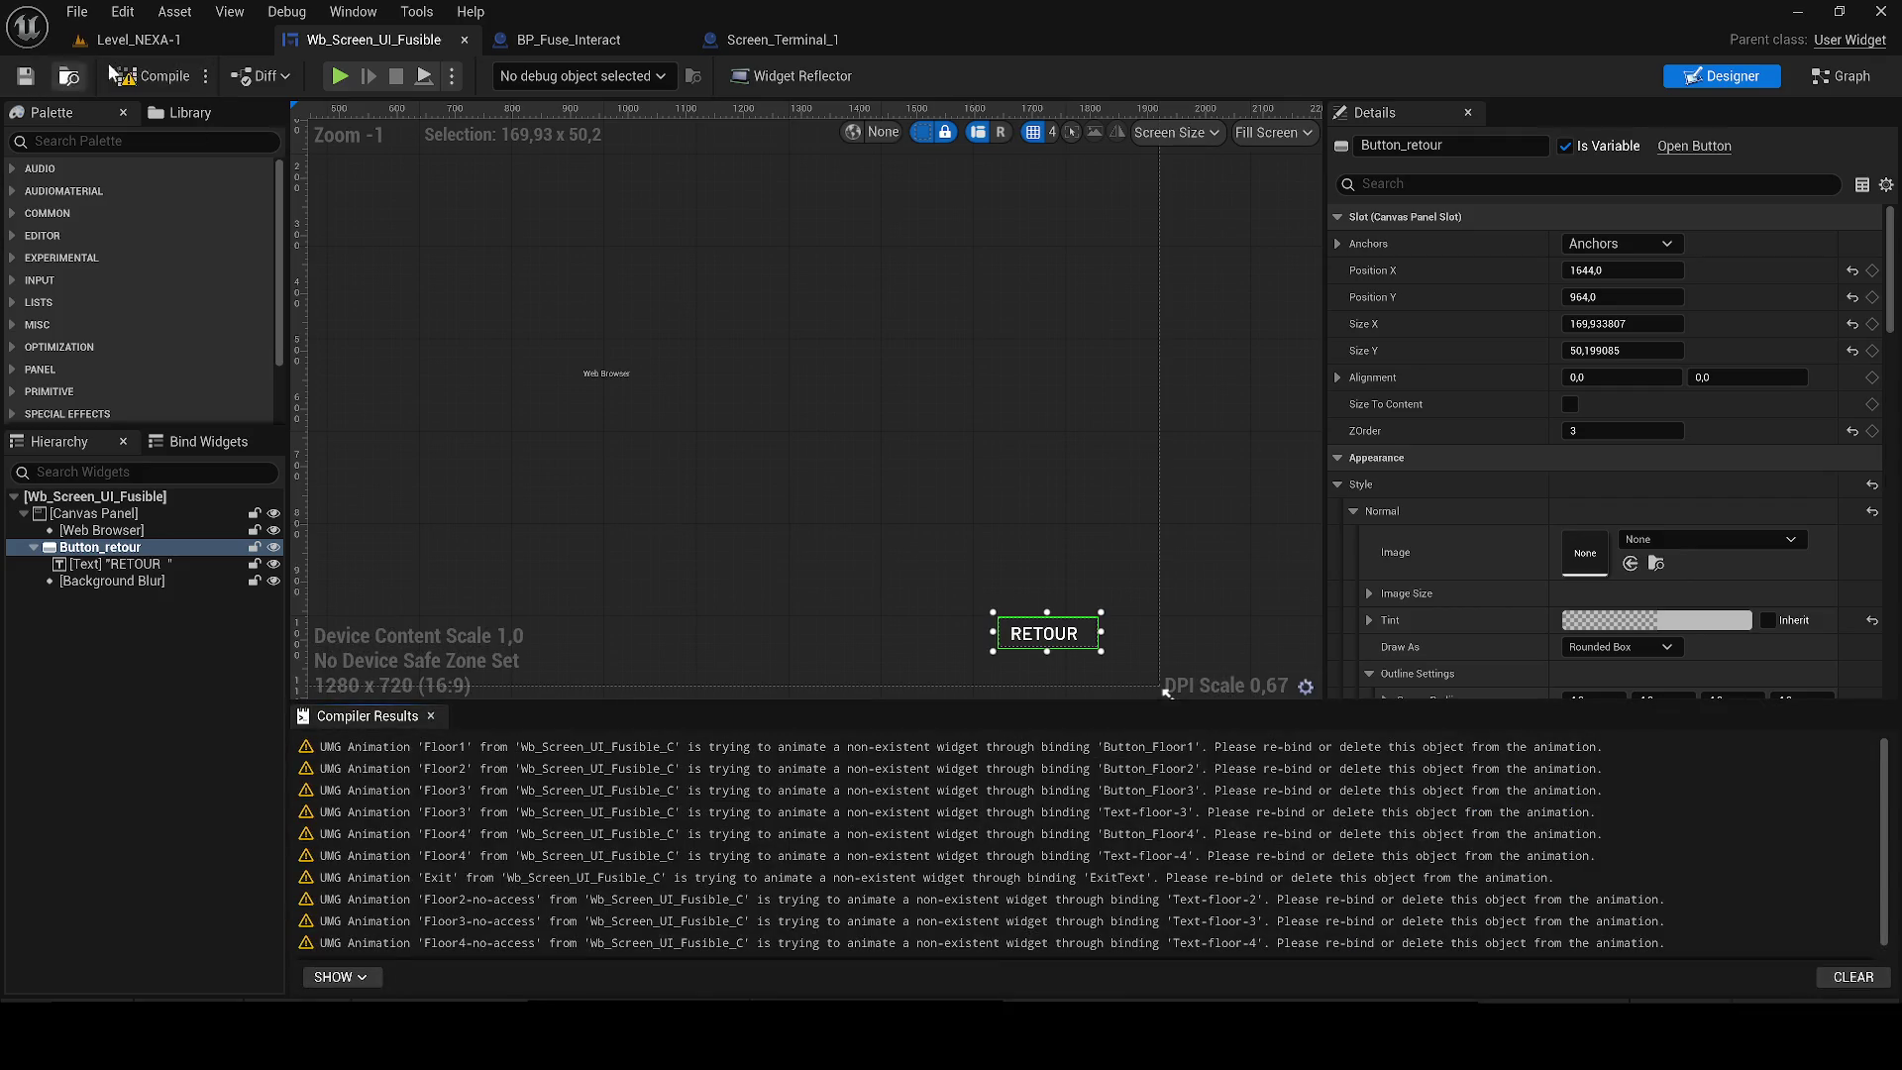
click(353, 11)
Review the widget's Exit and Floor animations in the Animations panel.
click(460, 169)
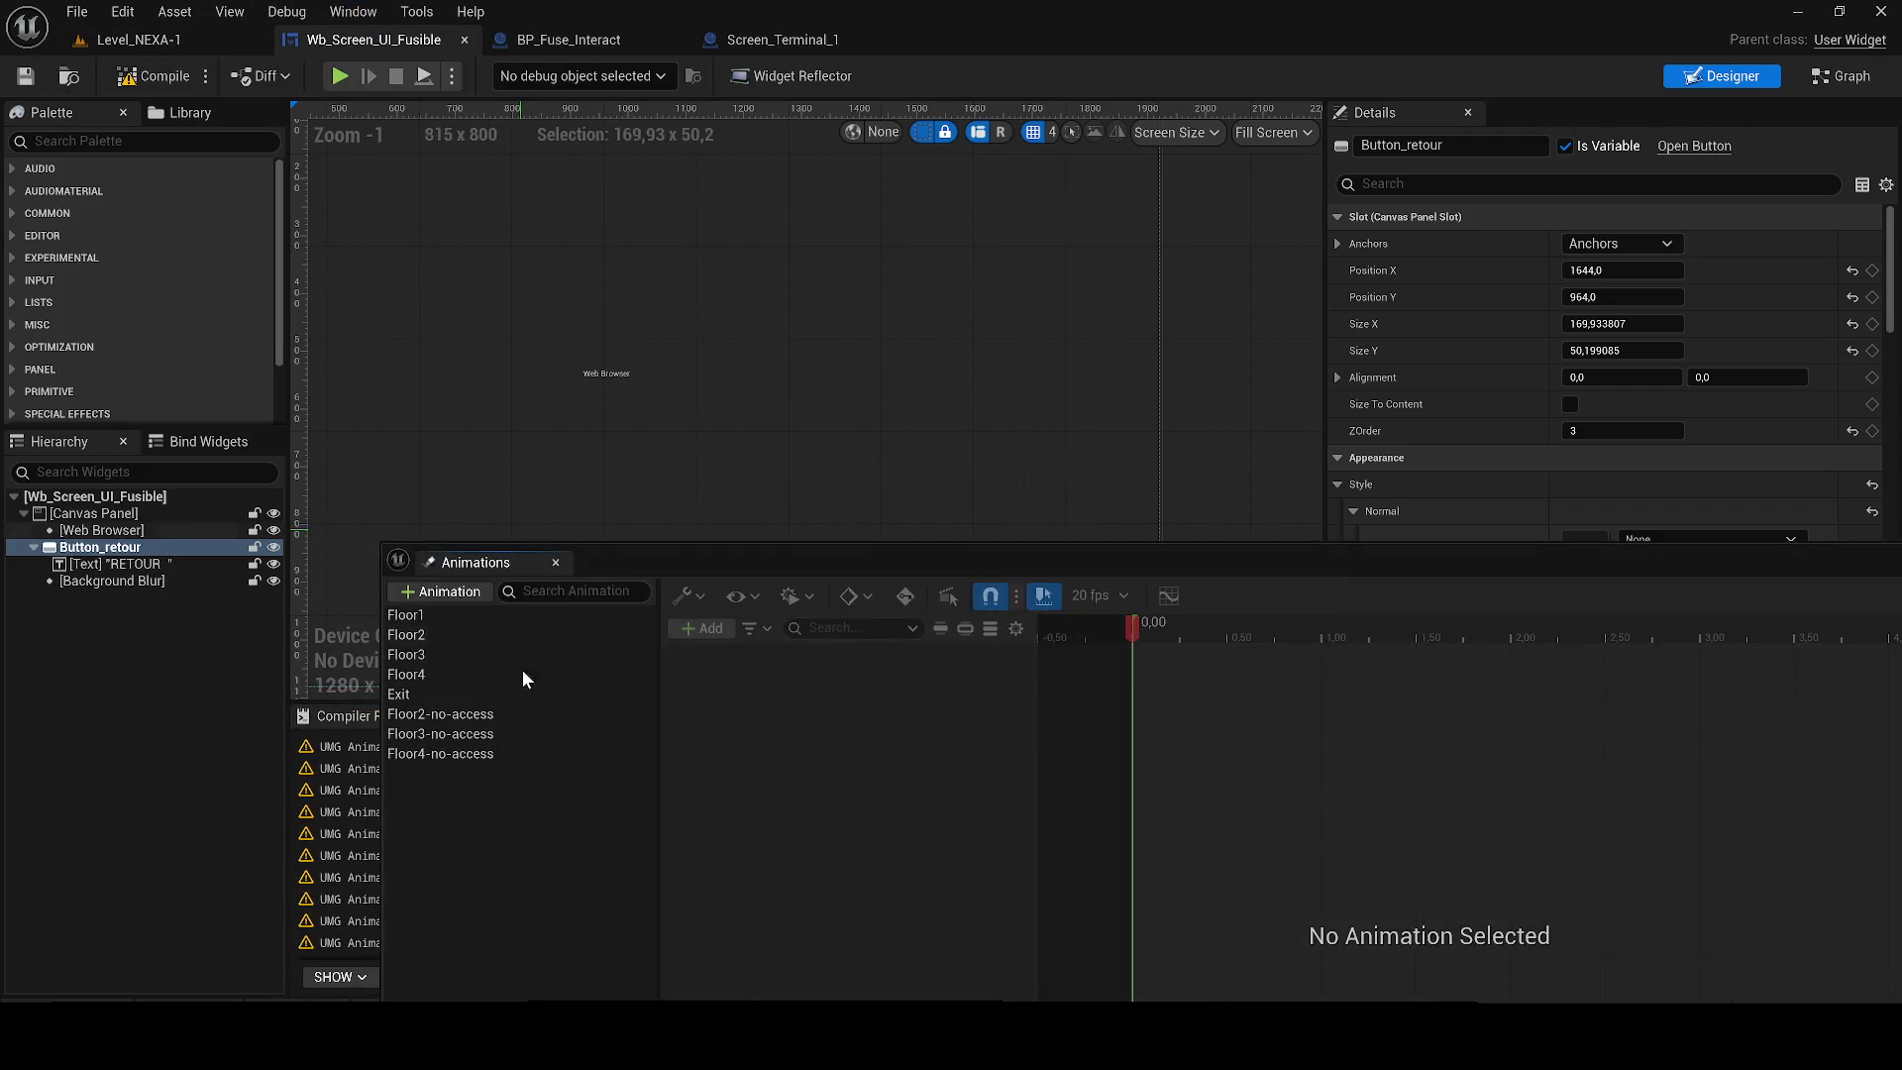
click(442, 701)
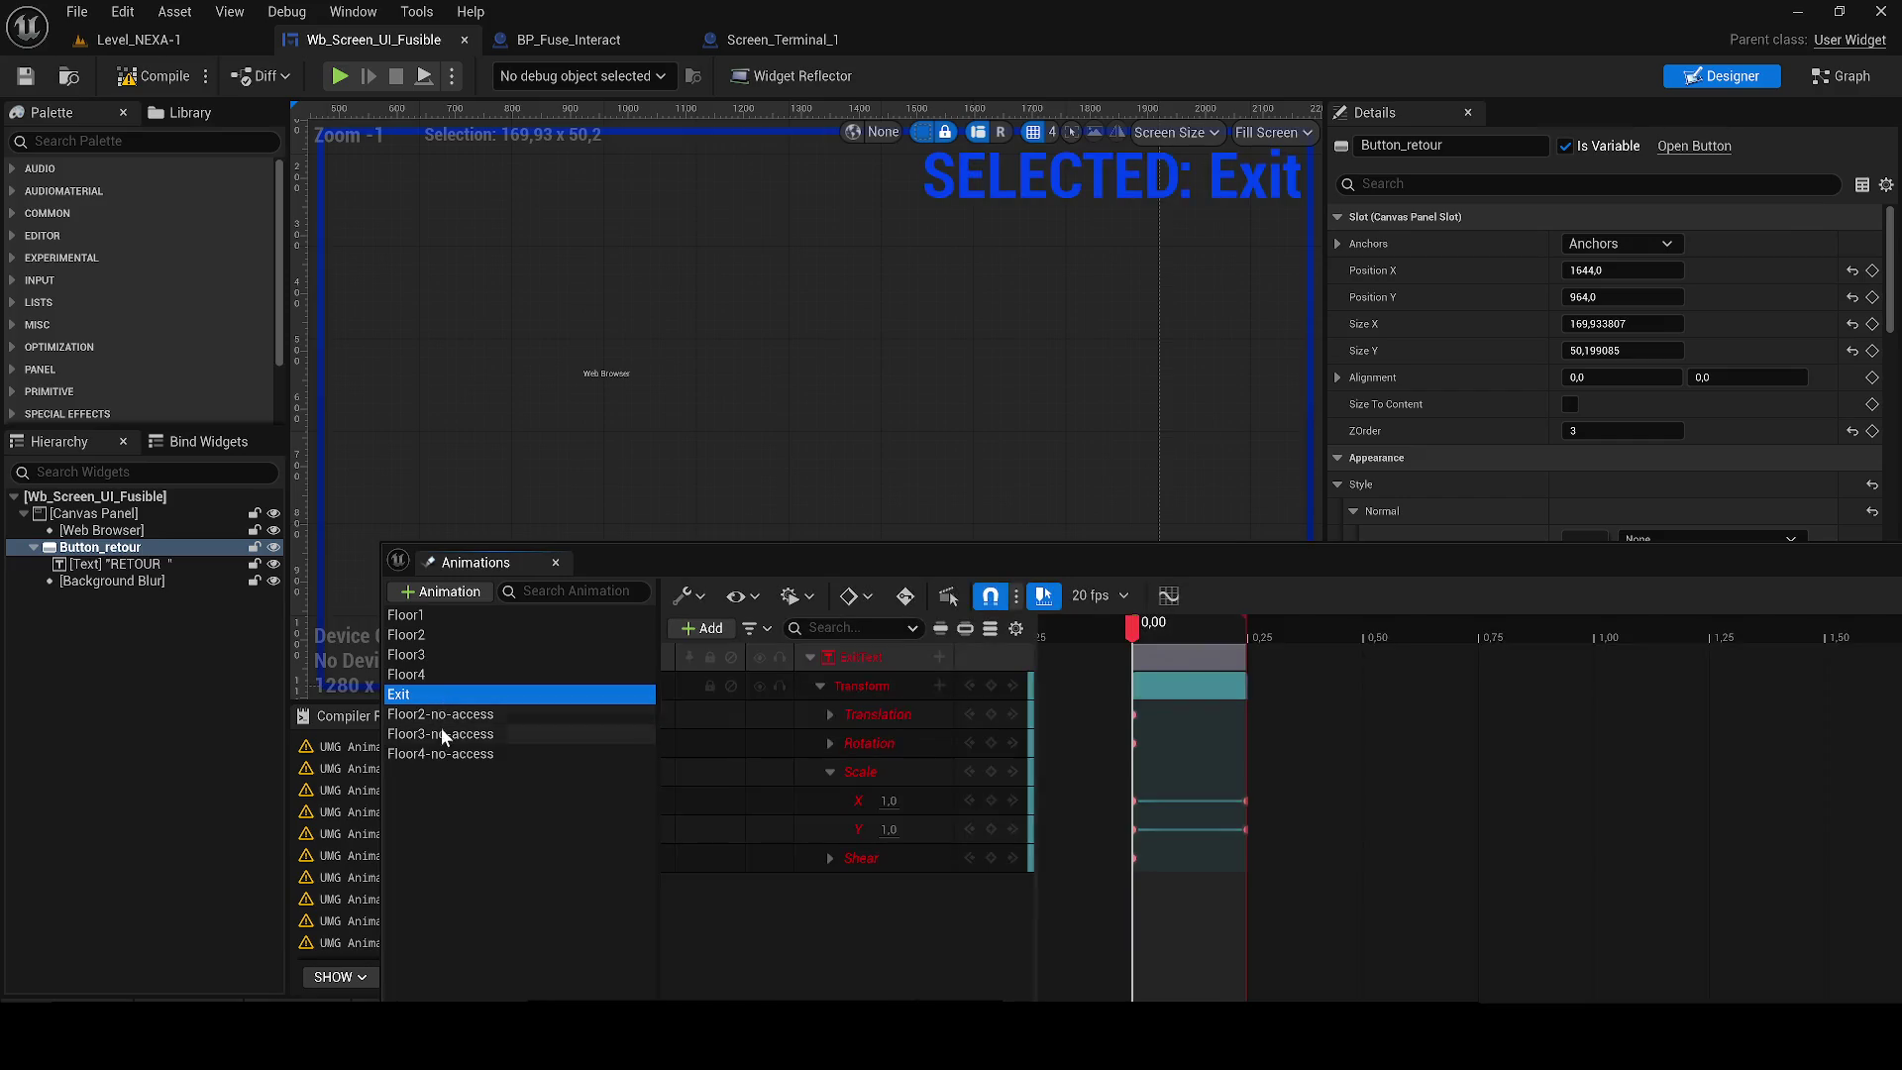
click(436, 733)
click(428, 714)
click(430, 753)
click(430, 733)
click(430, 752)
click(430, 717)
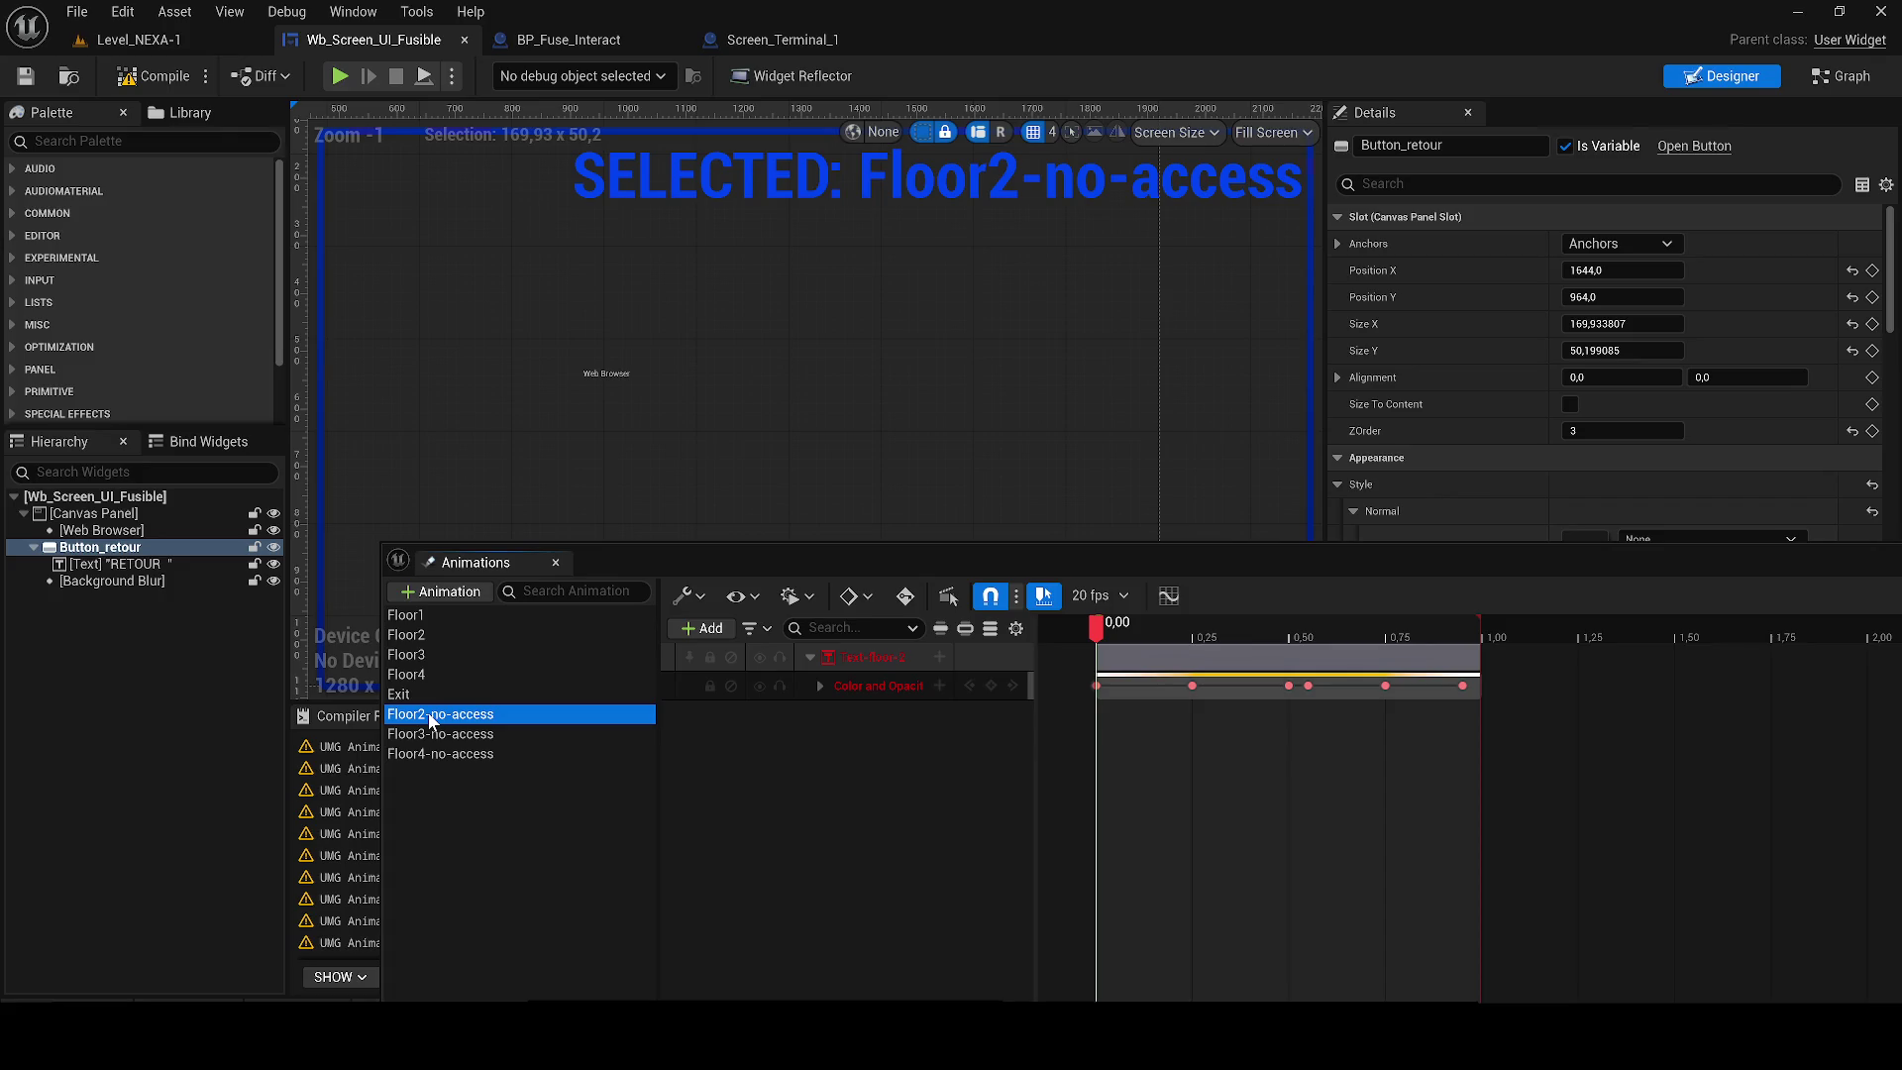
Delete the no-access floor animations from the widget.
click(416, 616)
key(Delete)
click(416, 616)
key(Delete)
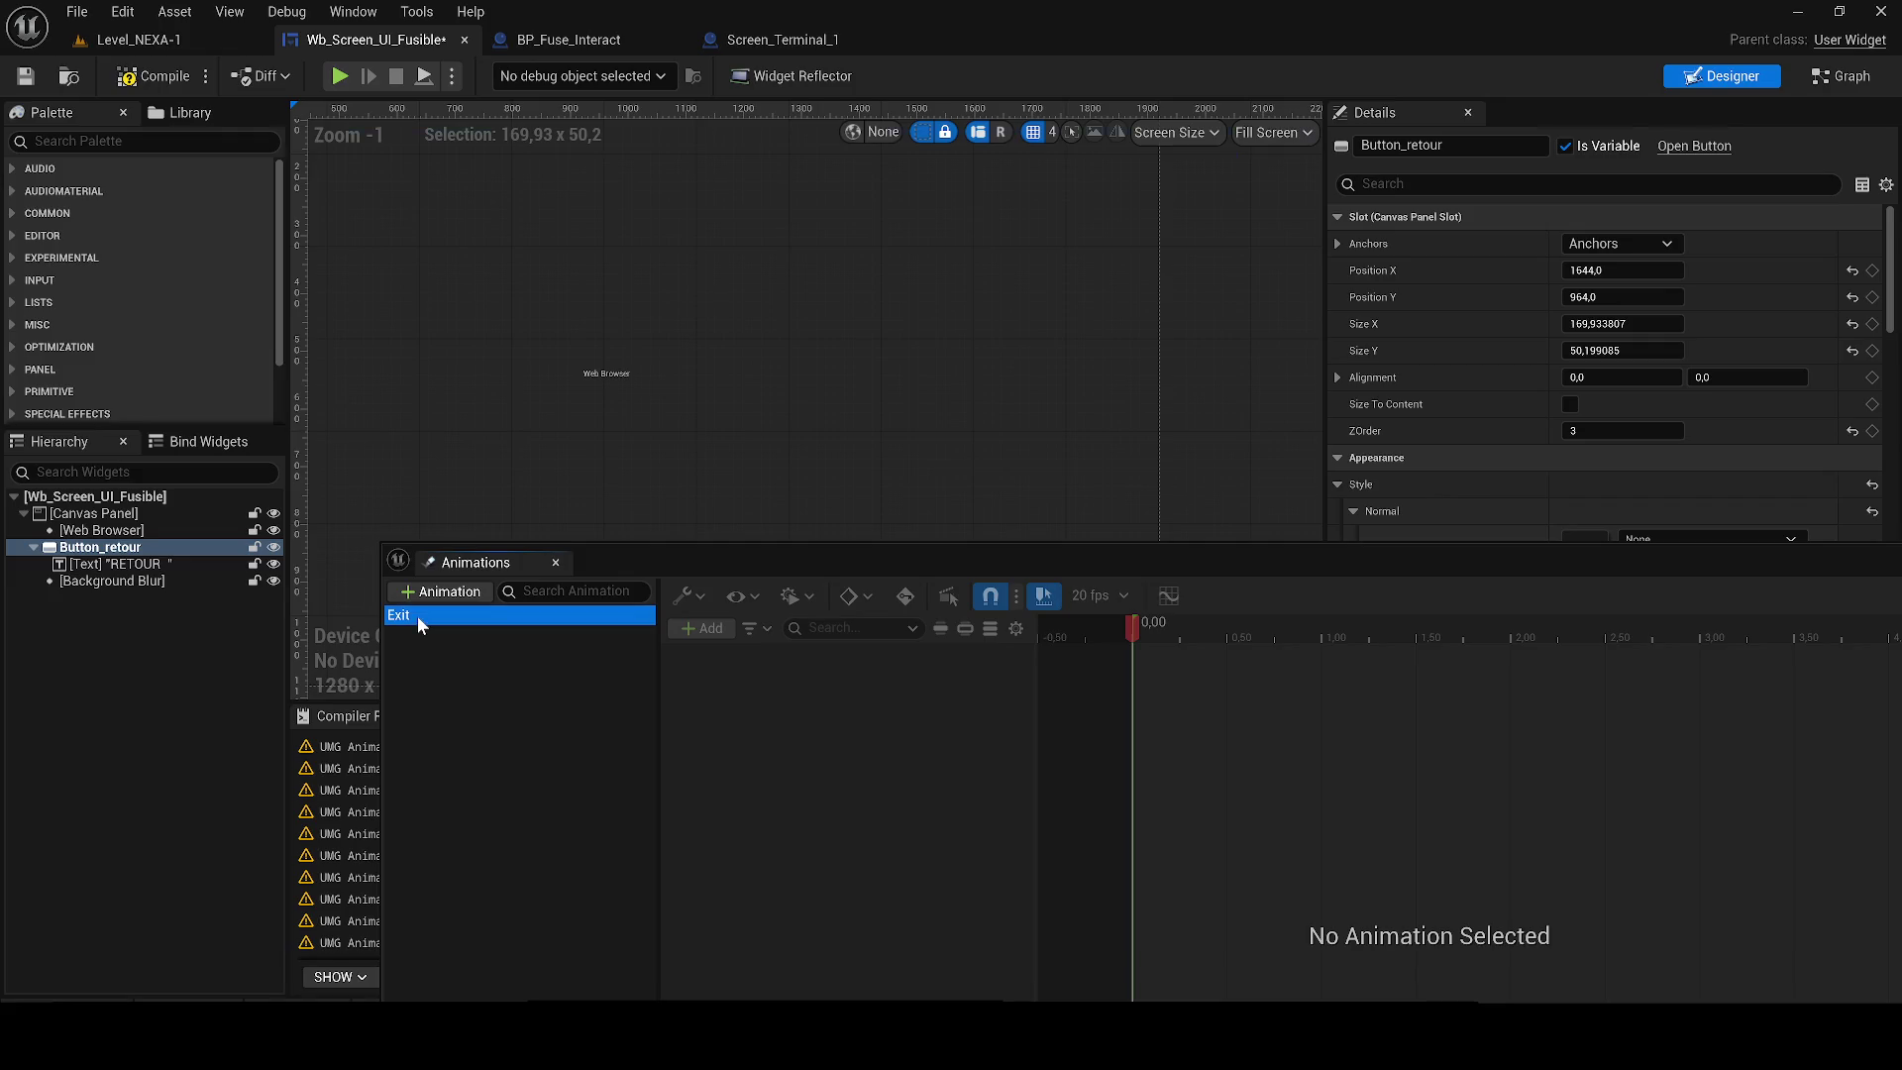
Rebind the Exit animation's track to Button_retour.
click(418, 615)
right_click(853, 660)
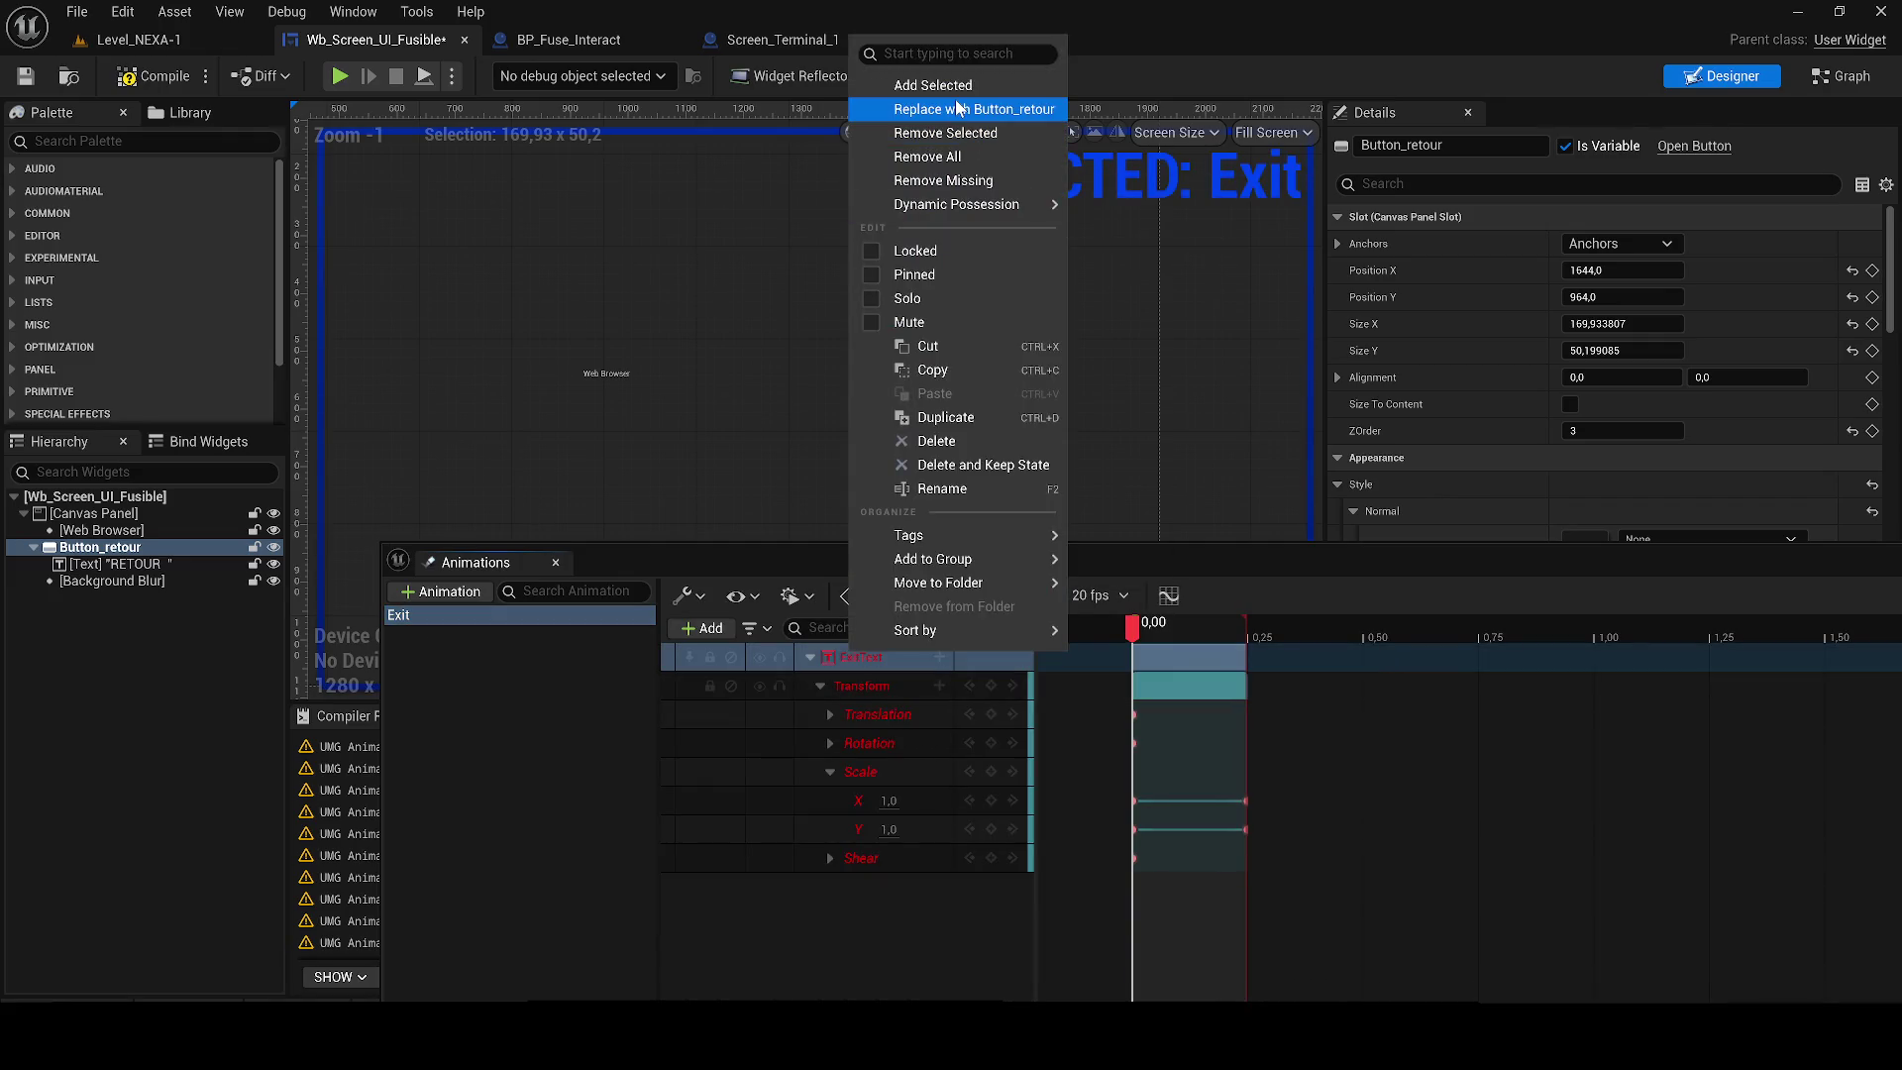
click(957, 107)
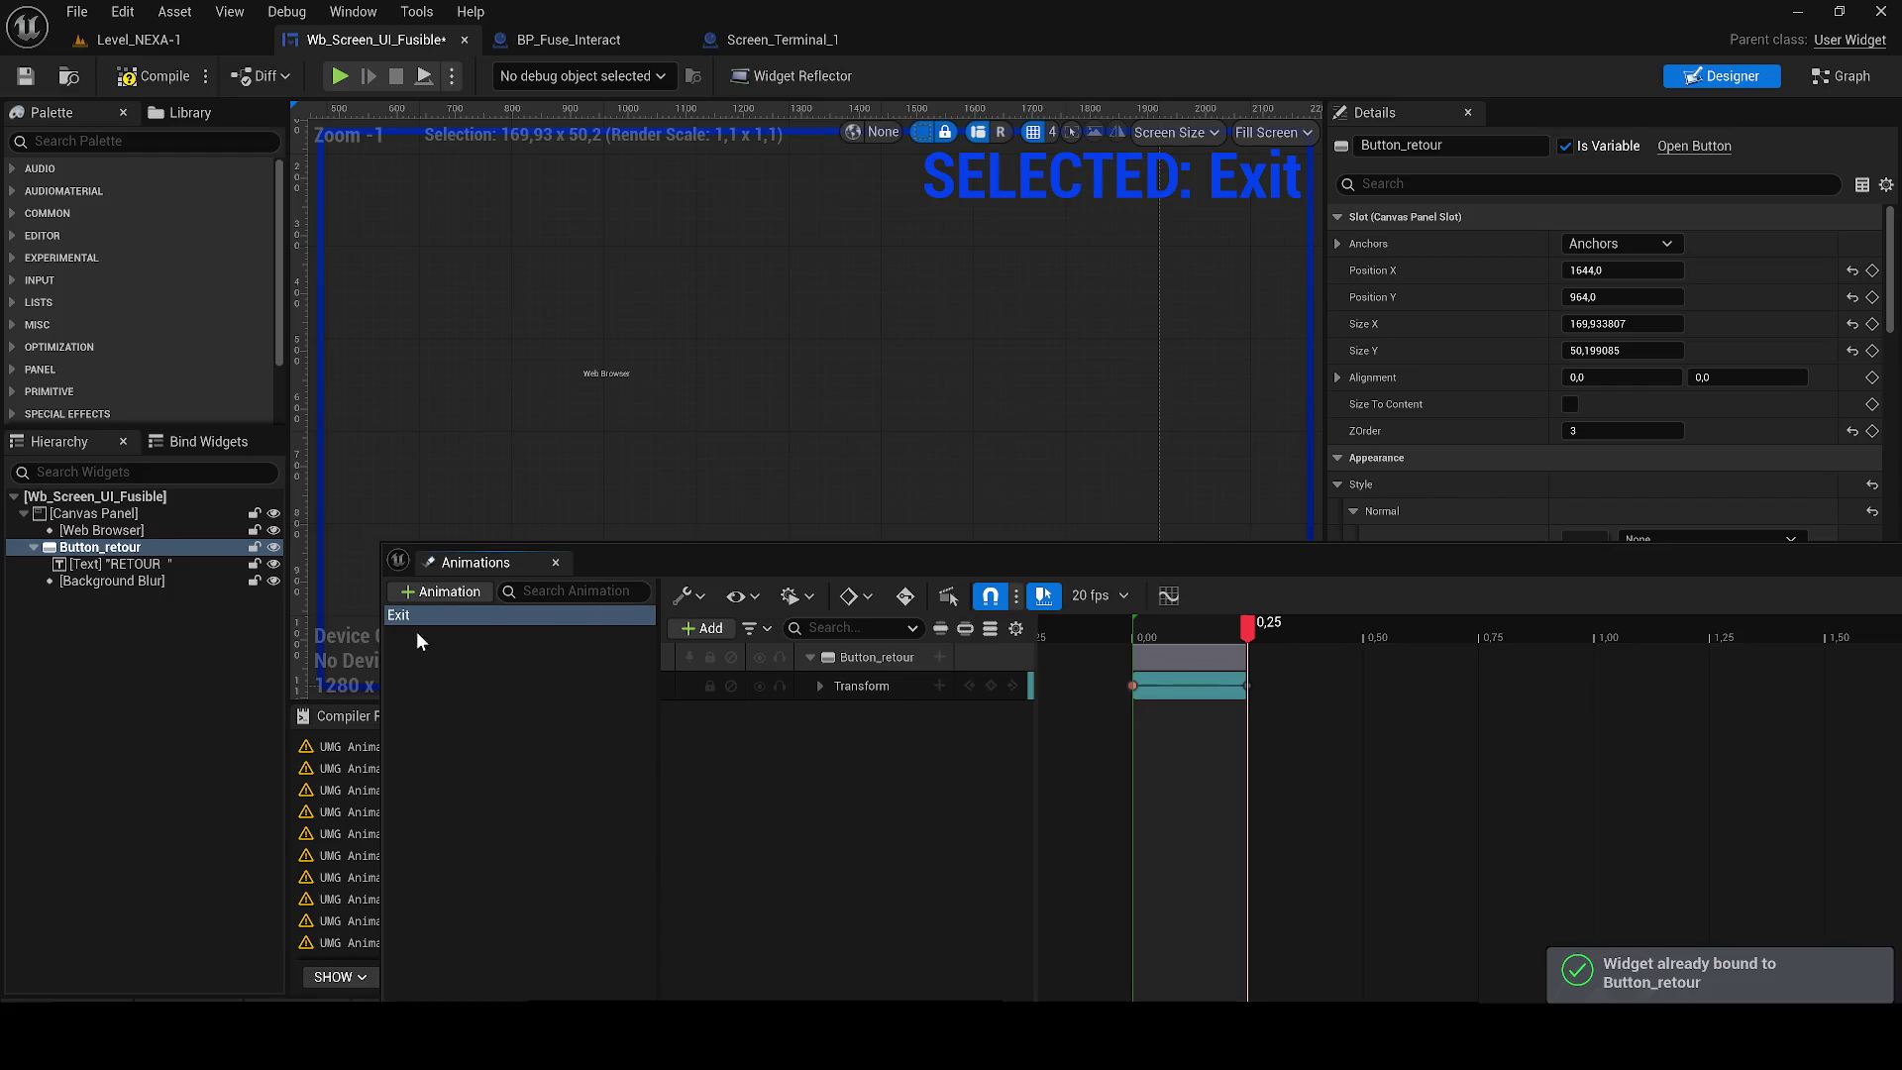
Rebind the Exit transform track to TextBlock_0, the RETOUR label, and leave animation editing.
click(111, 564)
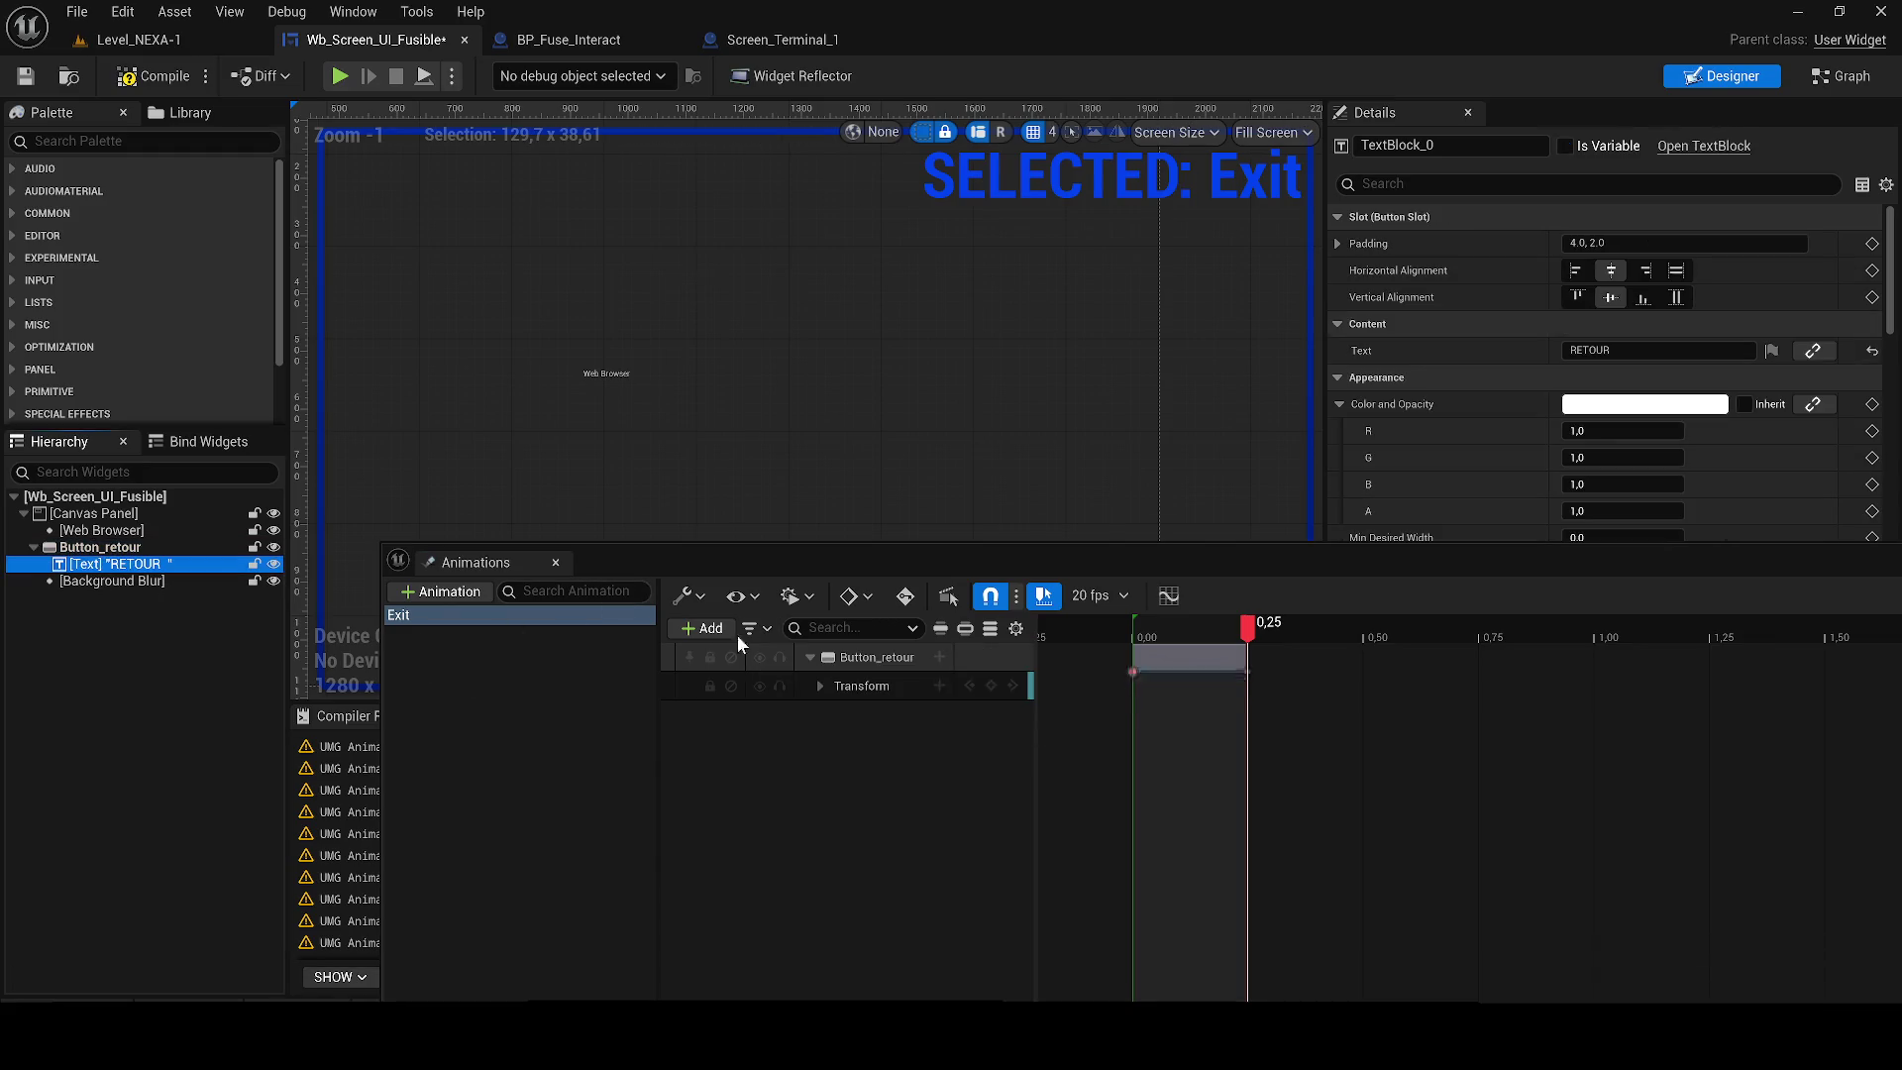
right_click(913, 661)
click(960, 106)
scroll(650, 327, up, 4)
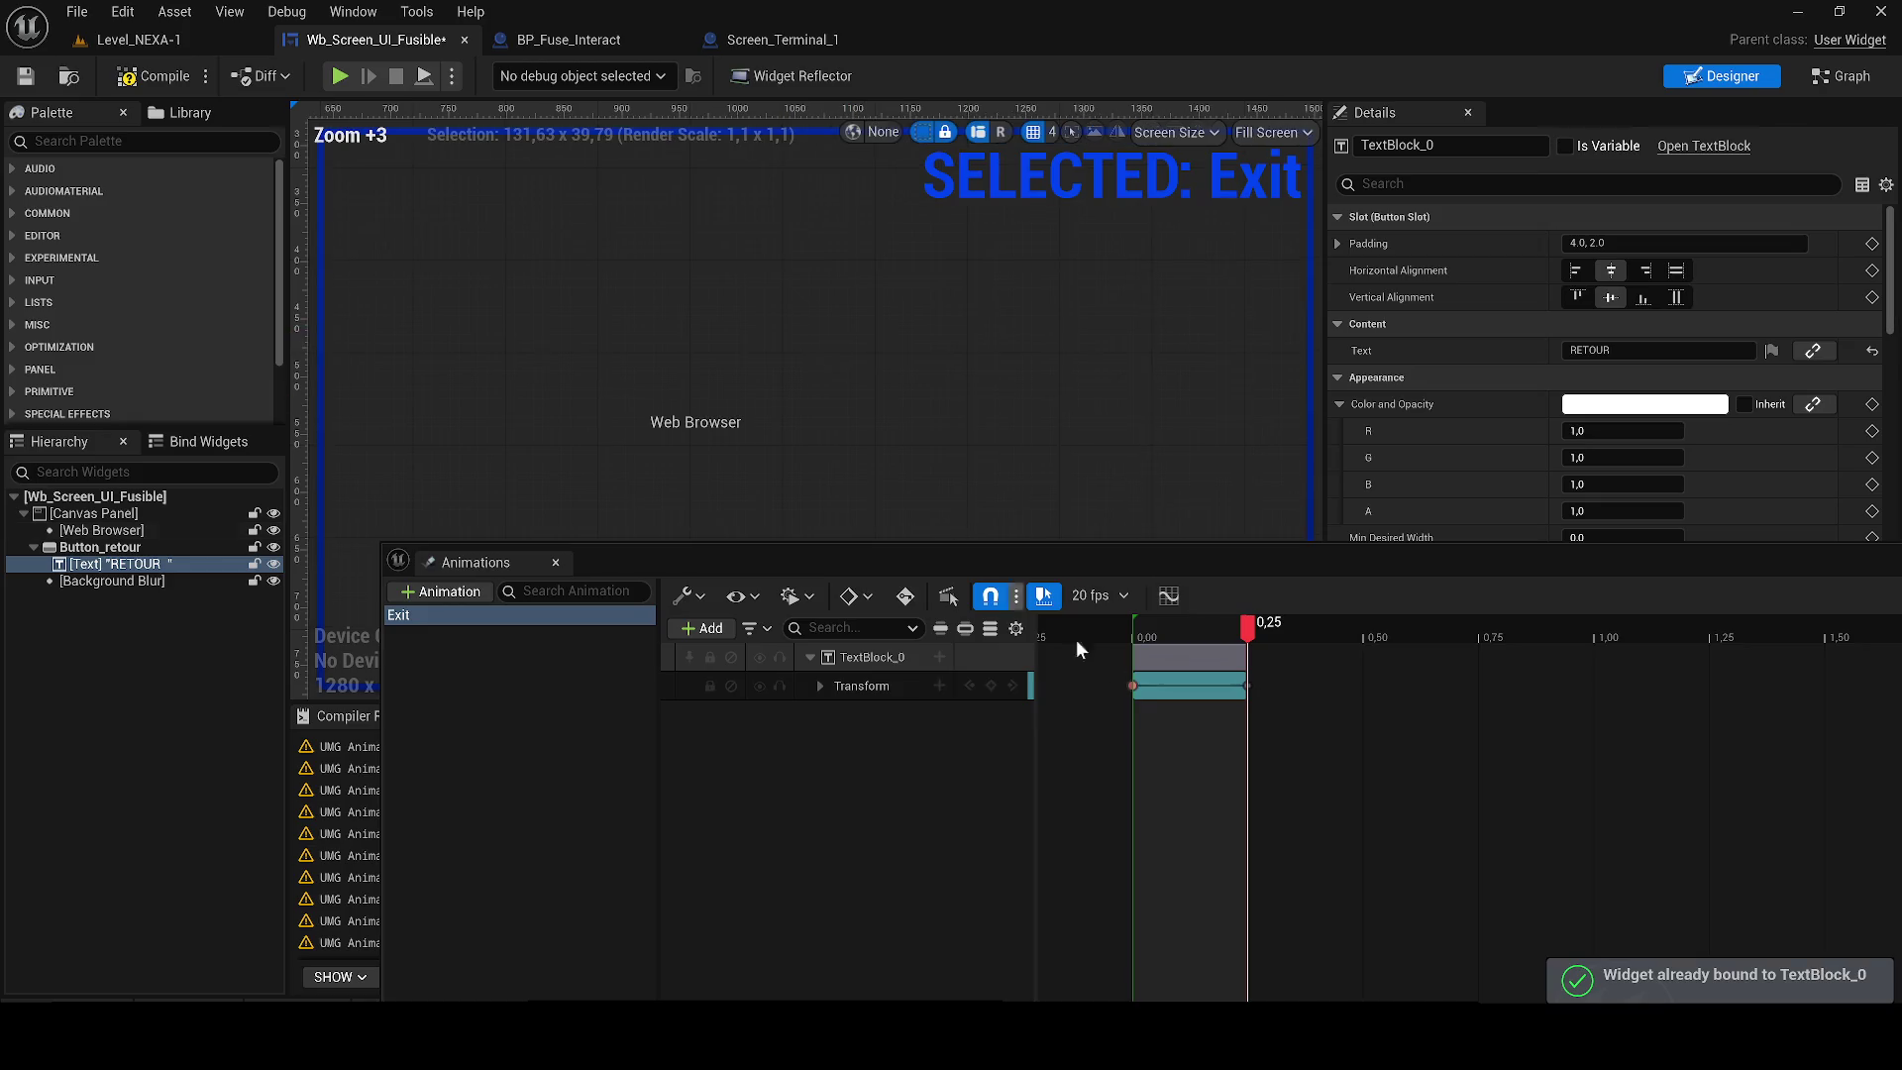
scroll(794, 442, down, 1)
mouse_move(794, 442)
mouse_down()
mouse_move(1003, 454)
mouse_move(921, 460)
mouse_up()
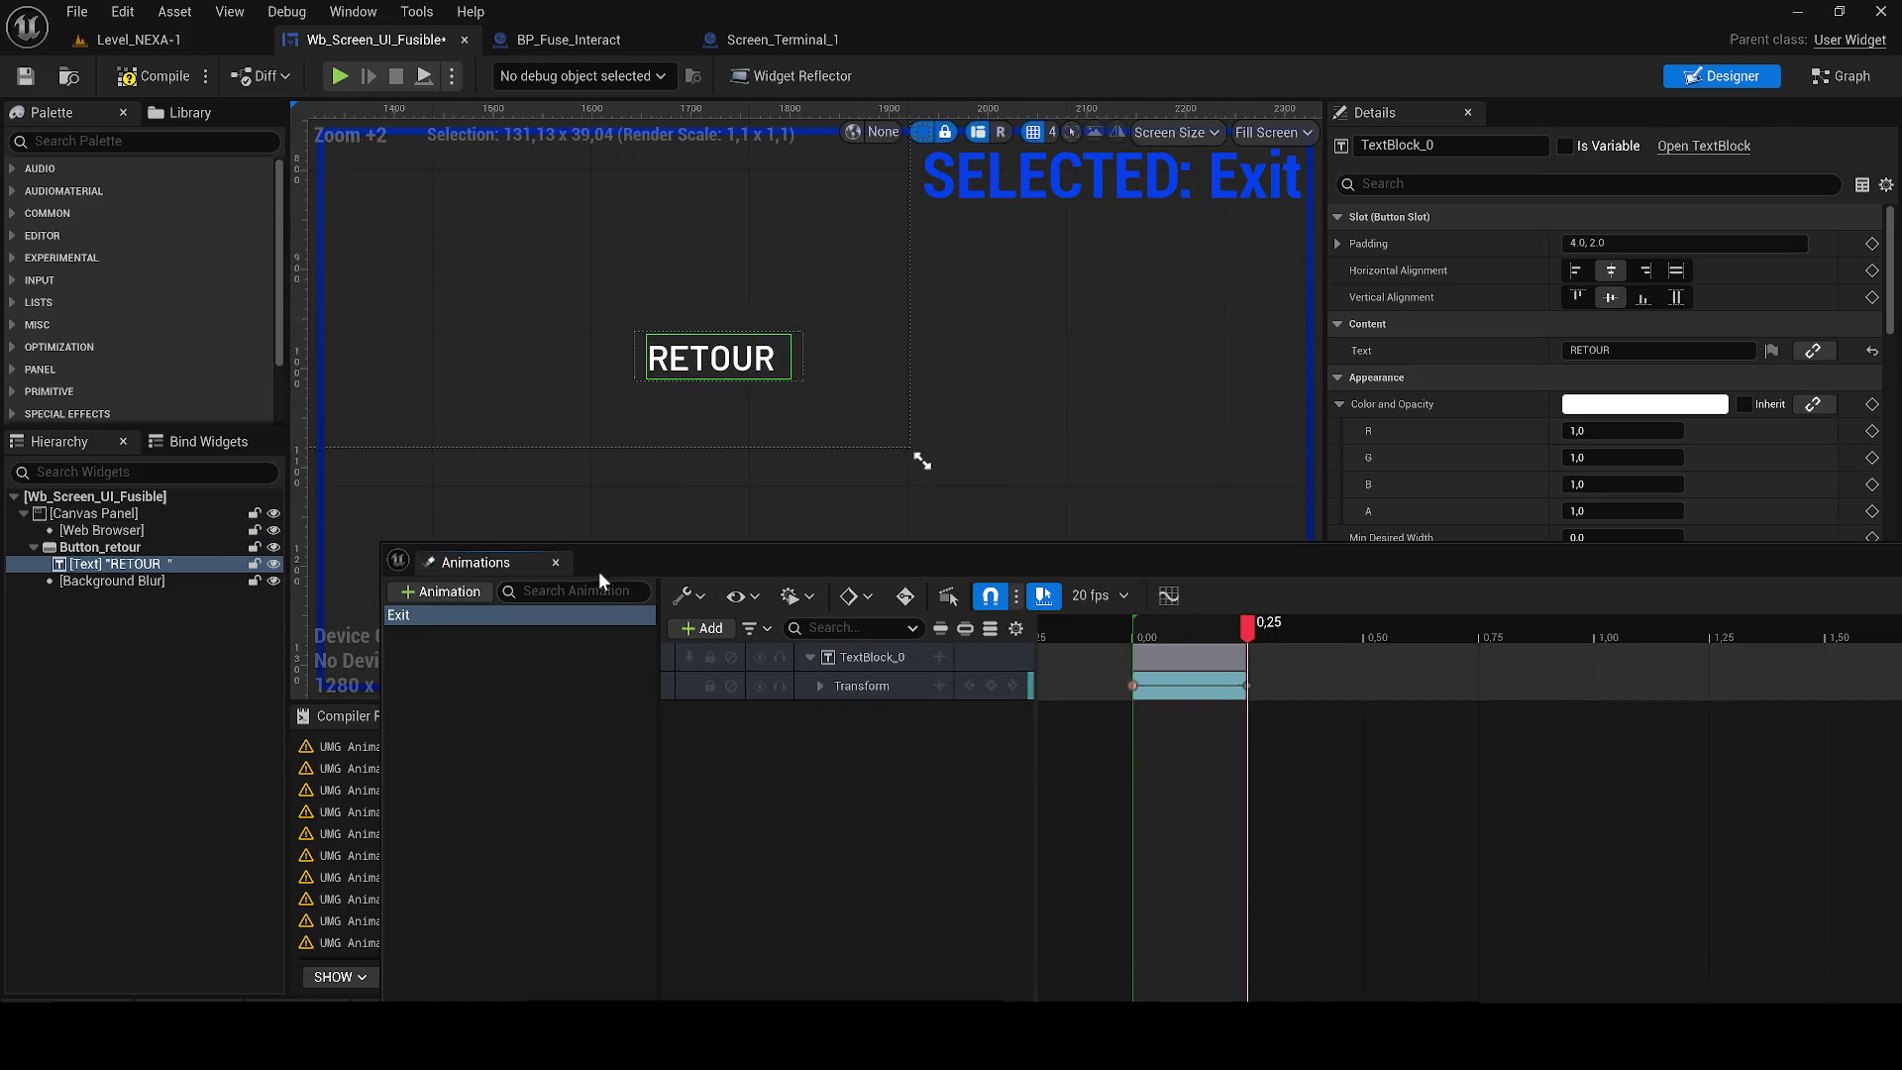
click(557, 562)
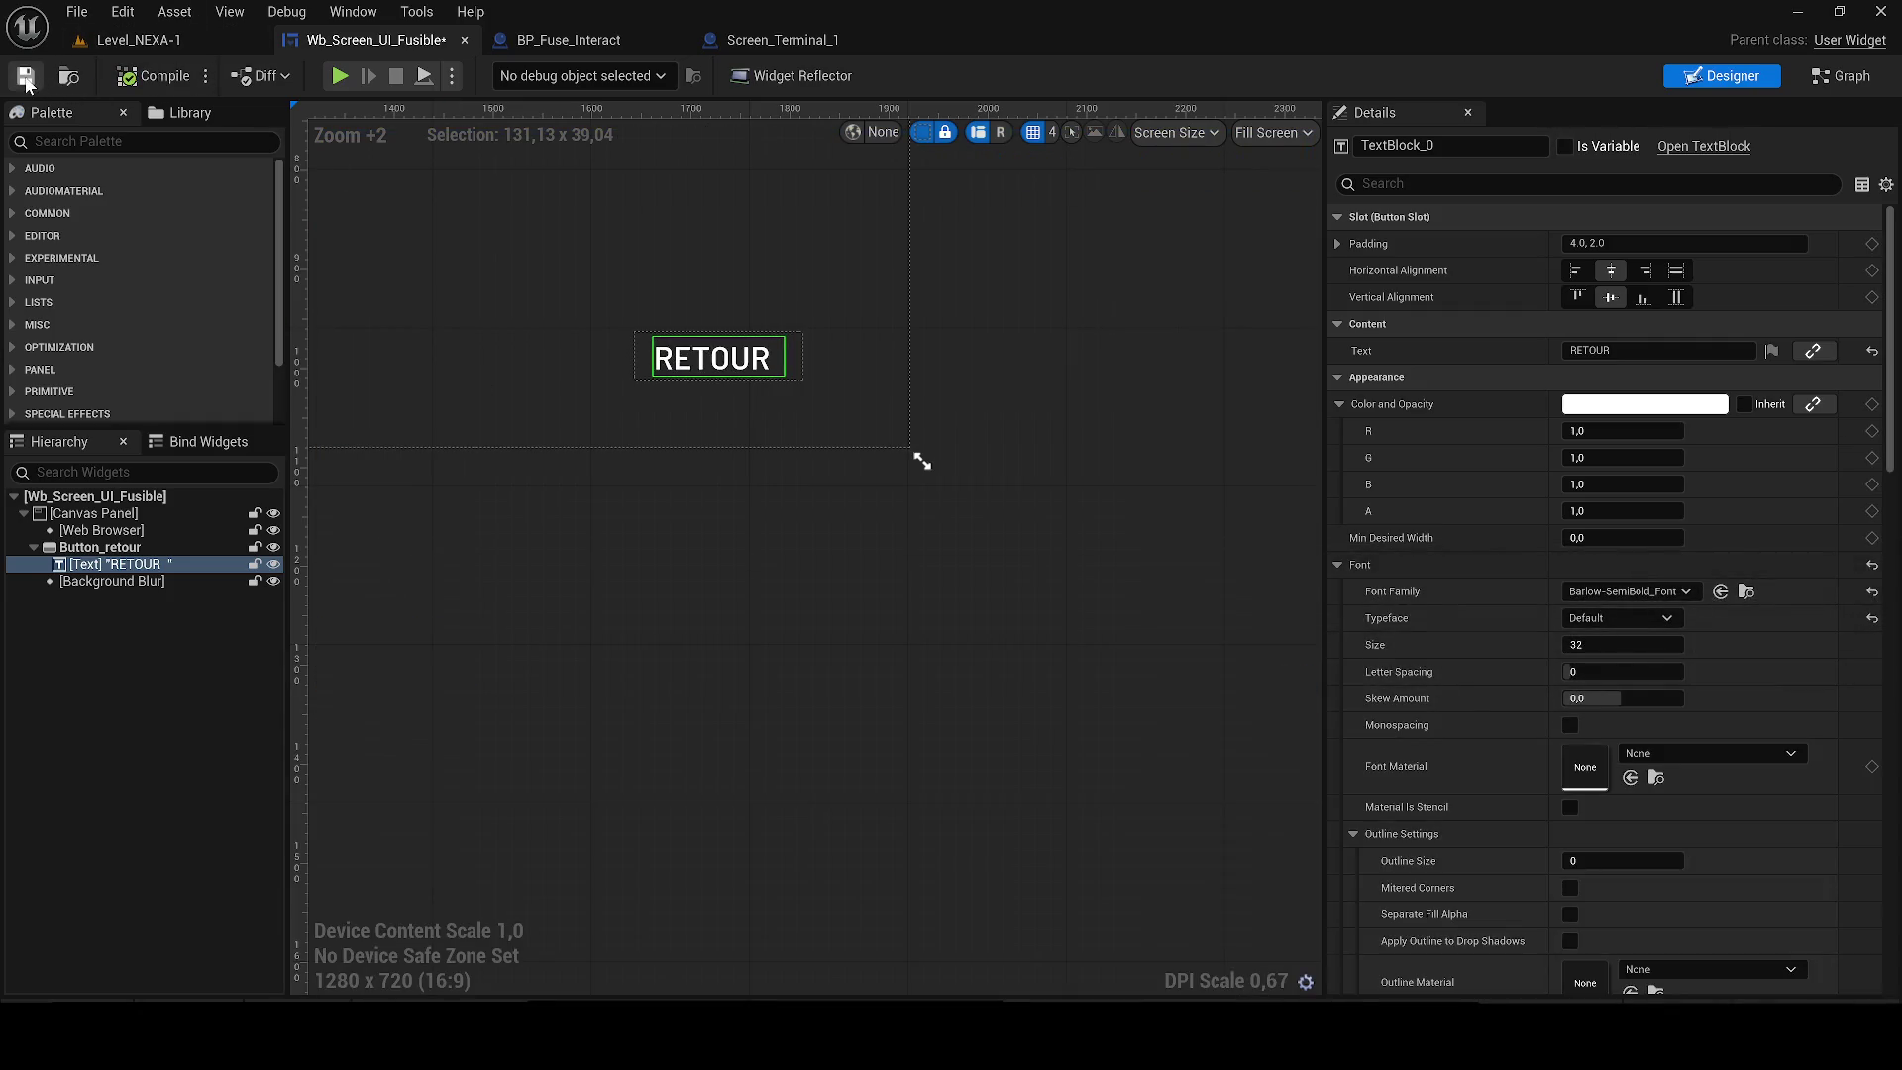
Save the widget and add an On Hovered event for Button_retour.
click(24, 77)
click(124, 547)
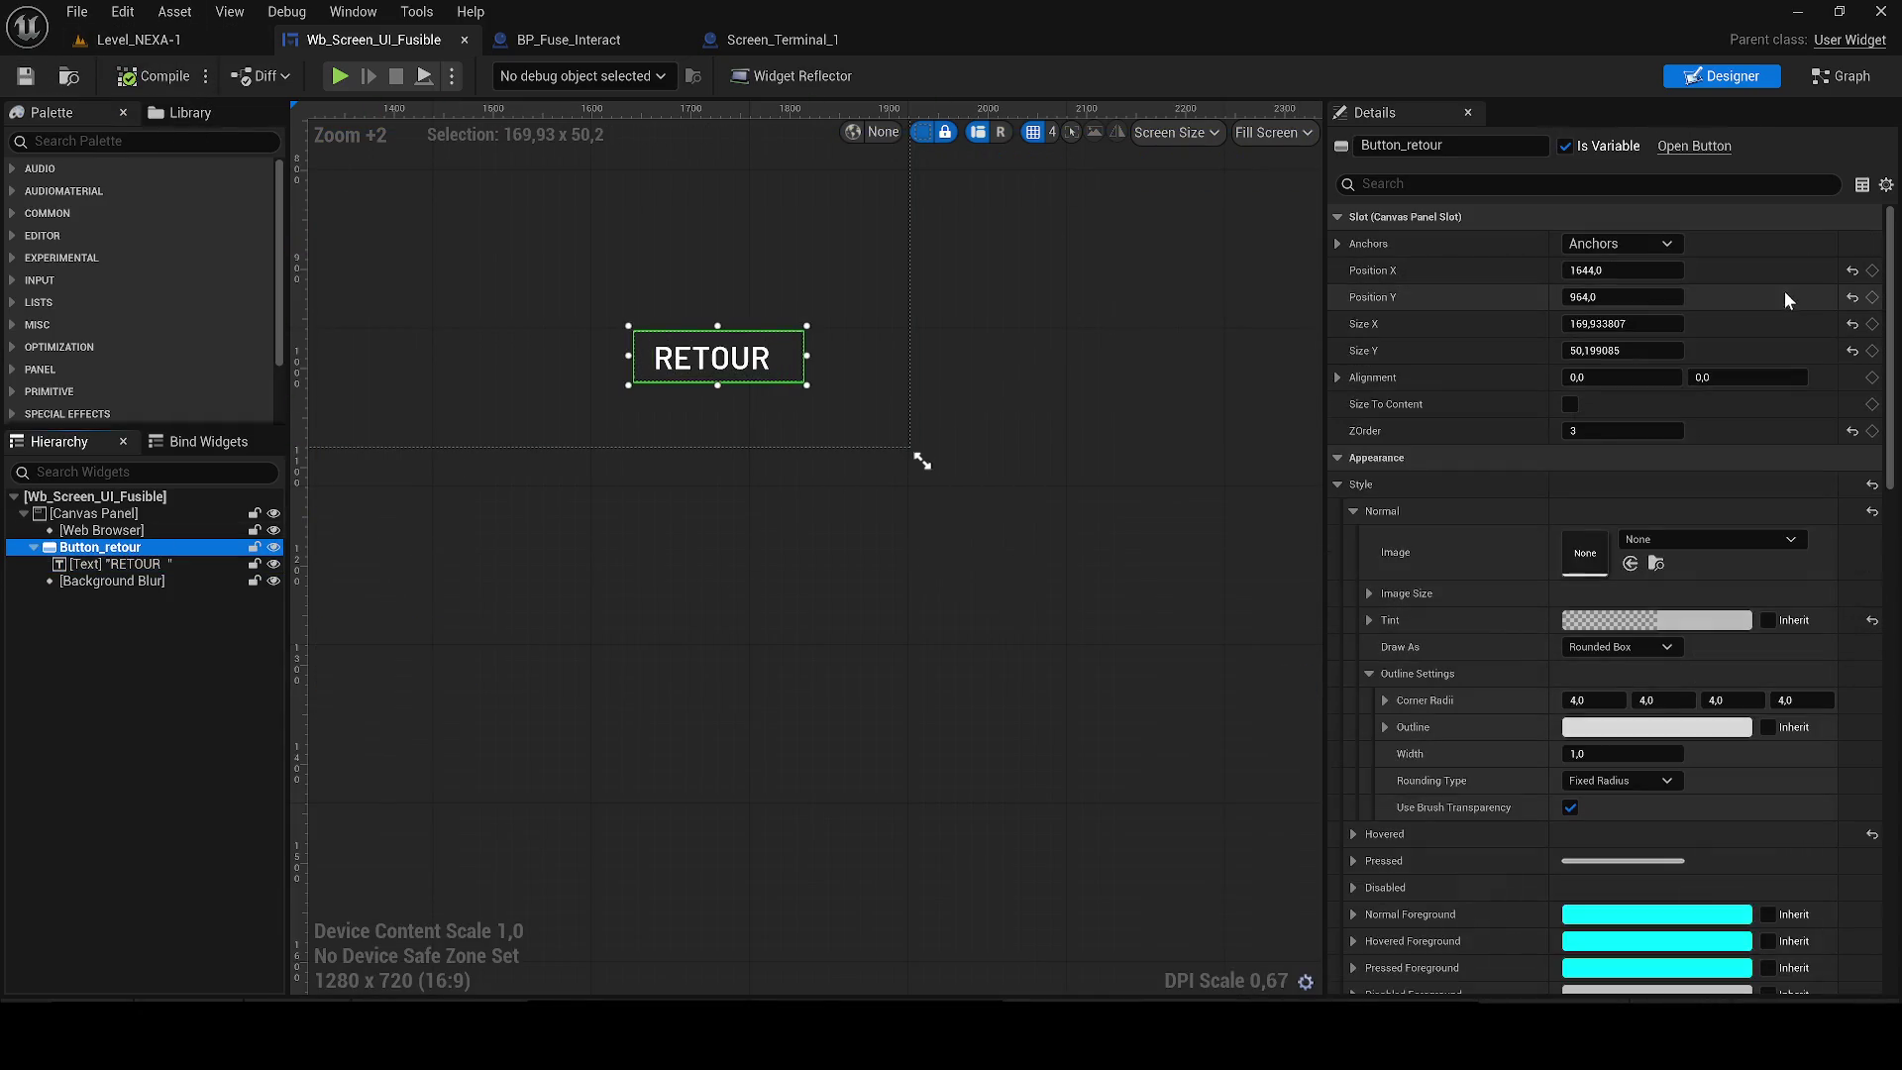
scroll(1648, 891, down, 10)
scroll(1648, 934, down, 2)
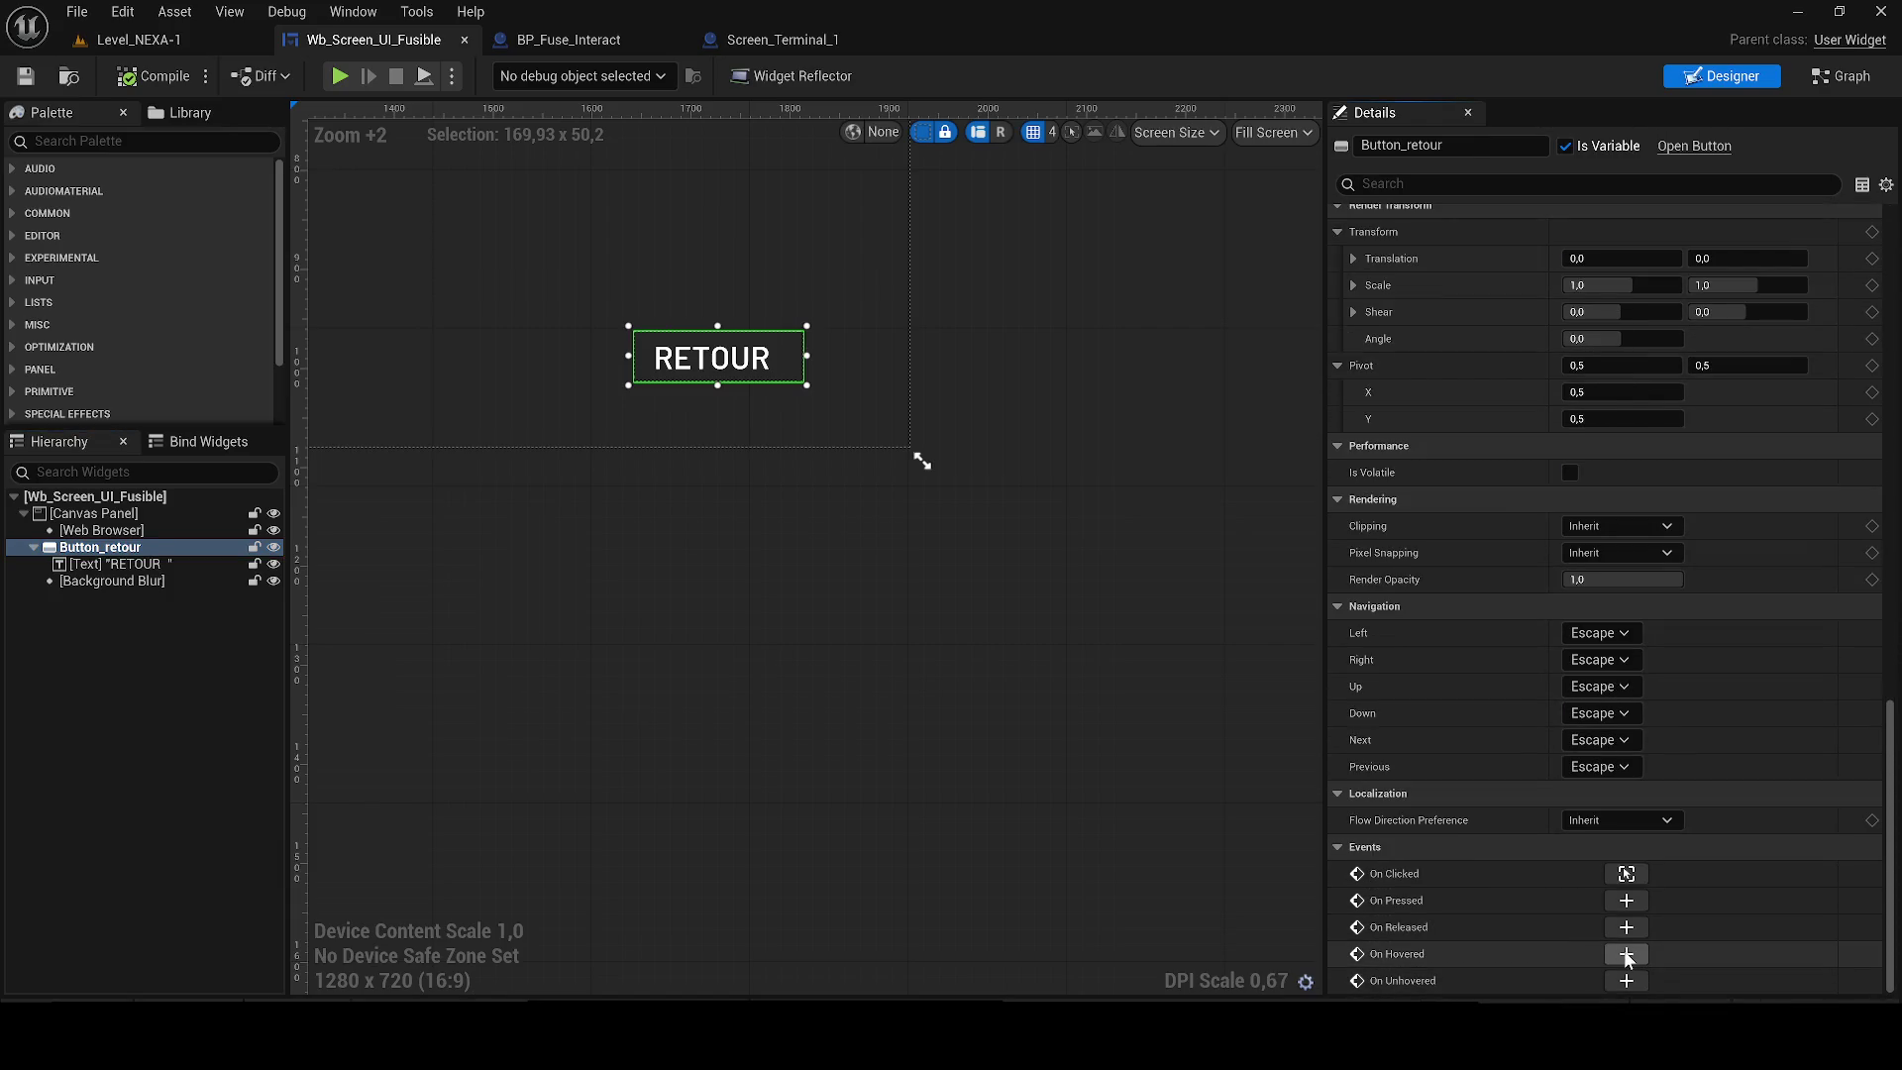
click(1841, 76)
click(1741, 79)
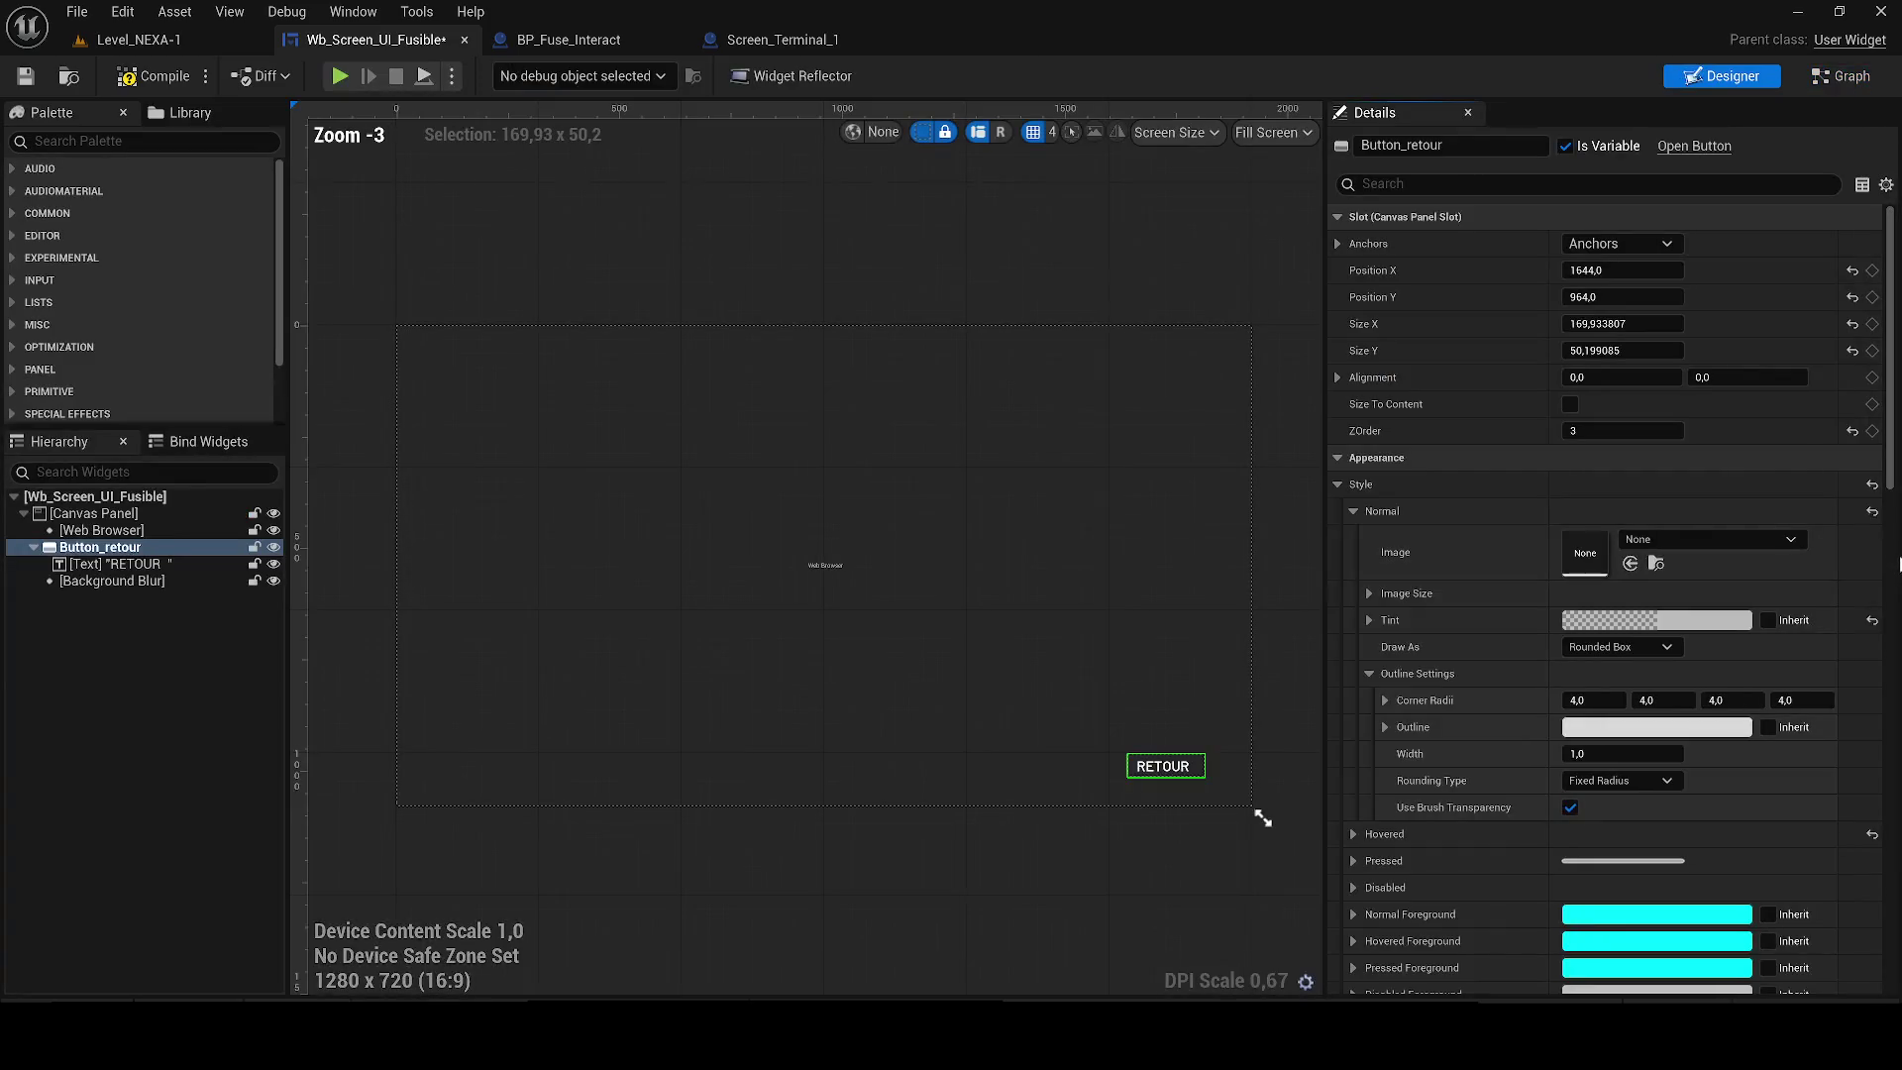
Wire On Hovered to a Play Animation node fed by the Exit animation.
drag(1892, 472, 1892, 965)
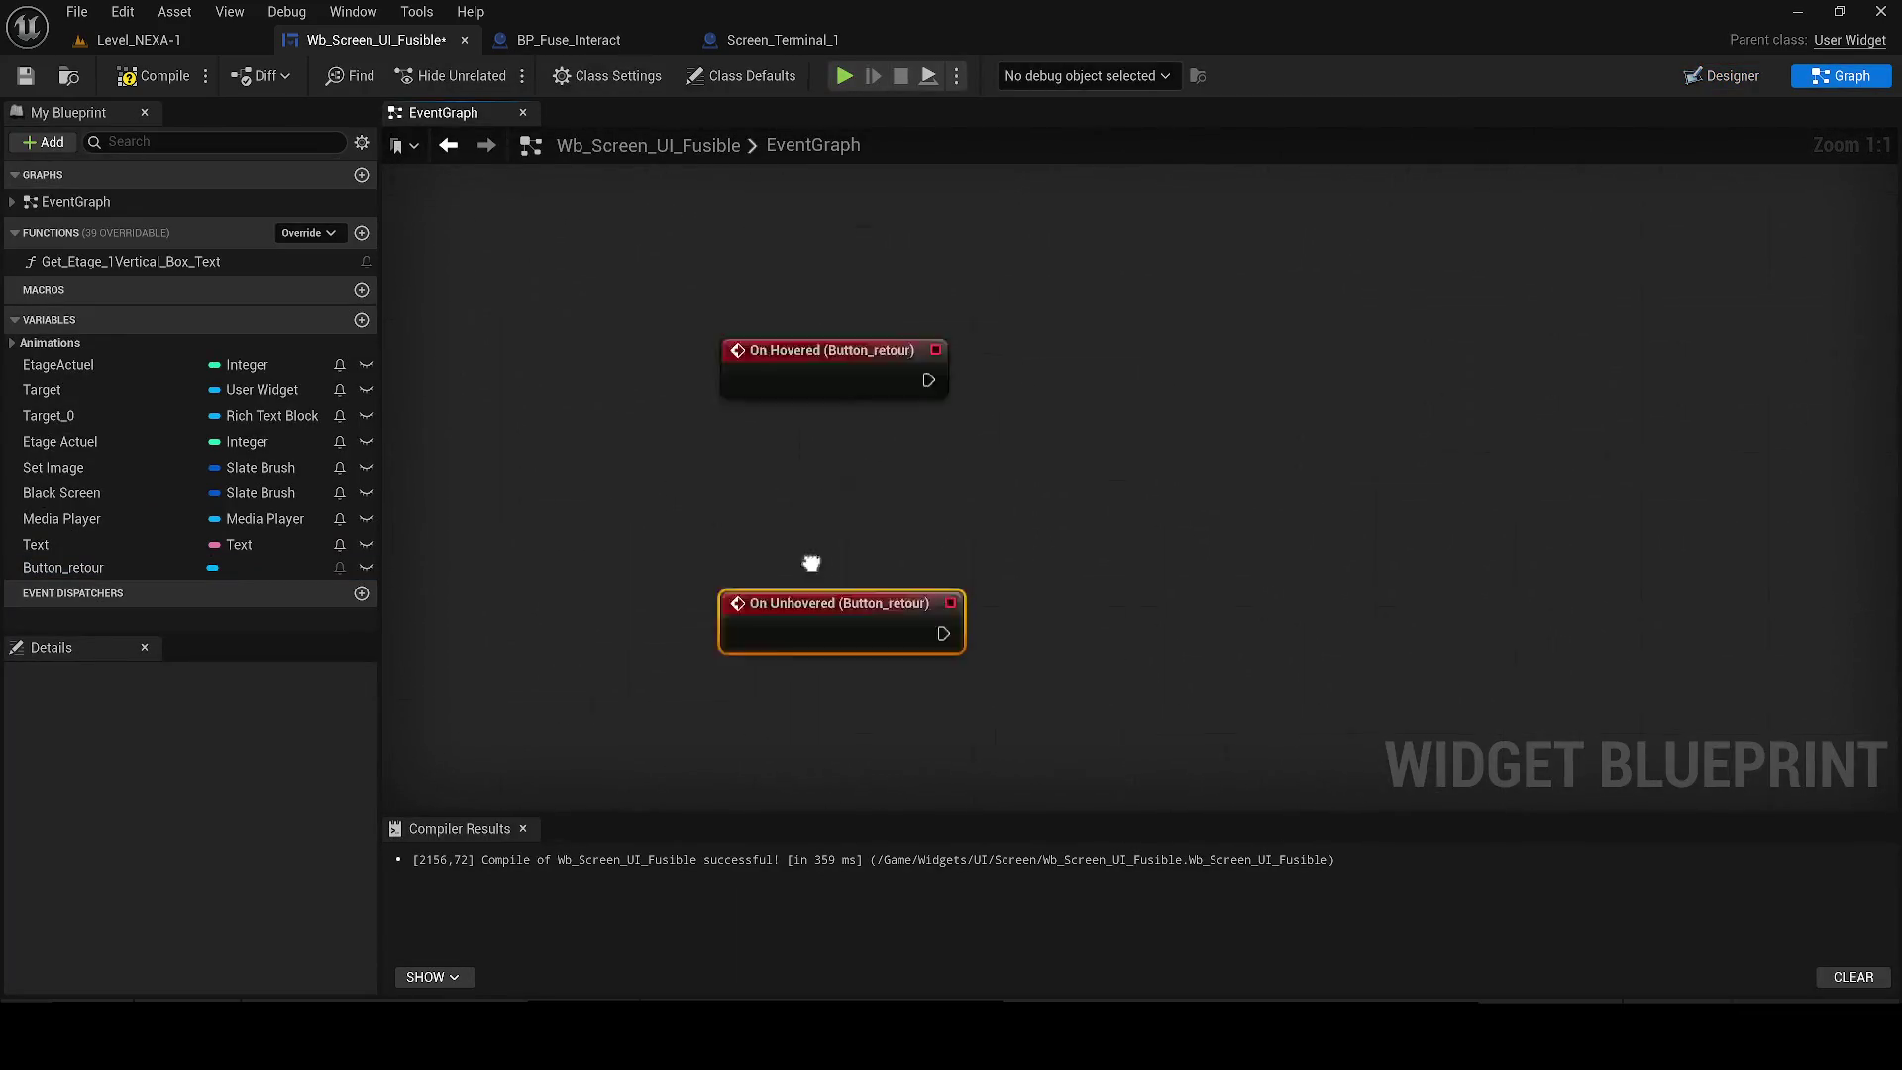
scroll(811, 563, down, 4)
scroll(699, 468, up, 2)
drag(796, 513, 834, 513)
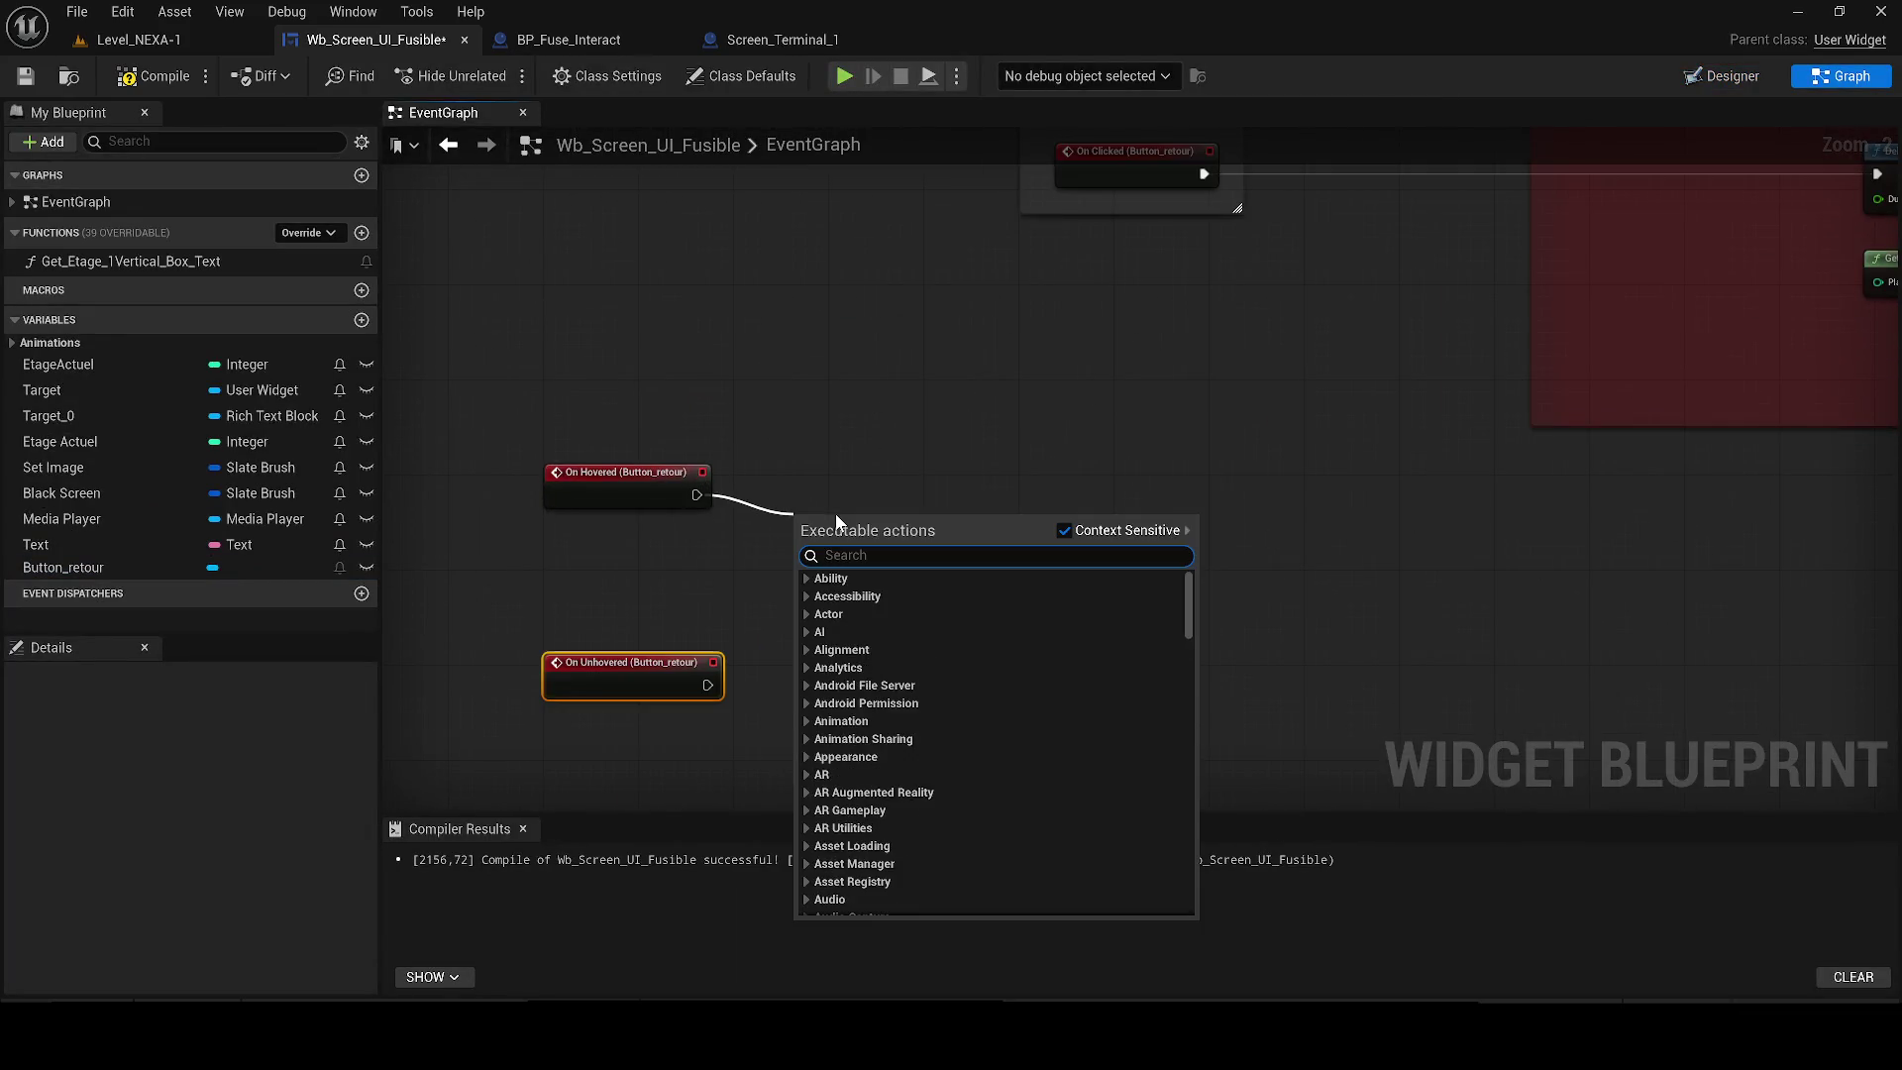
text(anim)
key(Return)
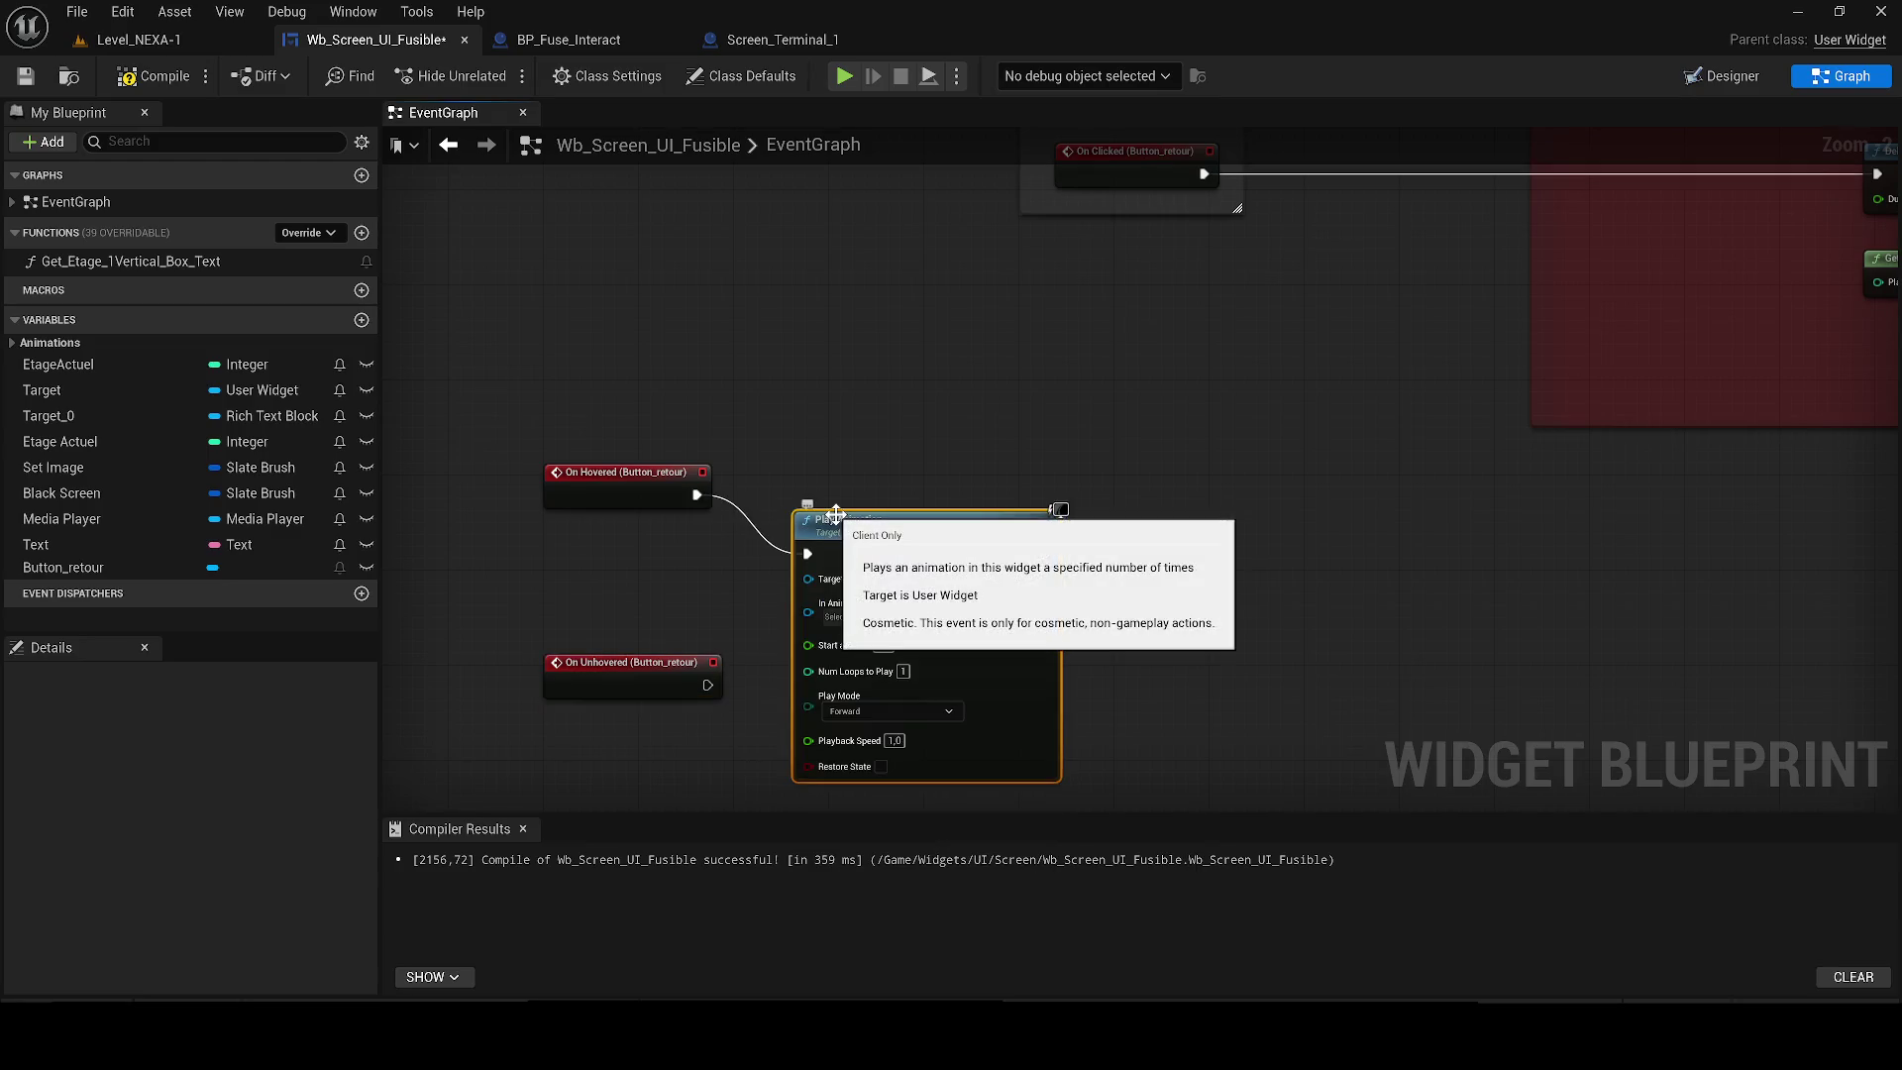
click(12, 342)
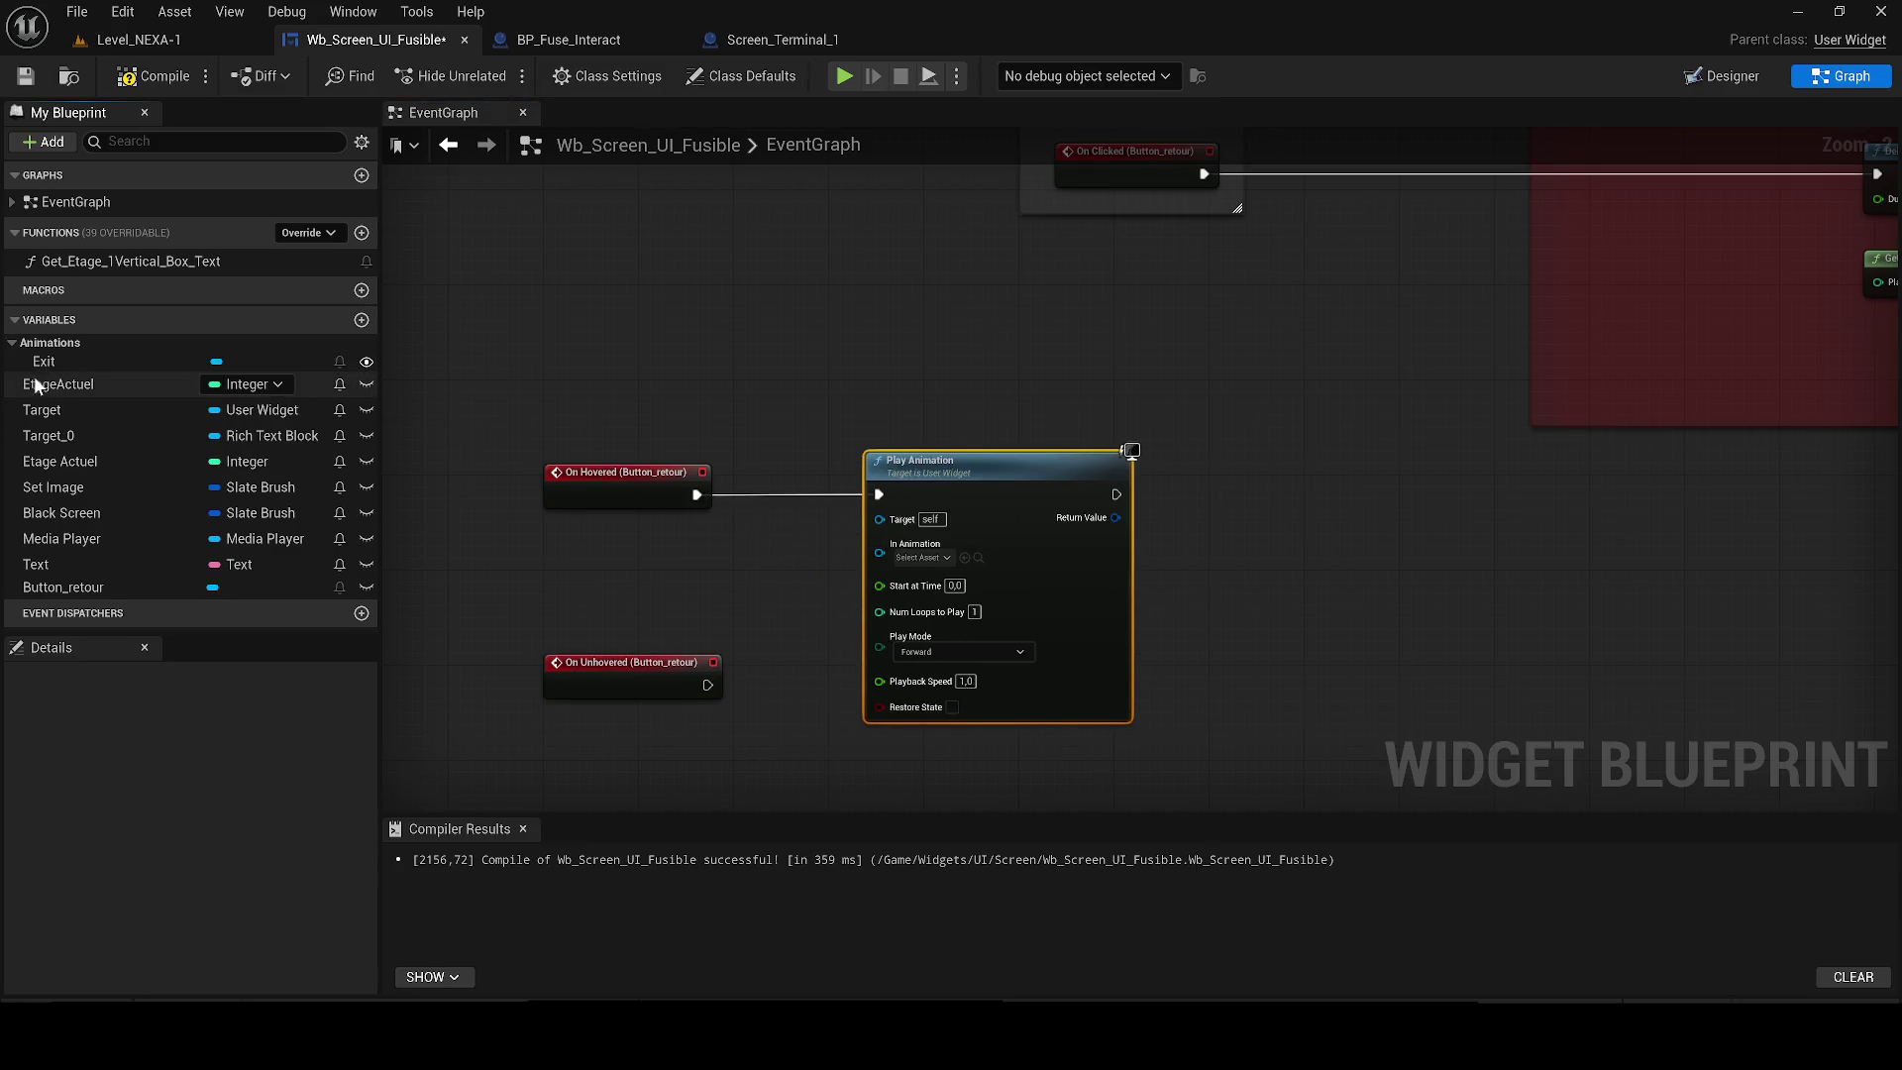
drag(44, 362, 428, 439)
drag(731, 566, 880, 553)
click(790, 597)
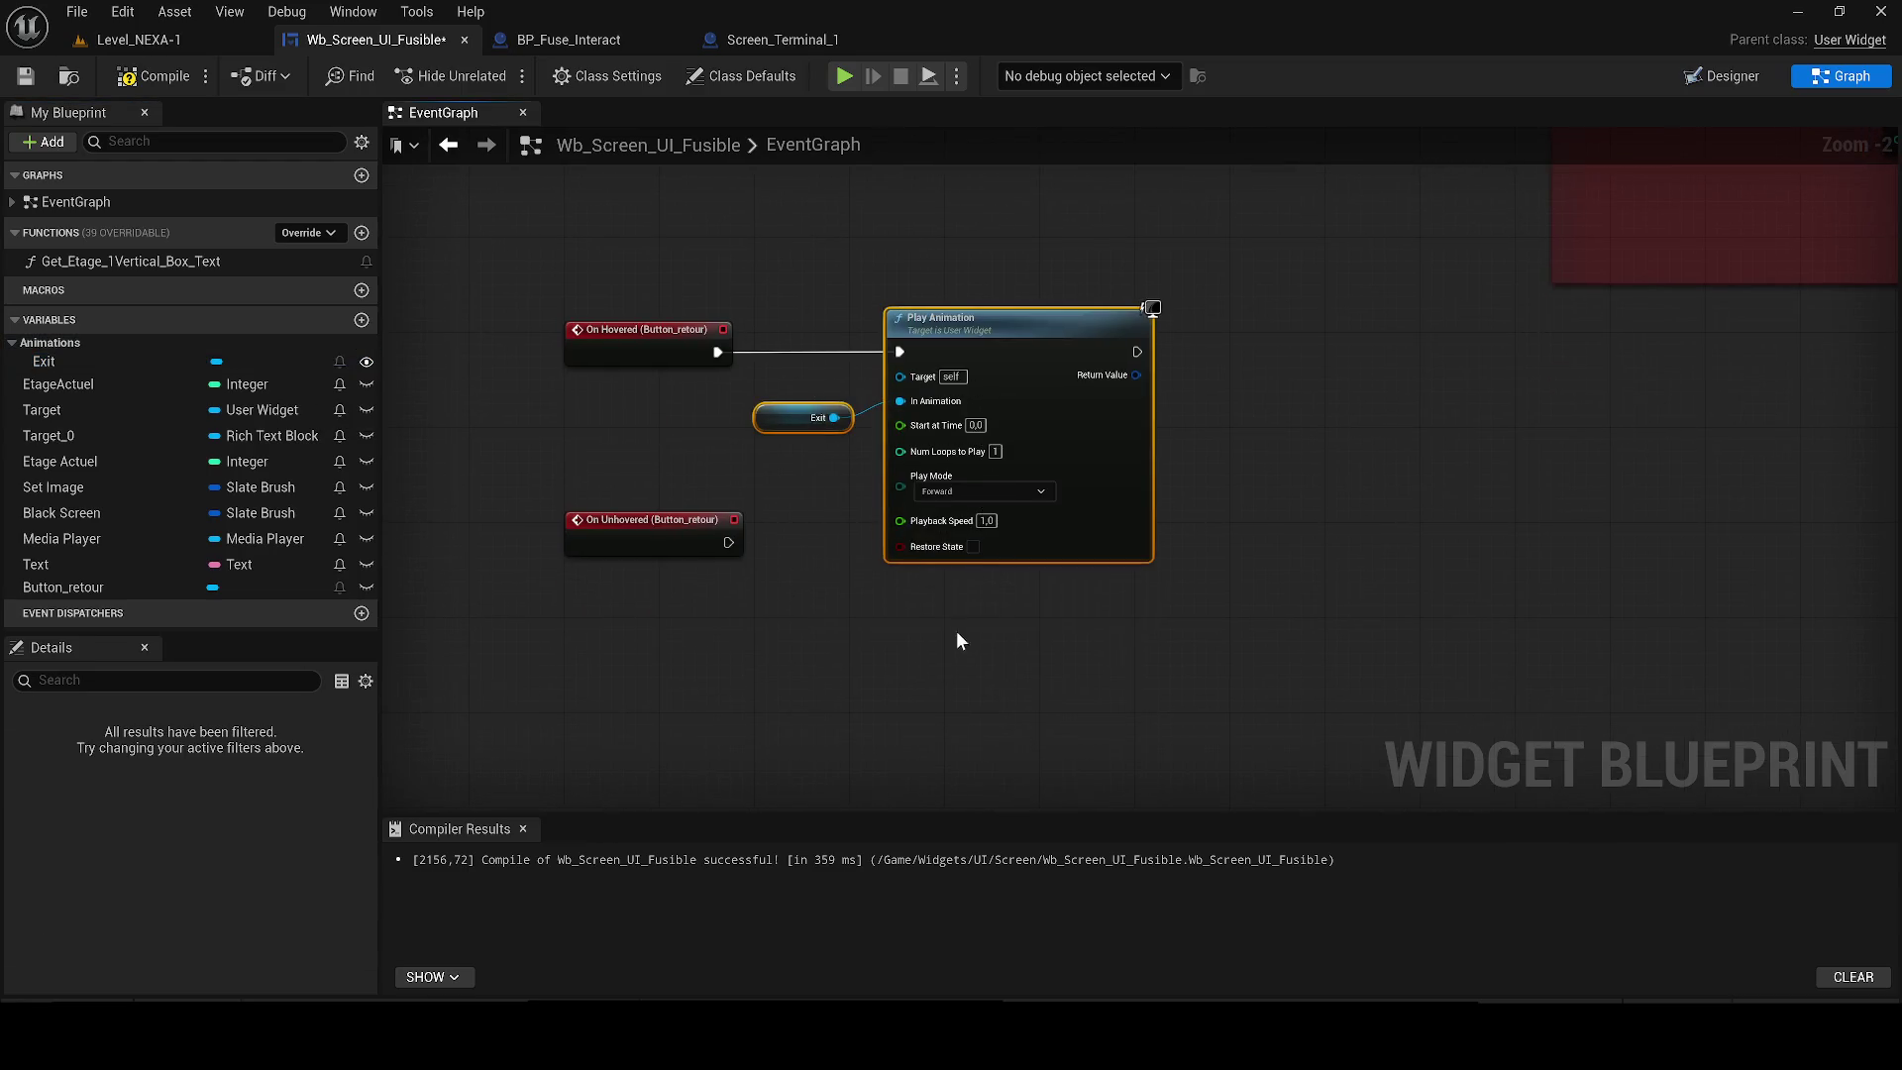
Duplicate the Play Animation setup for On Unhovered in Reverse mode, then save.
key(ctrl+c)
key(ctrl+v)
drag(1078, 584, 971, 595)
mouse_move(707, 540)
mouse_down()
mouse_move(718, 600)
mouse_move(649, 615)
mouse_up()
click(1025, 765)
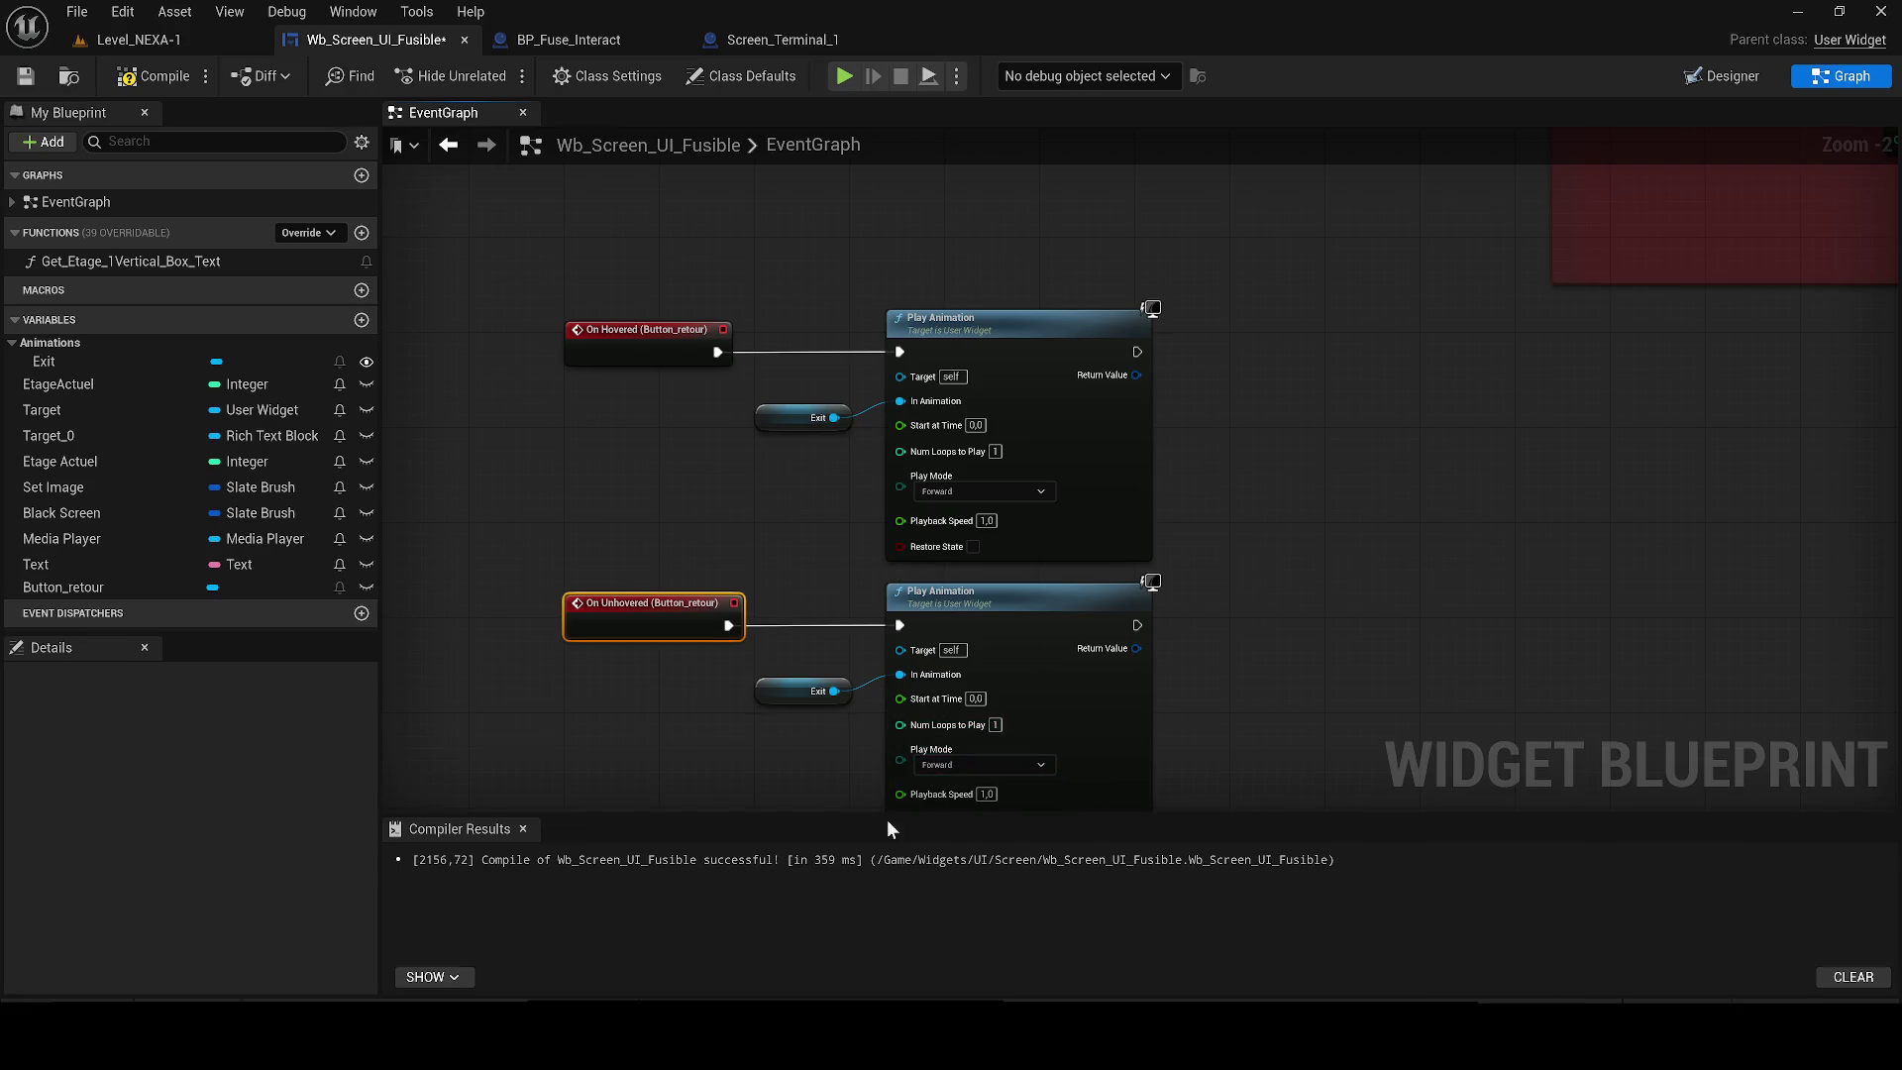
click(526, 828)
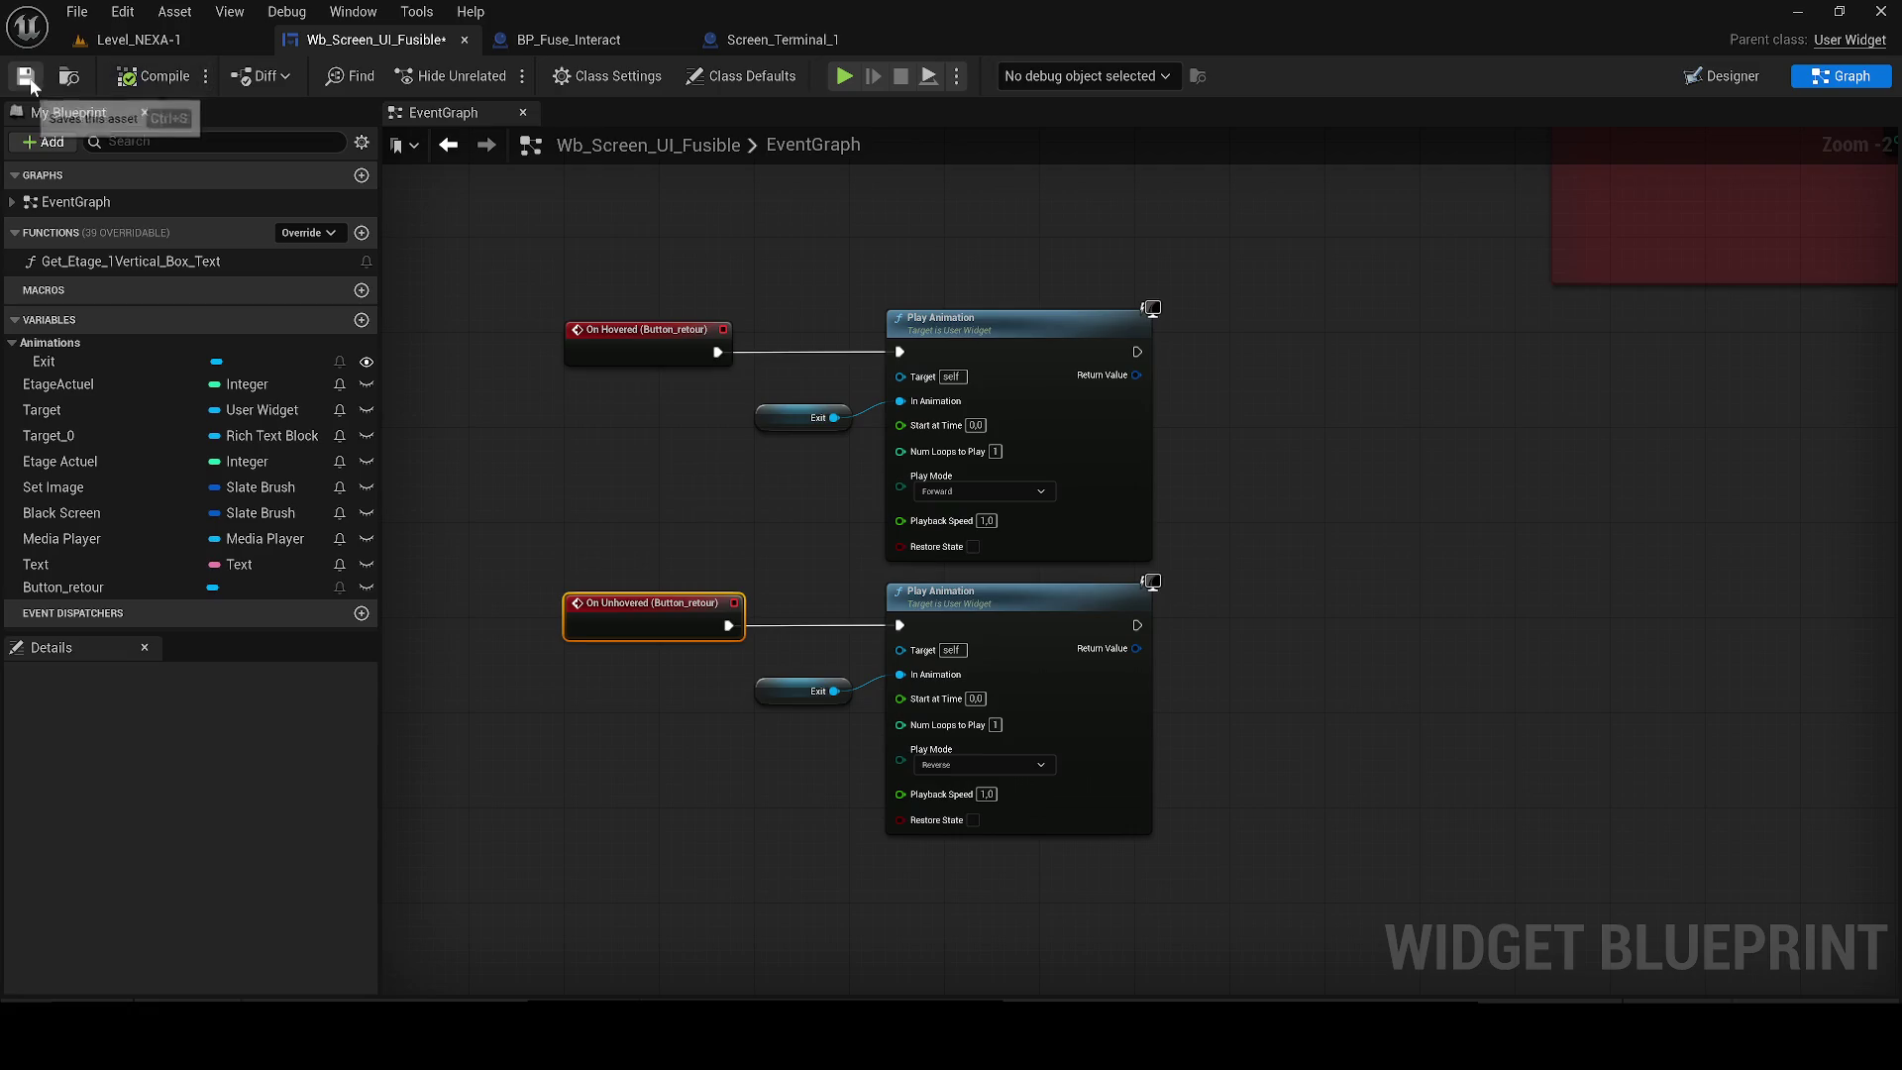
click(25, 76)
click(126, 41)
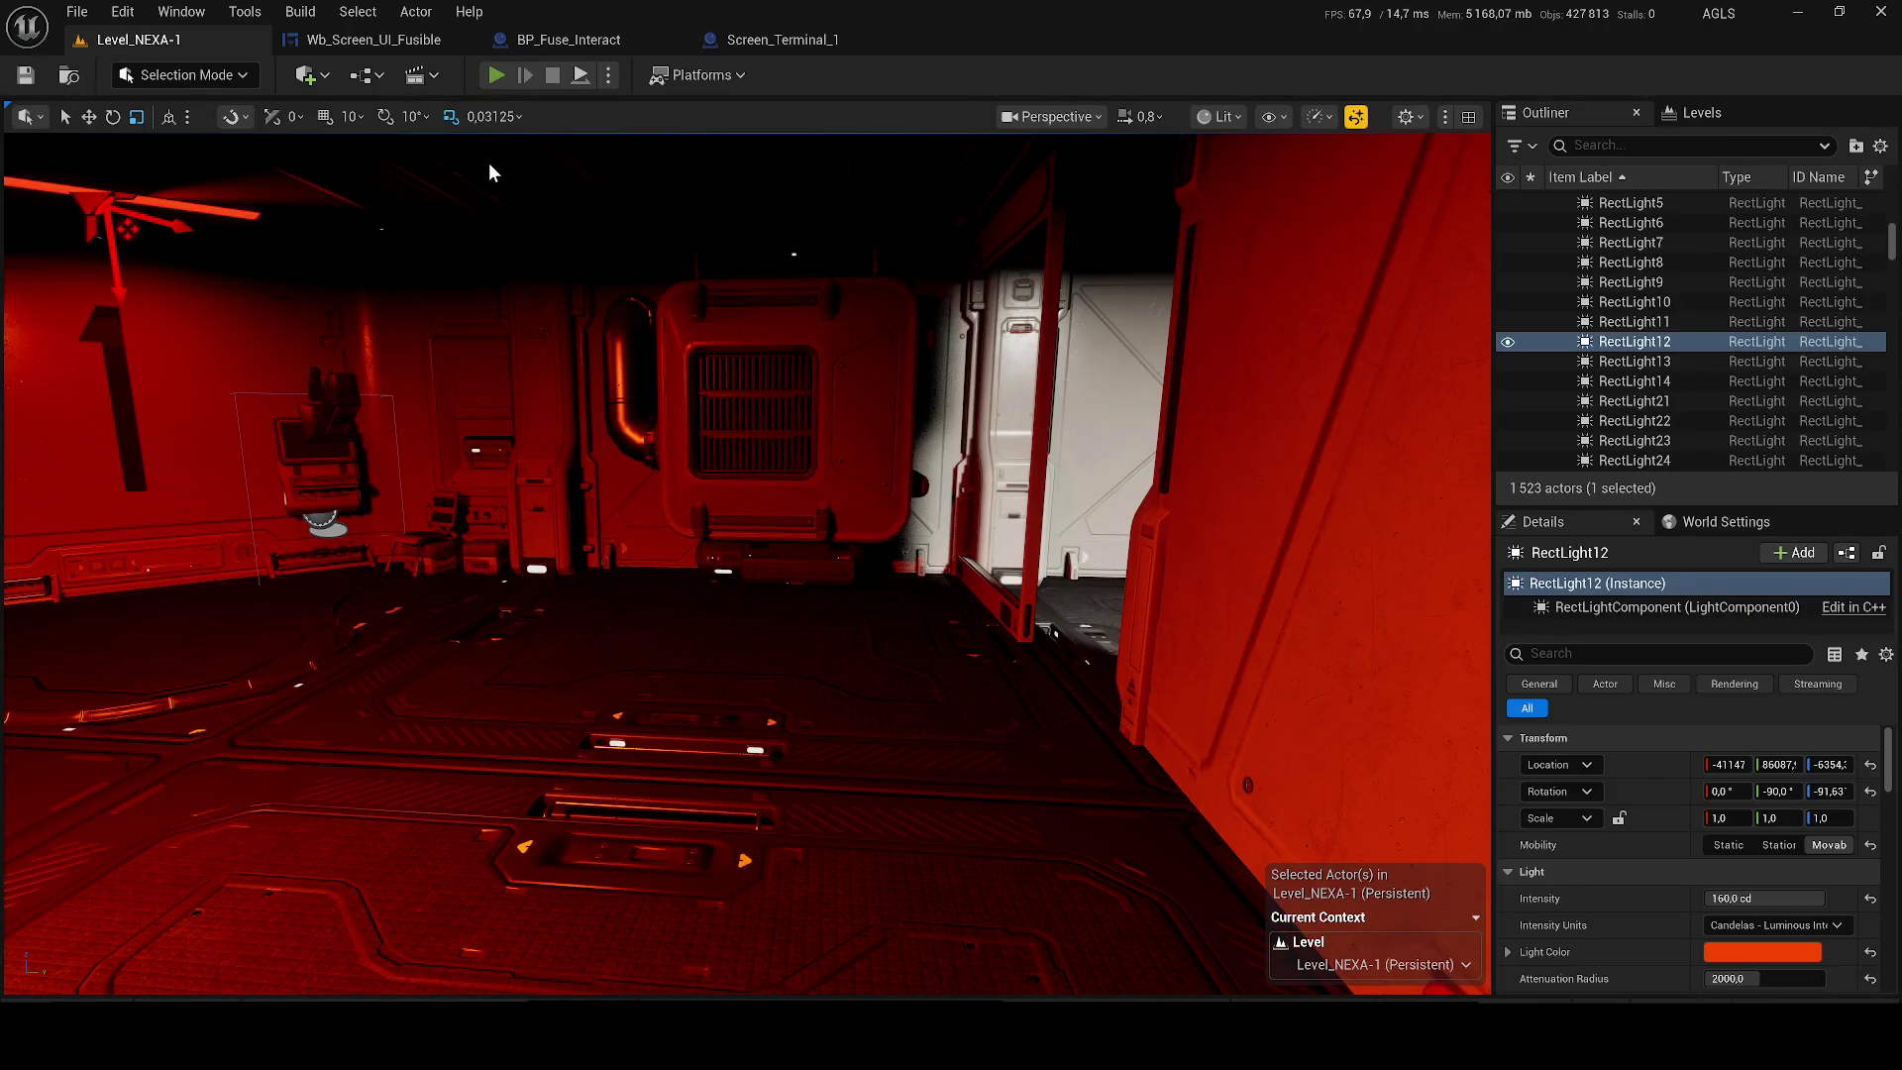
Play the level, open the terminal screen with E, close it via RETOUR, then stop.
click(496, 75)
key(w)
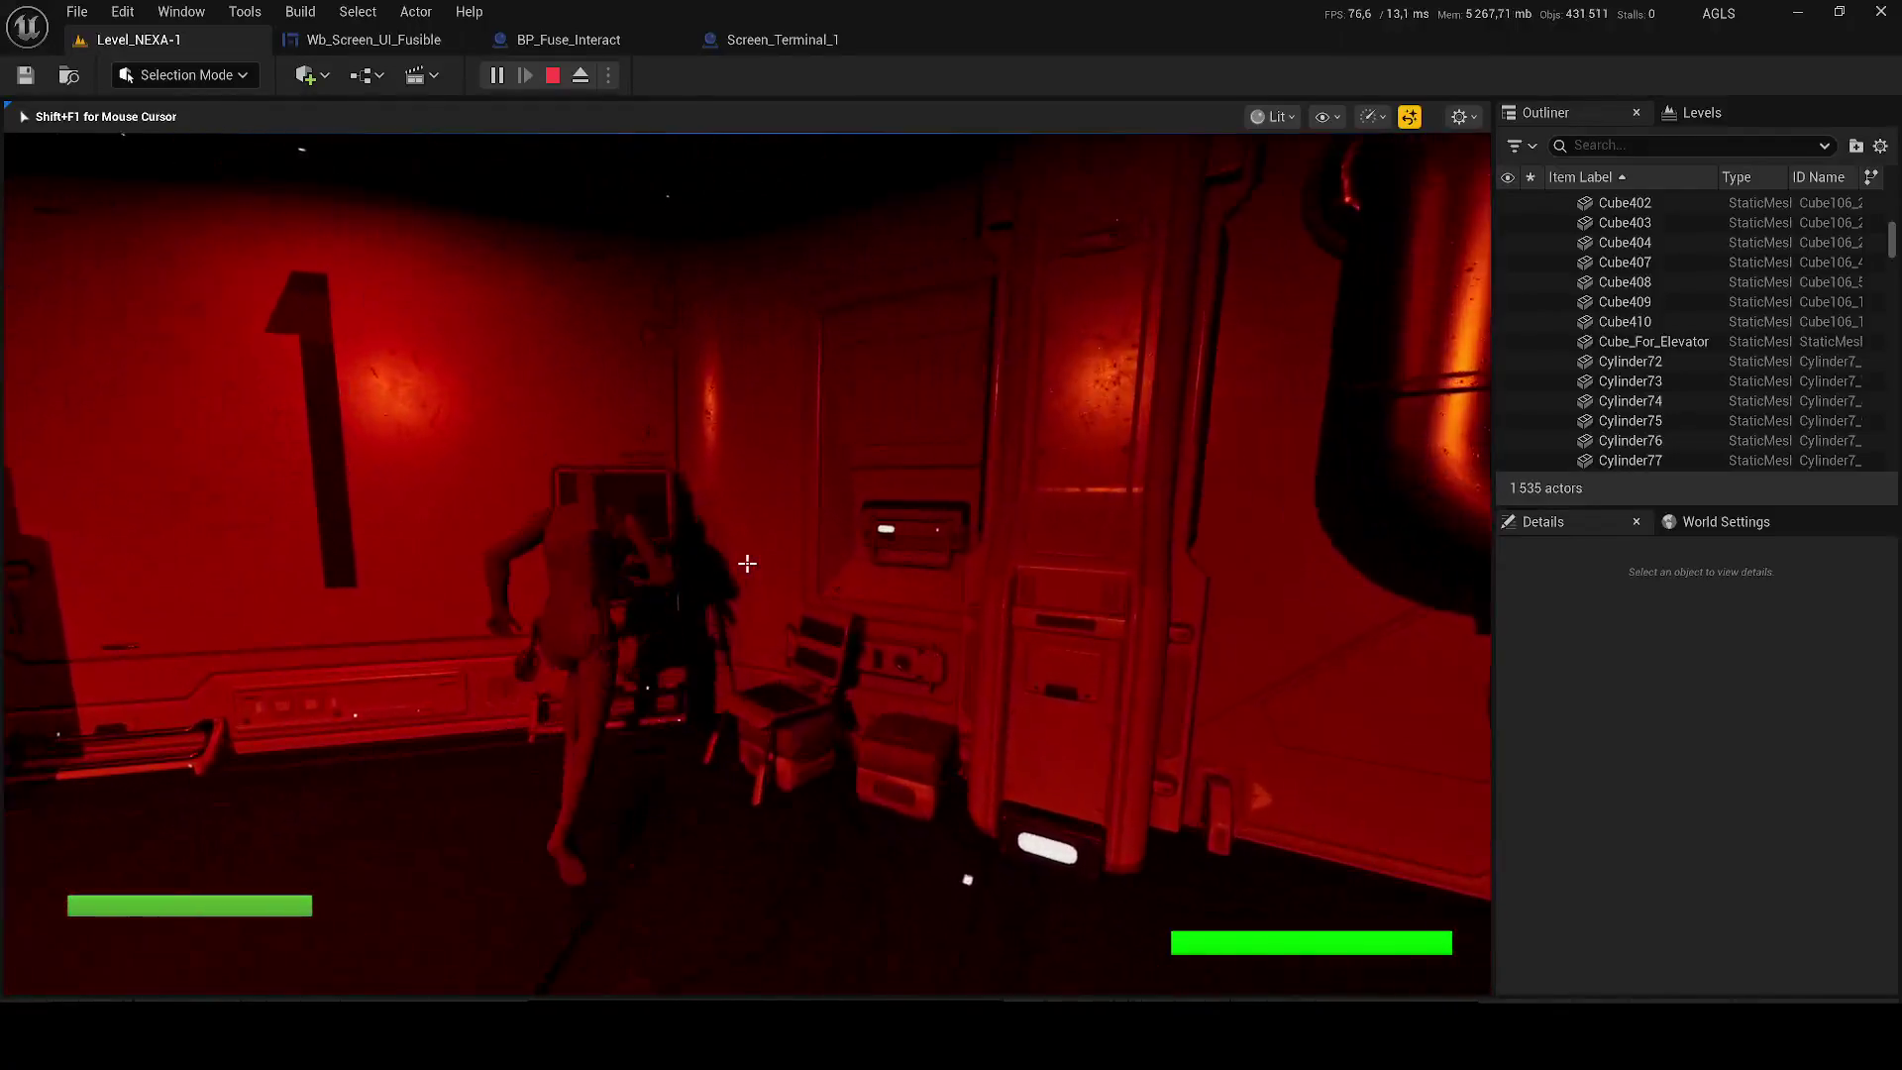
key(e)
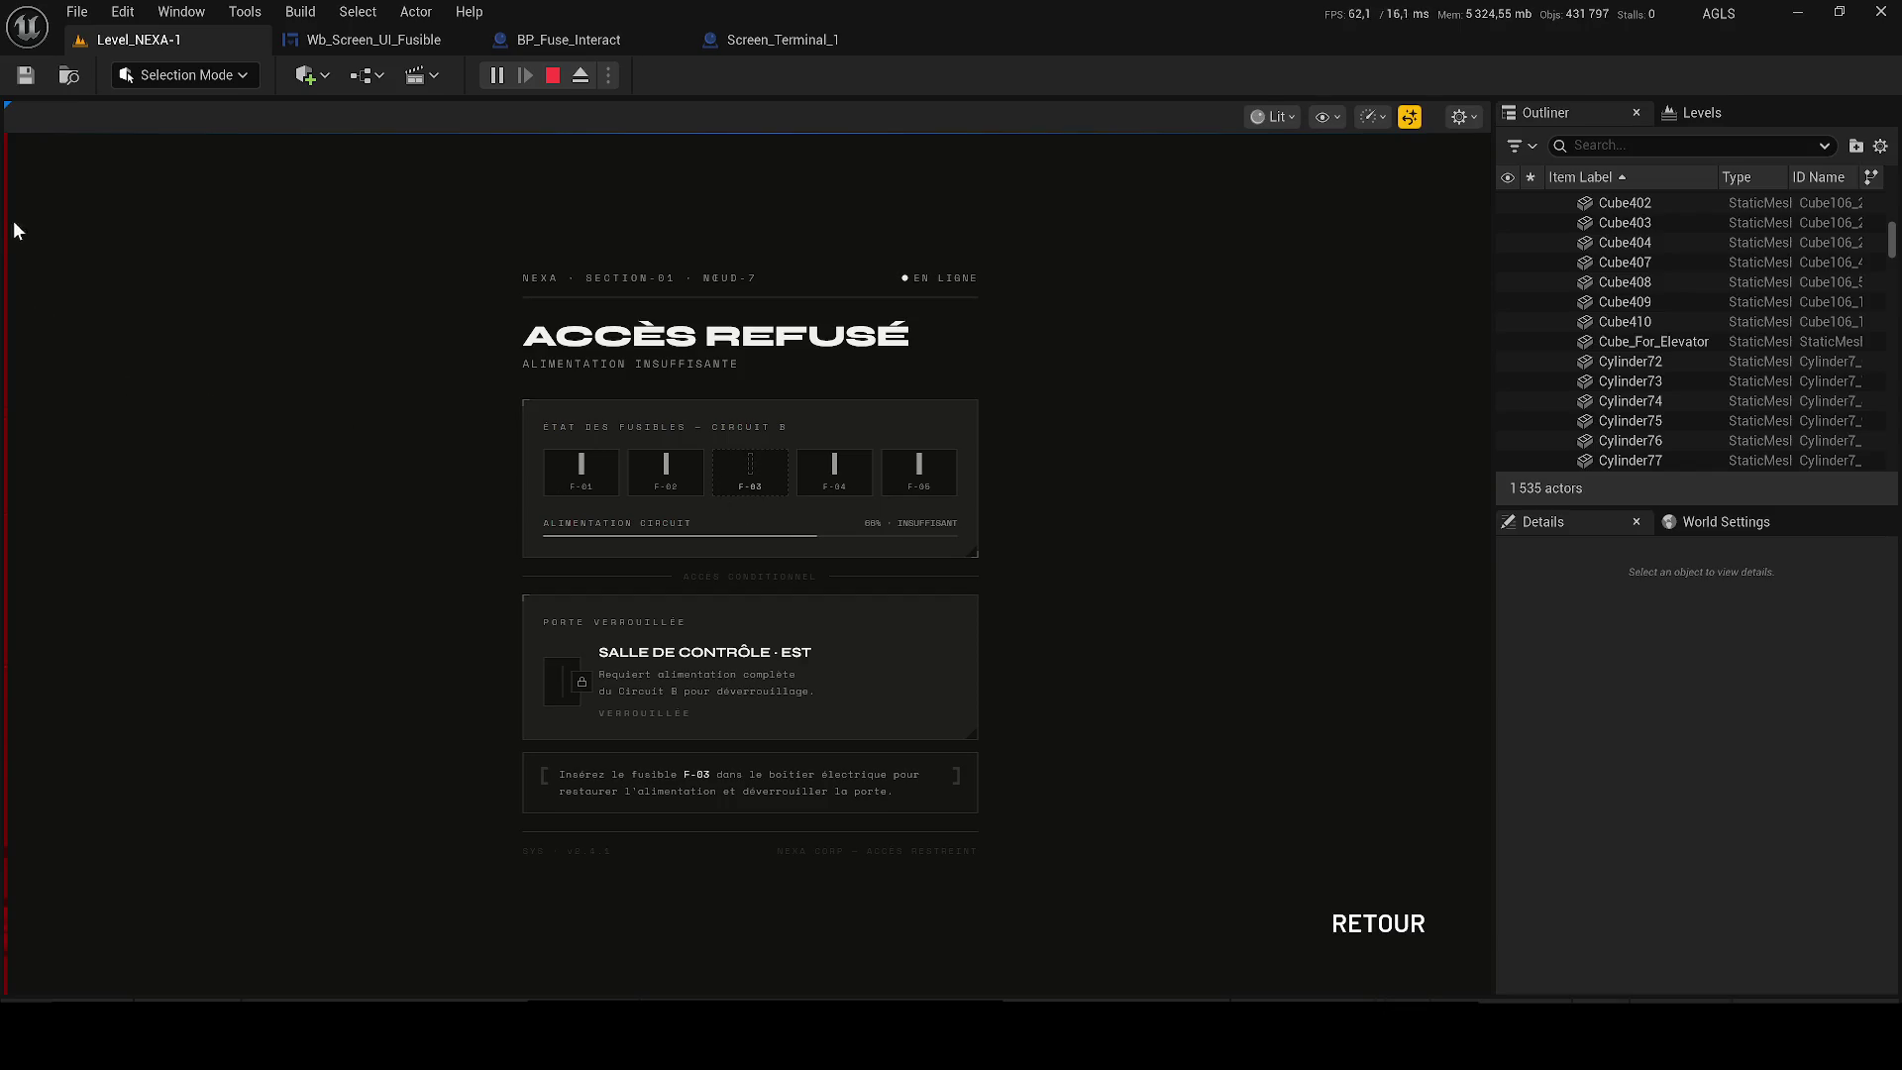
click(1367, 923)
key(Escape)
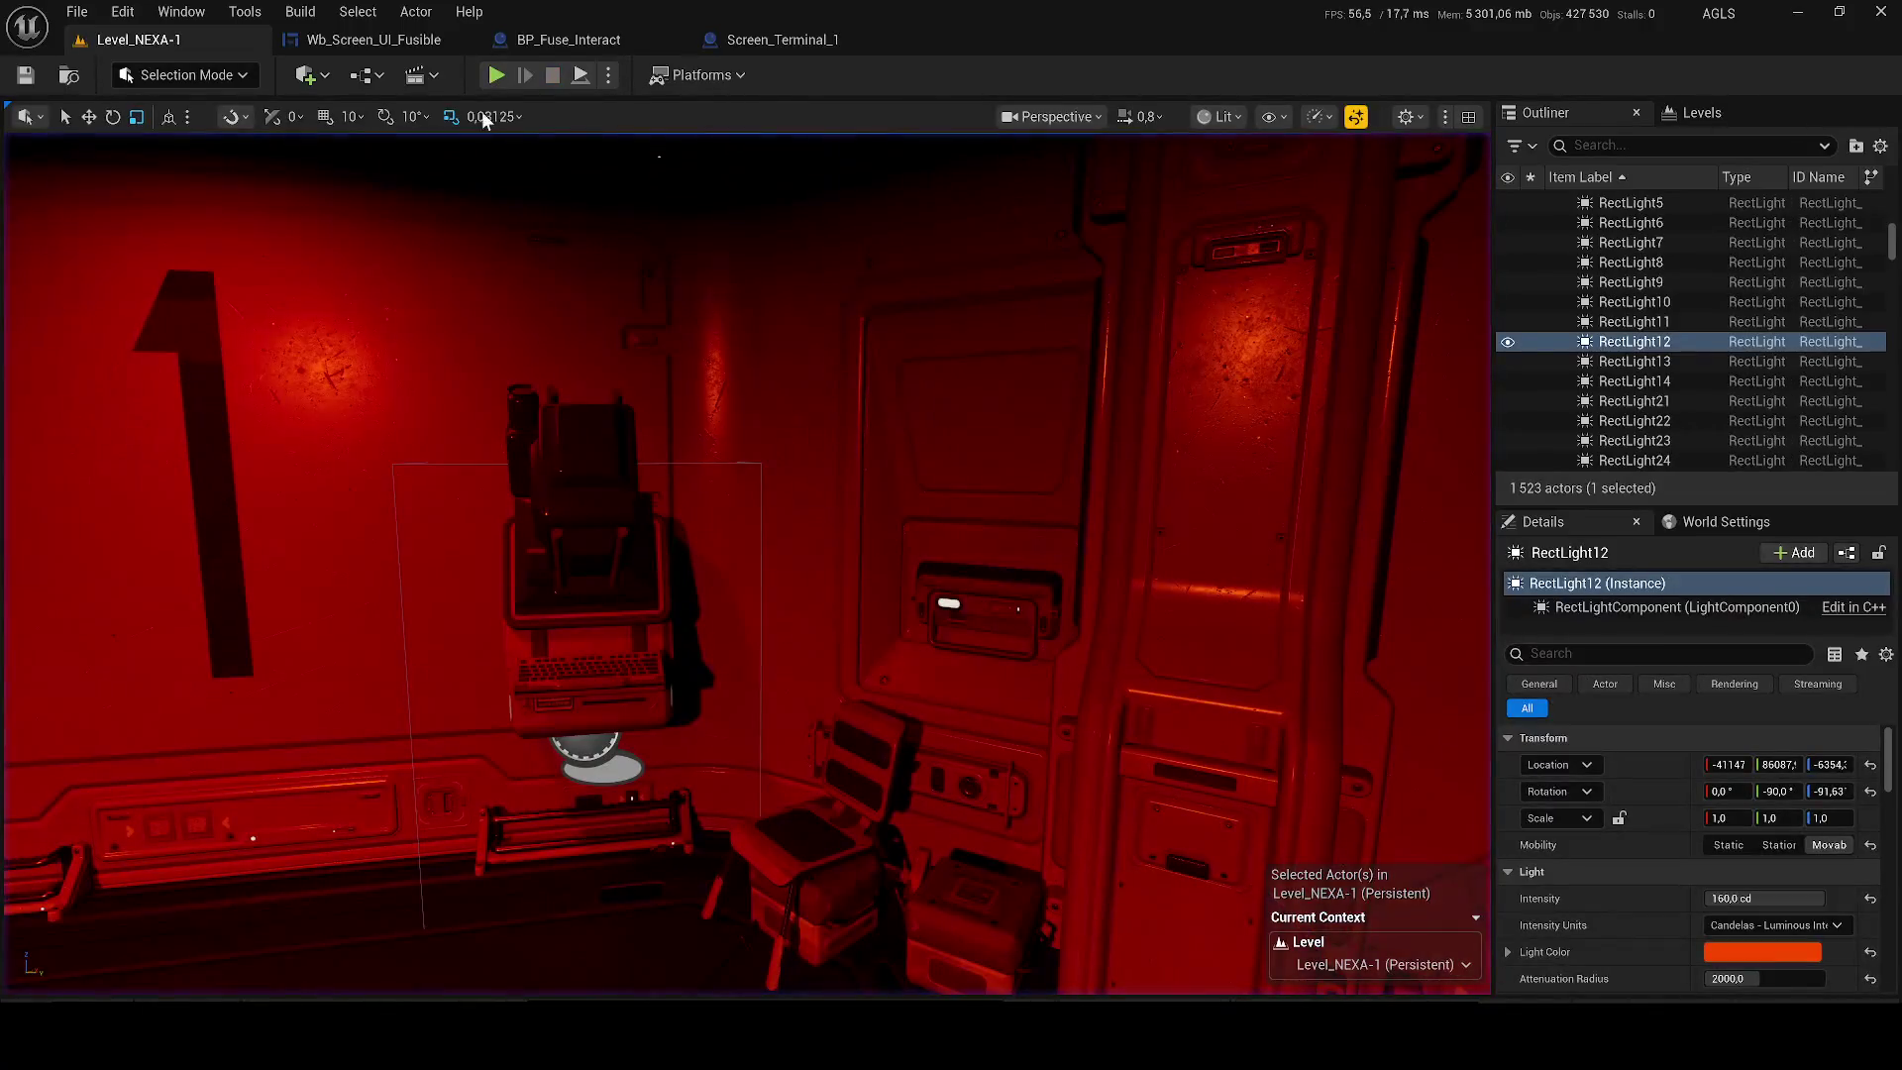
click(313, 44)
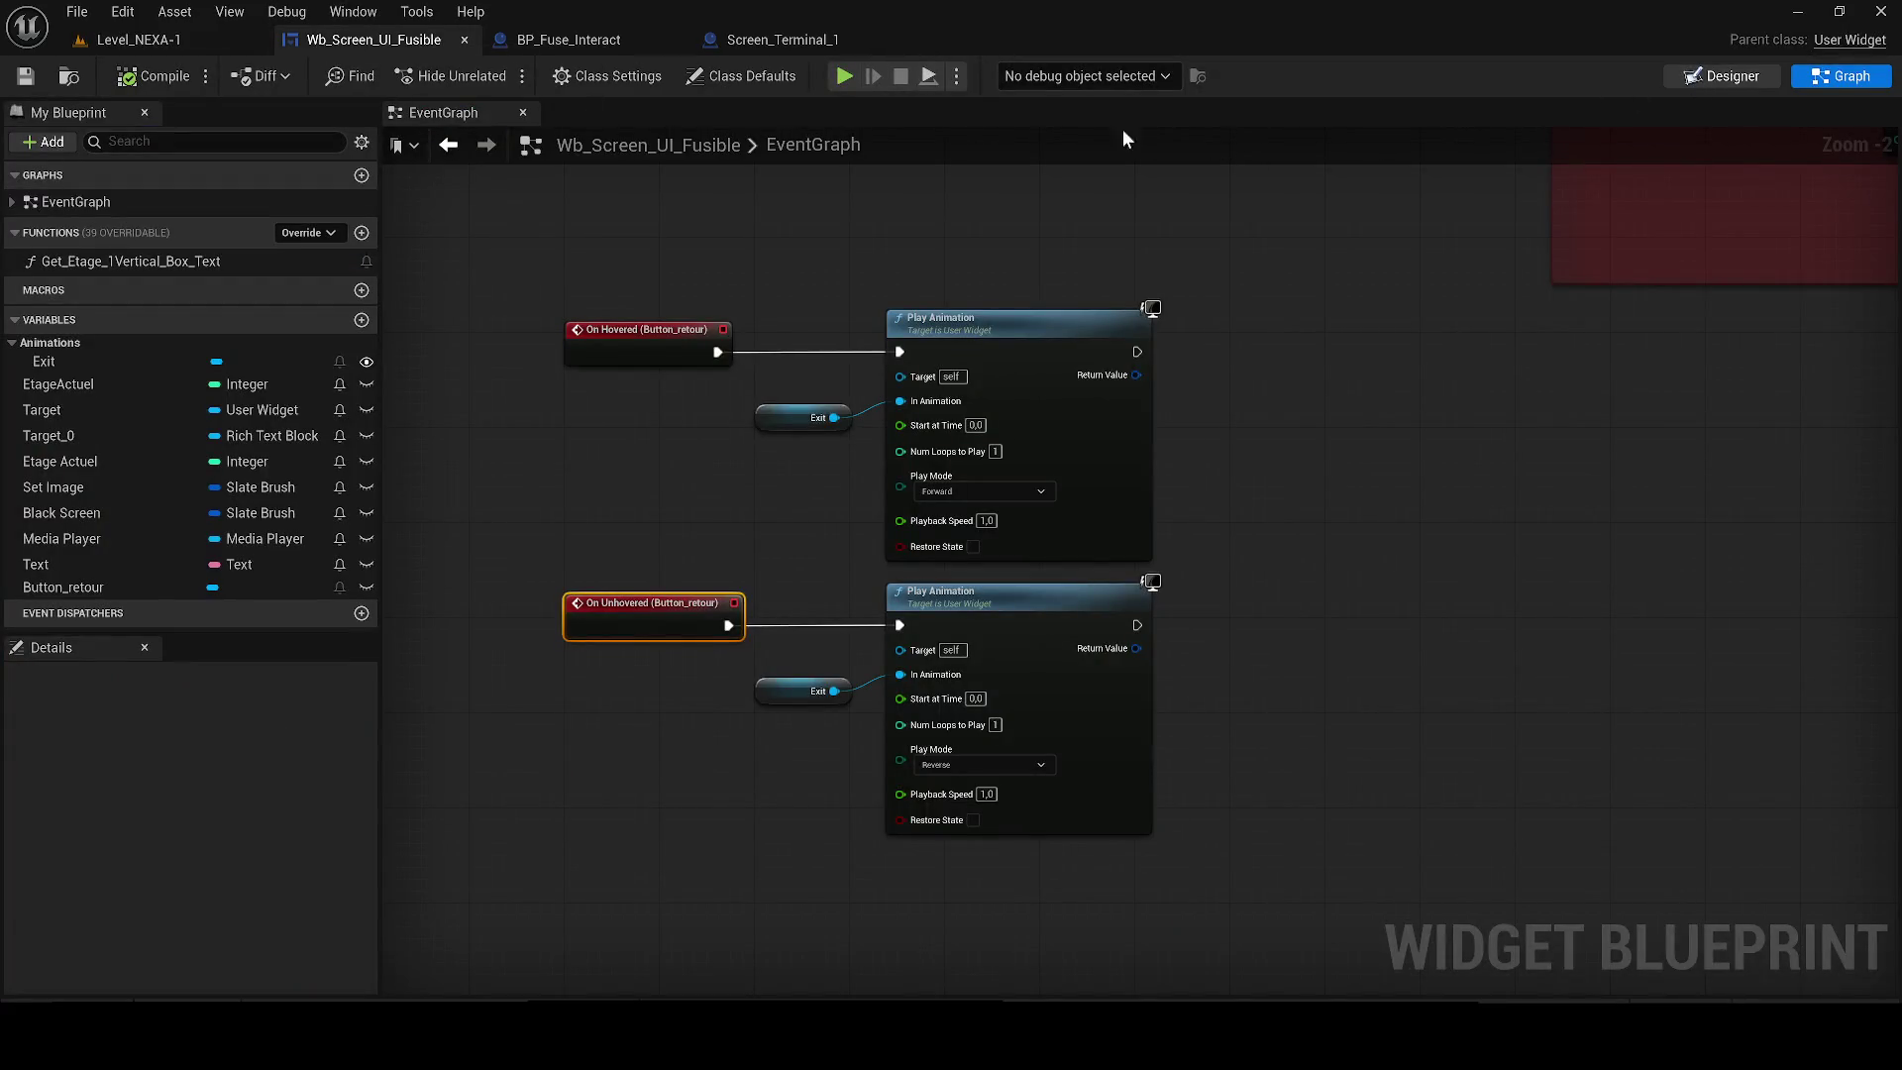
Set the Web Browser's Offset Left and Offset Right to 0 and save the widget.
click(1720, 76)
click(455, 329)
scroll(455, 329, up, 7)
scroll(525, 394, up, 10)
text(0)
click(1626, 324)
text(0)
key(Return)
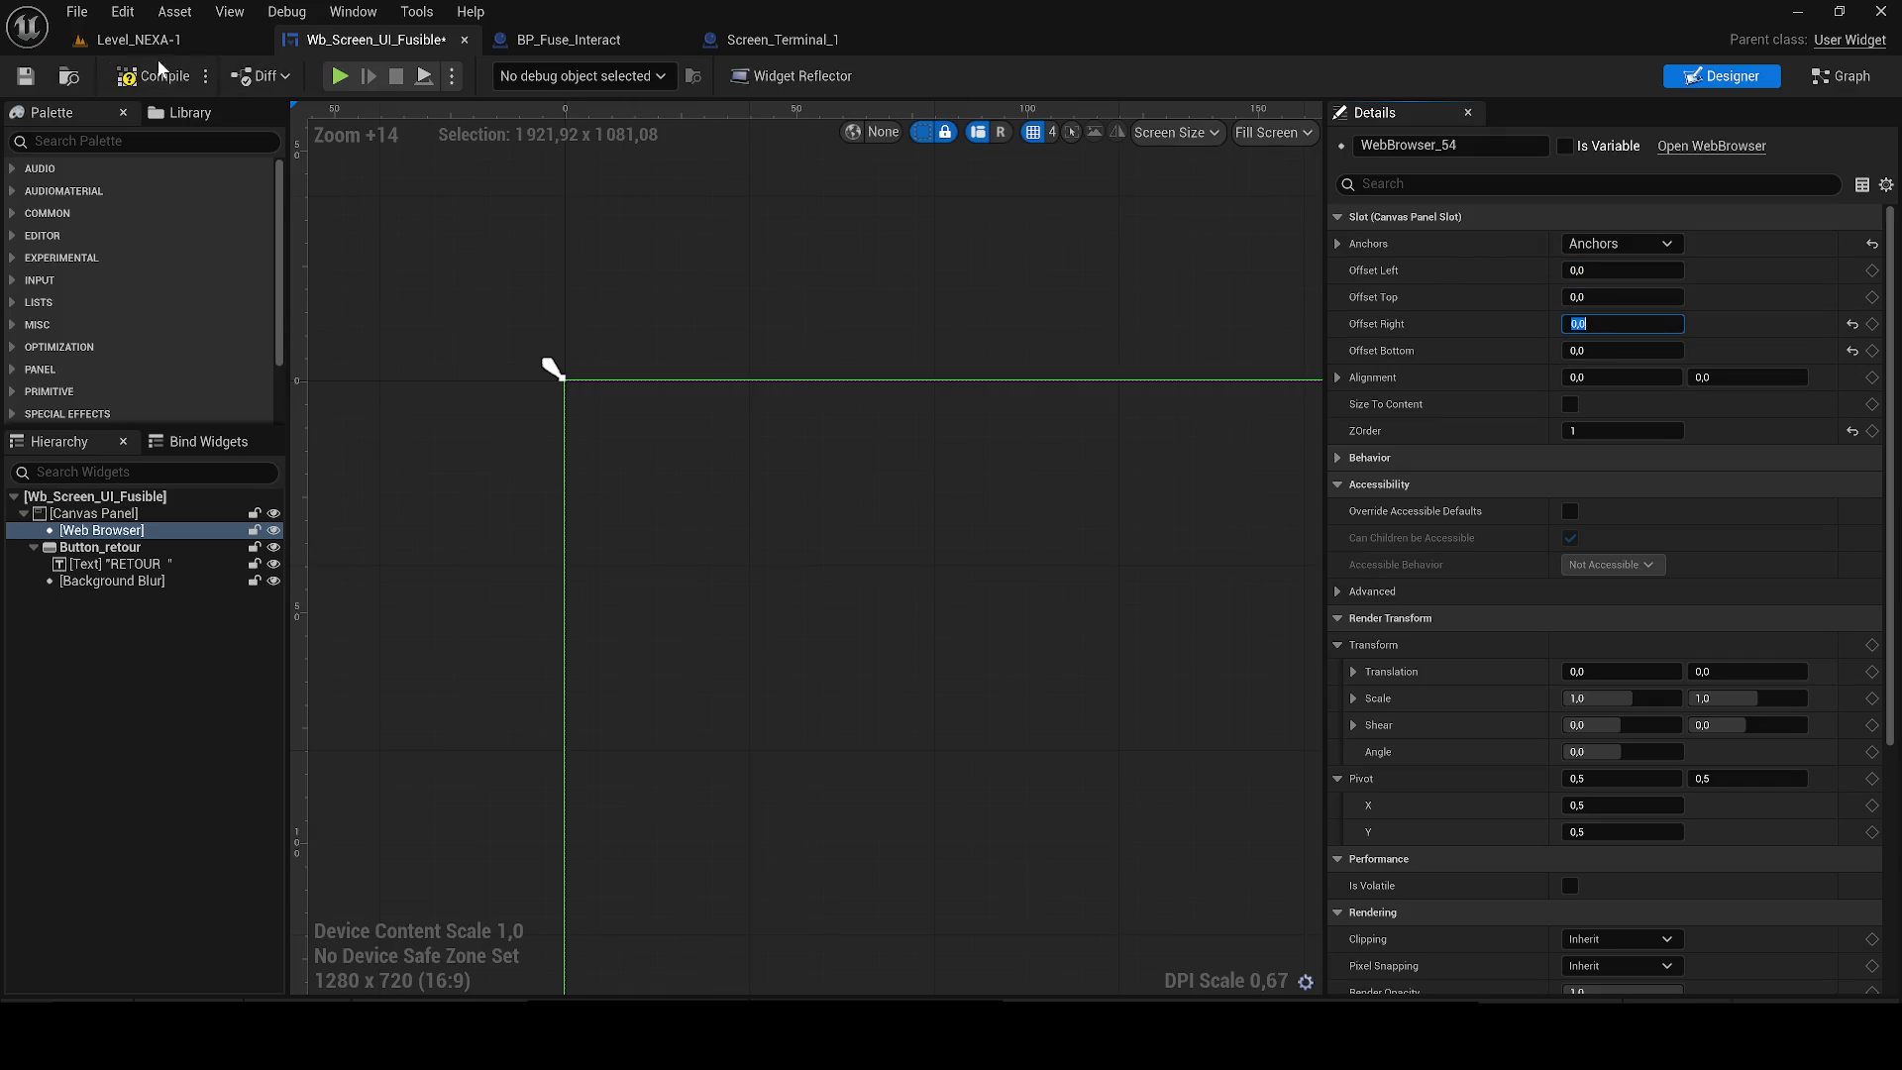
click(27, 77)
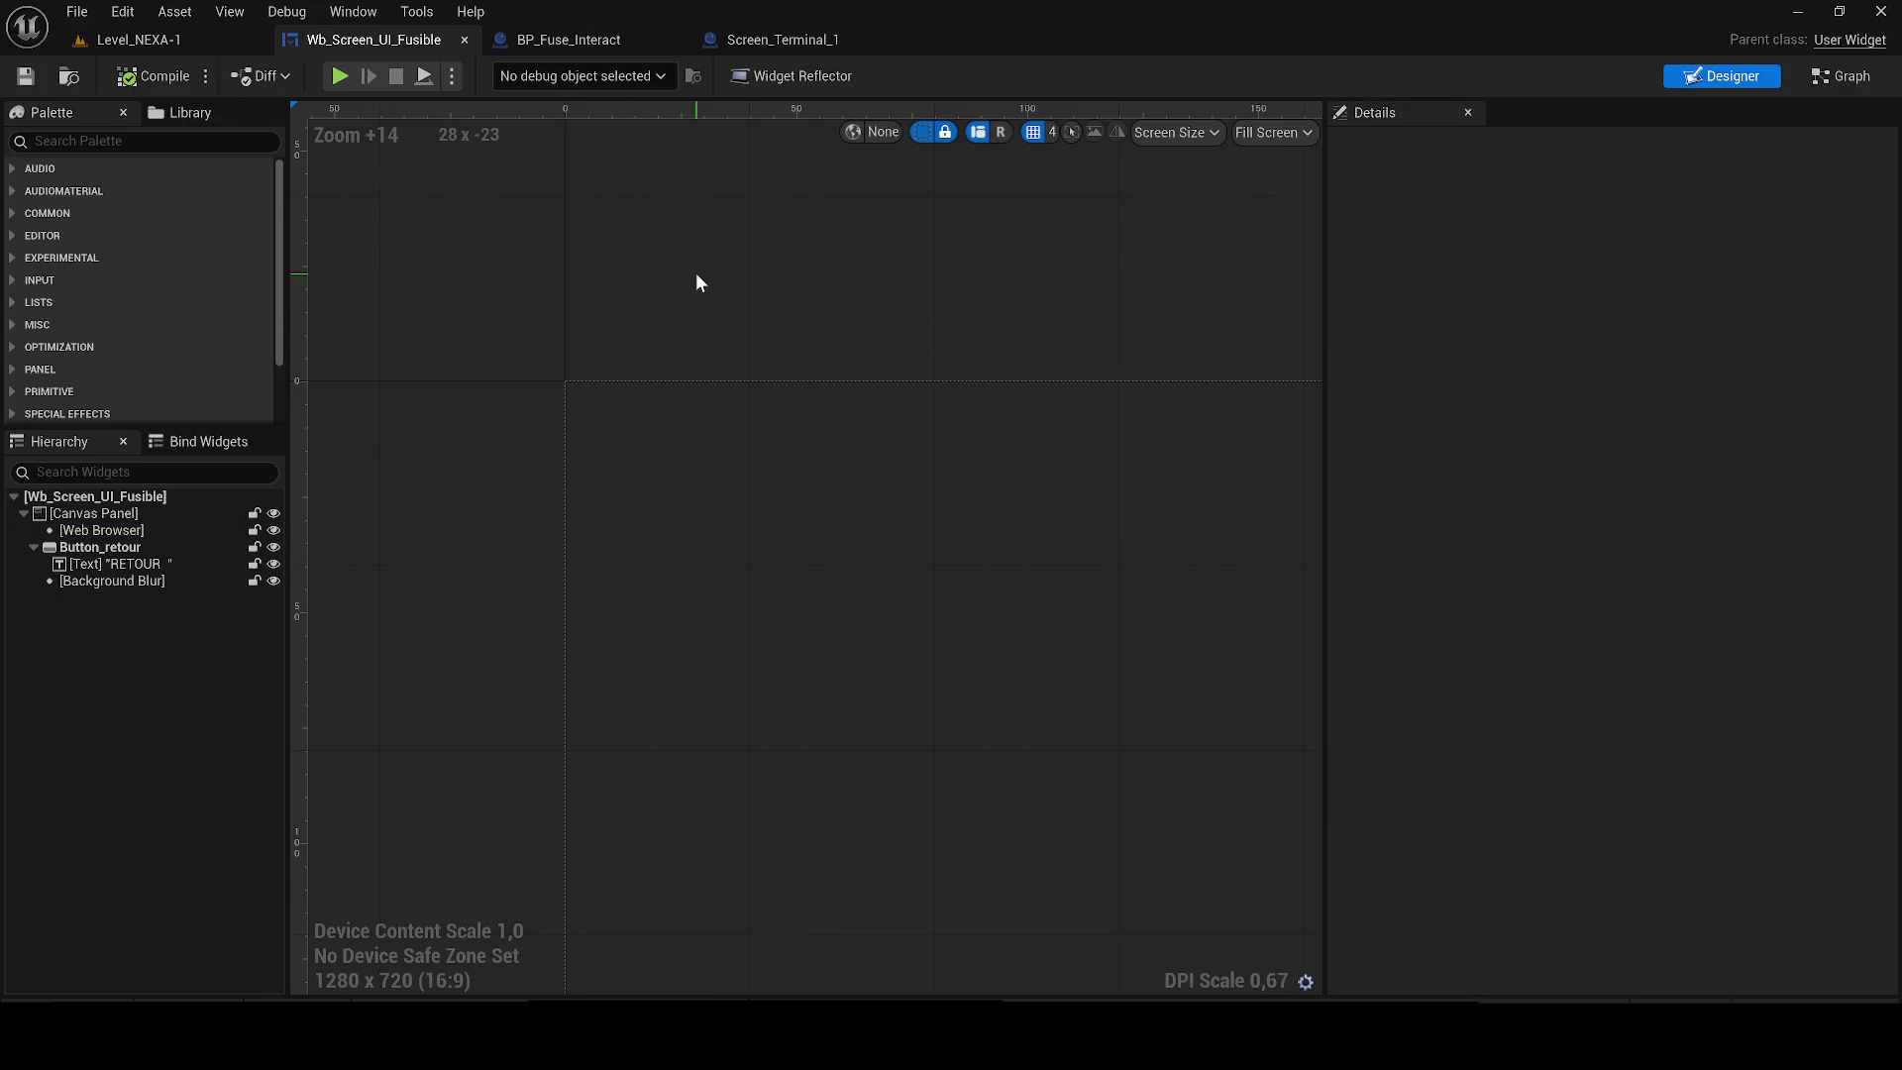
Check BP_Fuse_Interact's Camera, then select and frame that actor in Level_NEXA-1.
click(560, 39)
click(159, 344)
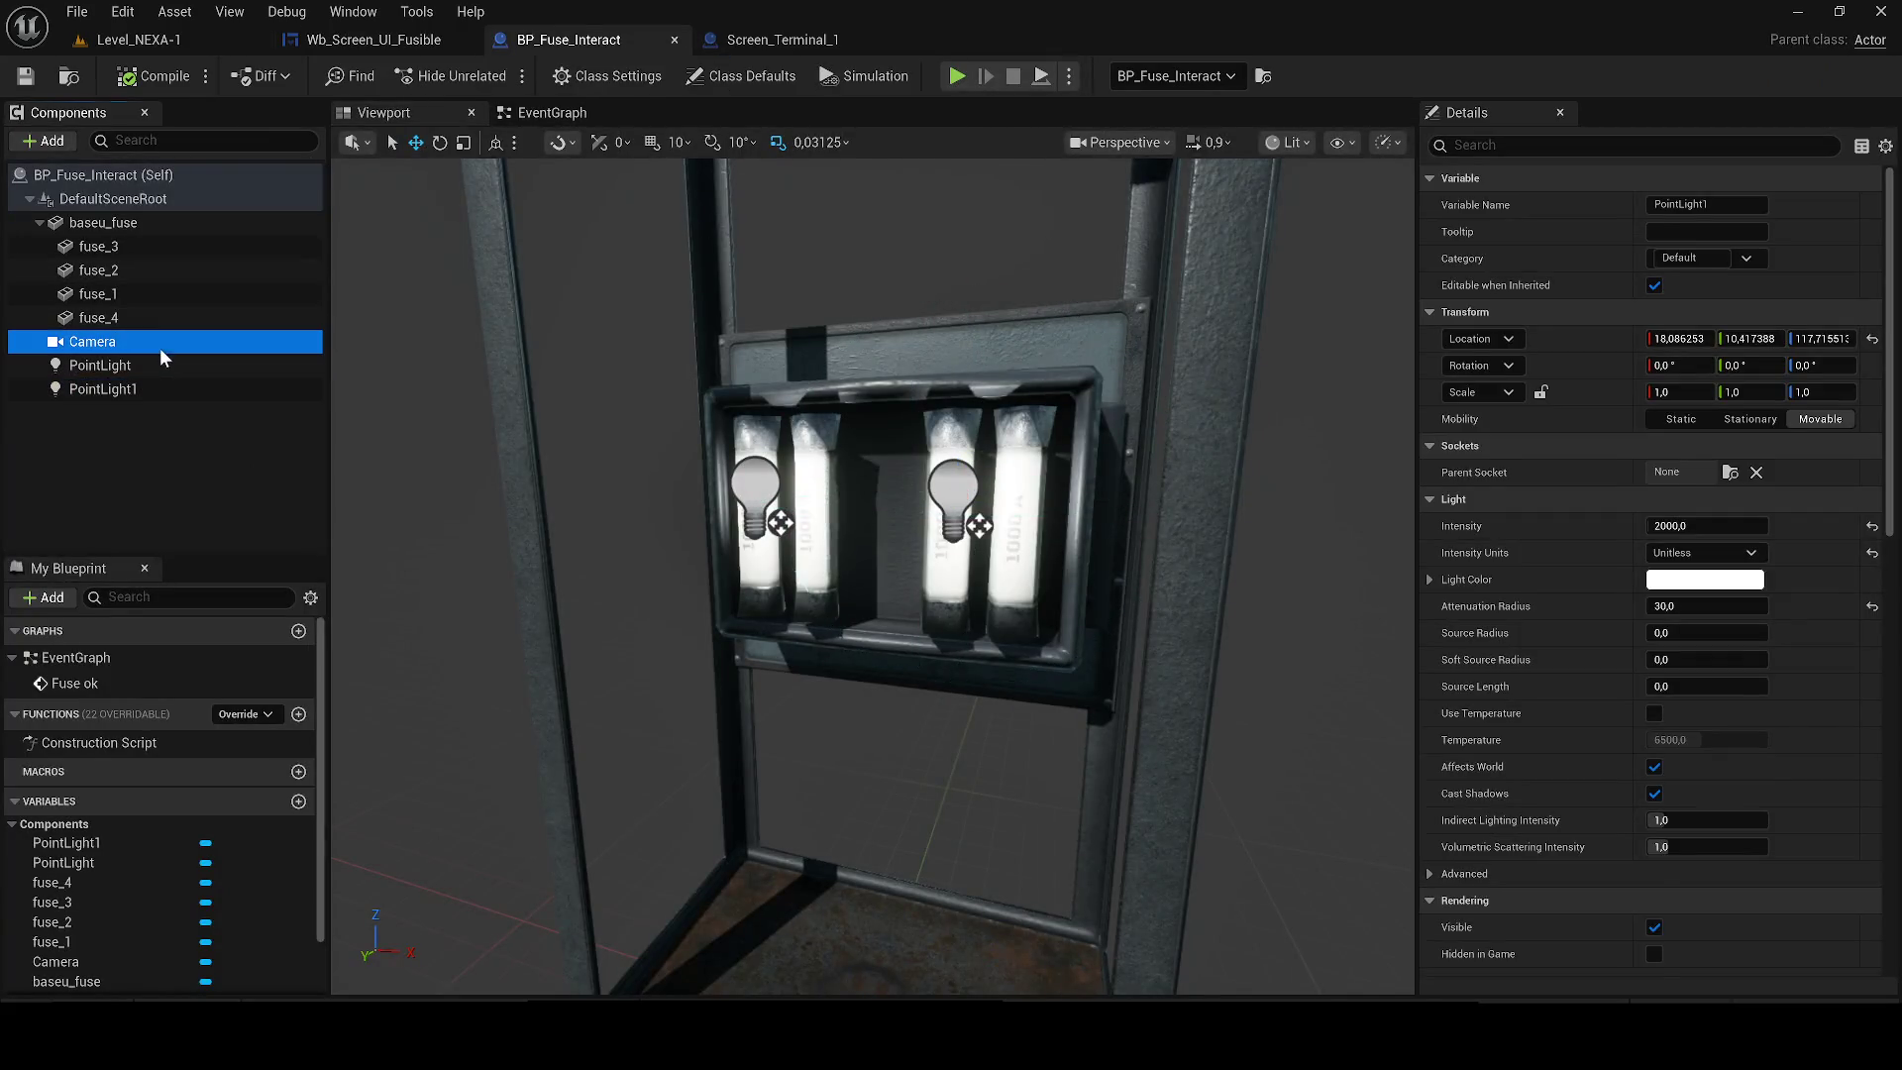
click(674, 40)
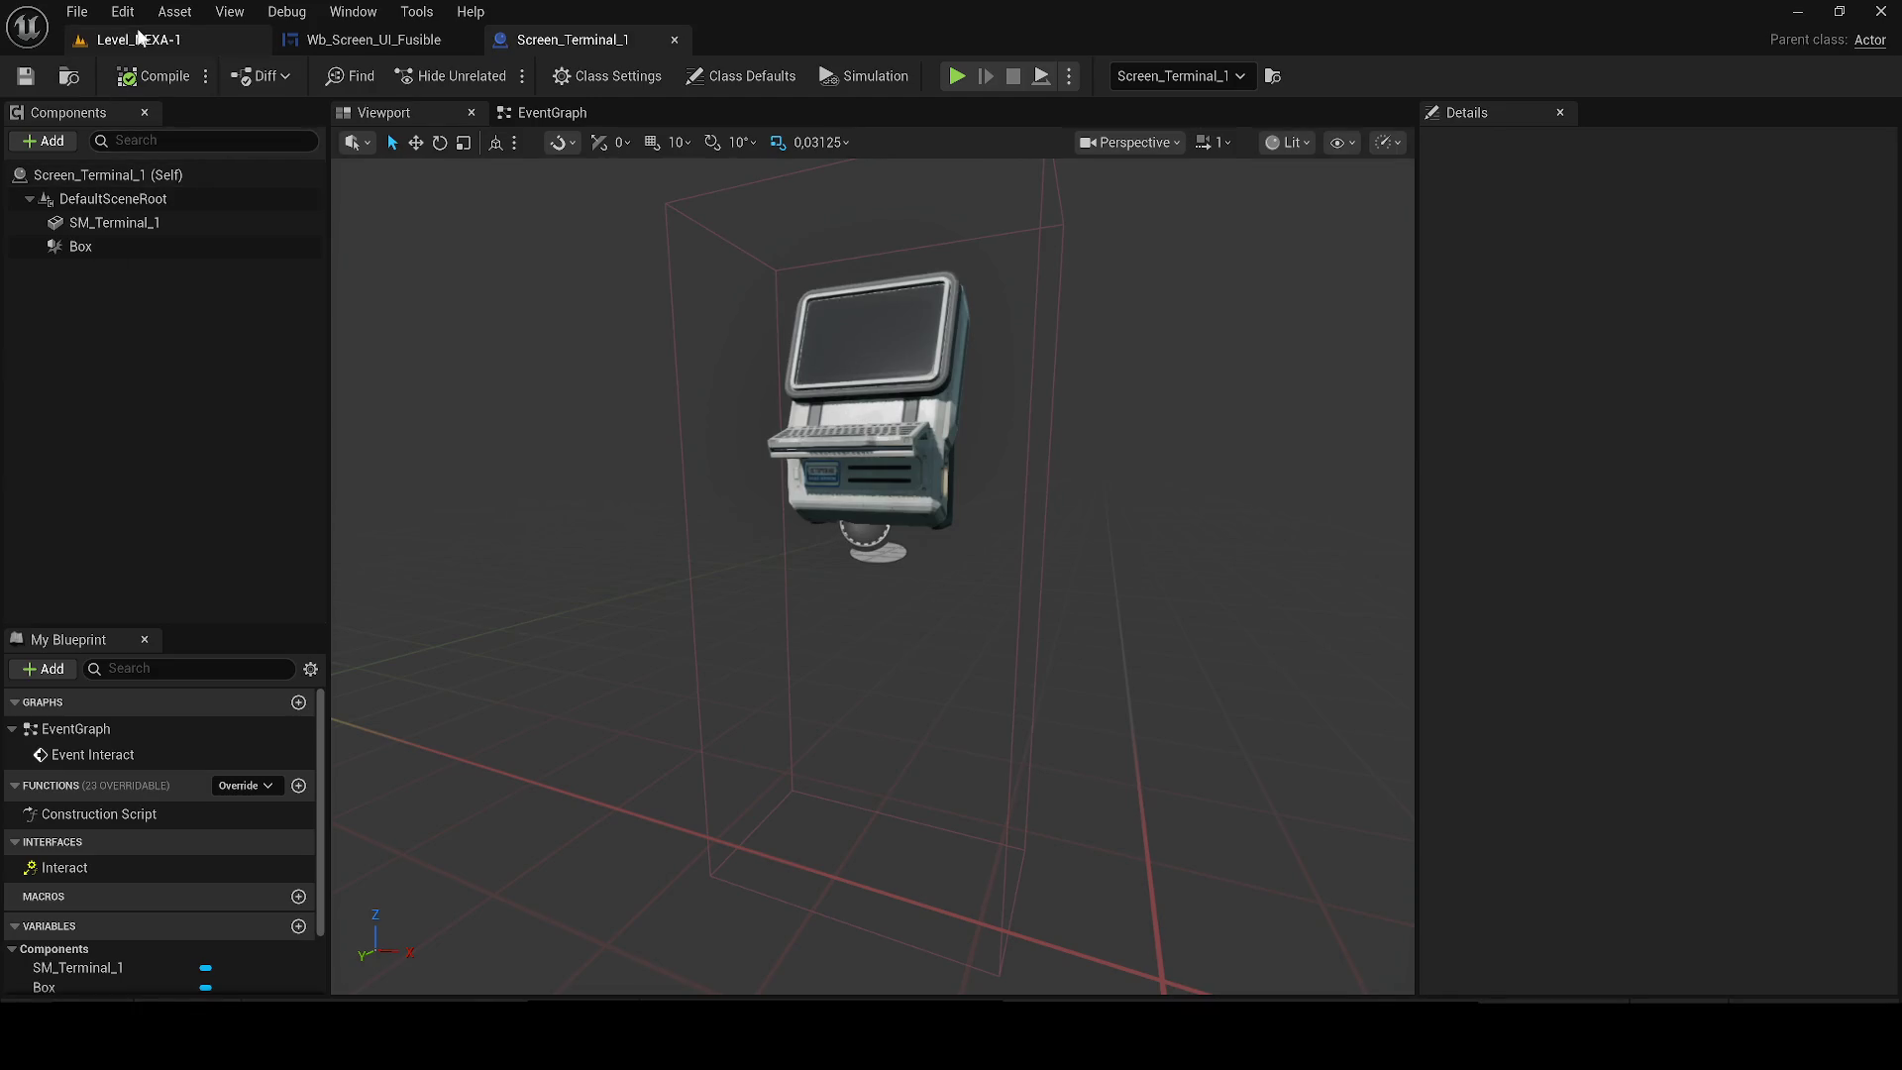
click(178, 44)
drag(636, 523, 672, 514)
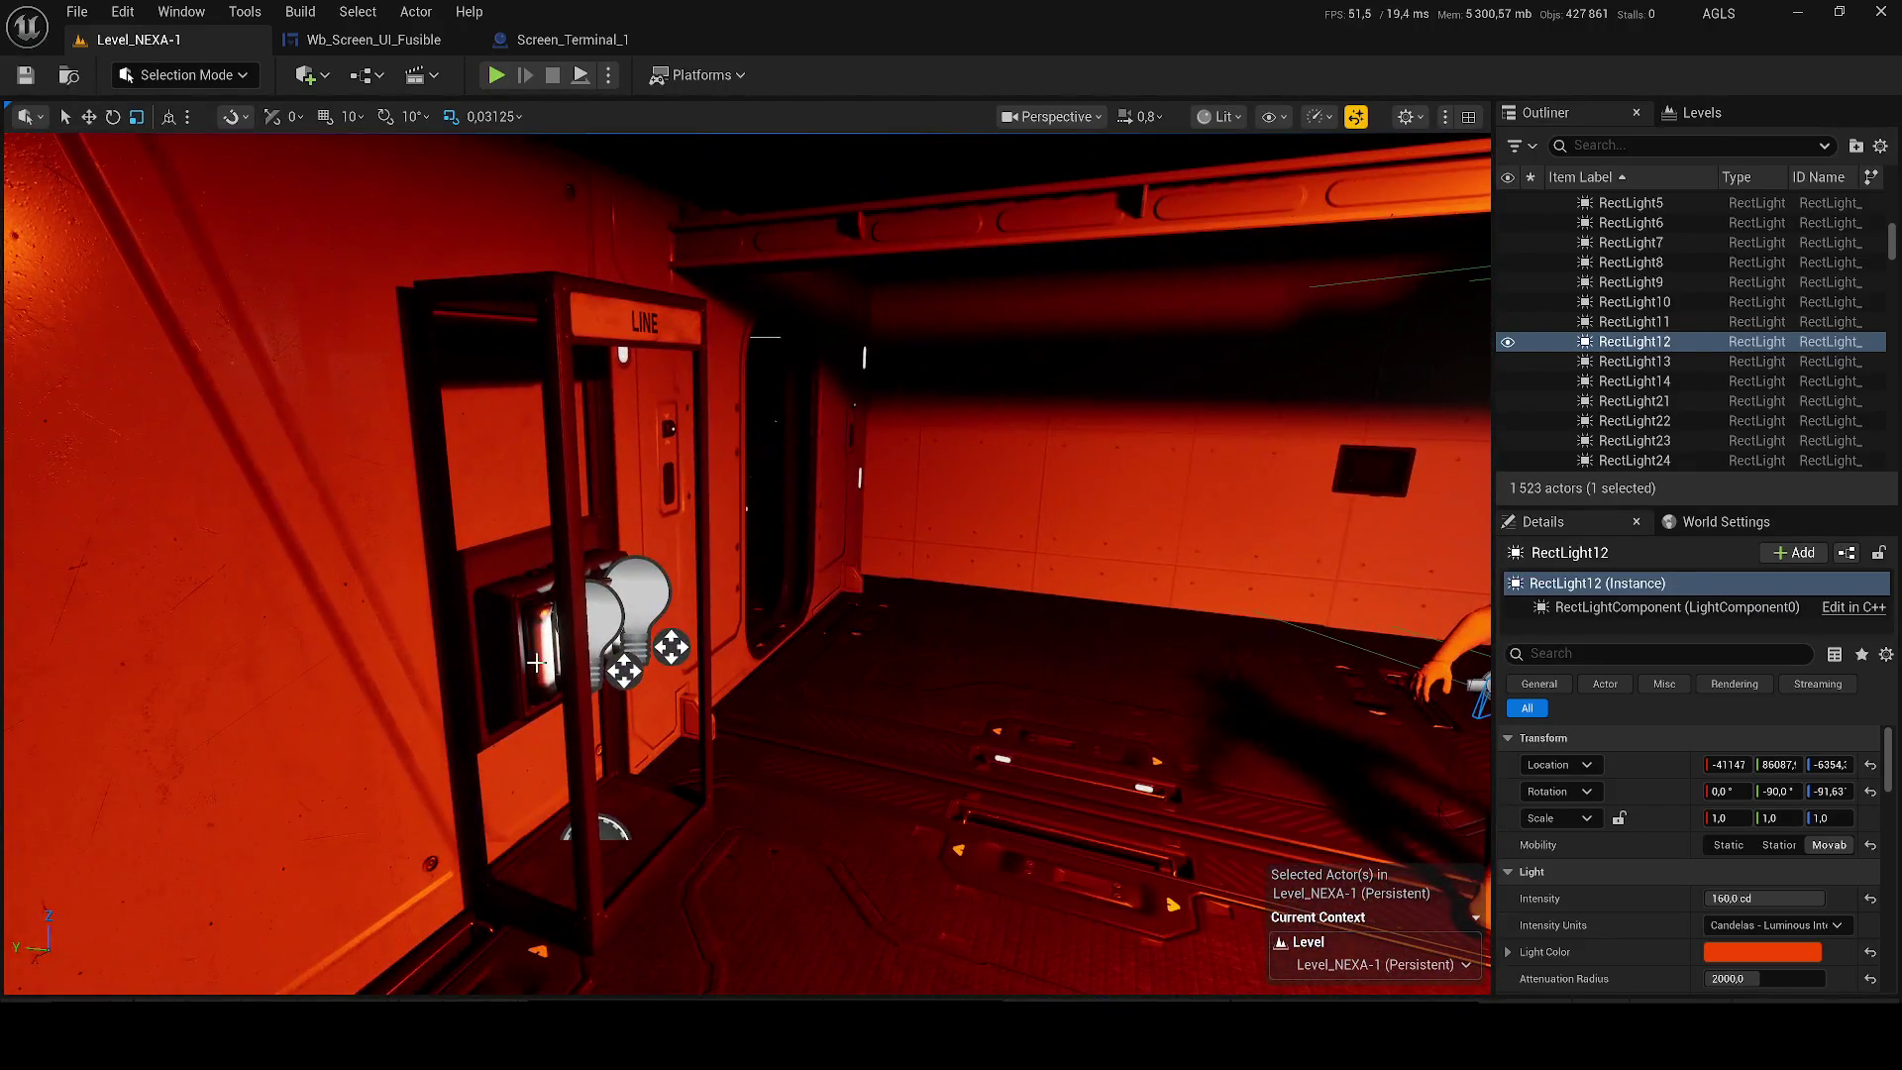
click(535, 662)
key(f)
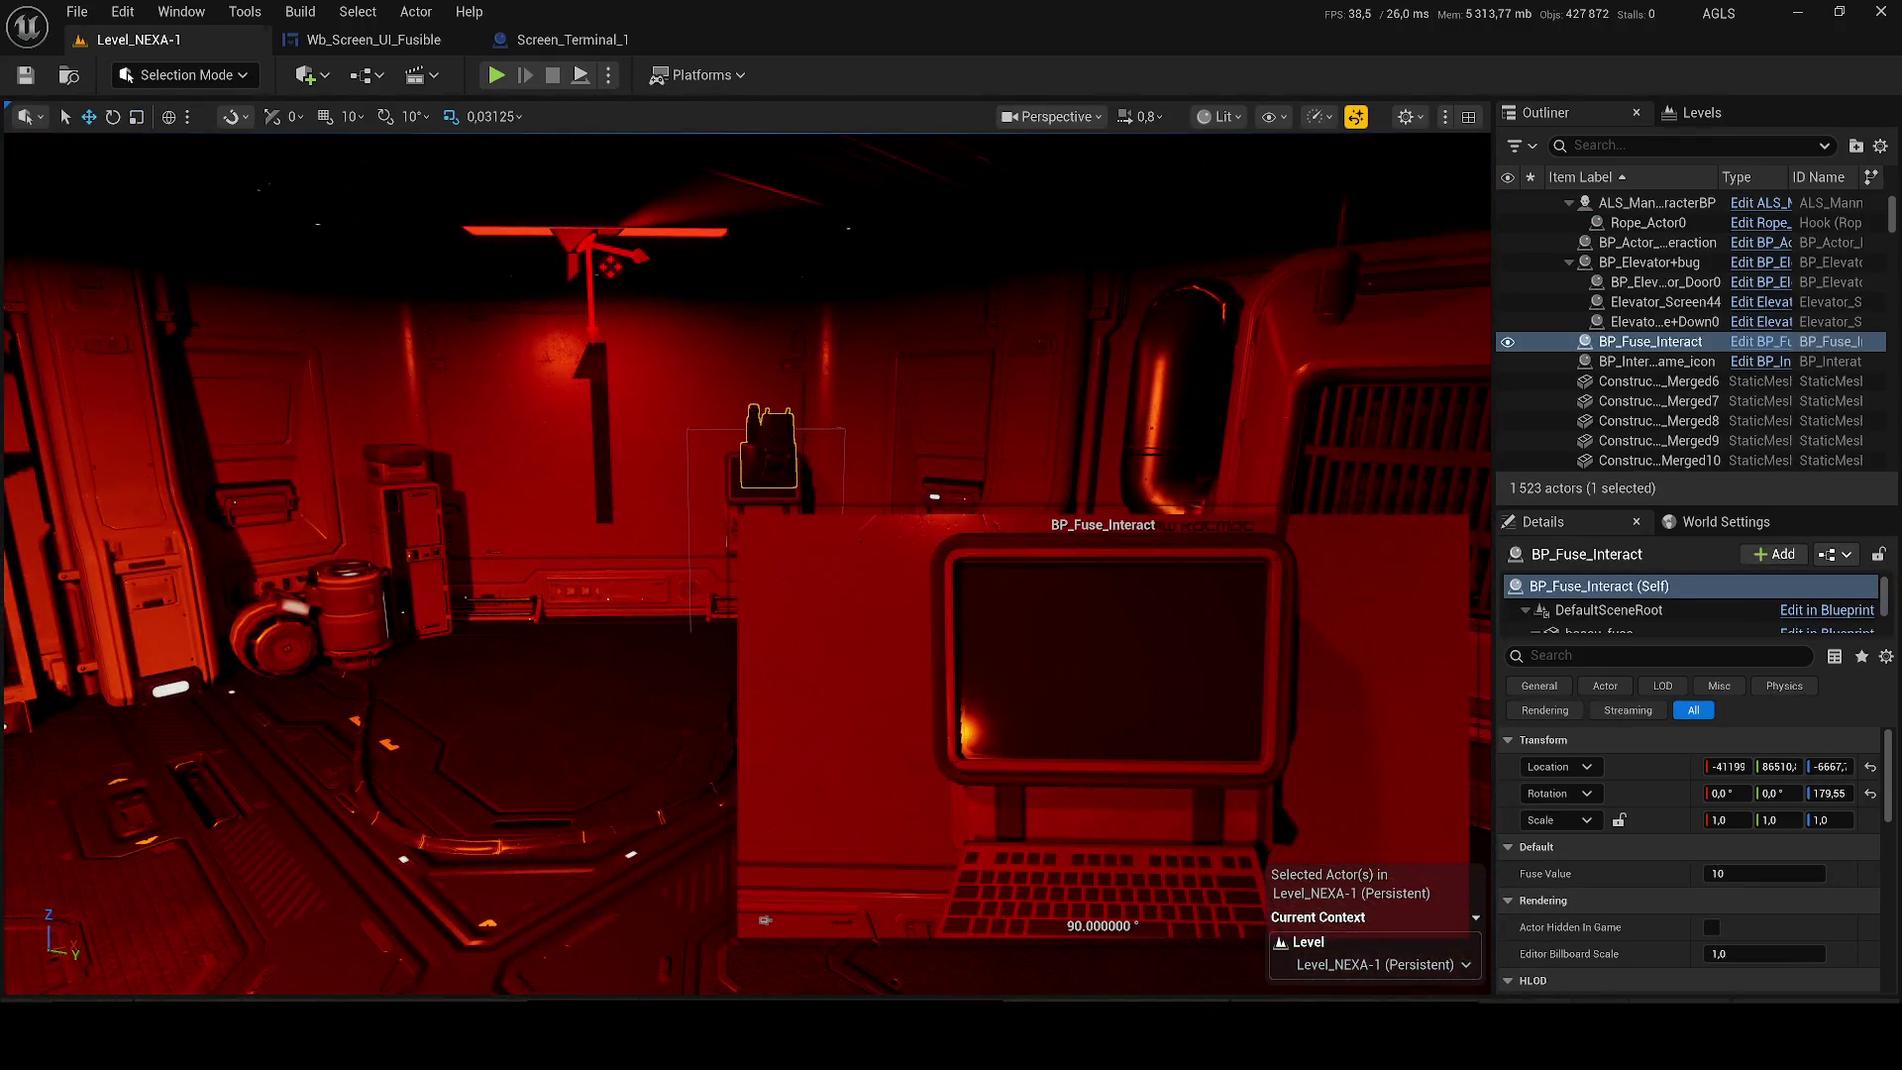
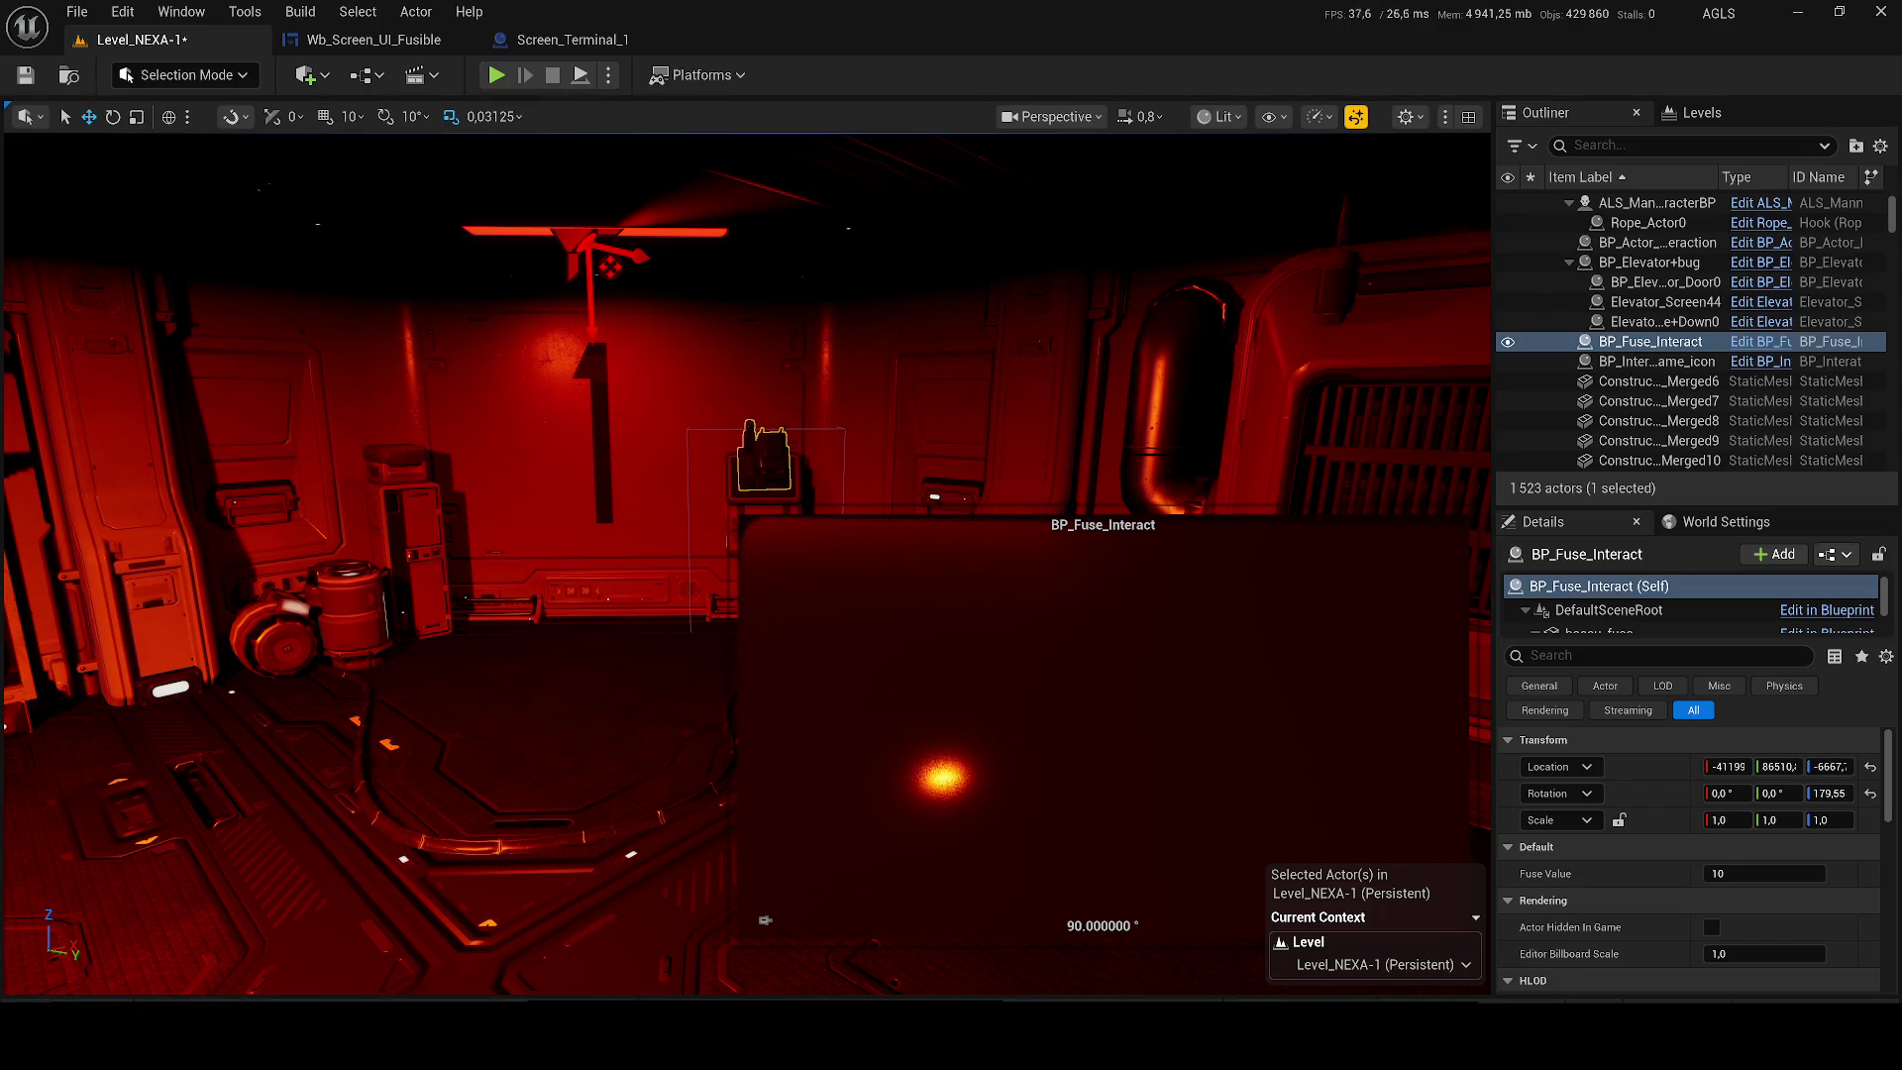
Test-play the level, walking up to the wall terminal and opening it.
click(507, 77)
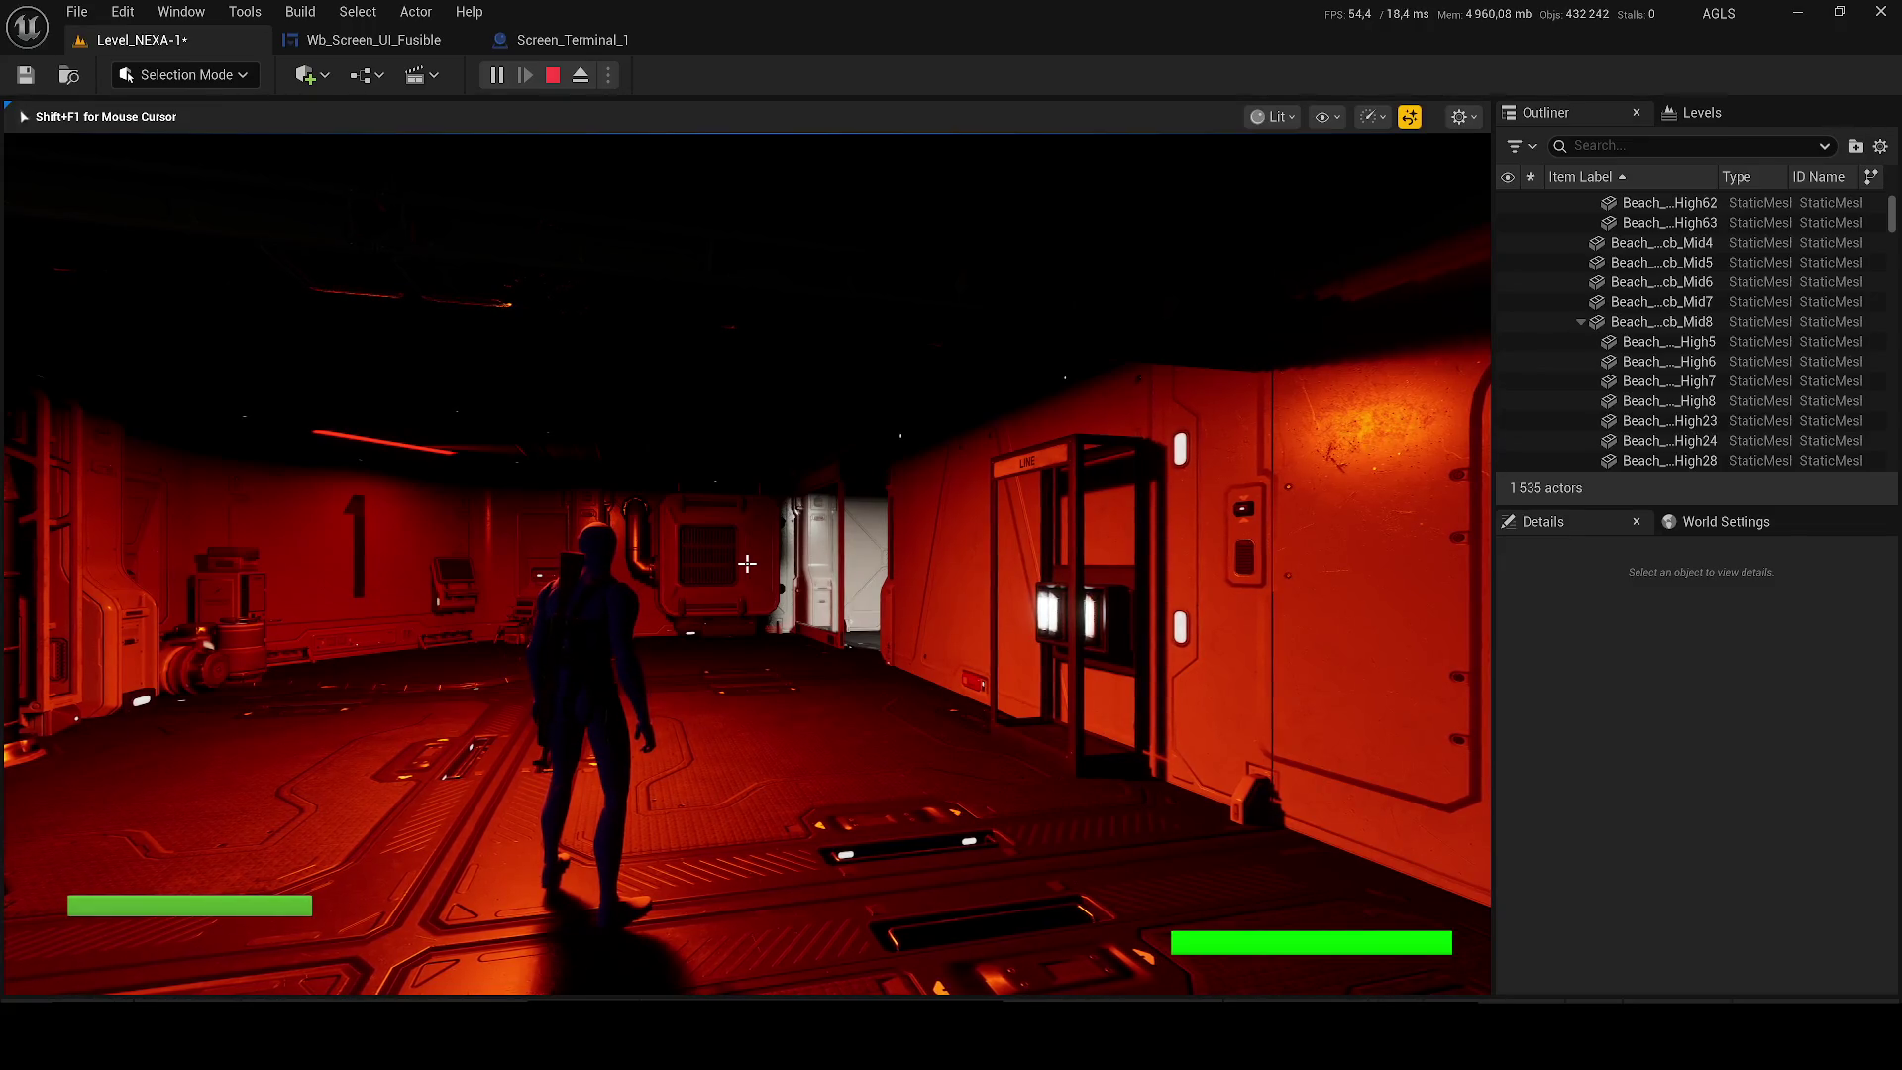
key(w)
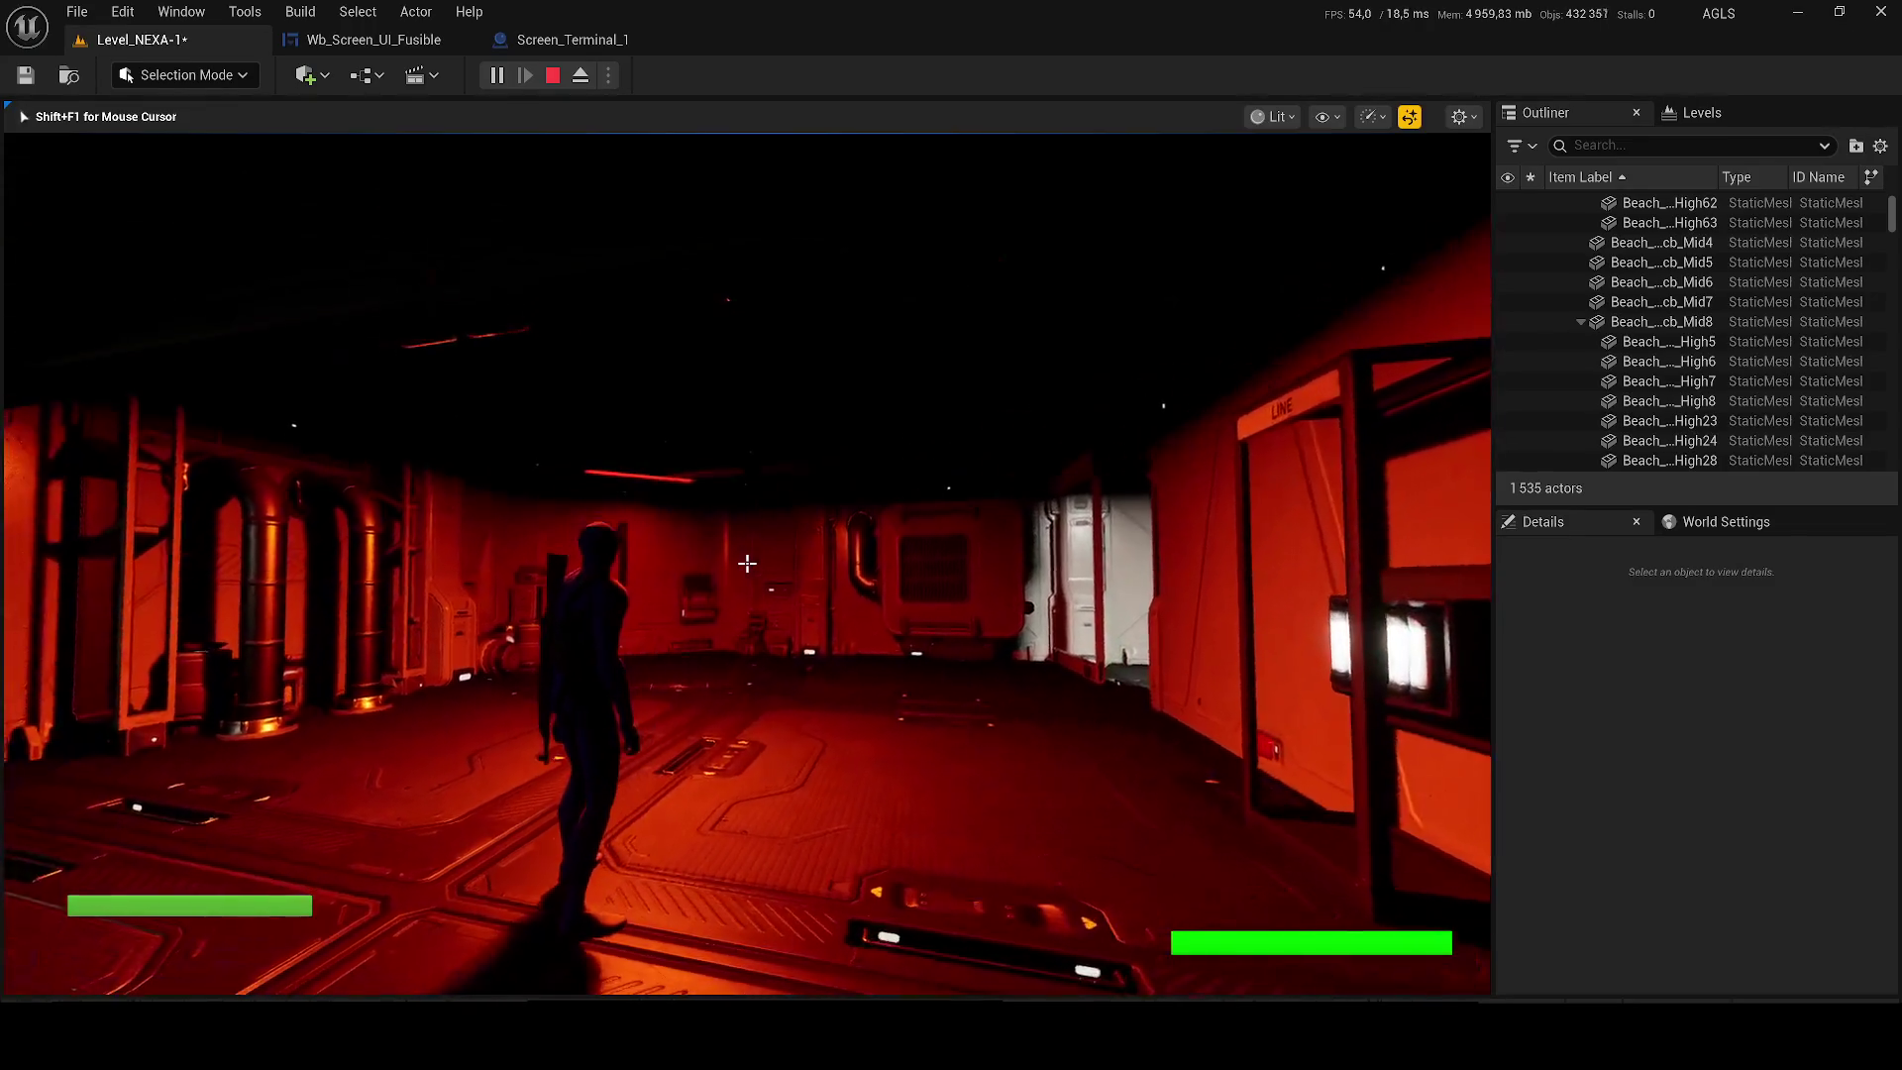
key(w)
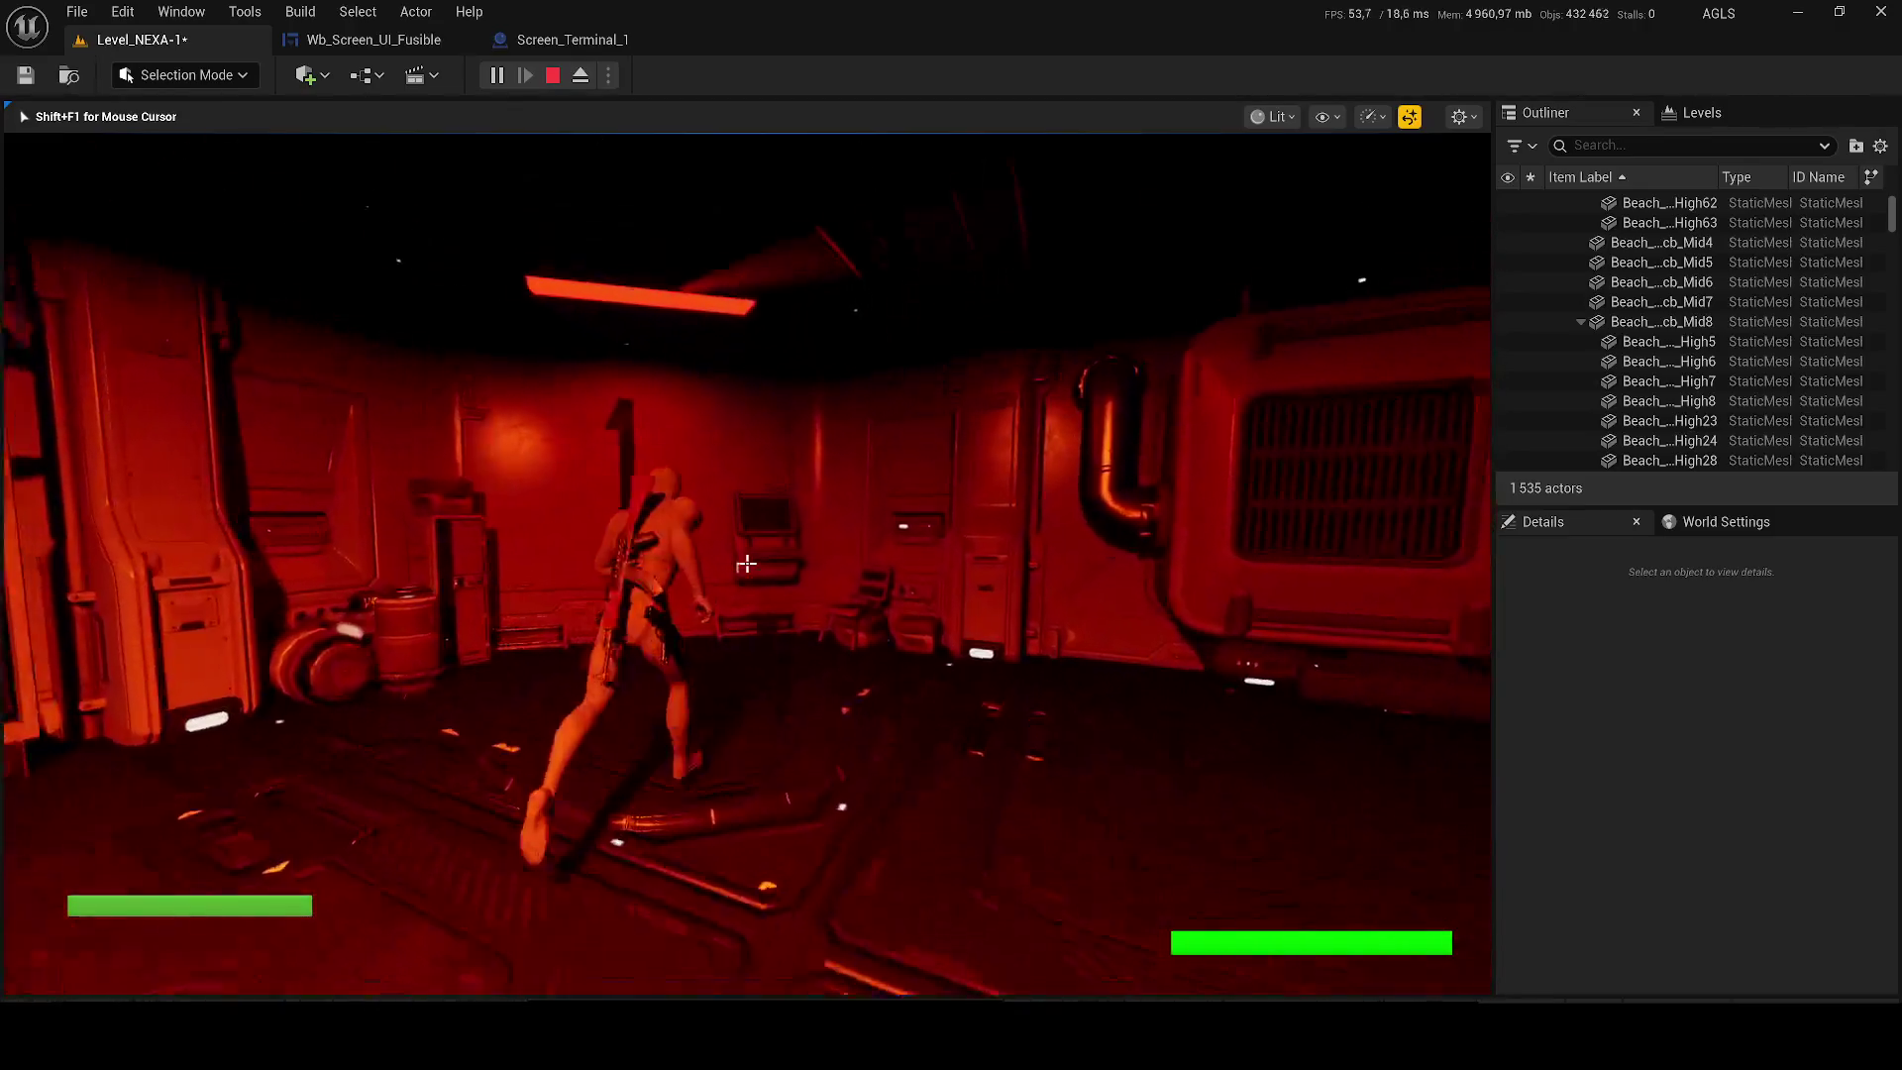
key(e)
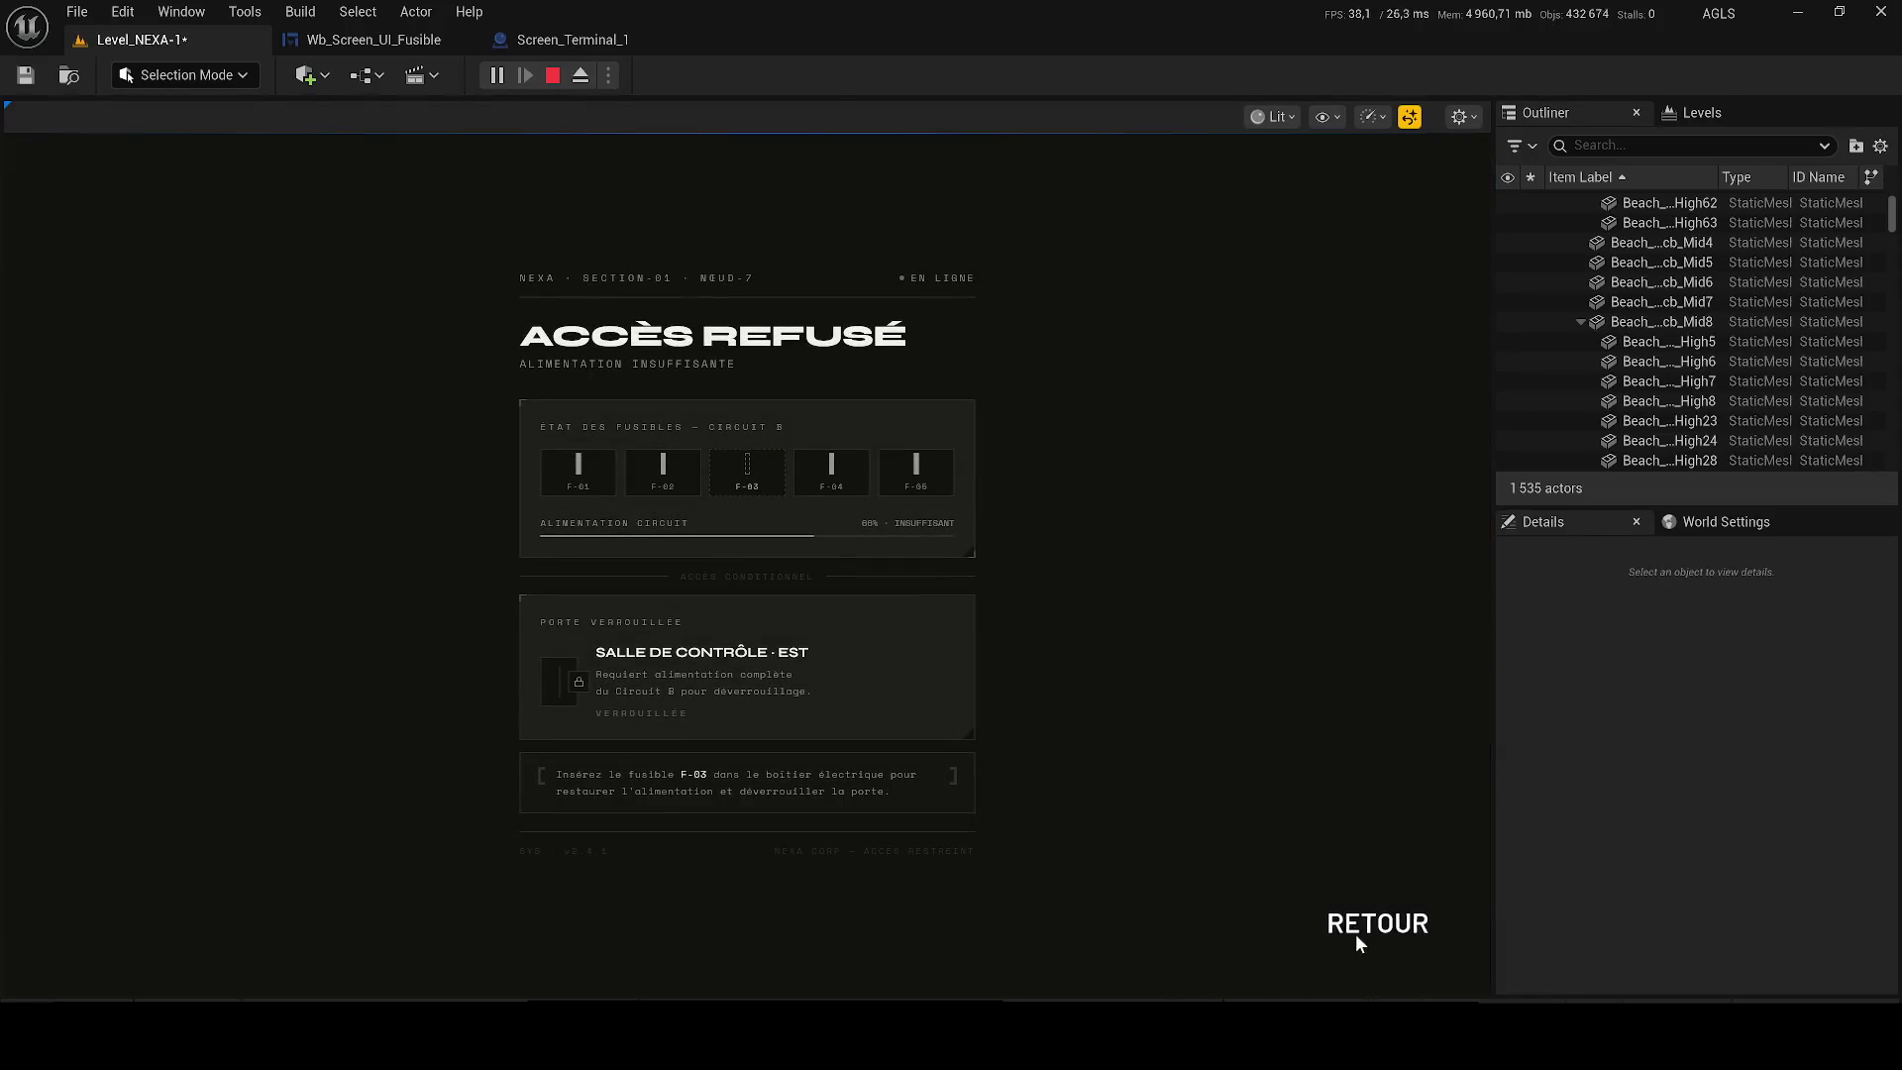
click(1373, 927)
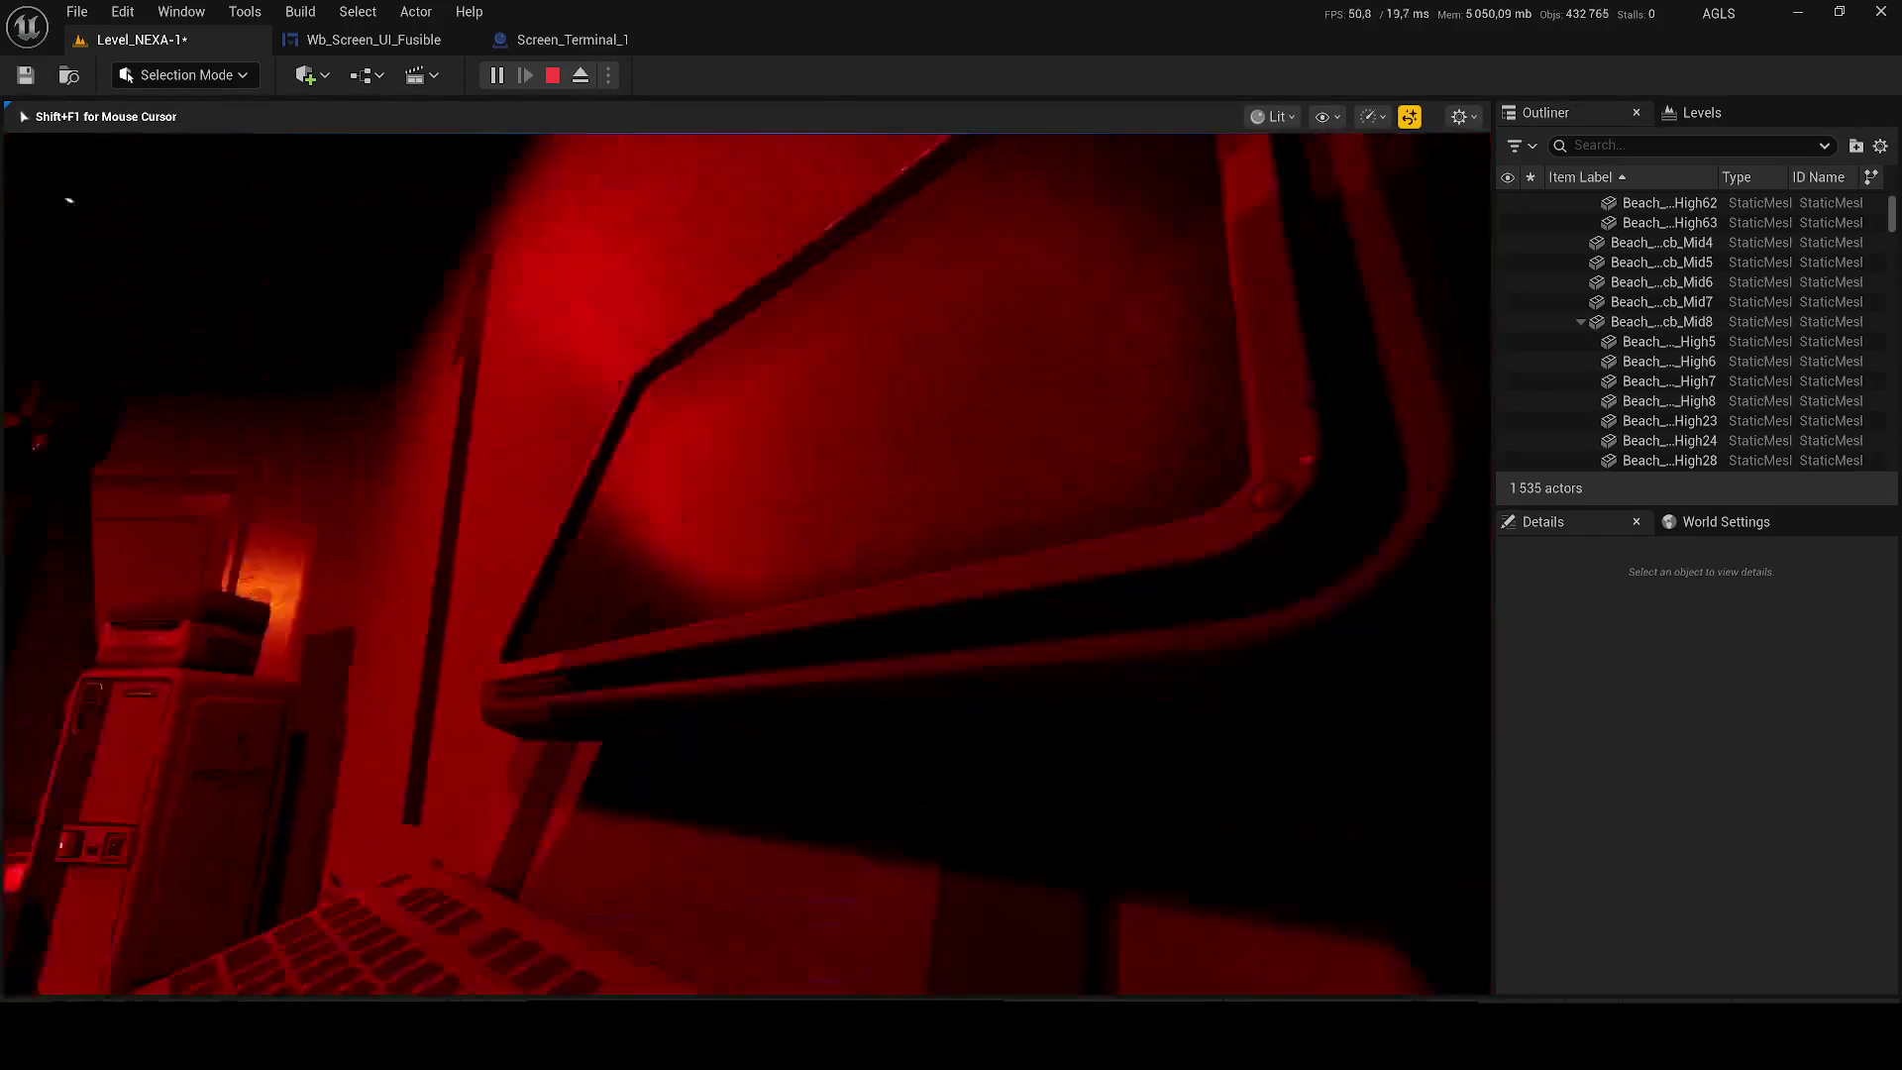
key(Escape)
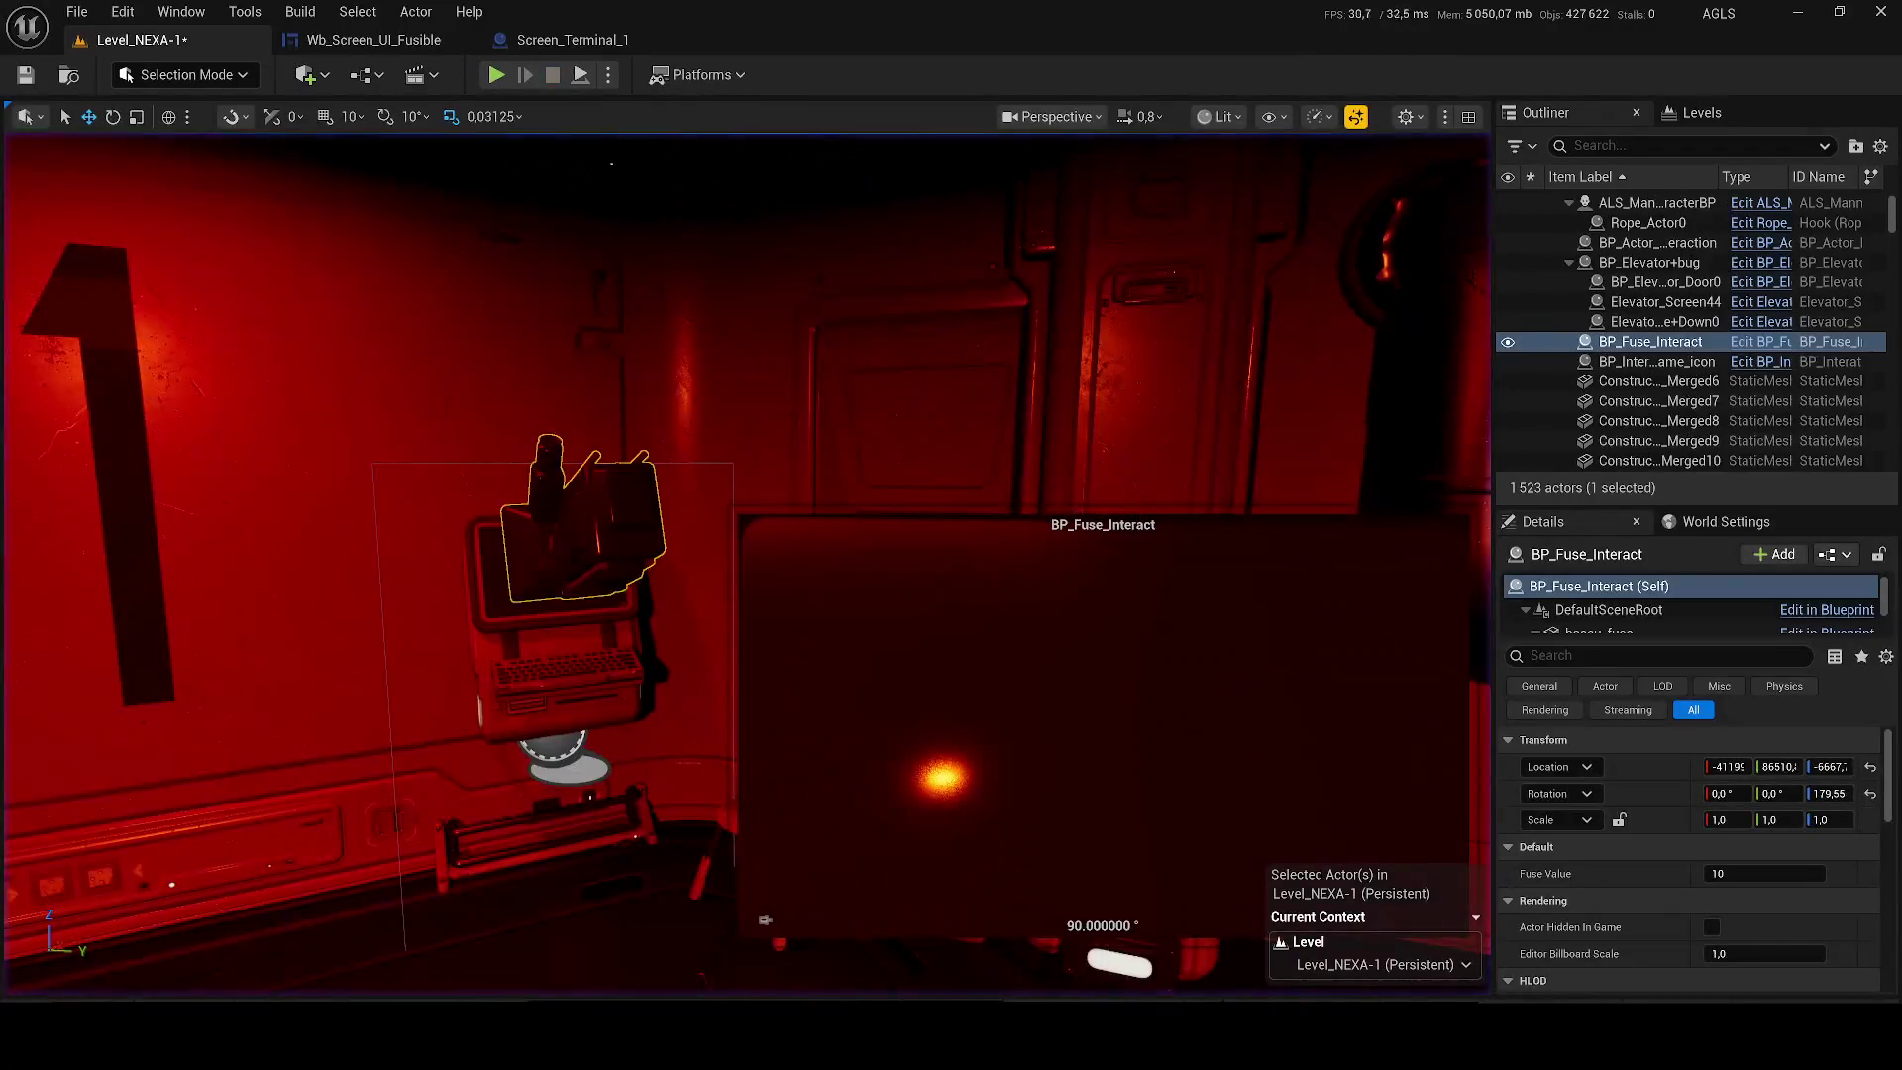
Delete RectLight12 from the room and save the level.
click(781, 237)
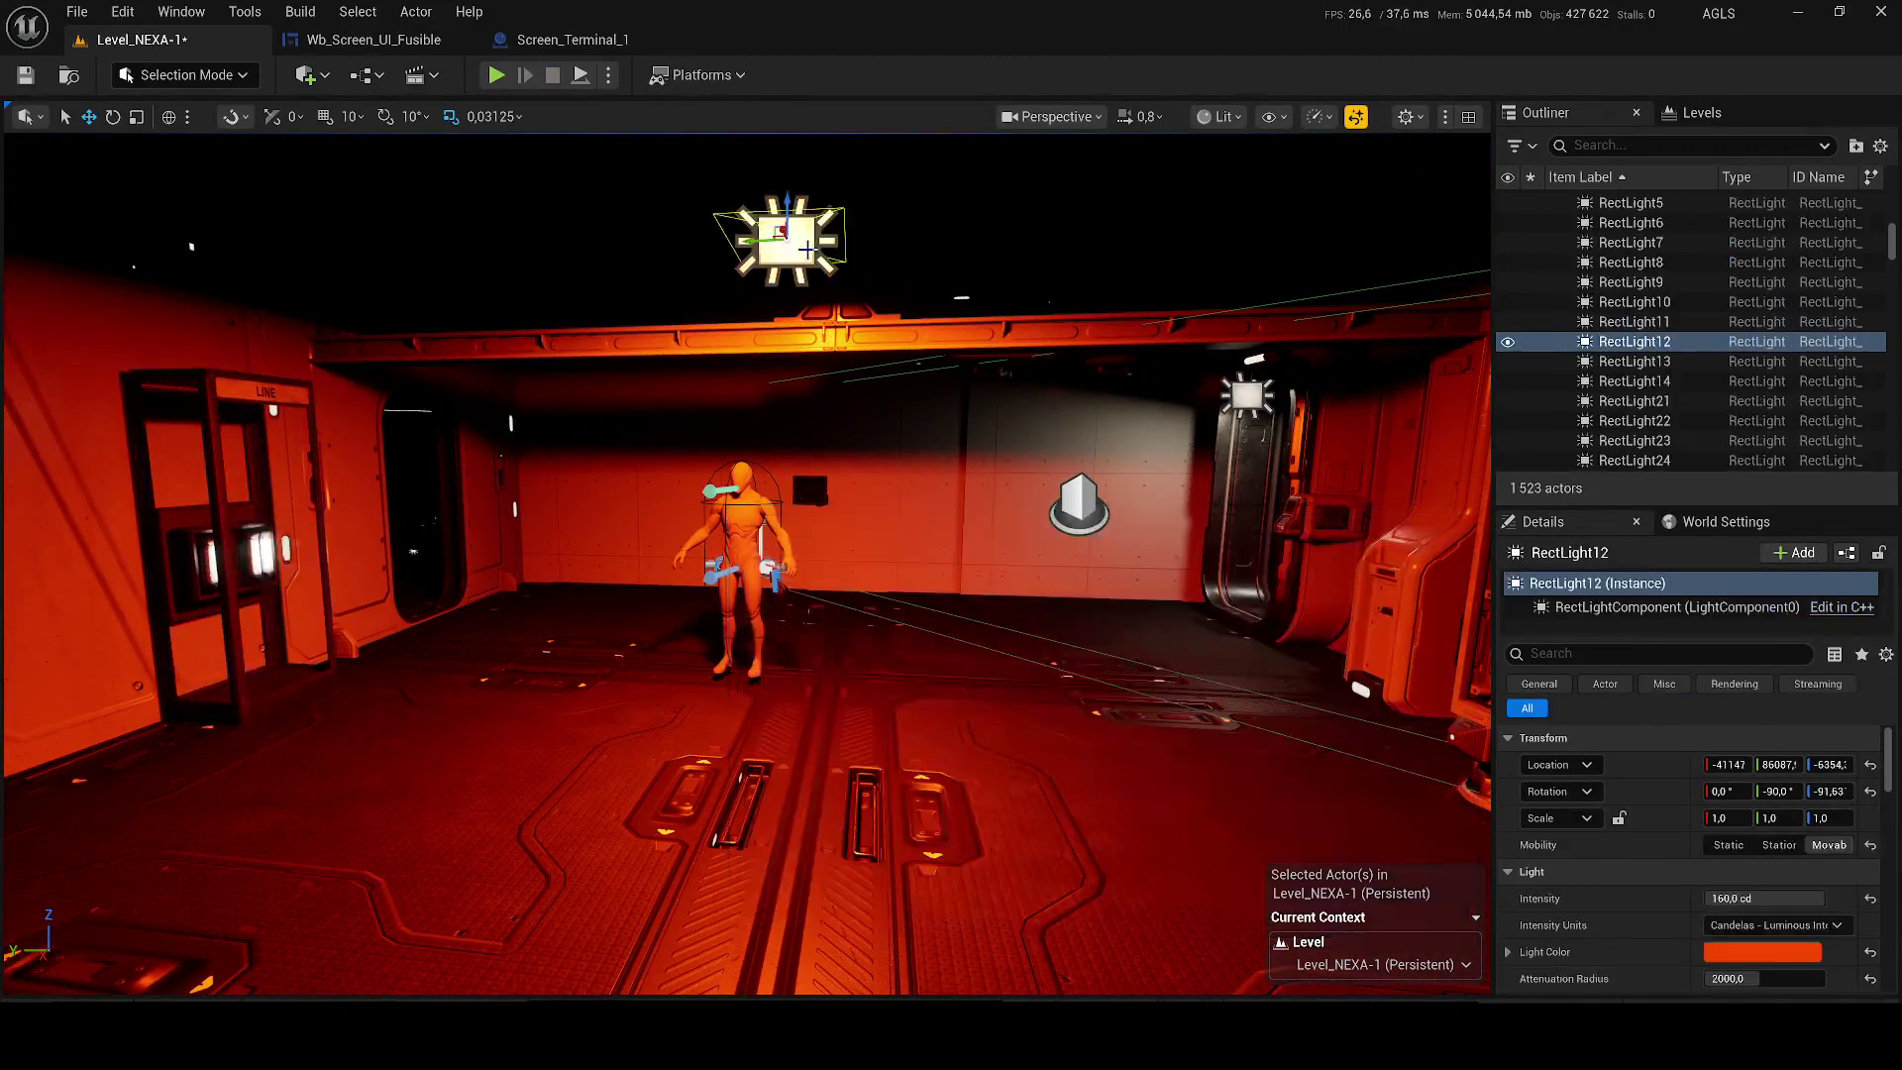
key(Delete)
key(ctrl+s)
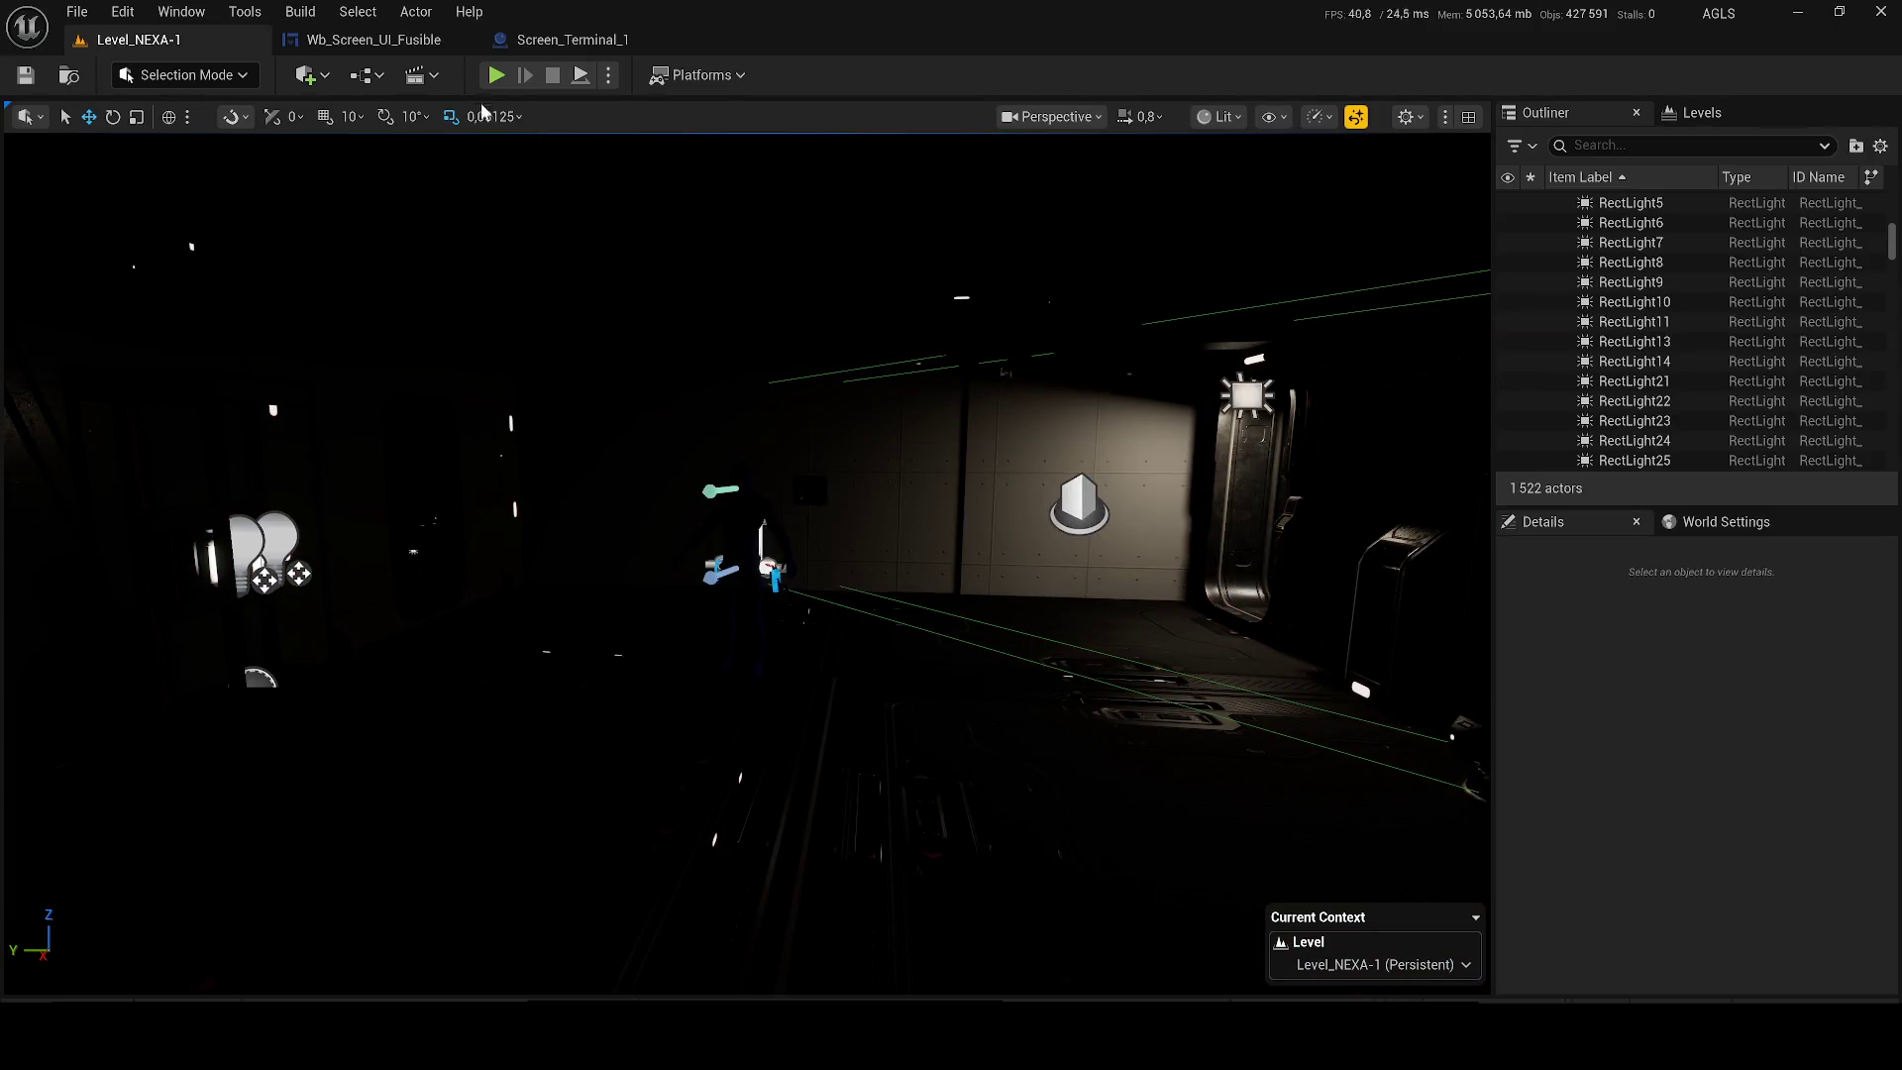
Test-play again, opening the terminal and toggling the gameplay debugger before stopping.
key(alt+p)
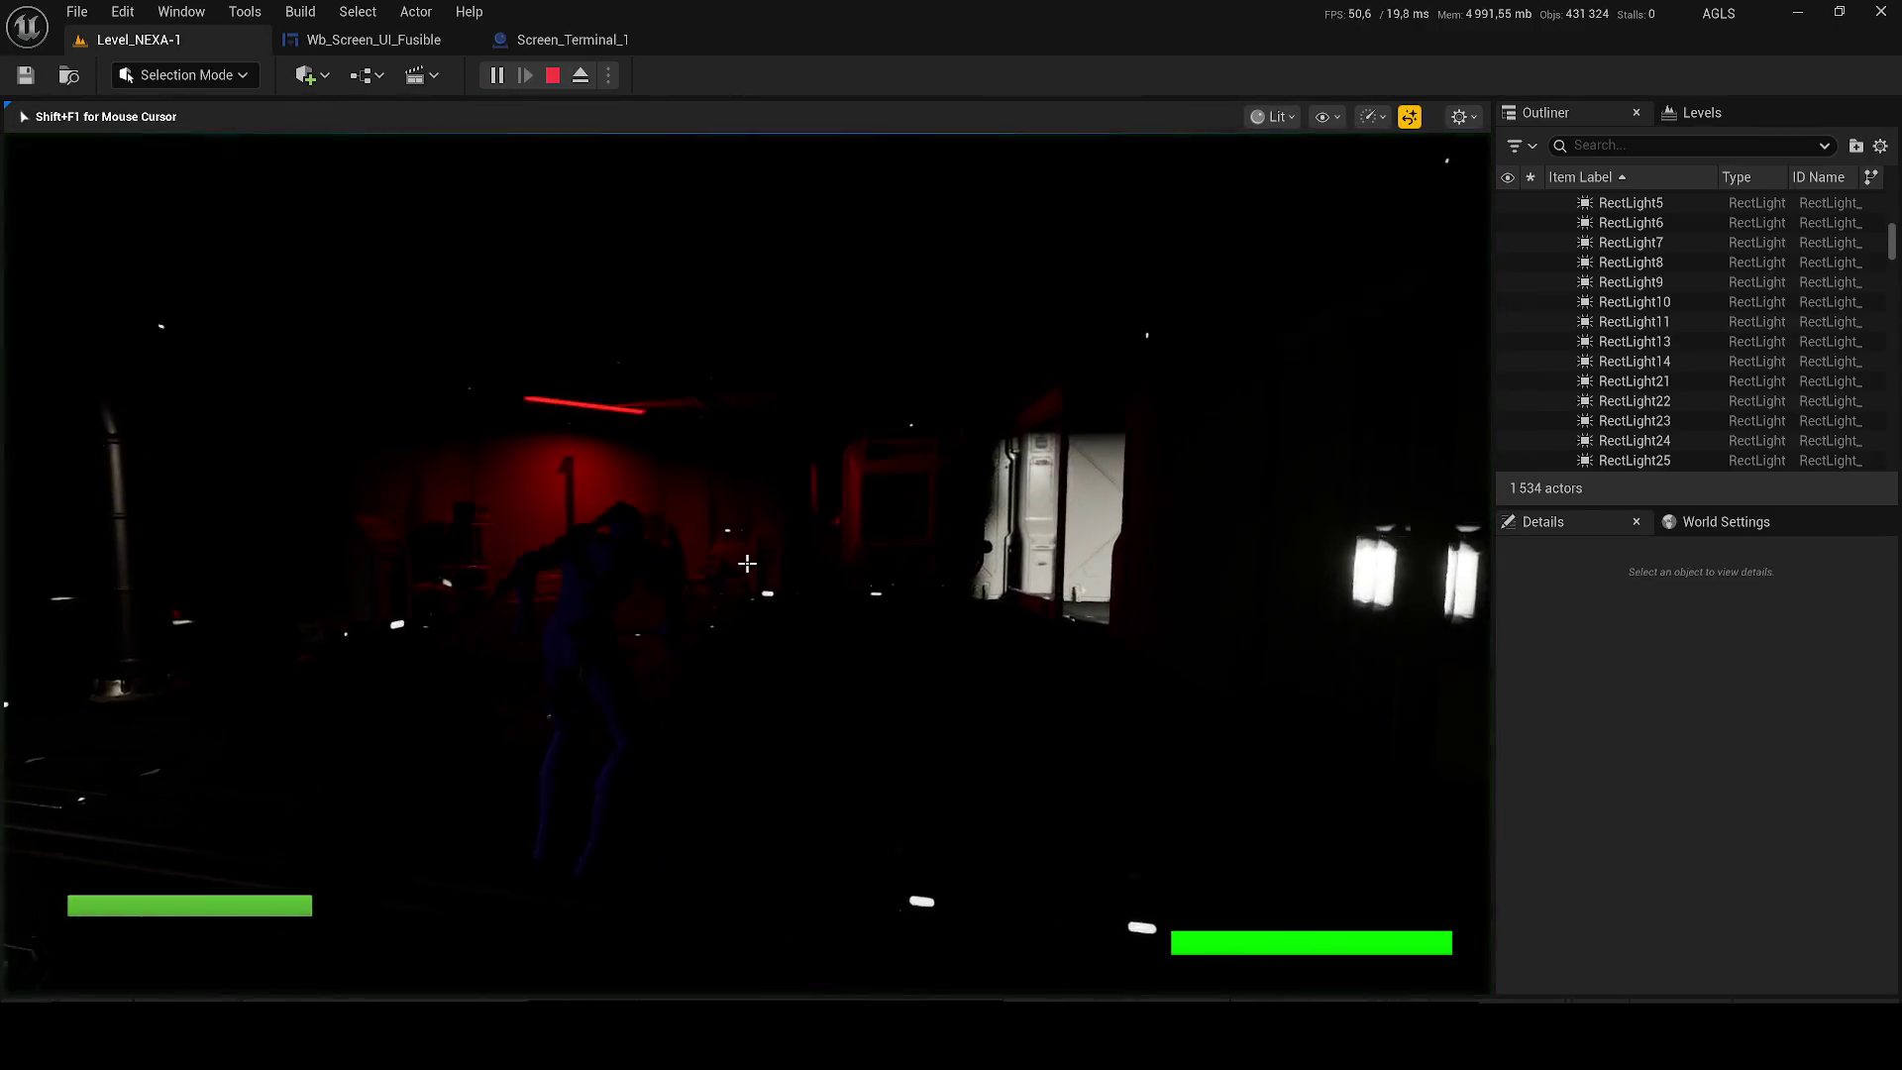
key(w)
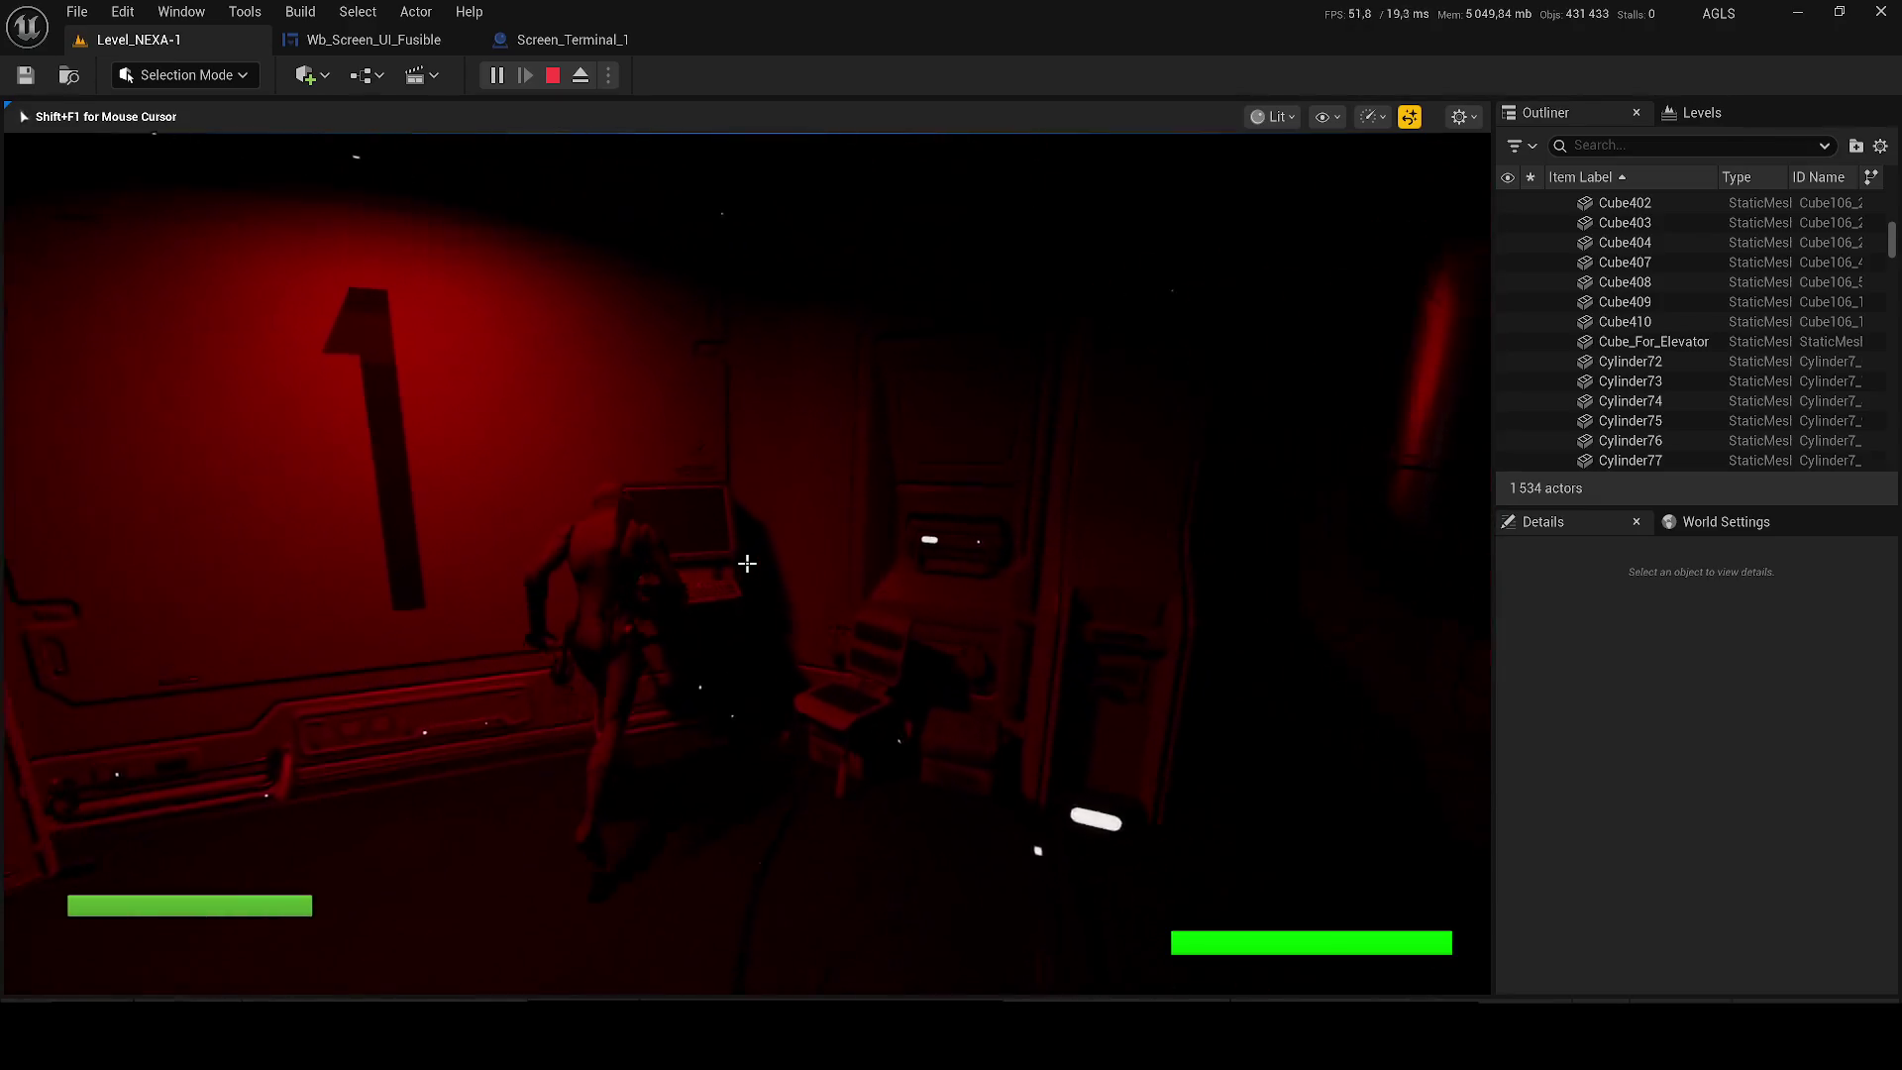
key(e)
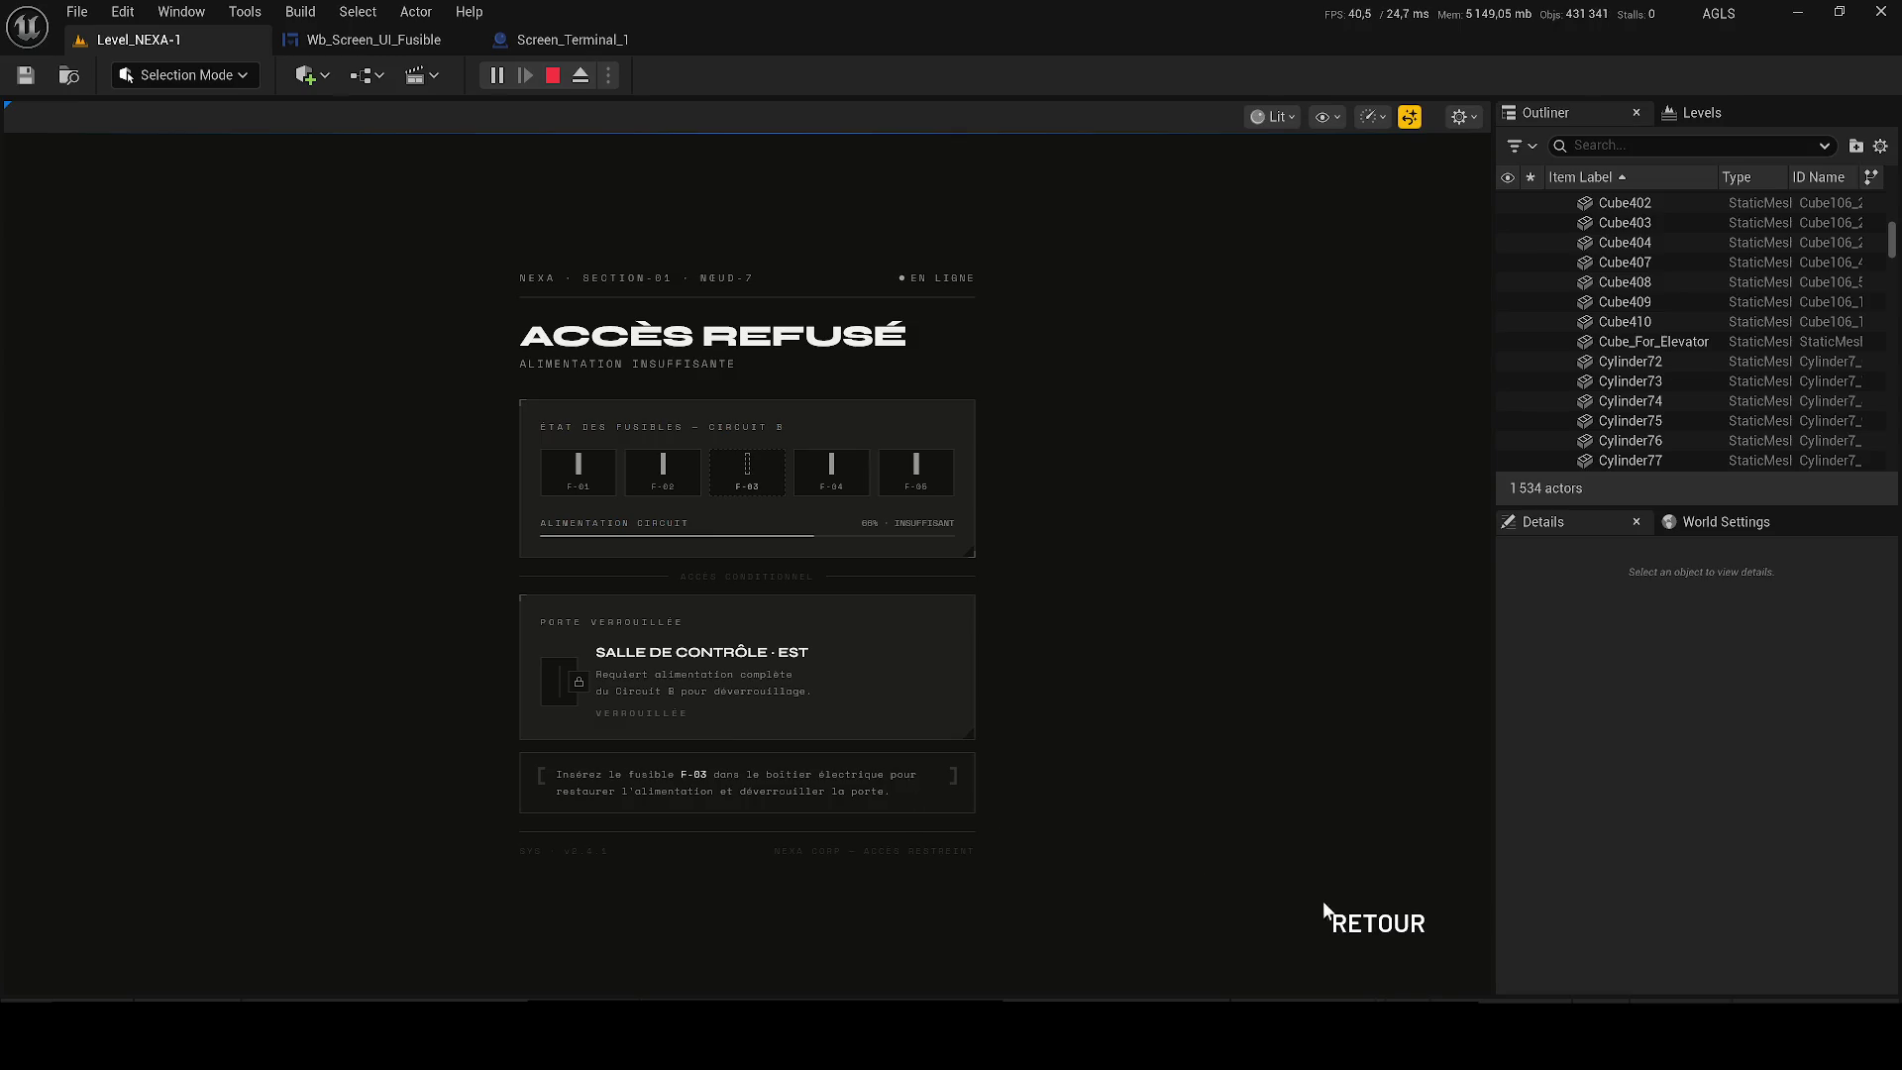
key(Escape)
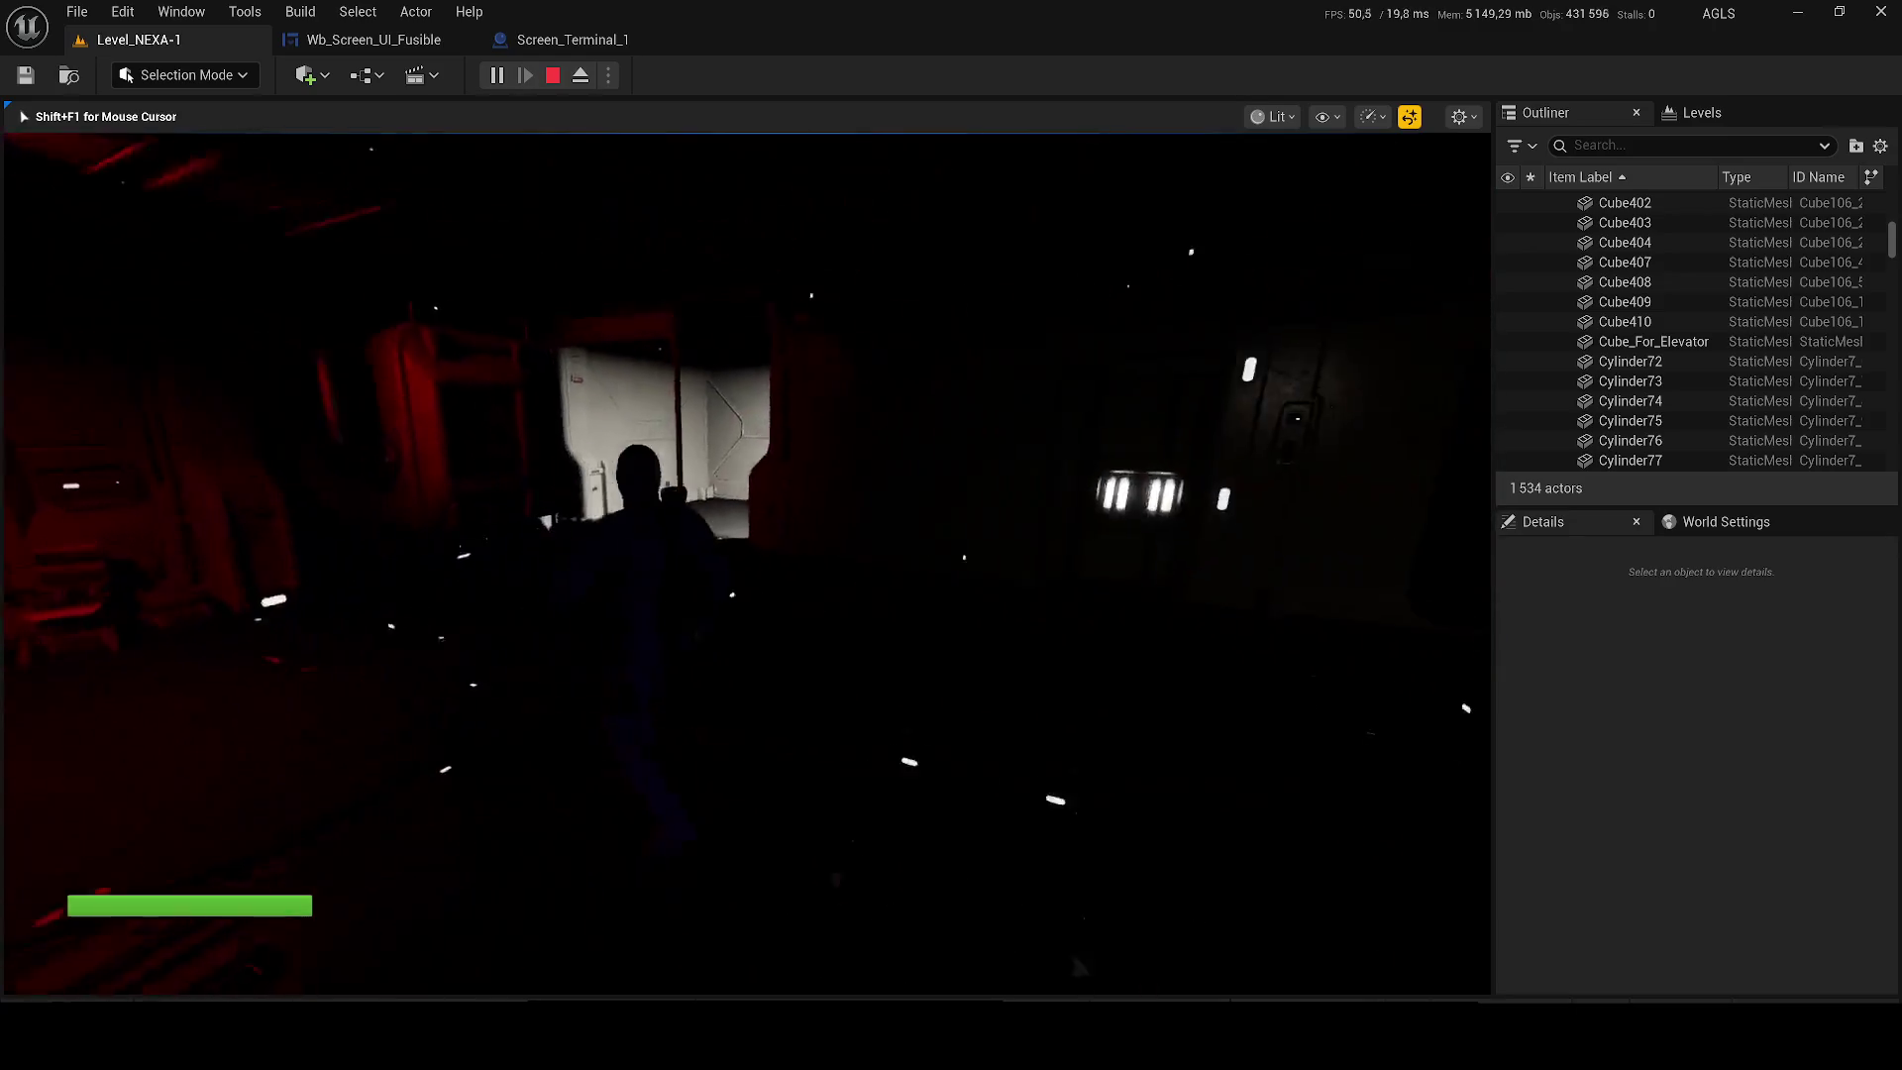
key(apostrophe)
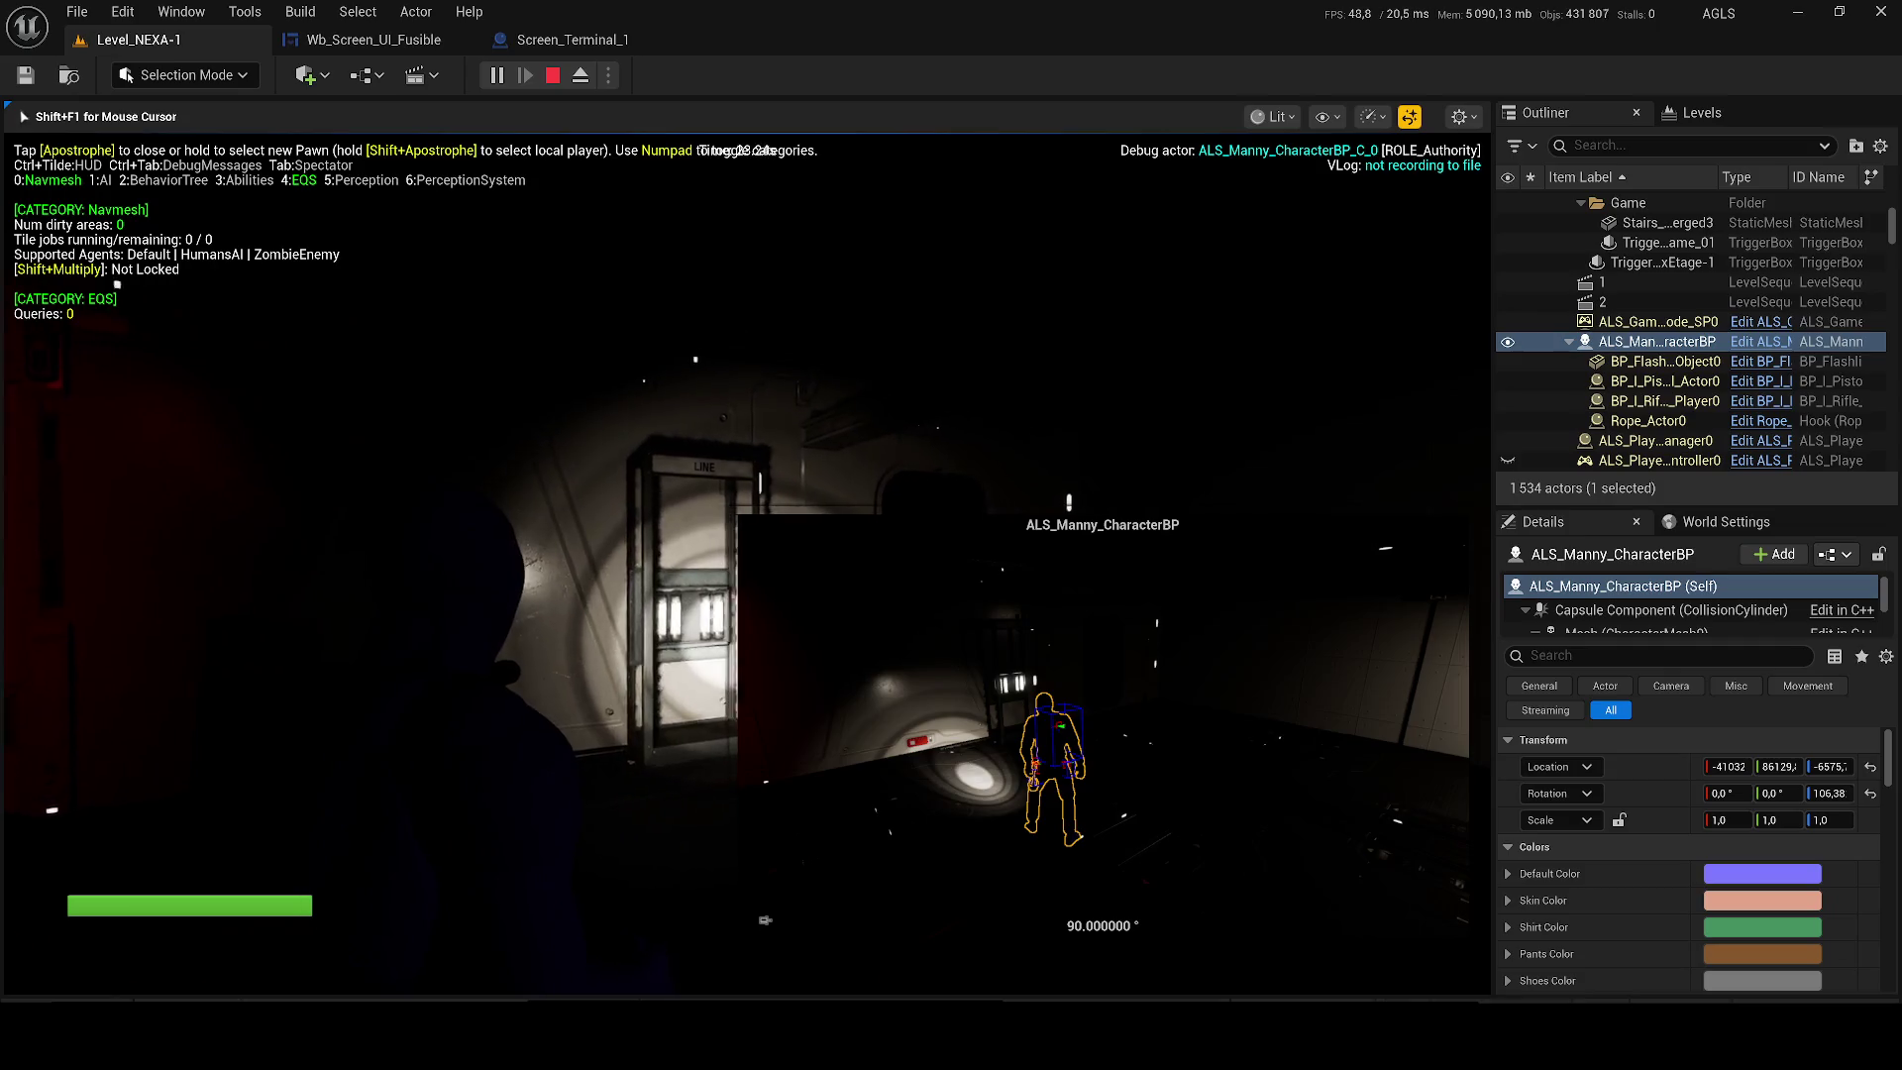
key(w)
key(w)
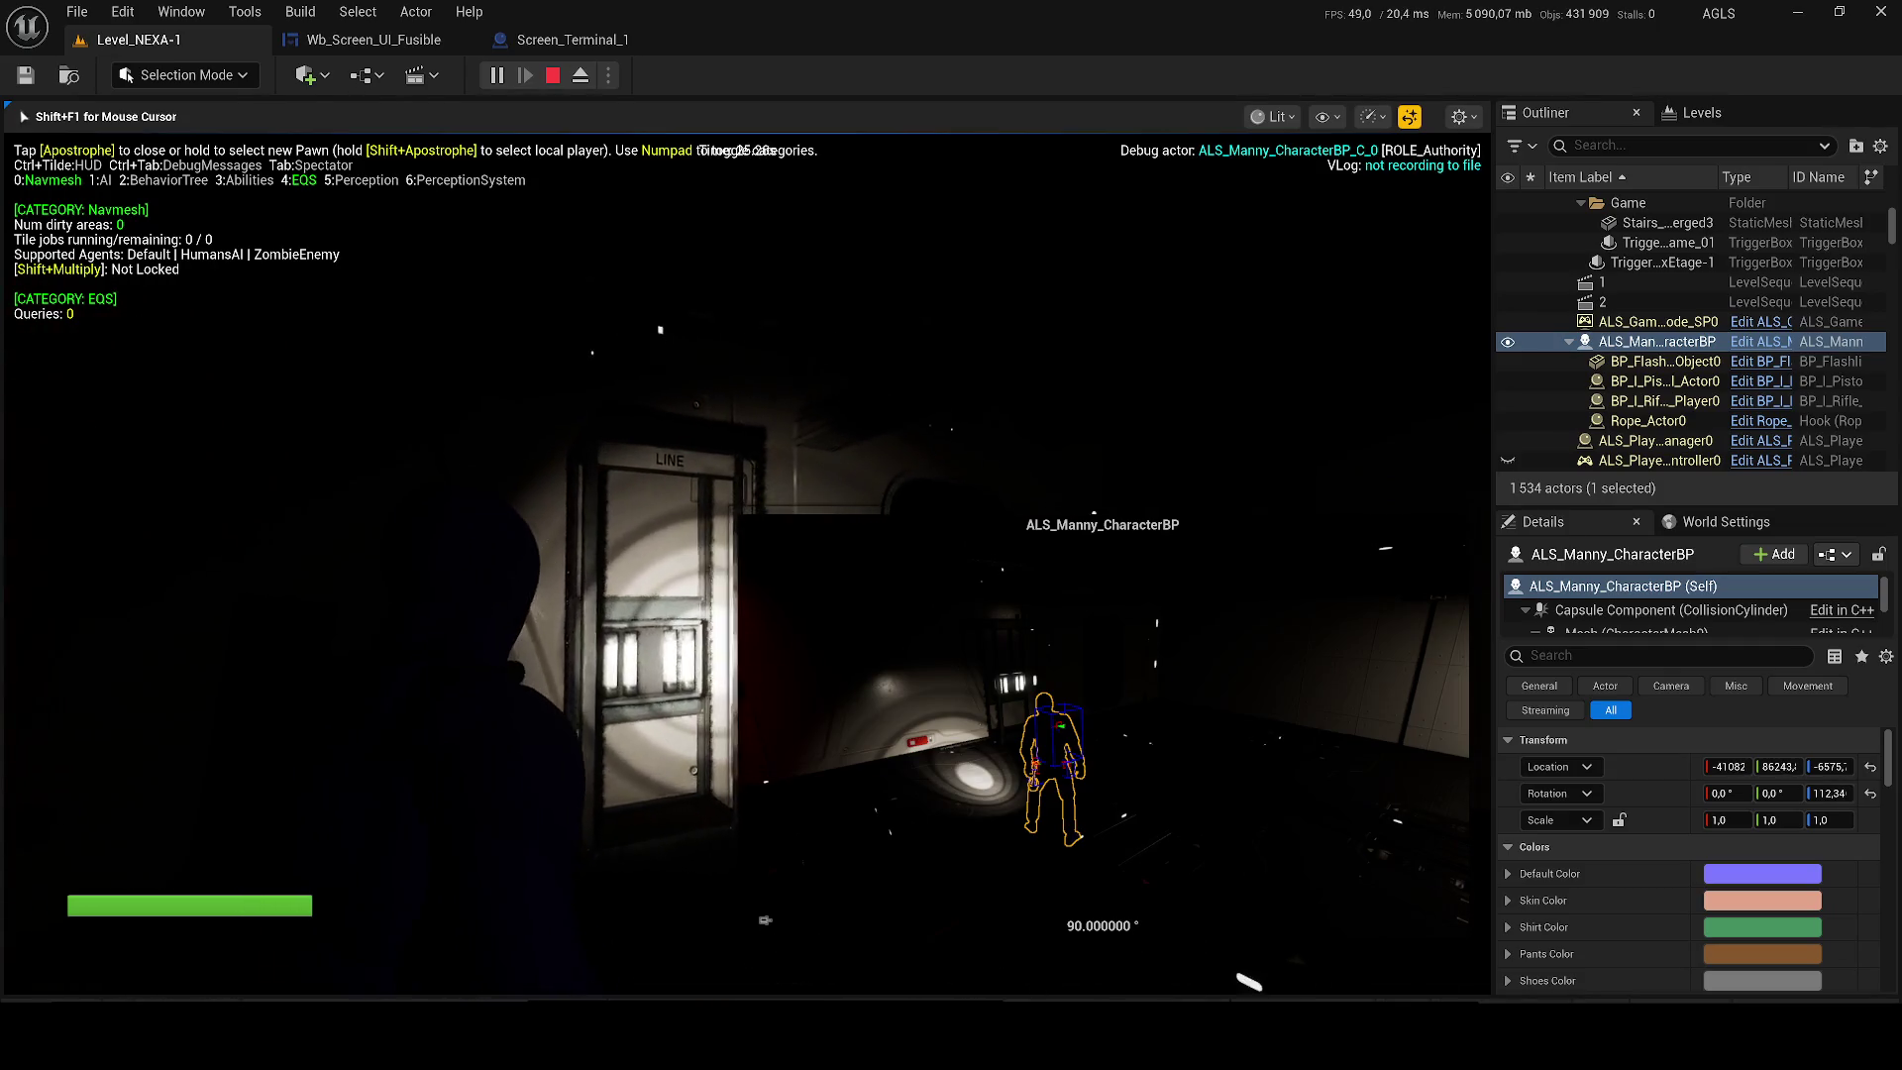
key(s)
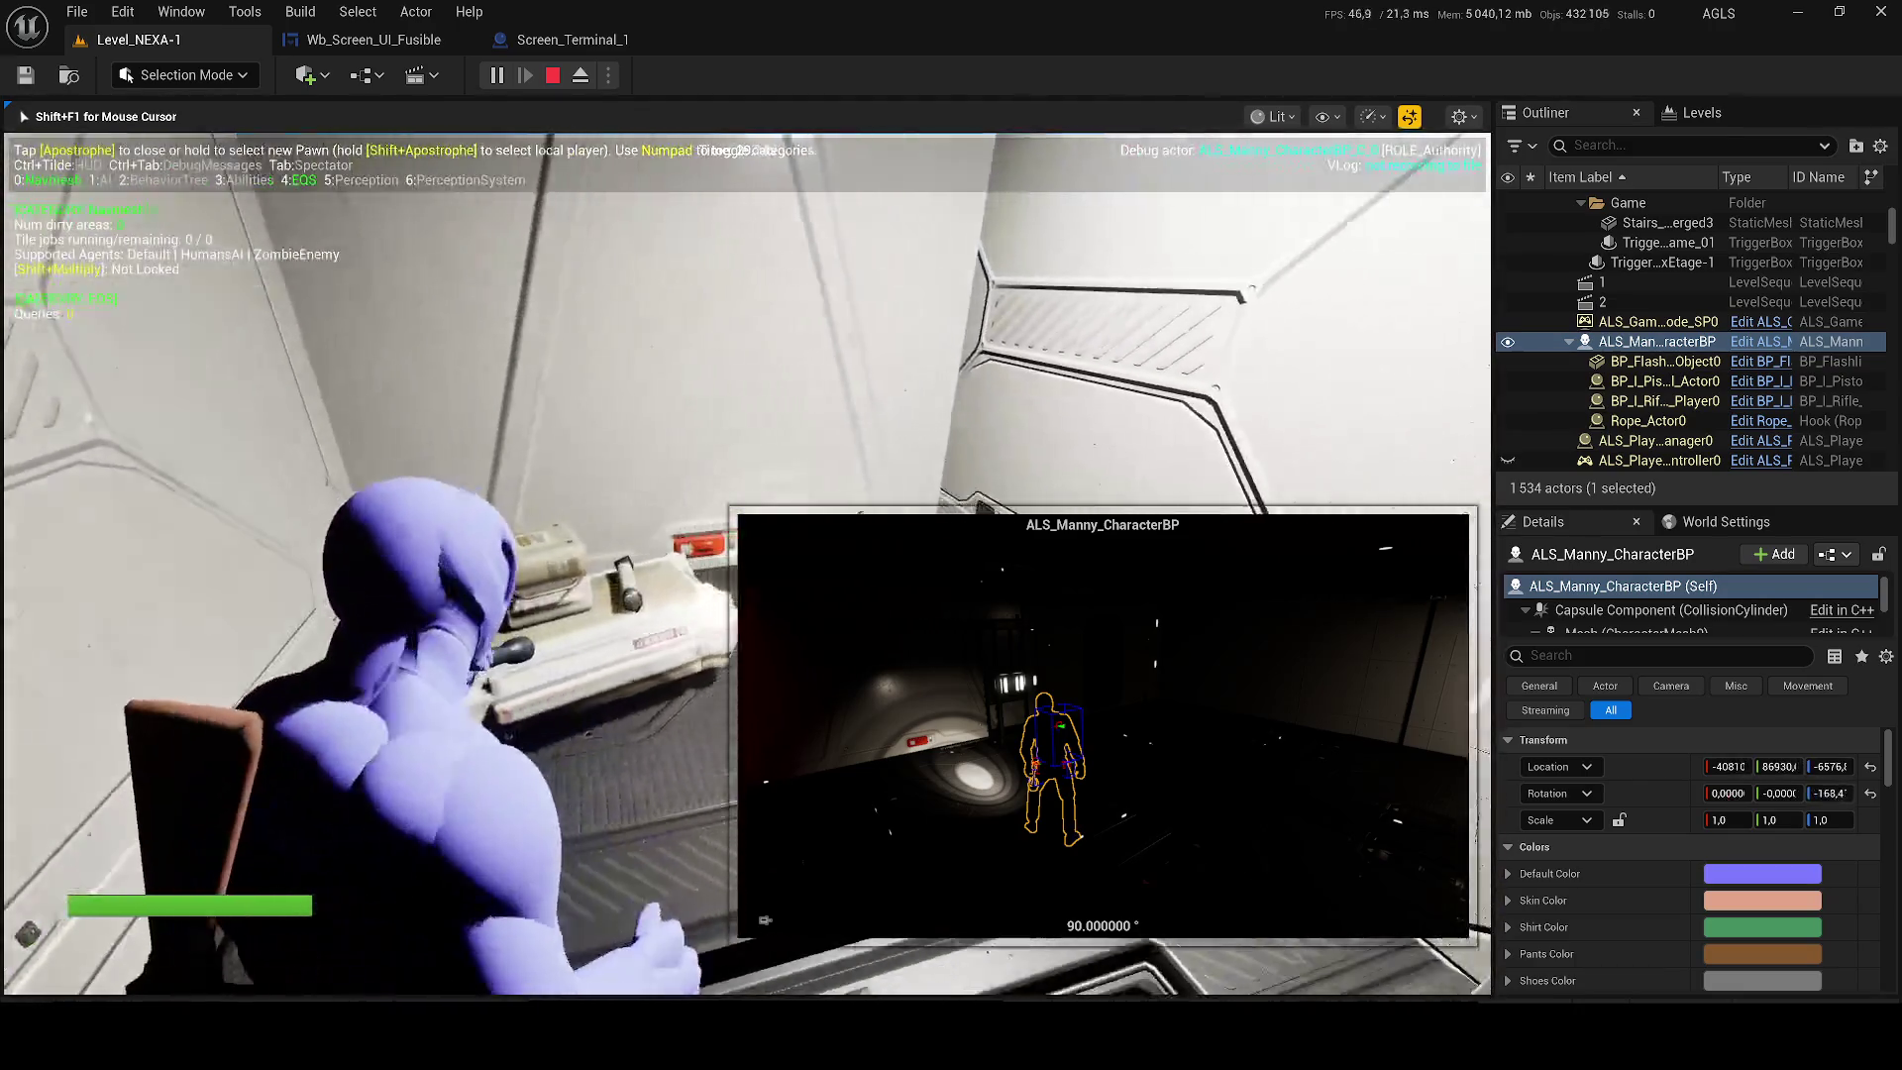
key(Escape)
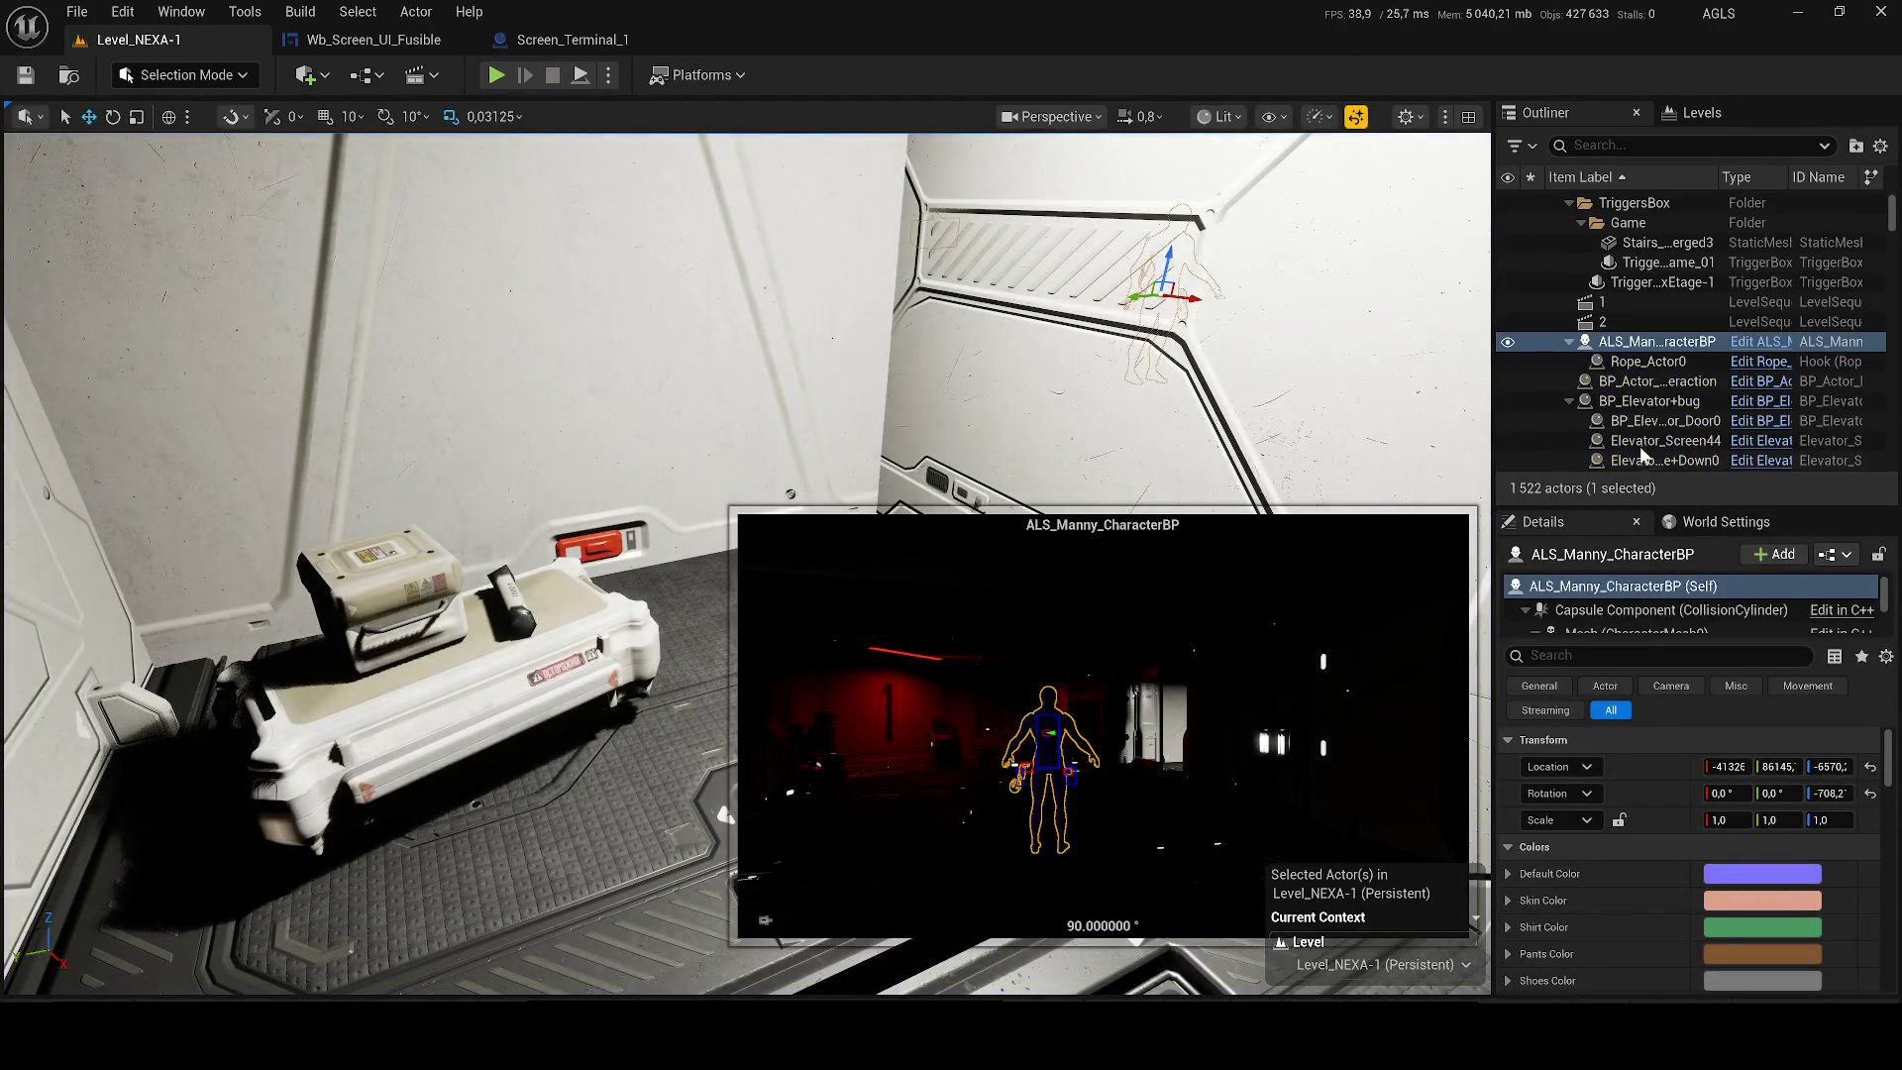
Focus level sequence 1, switch the viewport to Unlit, and select RectLight9 with its ceiling lamp.
click(1648, 400)
double_click(1602, 301)
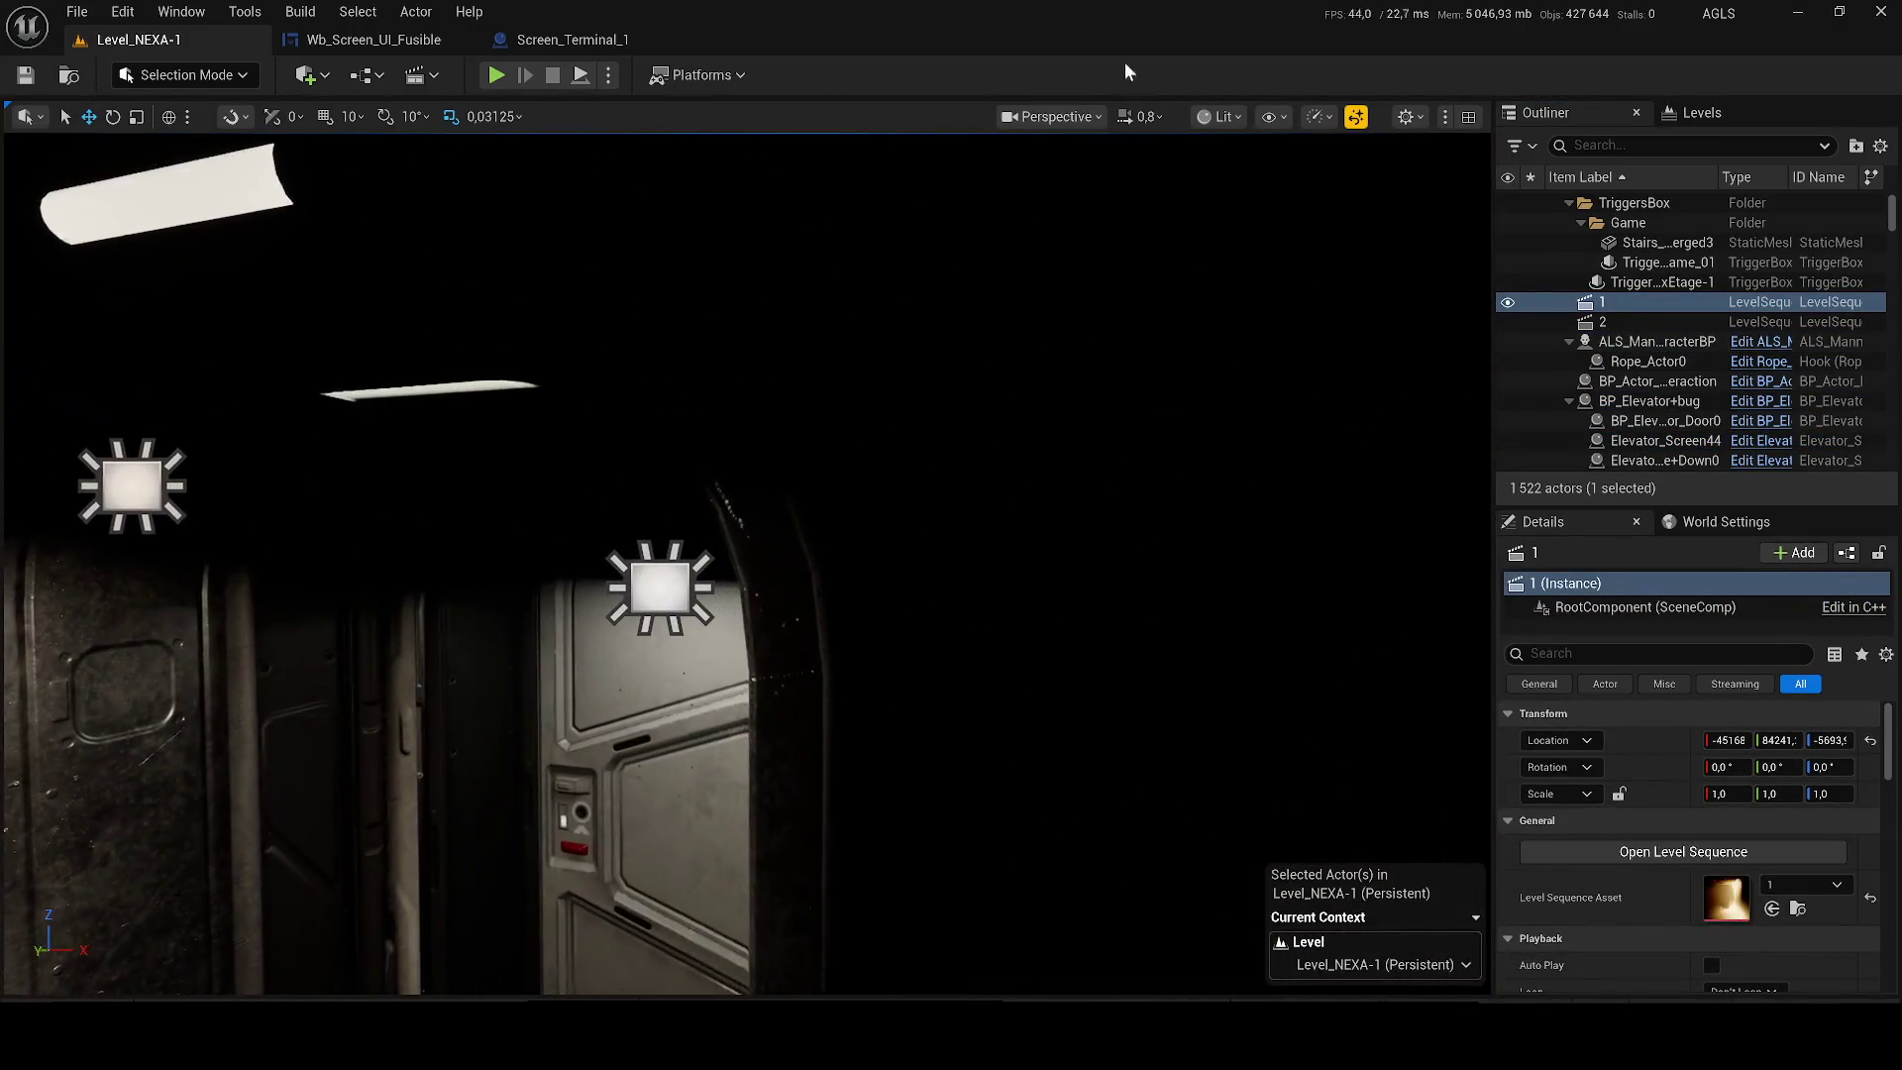
click(1233, 117)
click(1274, 223)
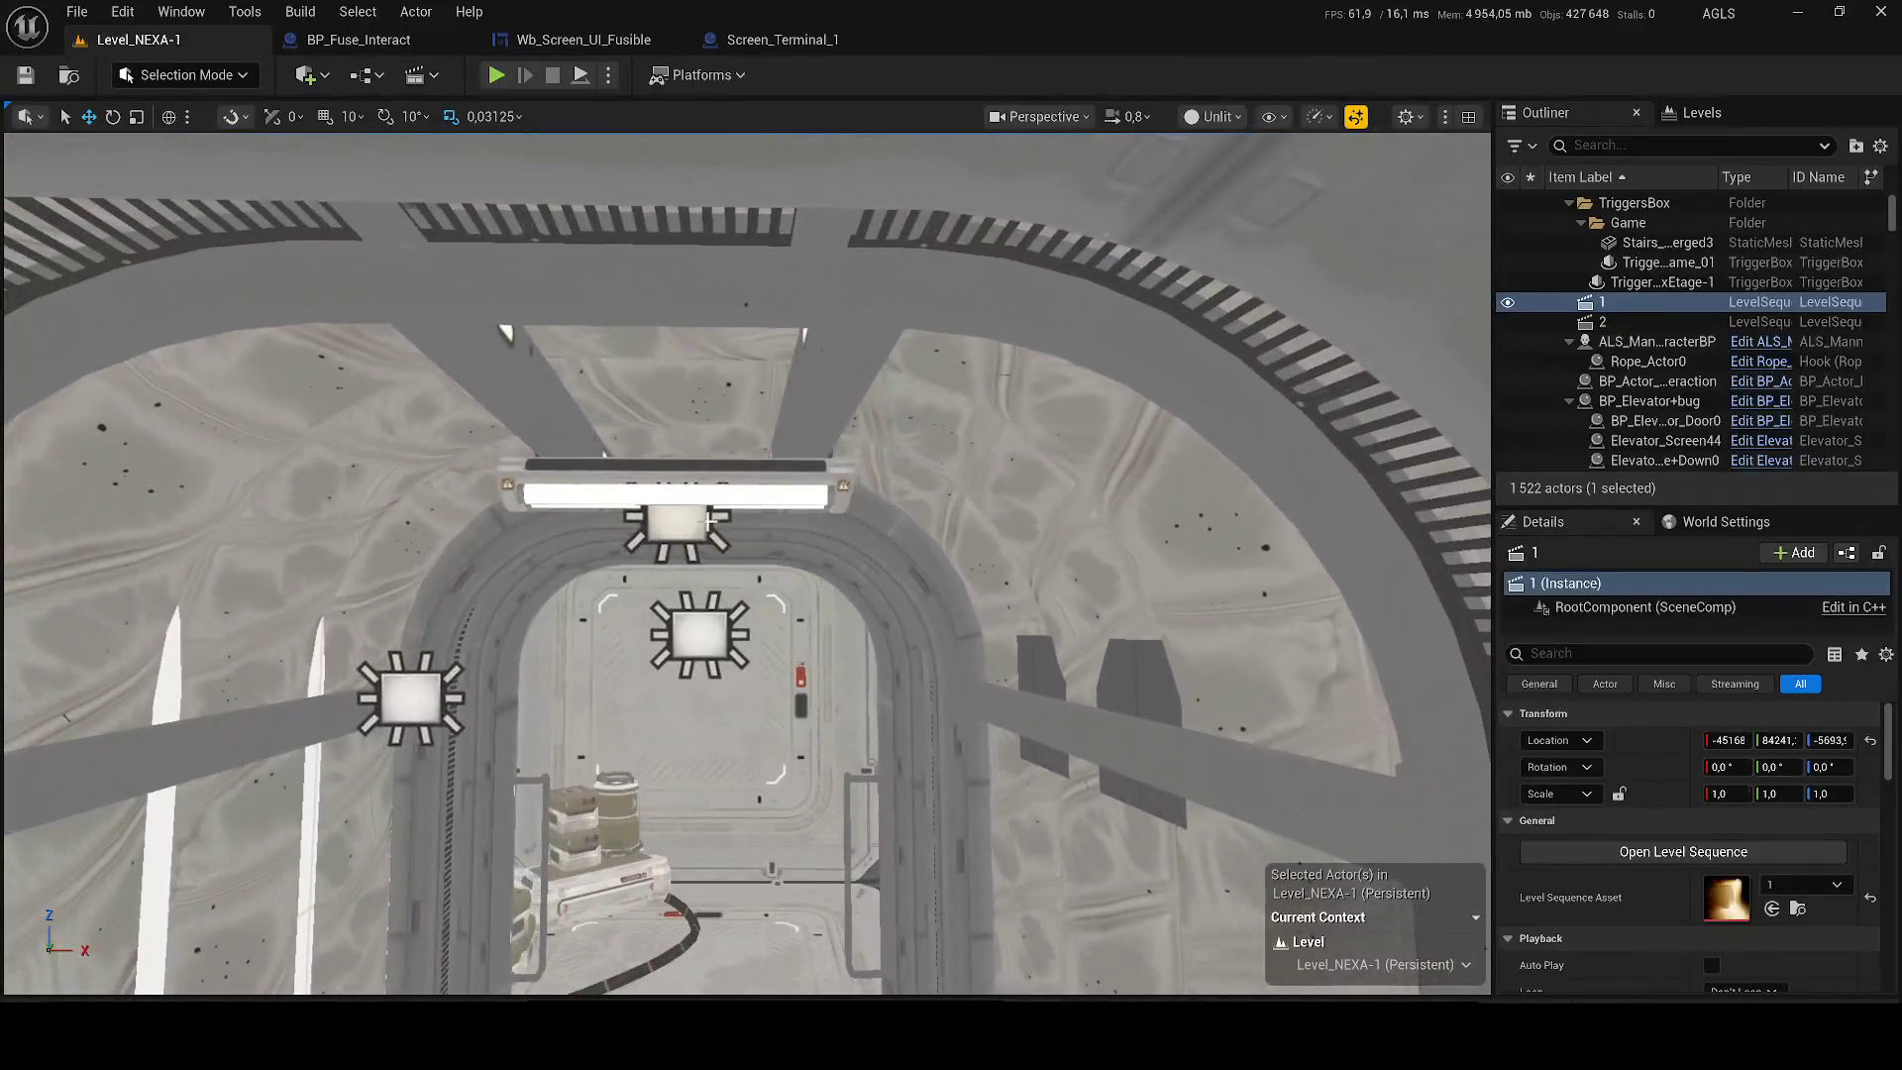
click(702, 520)
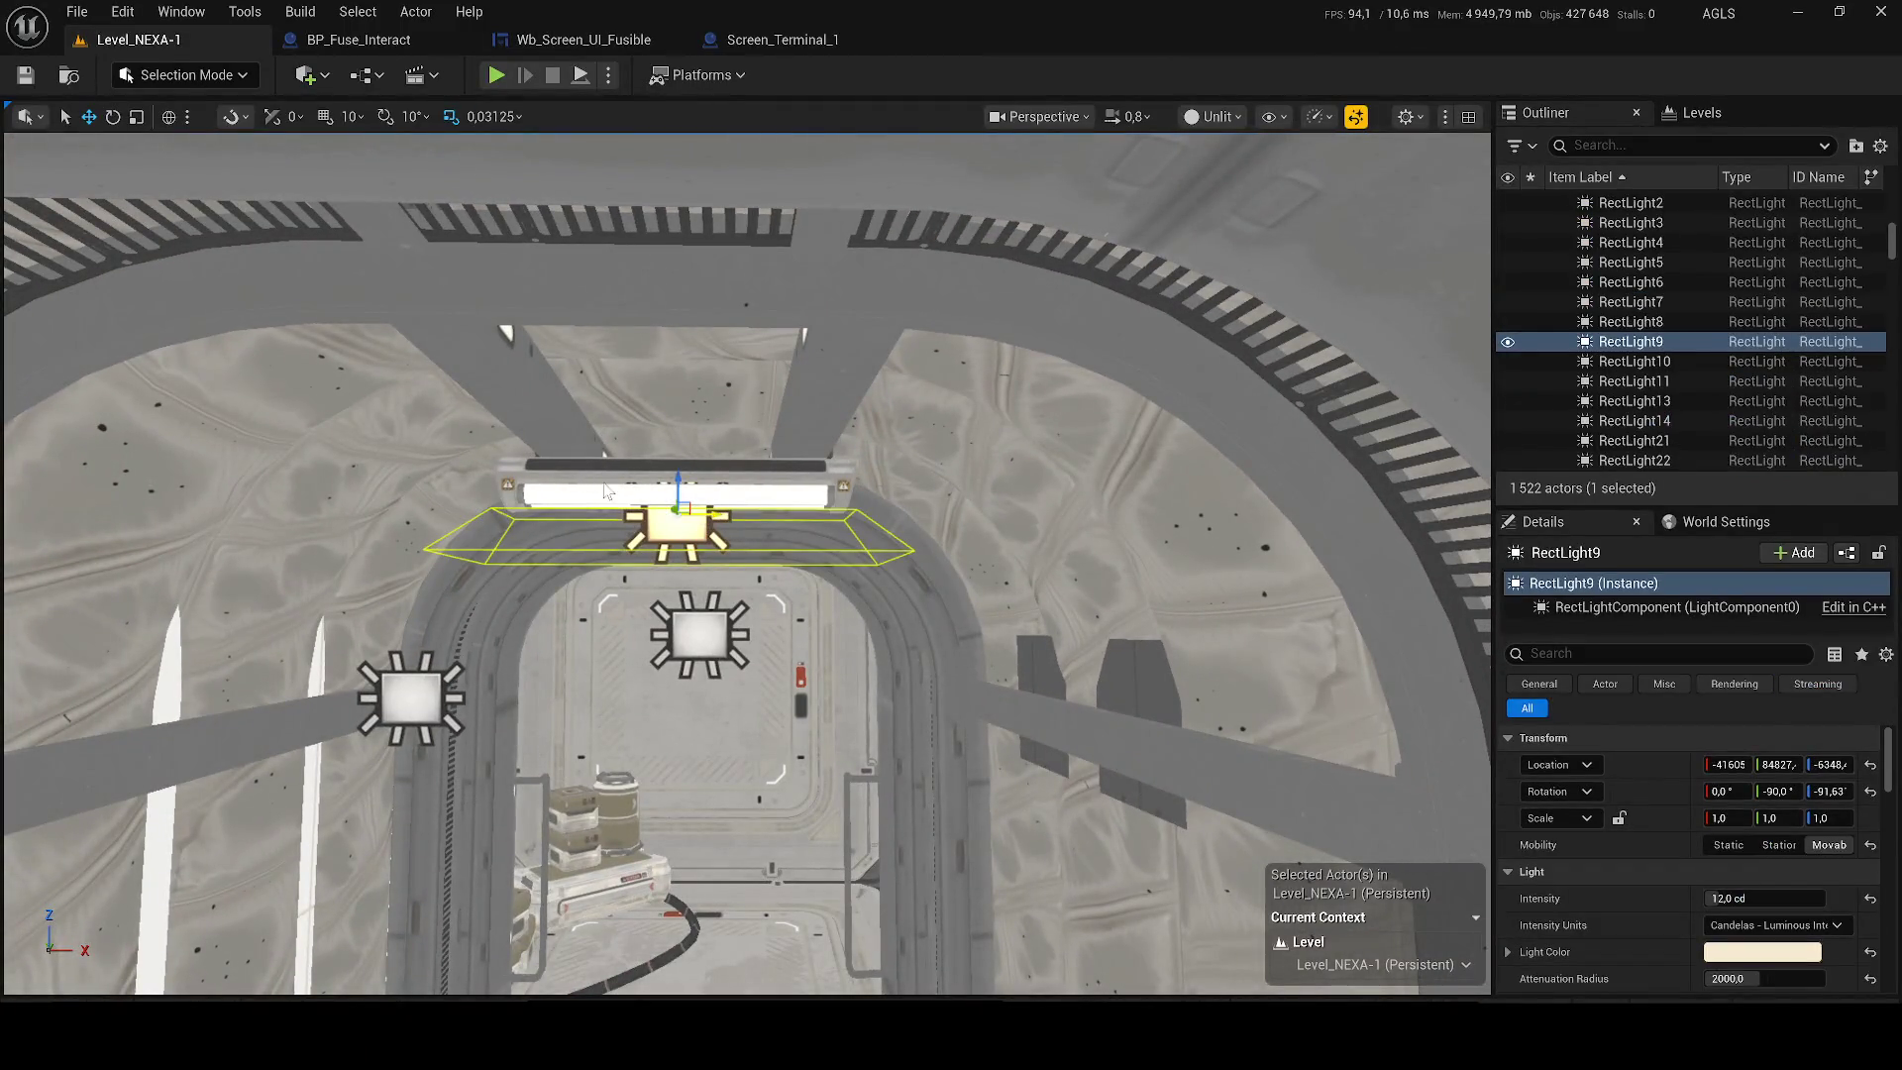
ctrl+click(607, 491)
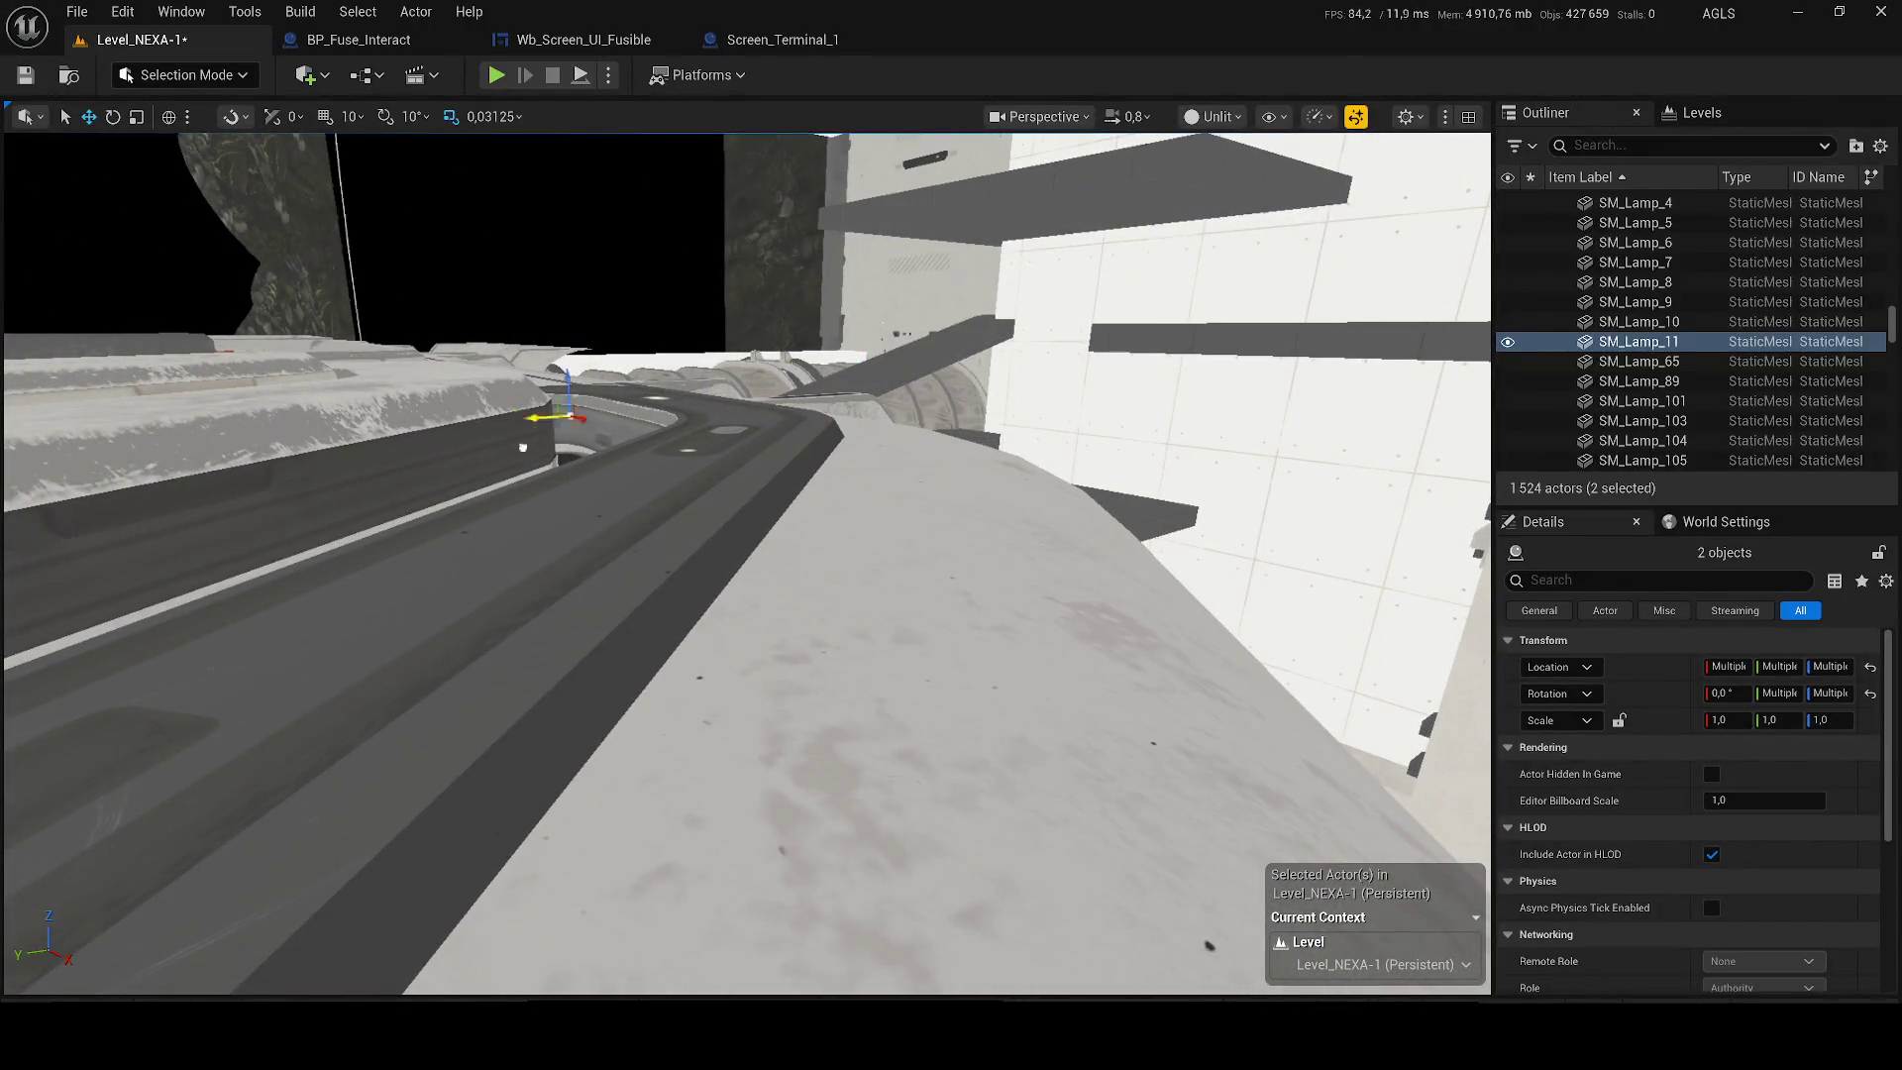
Frame the ceiling lamp and slide it with its rect light to the left.
scroll(523, 448, down, 5)
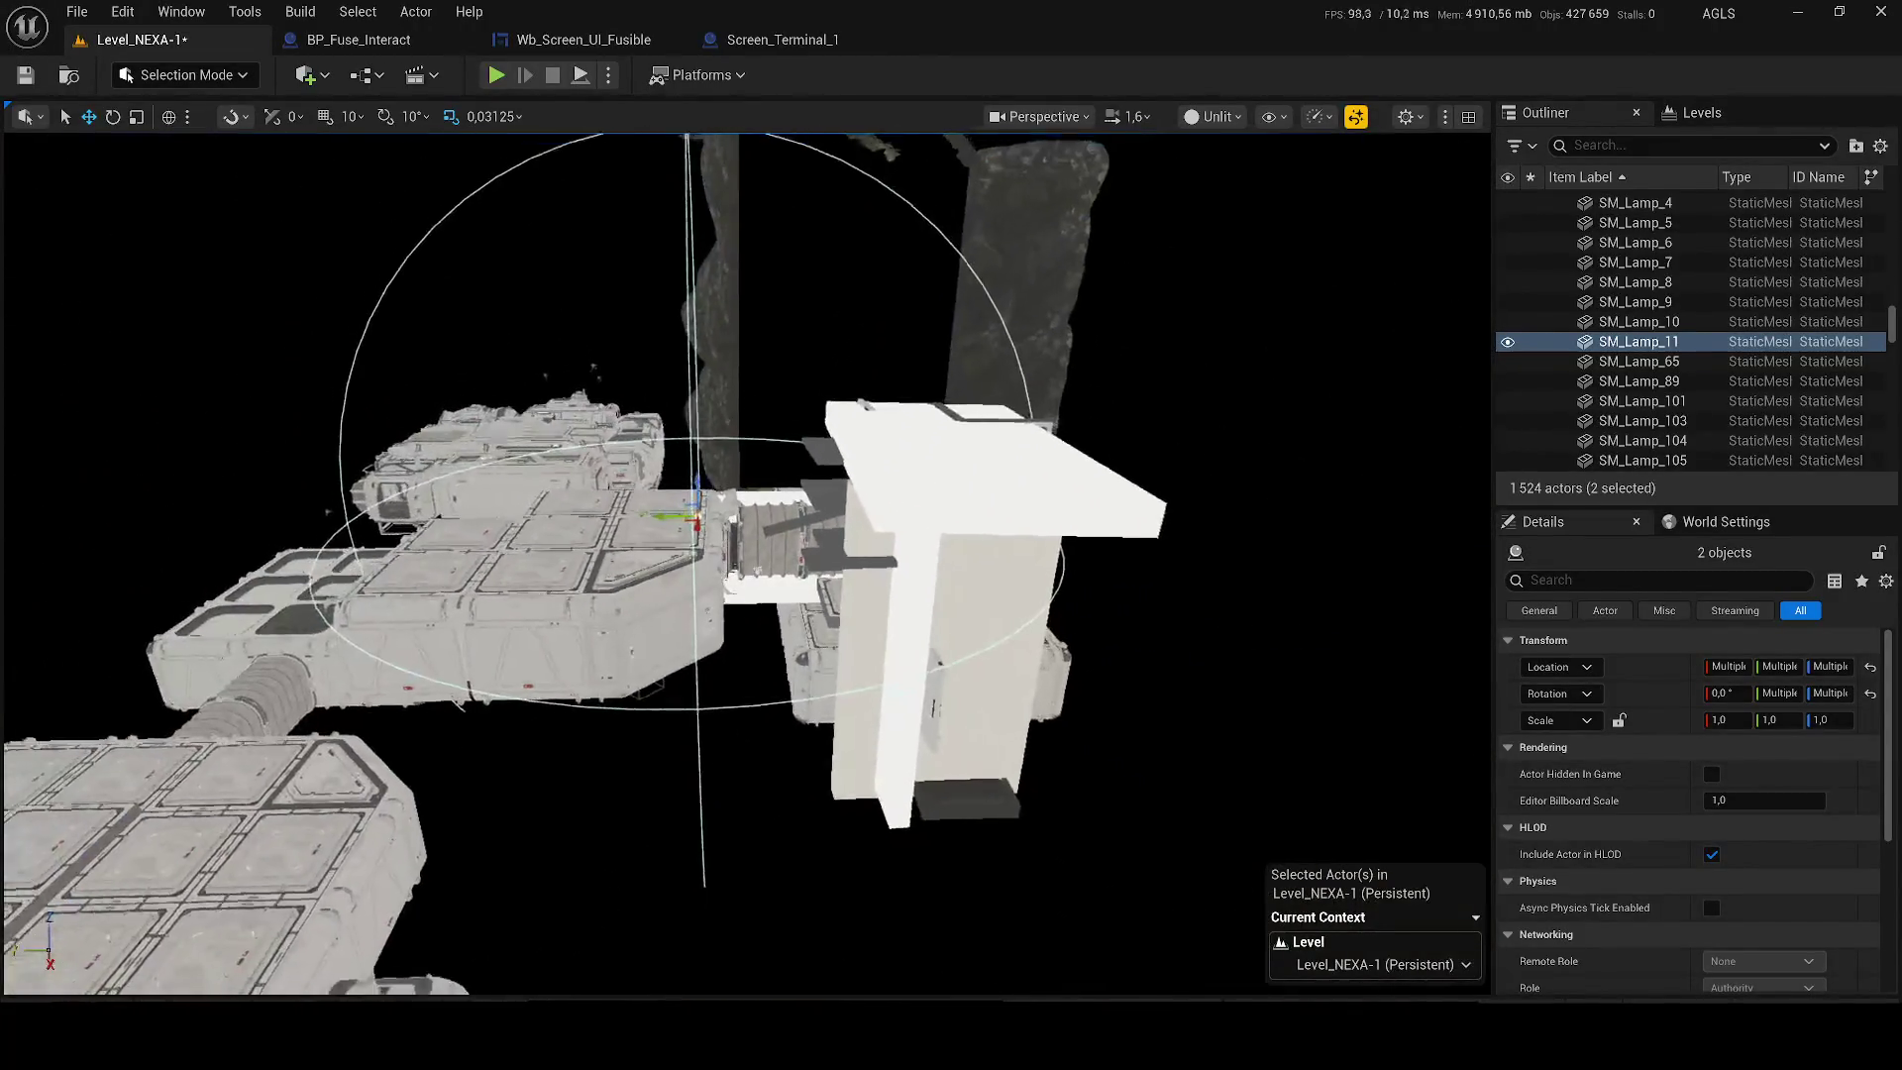
scroll(947, 356, up, 10)
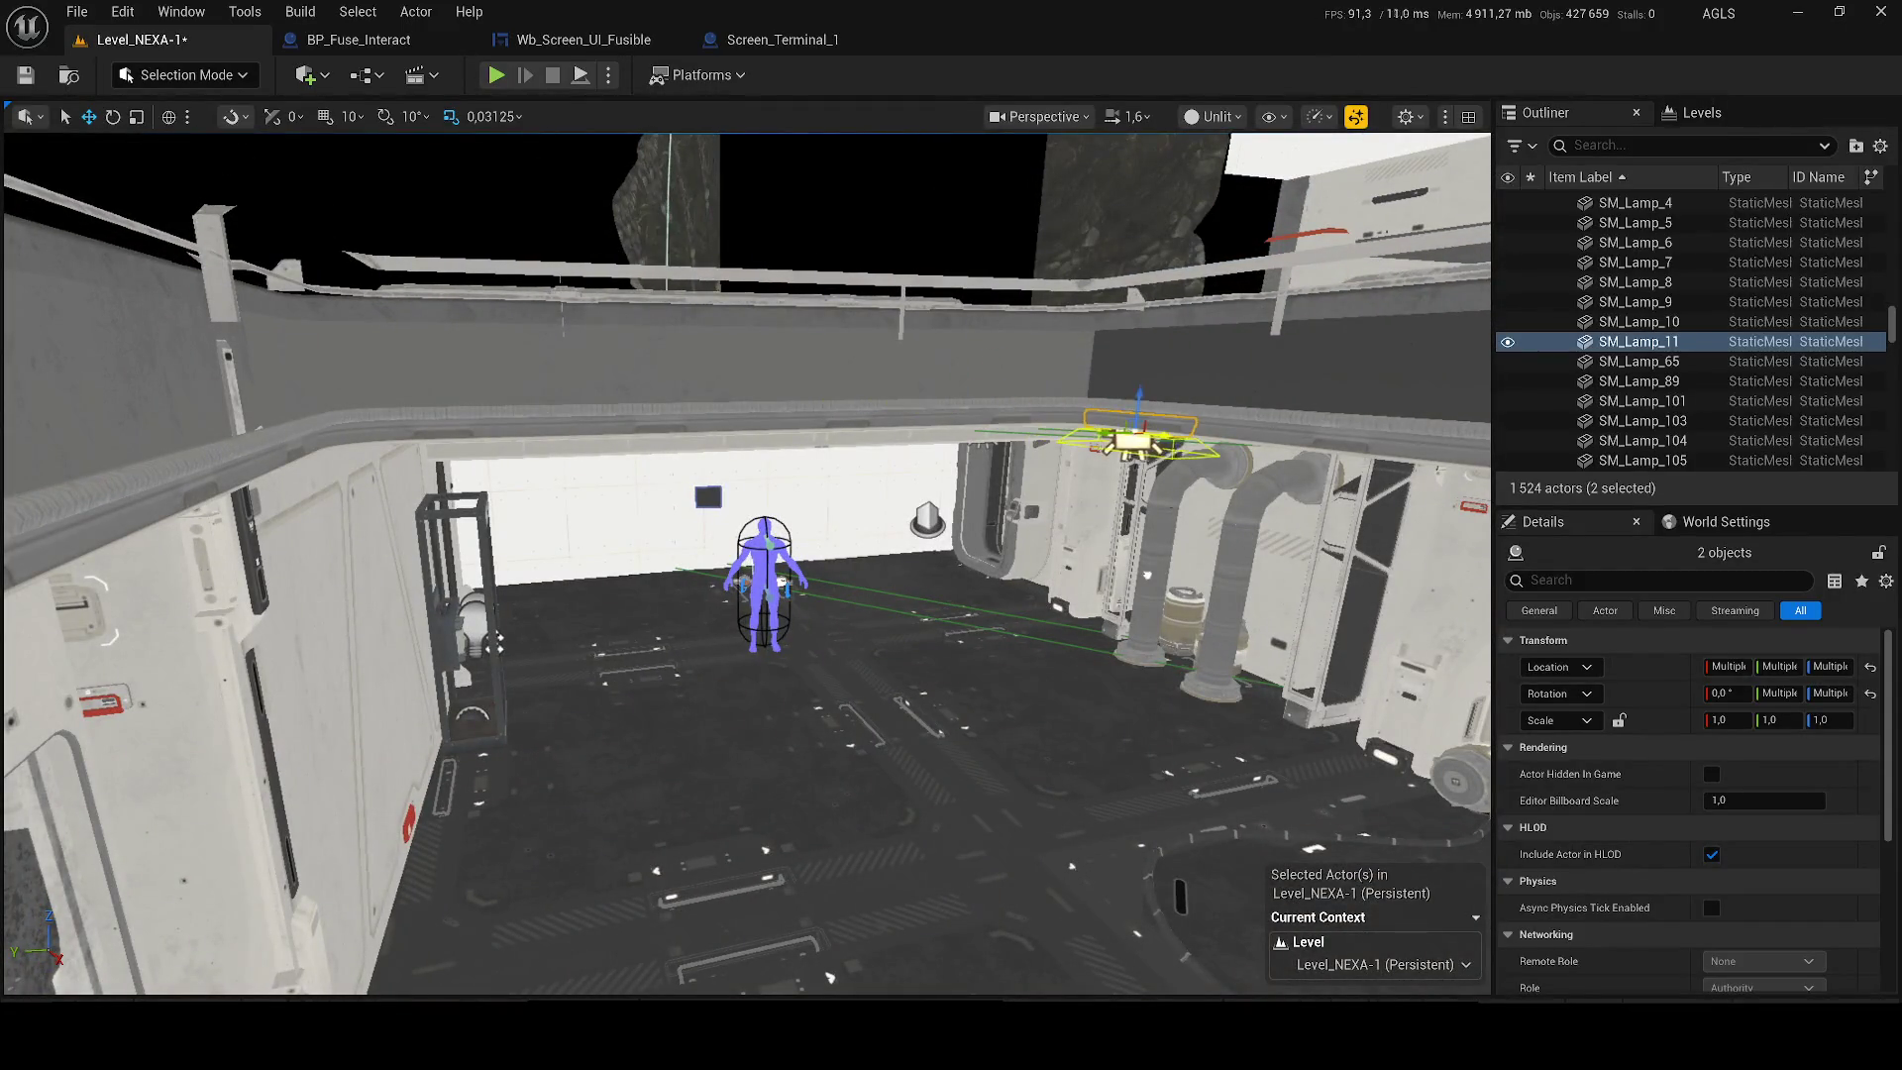
key(f)
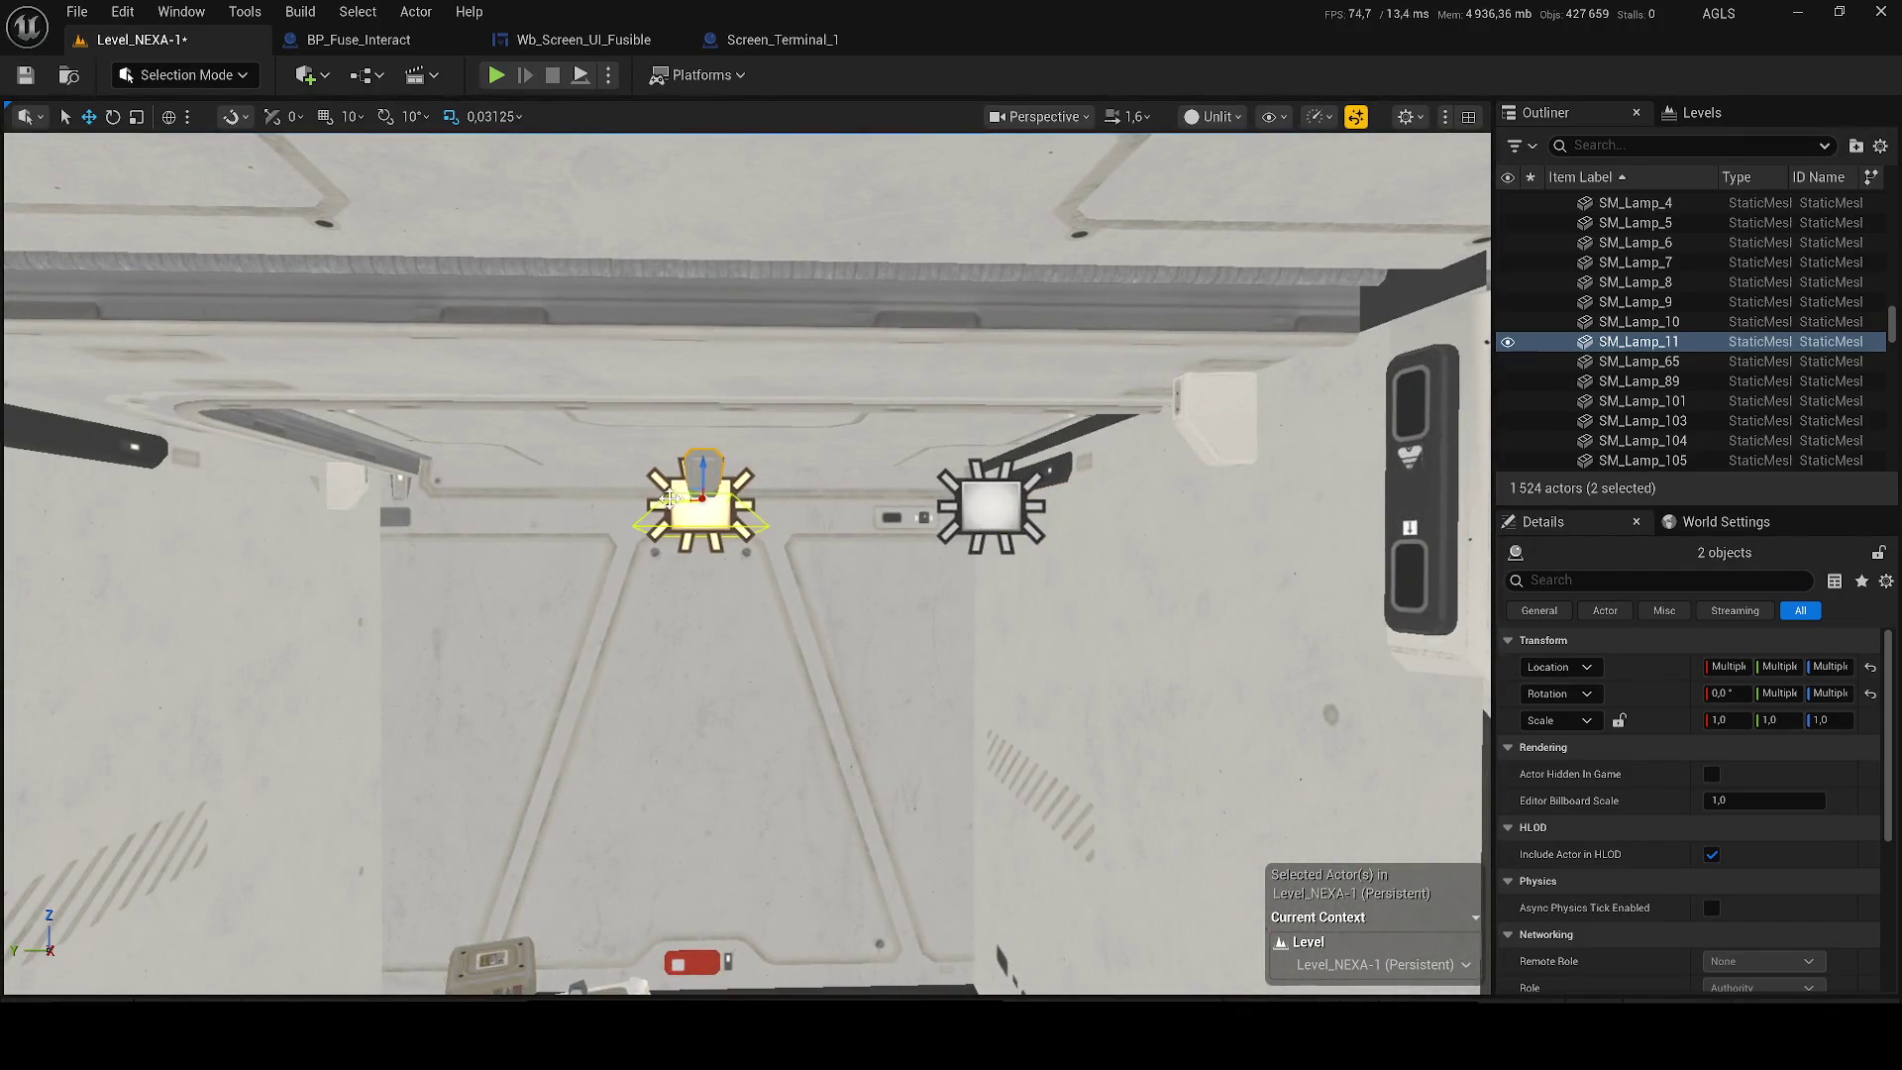
scroll(669, 498, down, 2)
mouse_move(1065, 486)
mouse_down()
mouse_move(777, 483)
mouse_move(733, 540)
mouse_up()
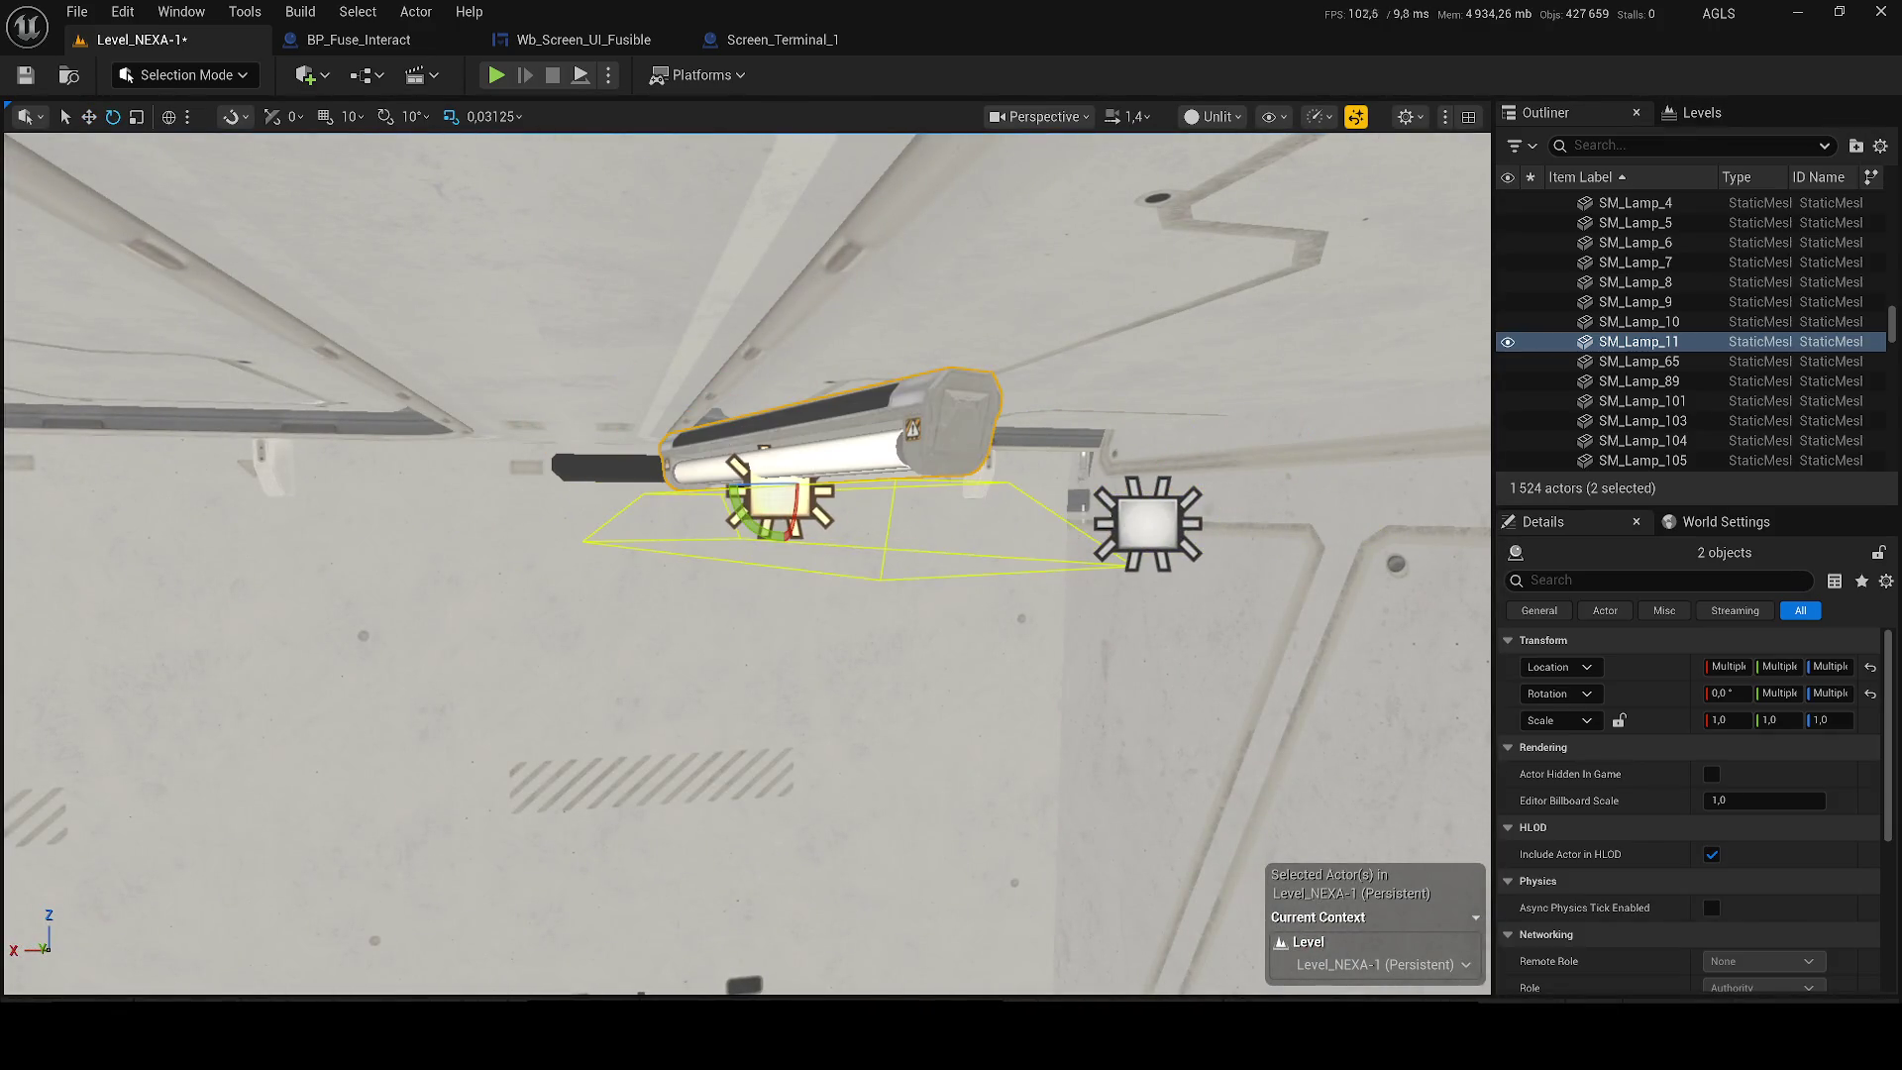
Return to Lit view and select the lamp with its rect light in move mode.
click(1210, 116)
click(1218, 198)
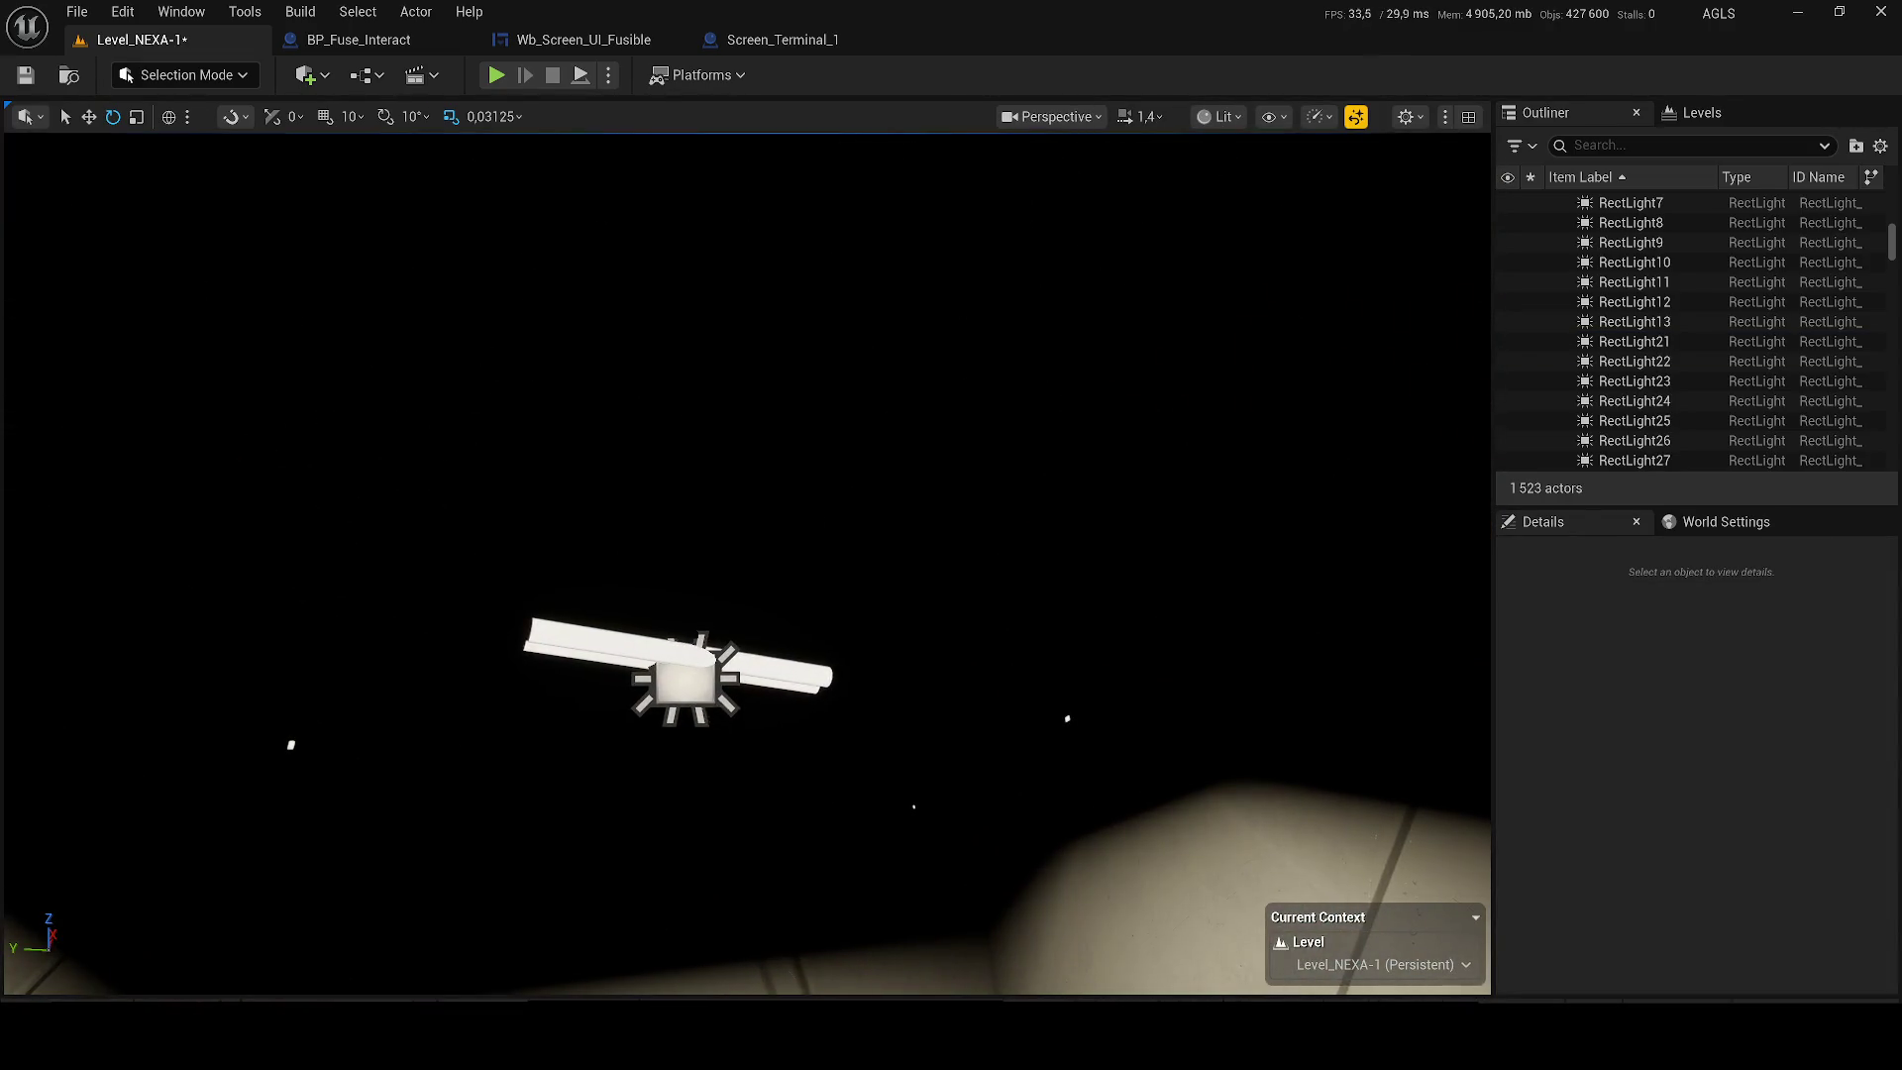
click(683, 674)
ctrl+click(644, 643)
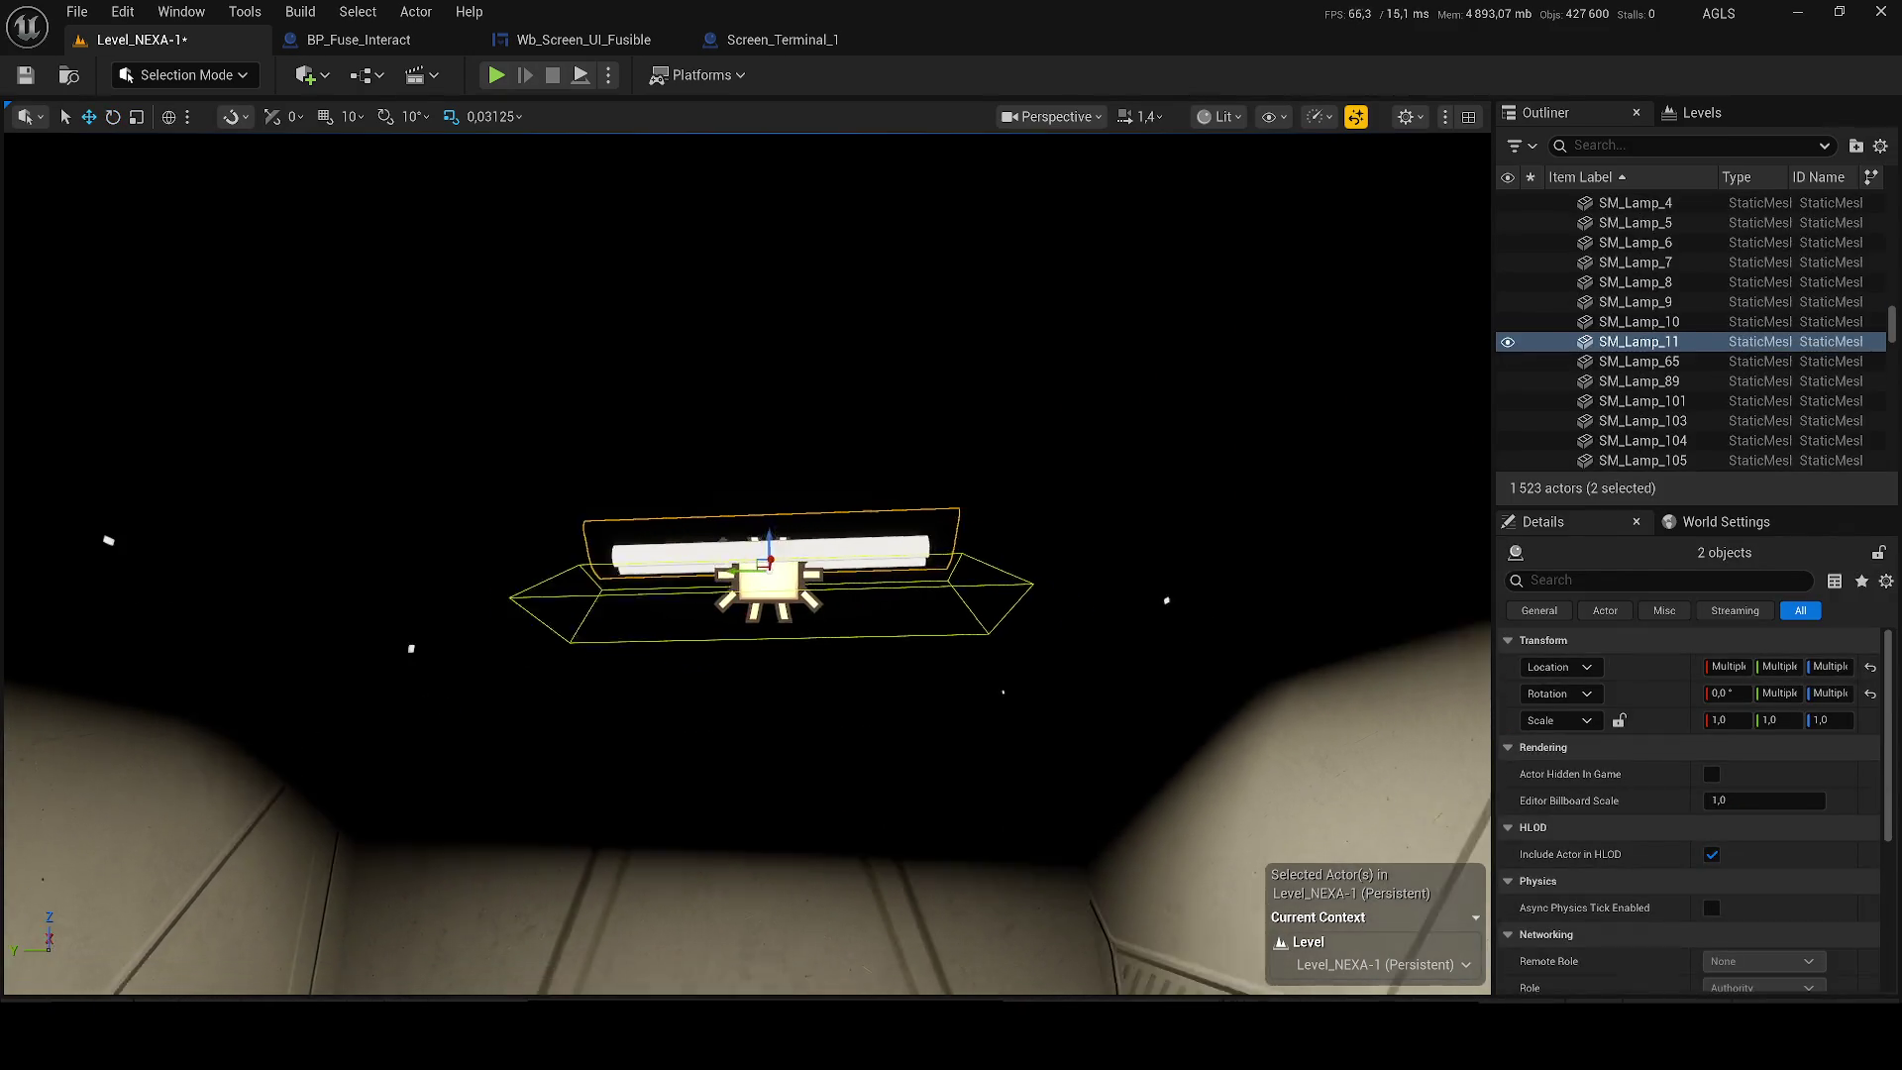
key(w)
key(d)
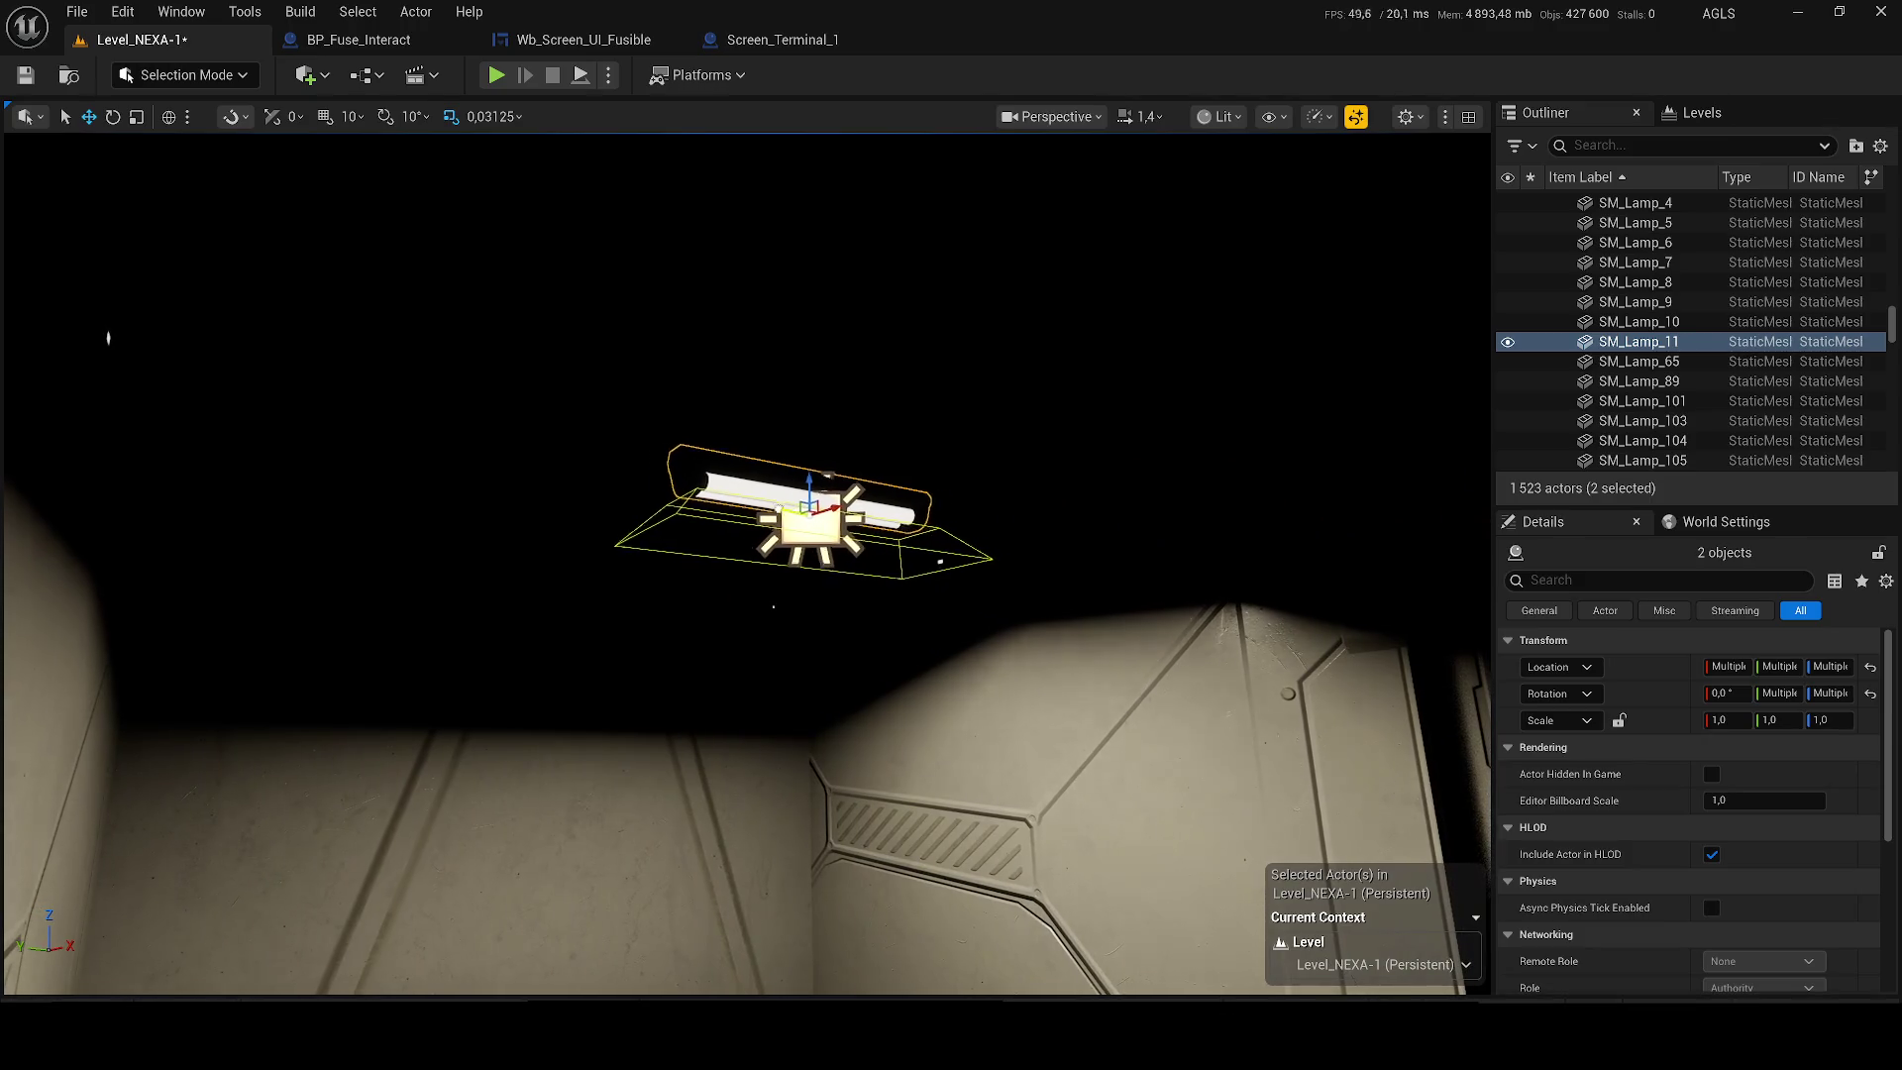
key(d)
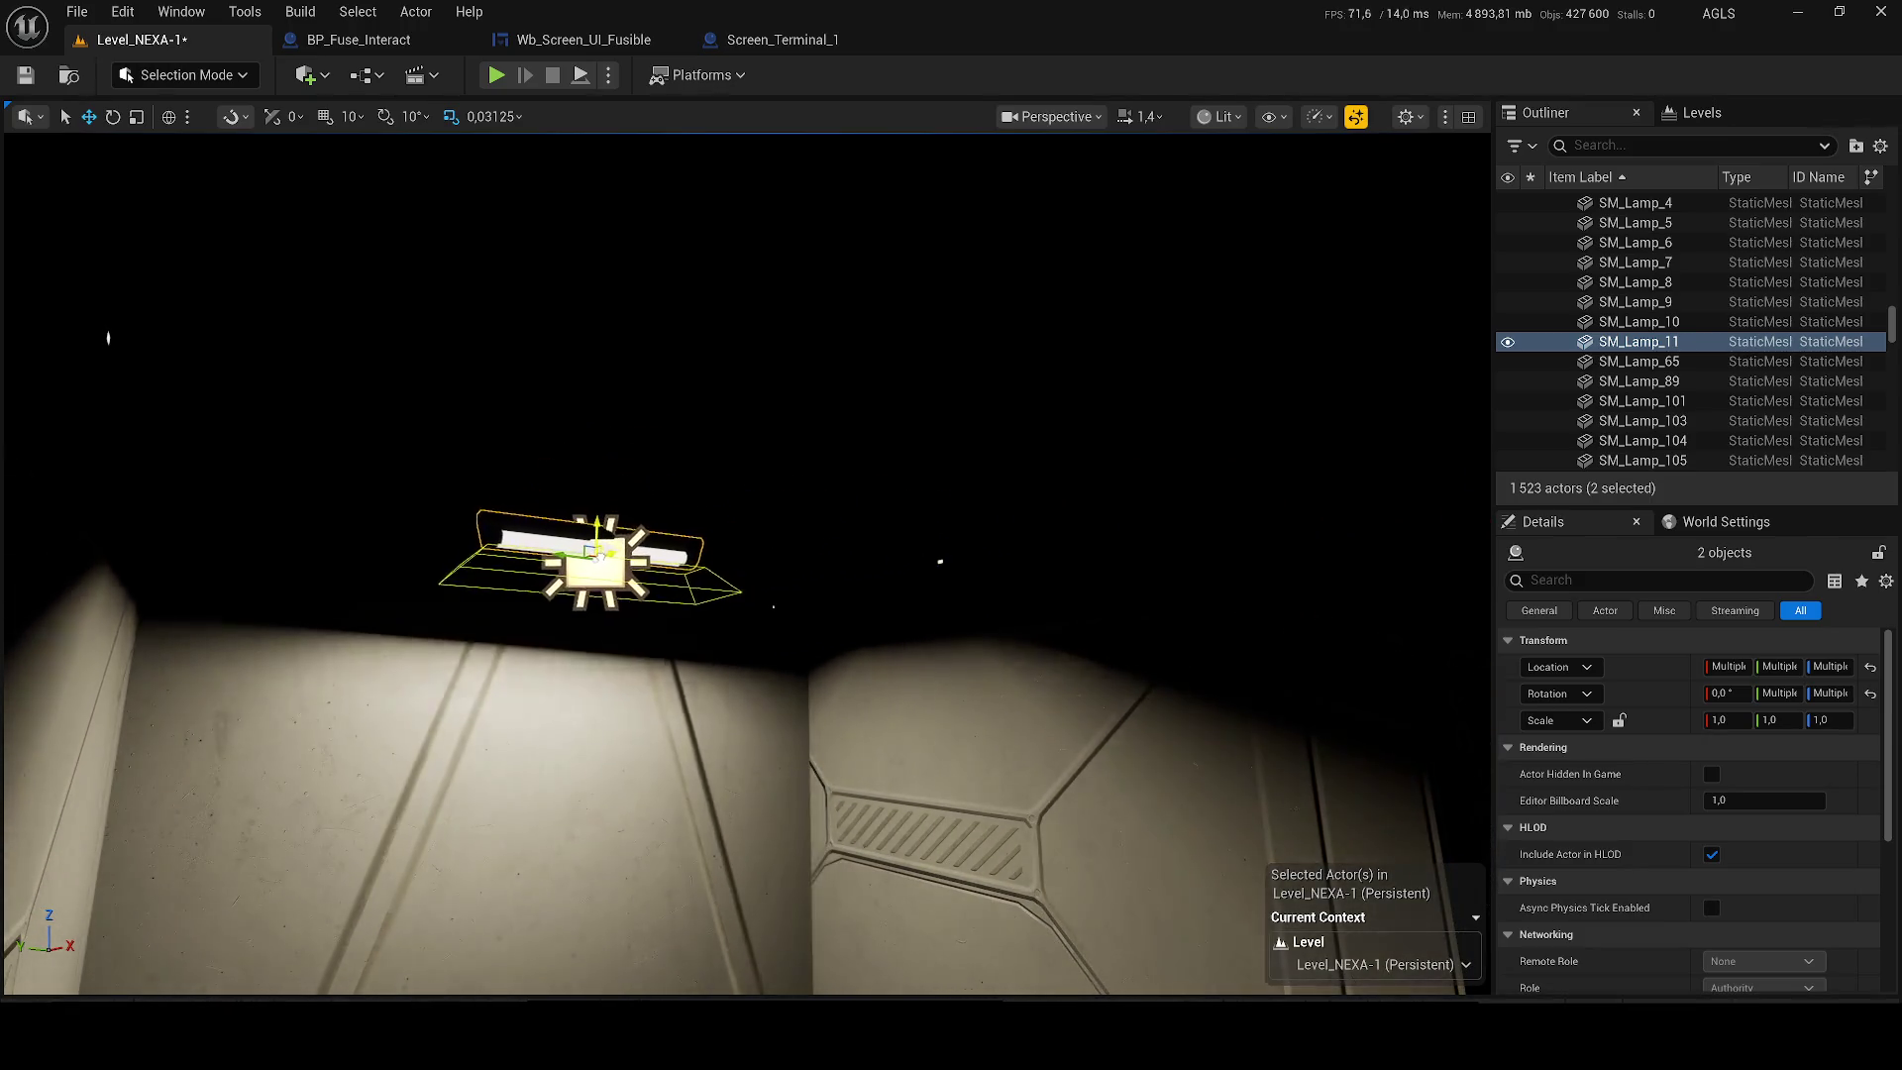
key(q)
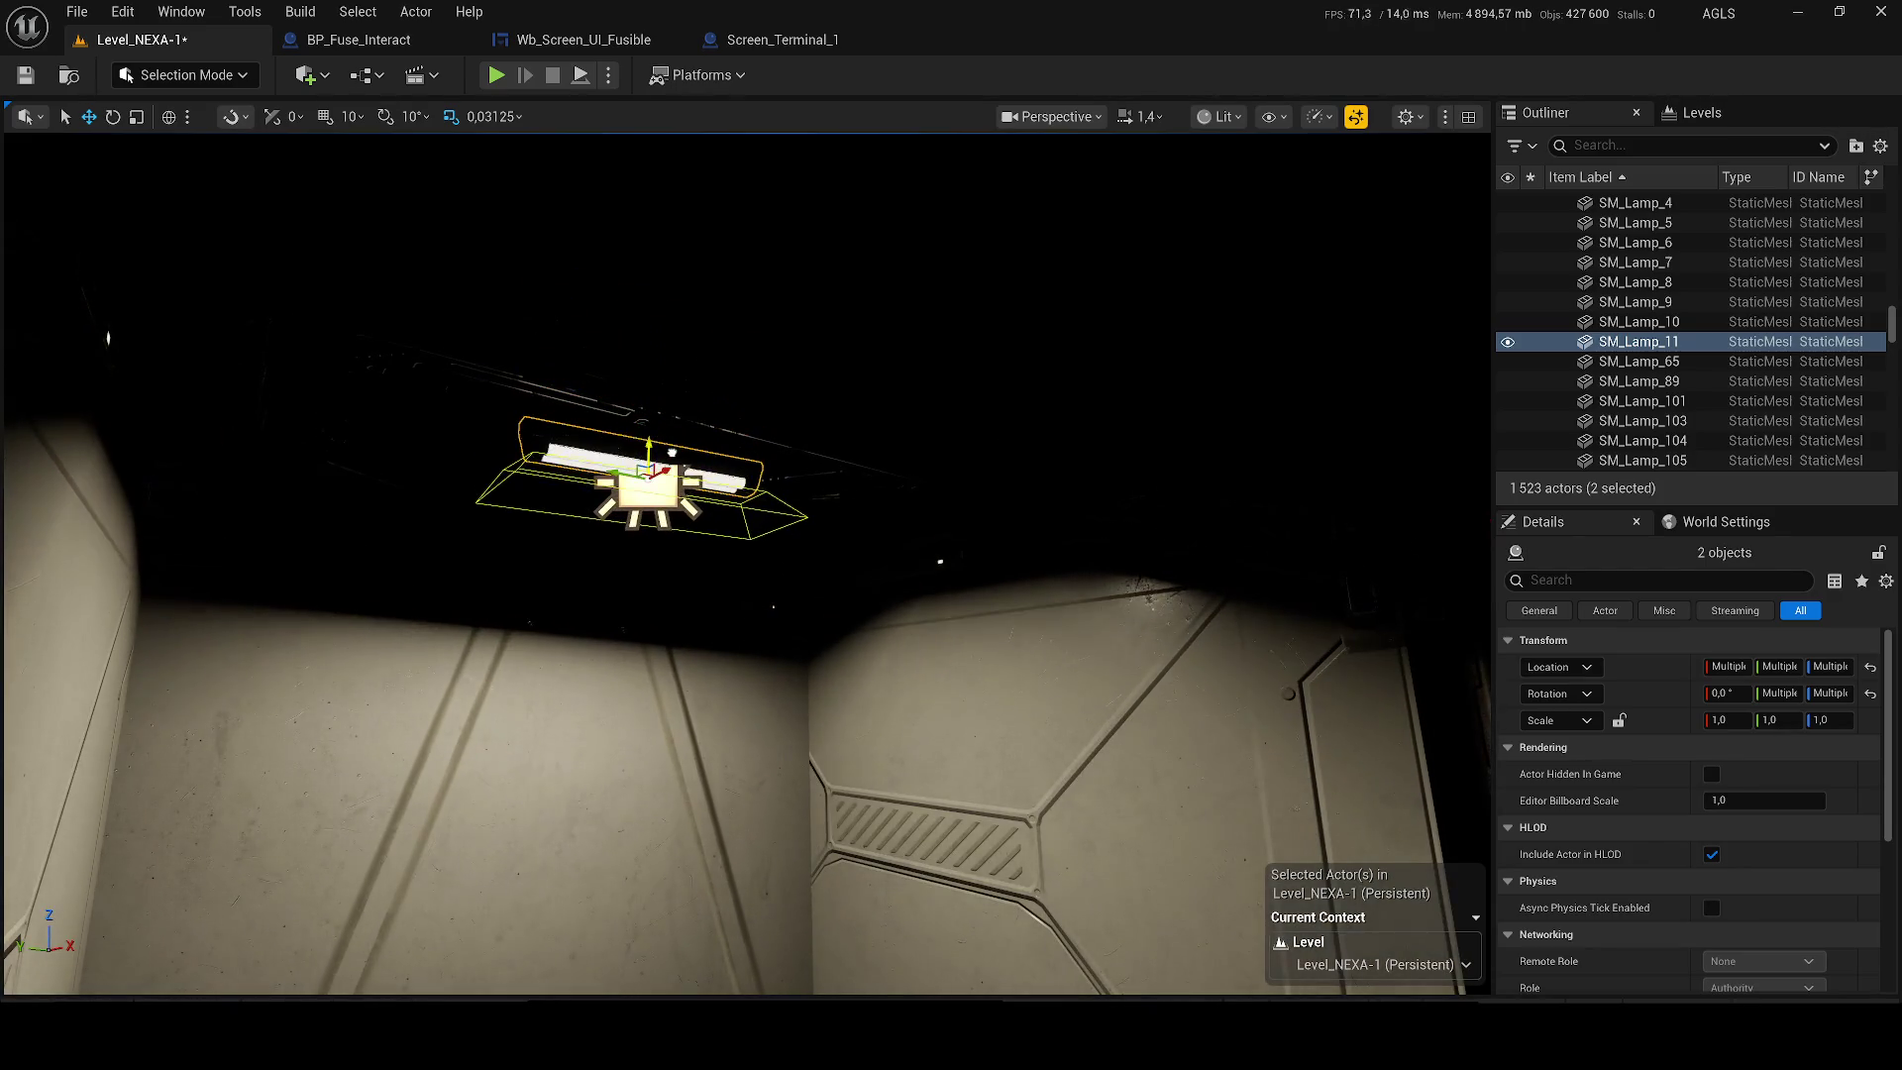
Inspect the lamp from below in Unlit view with world-space transforms.
click(1218, 116)
click(1262, 216)
key(w)
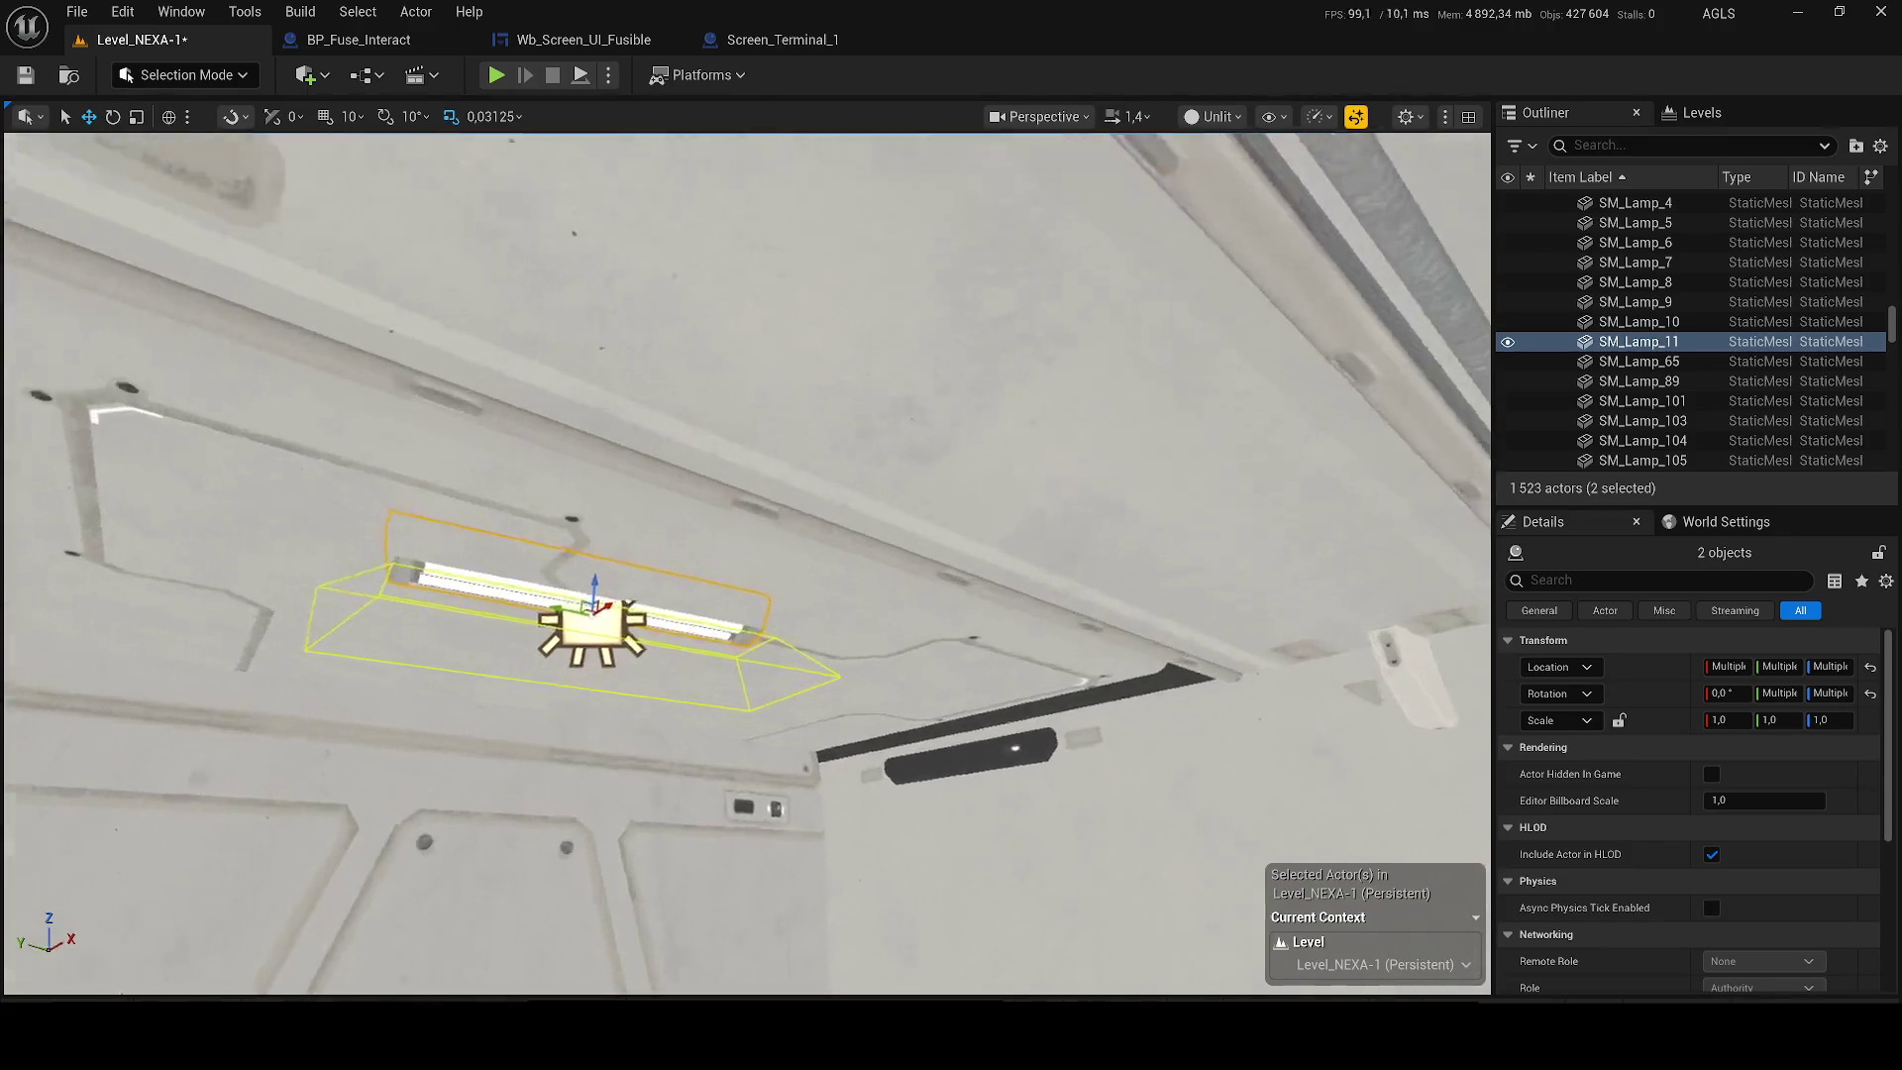
scroll(748, 564, down, 1)
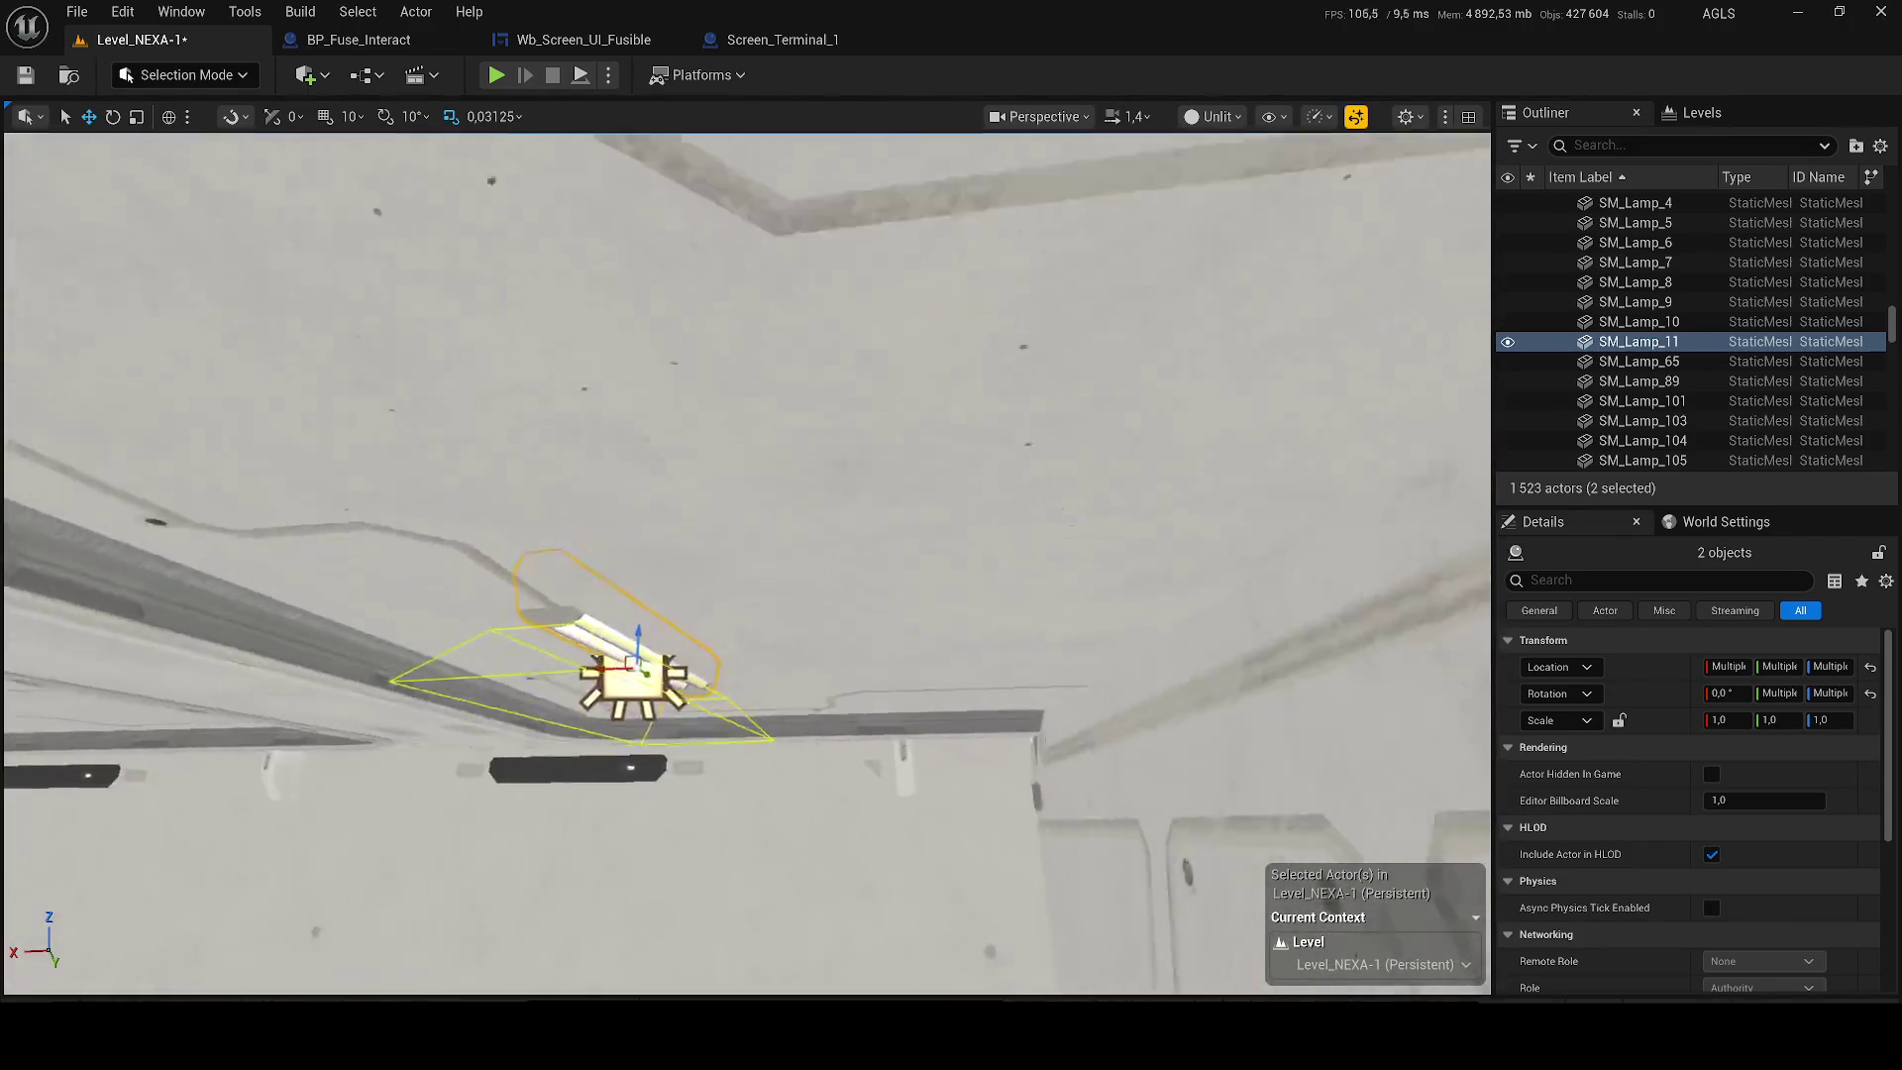
scroll(747, 565, down, 1)
key(w)
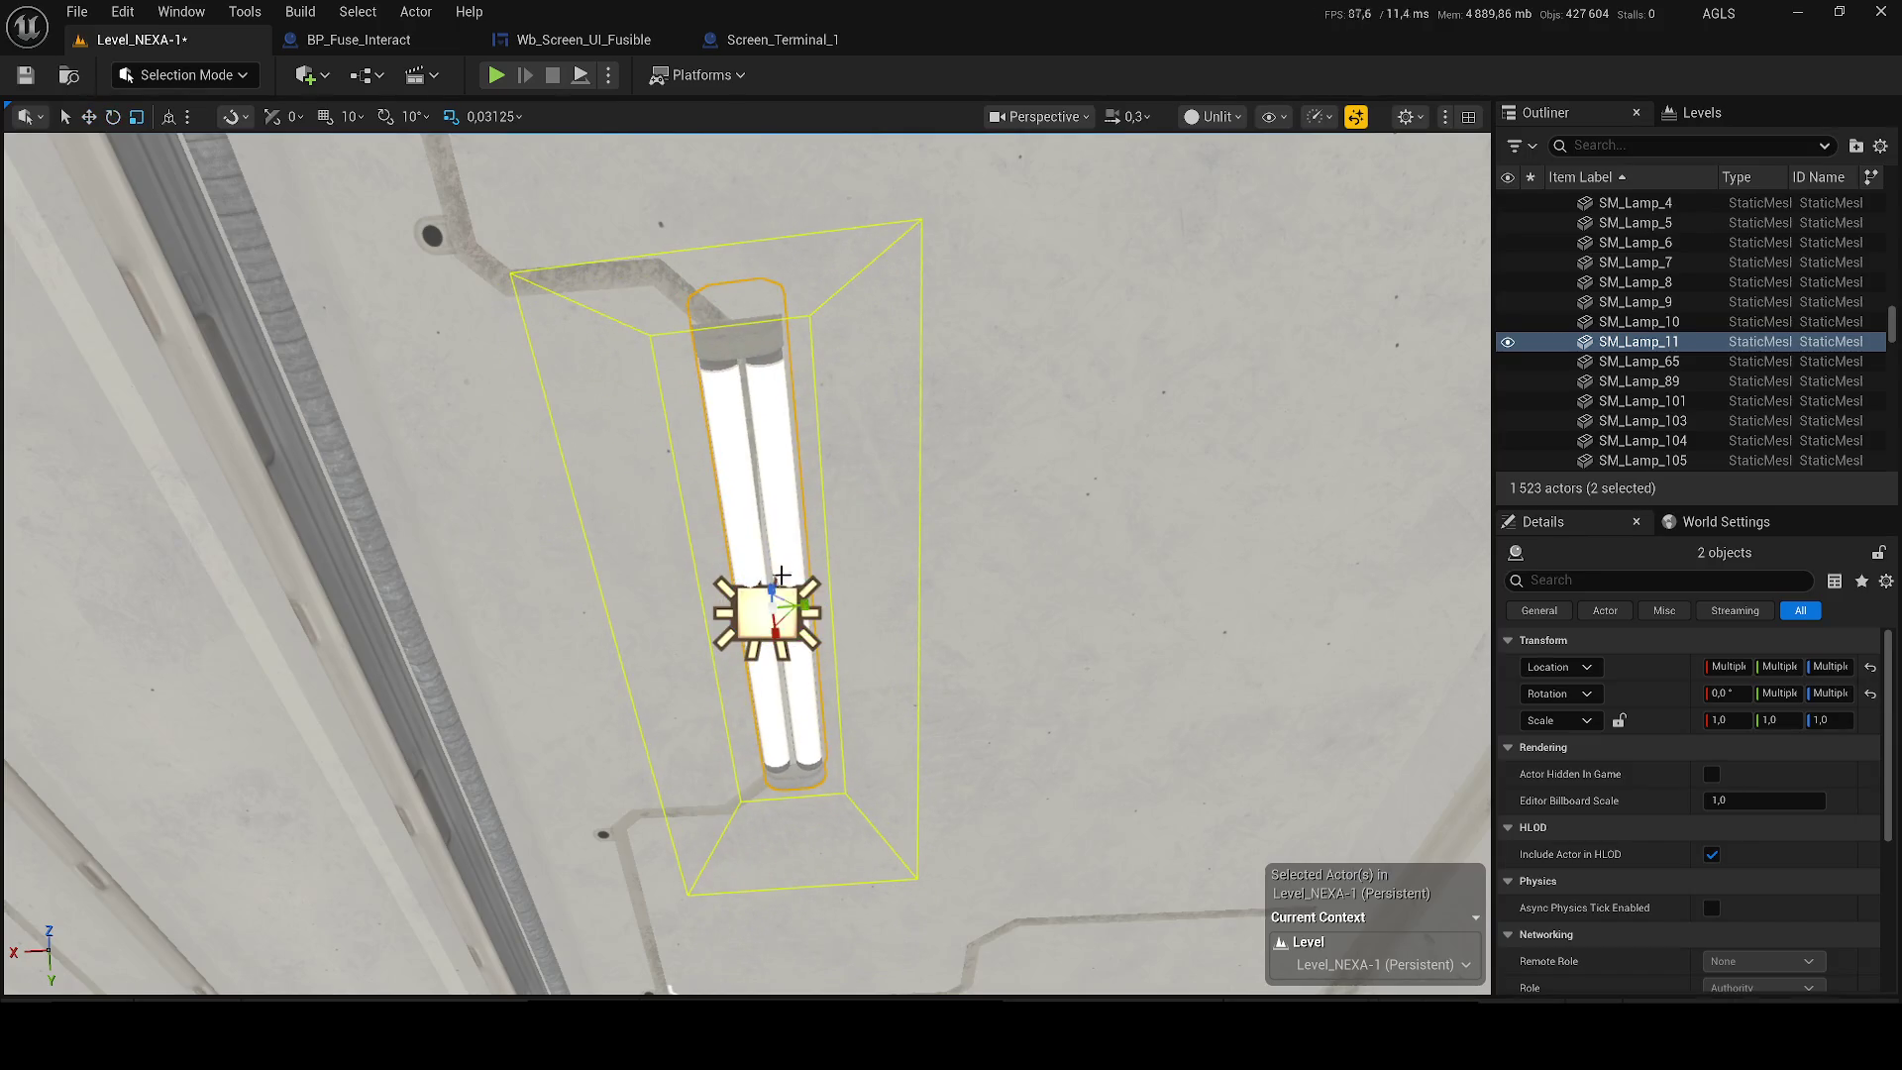
key(ctrl+grave)
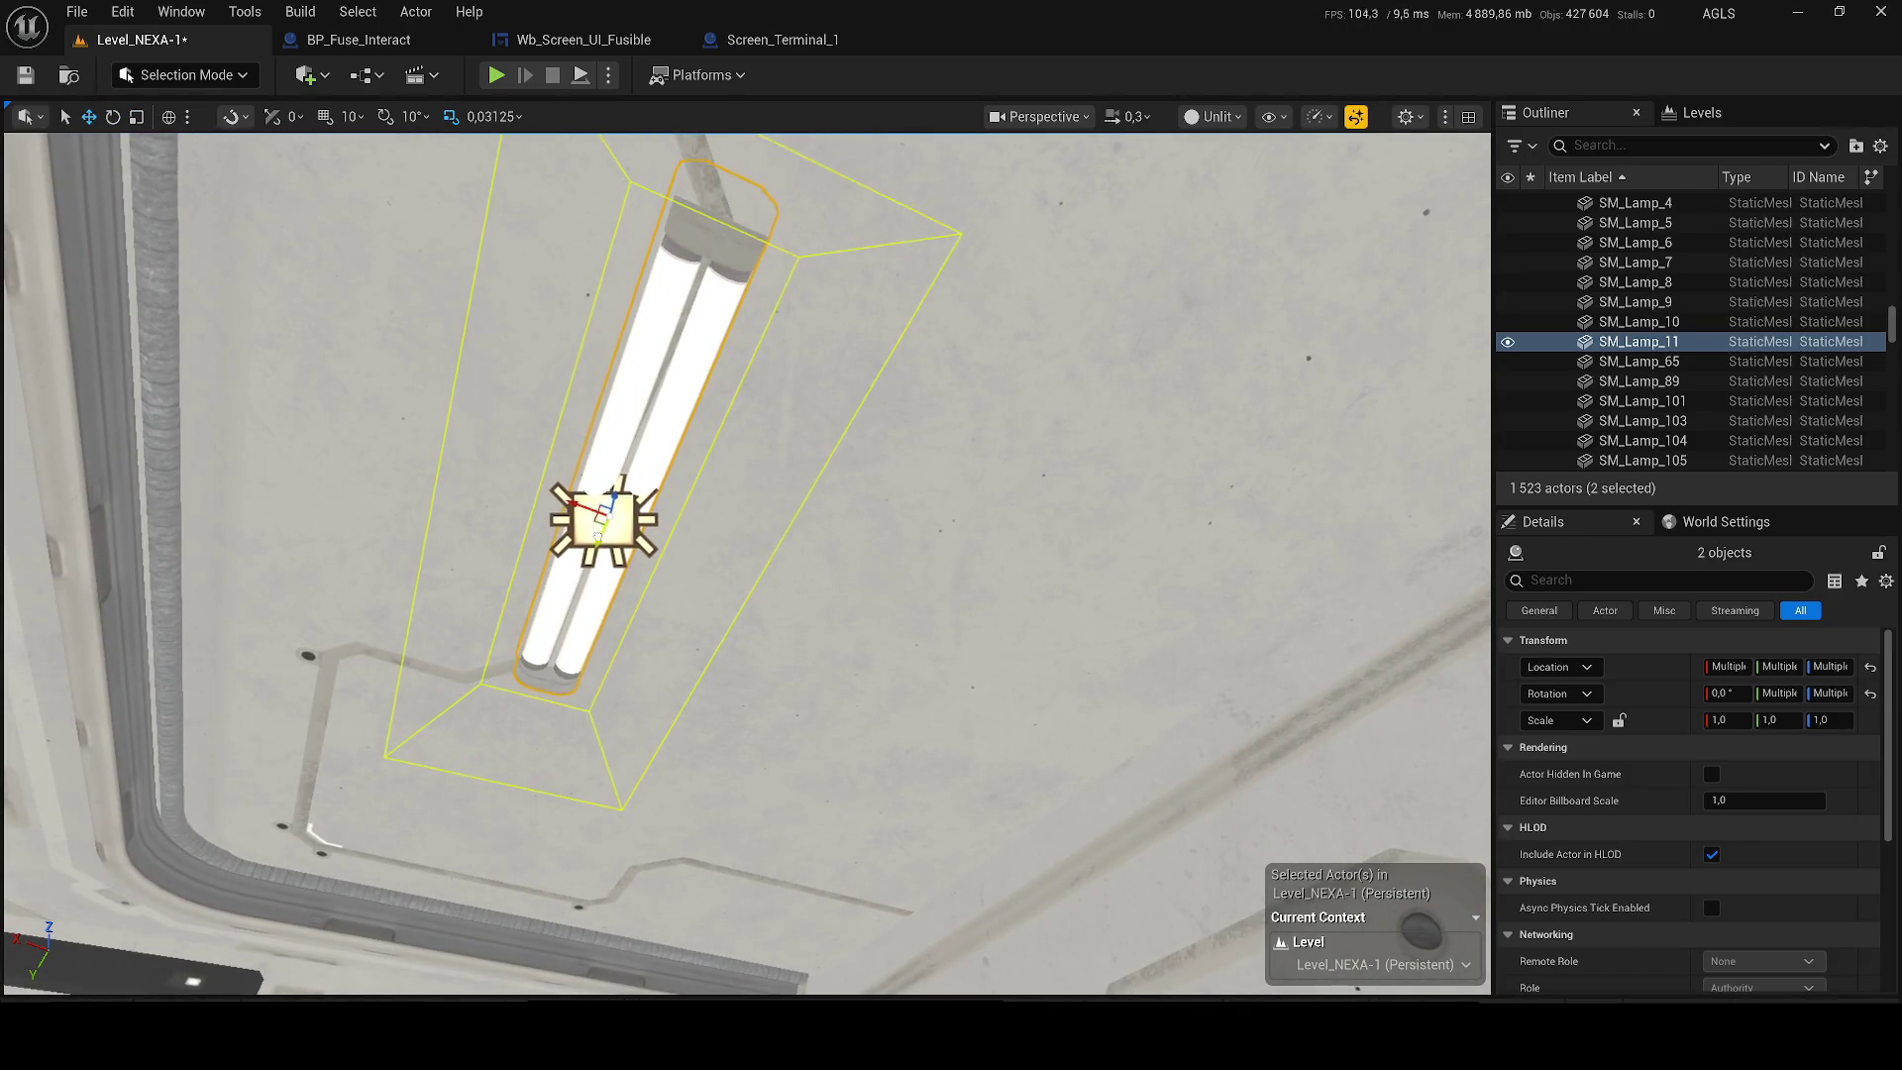
scroll(748, 564, up, 1)
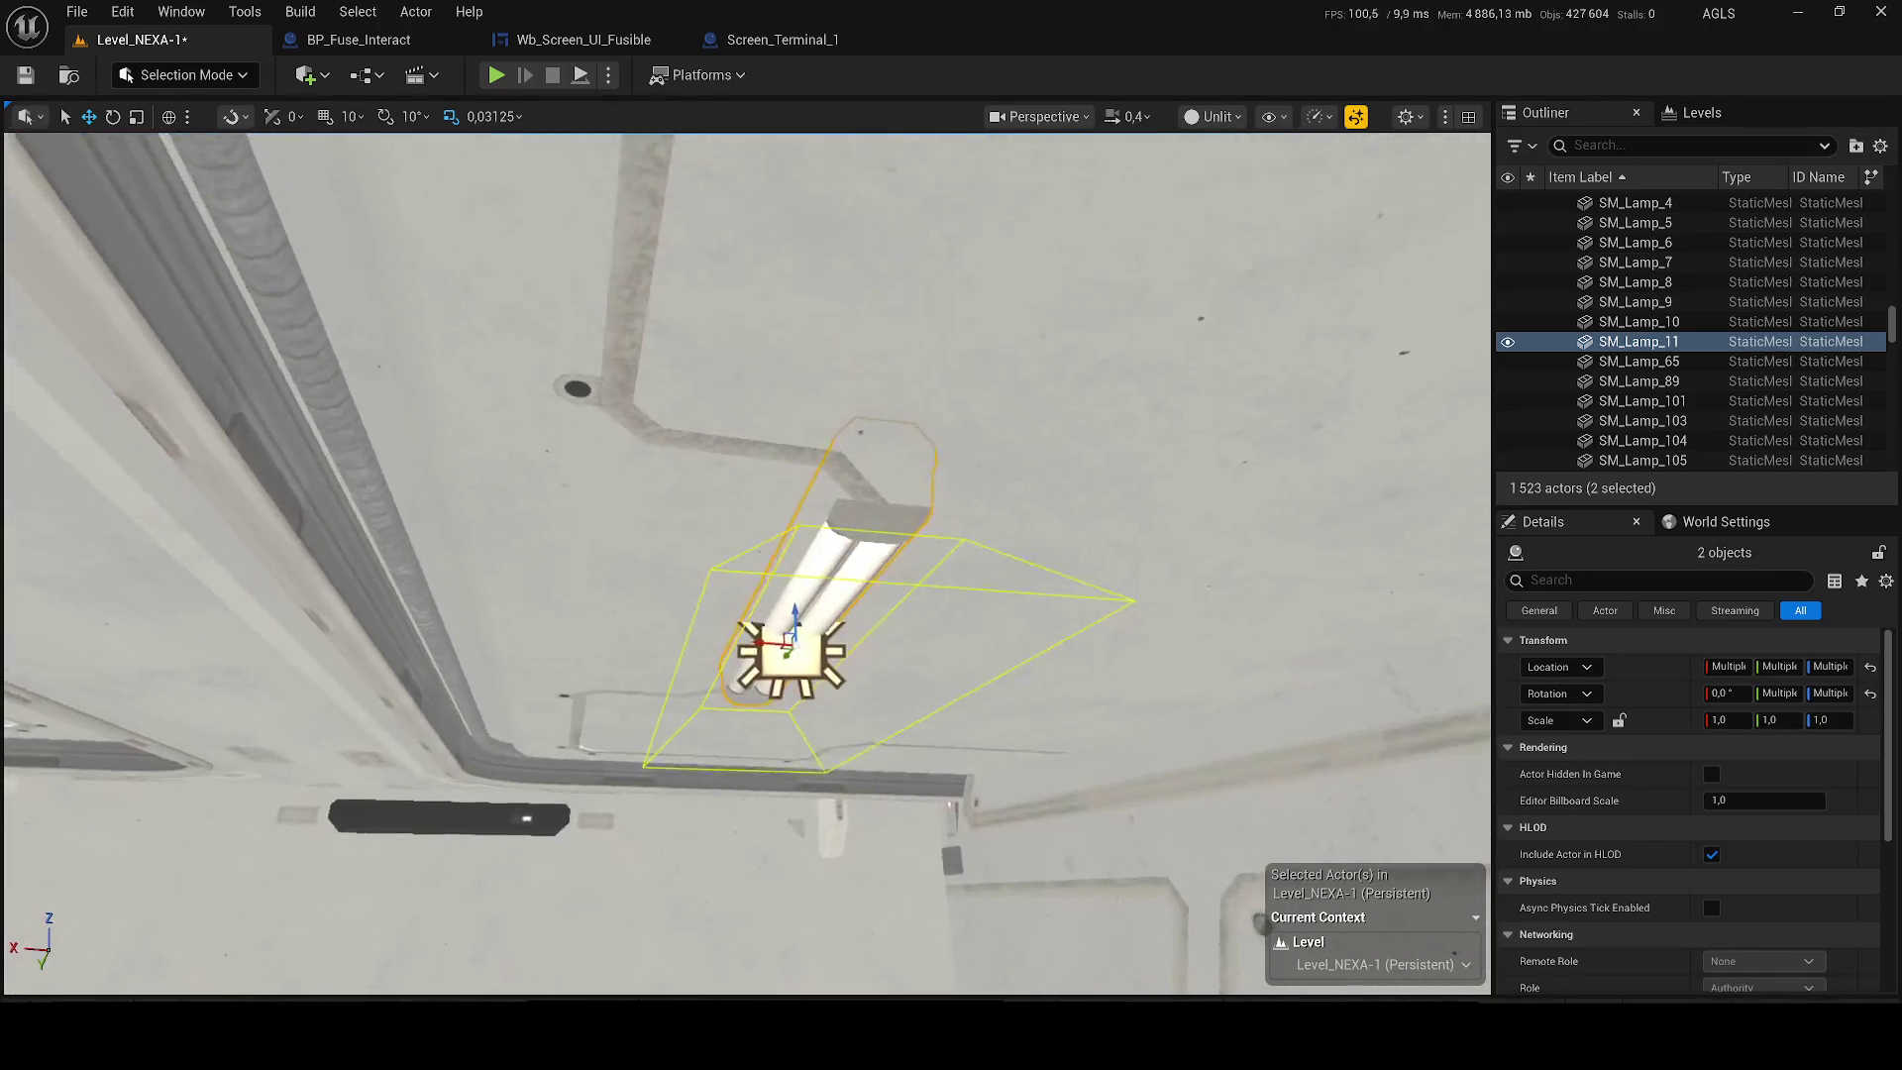
mouse_move(748, 565)
mouse_down()
mouse_move(704, 540)
mouse_move(755, 535)
mouse_move(738, 872)
mouse_up()
Save the level, then Alt-drag a copy of the floor crate to the right.
key(ctrl+s)
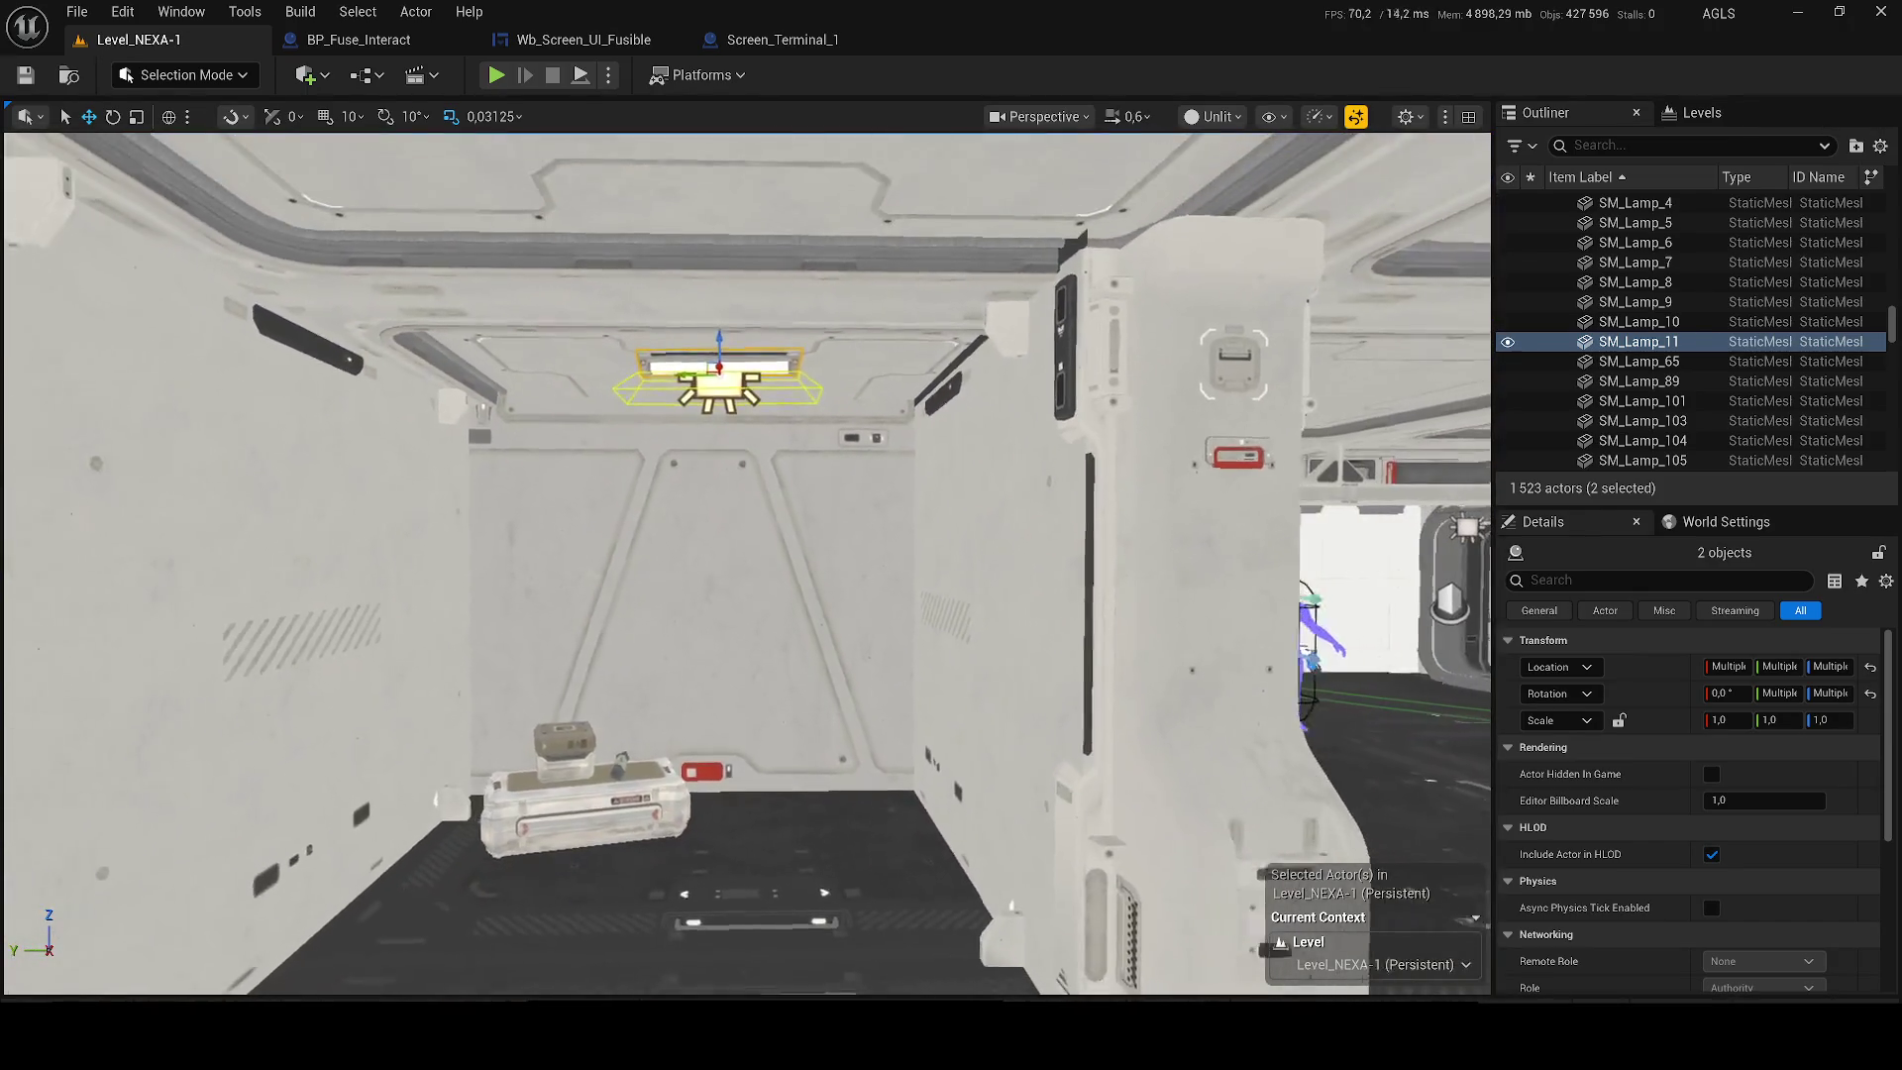
click(594, 793)
key(f)
drag(651, 706, 724, 691)
mouse_move(605, 715)
mouse_down()
mouse_move(1149, 728)
mouse_move(1174, 758)
mouse_move(1155, 612)
mouse_move(1173, 642)
mouse_move(1206, 637)
mouse_move(1169, 654)
mouse_move(1178, 532)
mouse_move(1211, 562)
mouse_up()
In scale mode, copy the small box onto the right stack, then delete the copy.
key(r)
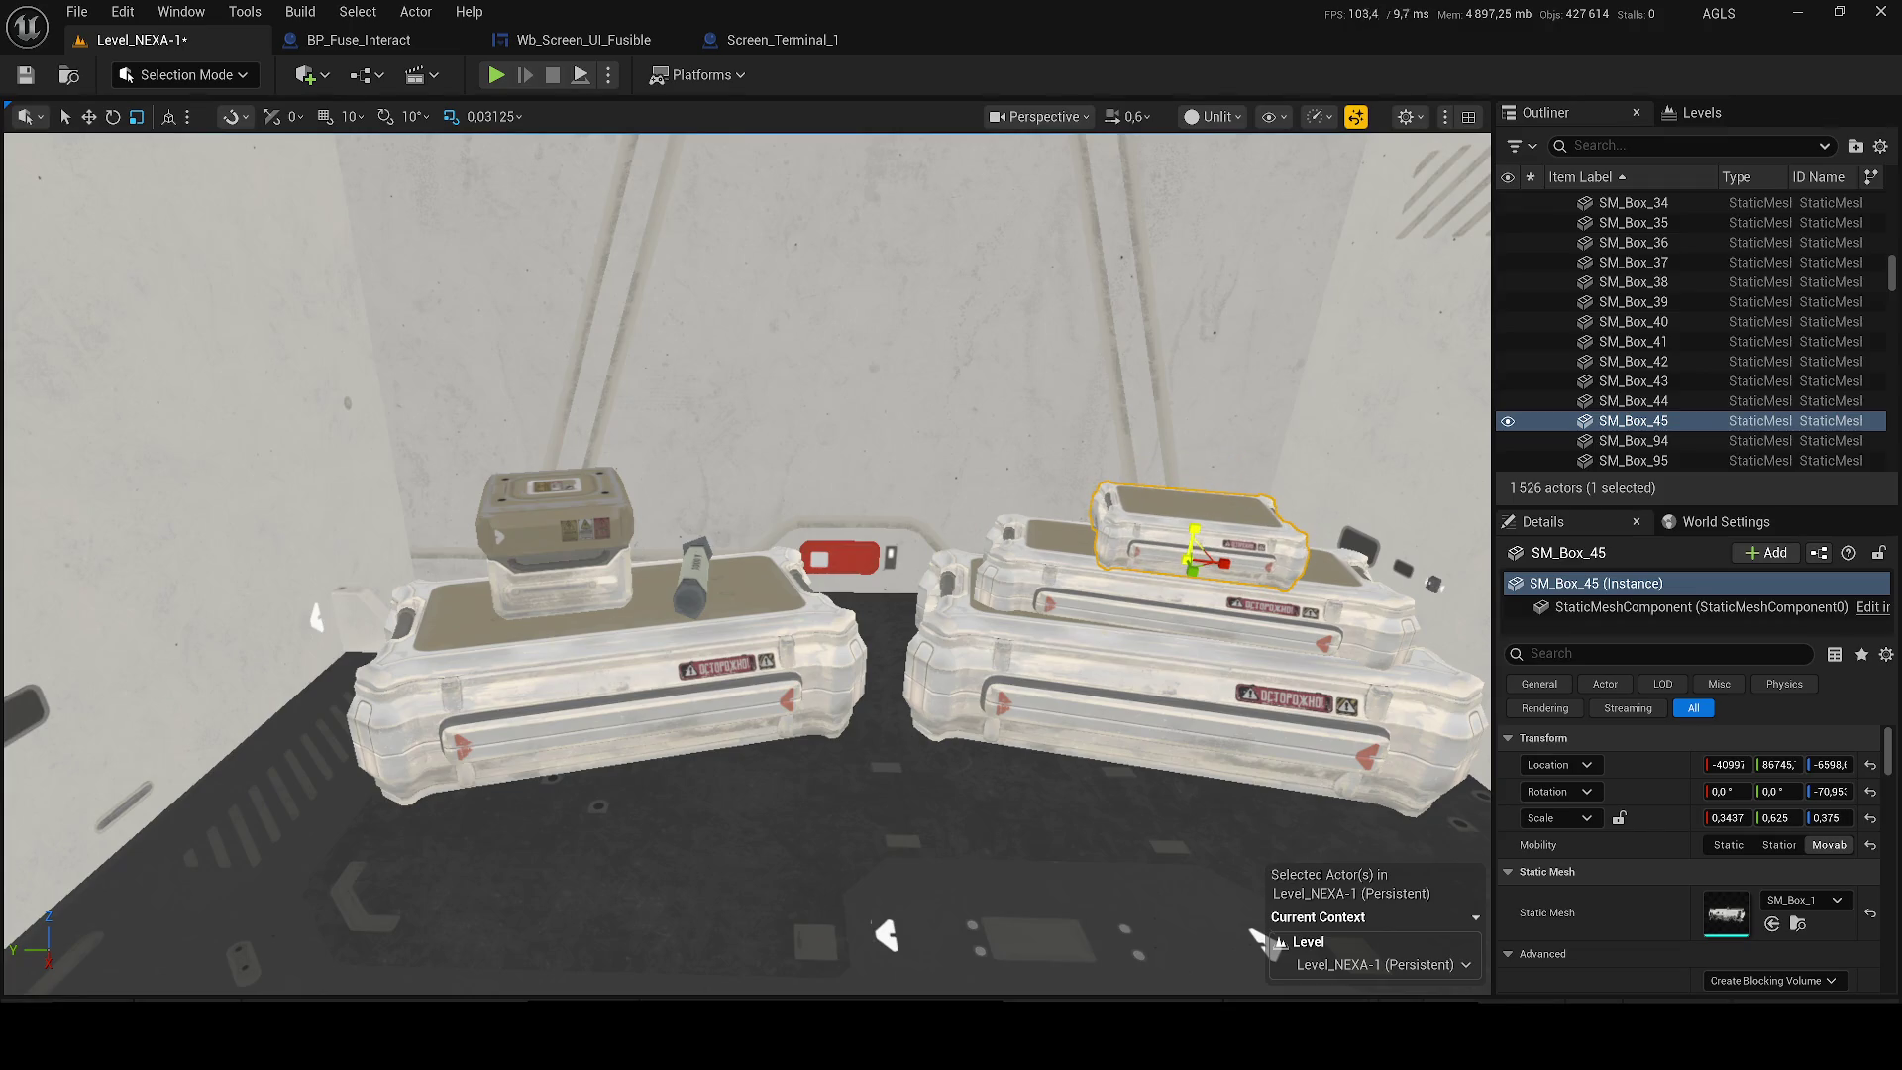
scroll(742, 544, up, 5)
click(399, 542)
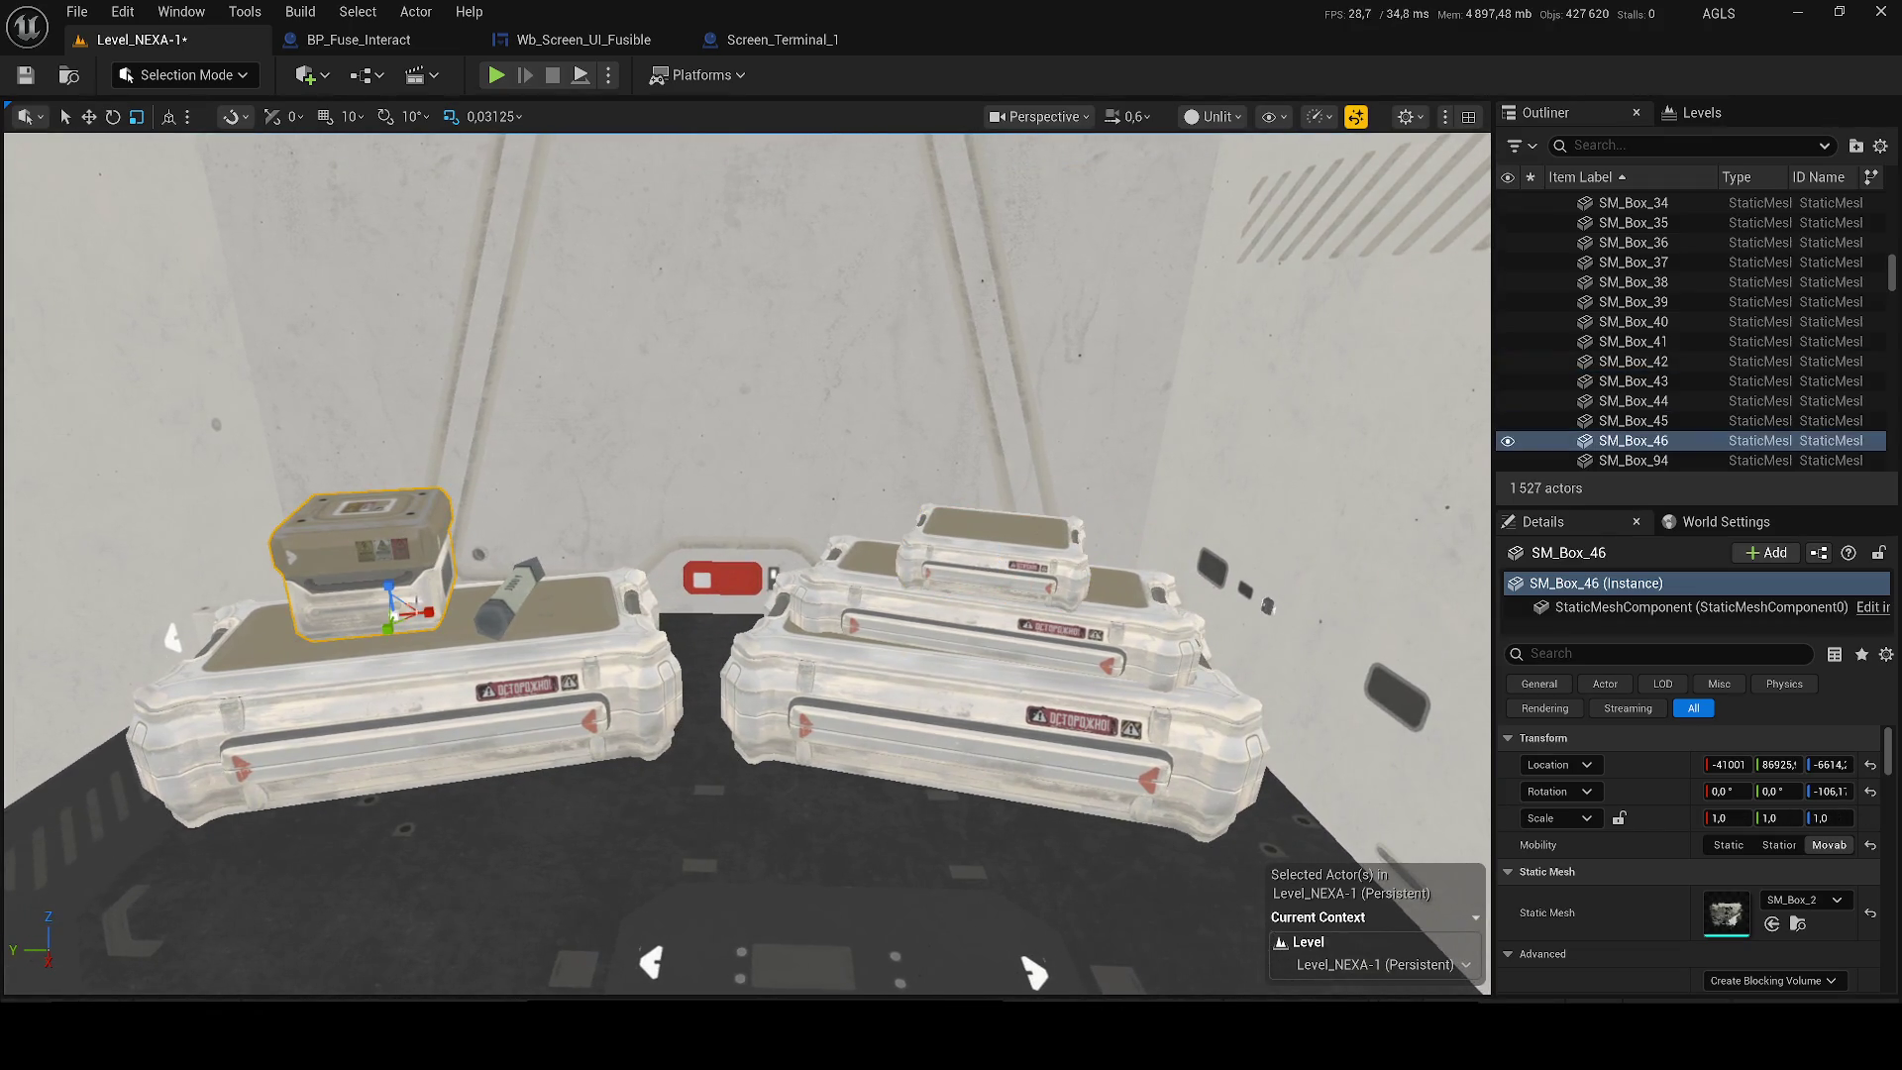
mouse_move(397, 616)
mouse_down()
mouse_move(862, 515)
mouse_move(1005, 538)
mouse_up()
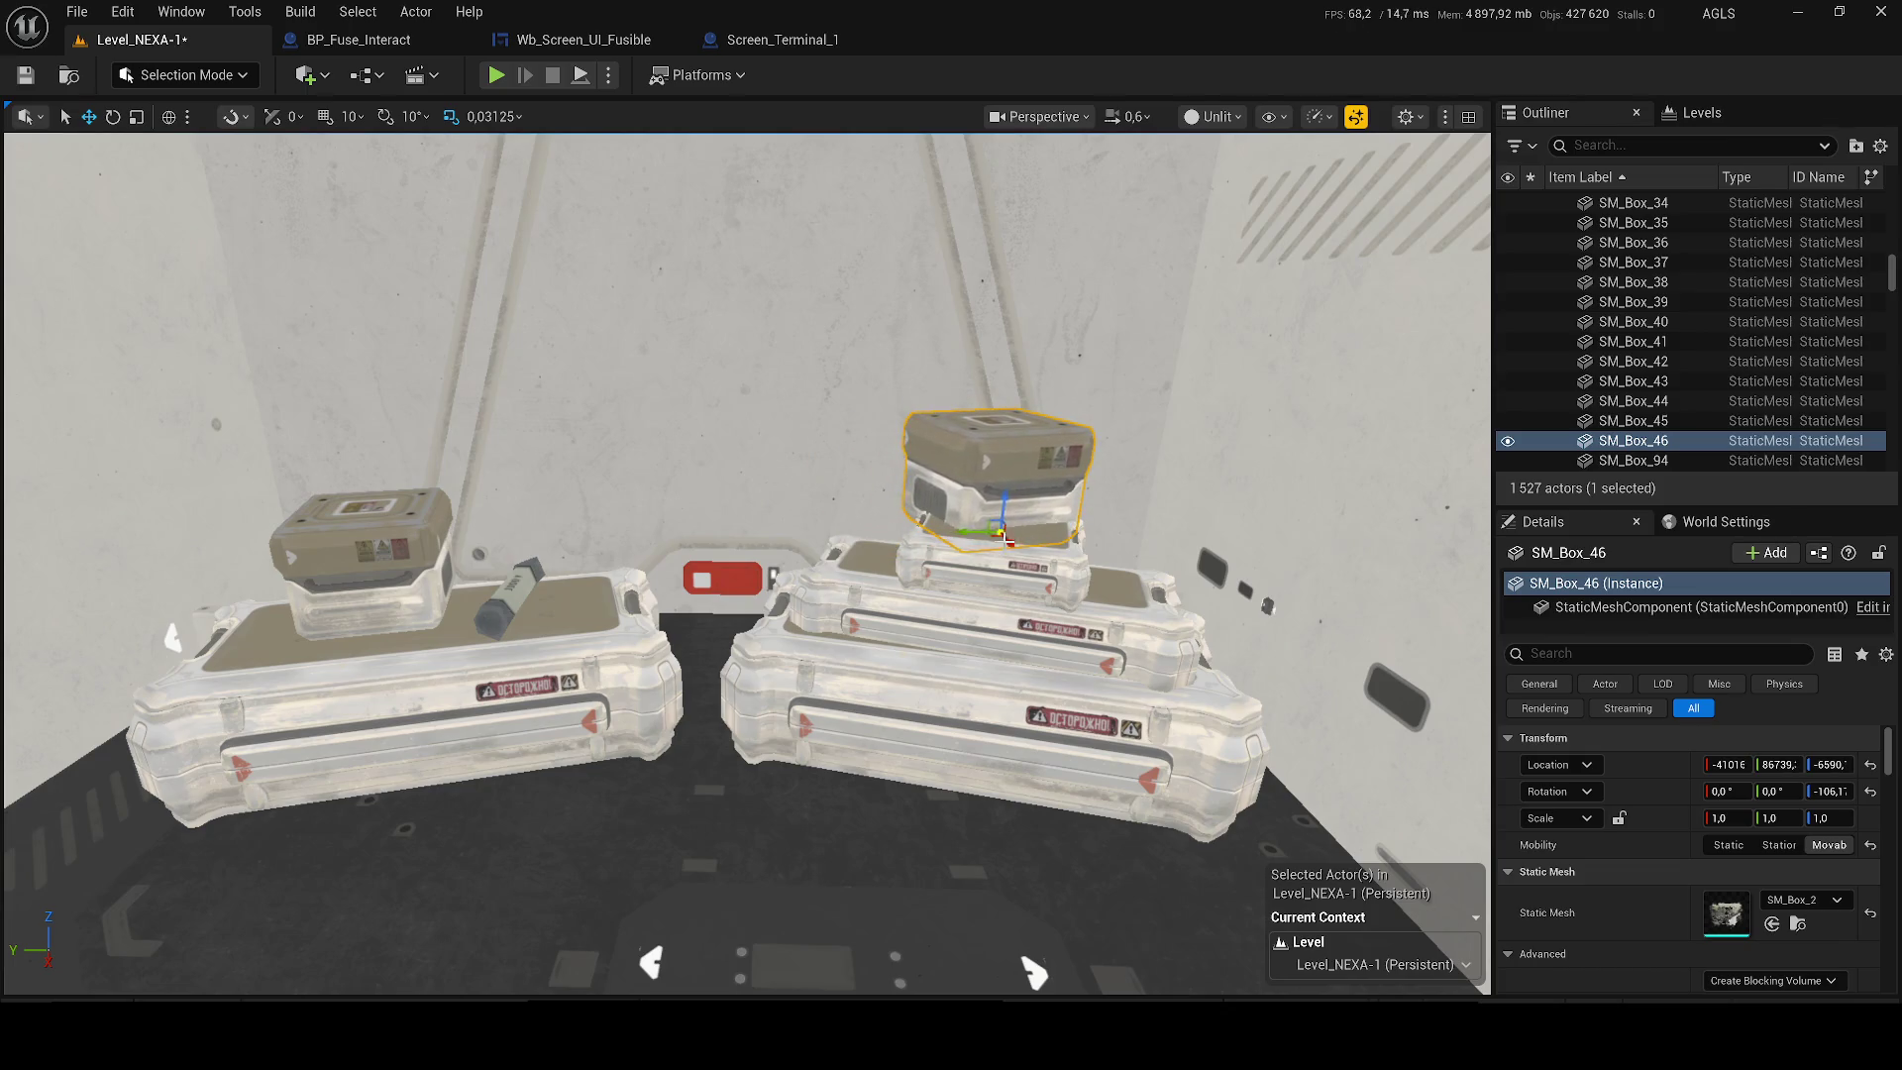
key(Delete)
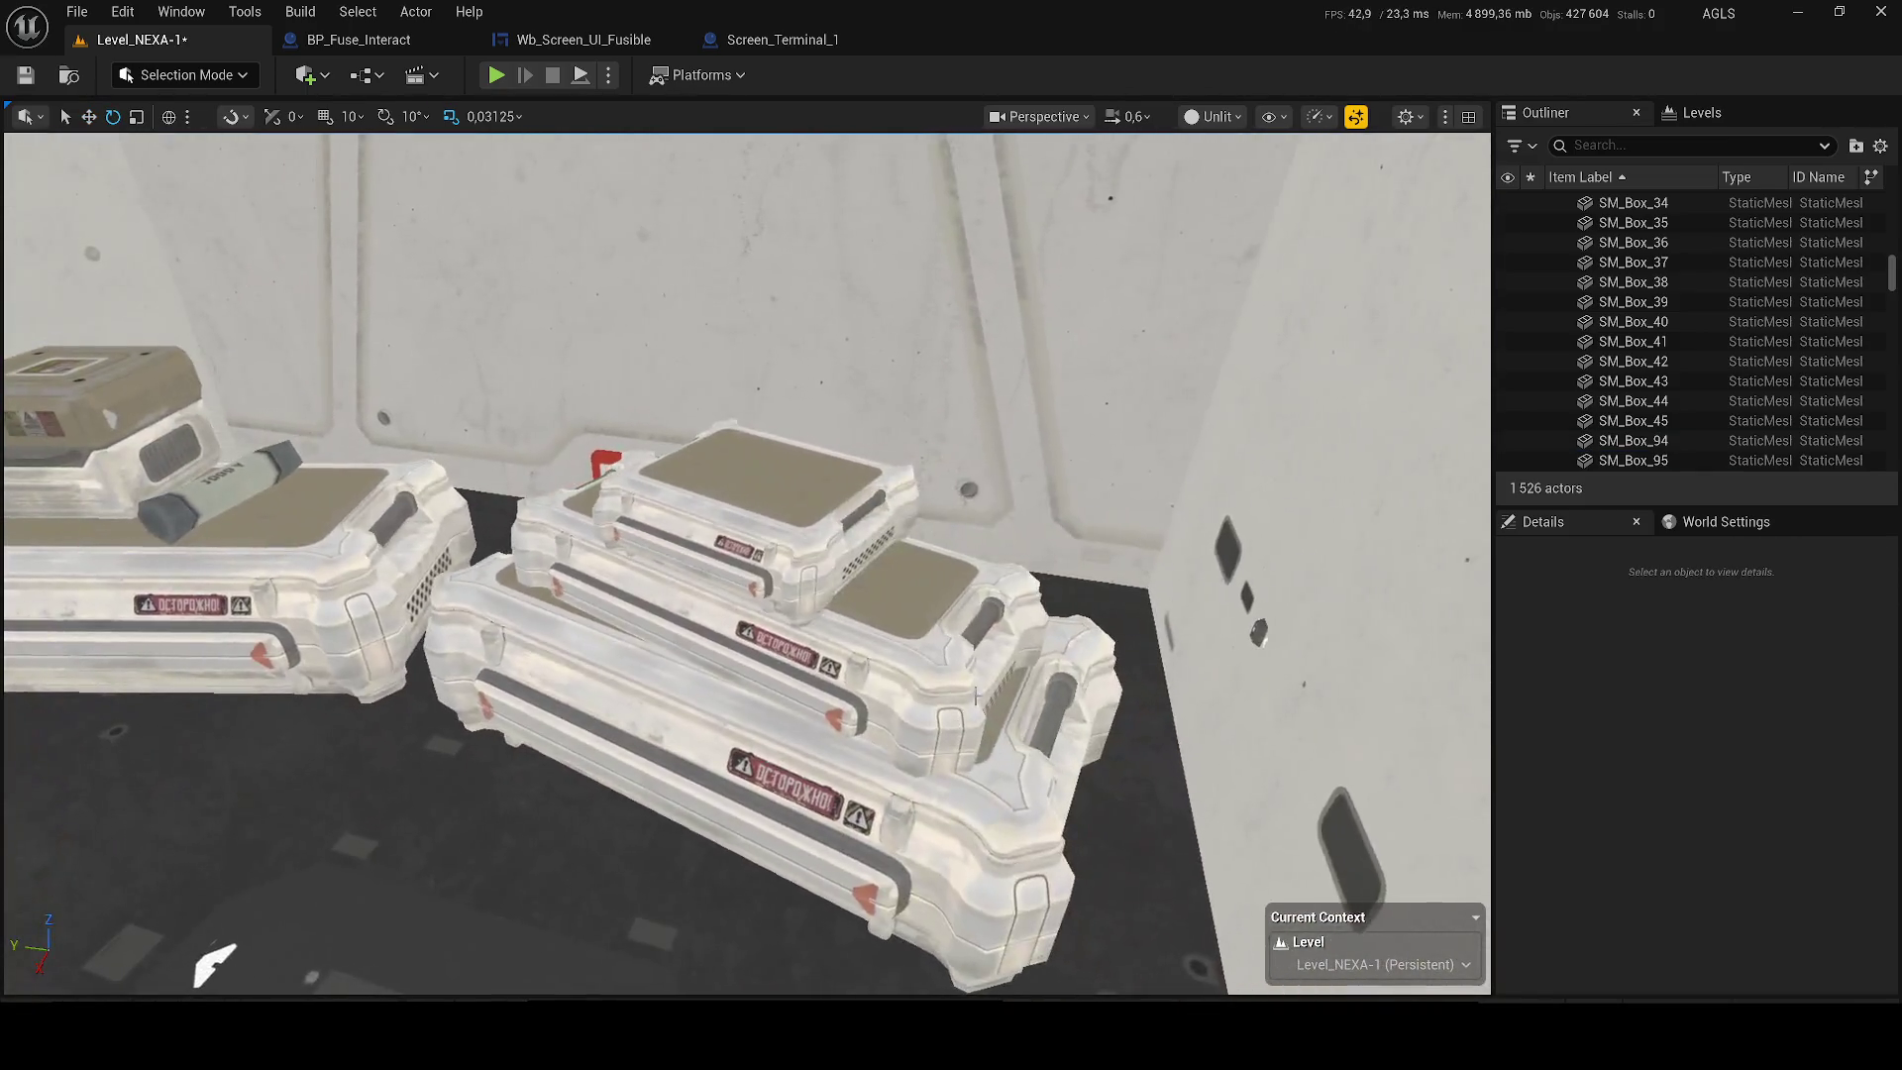
Undo a stray rotation on the middle crate, flatten SM_Box_45 on Y, and save.
click(902, 711)
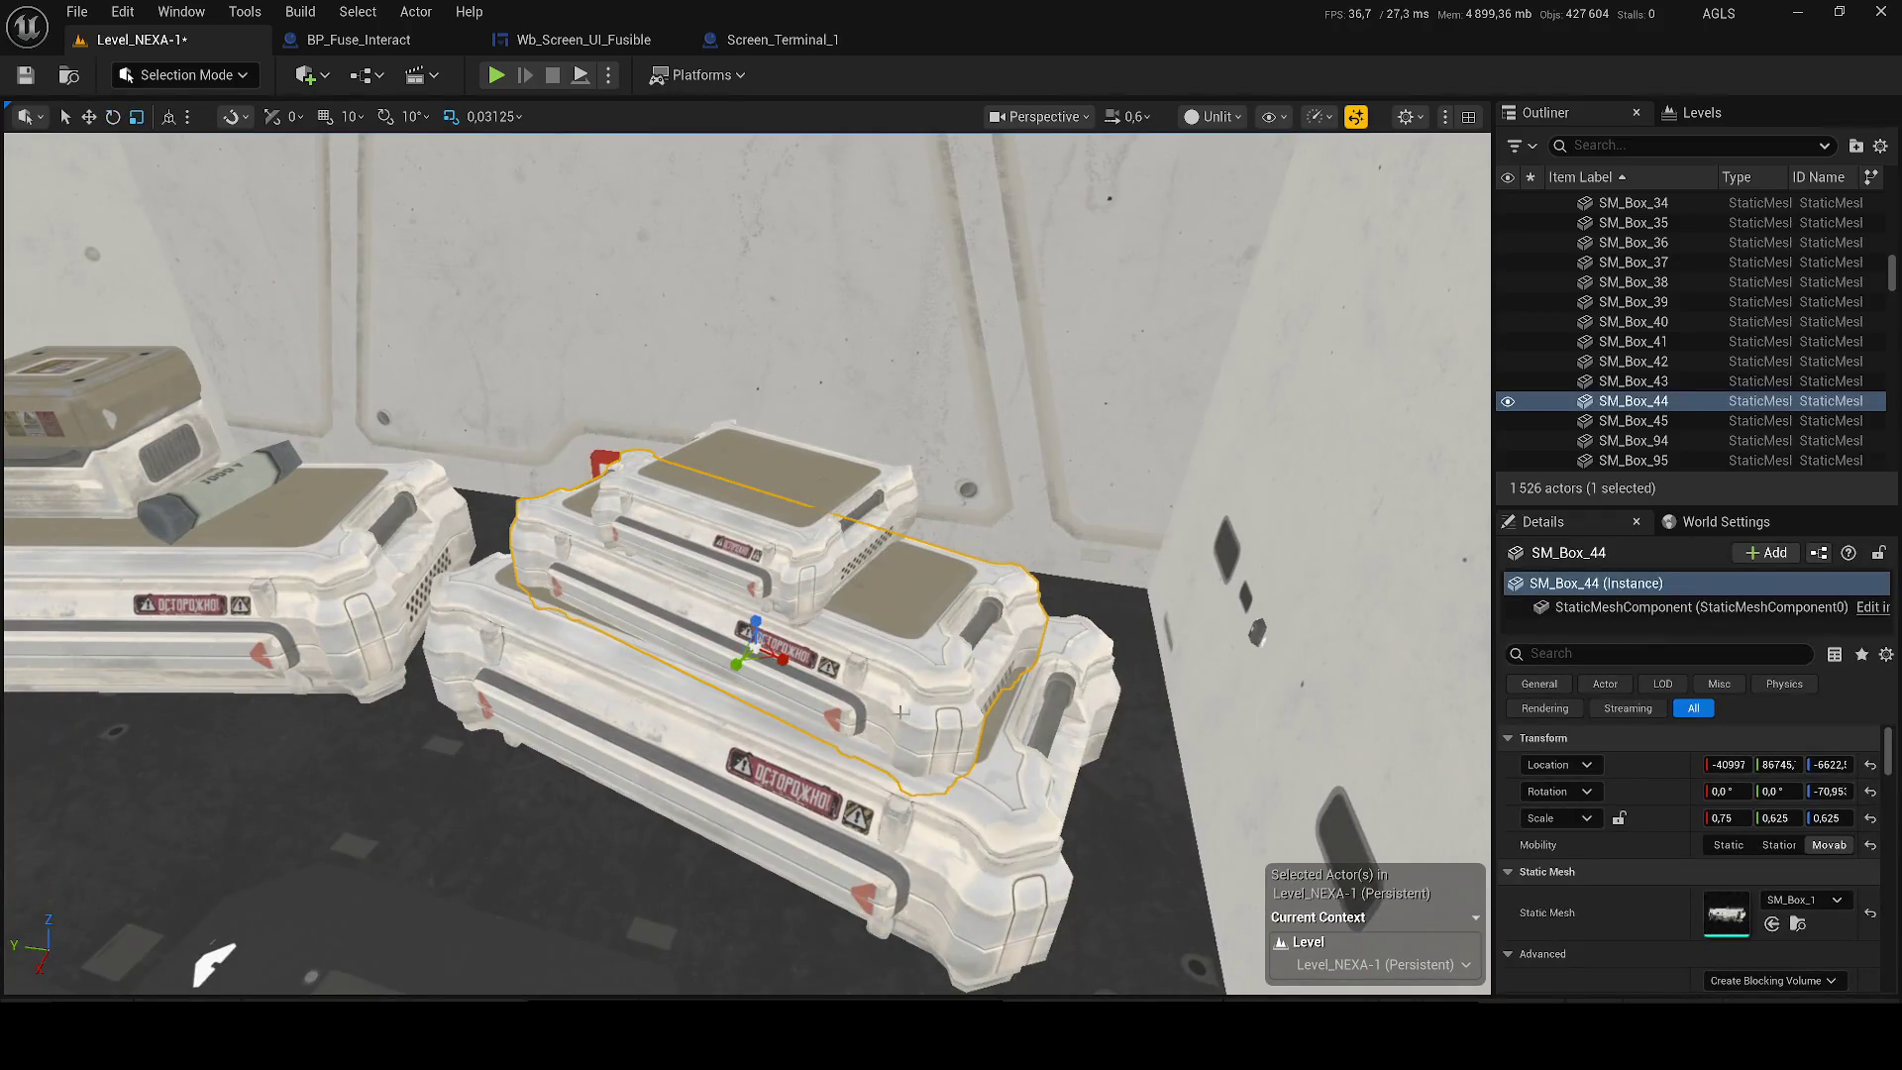
drag(763, 680, 764, 678)
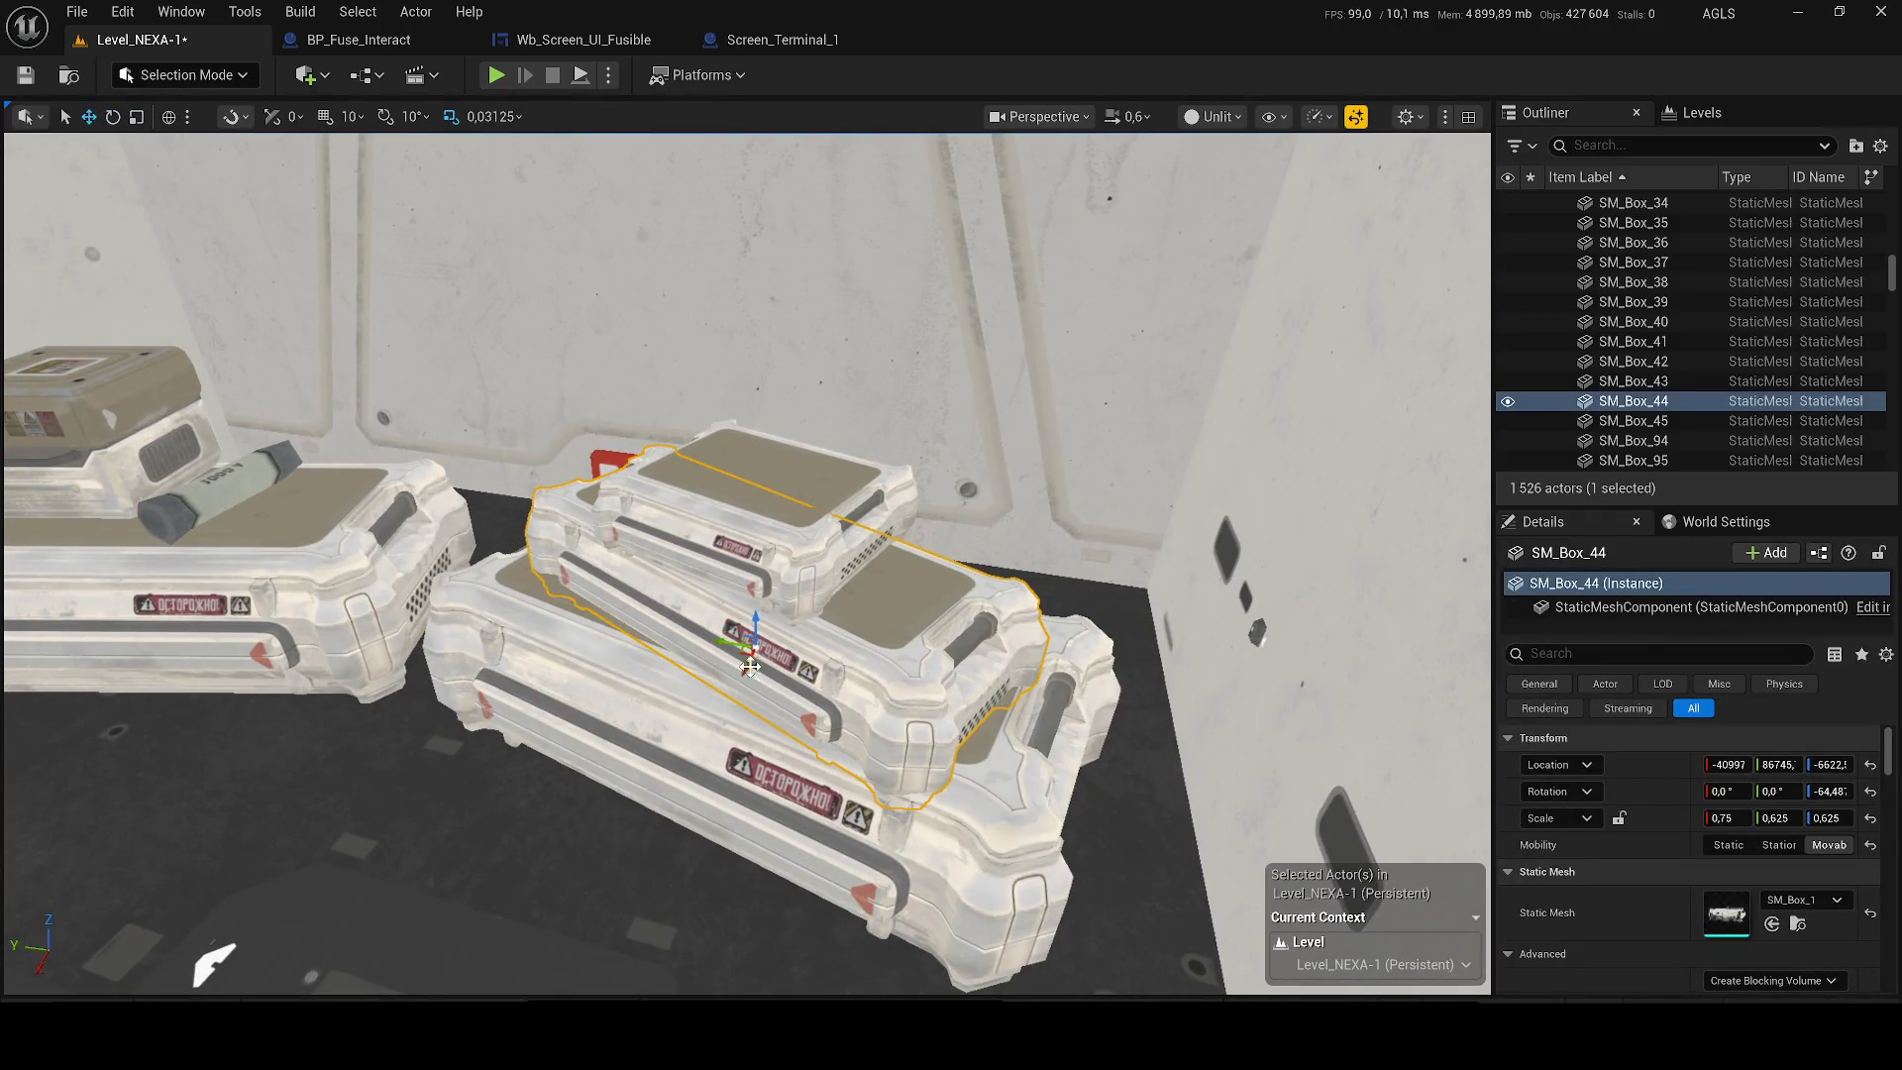
key(ctrl+z)
click(750, 548)
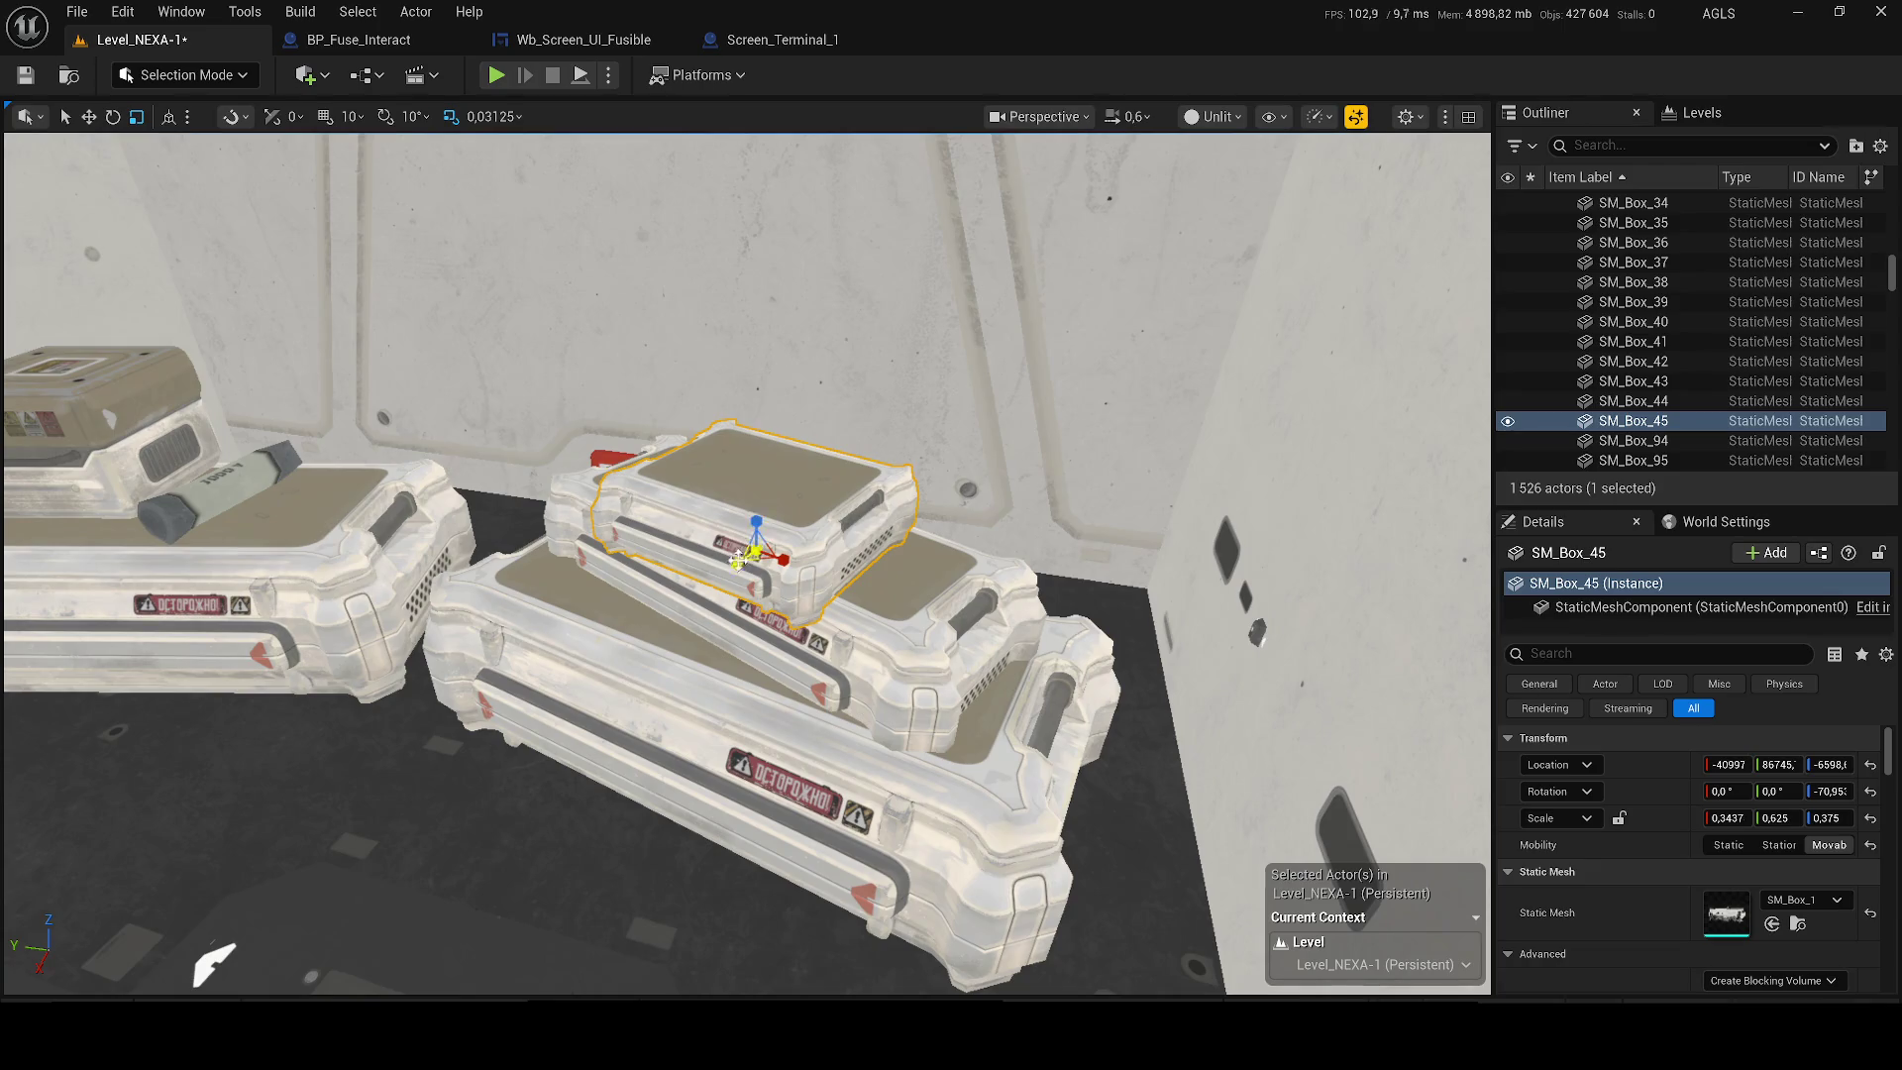
drag(738, 559, 756, 562)
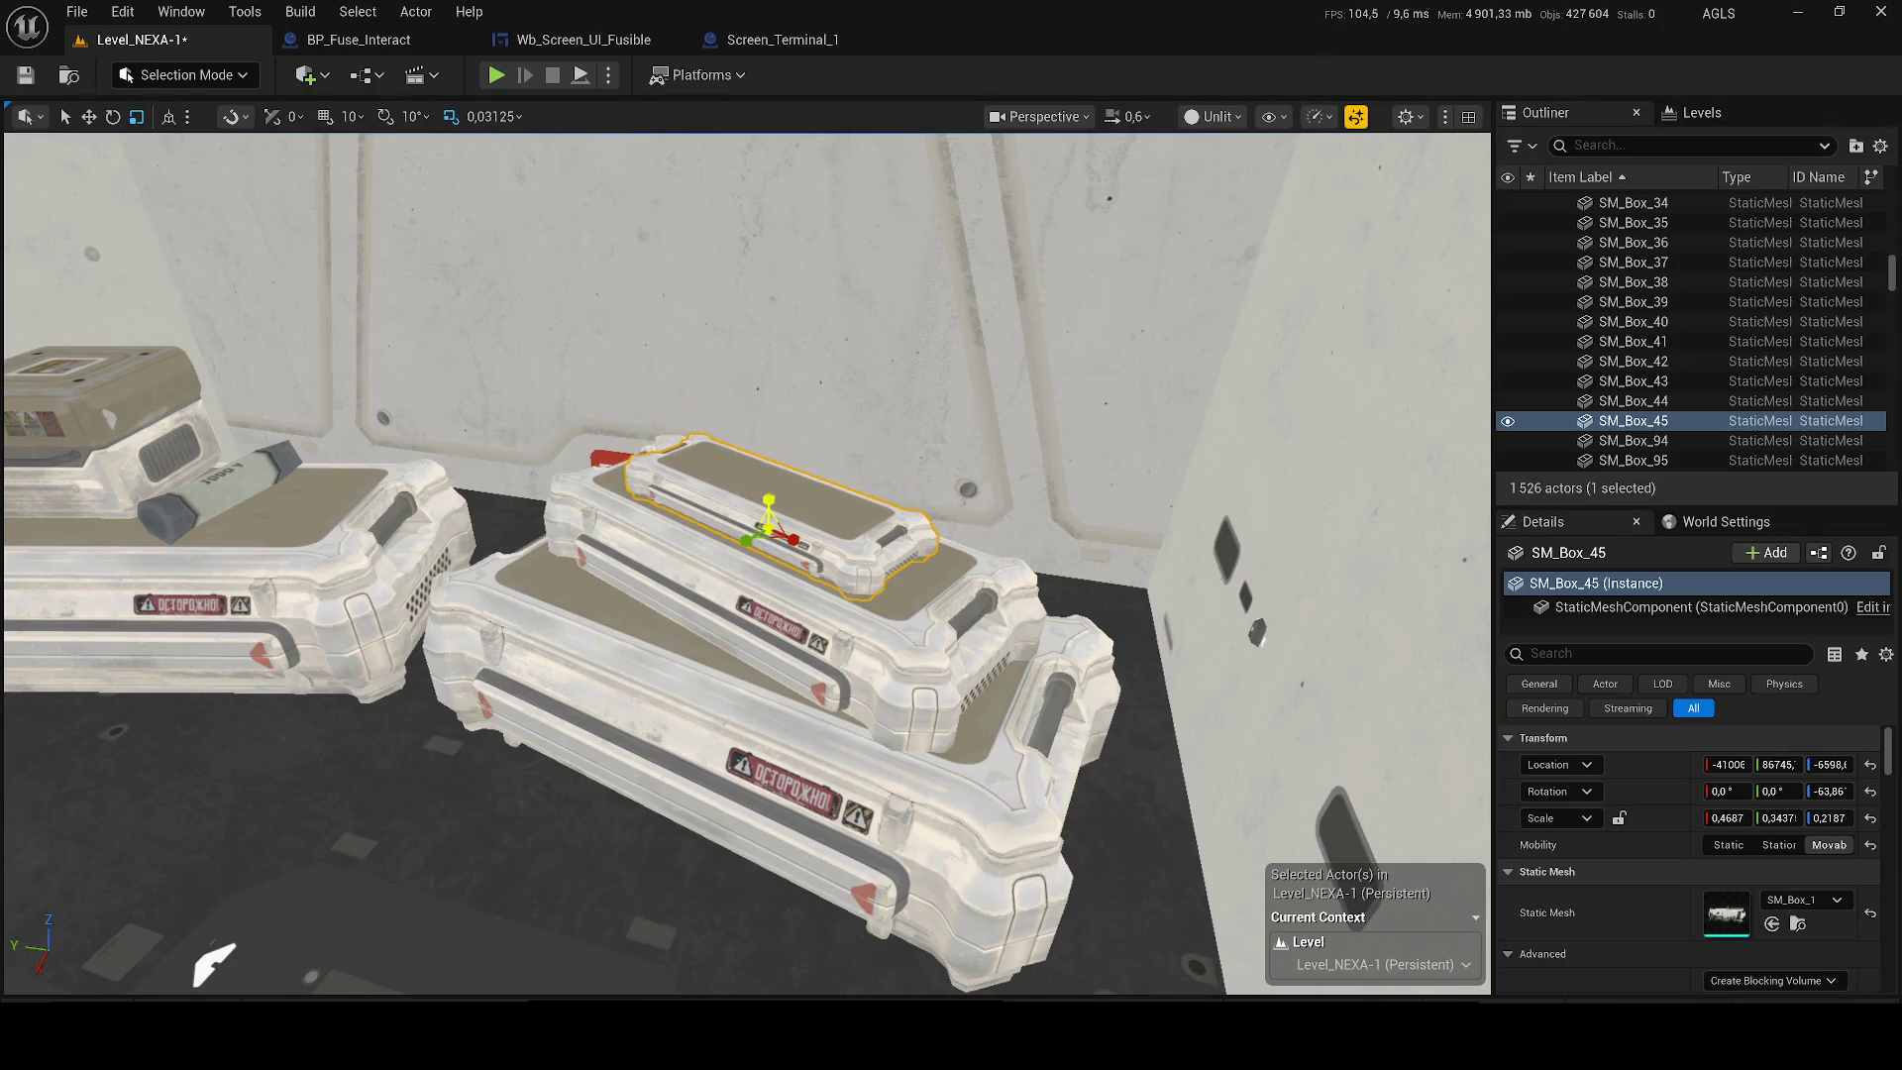
key(ctrl+s)
key(alt+p)
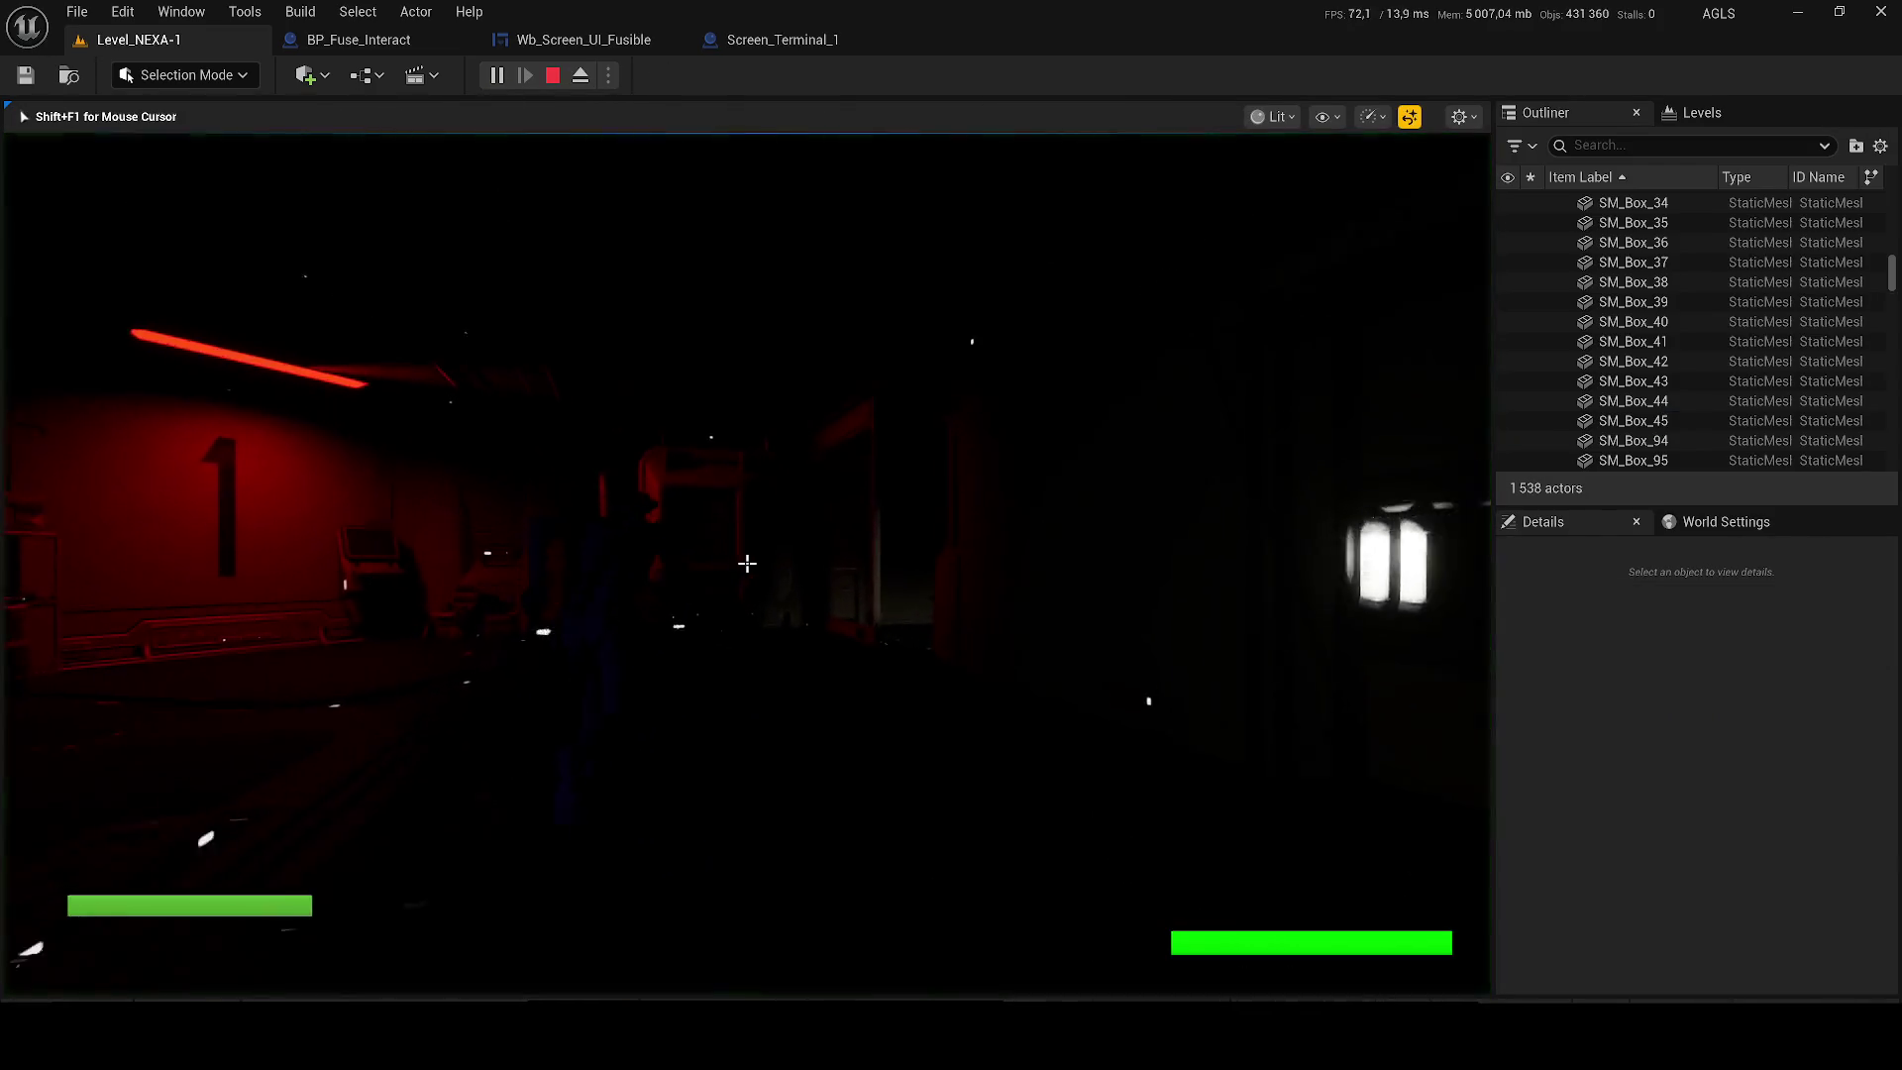
key(w)
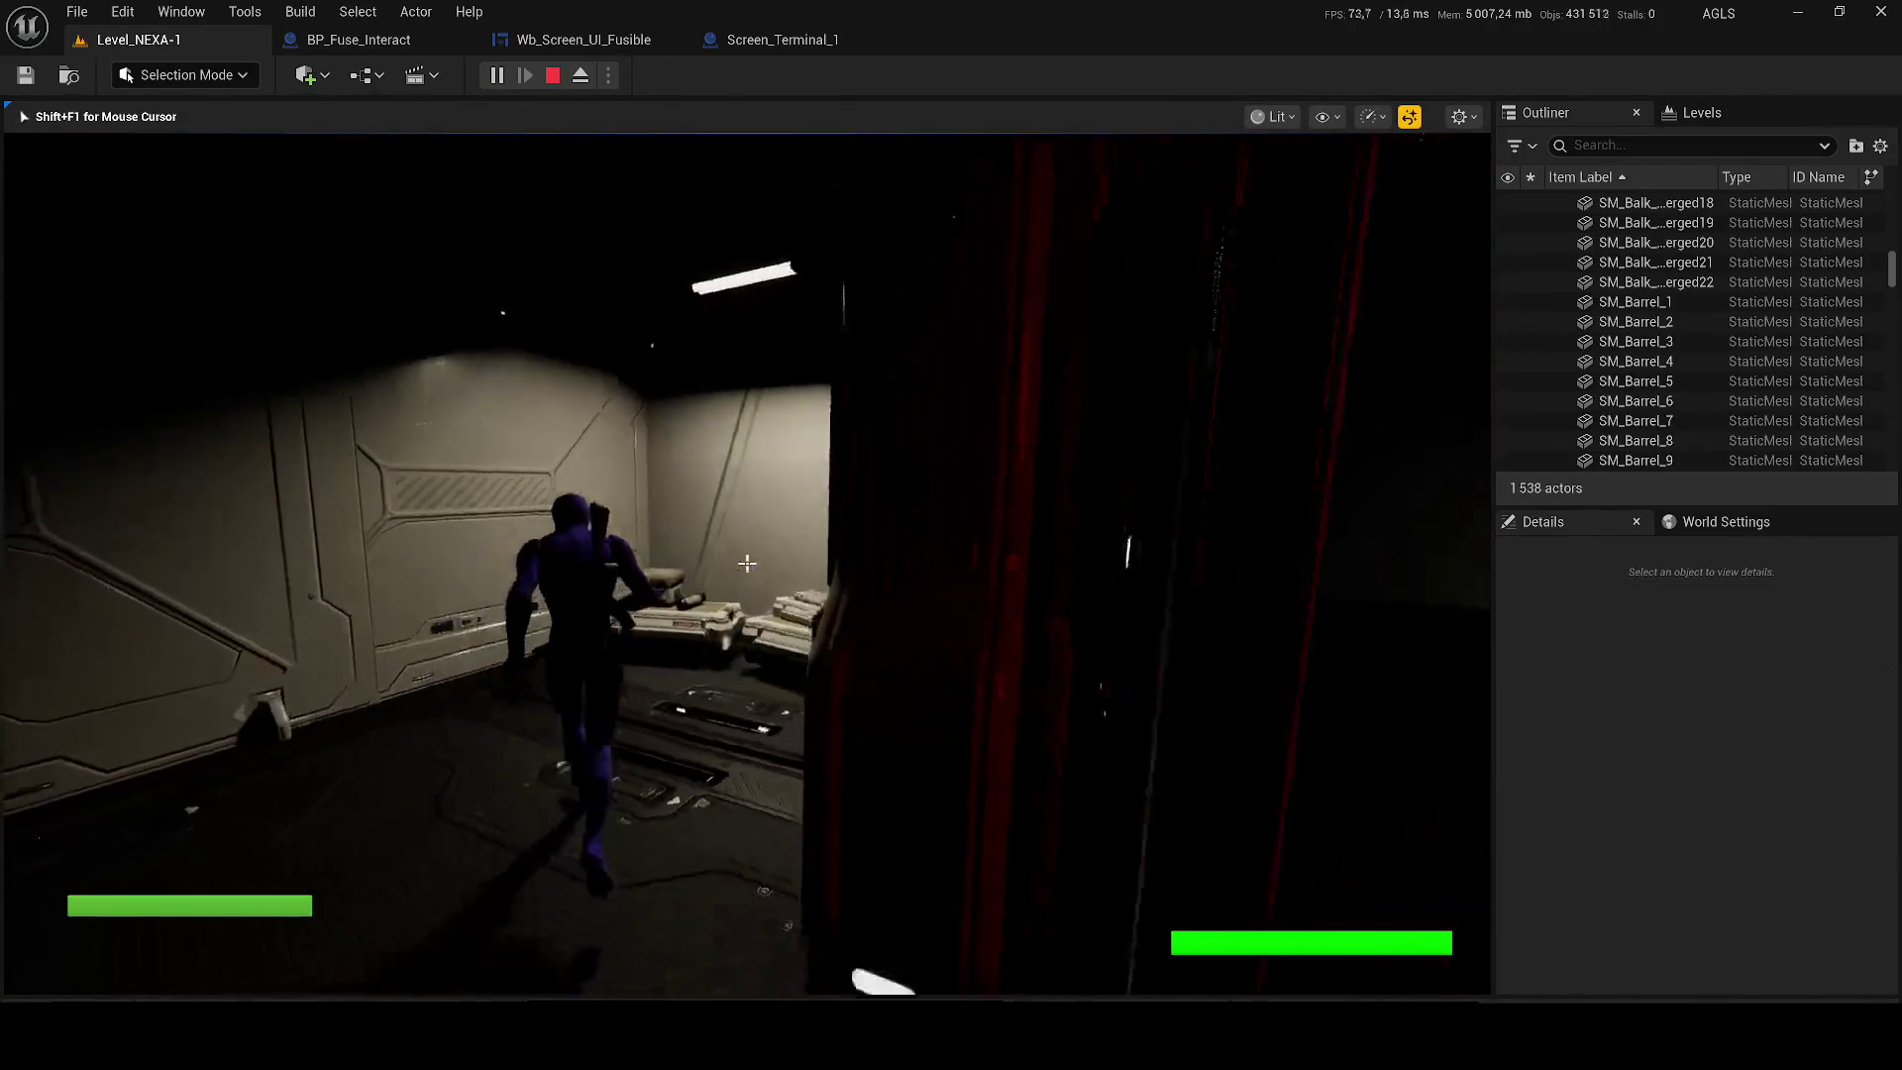
key(w)
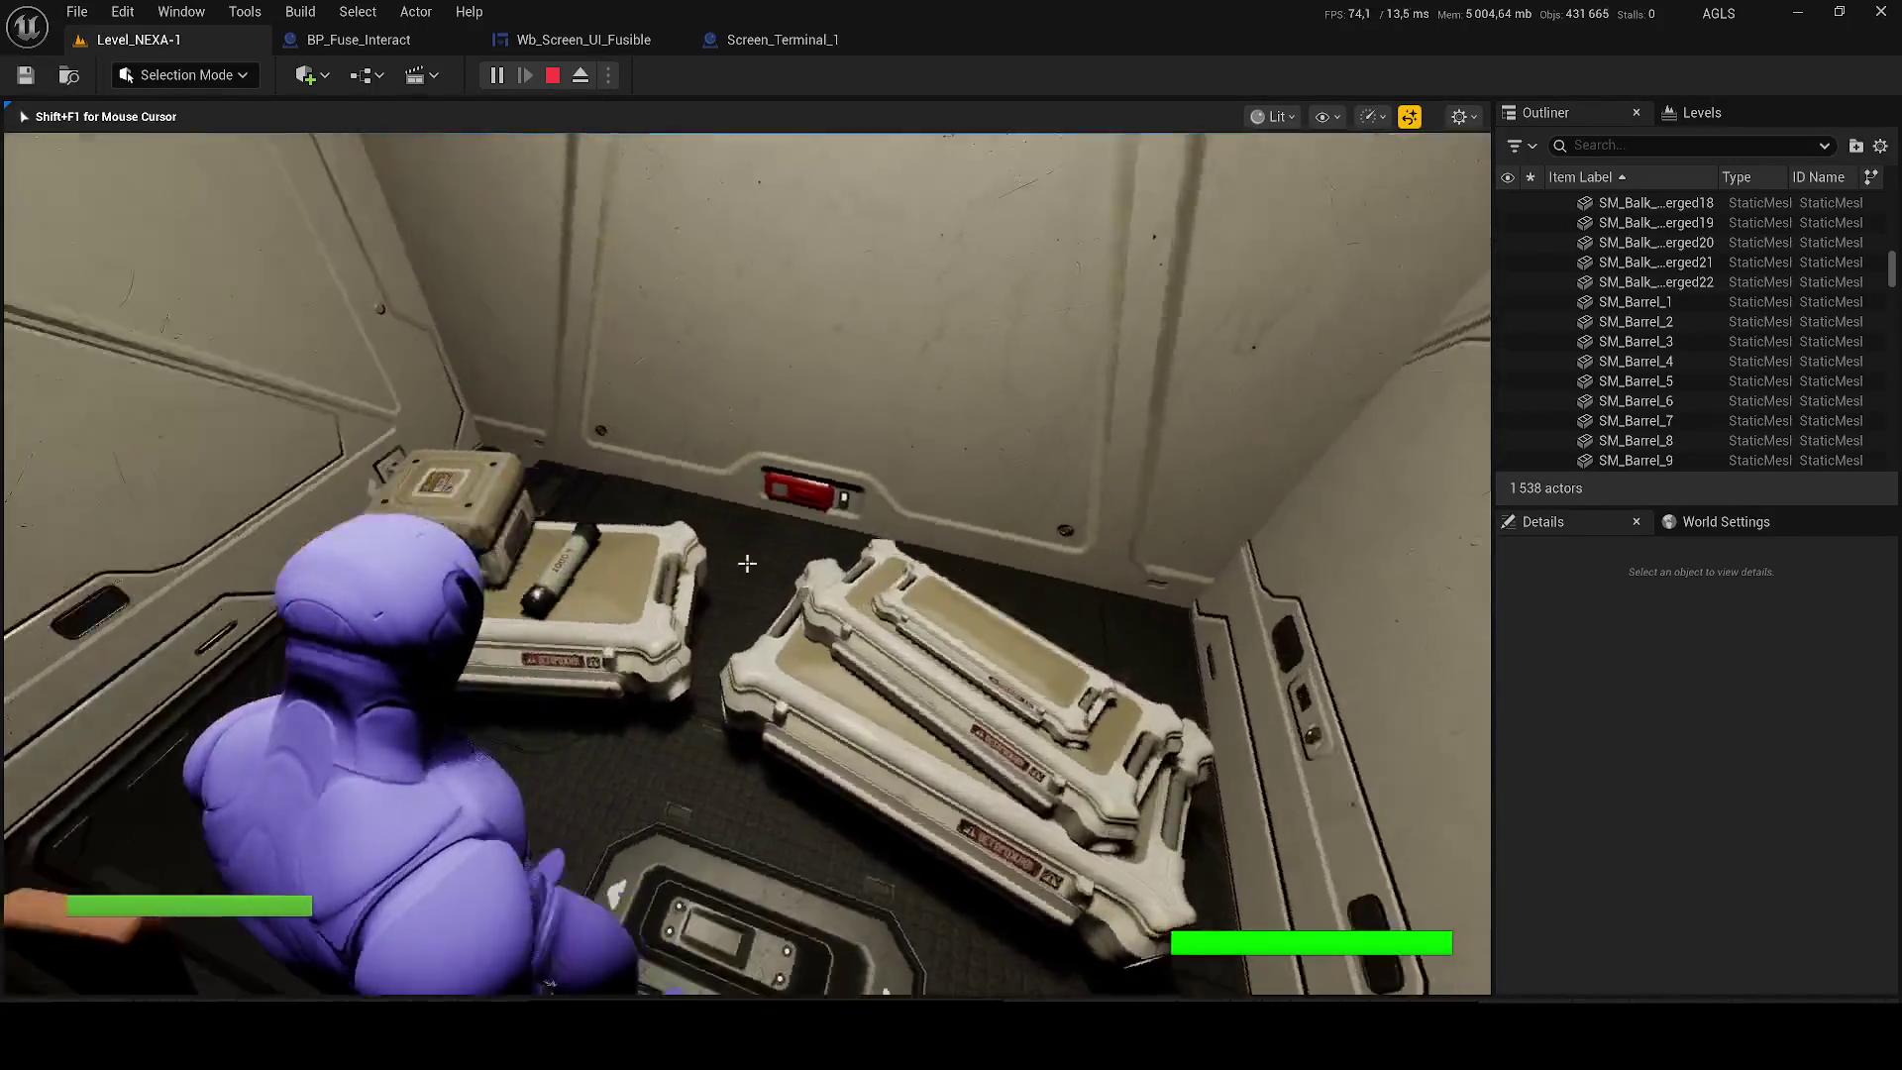
key(w)
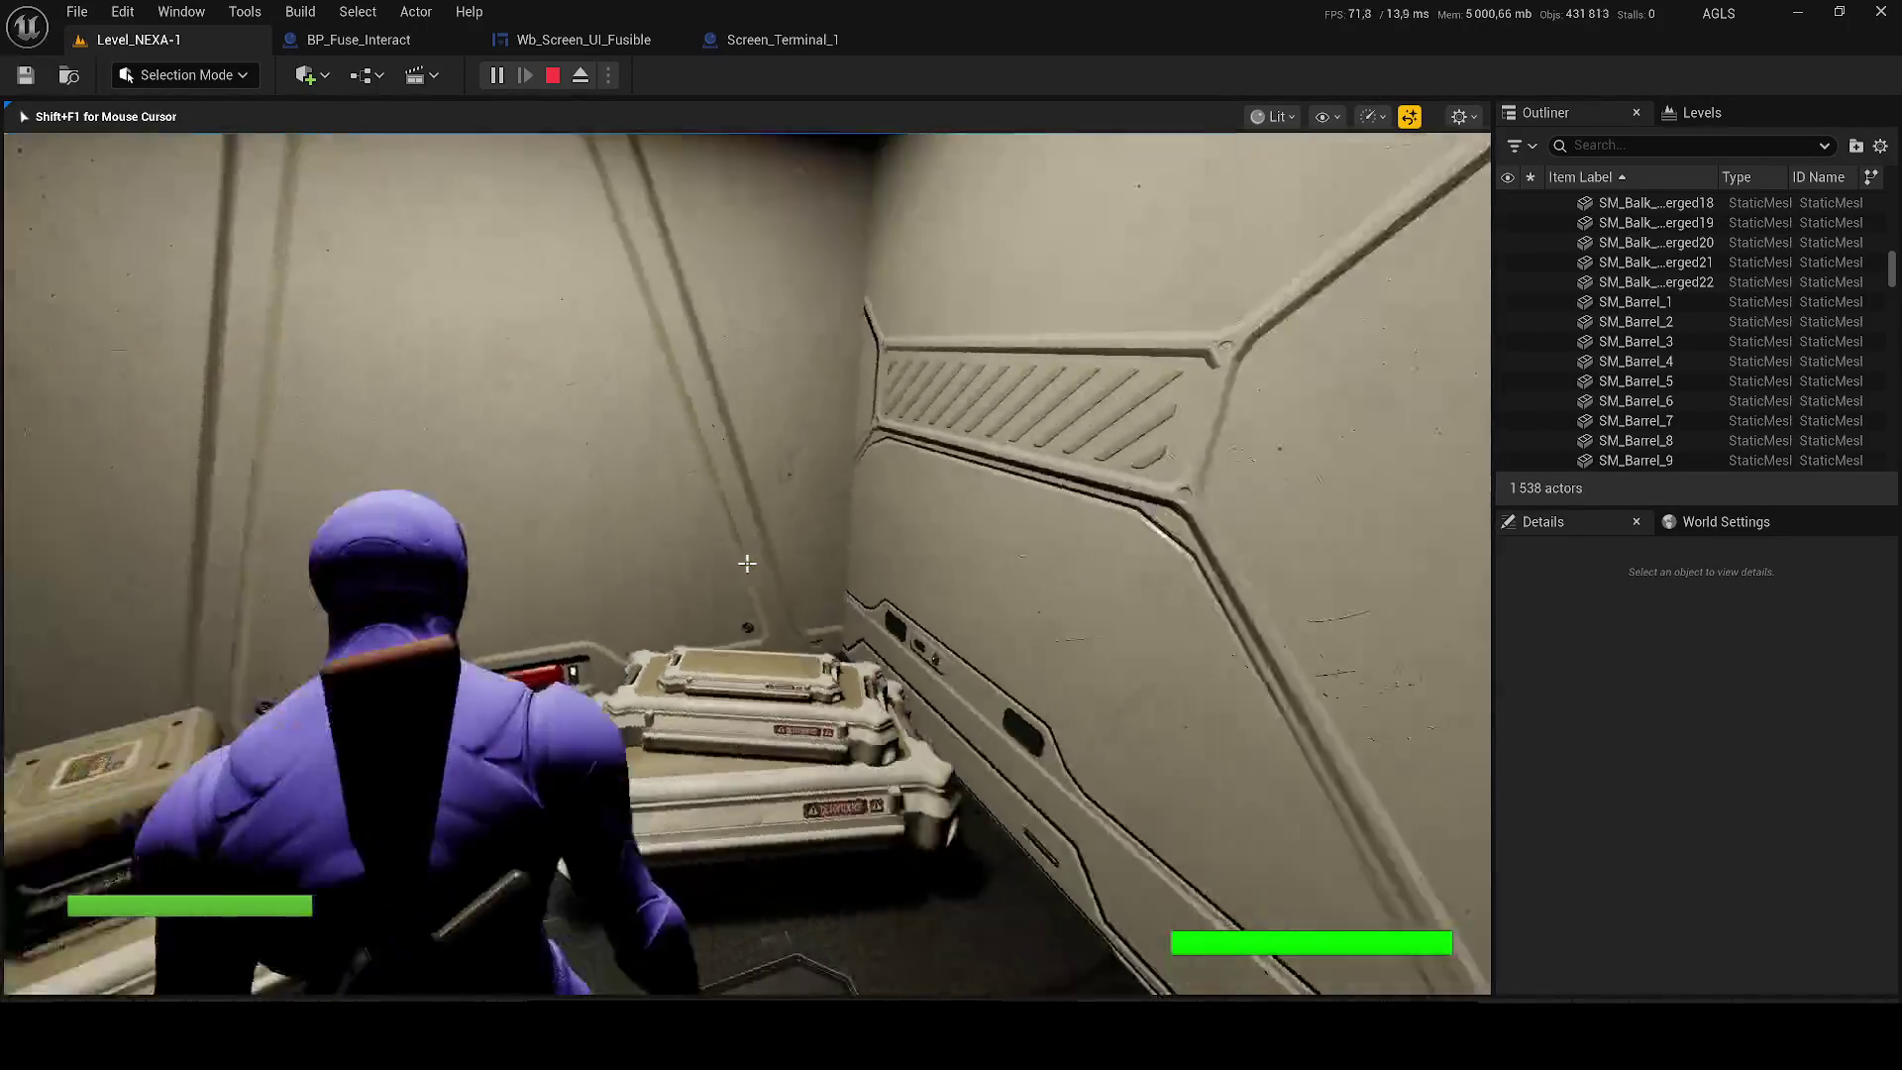
key(w)
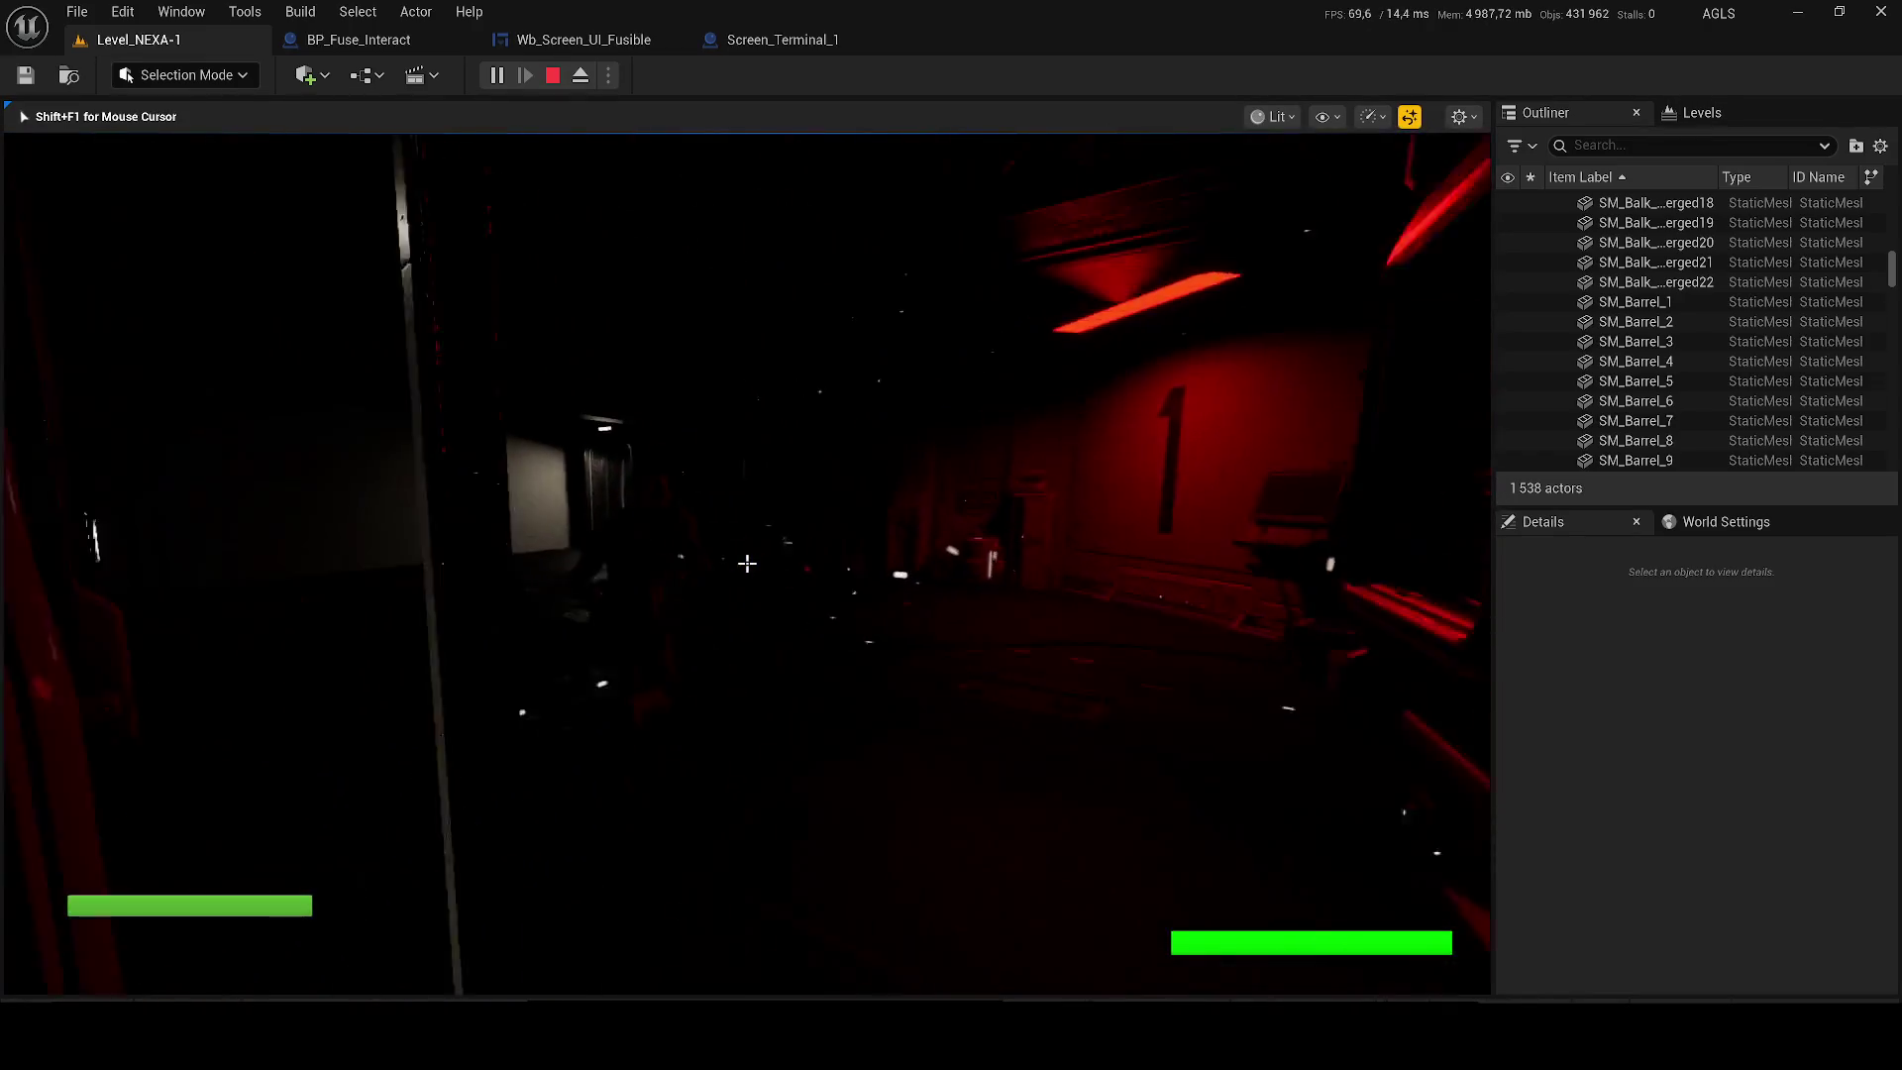
key(w)
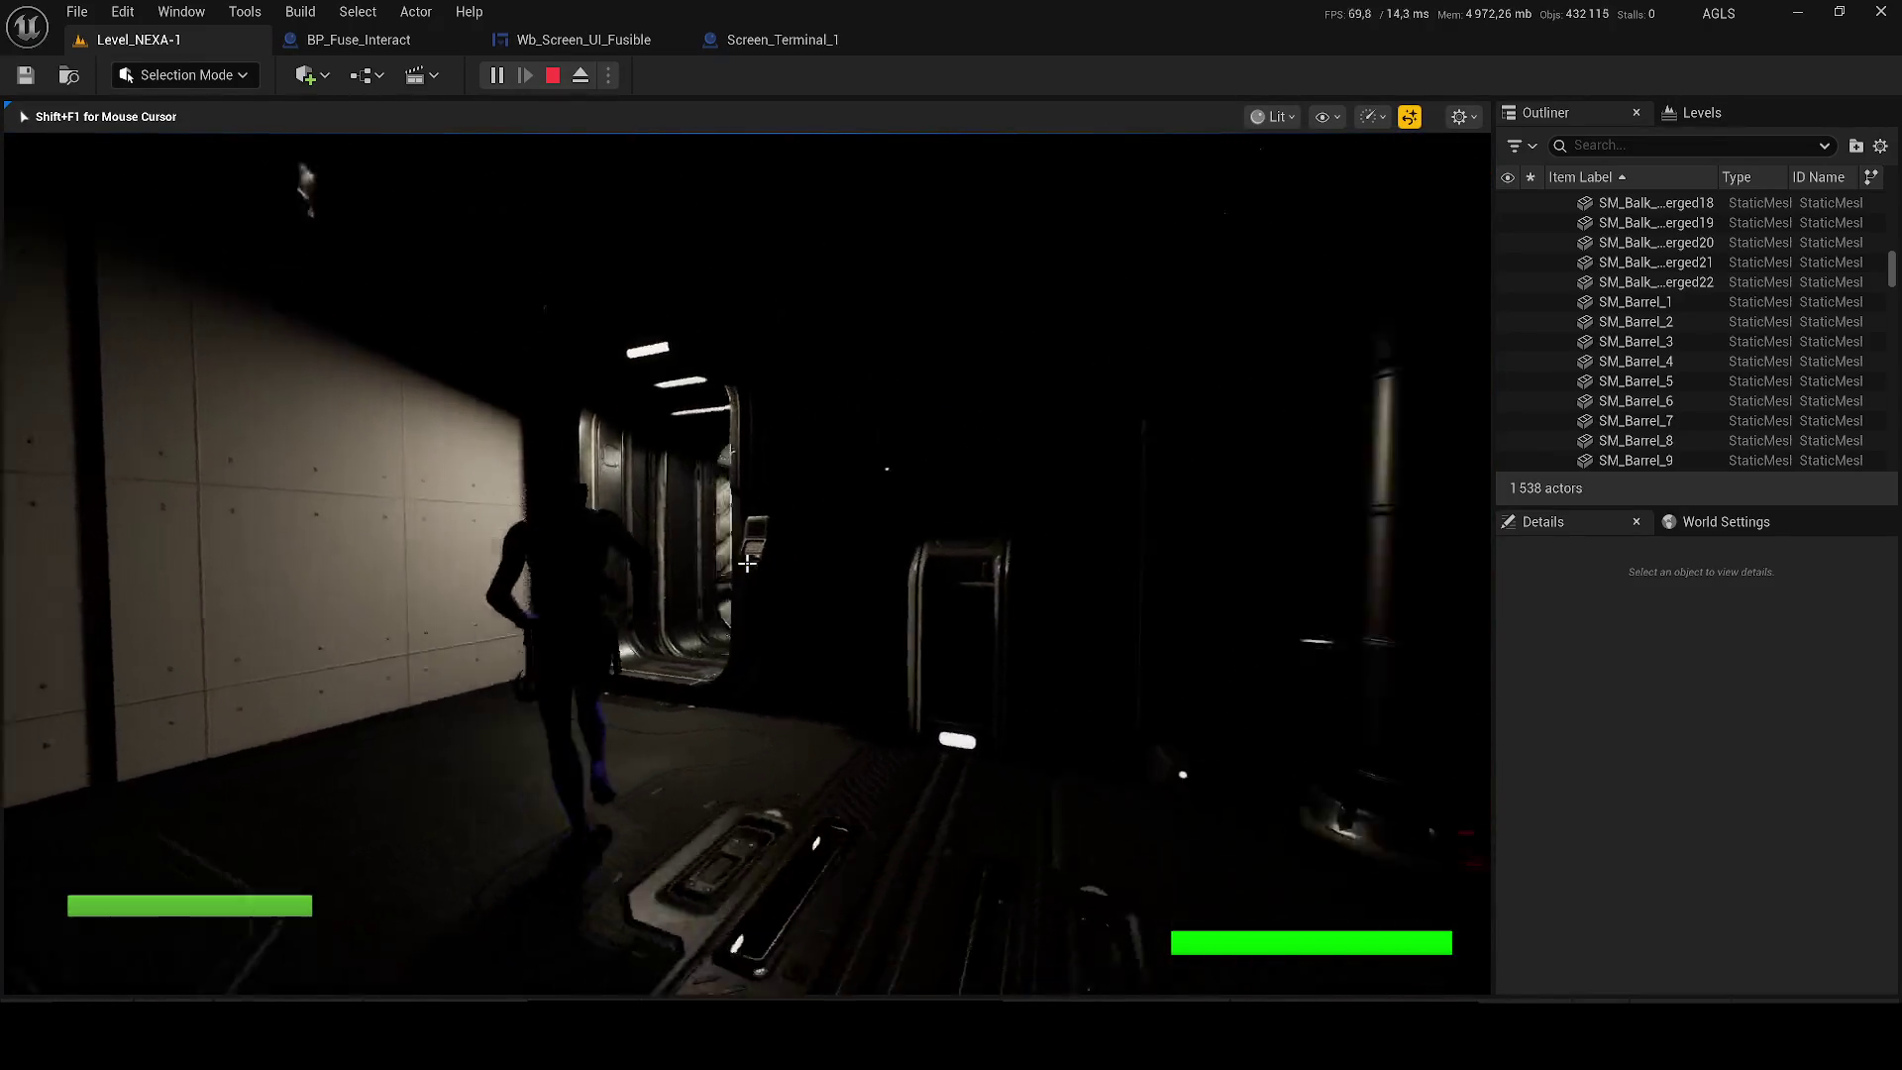
key(w)
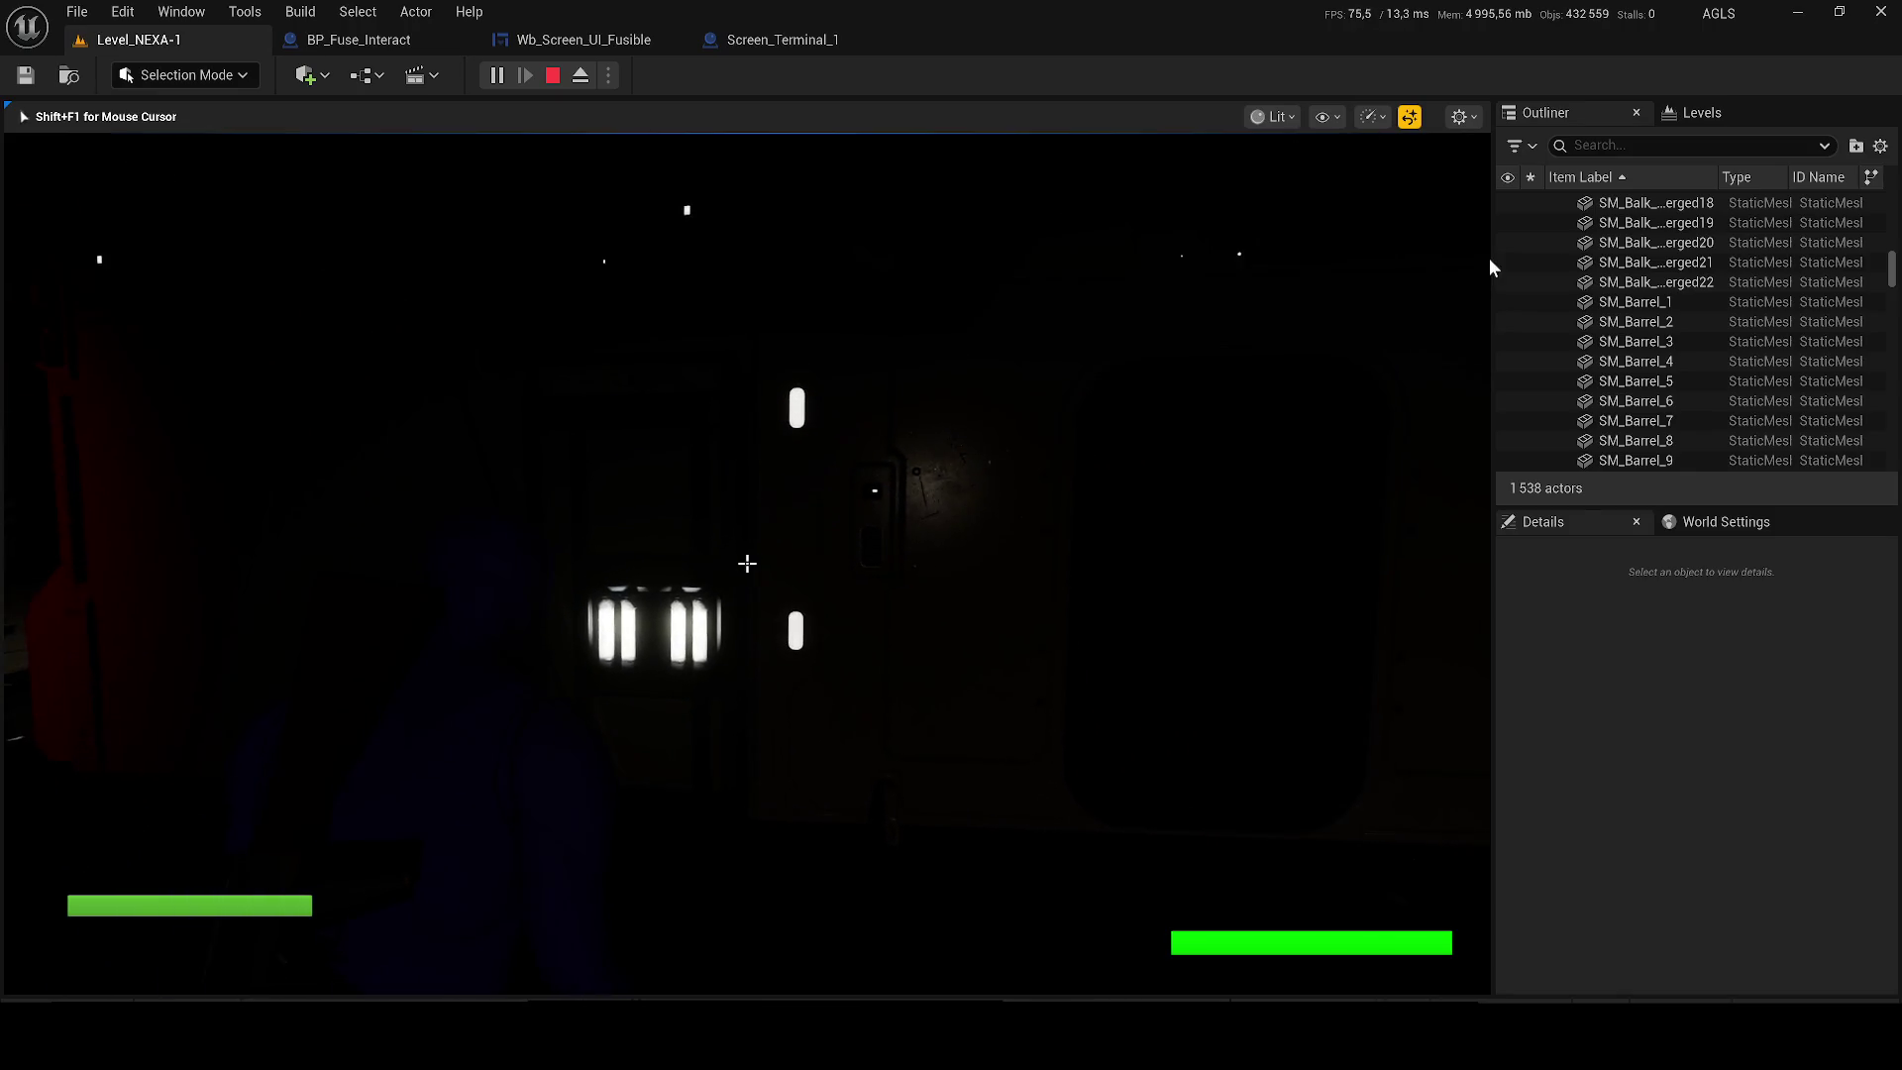
key(Escape)
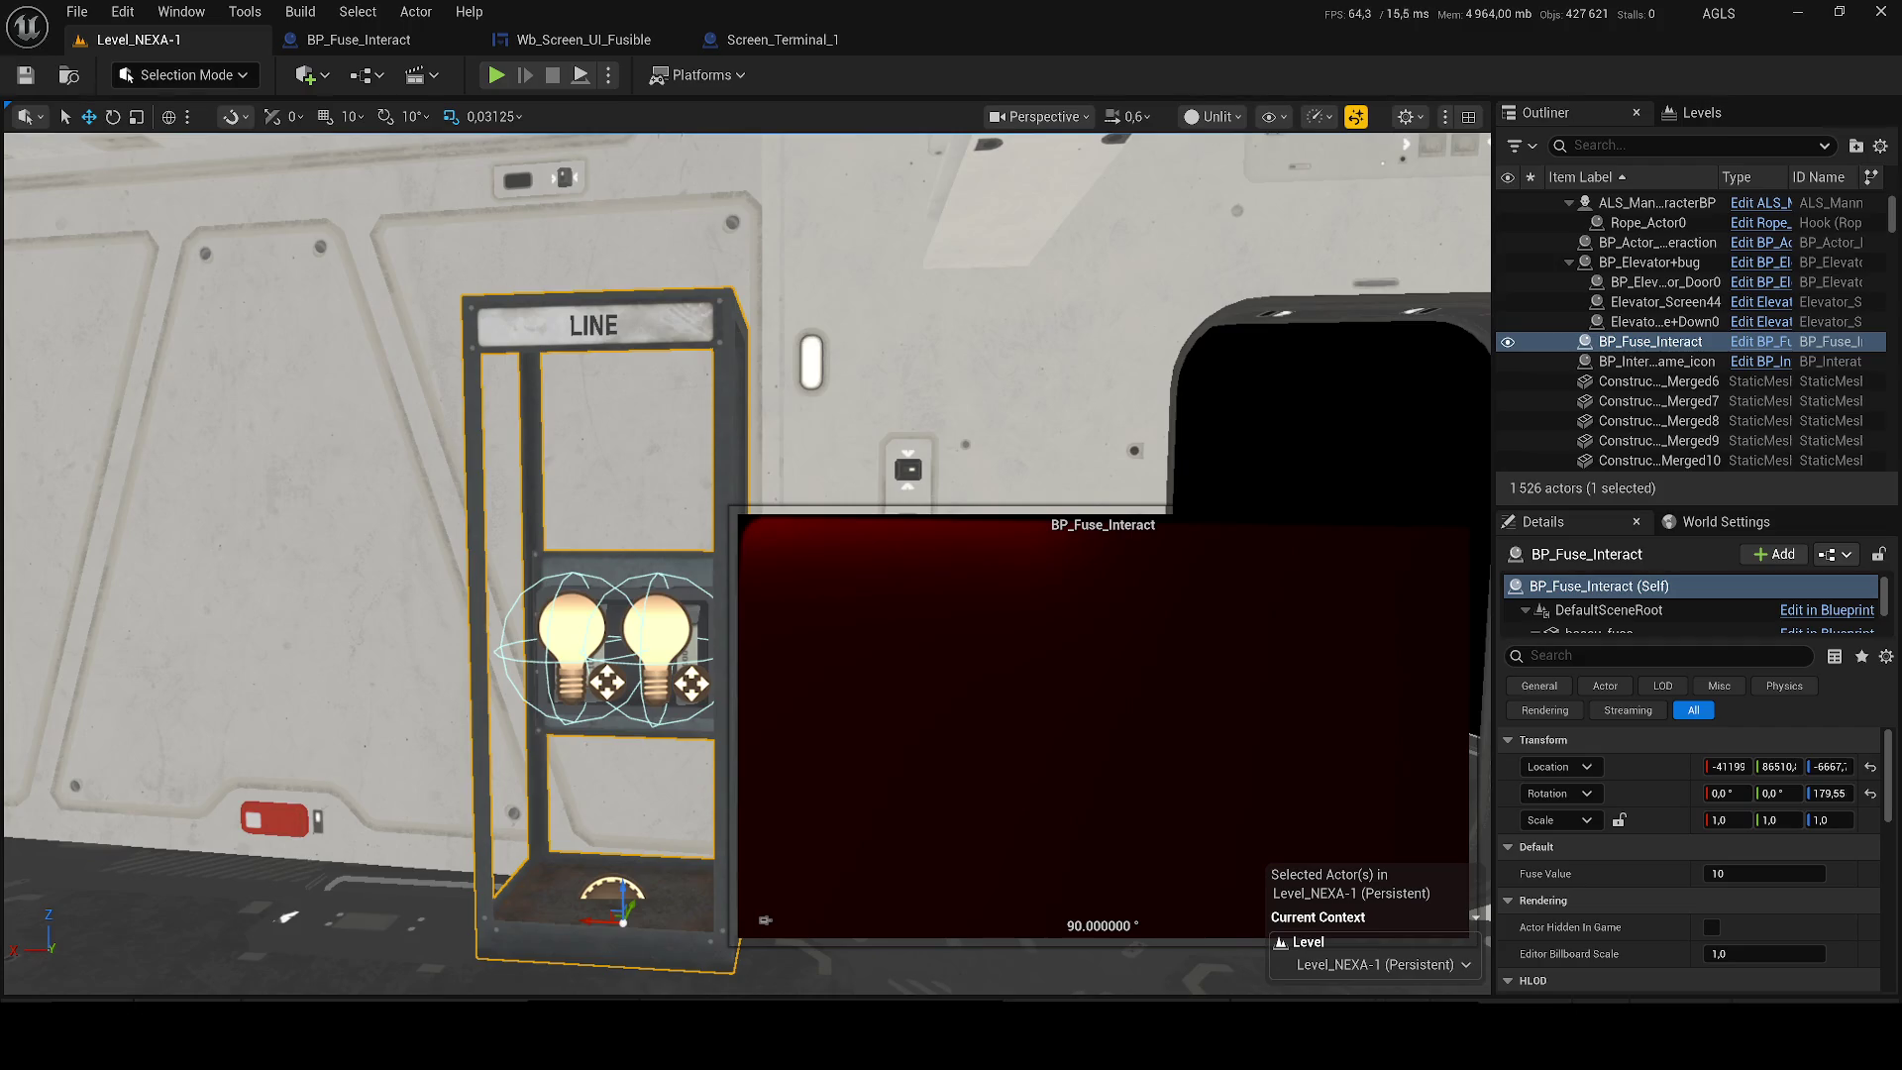
In BP_Fuse_Interact, rename the baseu_fuse component to base_fuse.
click(313, 36)
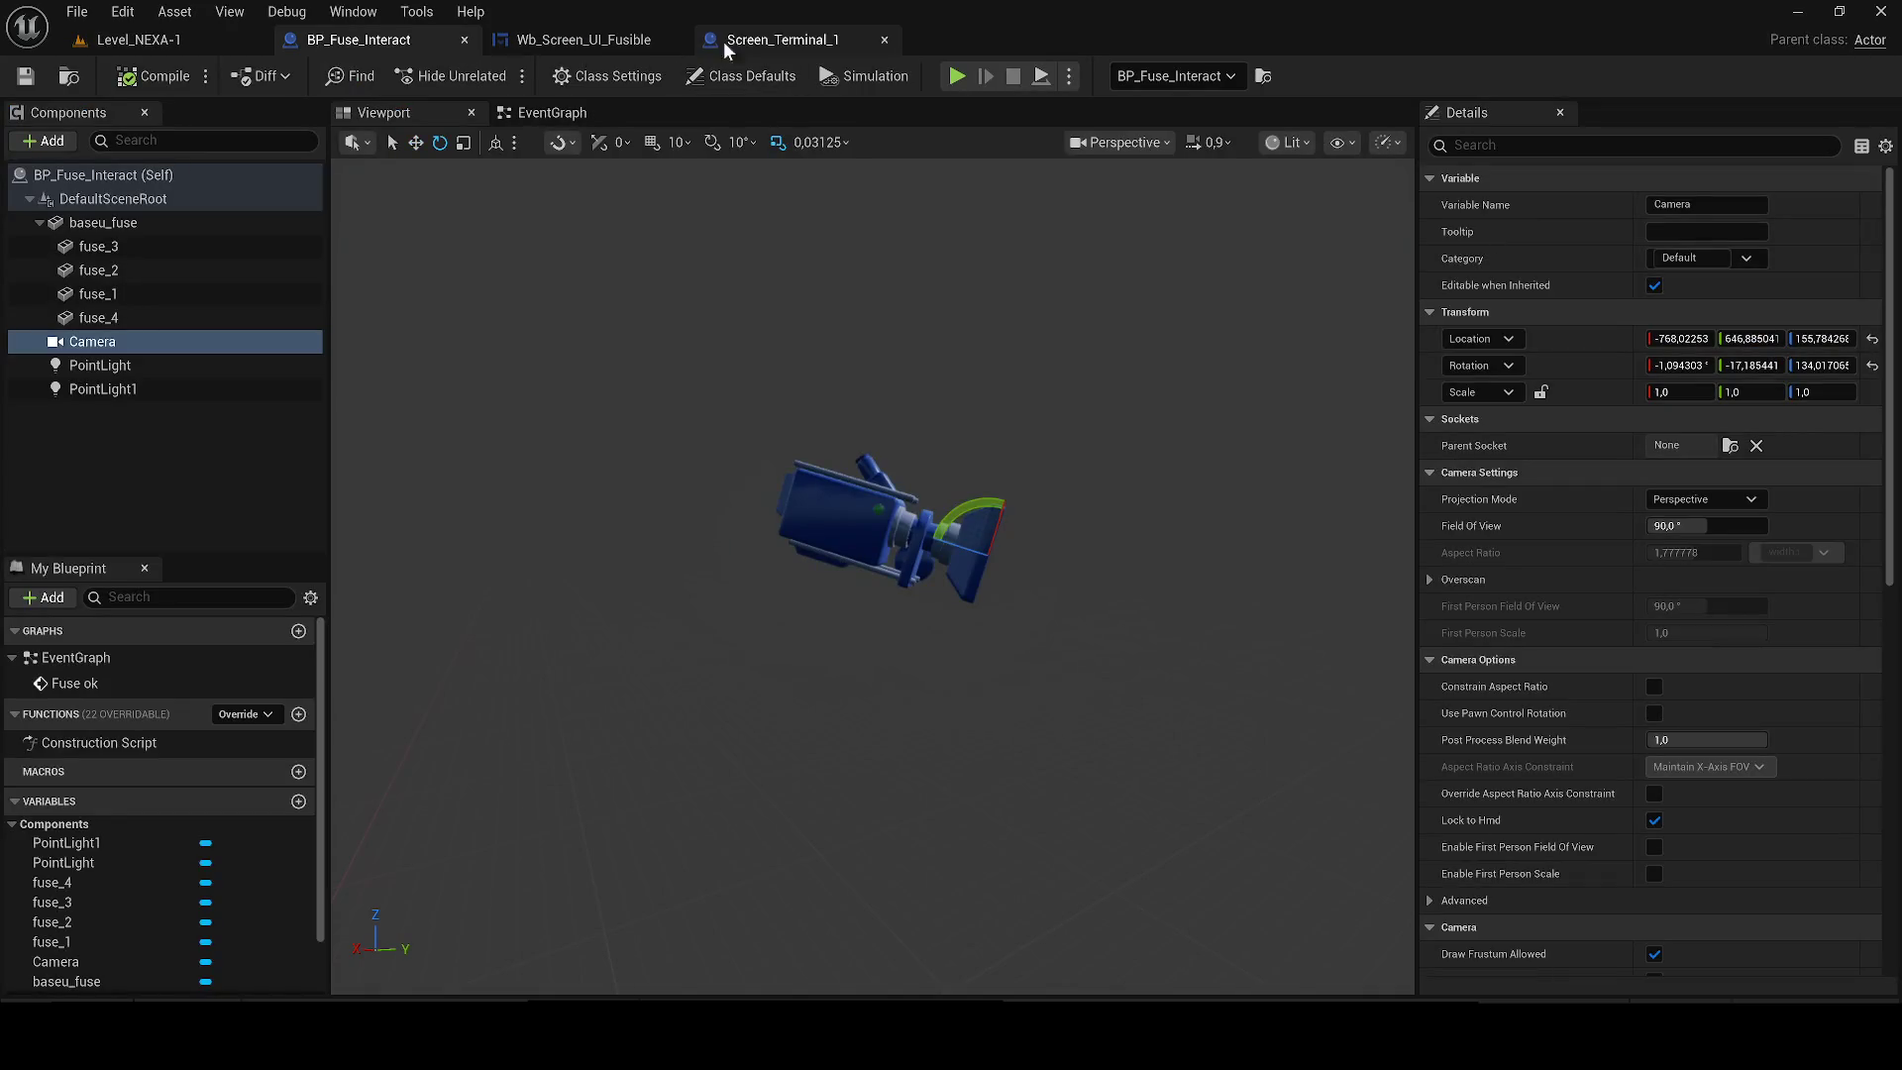
click(87, 269)
click(99, 227)
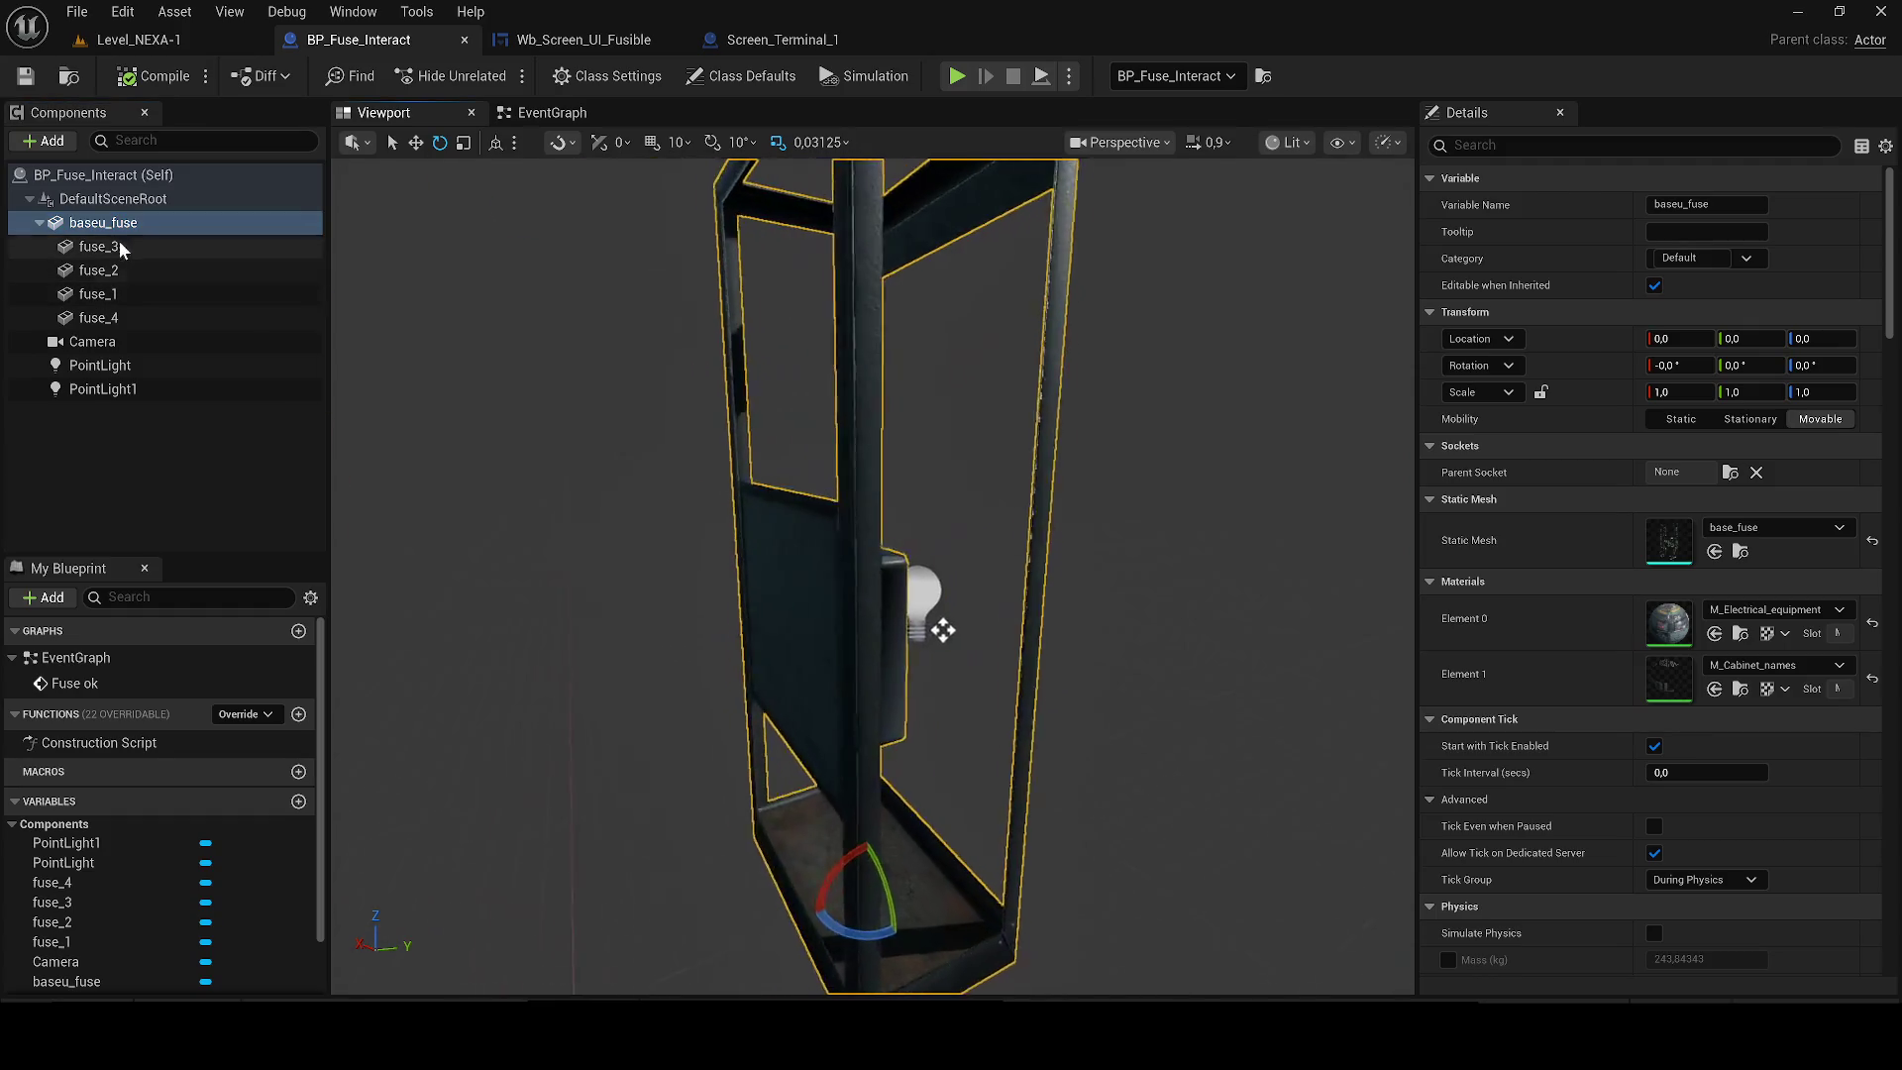
click(113, 226)
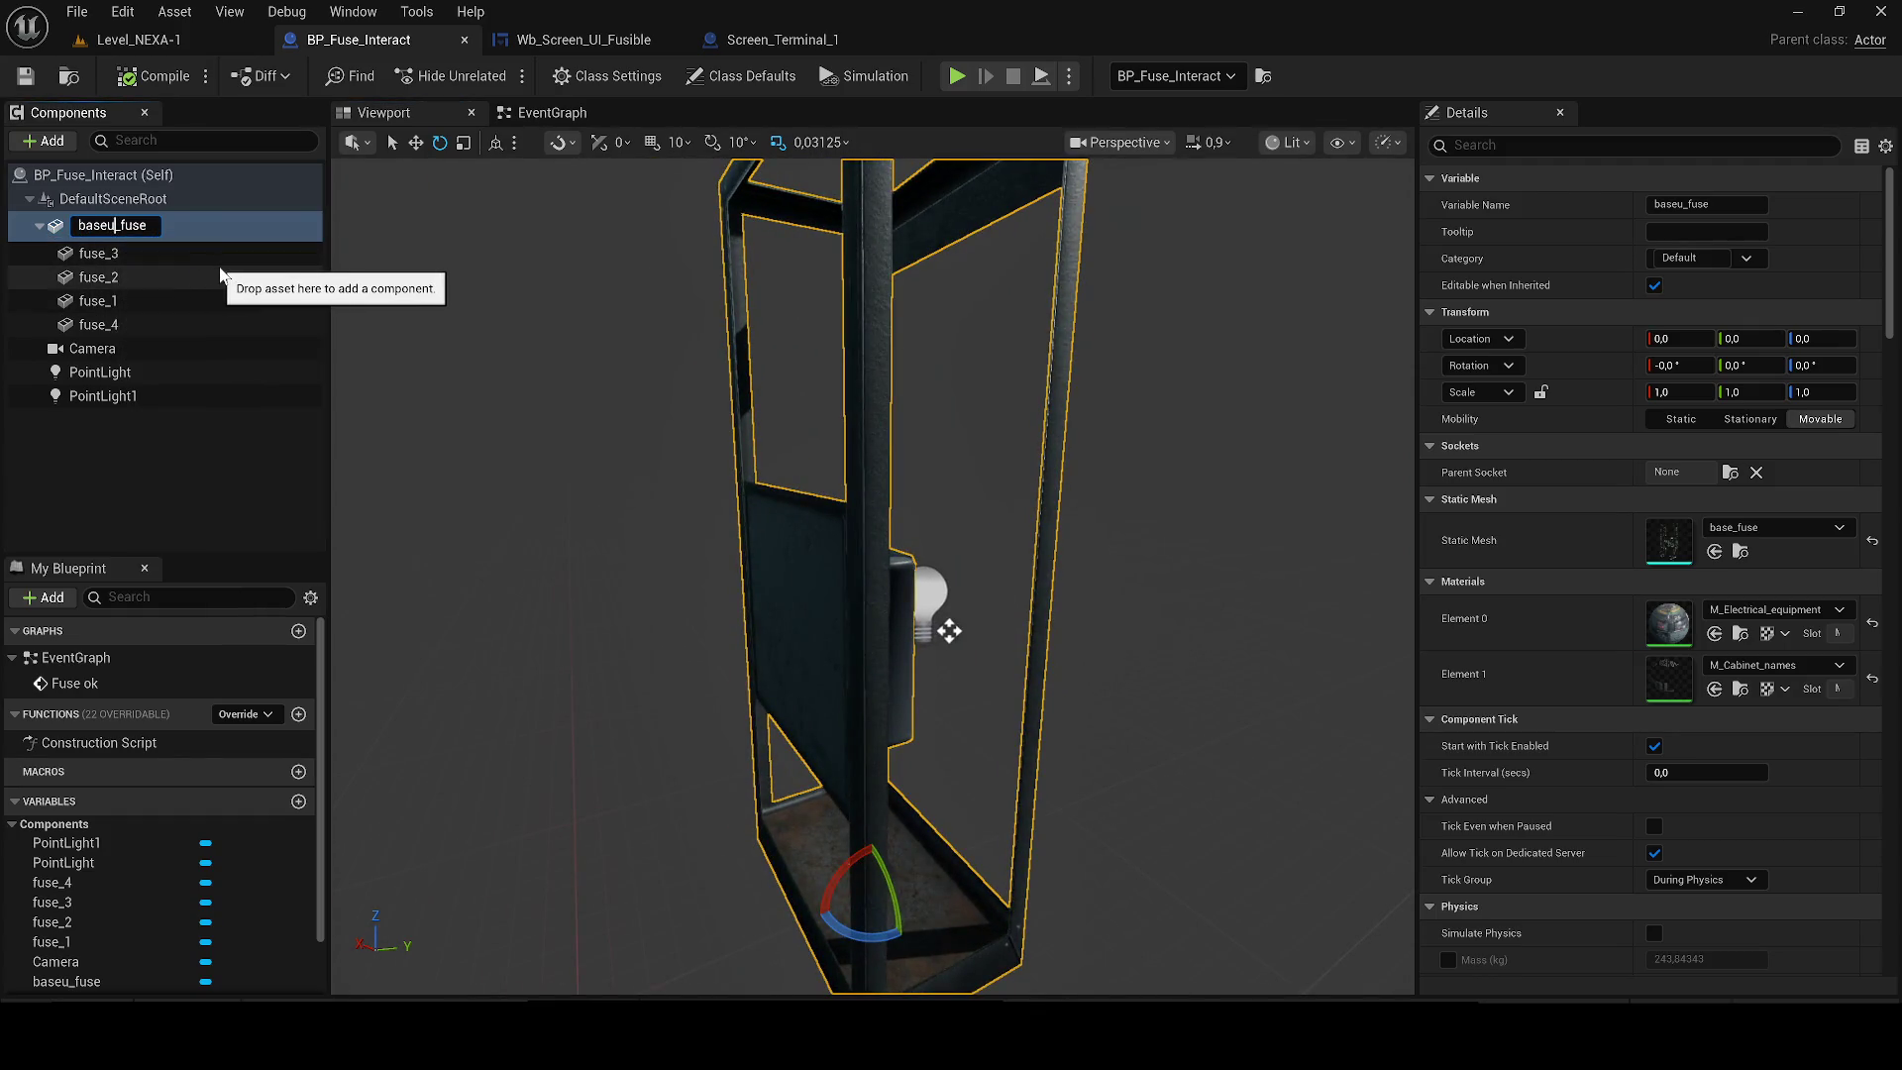
key(Return)
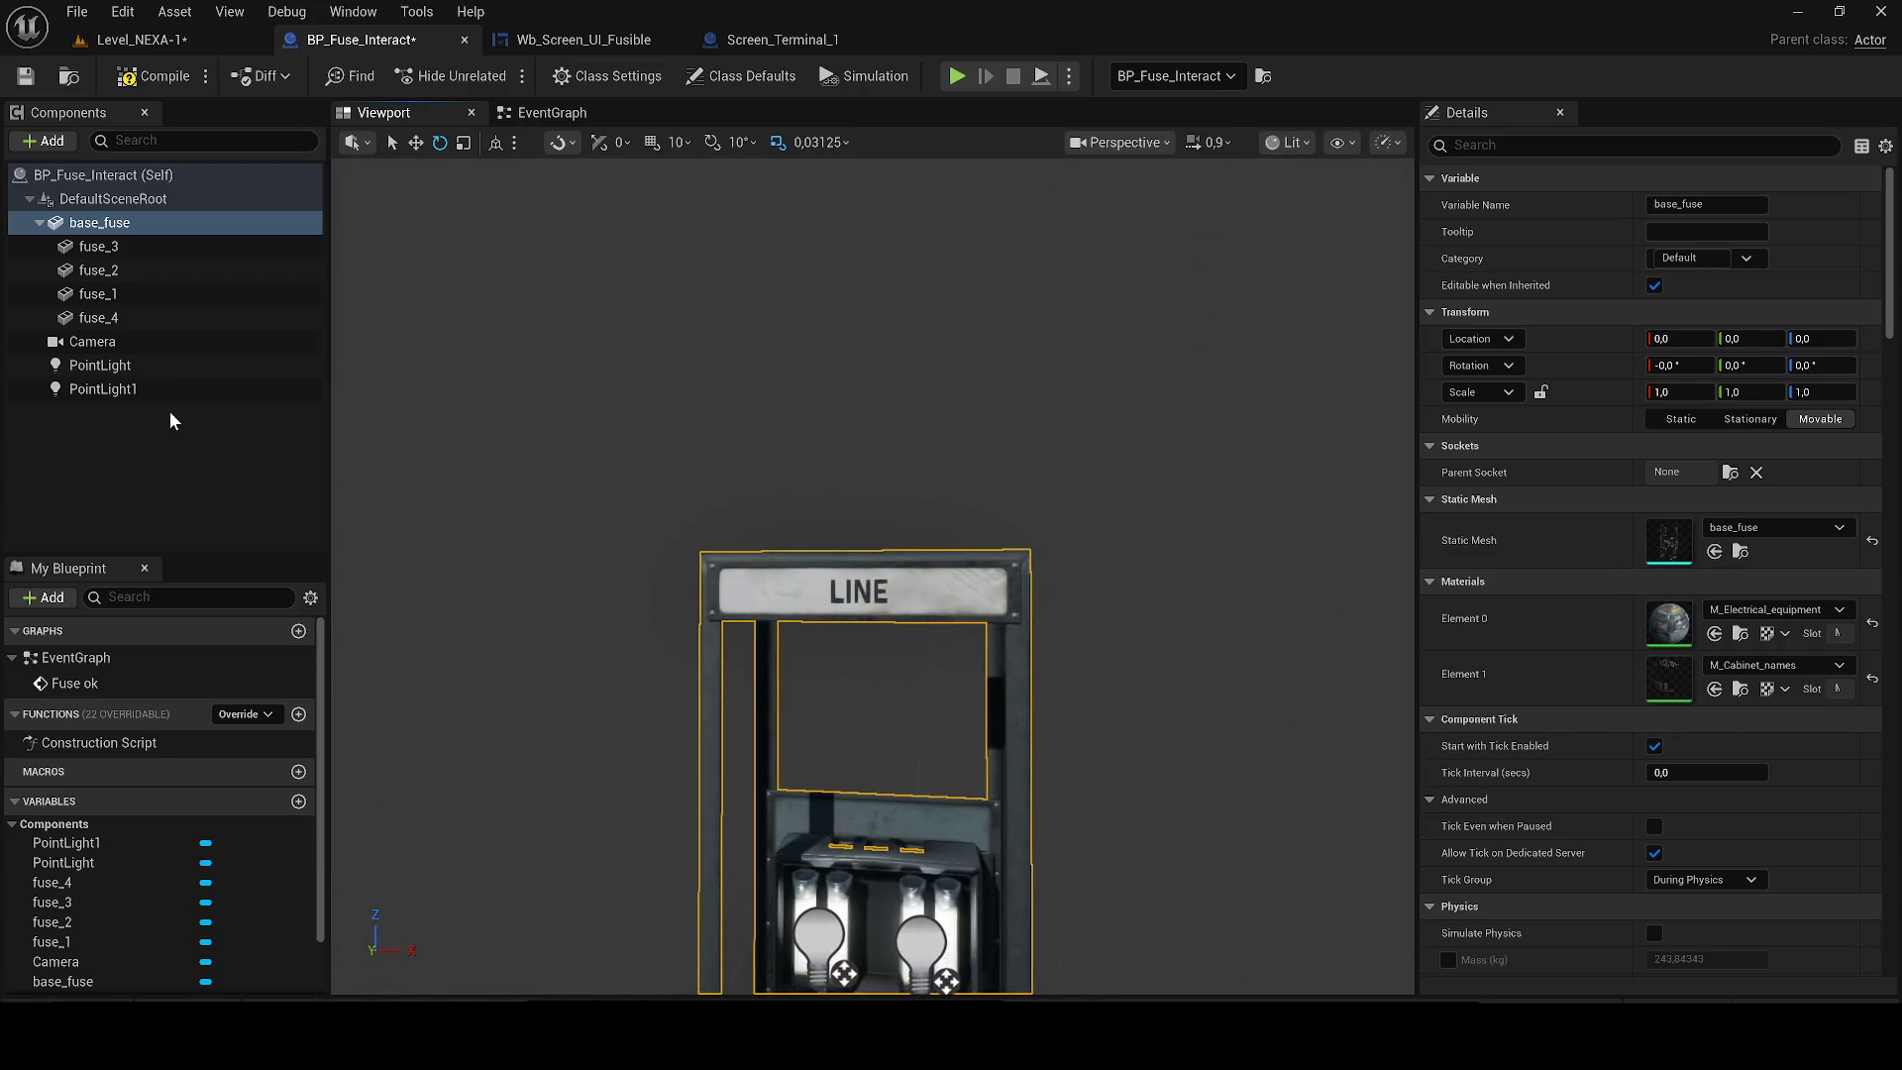
Add a Rect Light under base_fuse and rotate it a quarter turn.
click(44, 142)
text(red)
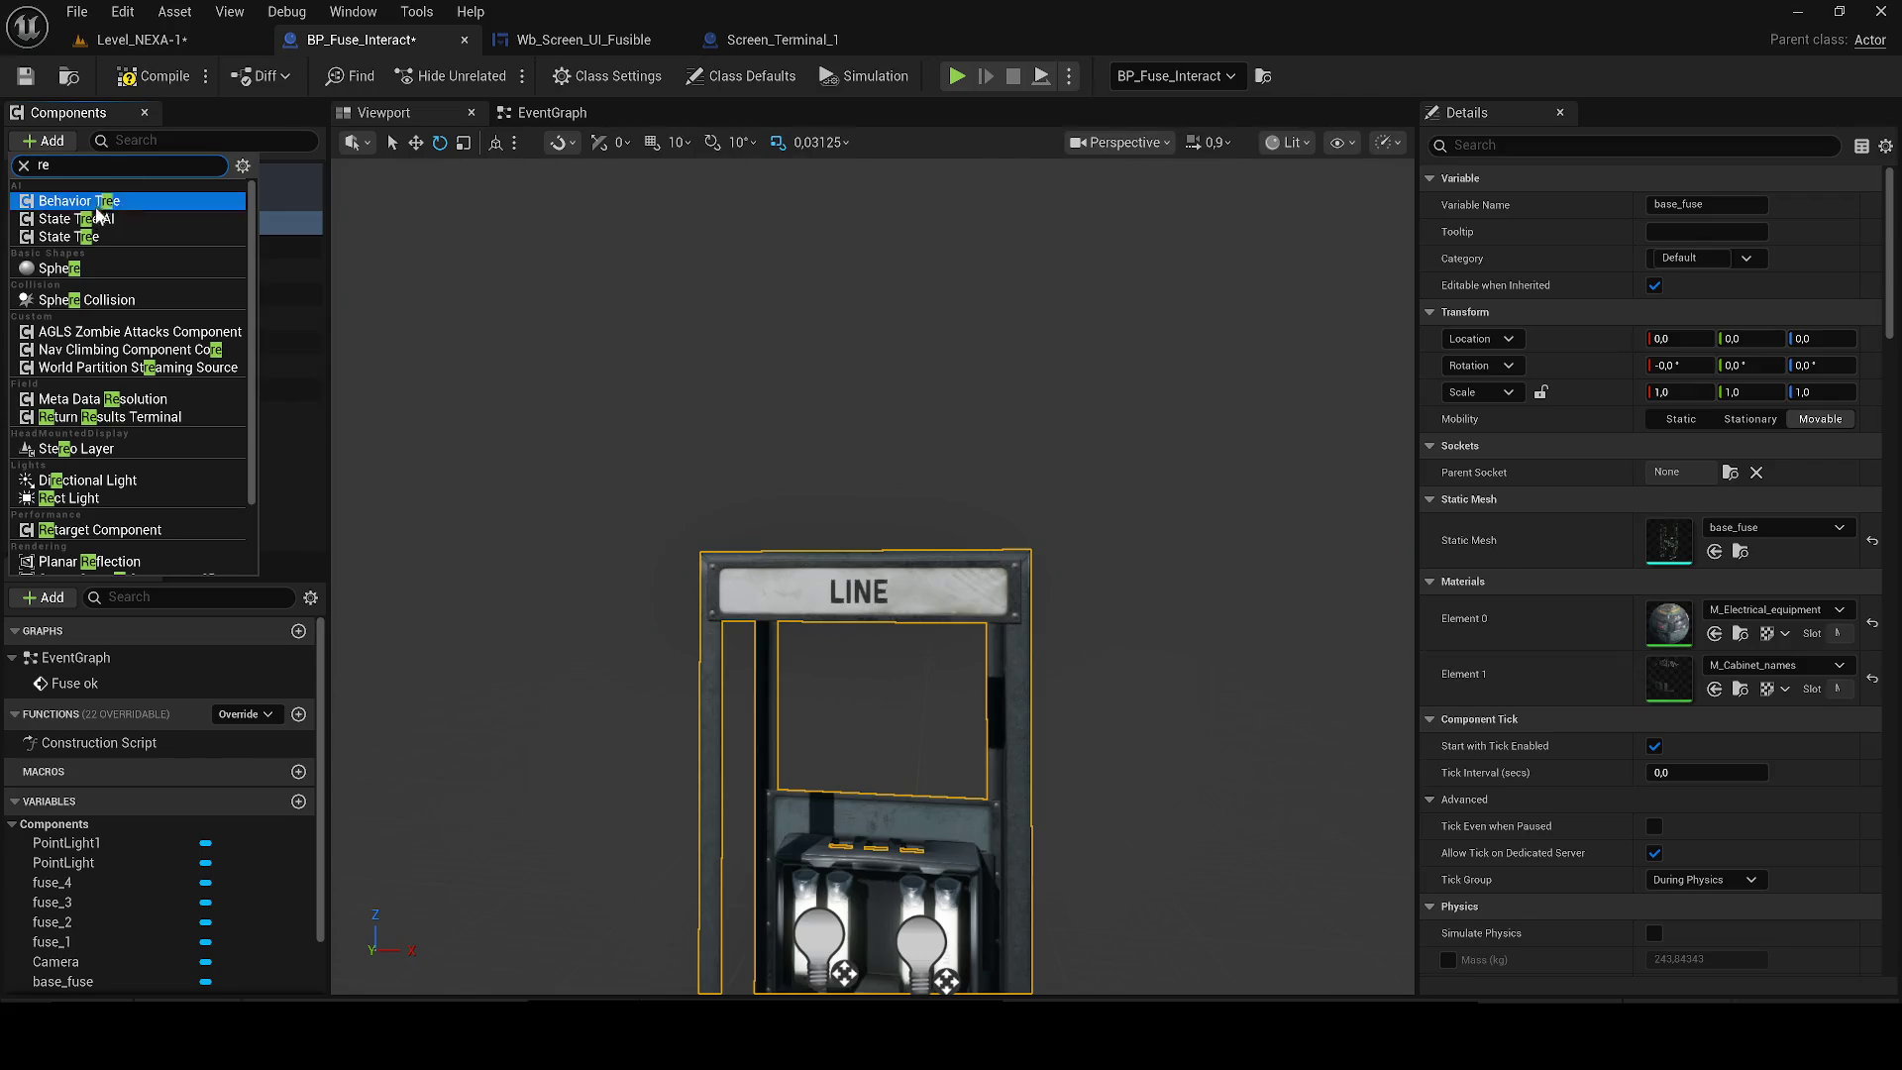
key(Escape)
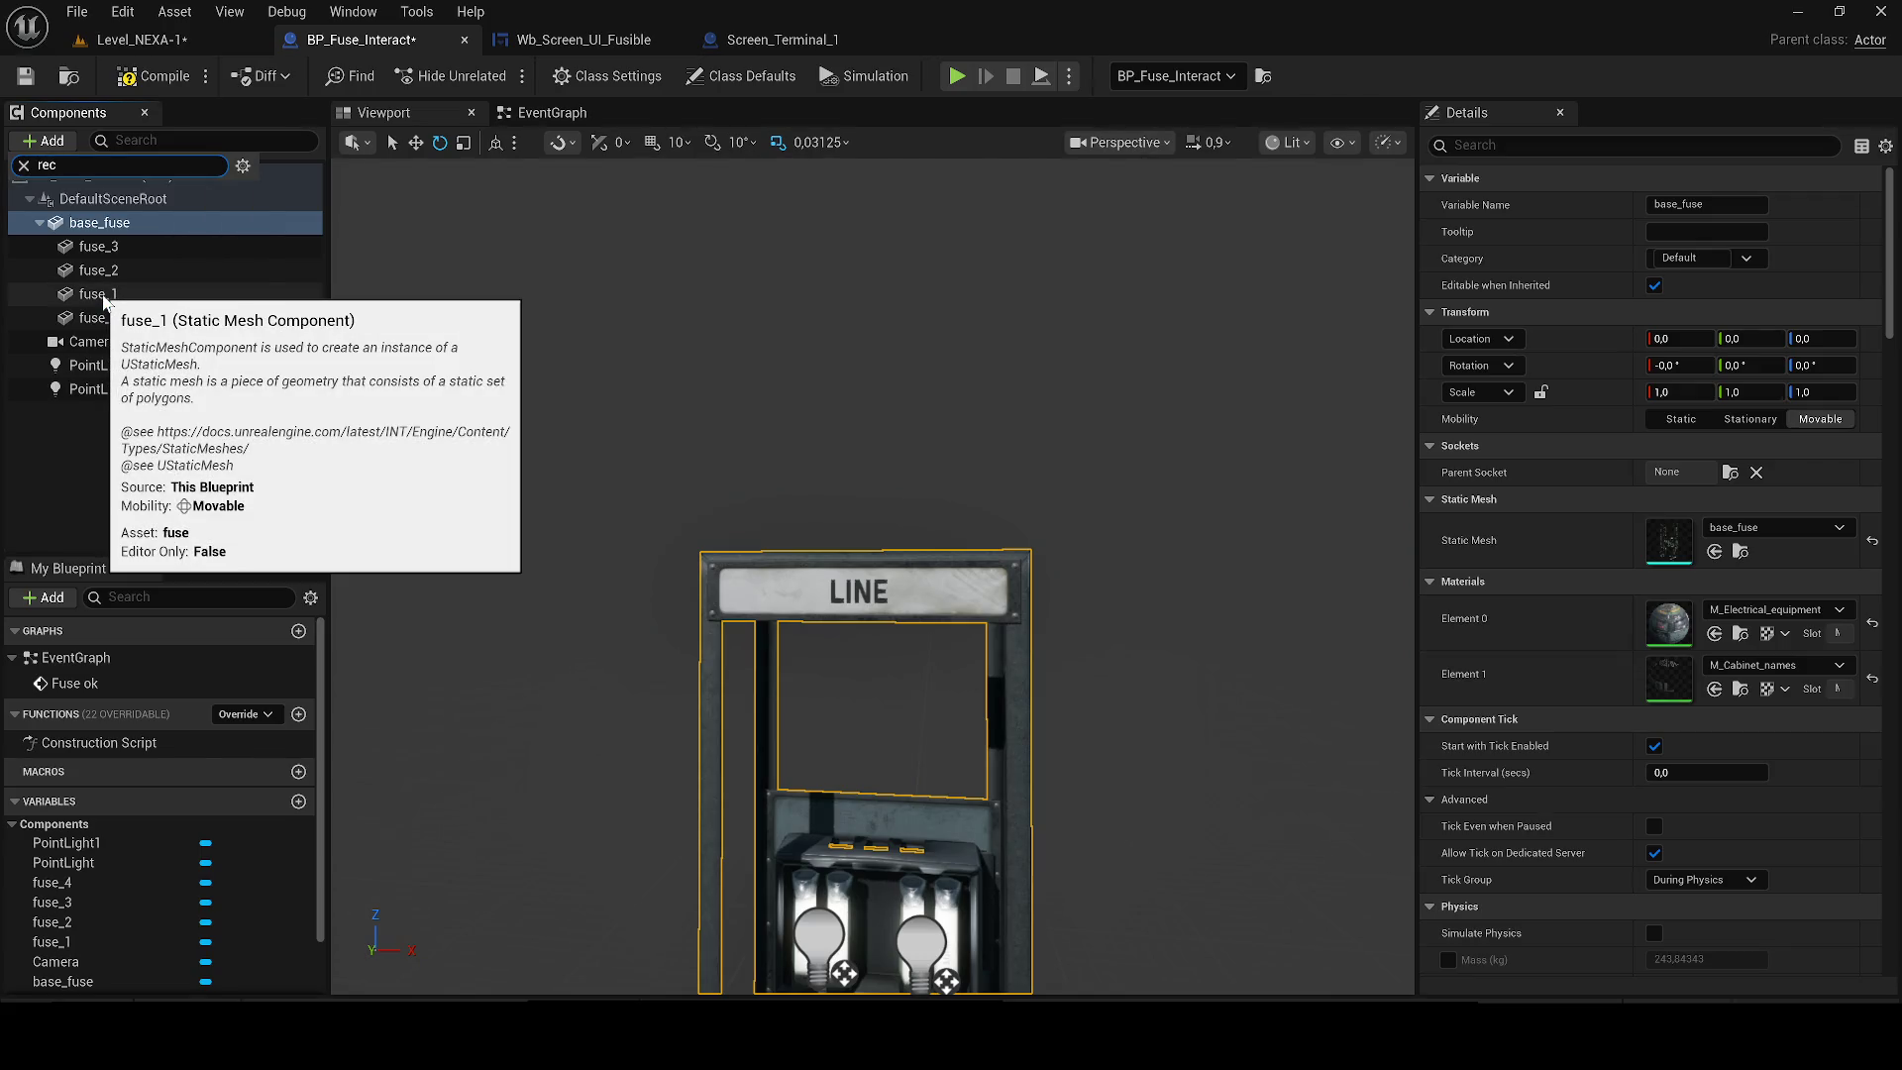
click(63, 247)
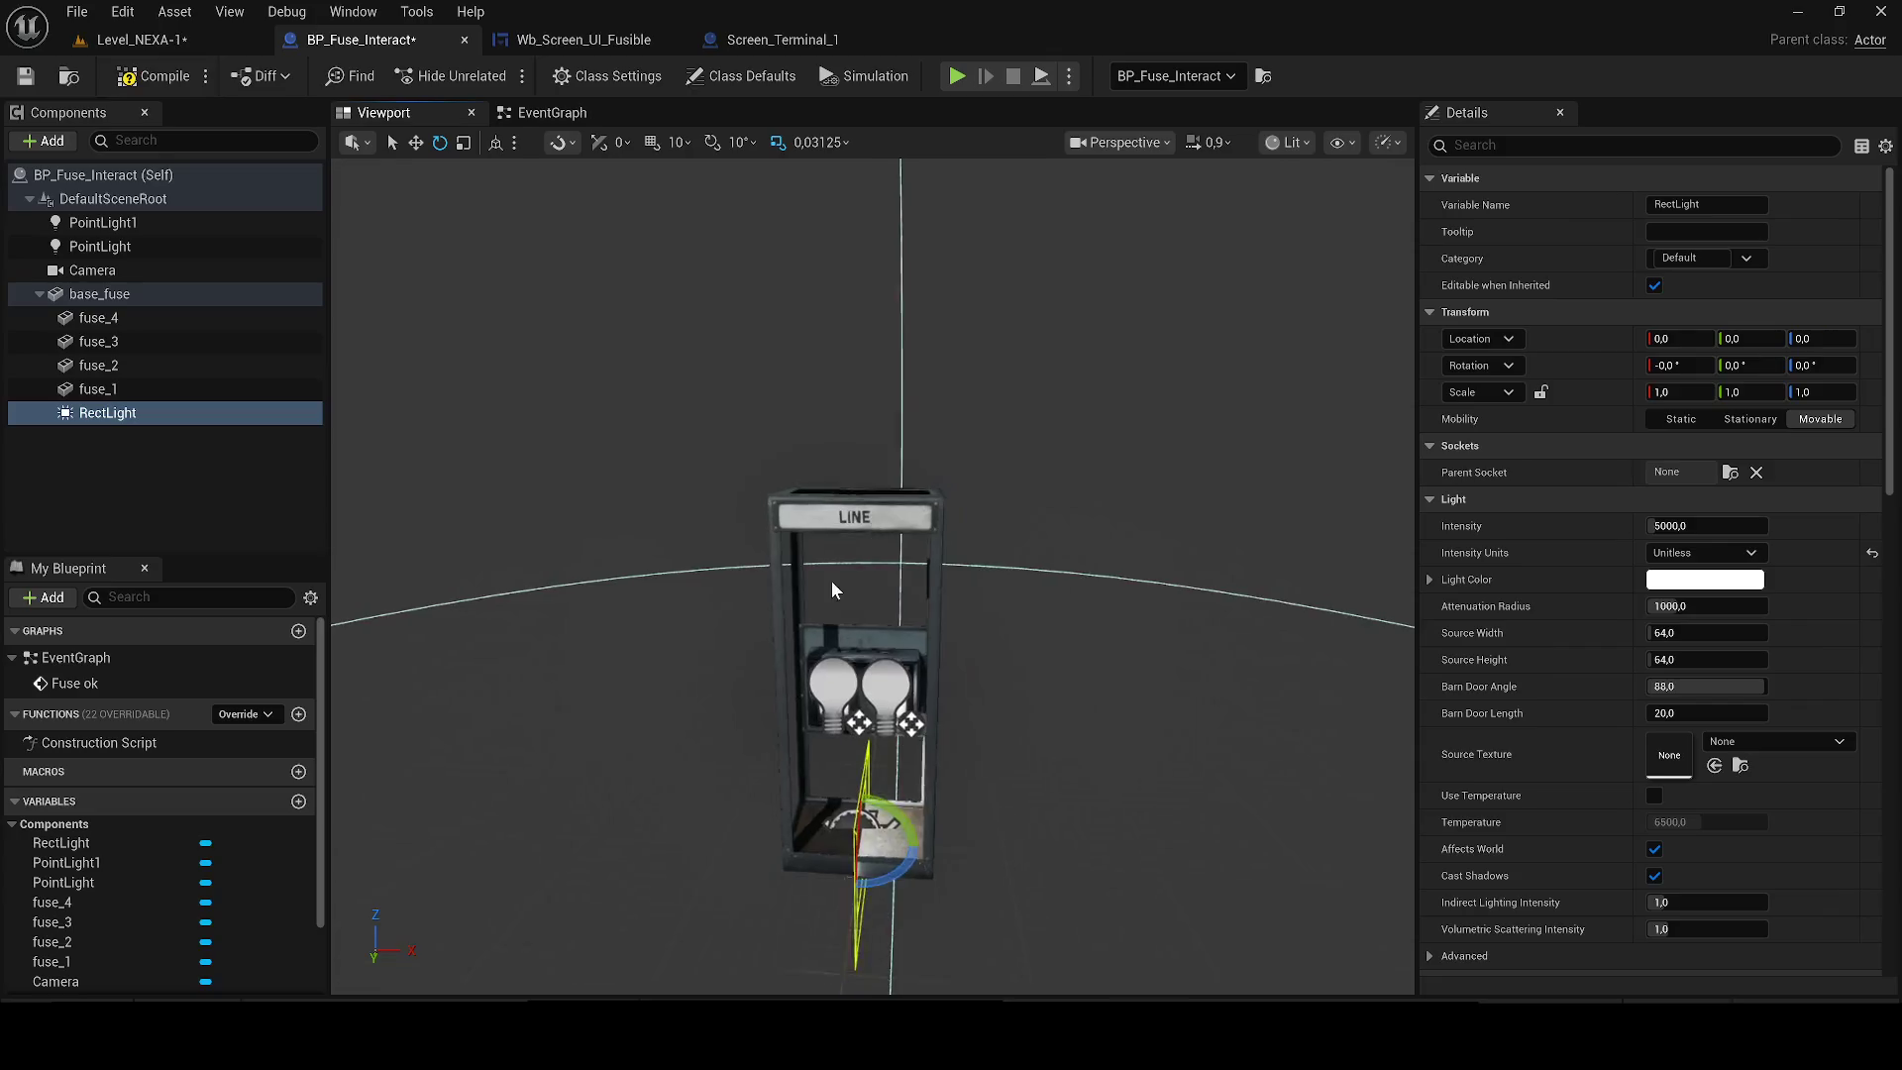
mouse_move(888, 861)
mouse_down()
mouse_move(921, 837)
mouse_move(810, 820)
mouse_move(837, 466)
mouse_move(898, 416)
mouse_up()
Set the rect light's Source Width to 68 and Source Height to 1.
scroll(881, 472, up, 5)
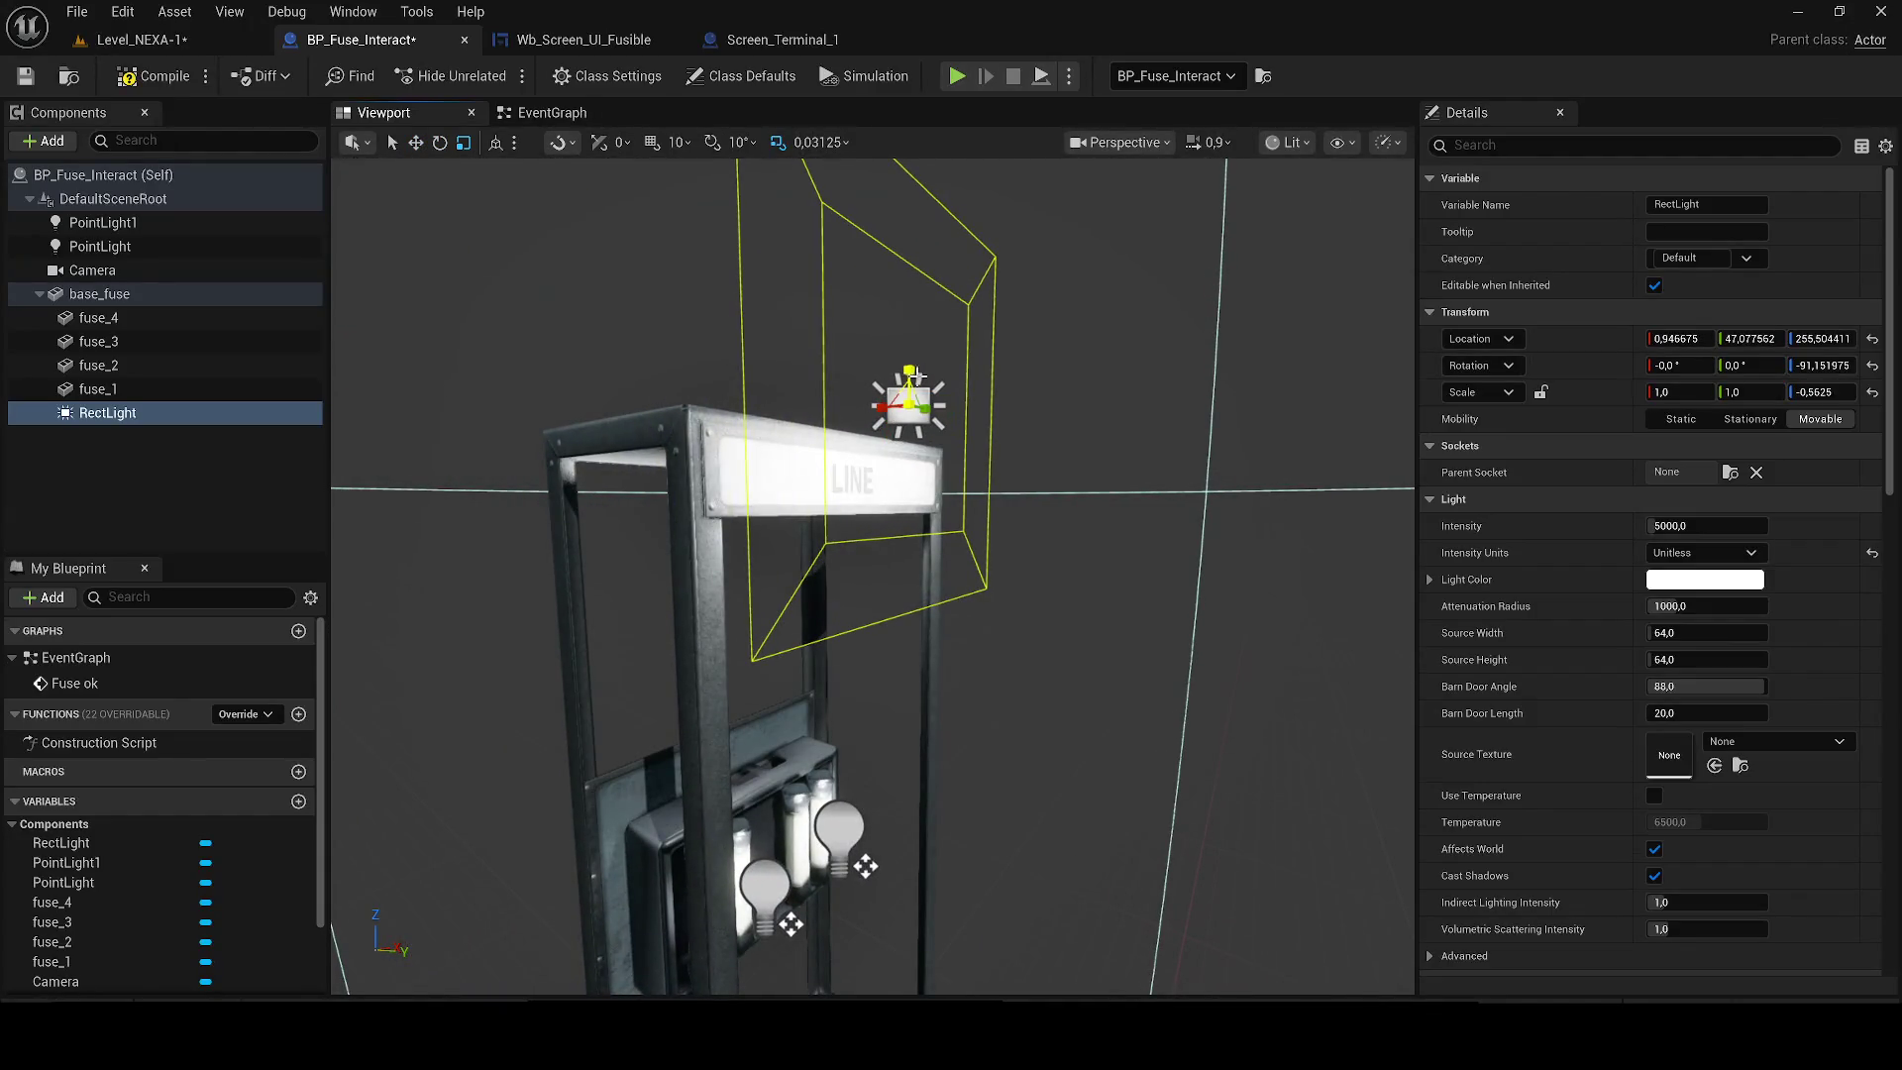
drag(1684, 632, 1719, 632)
text(68)
key(Tab)
text(1)
key(Return)
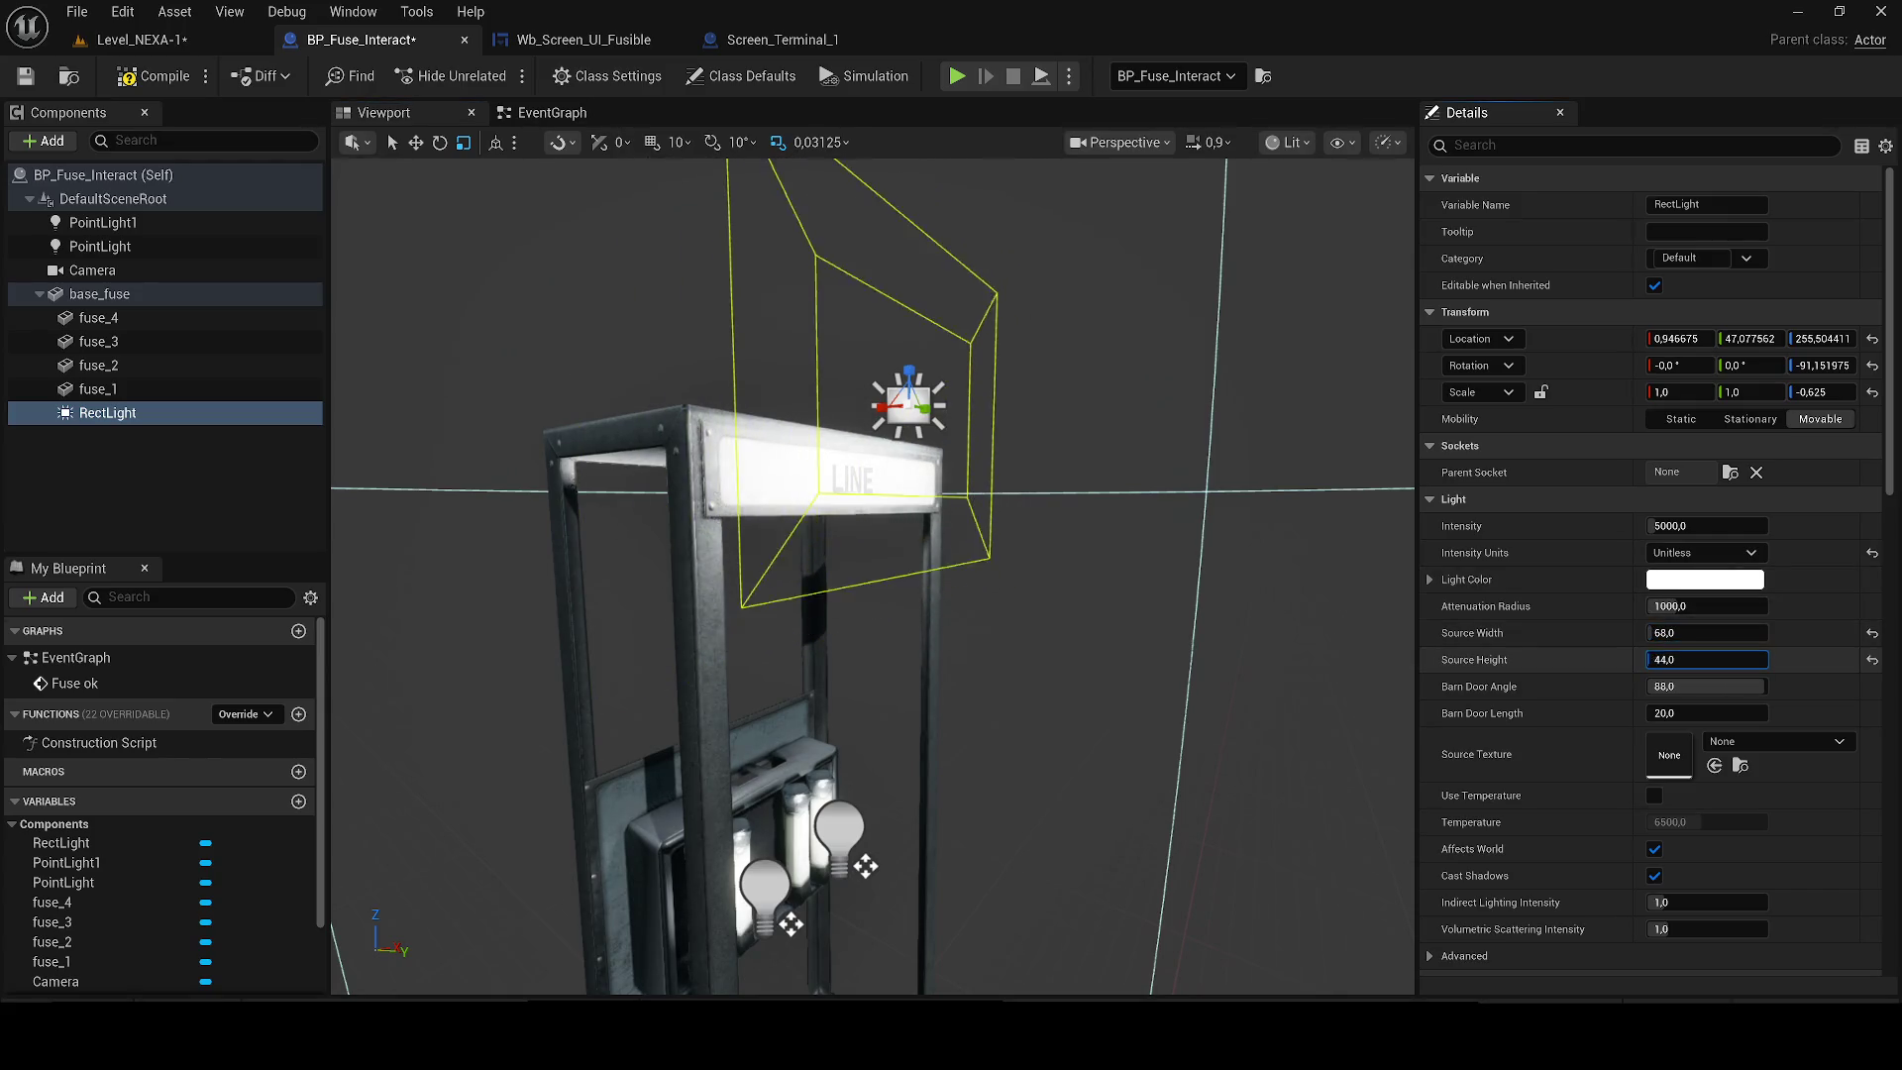
Lower the rect light's intensity to 200 and save the blueprint.
drag(923, 360, 876, 375)
scroll(872, 495, up, 5)
scroll(872, 574, down, 5)
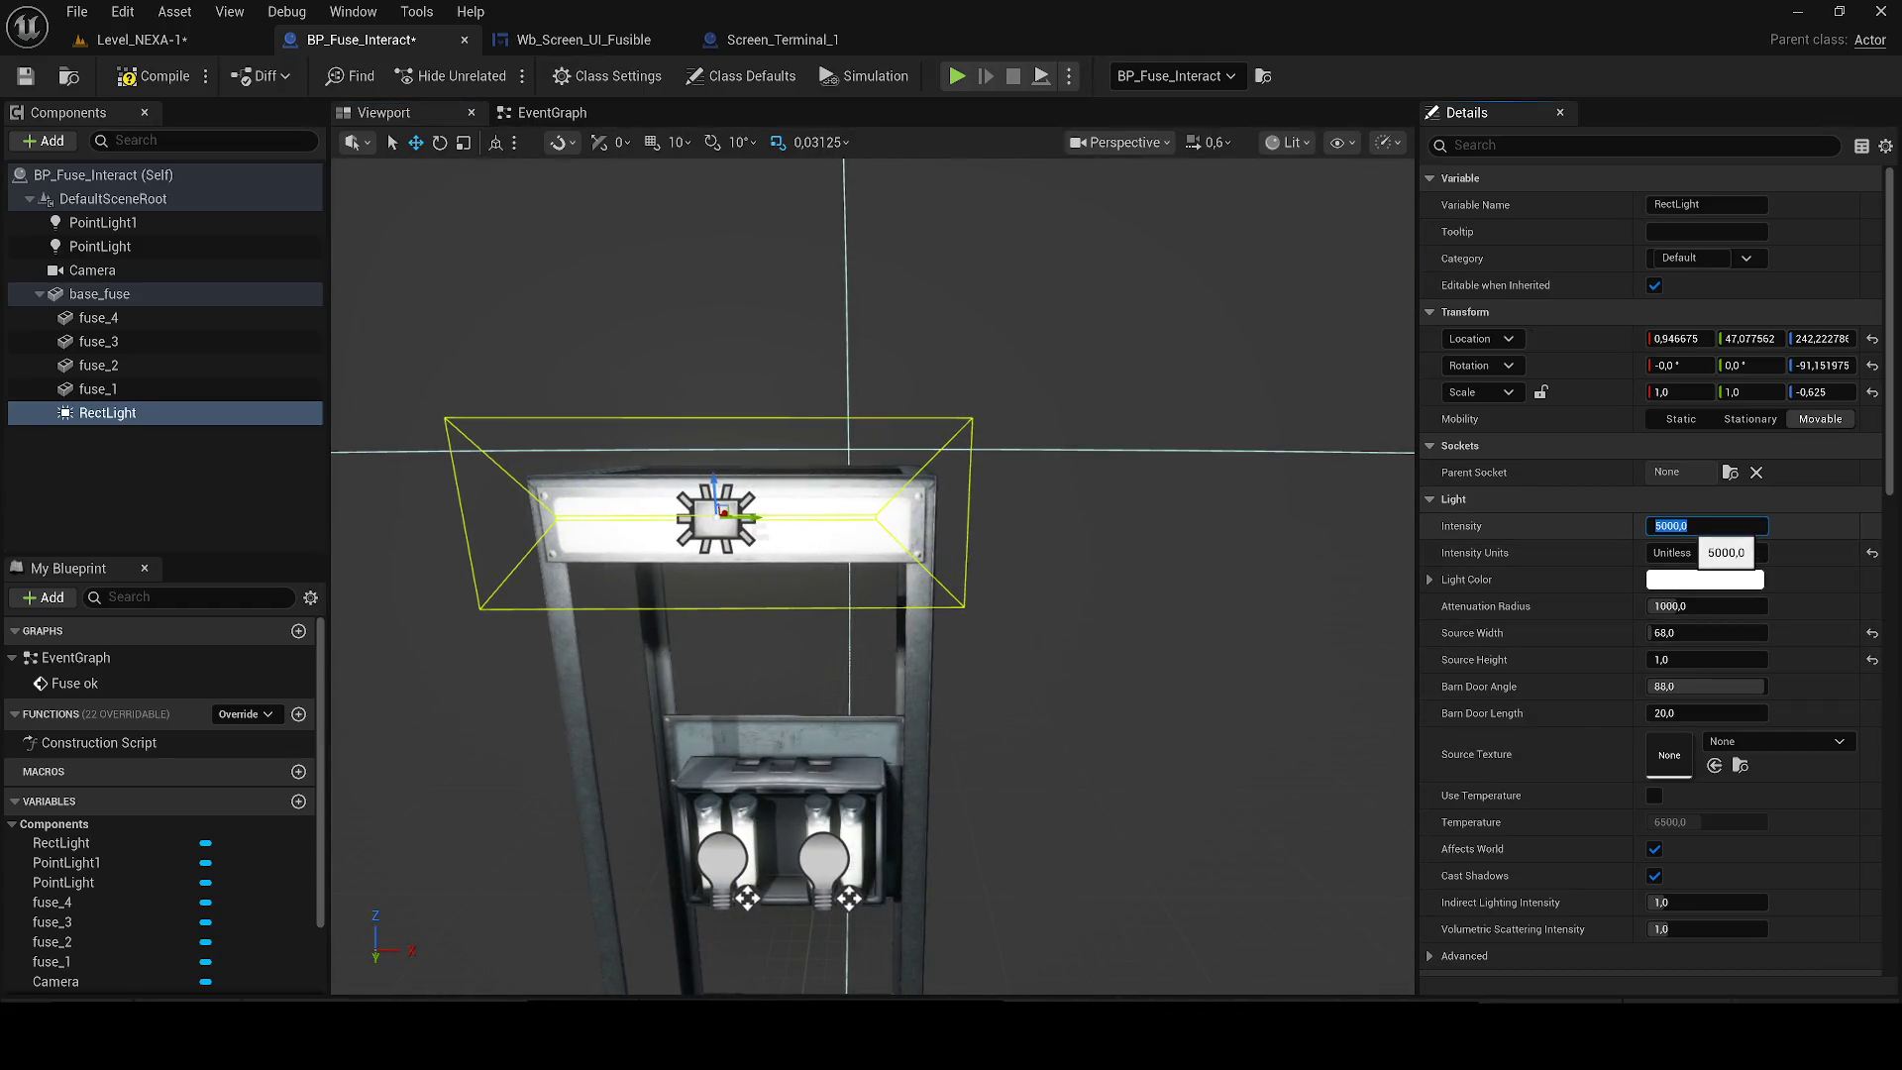
click(1707, 525)
text(200)
key(Return)
scroll(1078, 565, up, 5)
mouse_move(1078, 565)
mouse_down()
mouse_move(394, 483)
mouse_move(634, 485)
mouse_move(649, 537)
mouse_move(624, 467)
mouse_up()
click(27, 75)
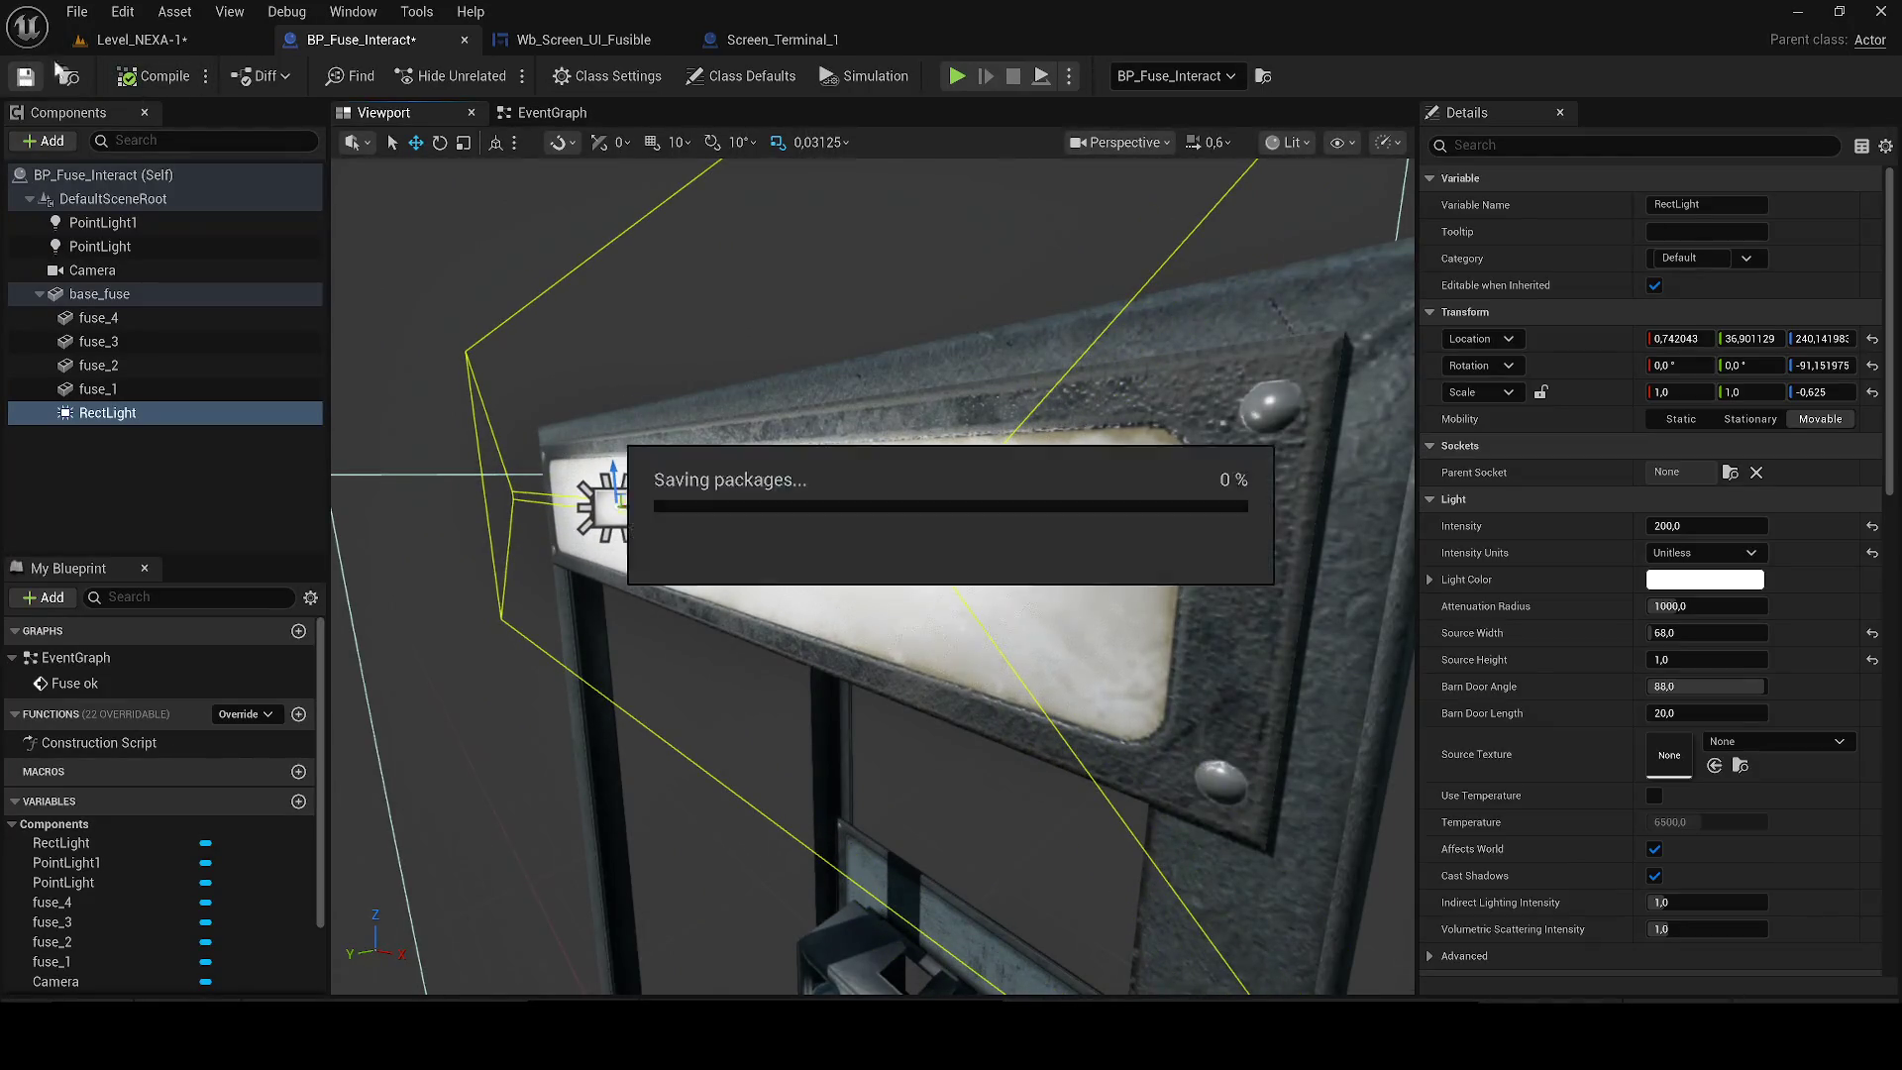
Back in Level_NEXA-1, switch the viewport to Lit mode.
click(145, 42)
click(1235, 114)
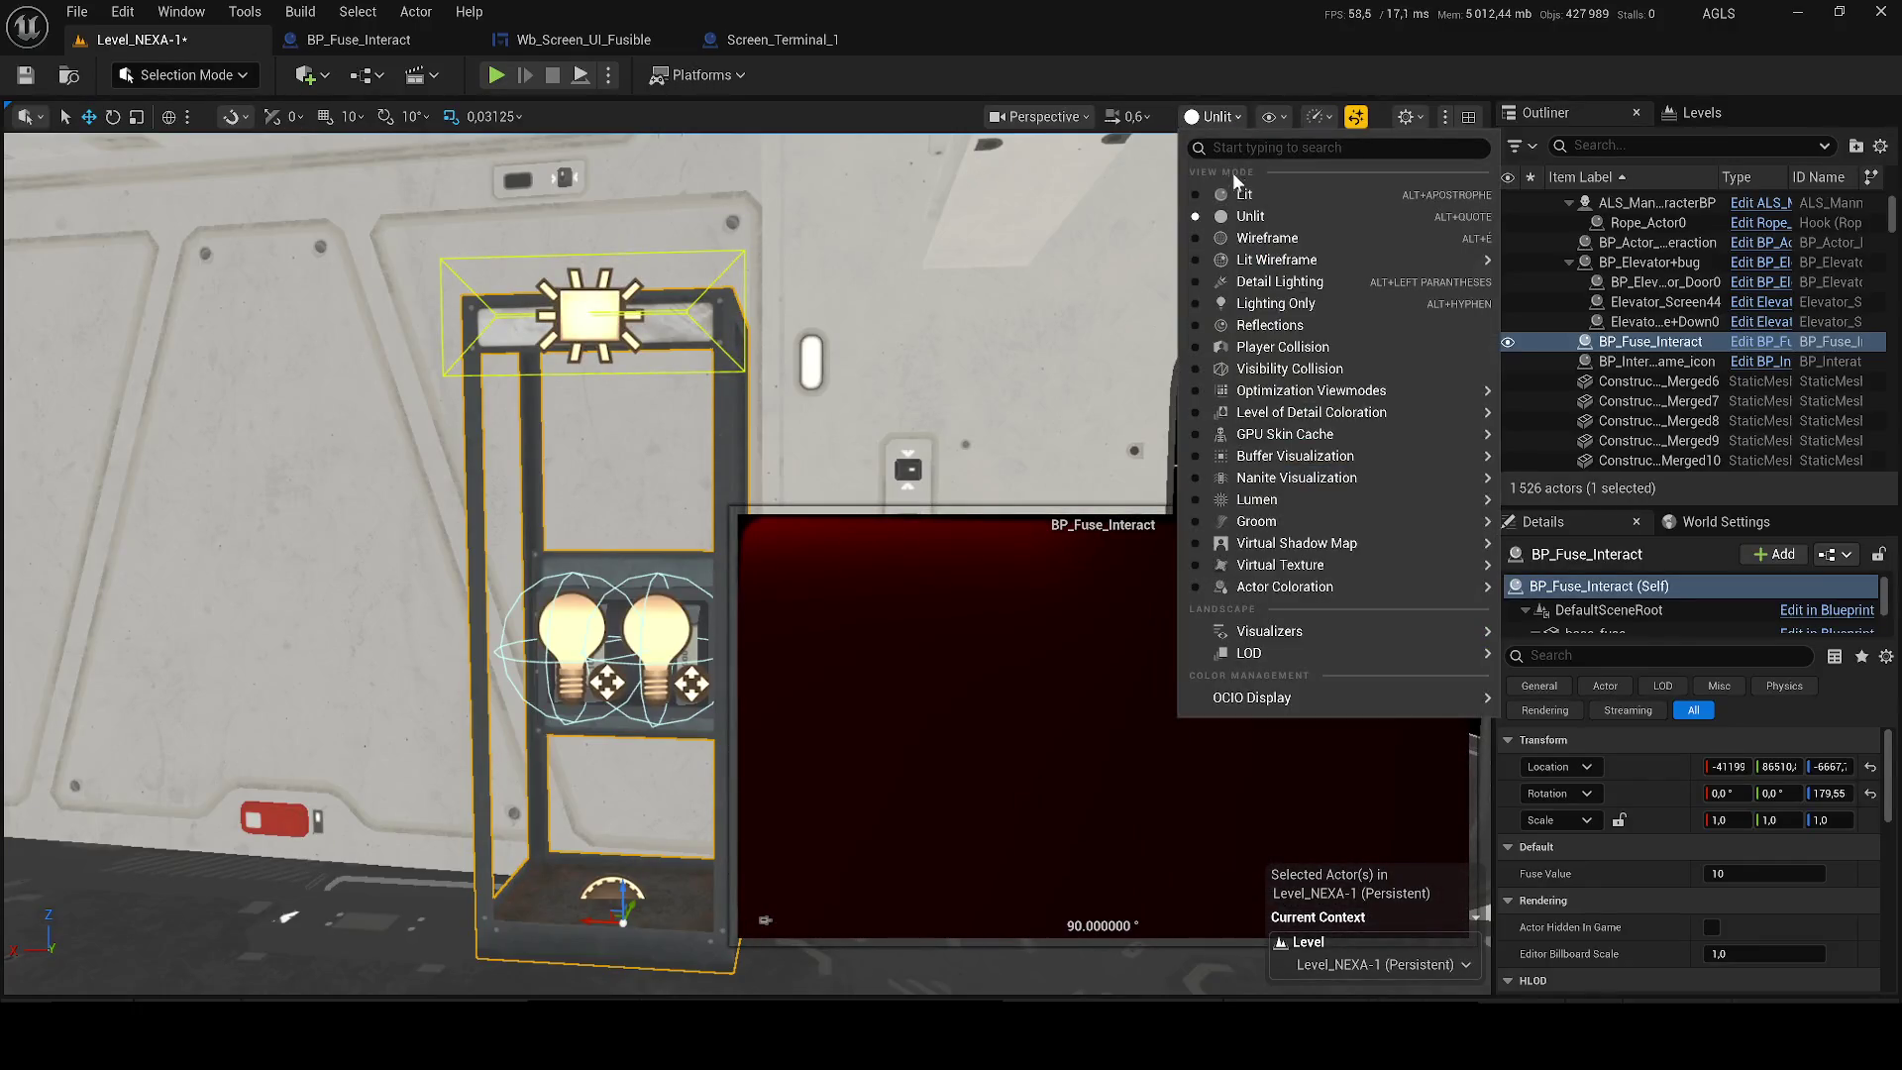
click(1232, 176)
scroll(614, 396, up, 5)
scroll(684, 555, up, 3)
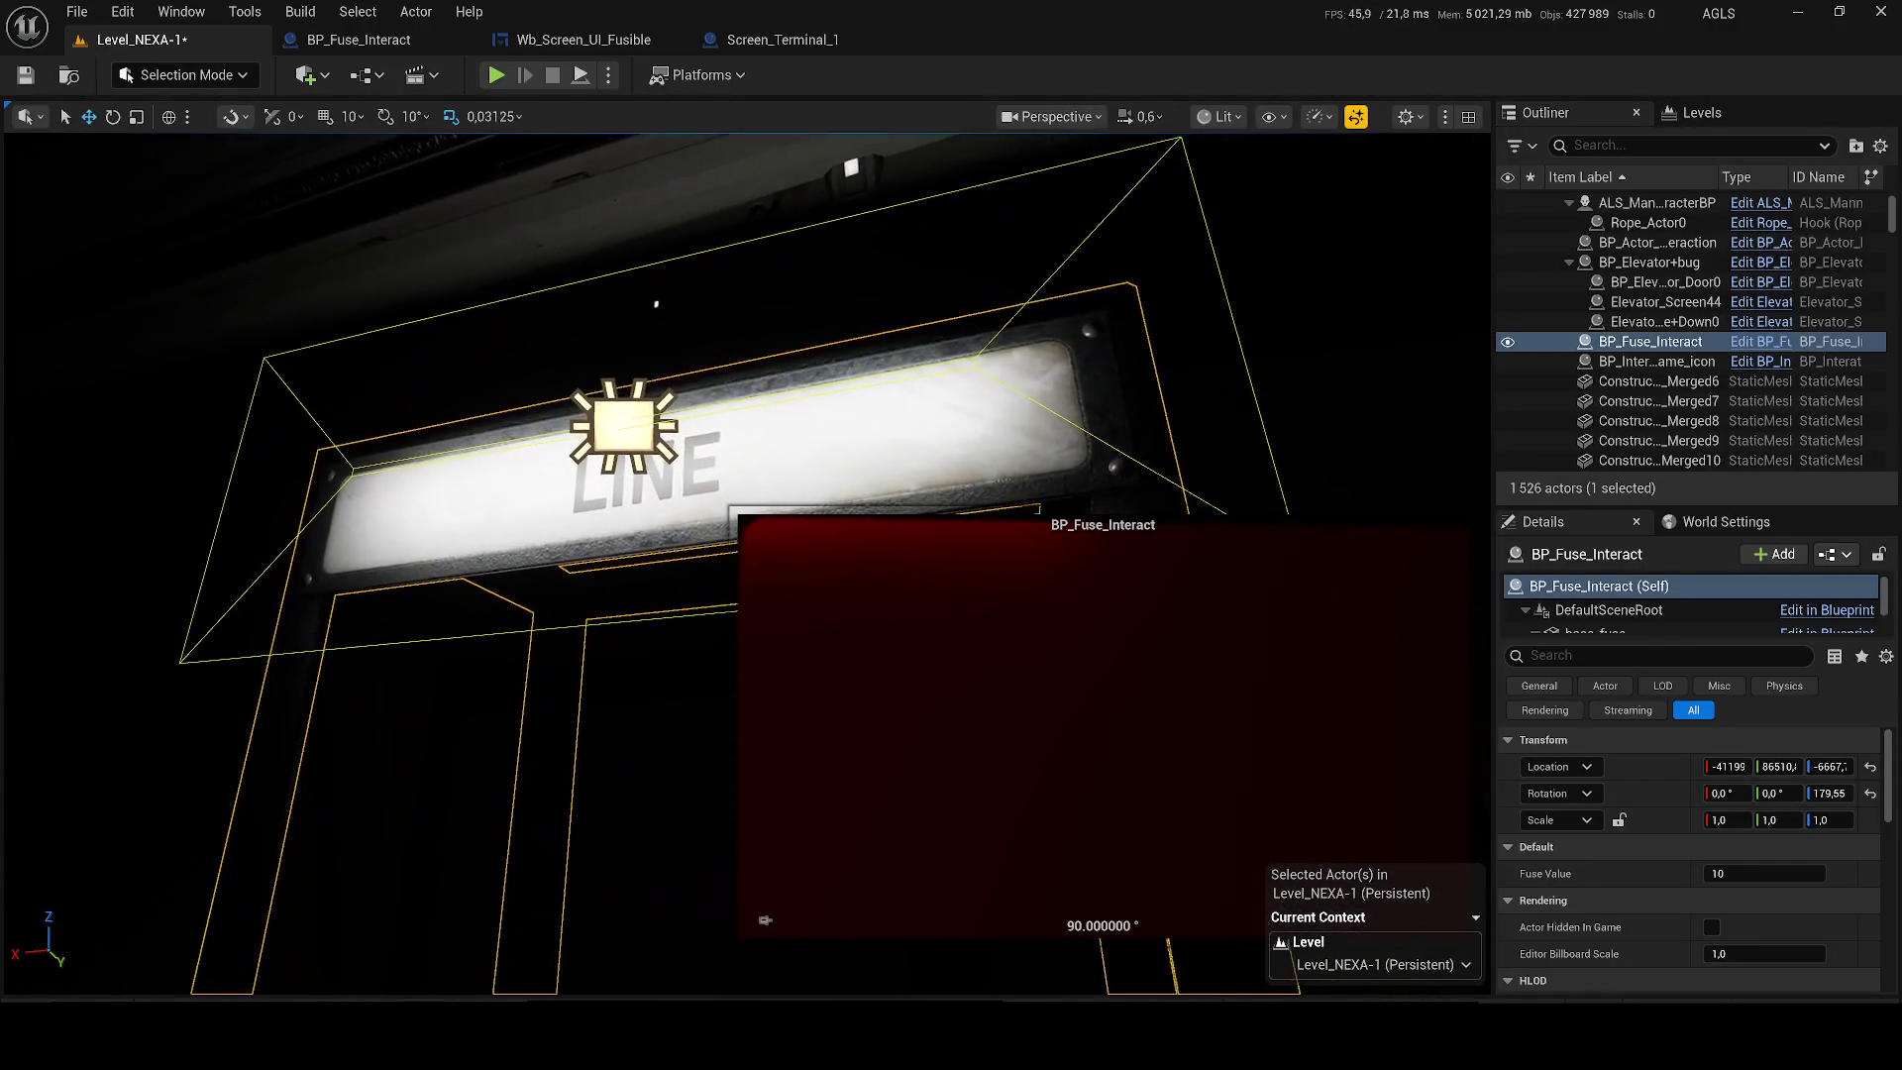
Run a quick playtest of the LINE sign, then reopen BP_Fuse_Interact.
key(alt+p)
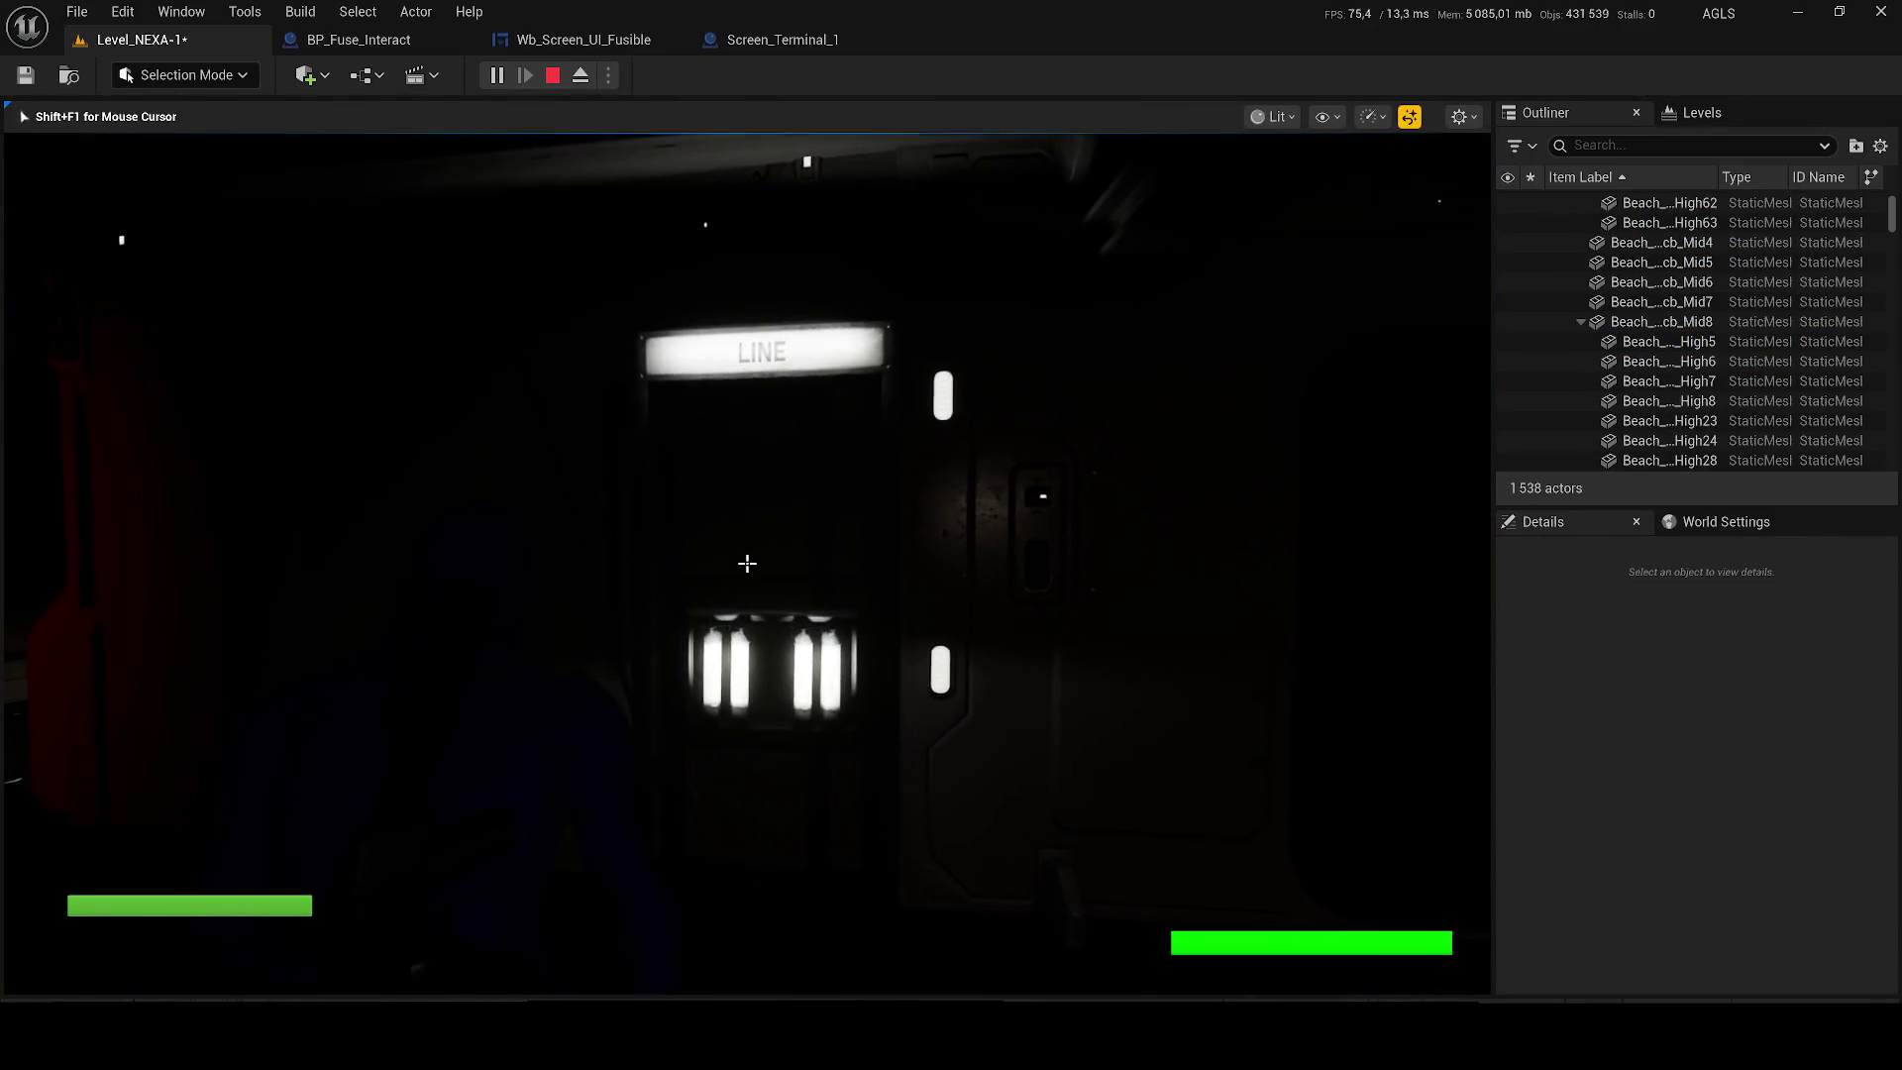
key(Escape)
click(430, 43)
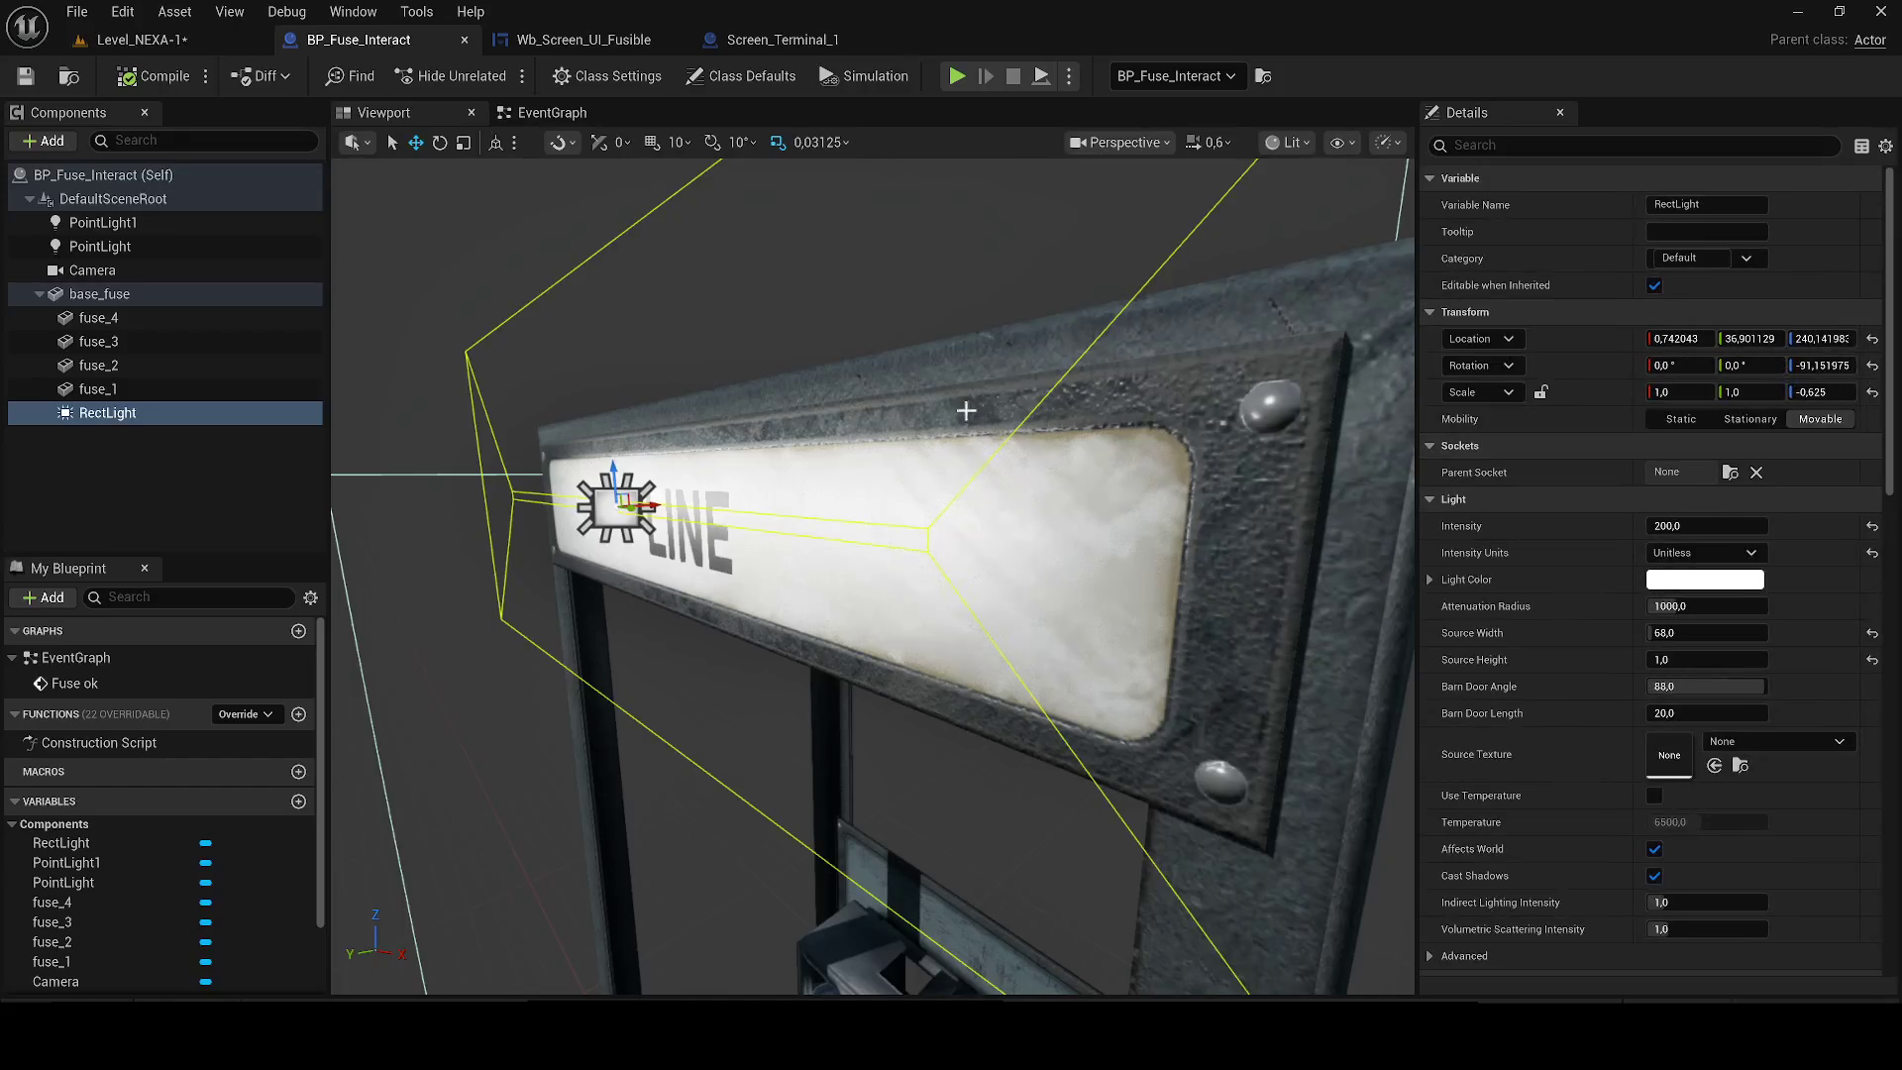
Set the rect light's intensity to 50, Source Width to 84 and Source Height to 12.
click(1704, 526)
text(50)
key(Return)
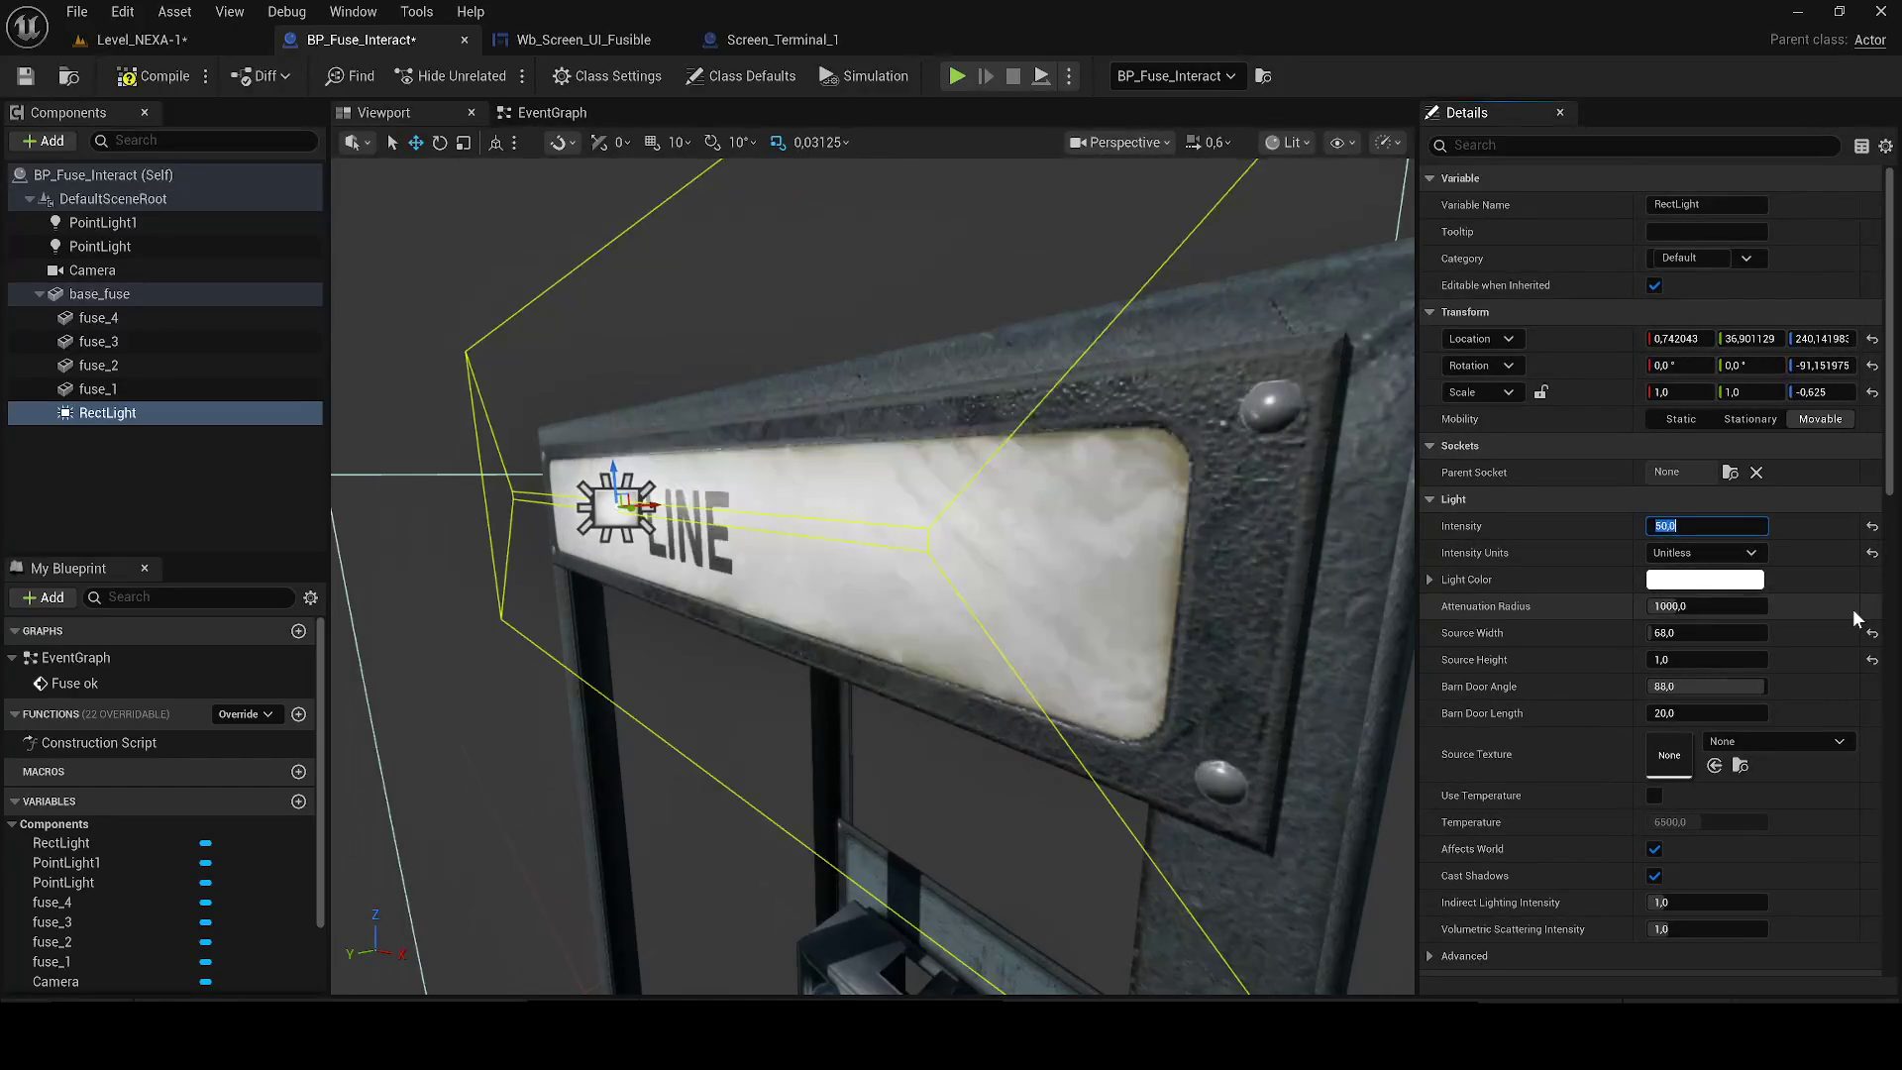
mouse_move(1694, 633)
mouse_down()
mouse_move(1718, 633)
mouse_move(1706, 665)
mouse_up()
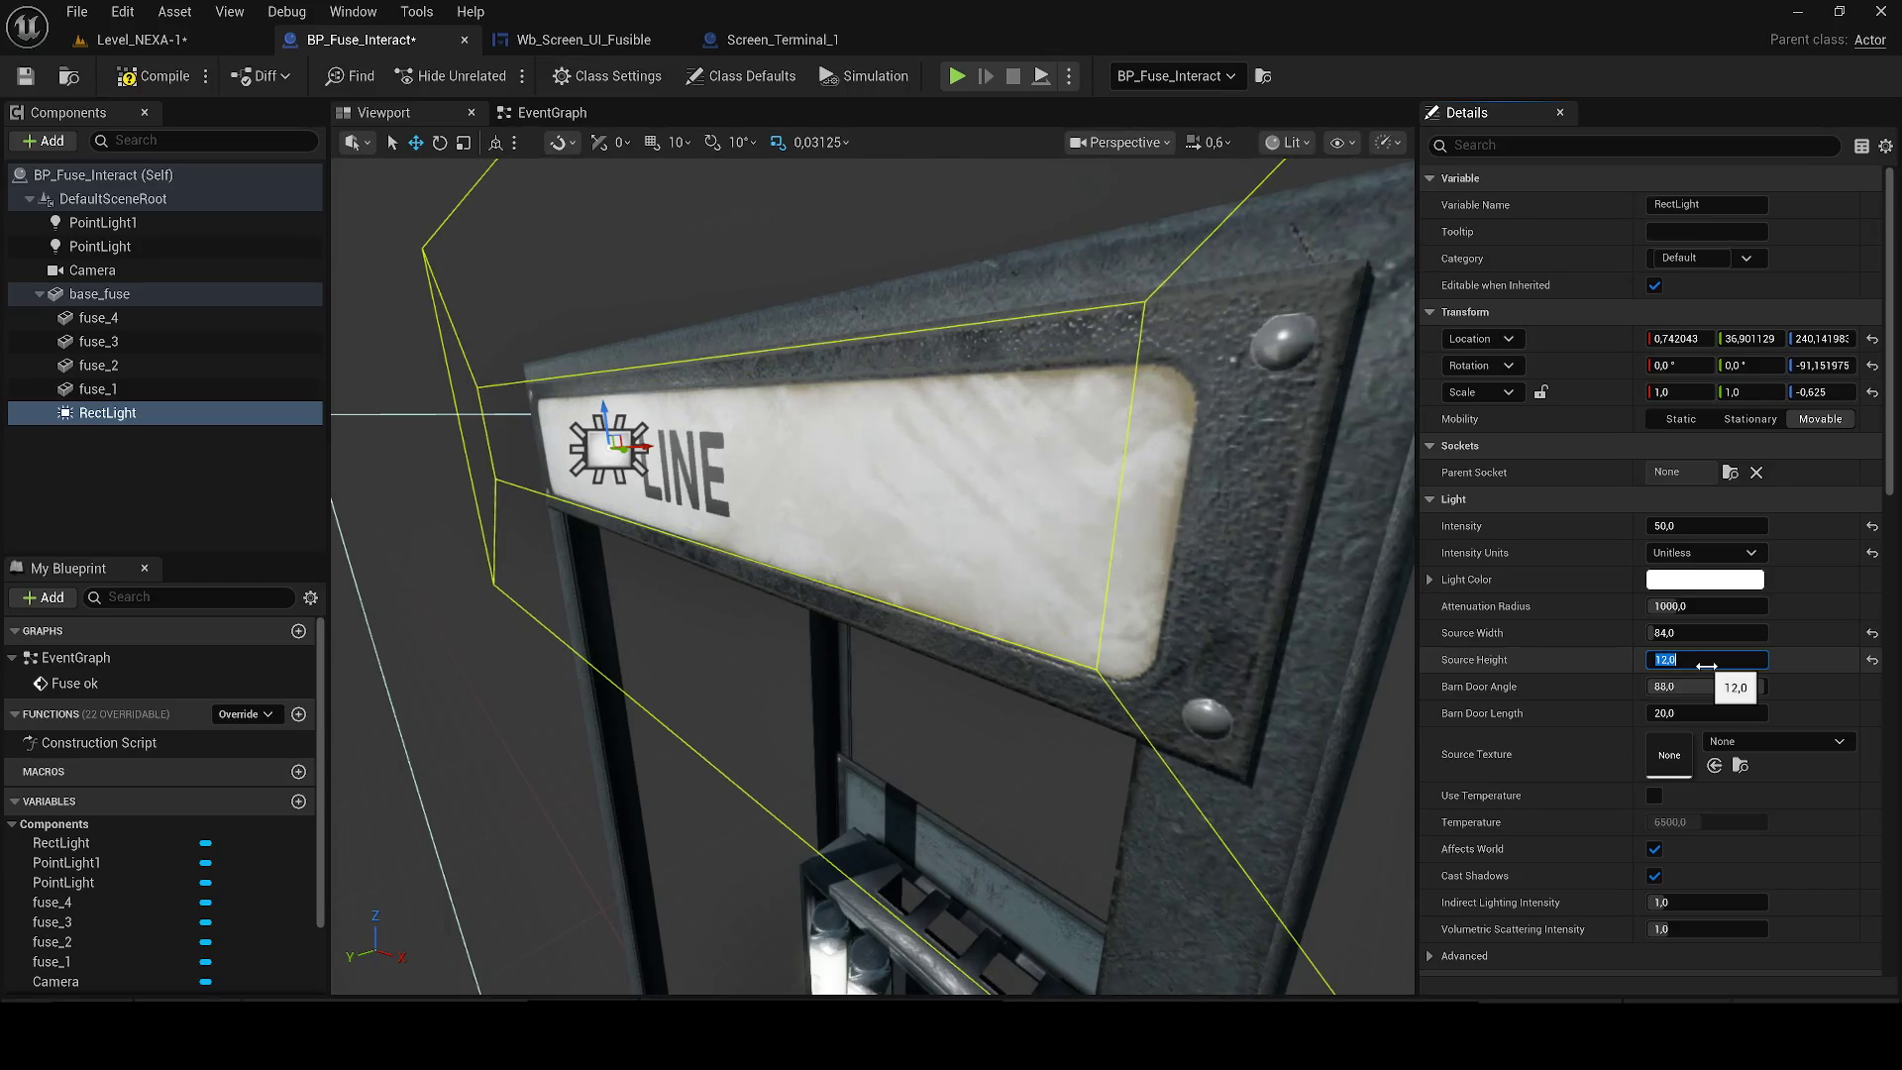
scroll(654, 446, up, 2)
drag(652, 436, 683, 436)
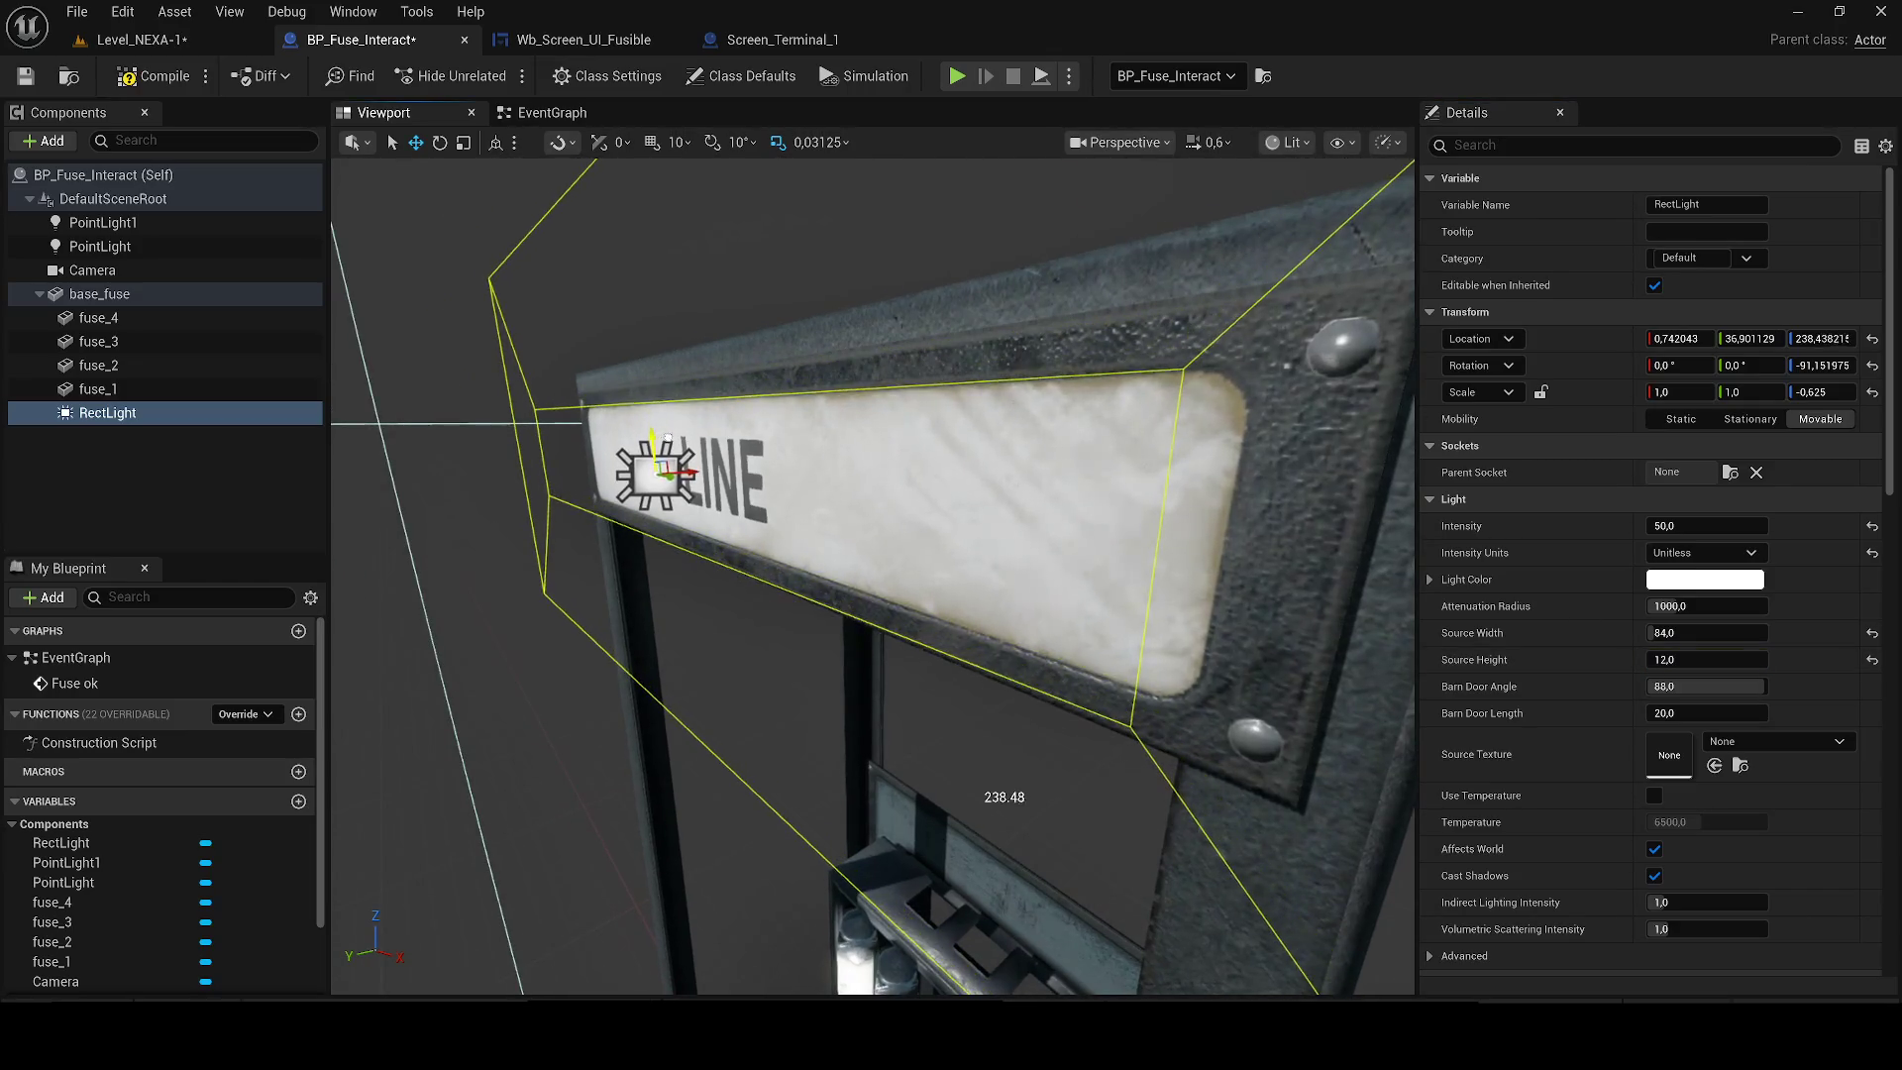
Undo an accidental Source Width of 20 and narrow the Barn Door Angle to about 41.9°.
scroll(669, 435, down, 5)
scroll(670, 435, up, 4)
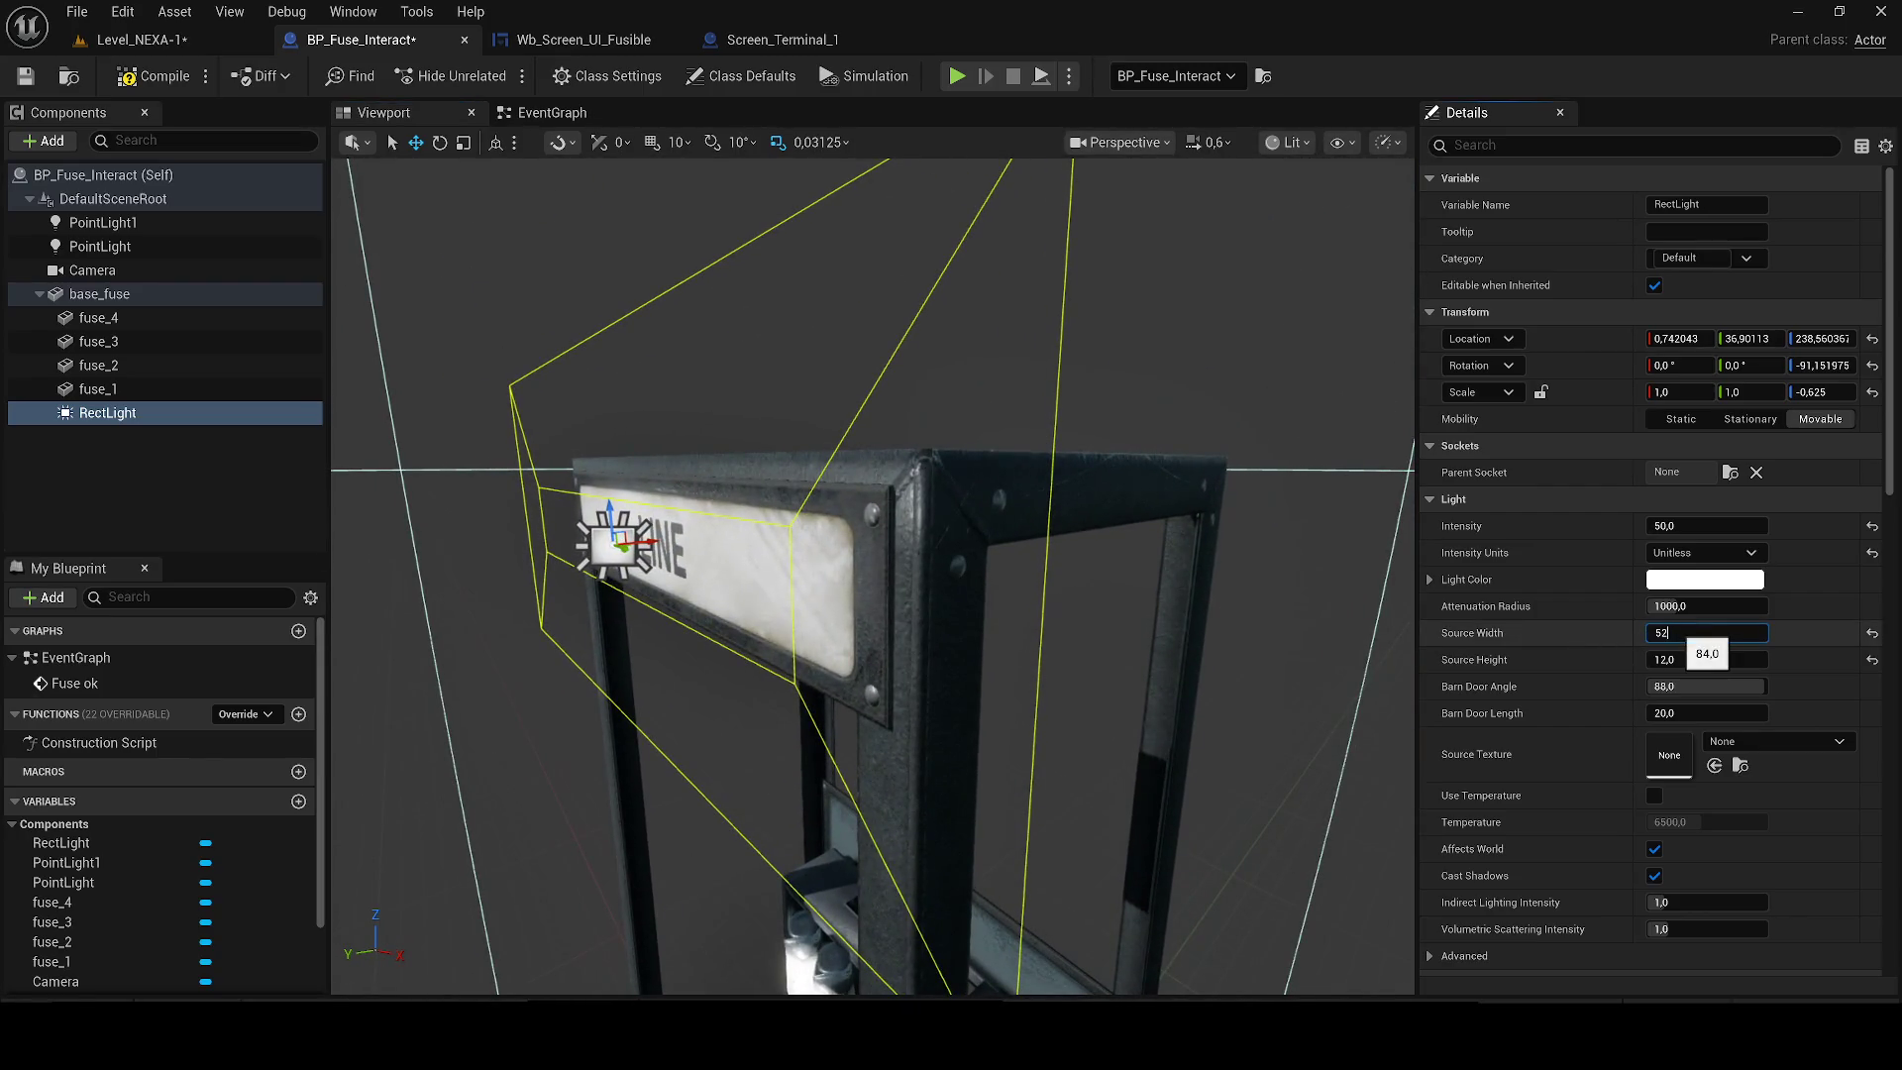
text(20)
key(Return)
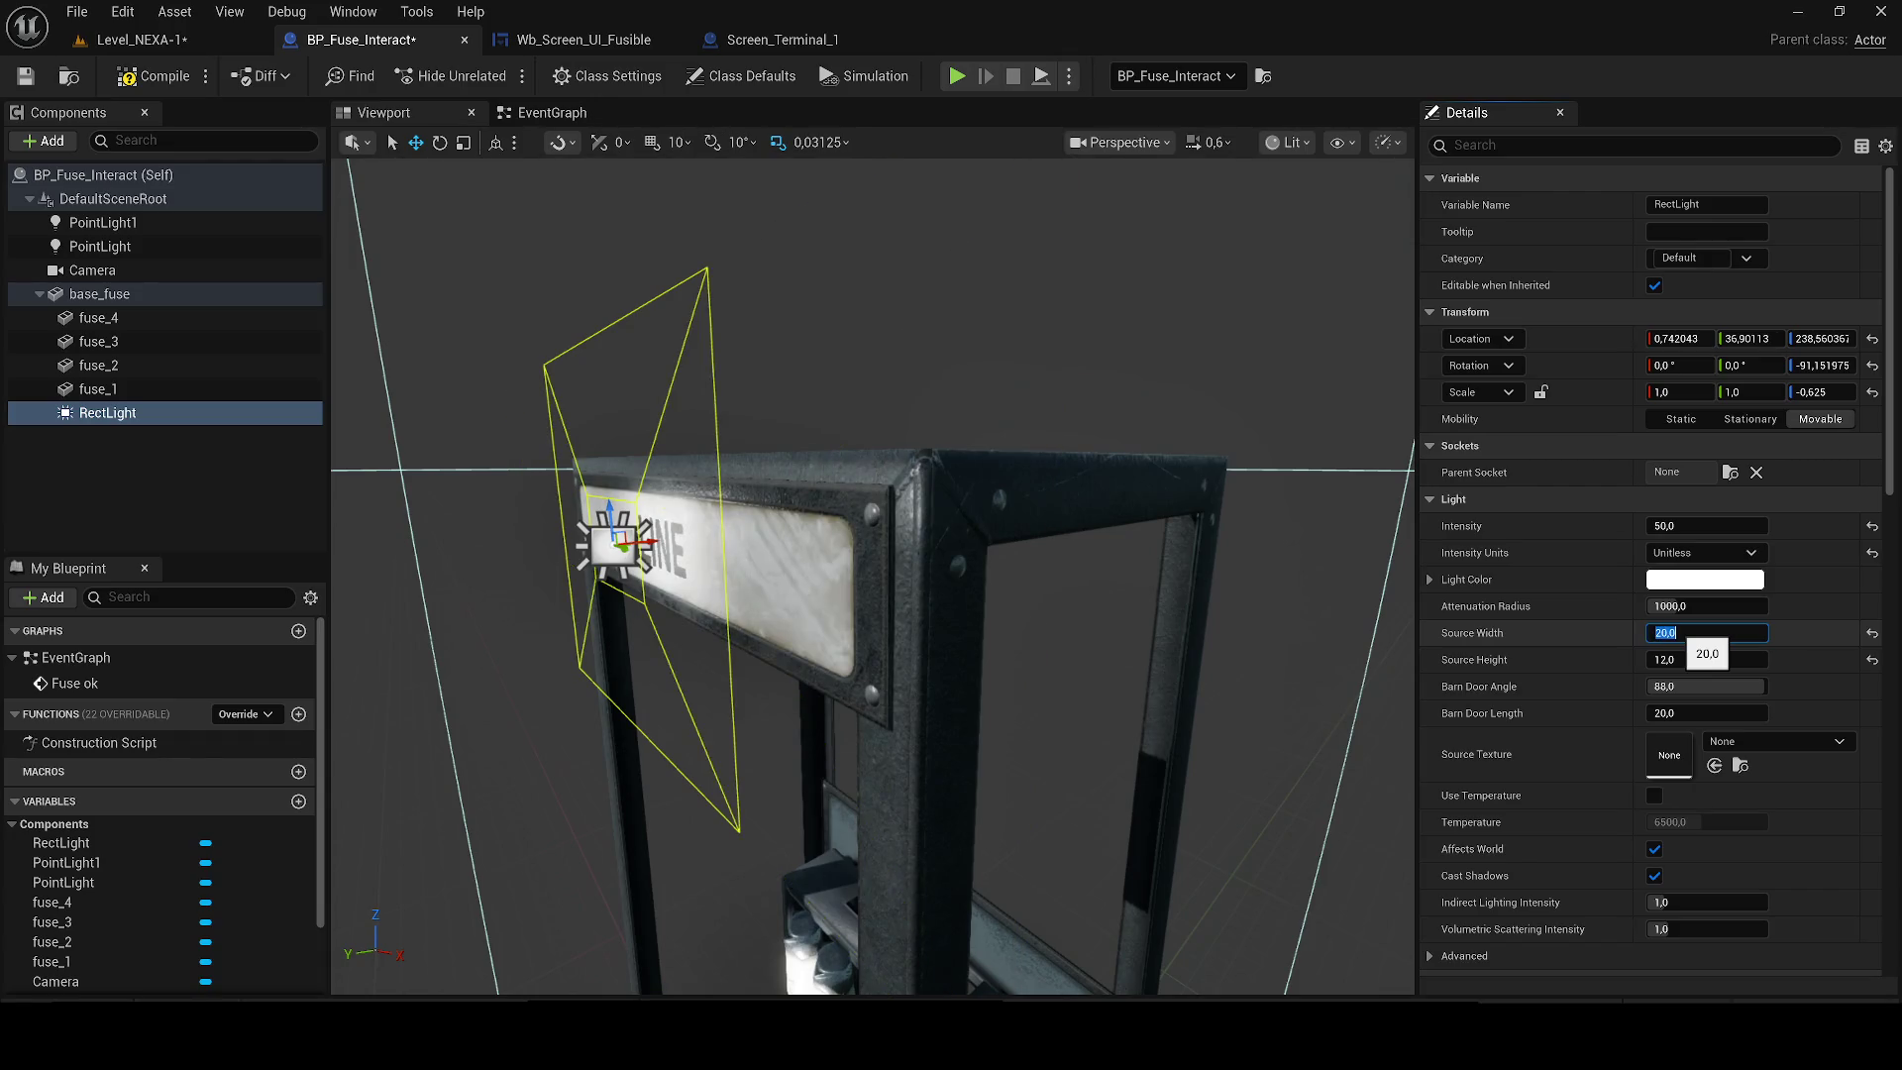
key(ctrl+z)
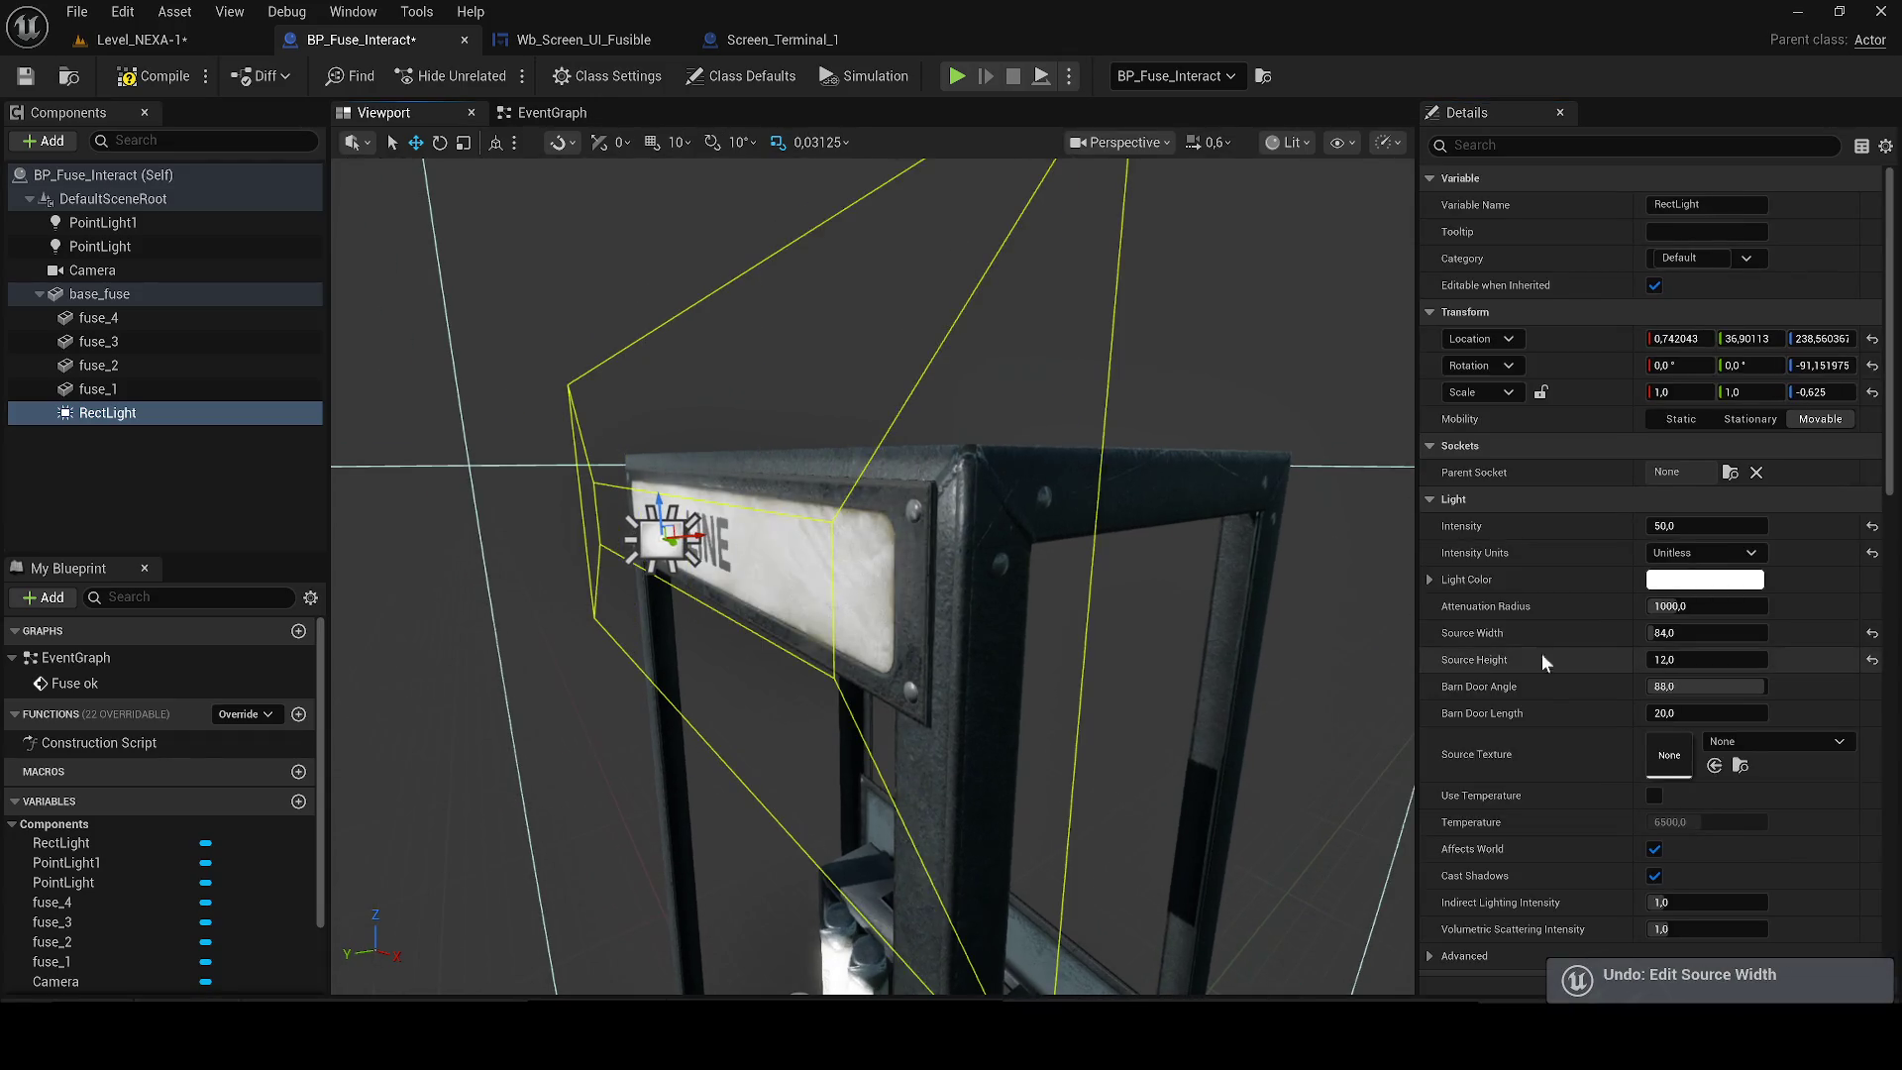
drag(1704, 686, 1639, 685)
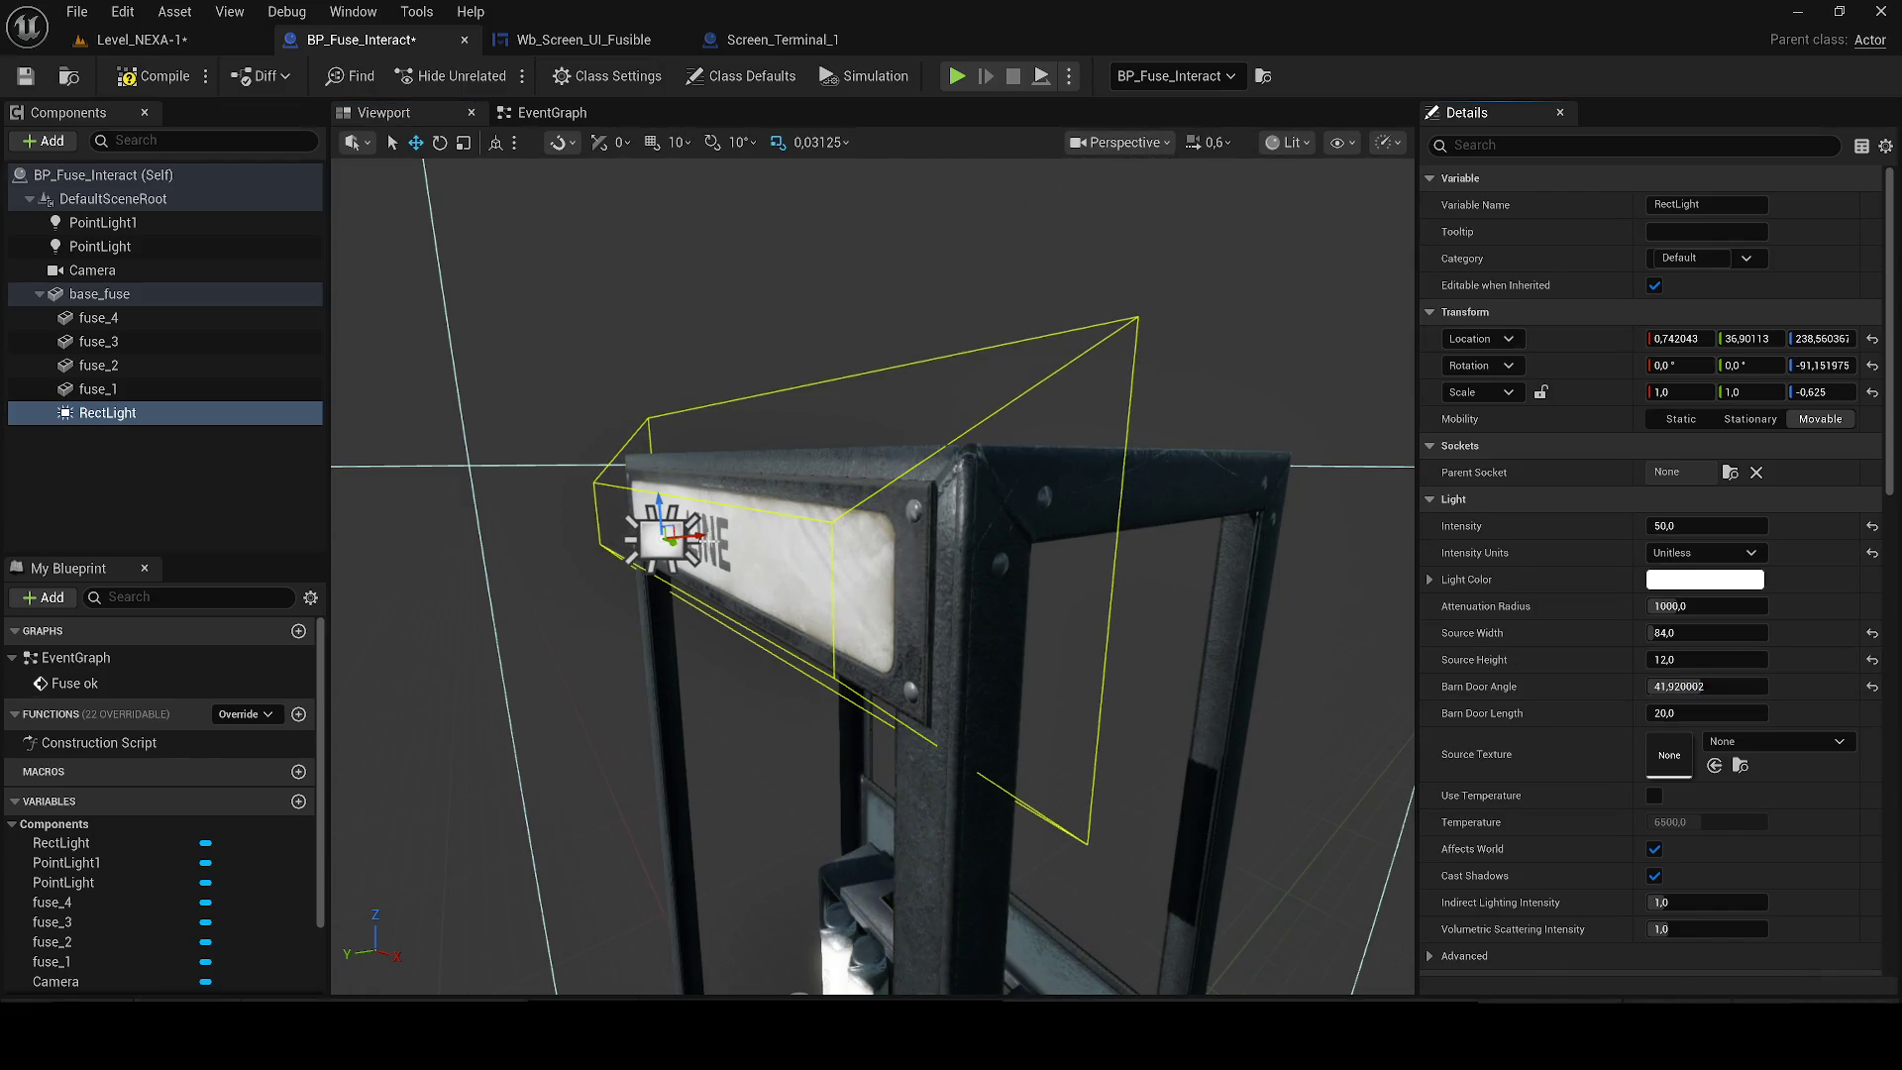
click(119, 38)
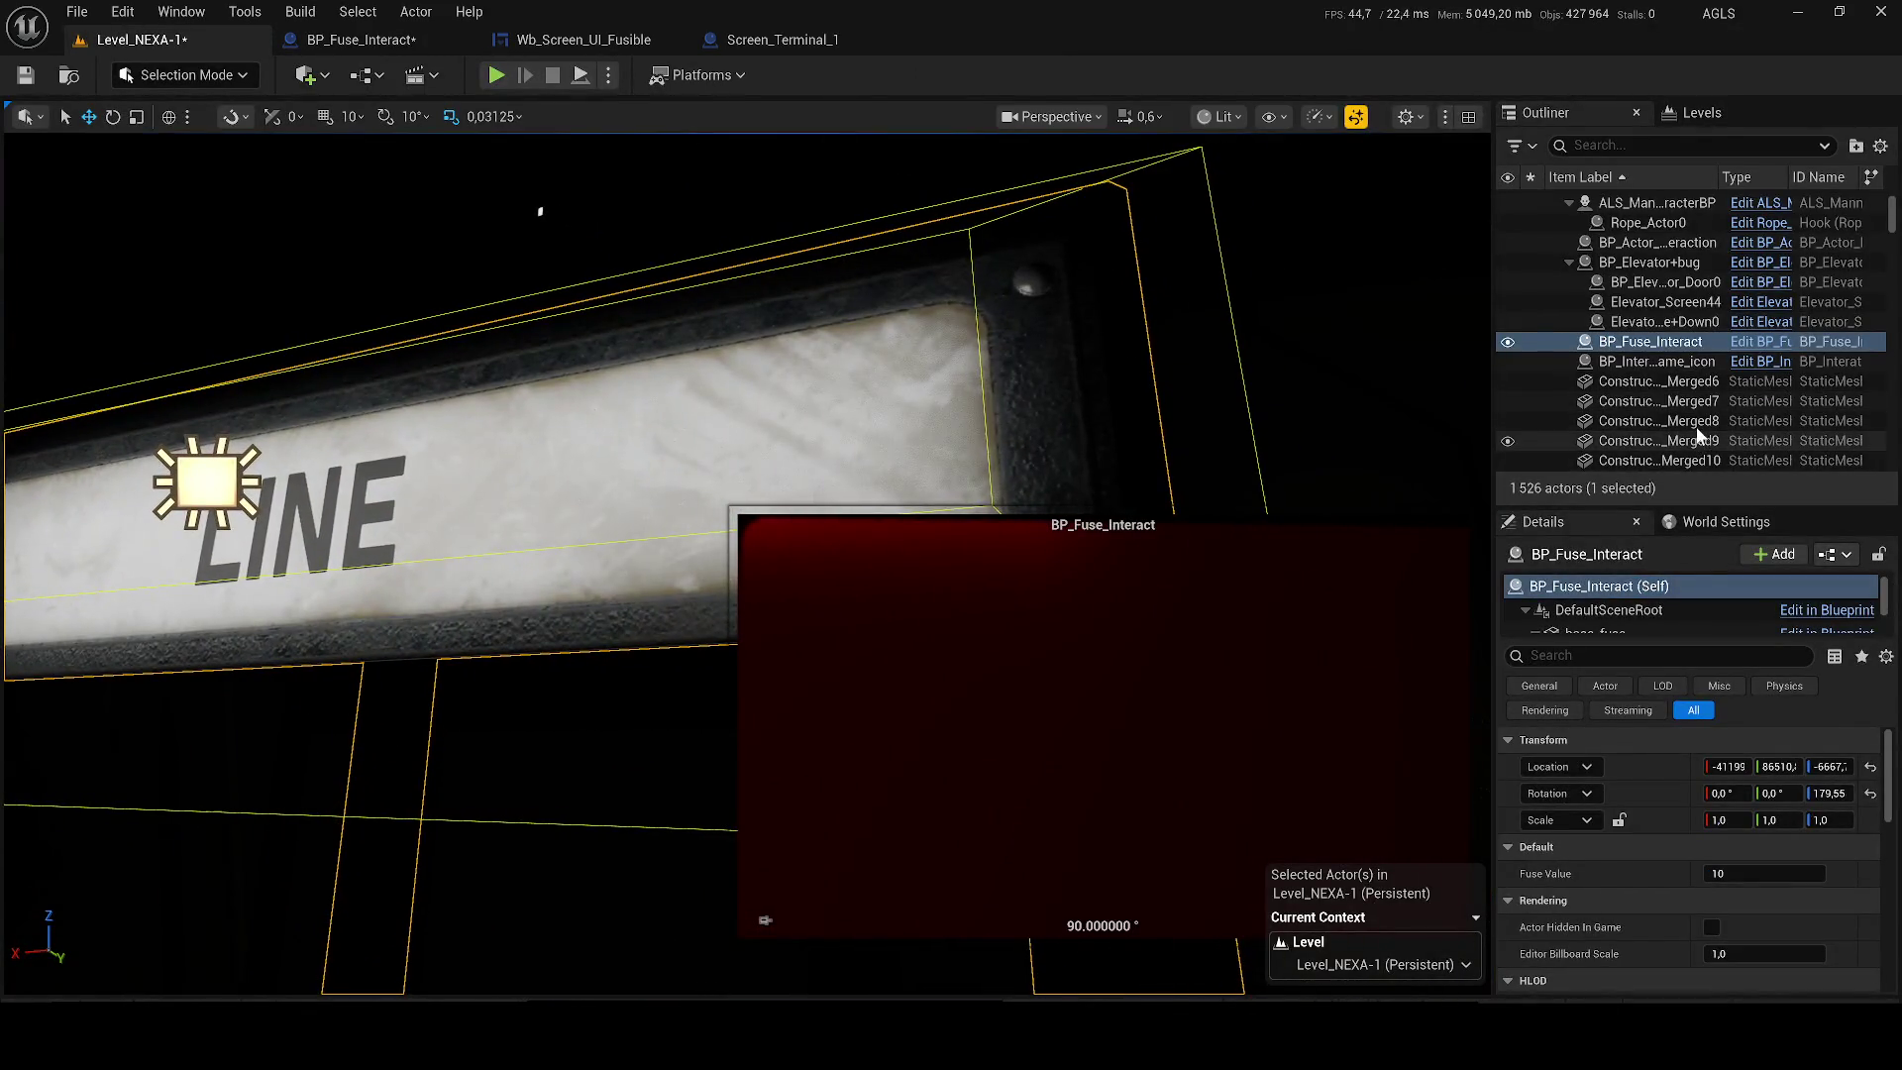
Frame Construction_1_Merged8, then playtest by walking up to the lit LINE sign and fuses.
double_click(1661, 422)
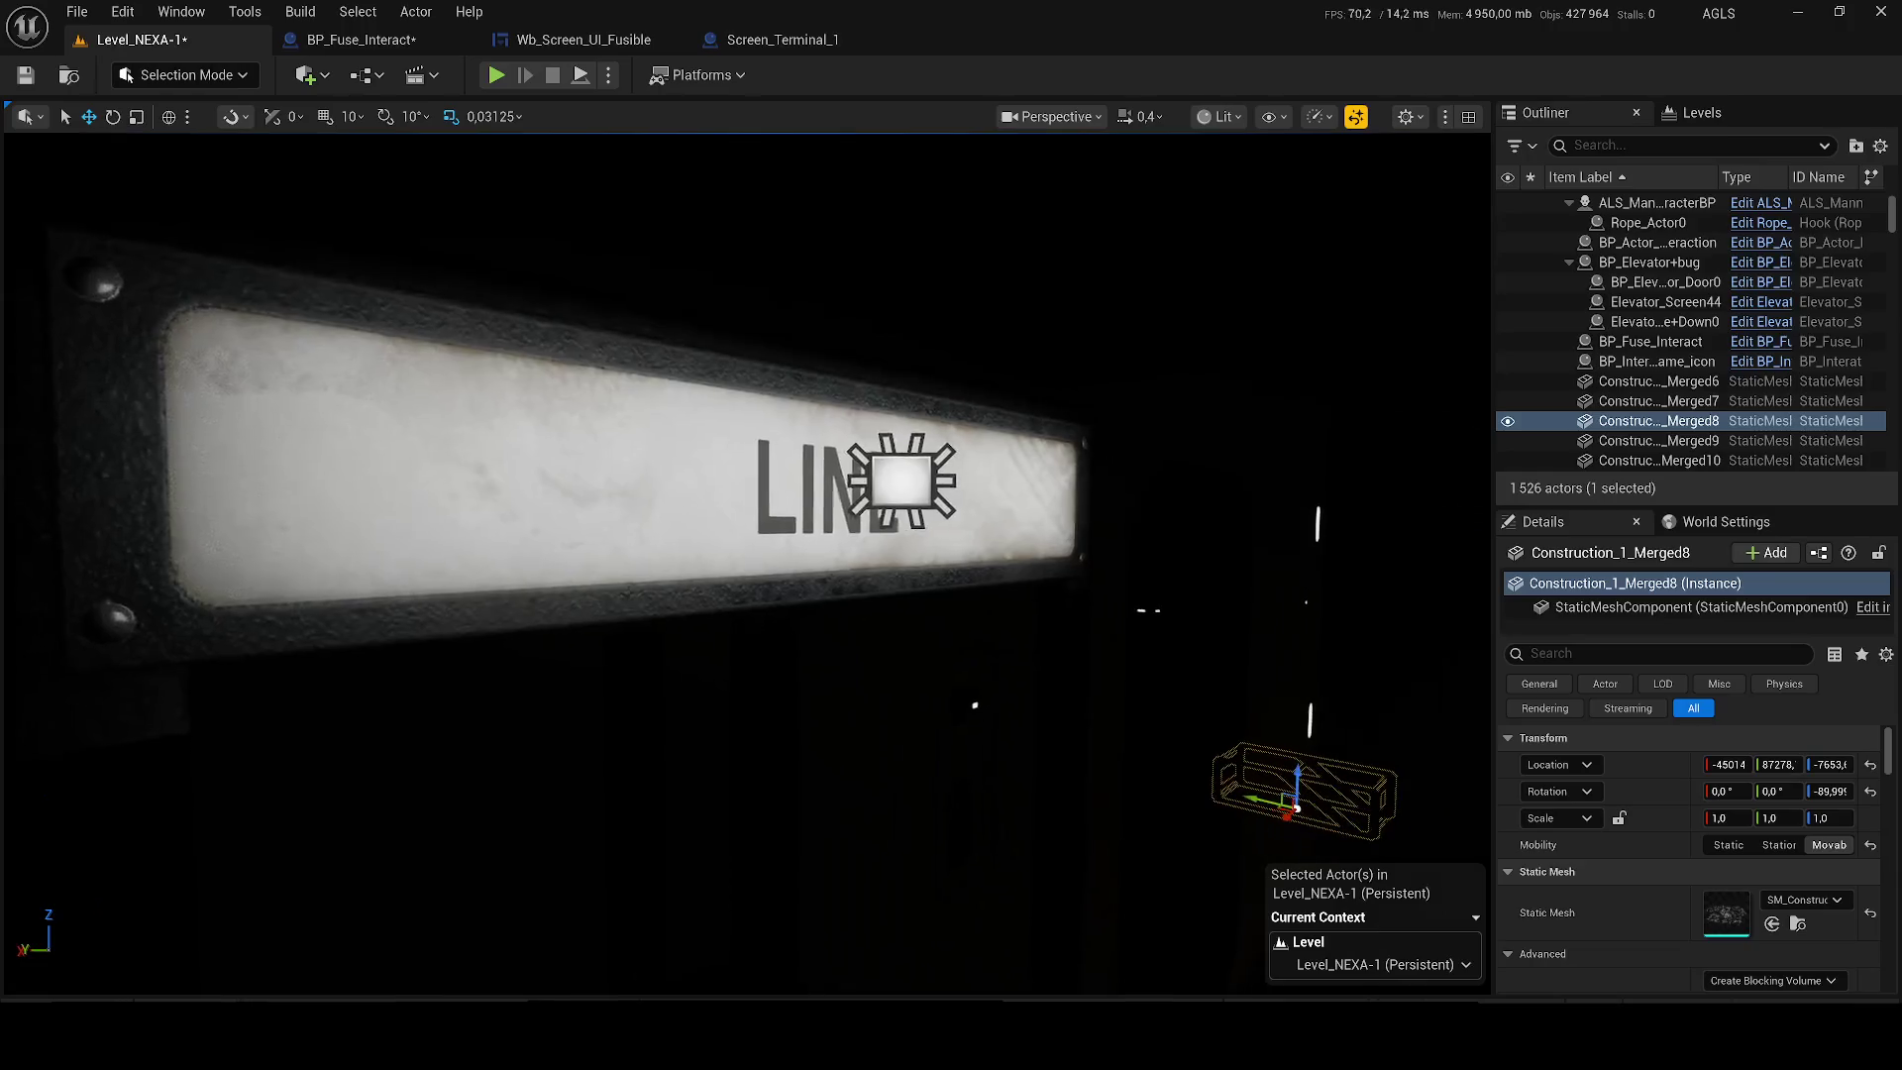
click(503, 78)
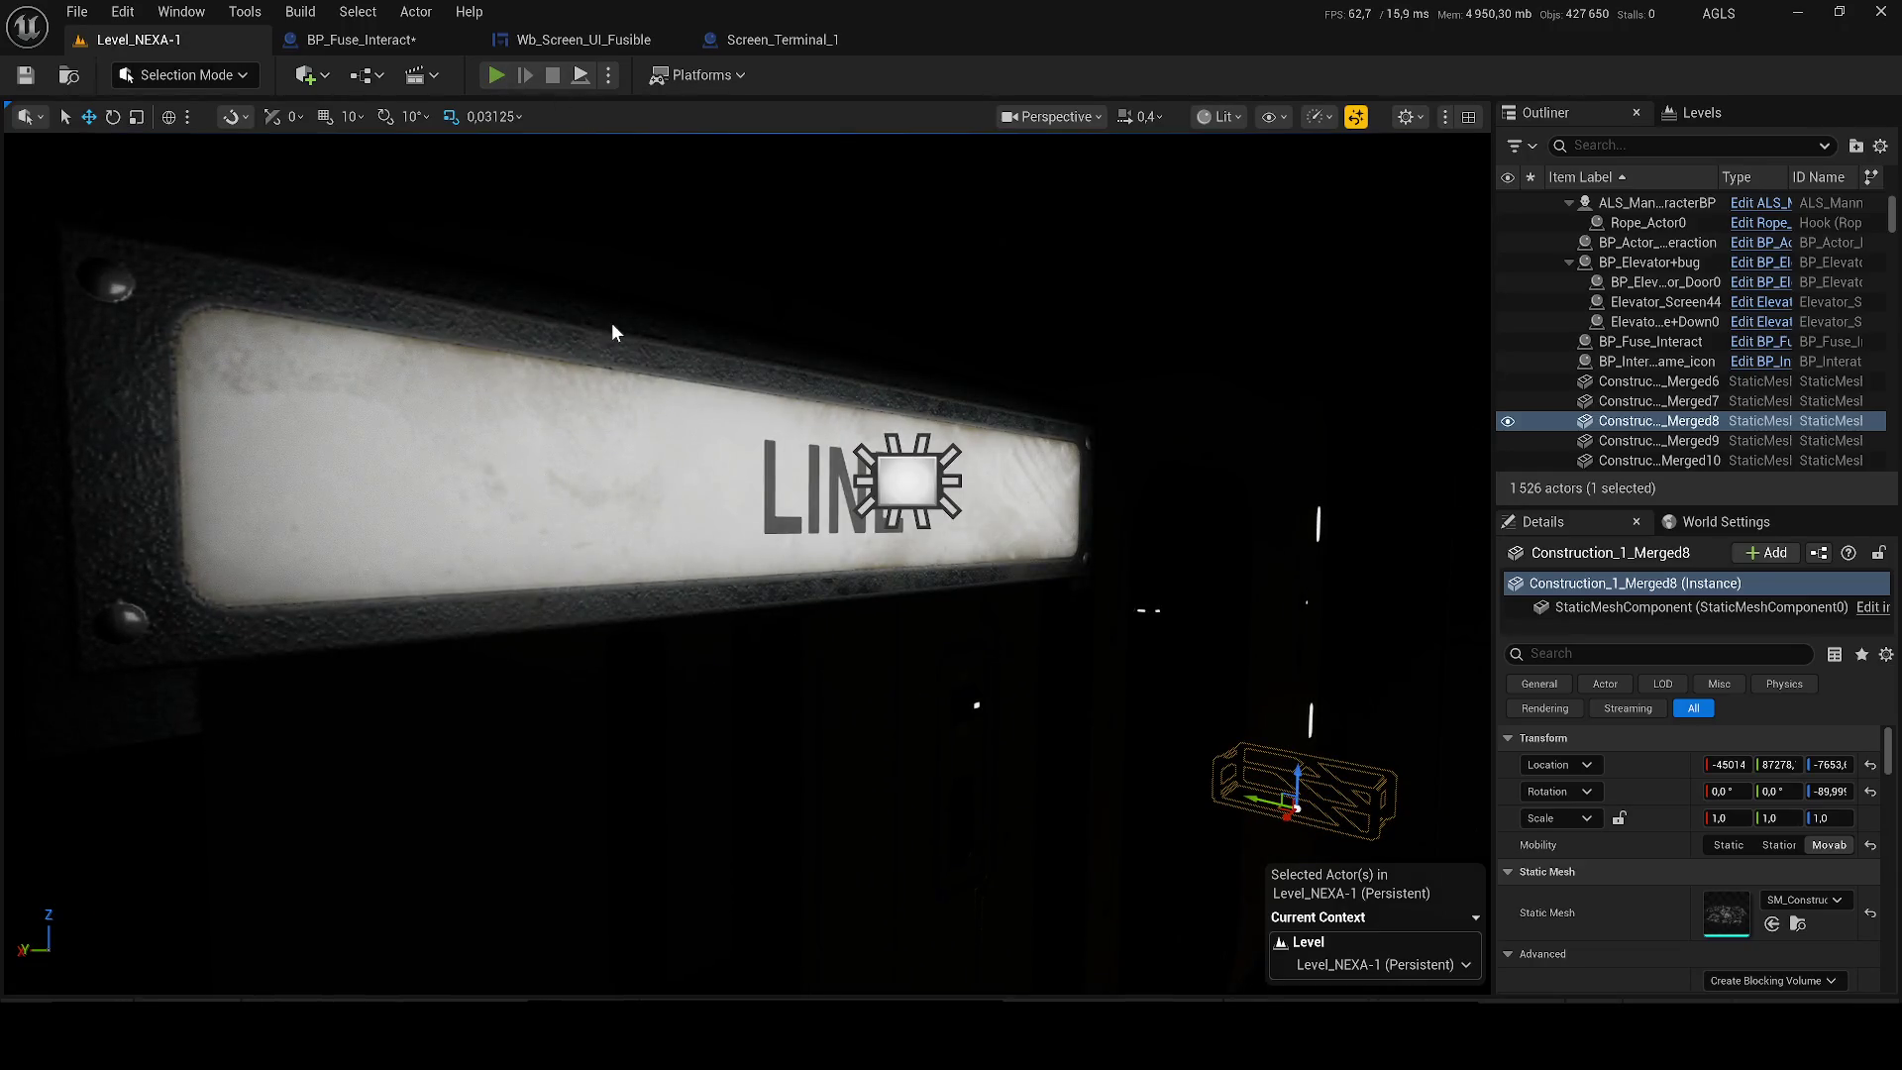
key(w)
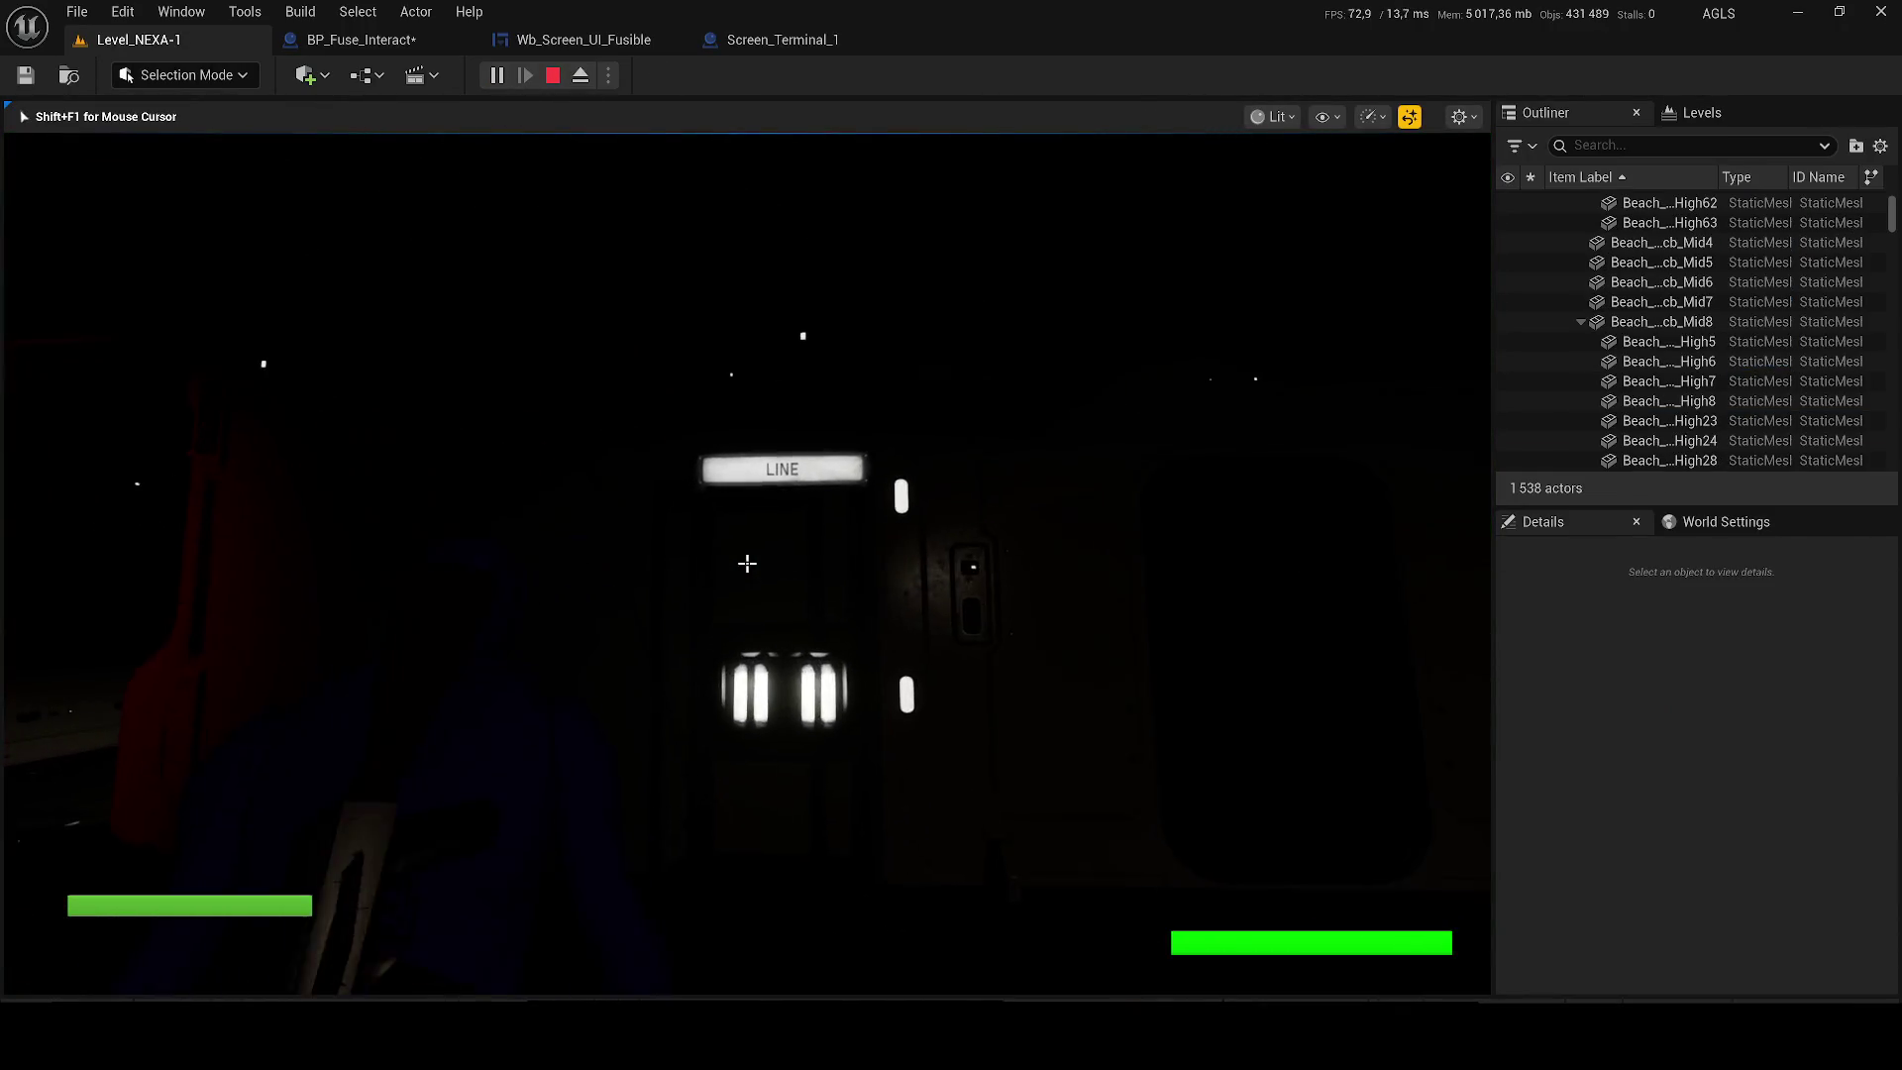
key(w)
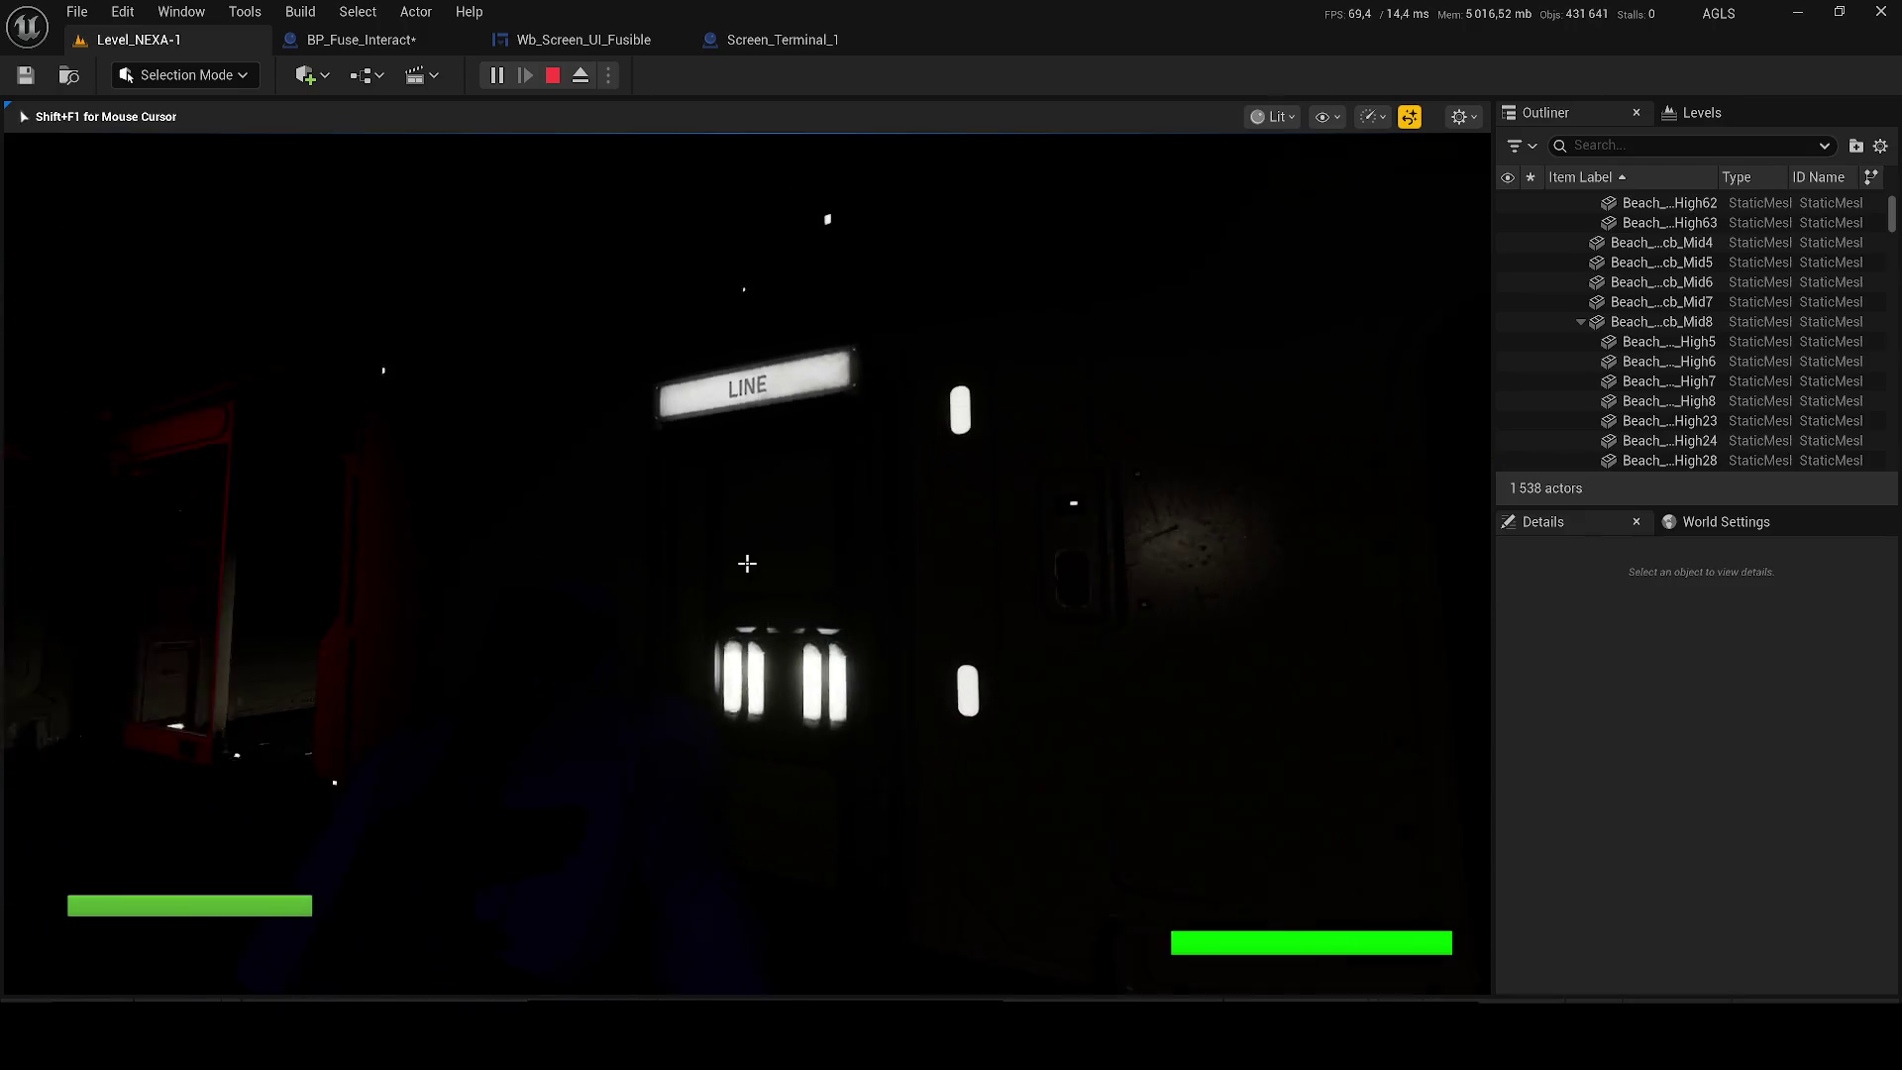
key(w)
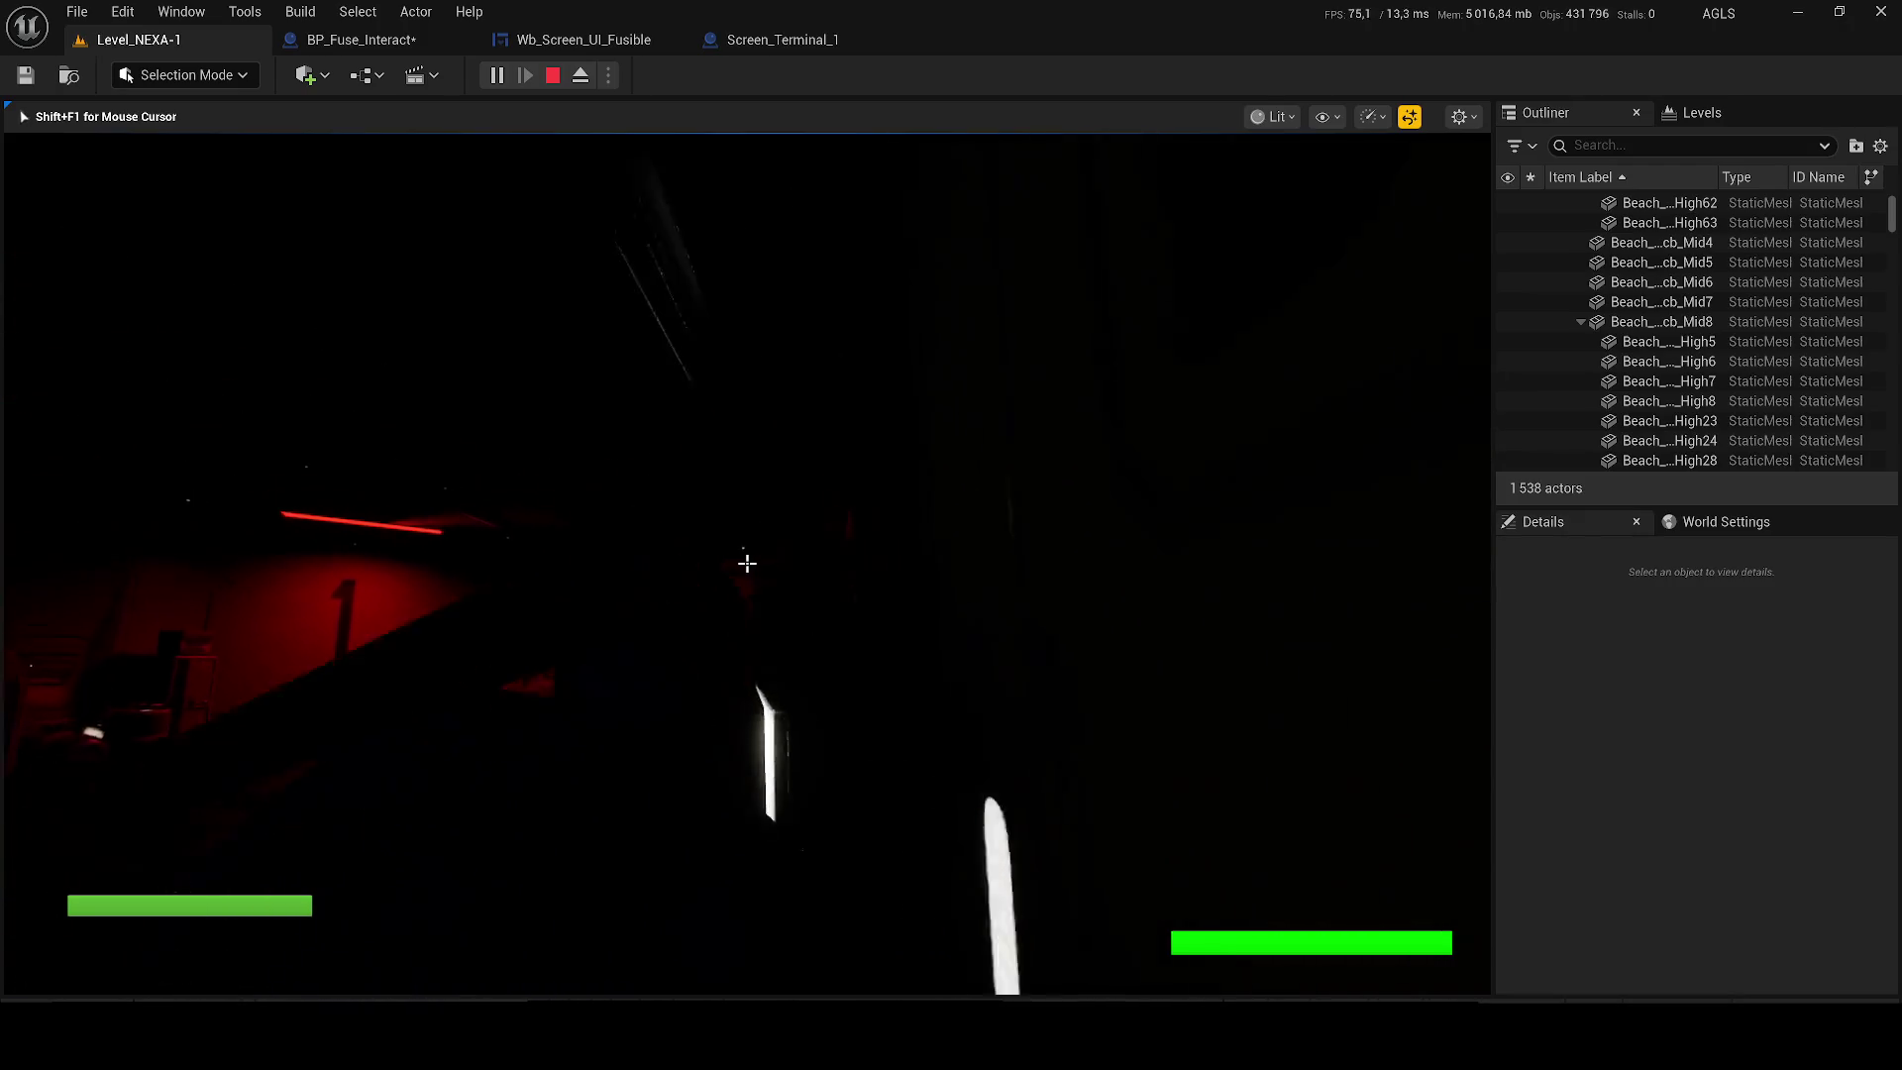
key(w)
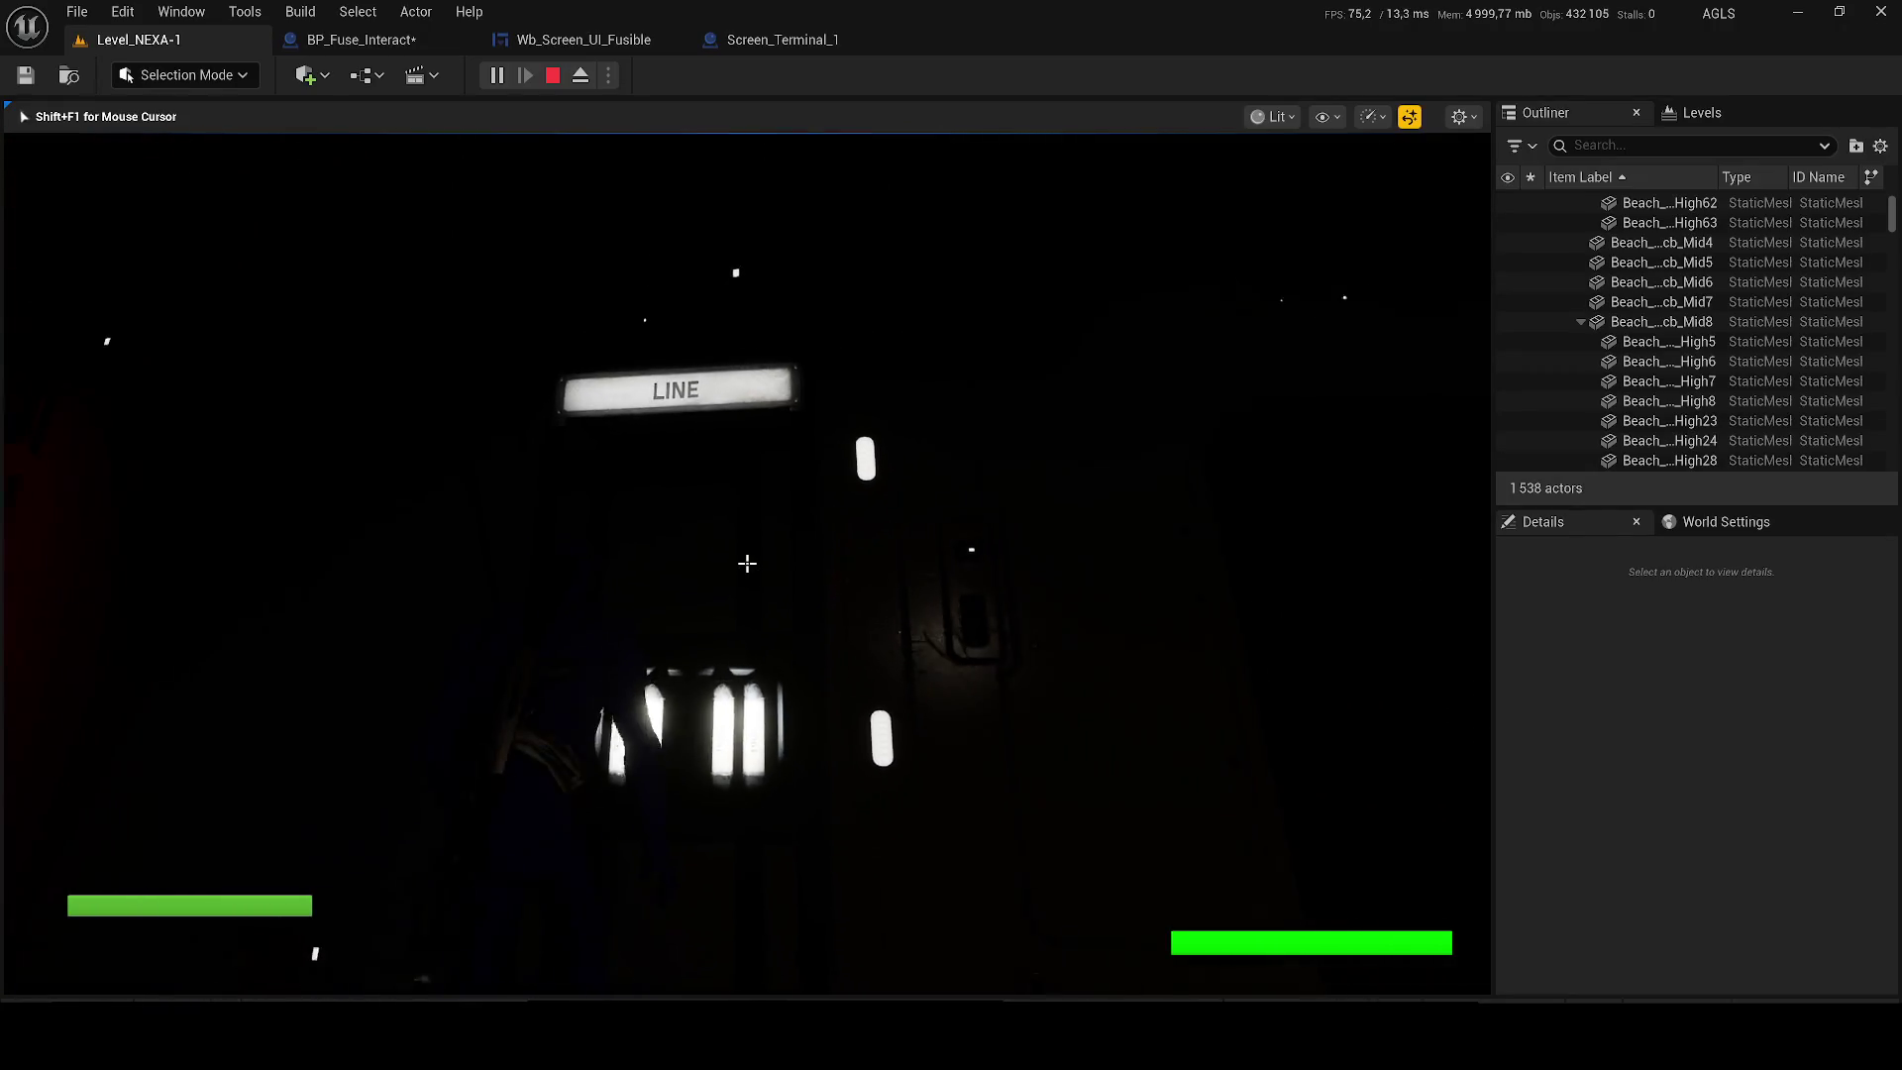
key(Escape)
Go back to the BP_Fuse_Interact blueprint.
scroll(388, 693, up, 10)
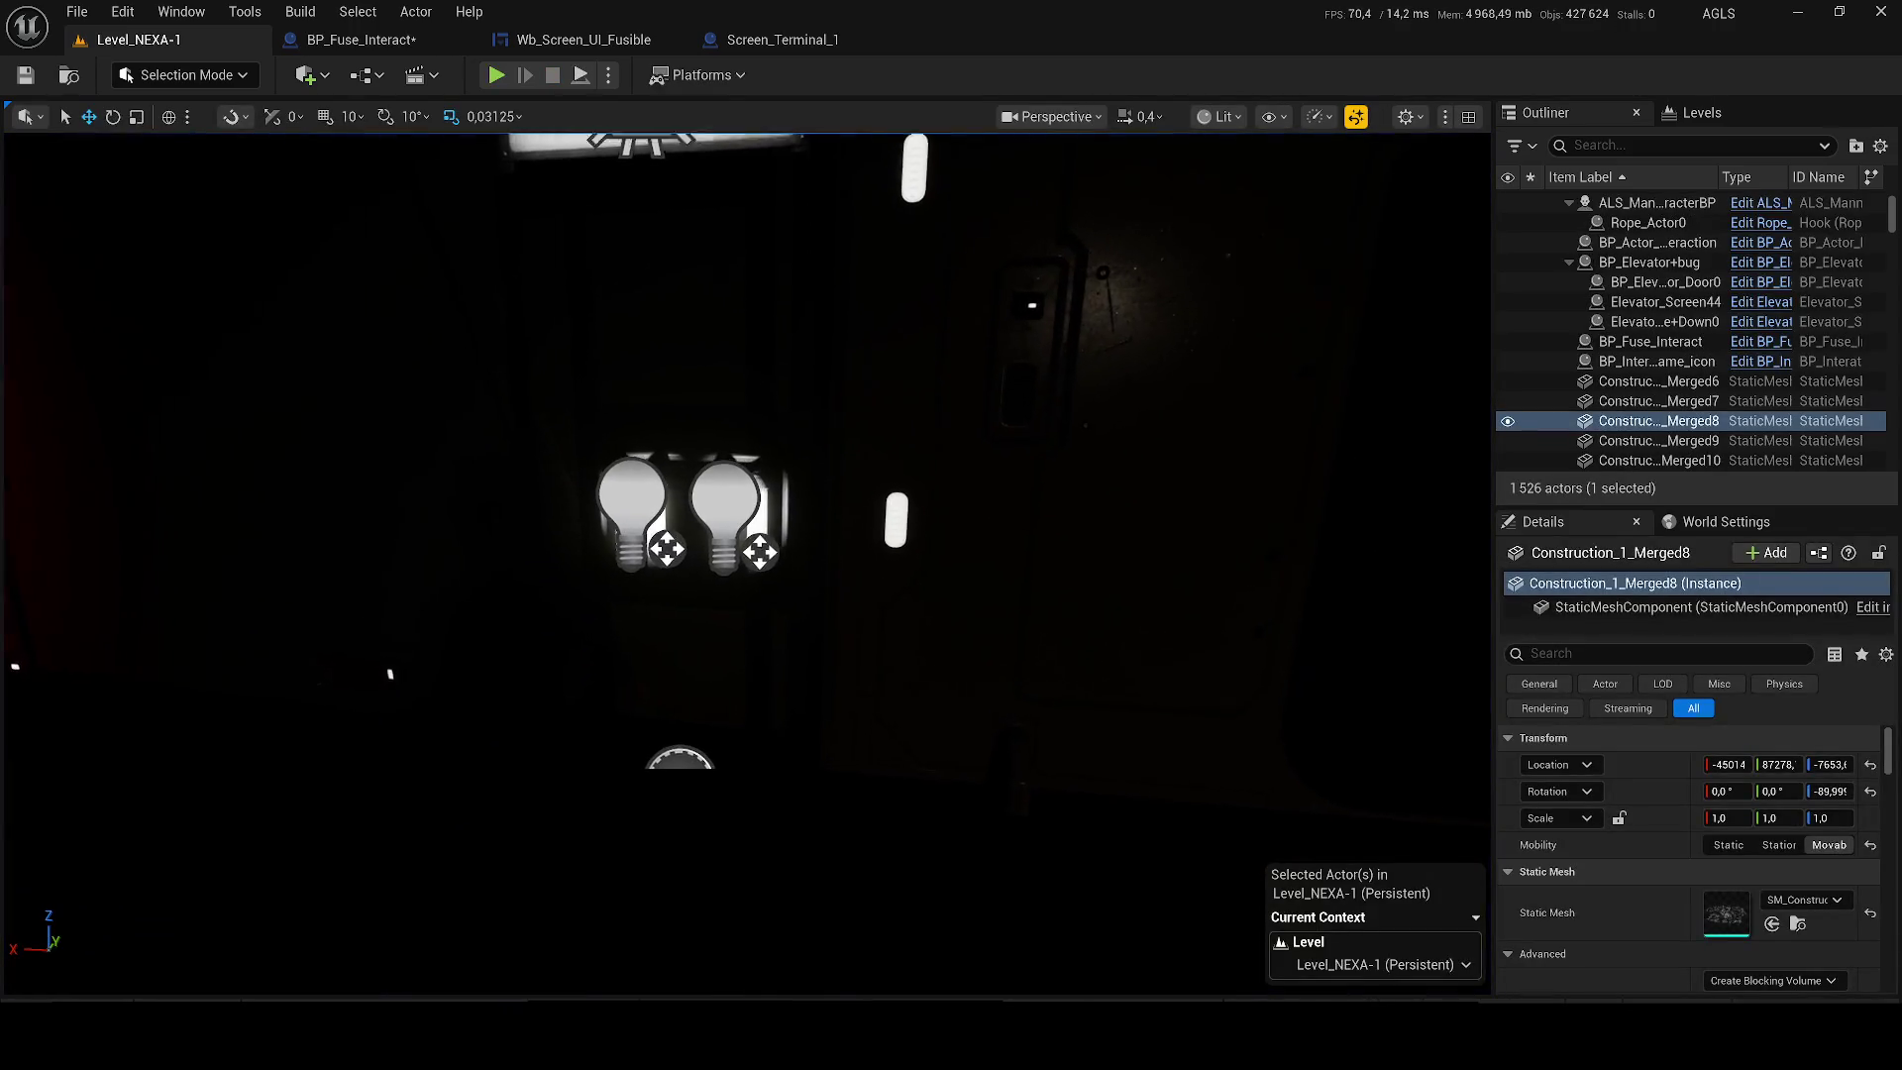
scroll(509, 248, up, 8)
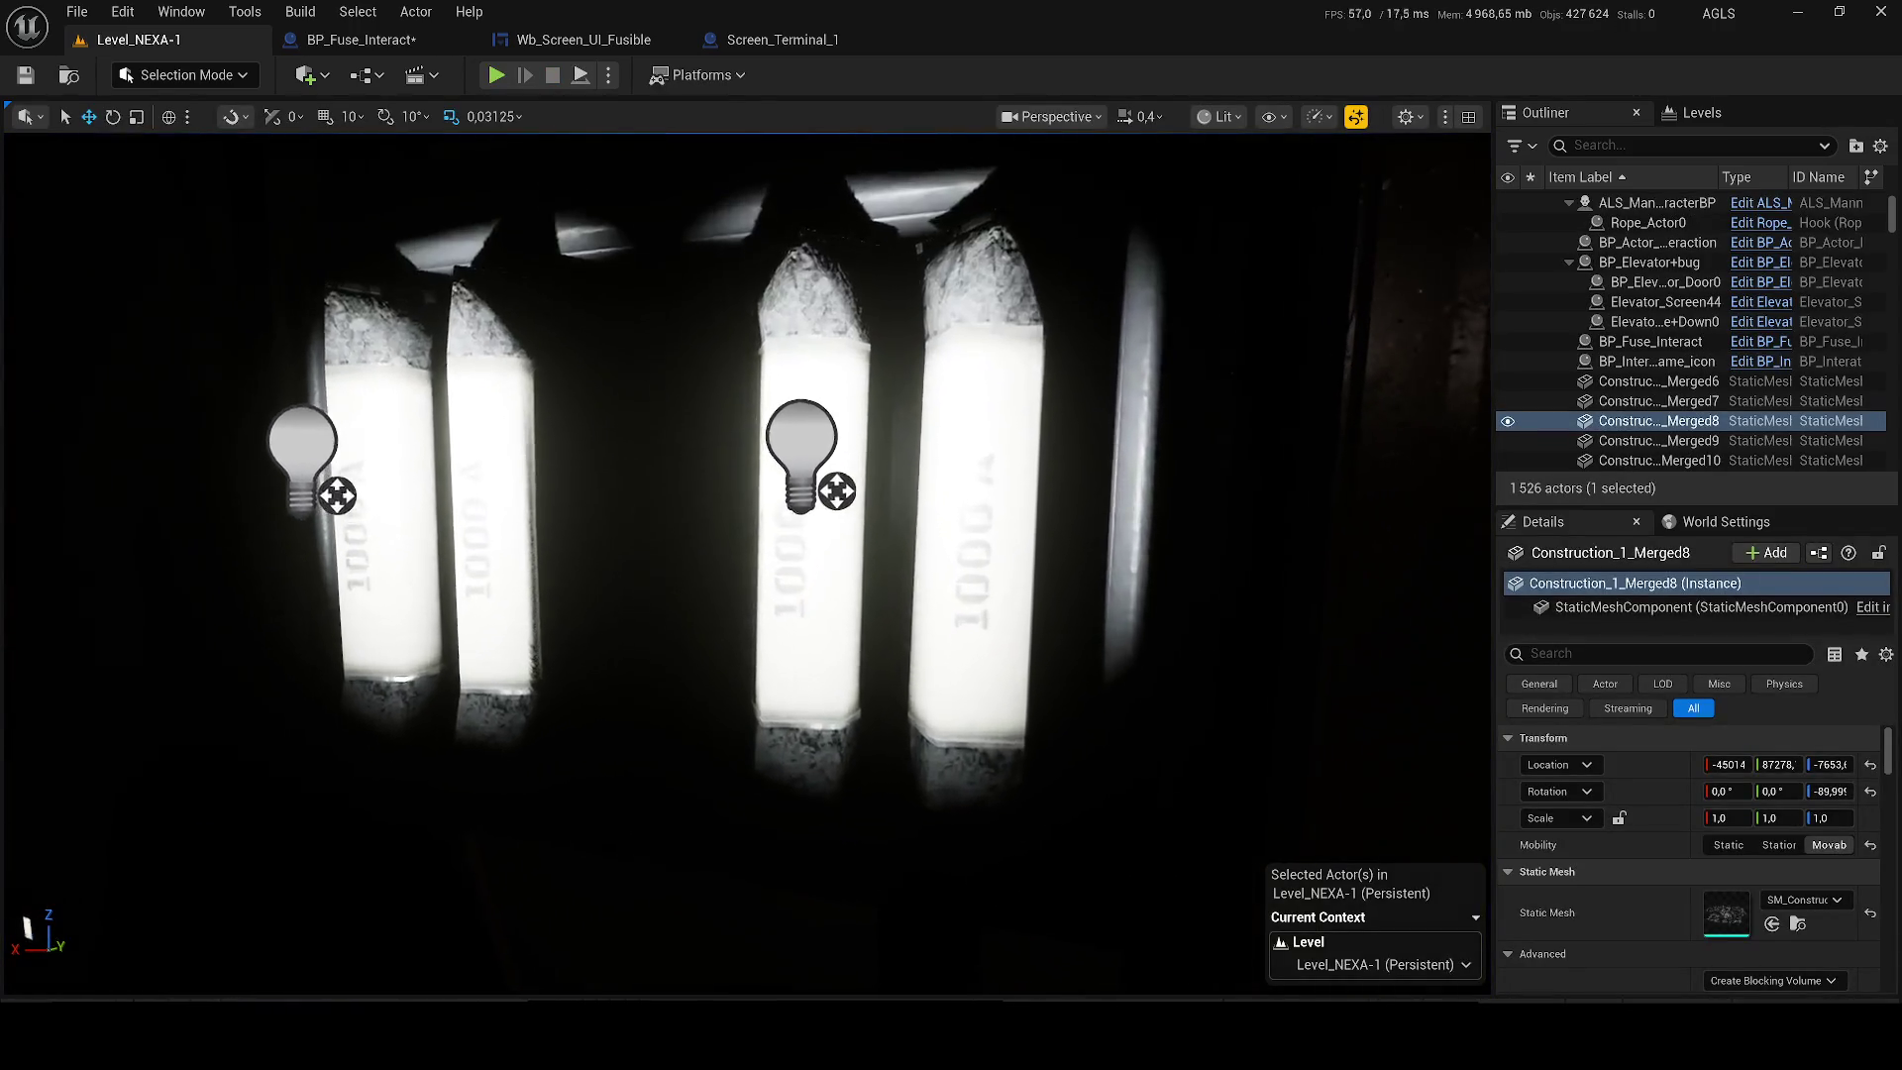
click(365, 42)
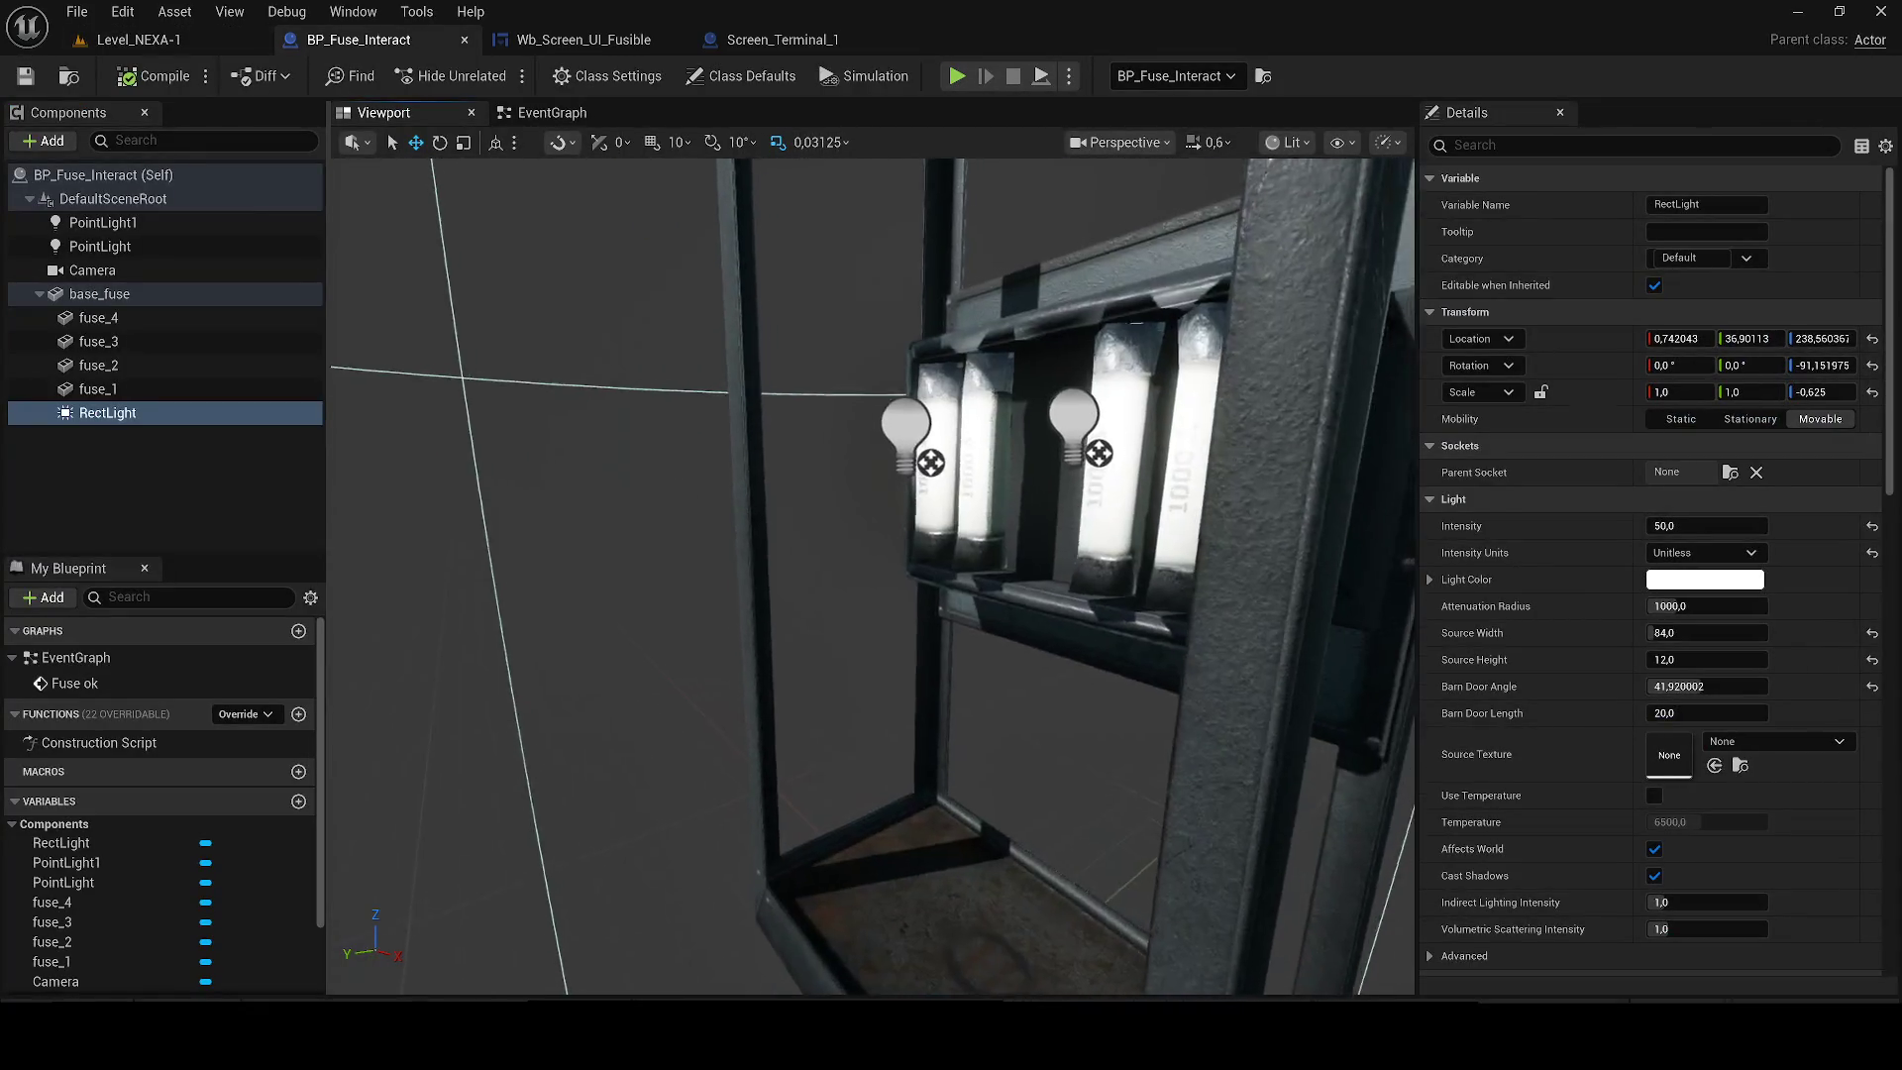
Set both fuse point lights to intensity 1000, compile, and compare in the level.
click(714, 460)
ctrl+click(951, 431)
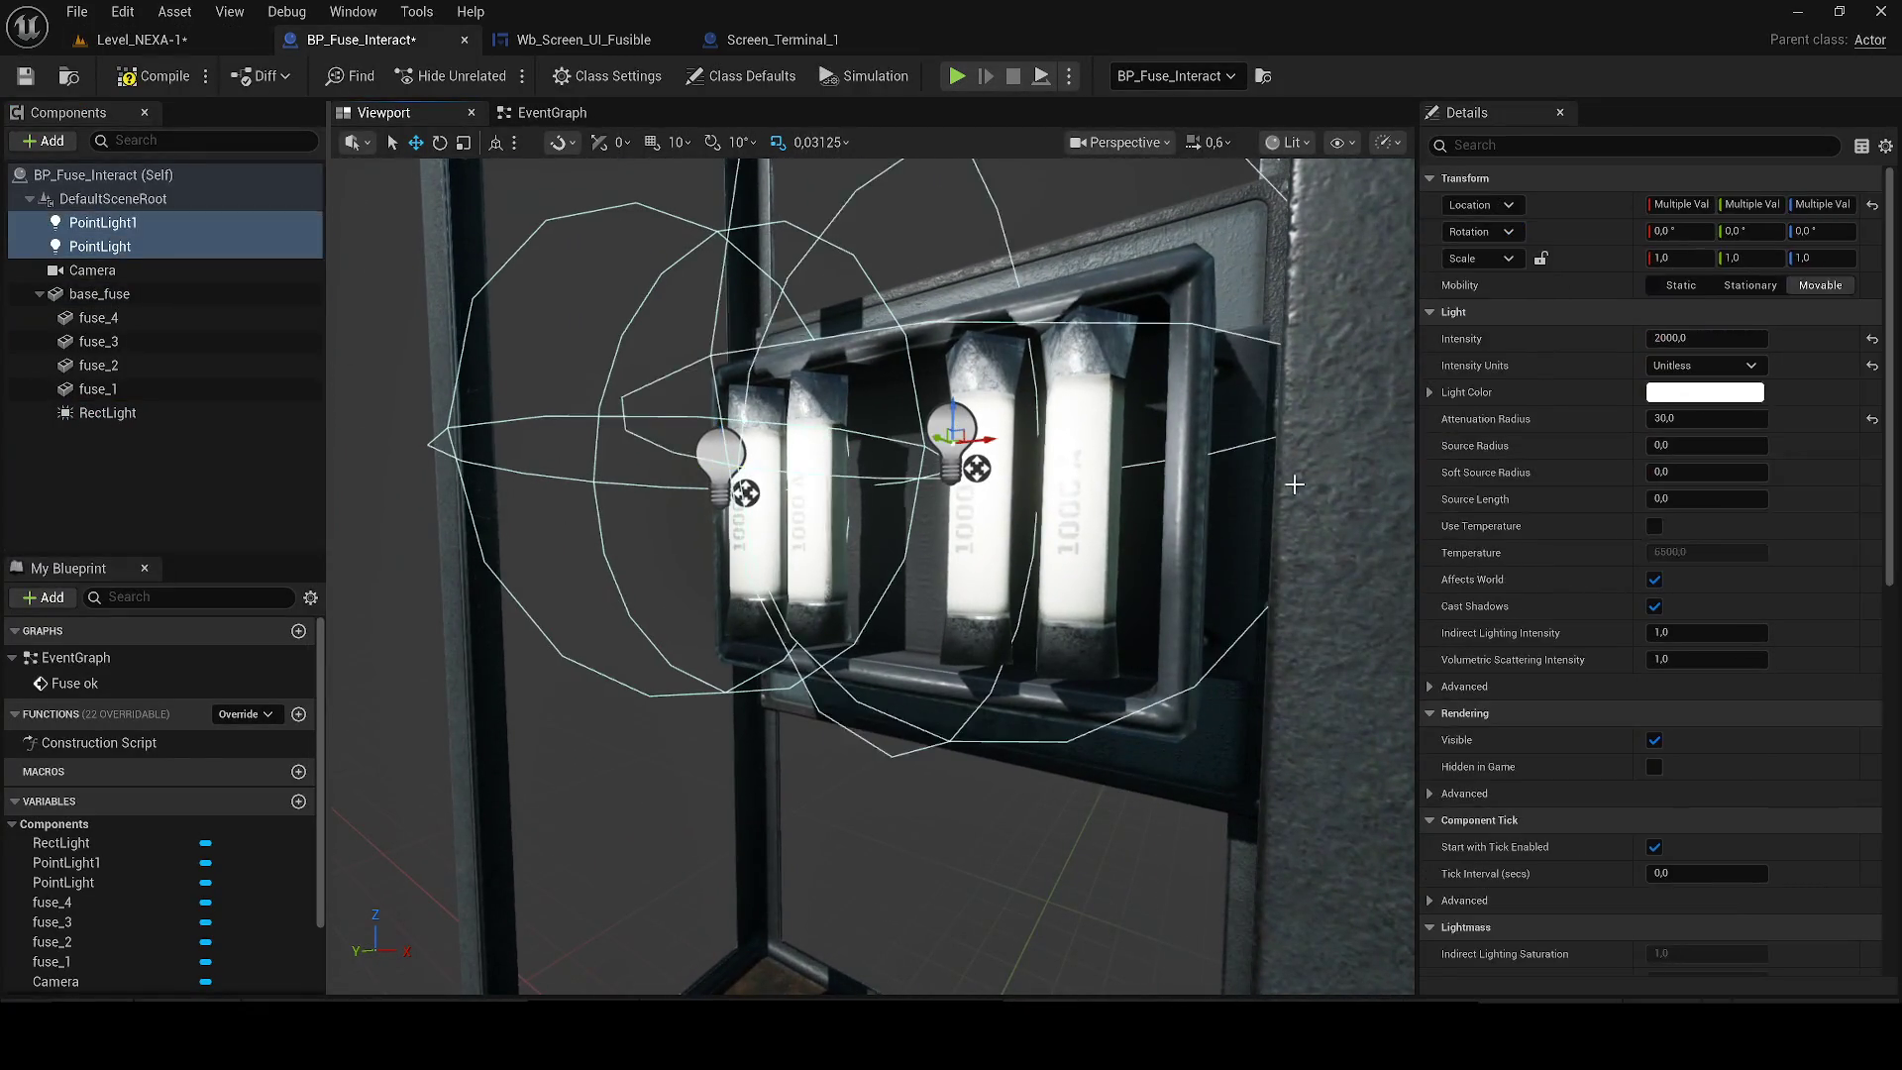
click(1706, 338)
text(1000)
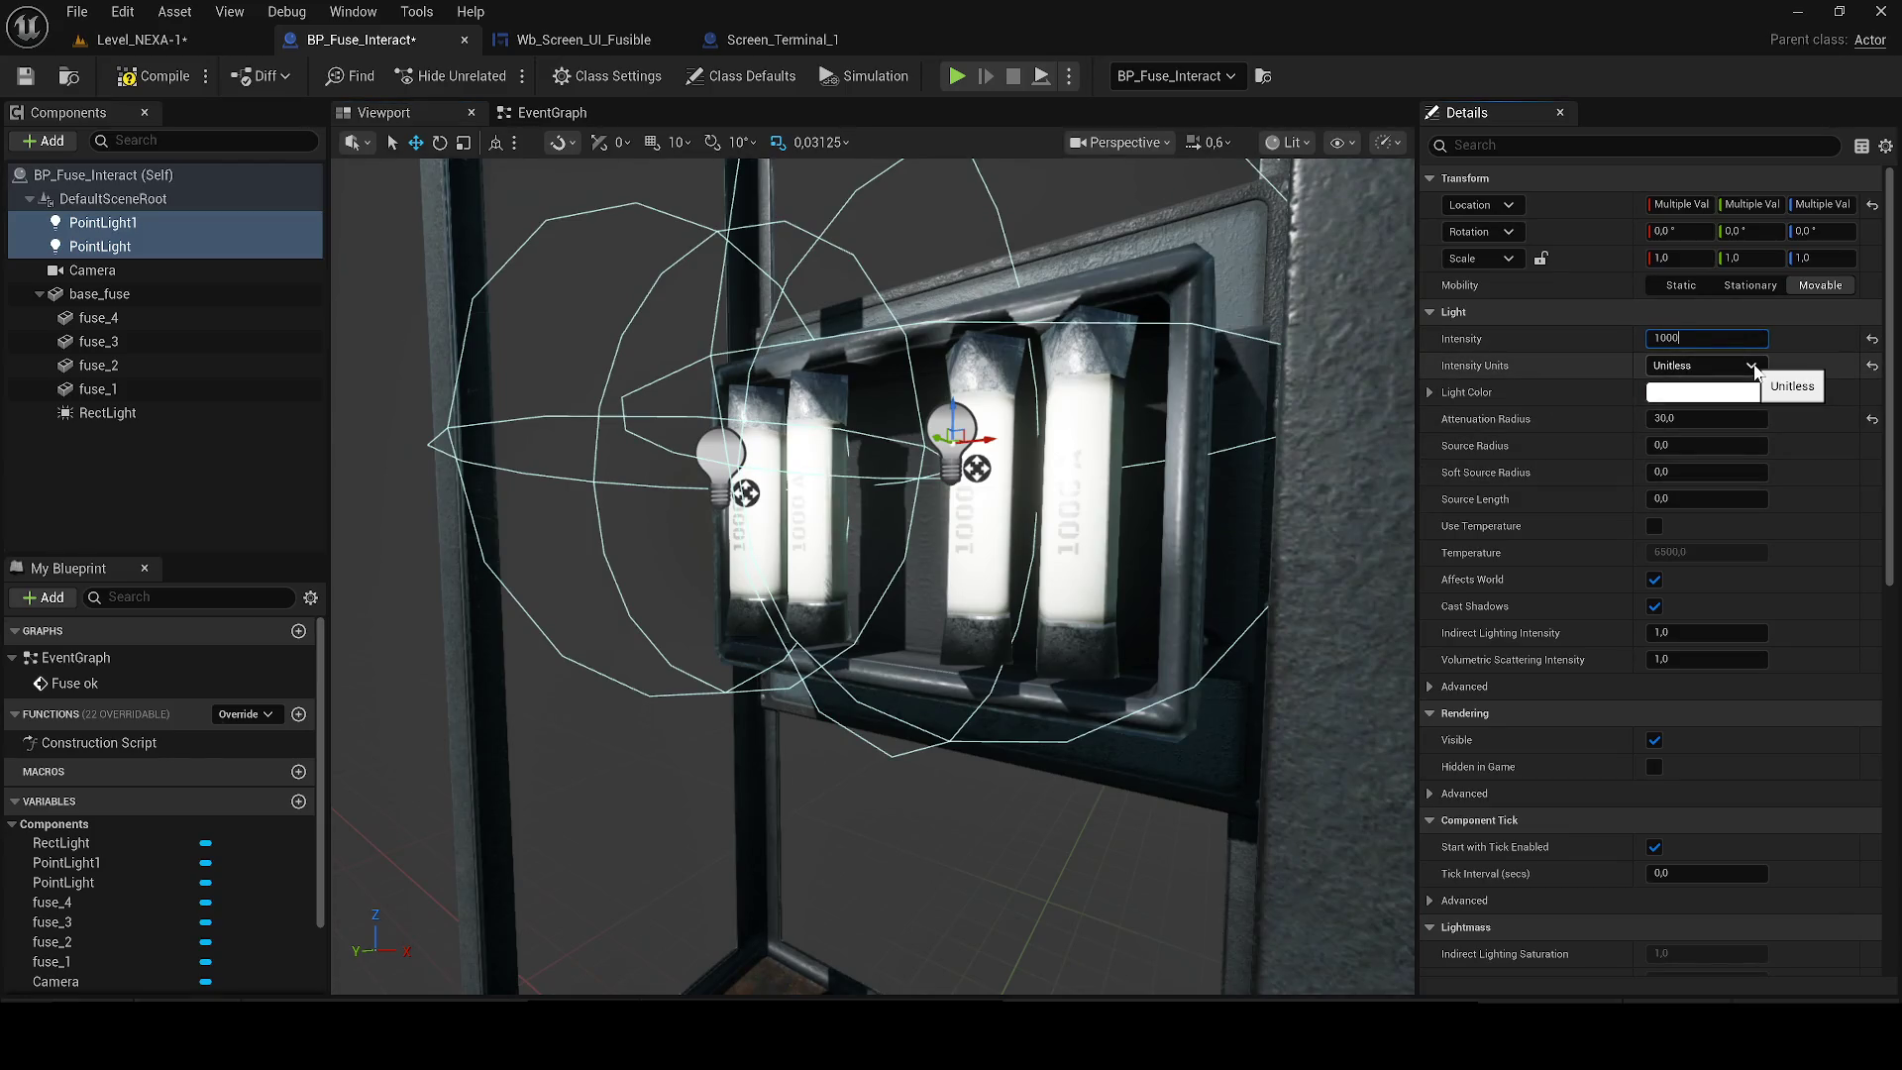
key(Return)
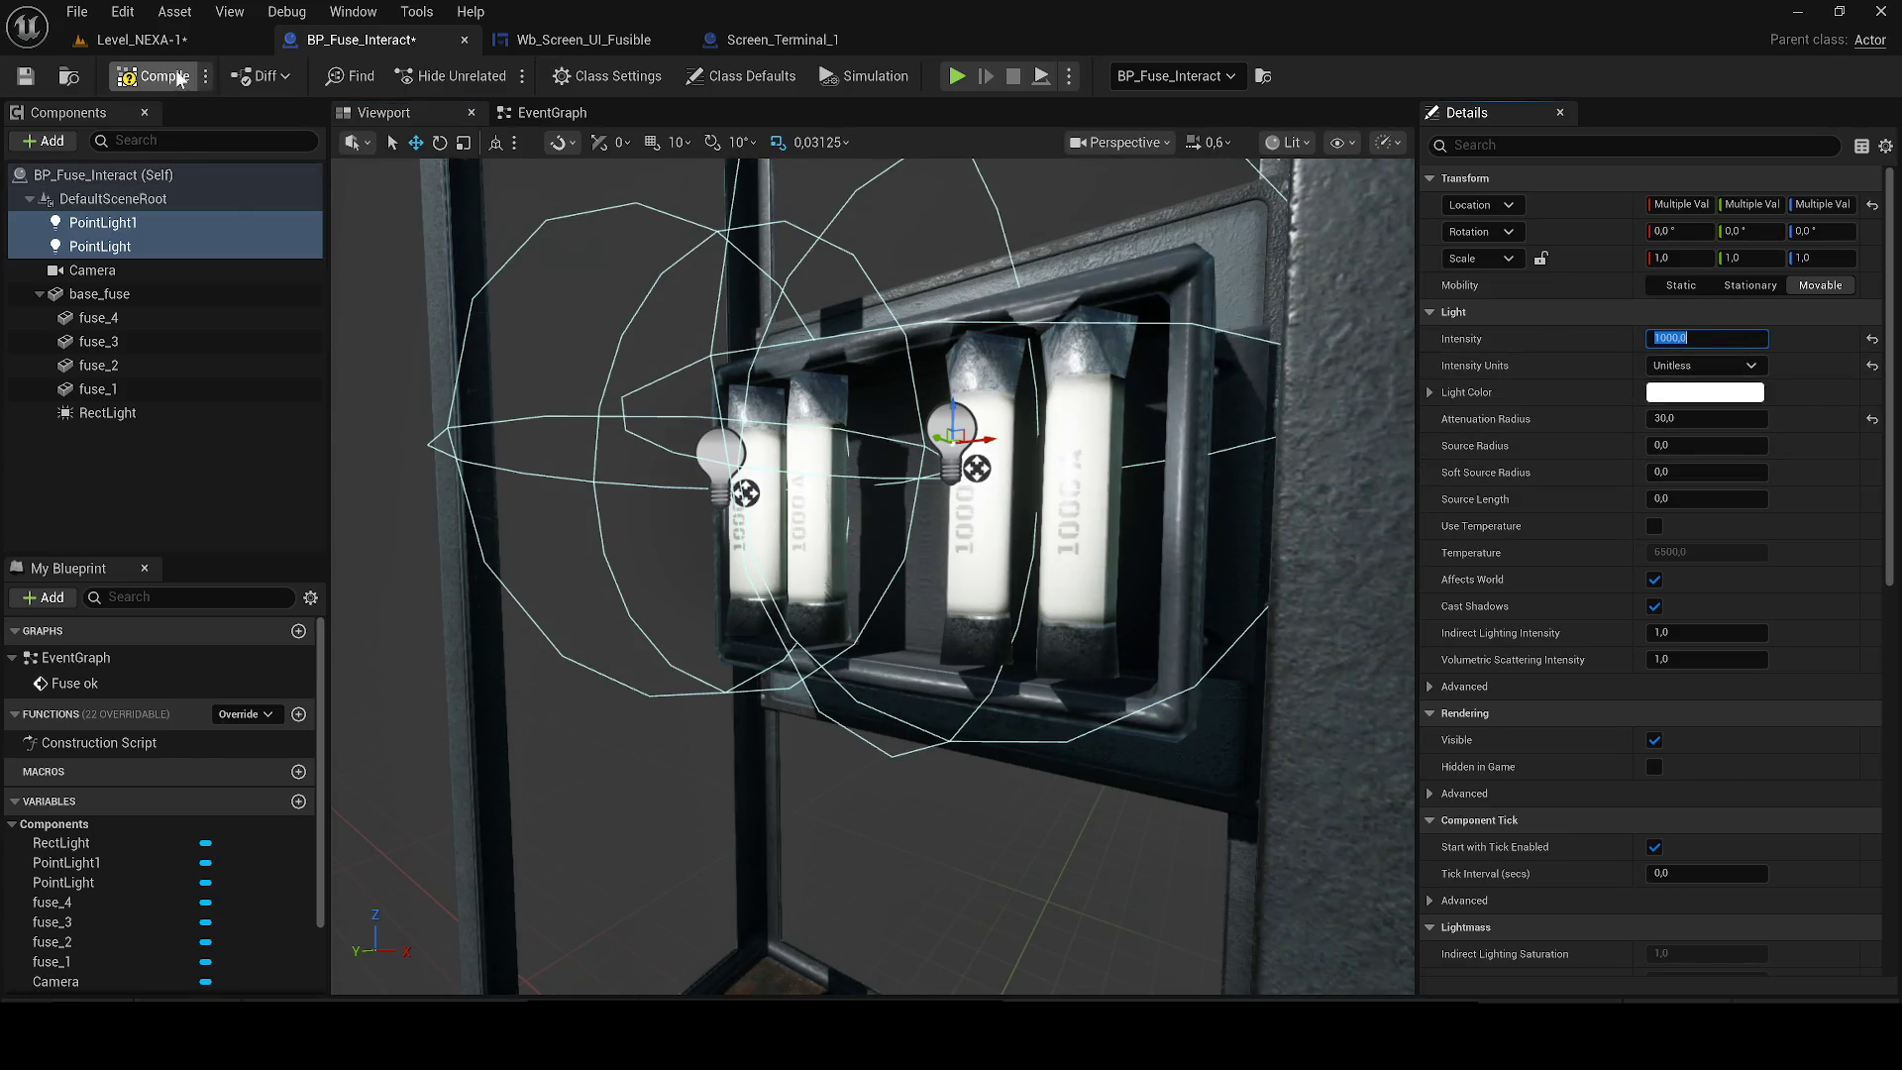
click(27, 77)
click(139, 40)
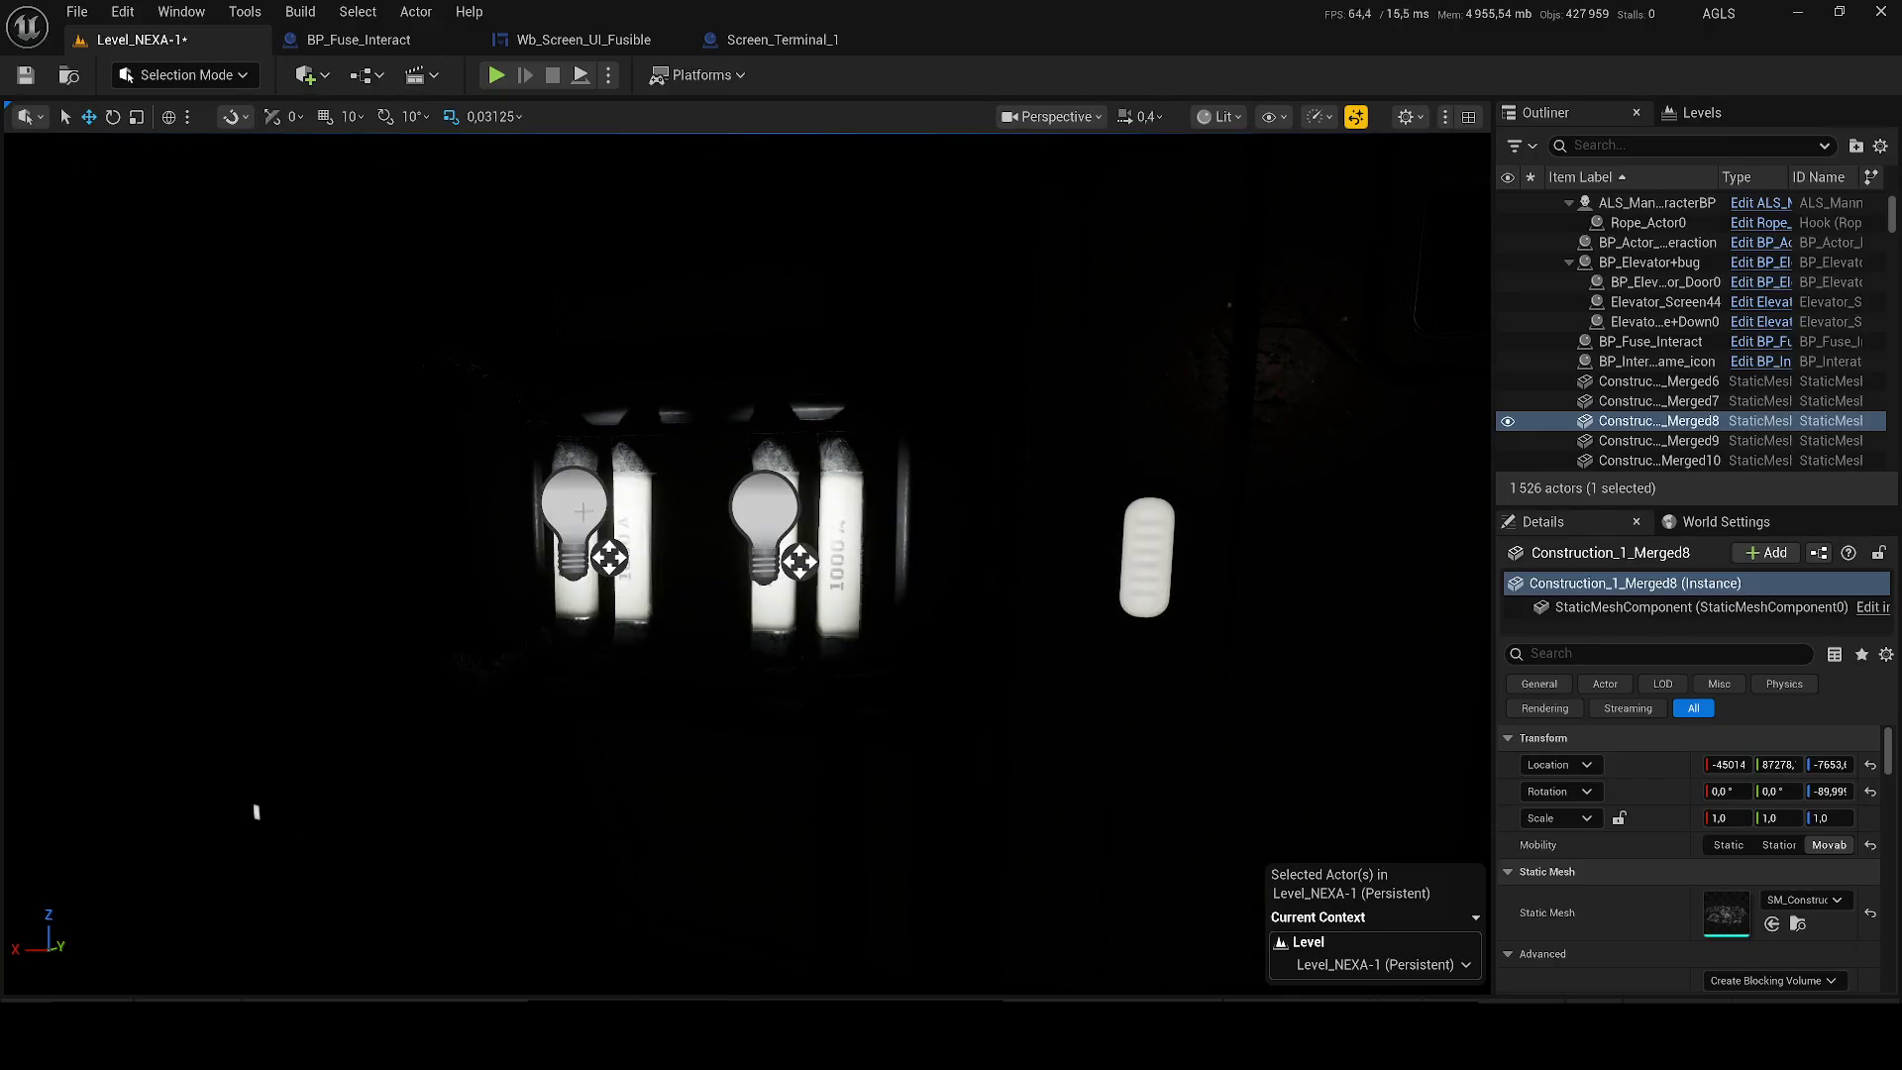
click(358, 40)
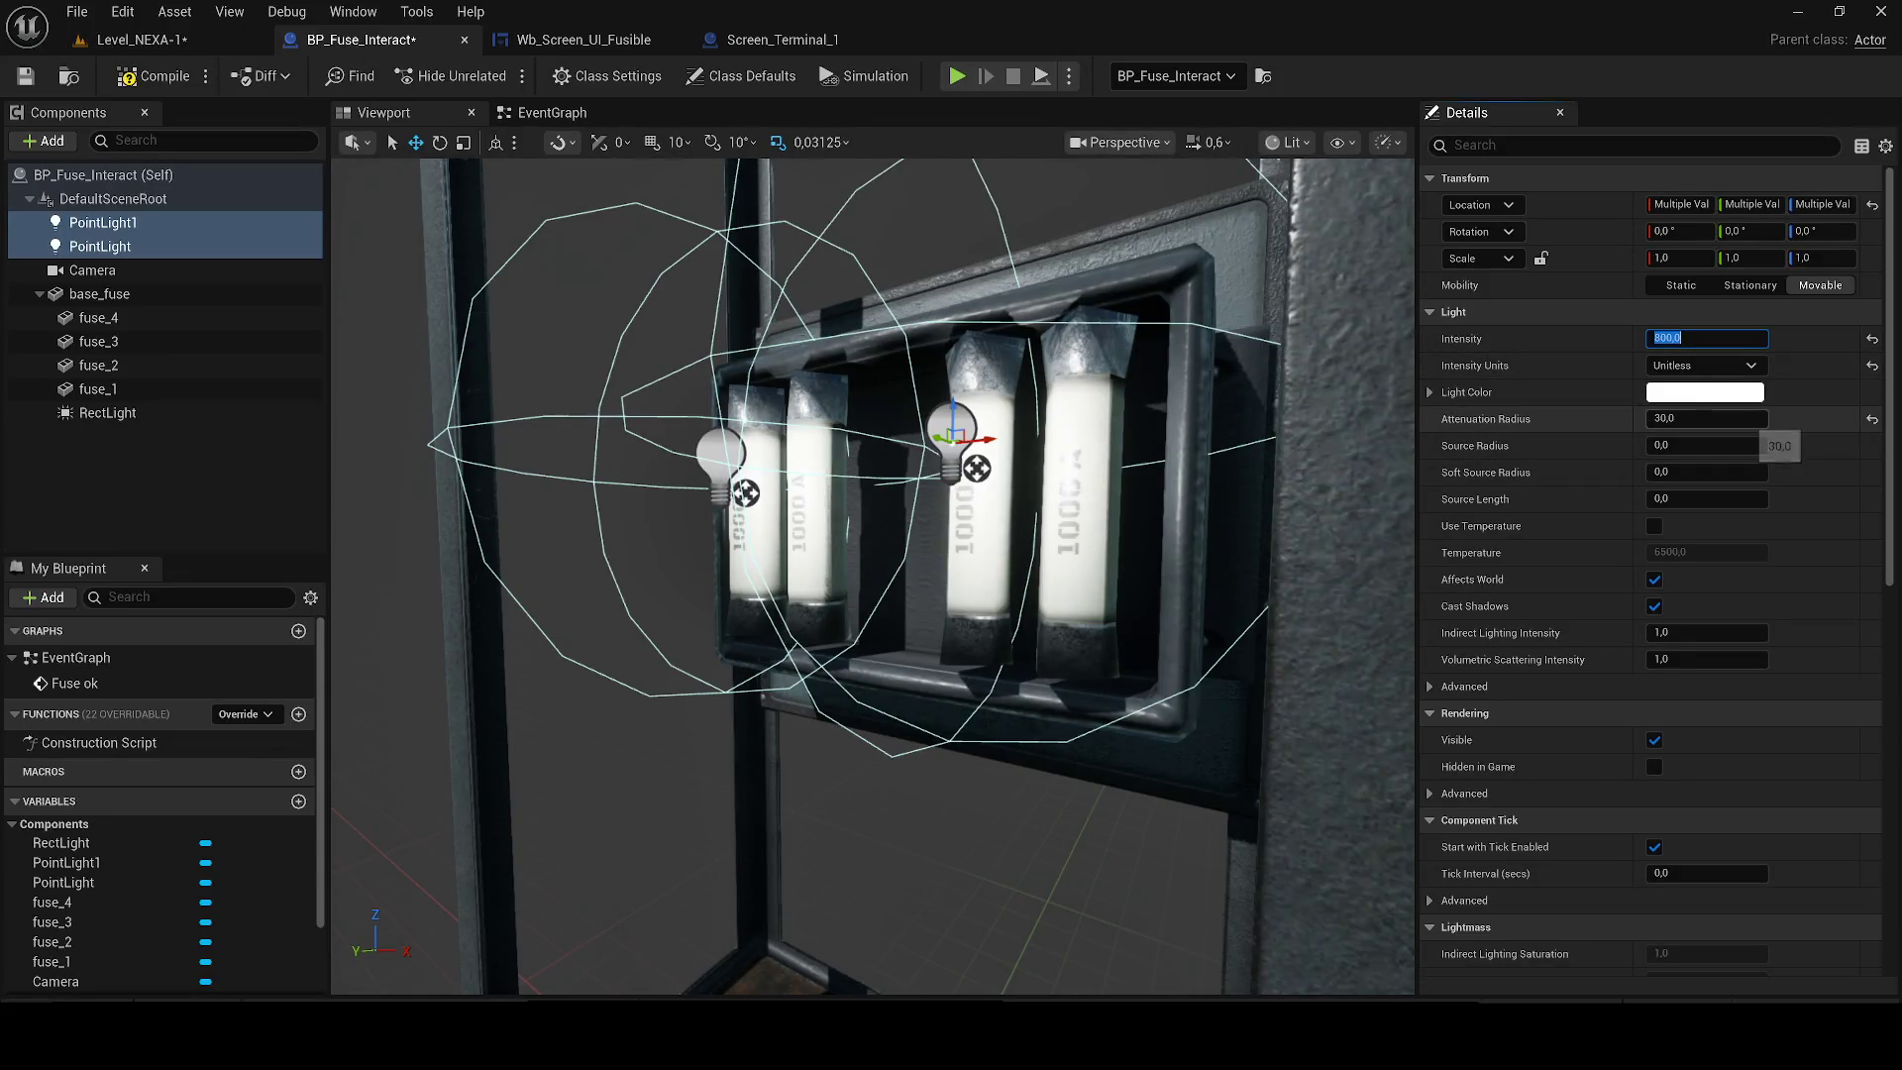
Try intensities 5000 and 200, settle on 450, then save the level.
key(Return)
text(200)
key(Return)
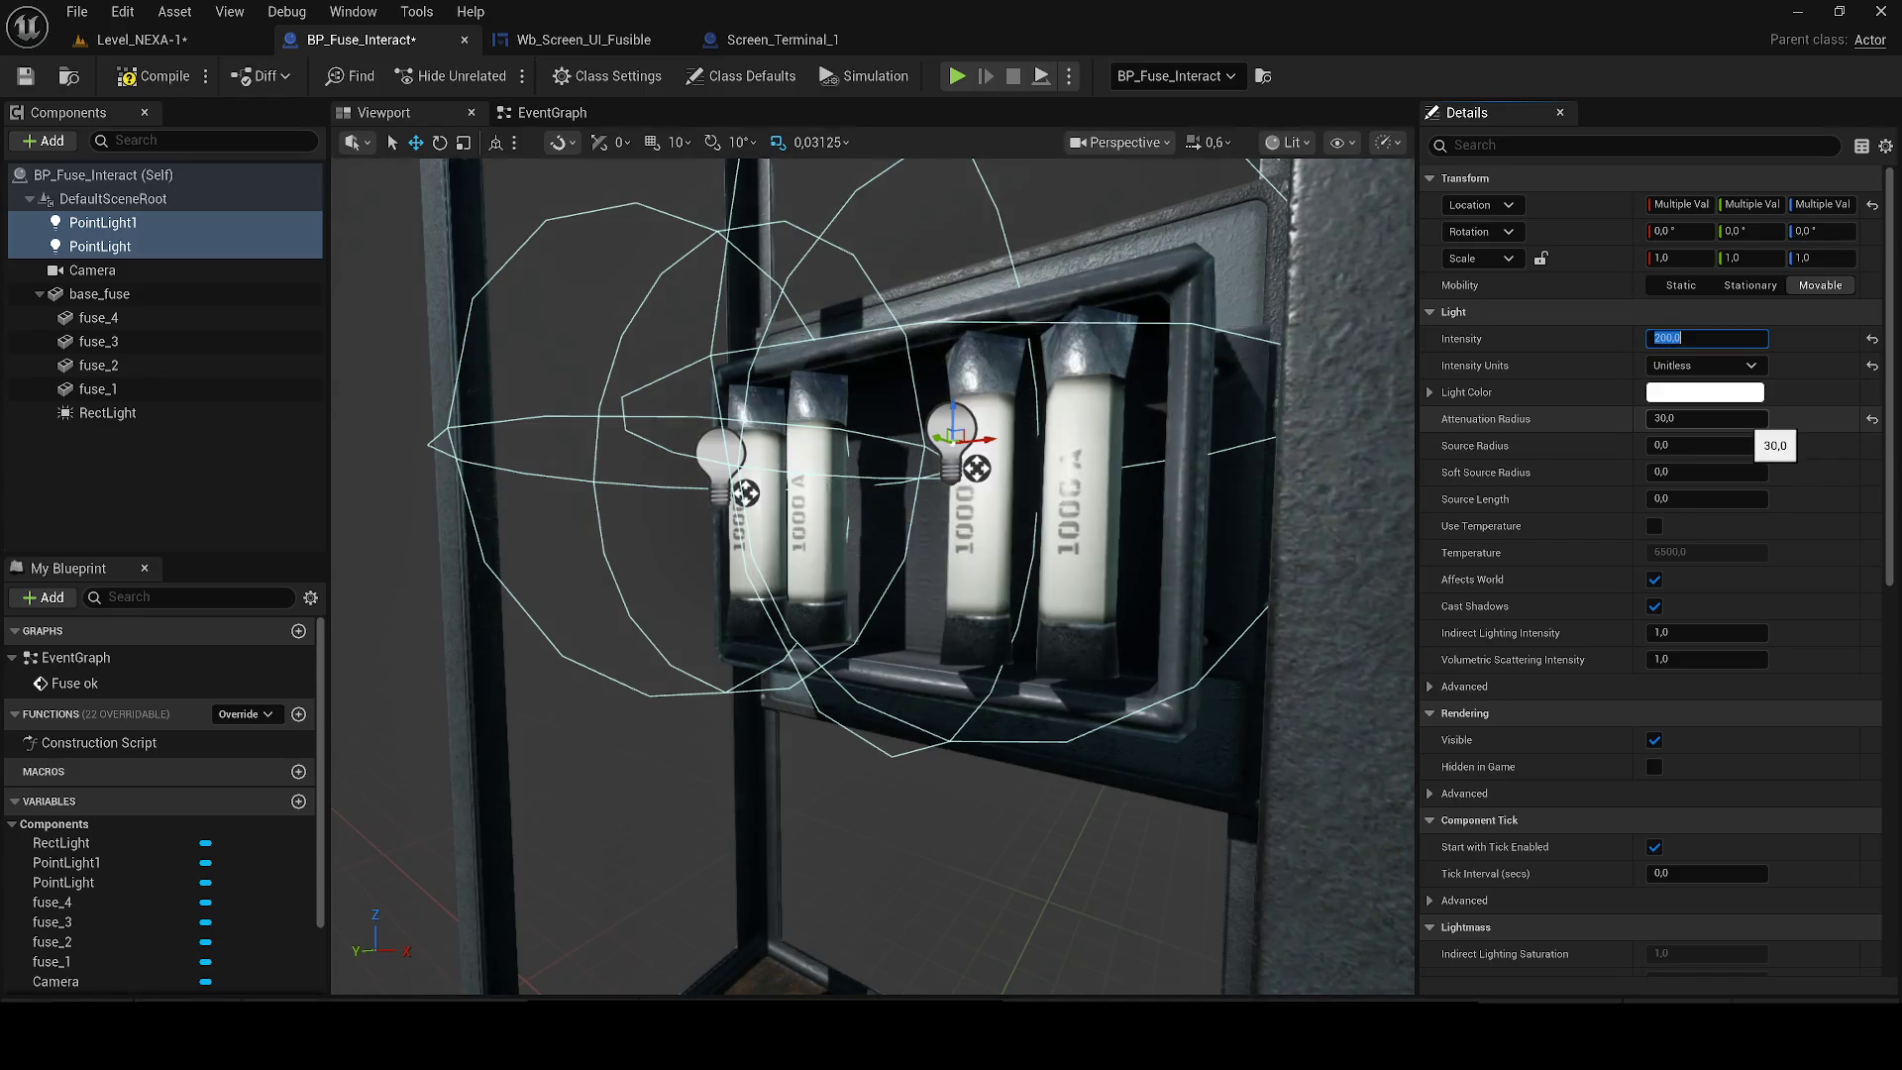
text(00)
key(Return)
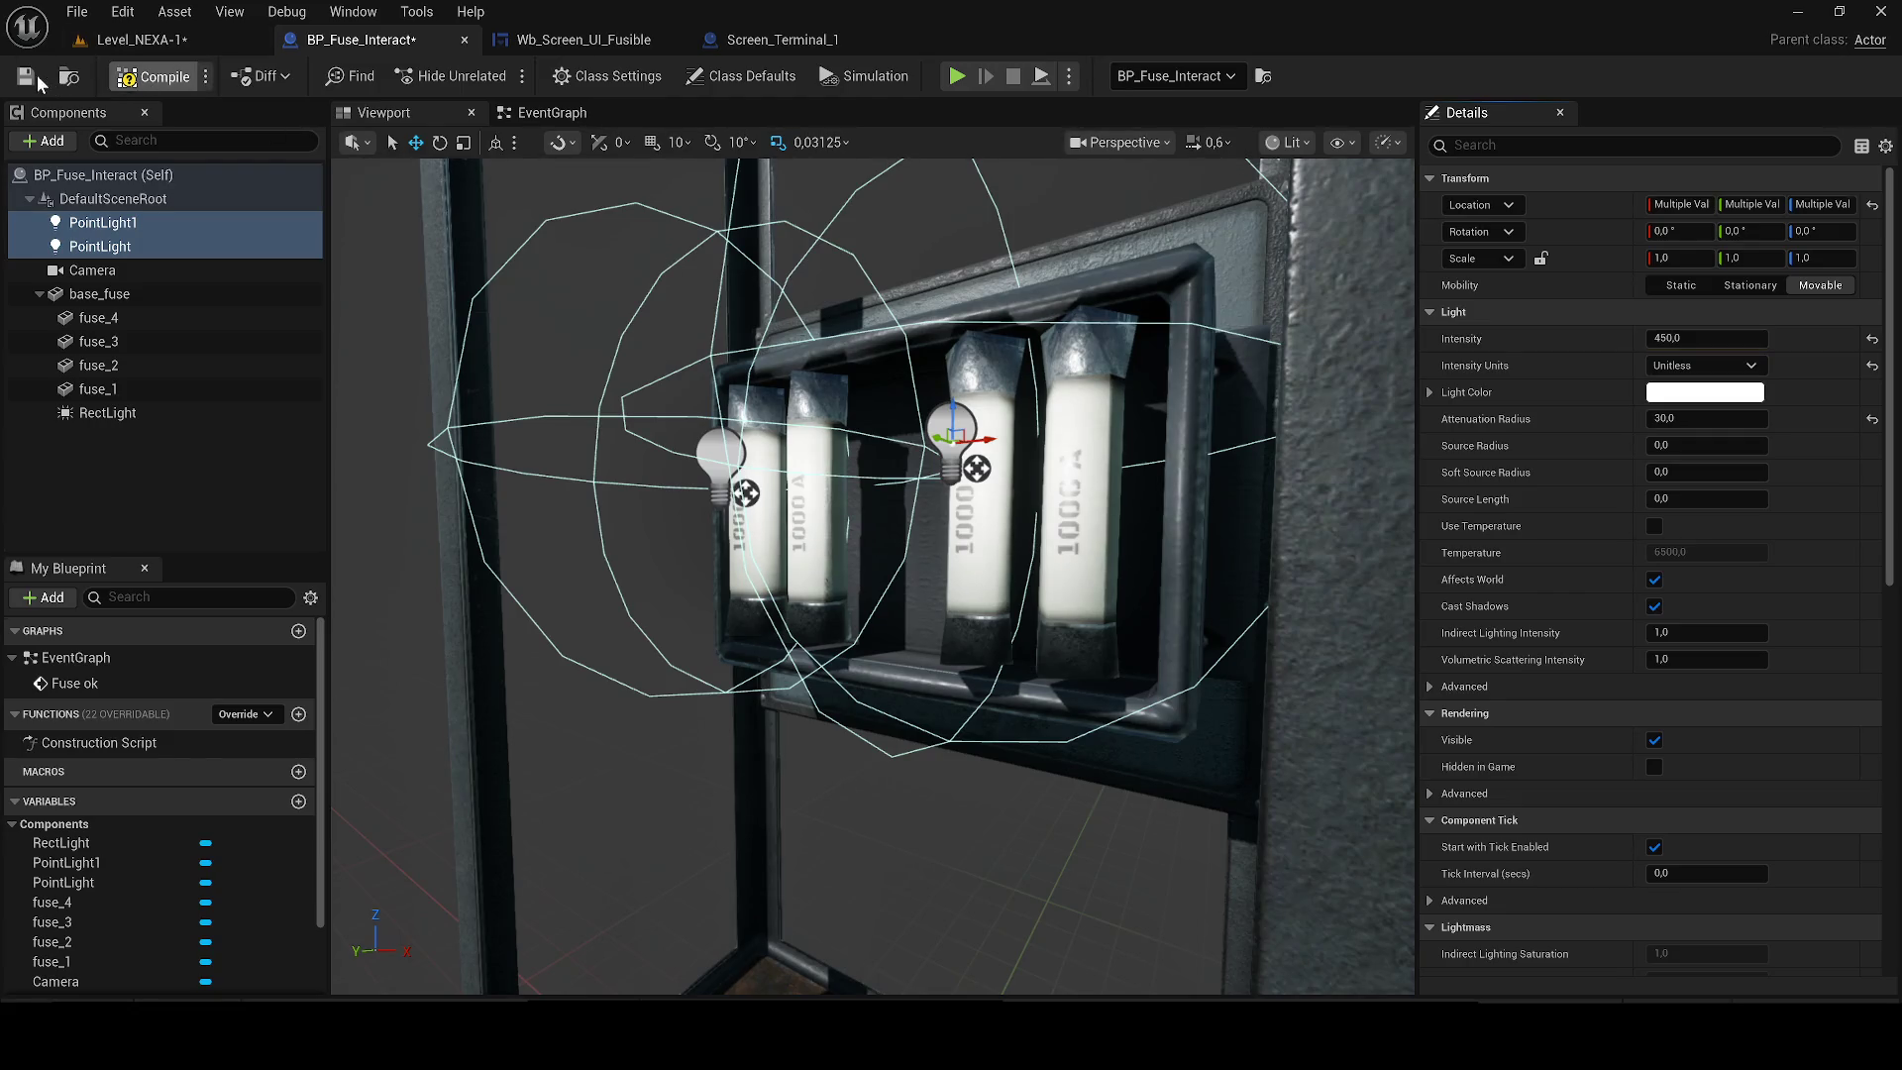
click(215, 40)
key(ctrl+s)
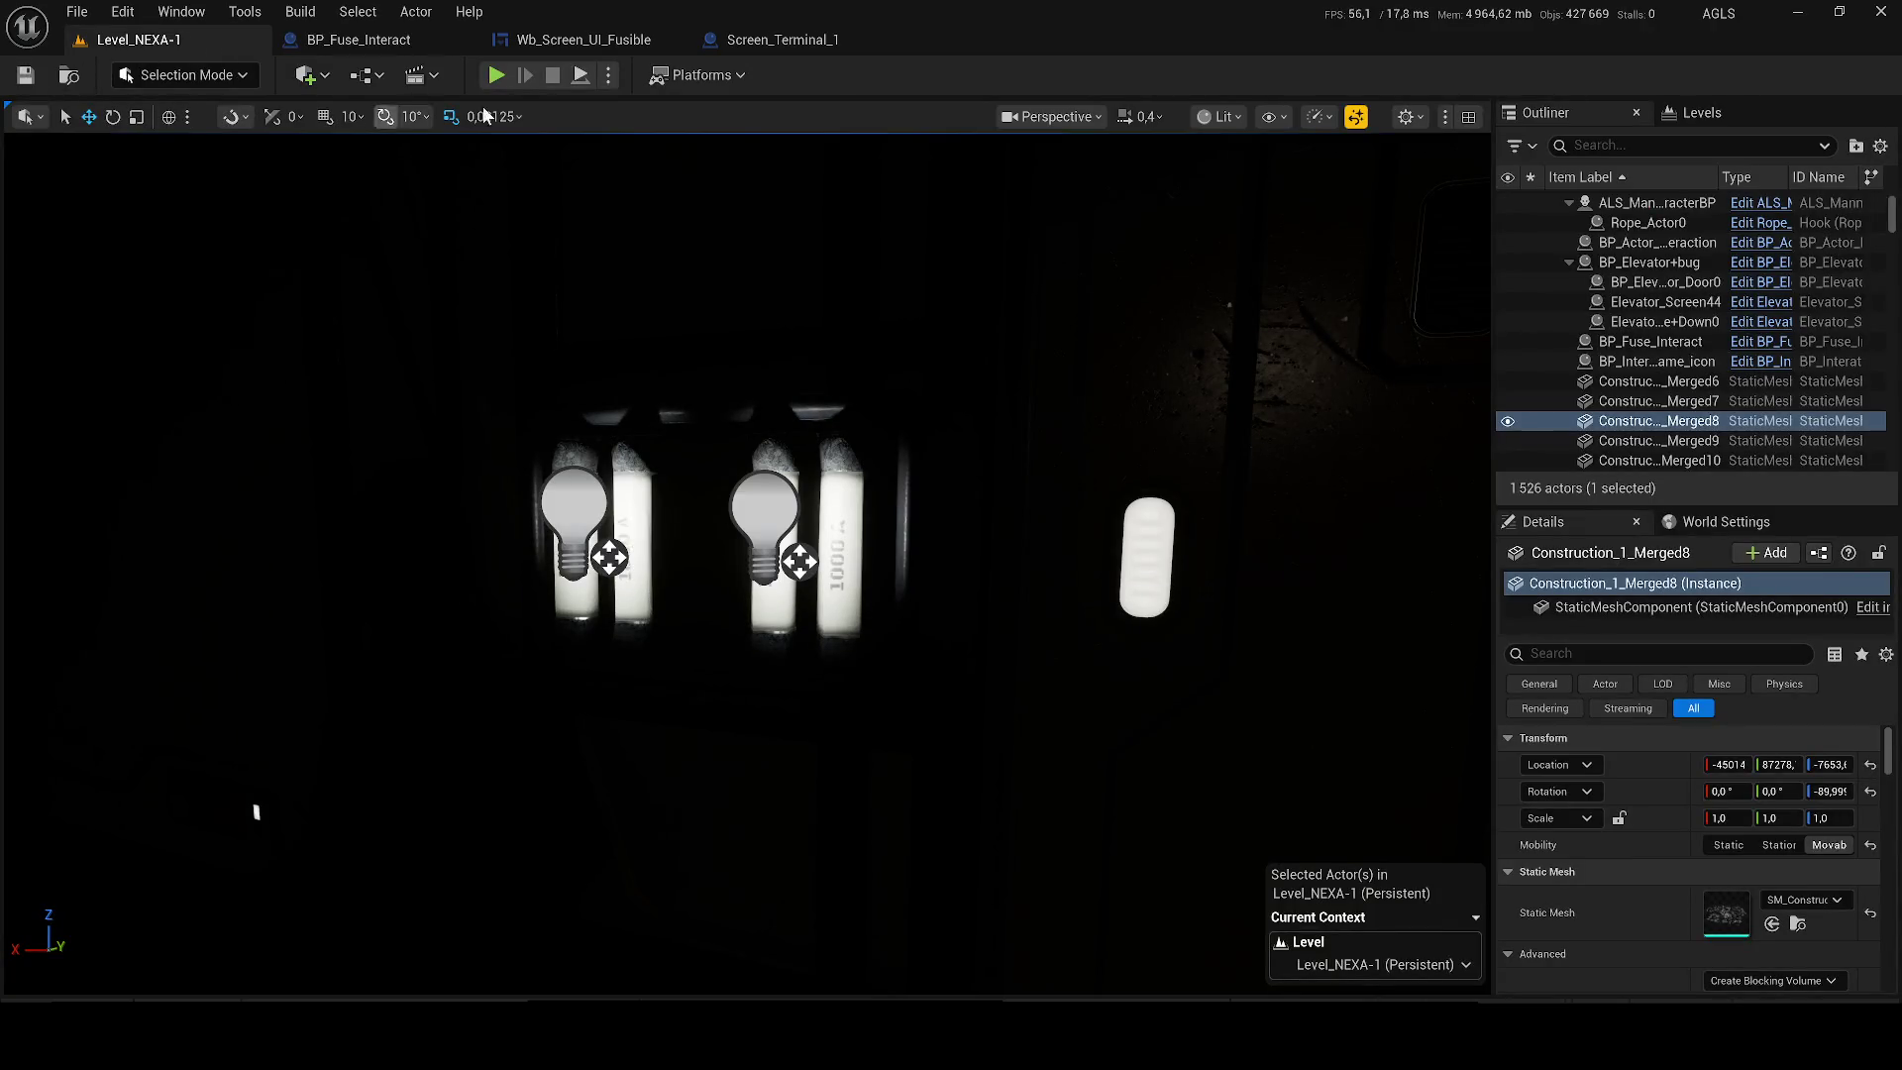
Playtest the walk from the fuse panel into the red room, then move the editor view to the terminal.
key(alt+p)
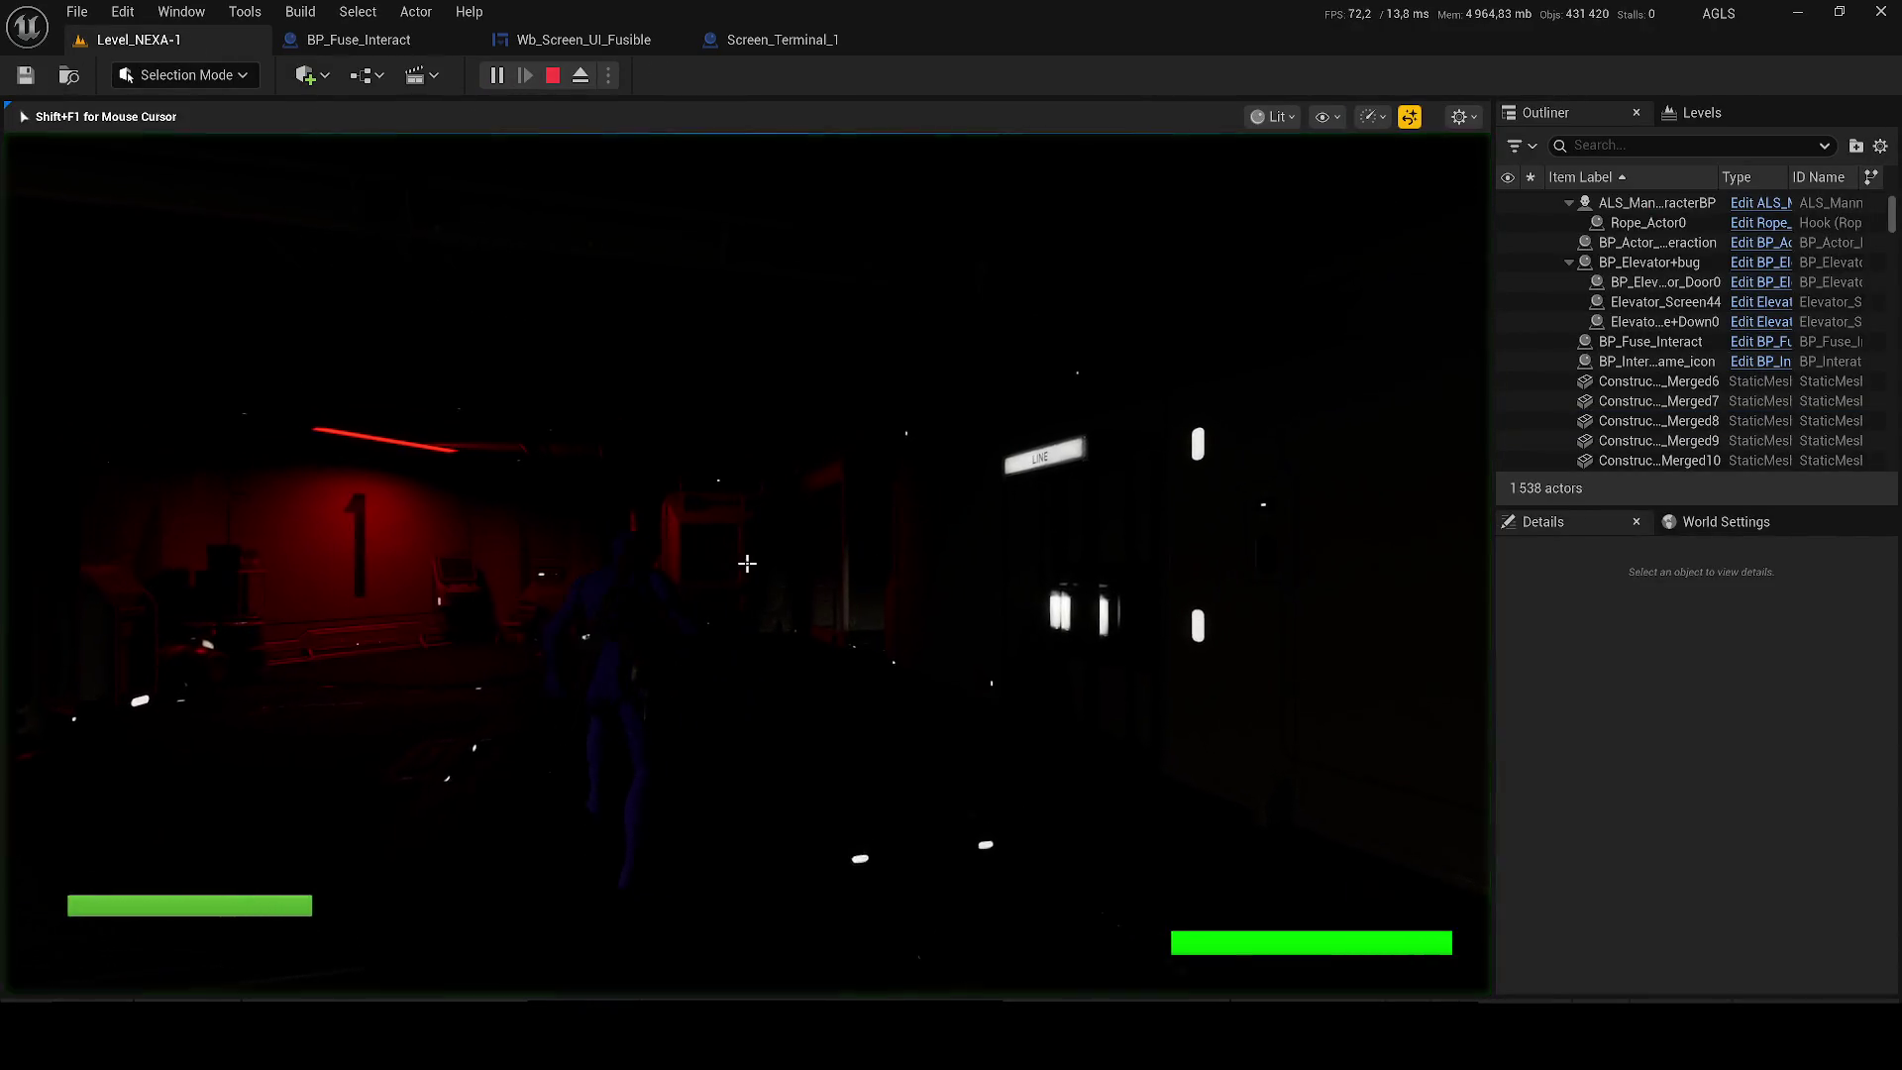
key(w)
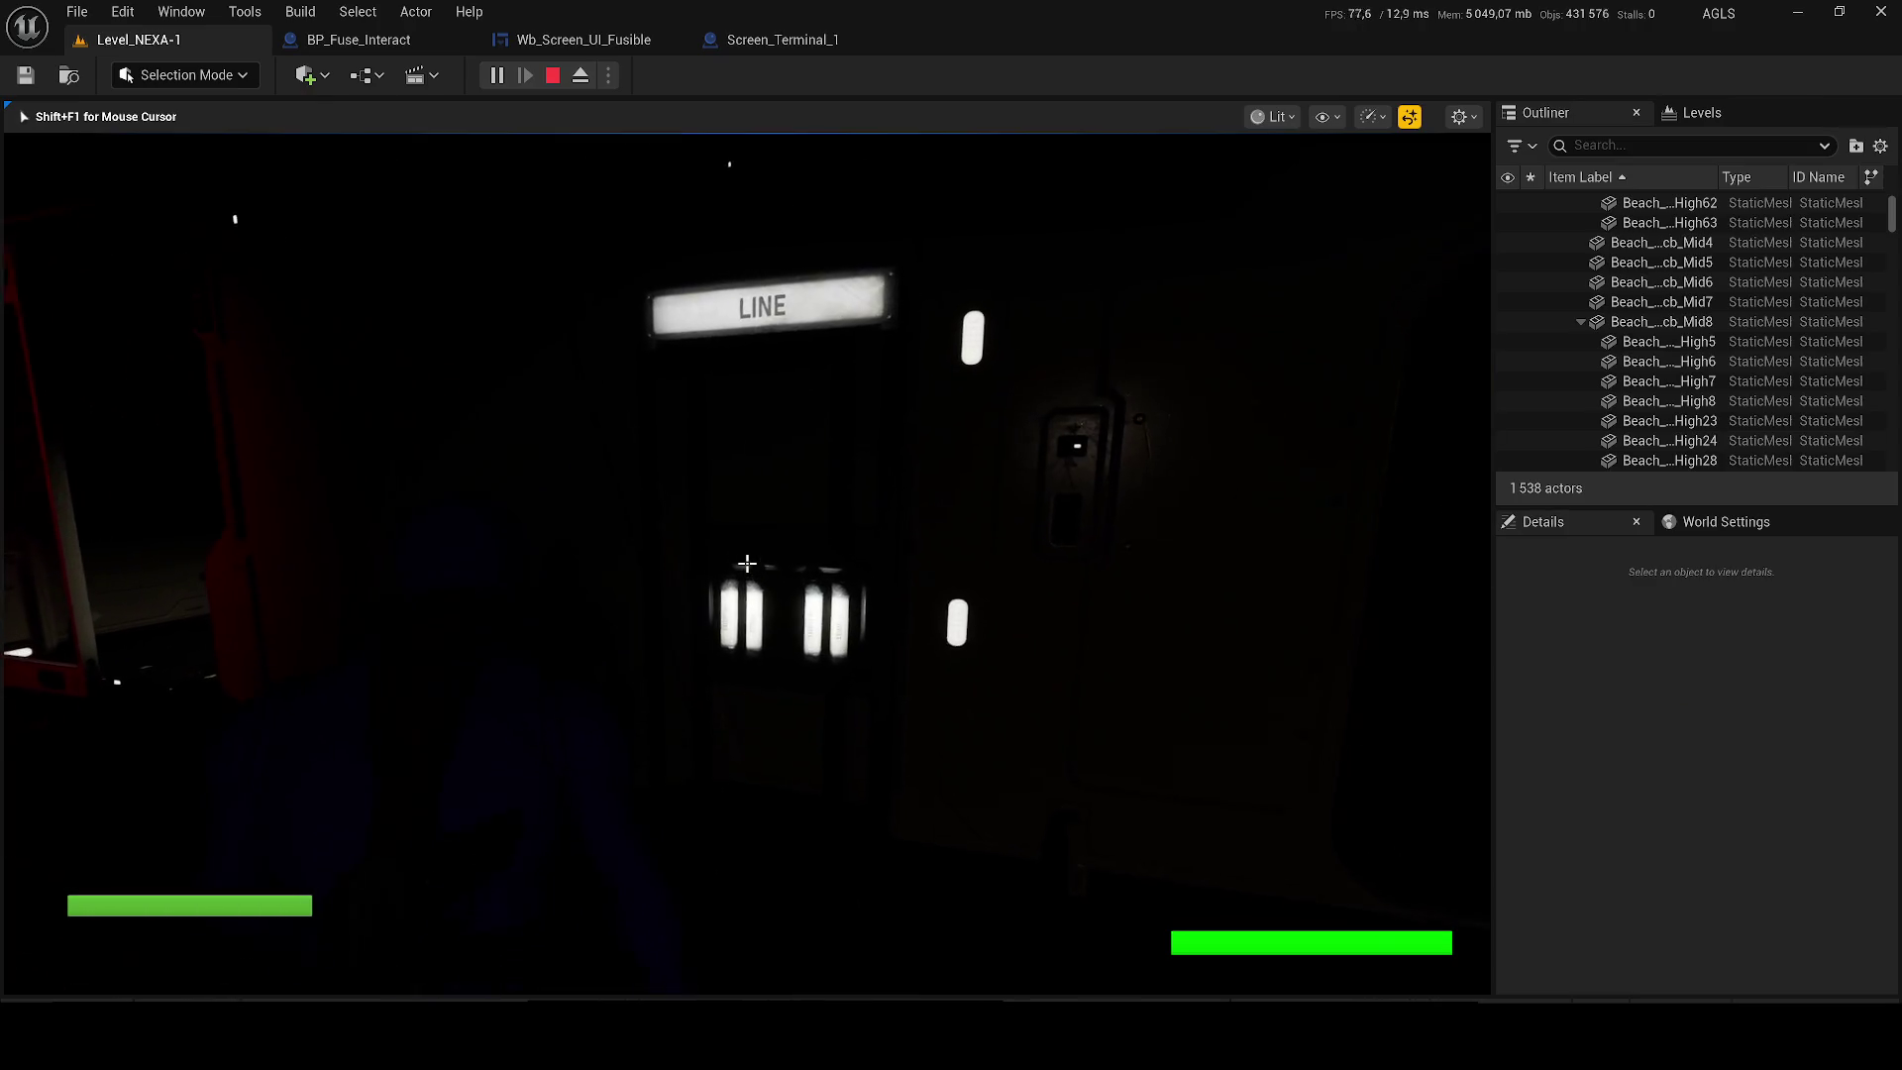
key(s)
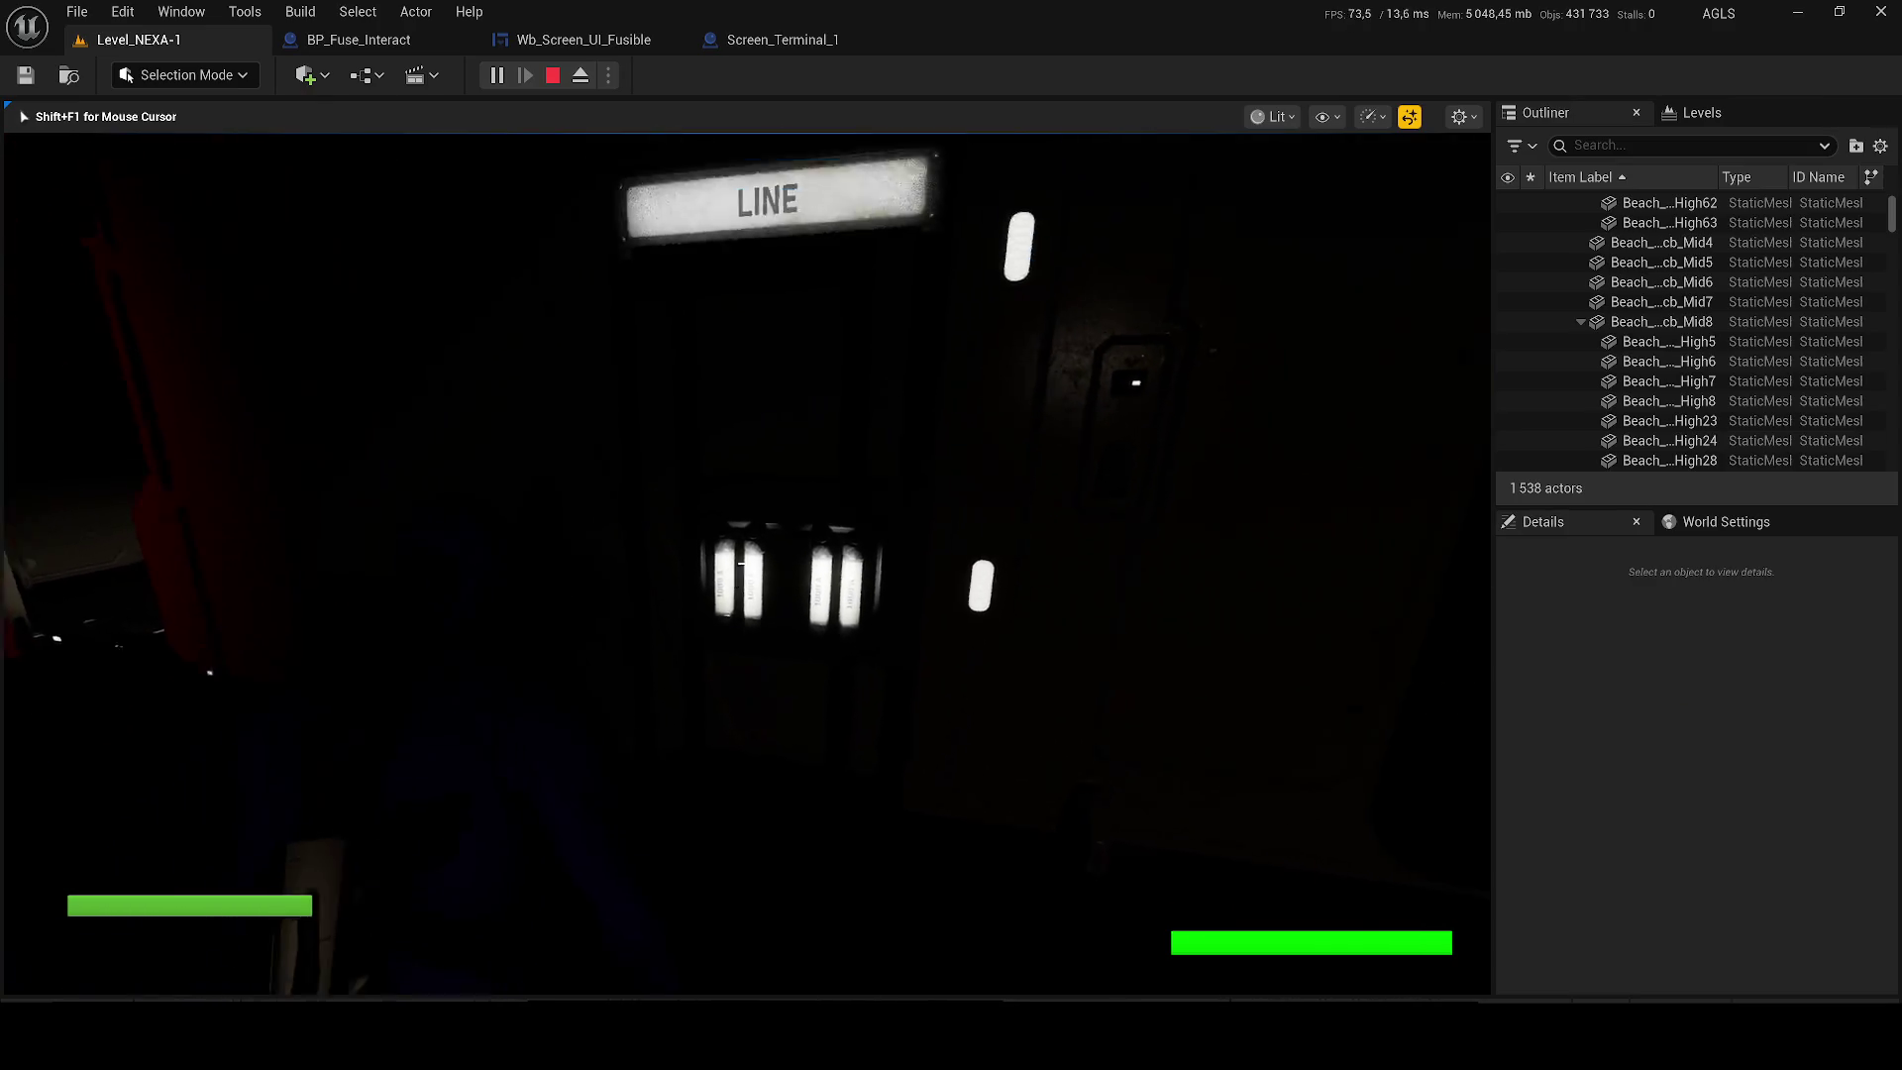
mouse_move(746, 563)
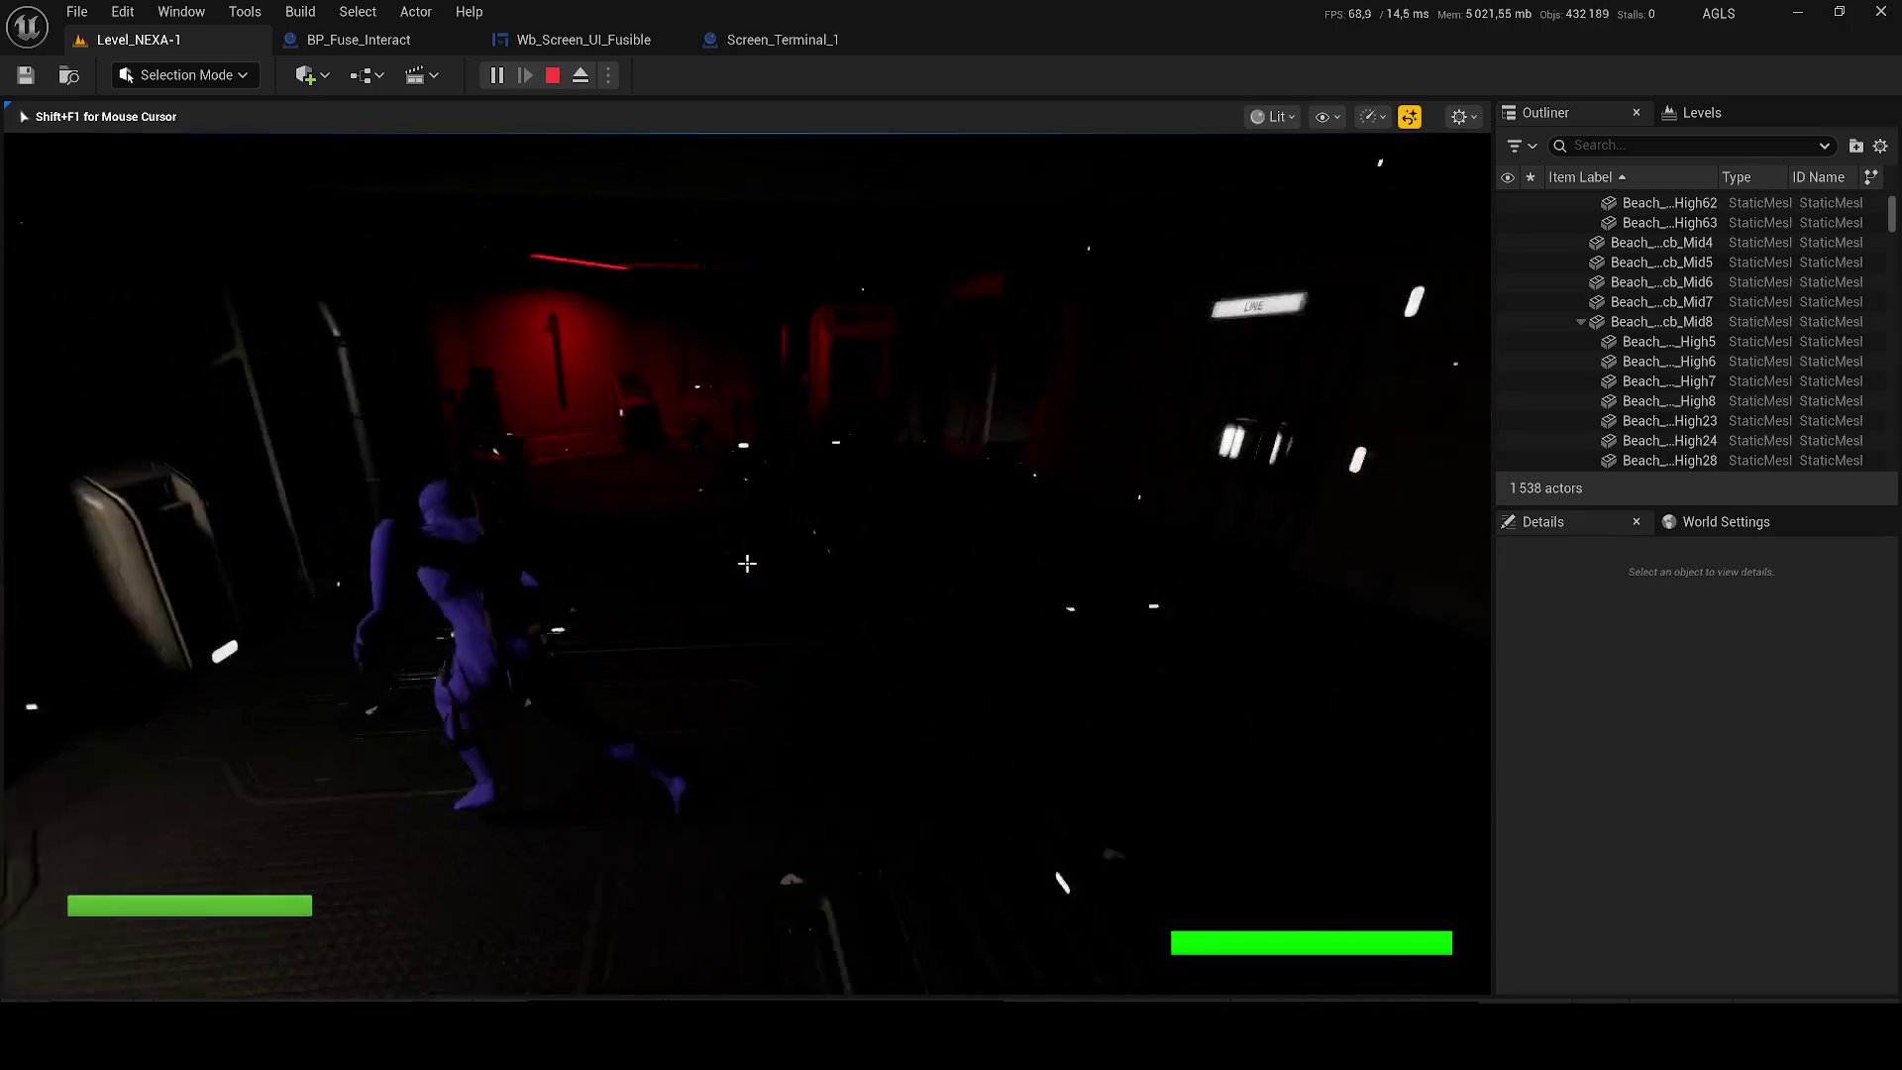
key(w)
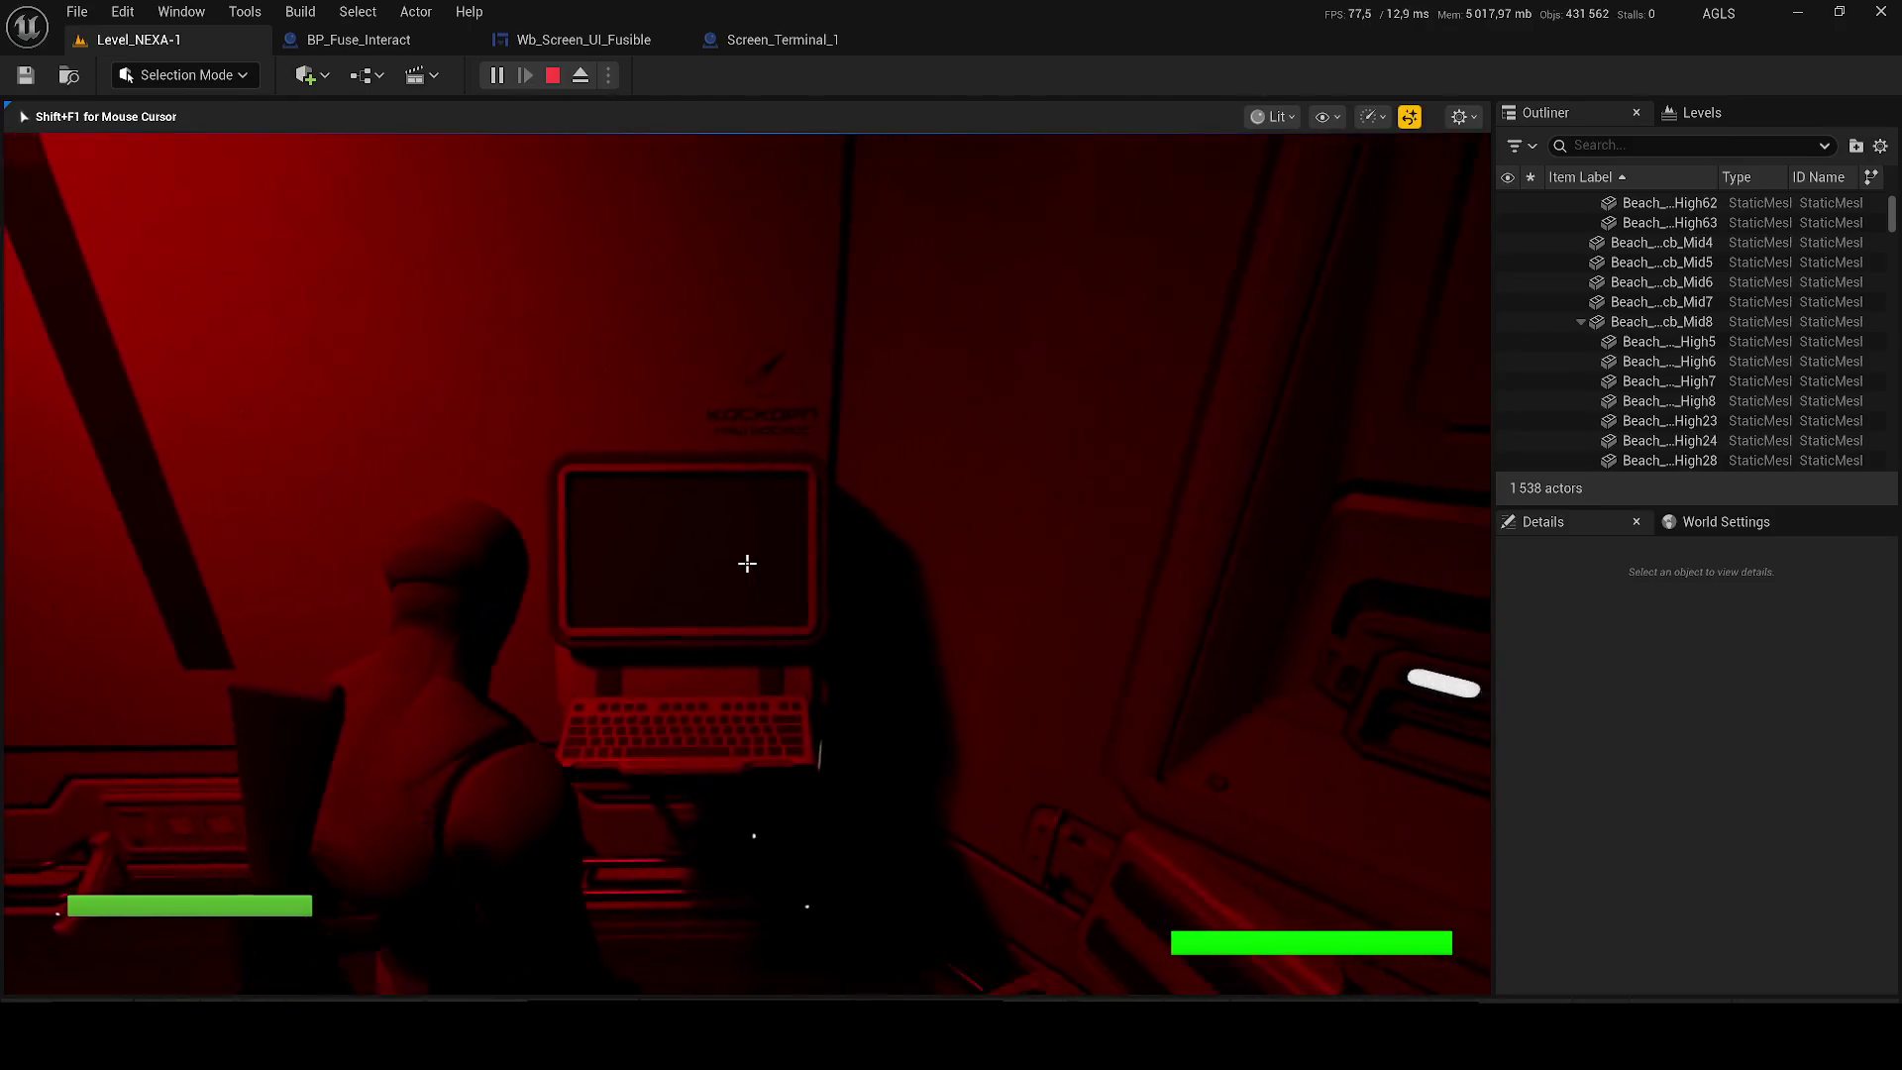
key(Escape)
click(816, 517)
mouse_move(770, 620)
mouse_down()
mouse_move(644, 45)
mouse_move(530, 45)
mouse_up()
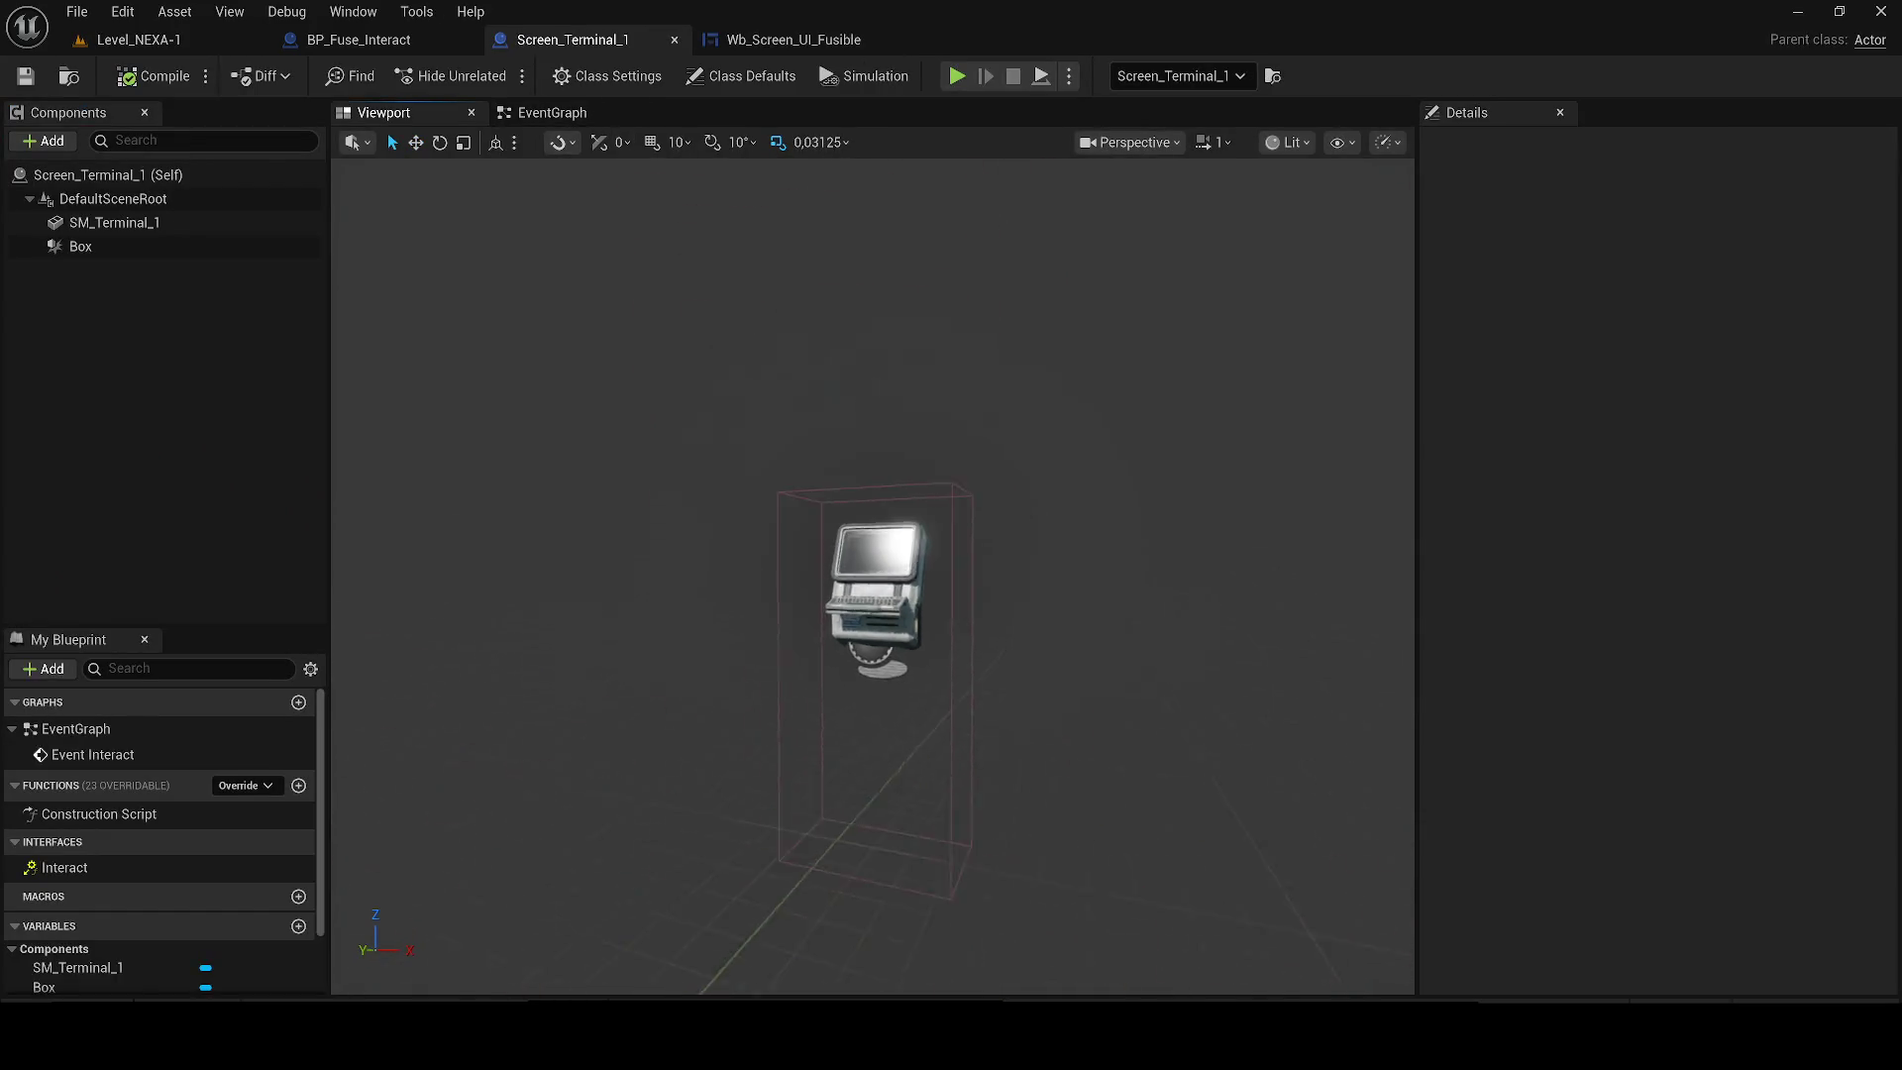
scroll(872, 574, up, 5)
scroll(871, 575, down, 4)
scroll(872, 575, up, 3)
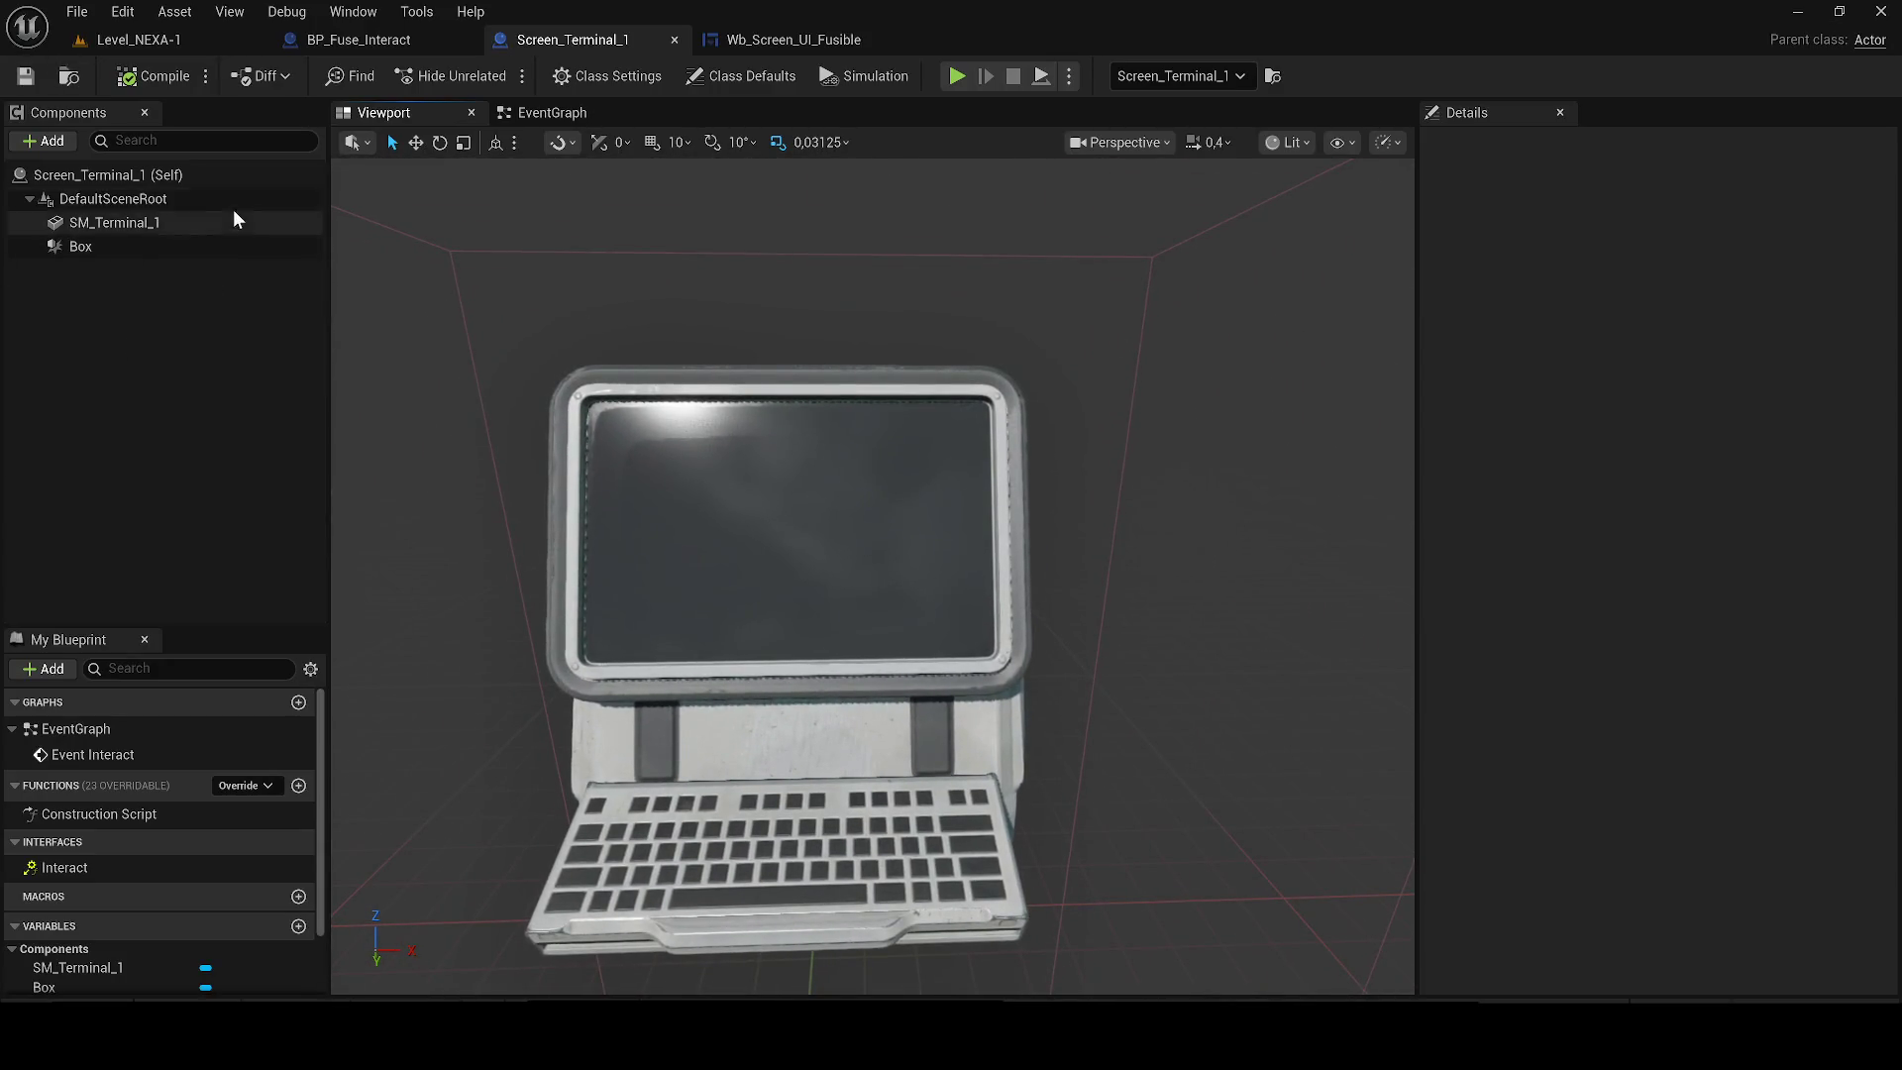
click(49, 141)
text(cube)
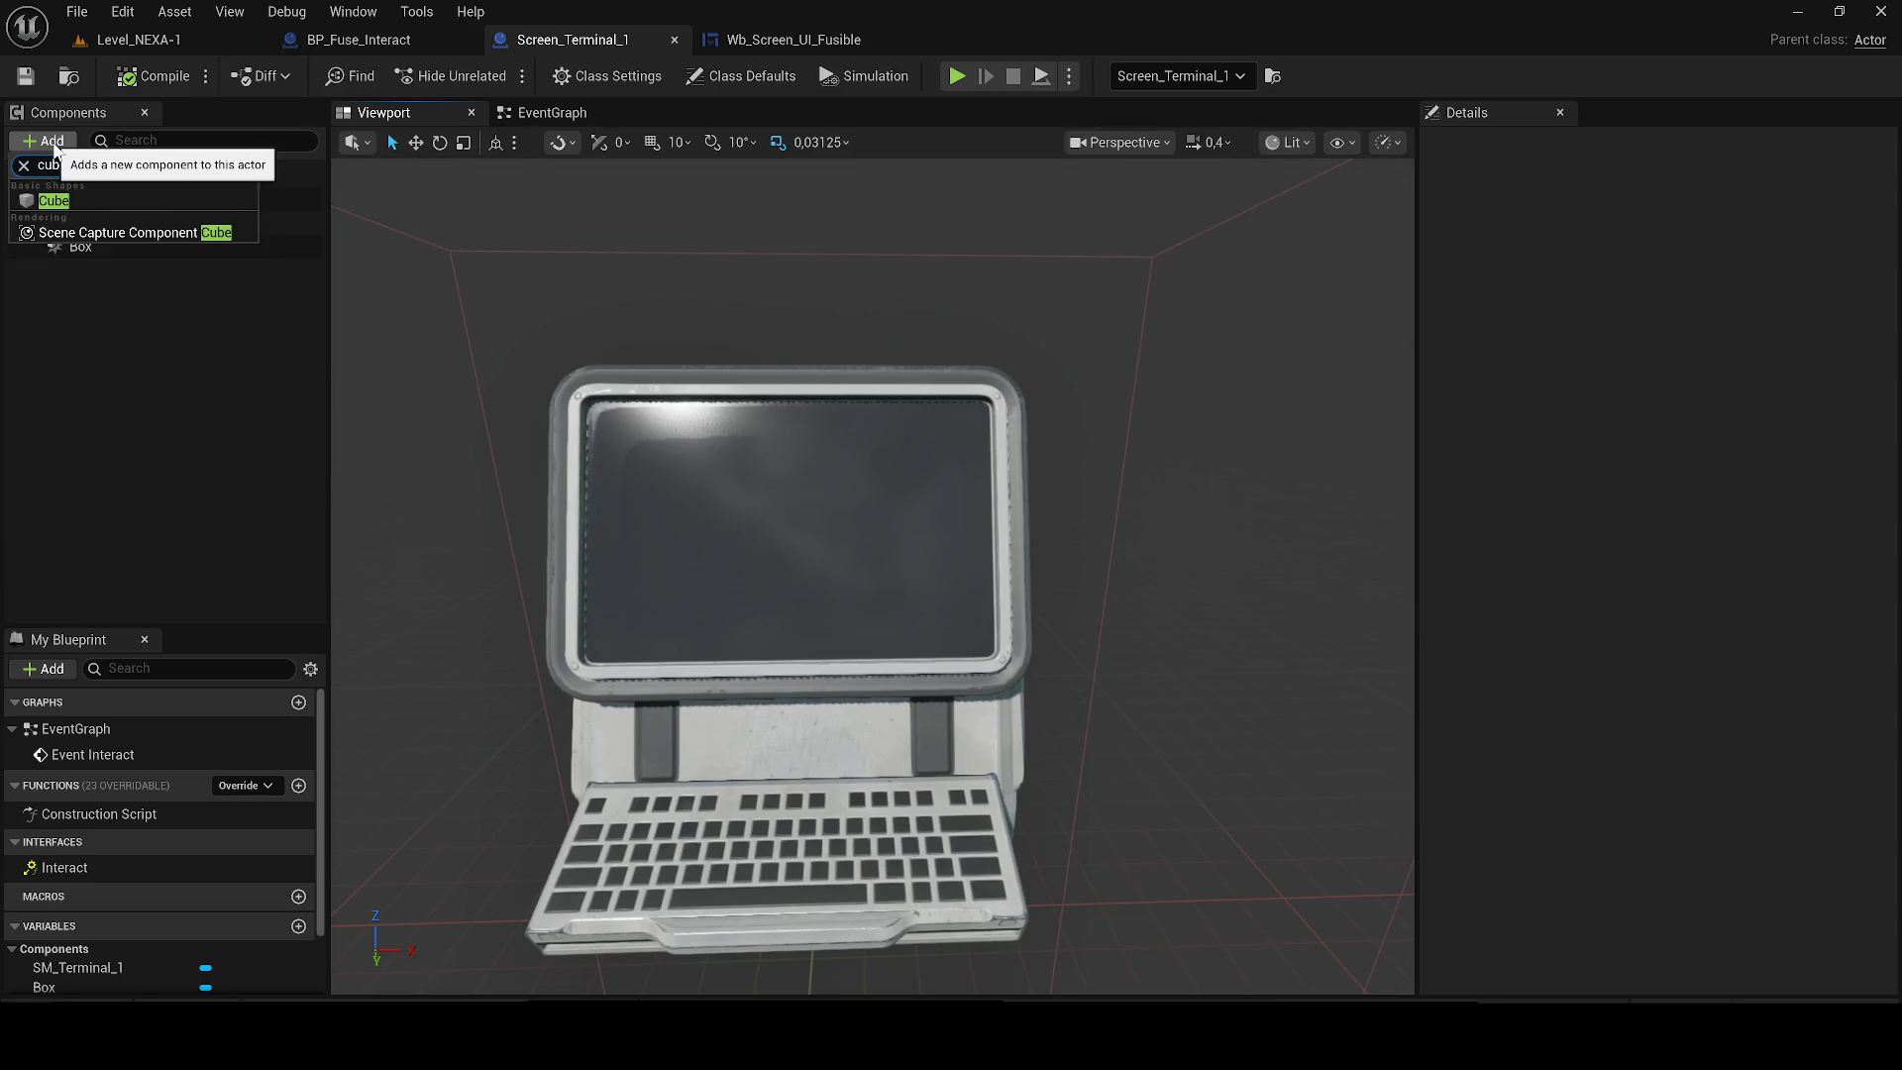
click(59, 198)
text(Screen_1)
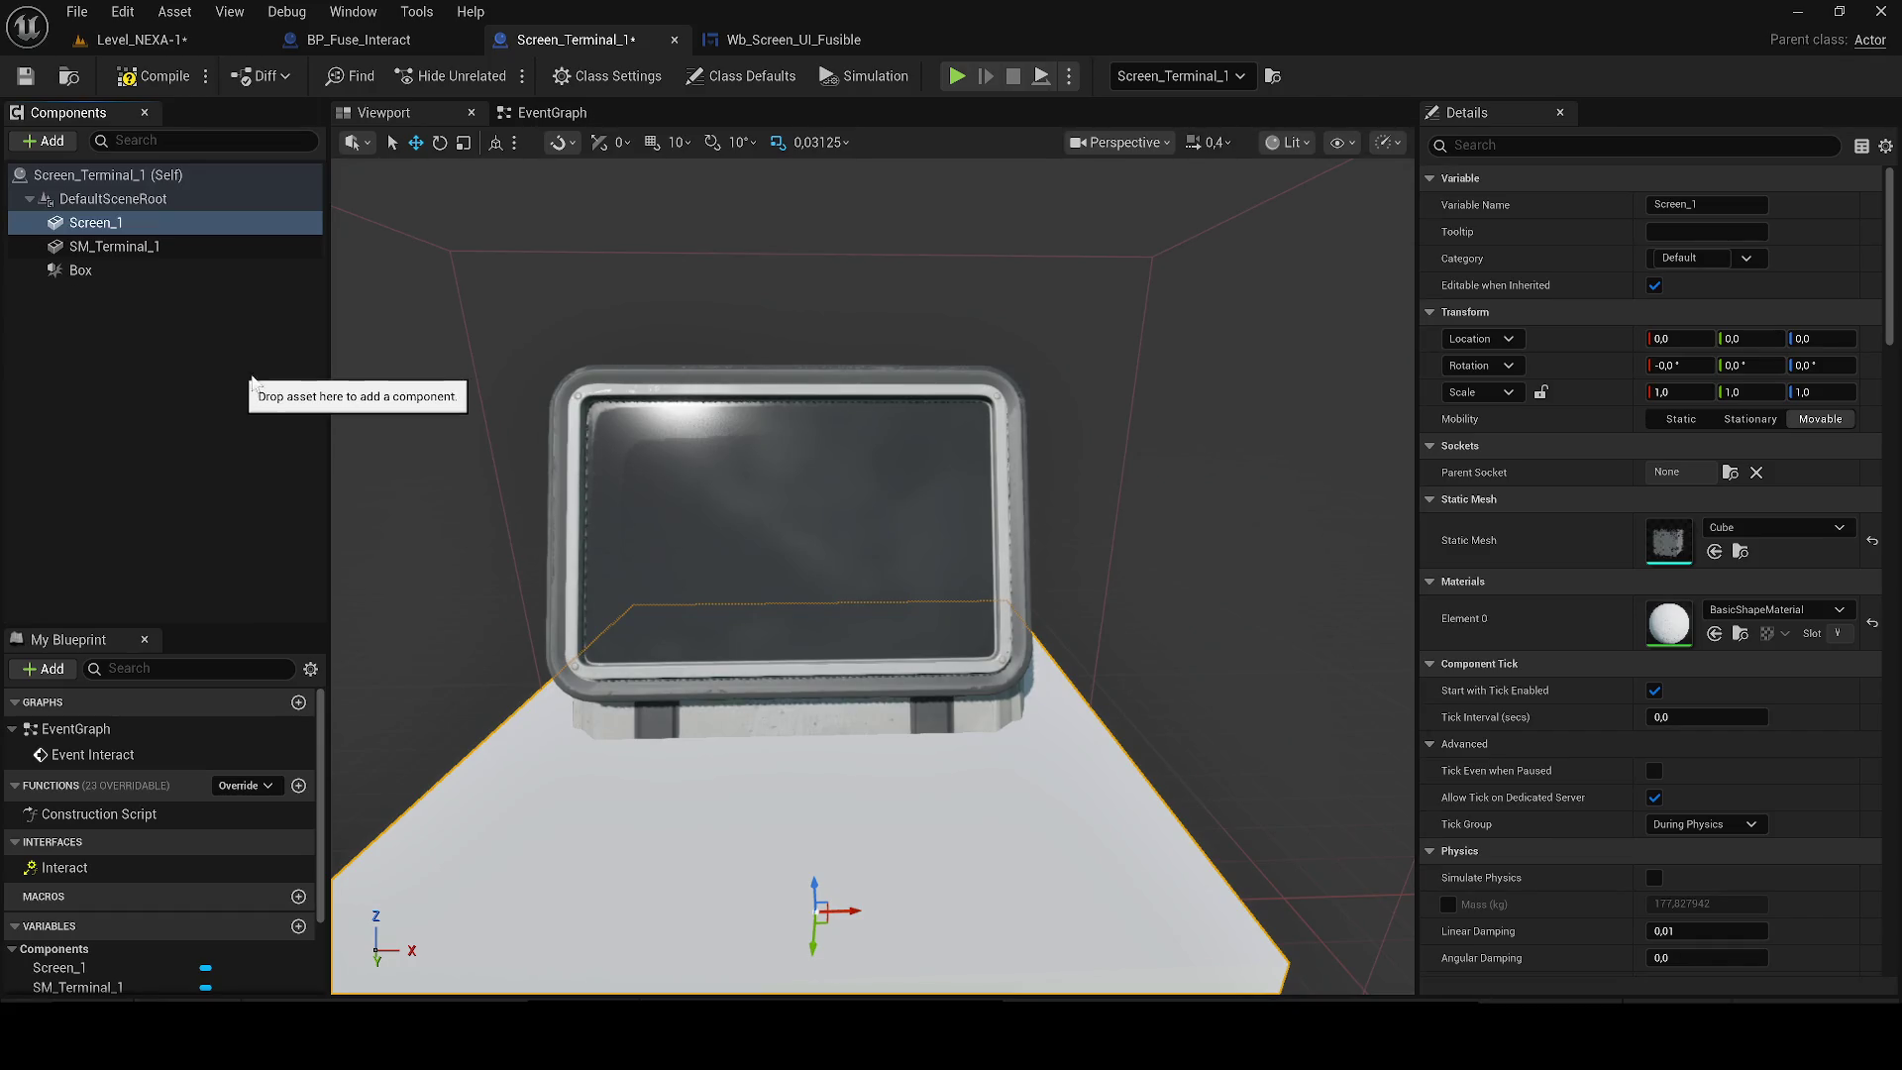
key(e)
key(r)
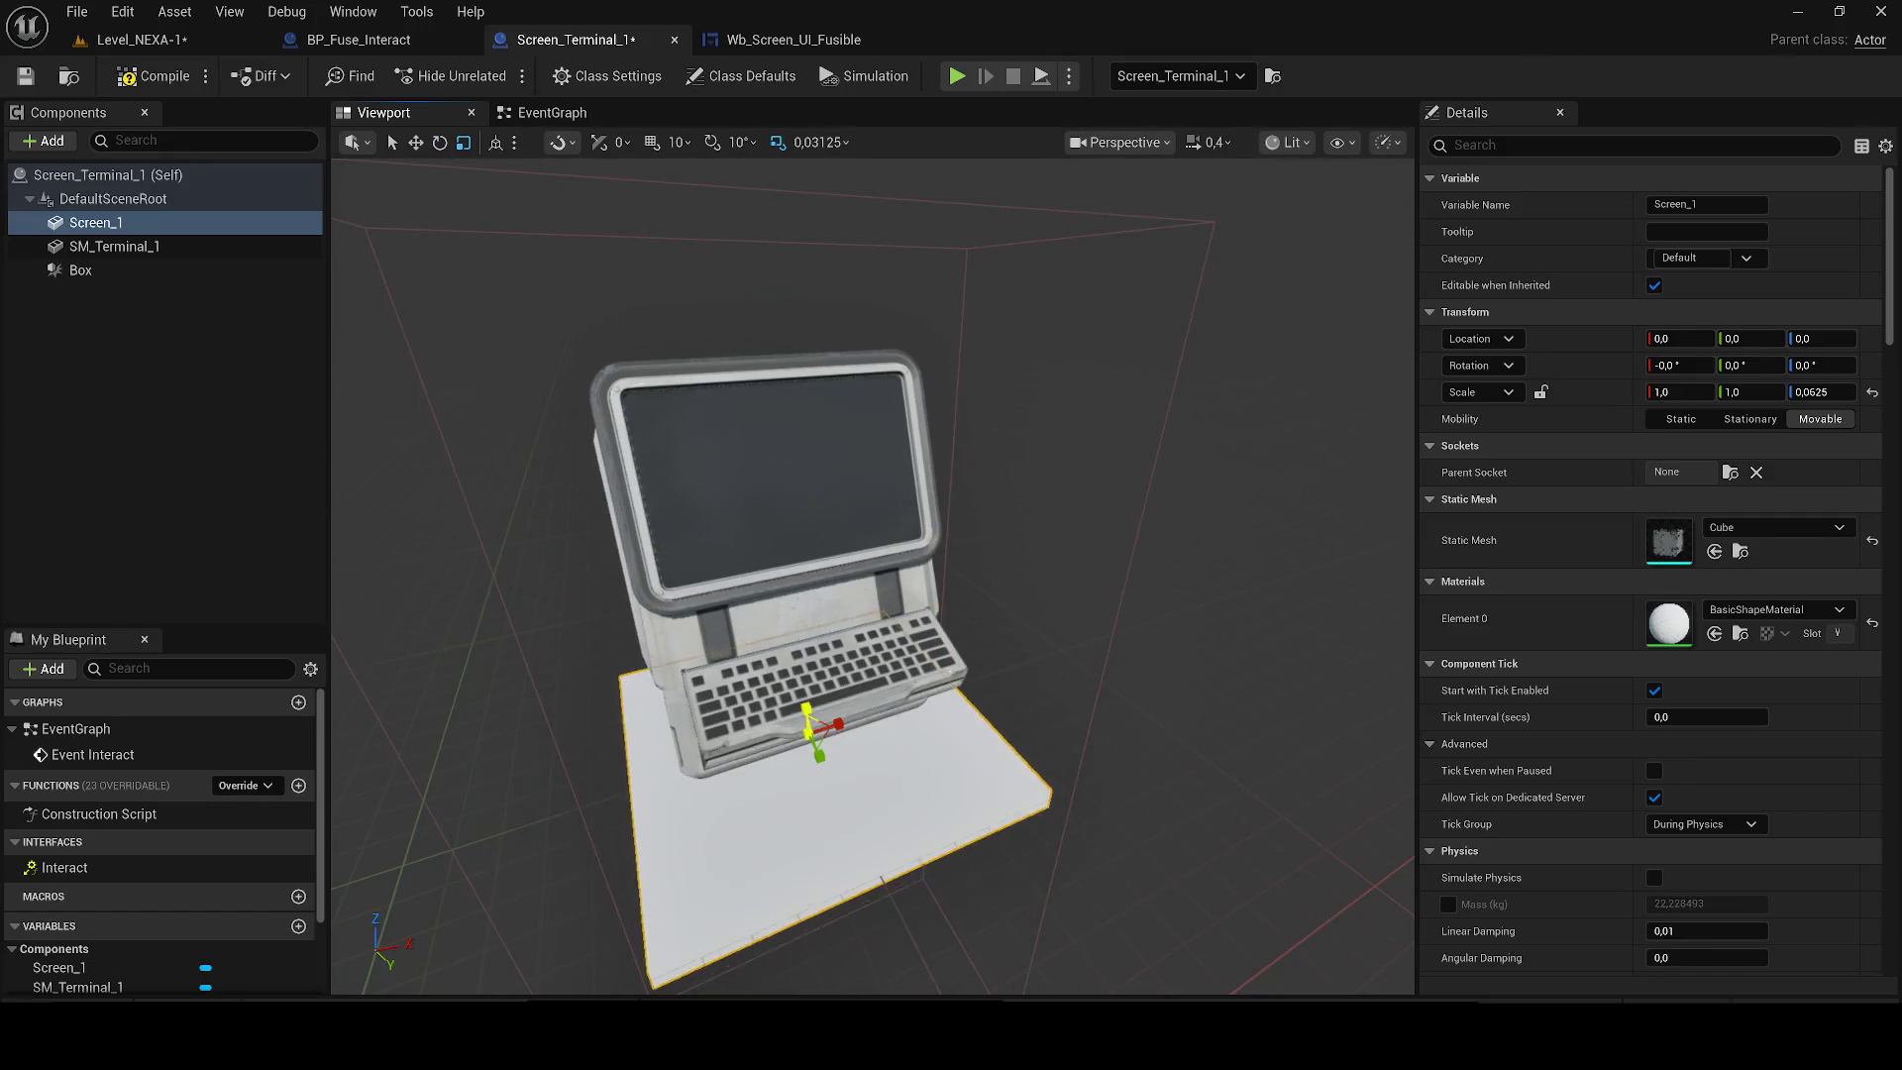
drag(807, 709, 807, 594)
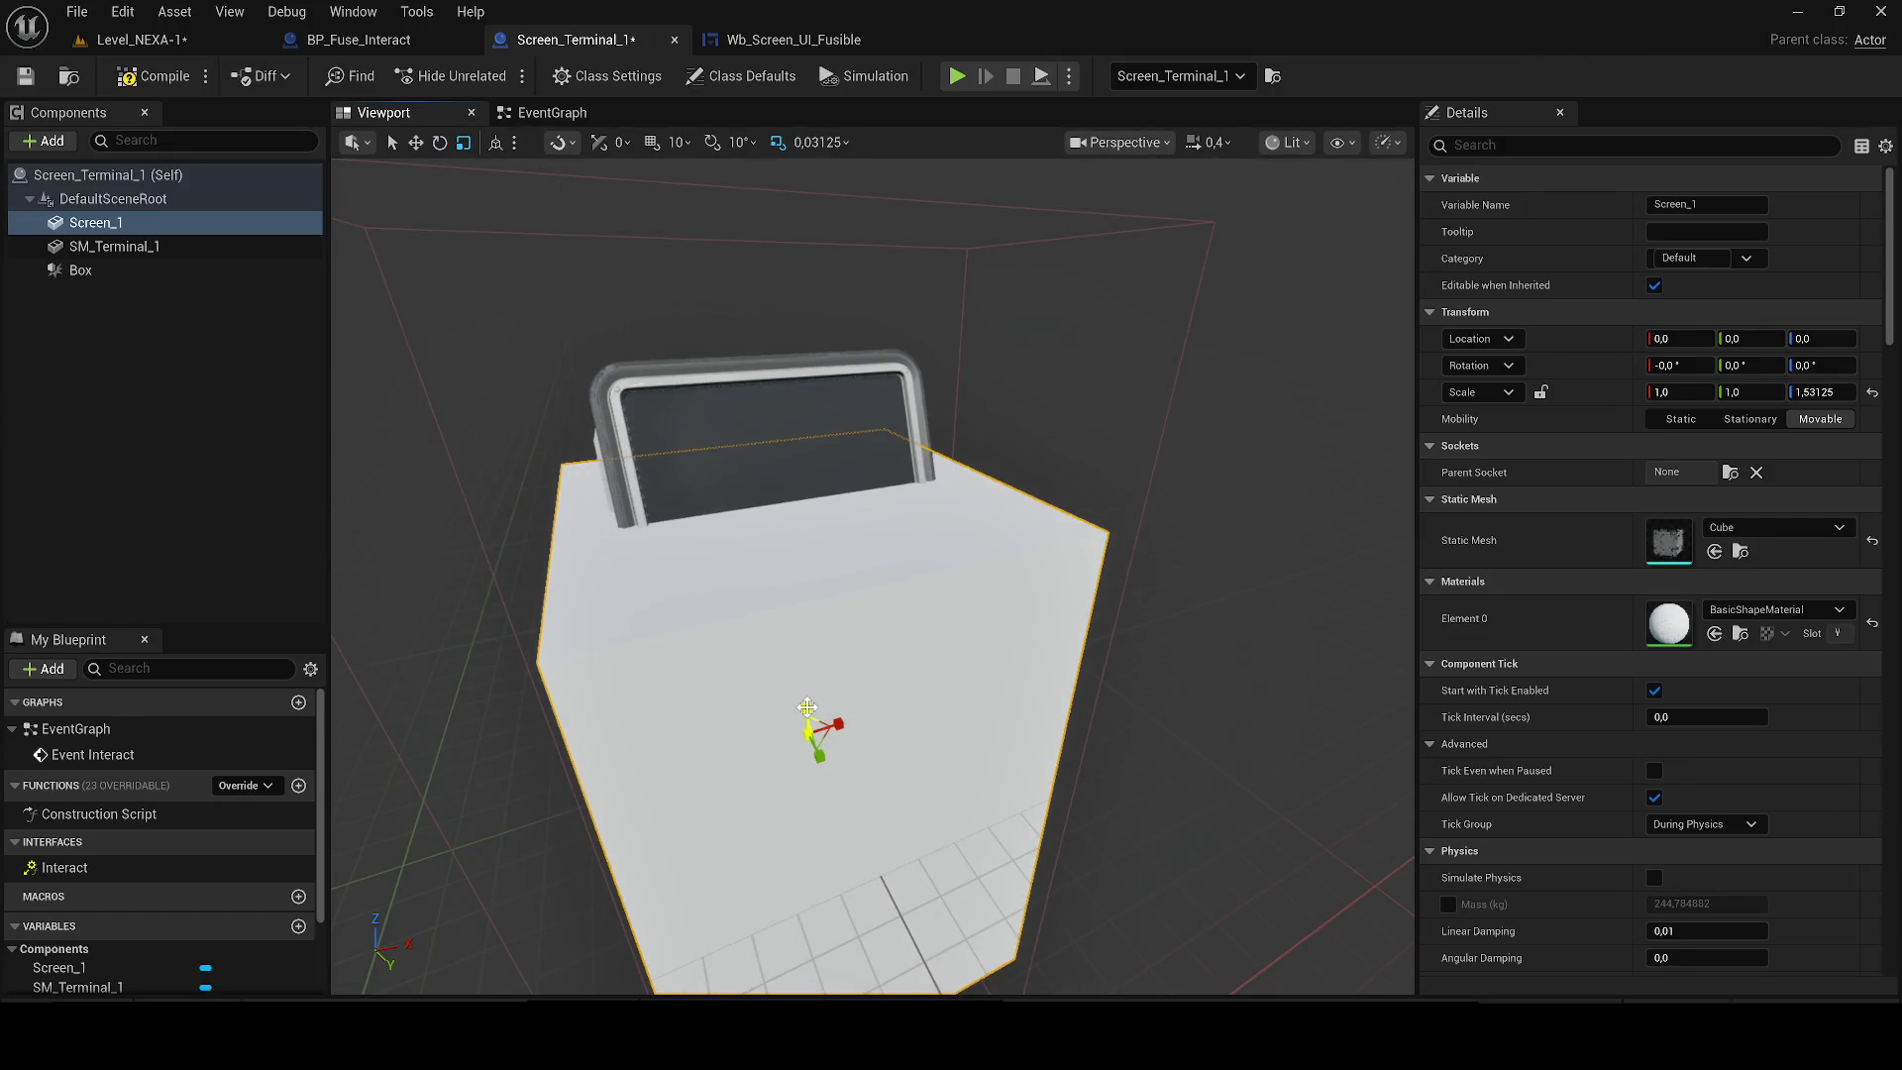
key(ctrl+z)
key(ctrl+z)
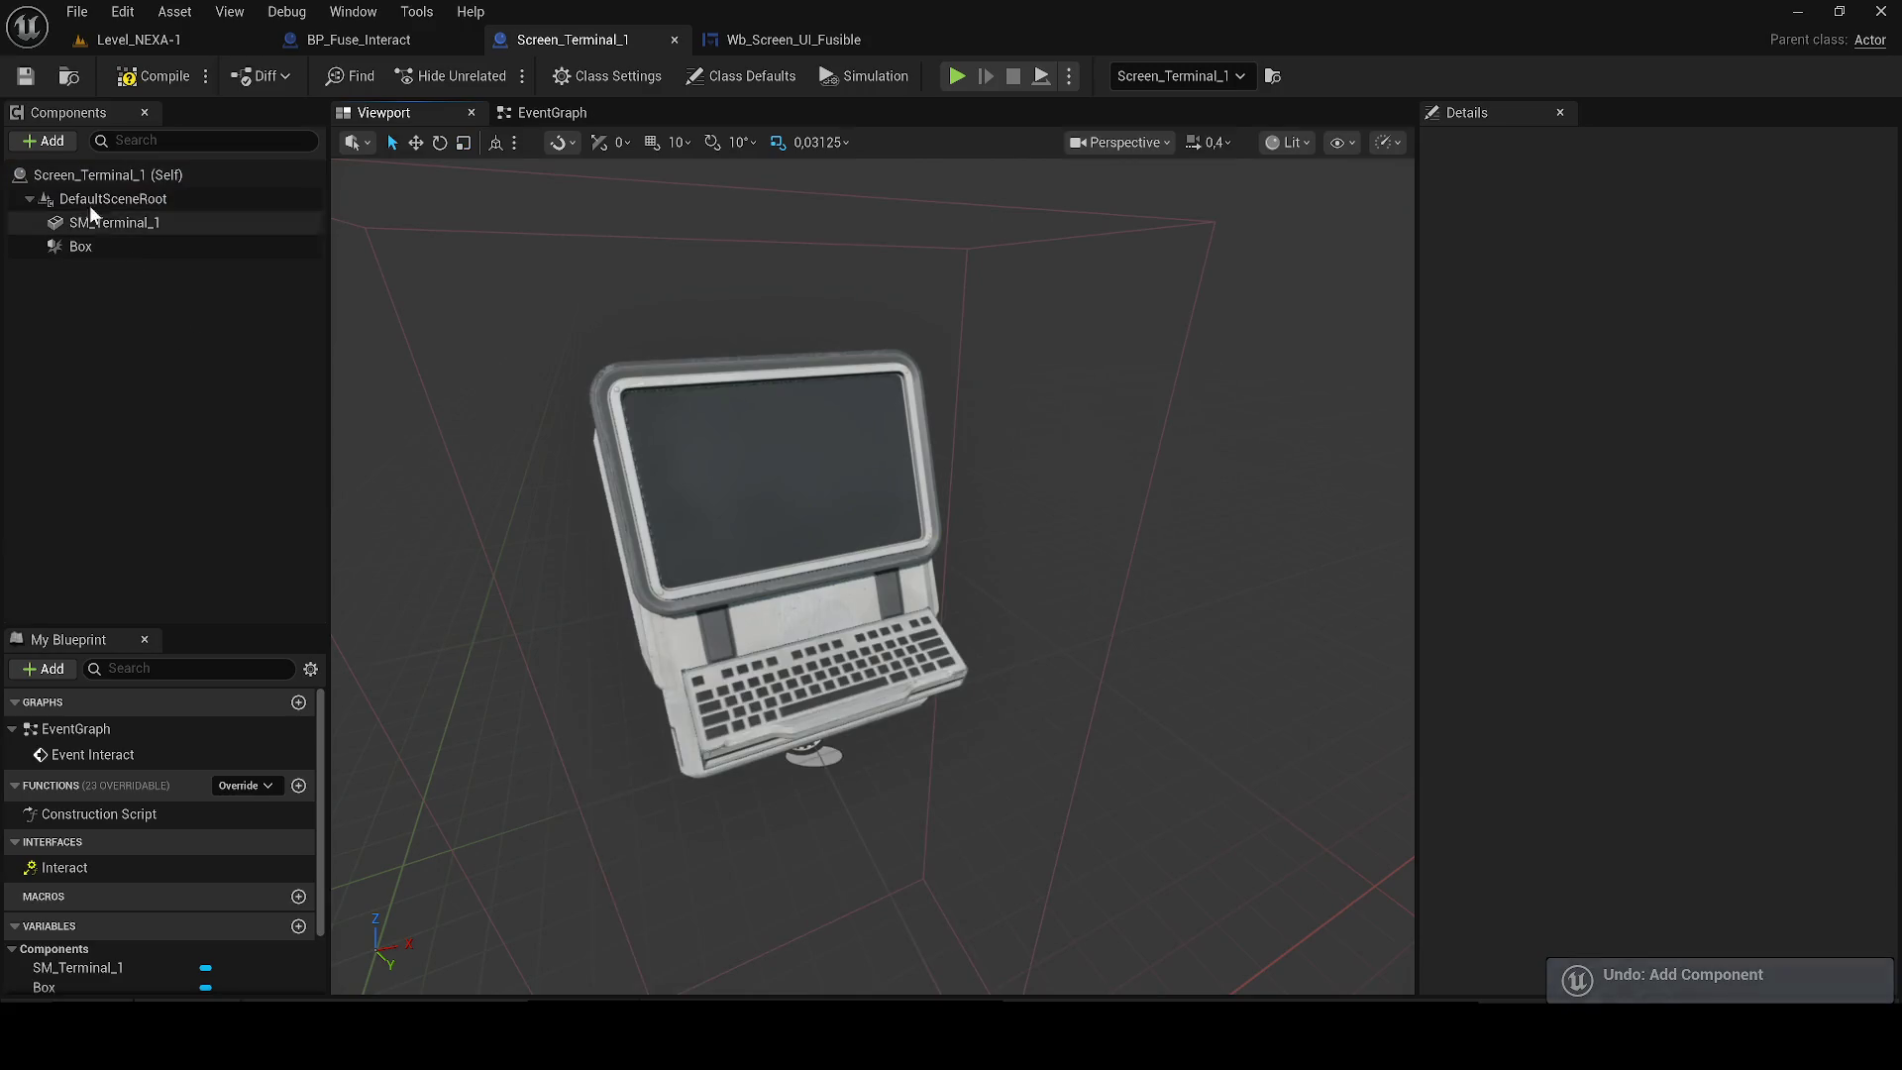
Add a Cube component to the terminal blueprint and name it Cube.
click(51, 146)
text(cub.)
key(BackSpace)
click(105, 186)
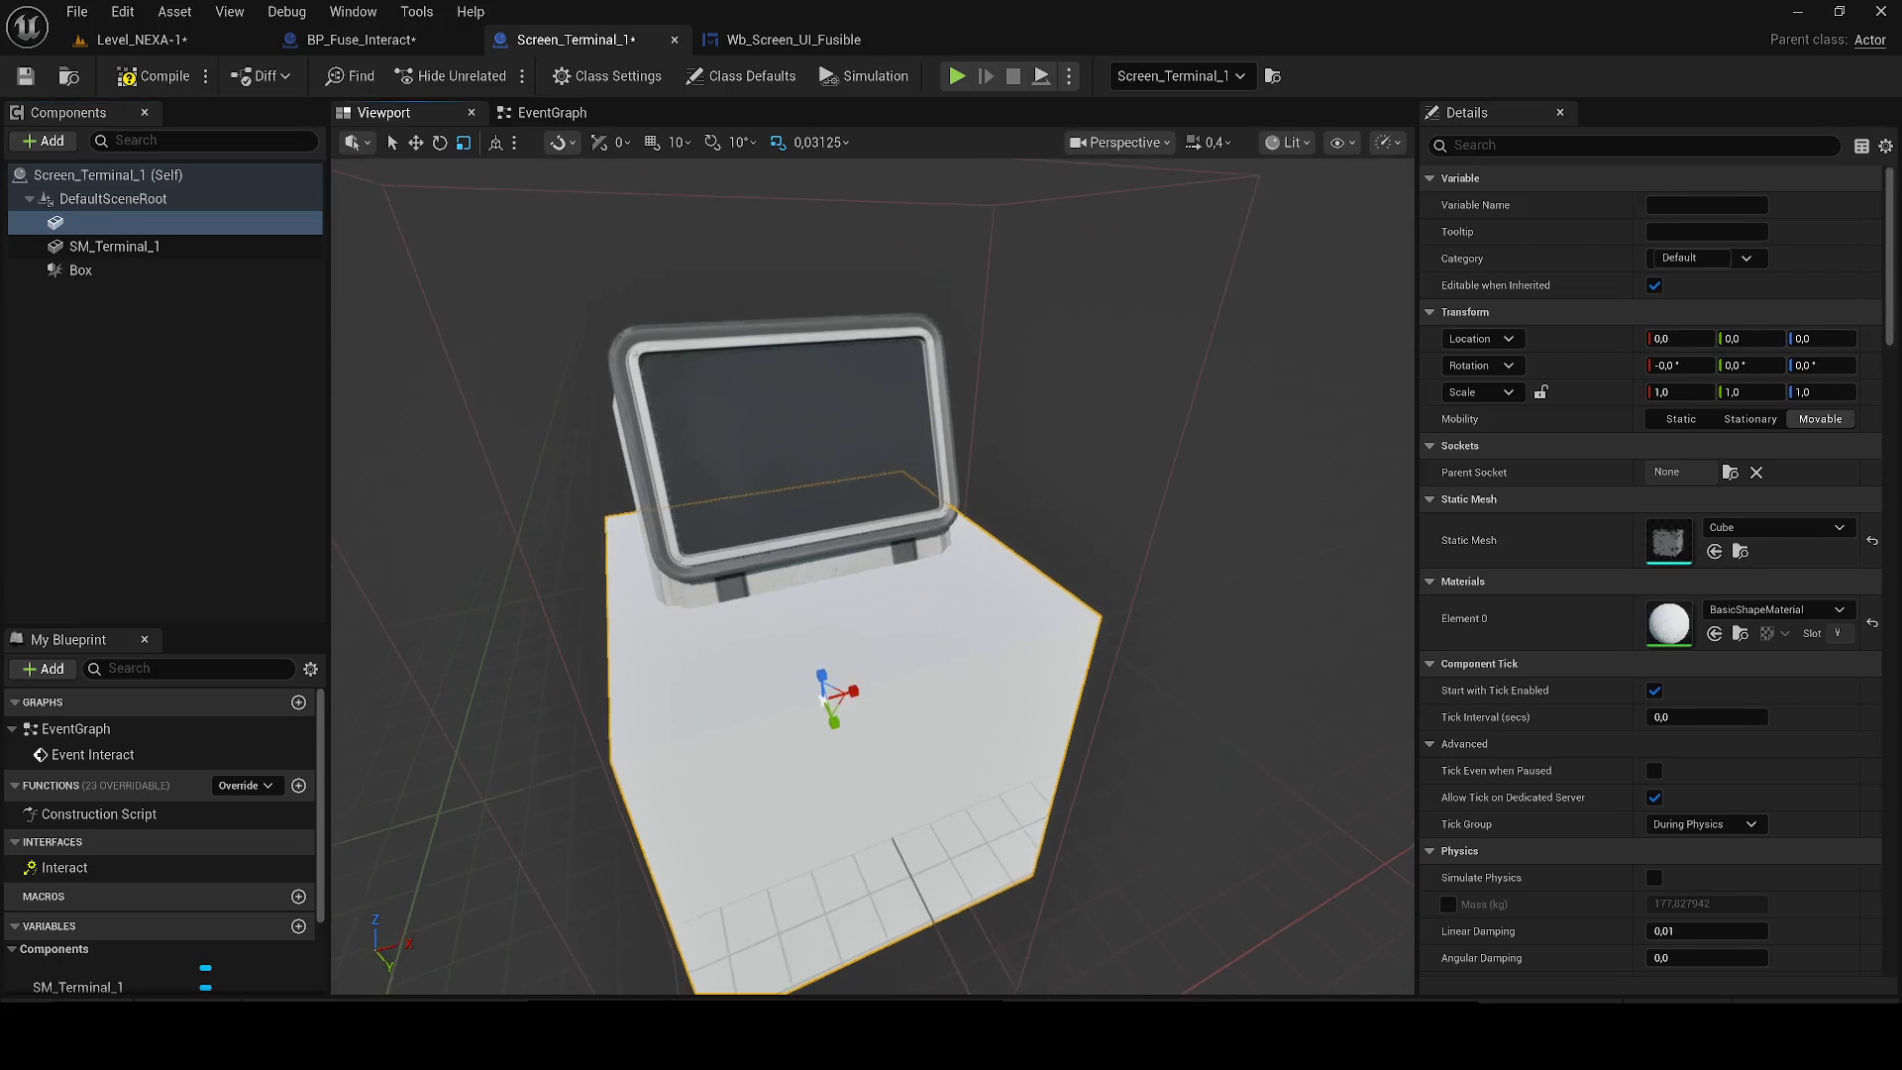
click(134, 216)
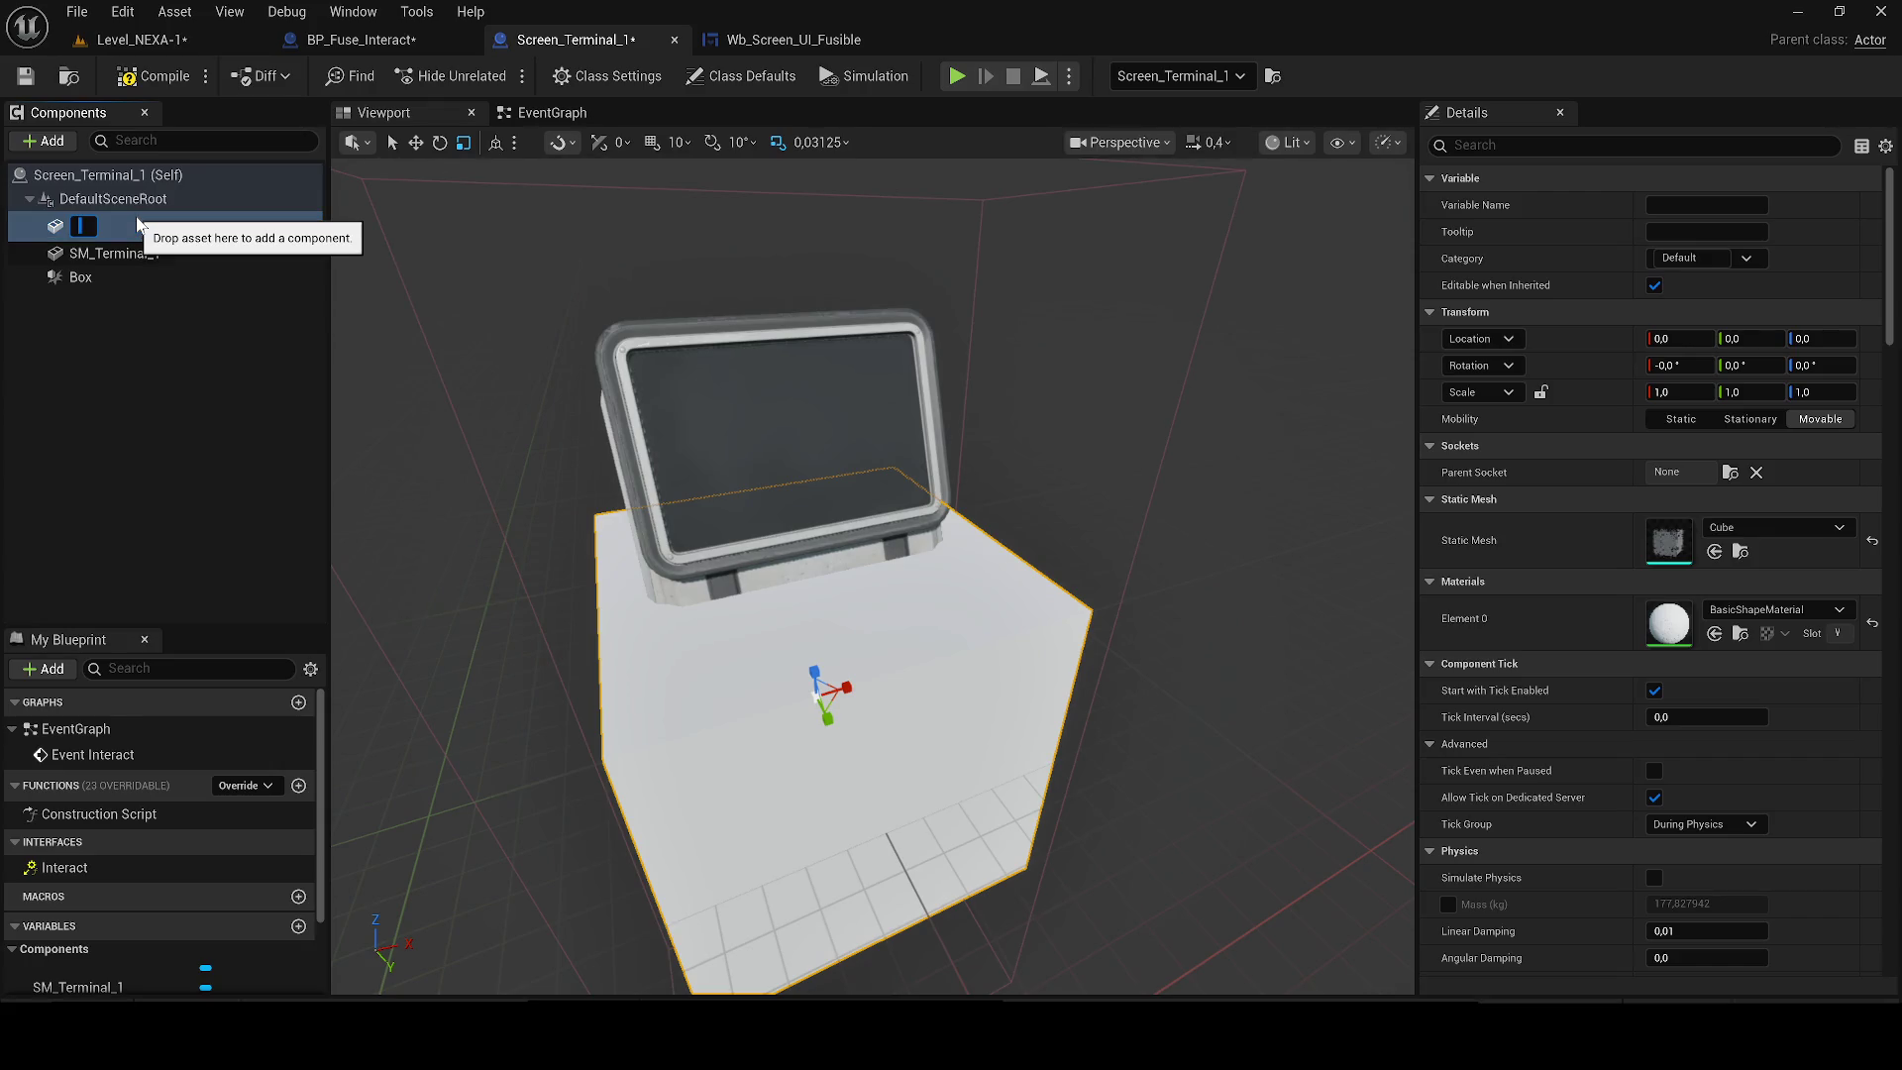
text(Cube$*)
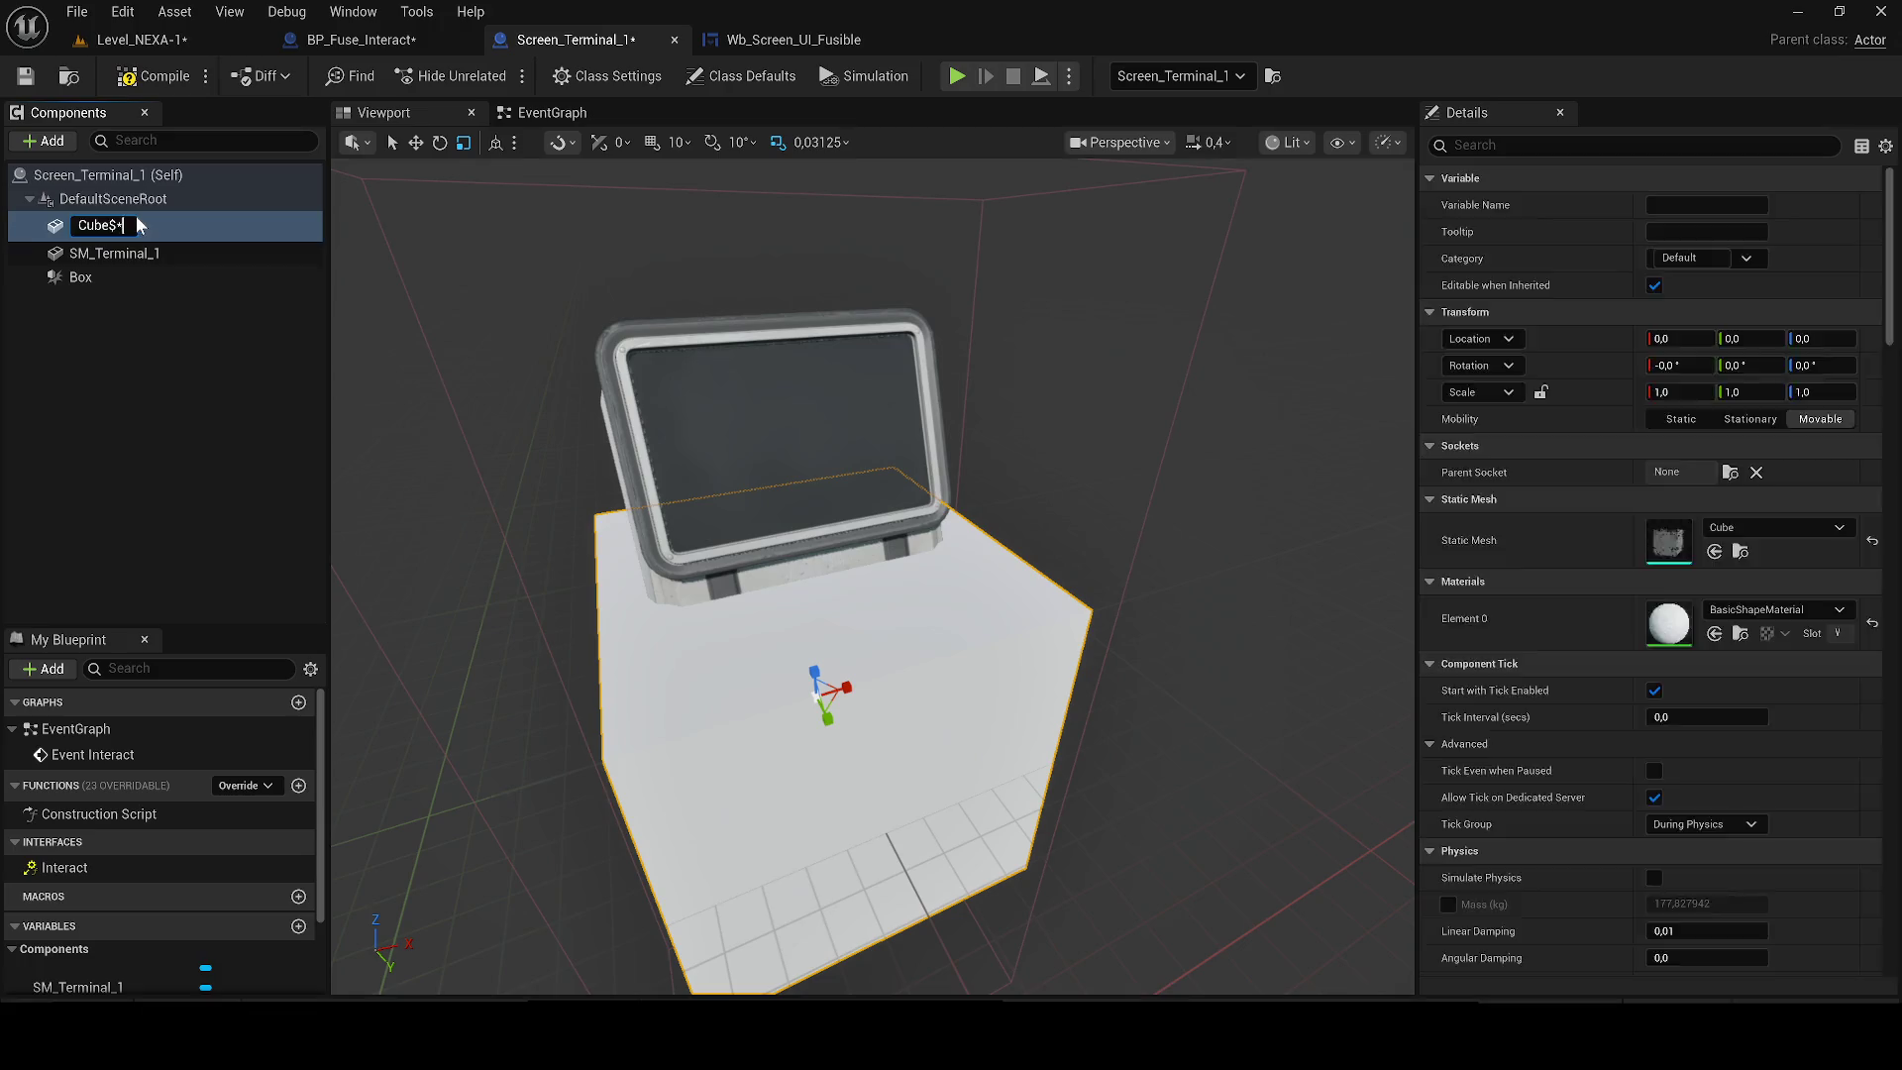
key(Return)
Raise the cube to the monitor, tilt it about -18° and scale it into a thin screen panel.
scroll(850, 561, up, 2)
key(e)
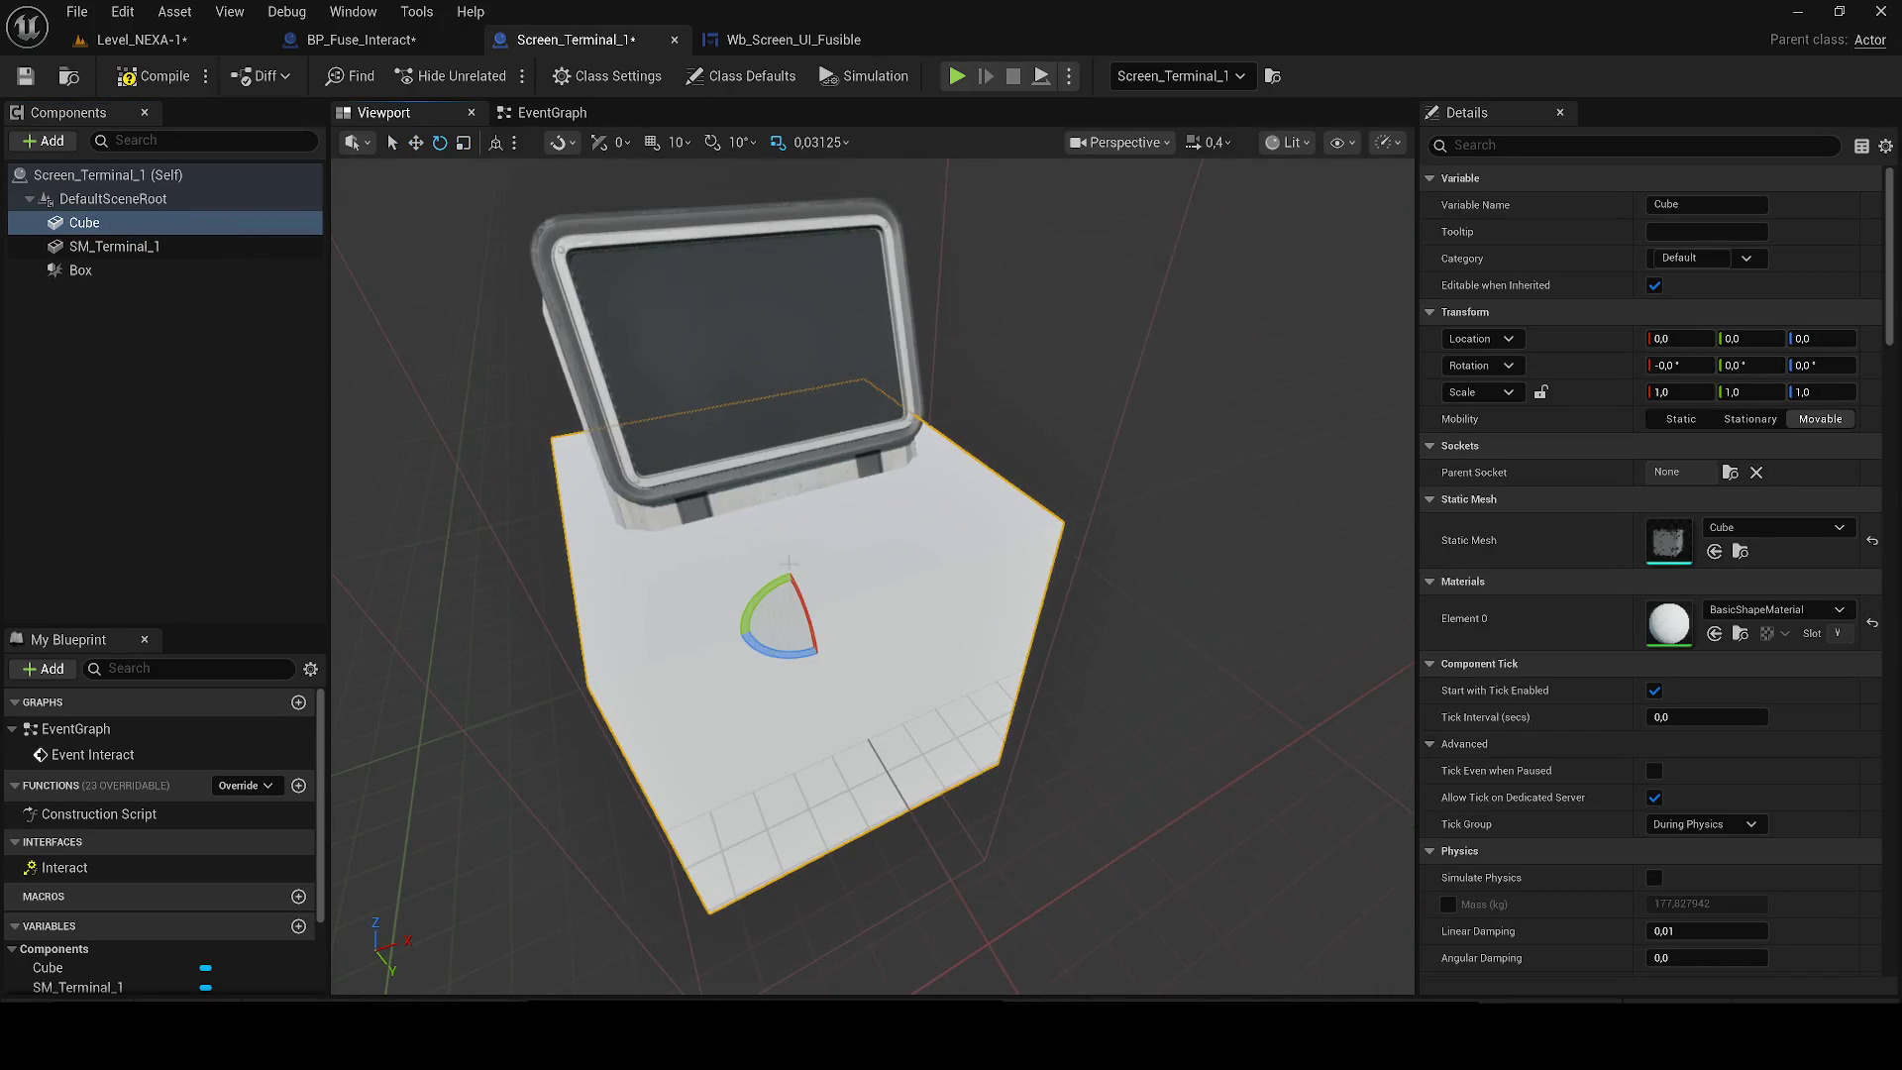
mouse_move(790, 591)
mouse_down()
mouse_move(756, 496)
mouse_move(772, 248)
mouse_up()
key(f)
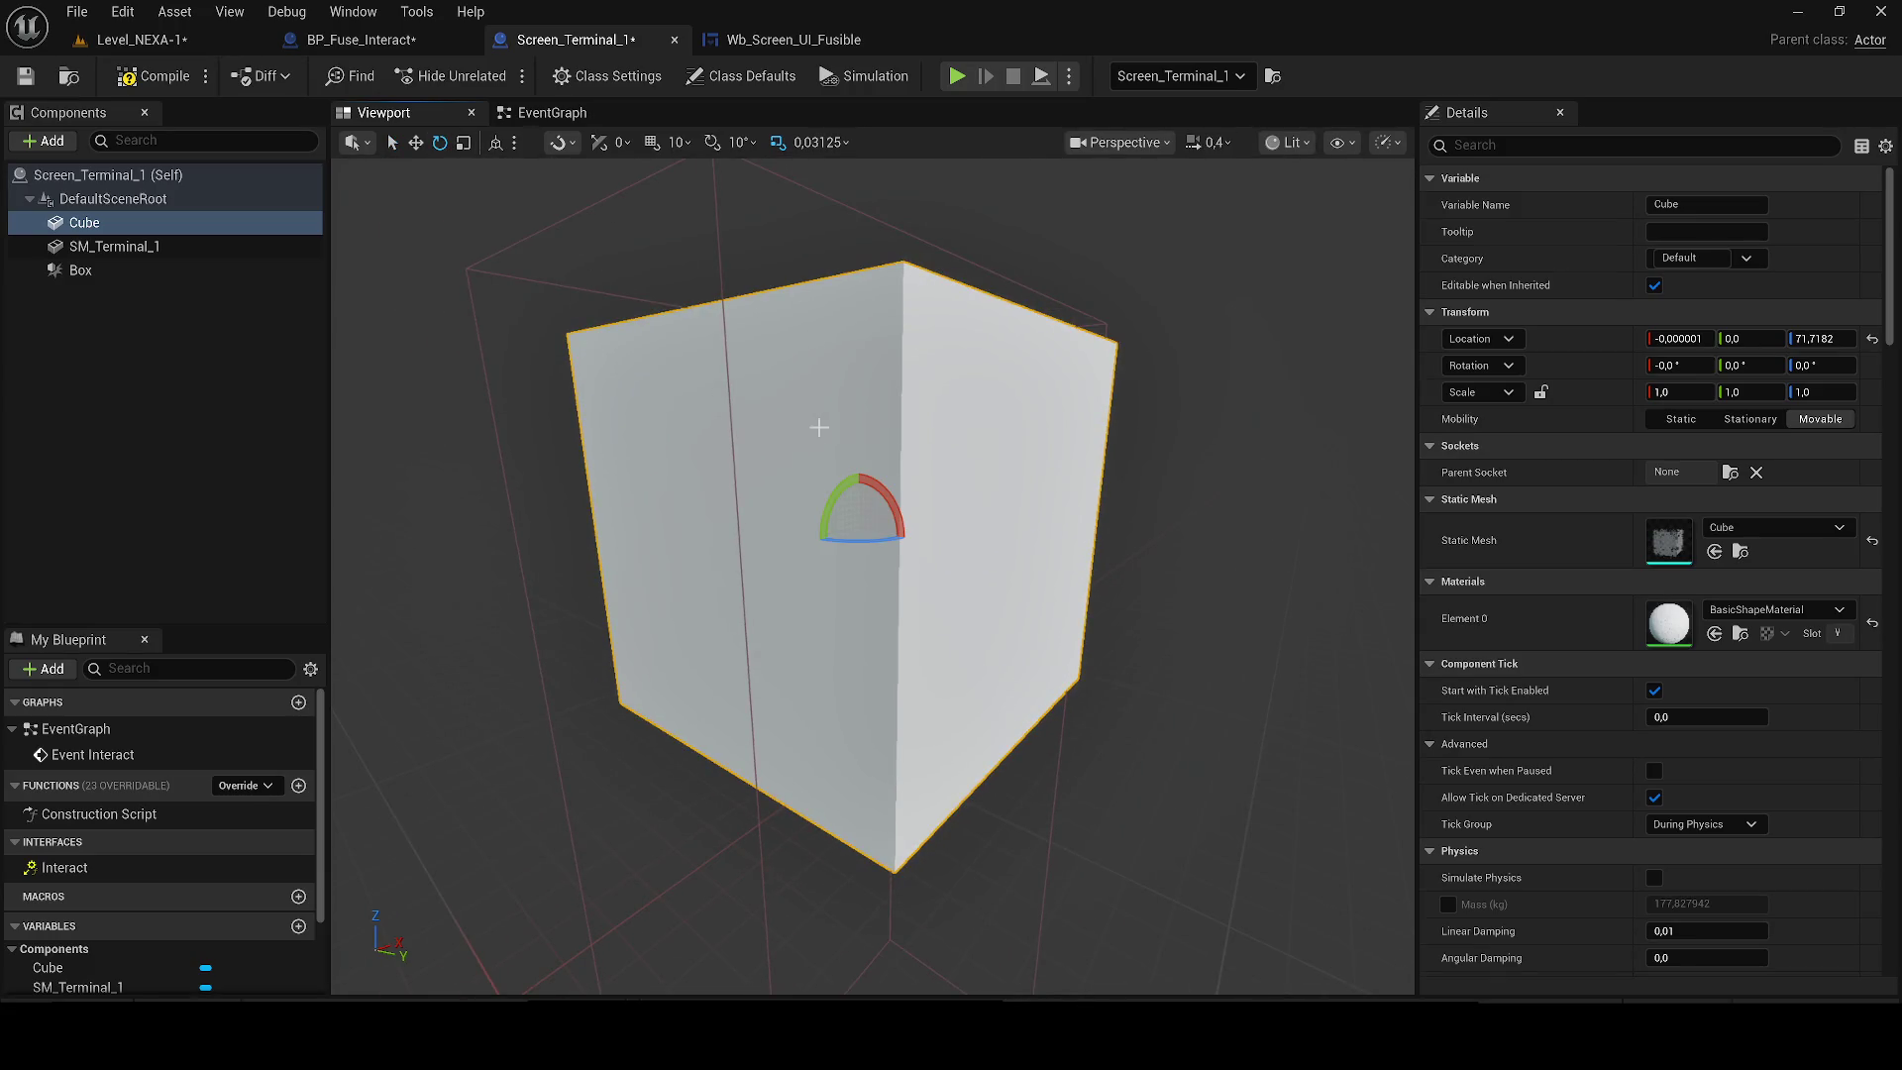
mouse_move(896, 510)
mouse_down()
mouse_move(941, 521)
mouse_move(932, 545)
mouse_up()
key(r)
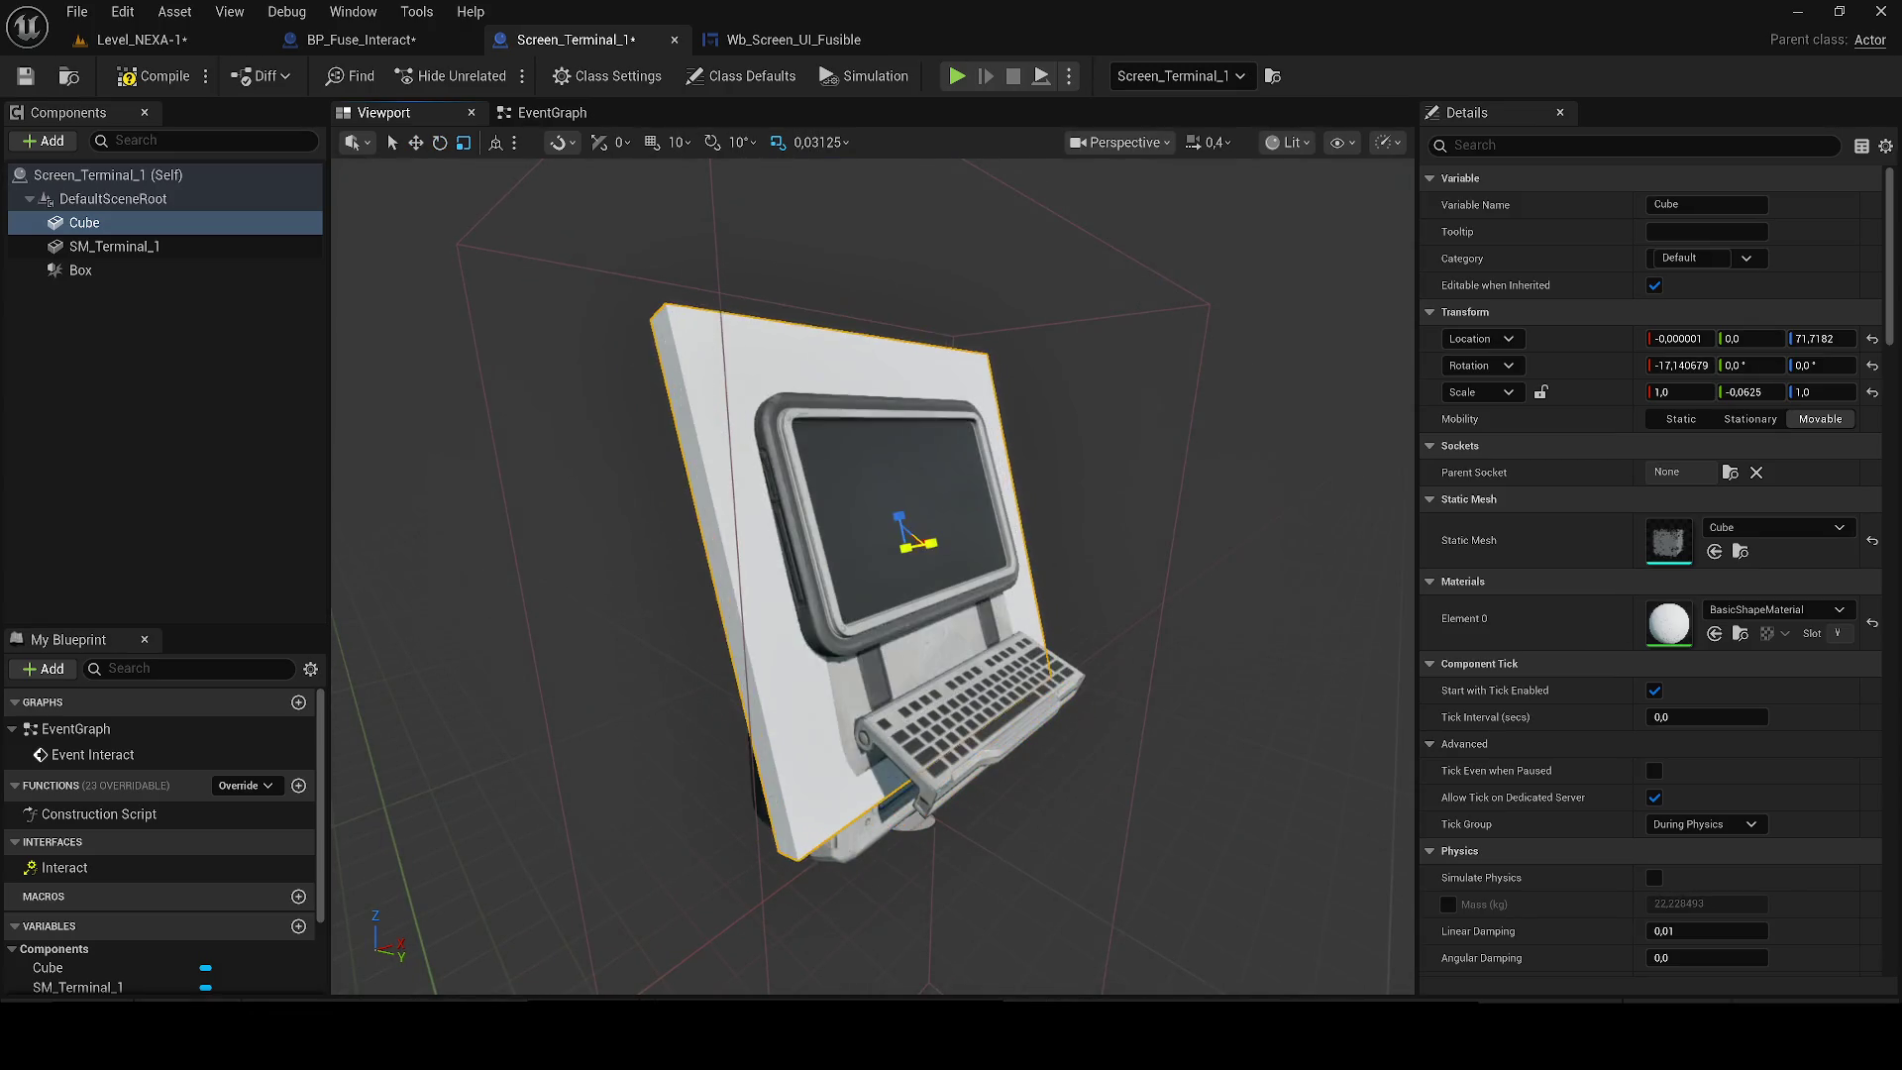
scroll(941, 544, up, 5)
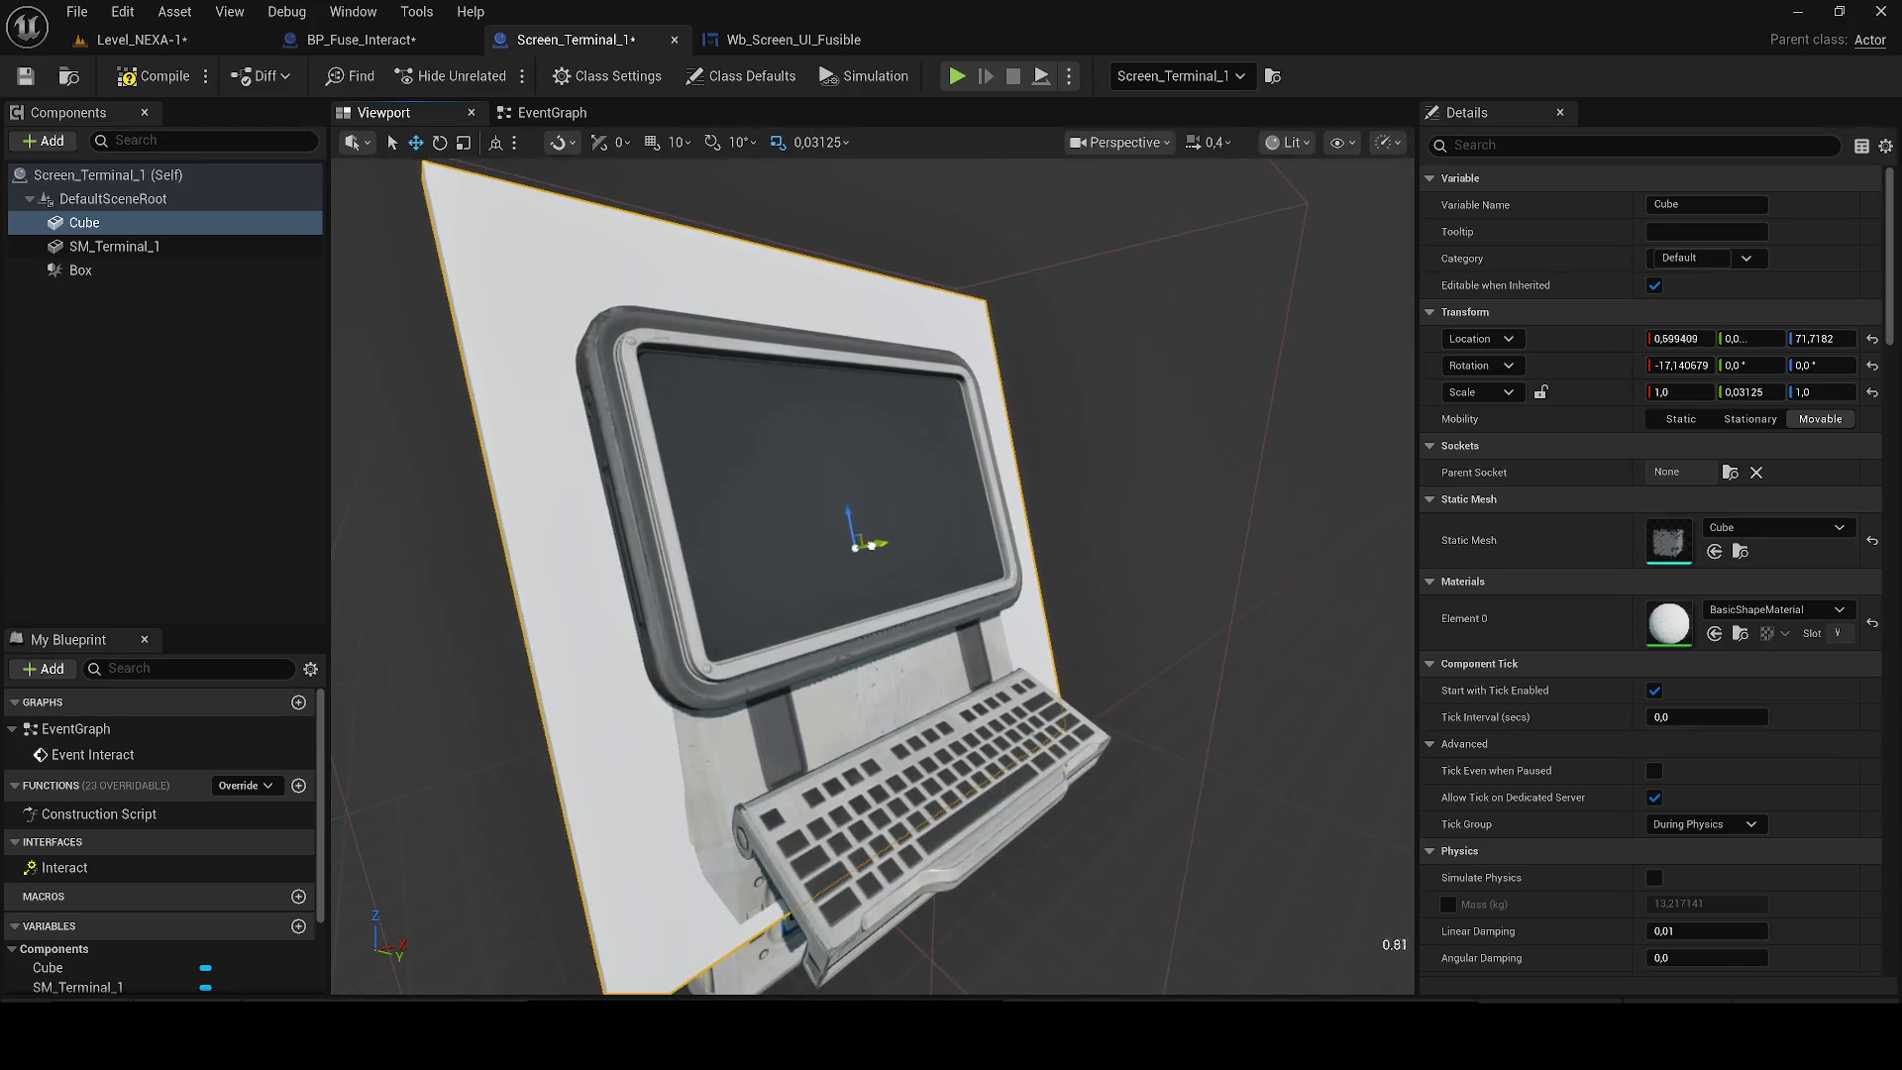
mouse_move(871, 546)
mouse_down()
mouse_move(849, 532)
mouse_move(888, 554)
mouse_move(853, 515)
mouse_up()
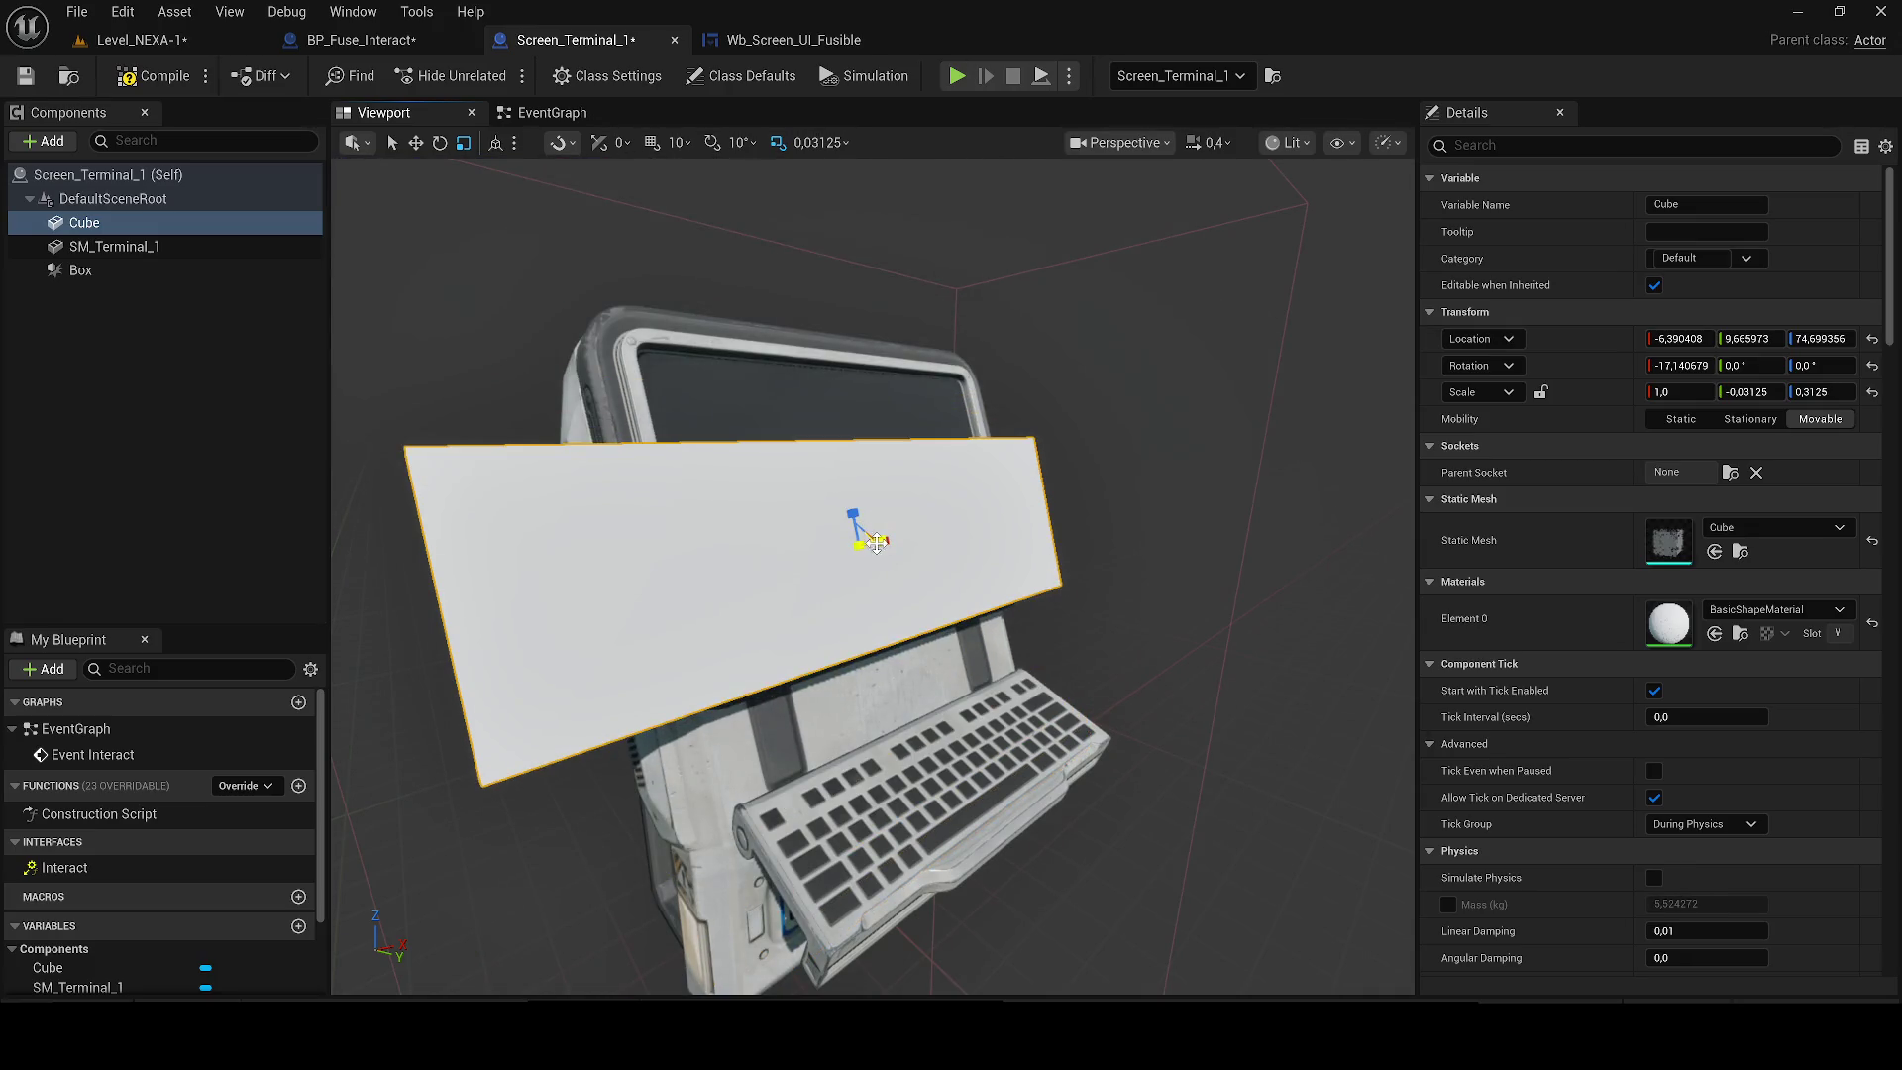
mouse_move(889, 538)
mouse_down()
mouse_move(860, 535)
mouse_move(847, 456)
mouse_move(840, 499)
mouse_move(921, 495)
mouse_up()
key(w)
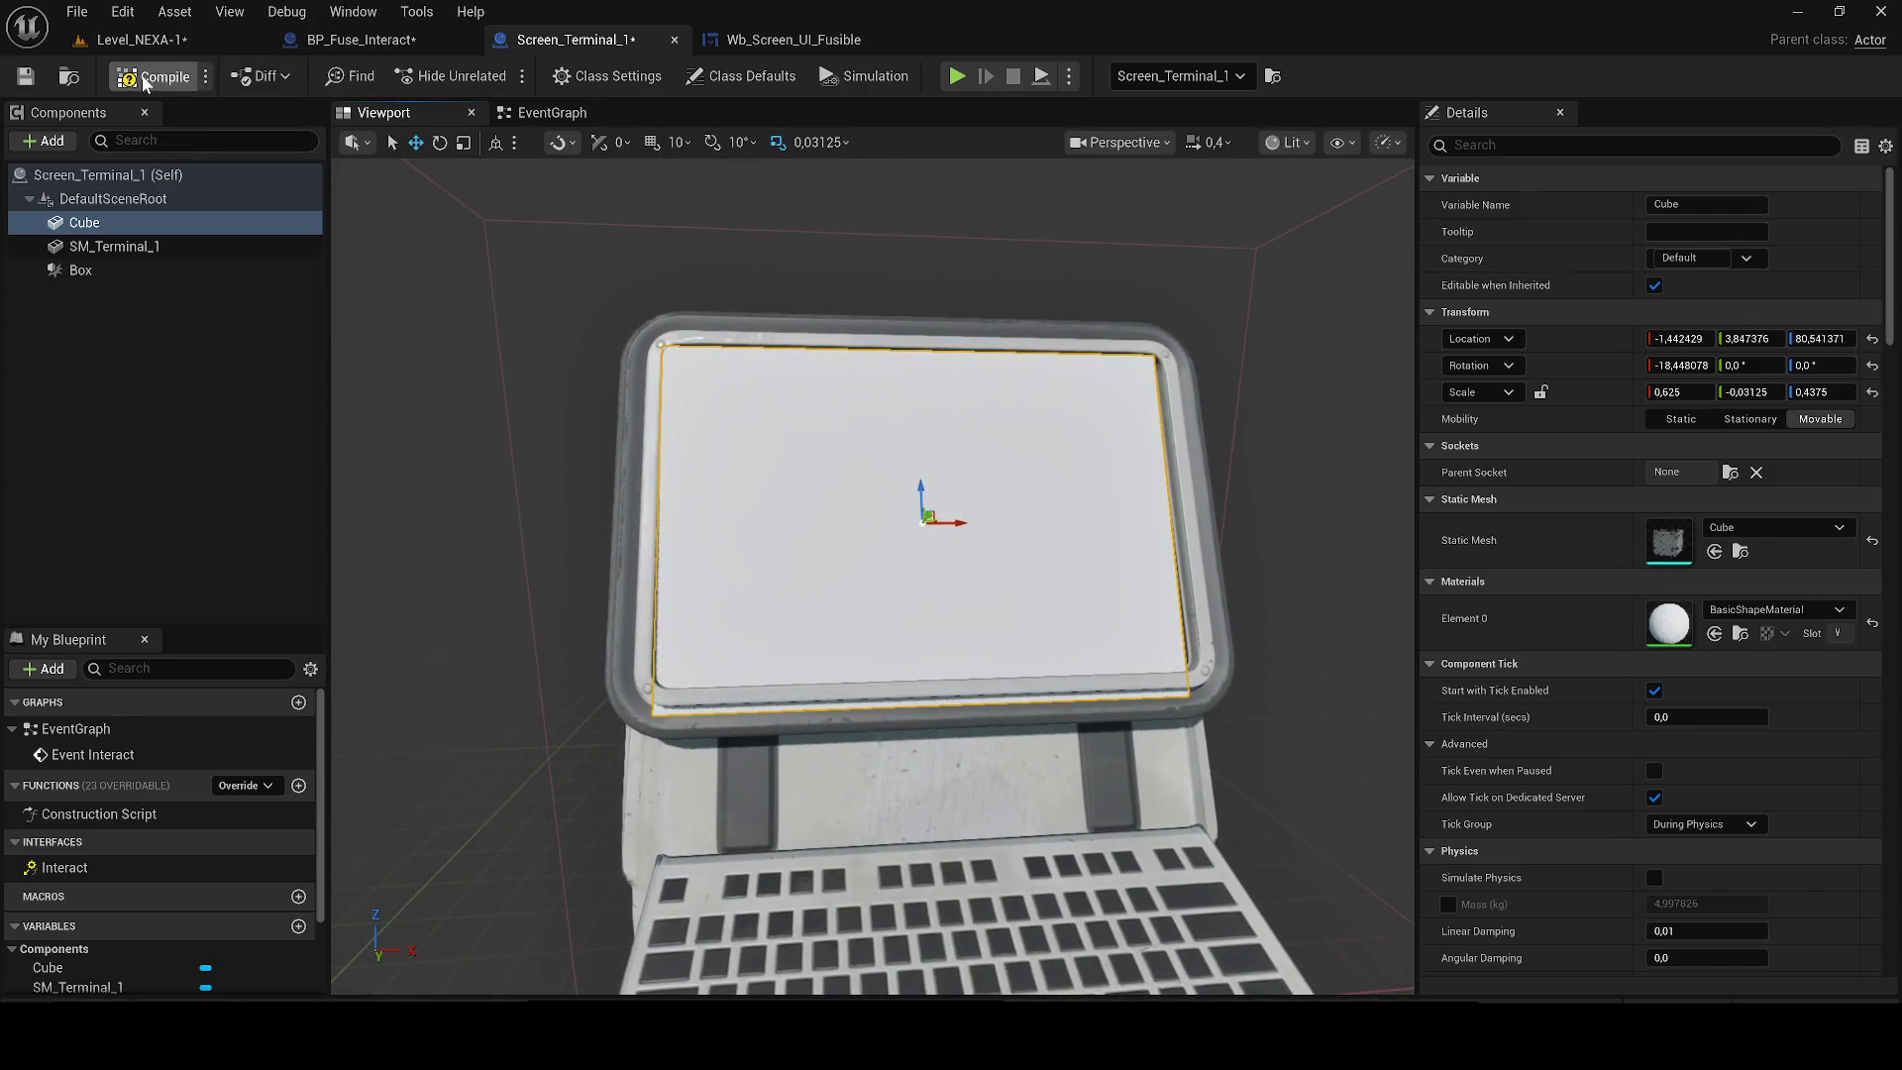
Check the terminal in the level, then return to the blueprint and switch to the browser.
click(198, 44)
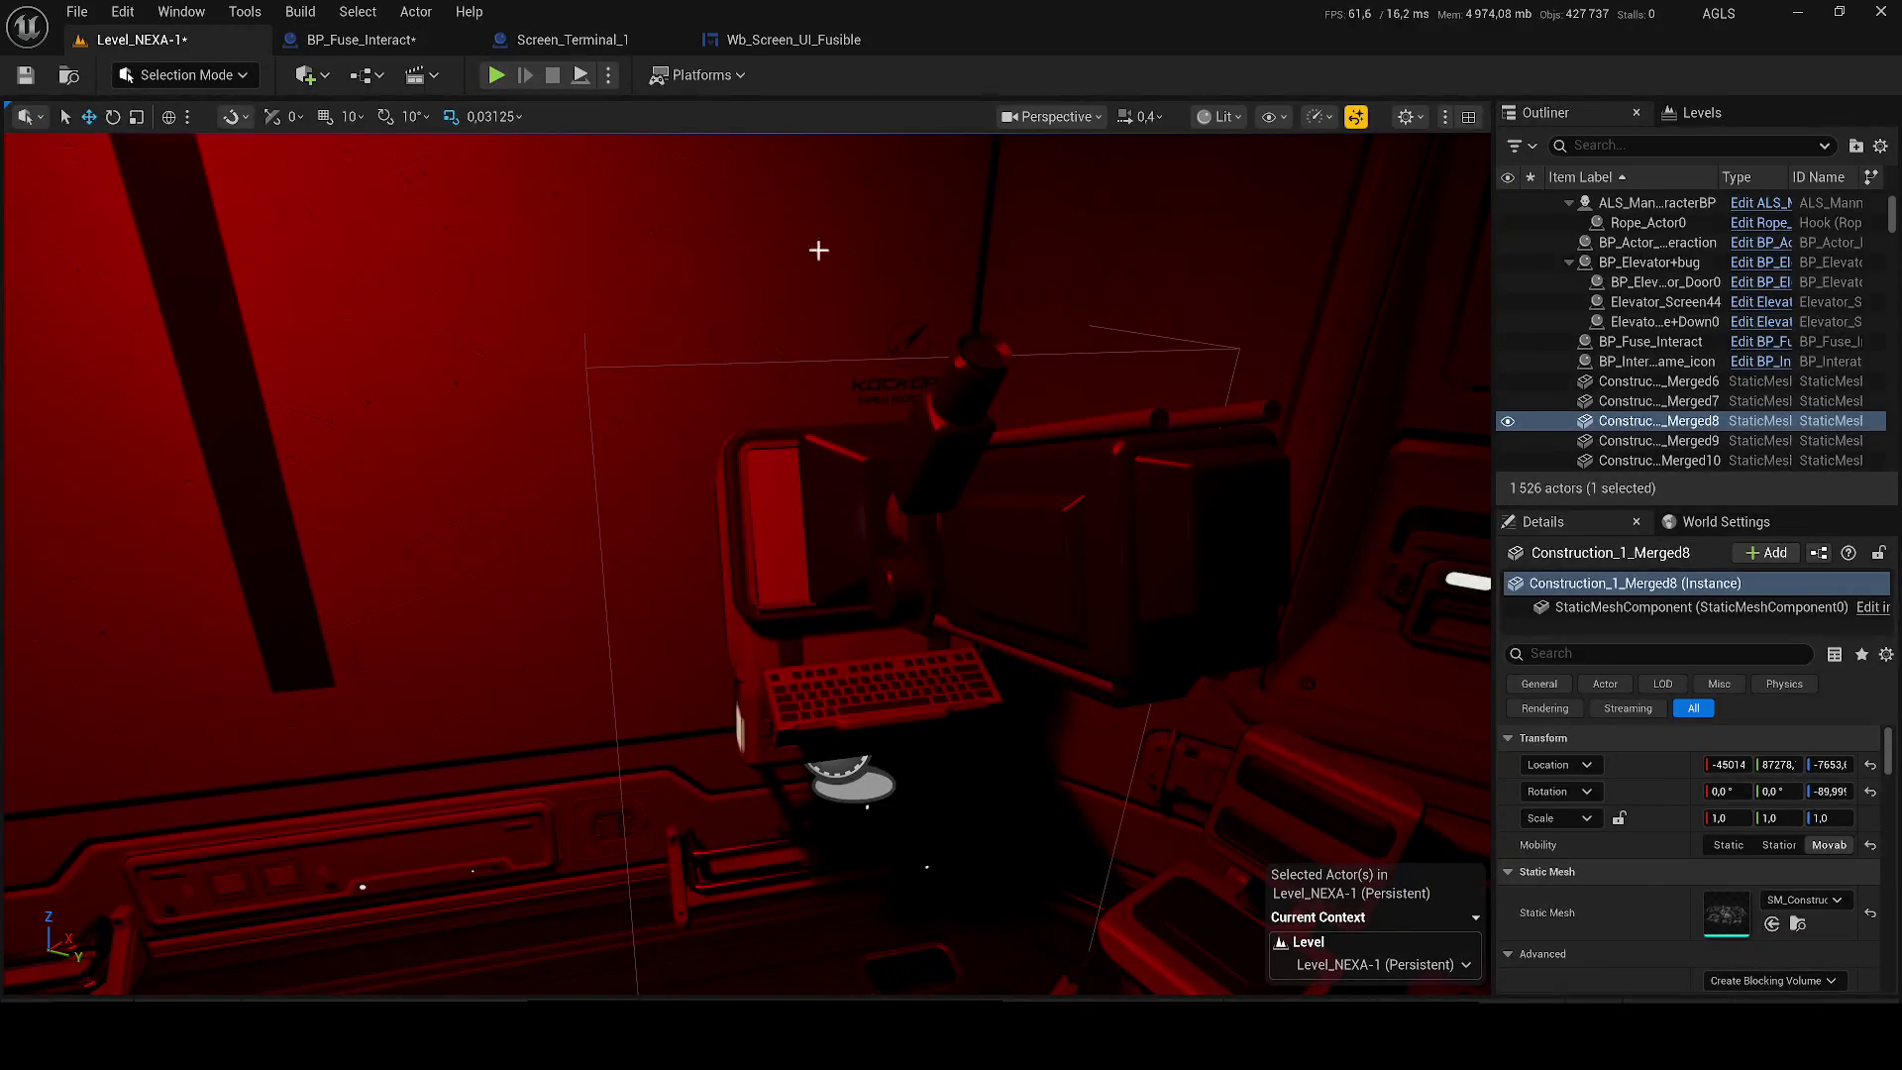
click(597, 40)
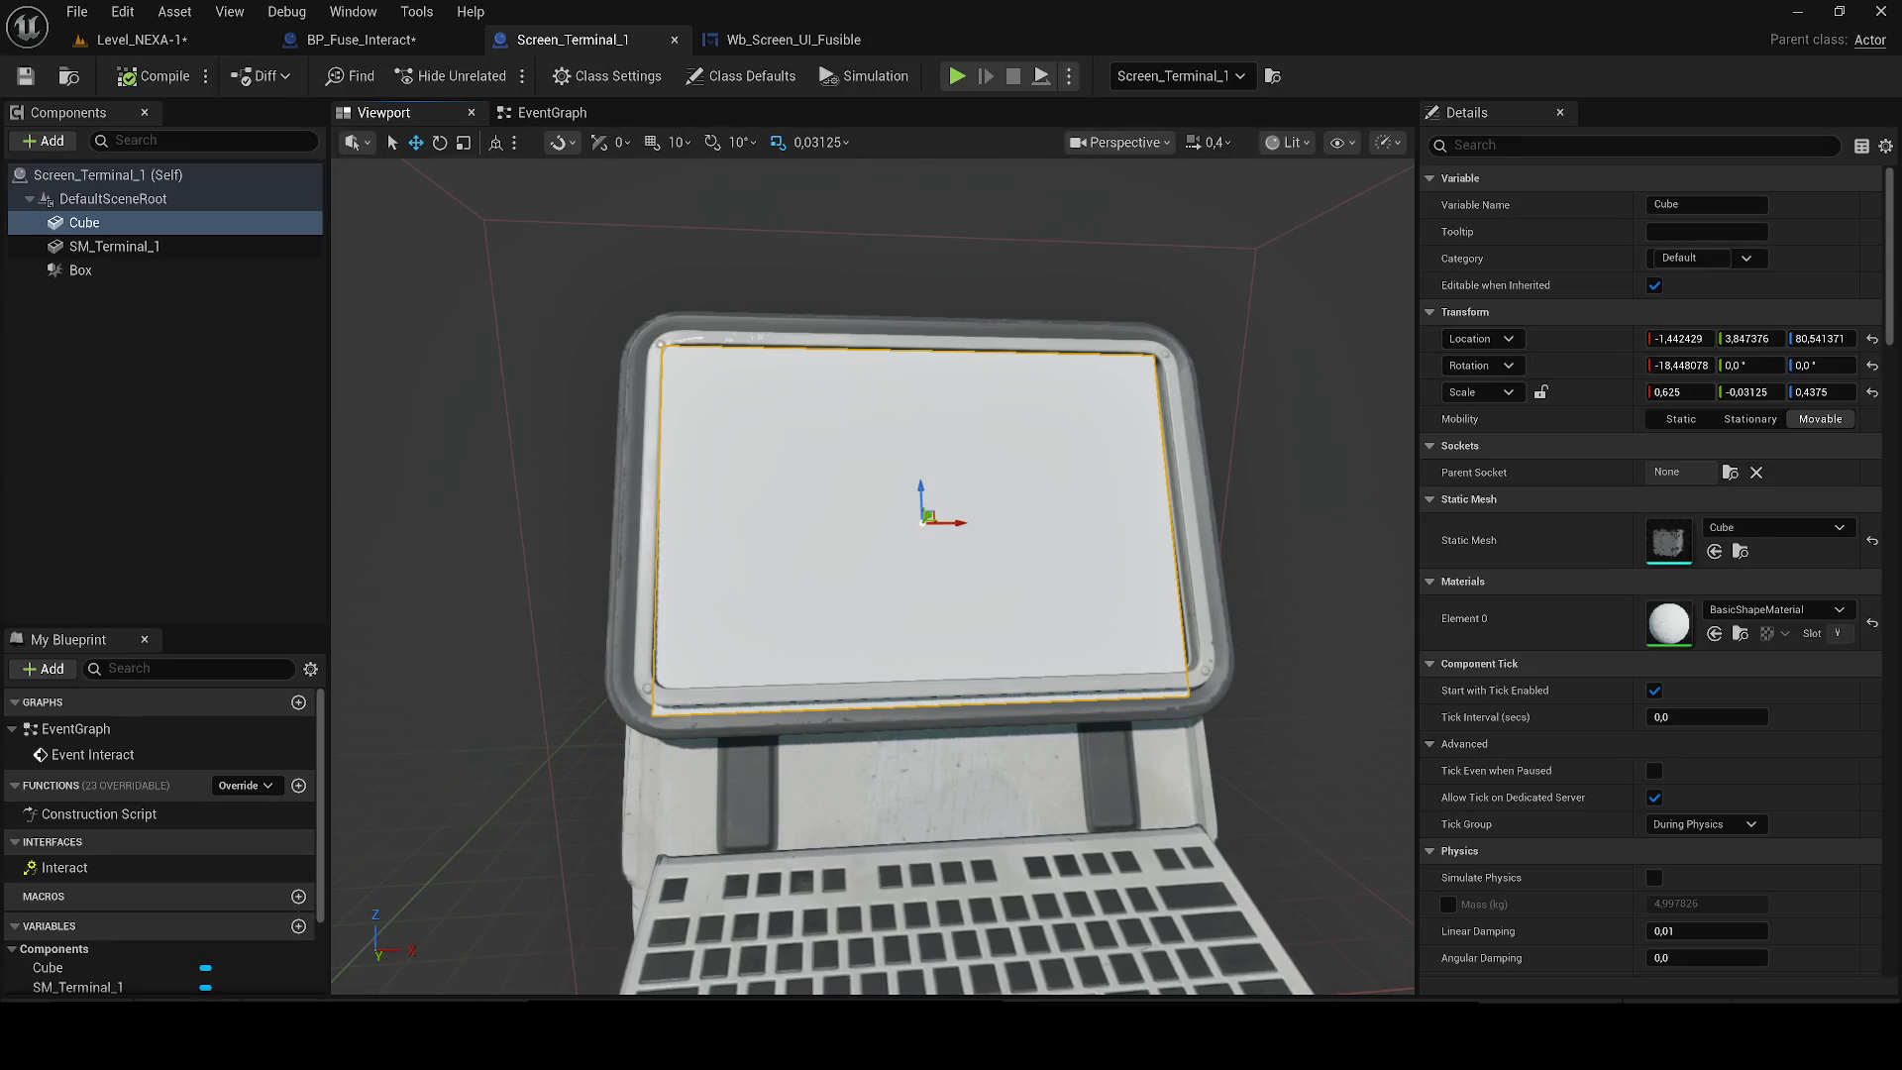
key(alt+Tab)
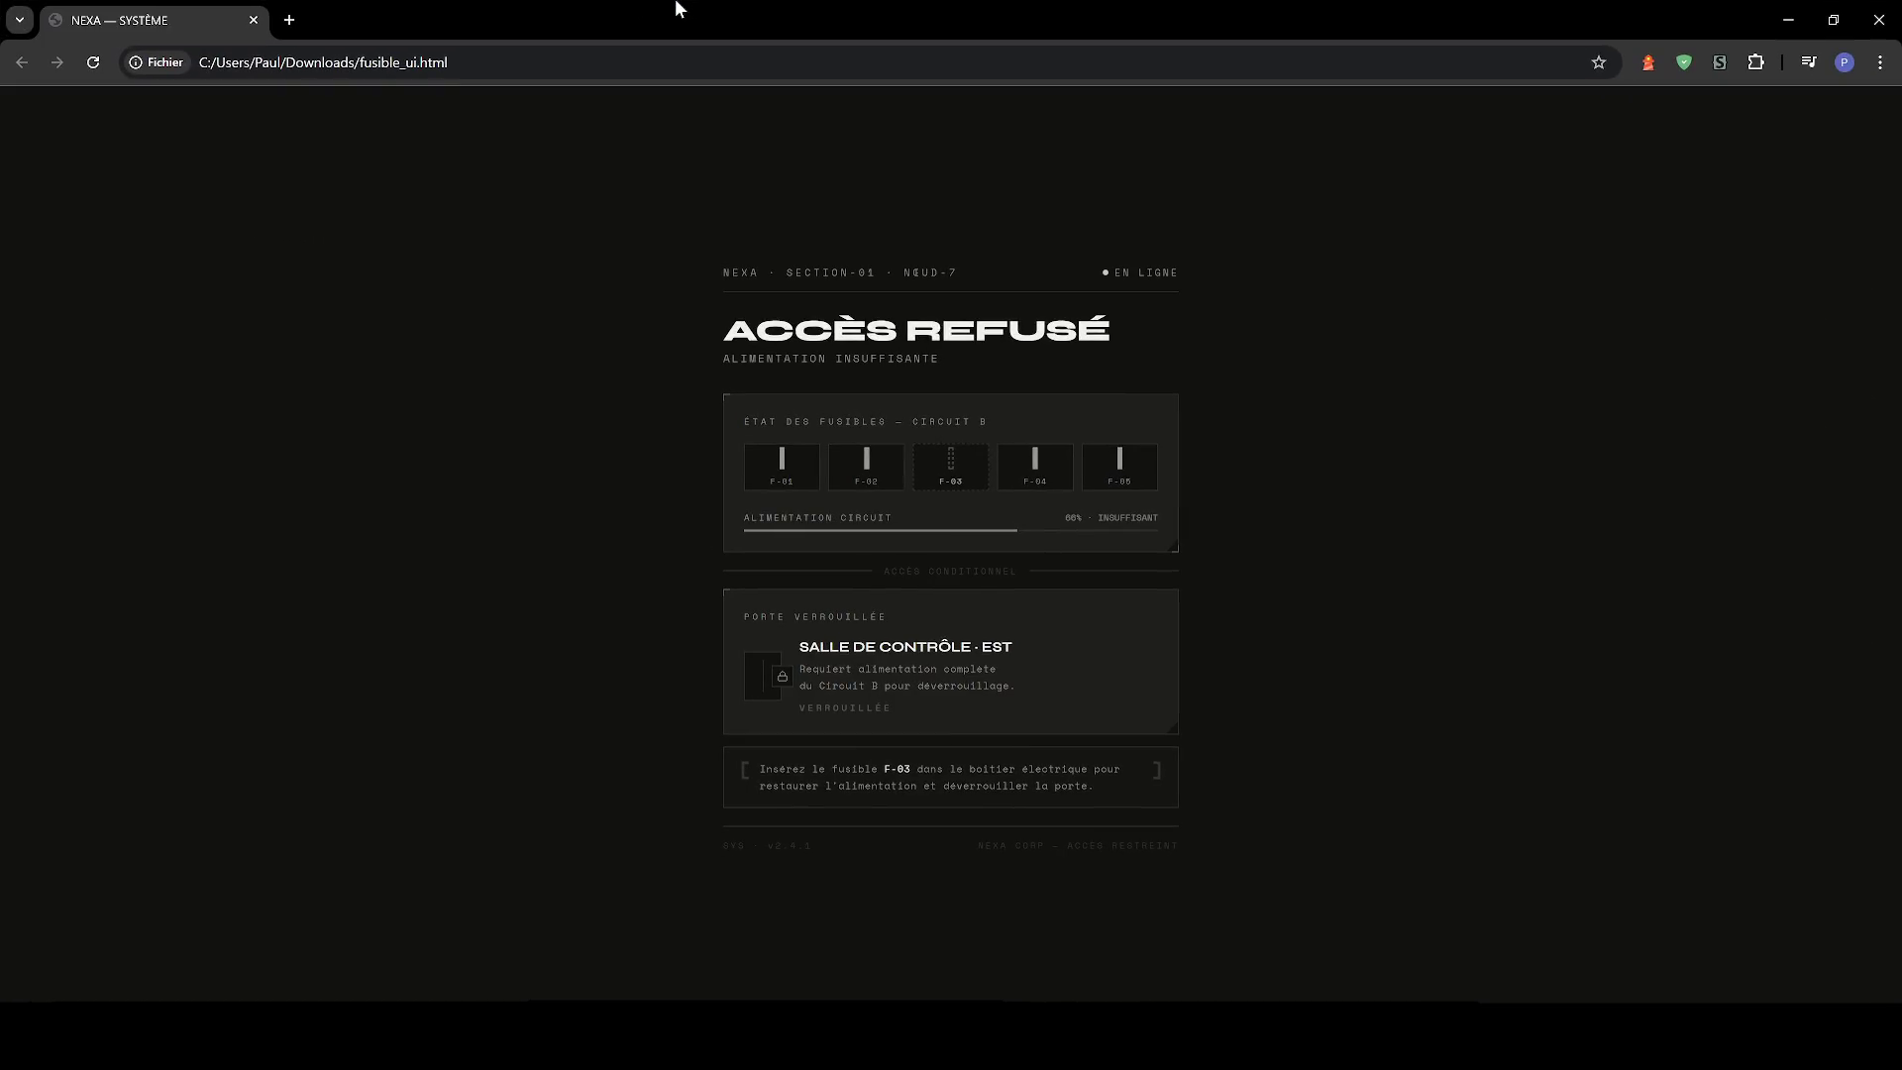
Snip the Accès refusé page card and save the image as acces_refuse on the Desktop.
key(super+a)
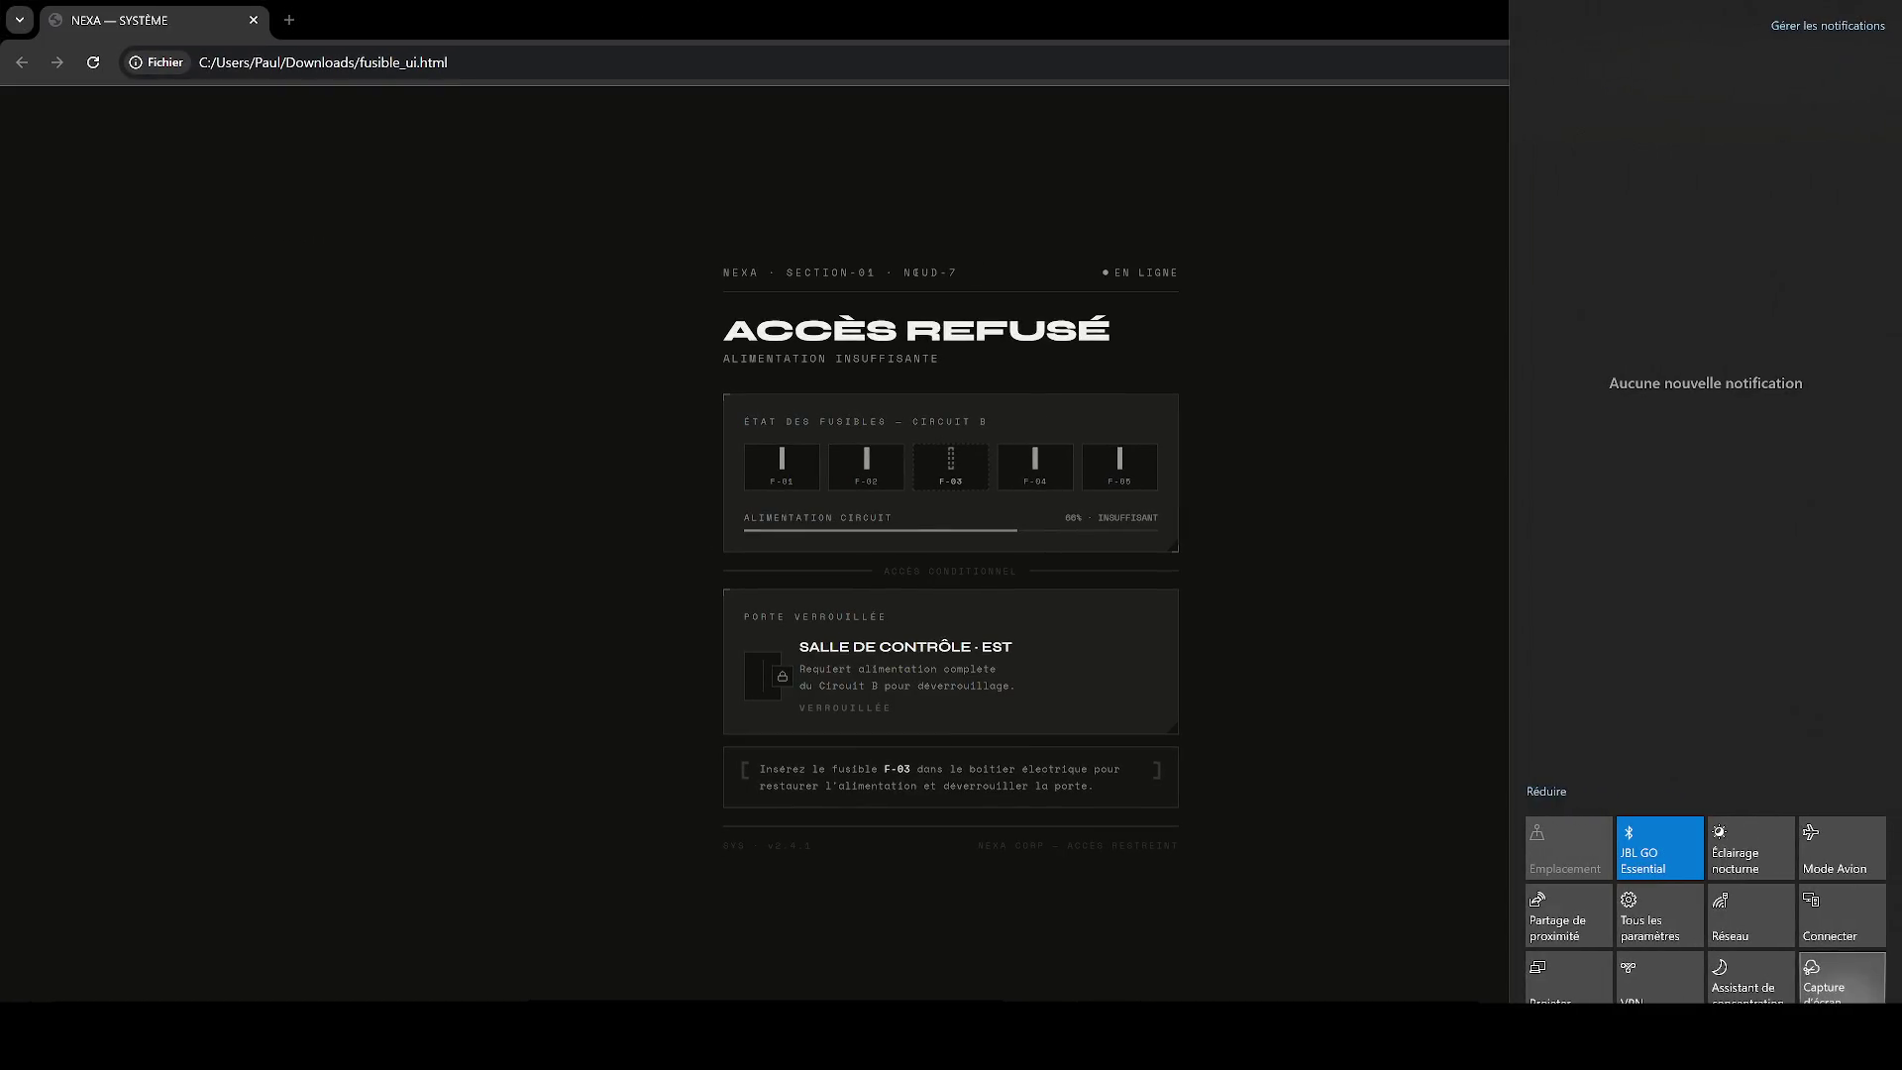
key(super+shift+s)
mouse_move(677, 203)
mouse_down()
mouse_move(981, 628)
mouse_move(1219, 806)
mouse_move(1222, 834)
mouse_up()
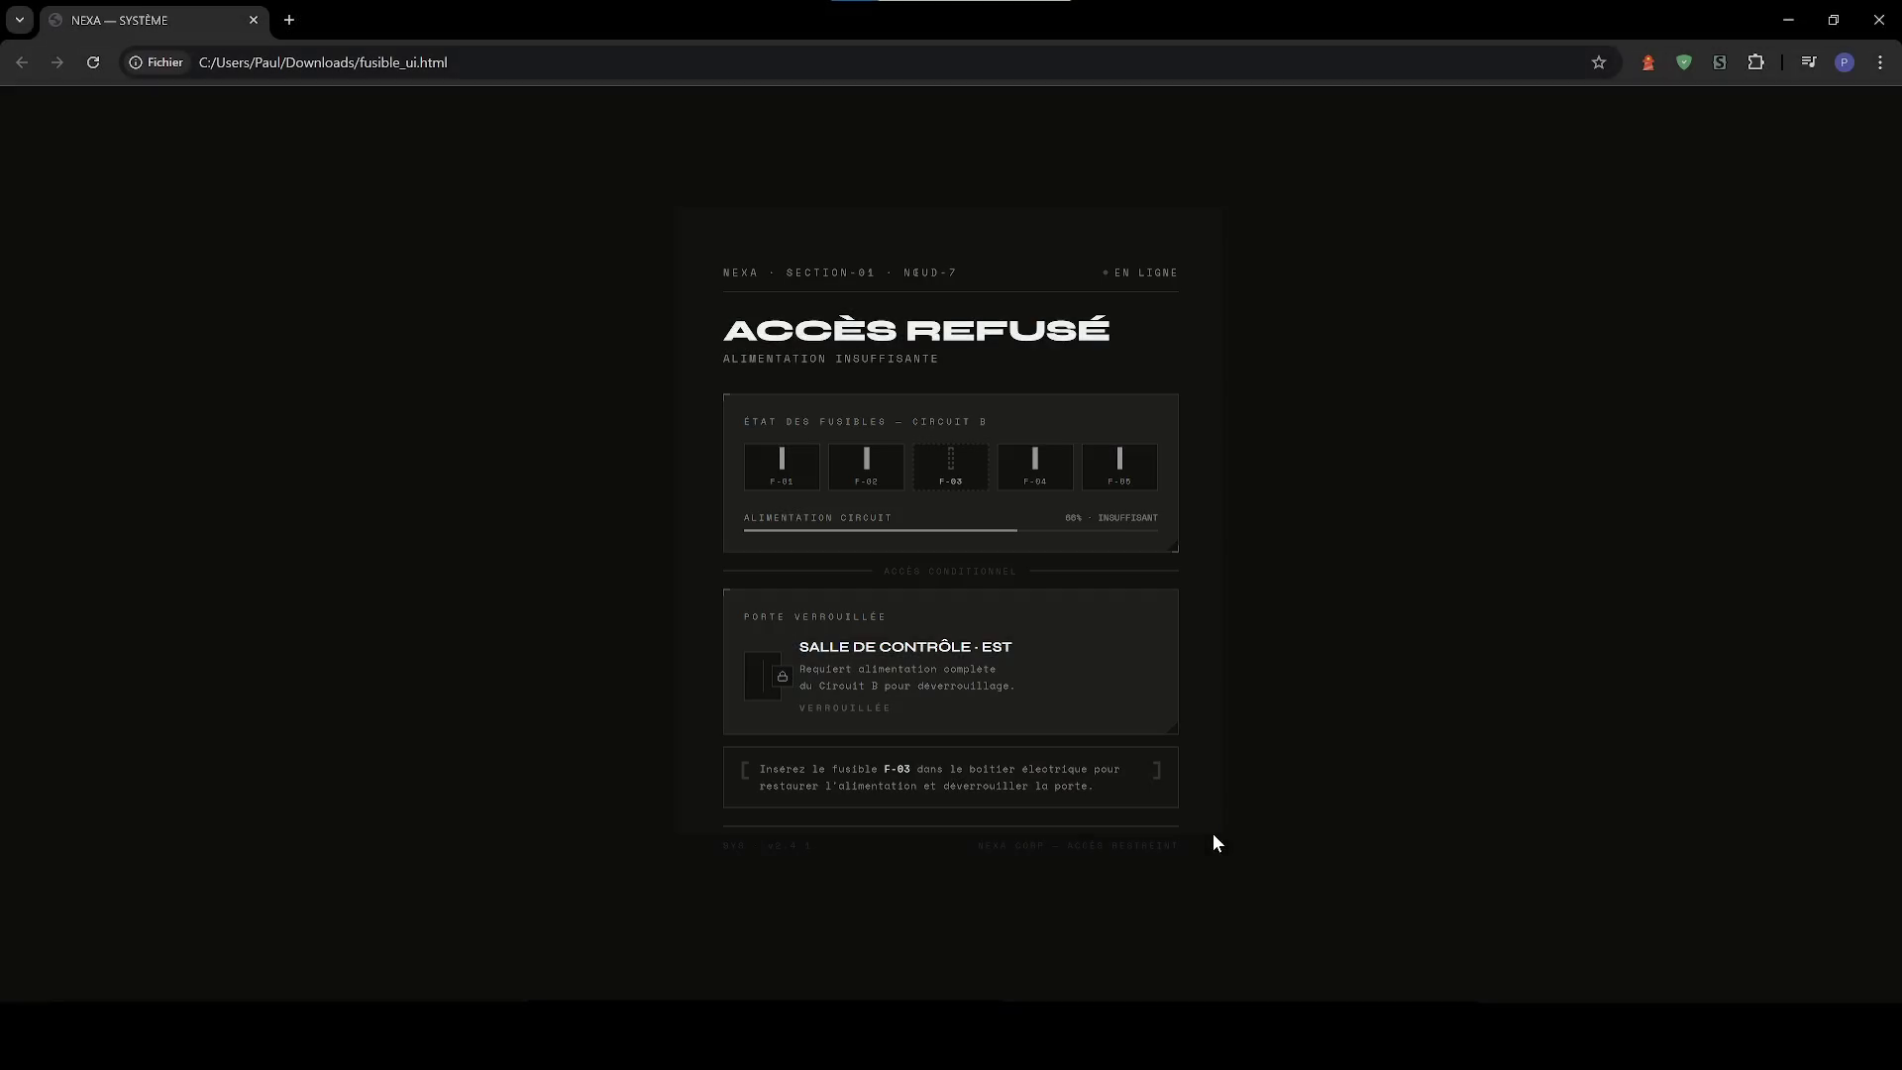
key(alt+Tab)
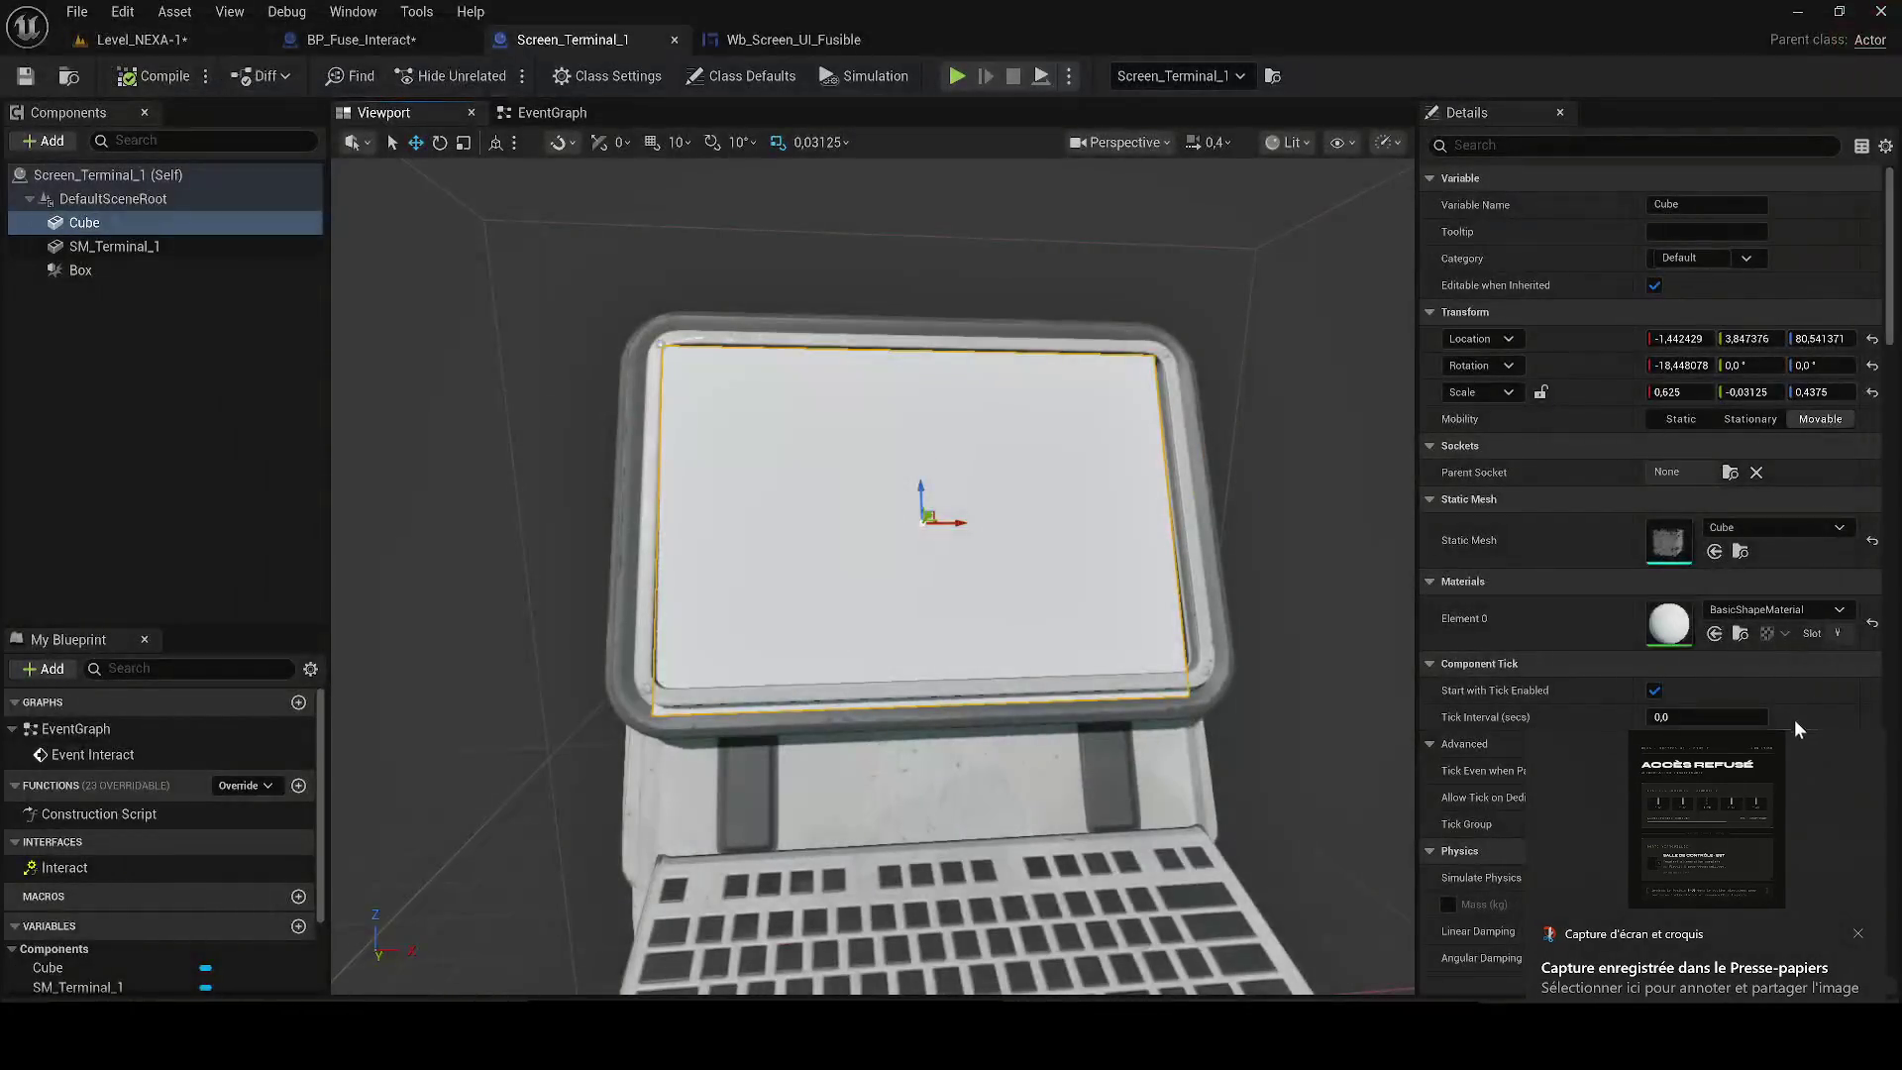
click(1775, 774)
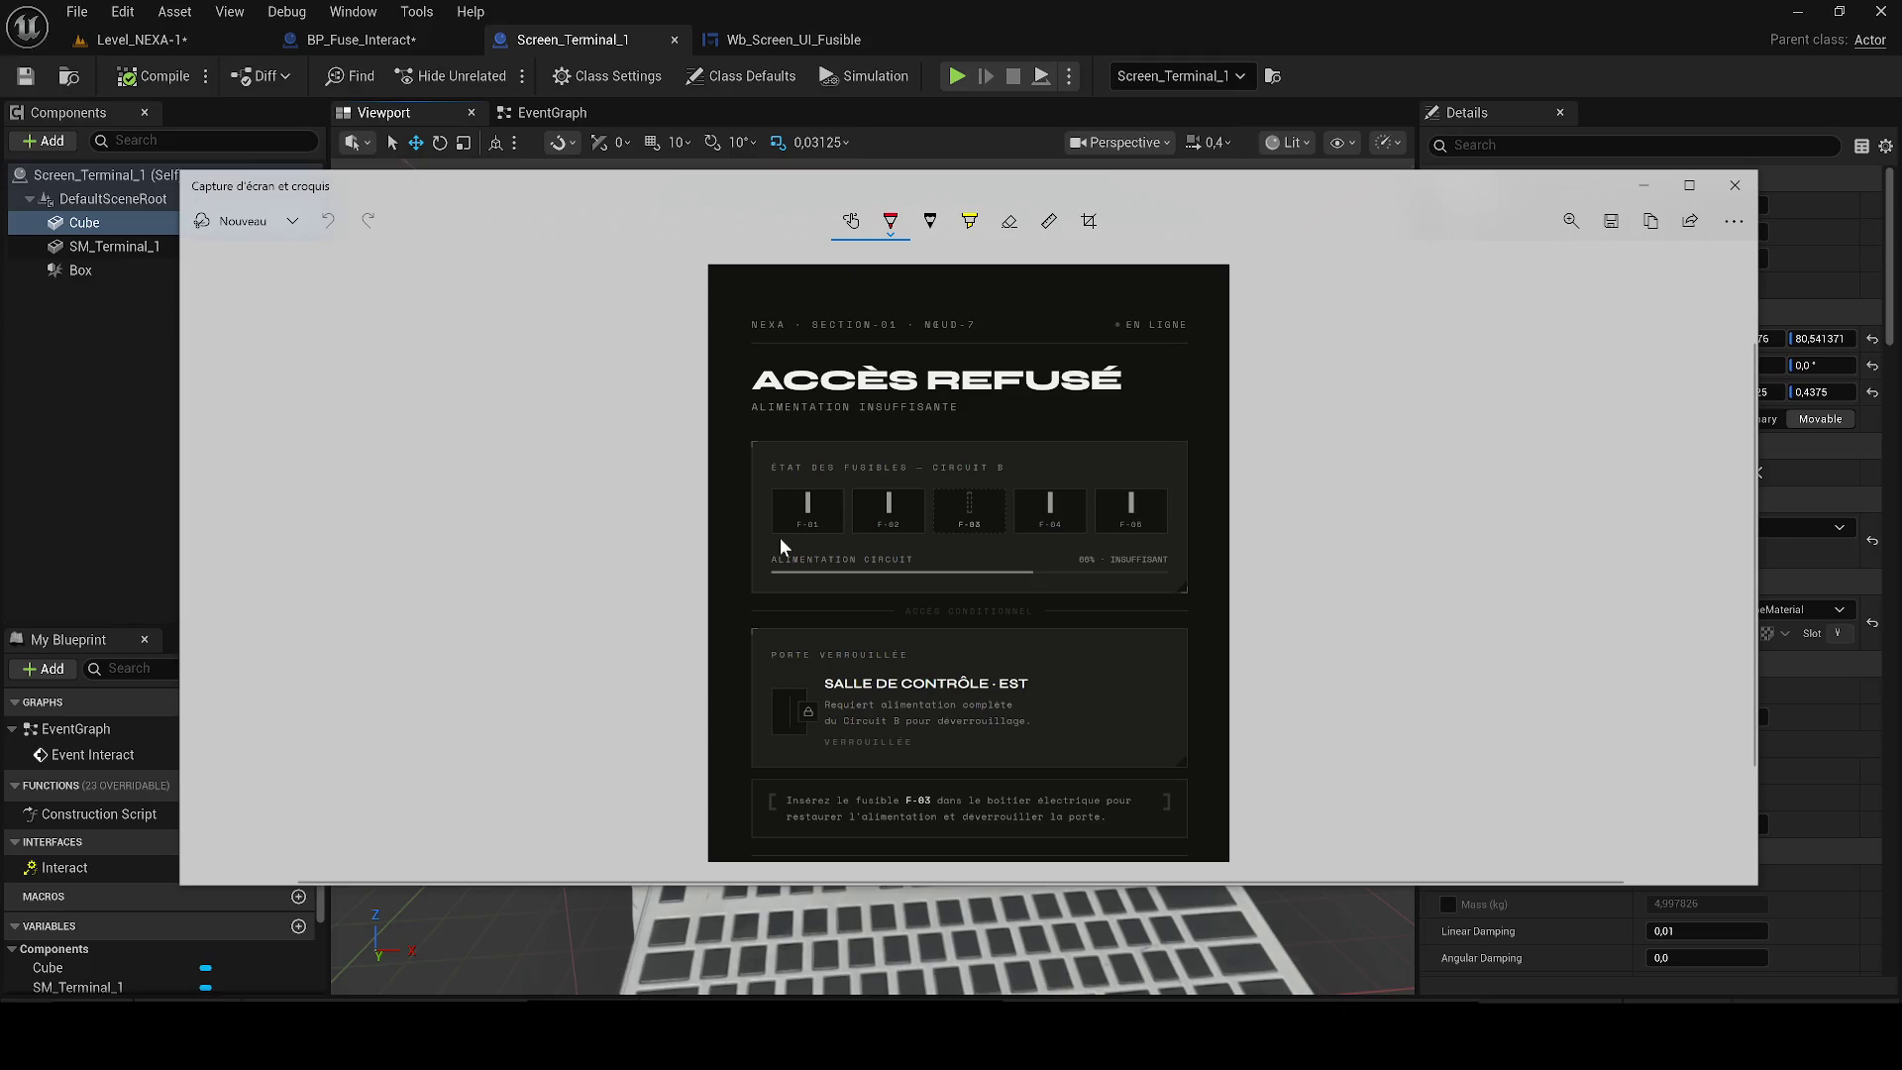
key(ctrl+s)
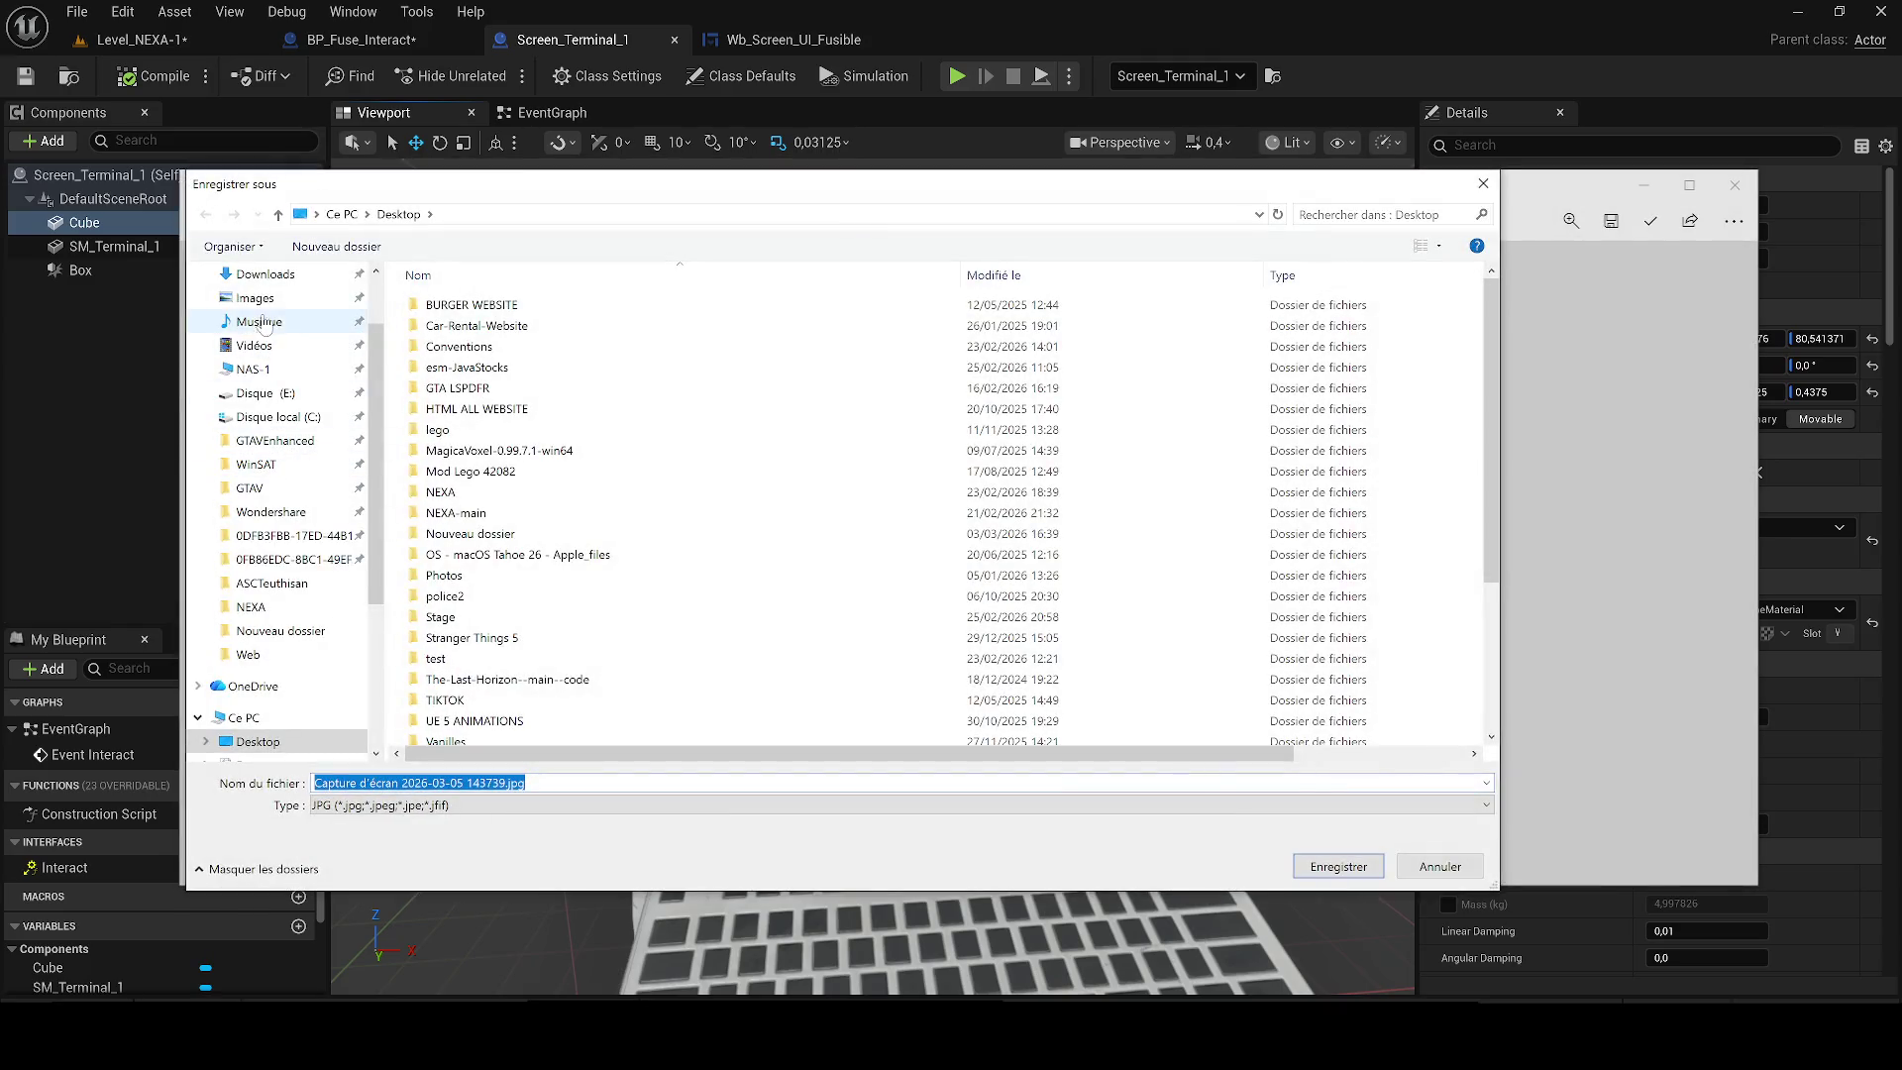
text(acces_refuse)
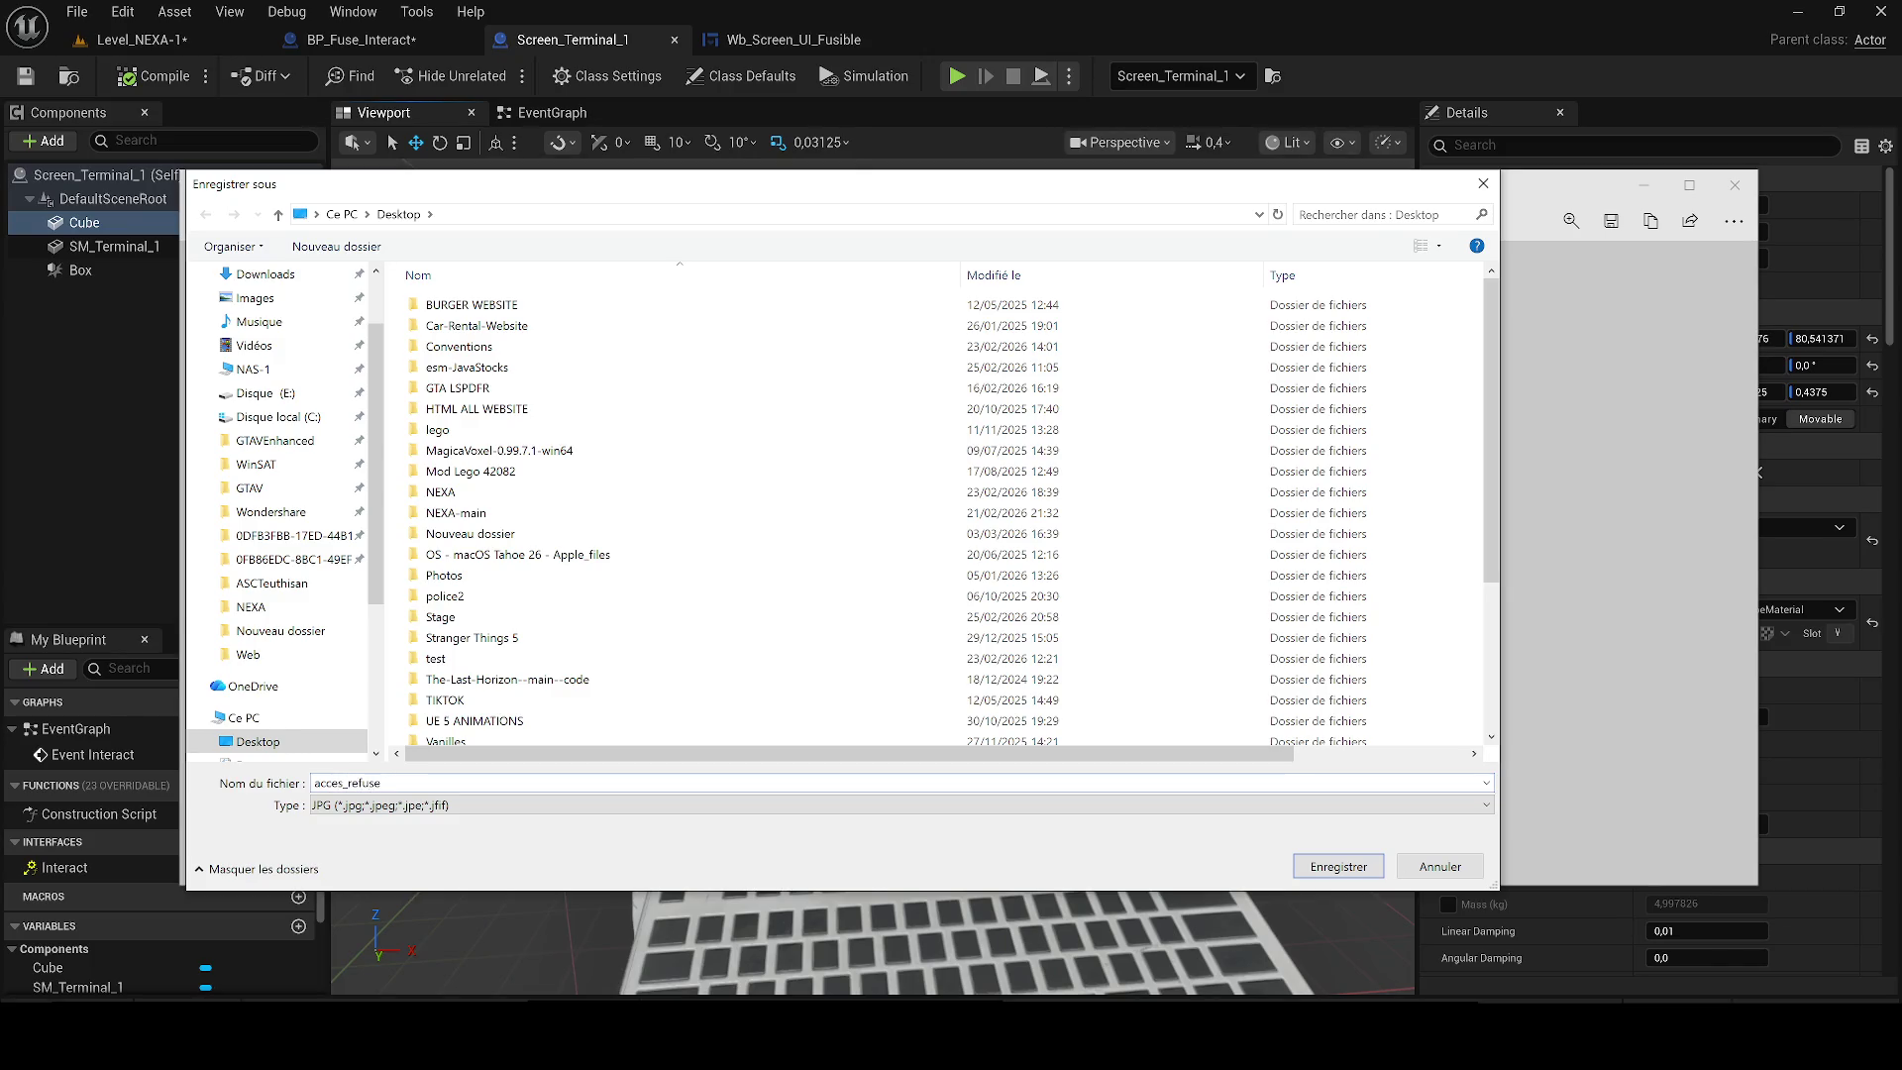
key(Return)
click(216, 891)
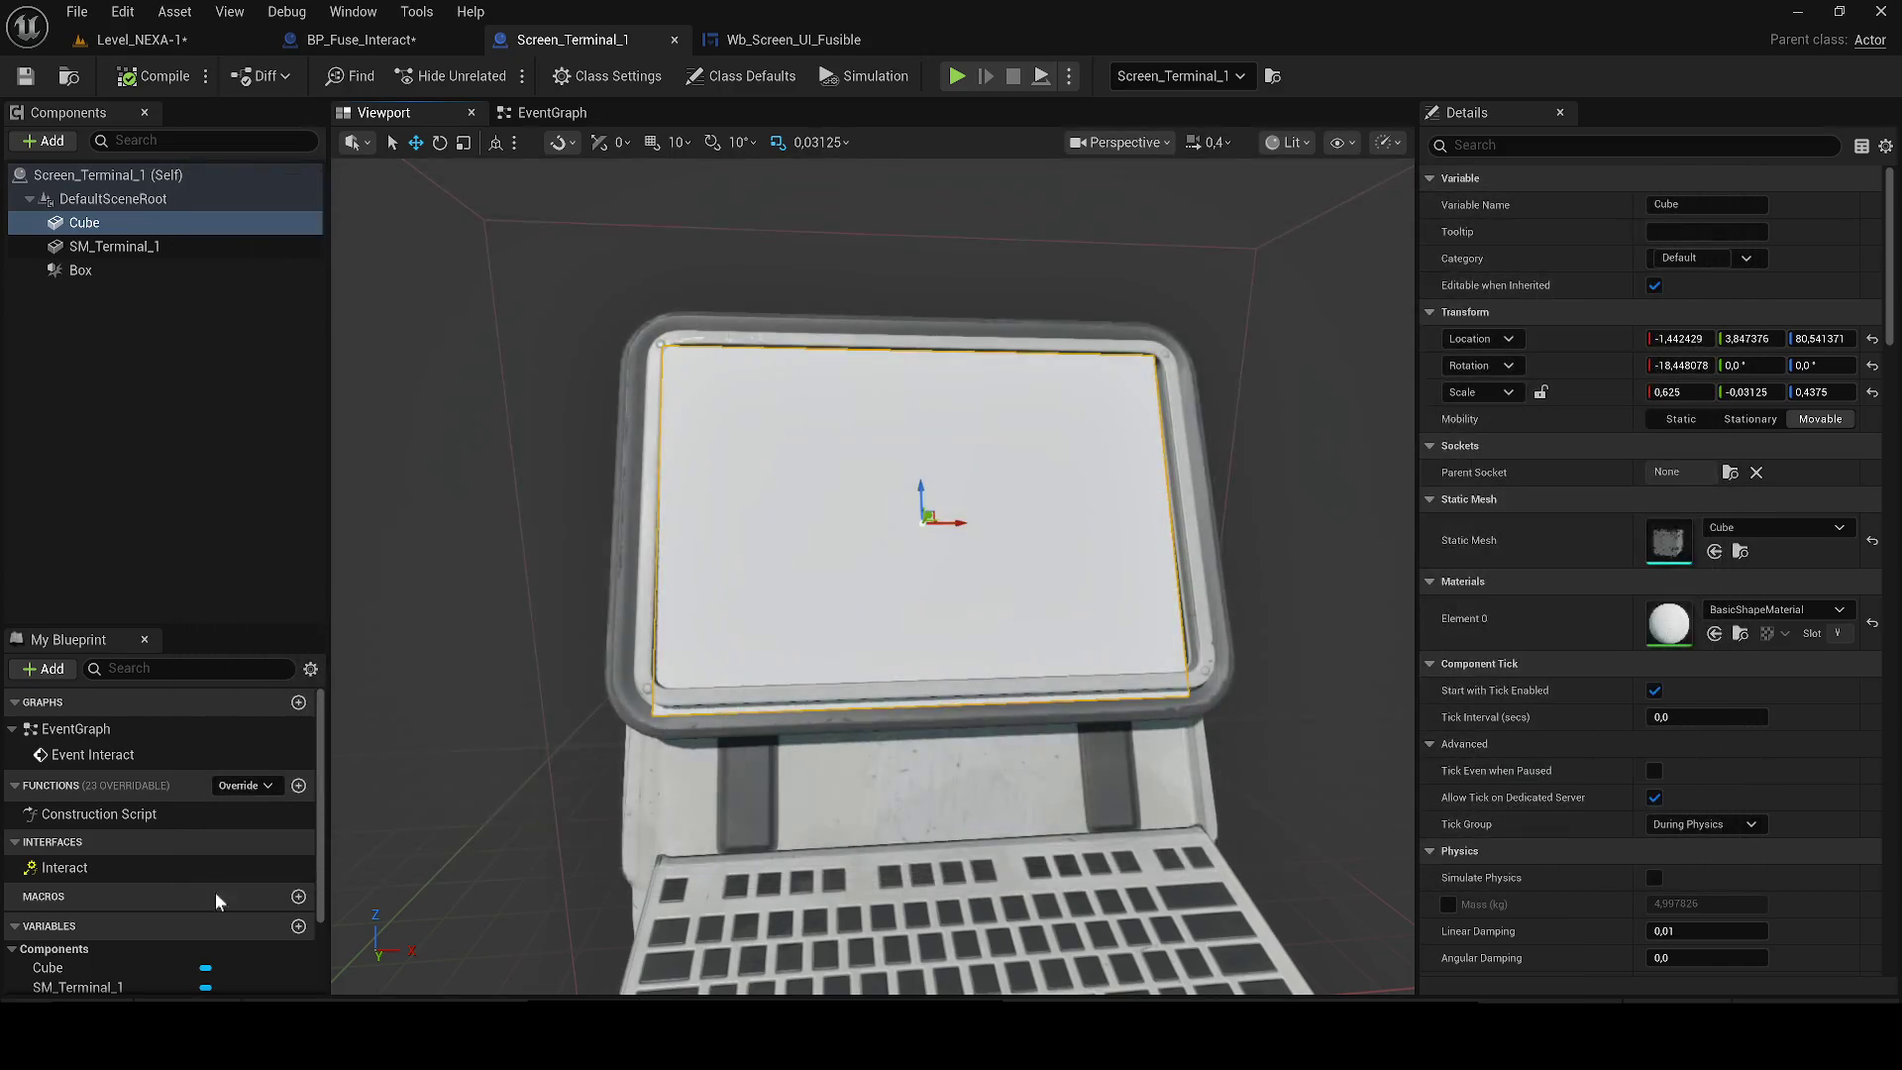
Create an img folder in Customs and import the acces_refuse screenshot into it.
key(ctrl+space)
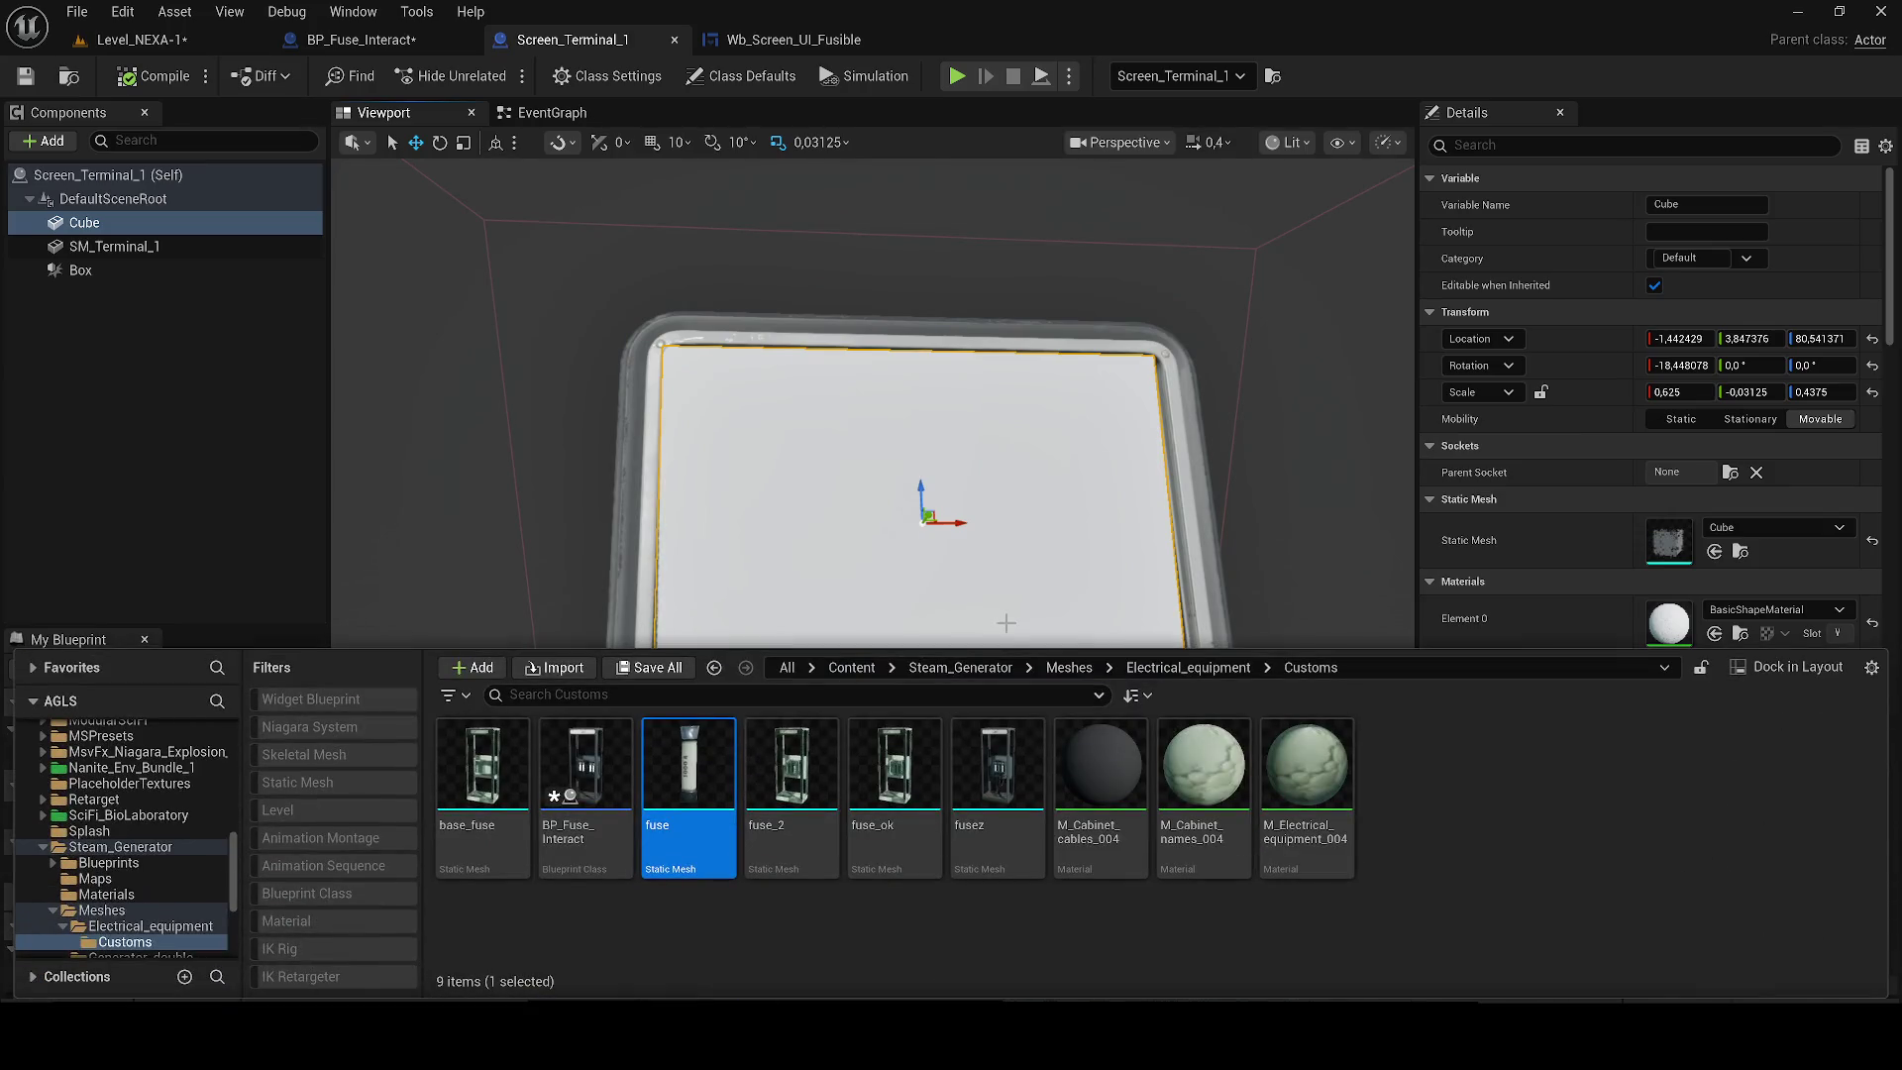
drag(1003, 650, 1003, 574)
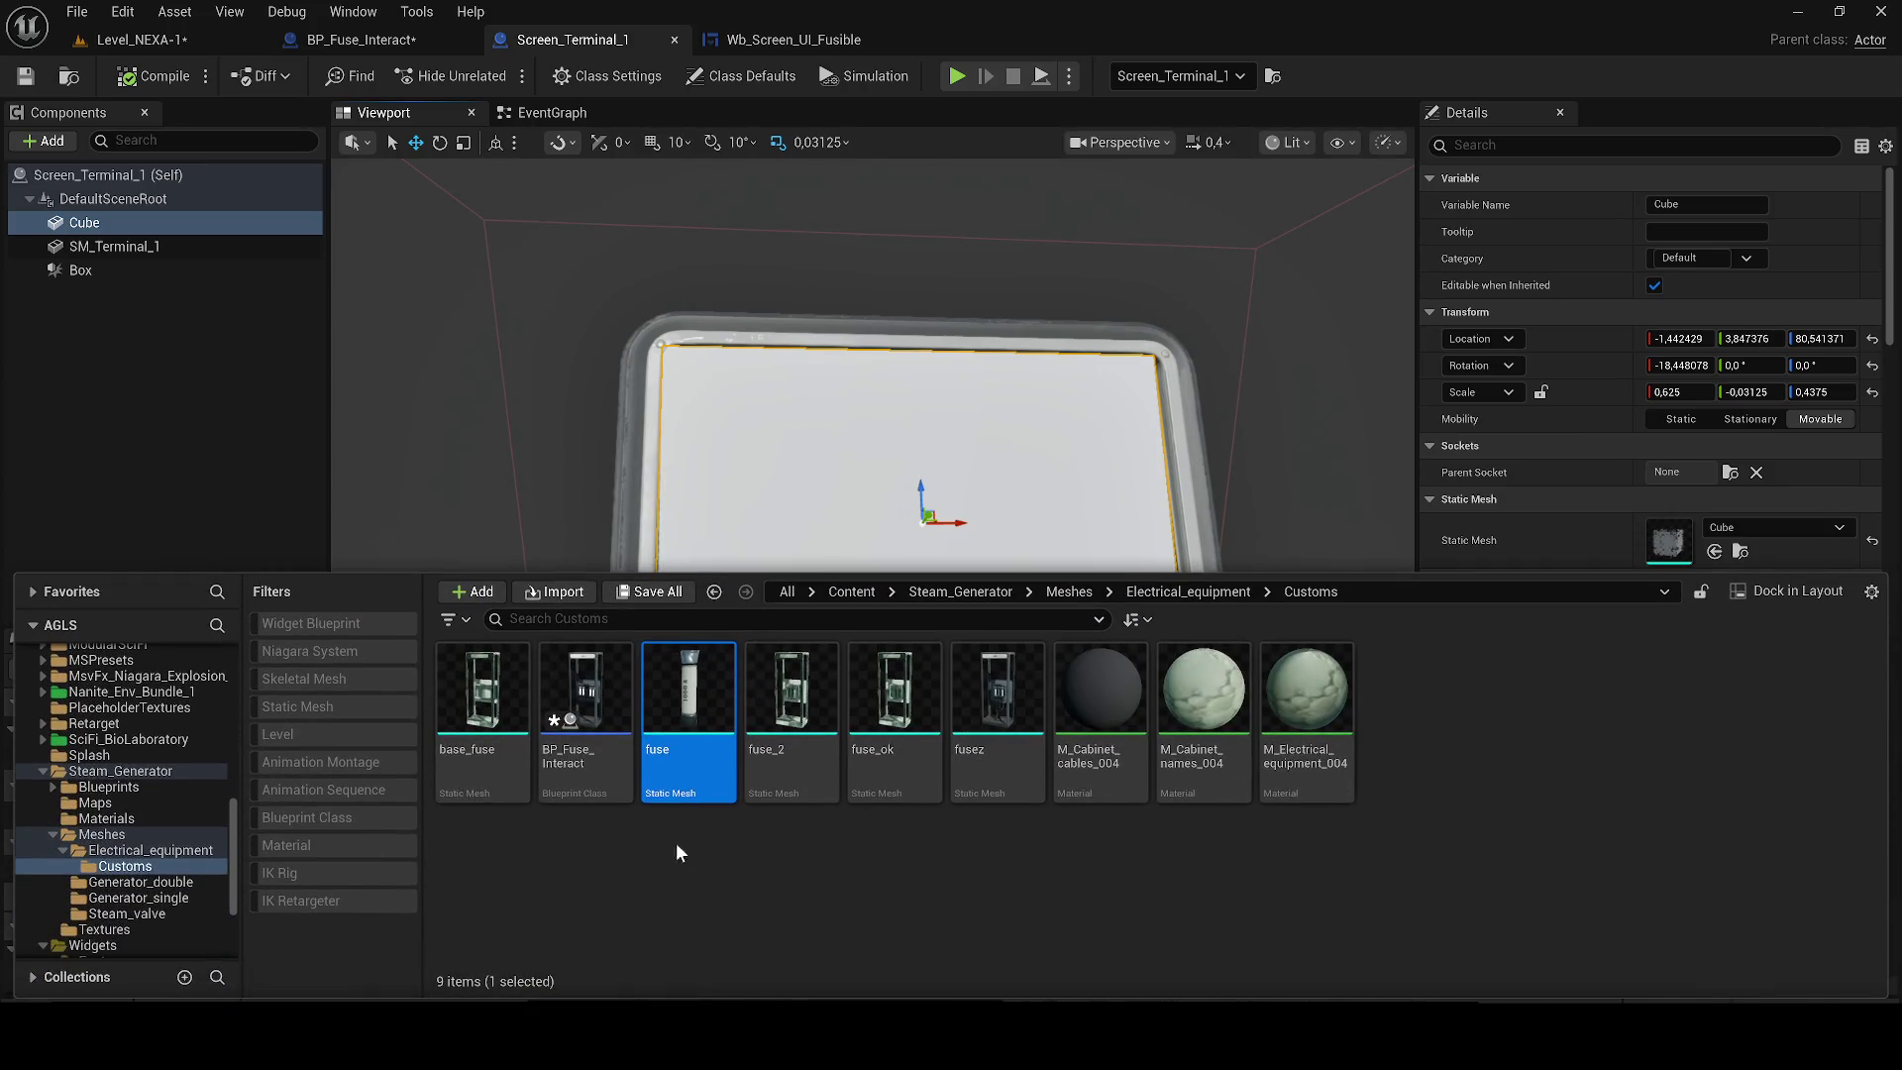
click(637, 868)
right_click(638, 867)
click(731, 163)
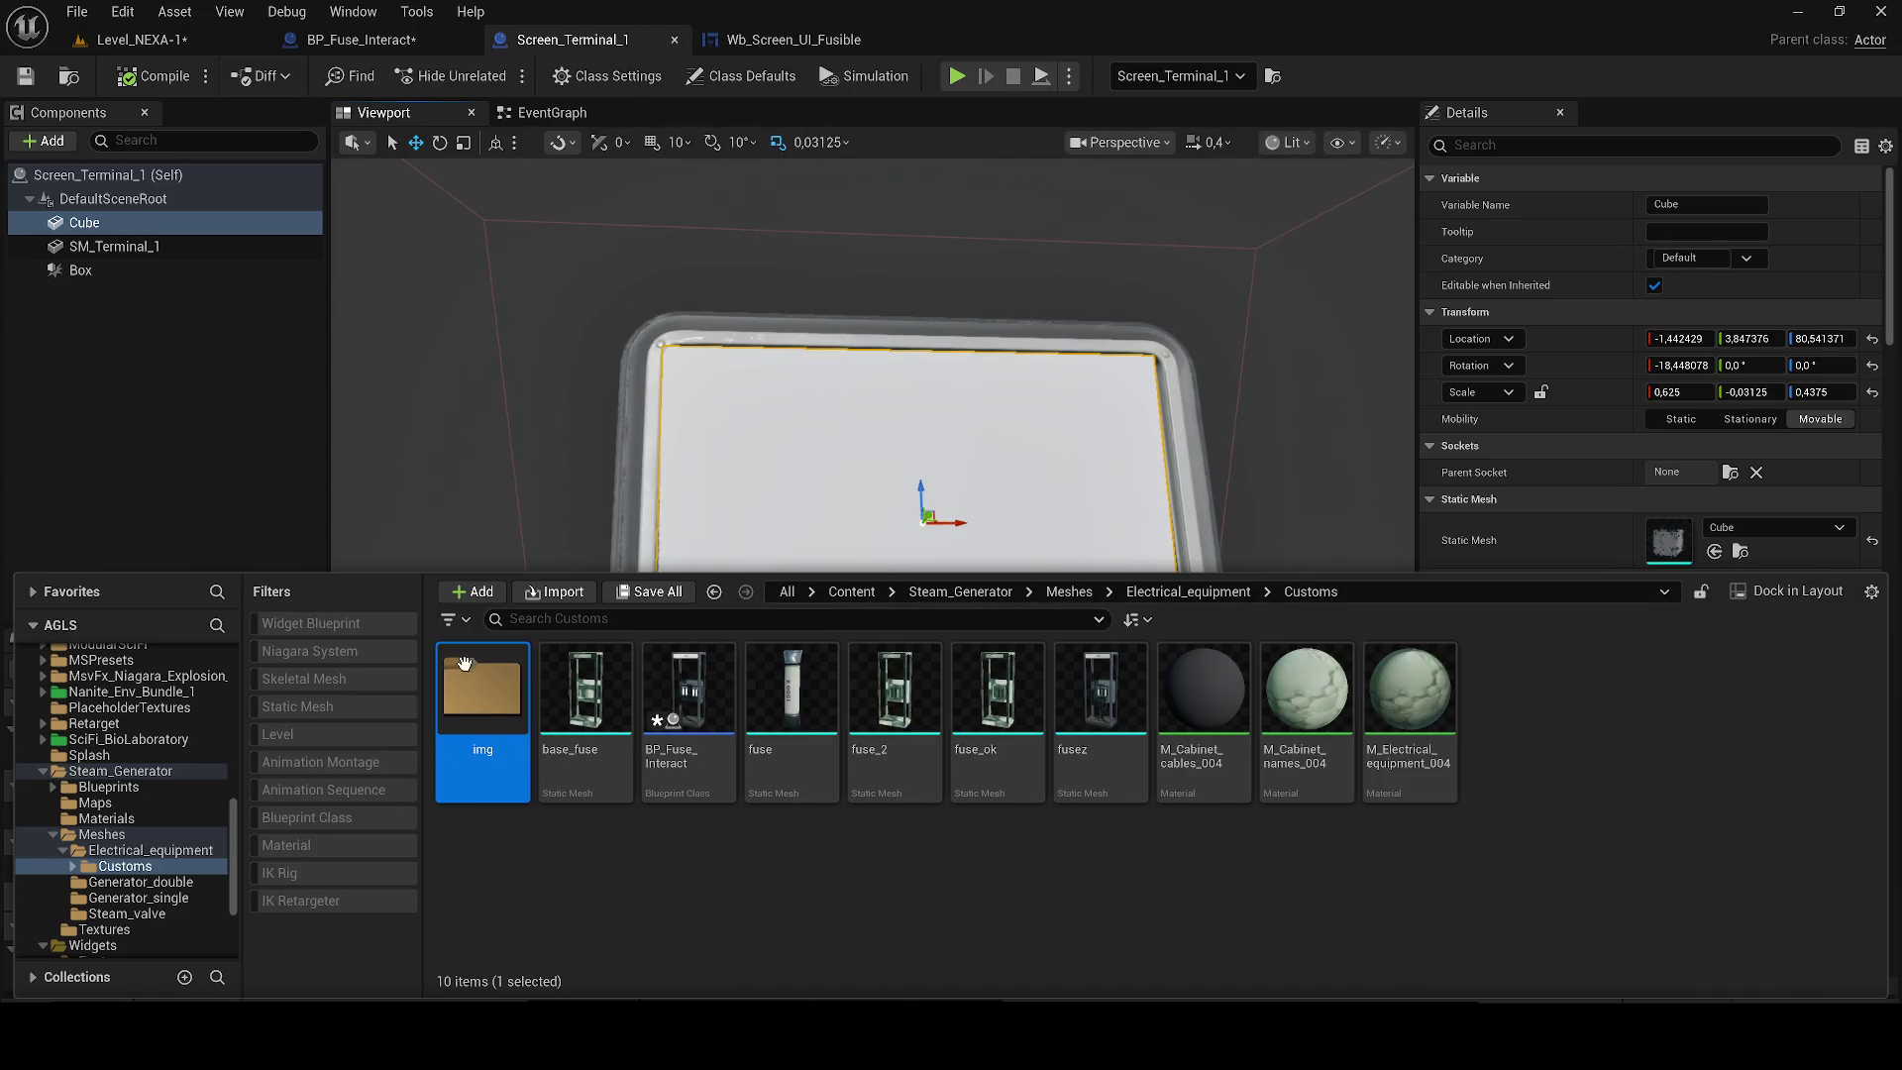
double_click(463, 663)
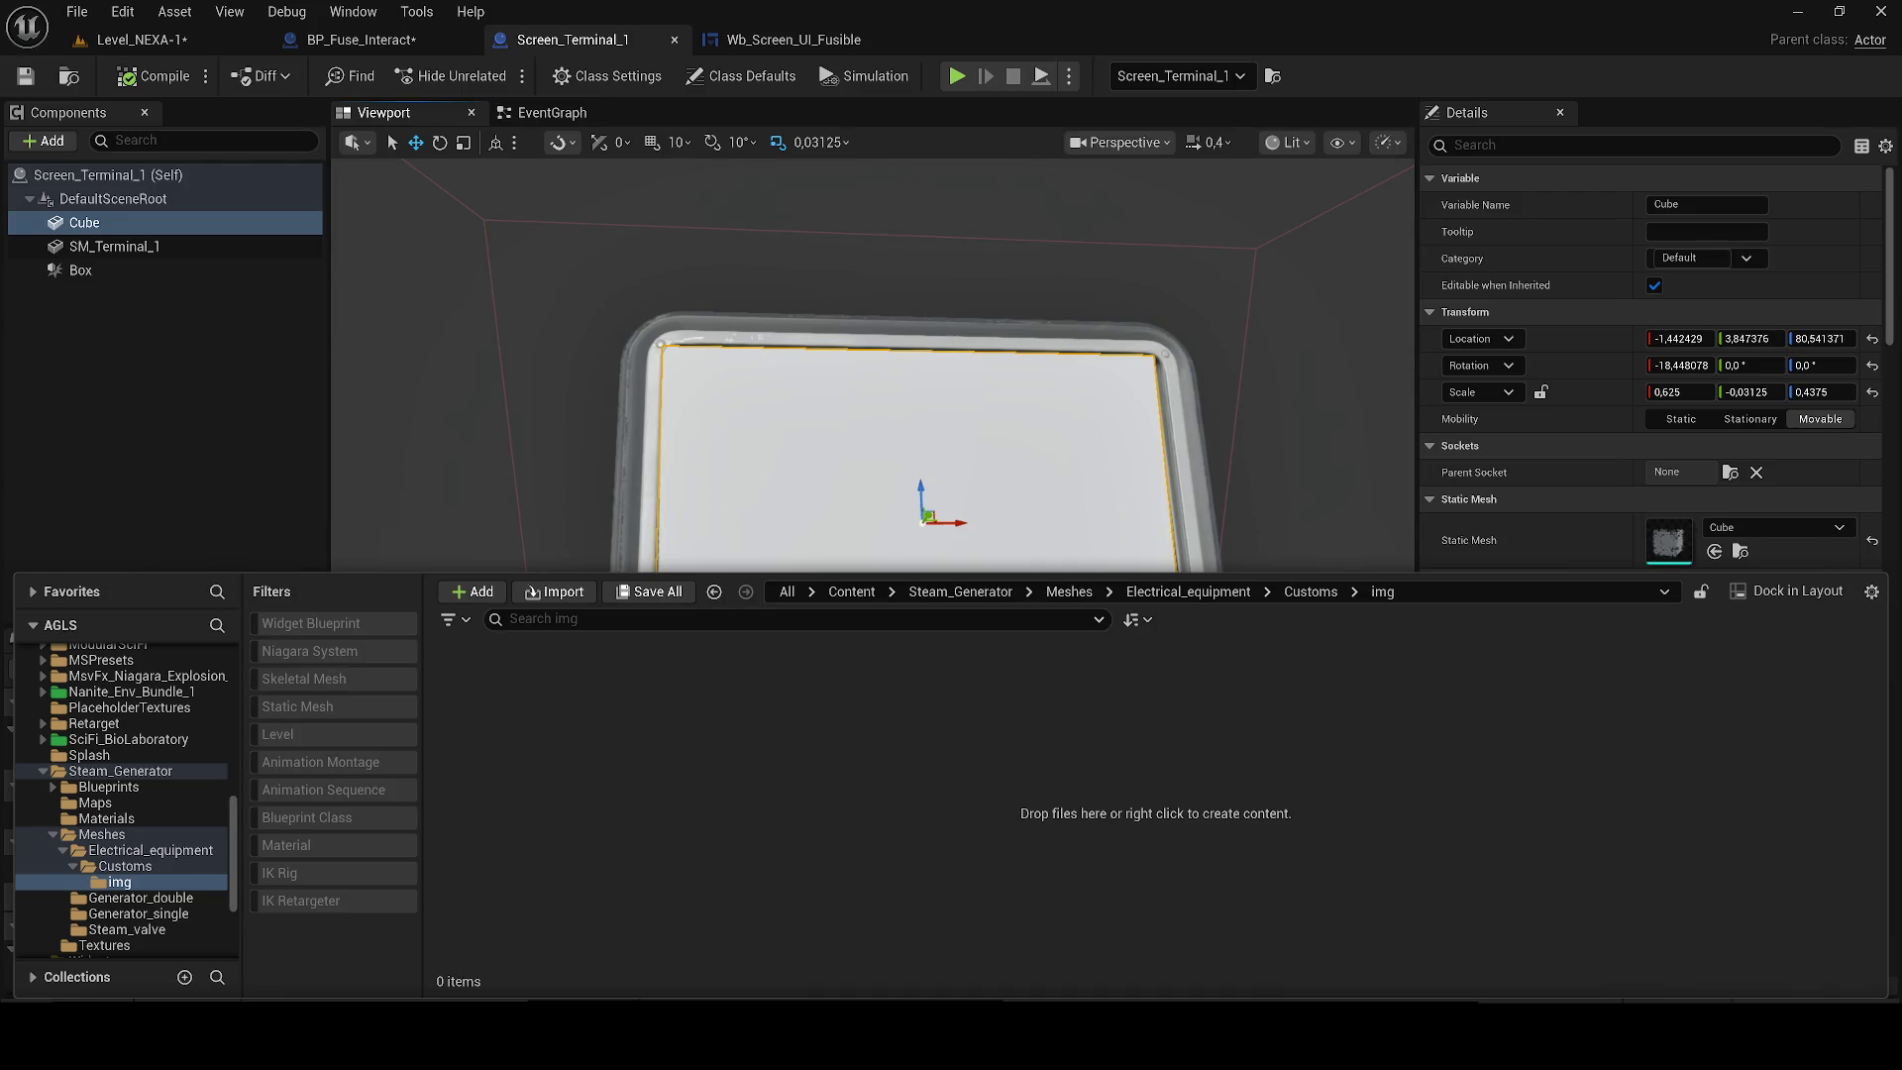
drag(483, 718, 901, 406)
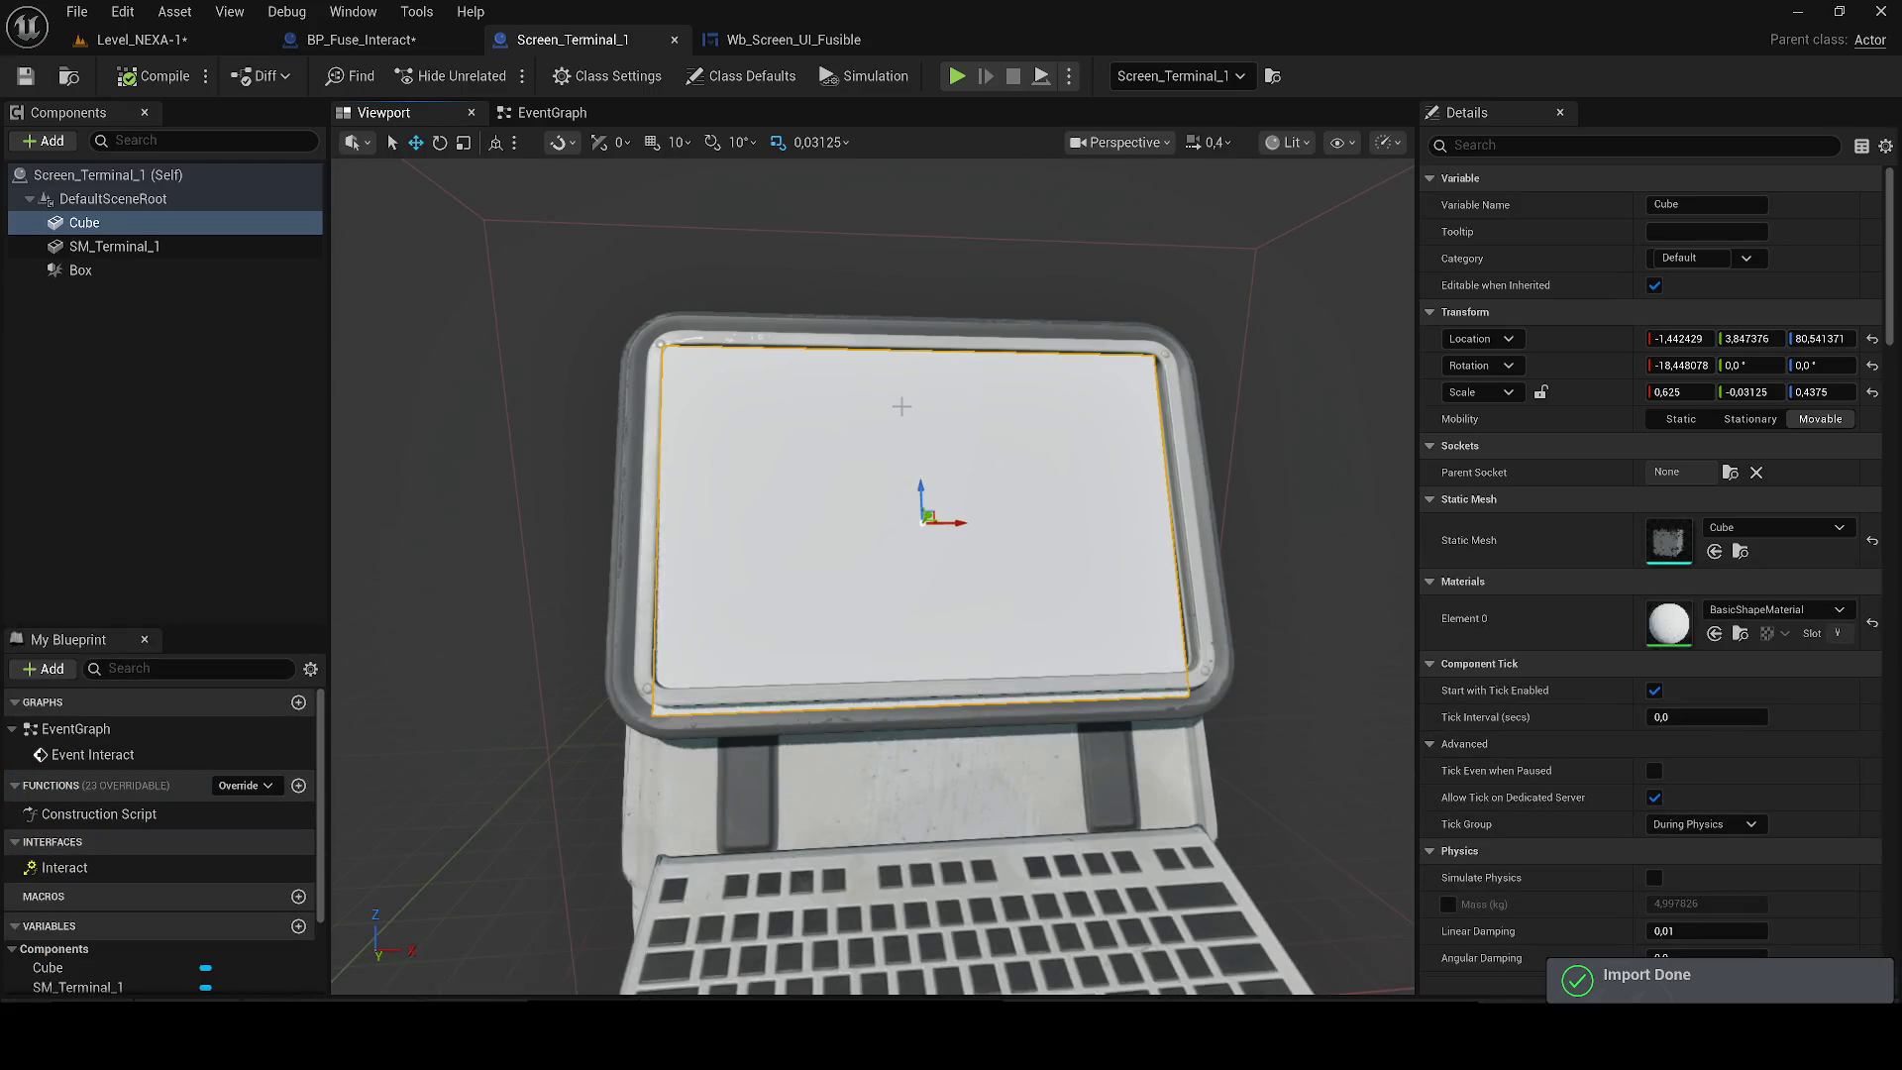
Create a material from the acces_refuse screenshot texture.
key(ctrl+space)
right_click(484, 713)
click(634, 293)
click(850, 455)
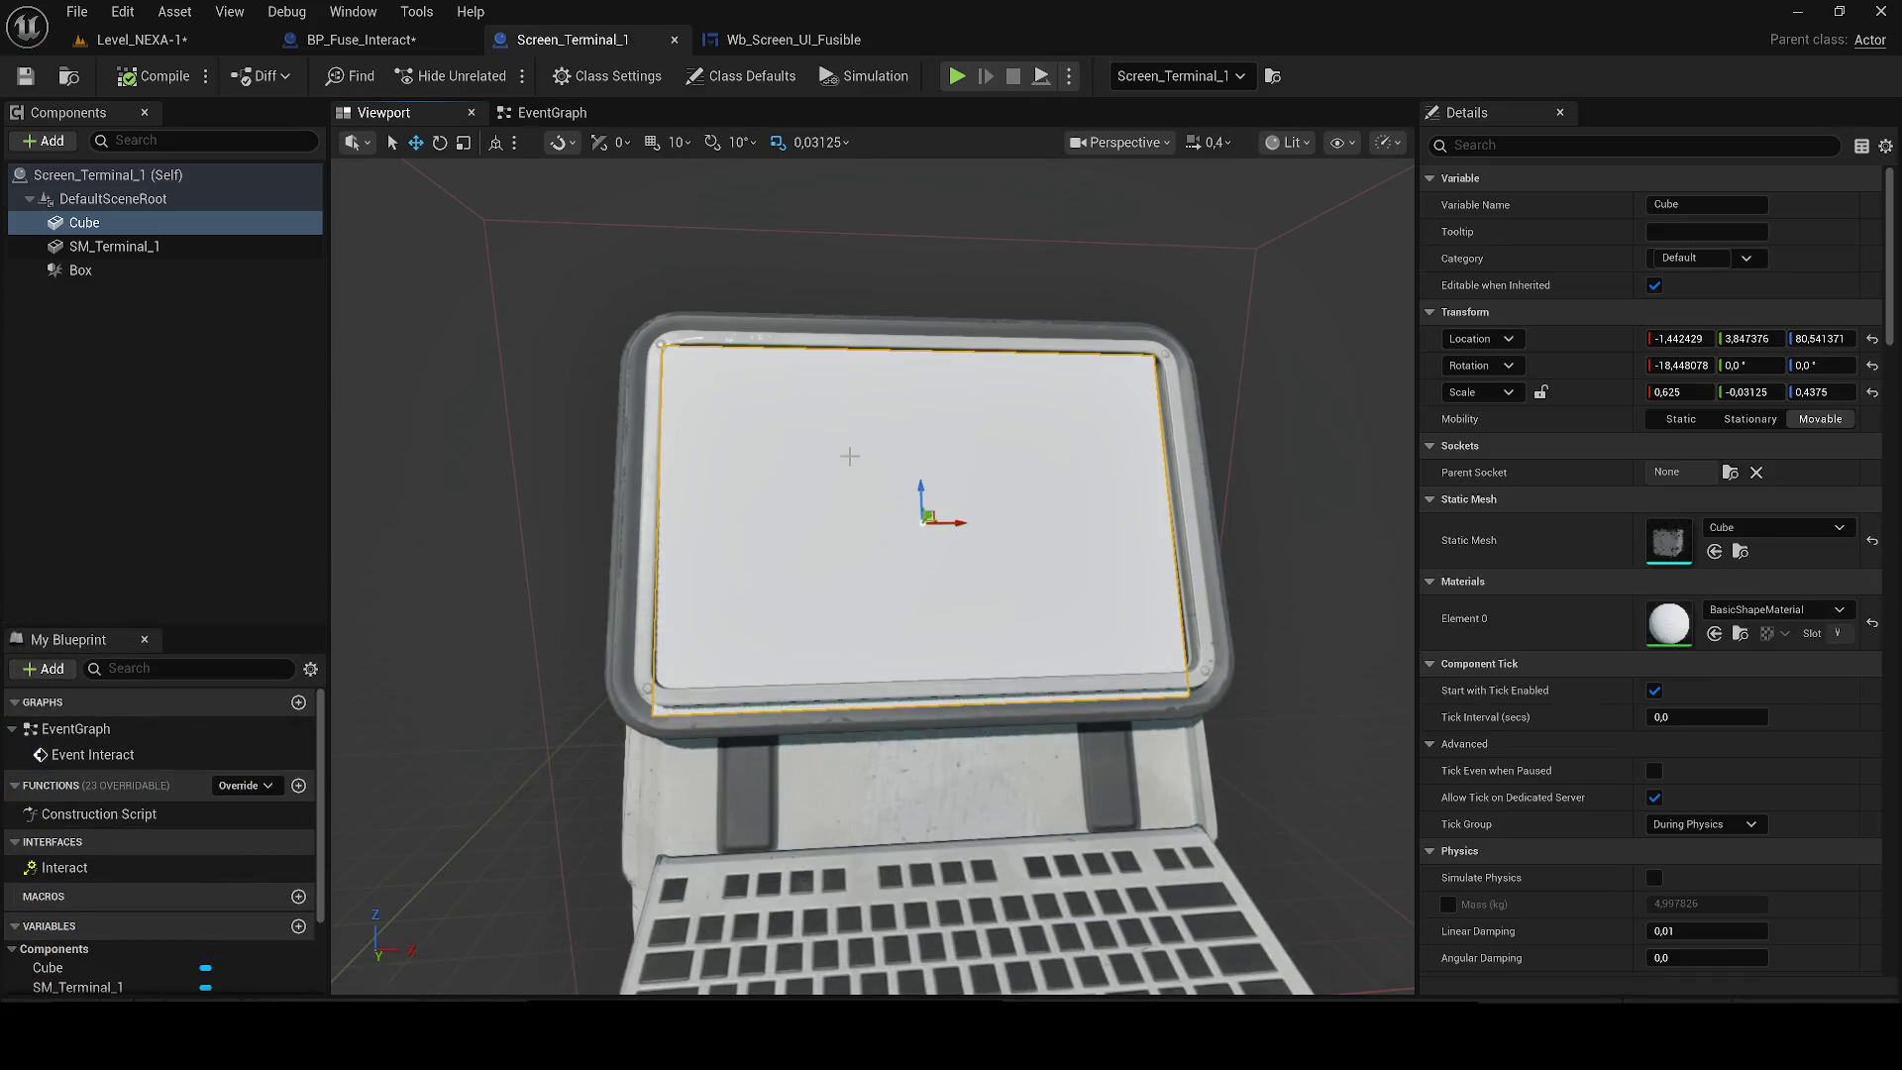
Apply the acces_refuse material to the screen panel, then delete the Cube screen mesh.
key(ctrl+space)
mouse_move(582, 713)
mouse_down()
mouse_move(1734, 560)
mouse_move(1669, 466)
mouse_up()
mouse_move(989, 510)
mouse_down()
mouse_move(989, 466)
mouse_move(899, 564)
mouse_move(747, 577)
mouse_move(897, 577)
mouse_up()
key(e)
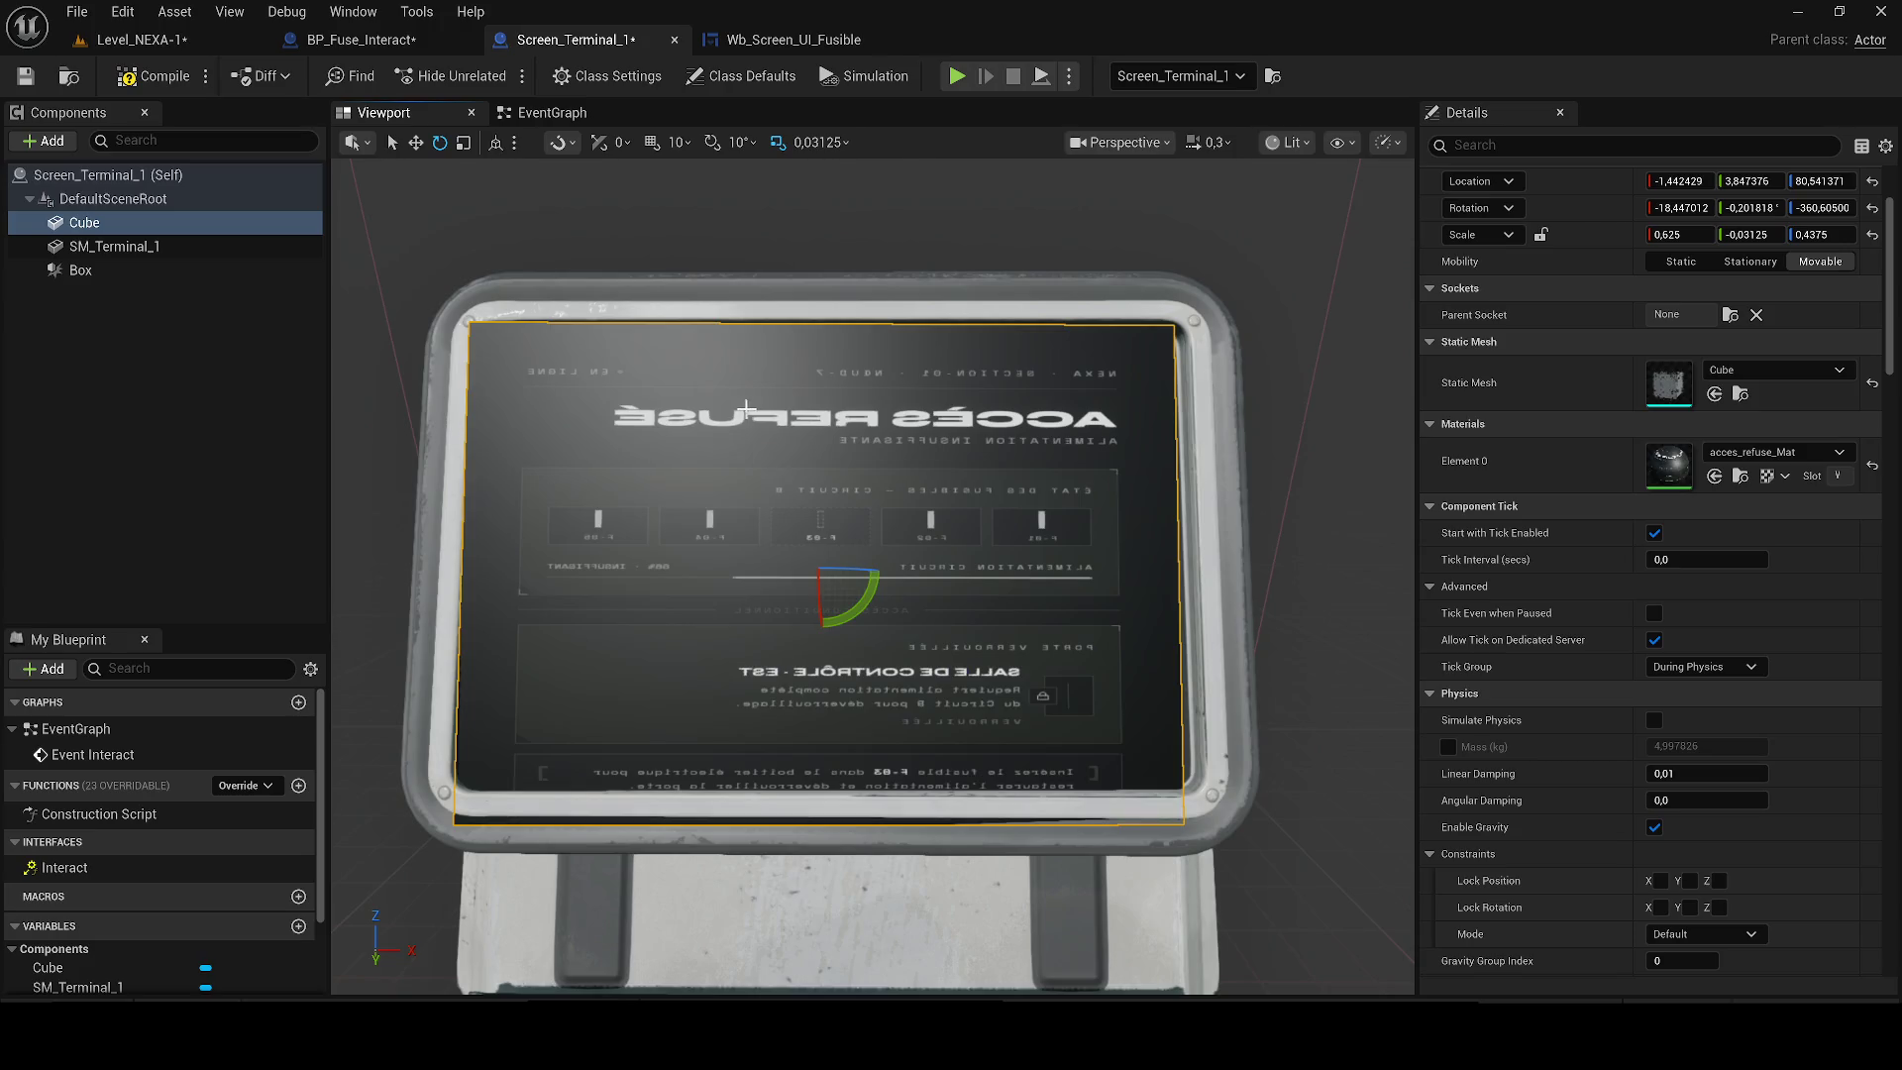
key(Delete)
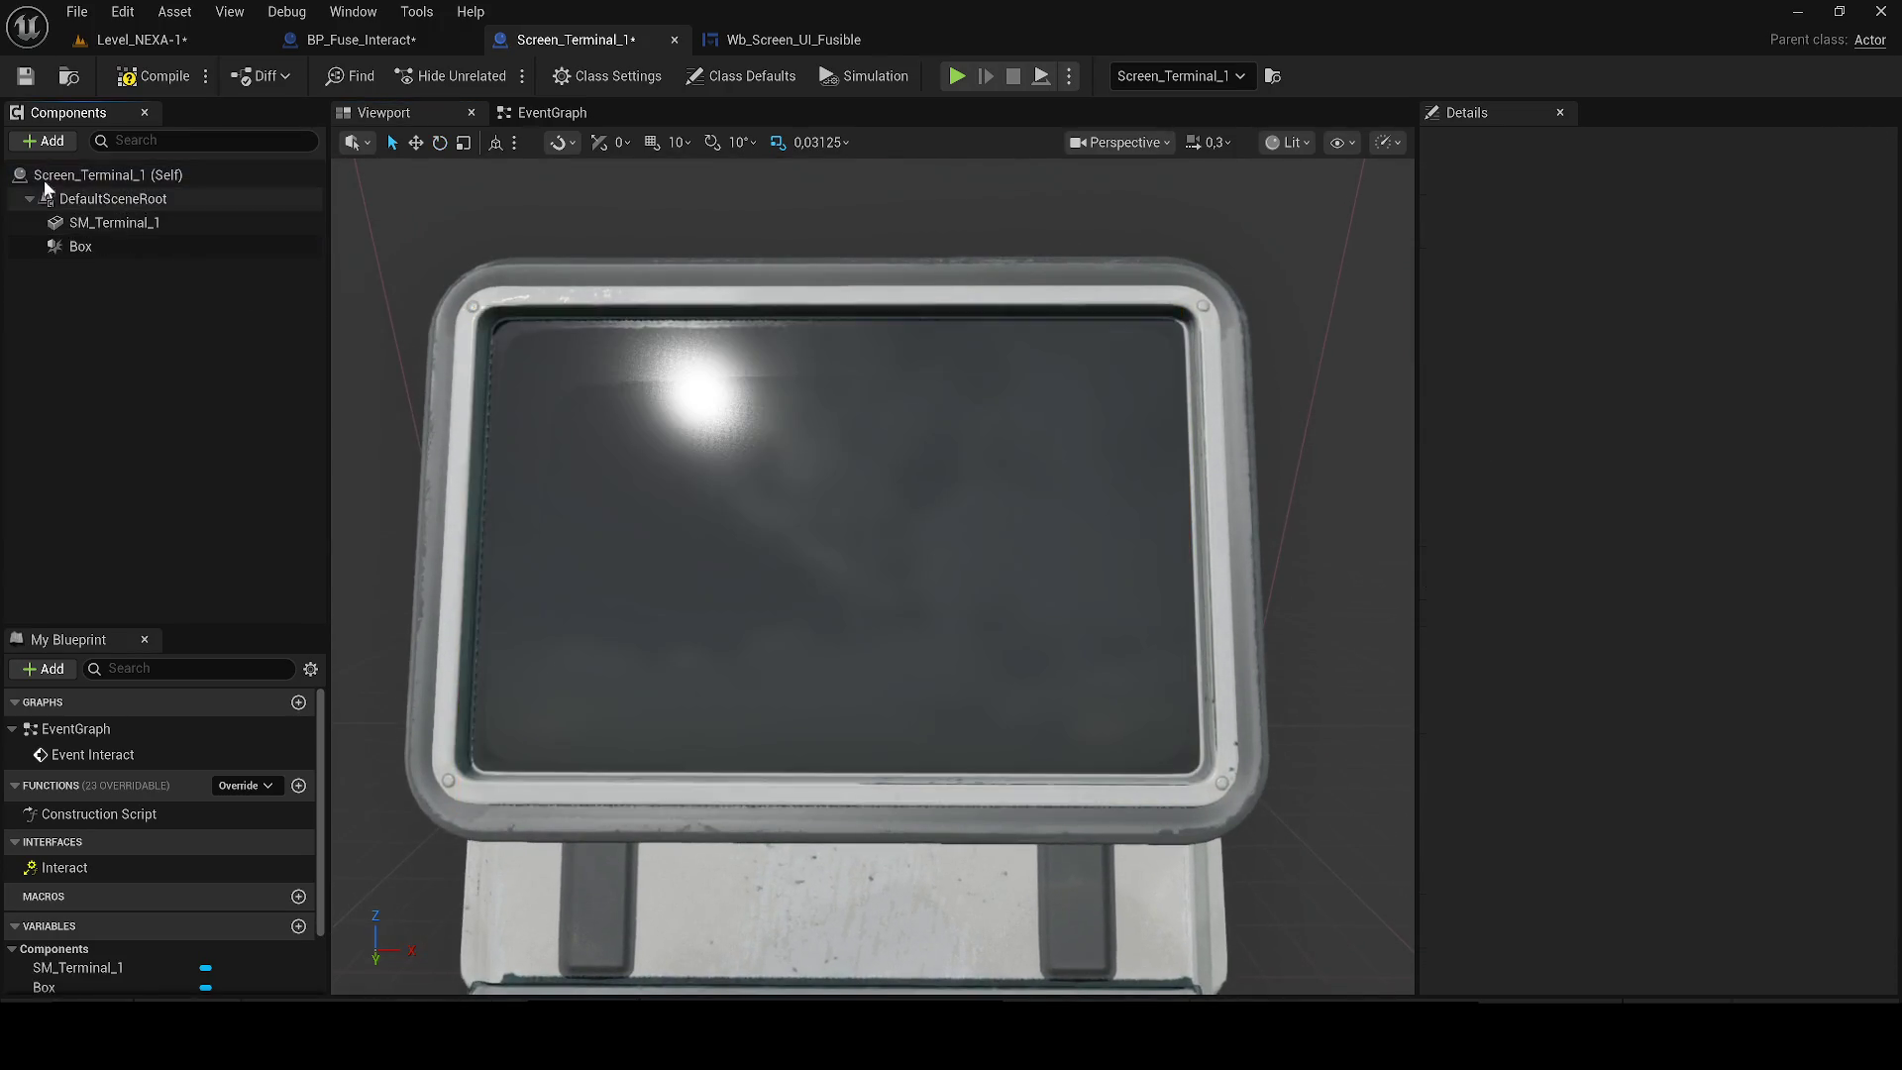
Add a Widget_Screen widget component to Screen_Terminal_1 and bring up its Widget Class choices.
click(73, 144)
text(wid)
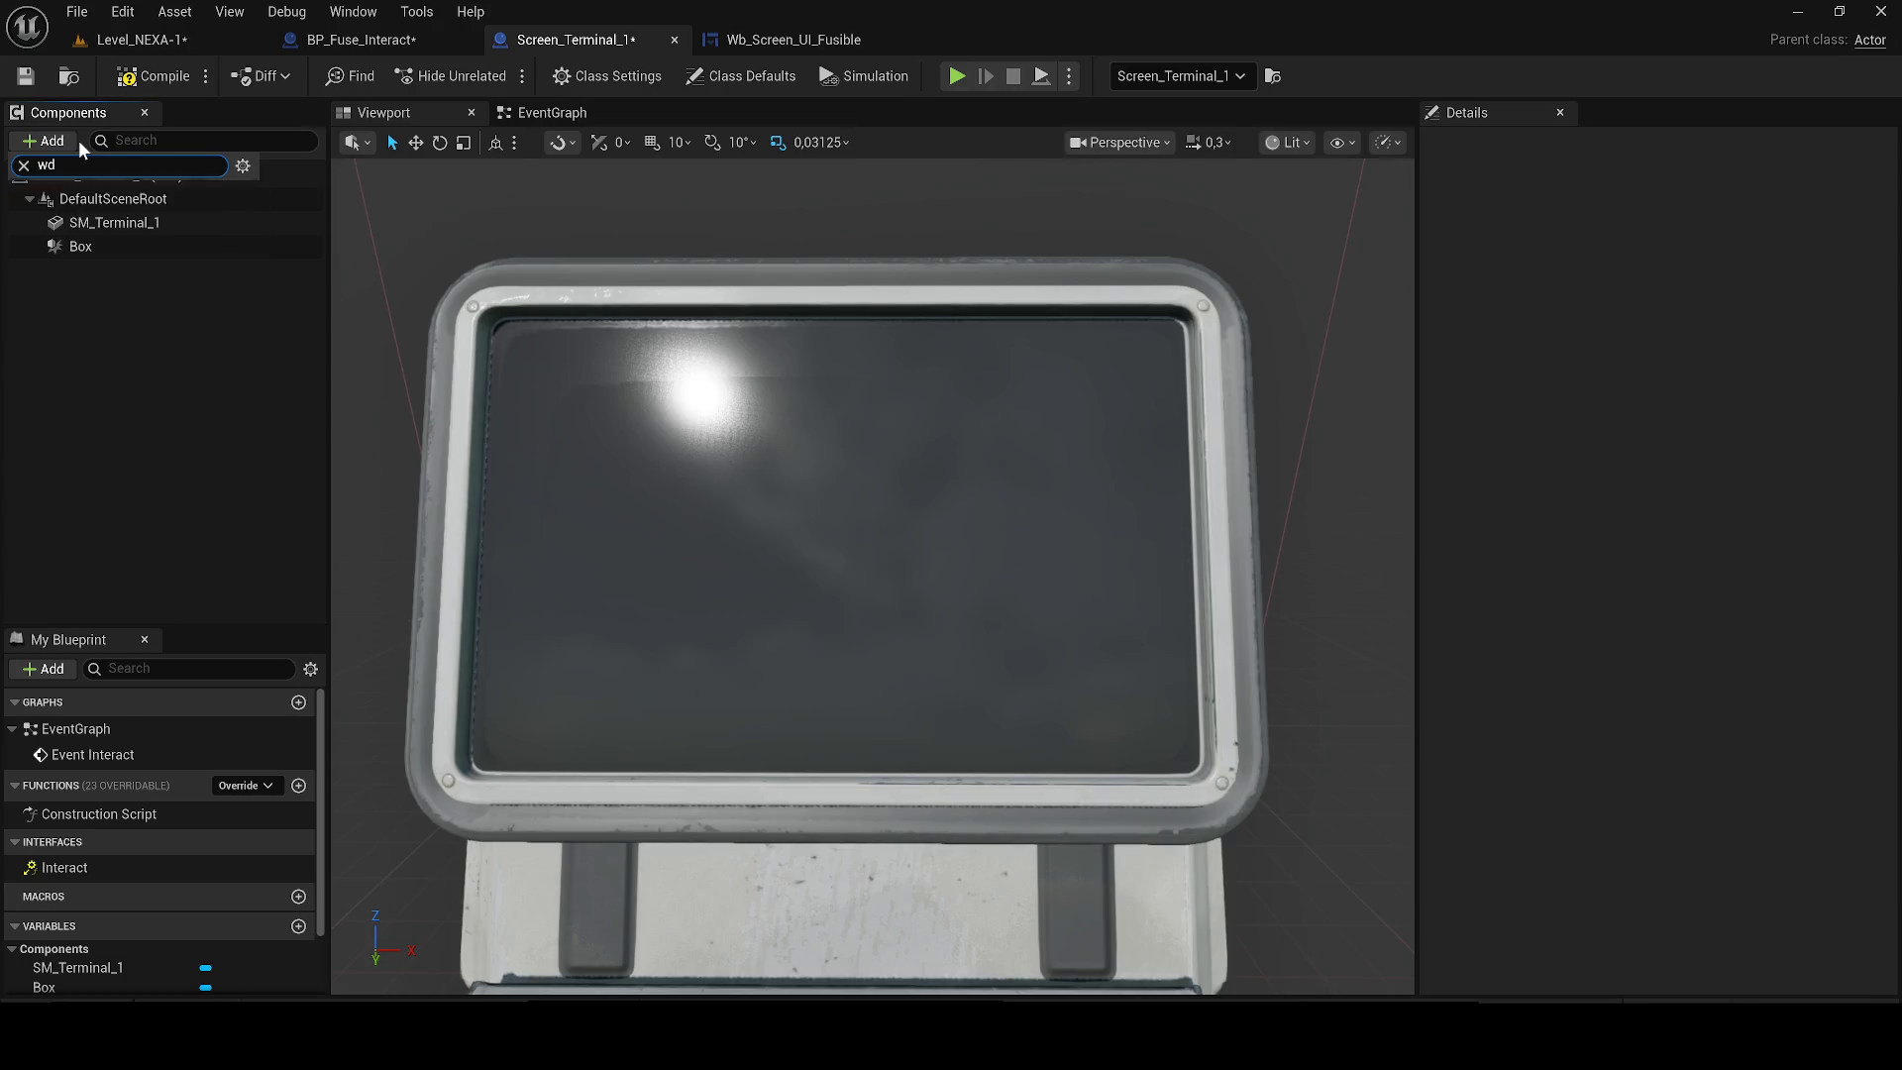
click(60, 233)
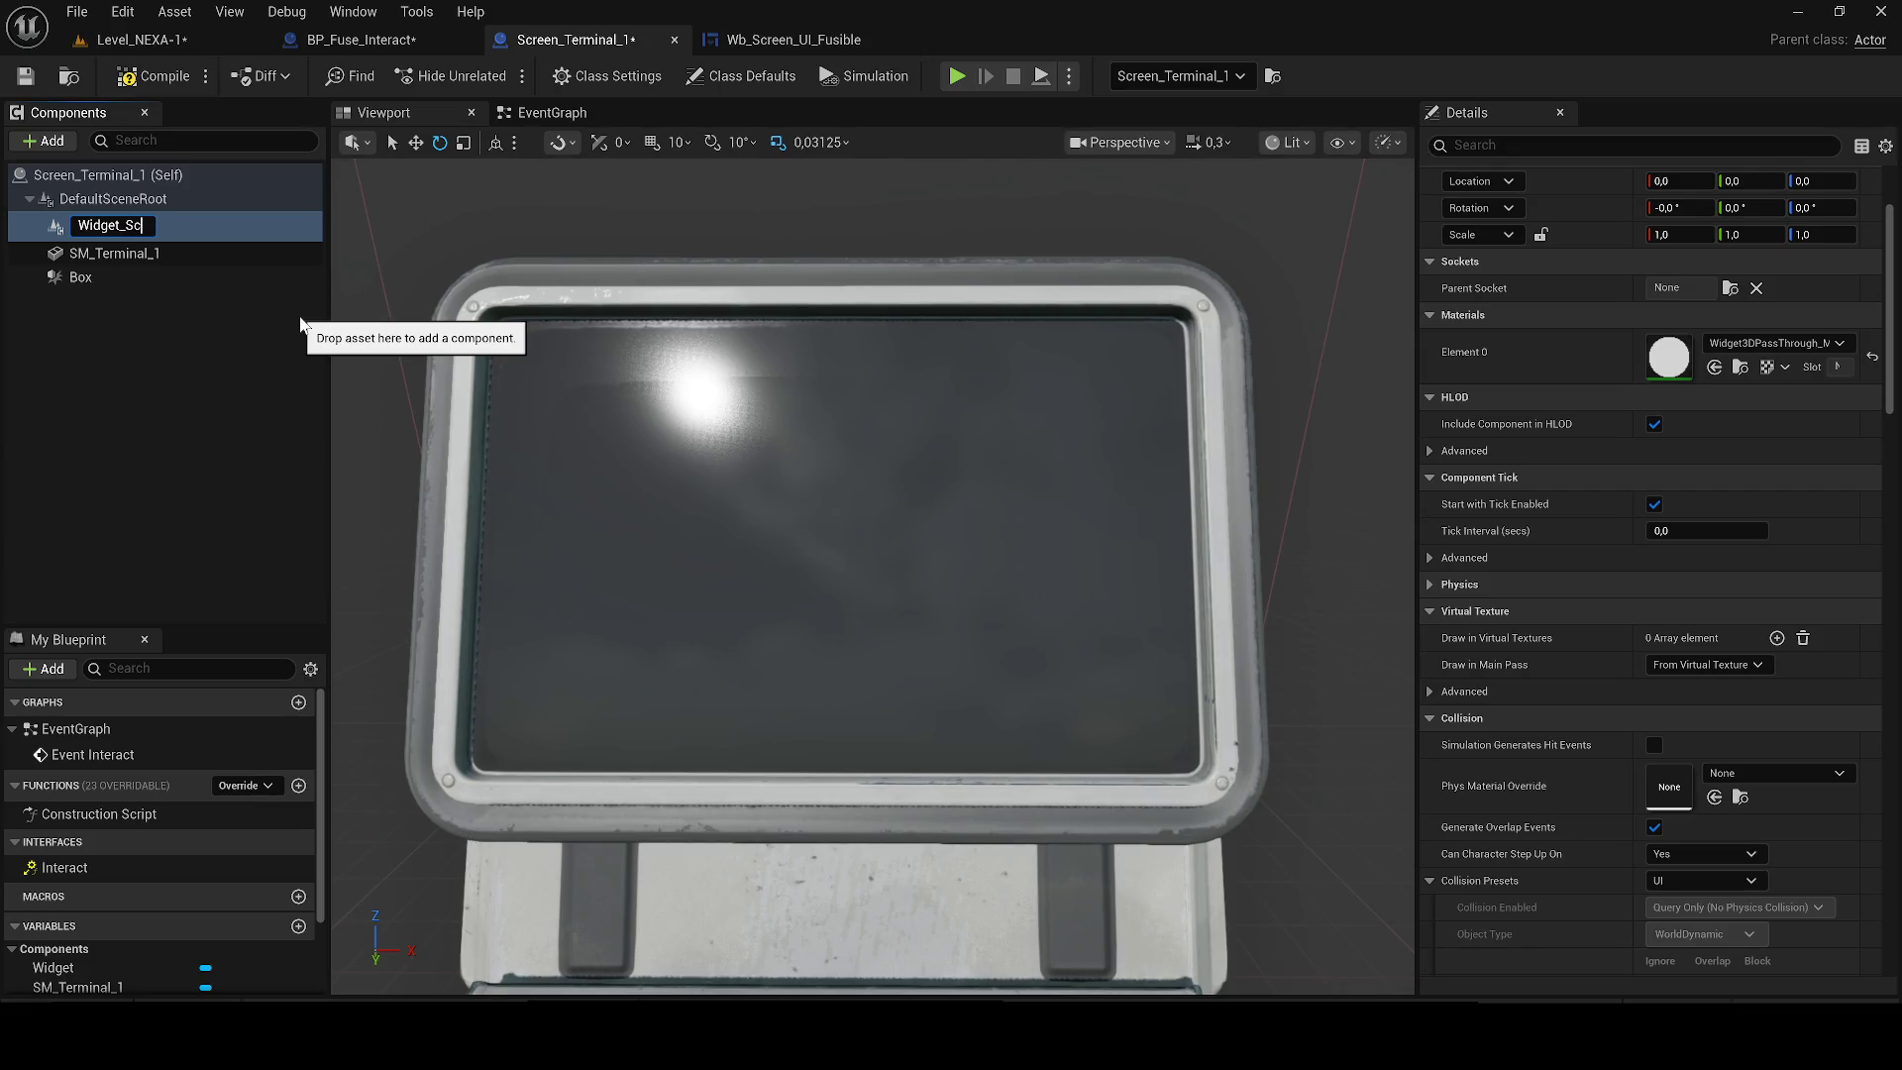
scroll(789, 359, down, 5)
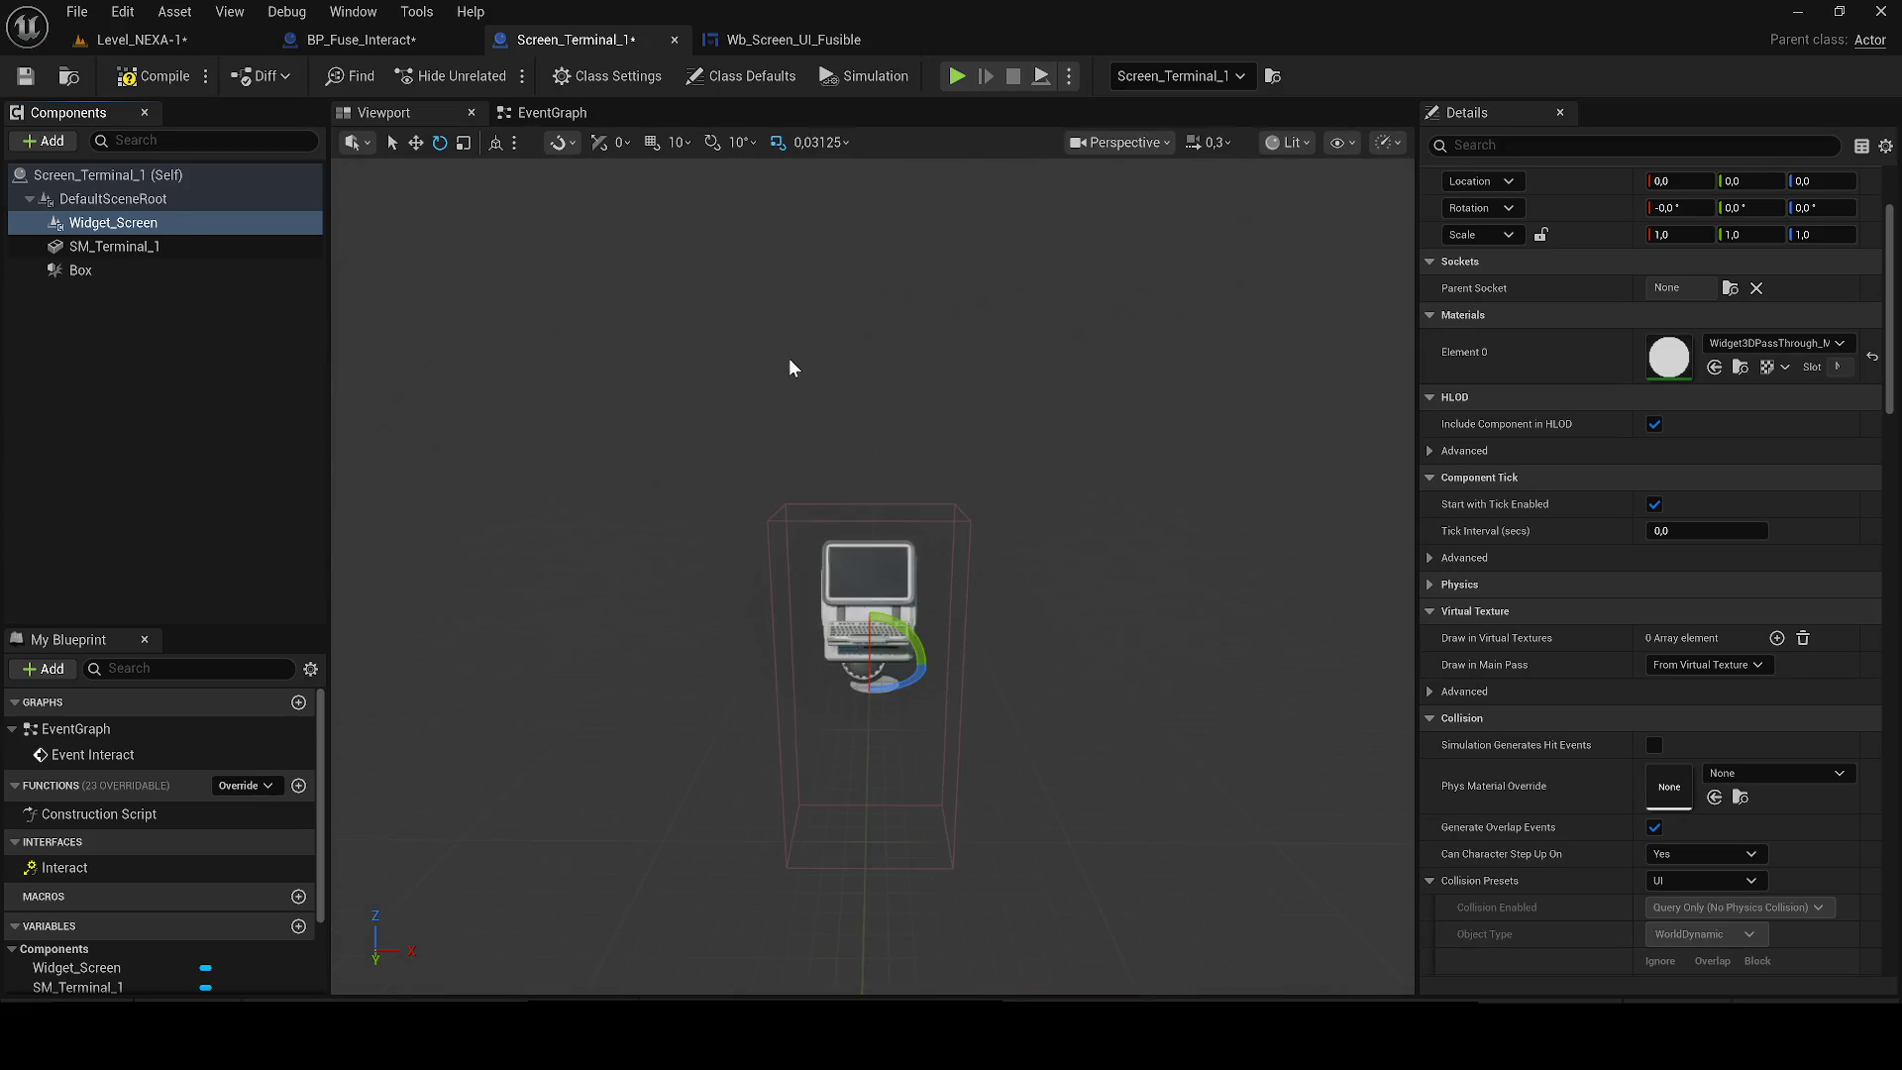
key(w)
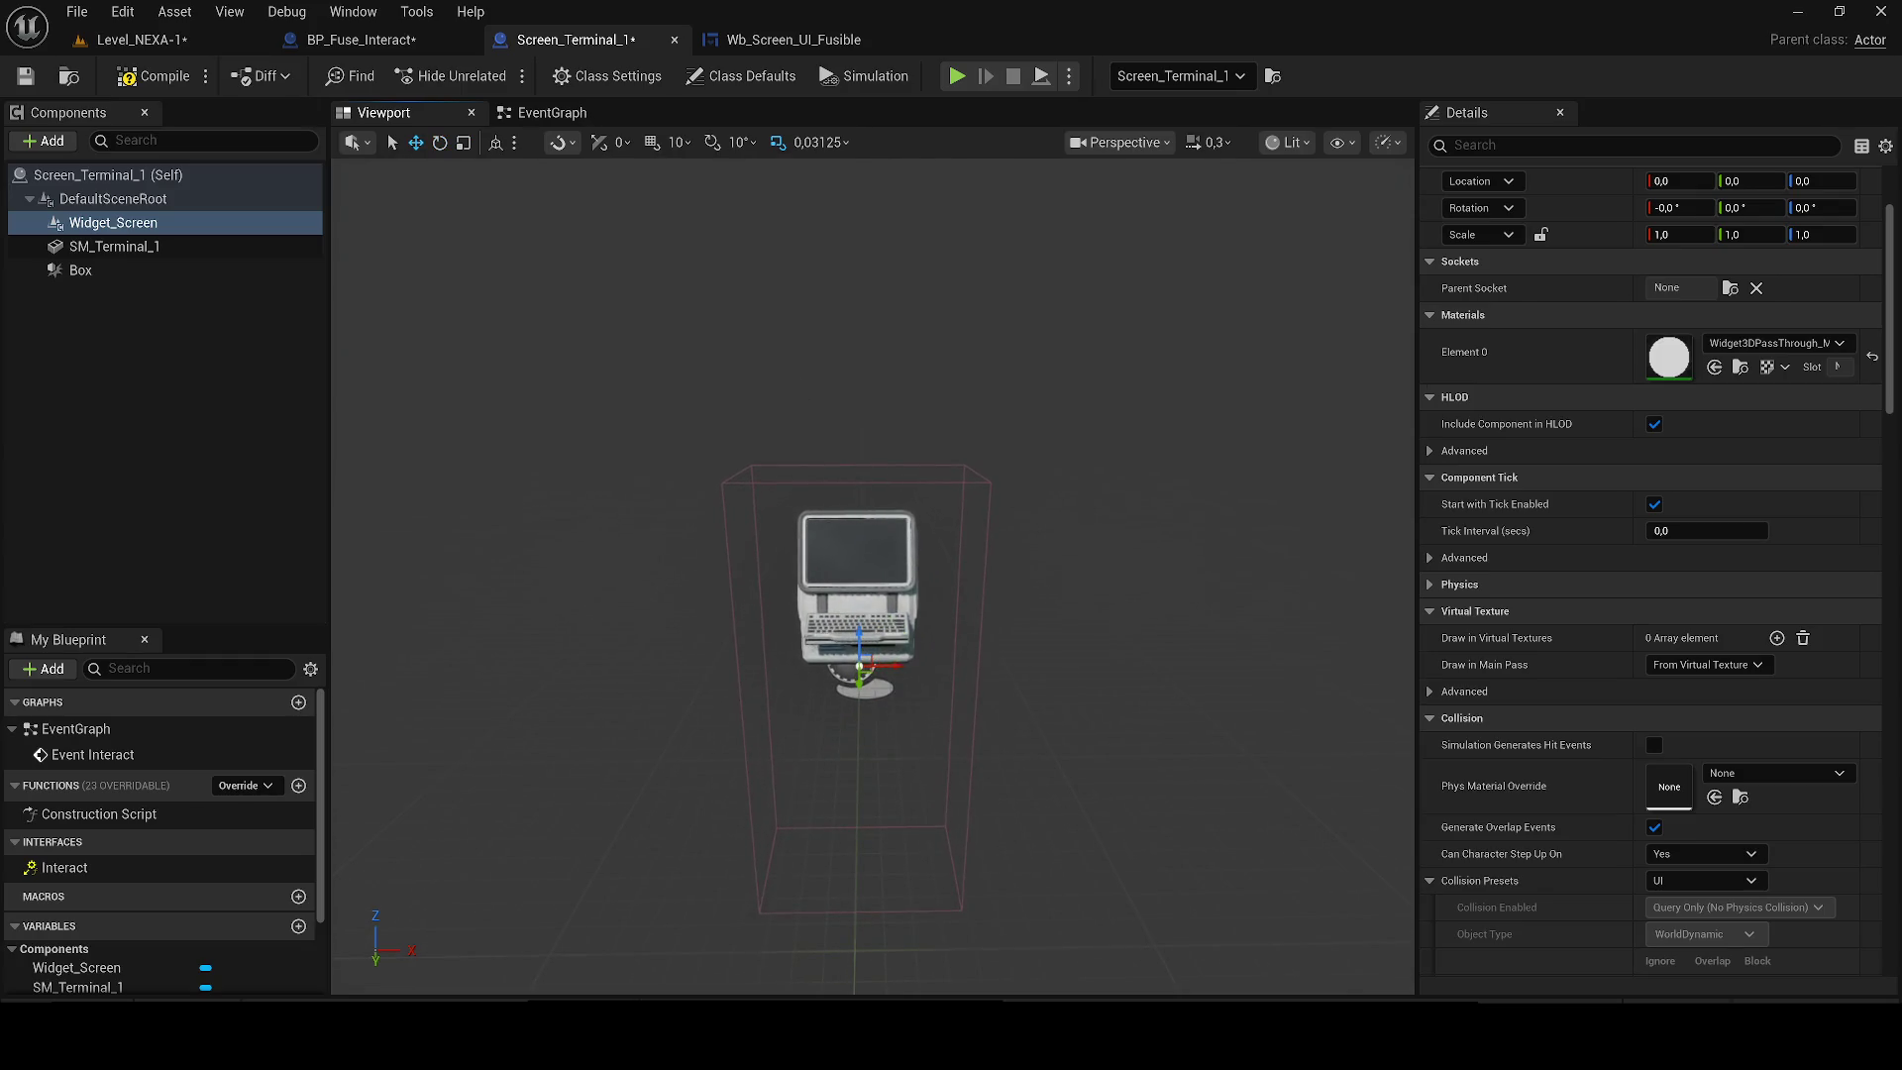
scroll(771, 447, up, 5)
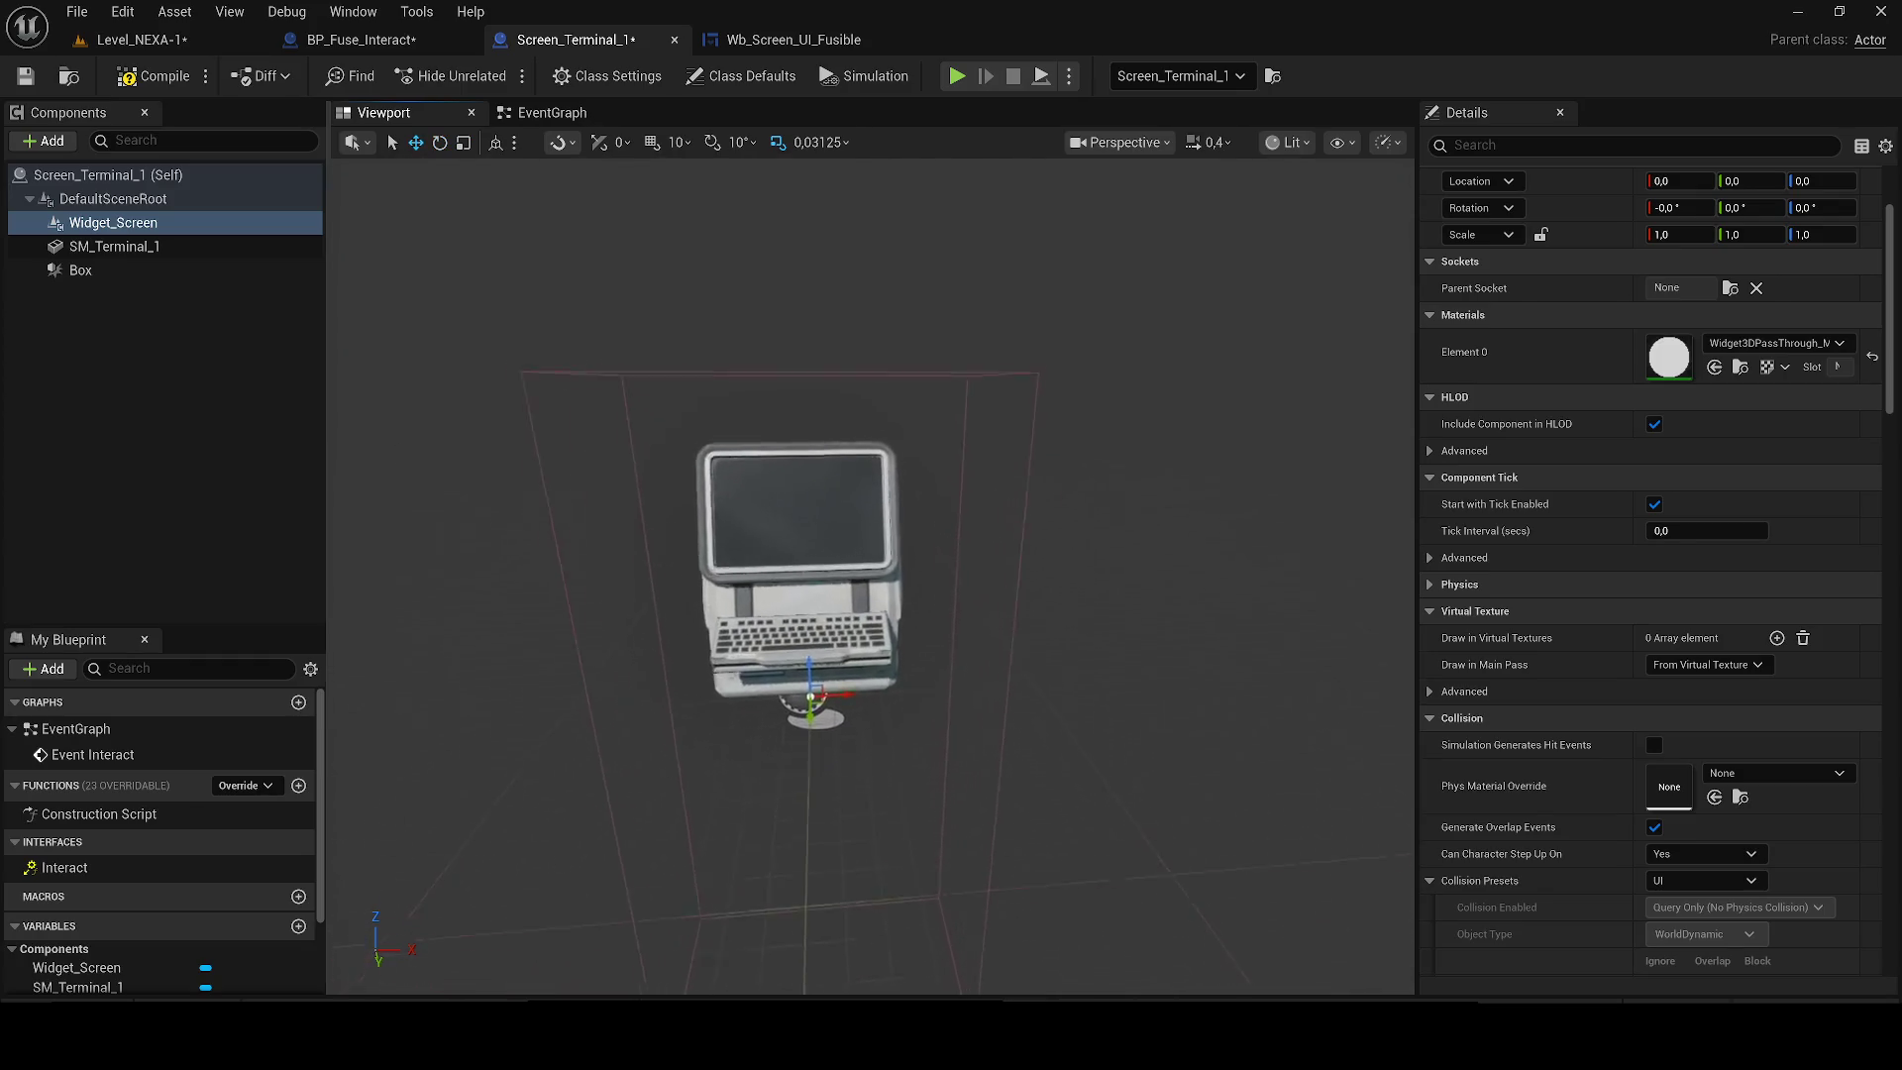
mouse_move(1889, 397)
mouse_down()
mouse_move(1888, 901)
mouse_move(1889, 701)
mouse_move(1838, 688)
mouse_up()
click(1677, 750)
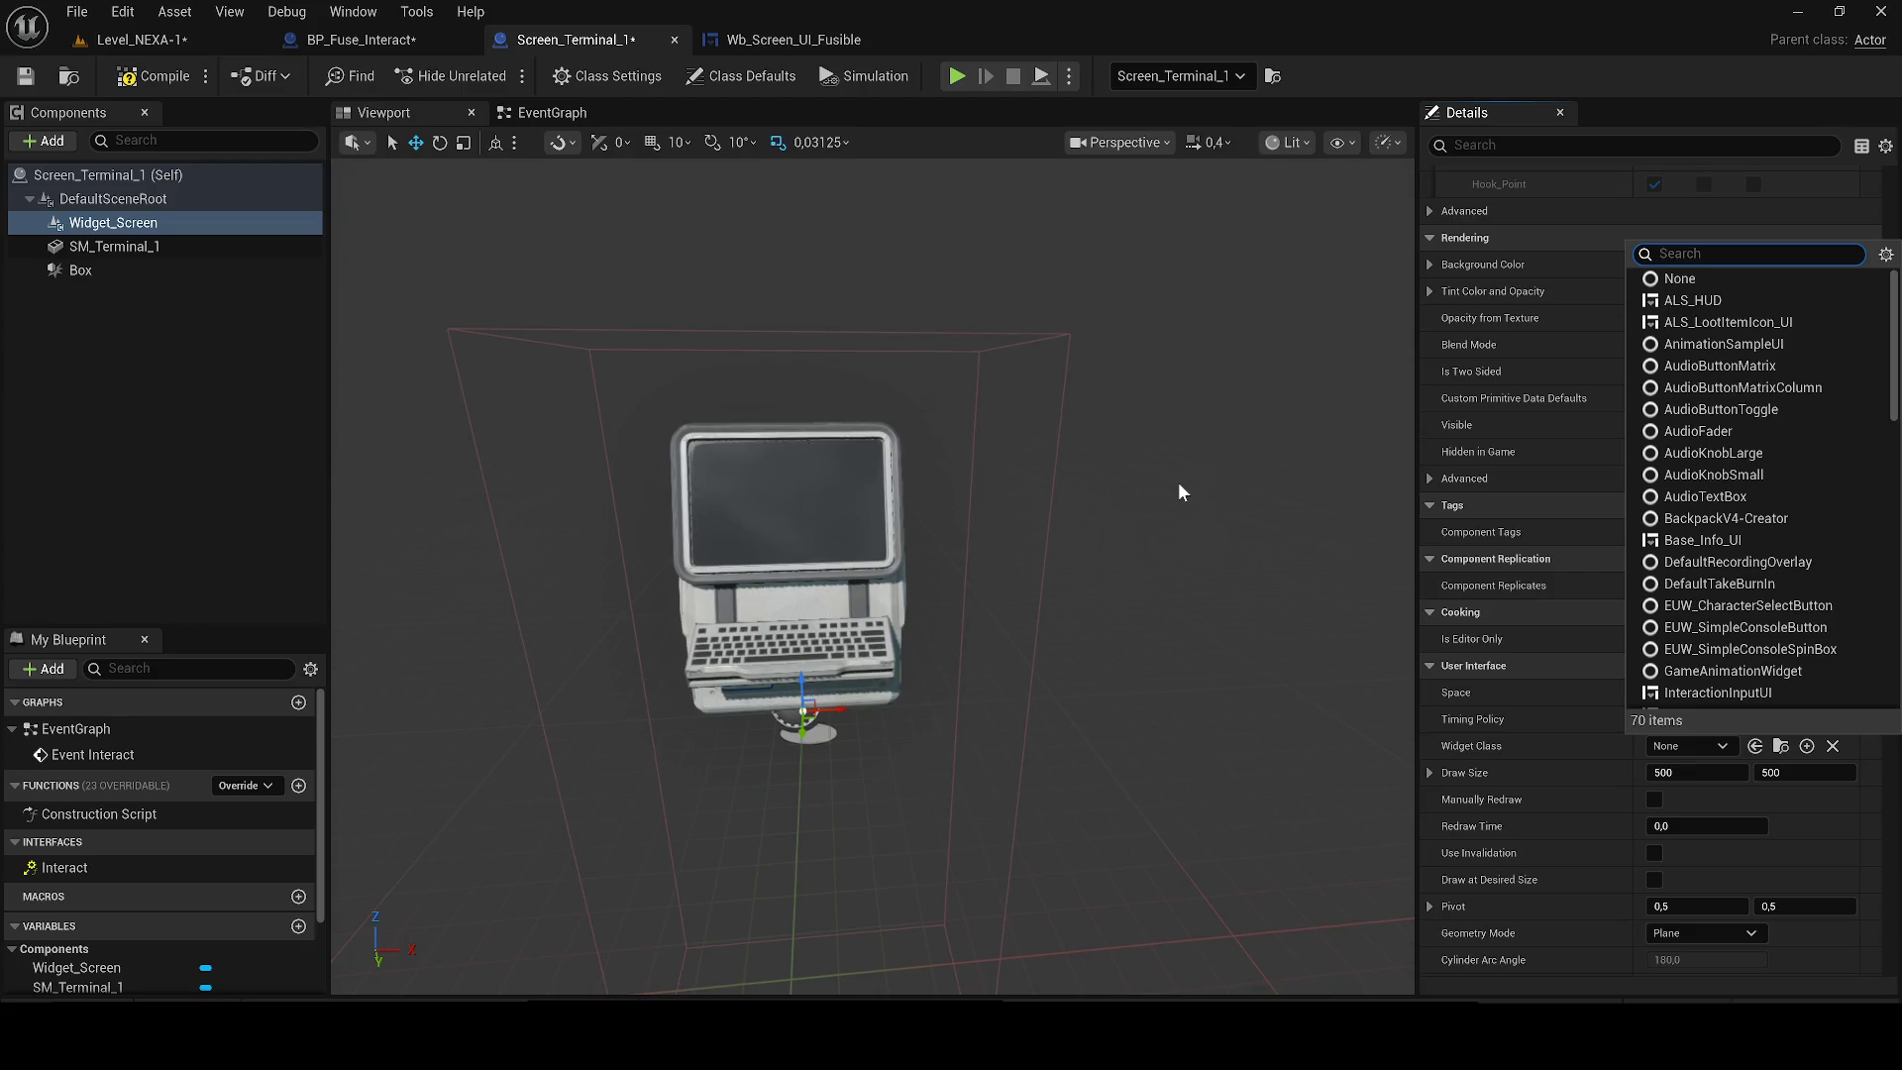
Set the widget class to Wb_Screen_UI_Fusible, turn it to face outward, and compile.
text(screen)
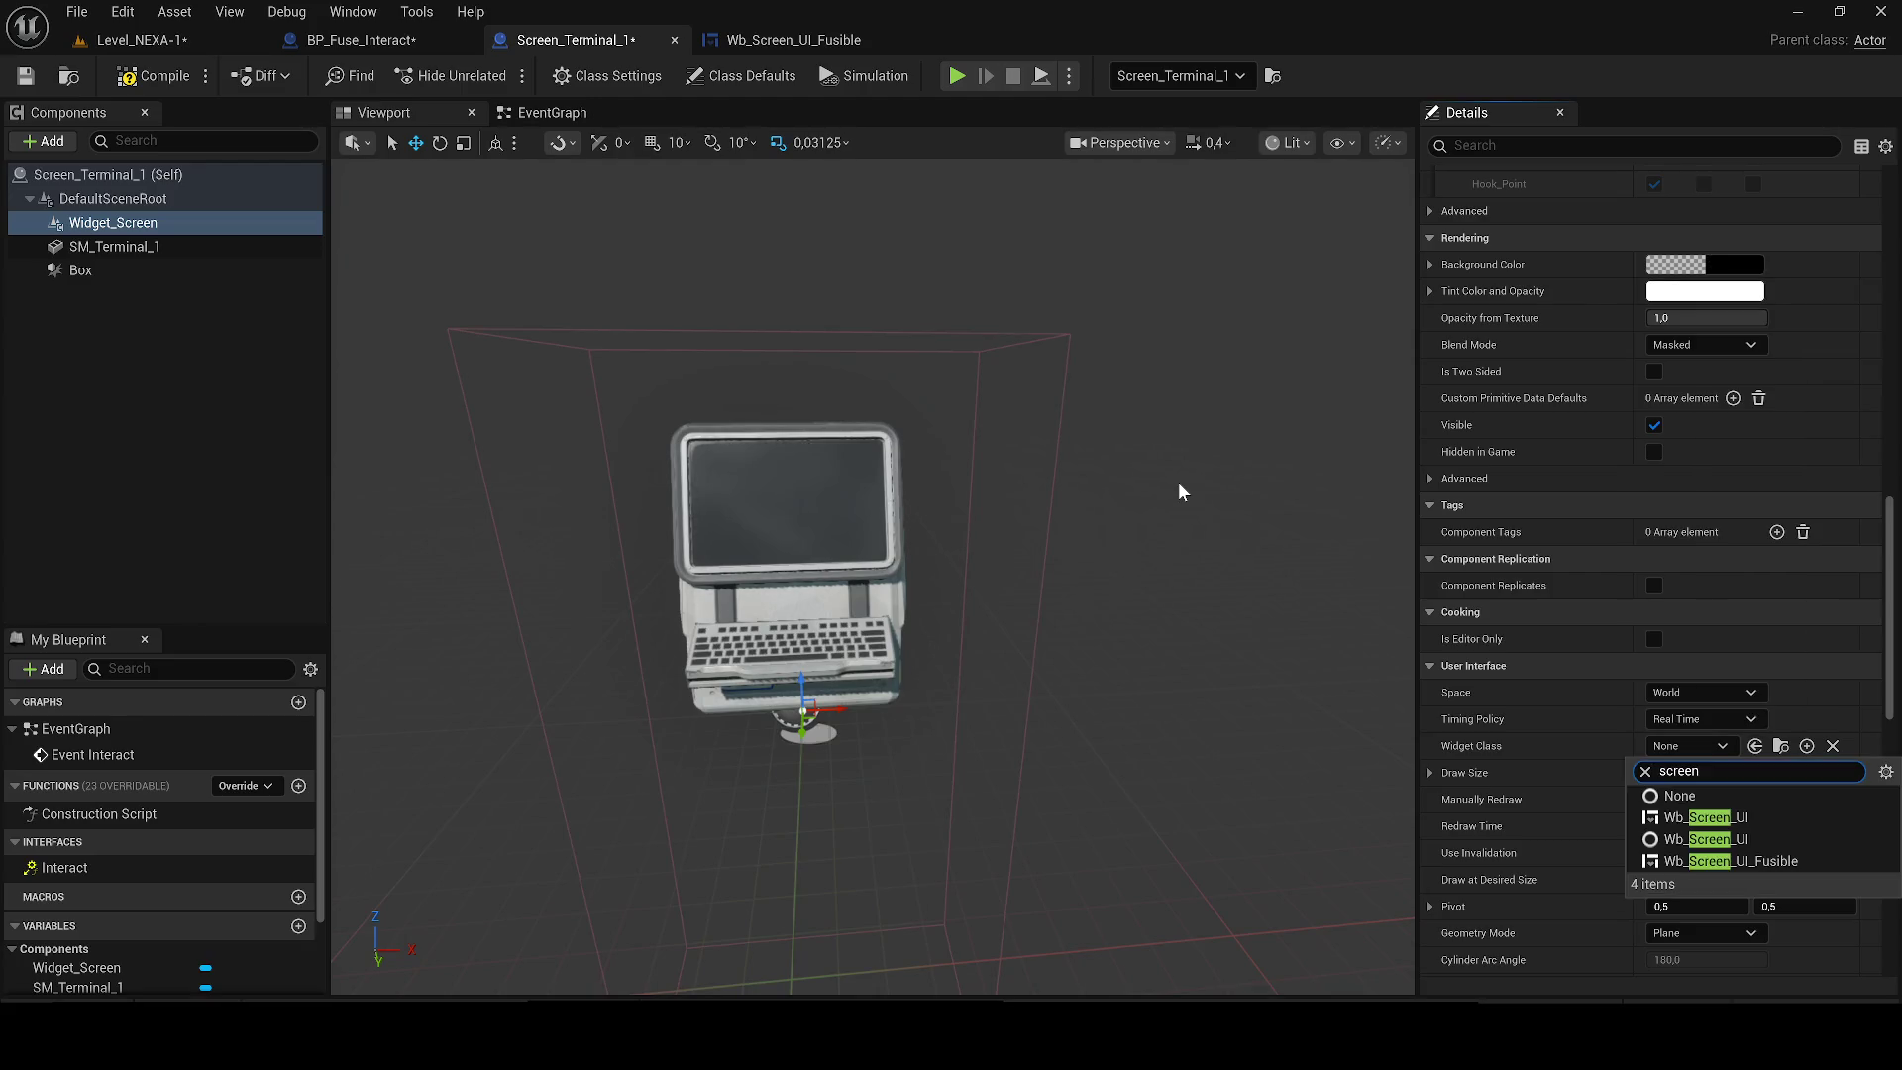
click(1741, 861)
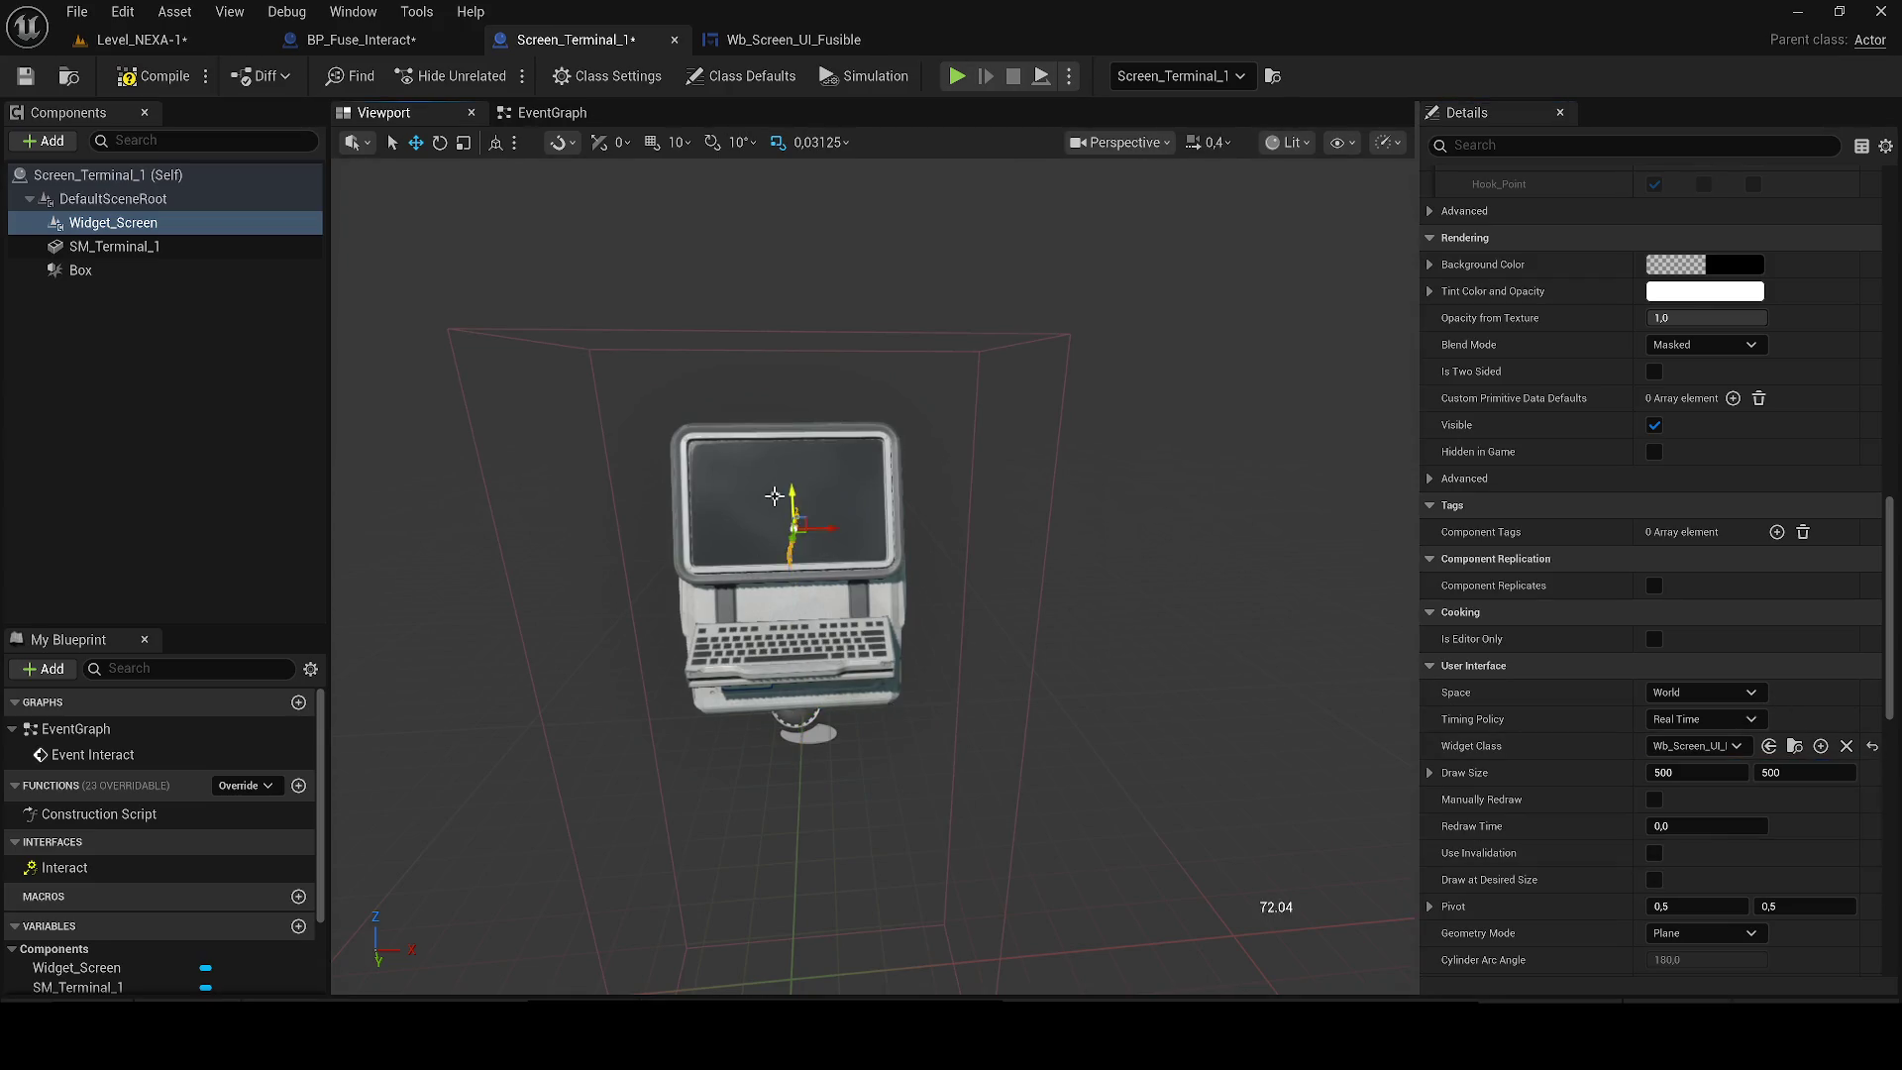
drag(807, 537, 594, 543)
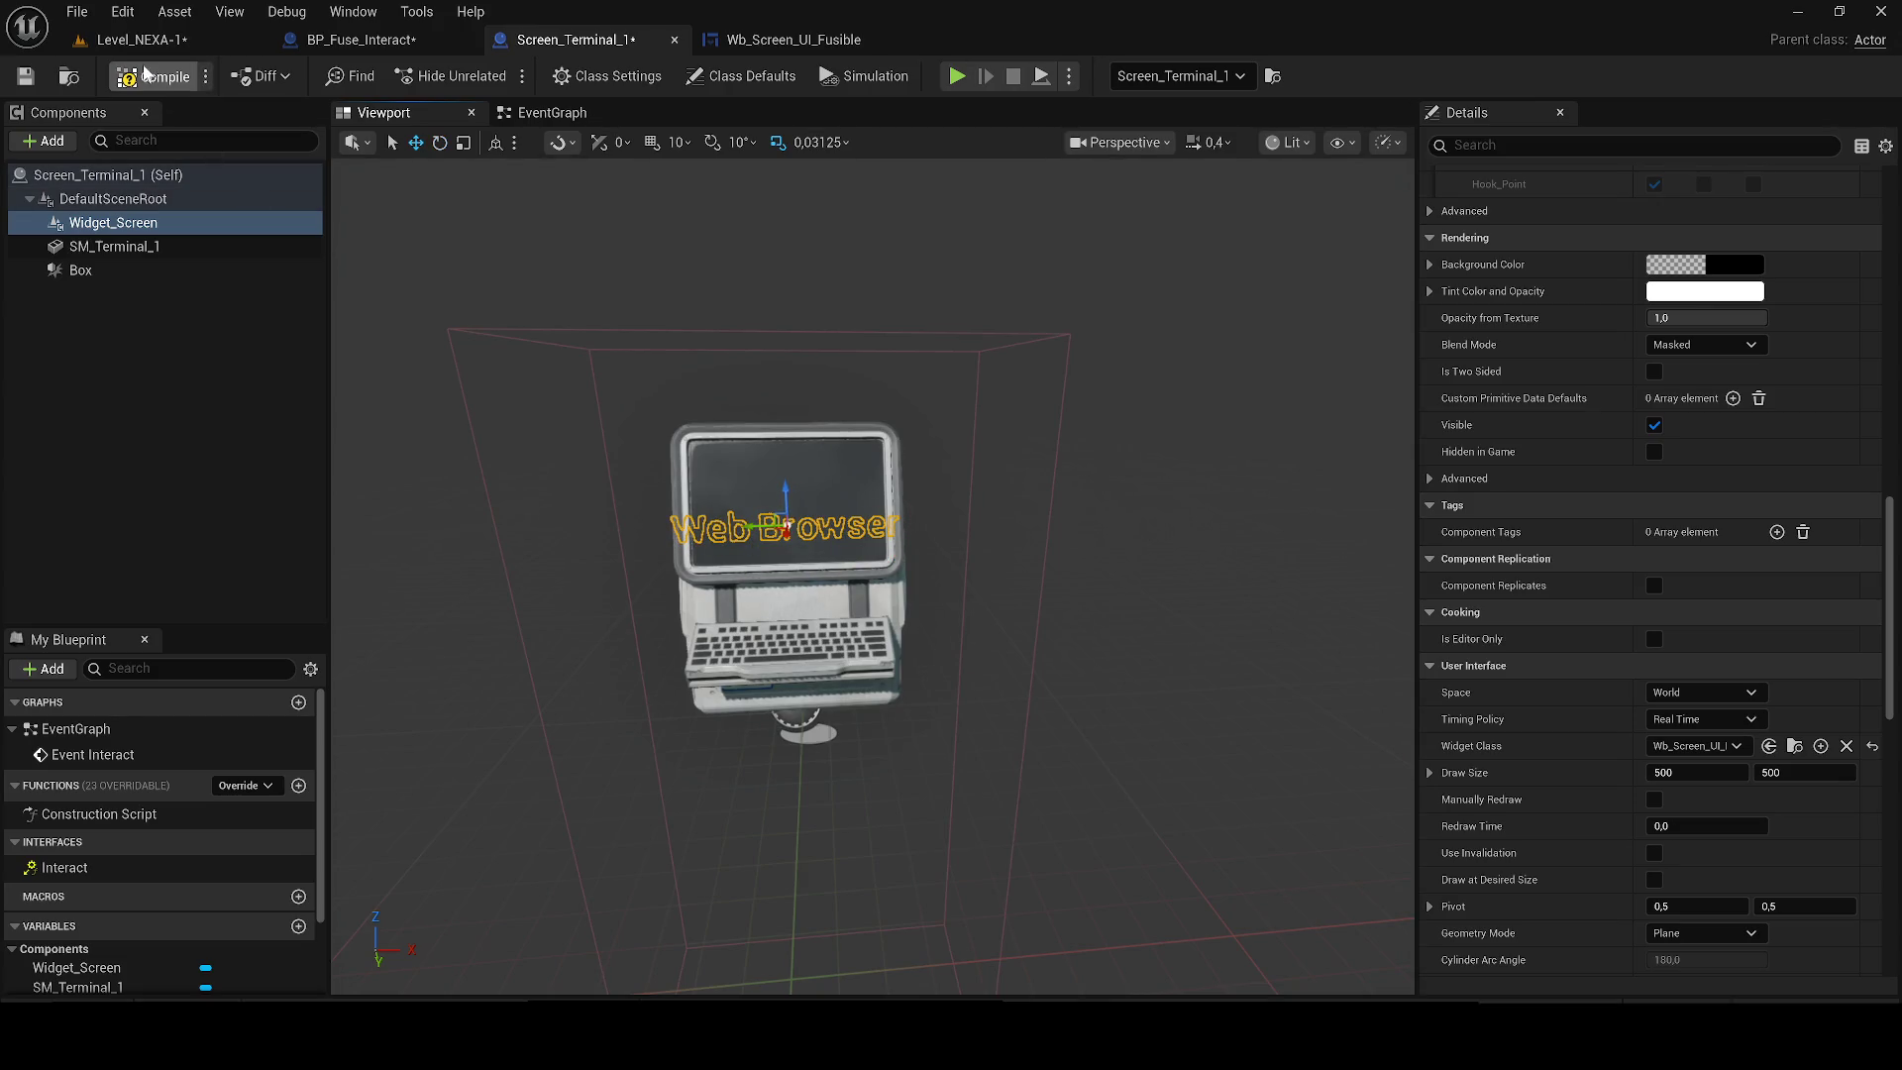
click(22, 79)
Play-test Level_NEXA-1 and walk up to the terminal to see the Accès refusé panel.
click(135, 41)
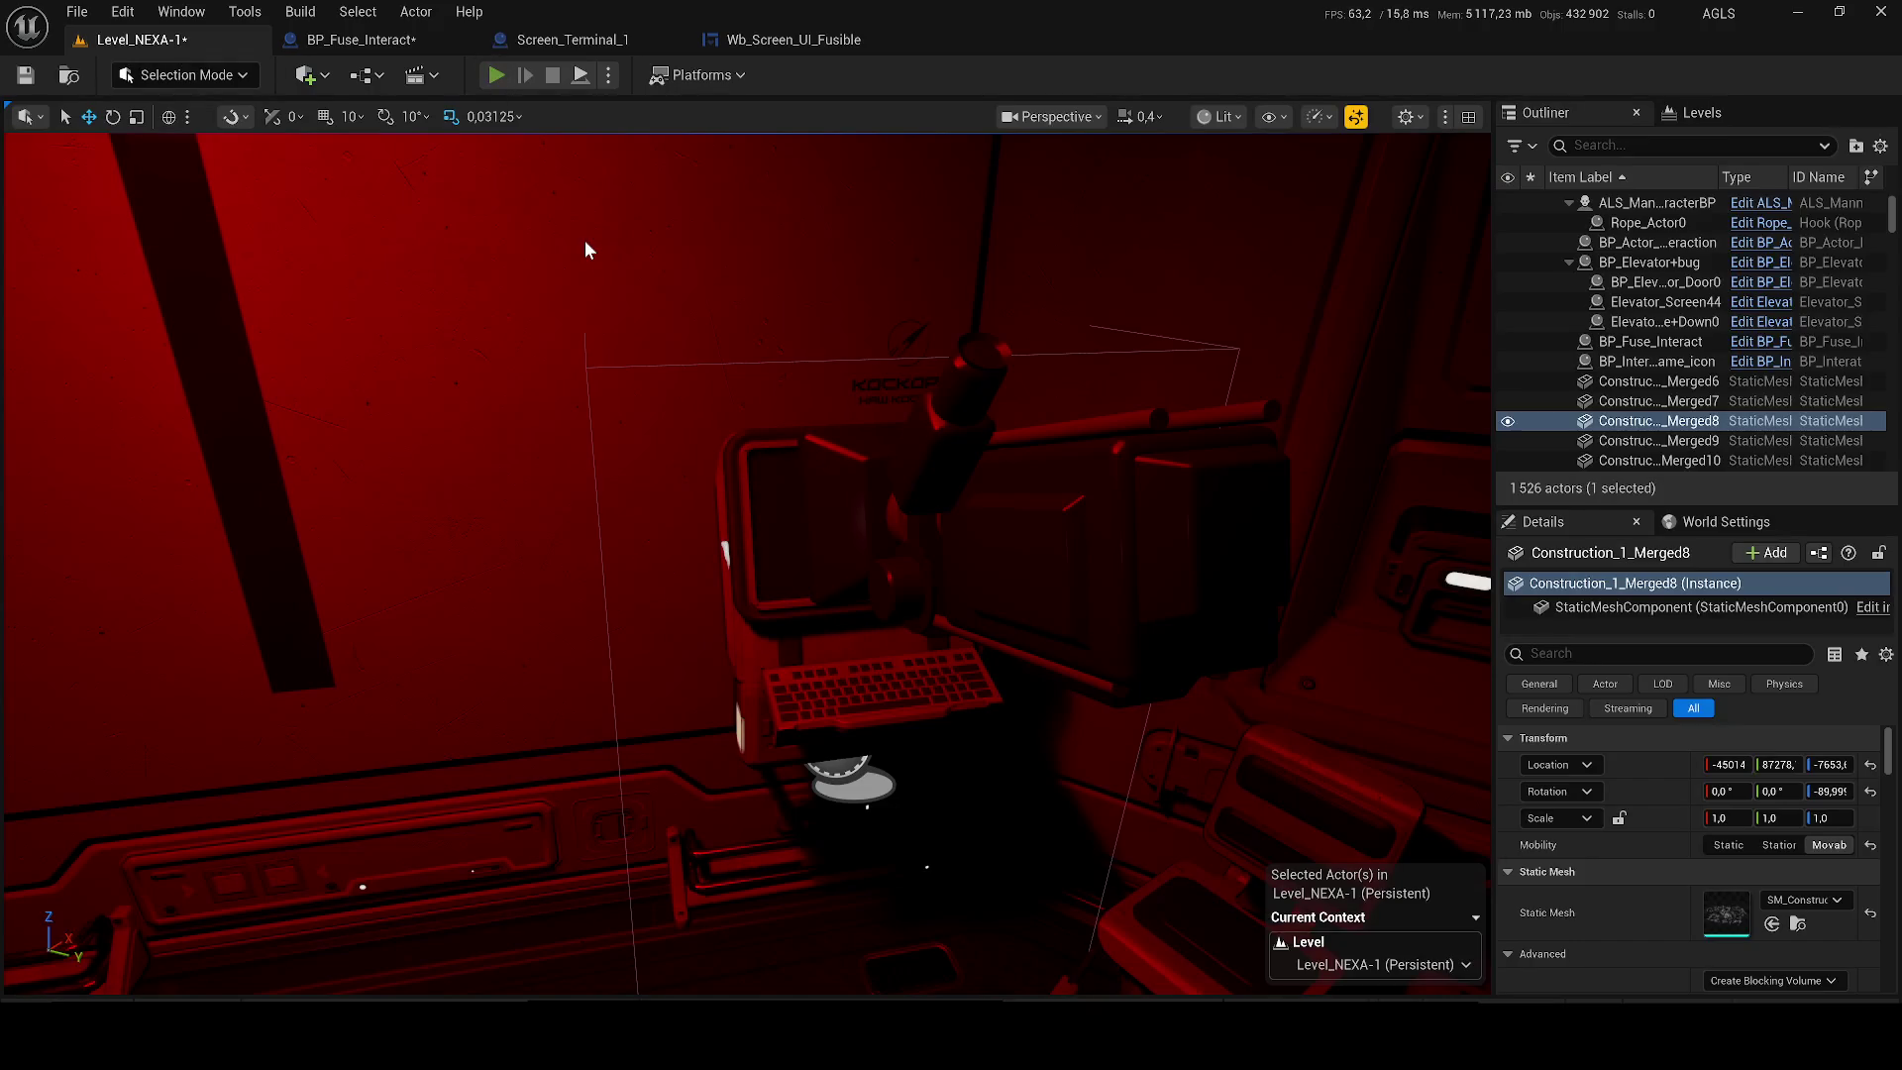
key(alt+p)
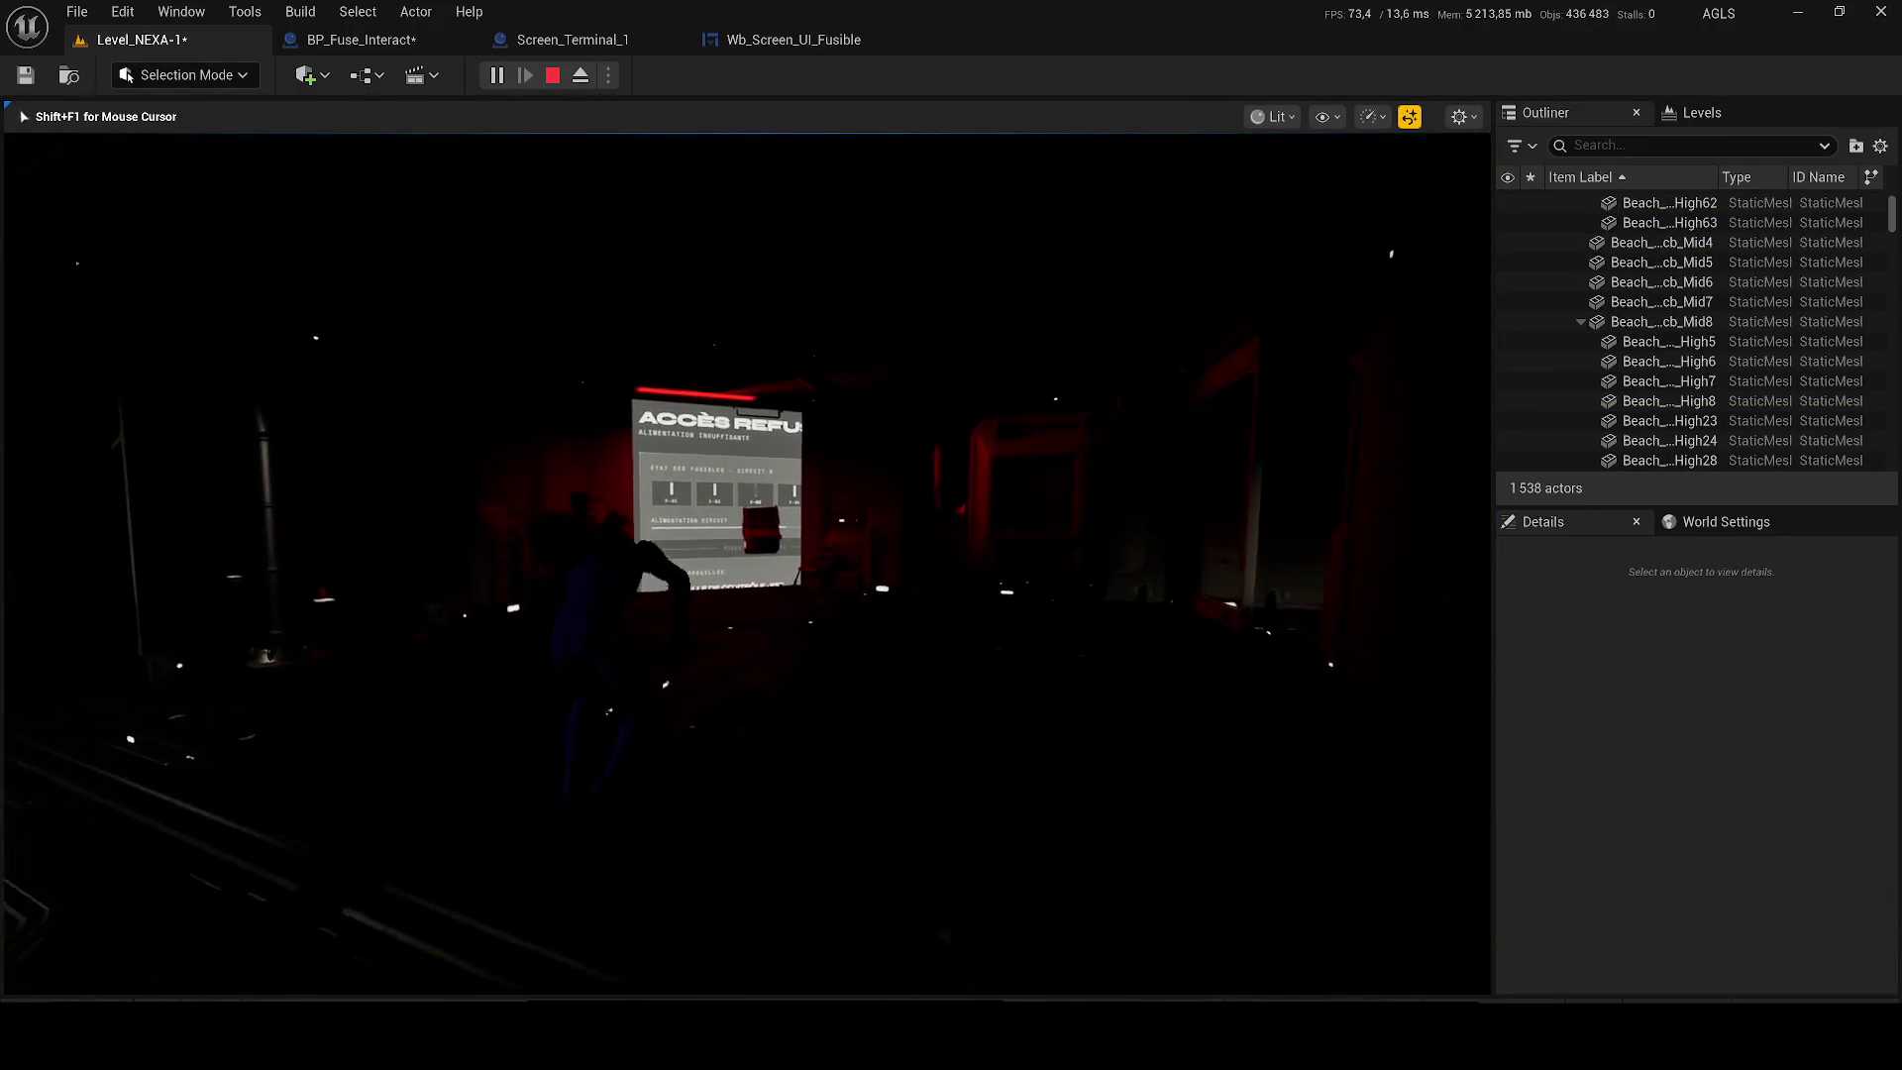
key(w)
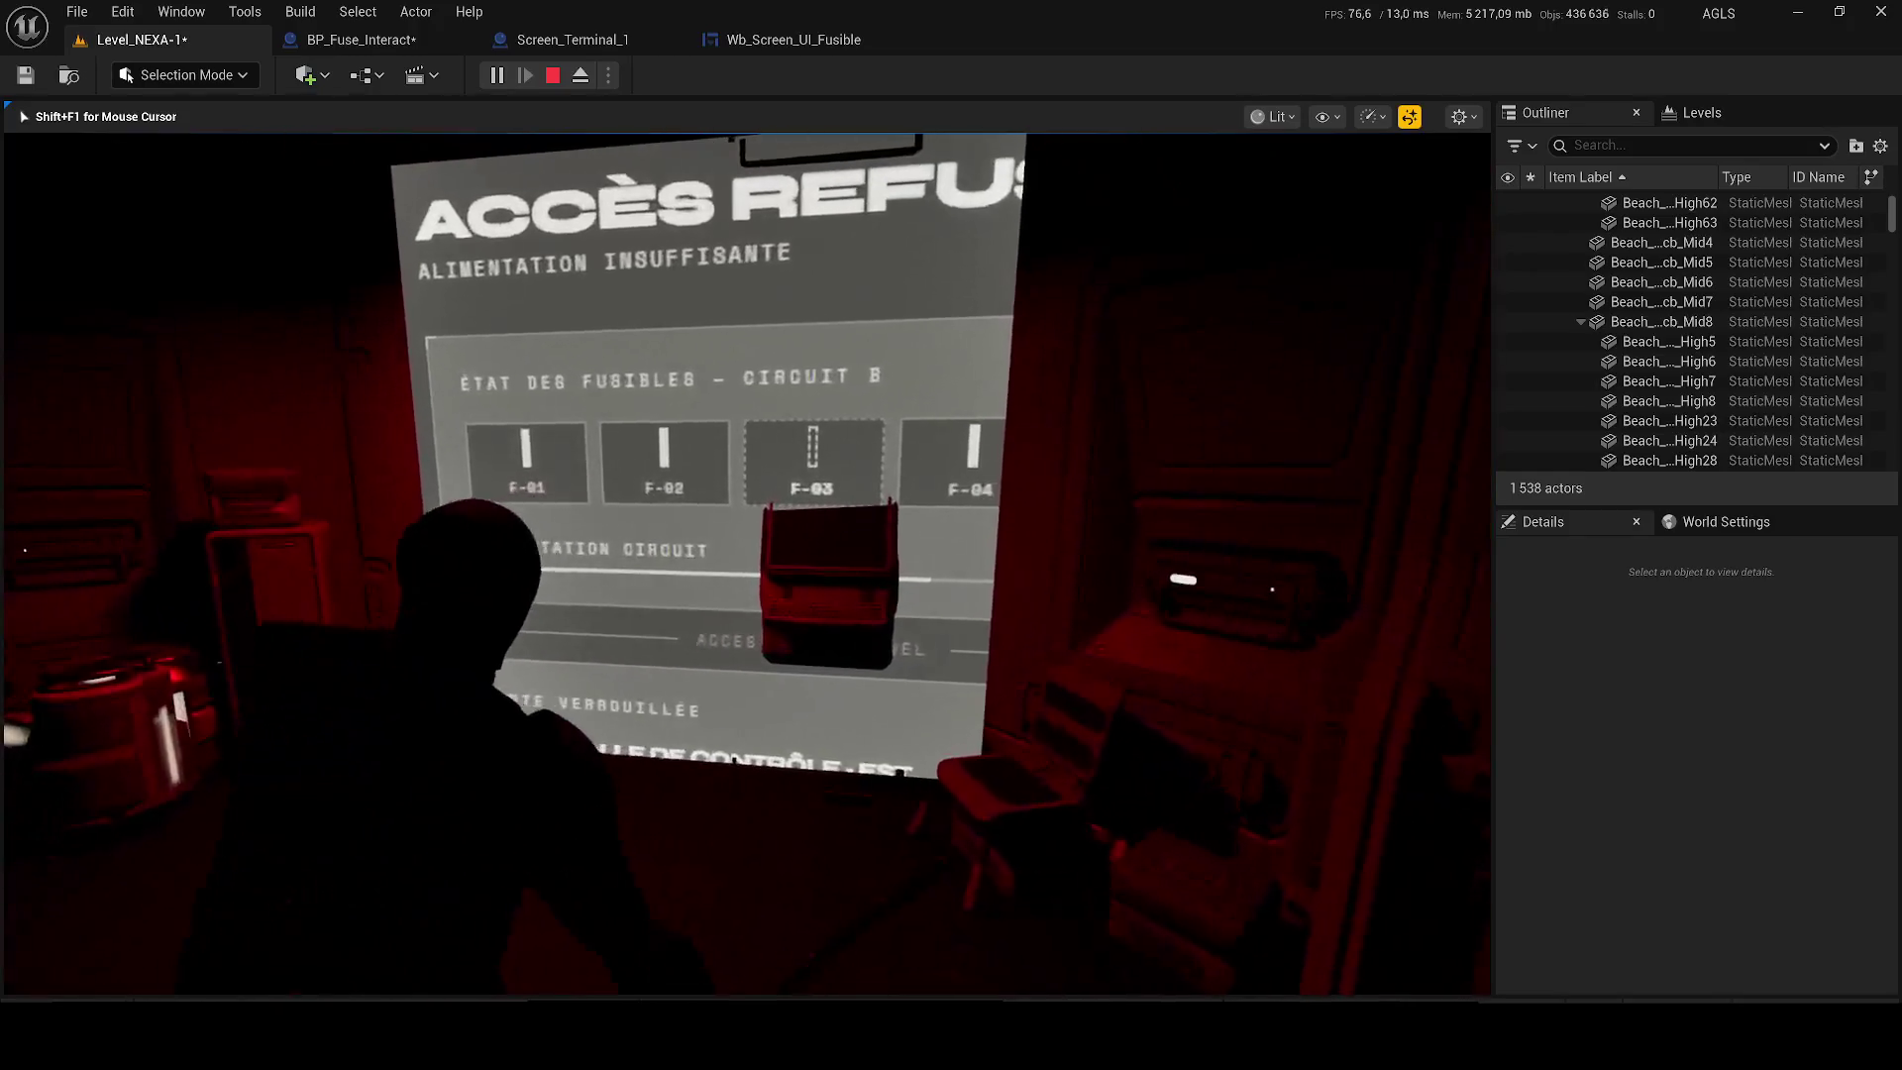
key(s)
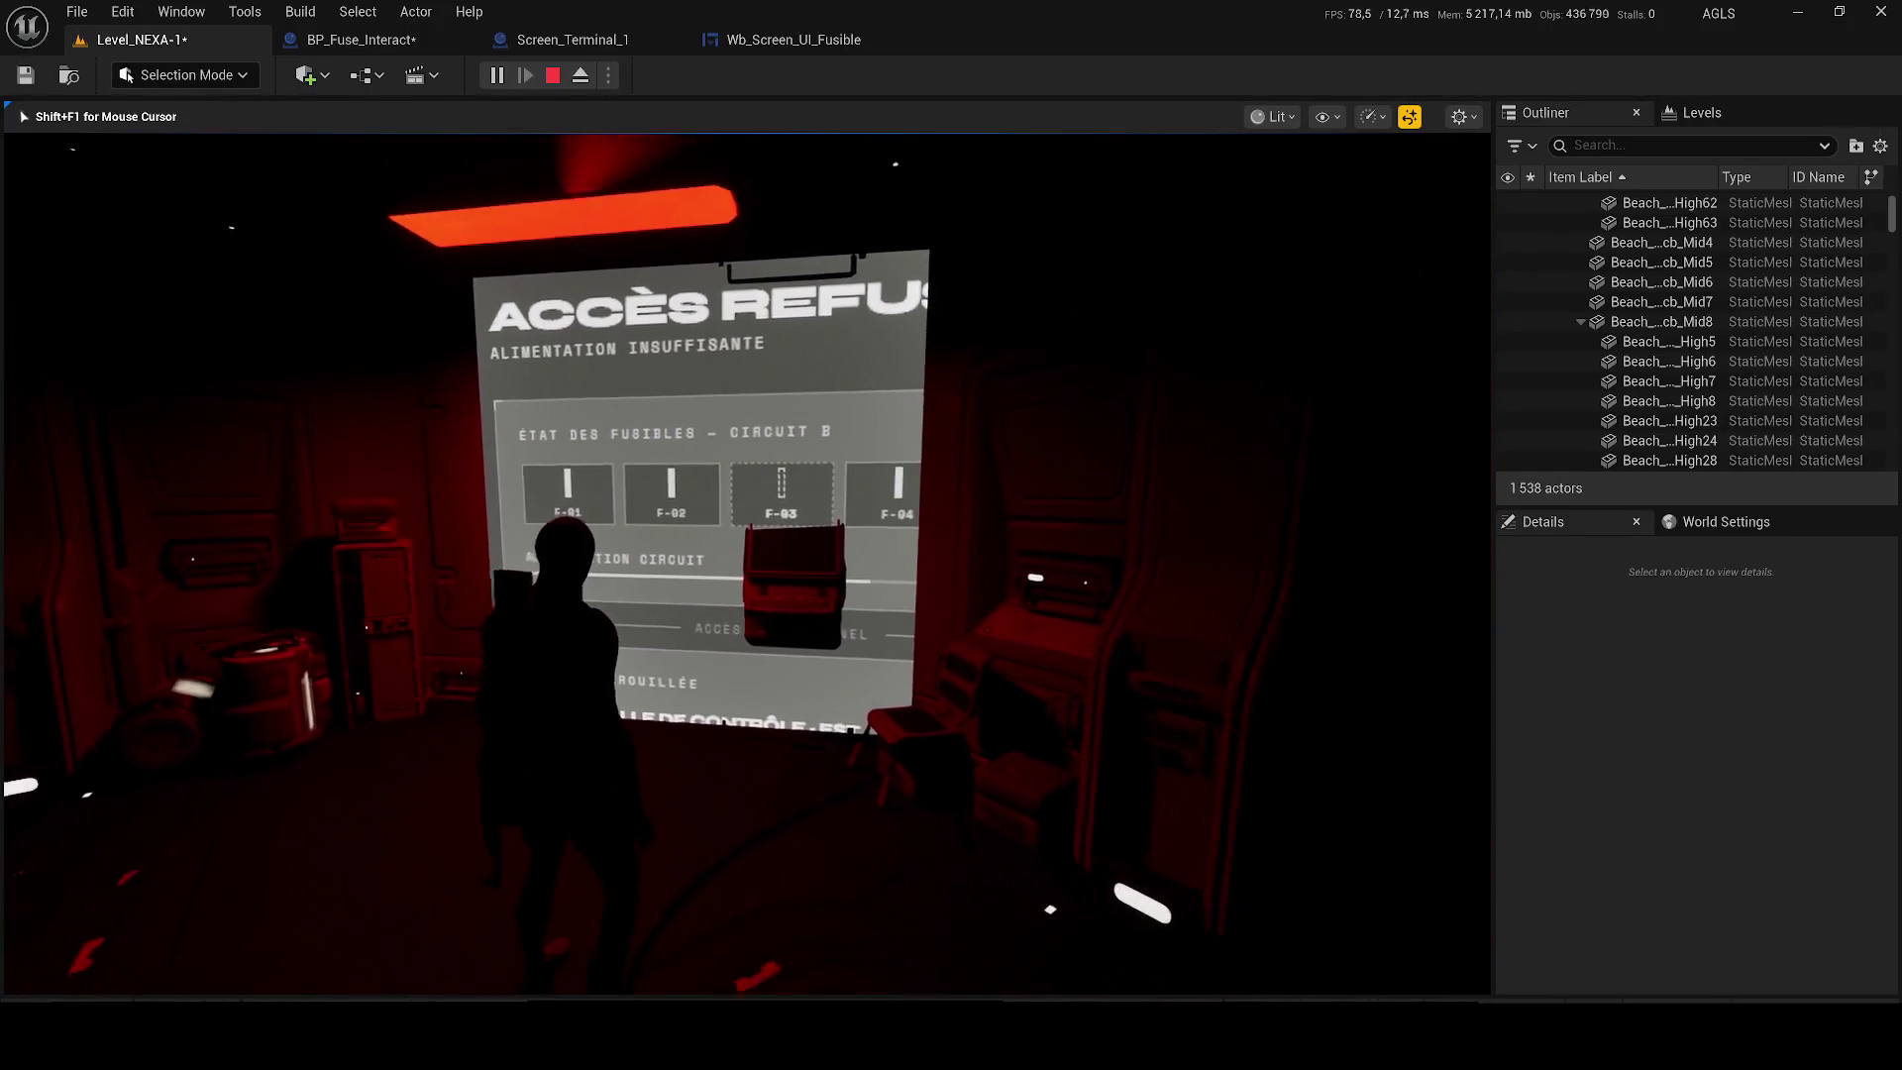
key(Escape)
click(361, 39)
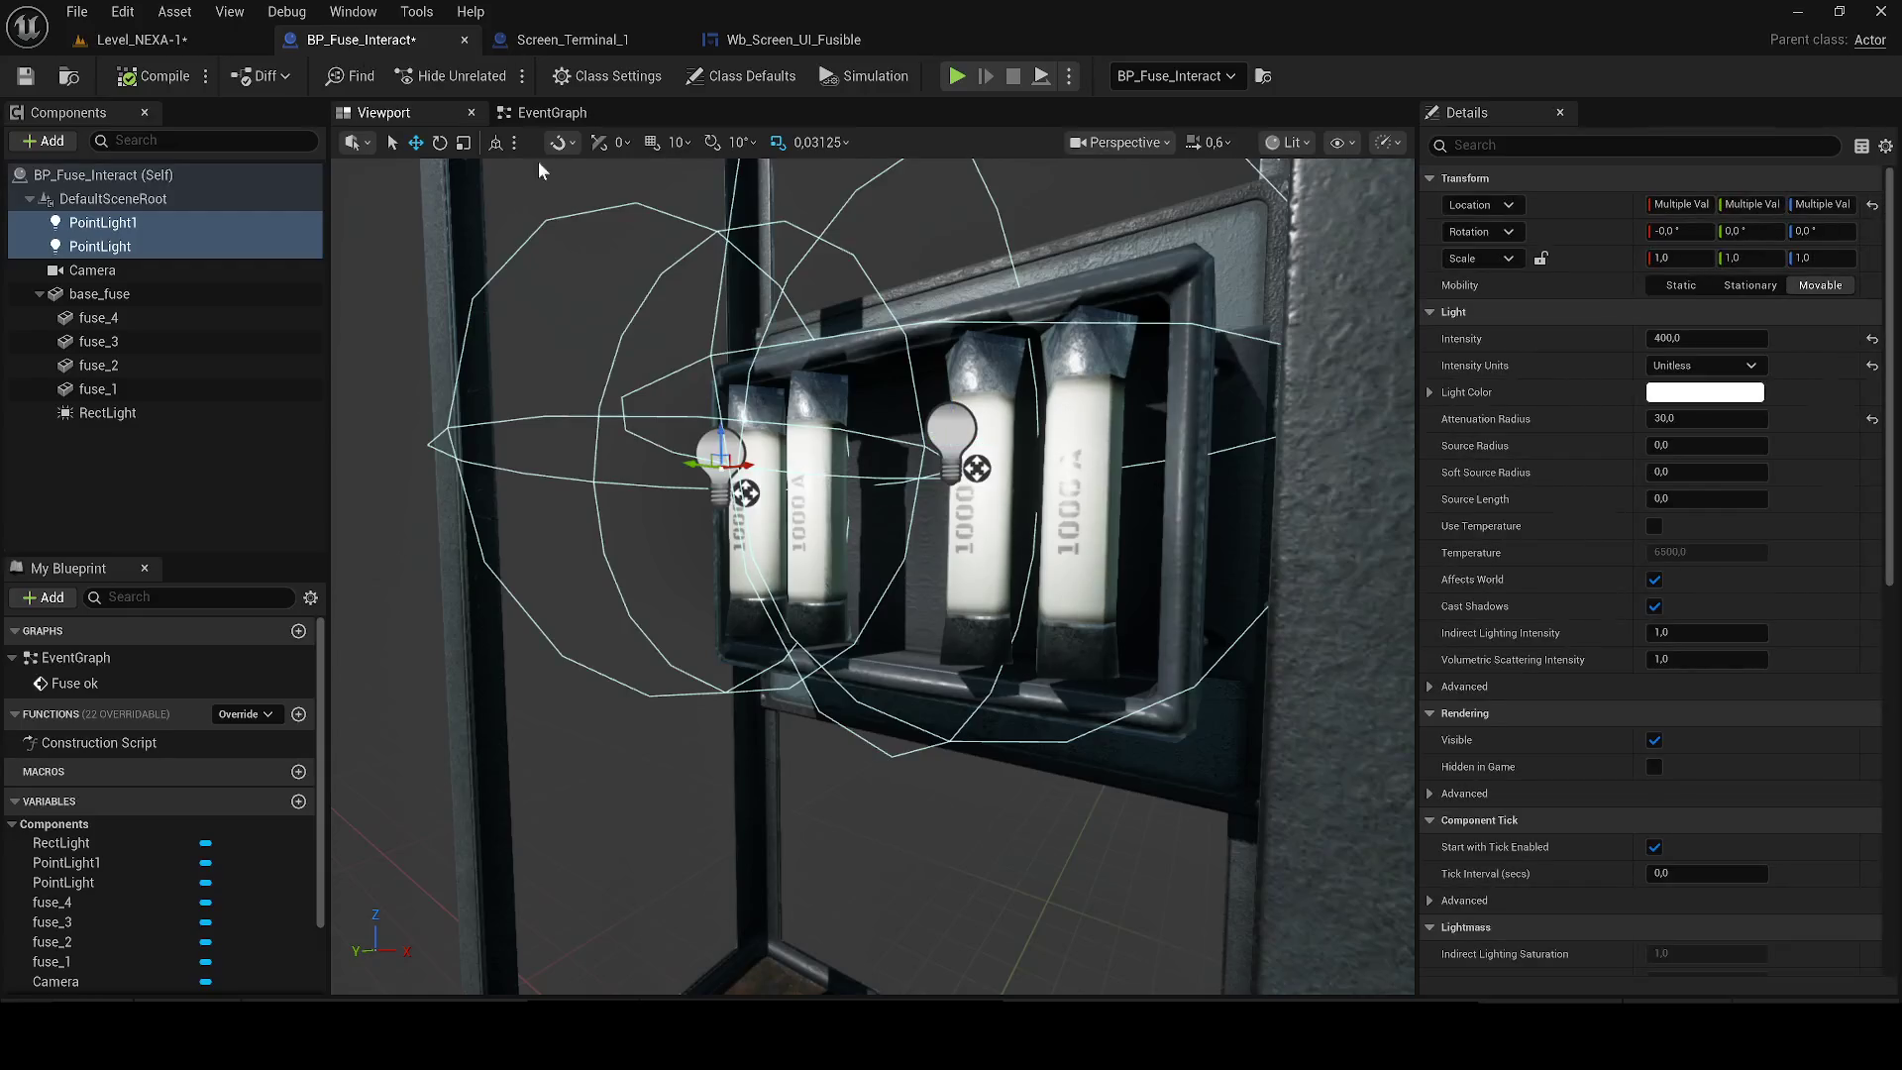
Set Widget_Screen's Timing Policy to Game Time and its Space to Screen.
click(592, 40)
mouse_move(693, 515)
mouse_down()
mouse_move(747, 536)
mouse_move(636, 596)
mouse_up()
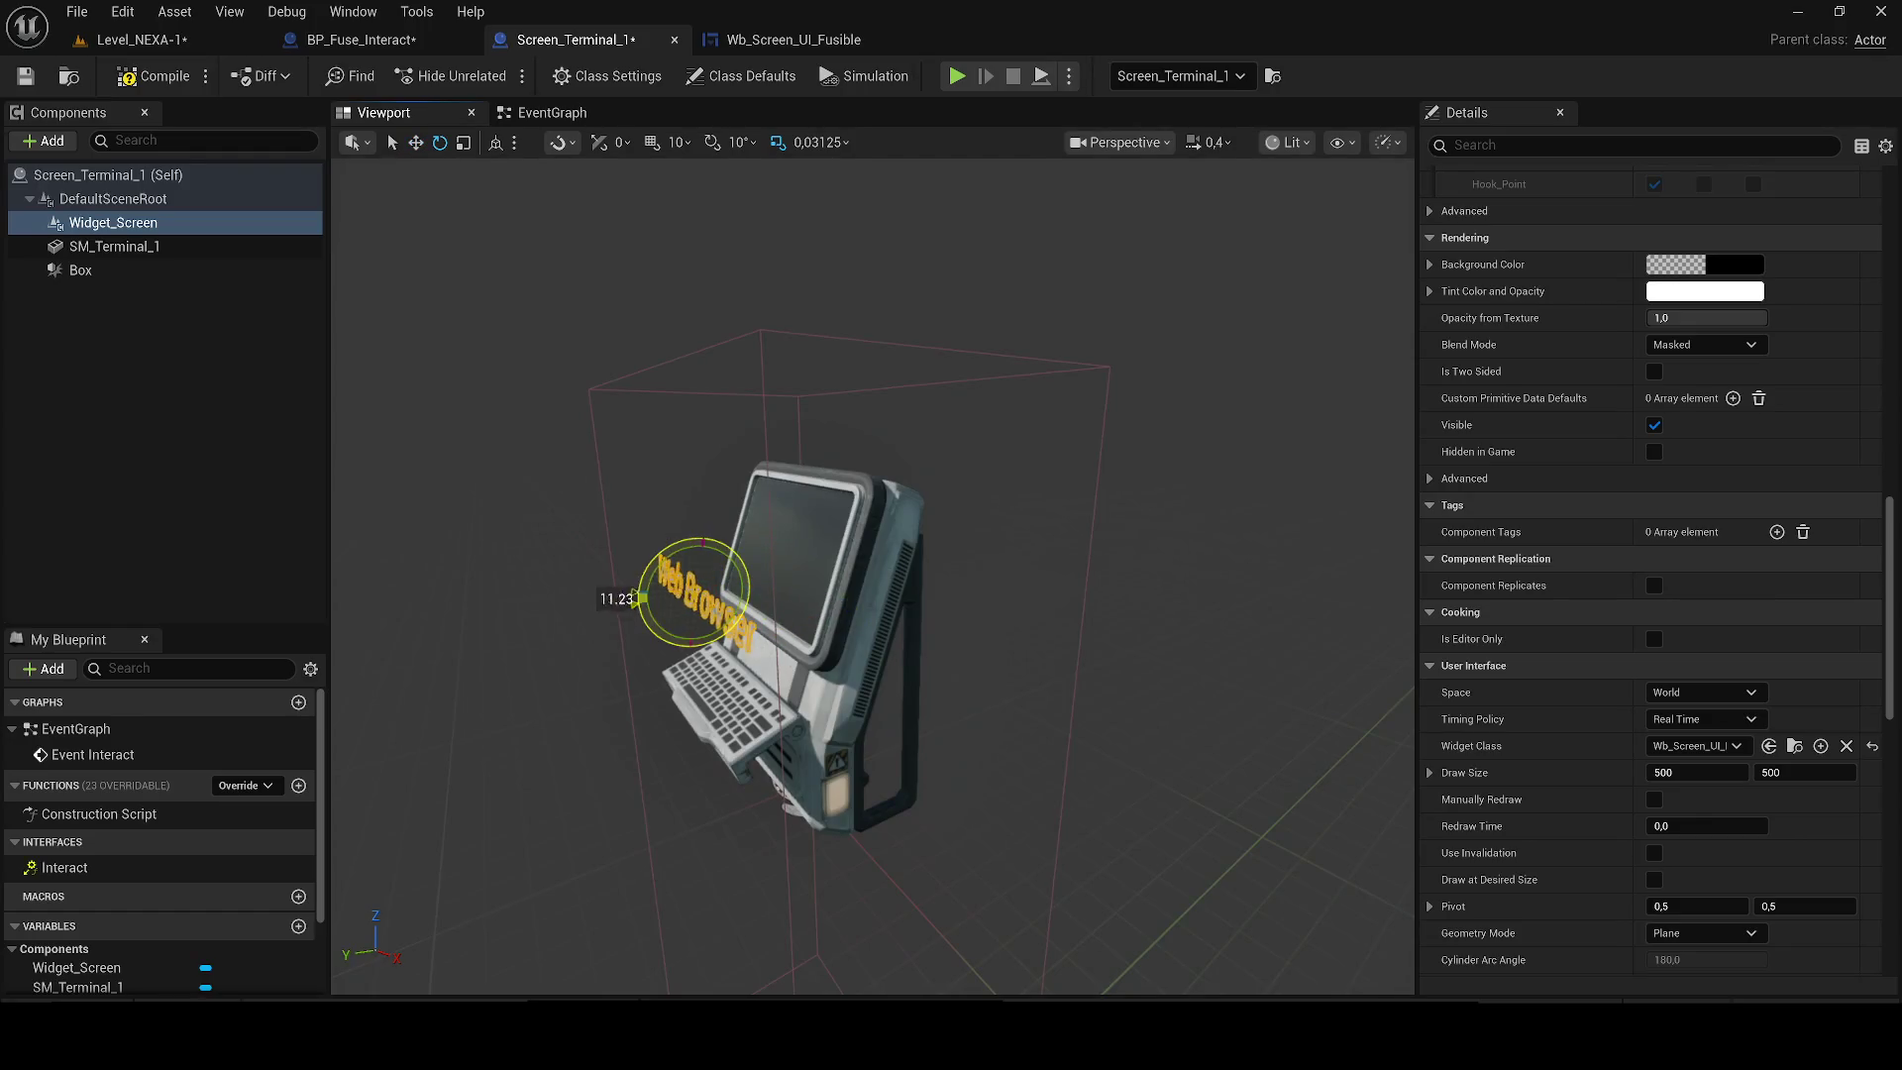
click(1696, 745)
click(1707, 722)
click(1708, 722)
click(1706, 765)
click(1696, 745)
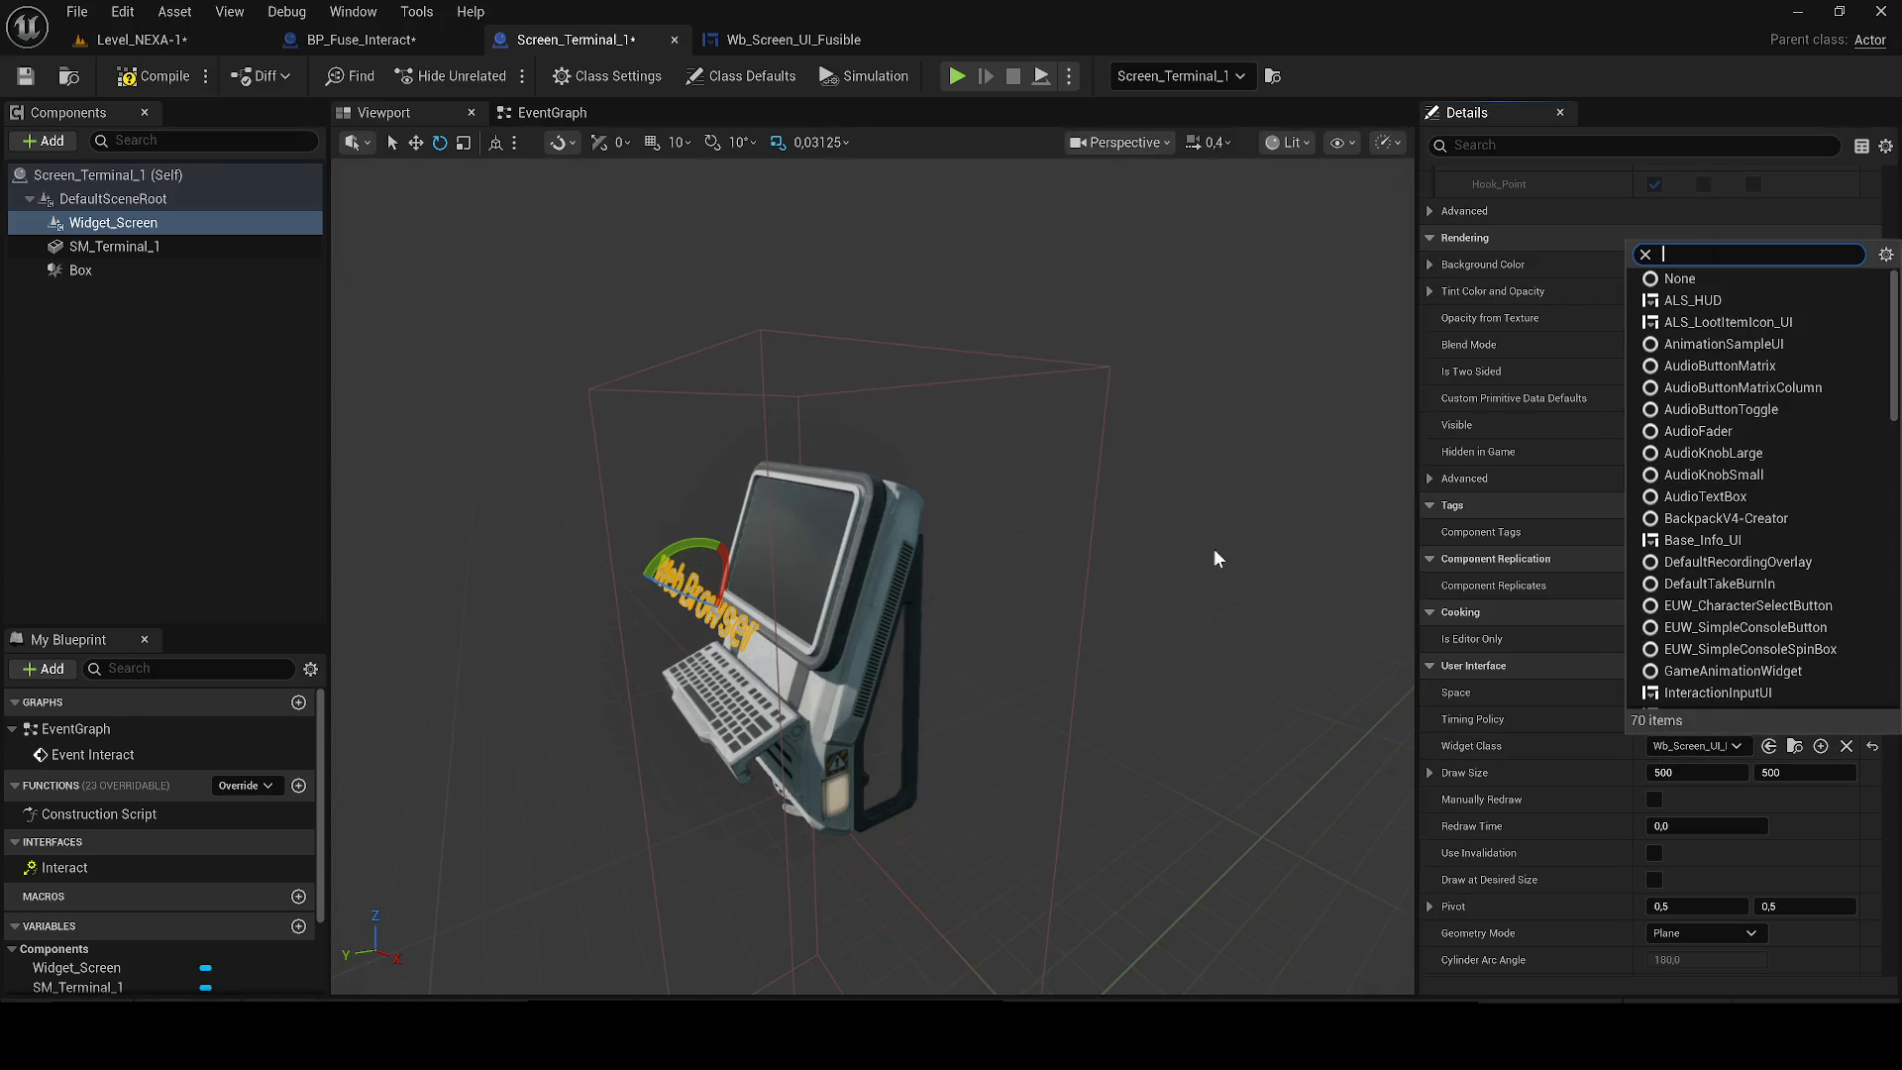
drag(1218, 560, 1169, 572)
click(1698, 693)
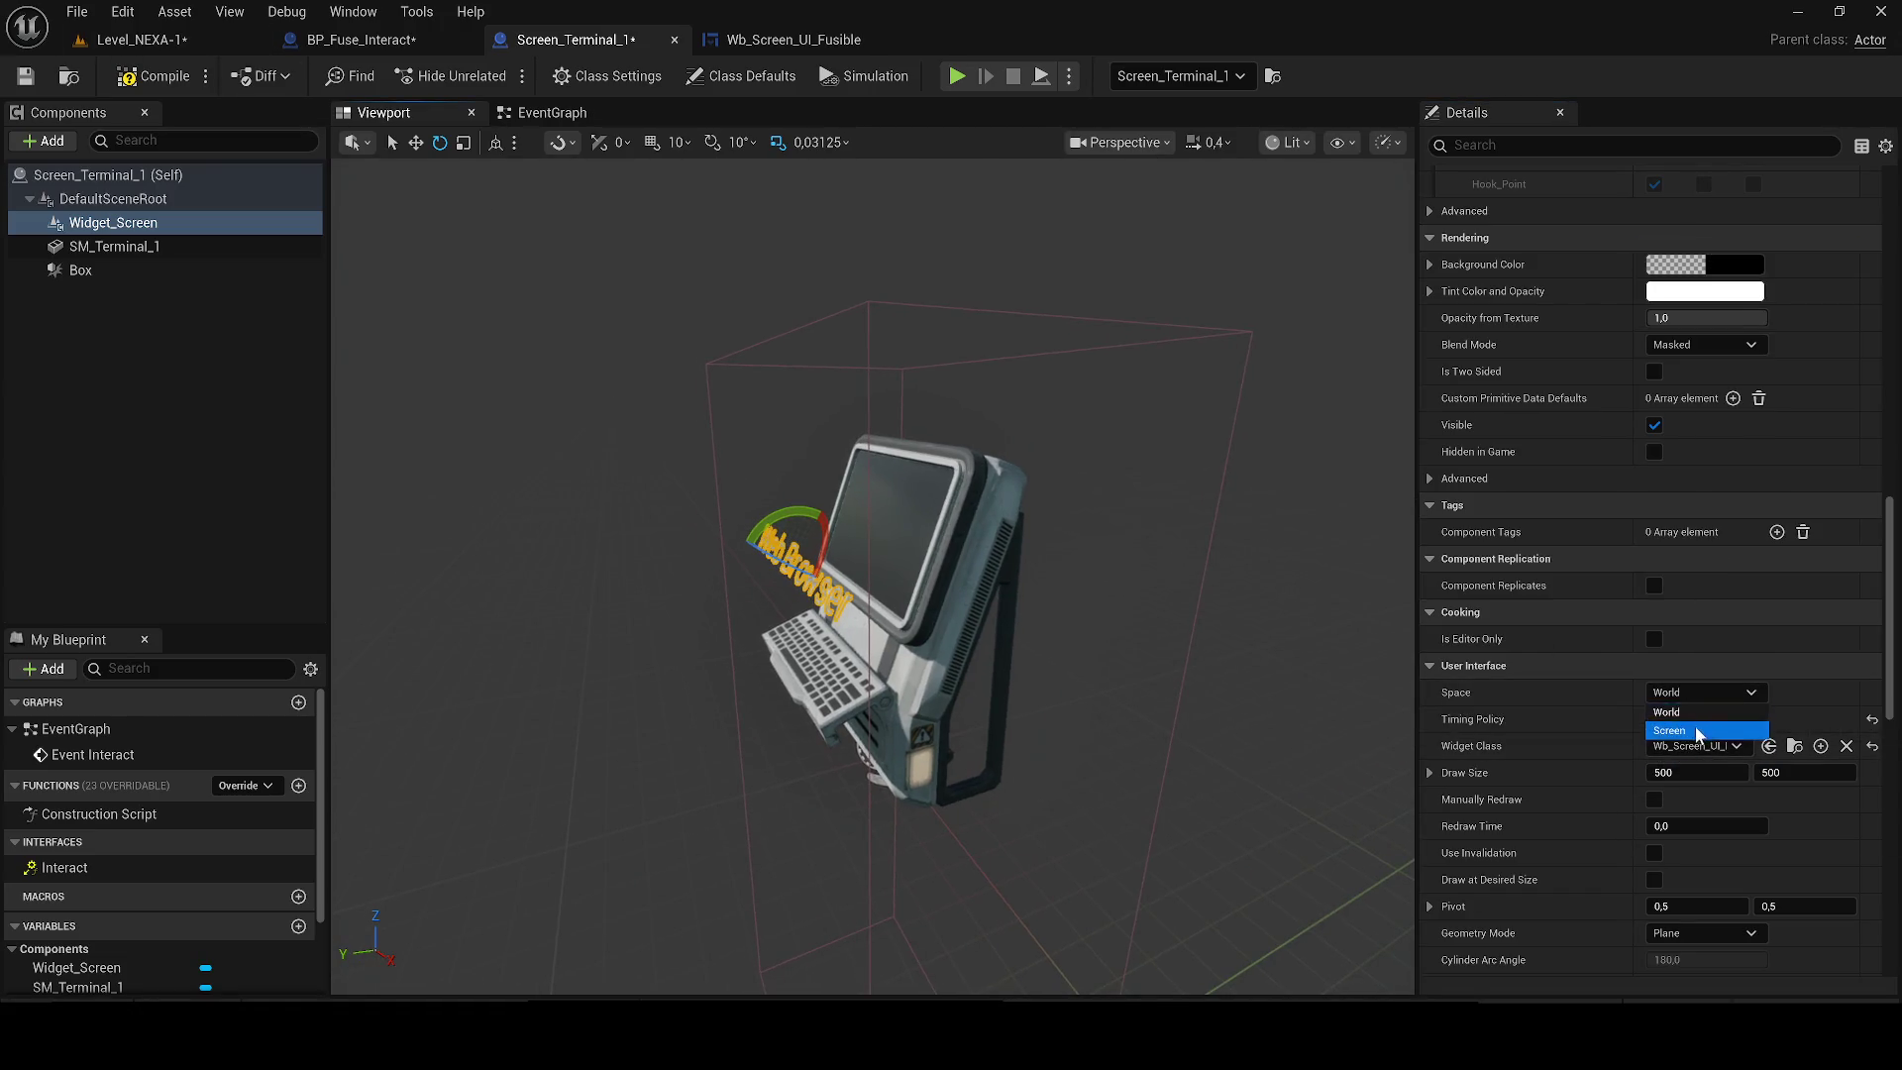
click(1698, 731)
scroll(828, 523, up, 5)
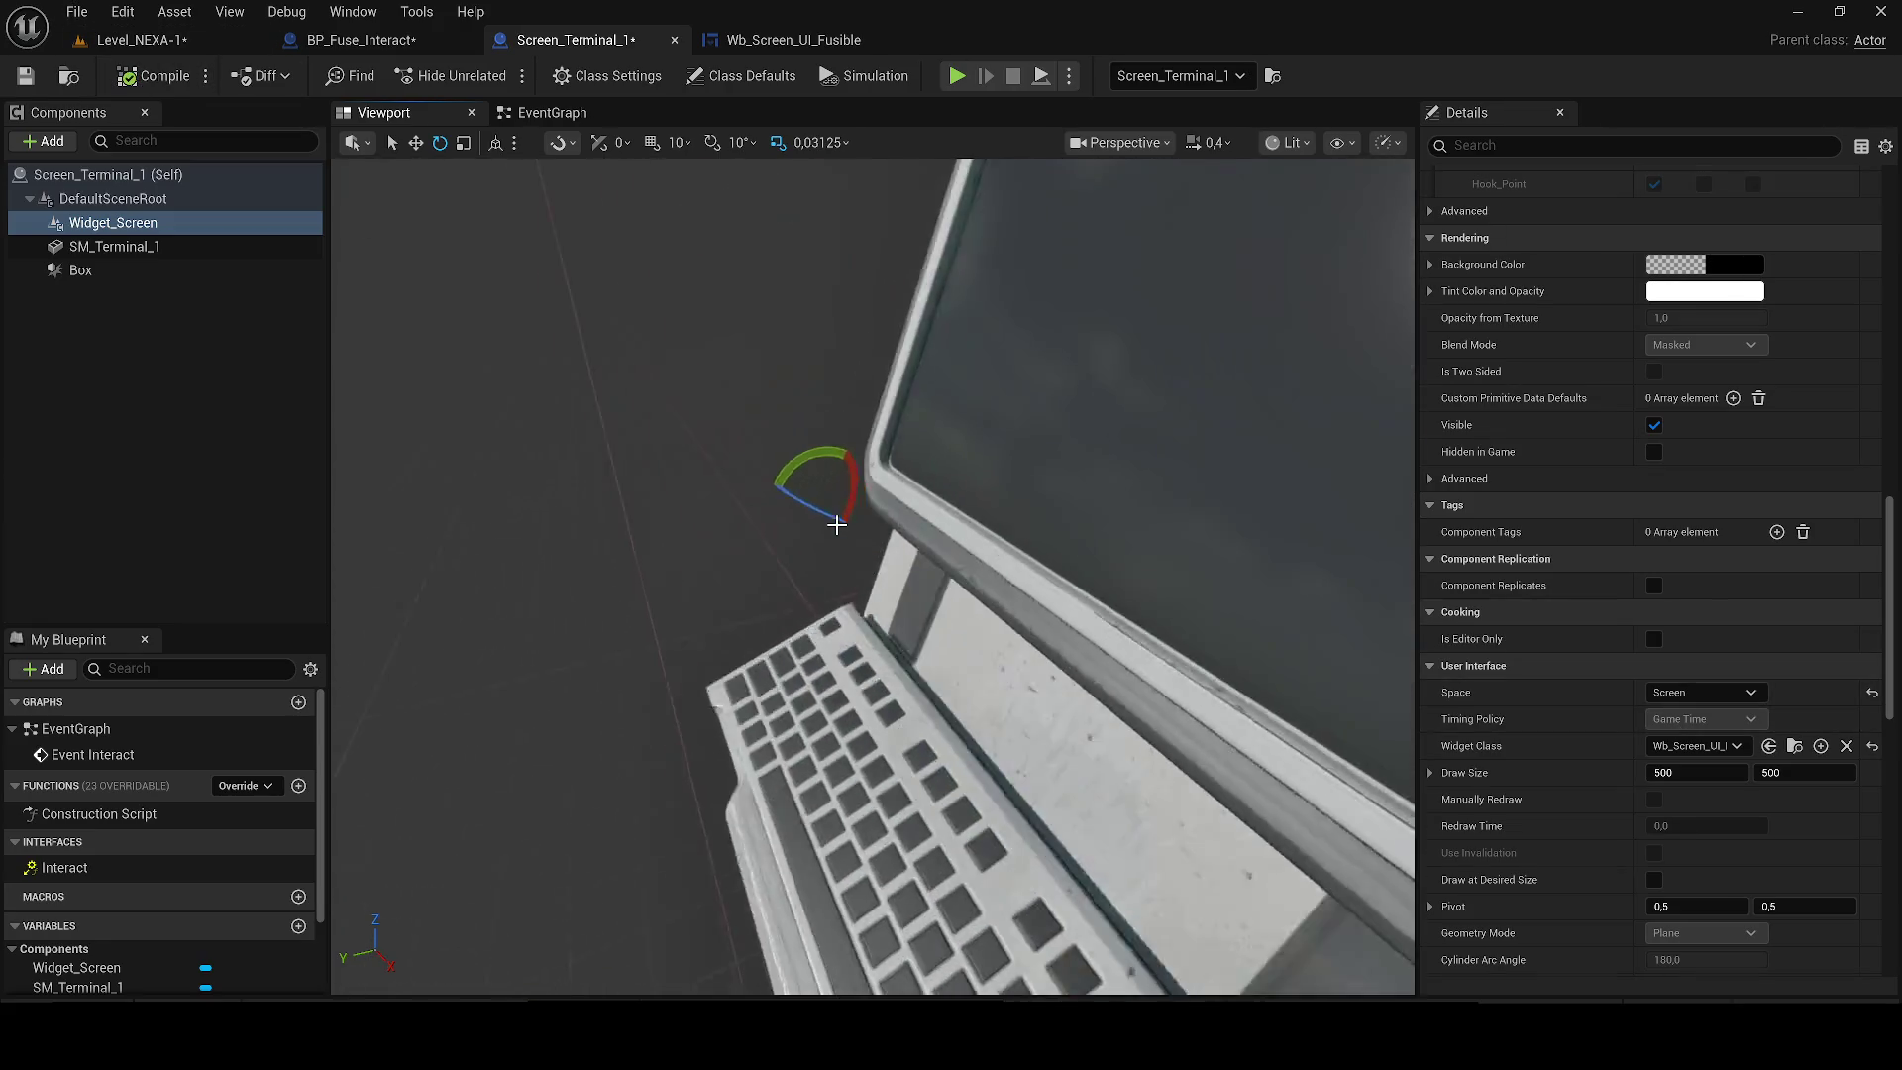
Play-test Level_NEXA-1 walking toward the red-lit doorway, then maximize the editor.
click(143, 40)
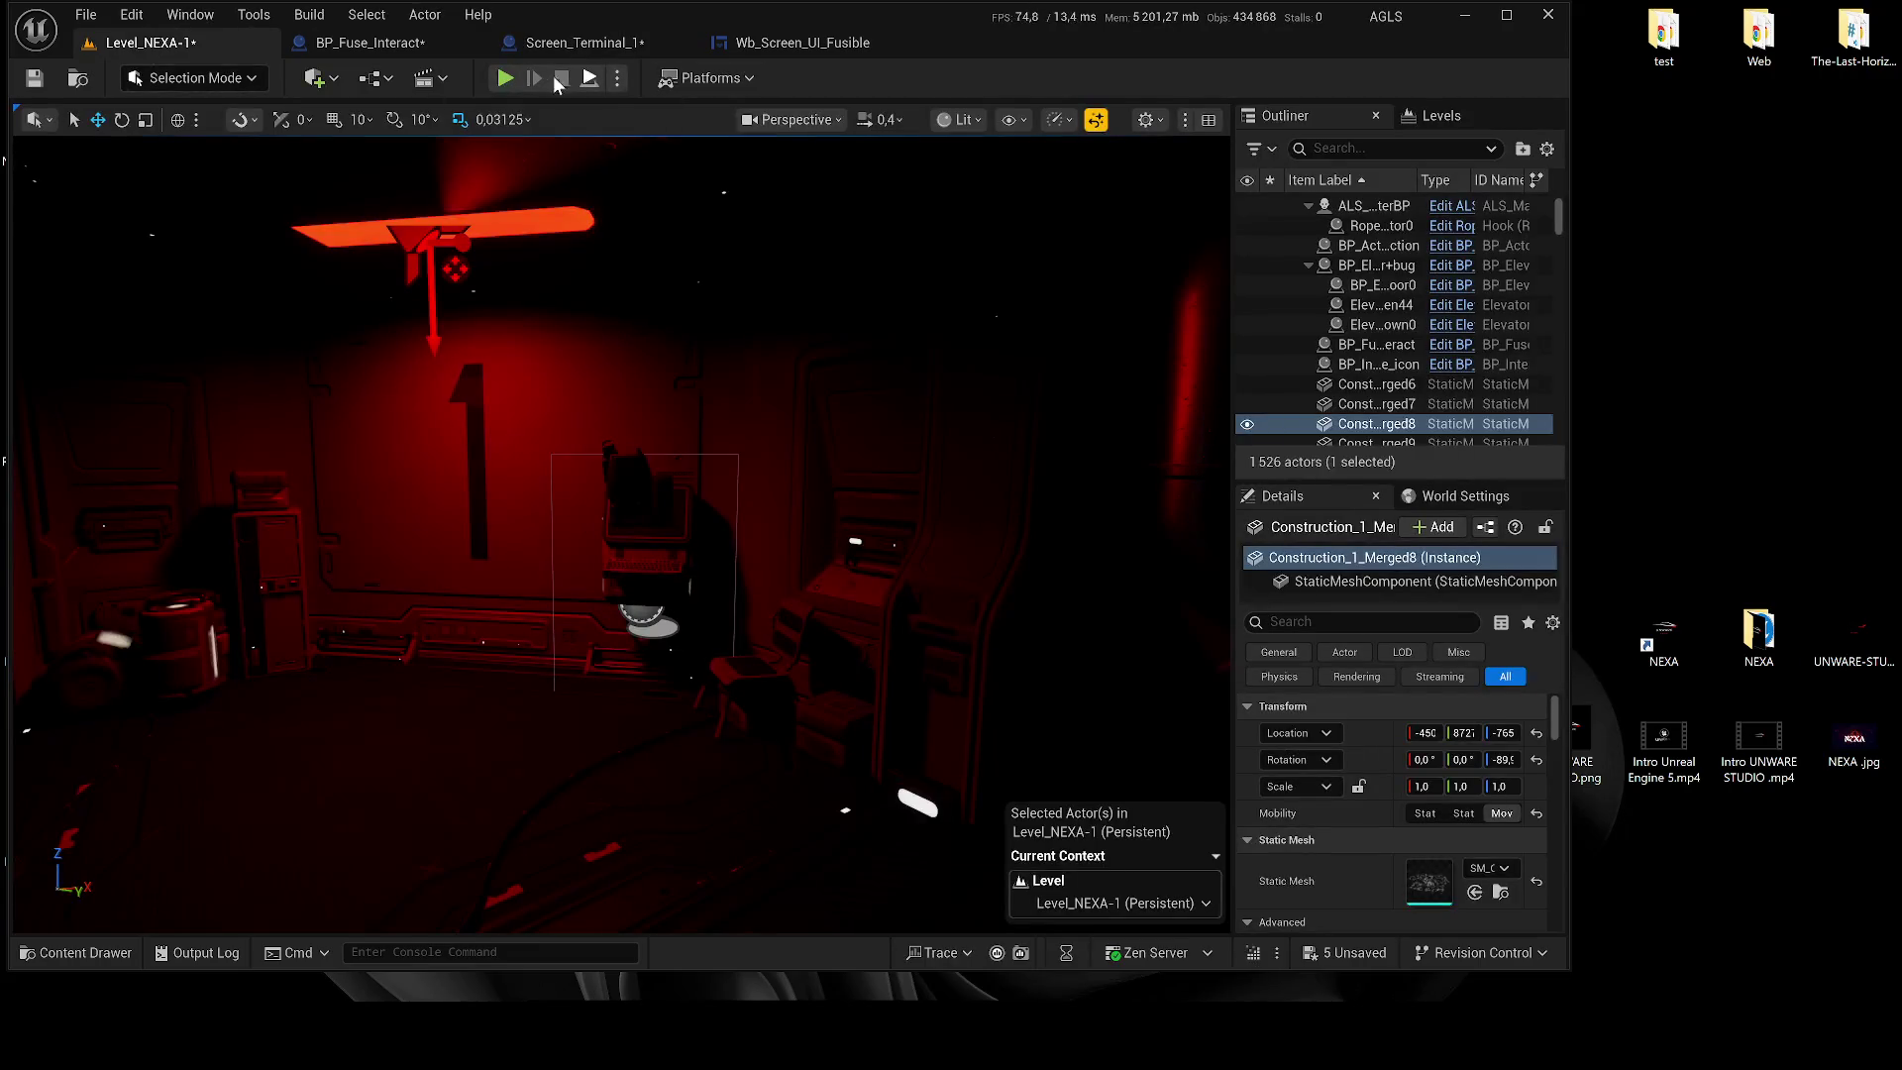
key(alt+p)
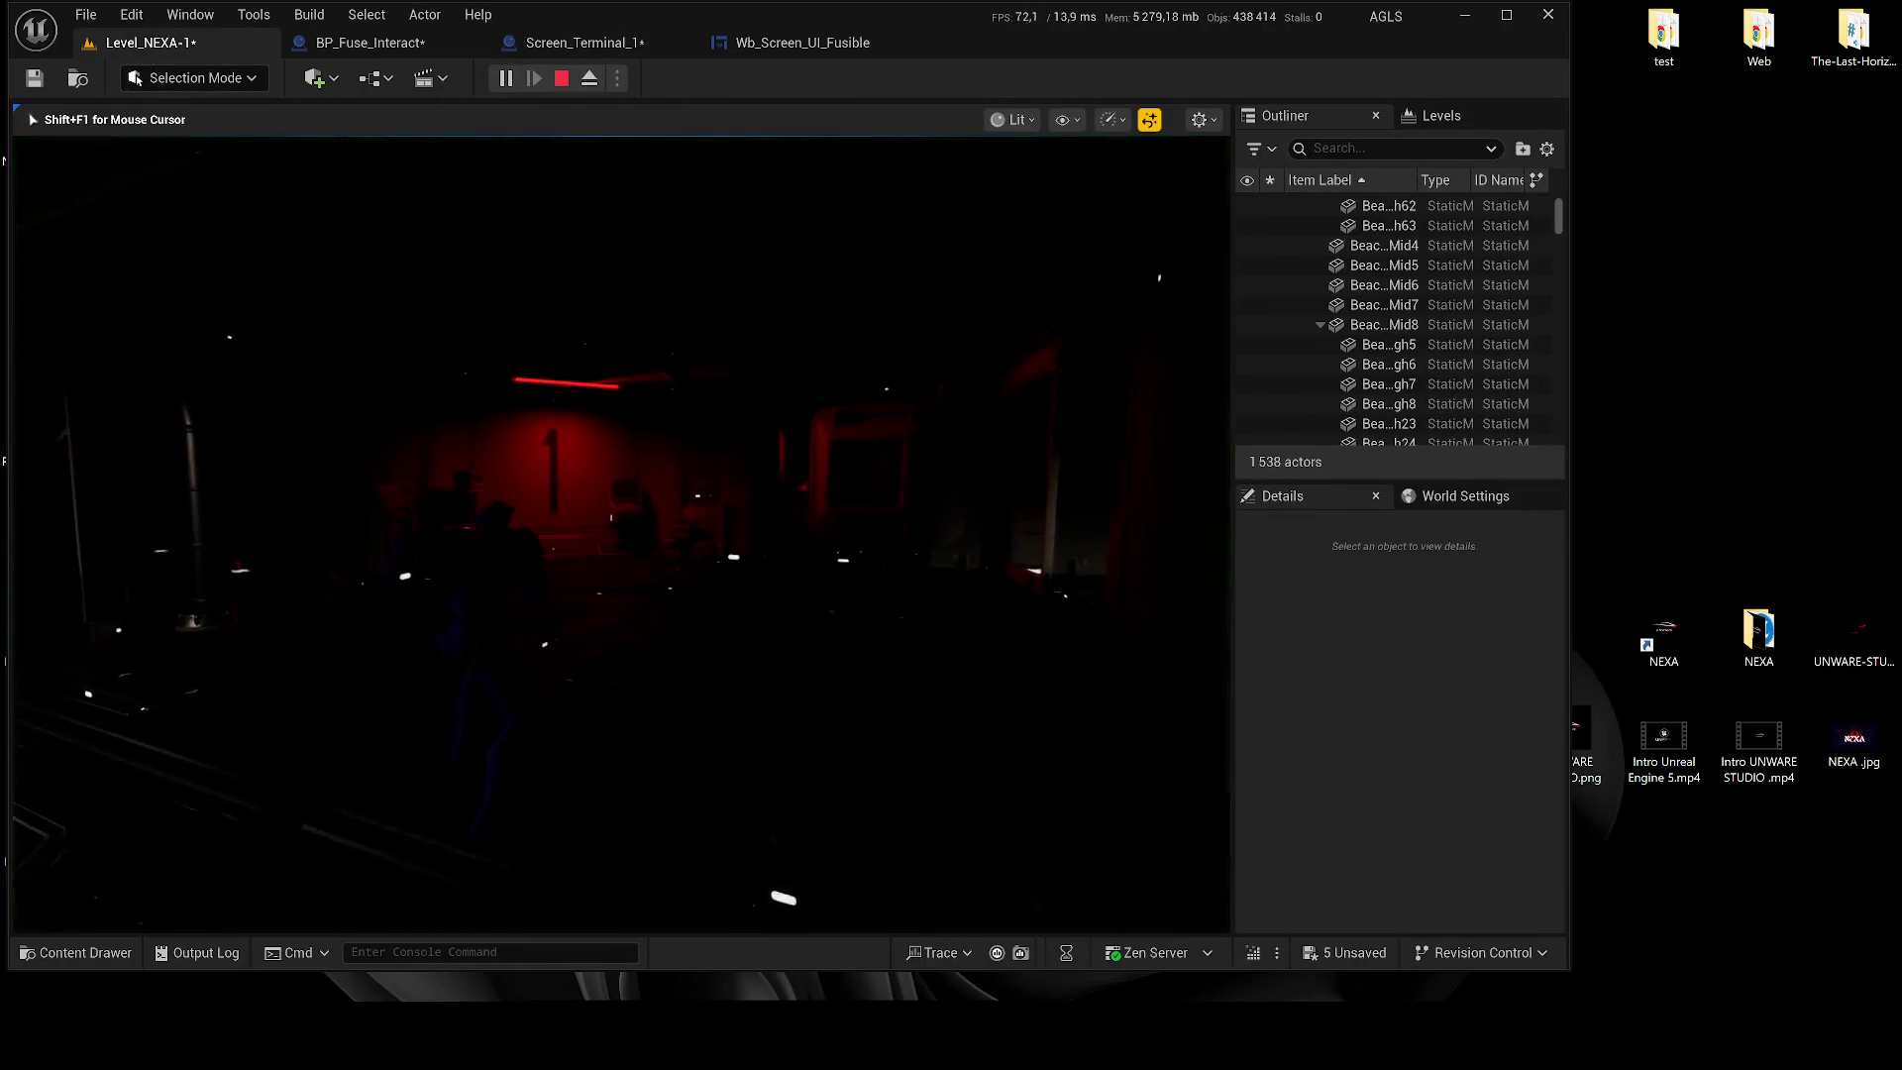
key(w)
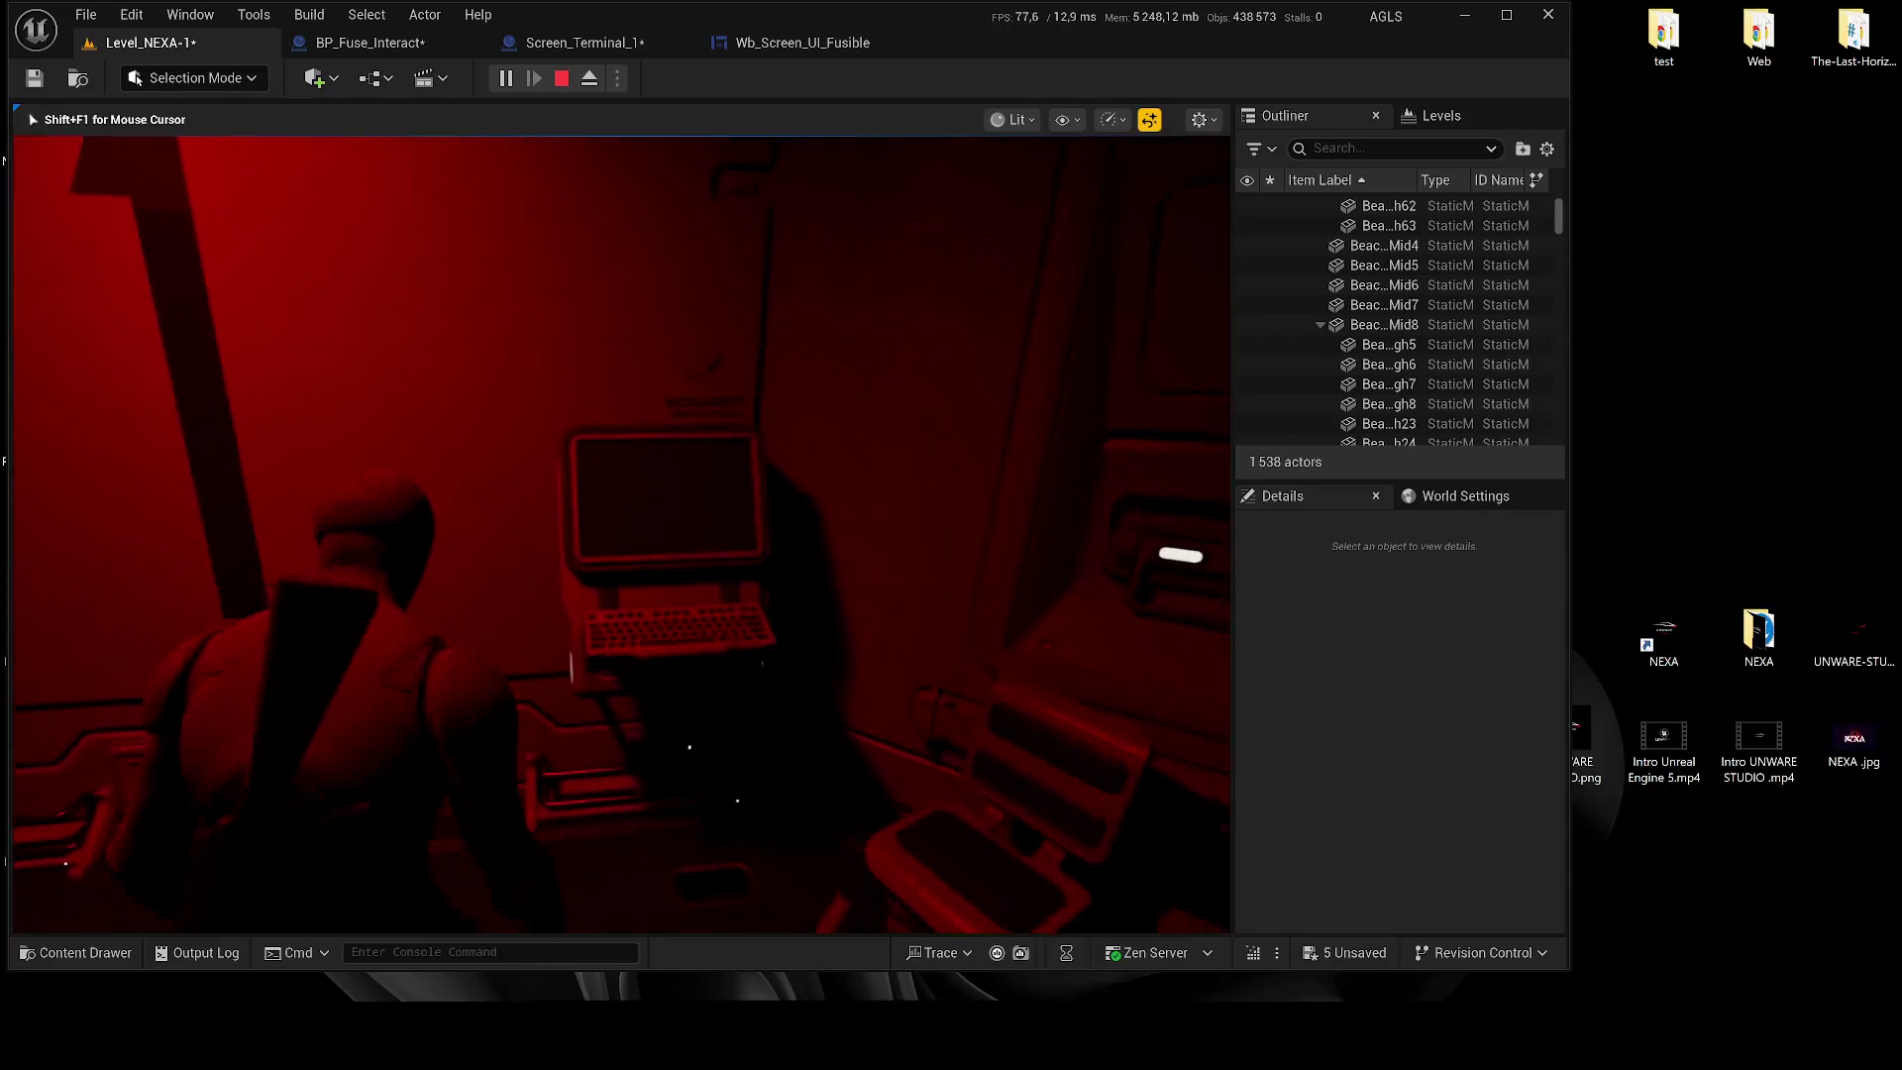
key(w)
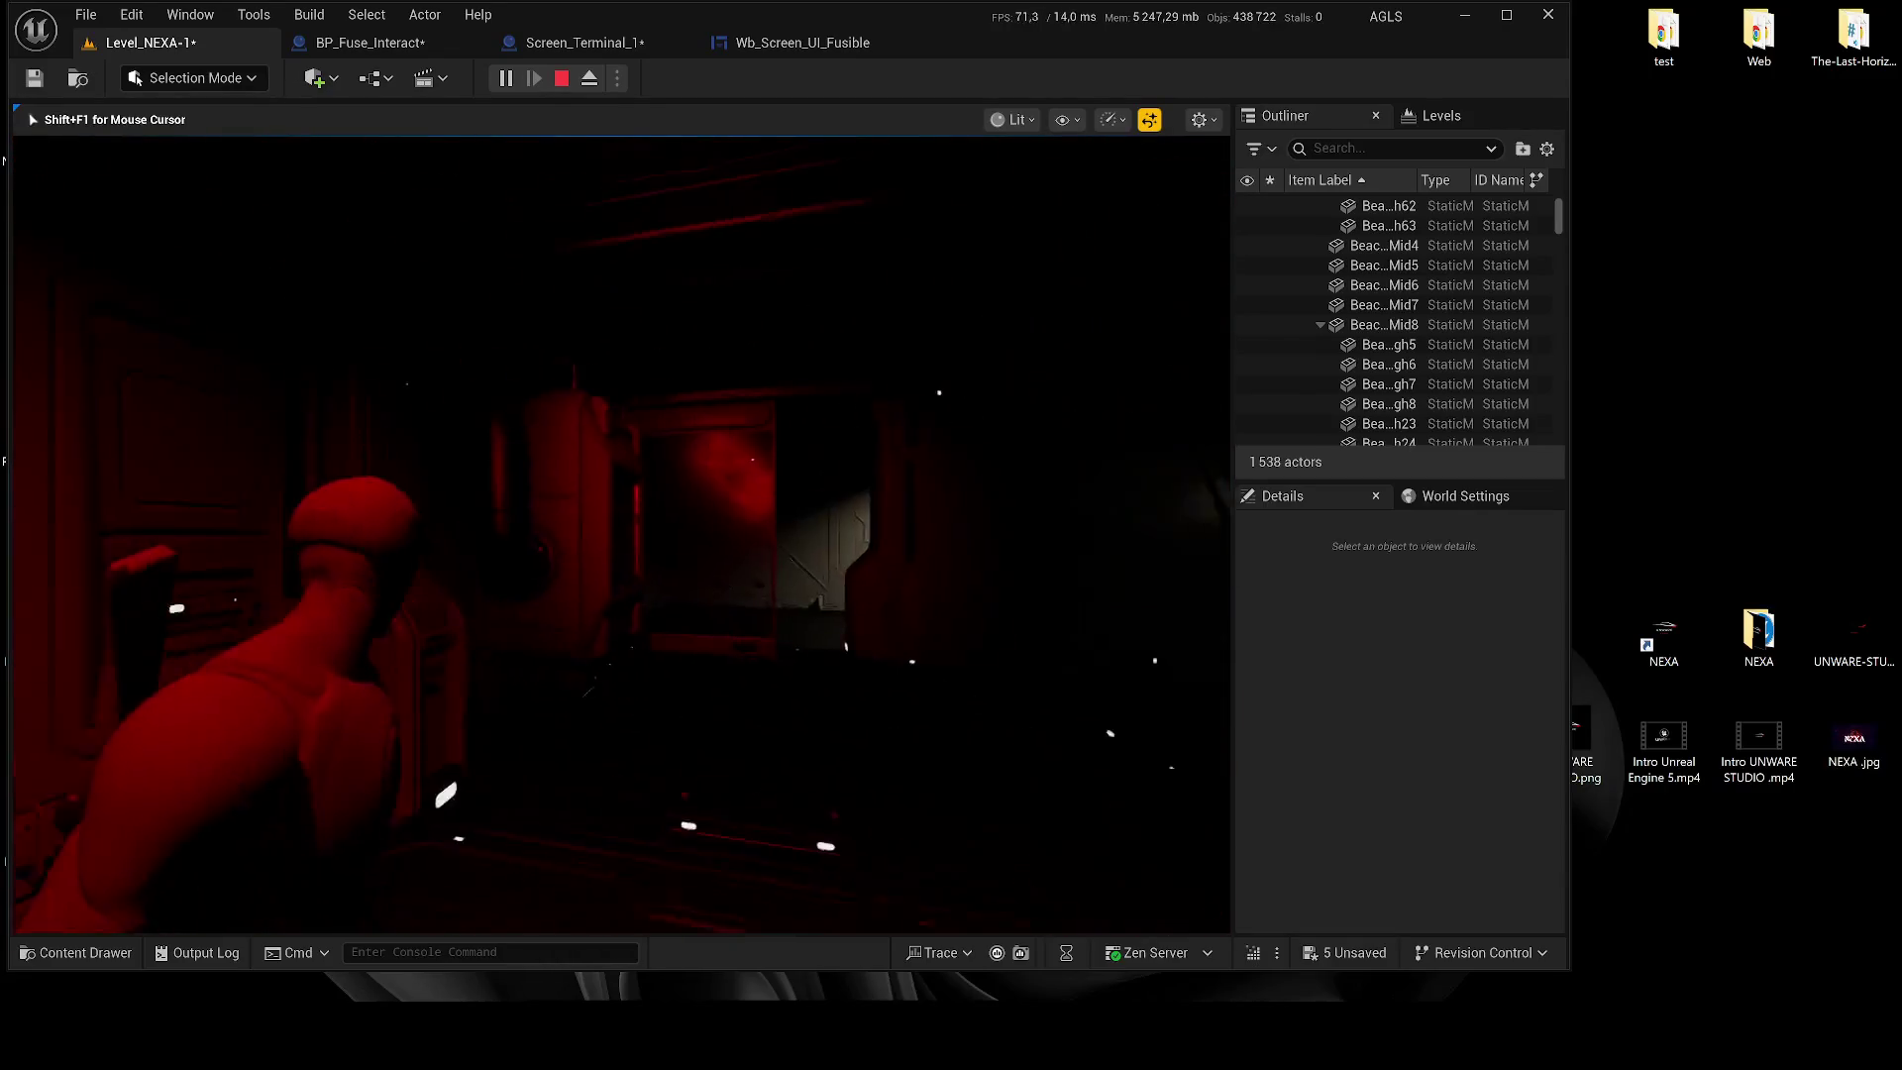
key(w)
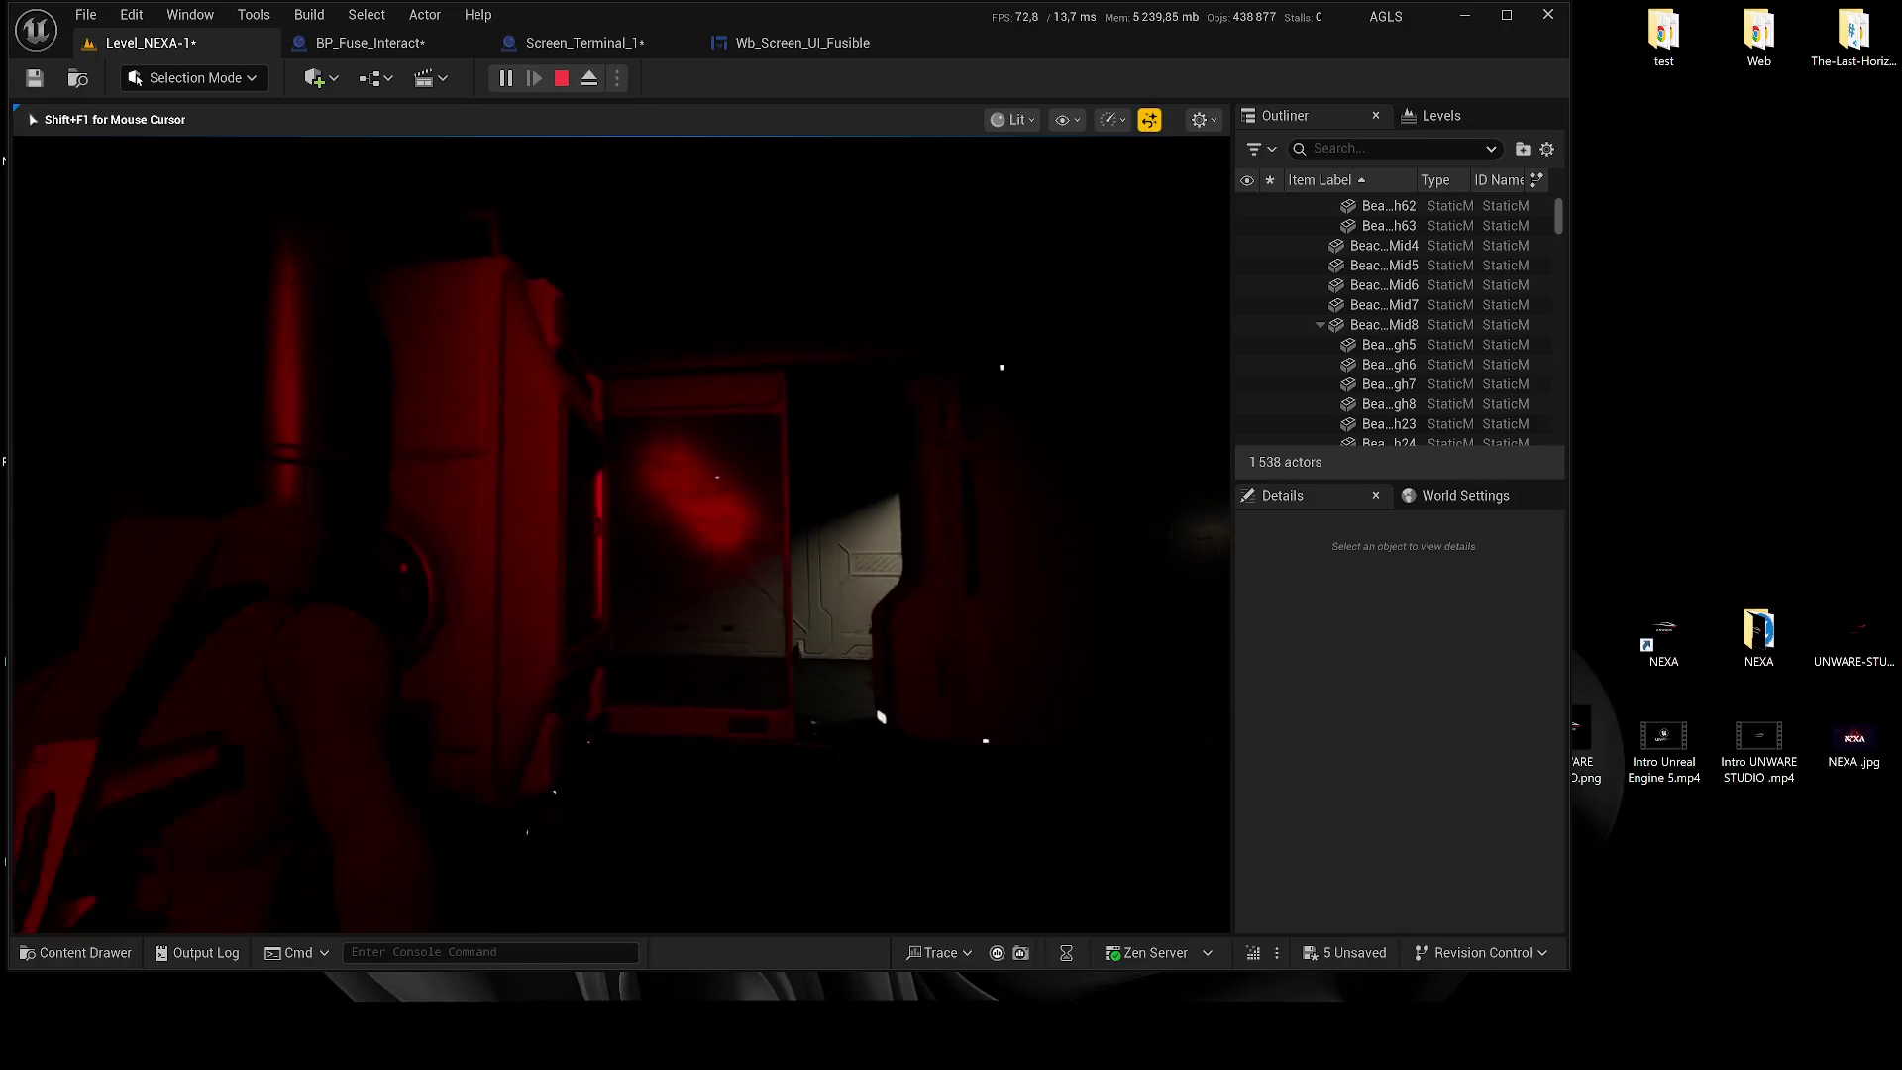
key(Escape)
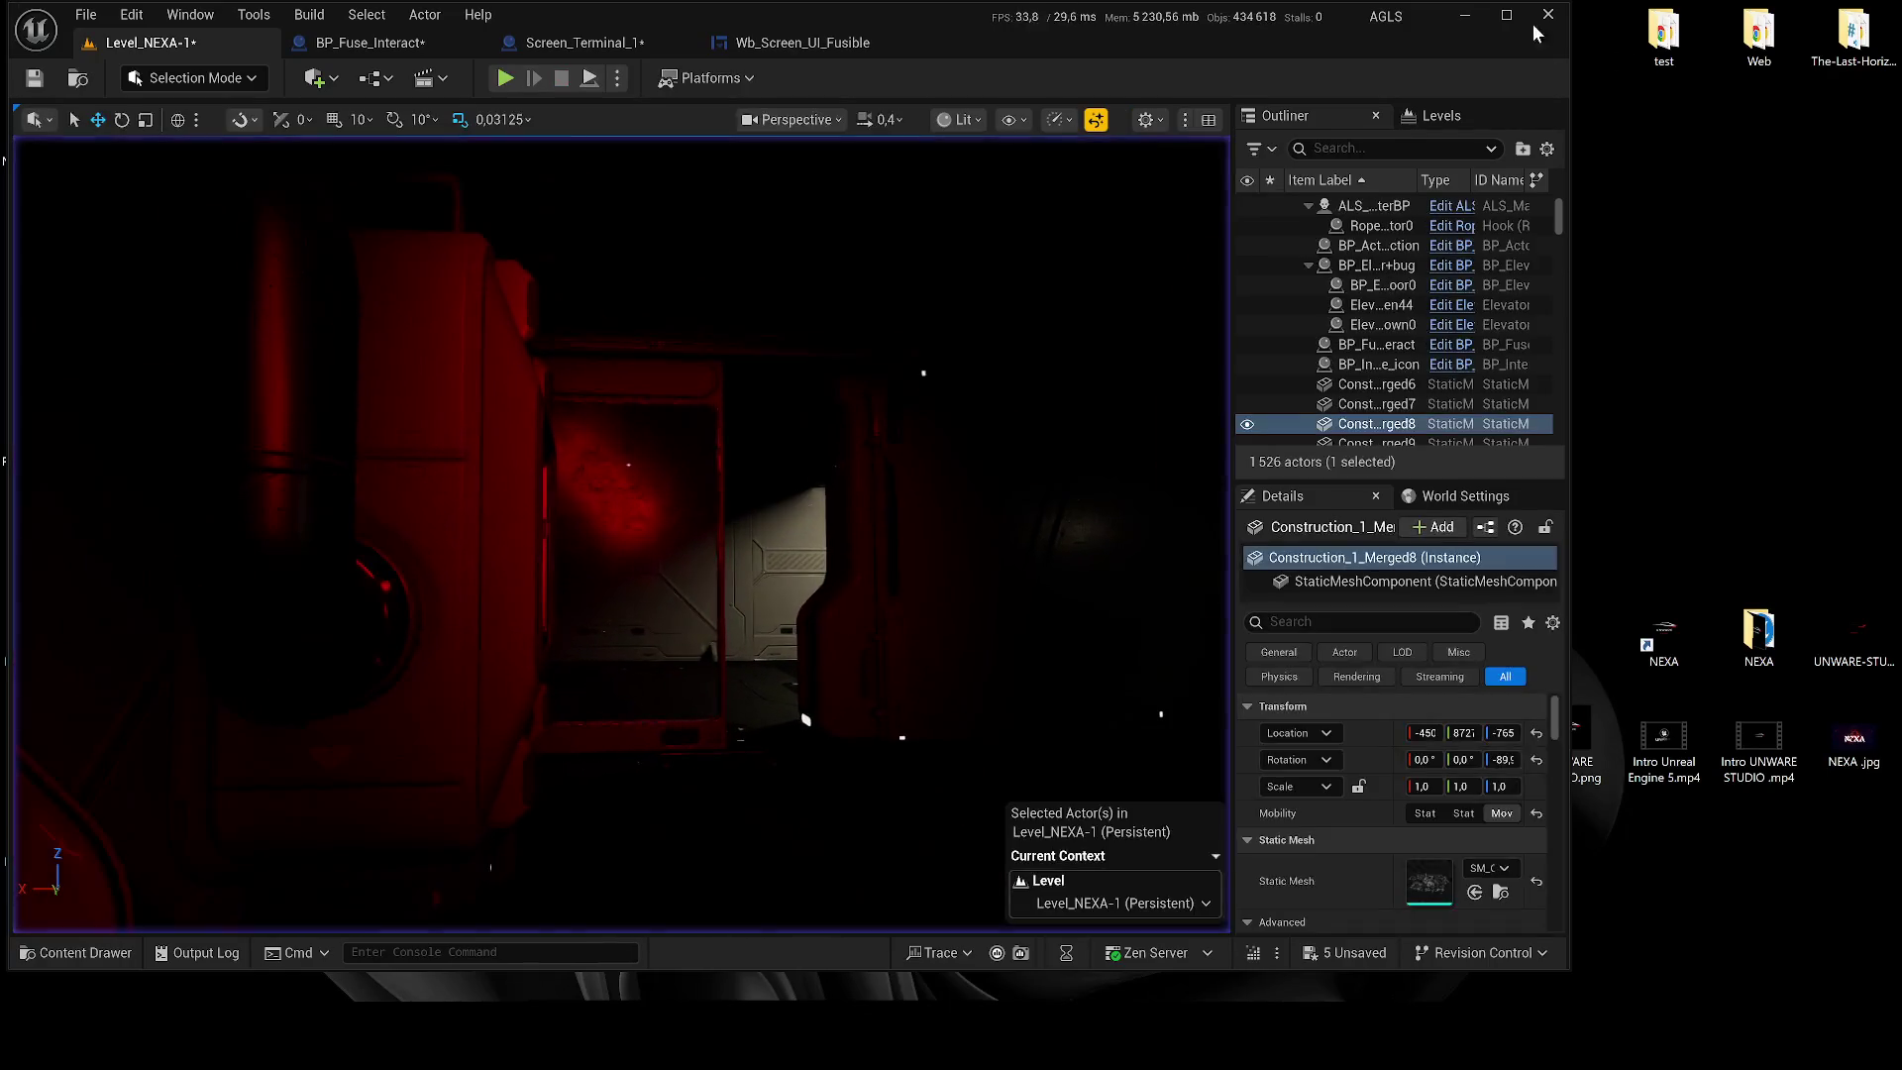
click(1506, 15)
click(471, 40)
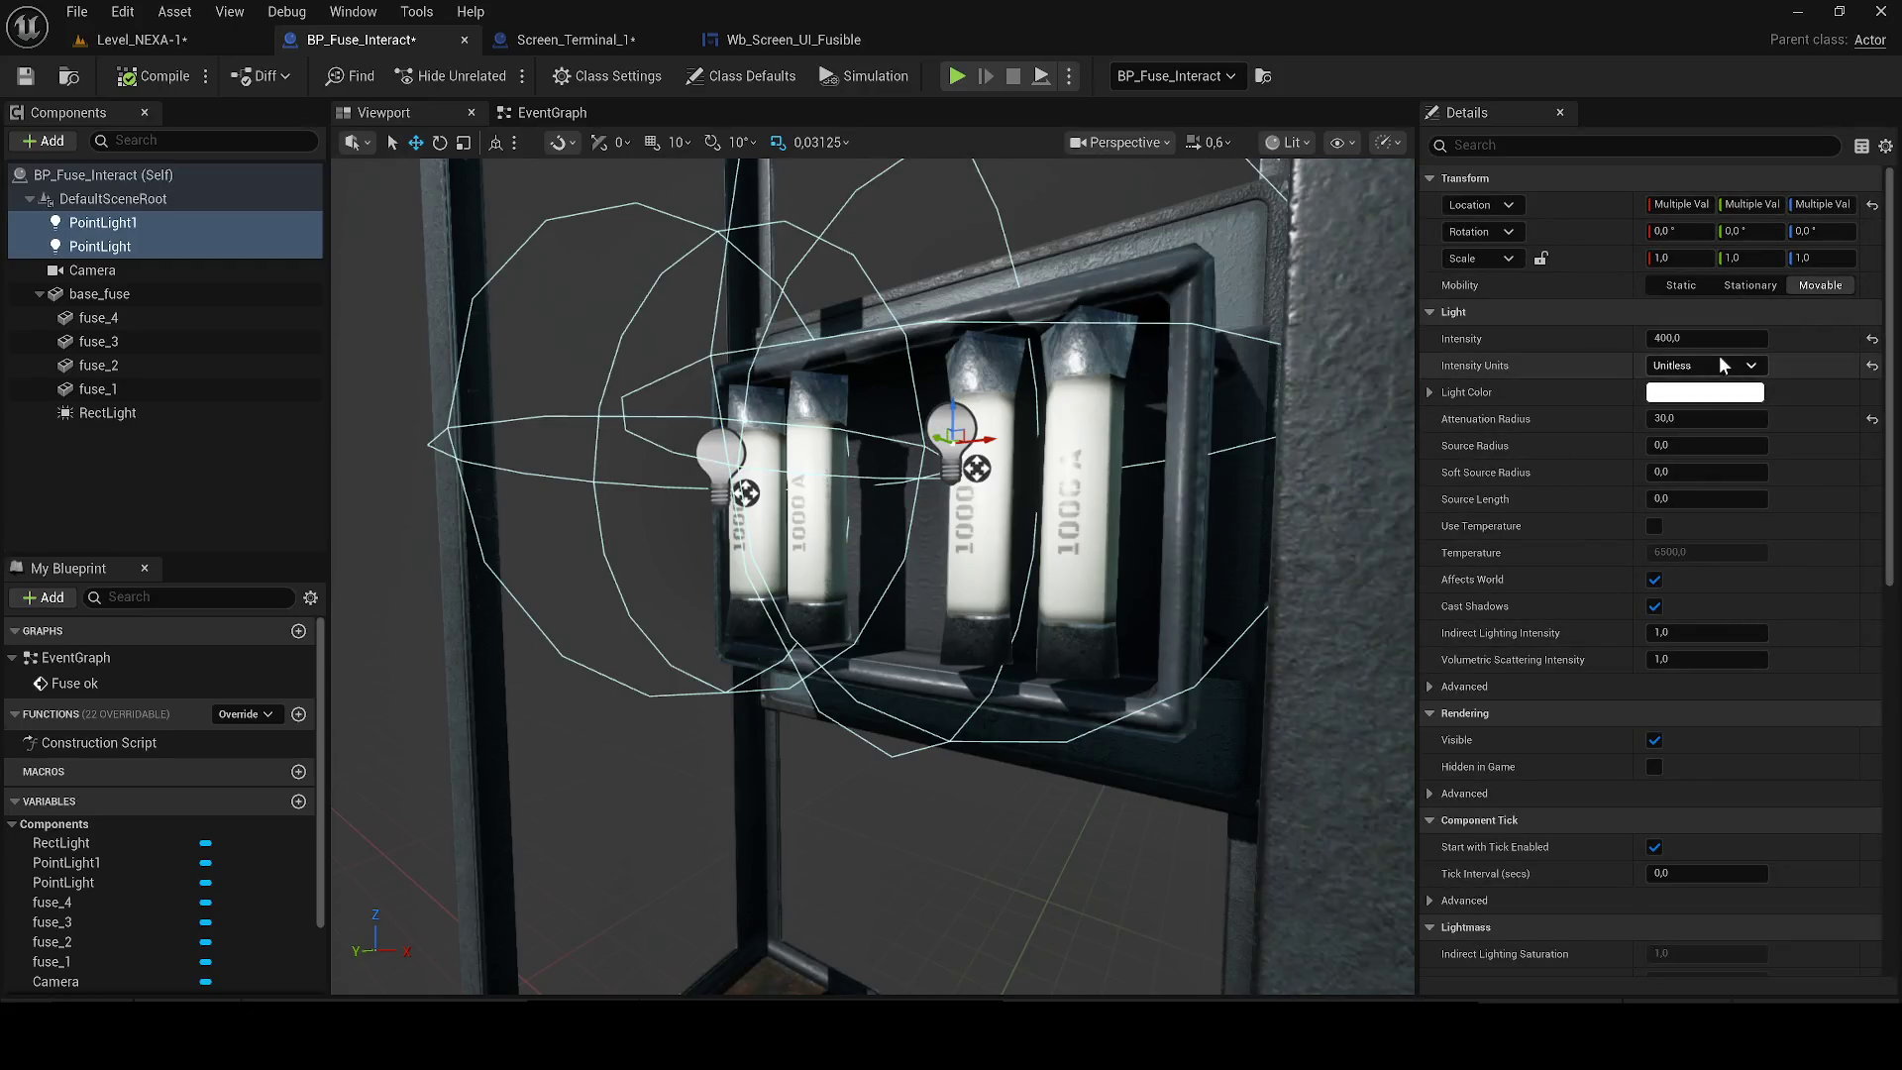
Put Widget_Screen back in World space in the Screen_Terminal_1 blueprint.
click(601, 42)
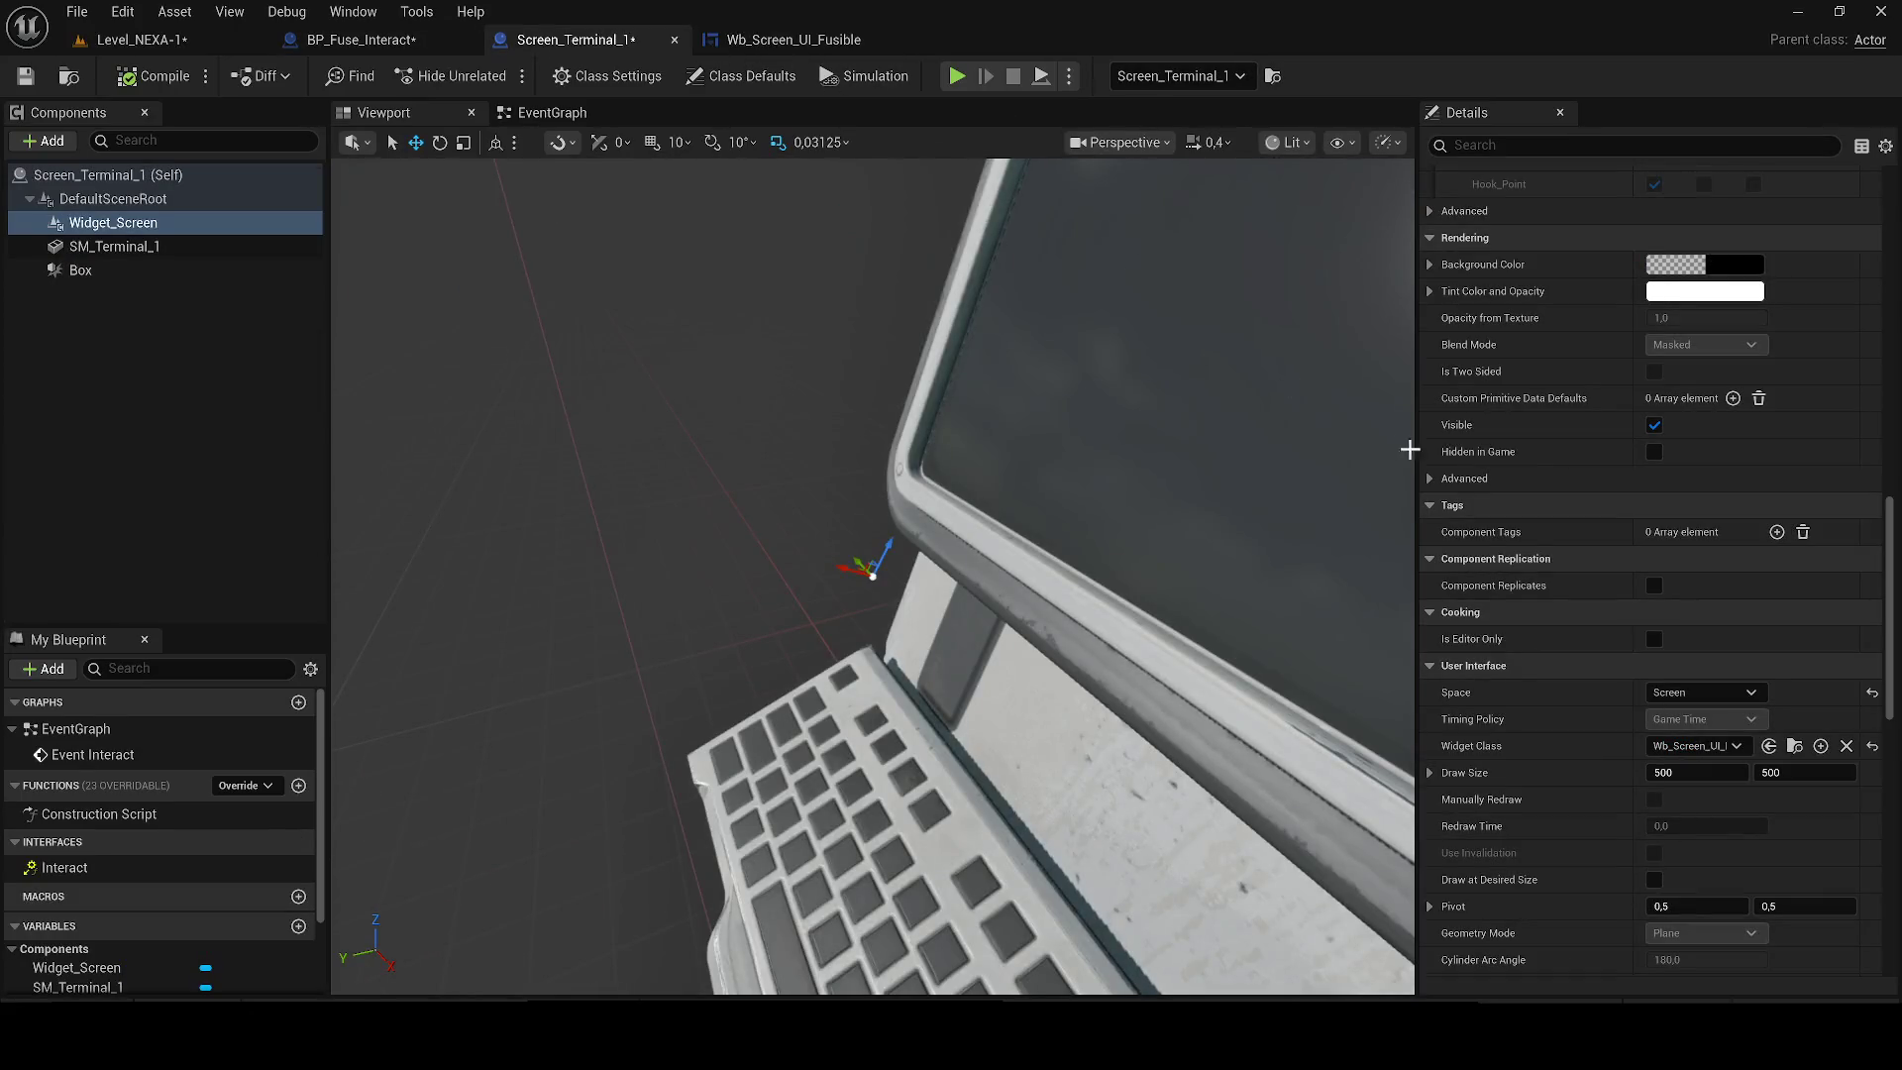
click(1688, 747)
click(1688, 743)
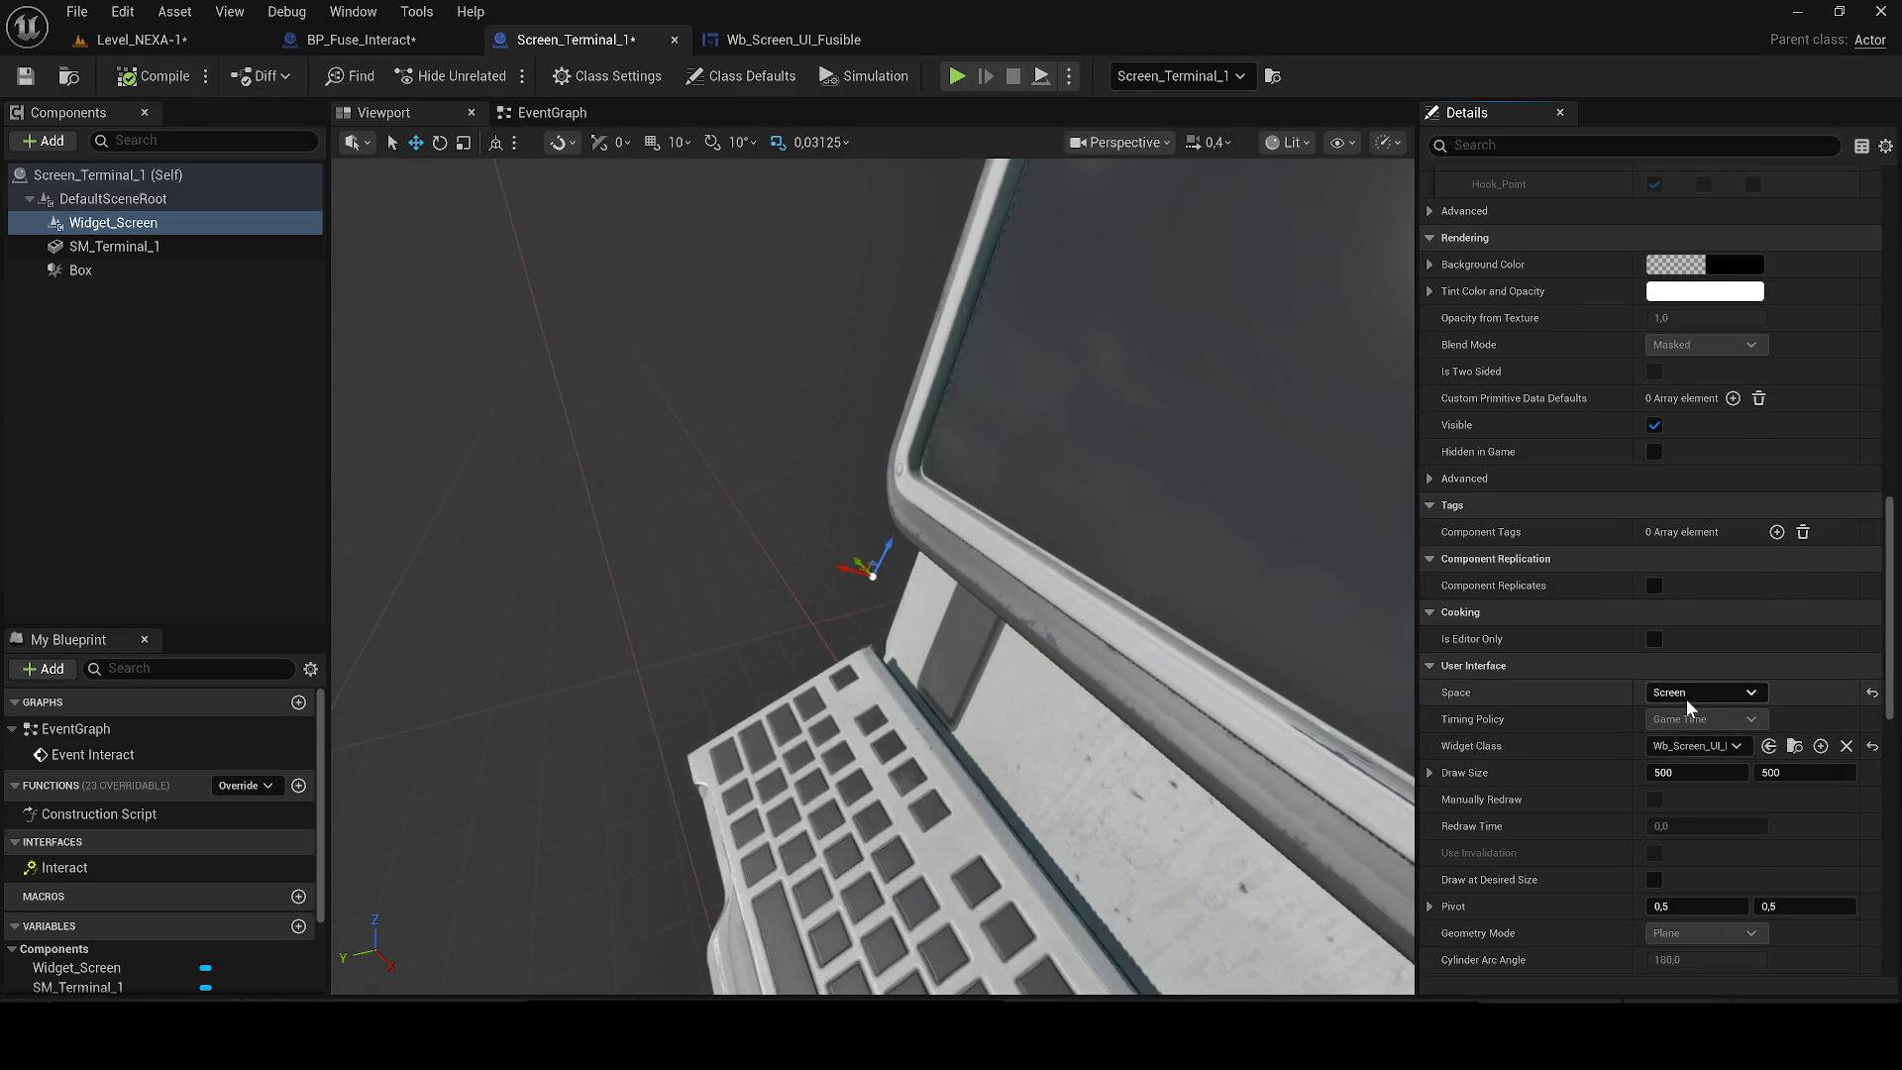
click(1691, 693)
click(1689, 712)
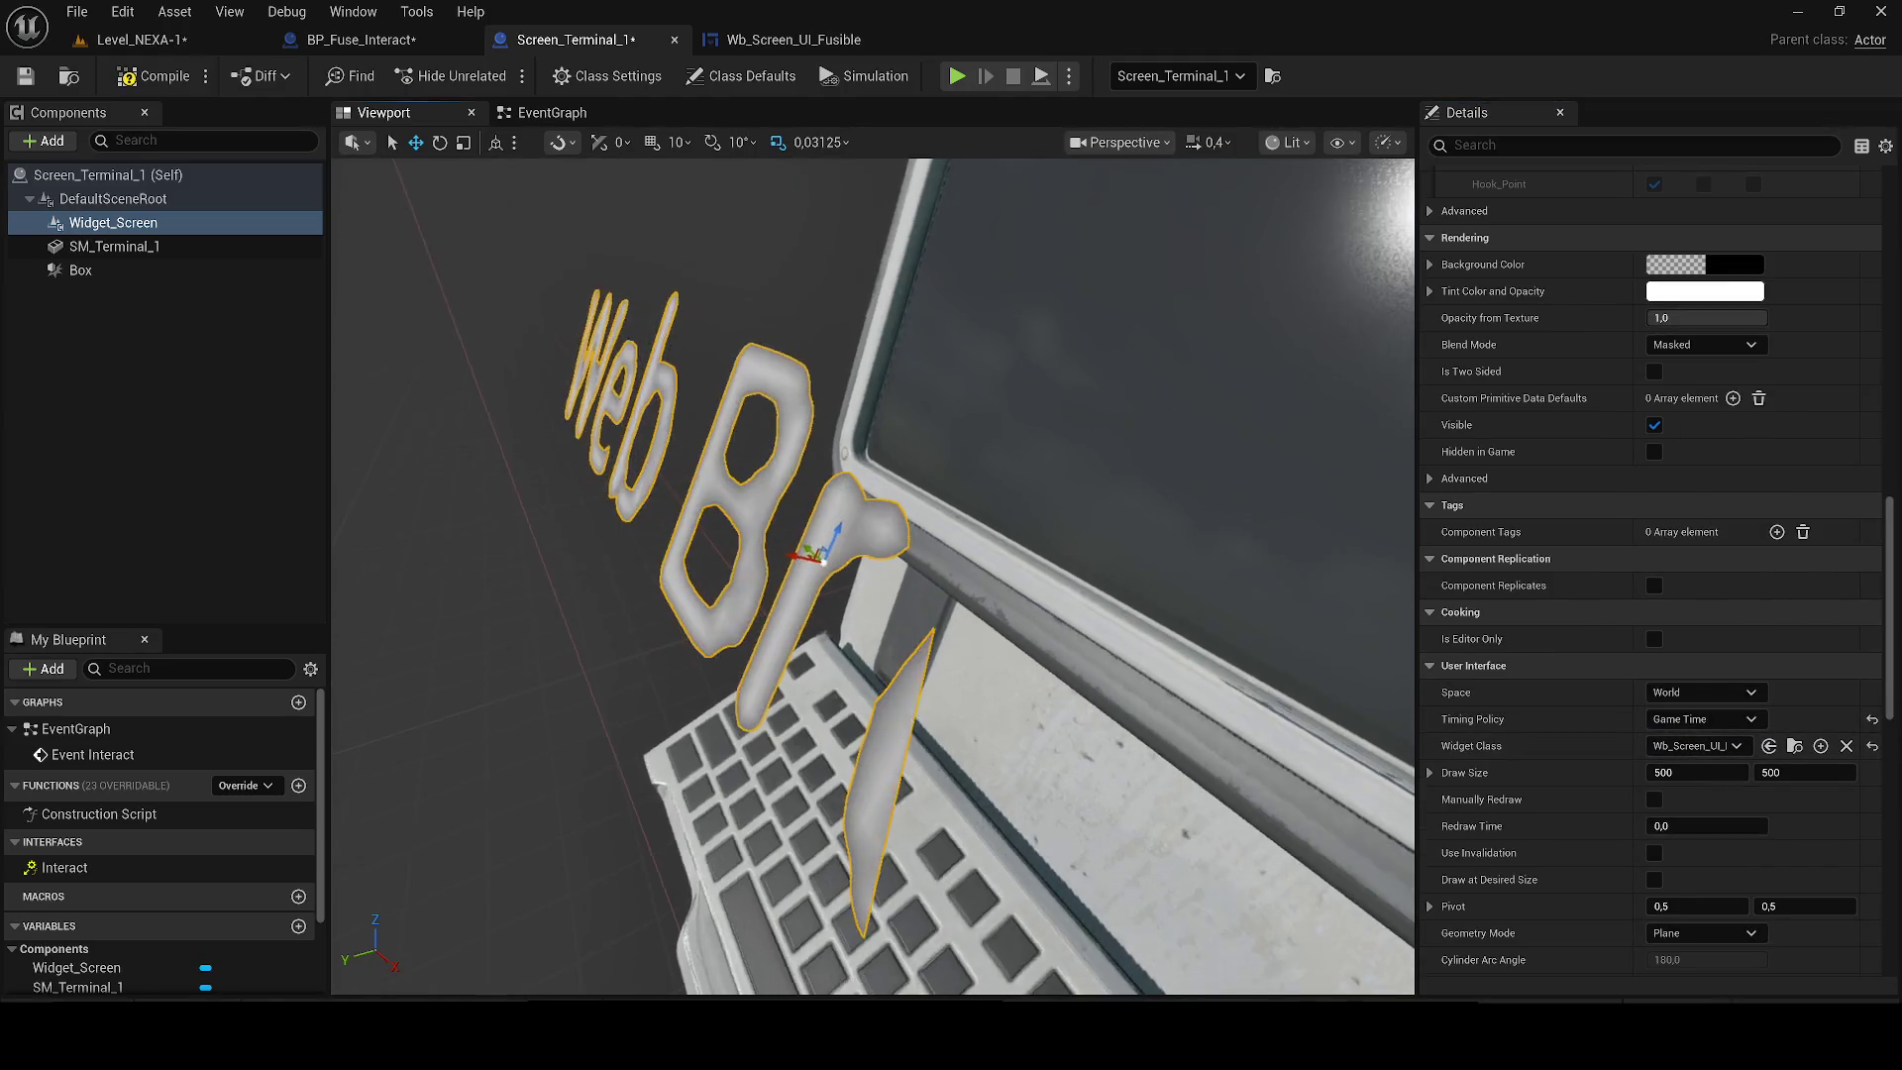
drag(1344, 691, 1343, 753)
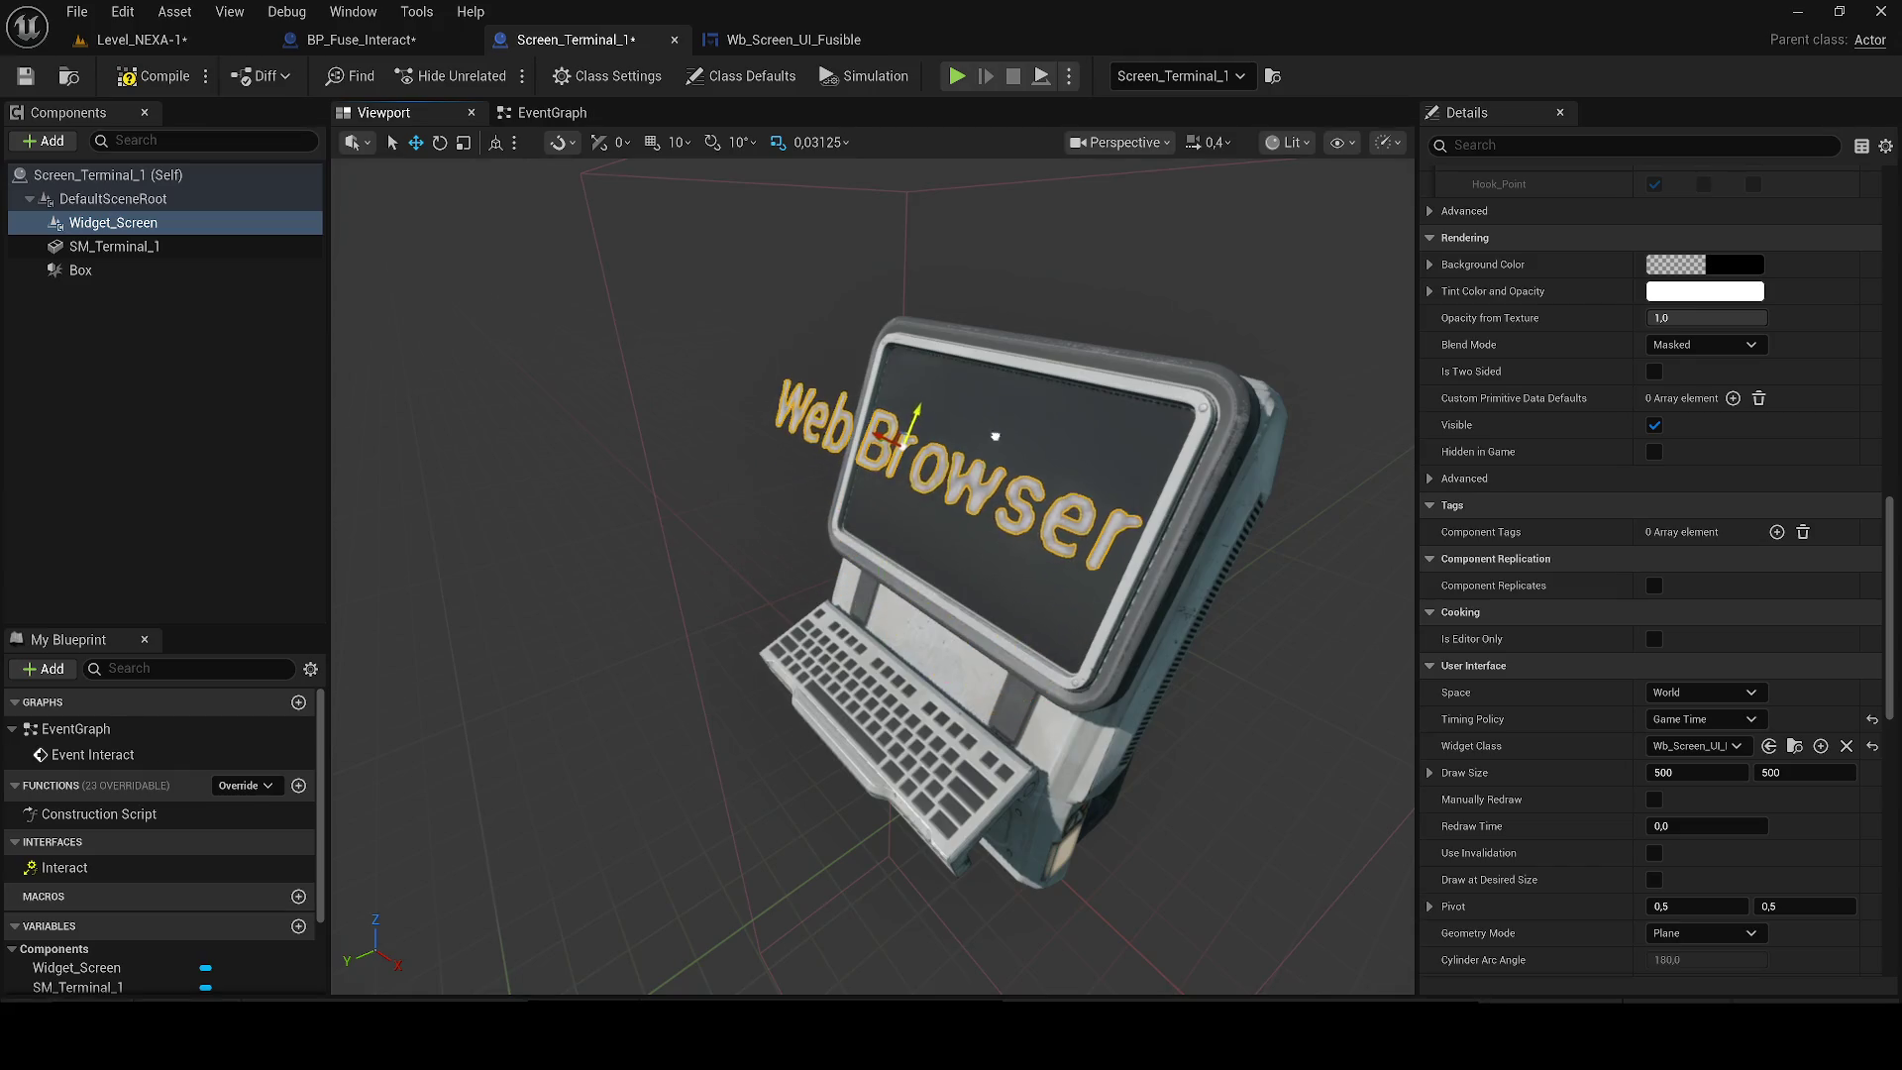
Set Widget_Screen's Draw Size to 100 × 100 and compile the blueprint.
click(1674, 772)
text(14)
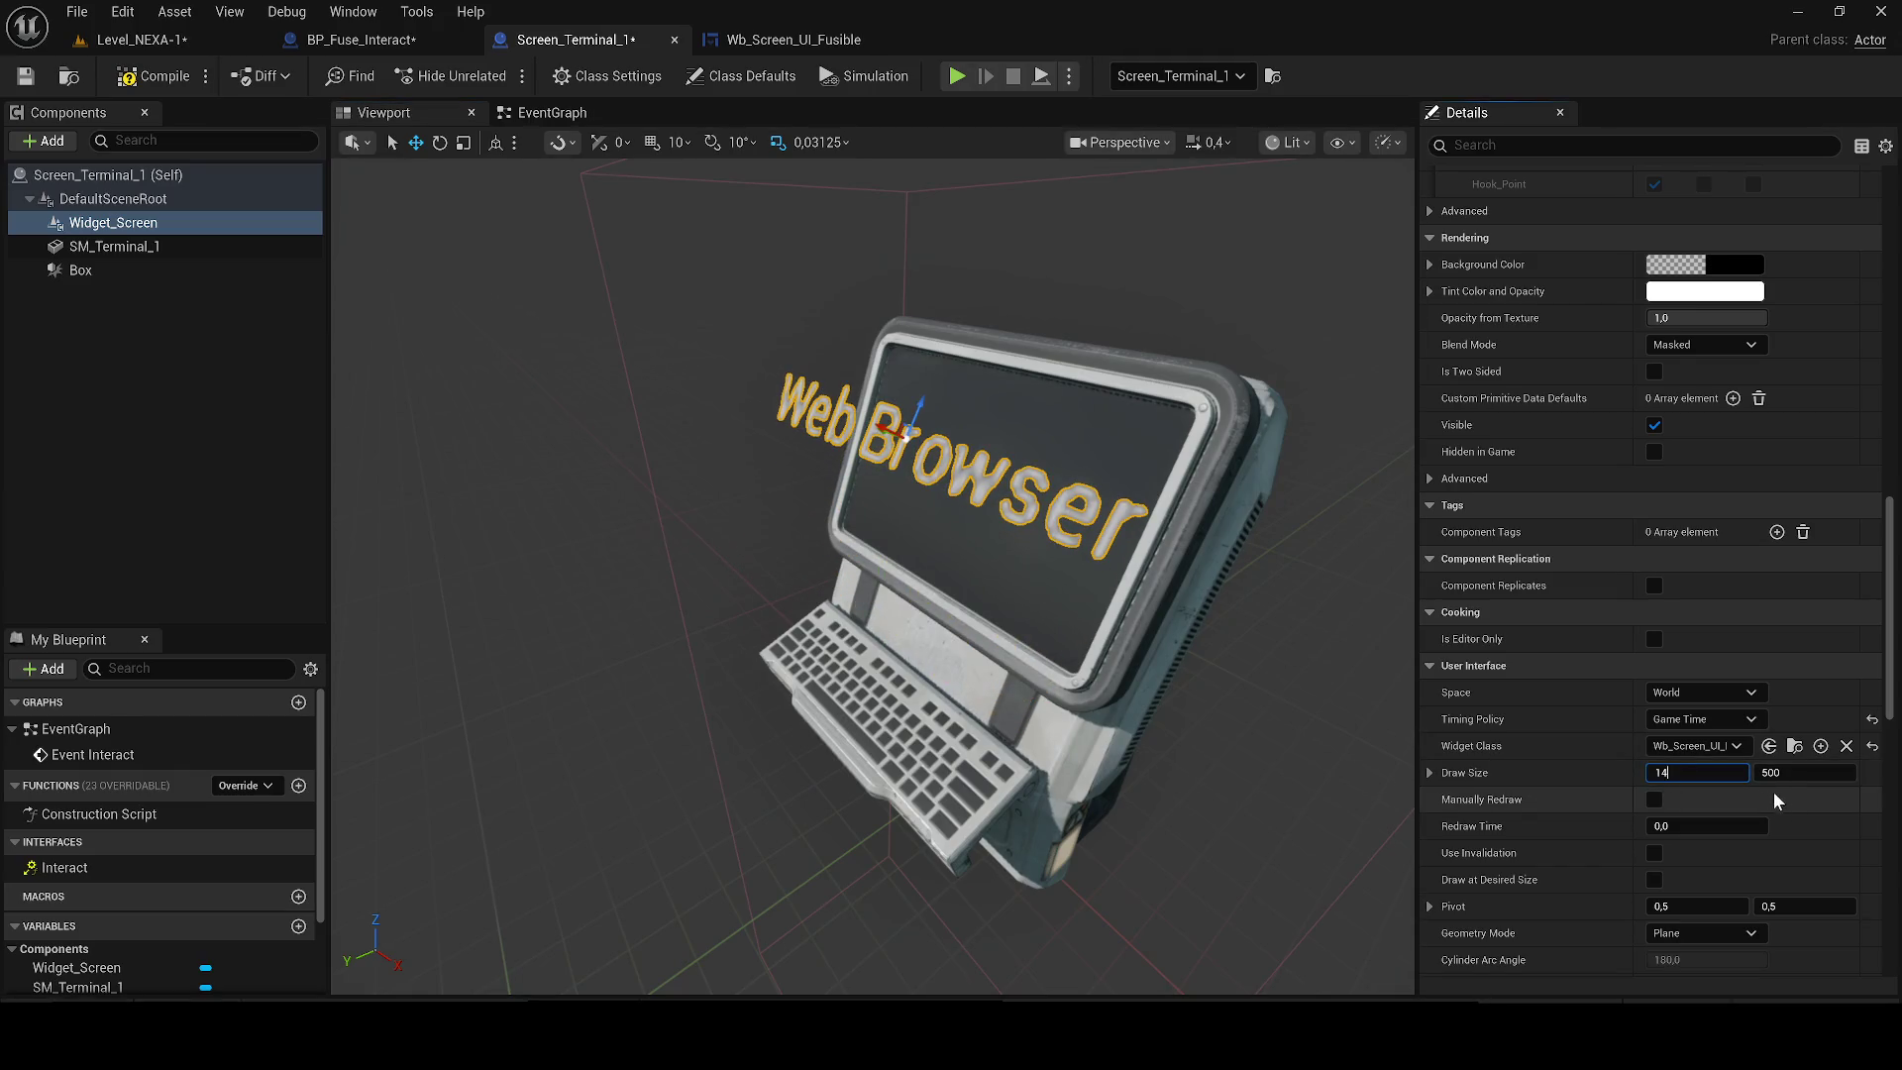
text(00)
key(Tab)
text(0)
key(Return)
click(158, 76)
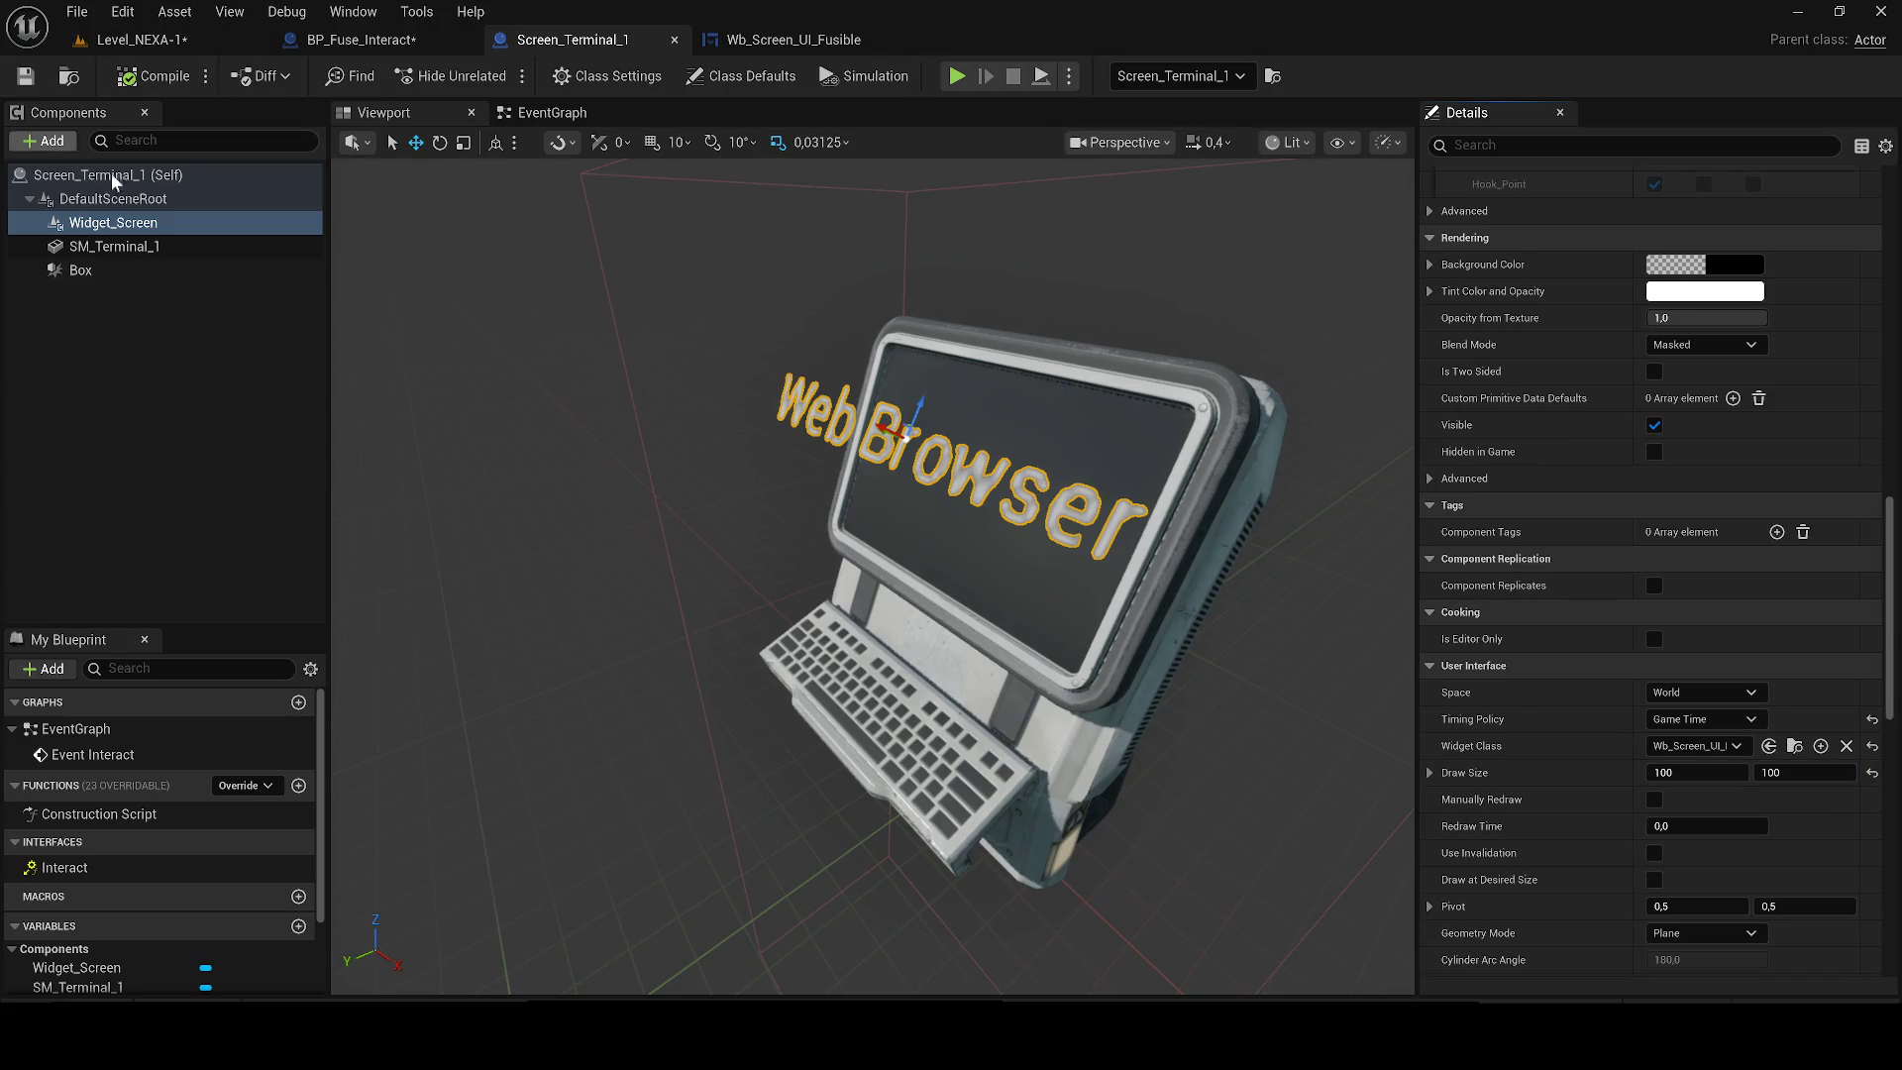
Play-test the level, walking up to the terminal to check the smaller panel.
click(167, 39)
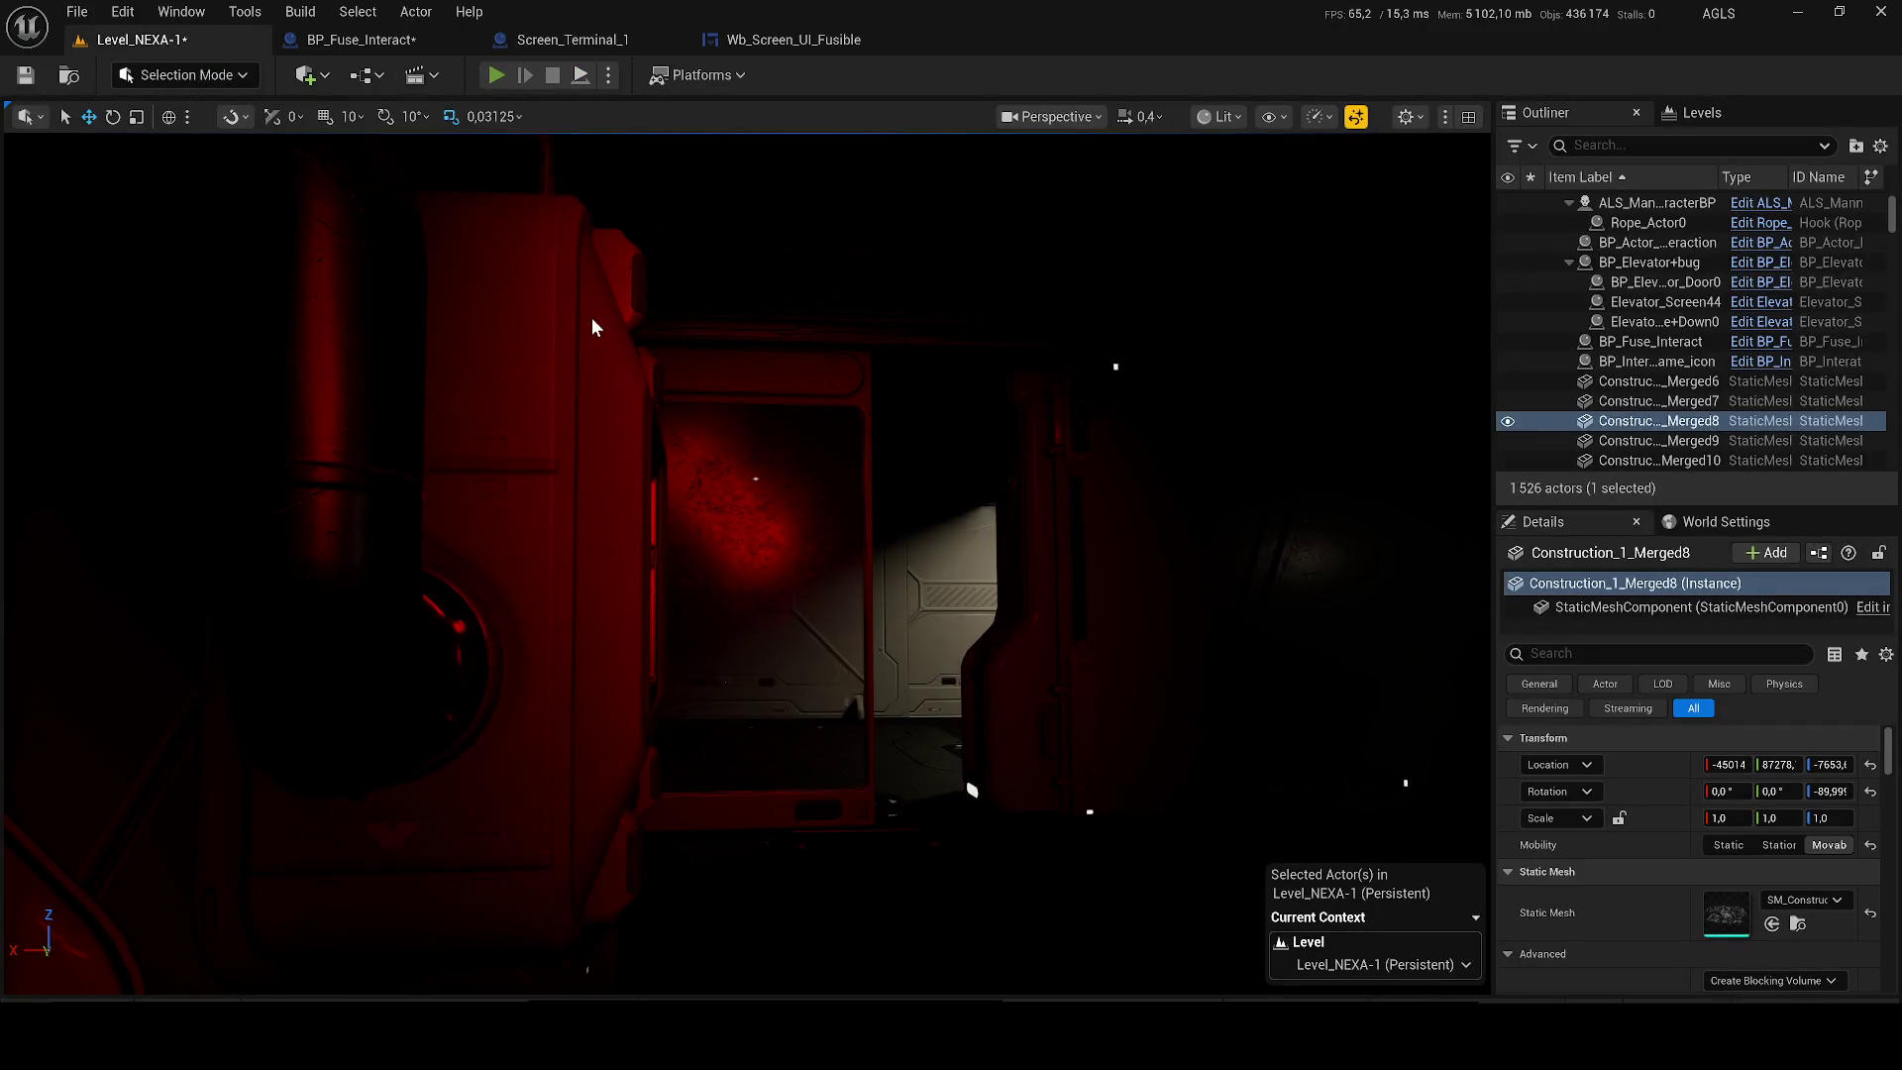
key(alt+p)
key(w)
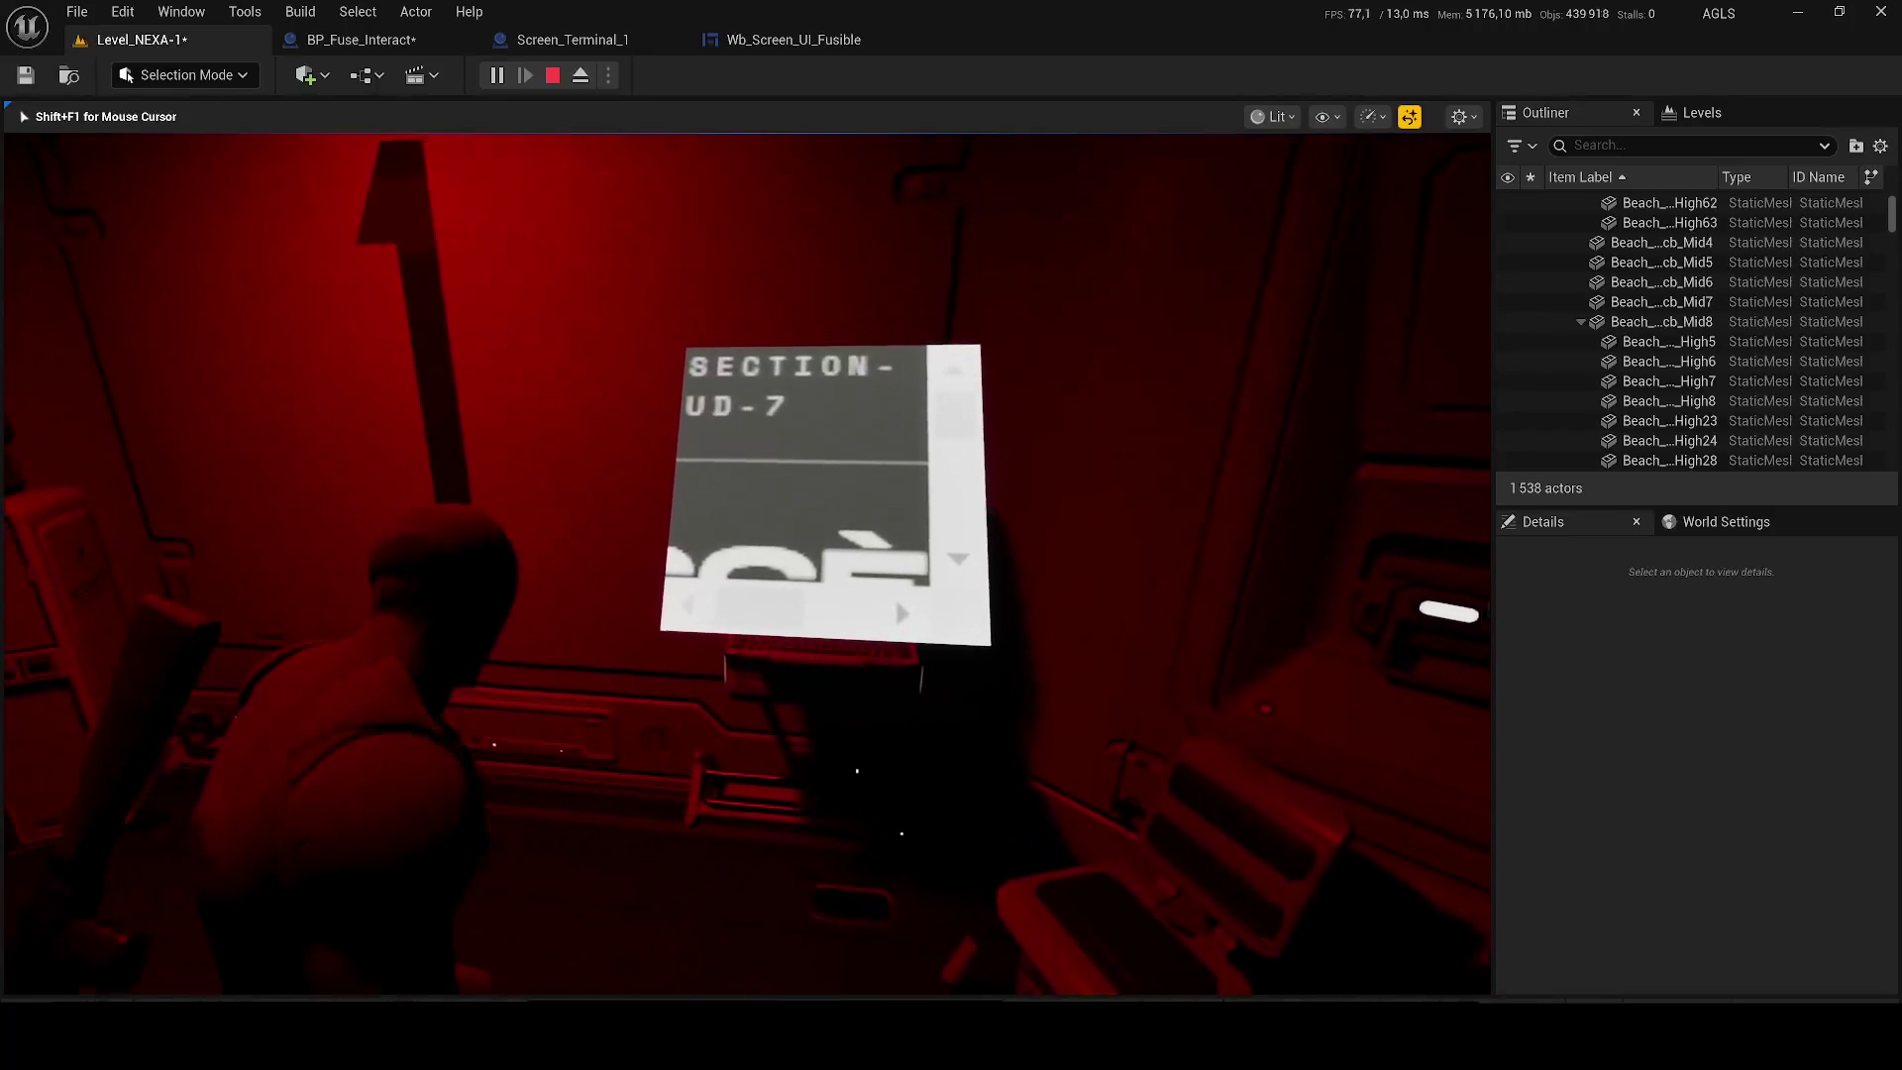
key(Escape)
click(346, 40)
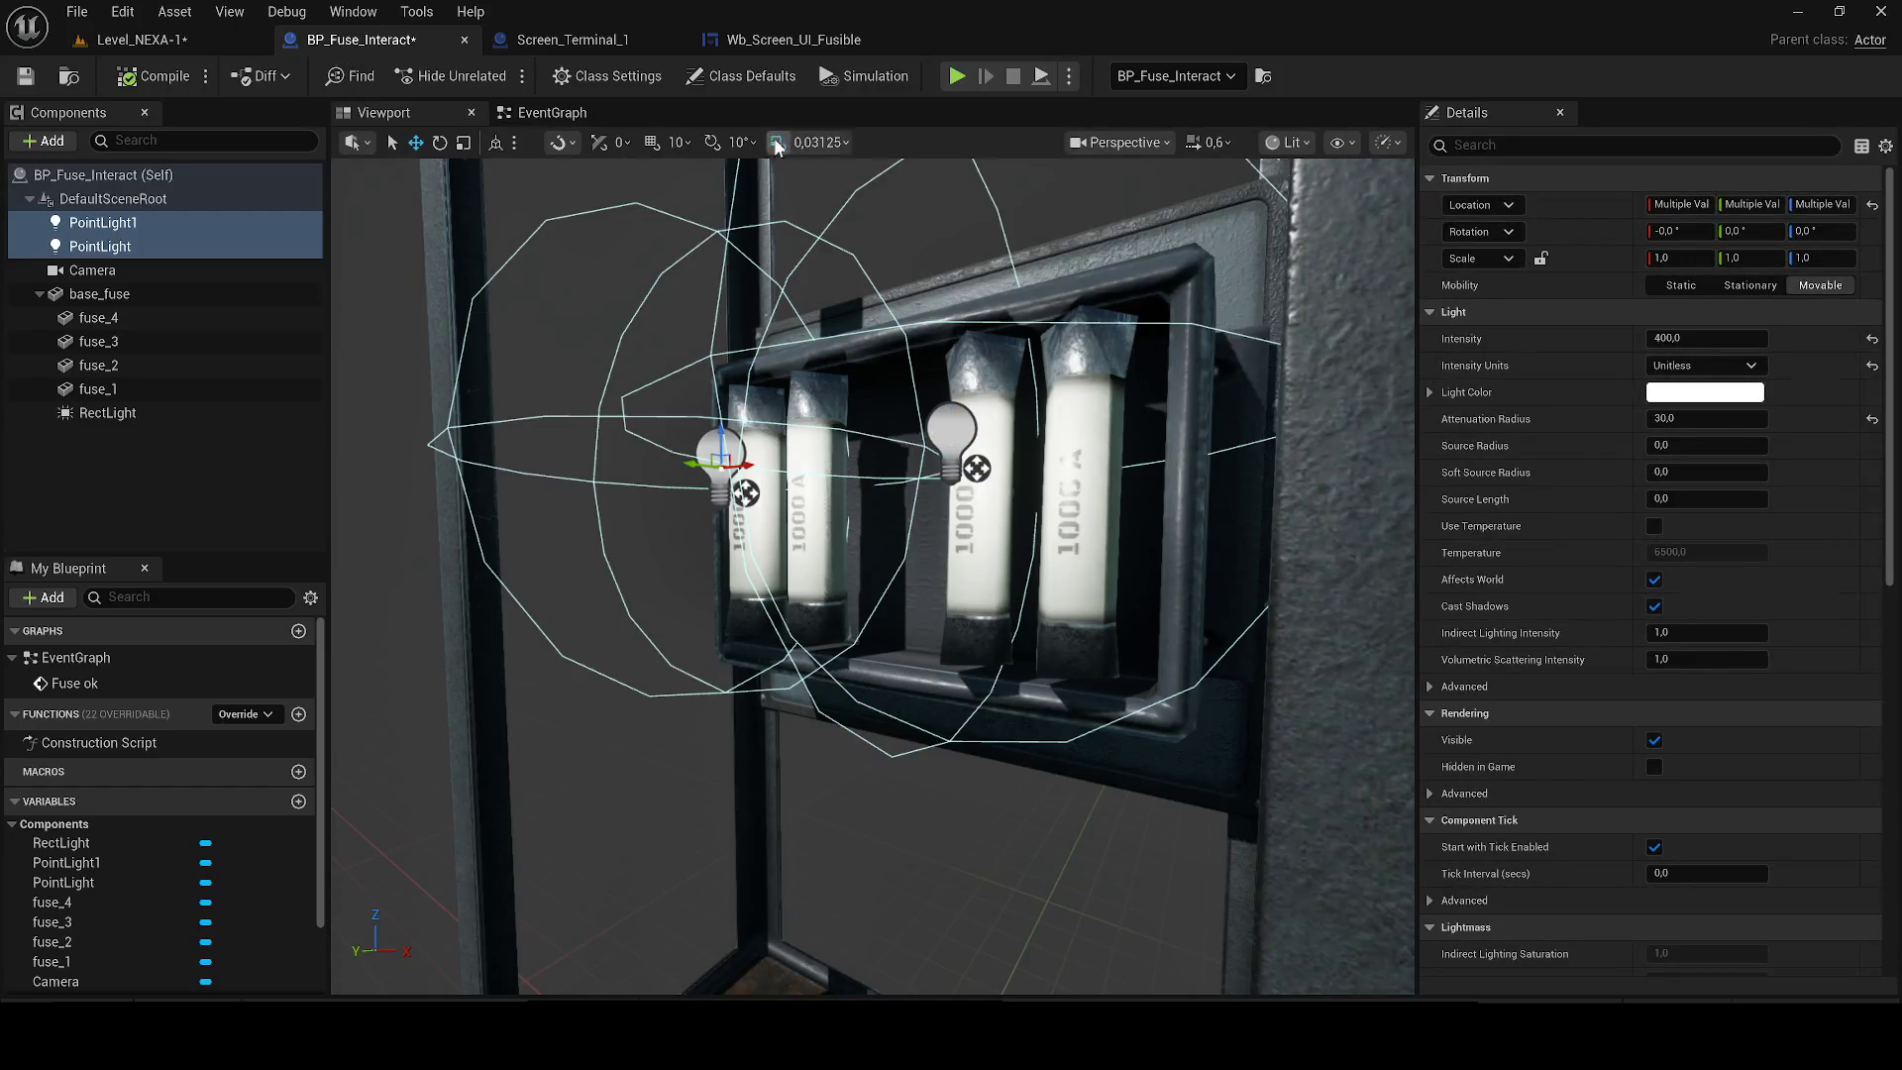
Squash the widget screen, set its draw size to 500, compile and play-test.
click(573, 39)
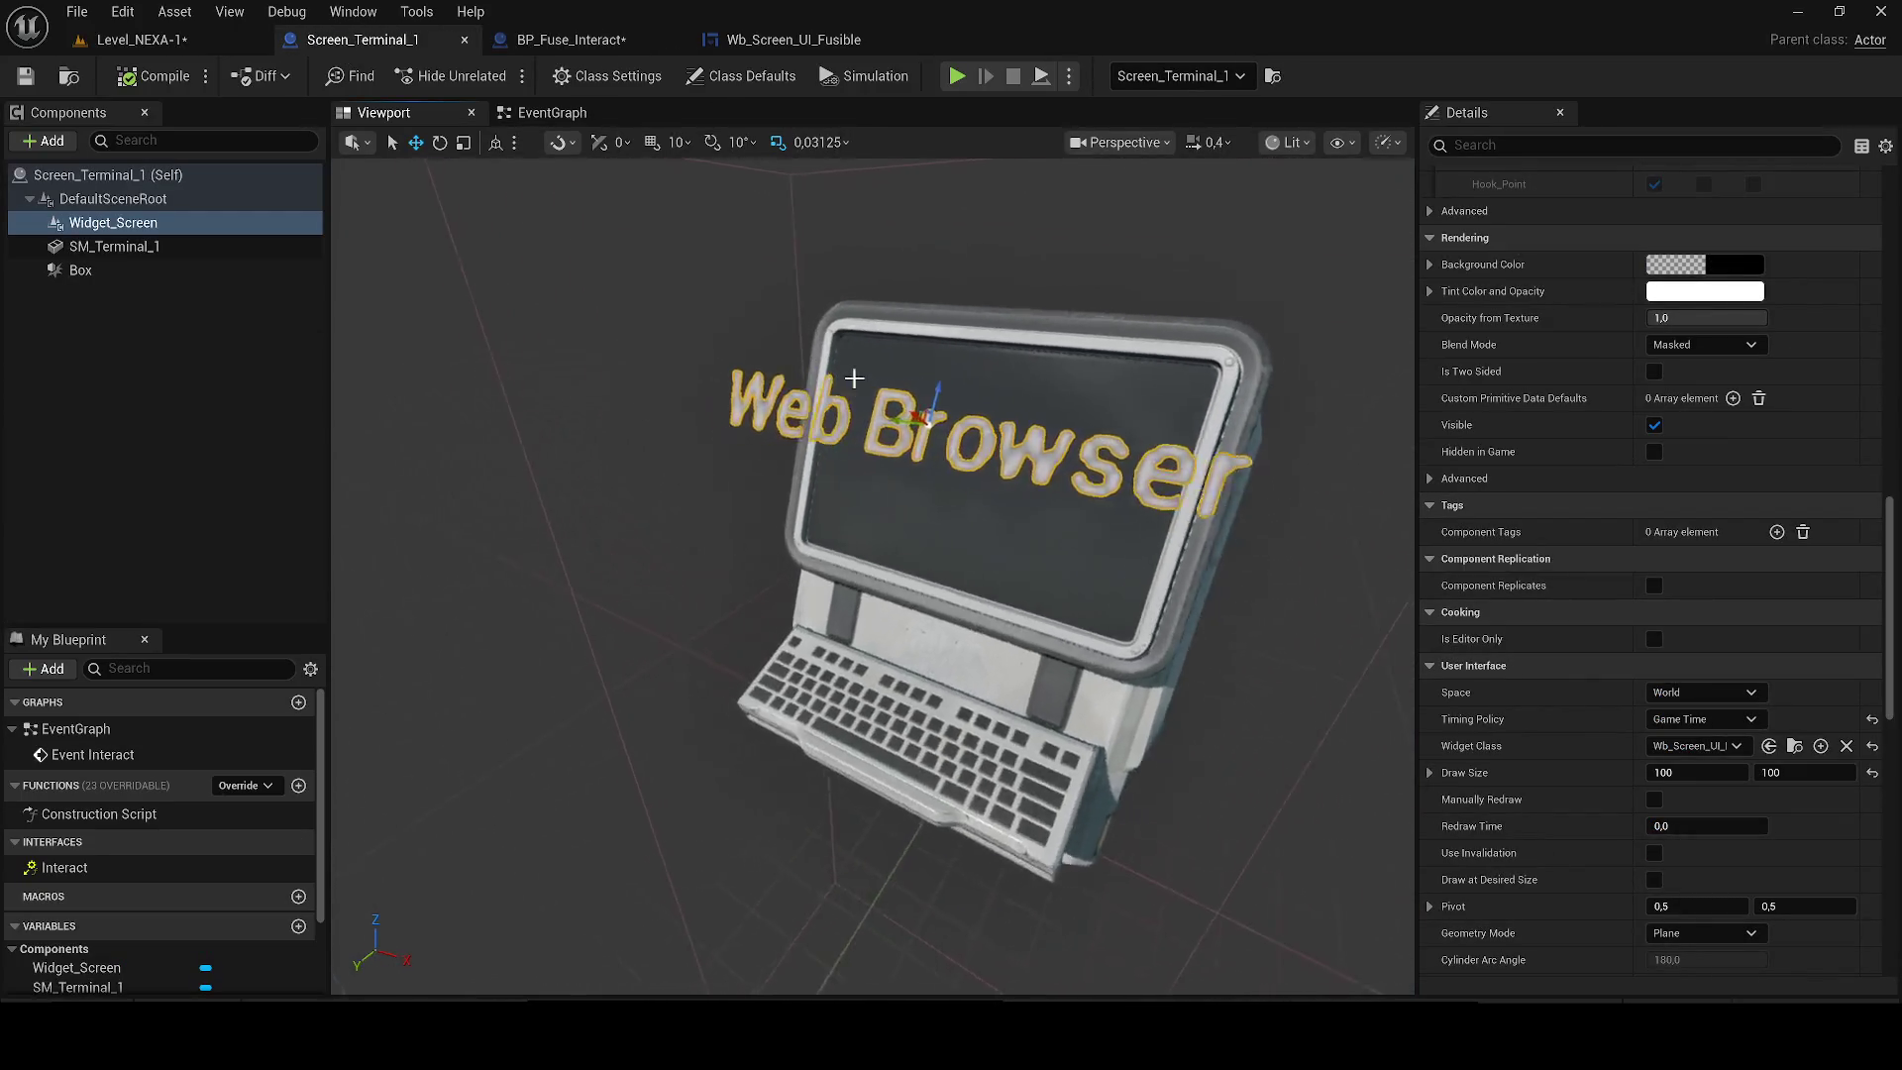
key(r)
drag(936, 408, 903, 418)
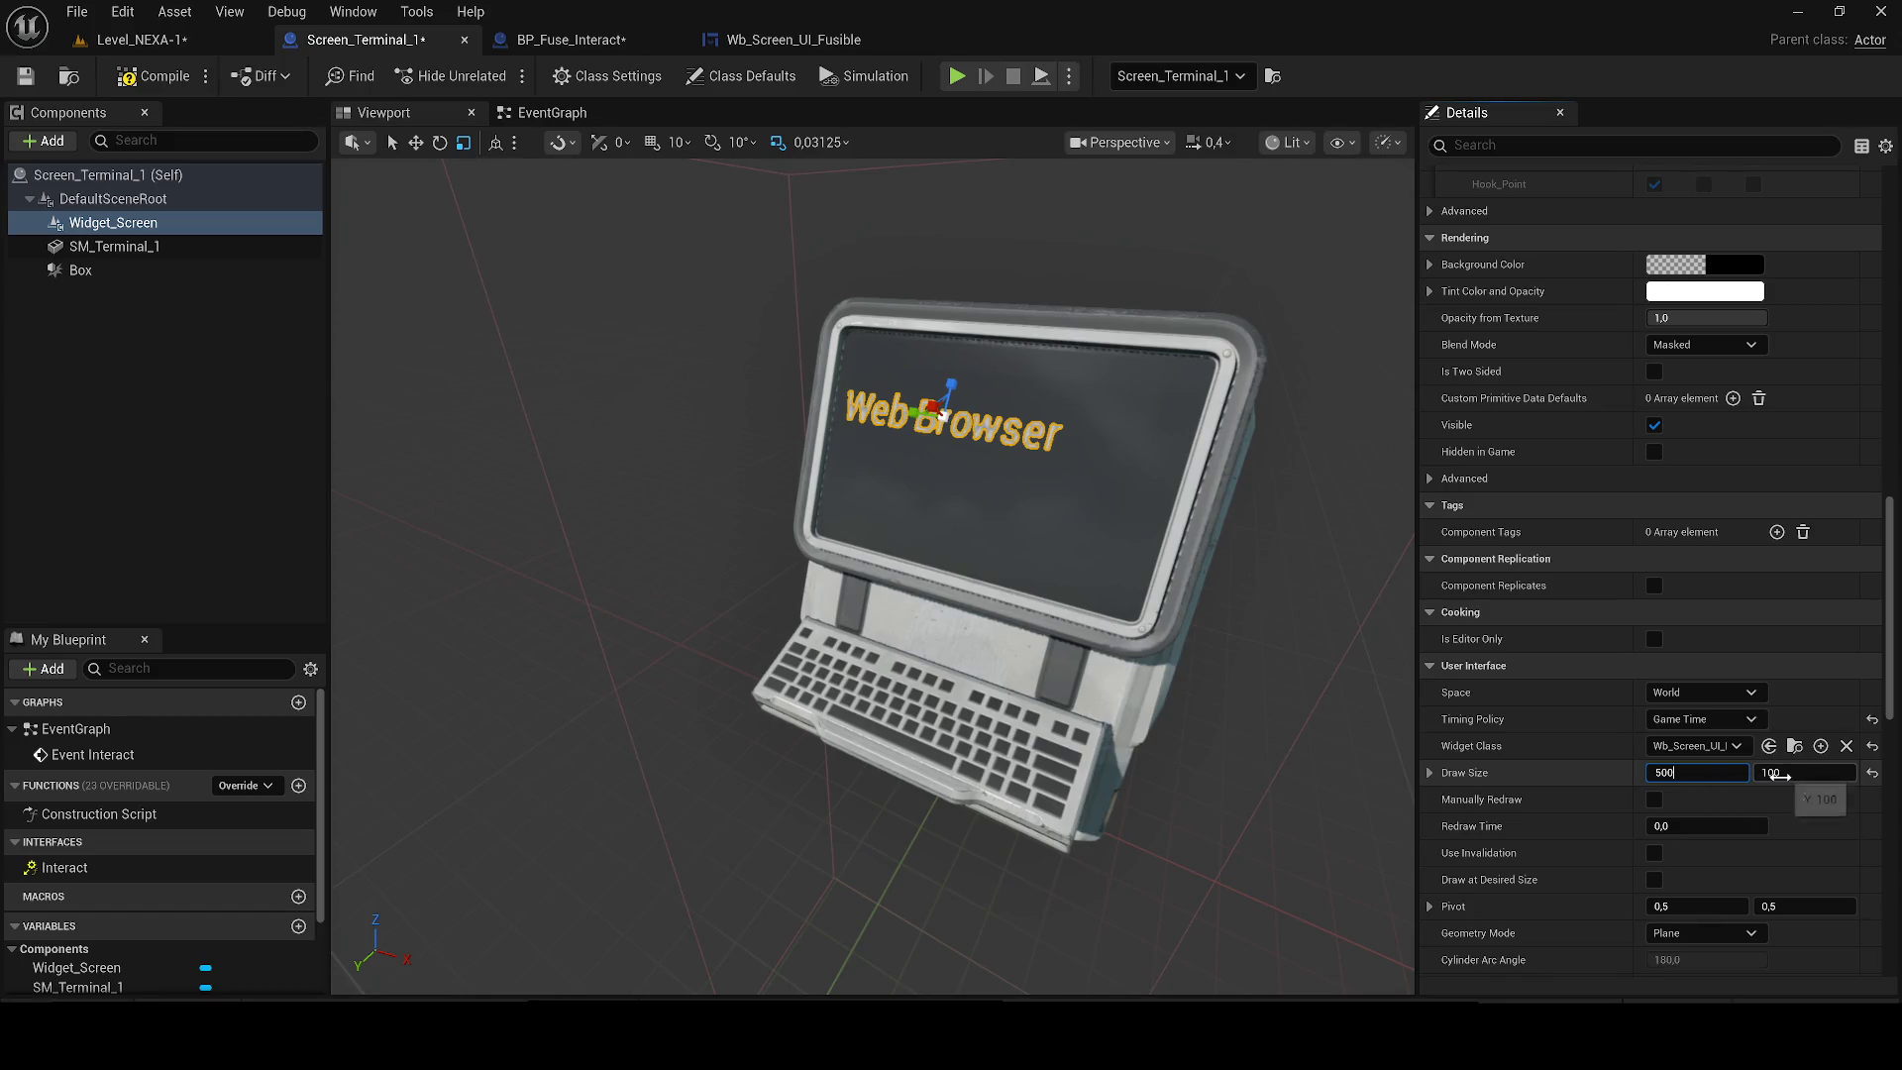
text(500)
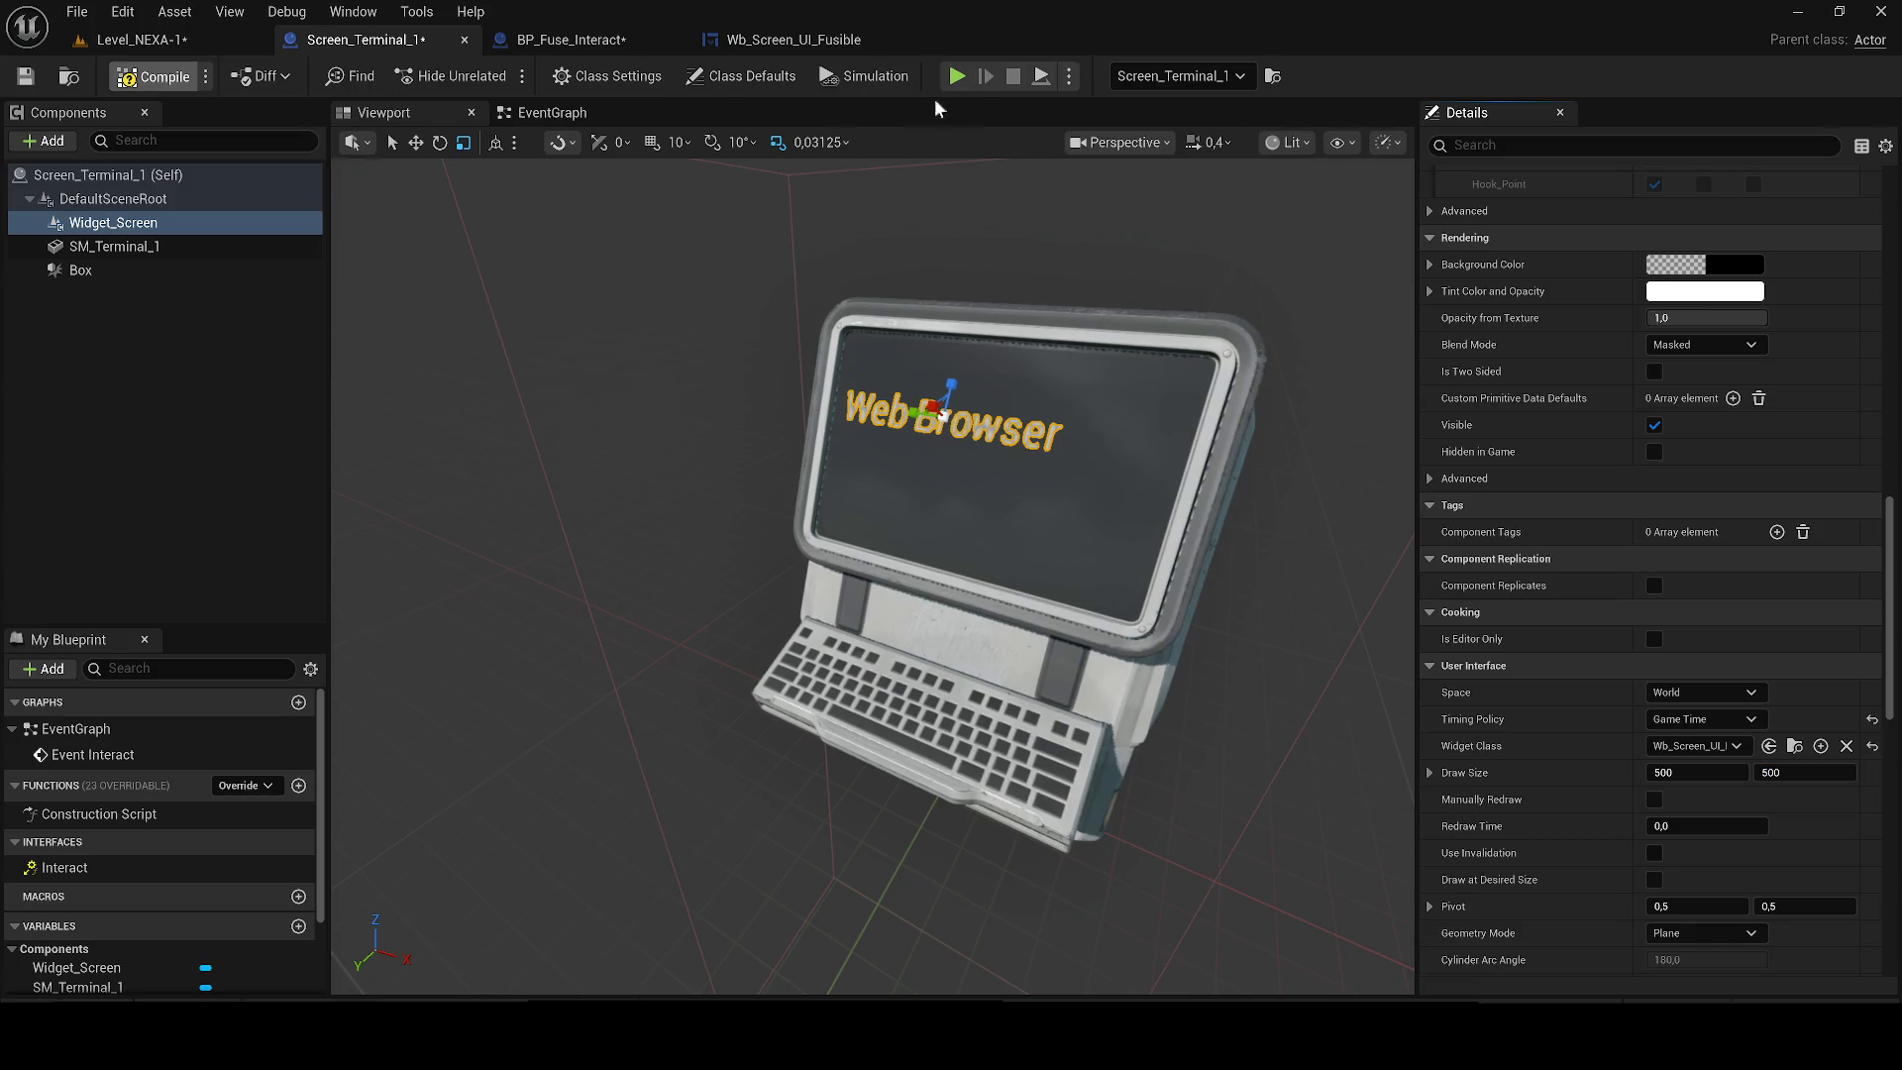
click(1069, 76)
click(1129, 280)
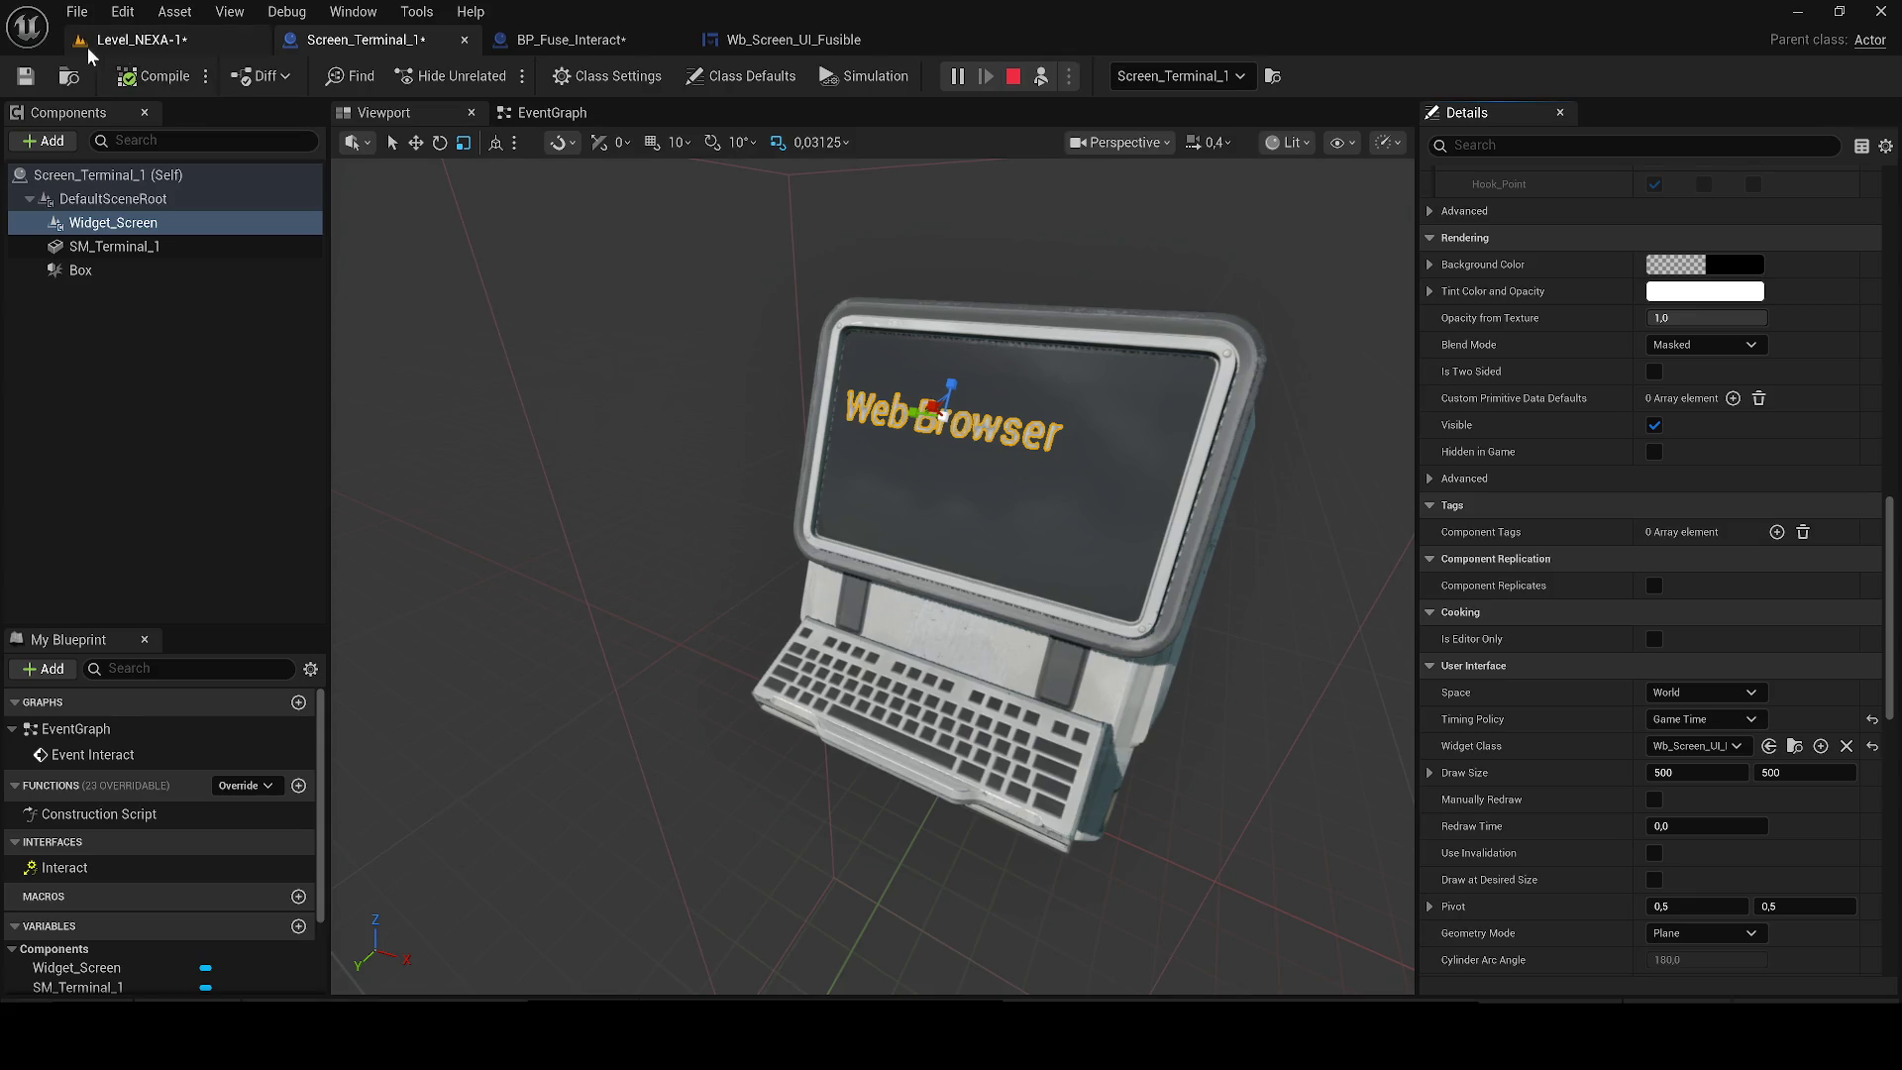
click(135, 39)
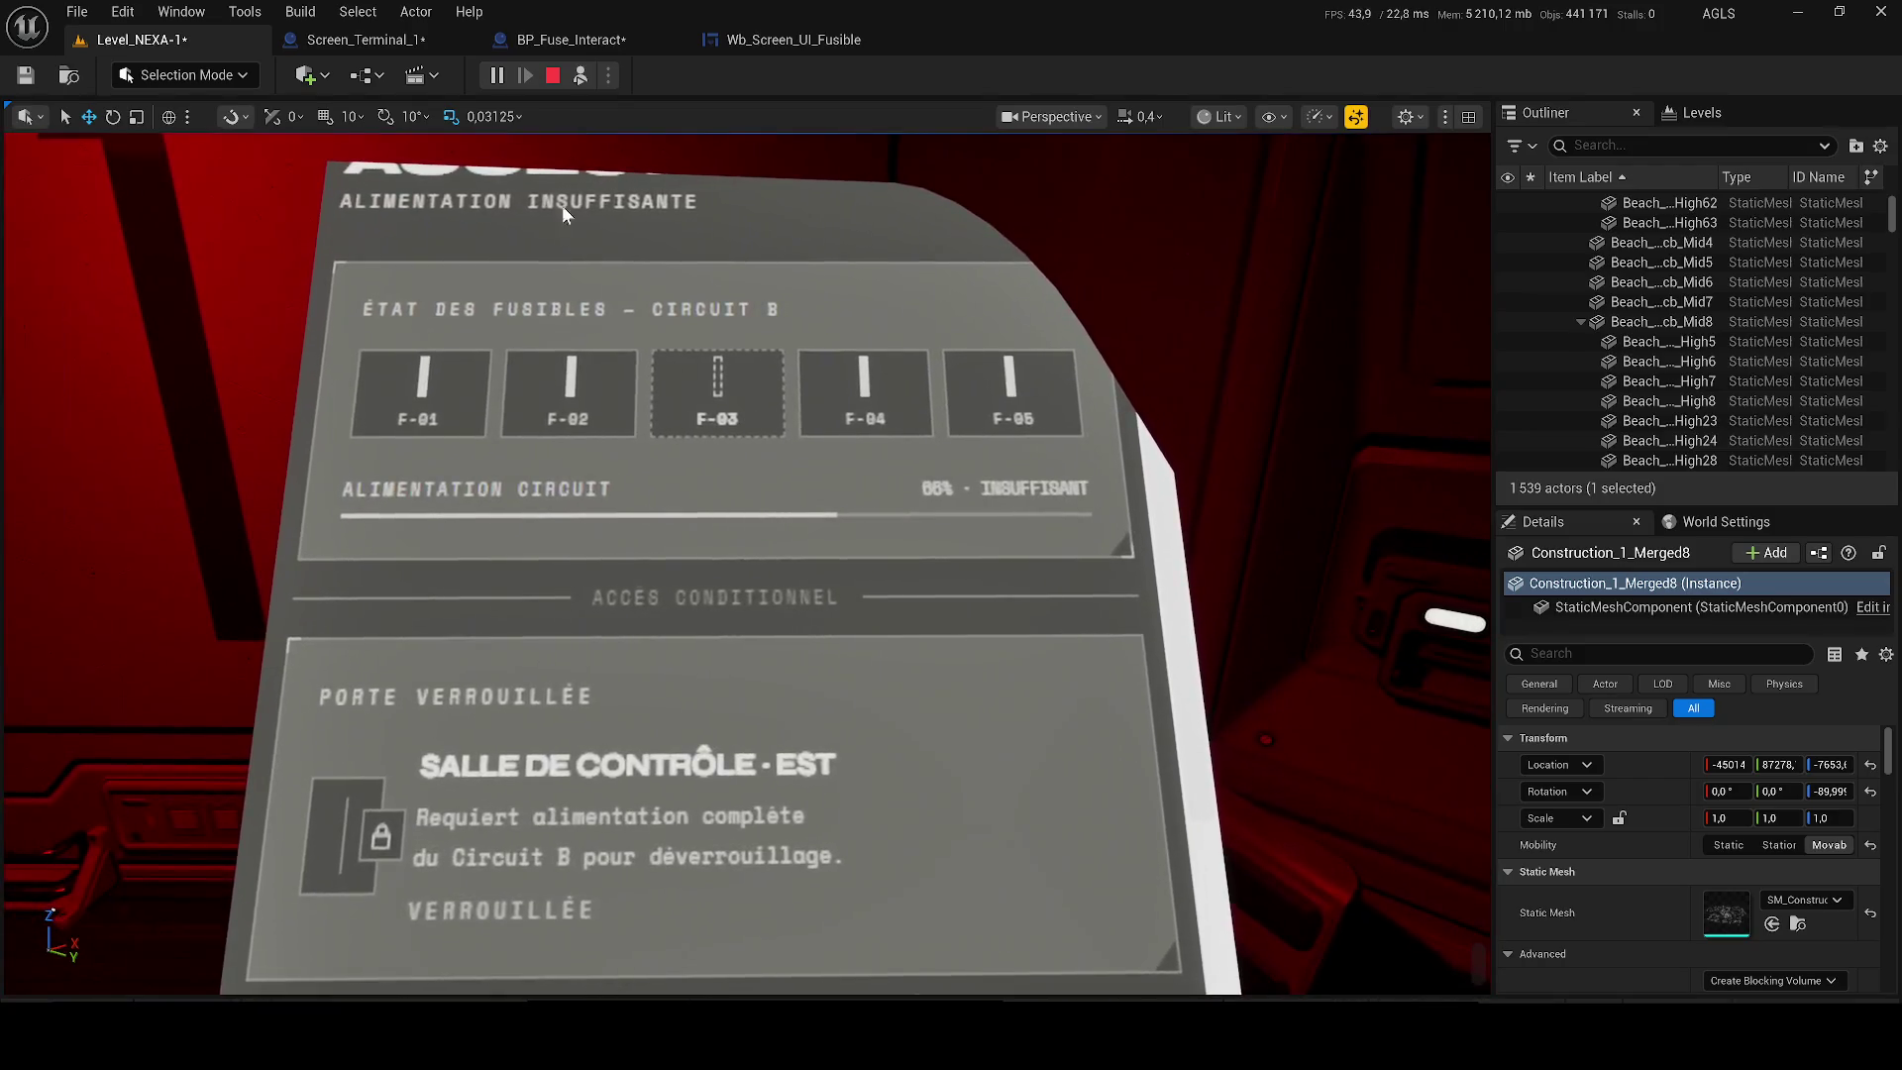
key(Escape)
Change the widget draw size to 50 and start another play test.
click(354, 44)
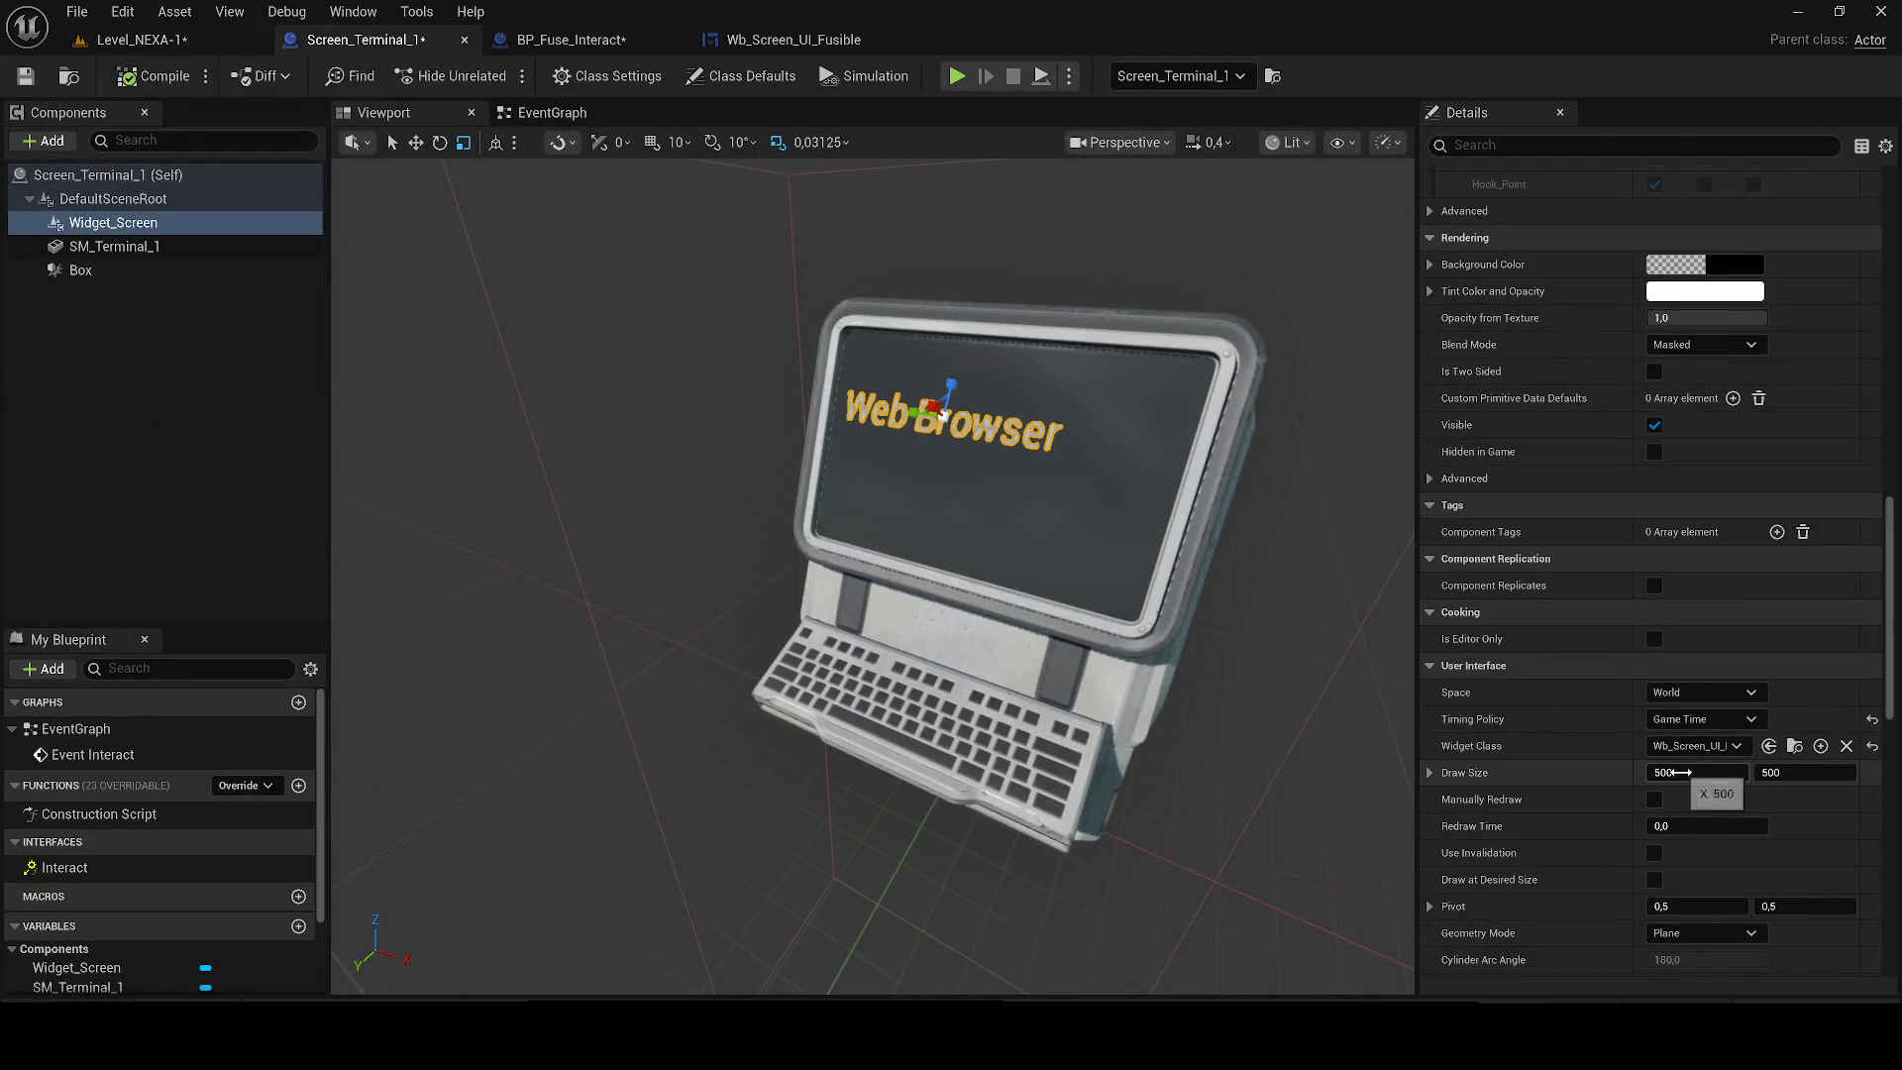
text(50)
key(Return)
click(179, 39)
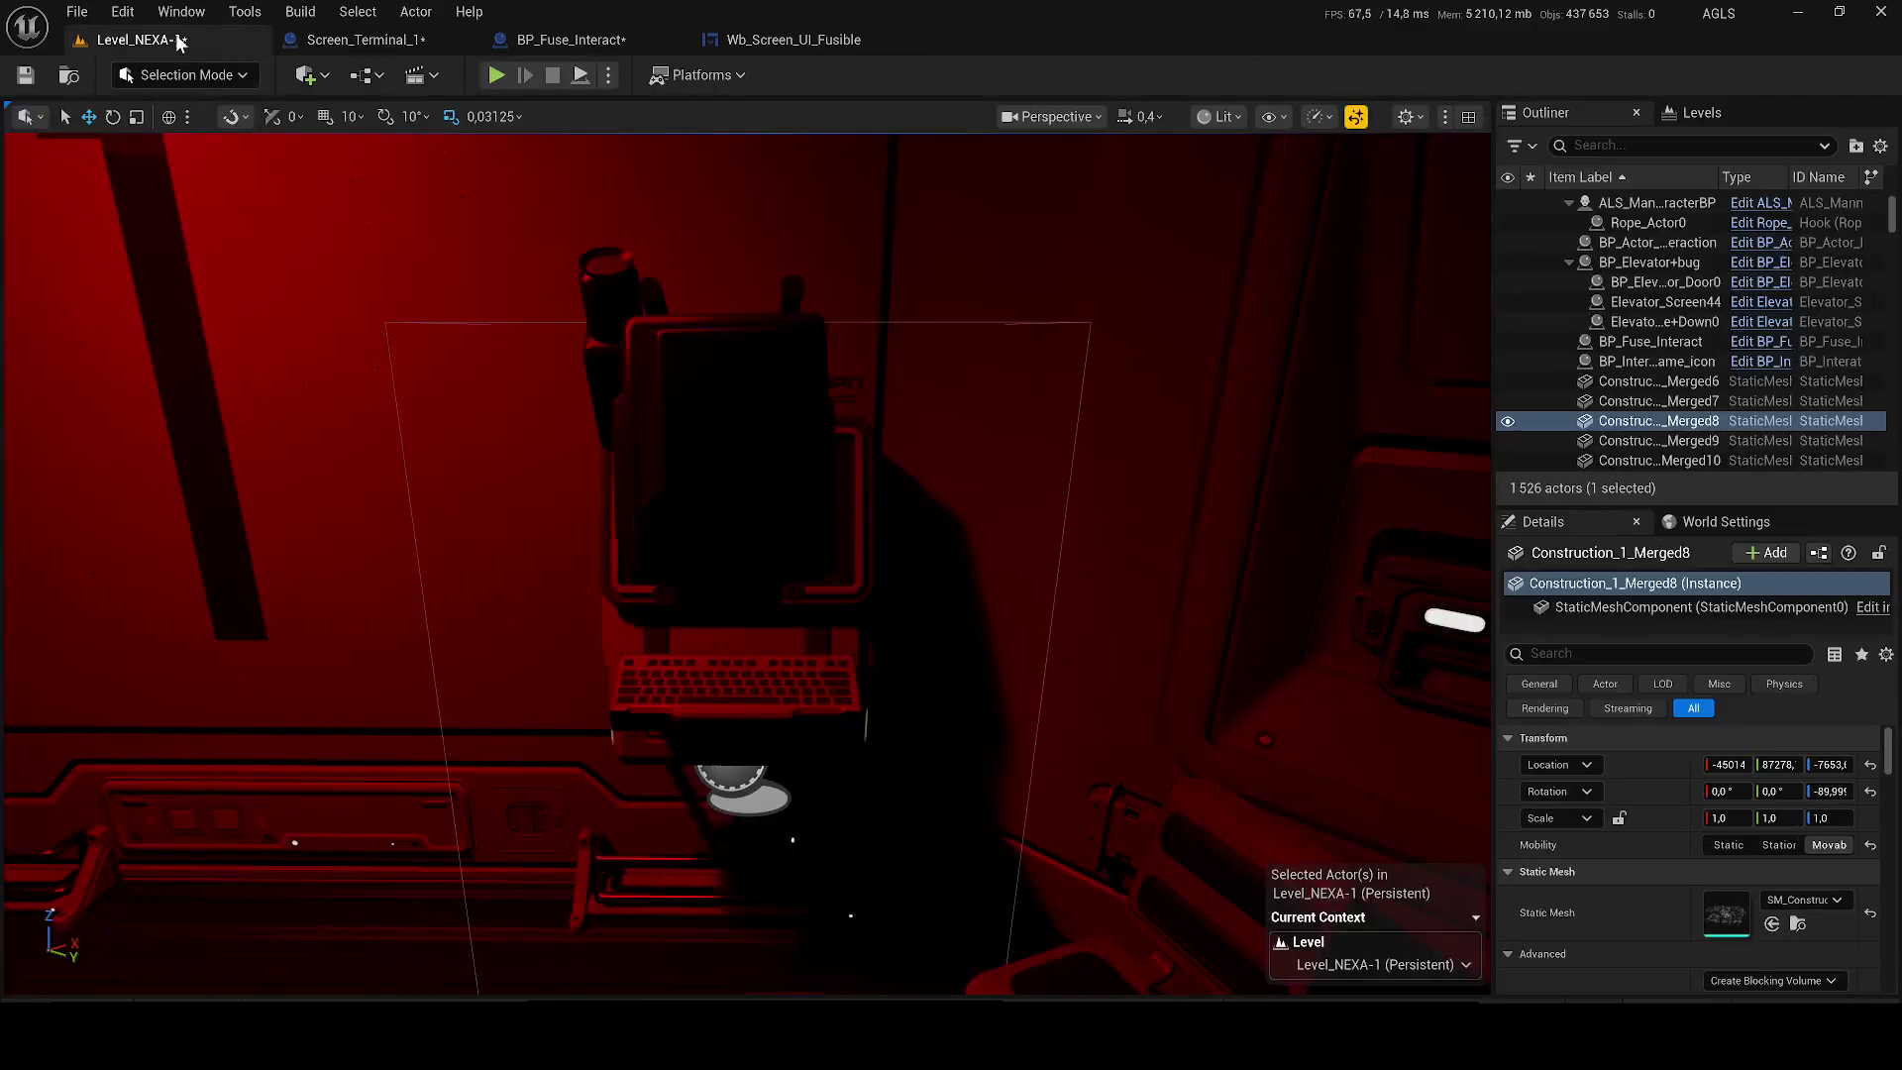
key(alt+p)
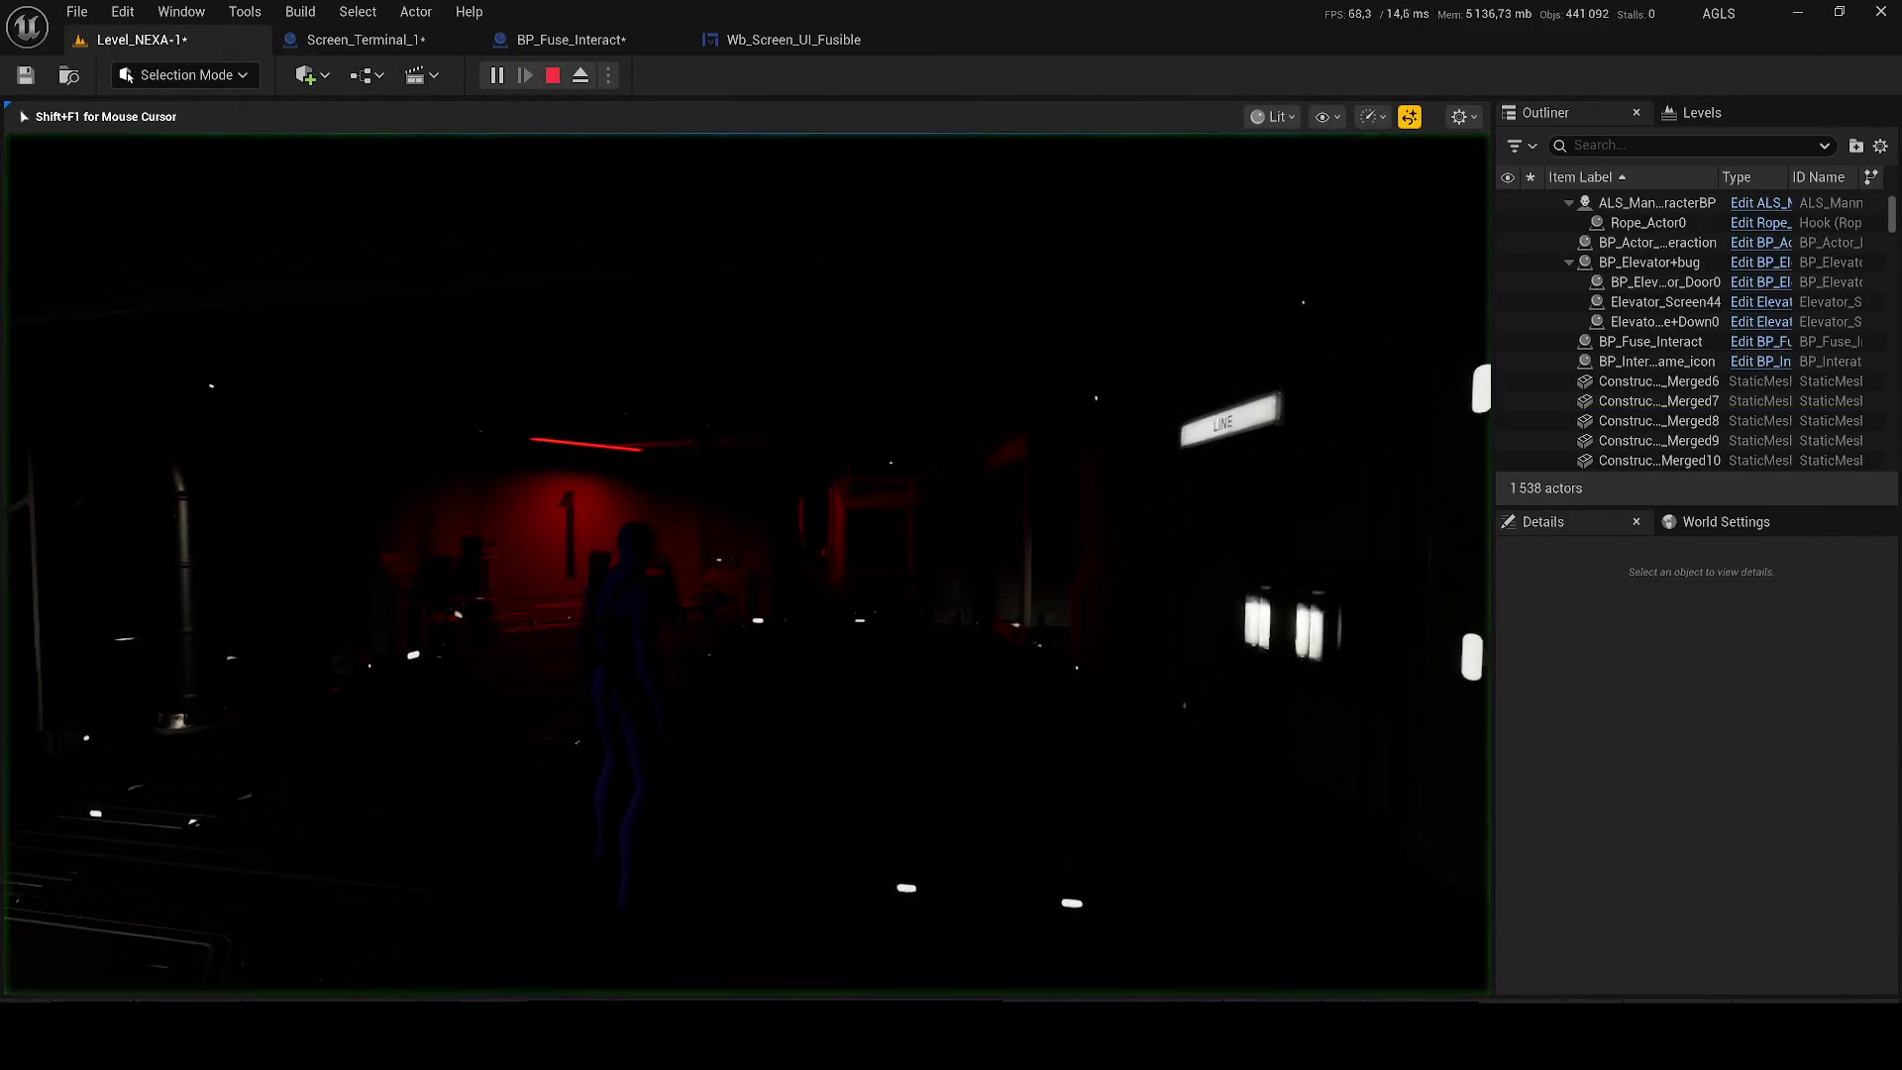
Finish the play test and delete the Widget_Screen component from Screen_Terminal_1.
key(w)
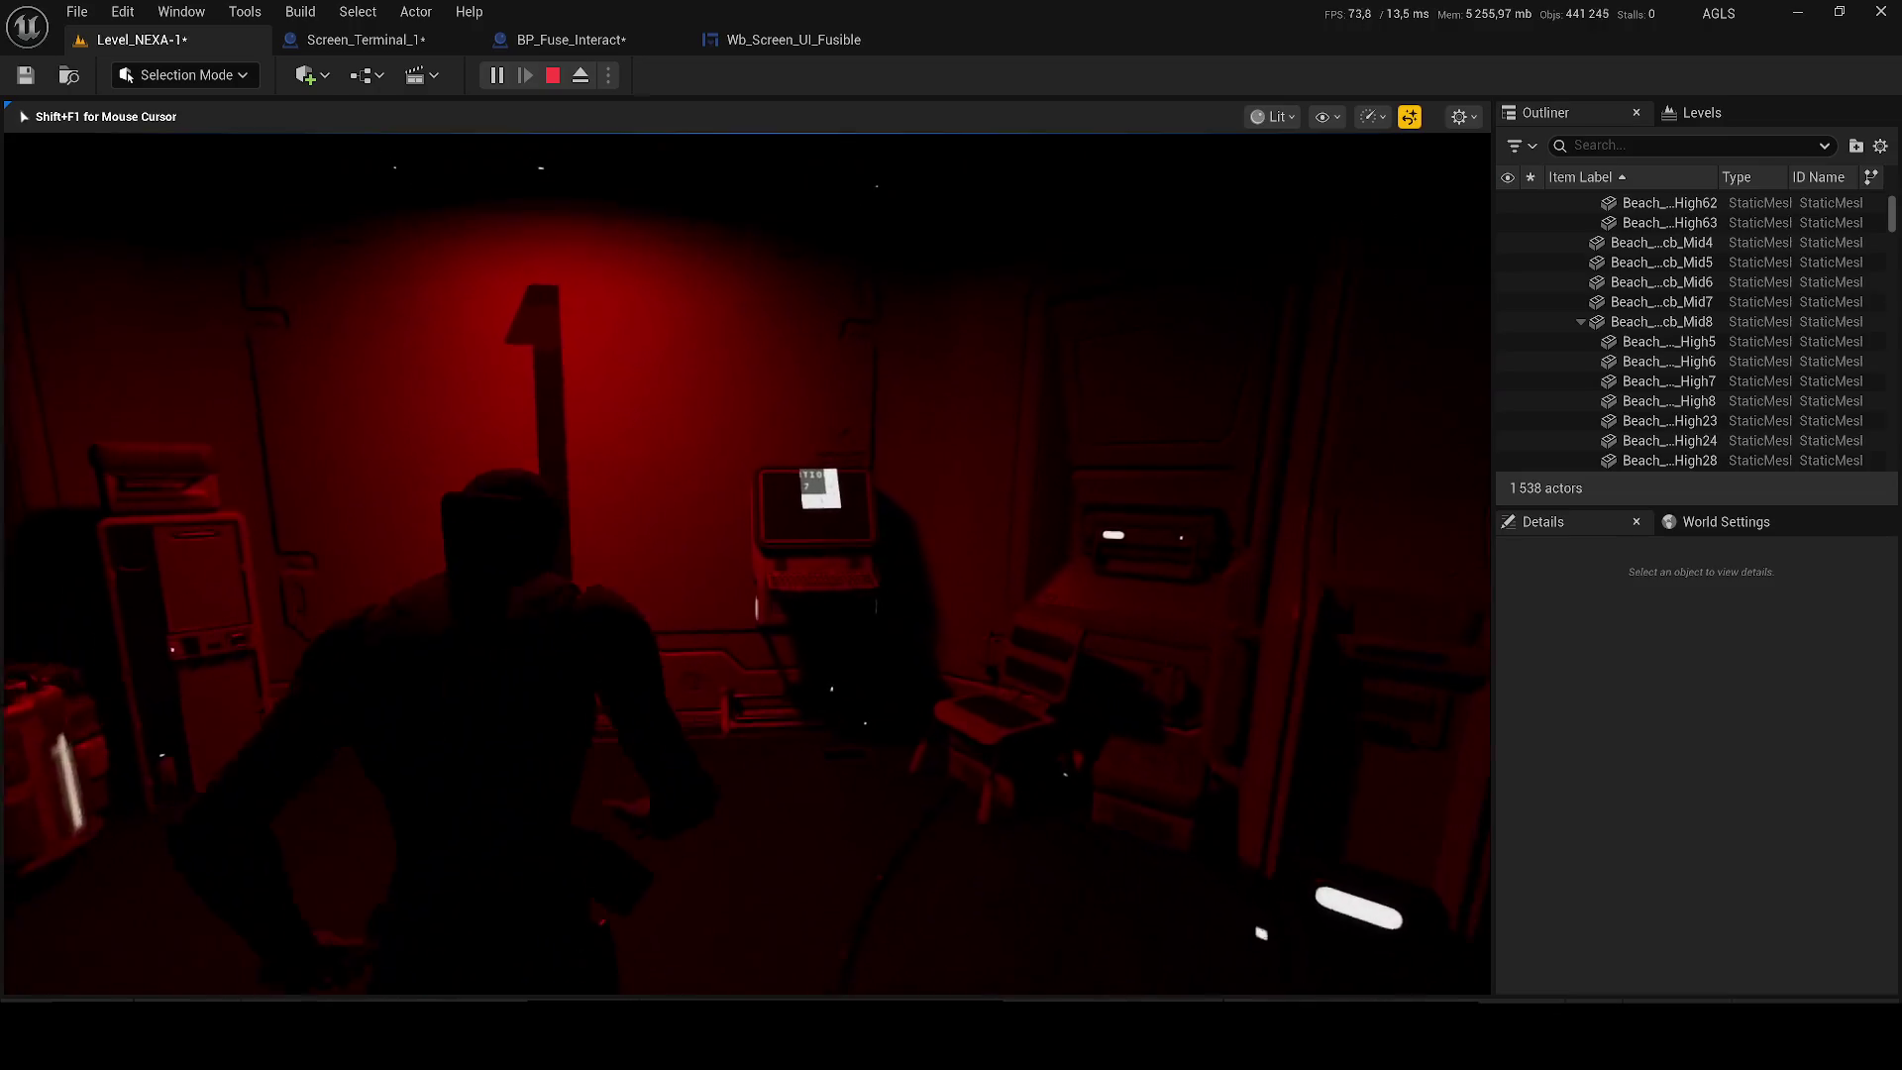
key(Escape)
click(376, 40)
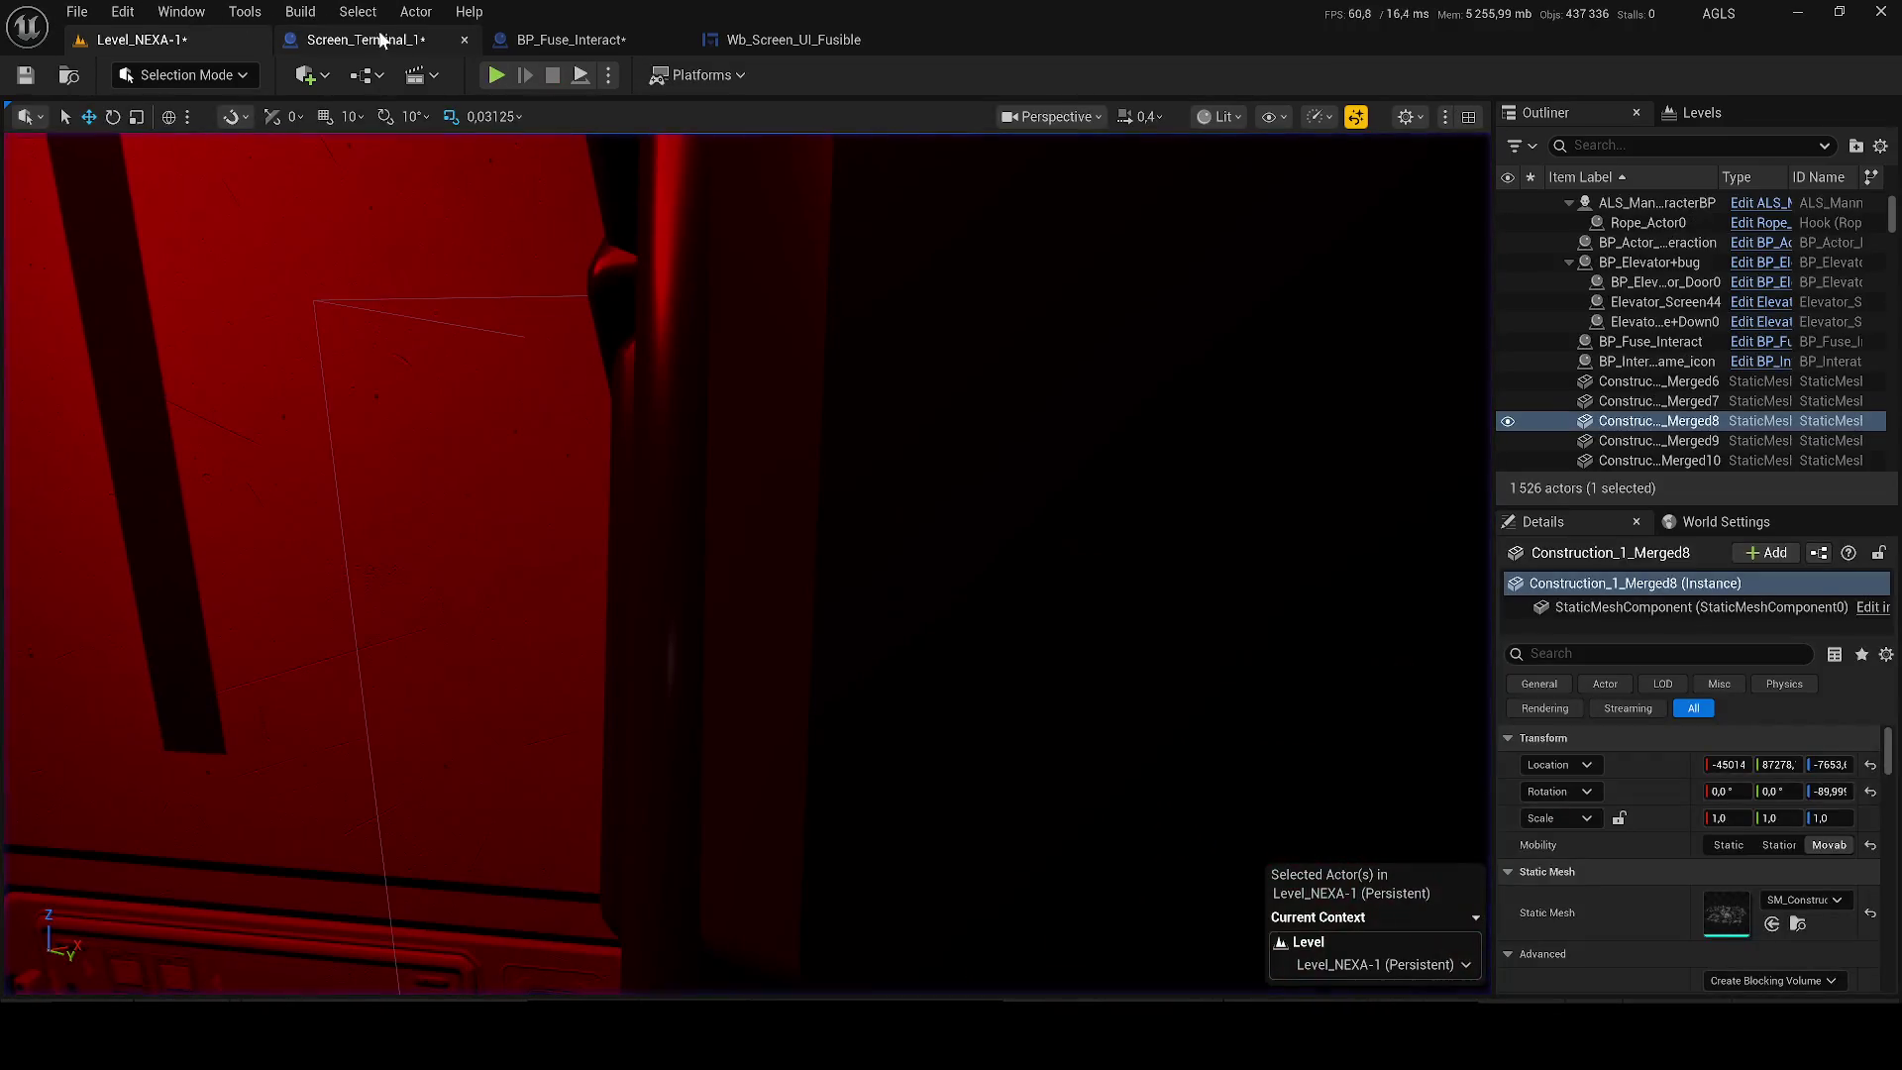
click(117, 224)
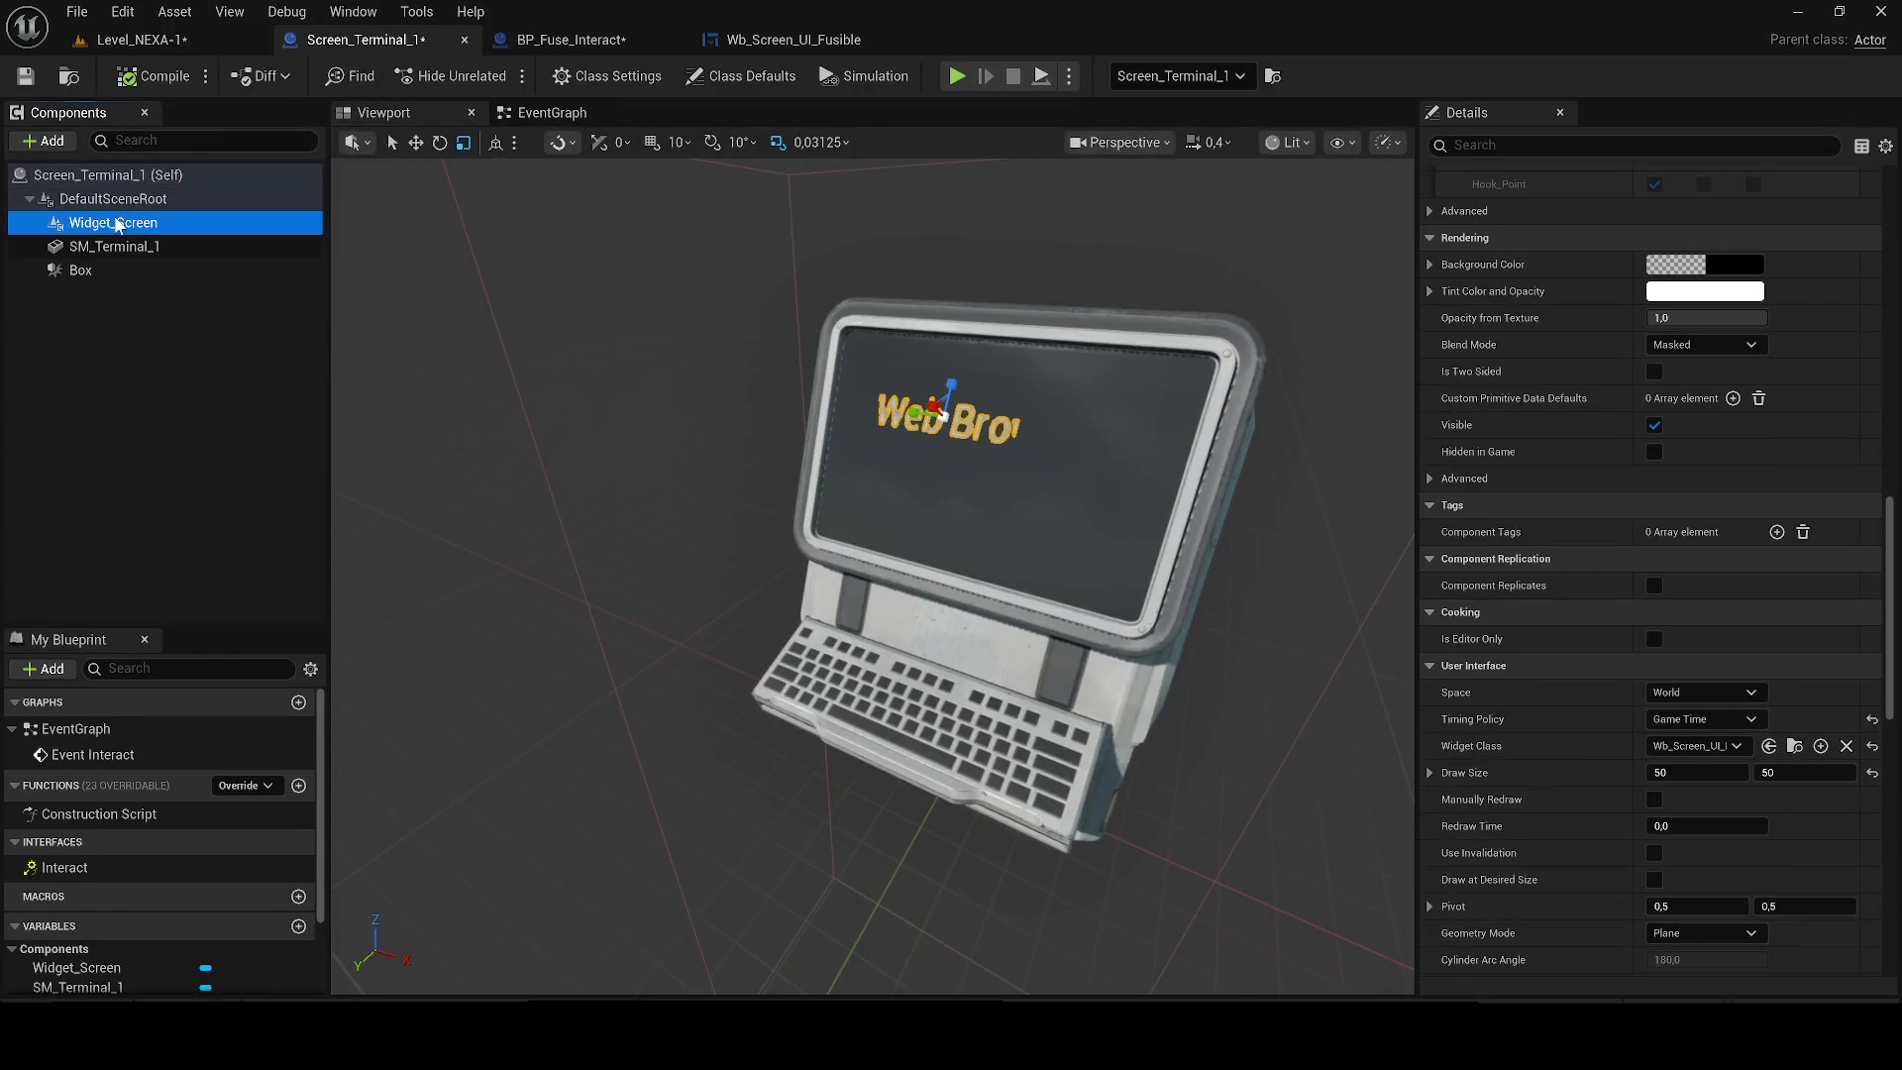
key(Delete)
Add a new Cube component to the terminal blueprint and frame it.
click(55, 143)
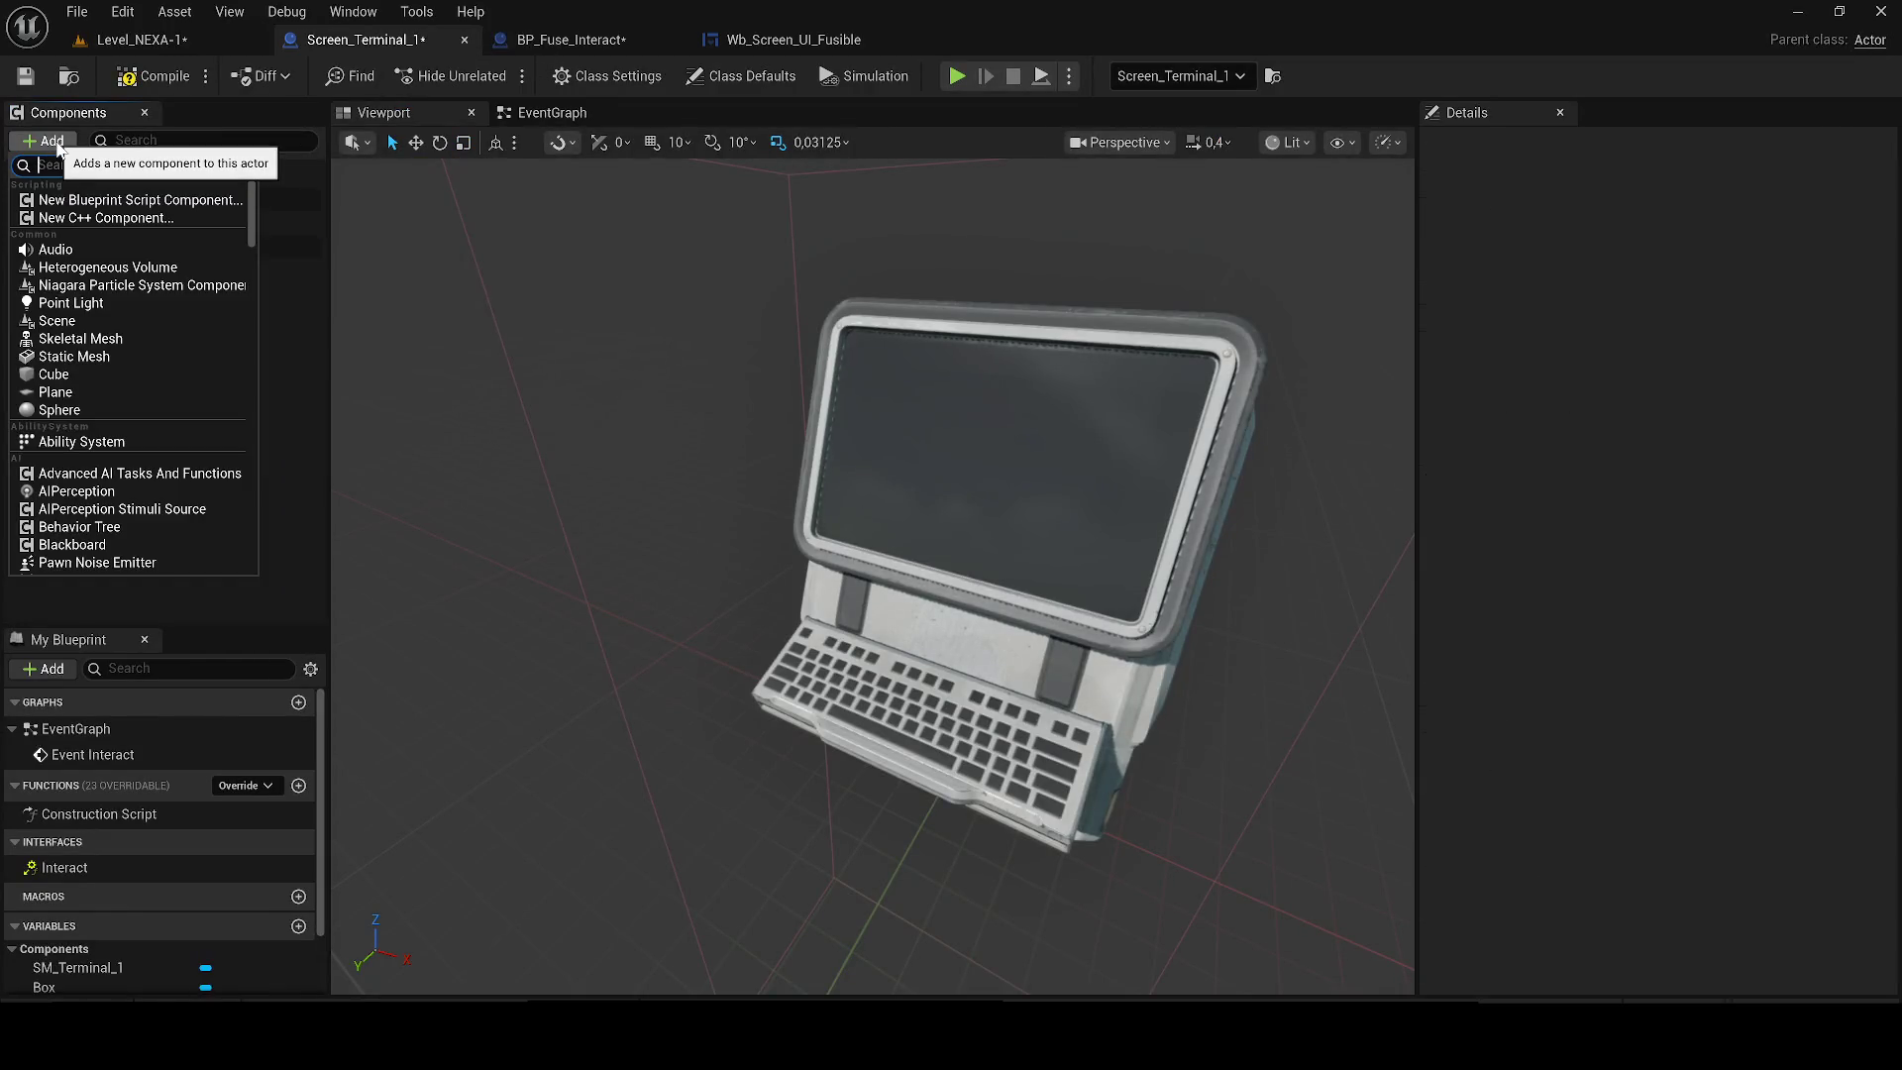
text(dube)
key(Return)
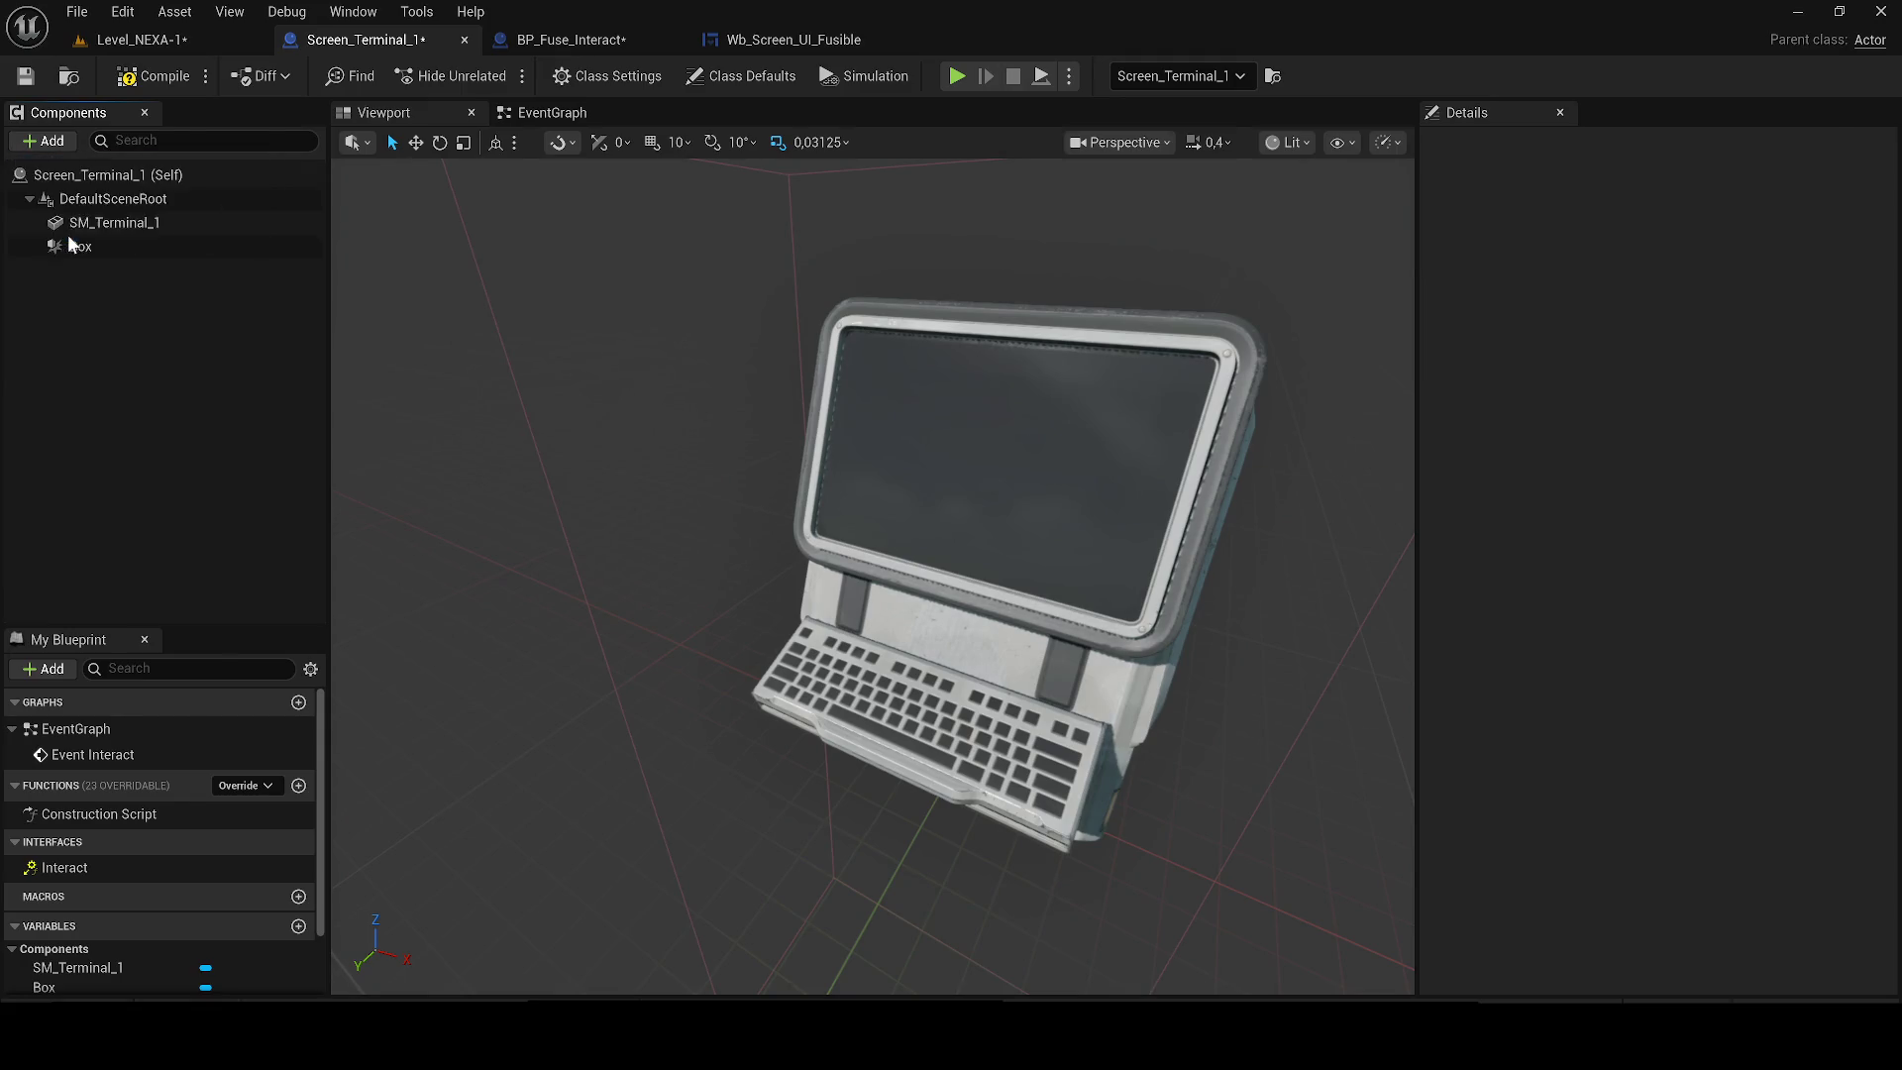
key(f)
Assign acces_refuse_Mat to the cube's Element 0 material and raise it above the terminal.
key(ctrl+space)
mouse_move(582, 702)
mouse_down()
mouse_move(683, 673)
mouse_move(712, 496)
mouse_up()
scroll(1512, 359, up, 10)
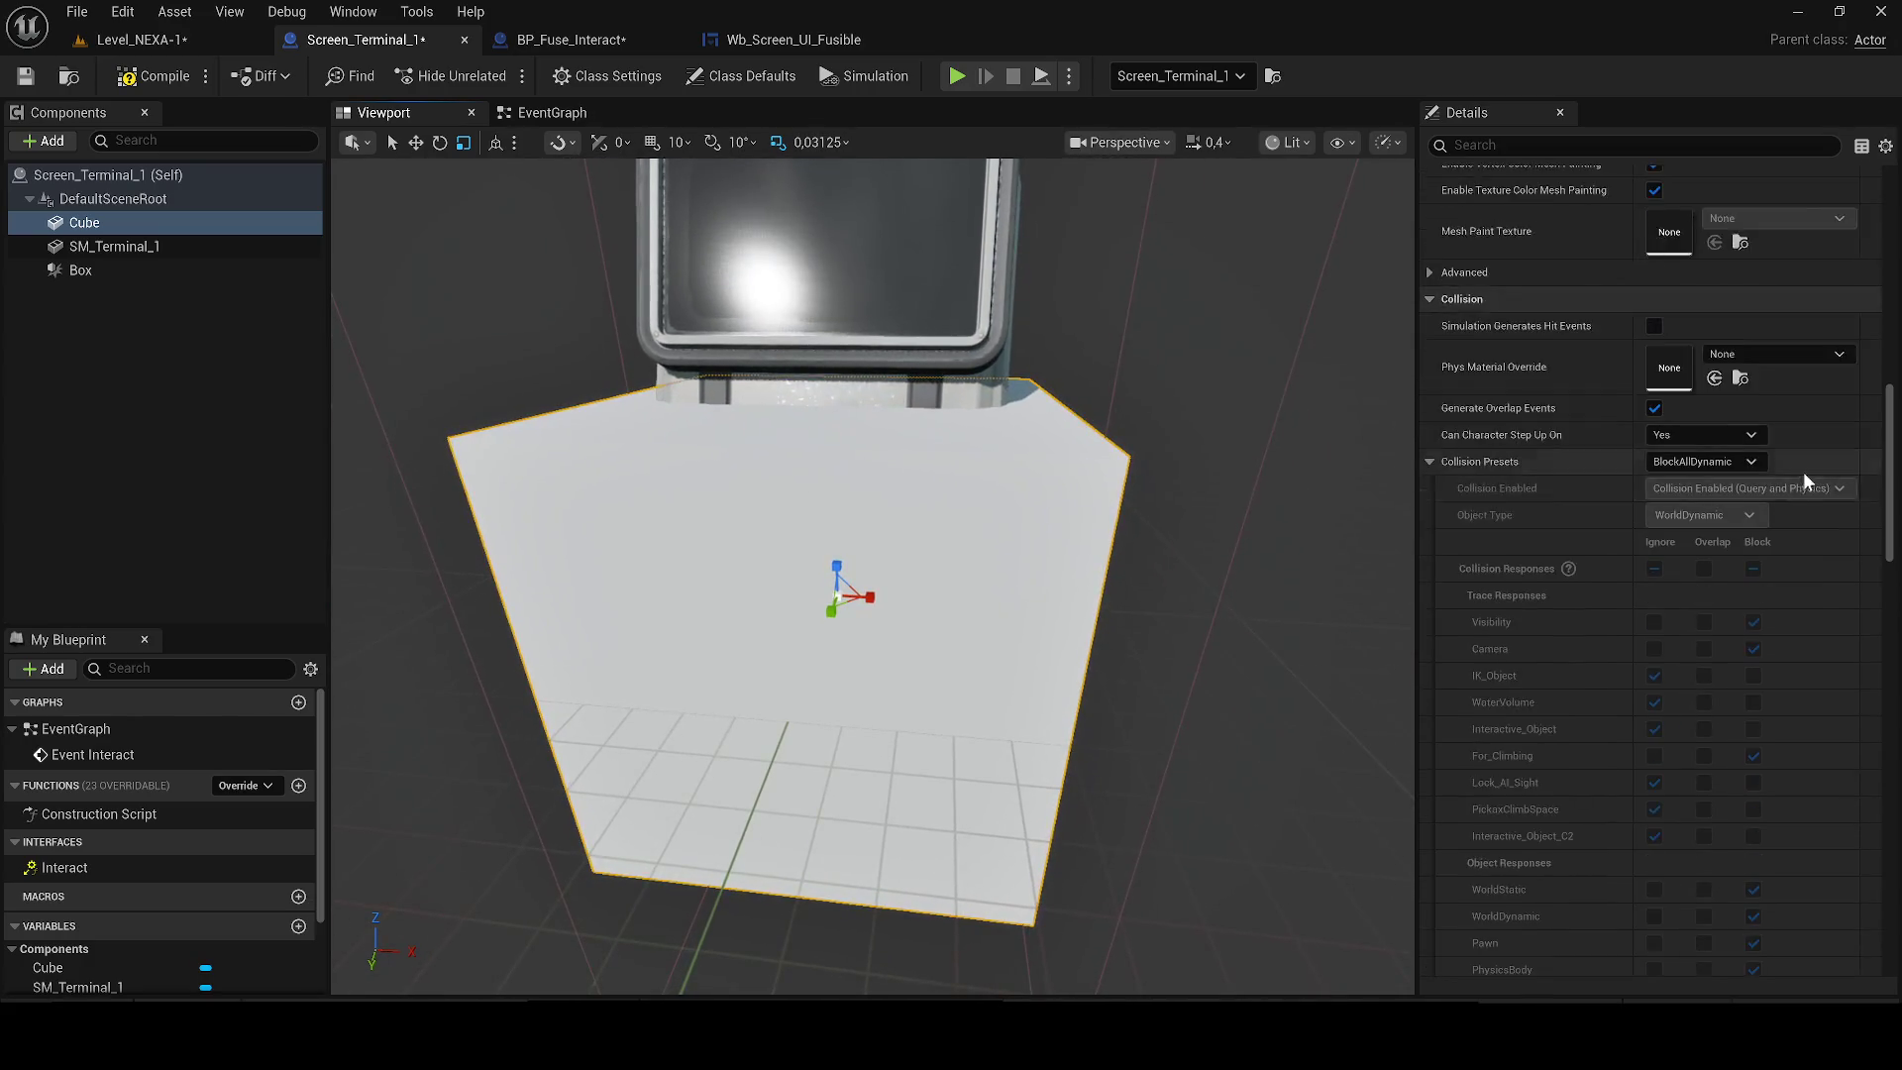
scroll(1745, 542, down, 2)
key(ctrl+space)
mouse_move(584, 703)
mouse_down()
mouse_move(1733, 584)
mouse_move(1740, 530)
mouse_move(1749, 594)
mouse_move(1734, 540)
mouse_up()
scroll(1741, 554, up, 10)
mouse_move(1026, 576)
mouse_down()
mouse_move(956, 552)
mouse_move(854, 297)
mouse_move(901, 445)
mouse_move(824, 567)
mouse_up()
key(f)
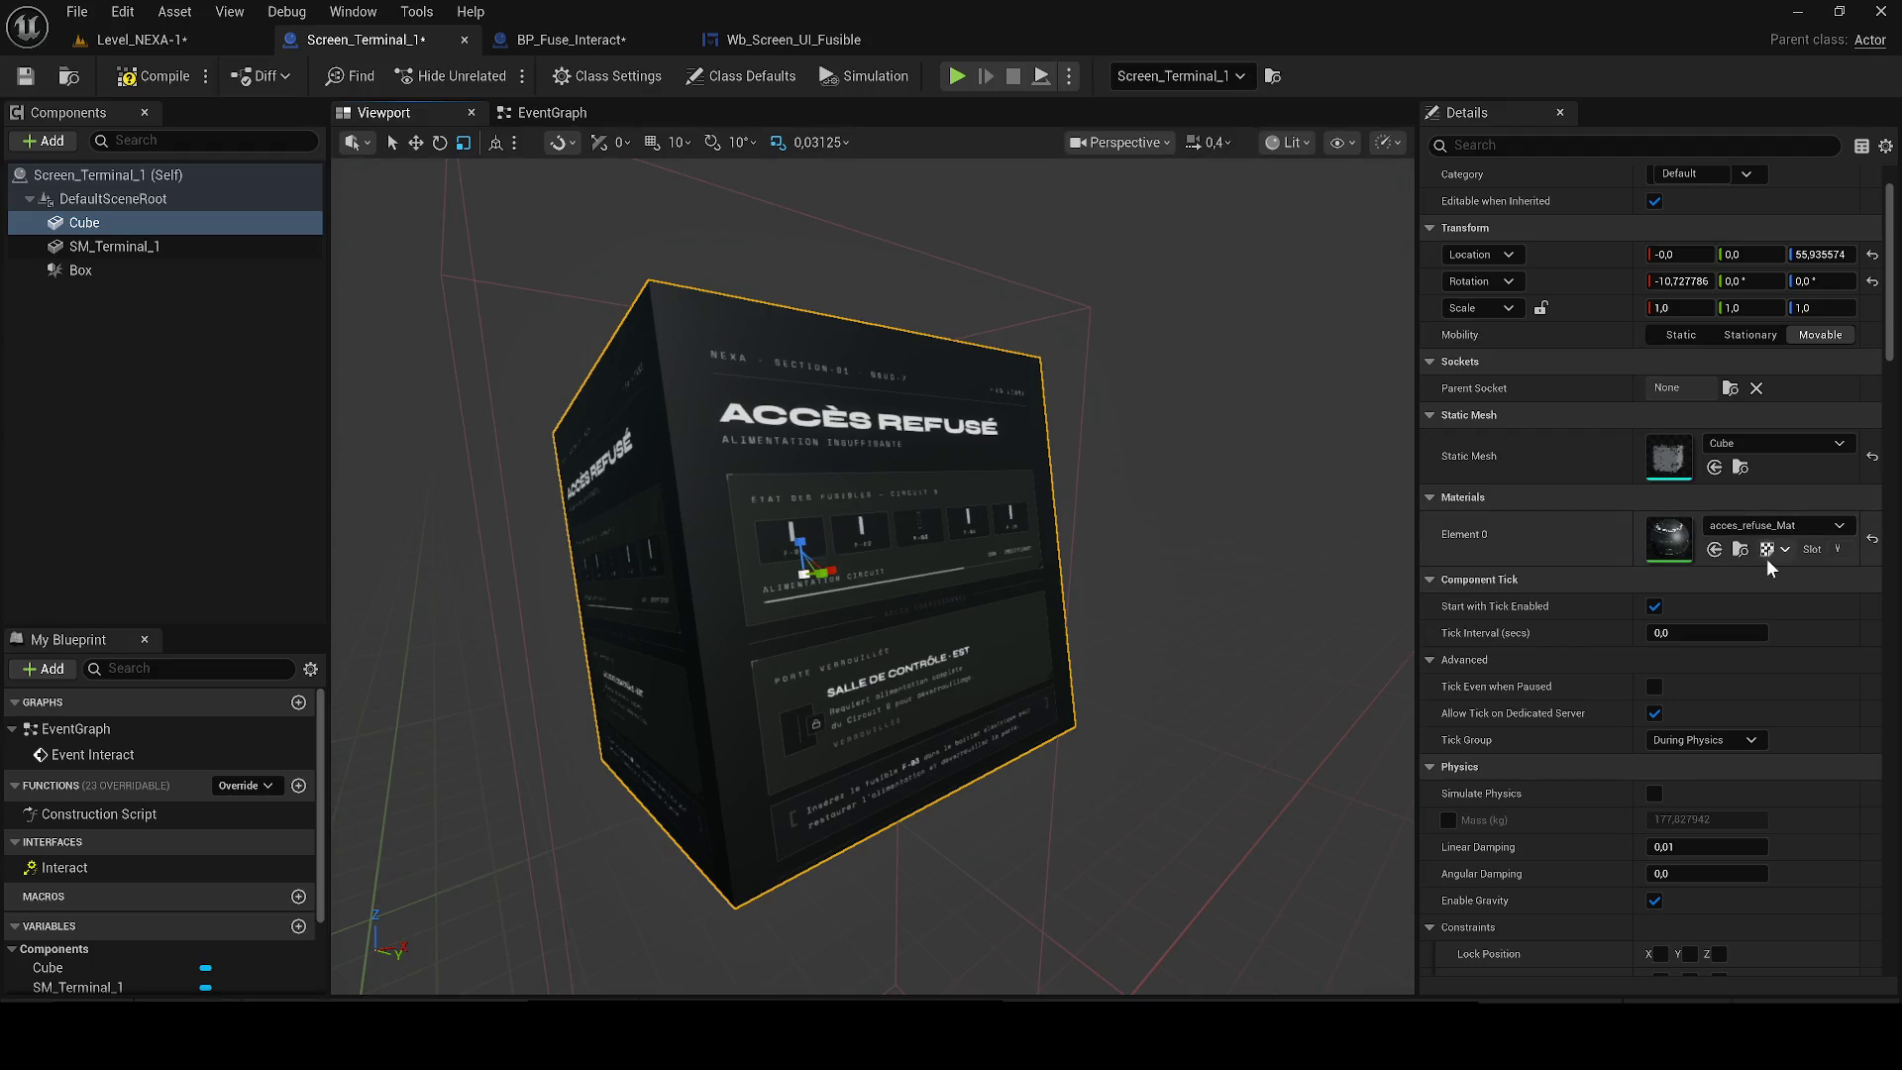
In acces_refuse_Mat, turn off Use Material Attributes and wire the texture RGB into Emissive Color.
double_click(1669, 538)
click(167, 762)
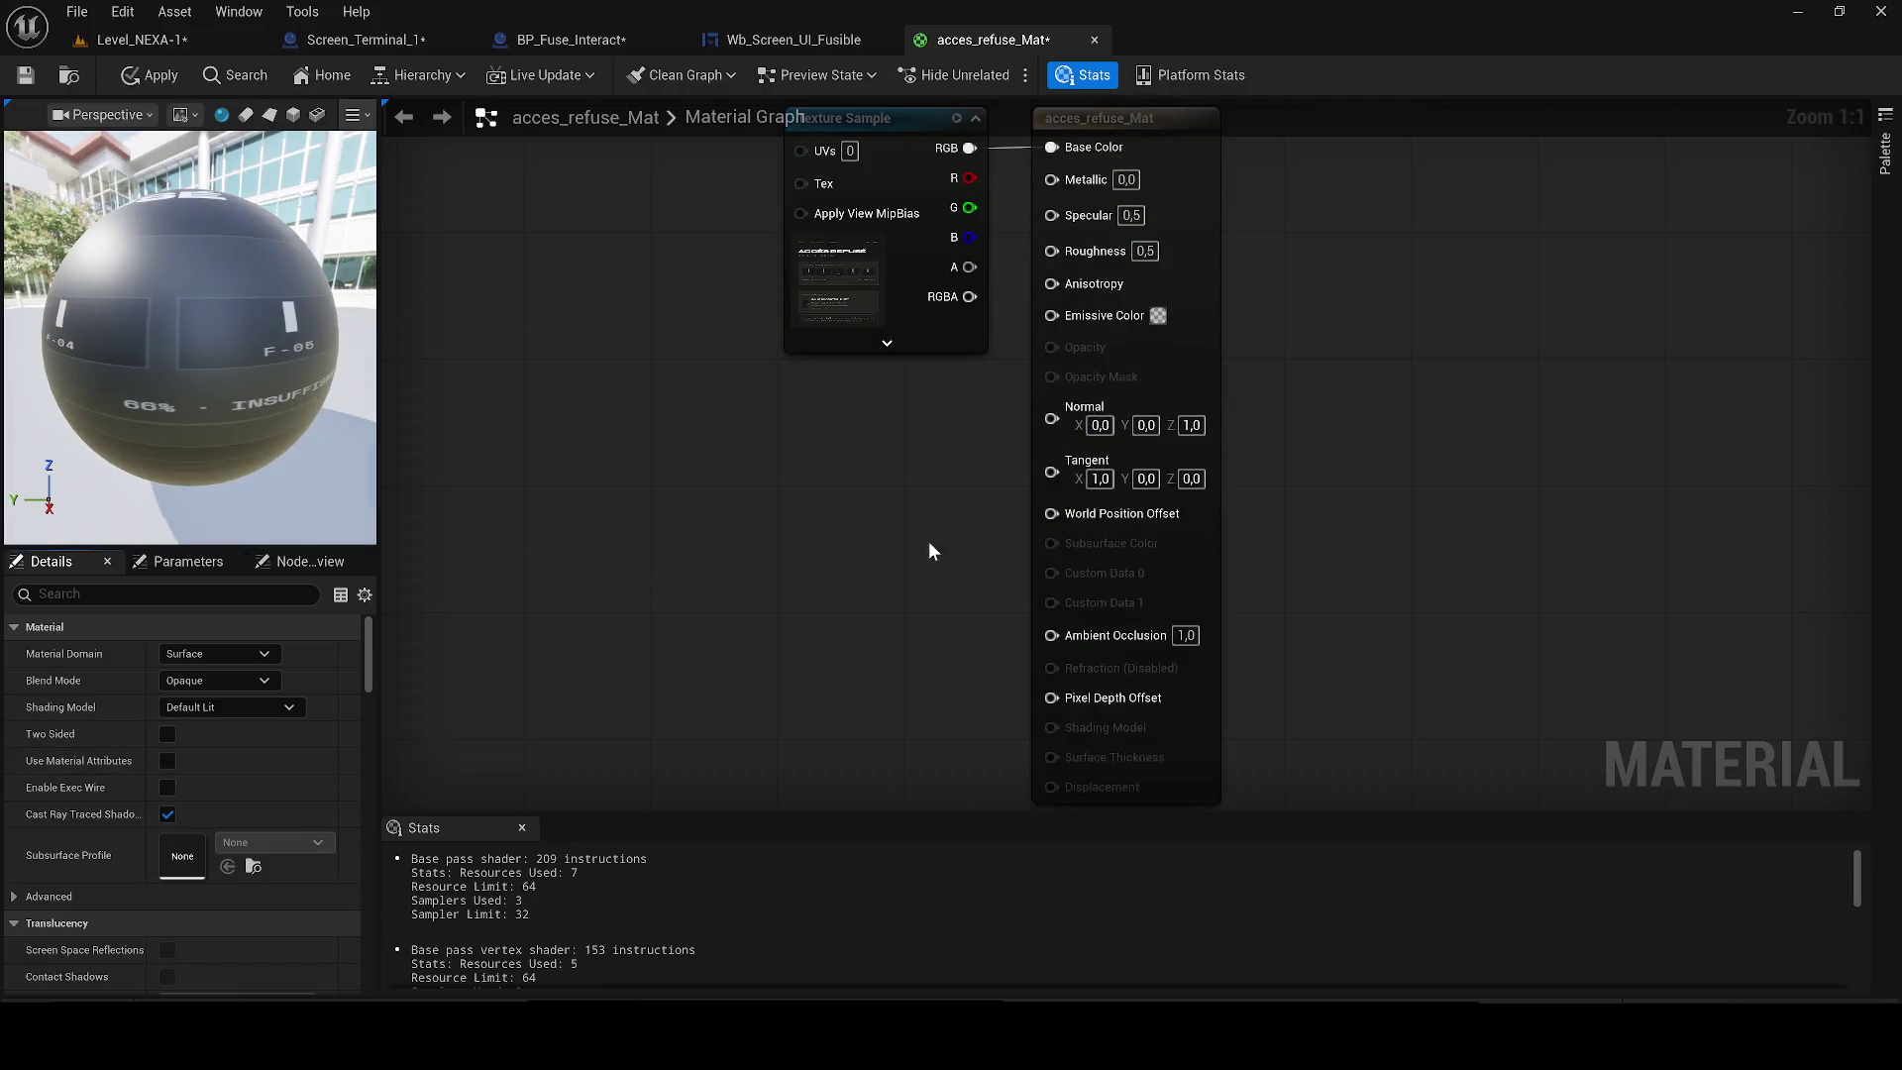
drag(929, 551, 803, 692)
scroll(147, 882, down, 1)
scroll(149, 892, down, 1)
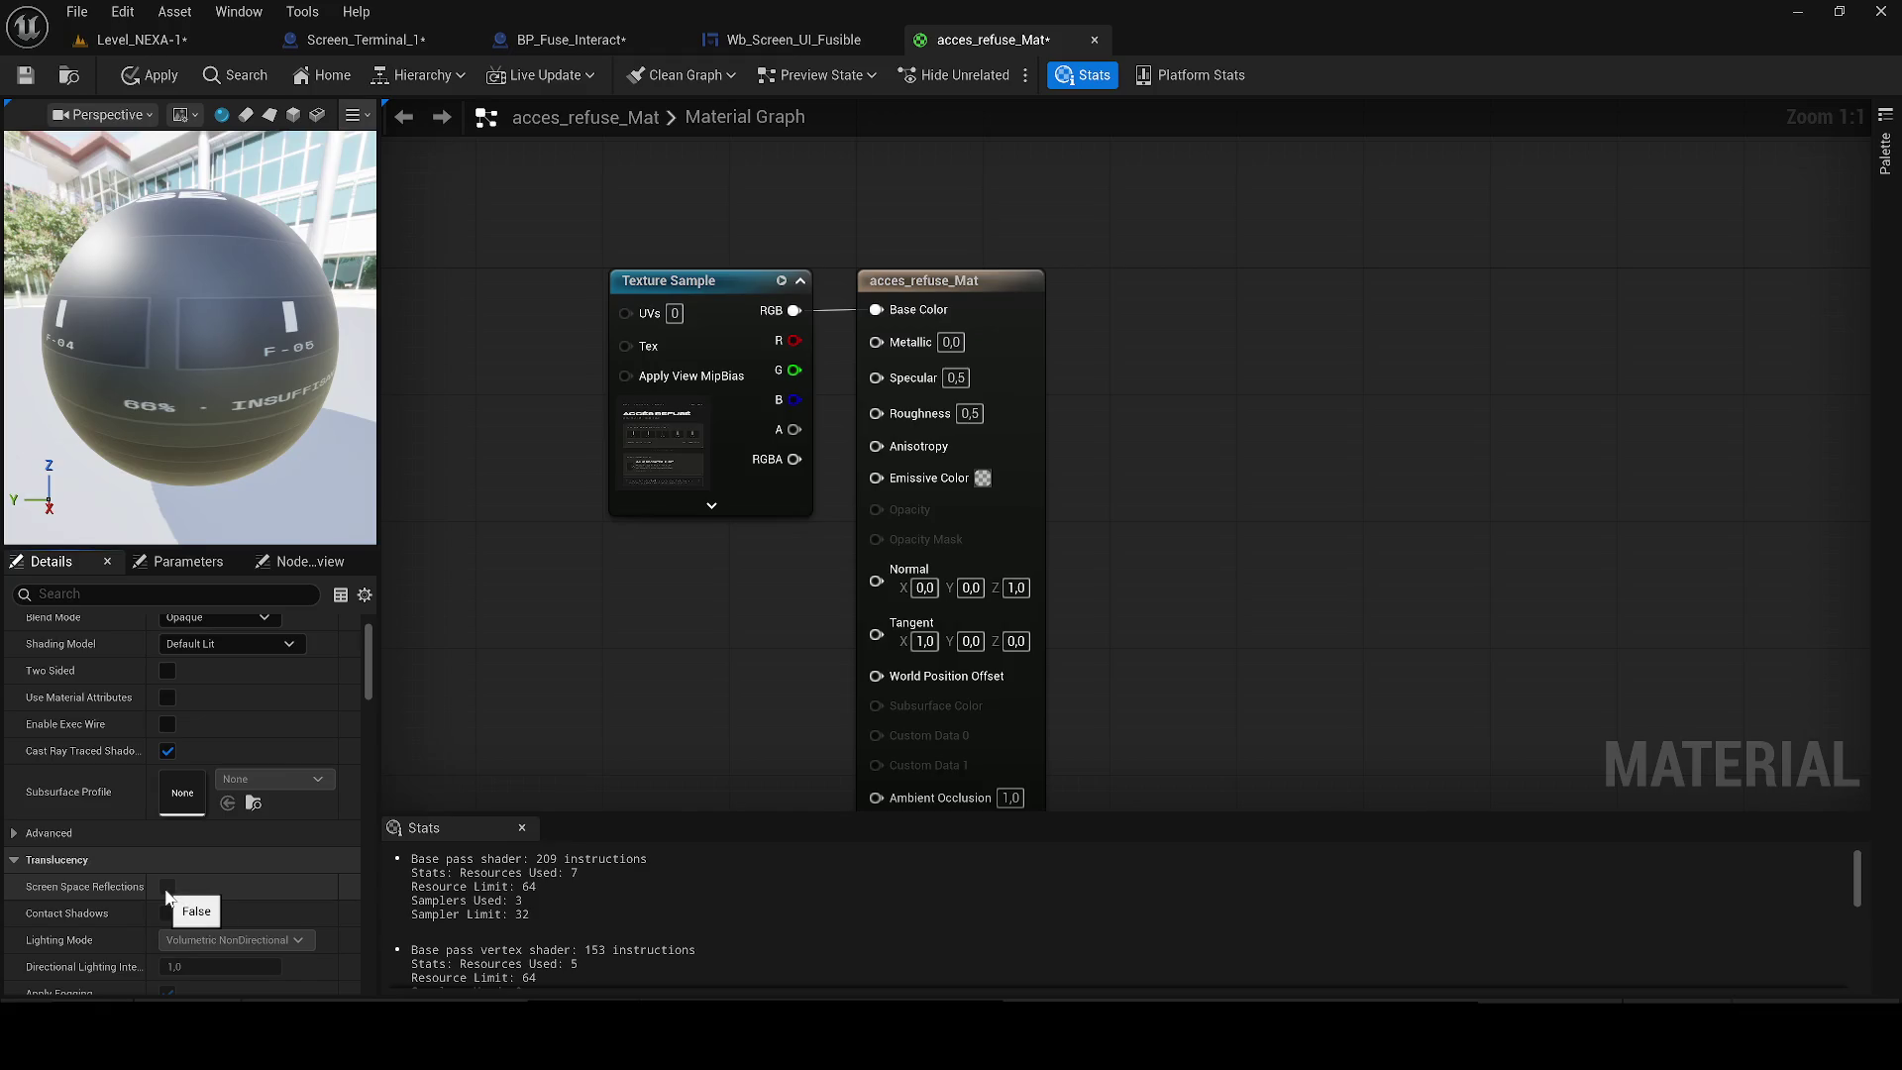
right_click(985, 302)
drag(921, 280, 1017, 281)
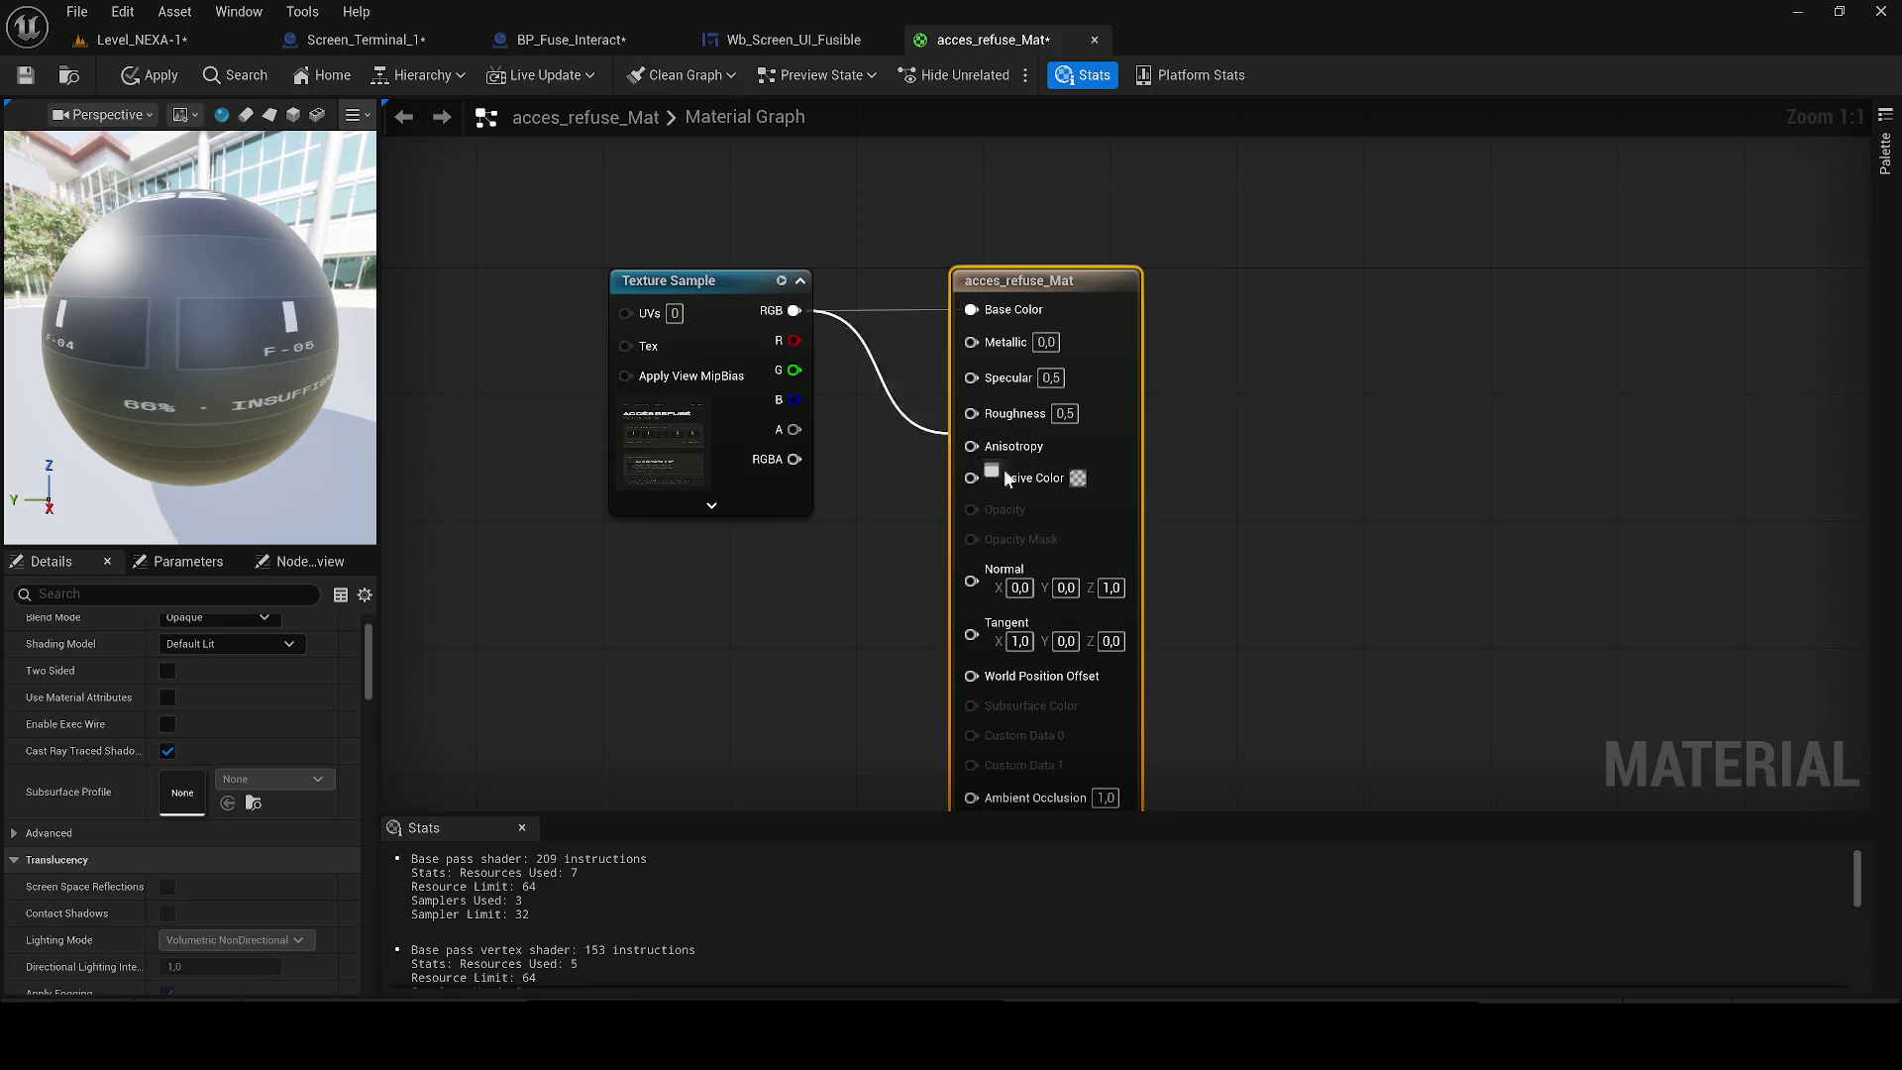
drag(1007, 478, 1020, 484)
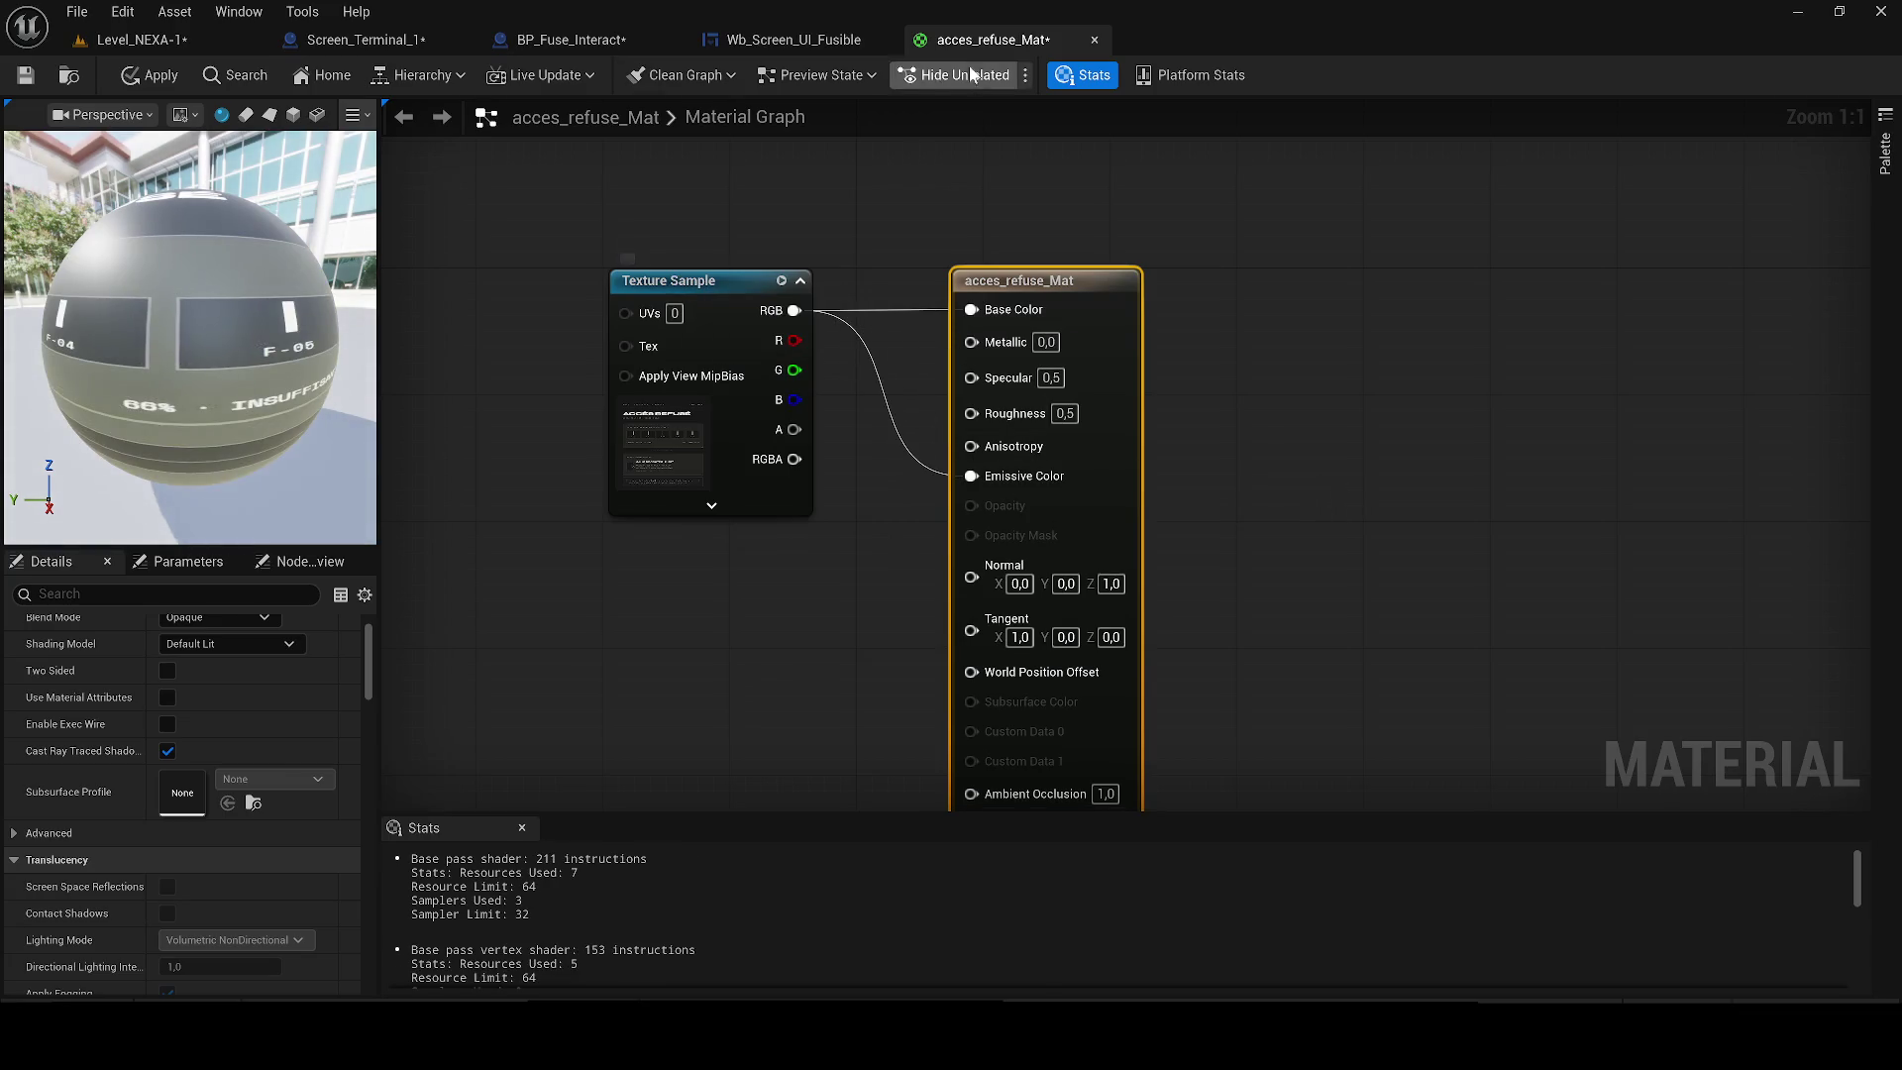
Save and apply the acces_refuse_Mat changes, ending back on the Screen_Terminal_1 blueprint.
click(348, 39)
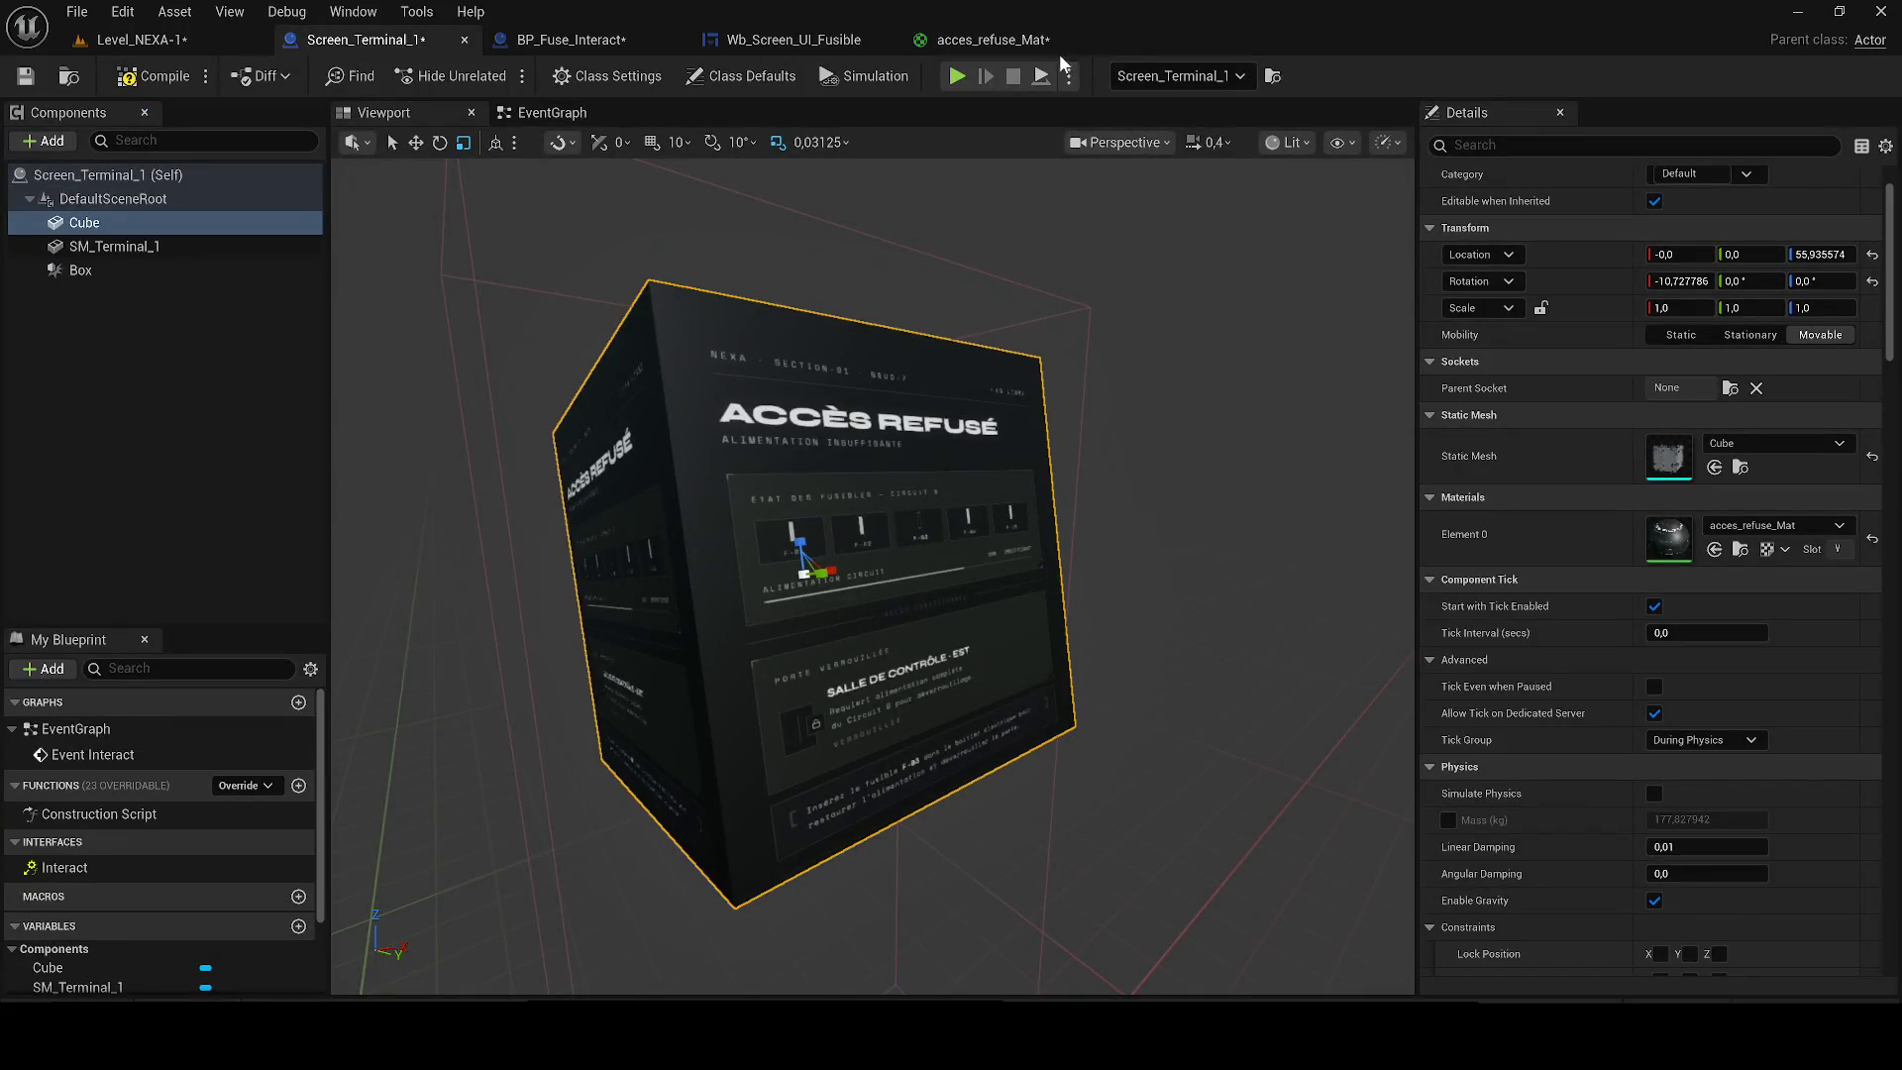
click(990, 40)
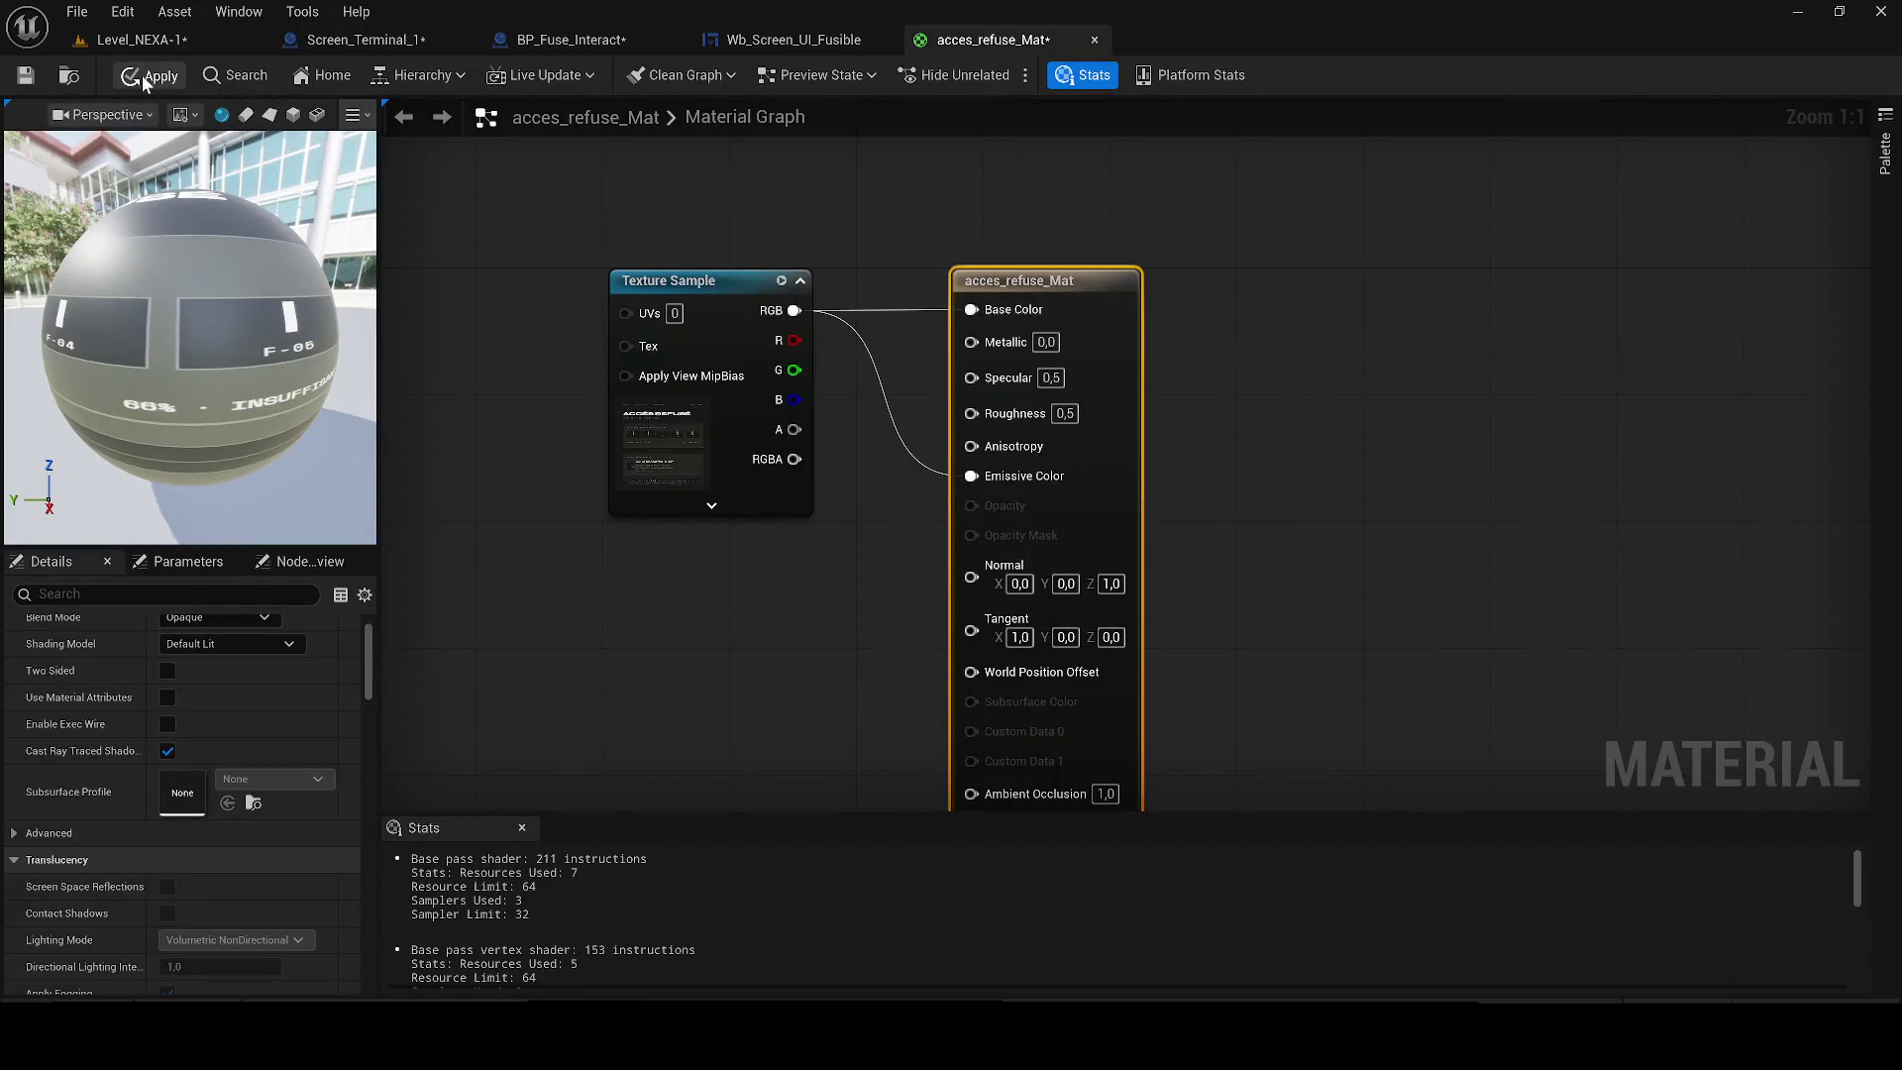
key(ctrl+s)
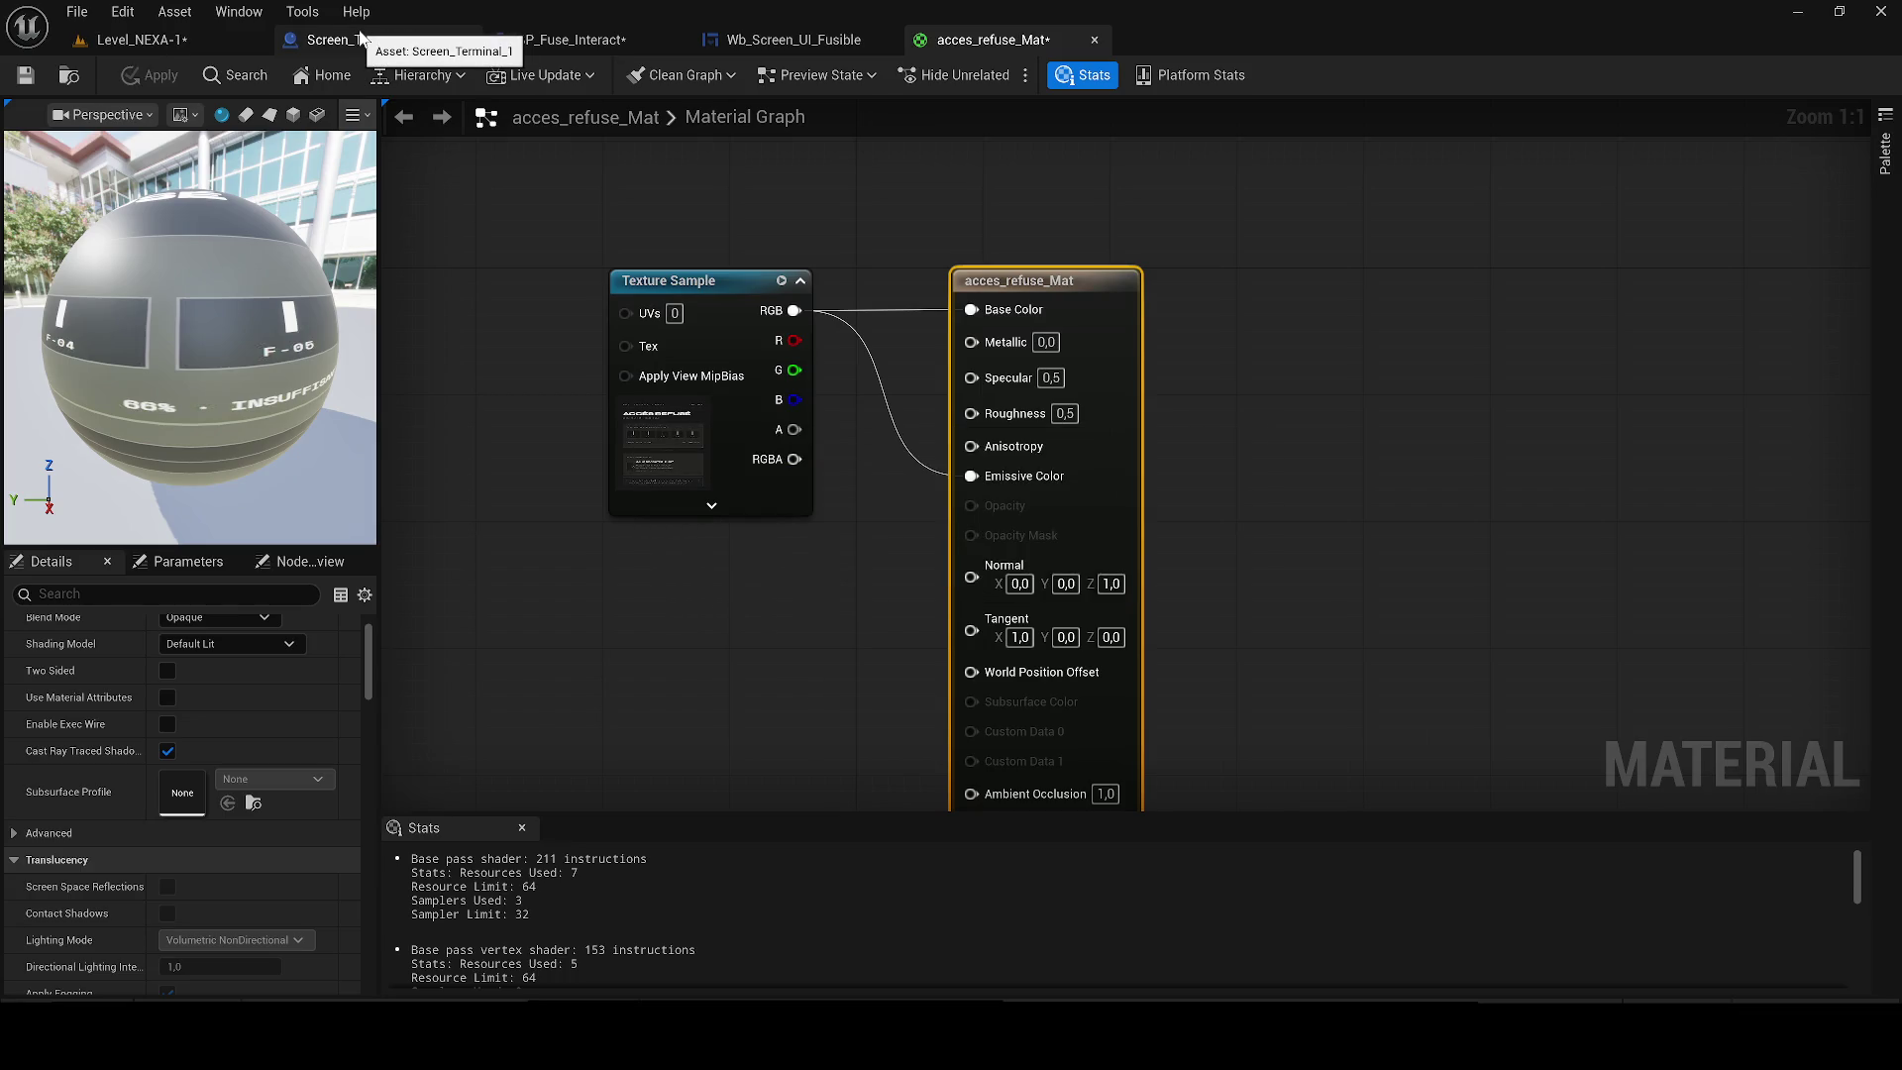
click(361, 37)
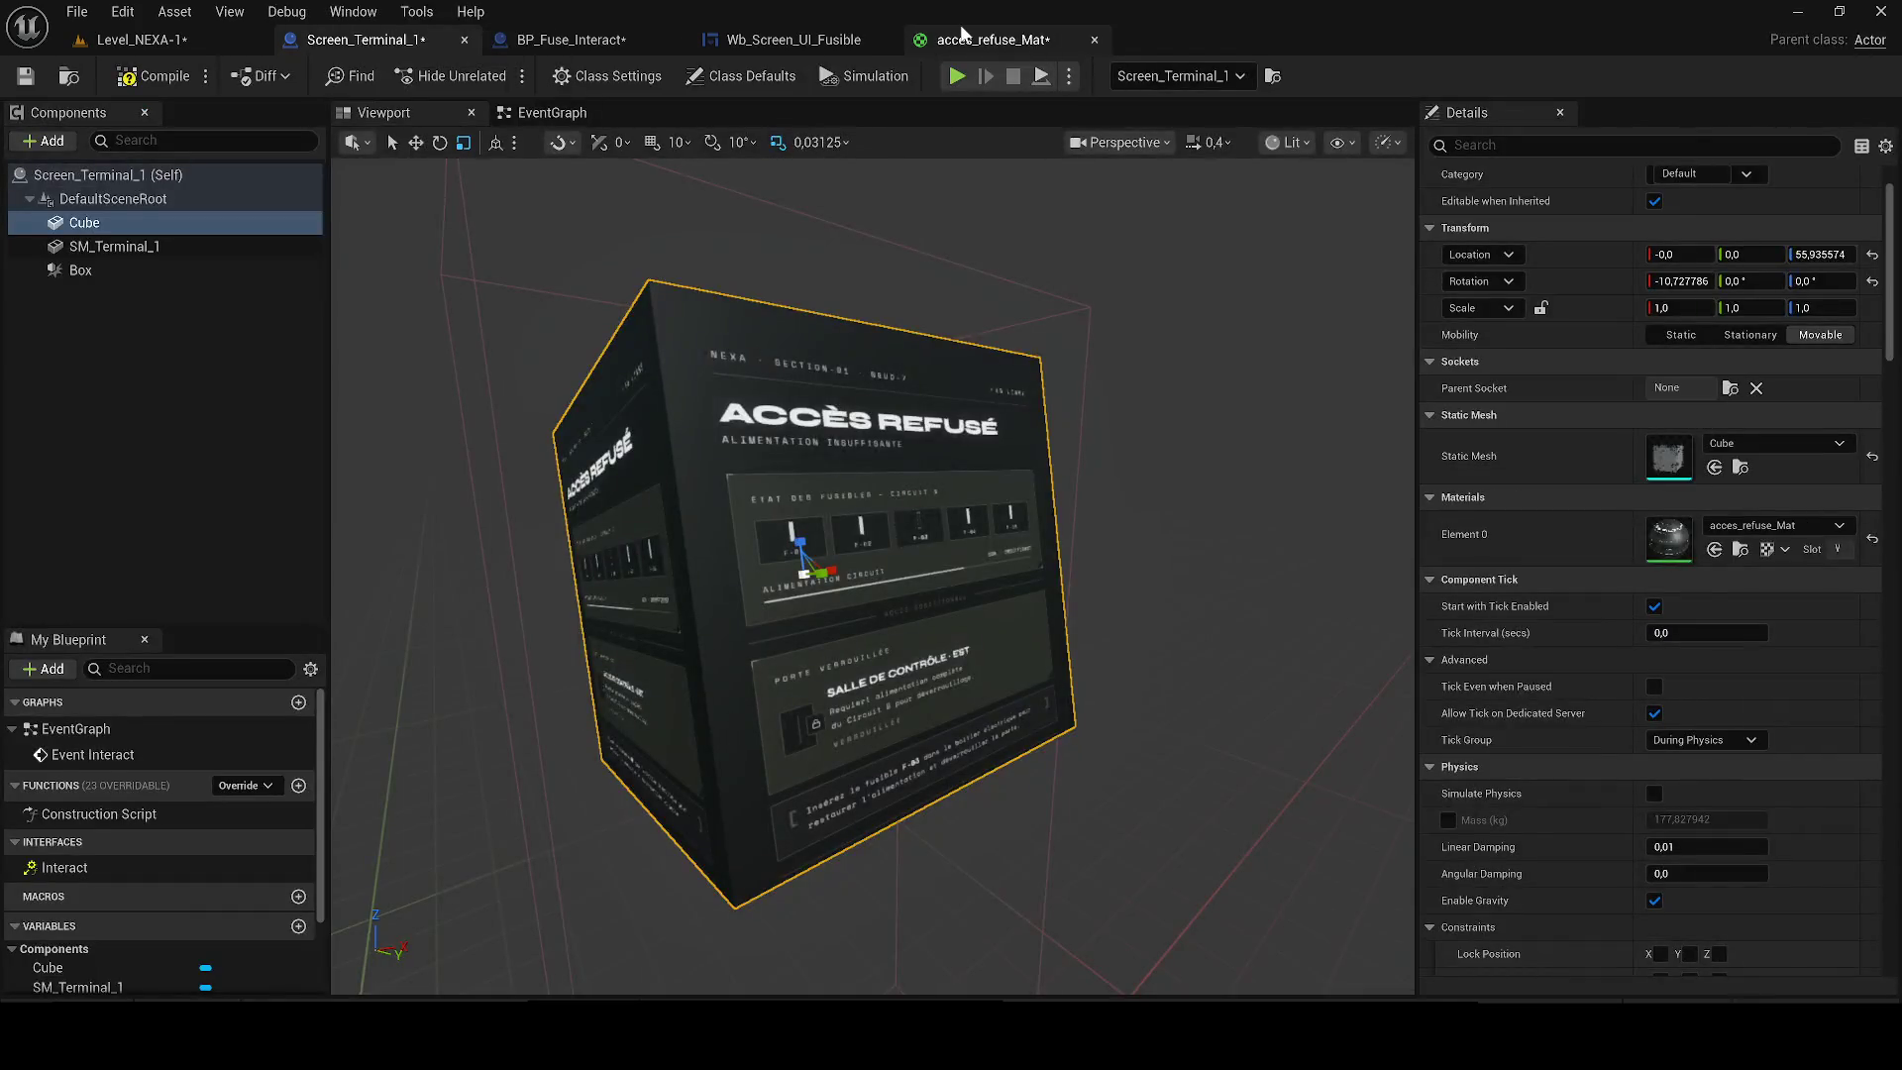
click(966, 38)
click(139, 39)
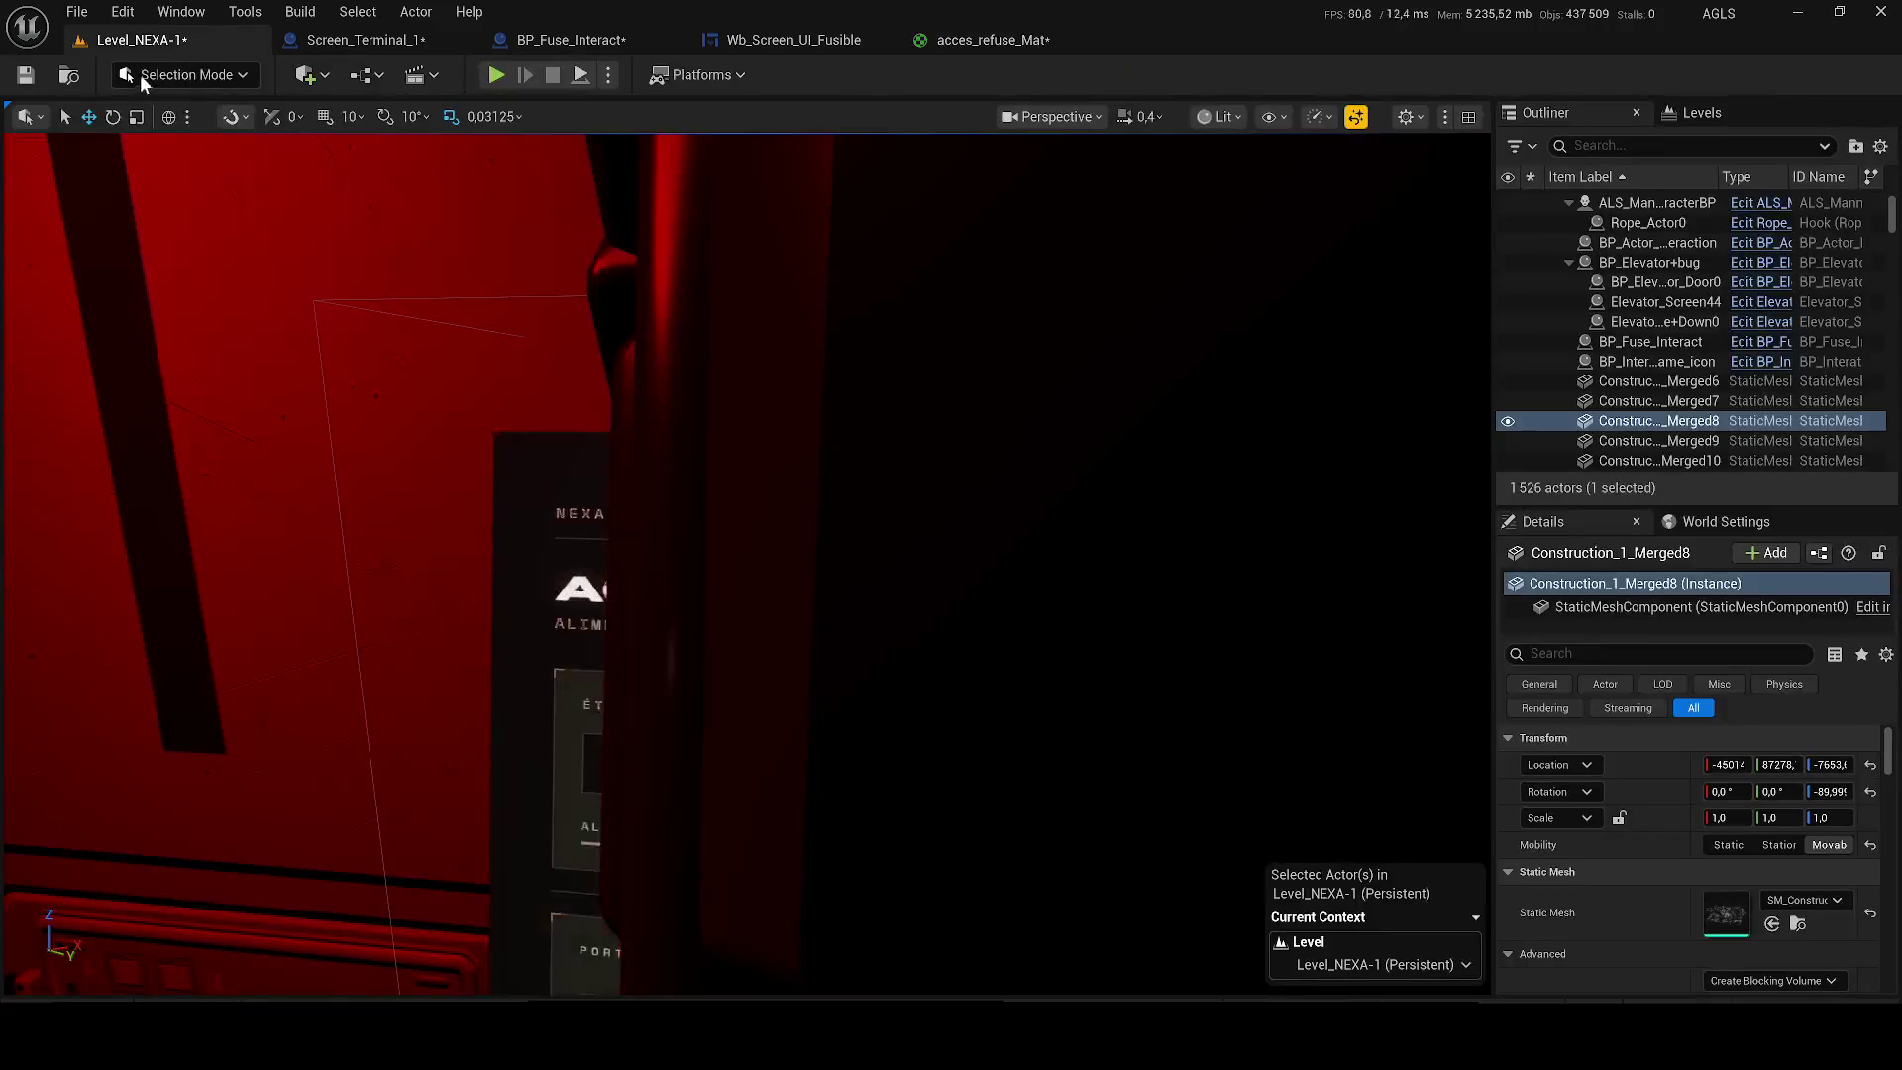
click(140, 75)
click(993, 39)
click(132, 79)
click(325, 41)
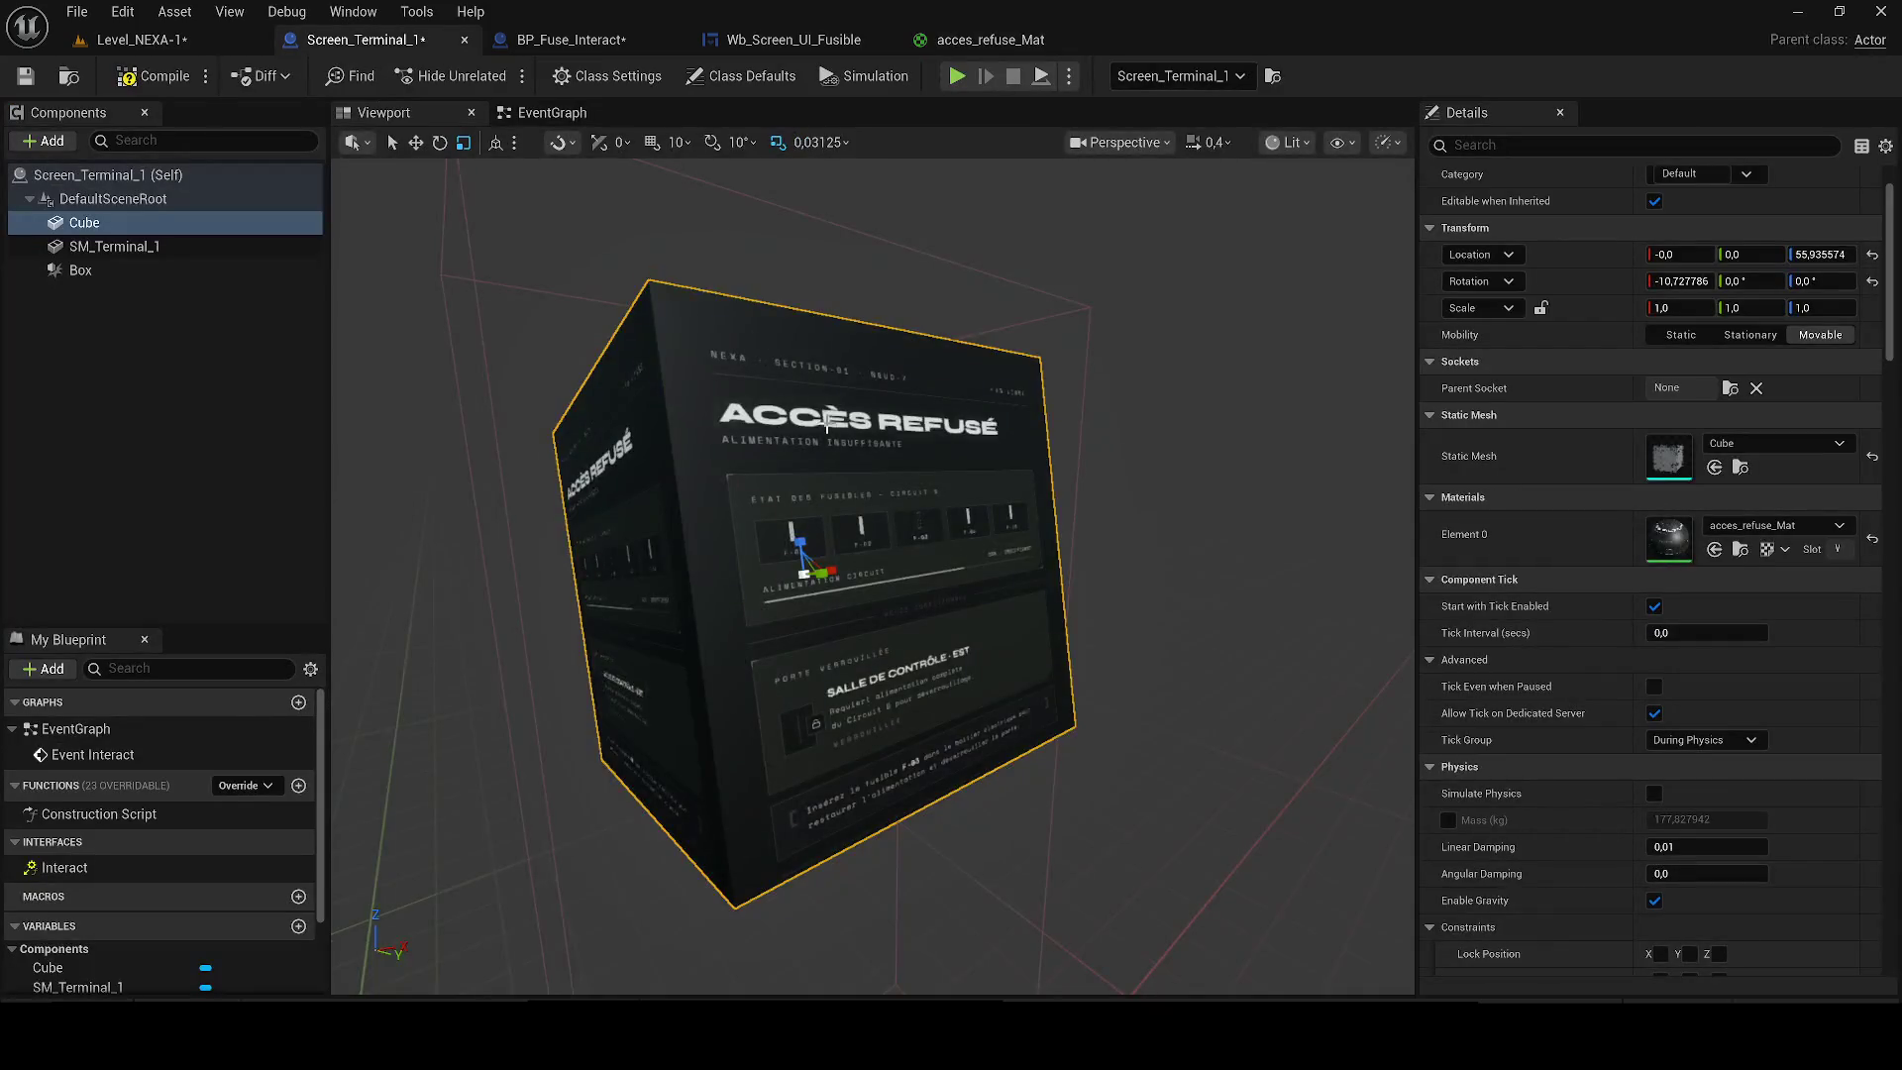
Flatten the Cube panel and move it onto the monitor (Y -0,211752, Z 84,663591).
mouse_move(827, 506)
mouse_down()
mouse_move(828, 555)
mouse_move(853, 526)
mouse_up()
key(w)
scroll(828, 507, up, 2)
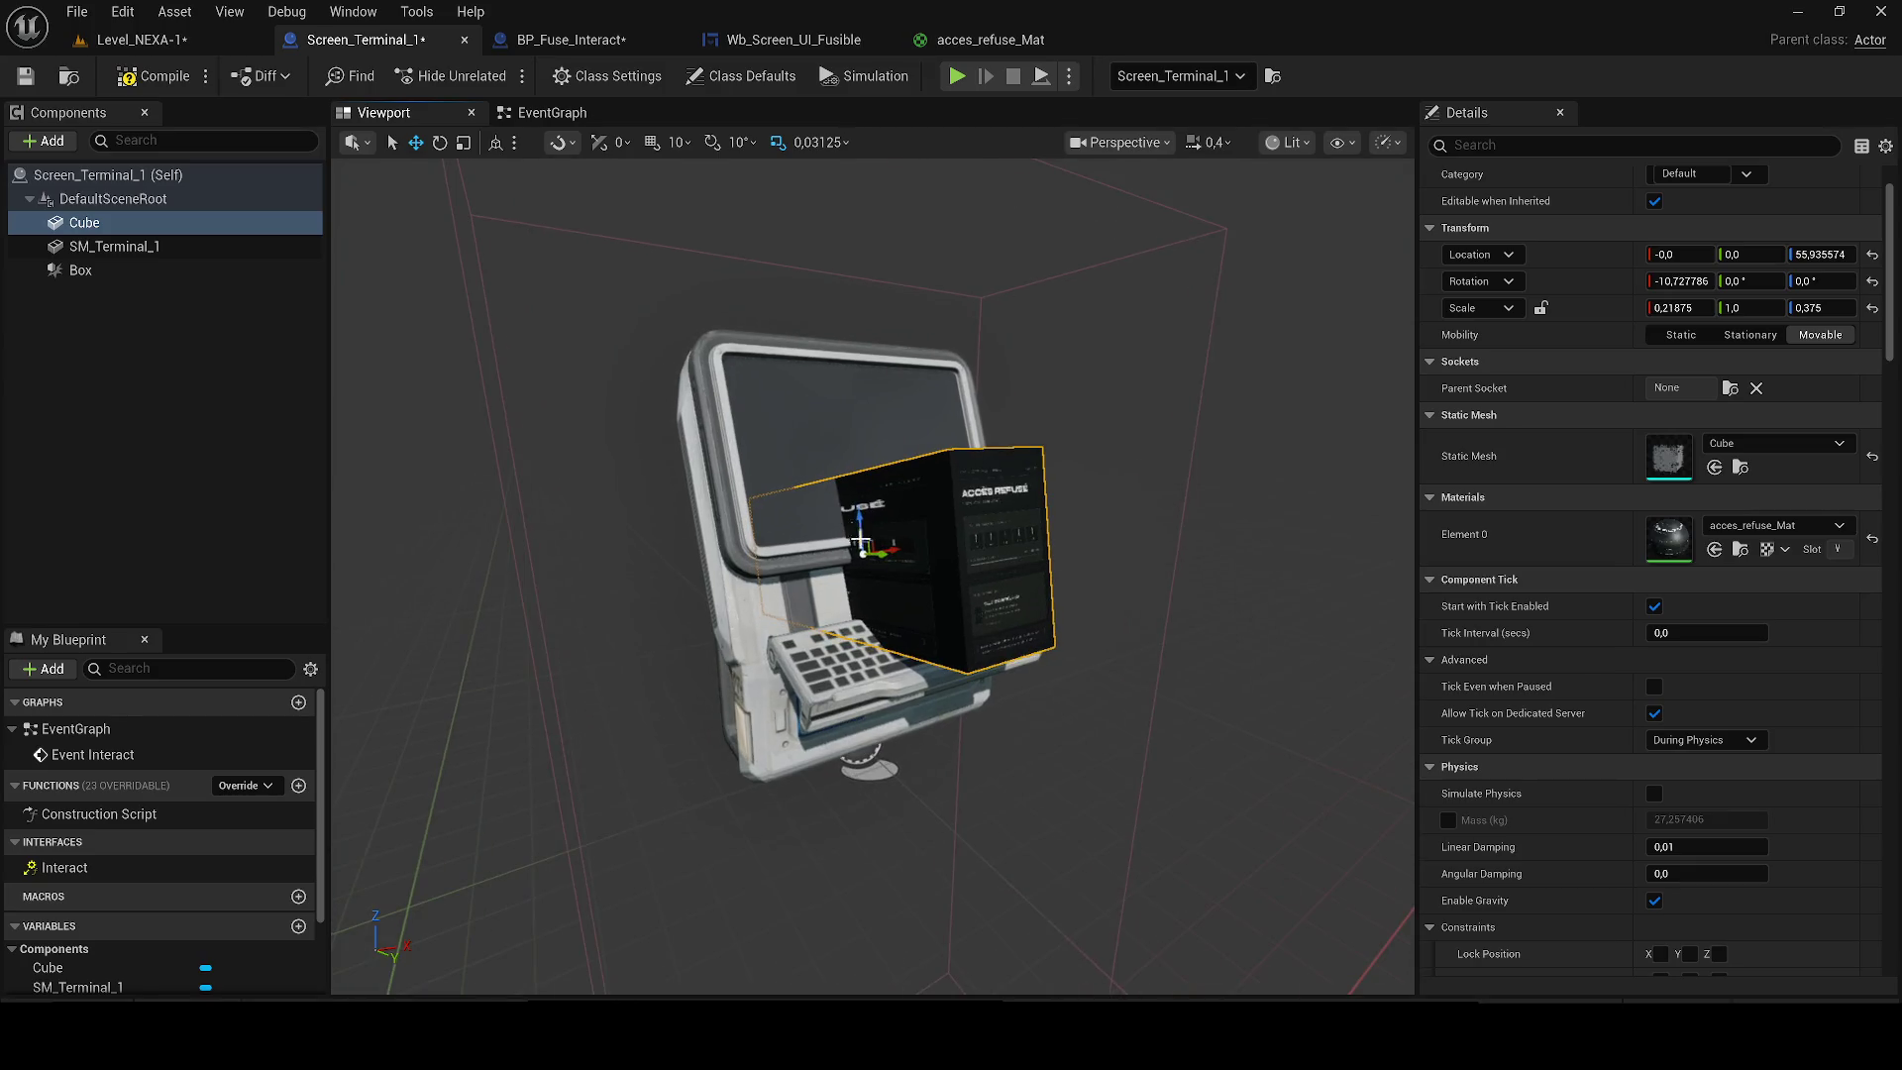
mouse_move(879, 557)
mouse_down()
mouse_move(871, 445)
mouse_move(932, 515)
mouse_move(813, 445)
mouse_up()
Scale the panel to fit the screen face, check it from the front, and save.
key(e)
key(r)
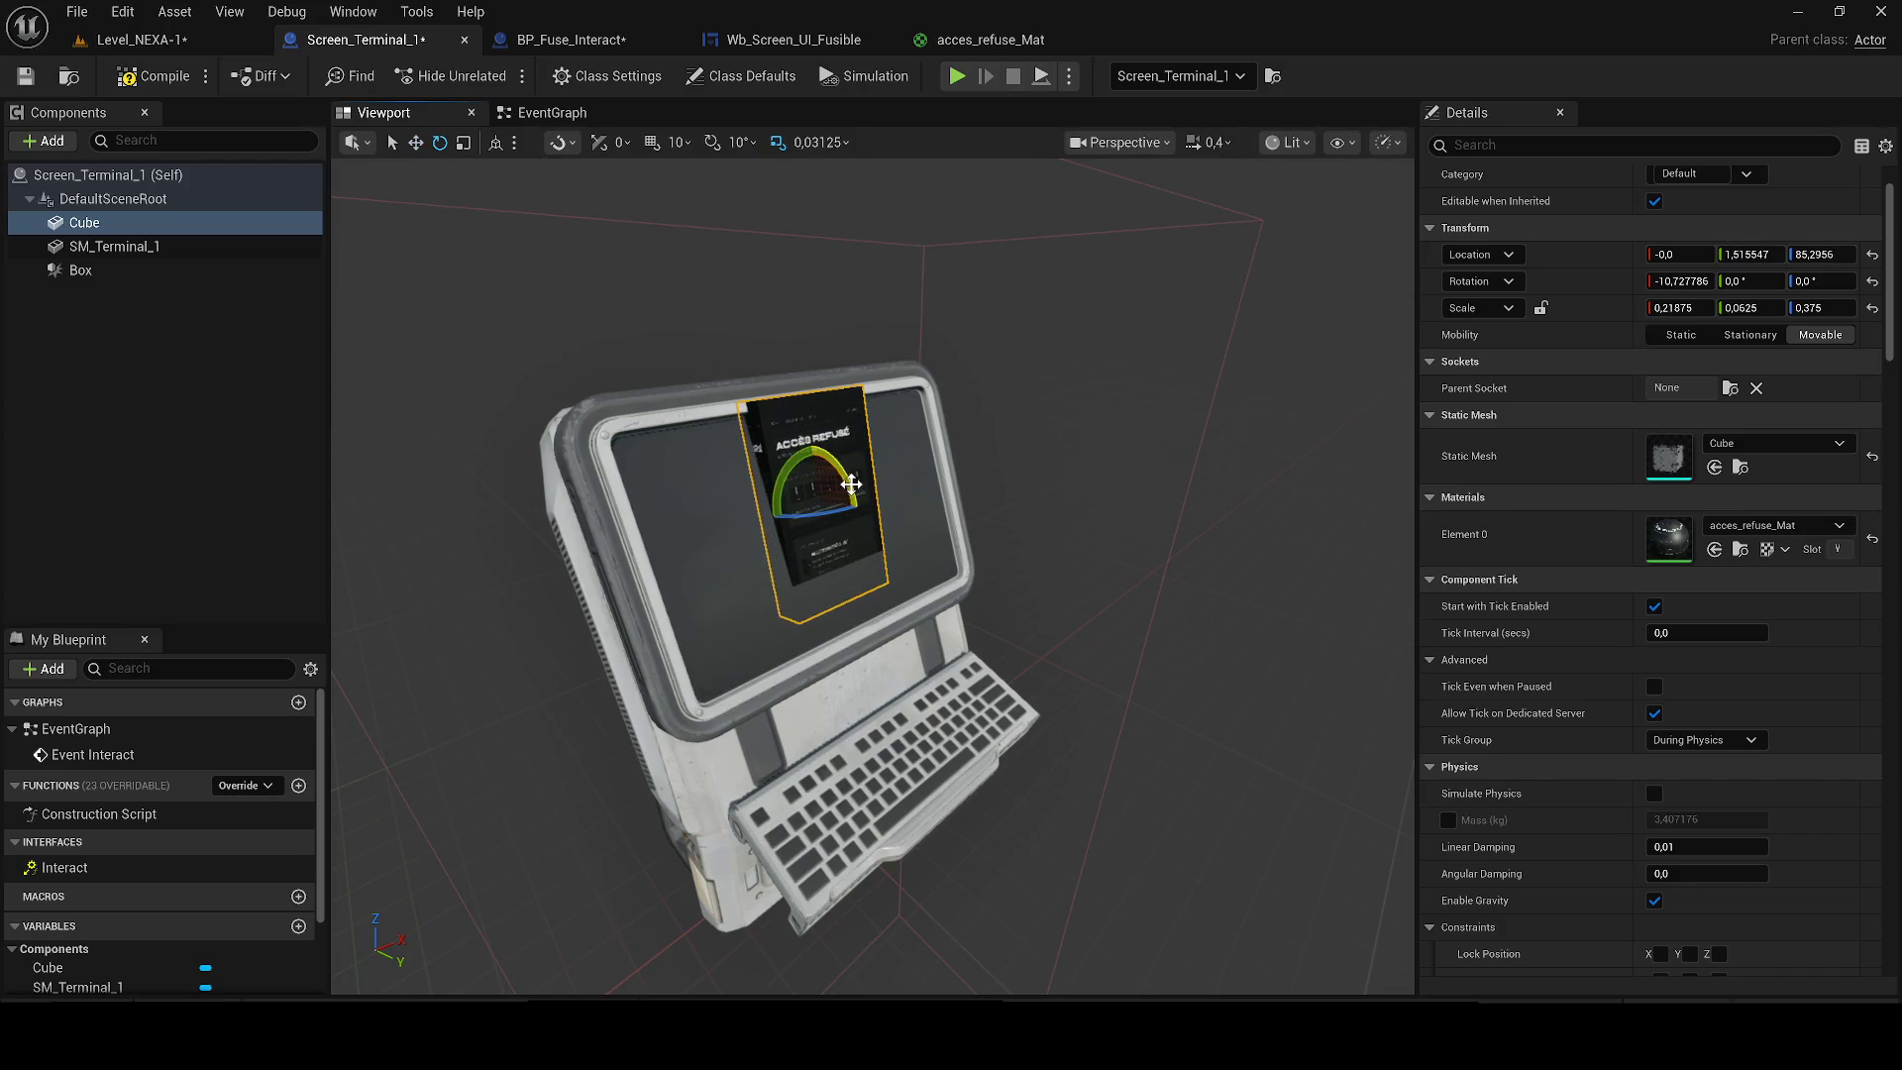
scroll(850, 483, up, 10)
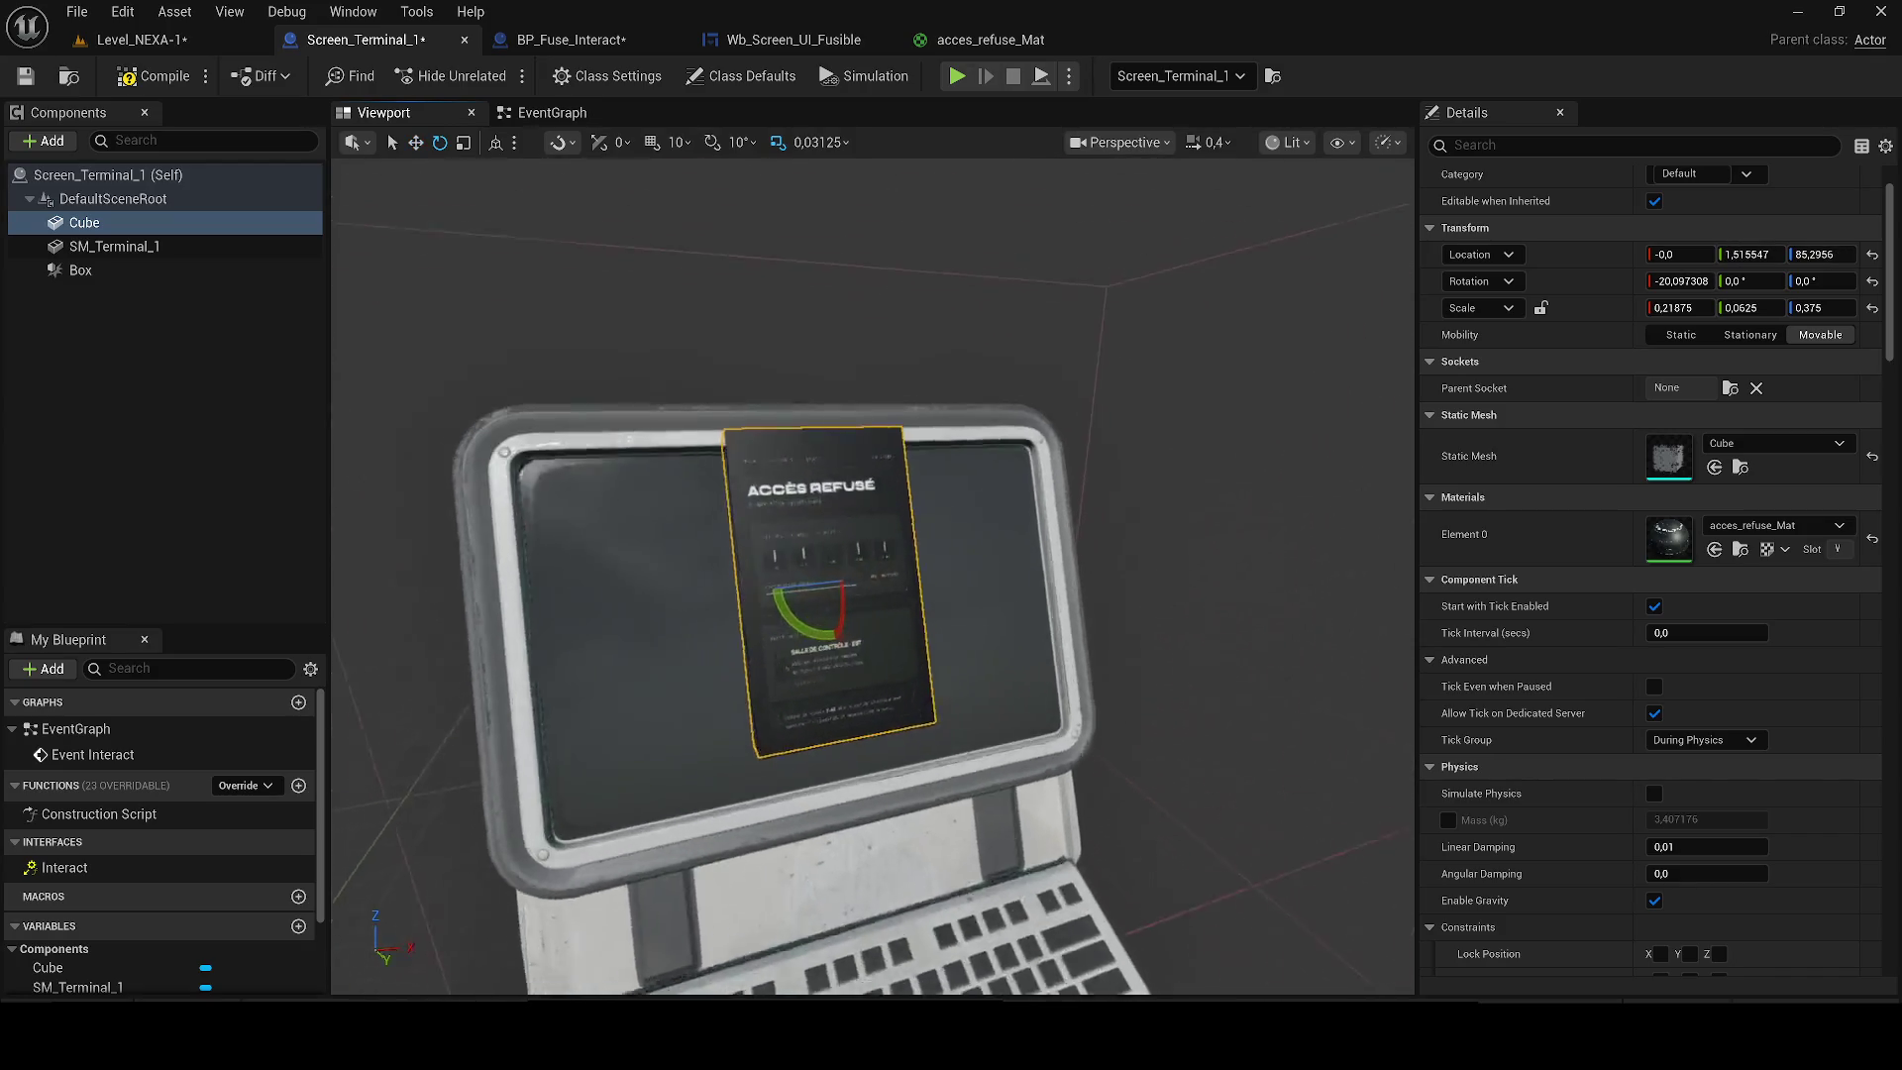
scroll(894, 504, down, 5)
drag(902, 515, 505, 289)
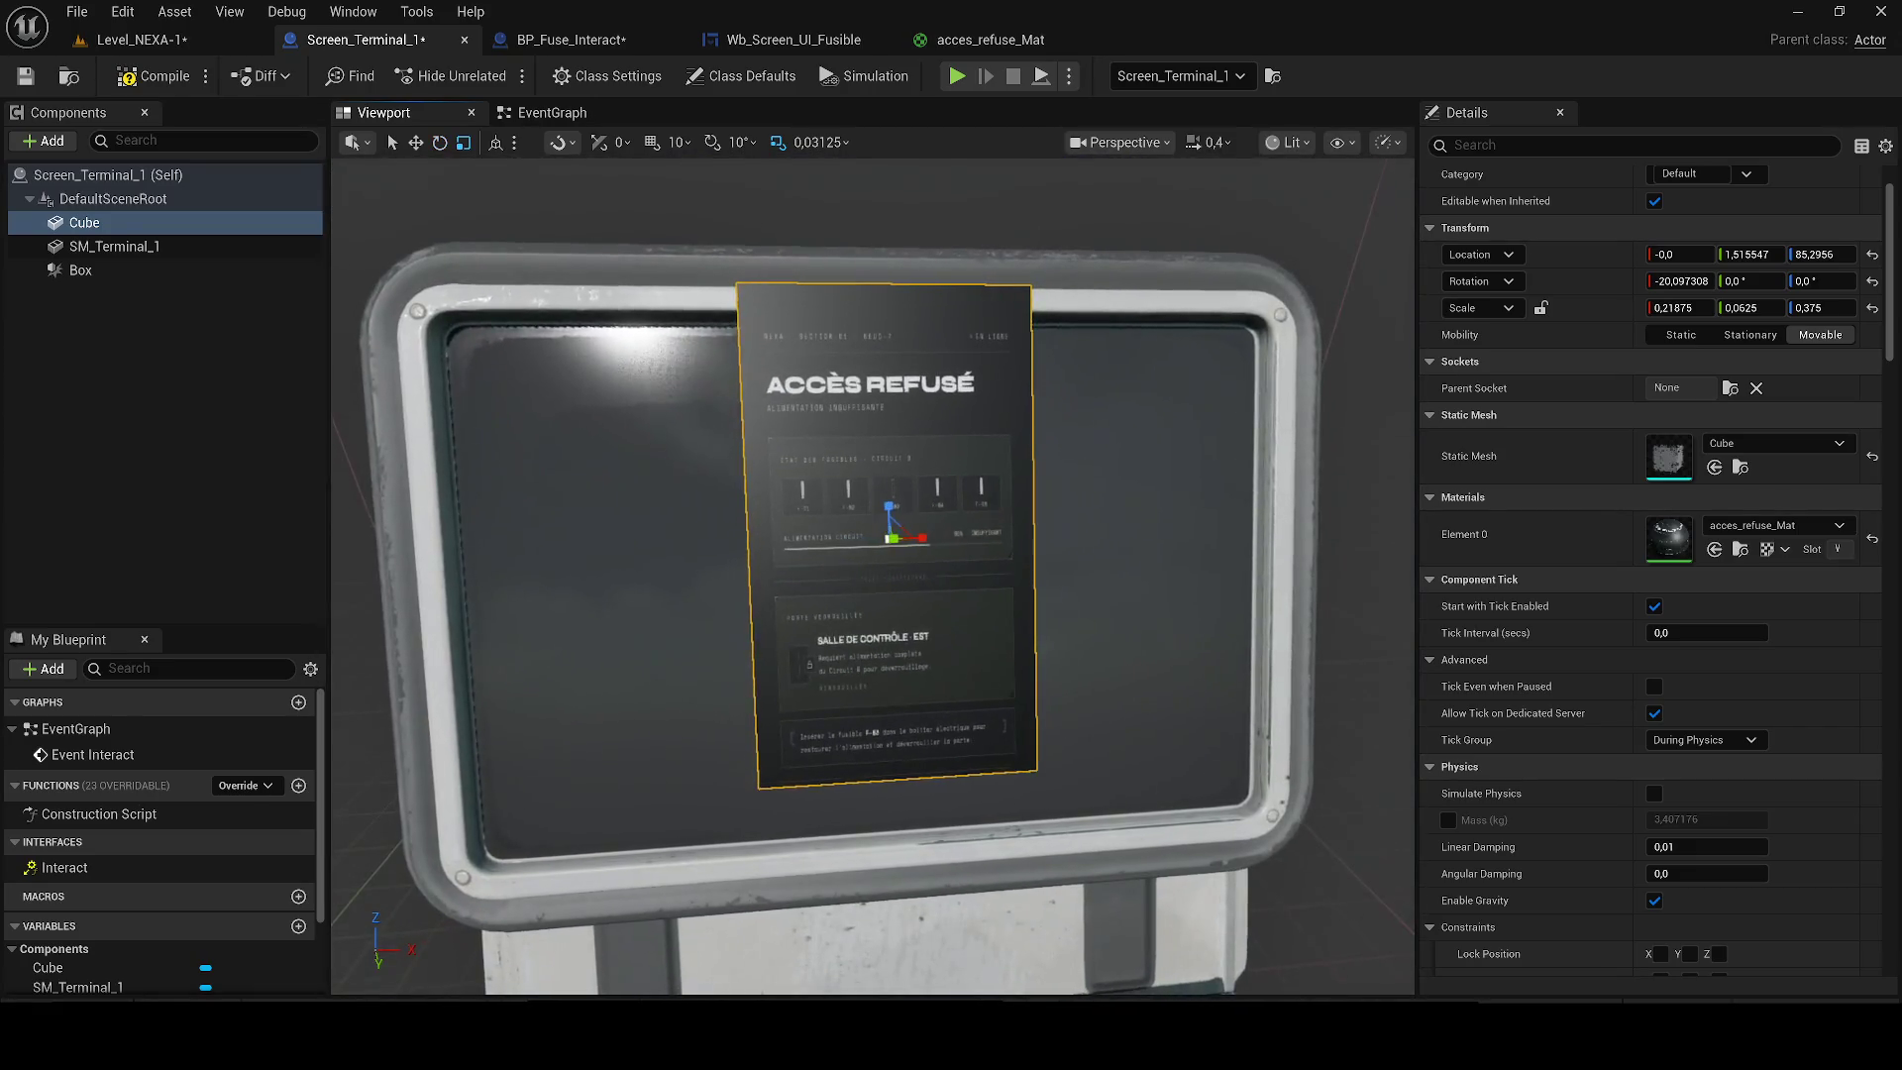
key(w)
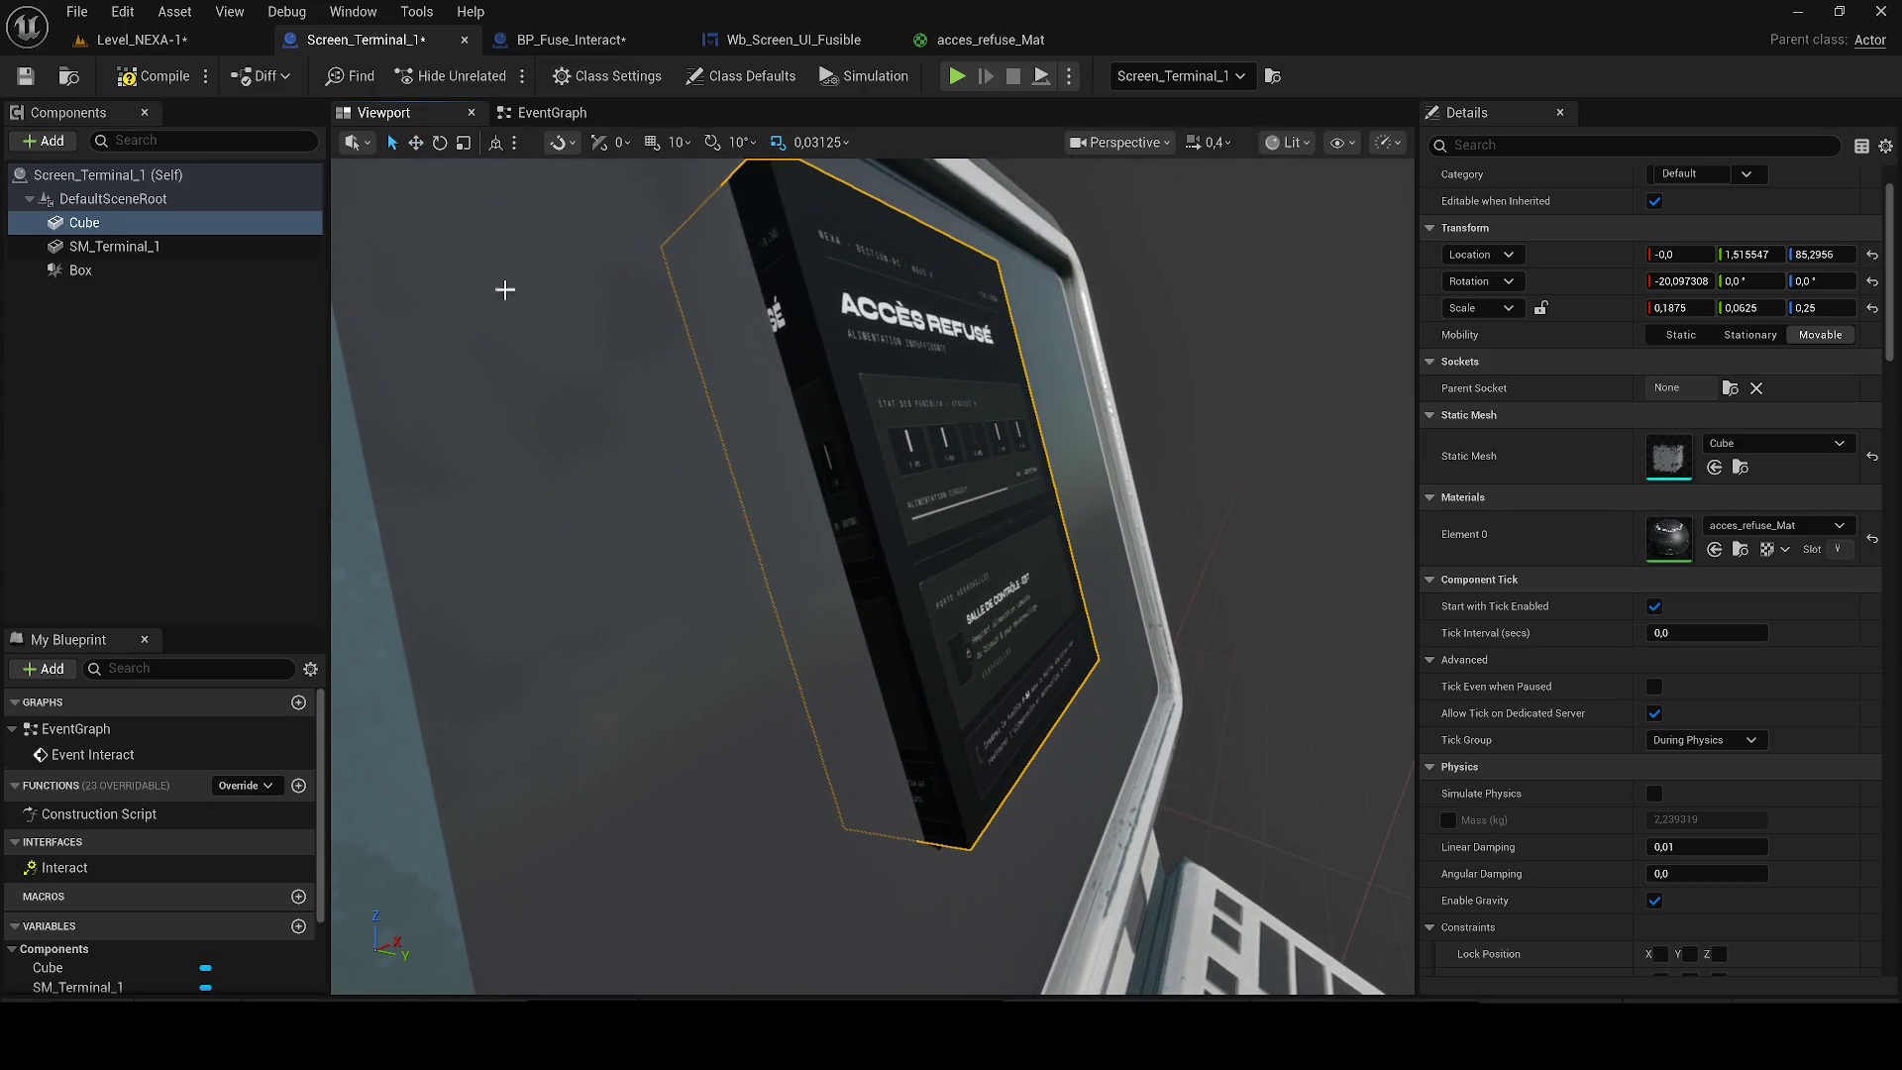
mouse_move(944, 503)
mouse_down()
mouse_move(1041, 494)
mouse_move(978, 500)
mouse_move(984, 516)
mouse_move(749, 510)
mouse_up()
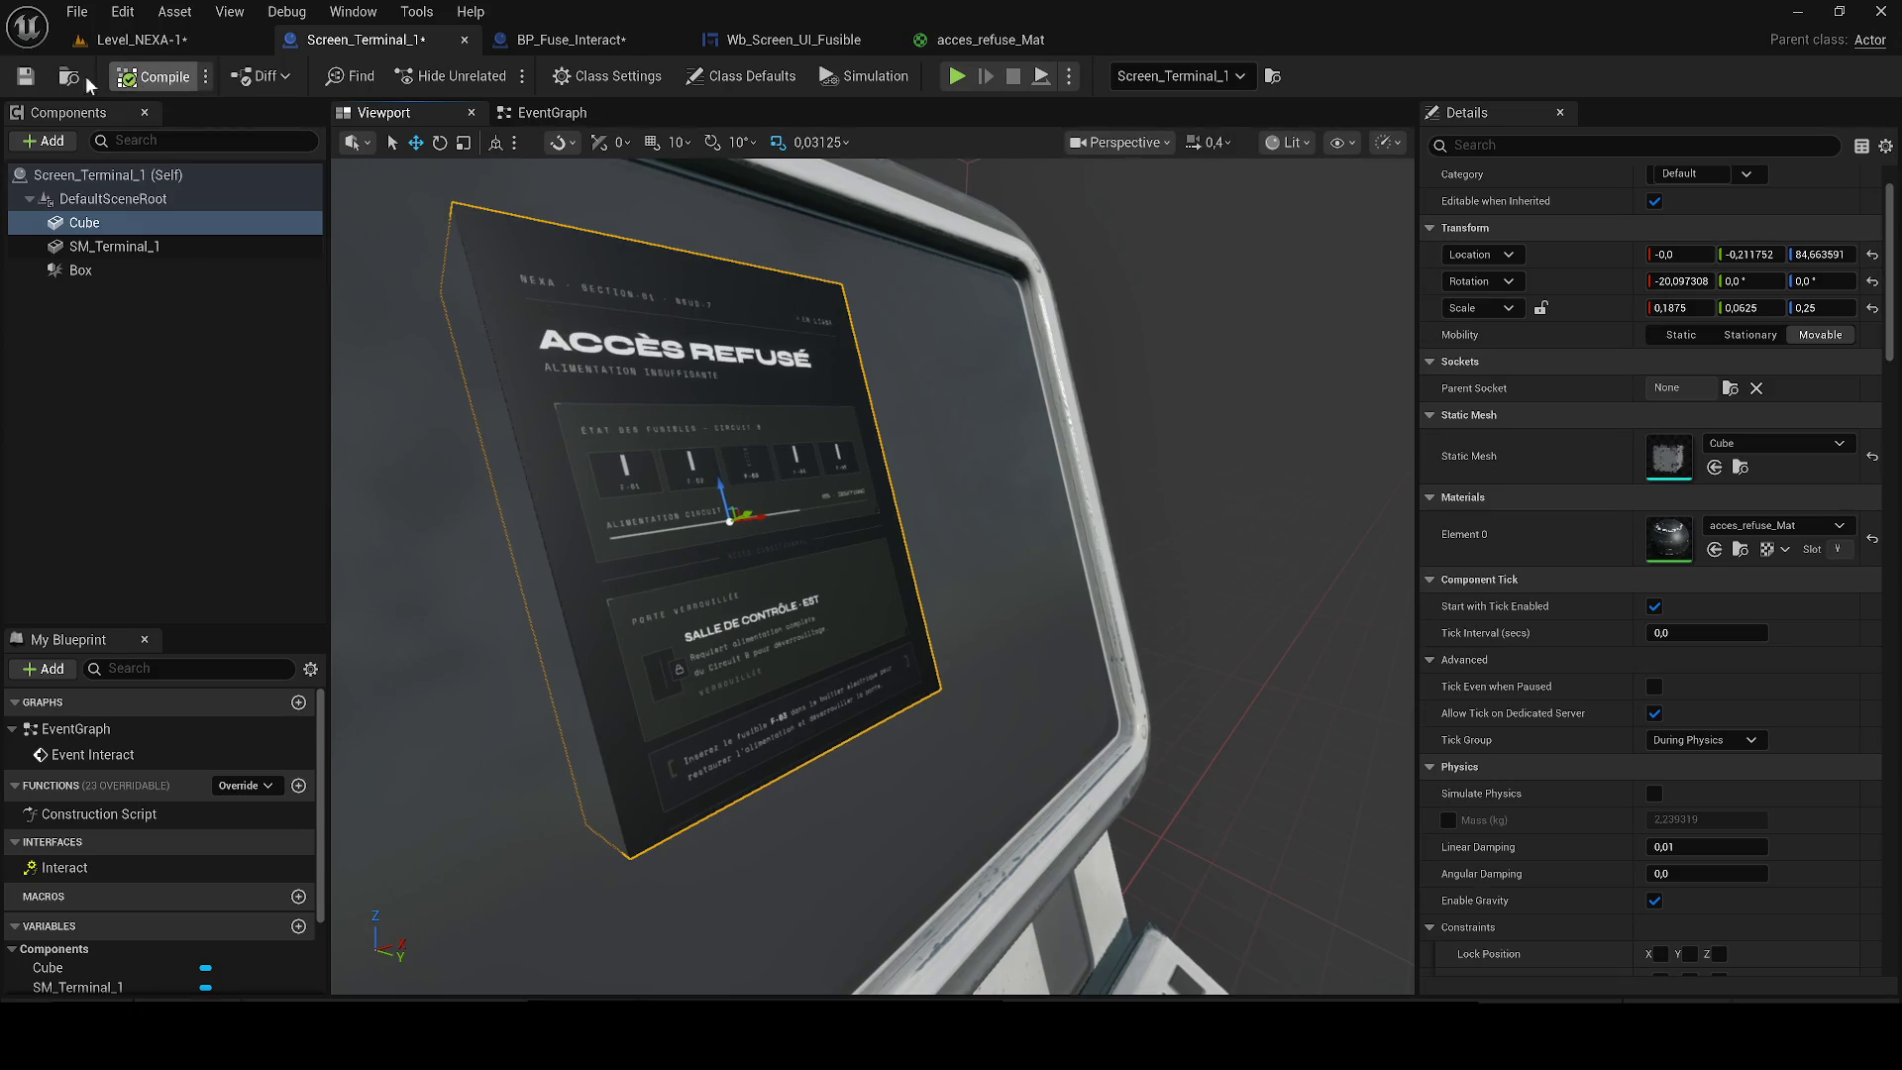
click(27, 76)
Play-test Level_NEXA-1, walking to the terminal and interacting to show the ACCÈS REFUSÉ panel.
click(144, 40)
key(alt+p)
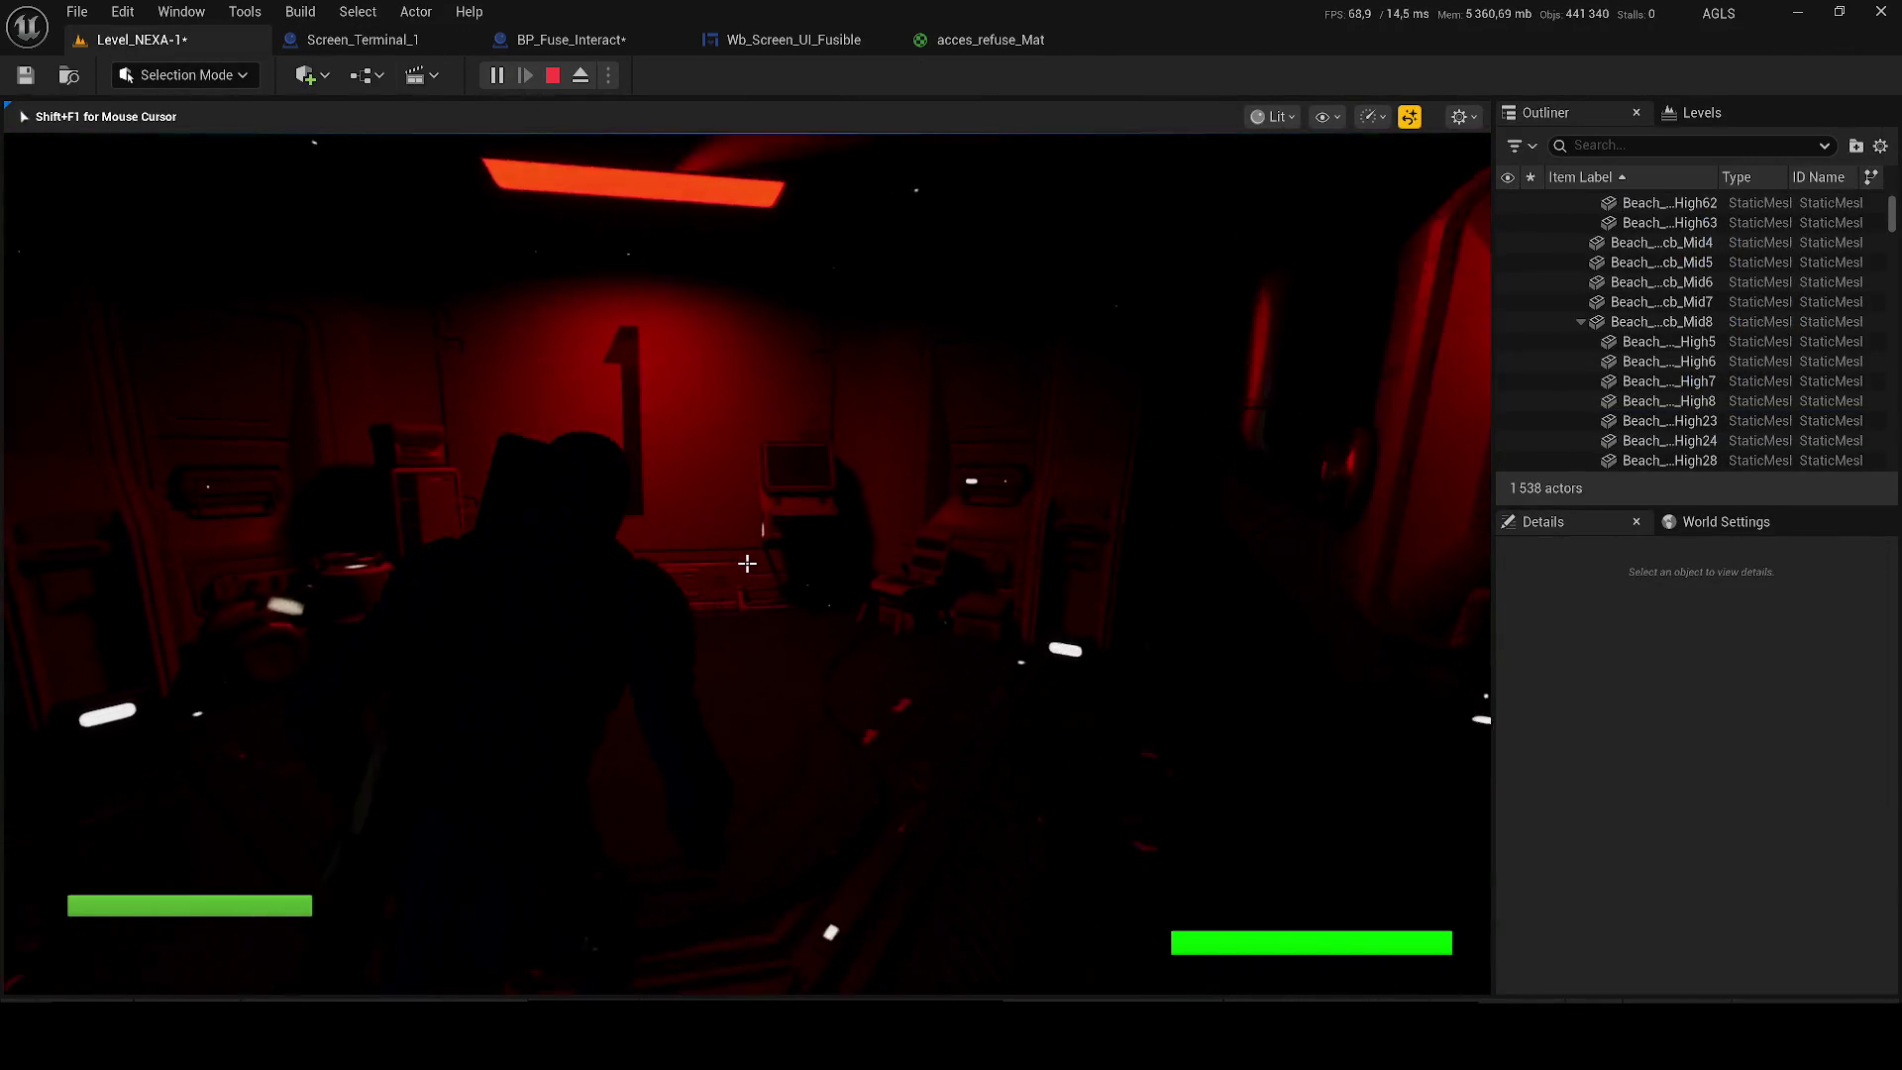
key(w)
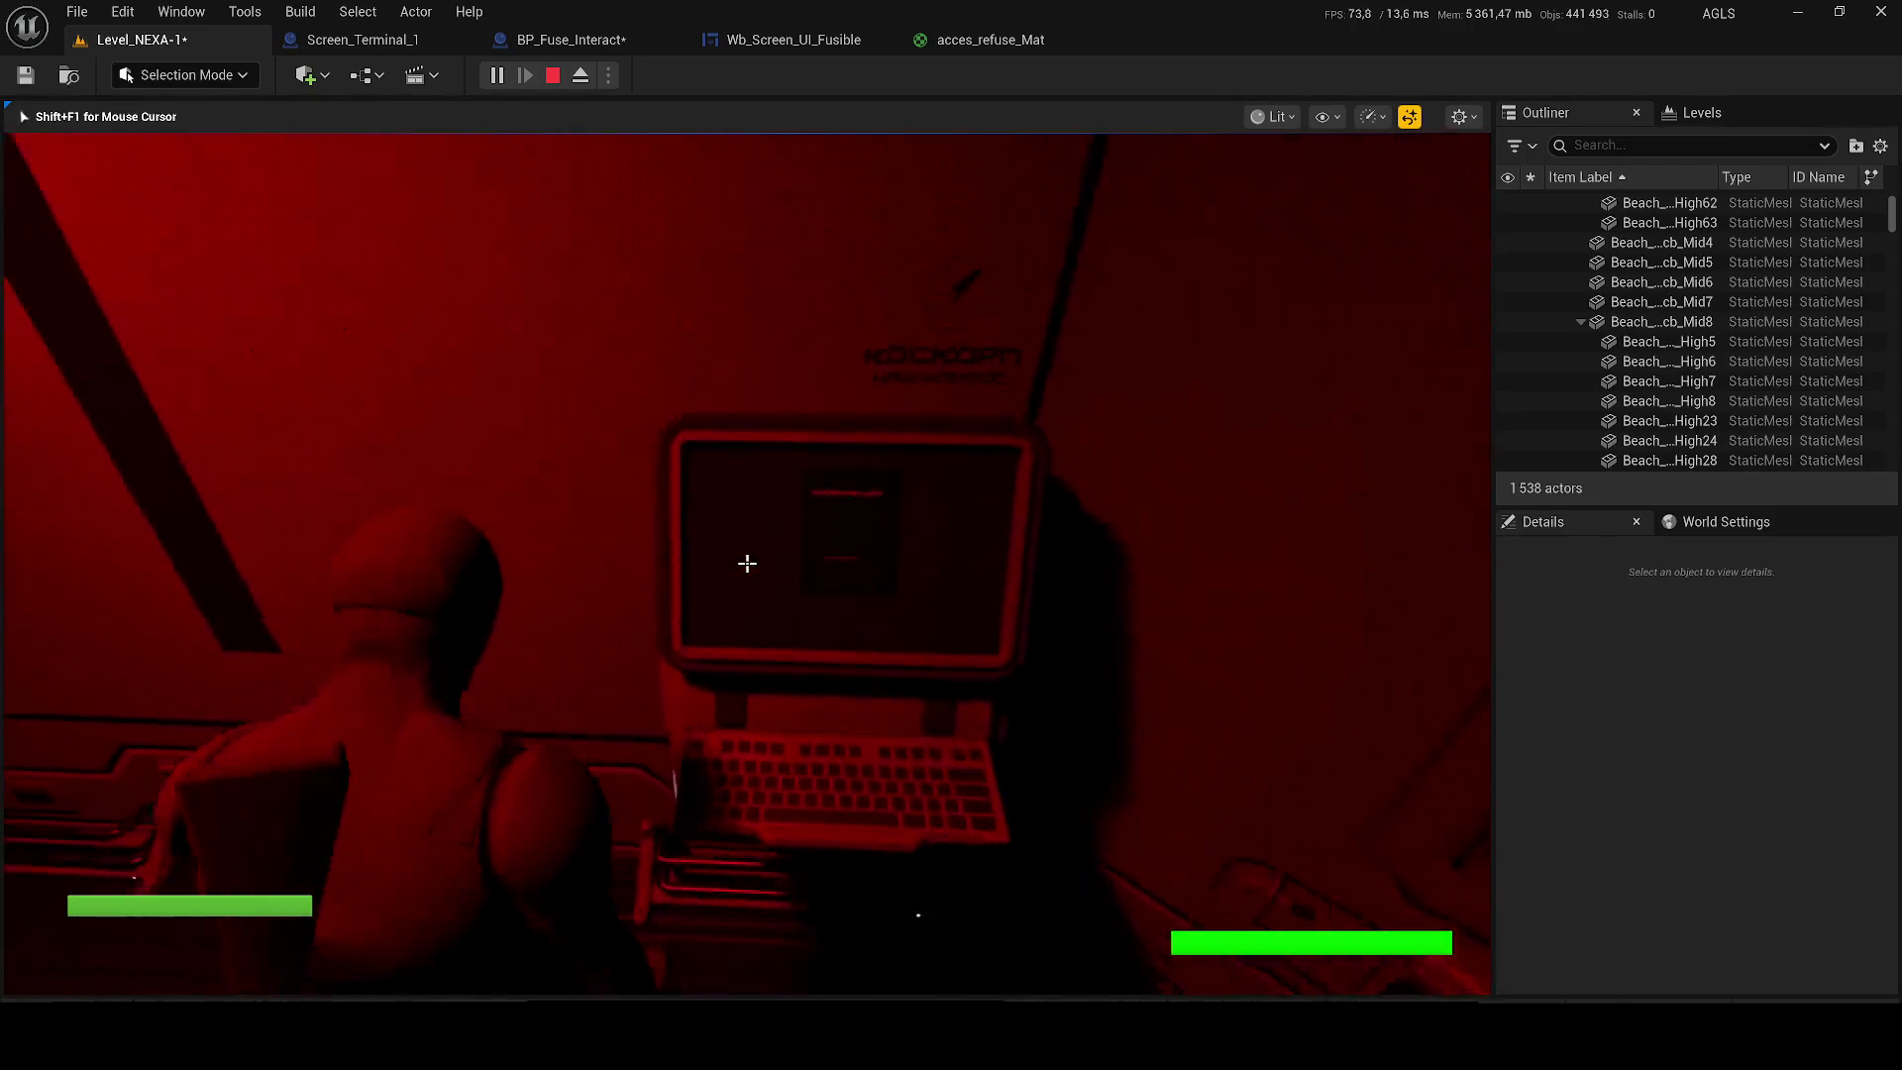
key(e)
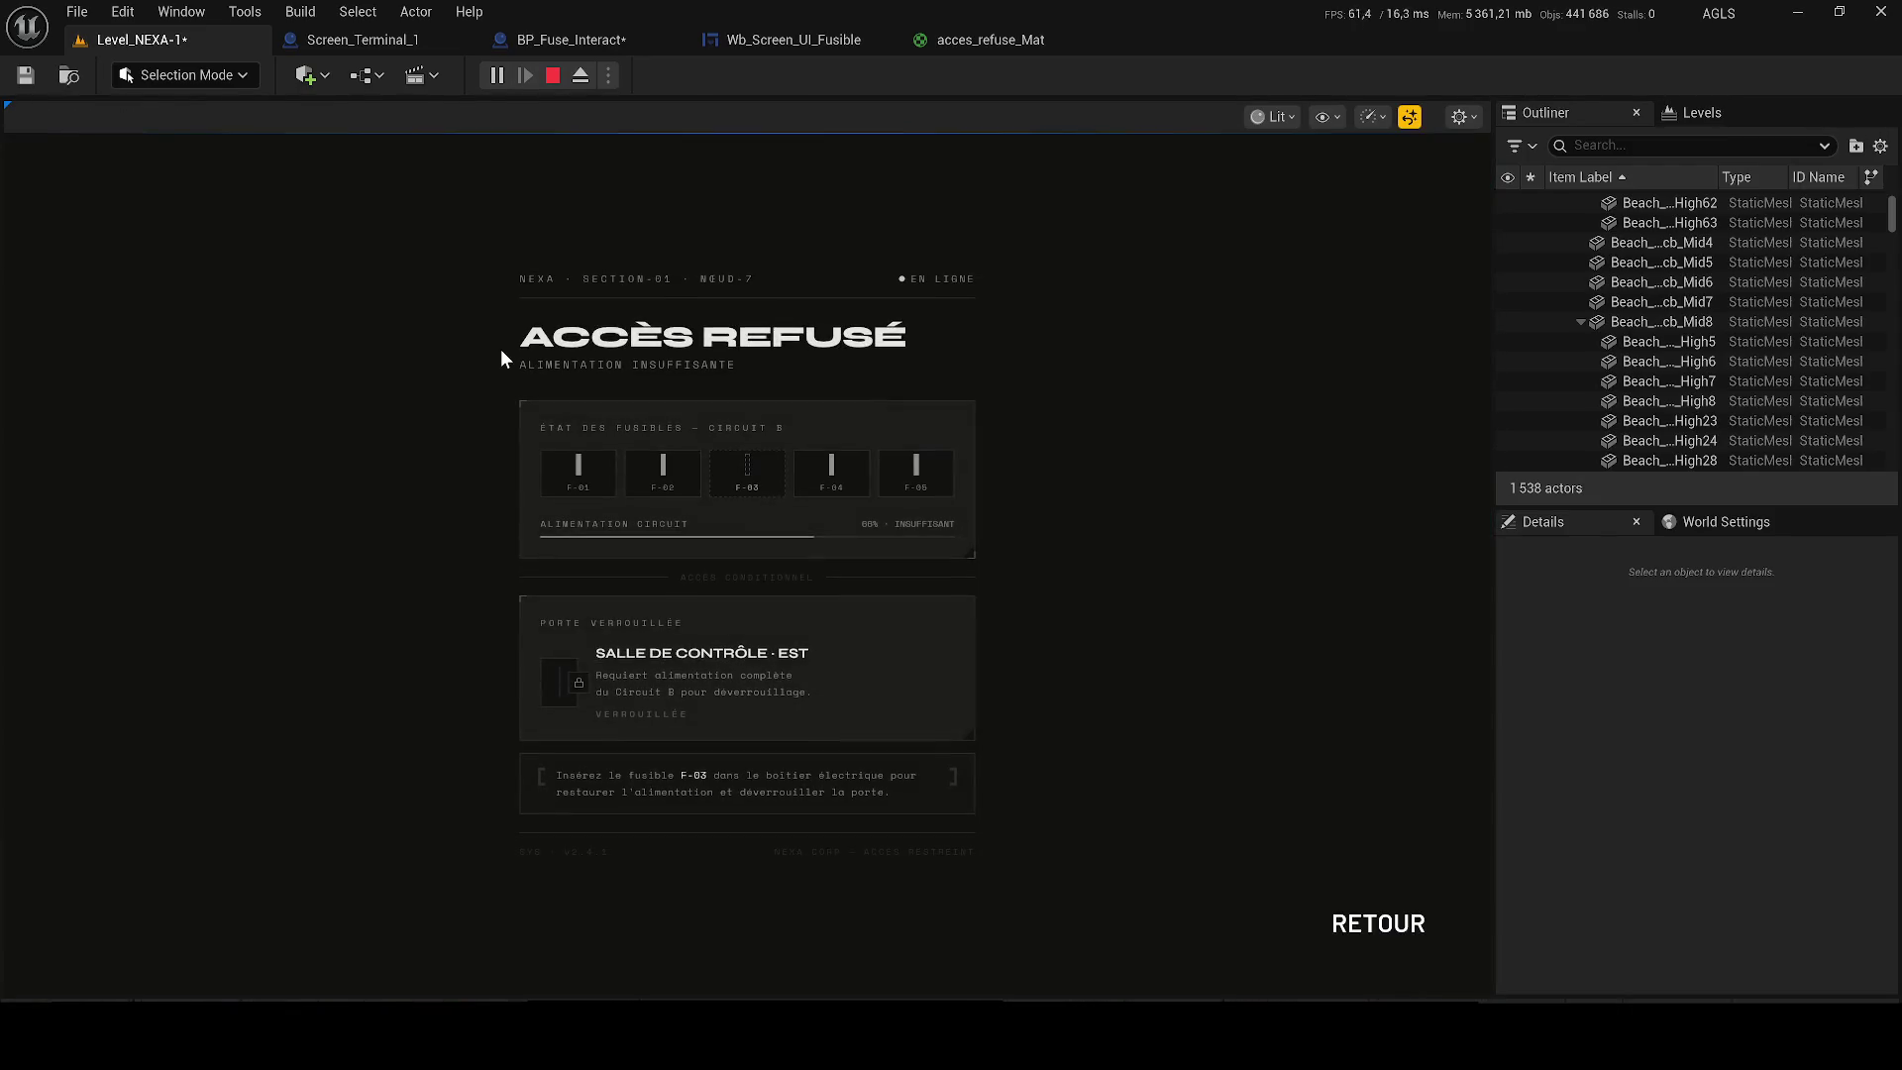
key(Escape)
click(358, 40)
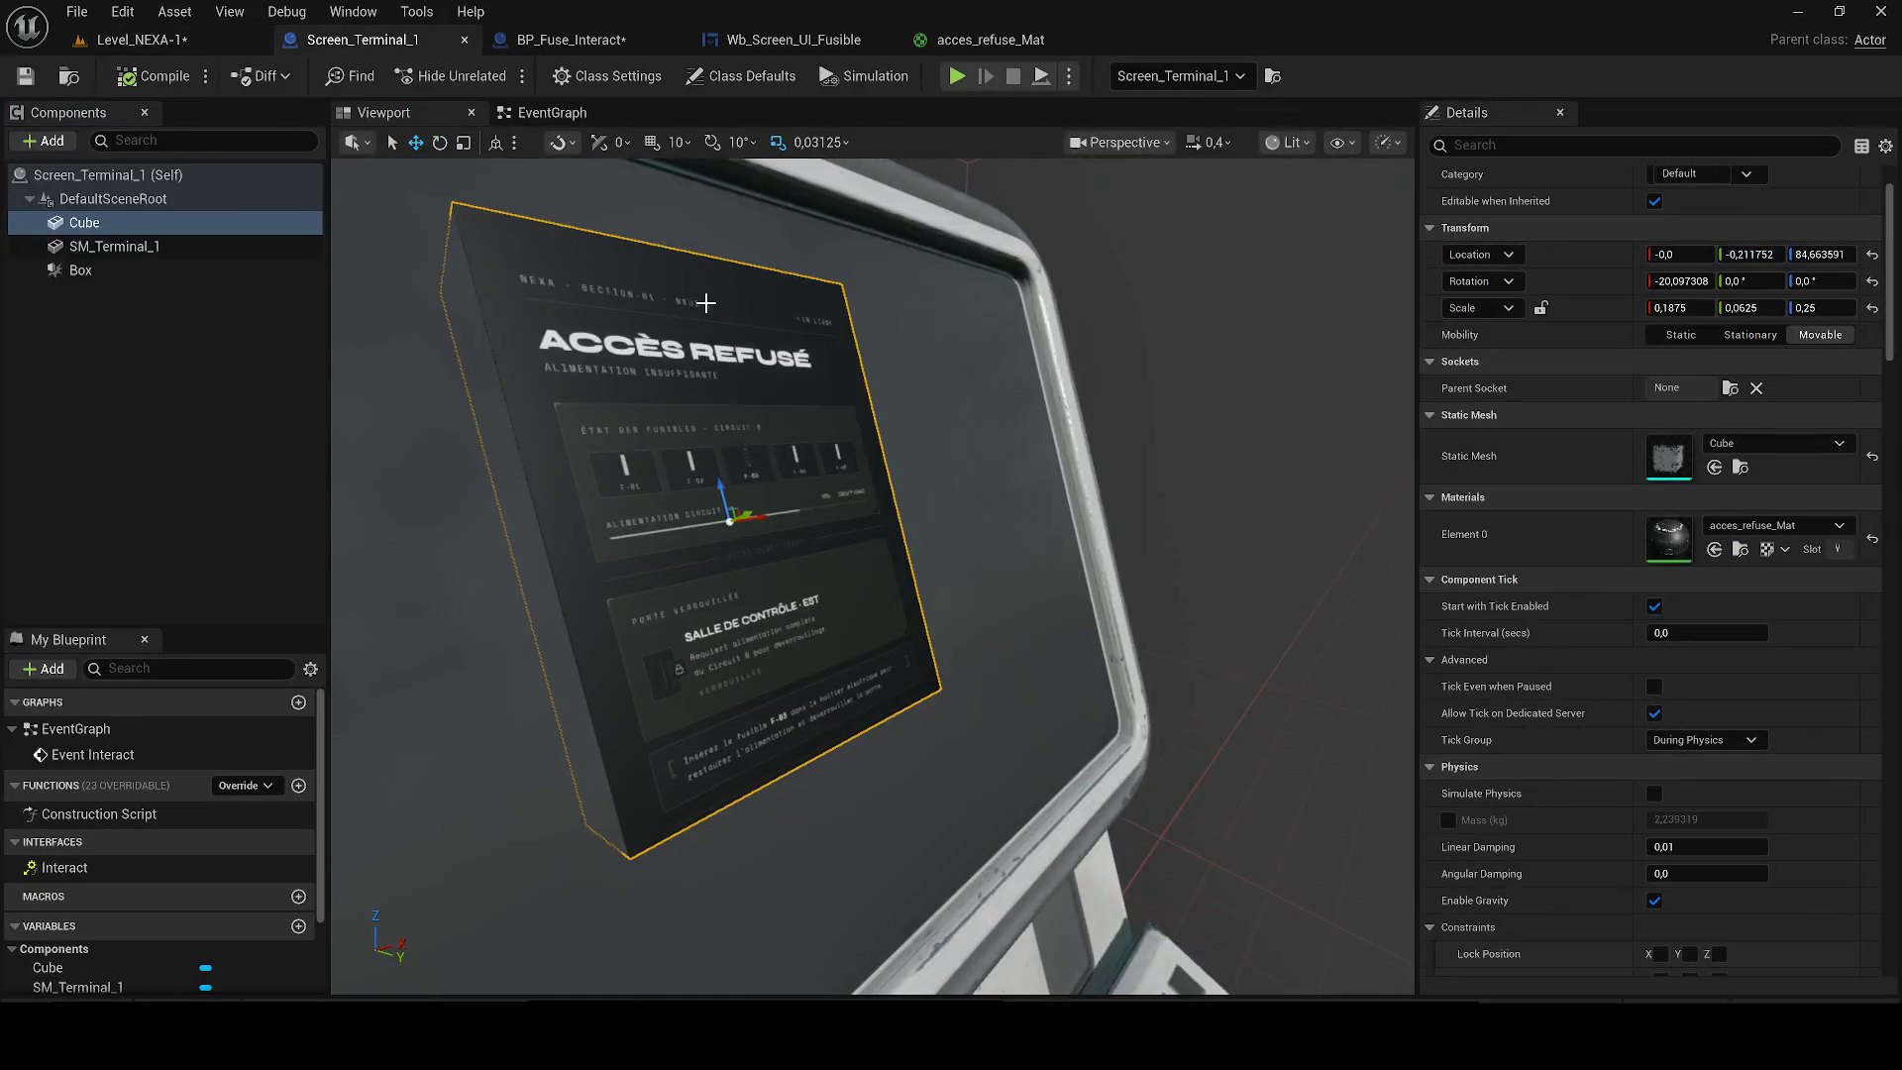
click(580, 43)
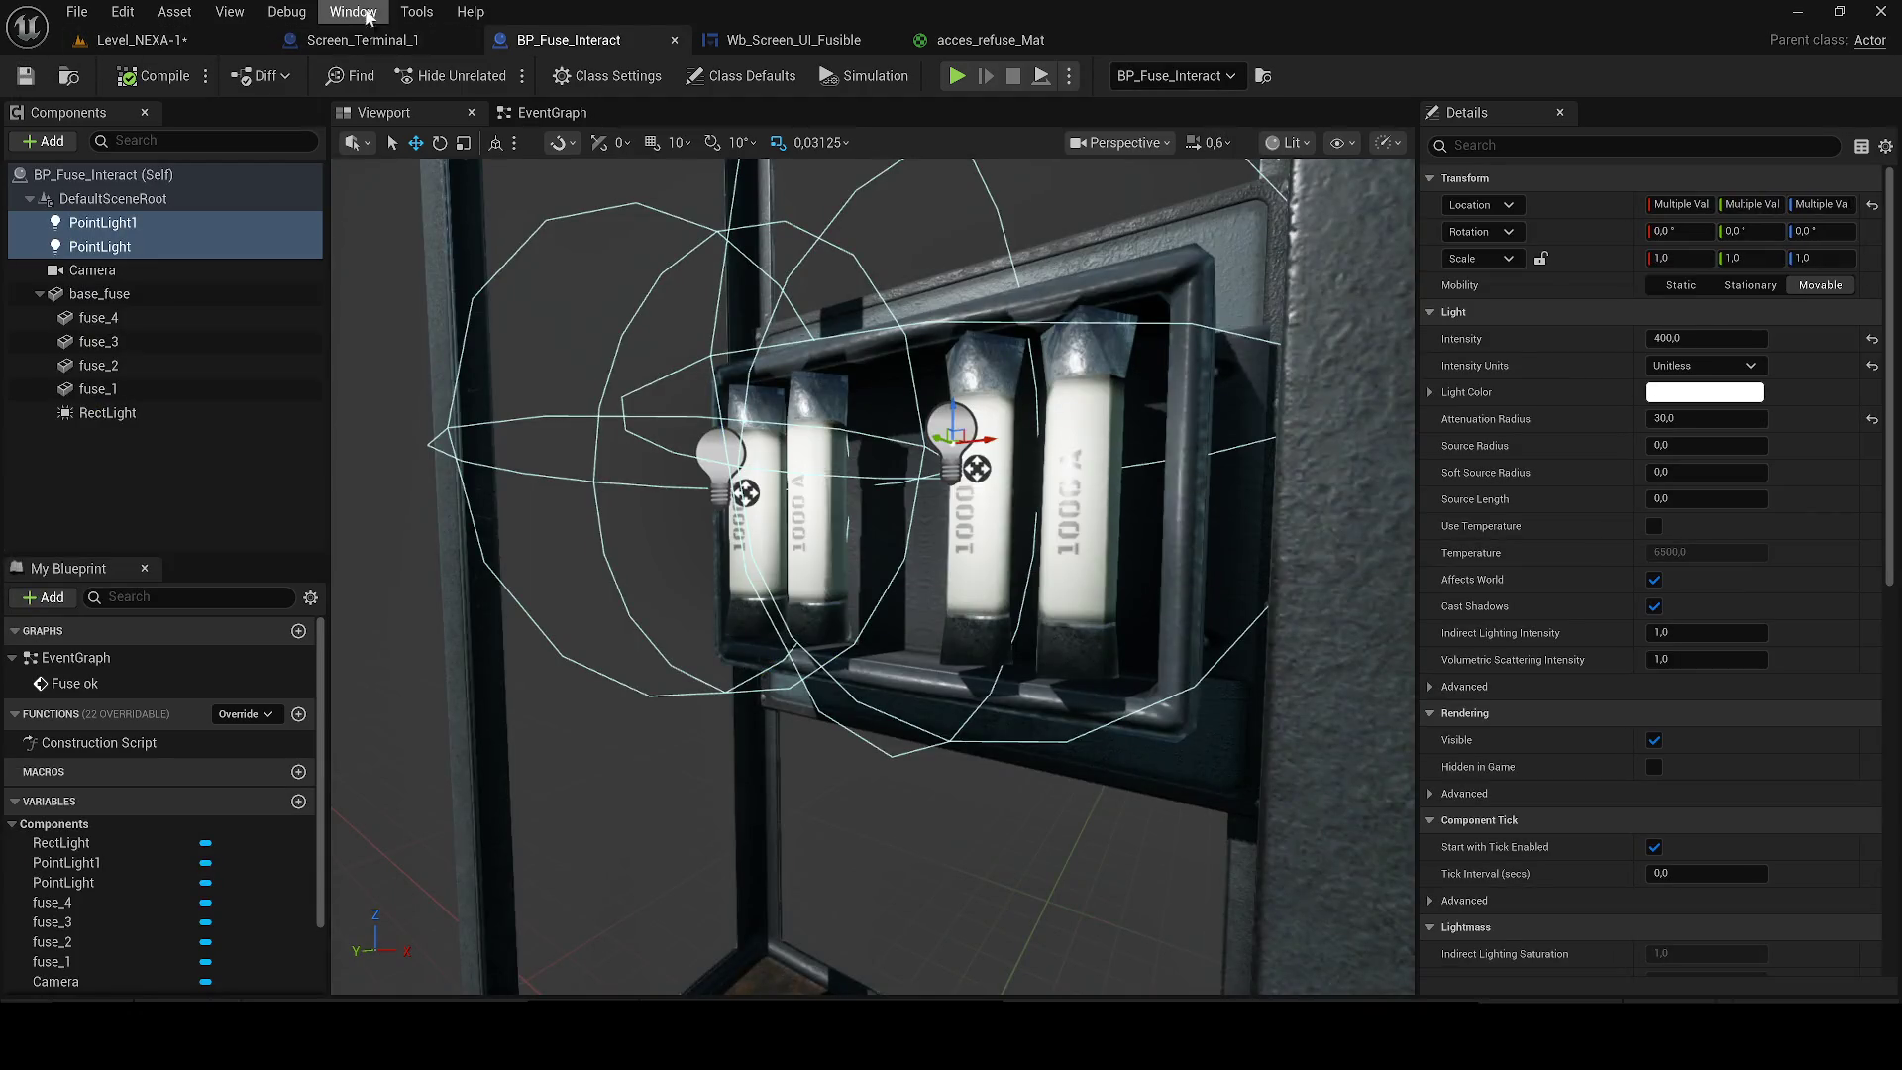
In the Screen_Terminal_1 EventGraph, insert a Cube Set Visibility node between Branch True and Fuse Ok.
click(353, 11)
mouse_move(304, 39)
click(363, 39)
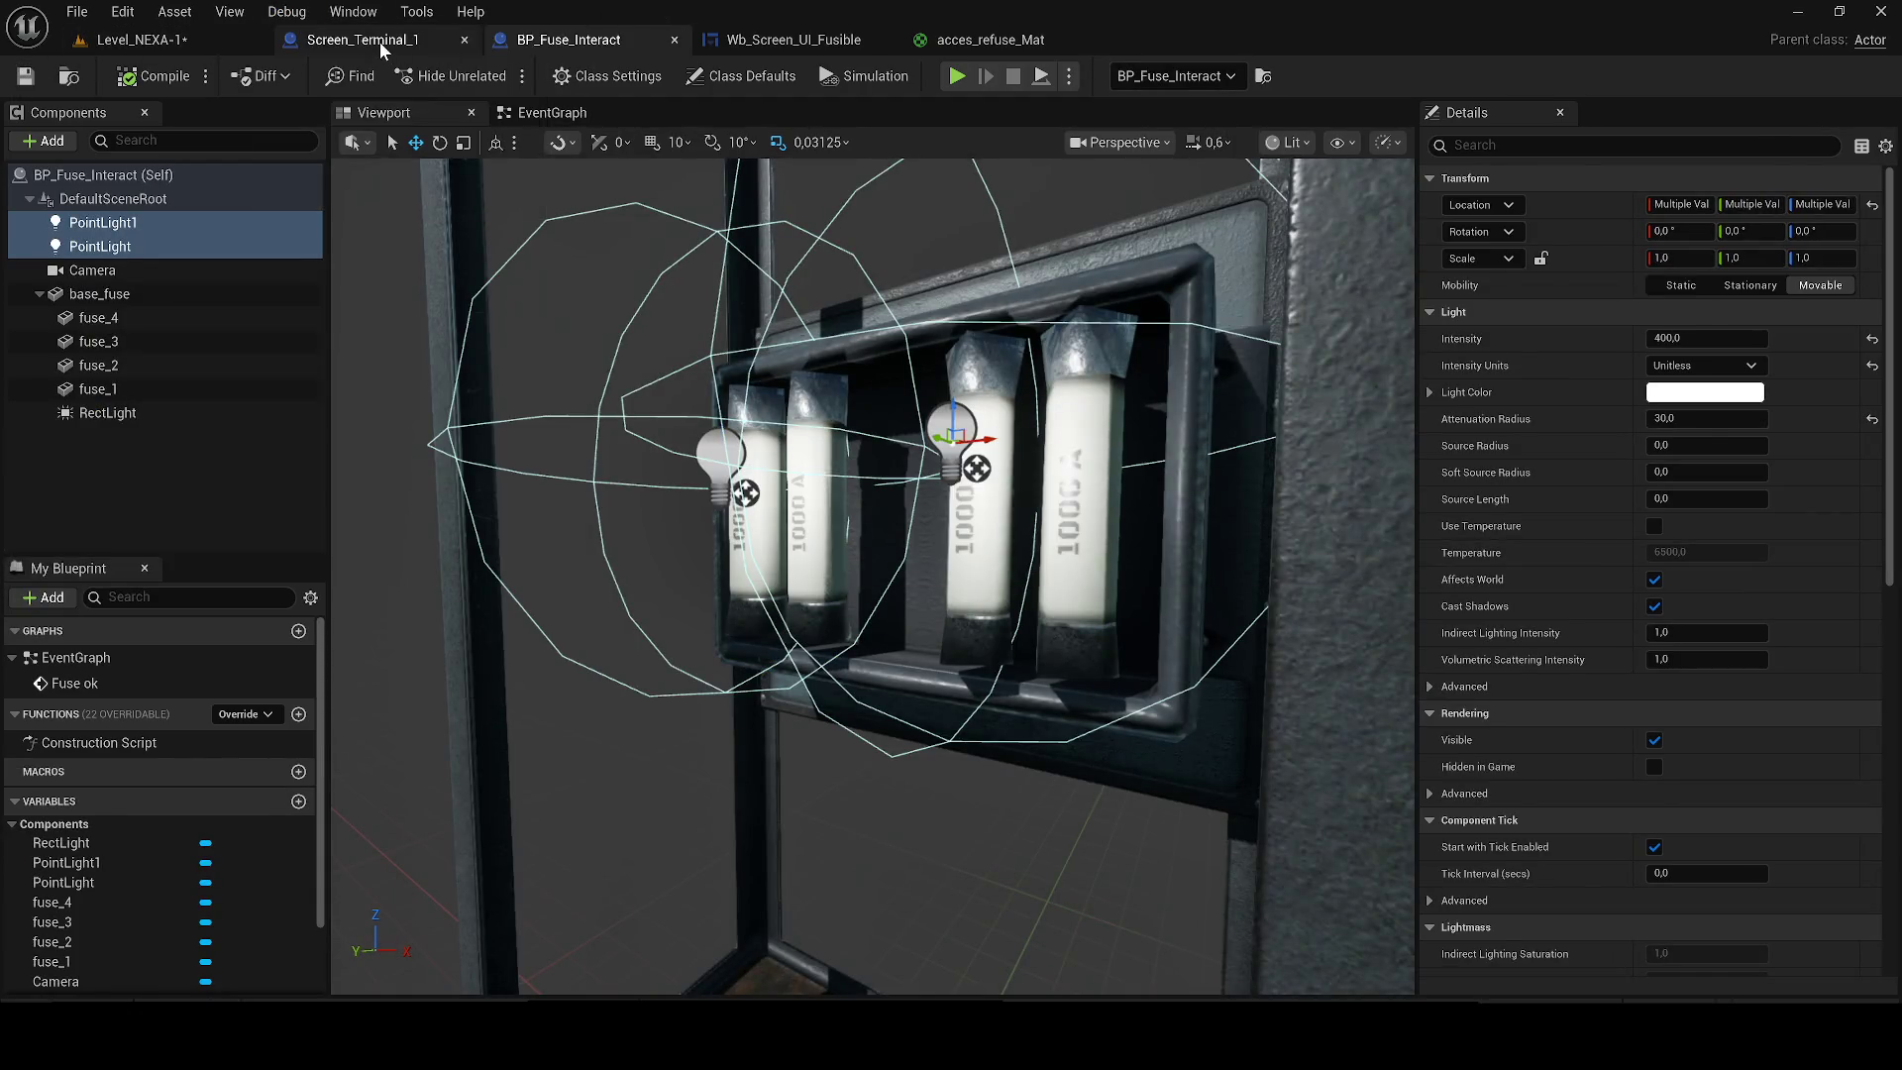
click(544, 113)
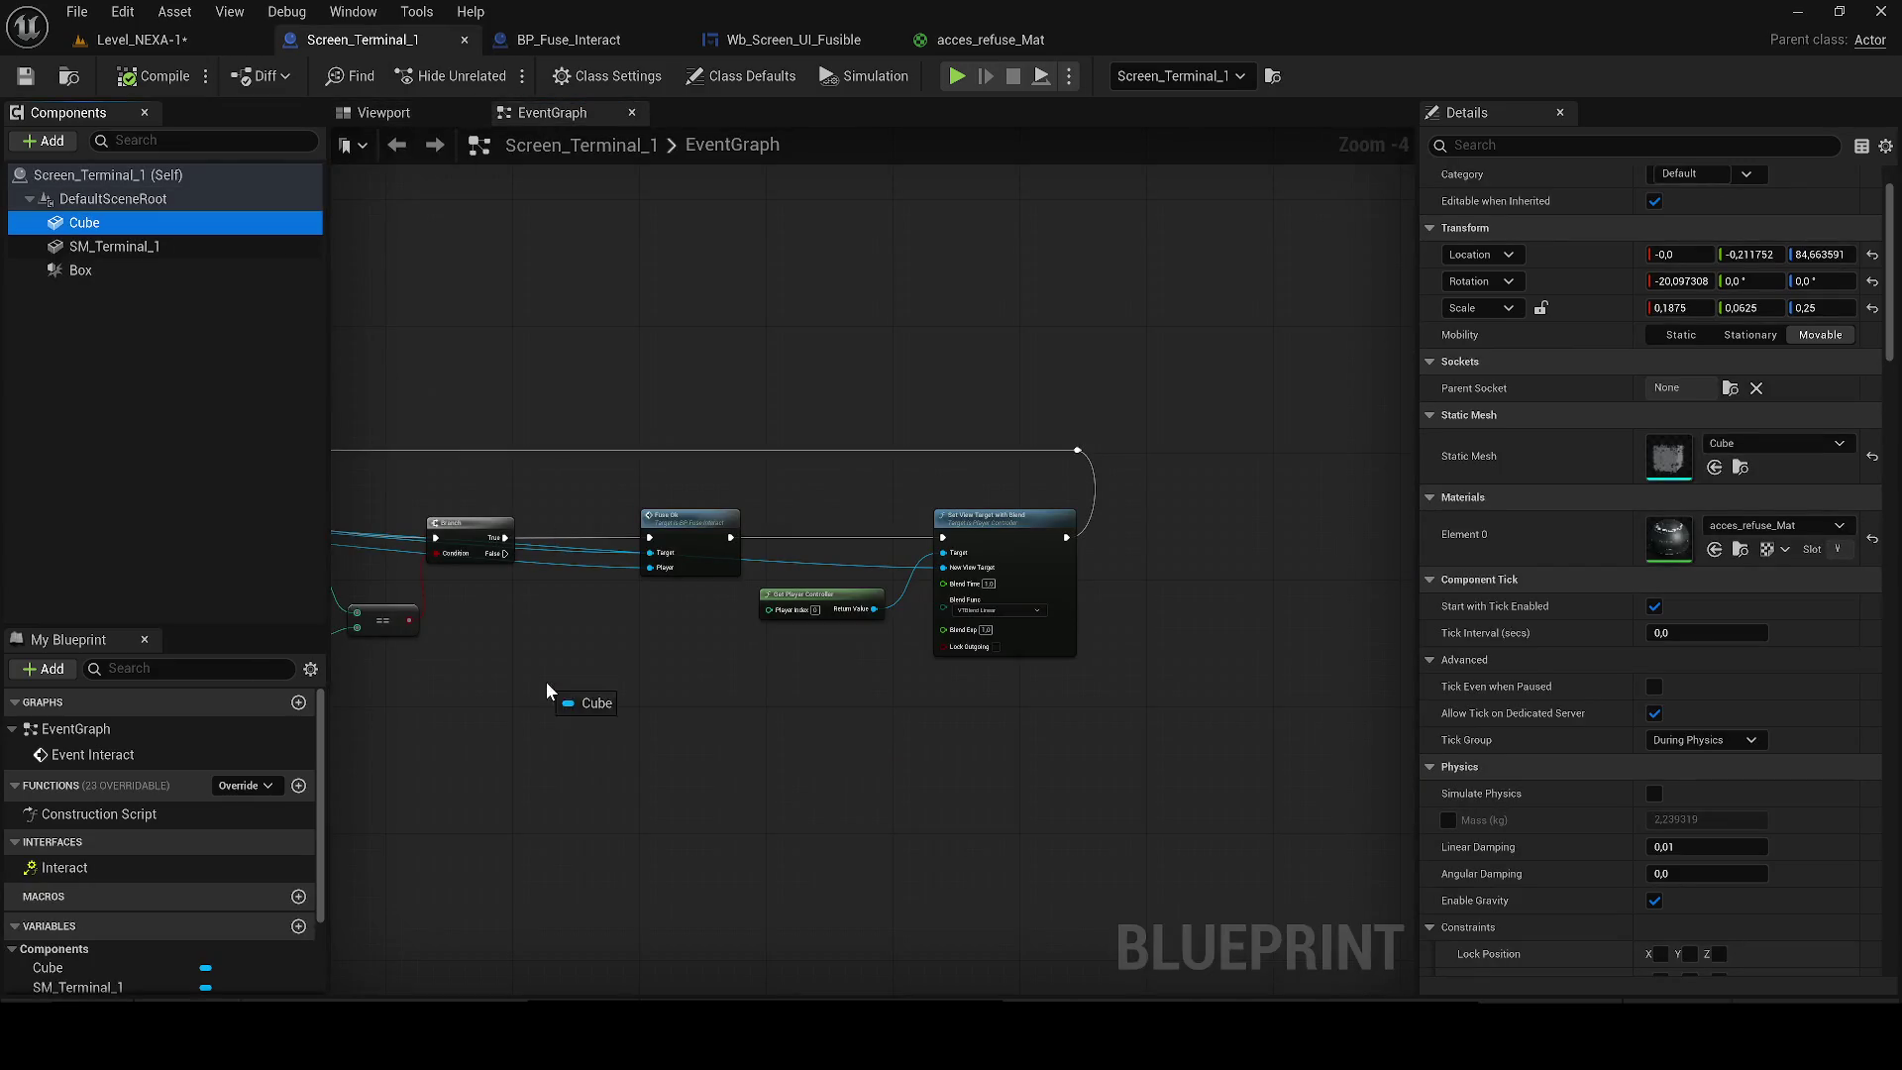
drag(547, 691, 548, 682)
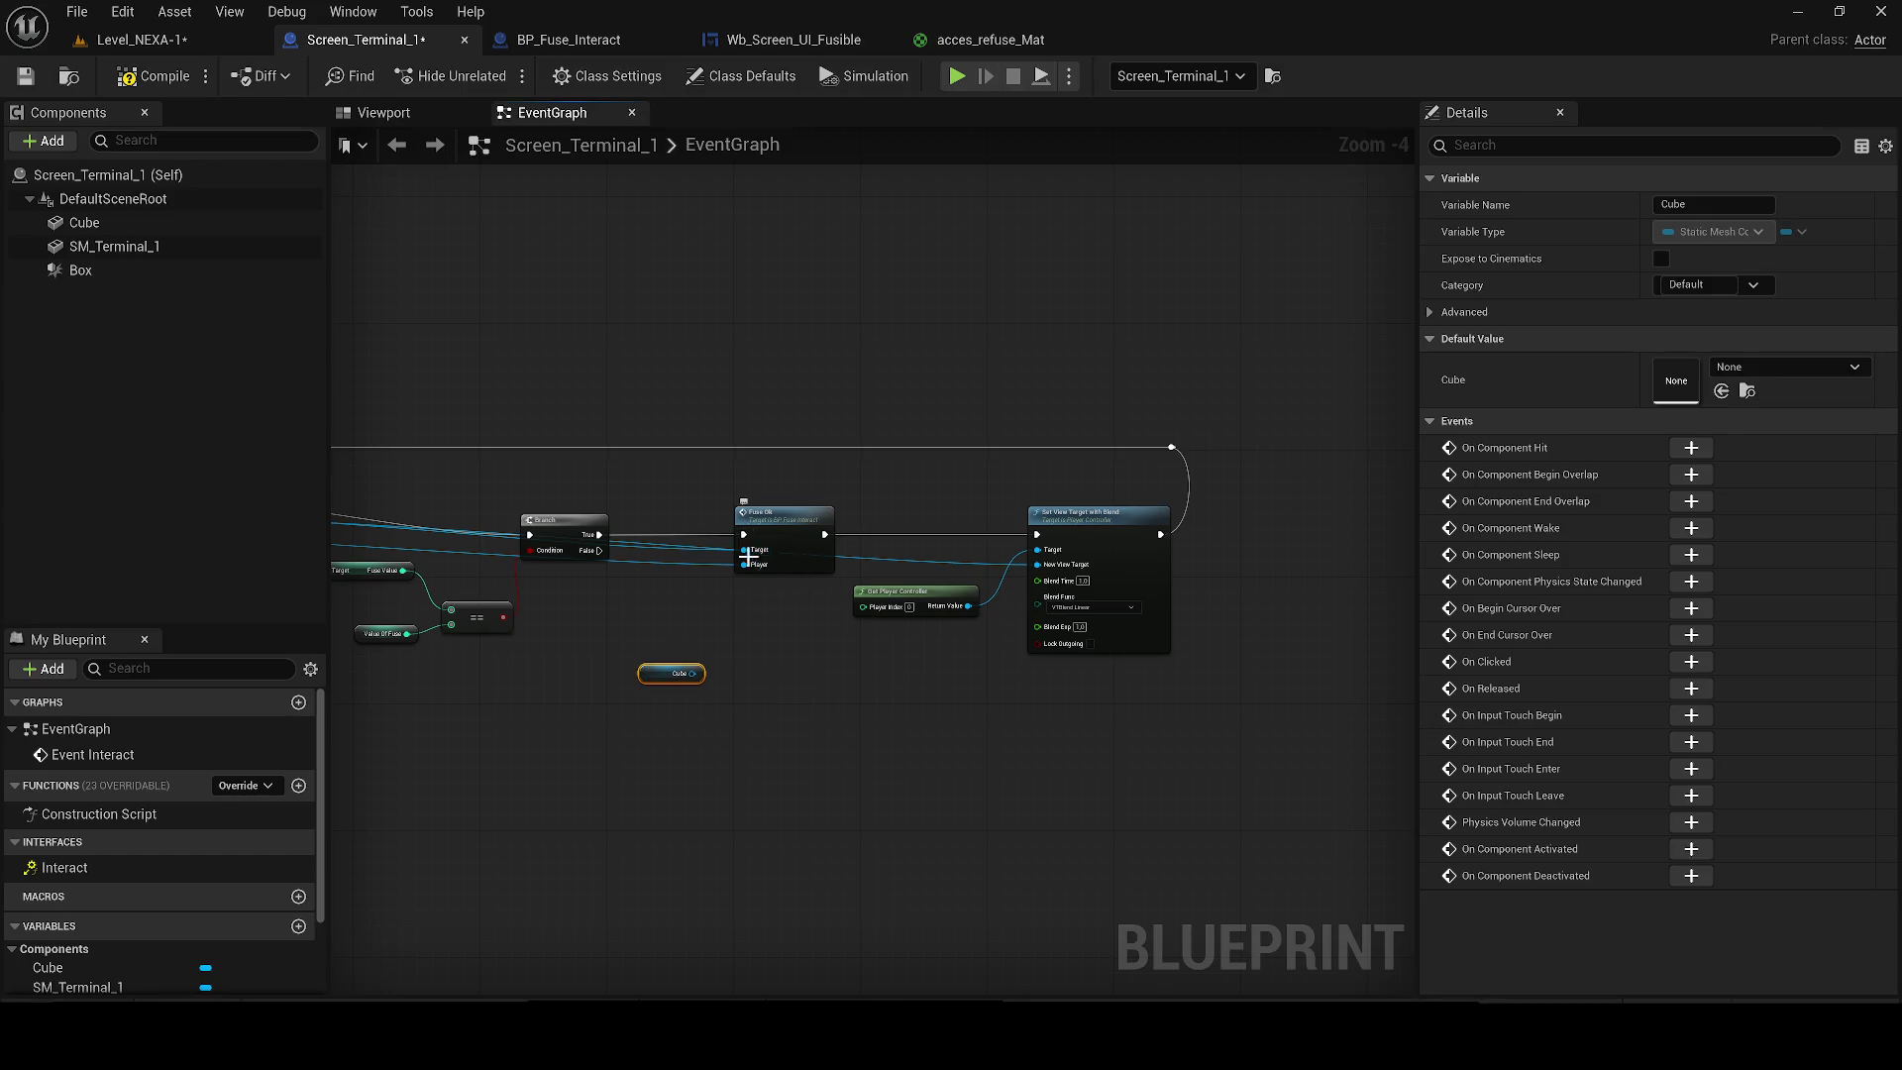
scroll(735, 613, up, 3)
drag(664, 721, 799, 715)
text(set visi)
key(Return)
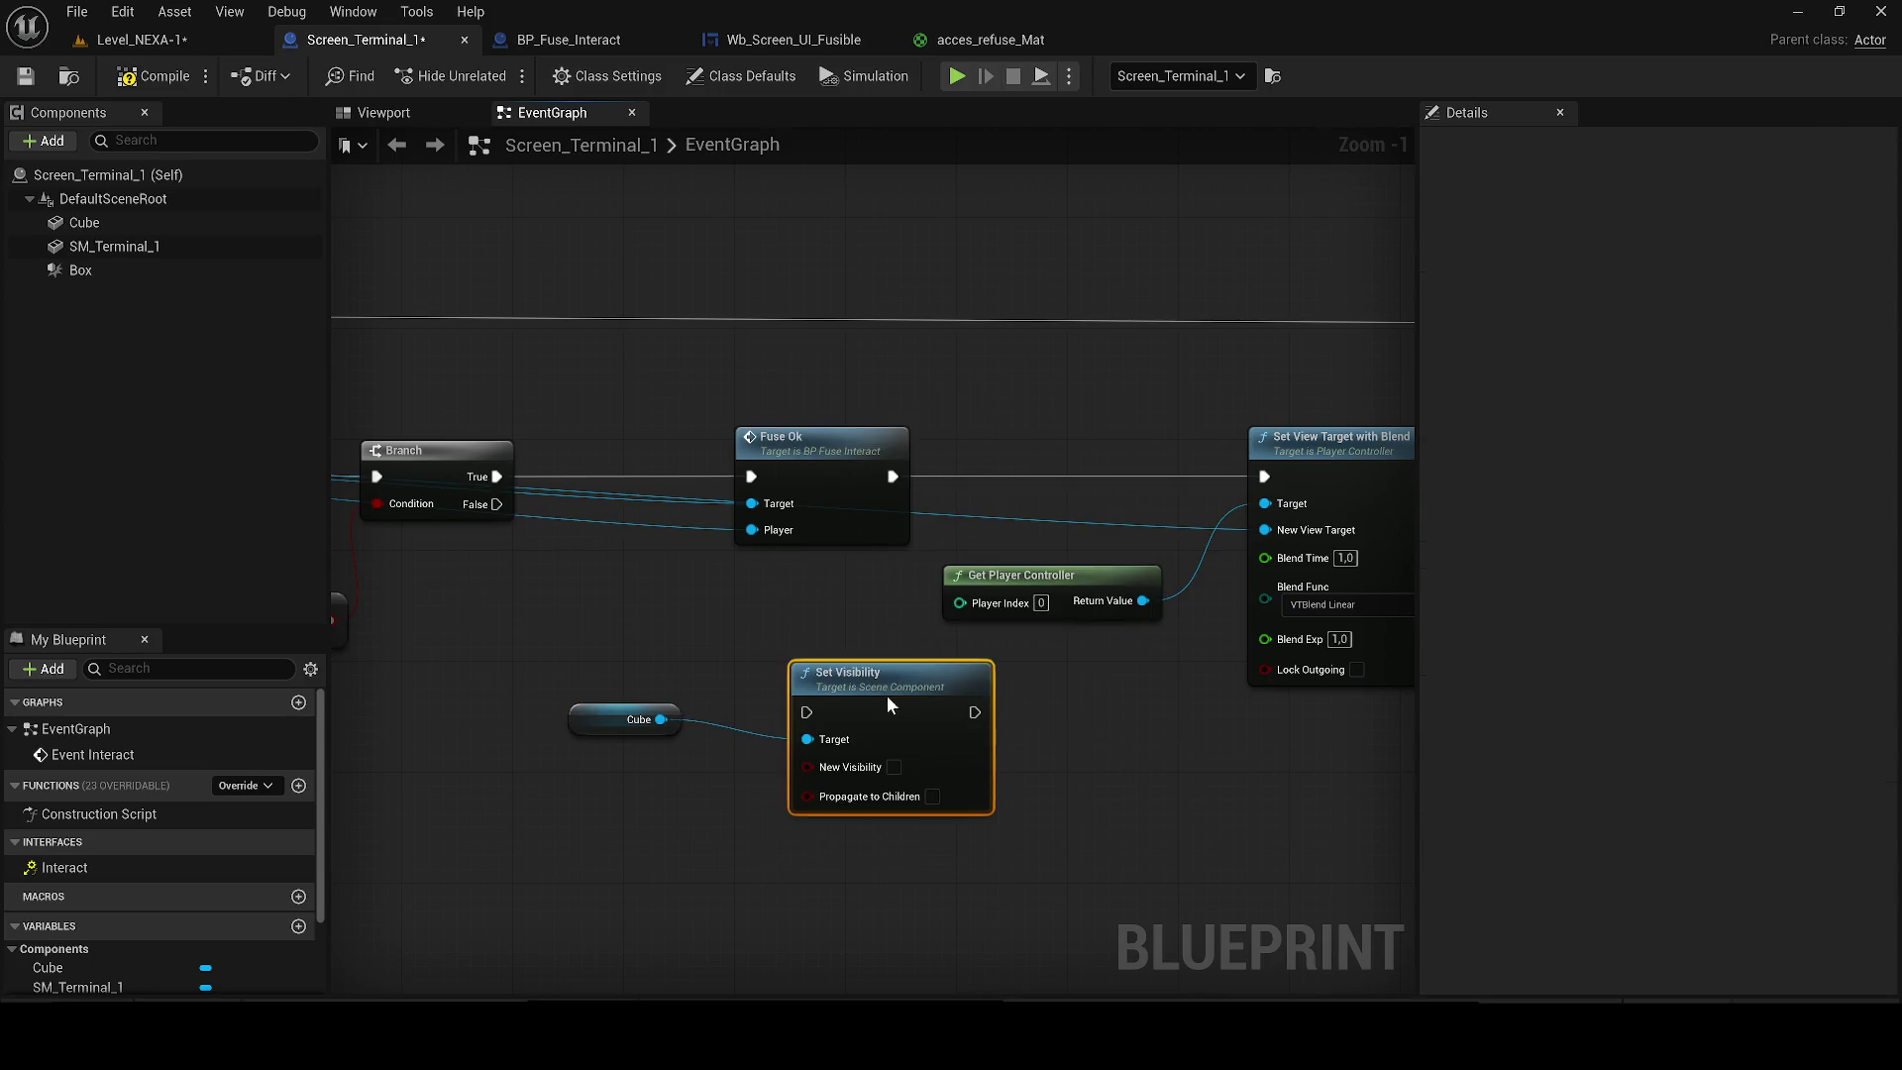
drag(496, 485, 781, 696)
drag(947, 699, 751, 476)
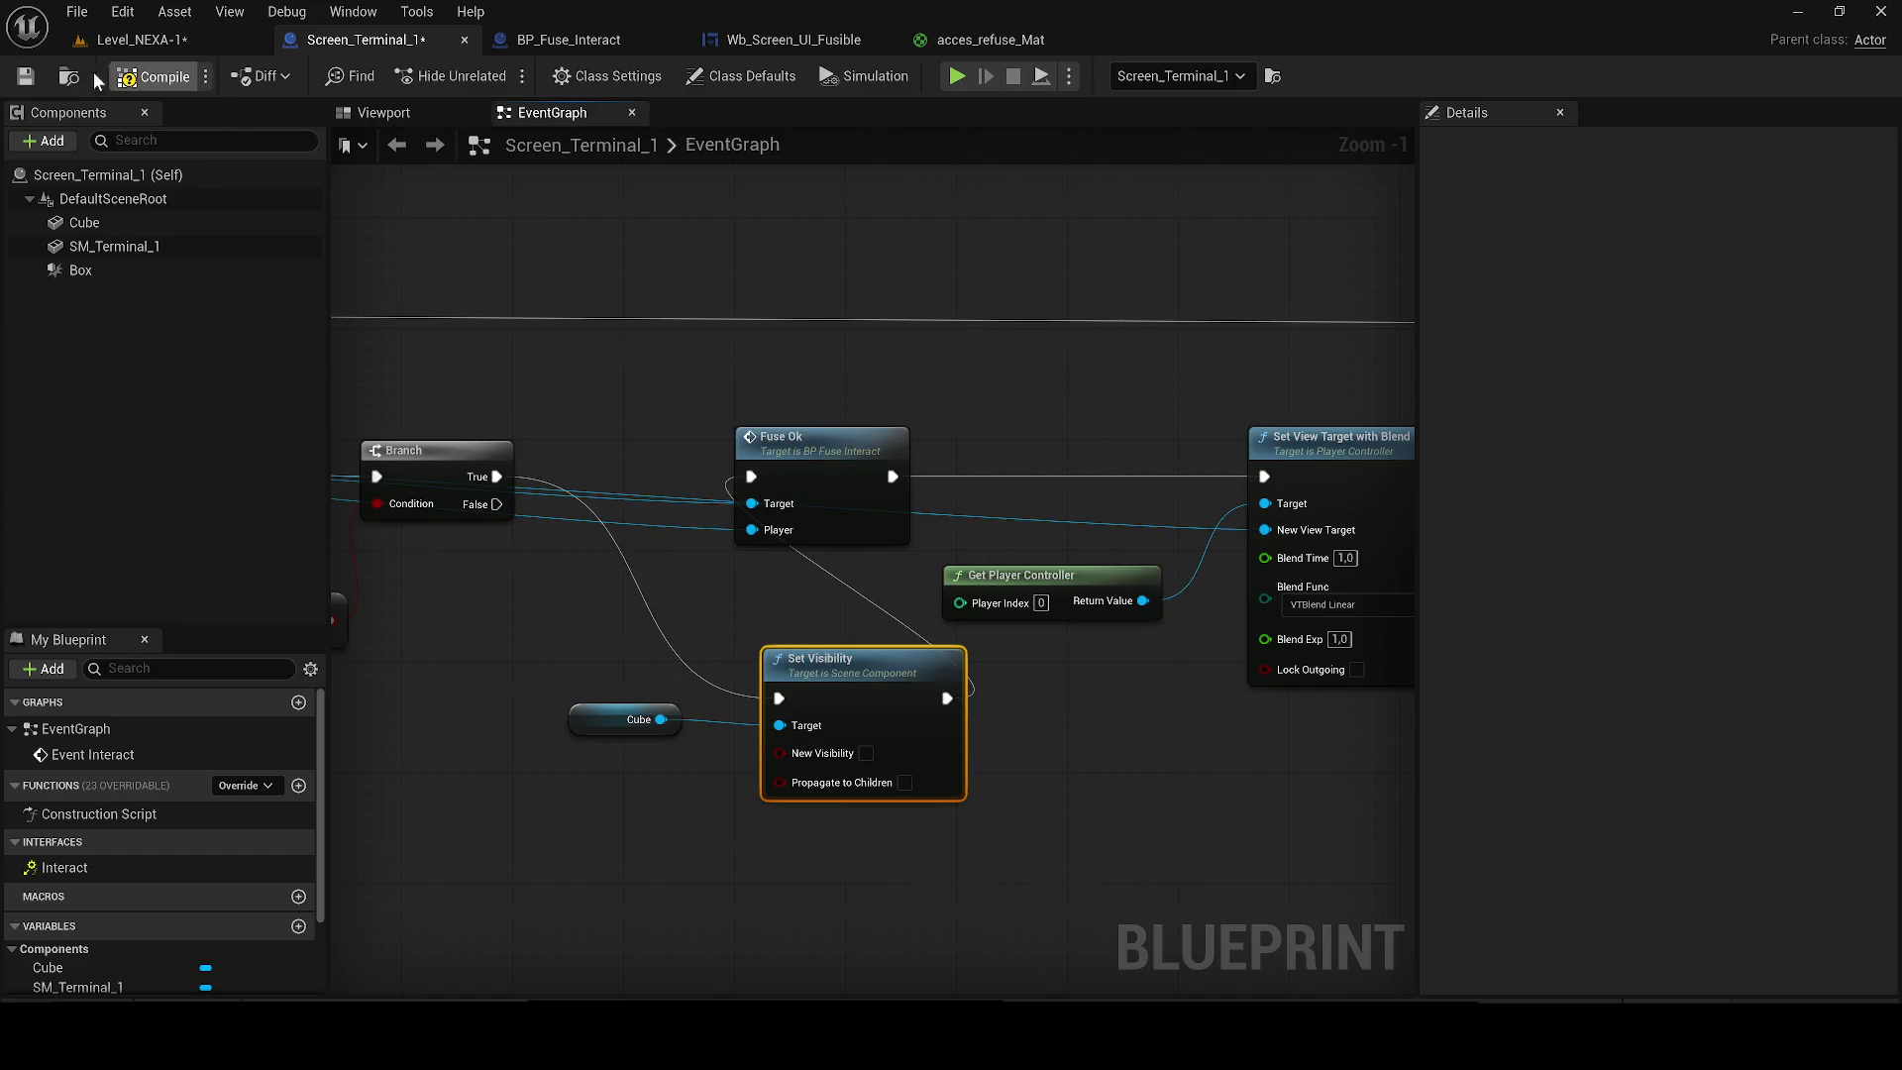
Compile, save and play-test the terminal blueprint.
click(141, 41)
key(ctrl+s)
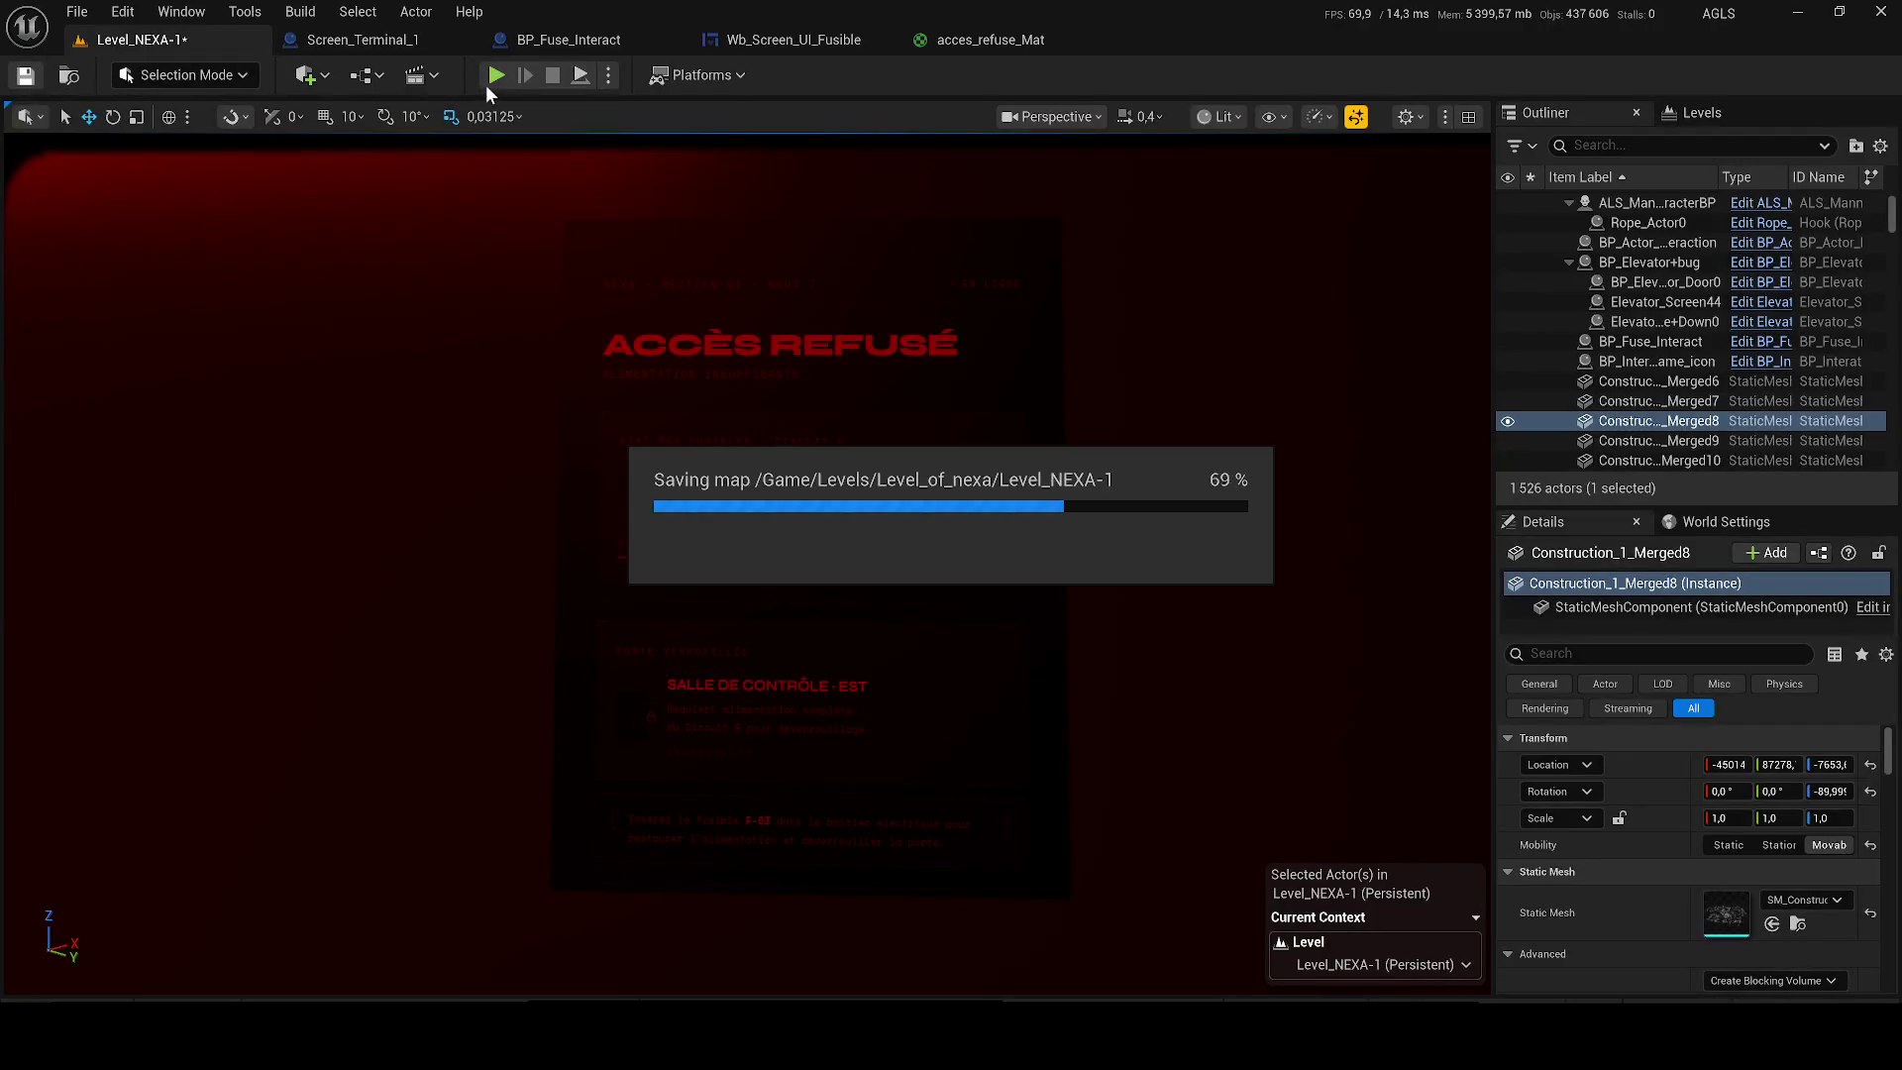
key(alt+p)
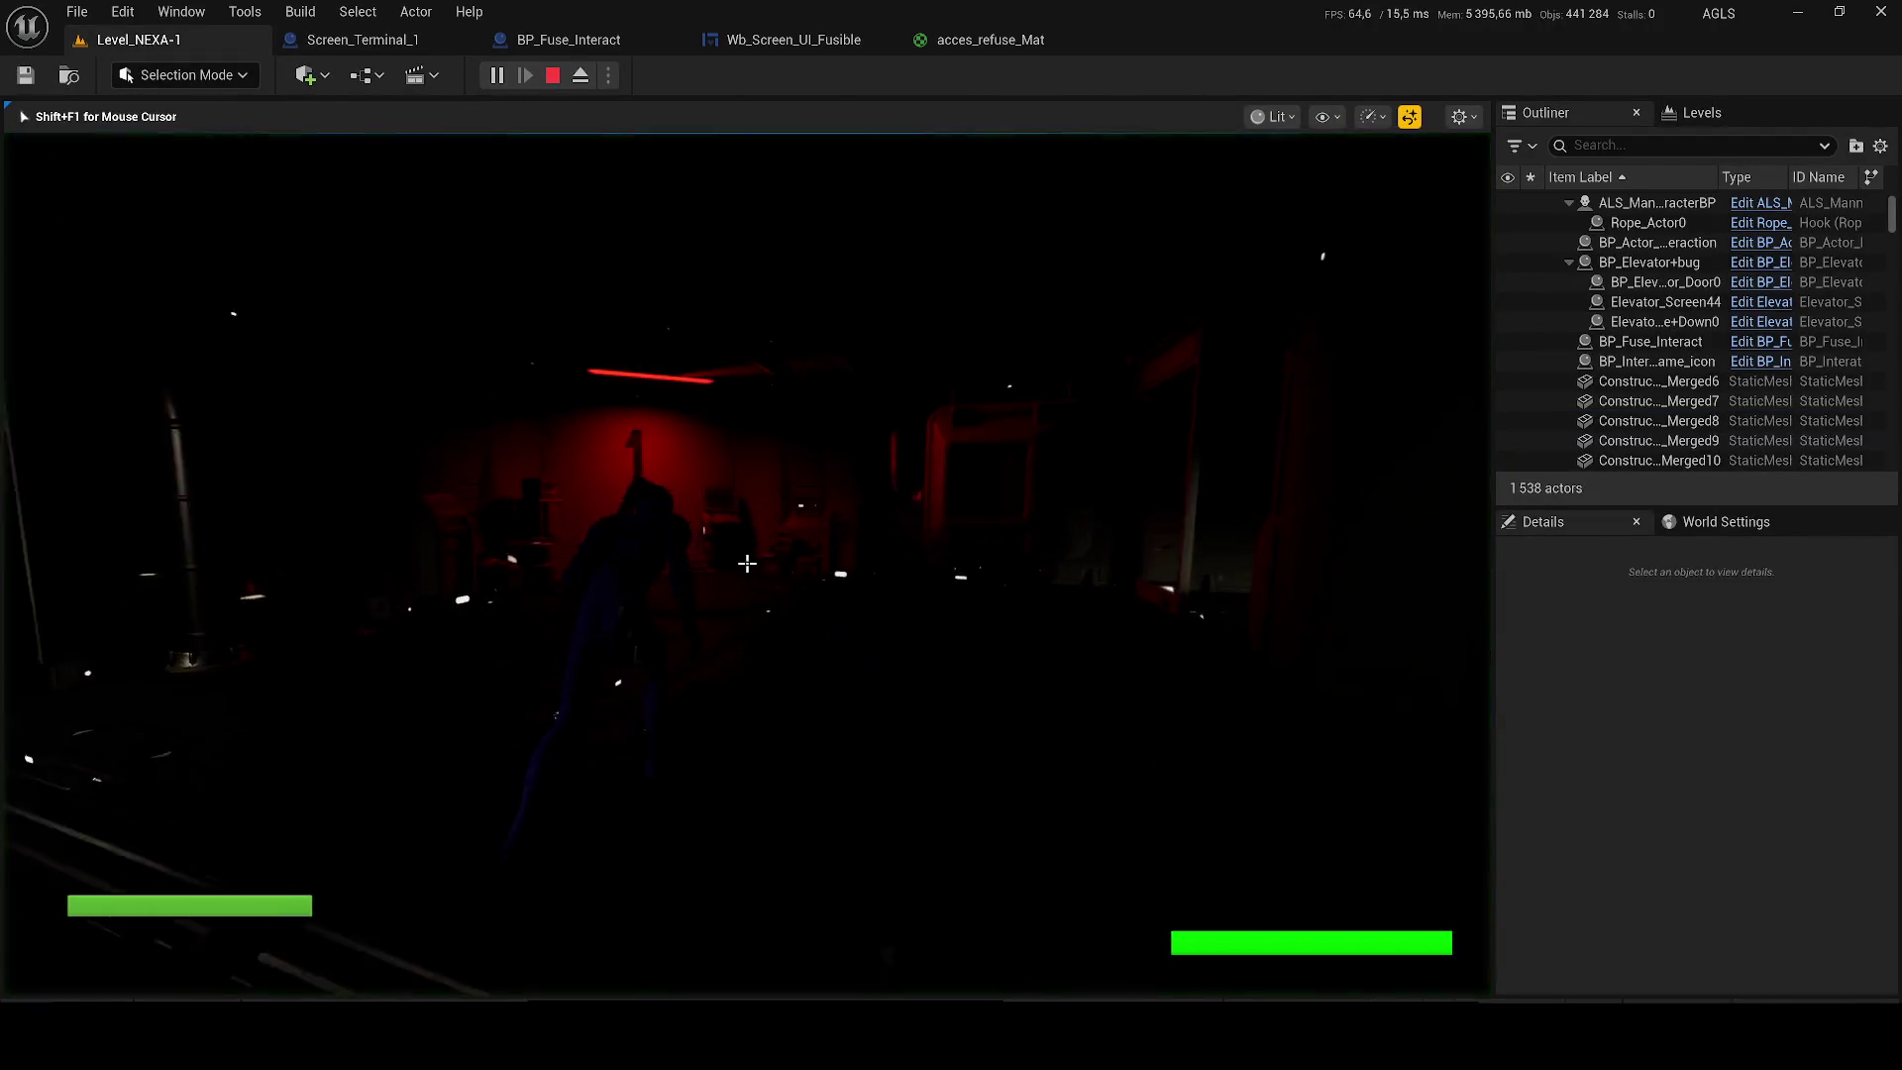
key(w)
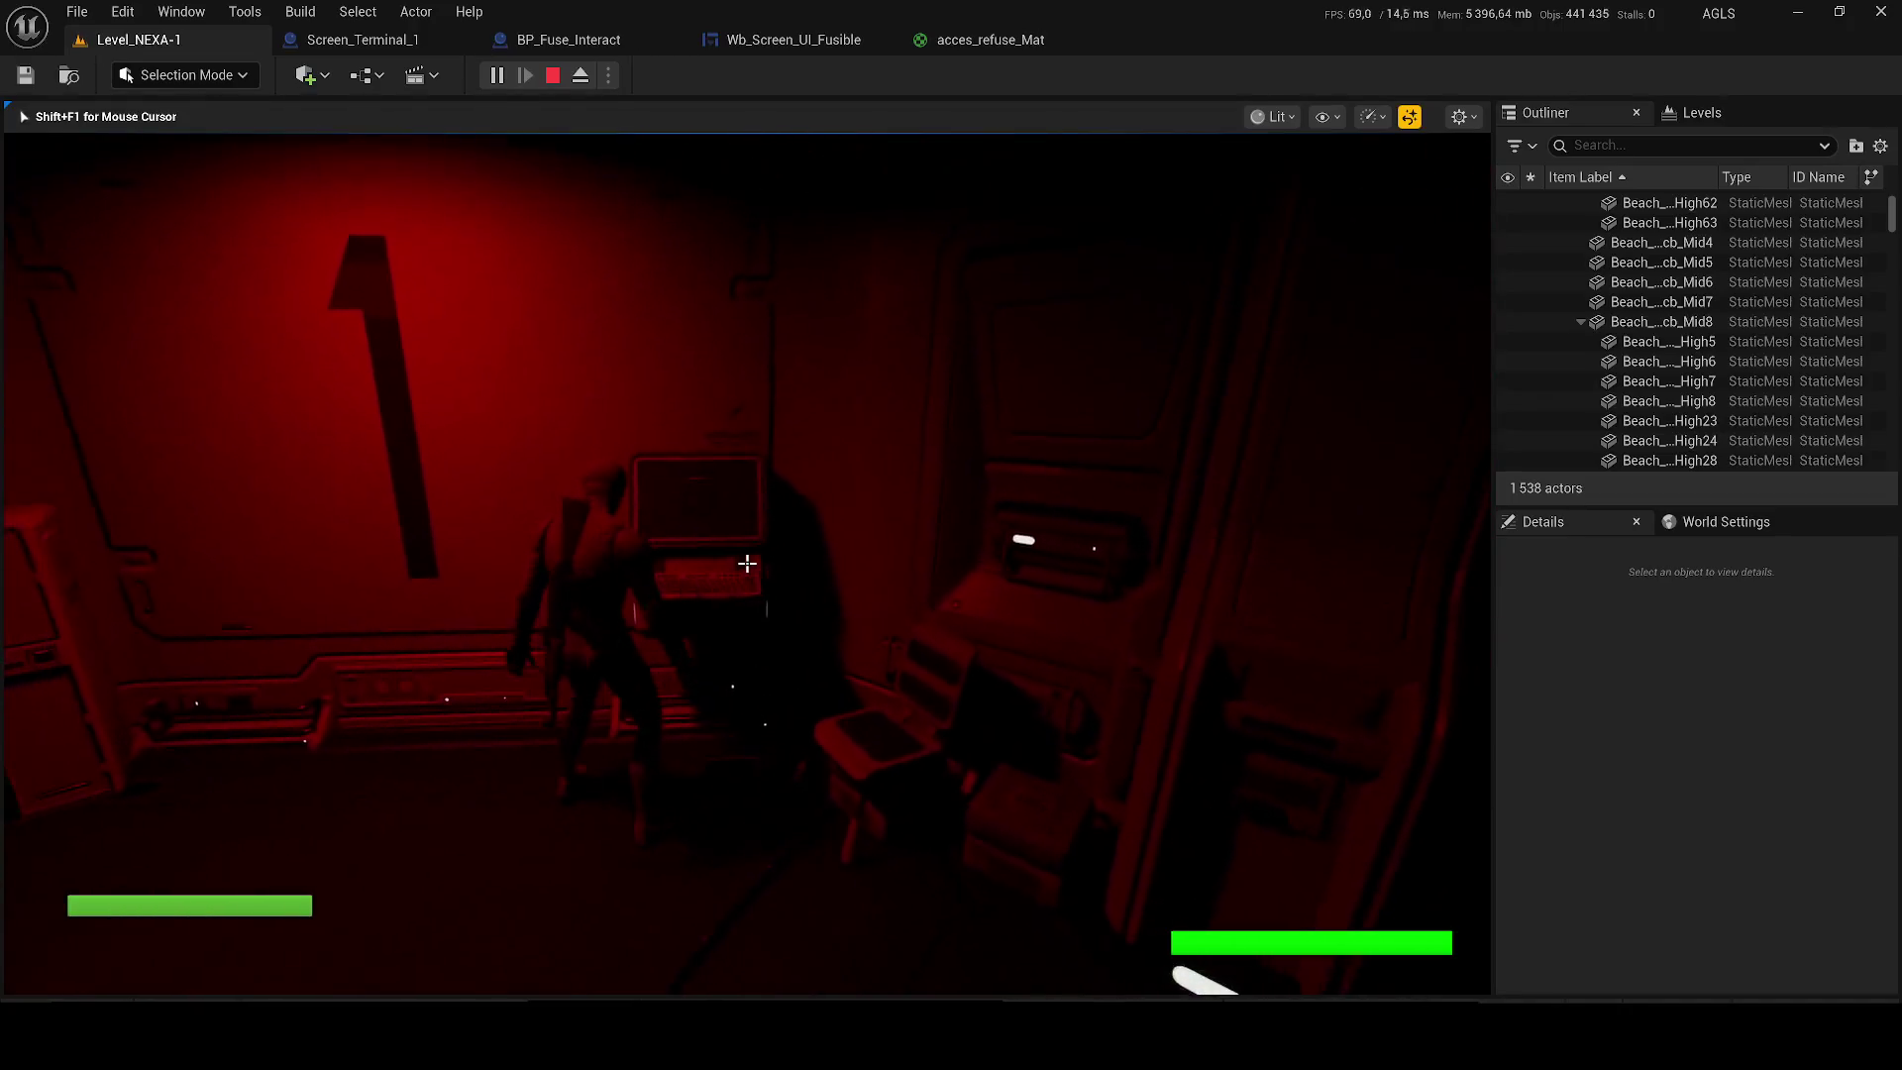
key(shift+F1)
key(Escape)
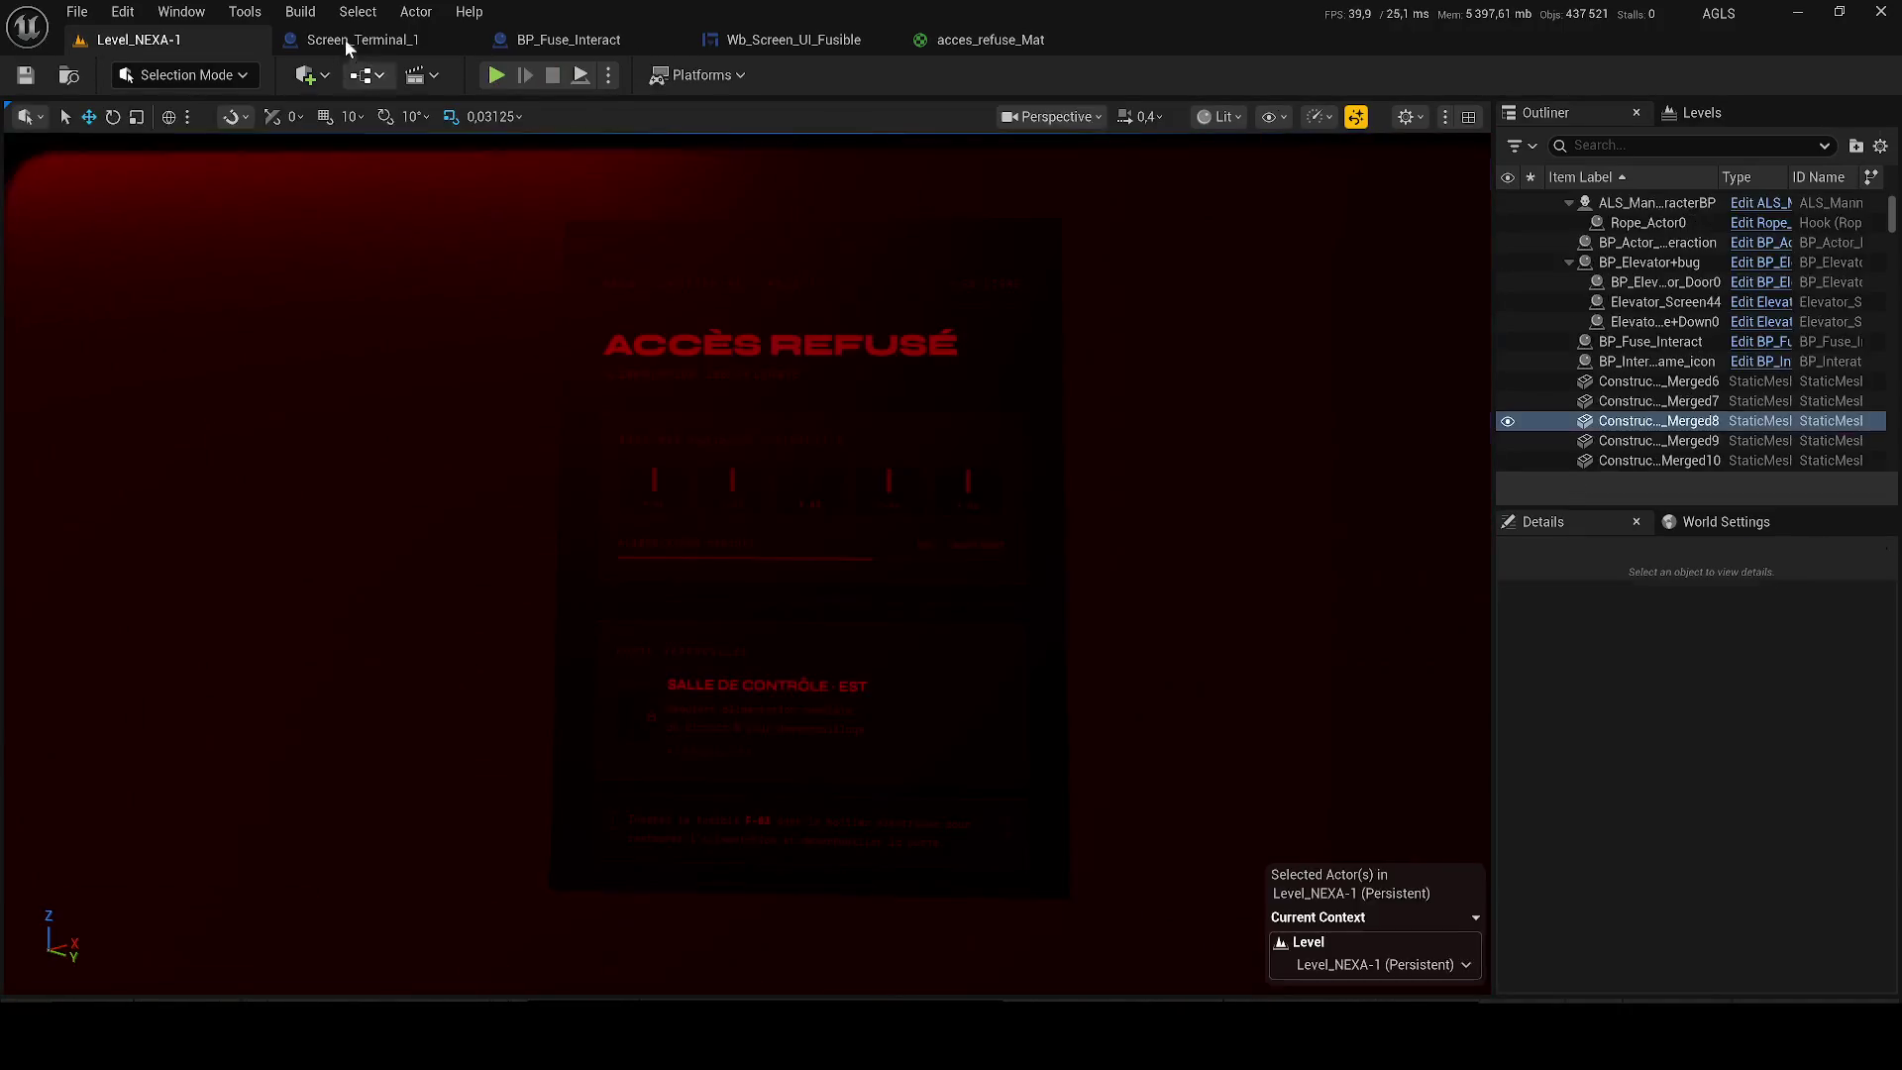
click(345, 39)
click(404, 113)
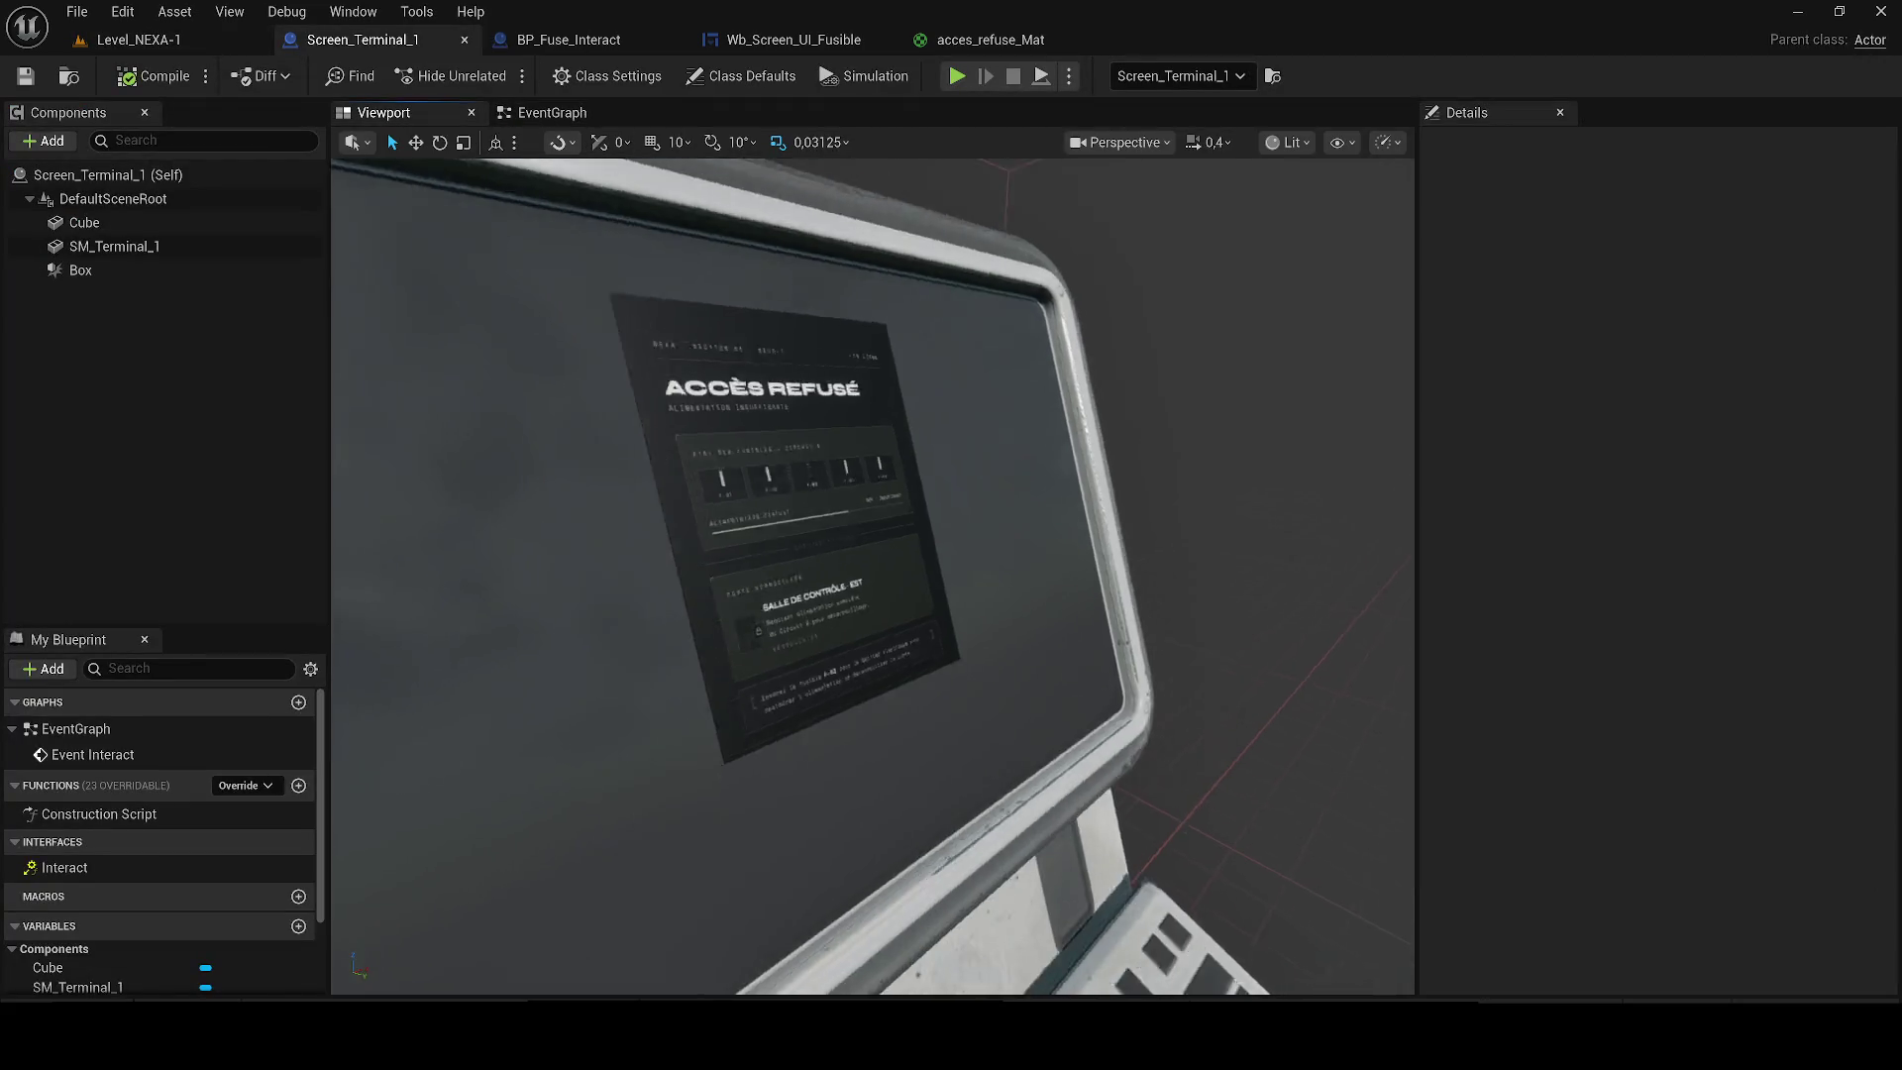
Rewire acces_refuse_Mat so the texture RGB feeds Emissive Color, drop the Base Color link, and apply.
click(911, 594)
key(f)
key(w)
scroll(871, 574, down, 3)
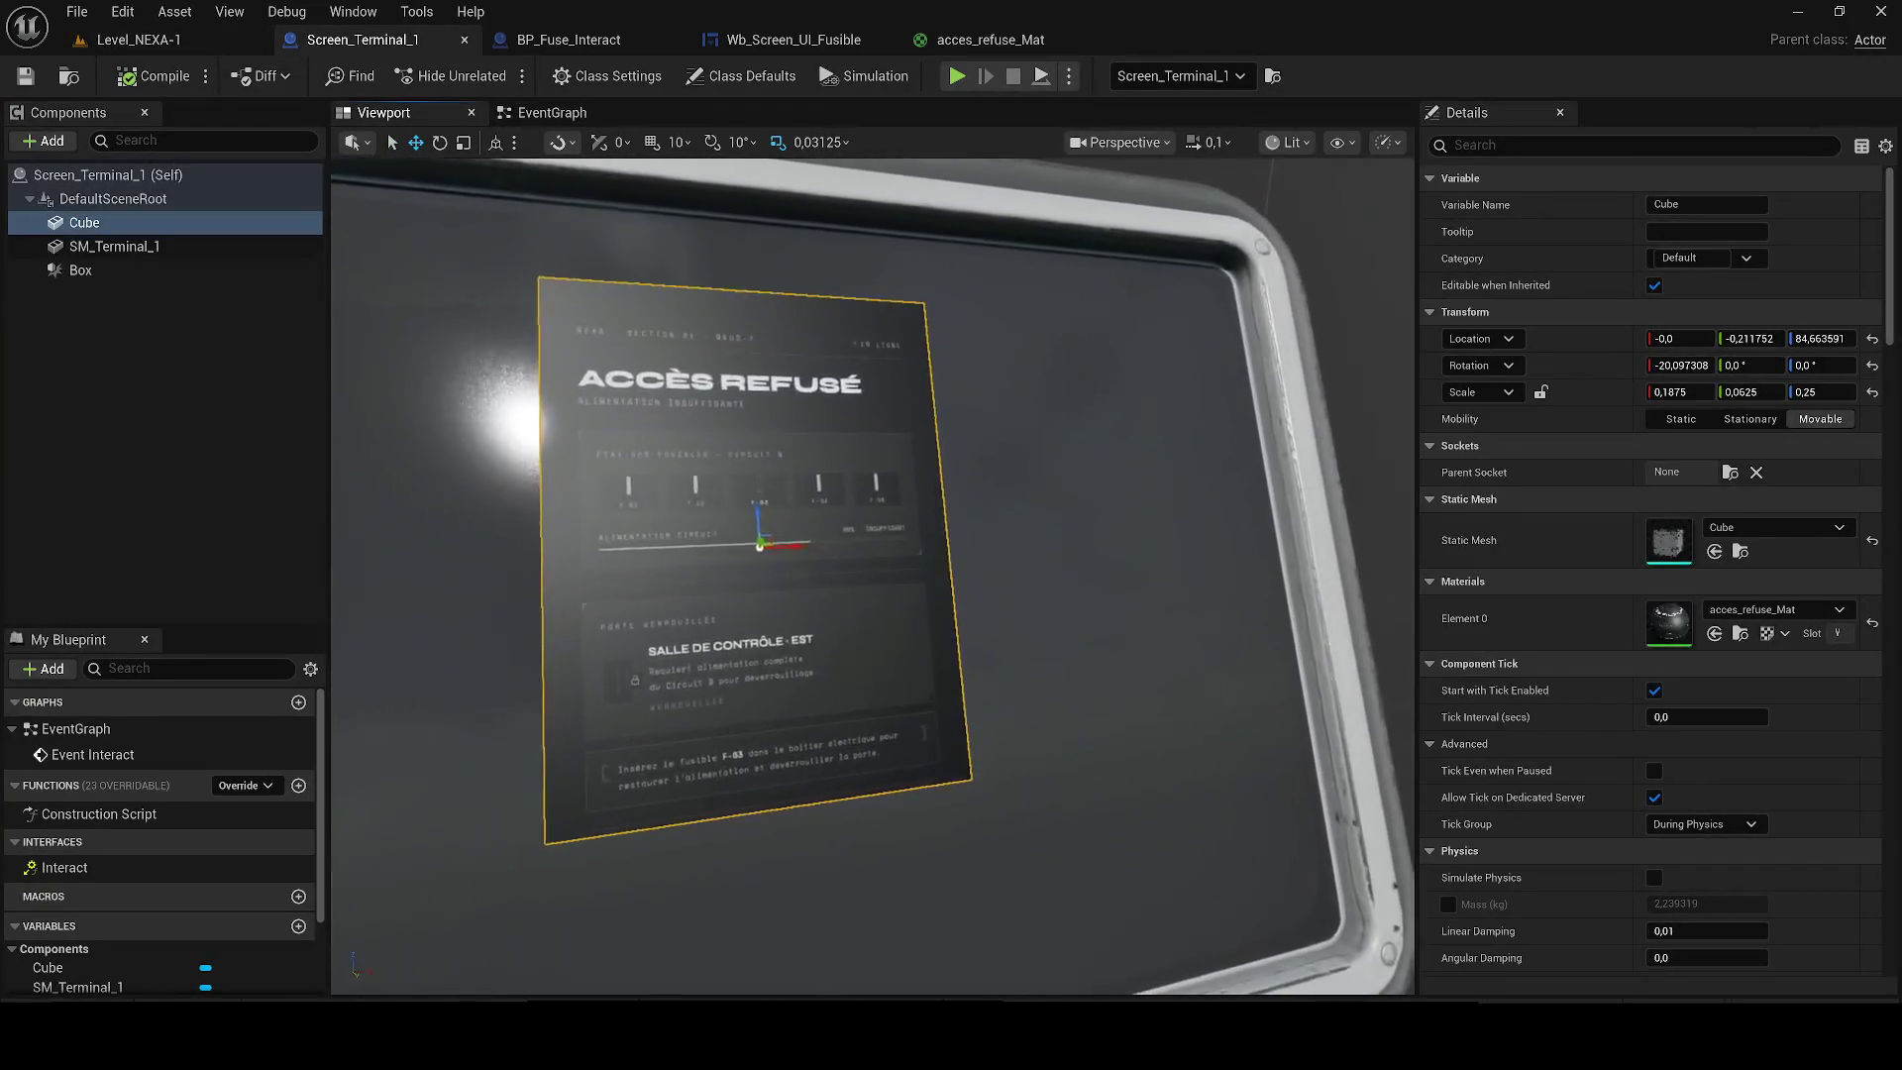
click(990, 40)
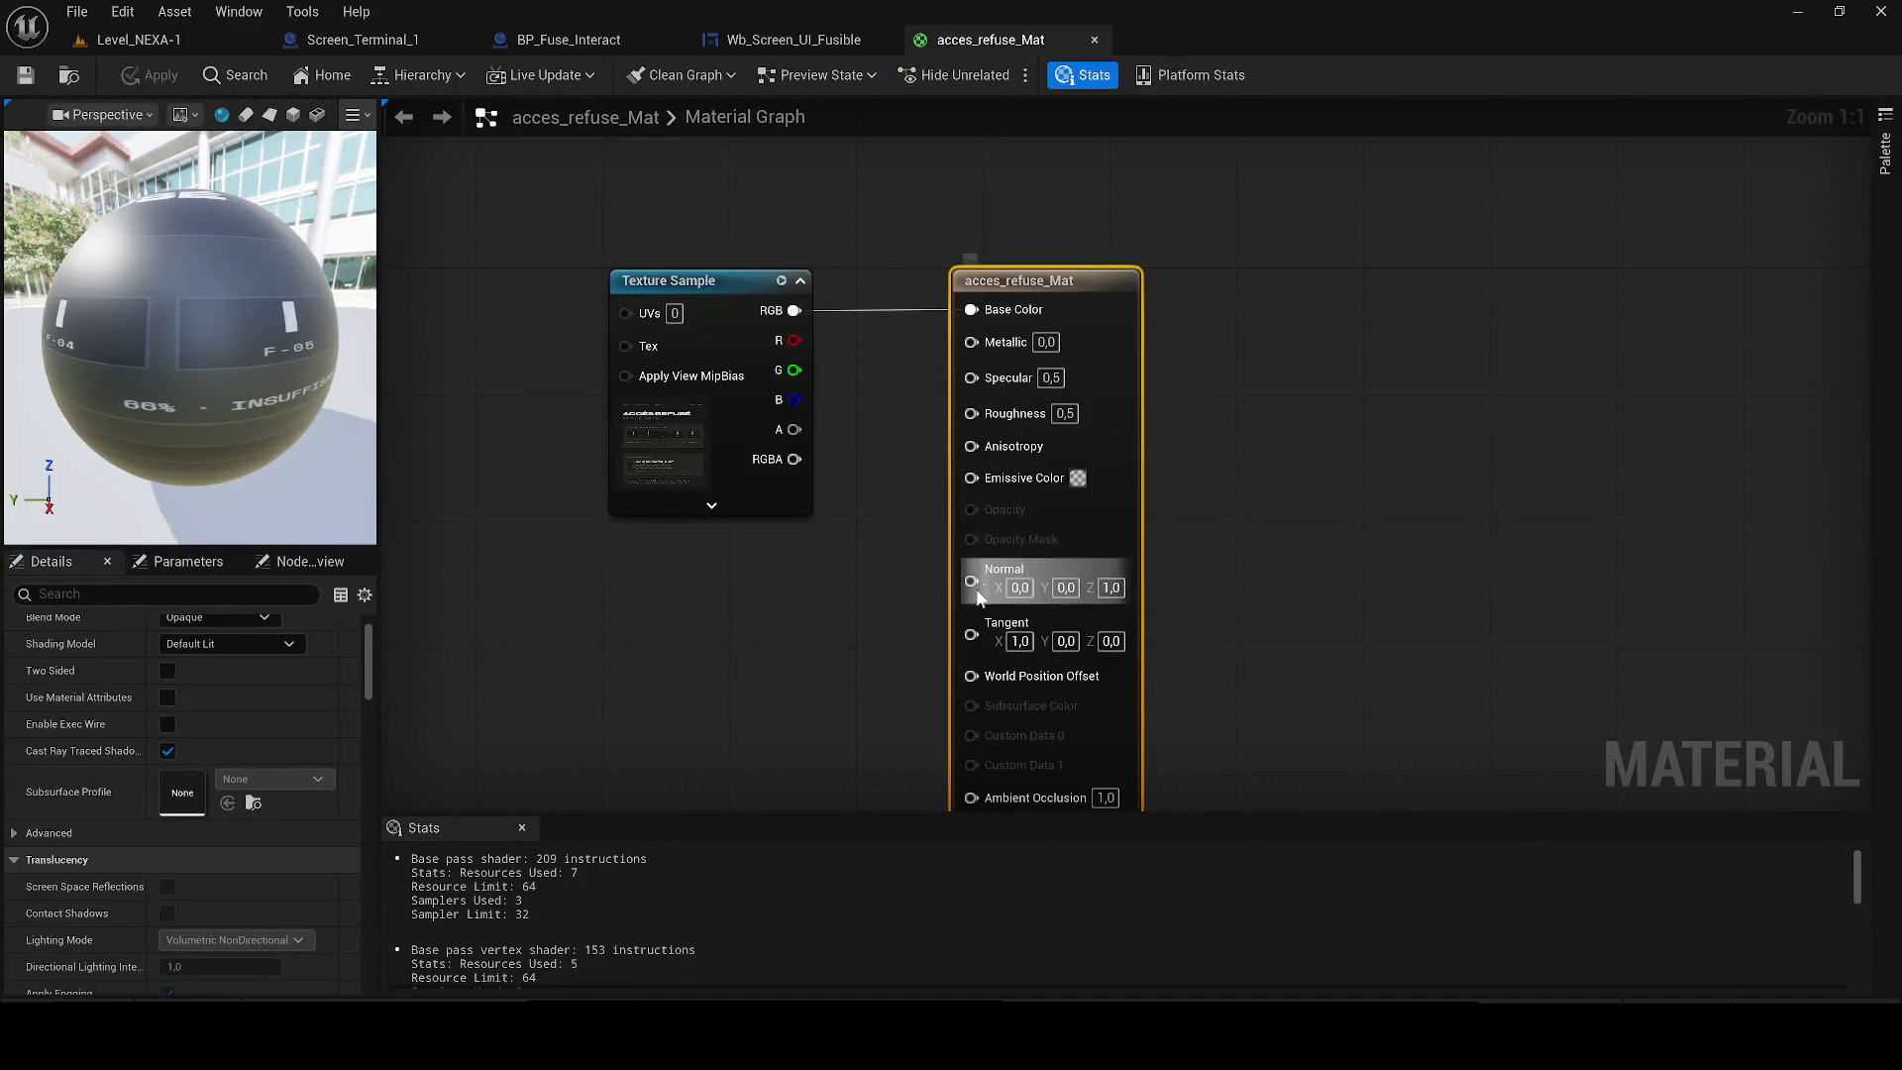
mouse_move(970, 478)
mouse_down()
mouse_move(780, 681)
mouse_move(669, 682)
mouse_move(832, 402)
mouse_up()
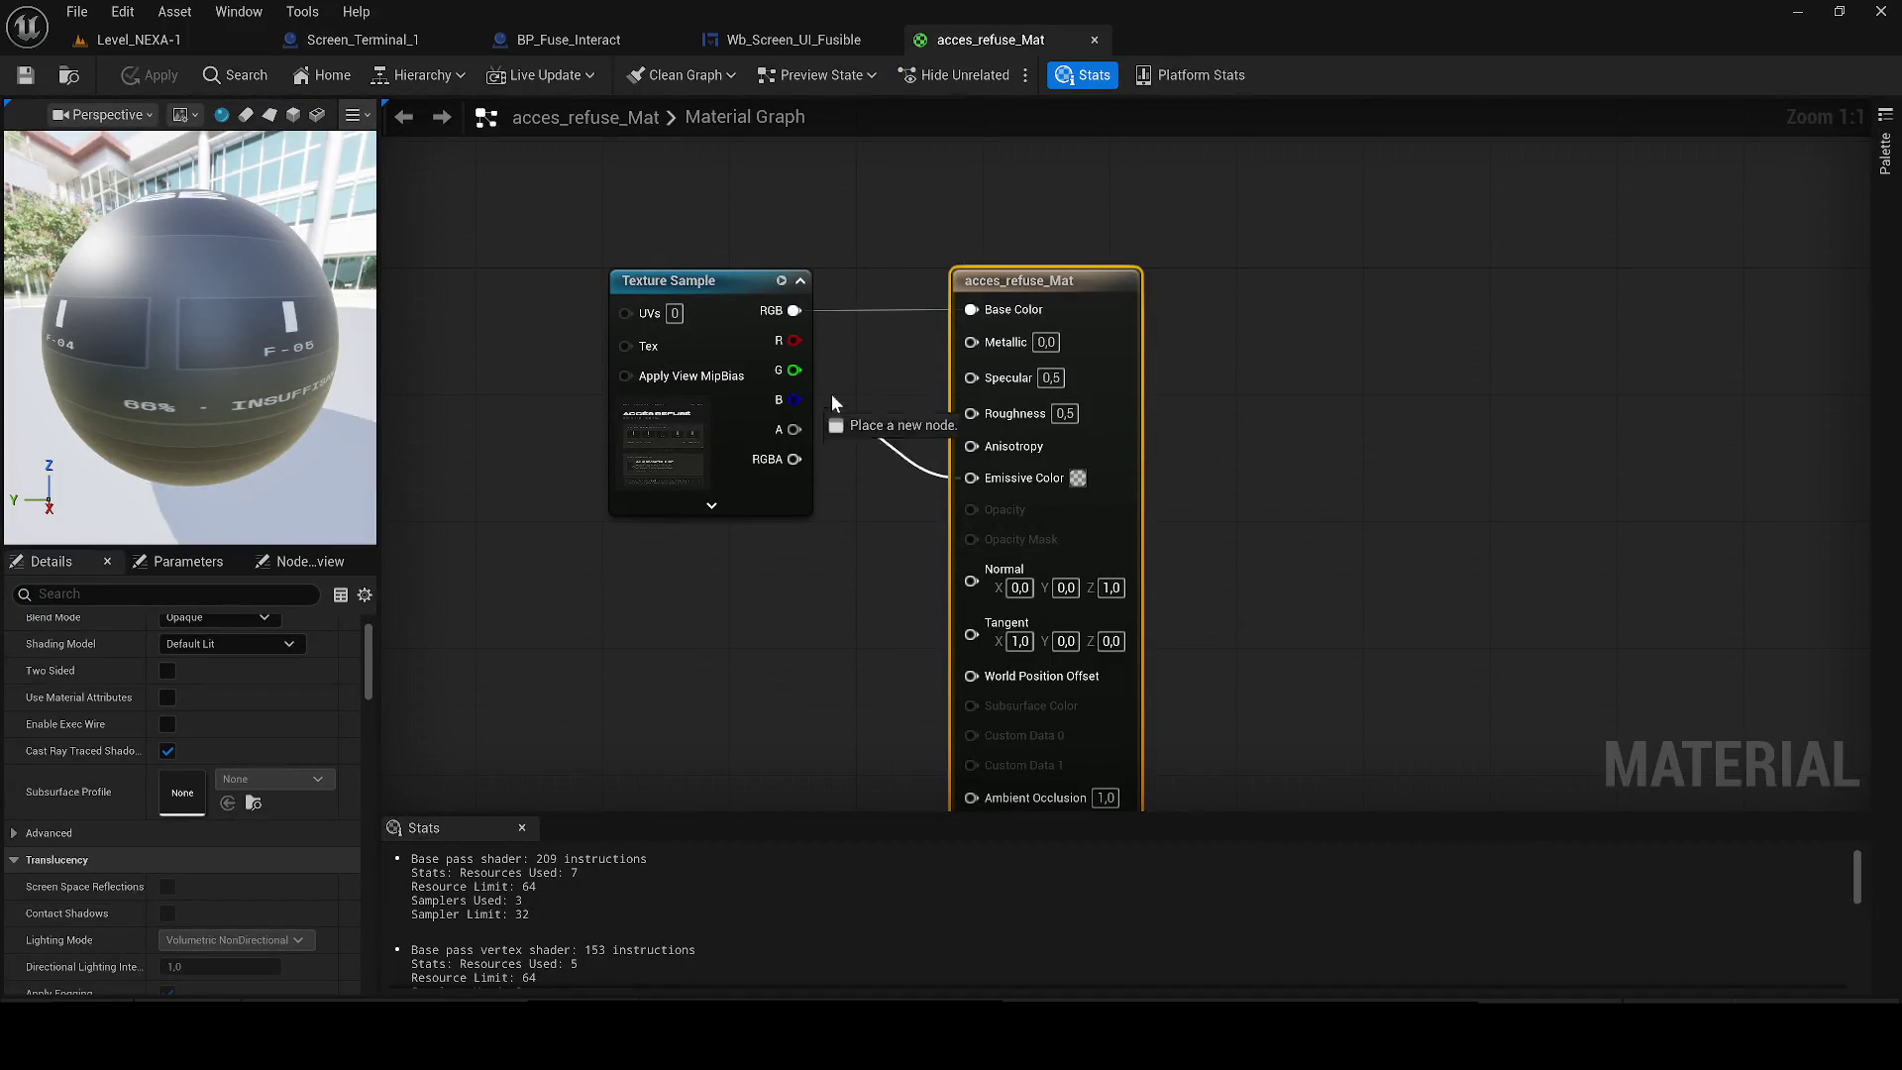
drag(790, 315, 792, 311)
alt+click(970, 312)
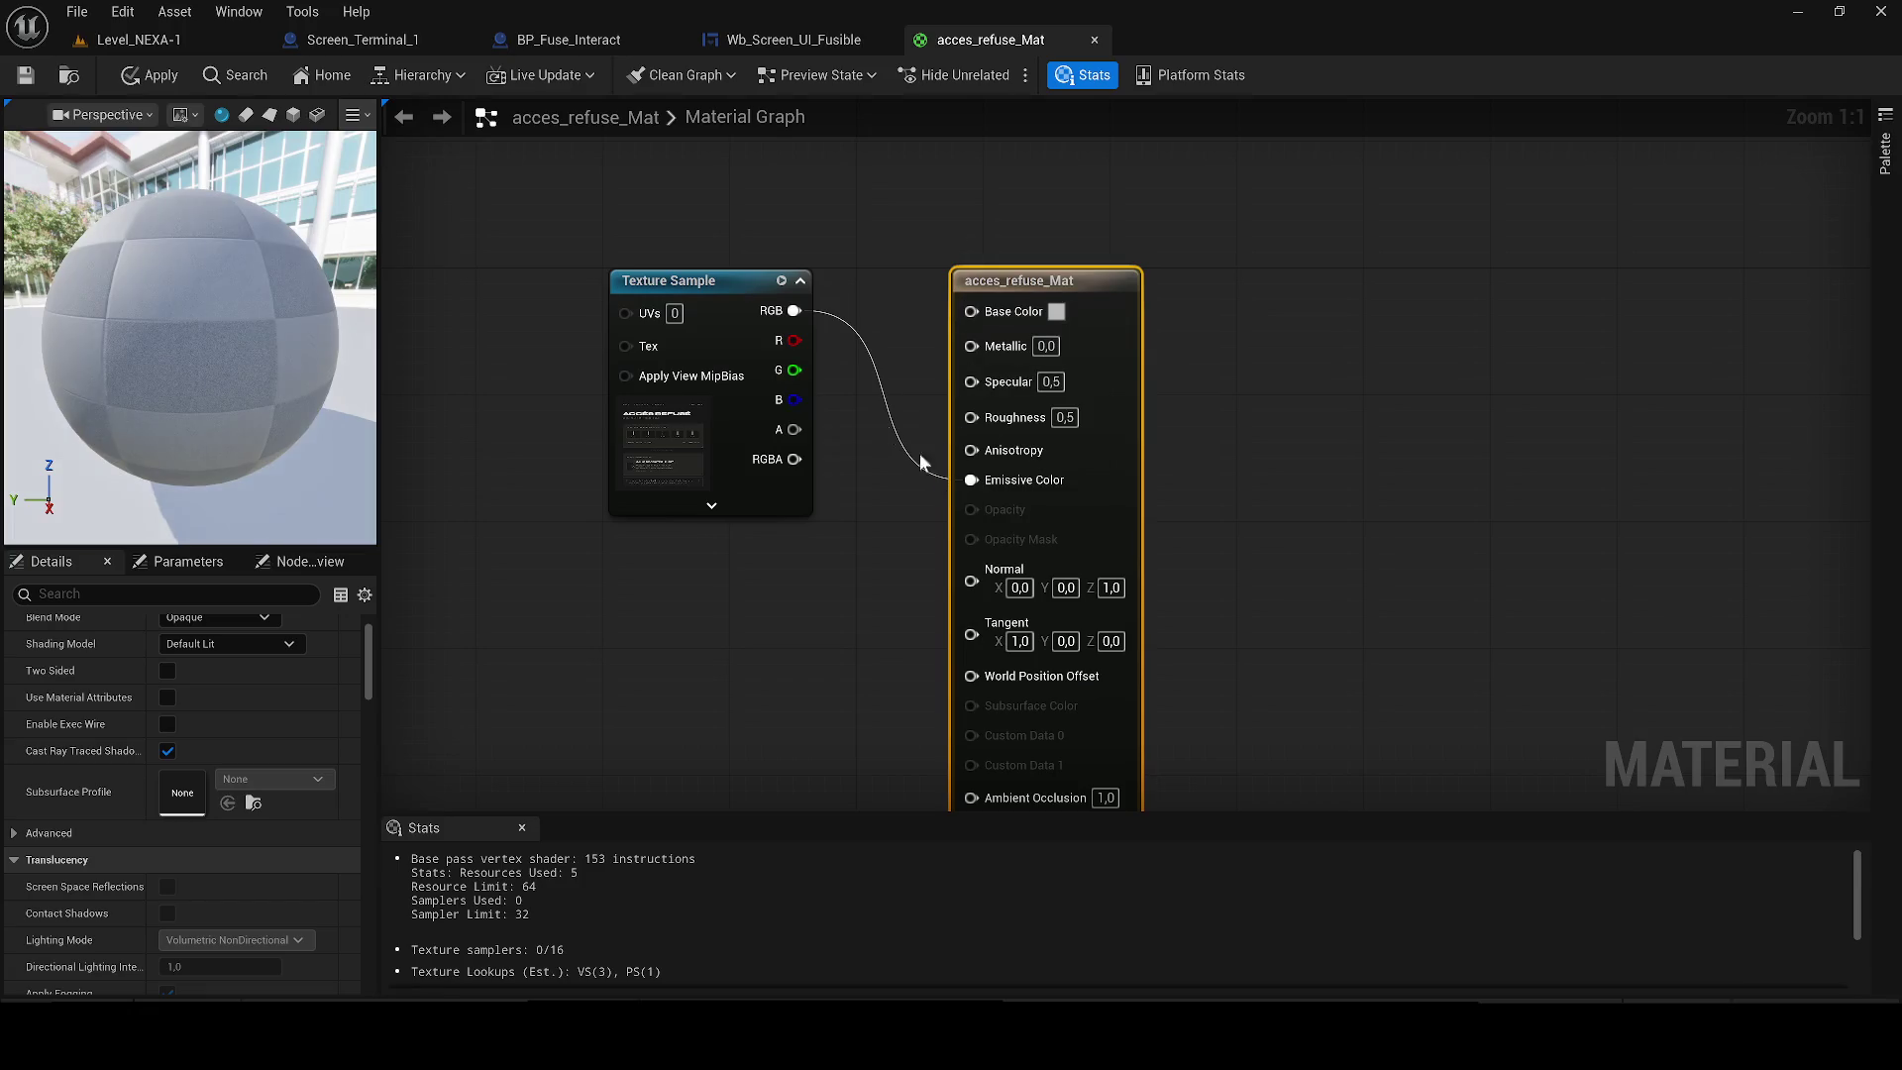
click(154, 76)
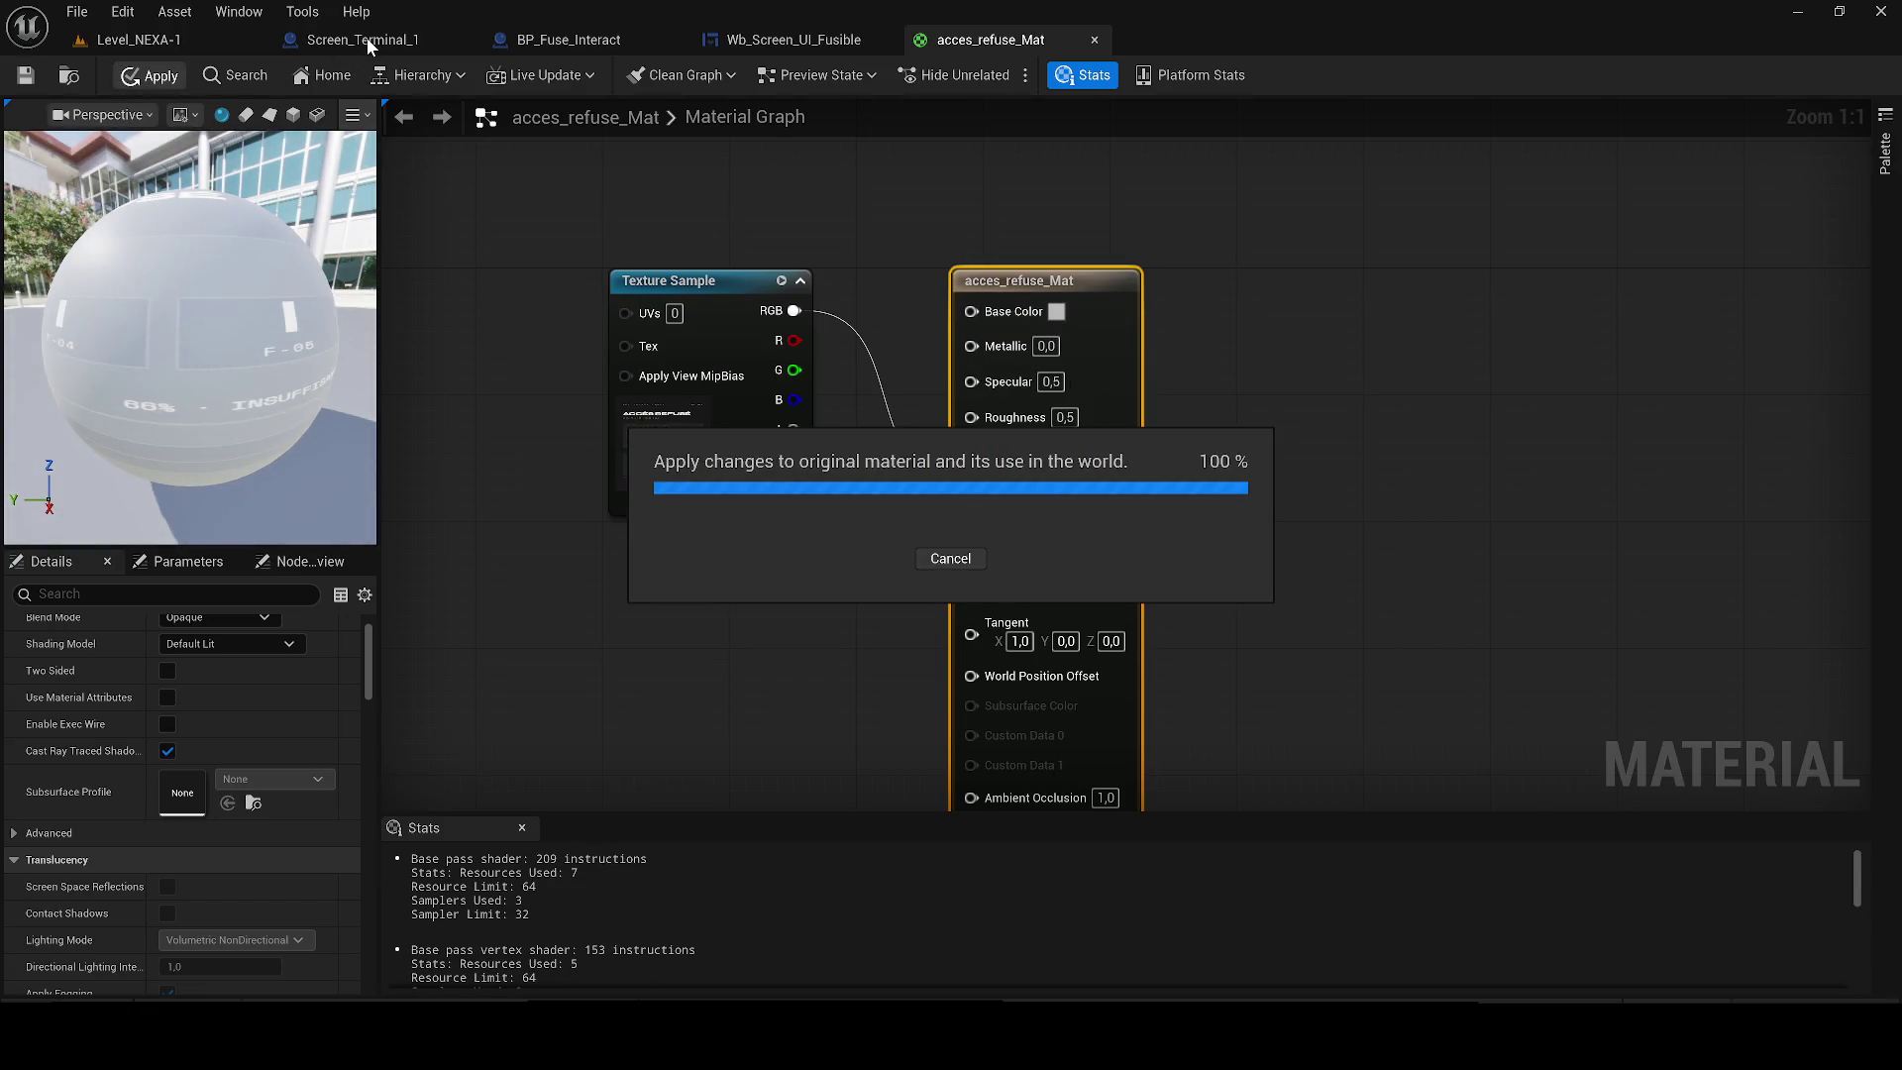
click(366, 37)
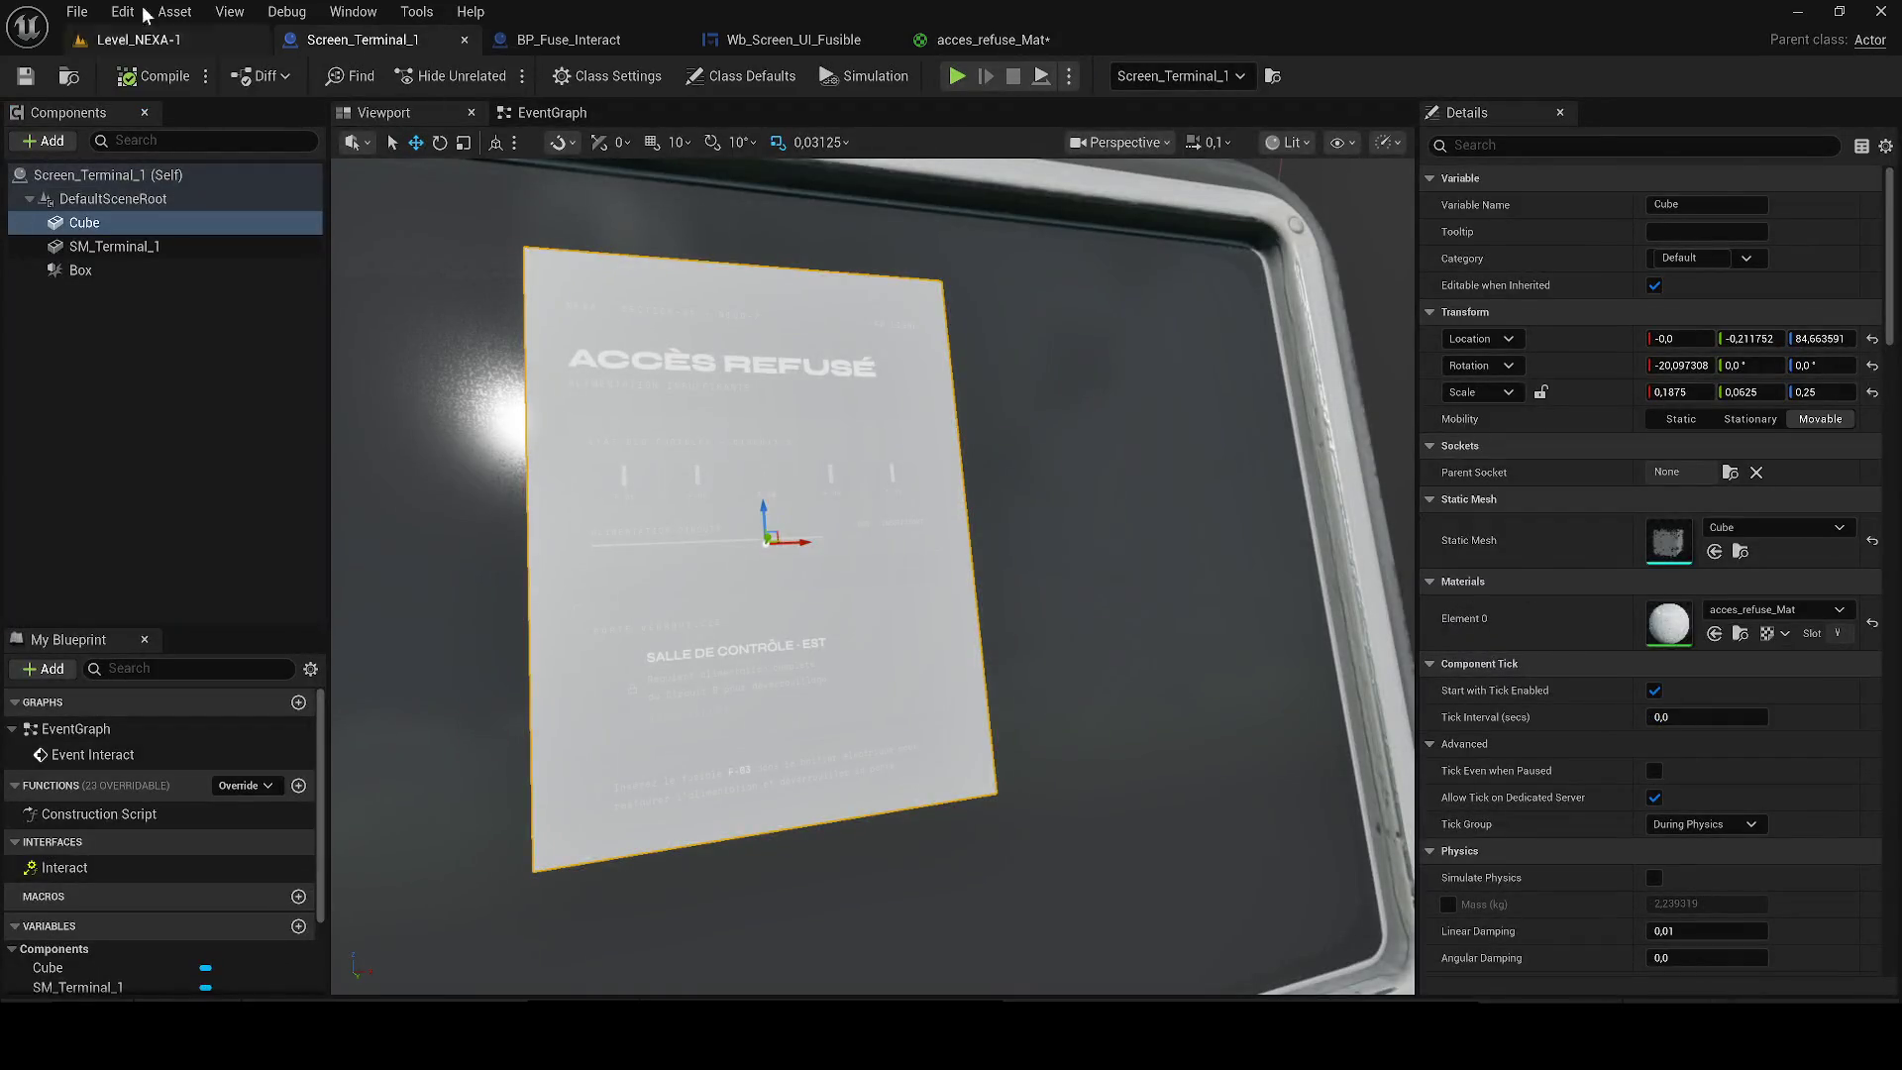
click(137, 42)
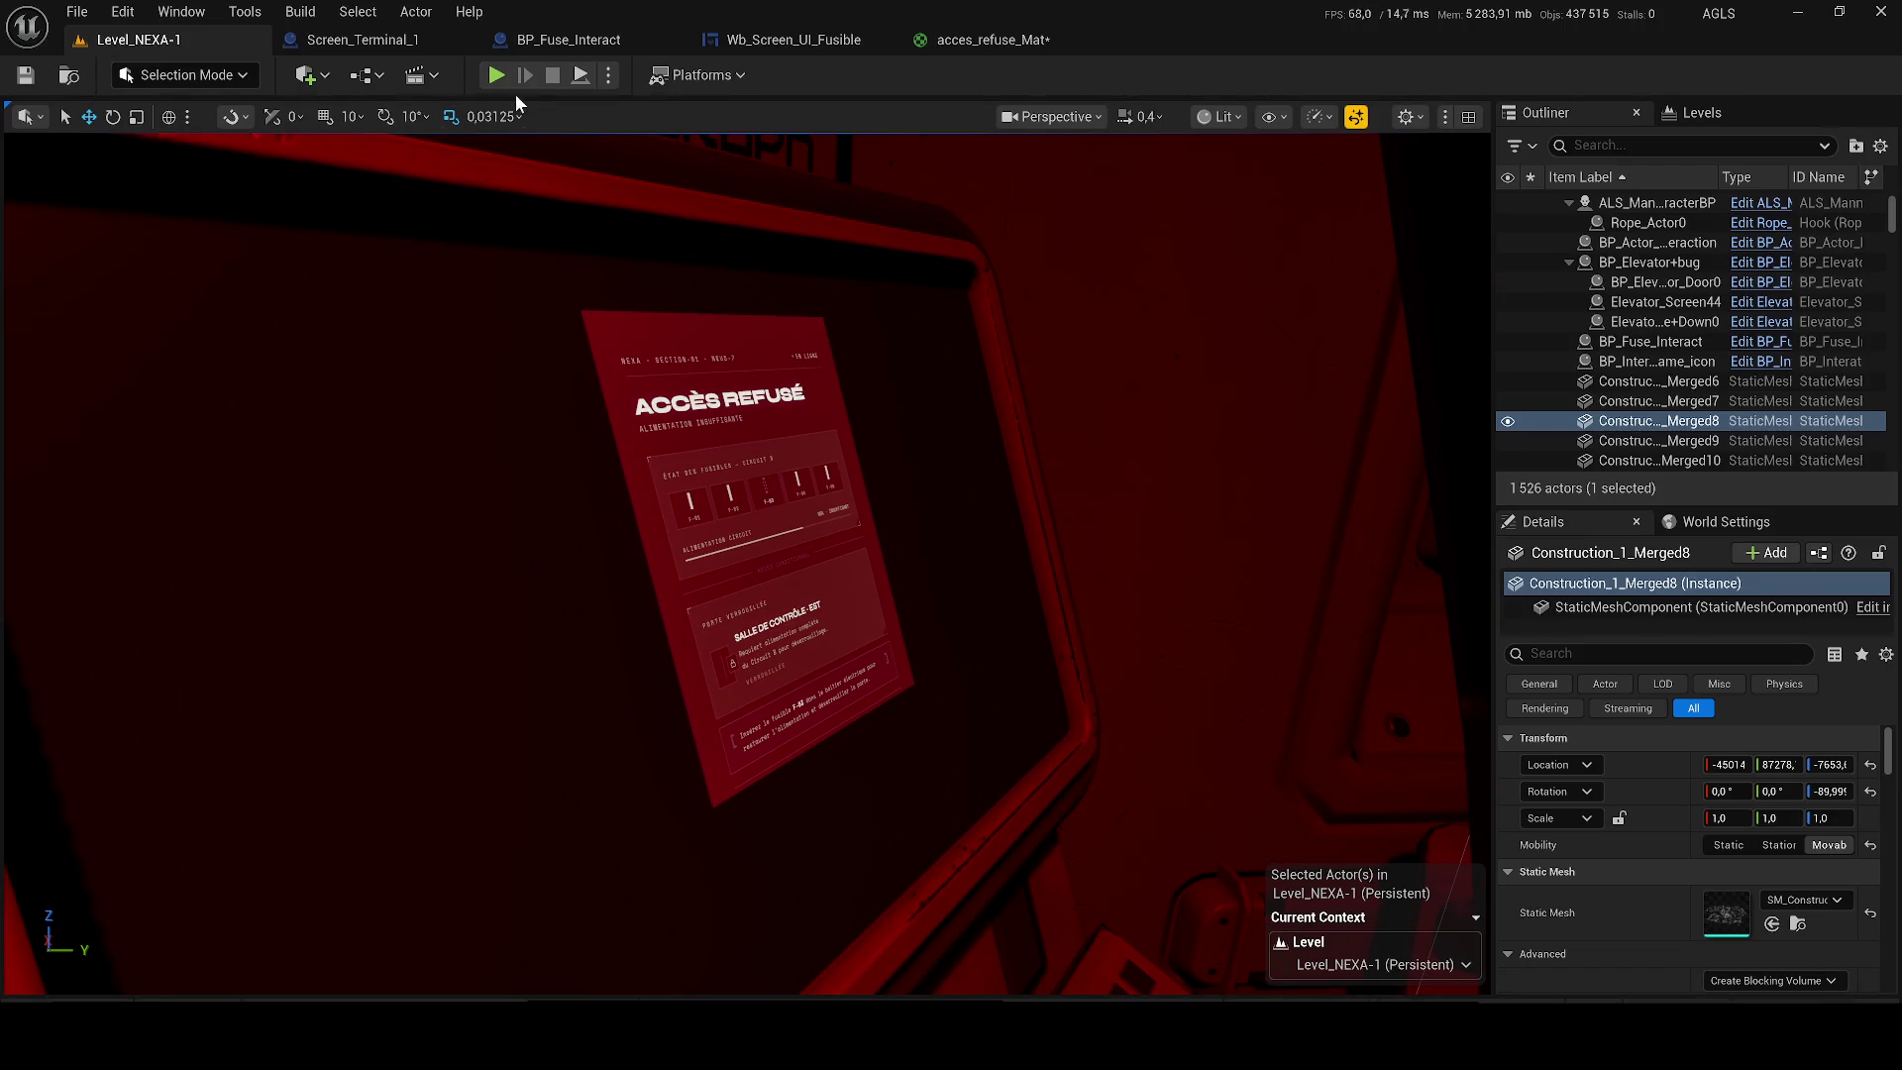
key(alt+p)
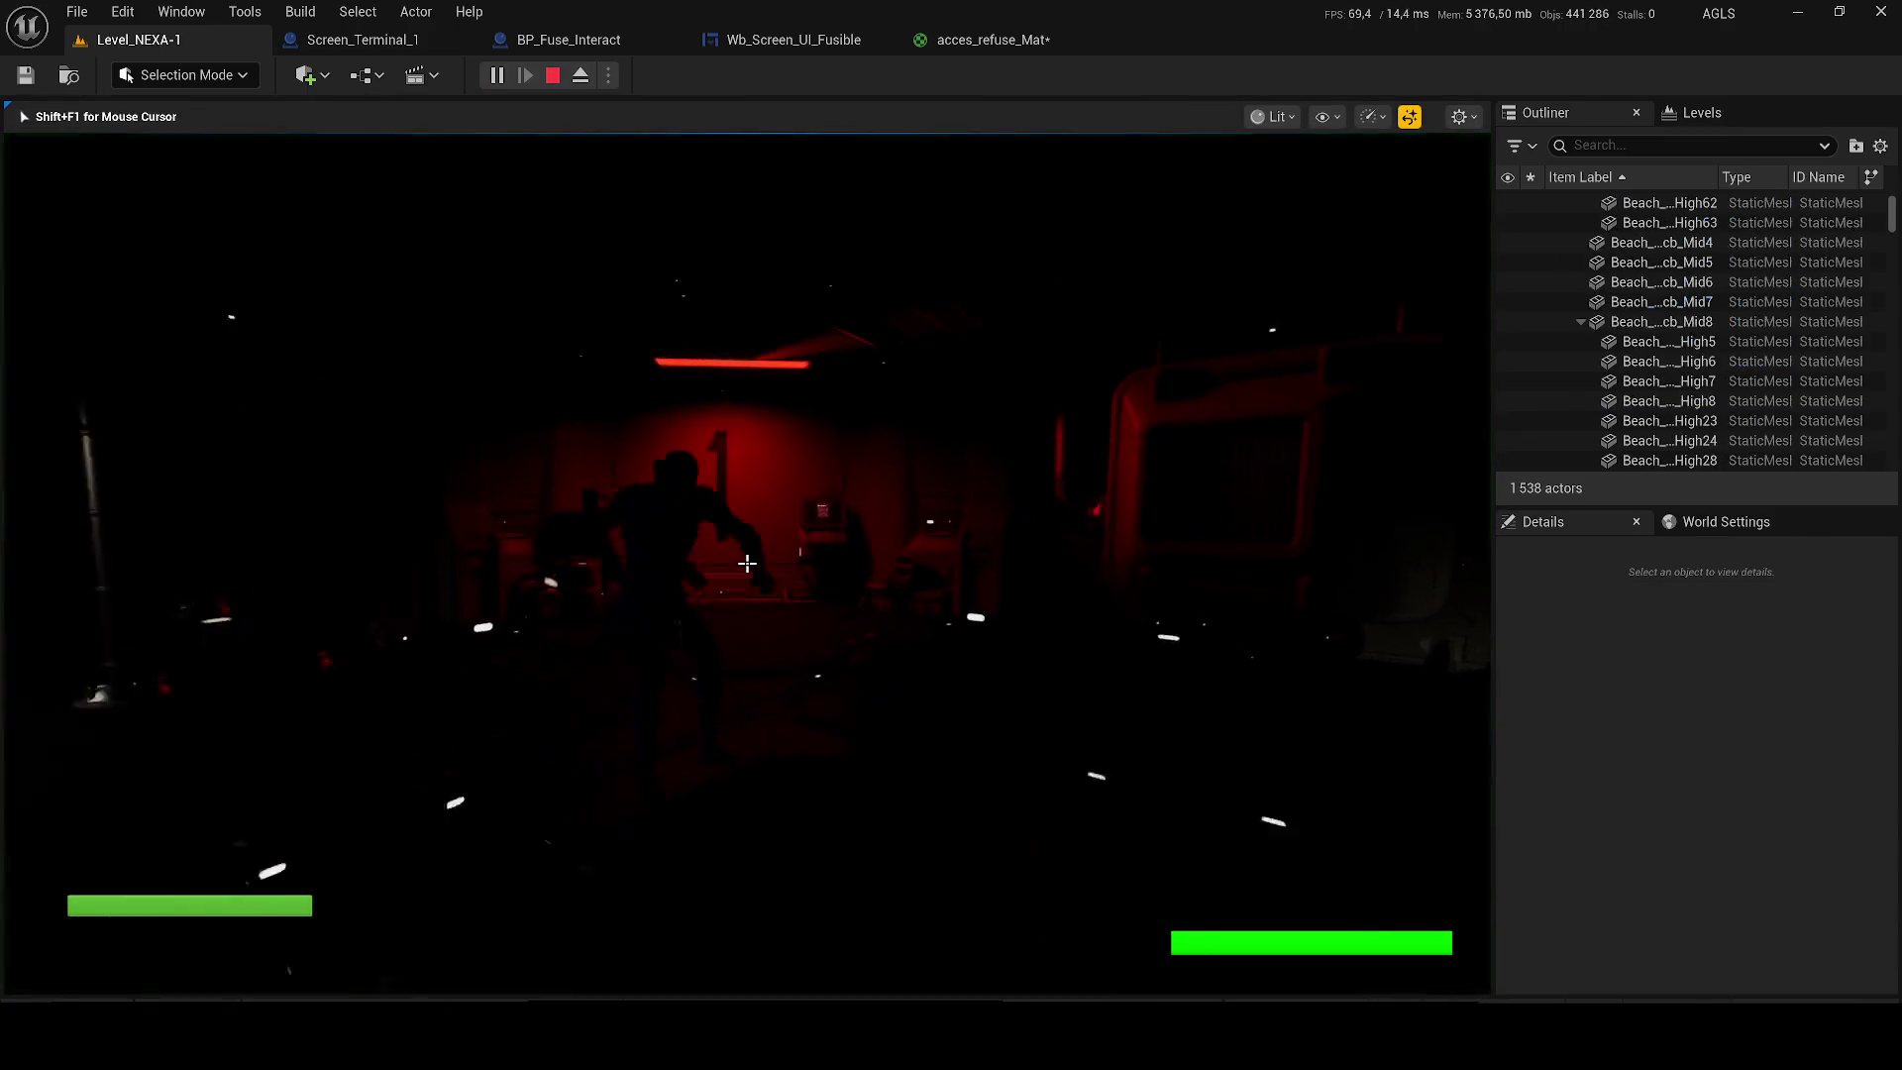
key(w)
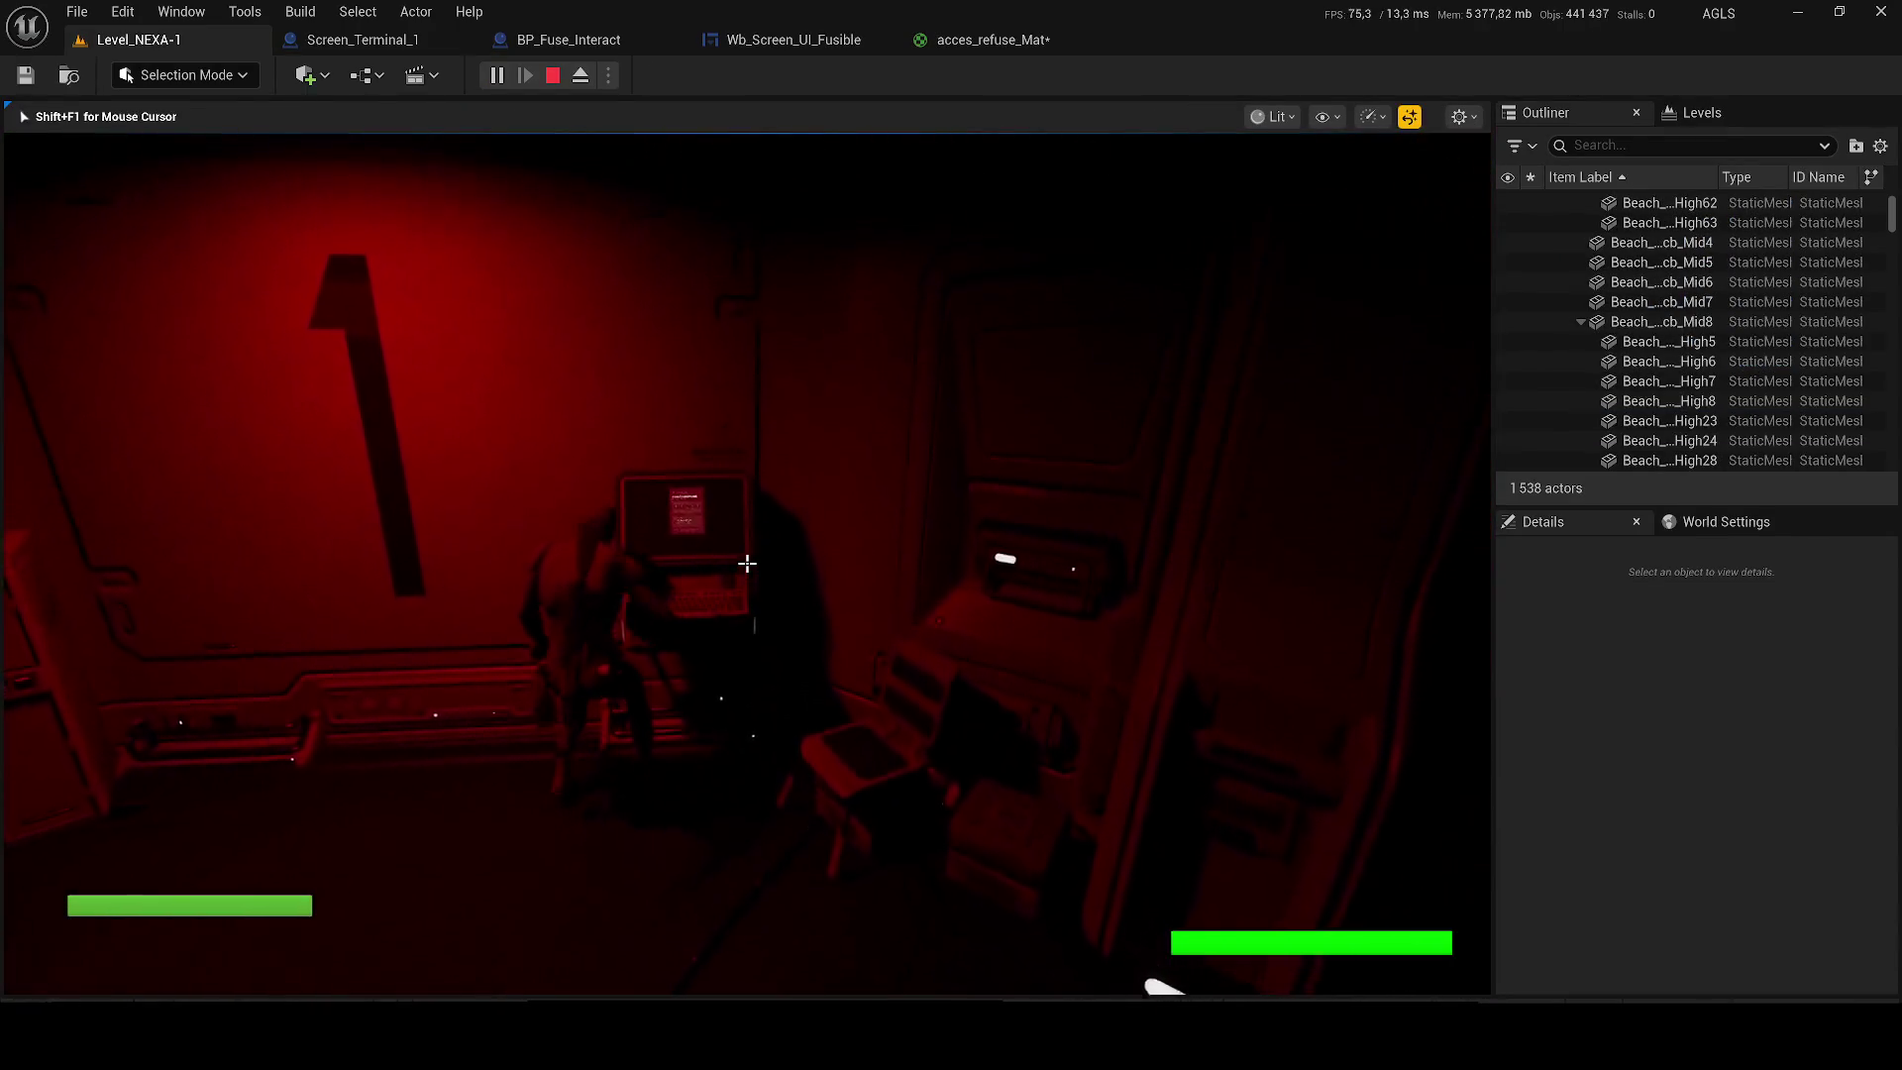
key(e)
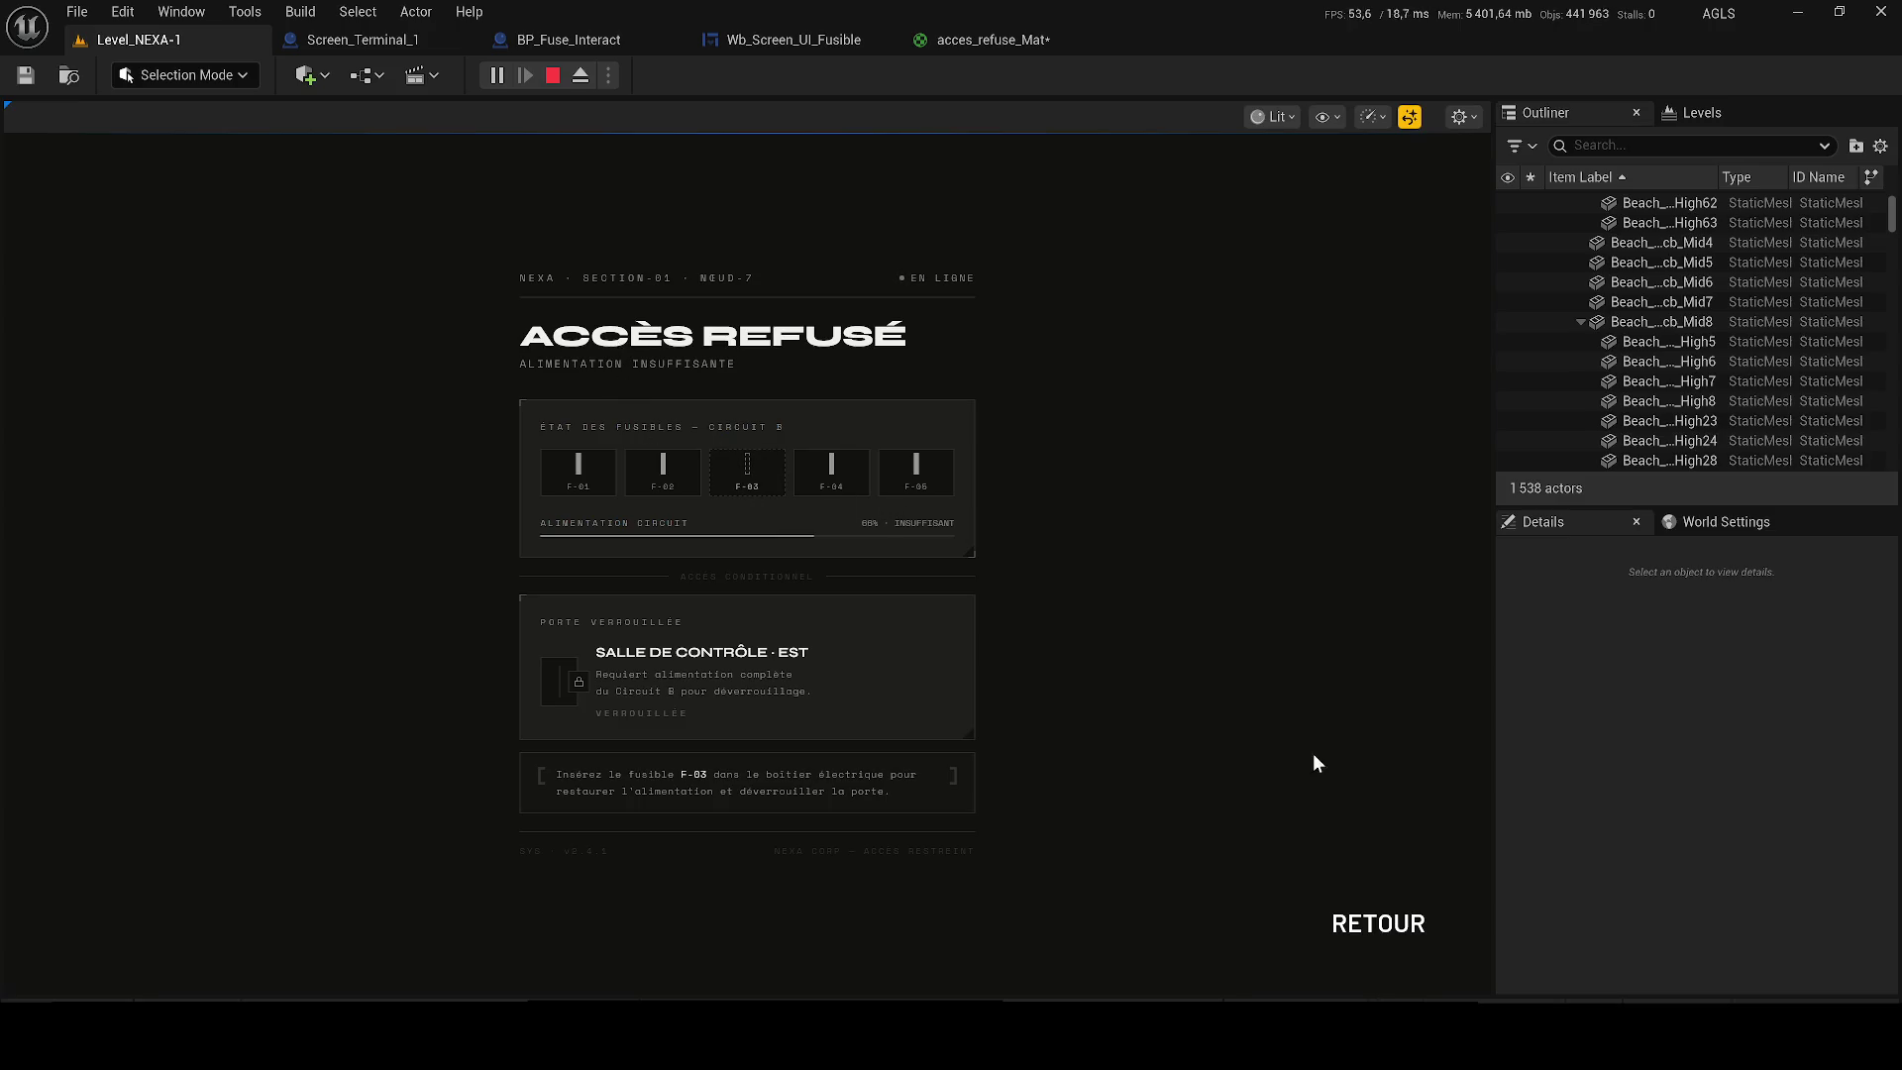
key(e)
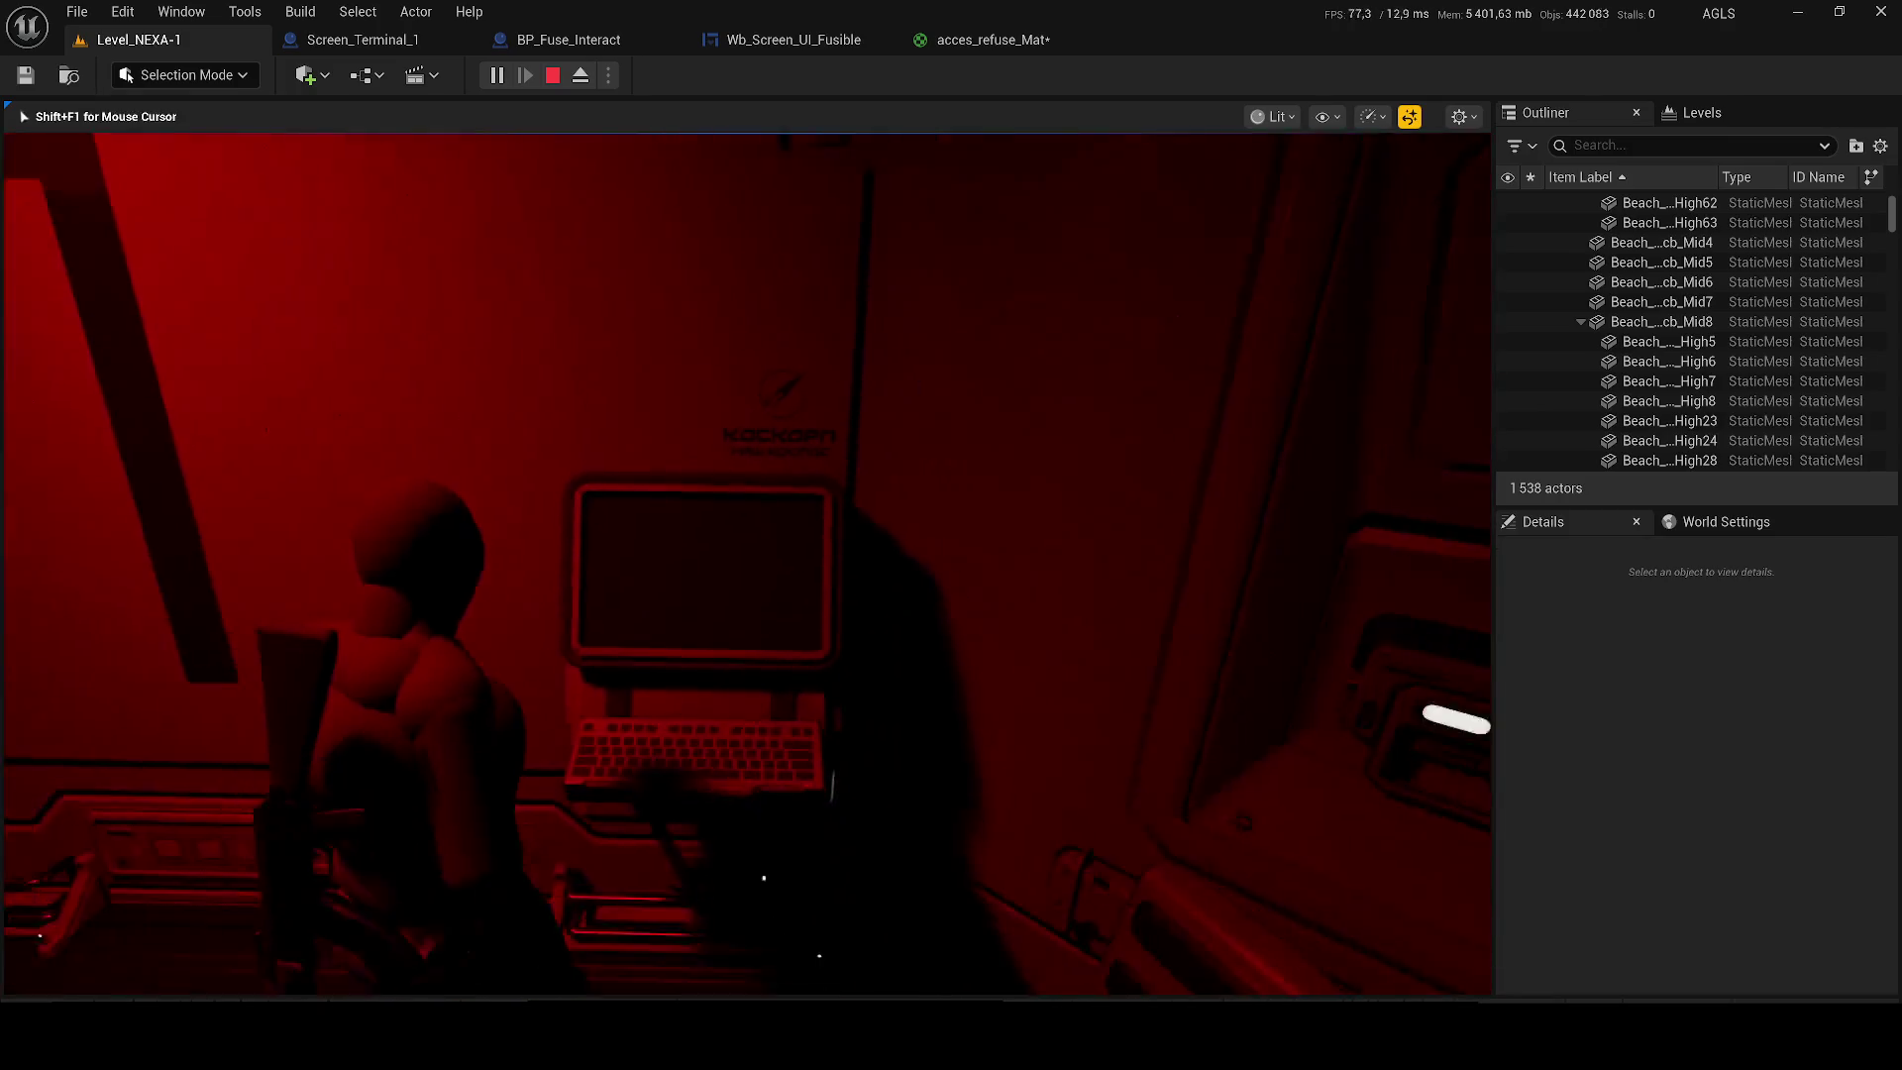
key(w)
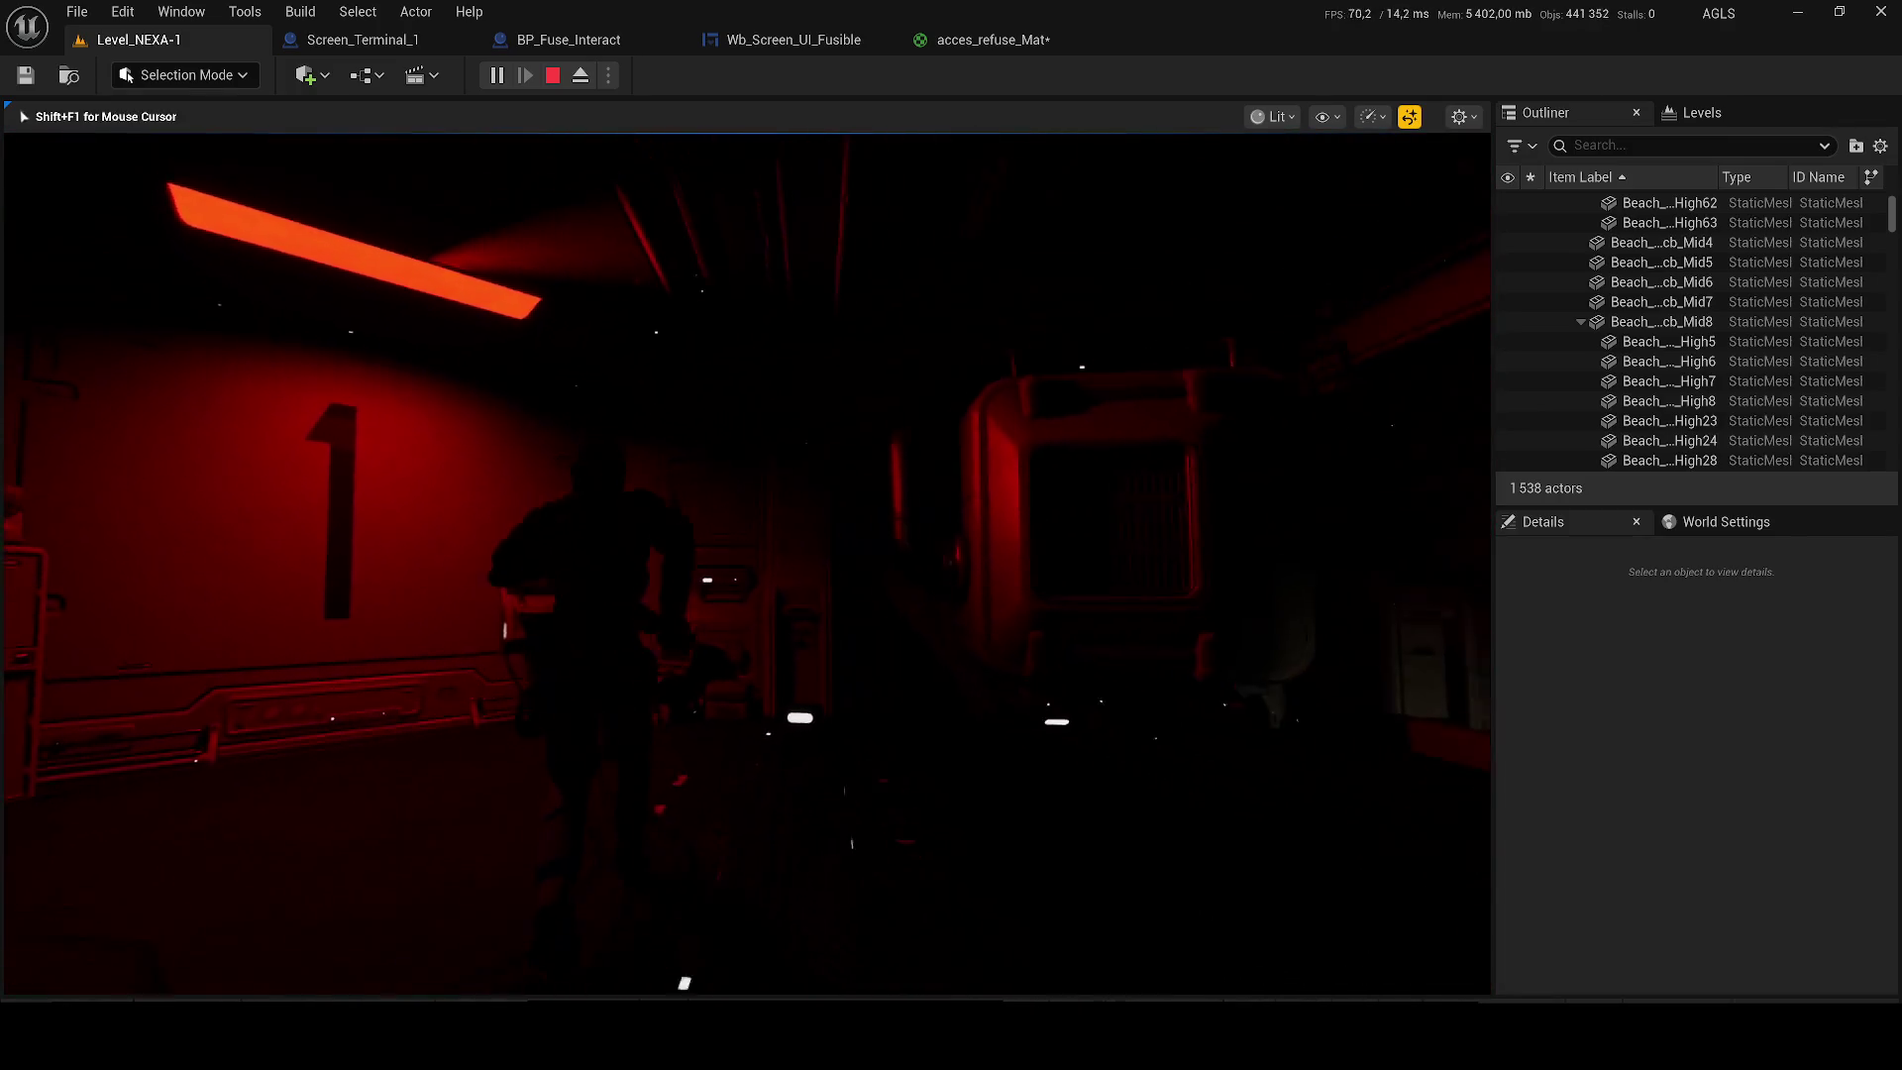
key(w)
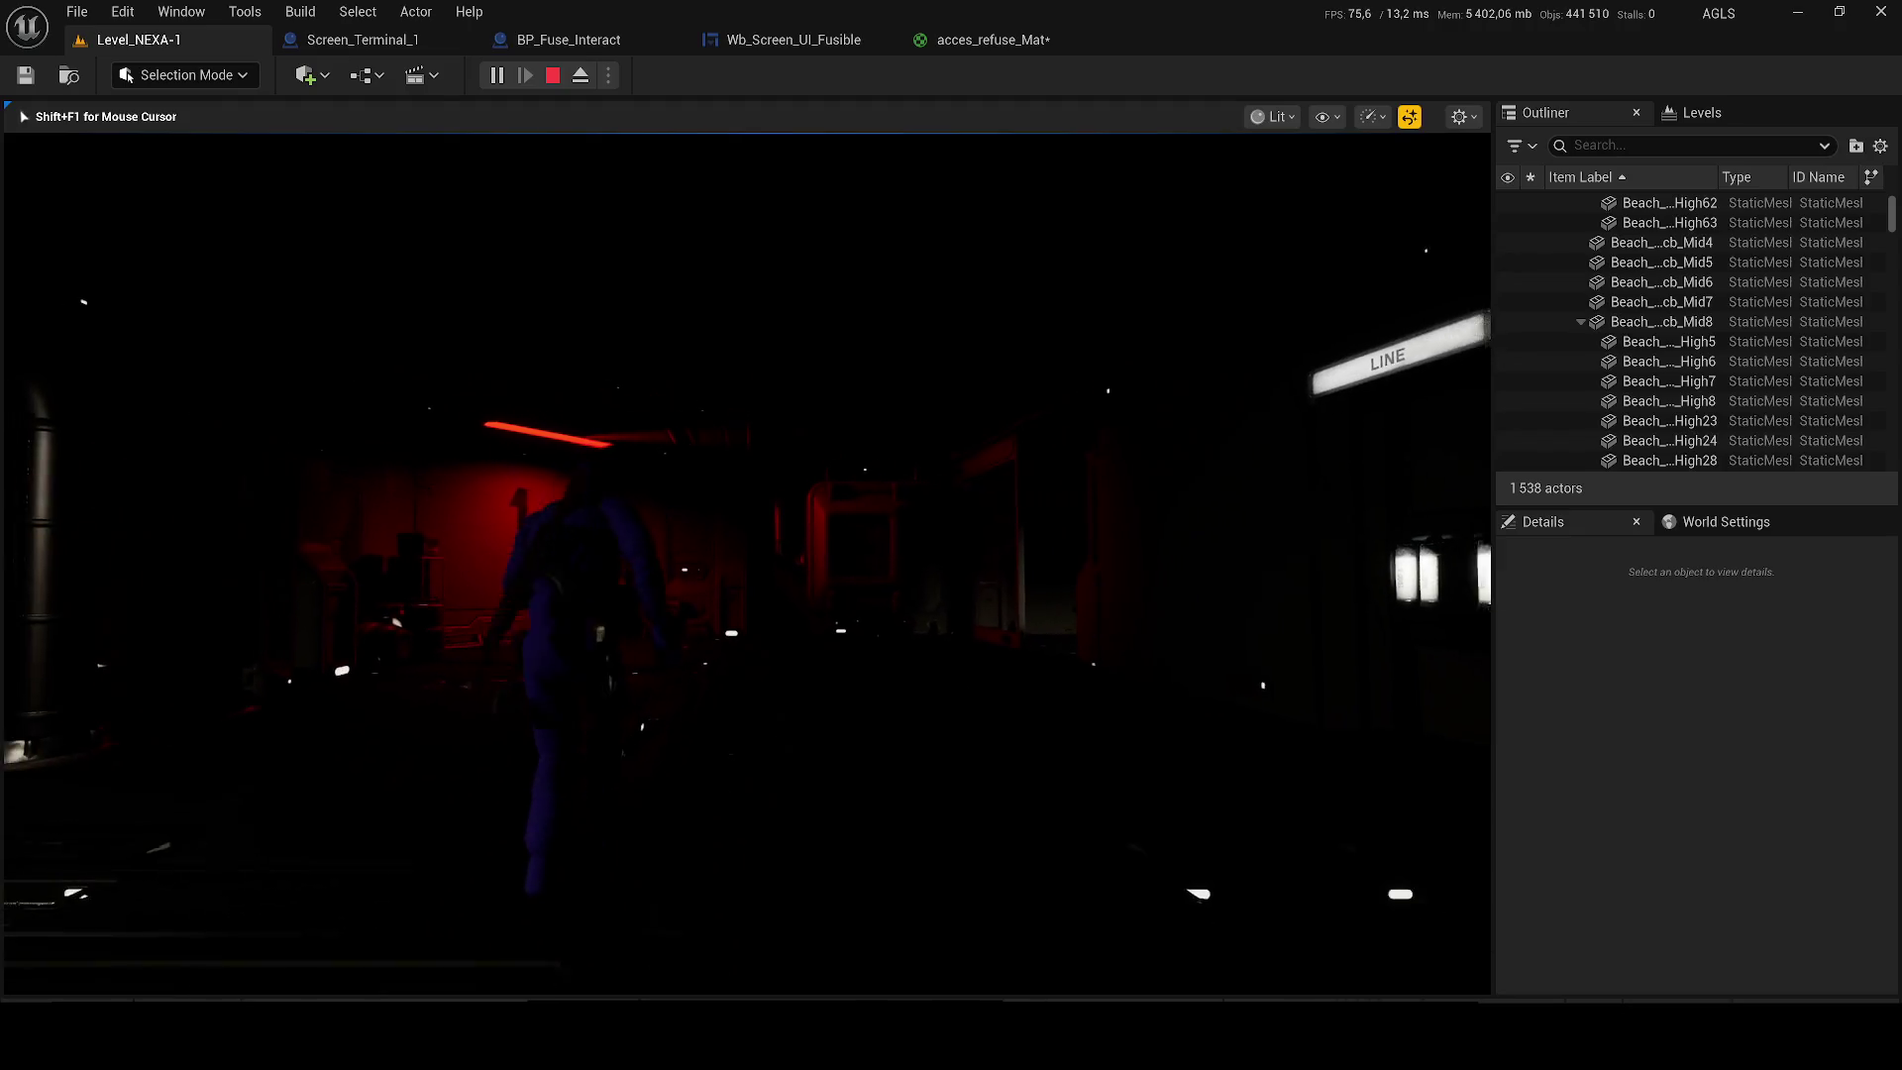
key(w)
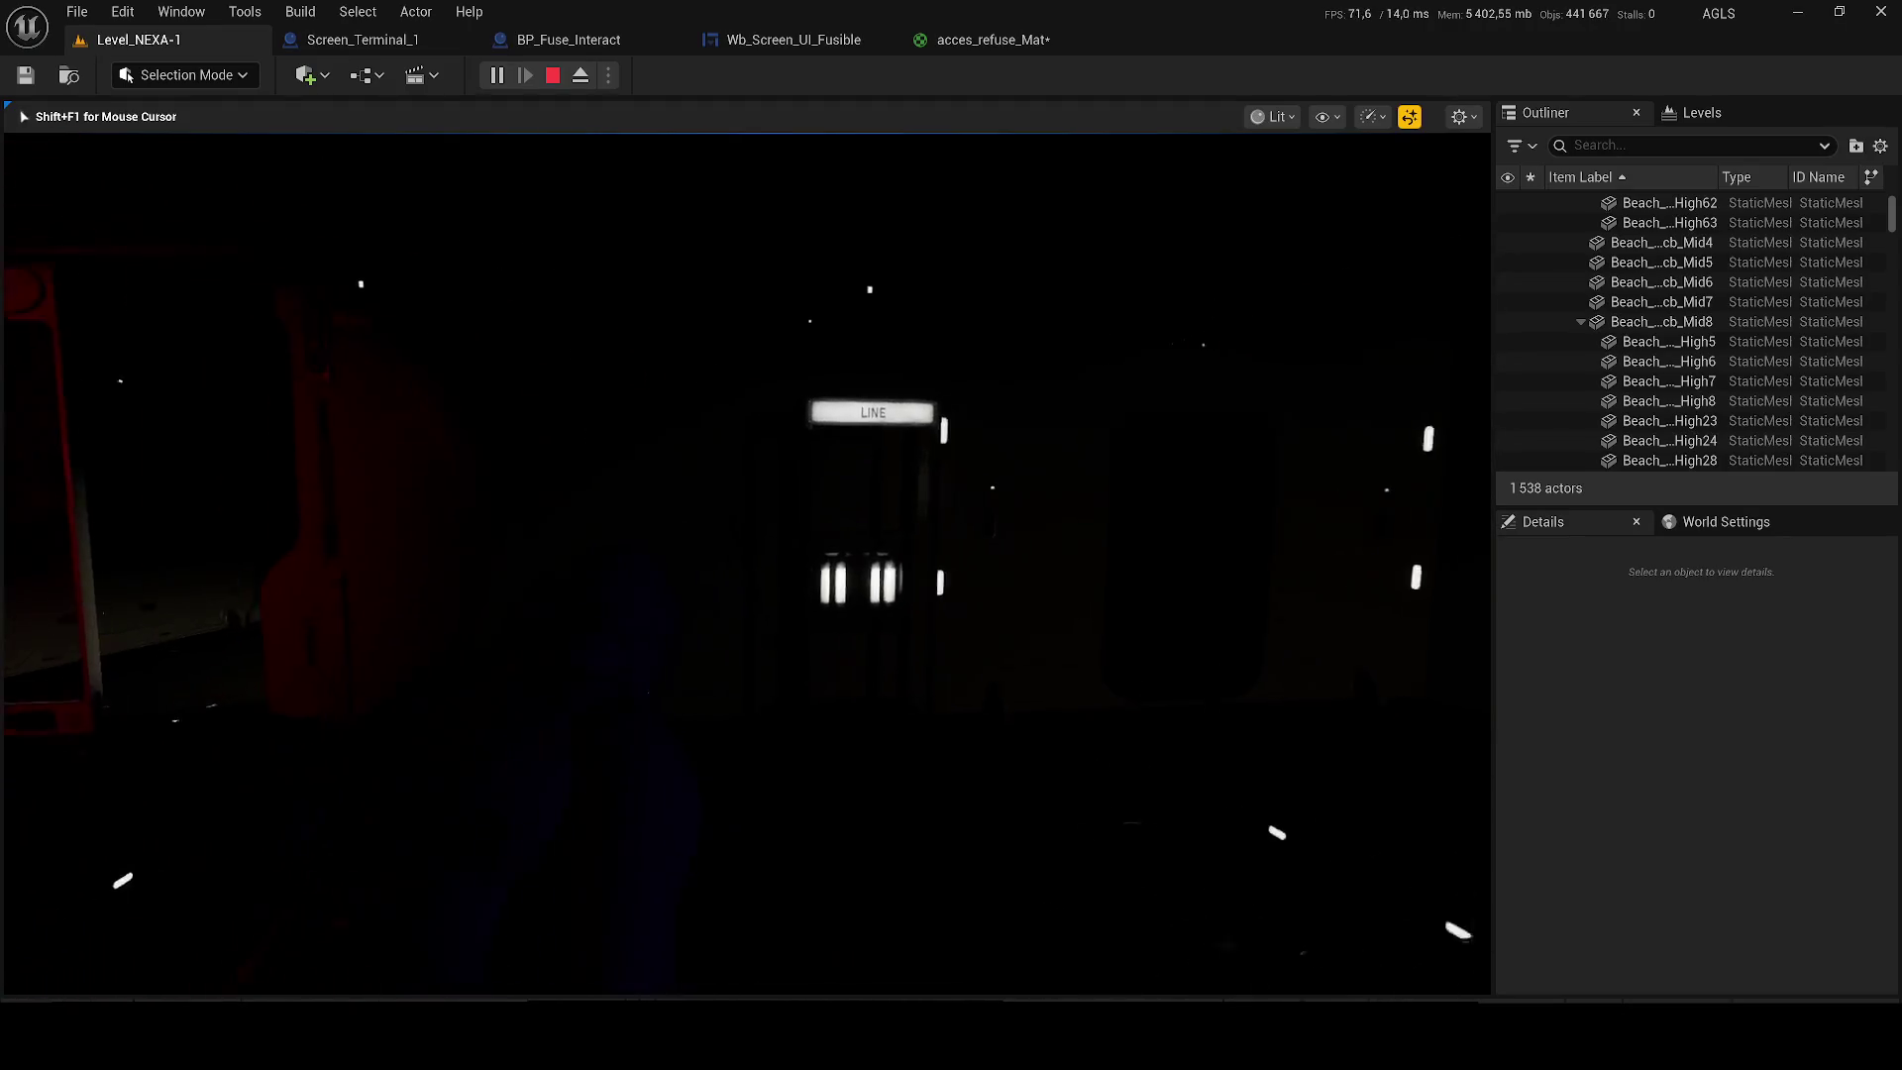
key(Escape)
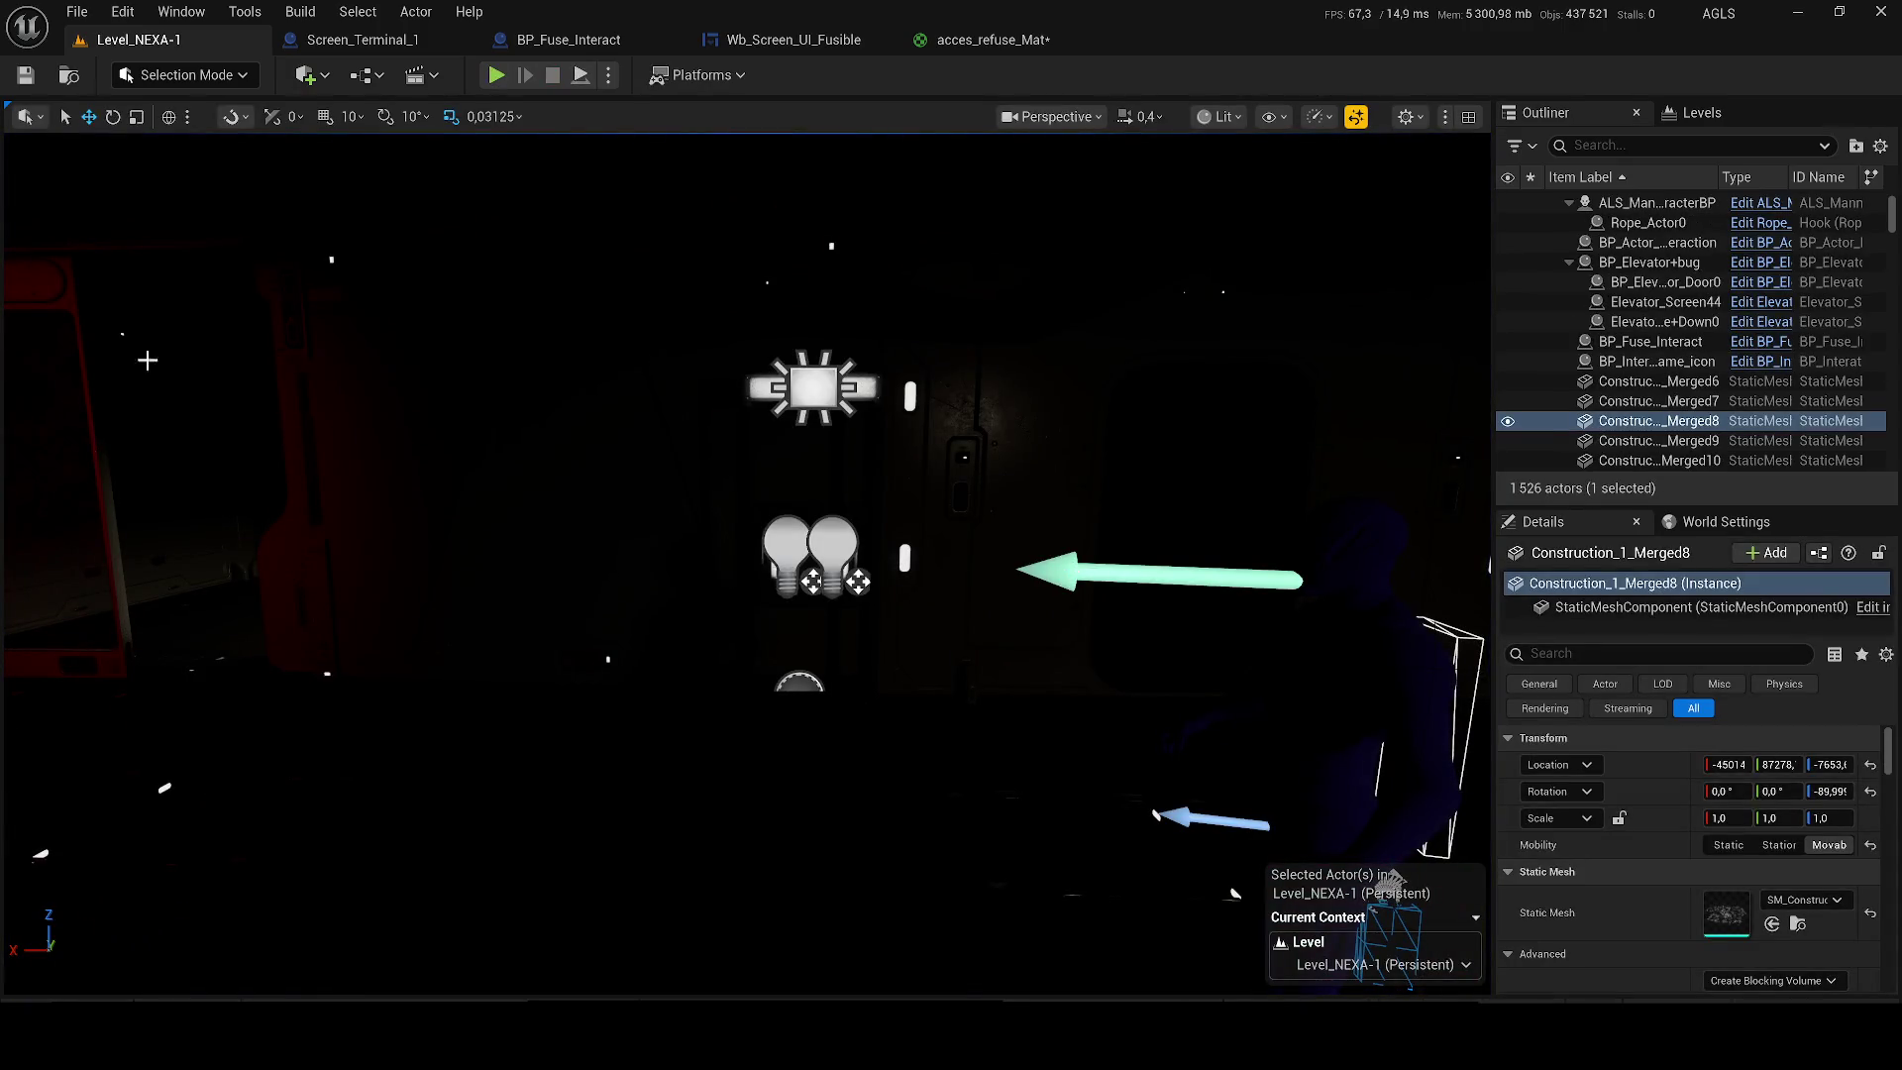
Close the acces_refuse_Mat, Screen_Terminal_1 and BP_Fuse_Interact editor tabs.
click(1057, 48)
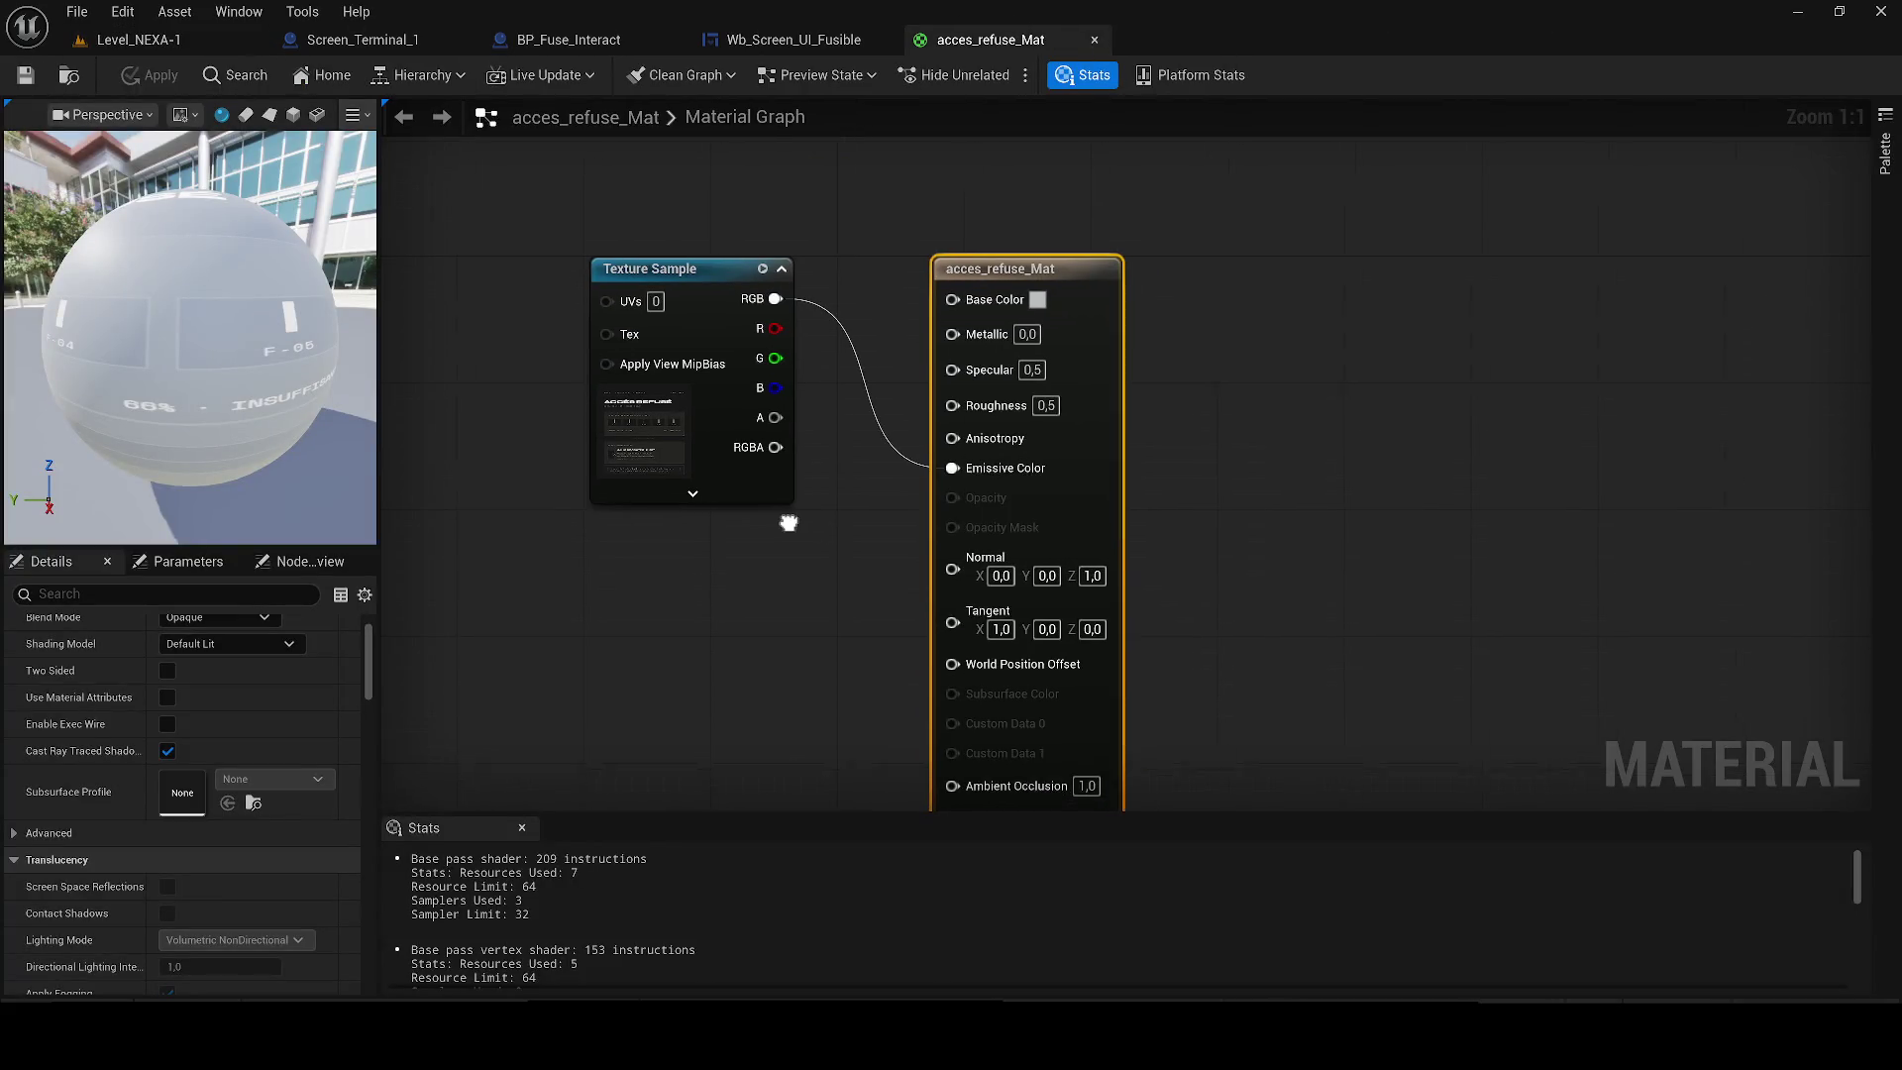
scroll(216, 756, up, 2)
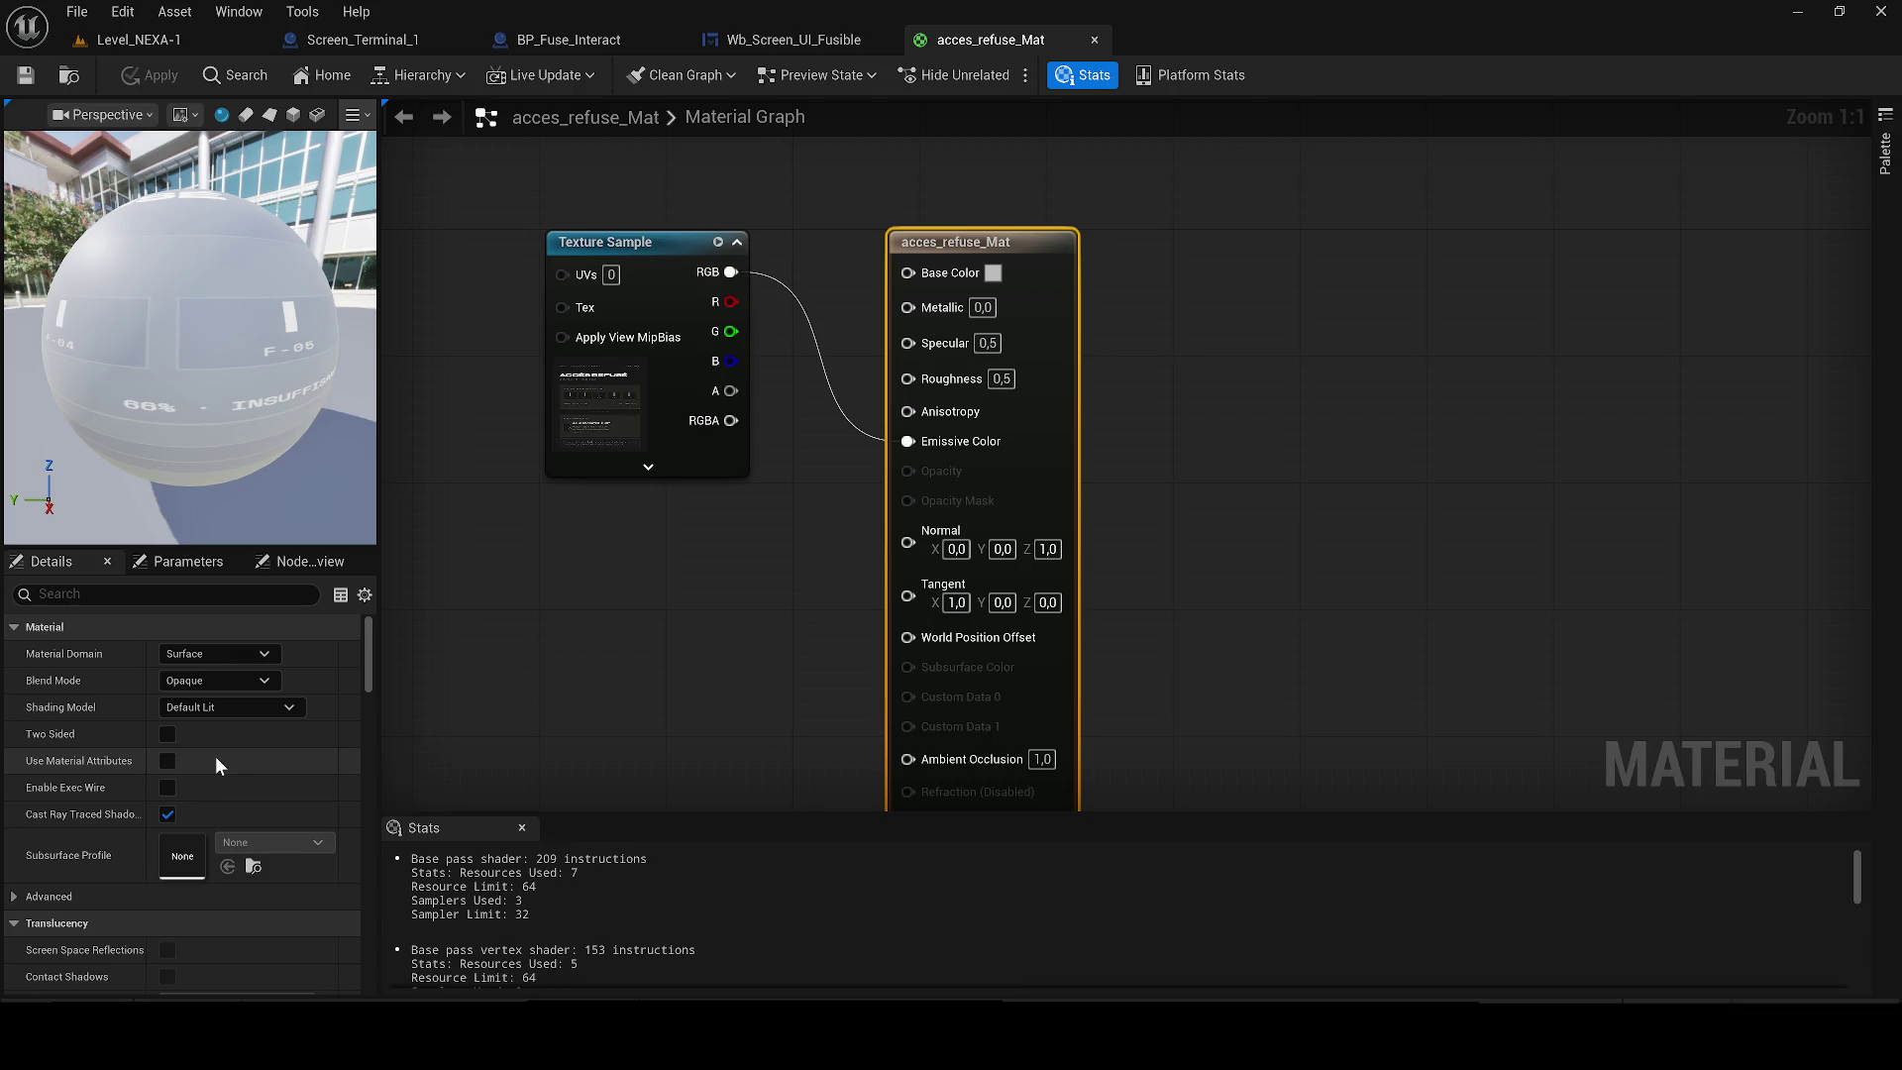
click(1095, 39)
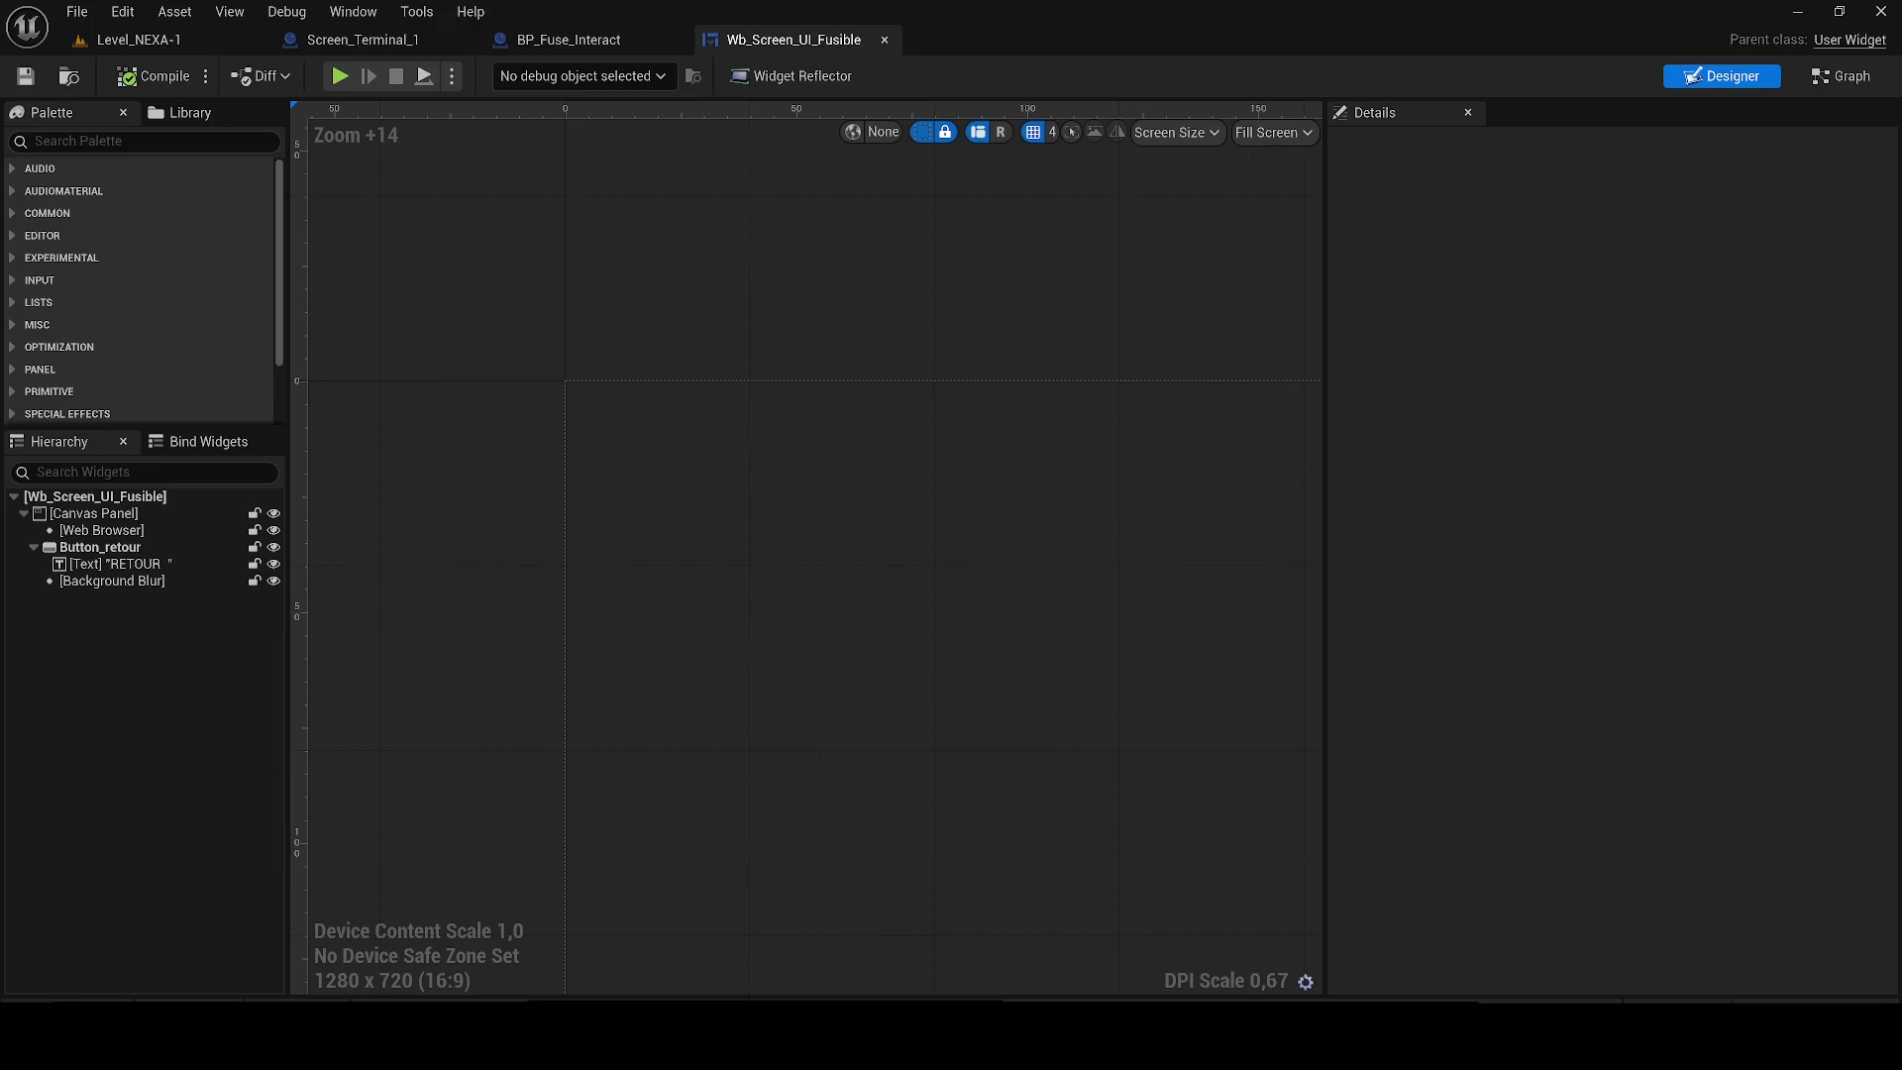
click(378, 38)
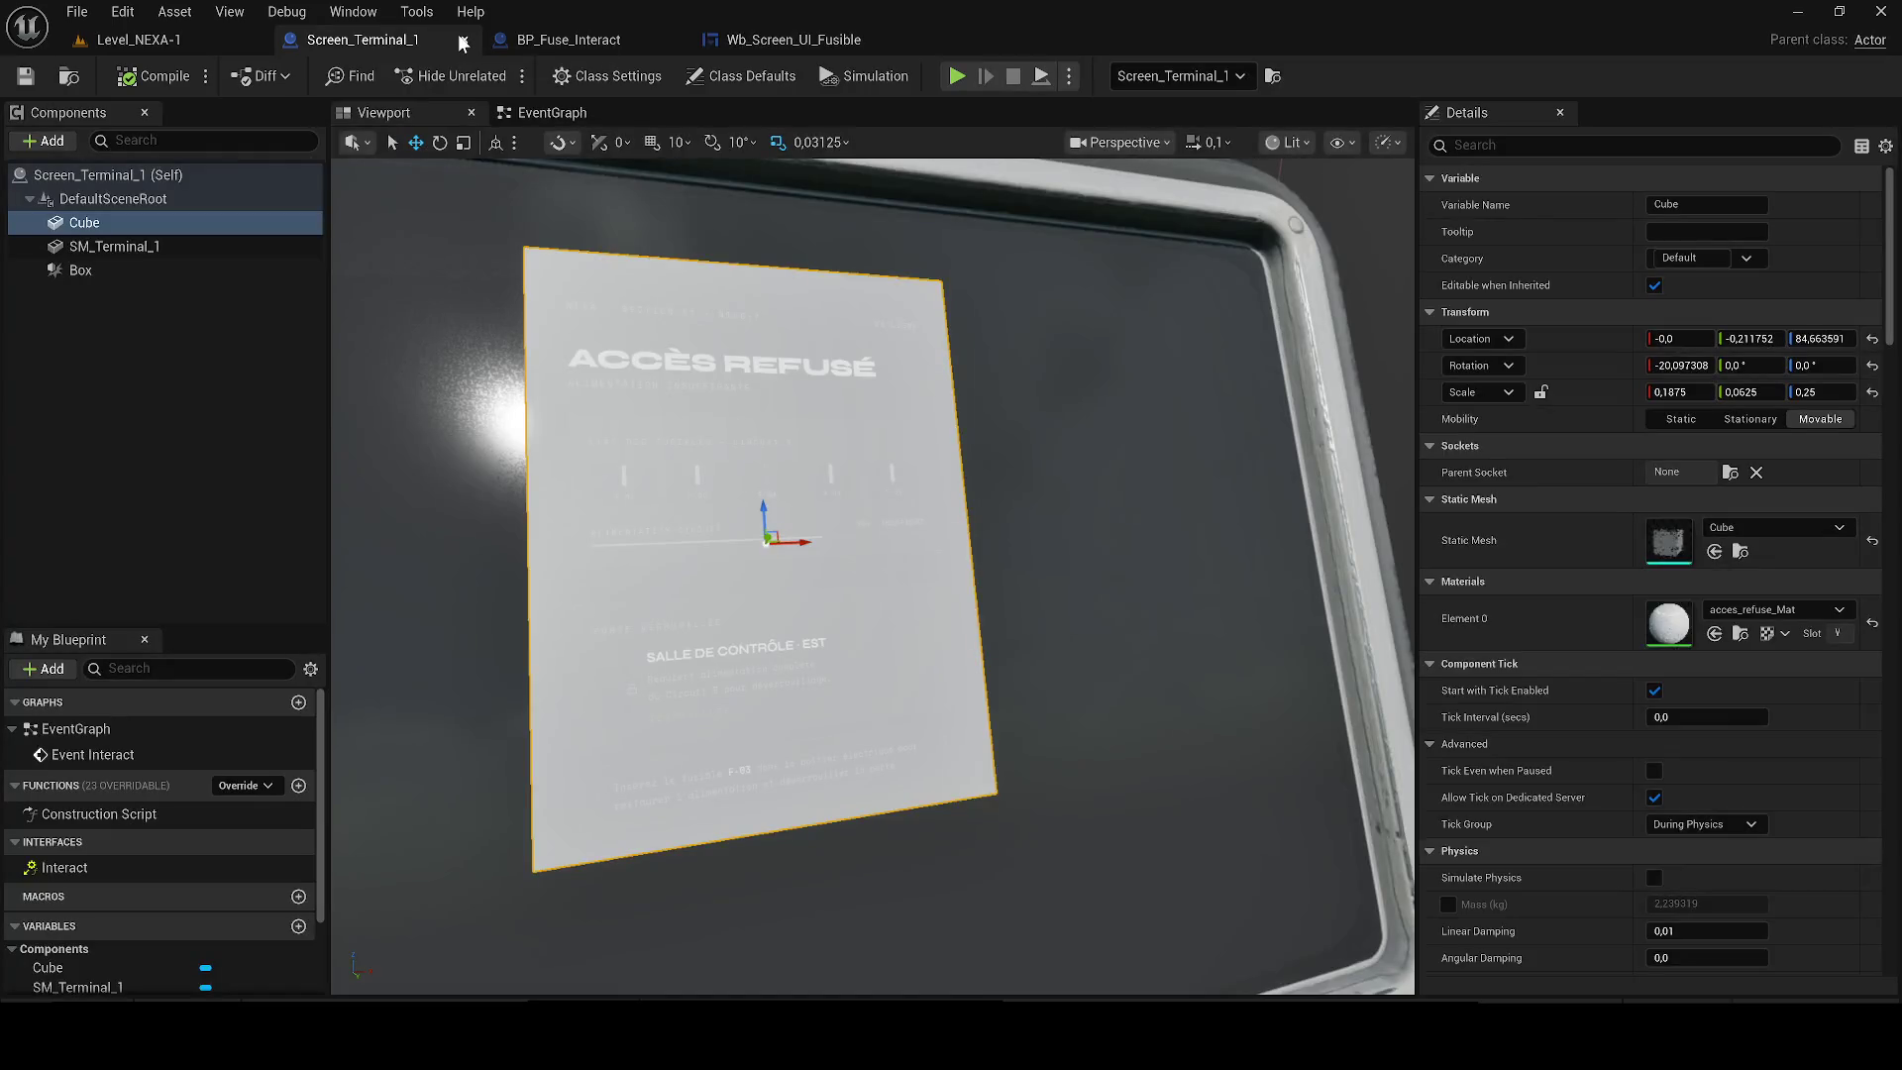
click(462, 40)
click(461, 39)
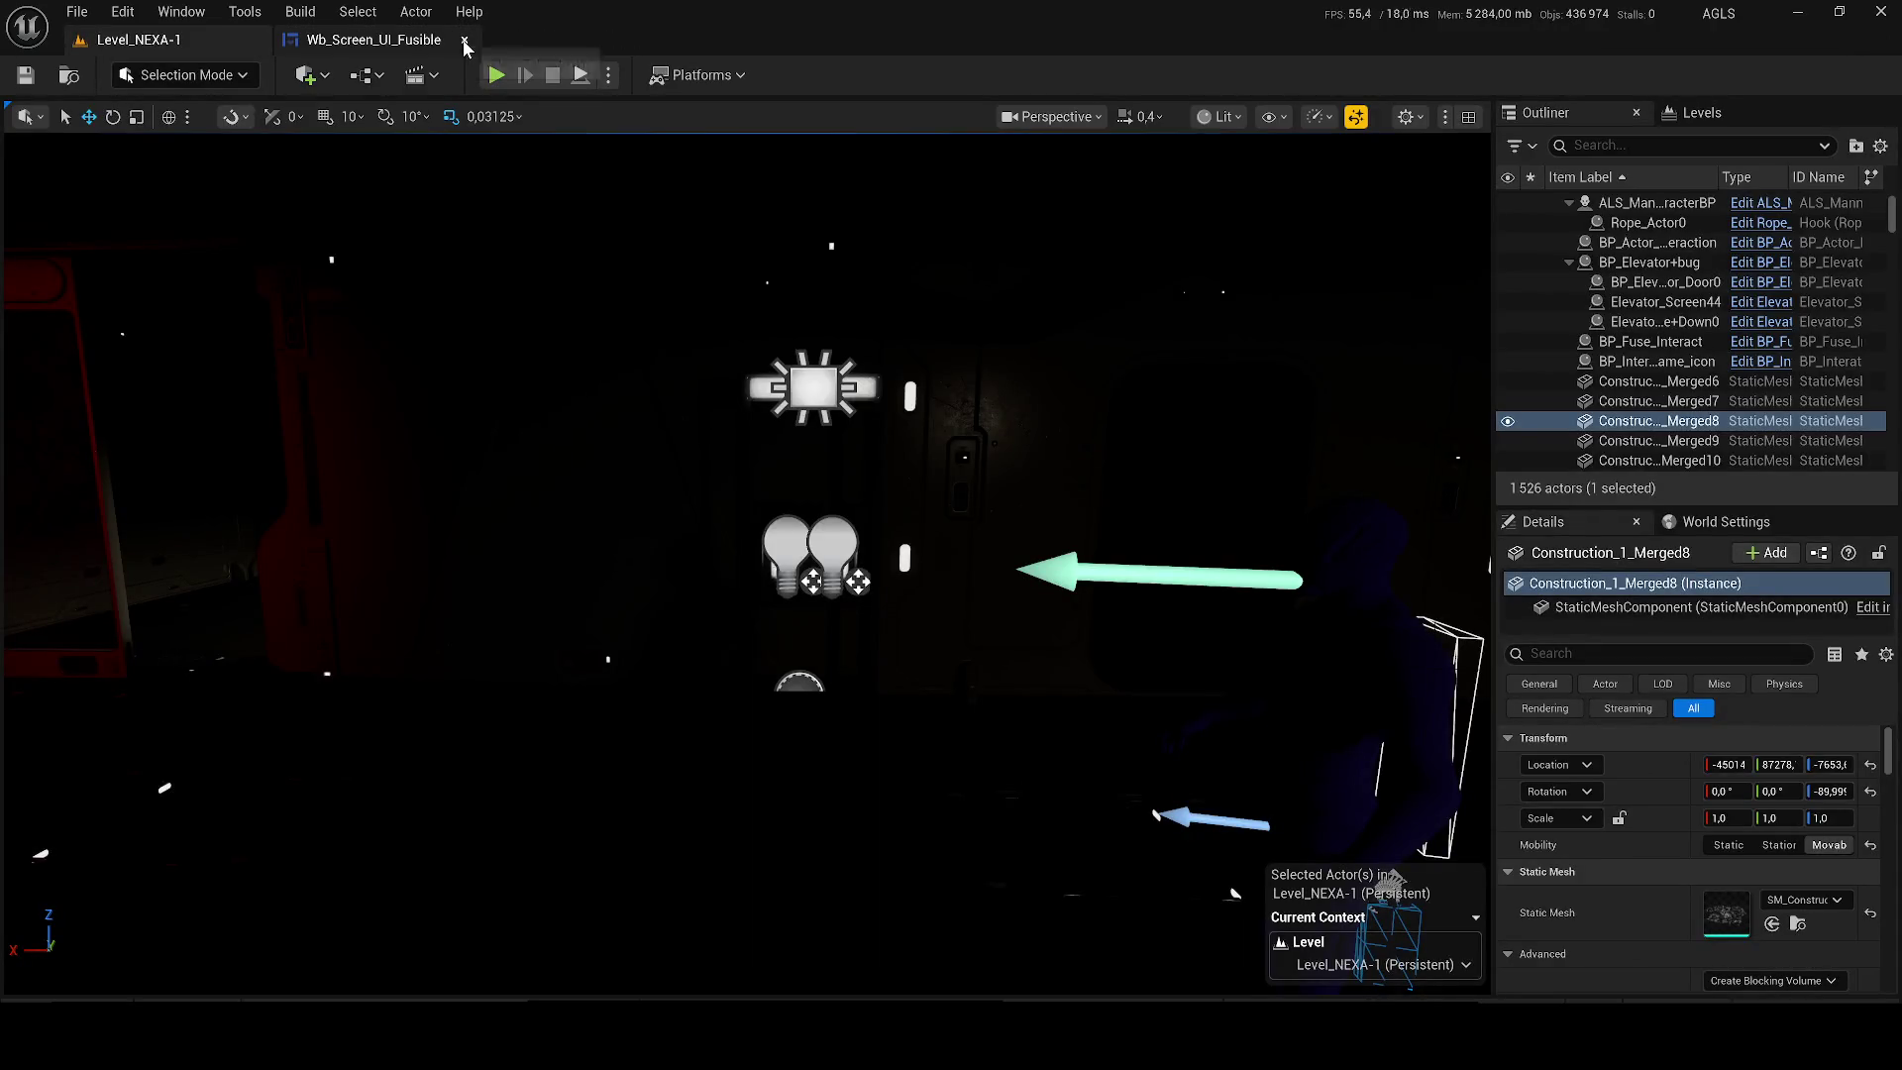
click(496, 78)
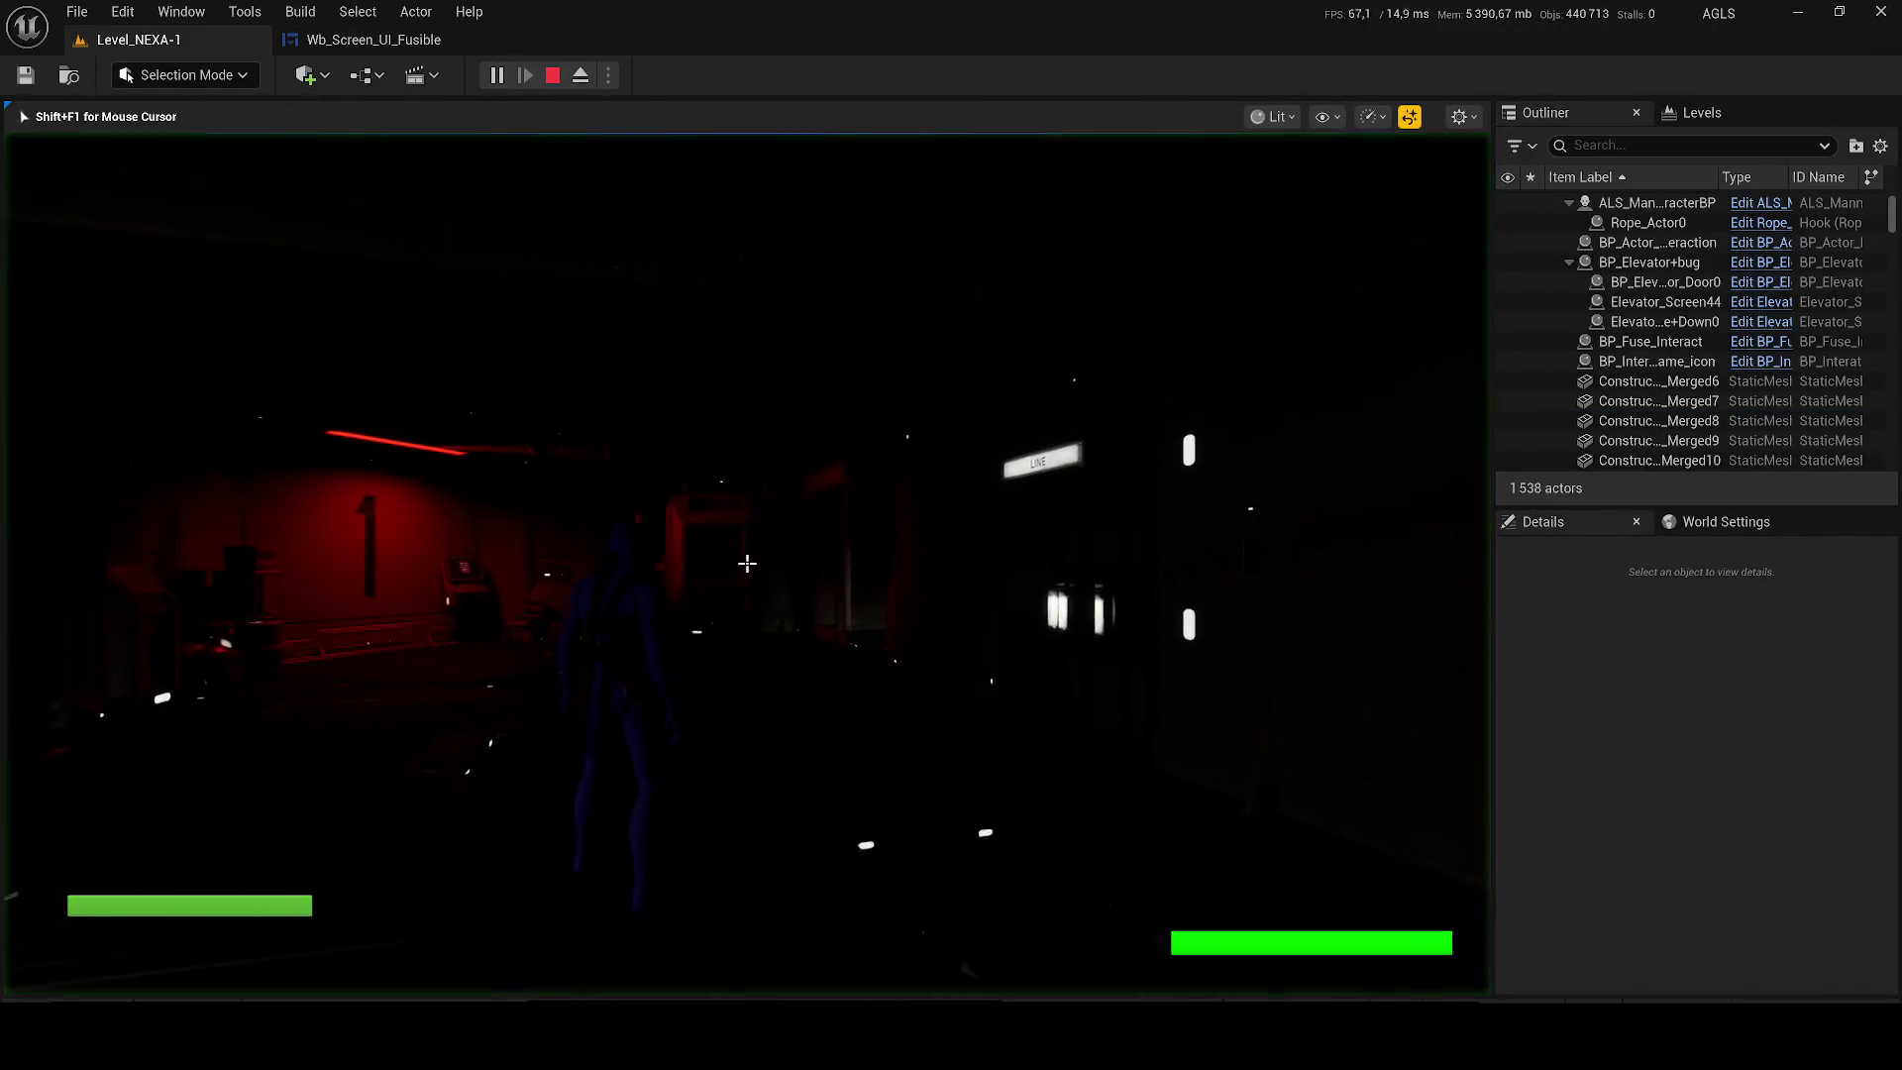
key(F1)
key(F4)
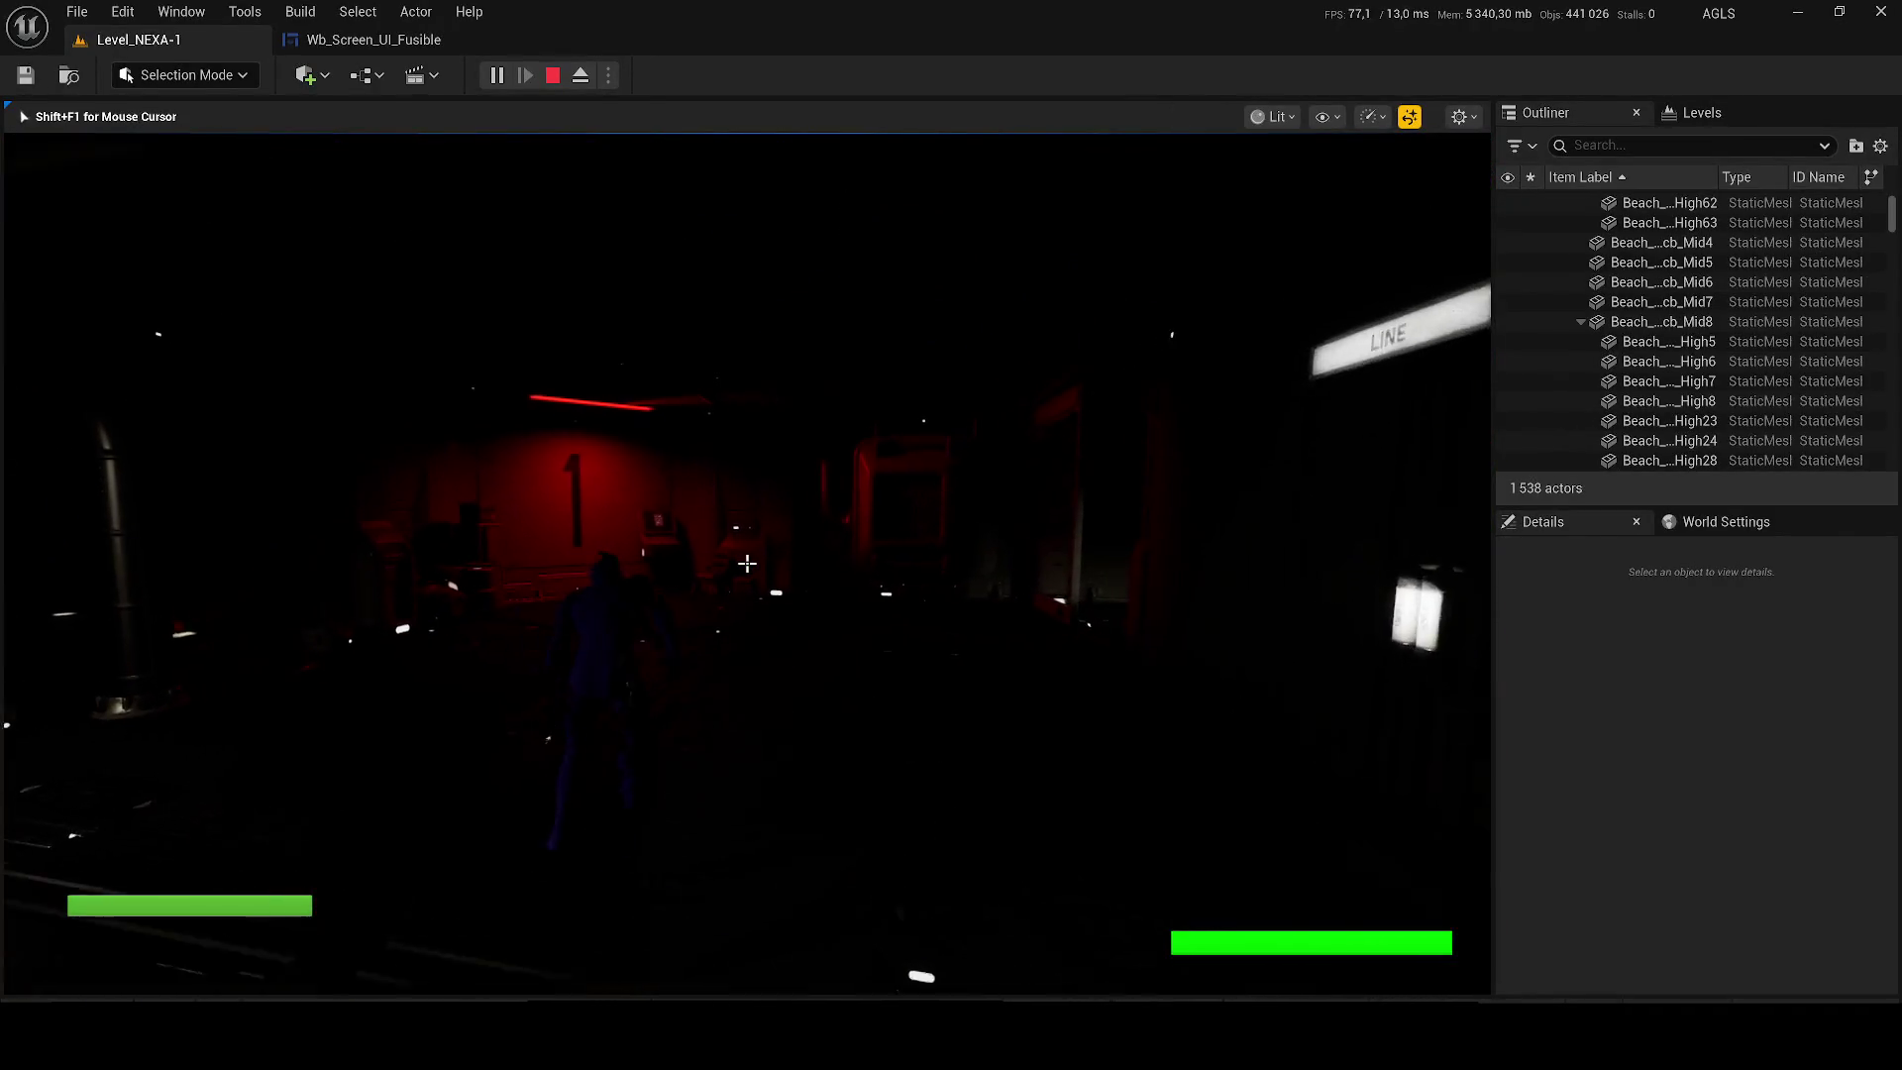
key(F3)
key(e)
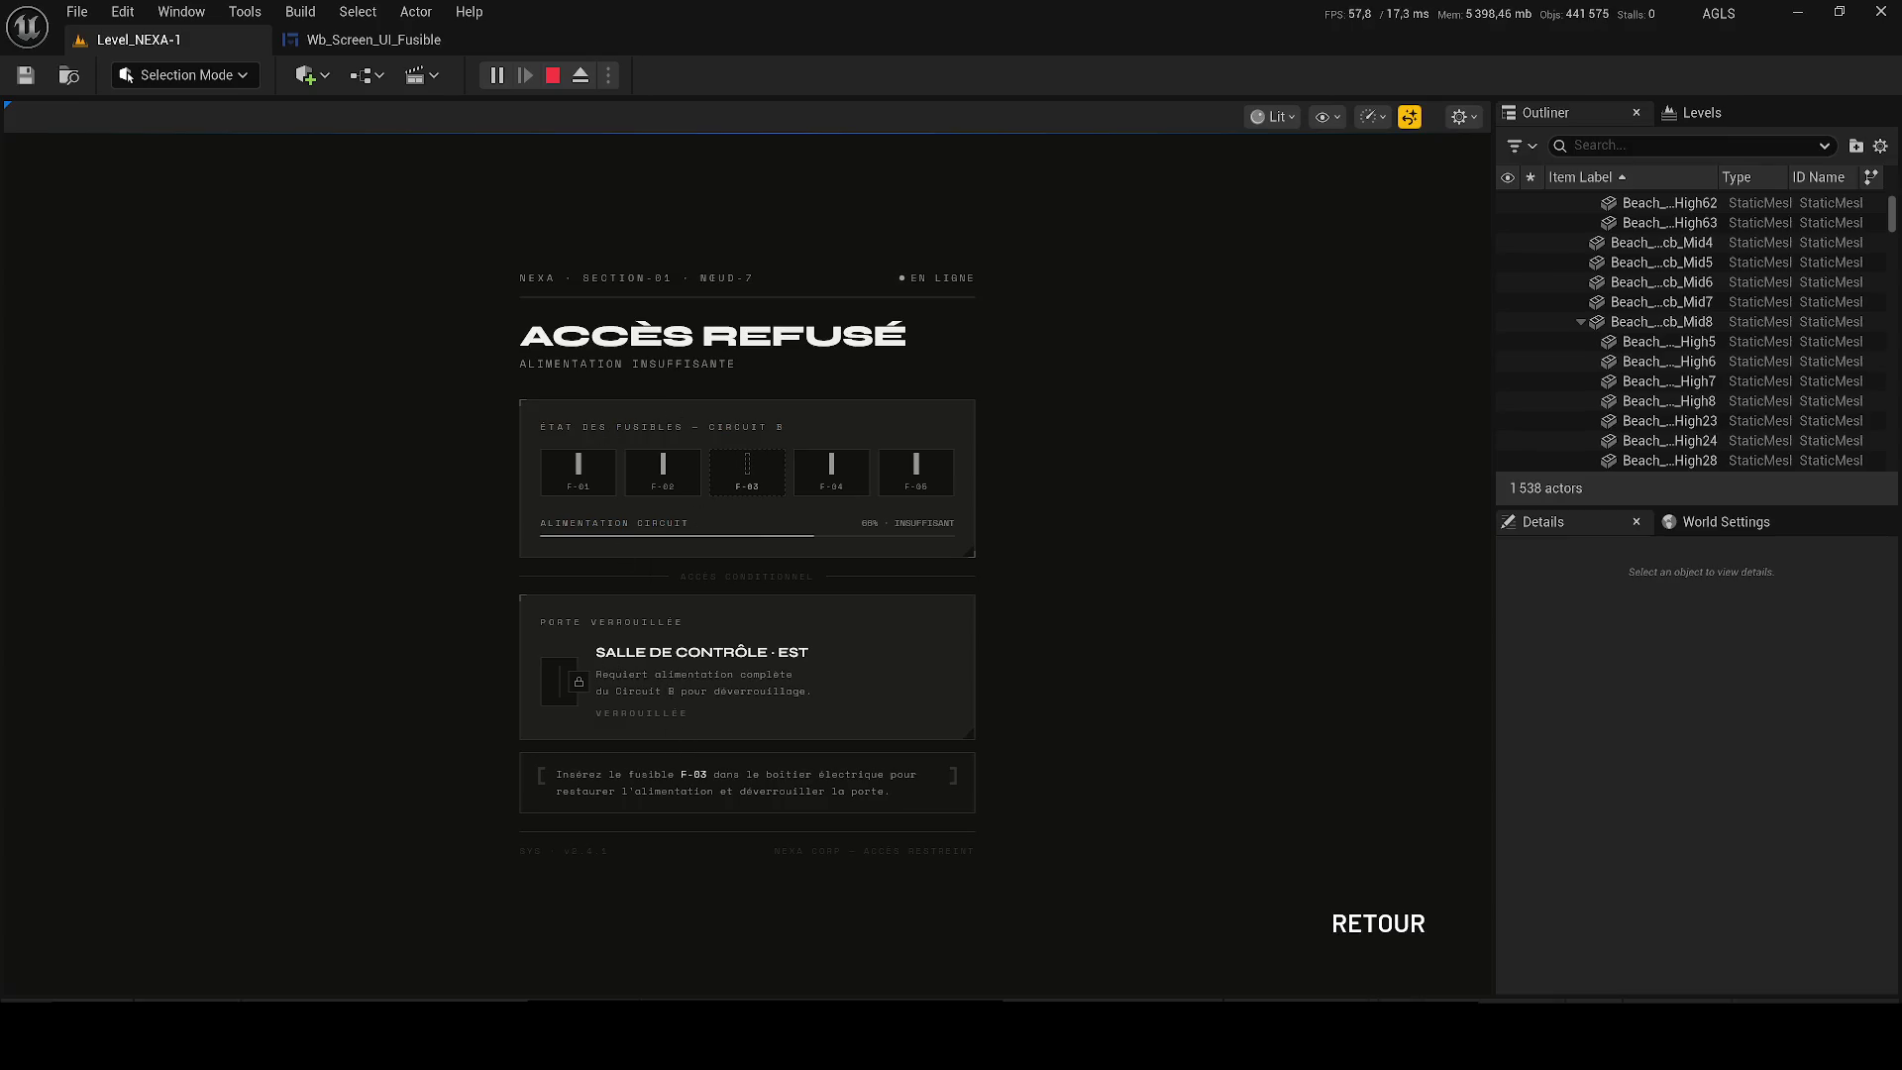
drag(593, 649, 818, 731)
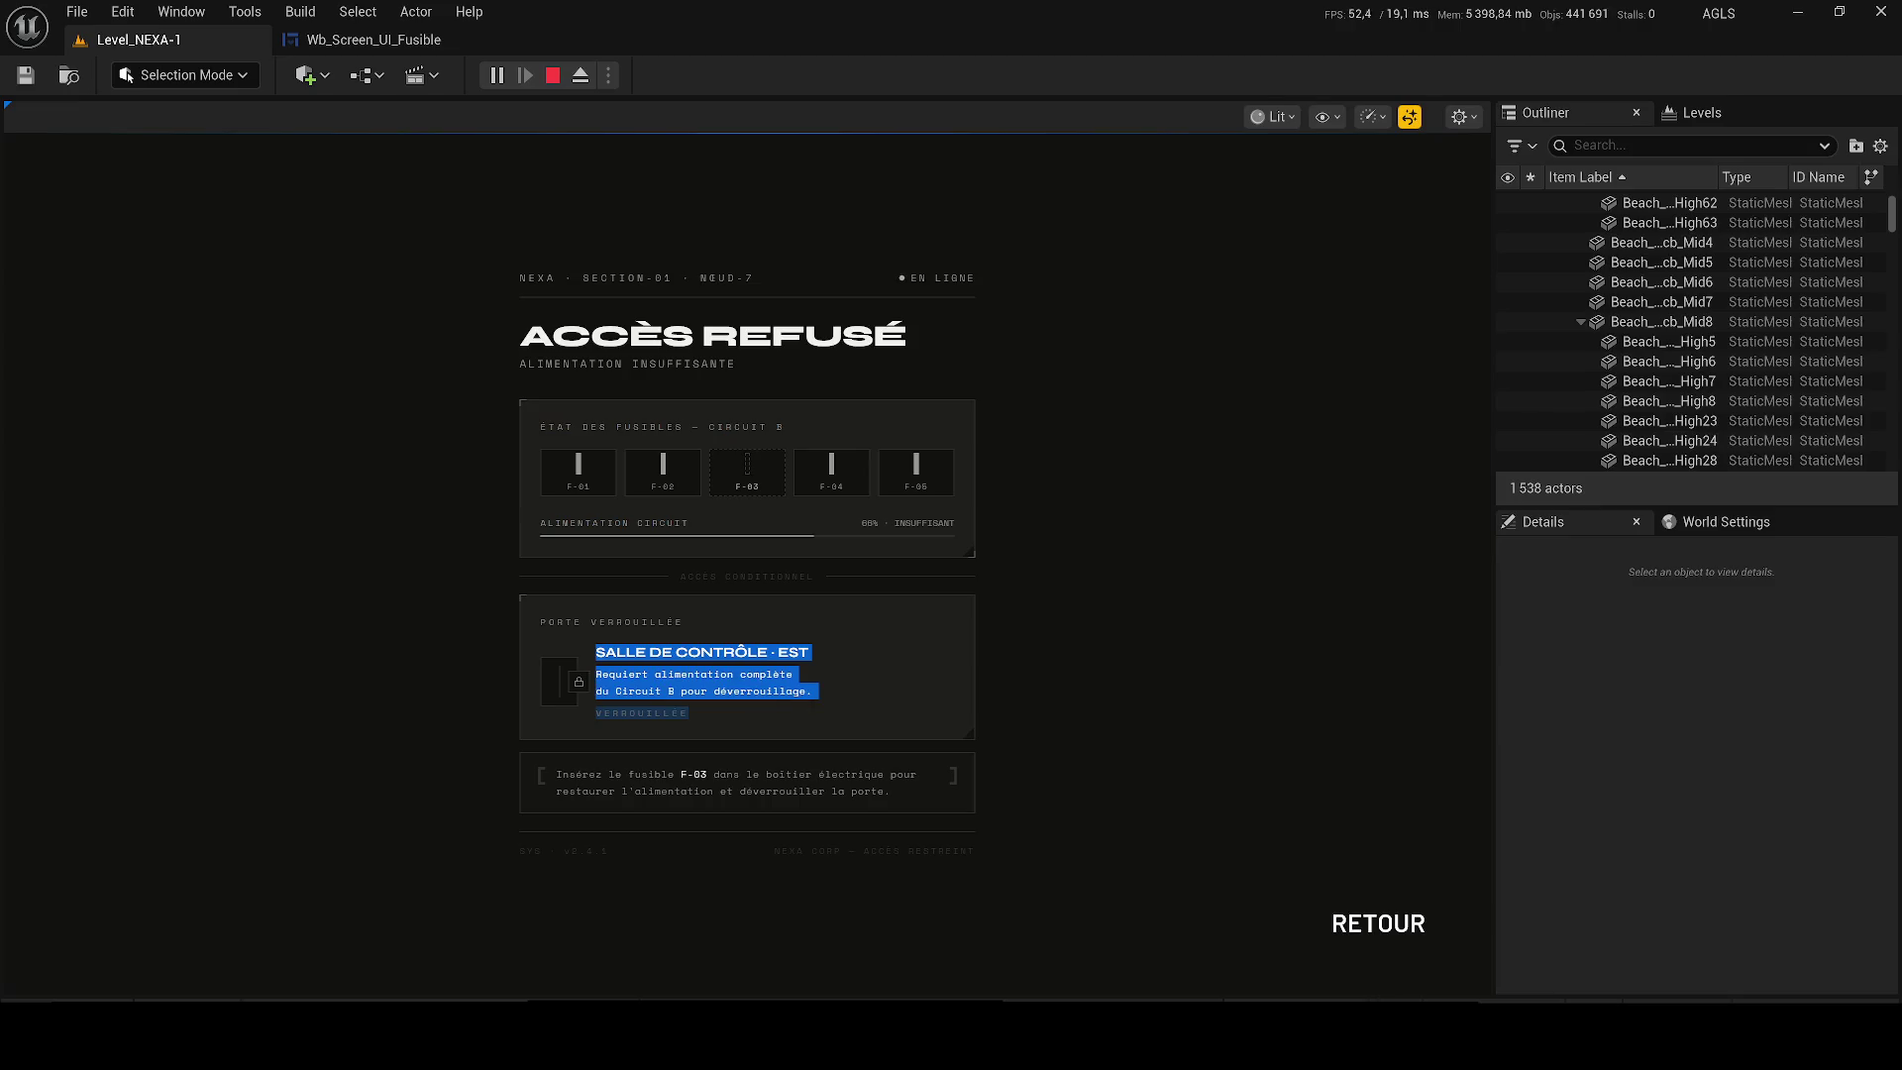
click(818, 731)
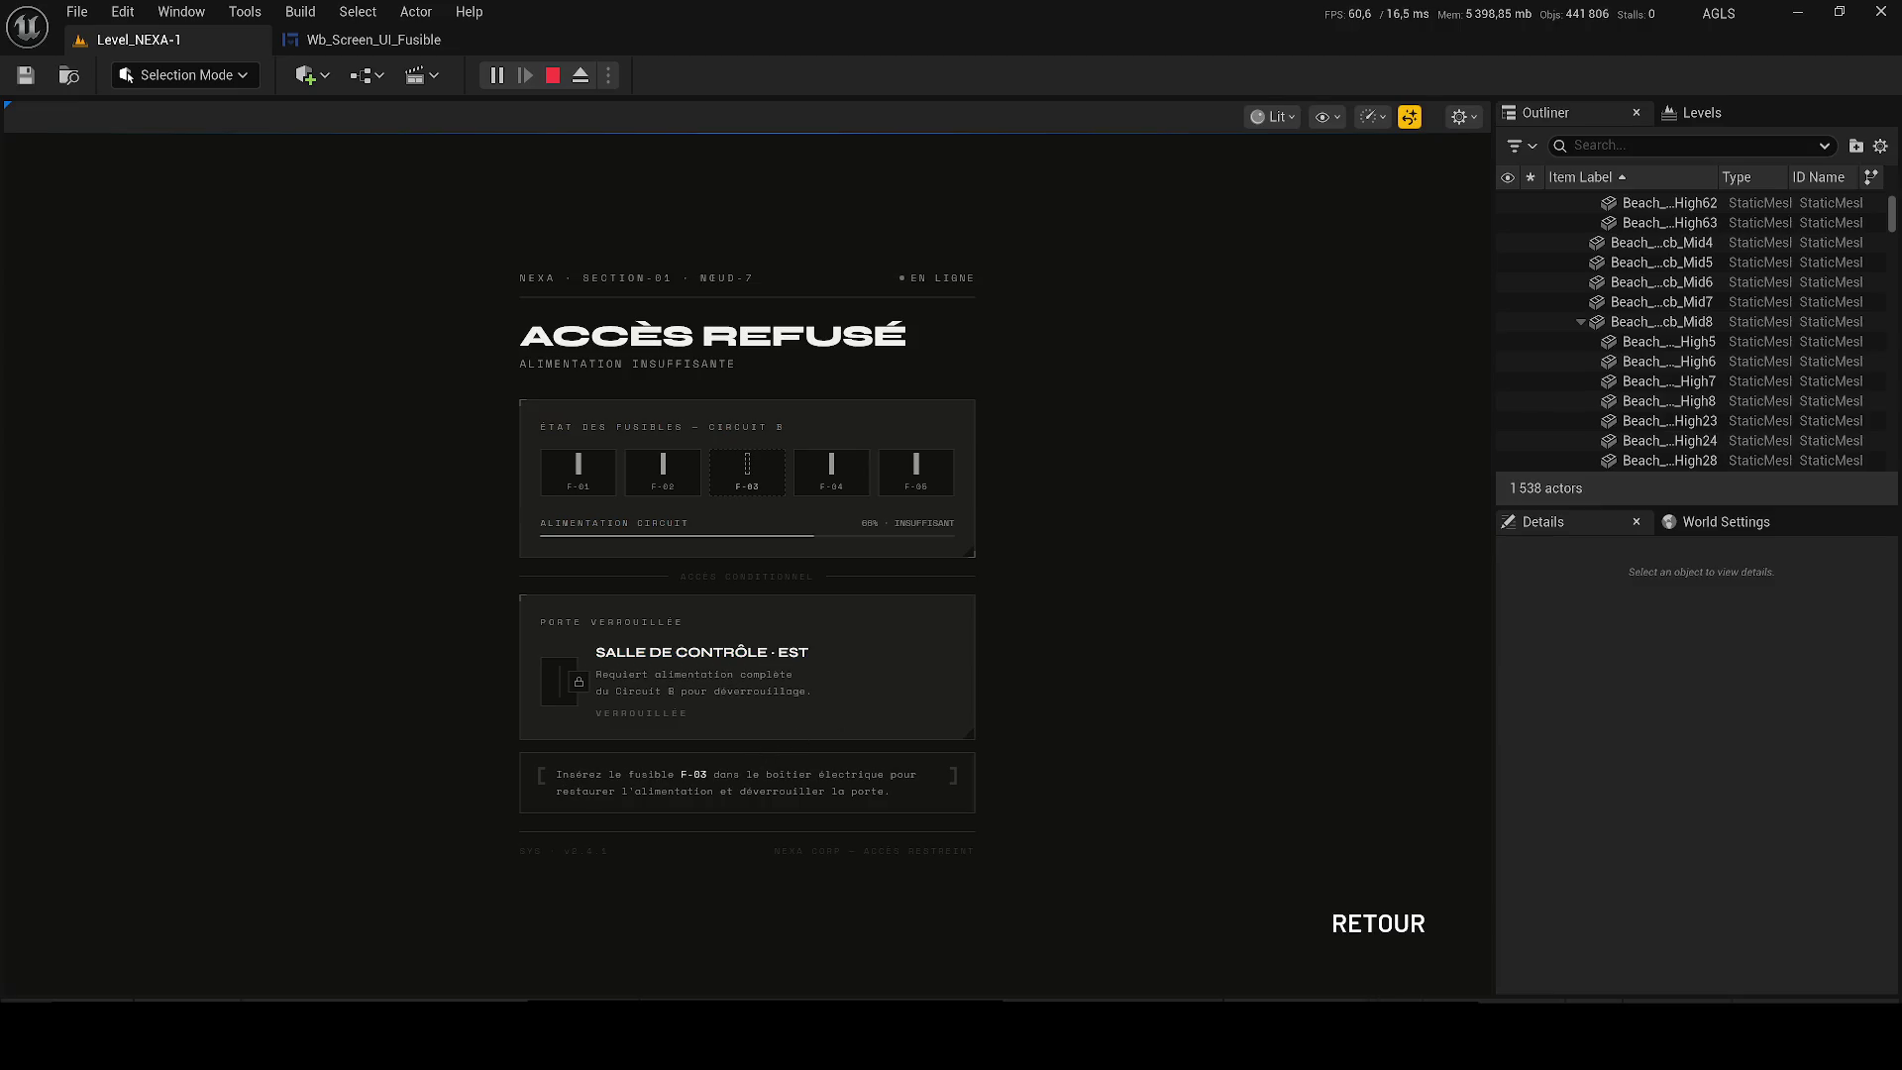
drag(726, 774, 891, 791)
click(726, 774)
click(1378, 923)
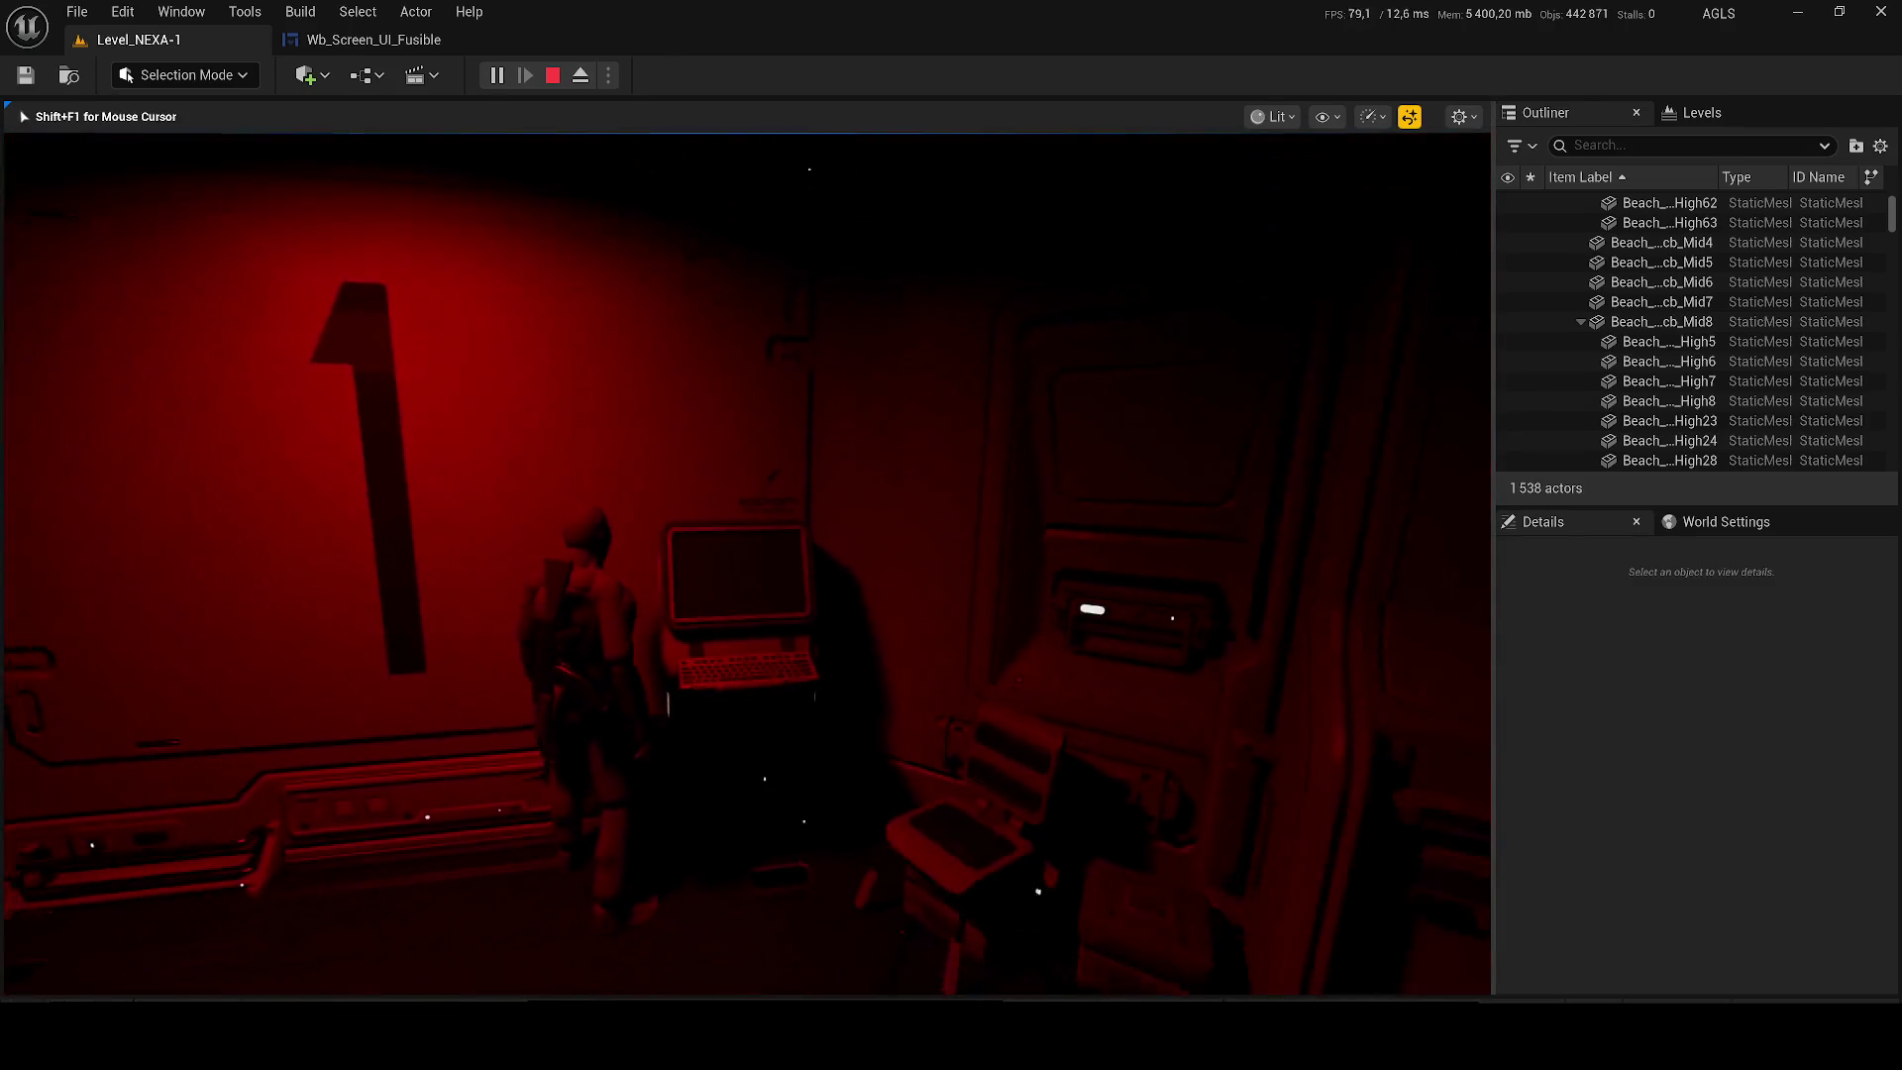
key(w)
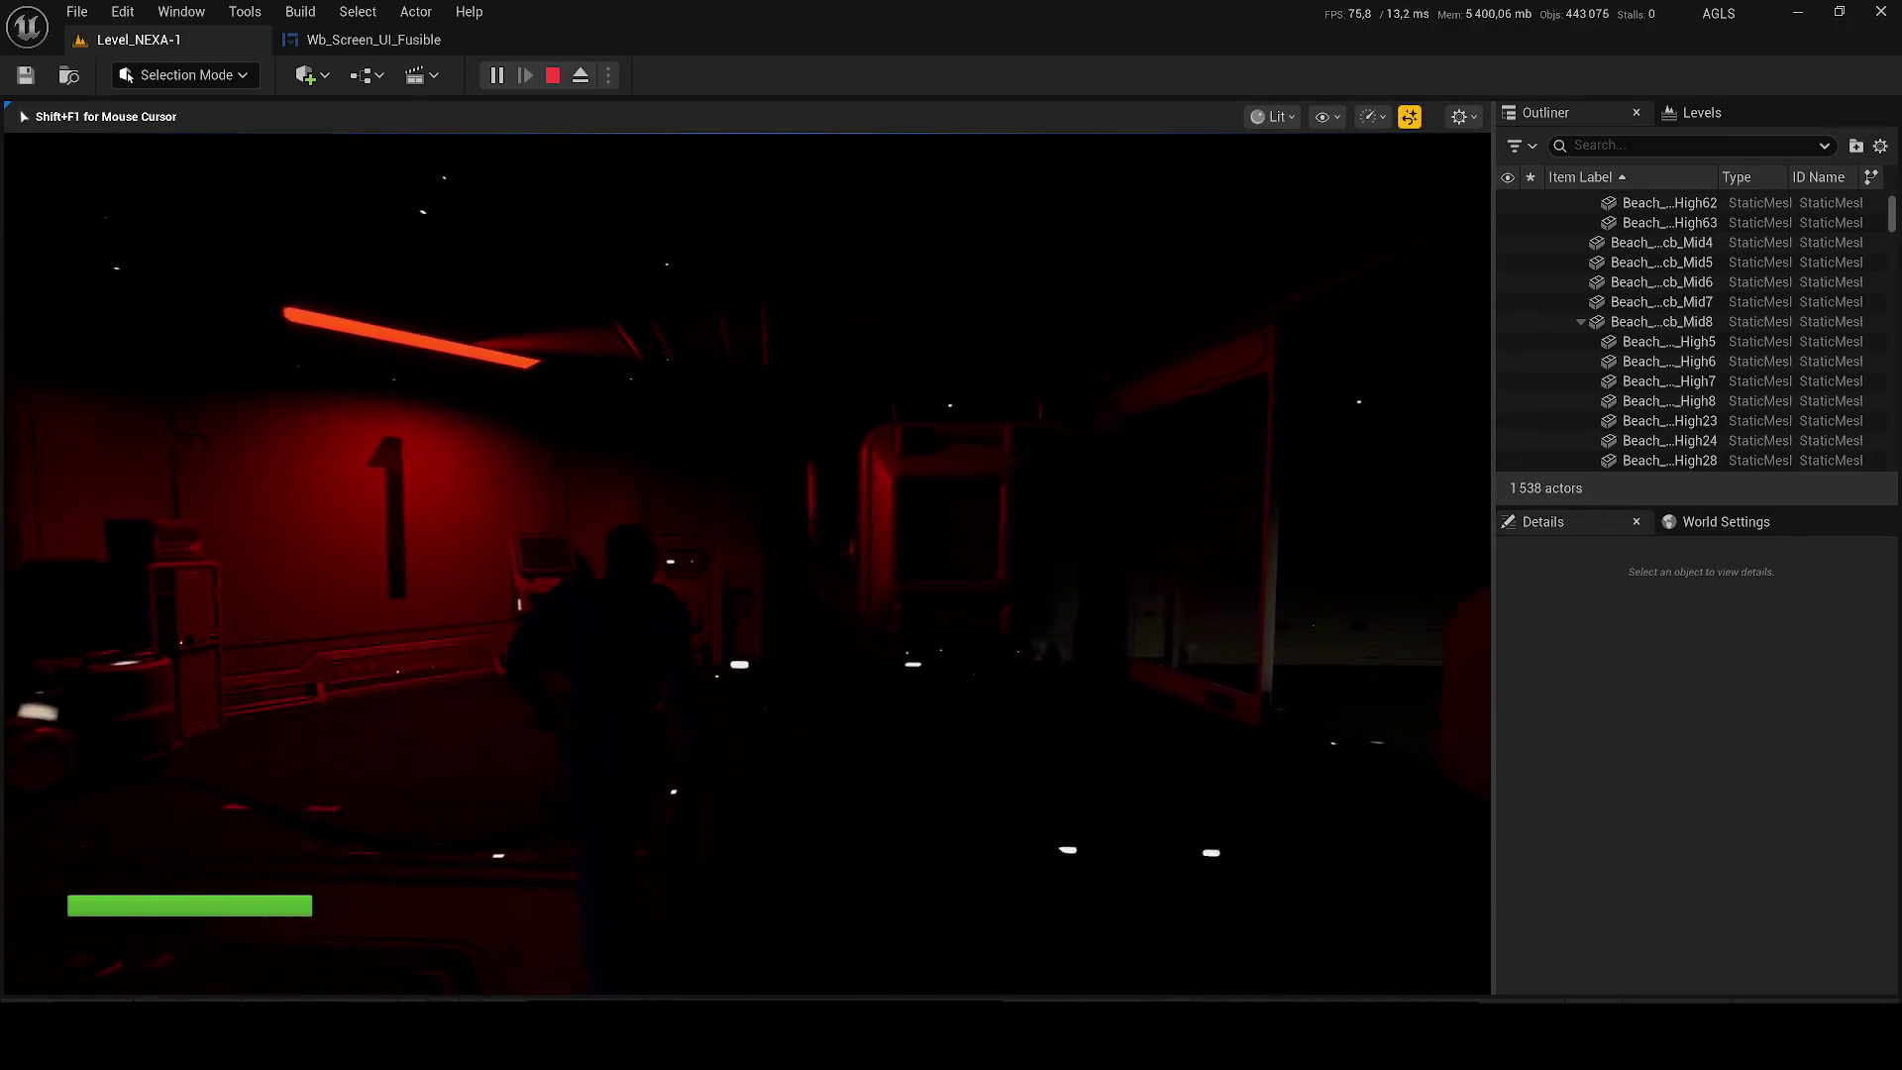
key(Escape)
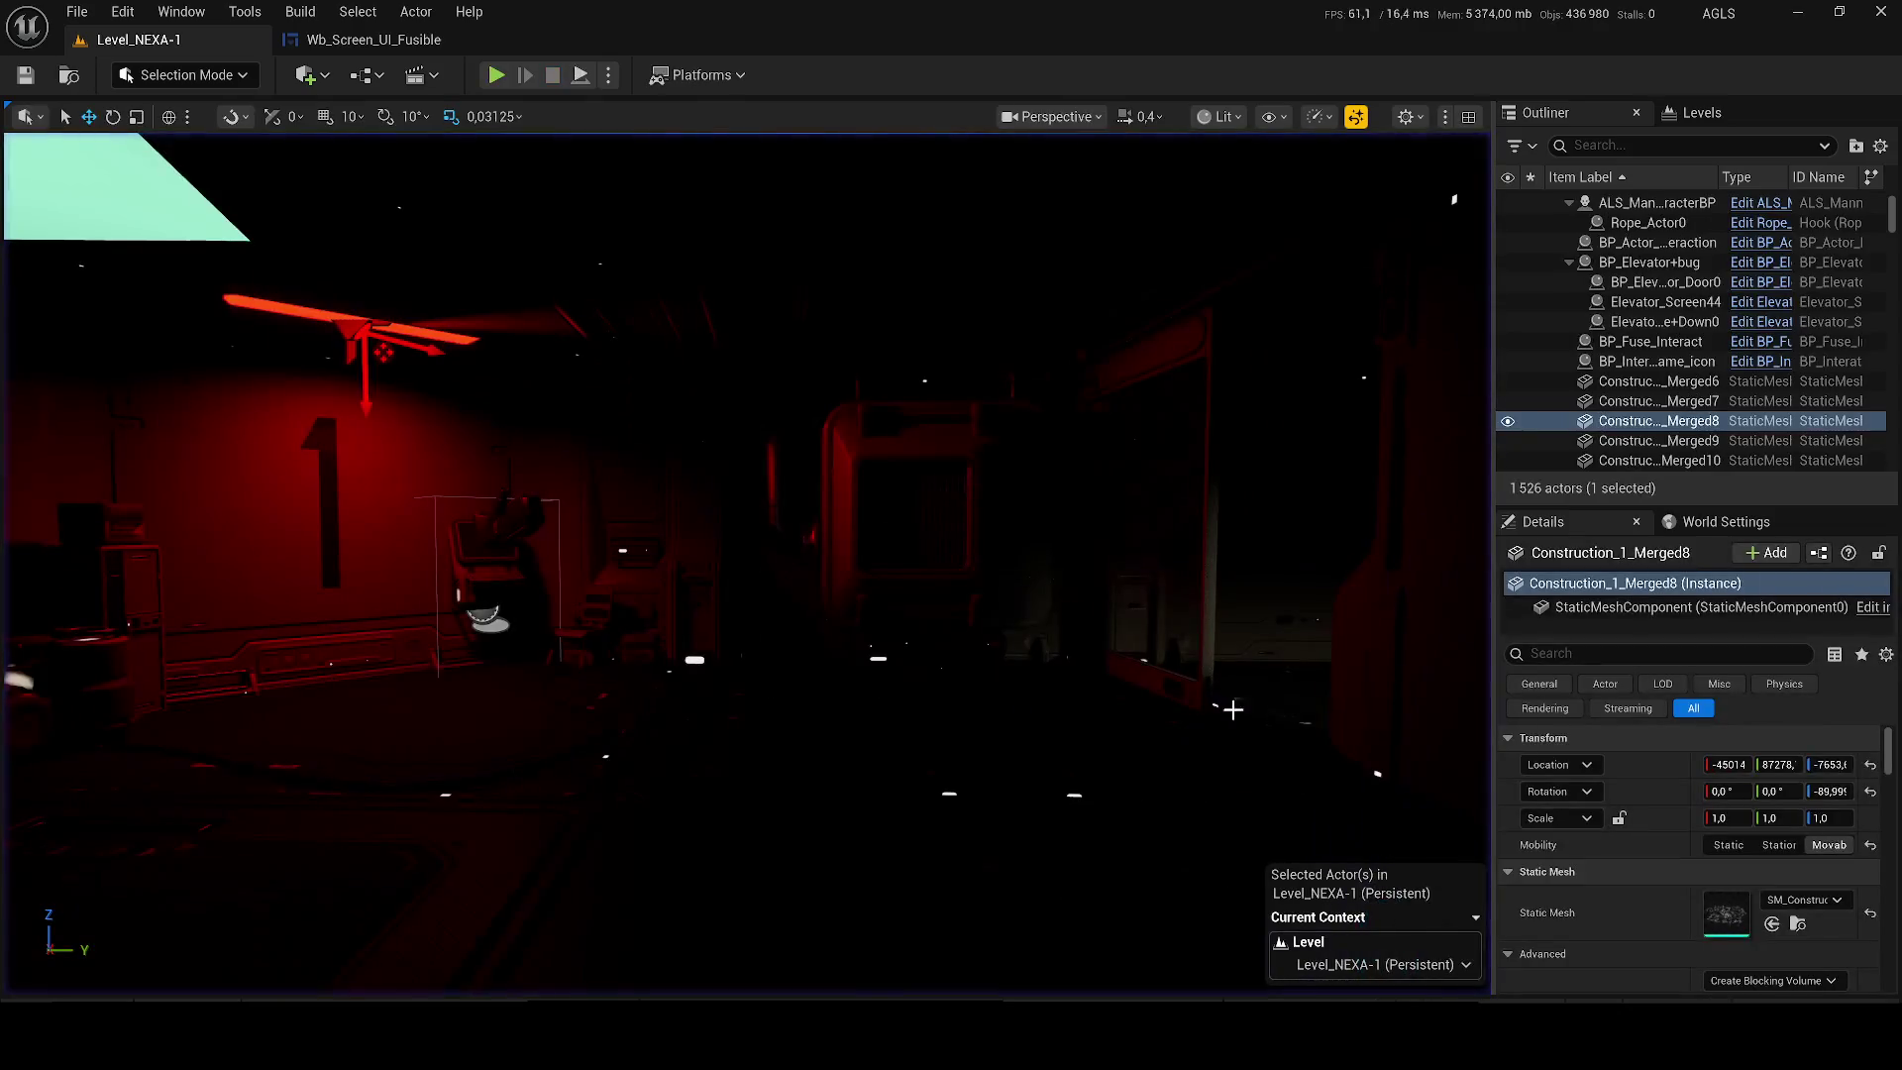
Switch the level viewport to Unlit view mode and save the acces_refuse asset.
click(1218, 117)
click(1236, 220)
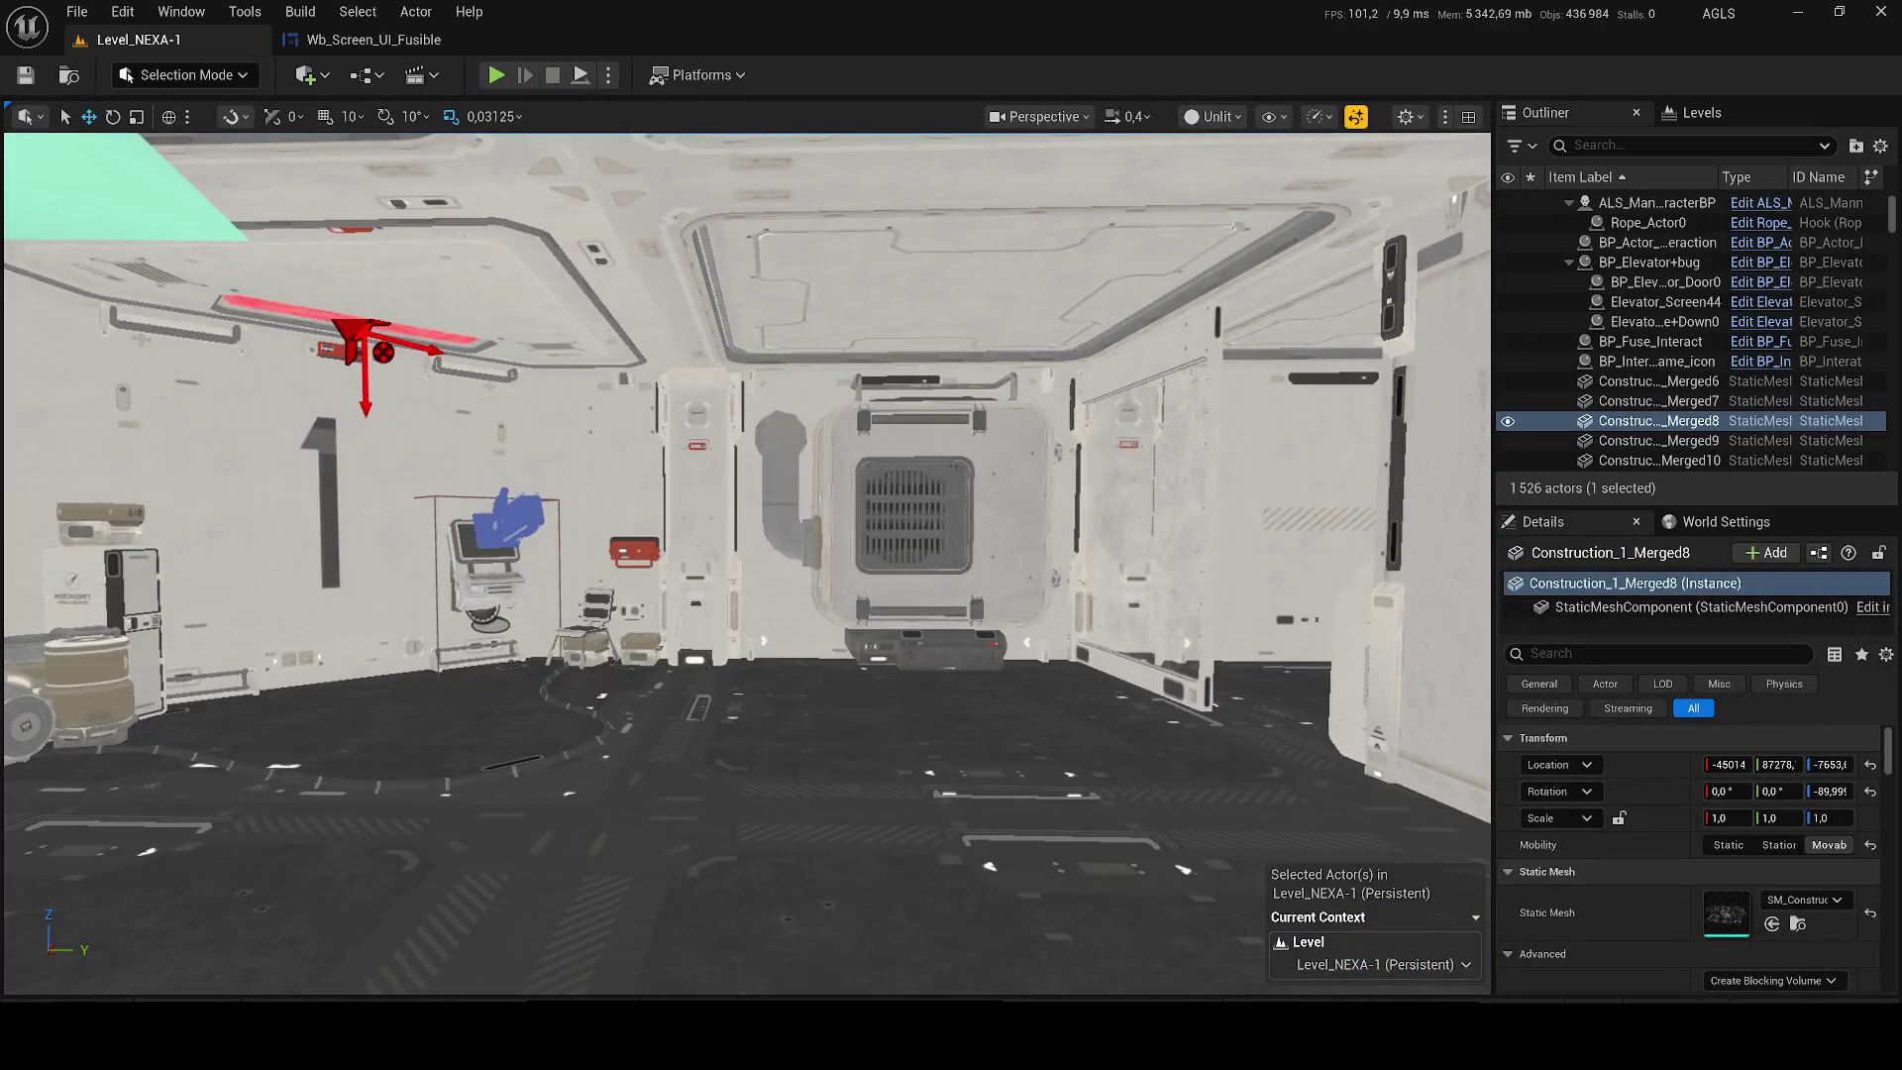
key(ctrl+shift+s)
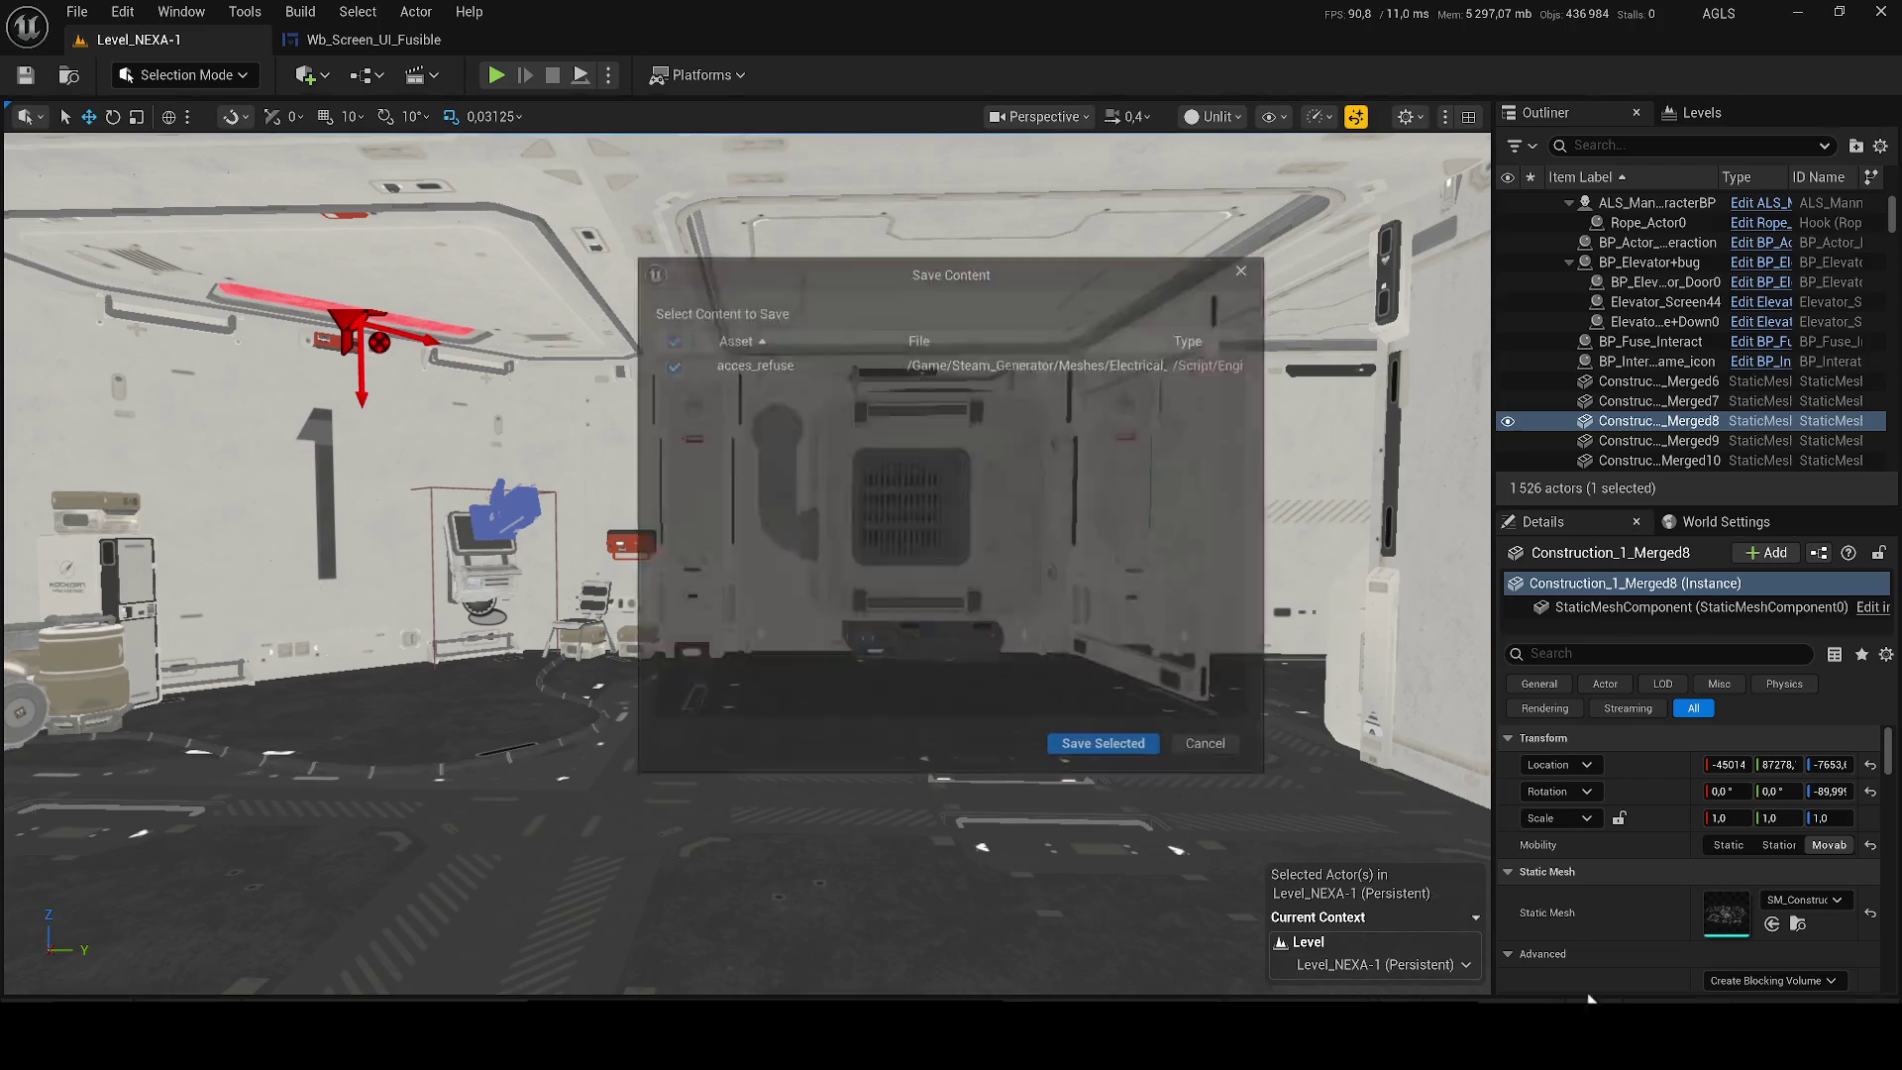
click(1080, 745)
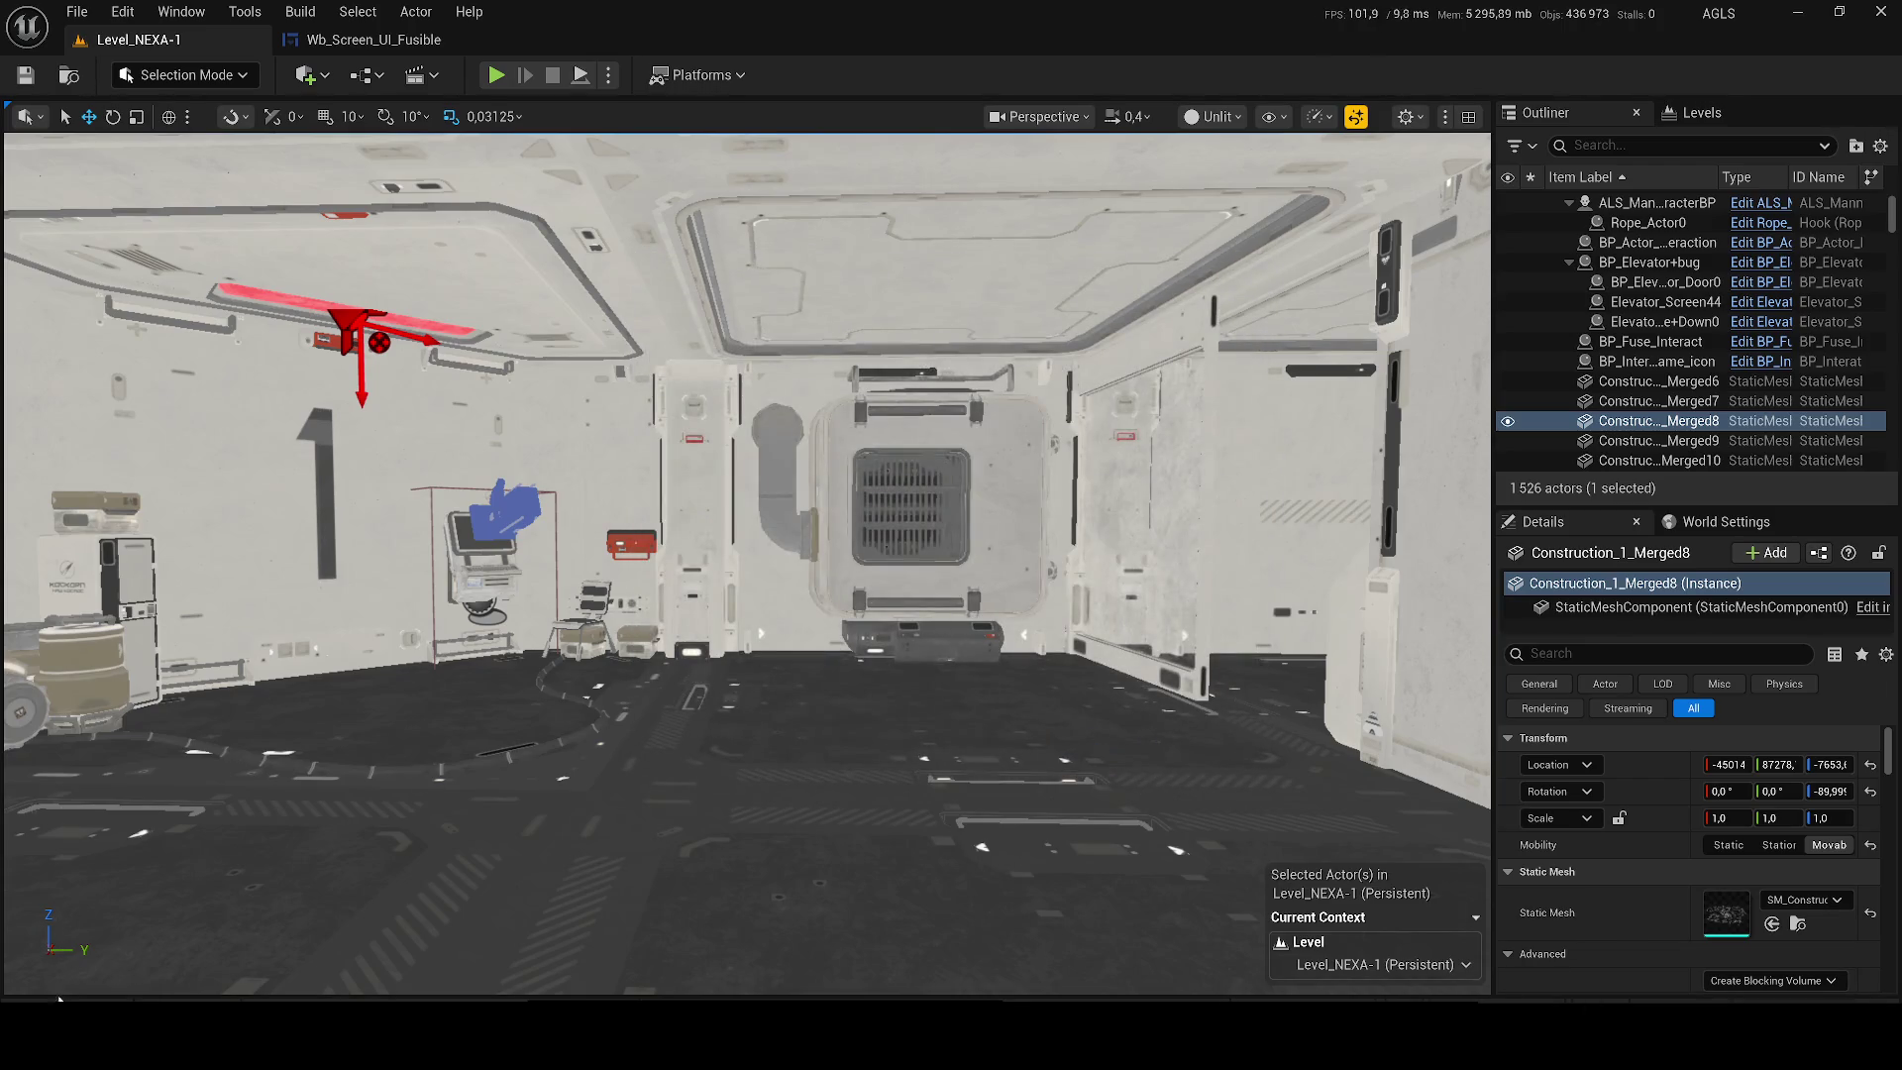
Search the Content Drawer for 'mission' and open the WB_elevator_Analyse widget blueprint.
click(57, 998)
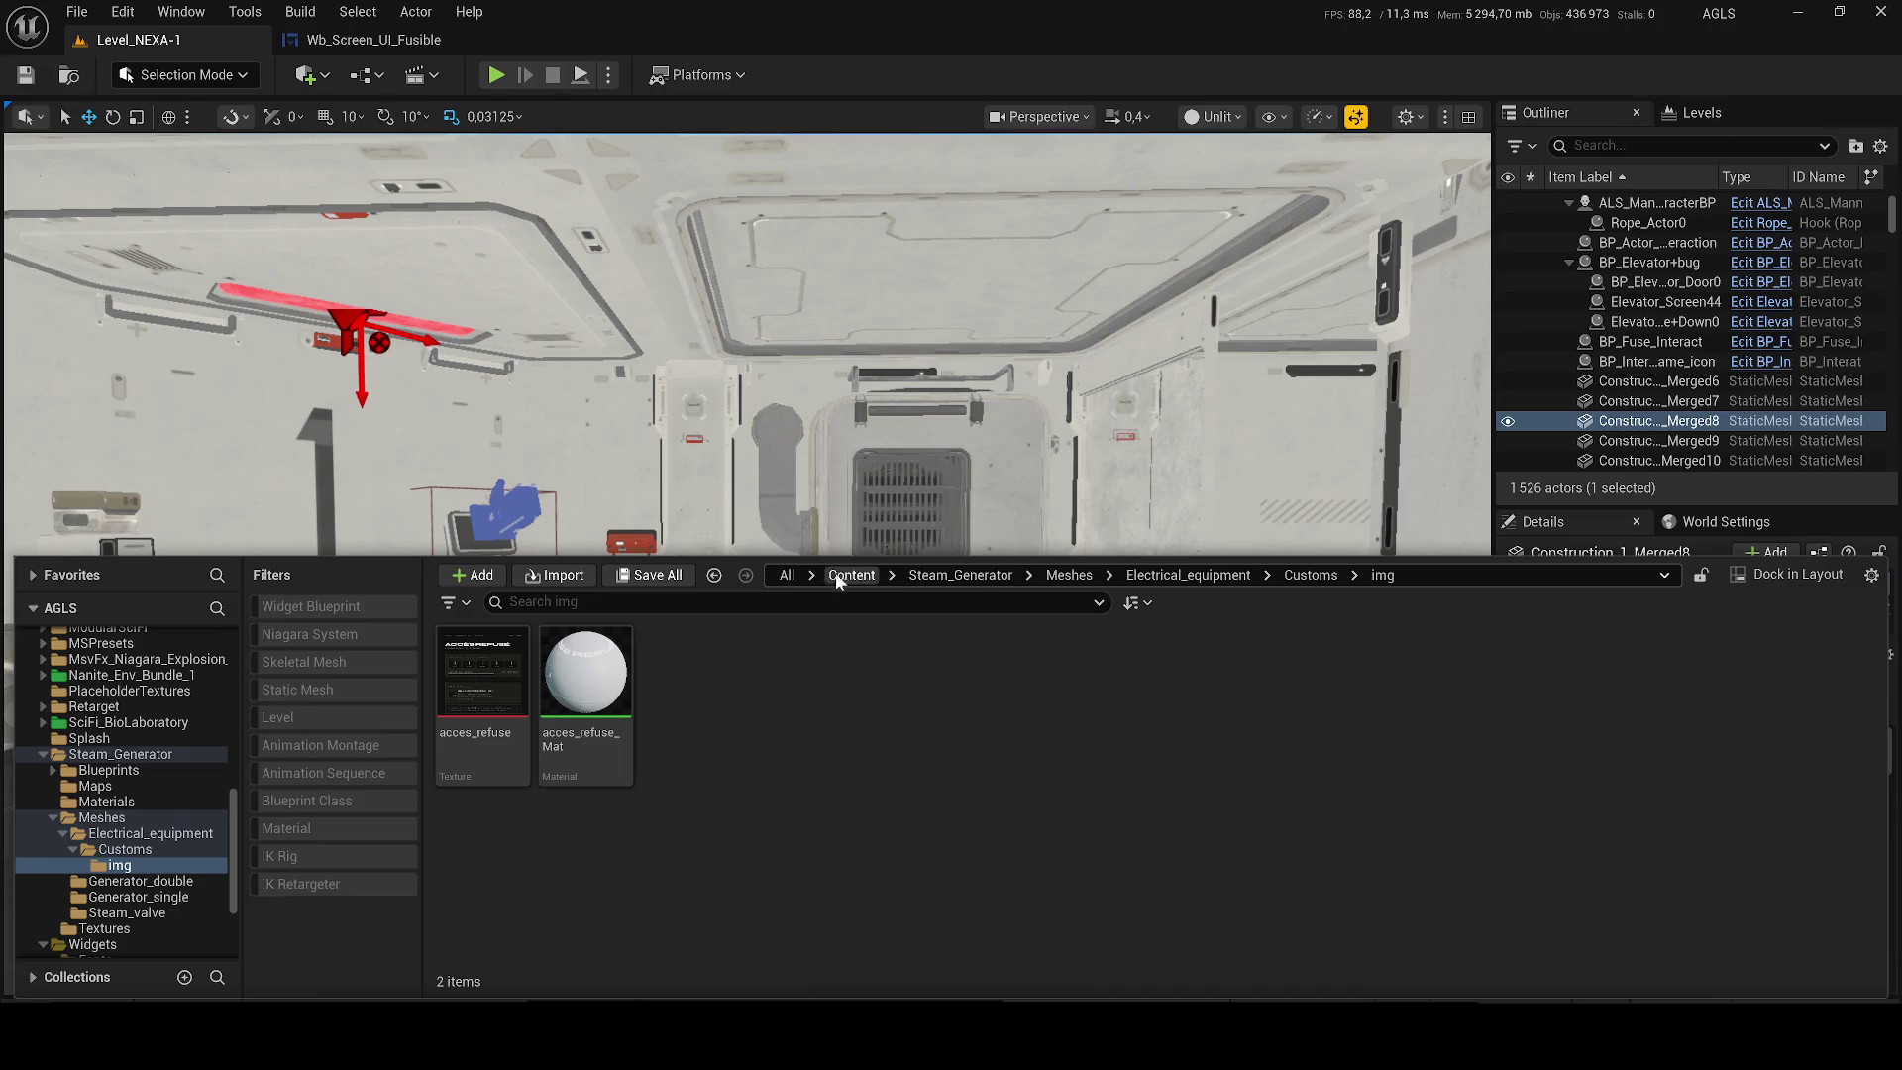
click(837, 576)
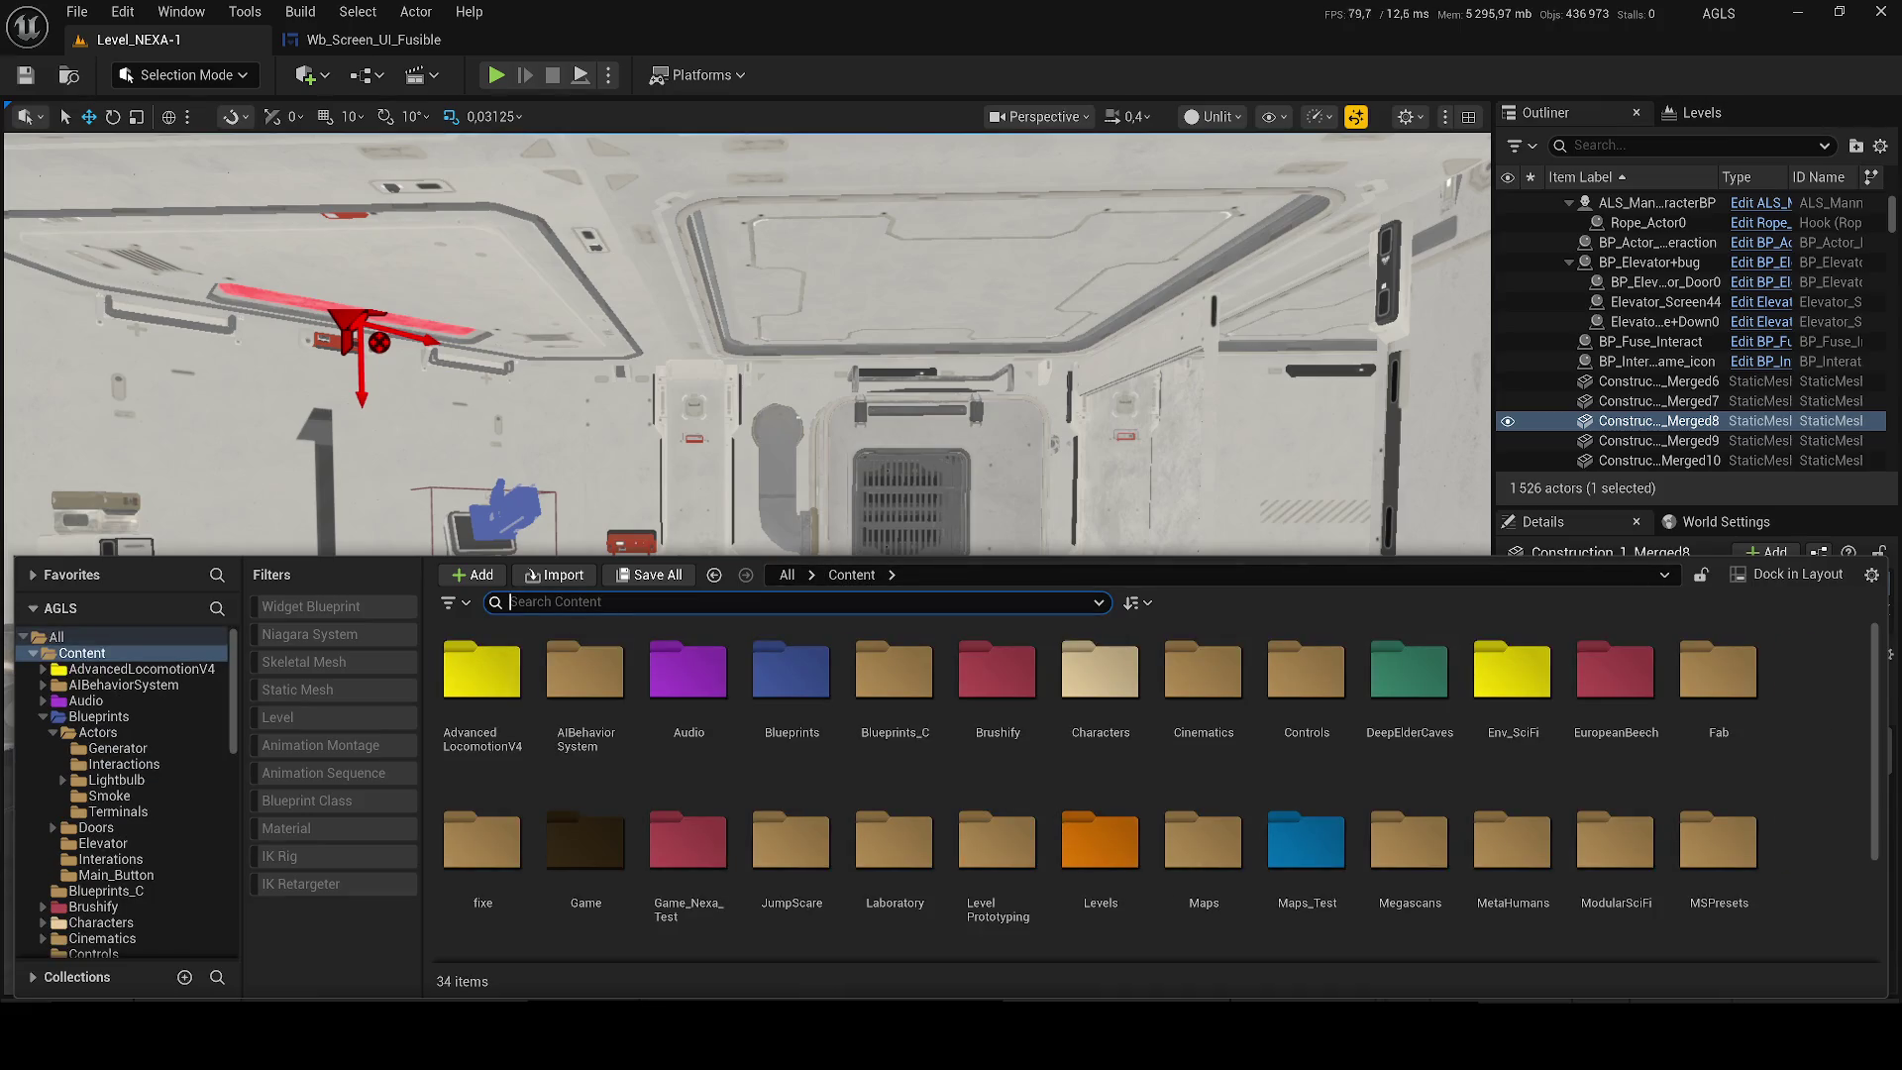
text(mission)
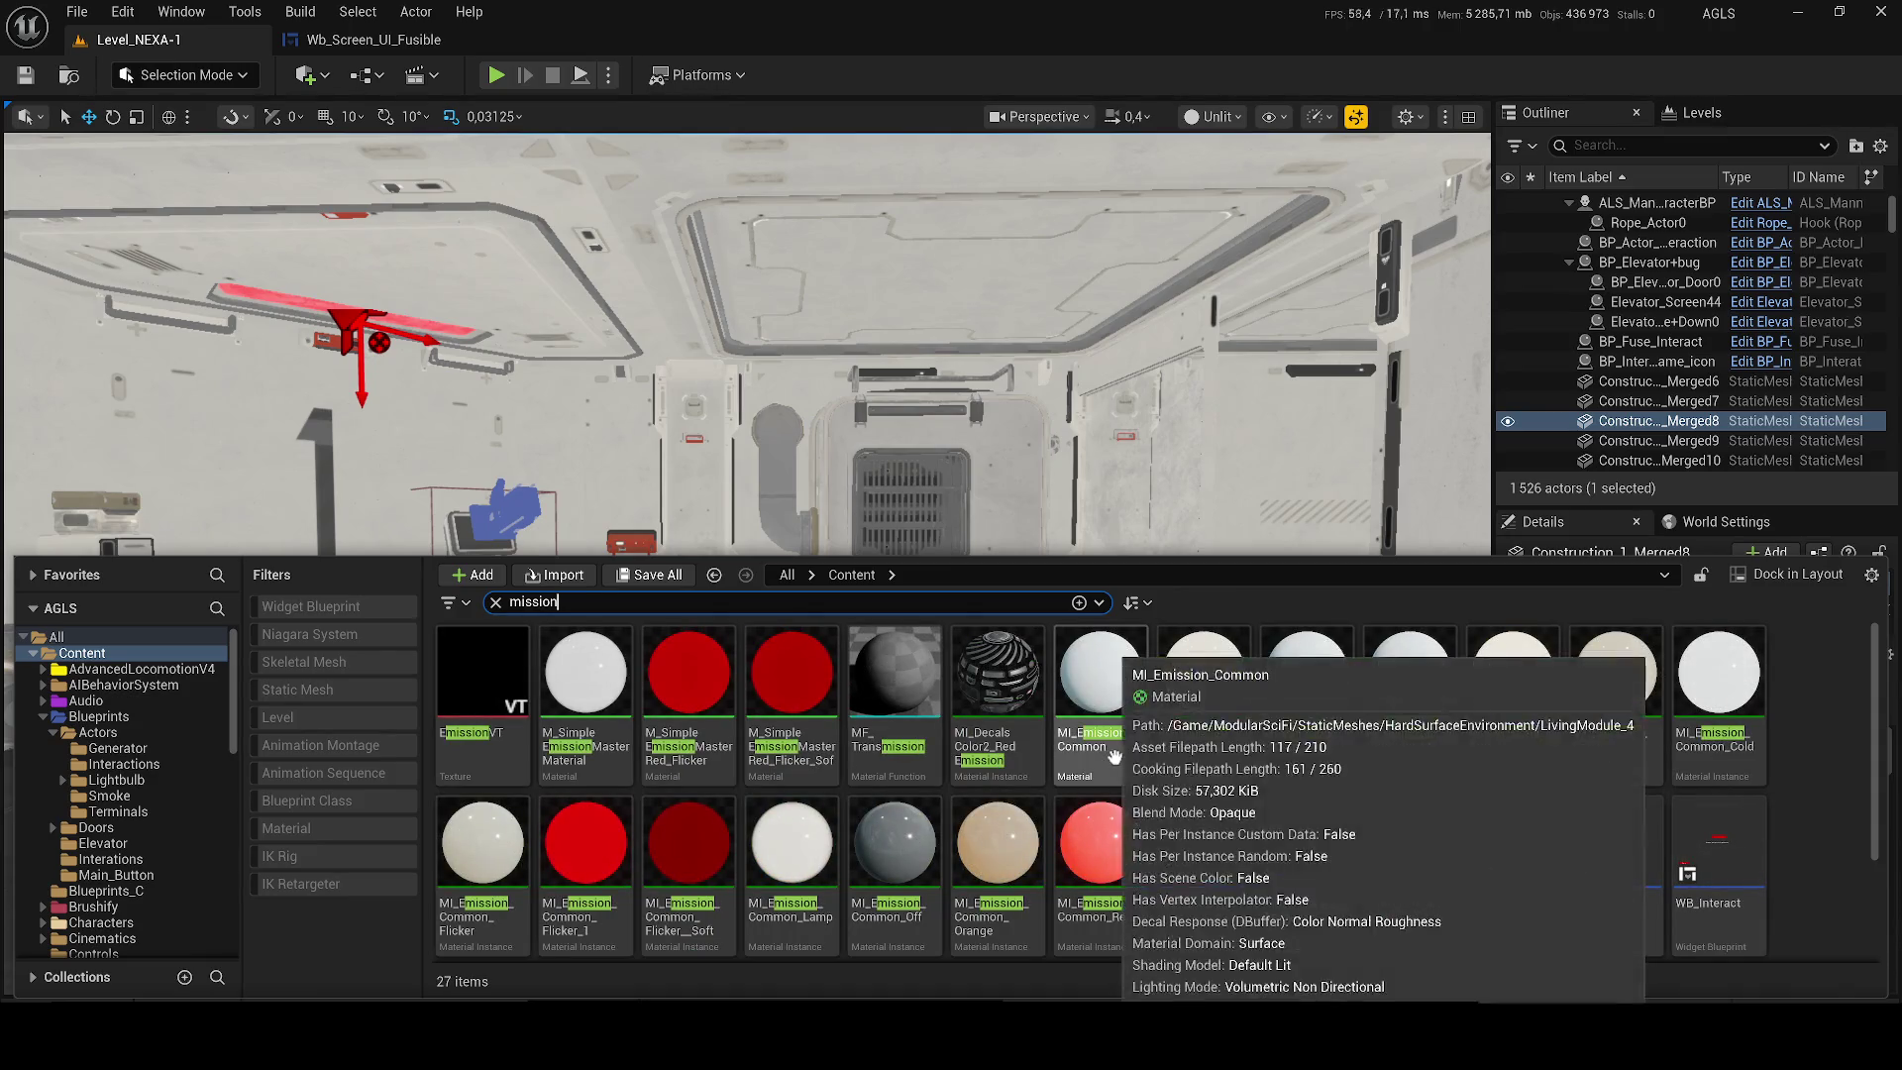
mouse_move(1402, 793)
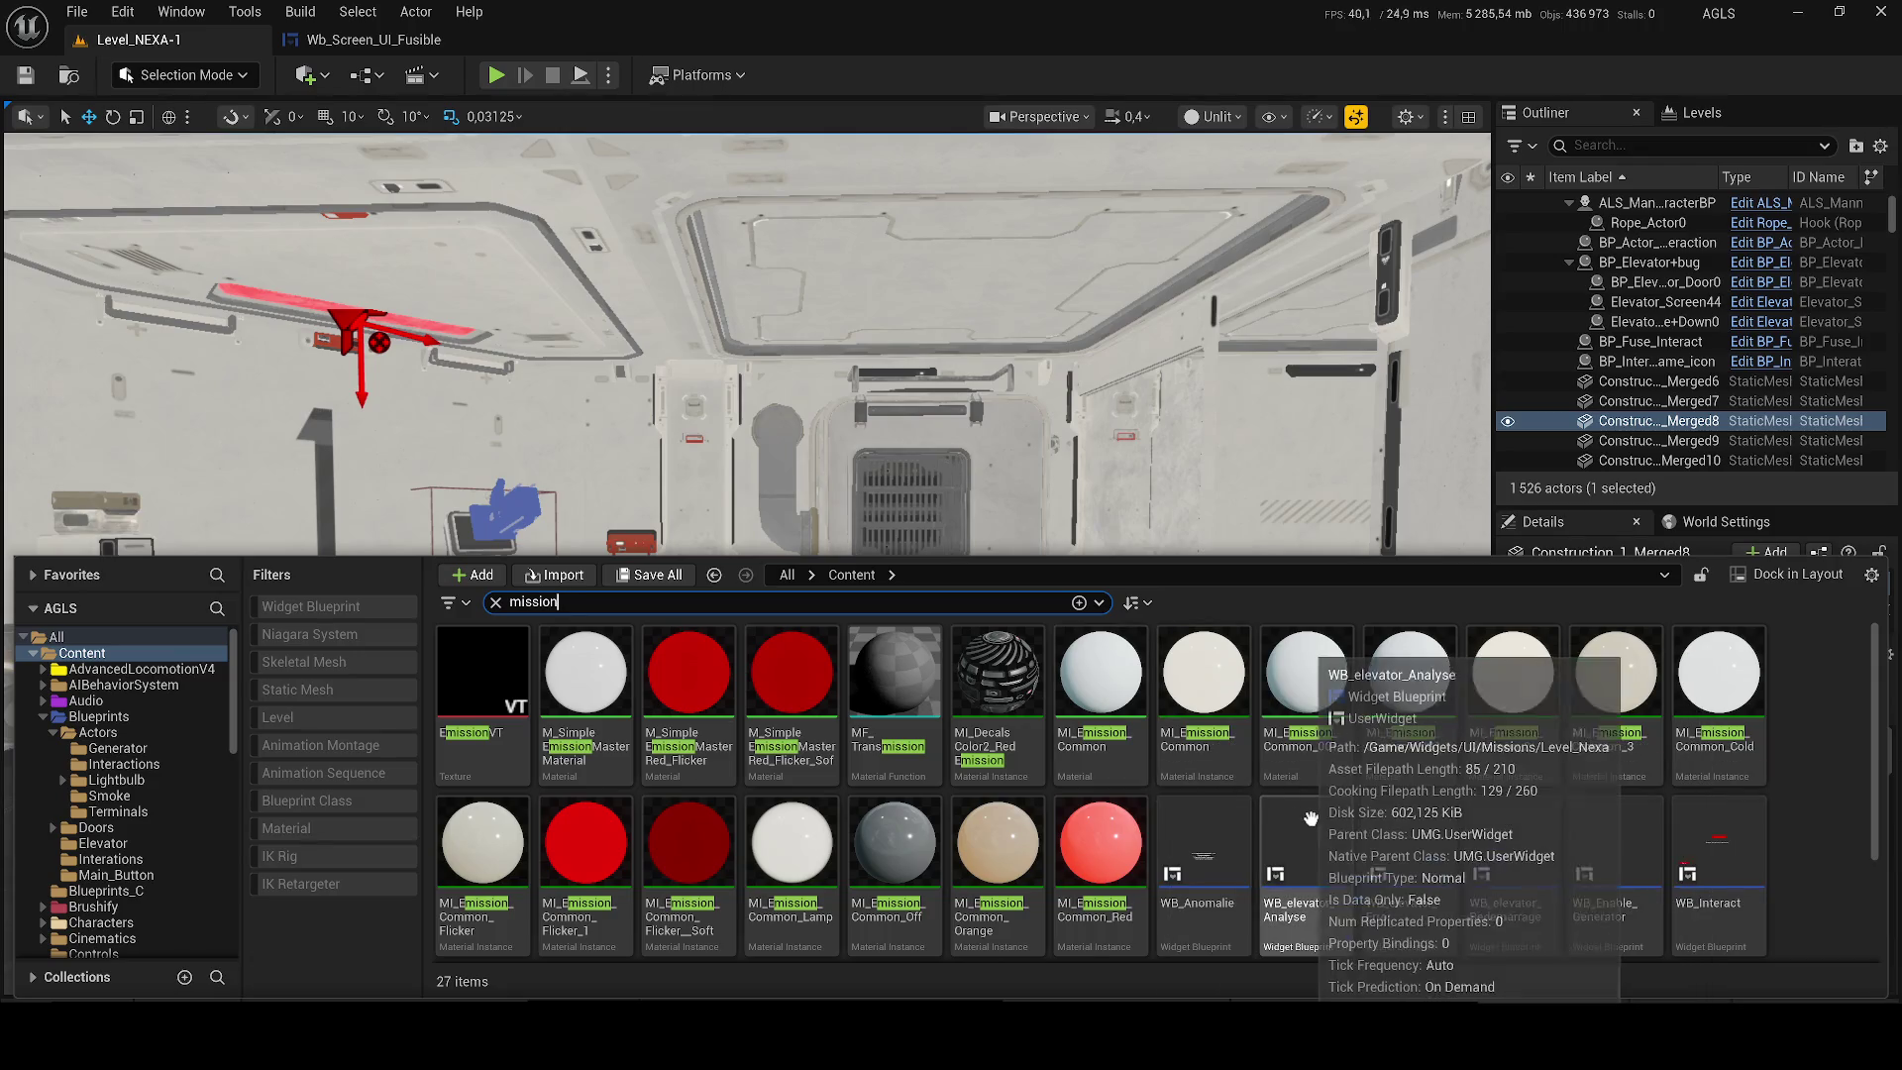
right_click(1310, 857)
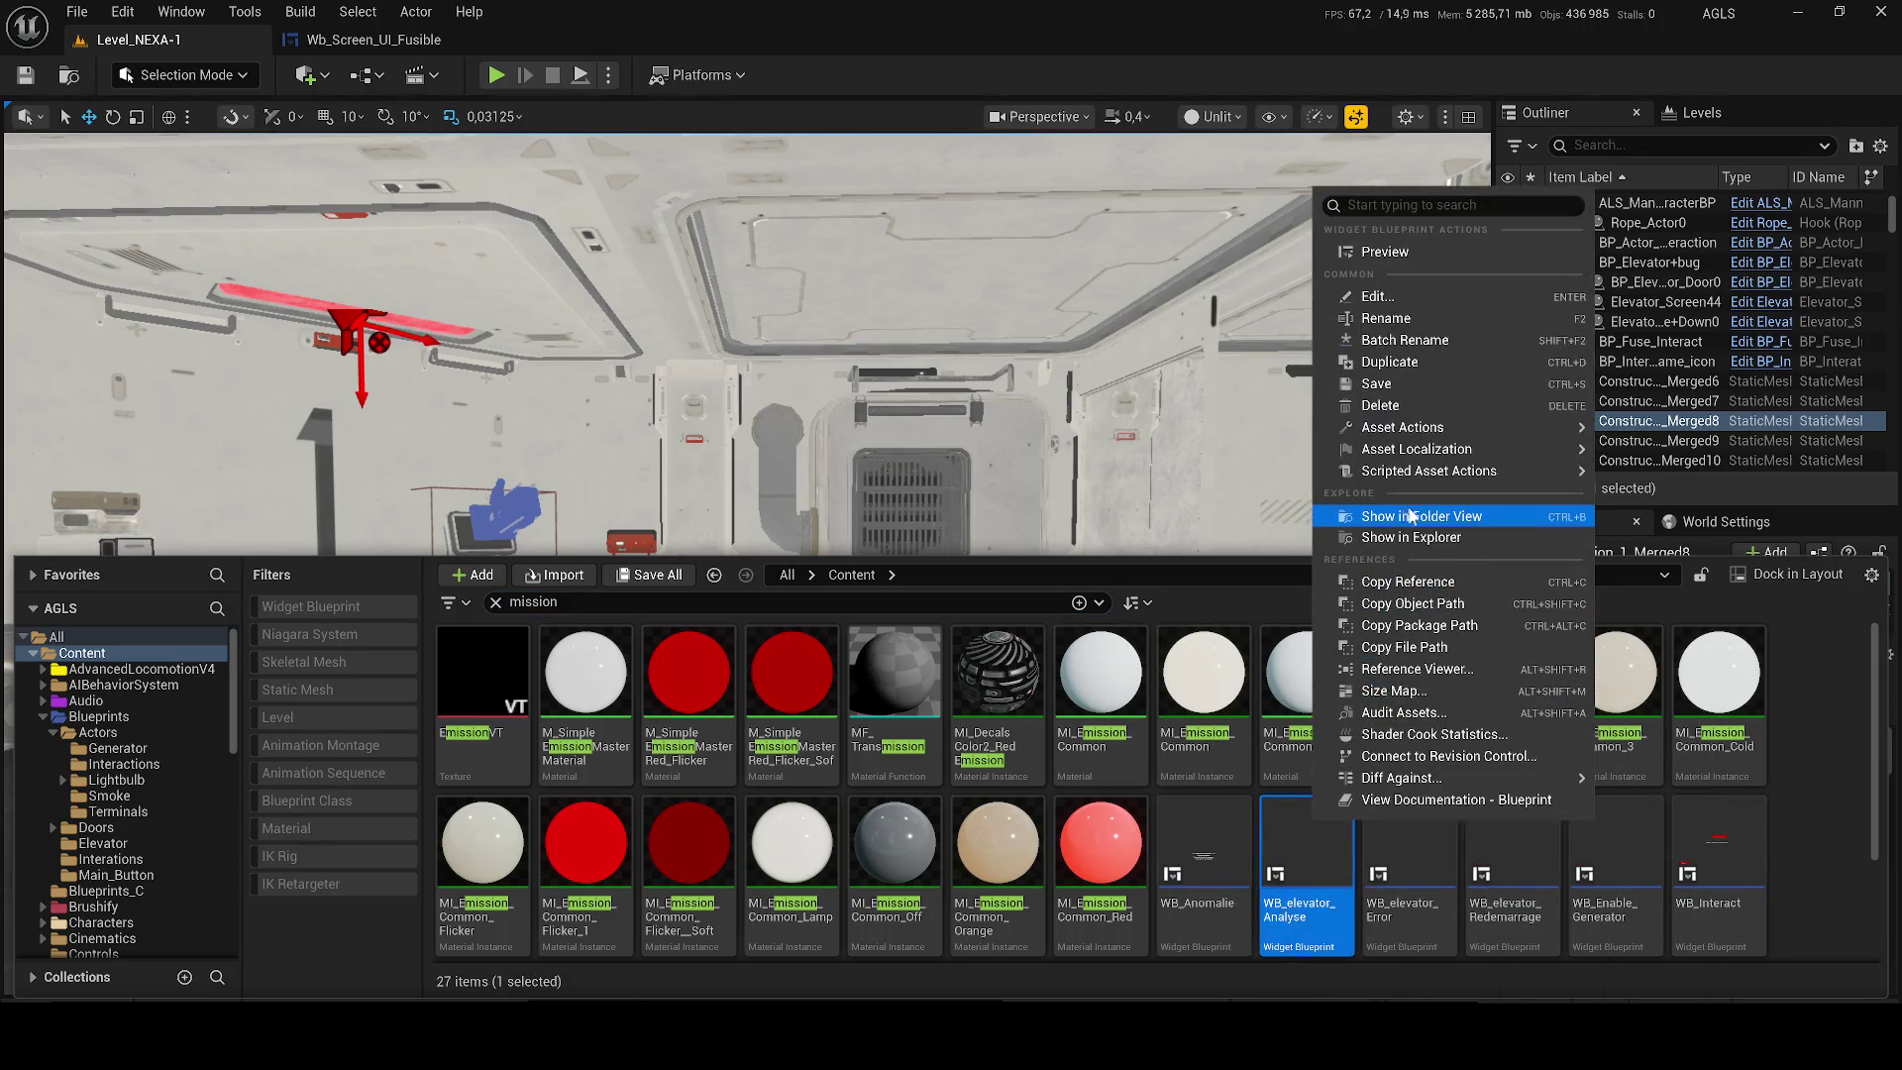
click(1421, 515)
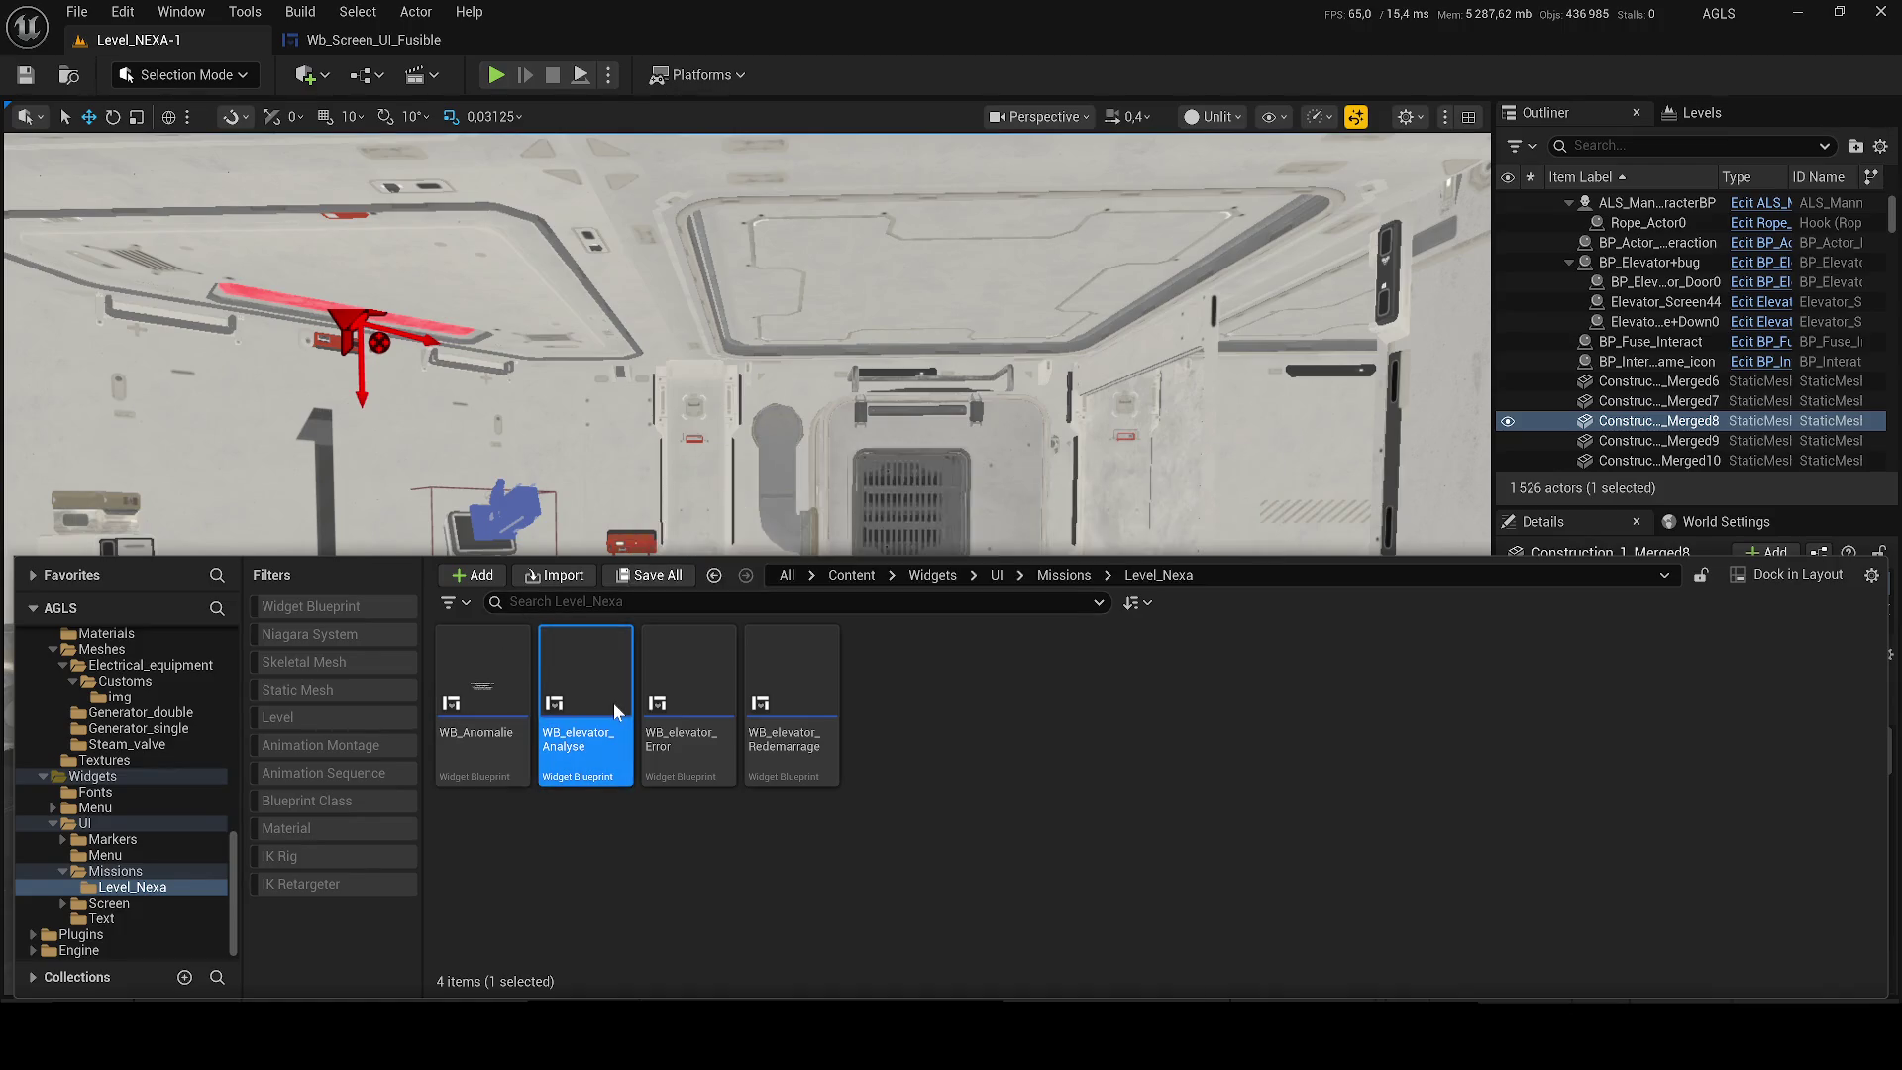
double_click(614, 703)
click(109, 546)
Duplicate WB_elevator_Analyse, rename the copy WB_Fuse, and open it.
click(545, 327)
key(ctrl+space)
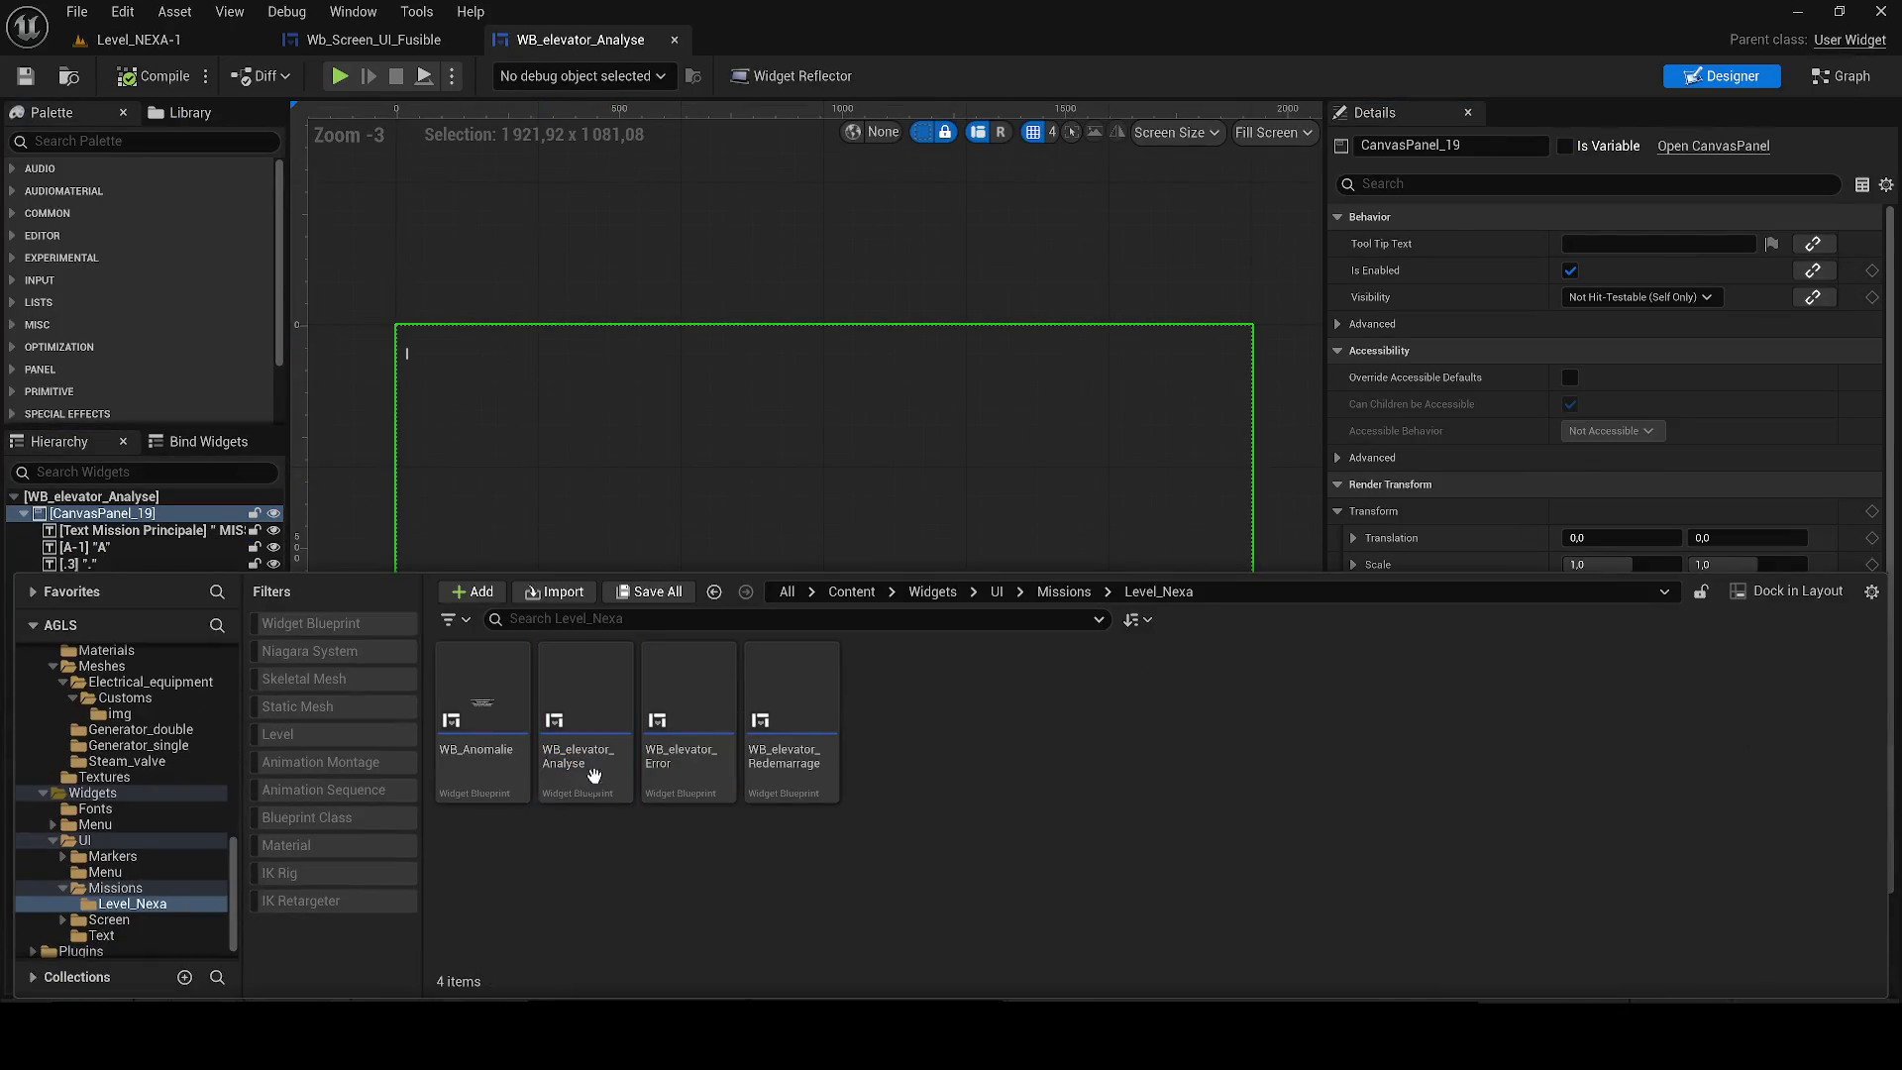
key(ctrl+d)
key(End)
key(BackSpace)
key(BackSpace)
key(BackSpace)
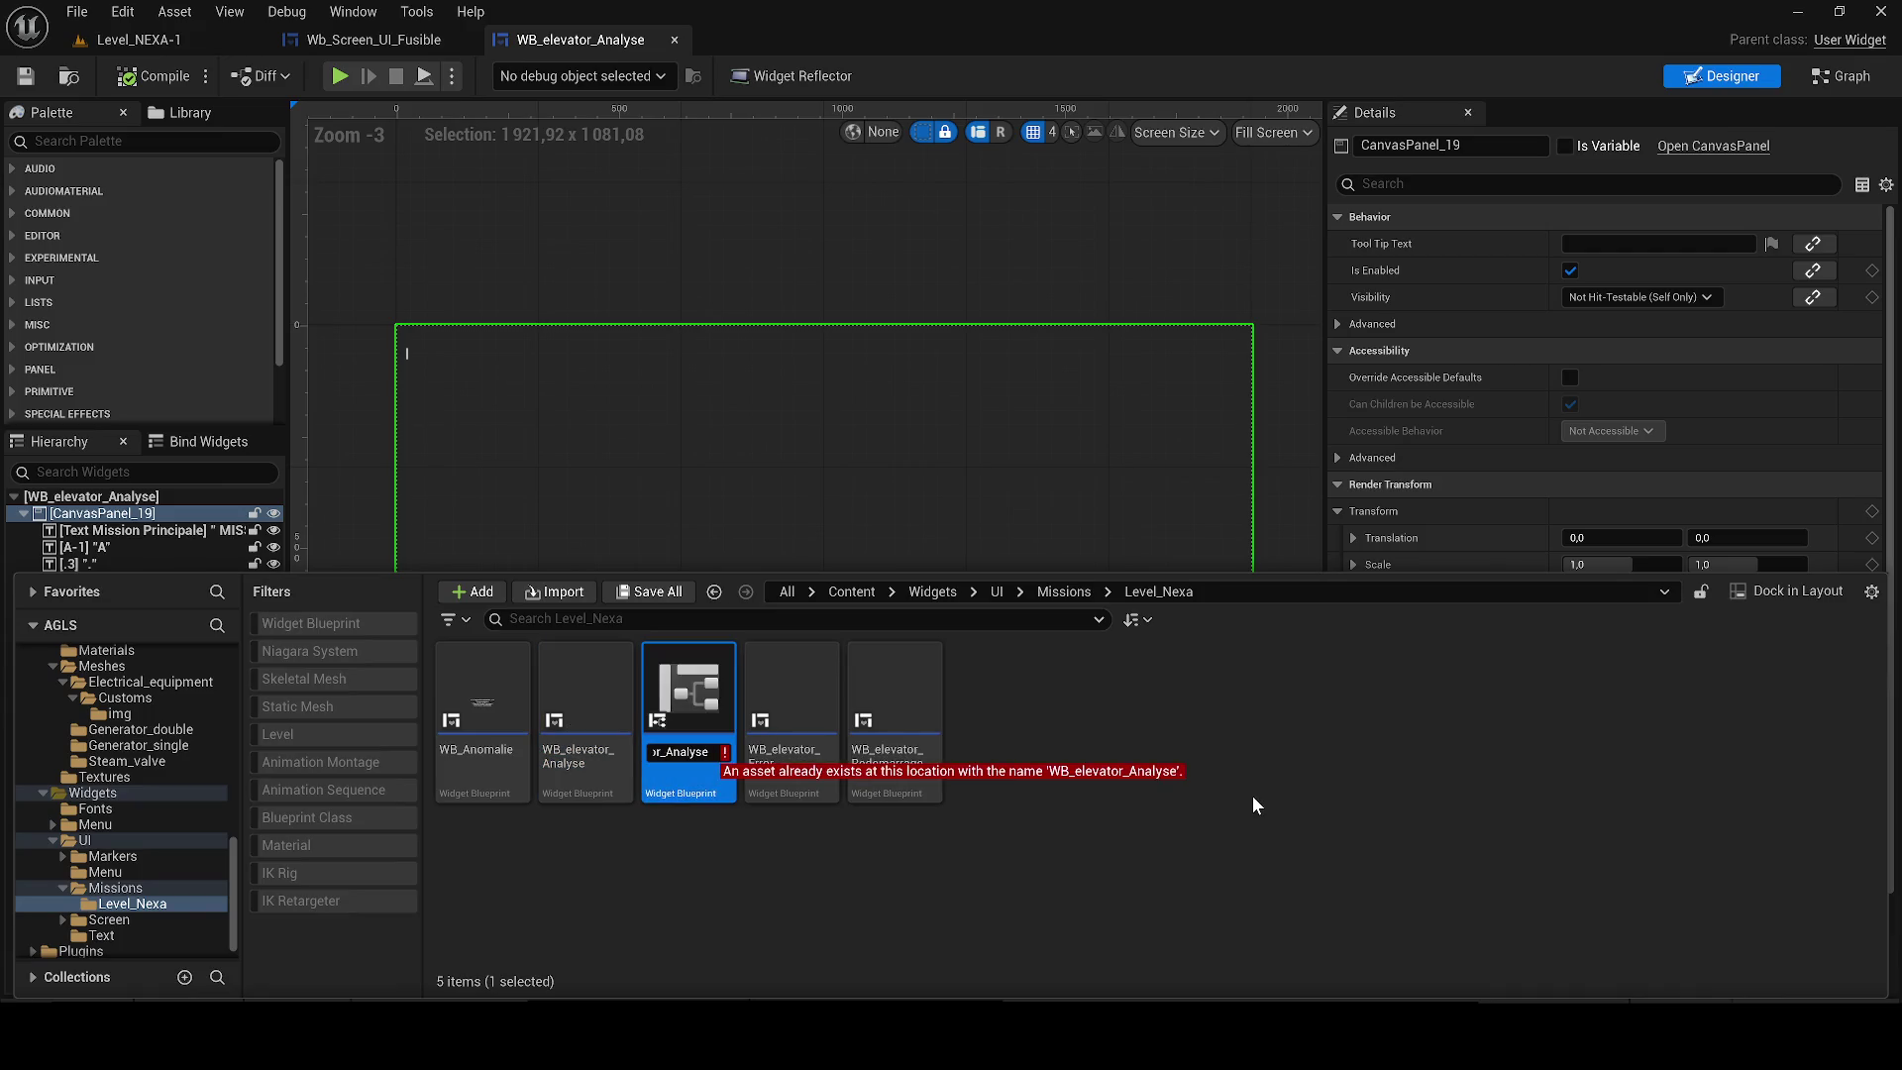
key(BackSpace)
key(BackSpace)
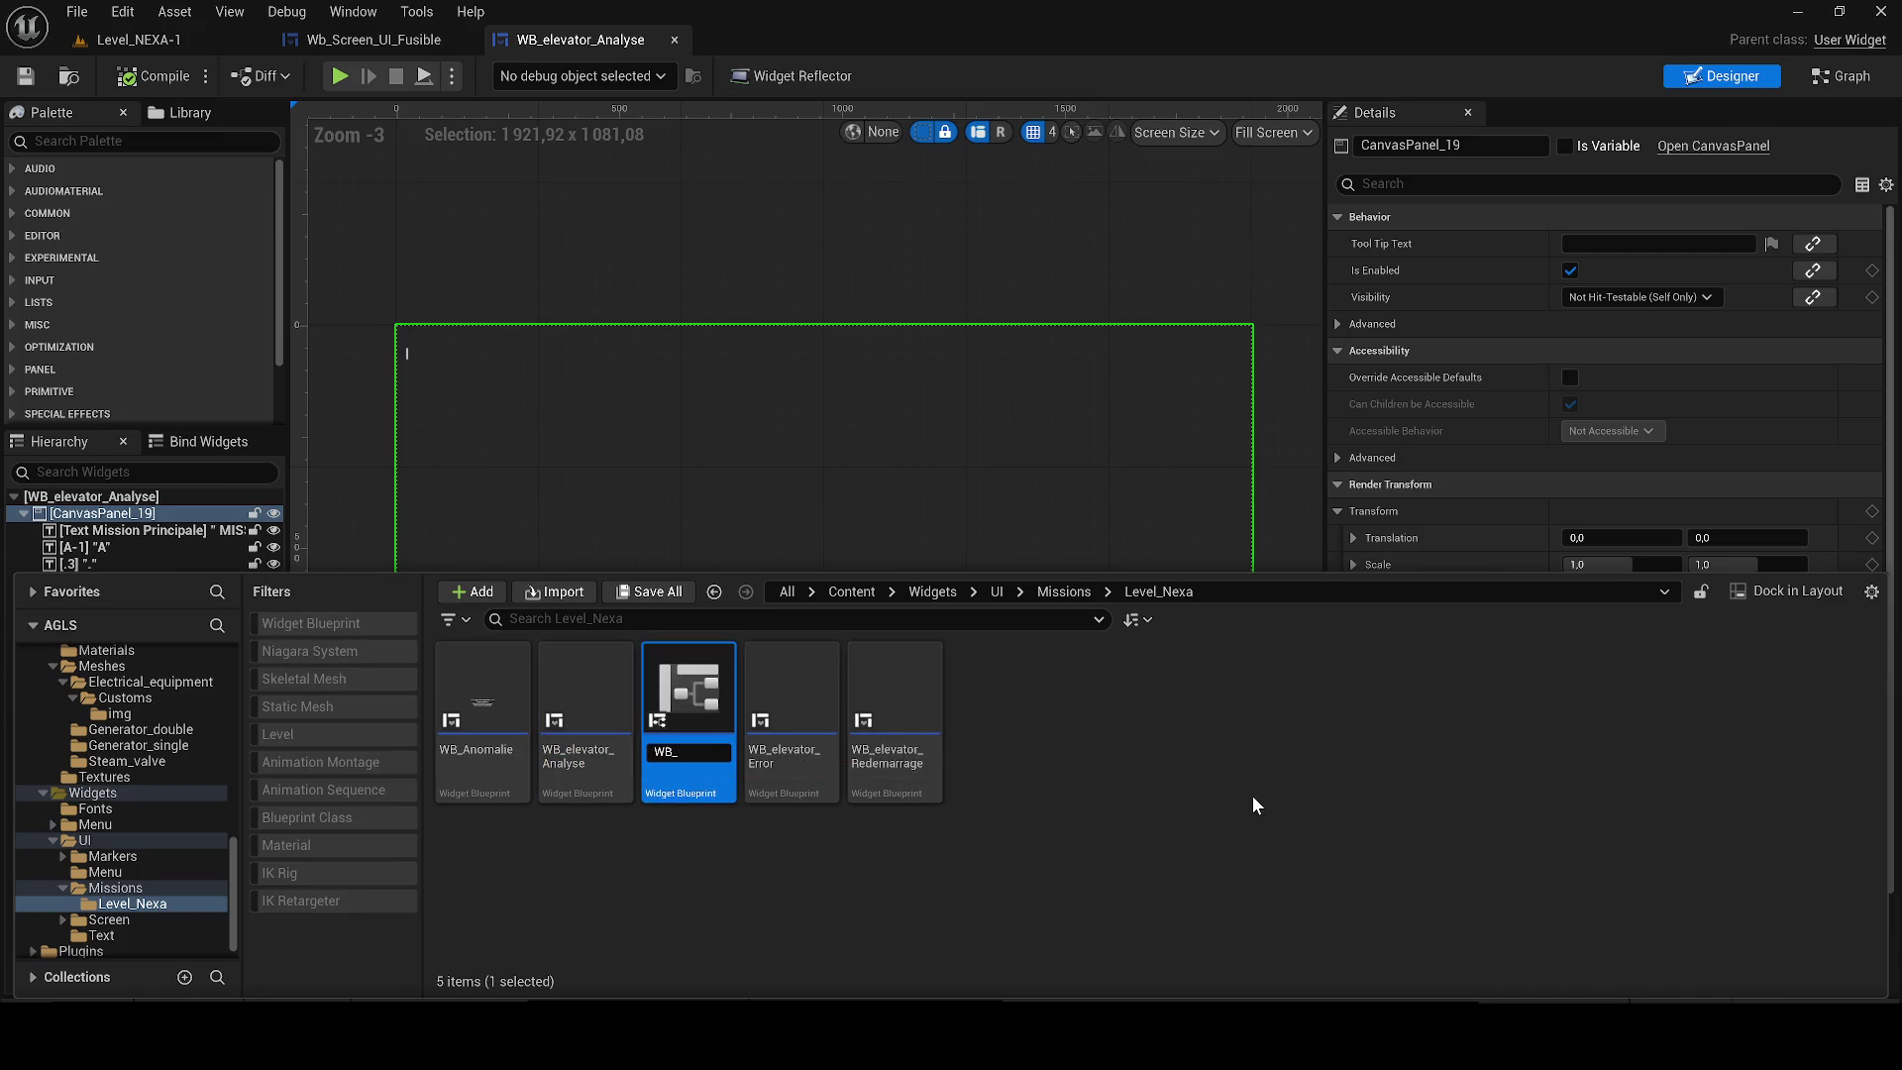
text(Fuse)
text(e)
key(Return)
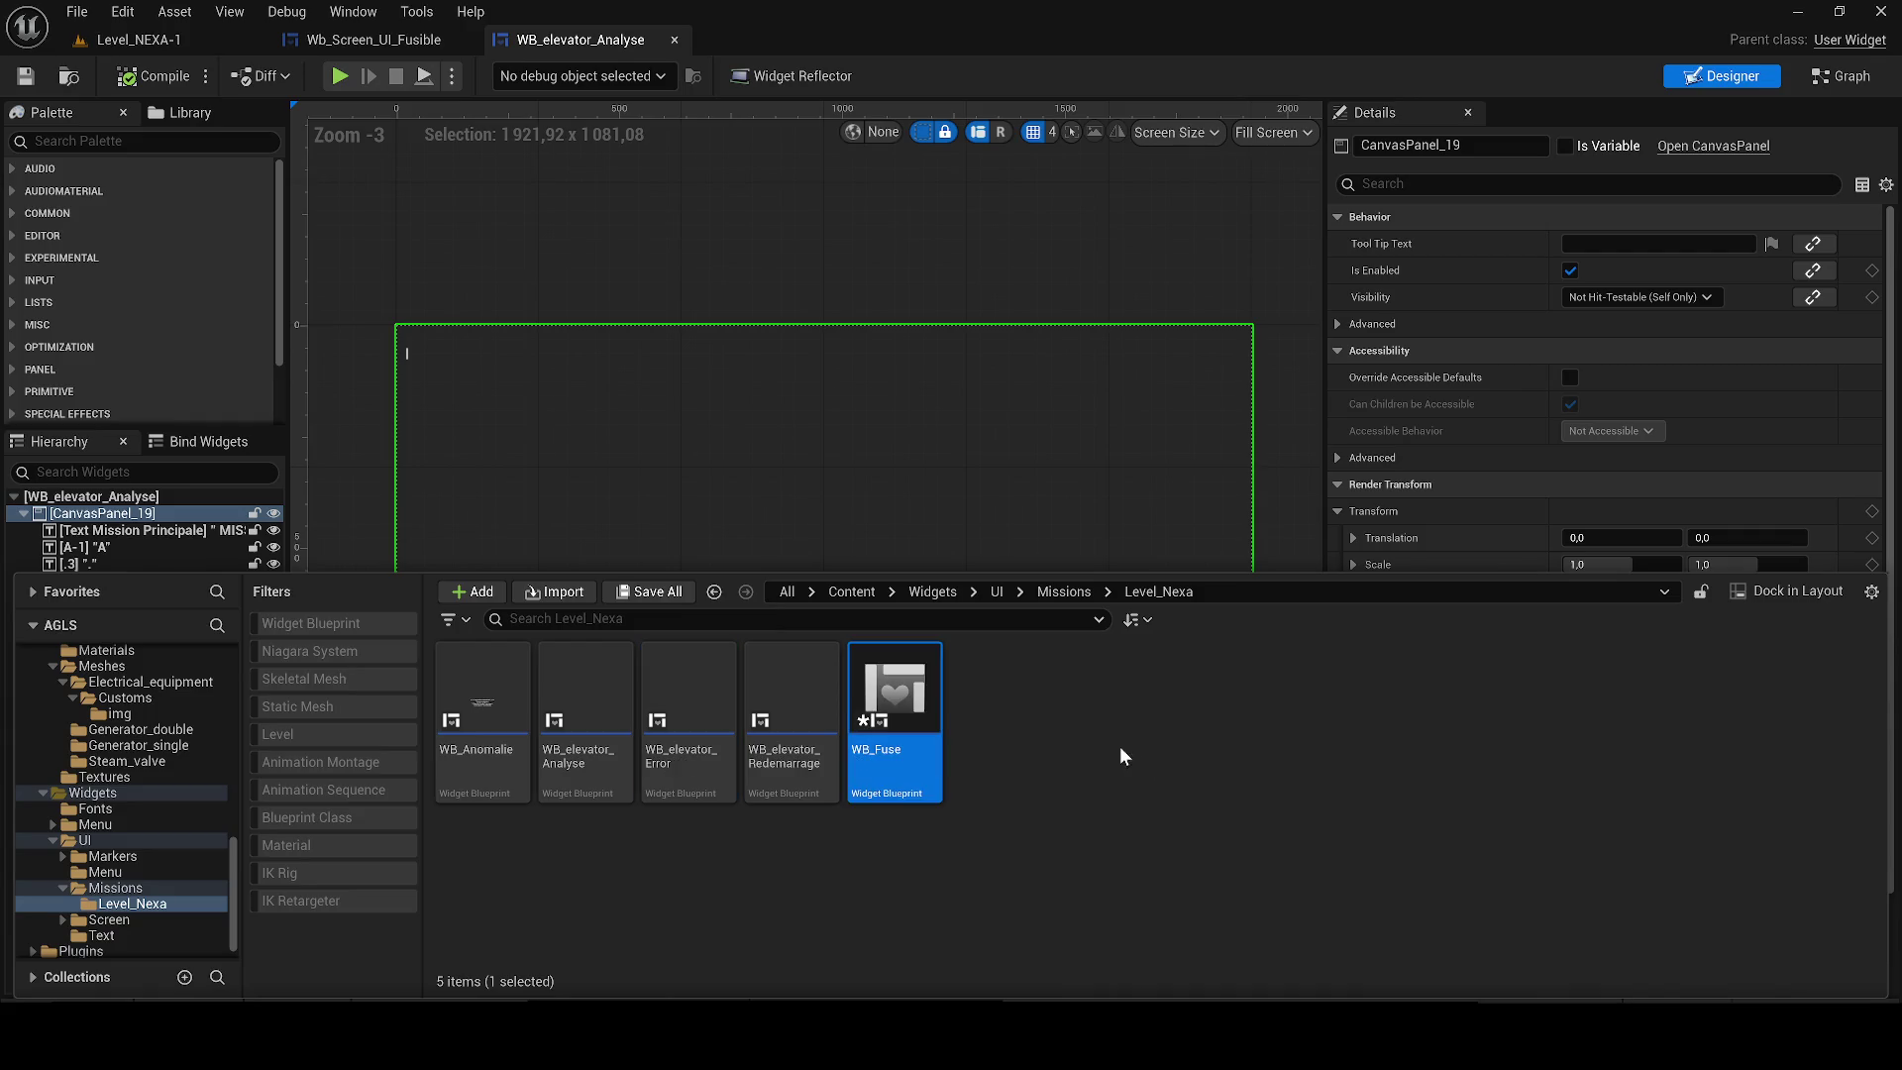
double_click(901, 722)
click(673, 40)
Select the letter text widgets and look up their opacity property.
click(85, 546)
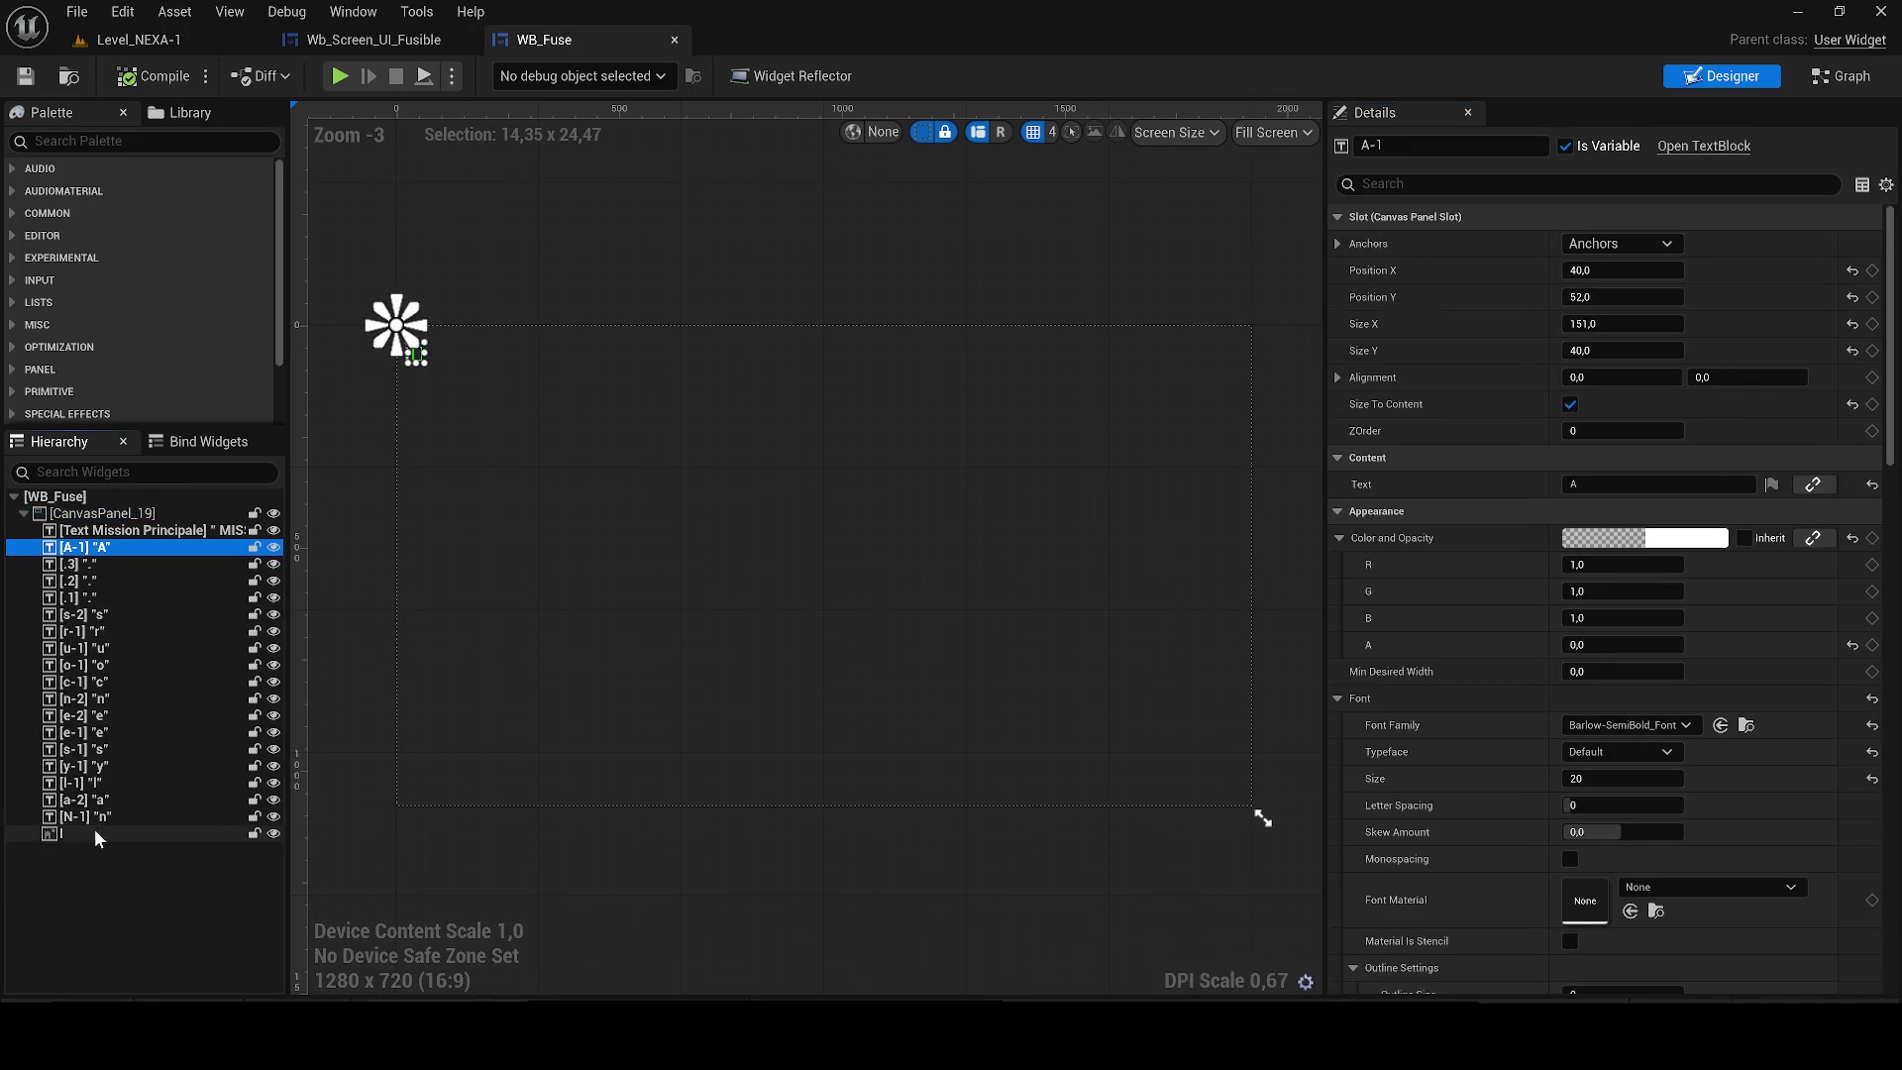
shift+click(62, 833)
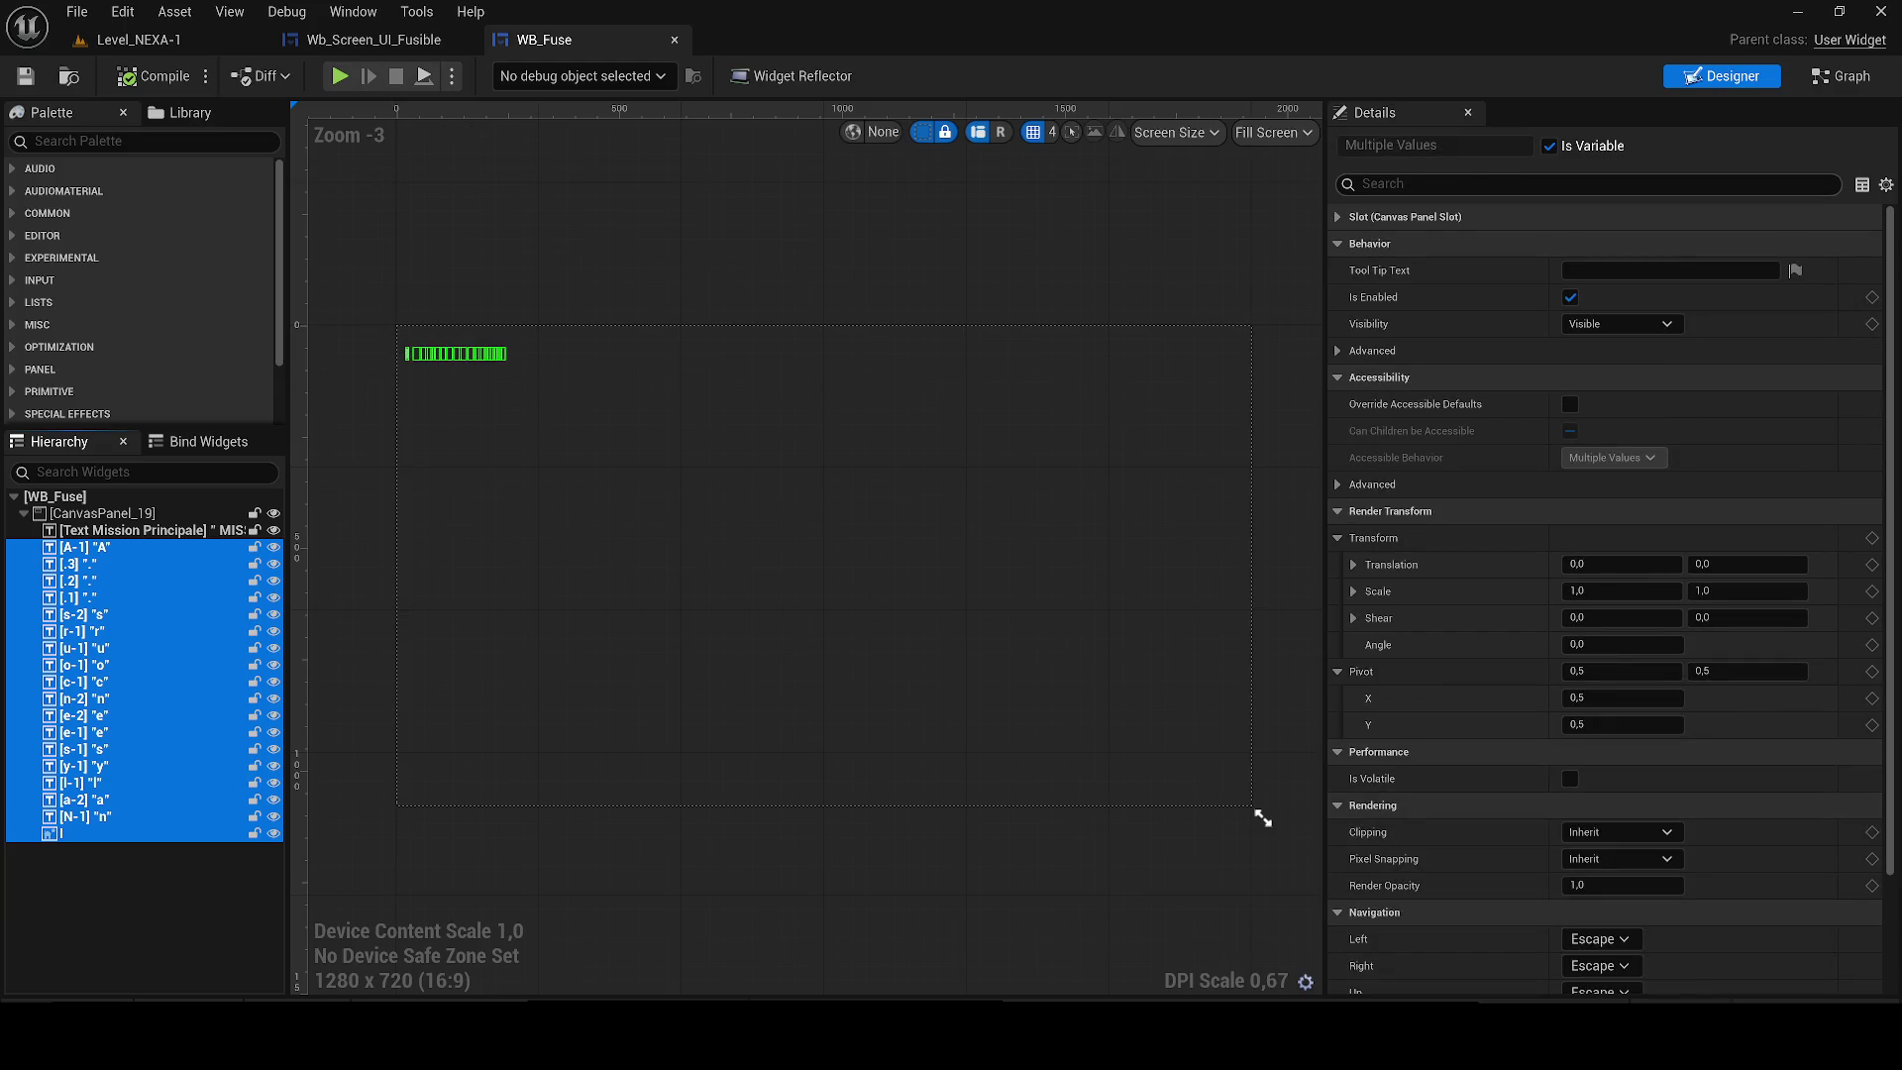
click(1585, 184)
text(opa)
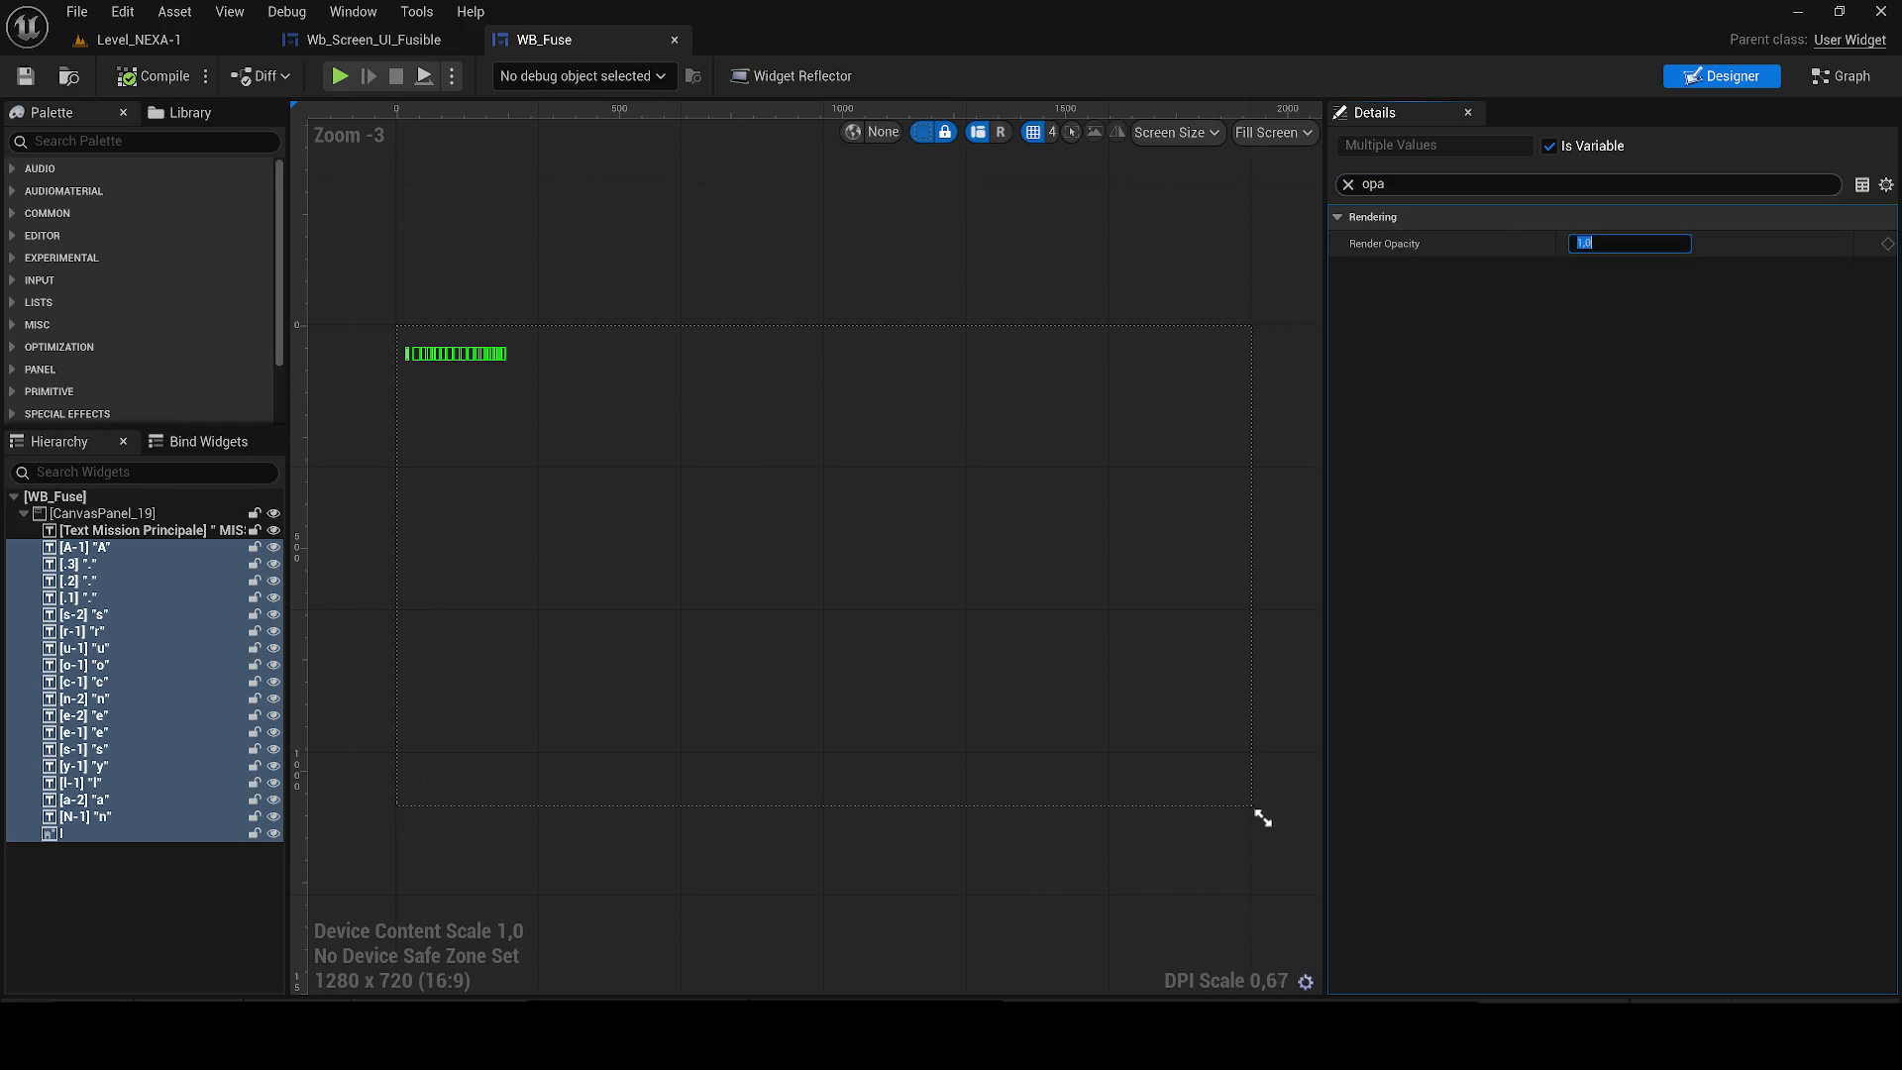
click(1348, 184)
scroll(1559, 662, down, 3)
scroll(1559, 651, up, 5)
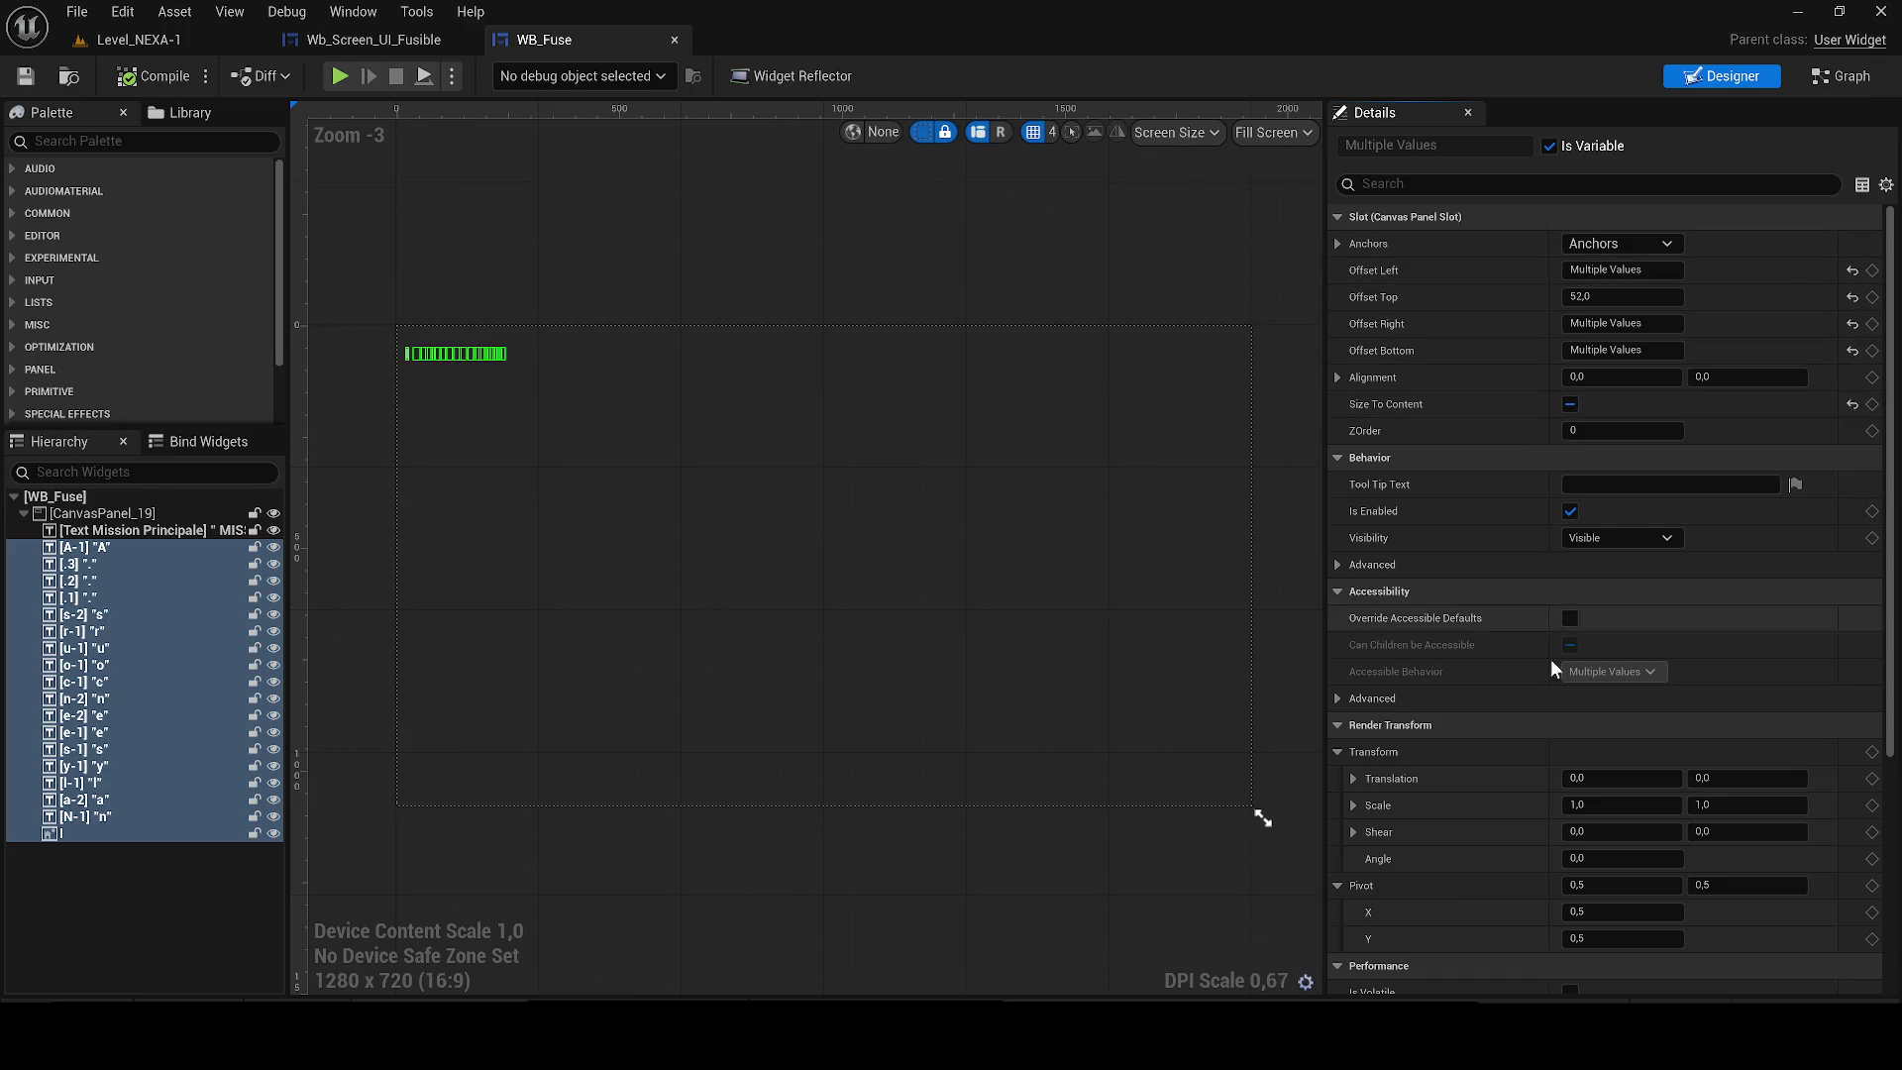
scroll(1535, 693, down, 4)
scroll(1545, 713, up, 2)
Set the Color and Opacity alpha of letters A-1 through N-1 to 10.
click(99, 816)
shift+click(84, 547)
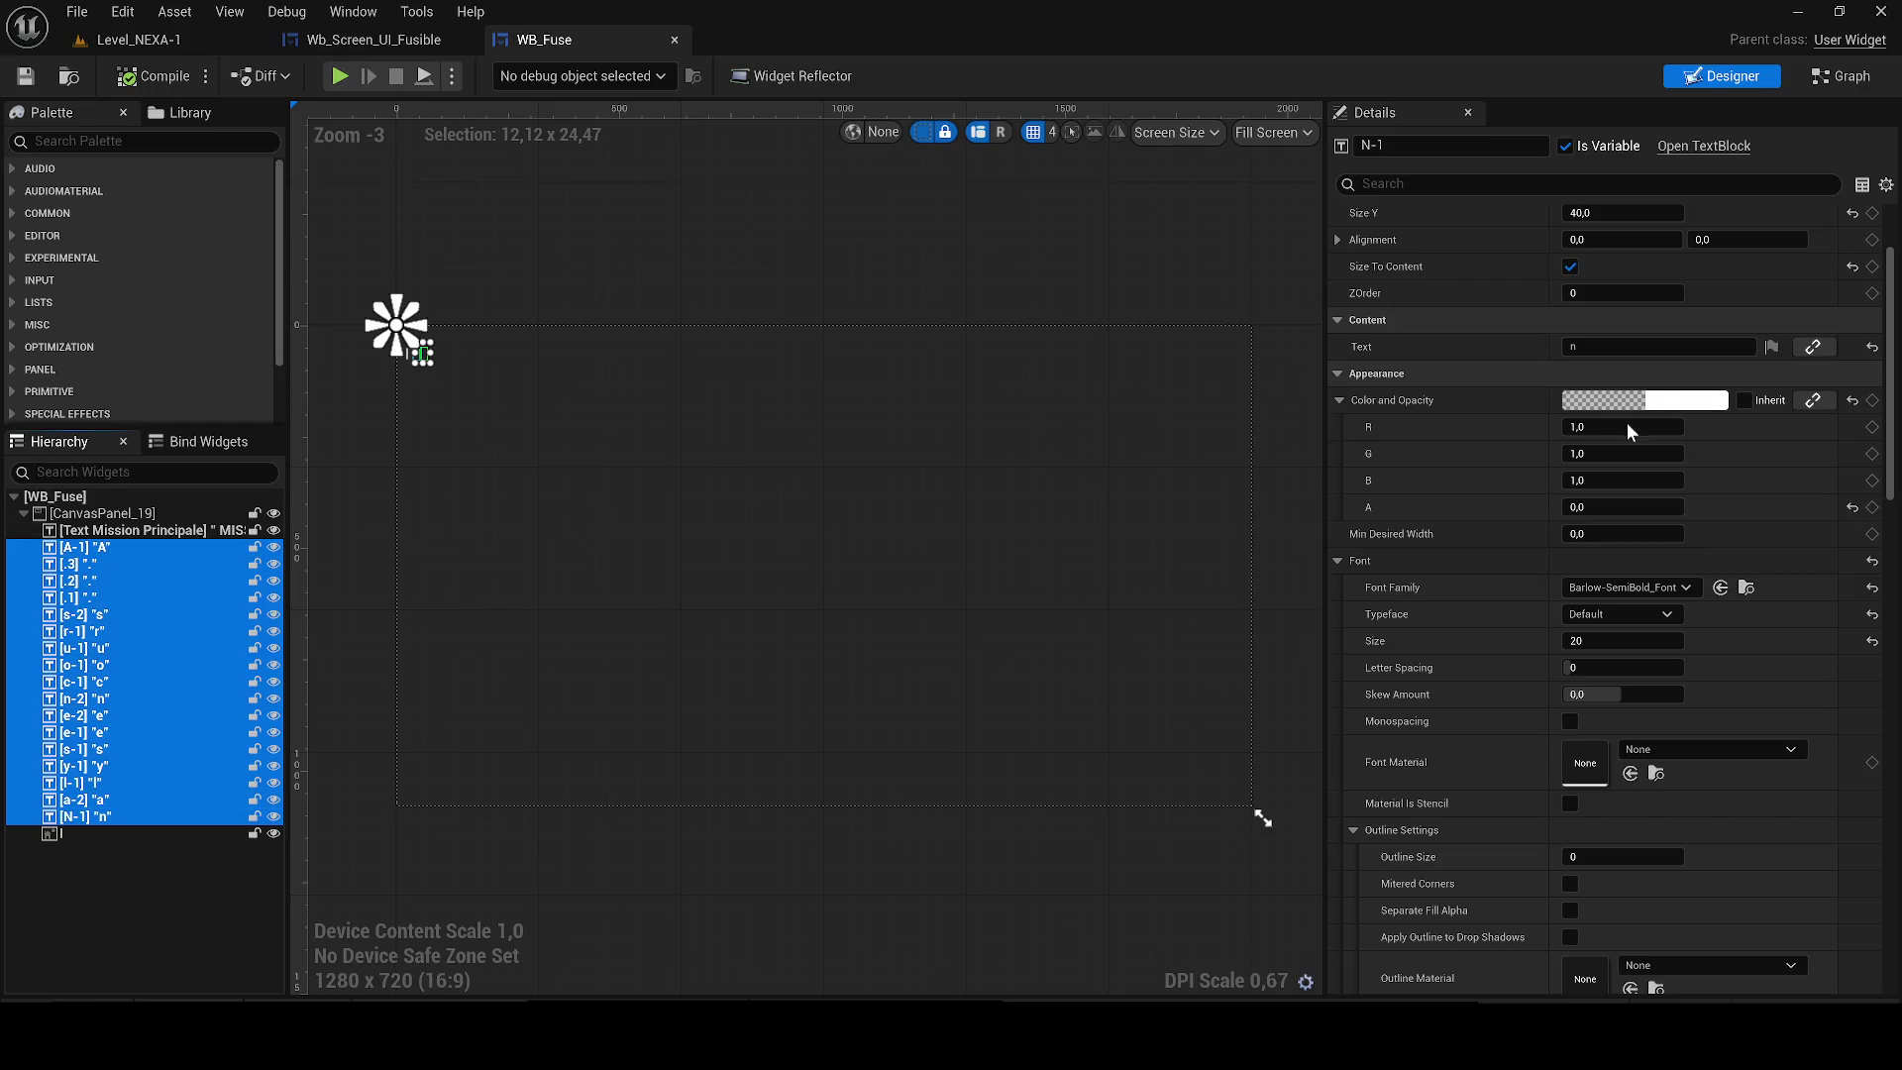
click(1656, 400)
click(1642, 423)
click(1622, 507)
text(10)
key(Return)
scroll(582, 412, up, 9)
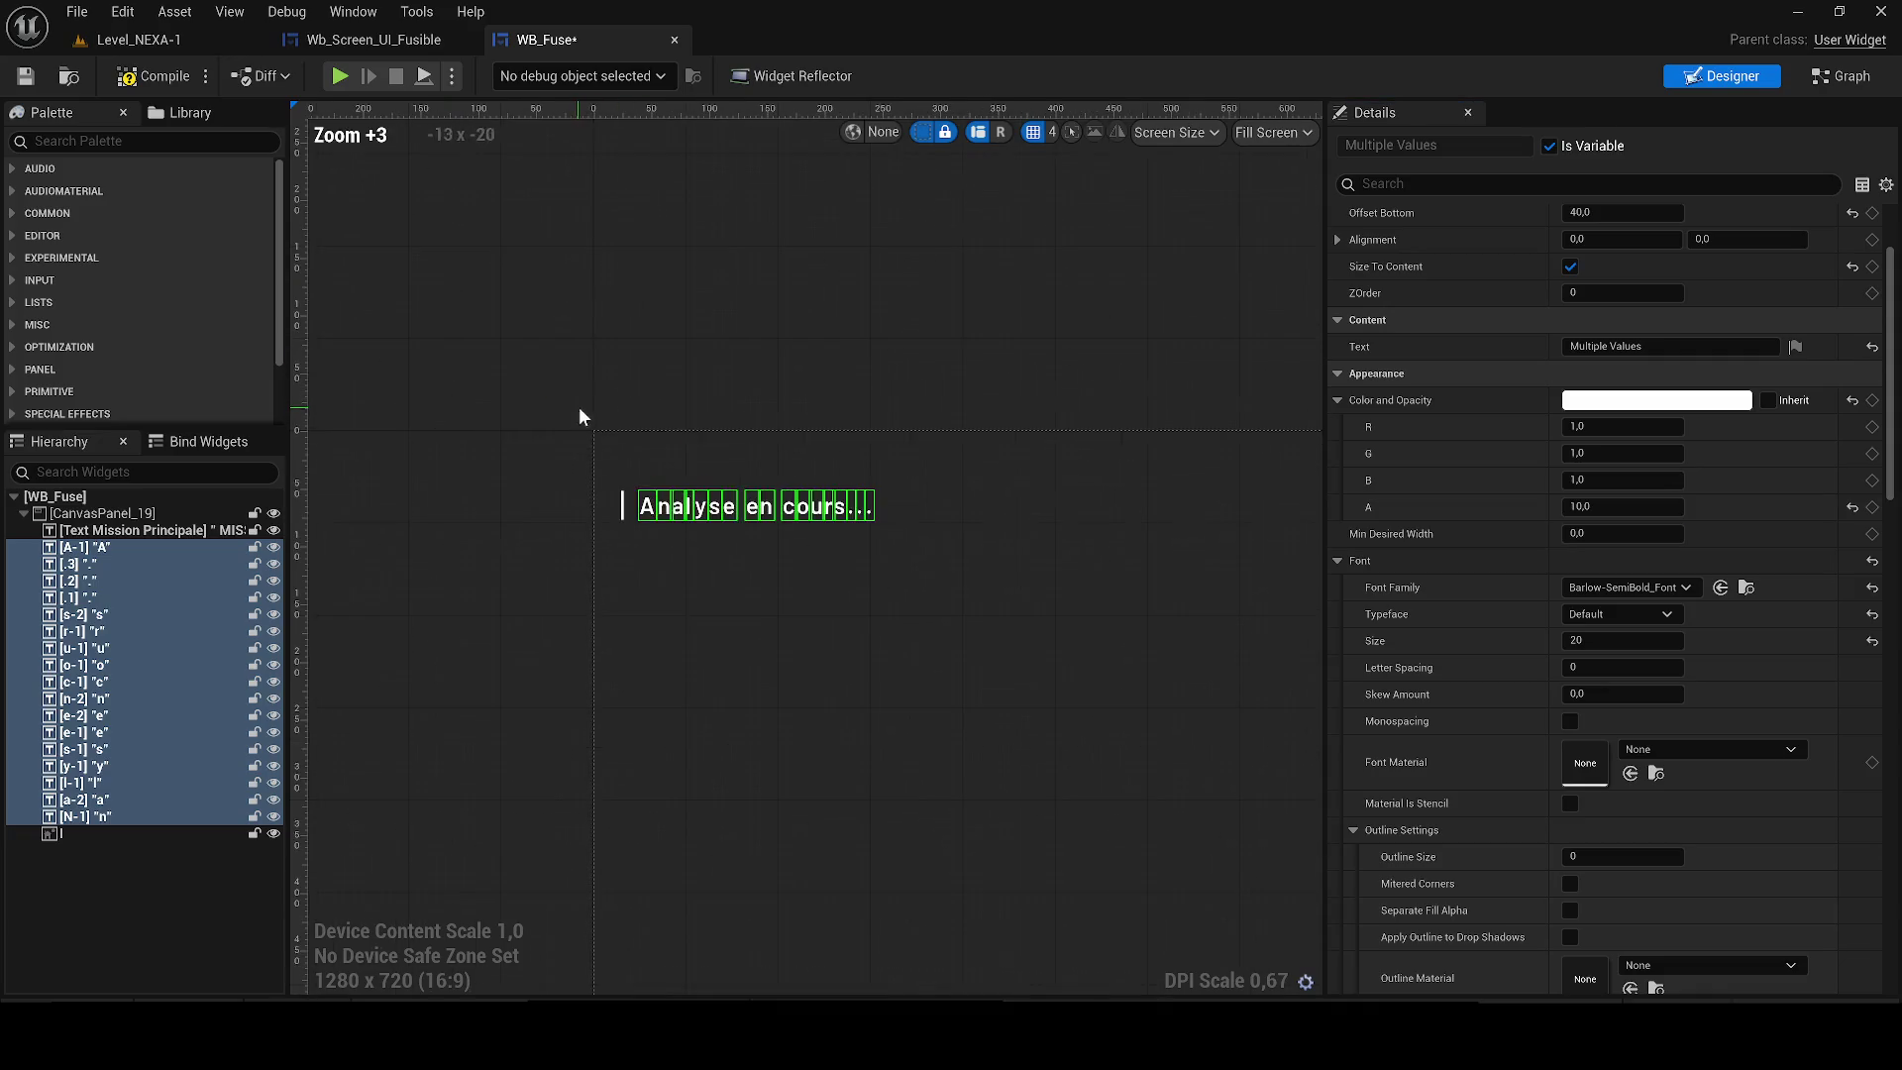
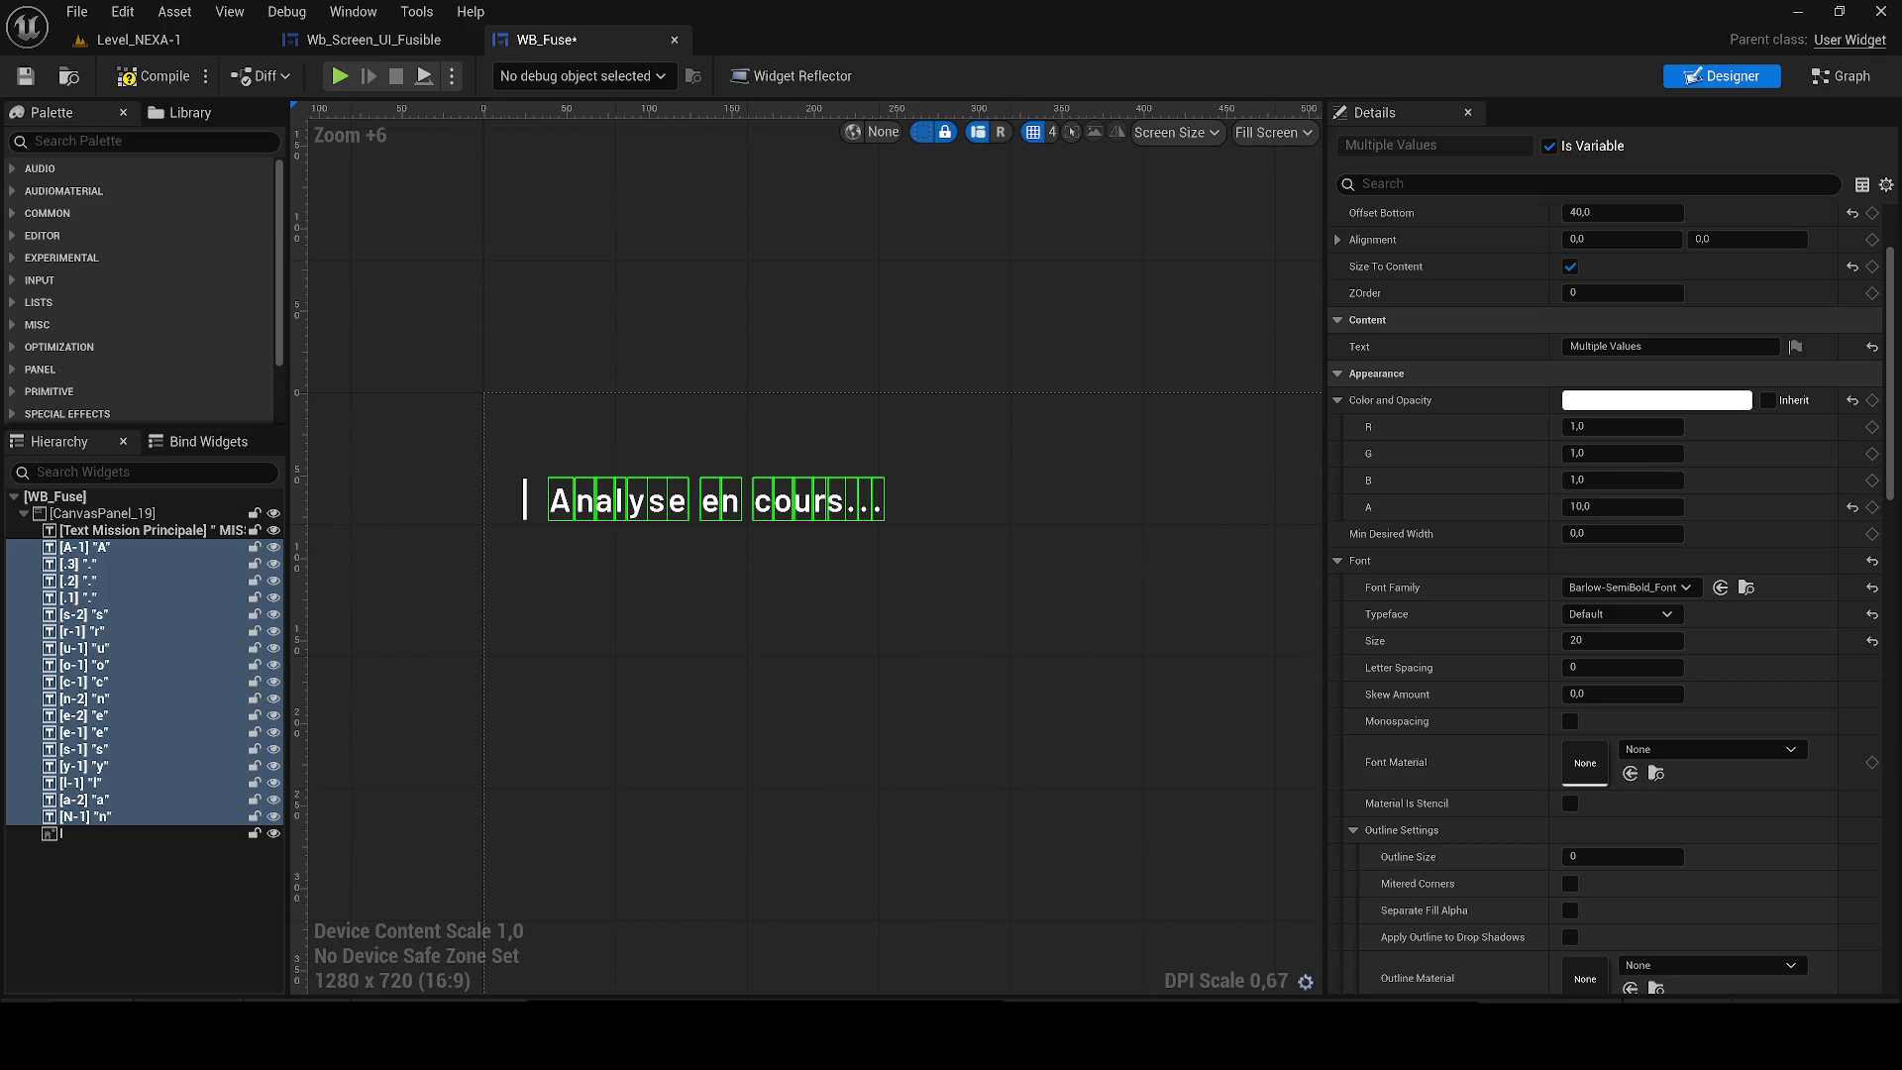
Change the first letter widget's text from A to I.
scroll(550, 498, up, 3)
click(550, 498)
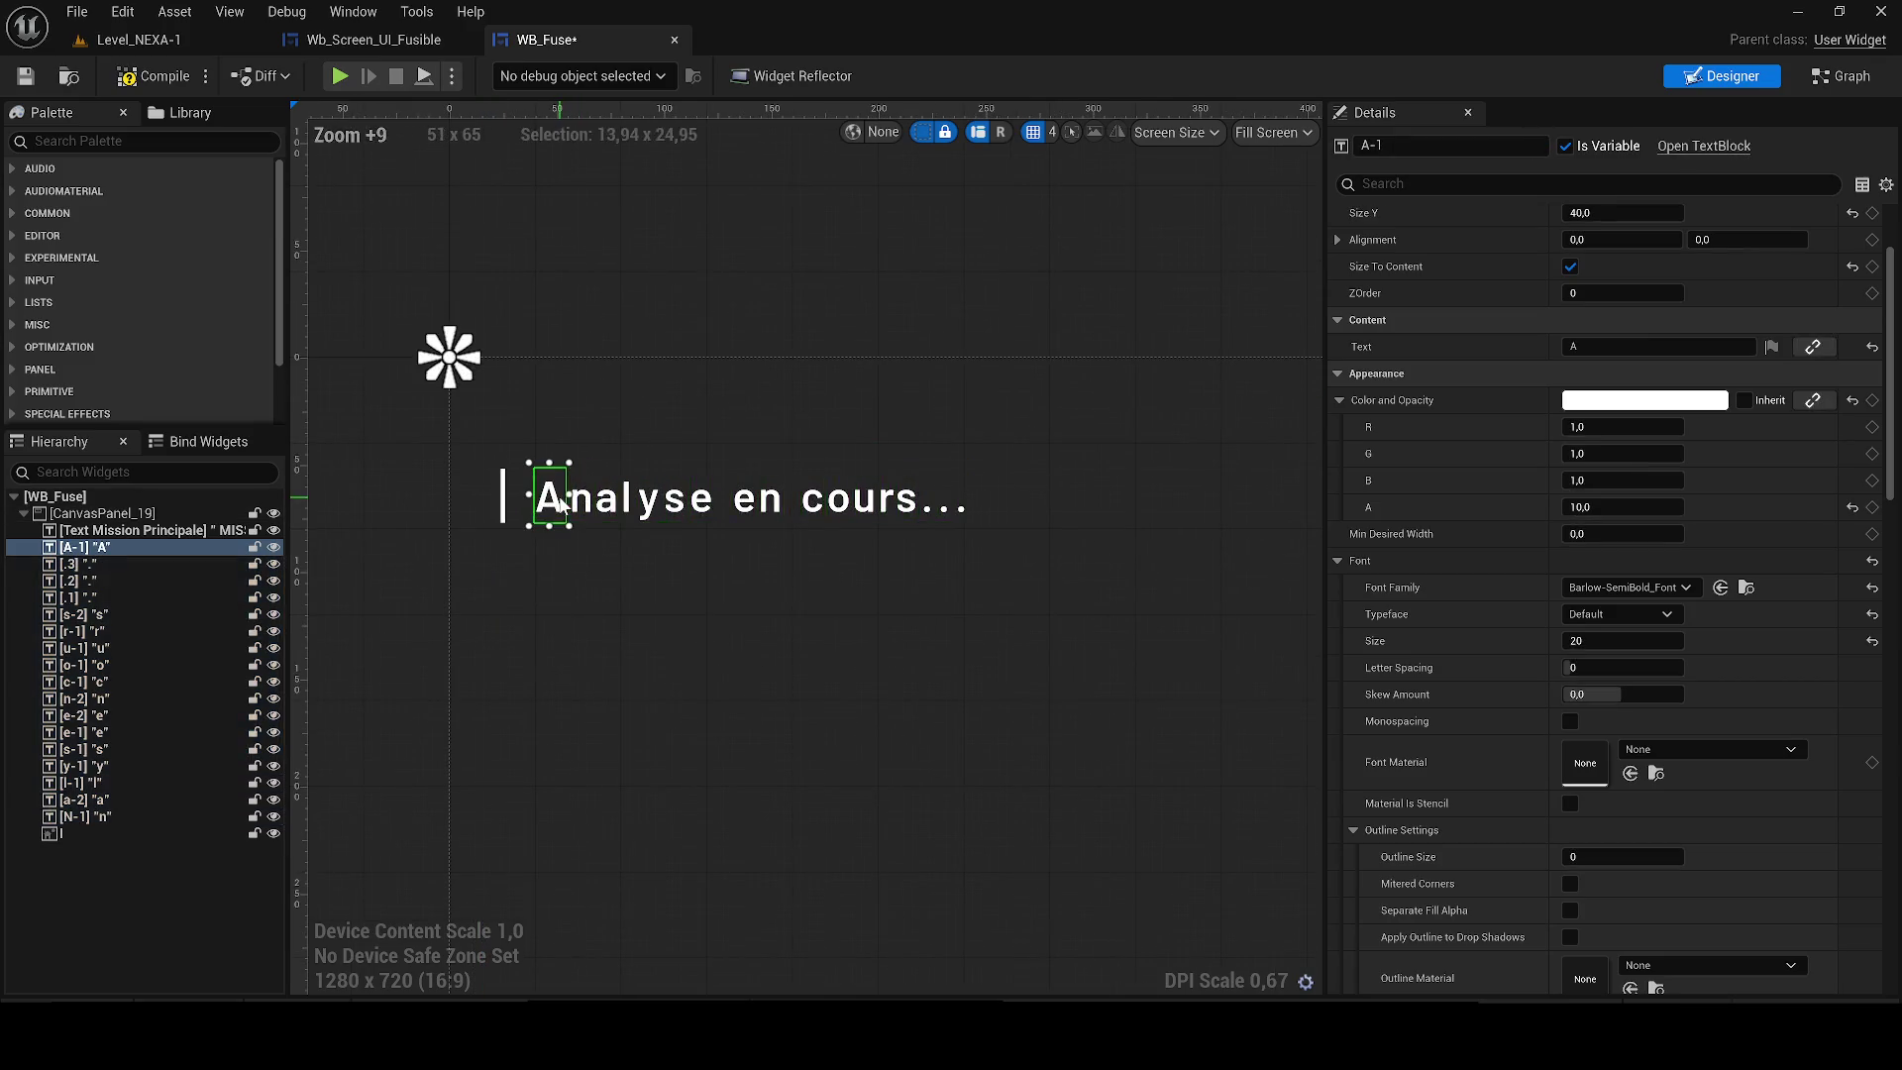
click(1579, 347)
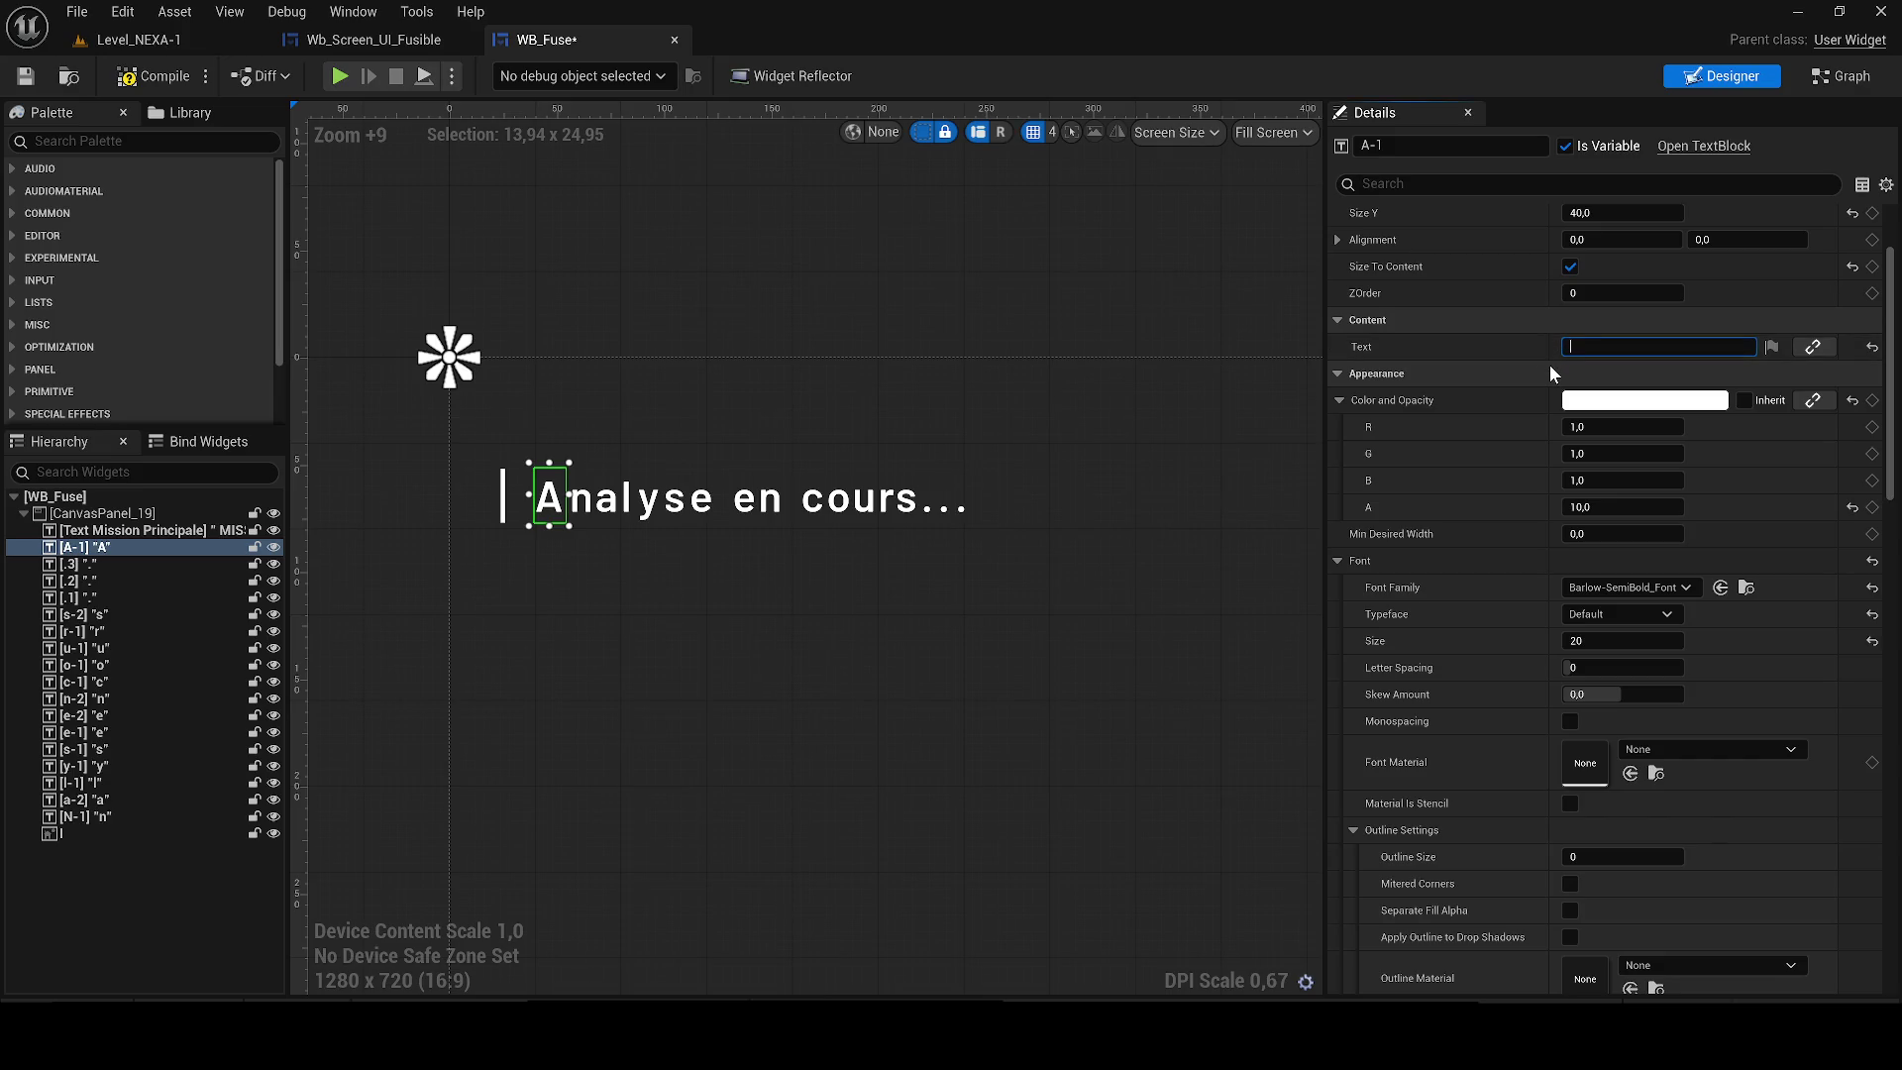
text(I)
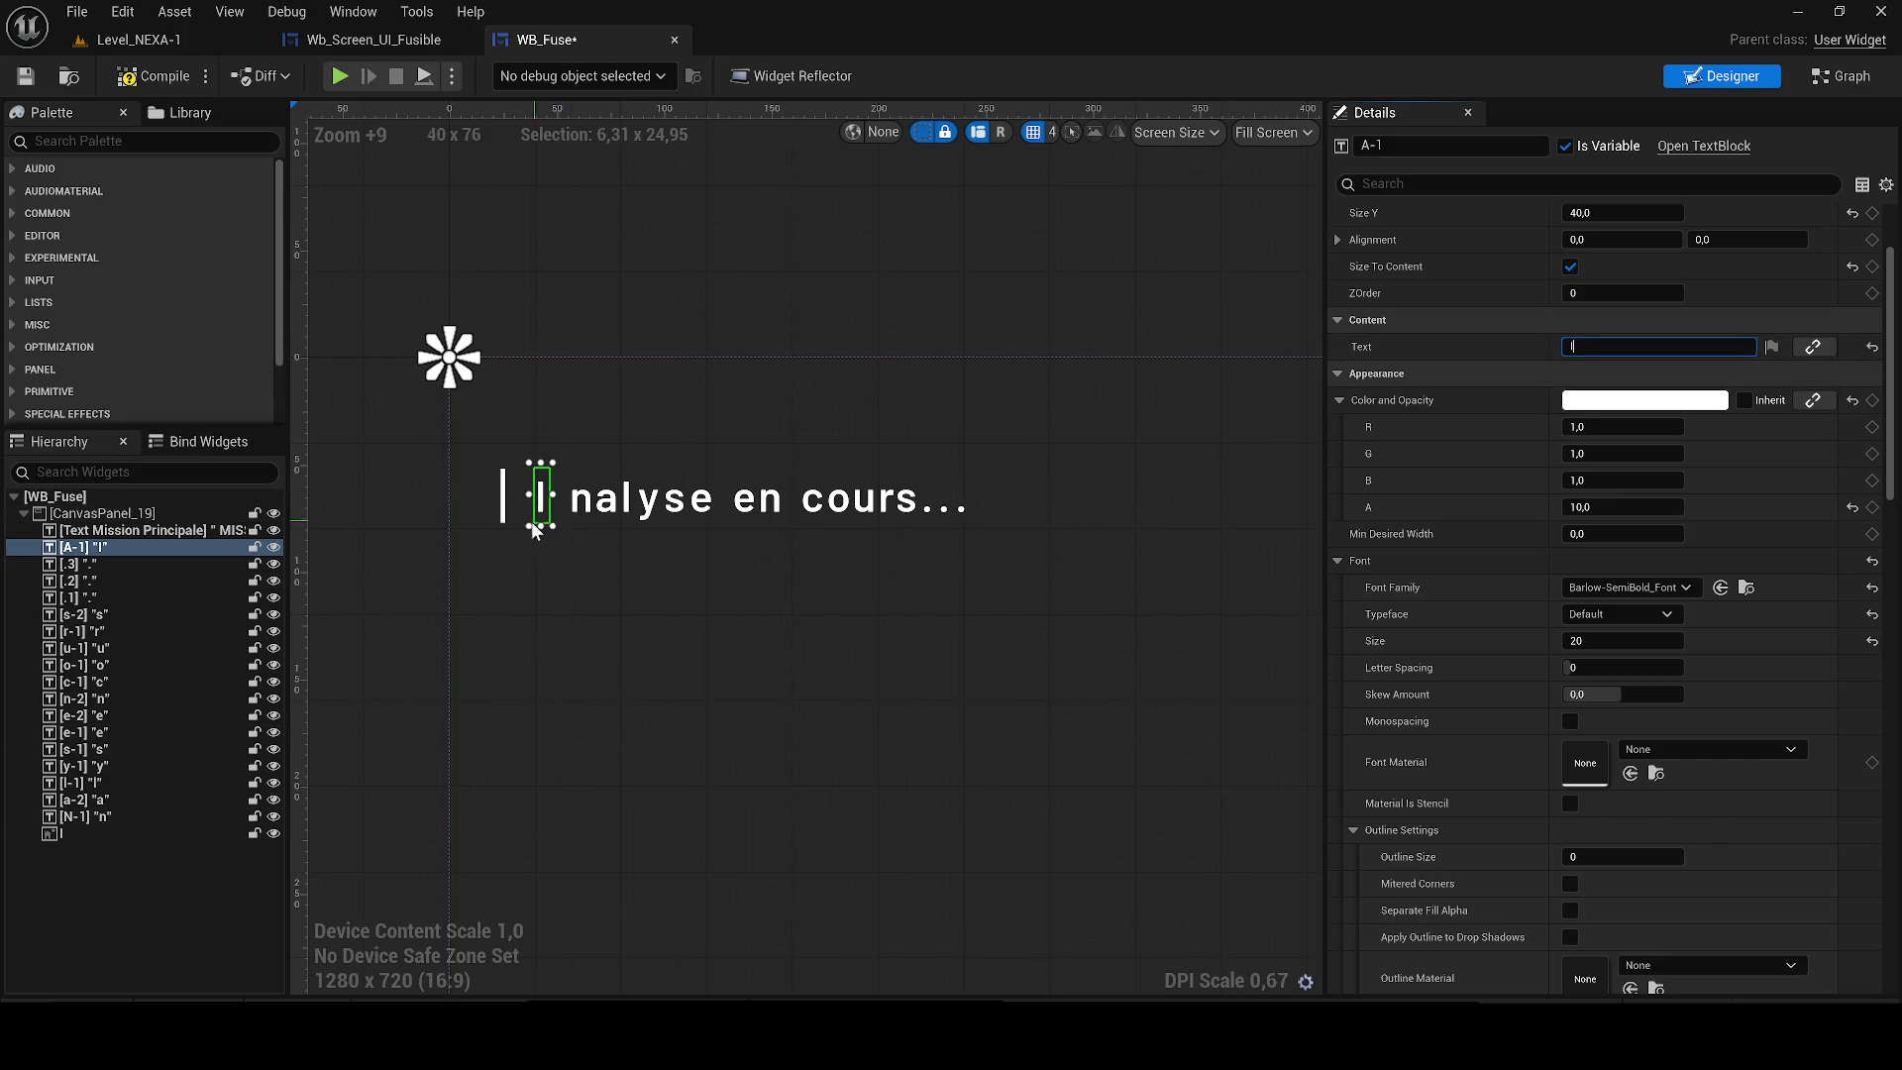
Move the n letter beside the I and change the a letter to lowercase s.
scroll(641, 514, up, 3)
click(535, 508)
mouse_move(534, 508)
mouse_down()
mouse_move(500, 508)
mouse_move(561, 510)
mouse_up()
click(588, 510)
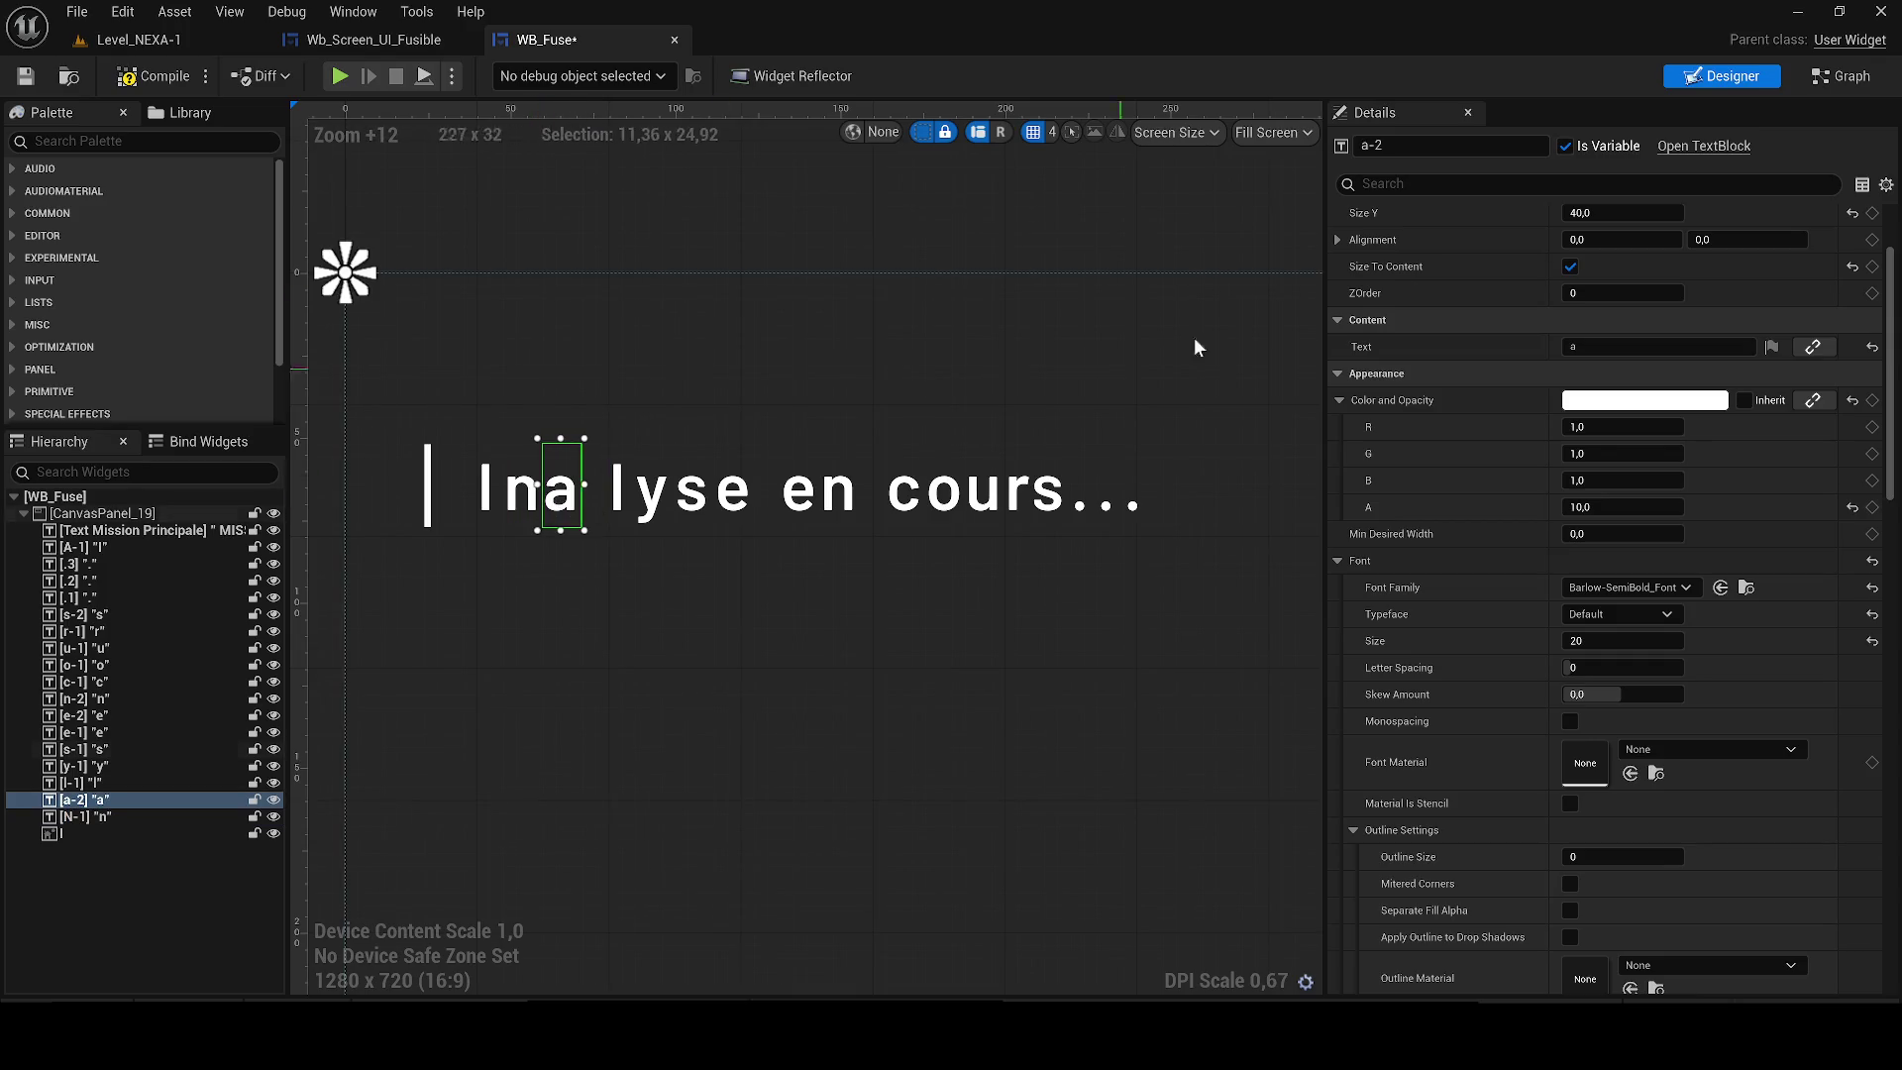
scroll(1587, 460, up, 2)
click(1584, 484)
text(S)
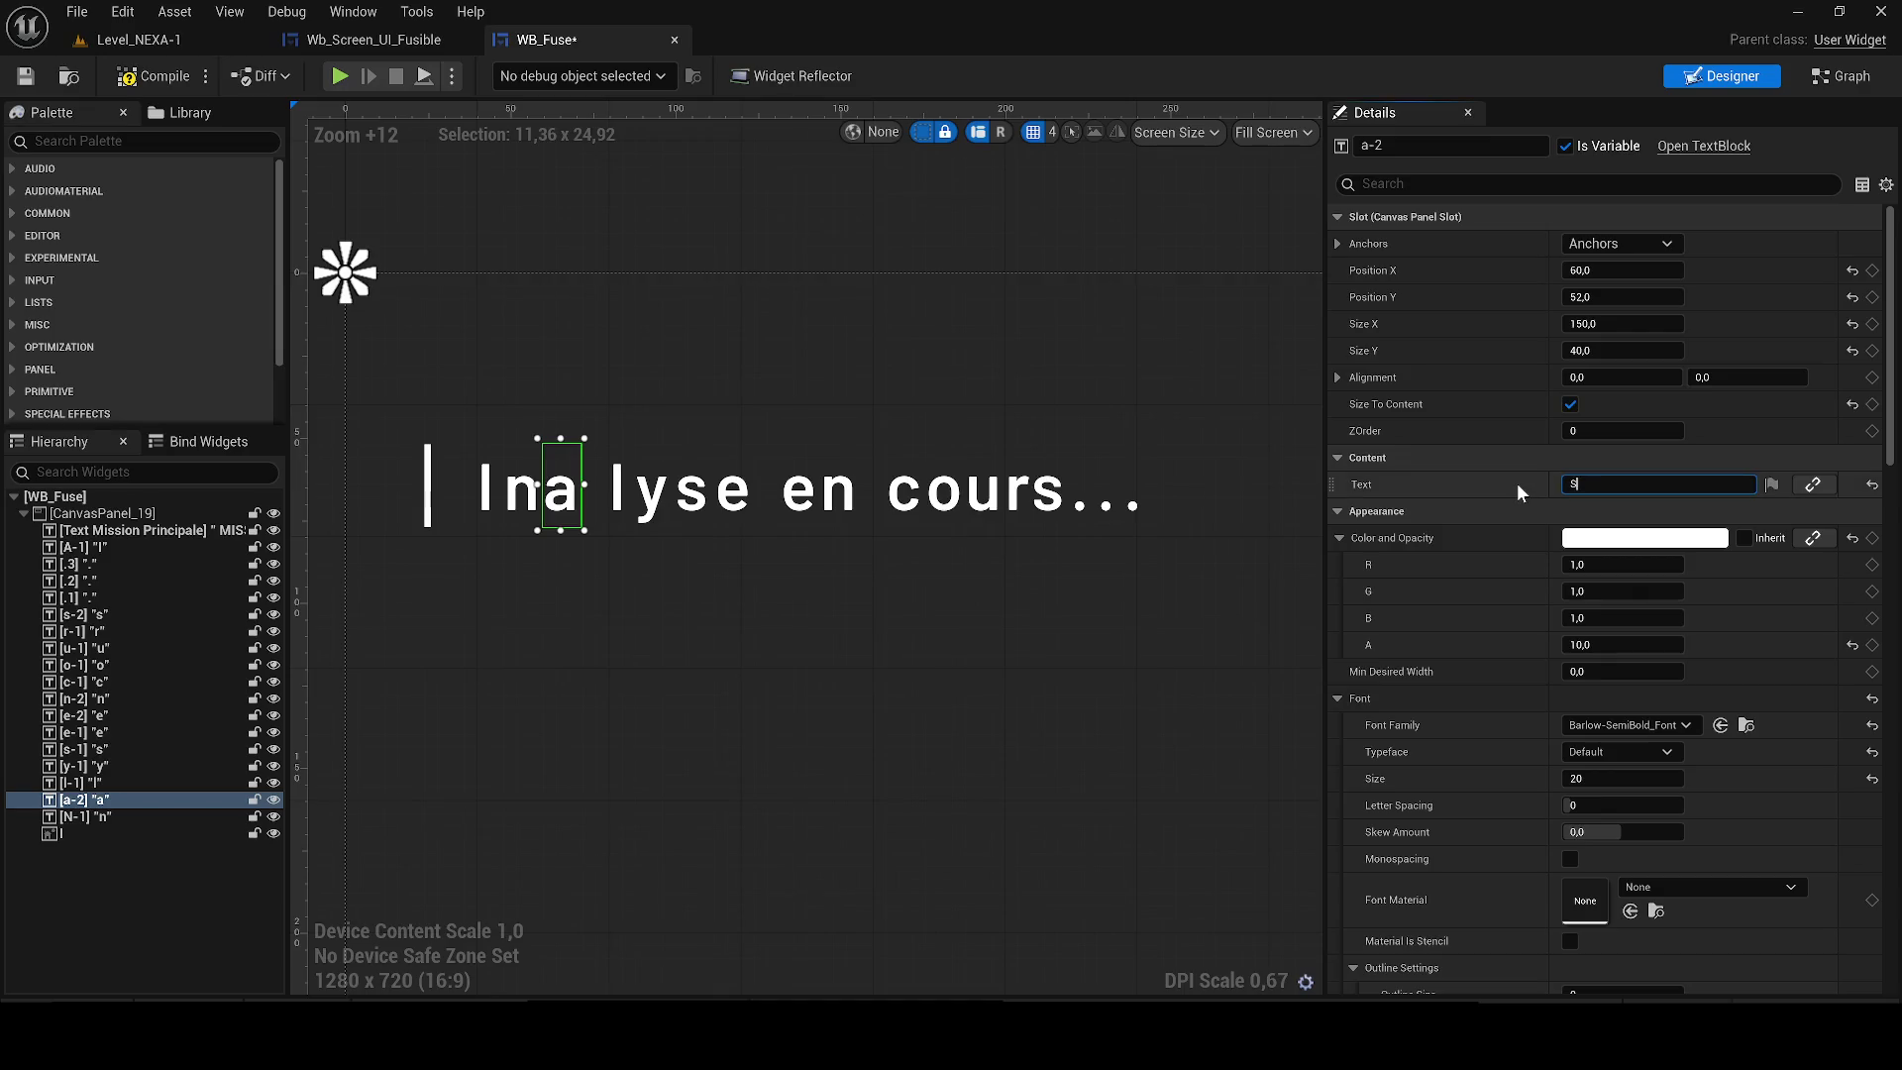
key(BackSpace)
text(s)
key(Return)
Move the l letter left next to the s and change its text to e.
click(624, 492)
drag(624, 493, 598, 492)
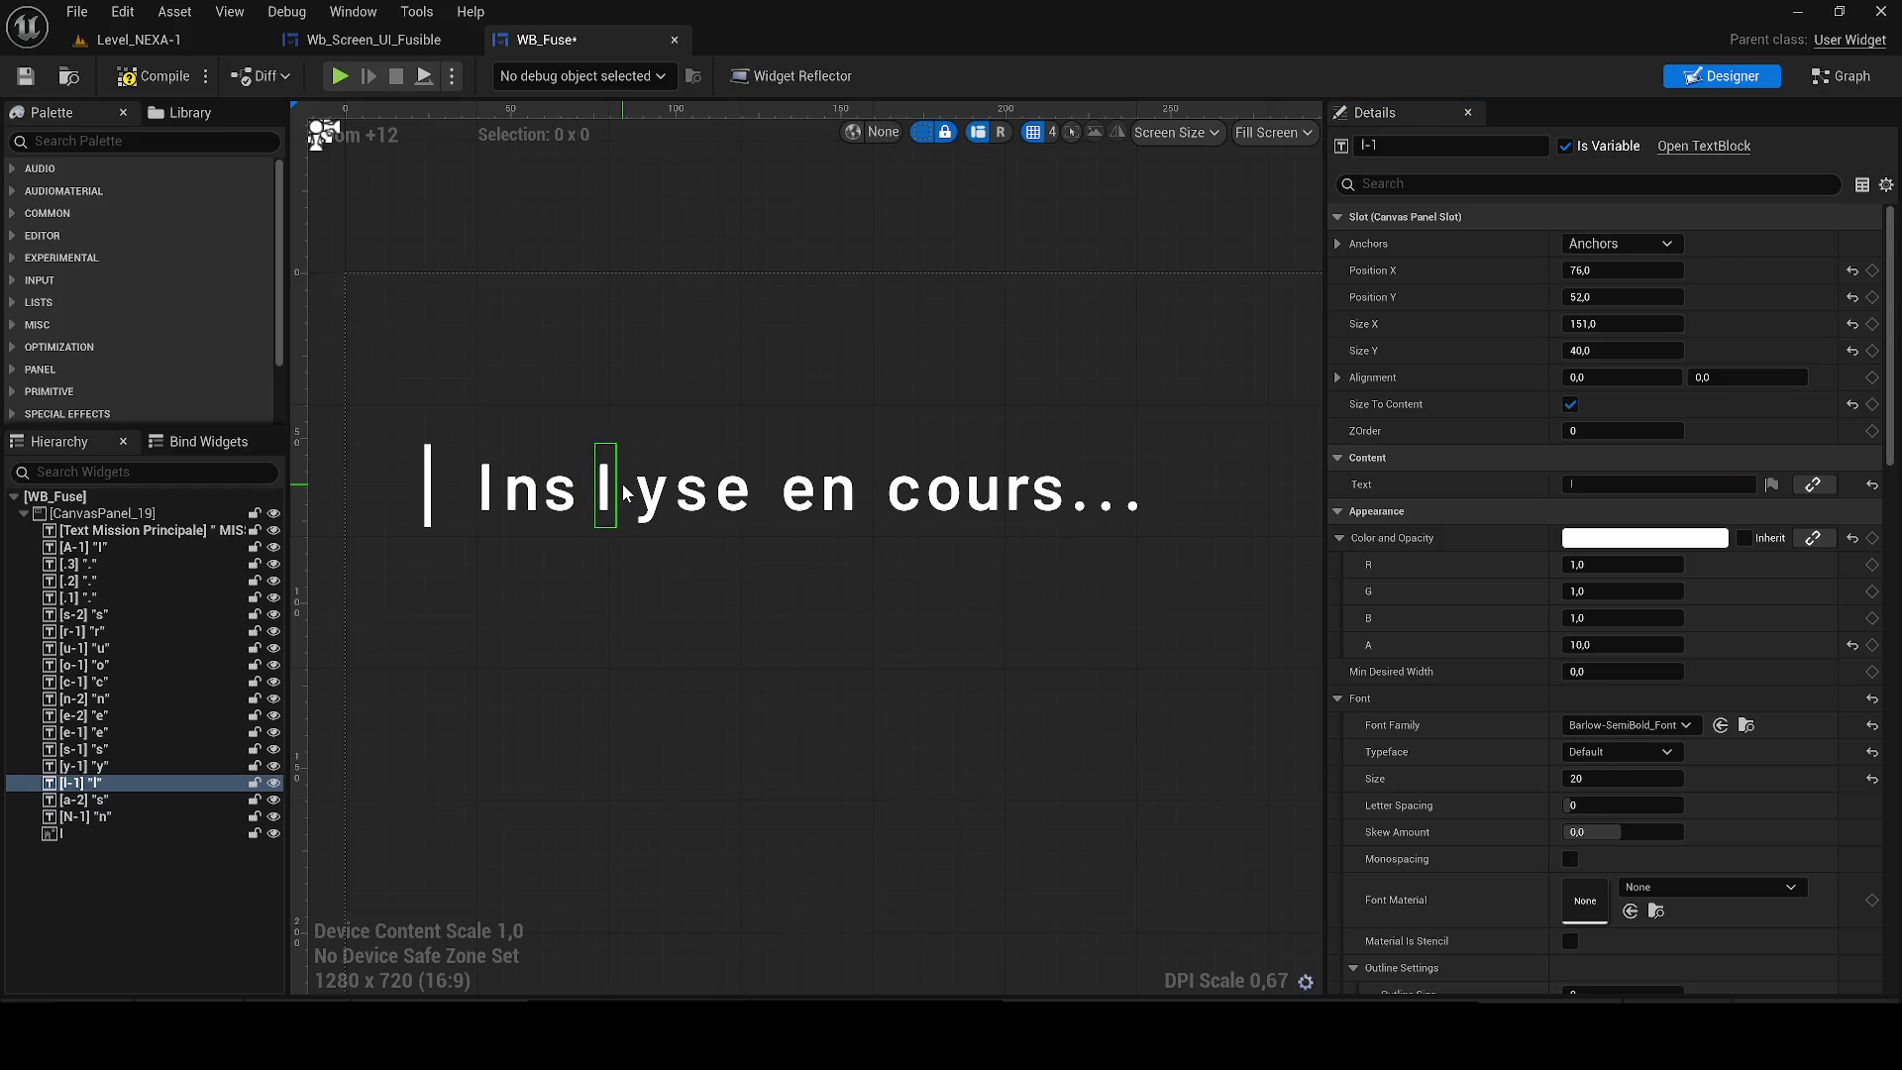
click(1595, 484)
text(e)
key(Return)
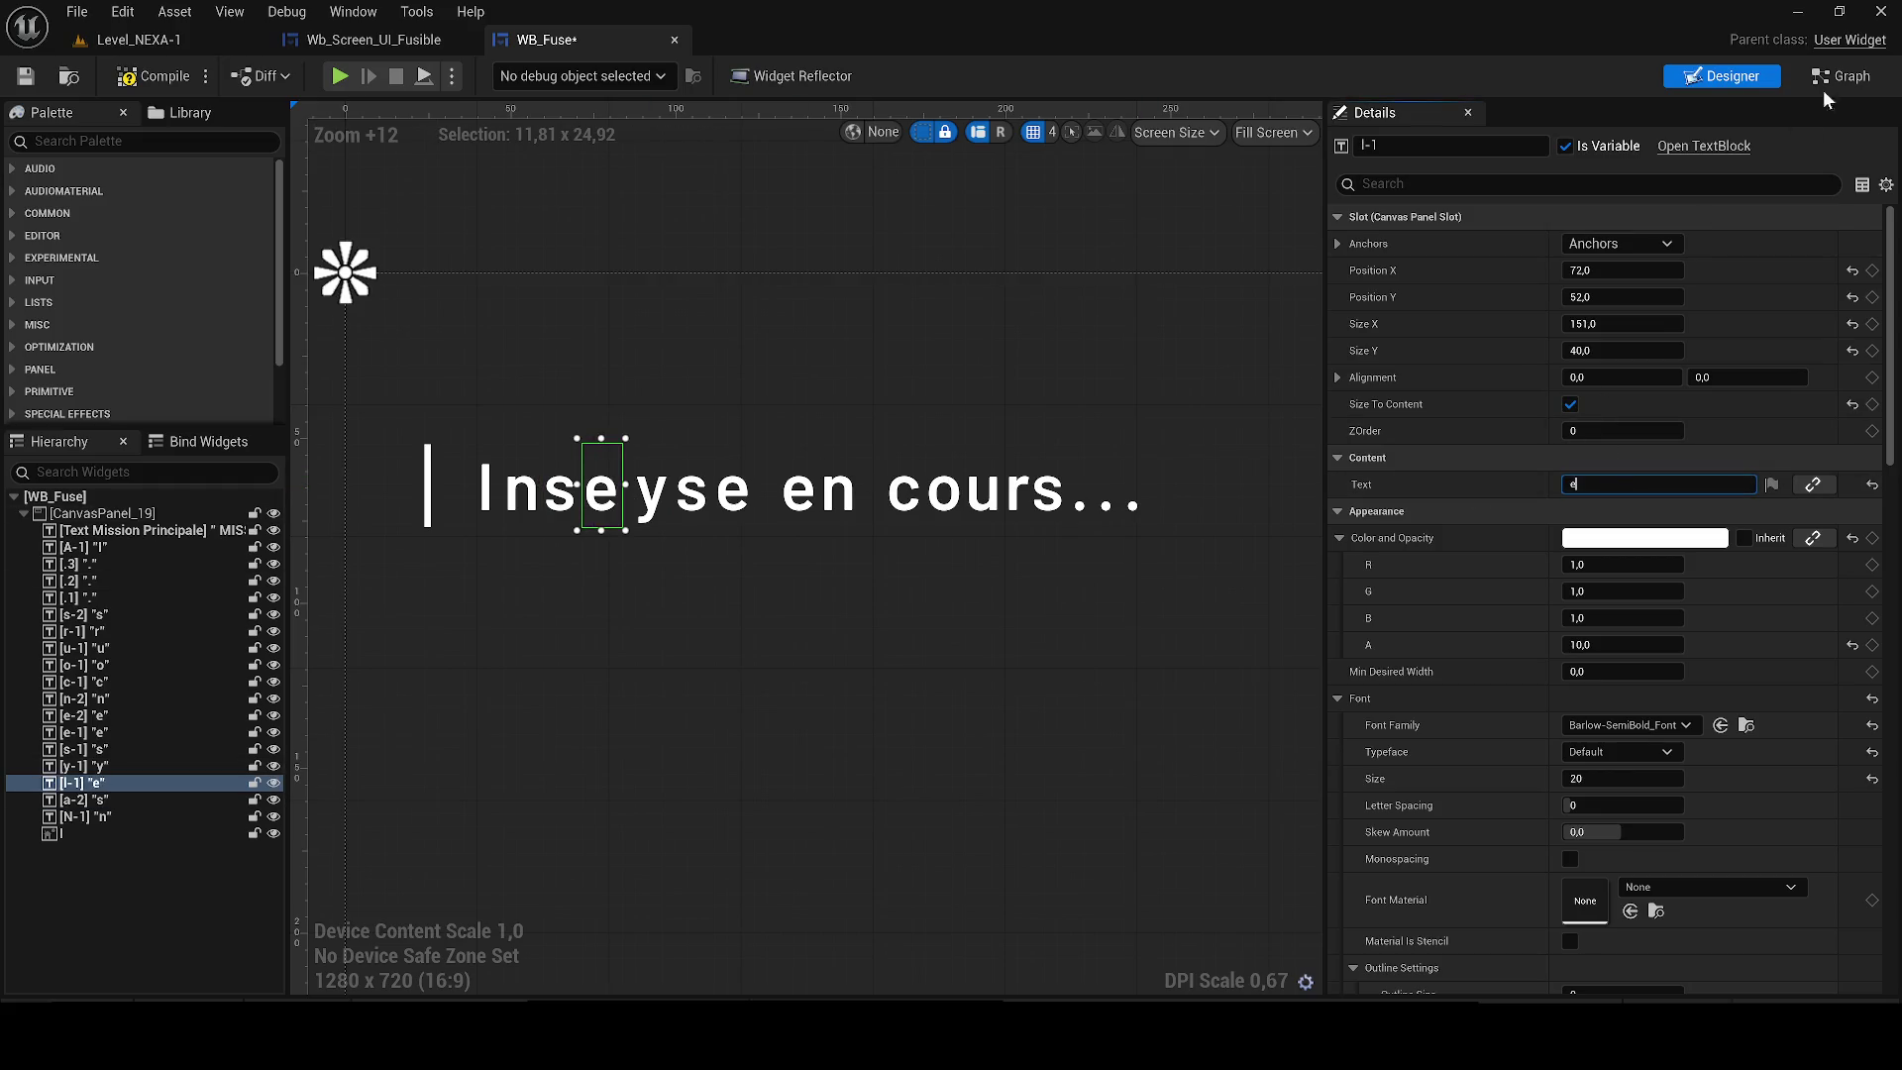
Check the animation nodes in the widget's event graph, then return to the Designer.
click(1834, 77)
scroll(694, 485, up, 6)
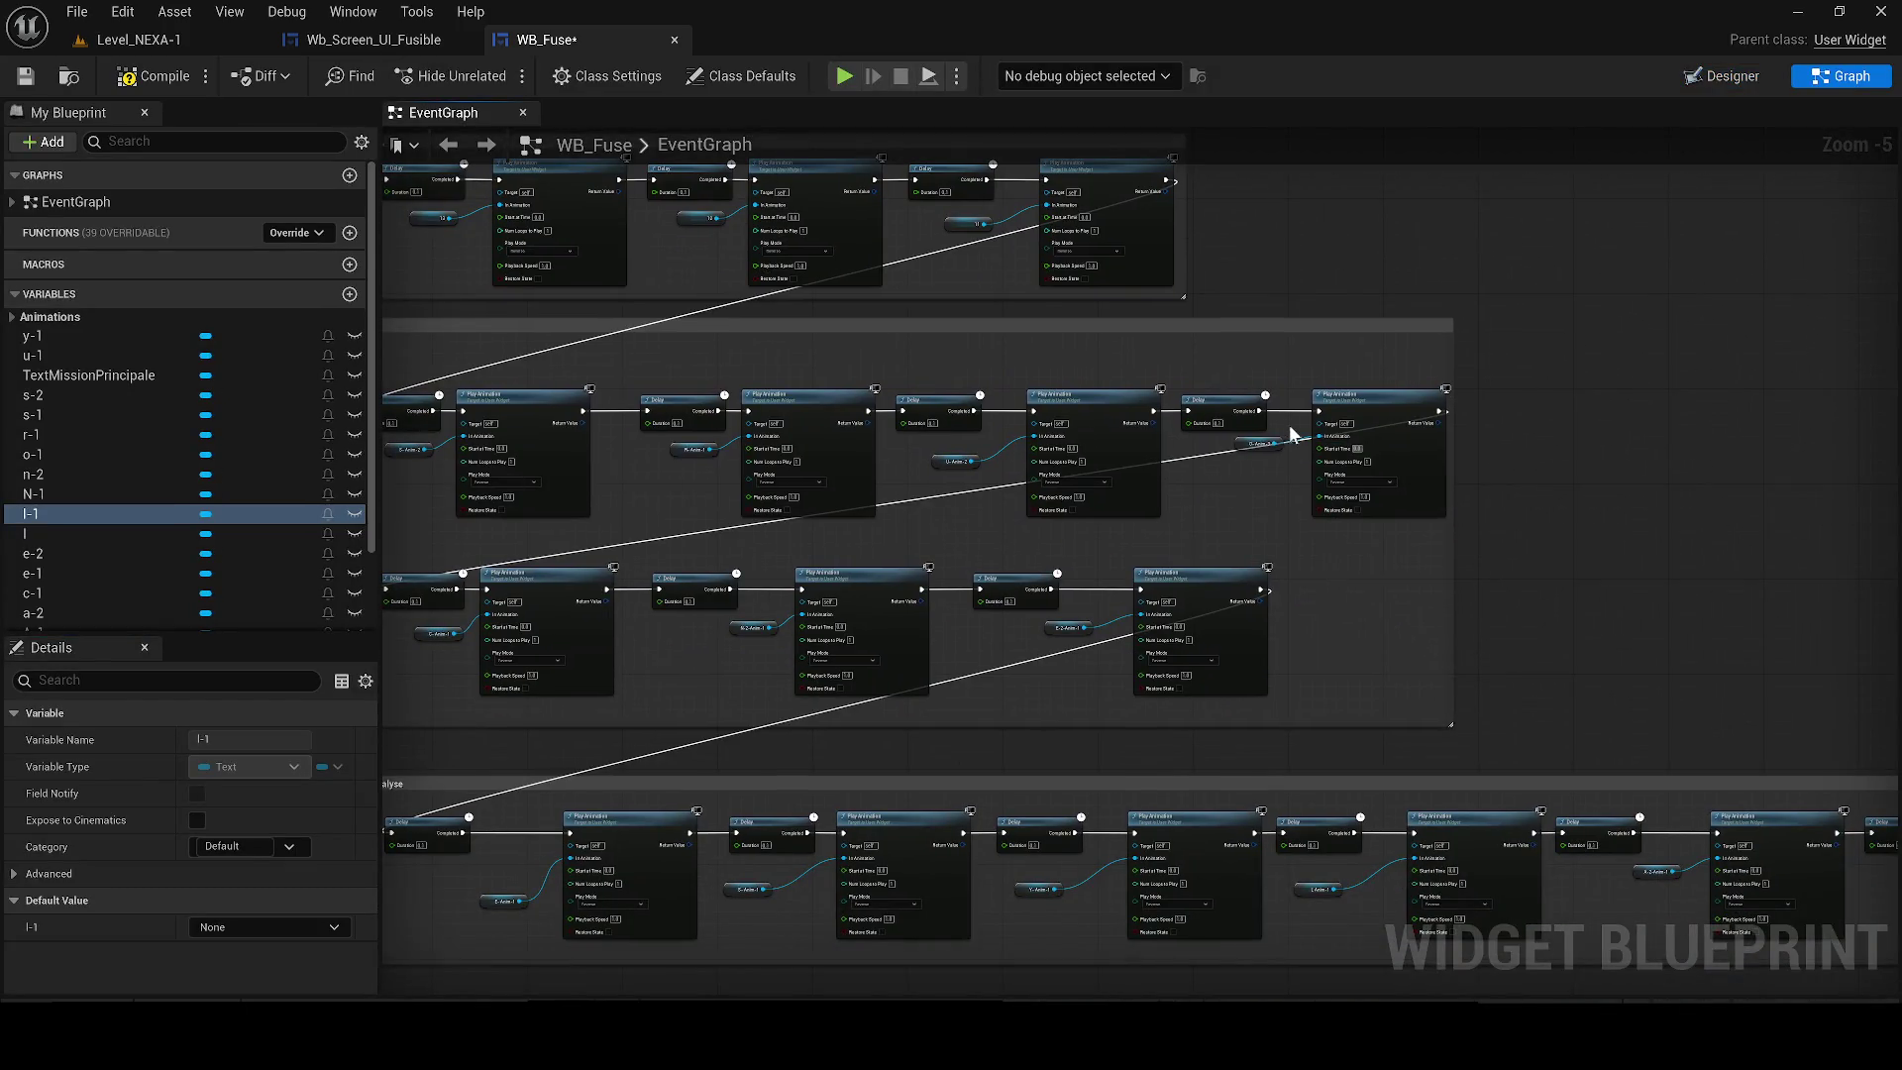
mouse_move(555, 297)
mouse_down()
mouse_move(990, 644)
mouse_move(941, 596)
mouse_move(468, 390)
mouse_up()
click(1701, 79)
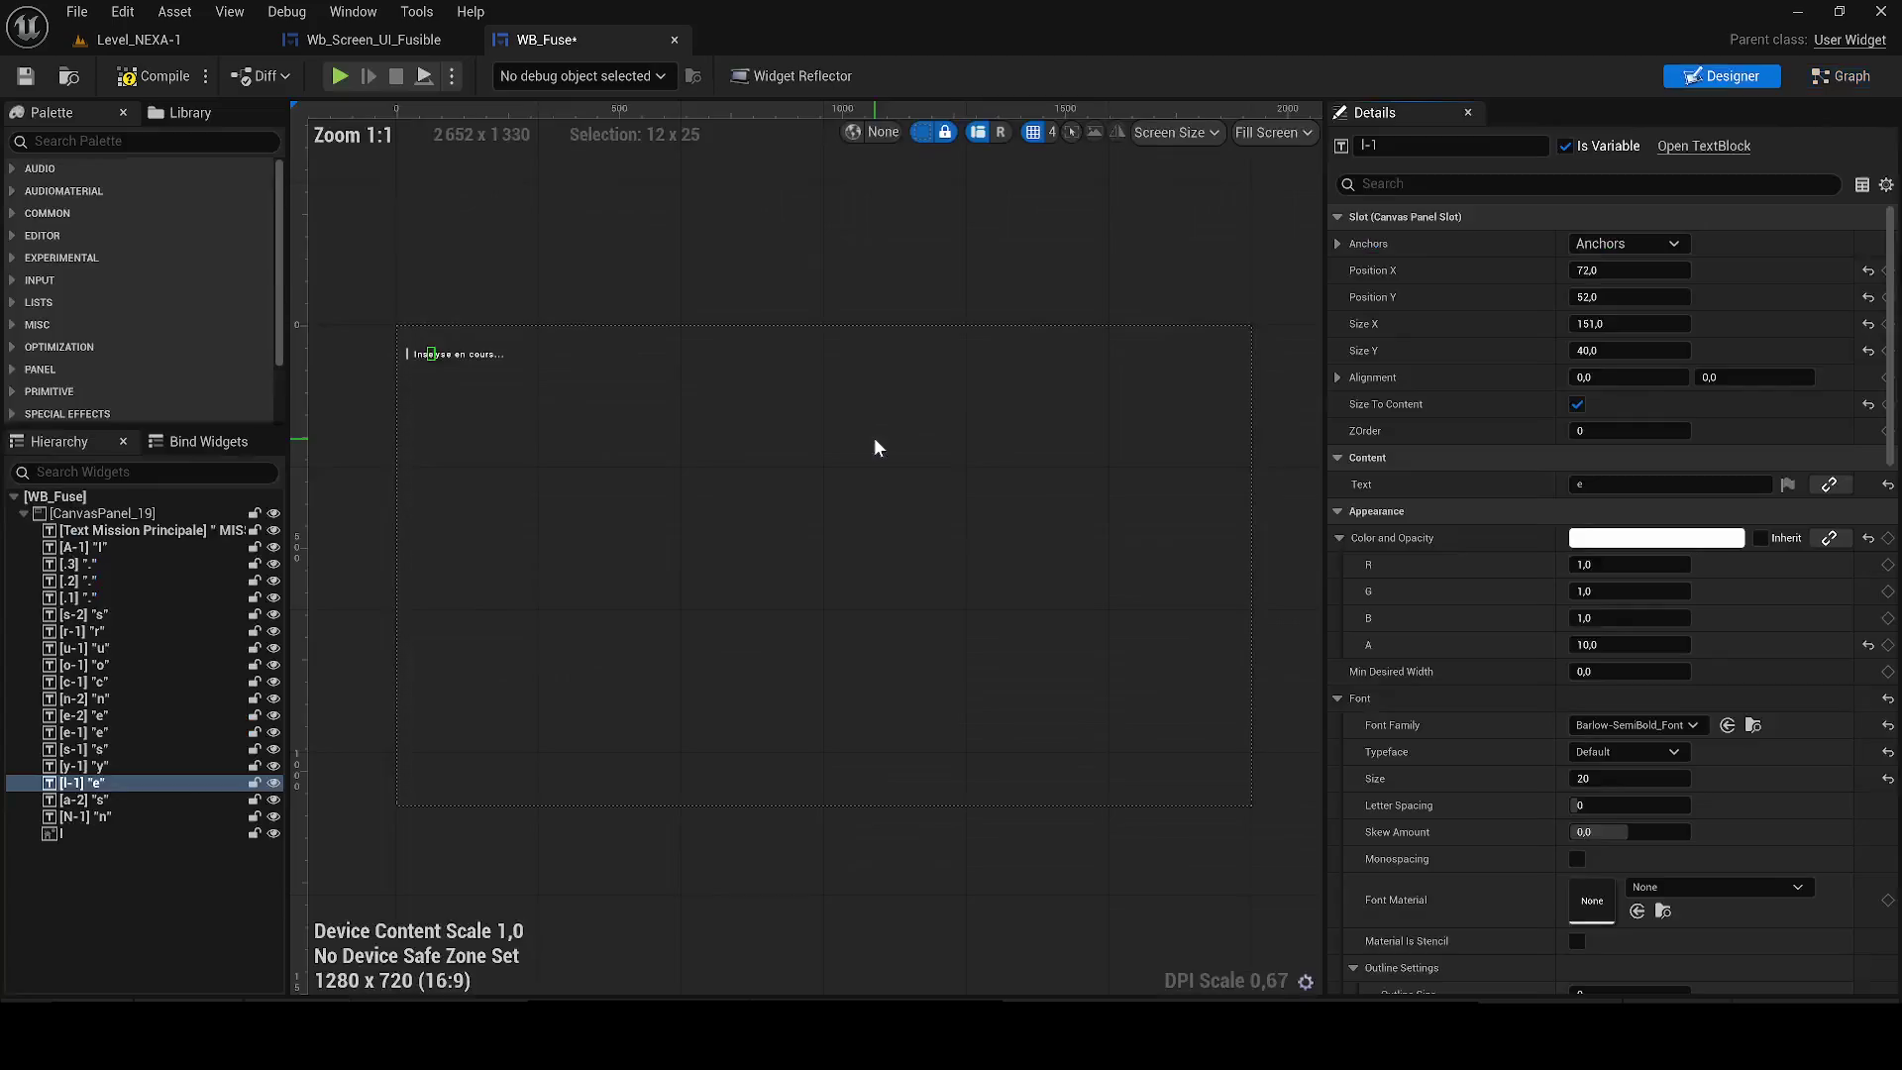
Change the e letter's text to an accented é.
scroll(520, 377, up, 6)
scroll(527, 390, up, 7)
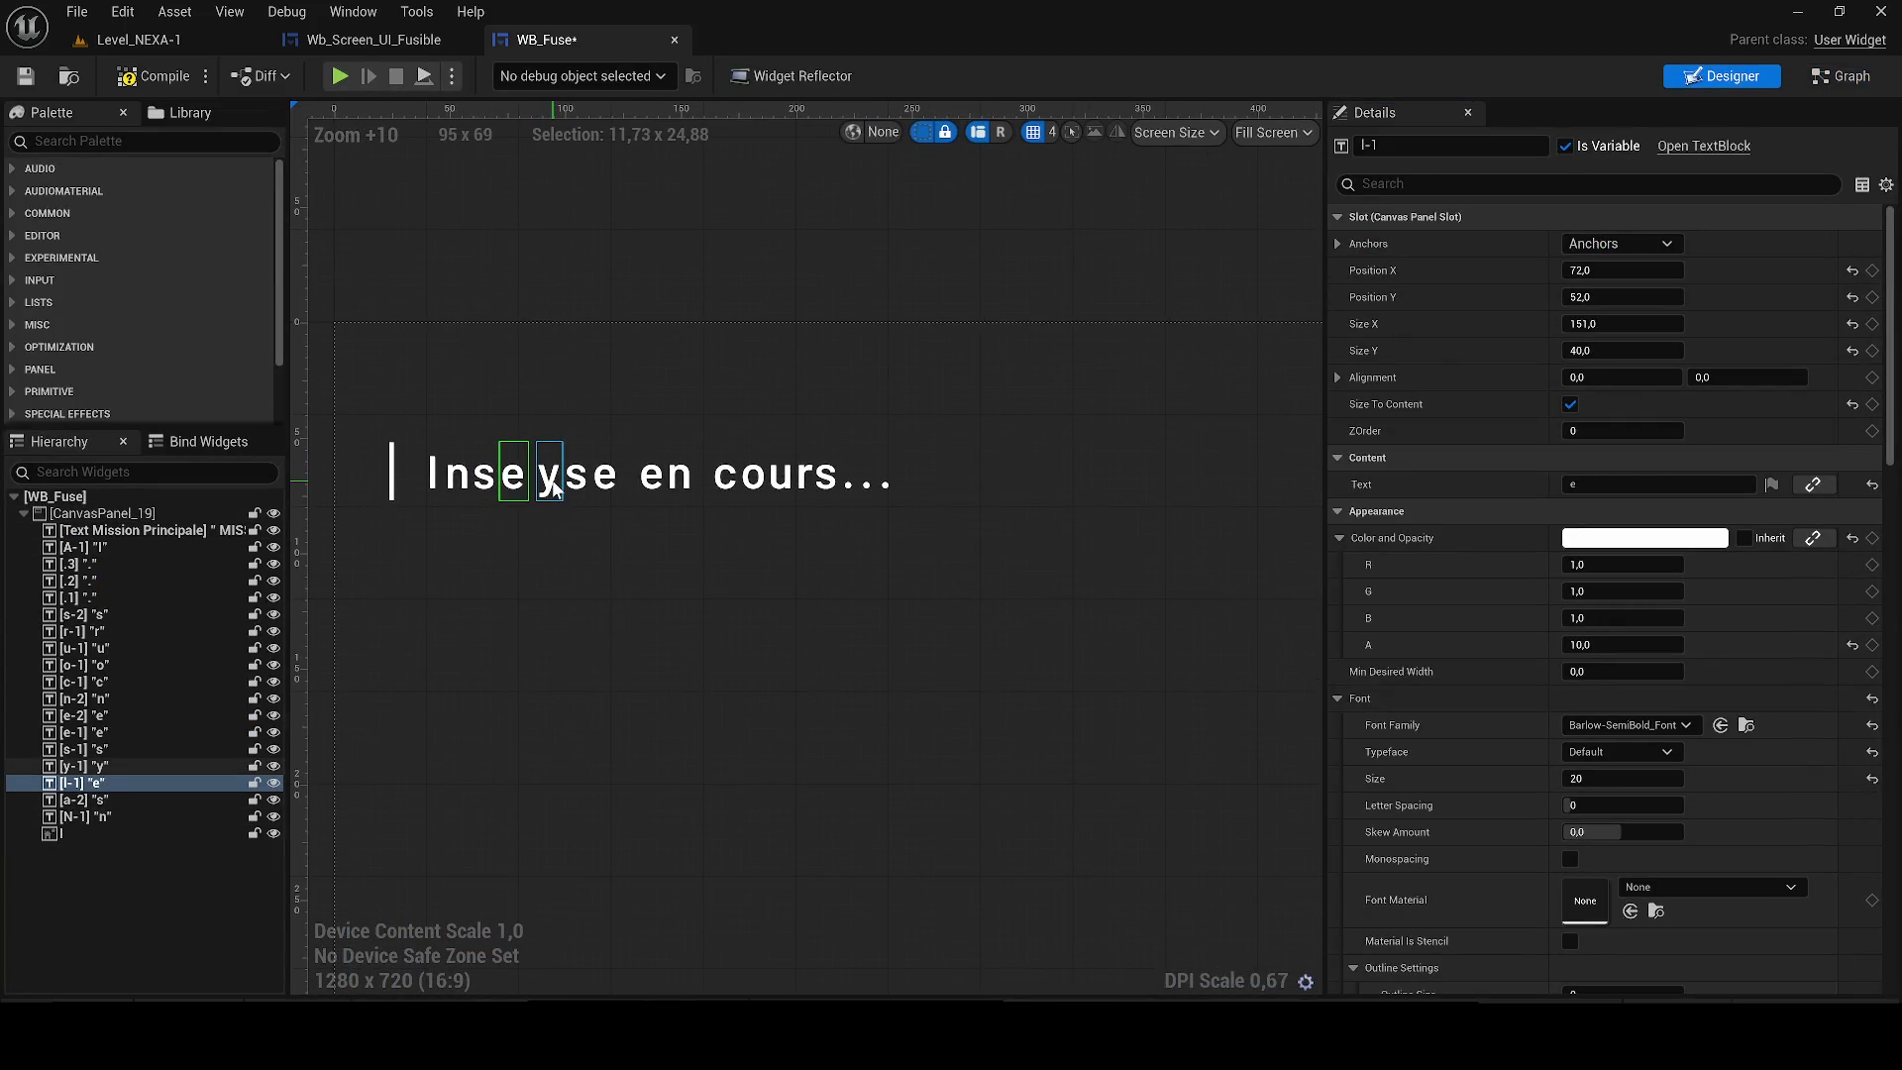
scroll(523, 482, up, 2)
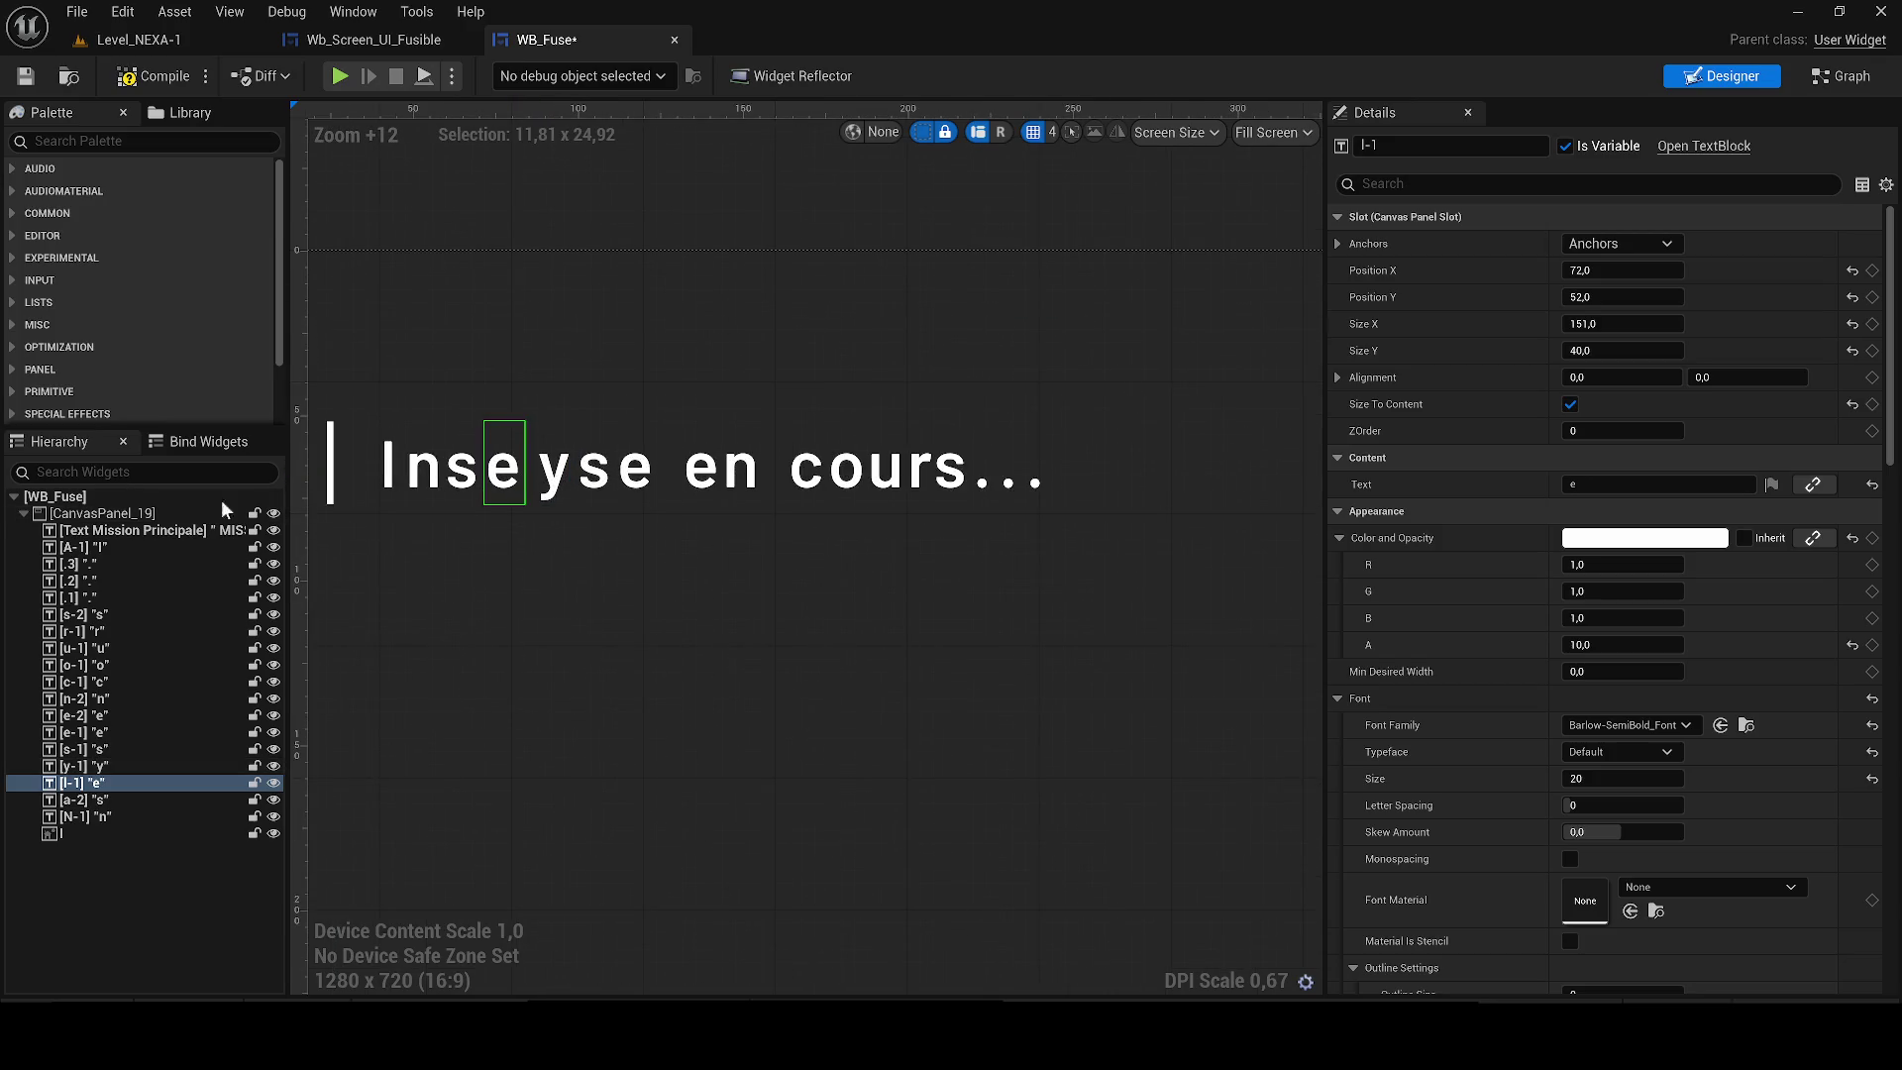
click(1605, 484)
text(é)
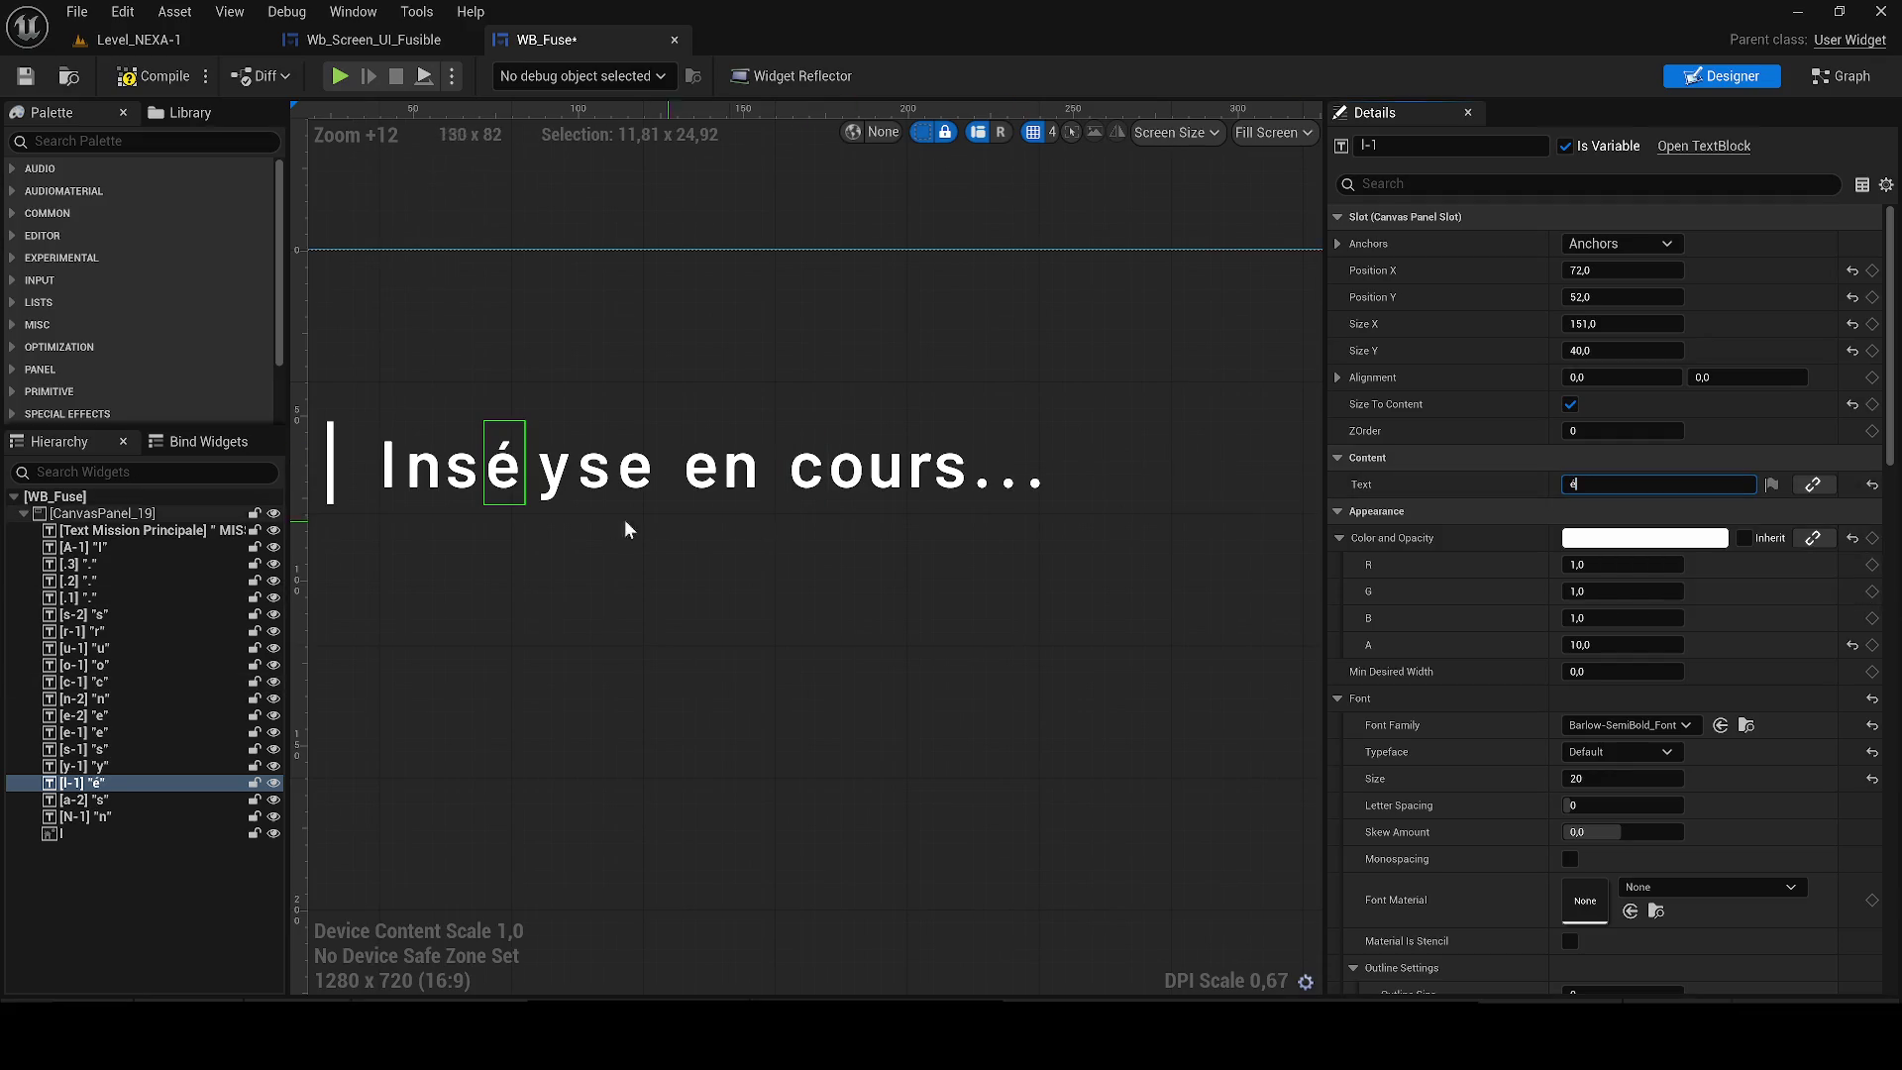
Move the y letter left beside the é and change it to r.
click(552, 473)
drag(553, 473, 538, 473)
click(1589, 485)
text(r)
key(Return)
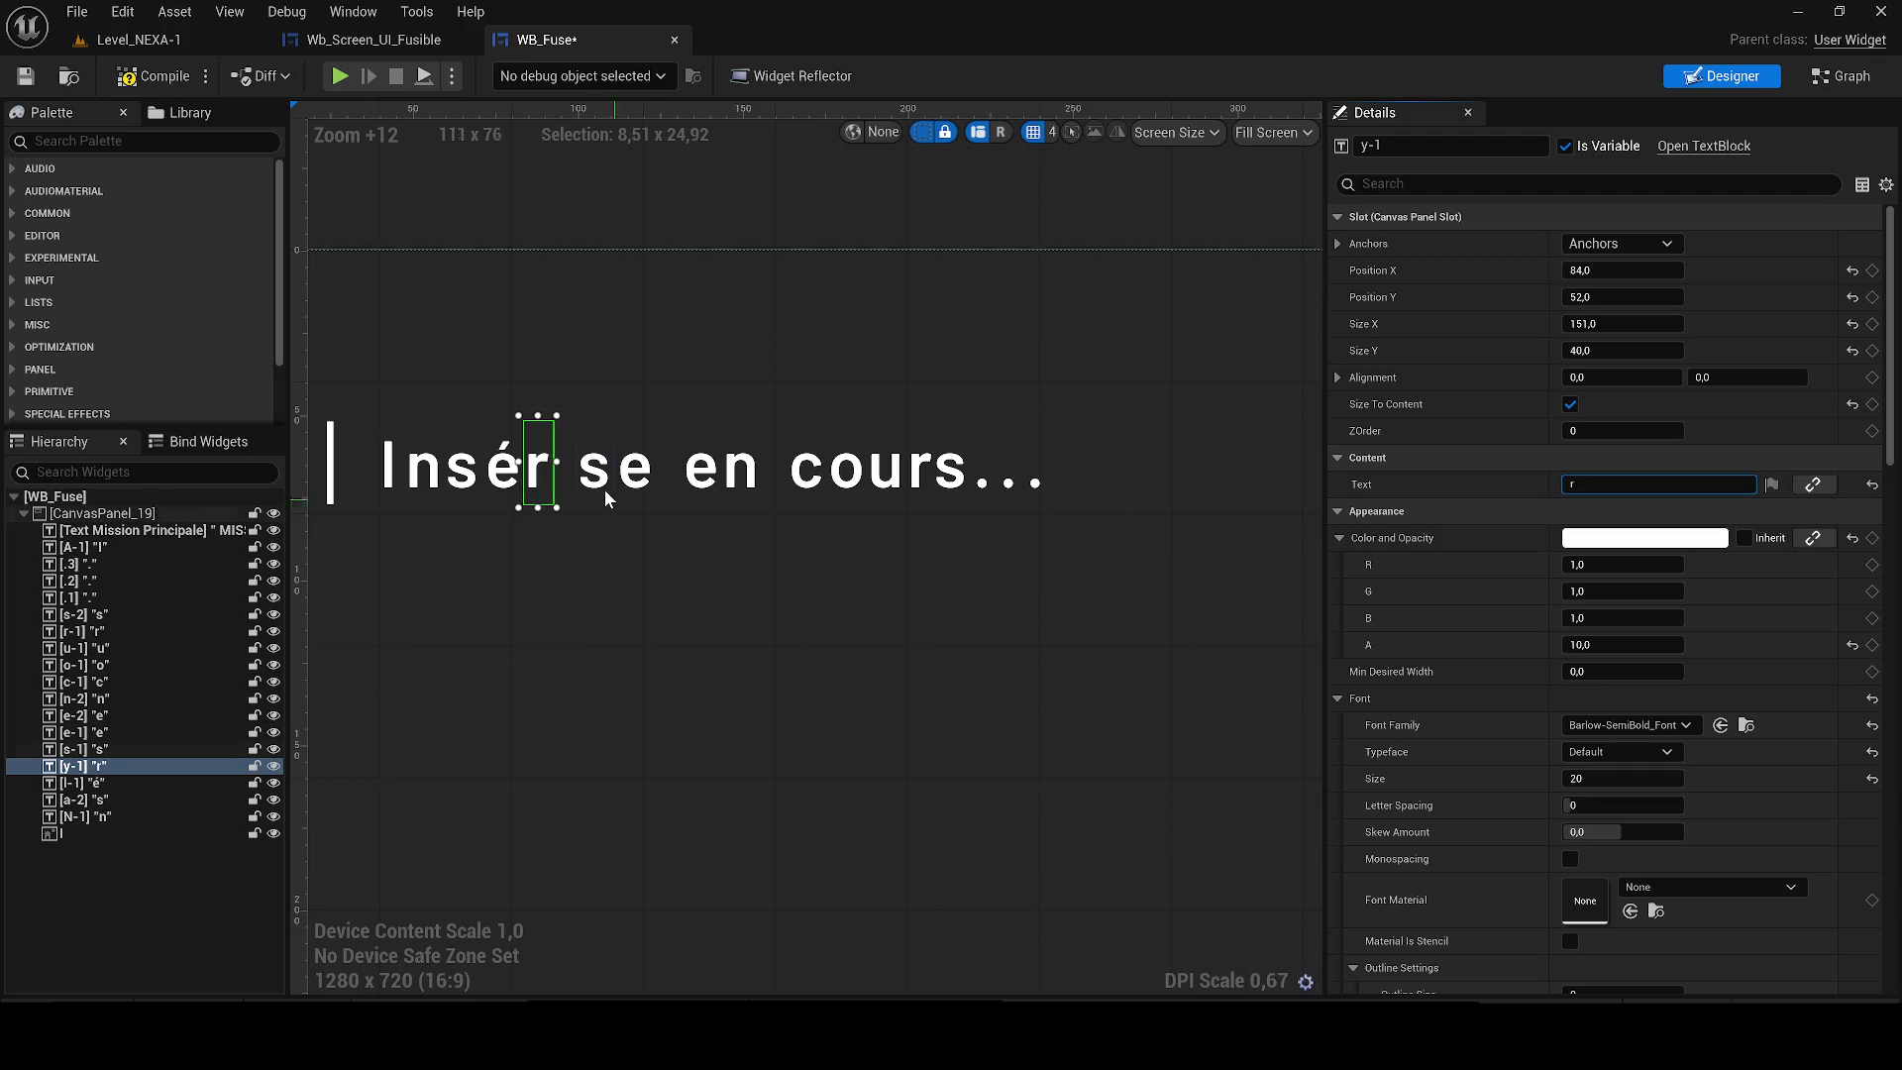
Move the s letter left and change it to e, then make the following letter r.
click(597, 468)
mouse_move(597, 468)
mouse_down()
mouse_move(571, 468)
mouse_move(617, 473)
mouse_up()
click(1634, 484)
text(e)
key(Return)
click(1634, 485)
key(Return)
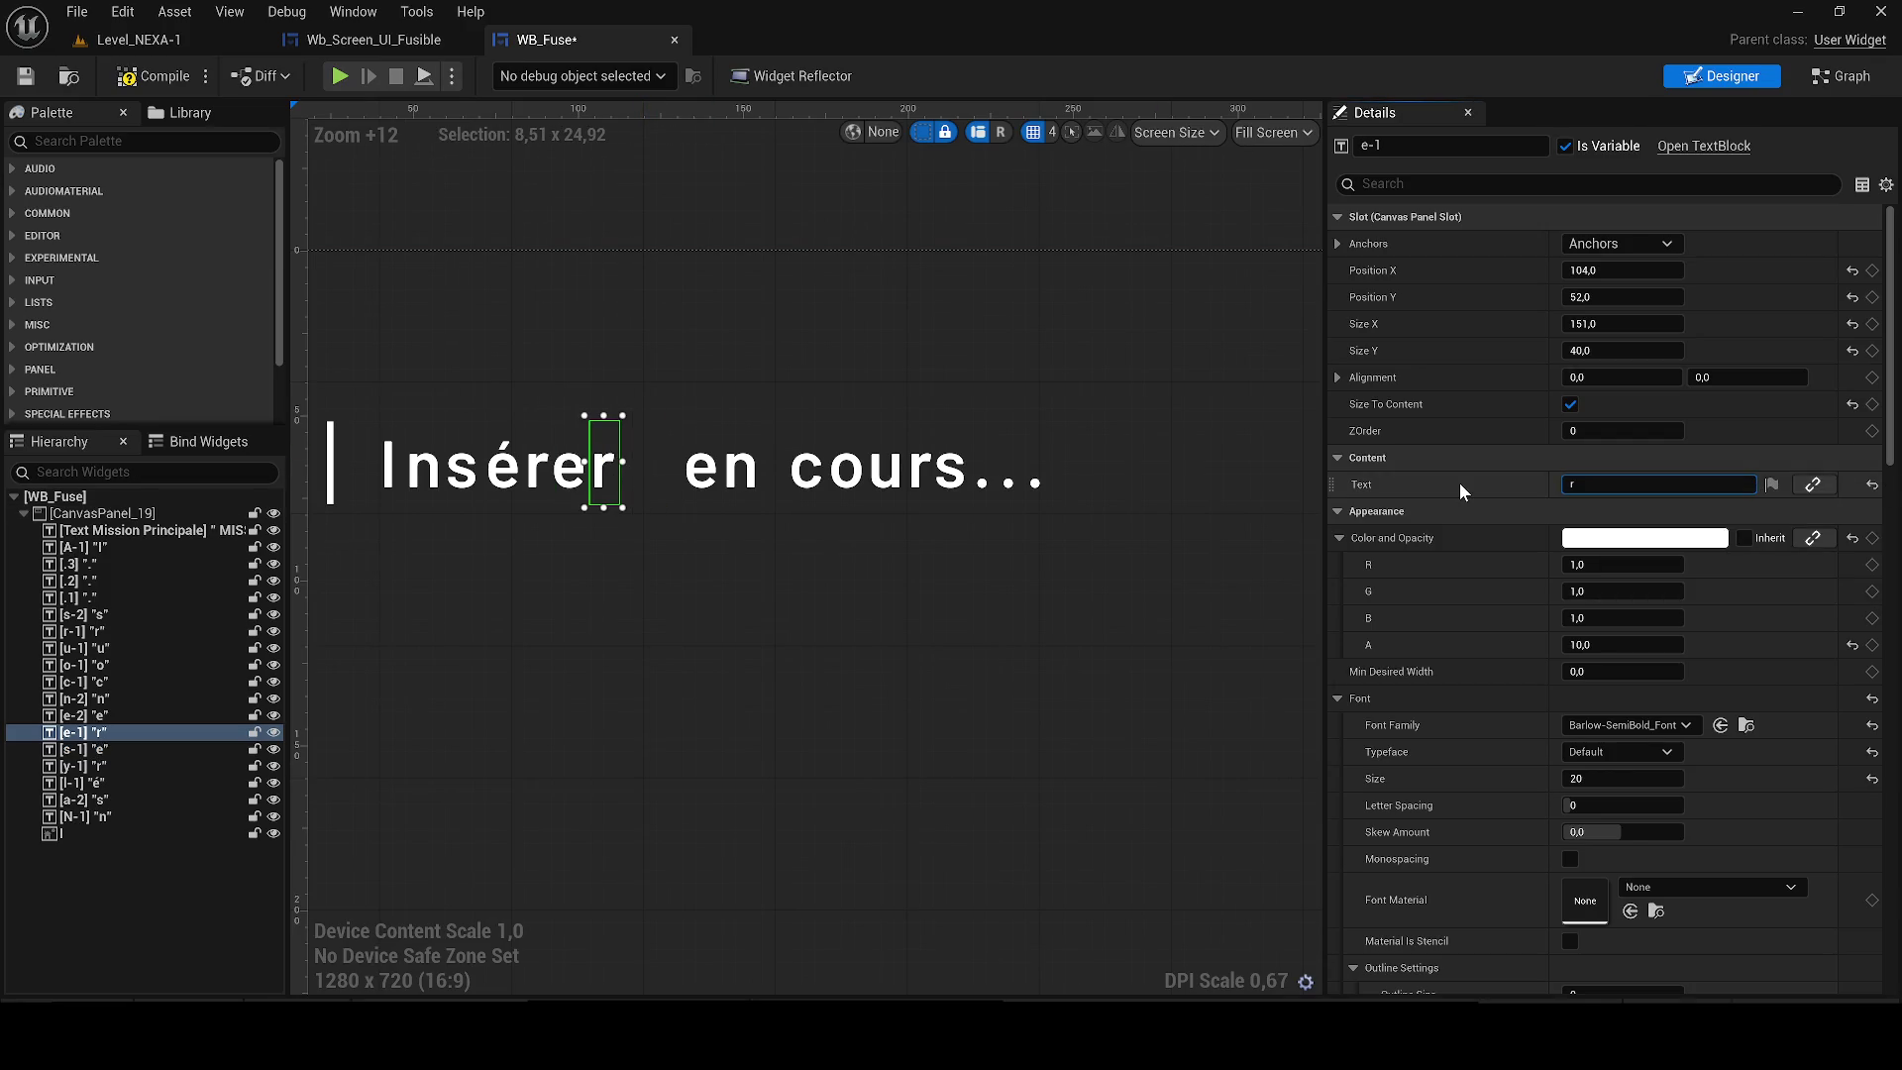
Nudge the e of 'en' left and change it to l, then nudge the n left.
click(711, 468)
key(Left)
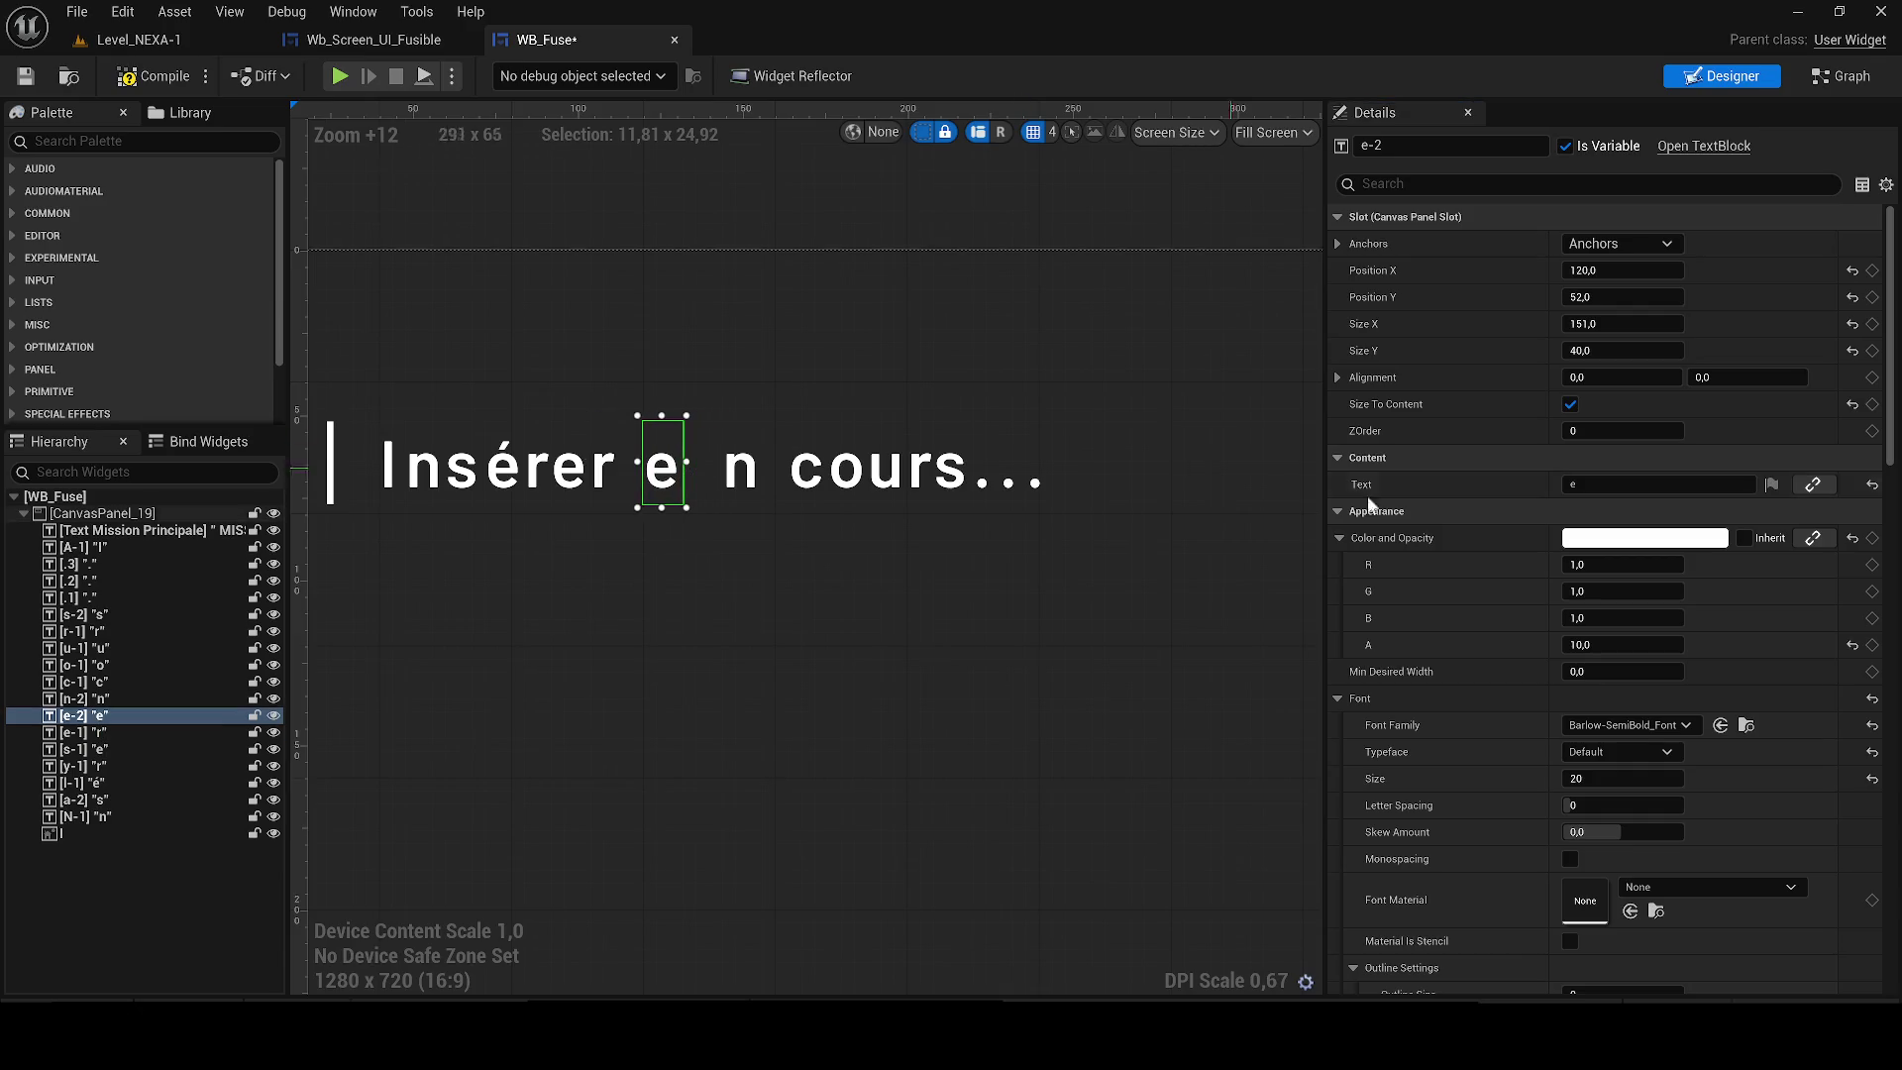
text(l)
key(Return)
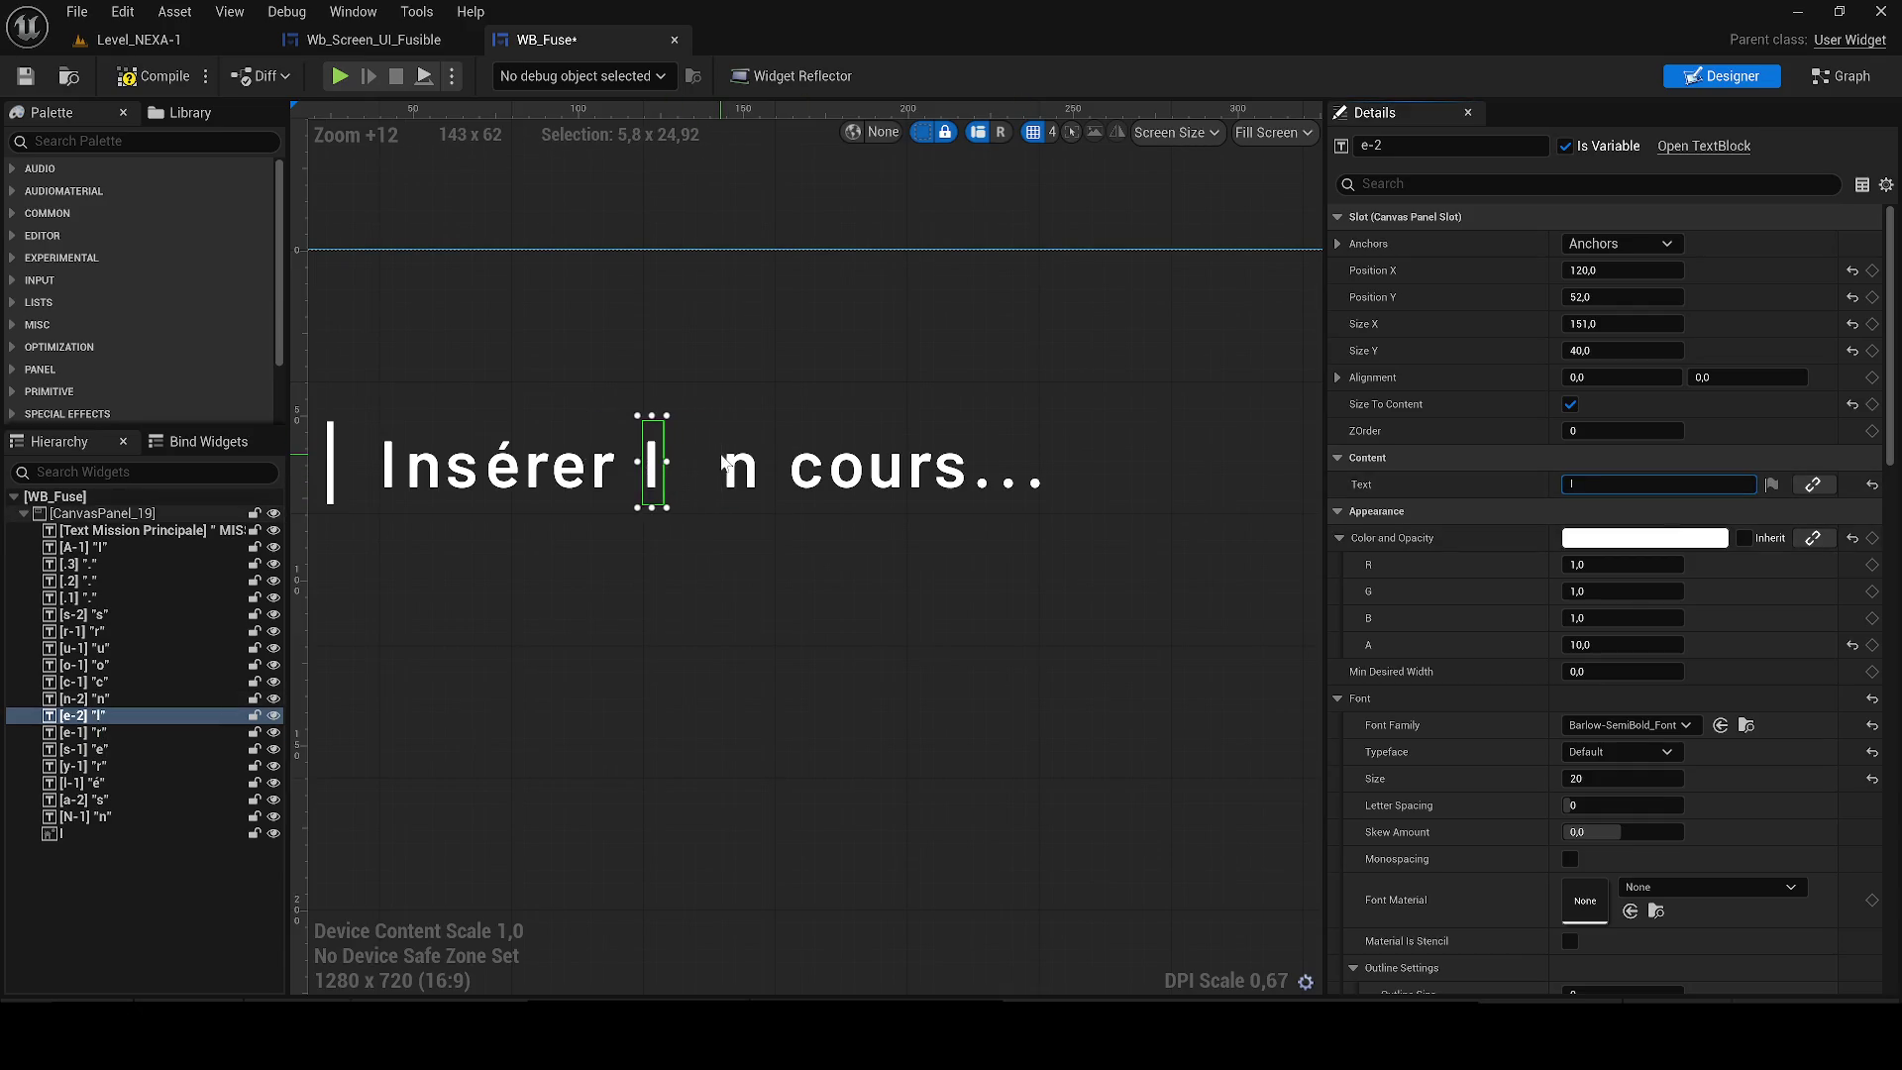
click(741, 475)
key(Left)
key(Left)
click(1634, 484)
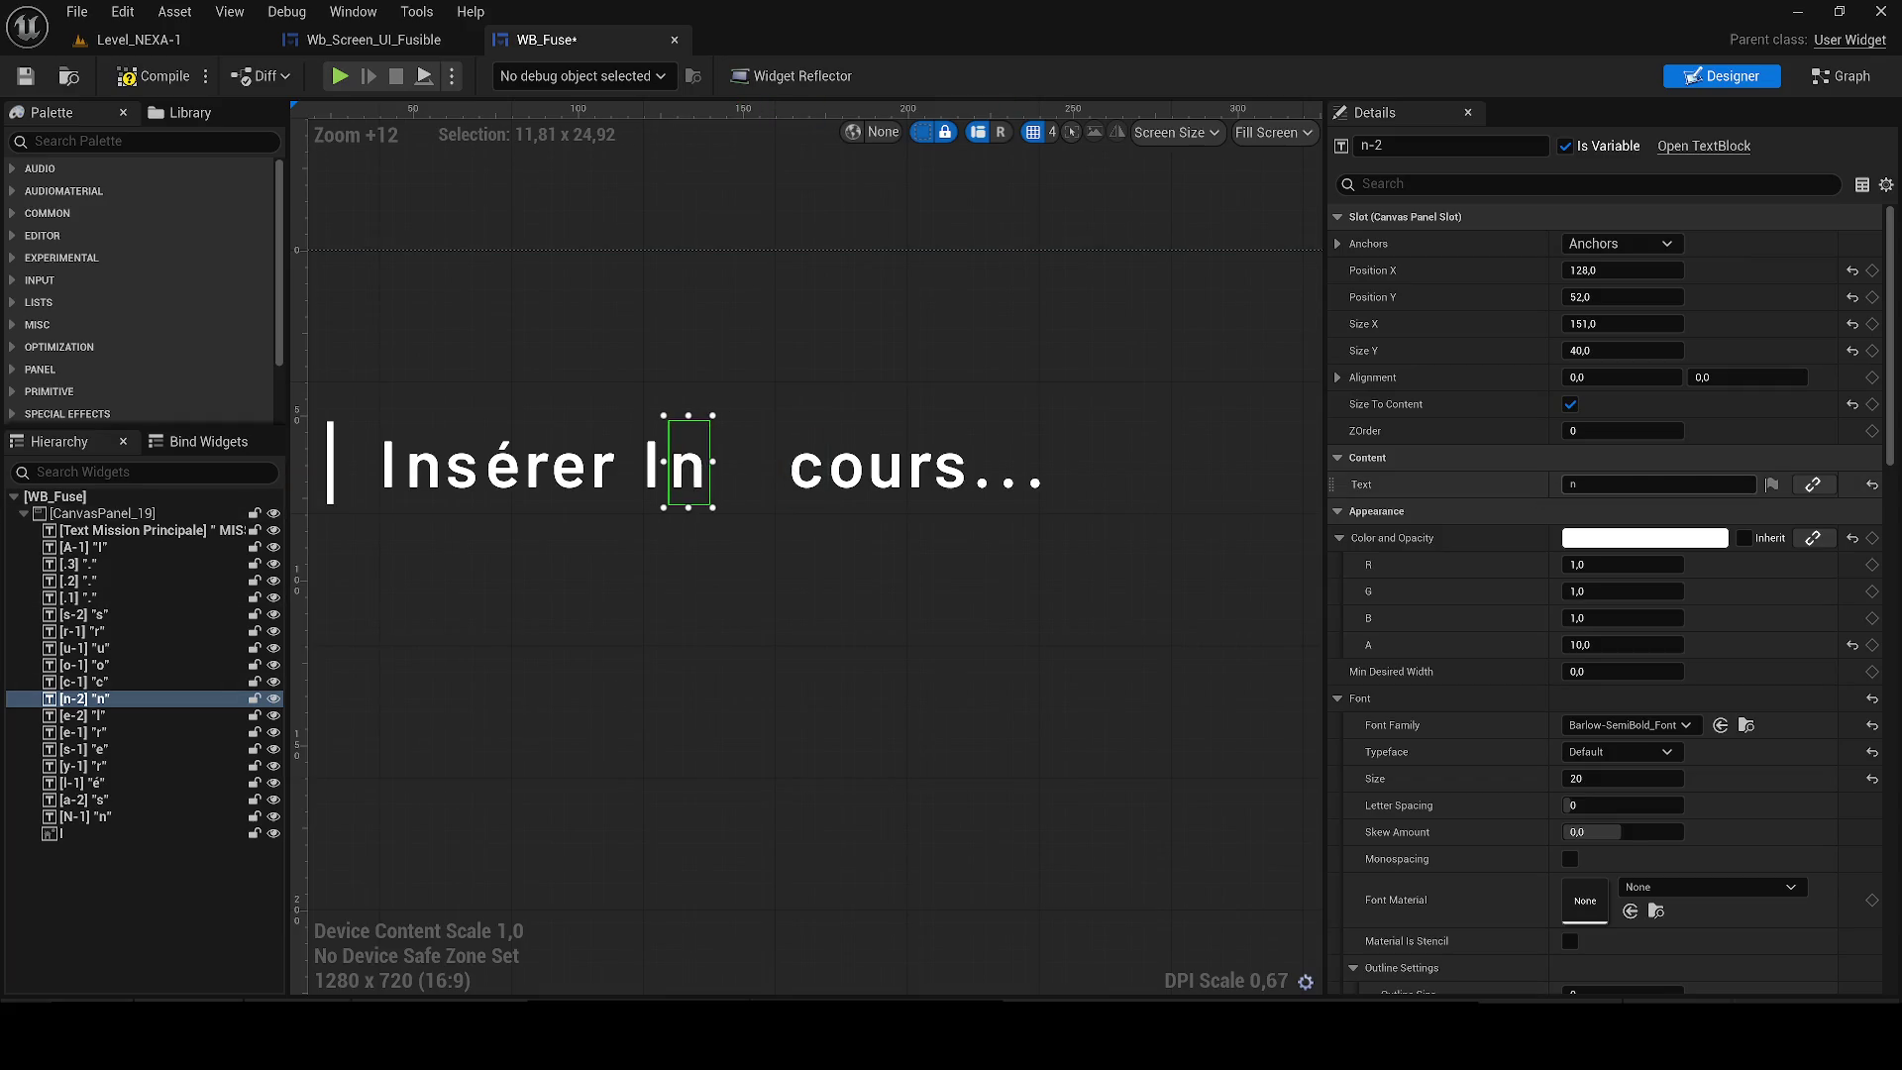
Change the n to e, the c to f and the o to u, nudging each left.
text(e)
scroll(820, 477, up, 2)
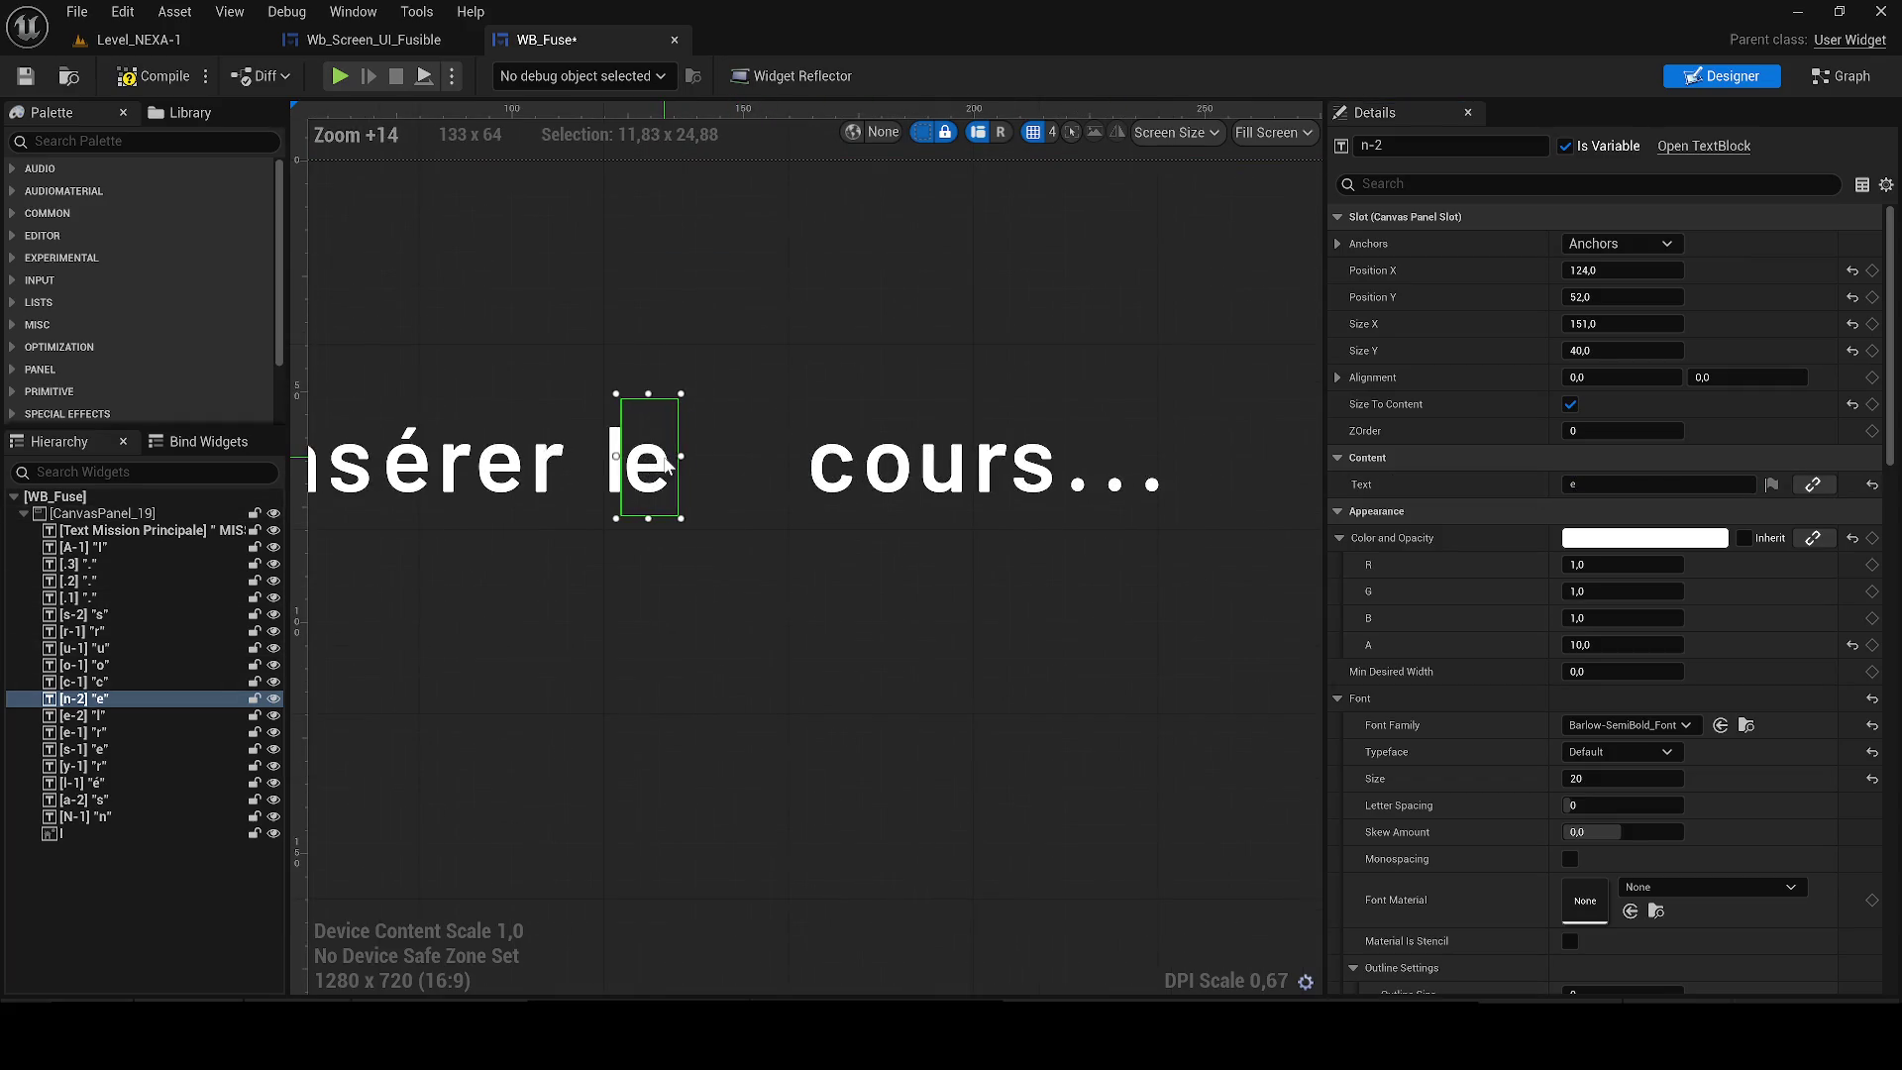
click(842, 475)
key(Left)
key(Left)
key(Left)
key(Left)
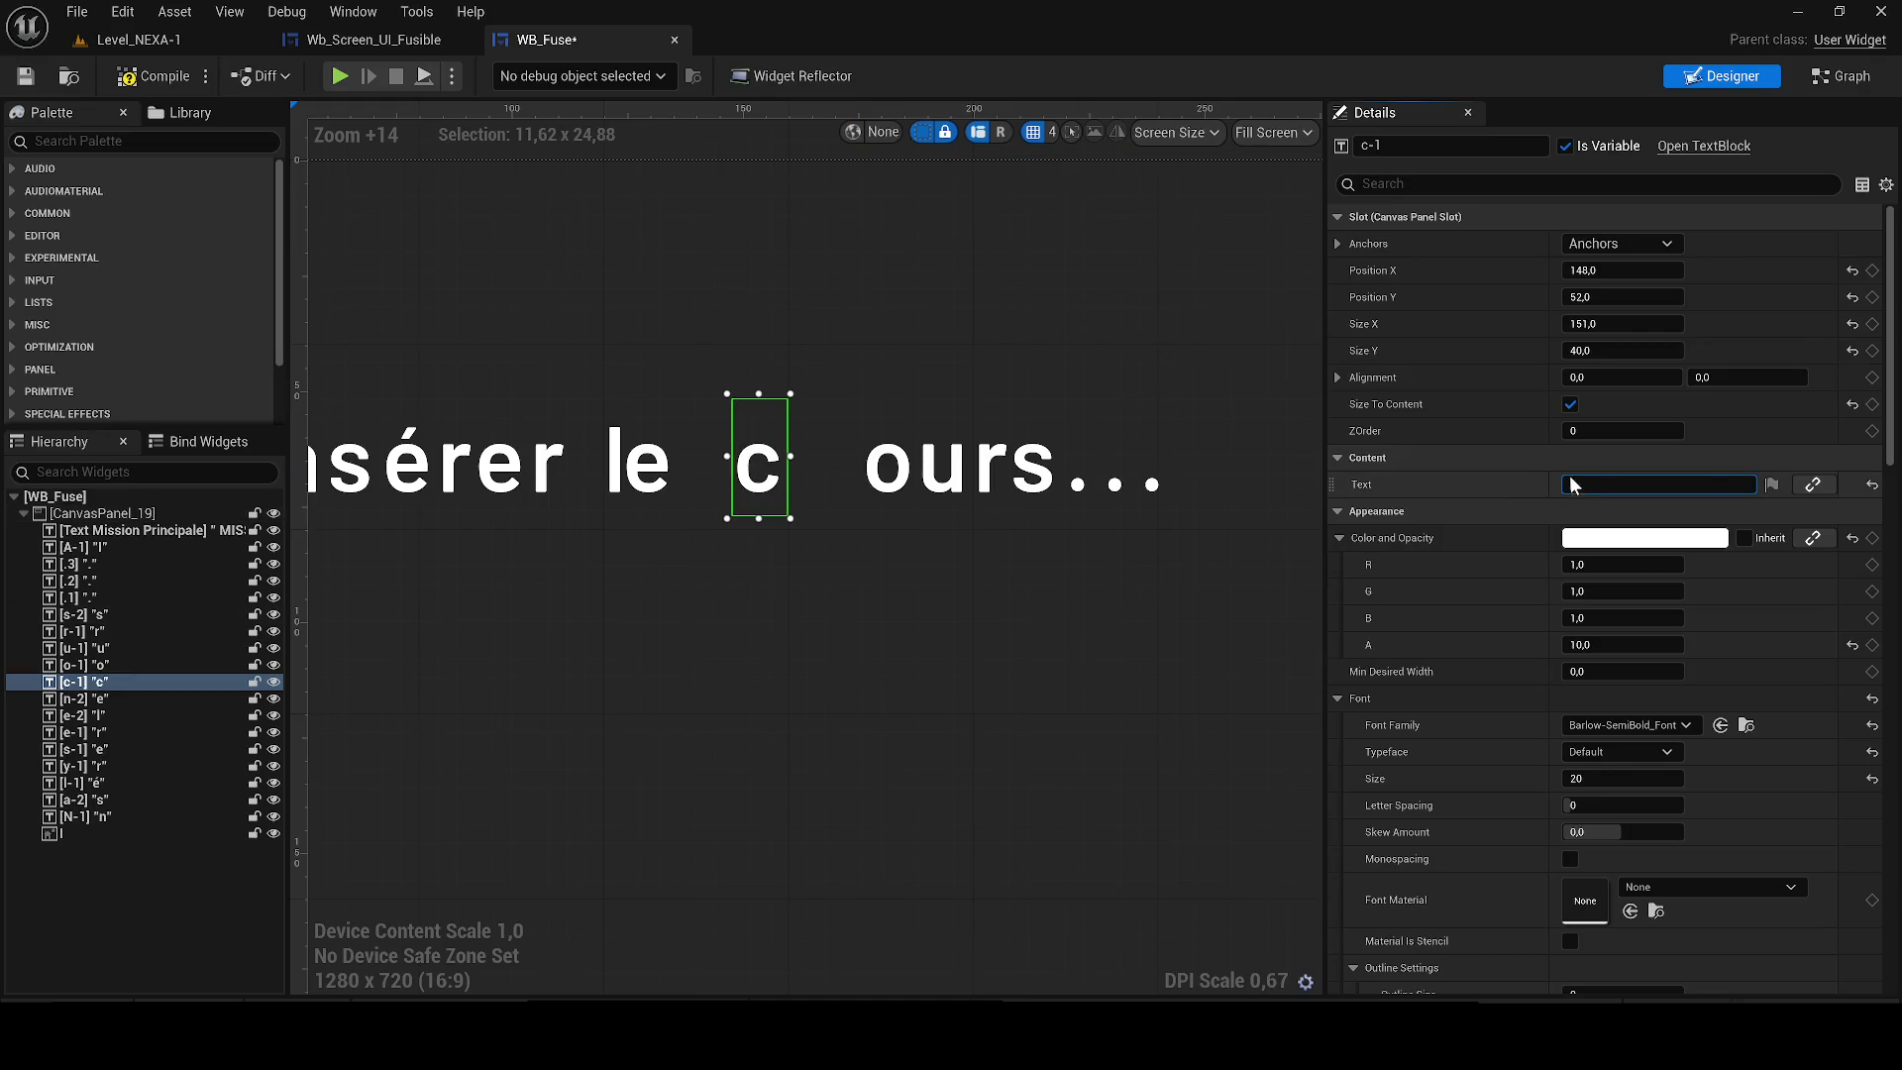
text(f)
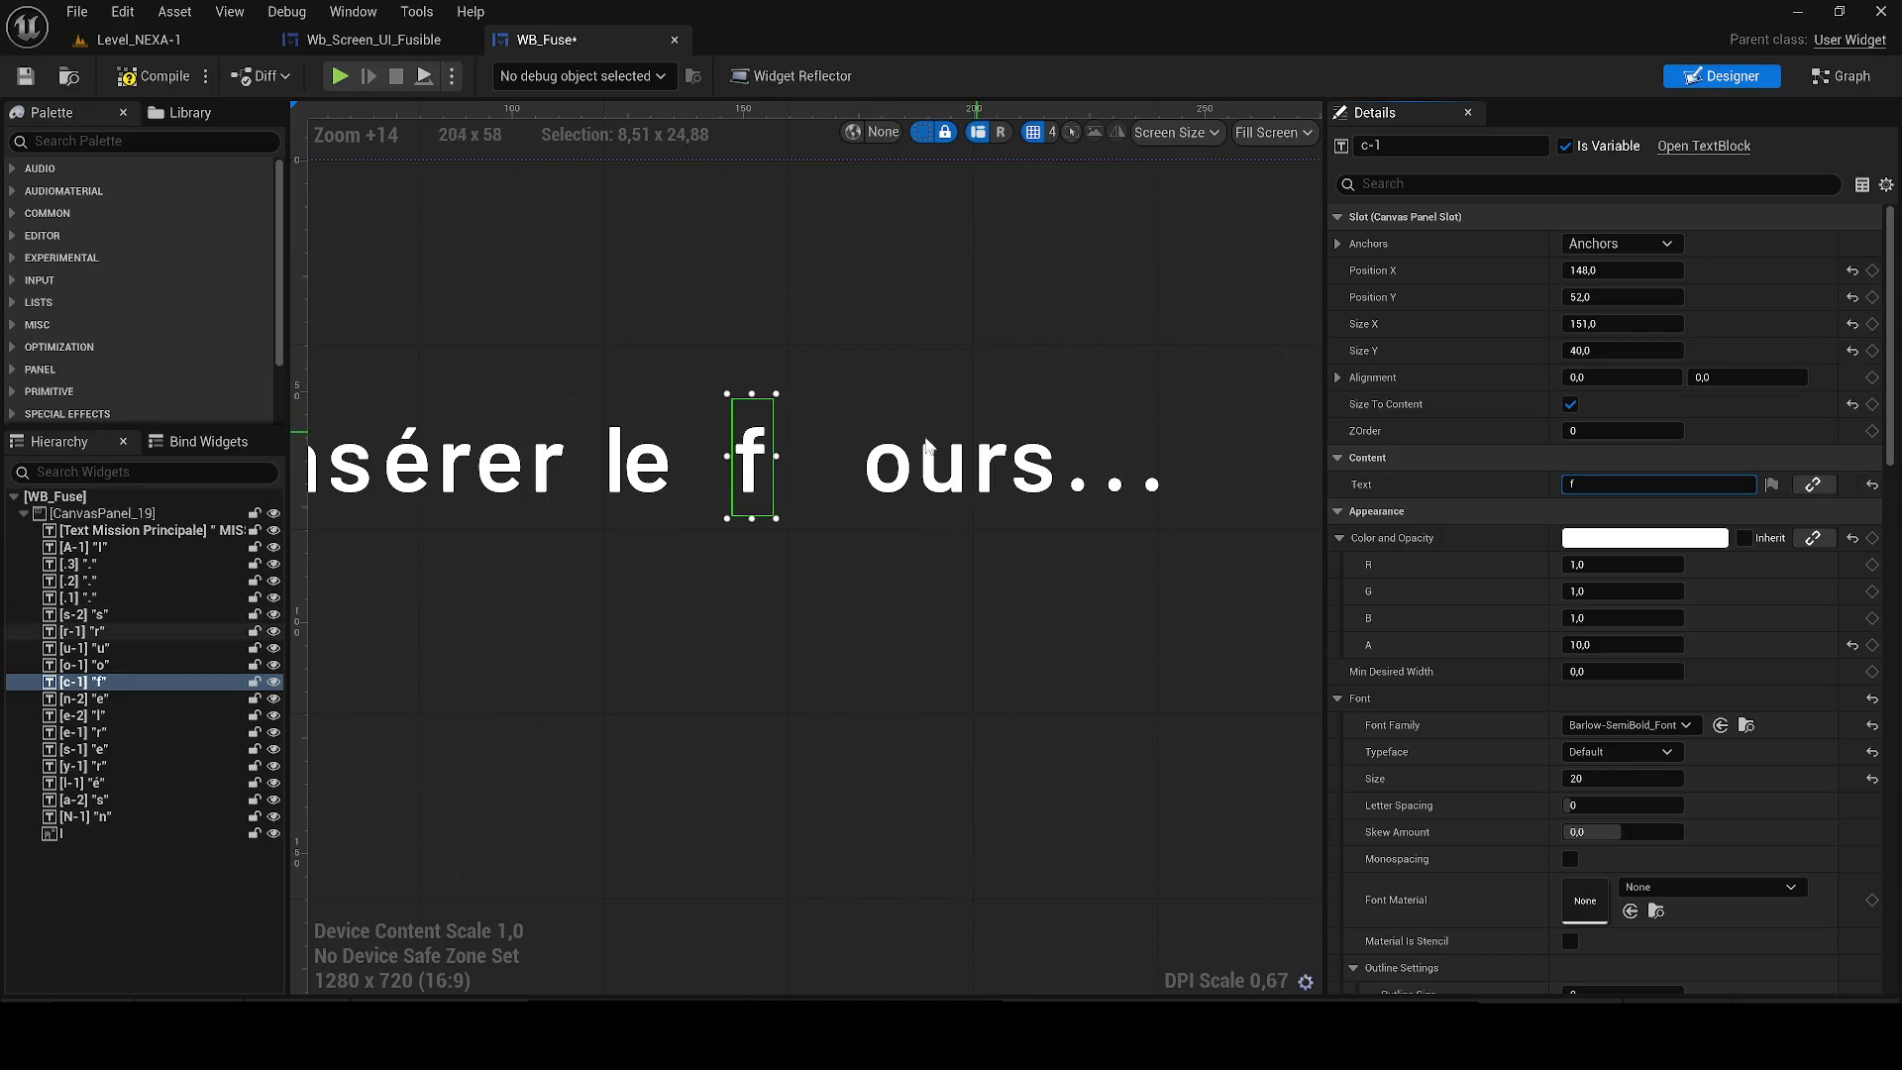
click(877, 466)
key(Left)
key(Left)
key(Left)
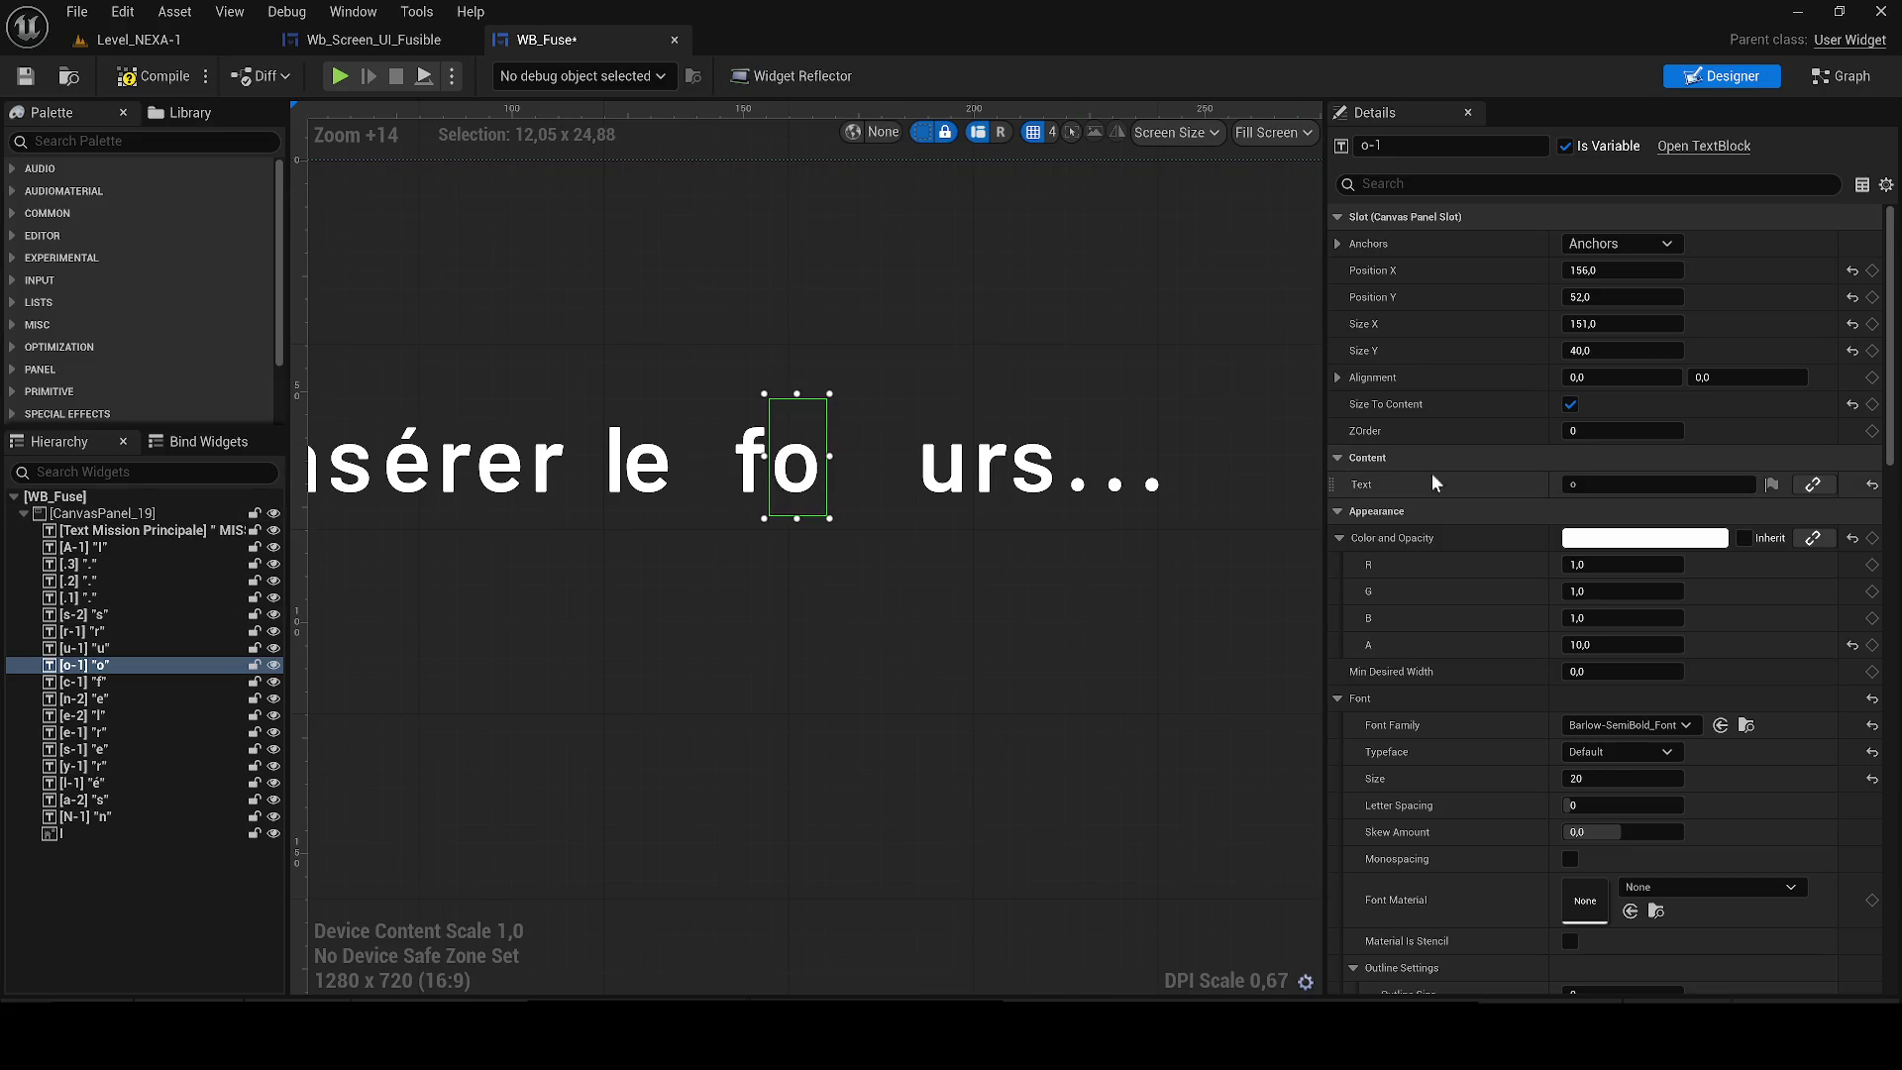
key(Return)
Nudge the u and r letters left and change them to s and i.
click(933, 475)
key(Left)
key(Left)
key(Left)
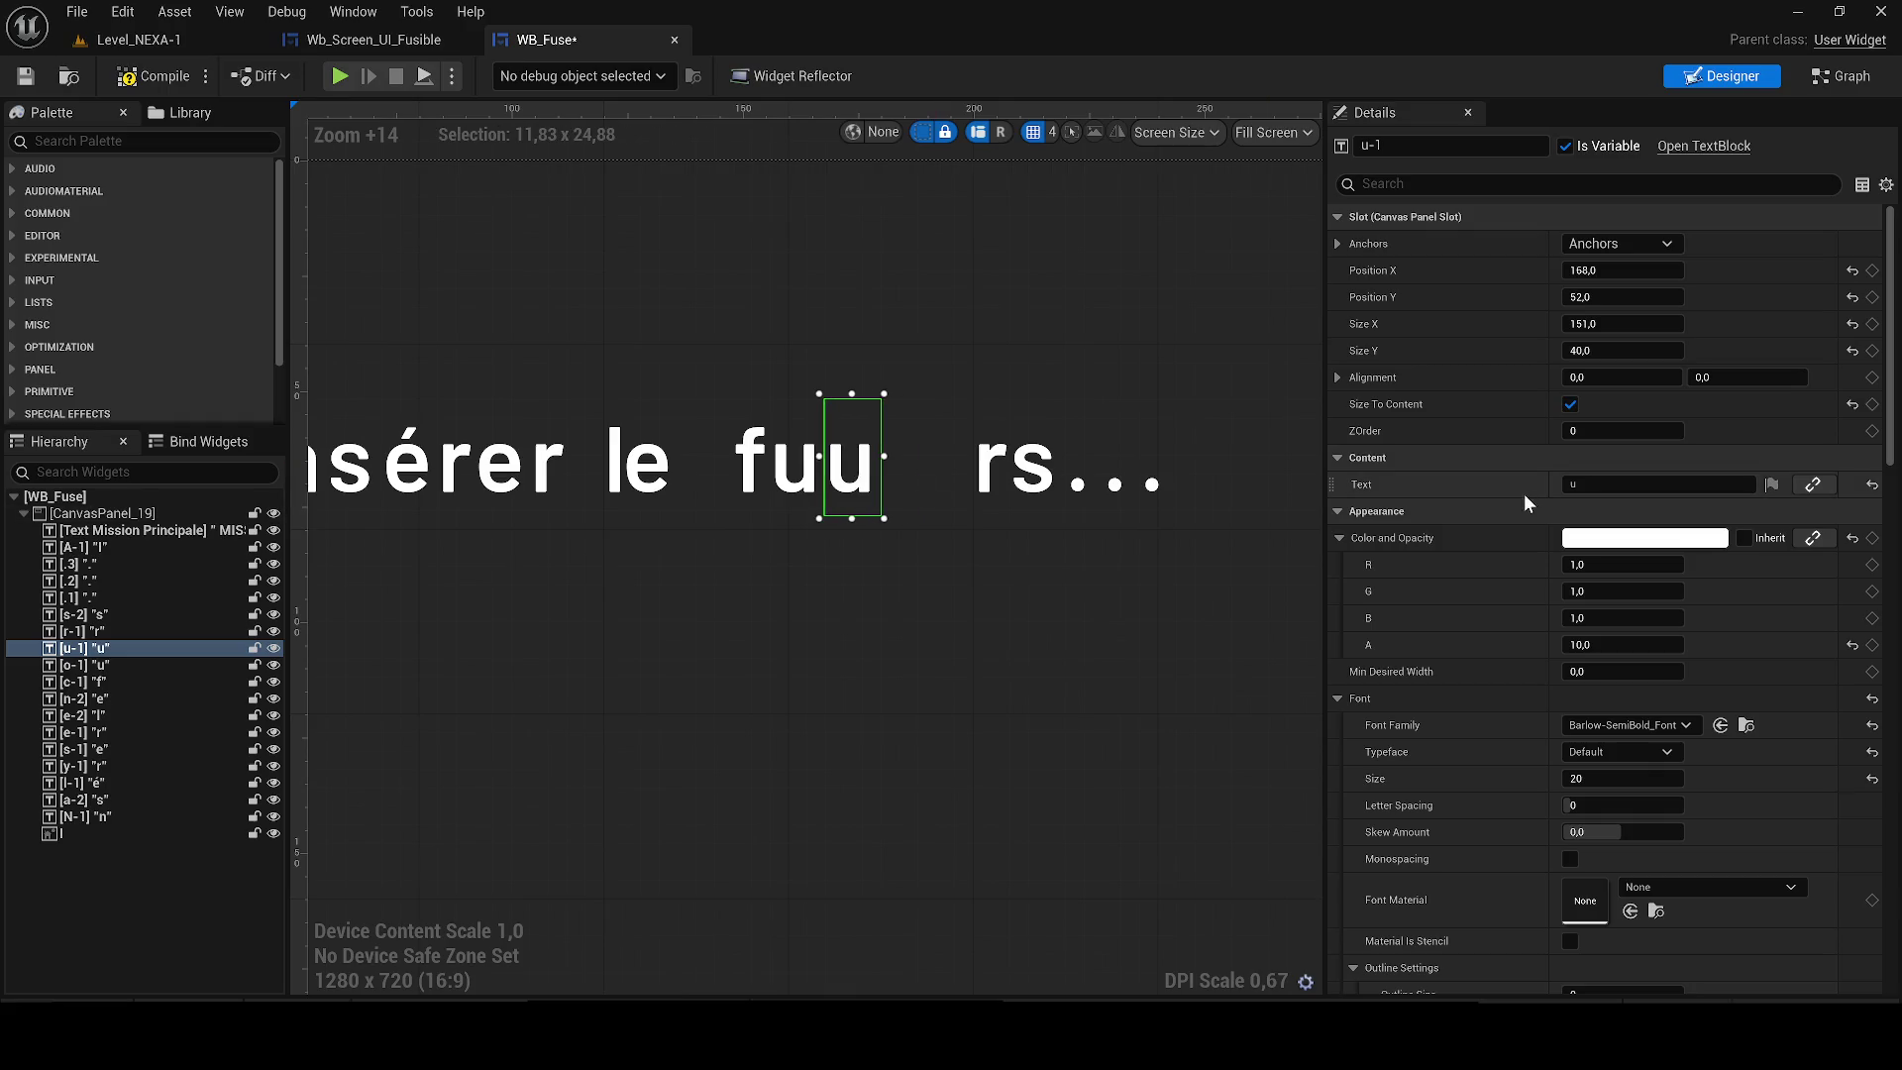
text(s)
key(Return)
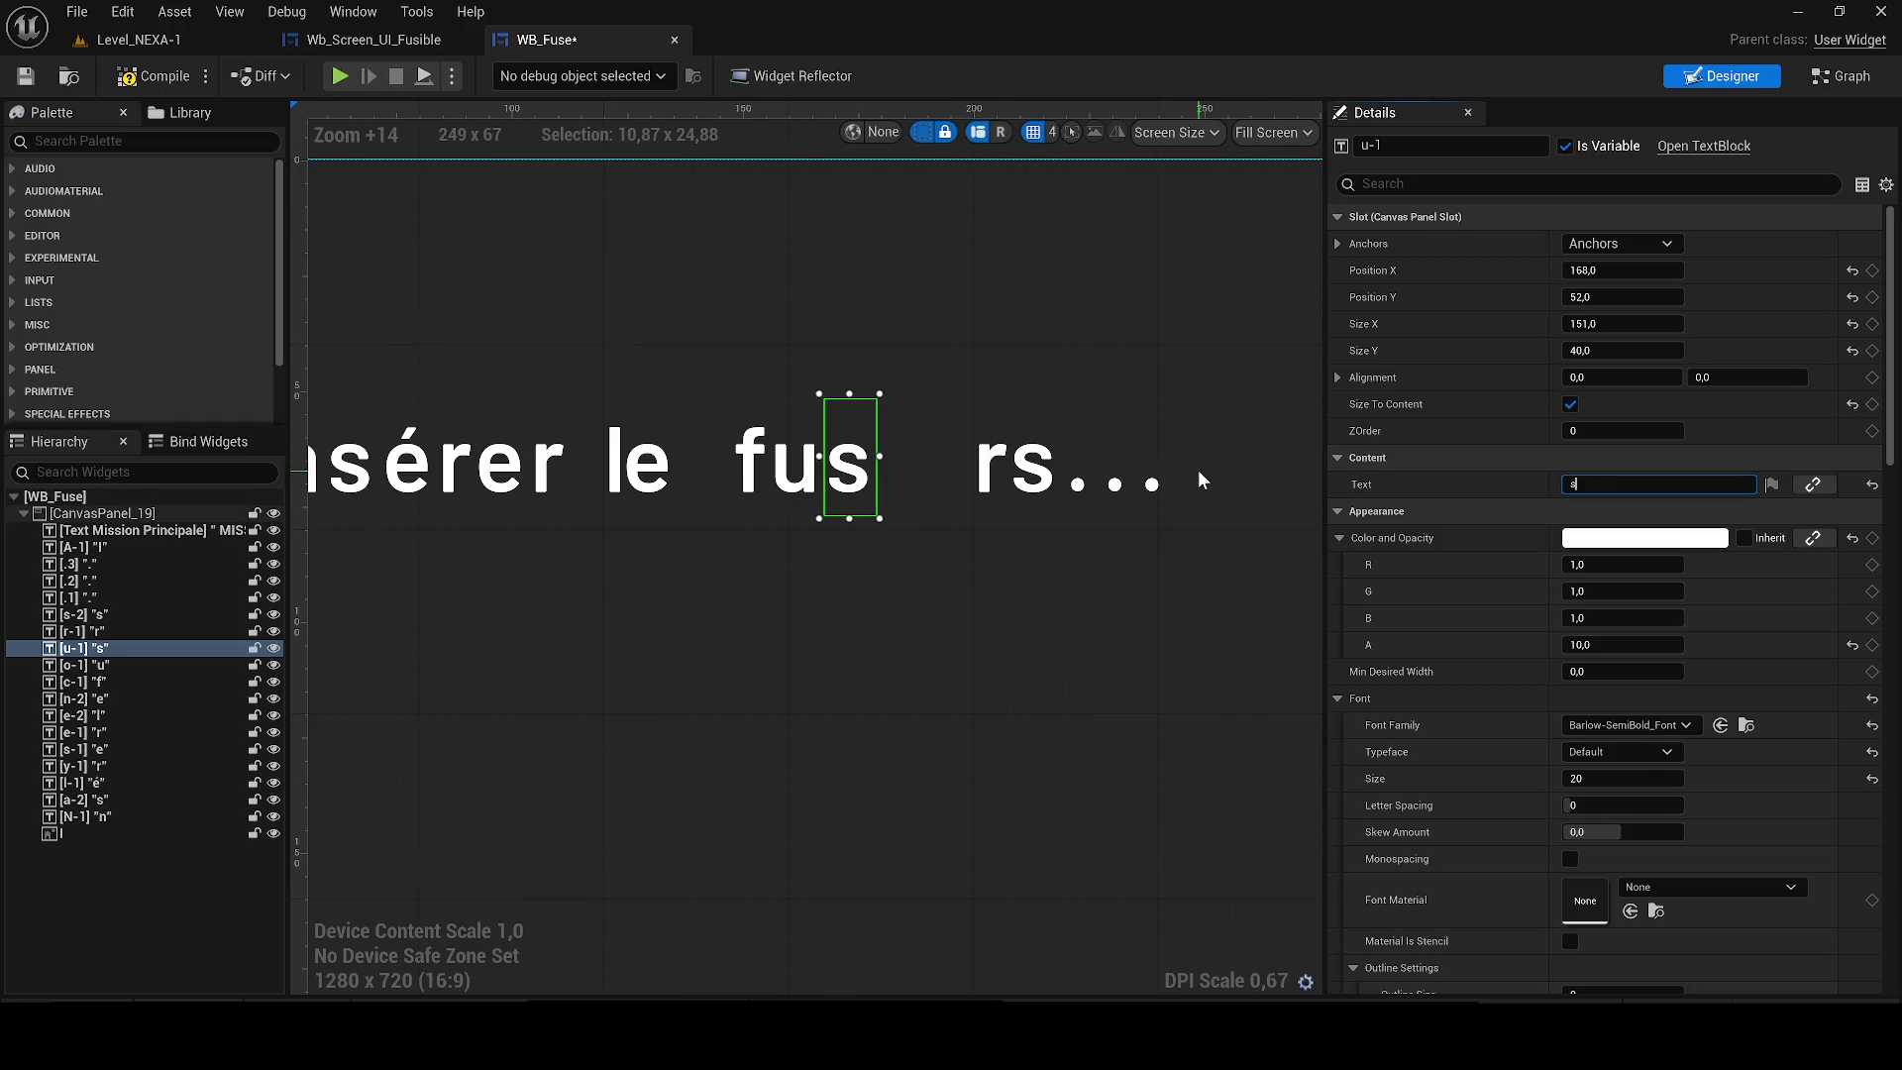
click(986, 483)
key(Left)
key(Left)
key(Left)
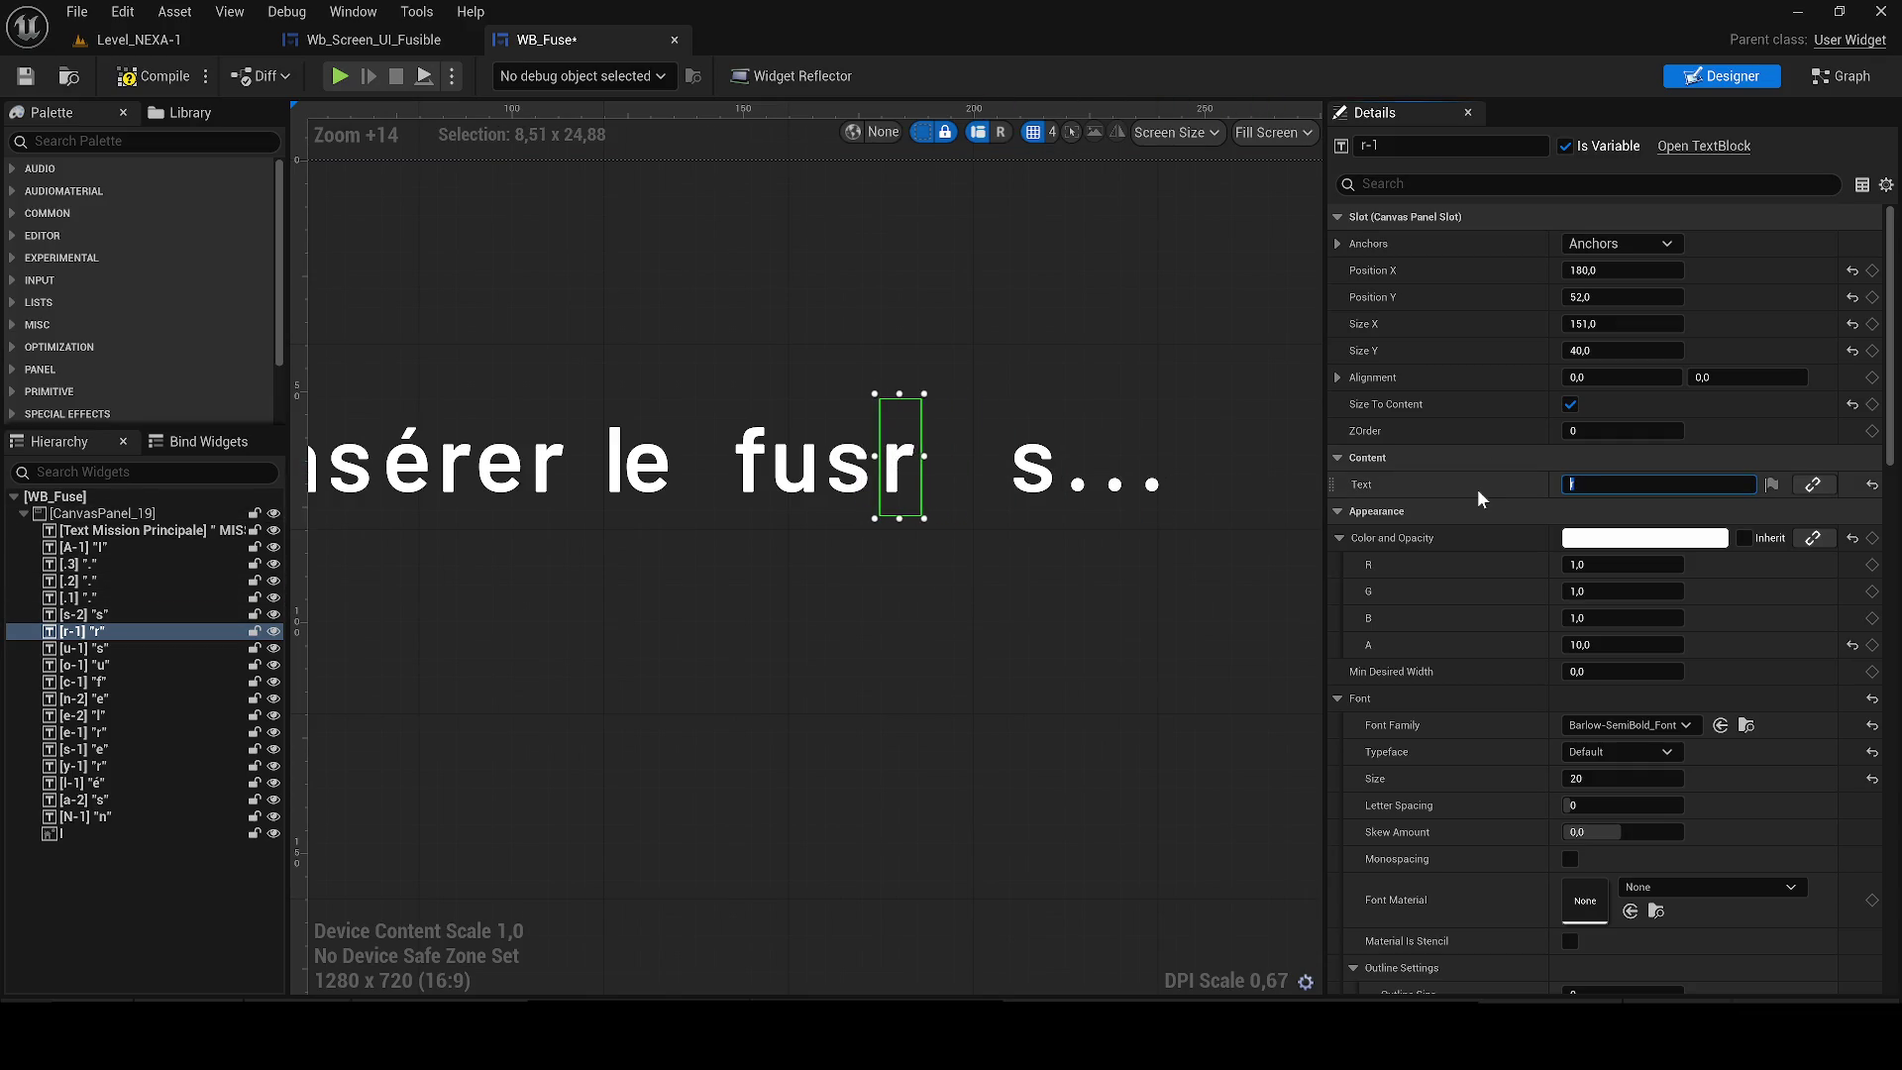
text(i)
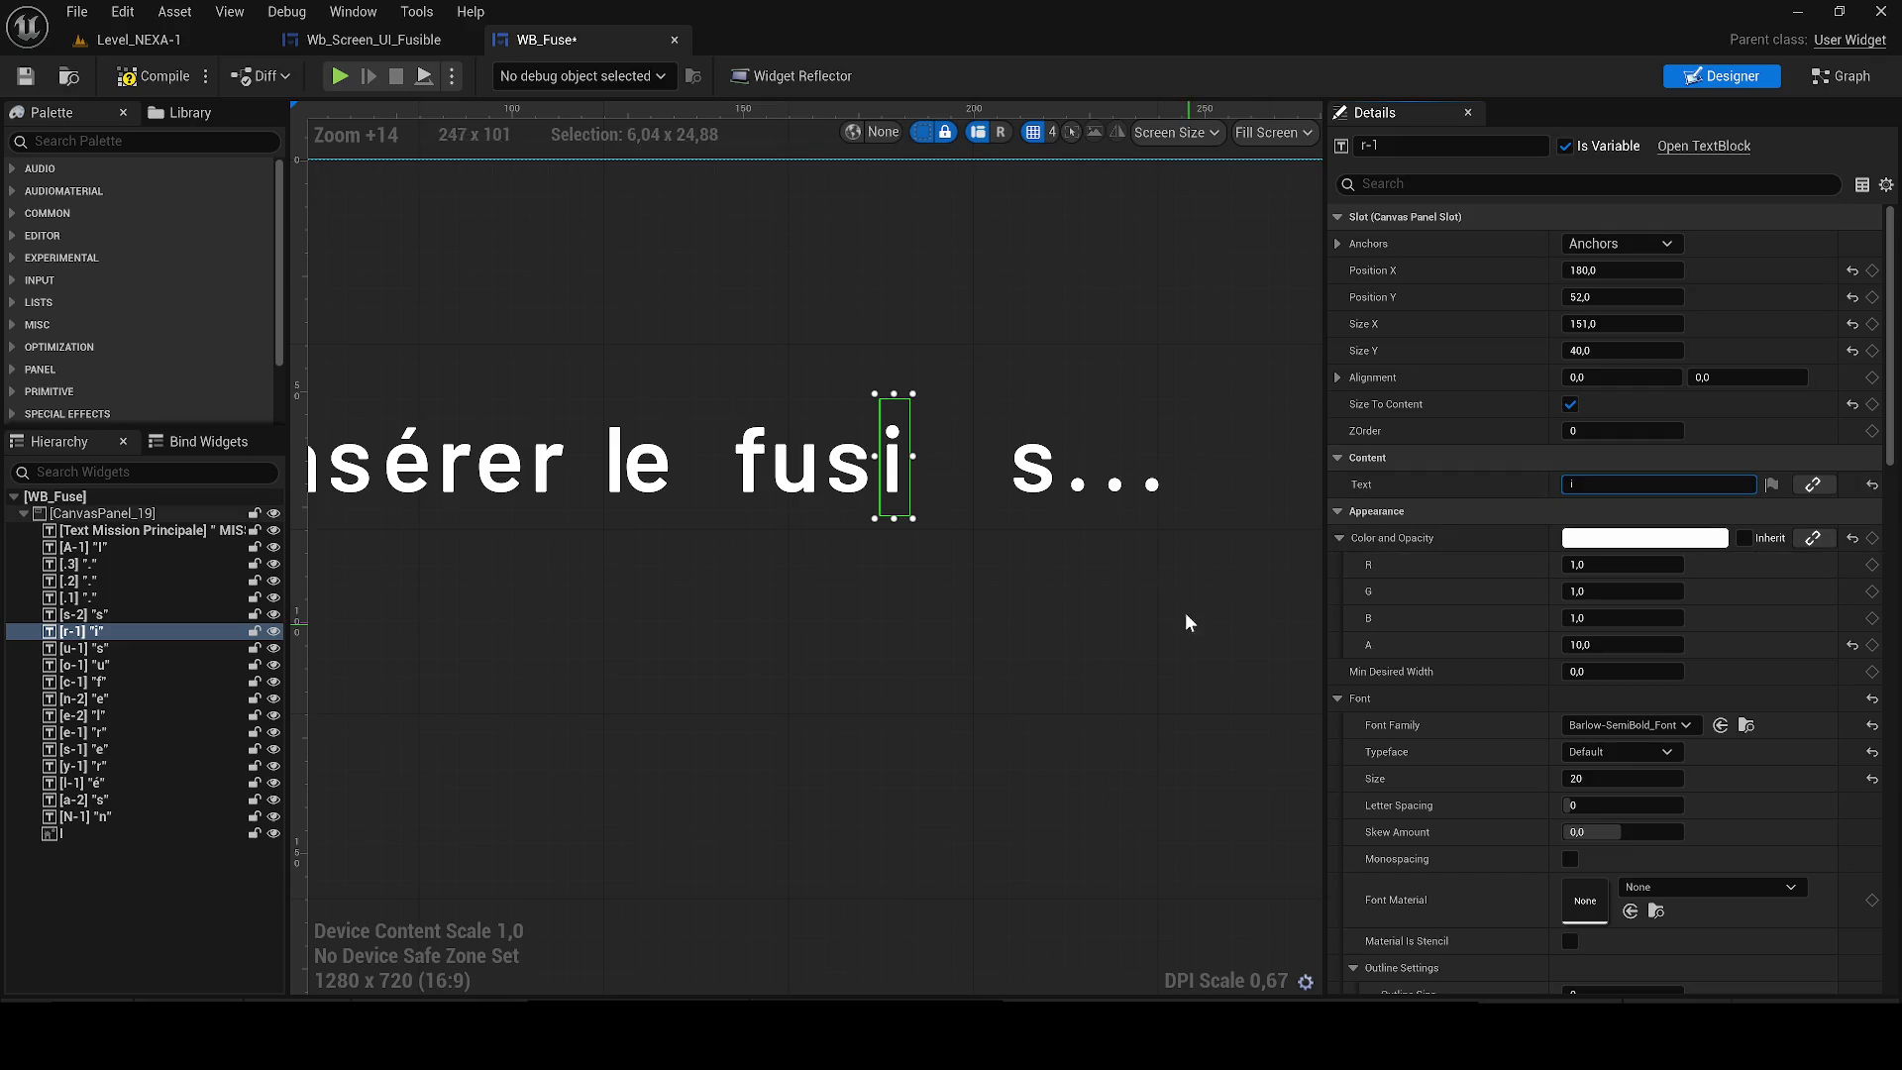
Change the s of 'cours' to b and the first trailing dot to l.
click(1040, 485)
key(Left)
key(Left)
key(Left)
key(Left)
key(Left)
click(1375, 486)
text(b)
click(1076, 485)
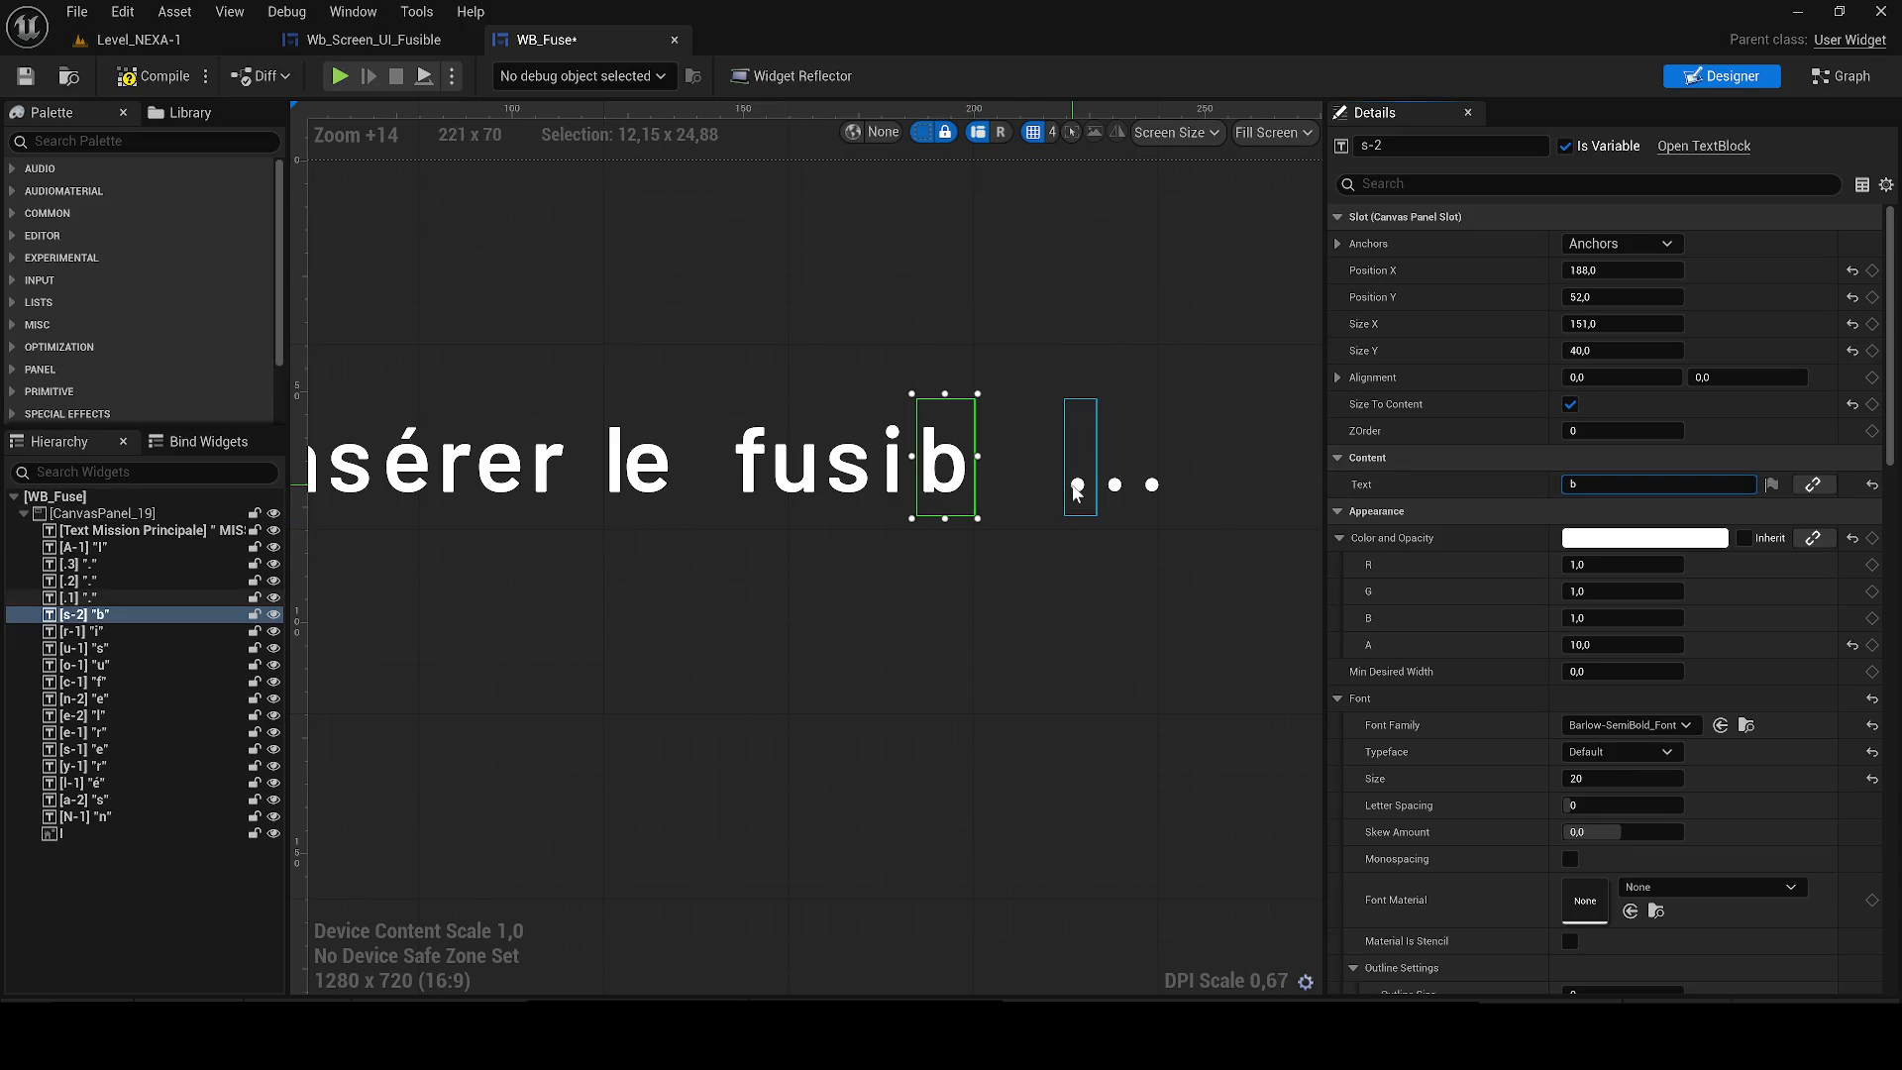
key(Left)
key(Left)
key(Left)
key(Left)
click(1376, 483)
text(l)
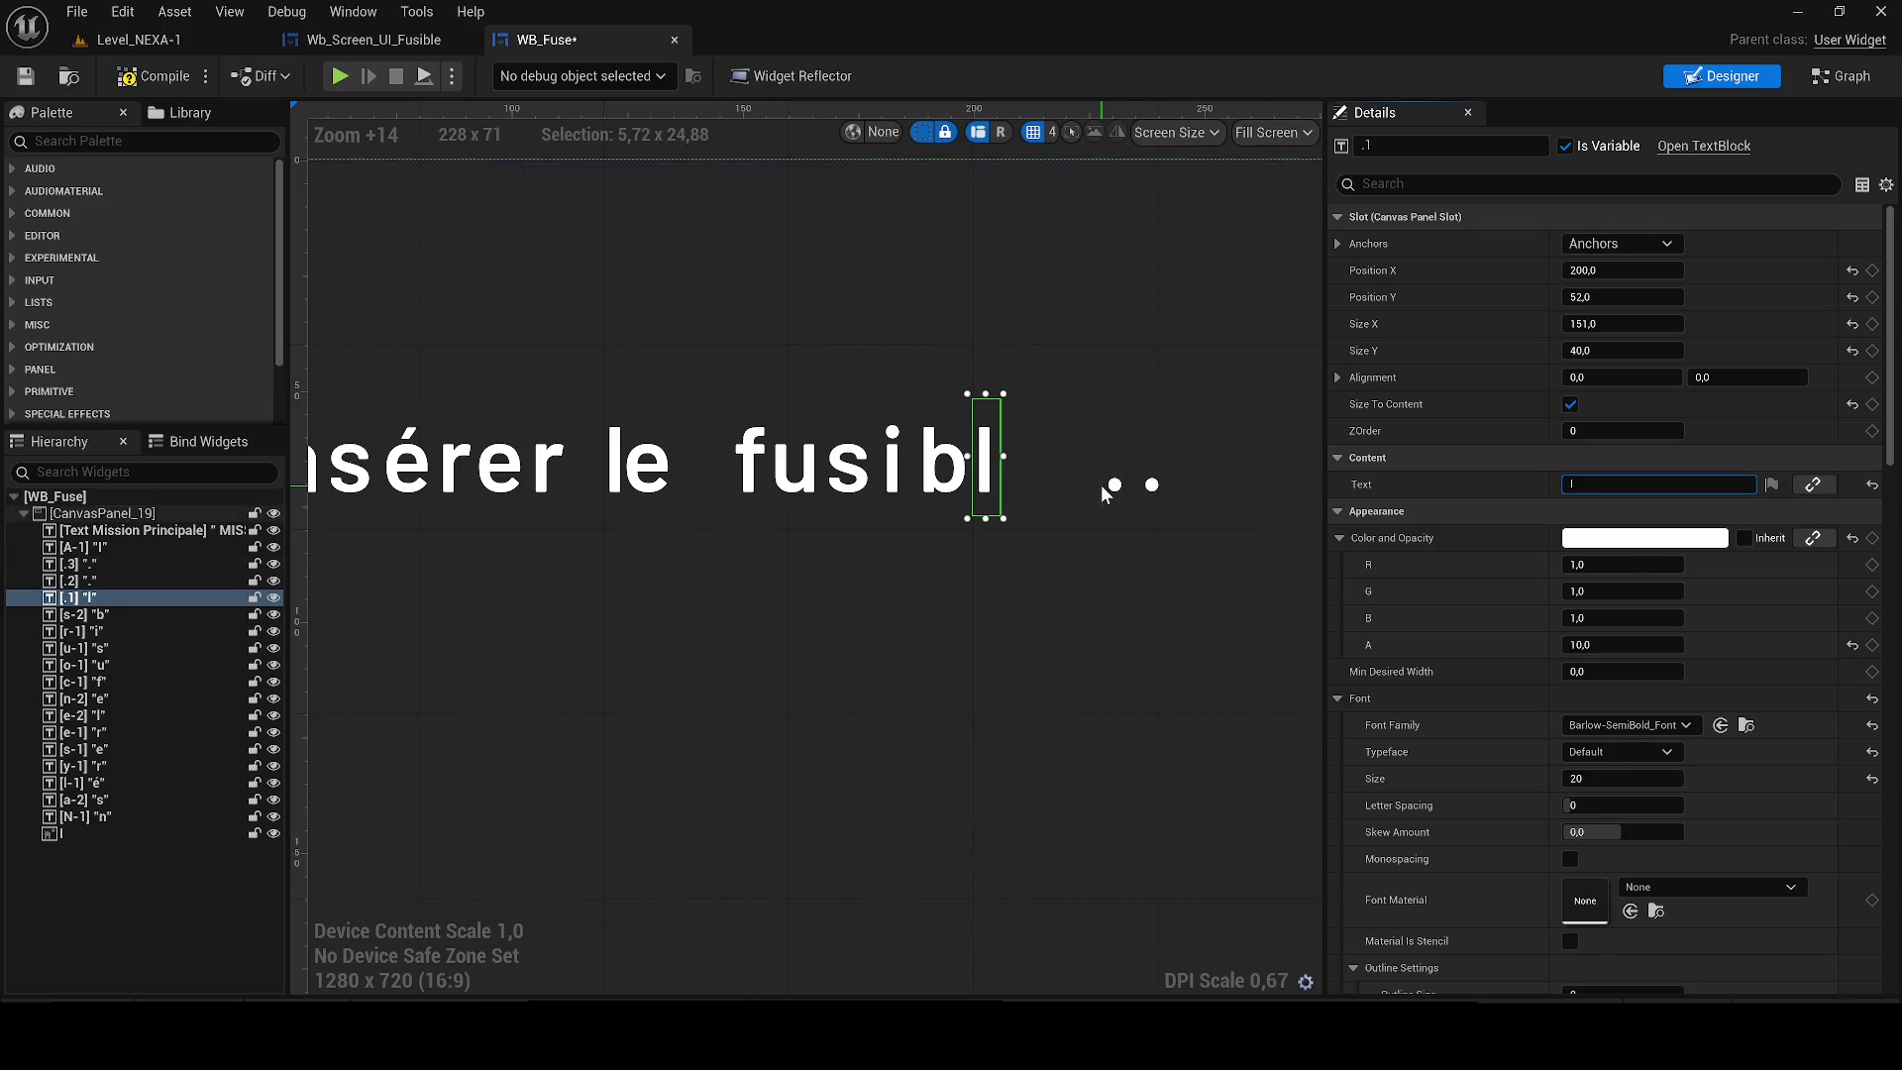
Turn the next dot into e, delete the last leftover dot, and frame the text.
click(1111, 486)
key(Left)
key(Left)
key(Left)
key(Right)
click(1354, 473)
text(e)
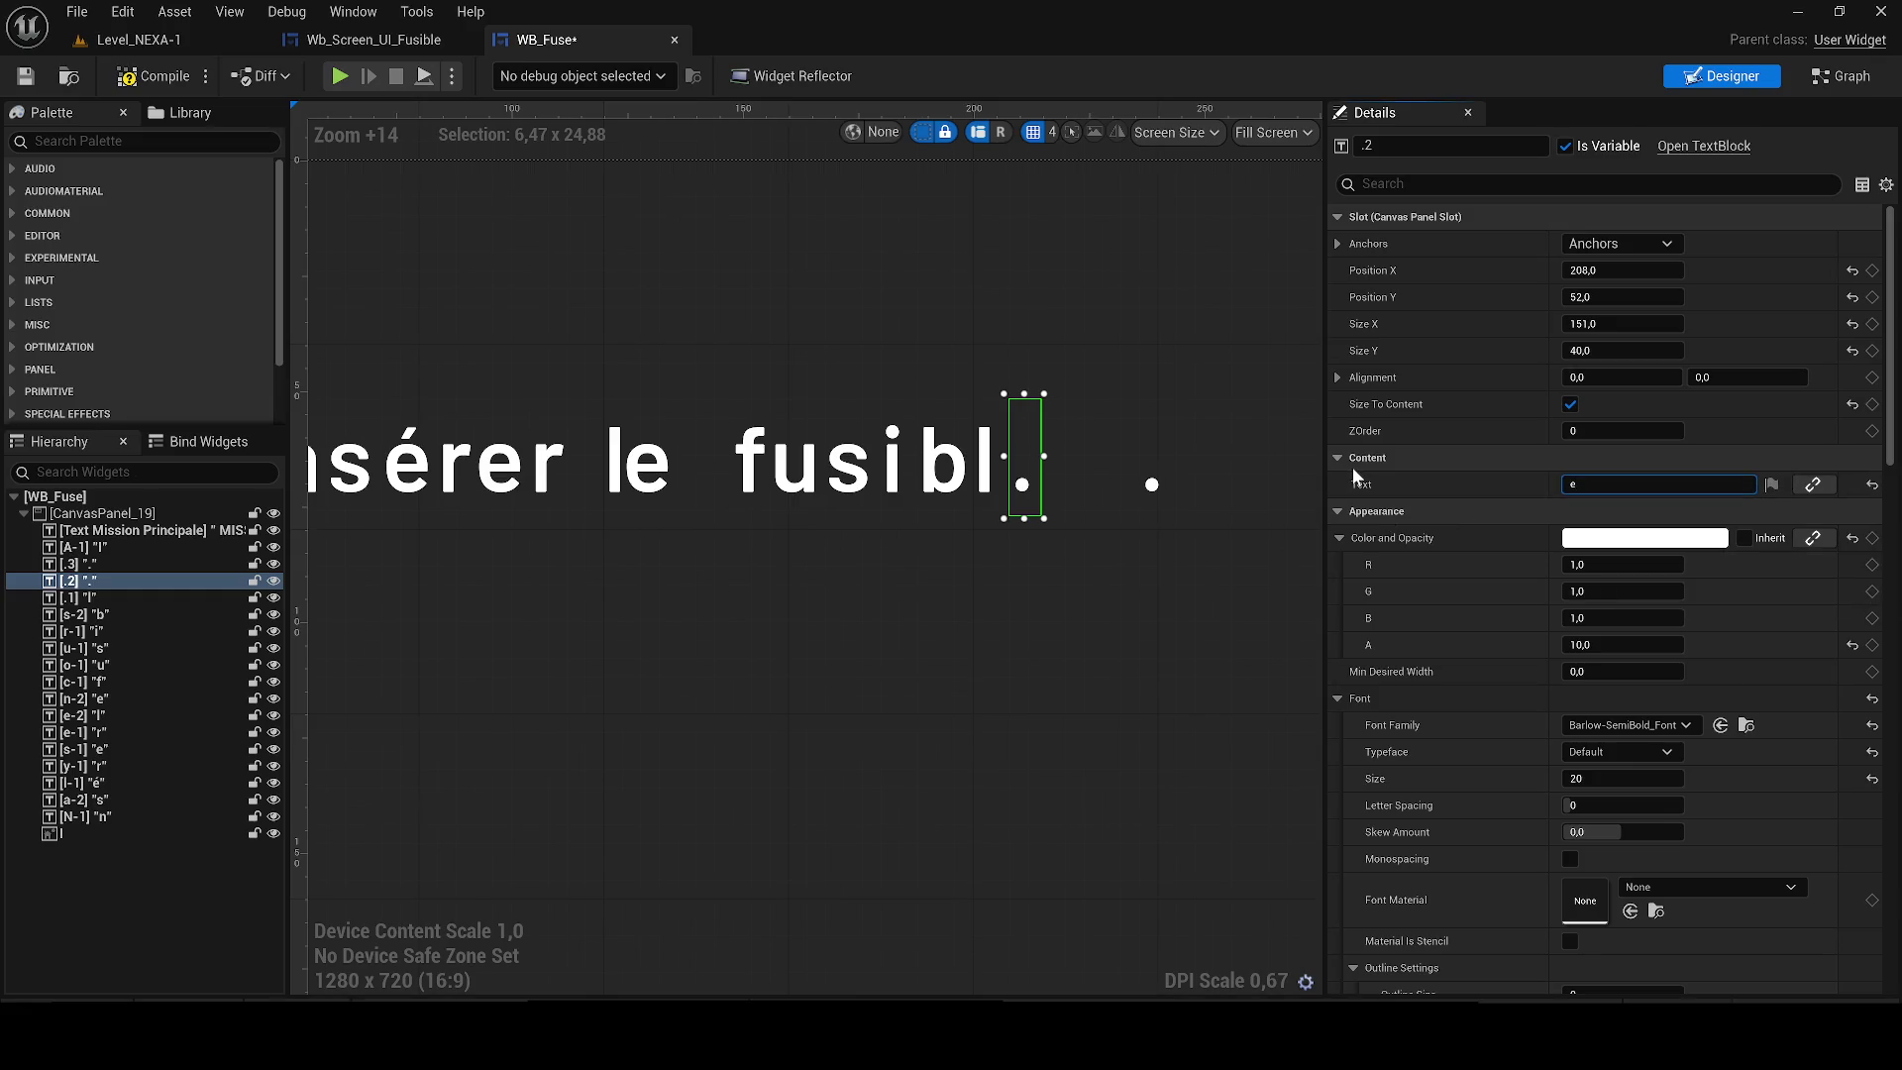
key(Return)
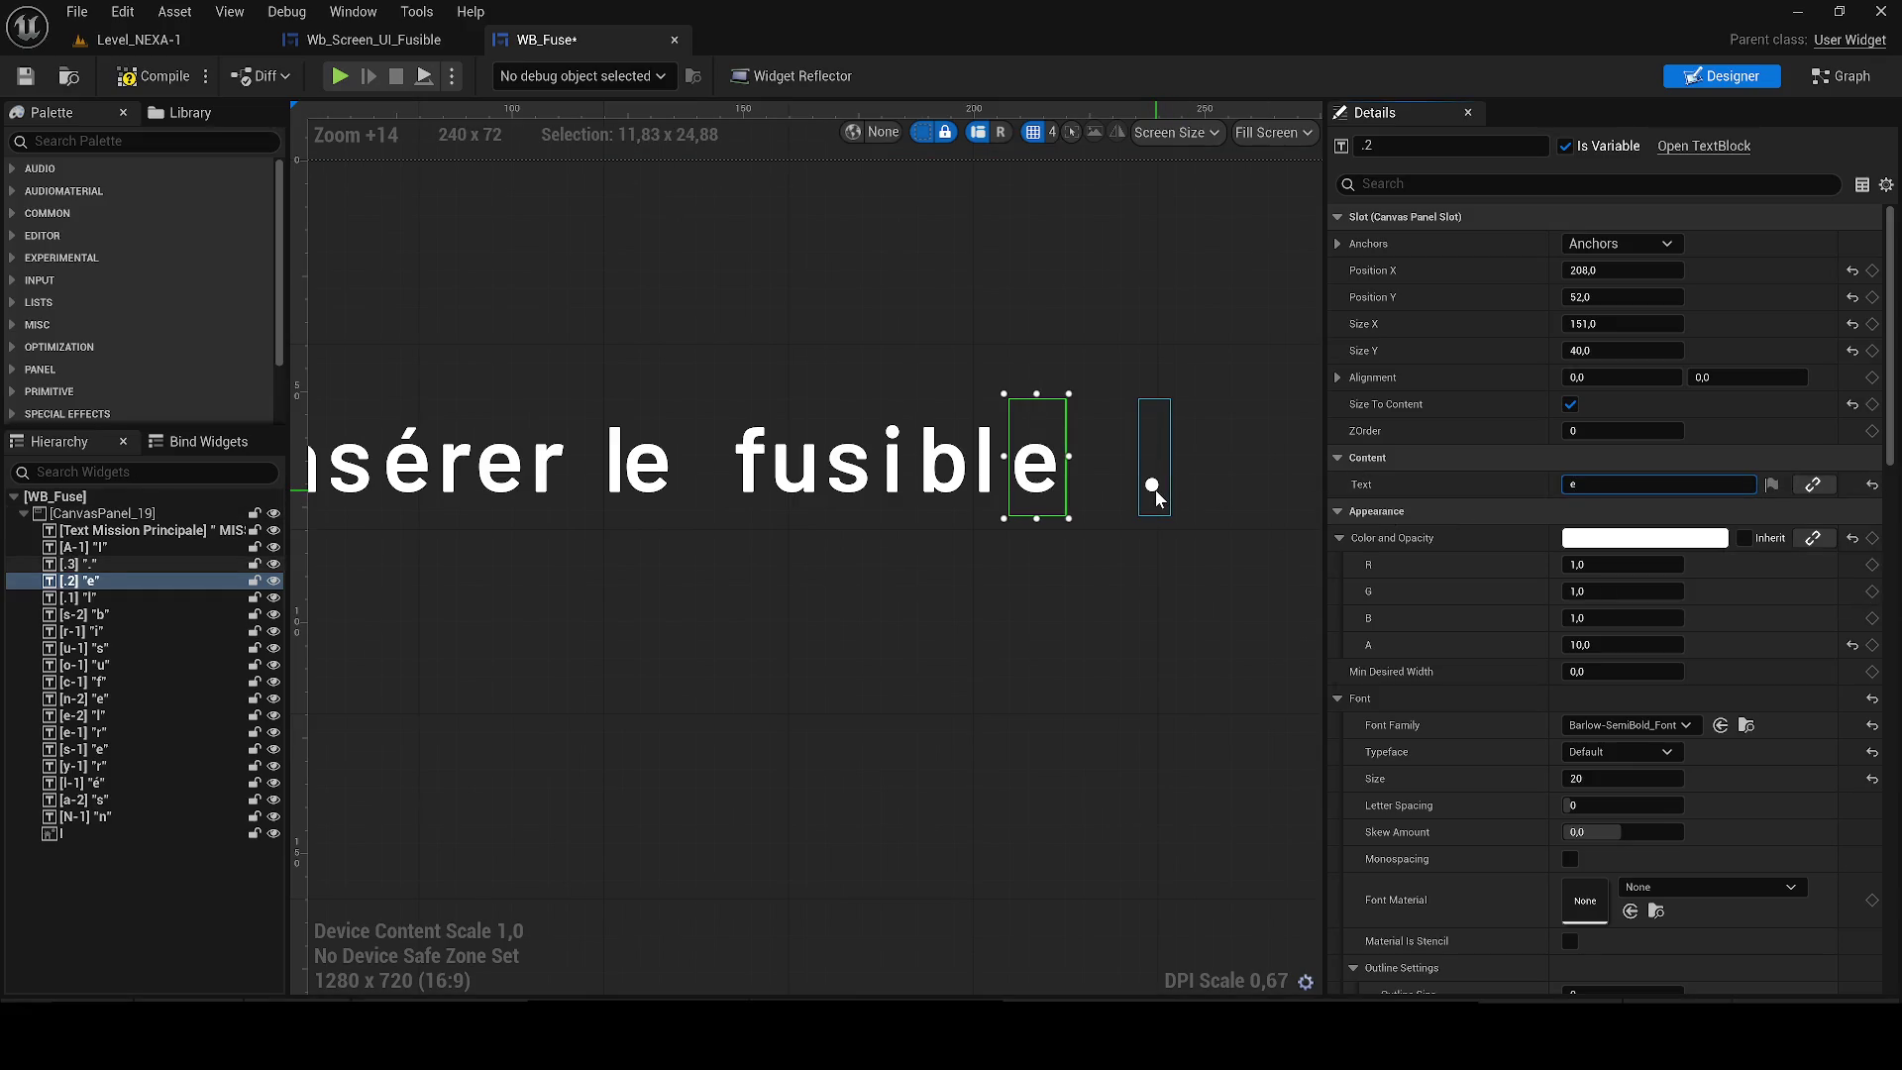
click(1155, 489)
key(Delete)
scroll(1155, 496, down, 6)
drag(850, 466, 840, 476)
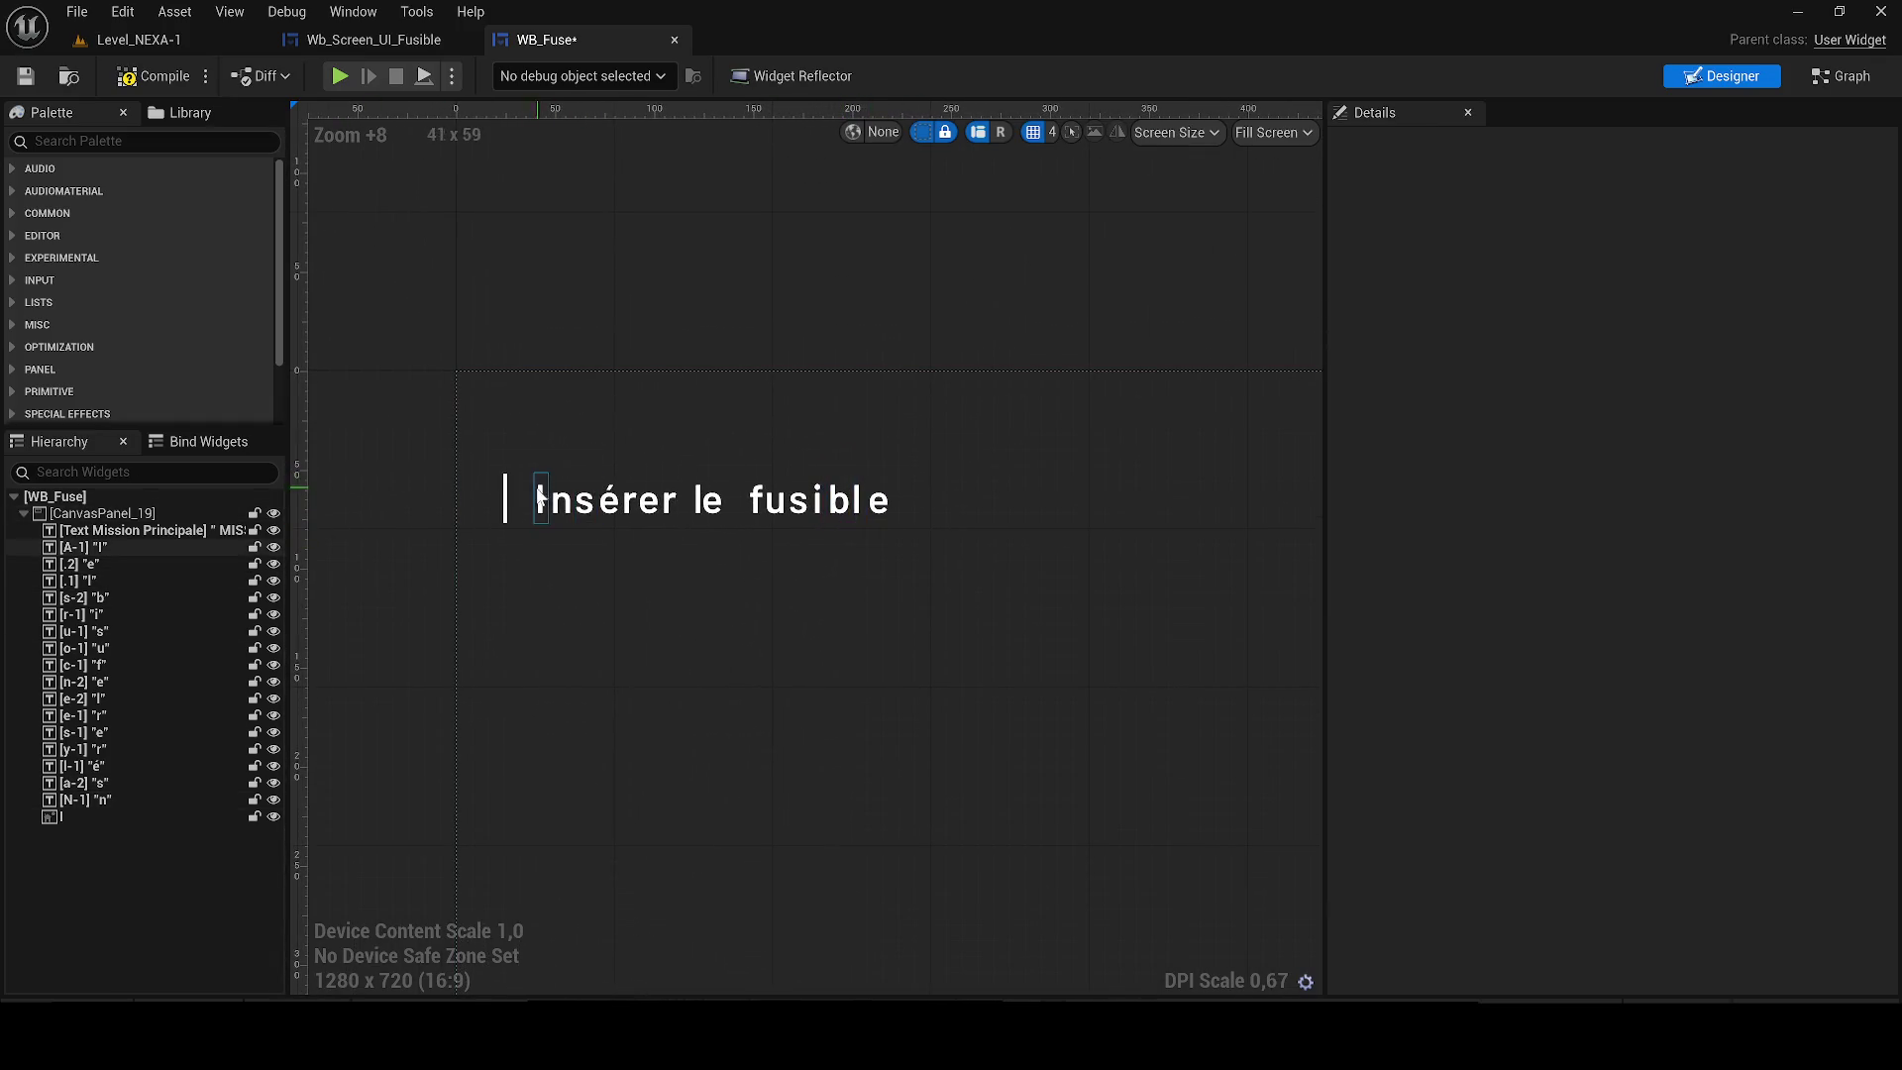
Rename the s letter widget to s-1-.
click(158, 545)
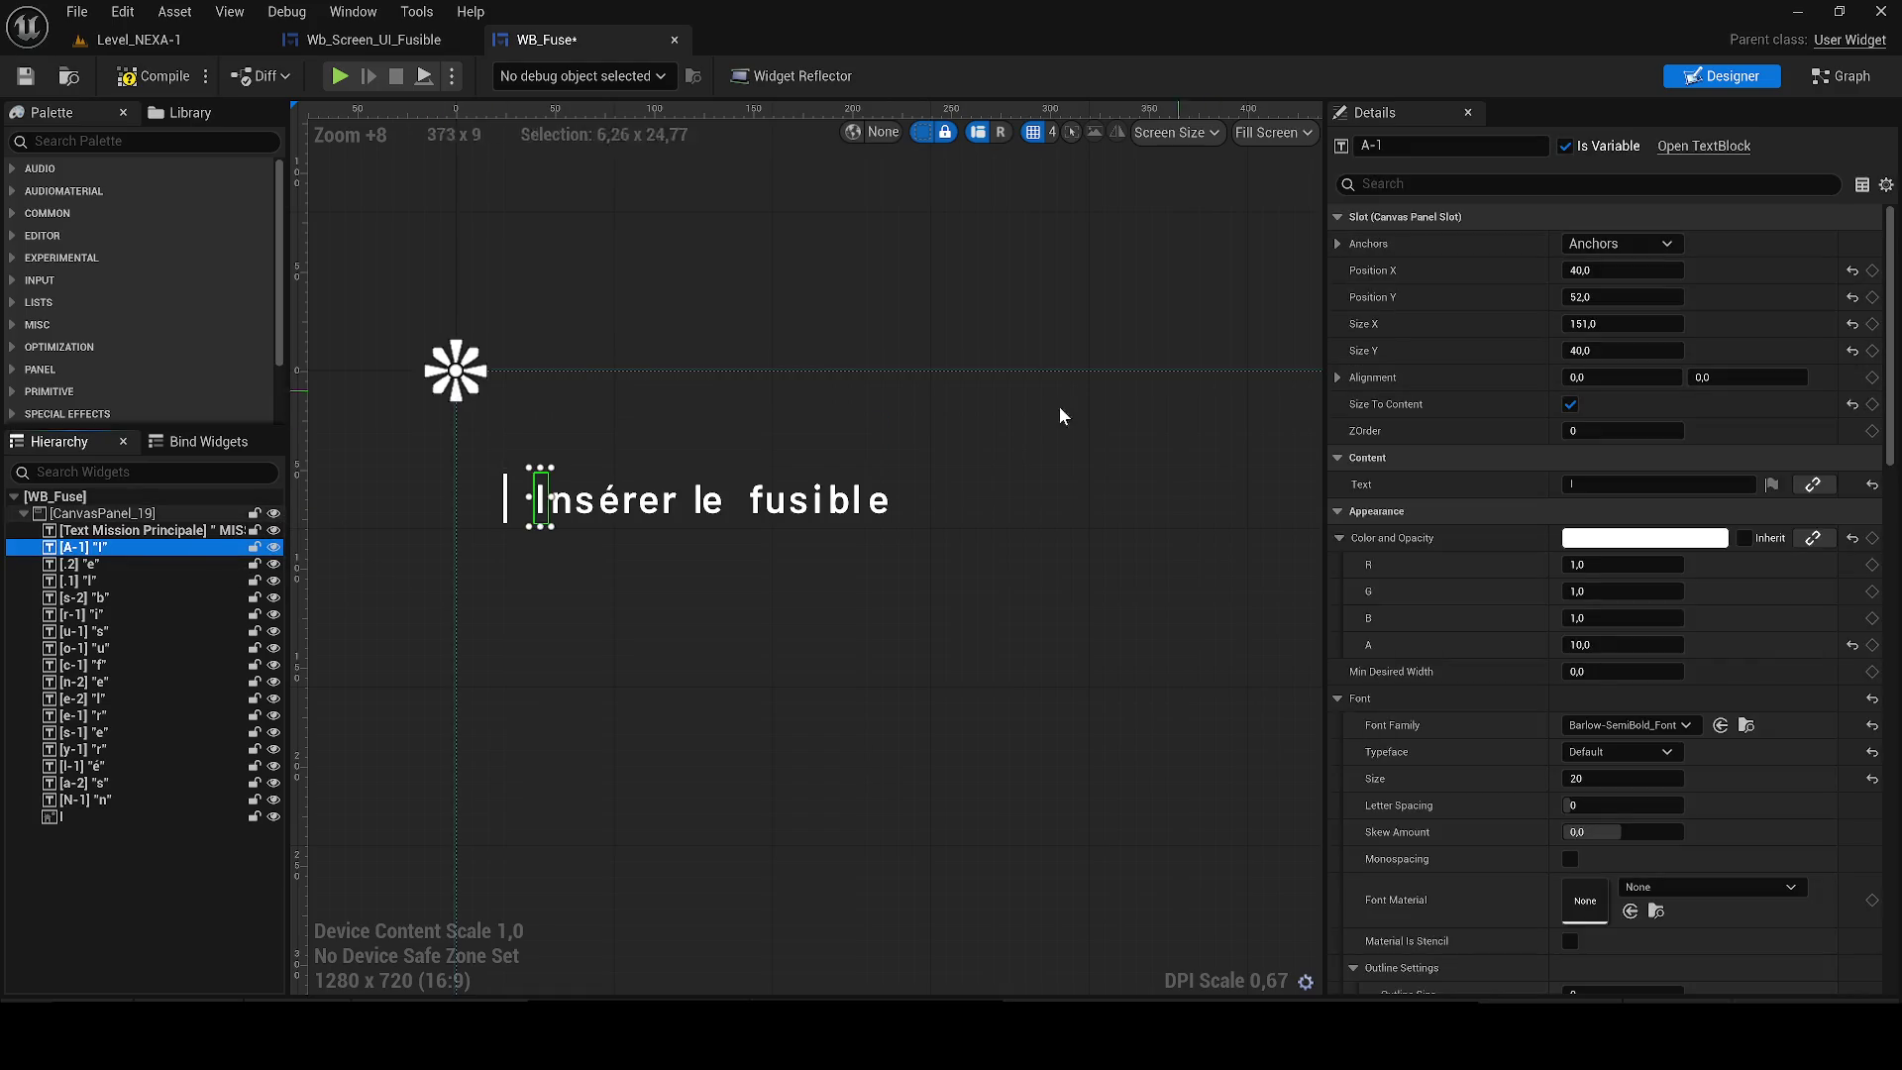
click(89, 564)
scroll(484, 500, up, 3)
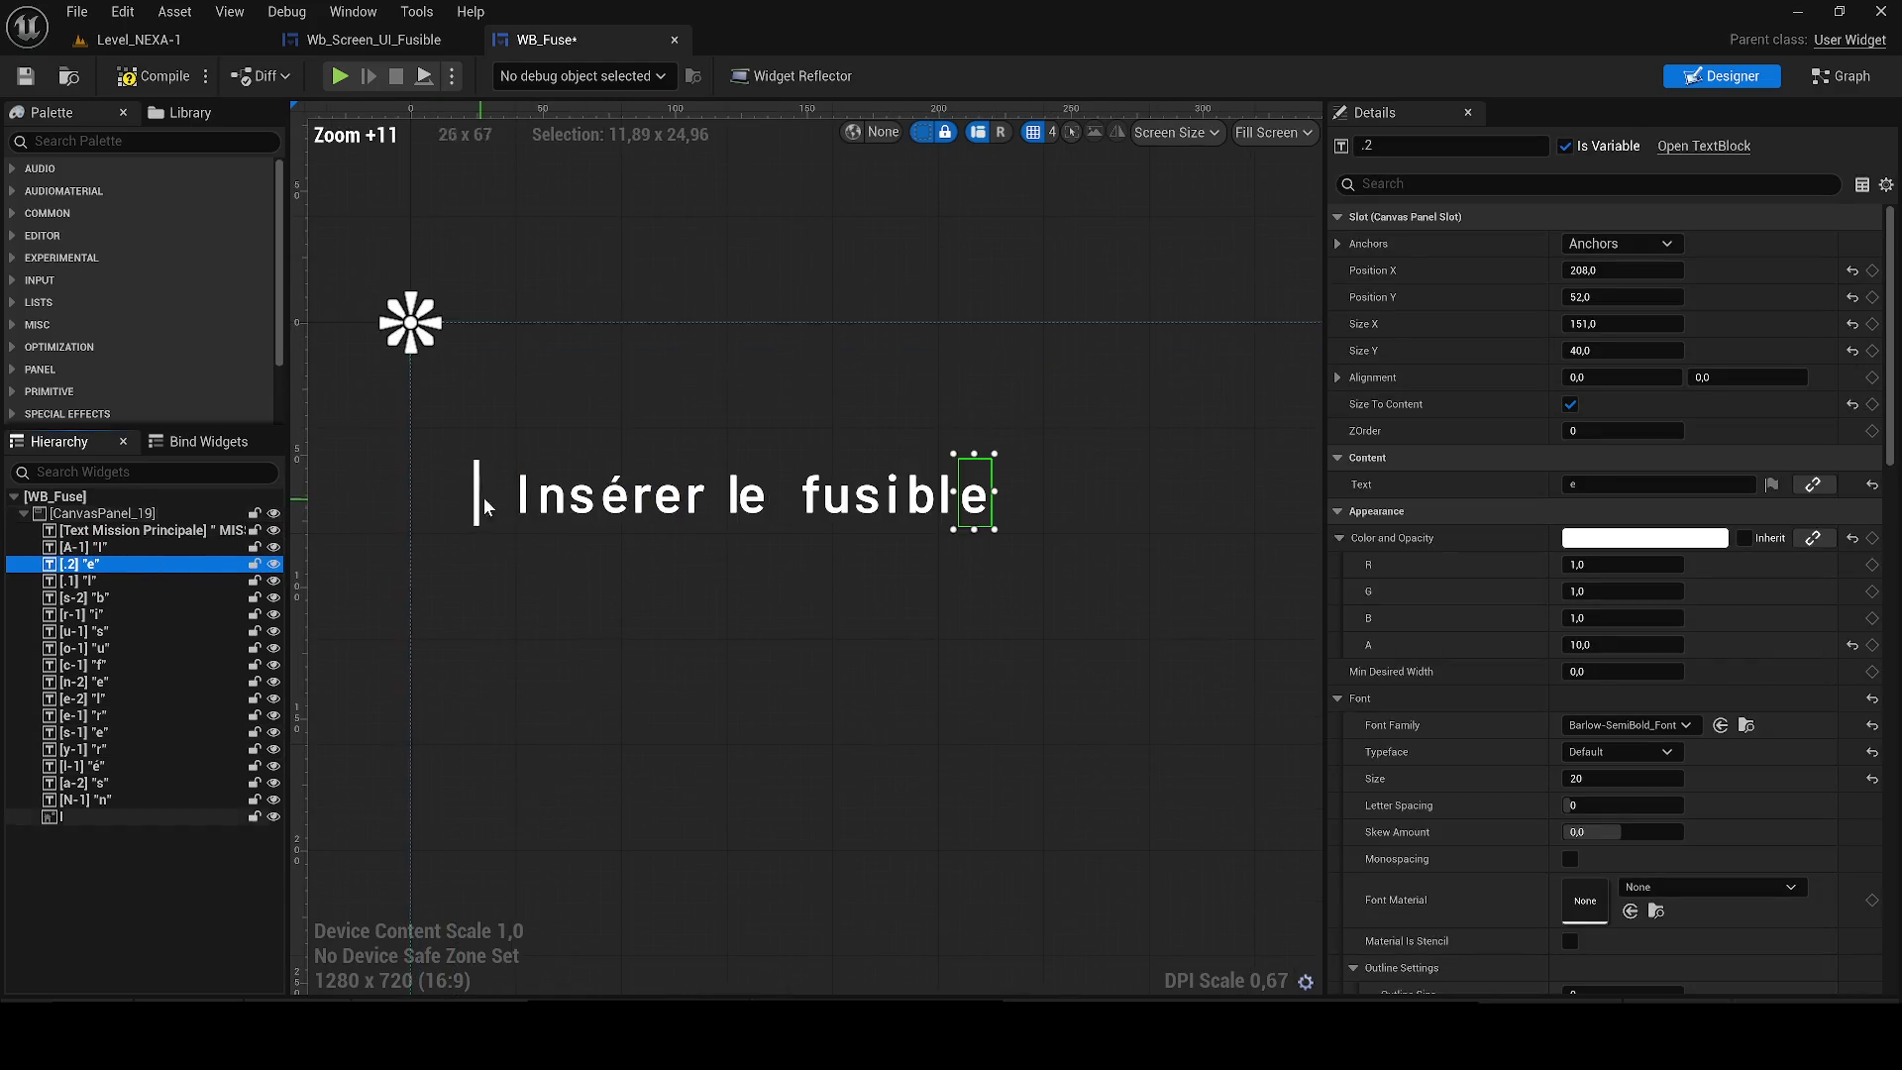
click(551, 493)
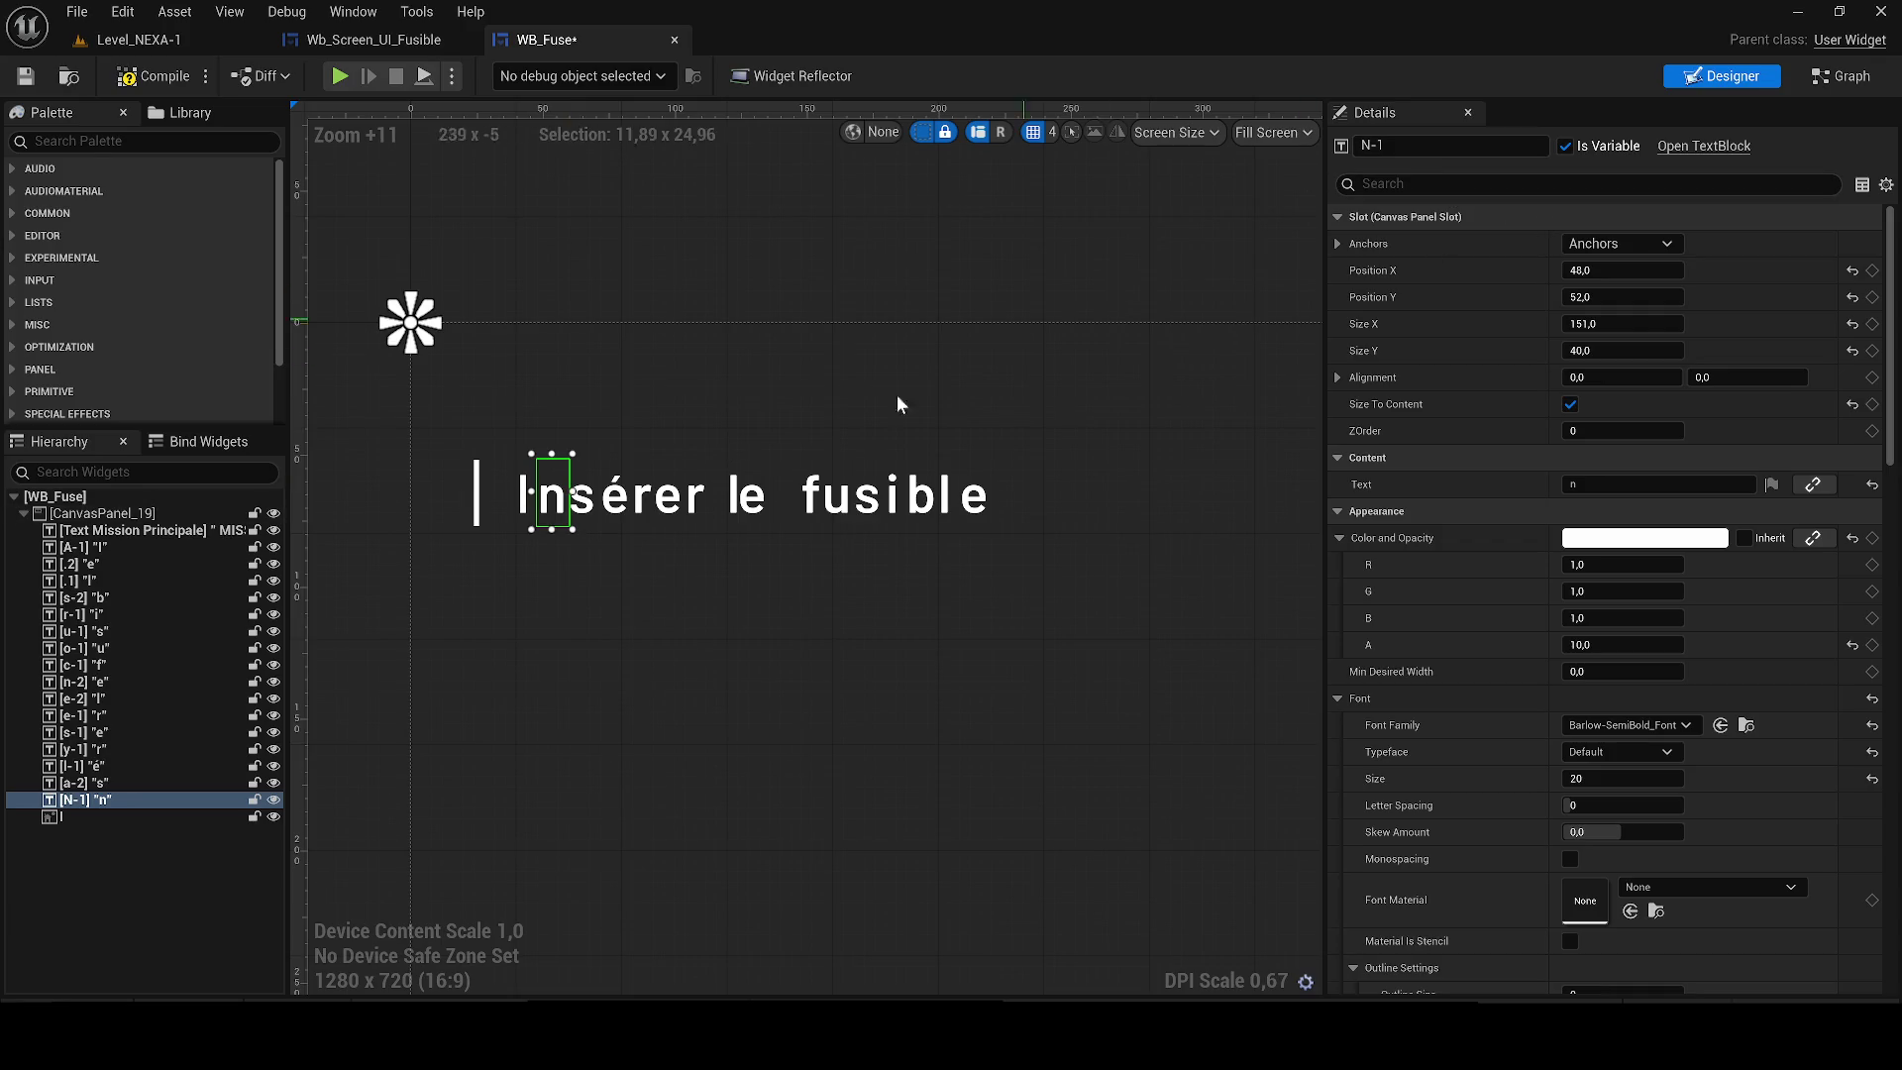
scroll(731, 478, up, 3)
click(475, 500)
key(BackSpace)
key(BackSpace)
key(BackSpace)
text(s-1-)
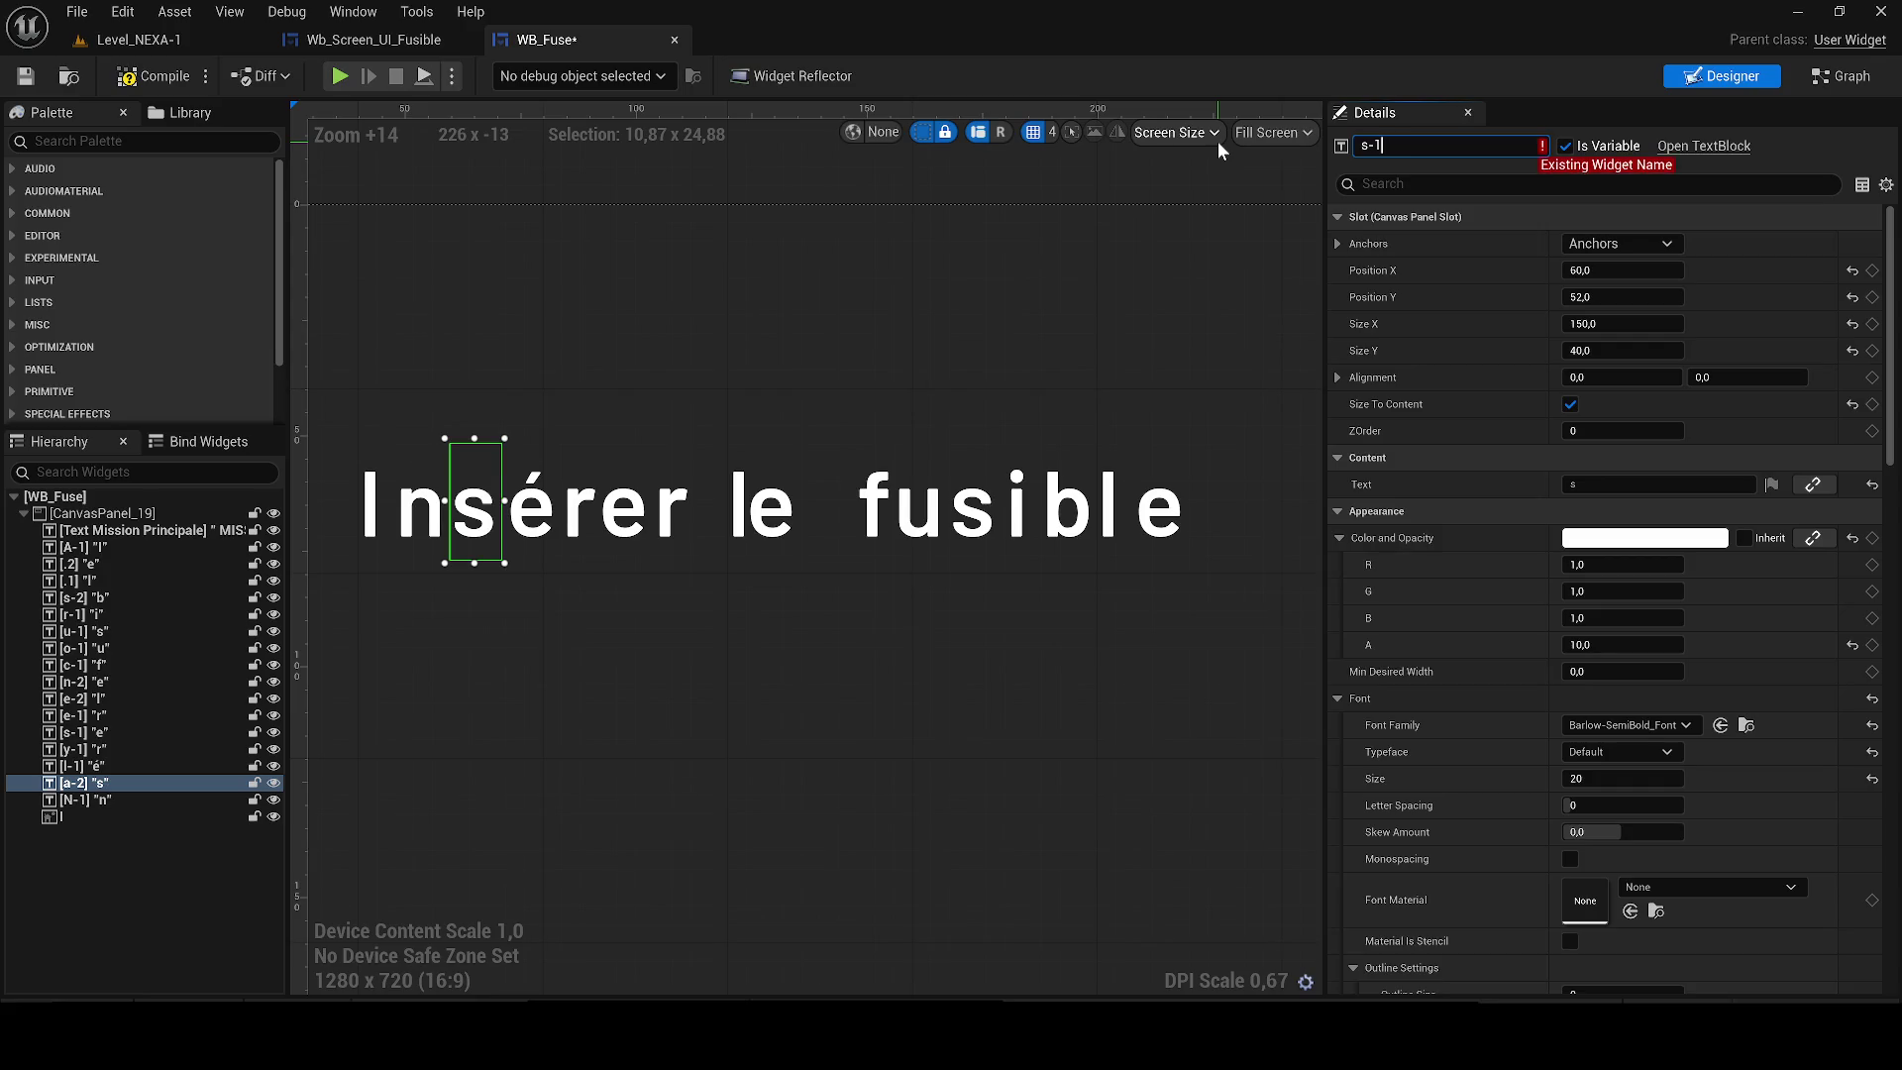
key(Return)
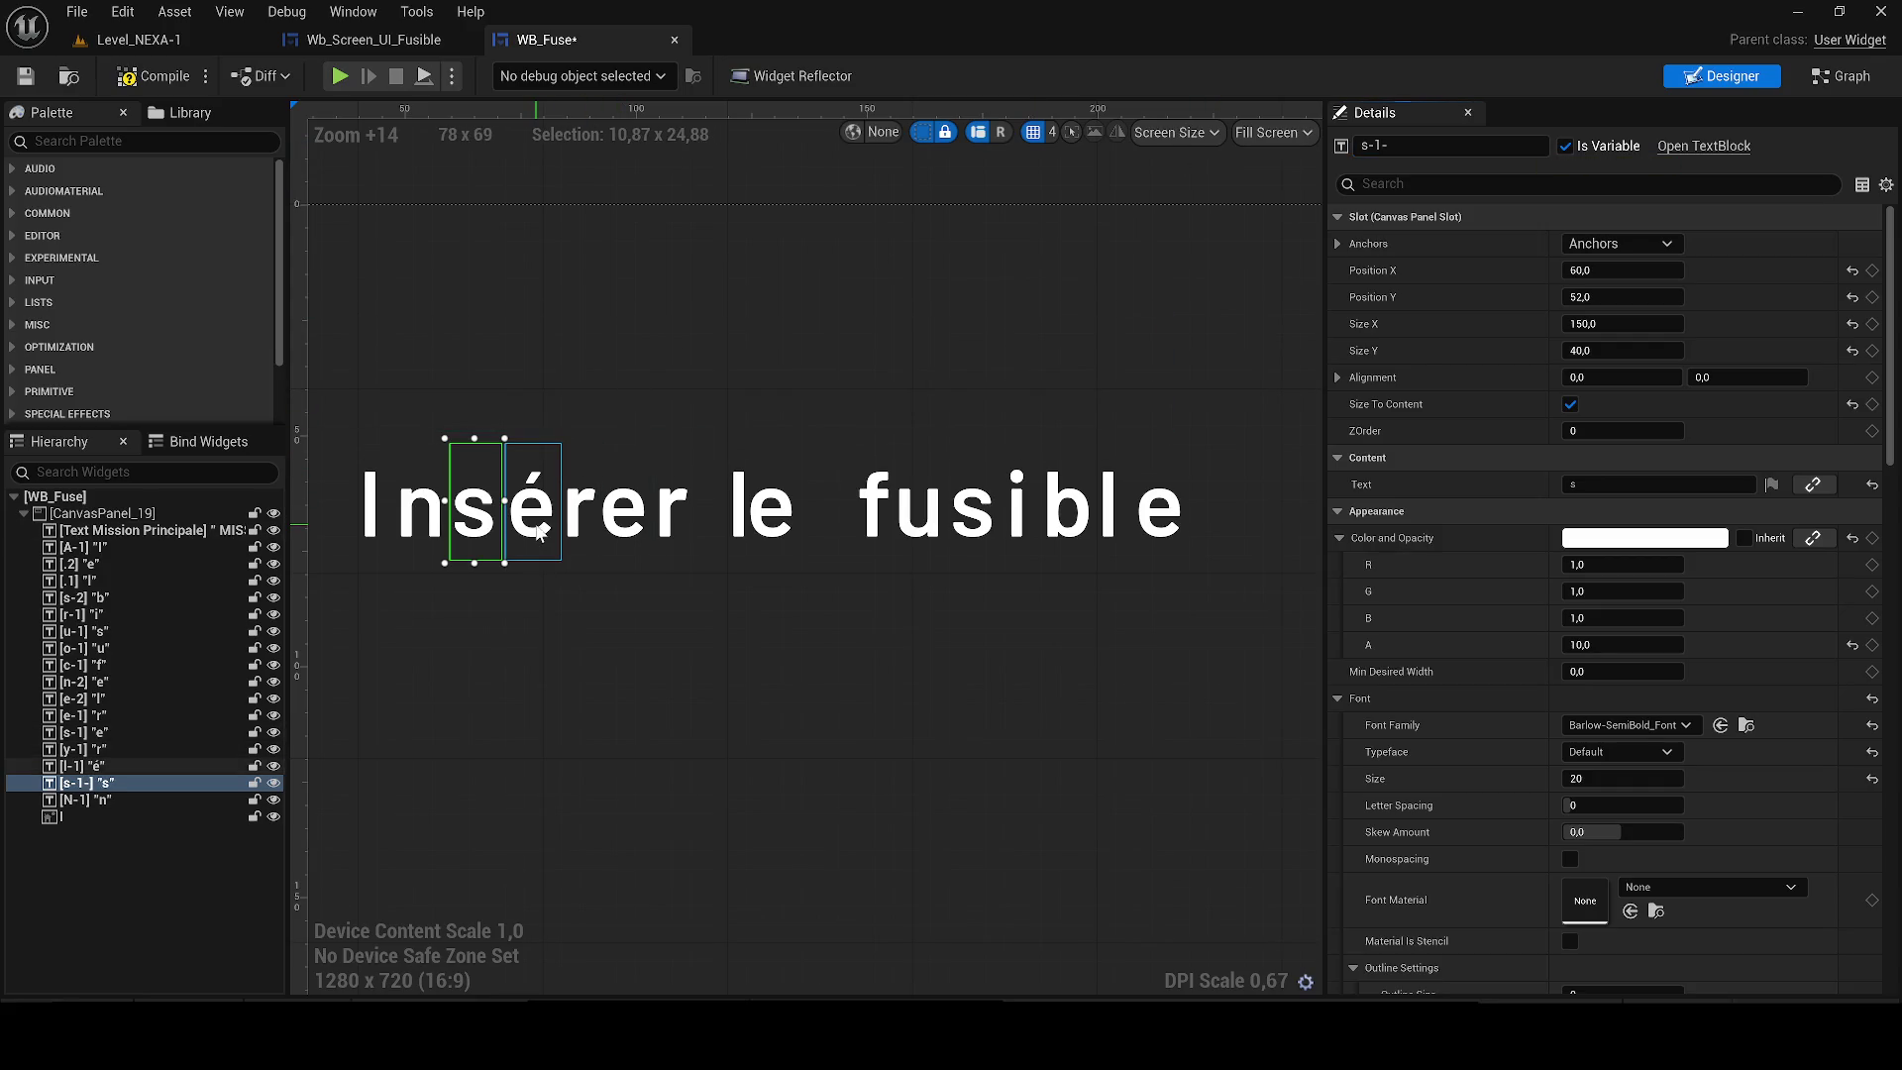
Rename the é and first r letter widgets to é-1 and r-1-.
click(574, 497)
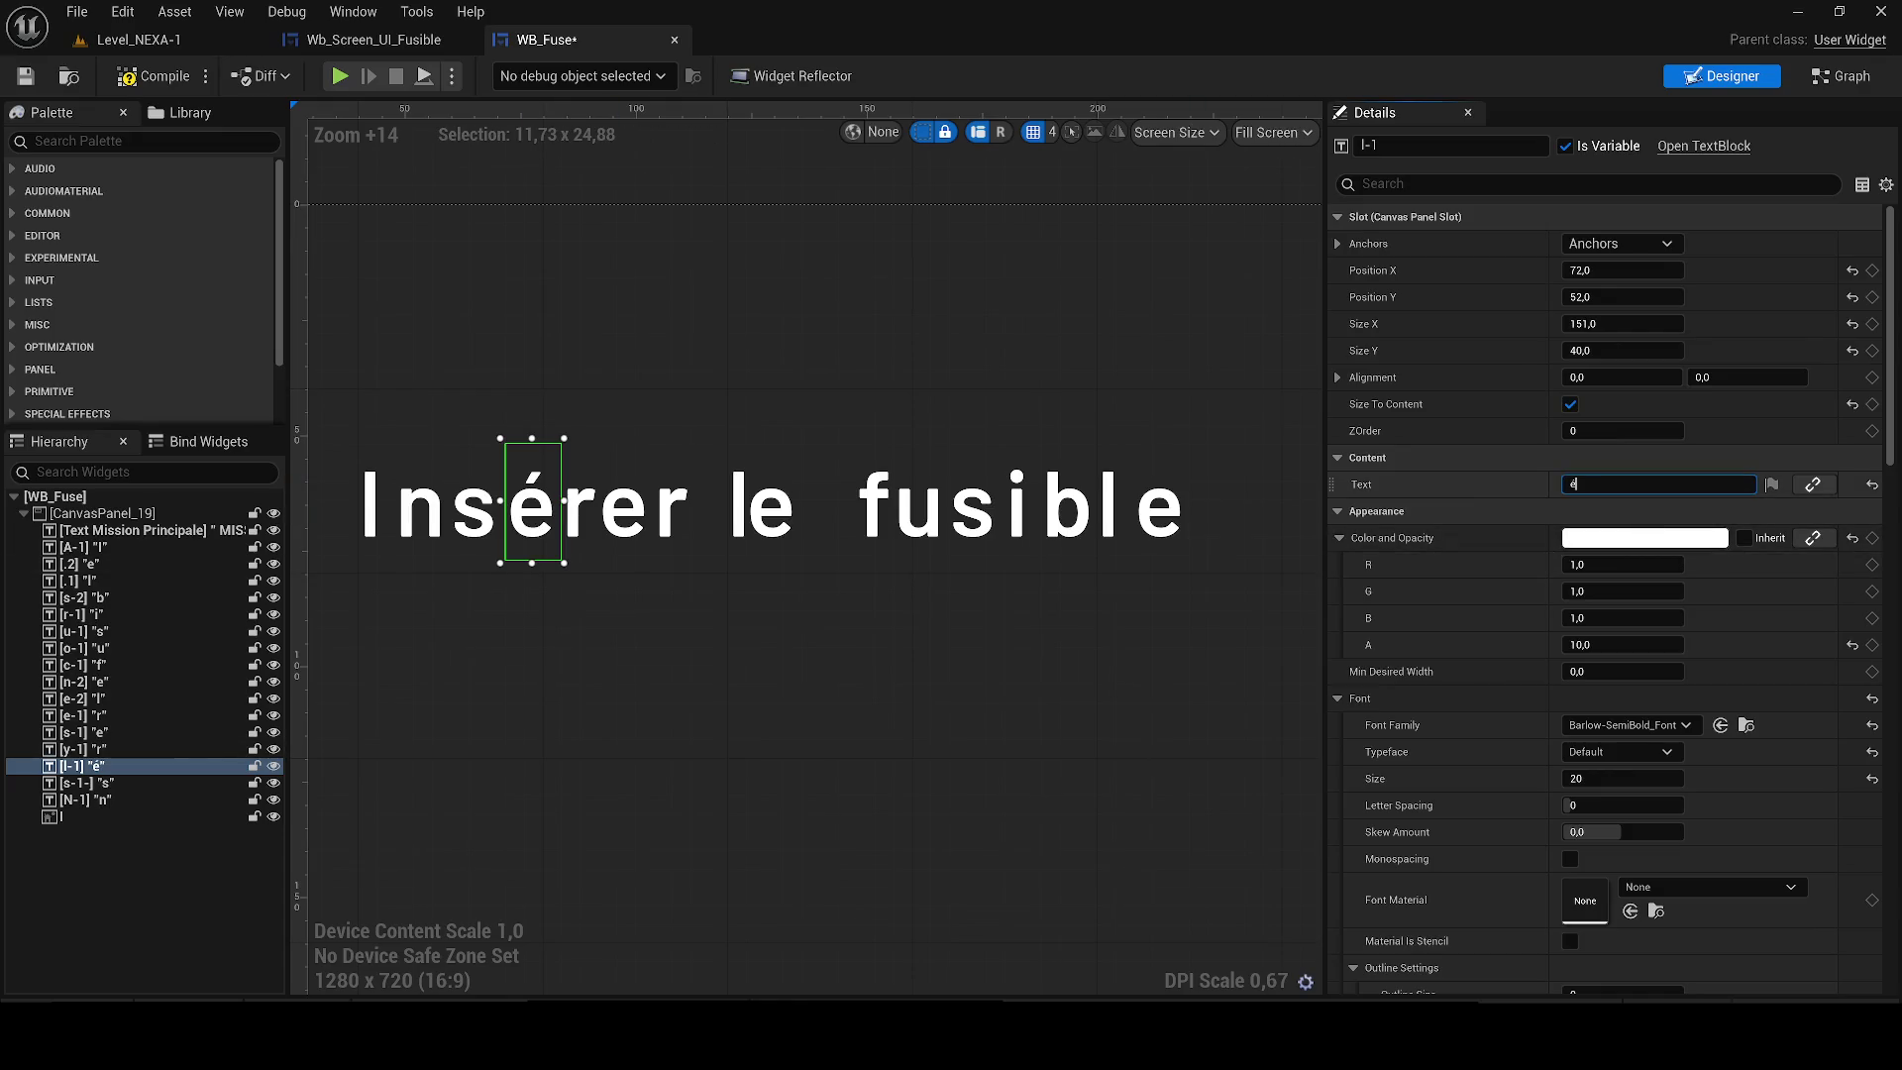
double_click(1372, 146)
text(é-)
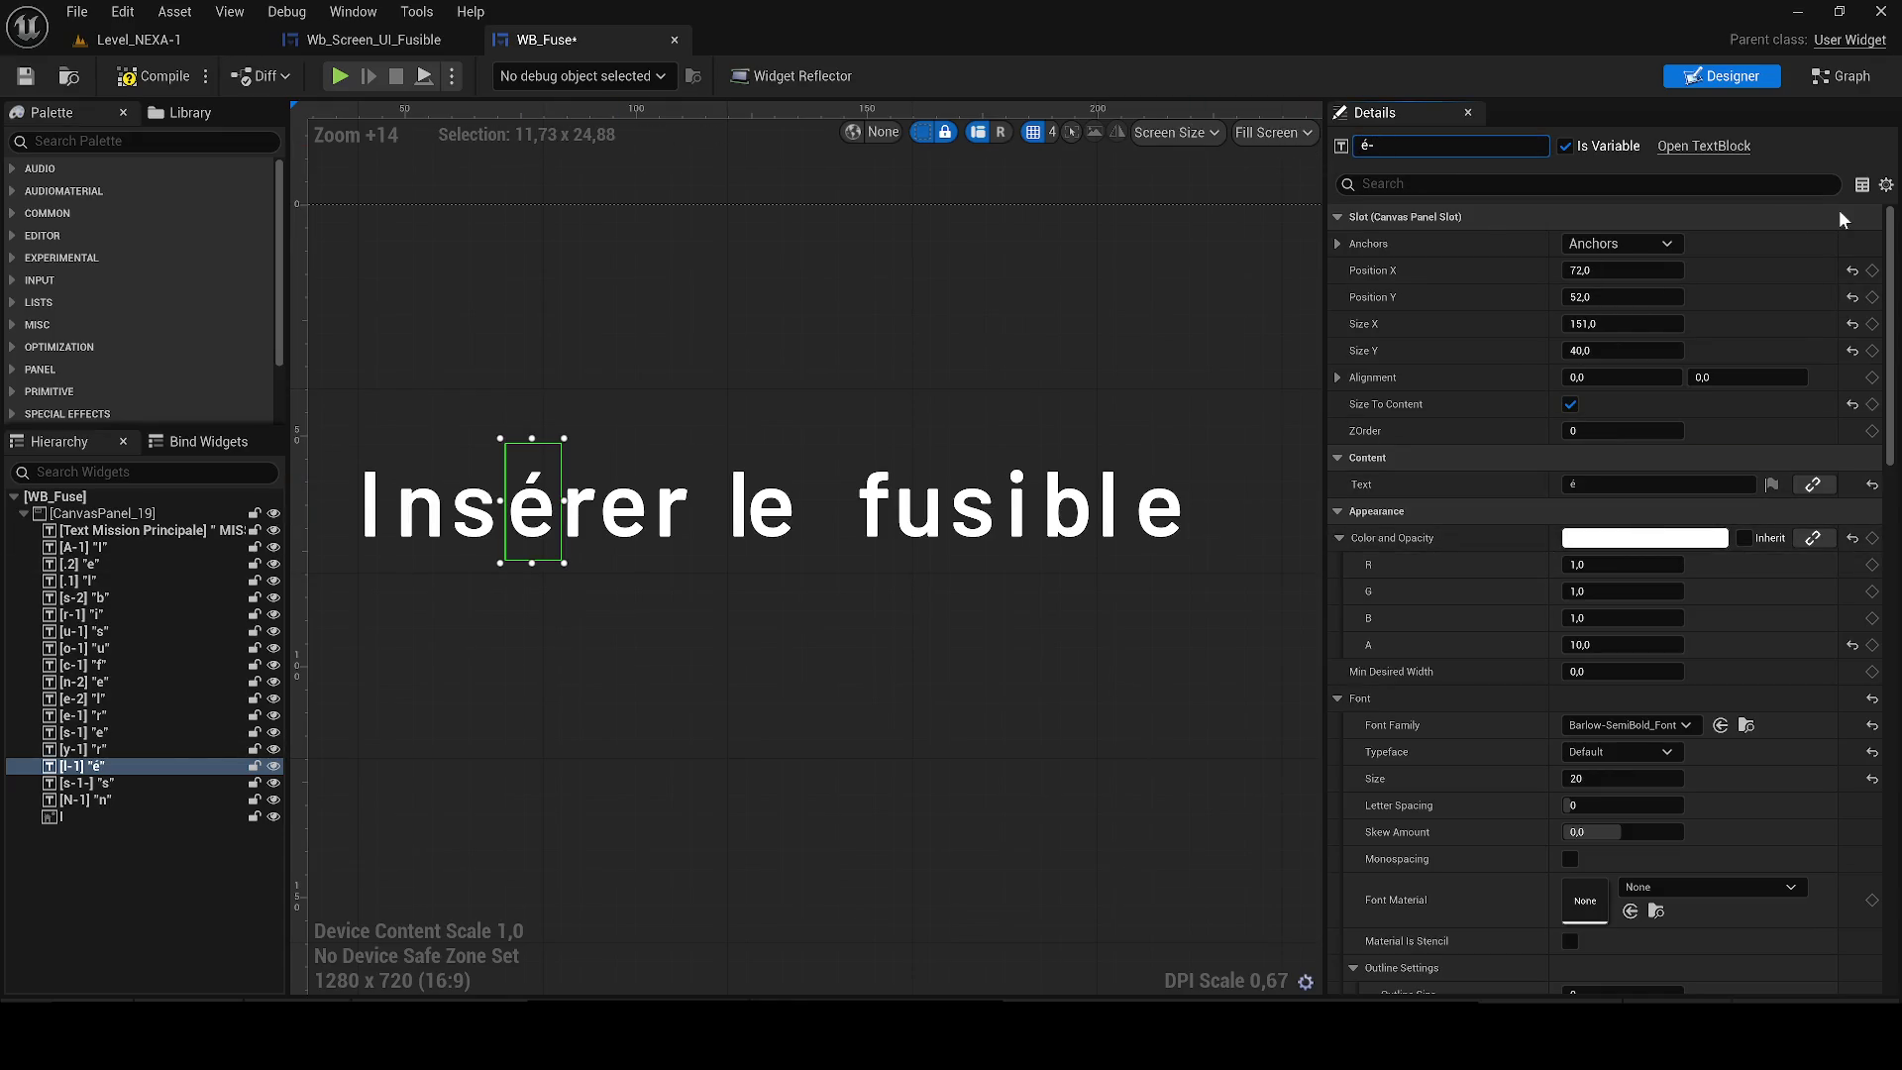
key(Return)
click(579, 500)
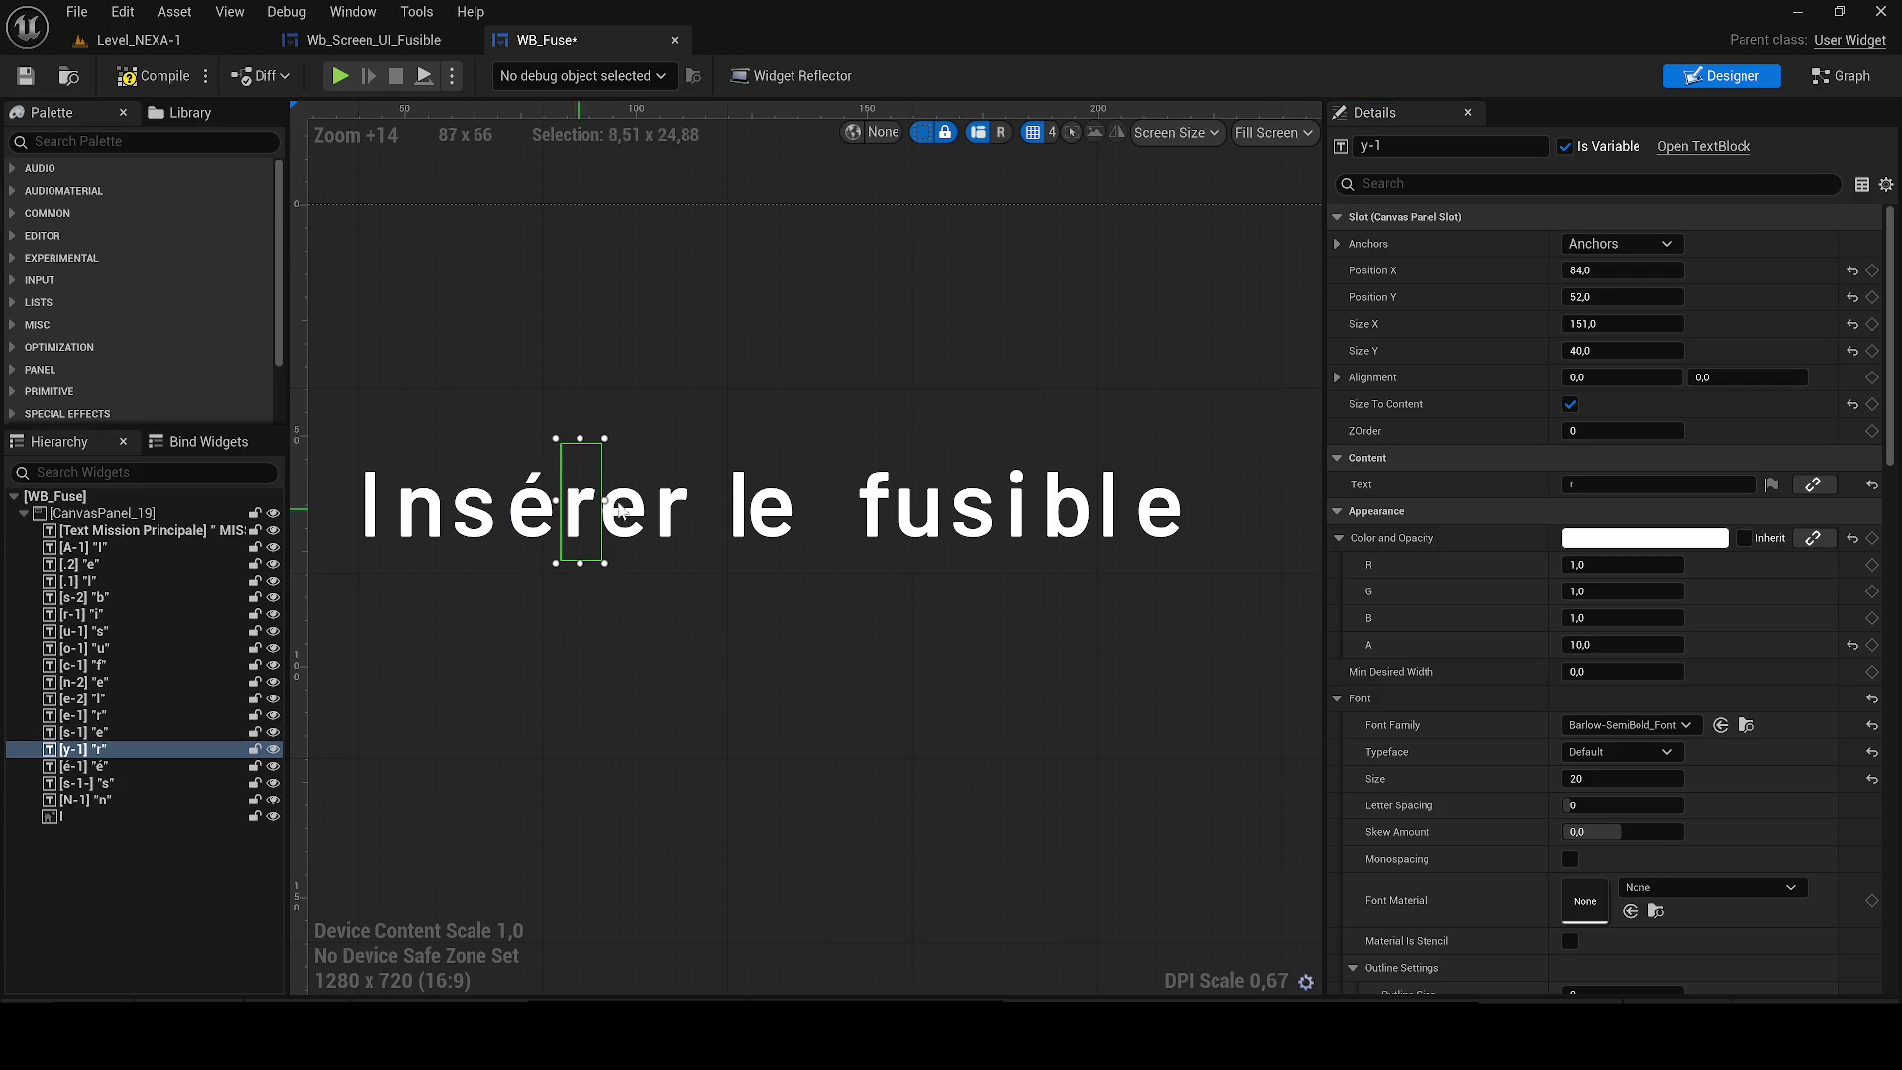
double_click(1372, 145)
text(r-1-)
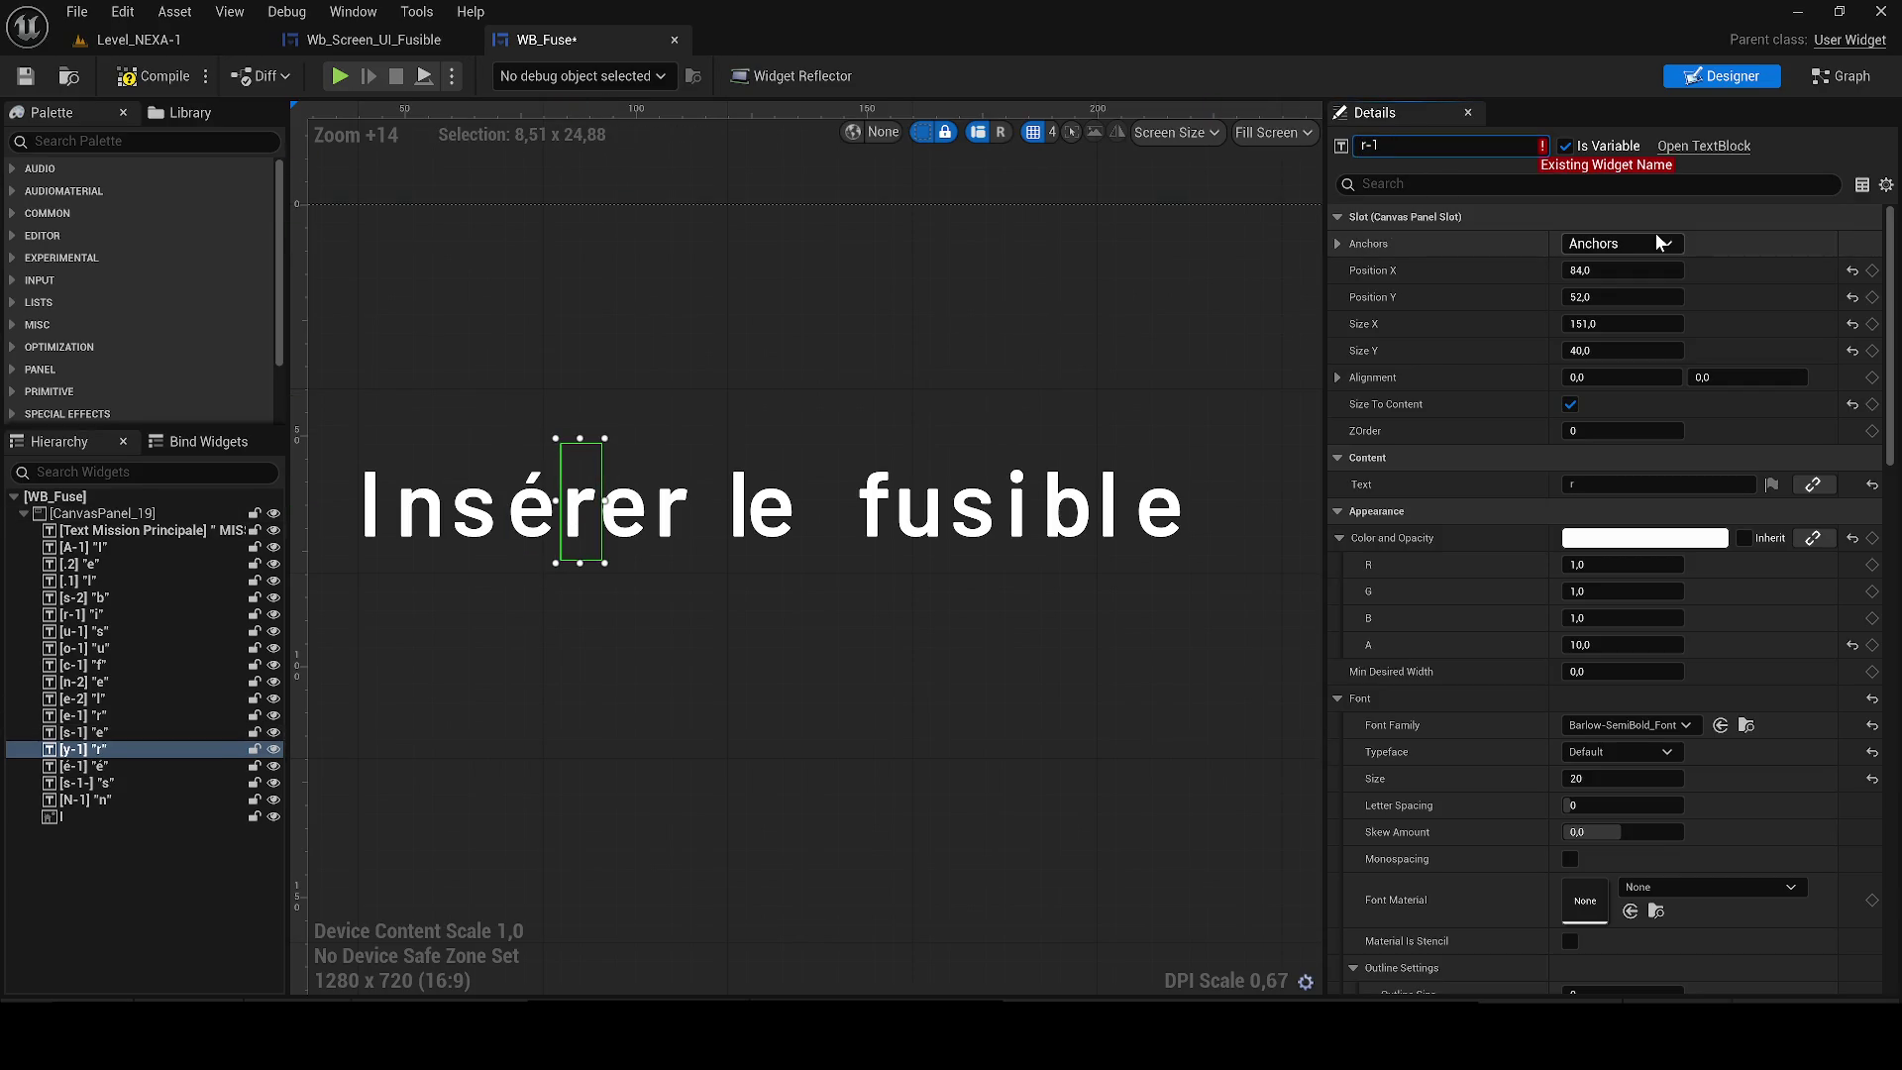
key(Return)
Undo an accidental letter move and rename the e widget in Insérer to e-1-.
click(673, 503)
drag(584, 500, 668, 500)
key(ctrl+z)
click(624, 505)
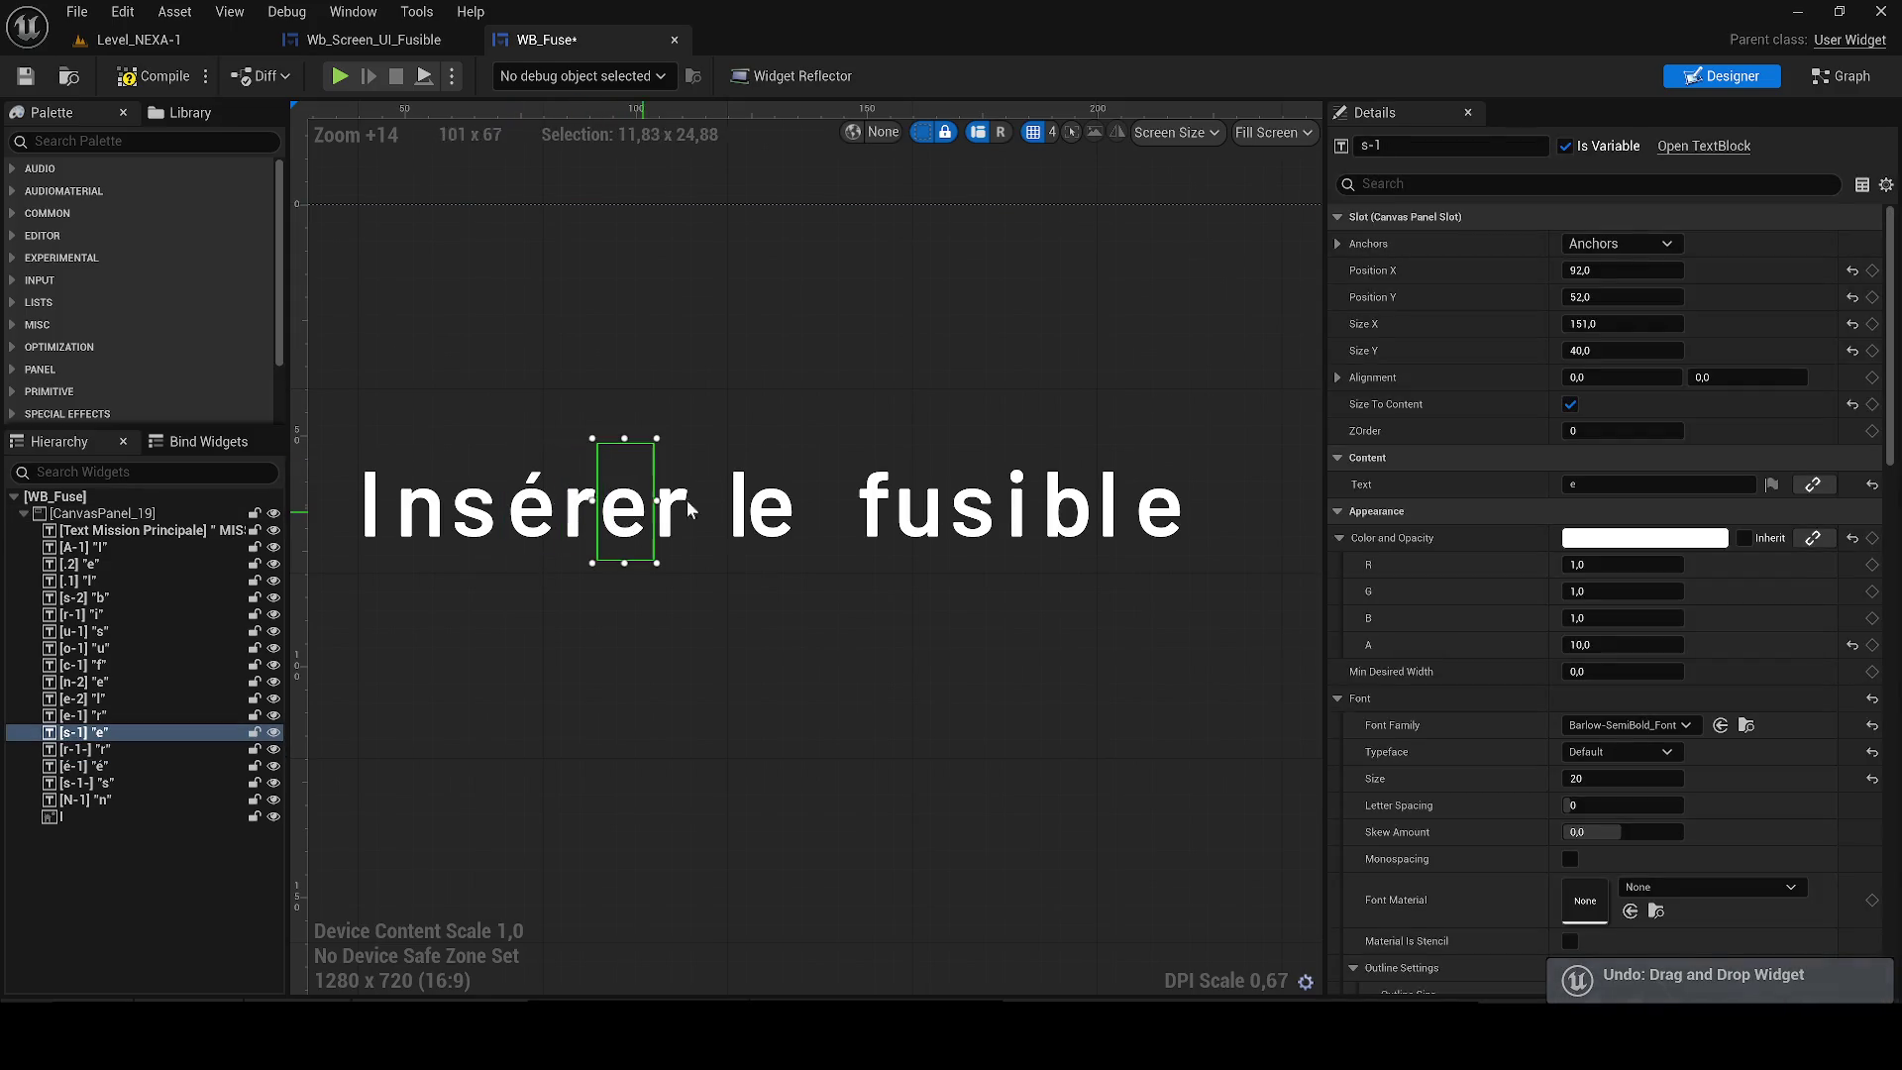
click(1456, 146)
text(1-)
key(Return)
Rename the second r, the l and the e of 'le' to r-2, l-1 and e-1.
click(85, 715)
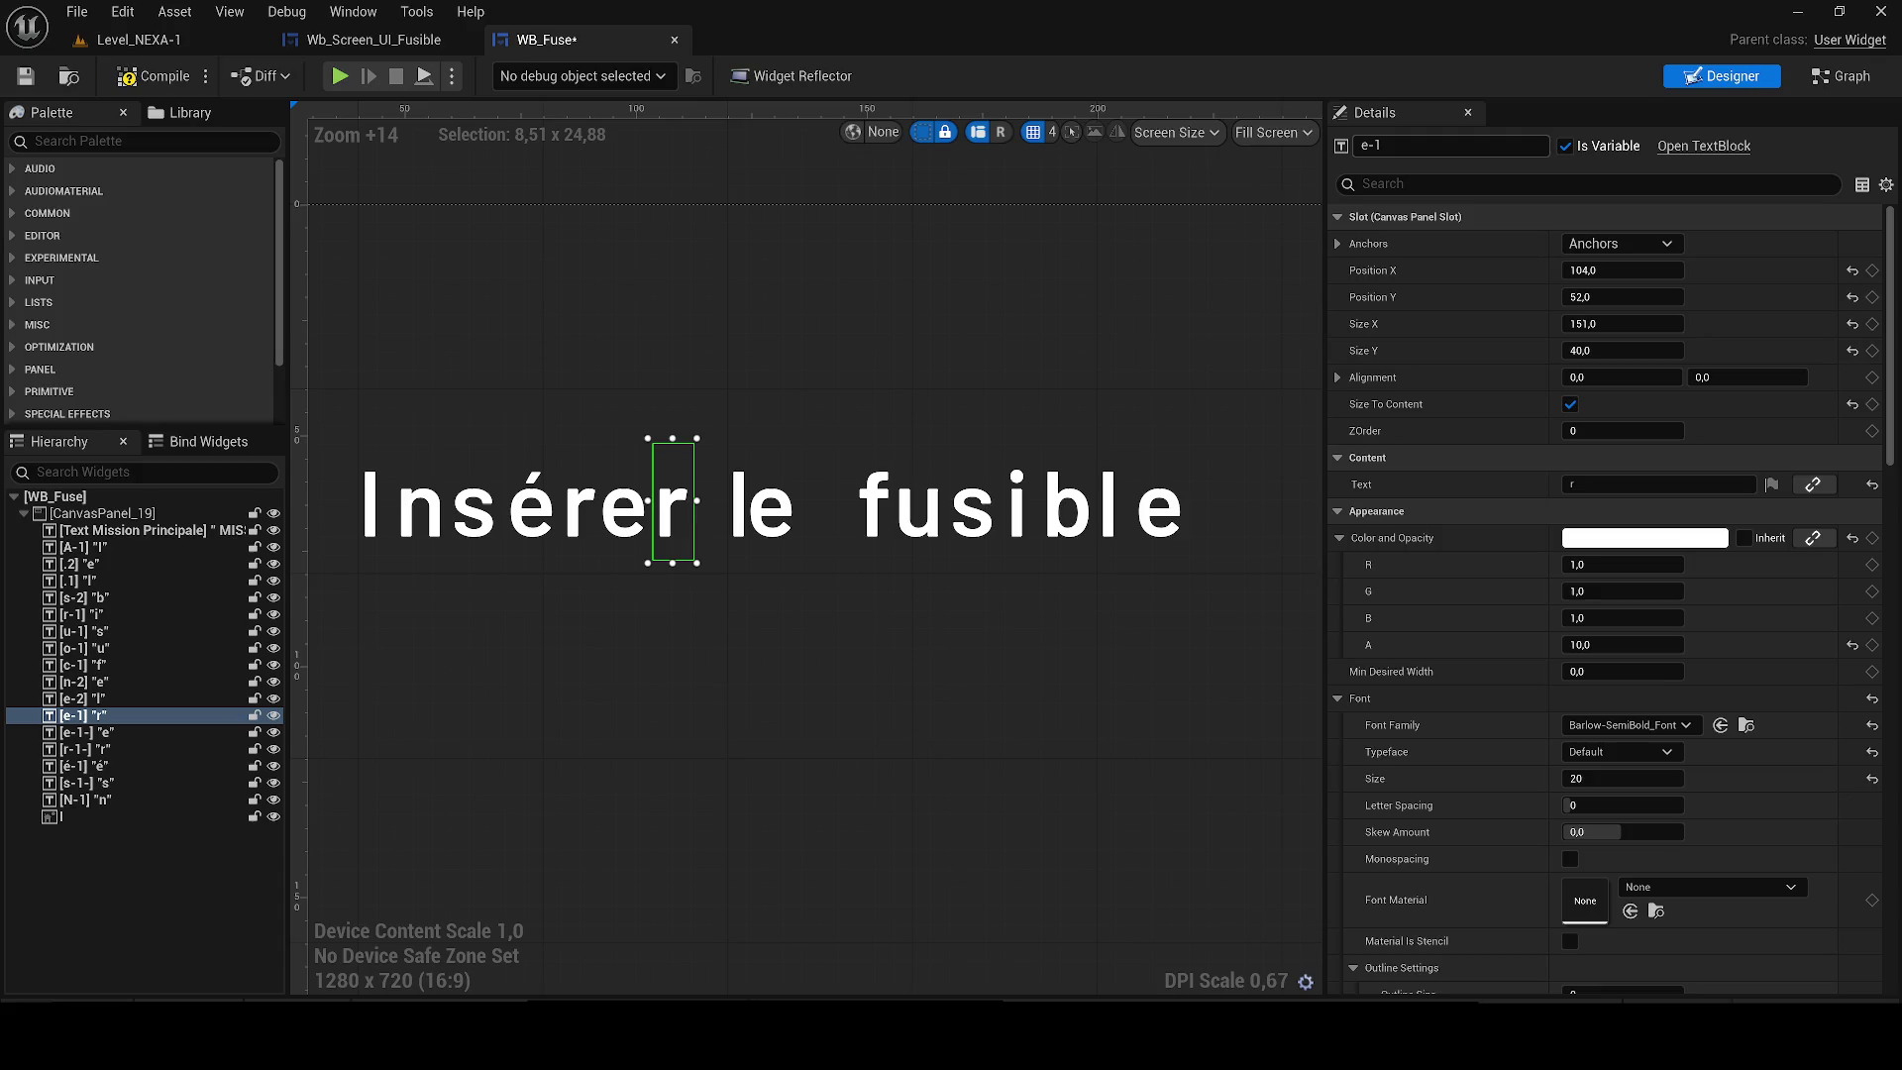
text(r-2)
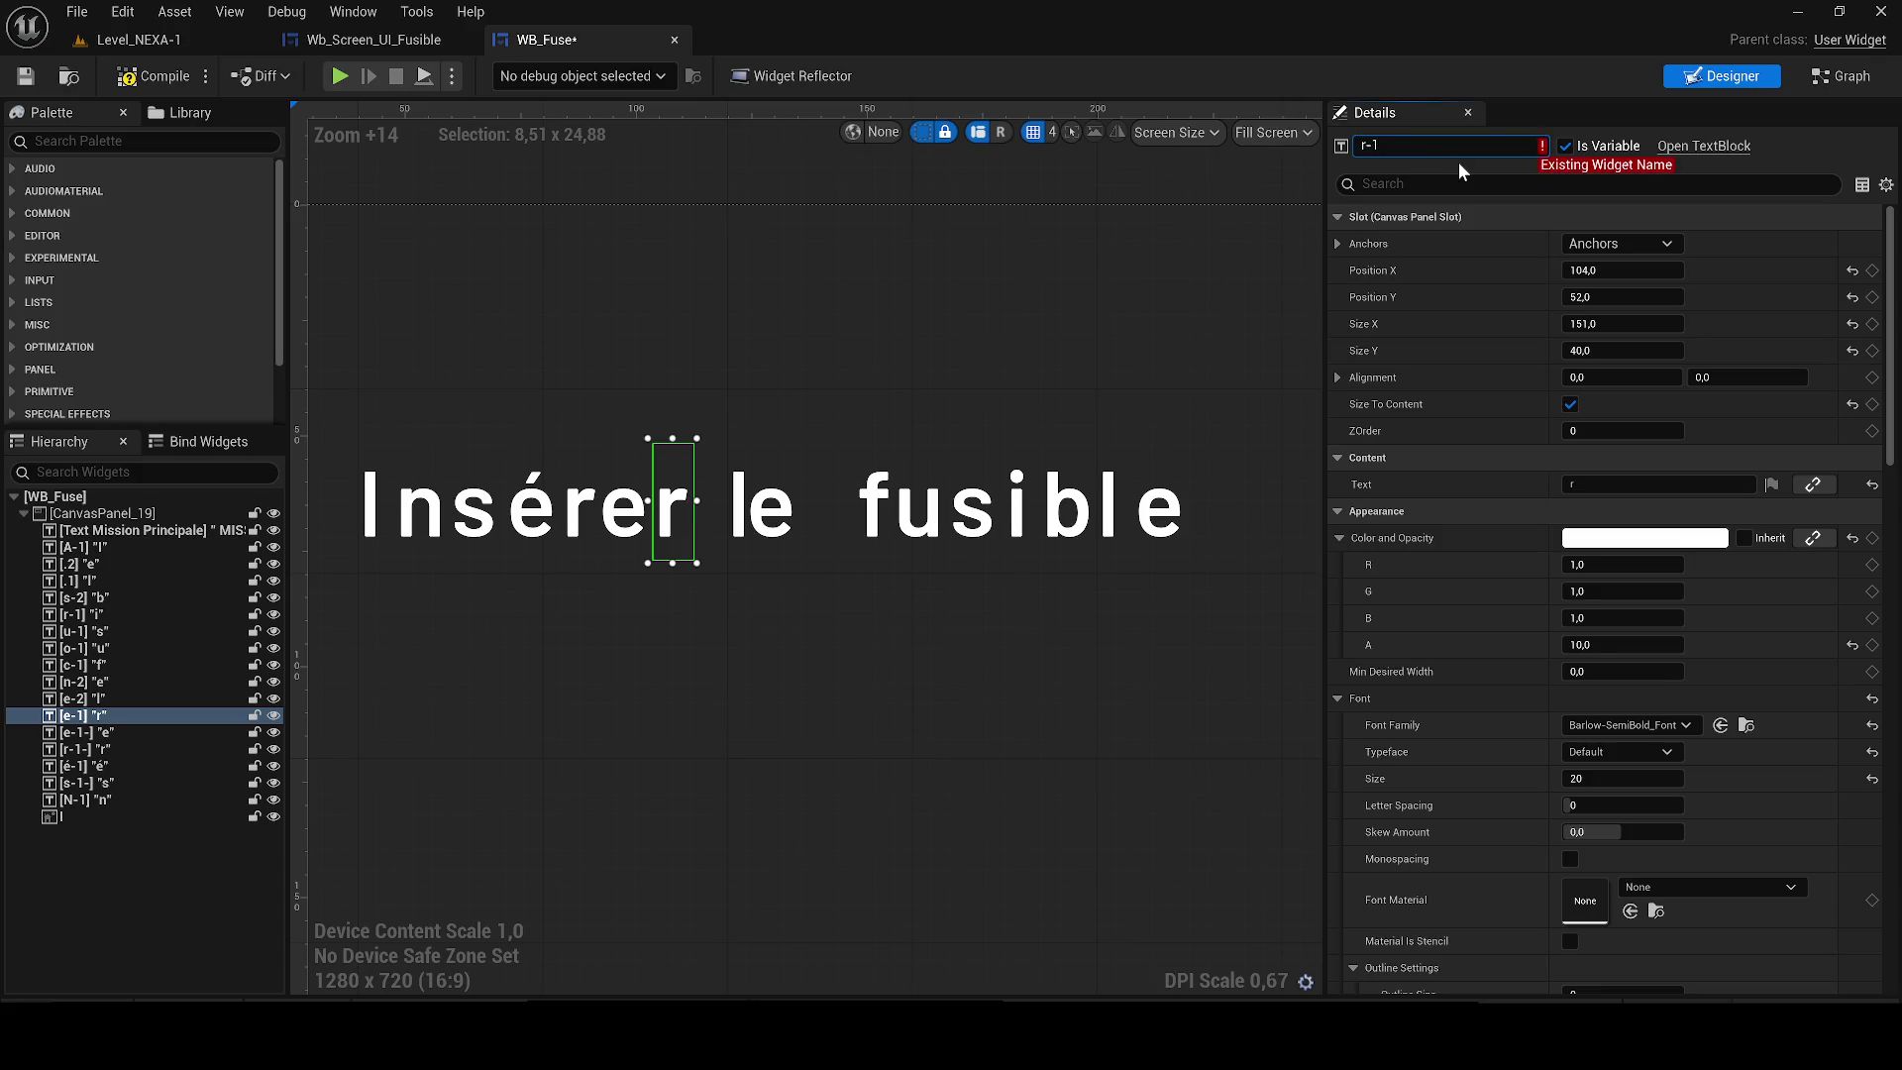
key(Return)
click(740, 504)
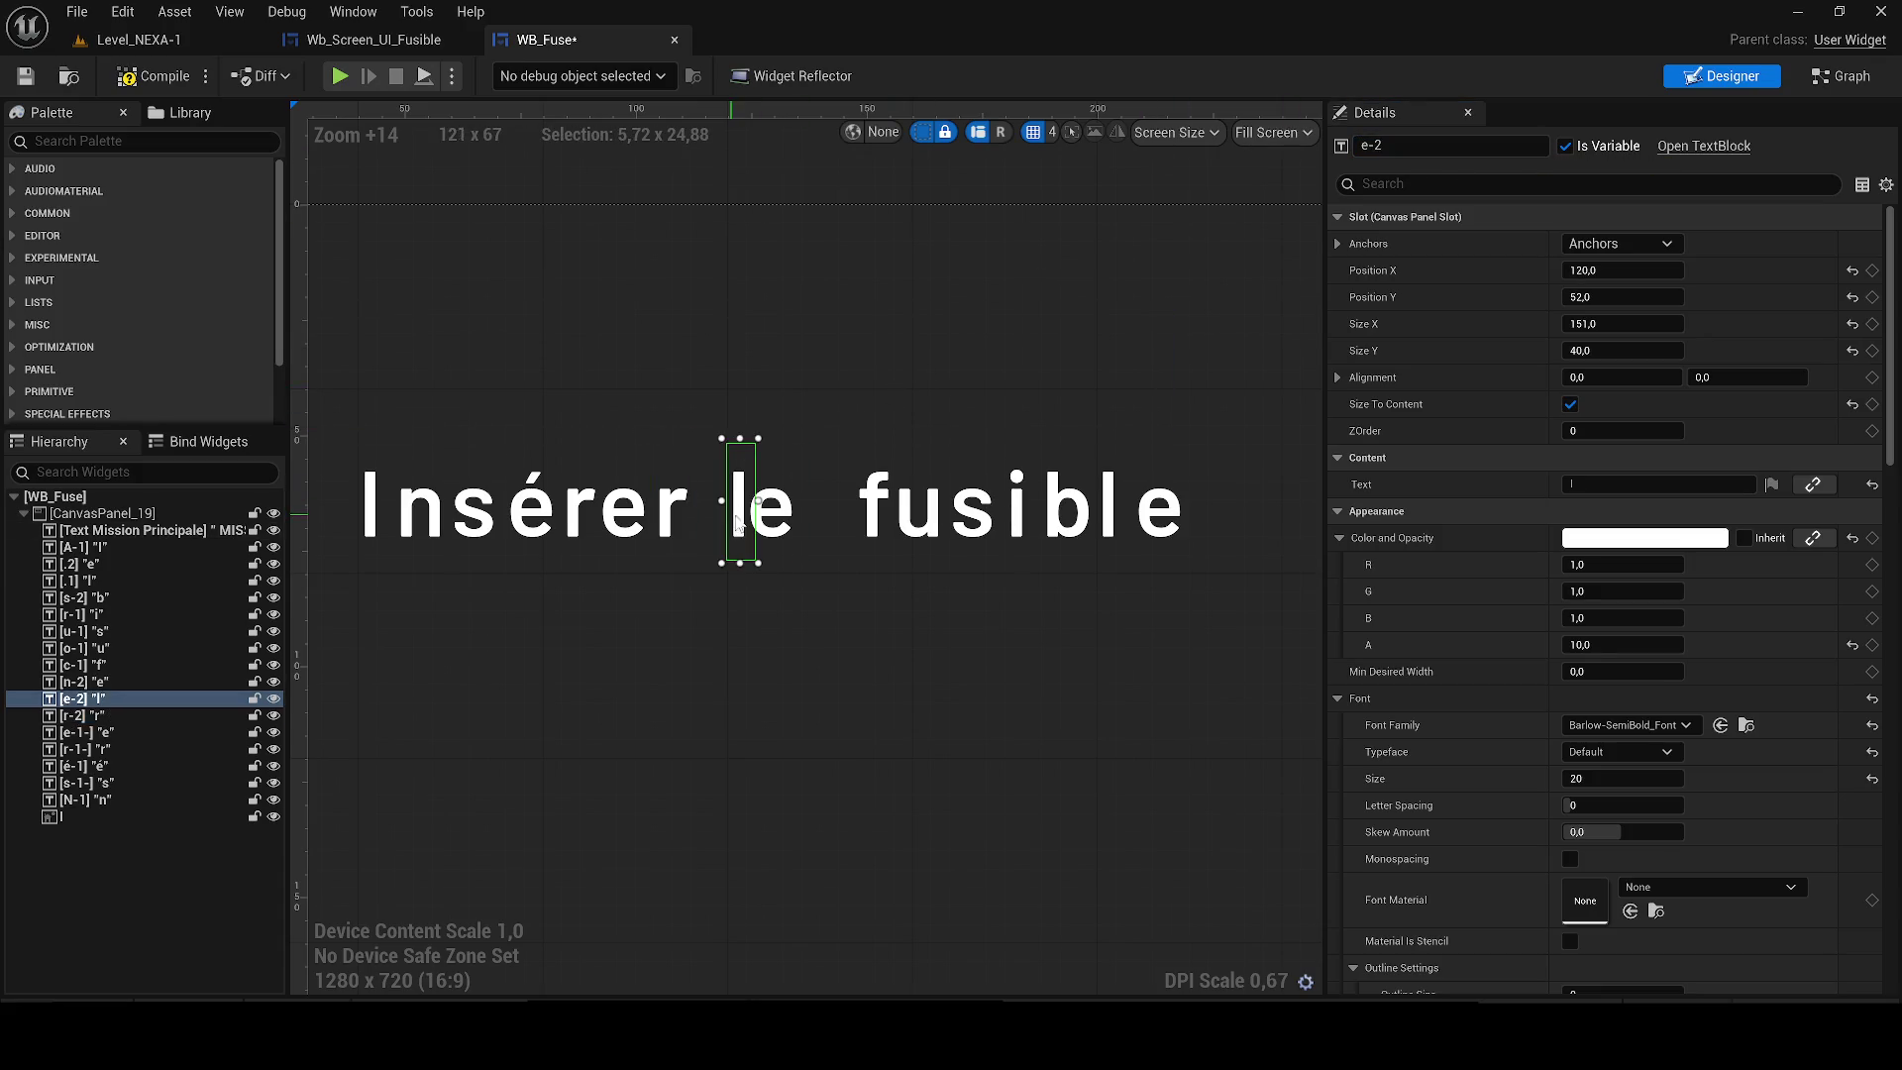
text(l-1)
key(Return)
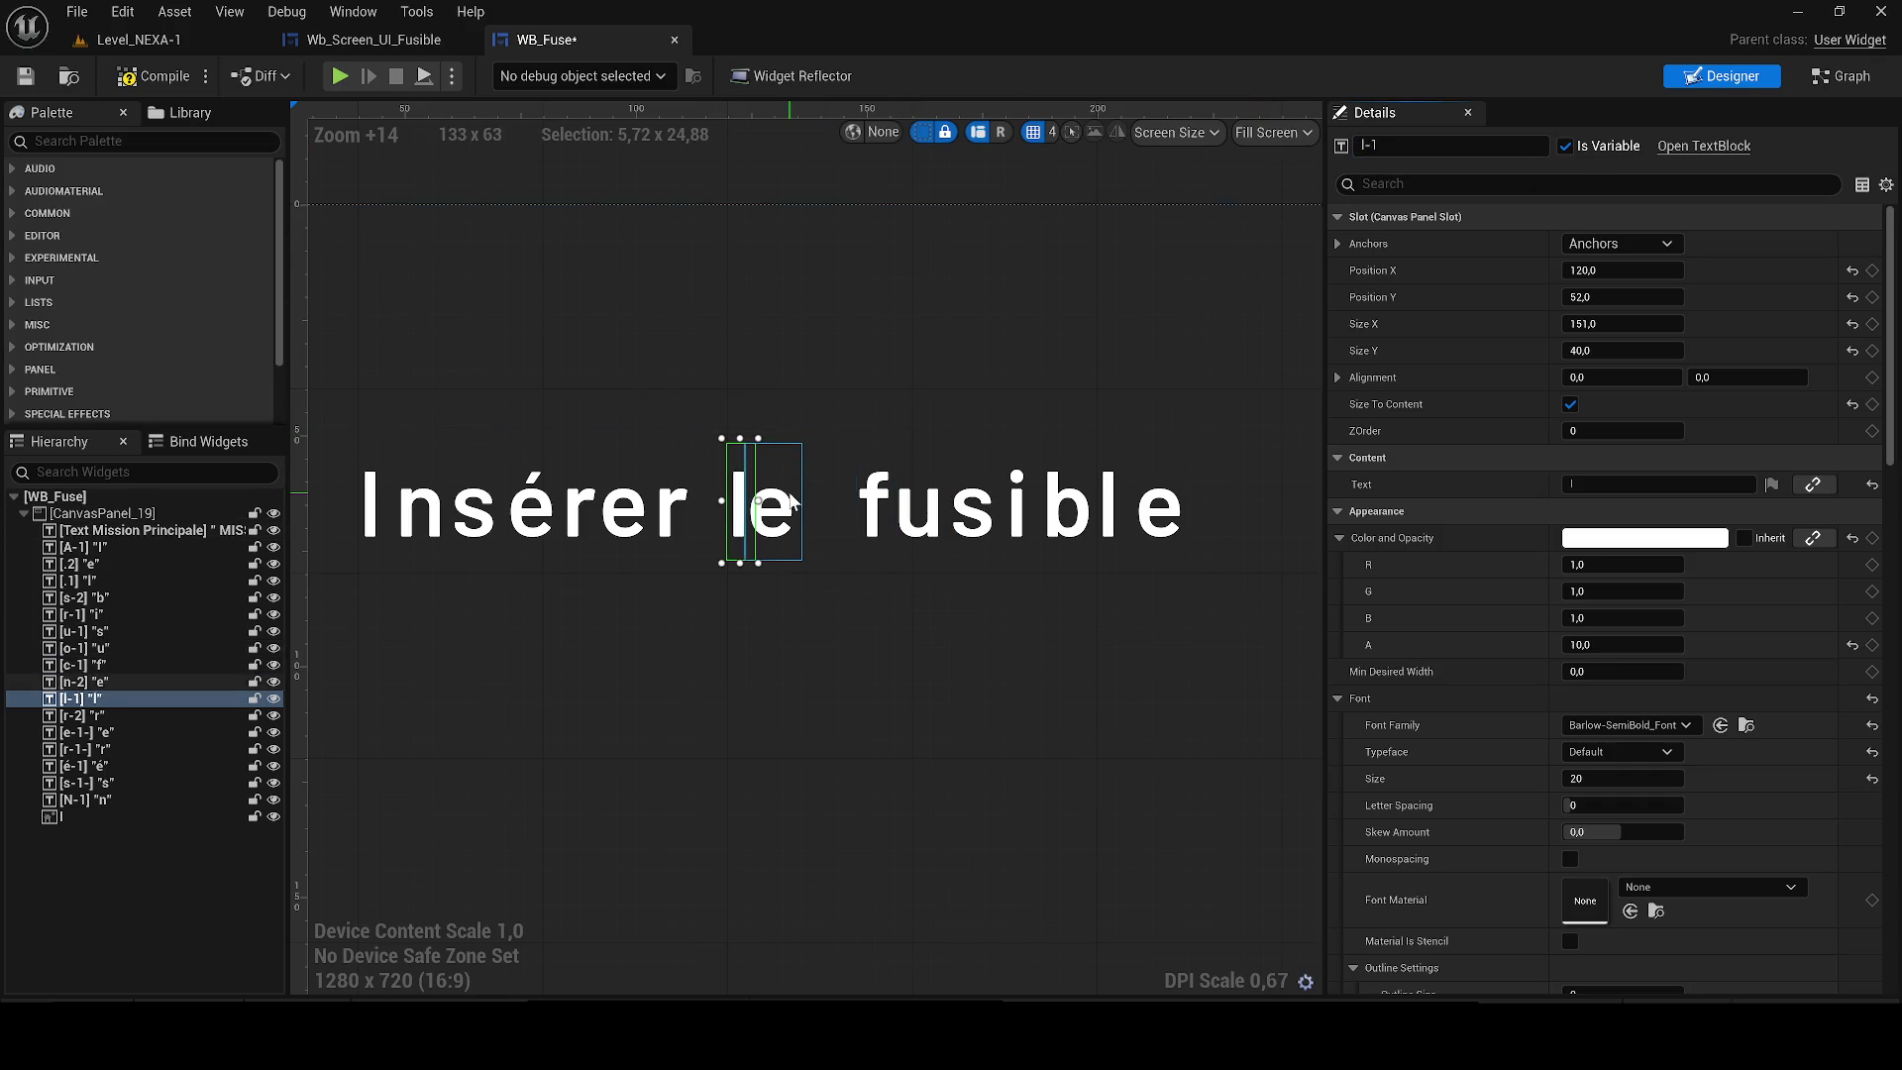
click(773, 505)
text(e-1)
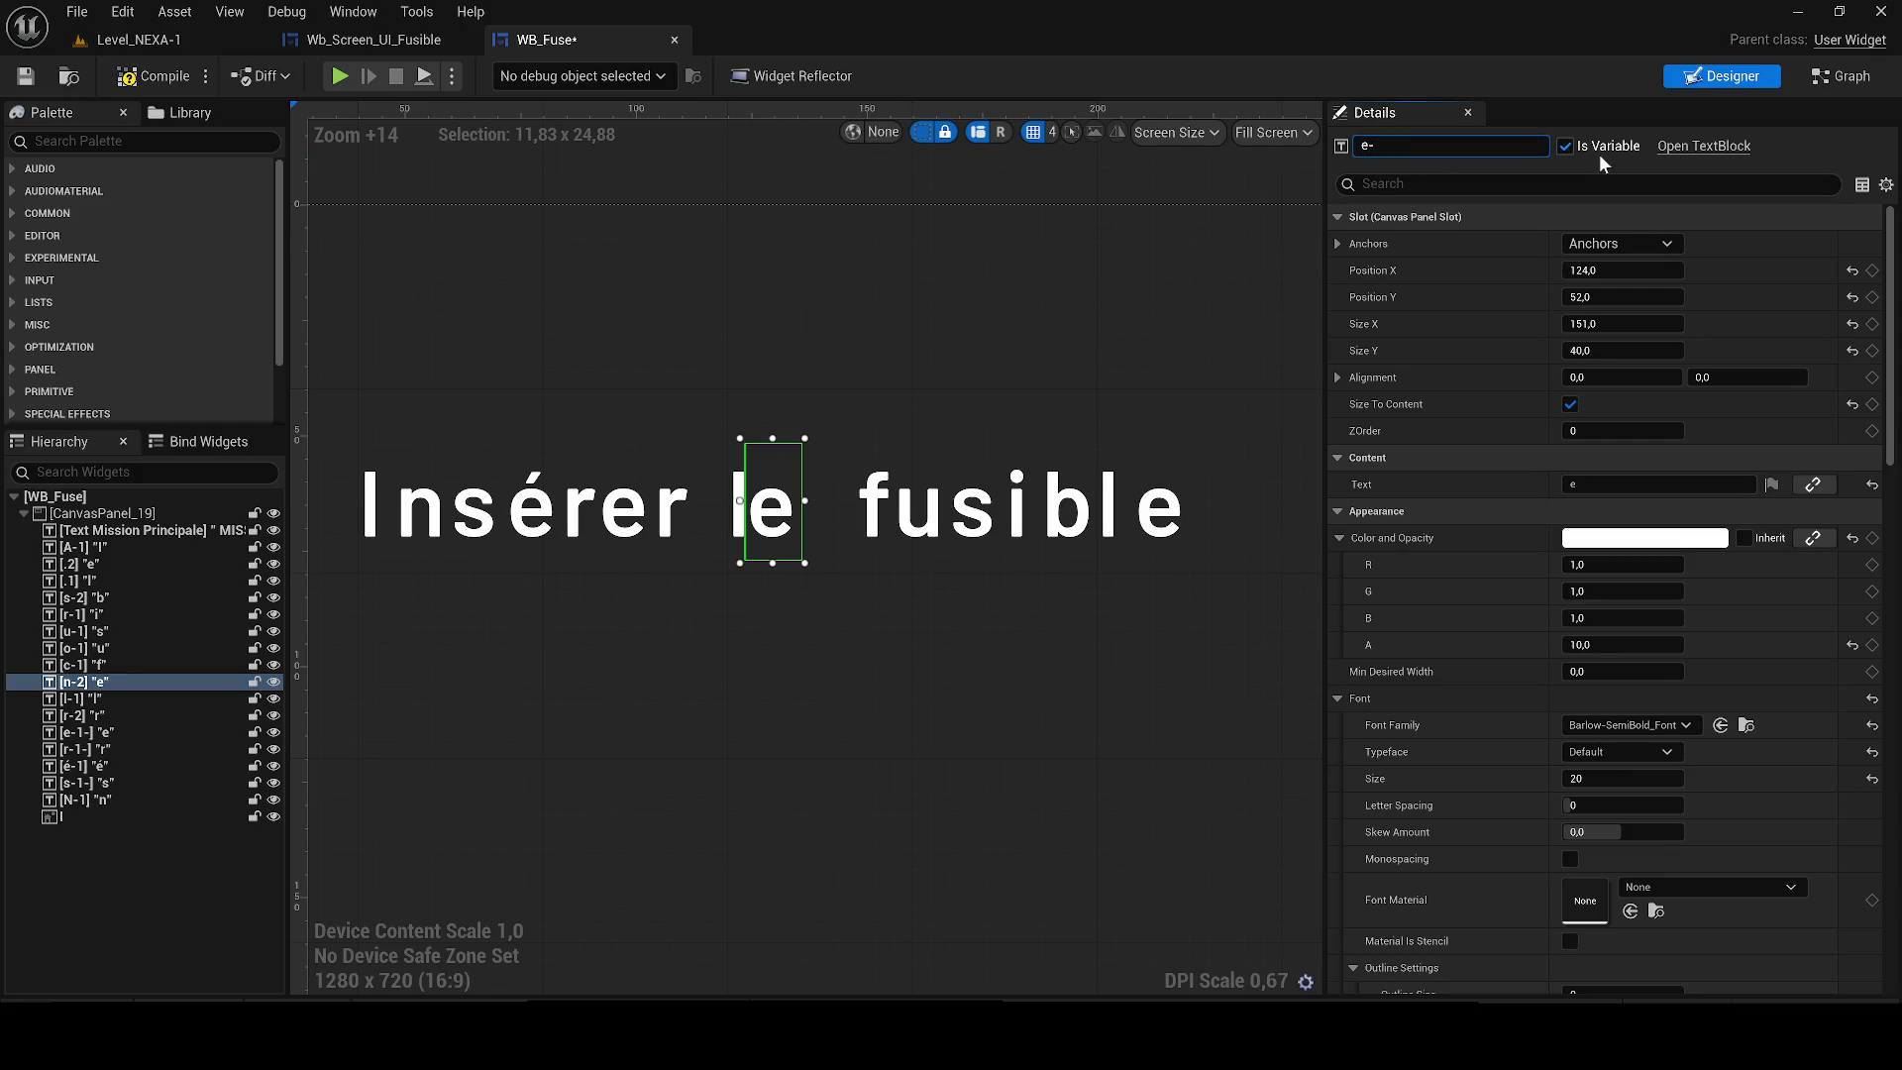
key(Return)
click(789, 662)
scroll(789, 662, down, 6)
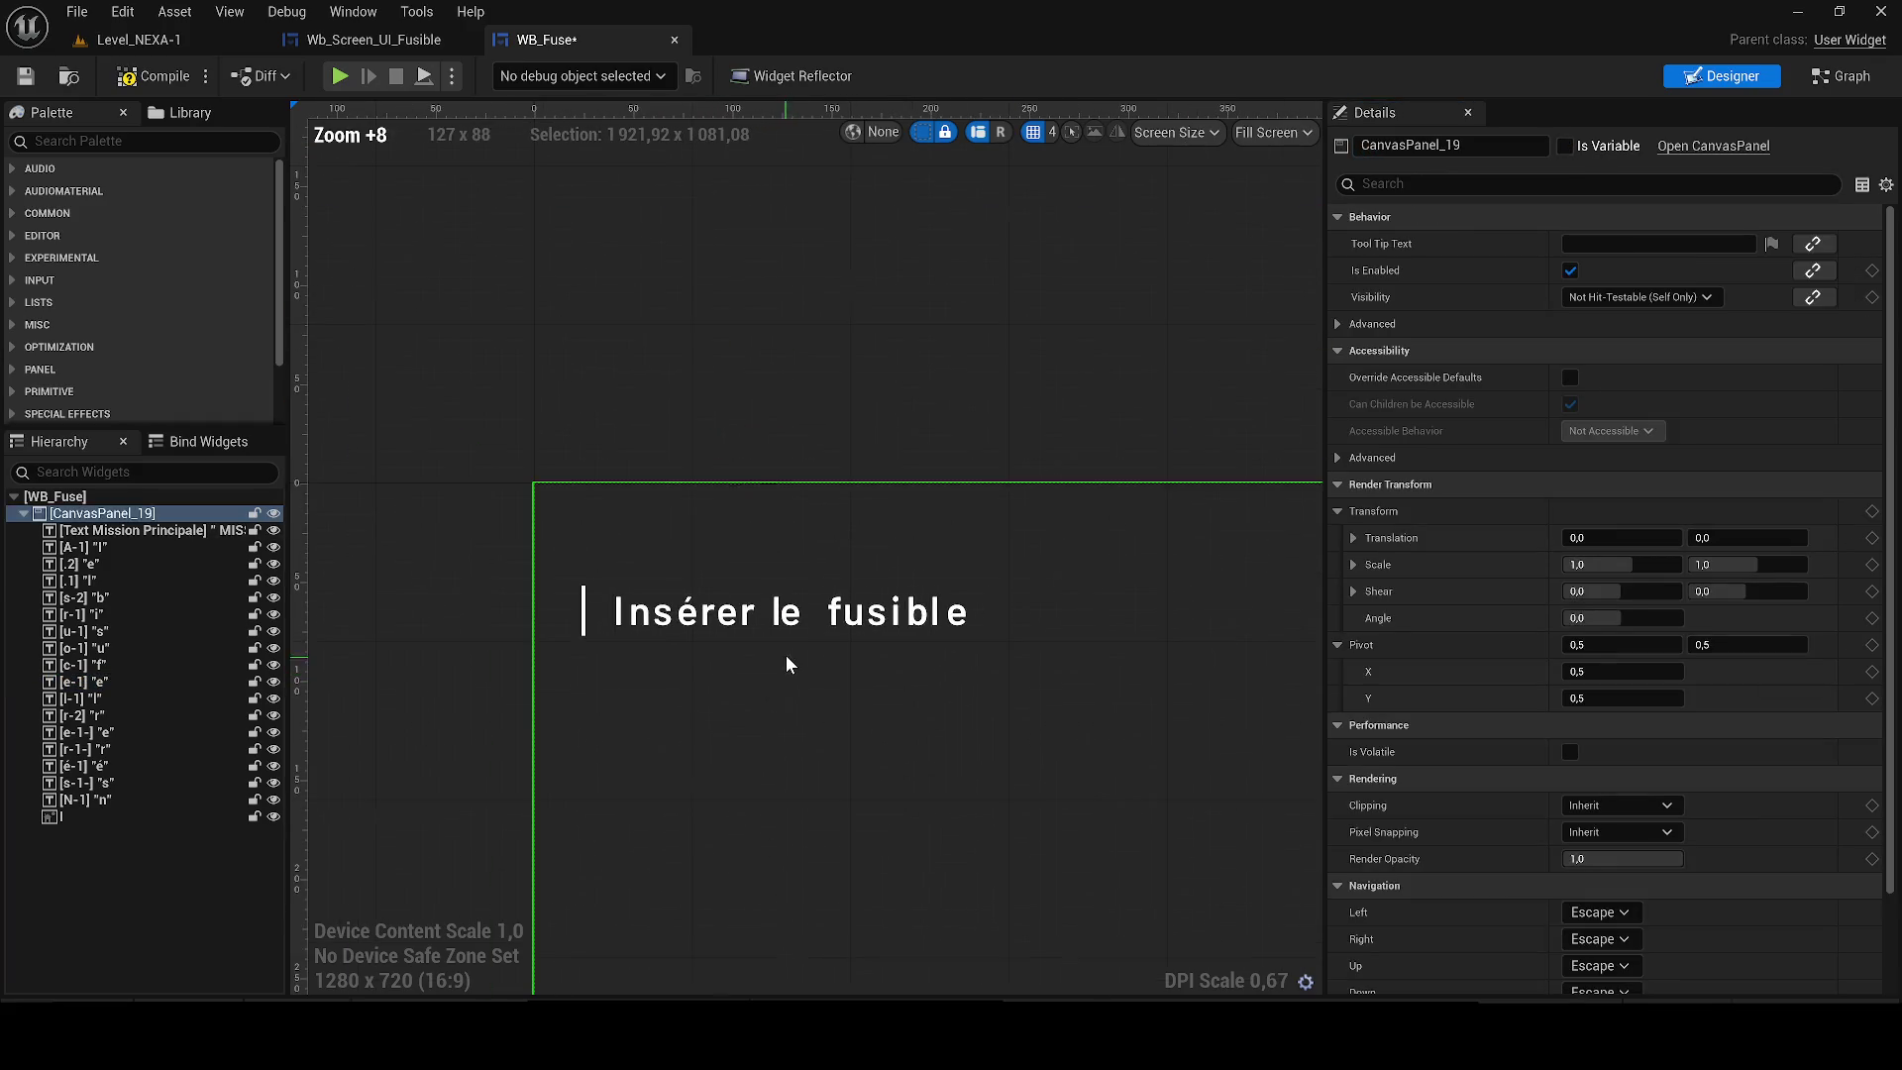
Inspect each letter widget of 'fusible' in turn, then clear the selection.
scroll(822, 642, up, 6)
click(837, 556)
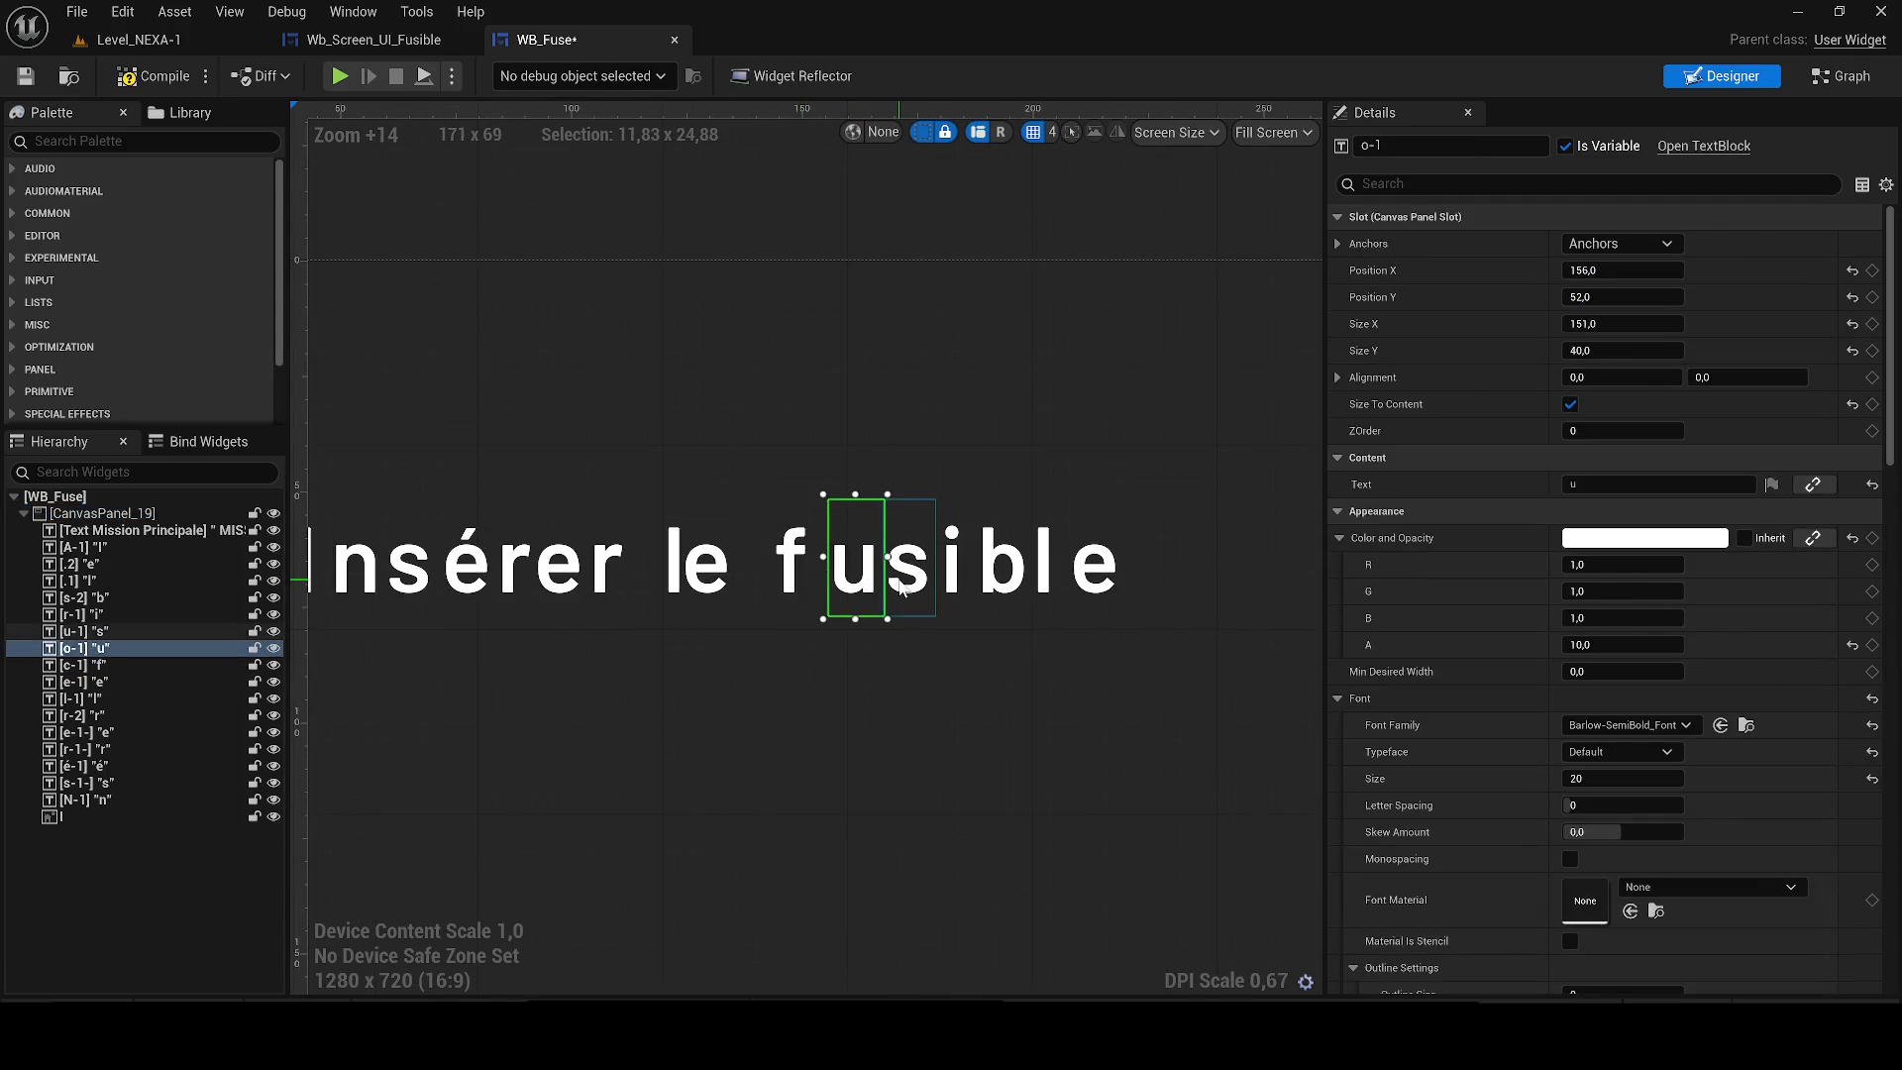
click(905, 584)
click(931, 580)
click(986, 580)
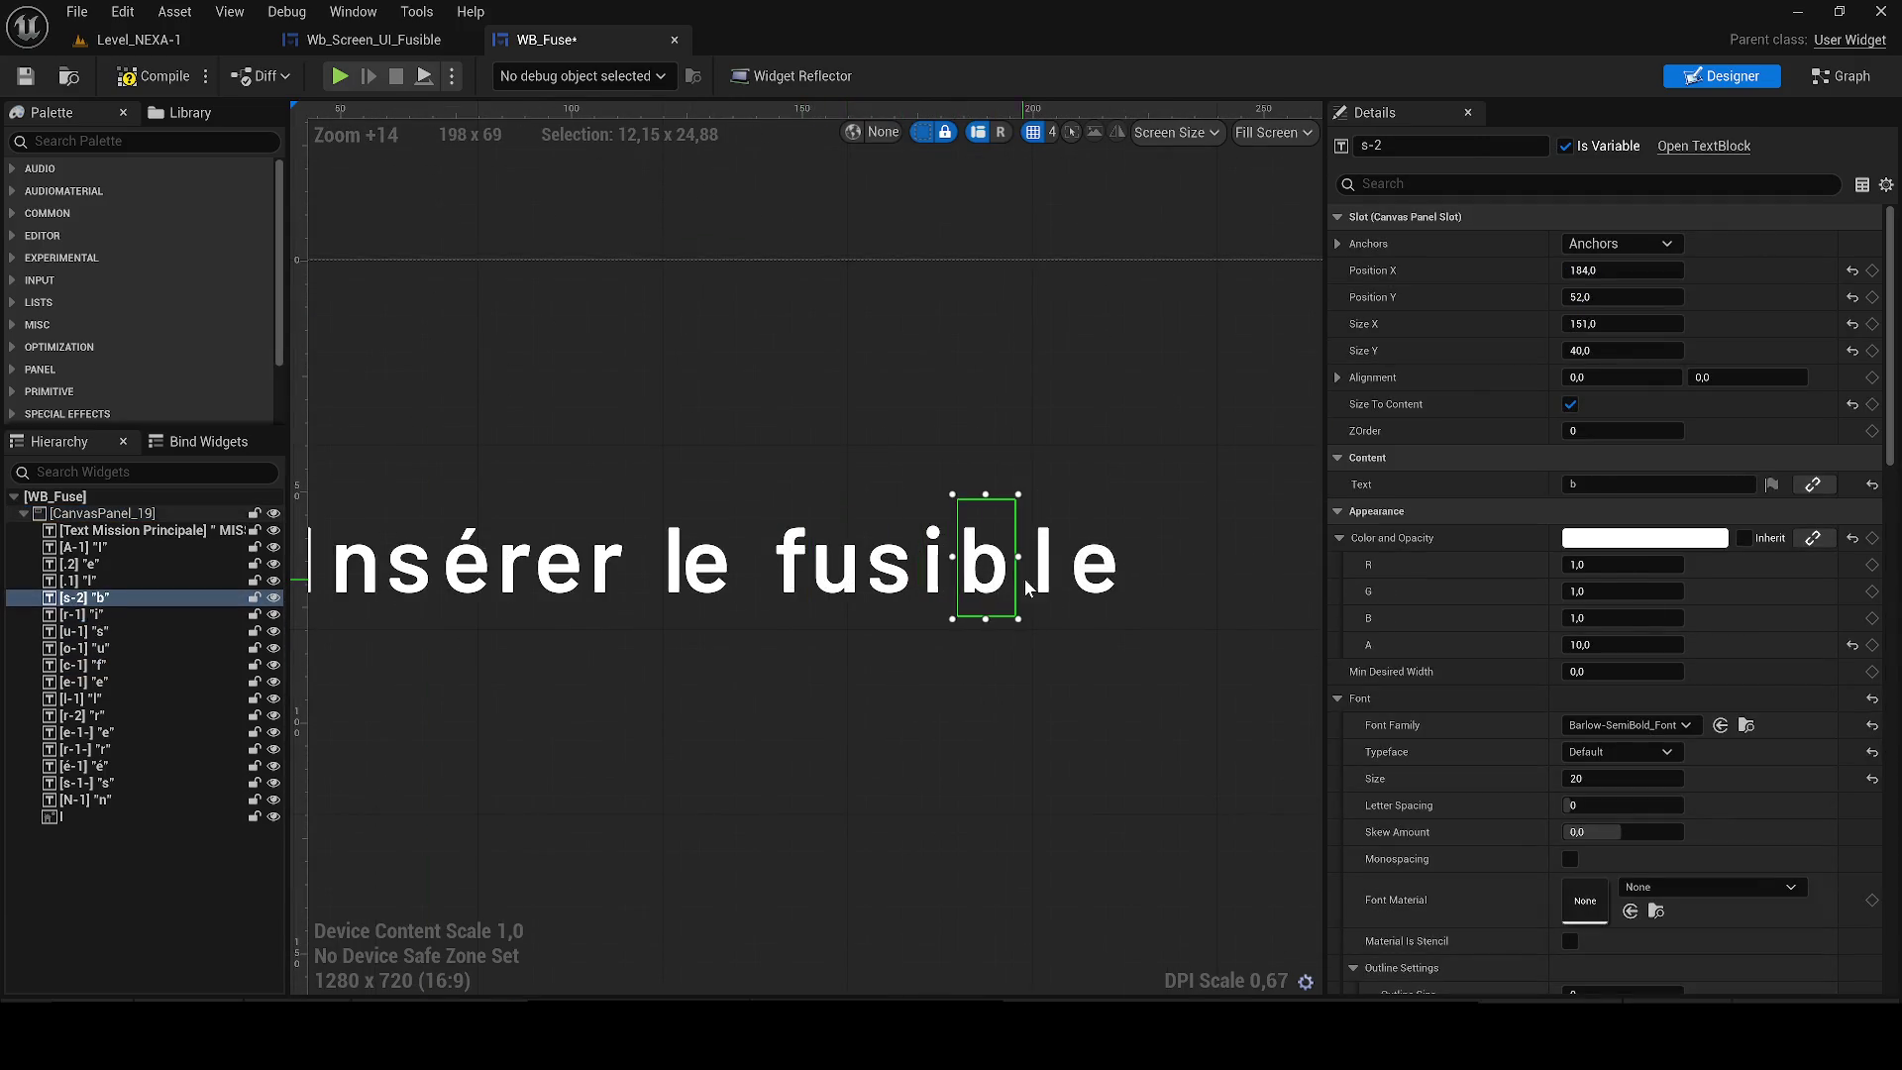
click(1037, 586)
click(1095, 569)
scroll(1079, 540, down, 3)
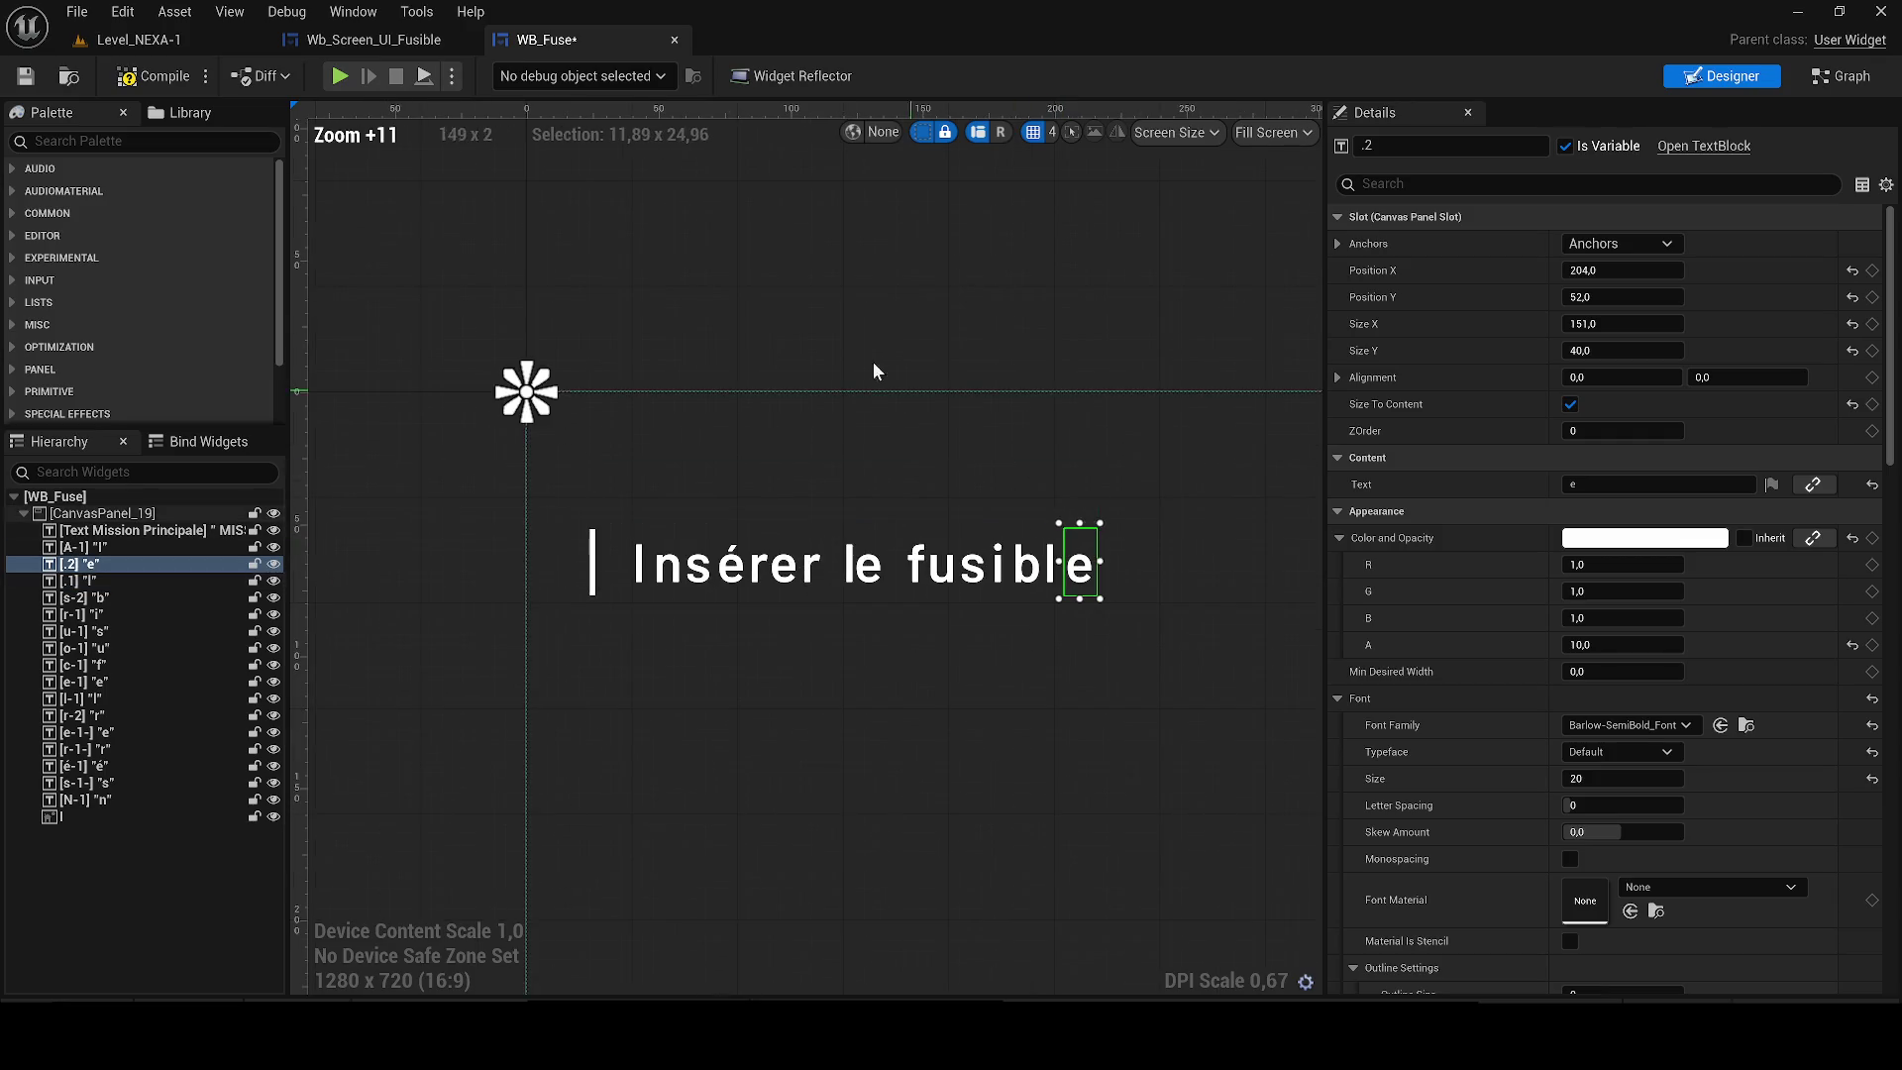
click(872, 360)
scroll(763, 324, up, 3)
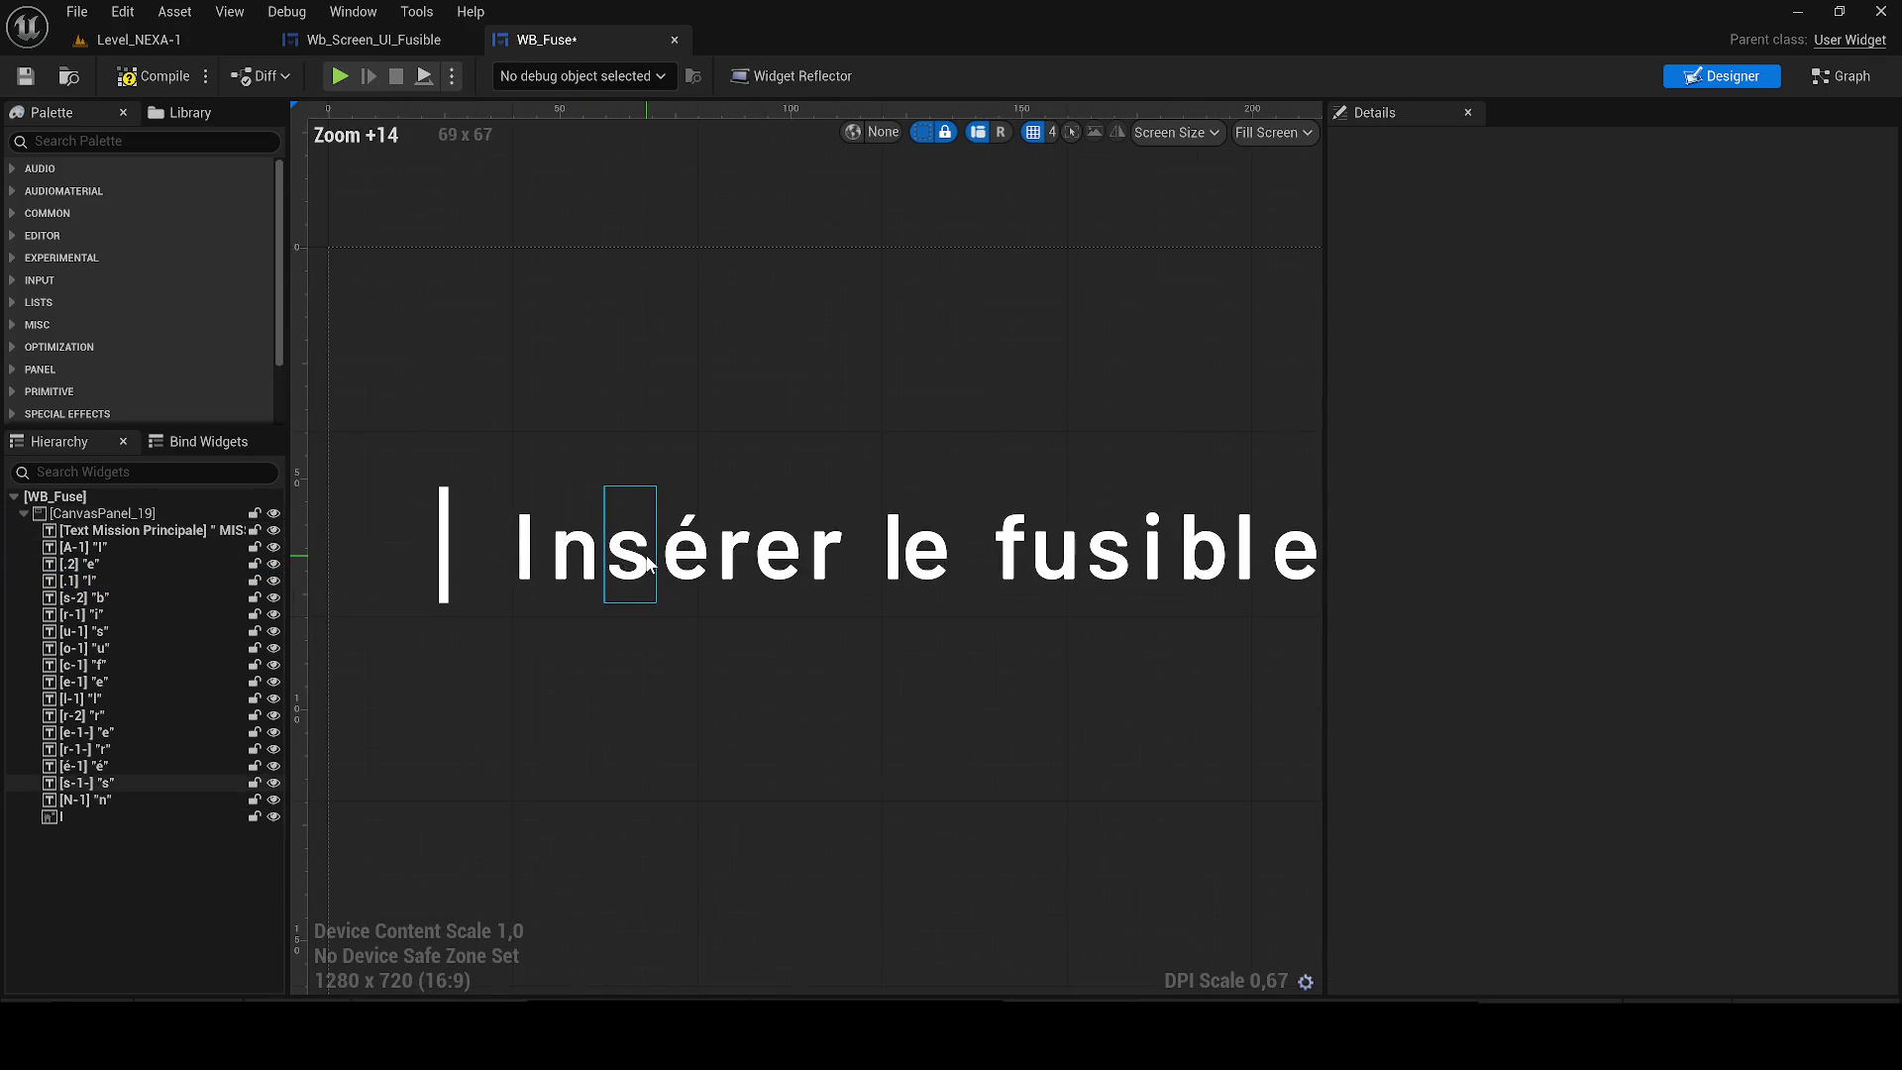
Check the Insérer and 'le' letters, then rename the f widget from c-1 to f-1.
click(634, 555)
mouse_move(681, 560)
mouse_down()
mouse_move(708, 561)
mouse_move(685, 563)
mouse_up()
click(738, 552)
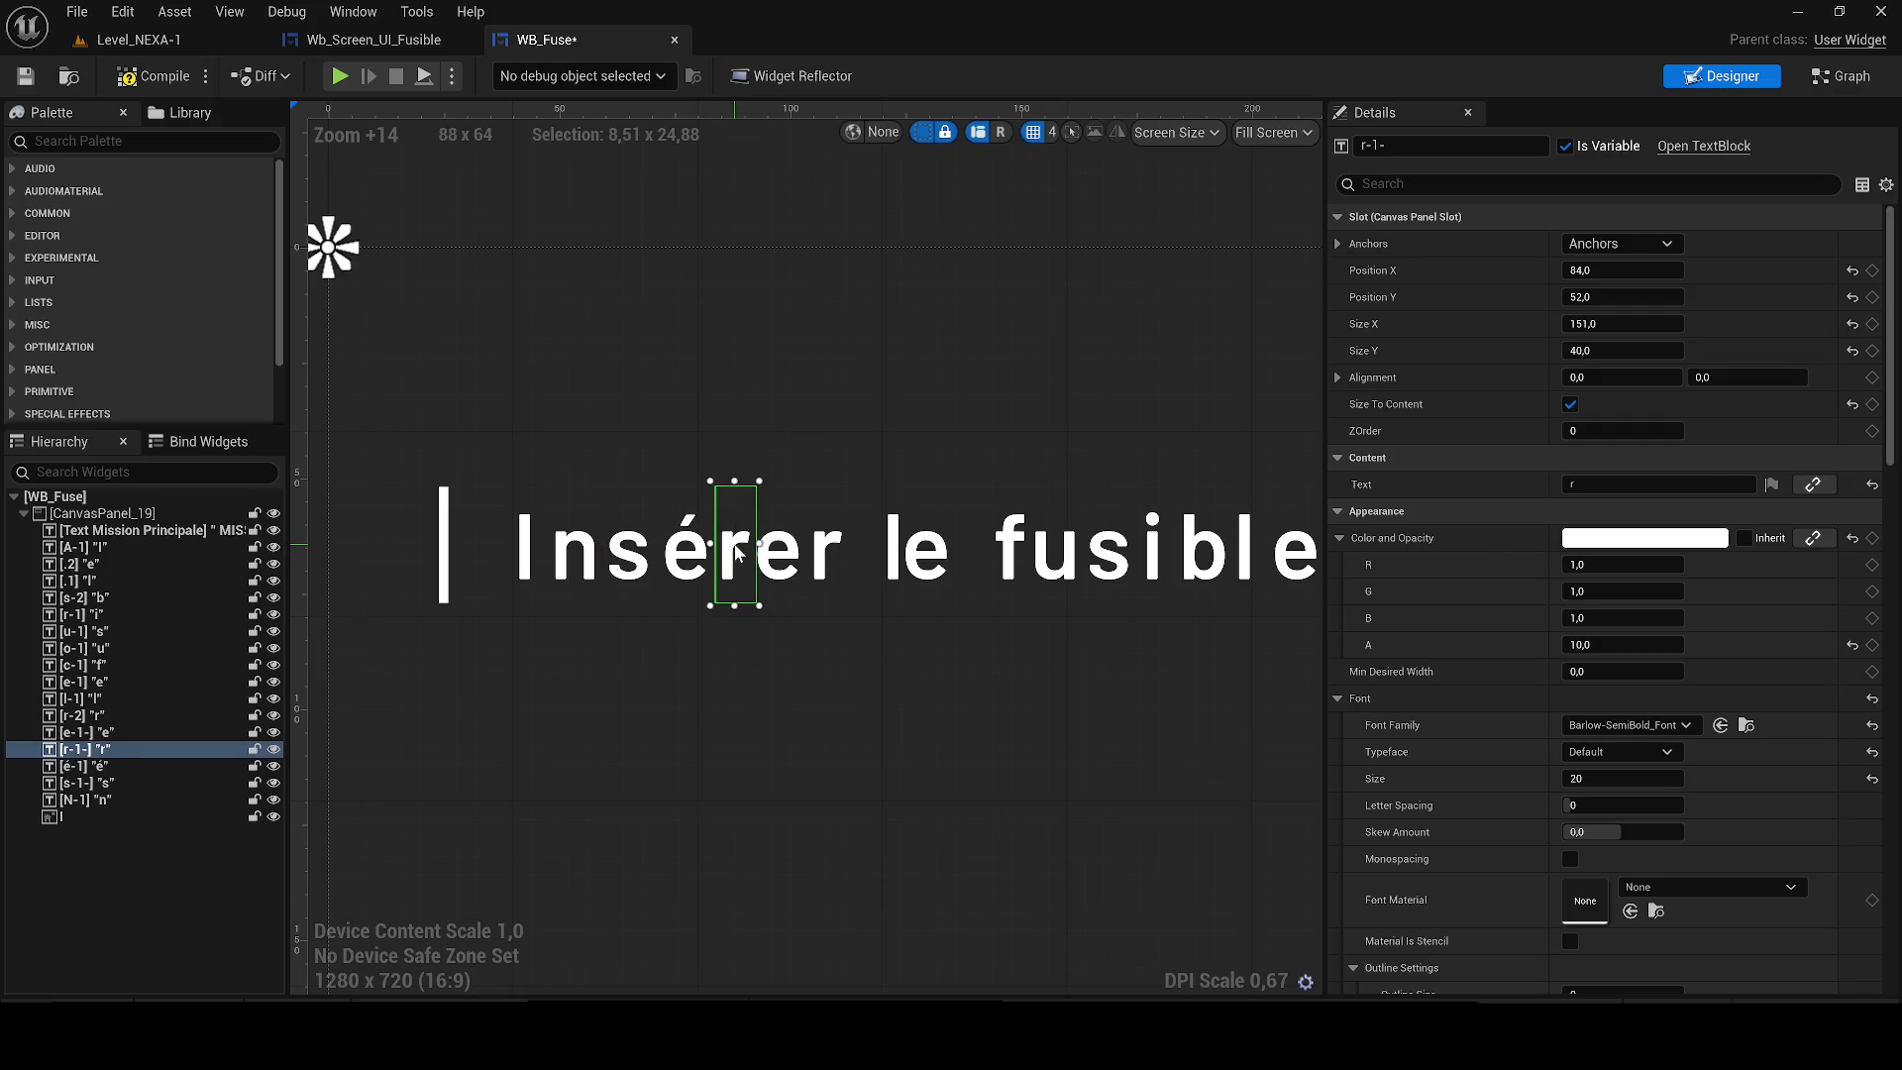
click(789, 570)
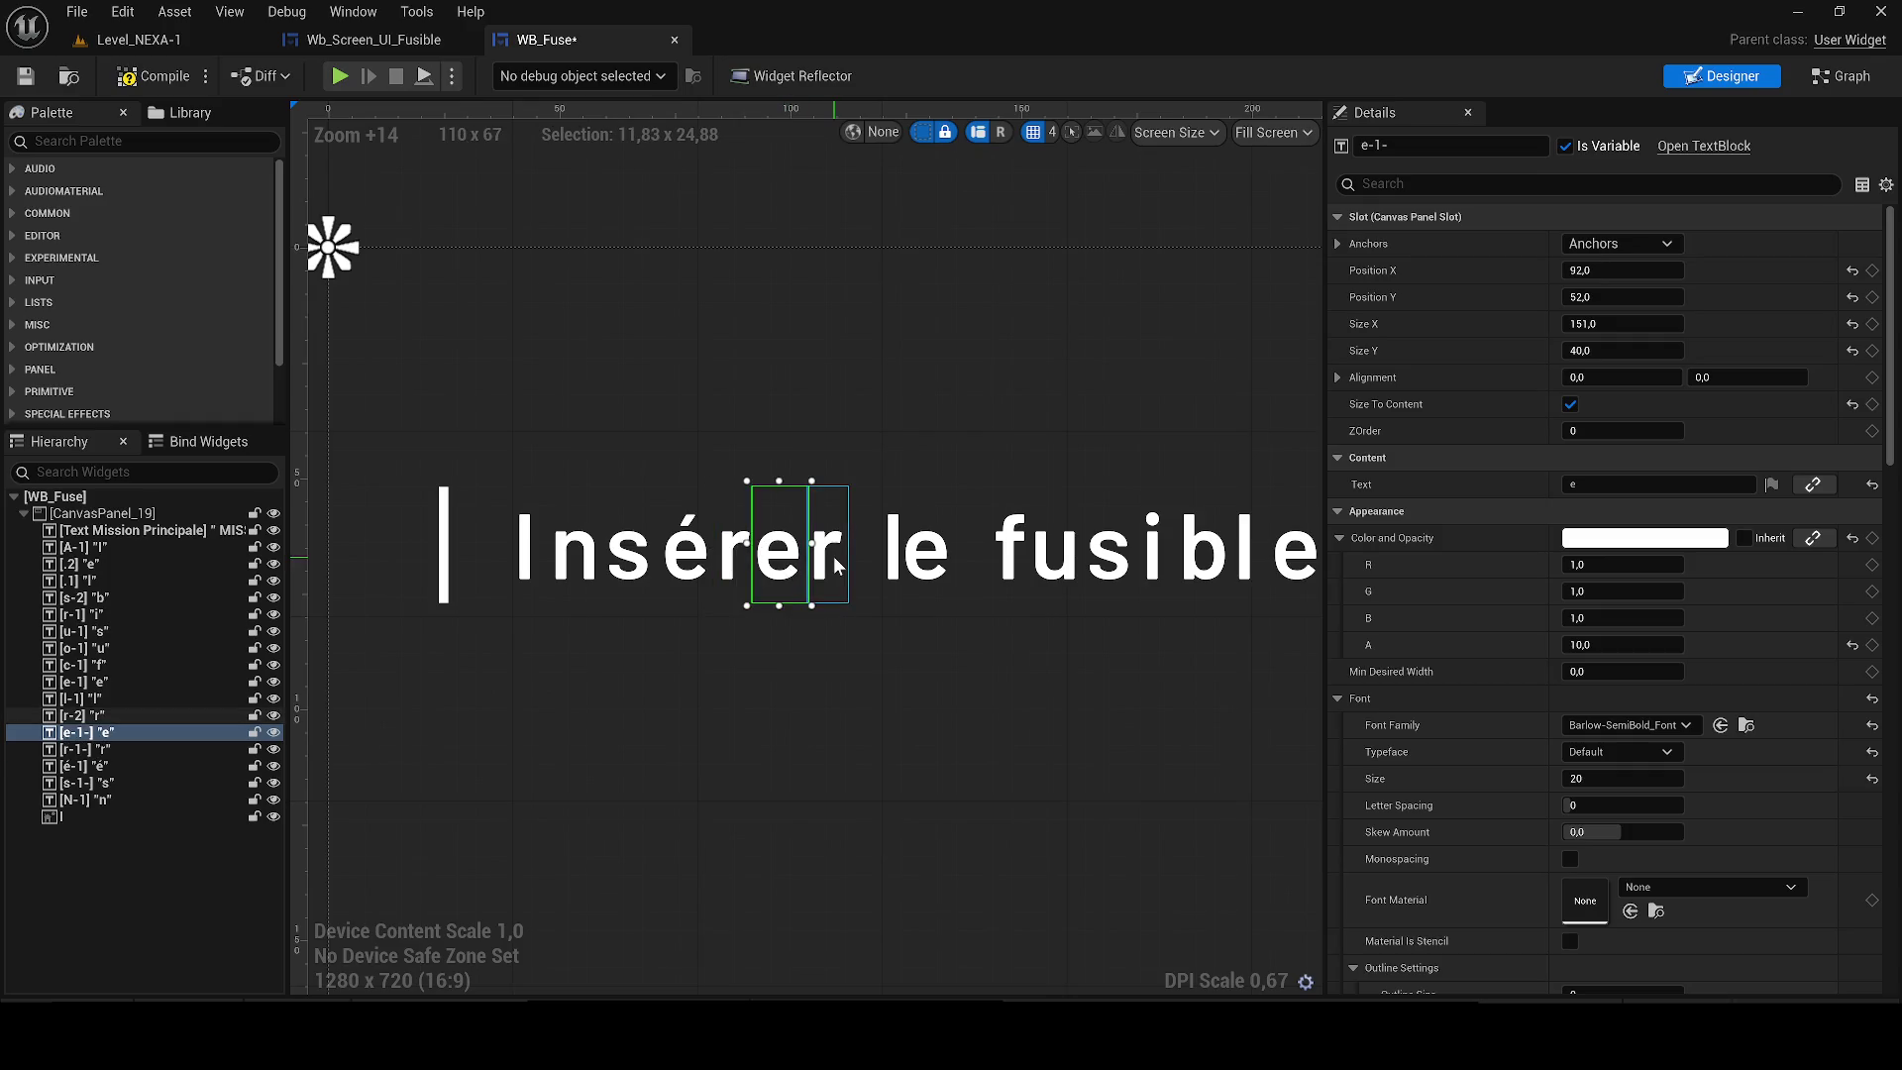
click(834, 556)
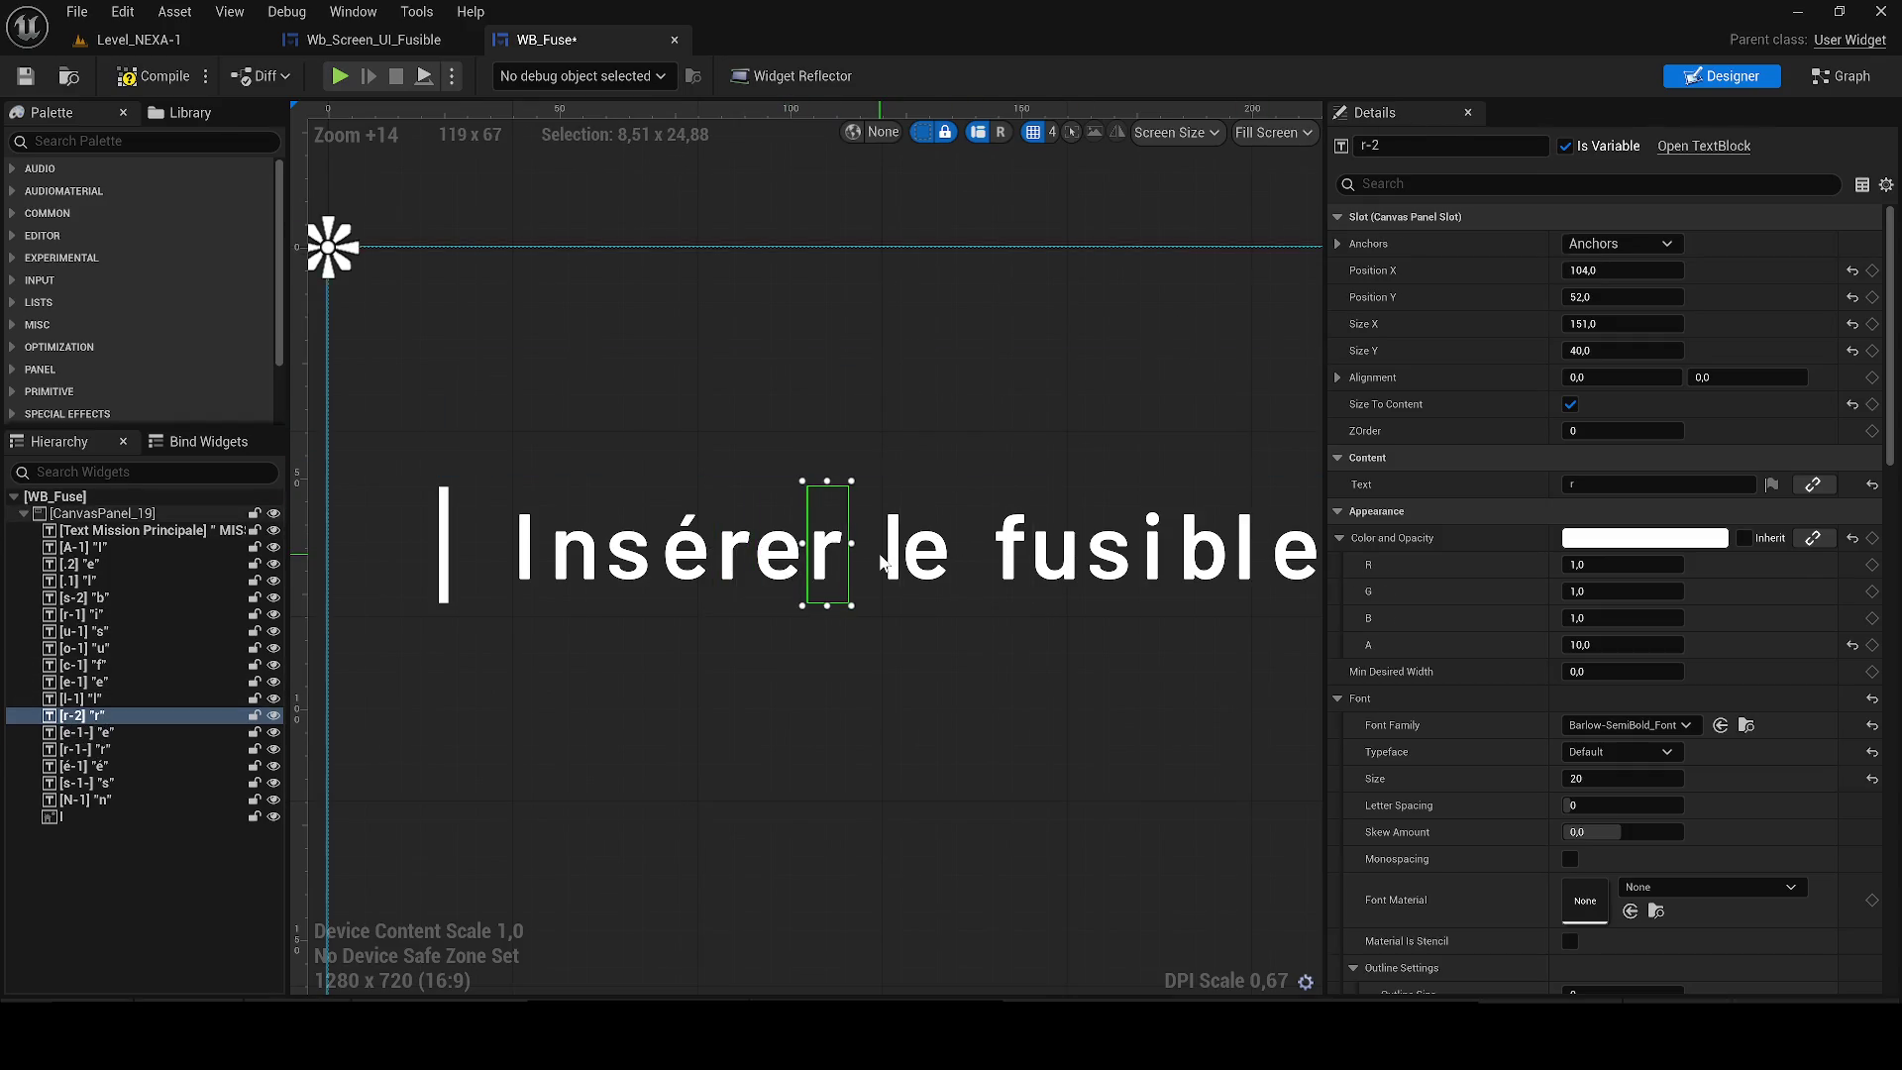
click(877, 563)
click(891, 565)
click(931, 559)
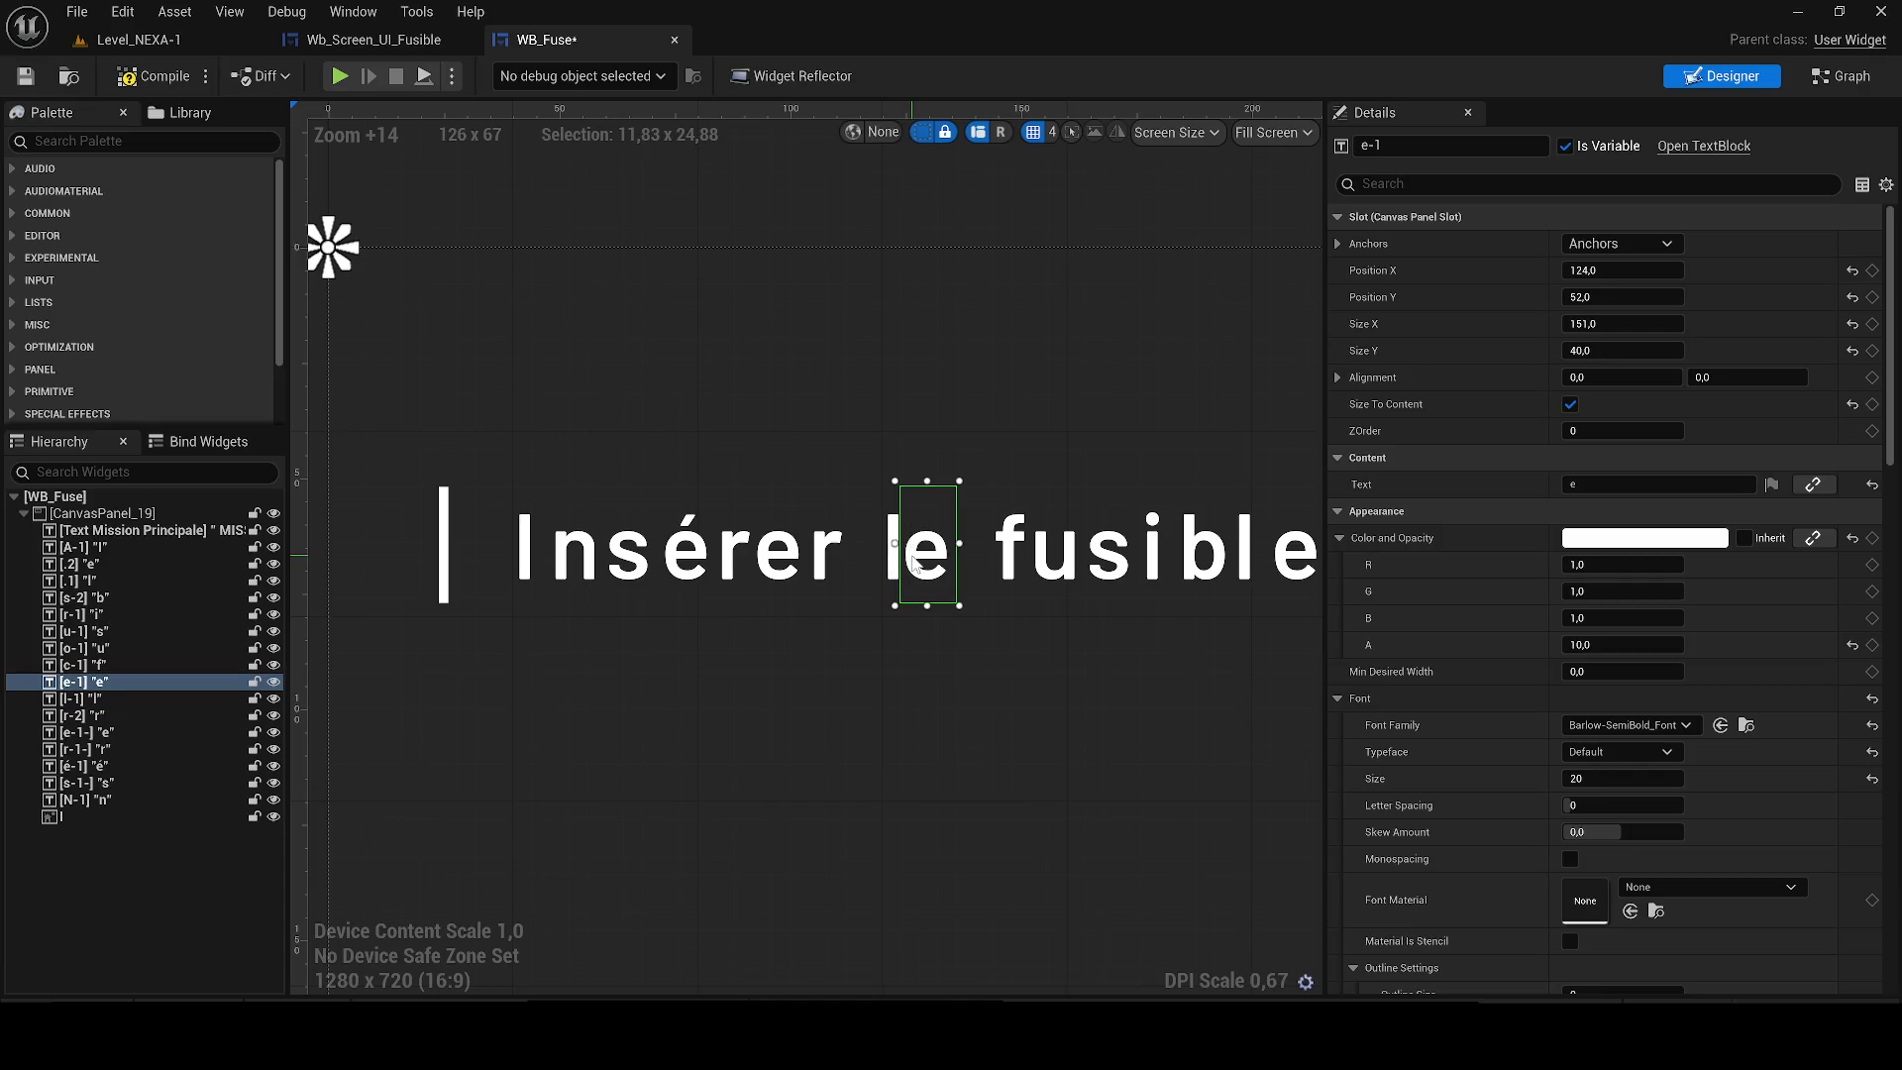
click(1003, 553)
key(F2)
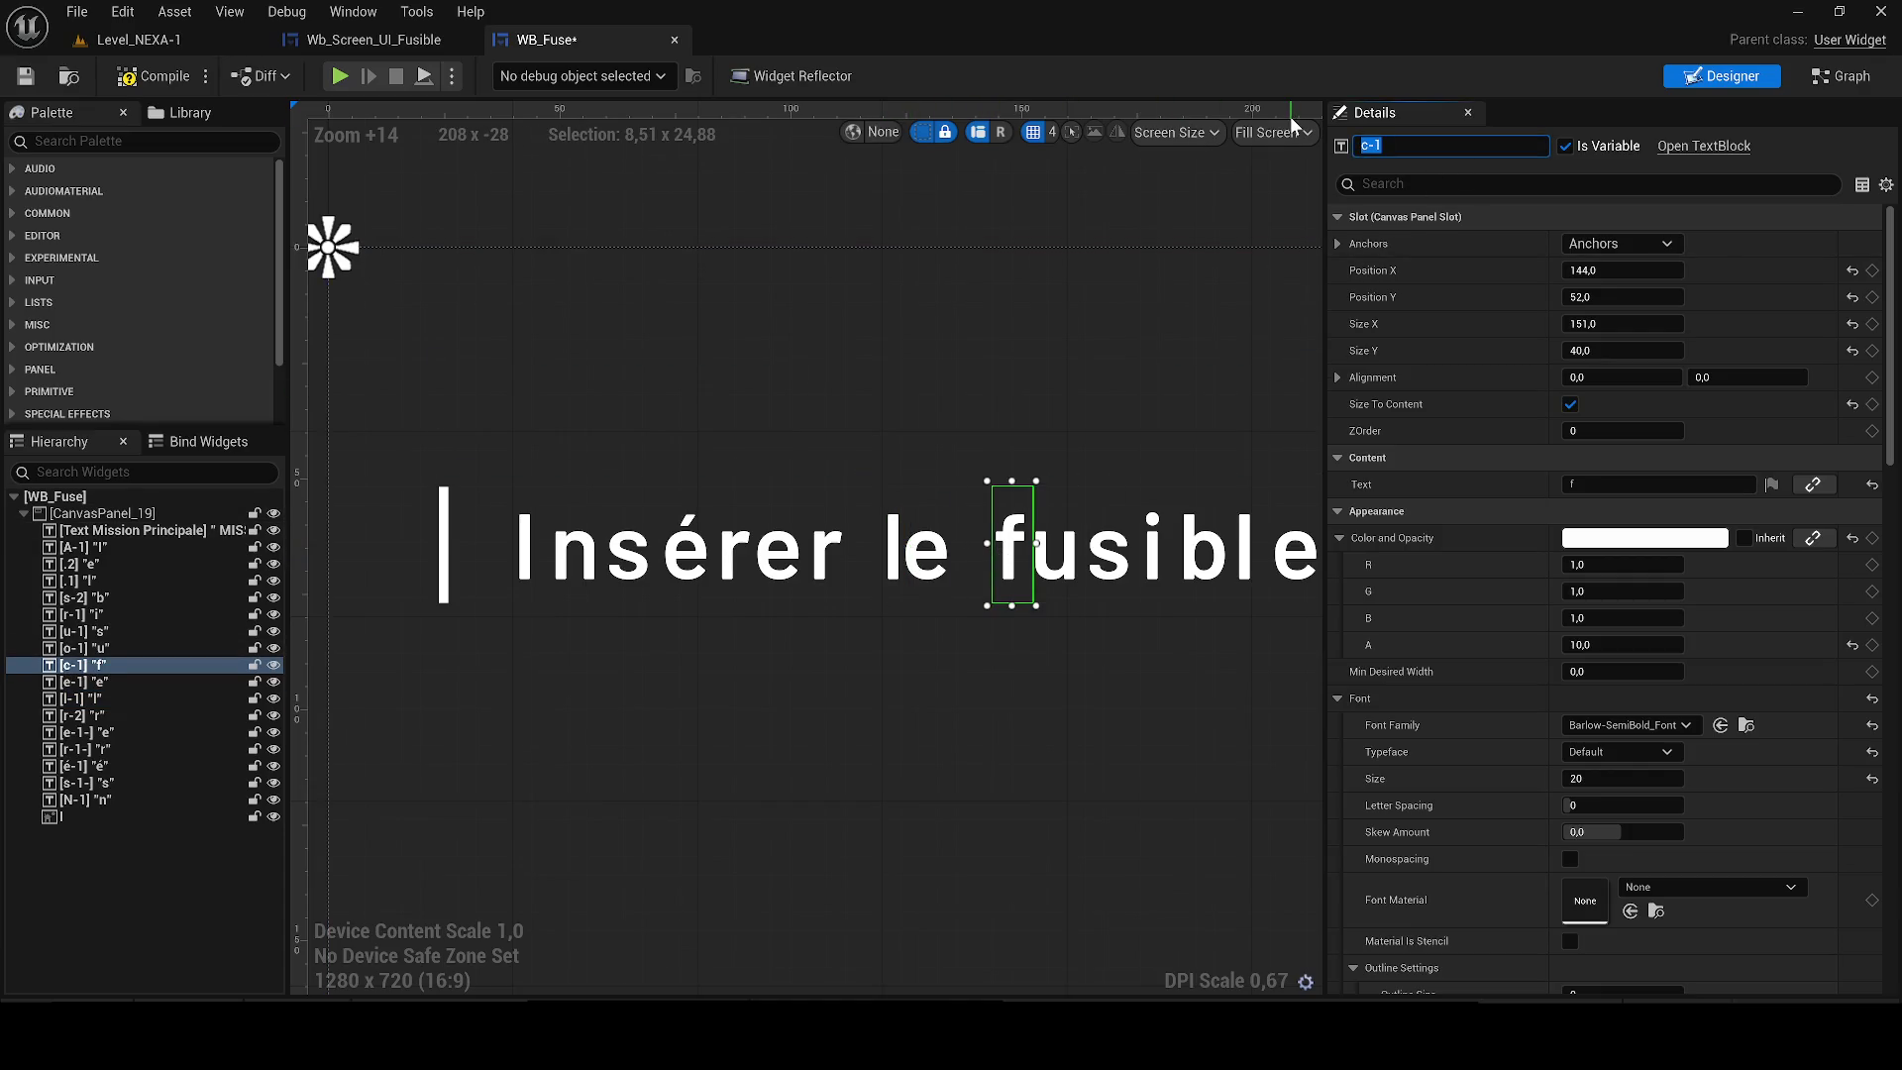
key(Return)
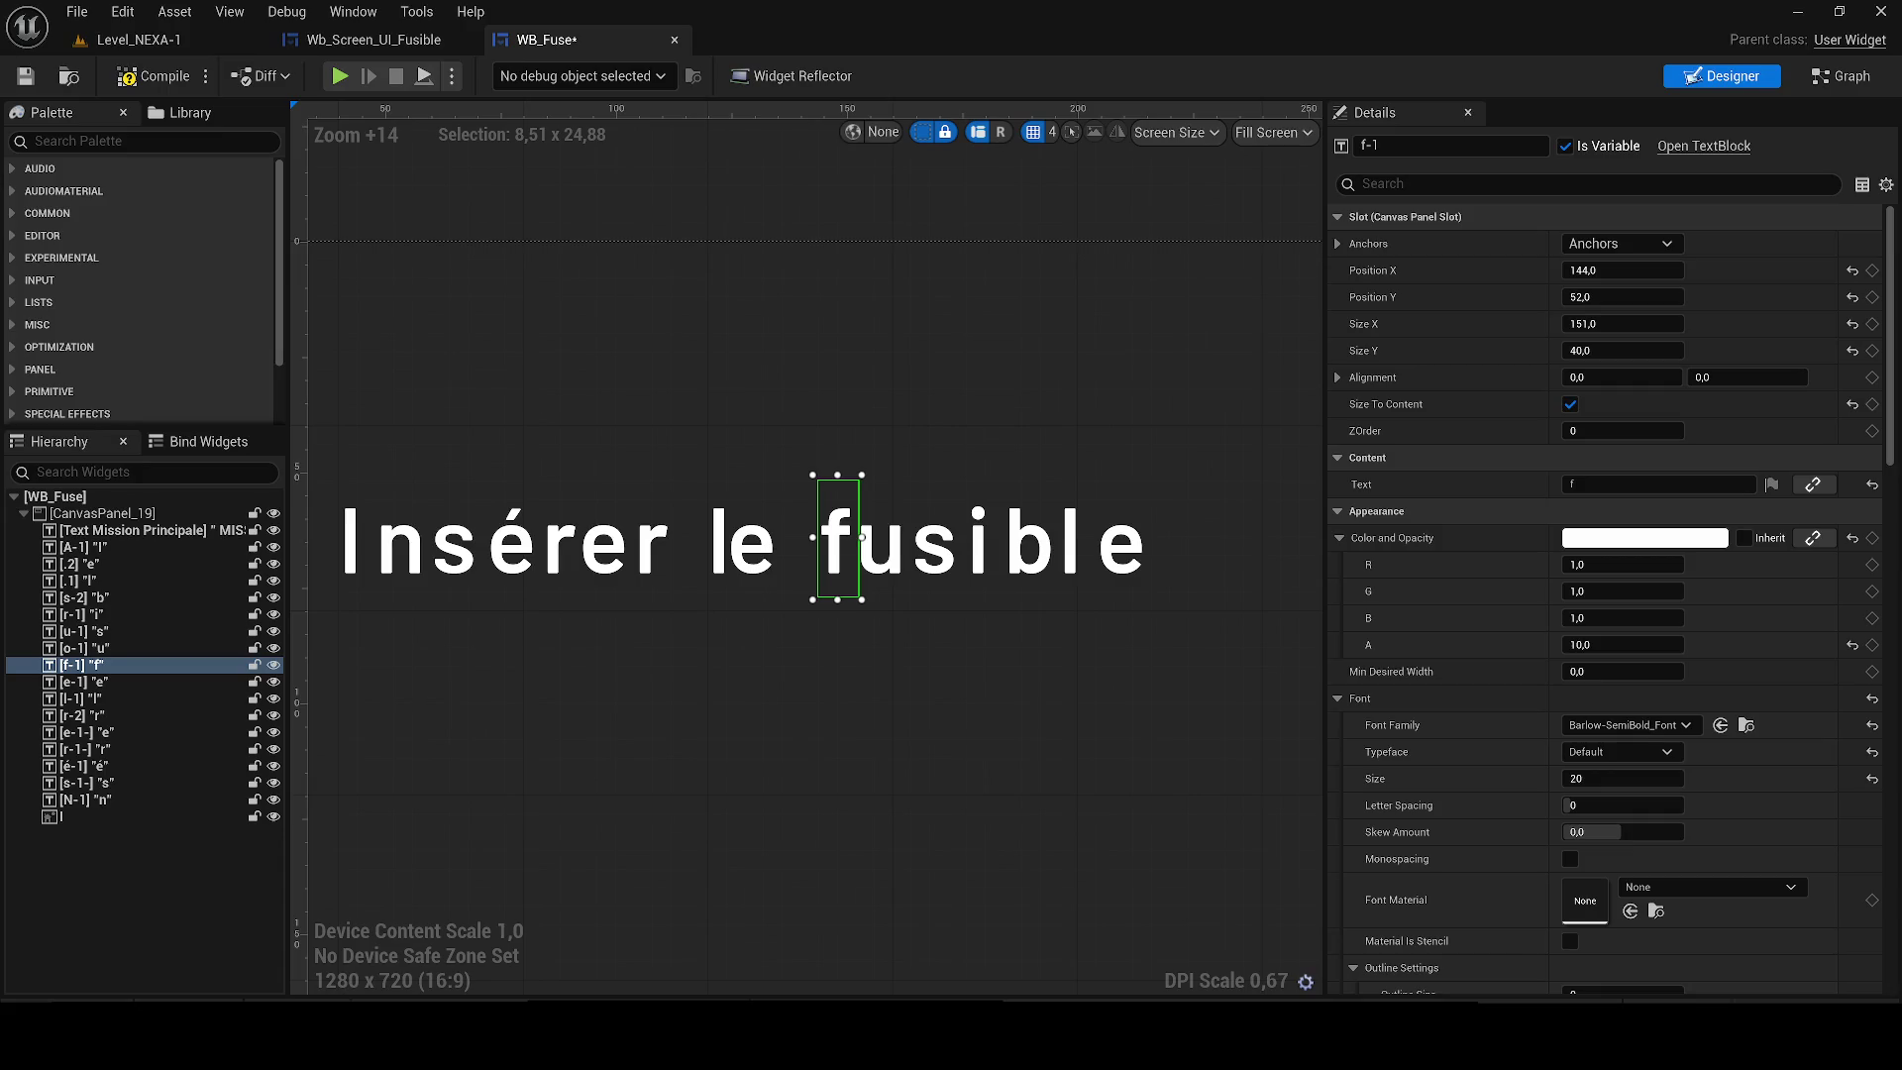
Rename the u, s and i letter widgets to u-1, s-1 and i-1.
click(884, 554)
key(F2)
text(u-1)
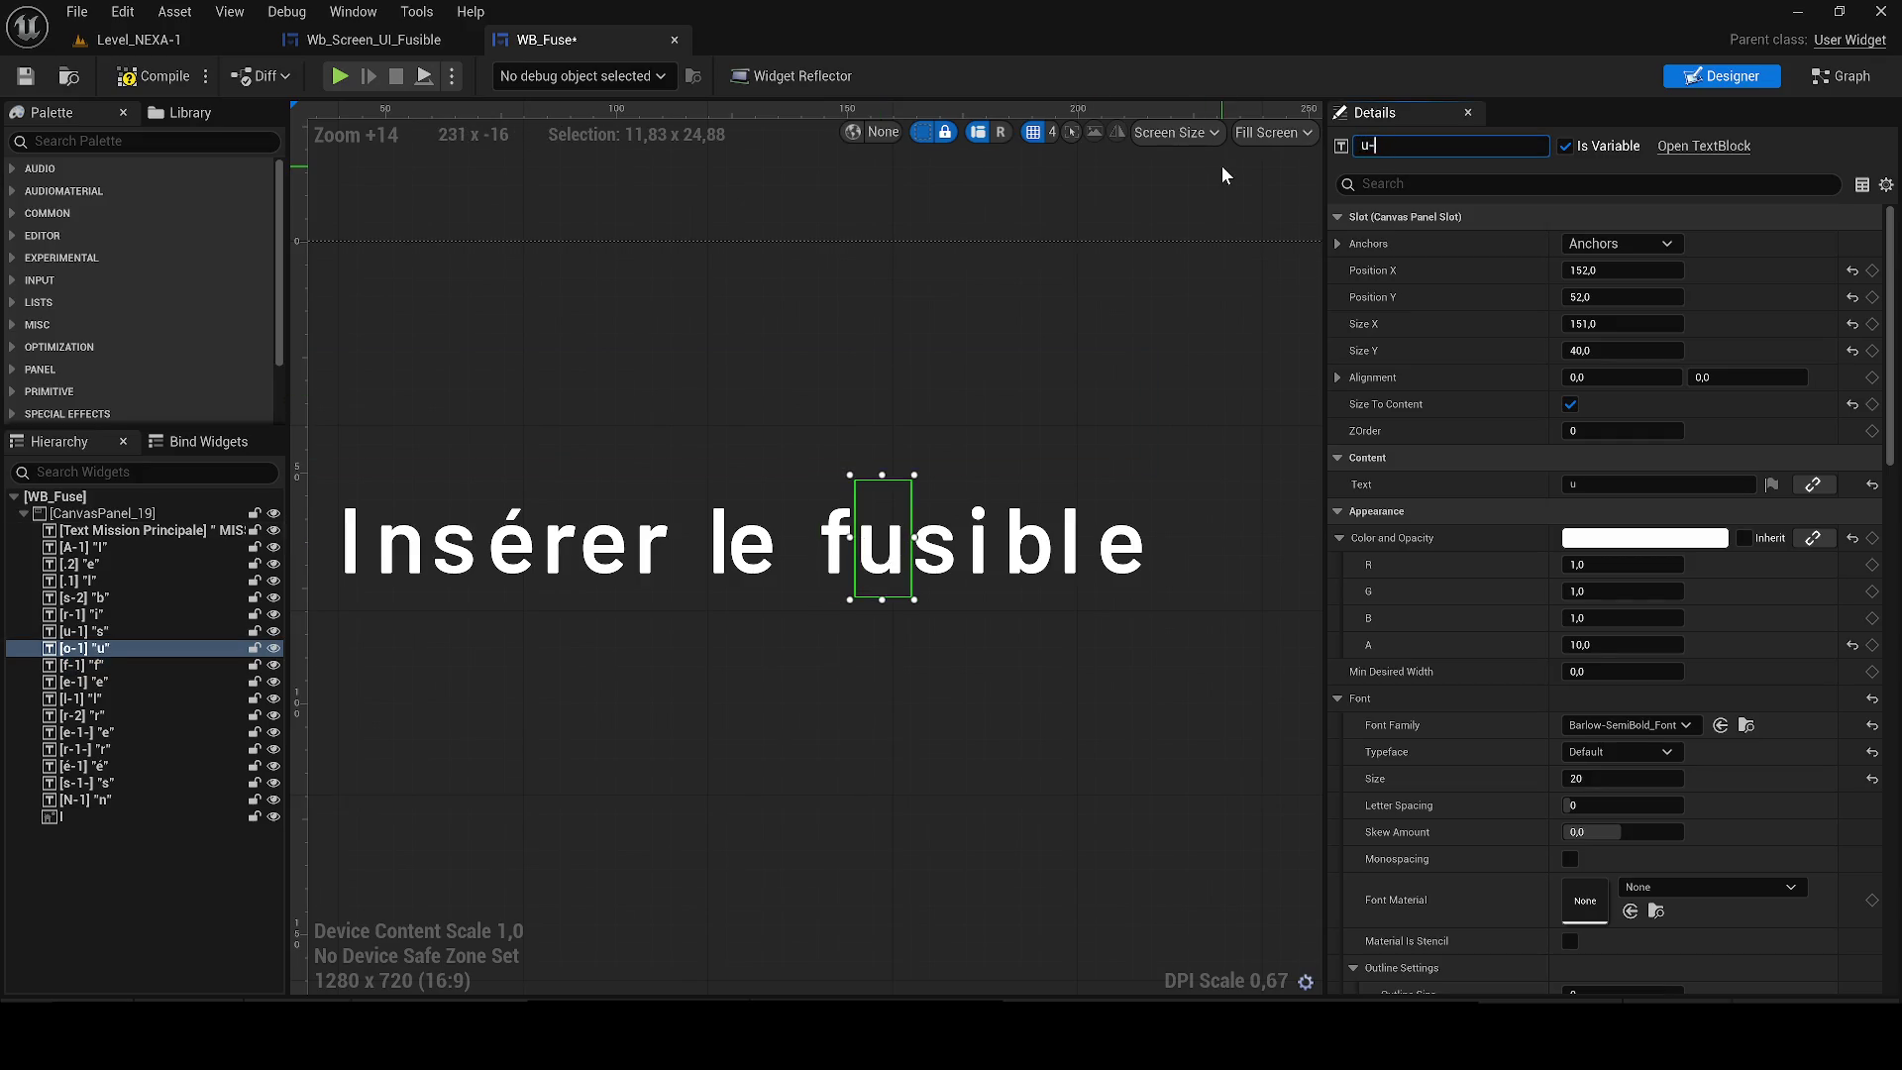
text(-)
key(Return)
click(936, 555)
text(s-1)
key(Return)
click(974, 572)
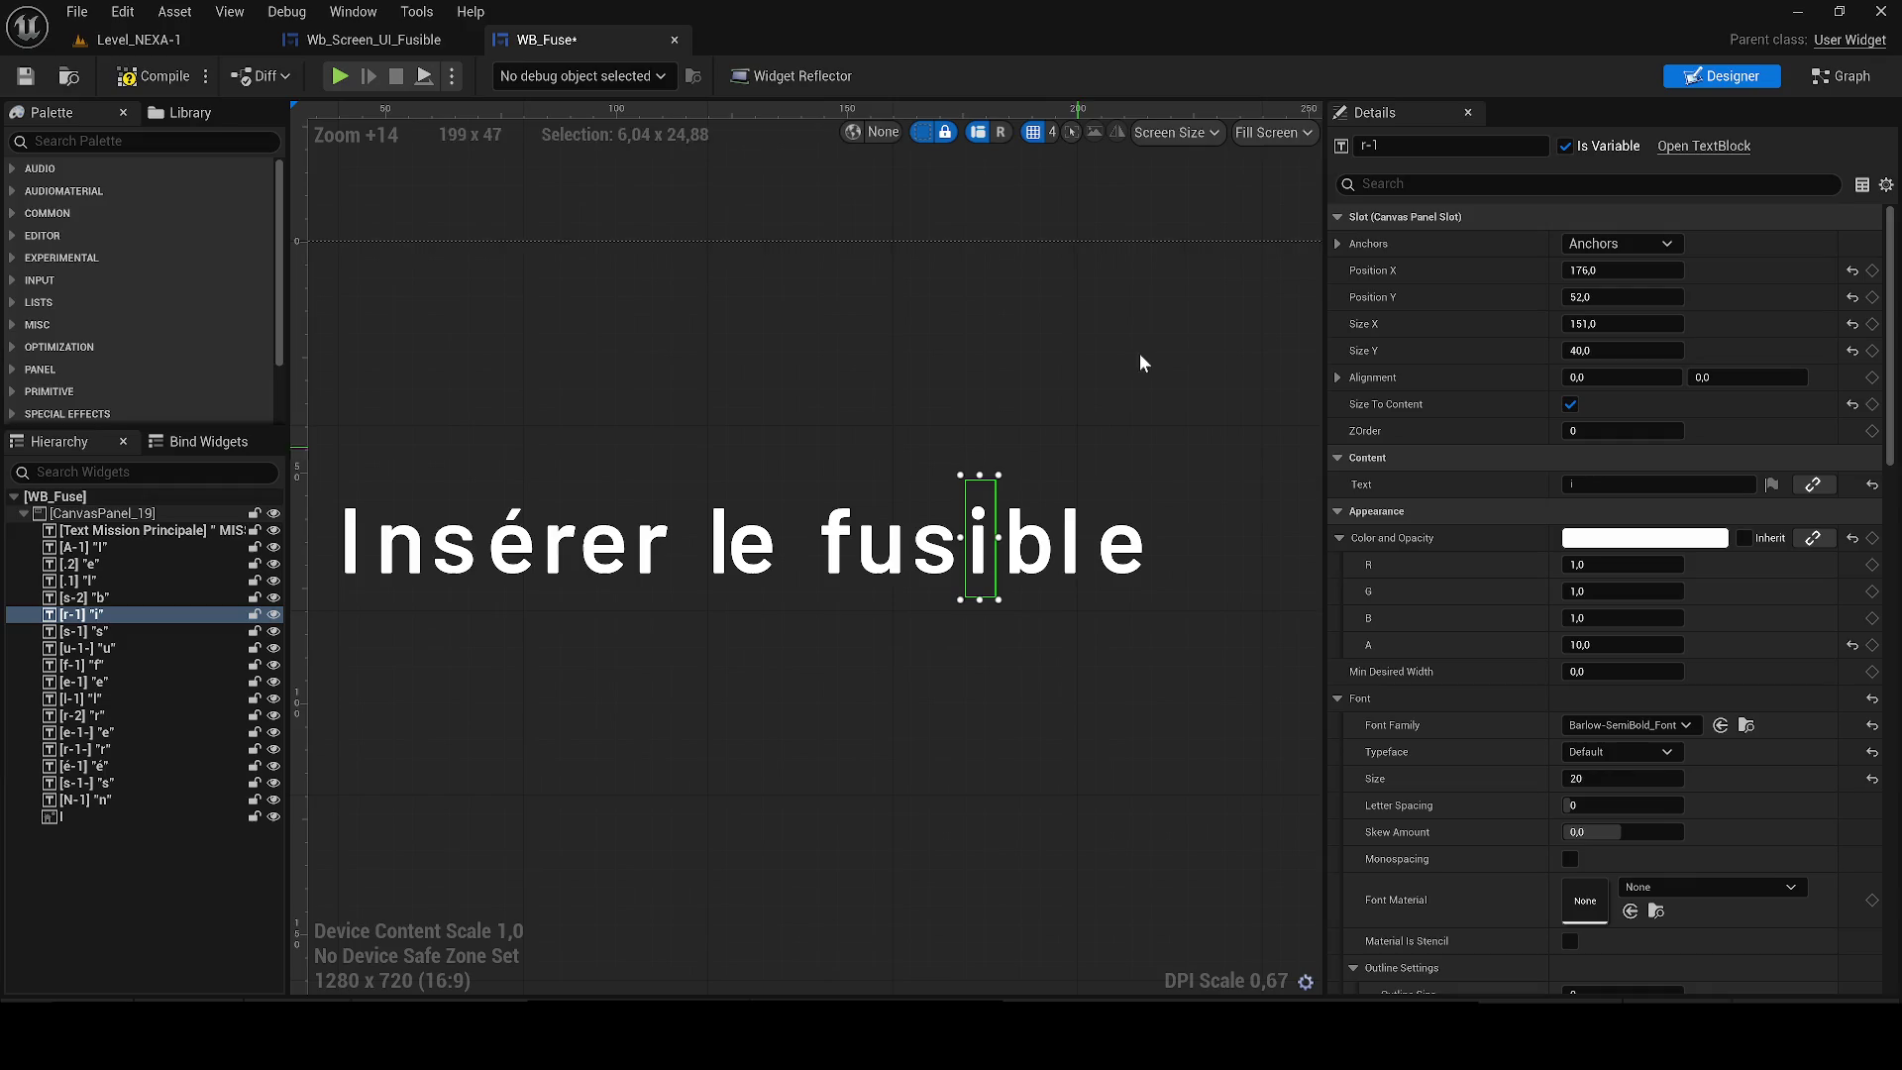
click(1422, 145)
key(ctrl+a)
text(i-)
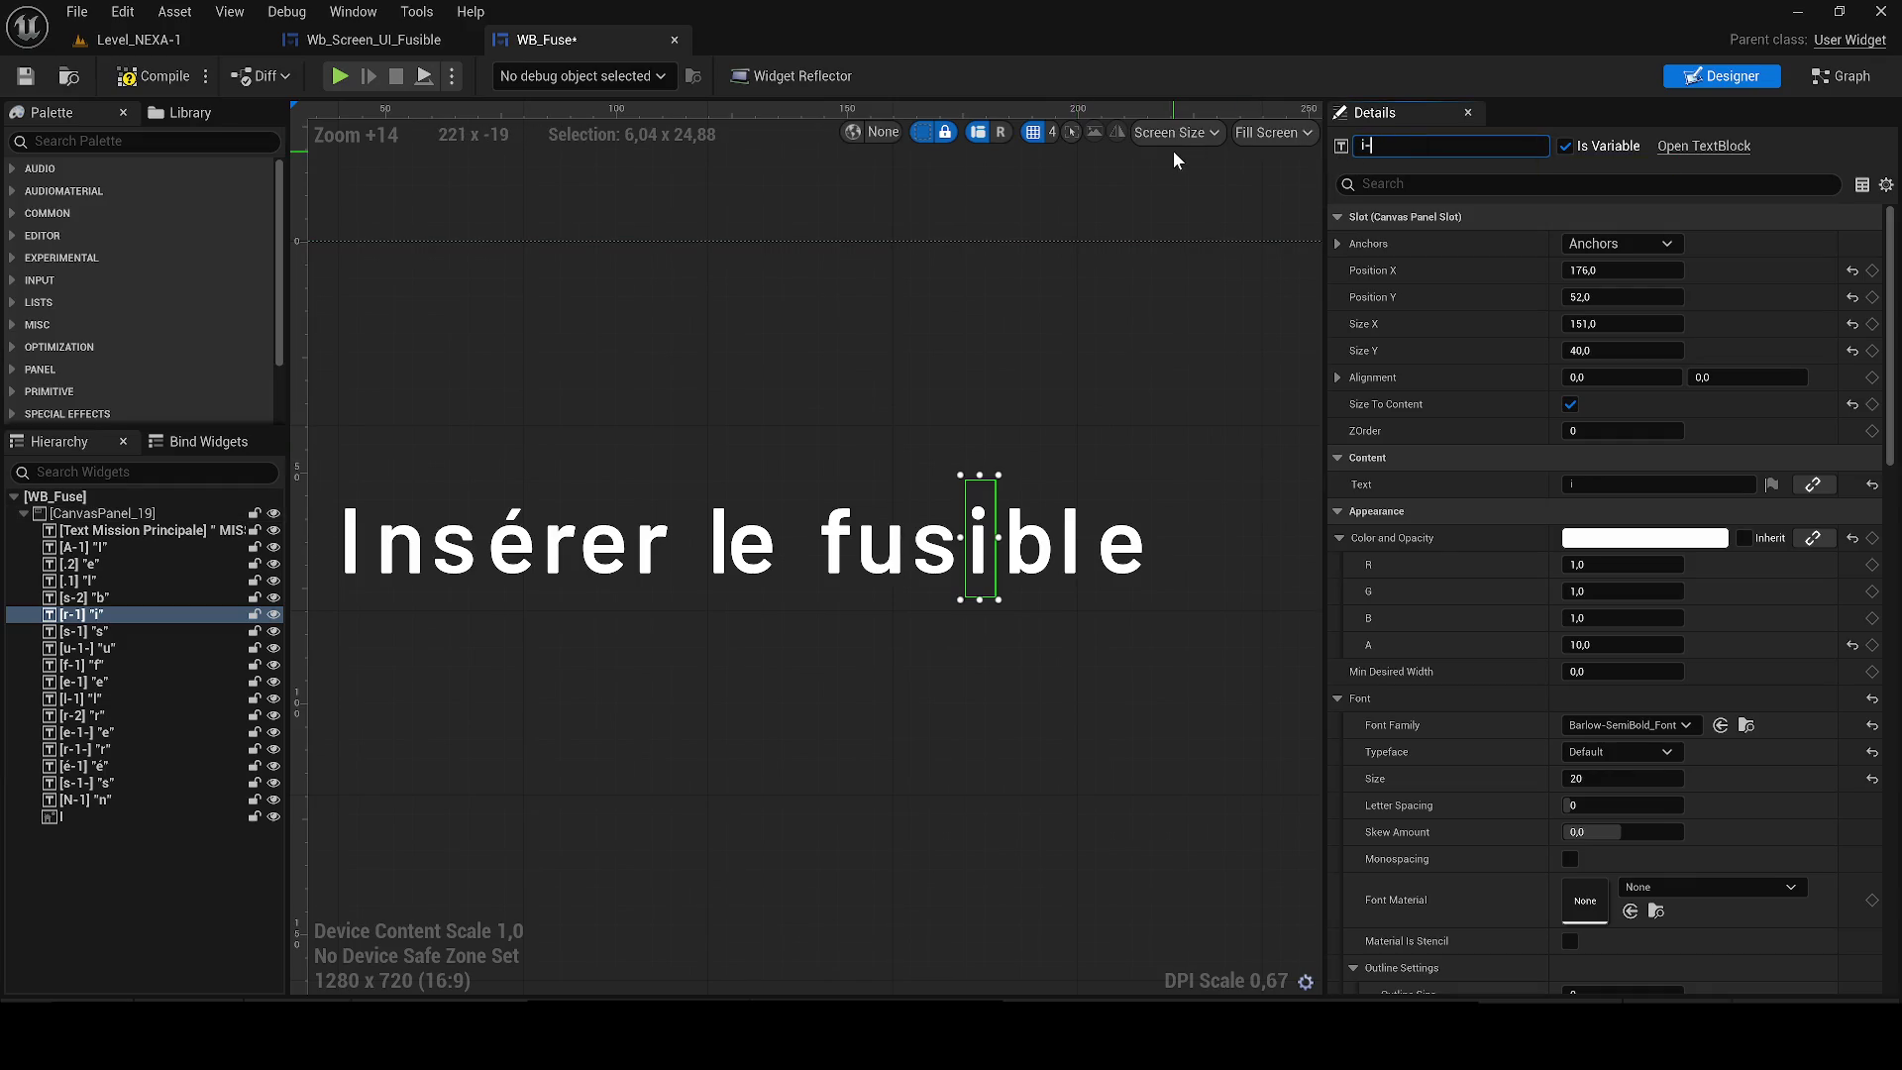
text(1)
key(Return)
Rename the b, l and final e letter widgets to b-1, l-2 and e-2.
click(1030, 555)
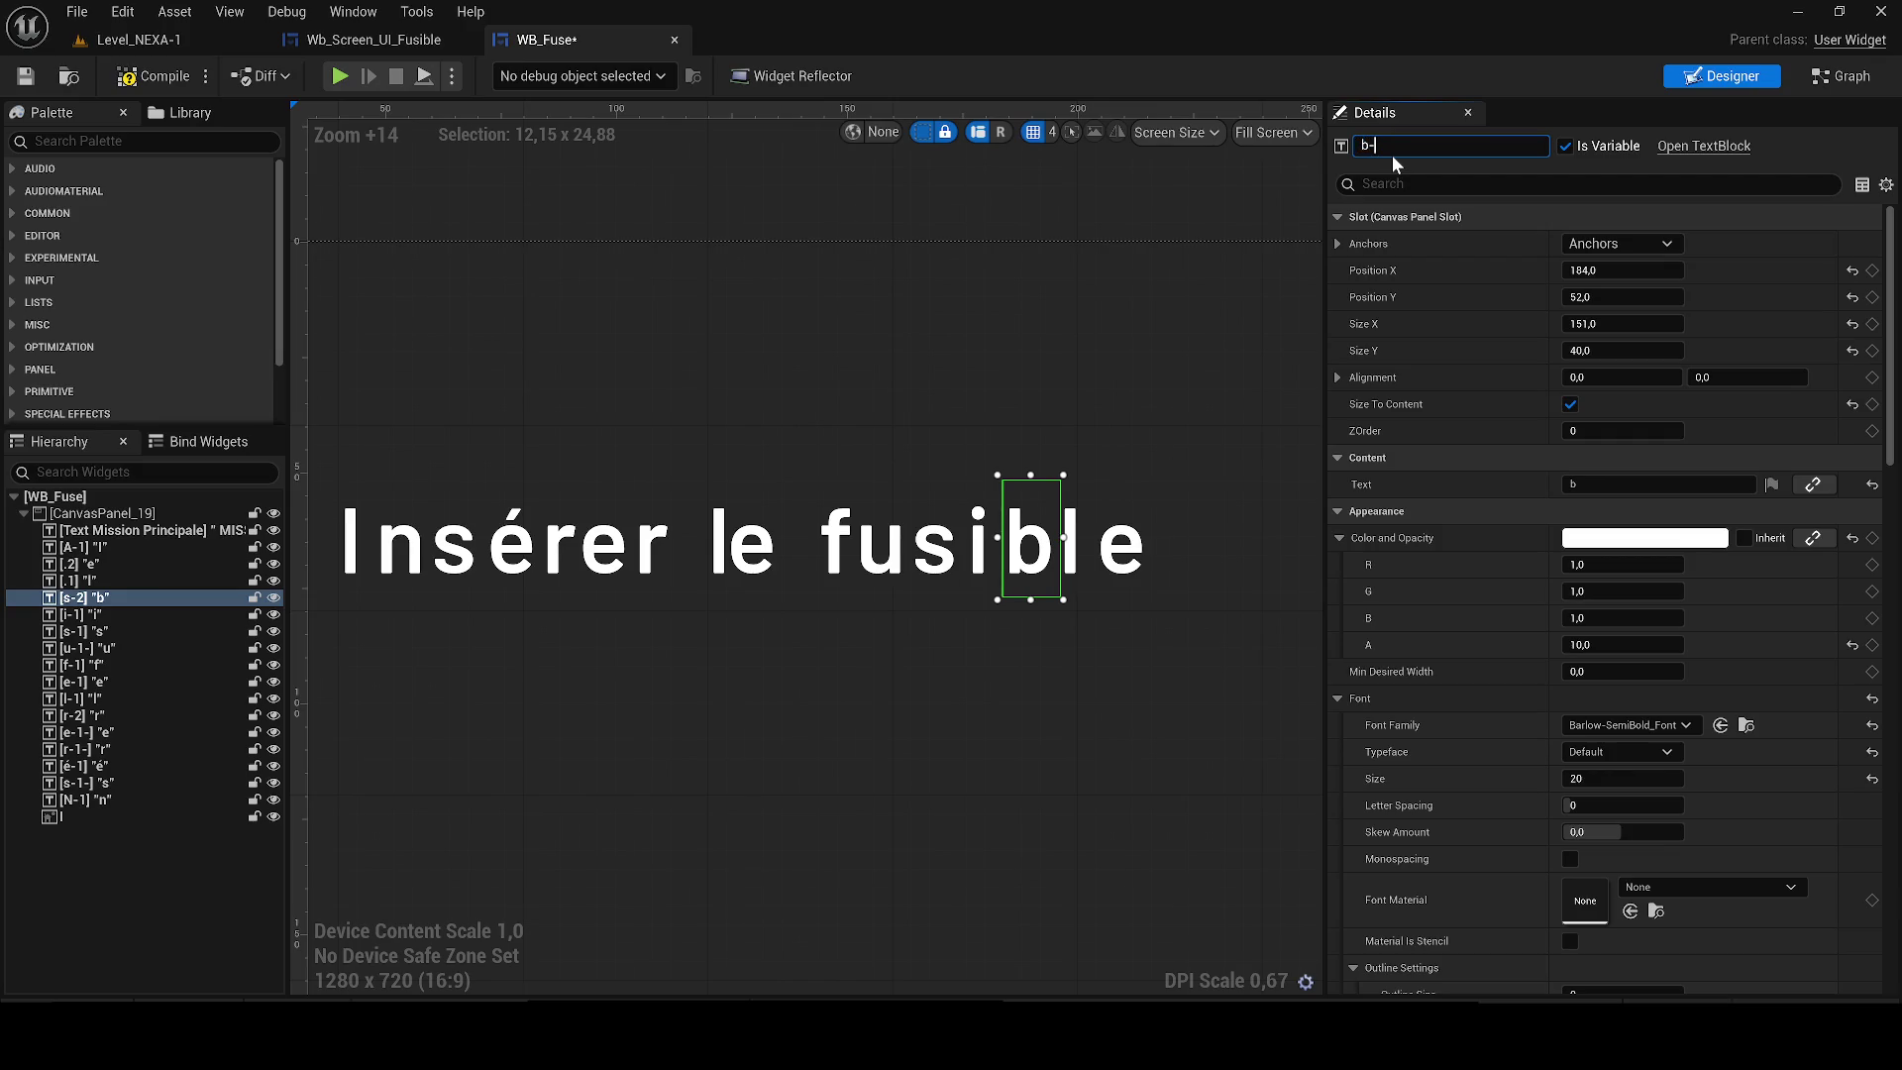
key(Return)
click(1070, 540)
key(F2)
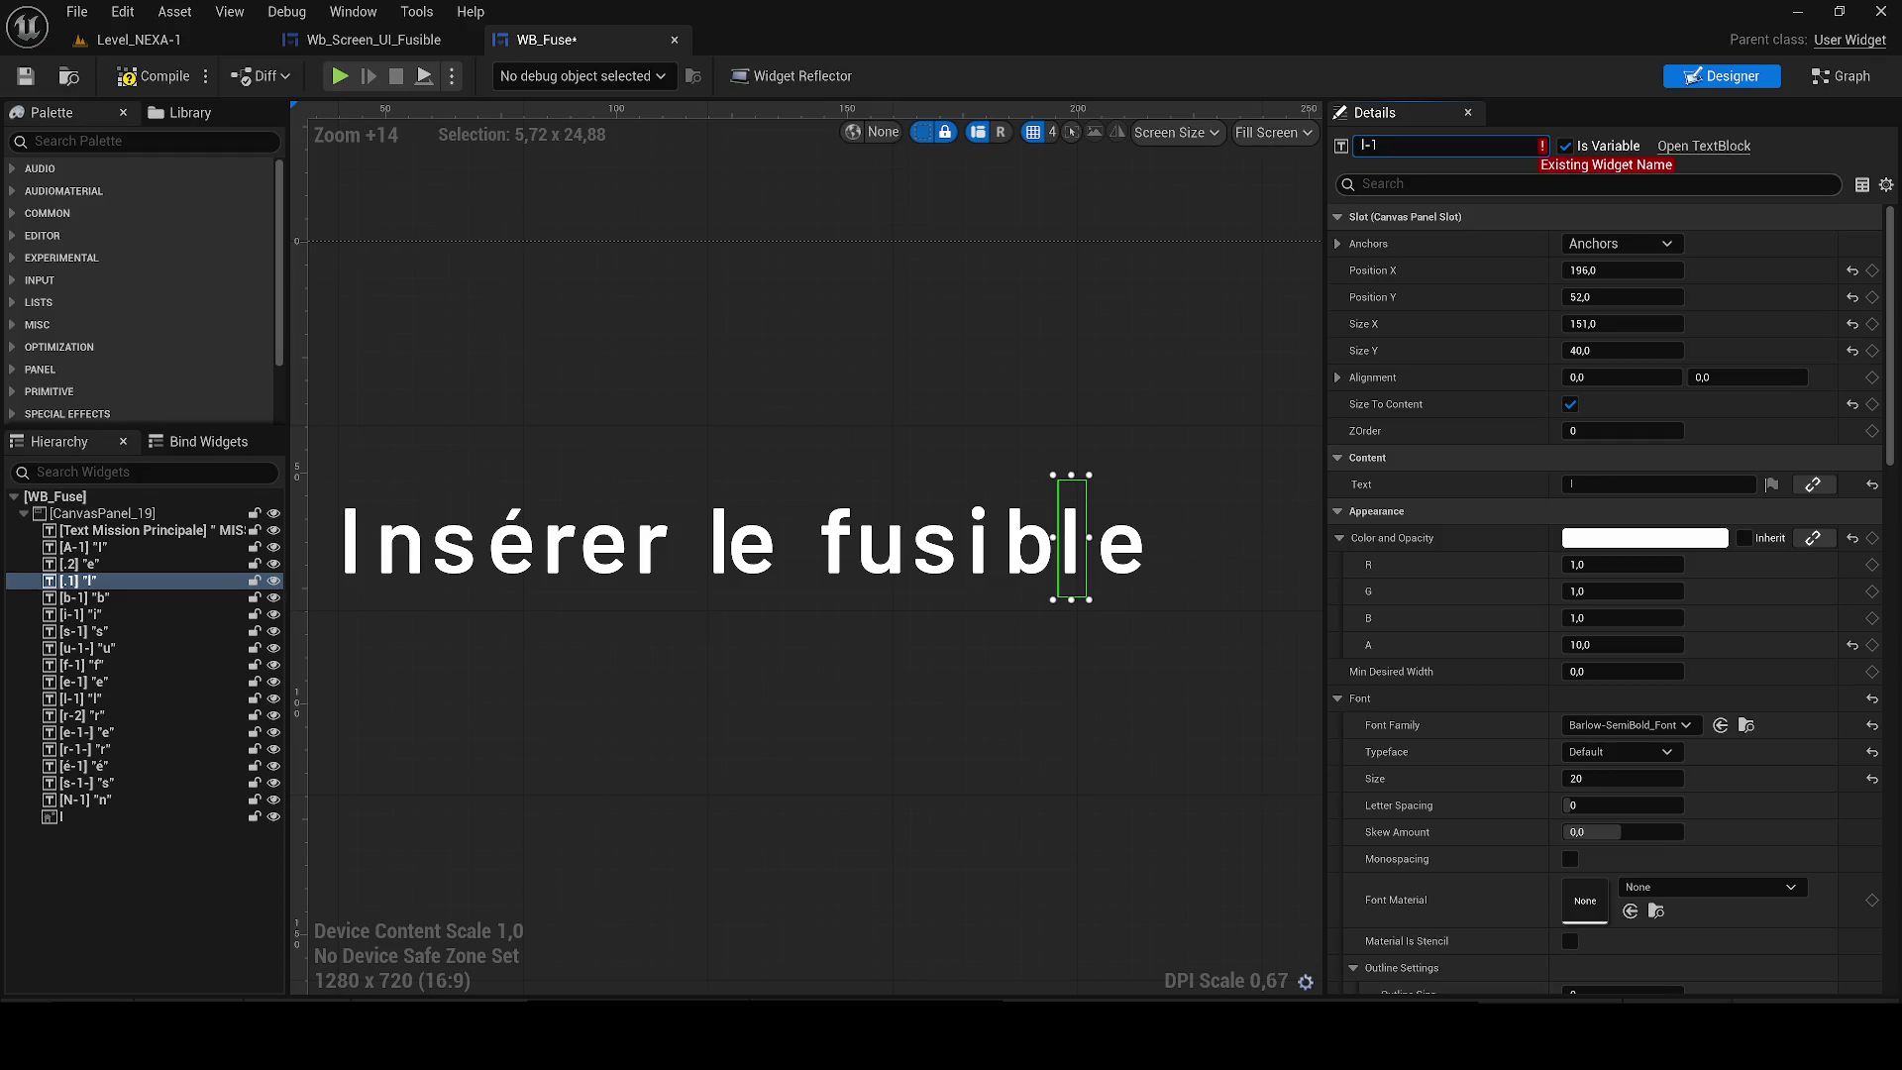
key(Return)
click(1122, 539)
key(F2)
text(e-2)
key(Return)
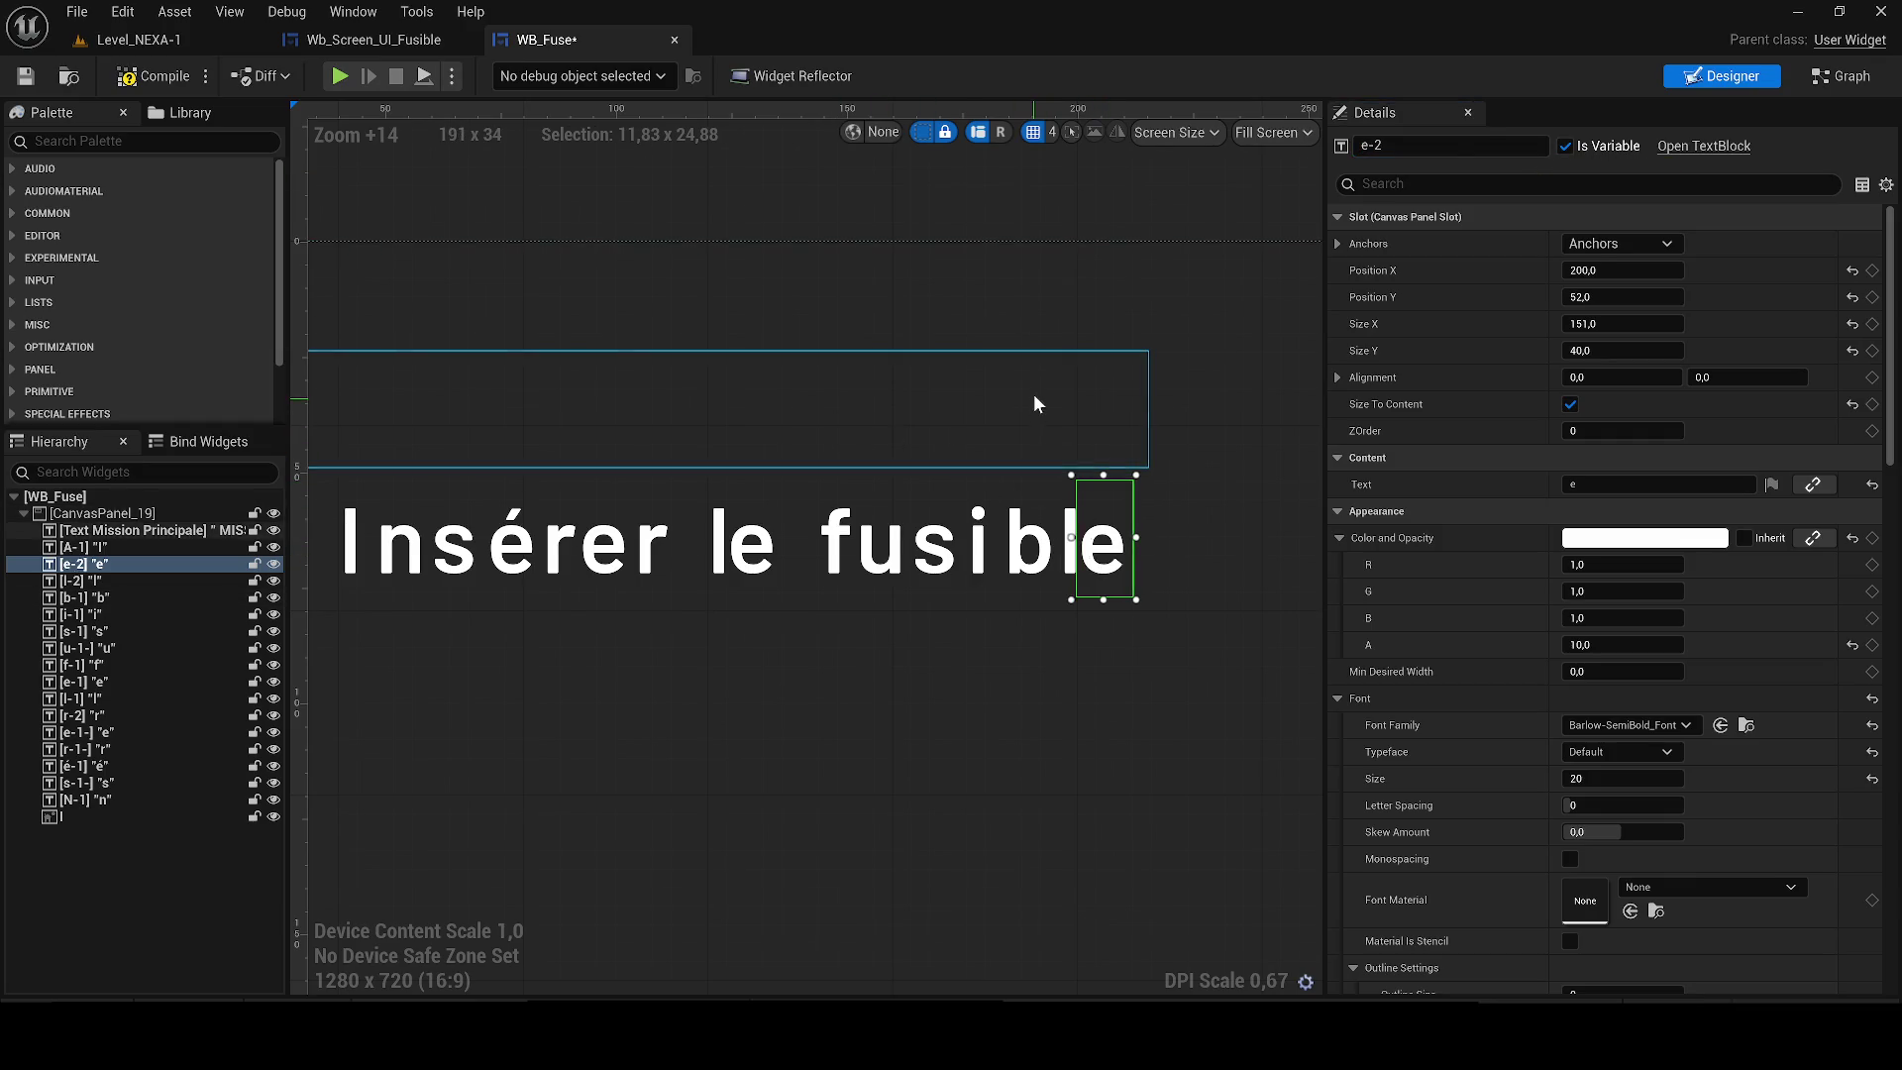
Check the Text Mission Principal widget, then reselect the b letter widget.
click(1032, 394)
scroll(1061, 383, down, 2)
click(914, 234)
scroll(913, 244, up, 1)
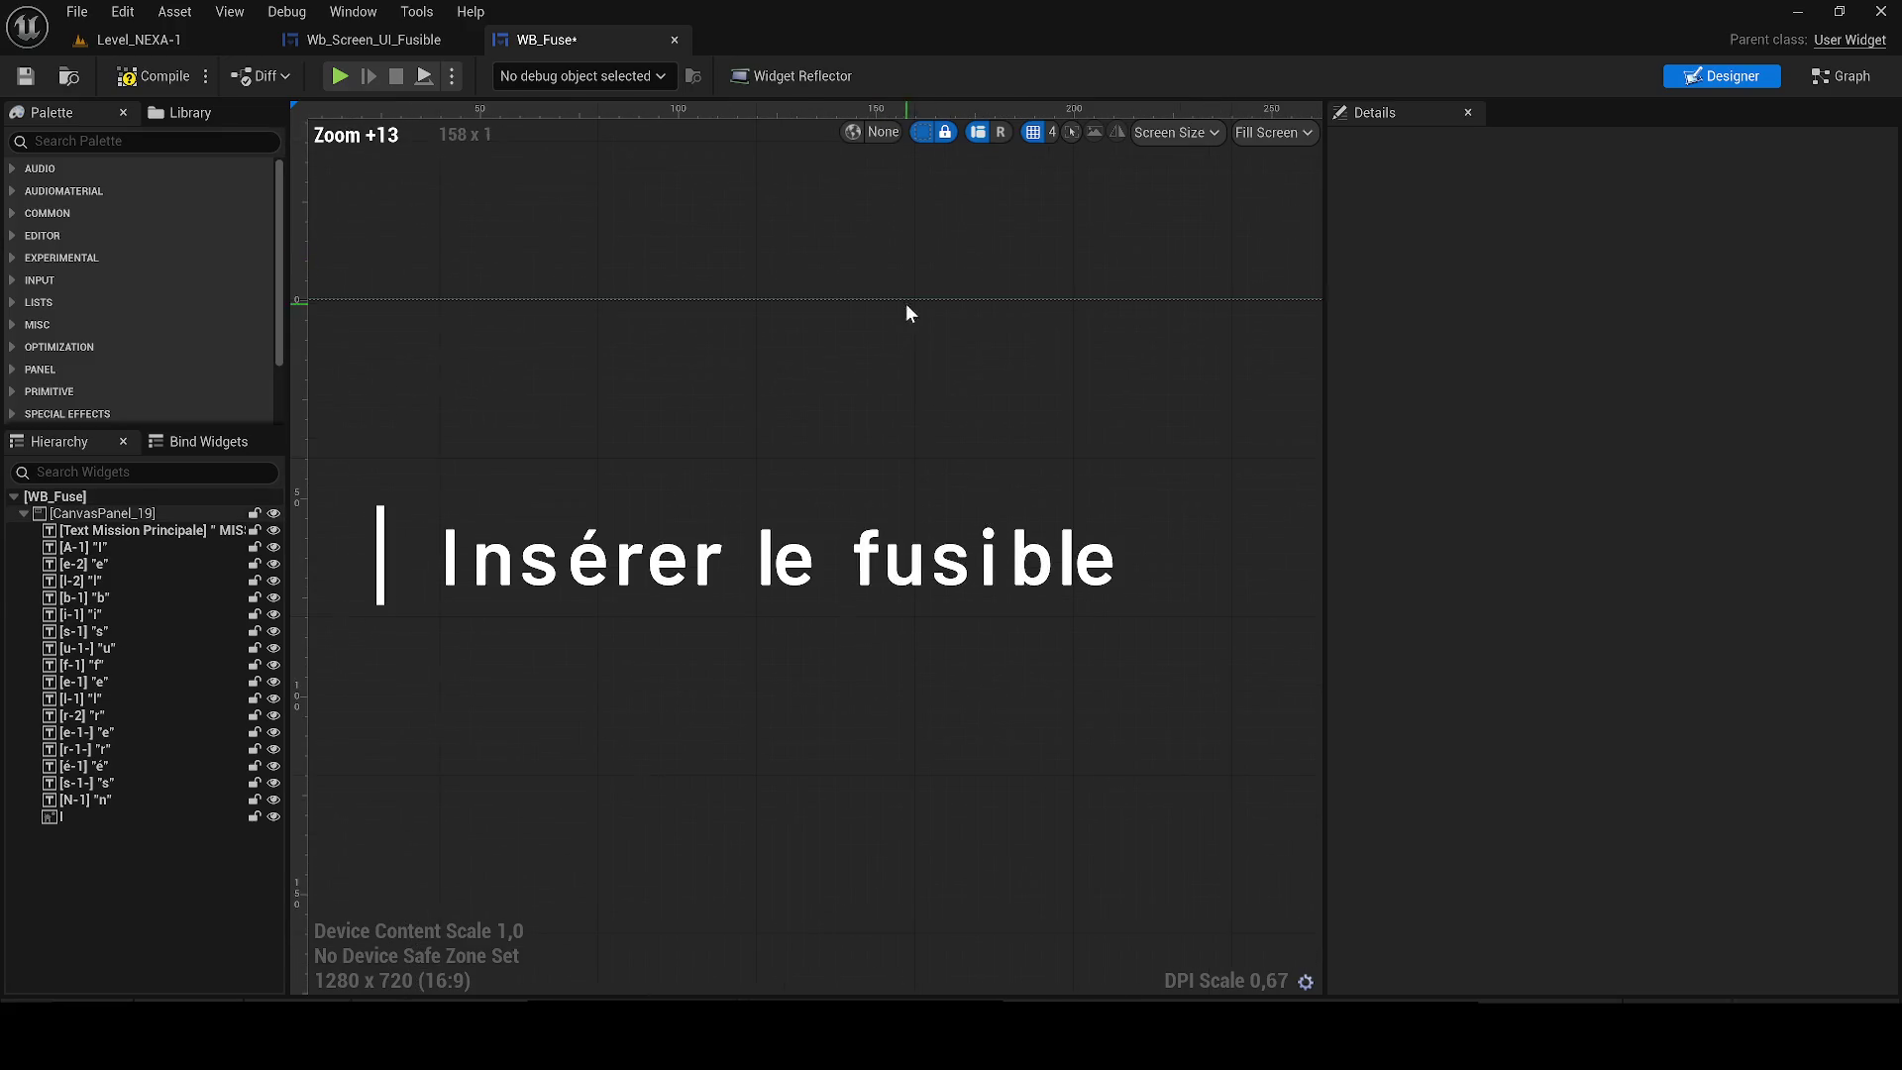
click(1025, 590)
click(1046, 612)
click(1031, 560)
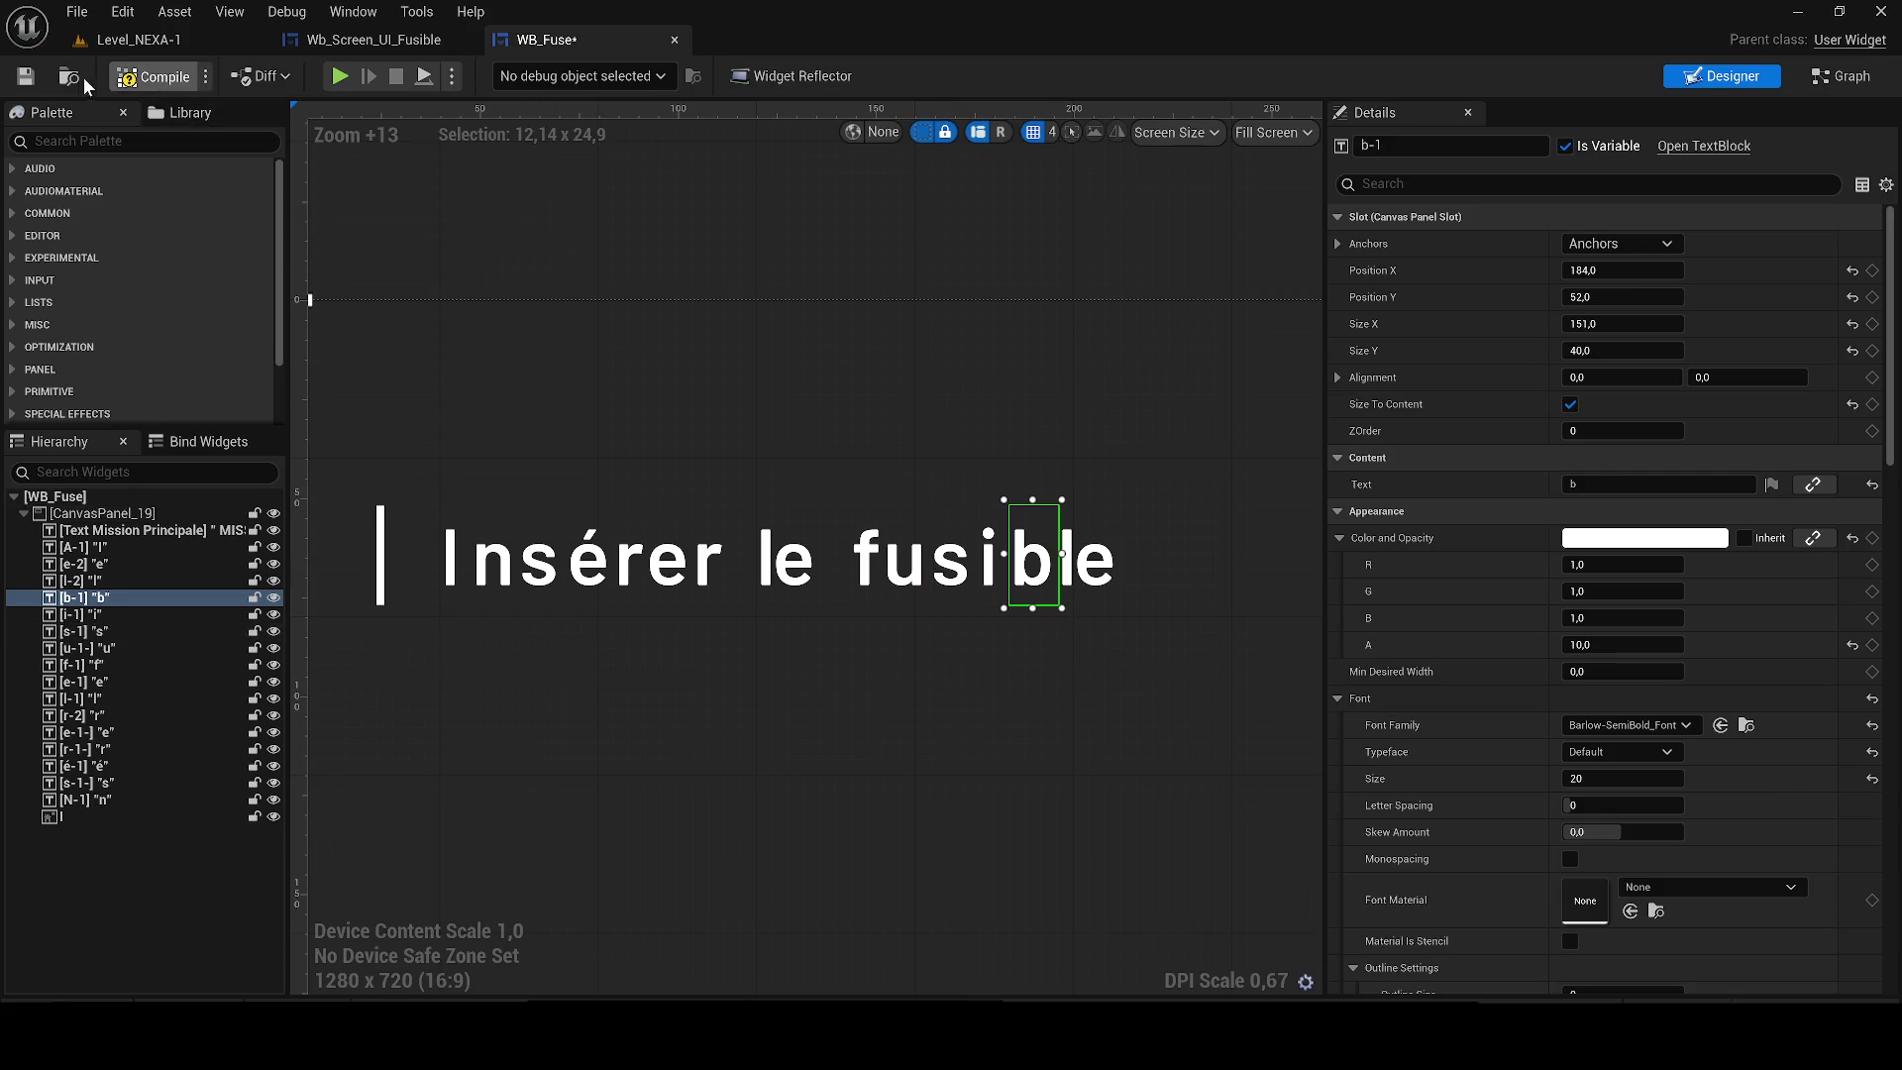
Compile WB_Fuse and bring up Wb_Screen_UI_Fusible's RETOUR button exit flow.
click(26, 76)
click(431, 715)
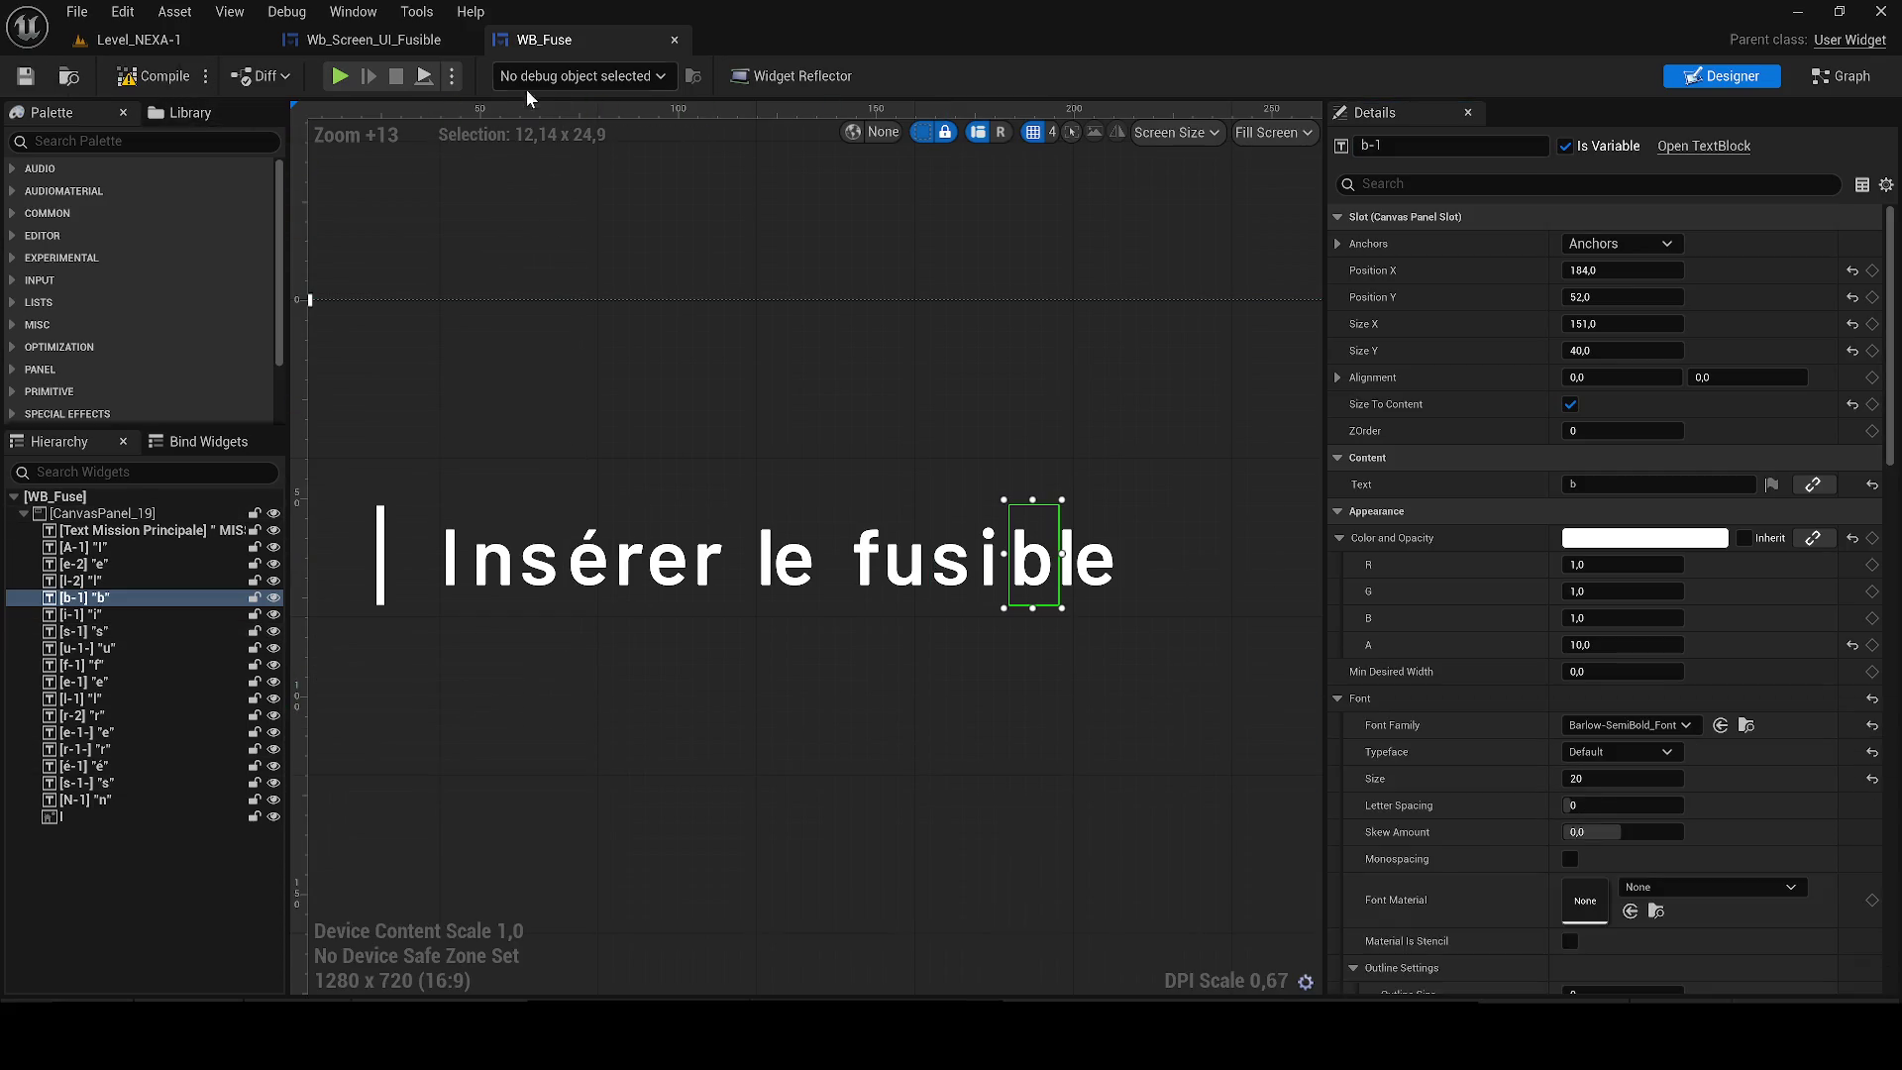
click(349, 42)
scroll(728, 374, down, 16)
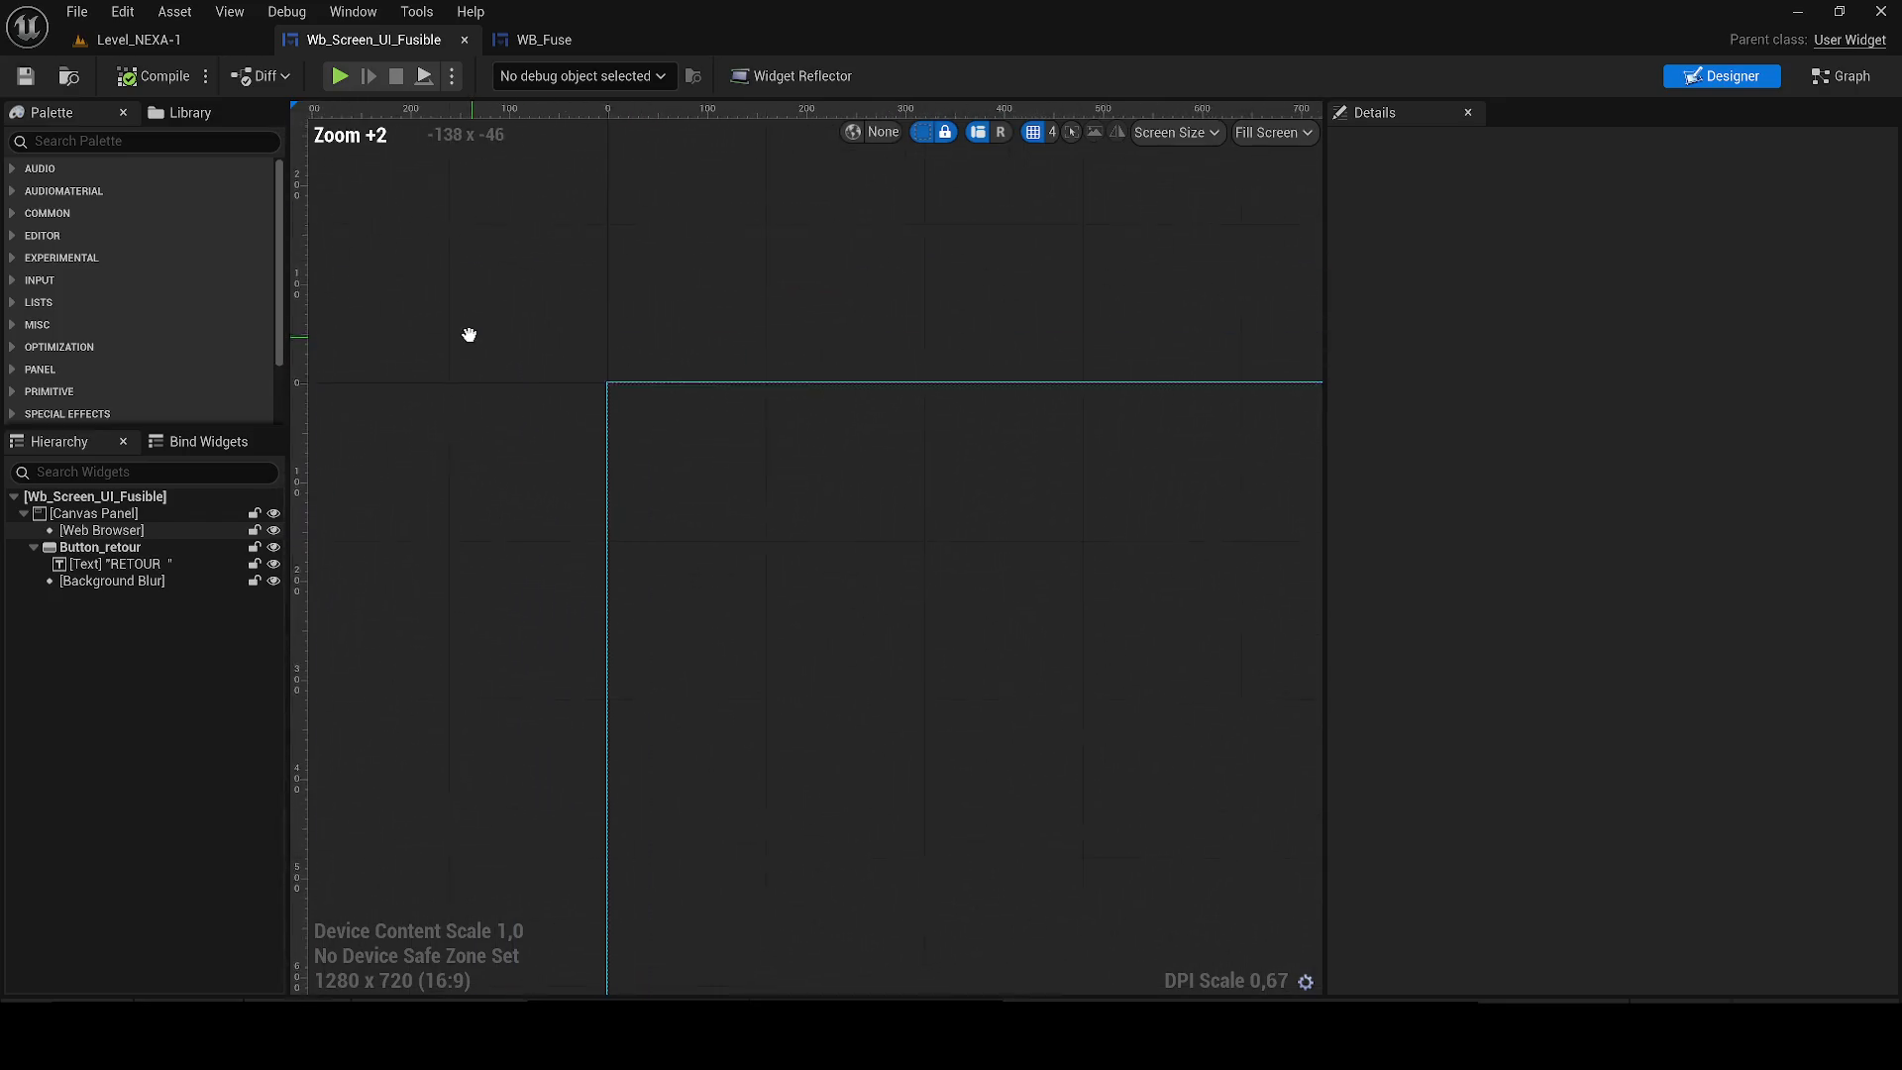
scroll(998, 772, up, 10)
click(933, 770)
scroll(933, 770, up, 3)
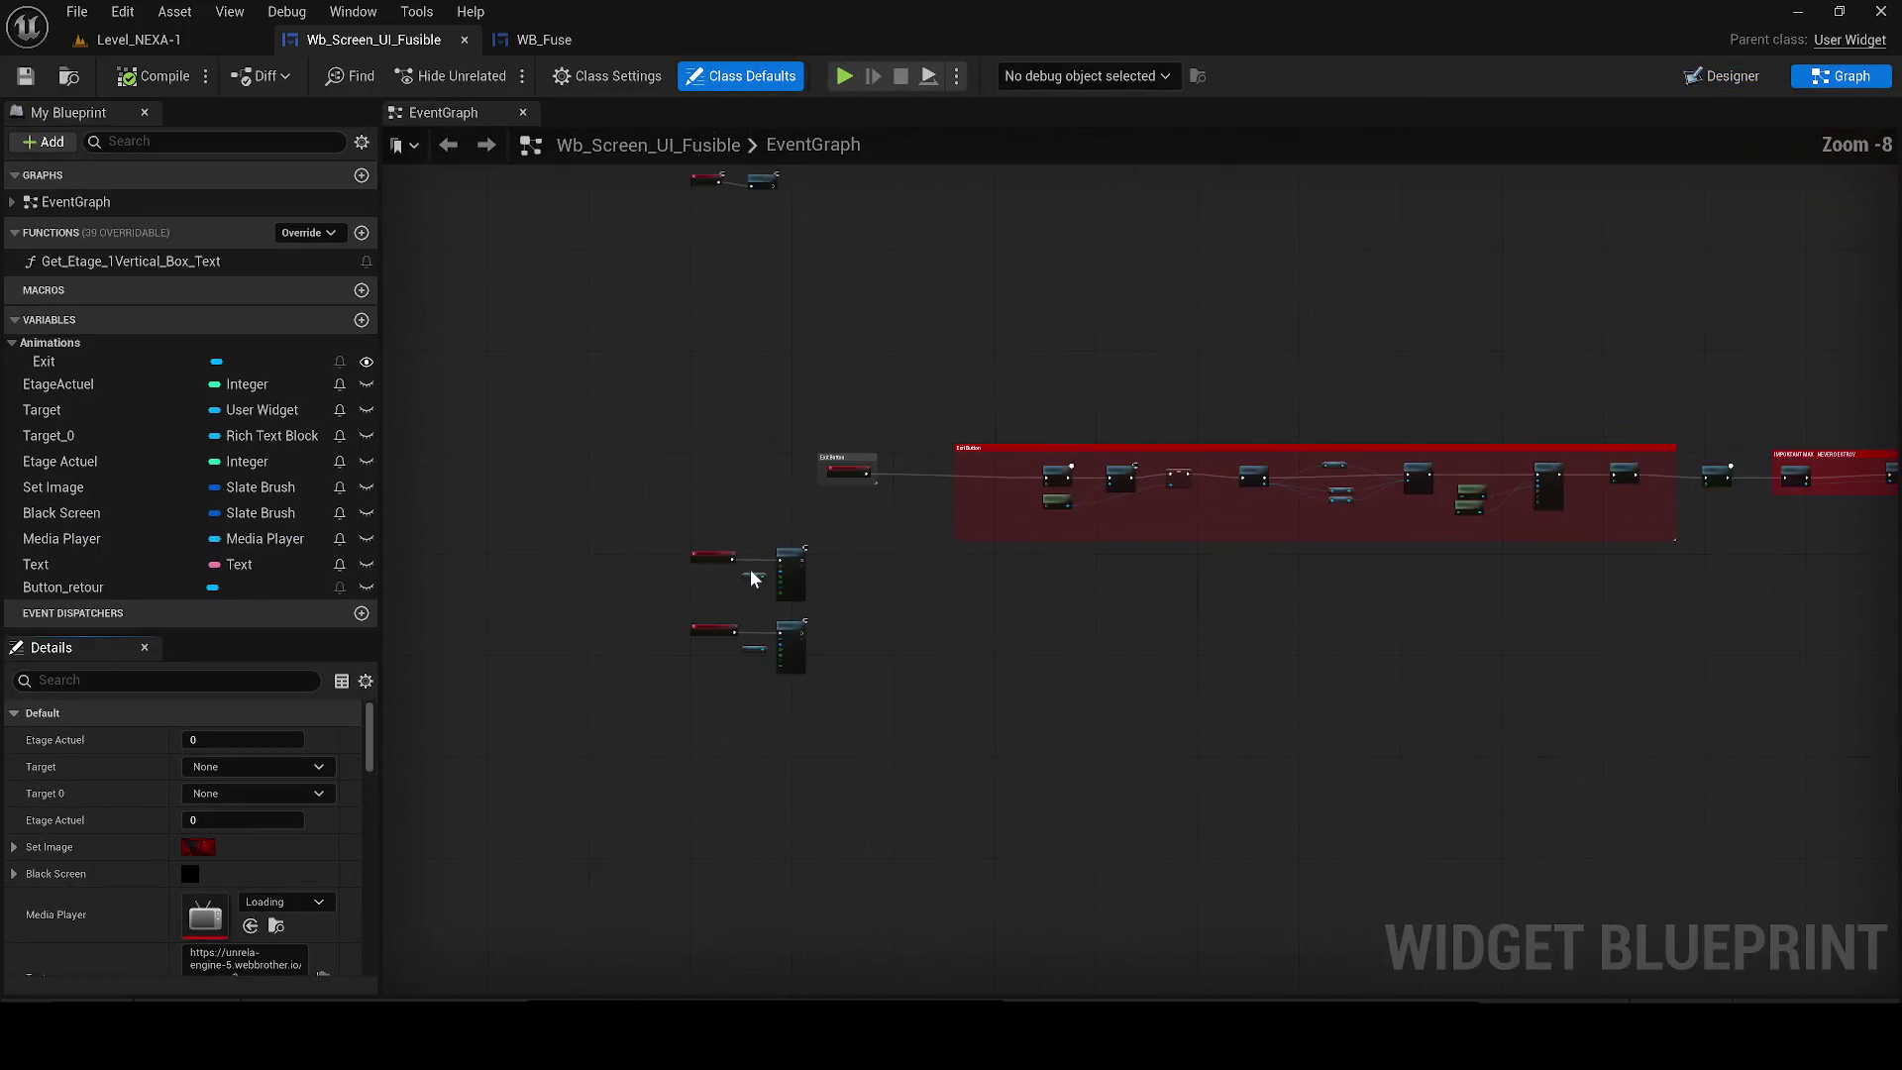
scroll(890, 454, up, 5)
Insert a Sequence node after On Clicked in the exit chain.
click(751, 497)
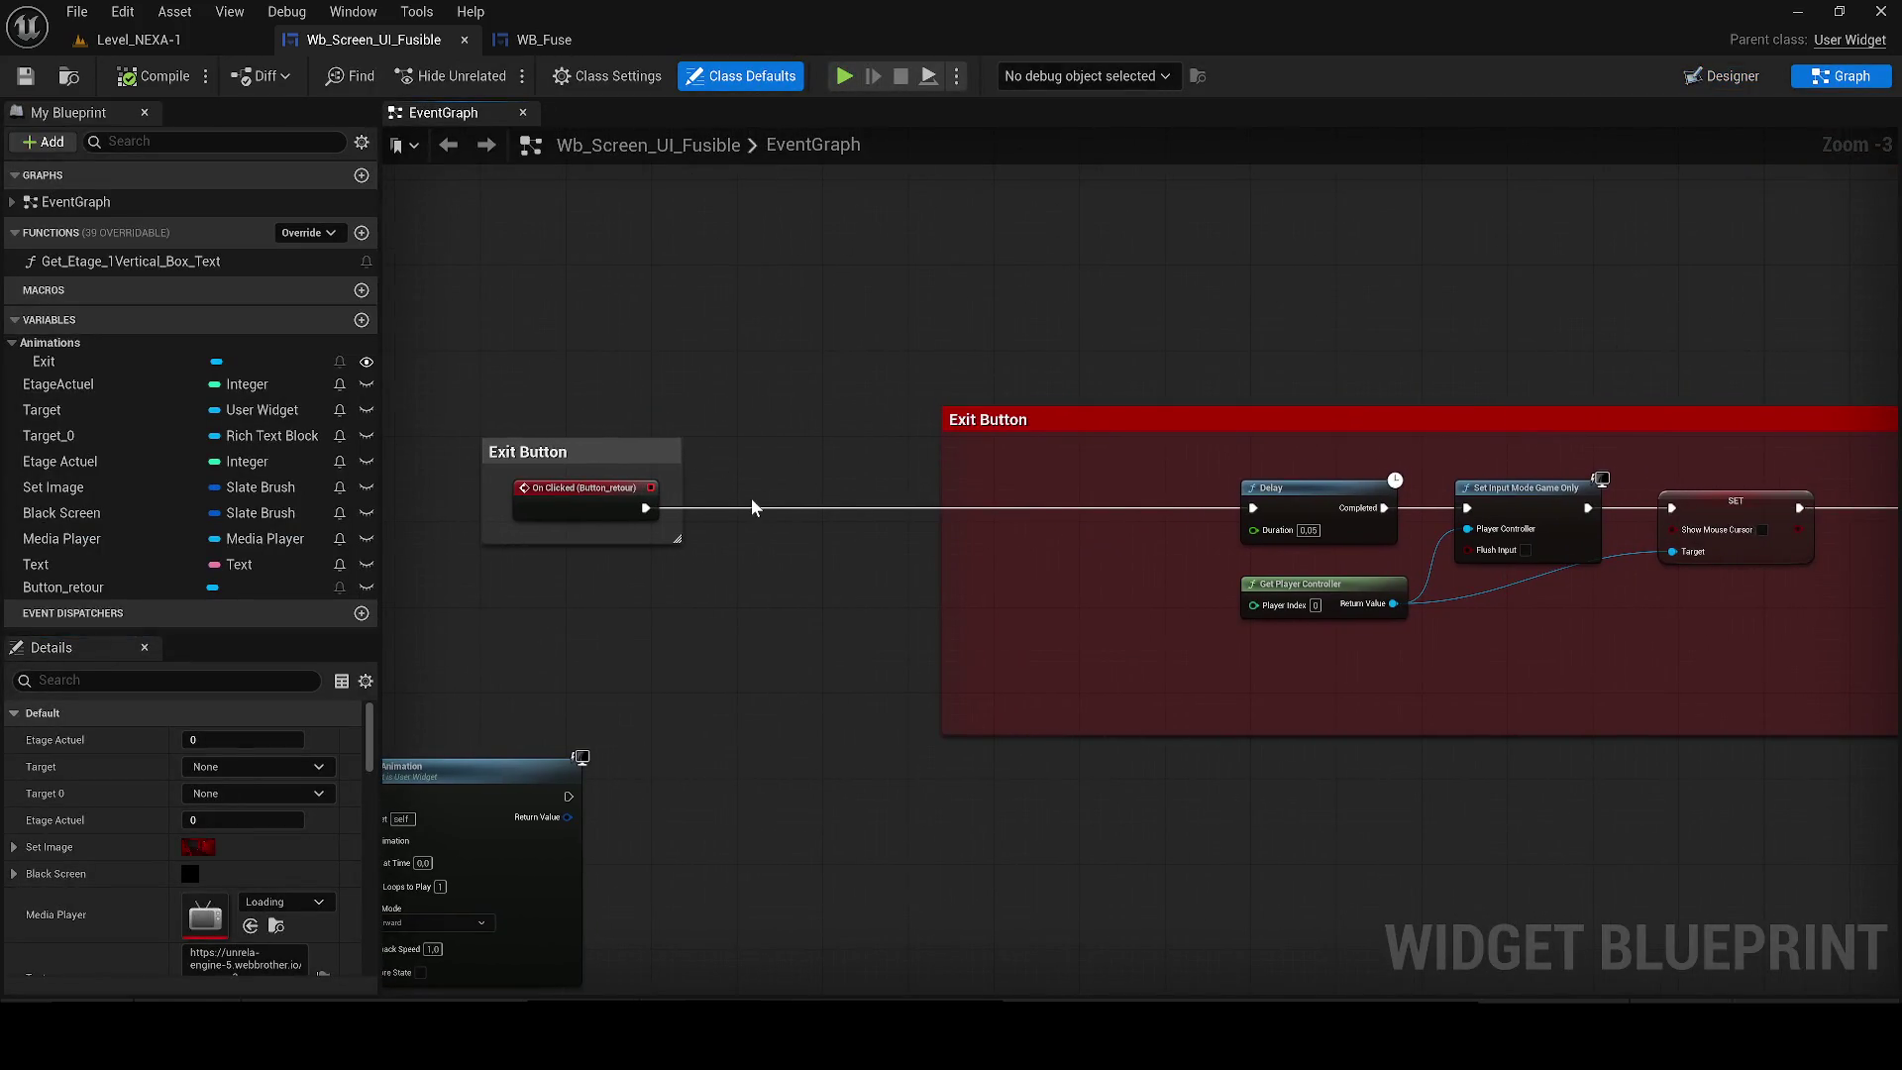
drag(635, 508, 769, 527)
drag(574, 509, 573, 498)
mouse_move(804, 532)
mouse_down()
mouse_move(763, 477)
mouse_move(1253, 507)
mouse_up()
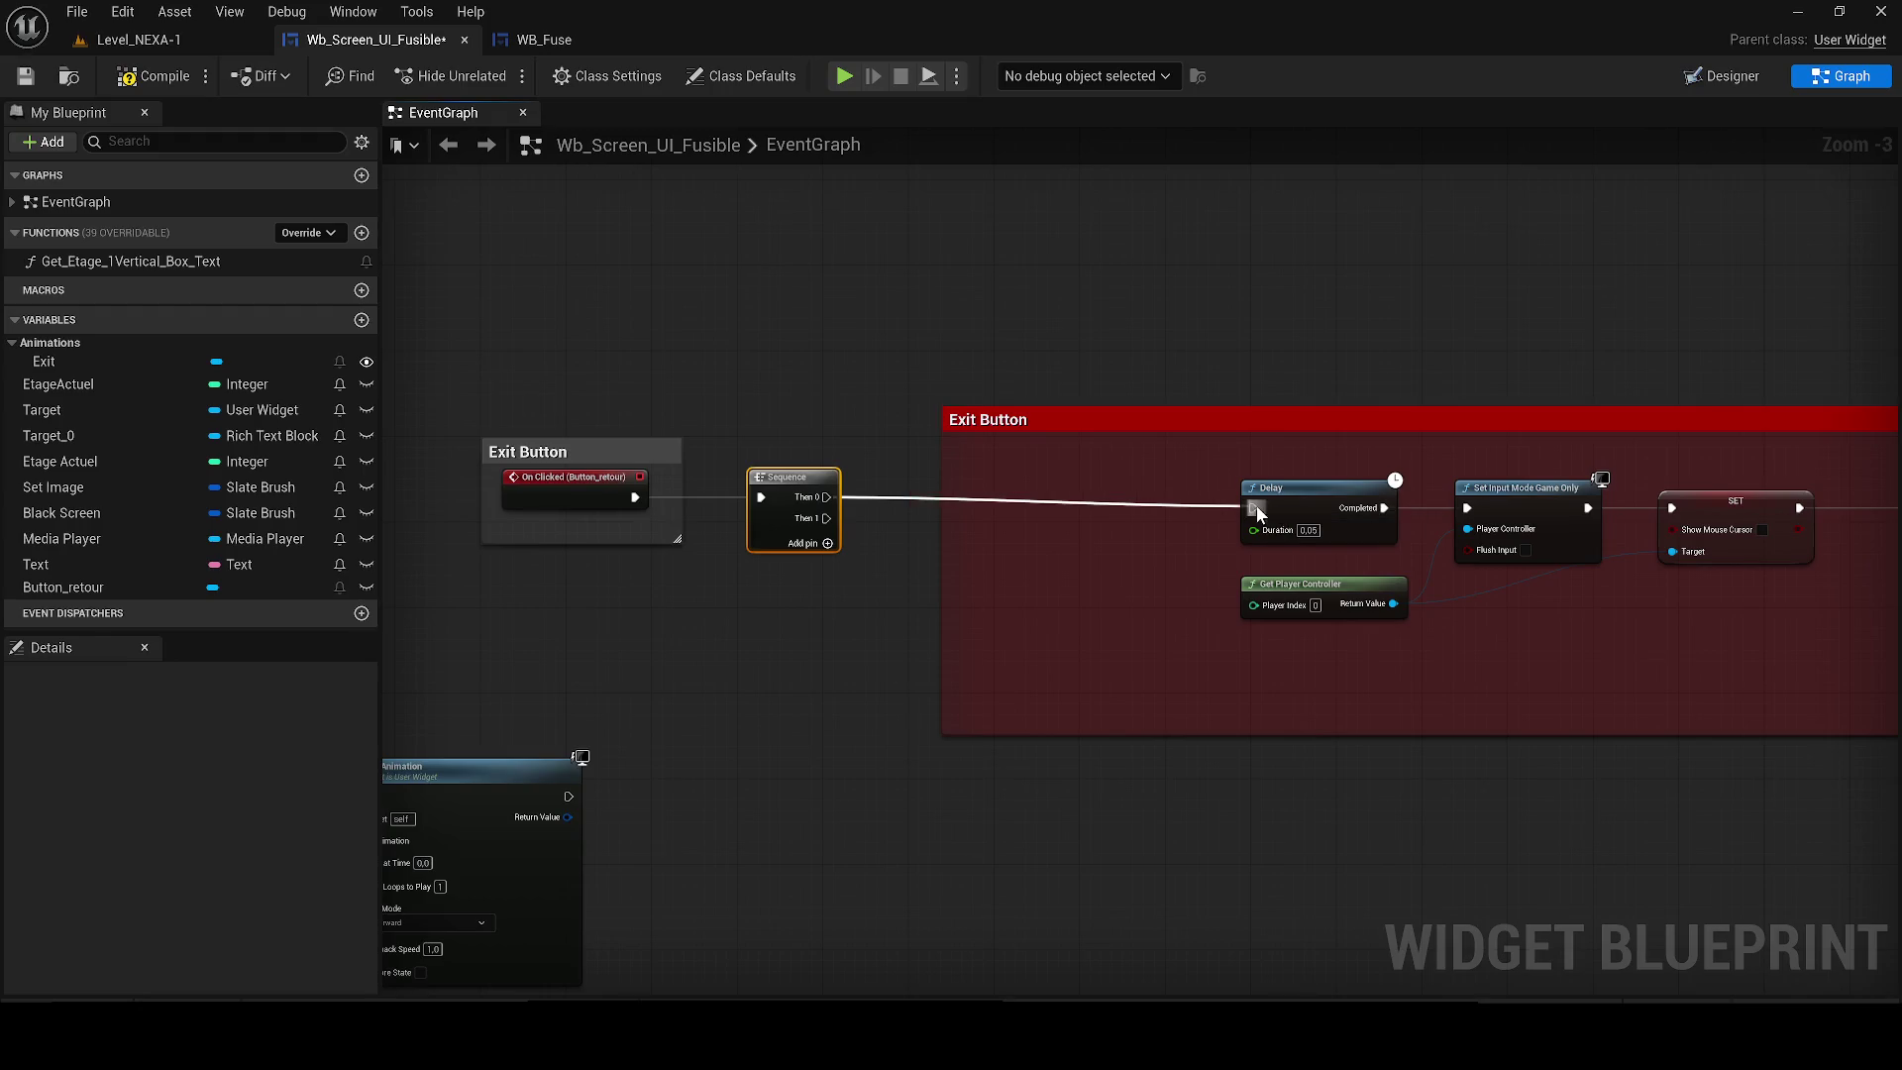
scroll(792, 414, down, 1)
click(1001, 446)
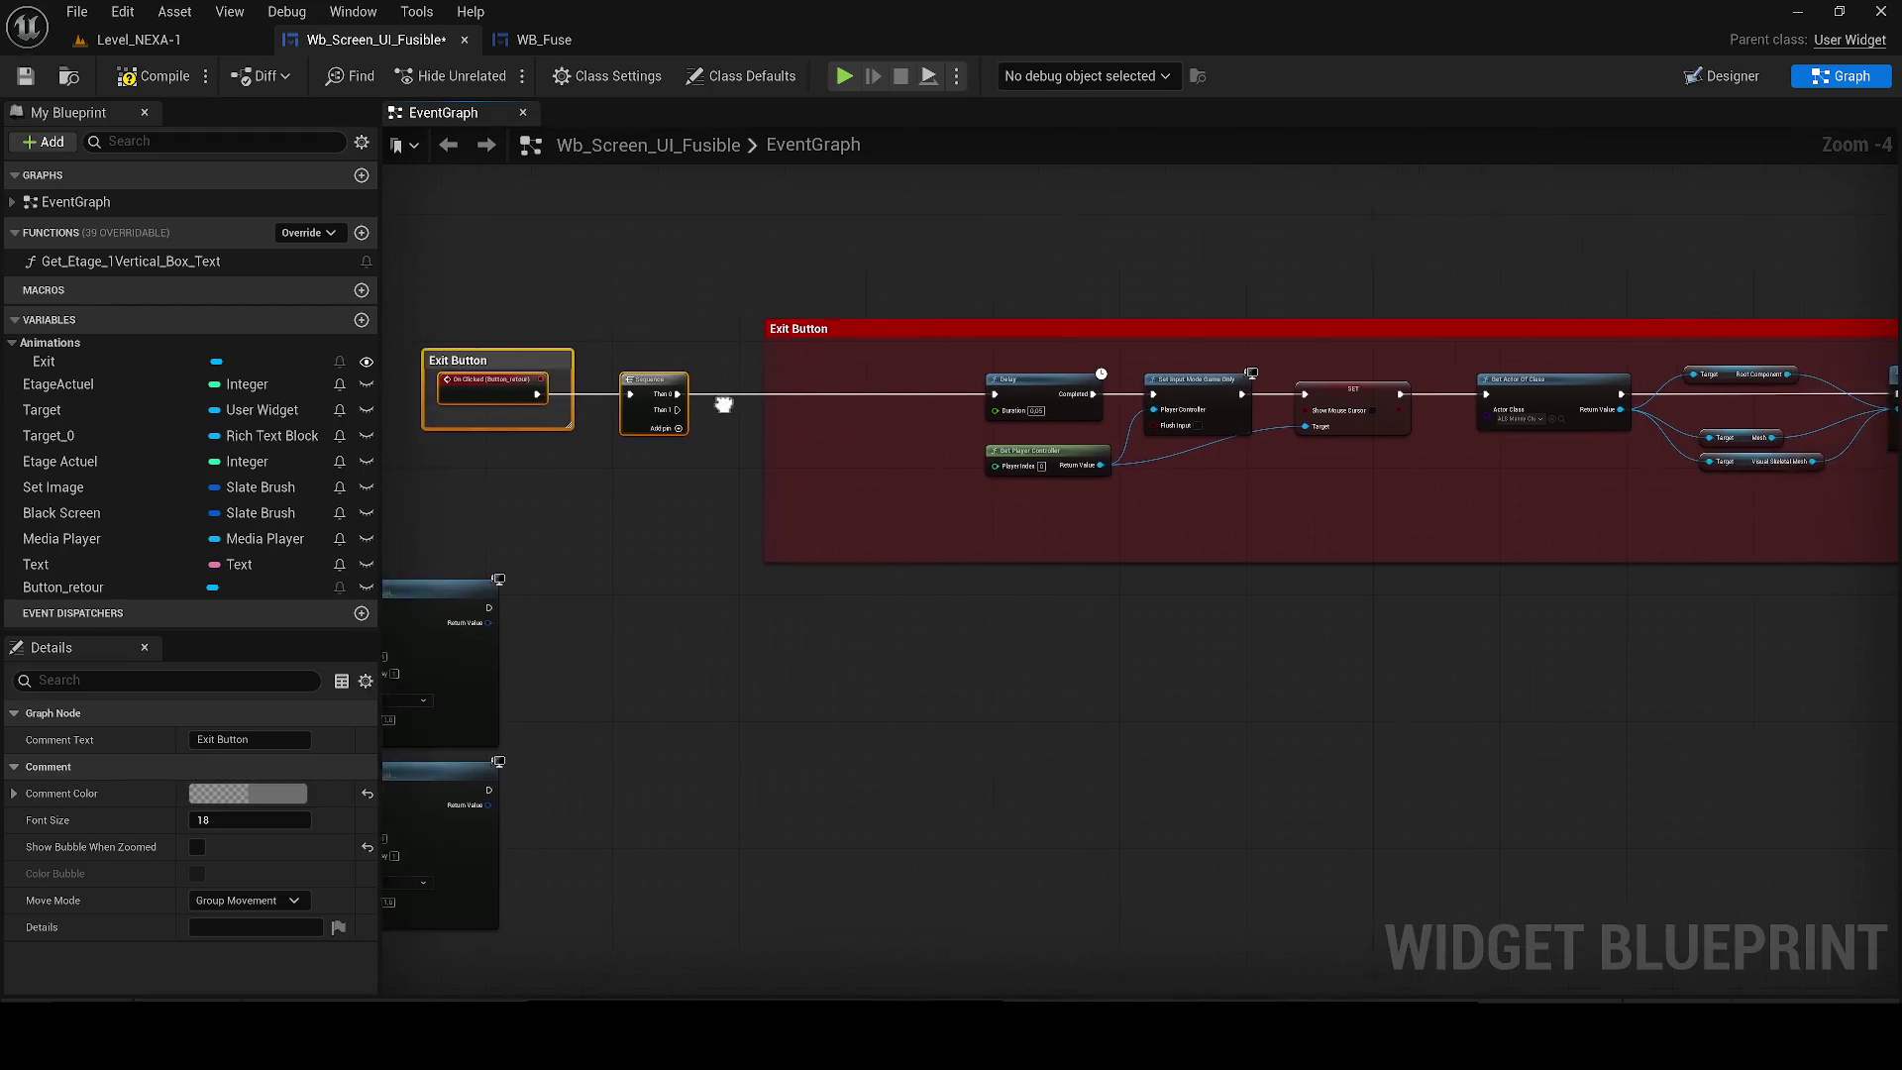
drag(1139, 436, 798, 424)
drag(1026, 435, 670, 391)
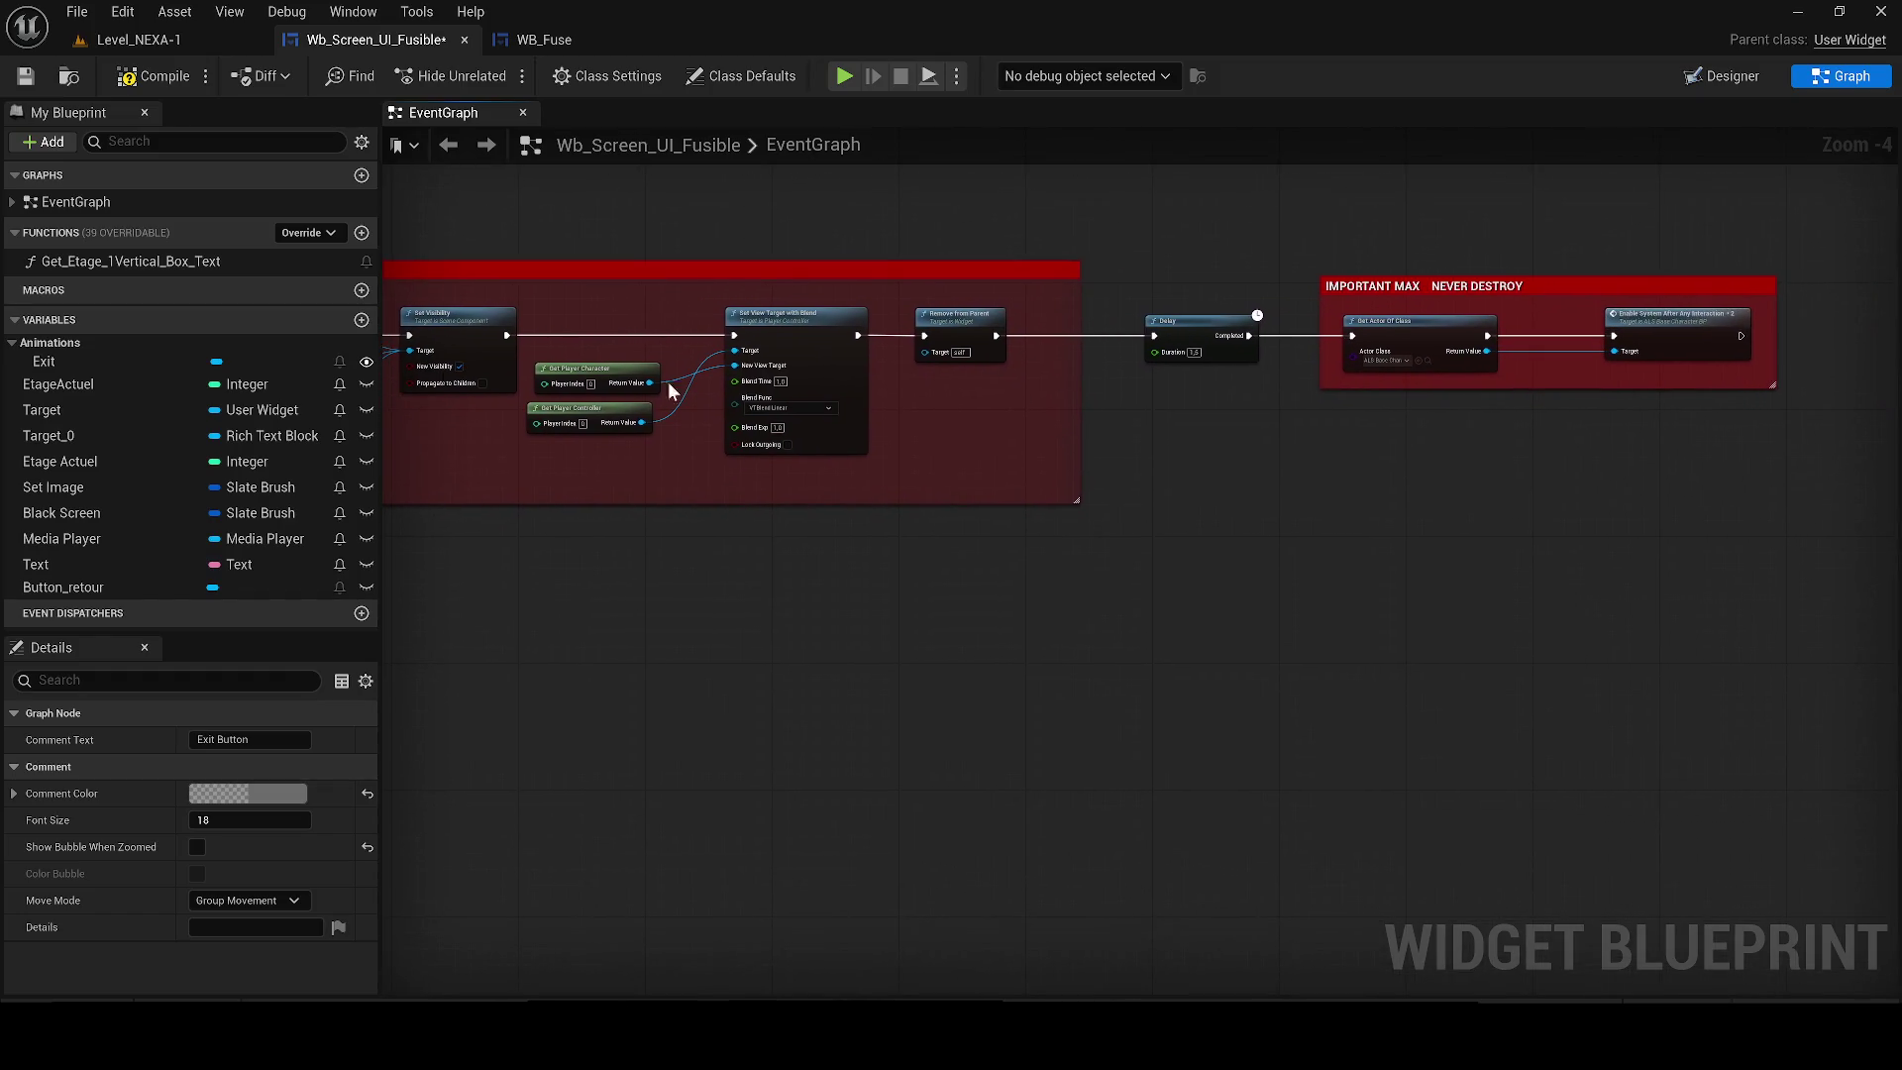
Add a Create Widget node of class WB_Fuse after Enable System.
mouse_move(1565, 401)
mouse_down()
mouse_move(1065, 409)
mouse_move(1104, 368)
mouse_move(935, 703)
mouse_move(975, 690)
mouse_up()
scroll(1089, 377, up, 1)
text(create)
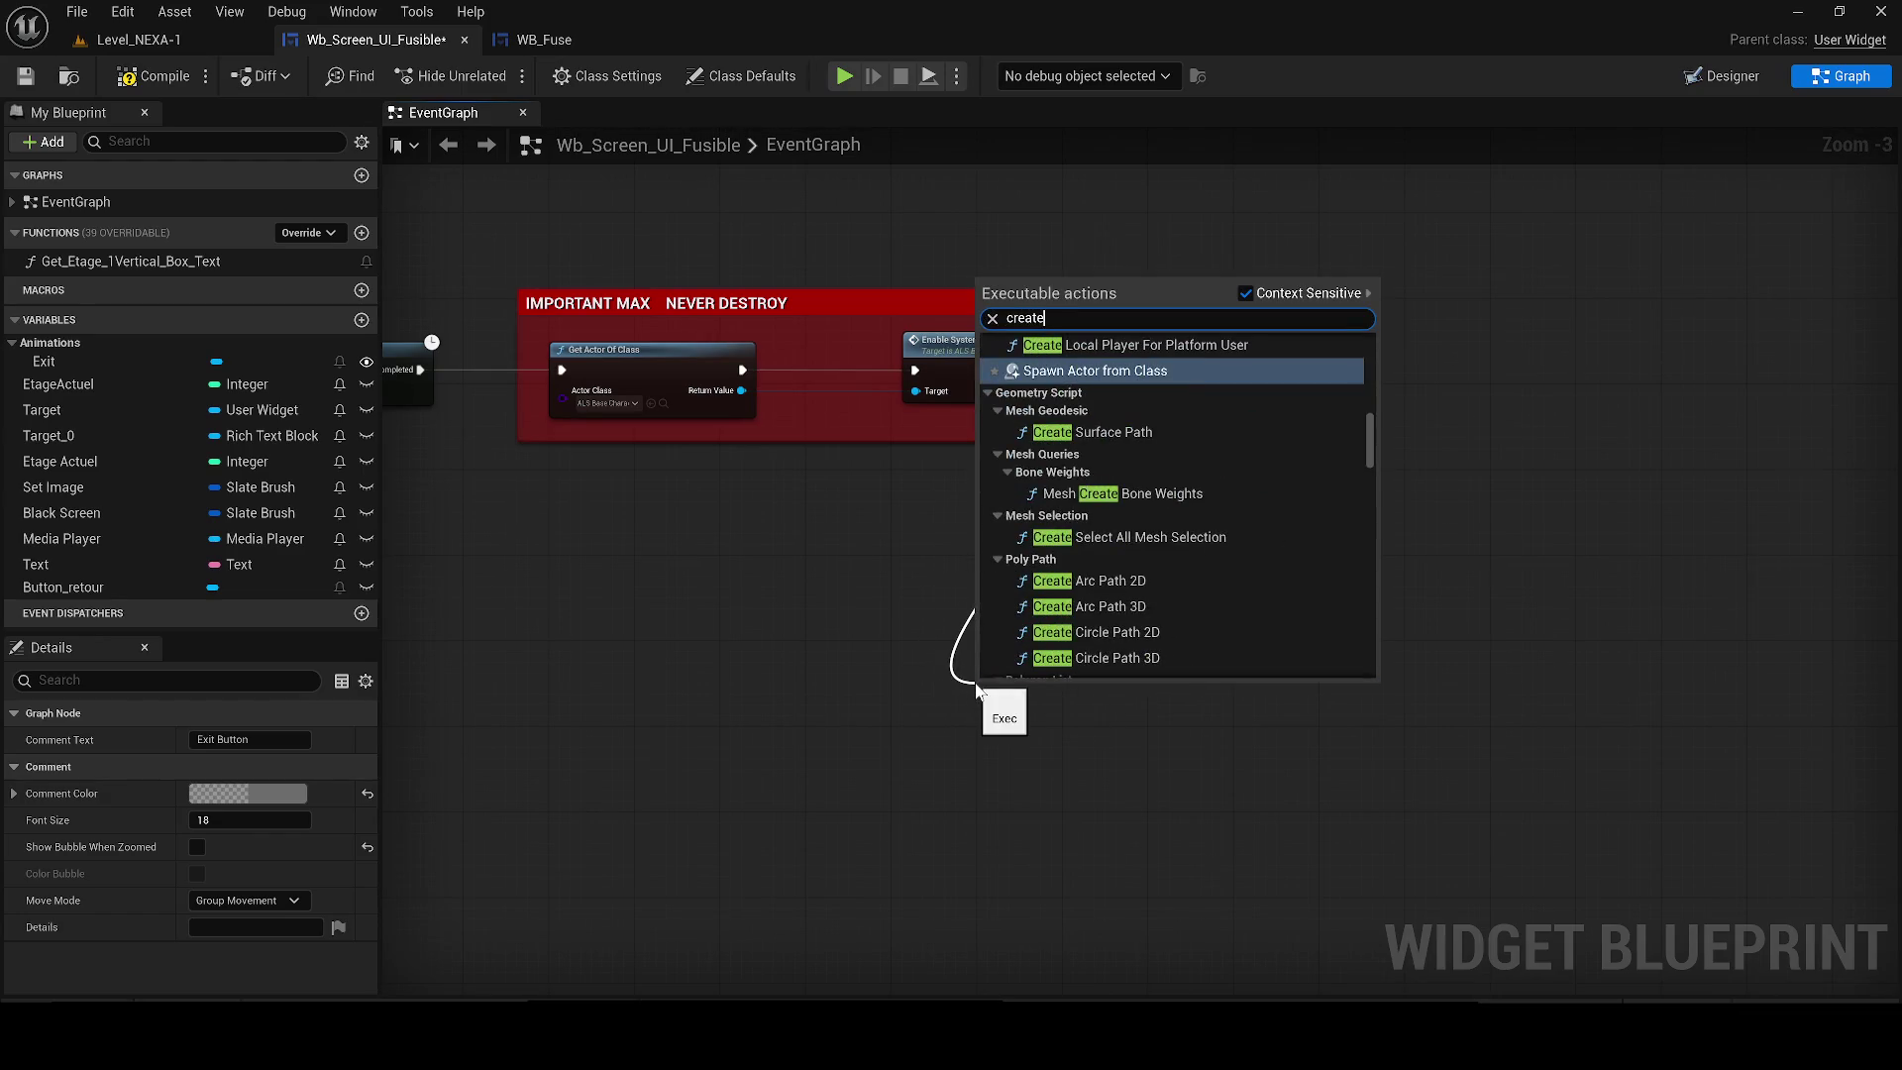
text( widget)
click(1140, 544)
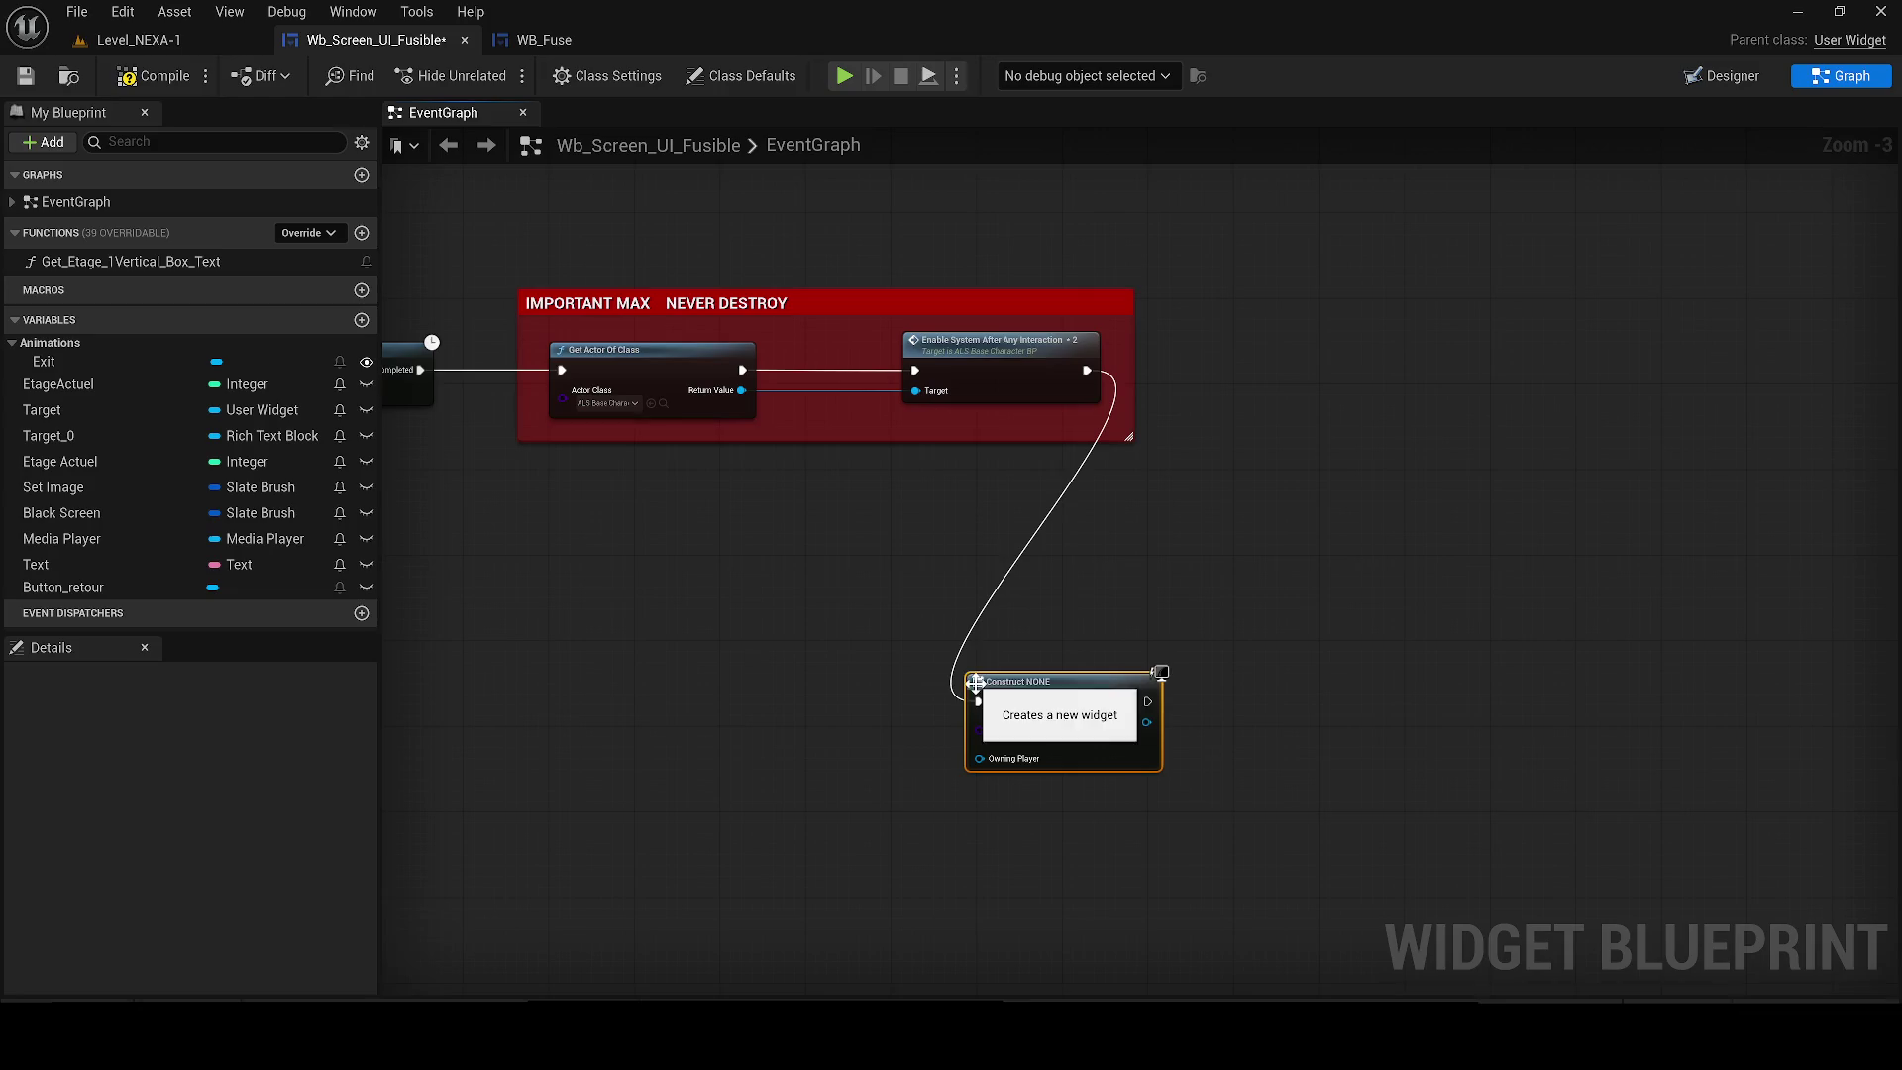
drag(1083, 692, 867, 605)
scroll(867, 606, up, 3)
click(818, 654)
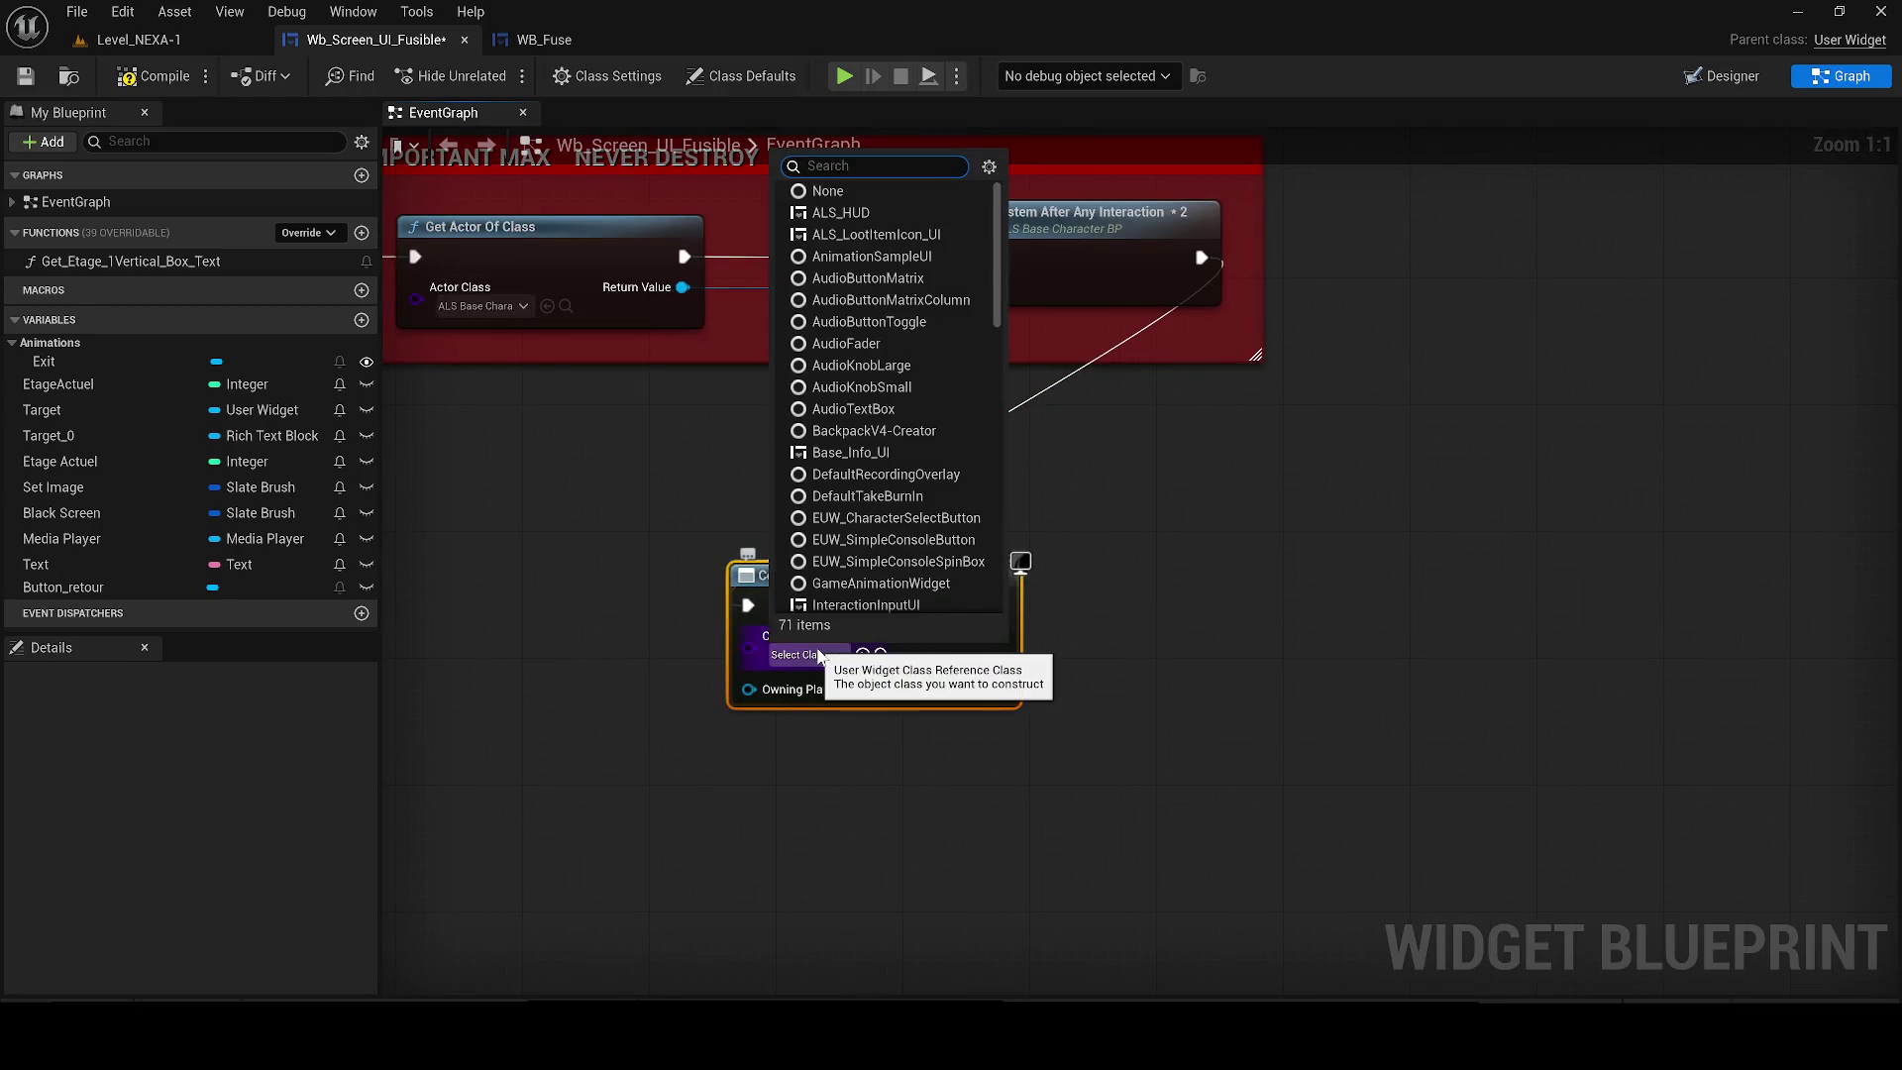
text(Wb_fuse)
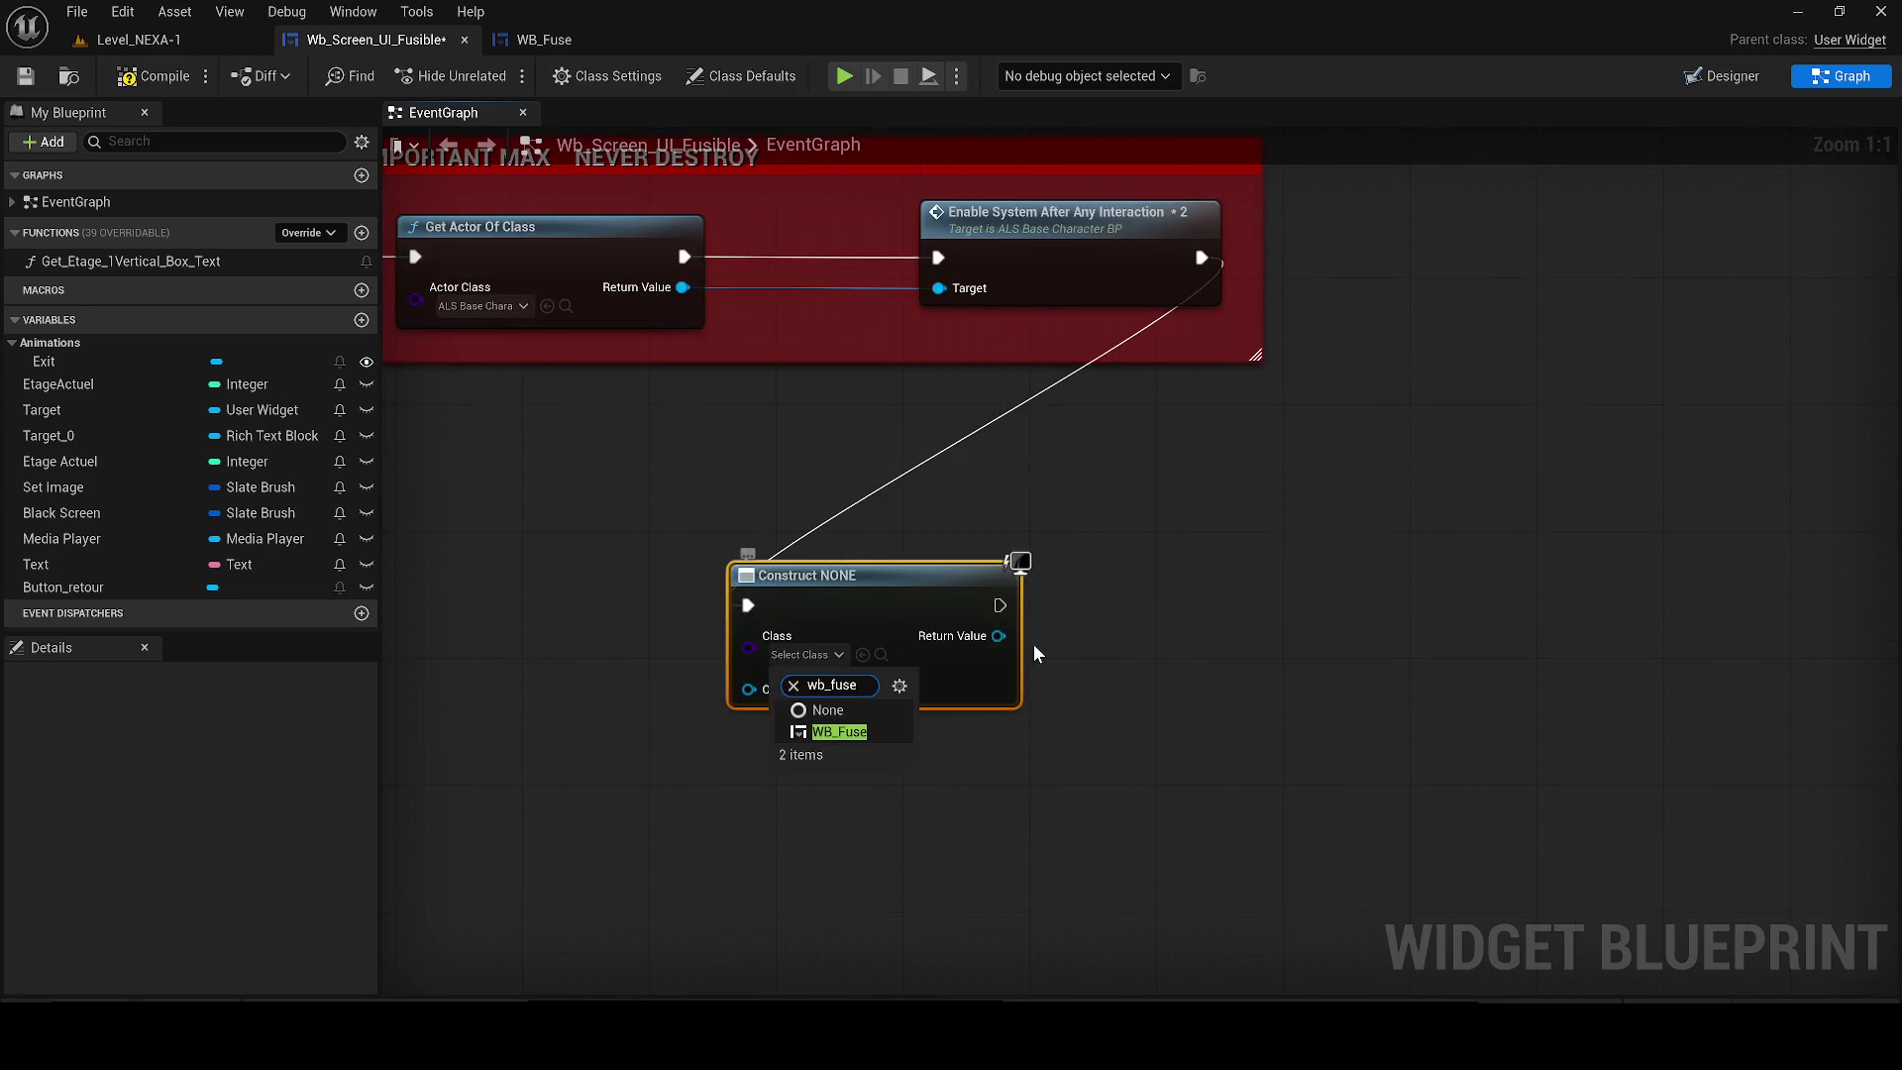
click(840, 731)
Add the created WB_Fuse widget to the viewport with an Add to Viewport node.
drag(1011, 636, 1218, 526)
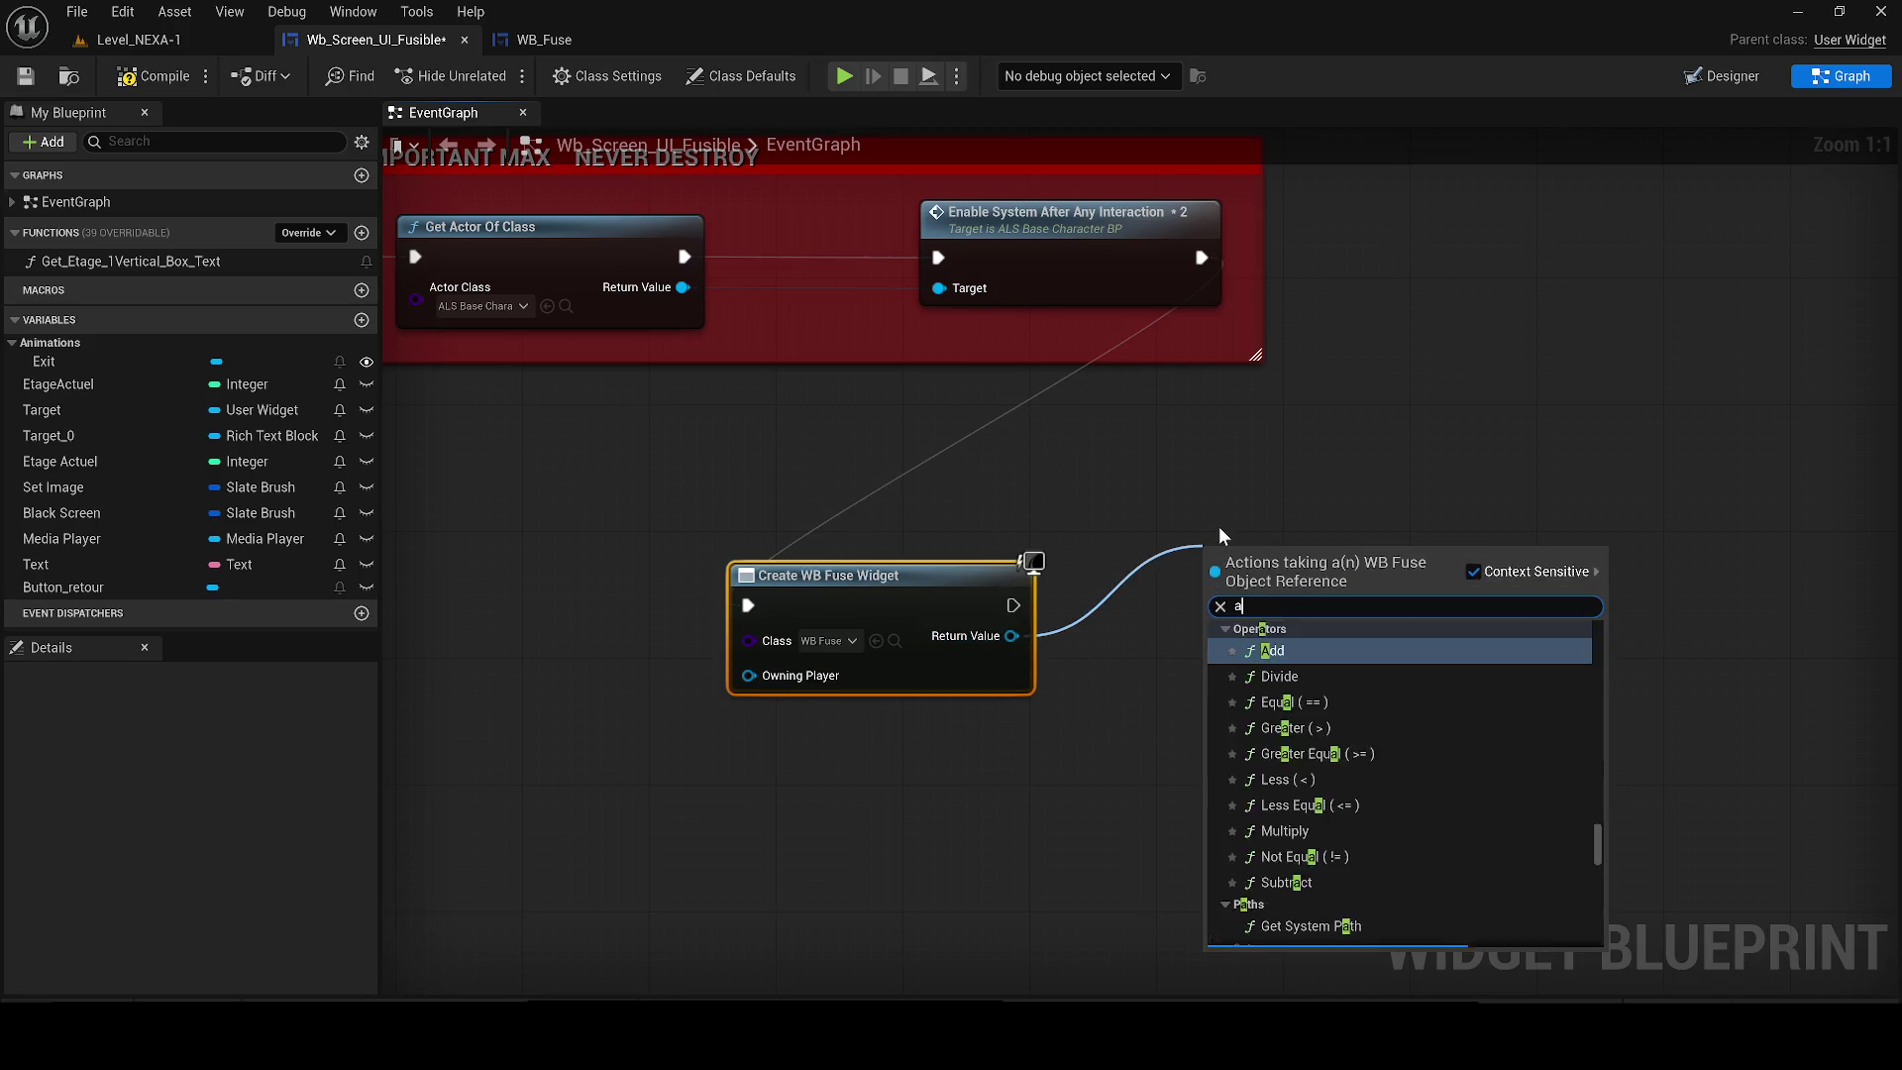
text(+)
key(Return)
drag(1011, 636, 1181, 630)
text(add t)
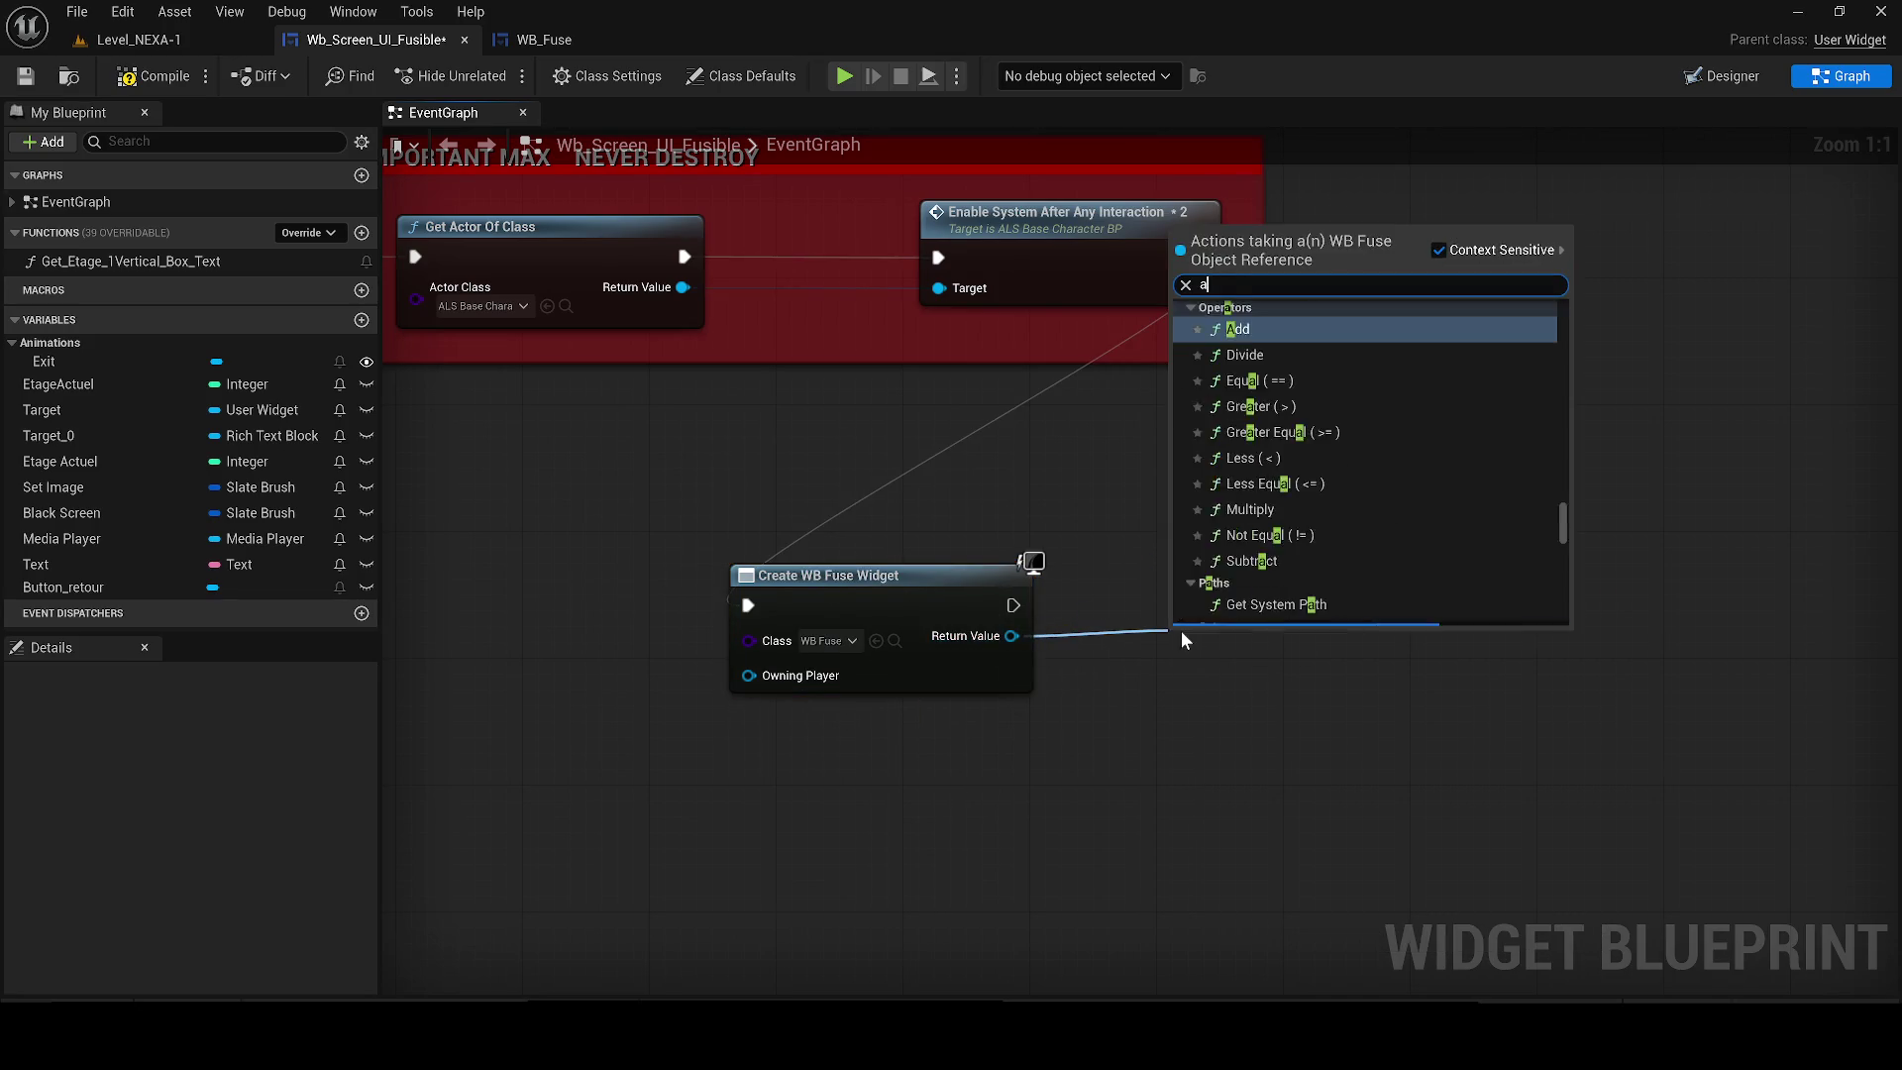
text(o vi)
key(Return)
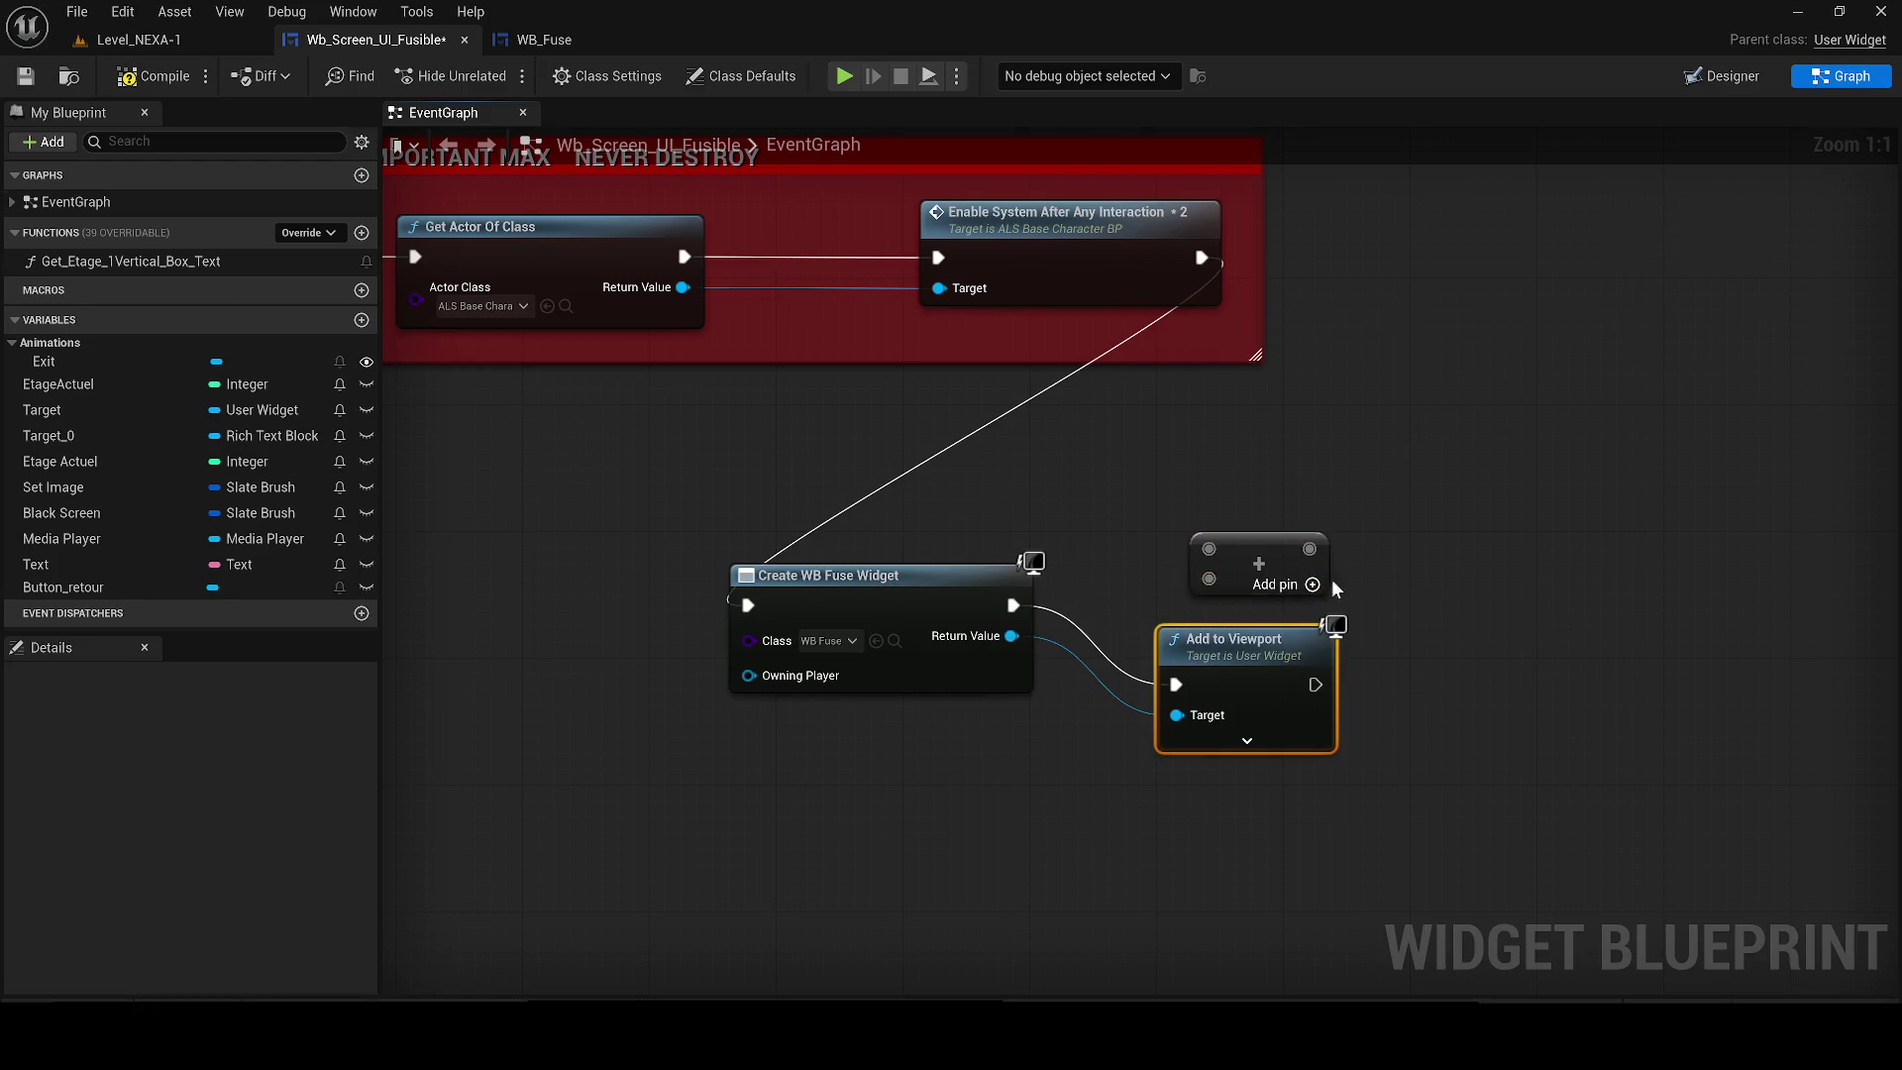
drag(1240, 673, 1197, 590)
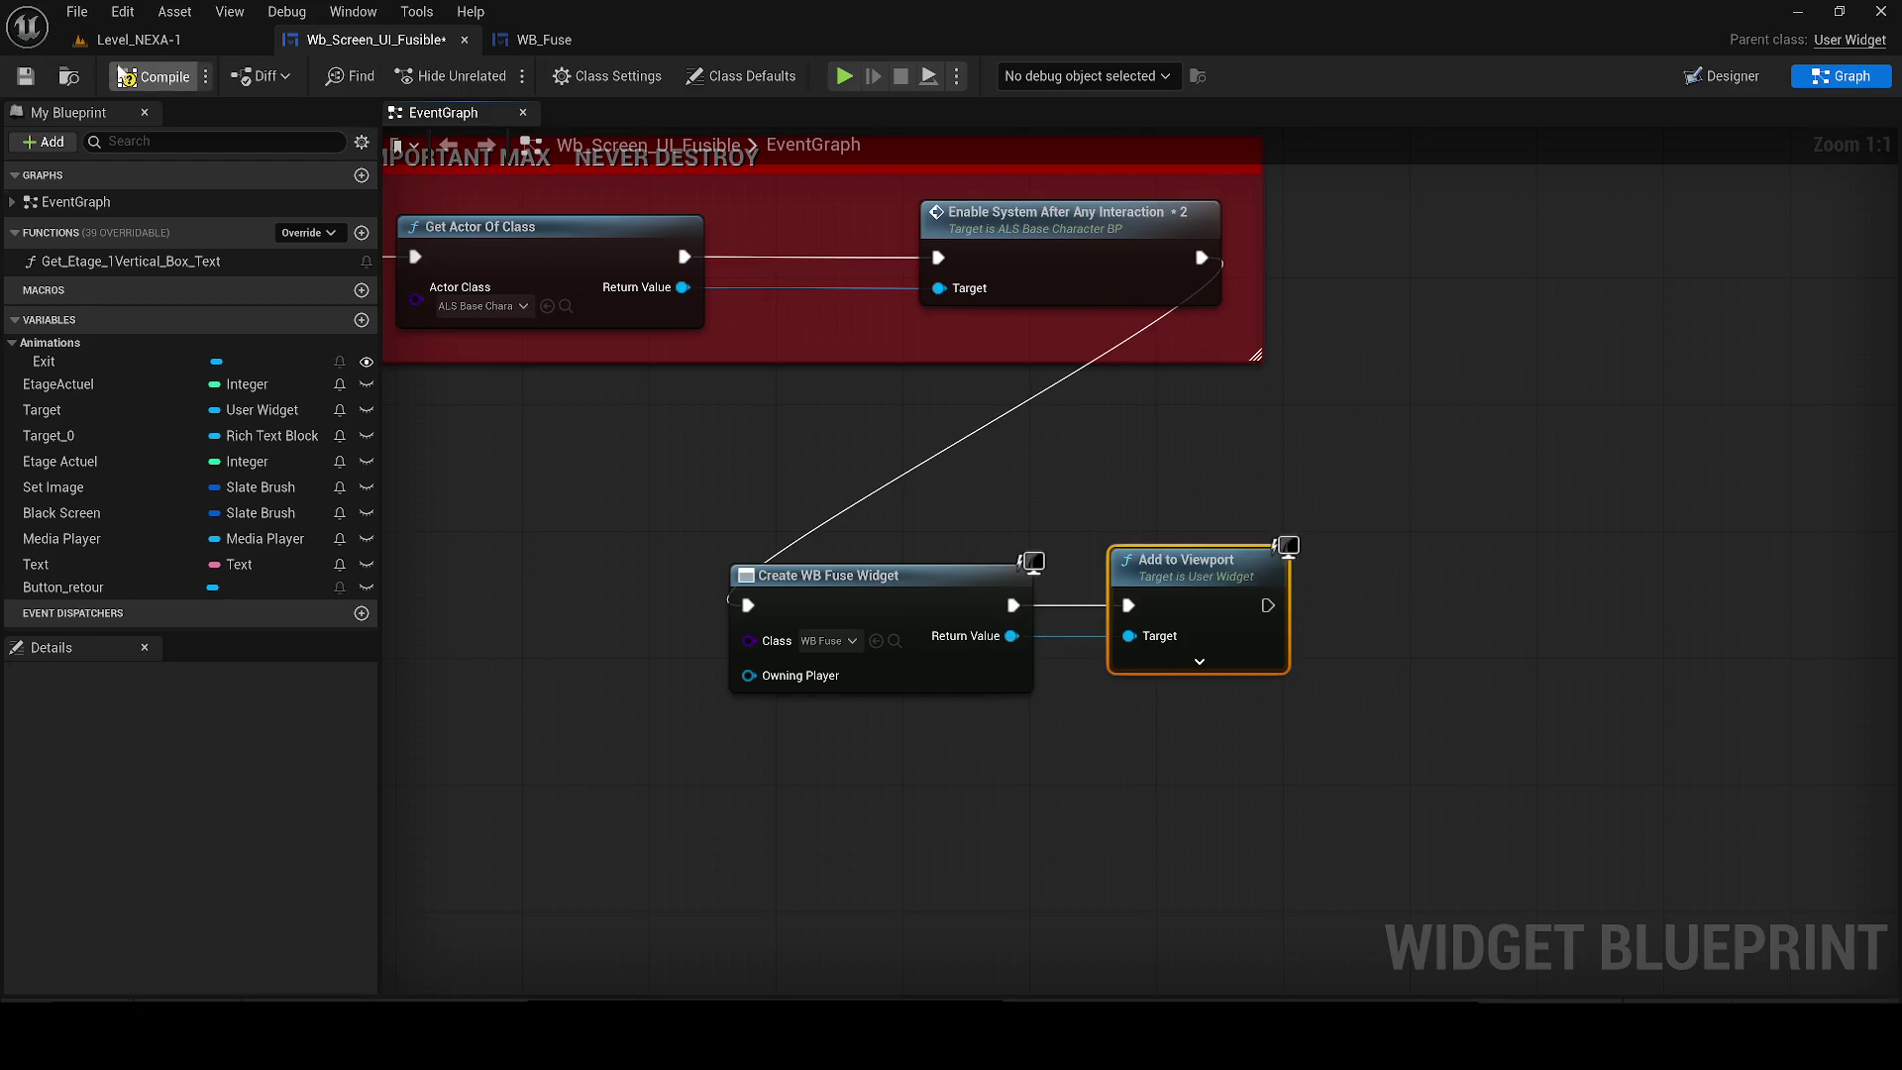
click(543, 40)
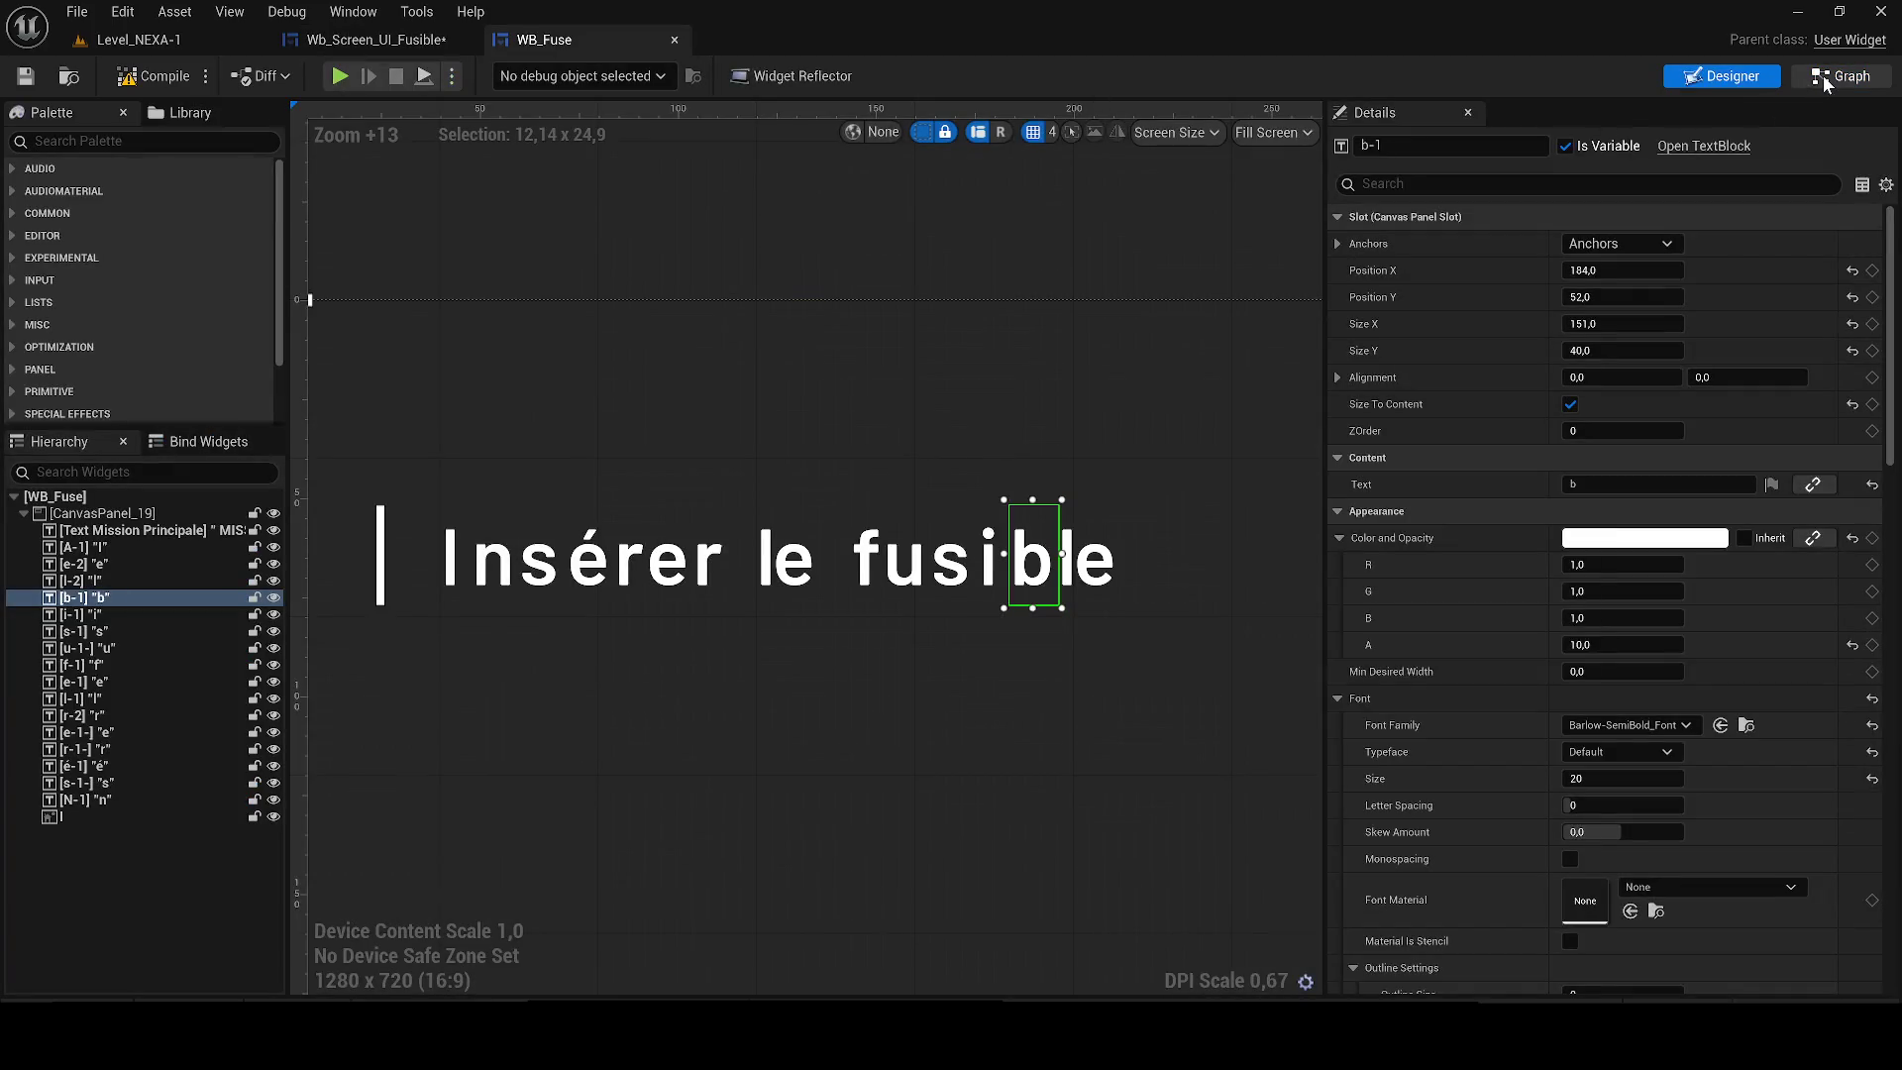
click(1833, 77)
drag(1232, 793, 1215, 753)
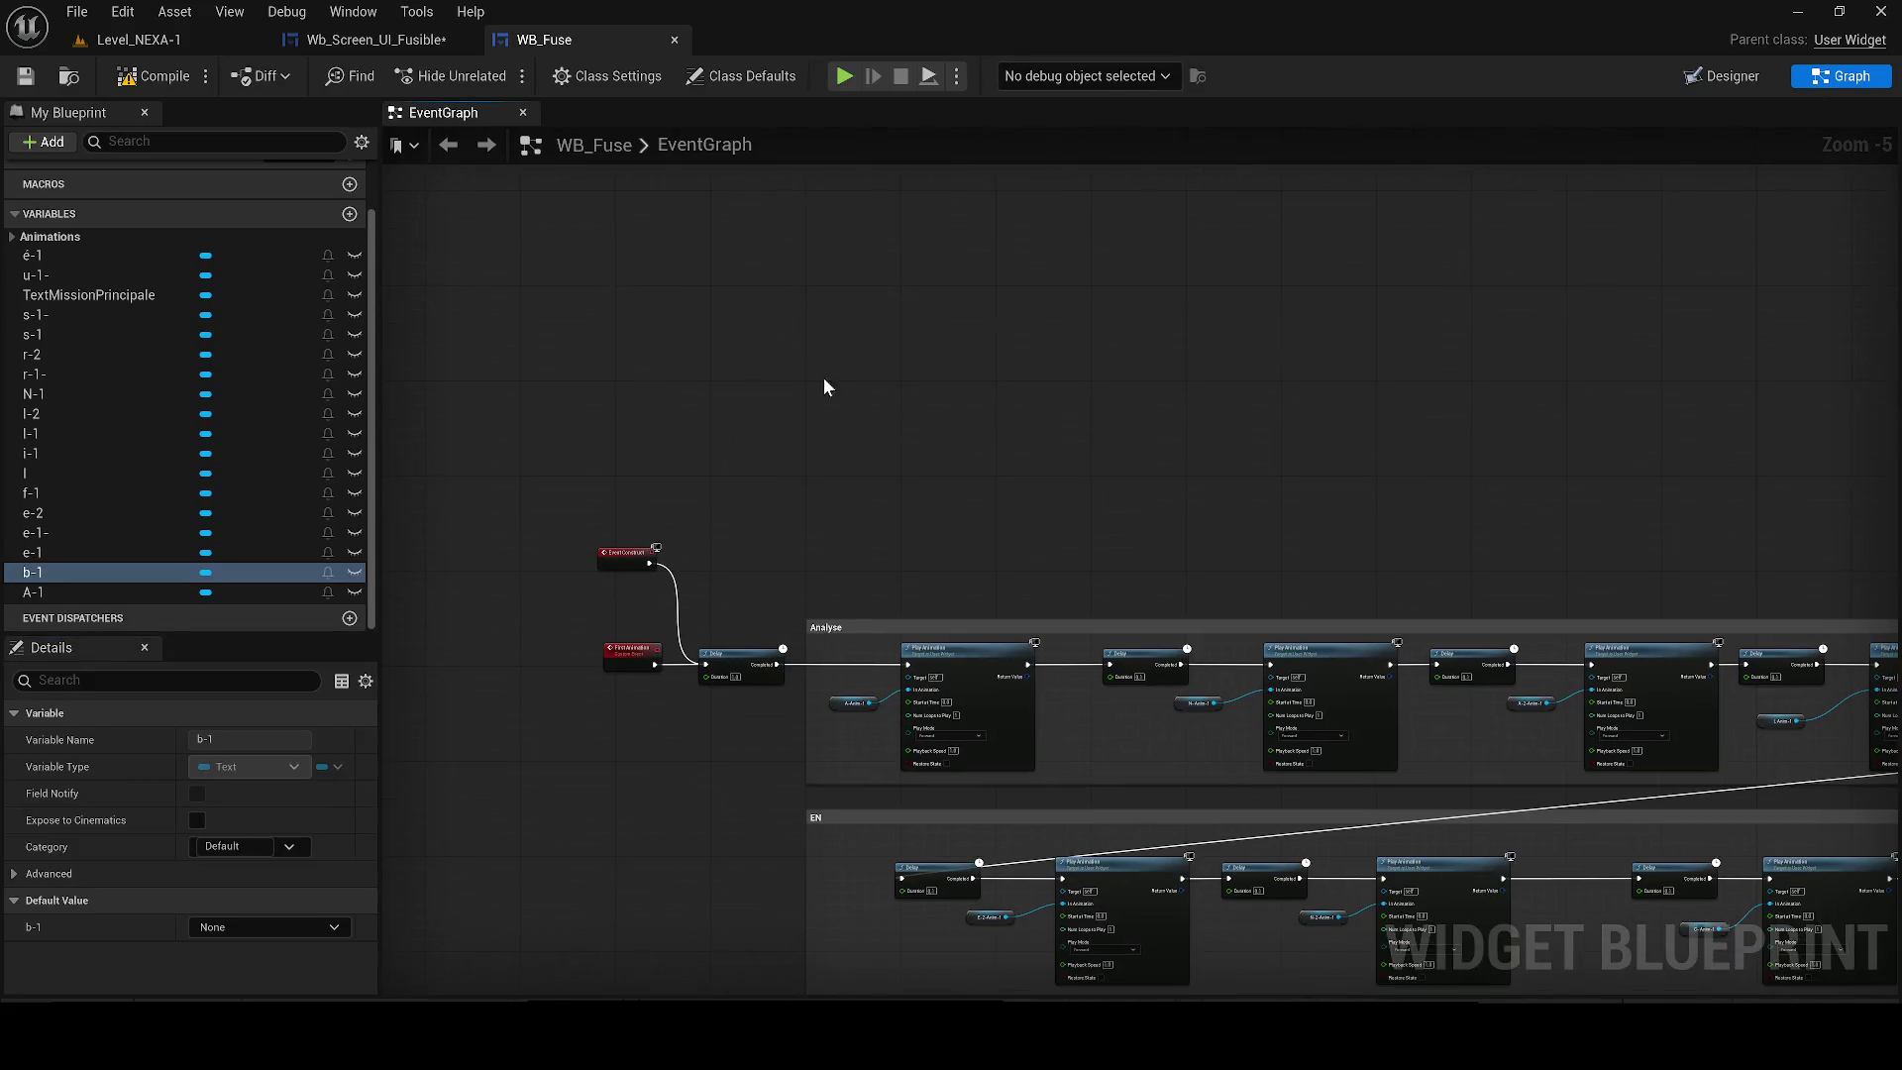
click(139, 40)
click(495, 76)
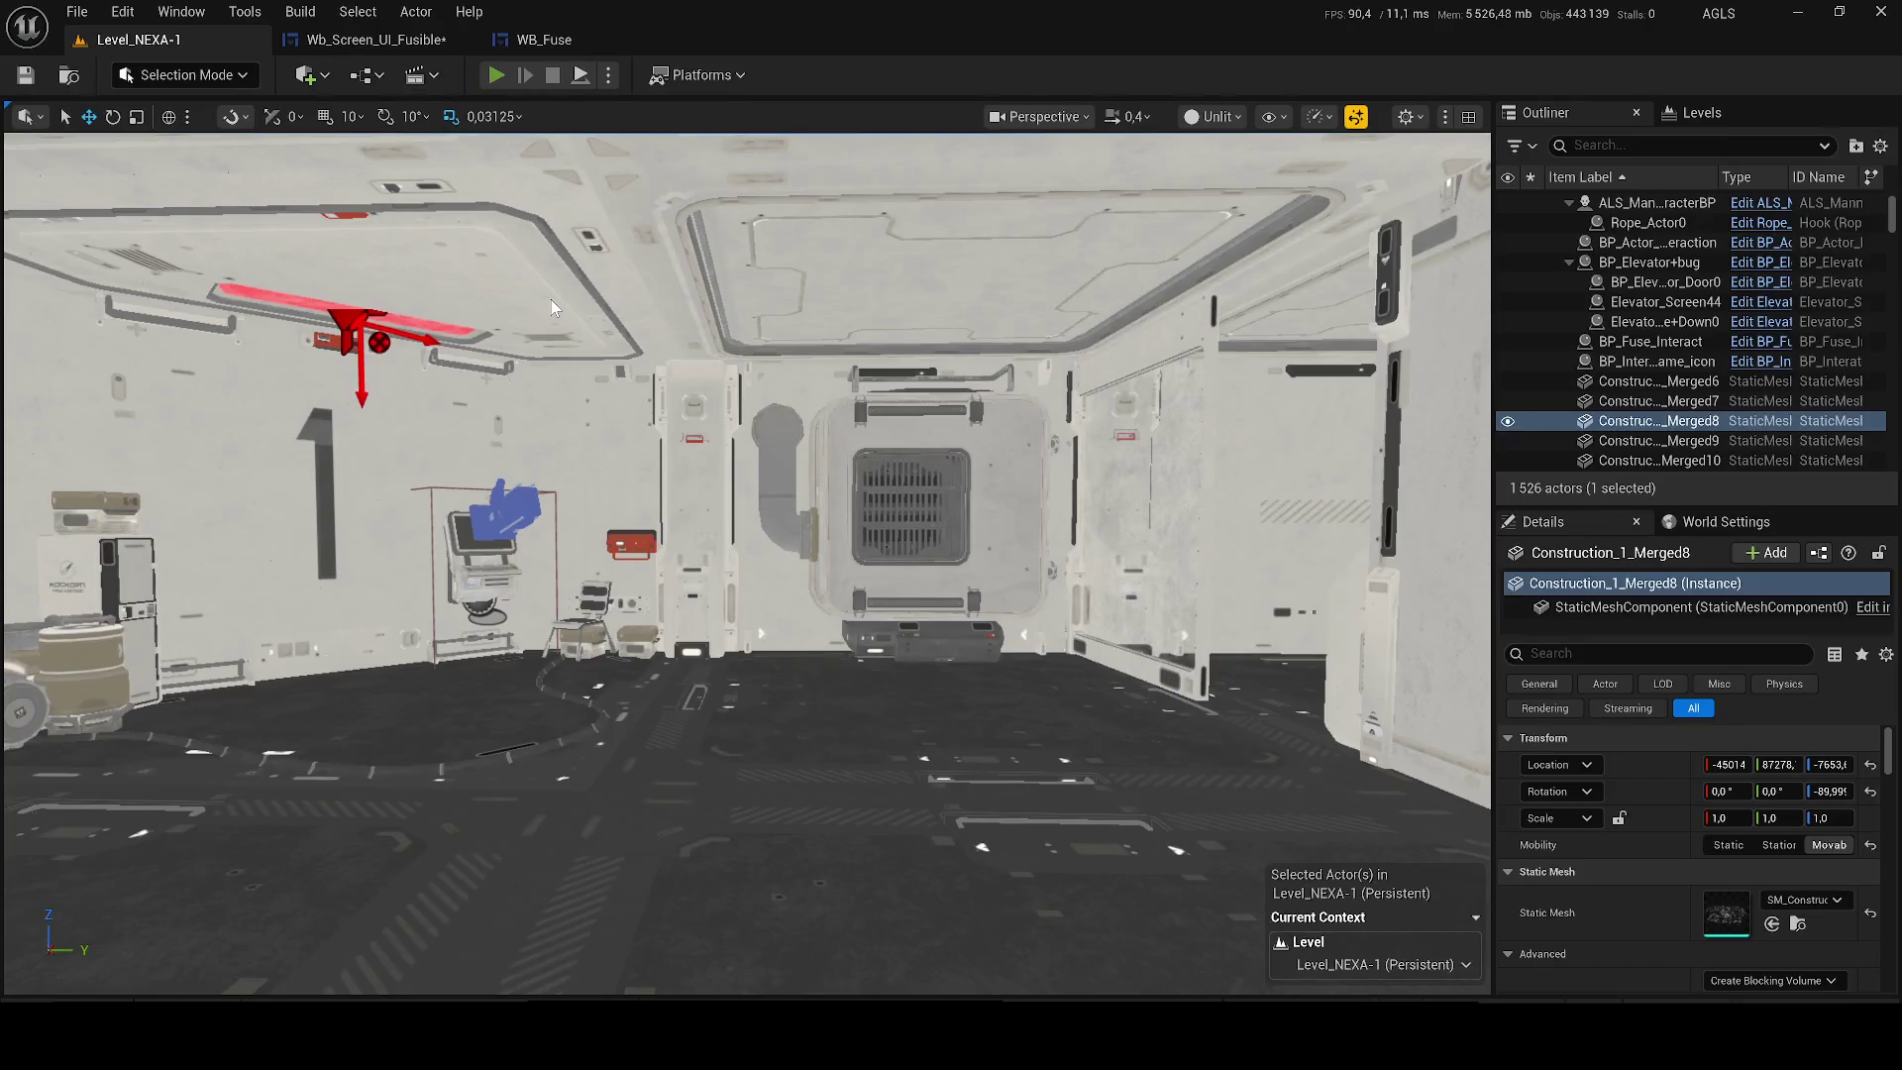
key(F1)
key(F2)
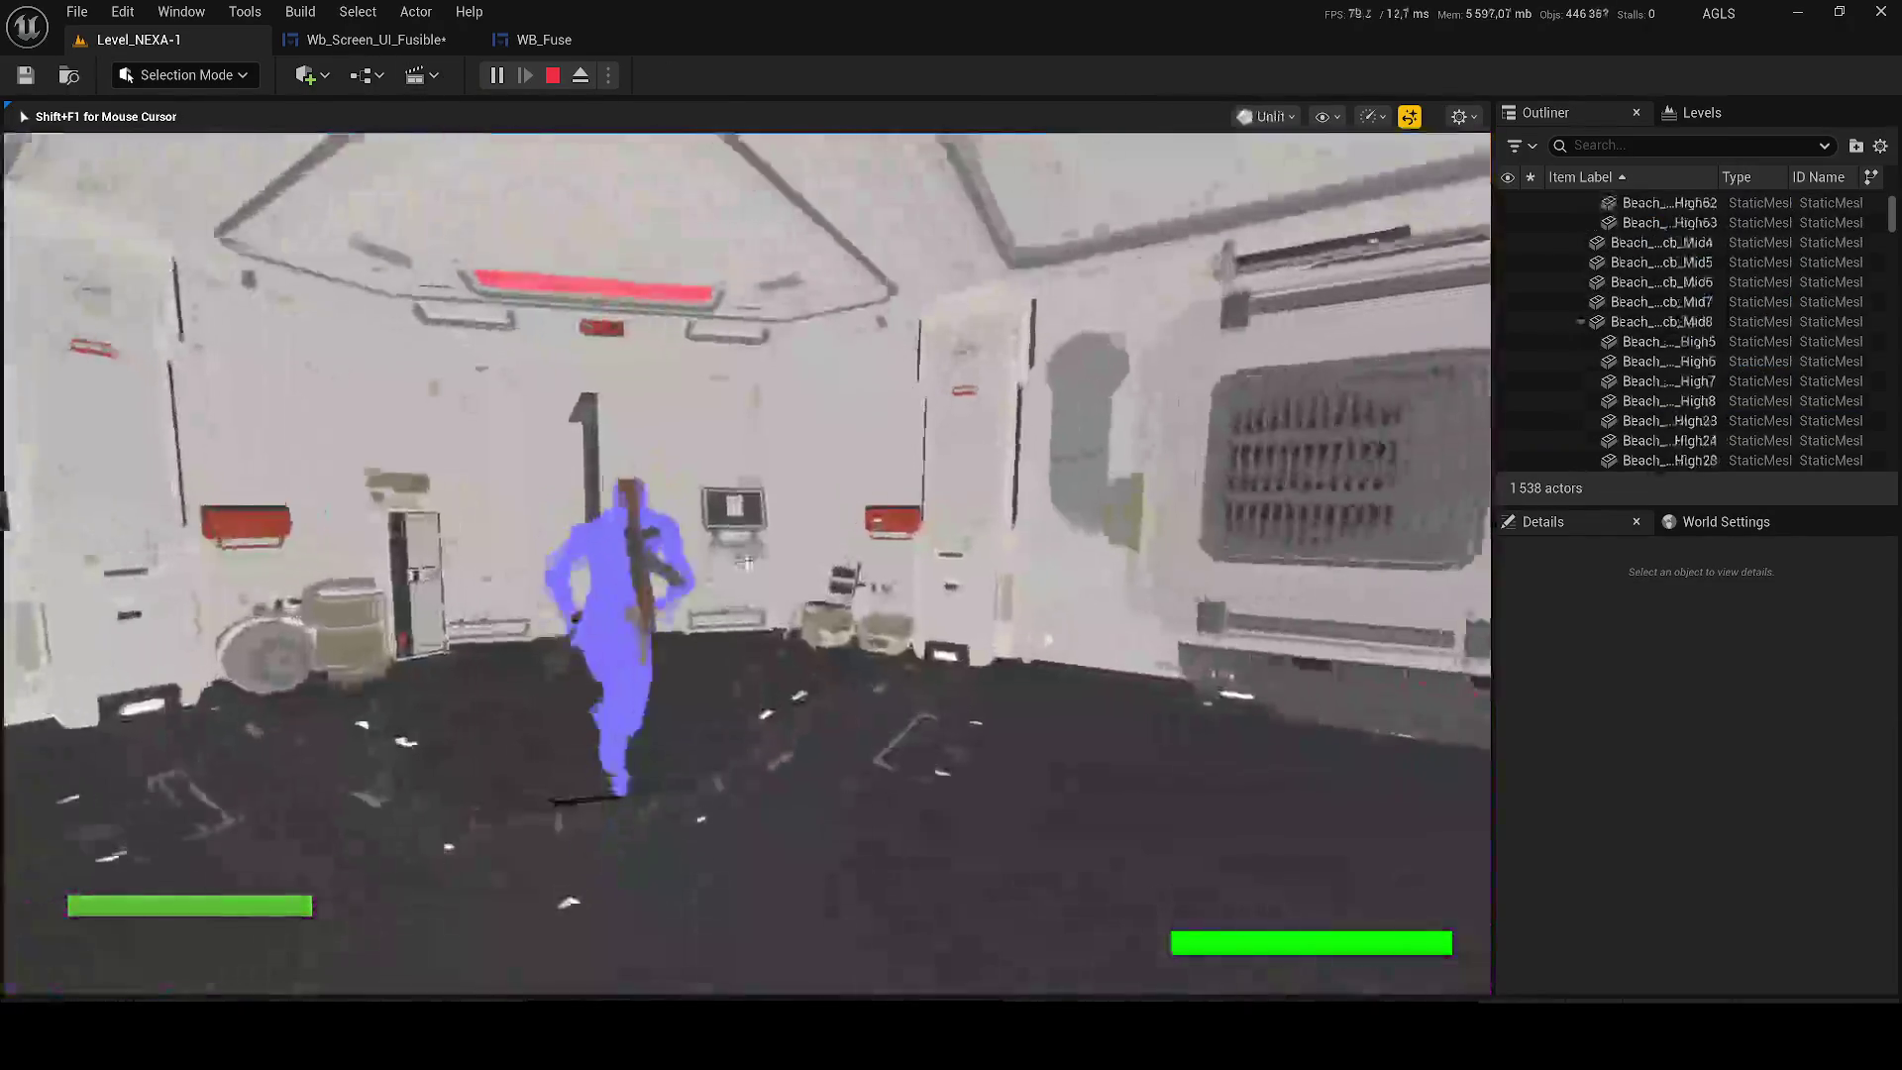
key(e)
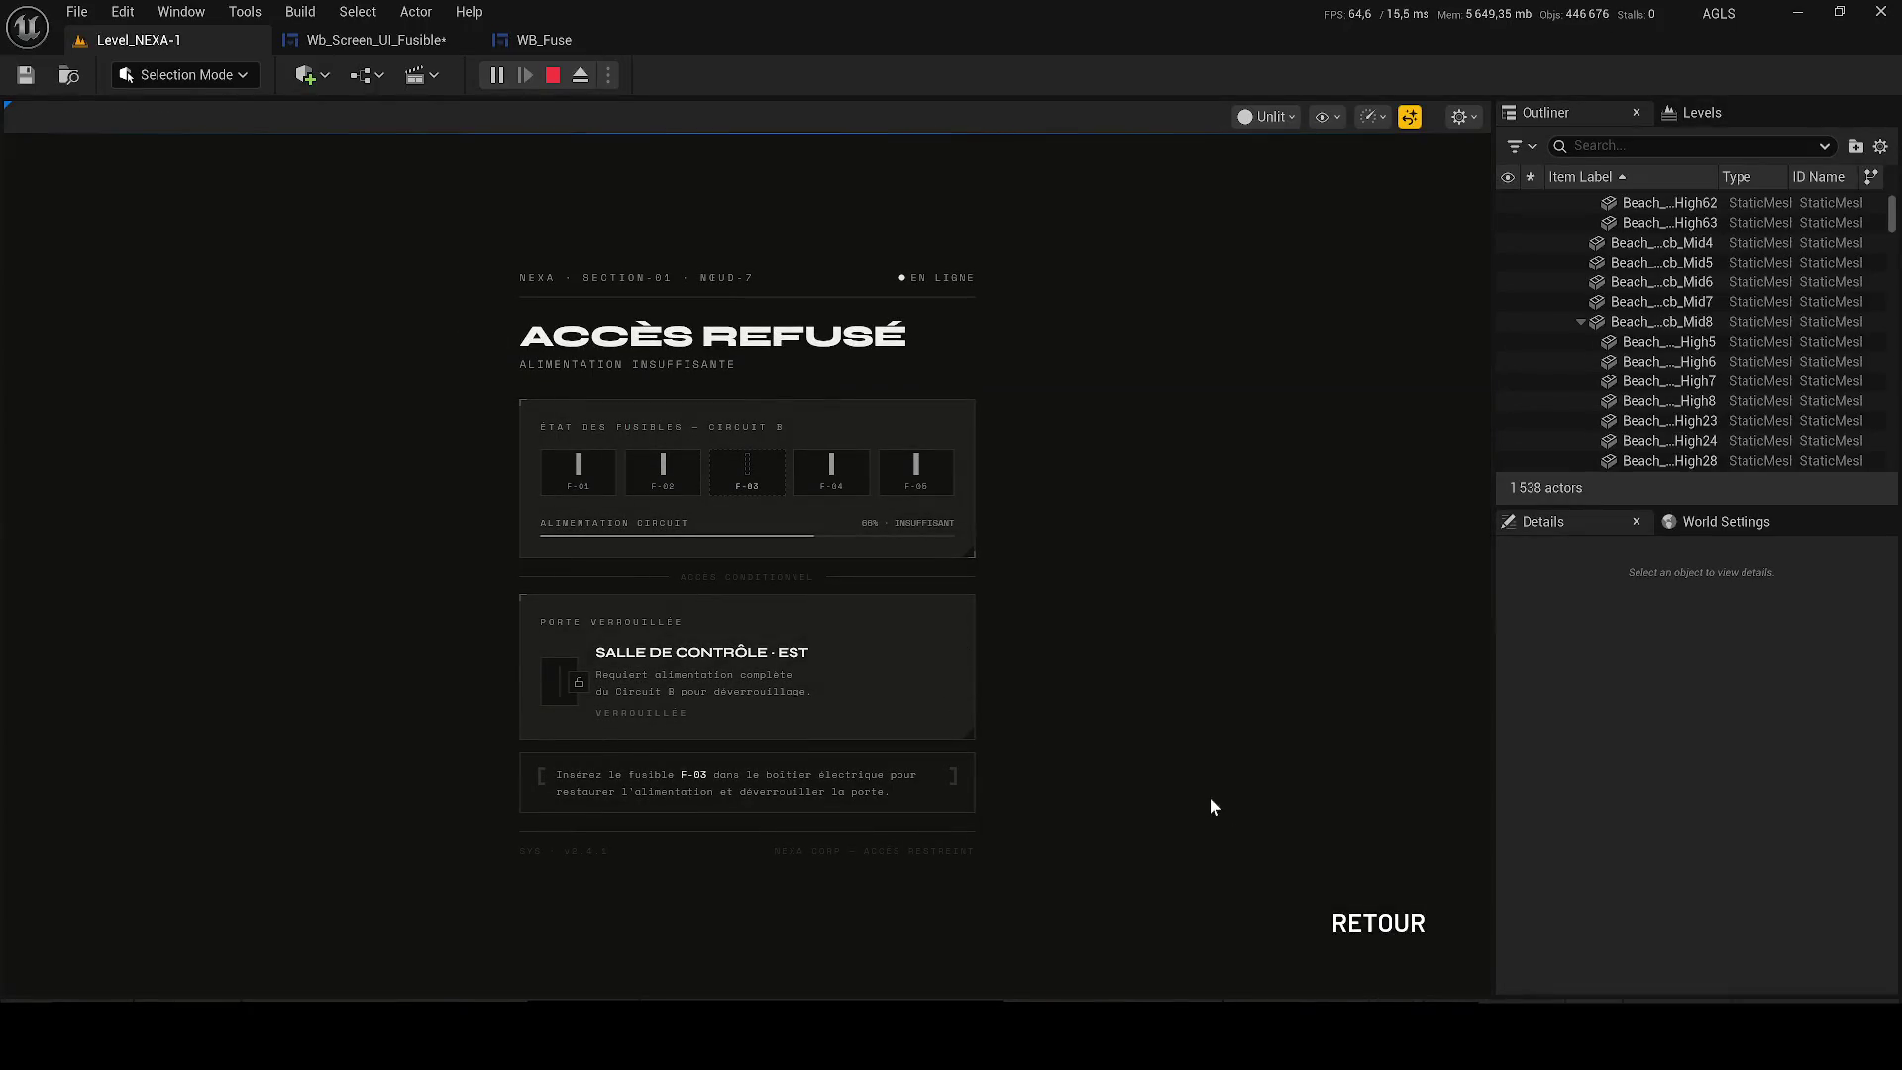
click(1378, 923)
key(F3)
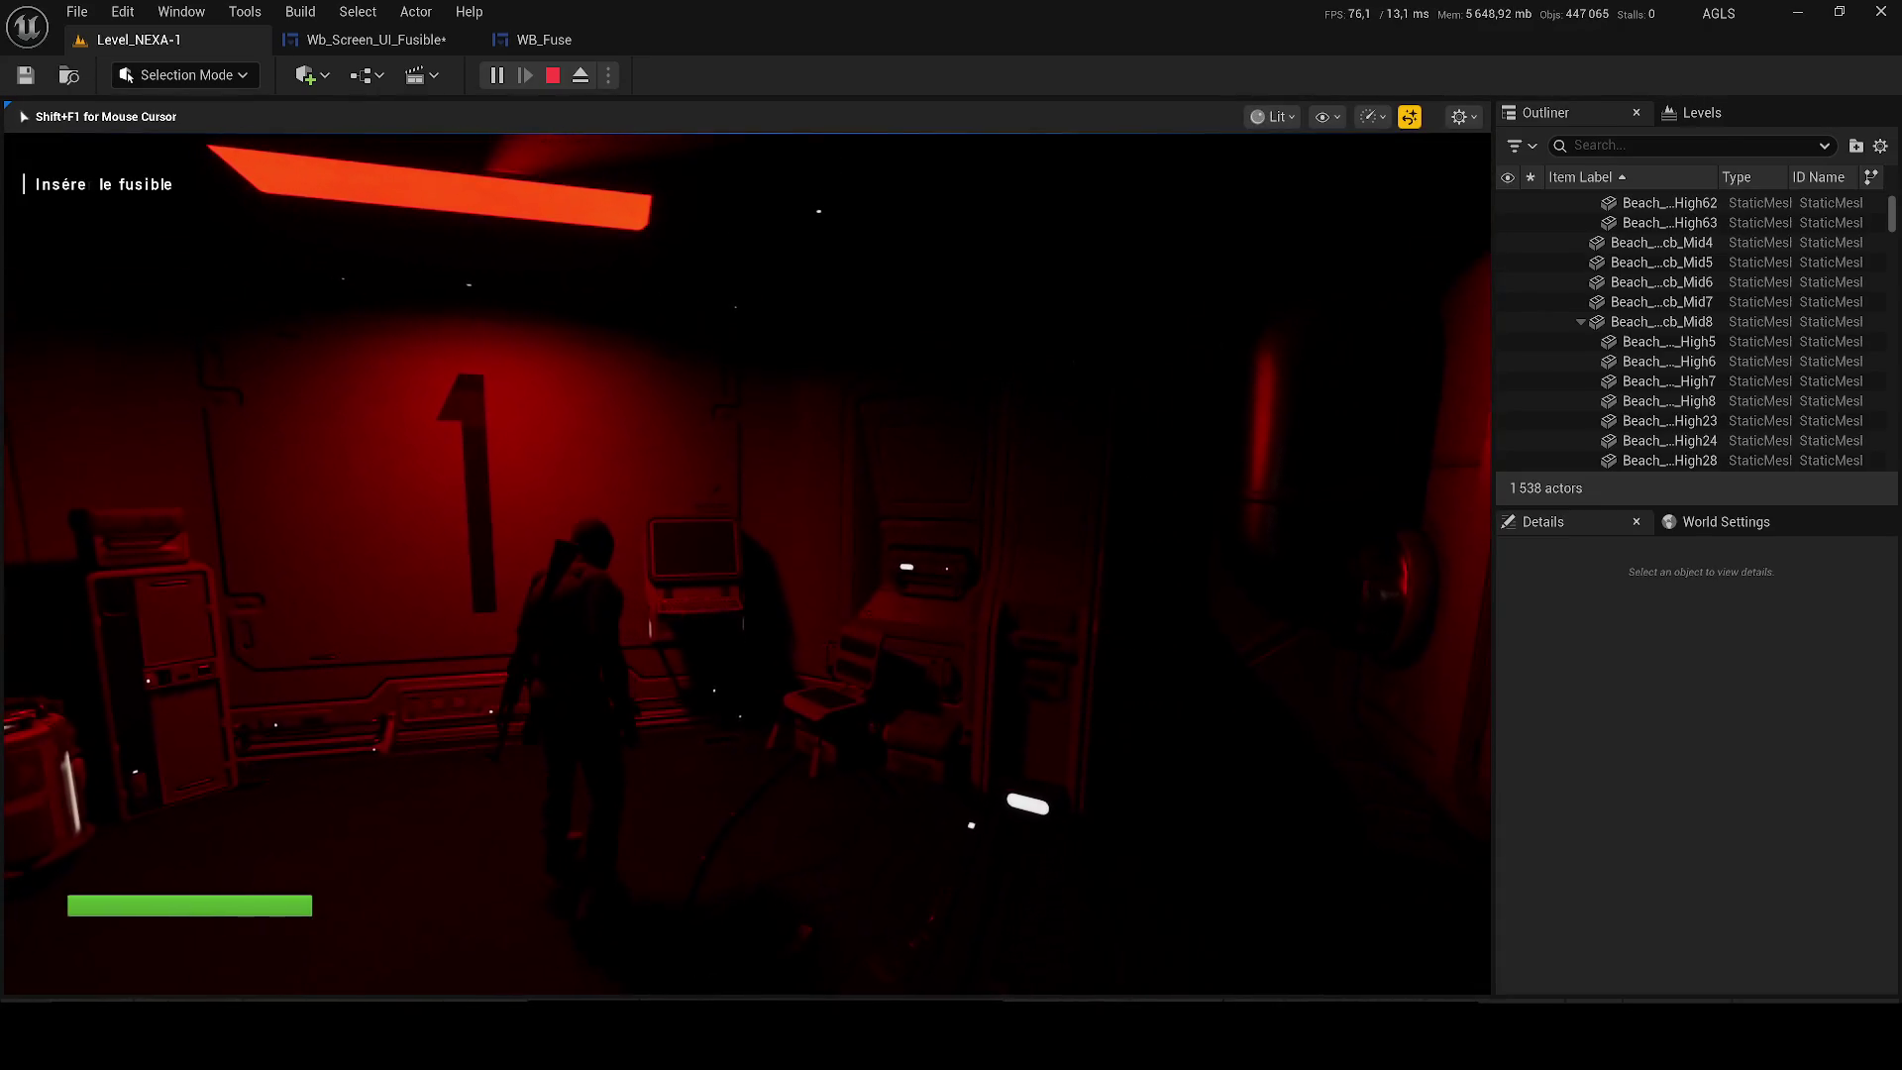
key(Escape)
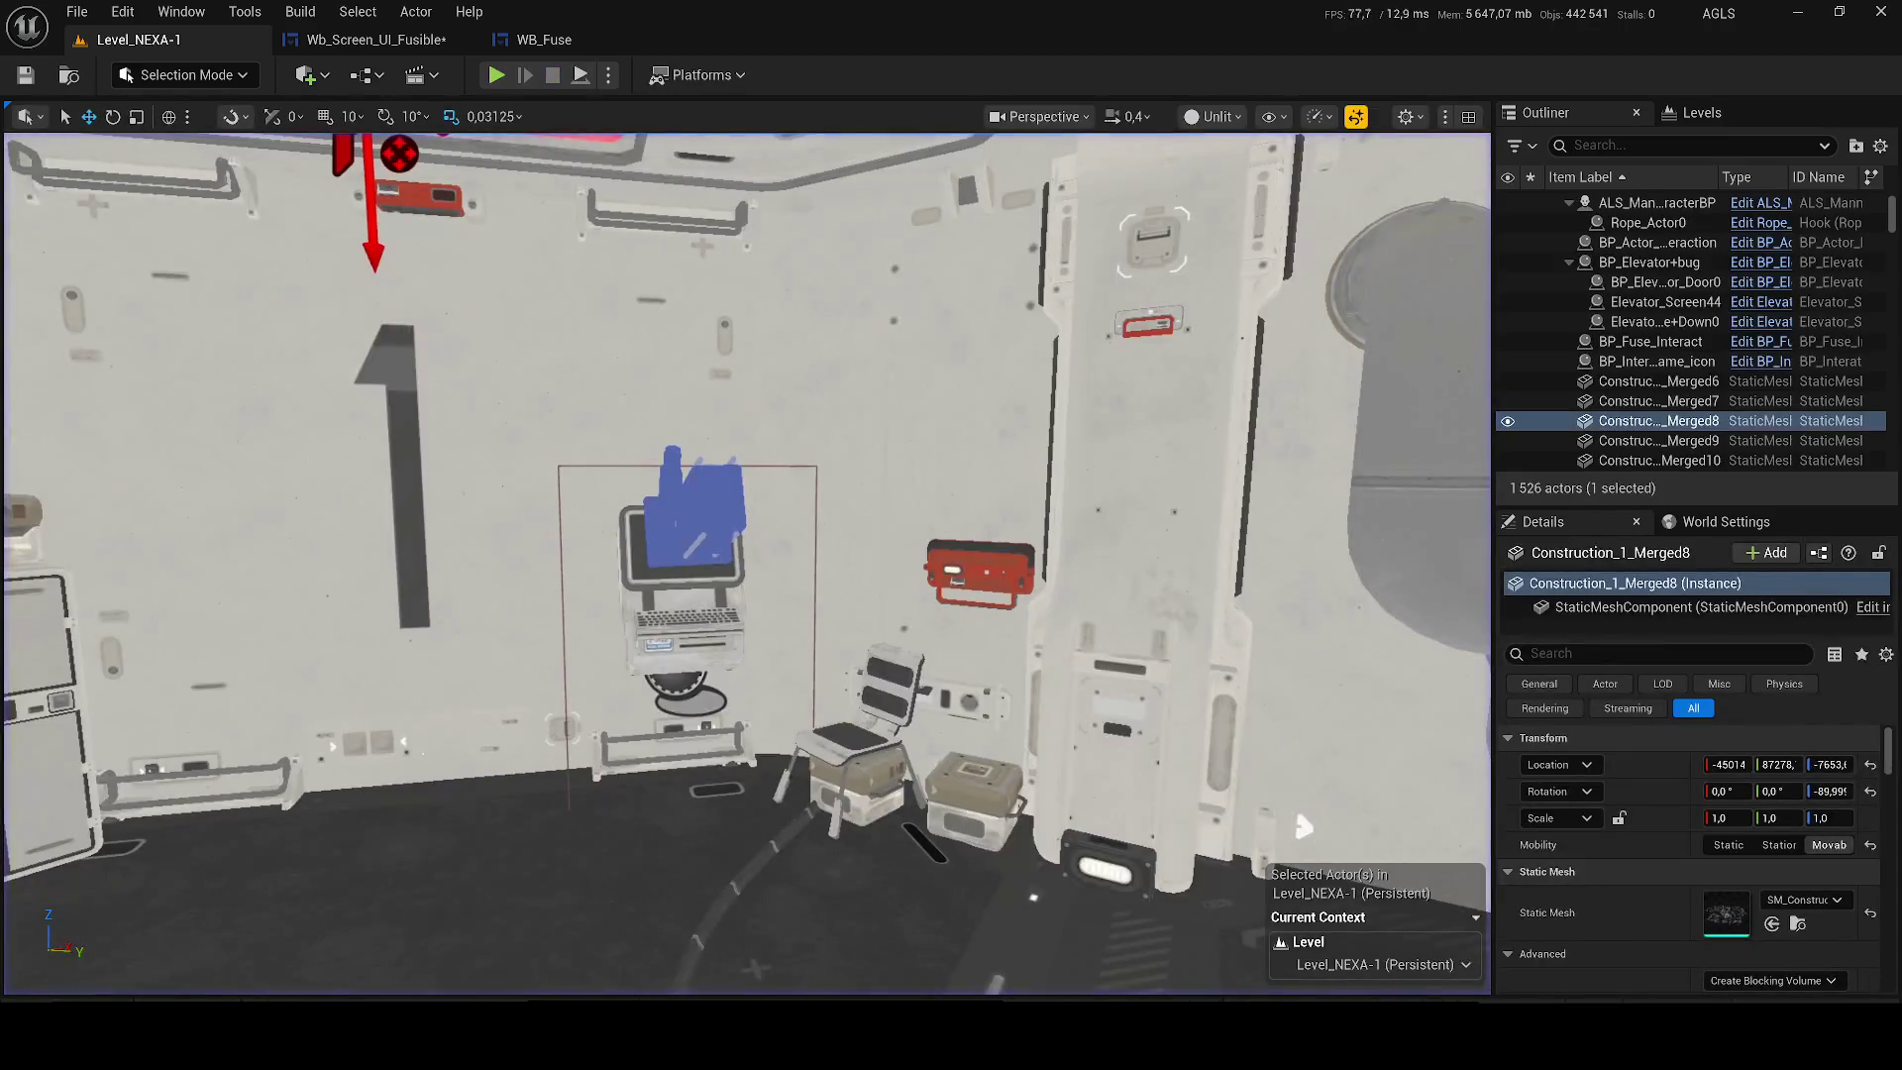
click(547, 40)
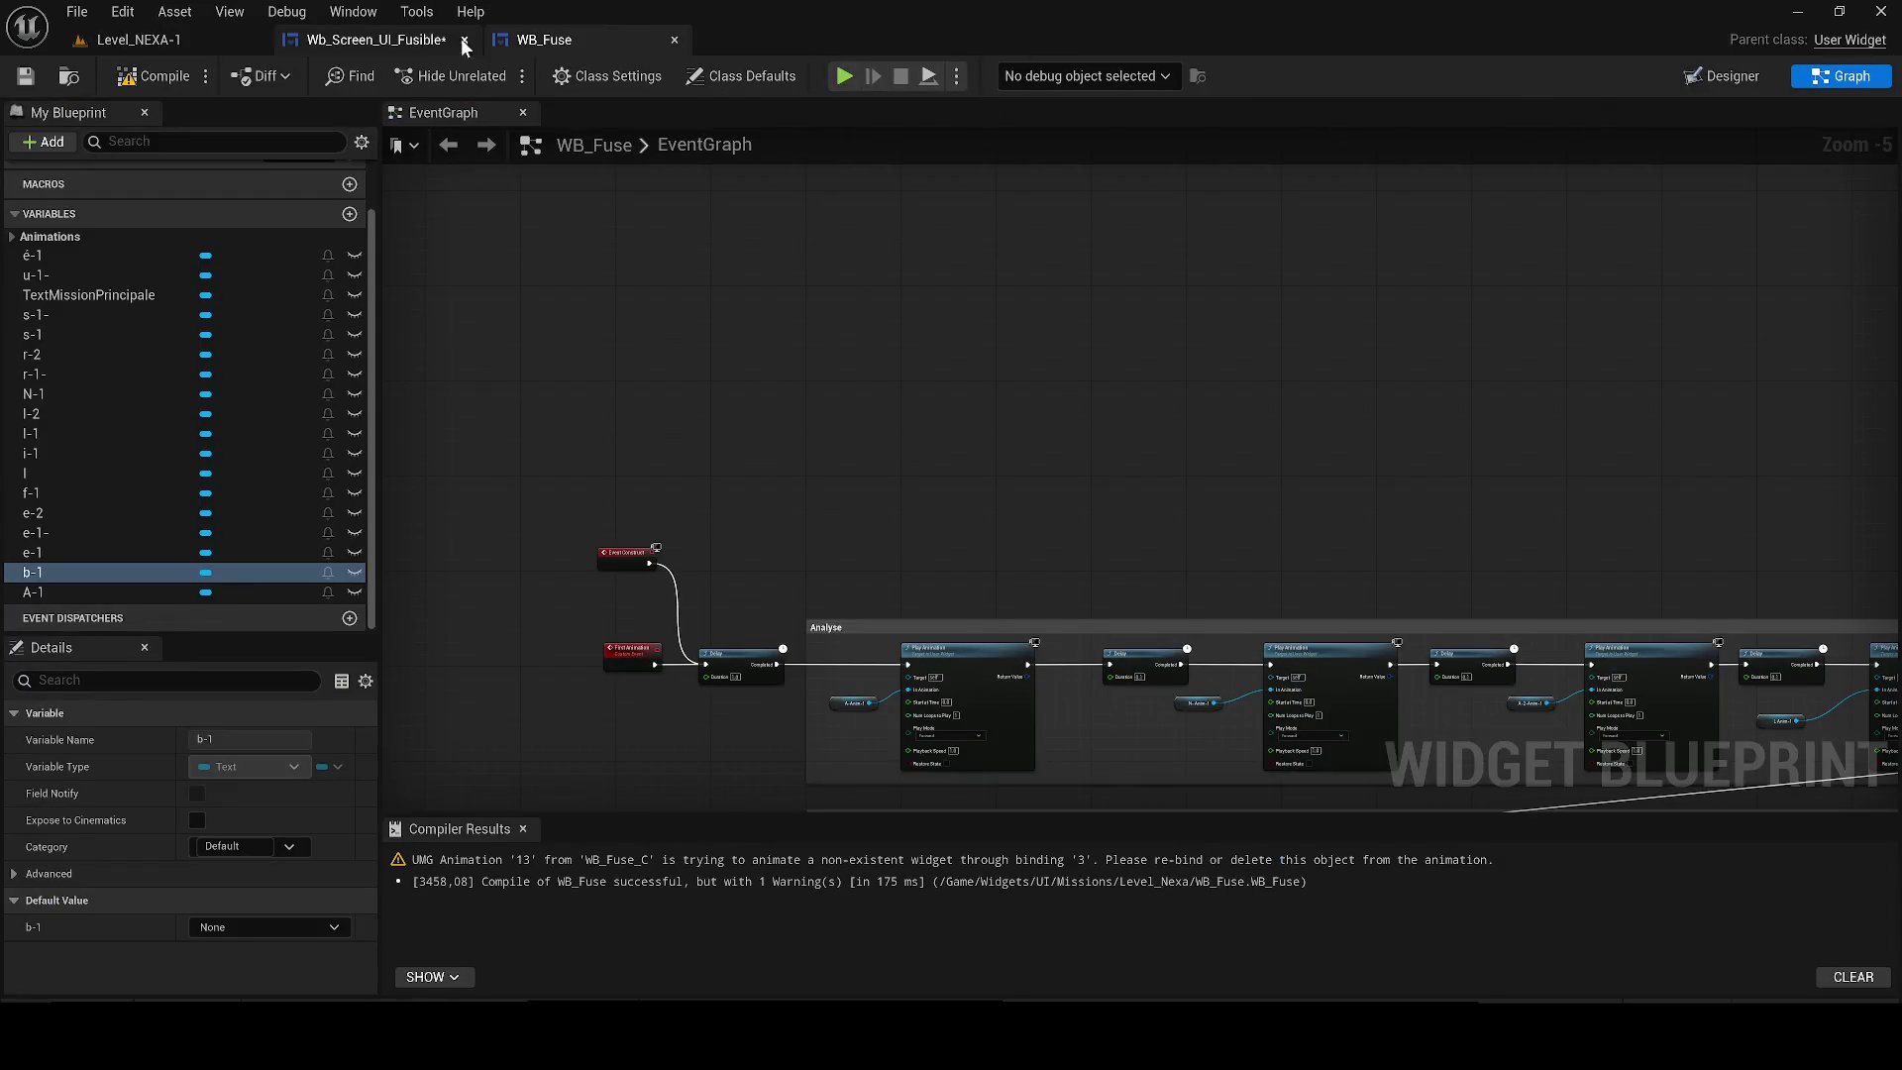
Look over the Wb_Screen_UI_Fusible and WB_Fuse designer layouts.
click(455, 39)
click(1743, 76)
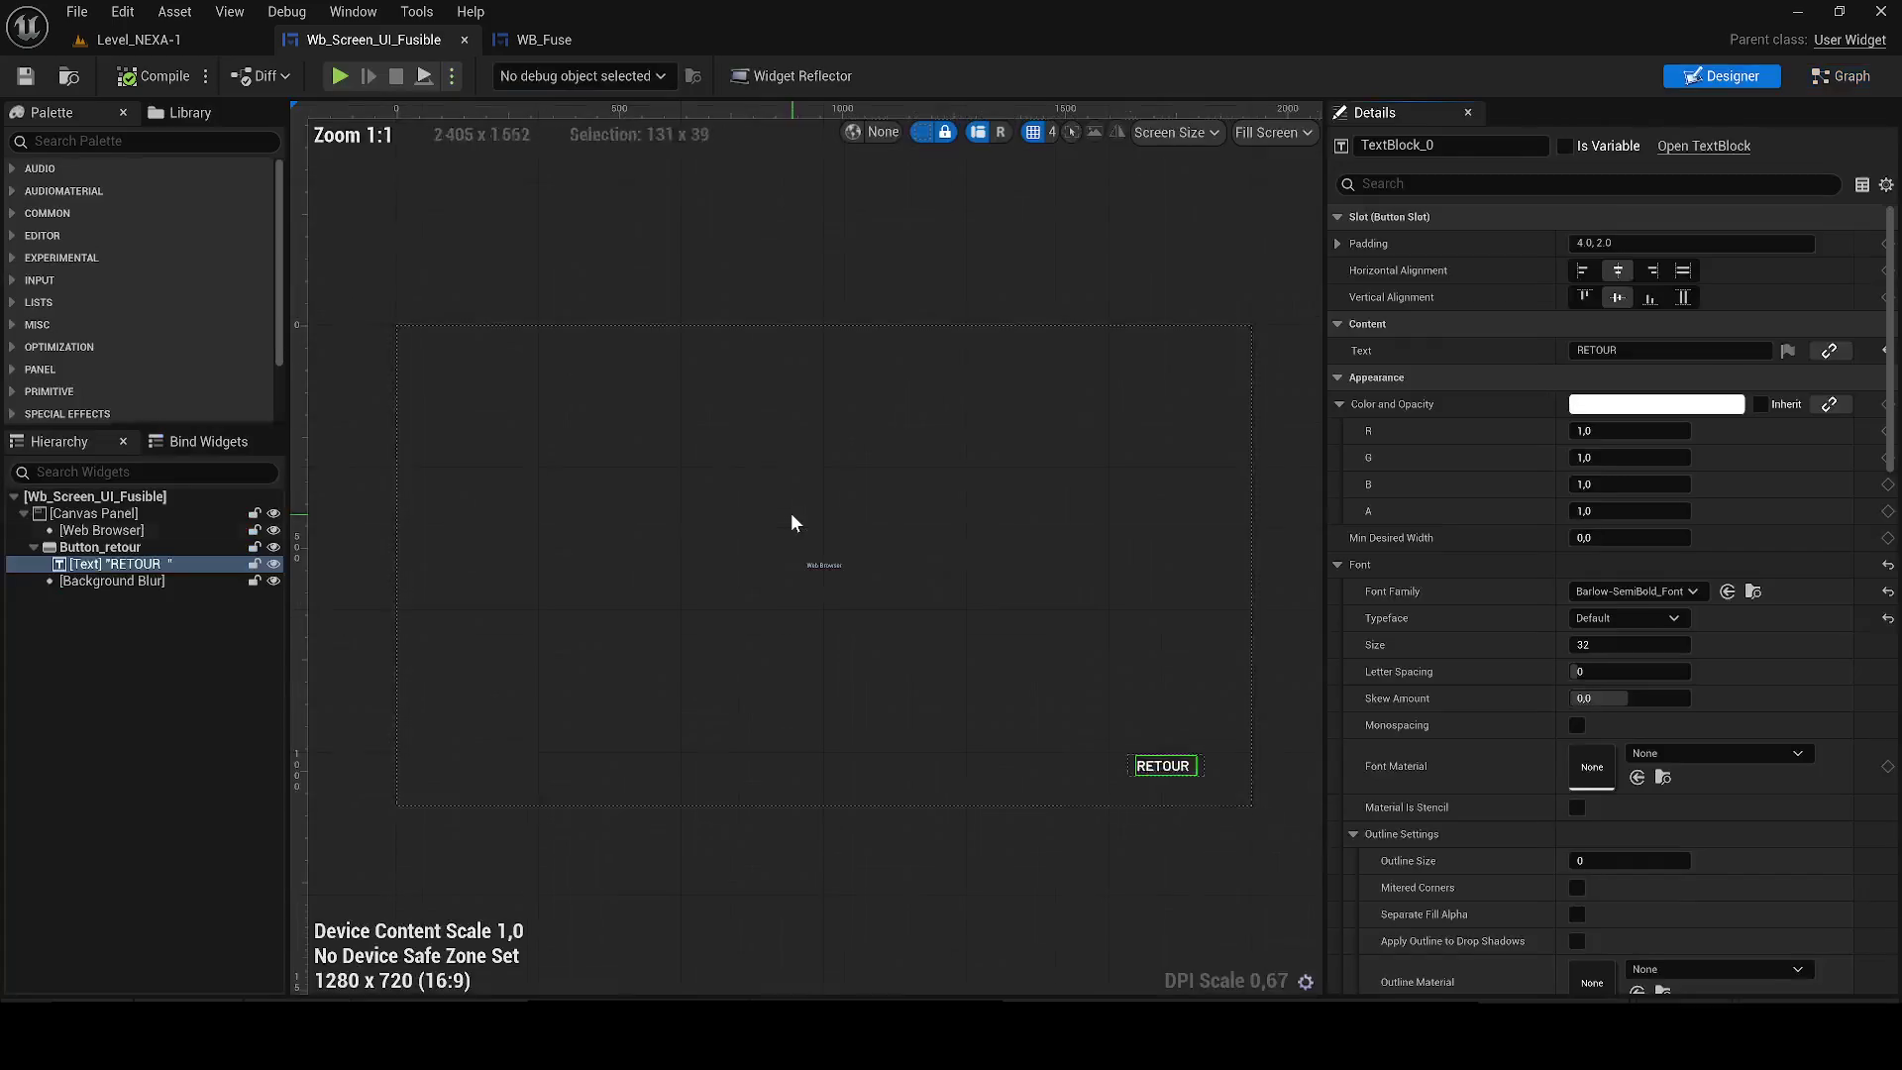
scroll(805, 535, up, 2)
scroll(806, 563, down, 5)
scroll(853, 554, up, 3)
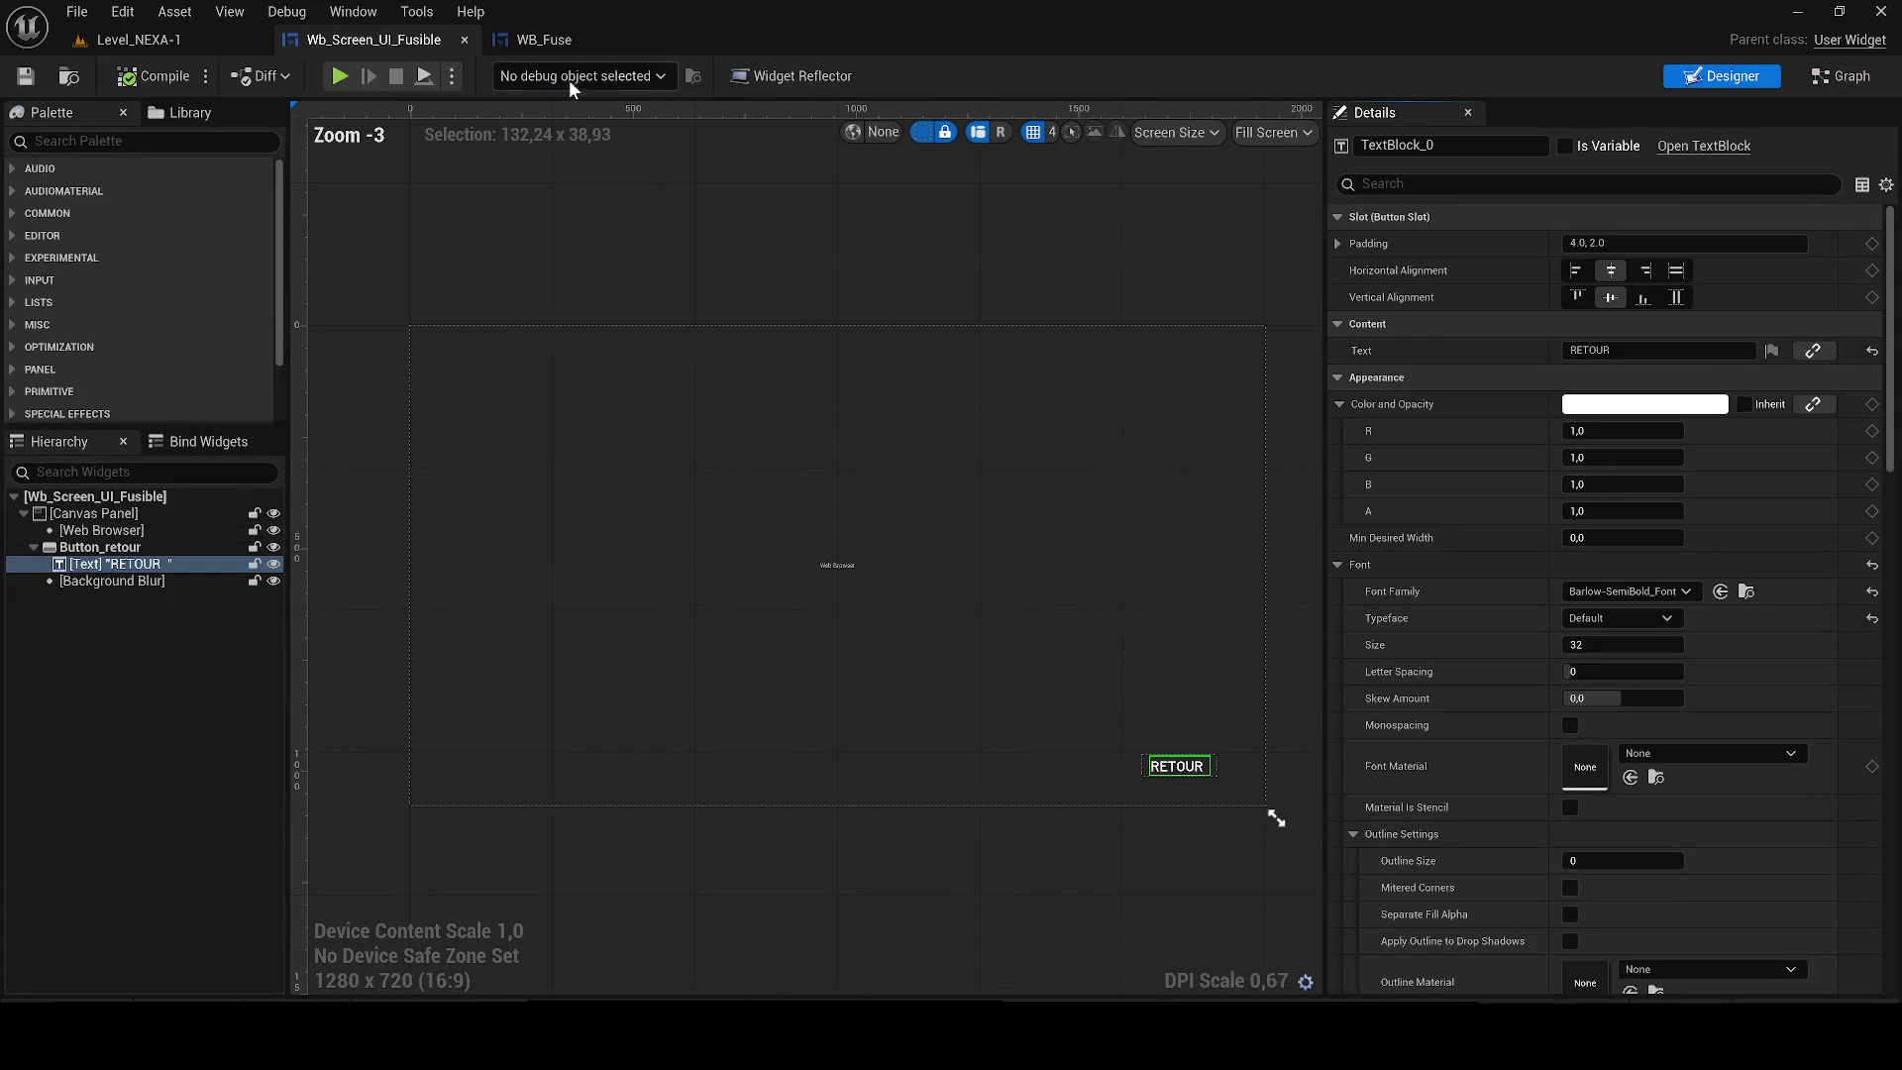
click(523, 39)
click(1734, 76)
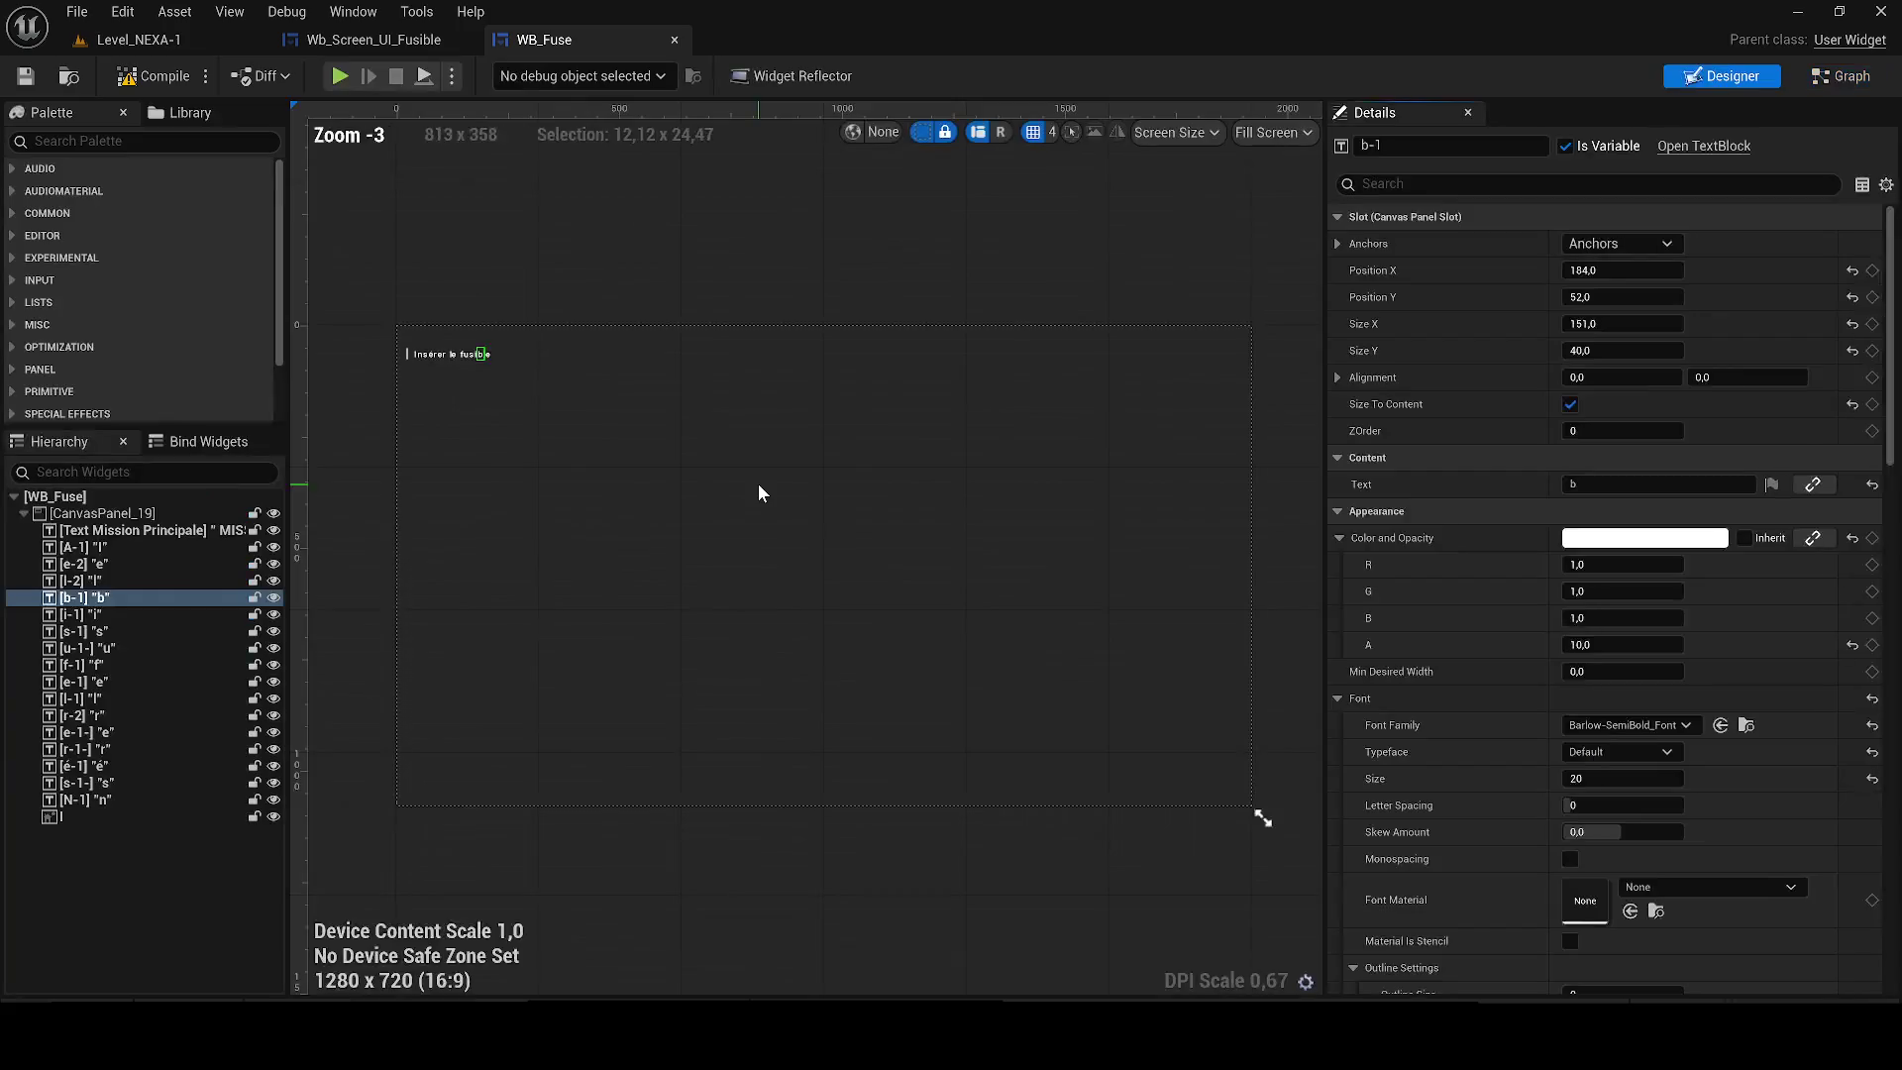
Set the Color and Opacity alpha to 0 on letter widgets A-1 through N-1.
click(94, 799)
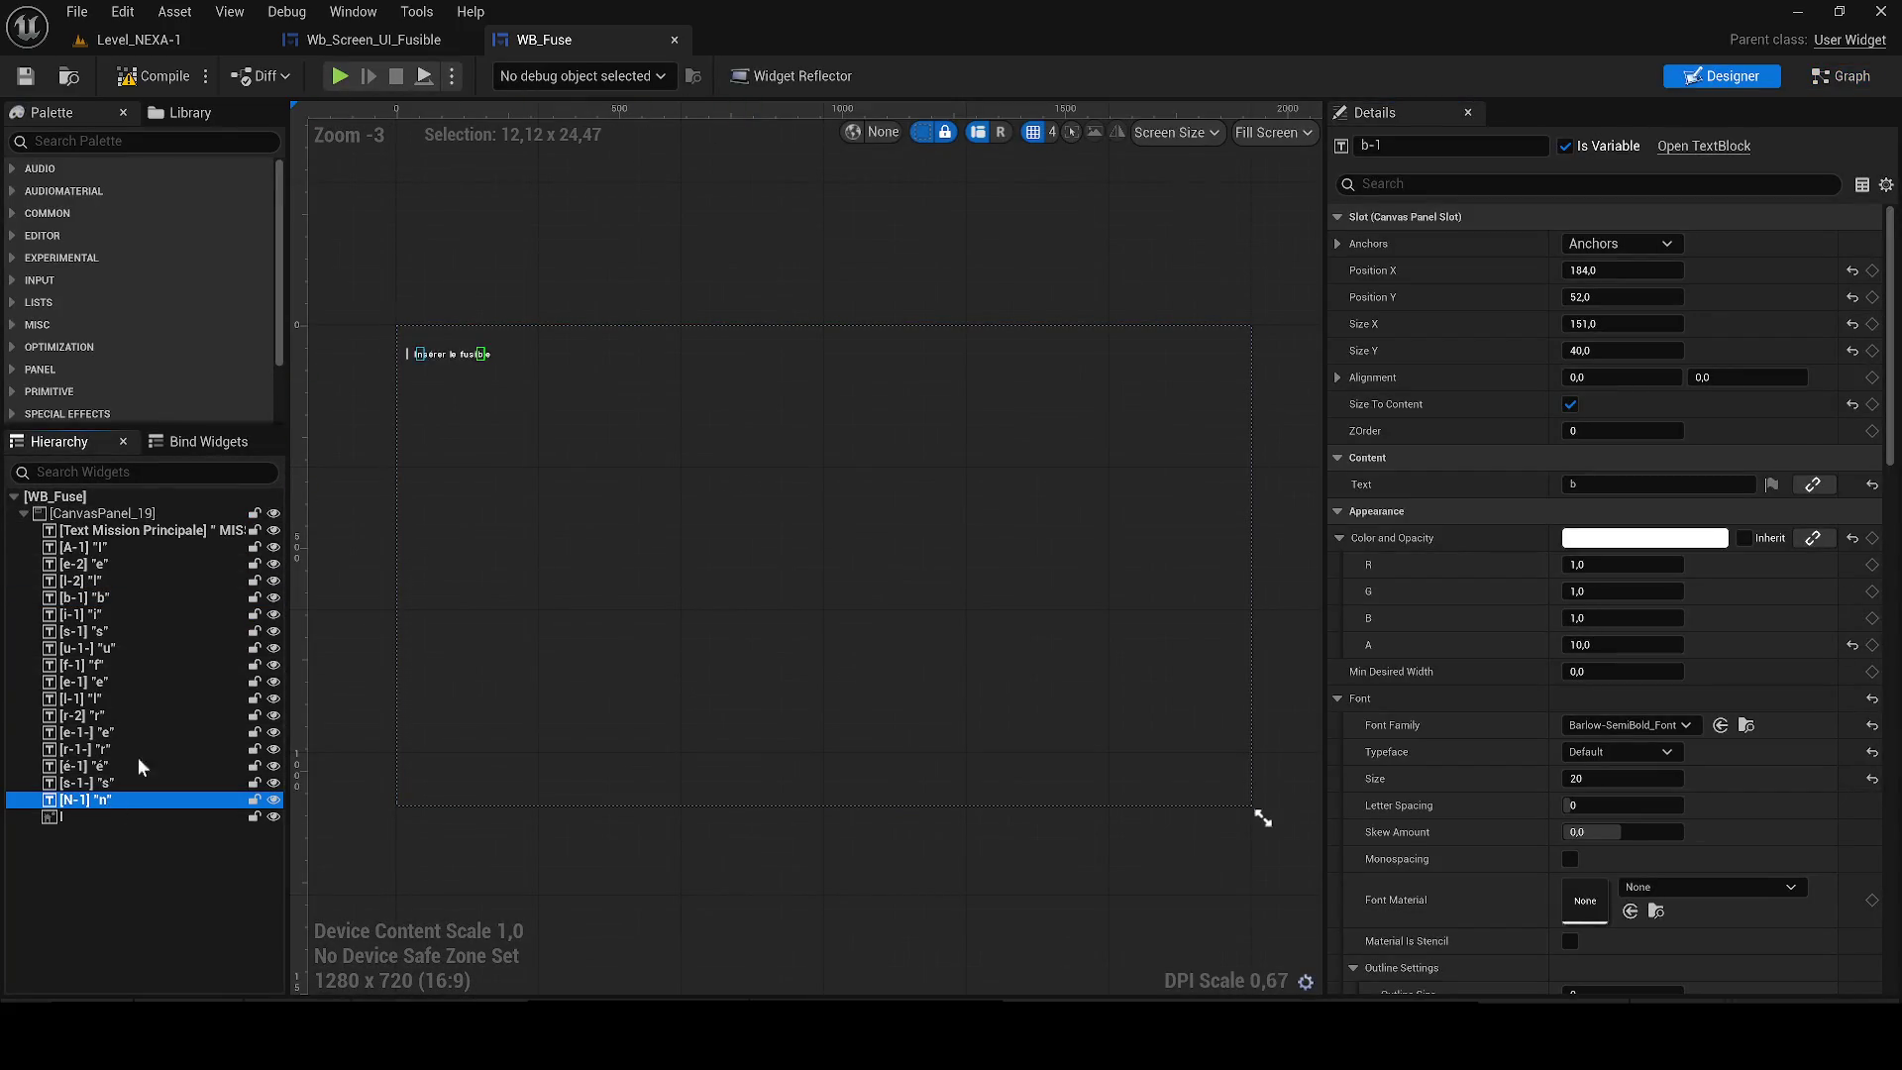
shift+click(94, 551)
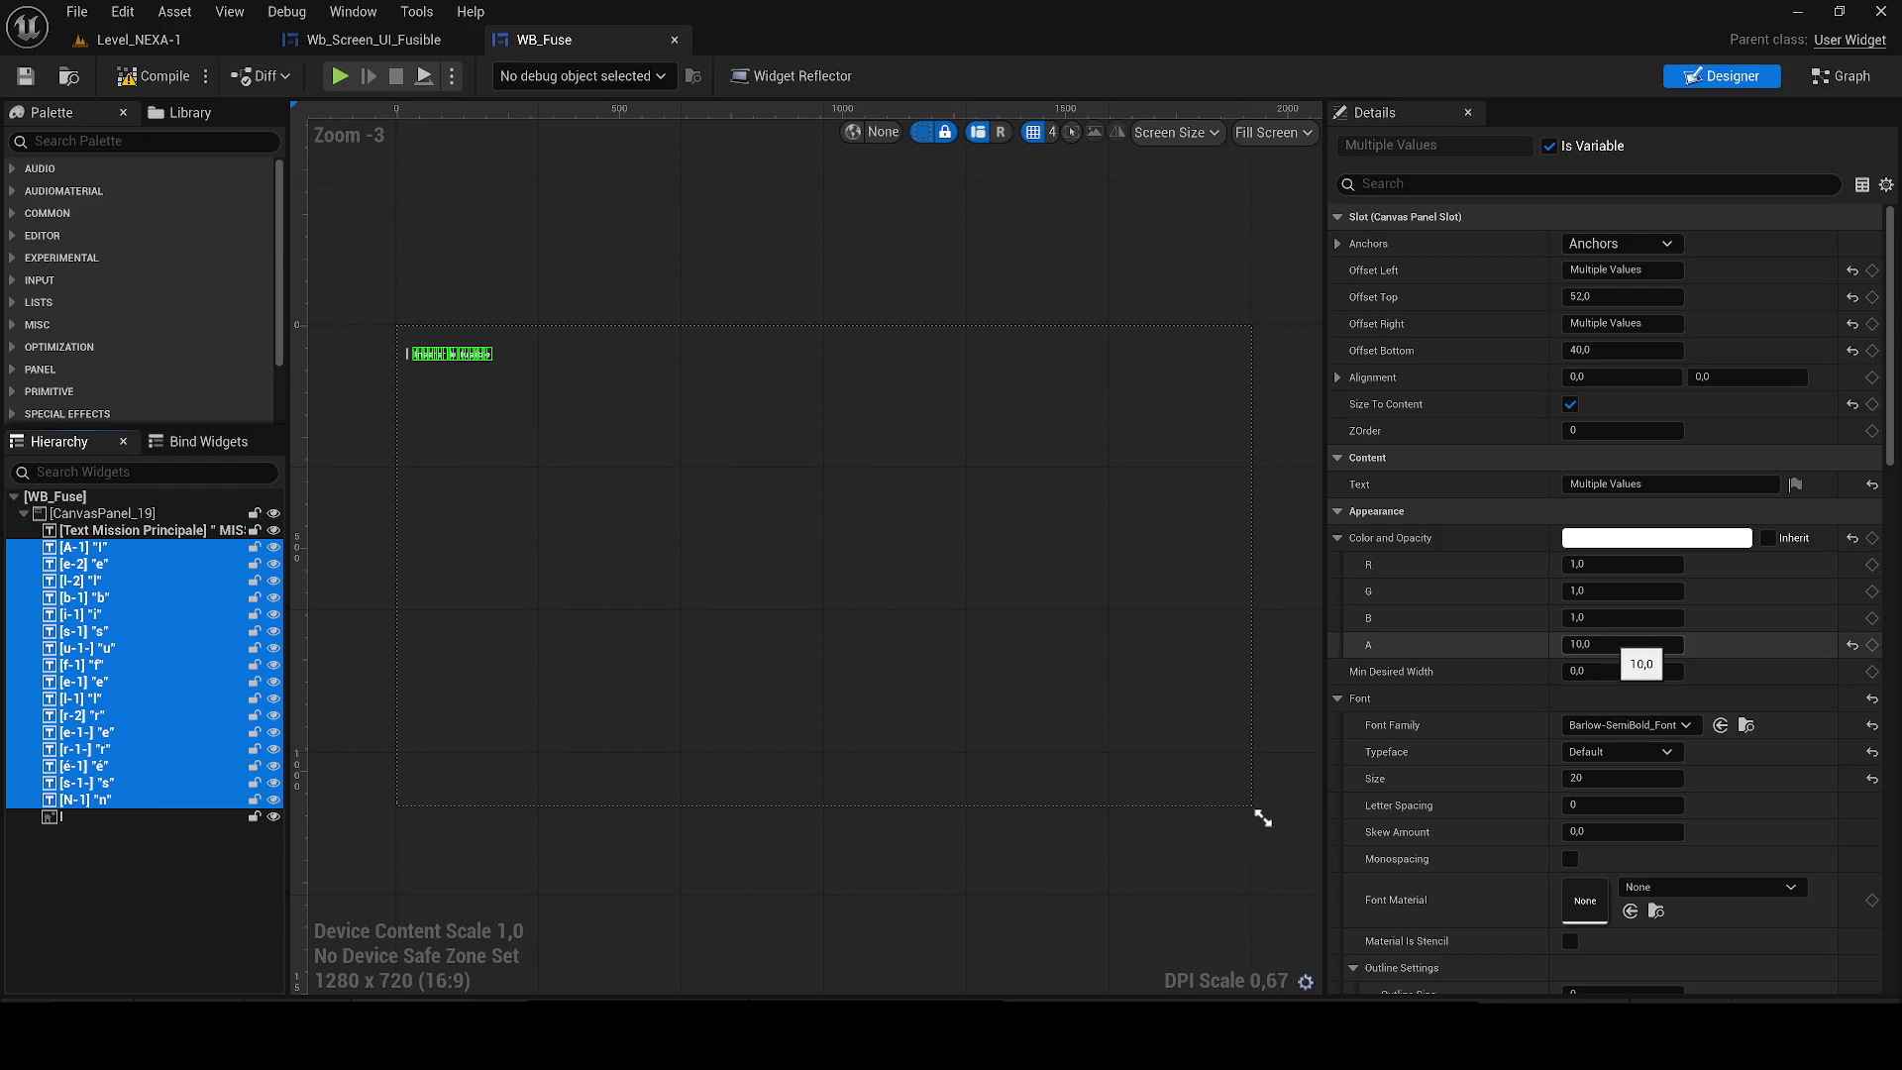
click(1625, 644)
text(0)
key(Return)
scroll(392, 372, up, 5)
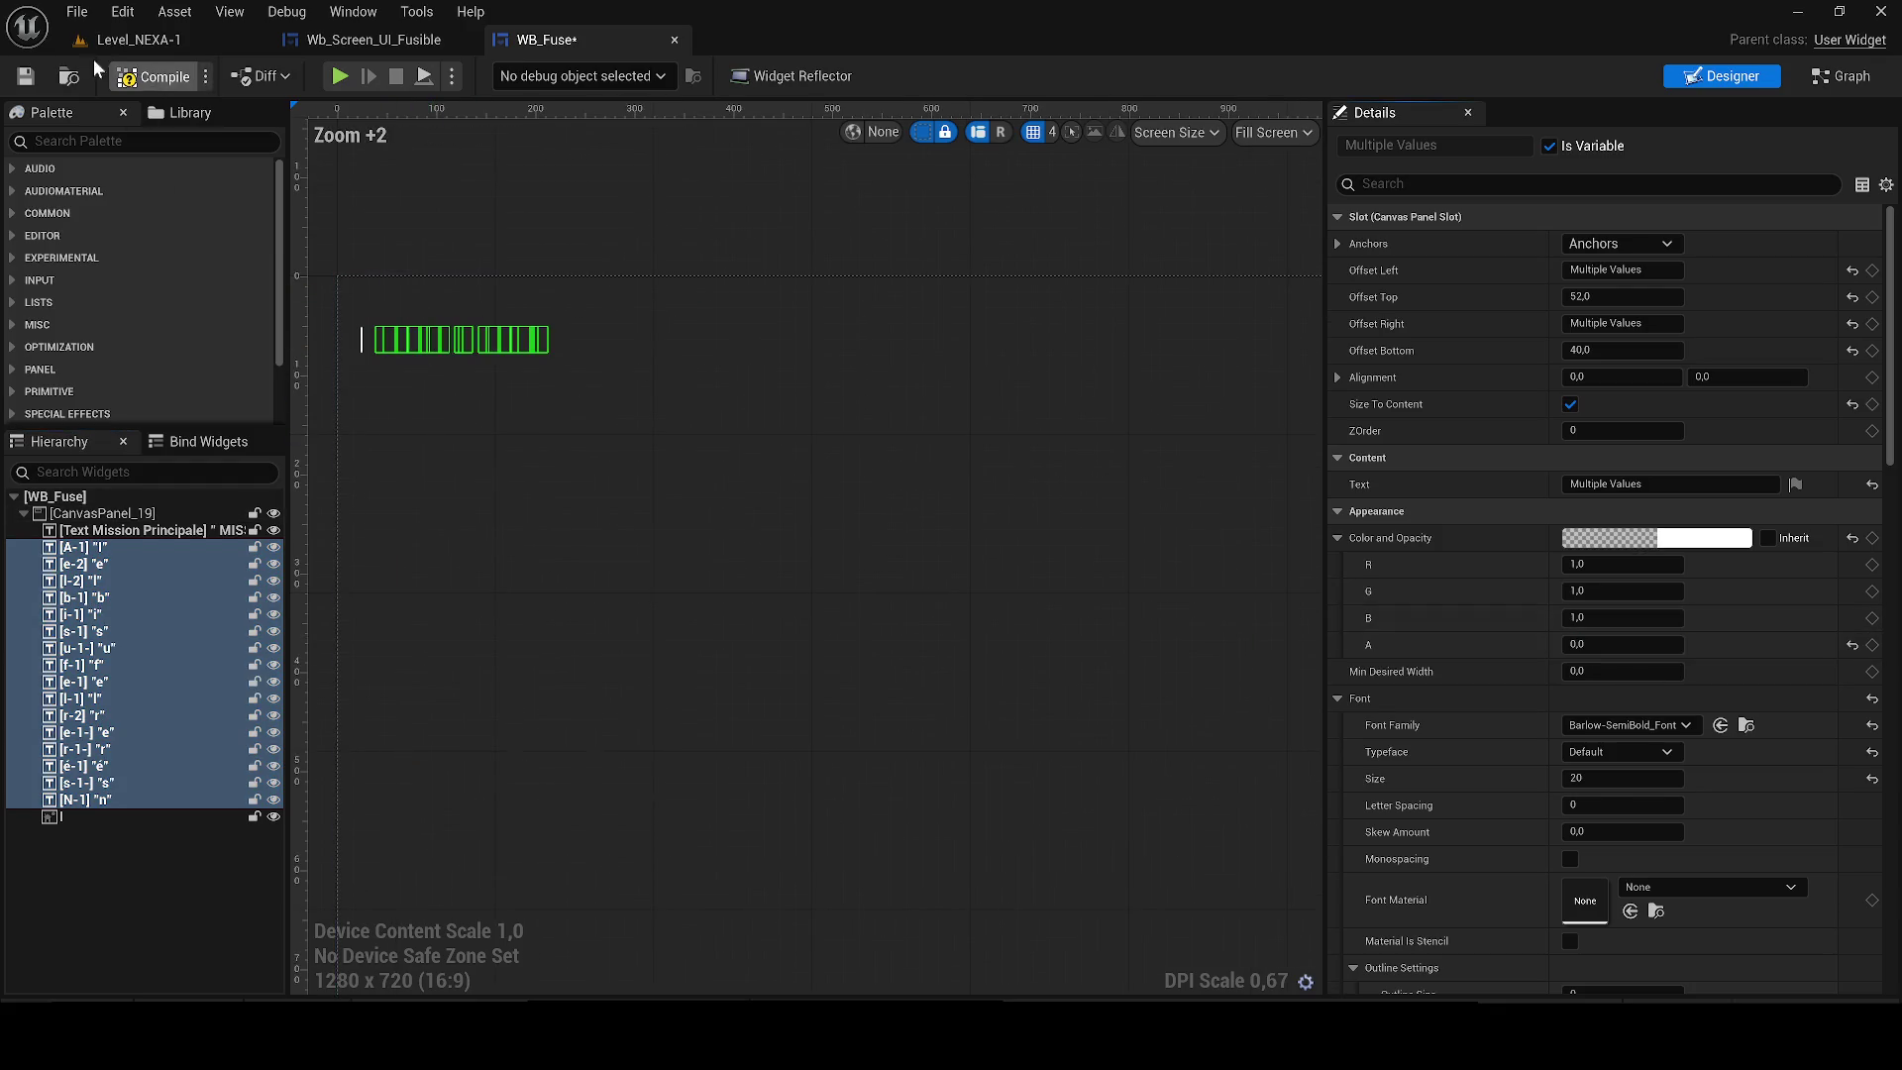
Compile and save WB_Fuse, then play Level_NEXA-1 in the editor.
click(25, 77)
click(139, 40)
click(497, 75)
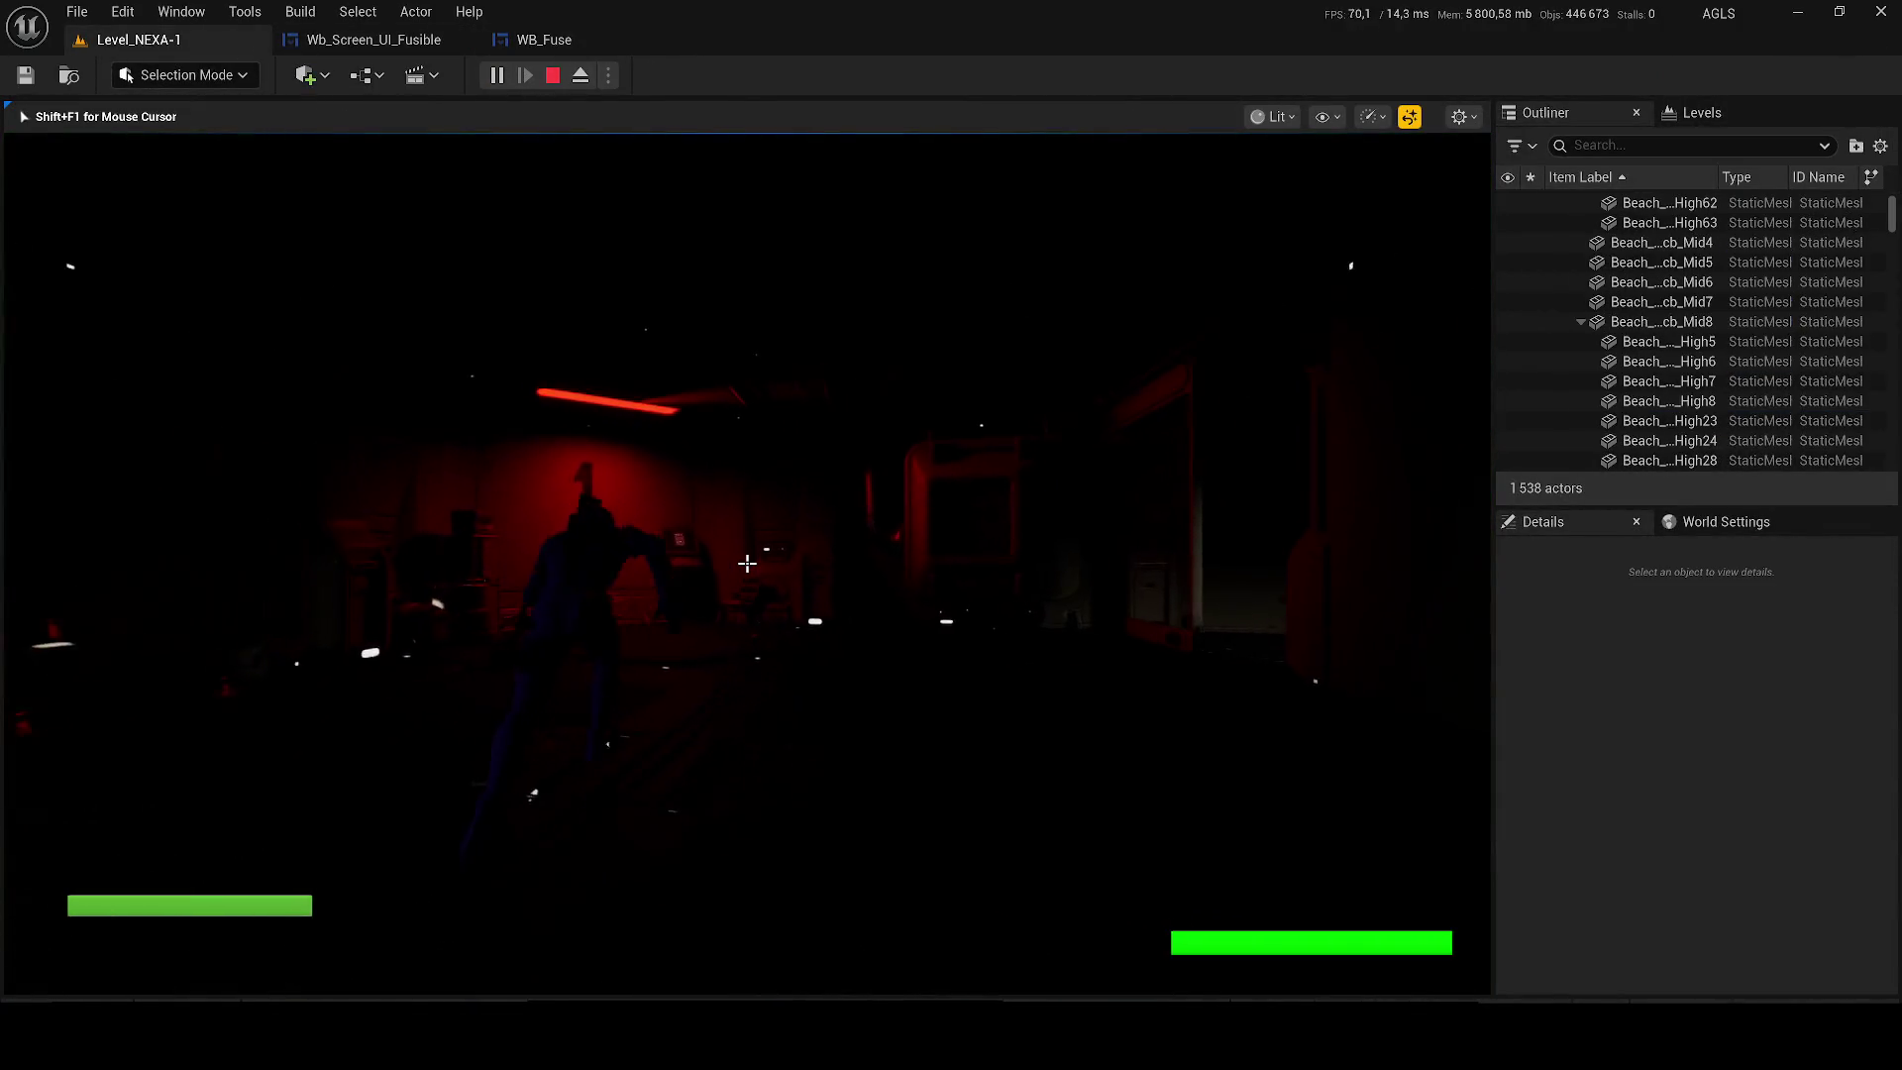
Use the fuse terminal, exit with RETOUR, and confirm the 'Insérer le fusible' hint appears.
key(w)
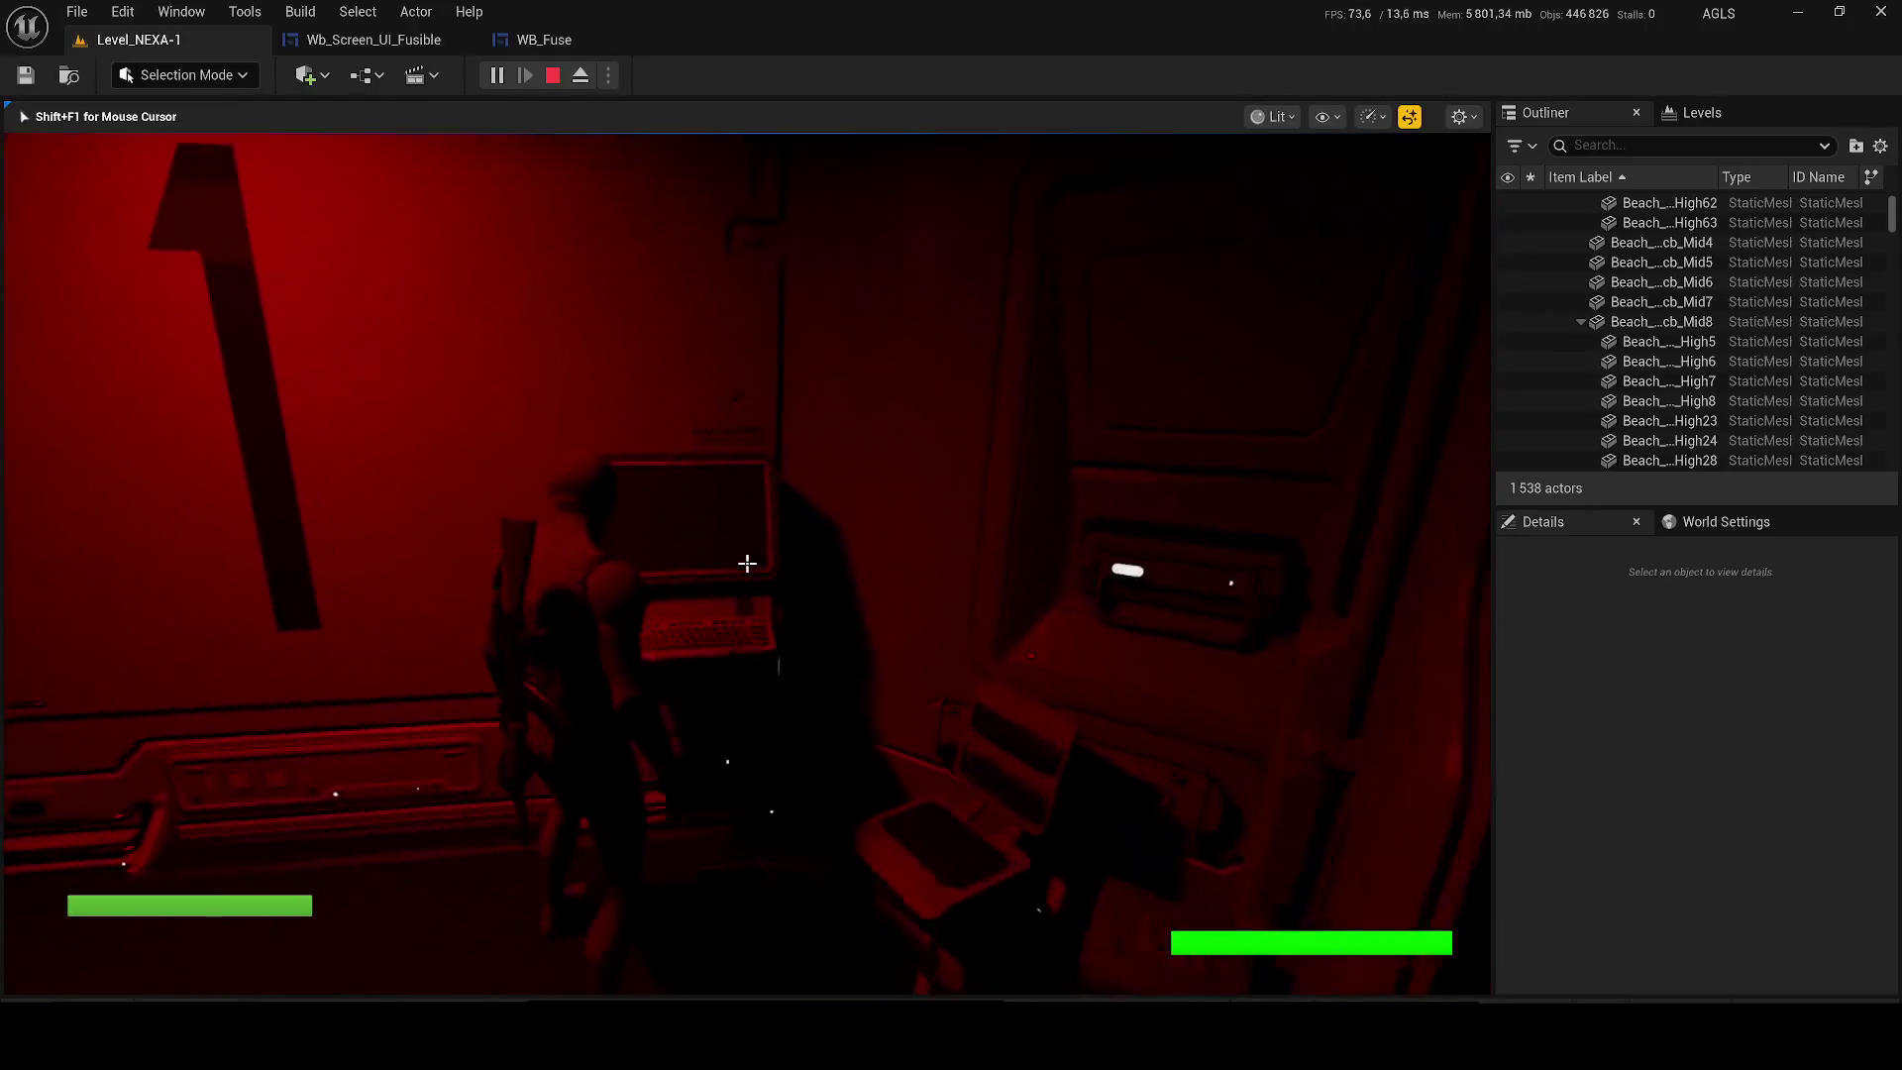
key(e)
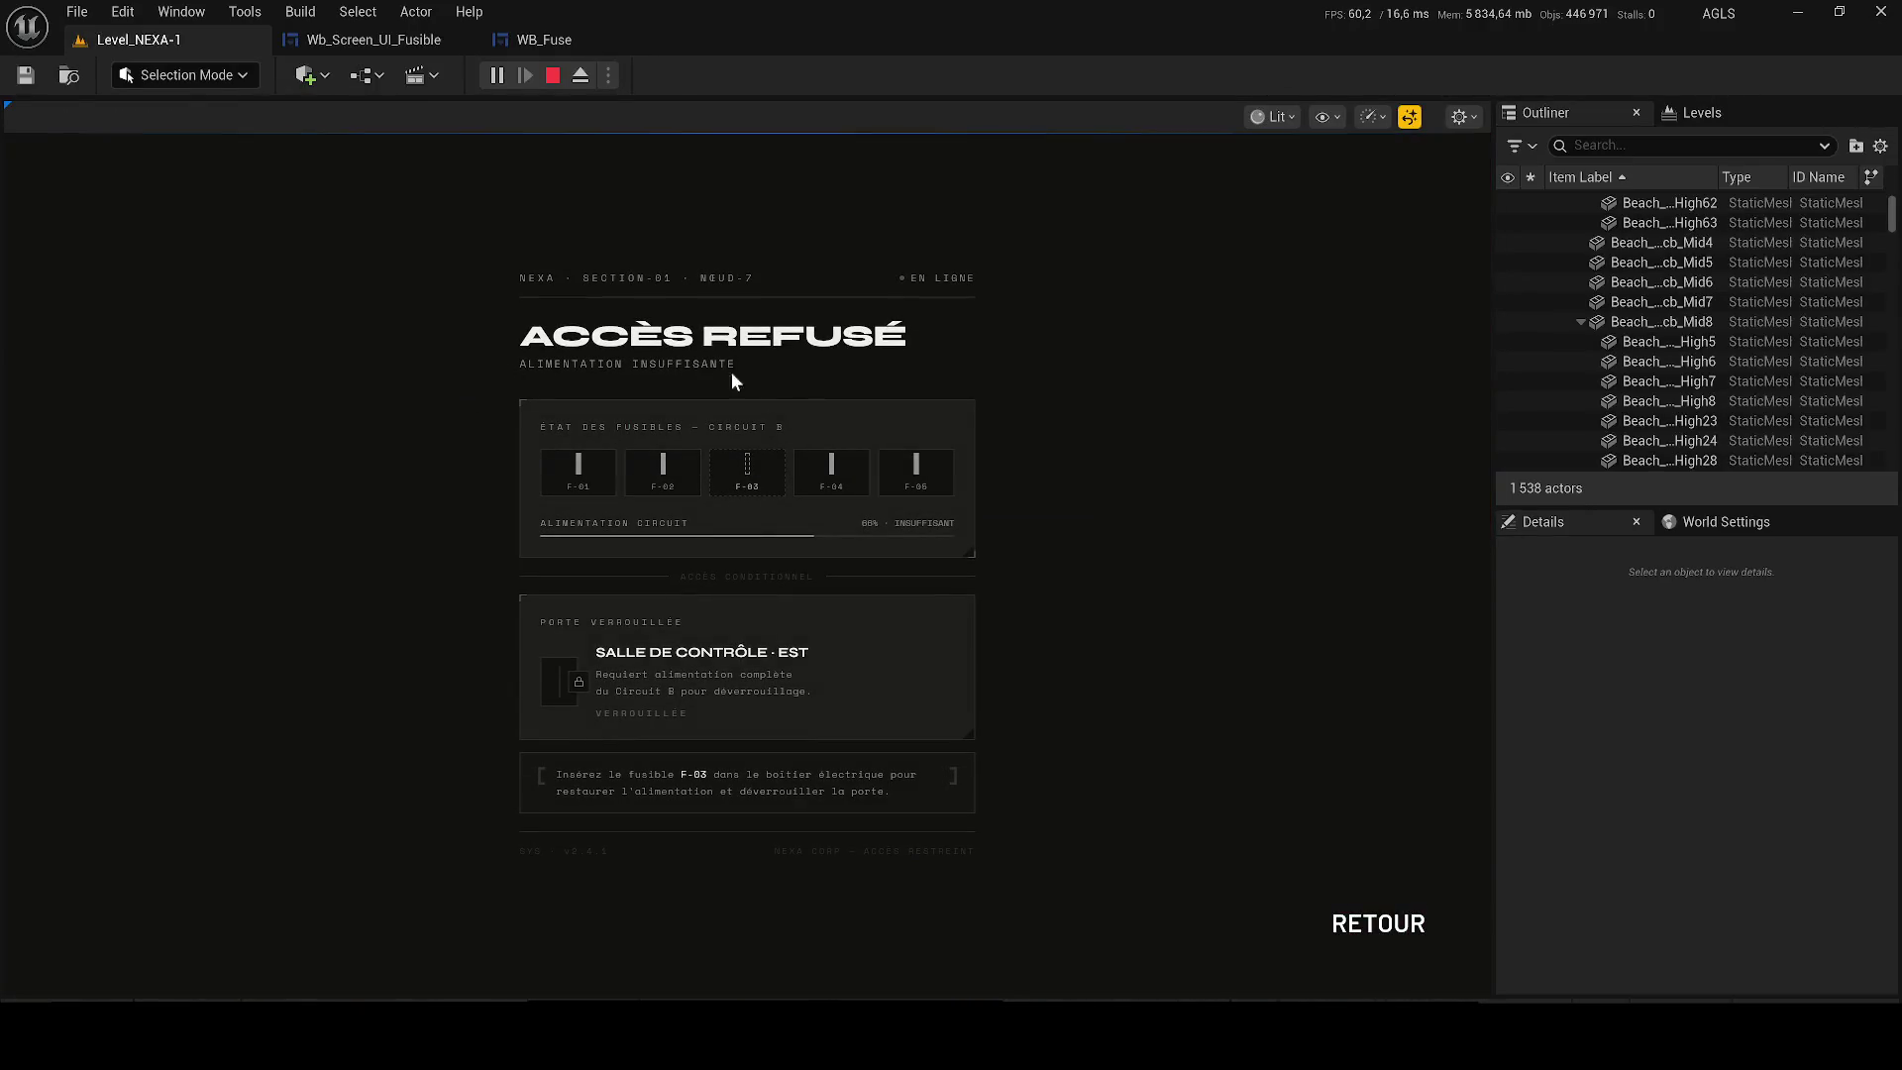
drag(680, 773, 706, 774)
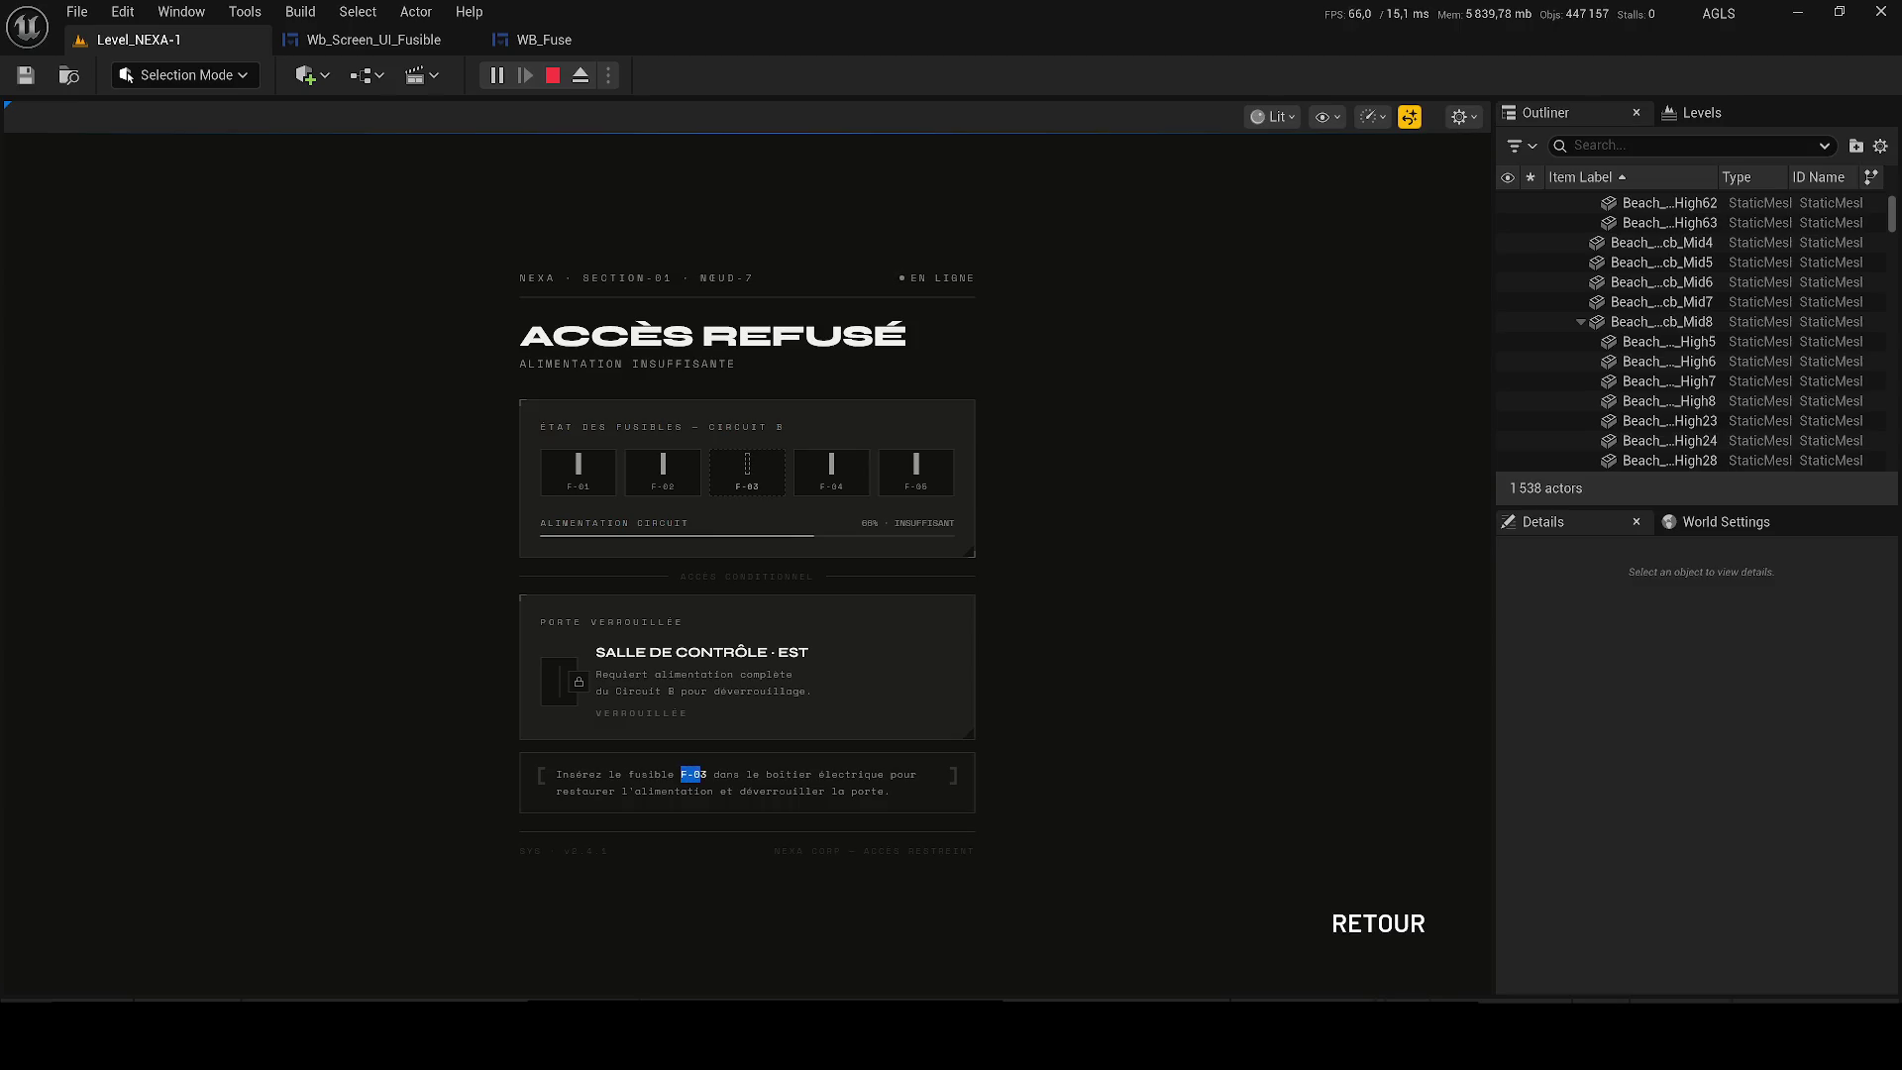
click(1412, 921)
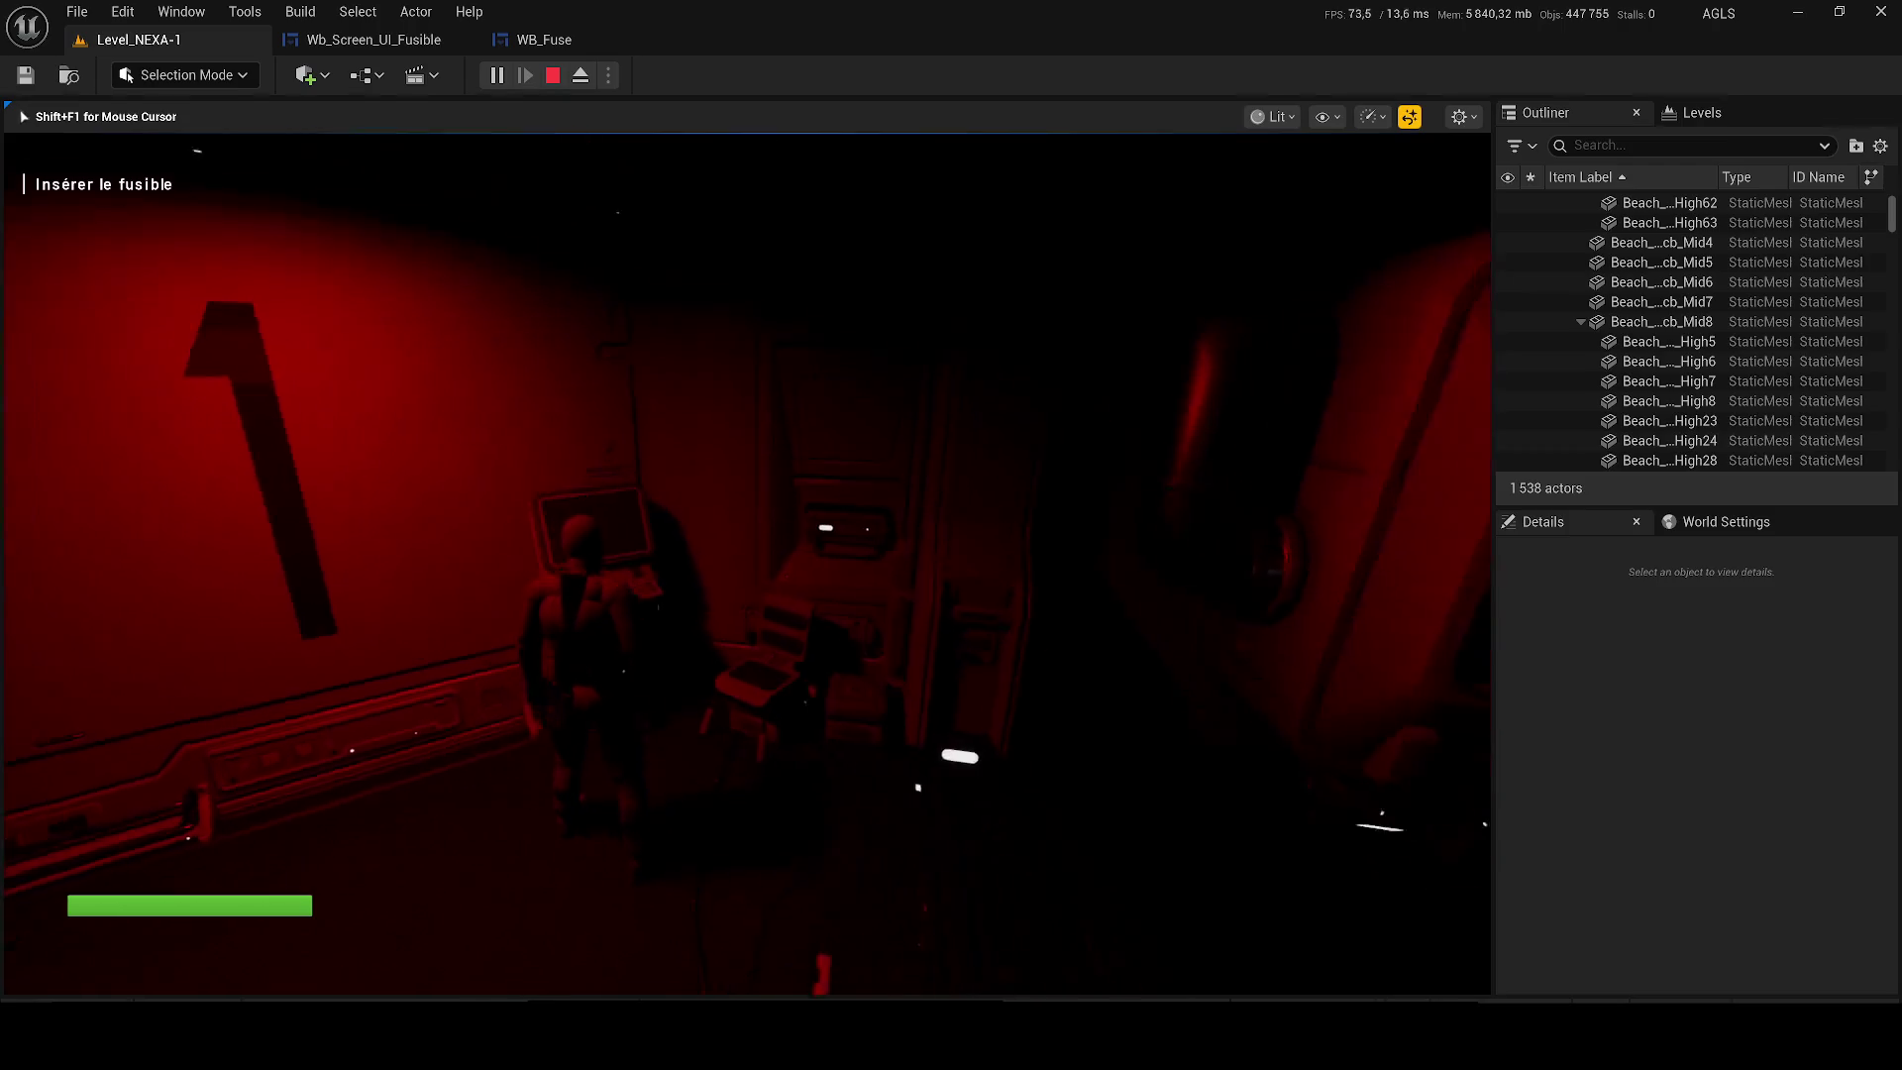
key(w)
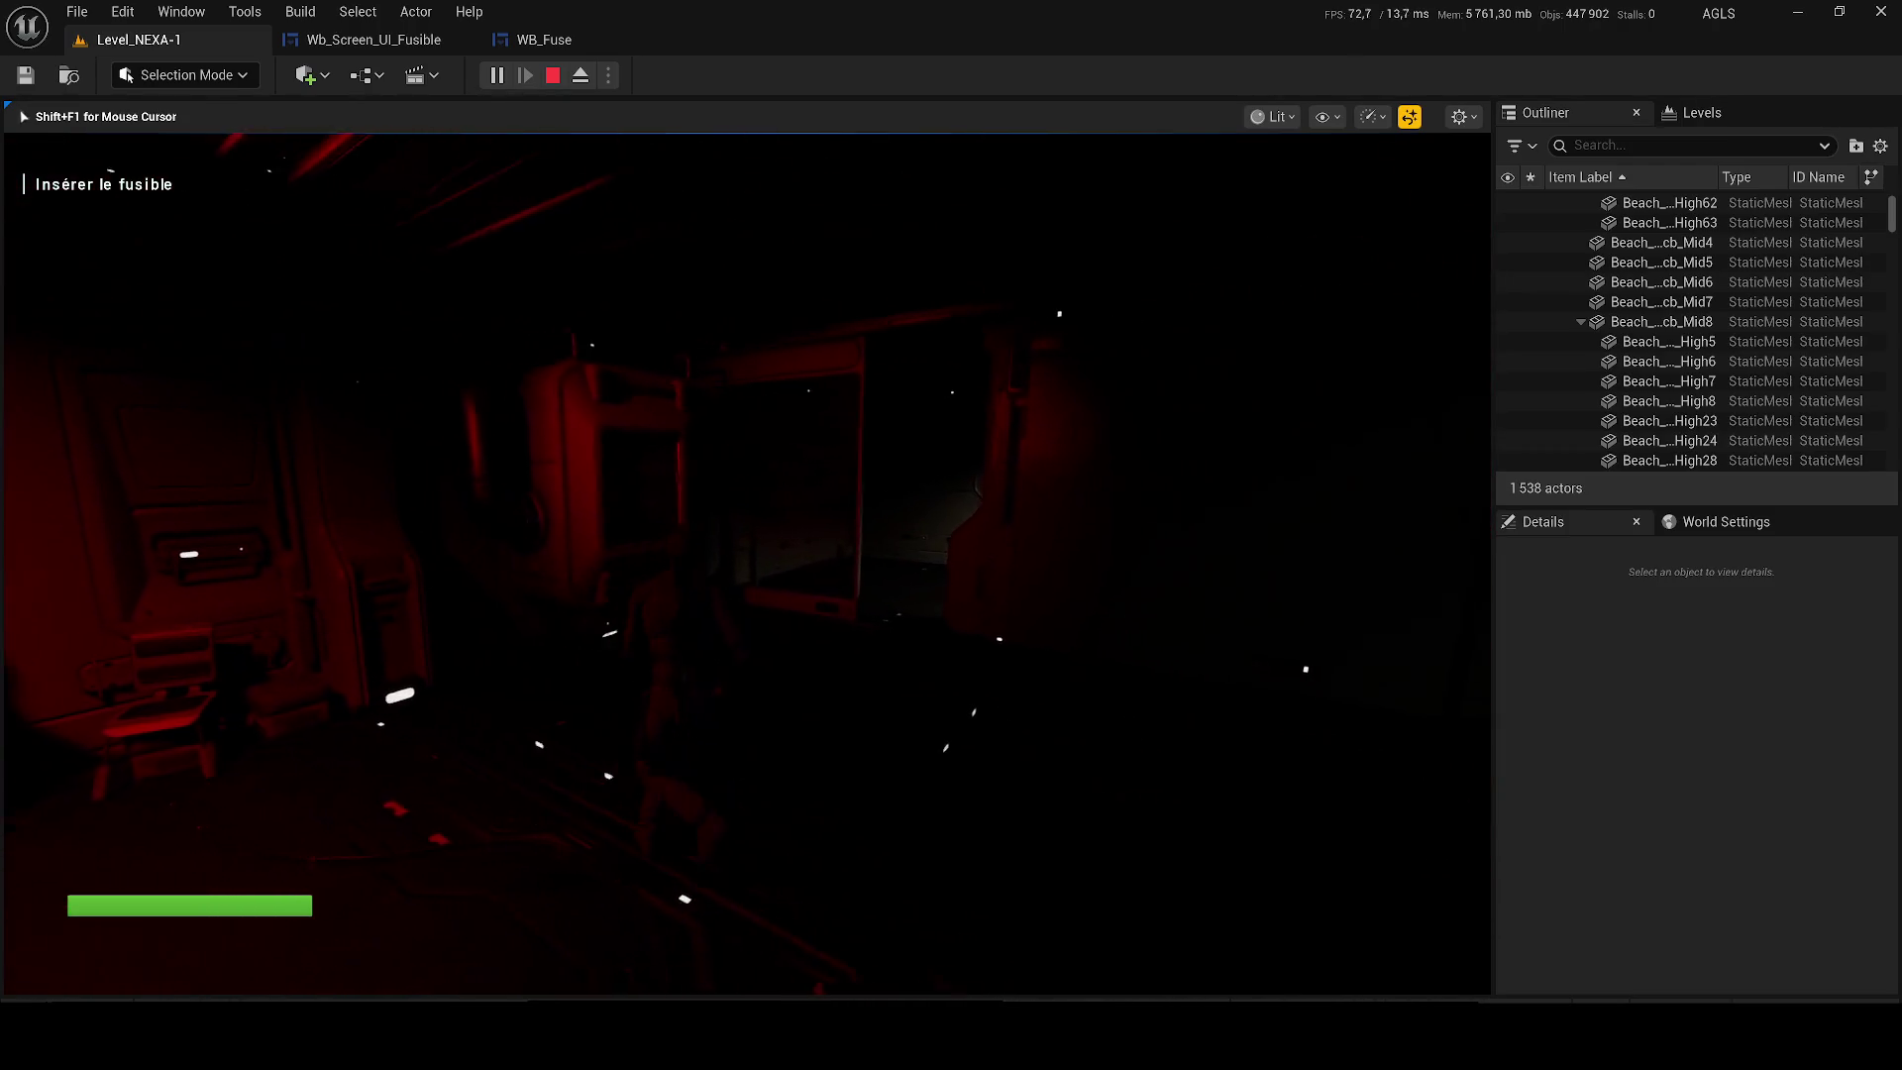
key(Escape)
click(368, 40)
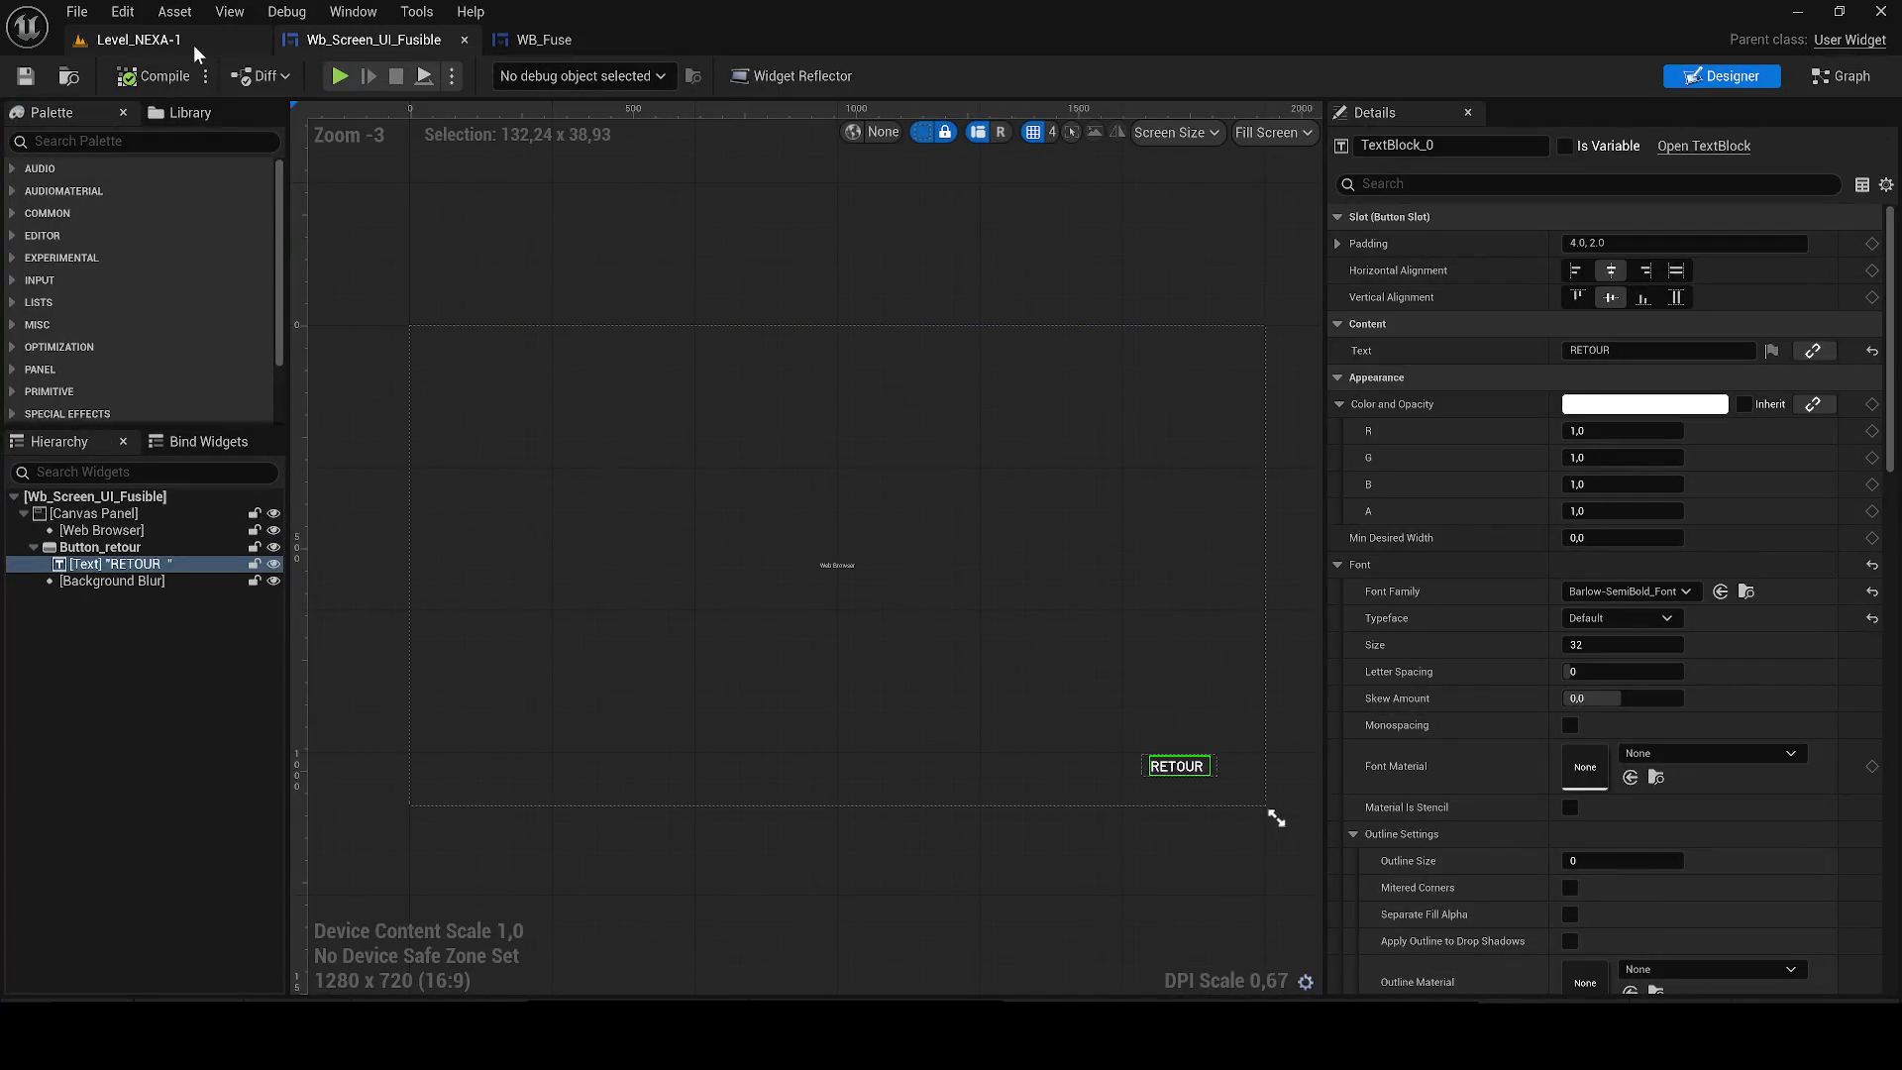
Review WB_Fuse's compile results, then delete elevator-screen.html from Chrome's address.
click(544, 39)
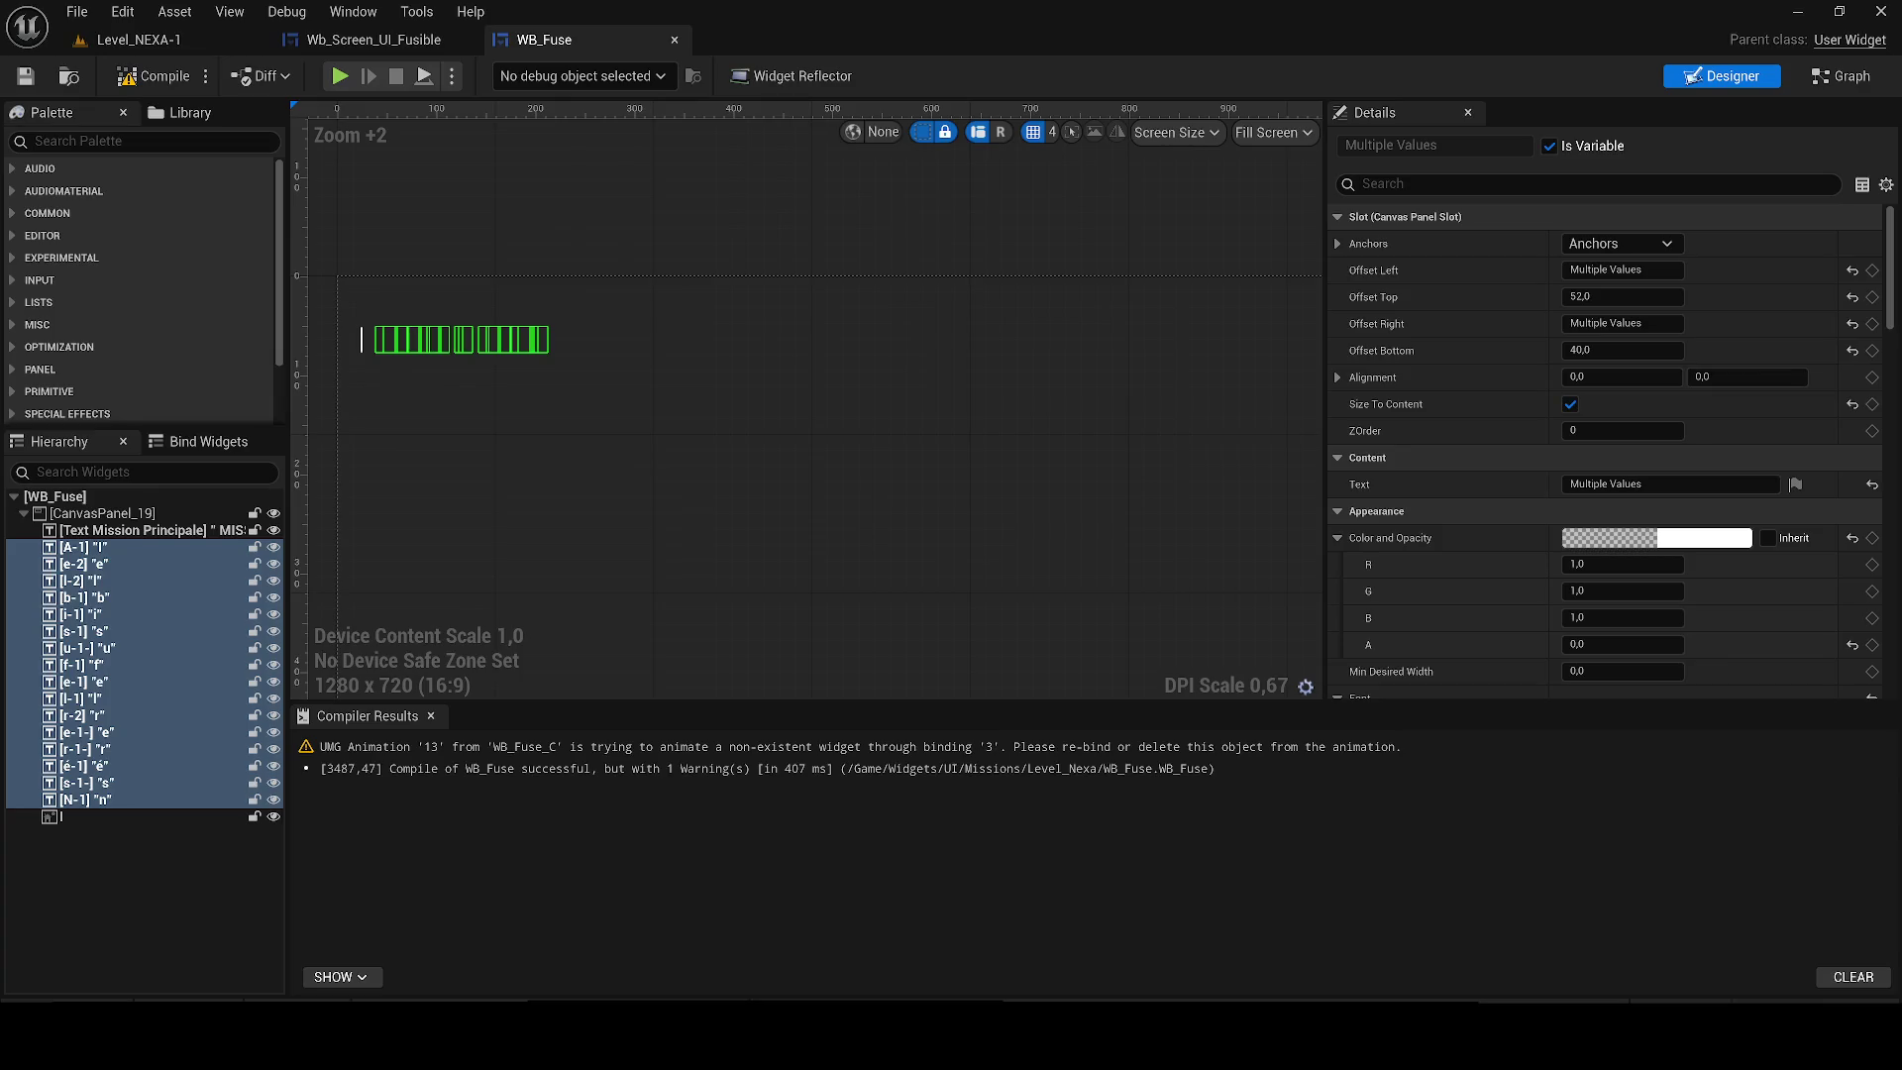
key(alt+Tab)
drag(509, 62, 384, 62)
key(BackSpace)
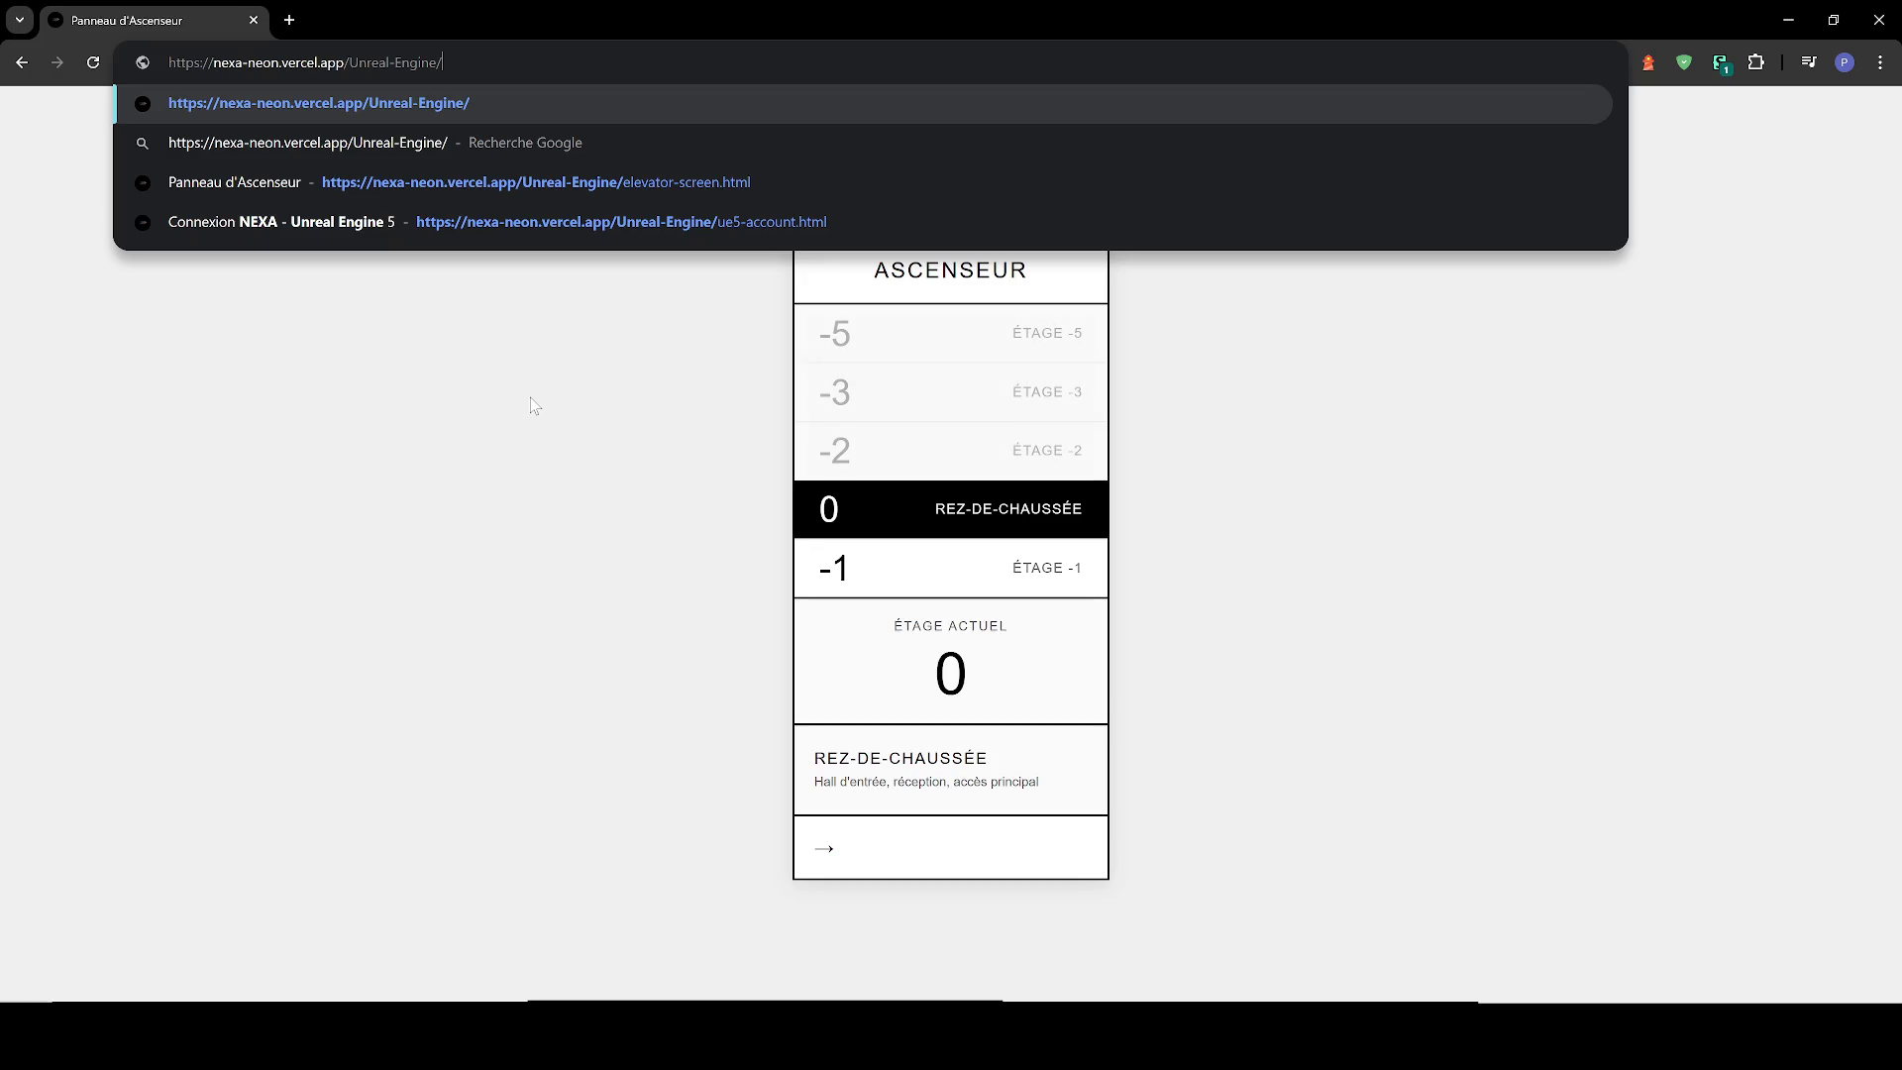
Remove a stray 'U' so Chrome's address ends at the Unreal-Engine/ folder.
text(U)
key(BackSpace)
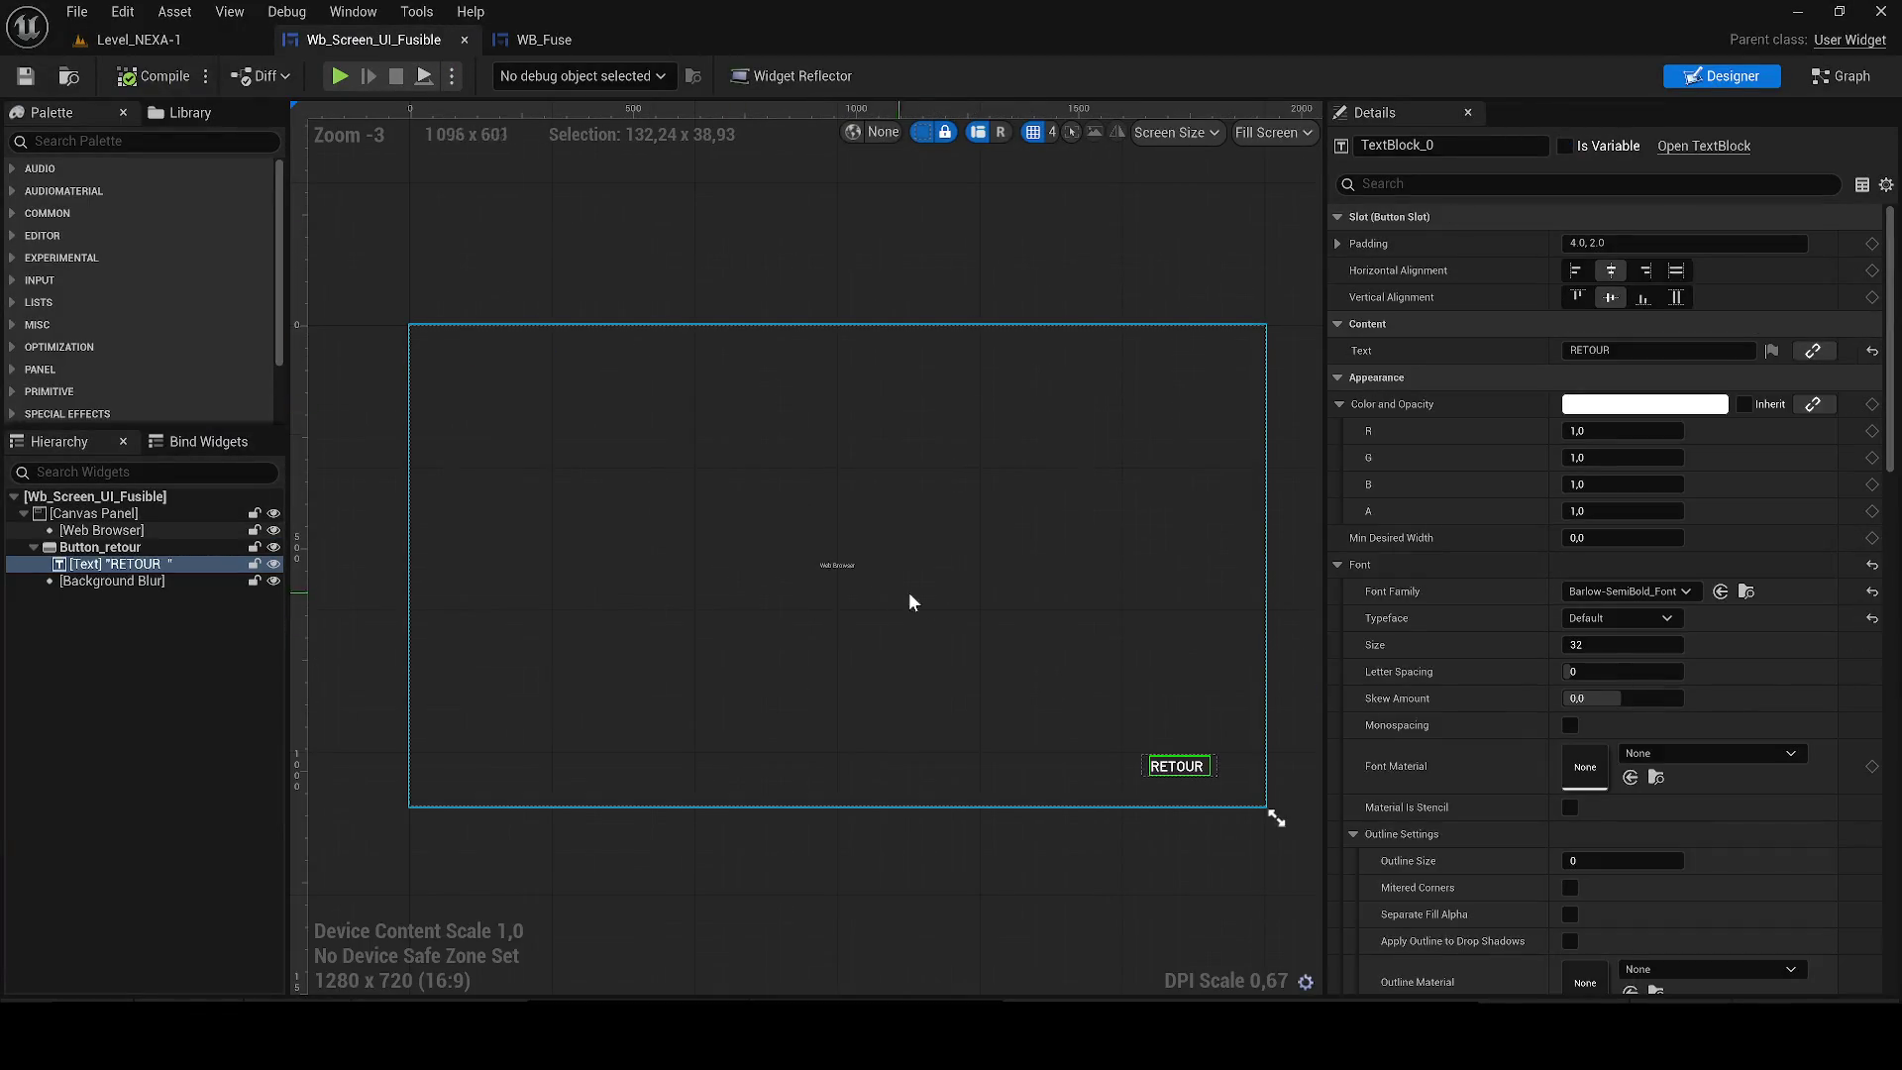
Read the Web Browser widget's Initial URL (fusible_ui.html), then return to Chrome.
click(768, 556)
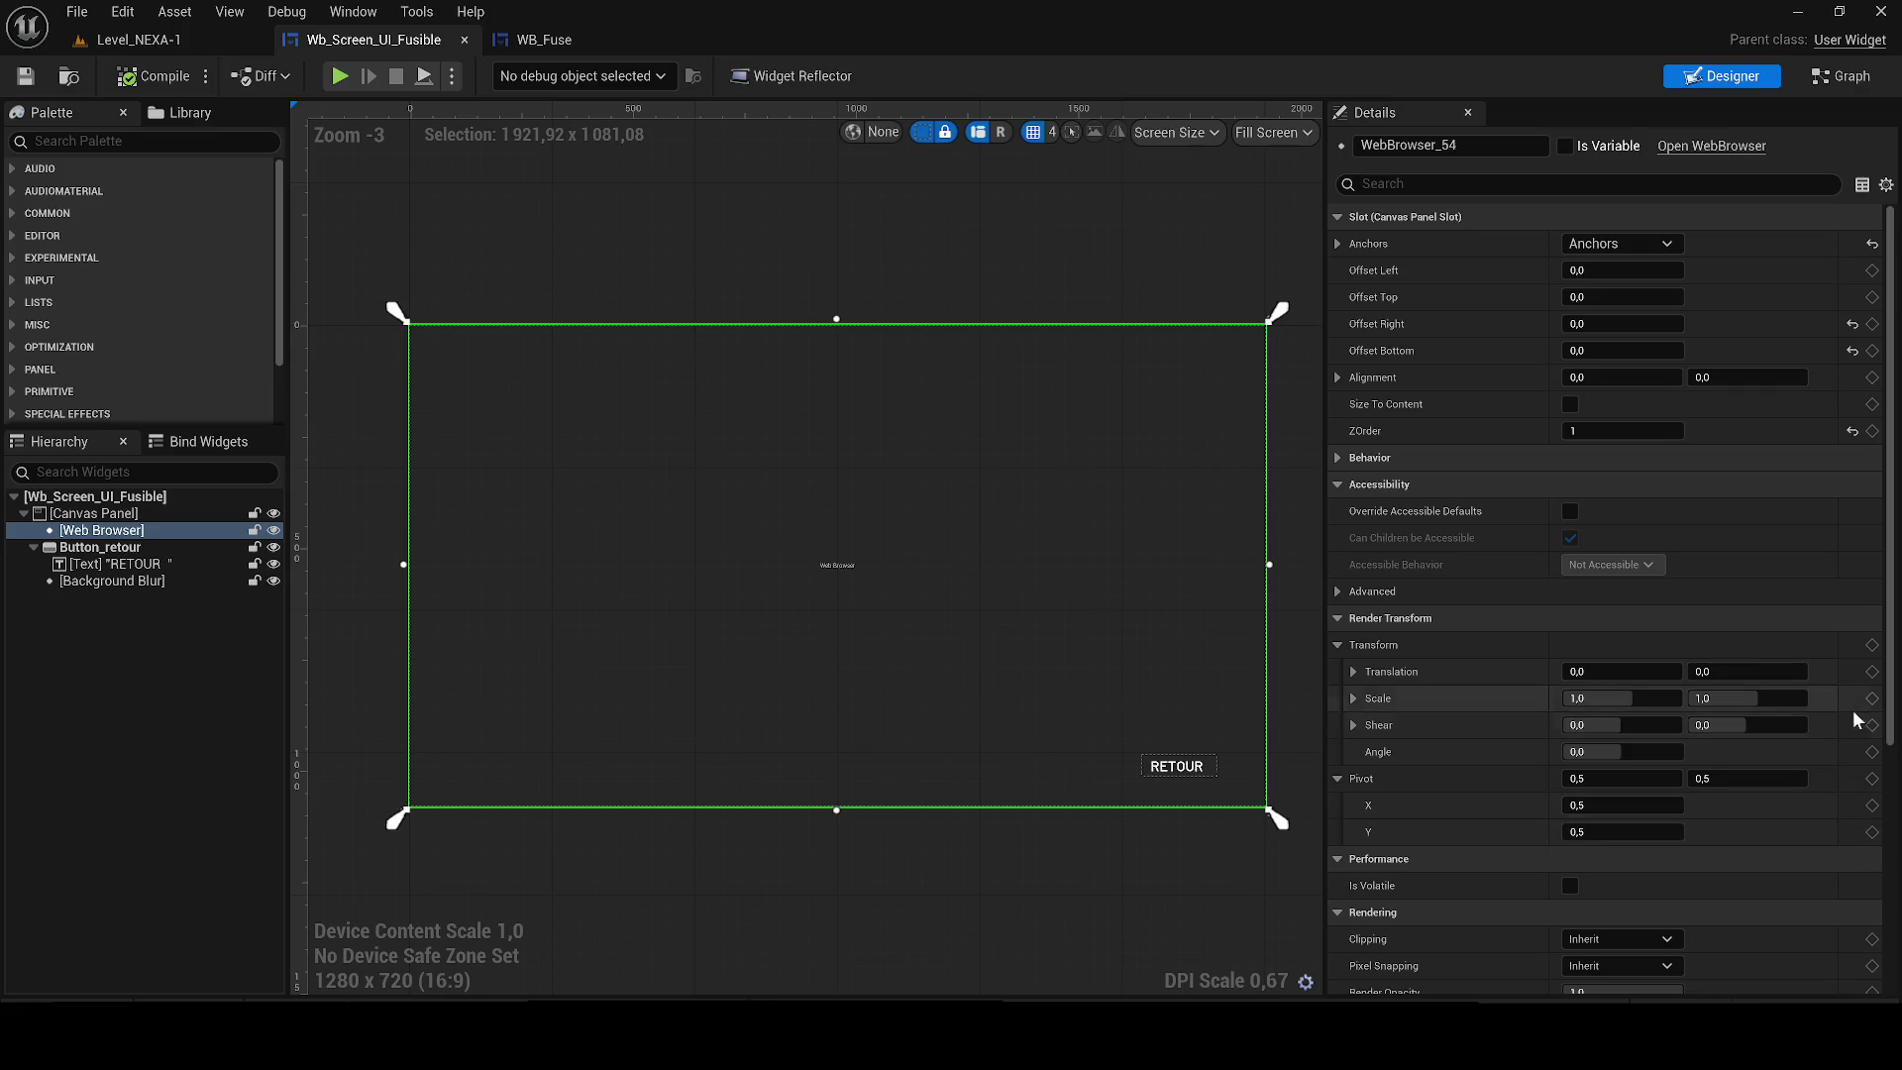
scroll(1895, 739, down, 5)
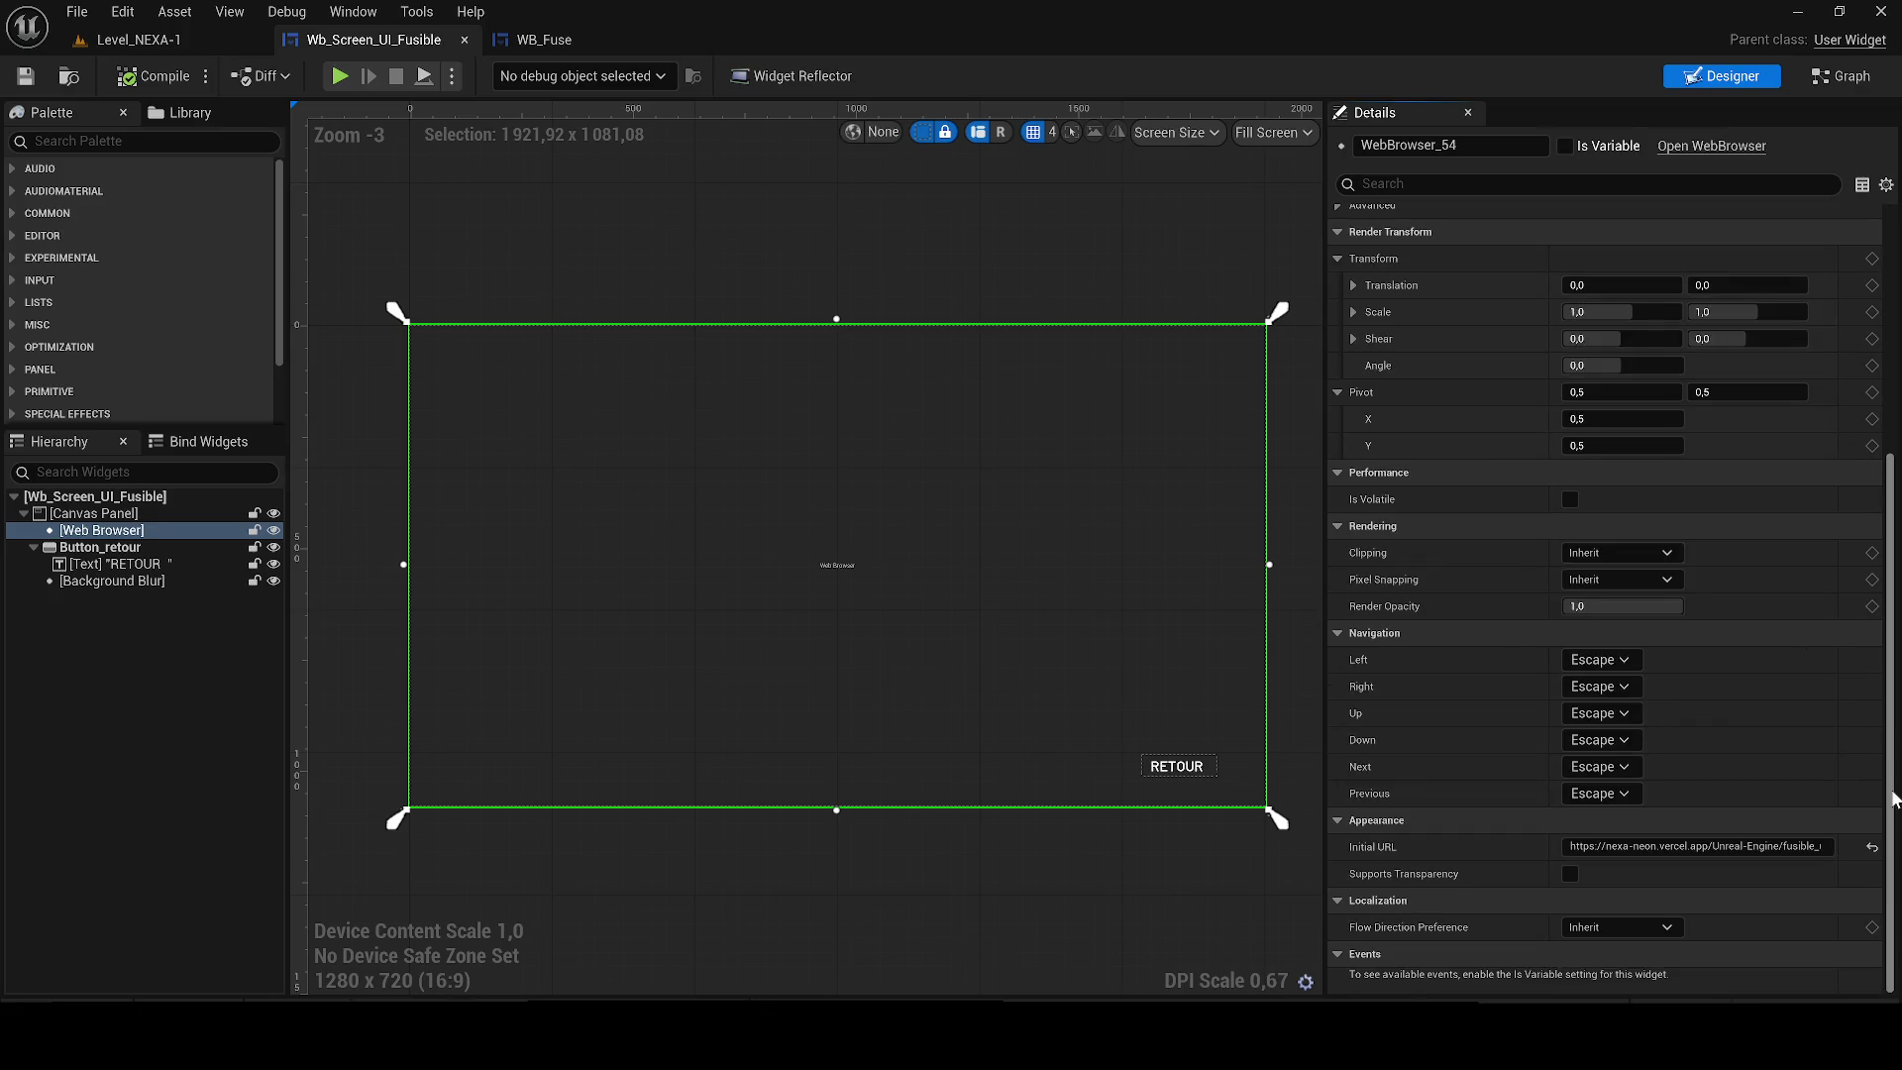
click(1674, 847)
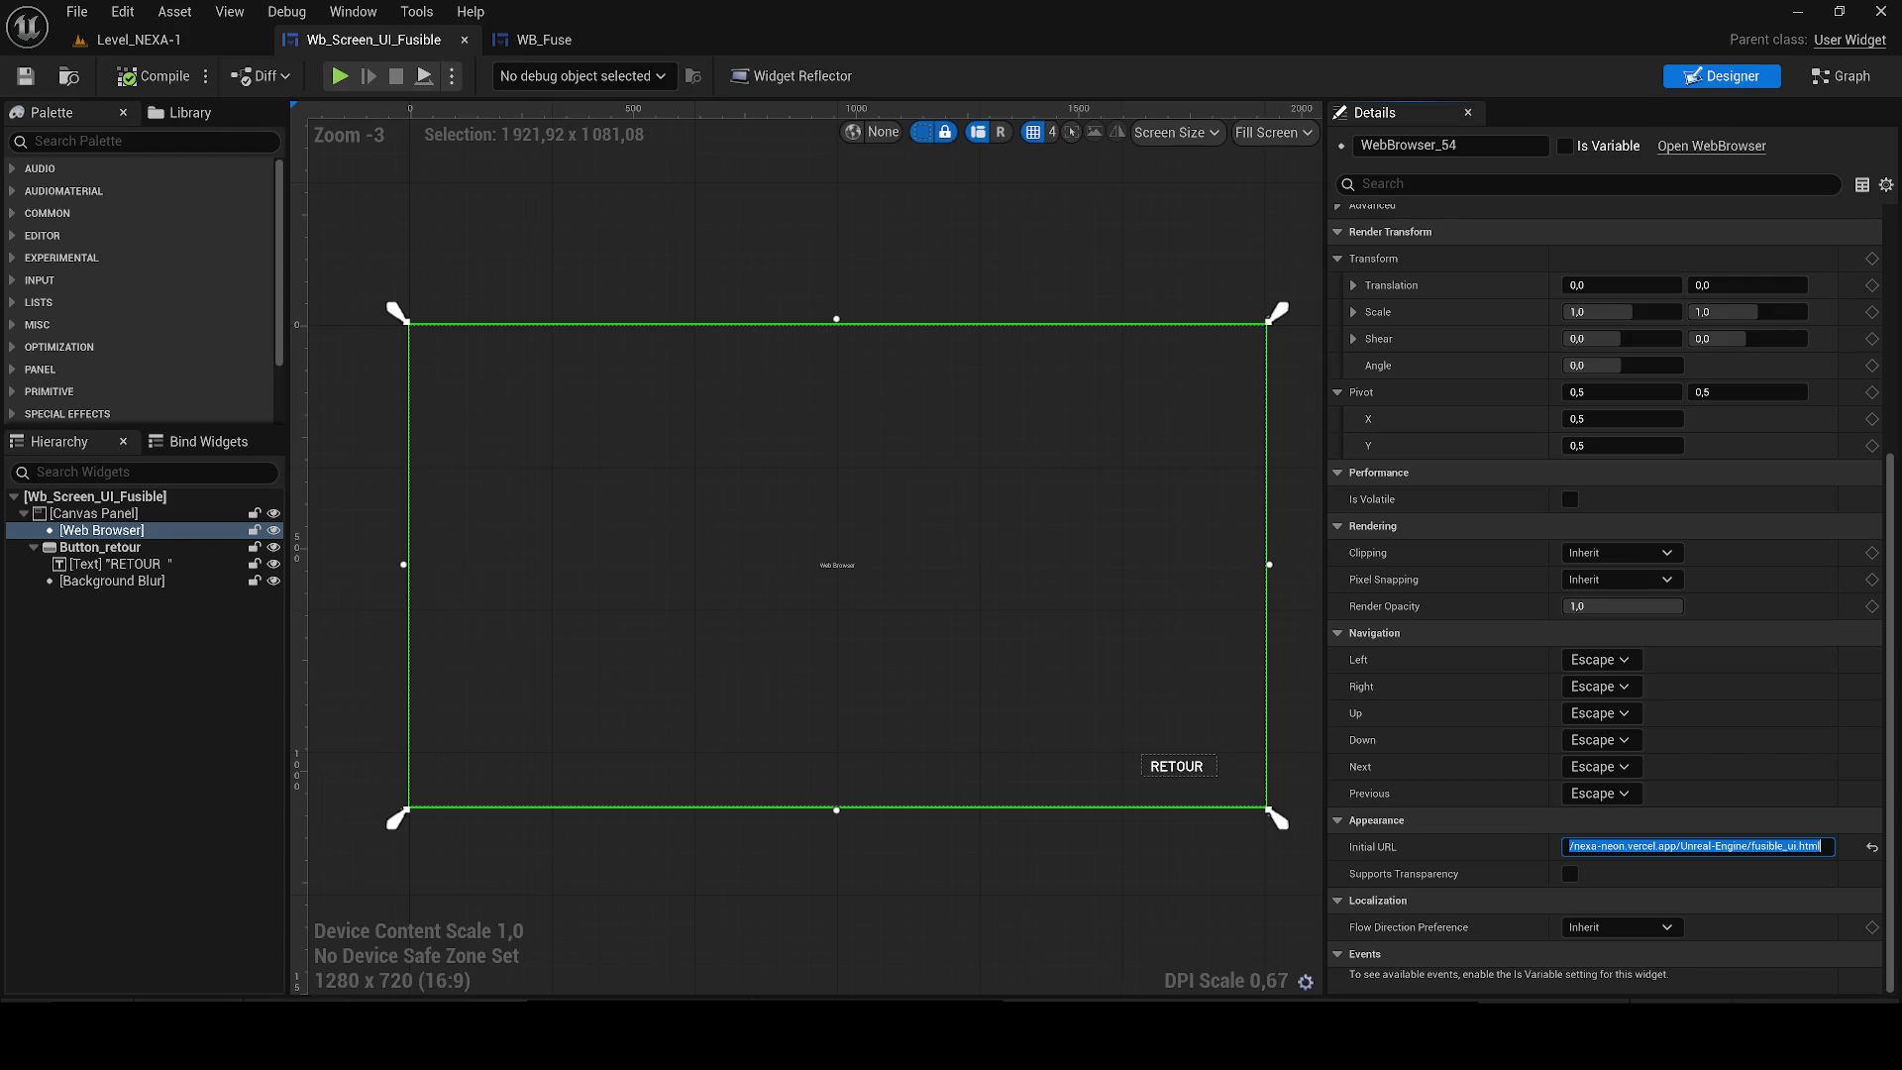
mouse_move(614, 1035)
click(614, 956)
Load fusible_ui.html and highlight the F-03 fuse label on the Accès refusé page.
text(fusible_ui.html)
key(Return)
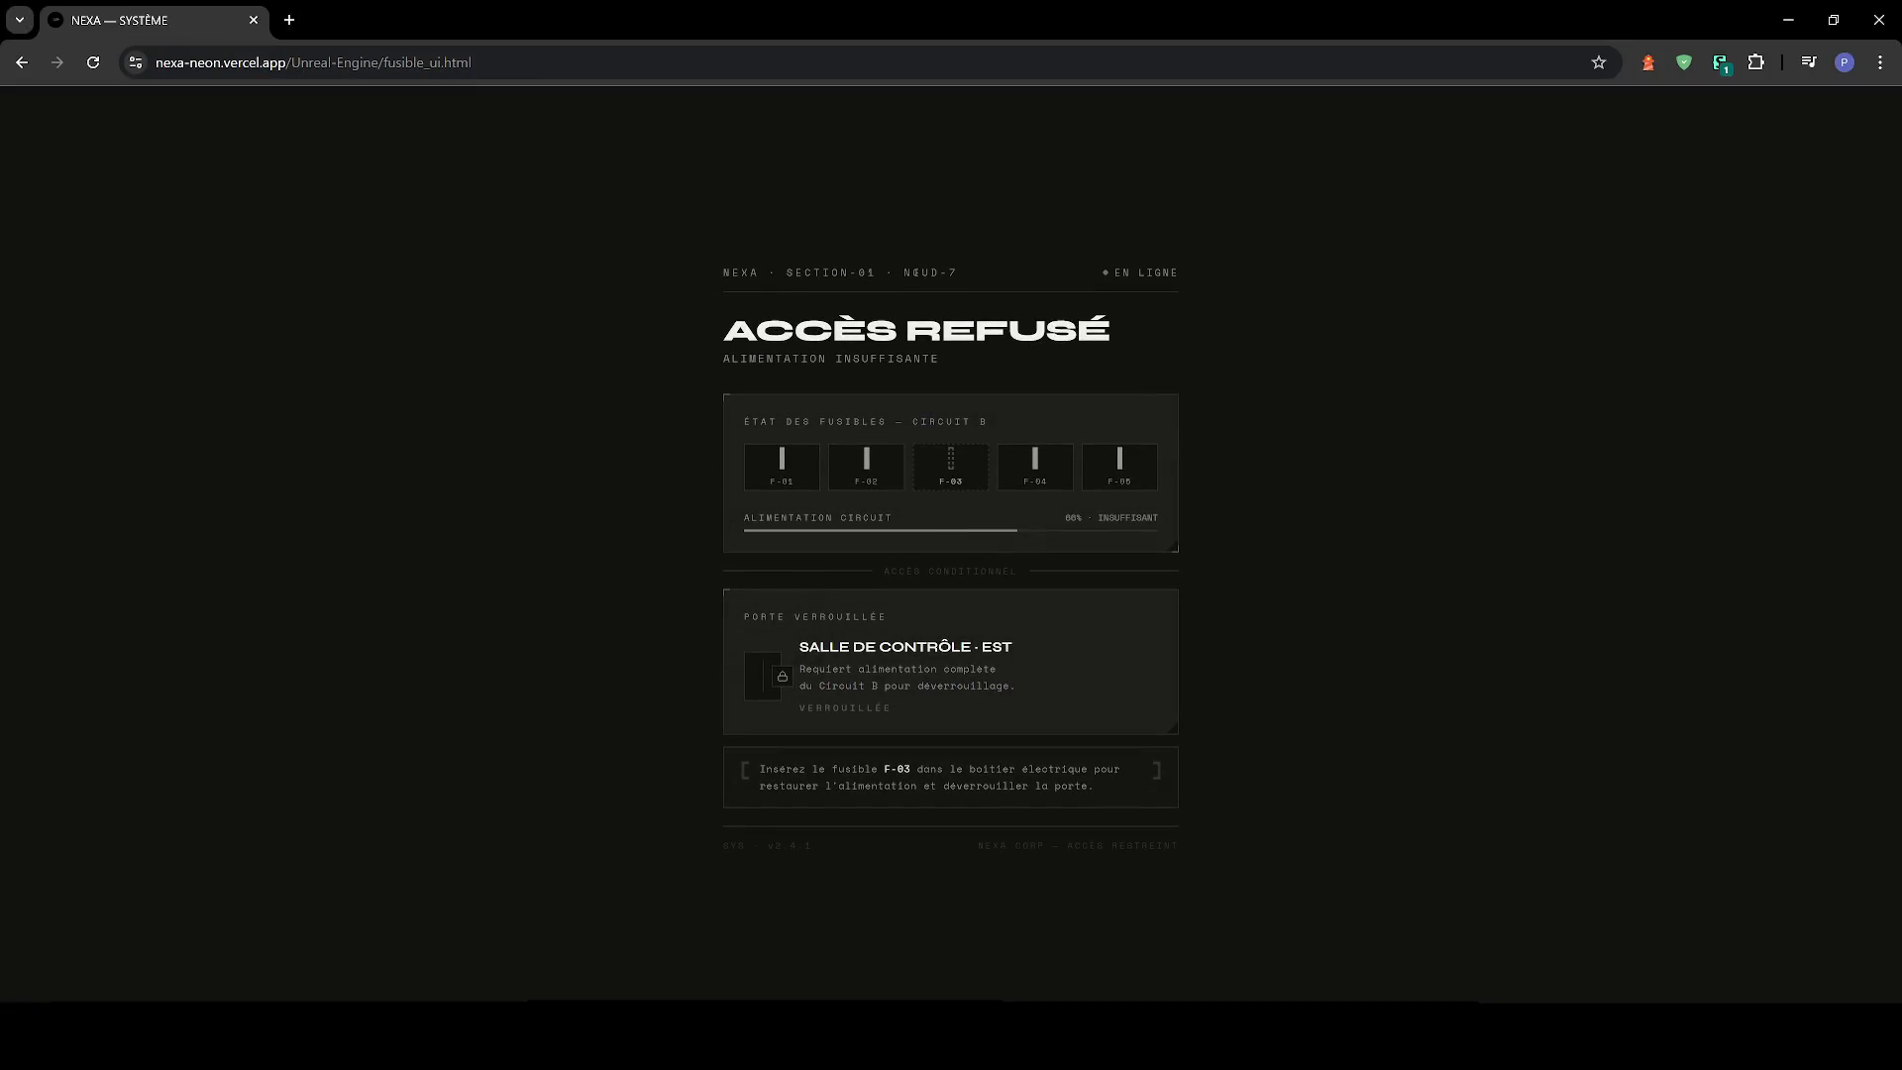
drag(911, 769, 883, 769)
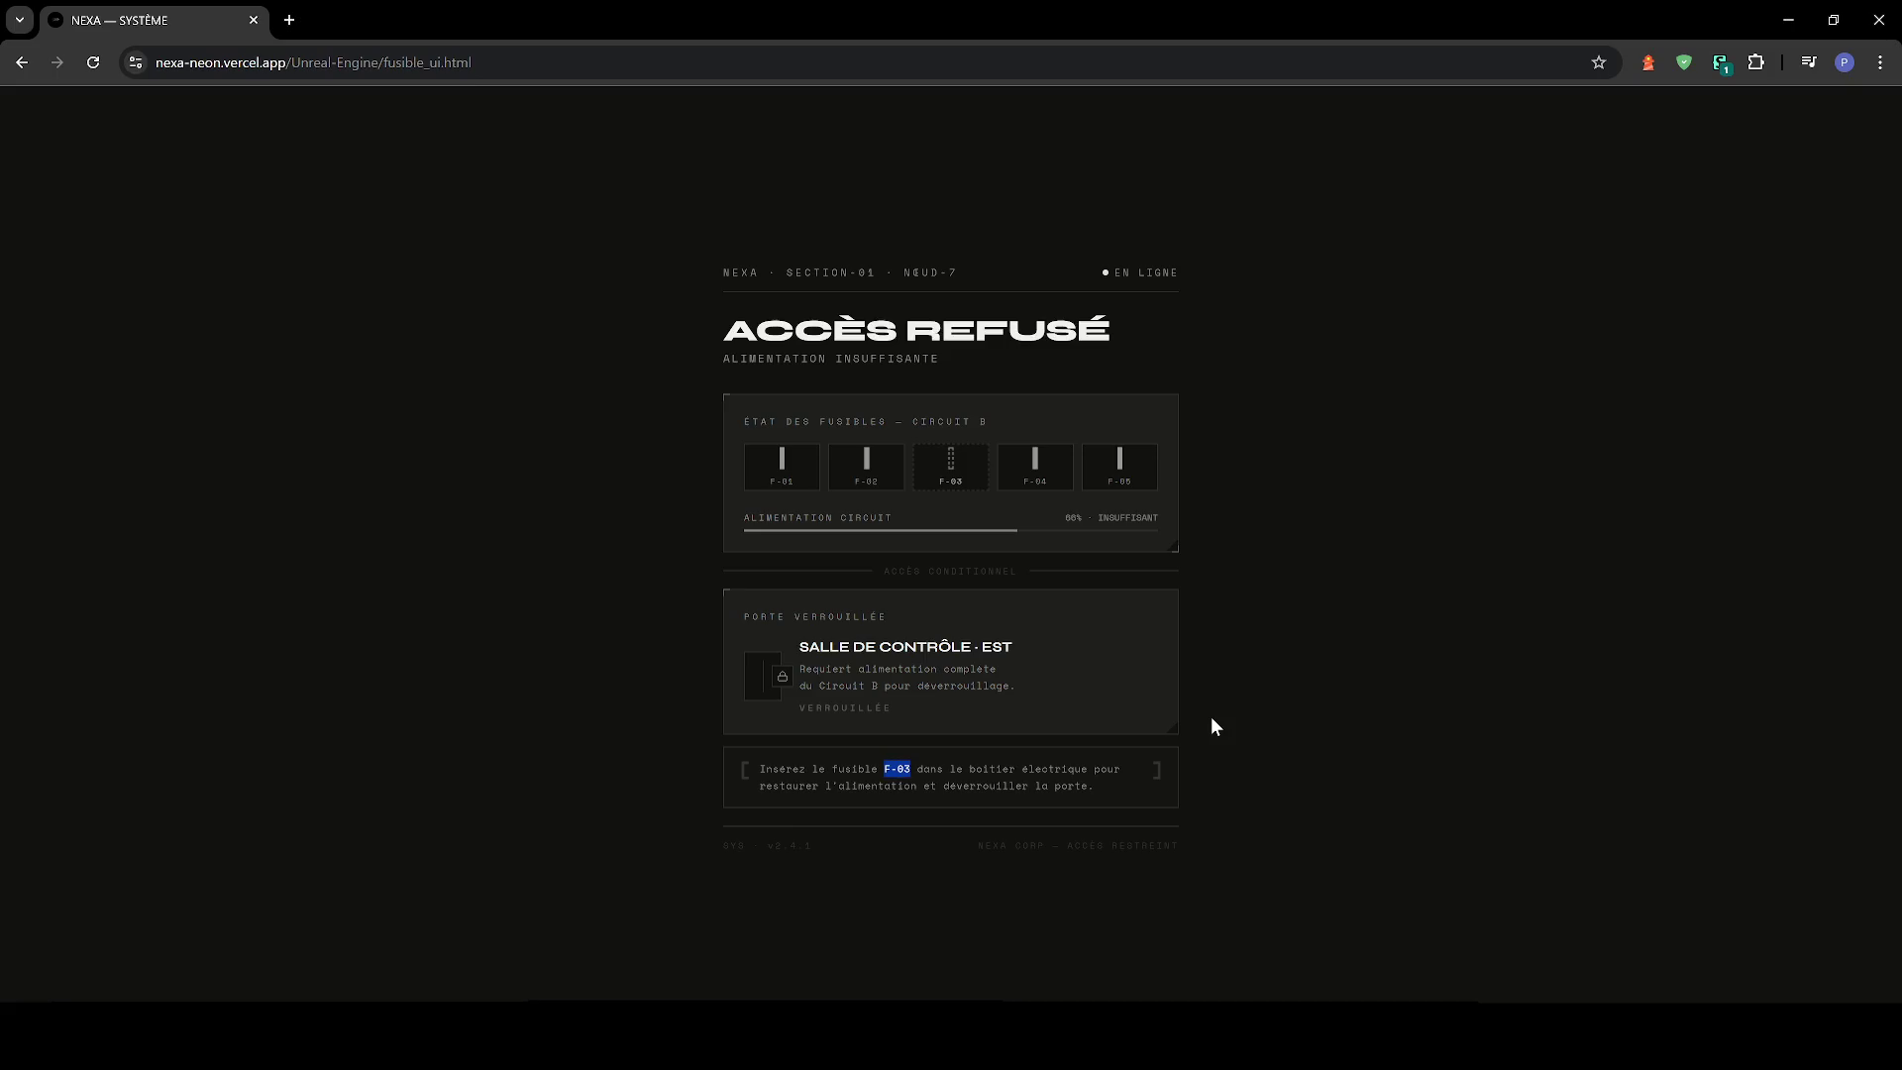